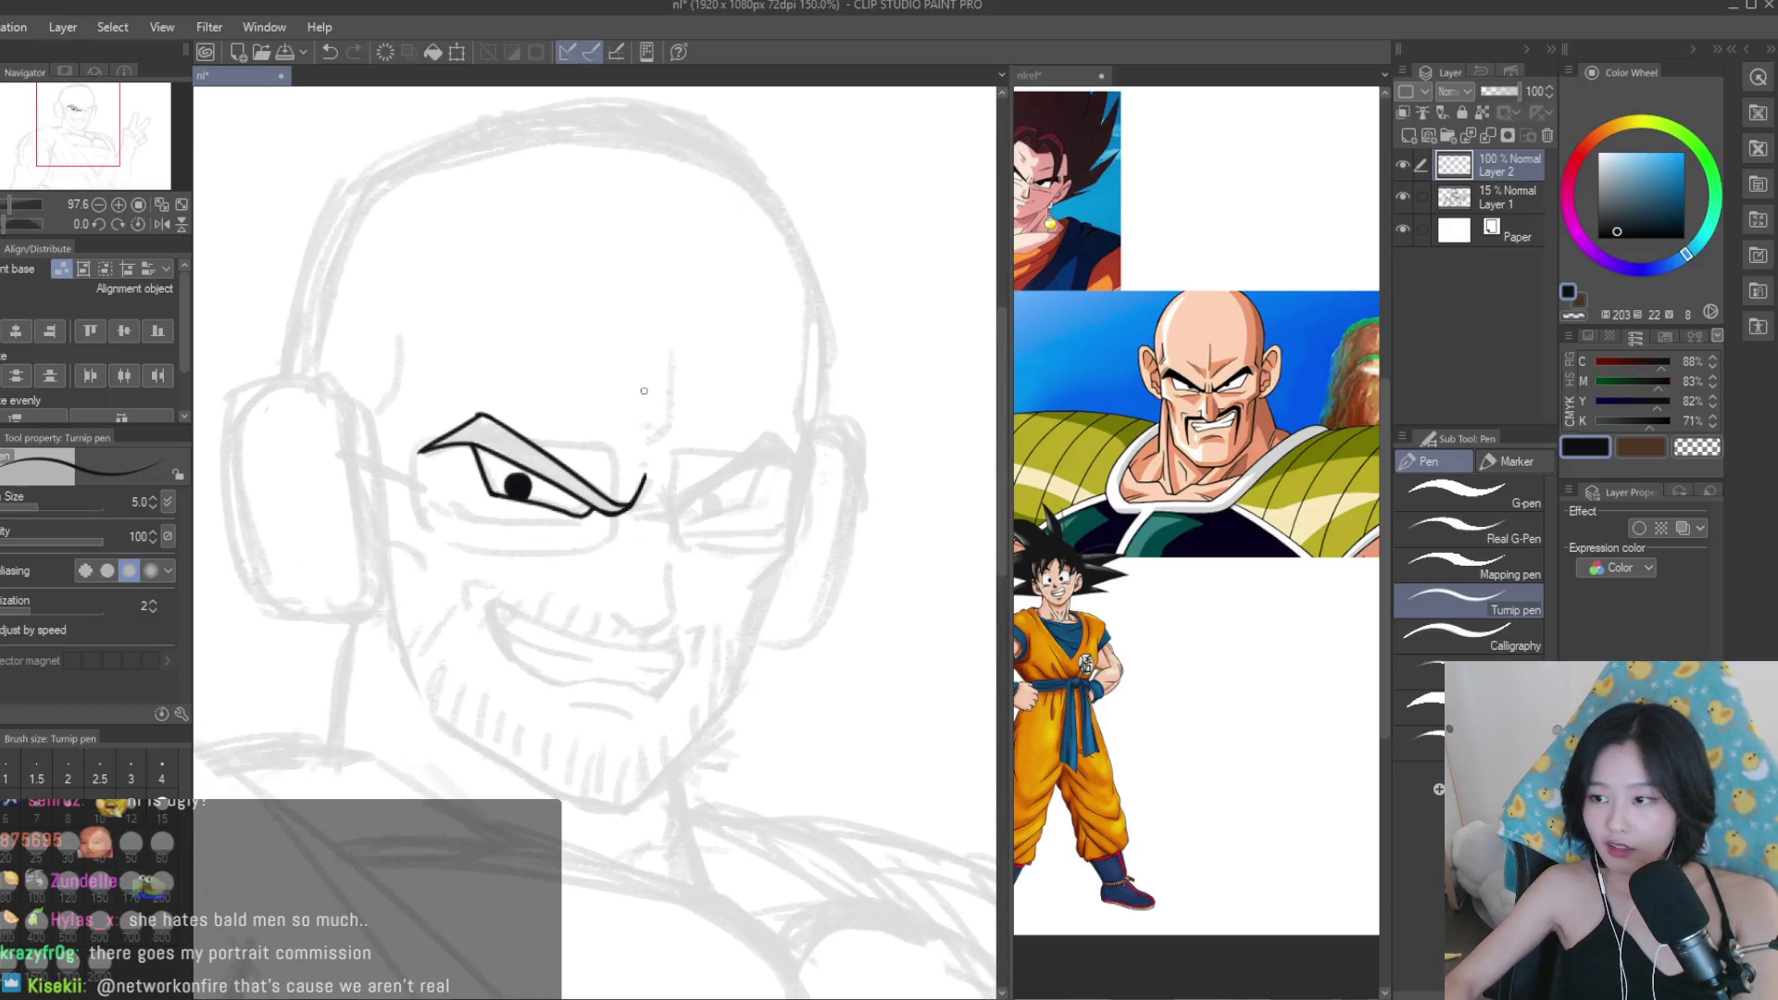
# Ink the right eyebrow stroke in black, undoing and redrawing it shorter.
pyautogui.moveTo(843, 505); pyautogui.dragTo(678, 624)
pyautogui.hotkey('ctrl', 'z')
pyautogui.hotkey('ctrl', 'z')
pyautogui.hotkey('ctrl', 'z')
pyautogui.moveTo(839, 510)
pyautogui.mouseDown()
pyautogui.moveTo(796, 541)
pyautogui.moveTo(791, 589)
pyautogui.mouseUp()
pyautogui.hotkey('ctrl', 'z')
pyautogui.hotkey('ctrl', 'z')
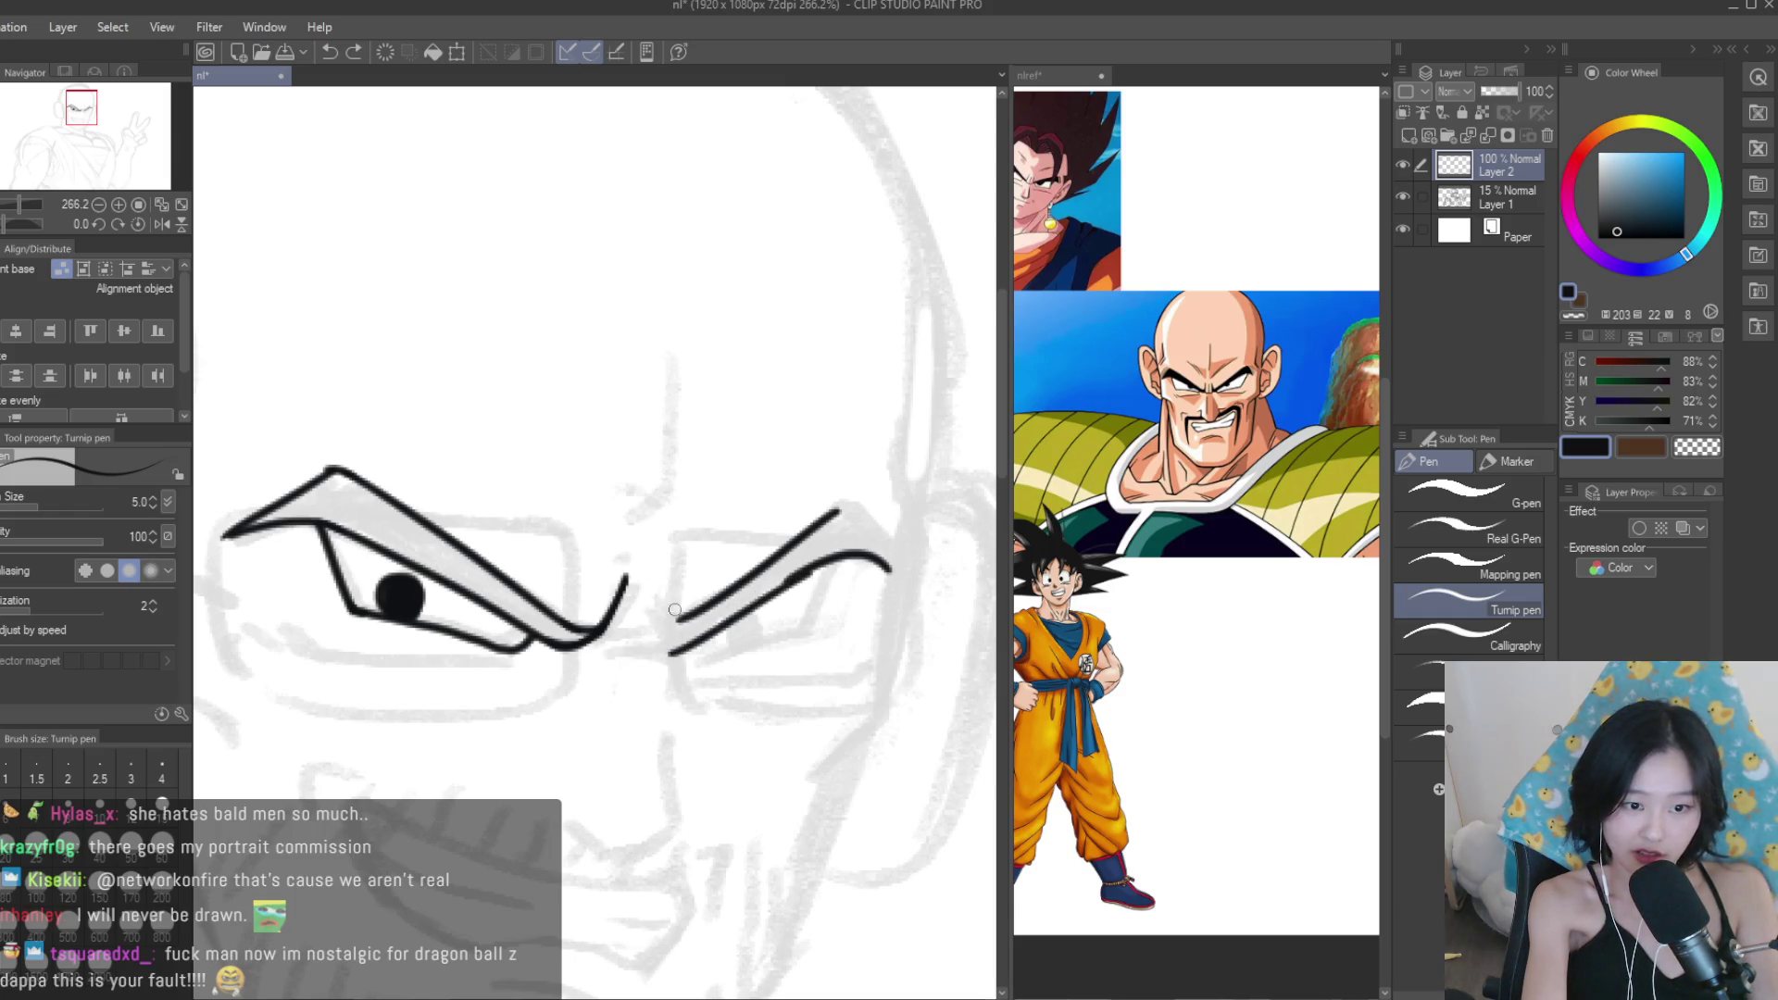
pyautogui.moveTo(667, 632); pyautogui.dragTo(668, 619)
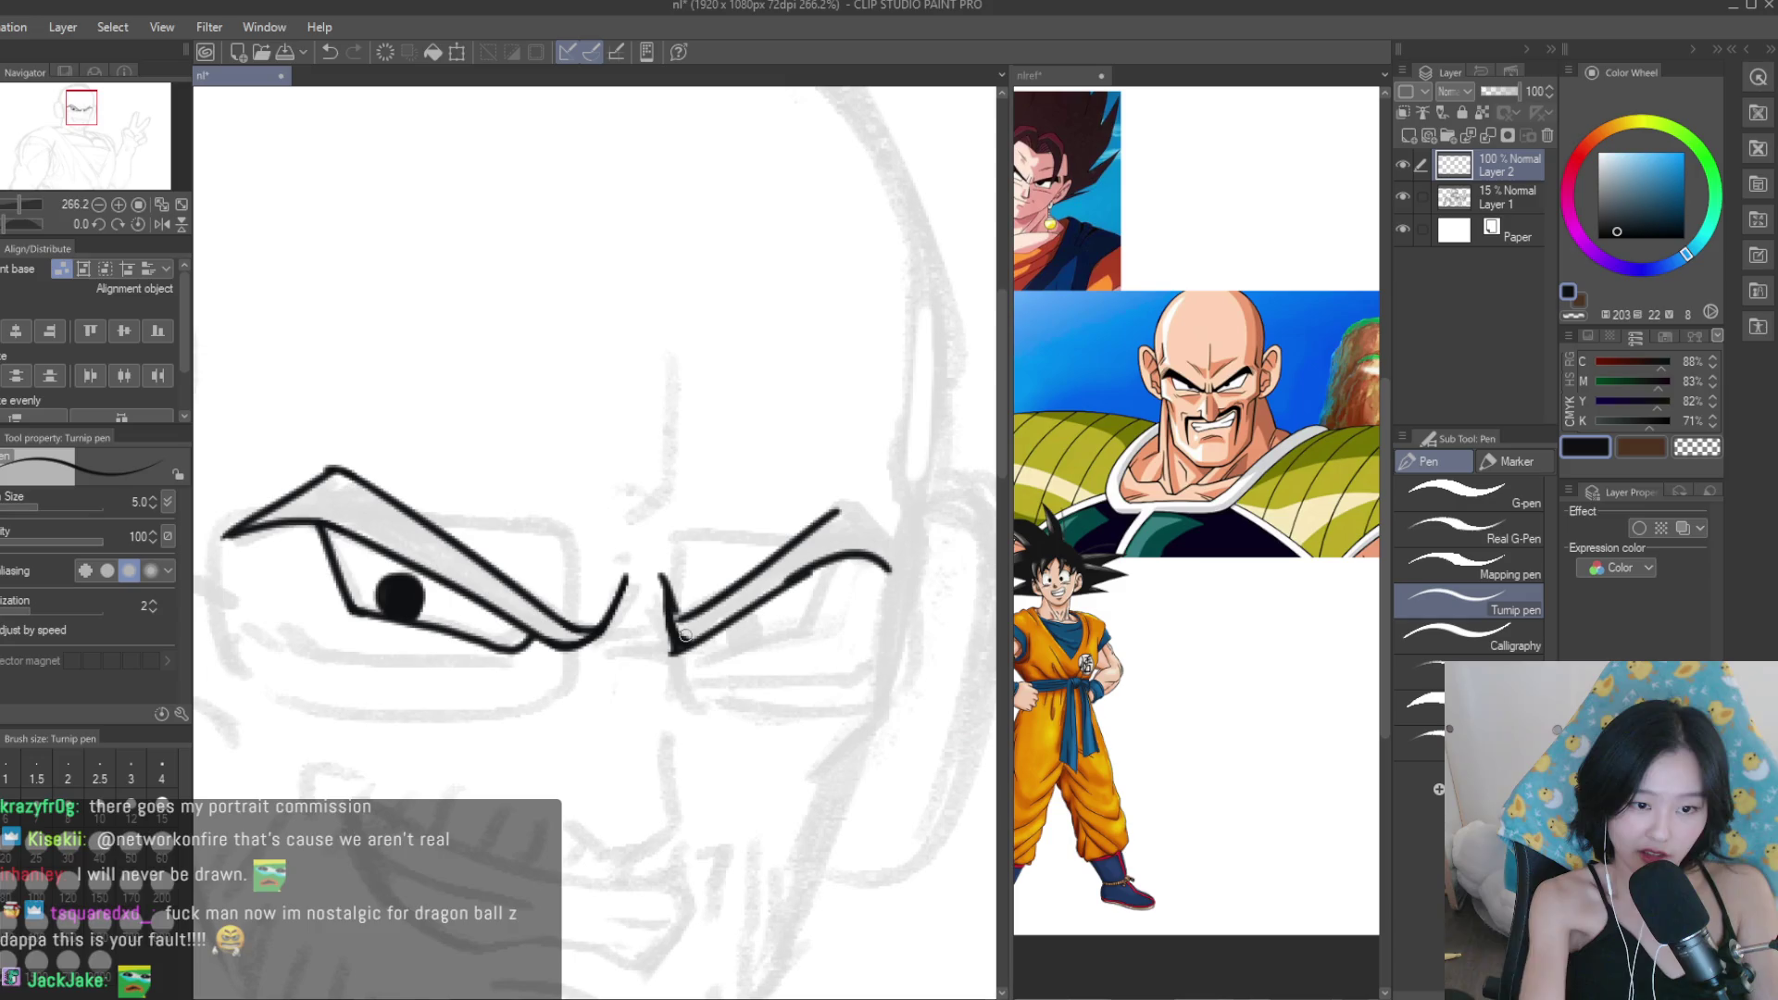
pyautogui.scroll(5, 612, 636)
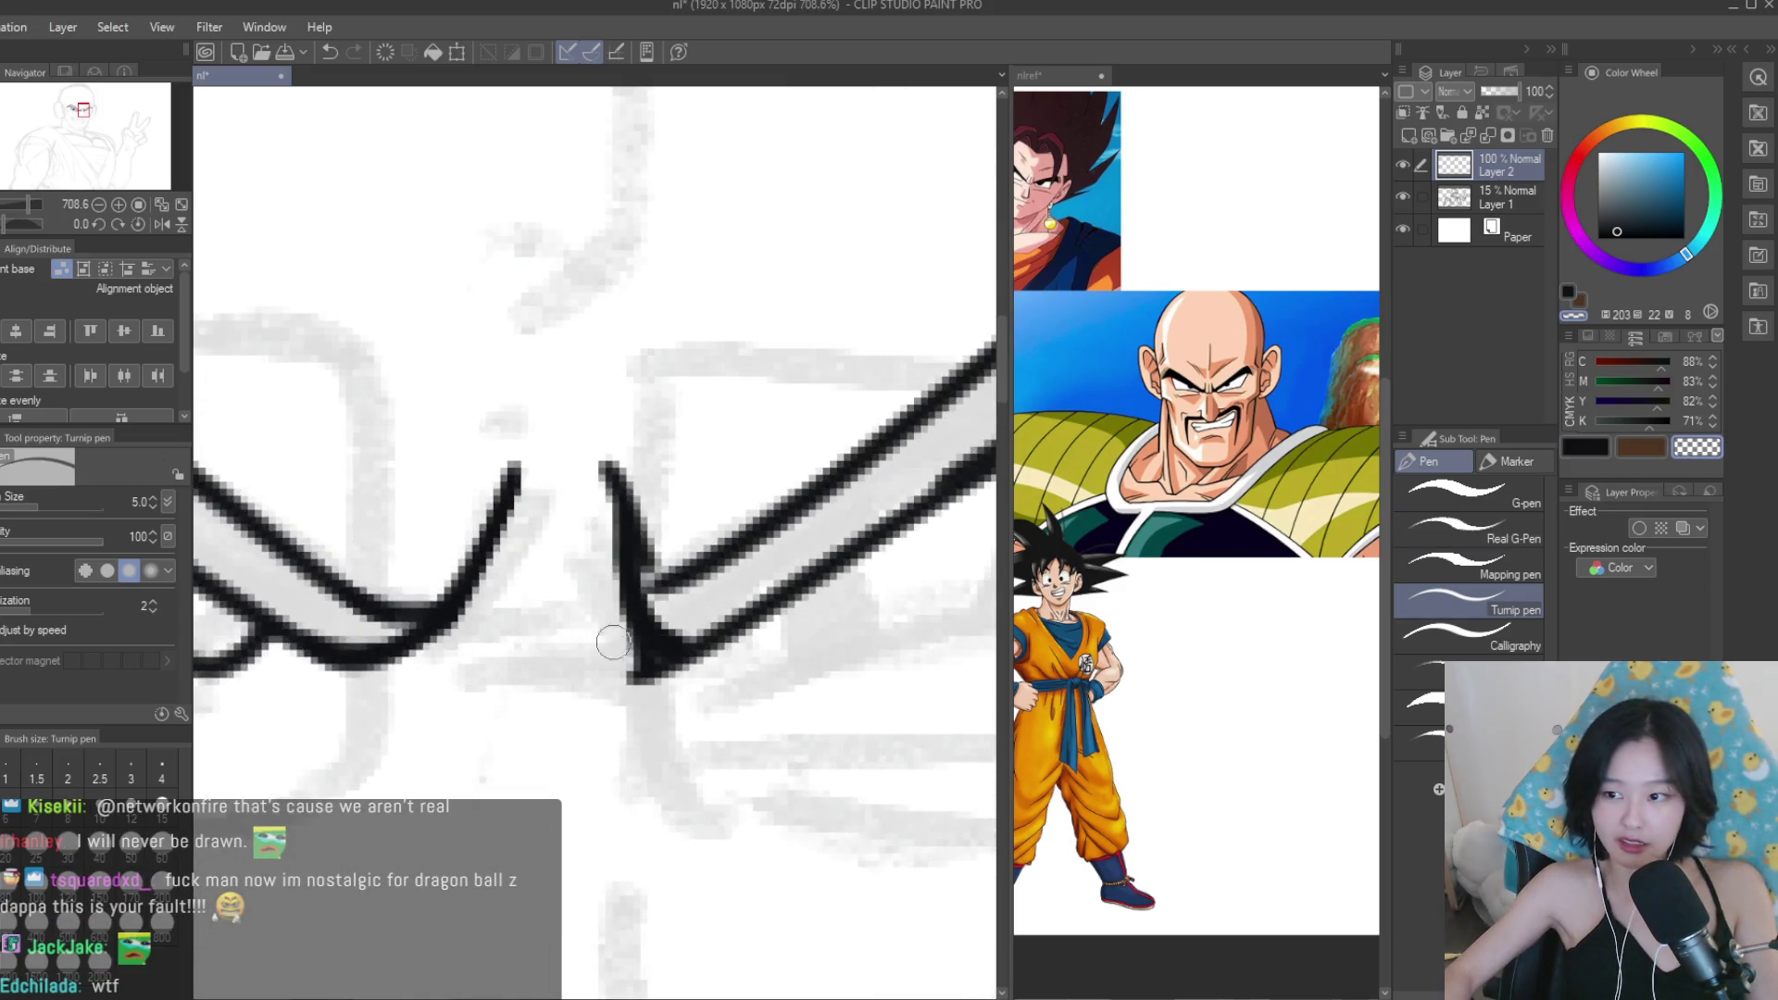
# Set the colour to black and fill the V junction where the brow and lid strokes meet.
pyautogui.click(1587, 452)
pyautogui.moveTo(646, 561)
pyautogui.mouseDown()
pyautogui.moveTo(682, 595)
pyautogui.moveTo(671, 630)
pyautogui.mouseUp()
pyautogui.press('g')
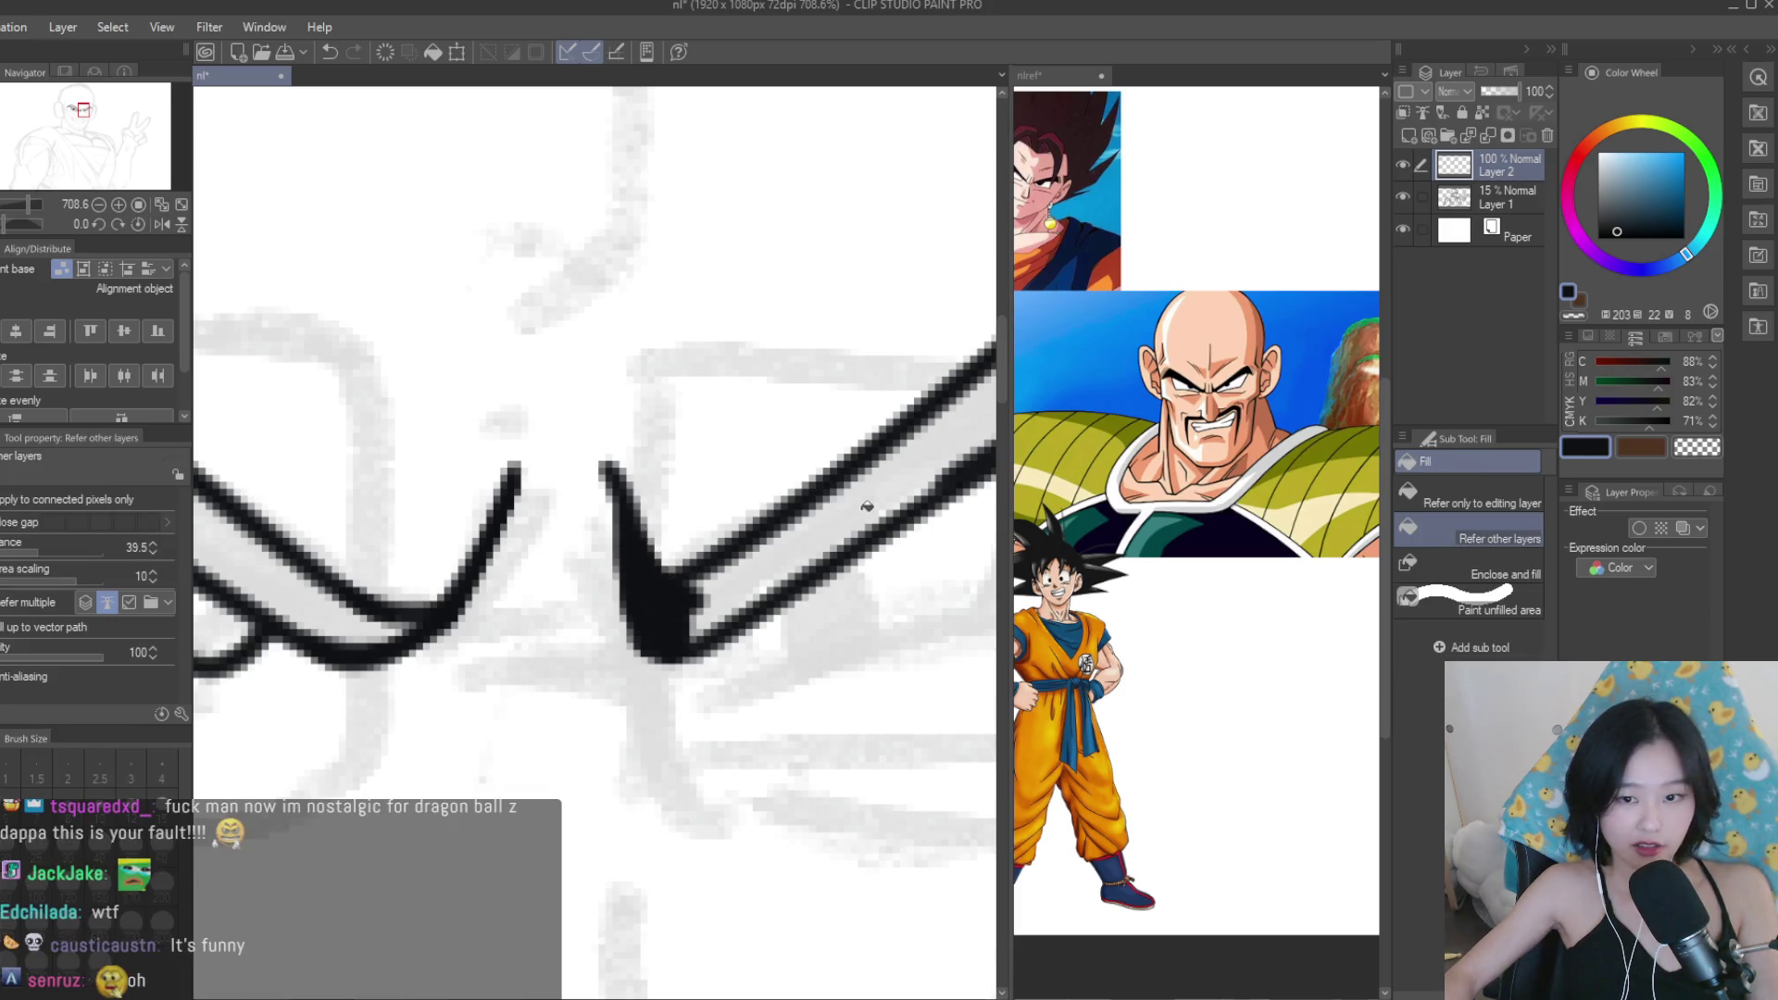
pyautogui.scroll(-5, 866, 507)
pyautogui.press('p')
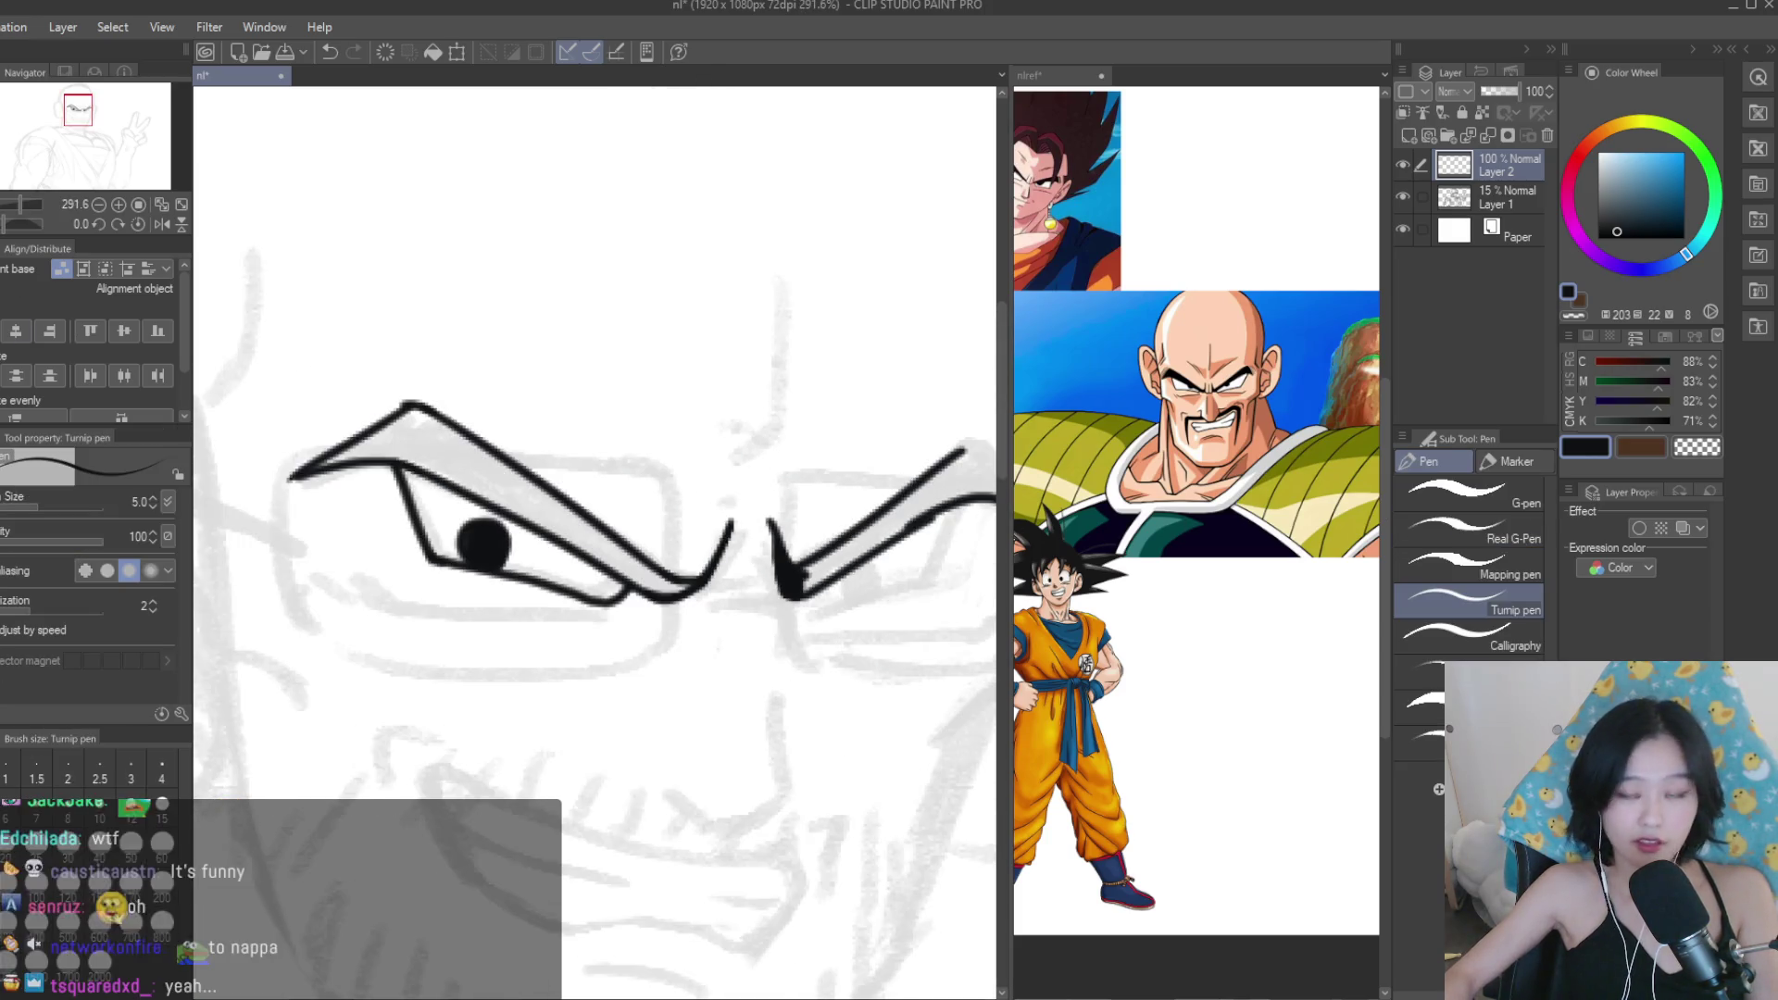
pyautogui.scroll(6, 672, 463)
# Extend the eye line into a hooked outer corner and draw the right eye's inner edge.
pyautogui.moveTo(673, 463)
pyautogui.mouseDown()
pyautogui.moveTo(870, 593)
pyautogui.moveTo(931, 722)
pyautogui.mouseUp()
pyautogui.scroll(-3, 770, 429)
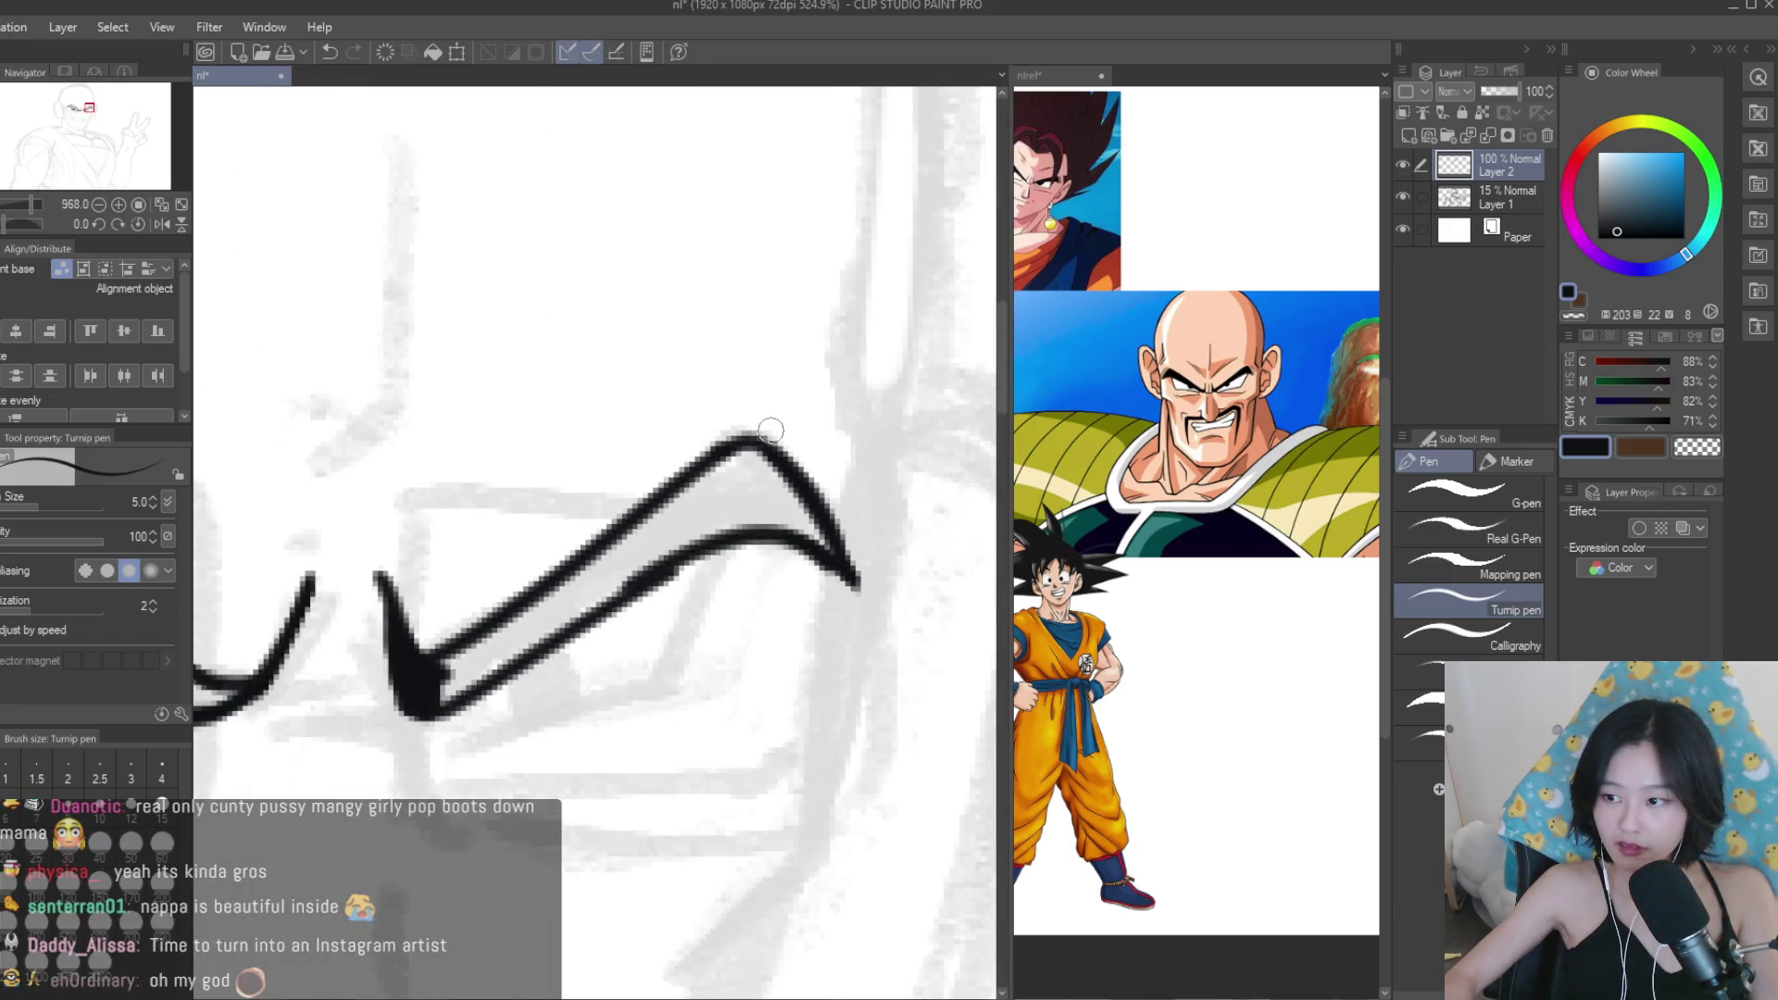
pyautogui.scroll(-2, 770, 430)
pyautogui.scroll(-1, 842, 326)
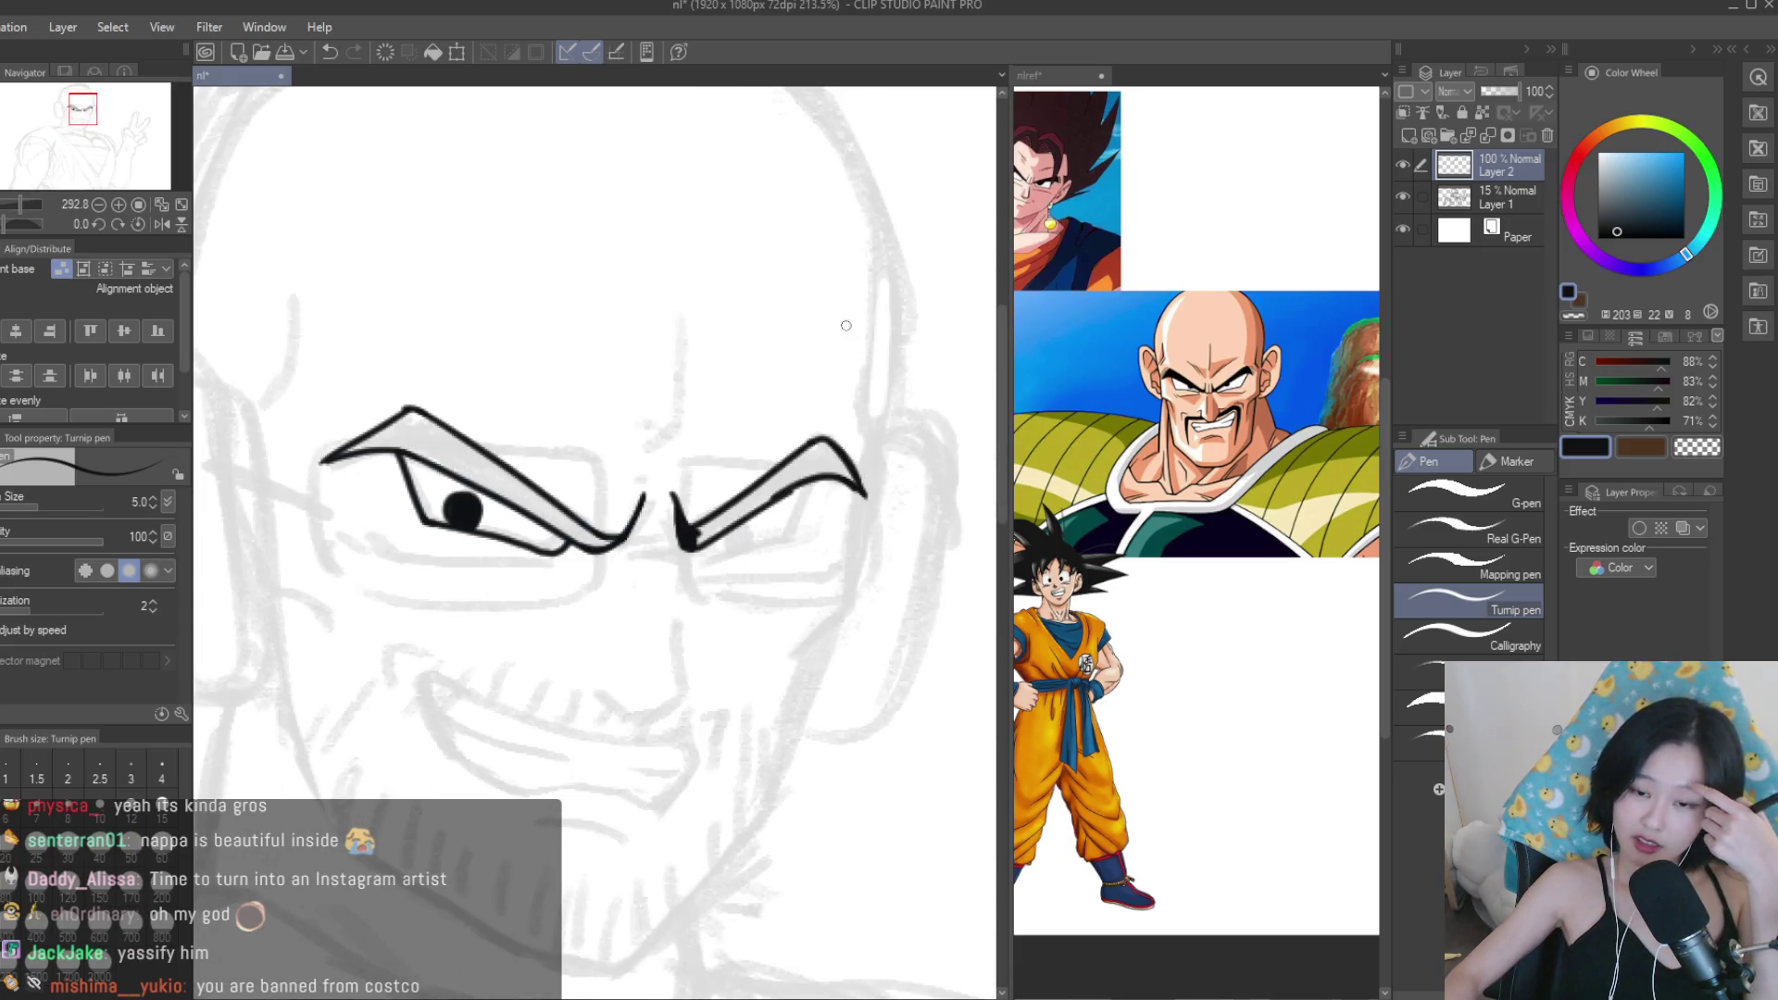
pyautogui.scroll(3, 815, 463)
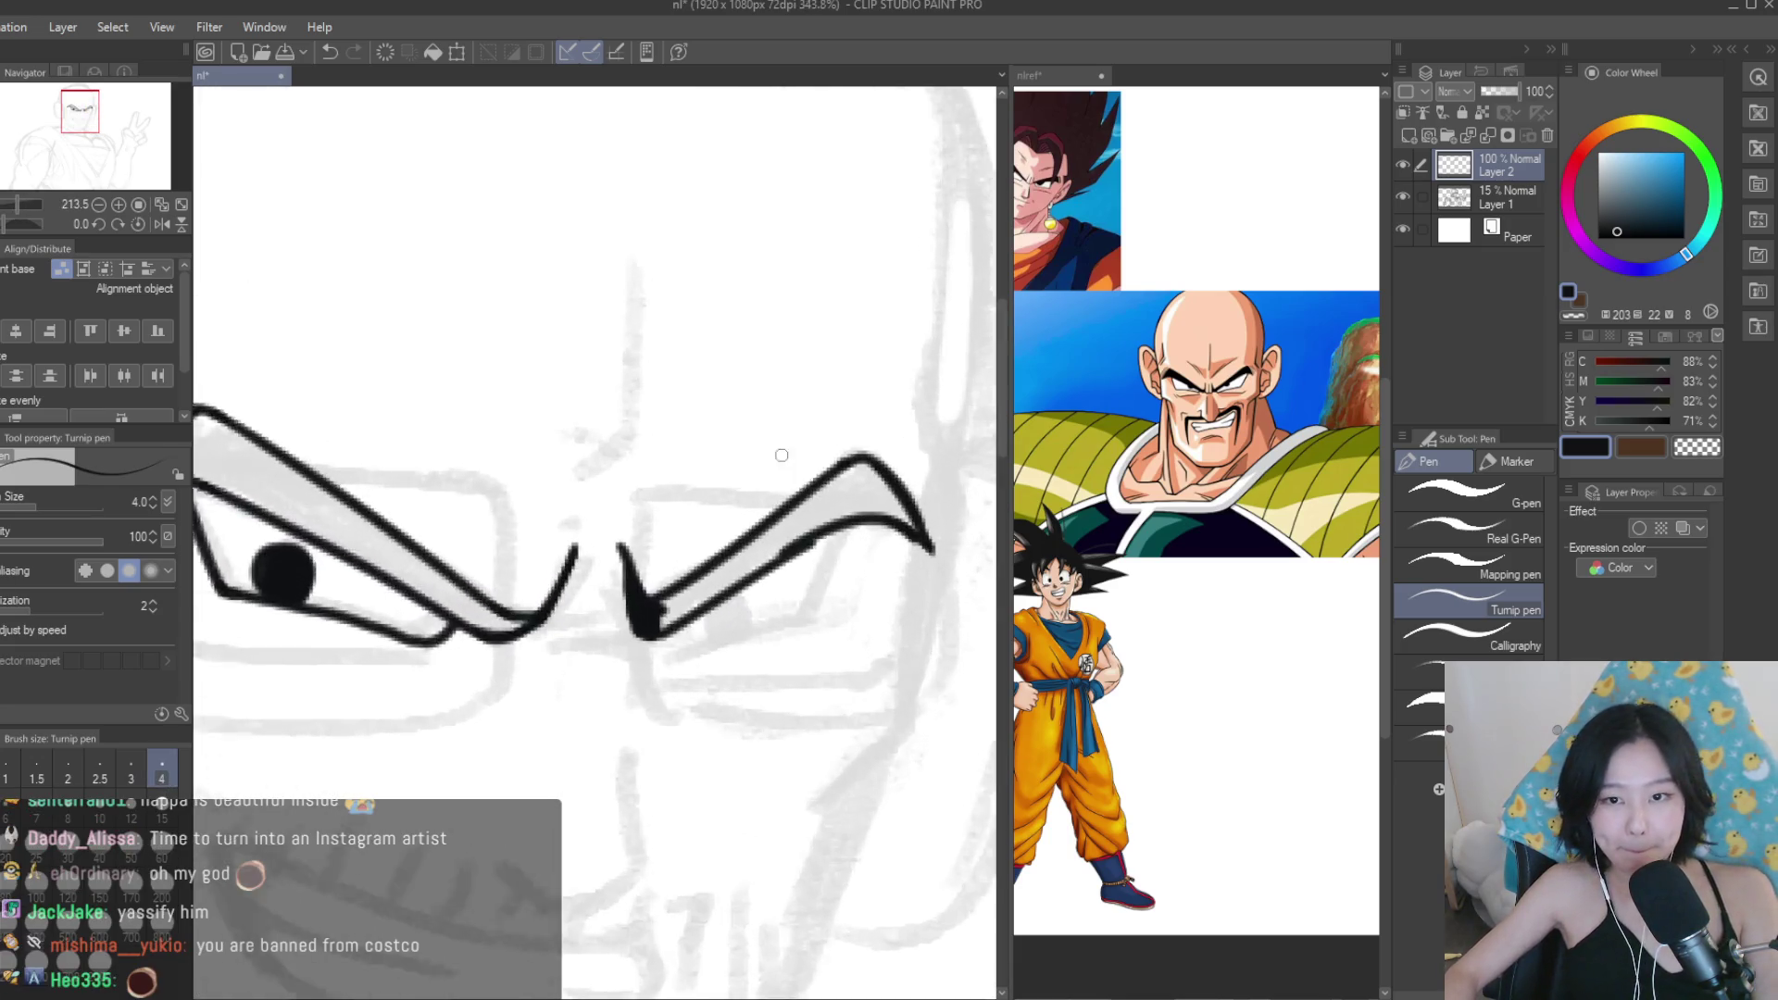
pyautogui.moveTo(836, 516)
pyautogui.mouseDown()
pyautogui.moveTo(794, 620)
pyautogui.moveTo(653, 701)
pyautogui.mouseUp()
pyautogui.scroll(-2, 782, 681)
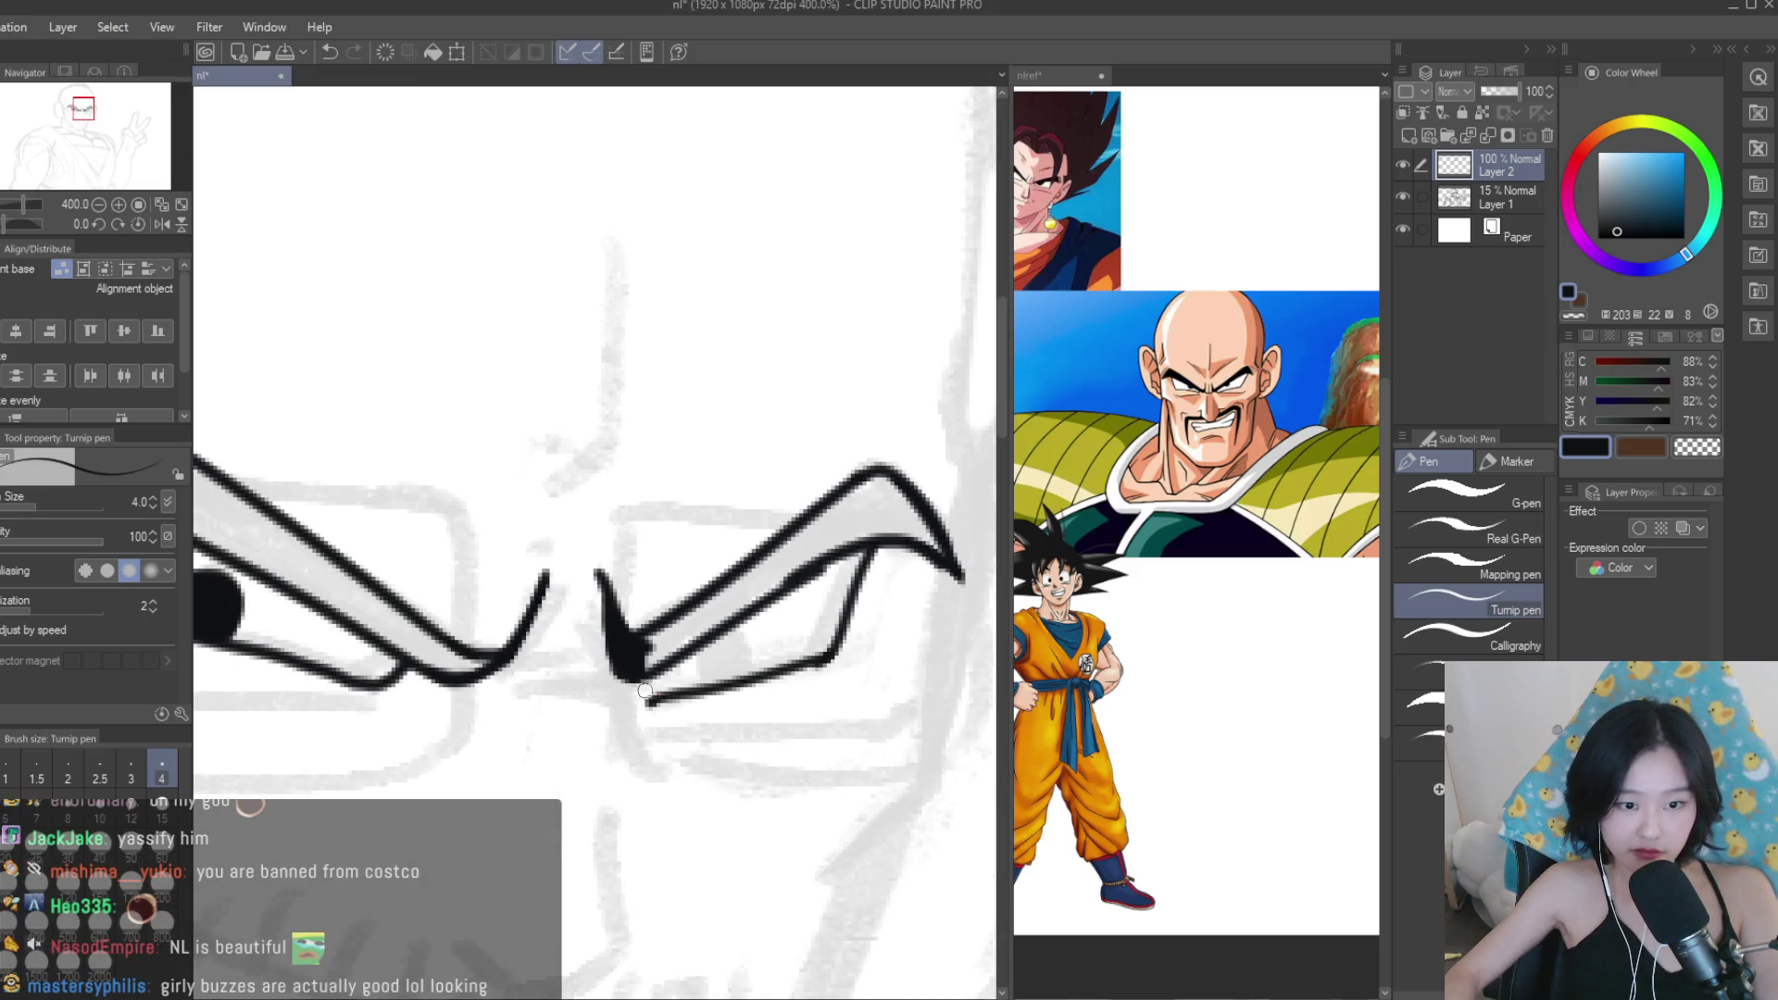
pyautogui.scroll(-5, 779, 495)
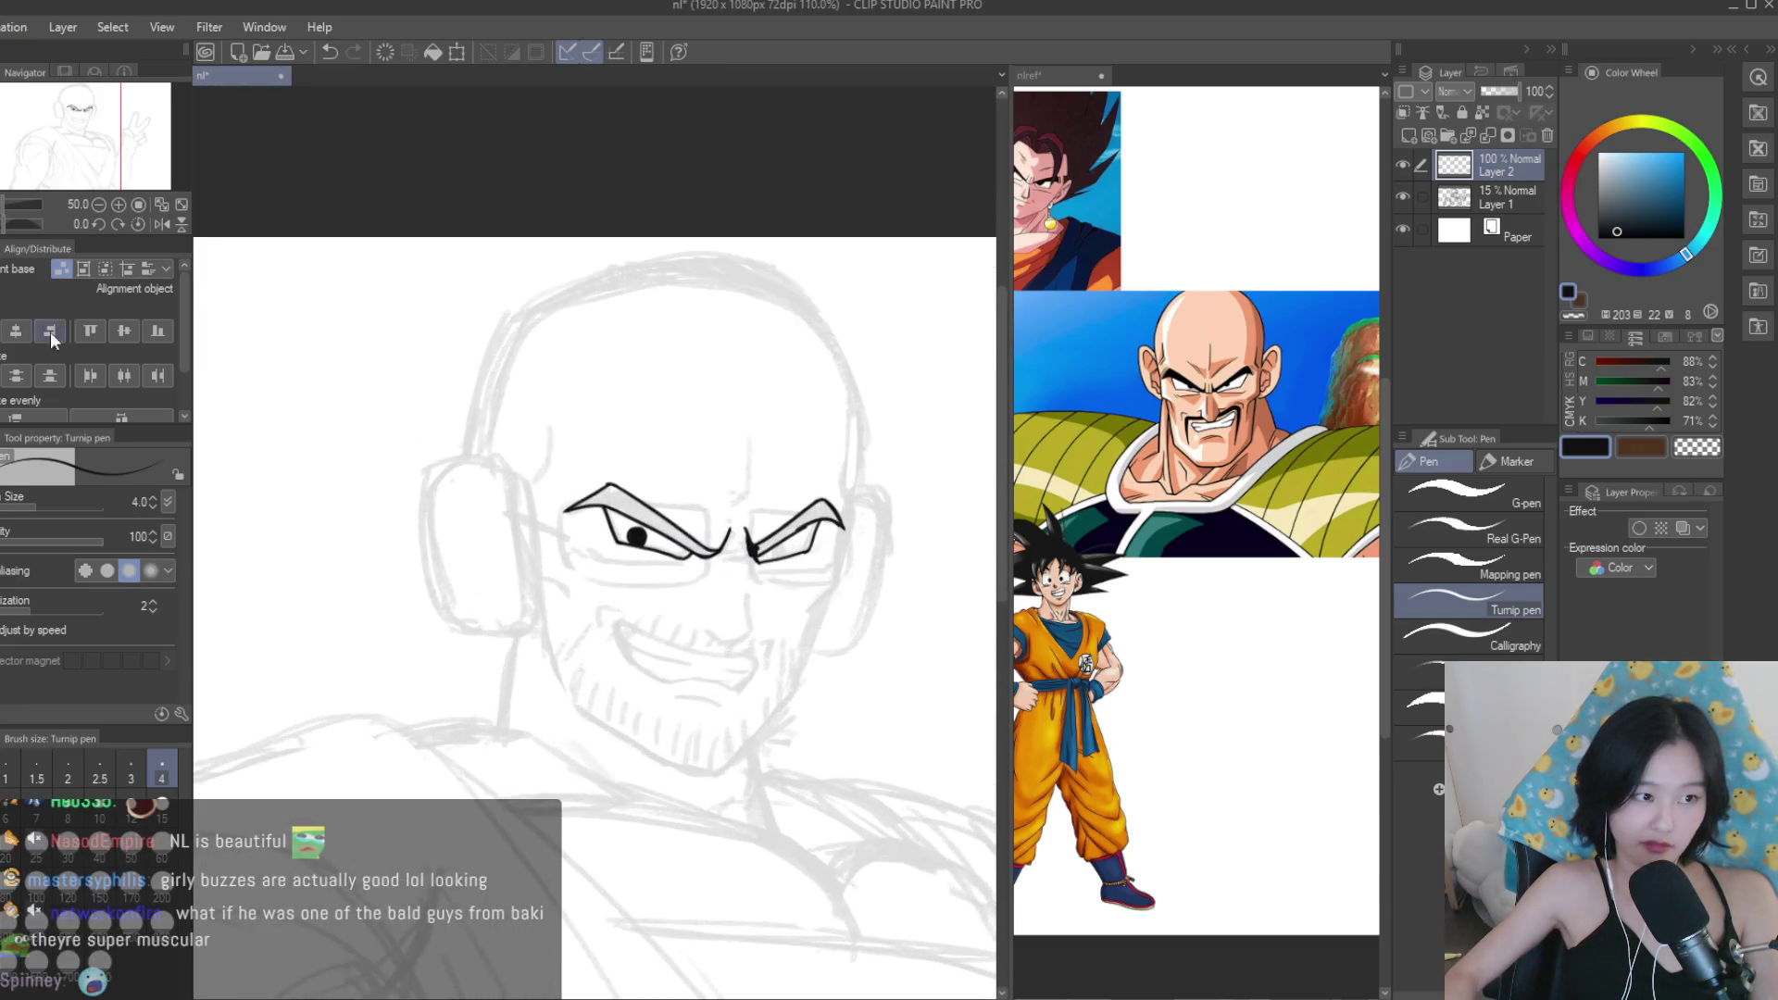
pyautogui.press('g')
pyautogui.scroll(4, 701, 504)
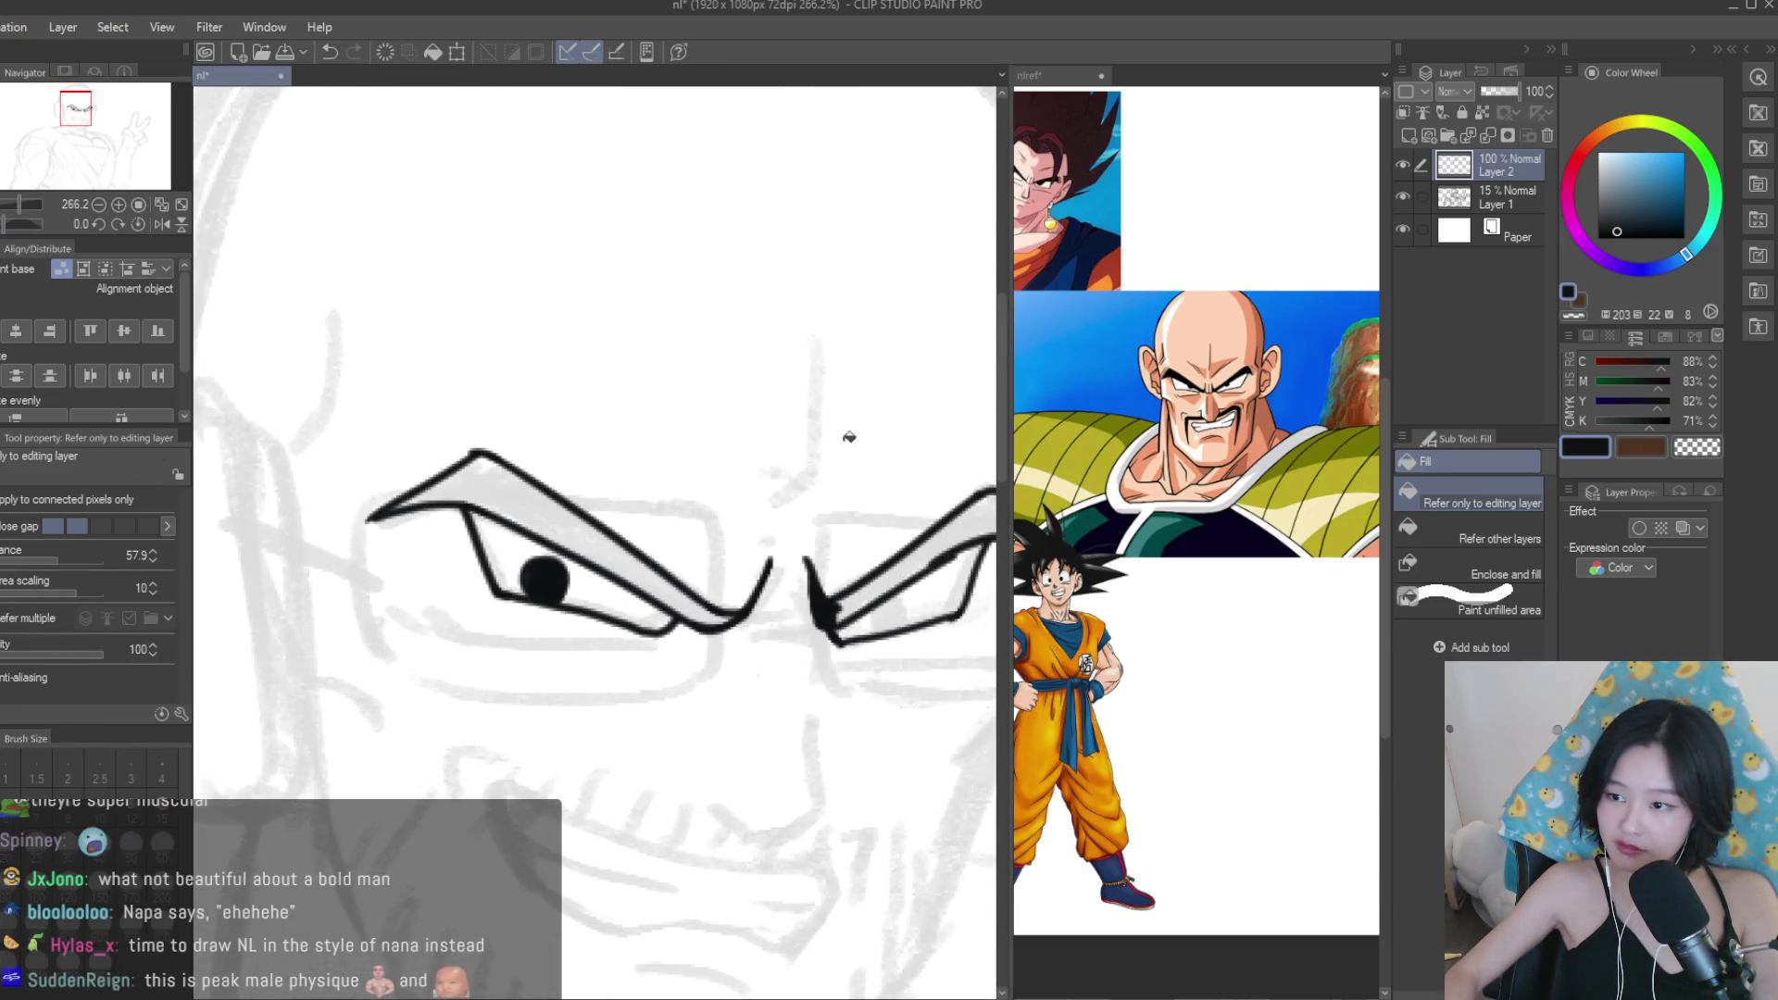
# Fill both eyebrows solid black and trim the right eyebrow's tip with the eraser.
pyautogui.click(926, 550)
pyautogui.click(564, 539)
pyautogui.scroll(-3, 698, 561)
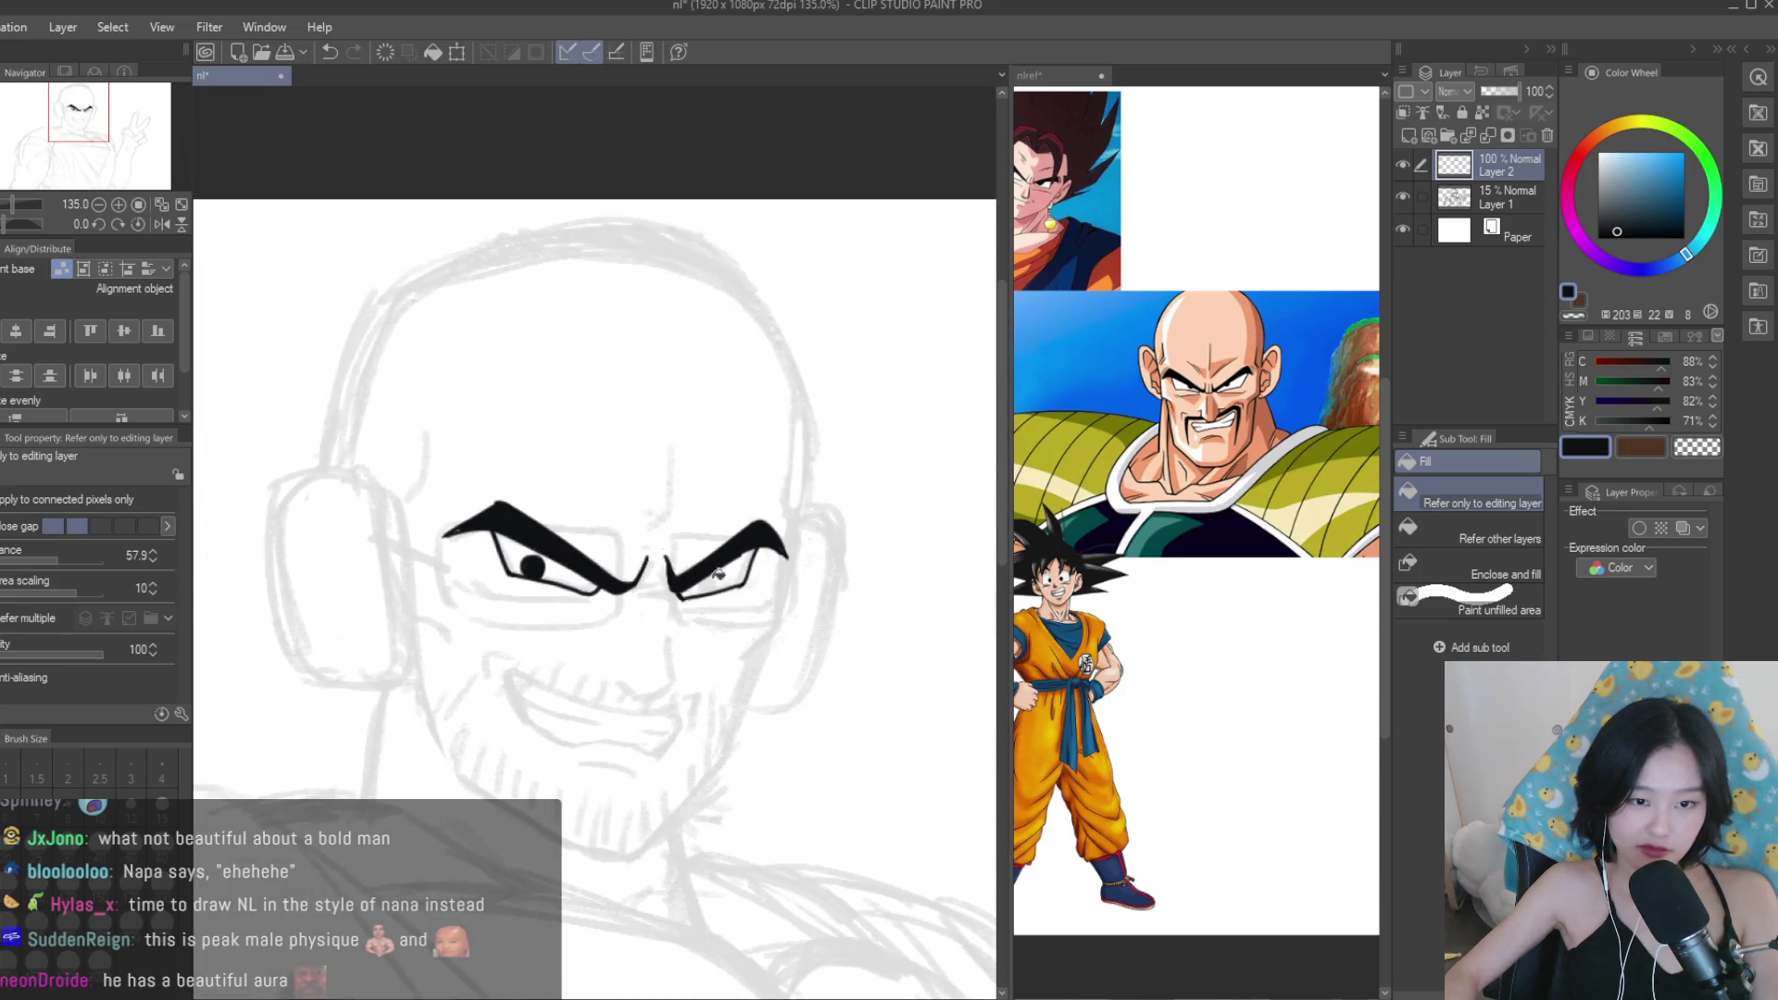
pyautogui.press('e')
pyautogui.scroll(5, 723, 558)
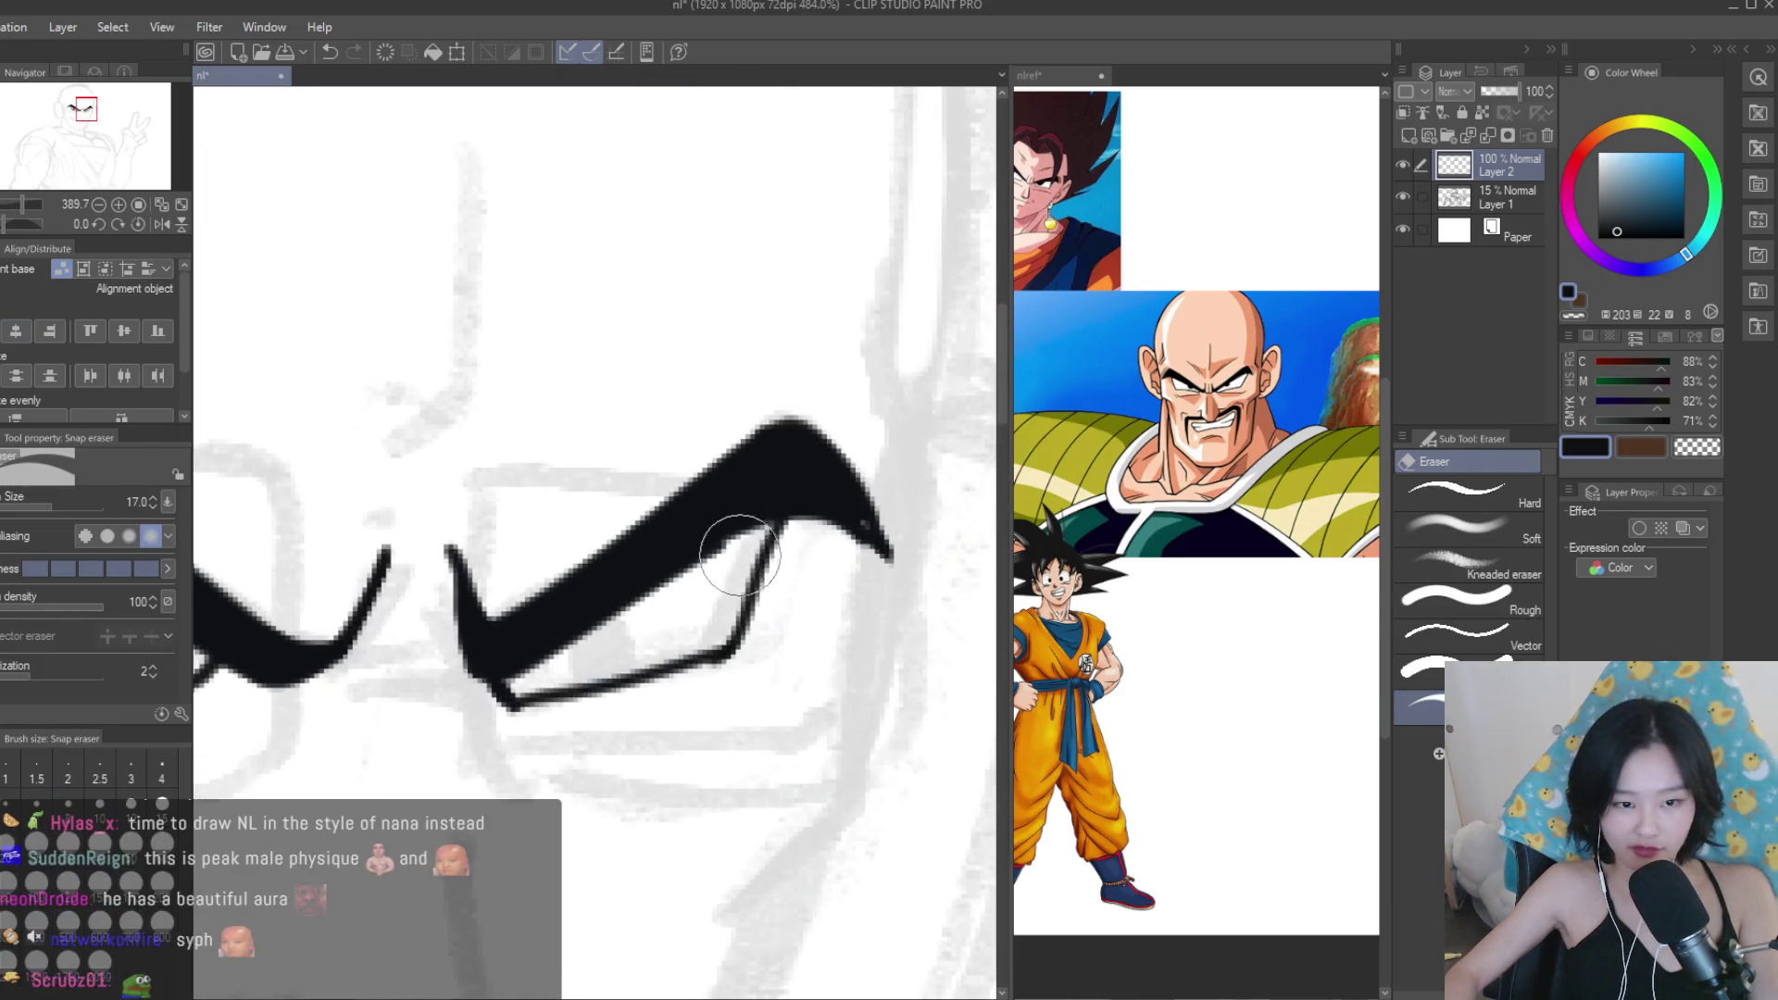
pyautogui.click(921, 552)
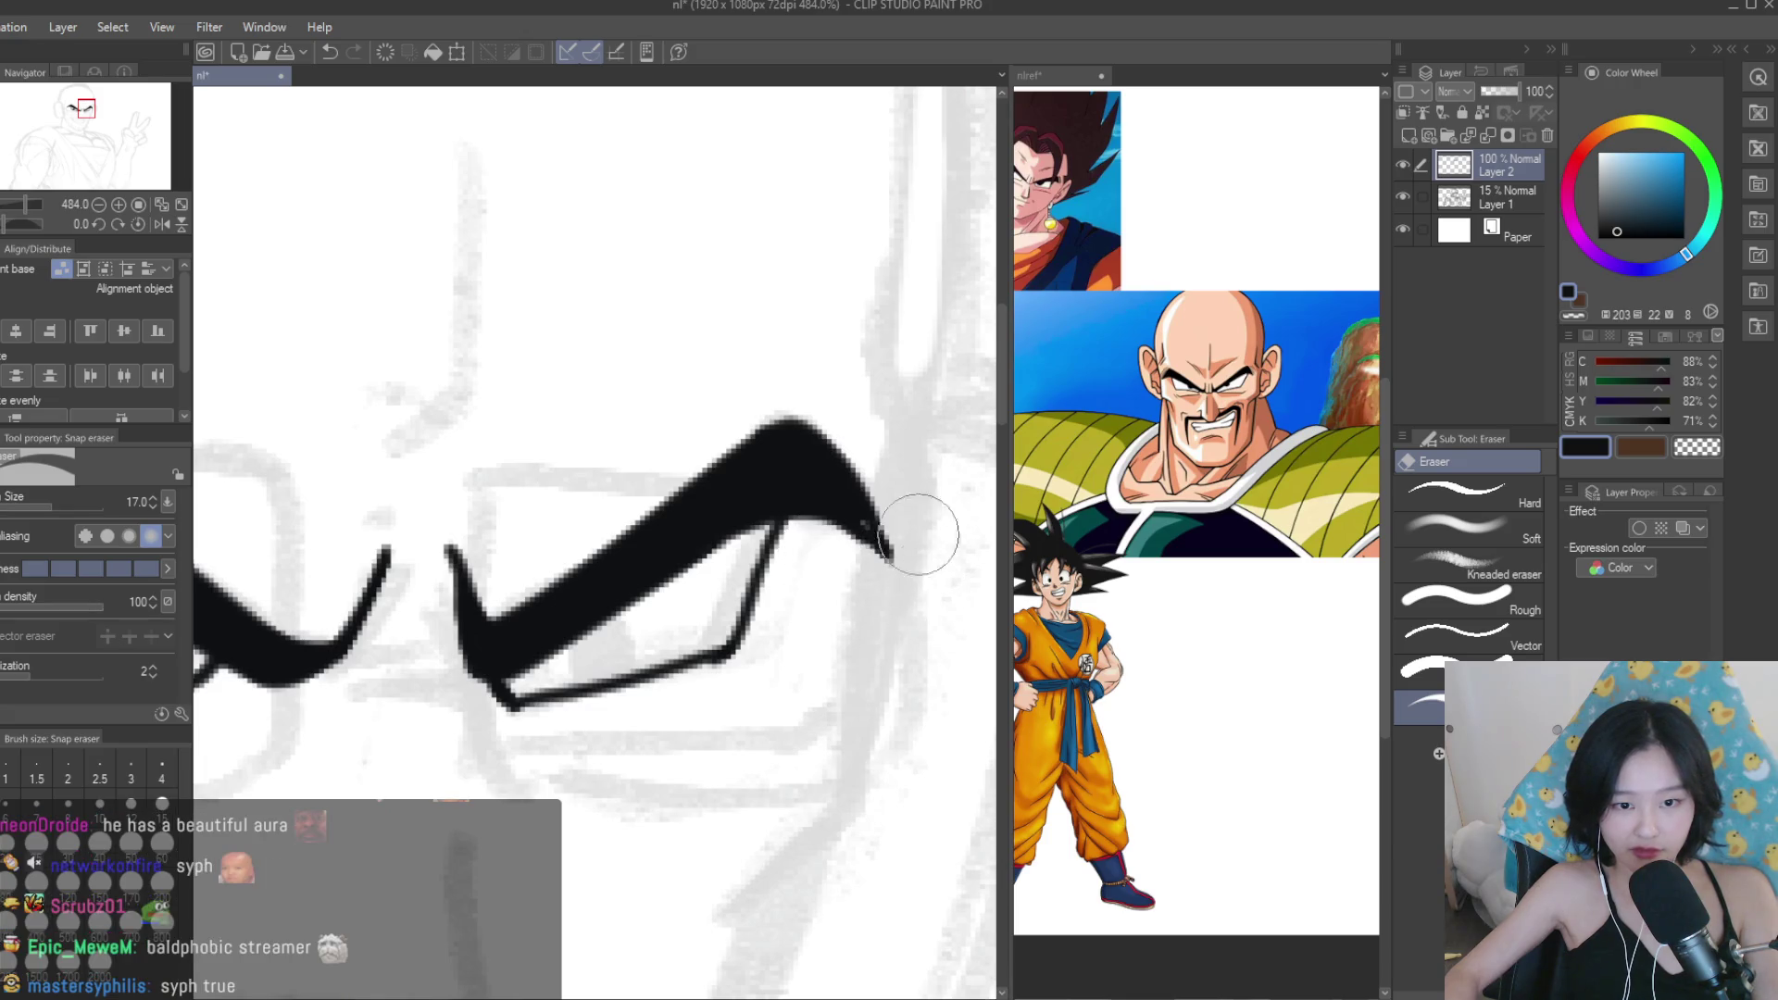
# Draw a black pupil in the right eye with the pen.
pyautogui.press('p')
pyautogui.scroll(3, 851, 552)
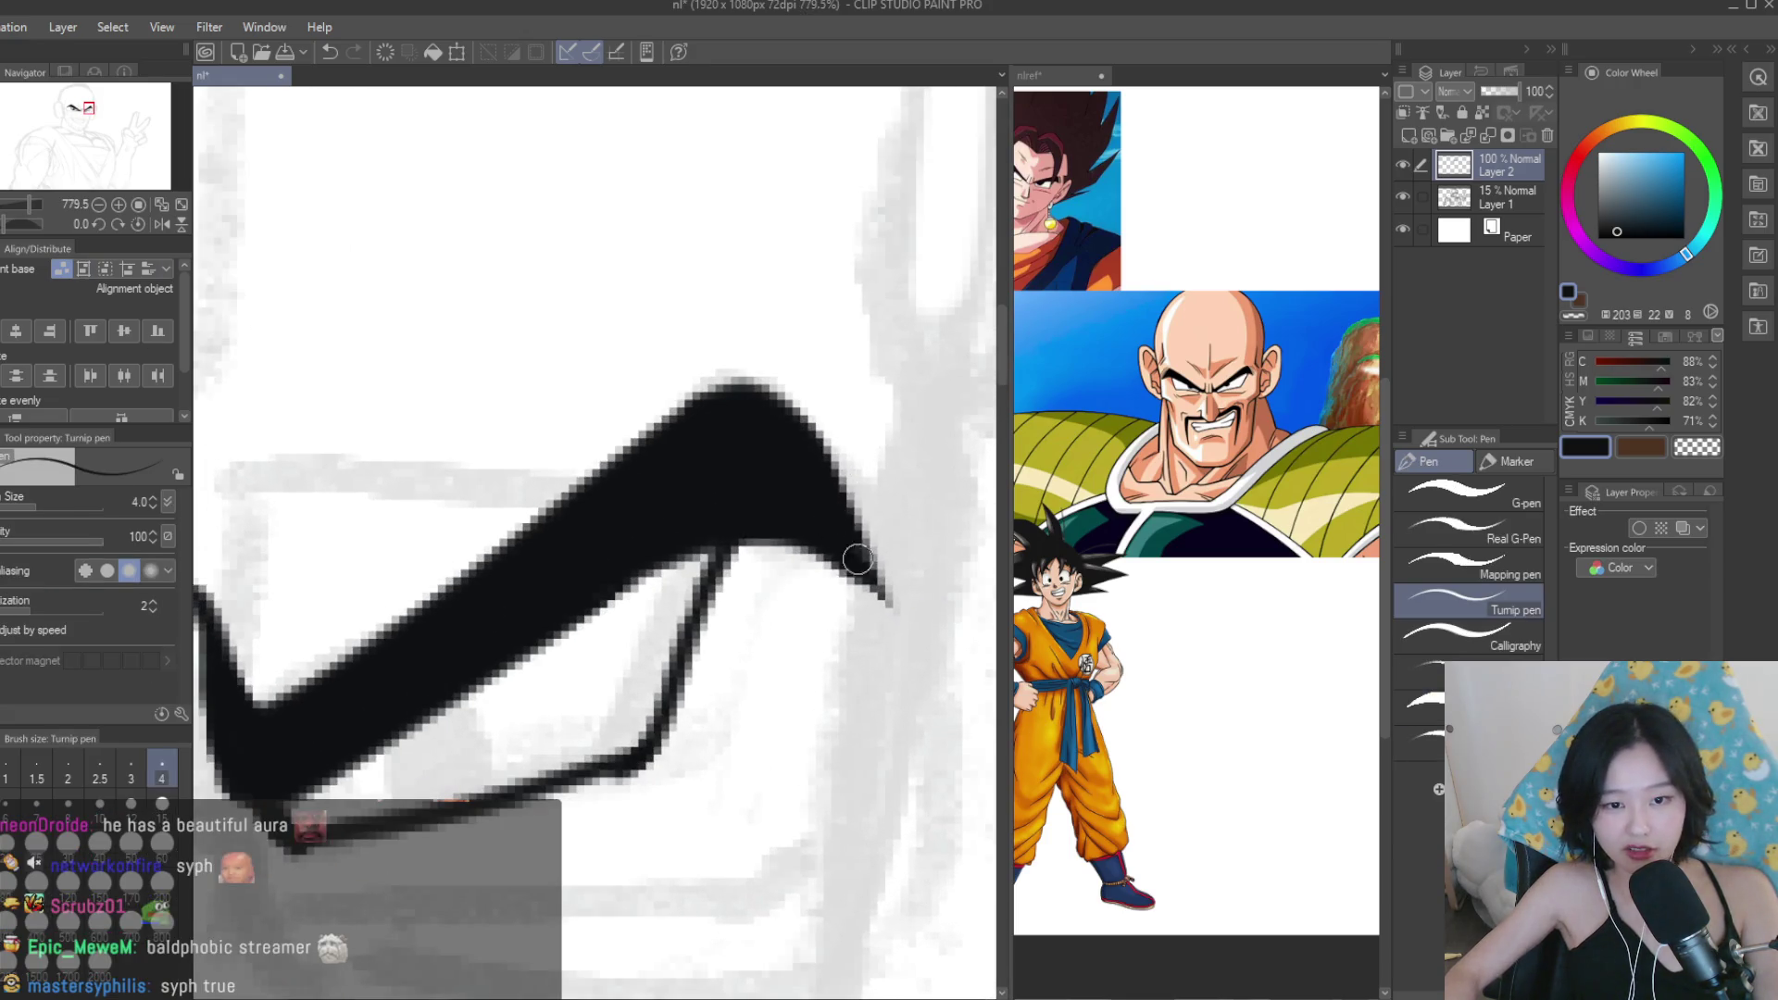
pyautogui.scroll(-5, 746, 513)
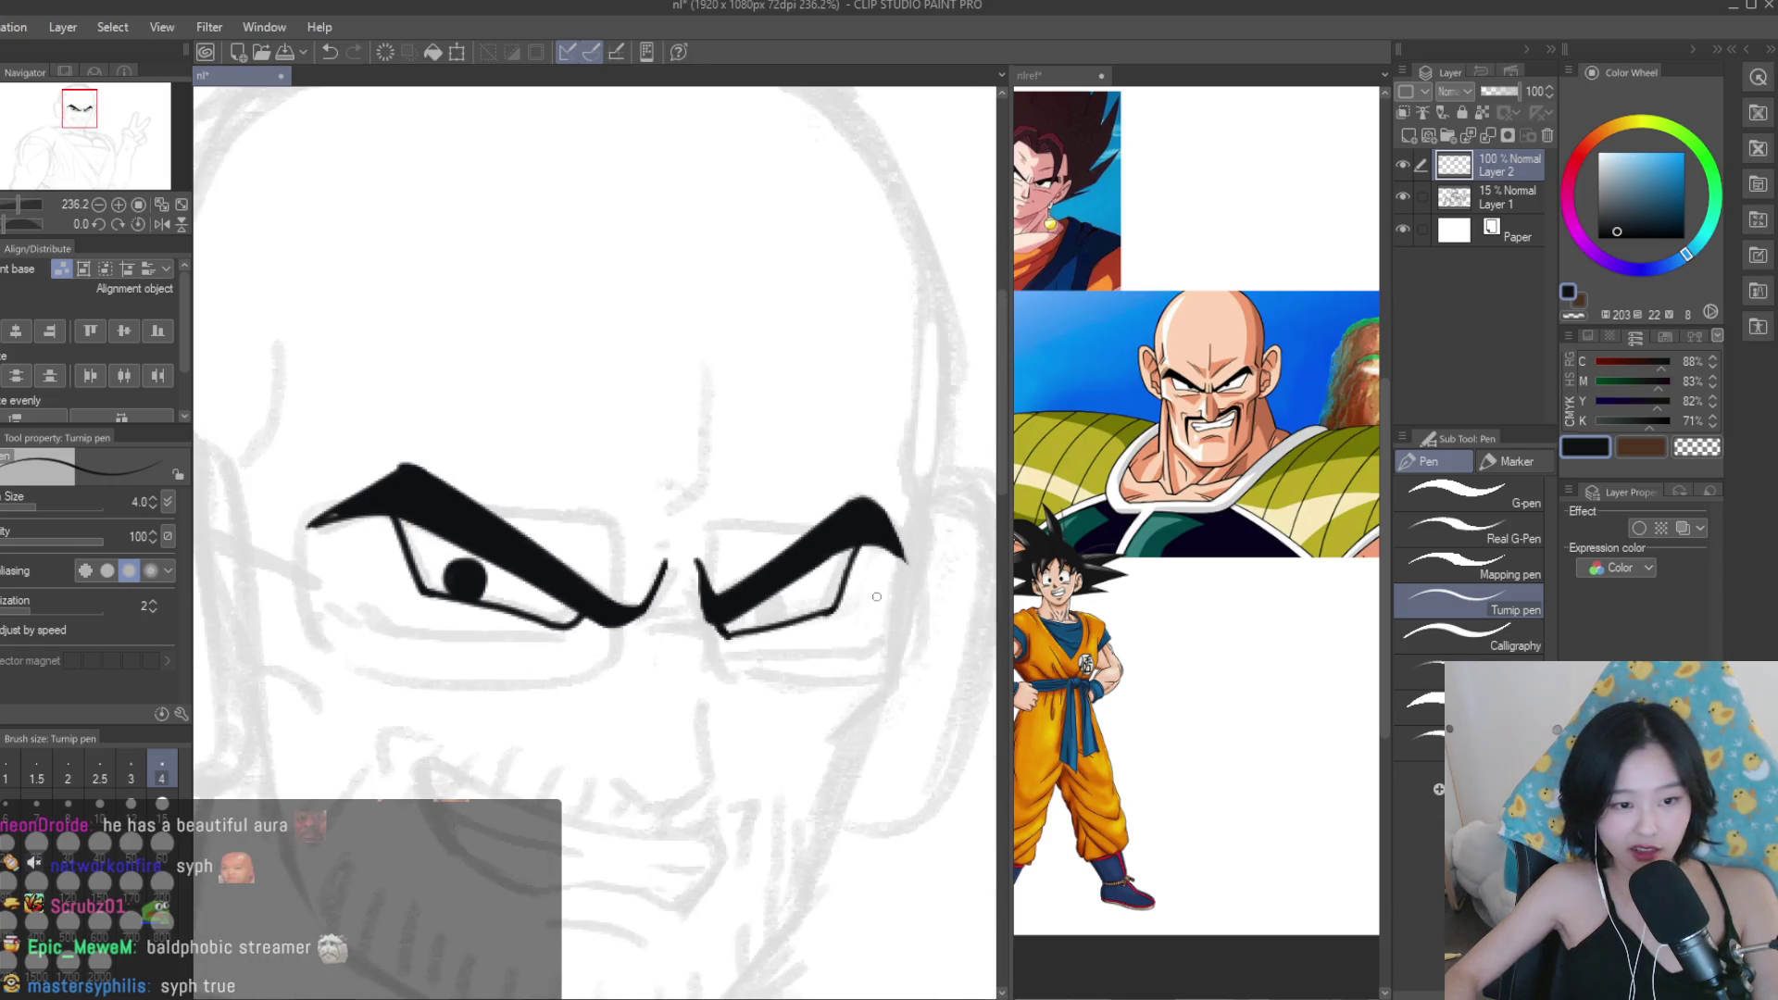
pyautogui.scroll(3, 746, 556)
pyautogui.scroll(4, 1195, 380)
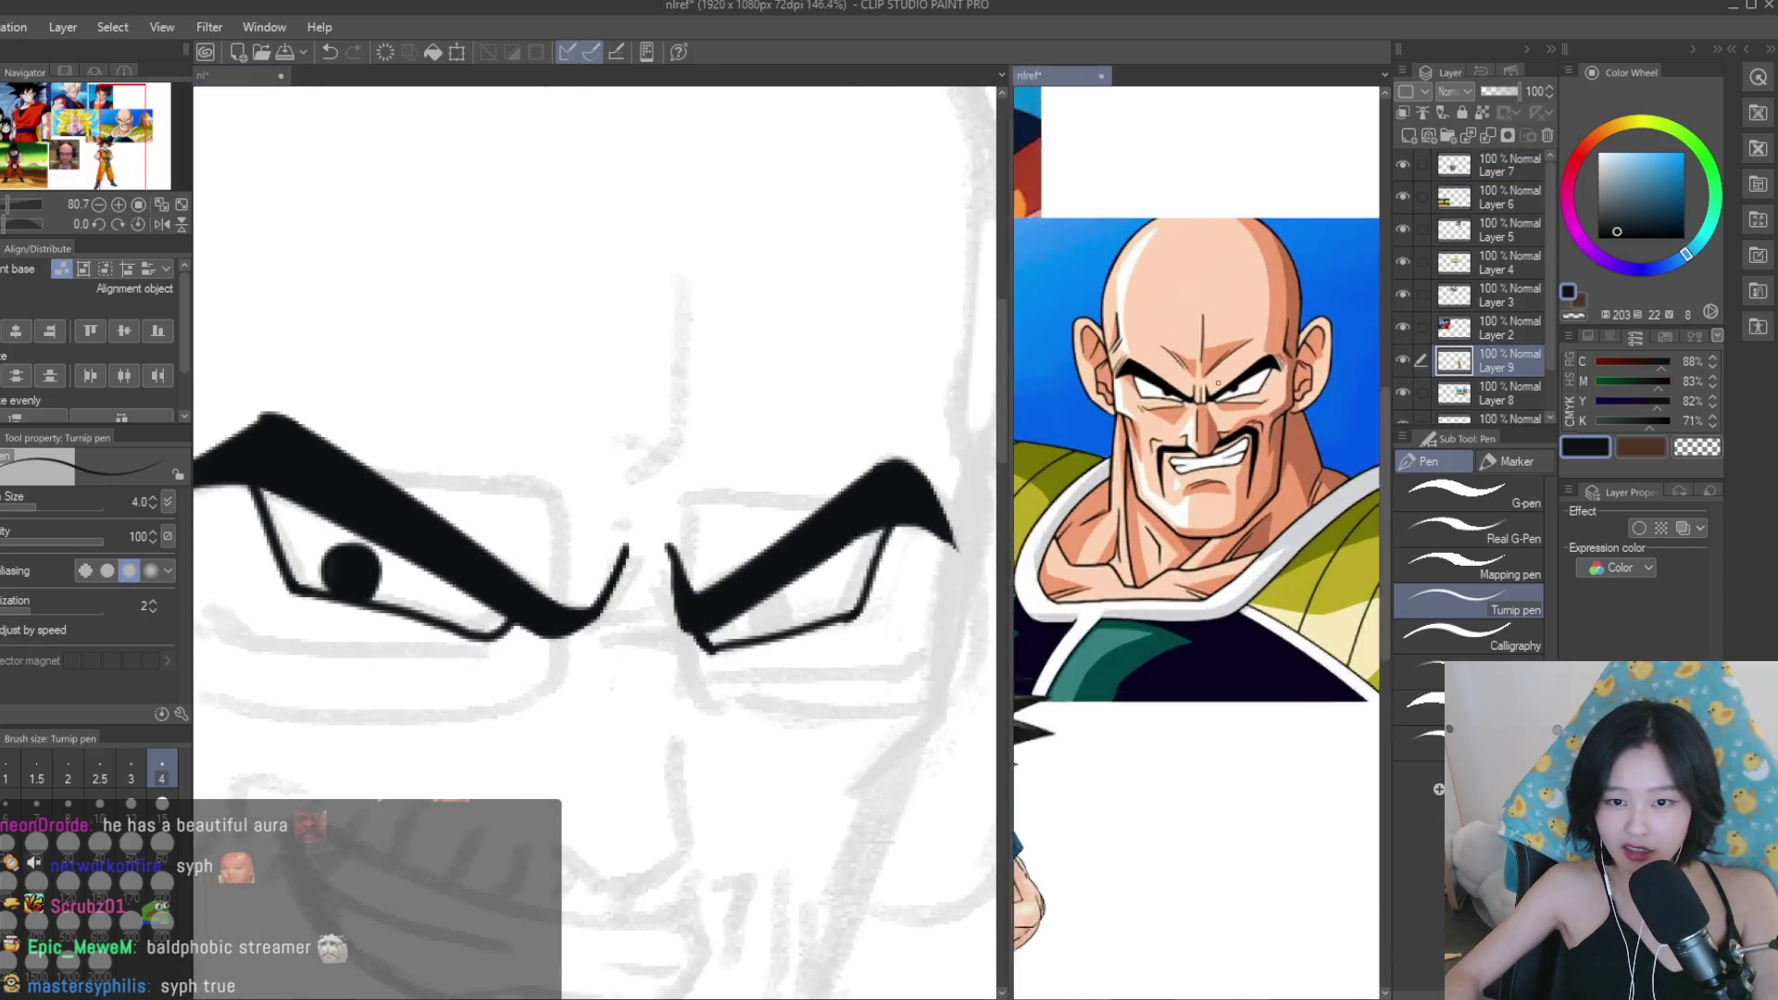
pyautogui.scroll(3, 871, 534)
pyautogui.moveTo(738, 639)
pyautogui.mouseDown()
pyautogui.moveTo(738, 583)
pyautogui.moveTo(718, 602)
pyautogui.moveTo(748, 585)
pyautogui.mouseUp()
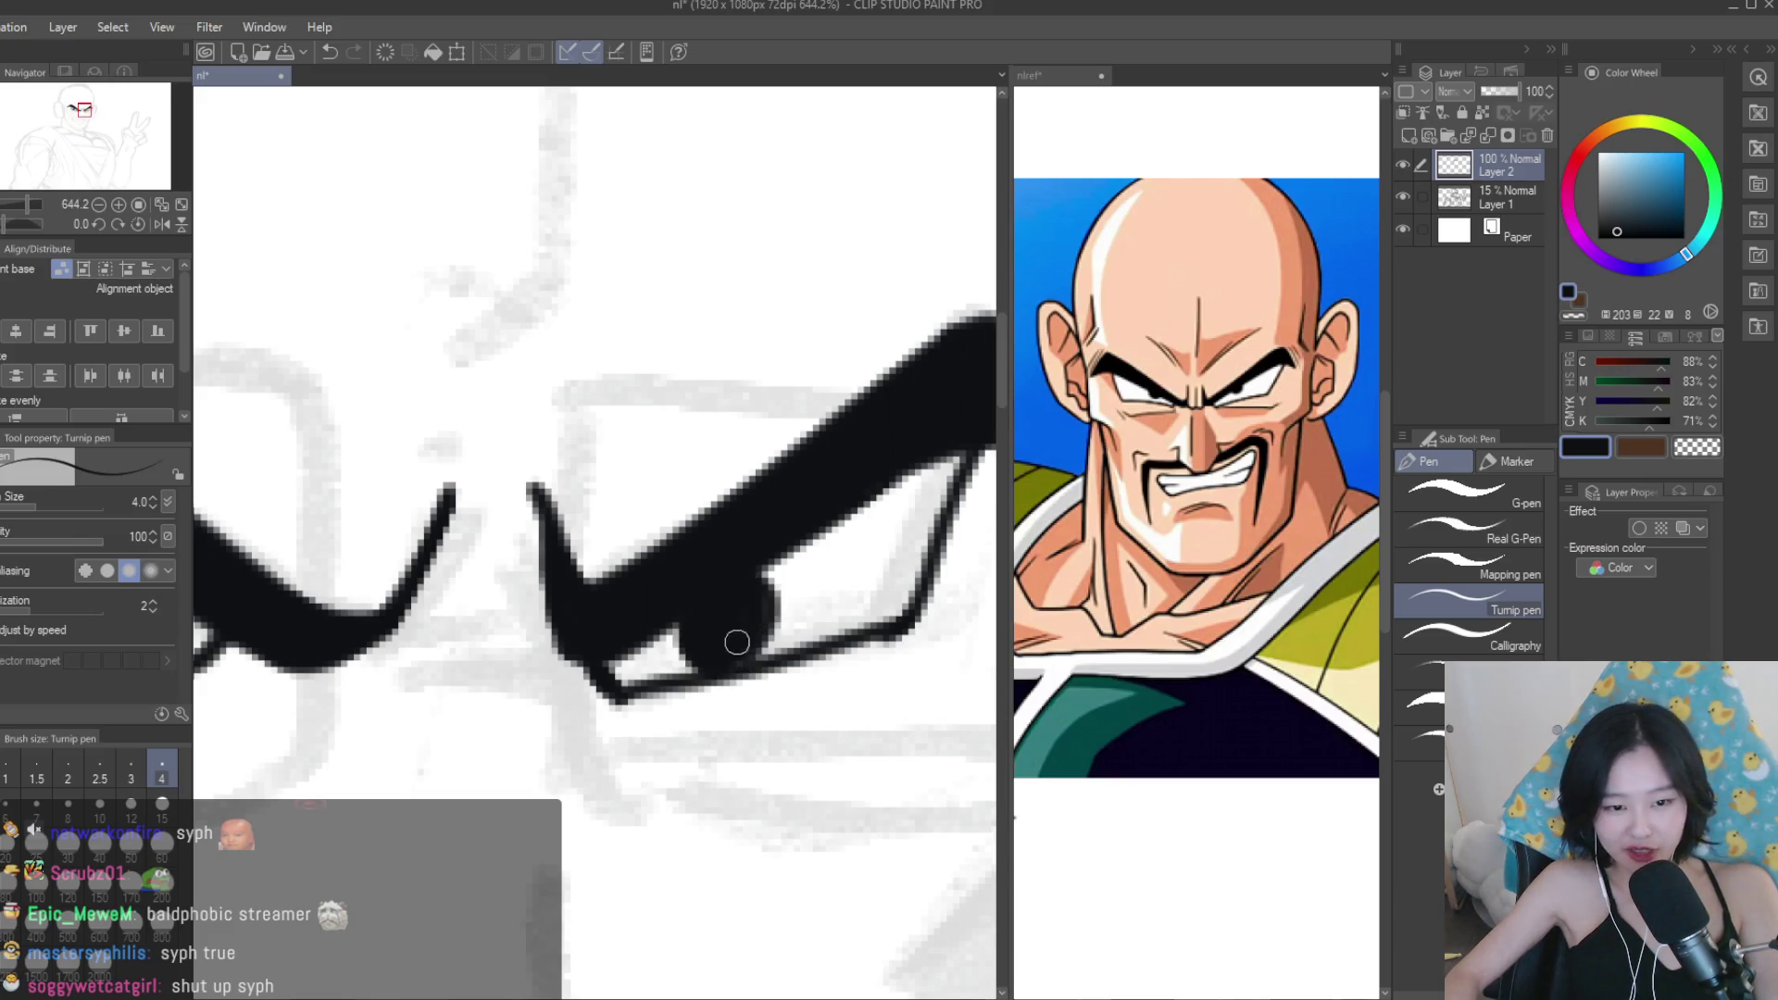
pyautogui.scroll(-8, 760, 594)
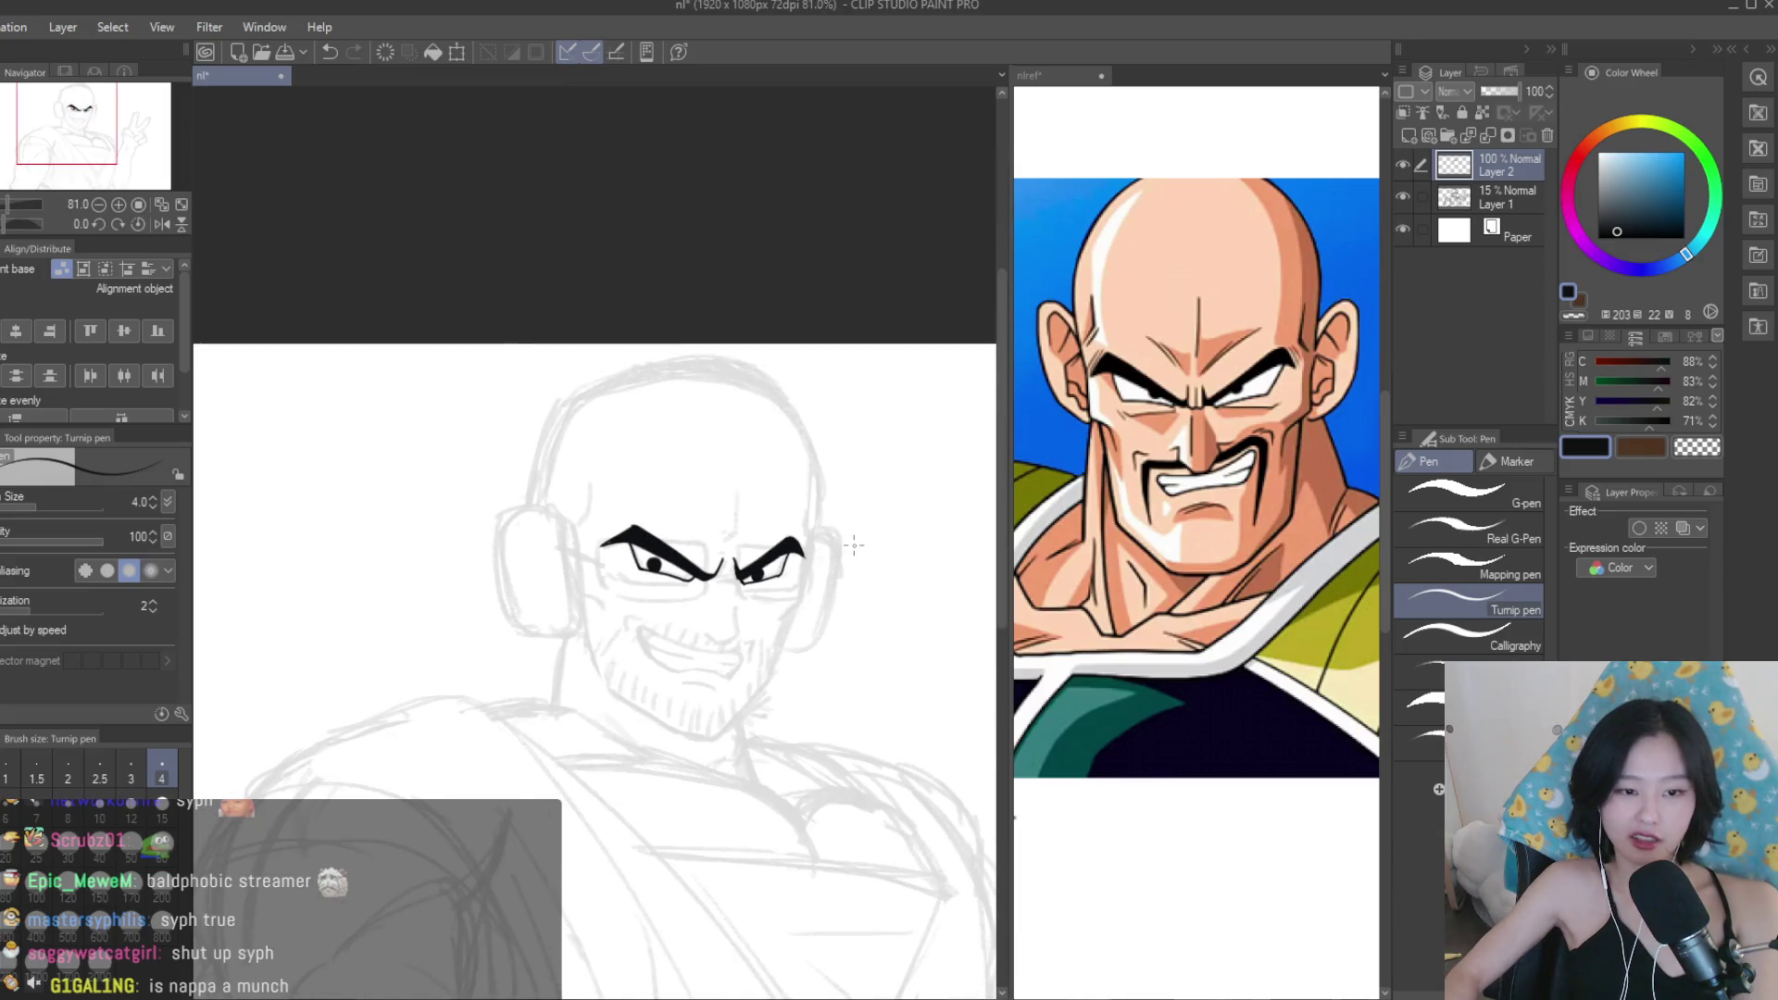
pyautogui.scroll(4, 821, 559)
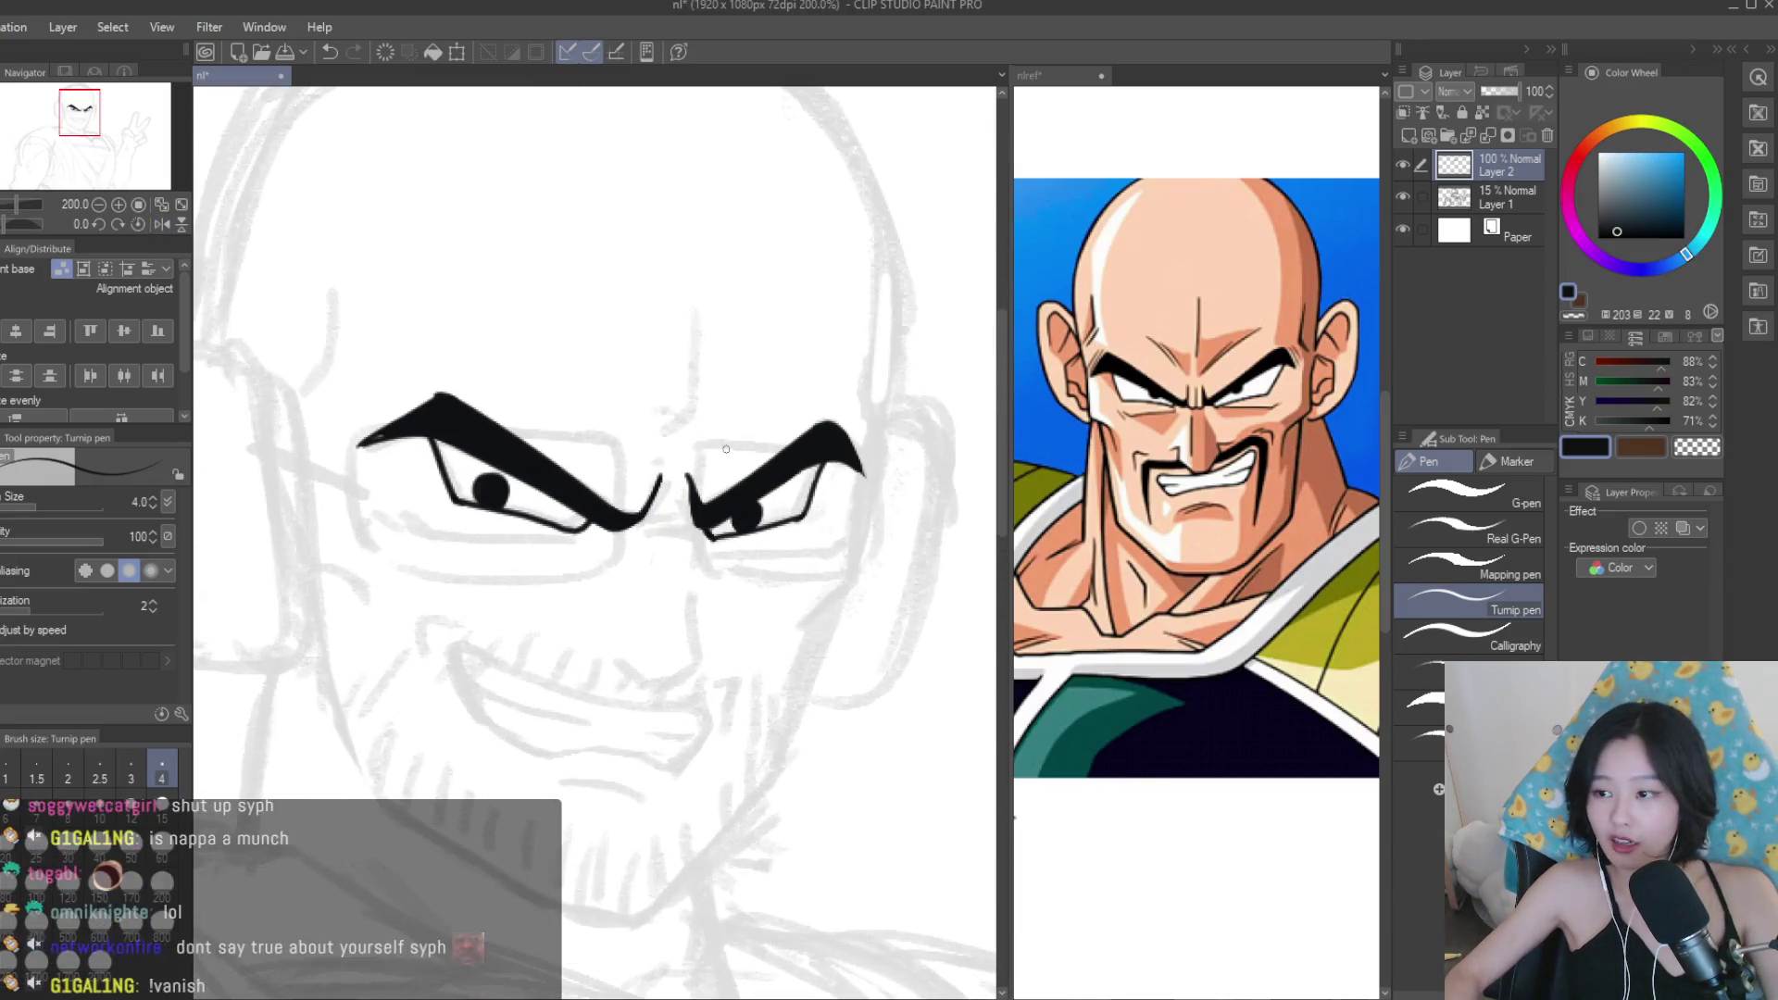
pyautogui.scroll(-3, 741, 610)
pyautogui.scroll(5, 742, 610)
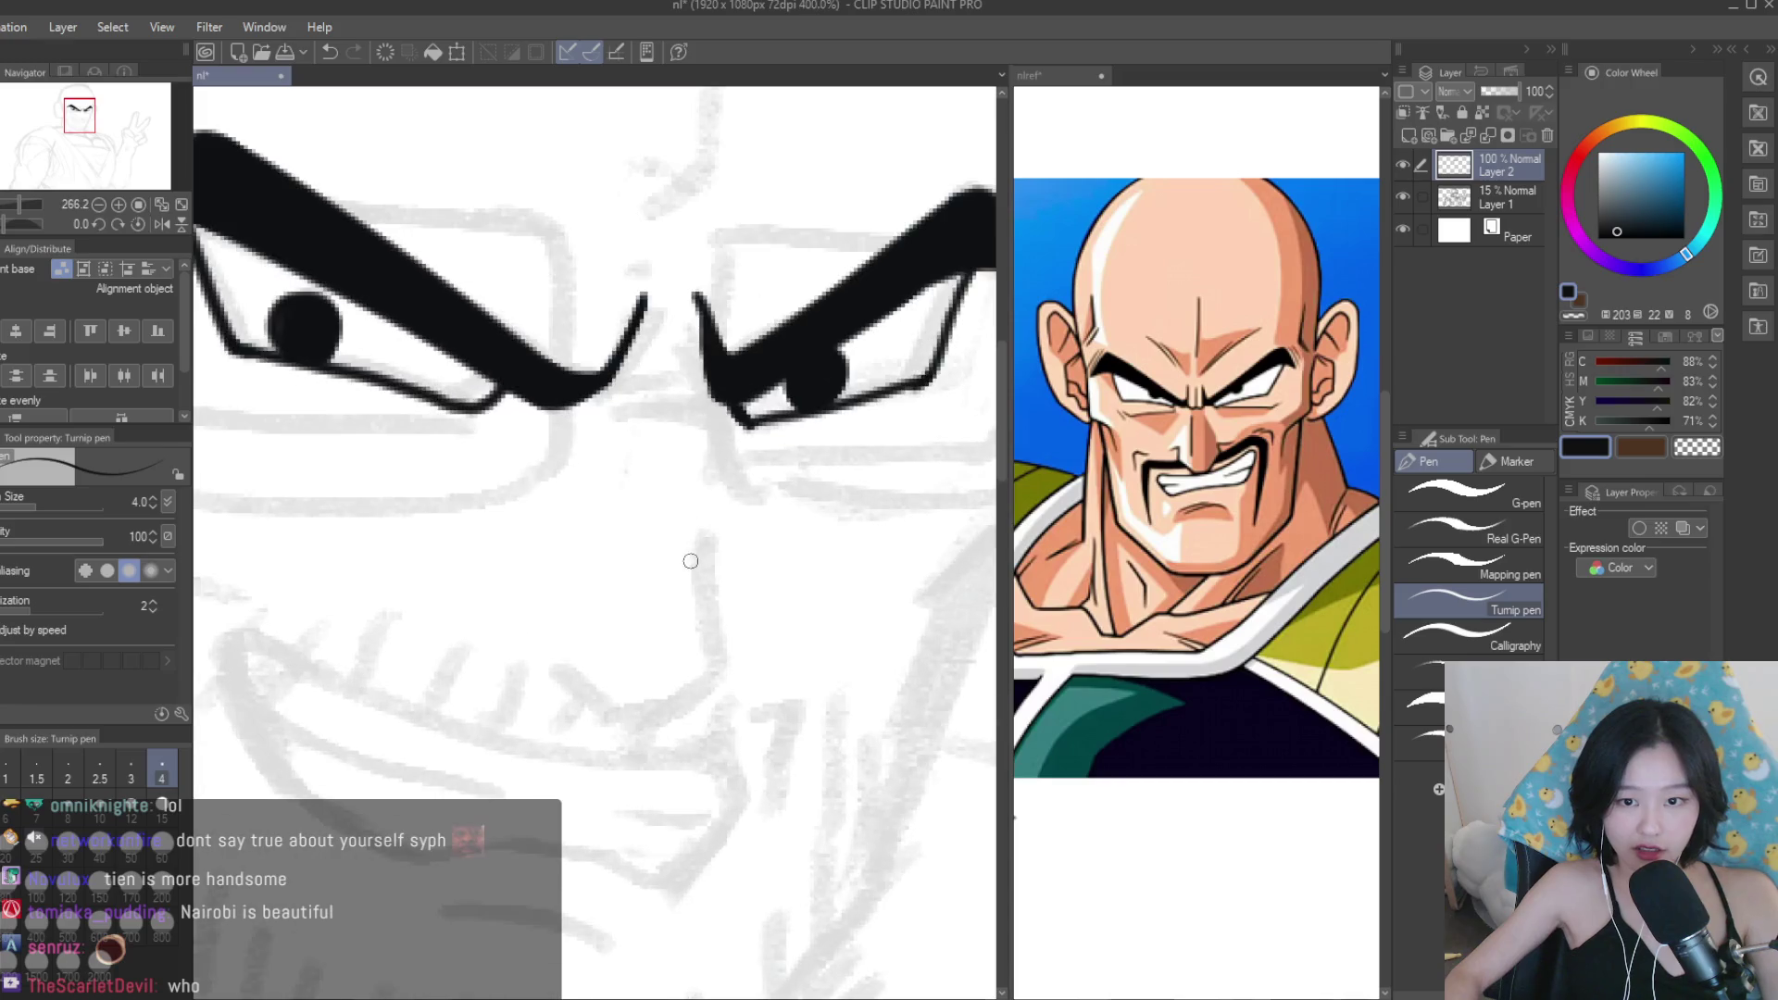
# Ink the vertical nose line and lengthen its lower end.
pyautogui.moveTo(703, 515)
pyautogui.mouseDown()
pyautogui.moveTo(727, 701)
pyautogui.moveTo(626, 767)
pyautogui.mouseUp()
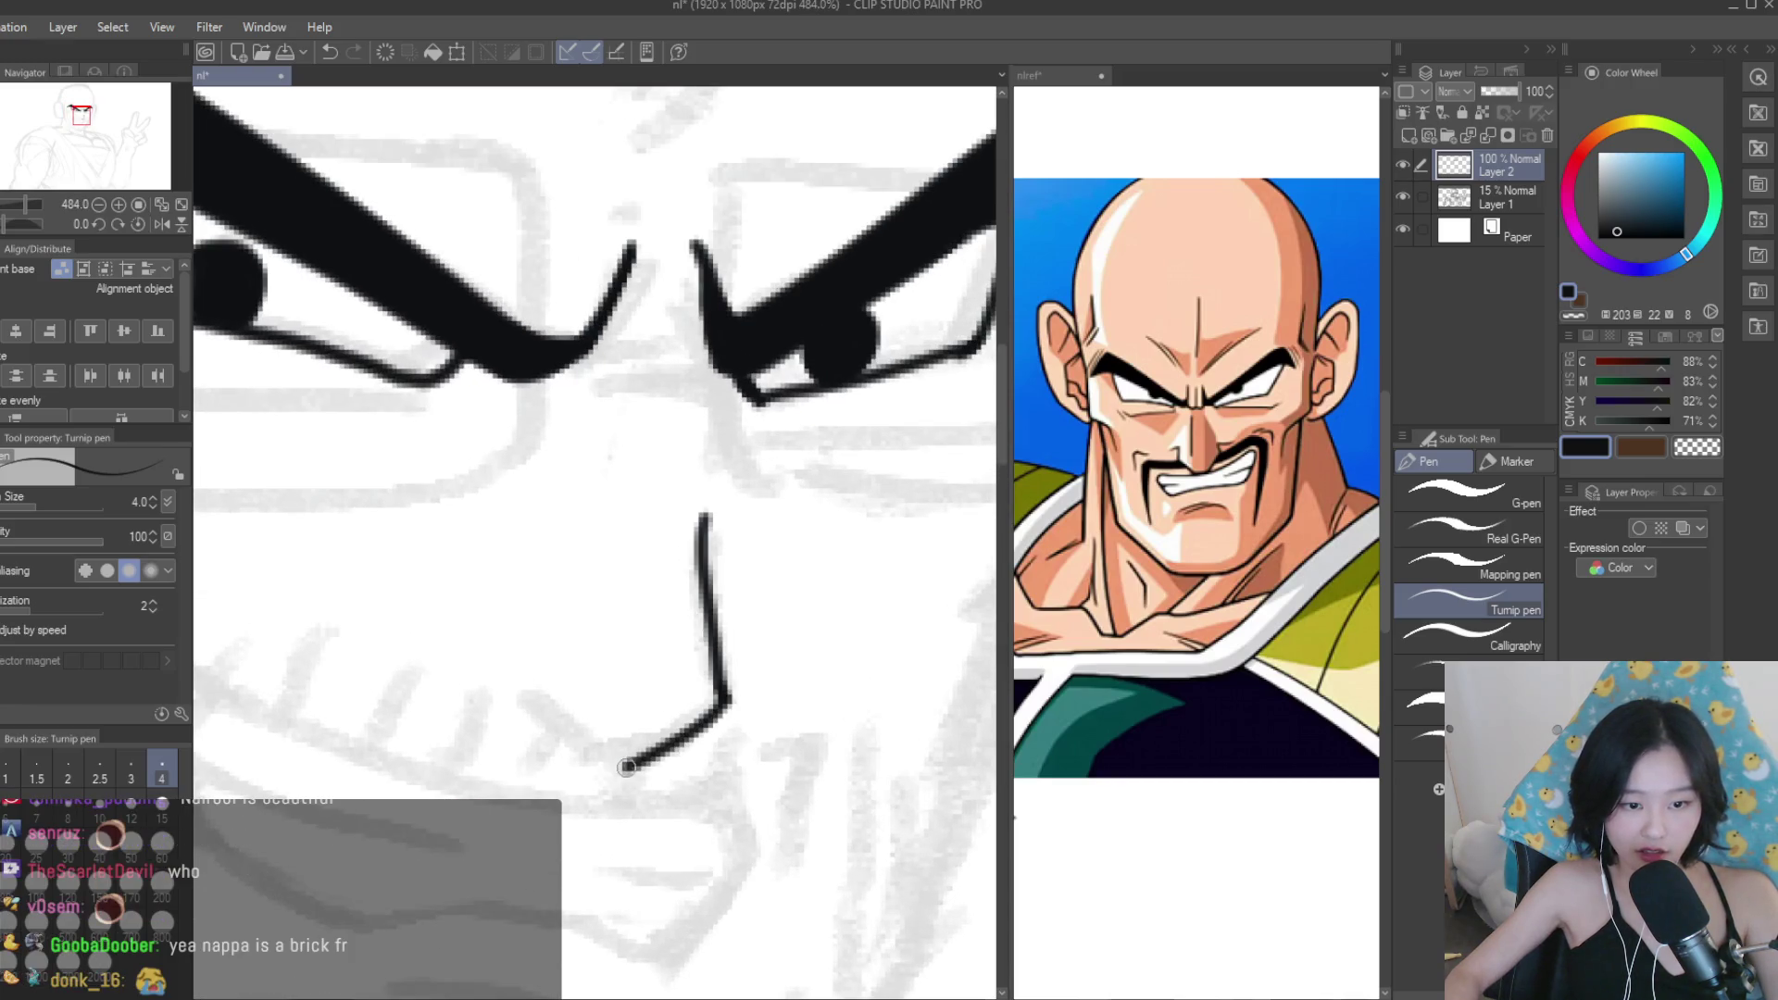
pyautogui.moveTo(526, 706); pyautogui.dragTo(519, 691)
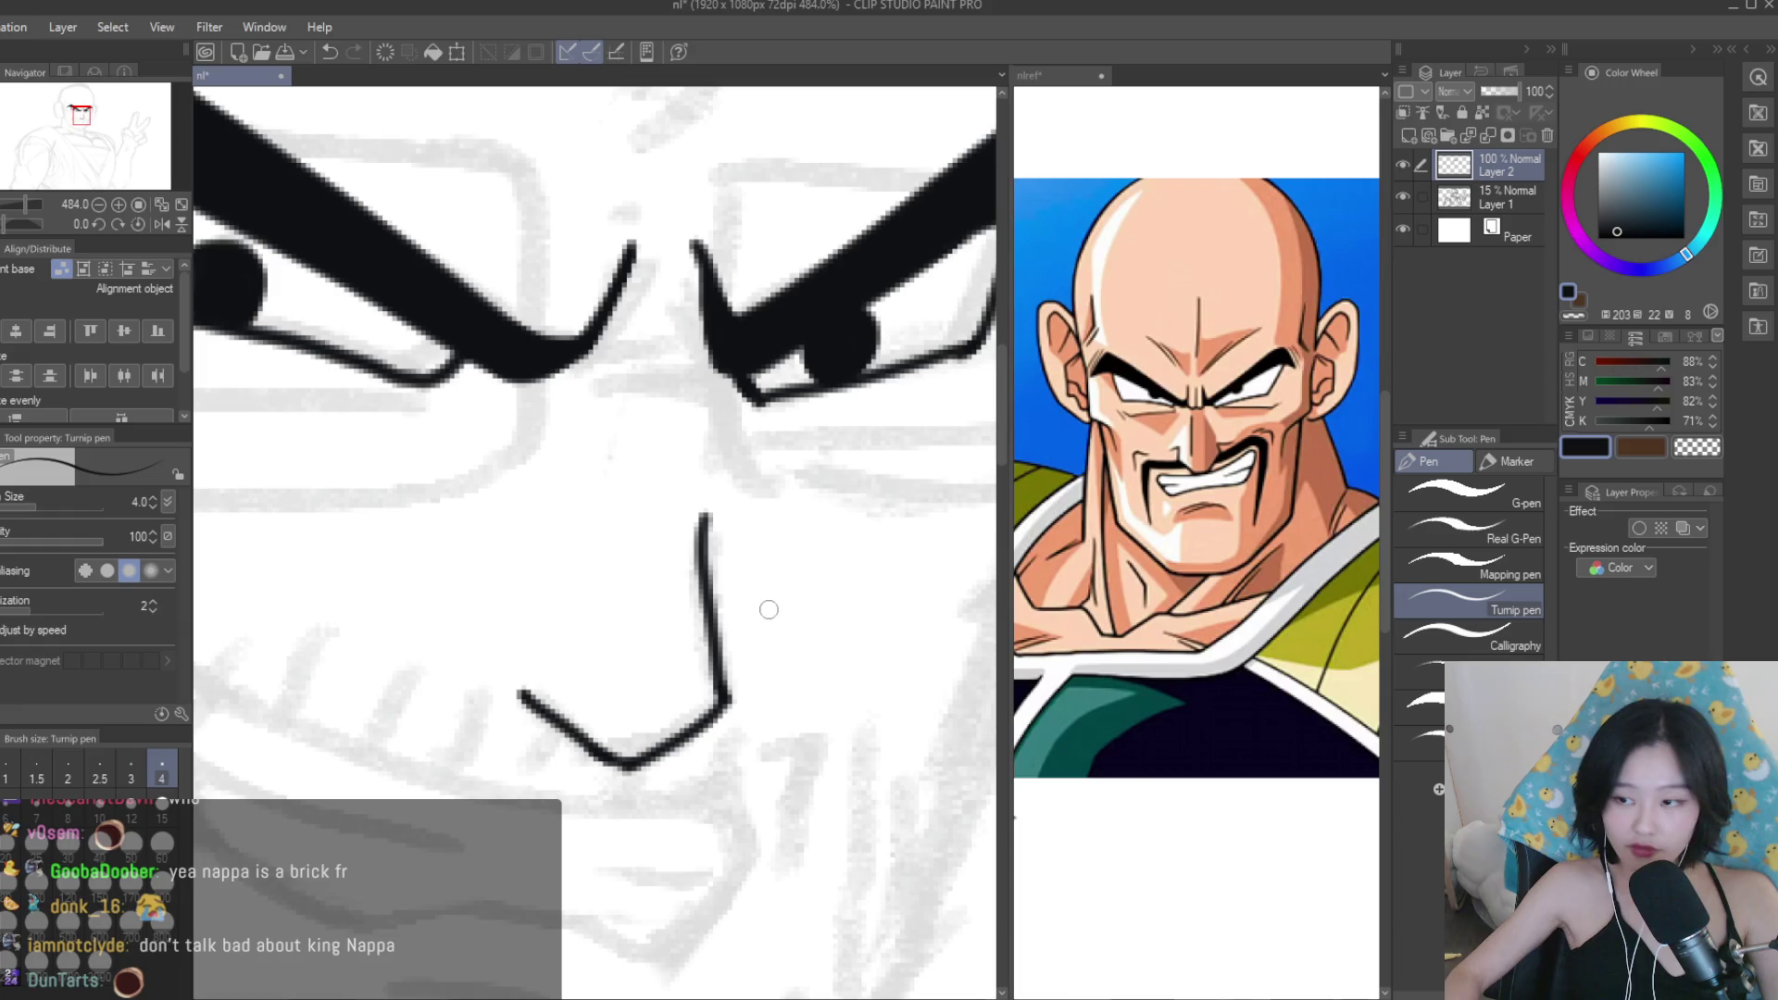
pyautogui.press('e')
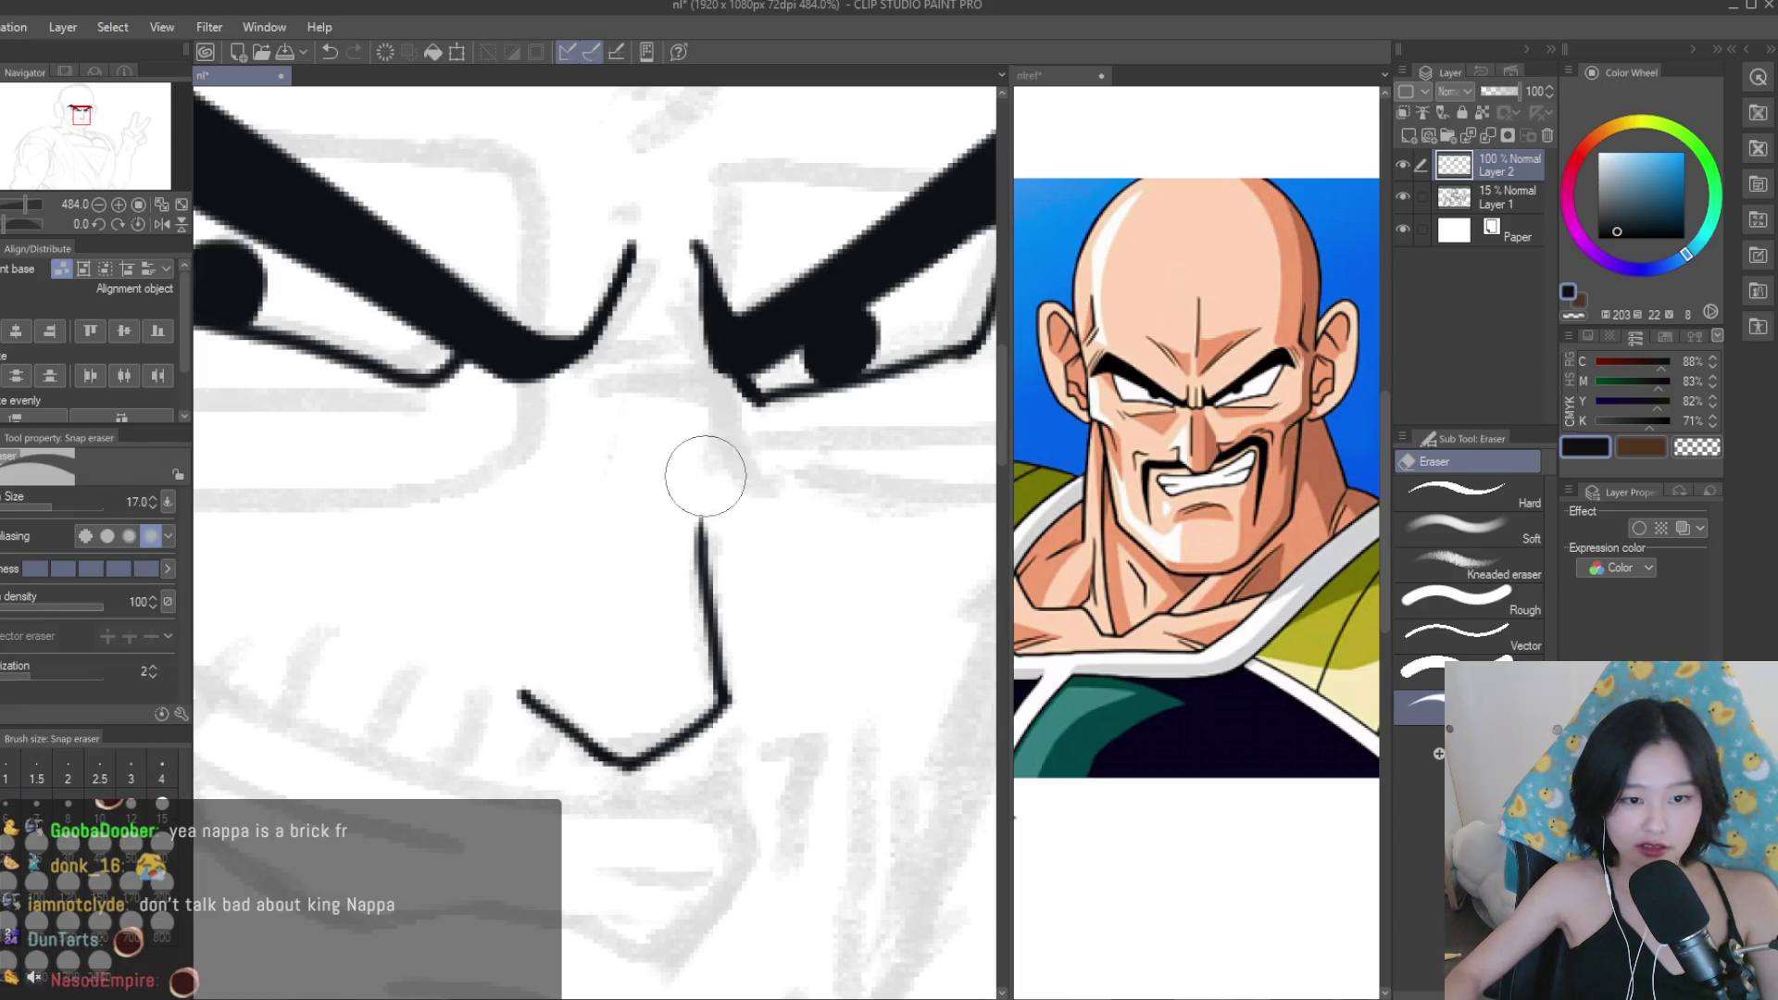
pyautogui.press('p')
pyautogui.scroll(-5, 1196, 543)
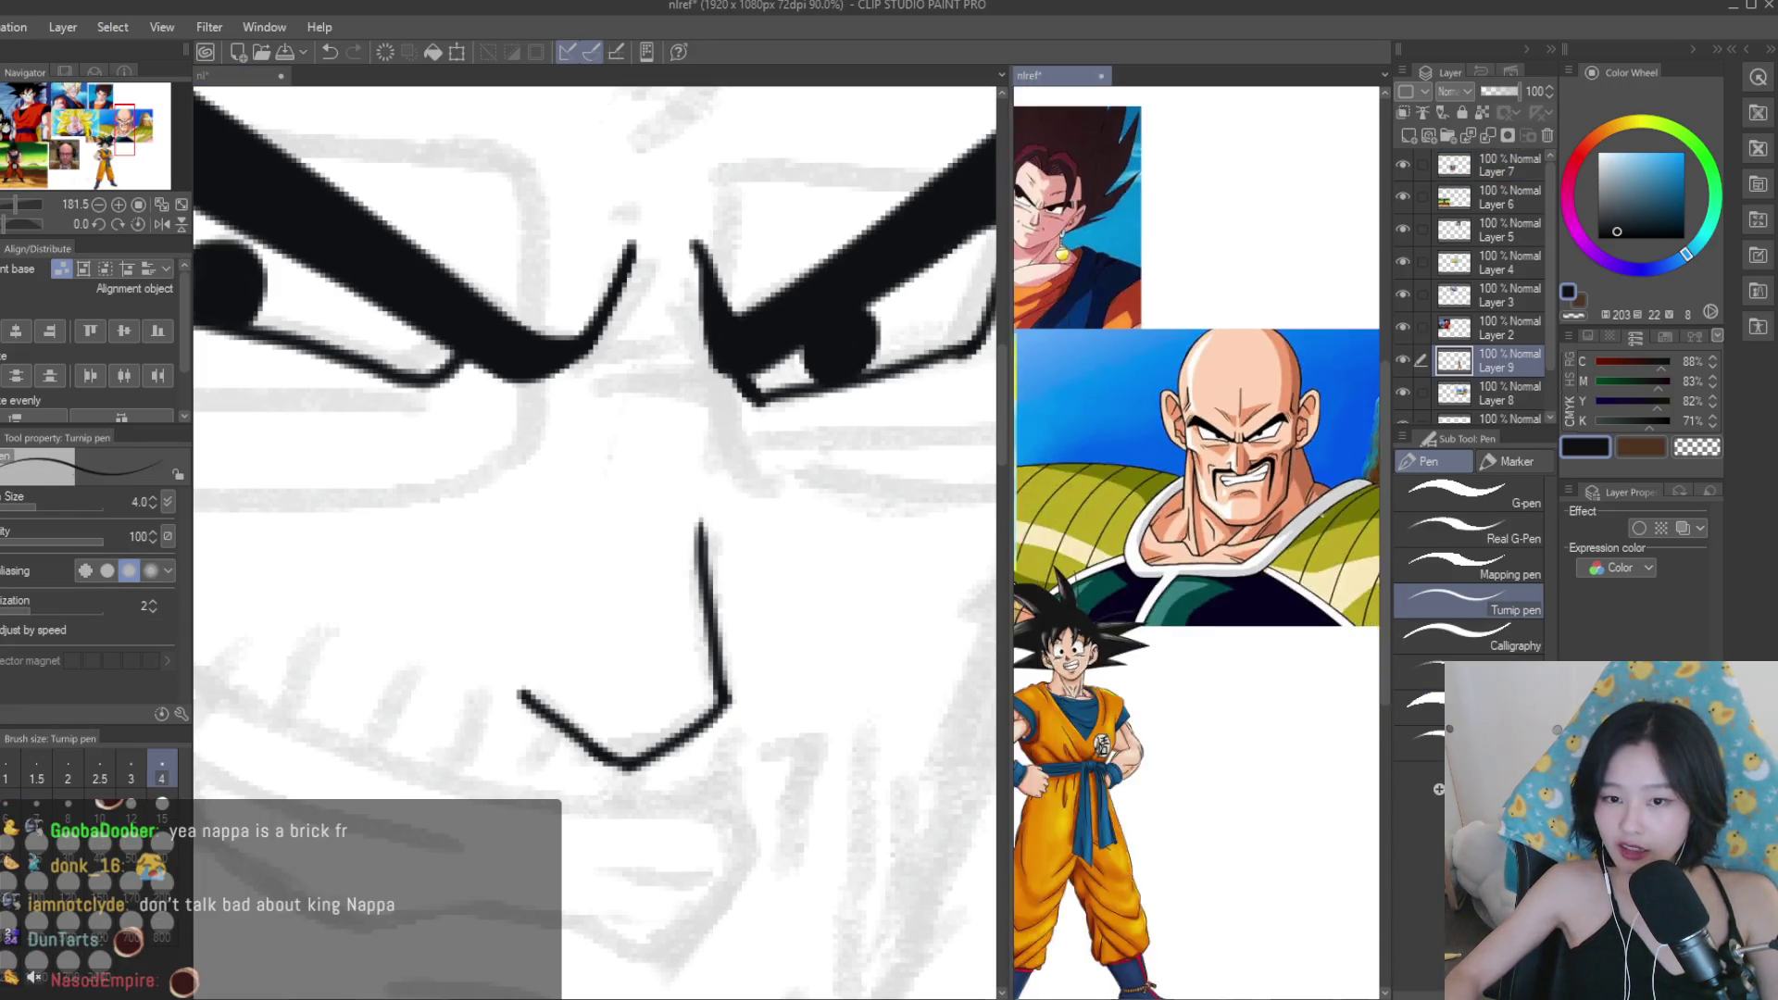
pyautogui.scroll(5, 1197, 543)
pyautogui.scroll(-5, 1197, 543)
pyautogui.scroll(4, 1196, 543)
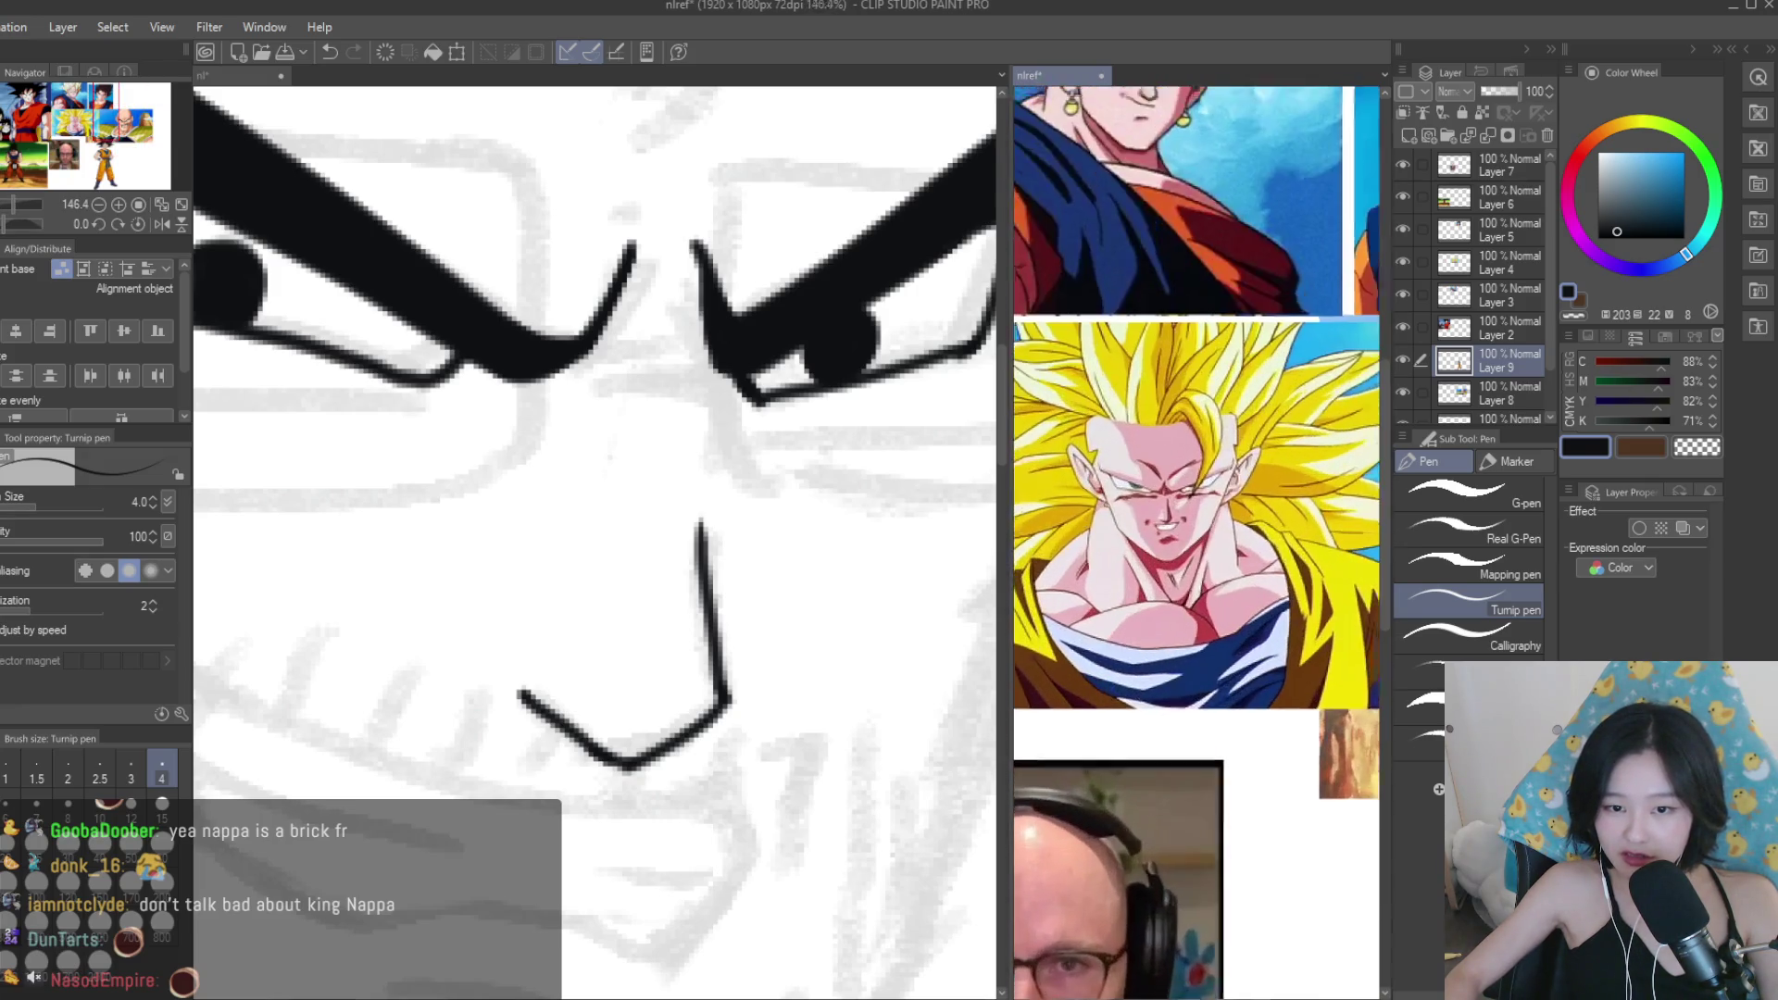
pyautogui.scroll(-3, 1197, 542)
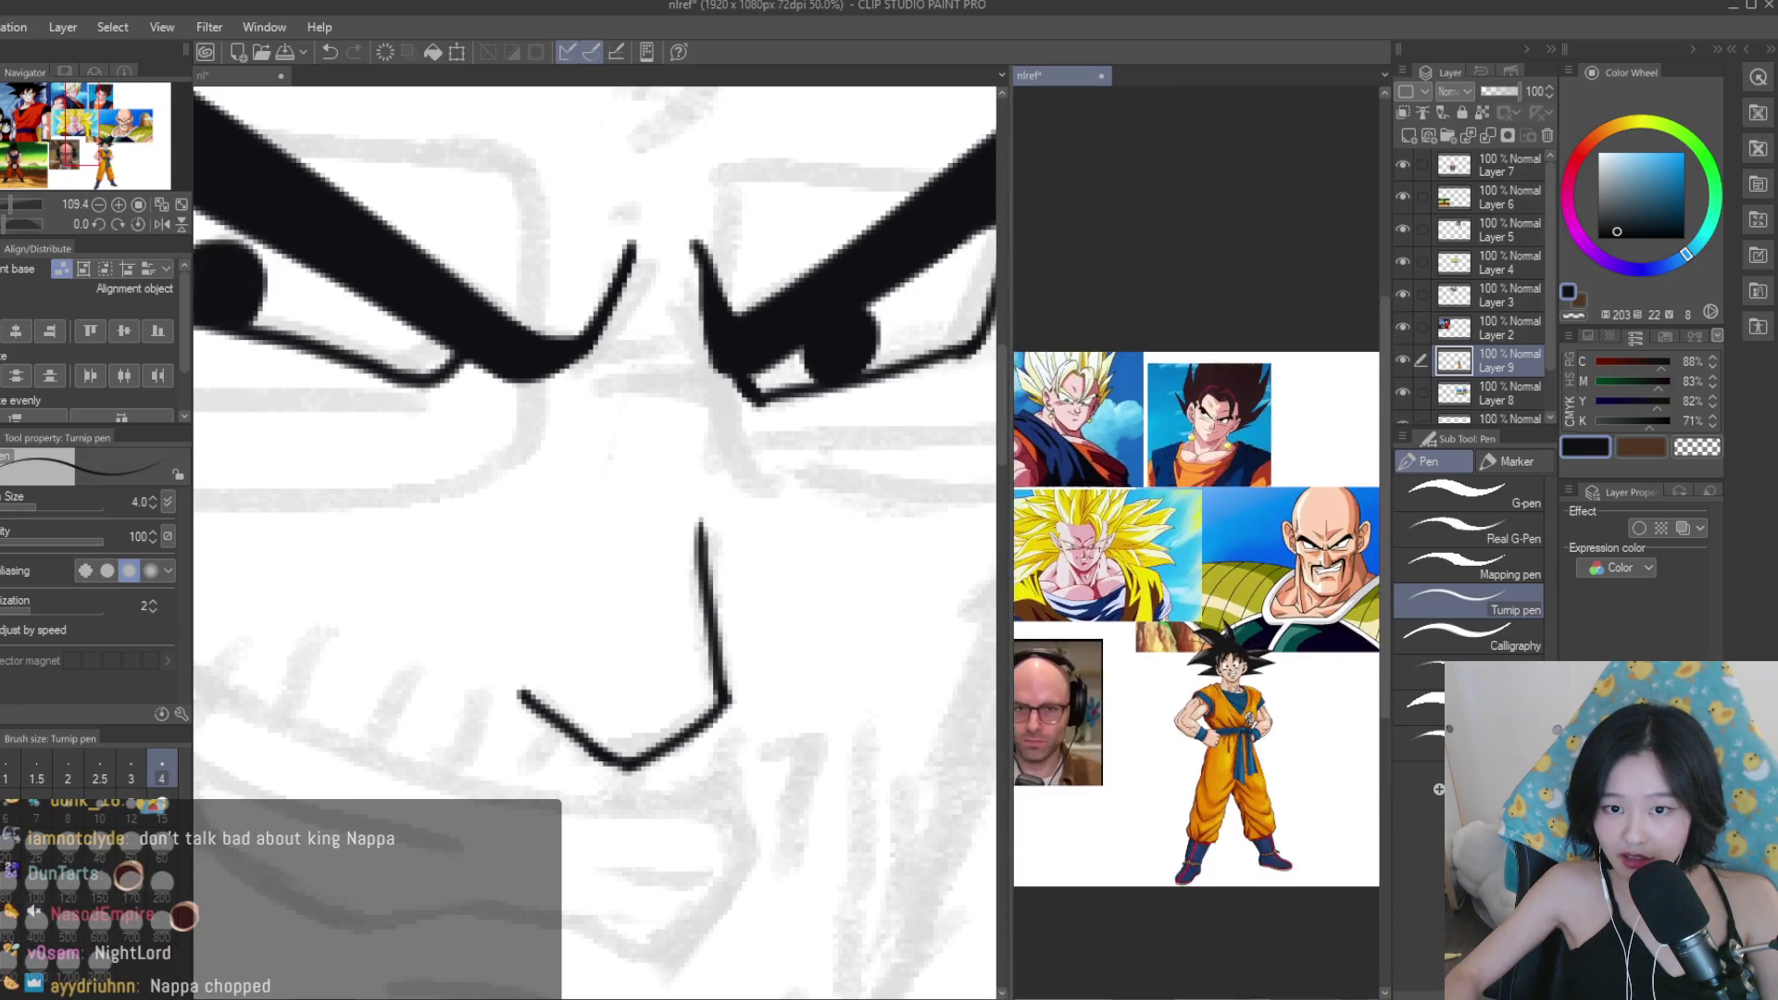
pyautogui.scroll(5, 1269, 555)
pyautogui.scroll(-3, 648, 446)
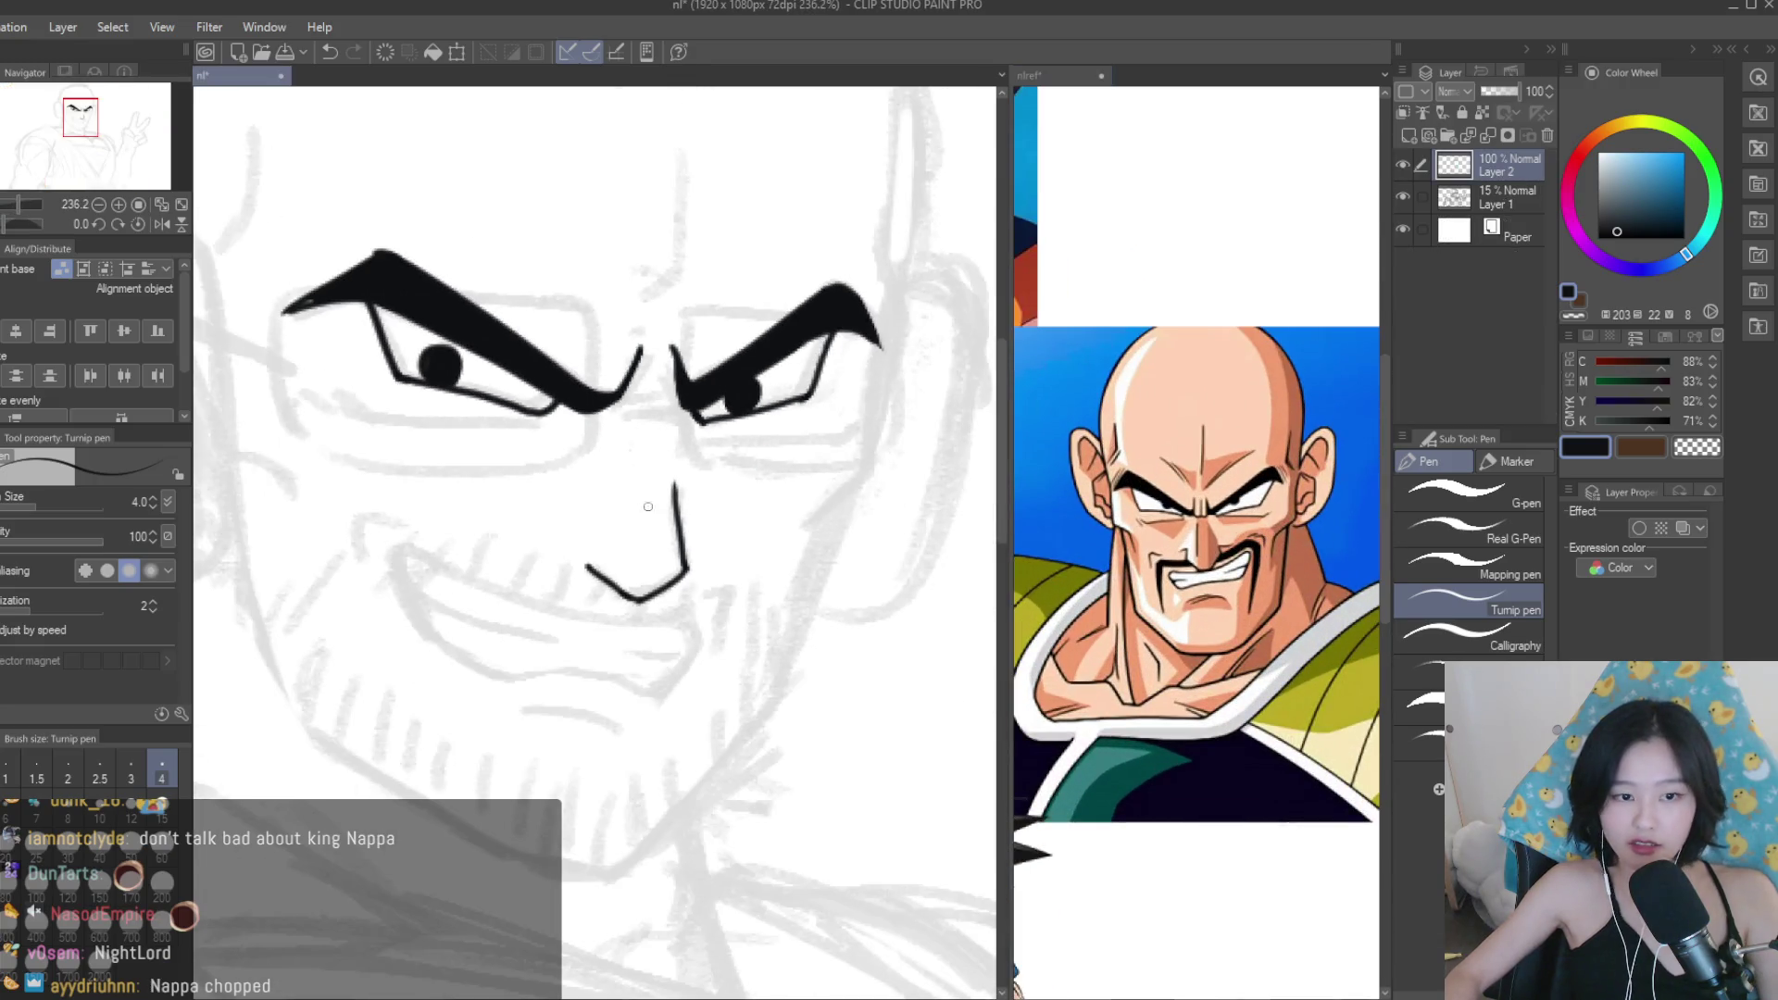
pyautogui.scroll(3, 751, 511)
# Ink the lower lid under the left eye, erasing and redrawing its left end with short strokes.
pyautogui.moveTo(679, 480)
pyautogui.mouseDown()
pyautogui.moveTo(658, 501)
pyautogui.moveTo(380, 470)
pyautogui.mouseUp()
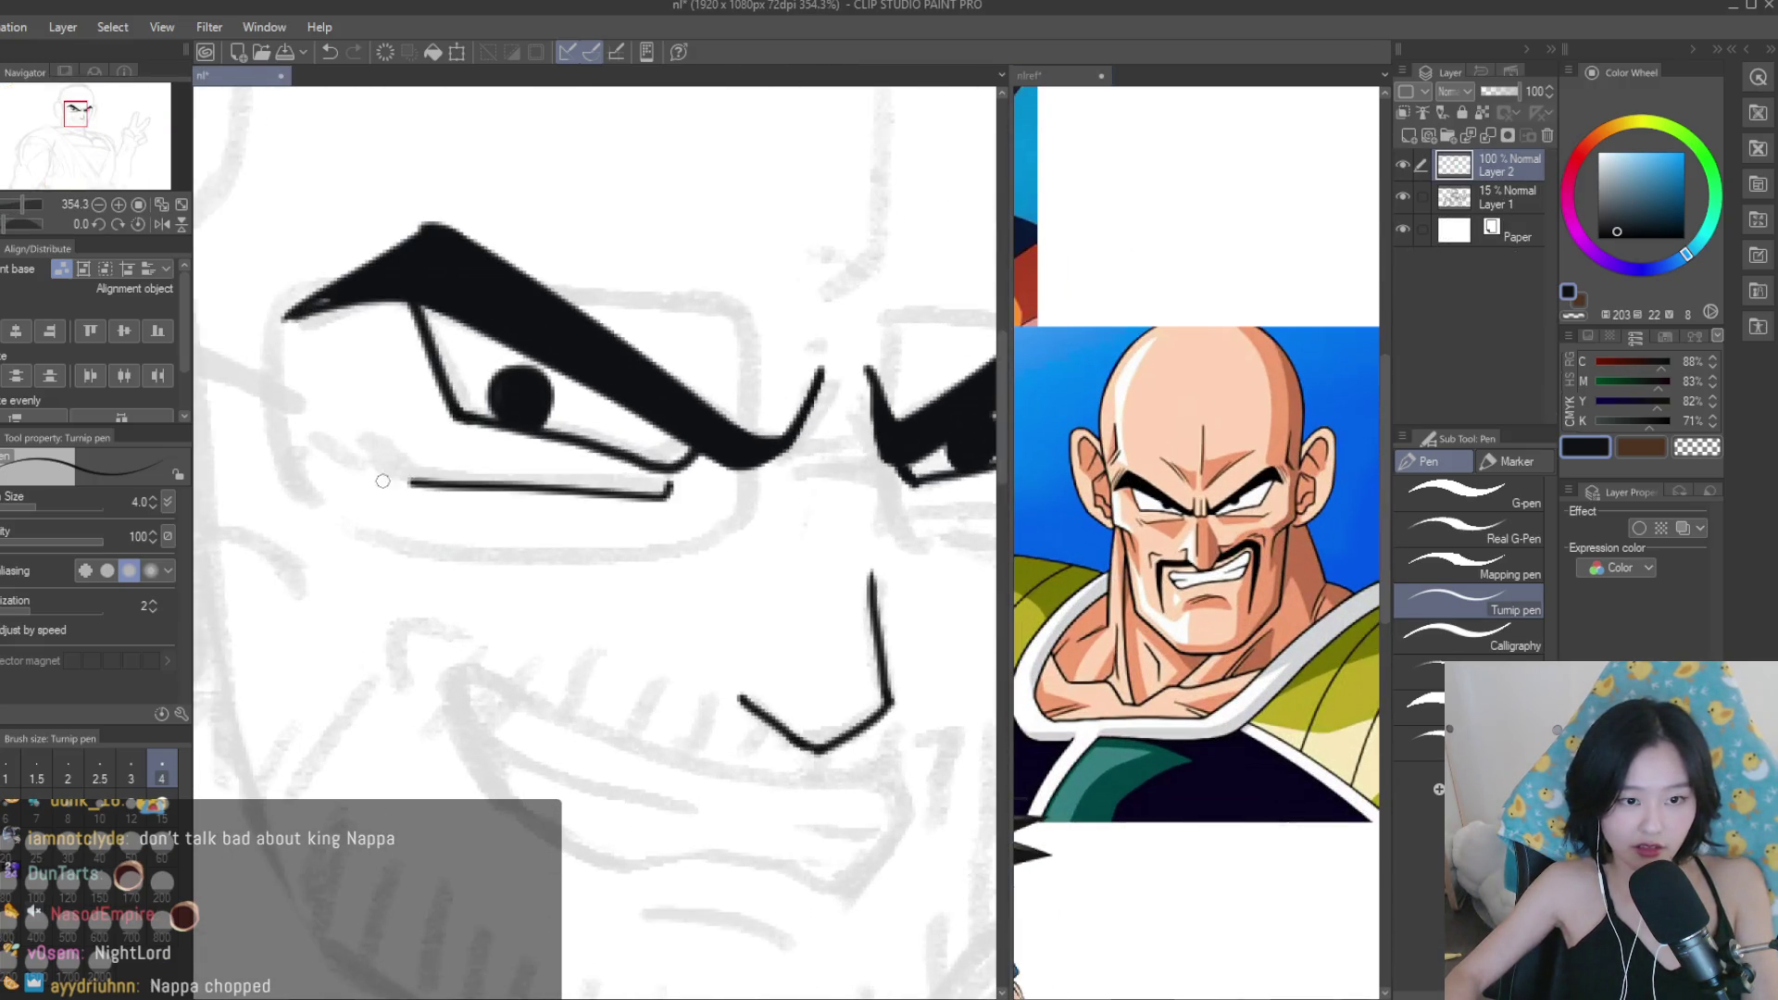
pyautogui.scroll(3, 378, 468)
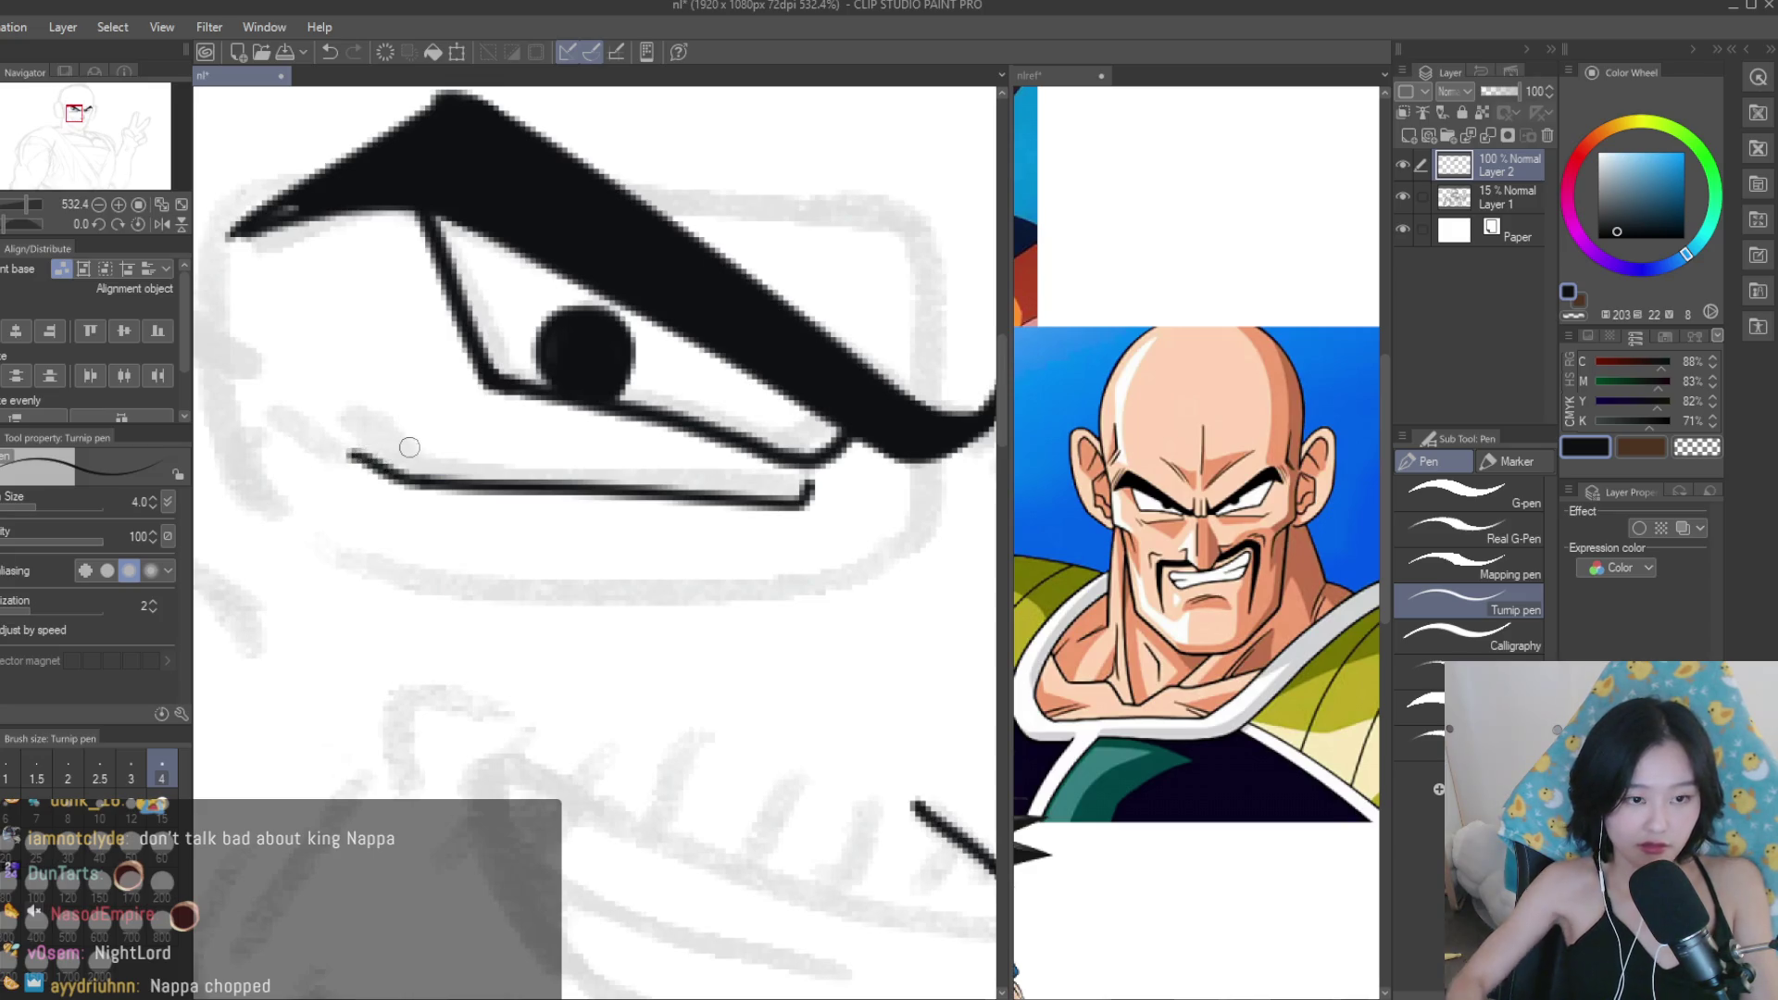
pyautogui.press('e')
pyautogui.moveTo(351, 456); pyautogui.dragTo(467, 482)
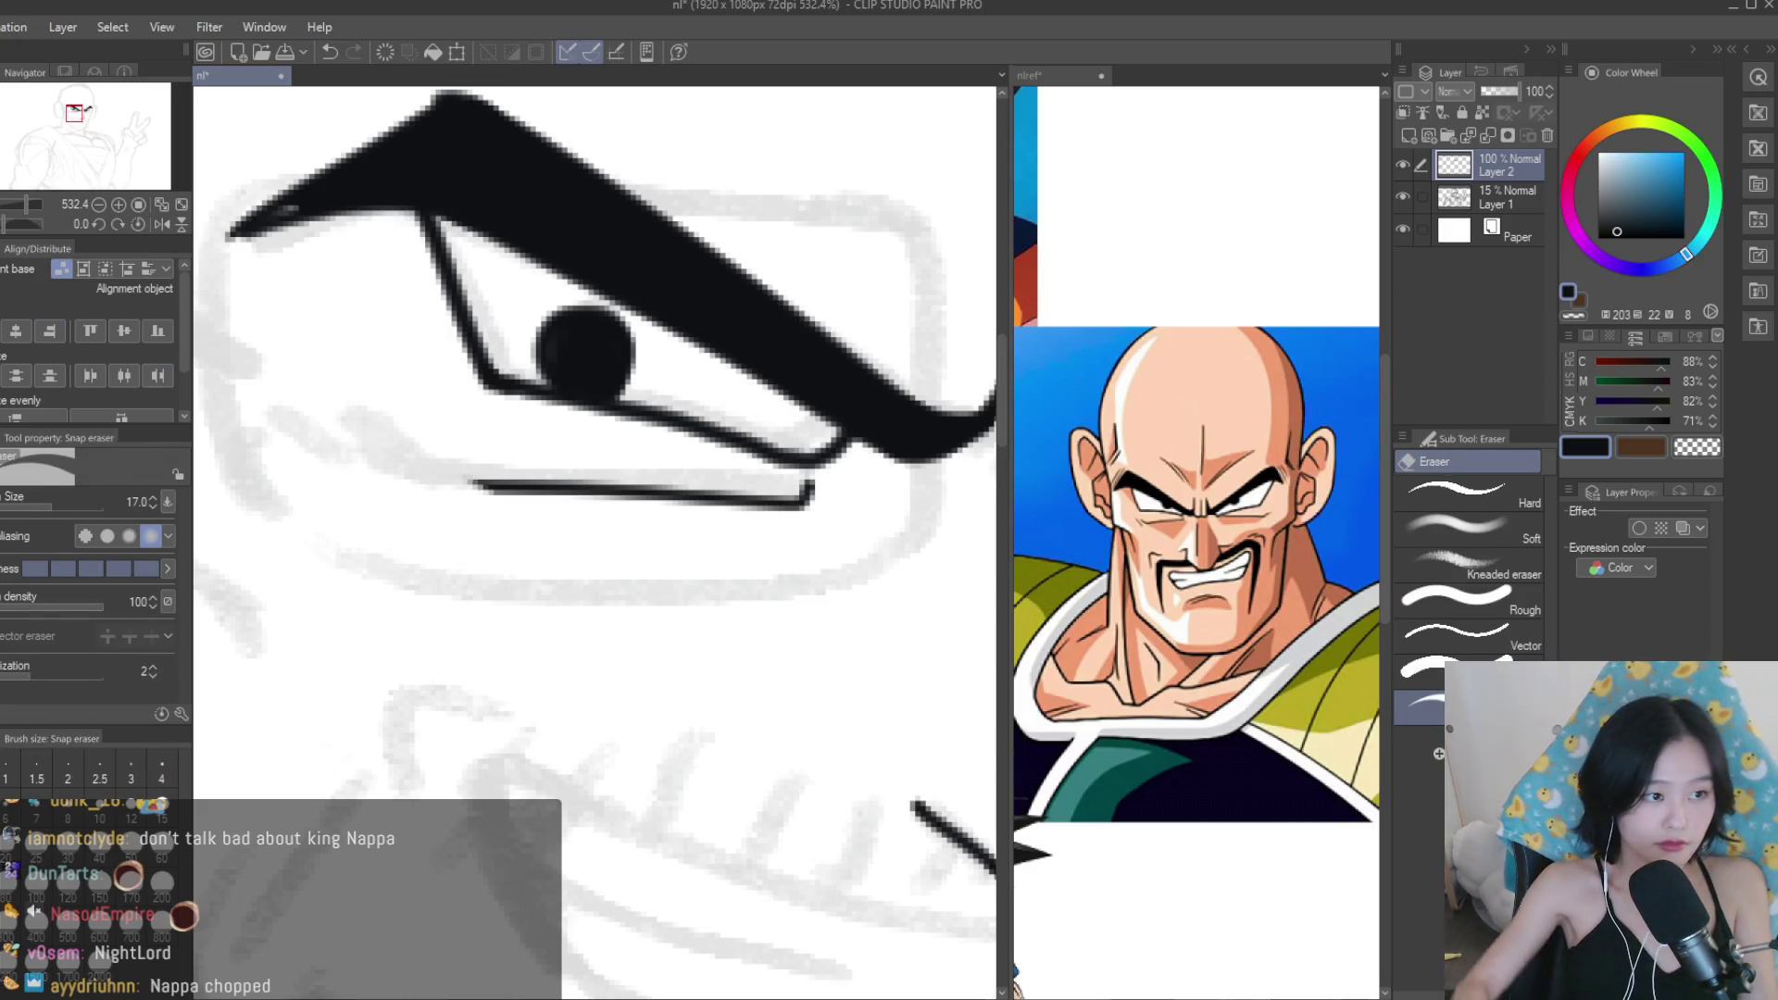
pyautogui.press('p')
pyautogui.scroll(-2, 556, 444)
pyautogui.moveTo(363, 414); pyautogui.dragTo(437, 469)
pyautogui.moveTo(326, 445); pyautogui.dragTo(393, 493)
pyautogui.scroll(2, 271, 492)
pyautogui.scroll(-2, 389, 494)
pyautogui.scroll(2, 518, 496)
# Ink the matching lower lid line under the other eye.
pyautogui.moveTo(521, 499); pyautogui.dragTo(745, 505)
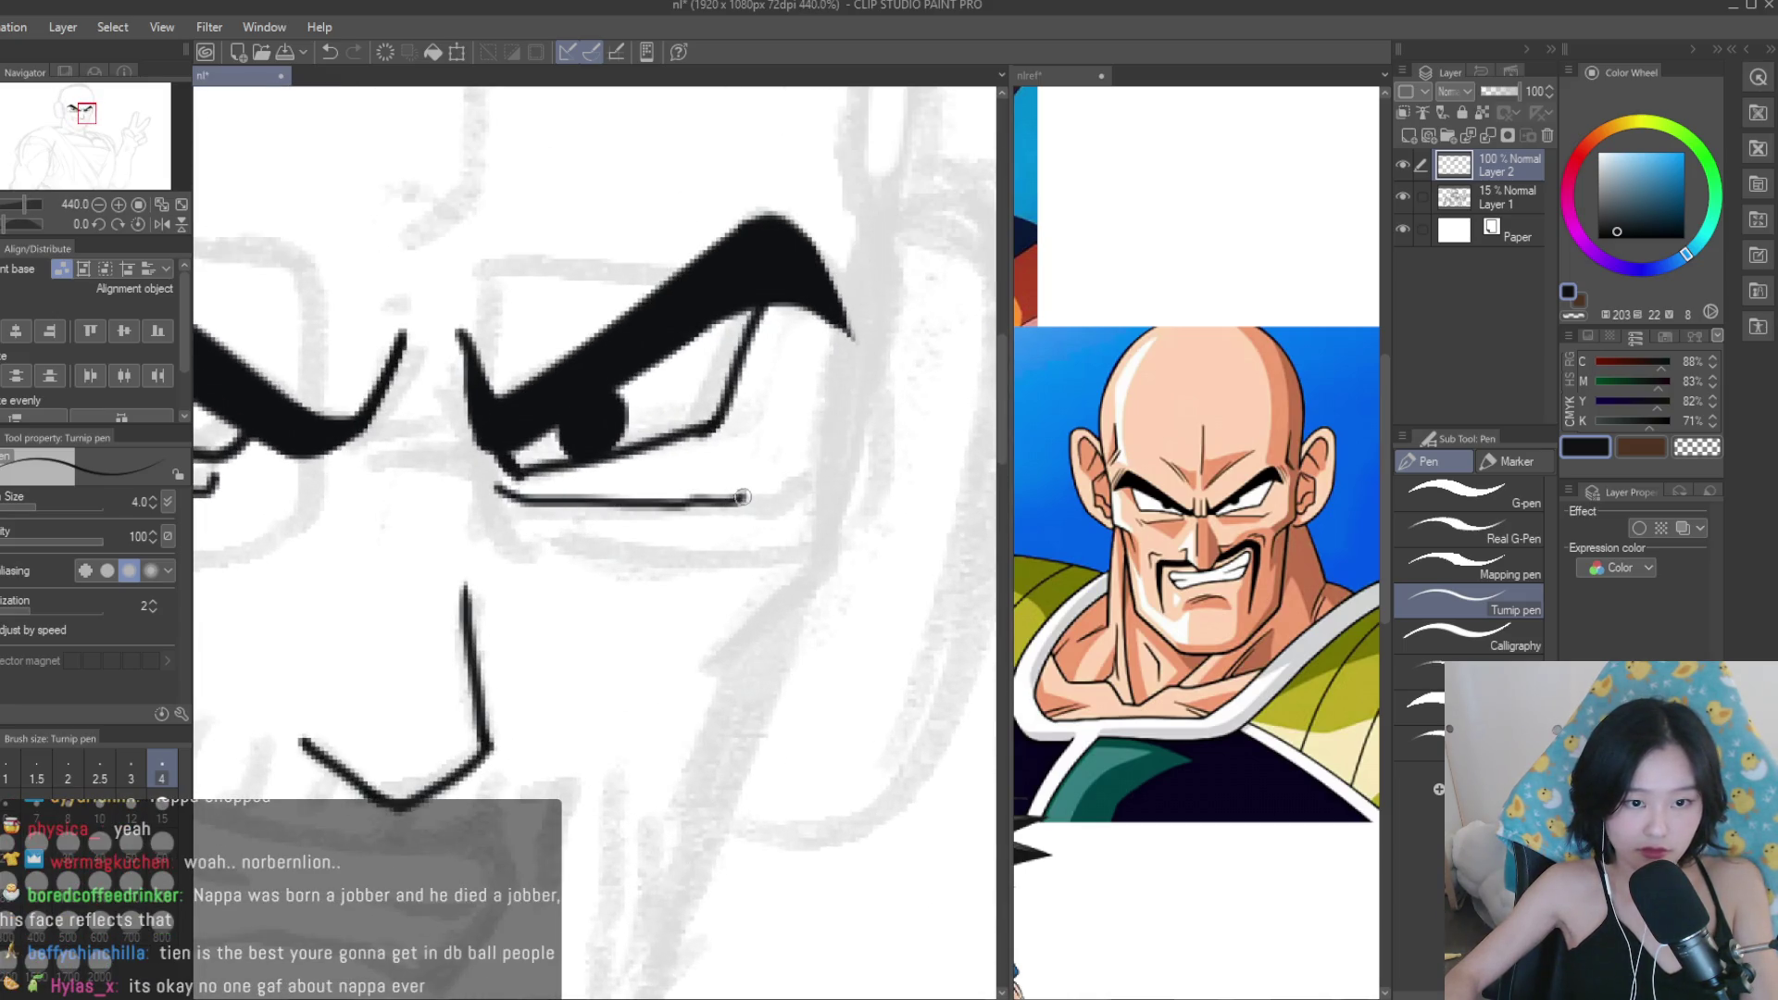
pyautogui.scroll(-6, 740, 519)
pyautogui.scroll(4, 777, 593)
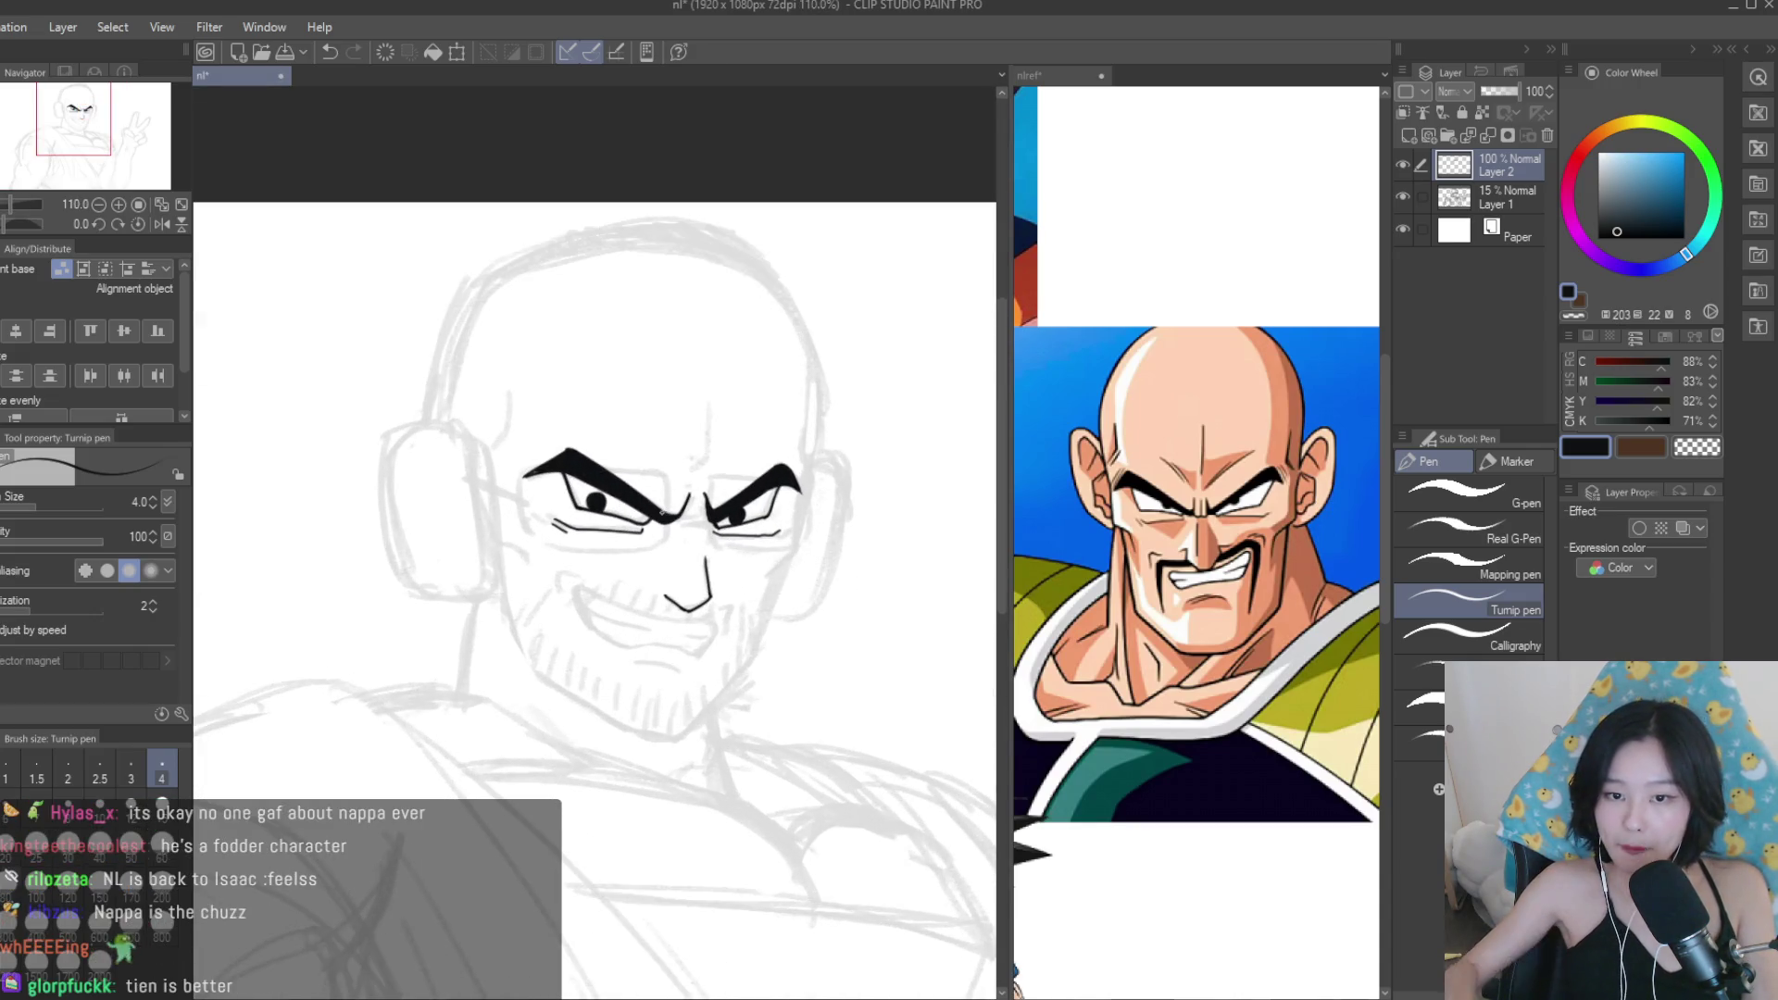
pyautogui.scroll(1, 803, 546)
pyautogui.scroll(3, 671, 565)
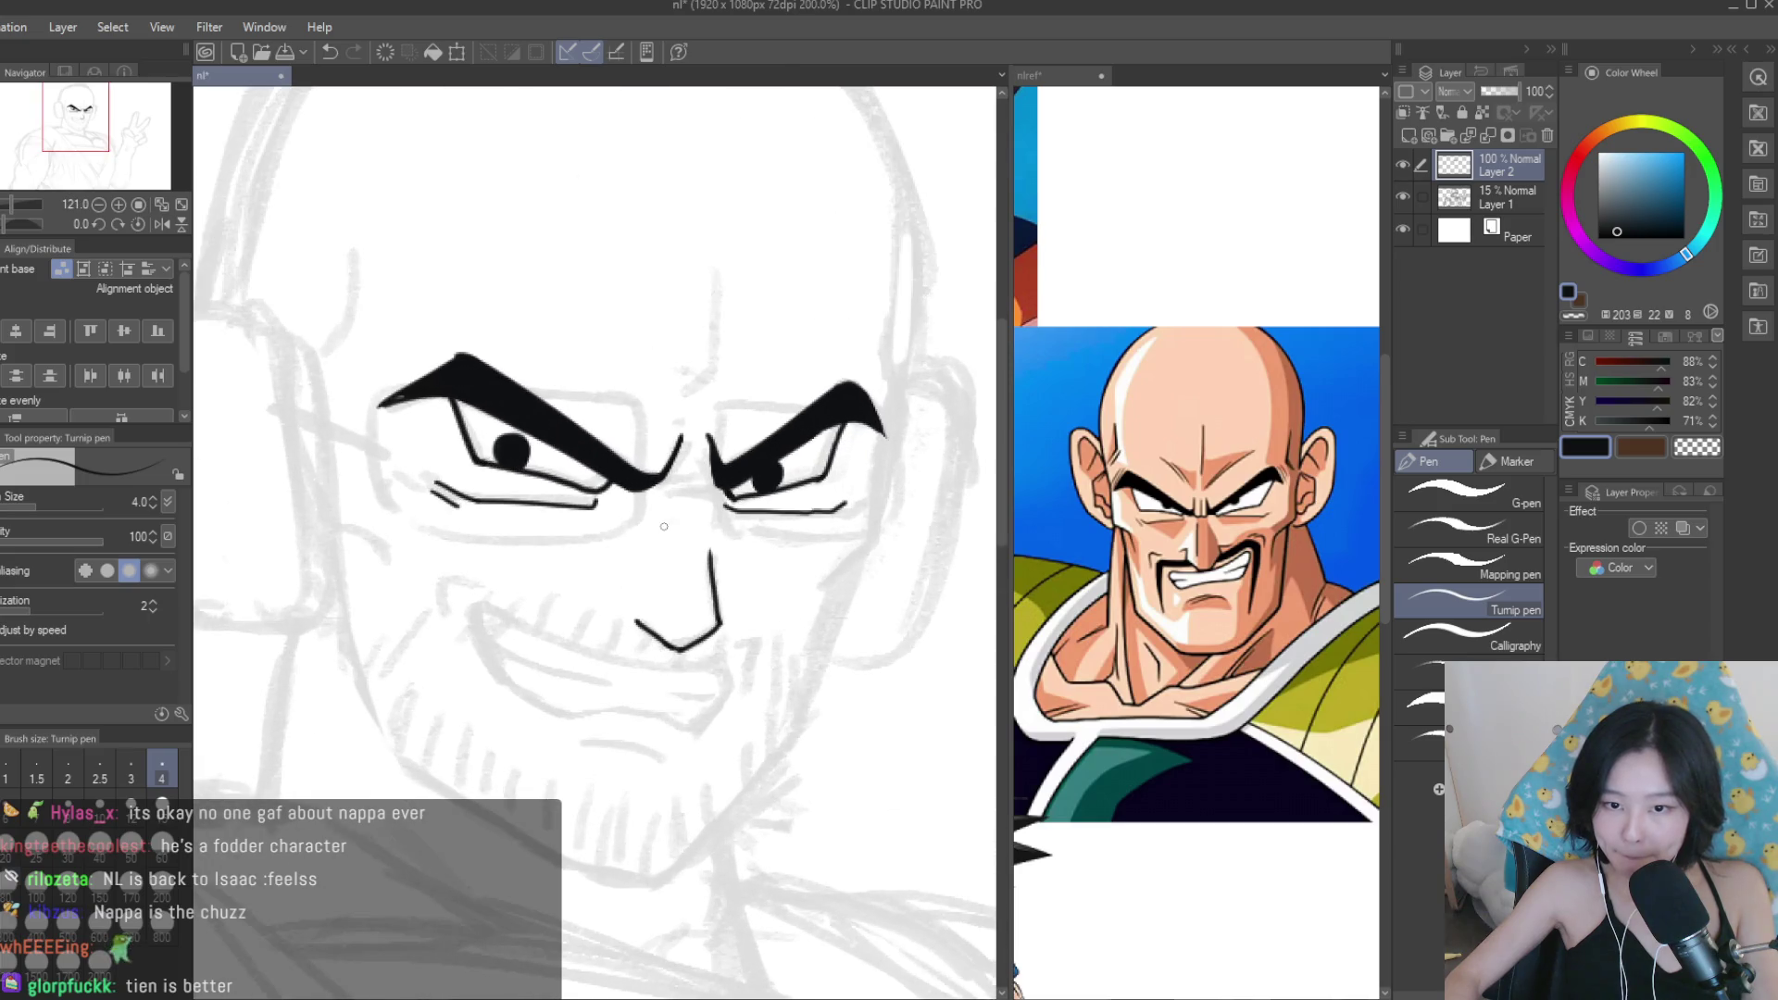
pyautogui.scroll(-3, 1195, 592)
pyautogui.scroll(-1, 1195, 592)
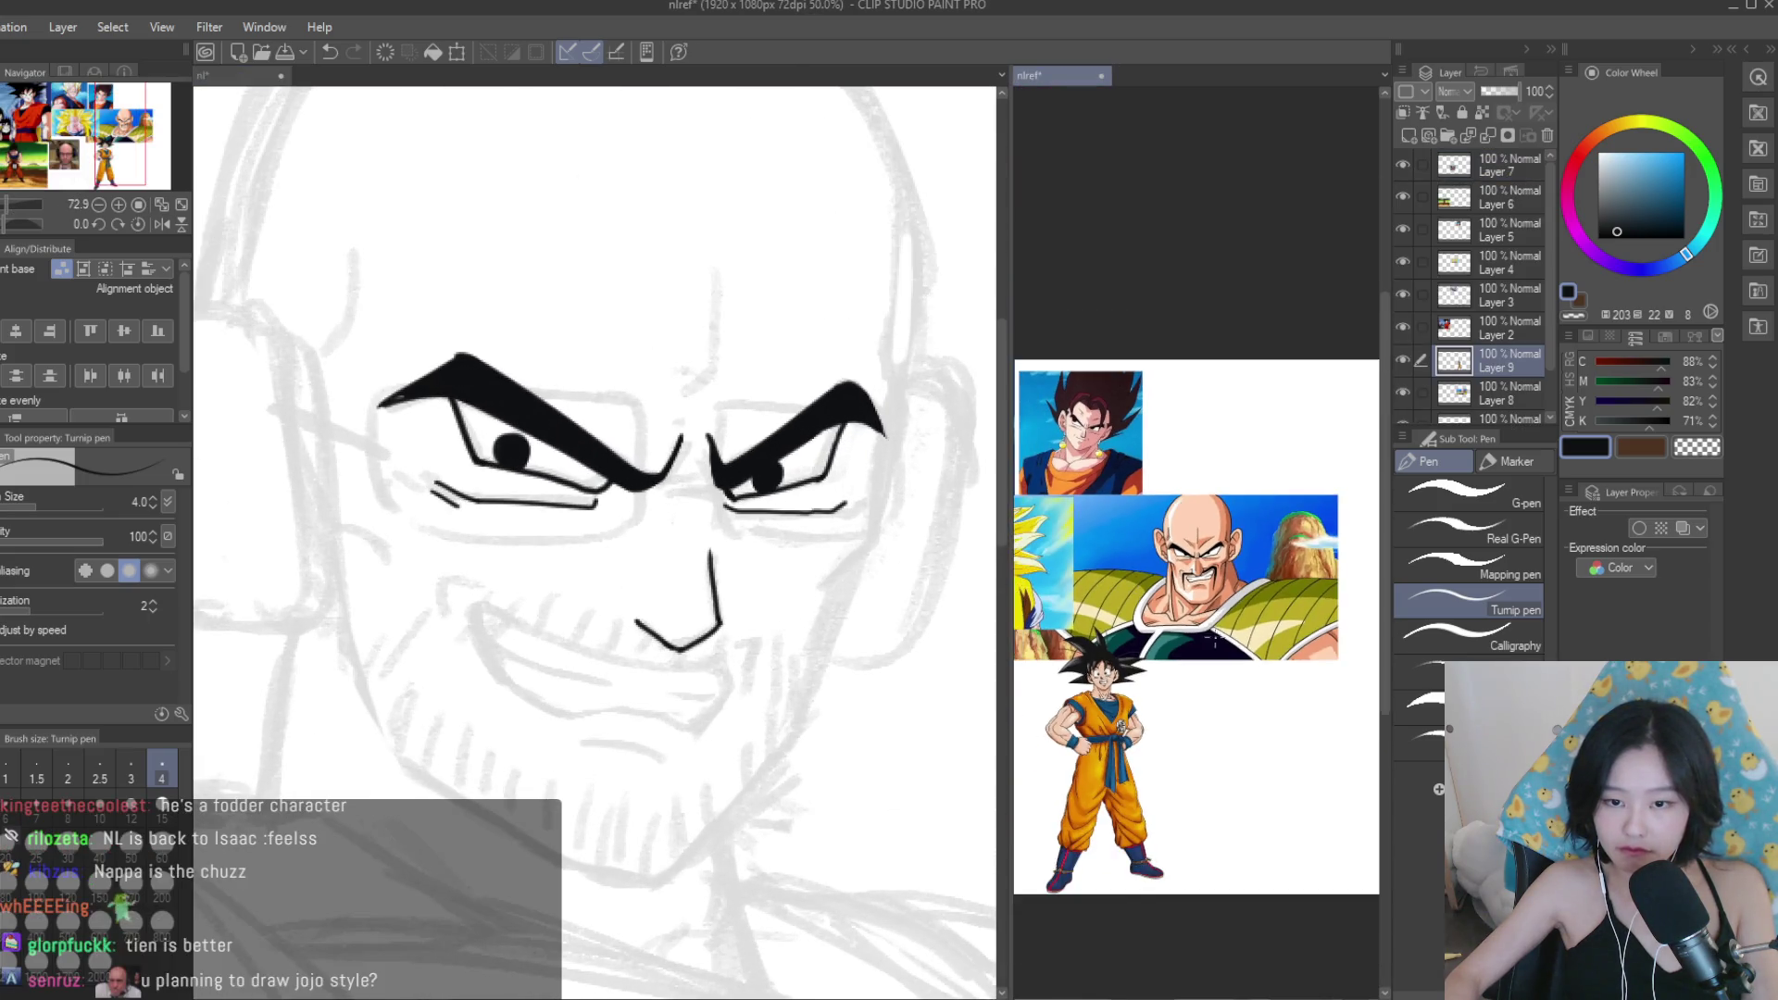
pyautogui.scroll(2, 1226, 652)
pyautogui.scroll(4, 669, 556)
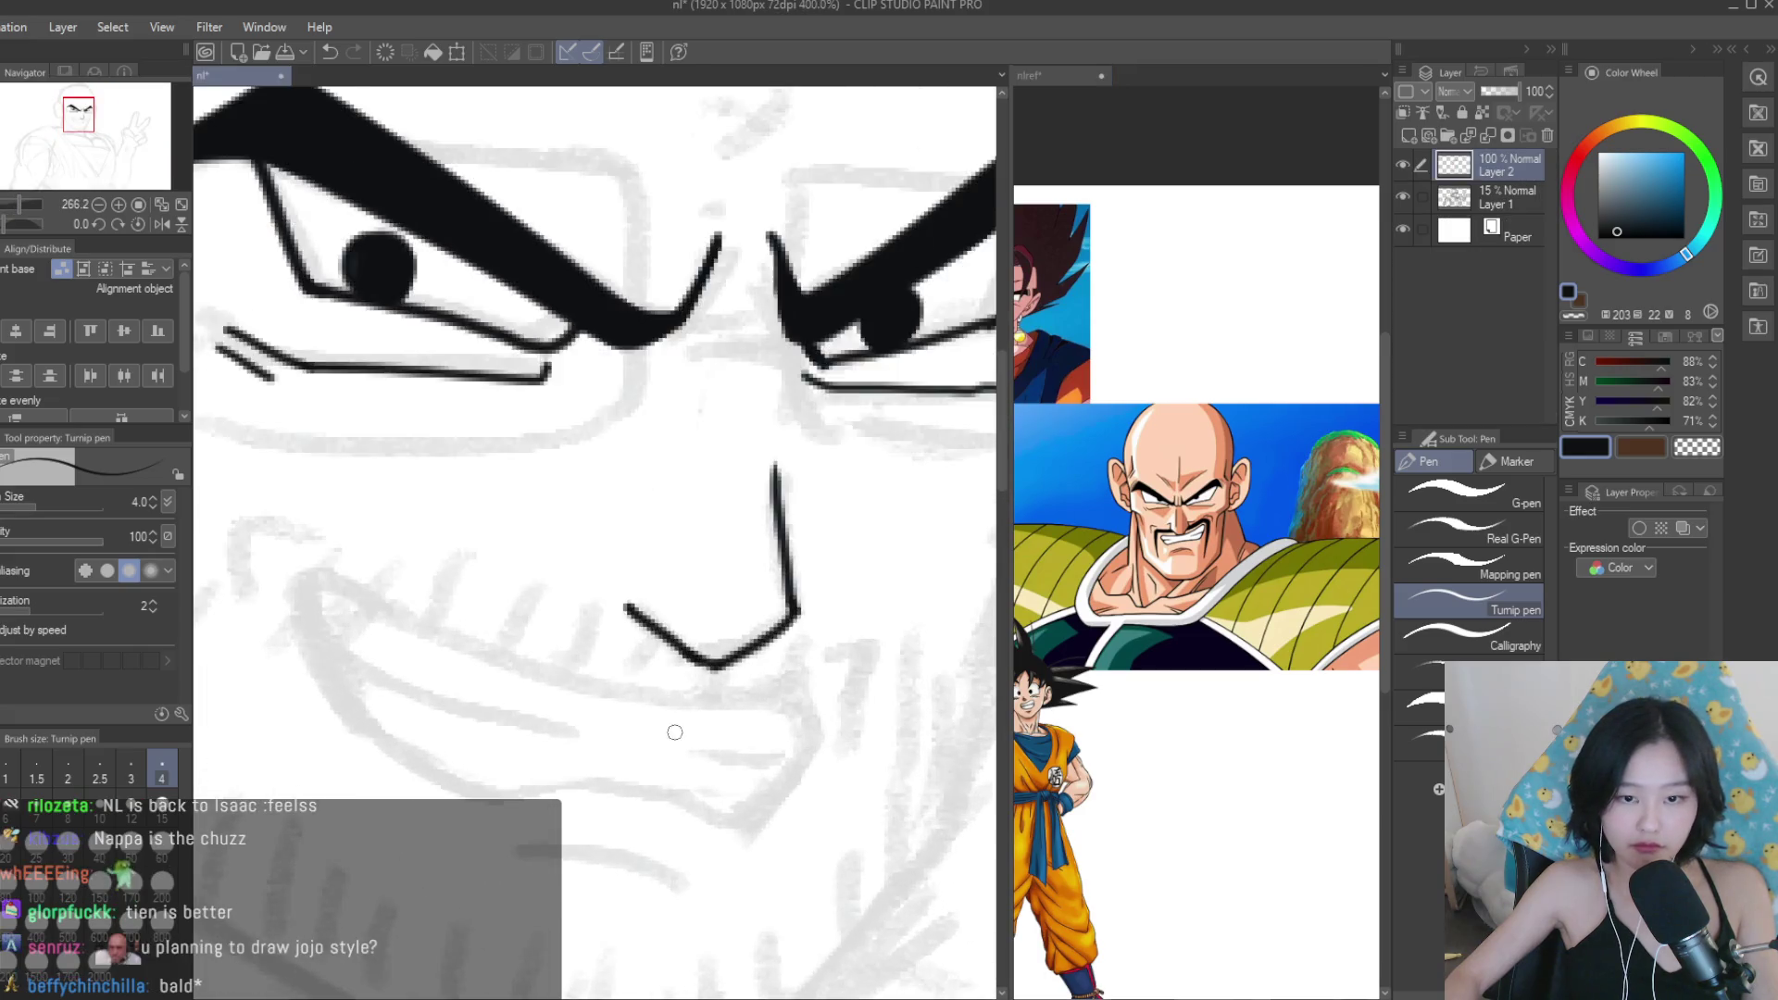
pyautogui.scroll(-10, 737, 449)
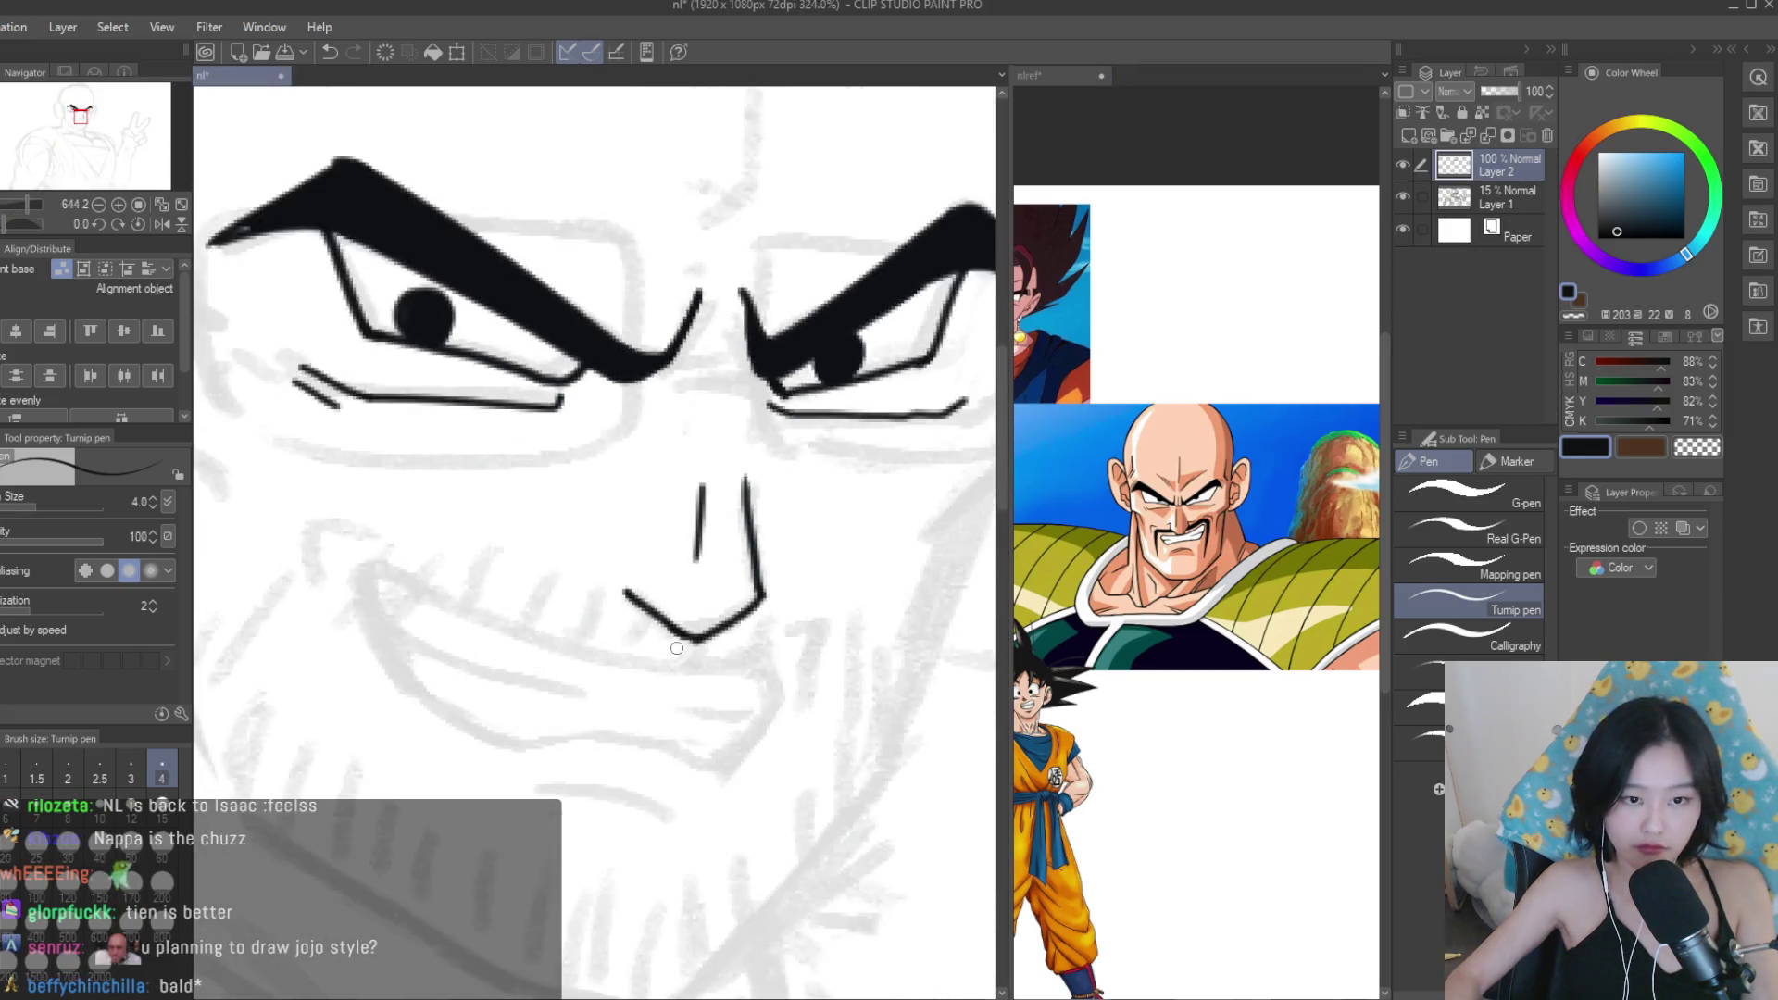
pyautogui.scroll(10, 778, 548)
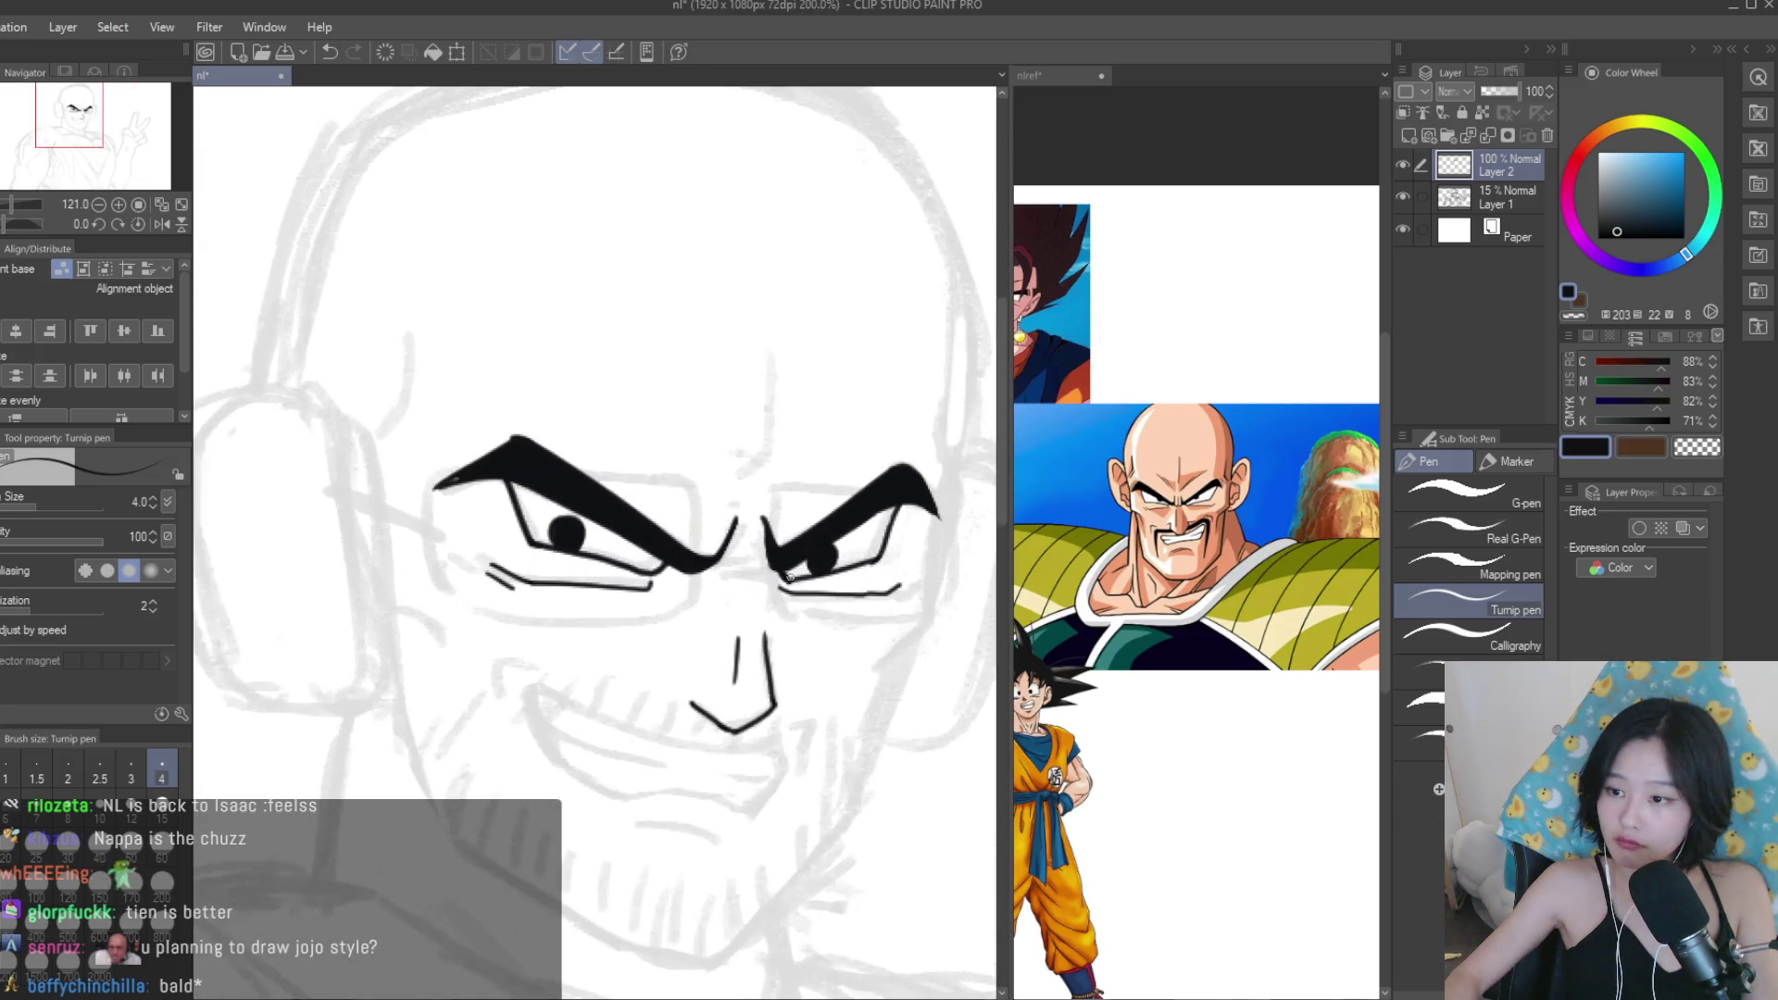
# Ink a vertical stroke between the brows and a stroke along the nose bridge.
pyautogui.moveTo(763, 500); pyautogui.dragTo(753, 632)
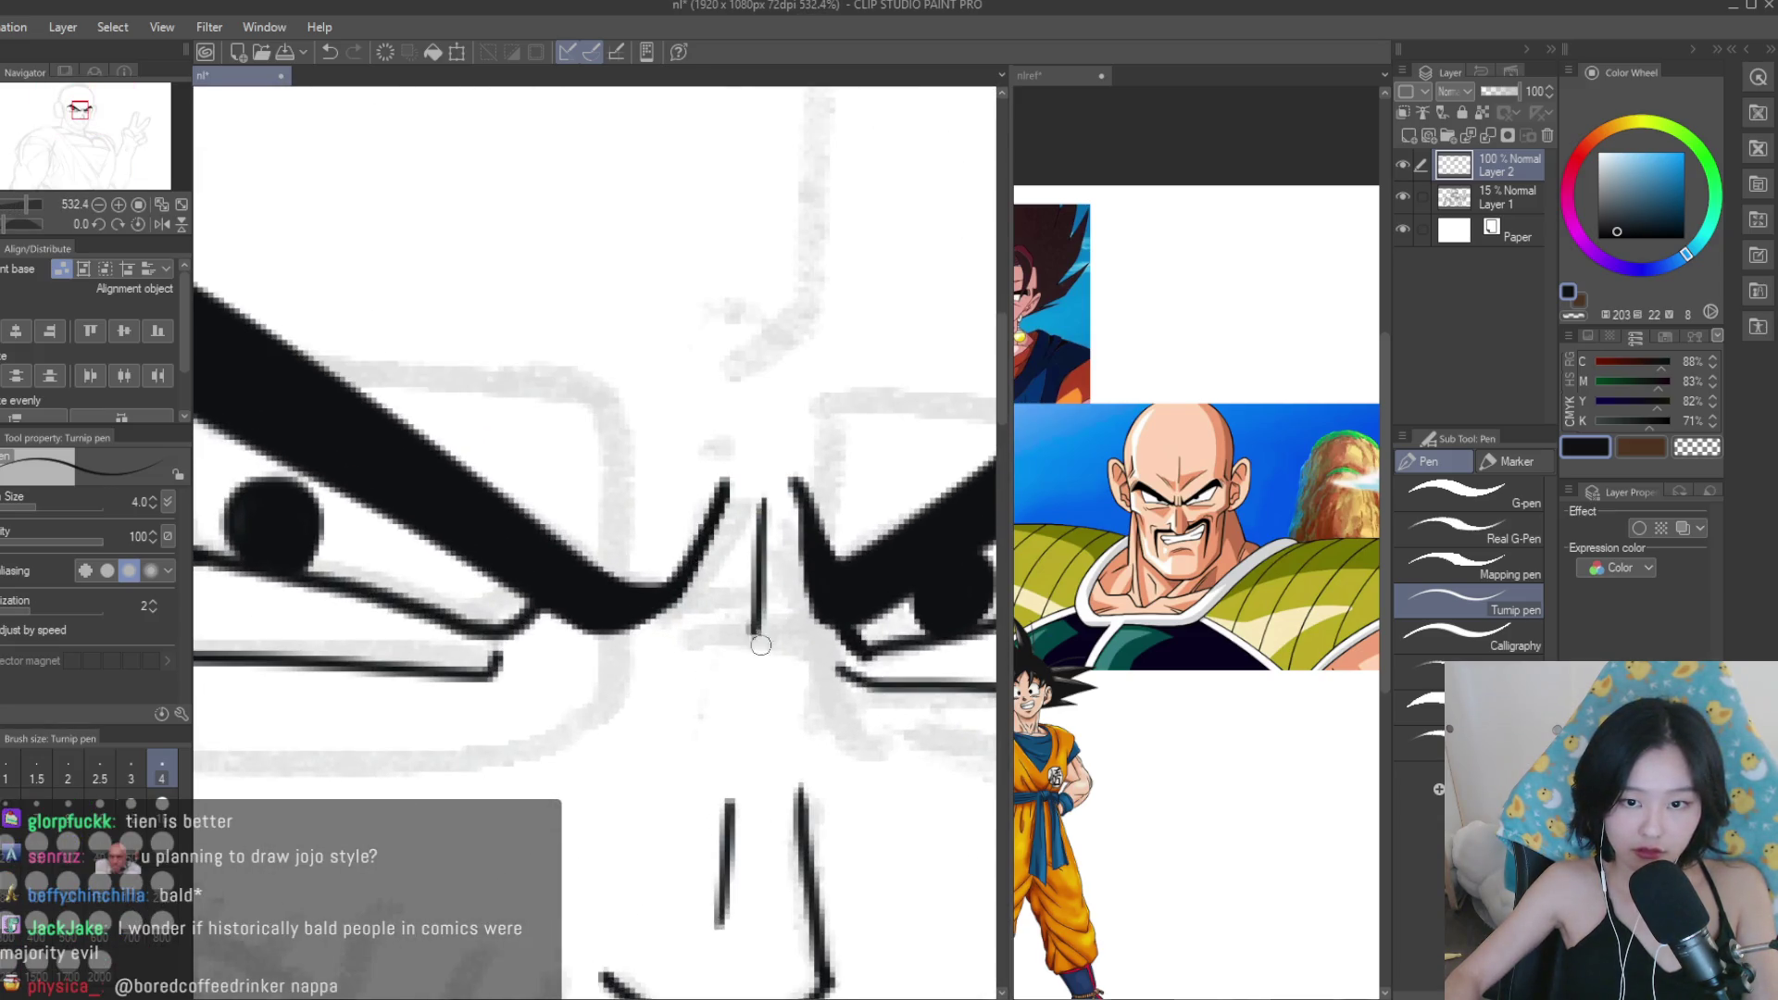
pyautogui.scroll(-1, 756, 645)
pyautogui.moveTo(588, 616)
pyautogui.mouseDown()
pyautogui.moveTo(741, 639)
pyautogui.moveTo(894, 592)
pyautogui.mouseUp()
pyautogui.scroll(-1, 895, 593)
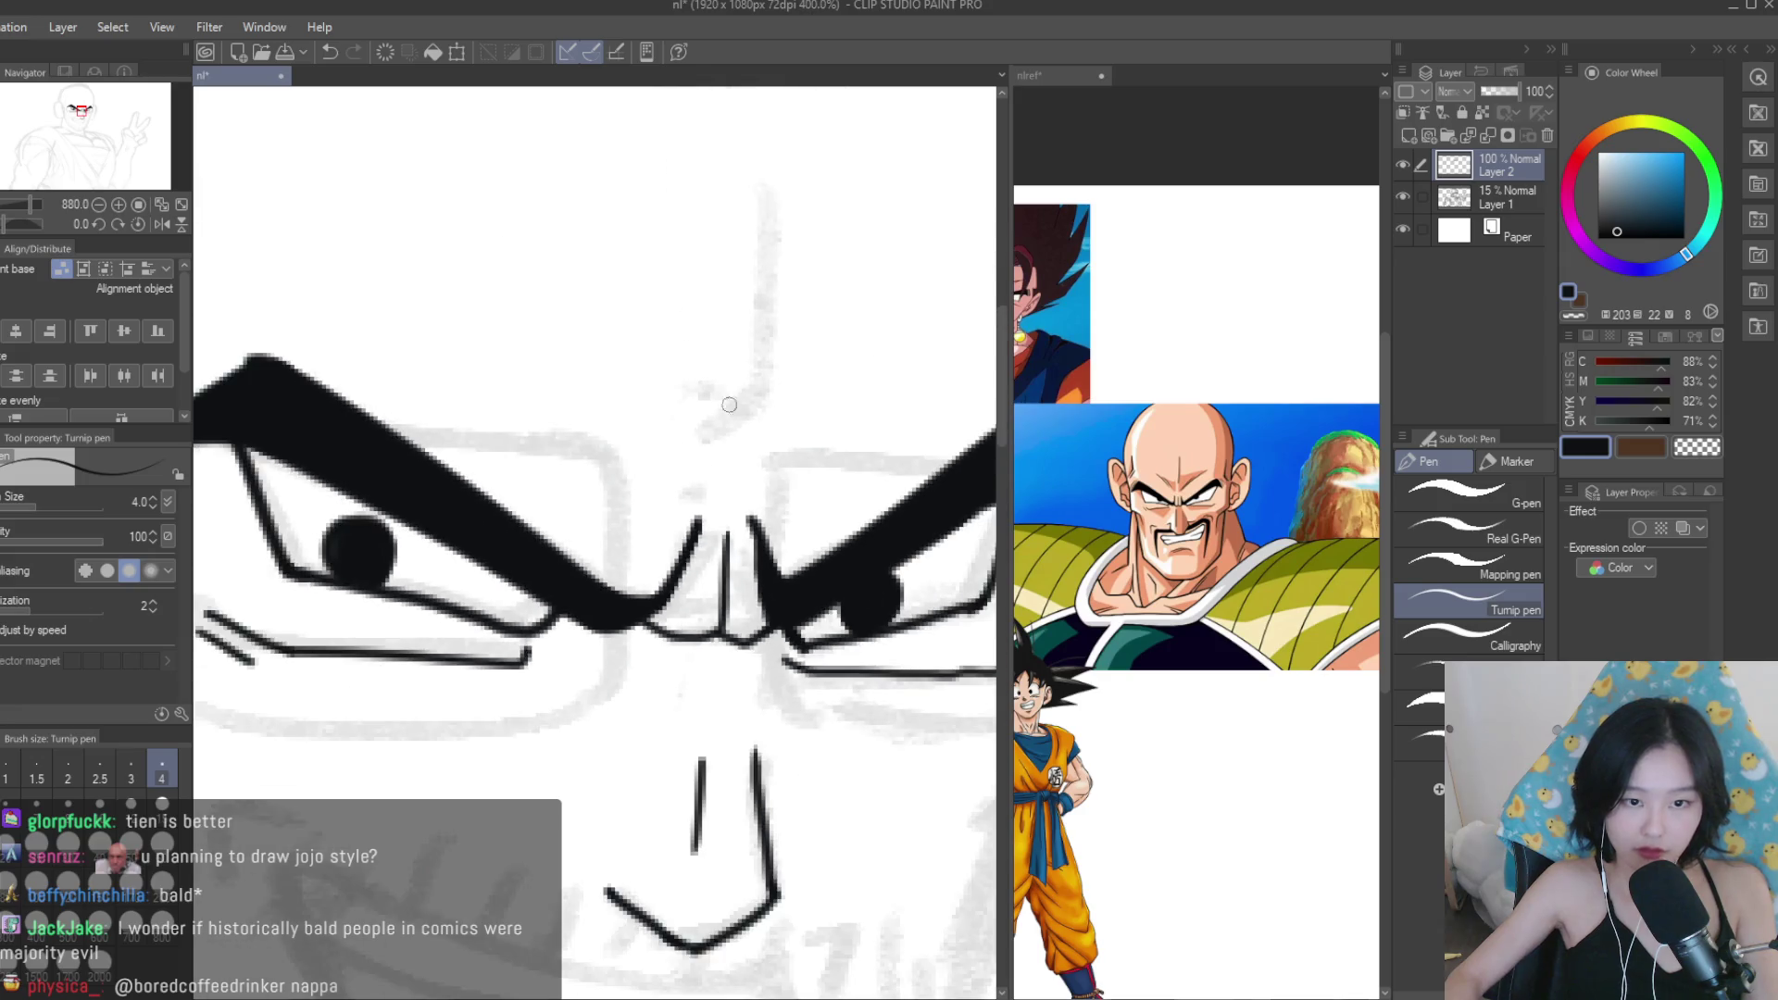
# Draw a vertical forehead crease and frown creases above each brow, redoing overlong strokes.
pyautogui.moveTo(746, 226); pyautogui.dragTo(739, 408)
pyautogui.moveTo(743, 194); pyautogui.dragTo(740, 447)
pyautogui.hotkey('ctrl', 'z')
pyautogui.moveTo(498, 347); pyautogui.dragTo(646, 475)
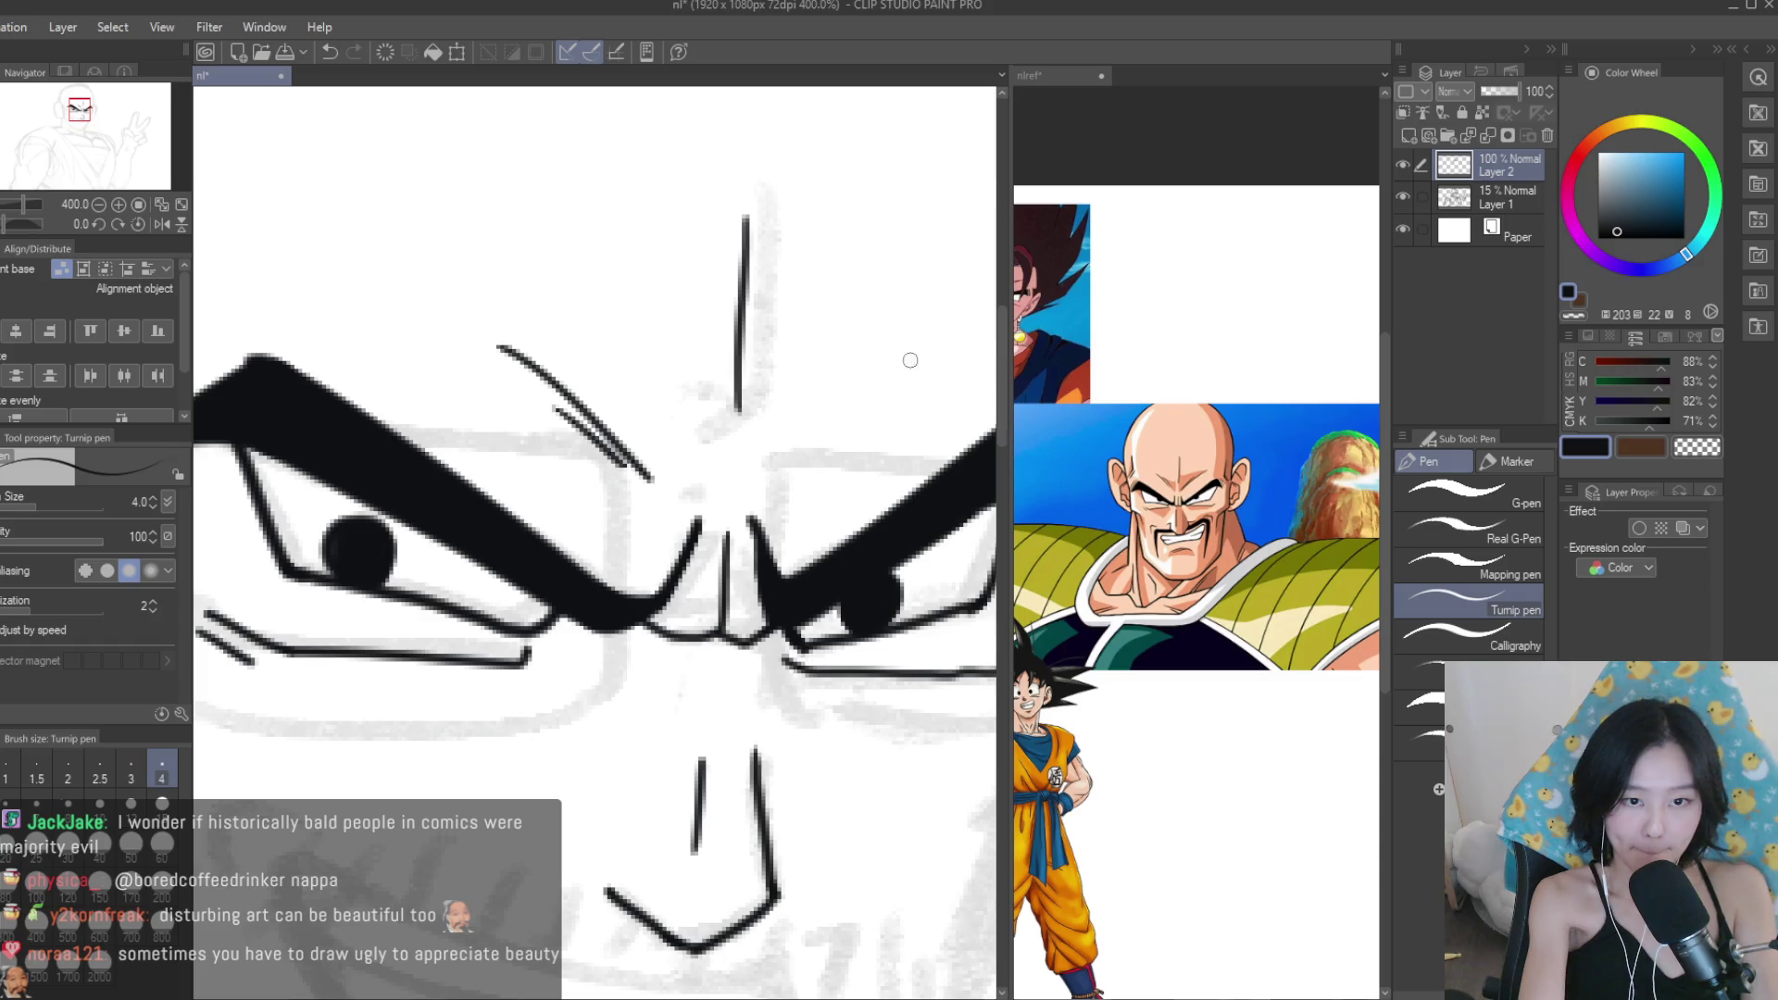
pyautogui.moveTo(907, 364); pyautogui.dragTo(799, 479)
pyautogui.hotkey('ctrl', 'z')
pyautogui.moveTo(910, 366); pyautogui.dragTo(799, 482)
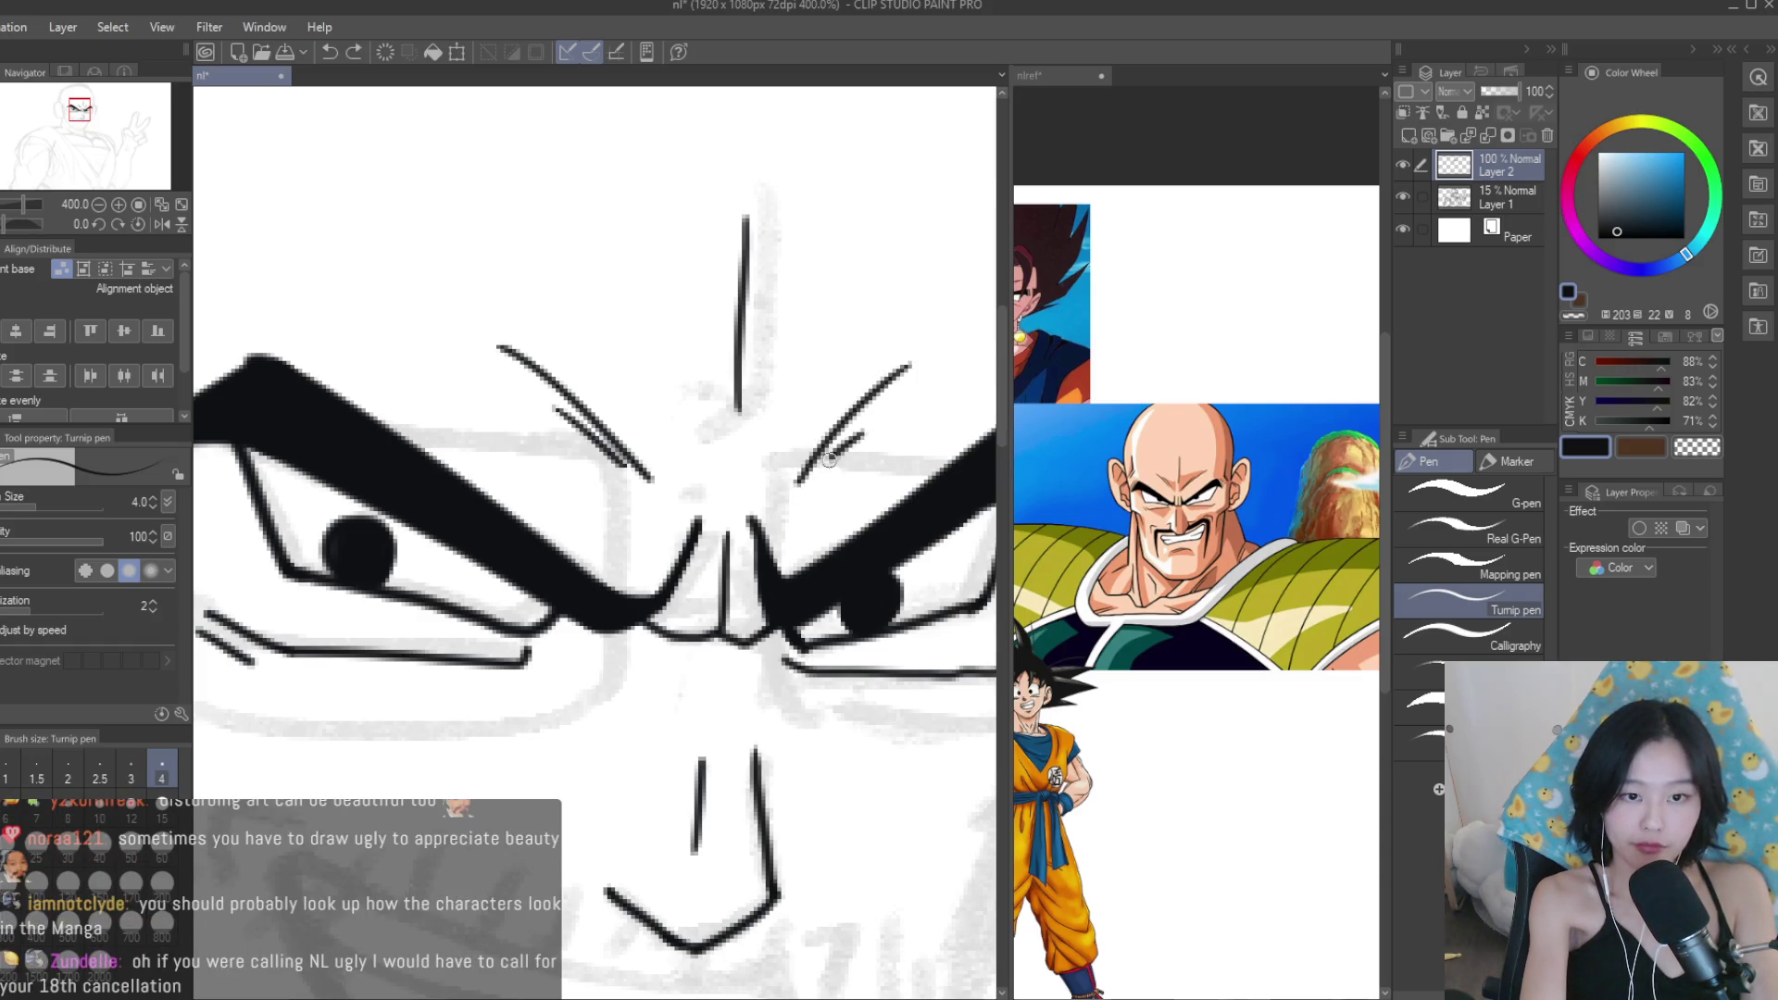
pyautogui.scroll(-5, 839, 450)
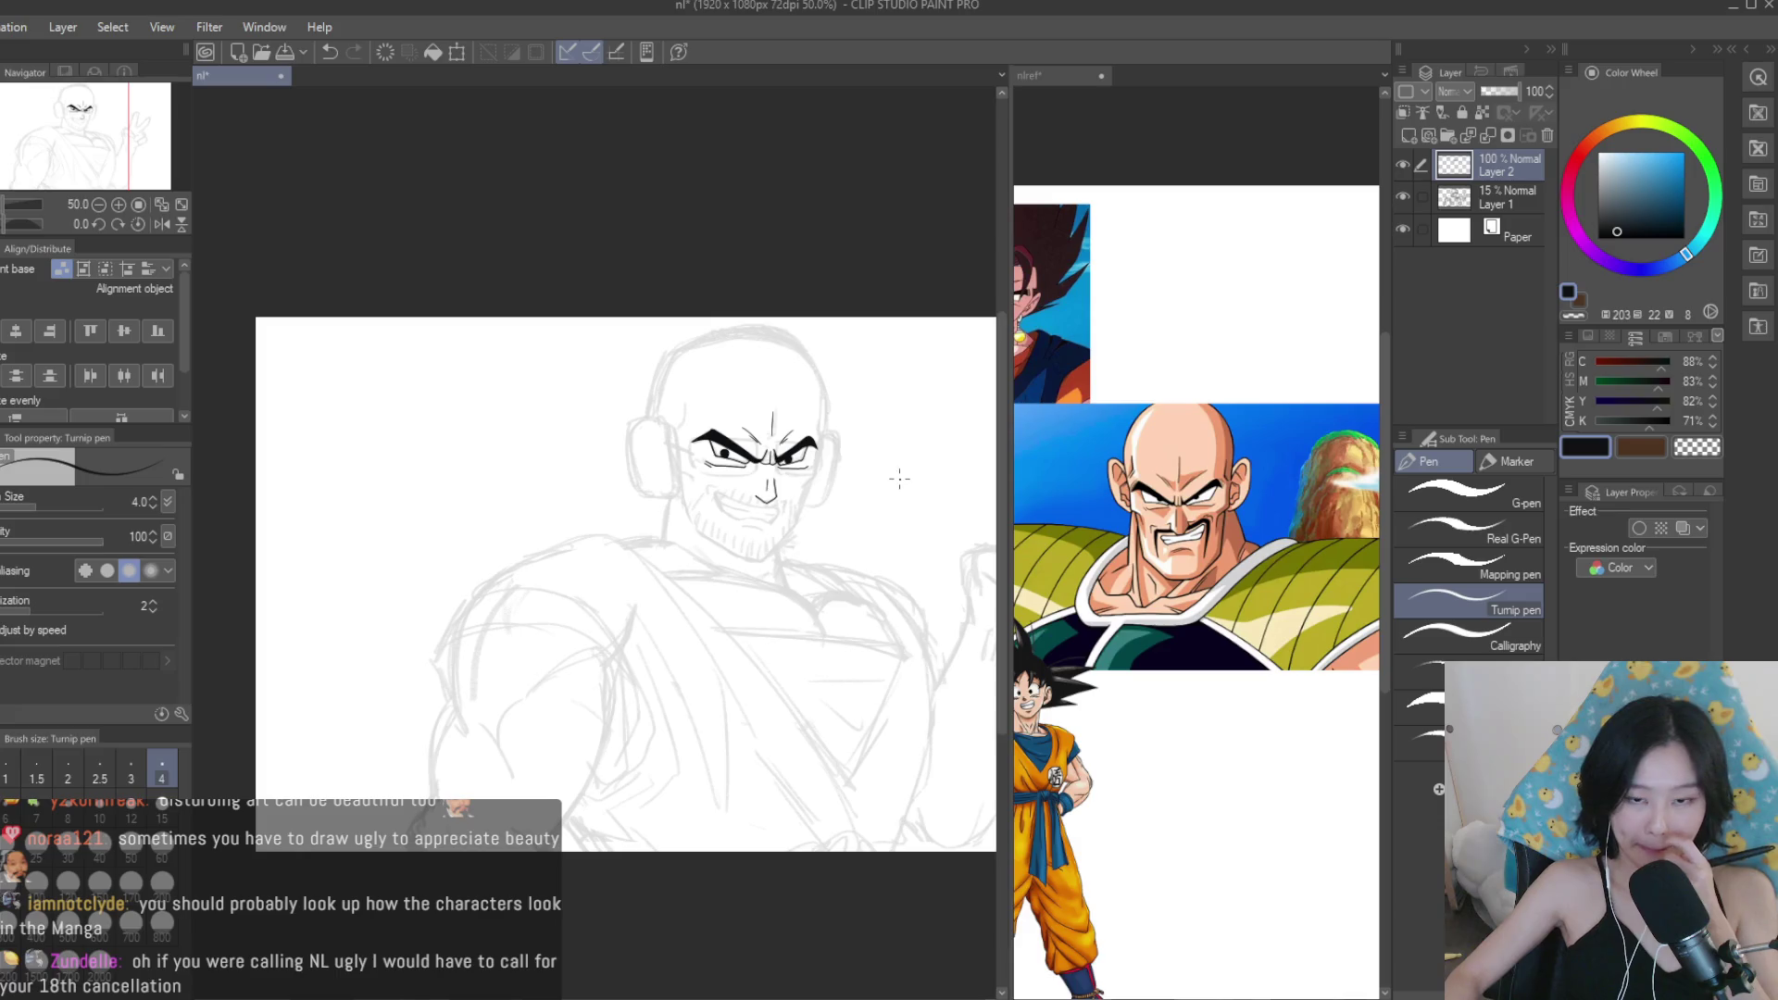
pyautogui.scroll(5, 823, 446)
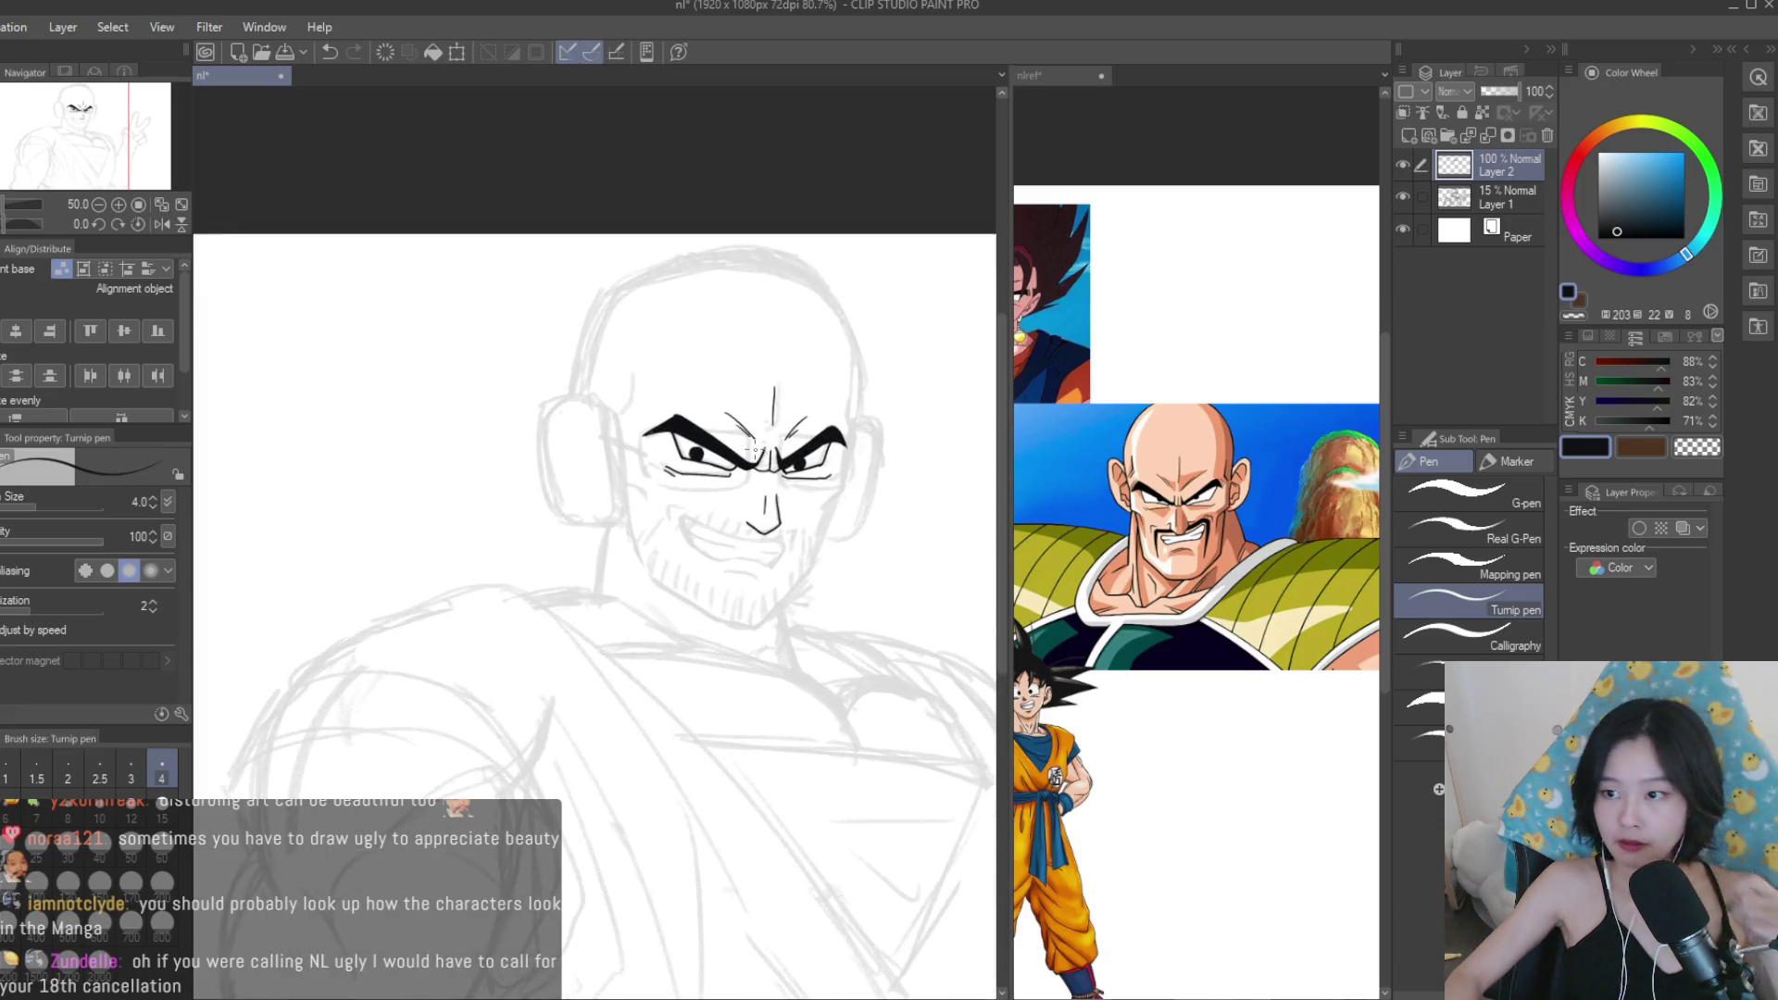
pyautogui.scroll(2, 607, 522)
# Ink the grin's upper lip and left mouth corner, undoing and redrawing bad strokes.
pyautogui.moveTo(692, 602); pyautogui.dragTo(540, 536)
pyautogui.scroll(-2, 436, 540)
pyautogui.scroll(1, 513, 551)
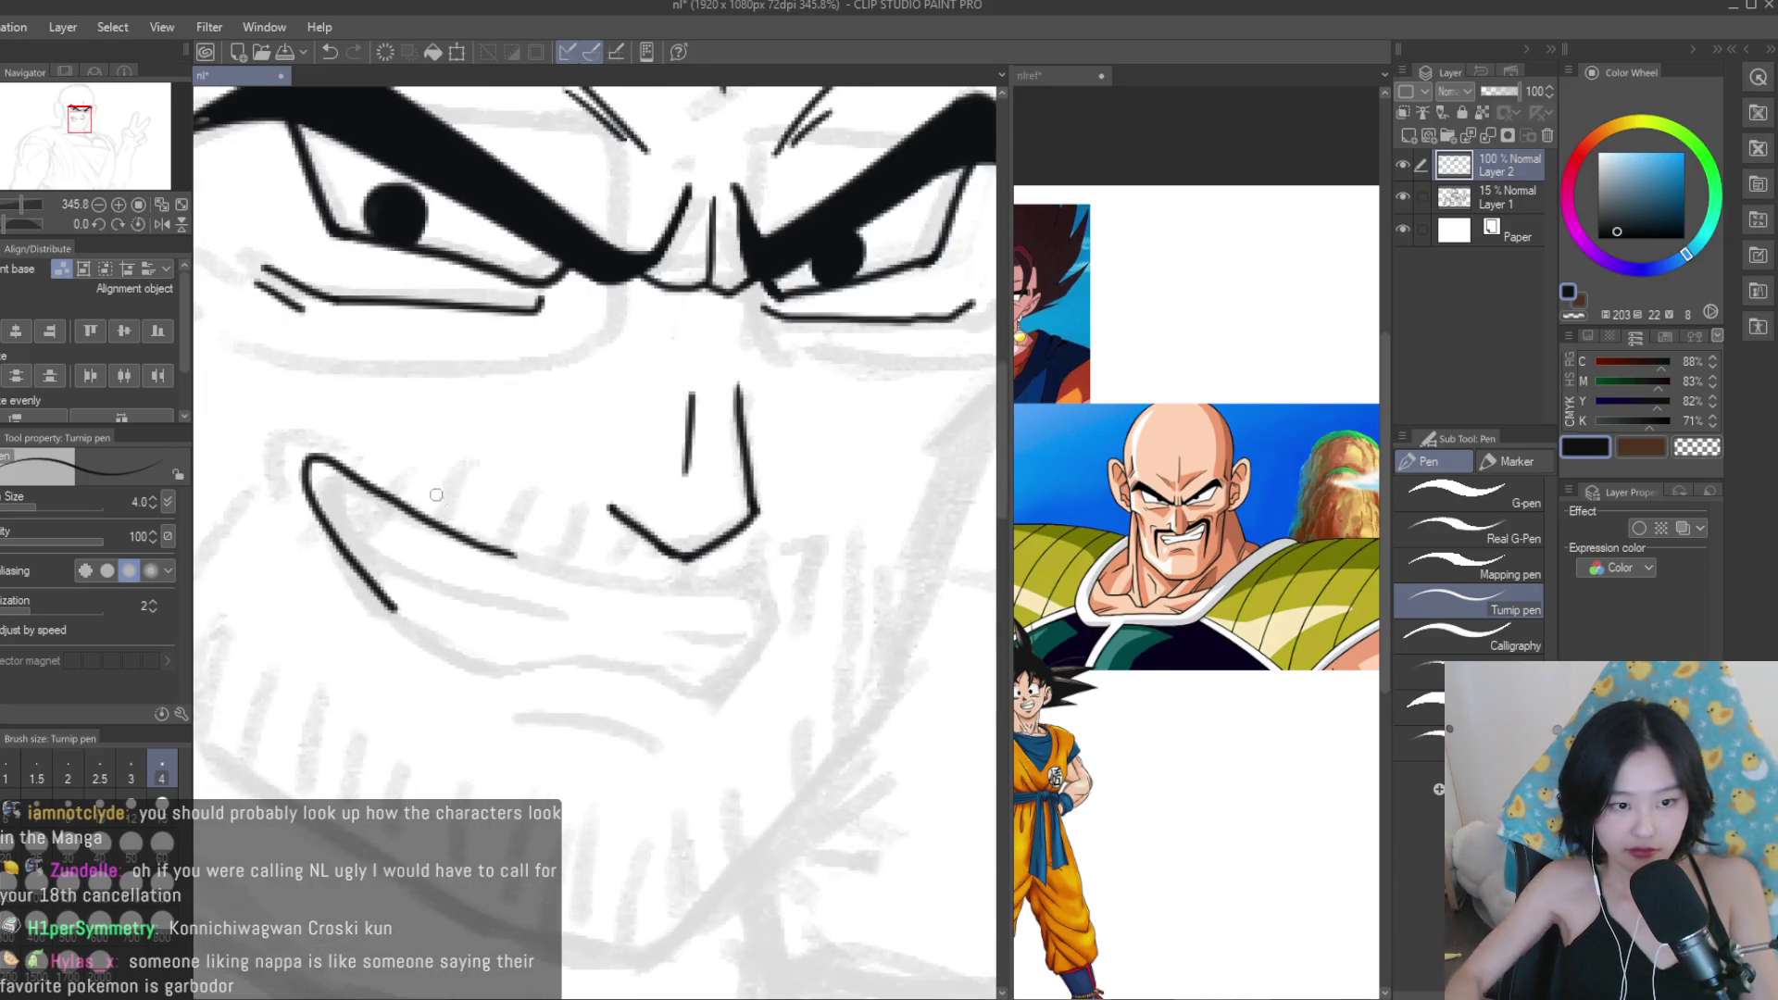
pyautogui.hotkey('ctrl', 'z')
pyautogui.moveTo(330, 474); pyautogui.dragTo(345, 585)
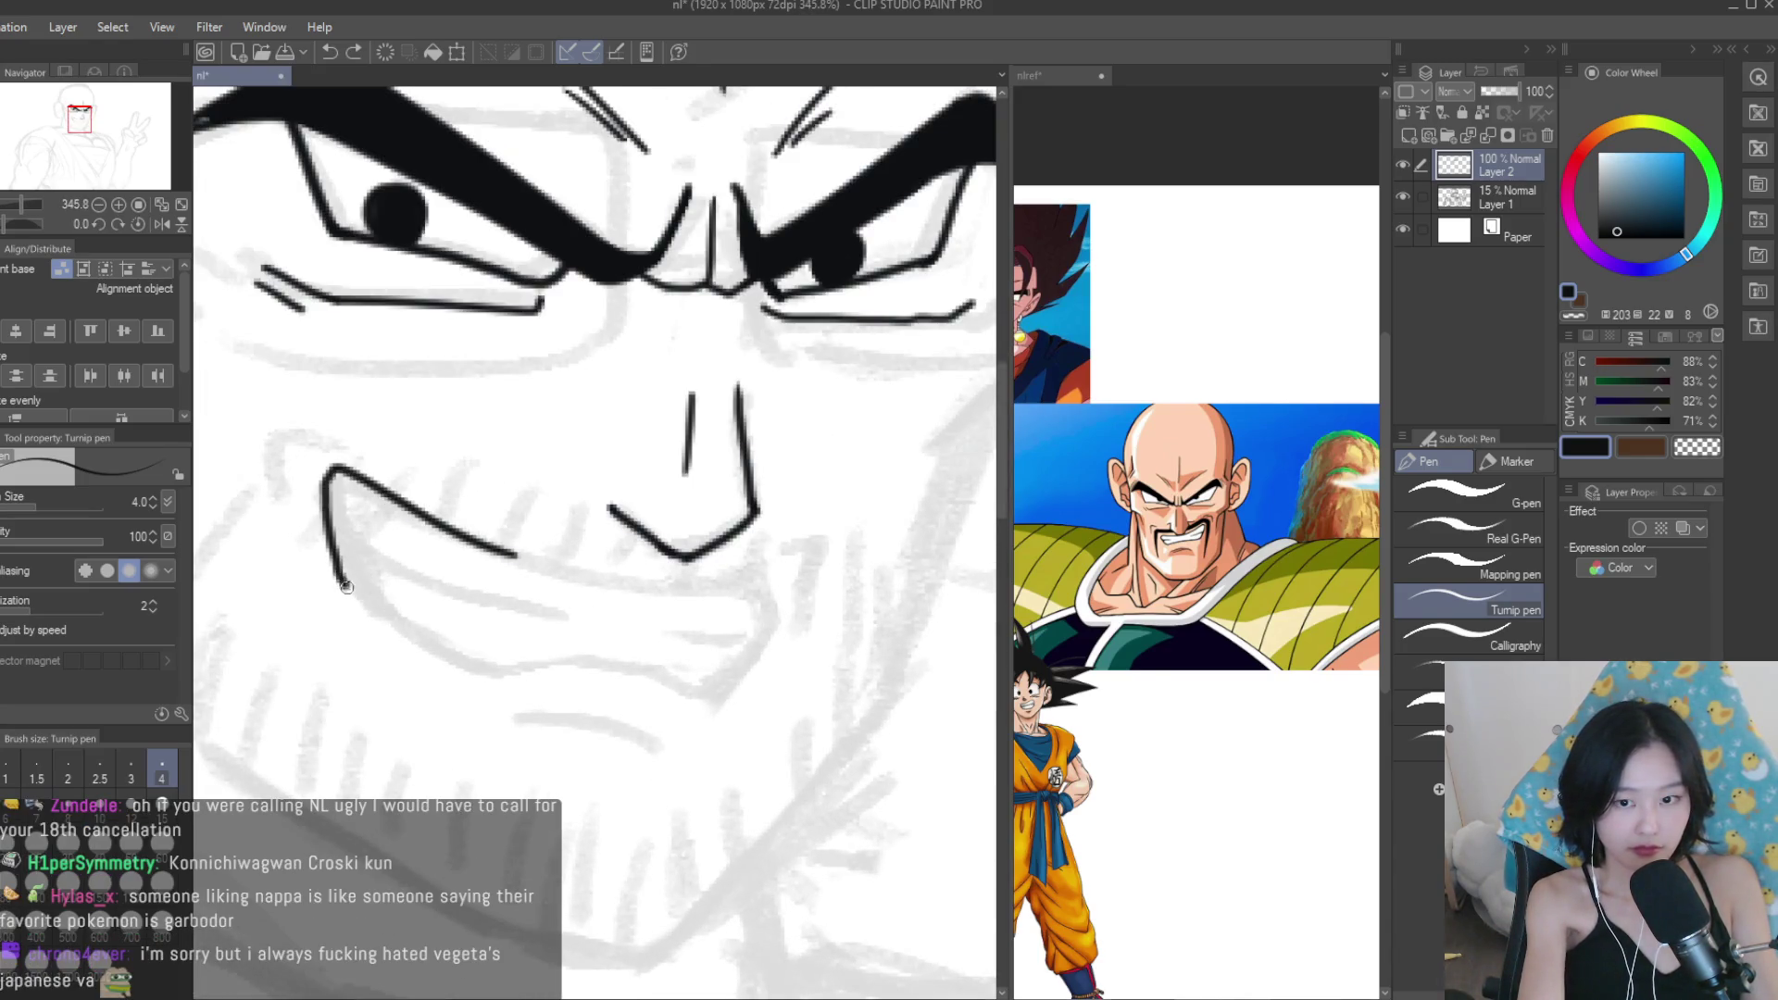
pyautogui.hotkey('ctrl', 'z')
pyautogui.moveTo(535, 559); pyautogui.dragTo(351, 562)
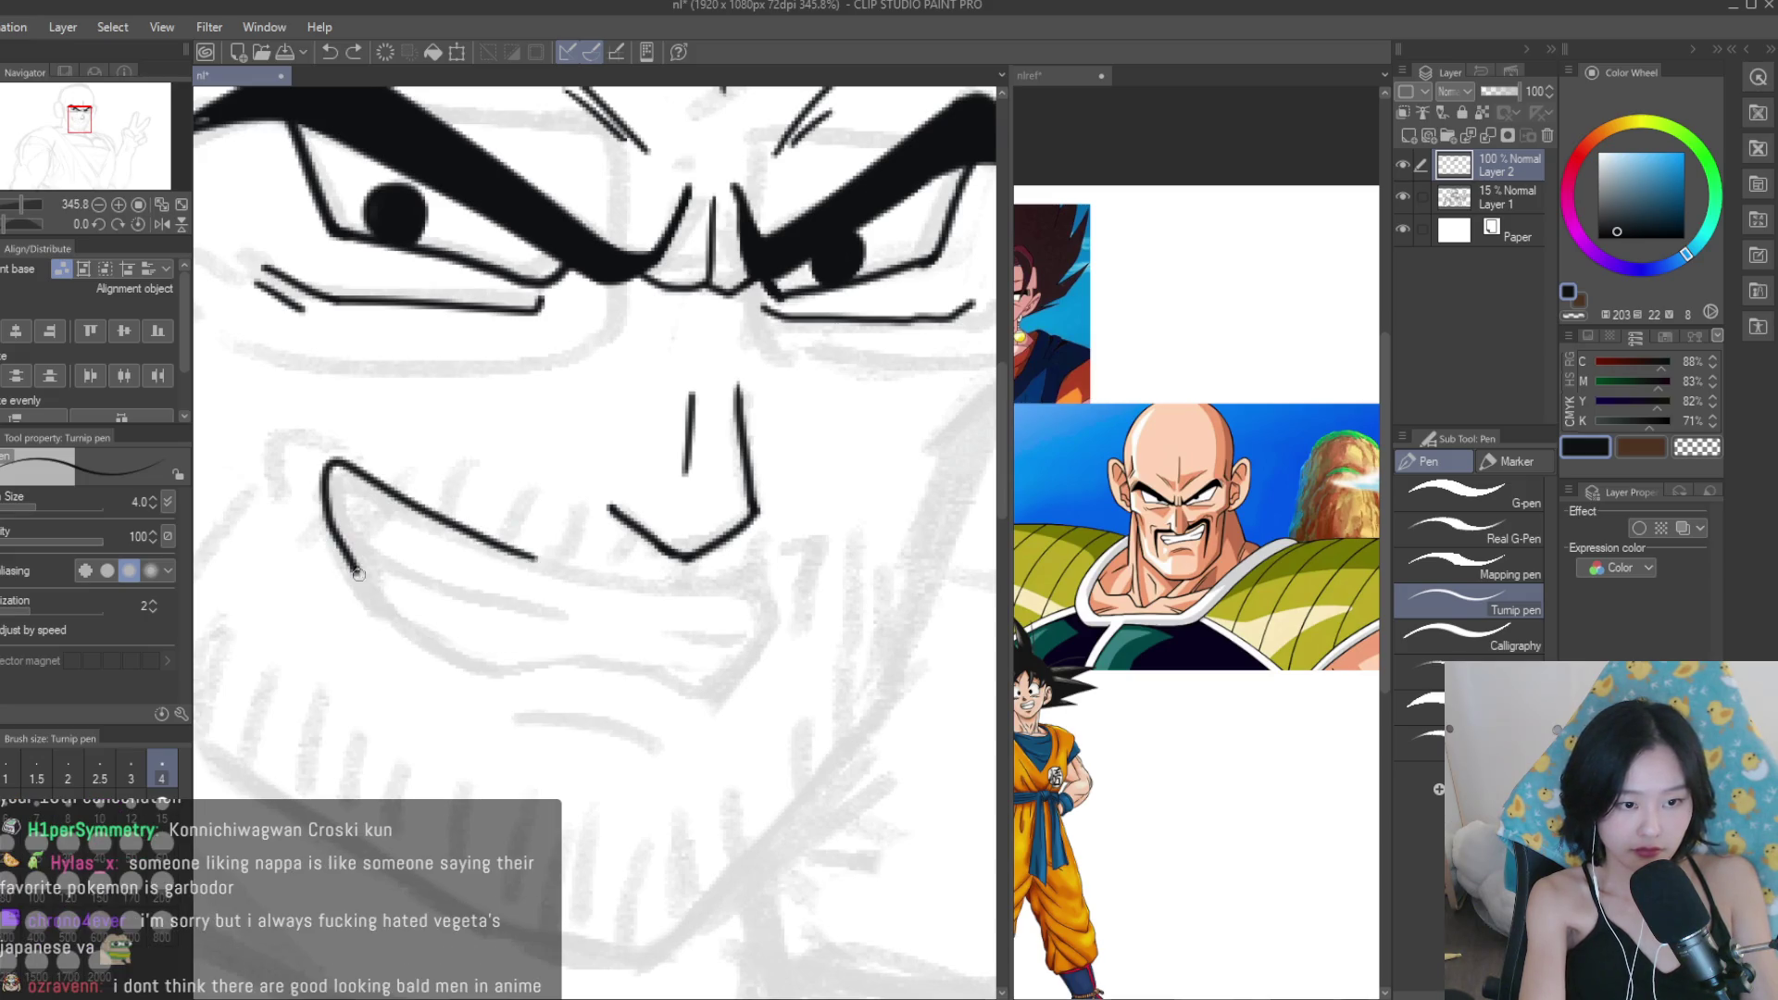
pyautogui.moveTo(695, 681); pyautogui.dragTo(708, 681)
pyautogui.scroll(3, 577, 529)
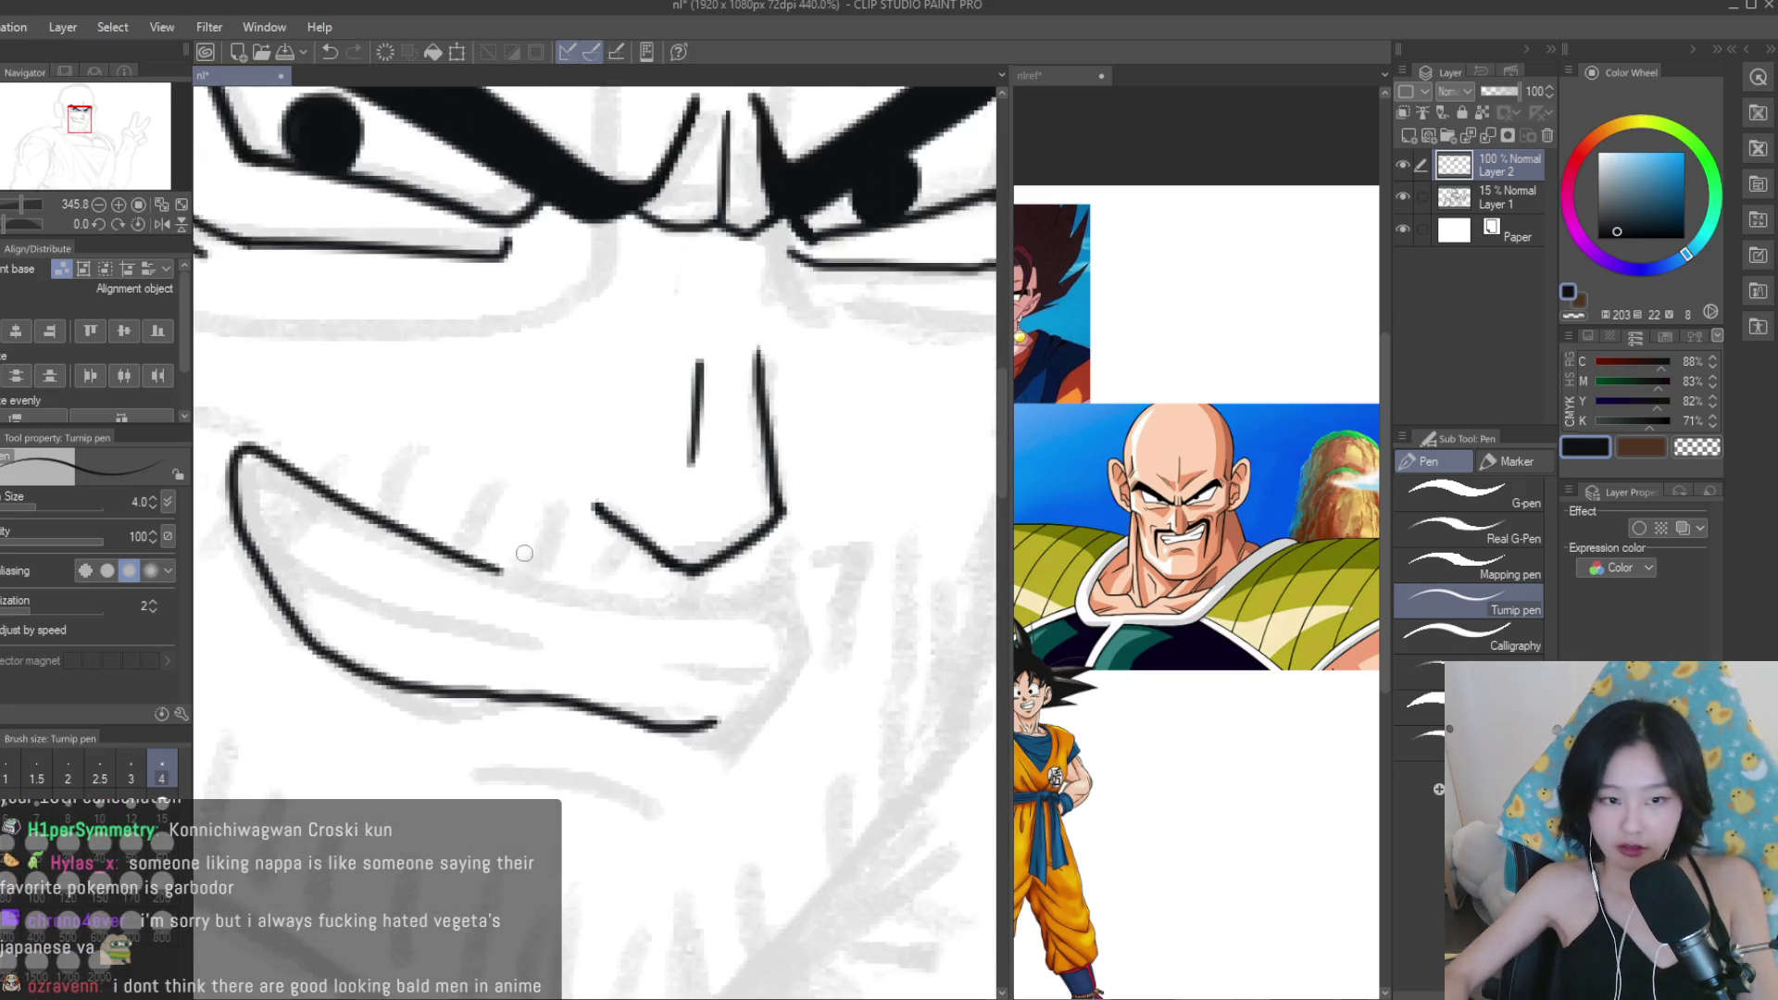
# Extend the upper lip rightward, then ink the teeth line and lower inner lip.
pyautogui.moveTo(467, 560)
pyautogui.mouseDown()
pyautogui.moveTo(676, 616)
pyautogui.moveTo(880, 590)
pyautogui.moveTo(806, 804)
pyautogui.mouseUp()
pyautogui.scroll(2, 866, 607)
pyautogui.scroll(-5, 765, 830)
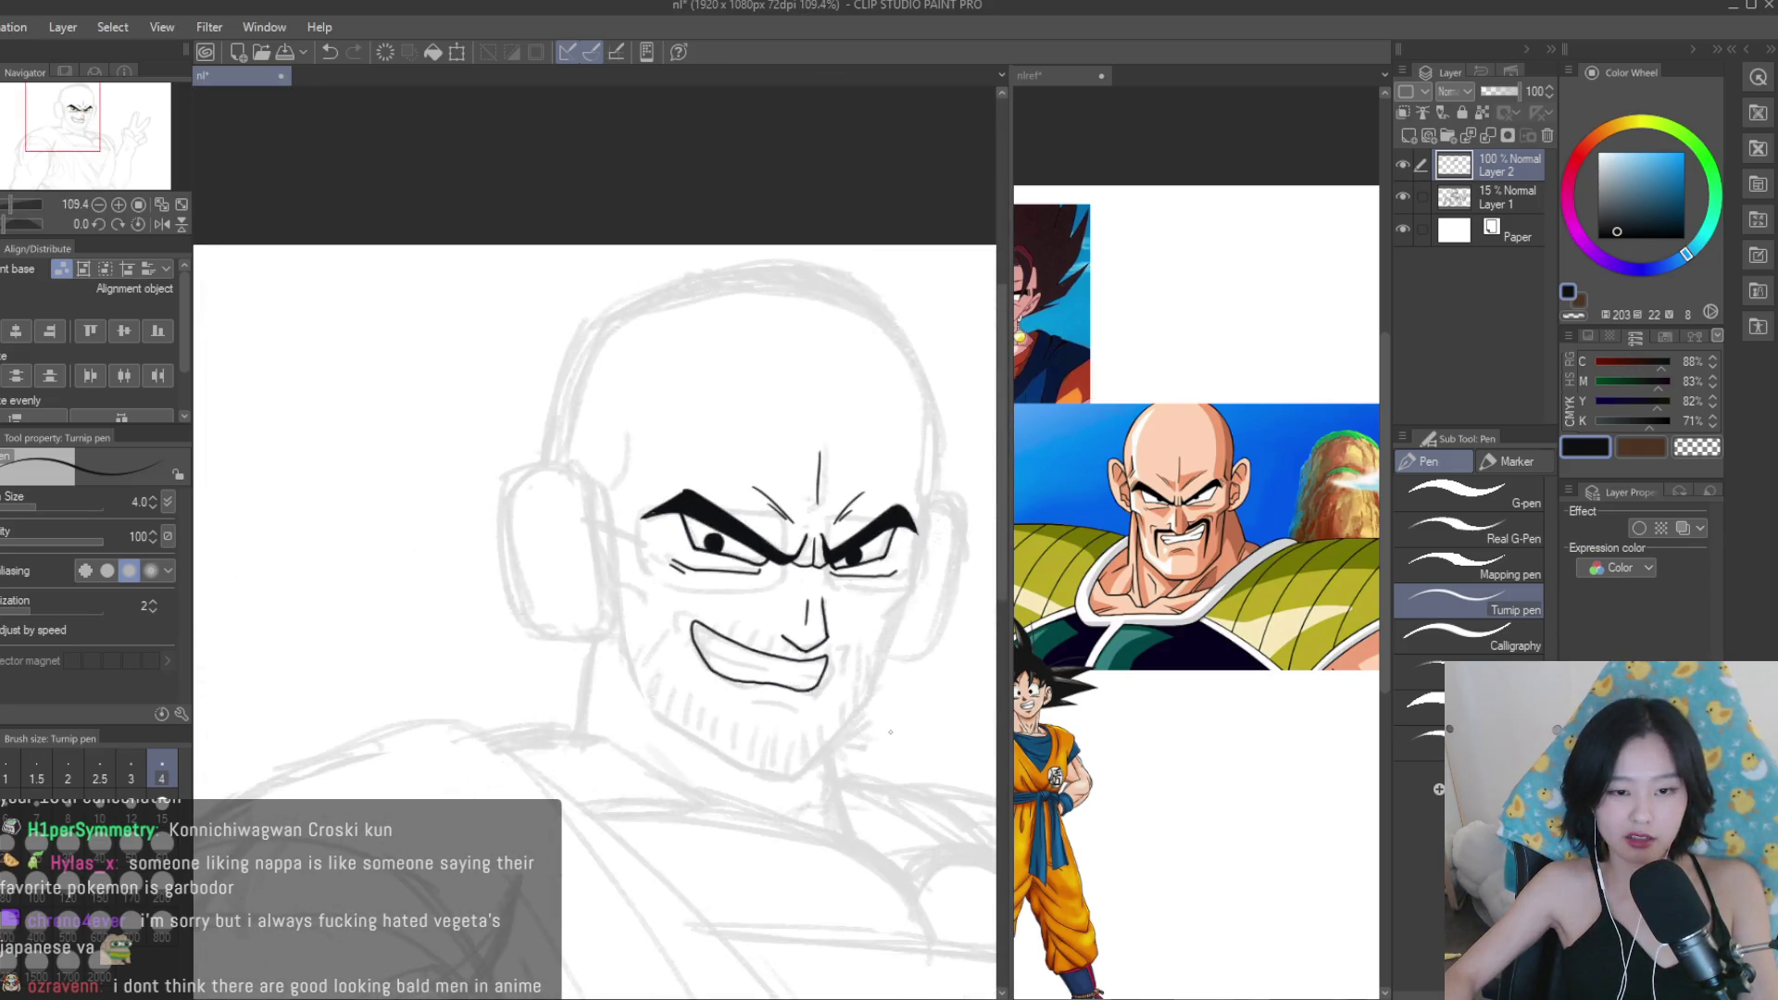
pyautogui.scroll(4, 454, 537)
pyautogui.scroll(3, 455, 537)
pyautogui.moveTo(324, 512); pyautogui.dragTo(636, 619)
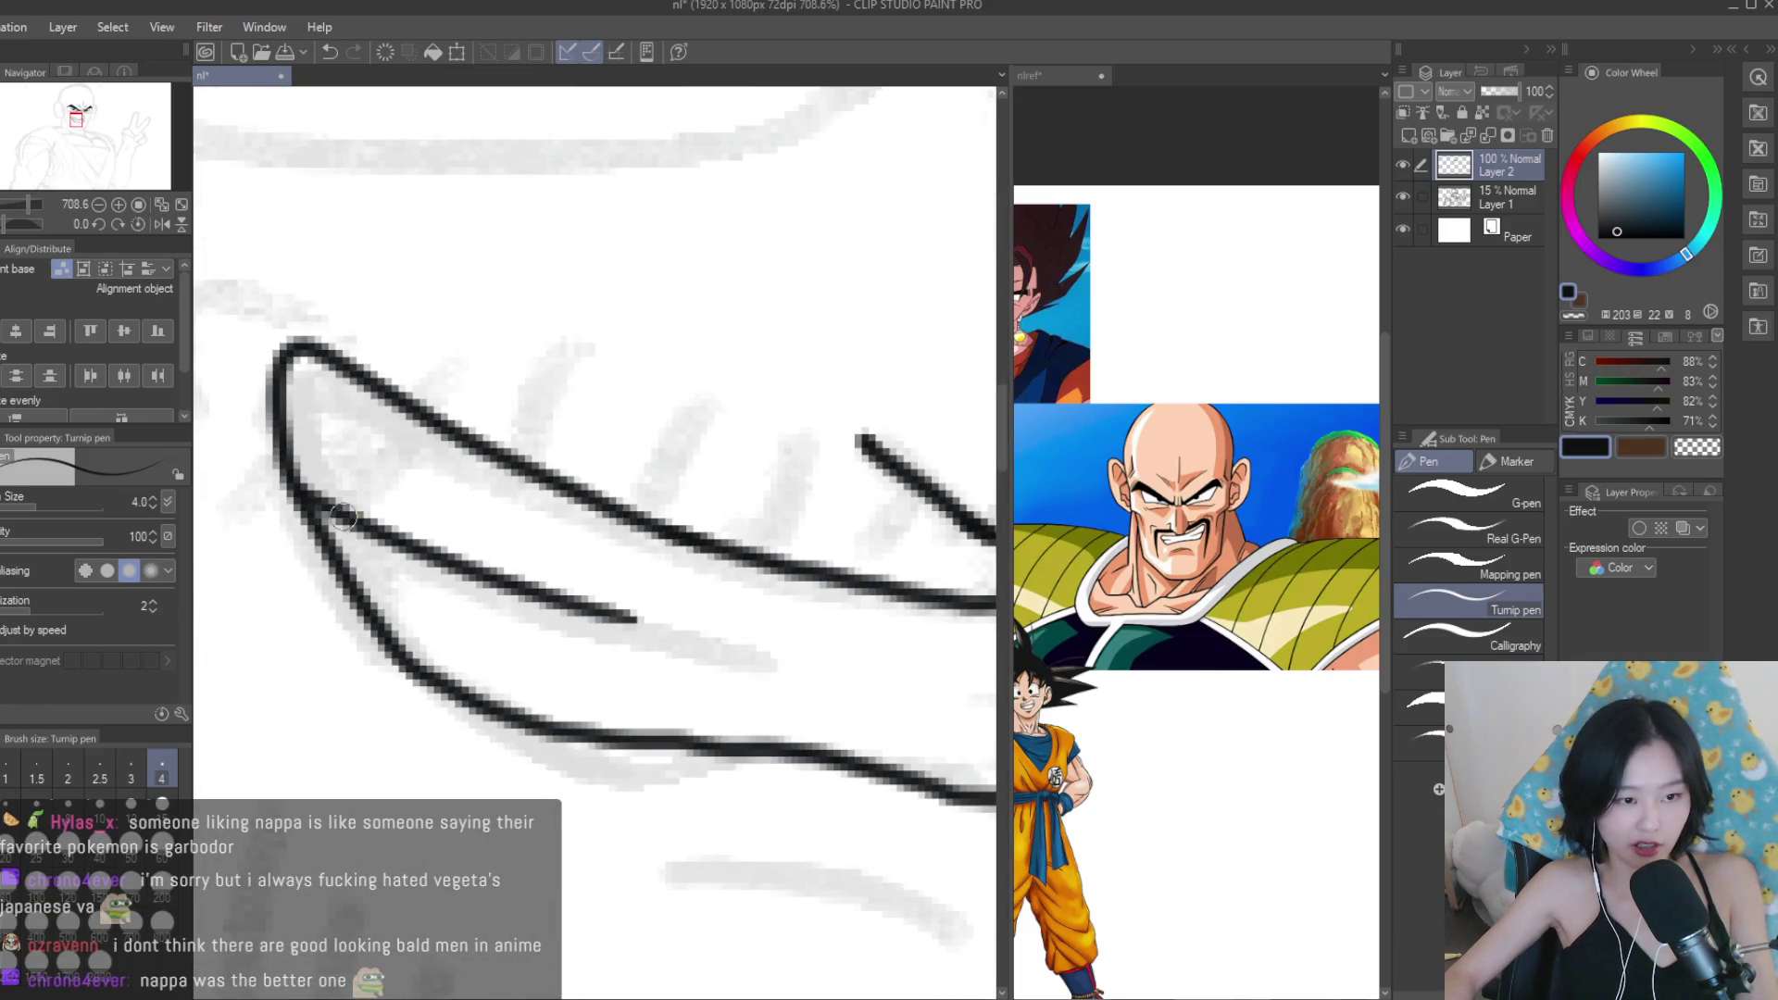
pyautogui.scroll(-2, 336, 521)
pyautogui.scroll(2, 654, 623)
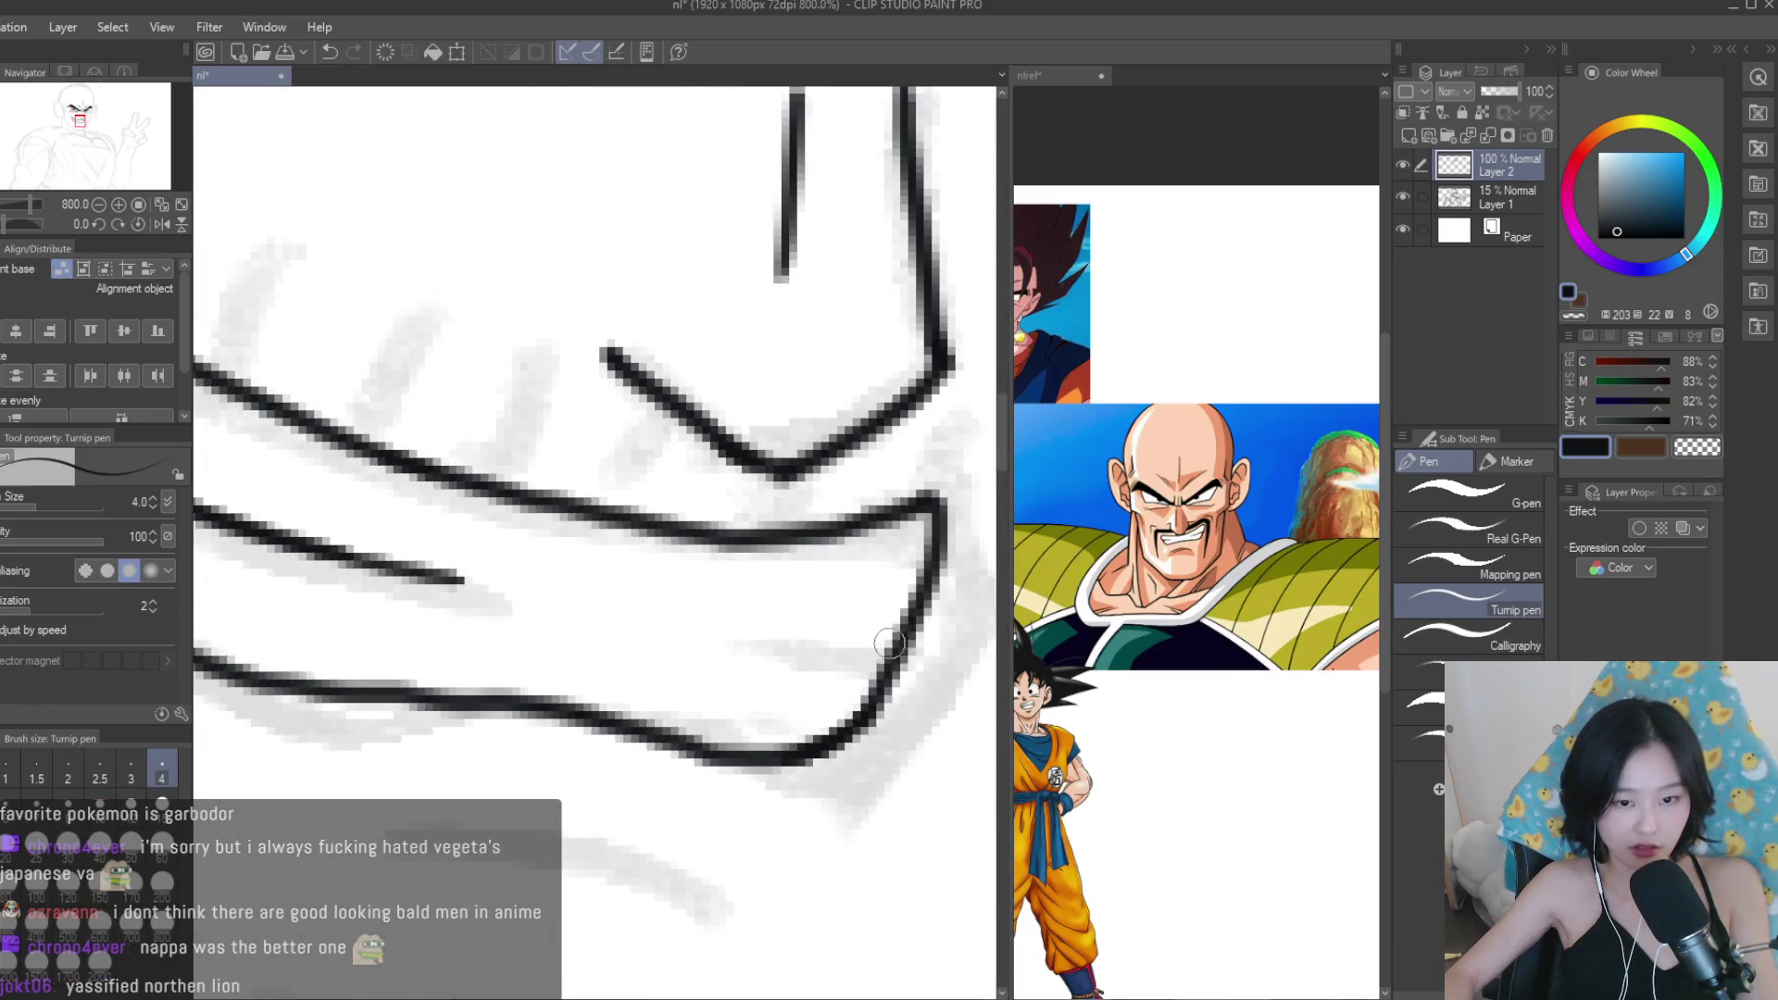
pyautogui.moveTo(898, 658); pyautogui.dragTo(616, 607)
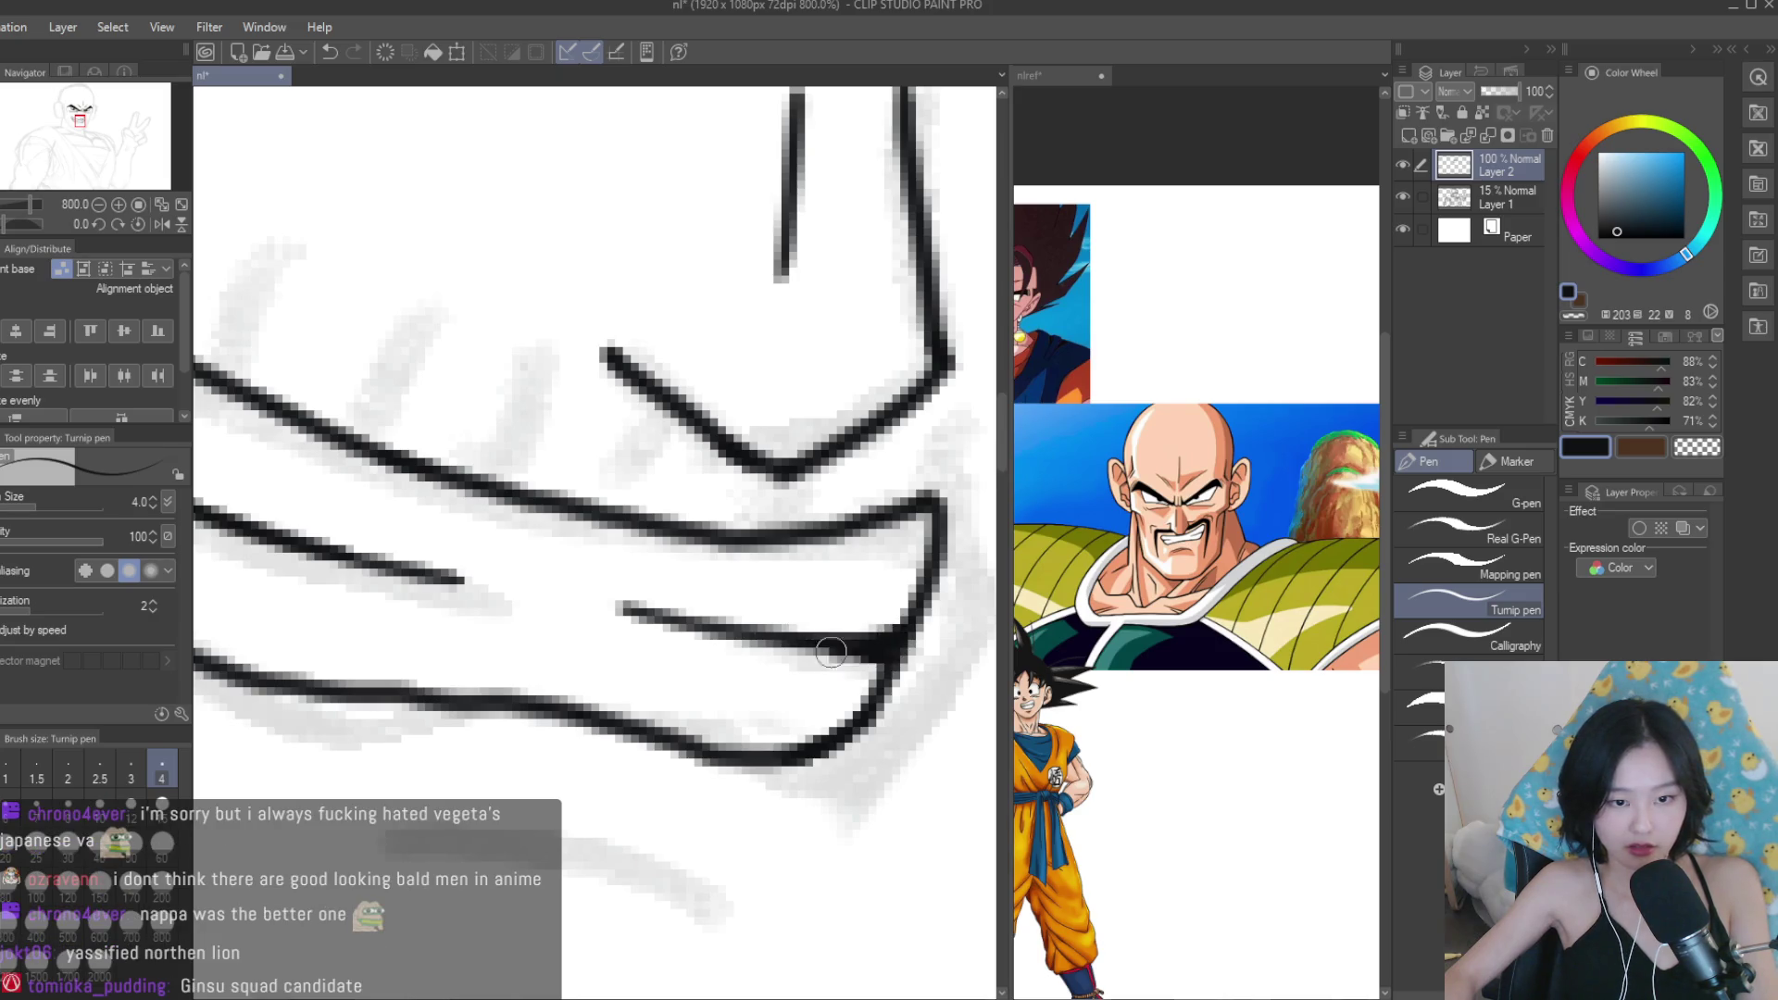
pyautogui.scroll(-9, 851, 651)
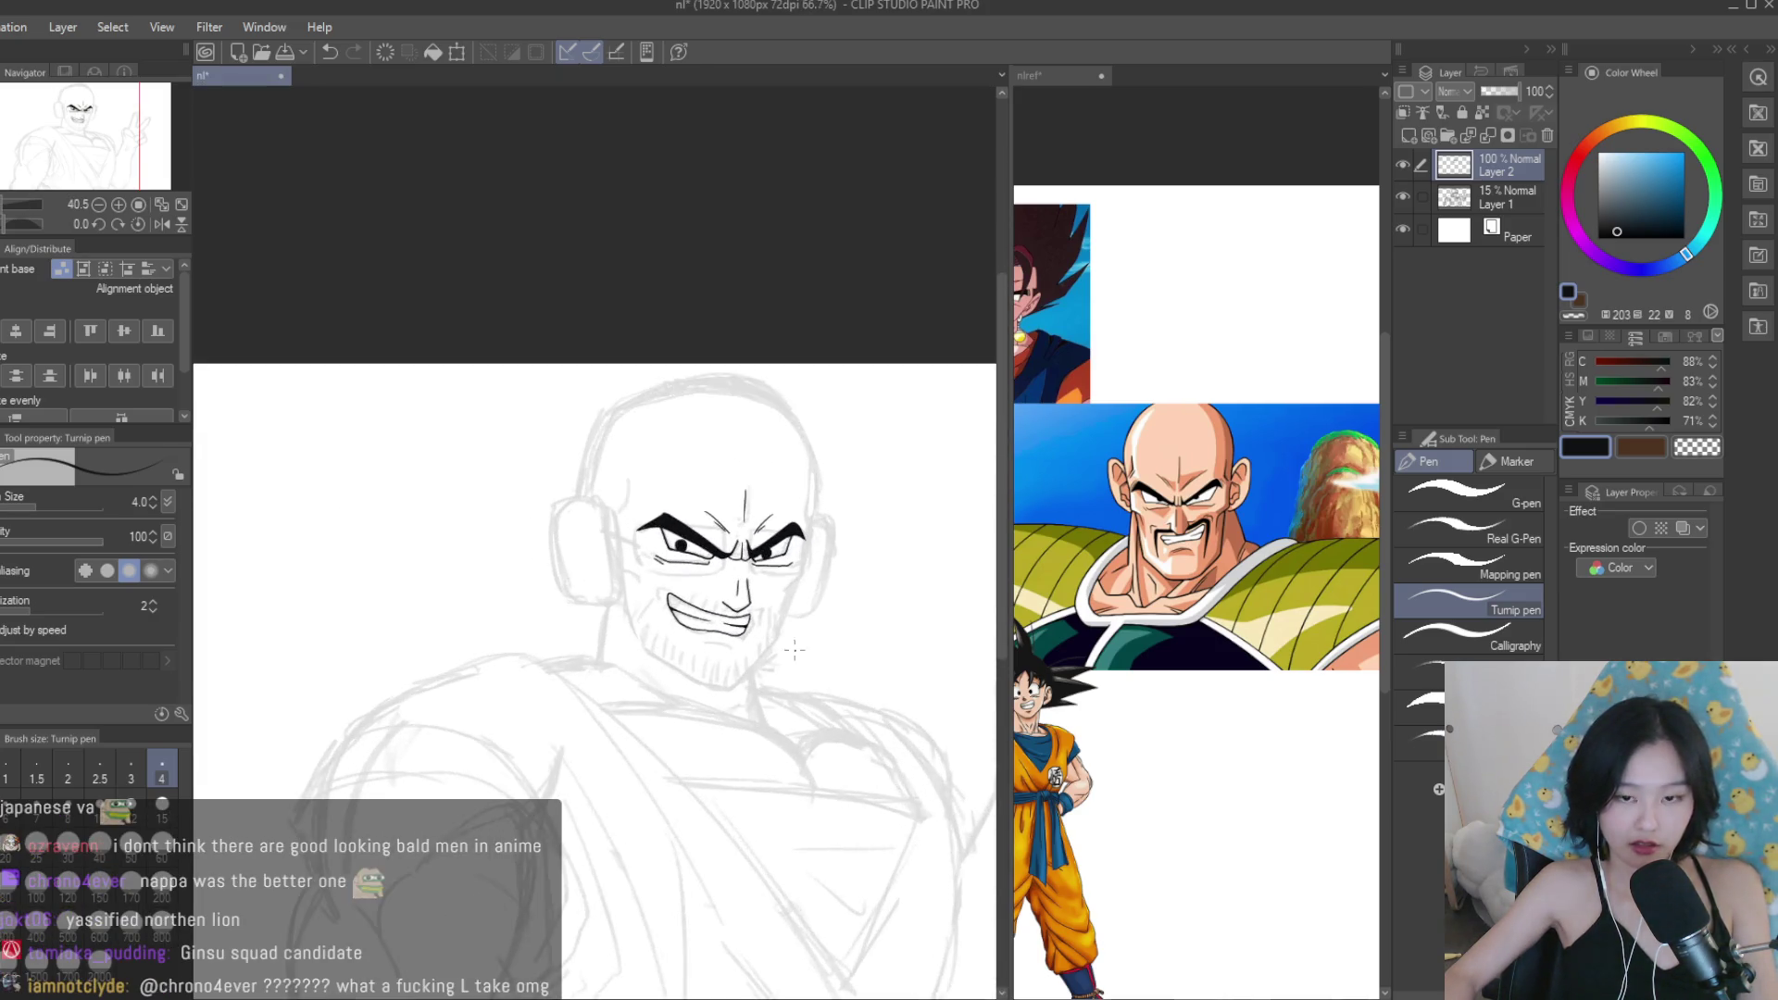
pyautogui.scroll(2, 802, 648)
pyautogui.click(1195, 593)
# Select the inked mouth freehand and shift it slightly right and down.
pyautogui.scroll(-3, 1194, 593)
pyautogui.scroll(3, 1195, 593)
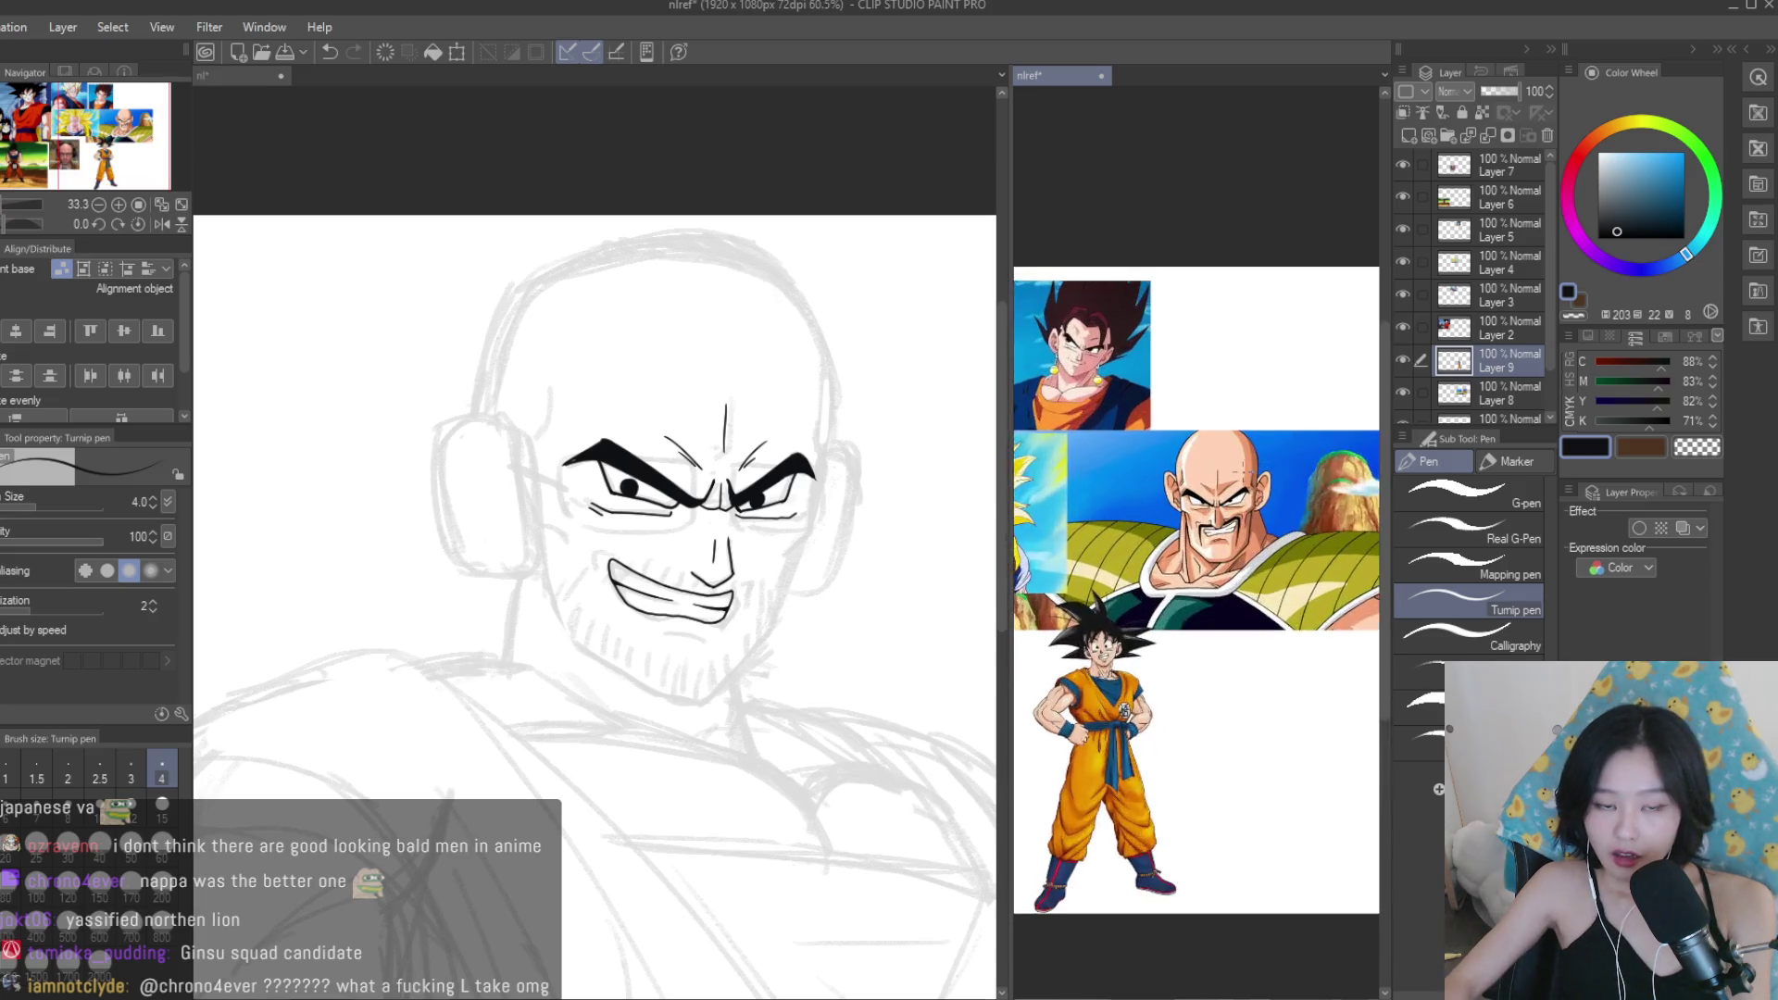
pyautogui.scroll(2, 1194, 592)
pyautogui.click(873, 336)
pyautogui.scroll(-2, 789, 392)
pyautogui.scroll(1, 847, 428)
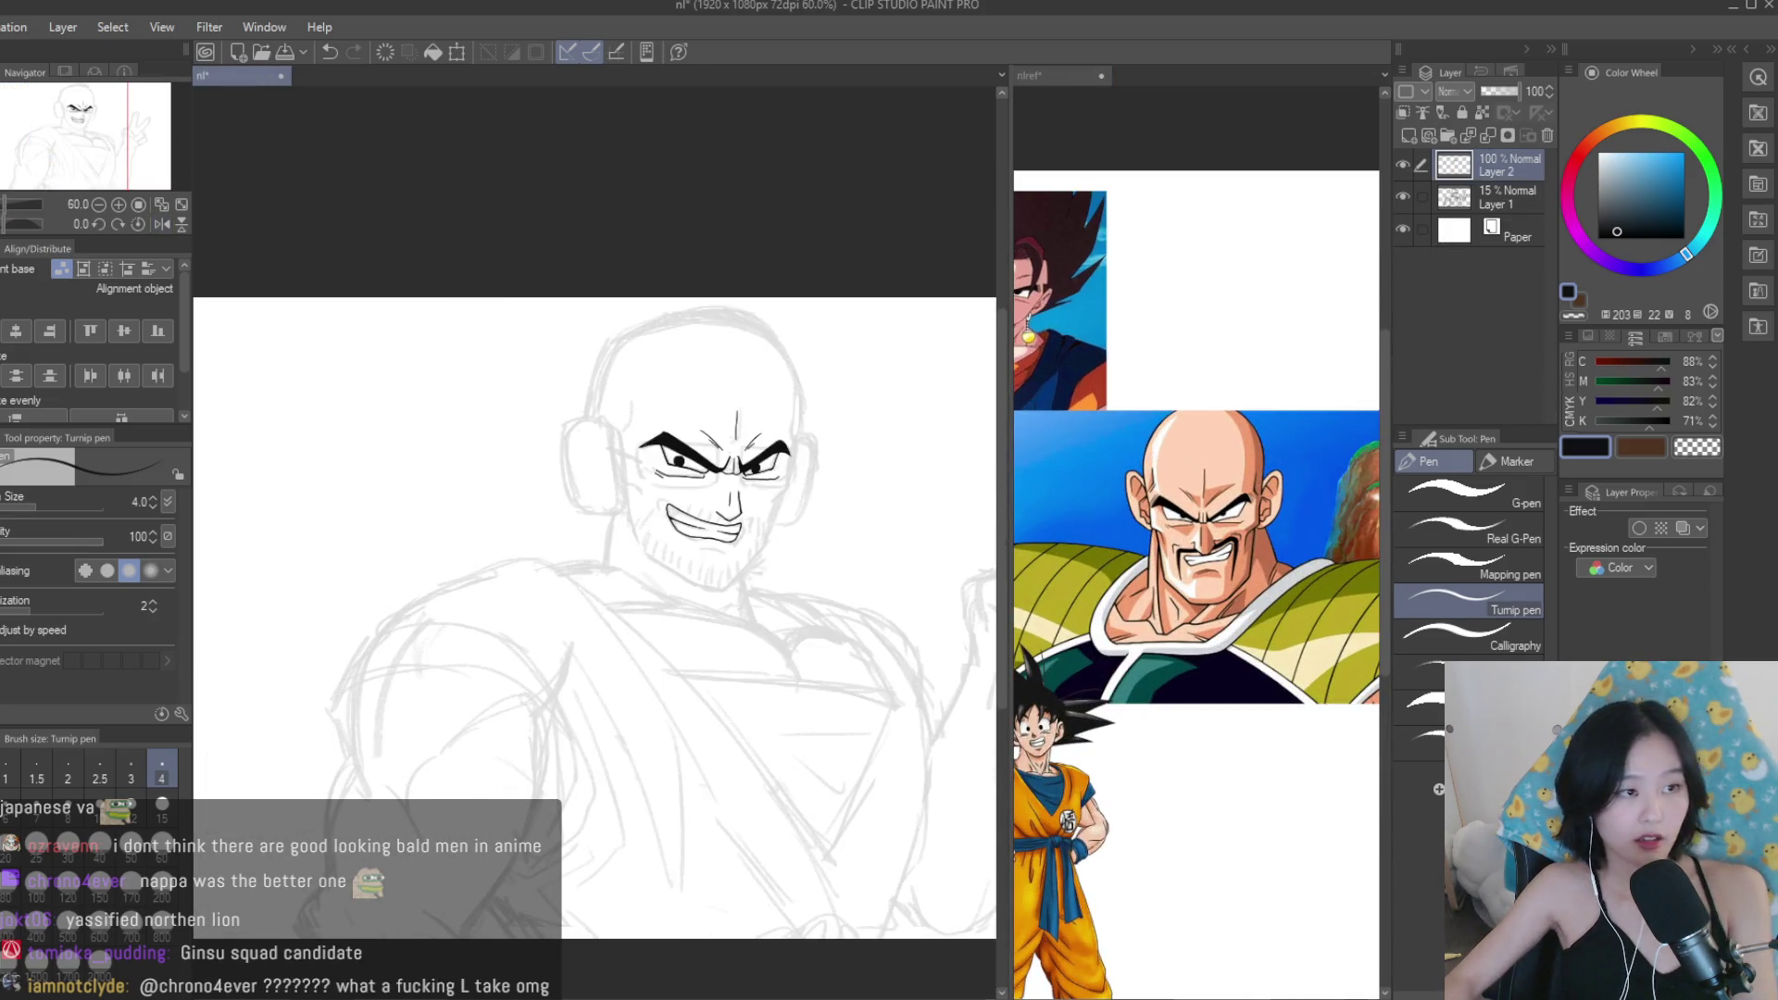
pyautogui.press('m')
pyautogui.scroll(5, 769, 494)
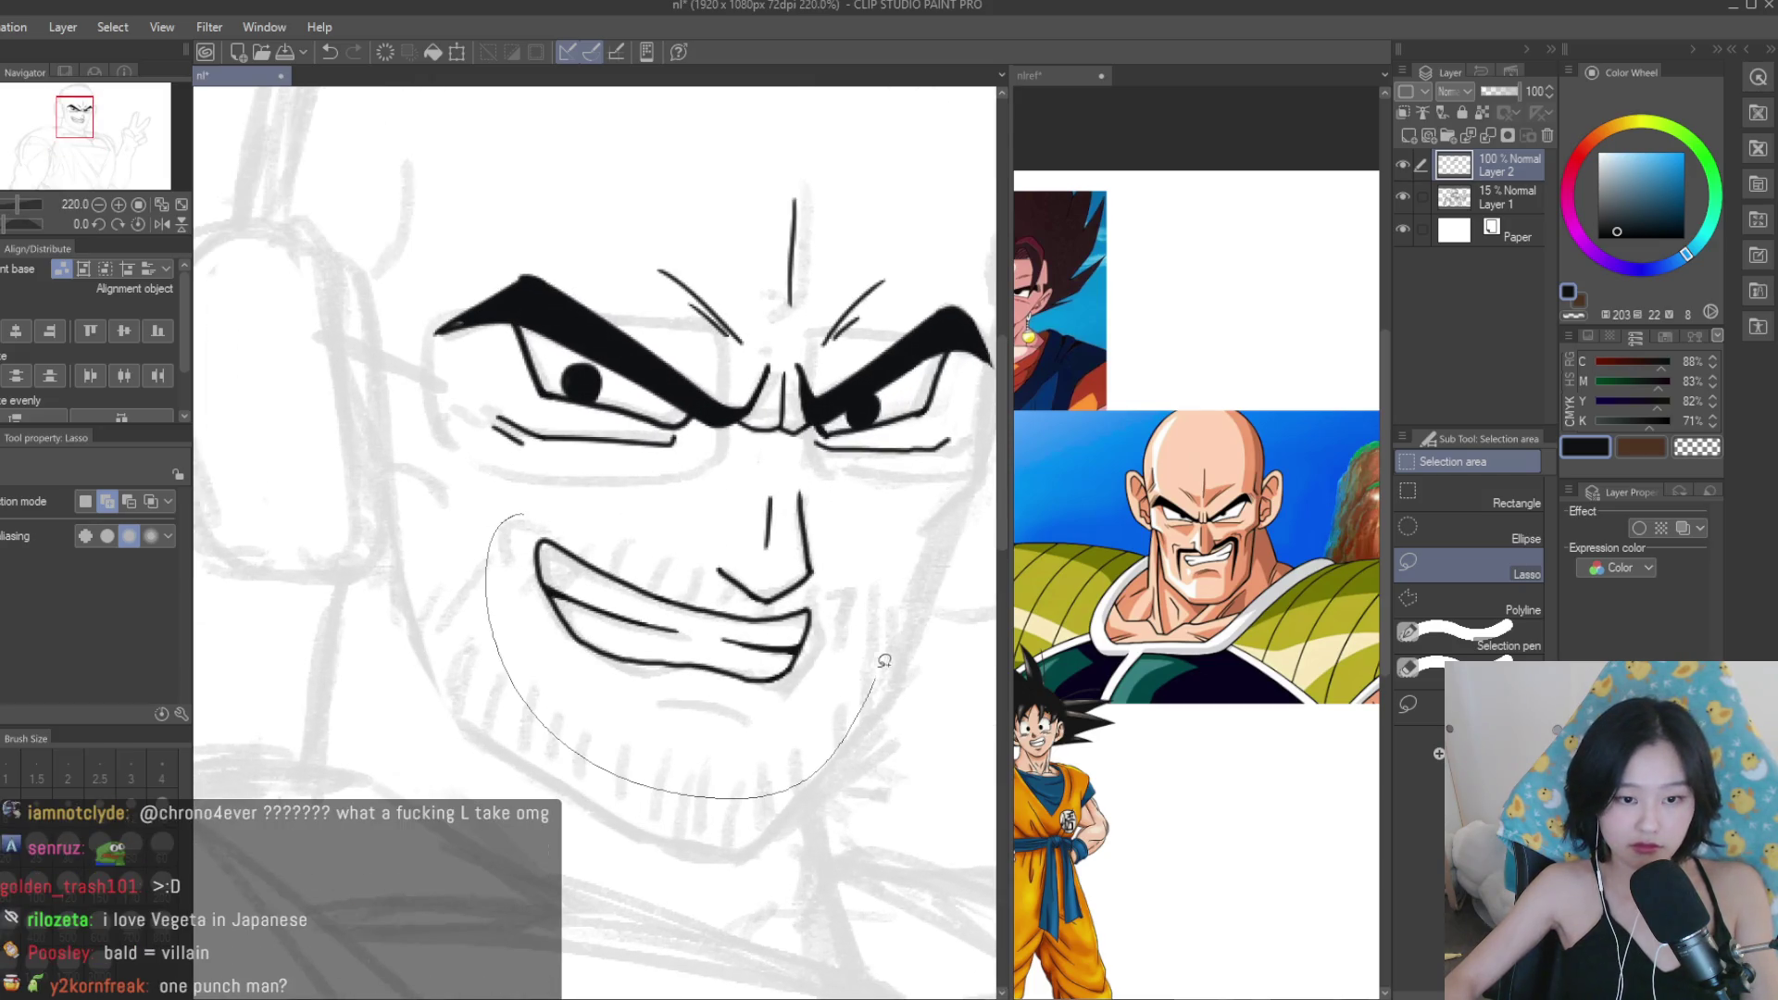
pyautogui.moveTo(796, 602); pyautogui.dragTo(773, 600)
pyautogui.press('k')
pyautogui.scroll(2, 611, 517)
pyautogui.moveTo(655, 645)
pyautogui.mouseDown()
pyautogui.moveTo(675, 659)
pyautogui.moveTo(659, 654)
pyautogui.mouseUp()
pyautogui.hotkey('ctrl', 'd')
# Ink a double line under the lower lip and extend the nose line beneath the nostrils.
pyautogui.press('p')
pyautogui.scroll(2, 610, 663)
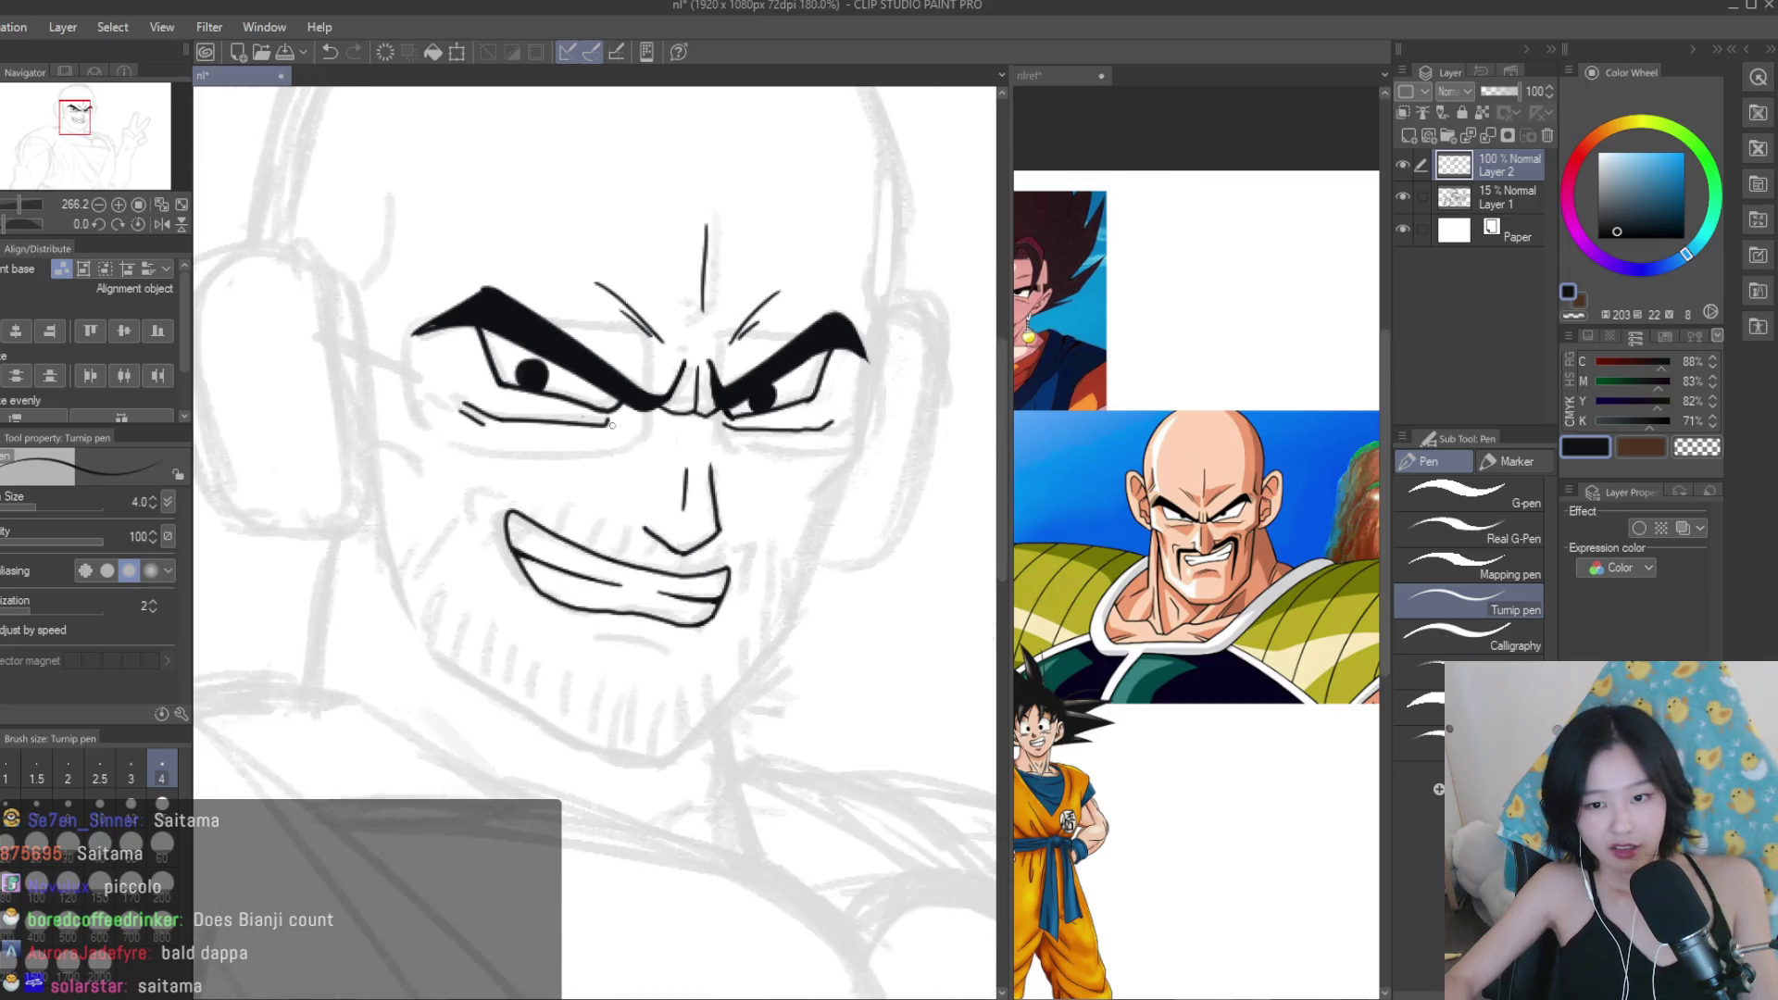
pyautogui.scroll(2, 609, 663)
pyautogui.moveTo(687, 663); pyautogui.dragTo(415, 618)
pyautogui.scroll(-2, 753, 644)
pyautogui.scroll(-3, 754, 644)
pyautogui.scroll(5, 702, 662)
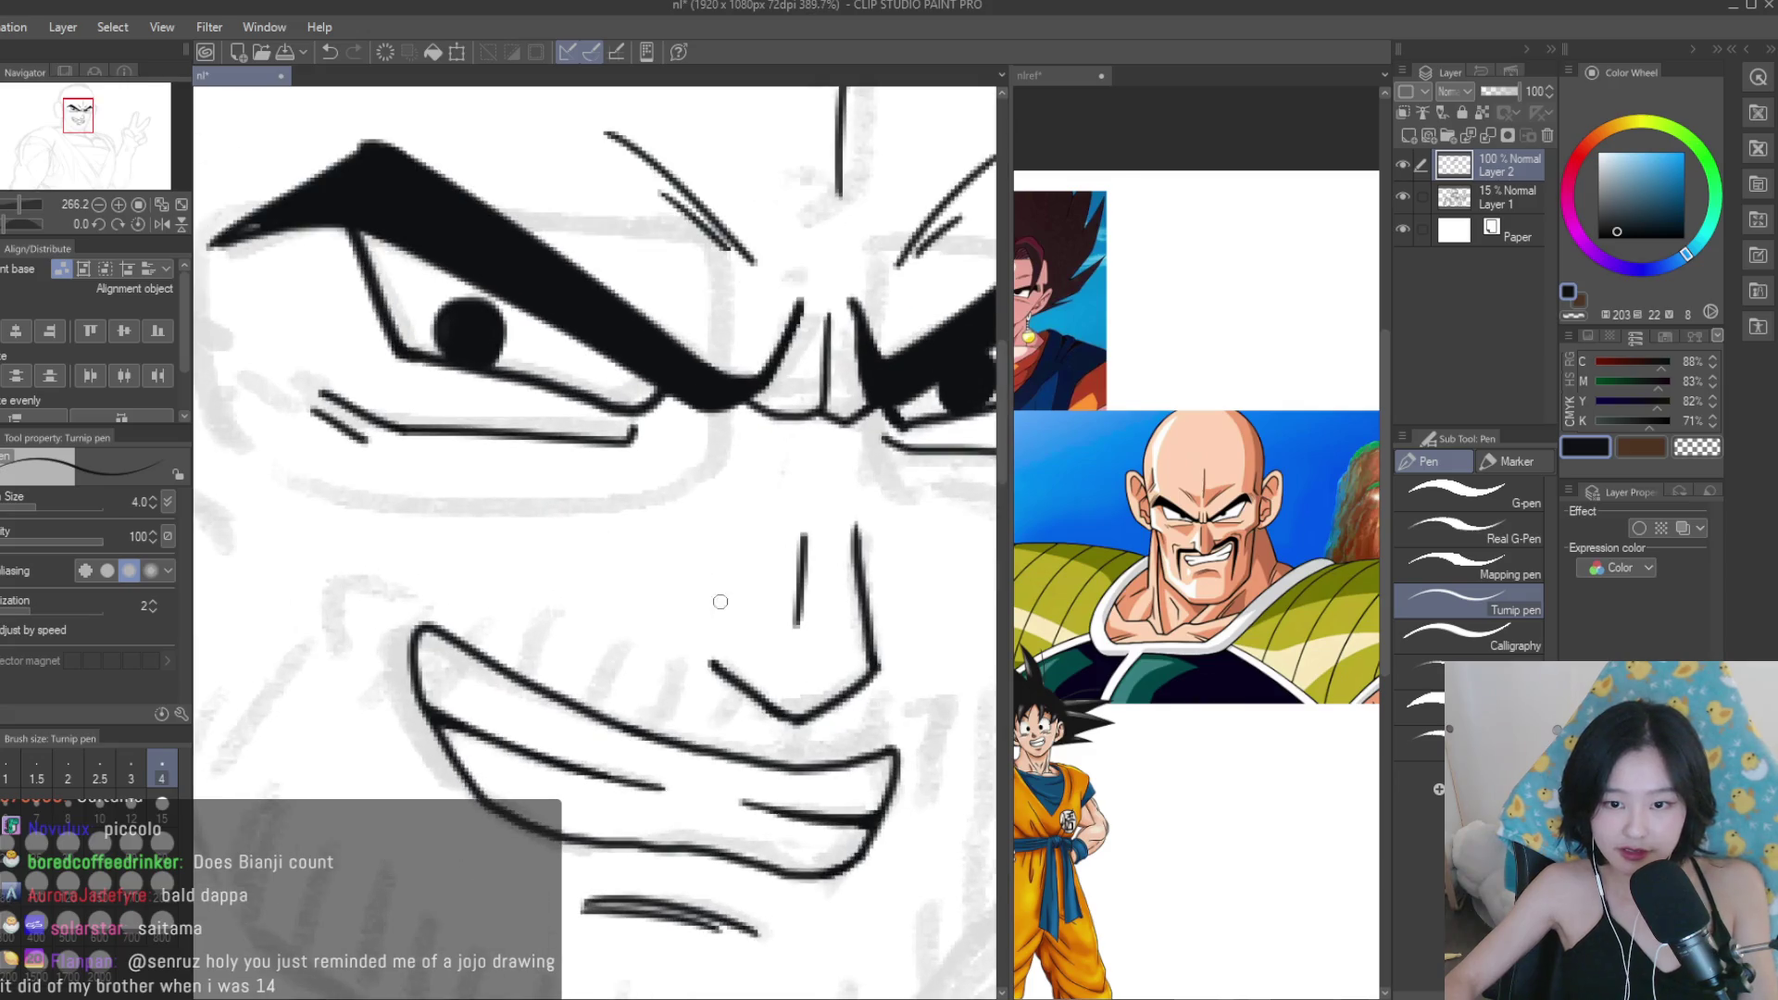
pyautogui.scroll(-2, 703, 662)
pyautogui.moveTo(639, 632)
pyautogui.mouseDown()
pyautogui.moveTo(715, 669)
pyautogui.moveTo(824, 637)
pyautogui.mouseUp()
# Ink a hooked line beneath the eye with the Turnip pen.
pyautogui.scroll(2, 704, 649)
pyautogui.scroll(-3, 709, 629)
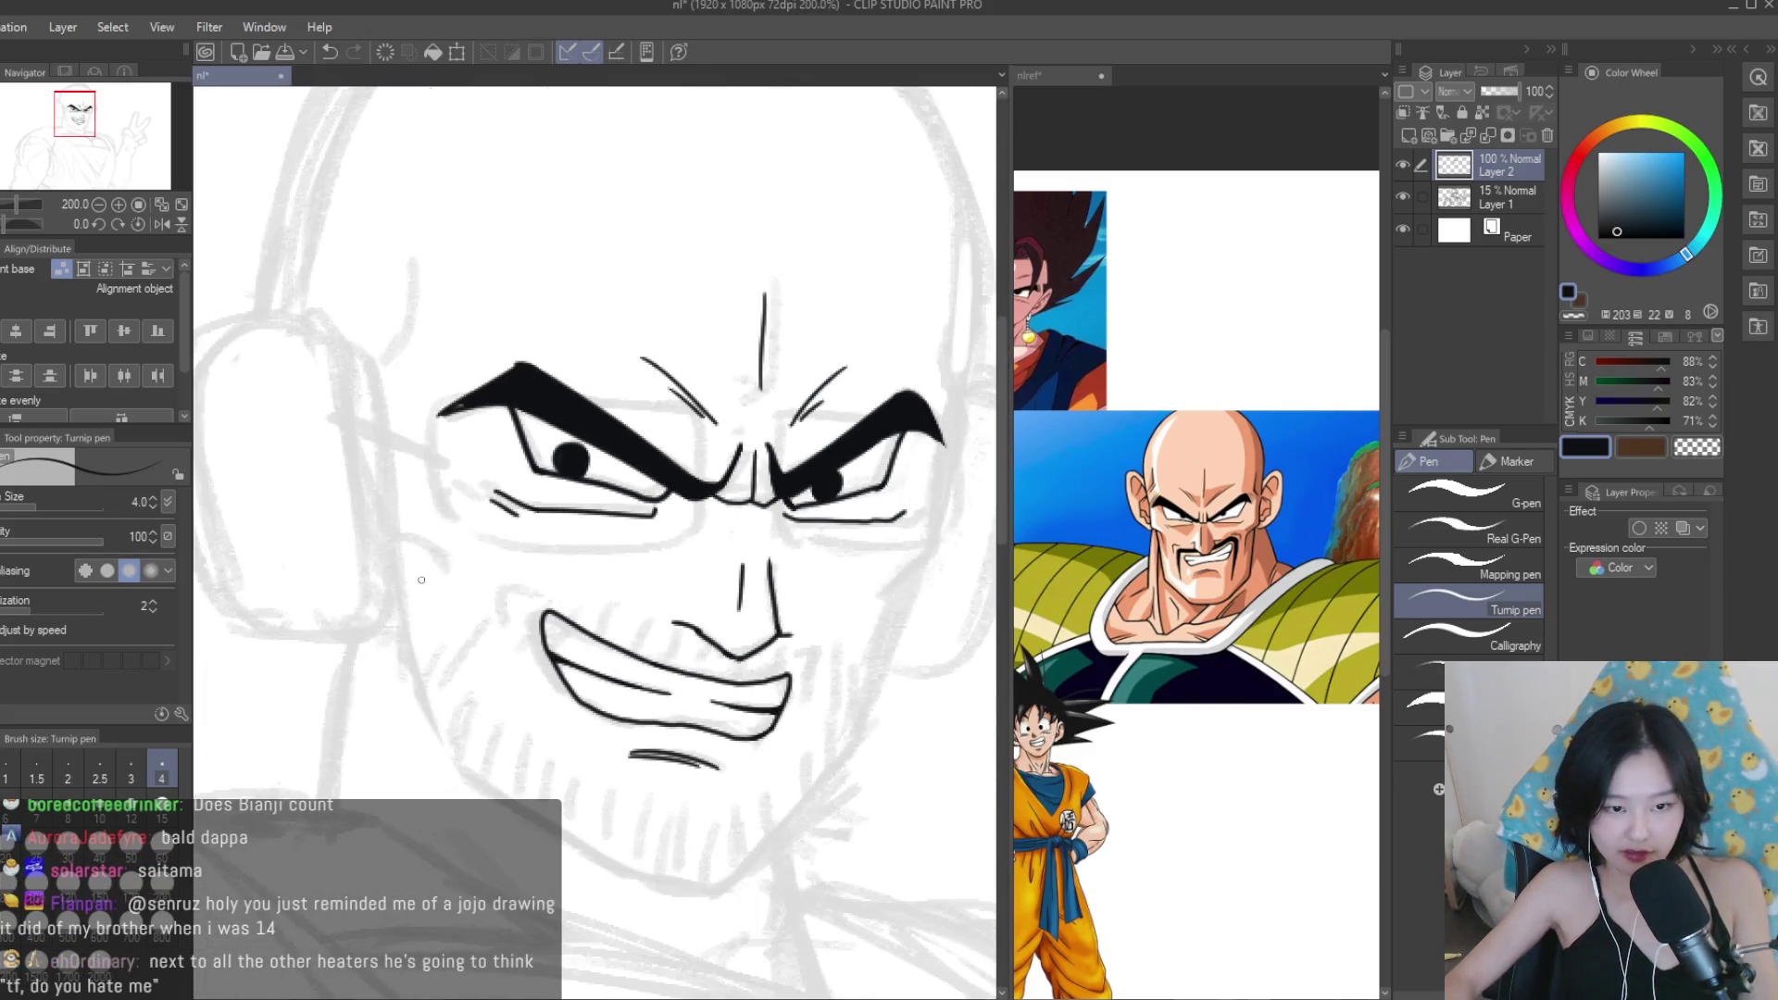
pyautogui.scroll(3, 711, 604)
pyautogui.scroll(-3, 696, 633)
pyautogui.scroll(2, 722, 608)
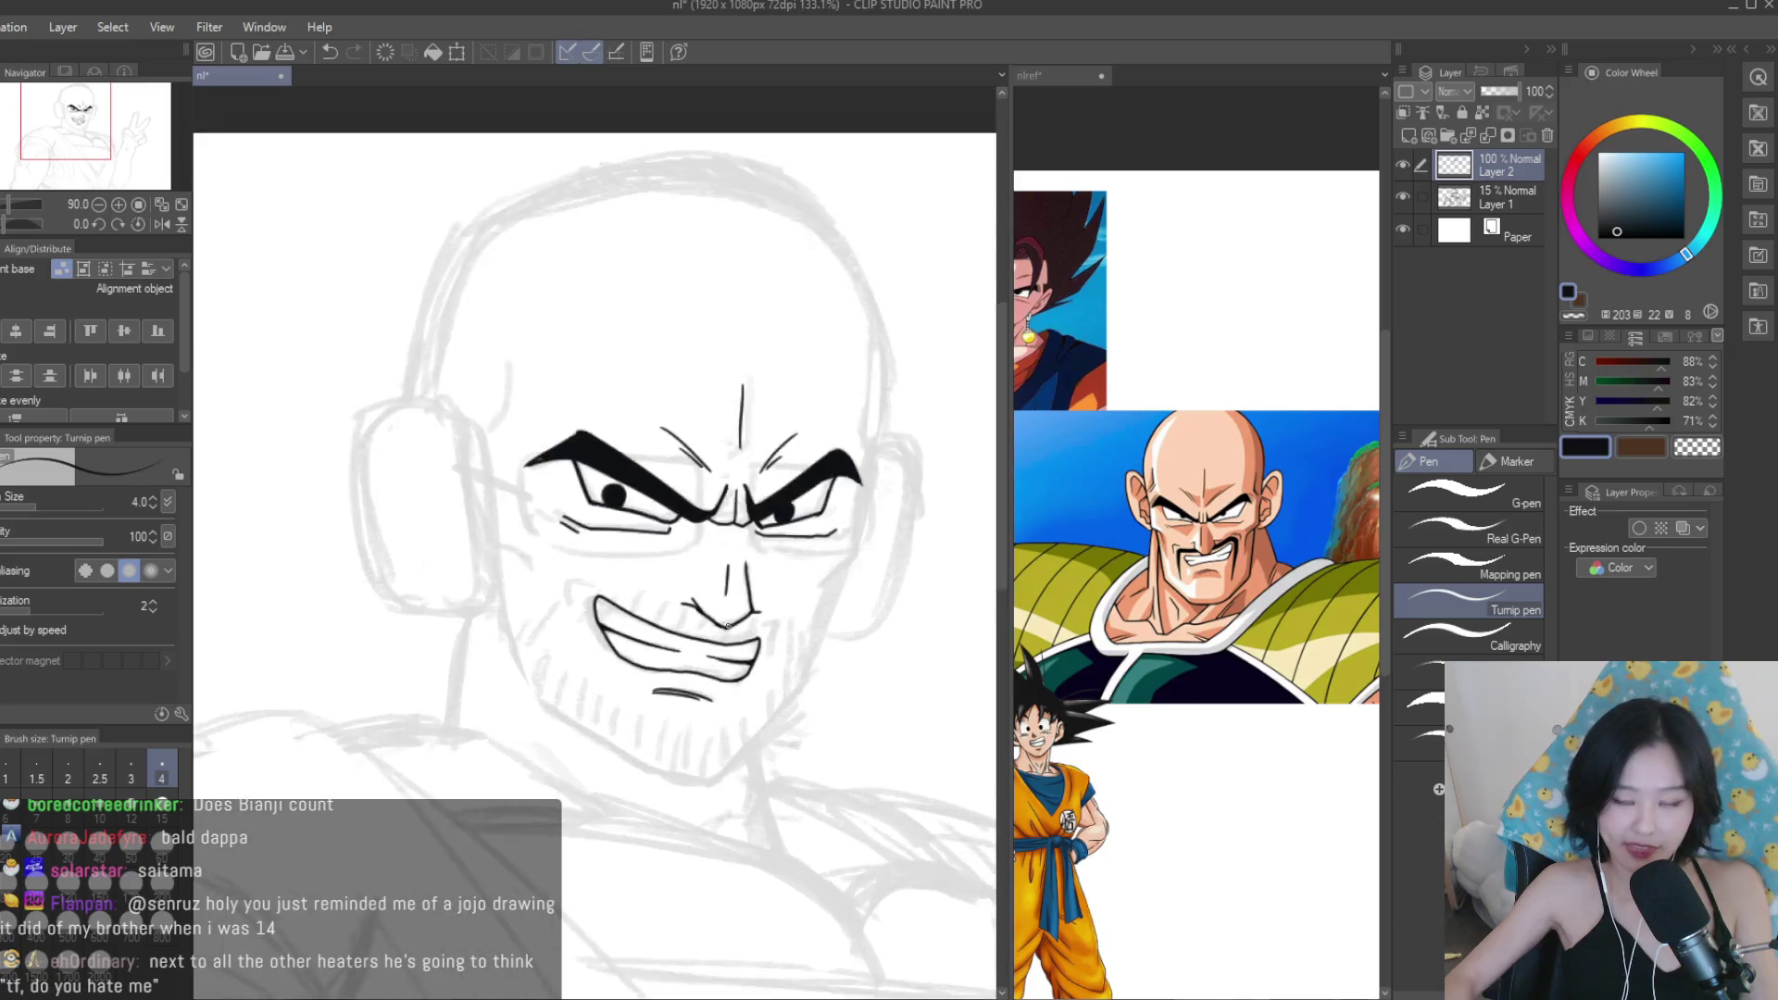
pyautogui.scroll(4, 552, 565)
pyautogui.moveTo(579, 591)
pyautogui.mouseDown()
pyautogui.moveTo(505, 562)
pyautogui.moveTo(421, 614)
pyautogui.mouseUp()
# Lengthen the corner of the grin with a short crease stroke.
pyautogui.scroll(-3, 422, 614)
pyautogui.scroll(2, 805, 639)
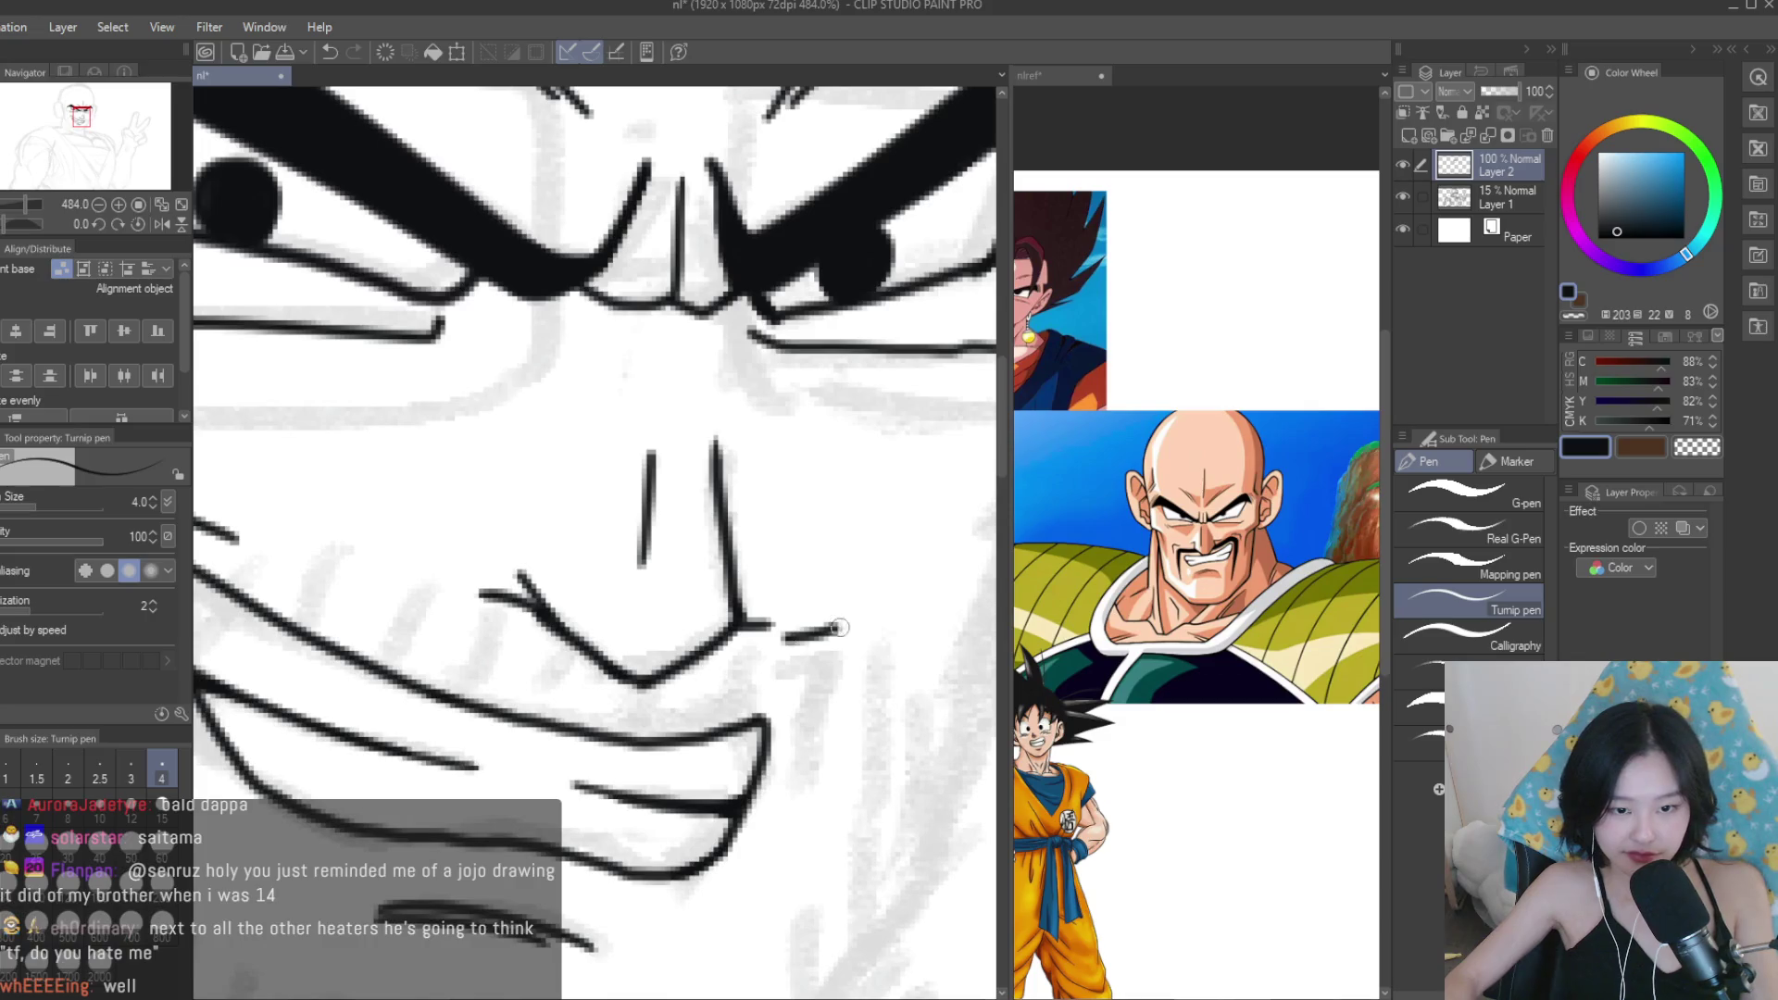
pyautogui.scroll(-5, 838, 612)
pyautogui.scroll(4, 844, 600)
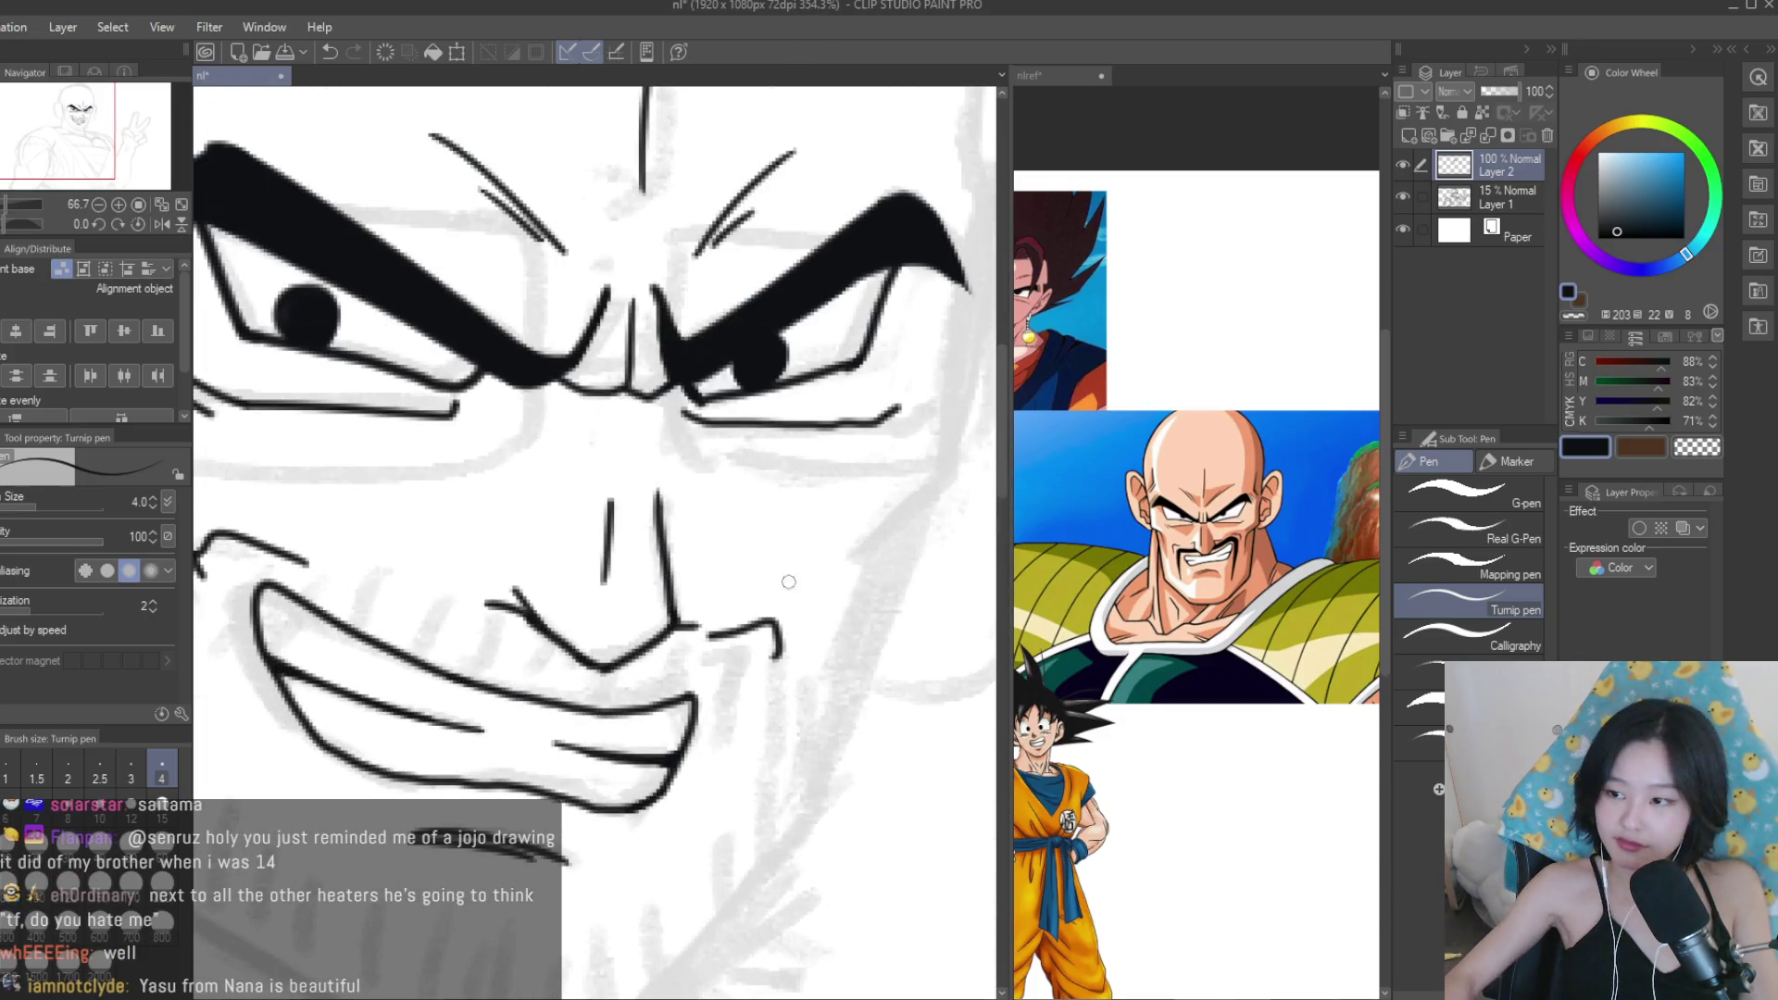
pyautogui.moveTo(718, 651); pyautogui.dragTo(752, 674)
pyautogui.scroll(-4, 845, 555)
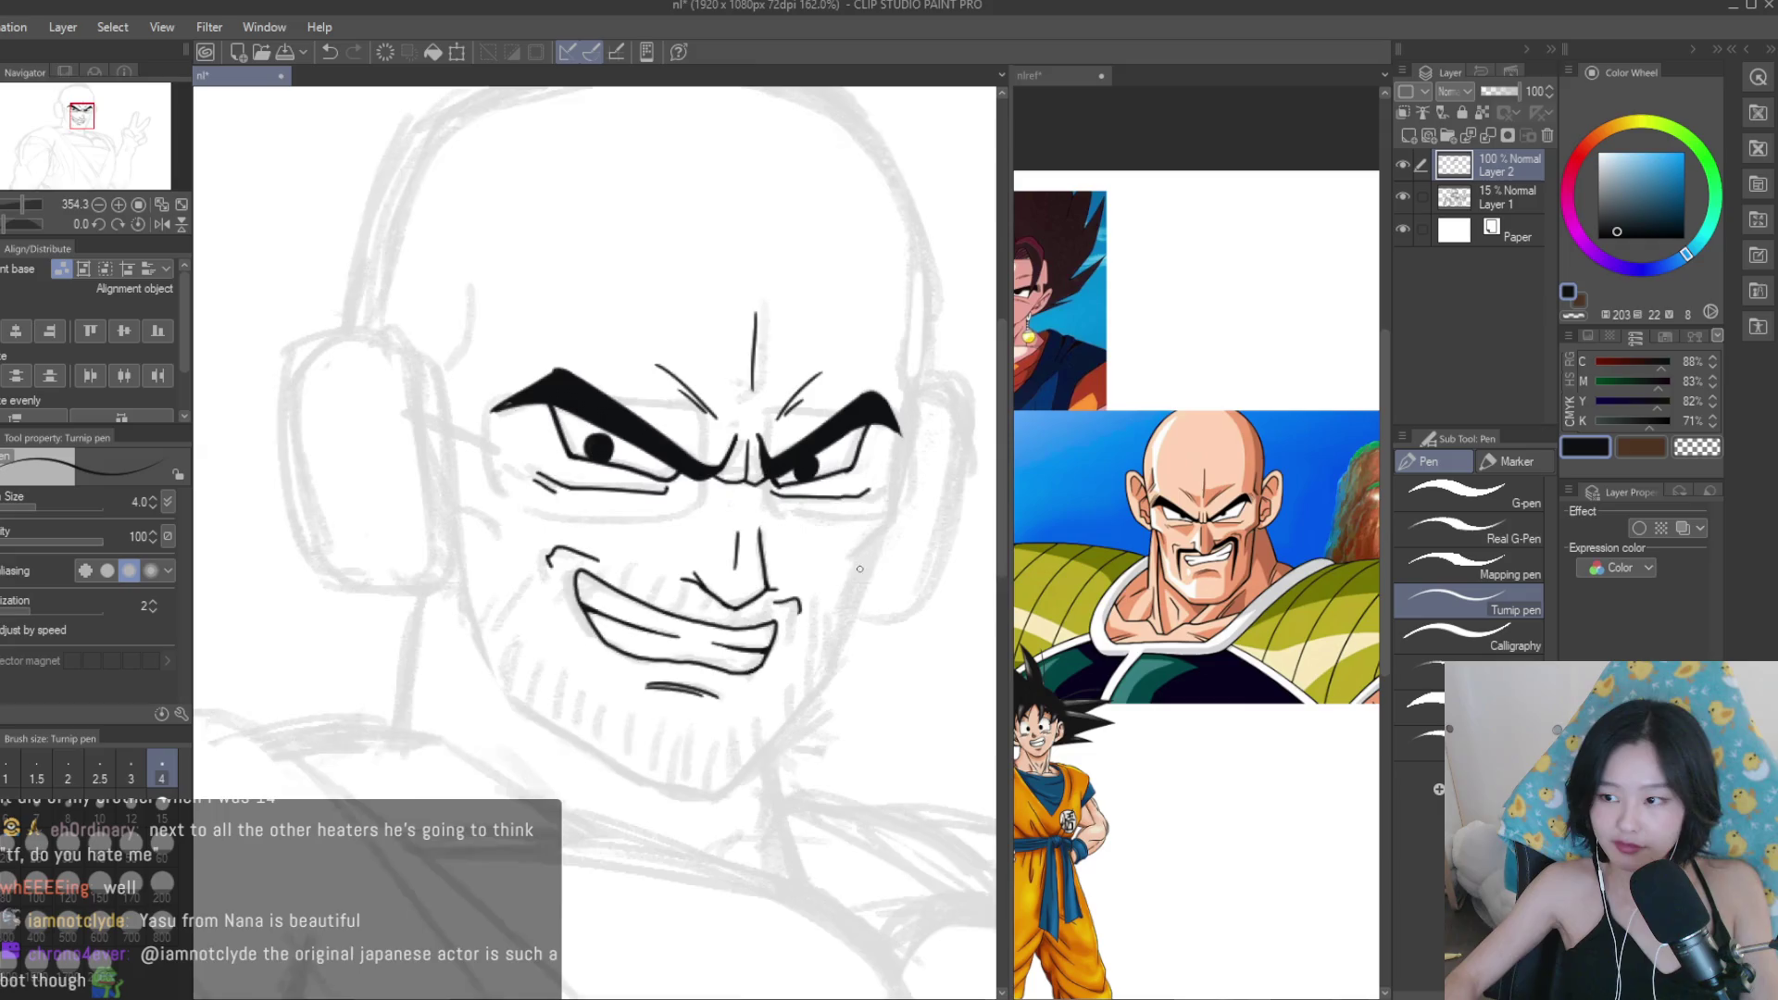
pyautogui.scroll(-2, 547, 459)
pyautogui.scroll(-4, 1194, 556)
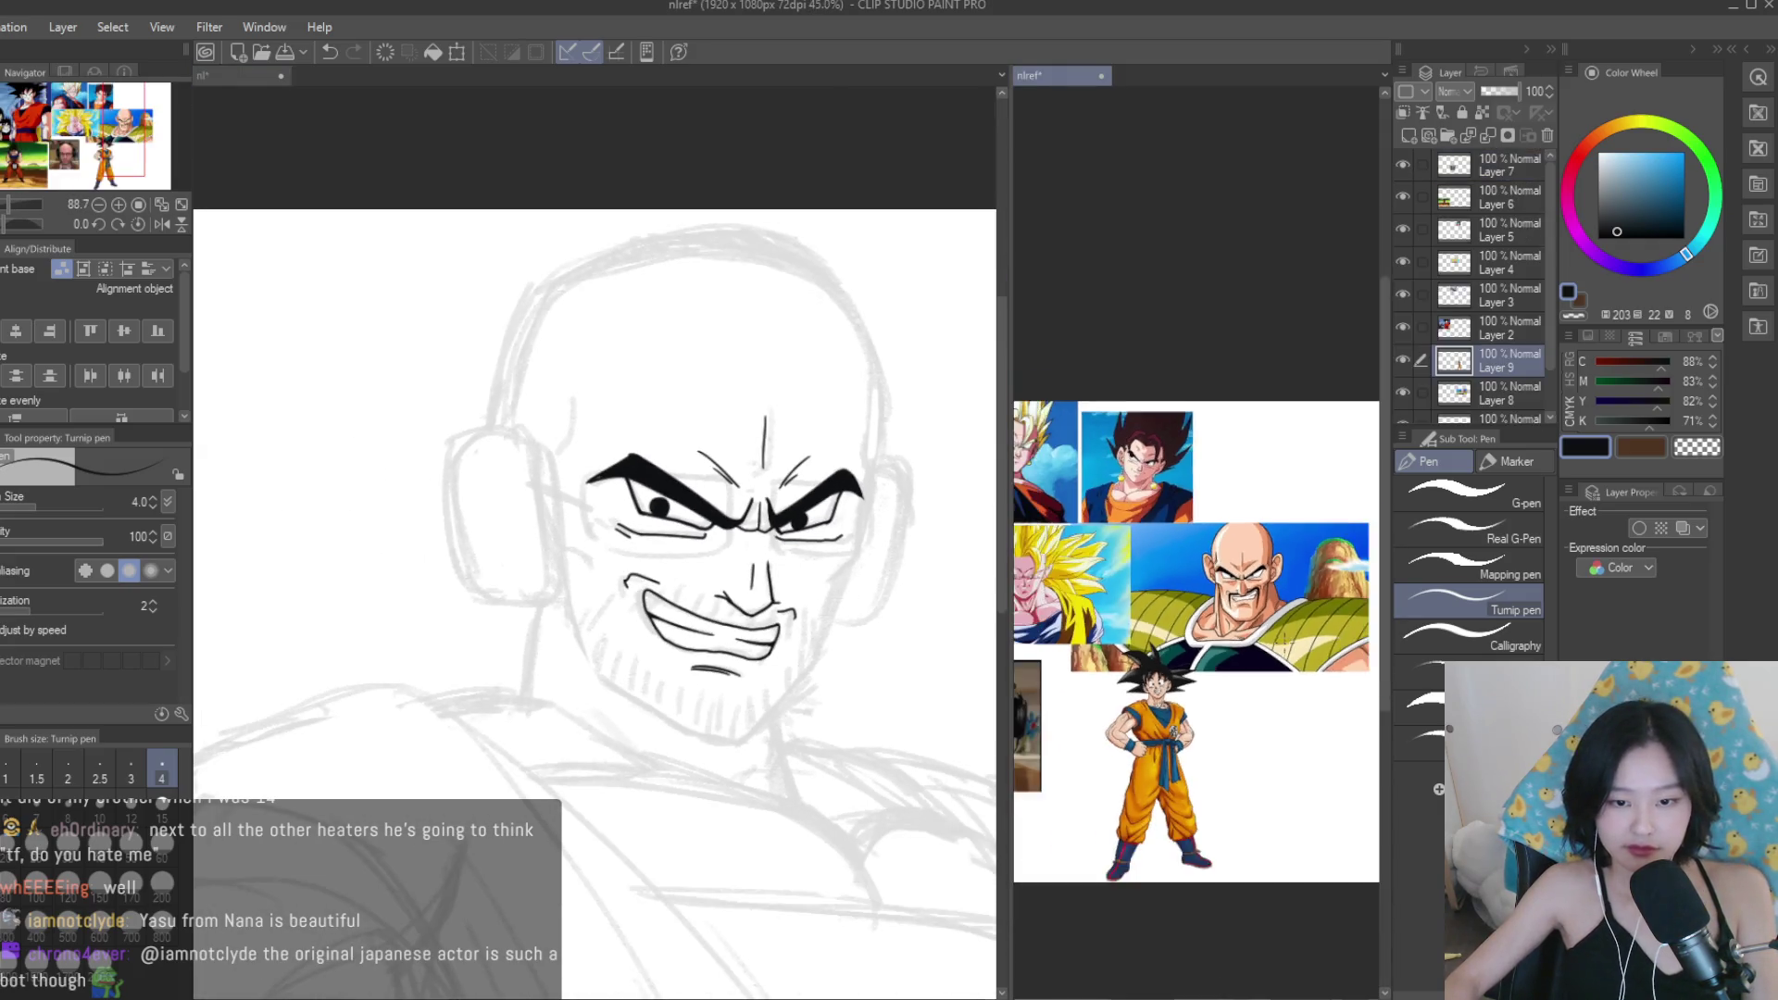
# Undo the earcup's two outer strokes, redraw its right edge and close its bottom.
pyautogui.scroll(5, 1194, 556)
pyautogui.scroll(-2, 1088, 696)
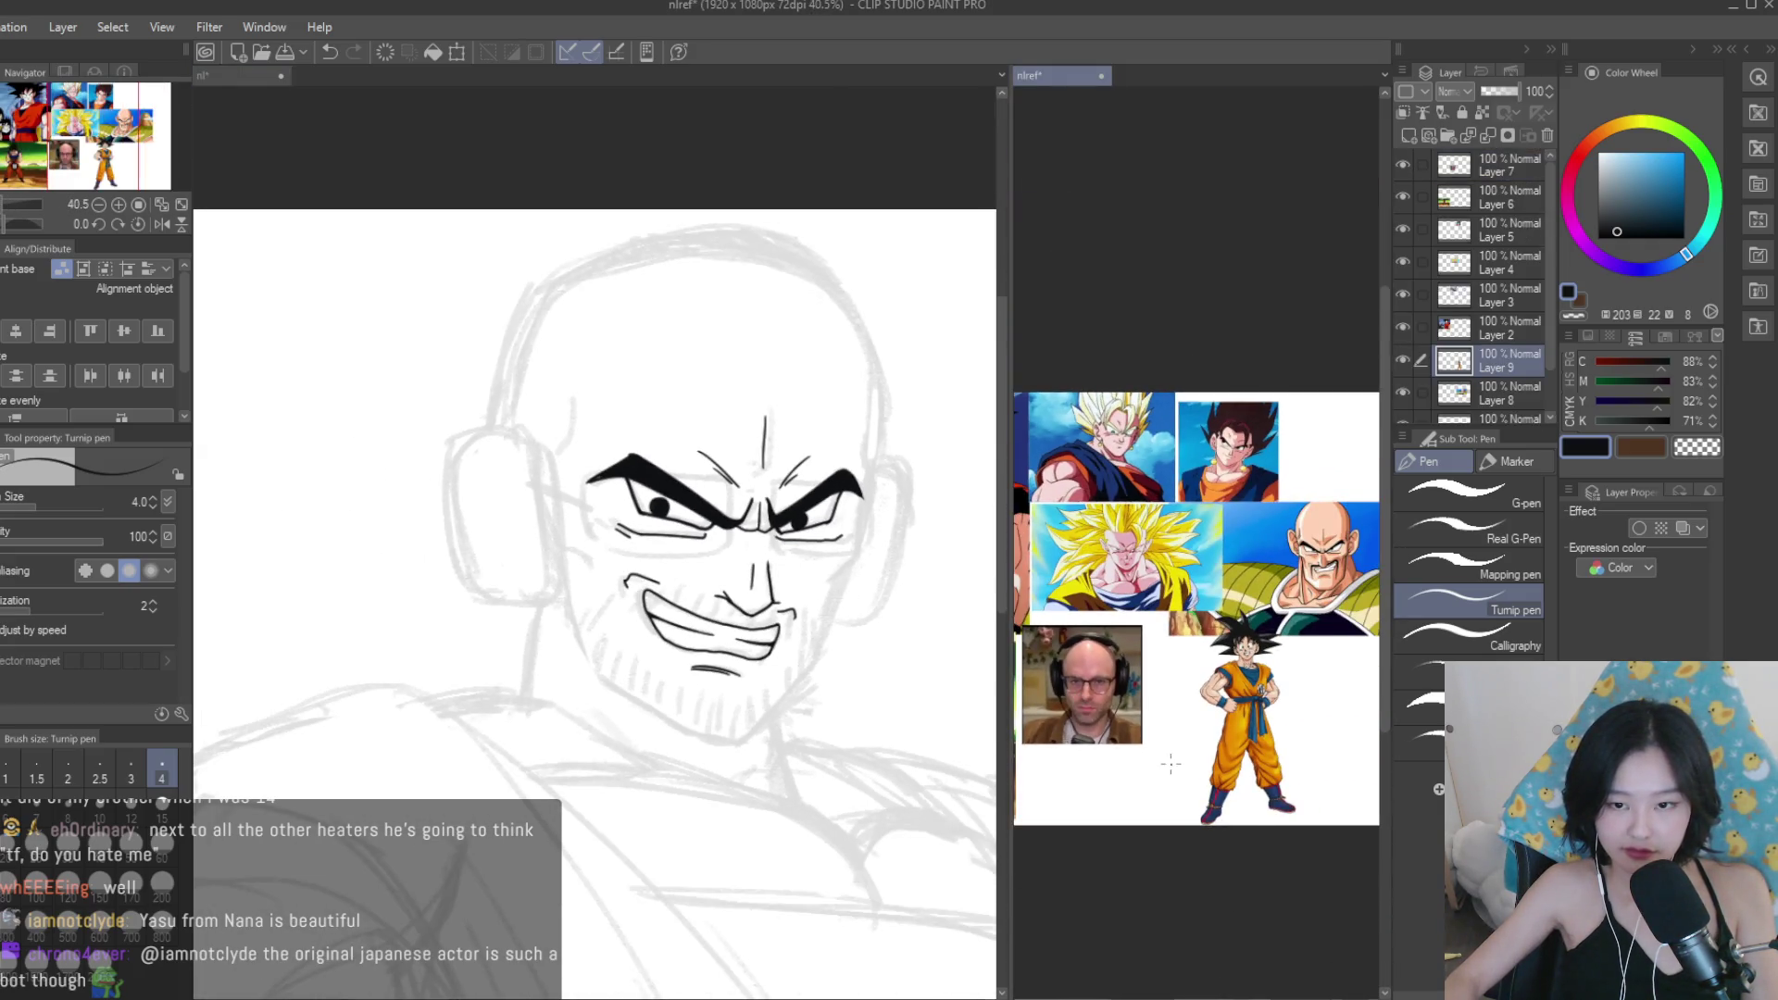
pyautogui.scroll(1, 1163, 764)
pyautogui.scroll(3, 535, 439)
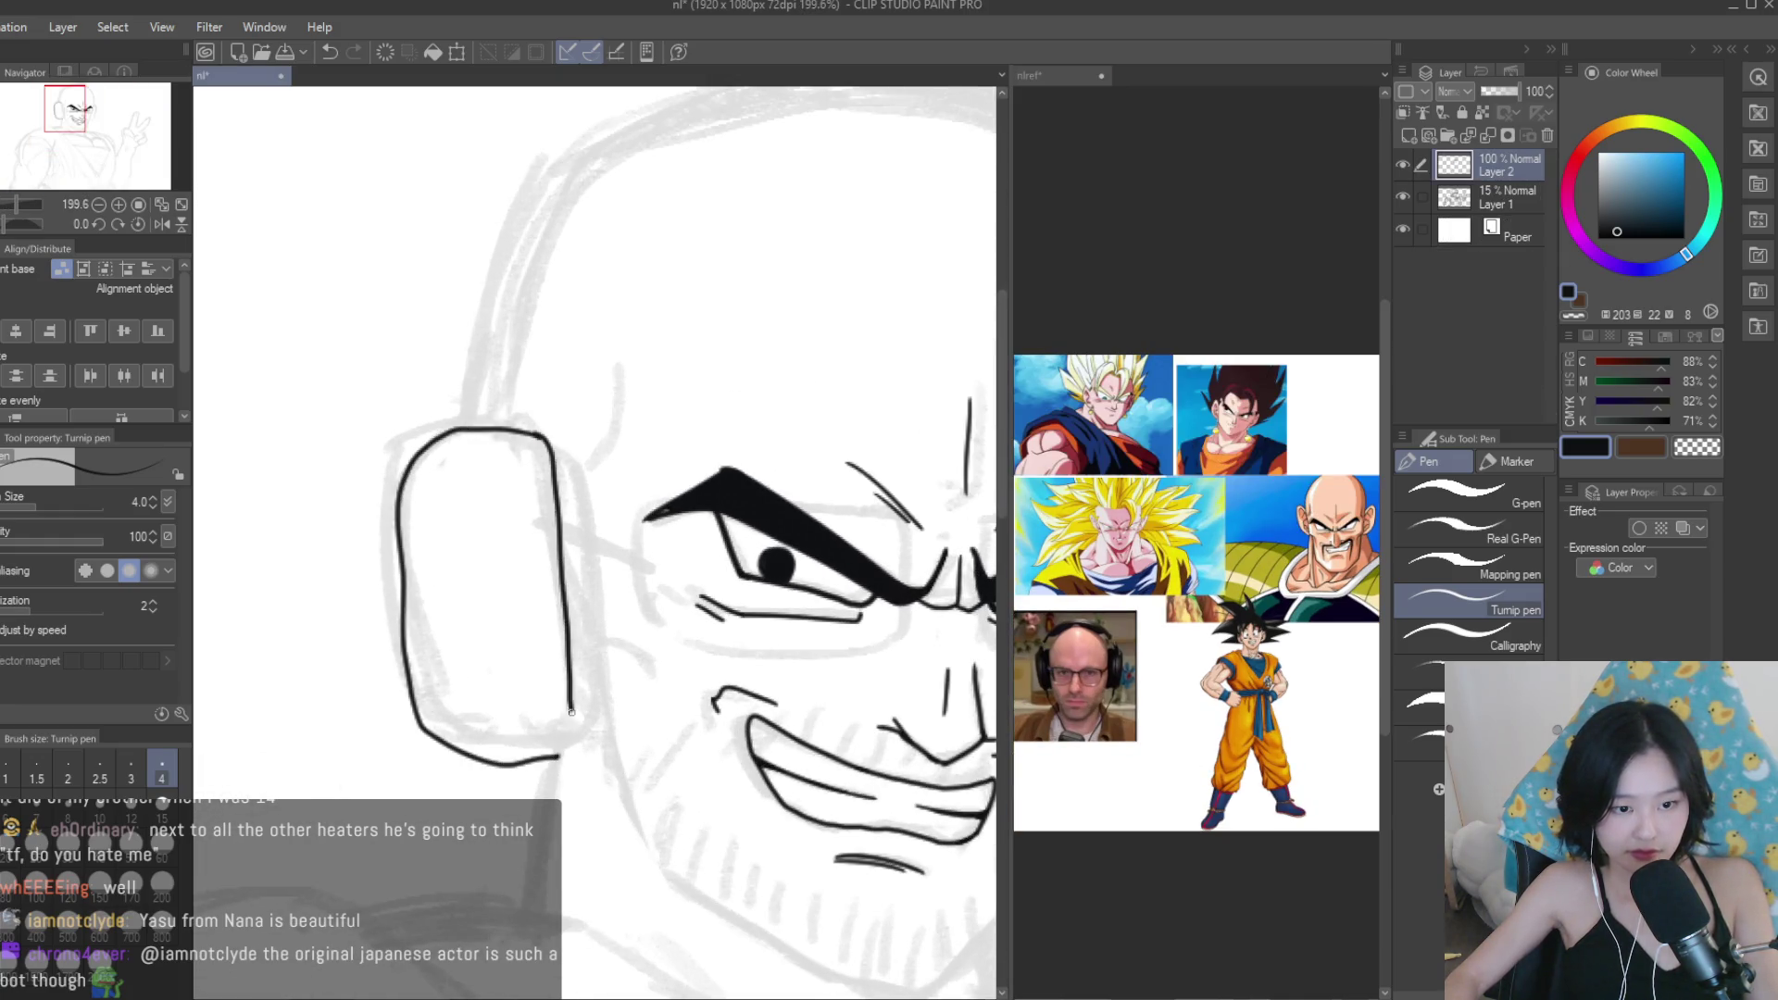
pyautogui.scroll(1, 553, 437)
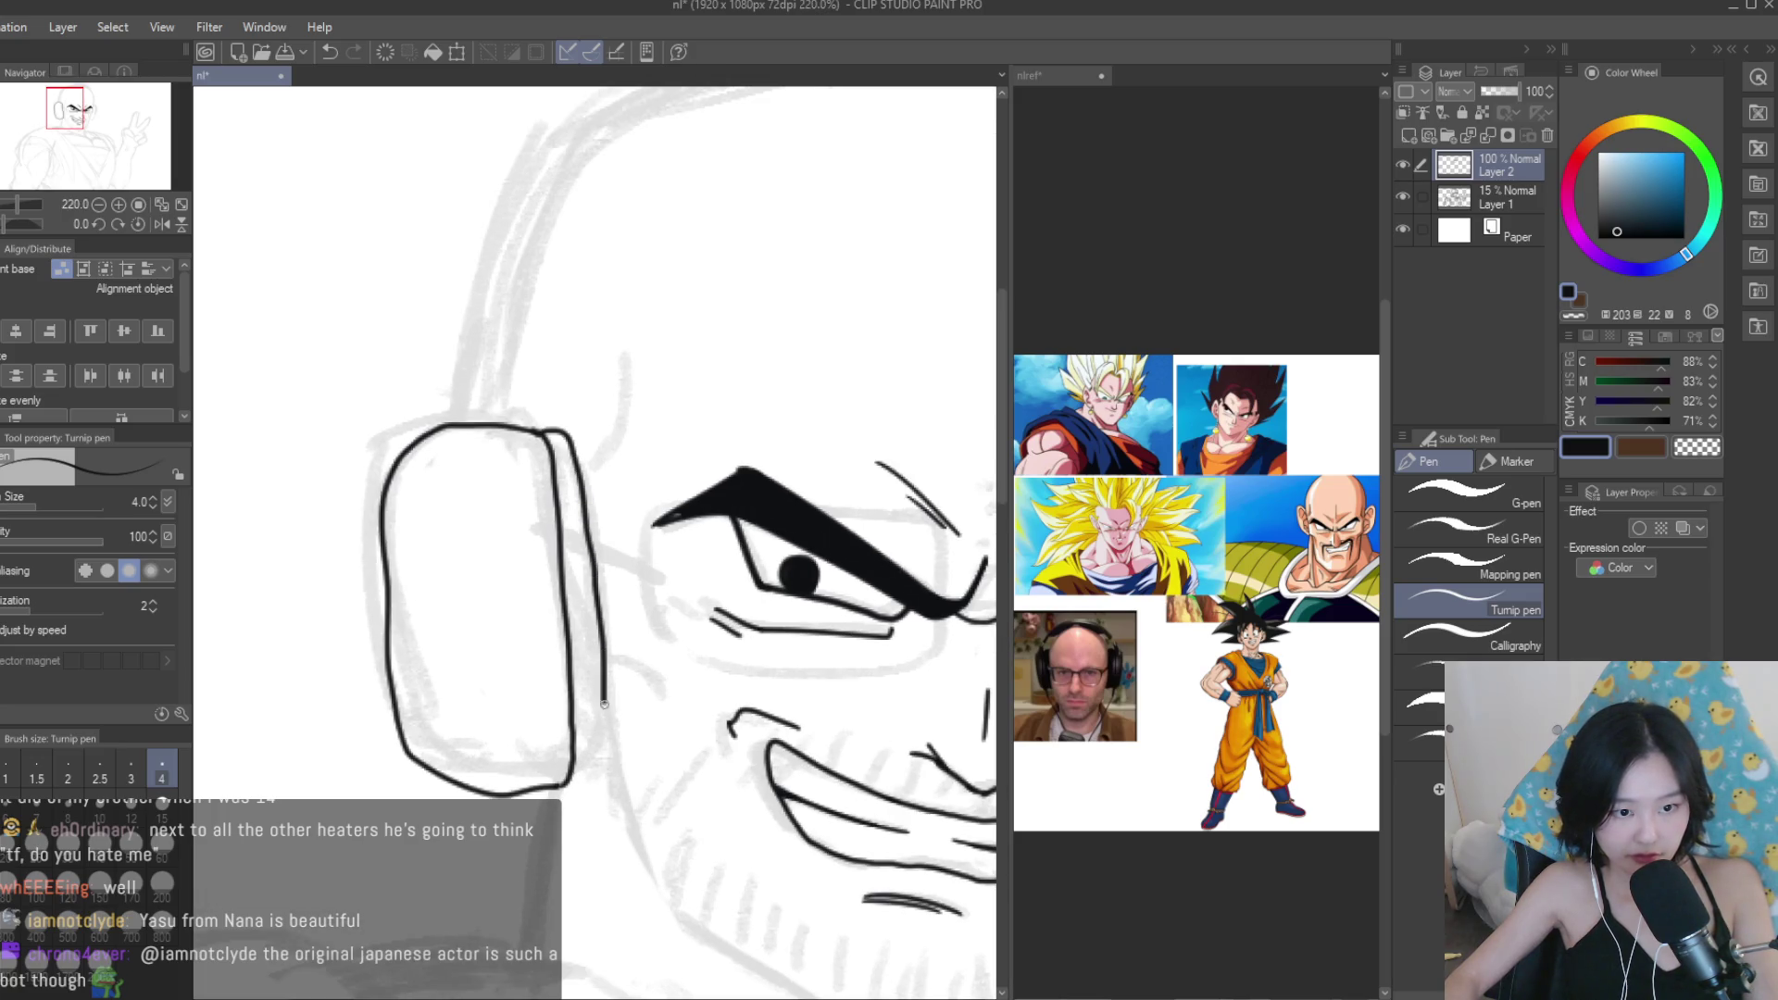
pyautogui.scroll(-3, 561, 788)
pyautogui.scroll(5, 715, 440)
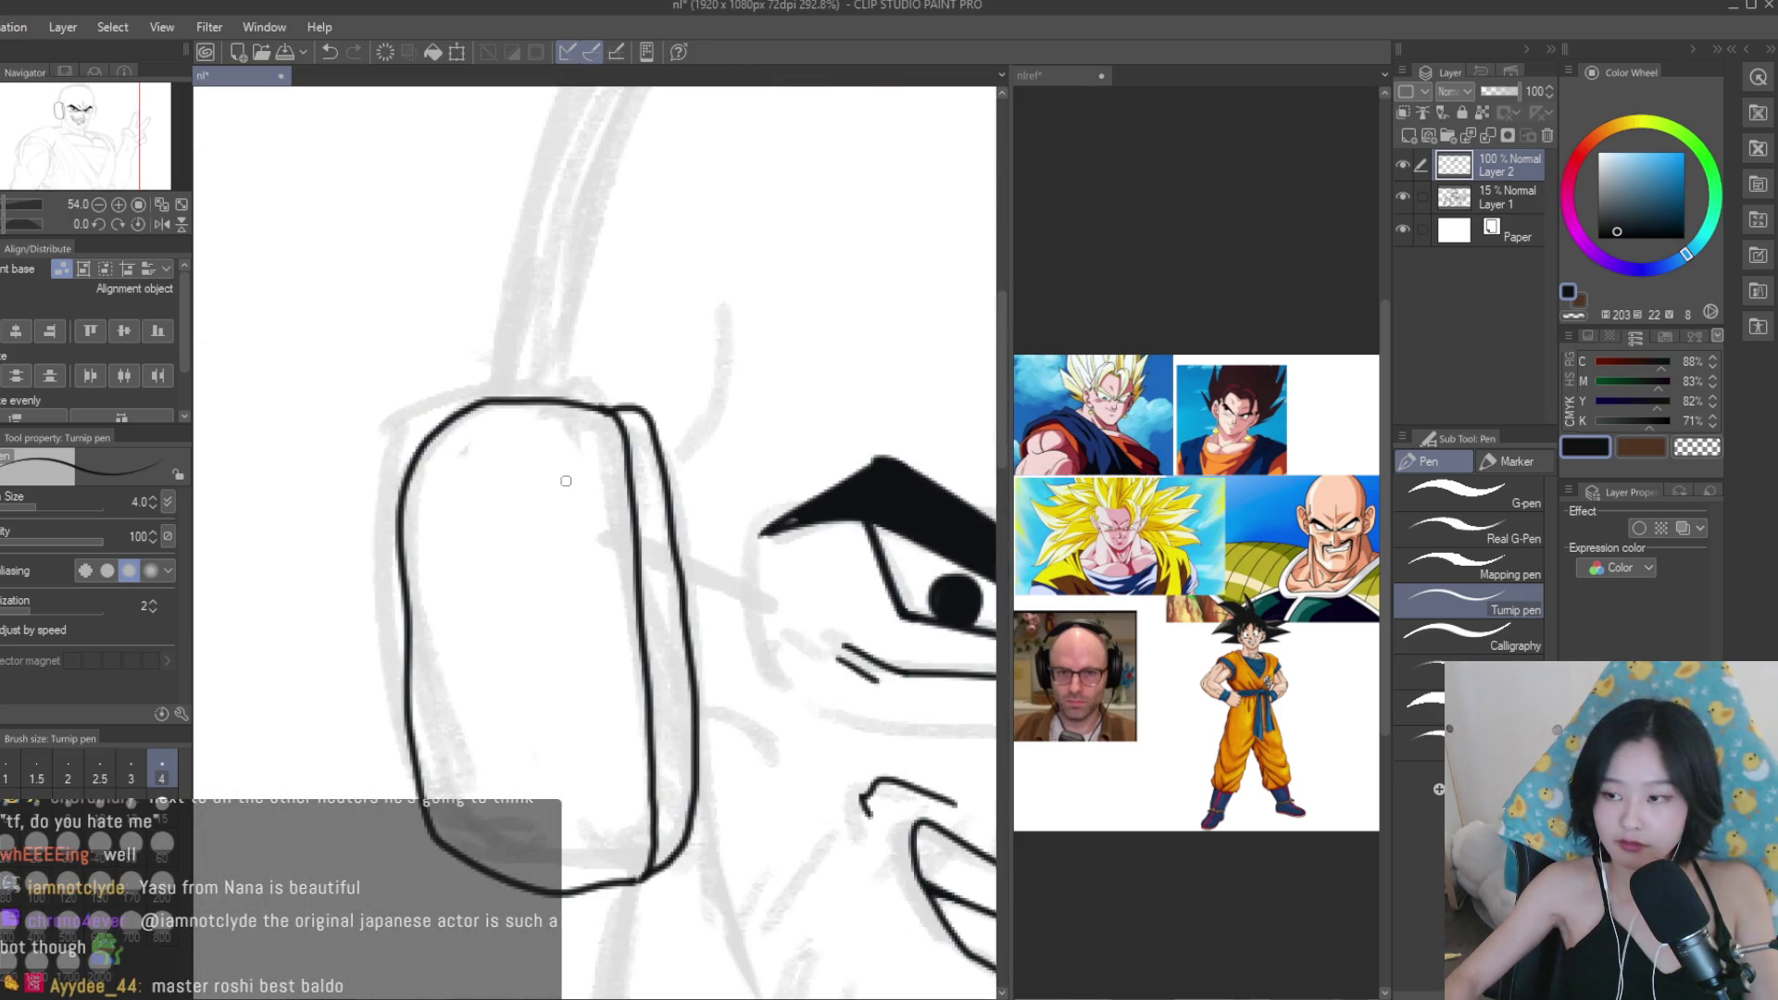
pyautogui.hotkey('ctrl', 'z')
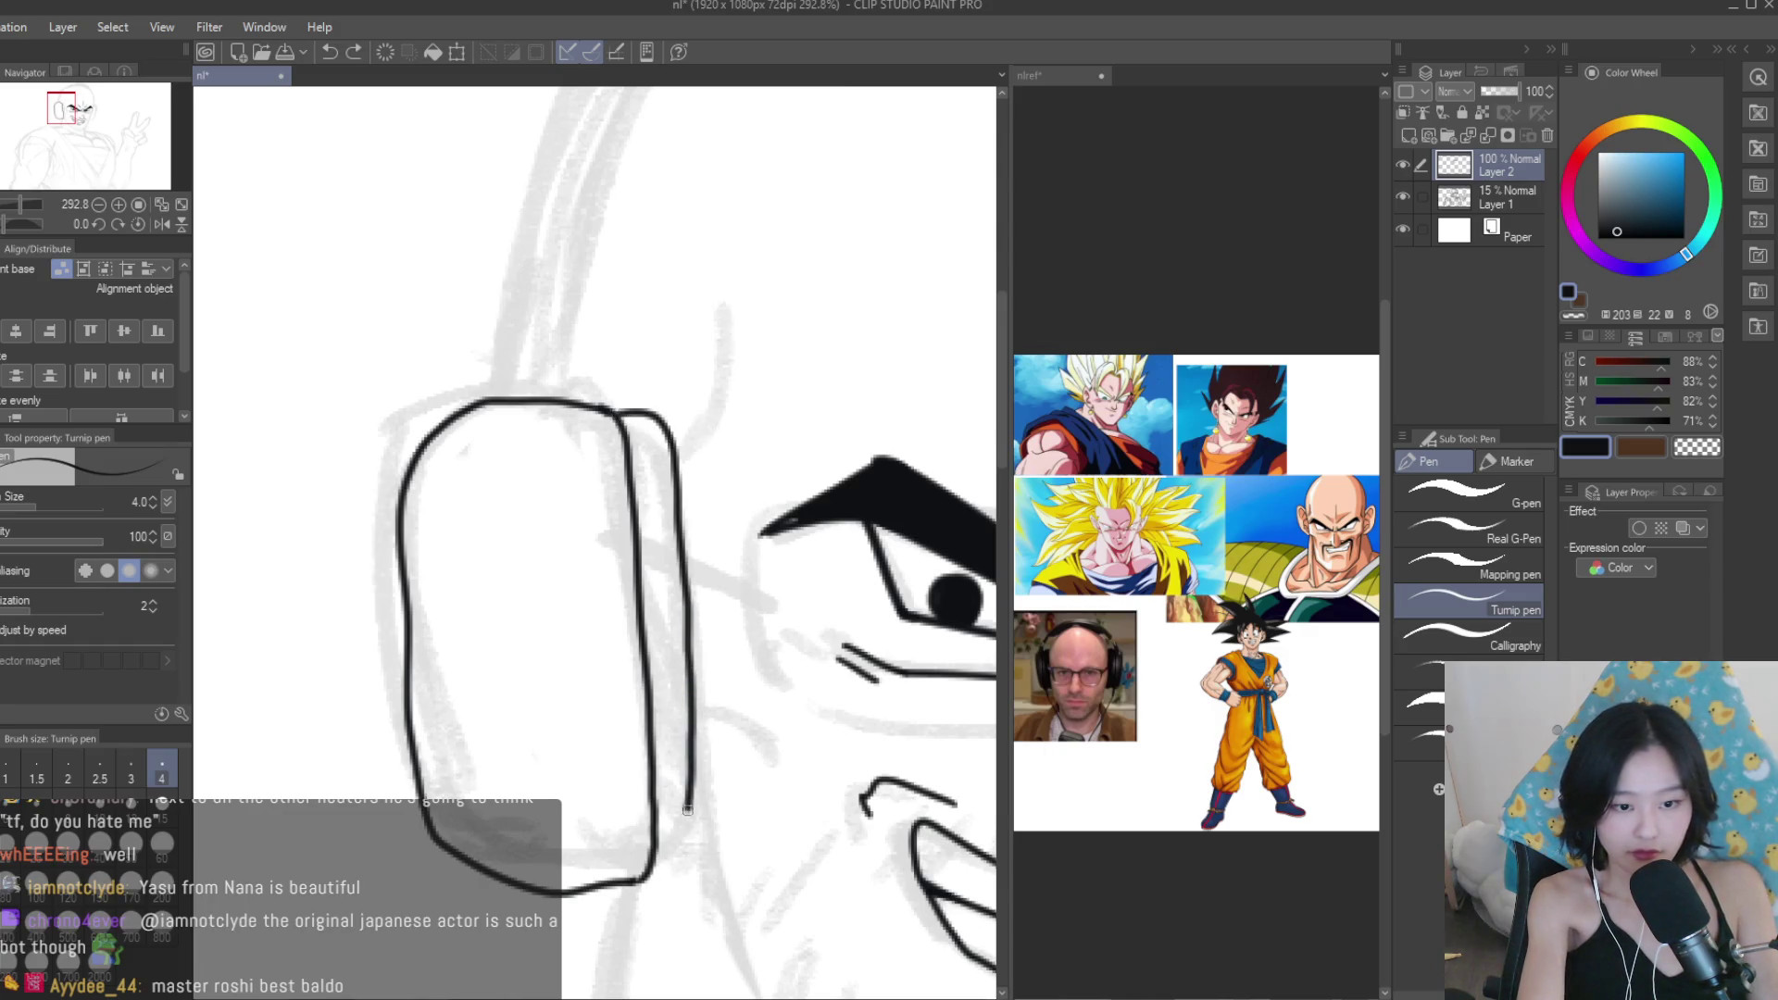
pyautogui.hotkey('ctrl', 'z')
pyautogui.moveTo(693, 577)
pyautogui.mouseDown()
pyautogui.moveTo(698, 852)
pyautogui.moveTo(641, 884)
pyautogui.mouseUp()
pyautogui.hotkey('ctrl', '-')
pyautogui.hotkey('ctrl', '-')
# Ink the headband stem rising from the earcup over the head.
pyautogui.scroll(6, 530, 607)
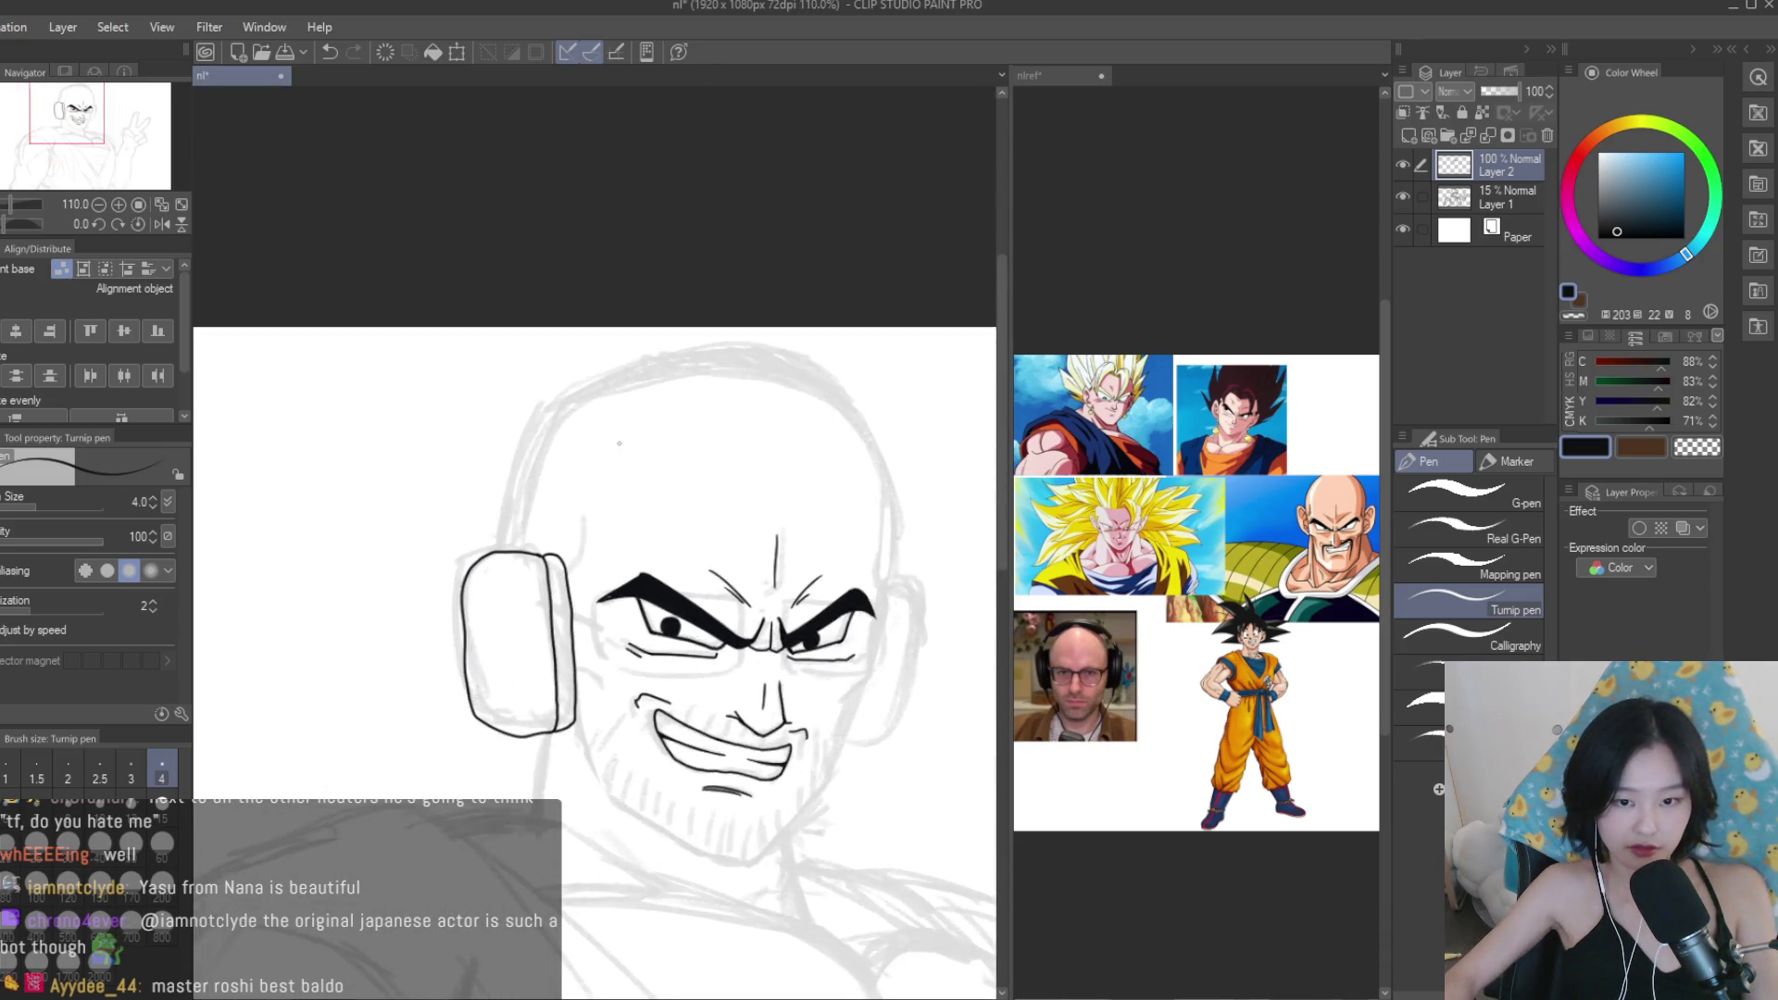
pyautogui.moveTo(526, 460); pyautogui.dragTo(472, 471)
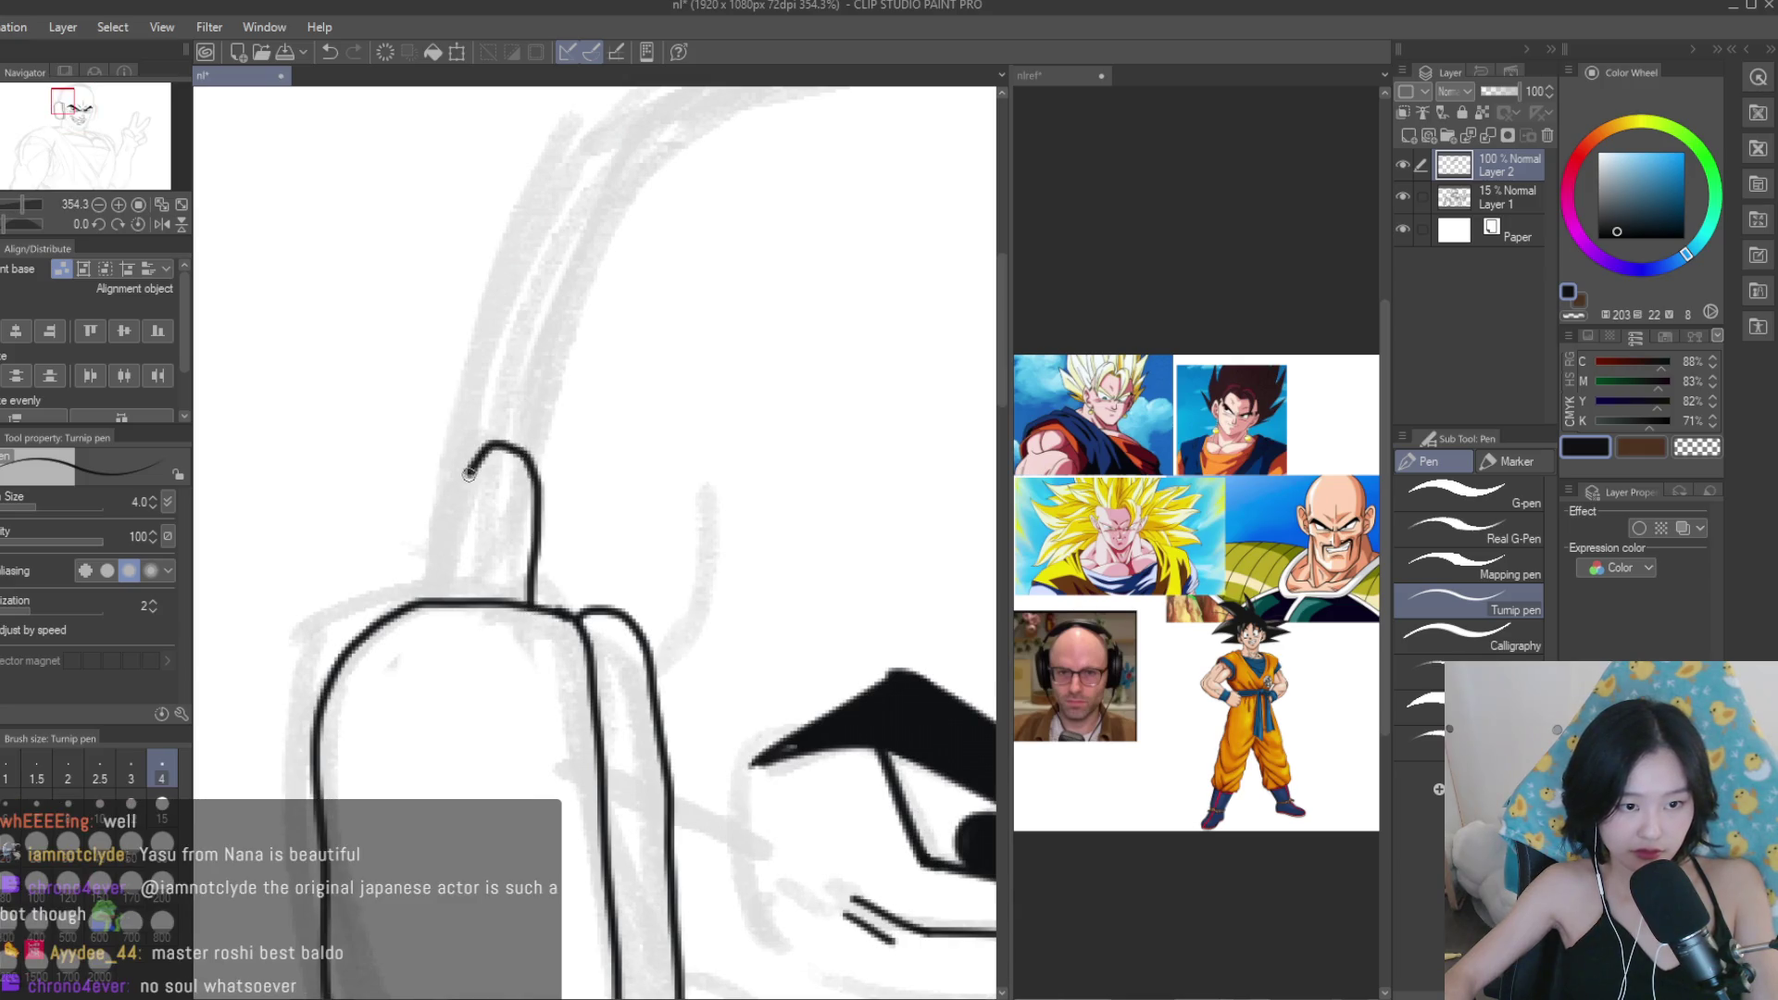
pyautogui.scroll(-5, 442, 599)
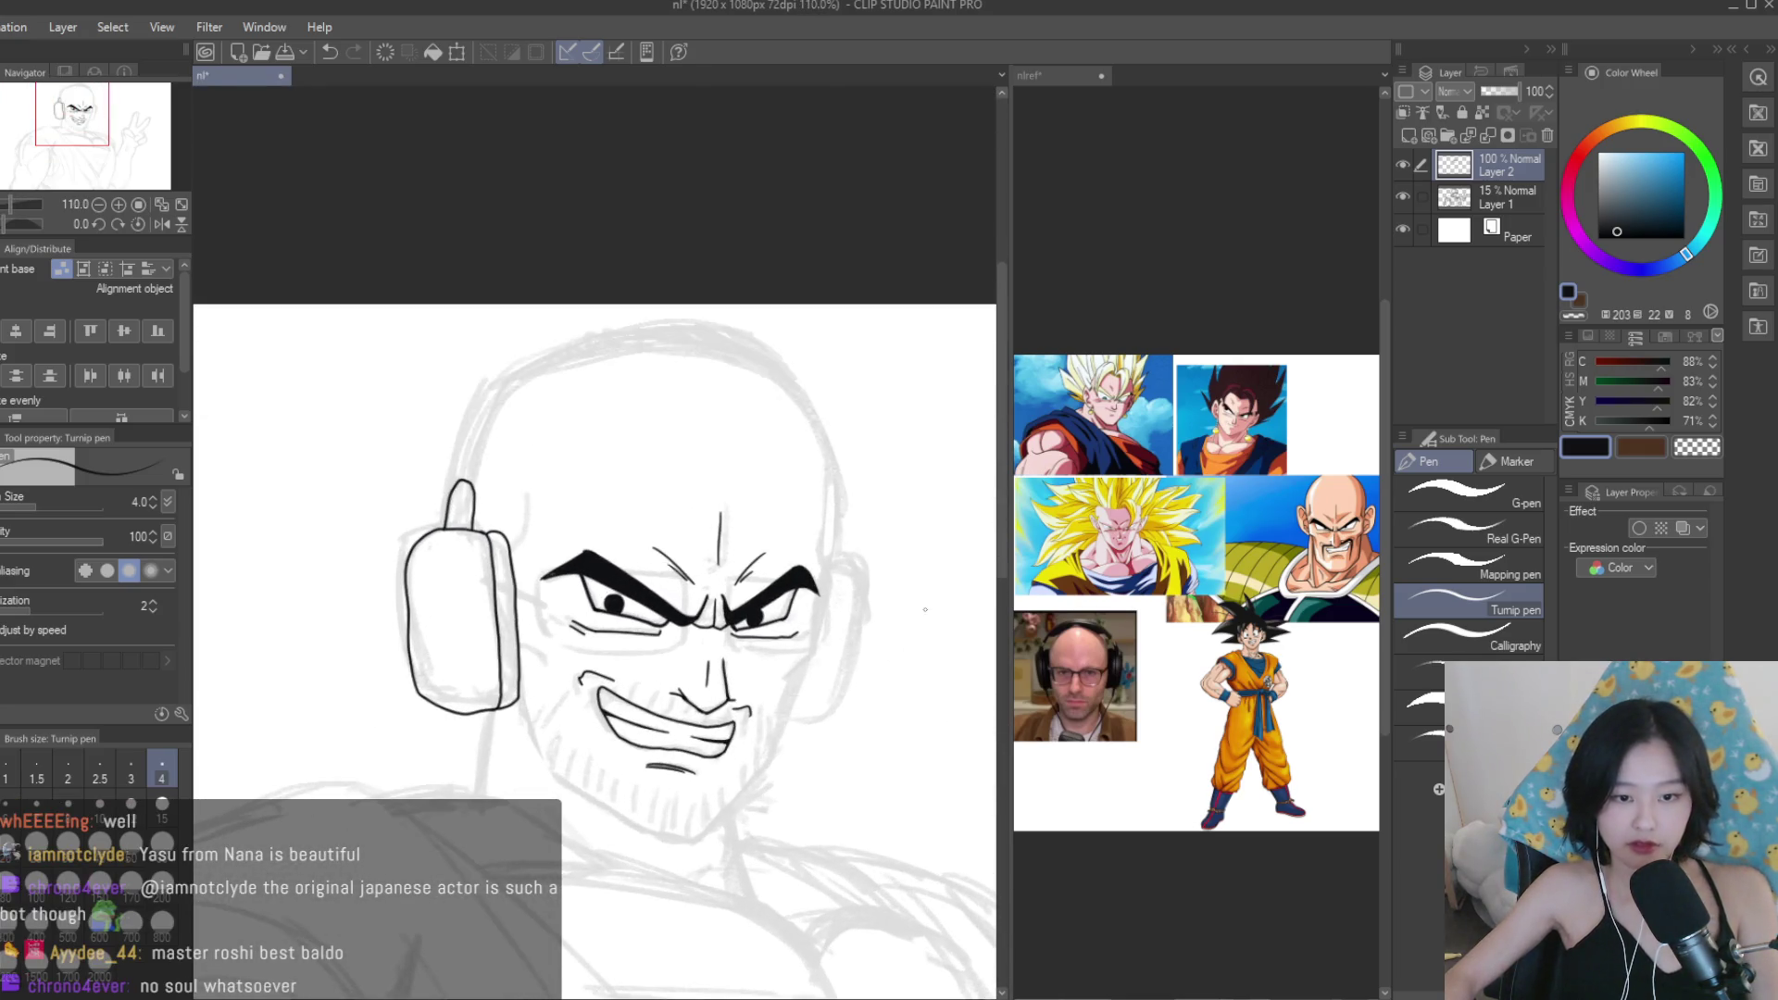
pyautogui.scroll(3, 1194, 744)
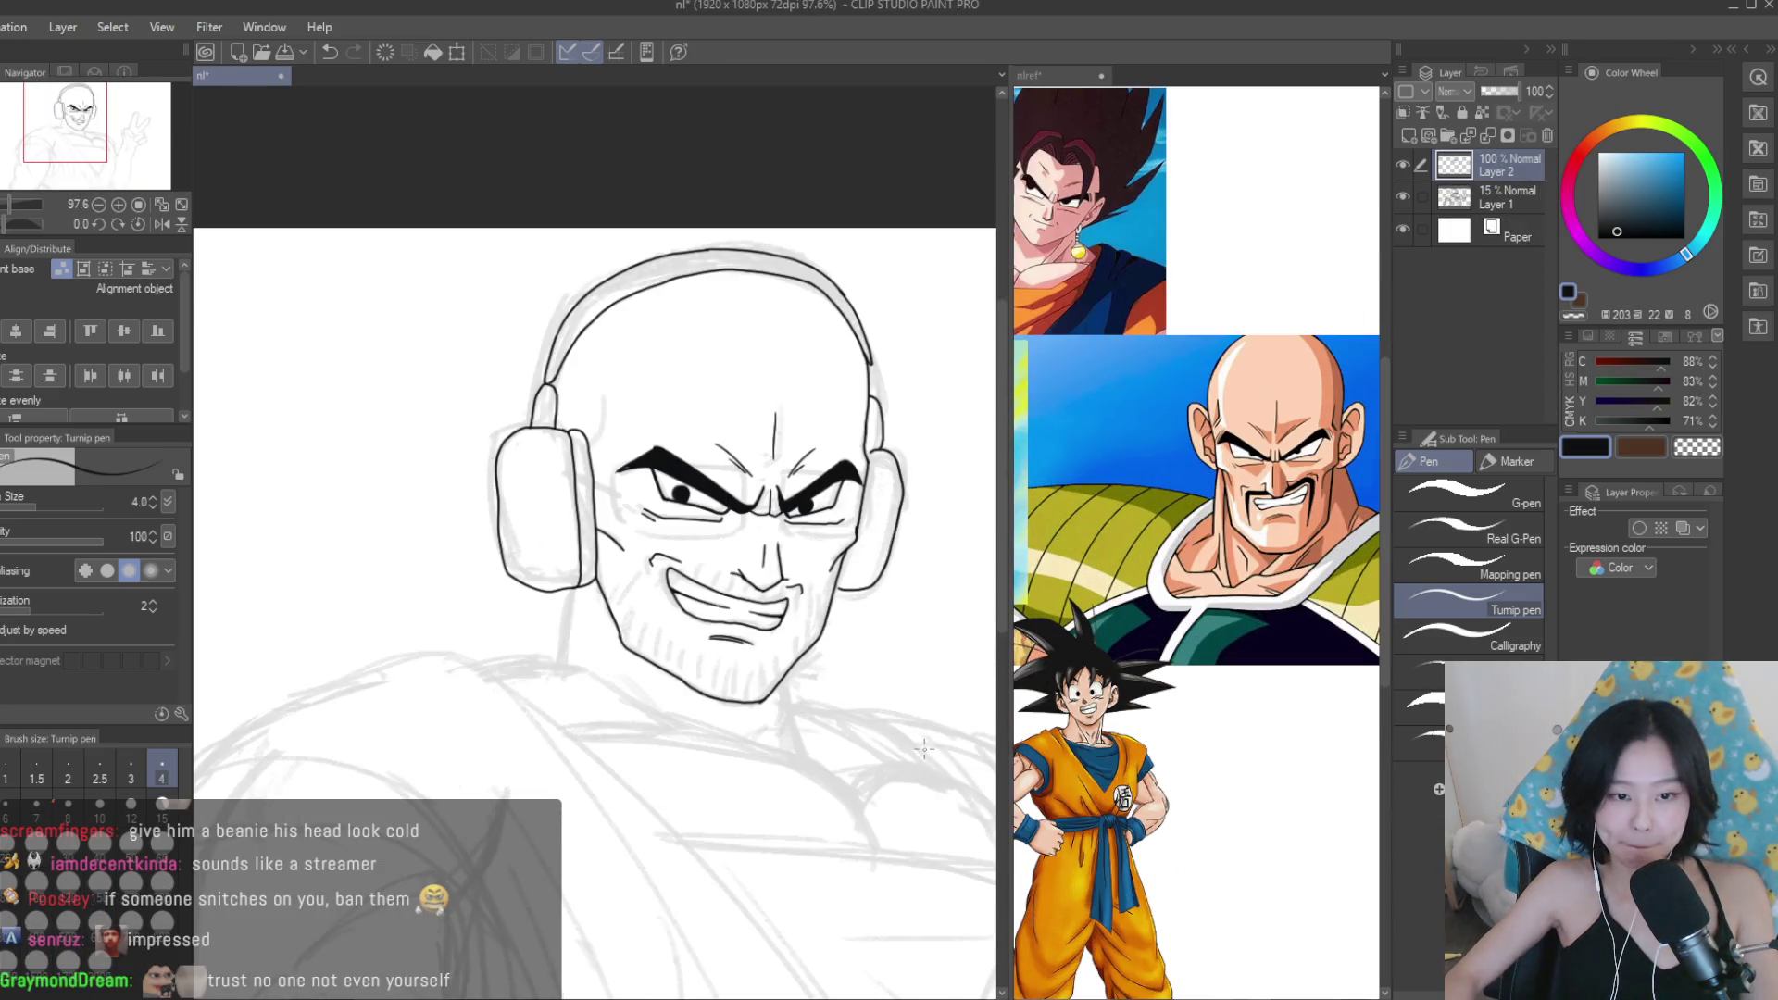
# Trim the cheek line beside the right earcup with the Snap eraser.
pyautogui.scroll(3, 798, 470)
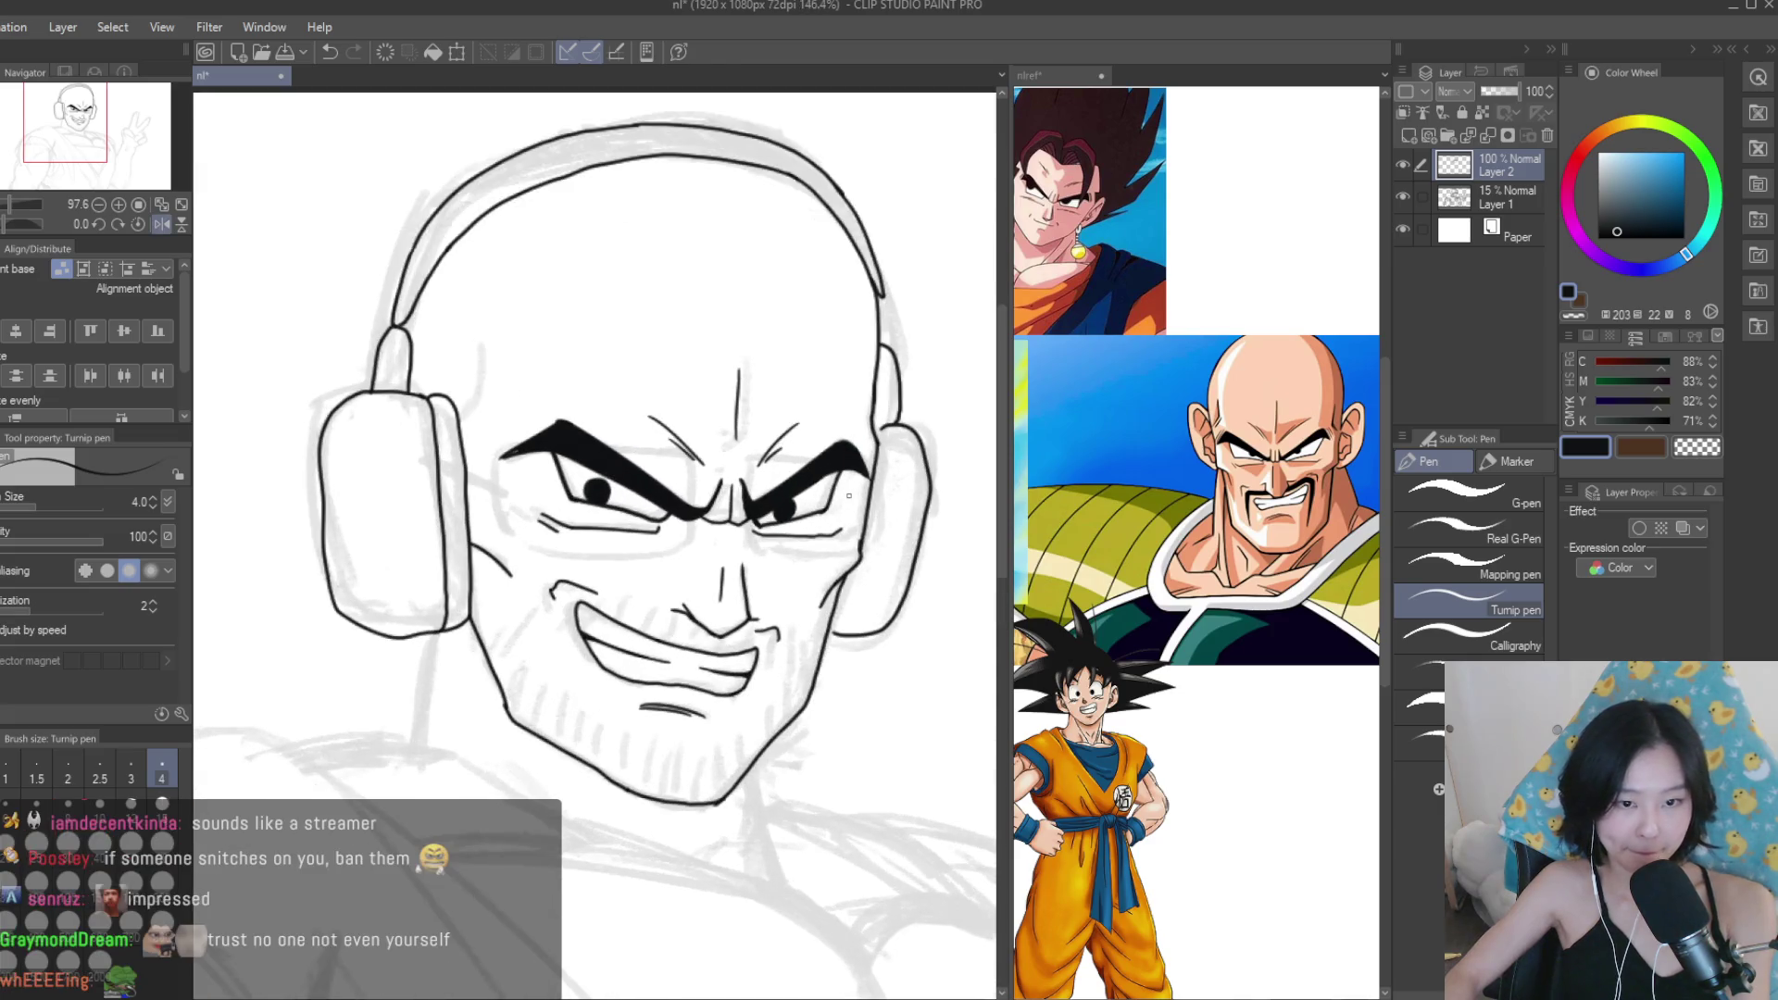
pyautogui.press('e')
pyautogui.scroll(5, 856, 525)
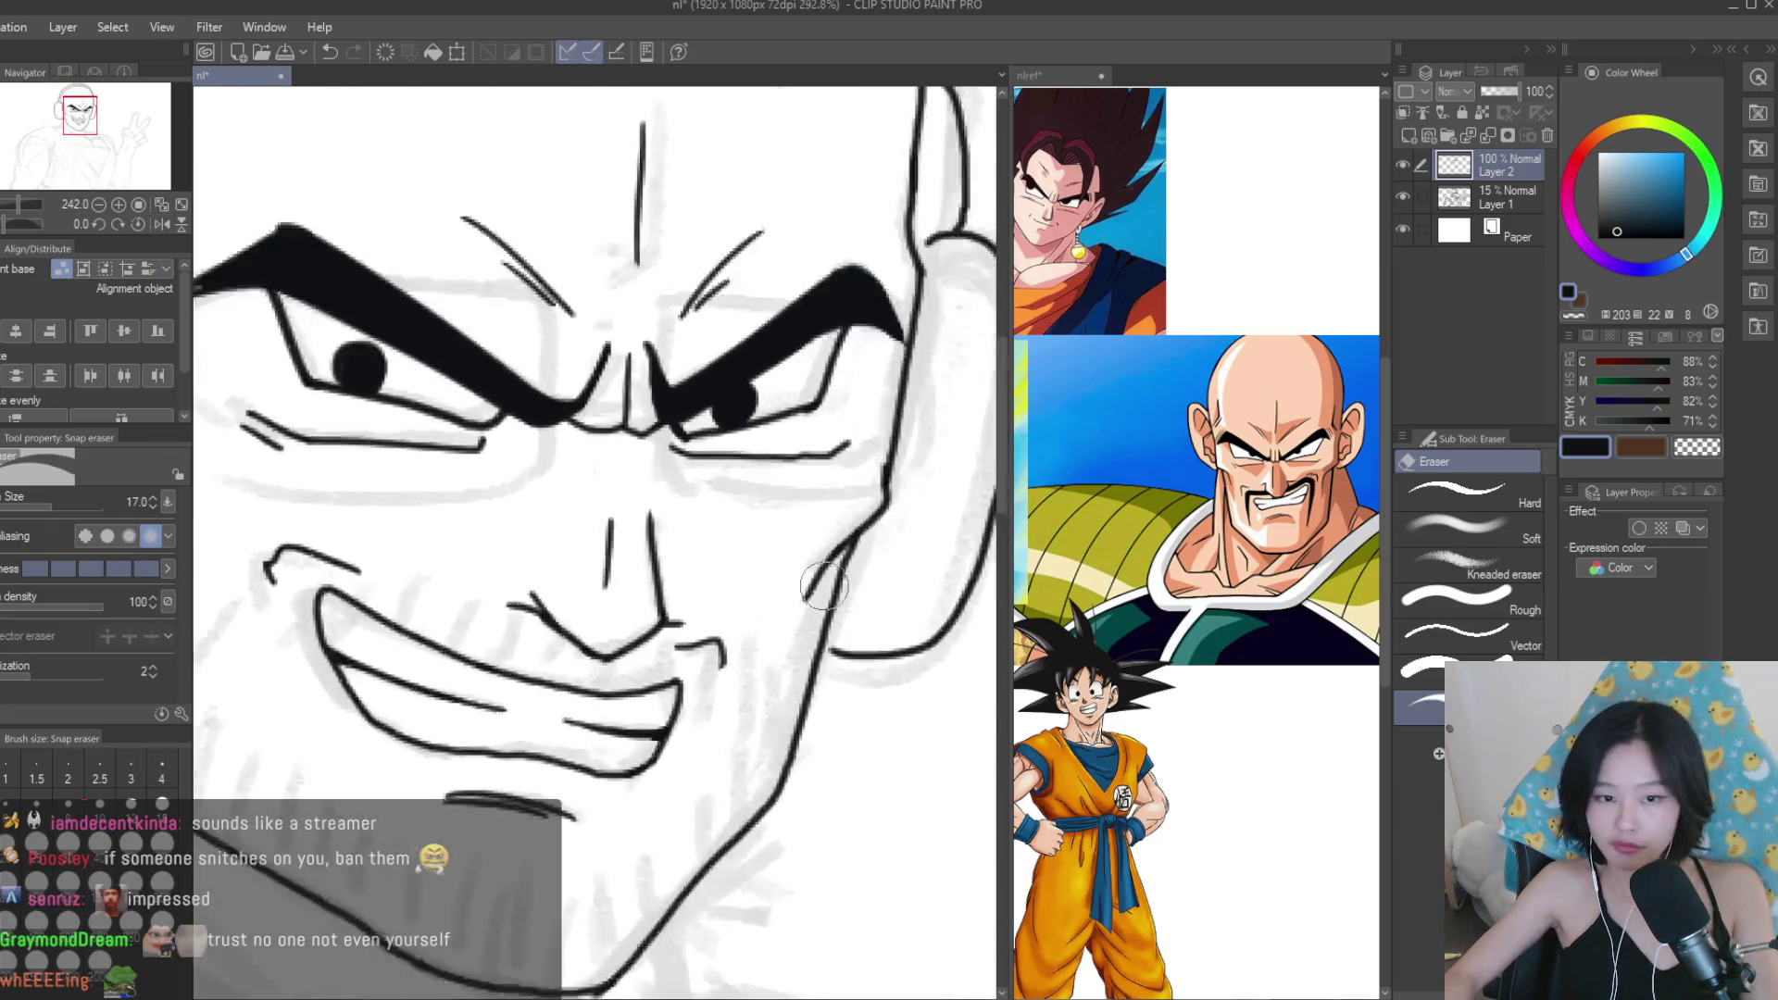
pyautogui.scroll(-5, 856, 526)
pyautogui.scroll(2, 830, 503)
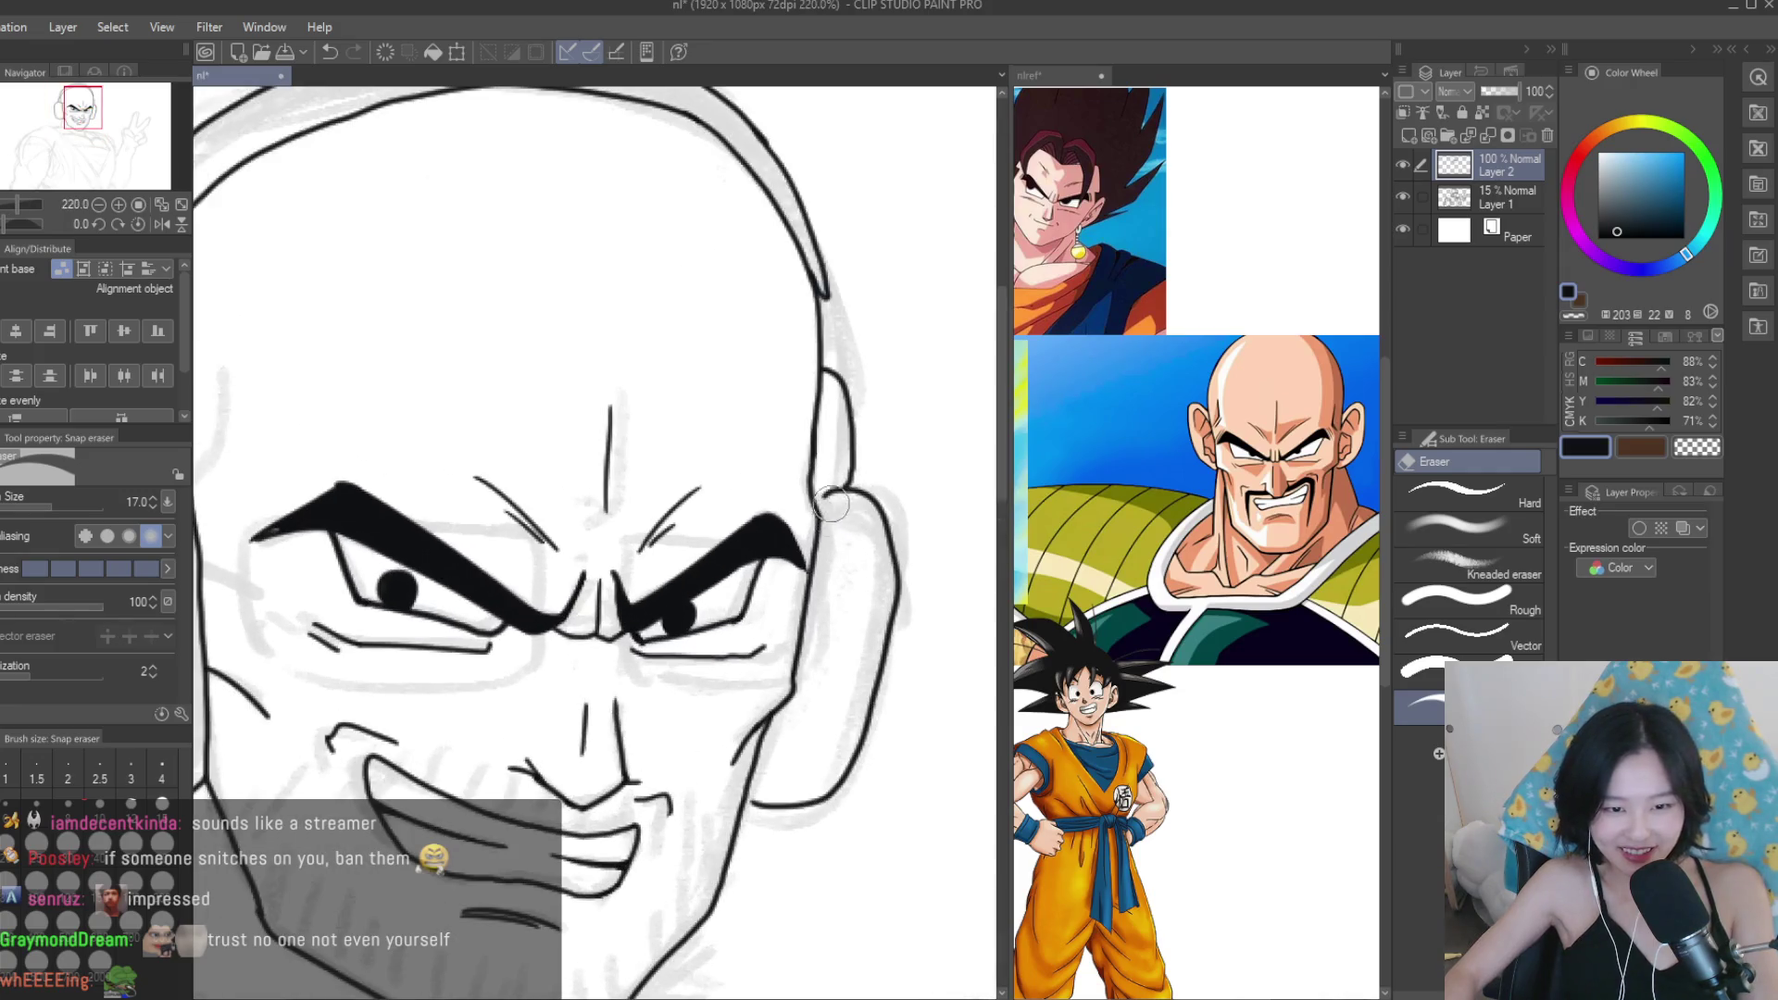
pyautogui.scroll(-2, 831, 514)
# Touch up the brow strokes with the Turnip pen, adding double creases at both brow tips.
pyautogui.press('p')
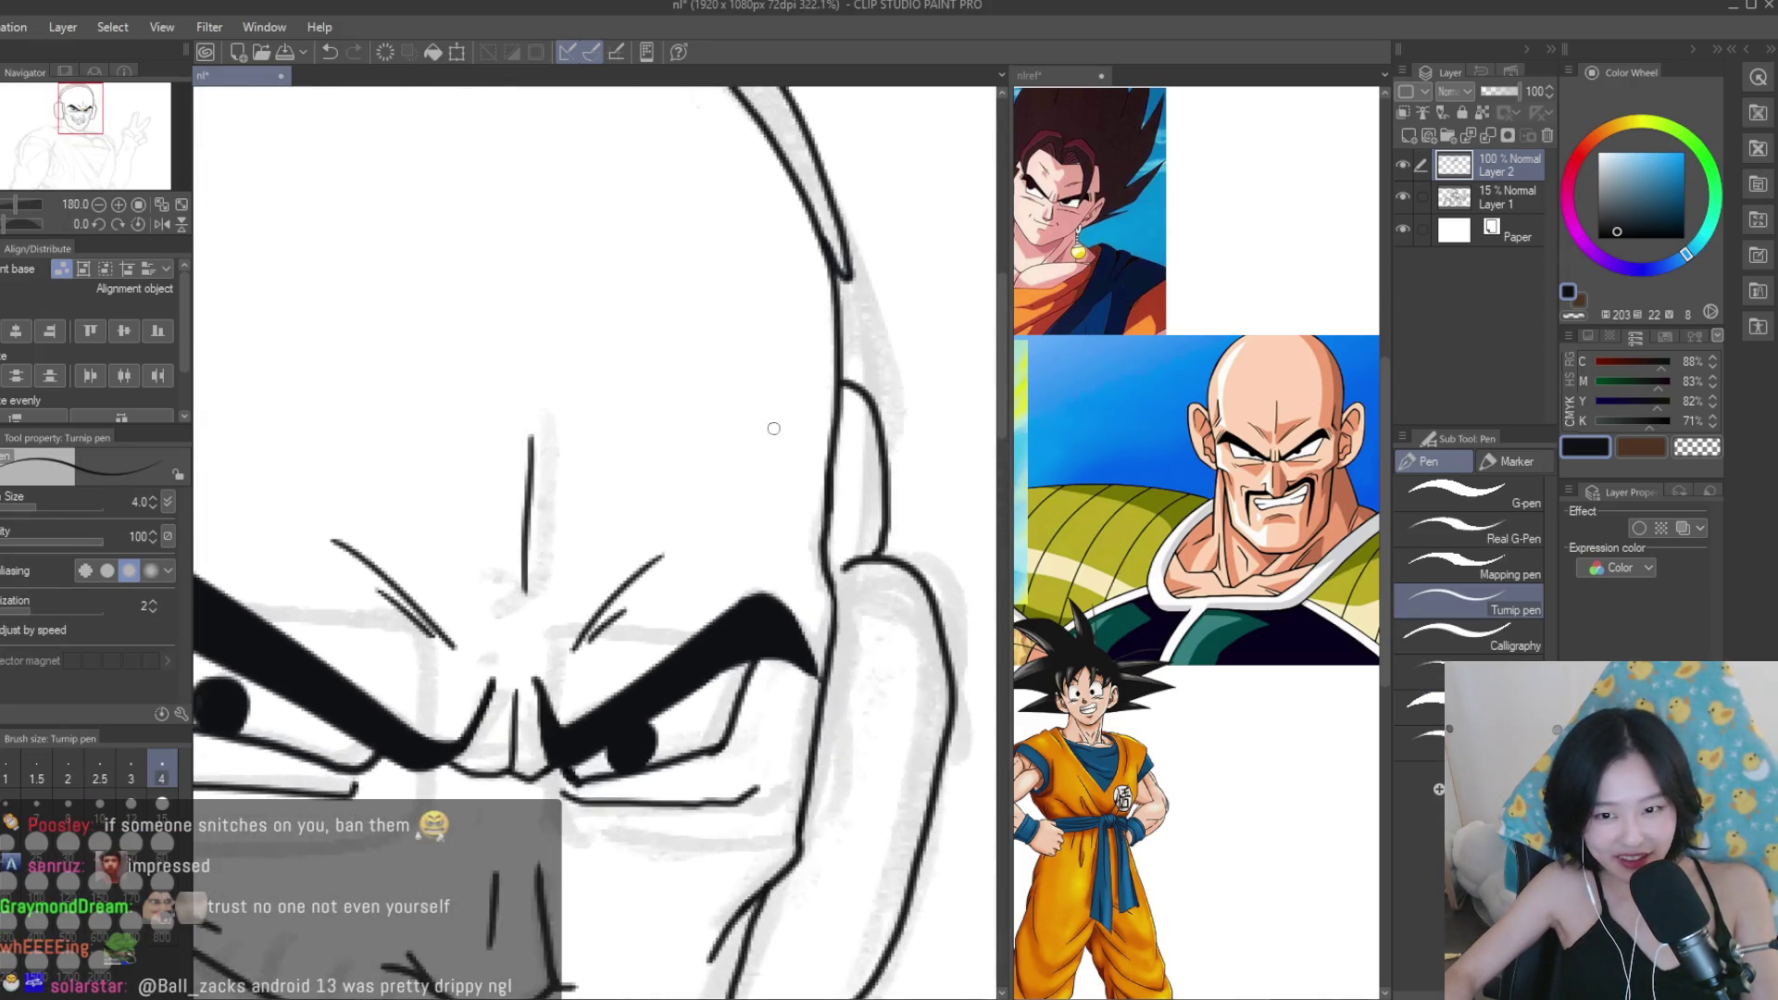
pyautogui.scroll(4, 819, 554)
pyautogui.scroll(-5, 812, 452)
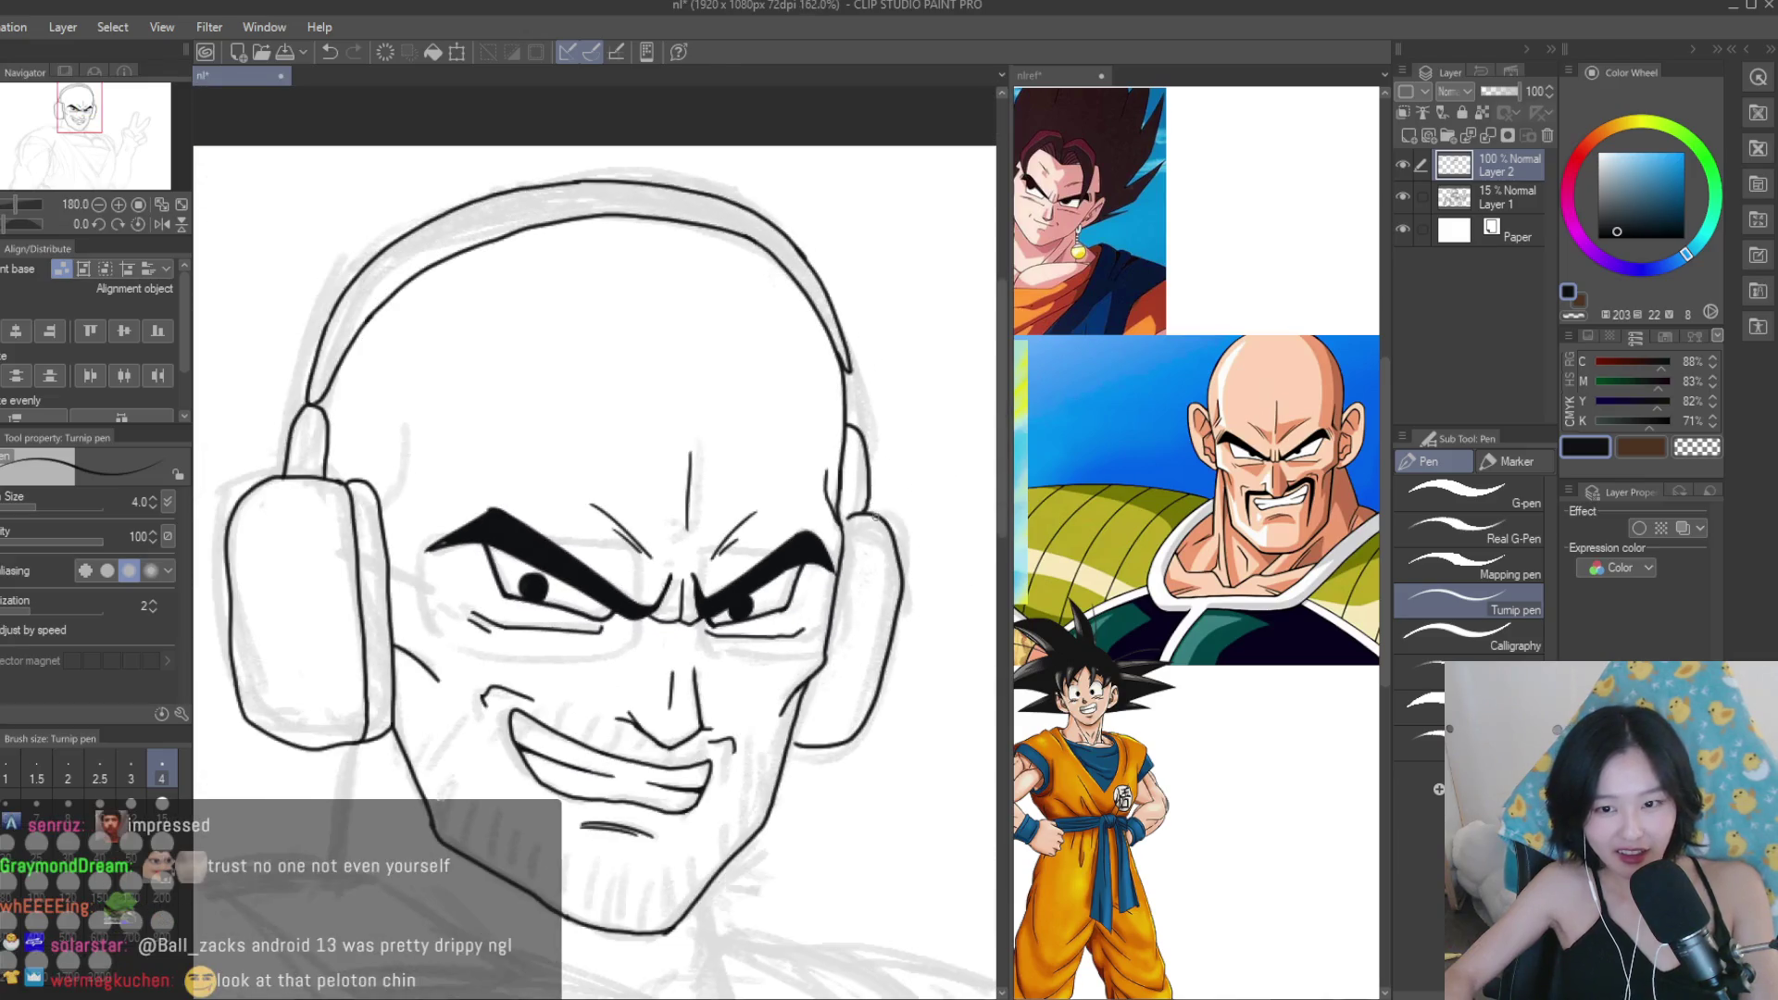
pyautogui.scroll(5, 833, 481)
pyautogui.scroll(-2, 896, 543)
pyautogui.scroll(-2, 896, 544)
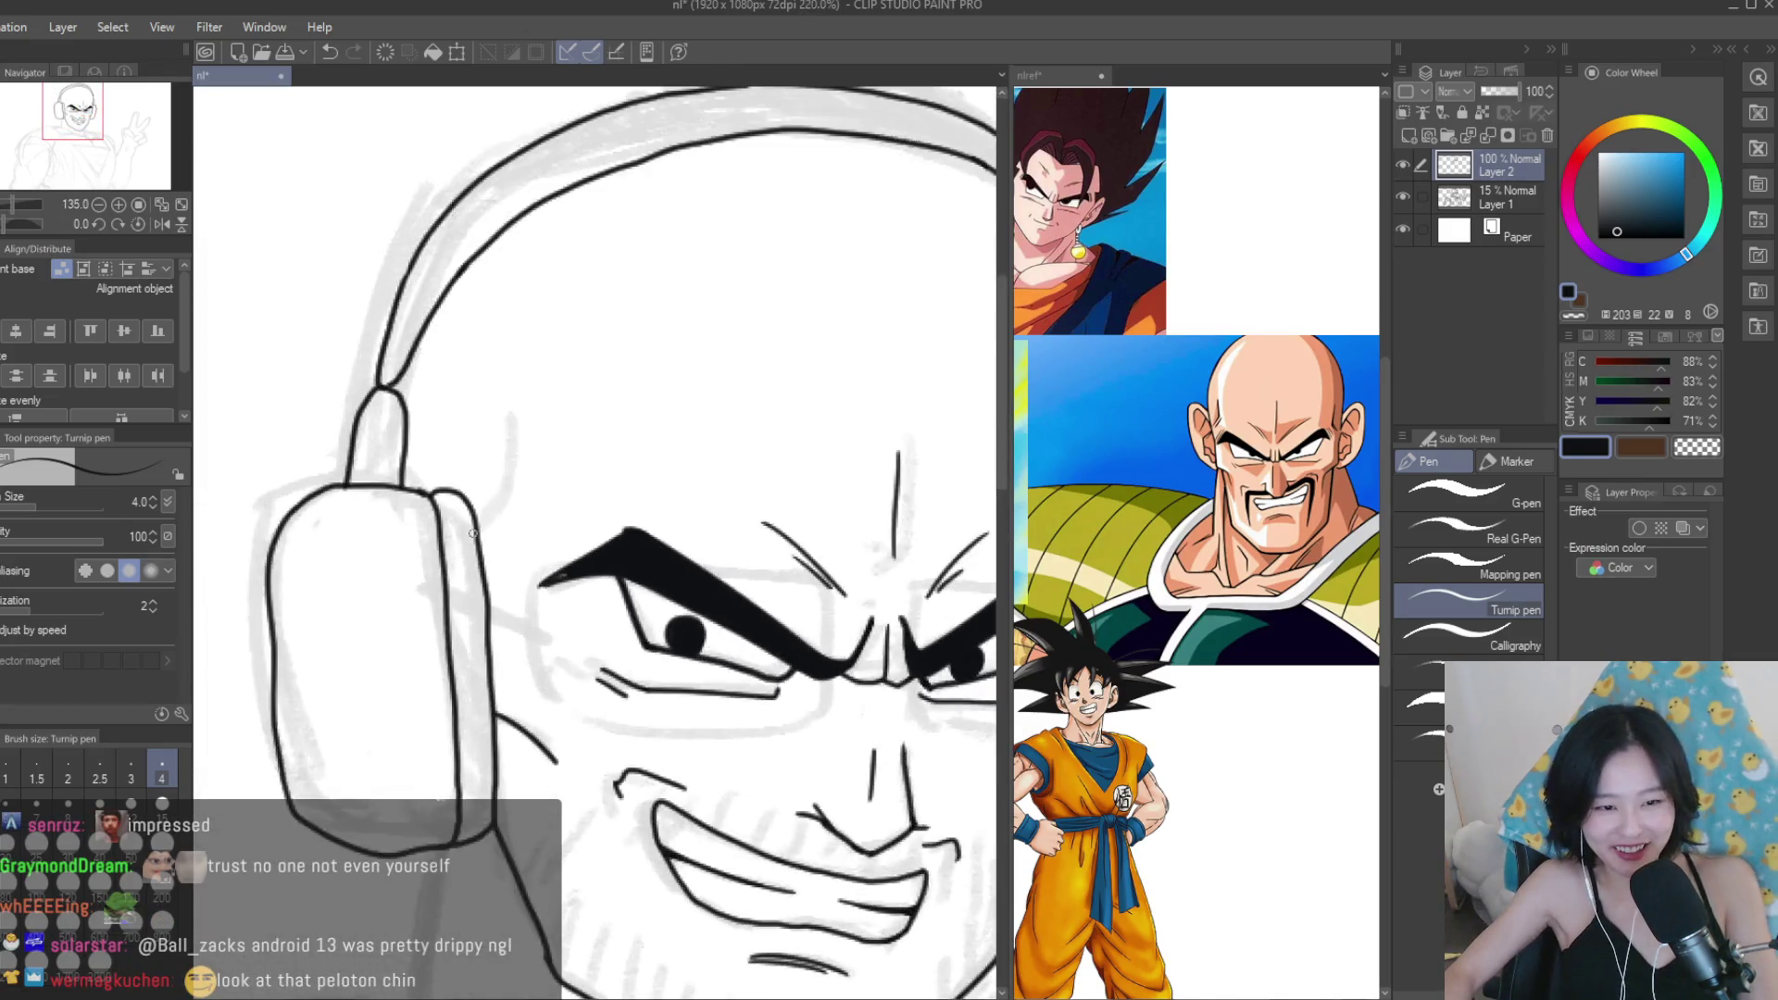
pyautogui.scroll(4, 614, 529)
pyautogui.scroll(-2, 550, 599)
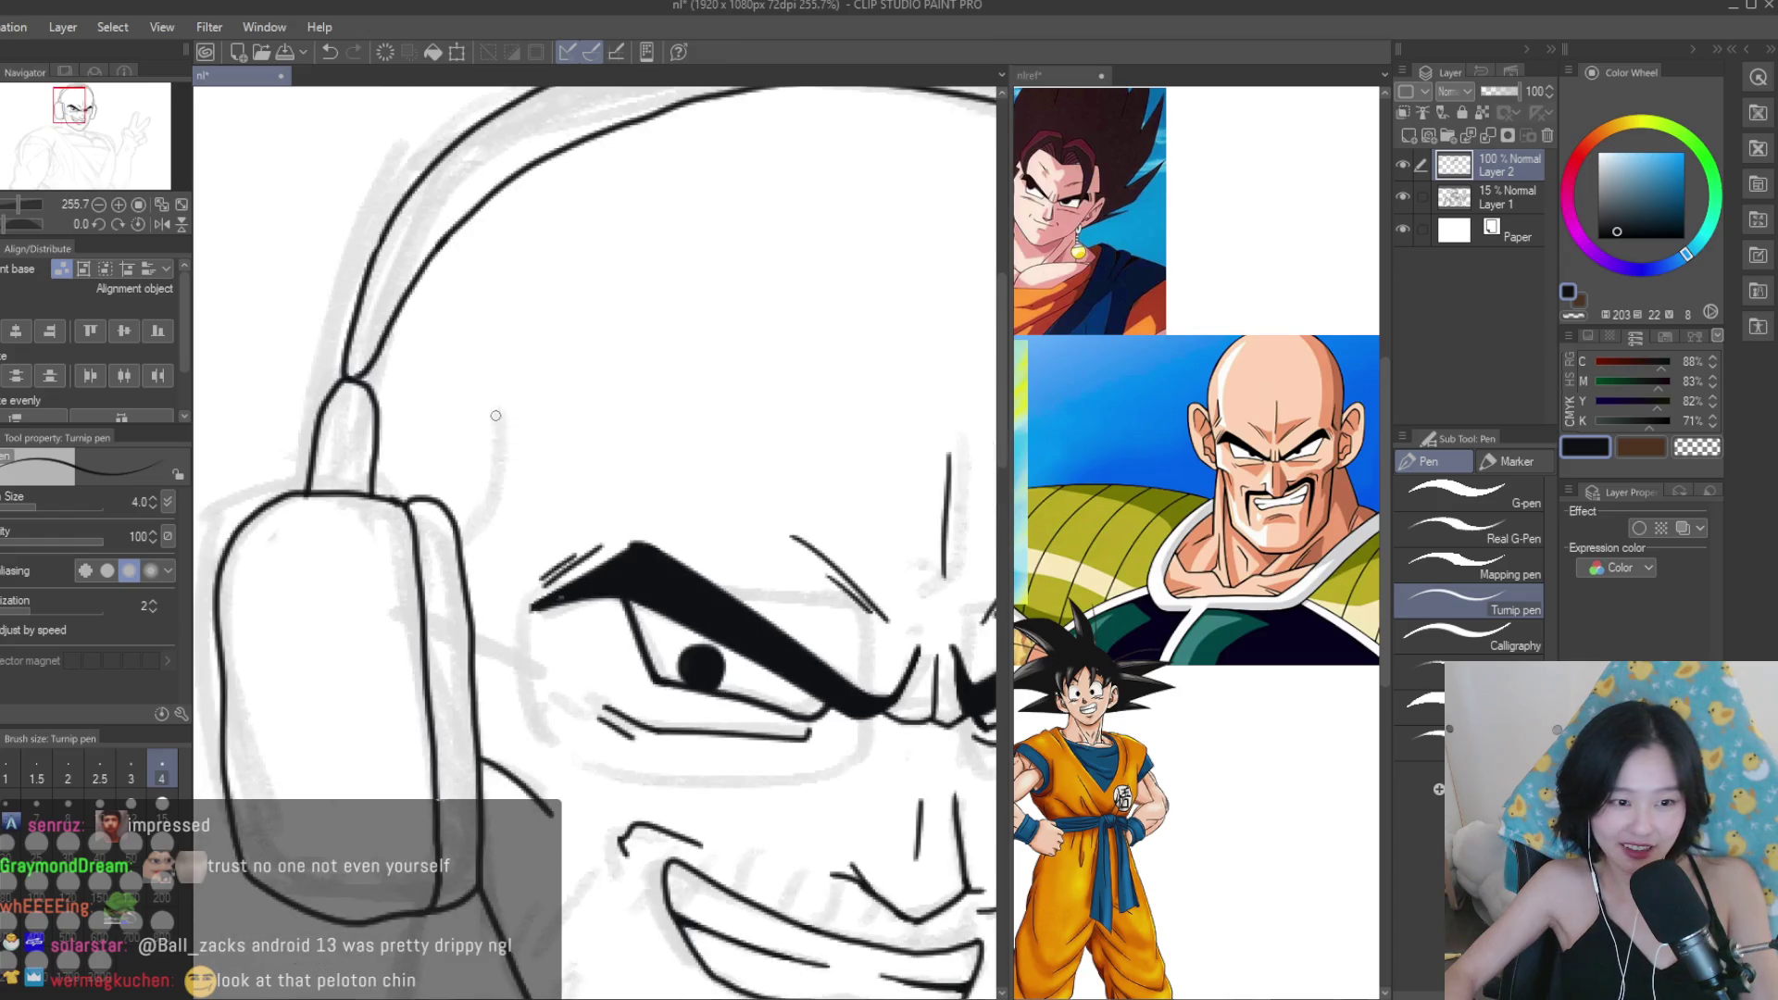
pyautogui.scroll(-3, 500, 530)
pyautogui.scroll(5, 456, 631)
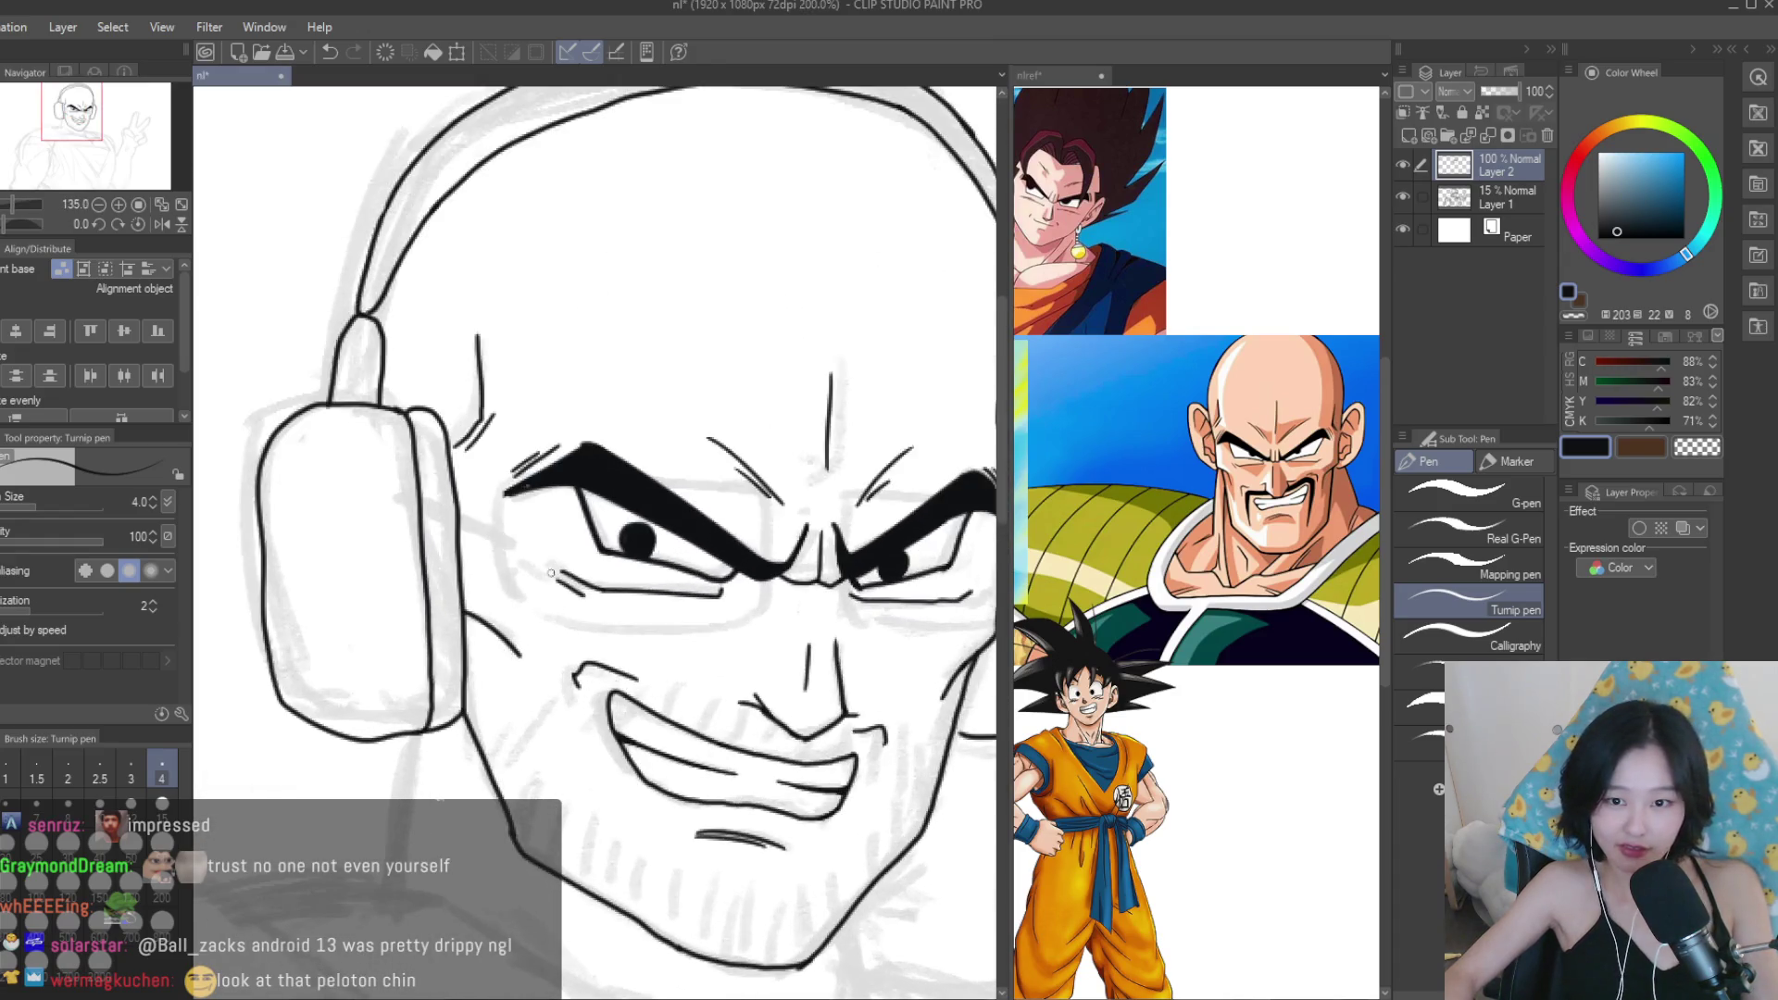
pyautogui.scroll(-4, 548, 558)
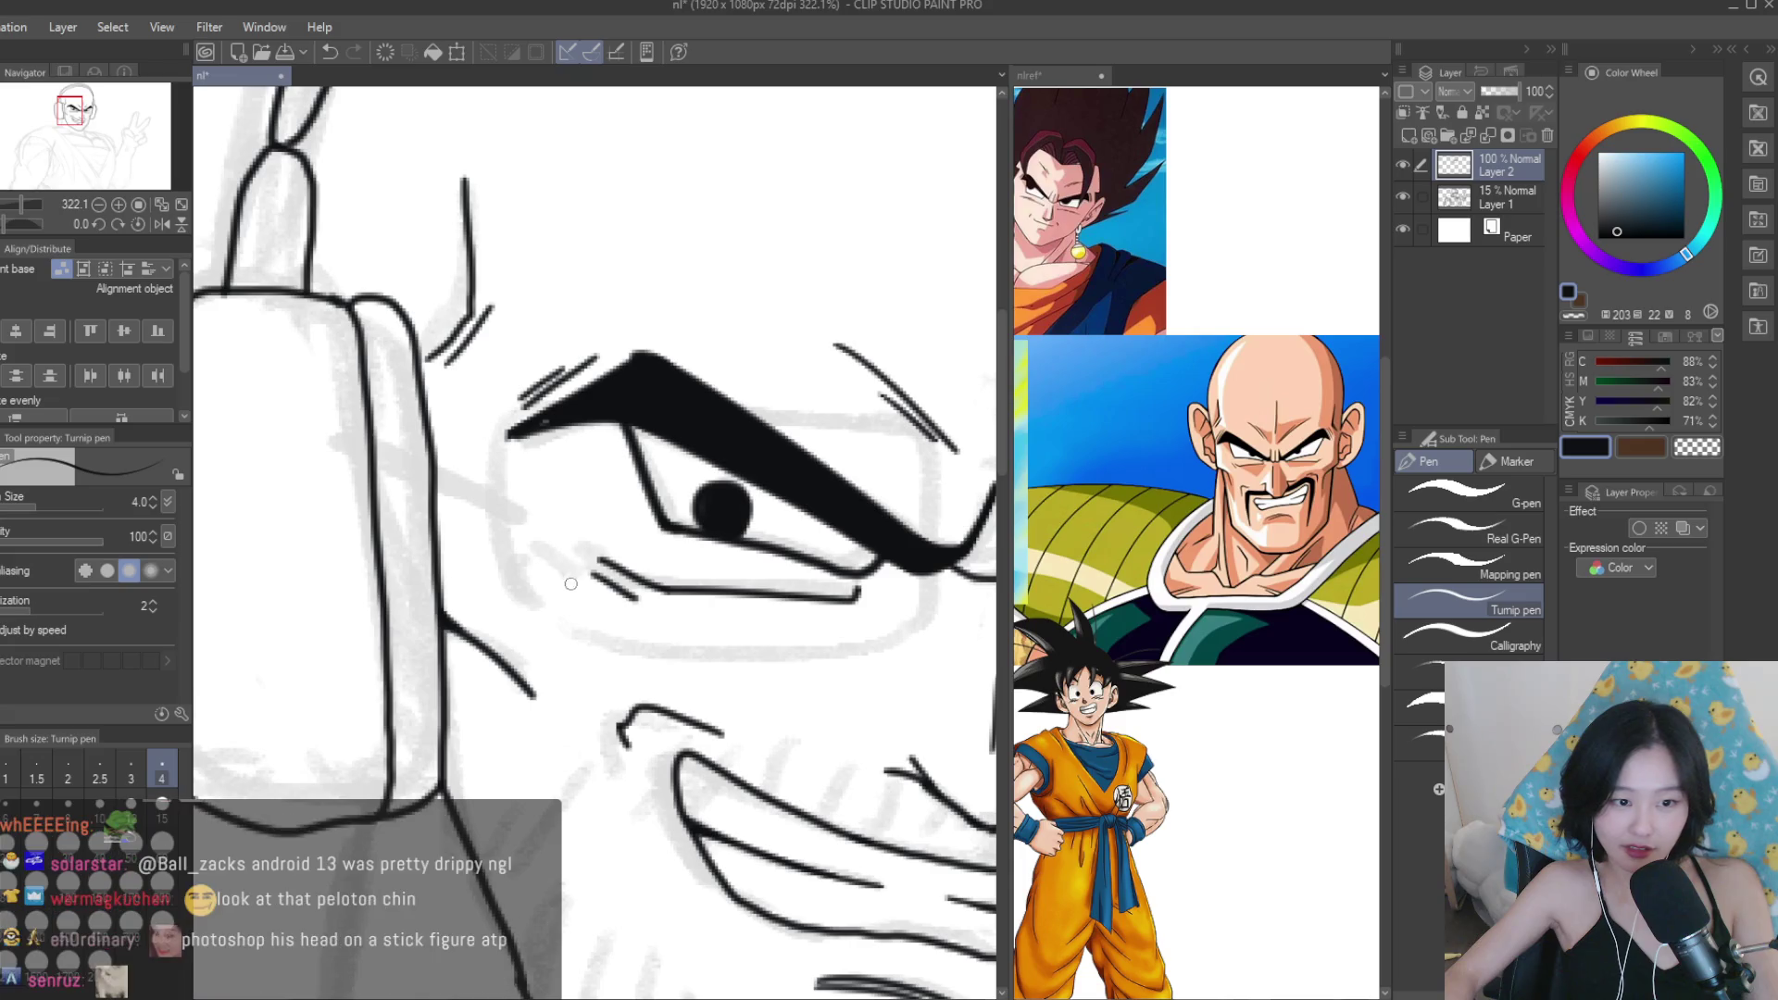
pyautogui.scroll(2, 728, 575)
pyautogui.scroll(2, 728, 575)
pyautogui.scroll(-4, 741, 556)
pyautogui.scroll(3, 810, 481)
pyautogui.scroll(3, 810, 482)
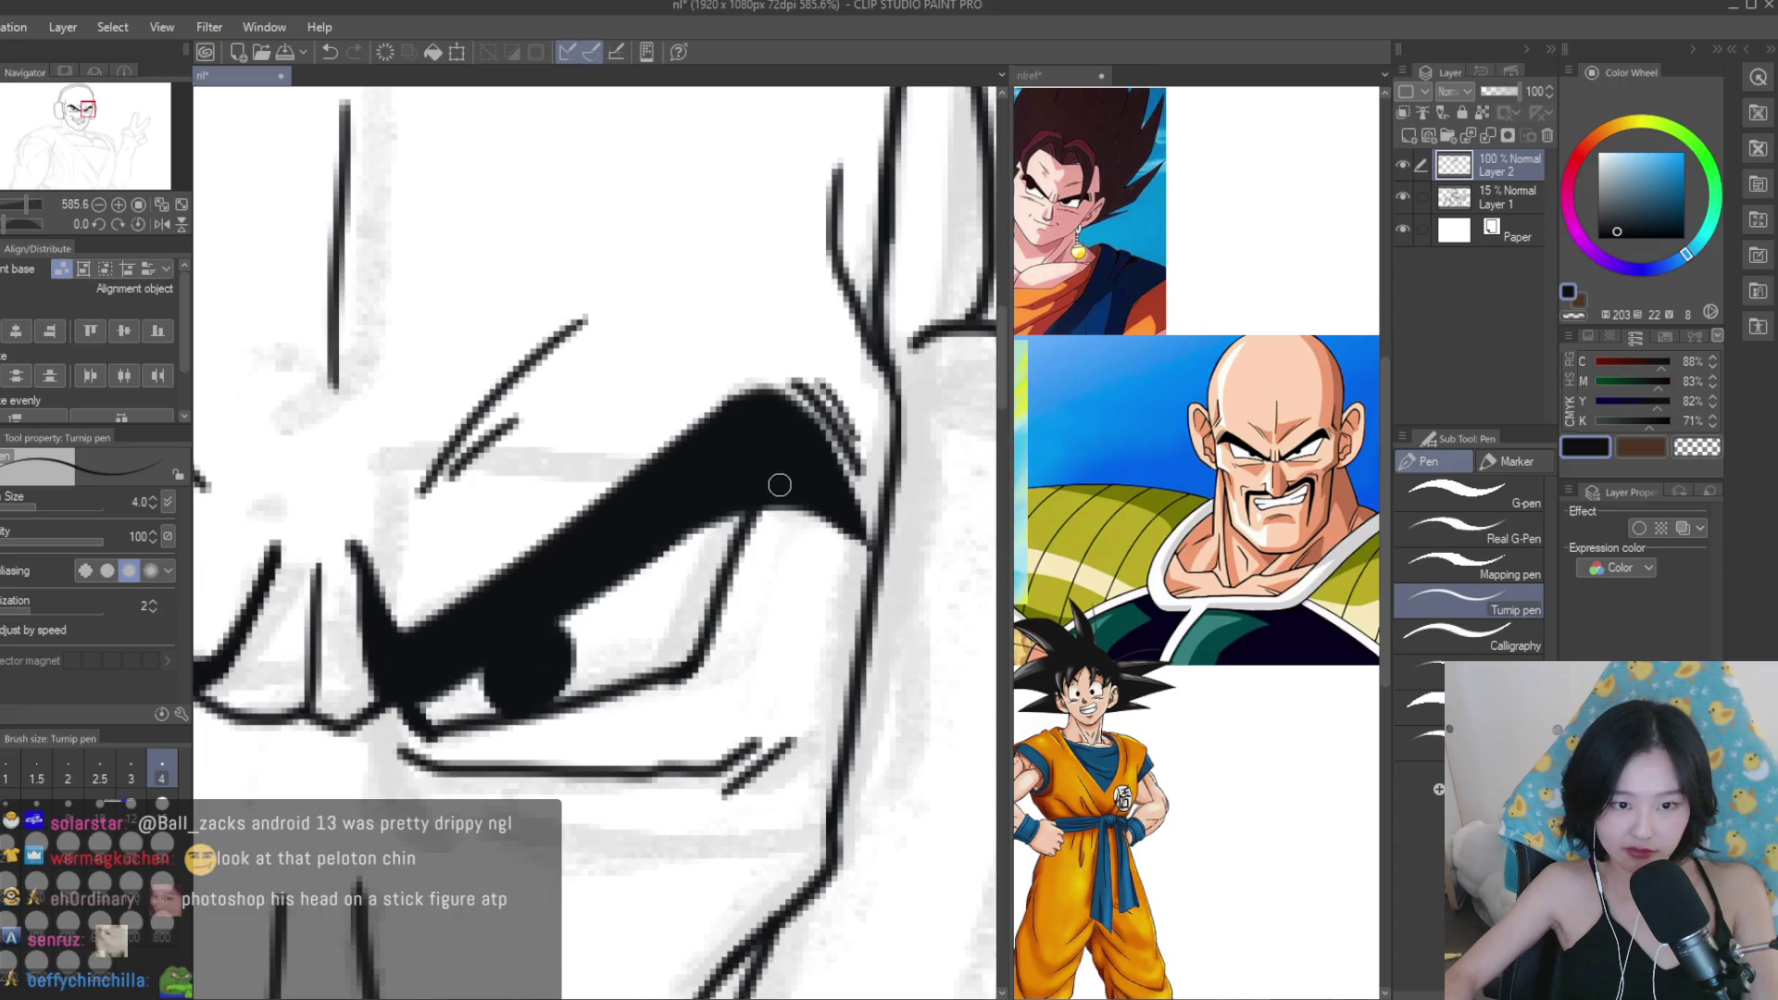
pyautogui.scroll(-4, 691, 667)
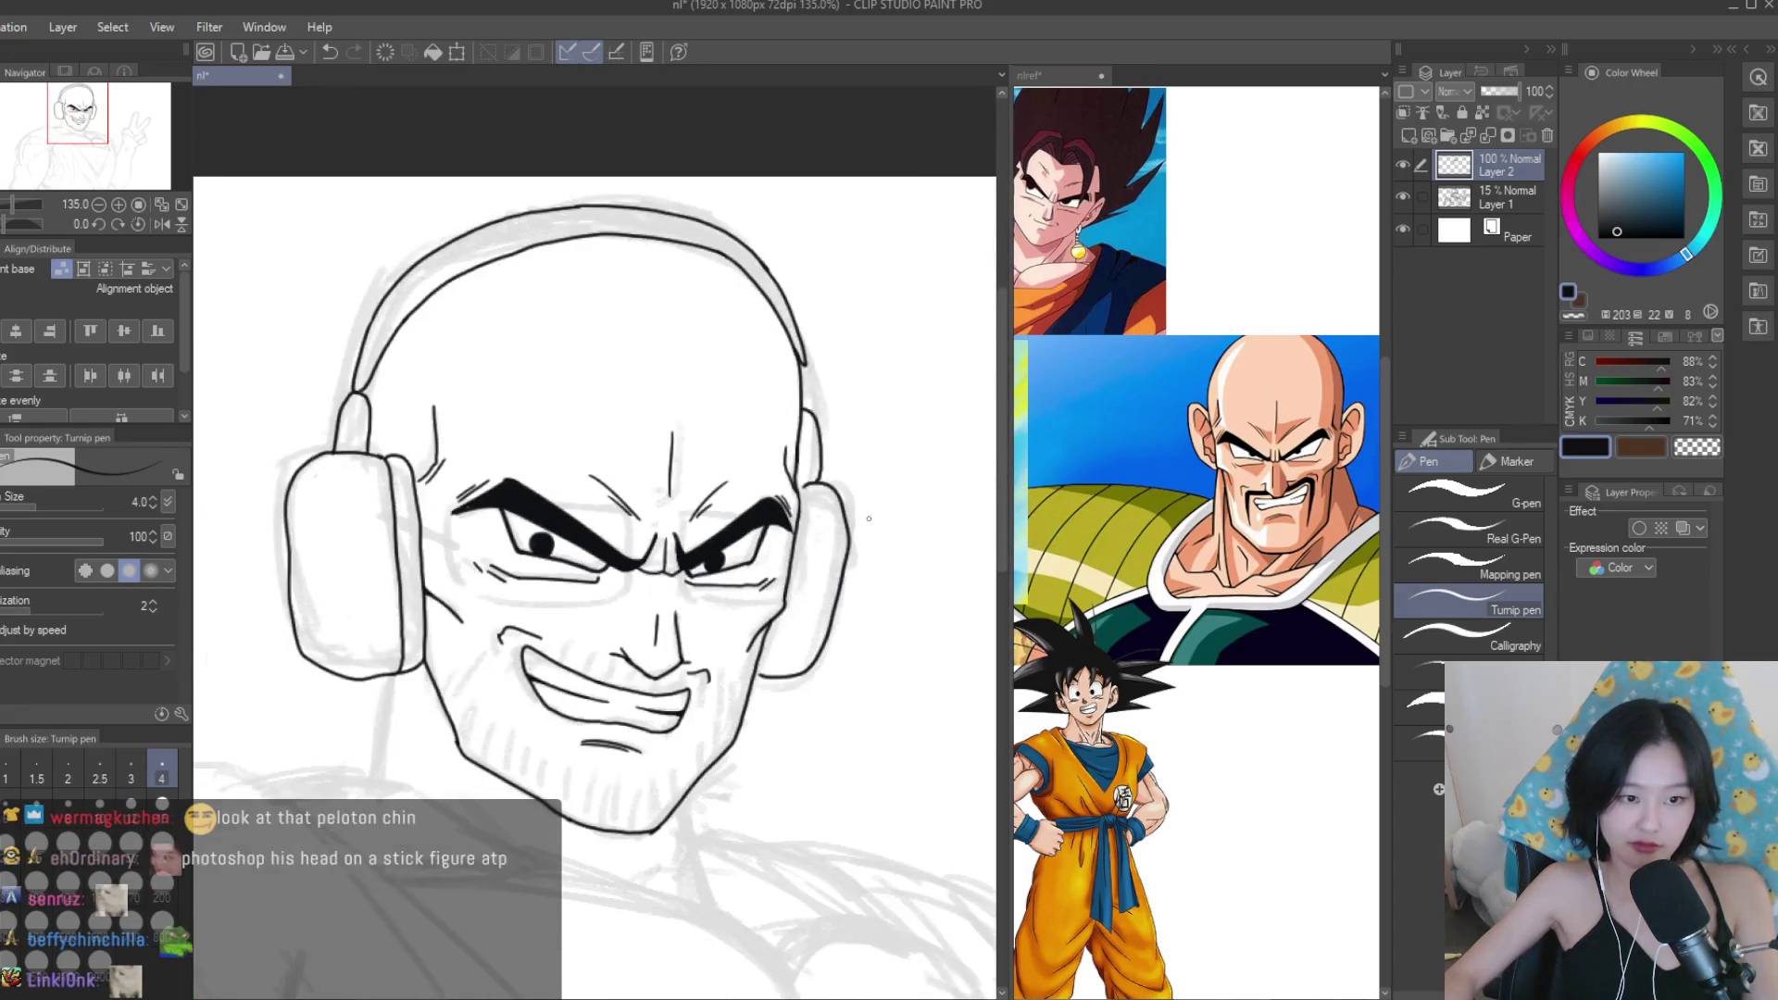
# Erase the doubled headband stroke above the right earcup with the Snap eraser.
pyautogui.scroll(4, 743, 515)
pyautogui.scroll(-5, 744, 515)
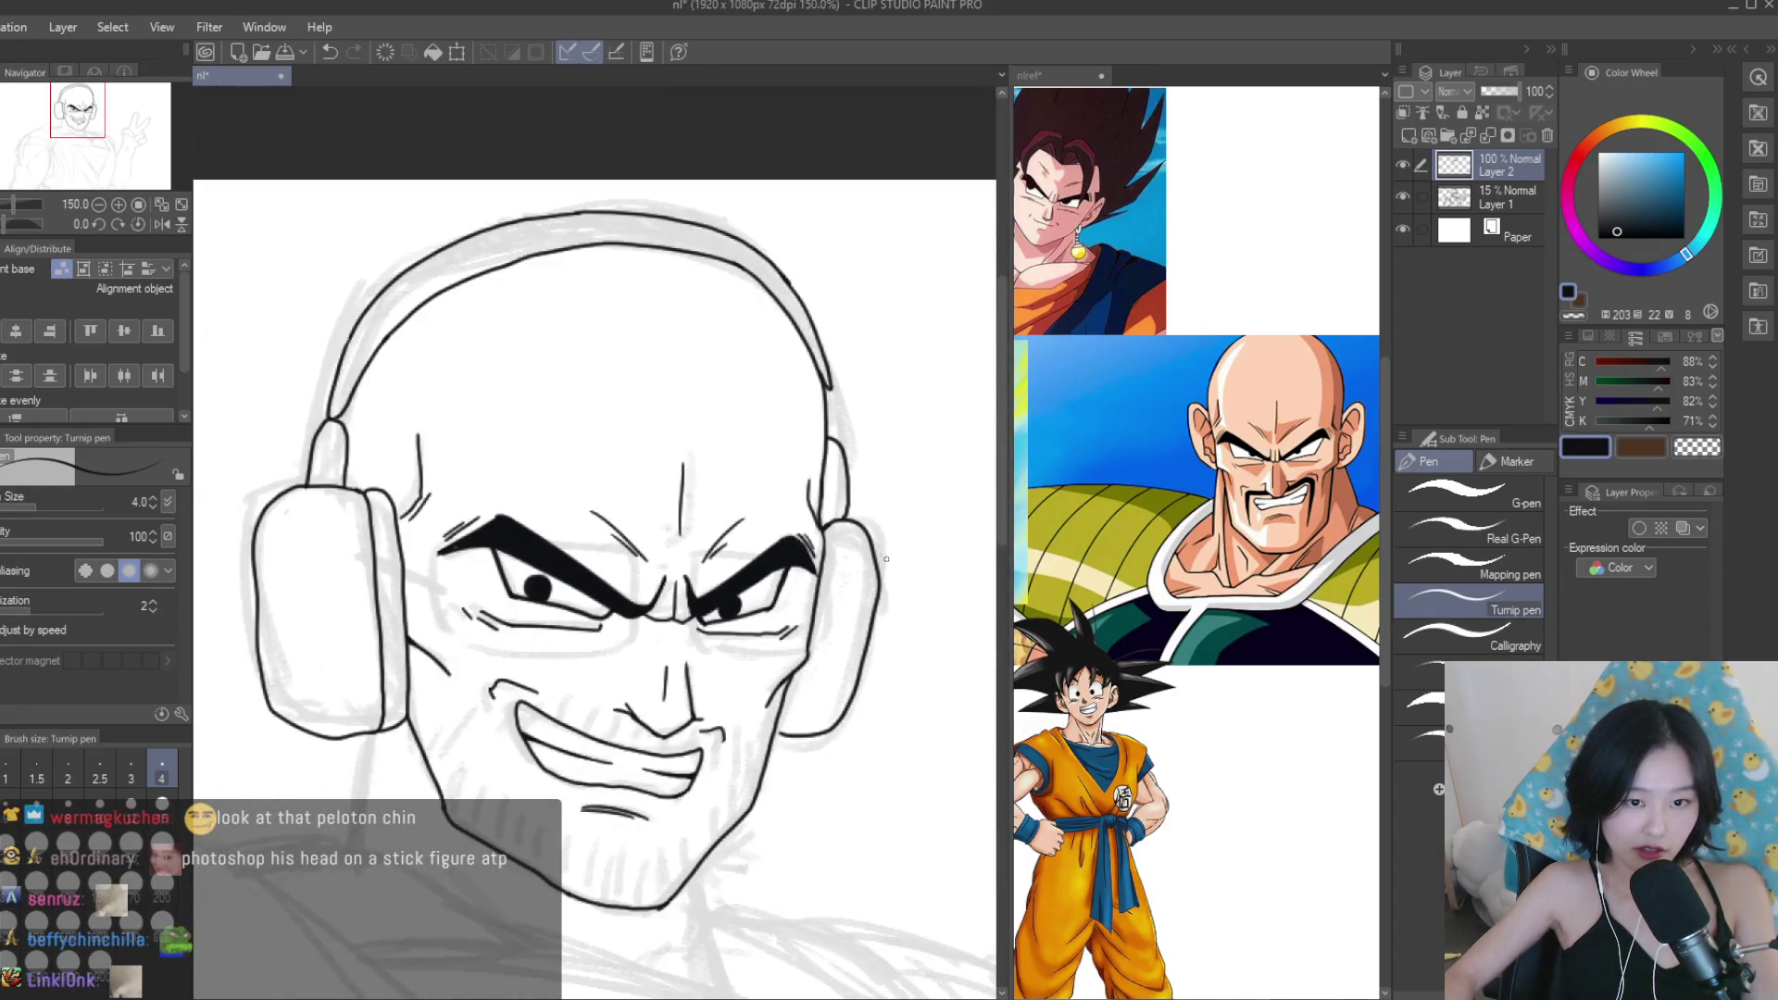
pyautogui.scroll(5, 886, 559)
pyautogui.press('e')
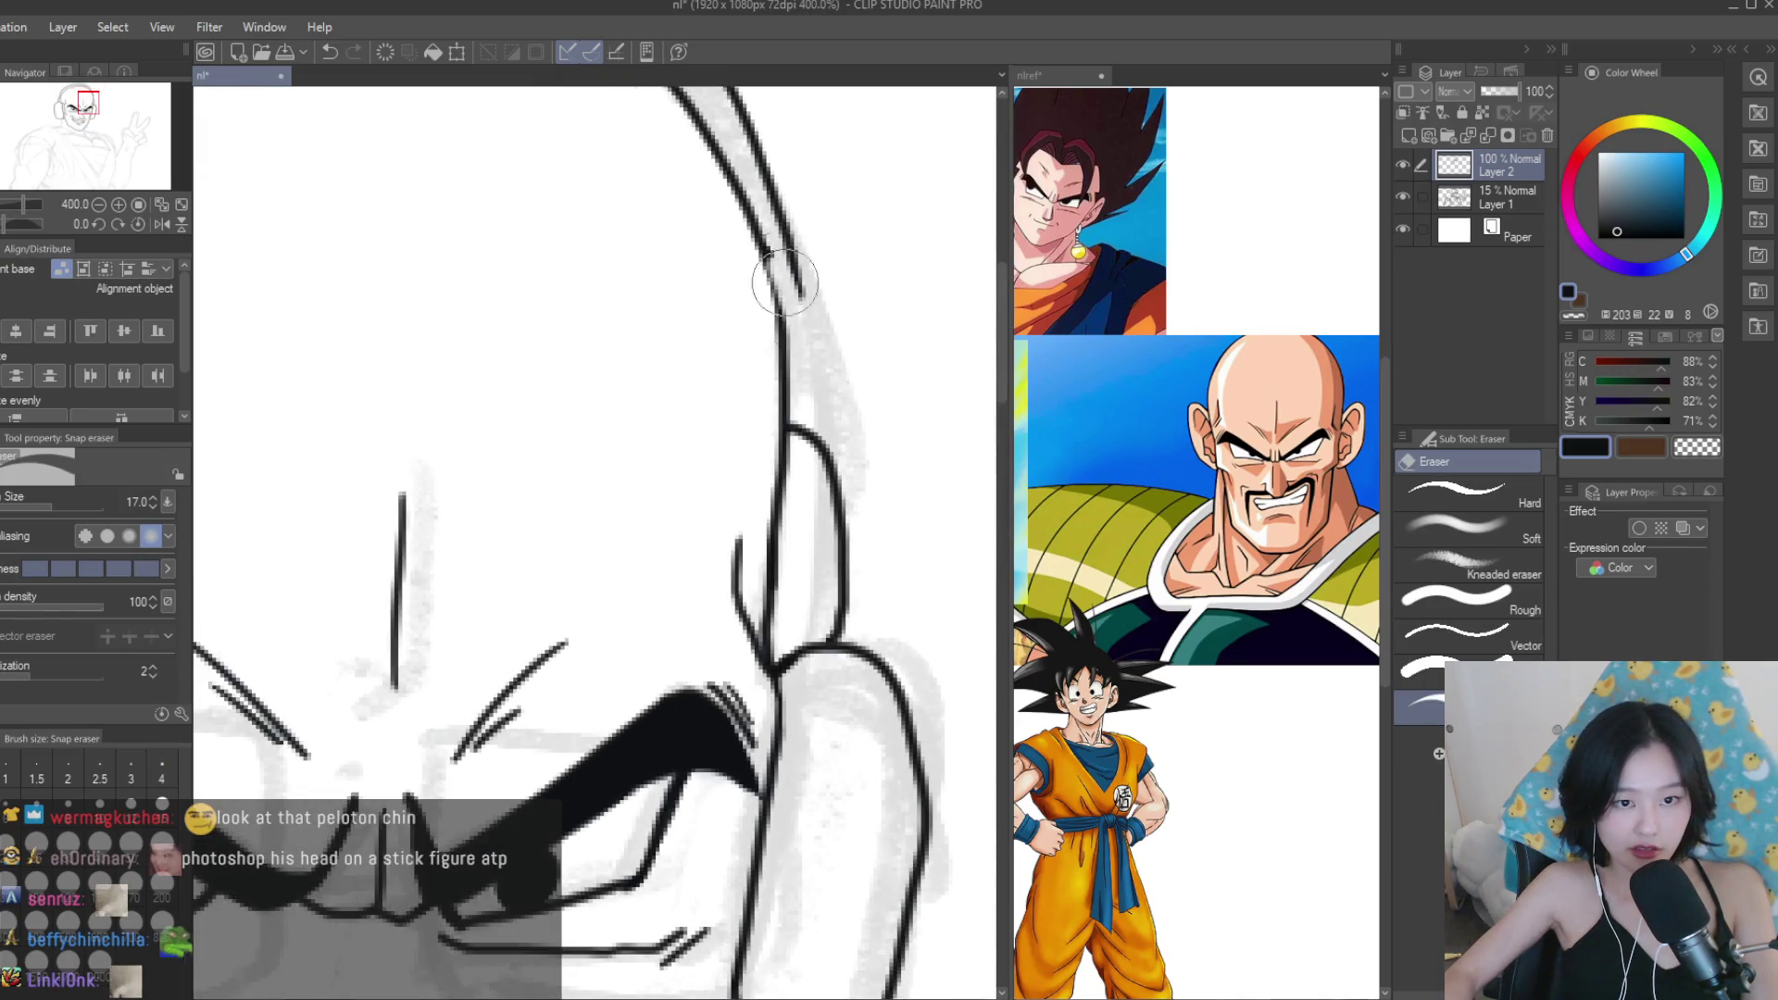
pyautogui.press('p')
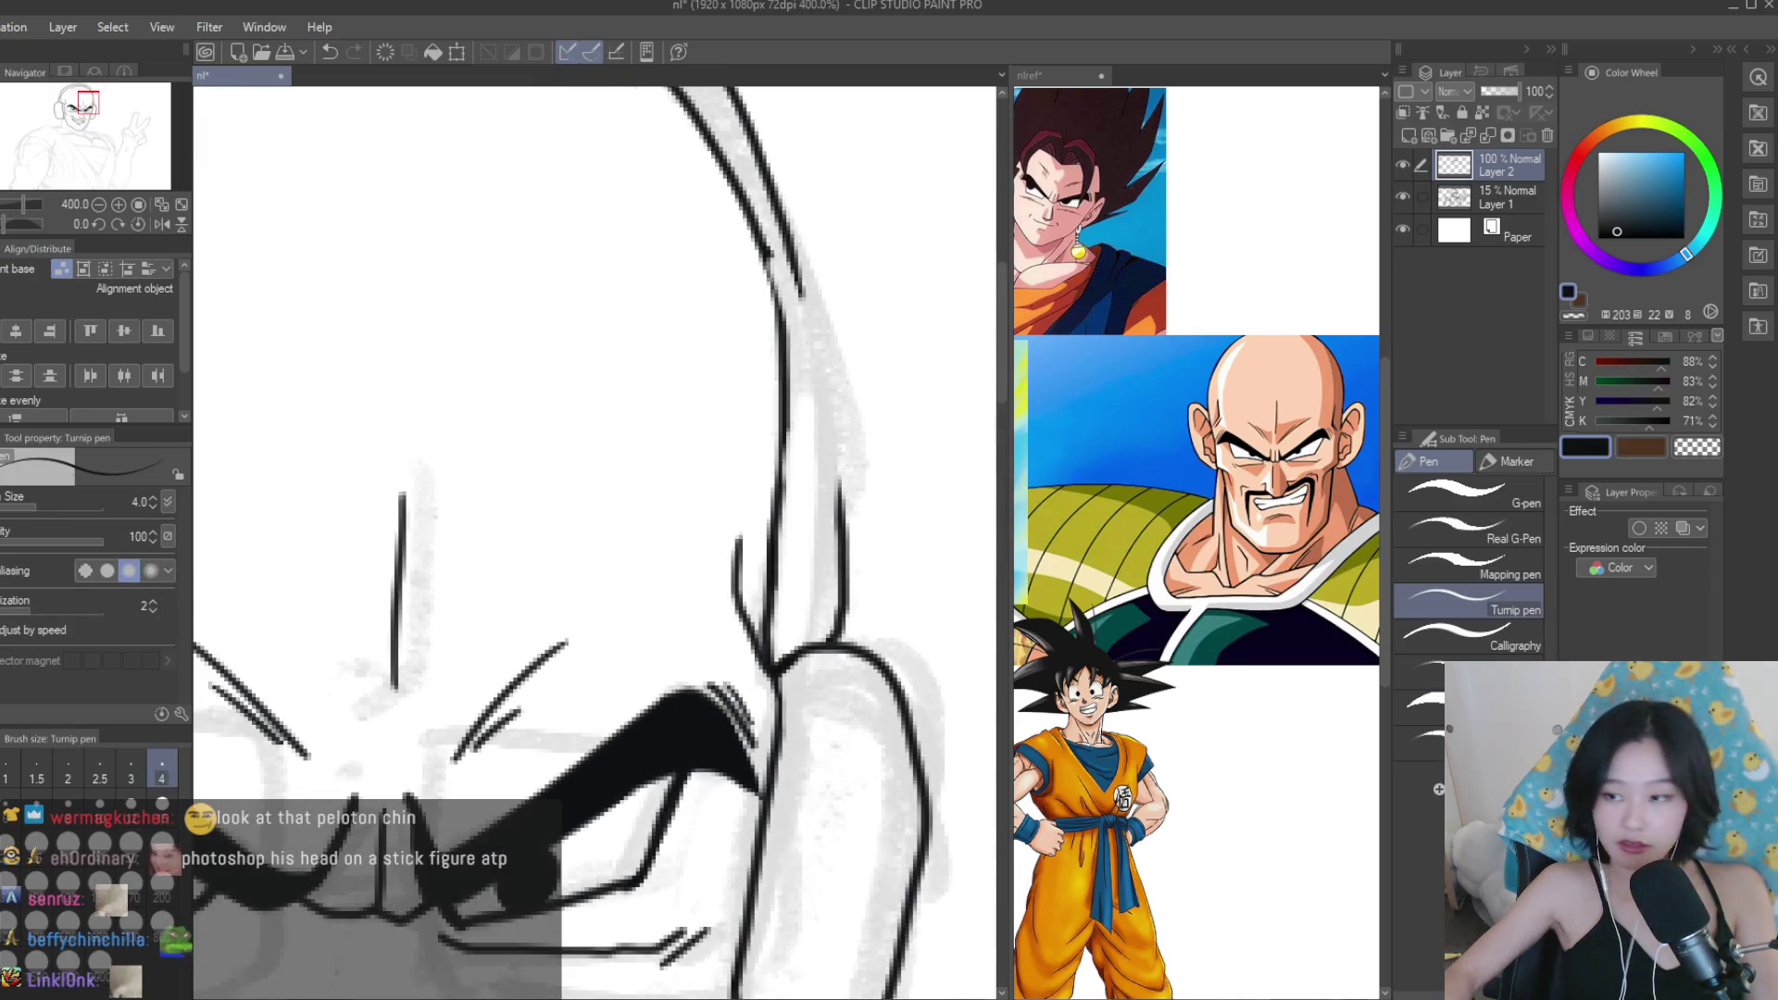
# Ink a small loop beside the head outline and a stroke down the head's contour.
pyautogui.scroll(2, 848, 433)
pyautogui.moveTo(732, 413)
pyautogui.mouseDown()
pyautogui.moveTo(731, 555)
pyautogui.moveTo(838, 569)
pyautogui.mouseUp()
pyautogui.moveTo(750, 463)
pyautogui.mouseDown()
pyautogui.moveTo(848, 574)
pyautogui.moveTo(801, 574)
pyautogui.mouseUp()
pyautogui.scroll(1, 905, 713)
pyautogui.scroll(-4, 905, 712)
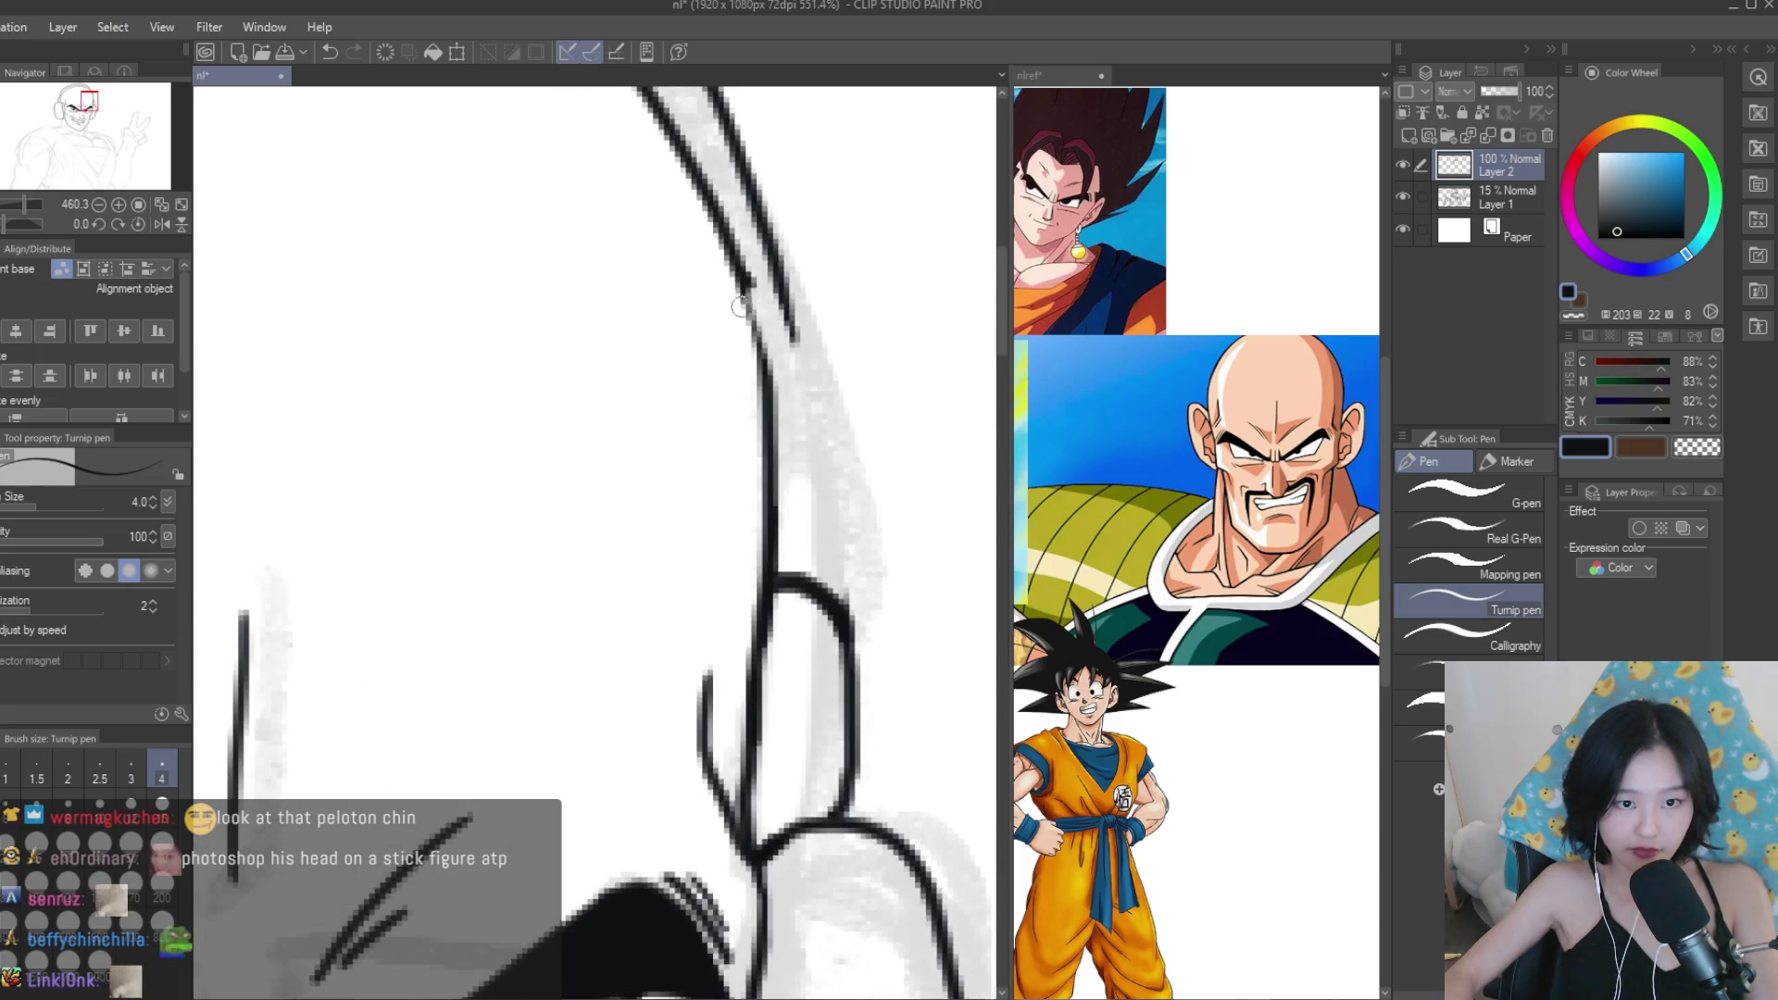
pyautogui.scroll(-4, 926, 500)
pyautogui.scroll(8, 942, 515)
pyautogui.moveTo(847, 368)
pyautogui.mouseDown()
pyautogui.moveTo(884, 680)
pyautogui.moveTo(875, 778)
pyautogui.mouseUp()
# Clean up with the Snap eraser again, then return to the Turnip pen and zoom out.
pyautogui.press('e')
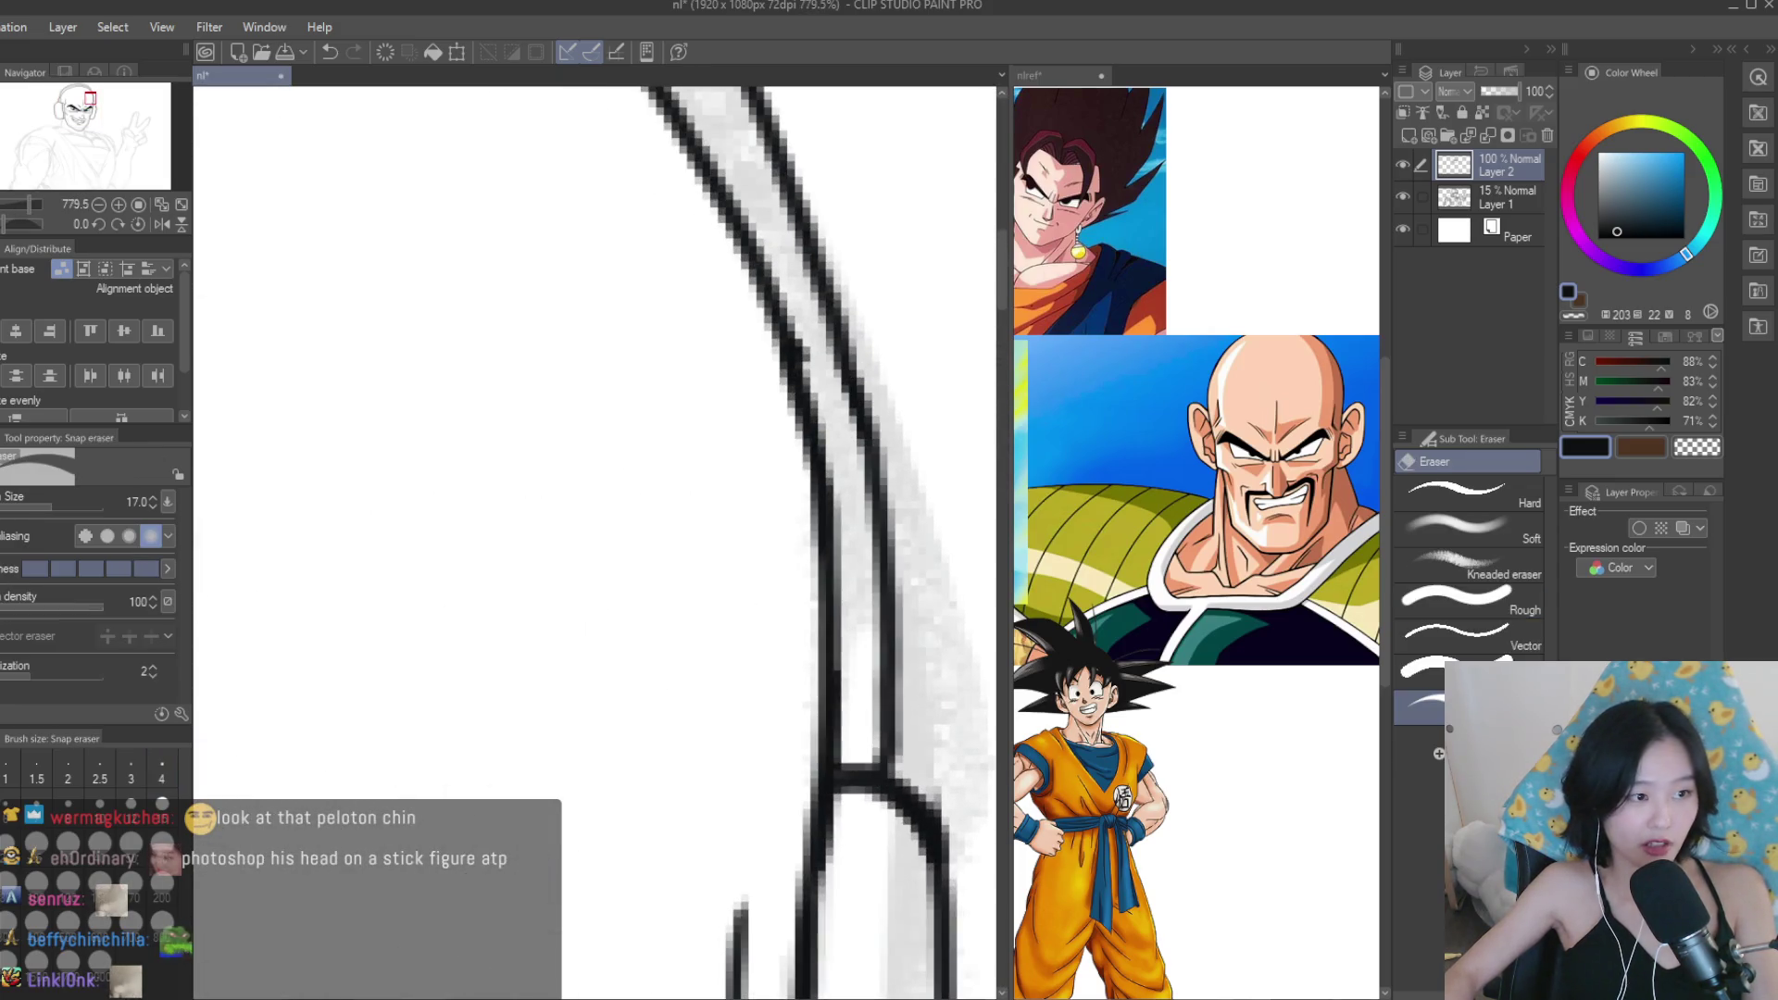
pyautogui.scroll(-4, 815, 361)
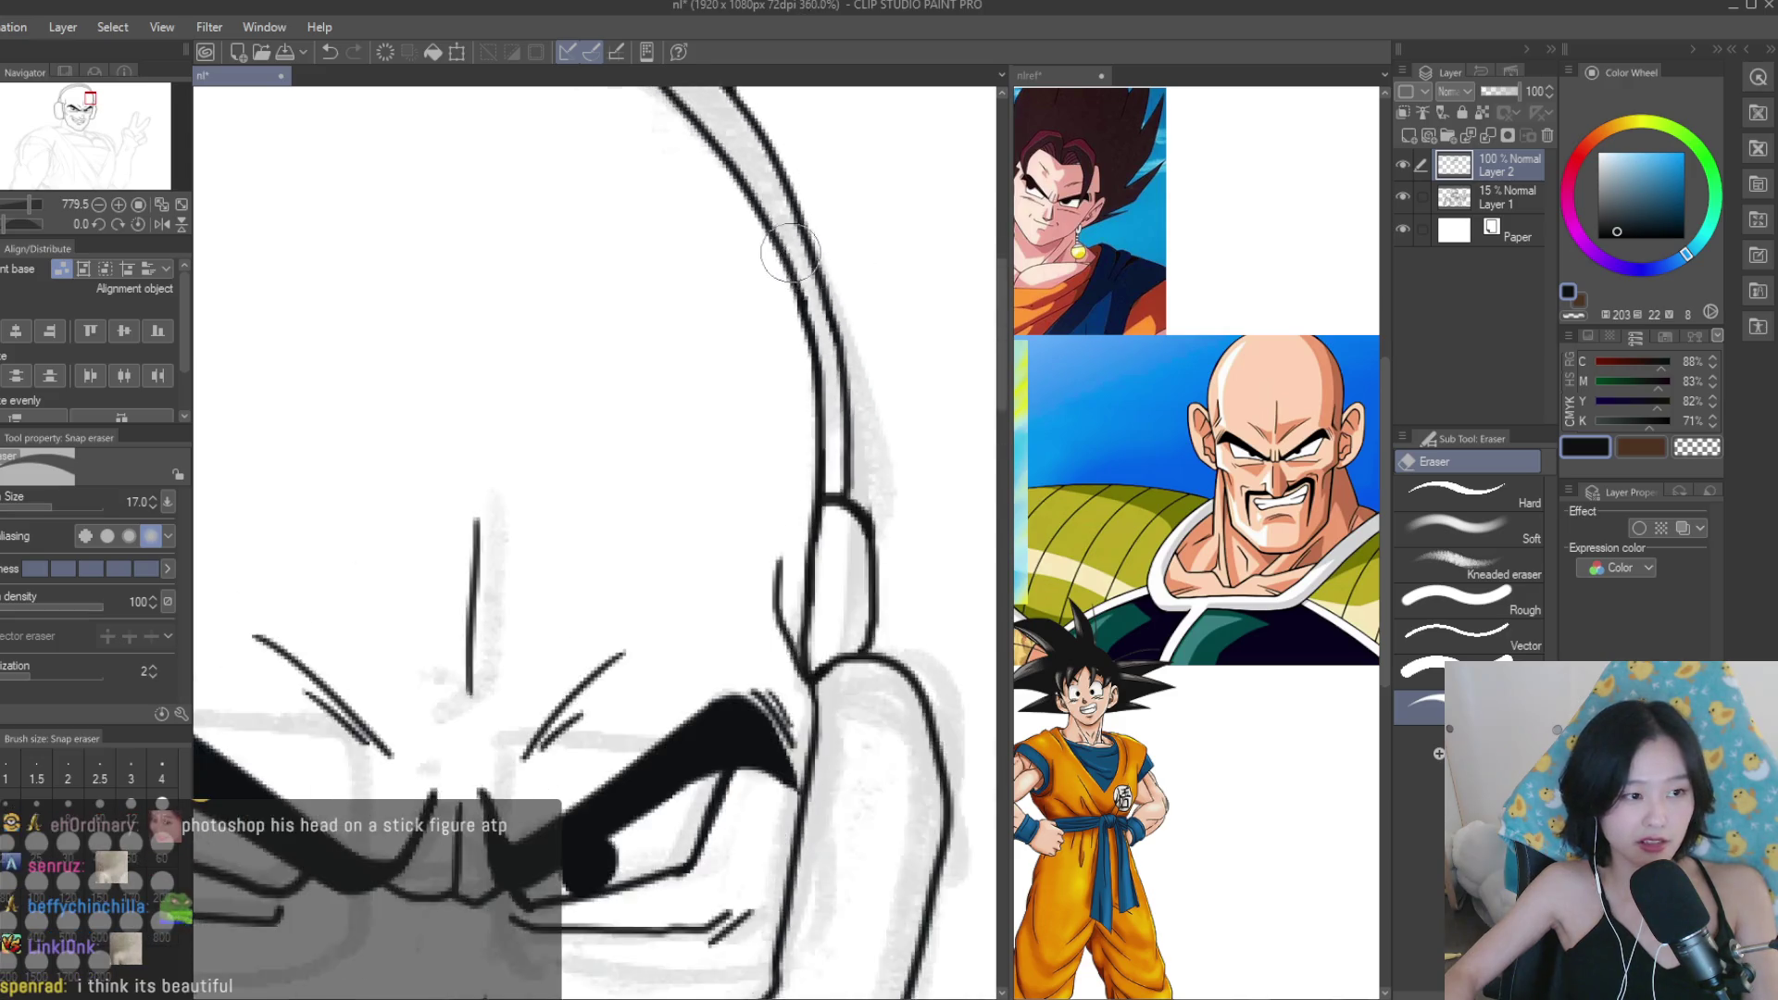
pyautogui.press('p')
pyautogui.scroll(-2, 922, 497)
pyautogui.scroll(-4, 922, 498)
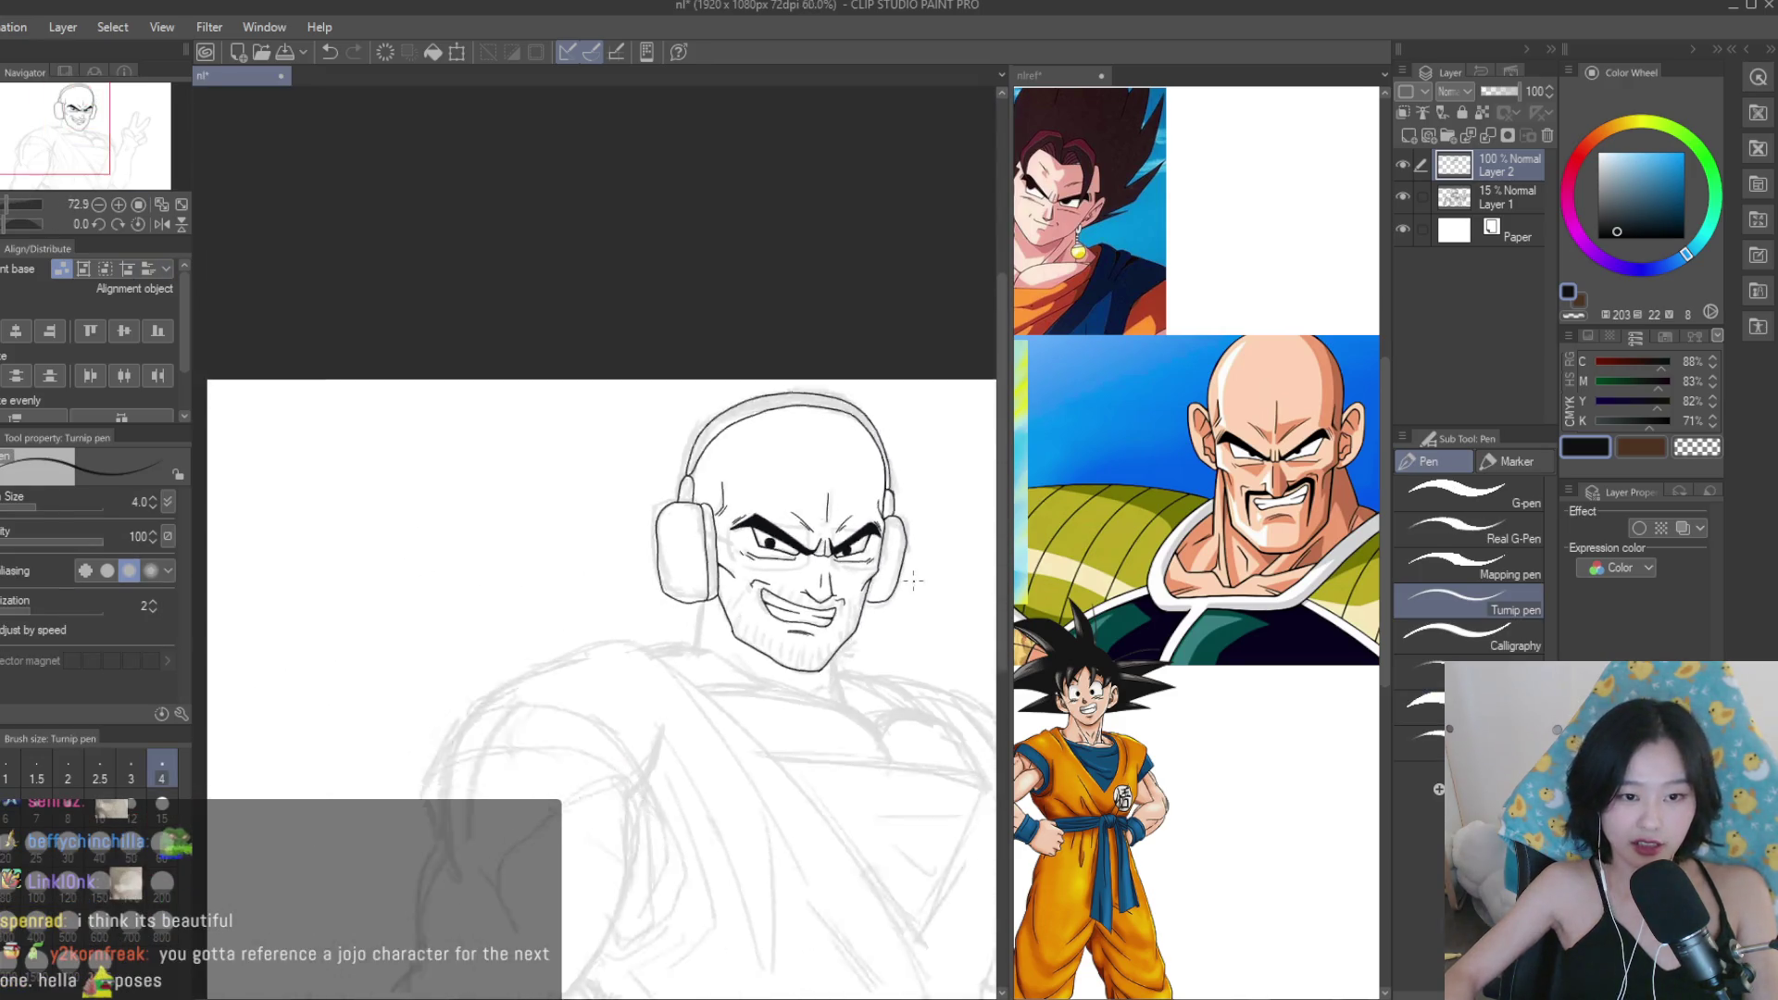
pyautogui.scroll(2, 948, 553)
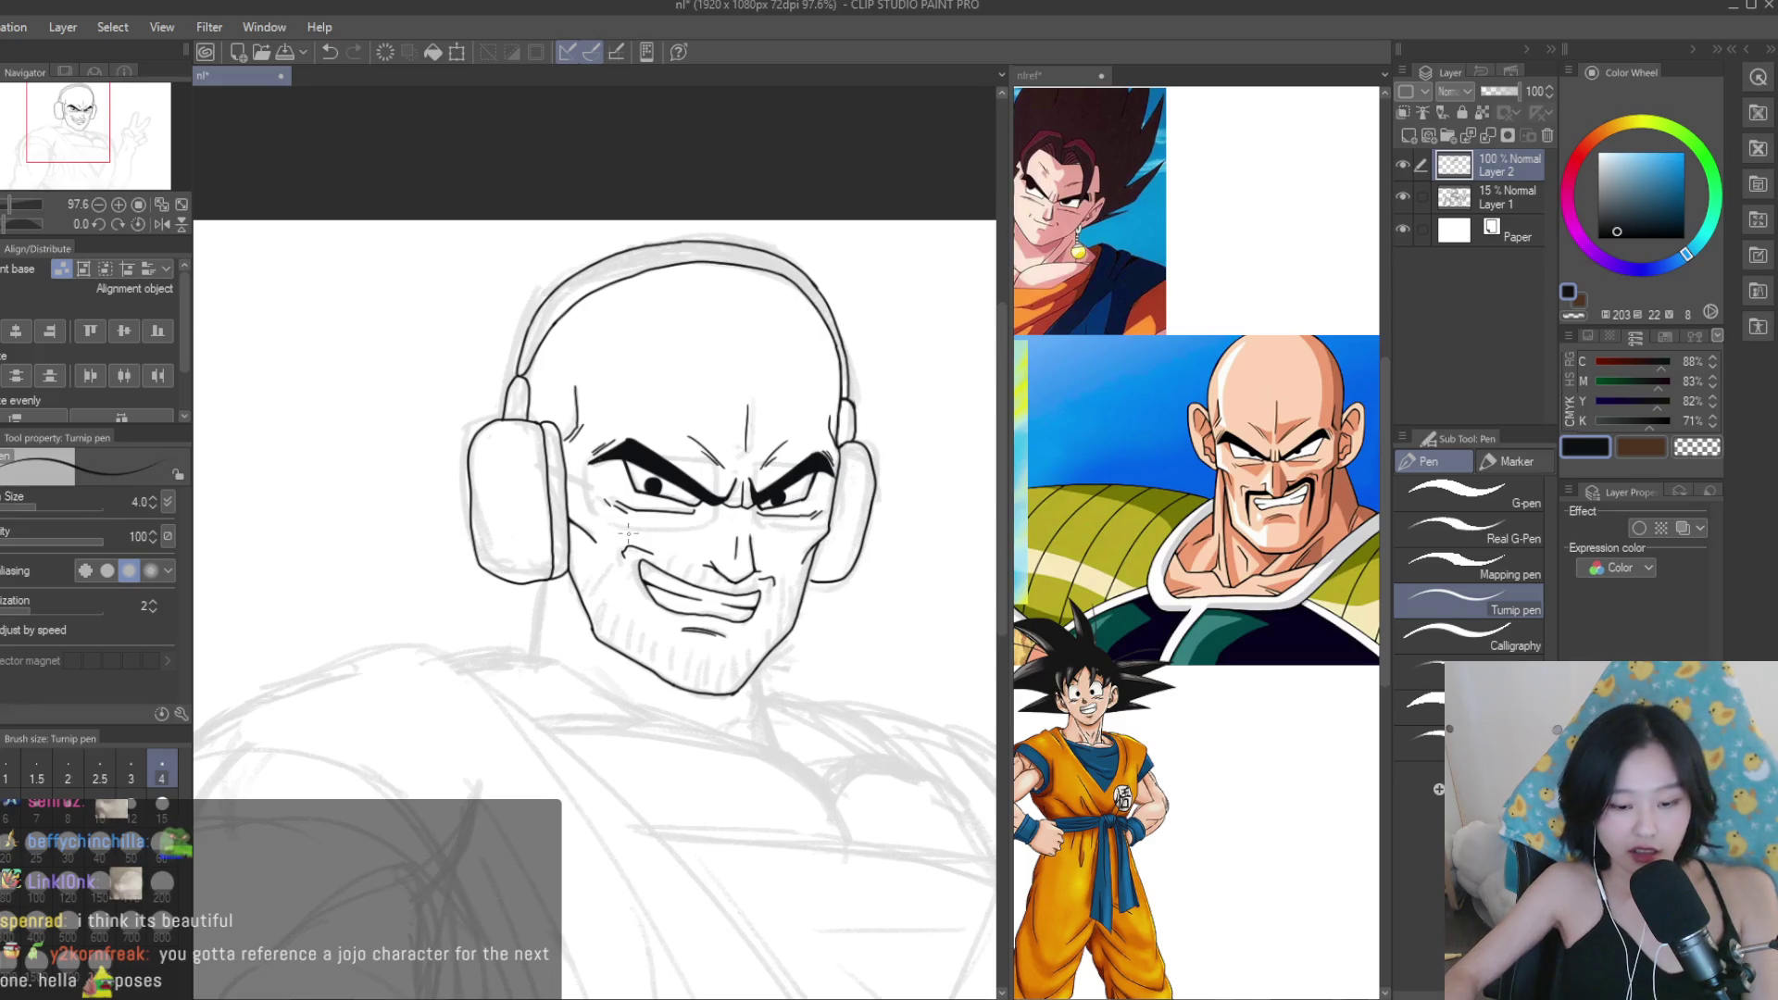
pyautogui.scroll(1, 628, 532)
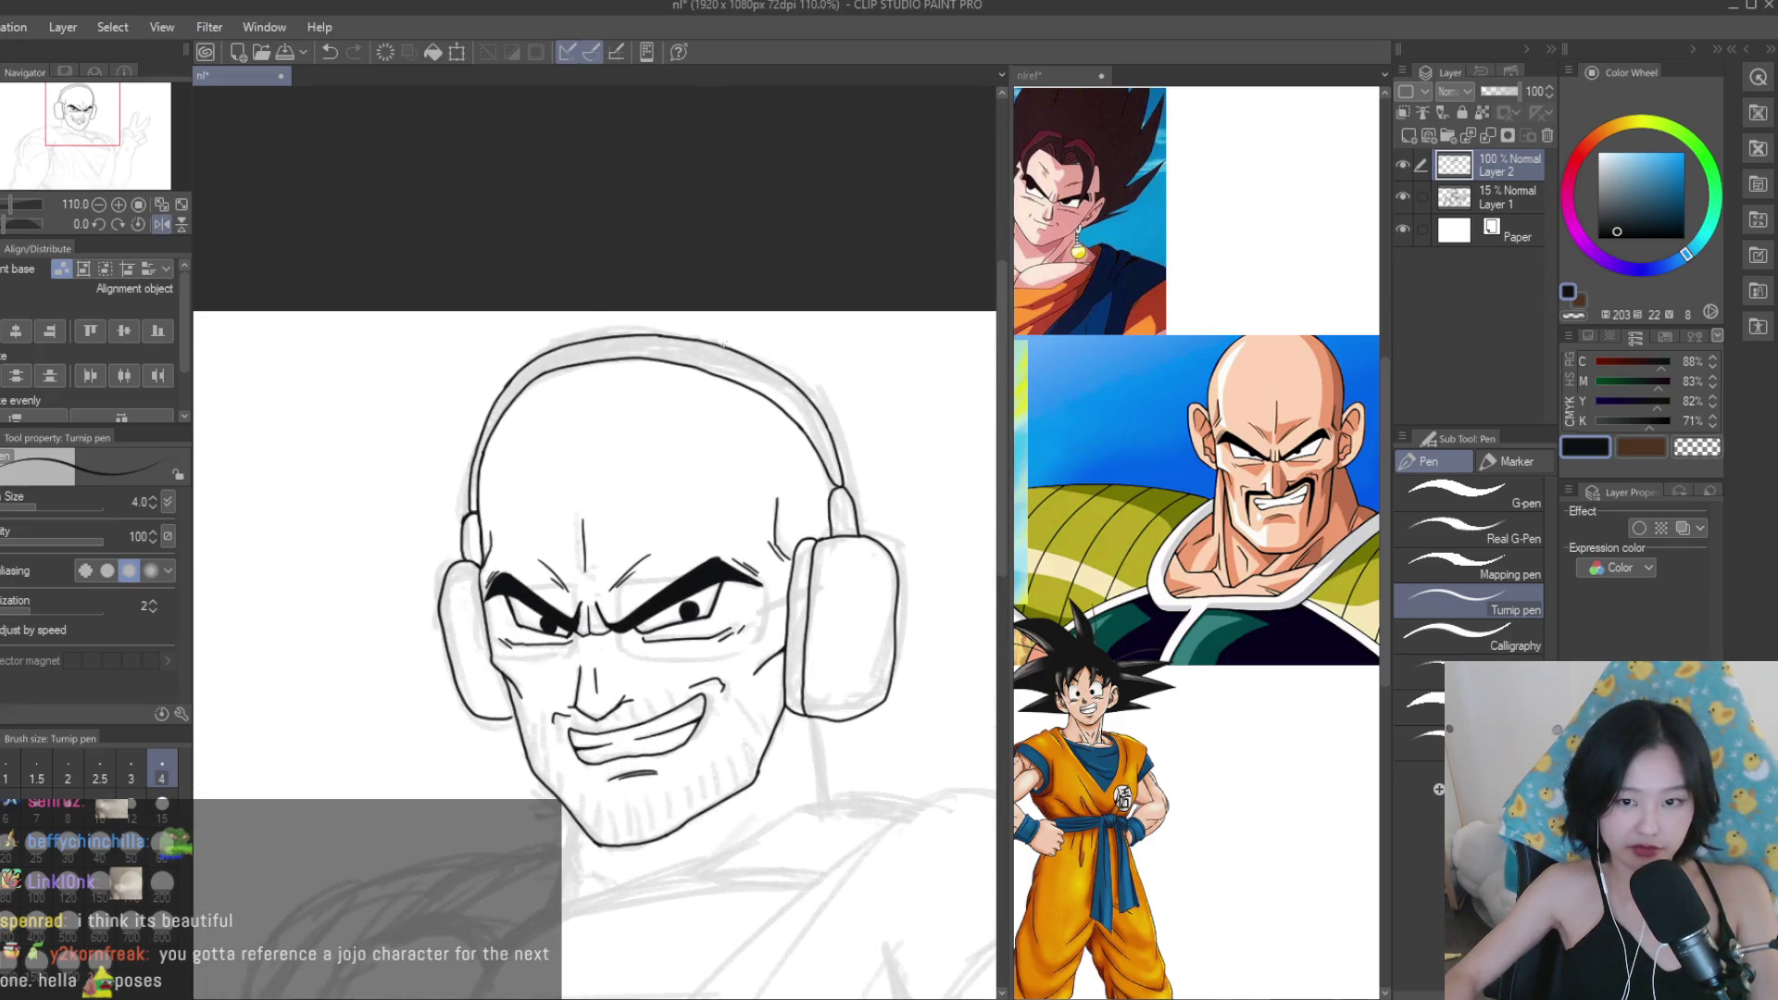
pyautogui.scroll(2, 873, 465)
pyautogui.scroll(-3, 873, 465)
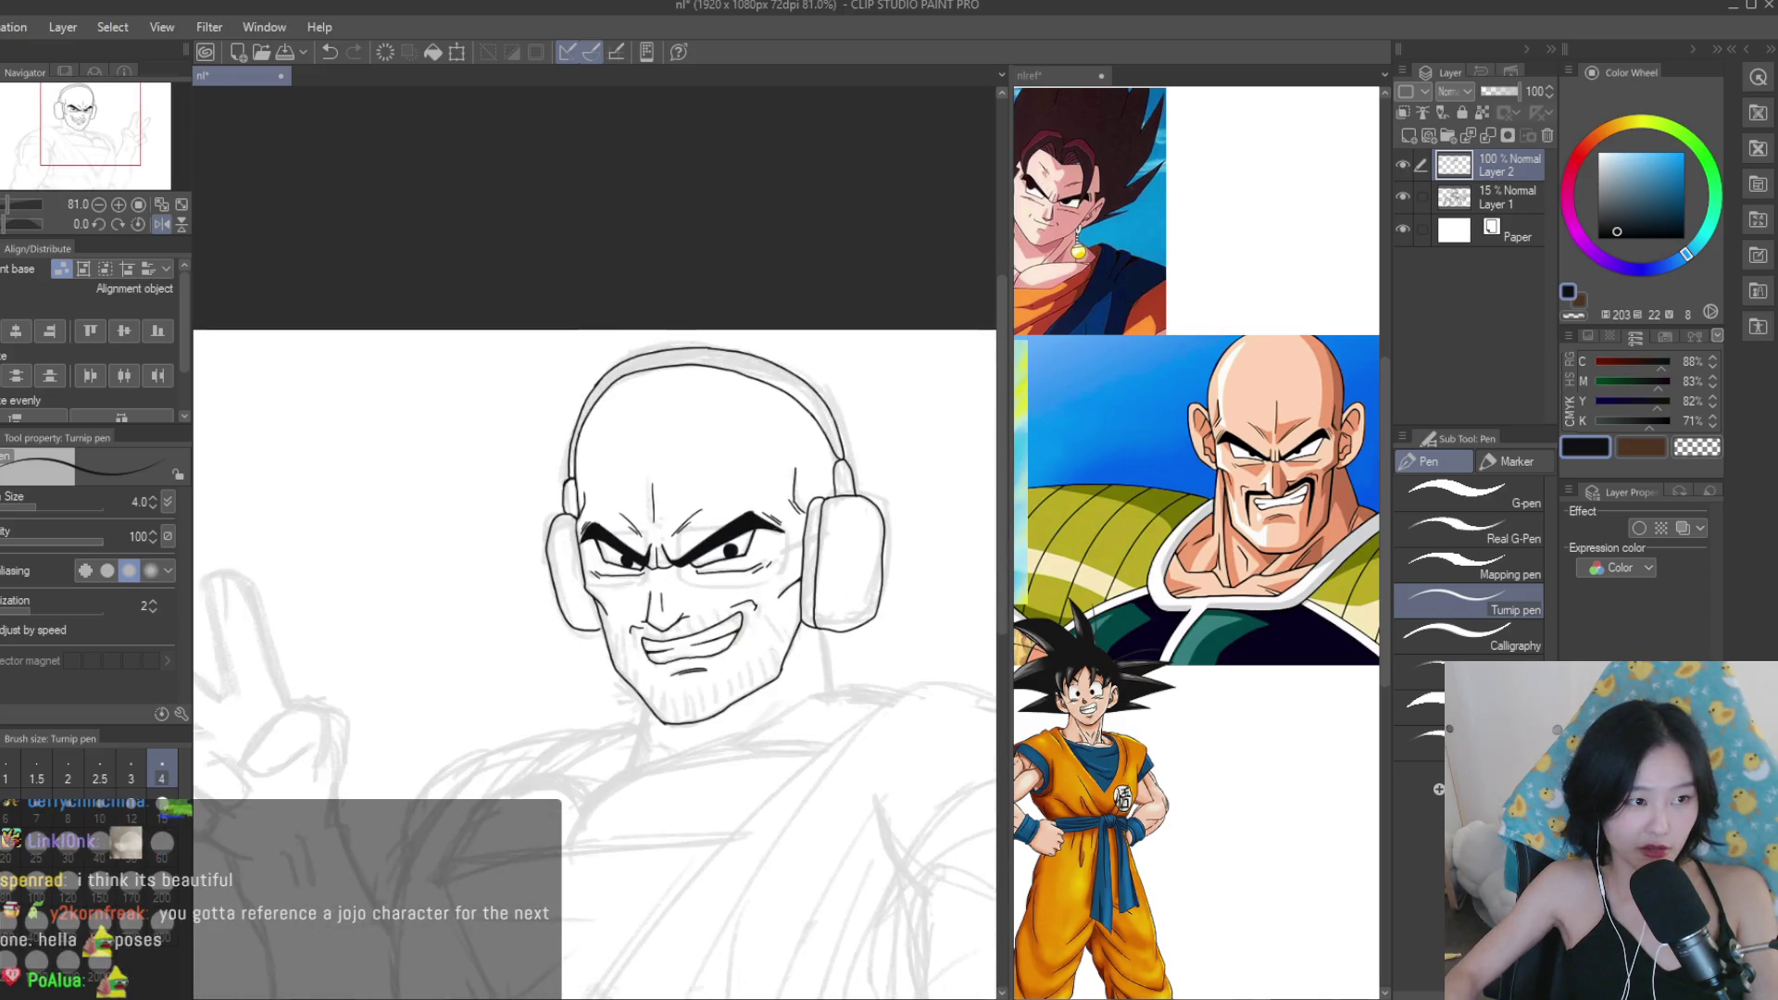
# Set the Liquify tool to Push mode with brush size 100, then return to the Turnip pen.
pyautogui.press('j')
pyautogui.scroll(2, 595, 319)
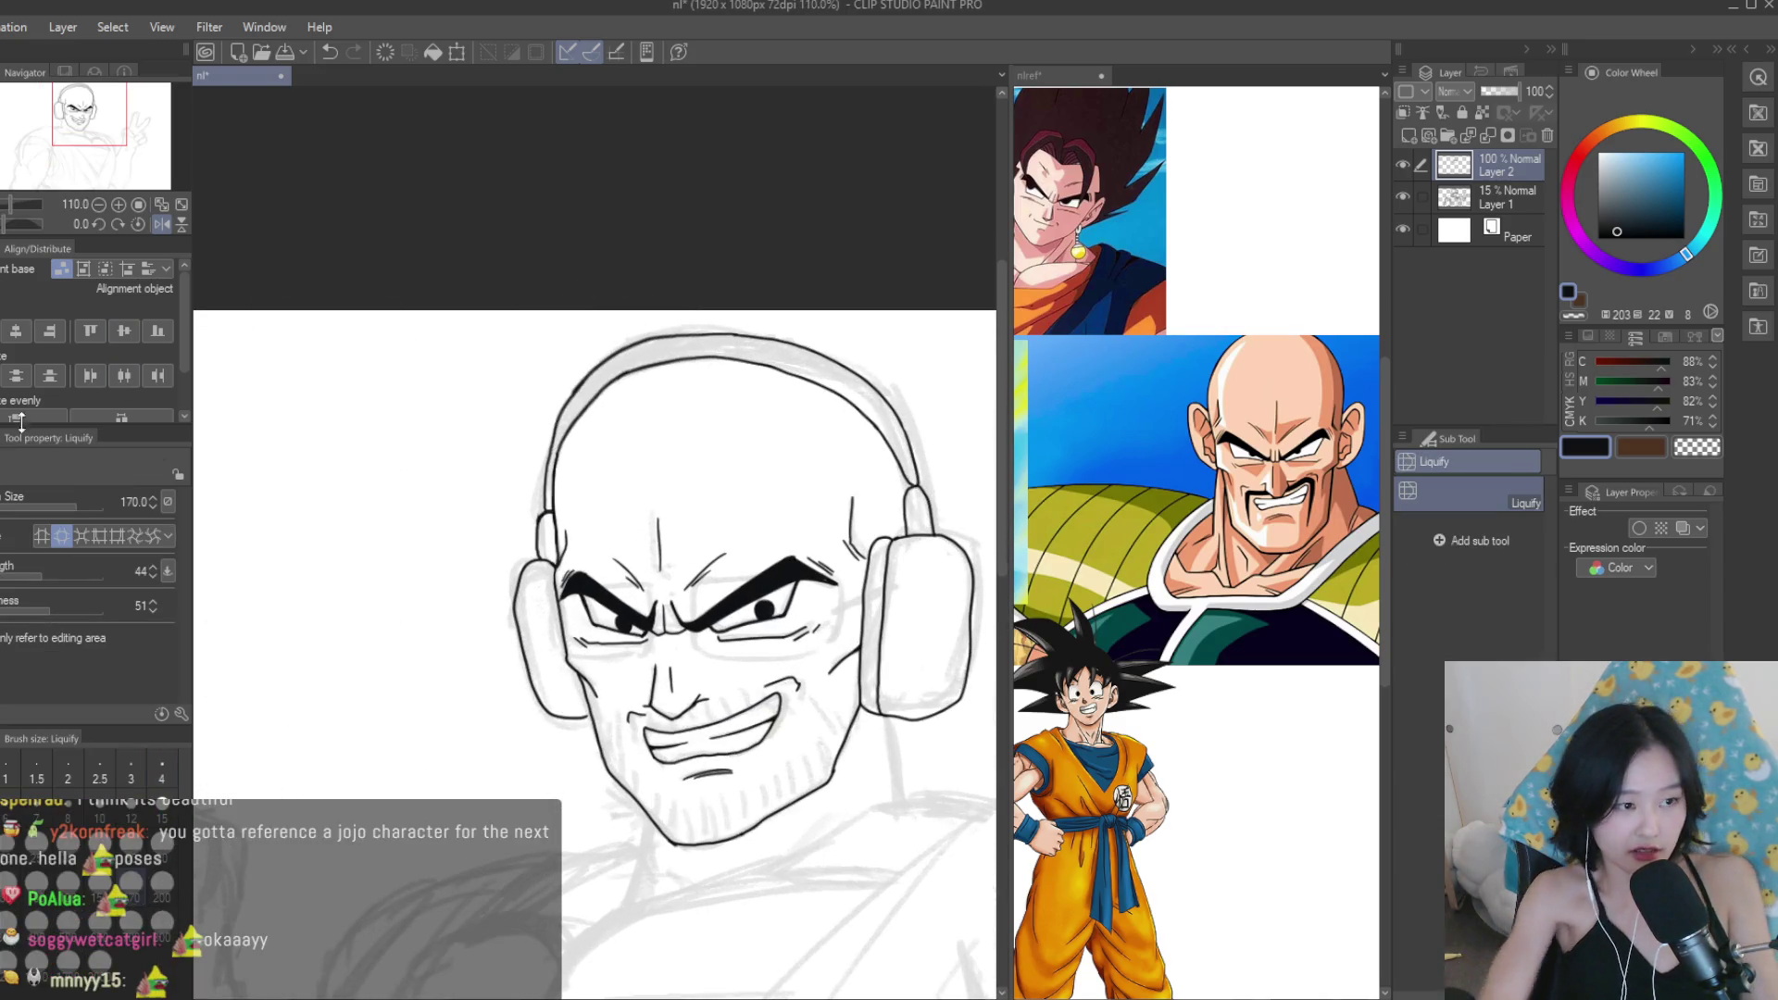
pyautogui.click(44, 535)
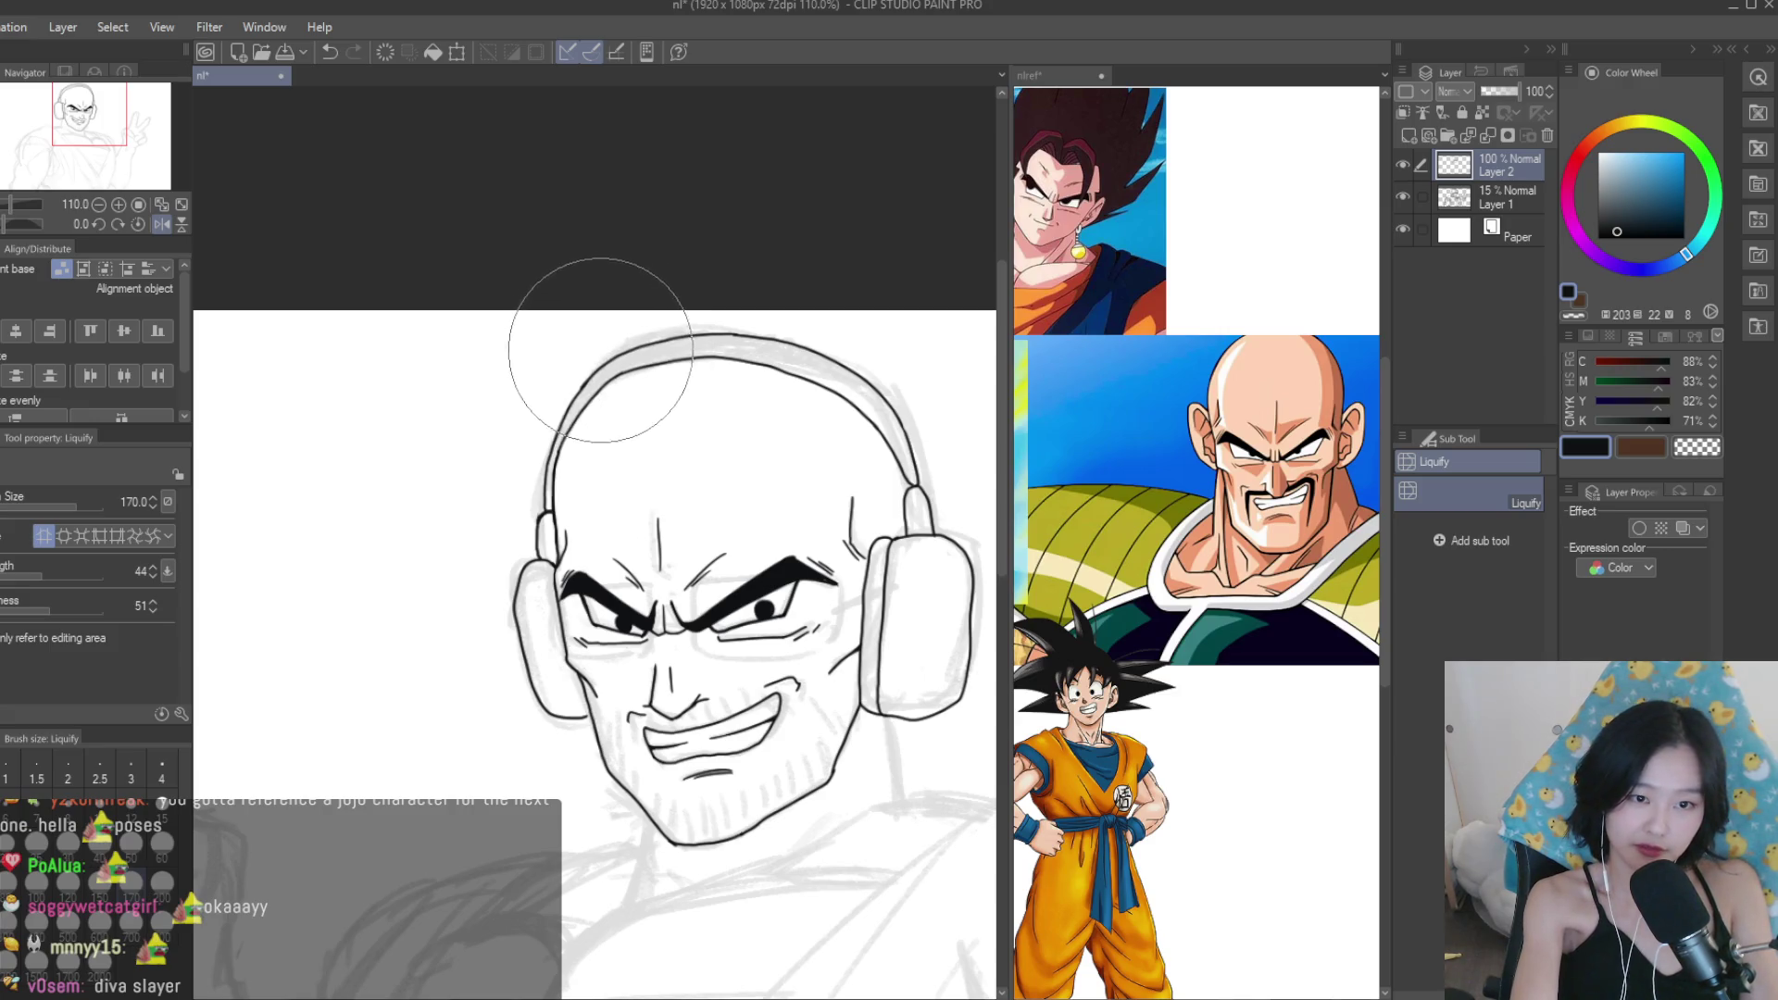
pyautogui.press('[')
pyautogui.press('[')
pyautogui.press('[')
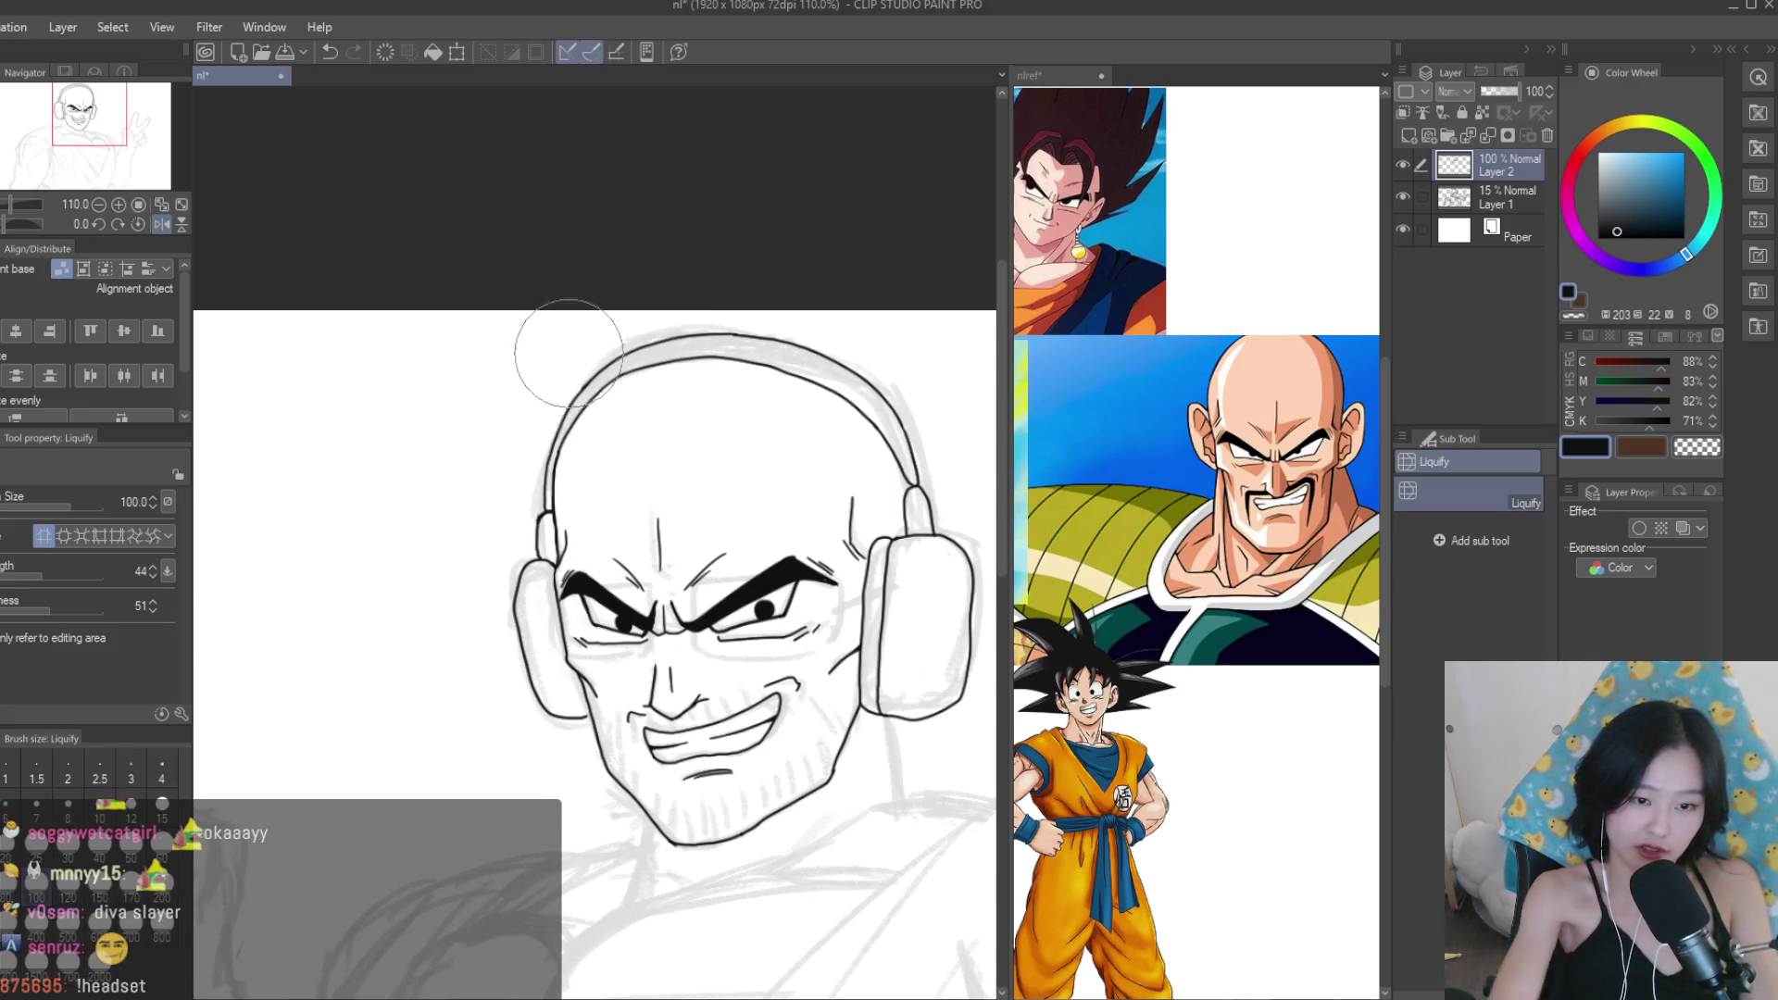
pyautogui.press('p')
# Turn off Flip horizontal to restore the unmirrored canvas view.
pyautogui.scroll(-1, 514, 898)
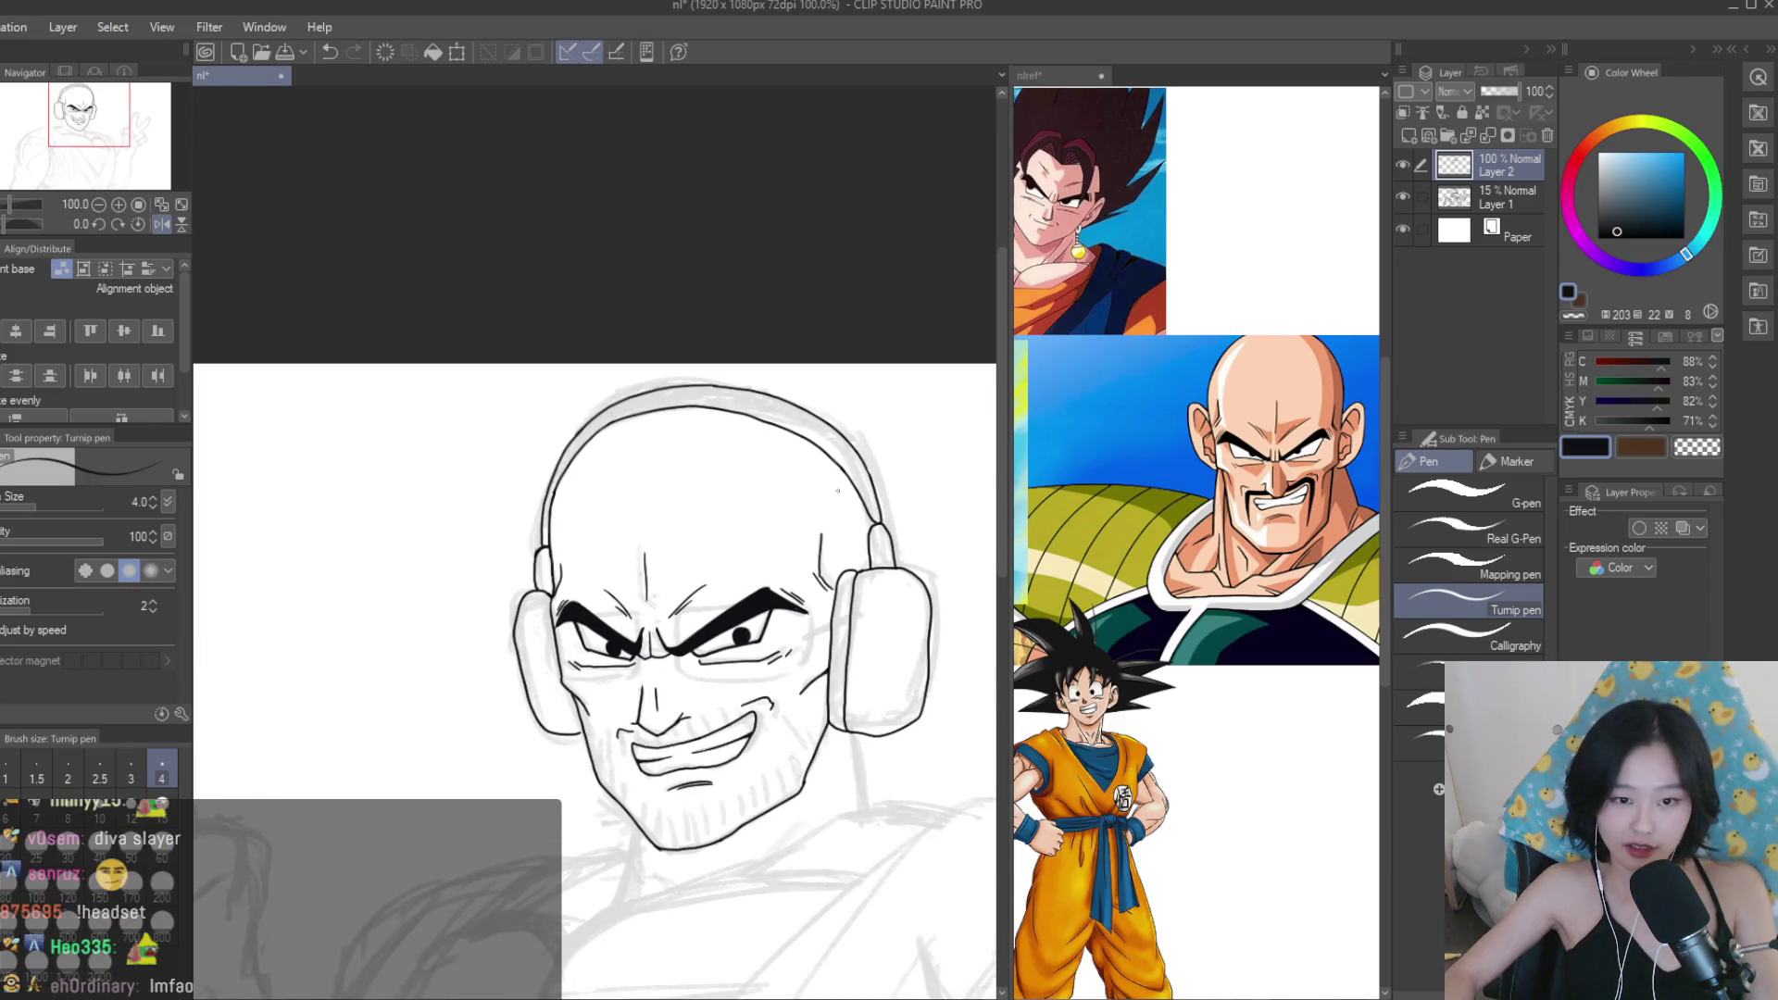
pyautogui.scroll(-2, 843, 659)
pyautogui.scroll(4, 843, 659)
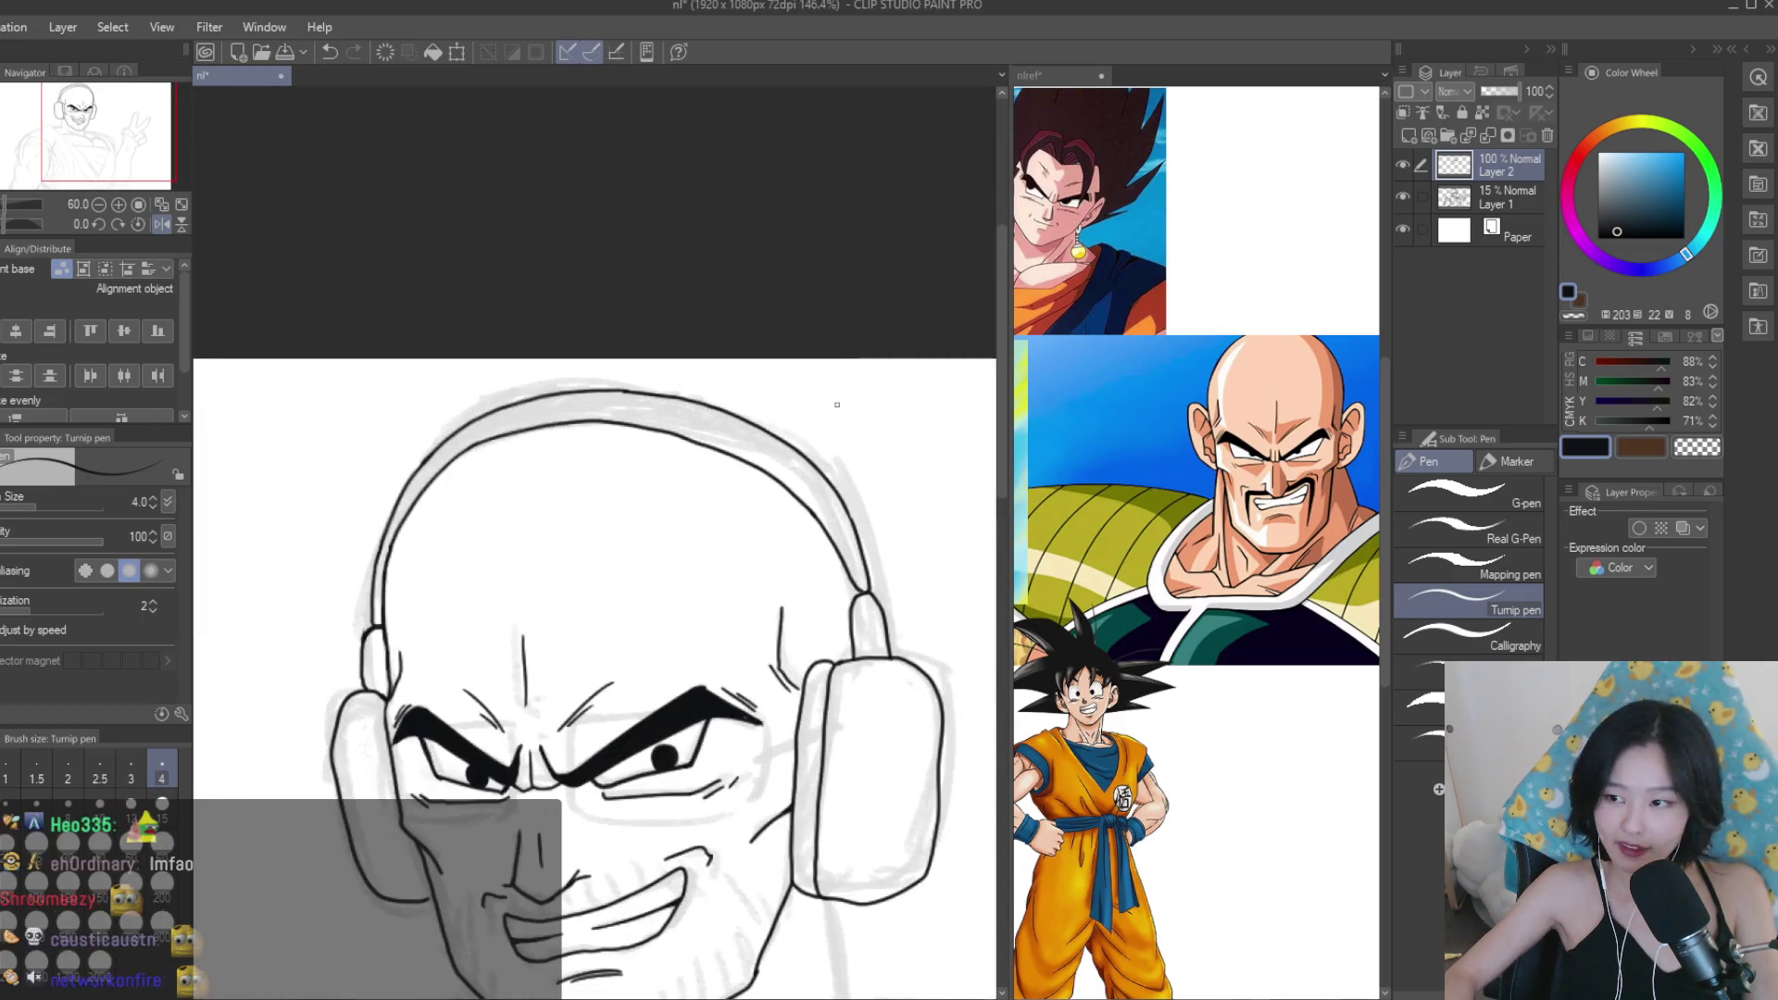
pyautogui.scroll(2, 810, 518)
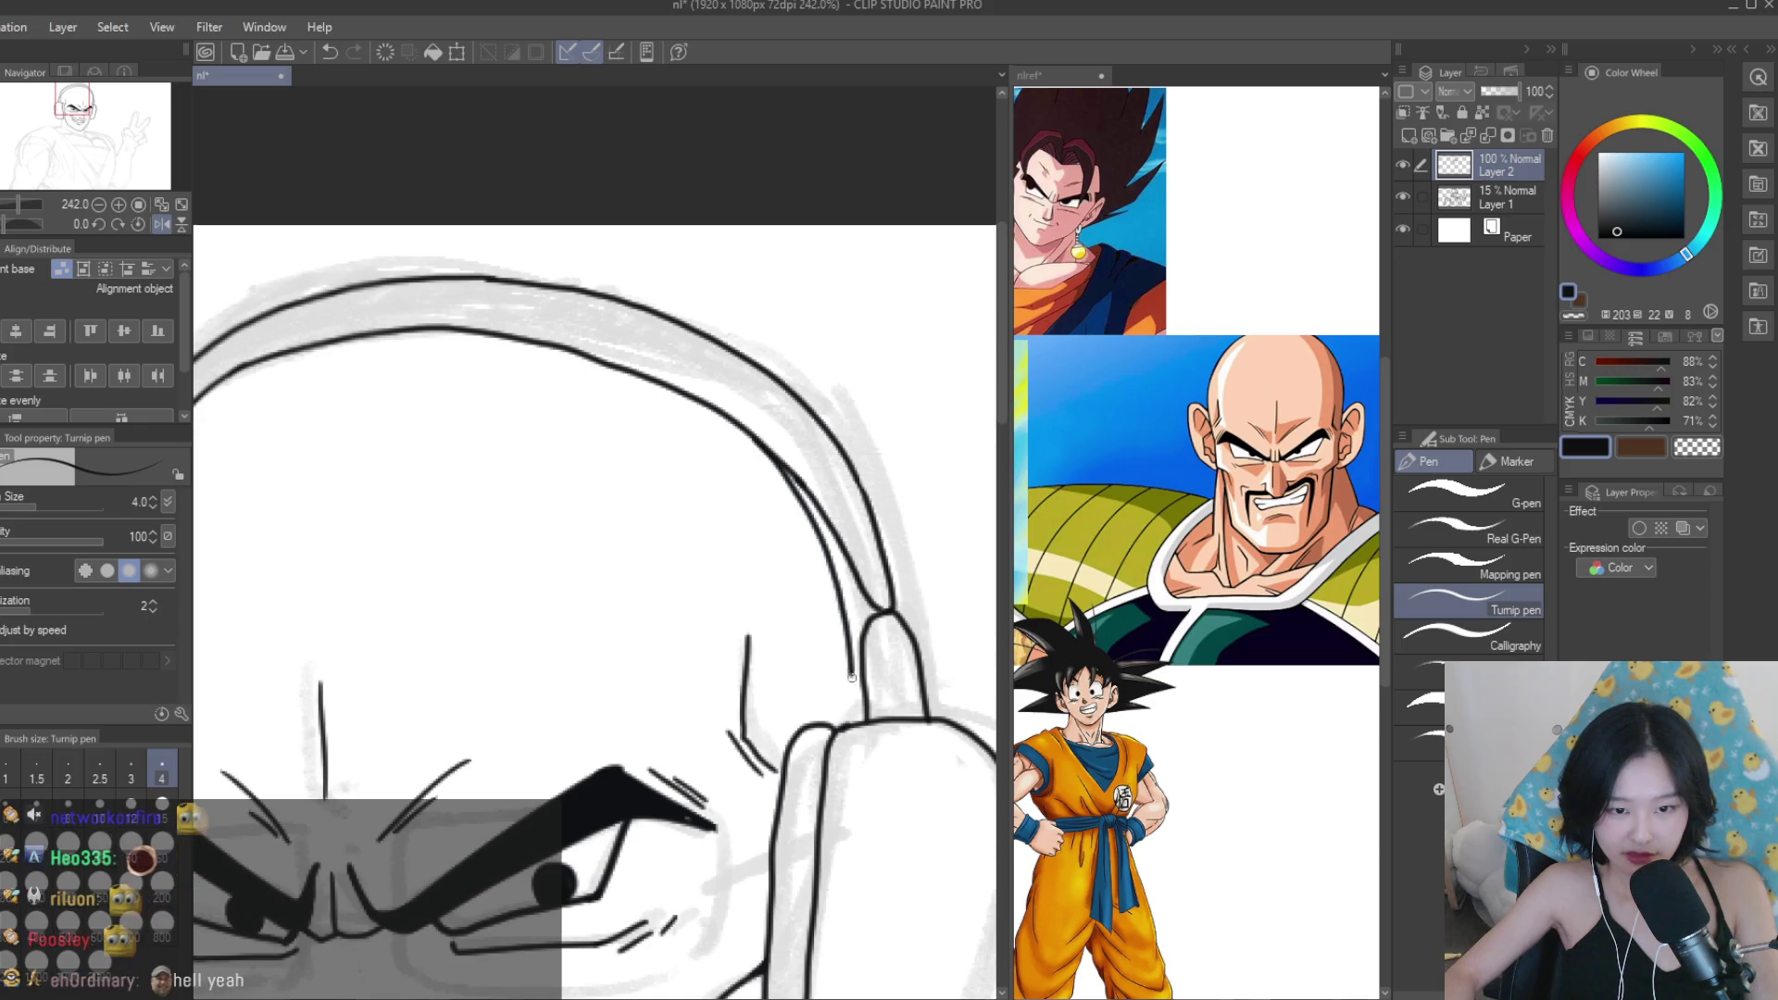
pyautogui.scroll(-8, 949, 625)
pyautogui.press('h')
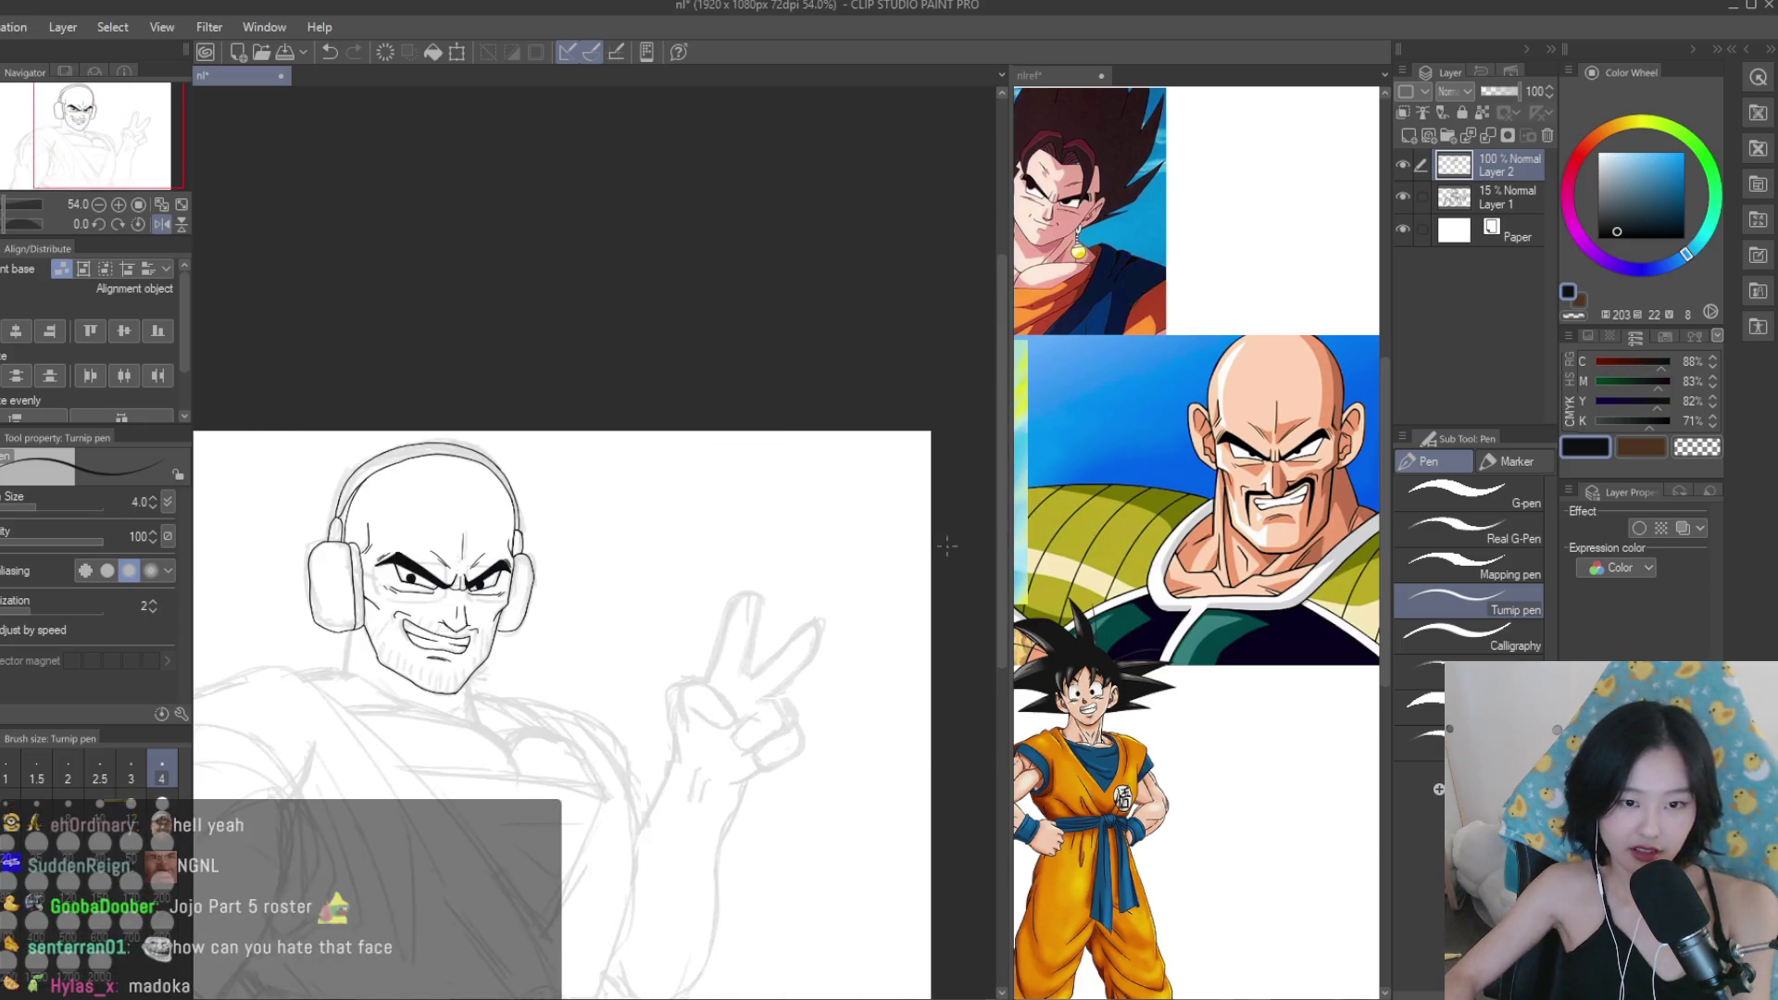
pyautogui.scroll(5, 733, 508)
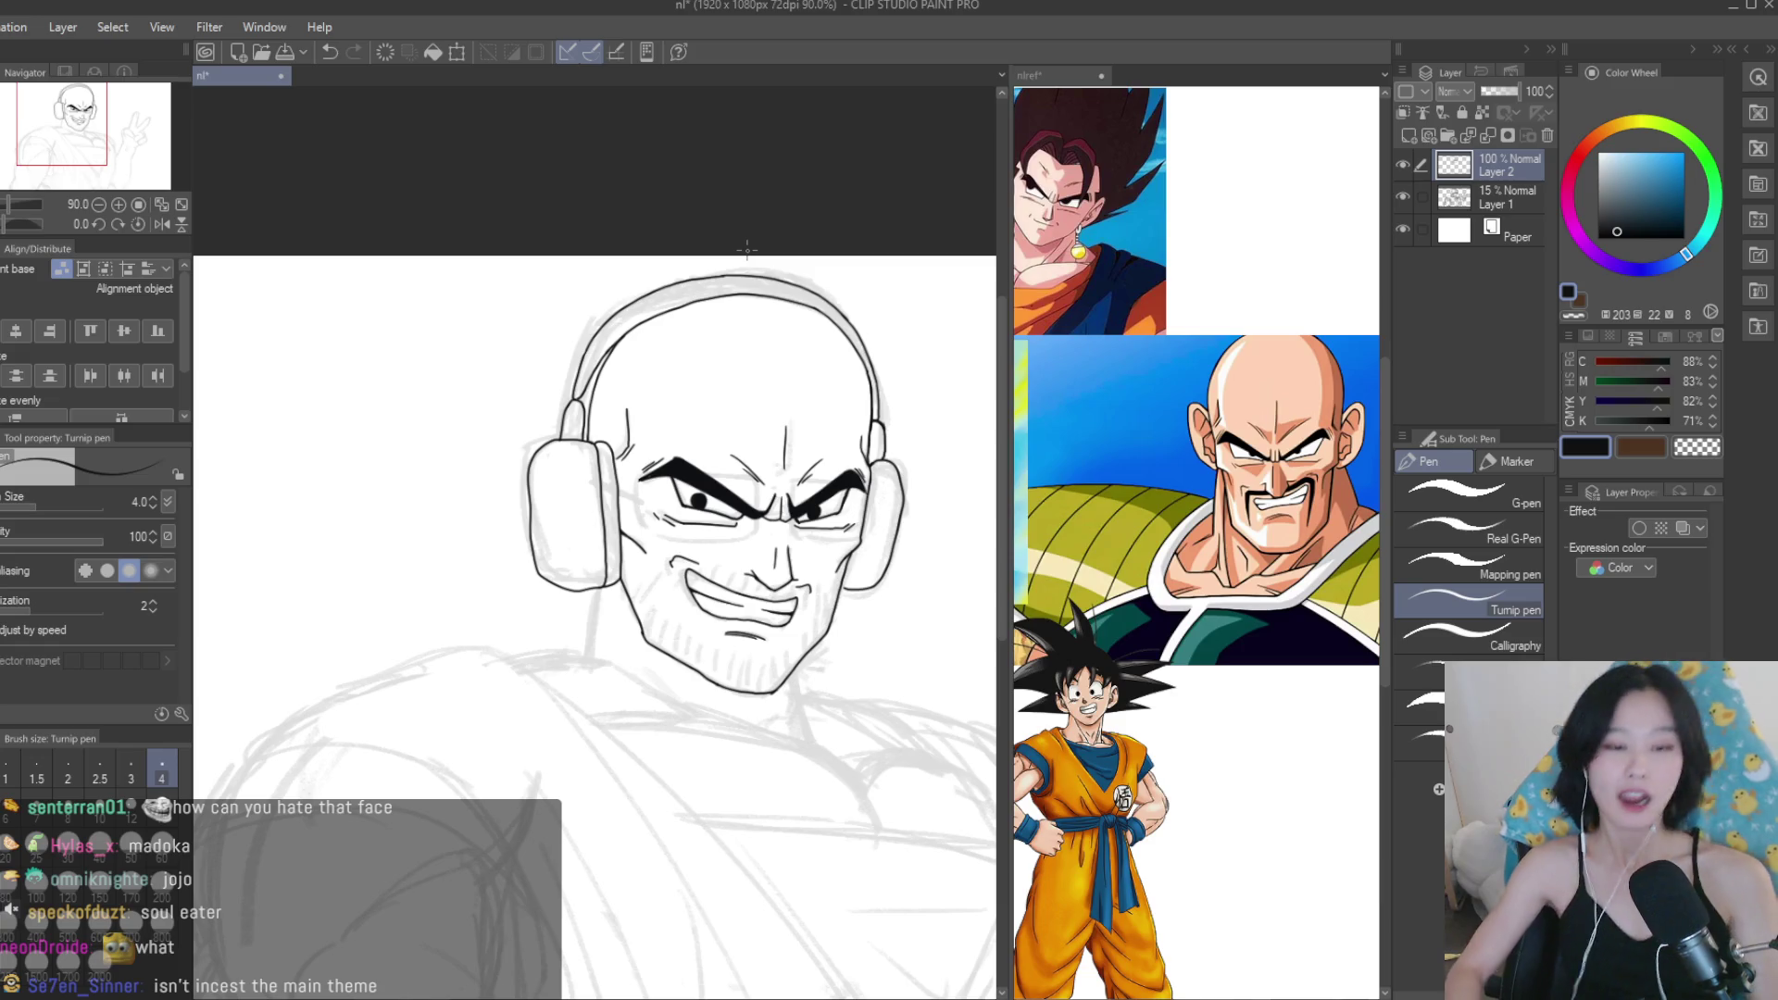
pyautogui.scroll(-2, 665, 264)
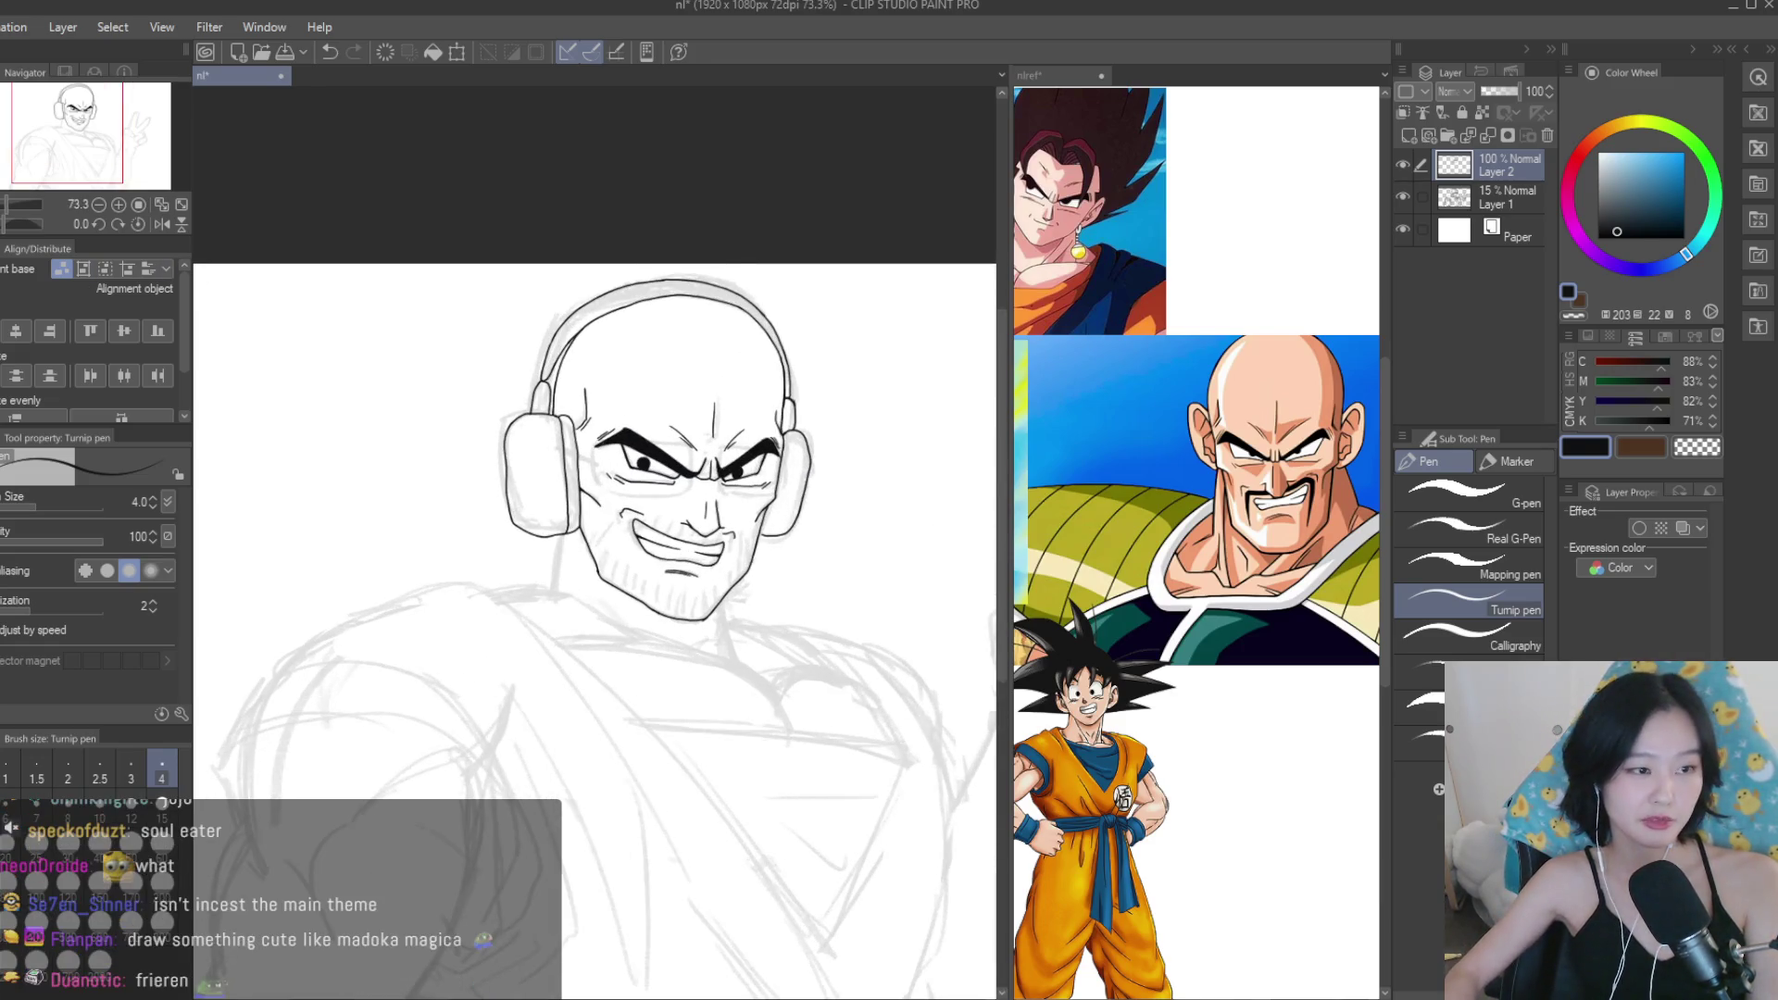
# Check the nlref reference collage, then return to the nl canvas with the Turnip pen.
pyautogui.press('m')
pyautogui.scroll(3, 592, 556)
pyautogui.click(1048, 482)
pyautogui.scroll(-3, 1049, 482)
pyautogui.scroll(1, 1048, 482)
pyautogui.scroll(2, 1048, 482)
pyautogui.click(605, 421)
pyautogui.scroll(-2, 606, 421)
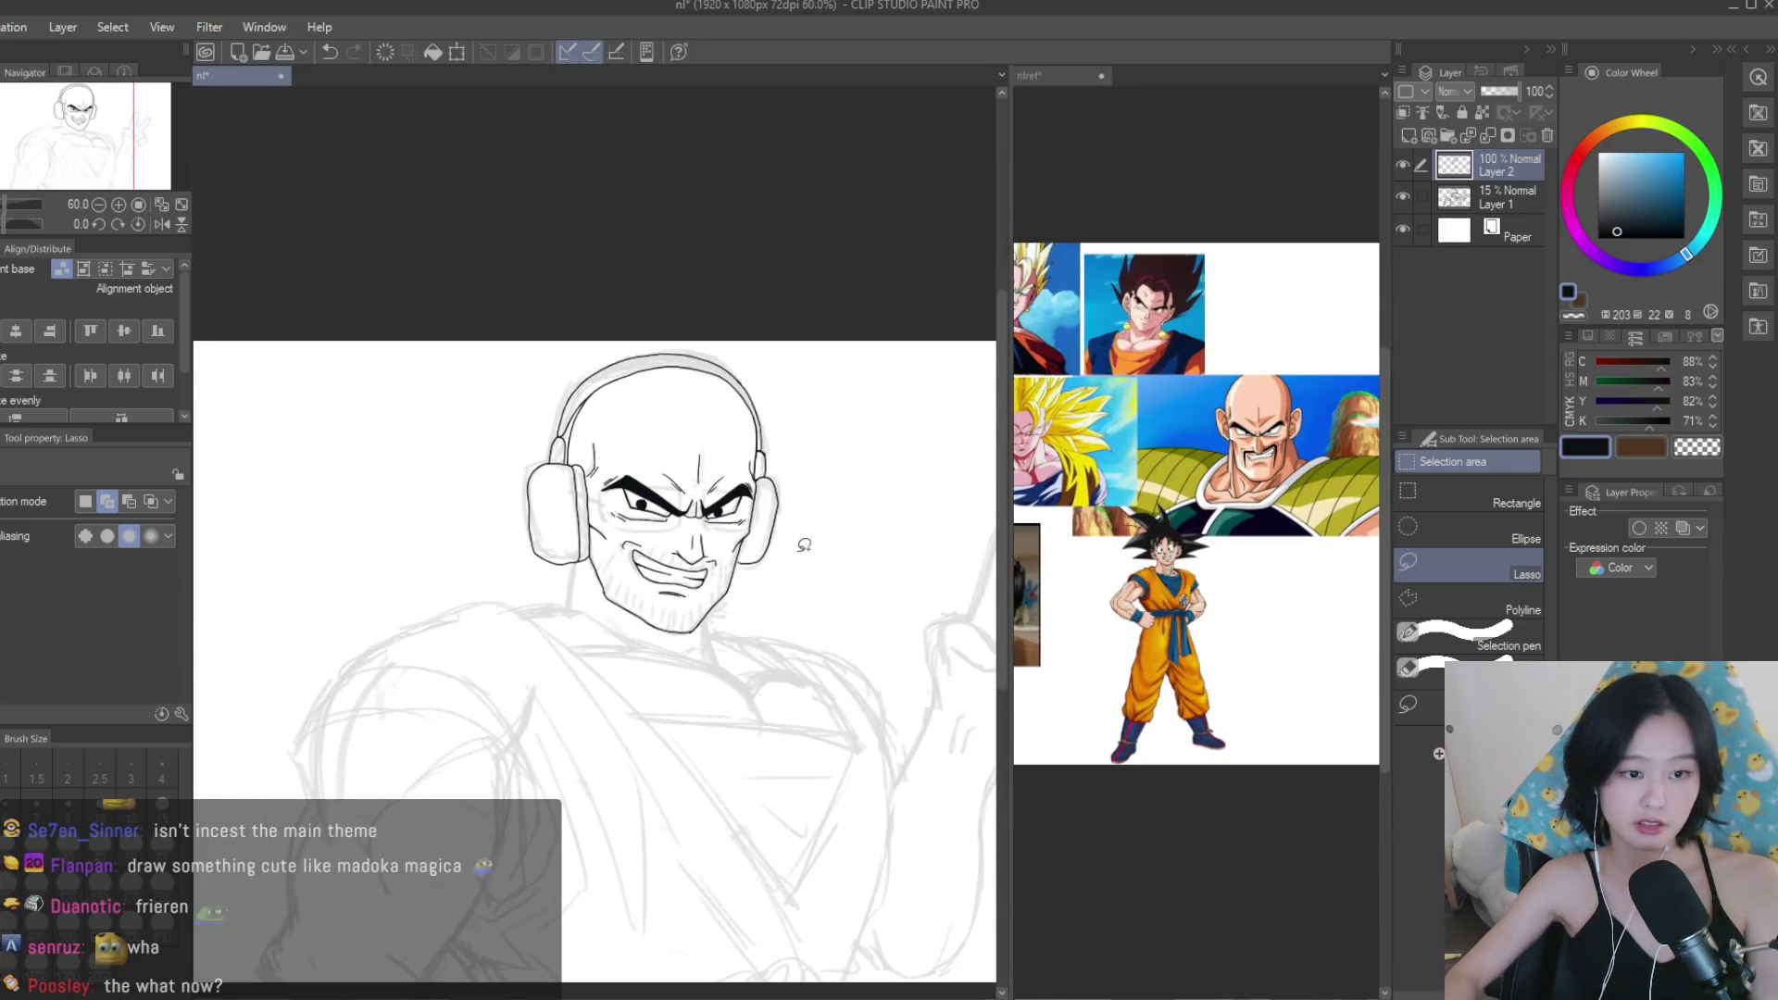
pyautogui.press('p')
# Ink a line down the left cheek and a short stroke on the right cheek.
pyautogui.click(1267, 431)
pyautogui.scroll(4, 1266, 431)
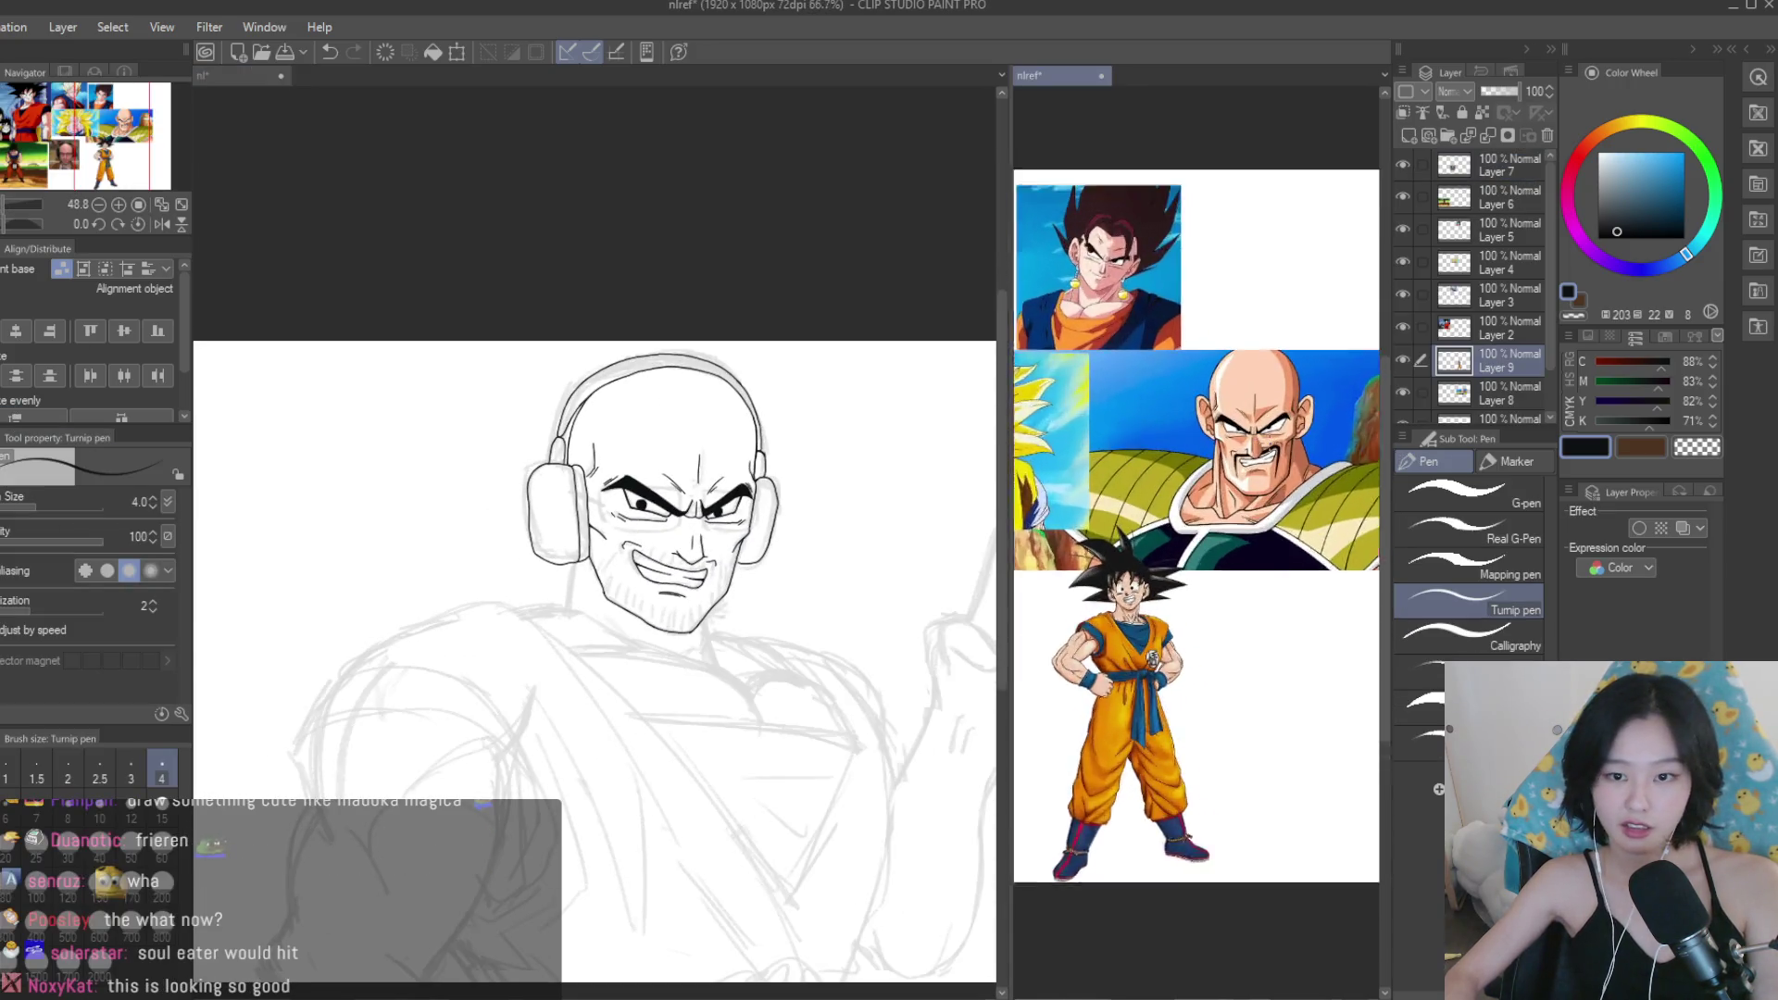
pyautogui.click(933, 525)
pyautogui.scroll(5, 704, 533)
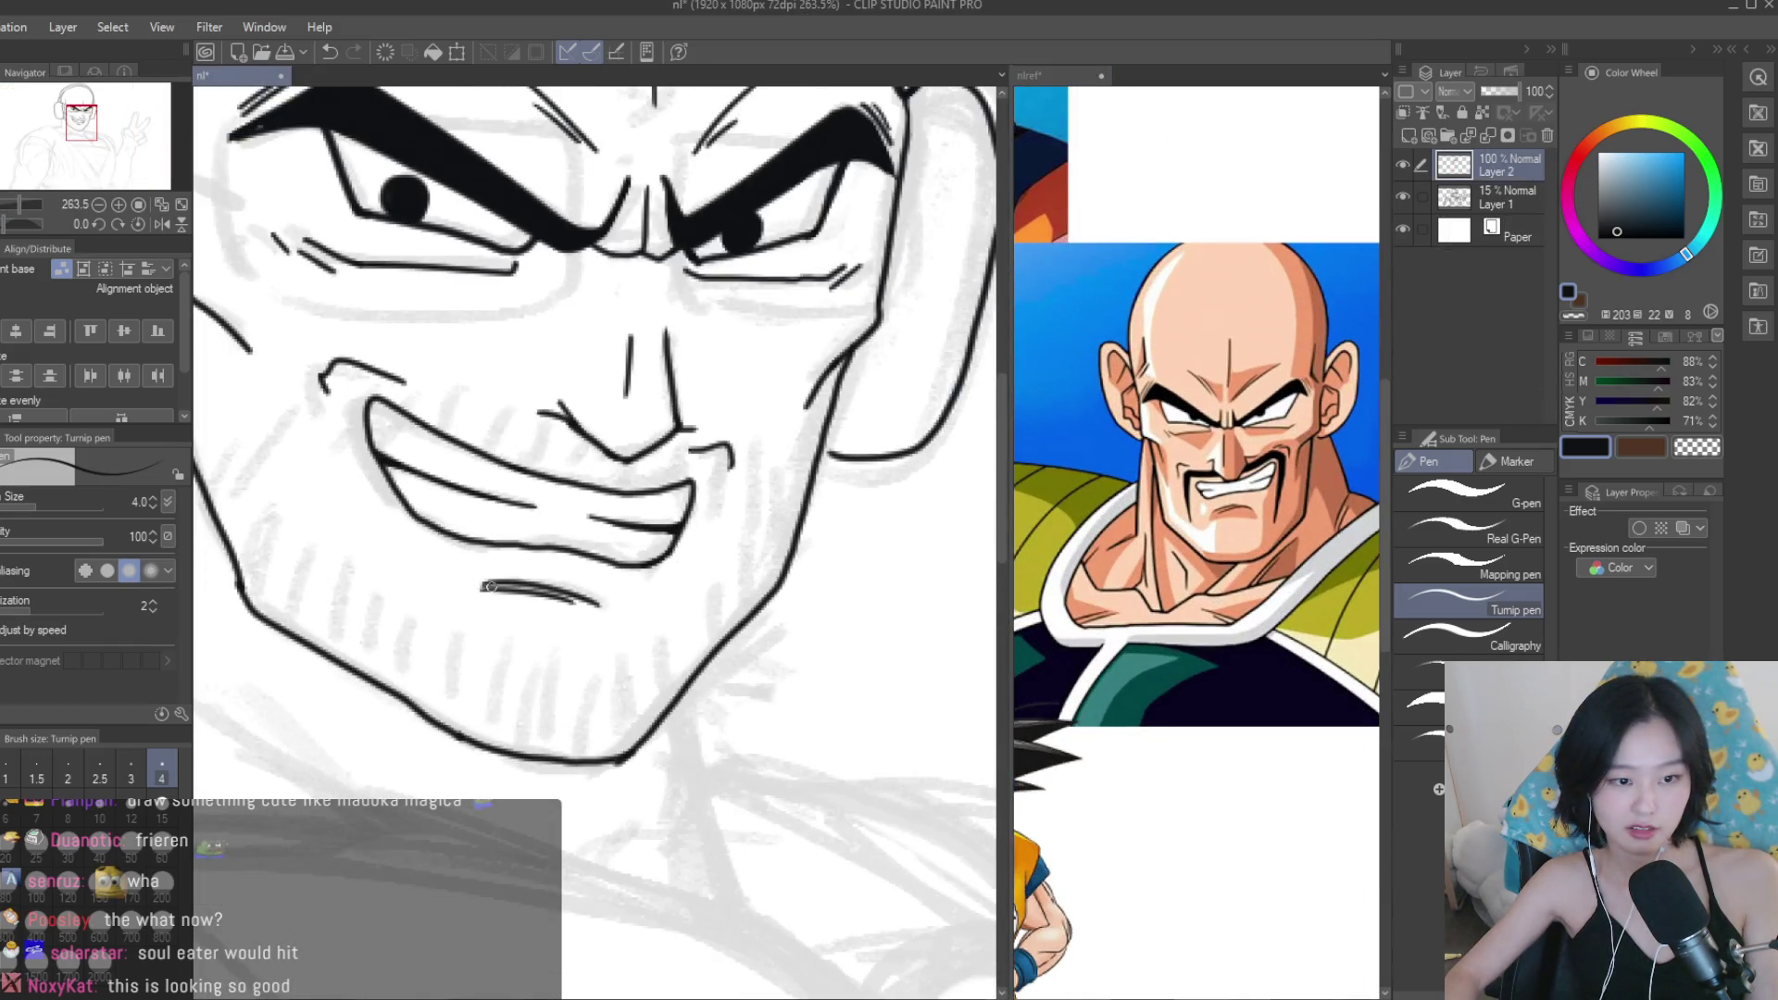
pyautogui.moveTo(371, 435); pyautogui.dragTo(399, 555)
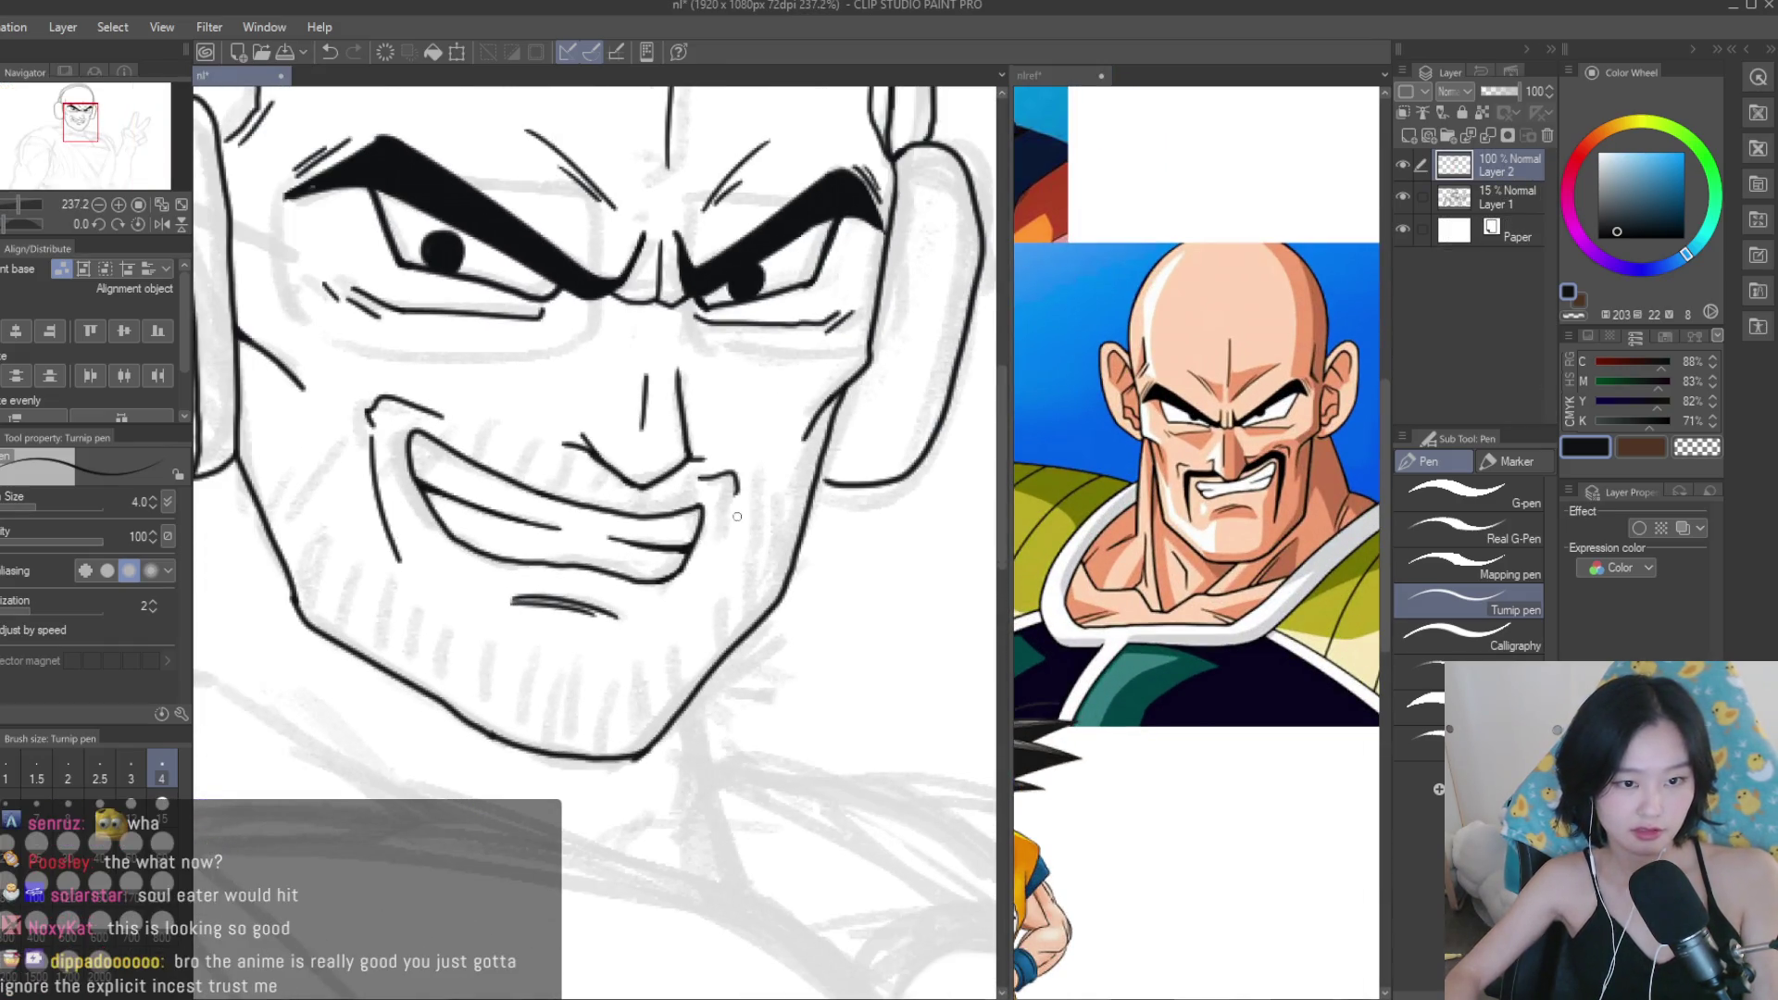
pyautogui.moveTo(733, 519); pyautogui.dragTo(715, 606)
pyautogui.scroll(-5, 722, 537)
# Alternate between the nlref reference and the nl drawing to compare the inked face.
pyautogui.click(1194, 648)
pyautogui.scroll(-4, 1194, 648)
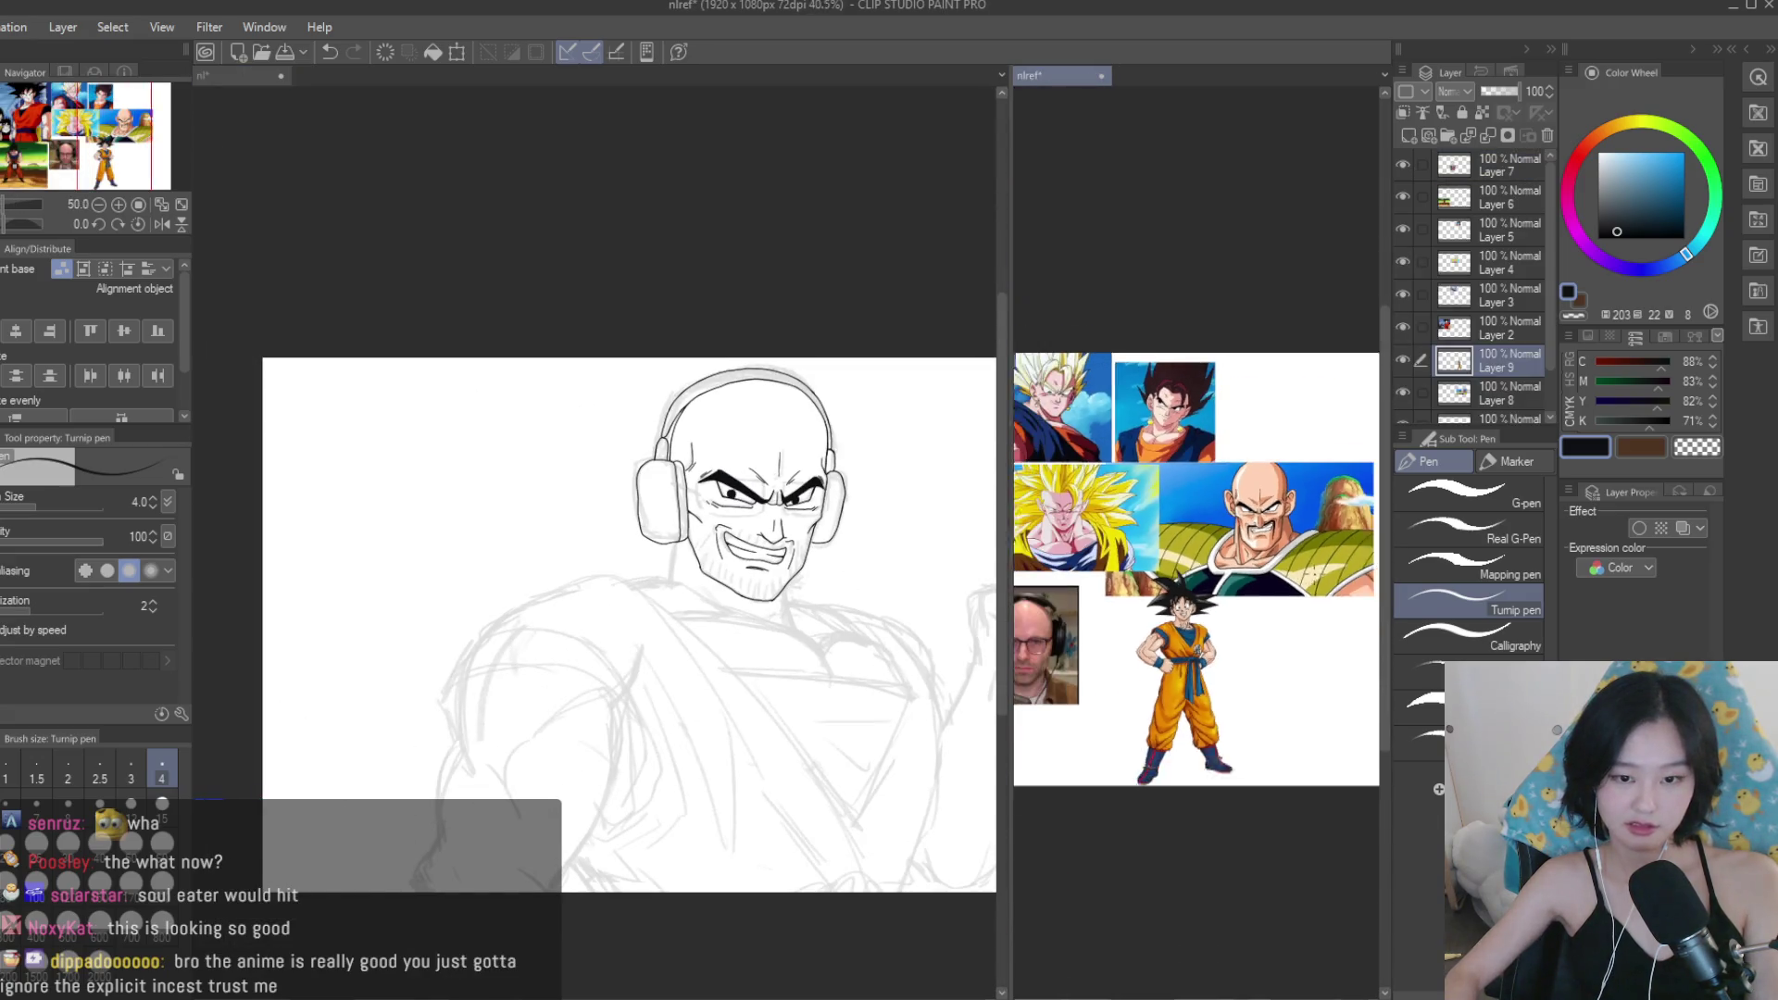
pyautogui.scroll(3, 1194, 574)
pyautogui.click(699, 512)
pyautogui.scroll(2, 699, 513)
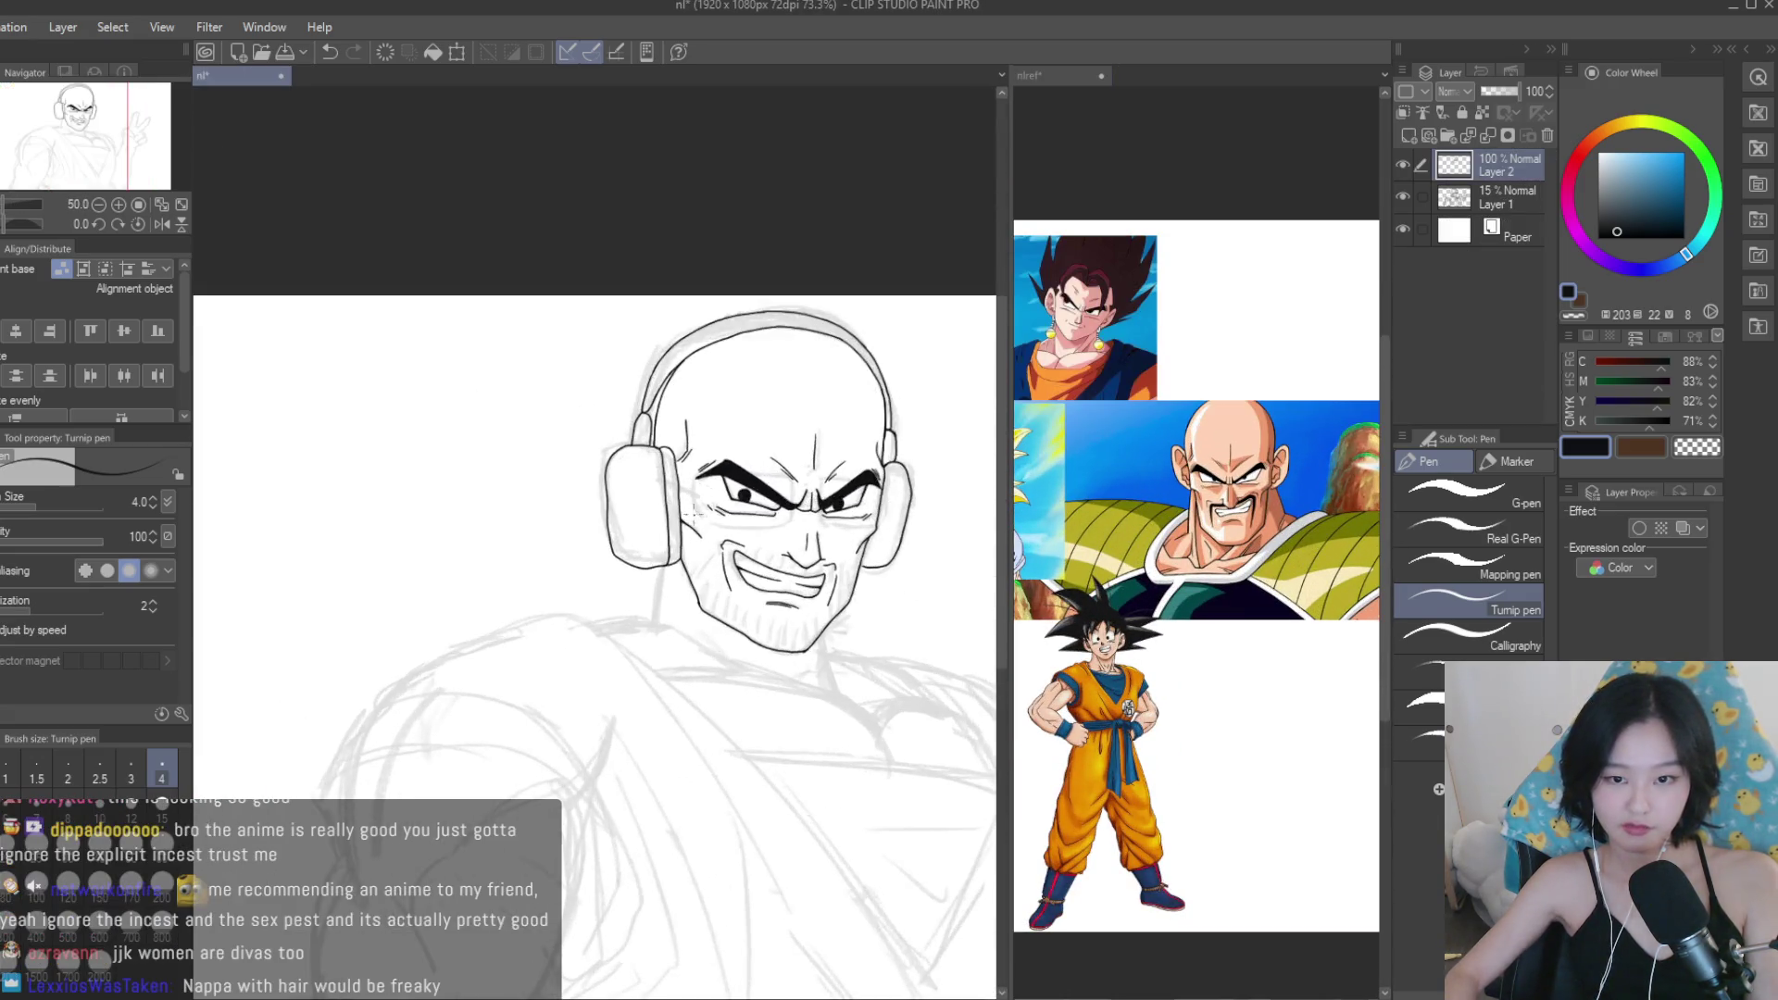
pyautogui.scroll(5, 699, 512)
pyautogui.scroll(-5, 759, 546)
pyautogui.scroll(4, 823, 580)
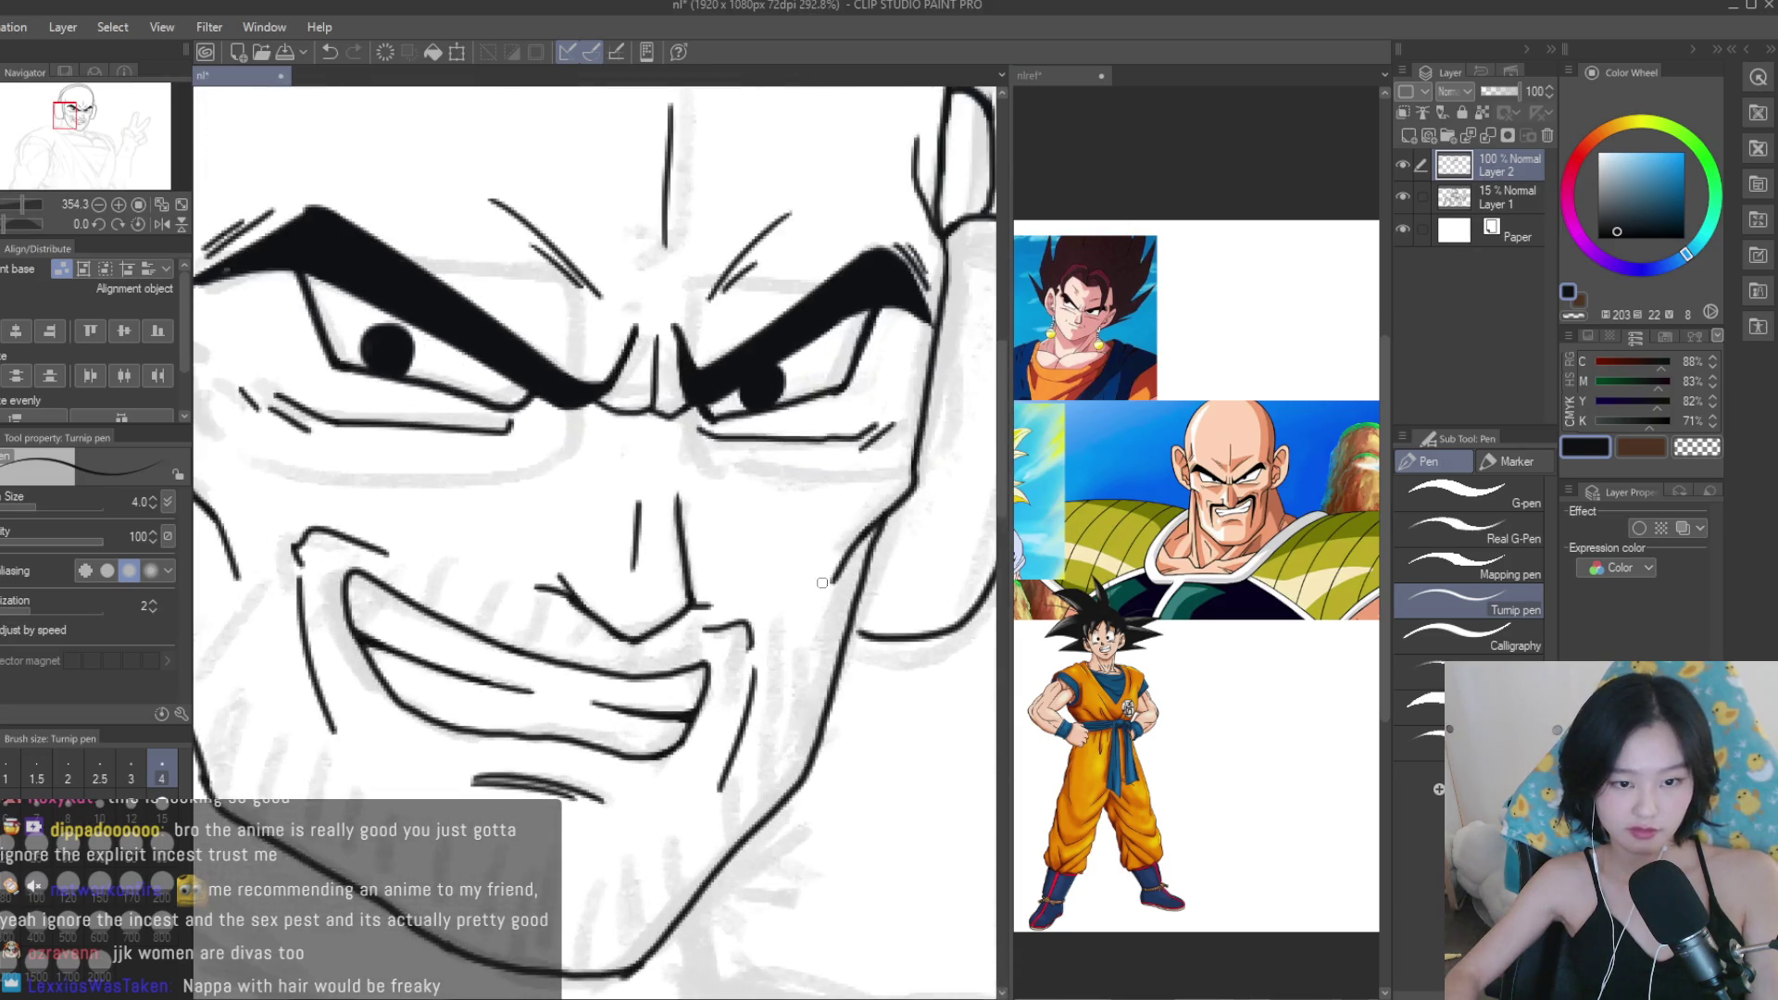
pyautogui.scroll(-8, 956, 811)
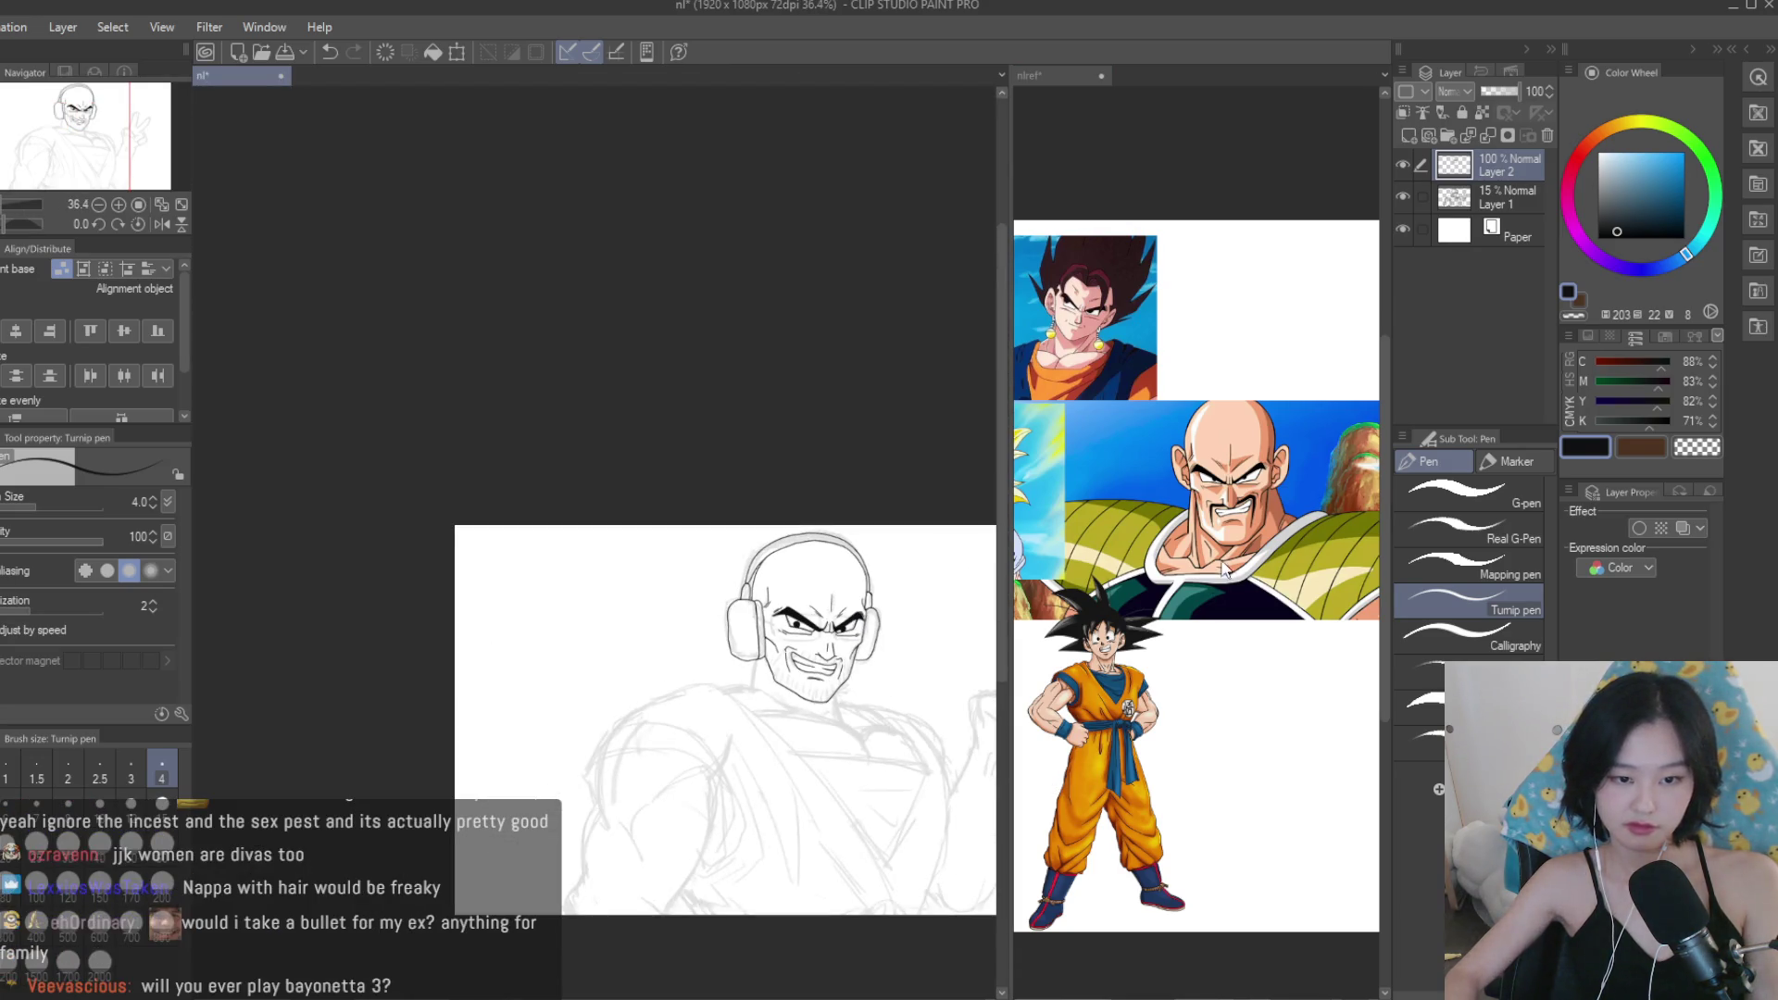
pyautogui.click(1224, 570)
pyautogui.scroll(-3, 1224, 570)
pyautogui.scroll(3, 1315, 527)
pyautogui.click(830, 623)
pyautogui.scroll(8, 830, 623)
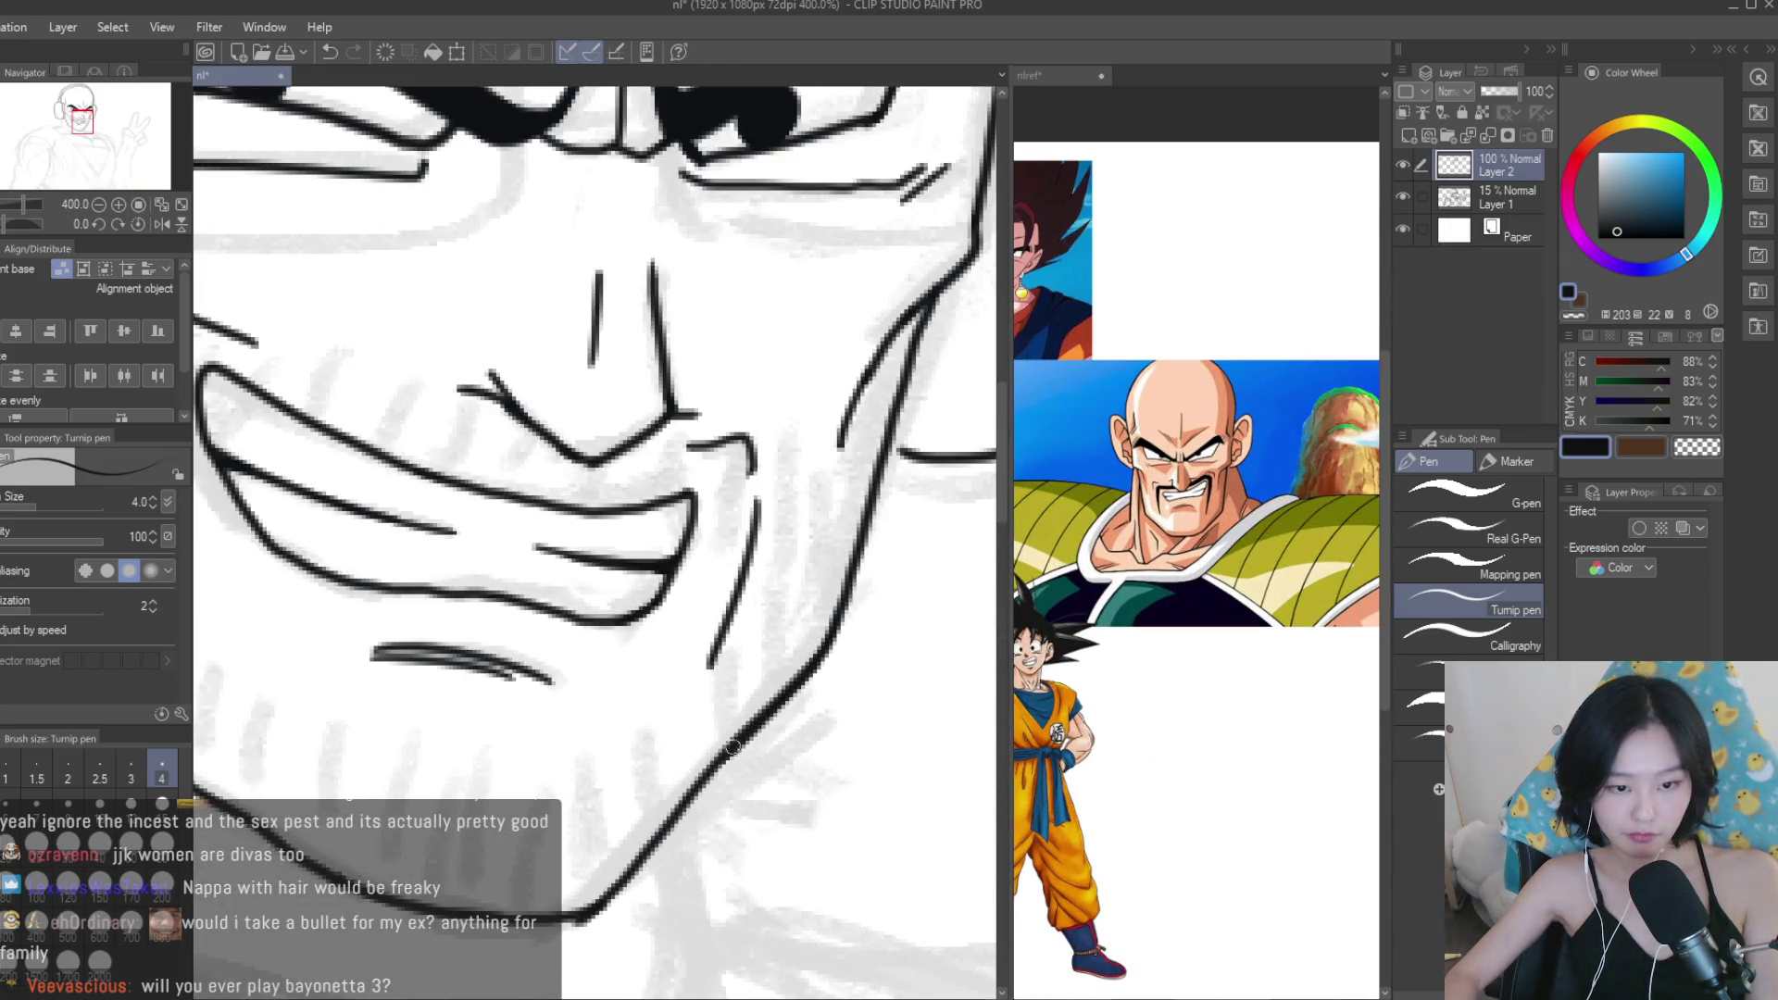
# Push the chin into a tighter shape with Liquify, then erase part of the right jaw line.
pyautogui.press('j')
pyautogui.scroll(-3, 714, 815)
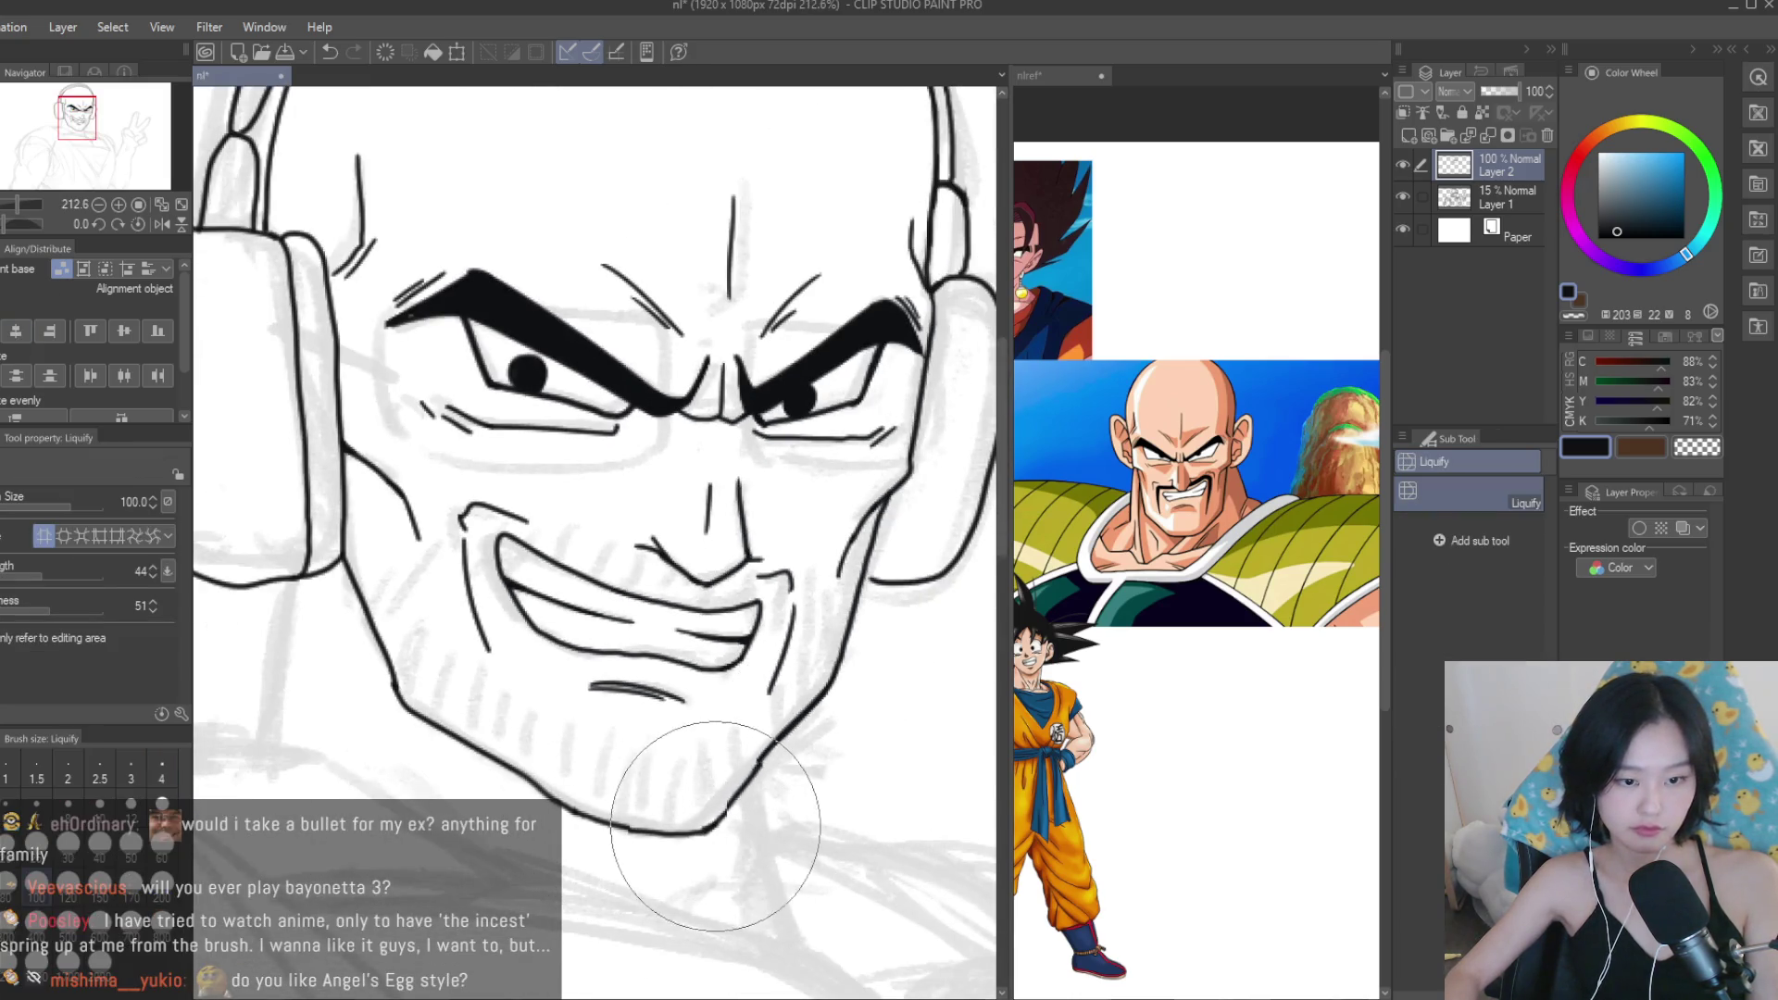
pyautogui.press('p')
pyautogui.scroll(3, 745, 715)
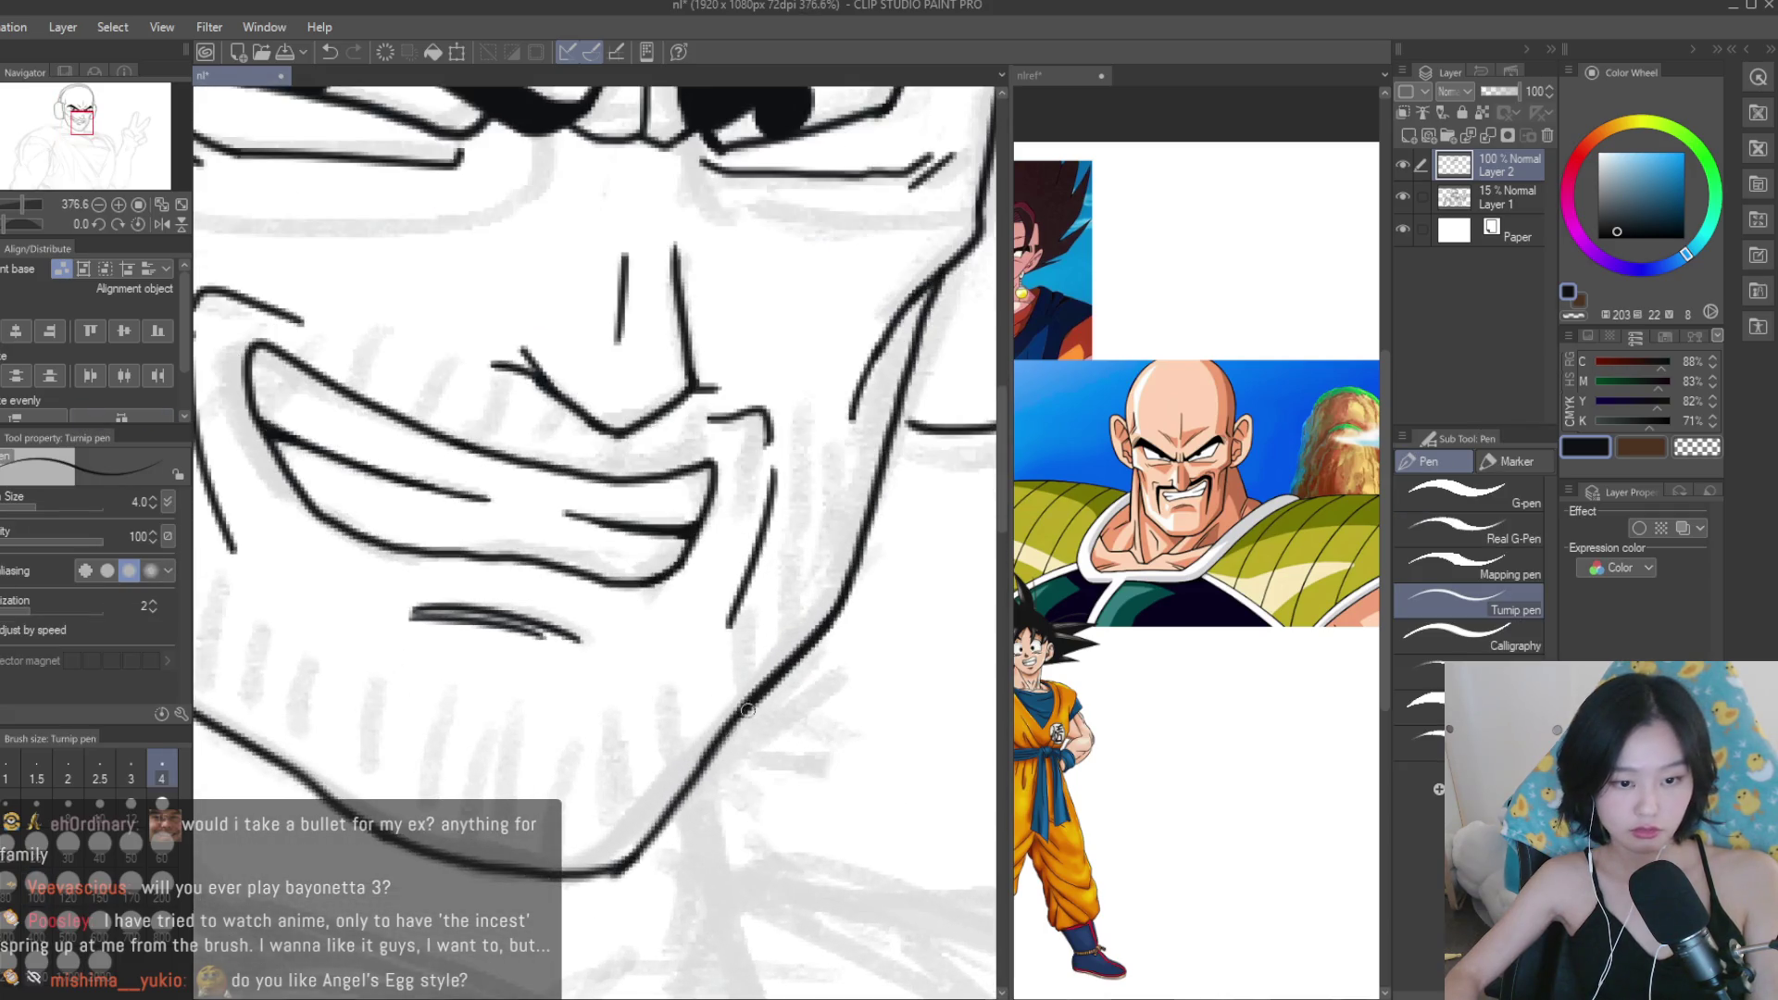
pyautogui.scroll(-3, 645, 844)
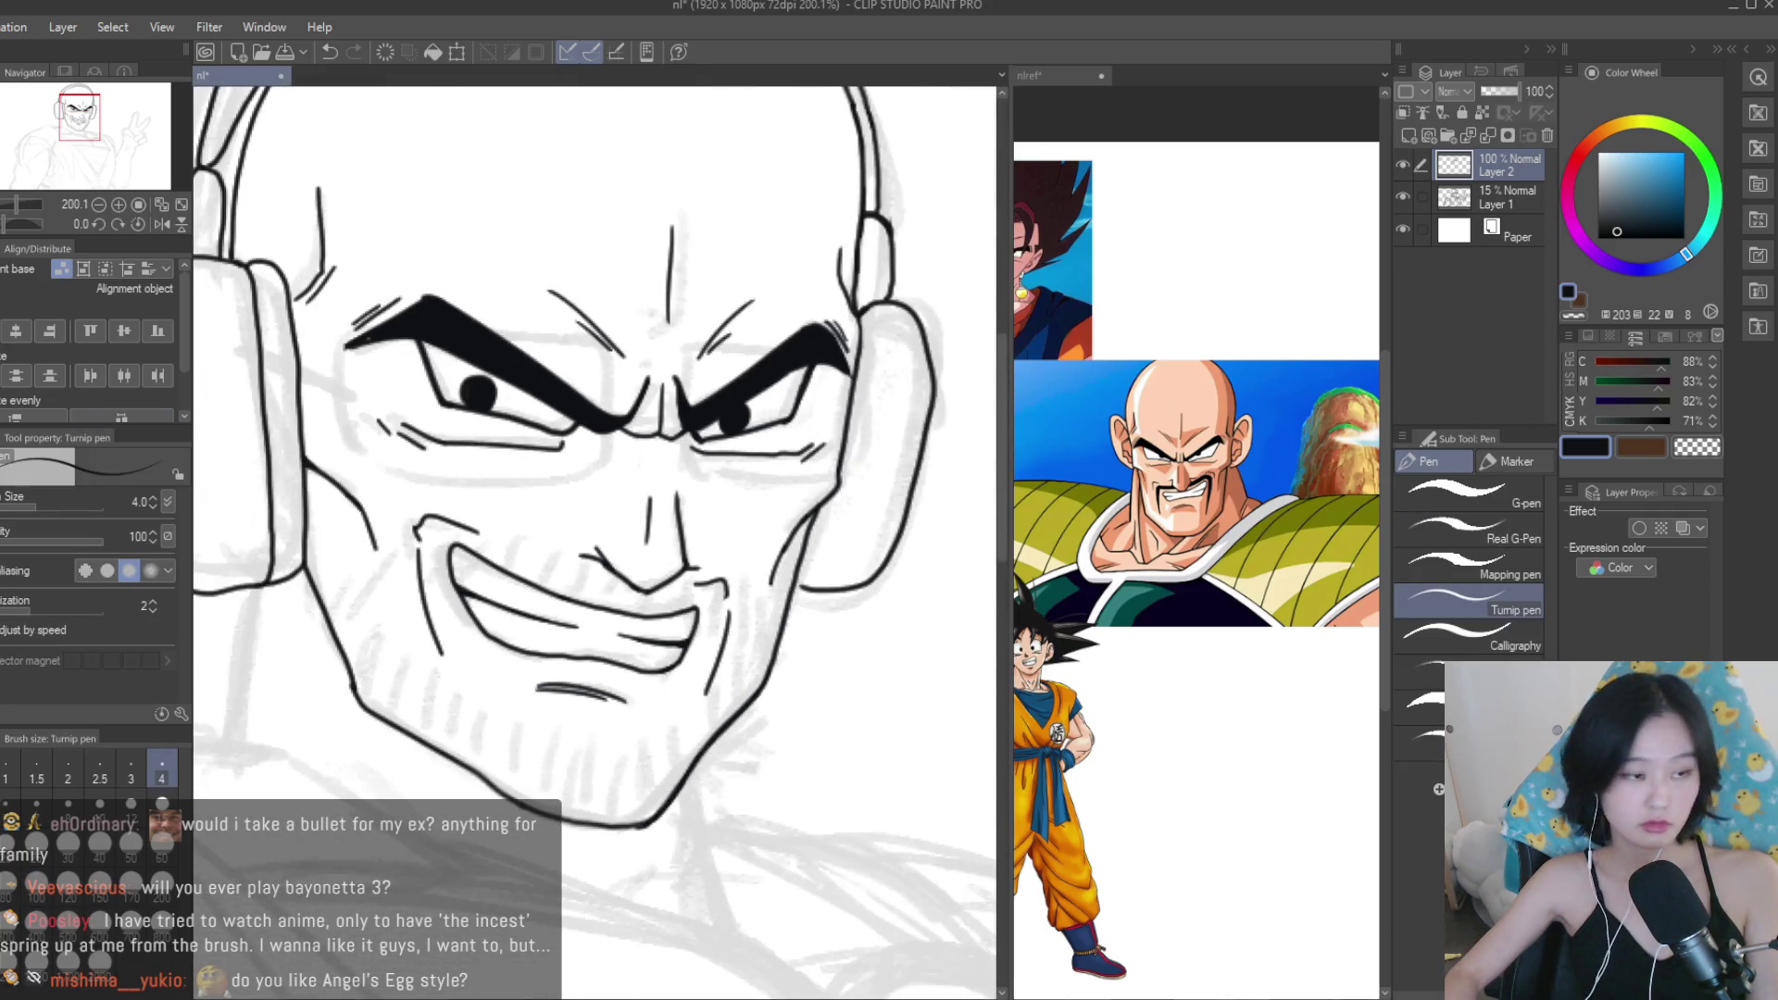
pyautogui.press('e')
pyautogui.scroll(3, 698, 818)
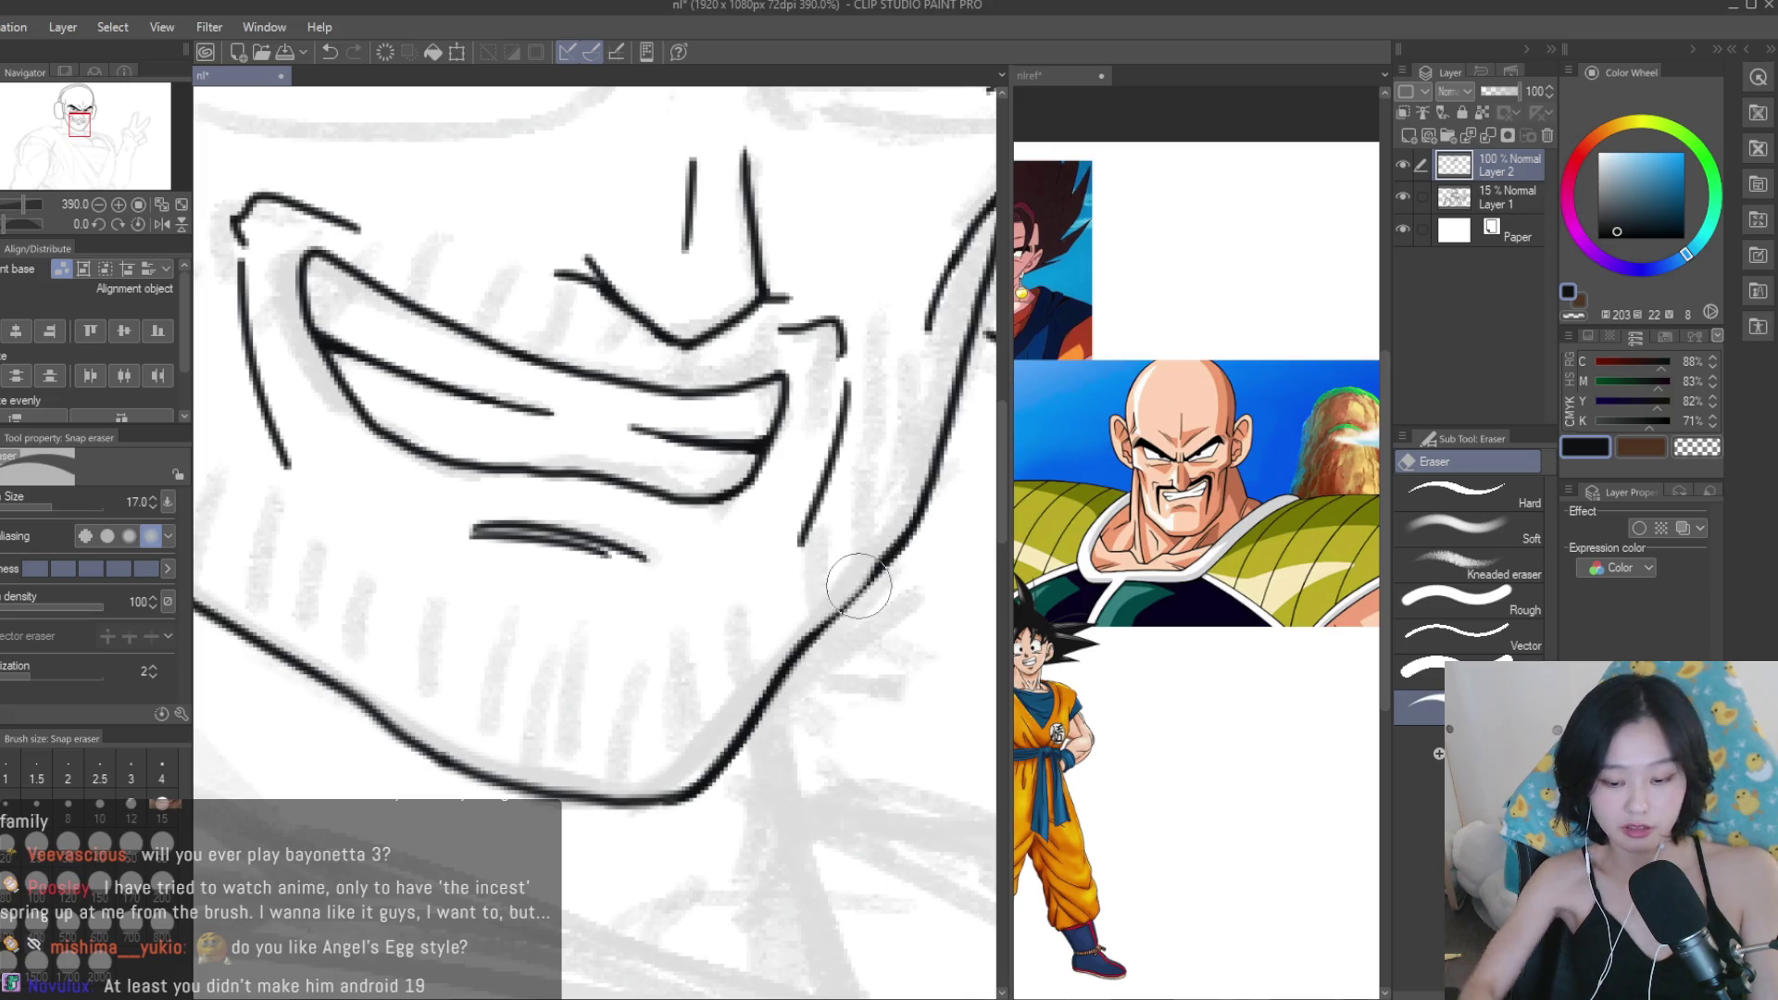
# Ink the neck line down from the chin, redrawing it longer and more slanted.
pyautogui.press('p')
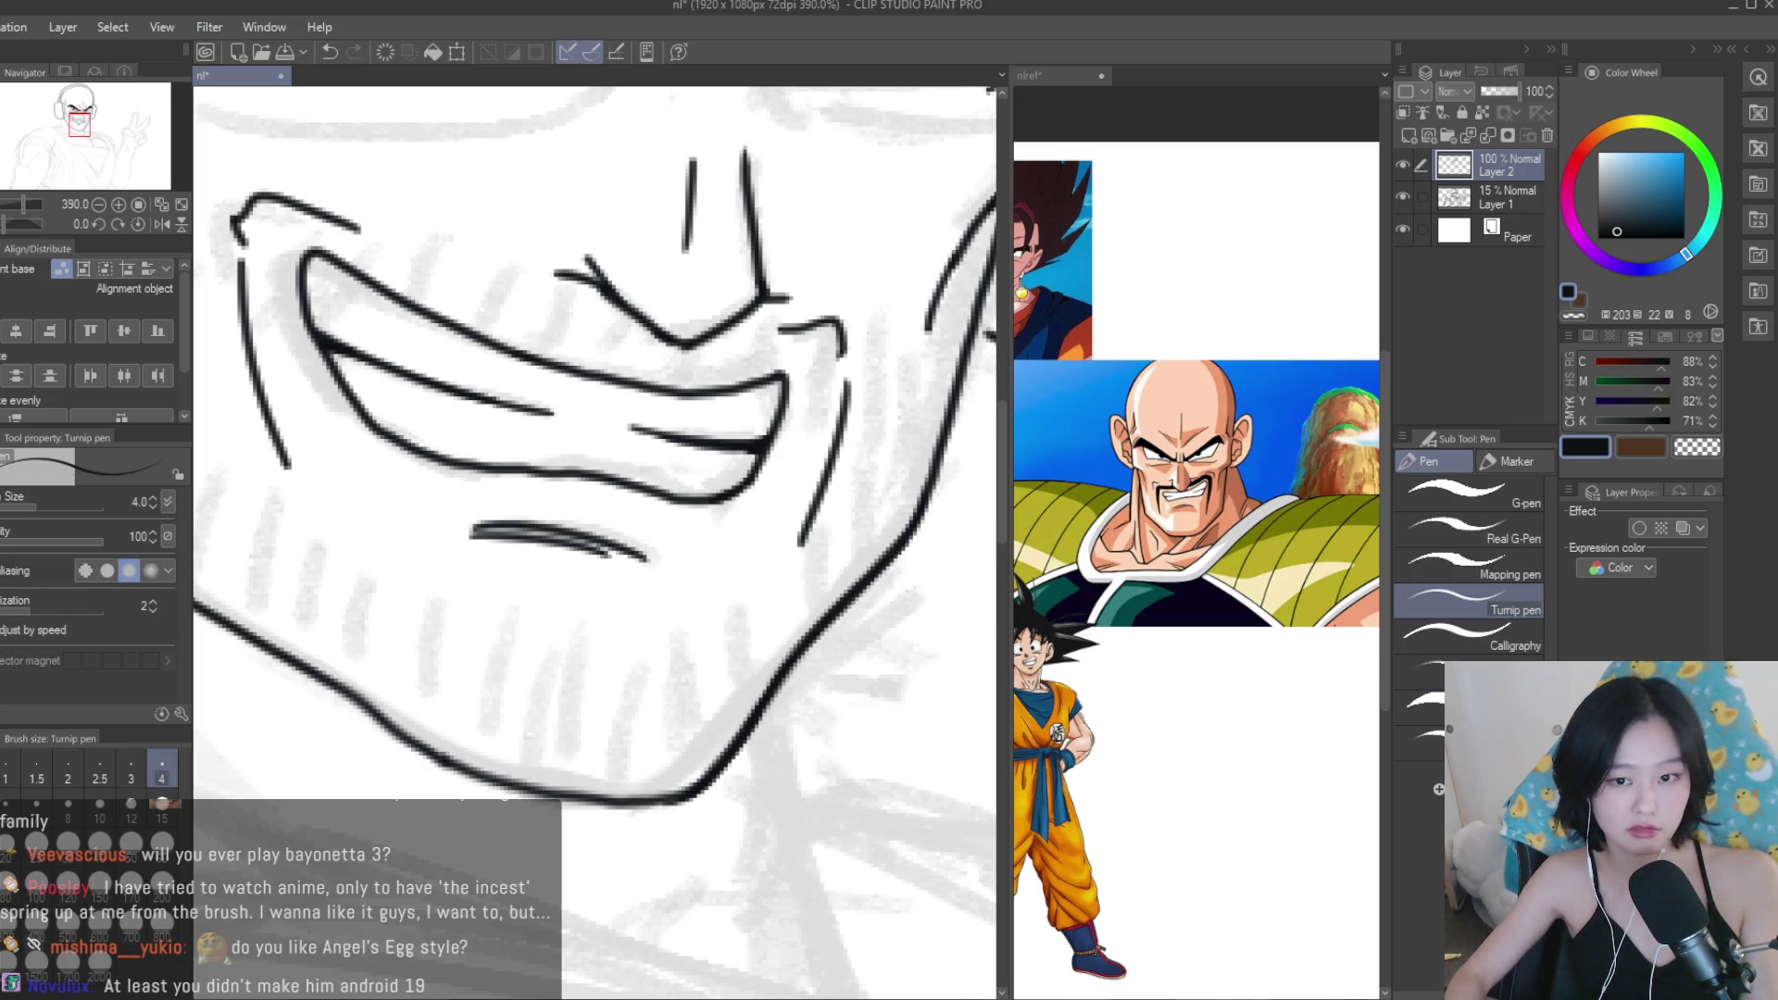
pyautogui.scroll(-3, 500, 483)
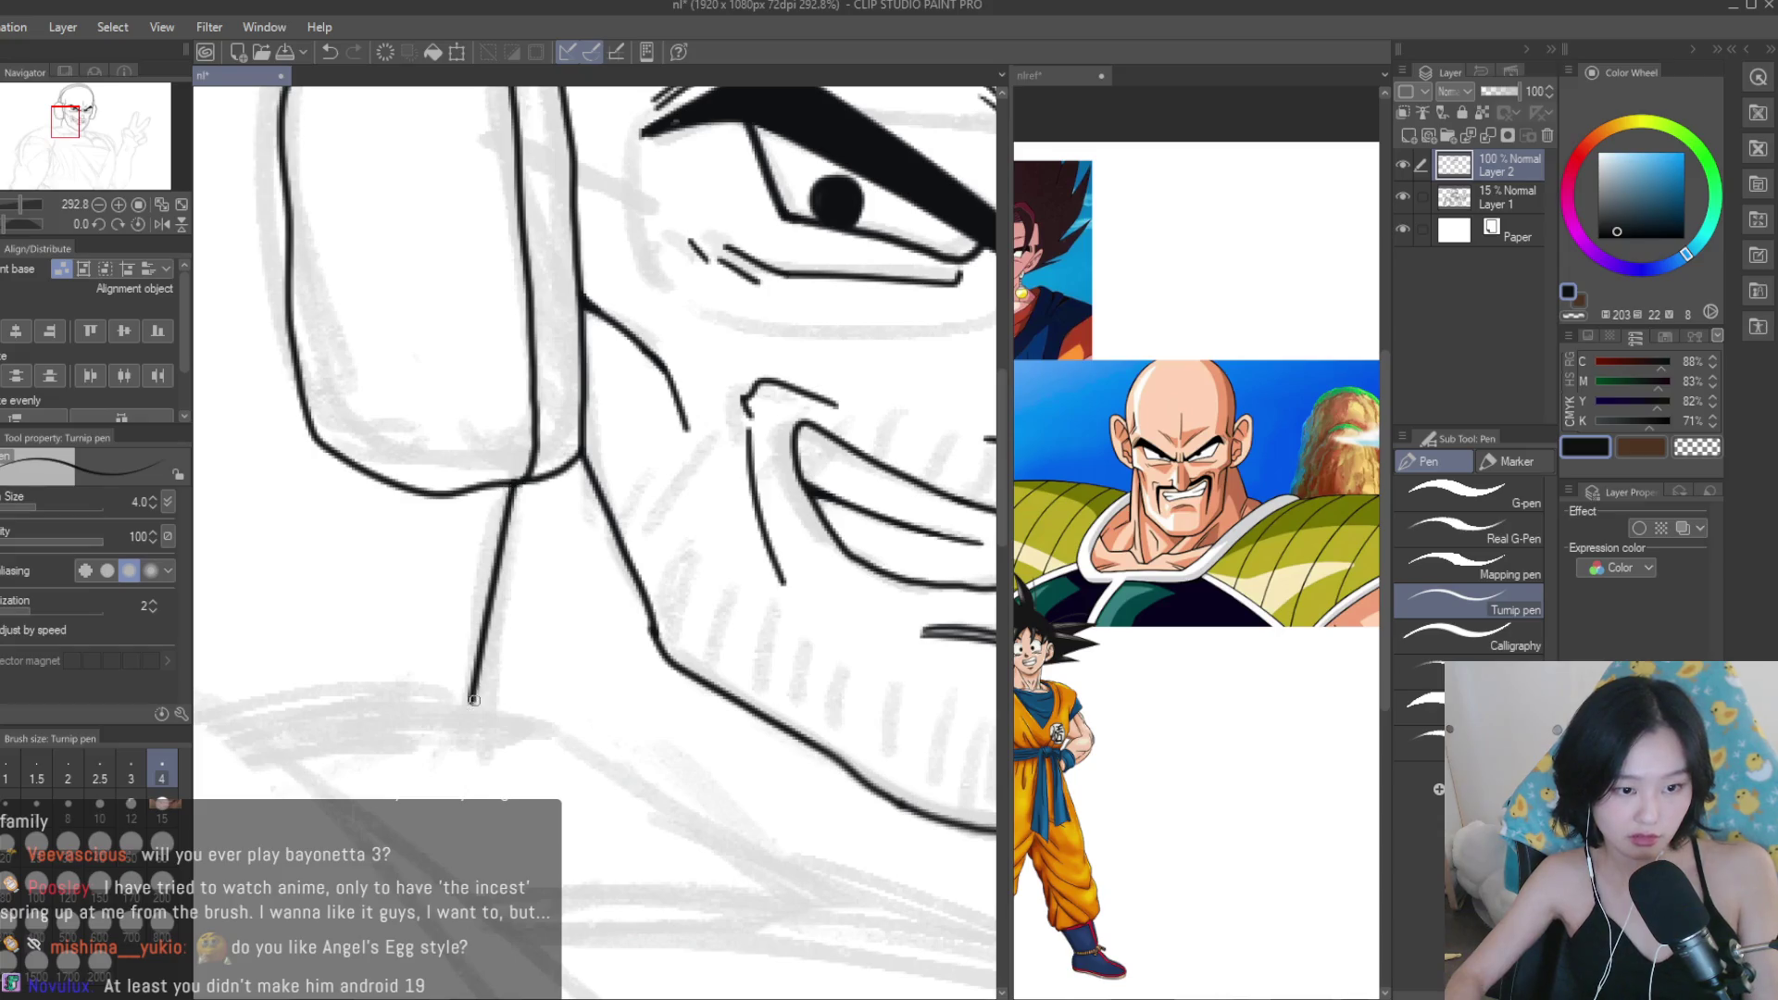
pyautogui.scroll(-3, 500, 483)
pyautogui.scroll(4, 685, 612)
pyautogui.moveTo(685, 612); pyautogui.dragTo(692, 787)
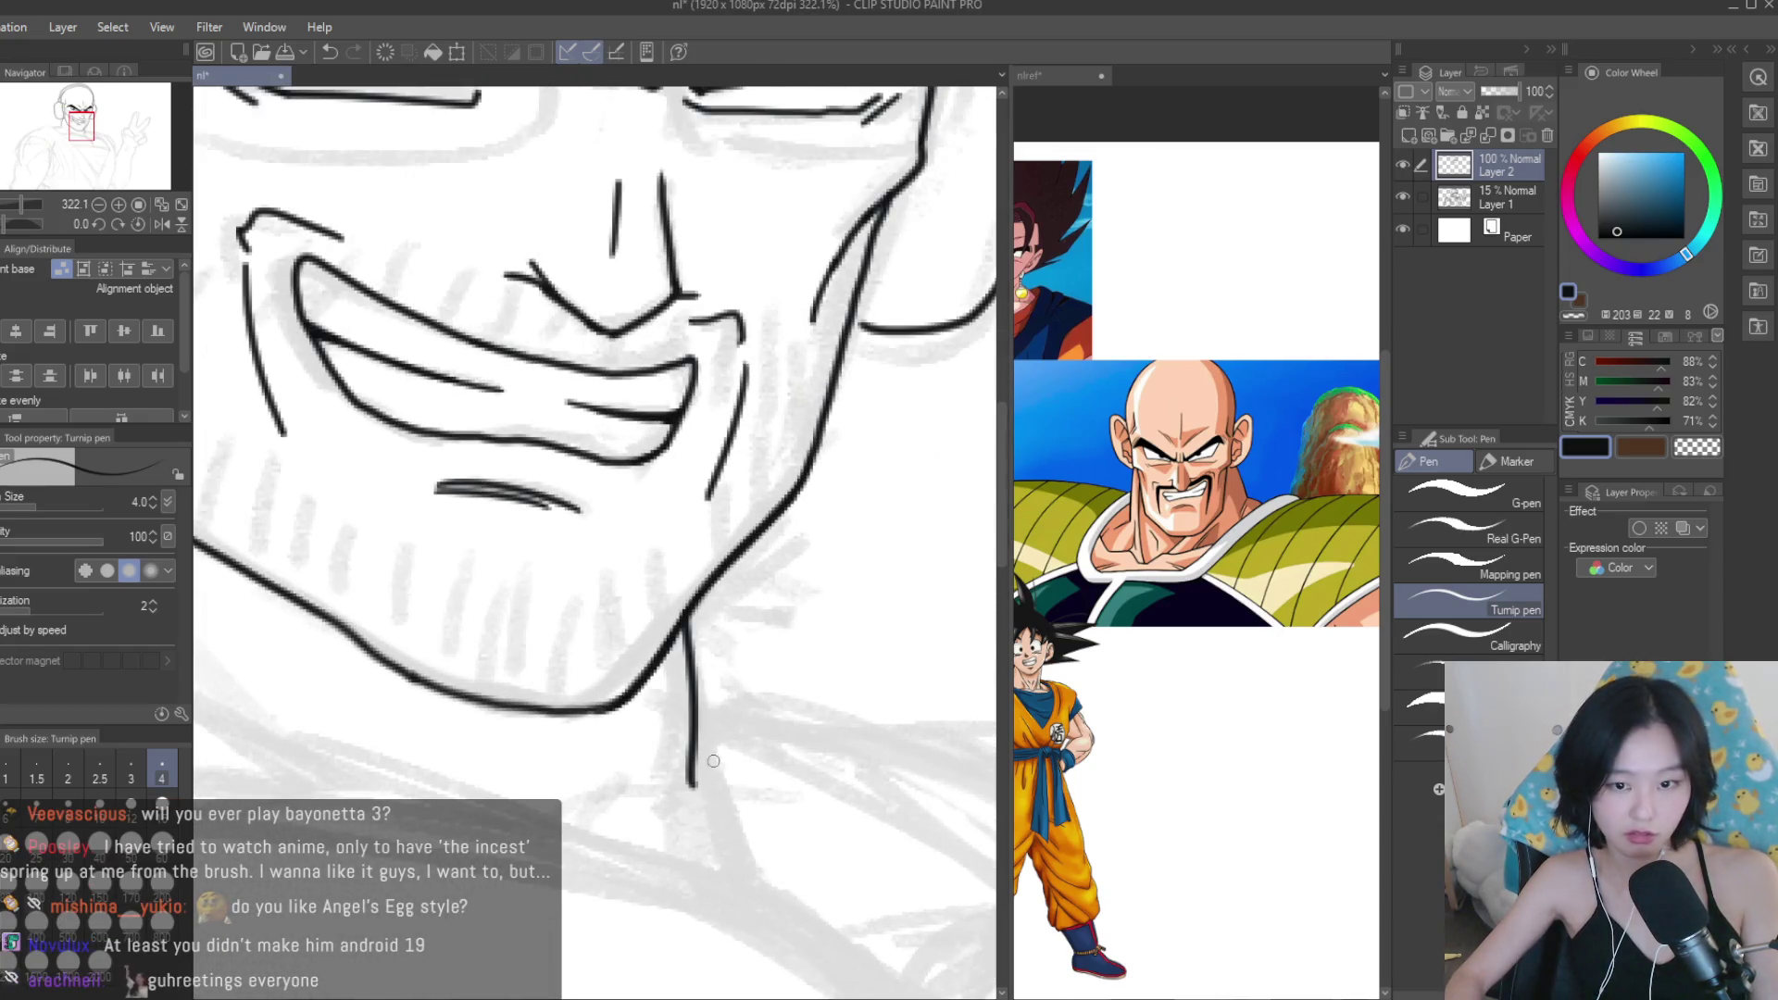
pyautogui.hotkey('ctrl', 'z')
pyautogui.moveTo(690, 611); pyautogui.dragTo(698, 816)
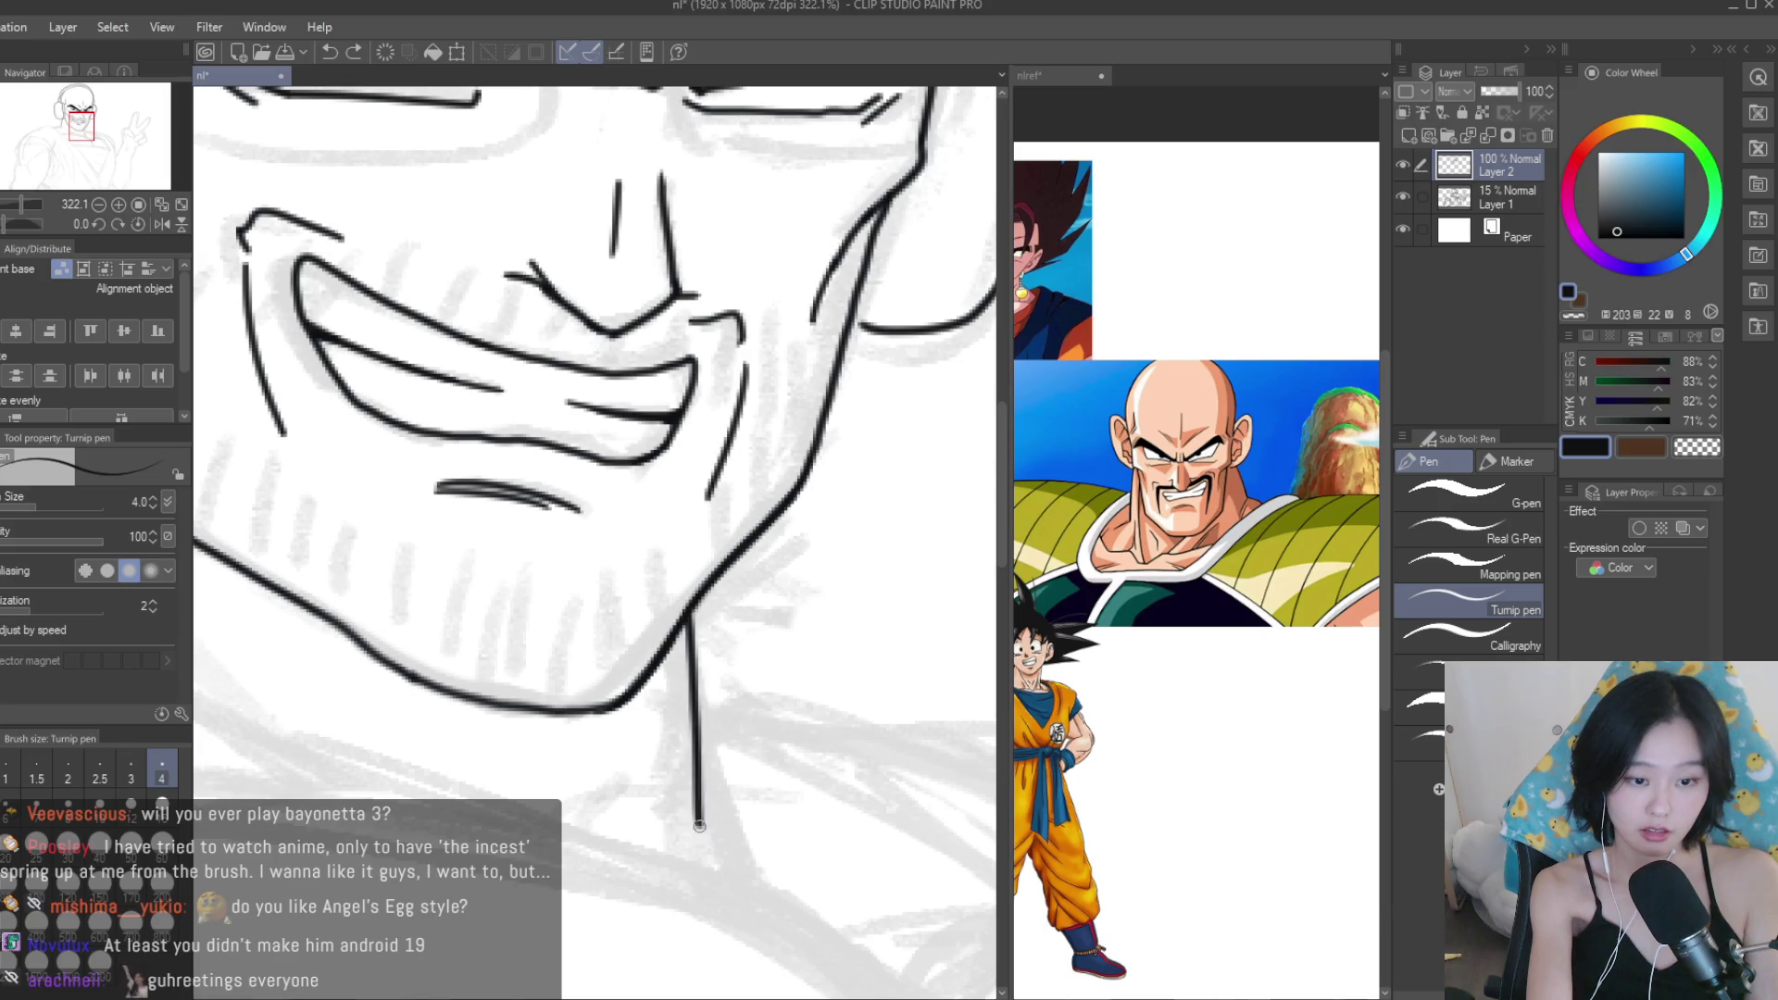
pyautogui.hotkey('ctrl', 'z')
pyautogui.moveTo(690, 613); pyautogui.dragTo(716, 859)
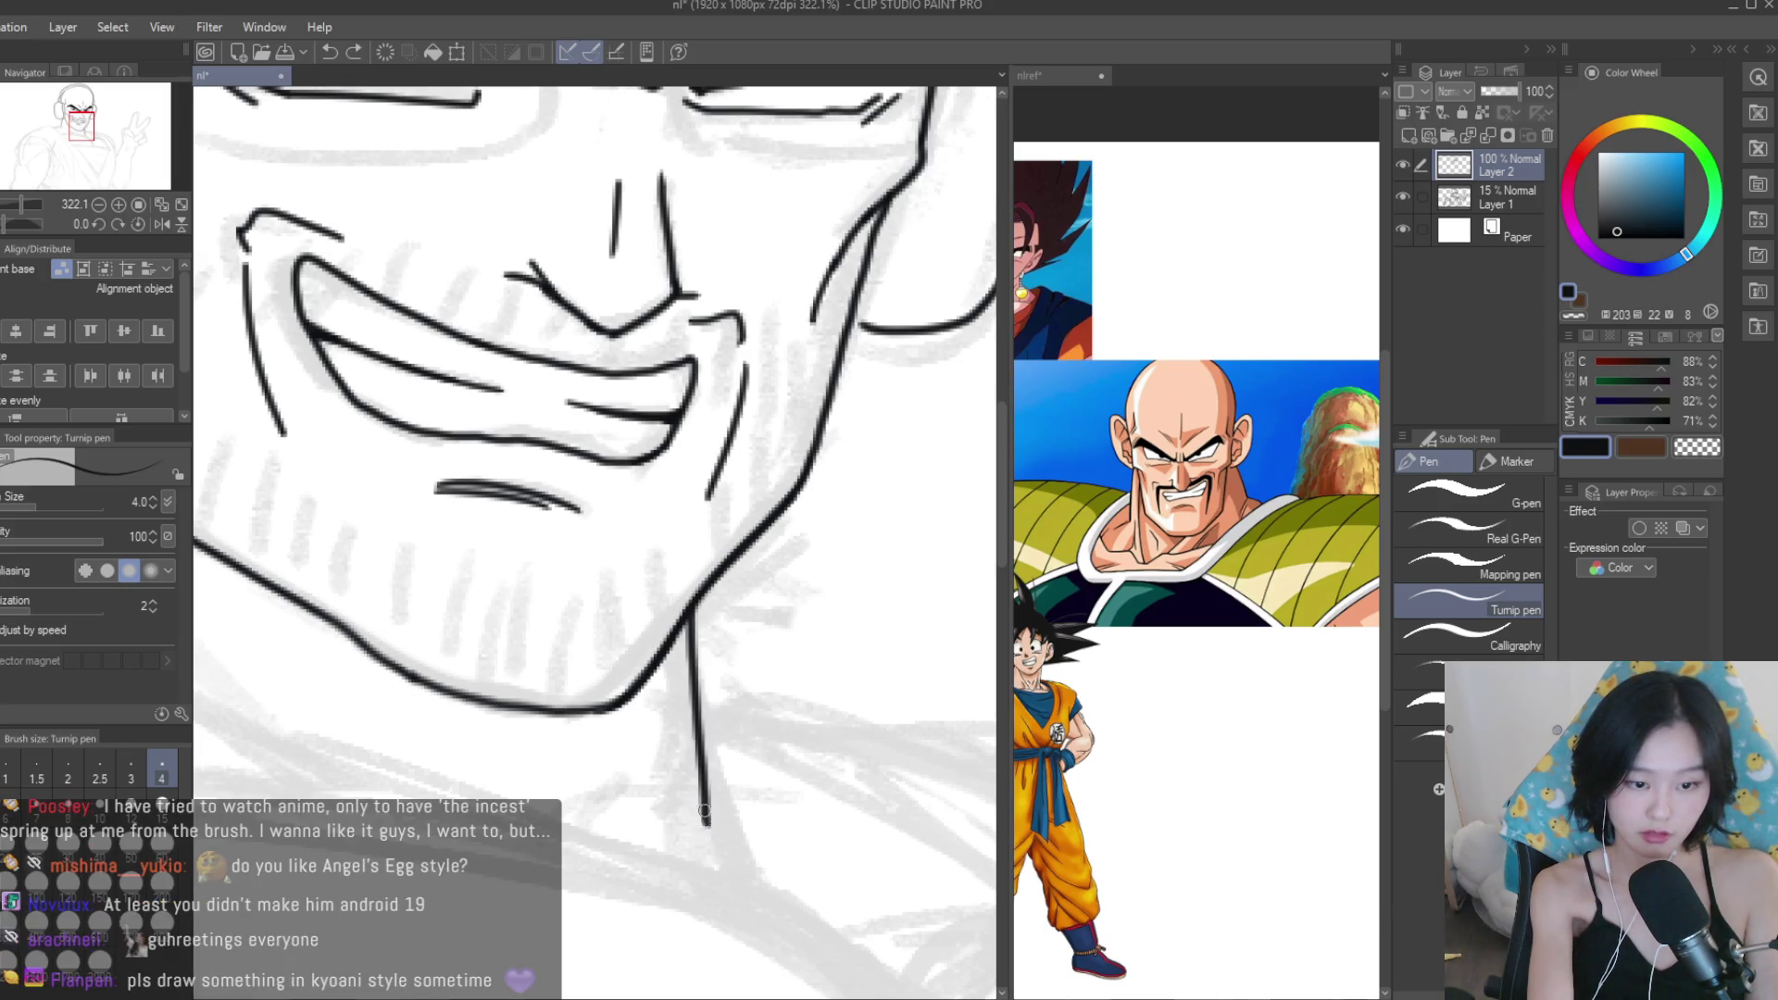
pyautogui.scroll(-5, 569, 583)
pyautogui.scroll(4, 490, 575)
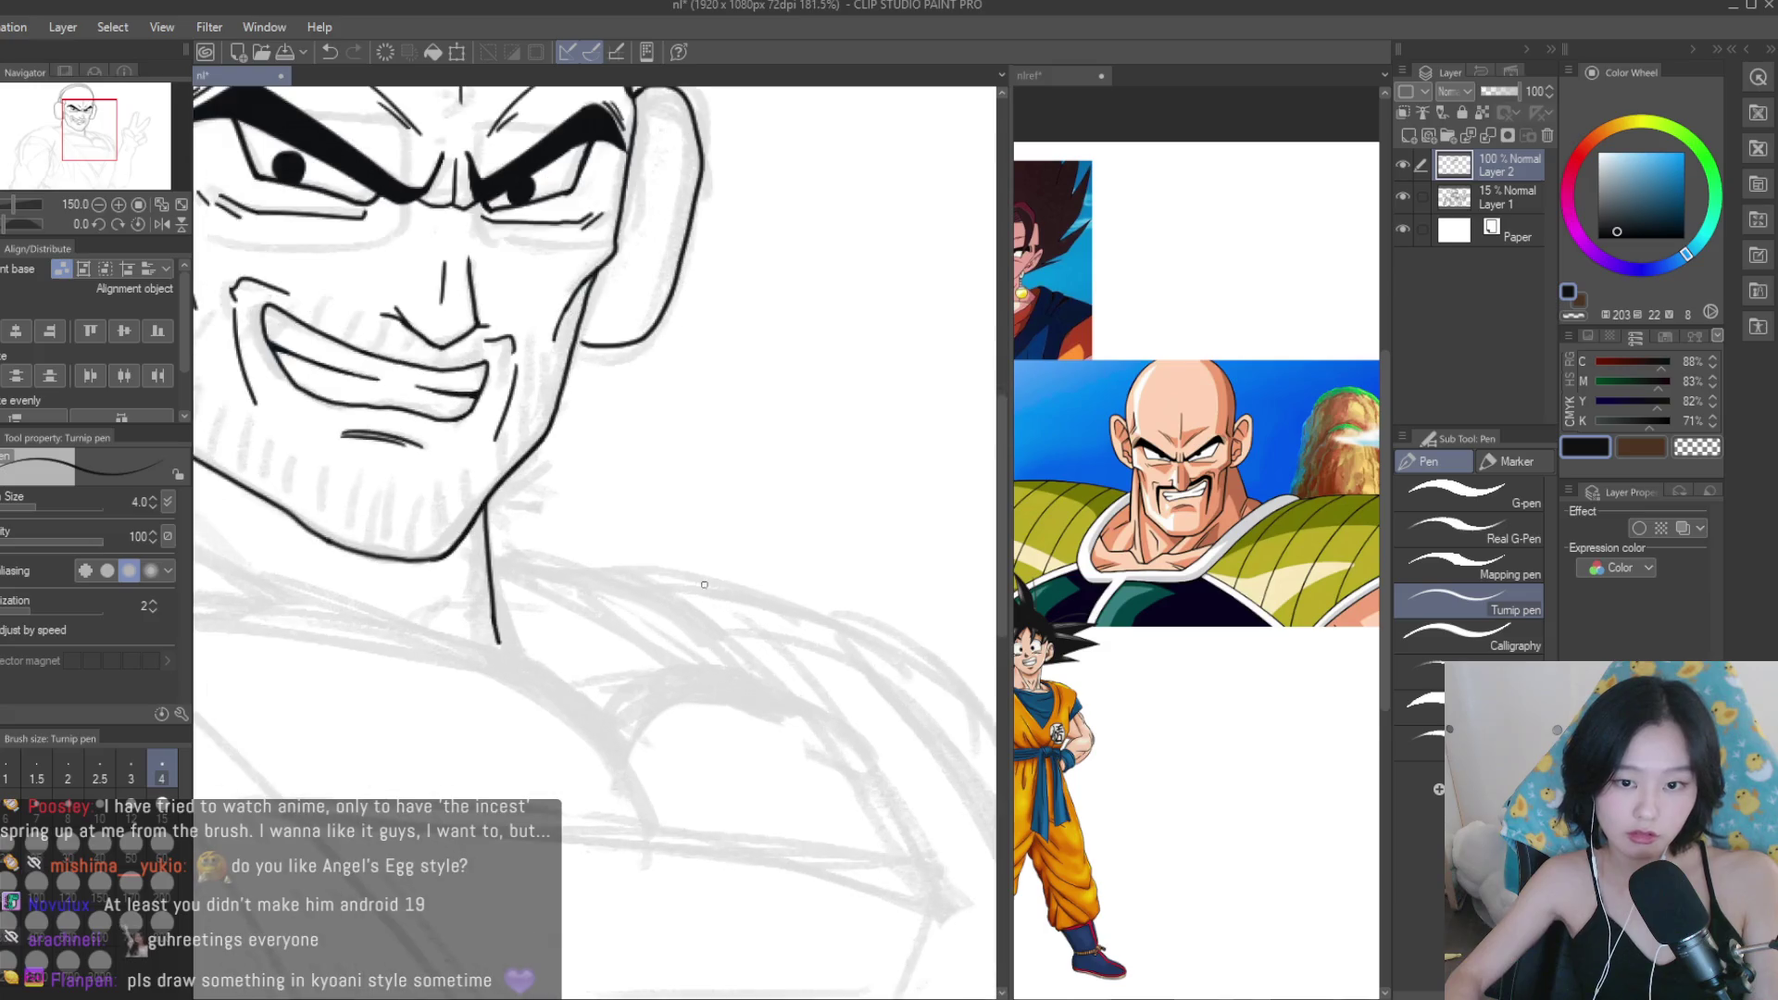
# Draw a curved shoulder line out from the neck and extend the neck line further down.
pyautogui.moveTo(474, 548); pyautogui.dragTo(865, 741)
pyautogui.scroll(-3, 648, 630)
pyautogui.scroll(3, 484, 504)
pyautogui.scroll(-5, 484, 502)
pyautogui.scroll(4, 484, 503)
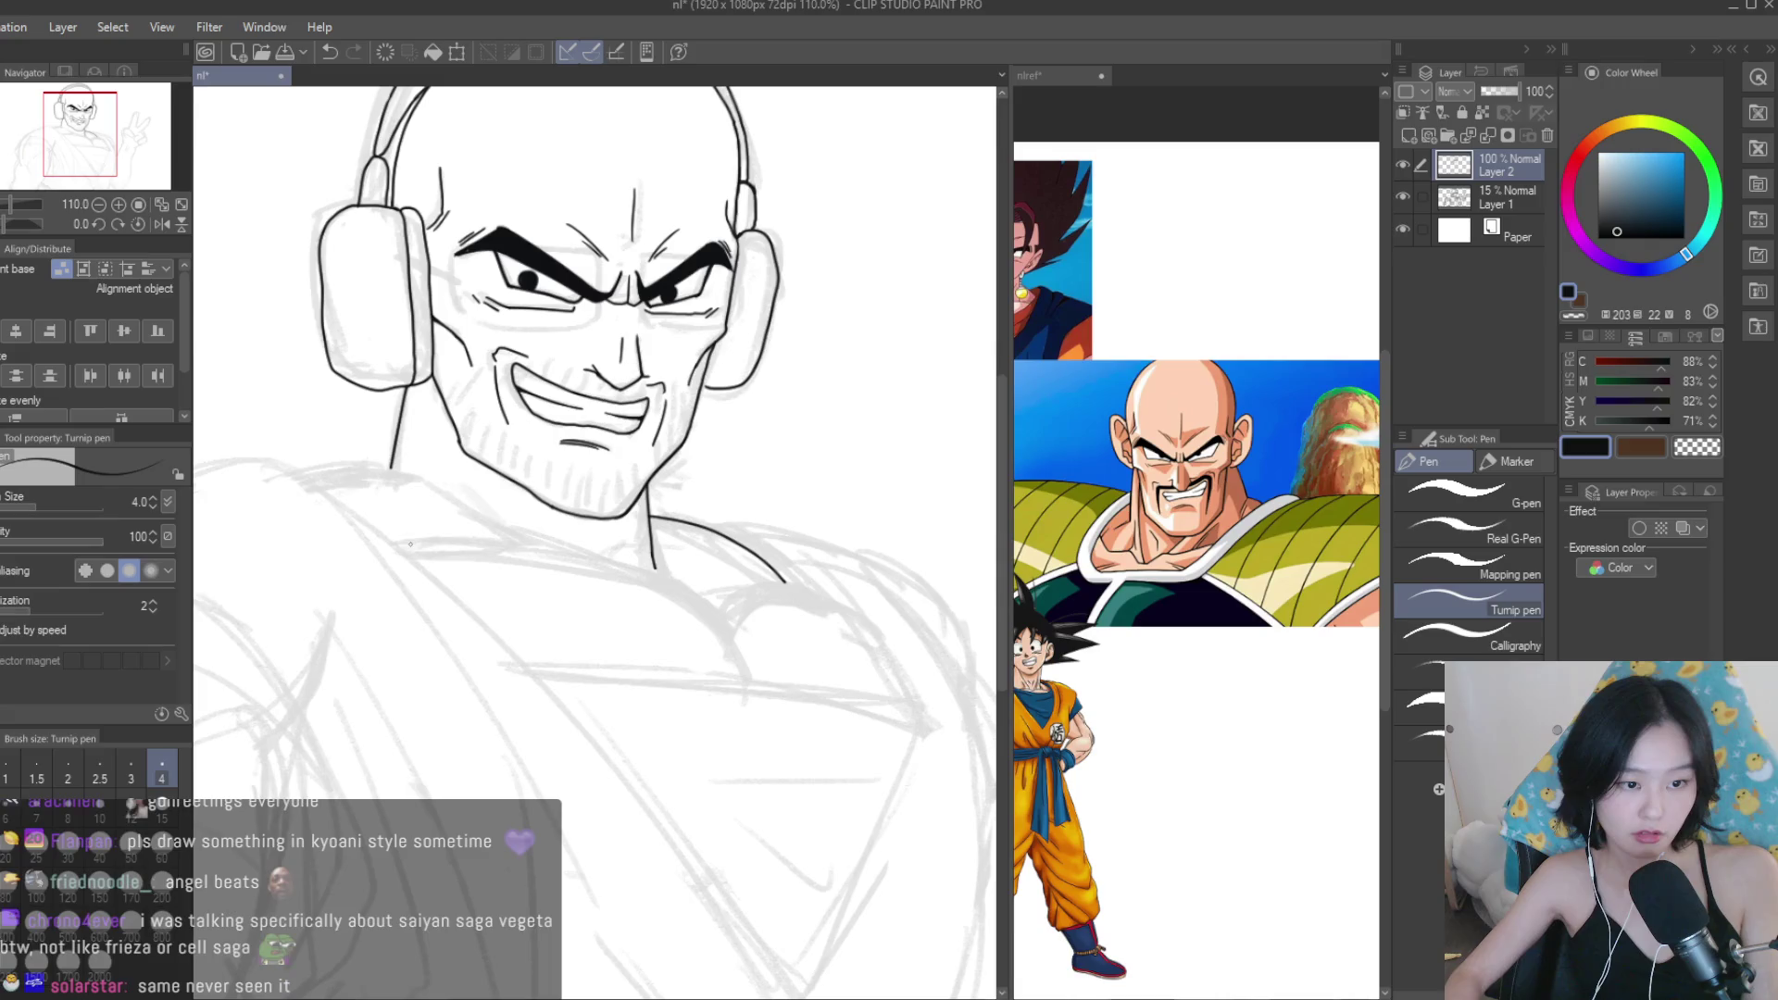
pyautogui.scroll(-1, 484, 502)
pyautogui.moveTo(711, 619); pyautogui.dragTo(746, 701)
# Ink a long curved chest line and extend the trap line down to meet it.
pyautogui.scroll(-2, 731, 667)
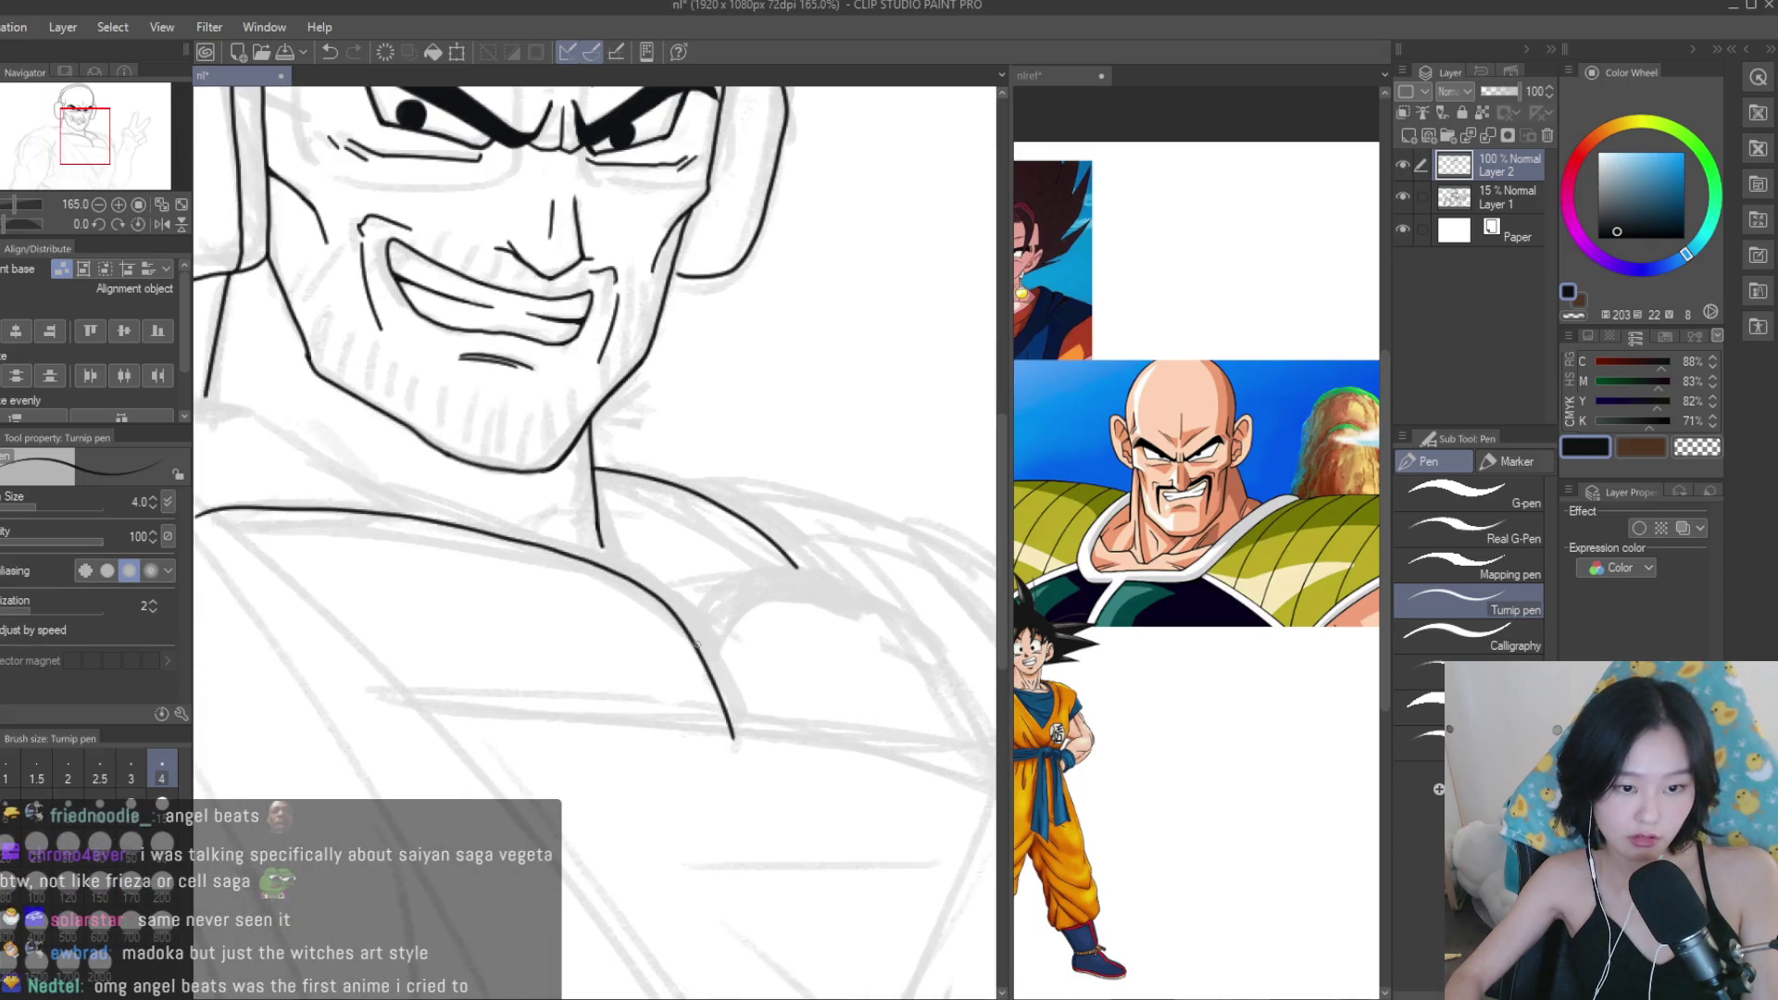
pyautogui.moveTo(724, 589); pyautogui.dragTo(833, 587)
pyautogui.scroll(4, 737, 550)
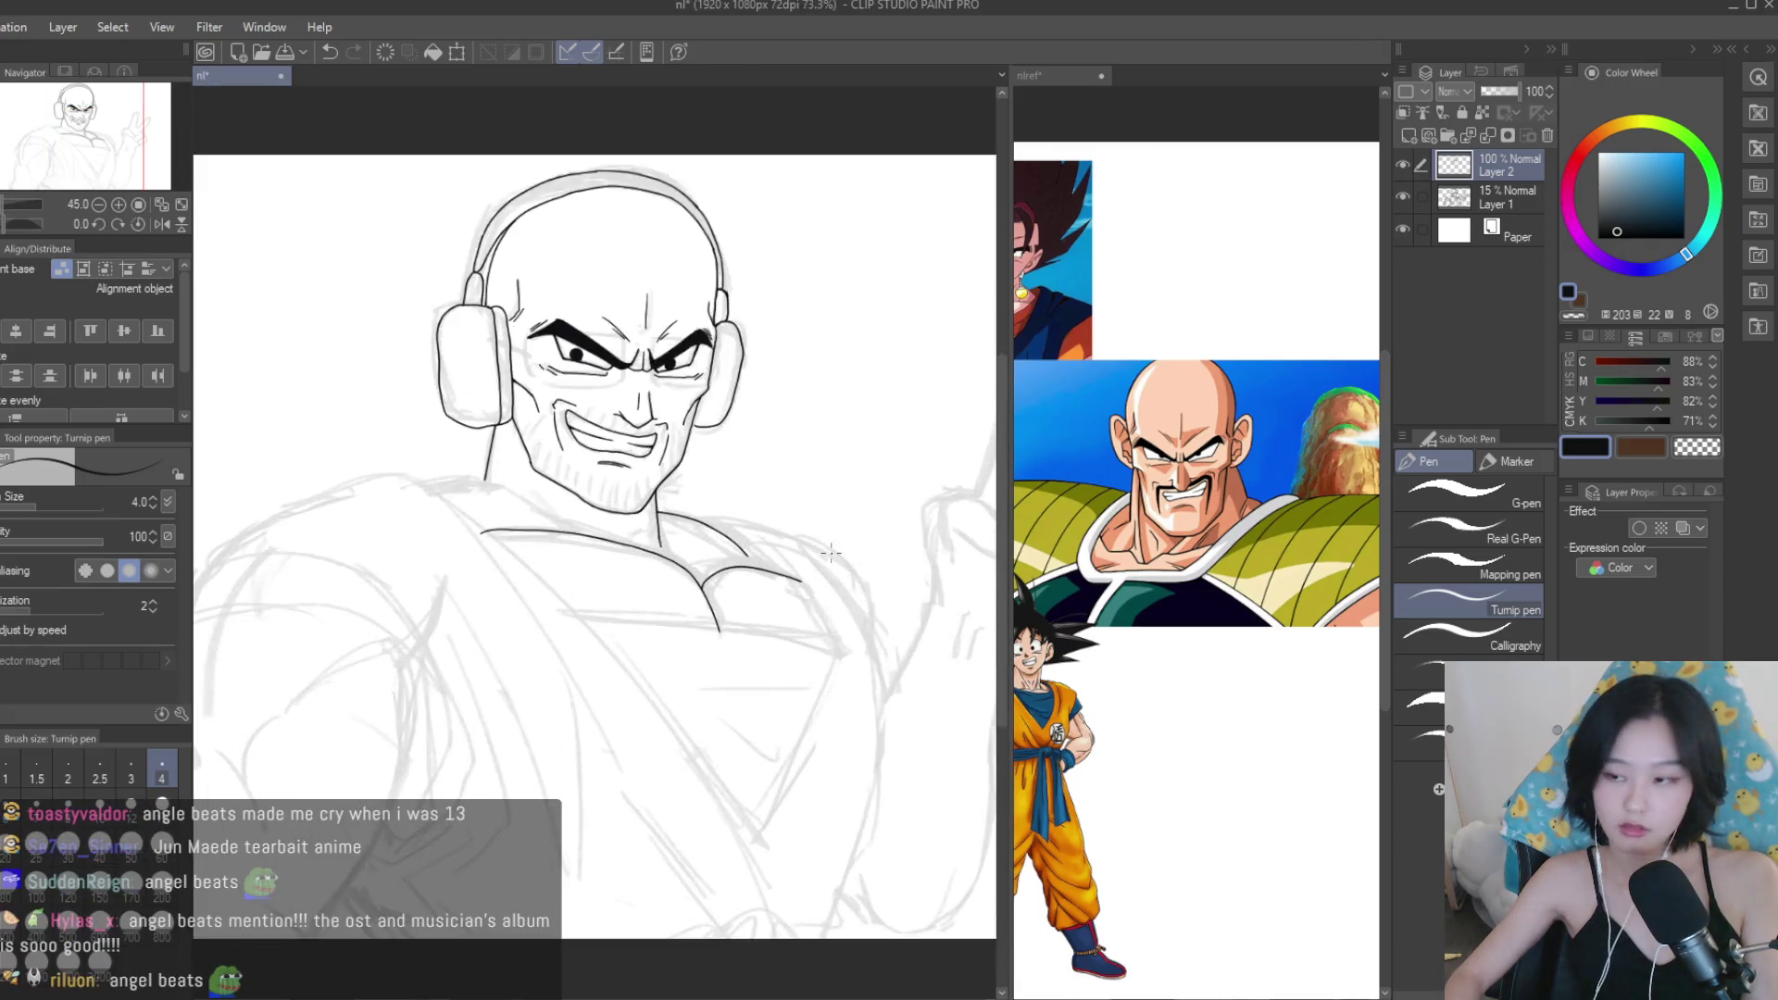
pyautogui.hotkey('ctrl', 'z')
pyautogui.moveTo(554, 701); pyautogui.dragTo(857, 689)
pyautogui.scroll(6, 816, 663)
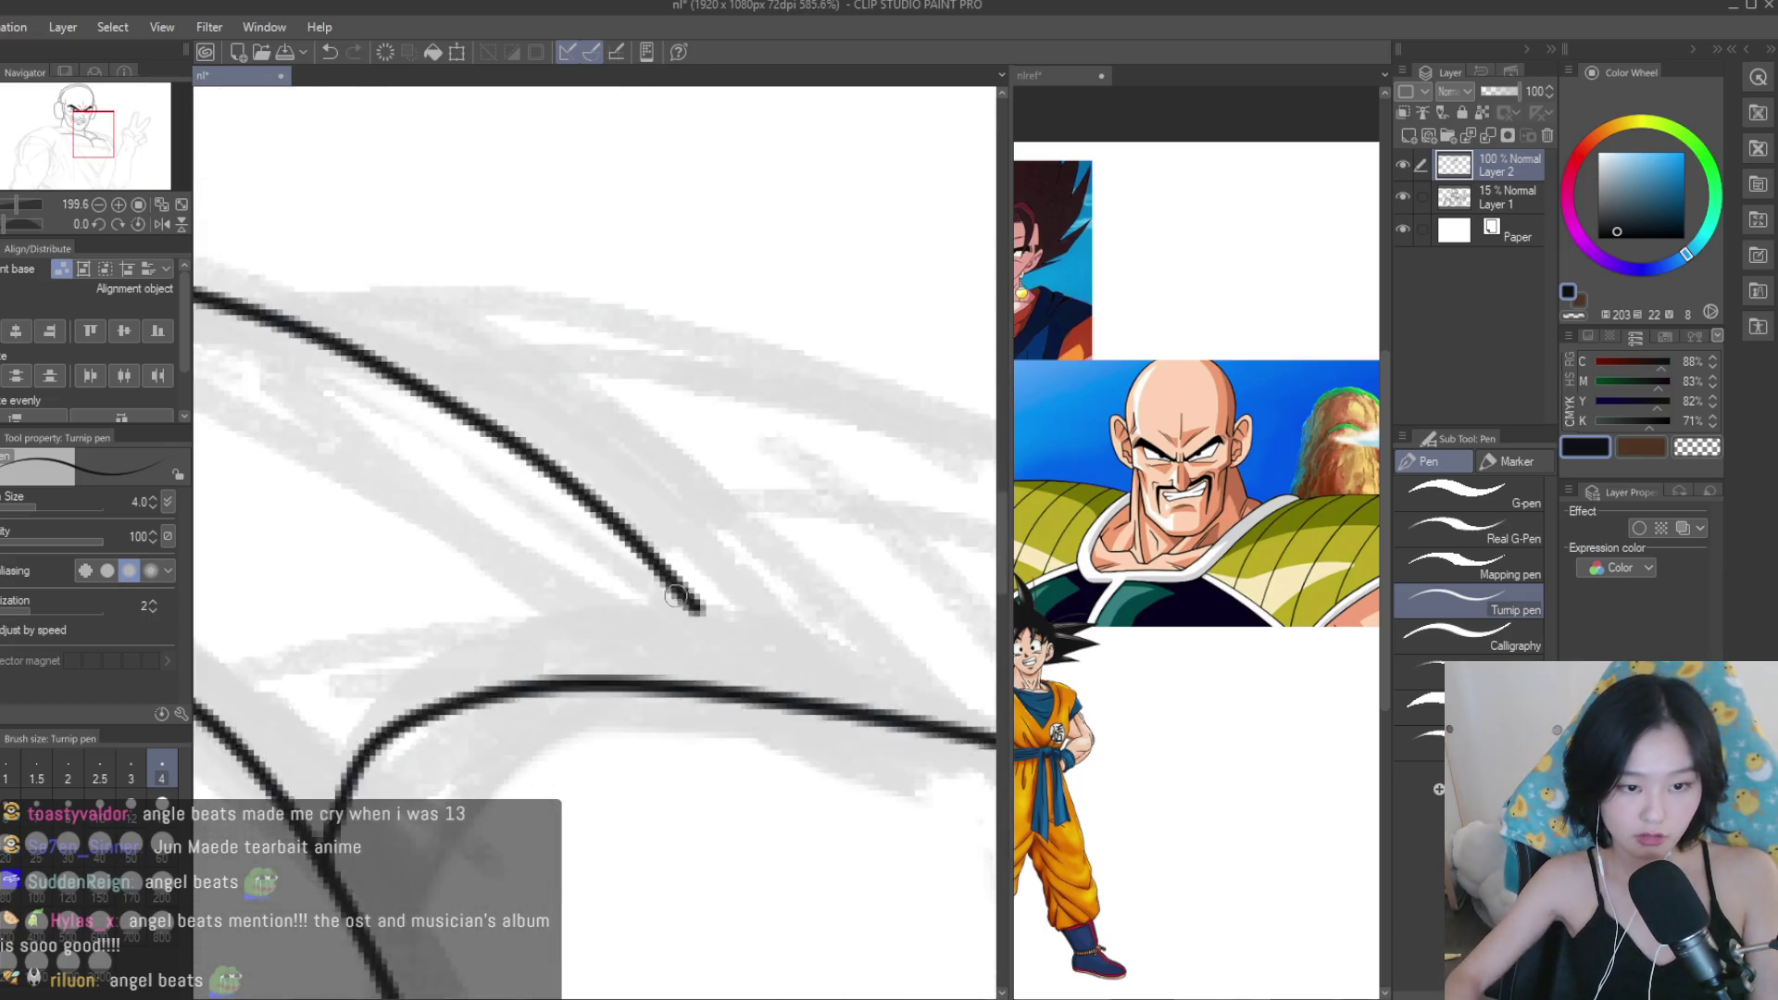
pyautogui.moveTo(665, 581); pyautogui.dragTo(769, 711)
pyautogui.scroll(-8, 746, 659)
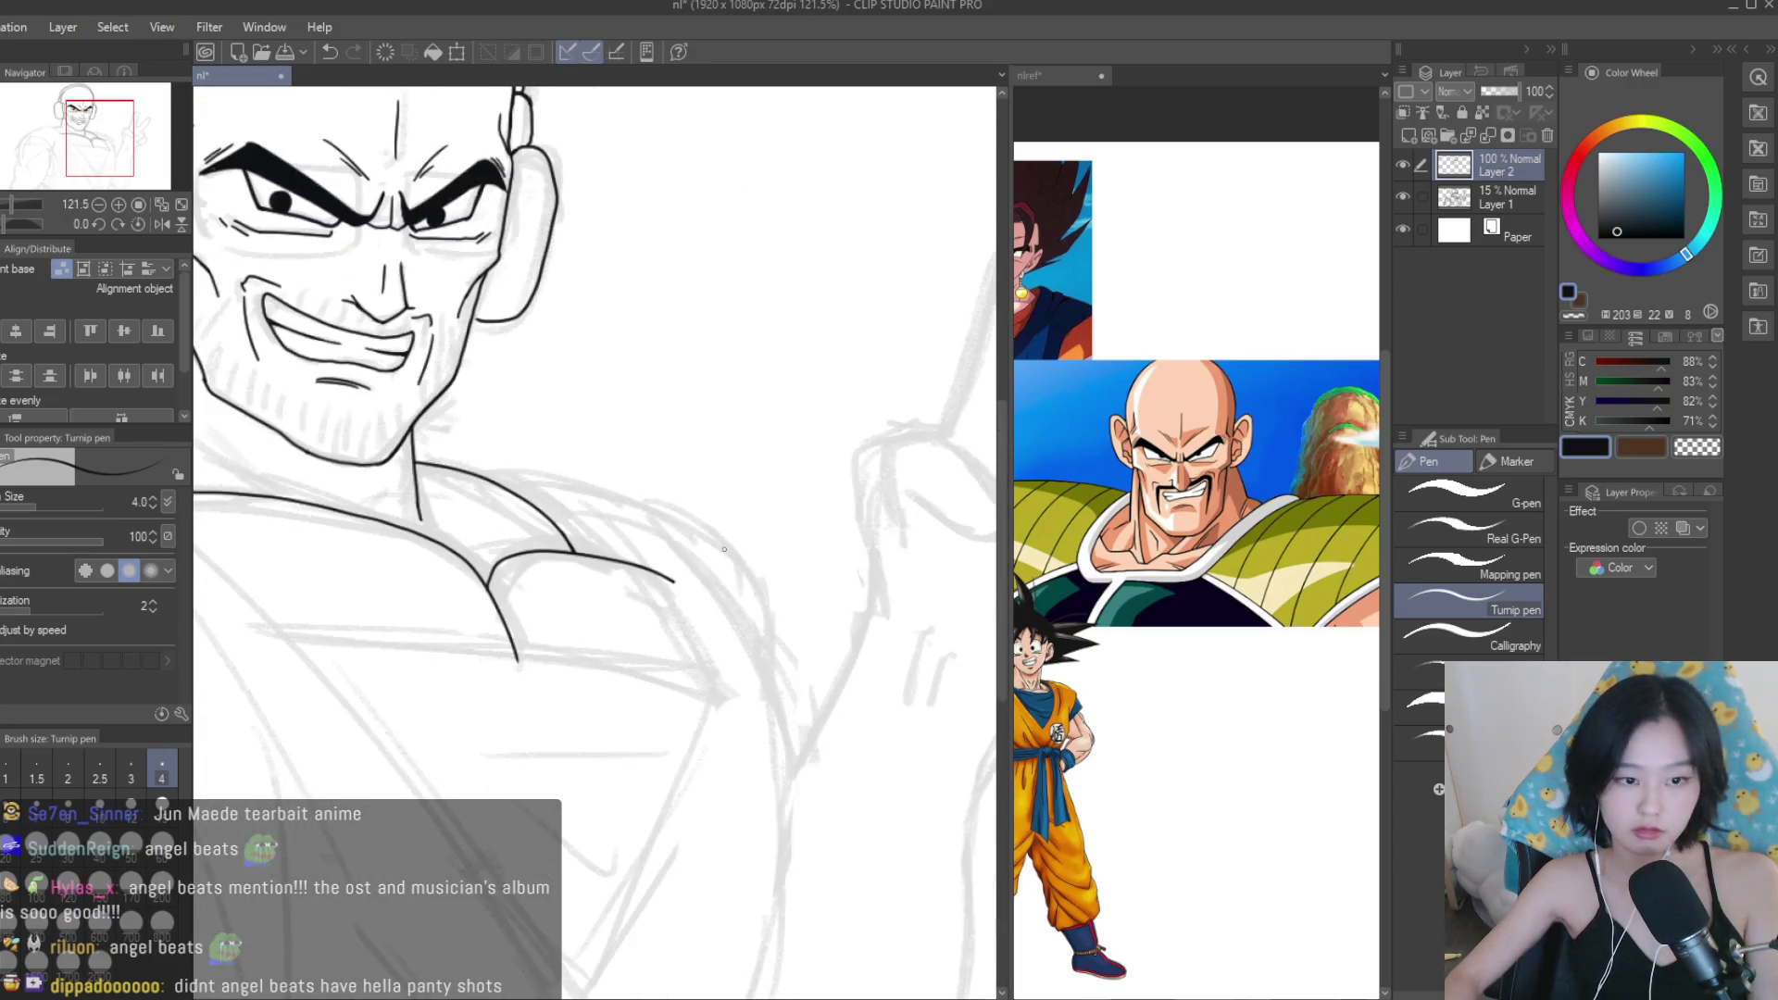
pyautogui.press('e')
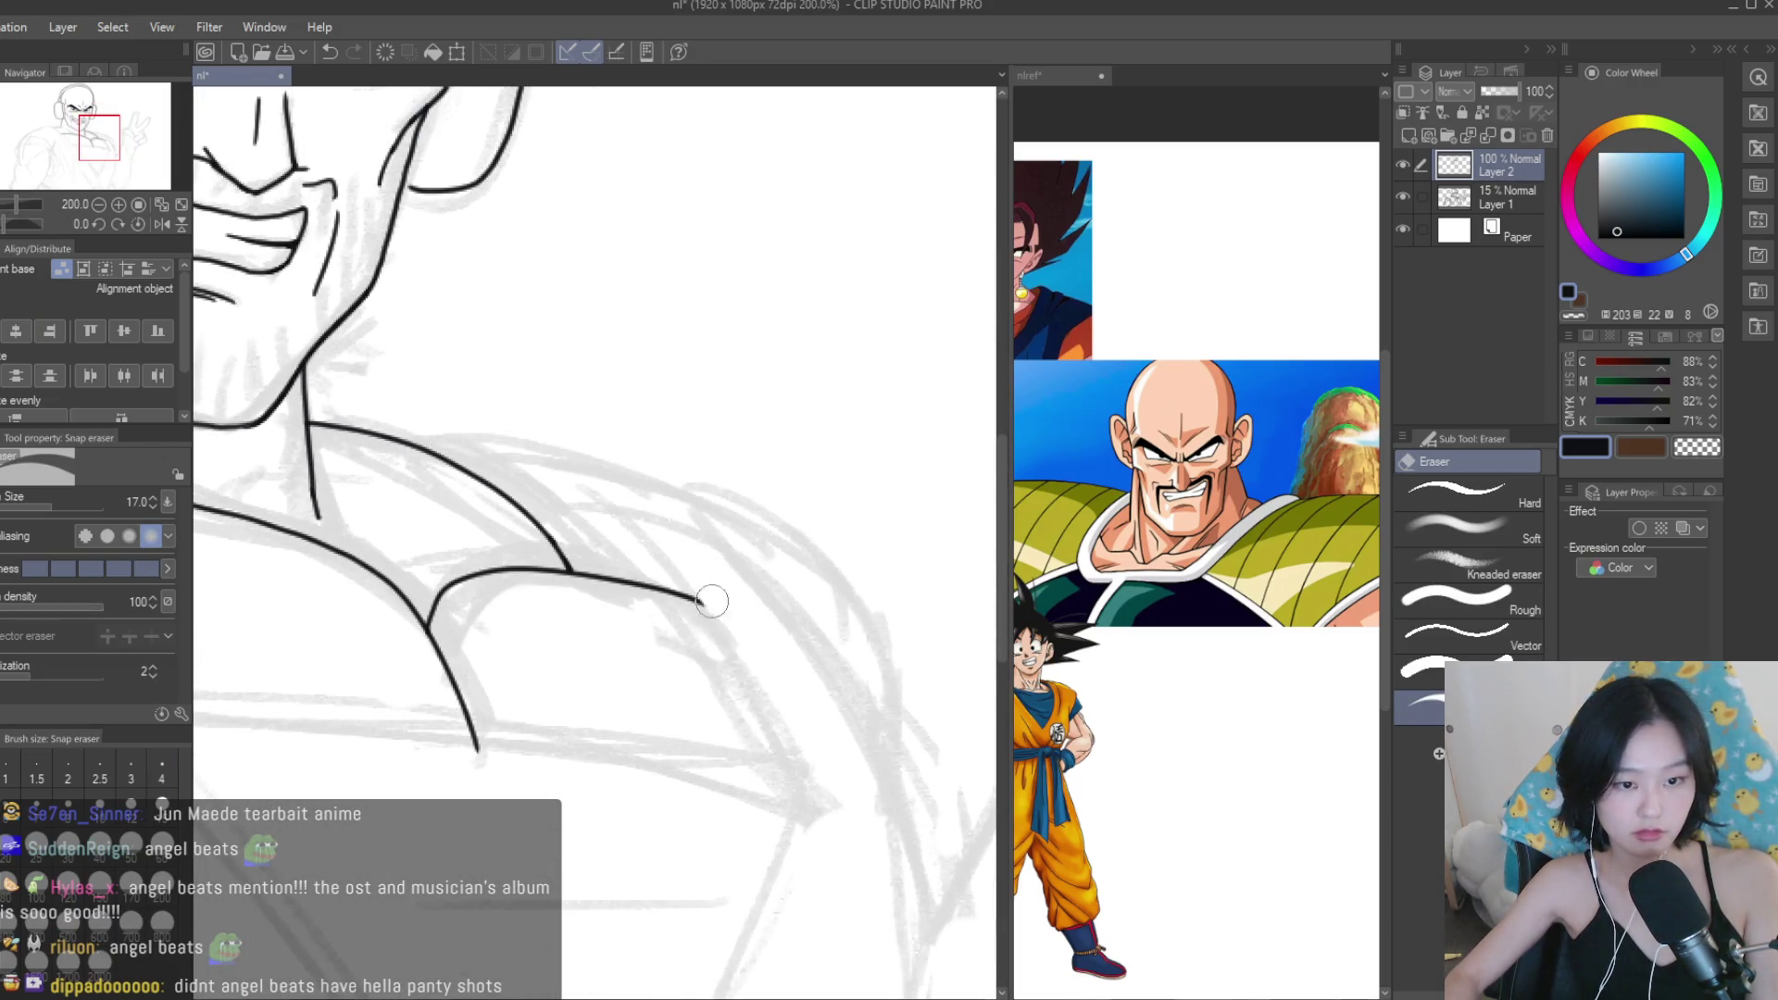
pyautogui.scroll(-5, 718, 565)
pyautogui.scroll(1, 709, 514)
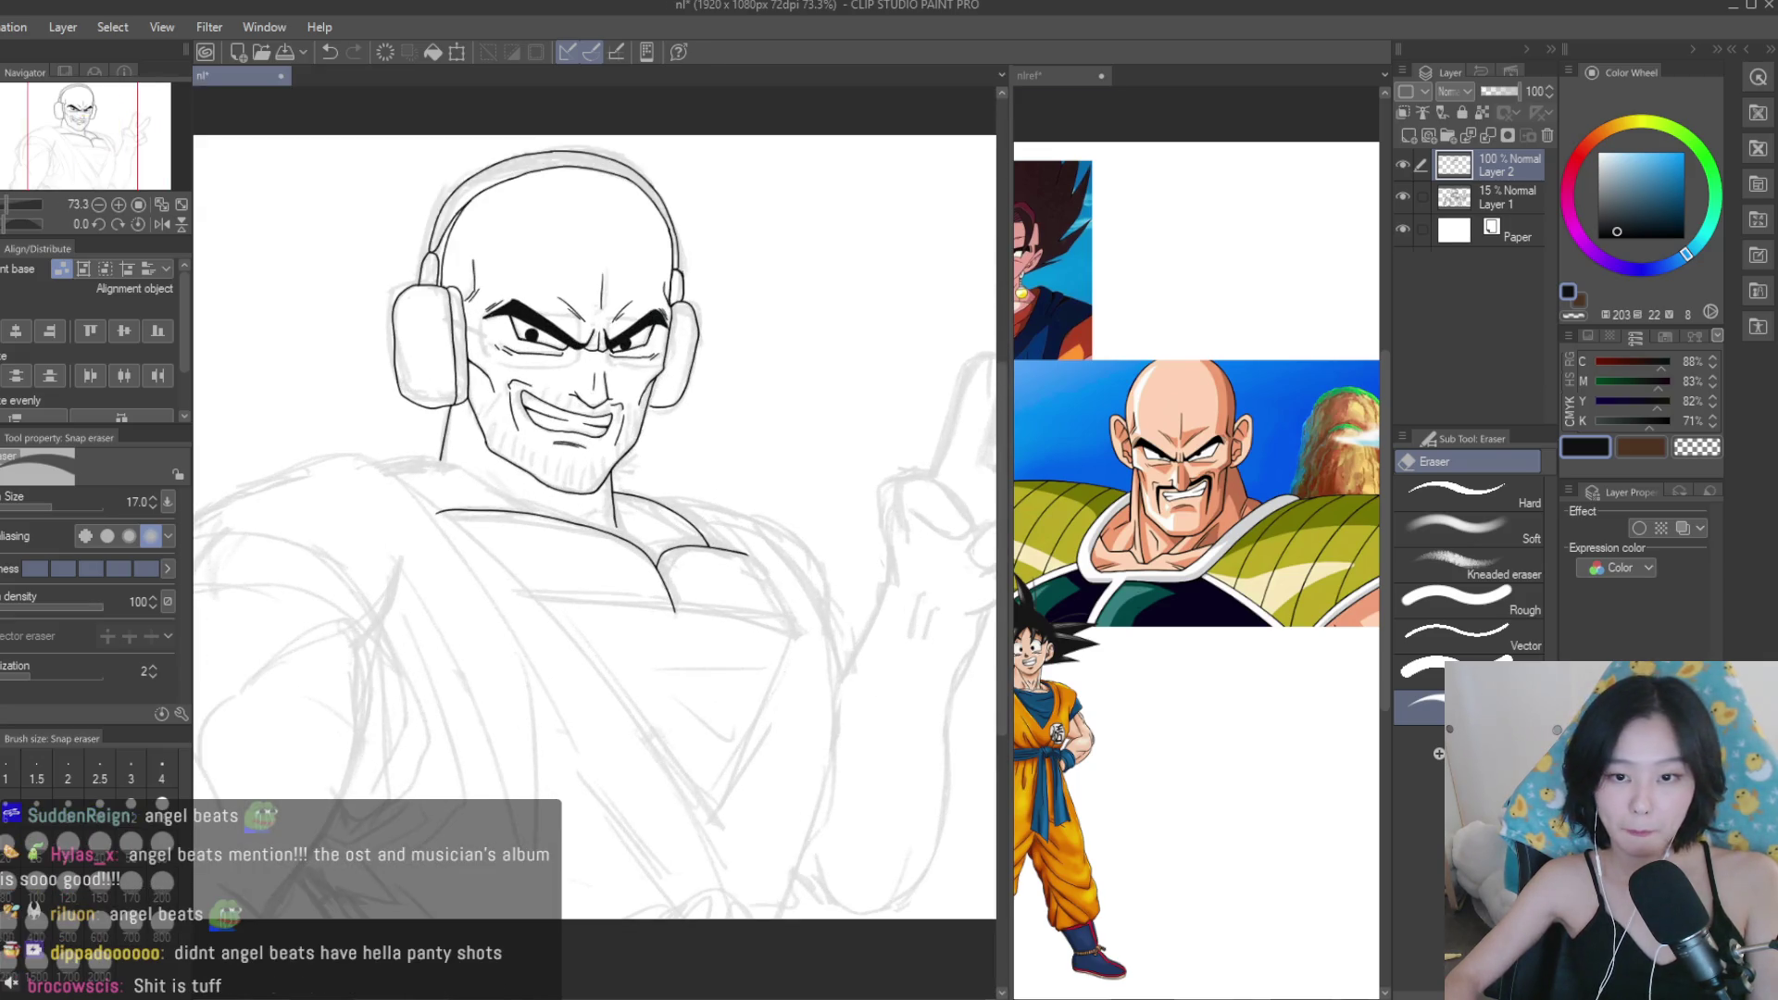
# Ink the collar line and extend the neck line down past it.
pyautogui.scroll(-1, 1174, 567)
pyautogui.scroll(2, 1174, 567)
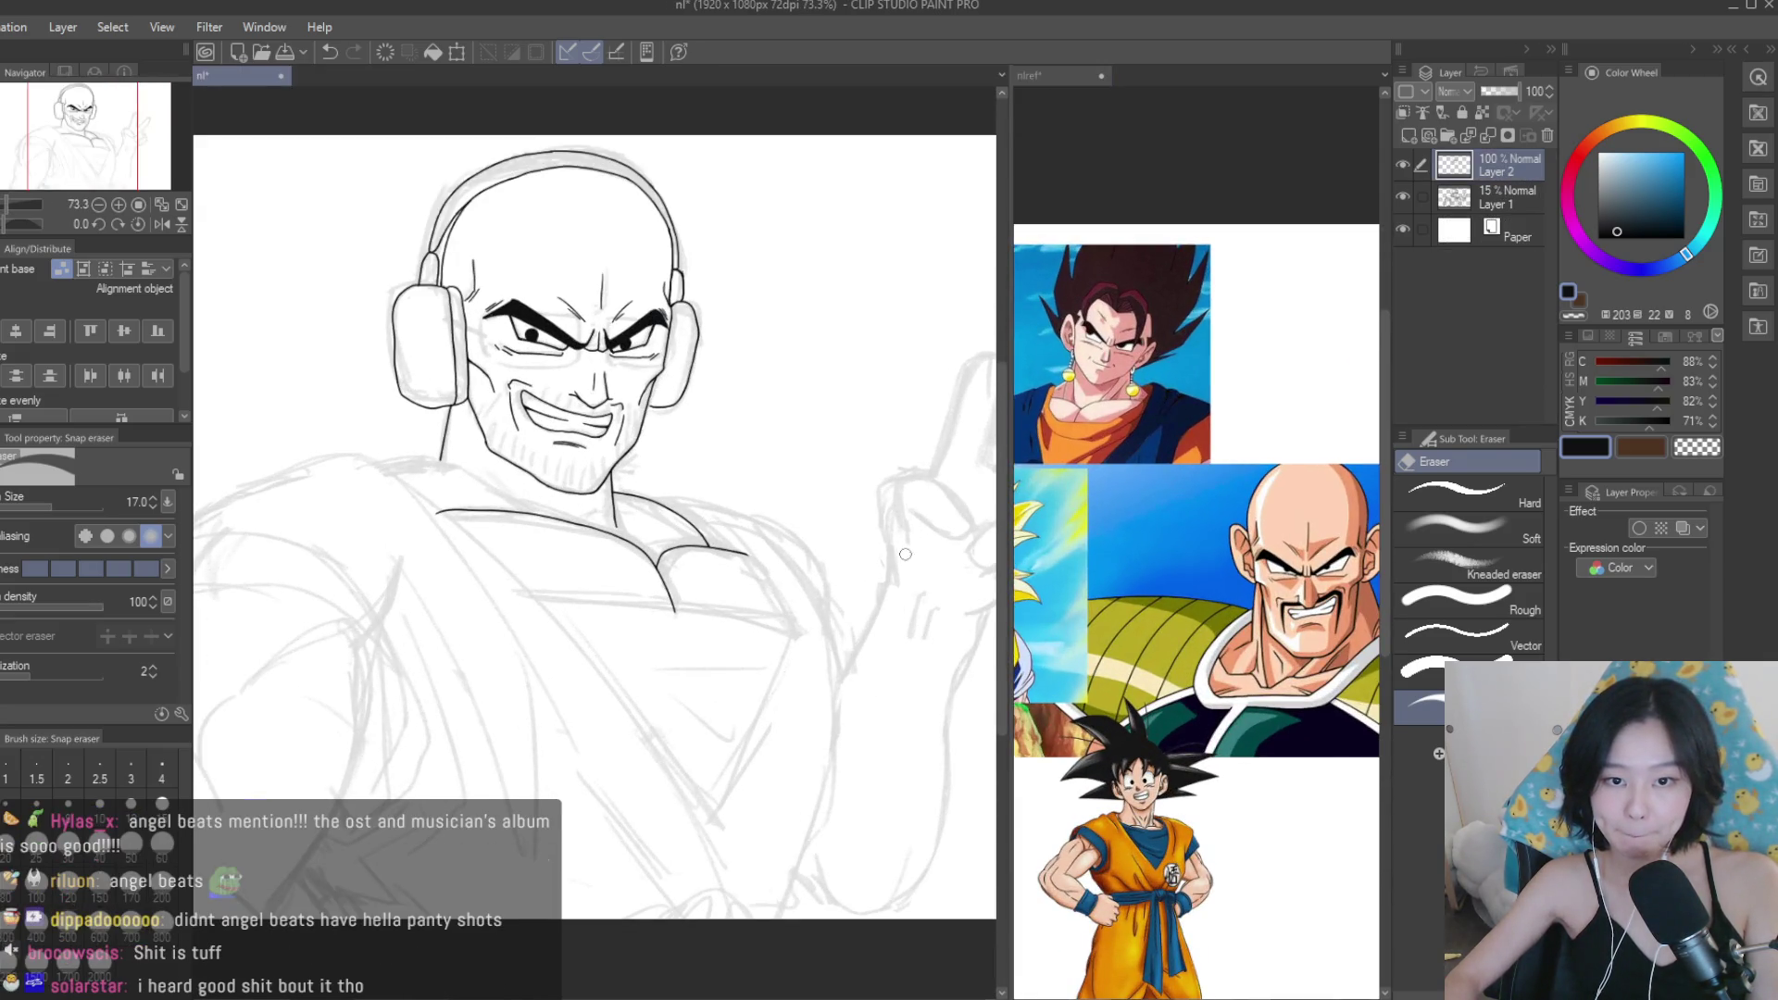
pyautogui.scroll(2, 719, 492)
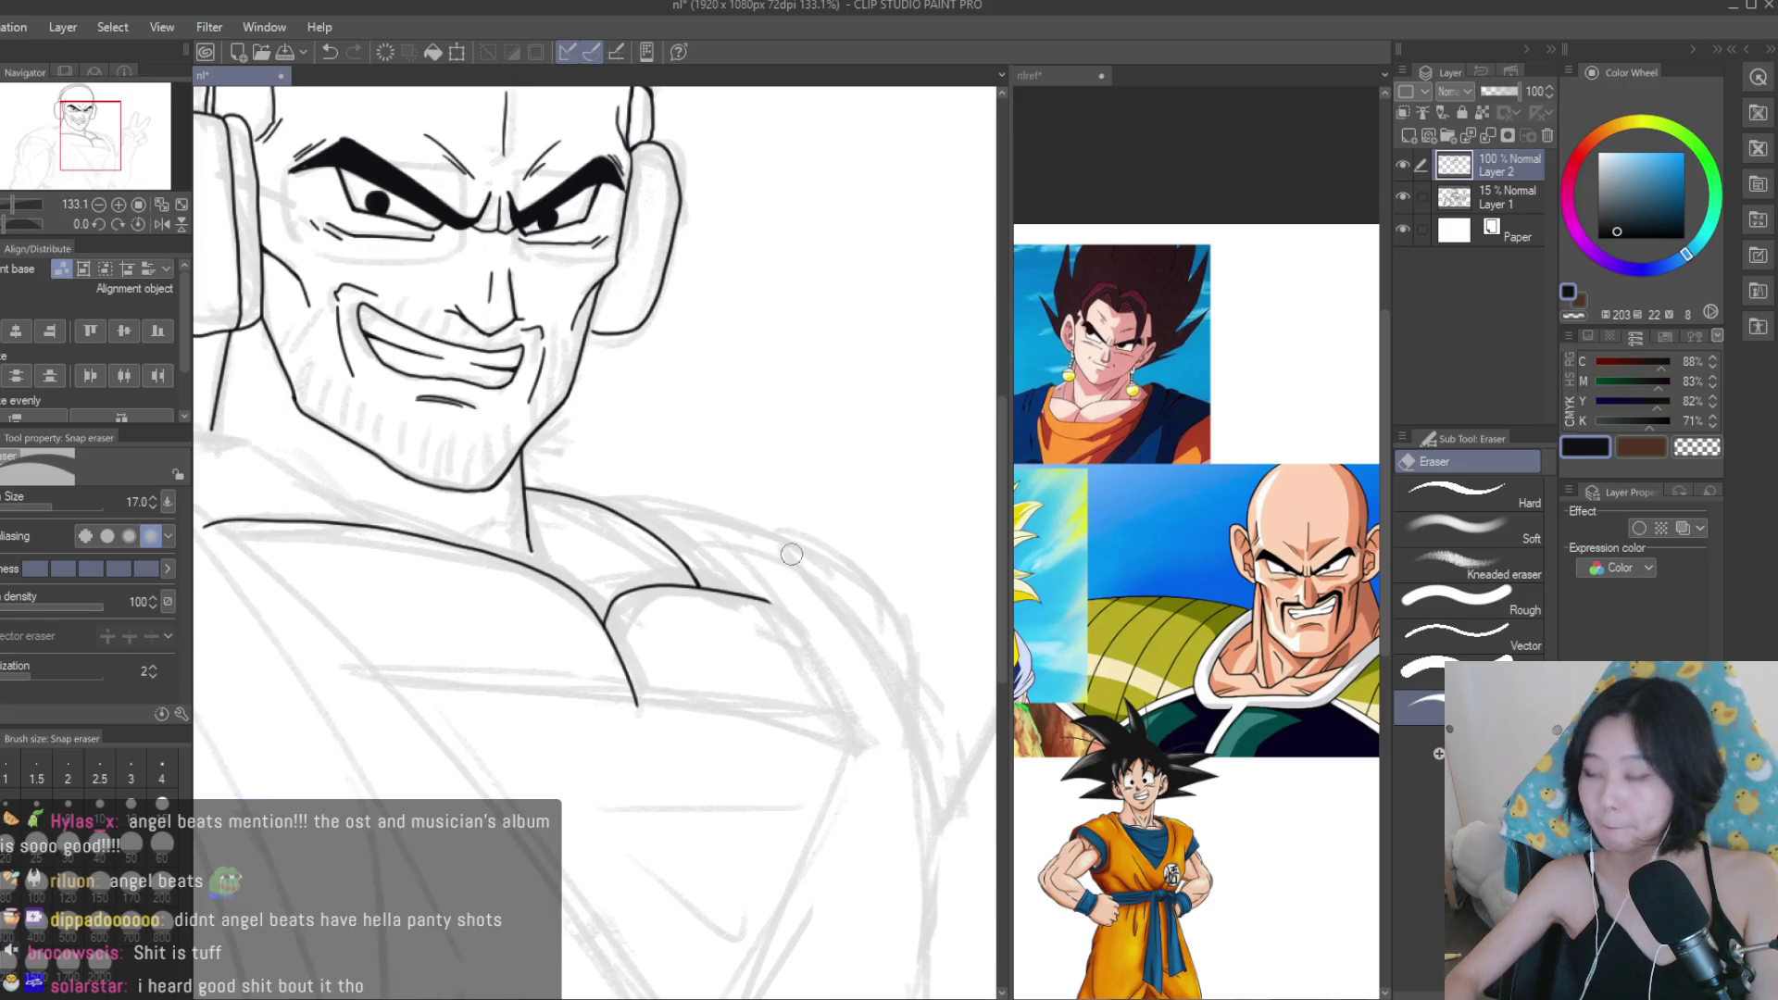
pyautogui.press('p')
pyautogui.scroll(3, 509, 479)
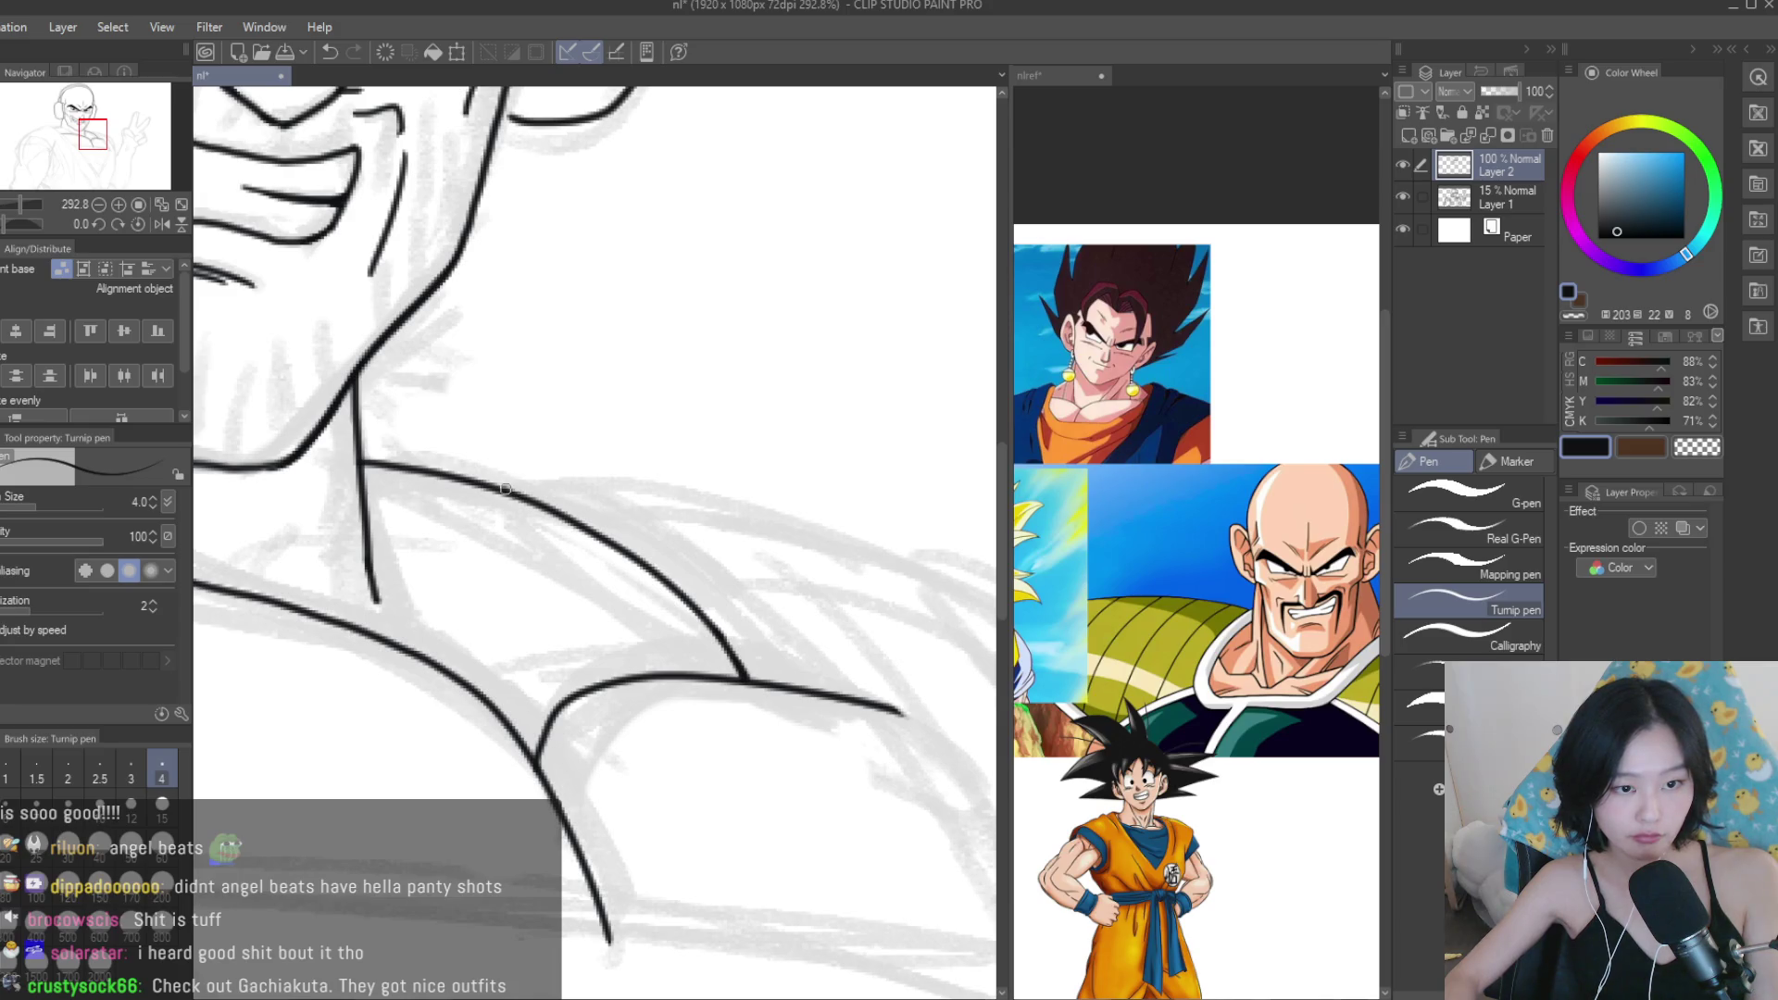
pyautogui.scroll(-3, 822, 683)
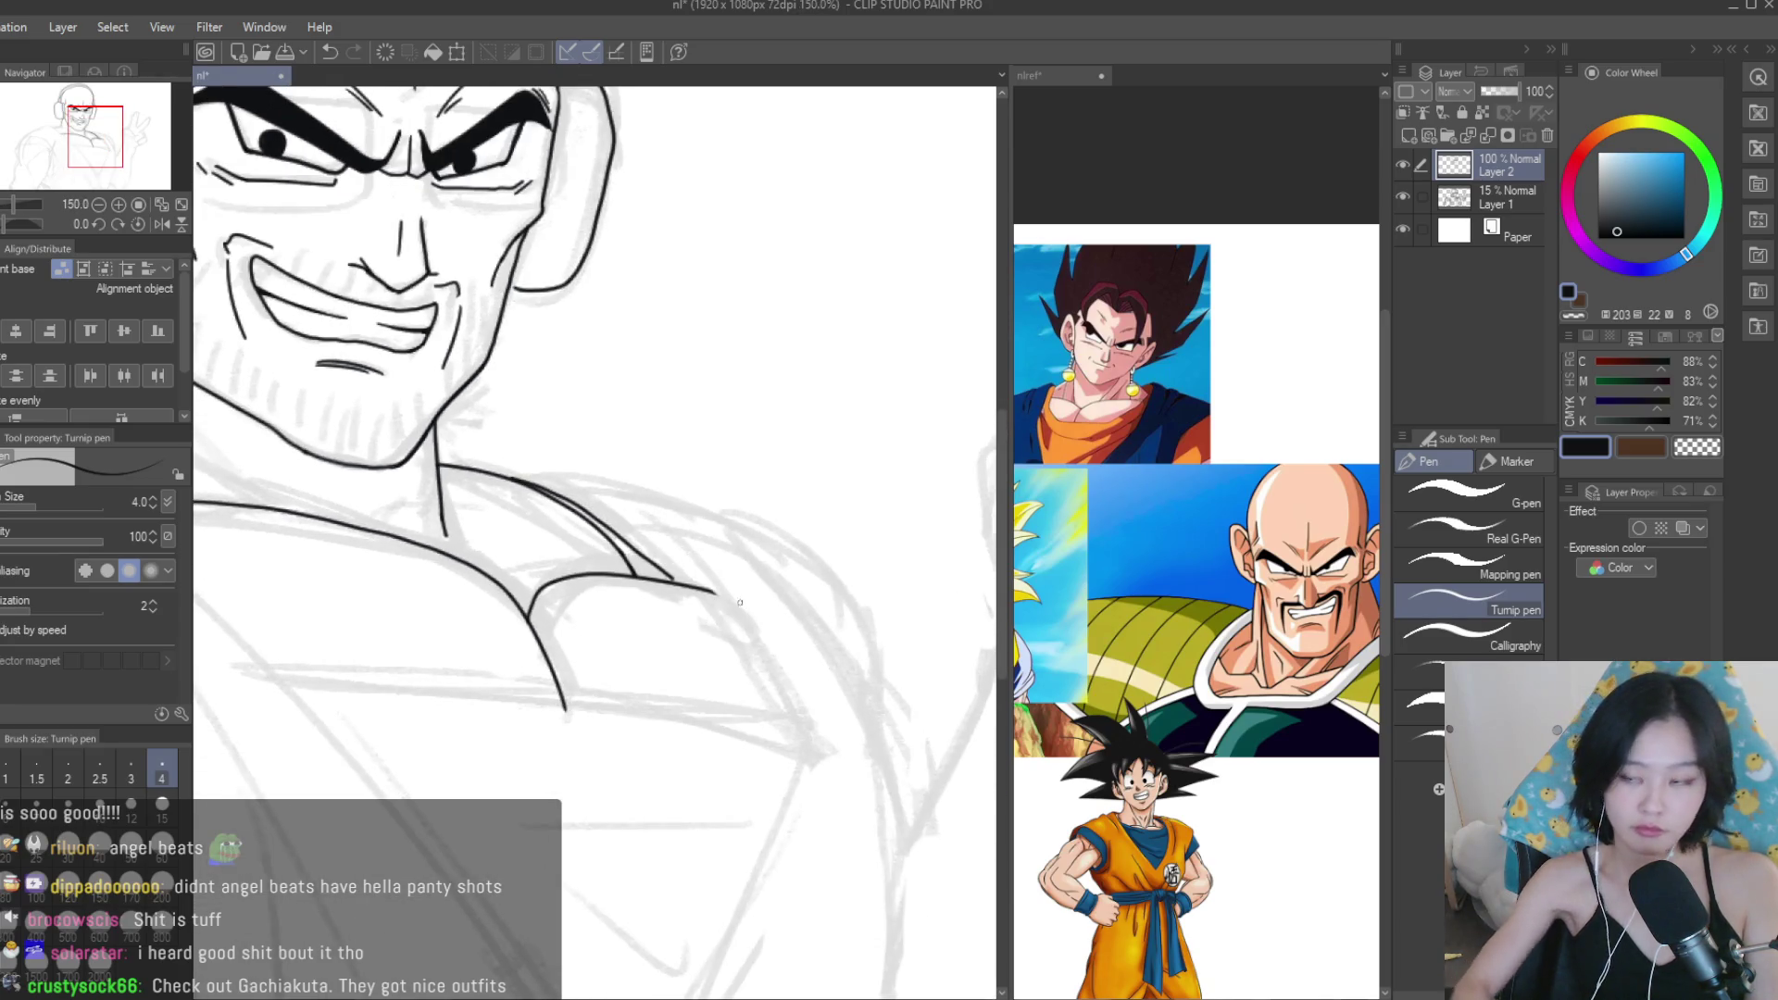
pyautogui.scroll(-4, 695, 585)
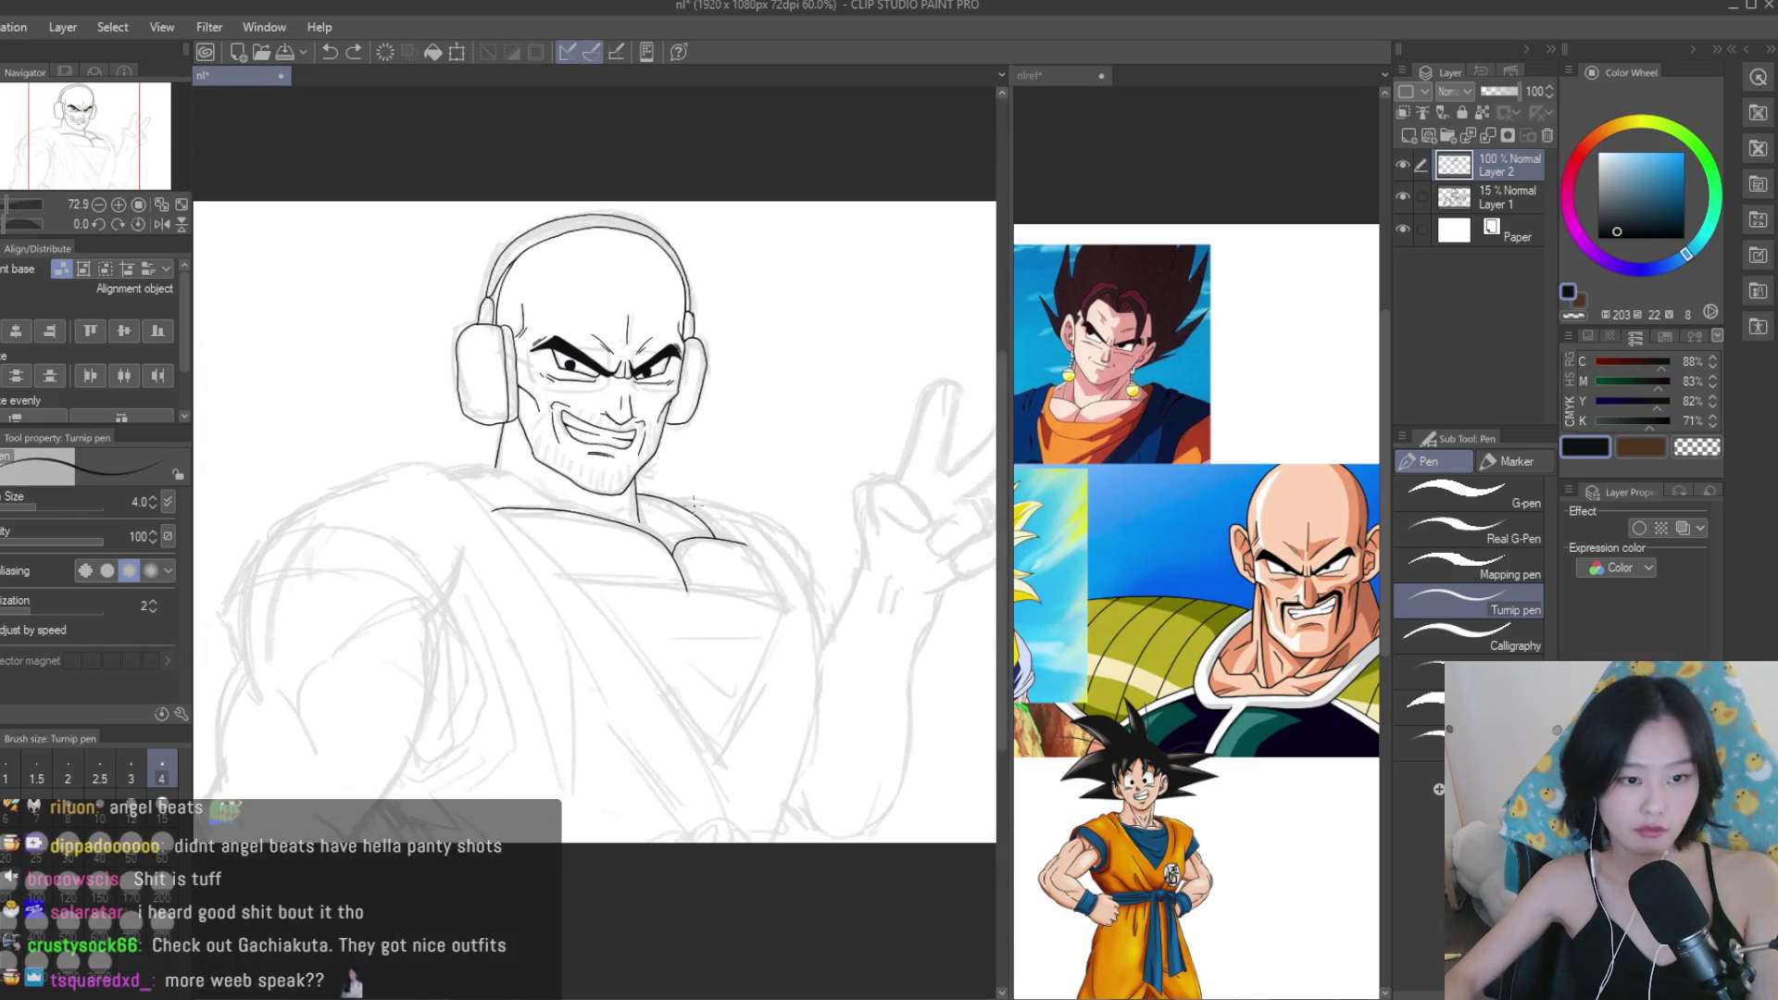
pyautogui.scroll(2, 694, 585)
pyautogui.scroll(1, 1186, 639)
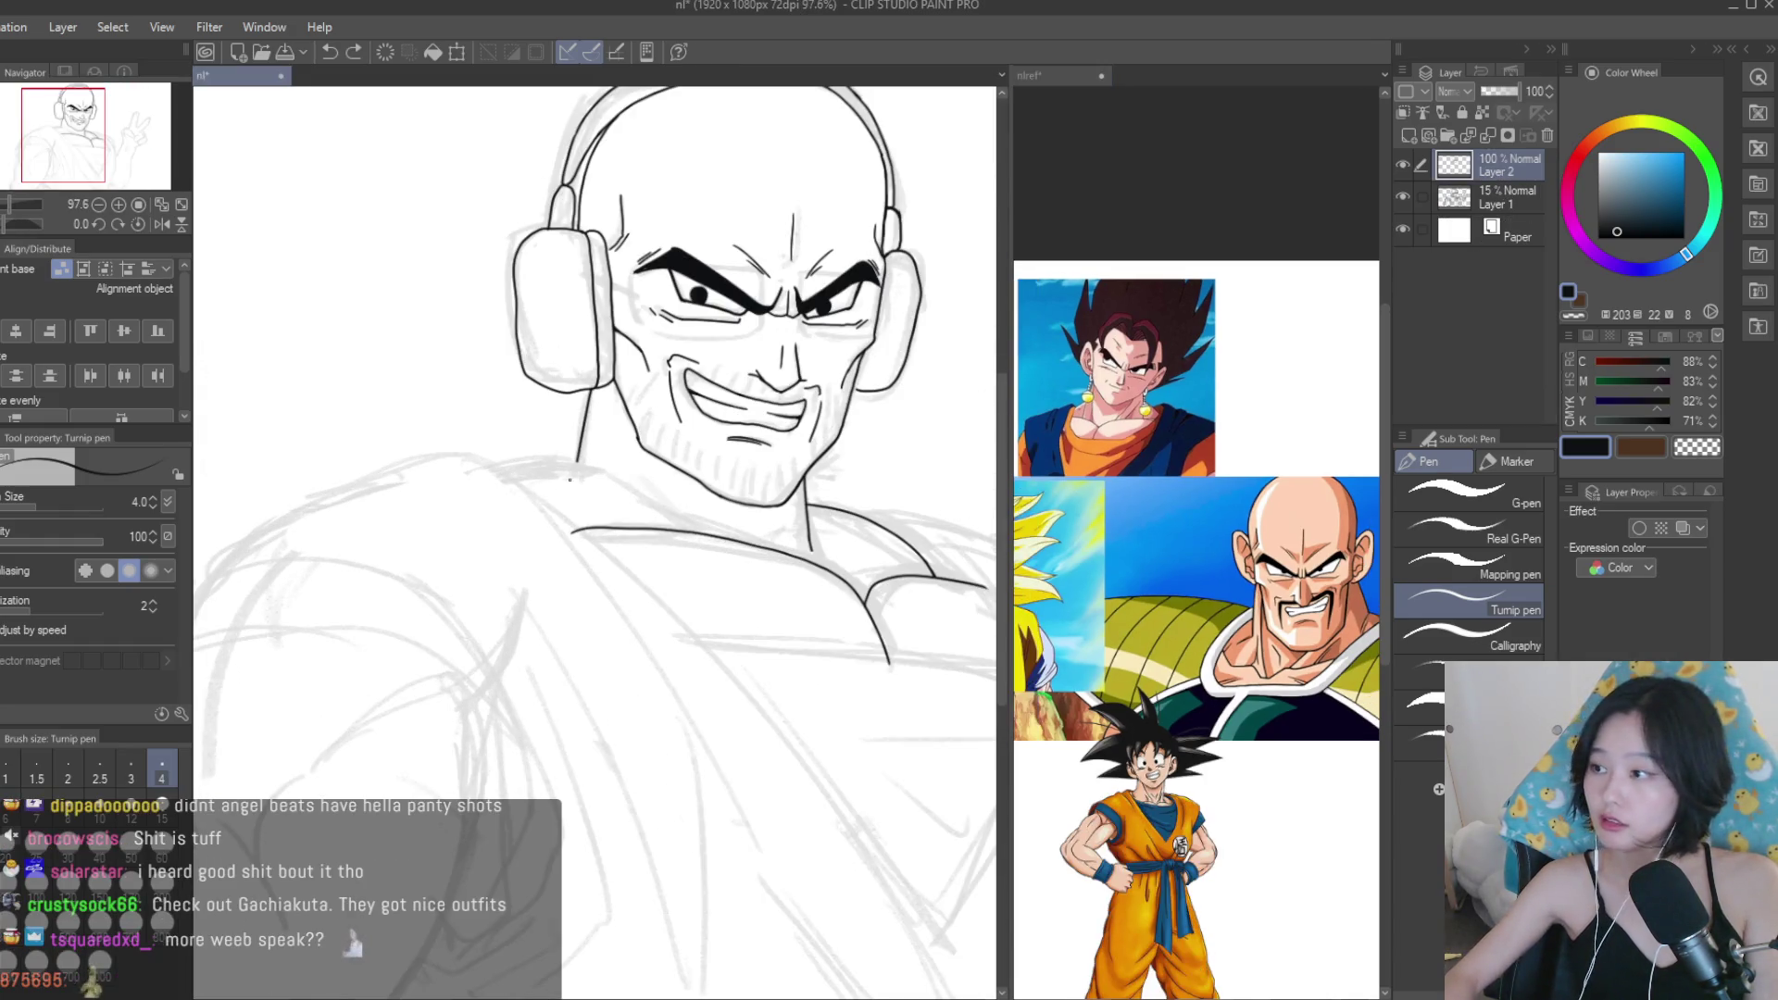
pyautogui.scroll(4, 384, 470)
pyautogui.moveTo(664, 460); pyautogui.dragTo(724, 484)
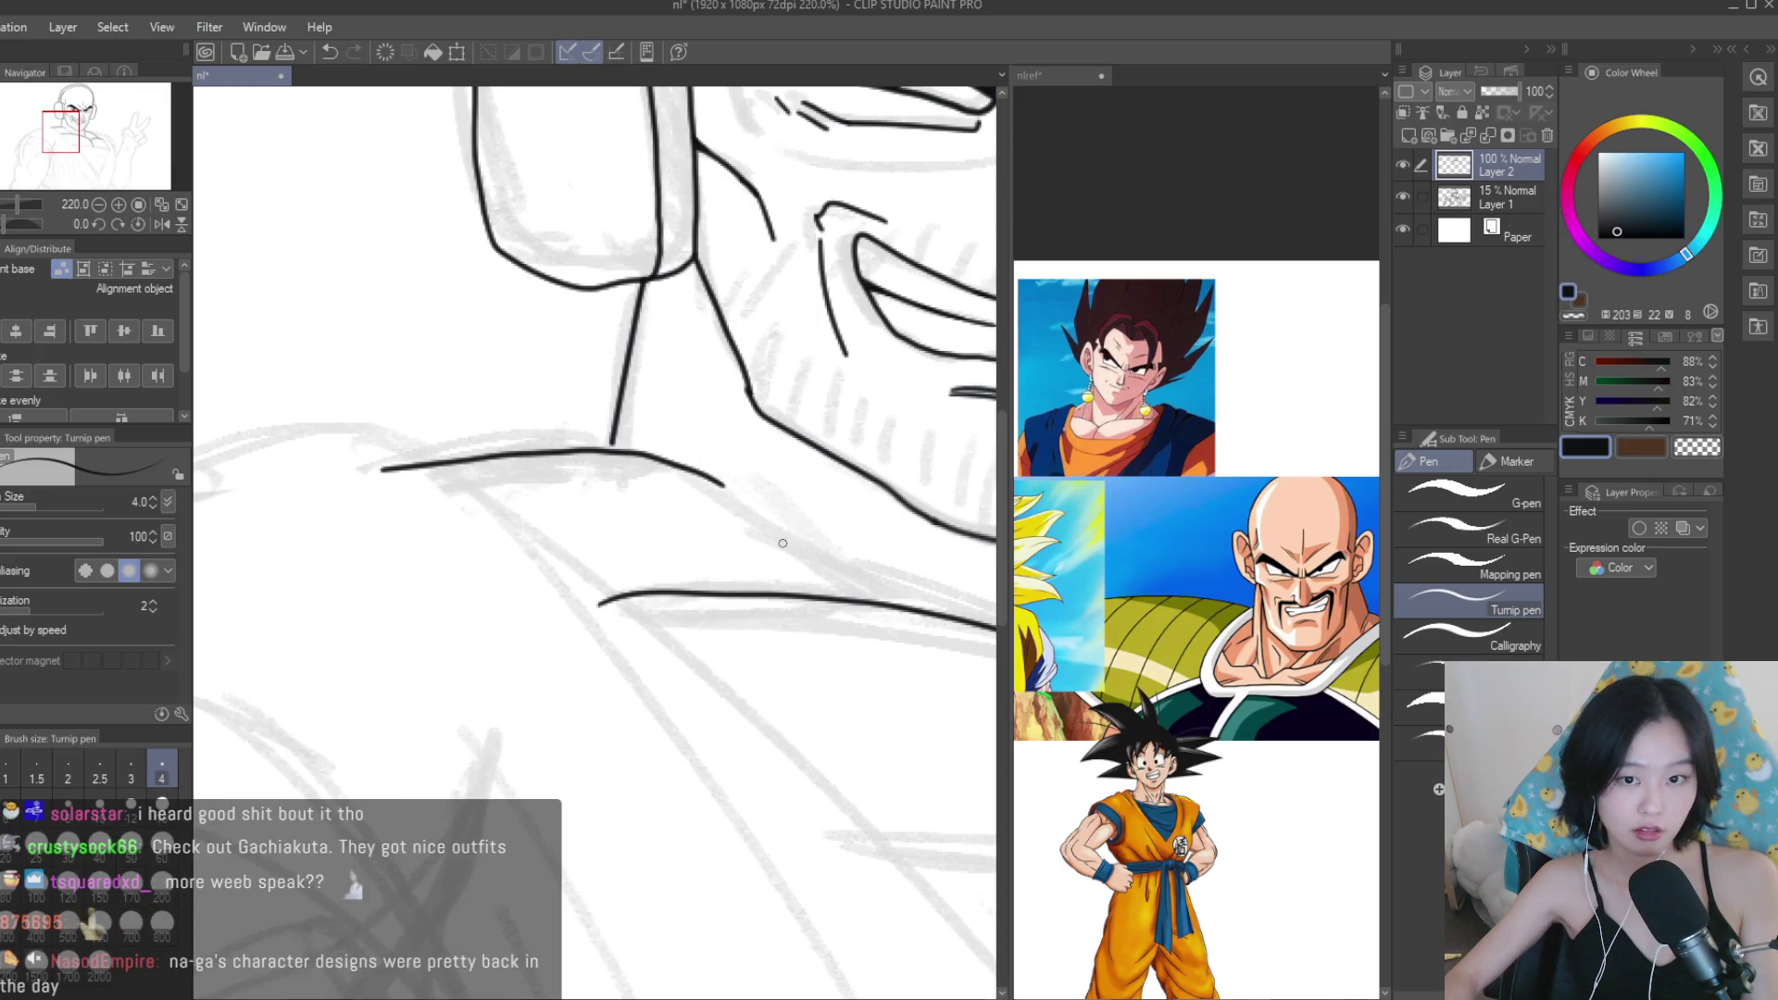
pyautogui.scroll(-2, 758, 514)
pyautogui.hotkey('ctrl', 'z')
pyautogui.moveTo(306, 505); pyautogui.dragTo(593, 500)
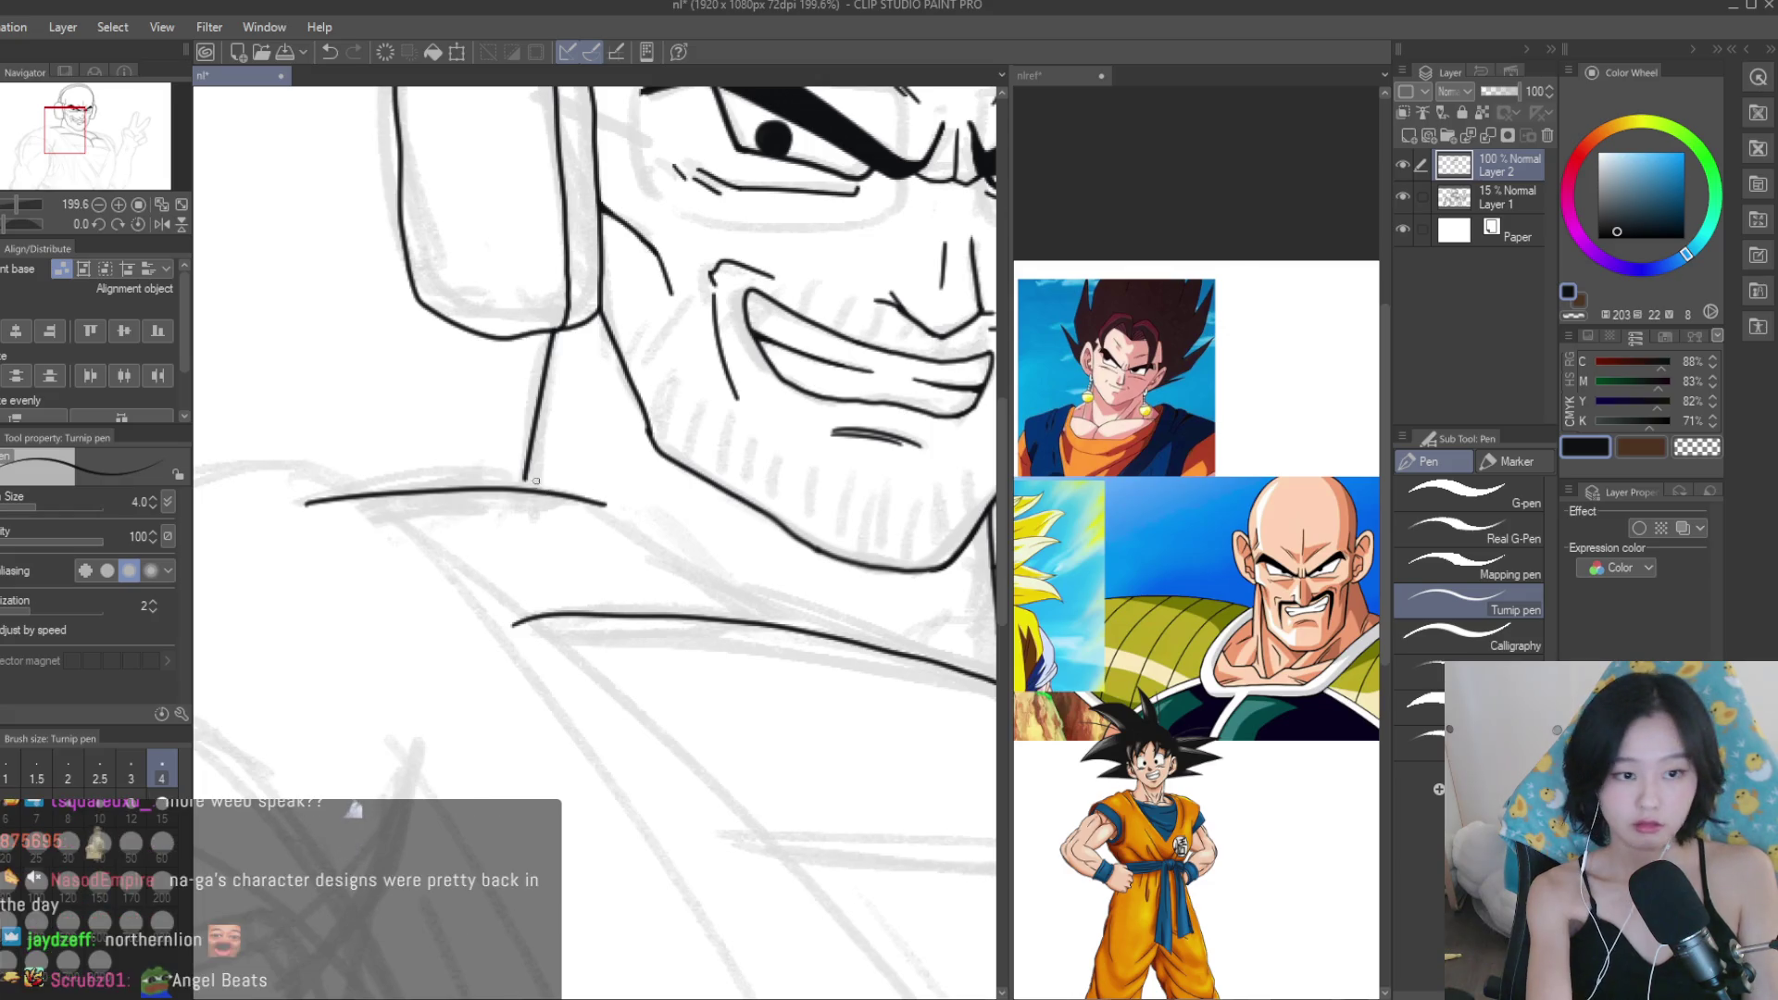
pyautogui.moveTo(535, 434); pyautogui.dragTo(511, 547)
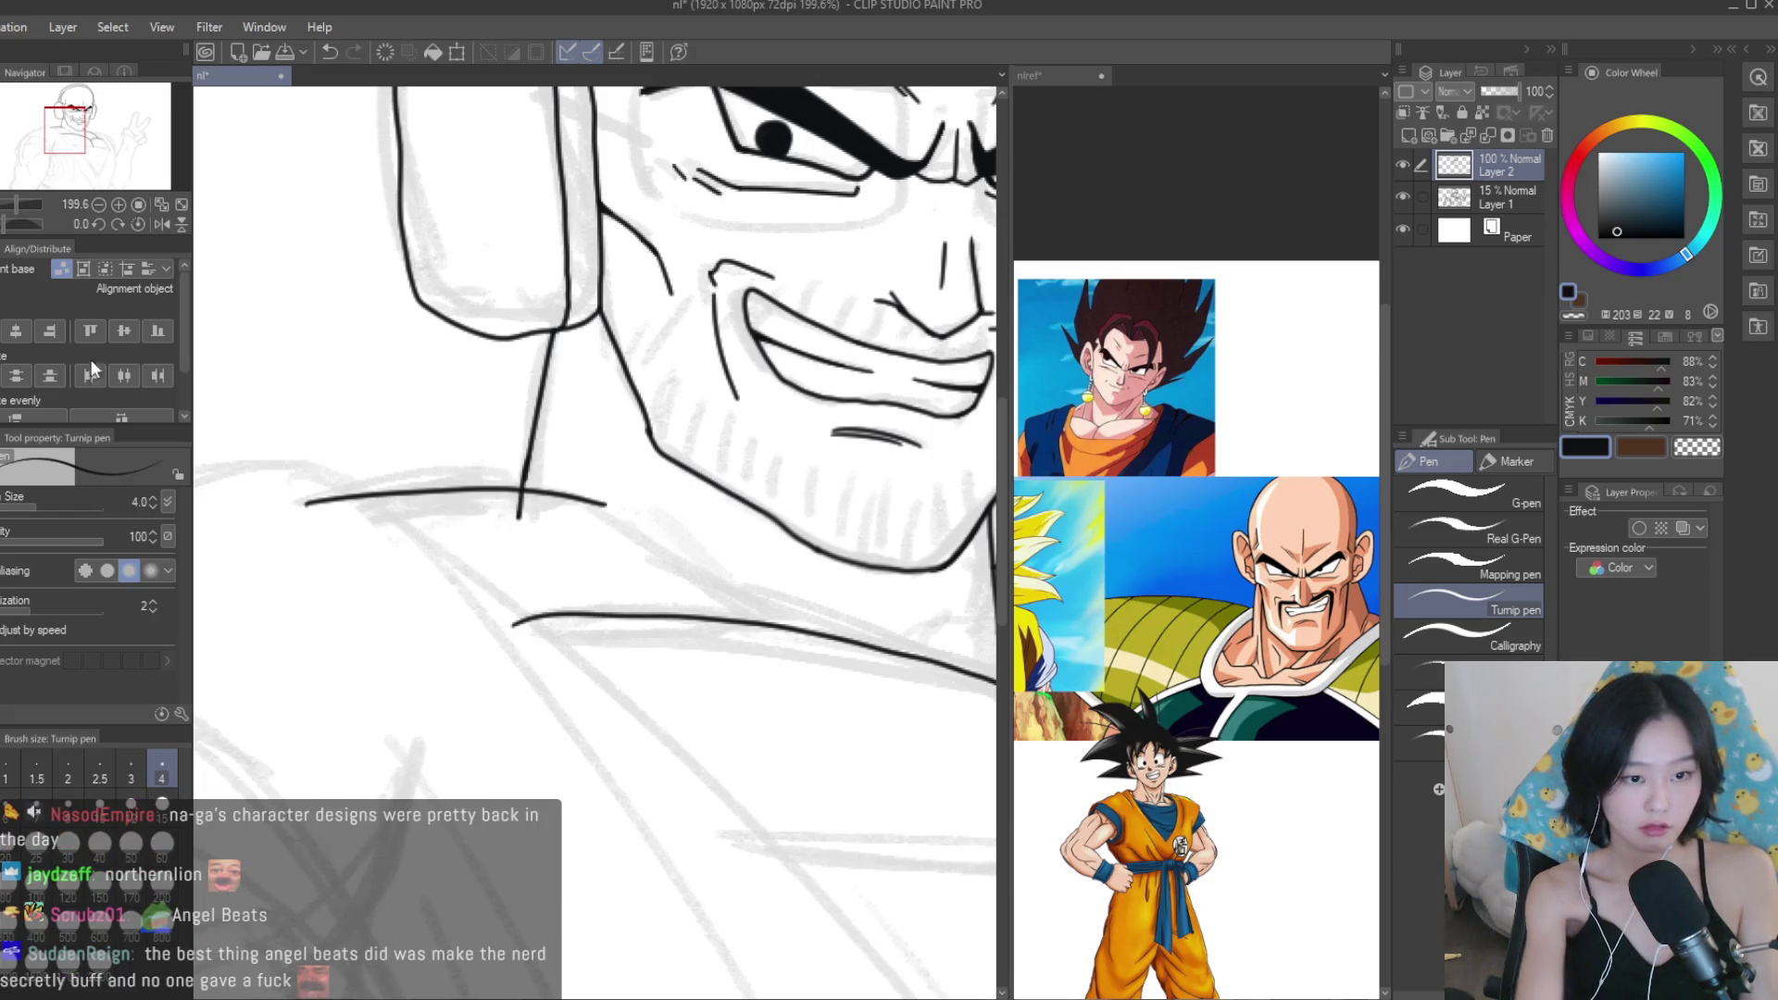
# Extend the neck line to meet the collar and lengthen the shoulder line slightly.
pyautogui.press('e')
pyautogui.scroll(2, 512, 508)
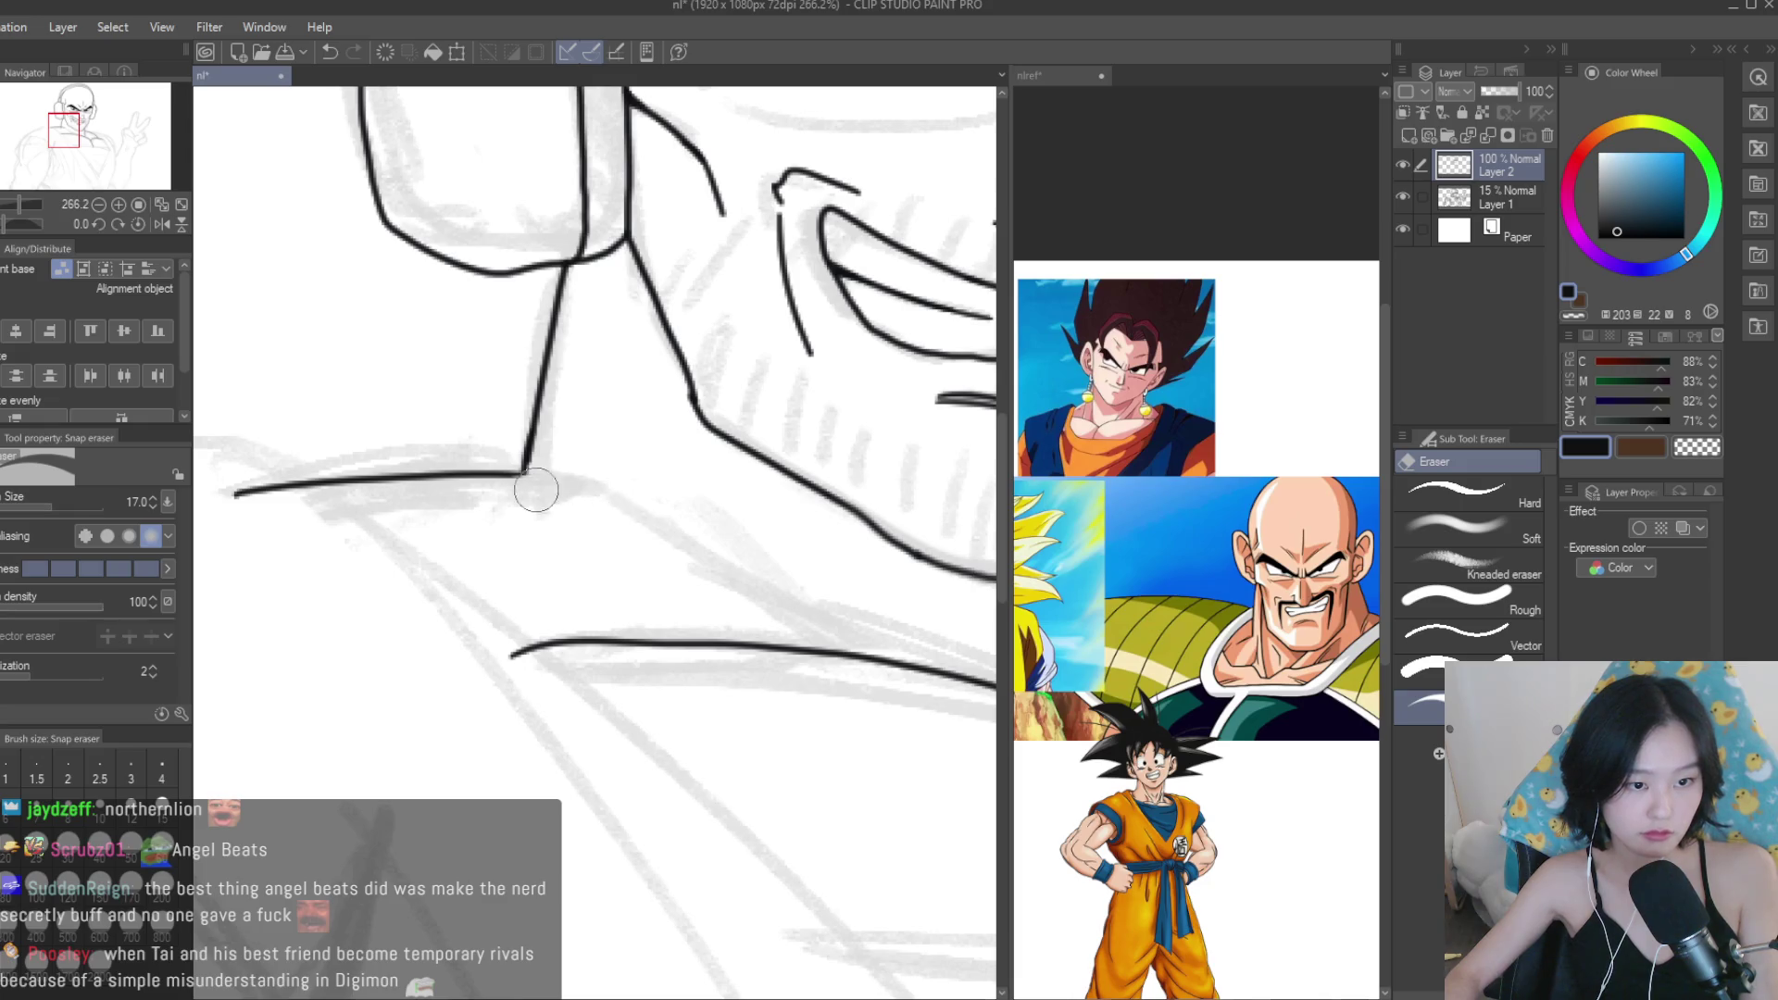
pyautogui.press('p')
pyautogui.scroll(3, 534, 470)
pyautogui.moveTo(508, 435); pyautogui.dragTo(500, 553)
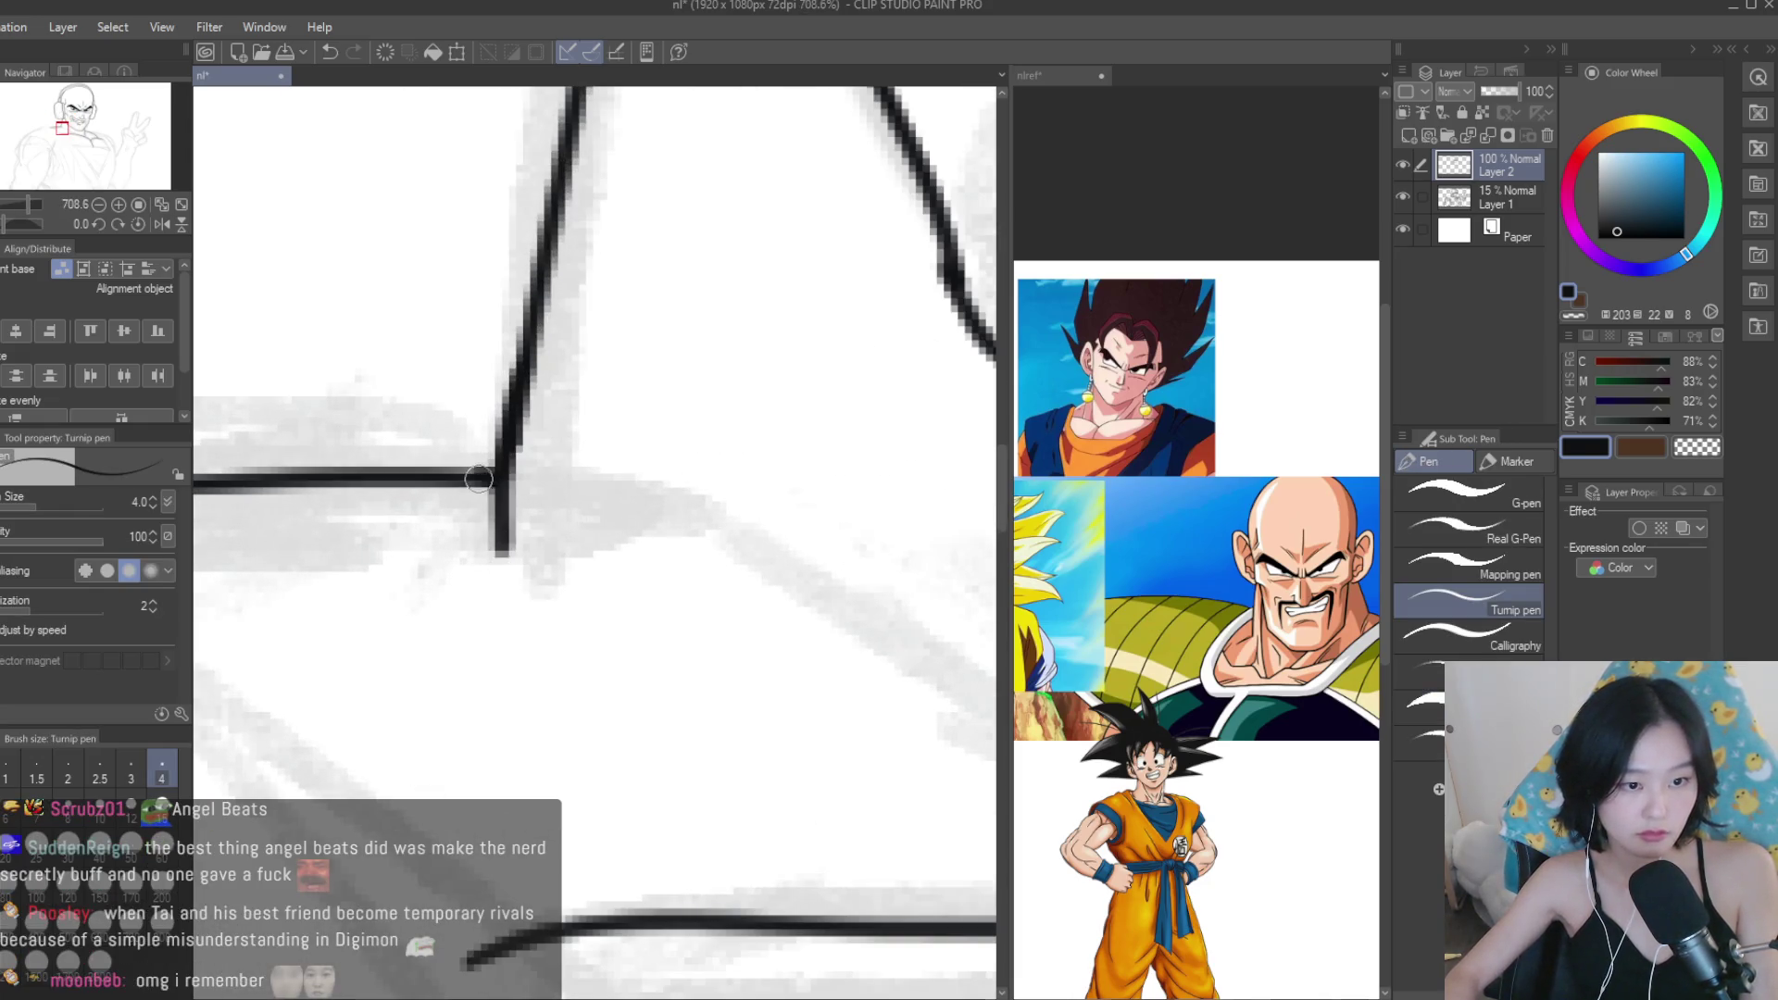
pyautogui.scroll(-10, 401, 466)
pyautogui.scroll(3, 681, 579)
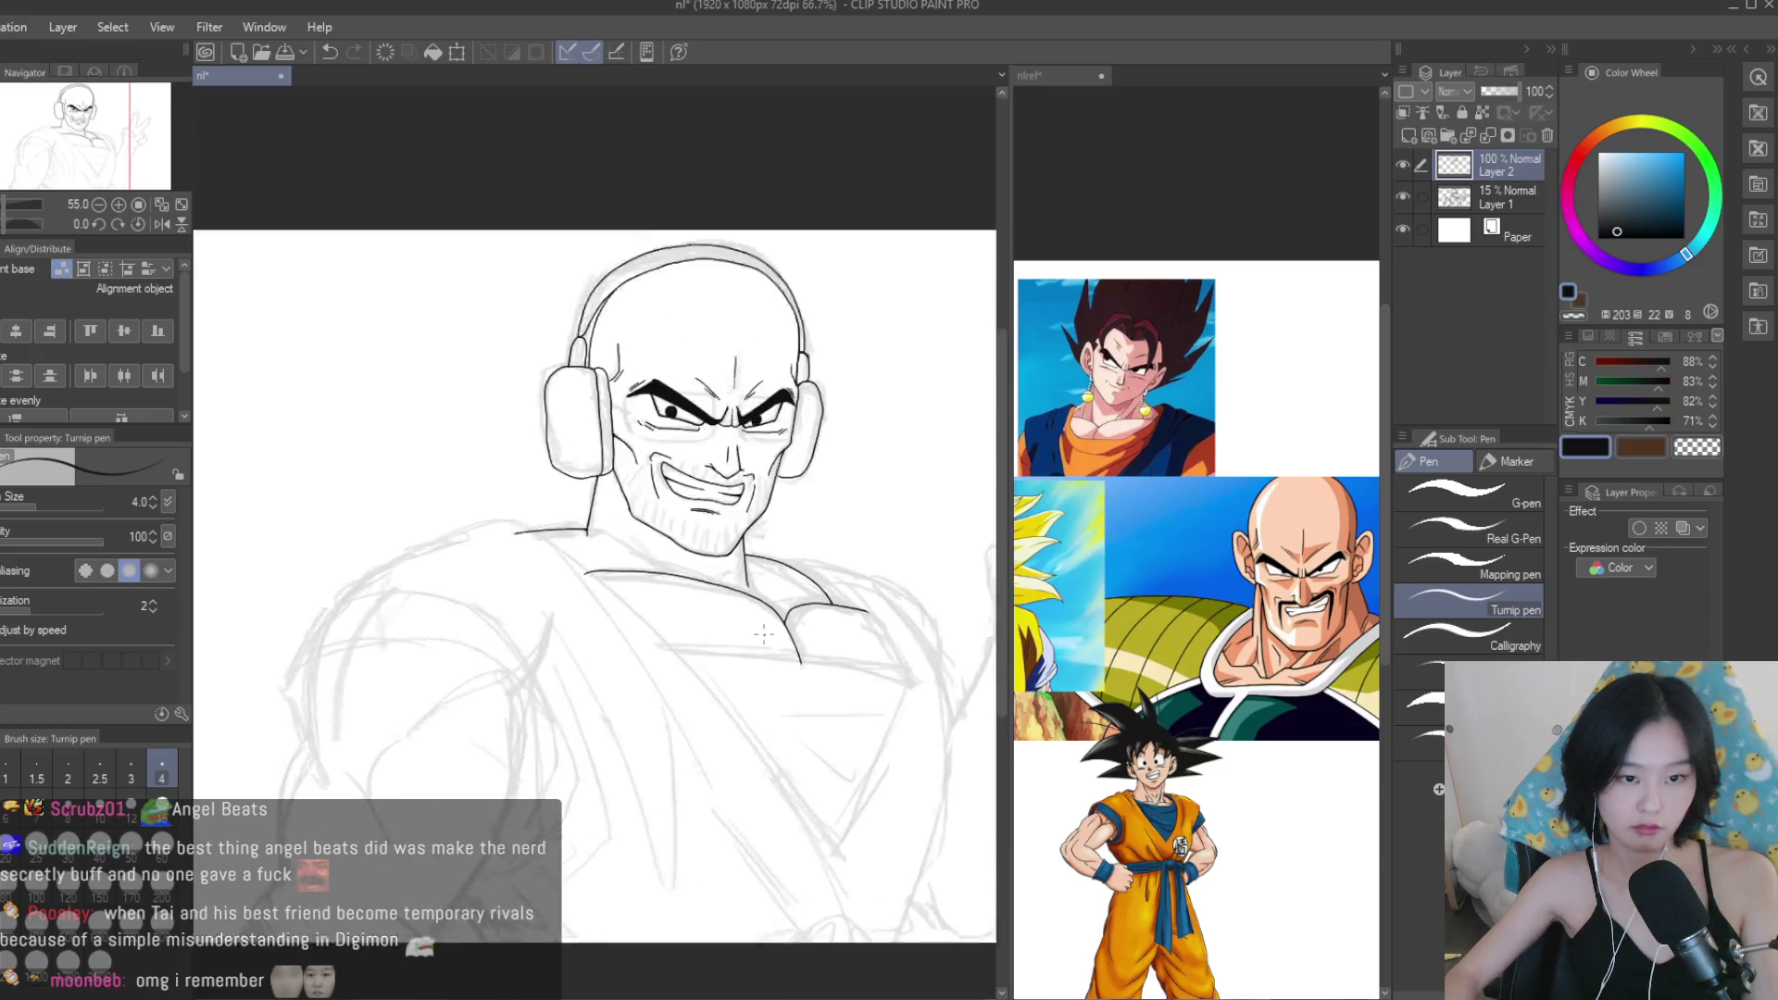
pyautogui.moveTo(478, 484); pyautogui.dragTo(537, 491)
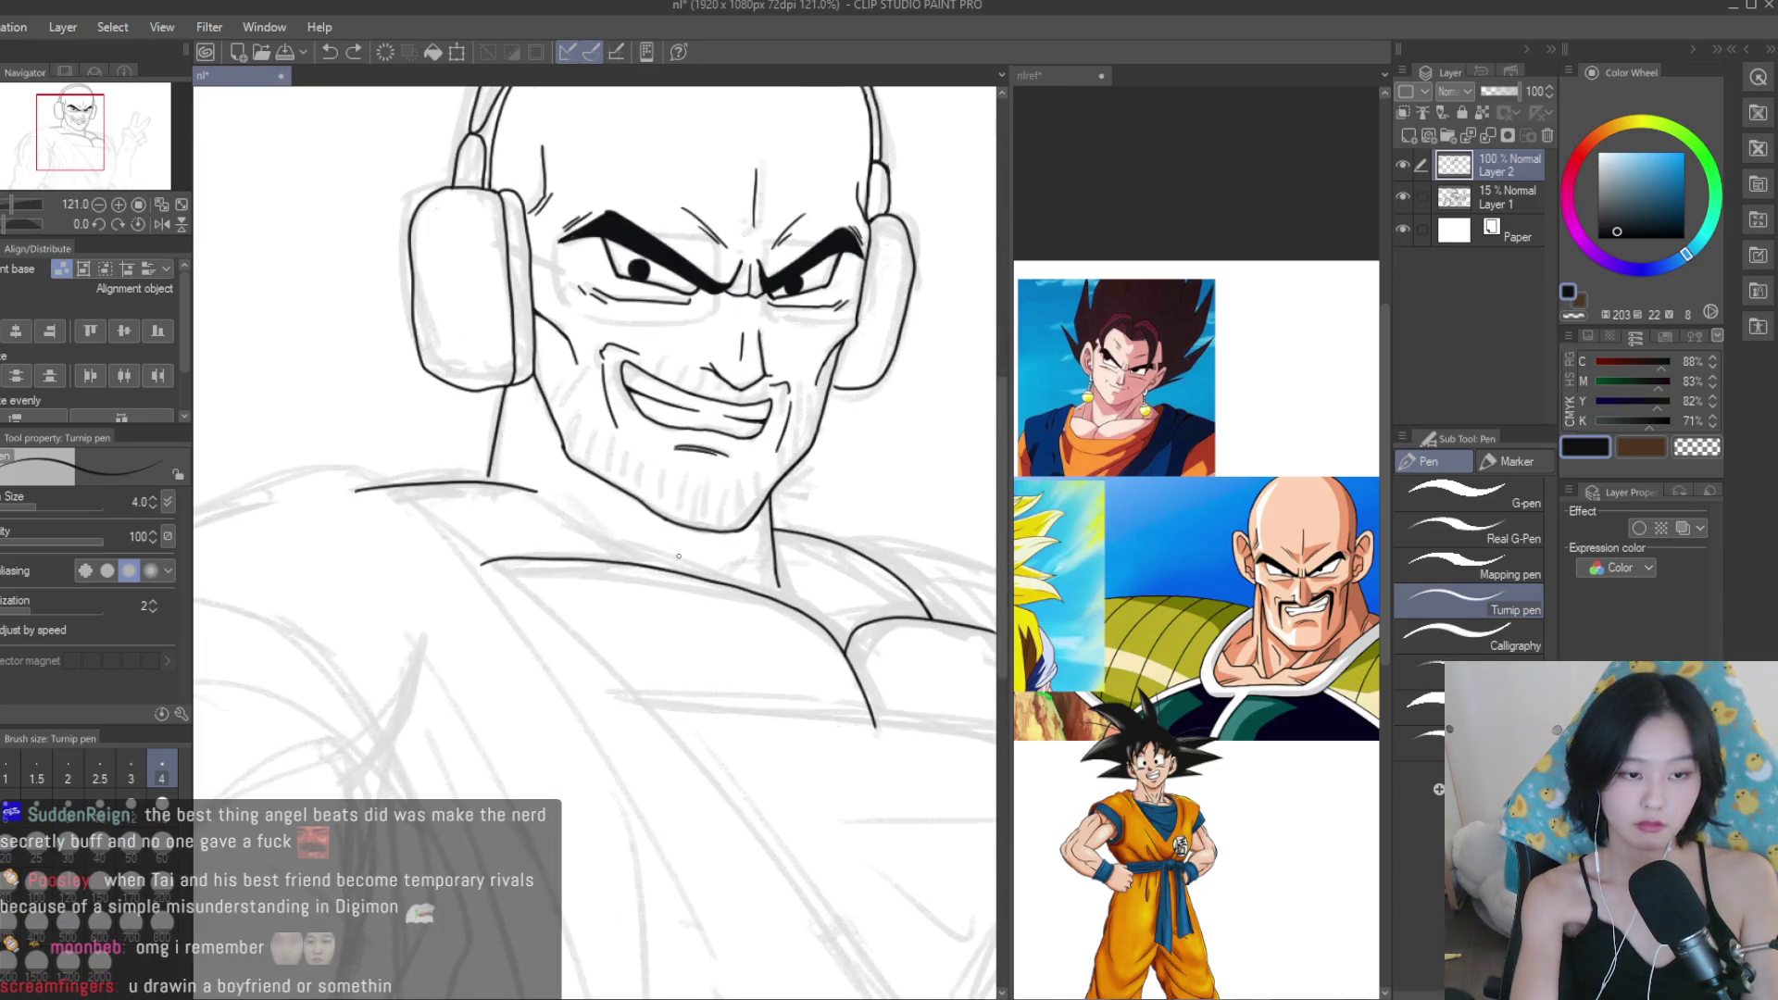
# Check the reference images and remove overshooting line tails and a stray stroke at the collar.
pyautogui.click(1108, 665)
pyautogui.scroll(-3, 1025, 574)
pyautogui.scroll(3, 1025, 574)
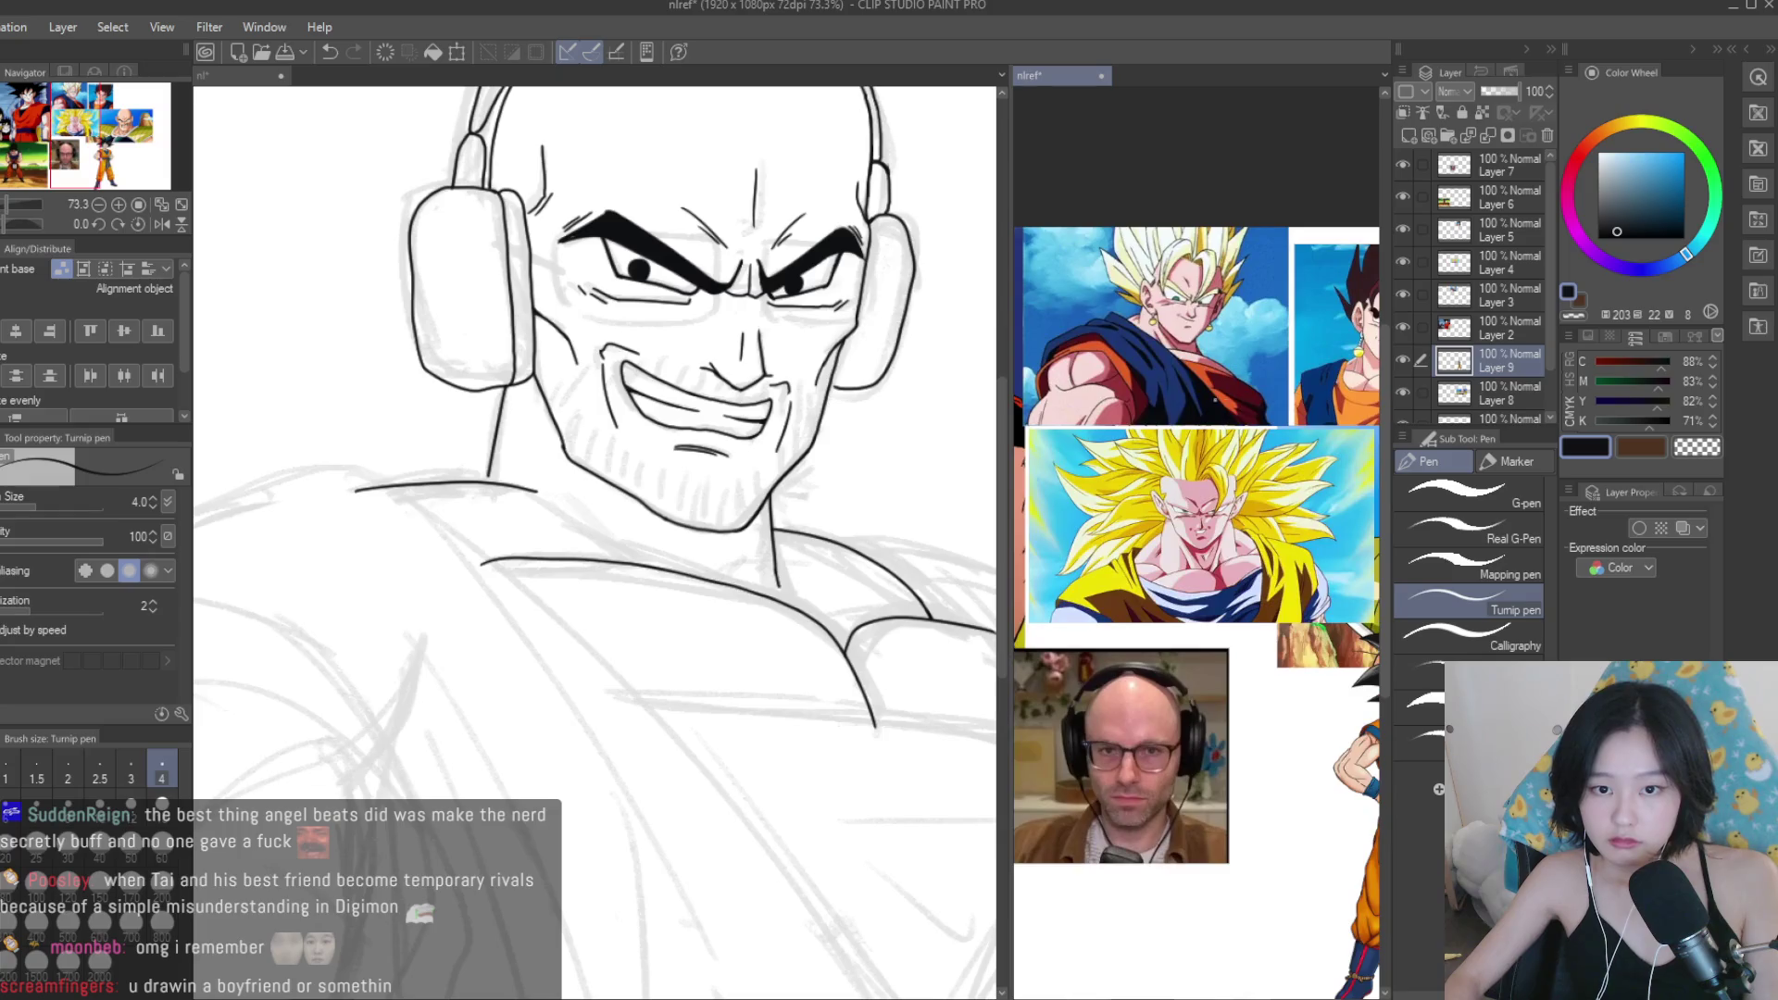
pyautogui.scroll(1, 824, 430)
pyautogui.scroll(2, 1194, 555)
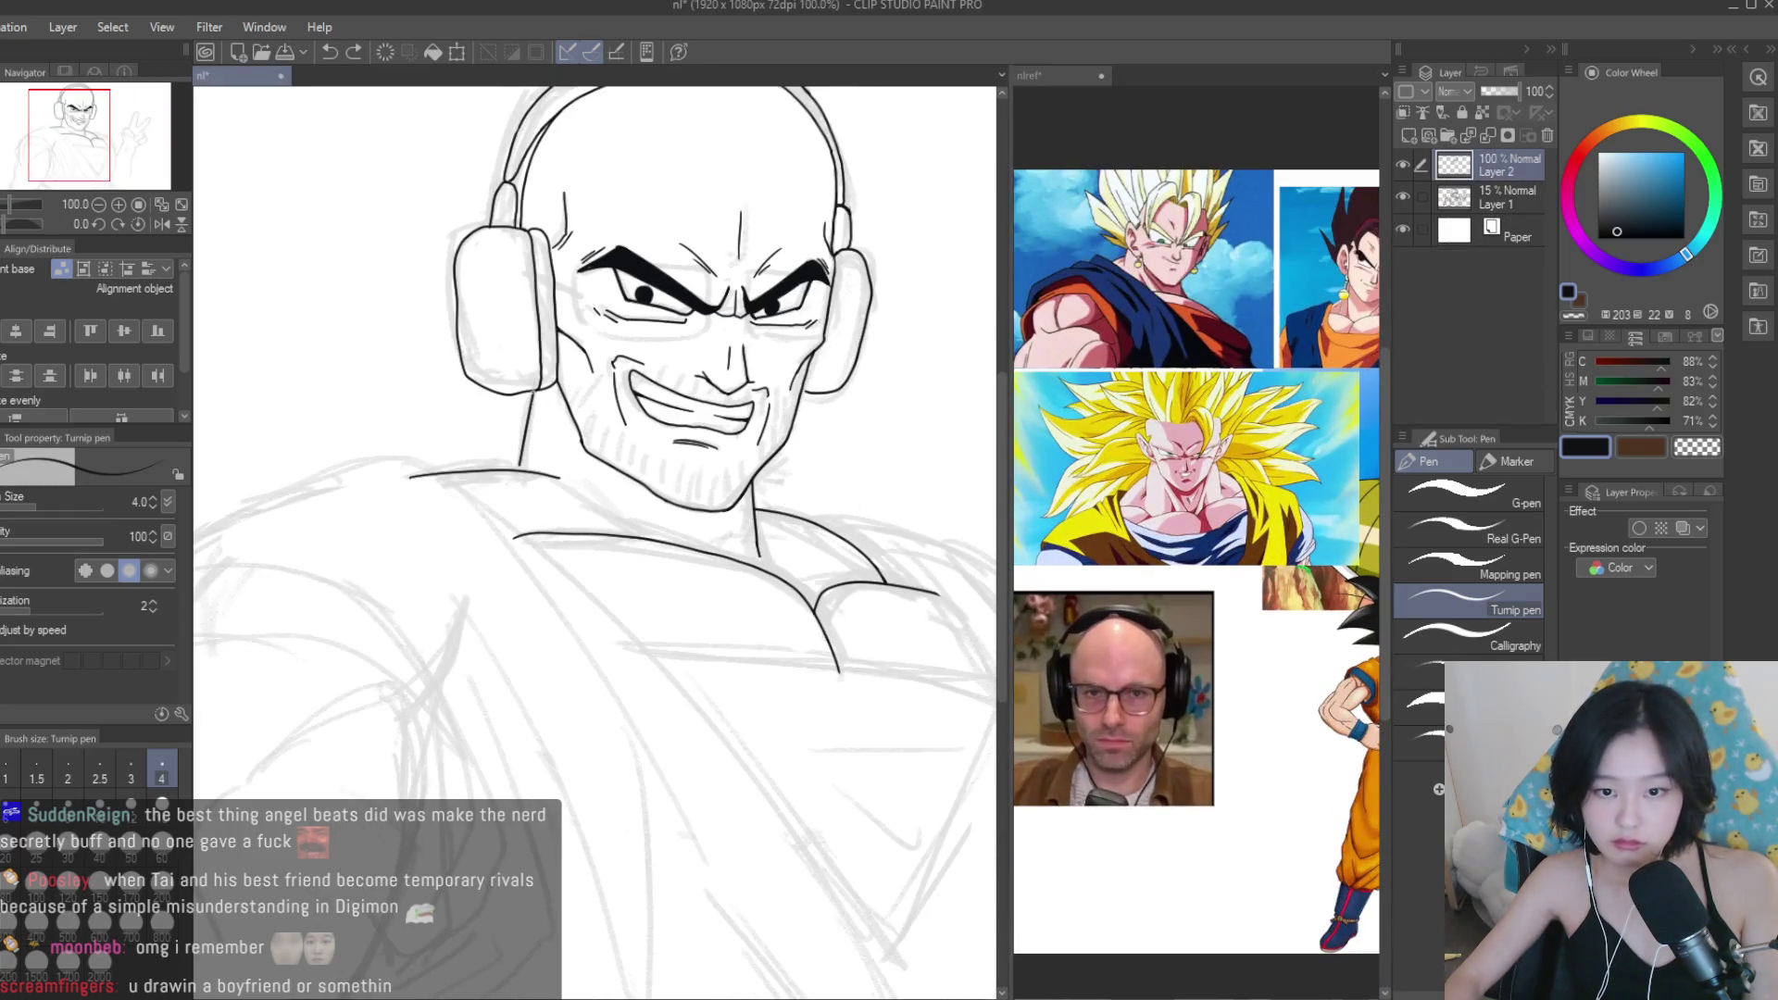
pyautogui.scroll(3, 497, 432)
pyautogui.scroll(2, 496, 432)
pyautogui.hotkey('ctrl', 'z')
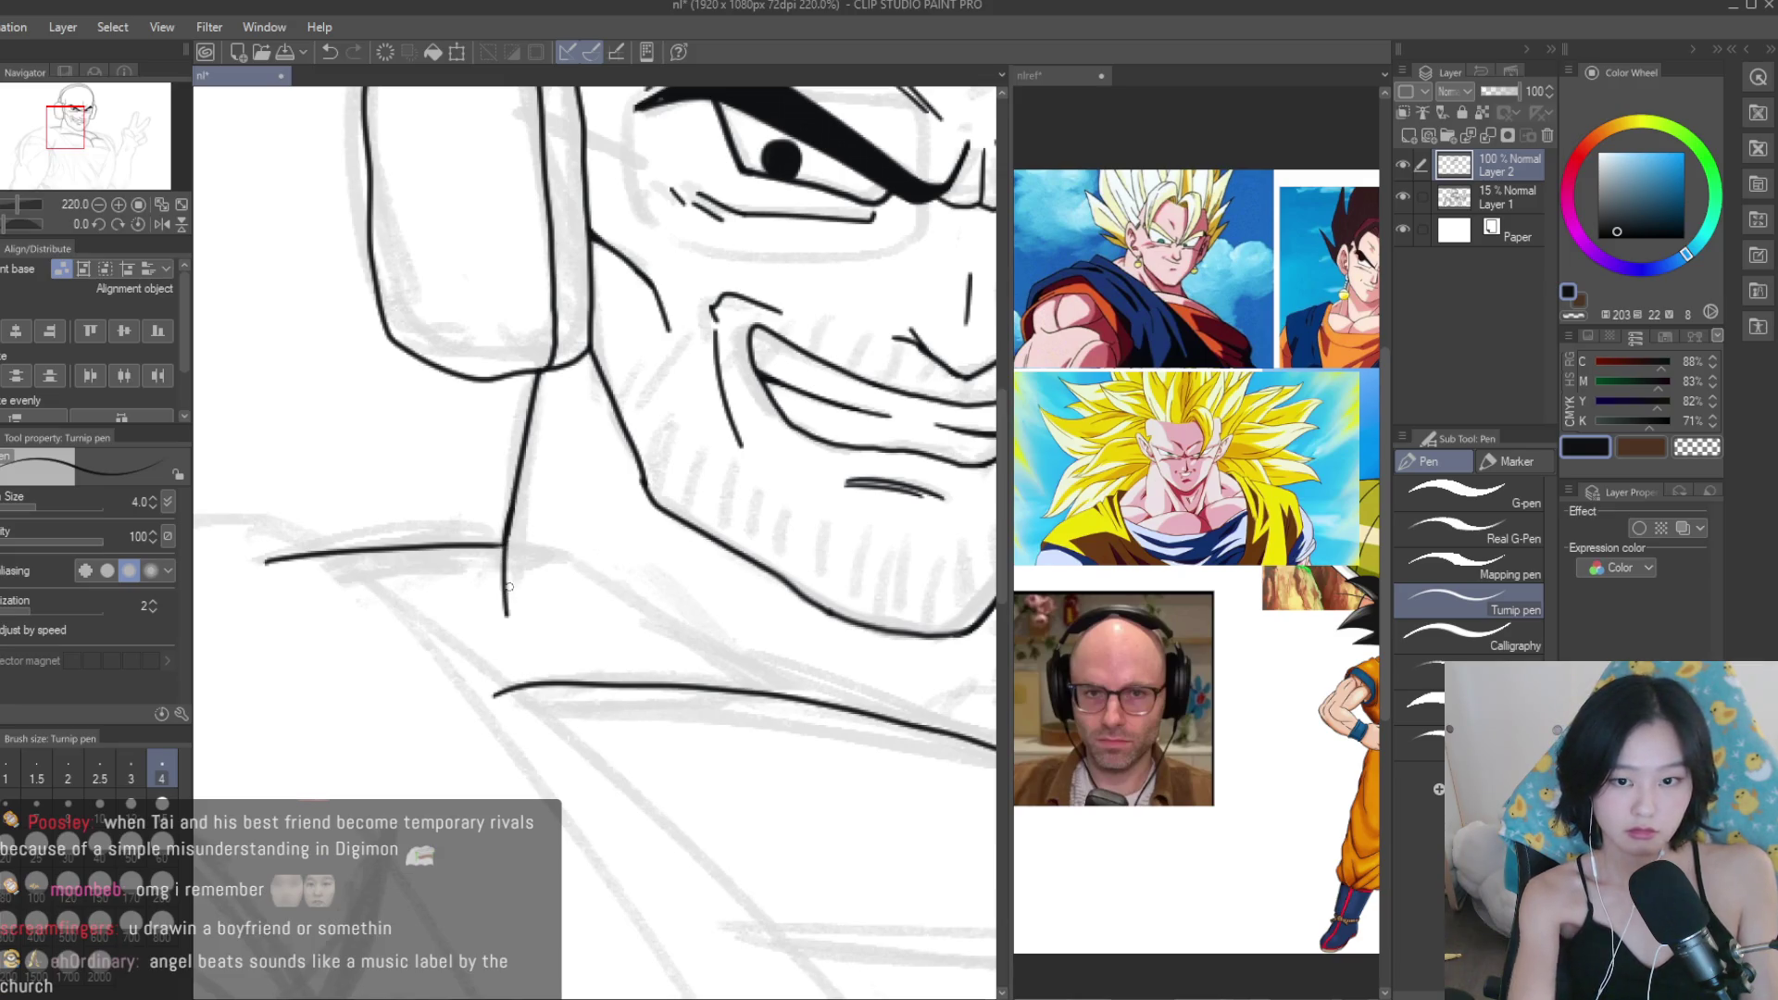
pyautogui.scroll(-2, 508, 587)
pyautogui.scroll(1, 450, 511)
pyautogui.moveTo(426, 498); pyautogui.dragTo(450, 512)
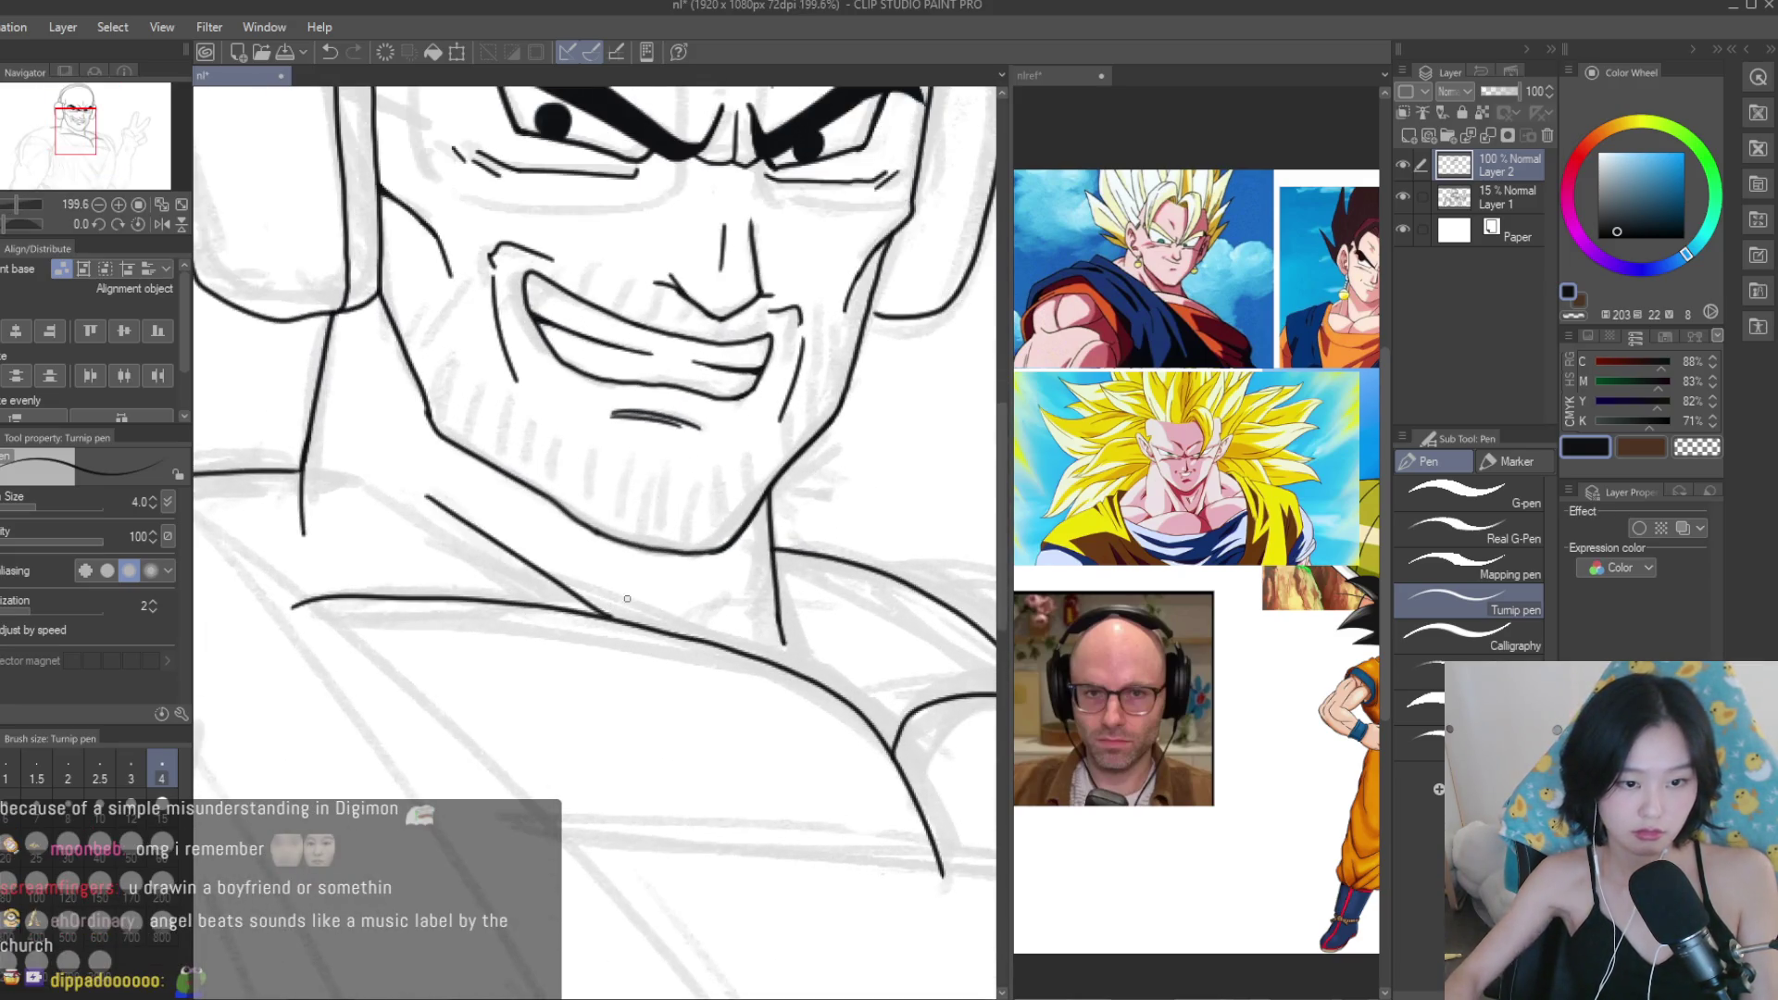
pyautogui.scroll(2, 750, 567)
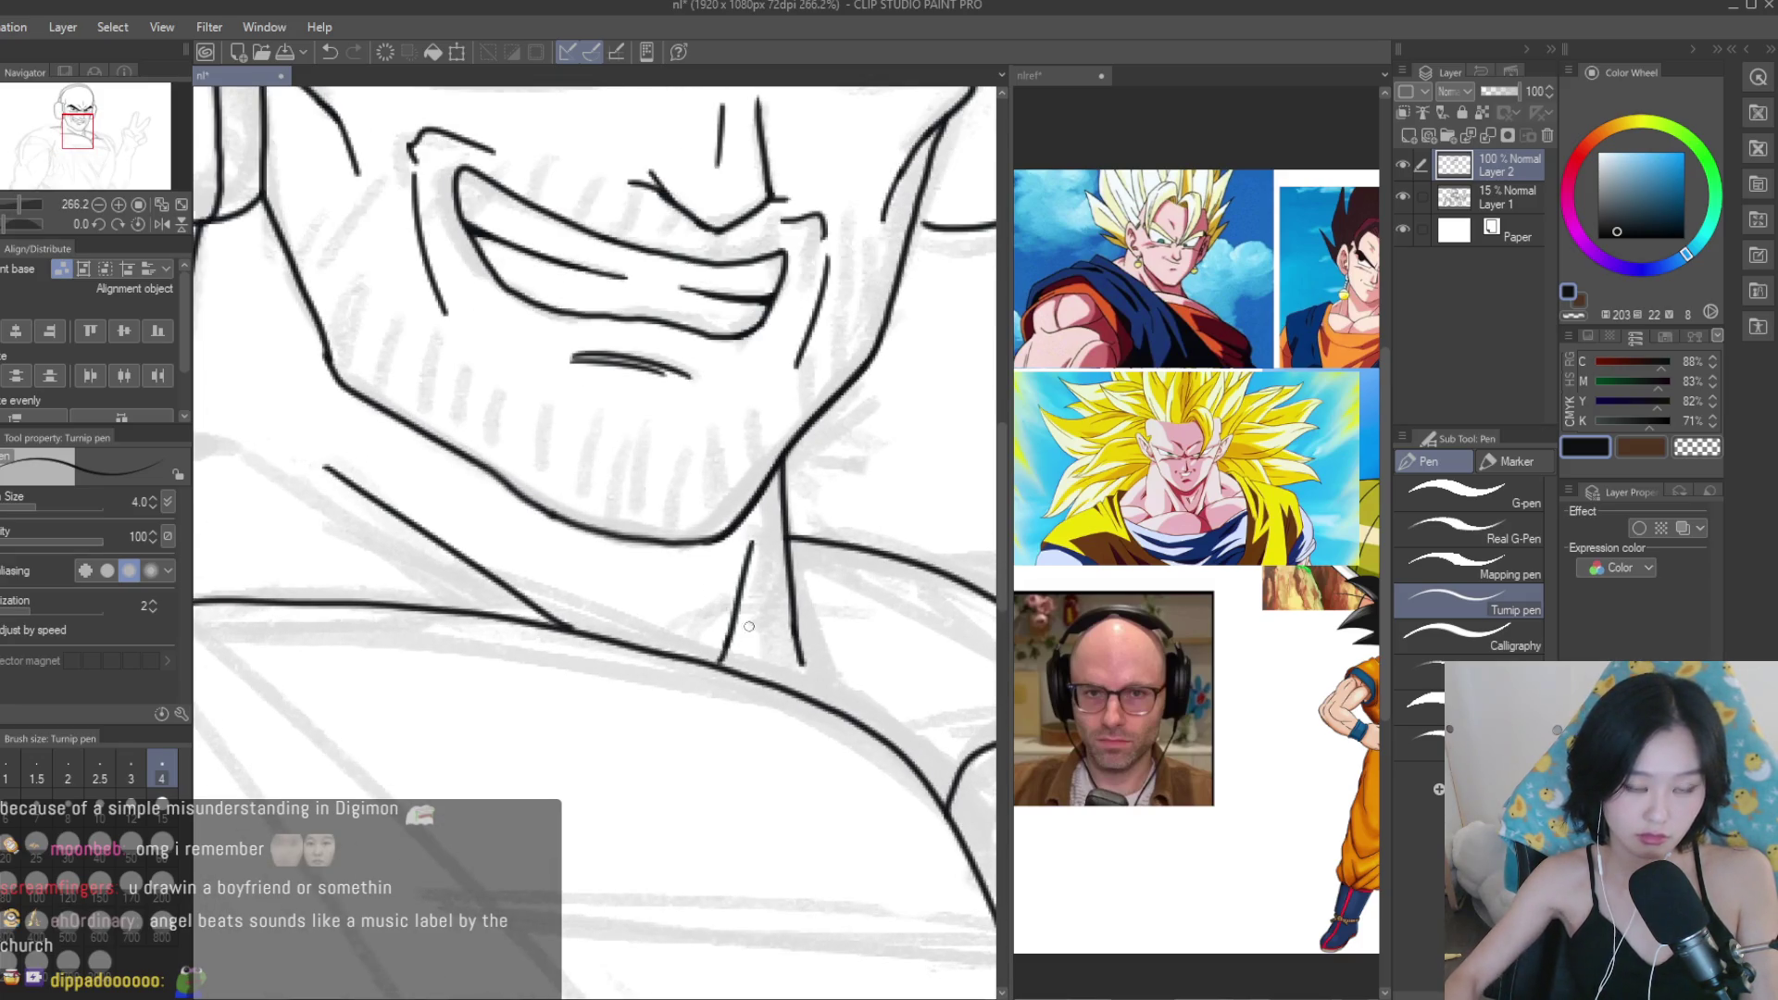
pyautogui.hotkey('ctrl', 'z')
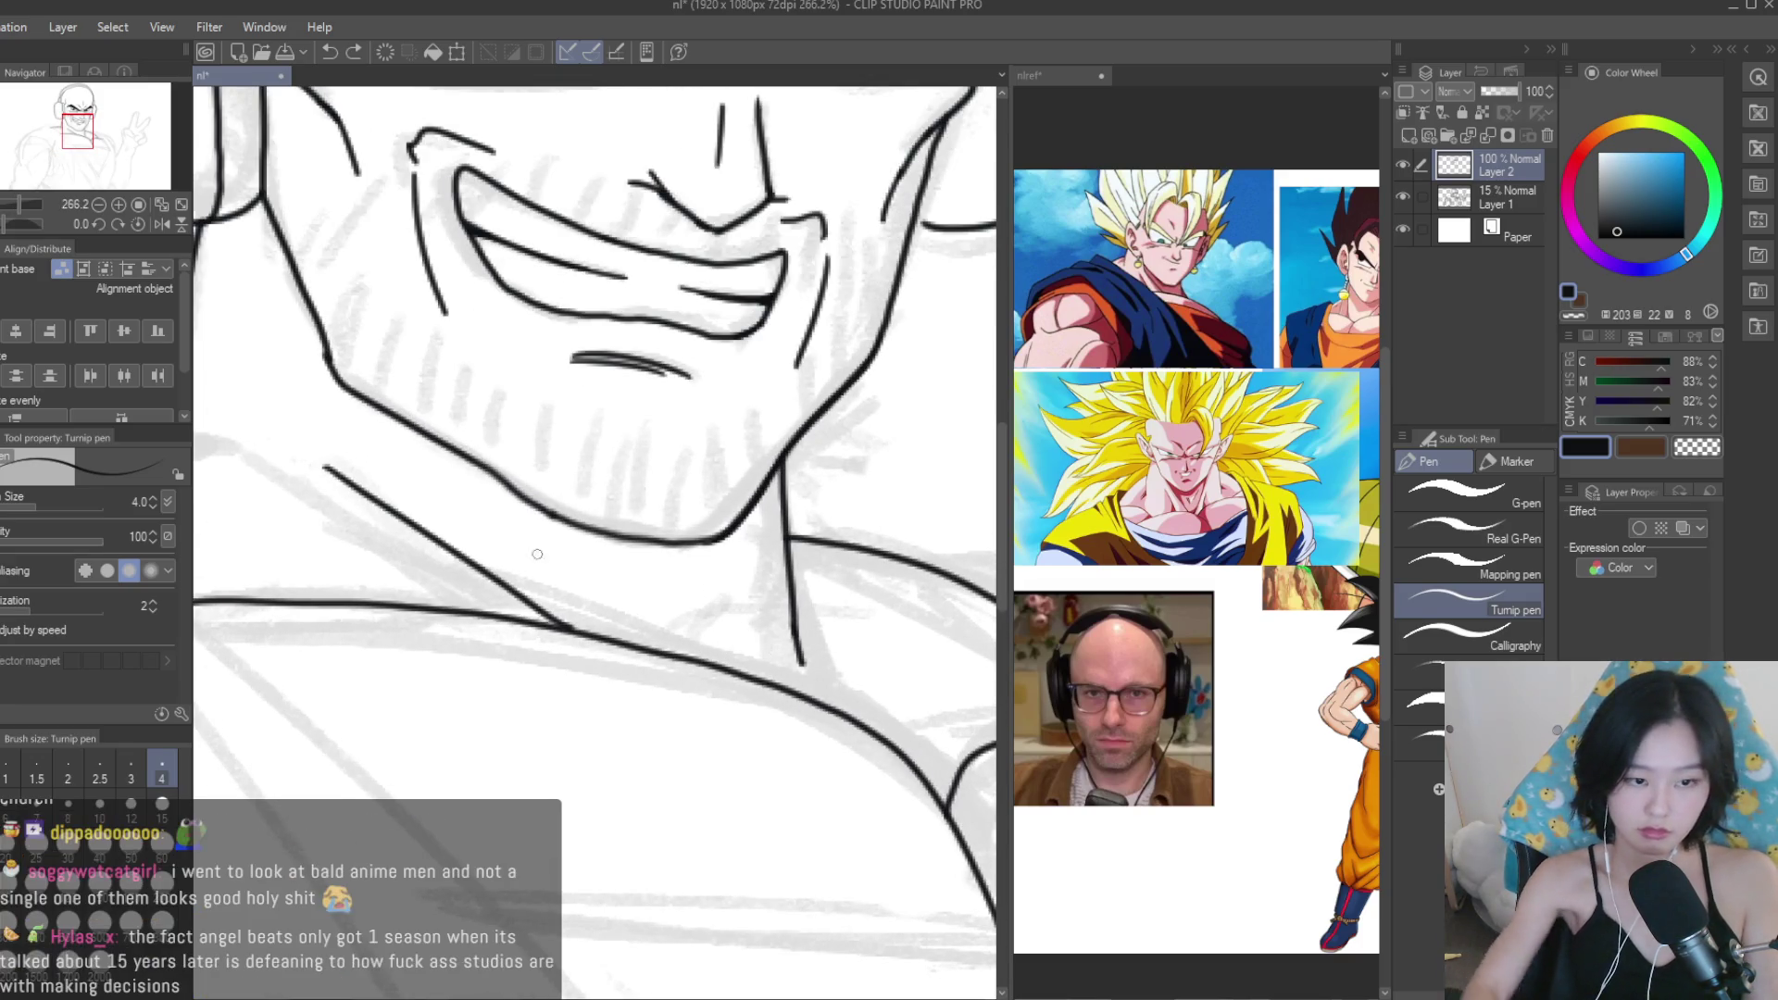
# Redraw a neck stroke down toward the collar and add a second one beside it.
pyautogui.hotkey('ctrl', 'z')
pyautogui.moveTo(397, 482); pyautogui.dragTo(703, 654)
pyautogui.hotkey('ctrl', 'z')
pyautogui.moveTo(397, 482); pyautogui.dragTo(703, 653)
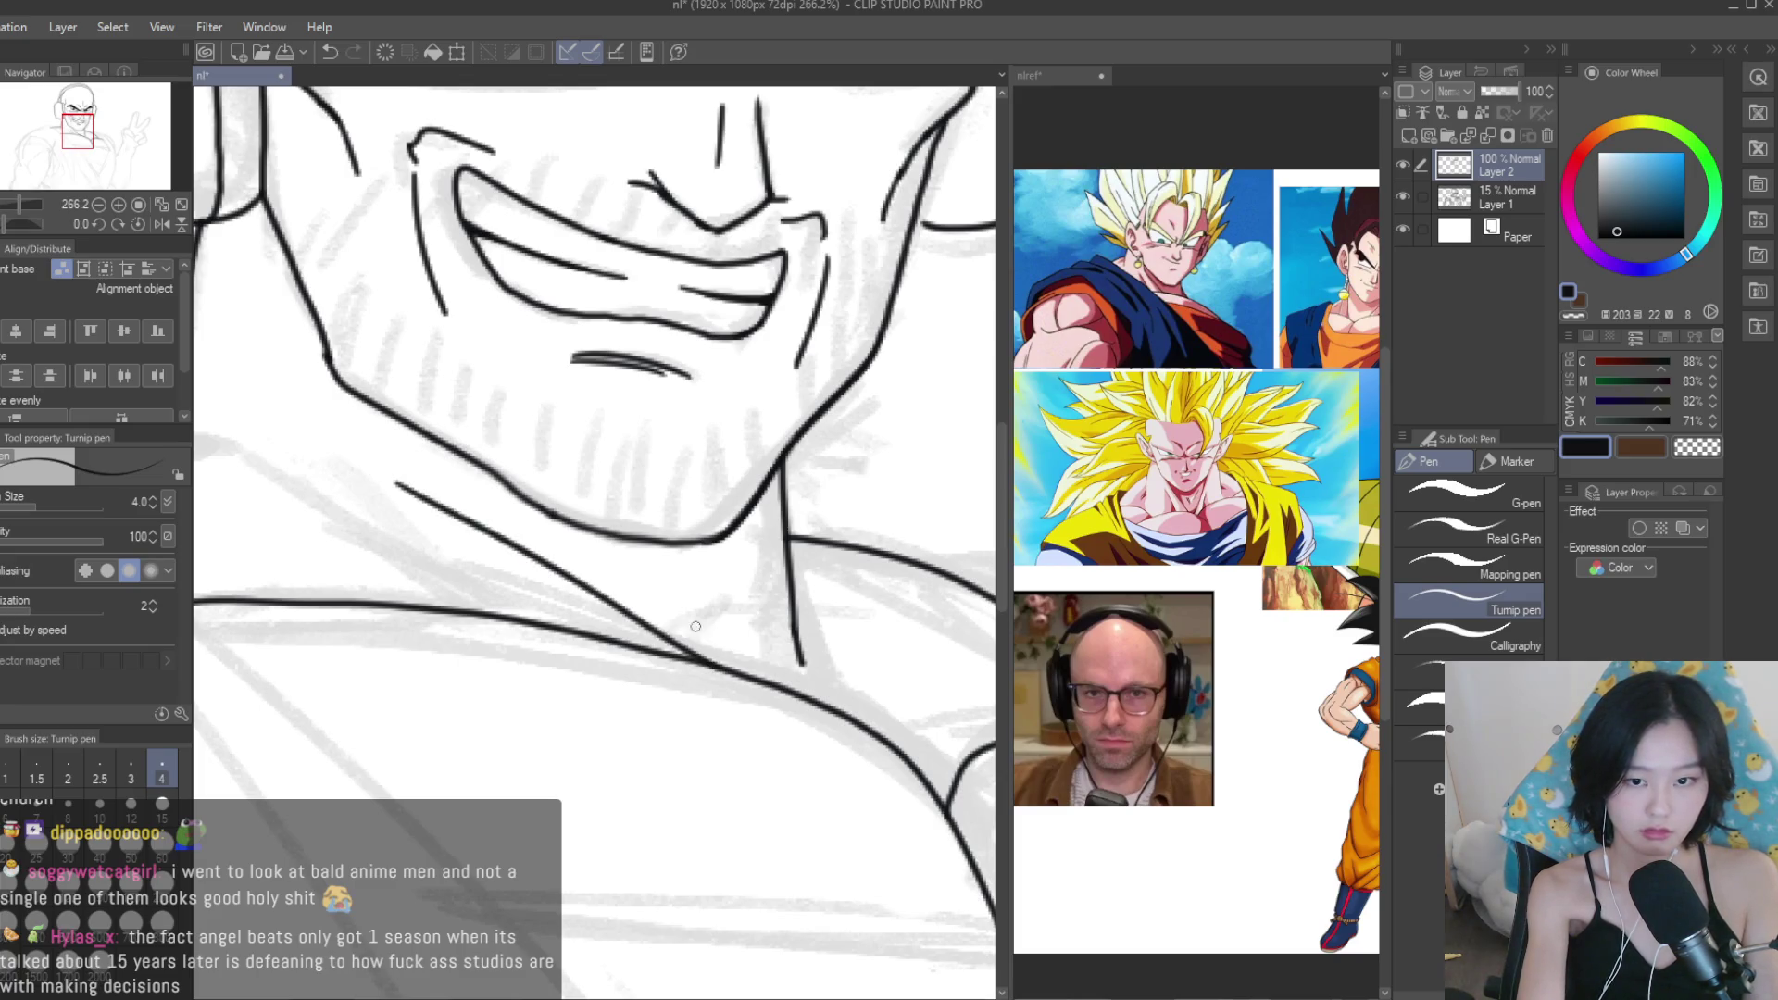
pyautogui.moveTo(789, 454); pyautogui.dragTo(844, 676)
pyautogui.scroll(-3, 773, 544)
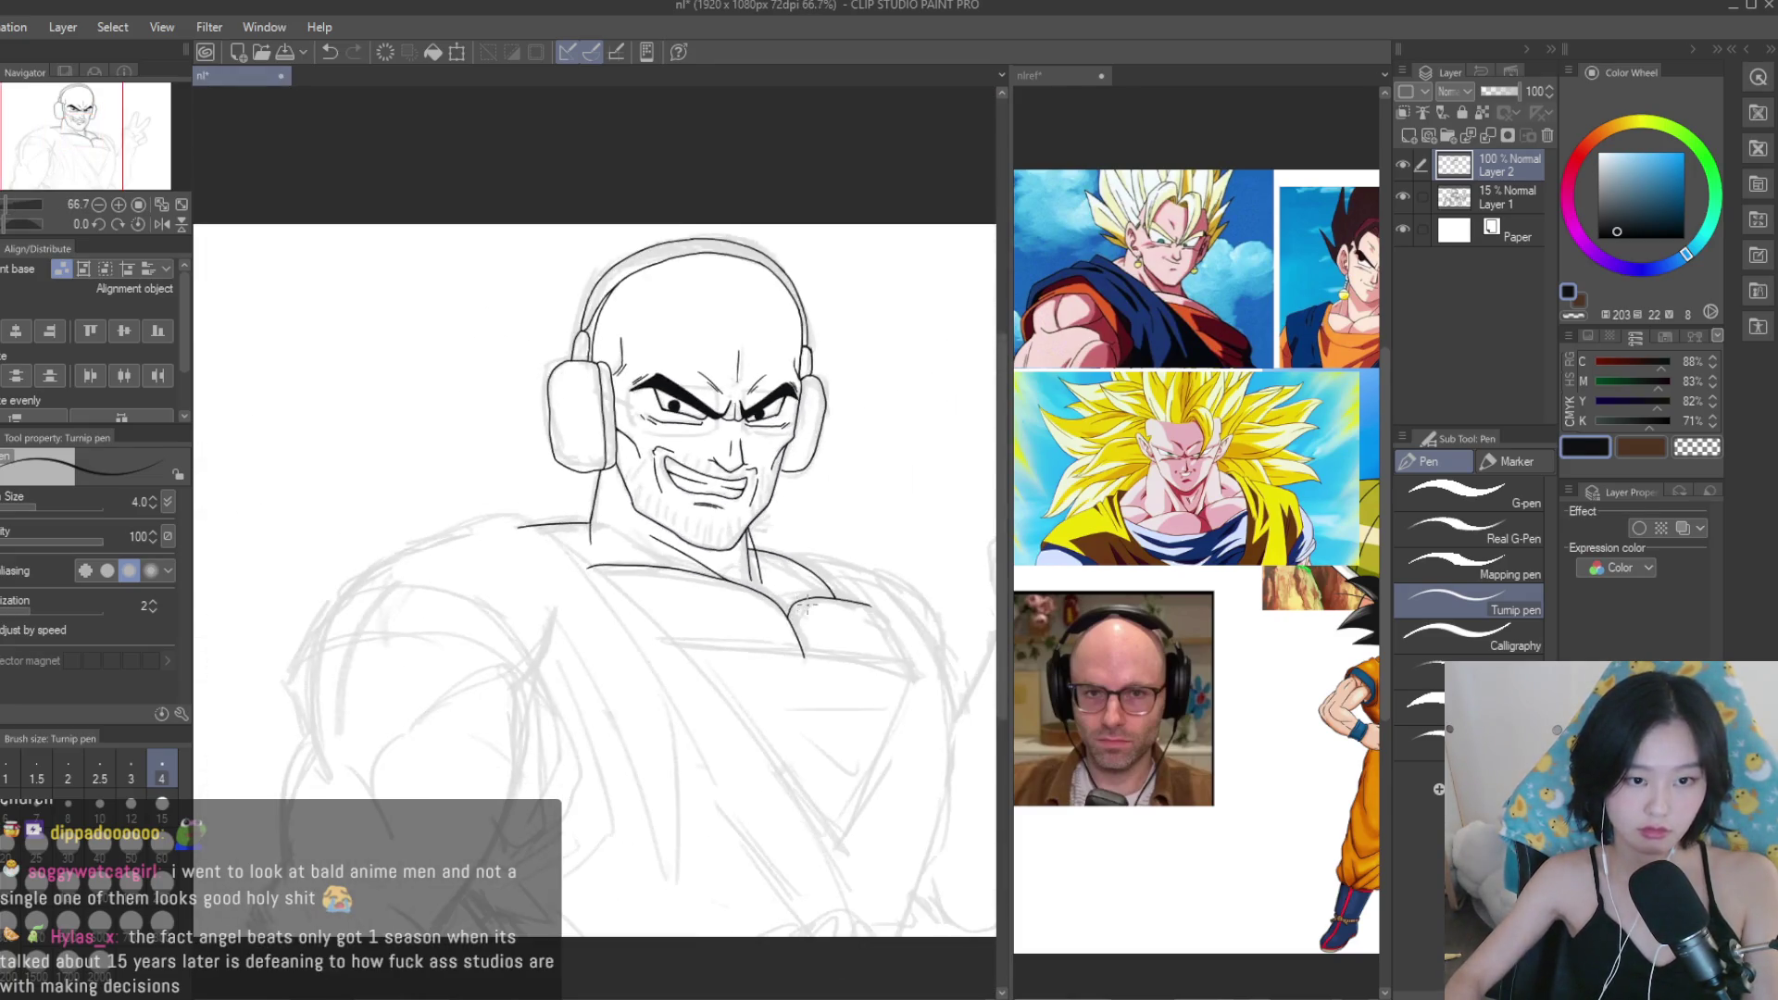
pyautogui.scroll(2, 773, 544)
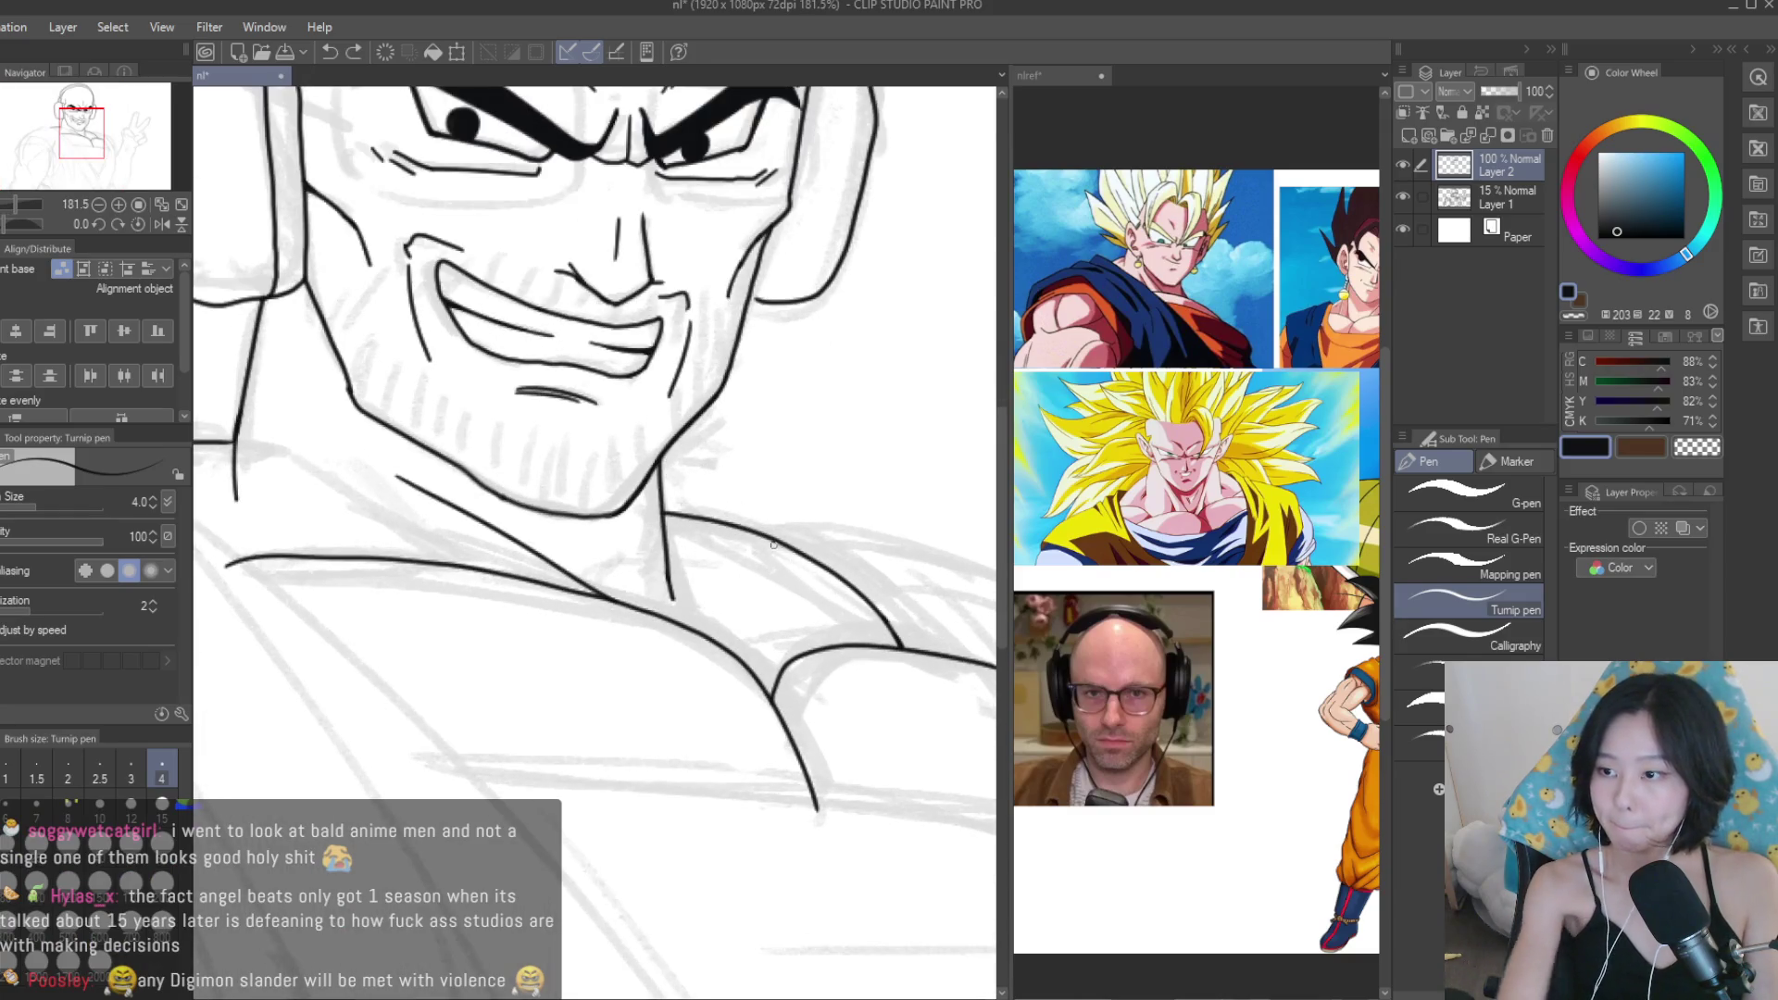
pyautogui.scroll(2, 680, 547)
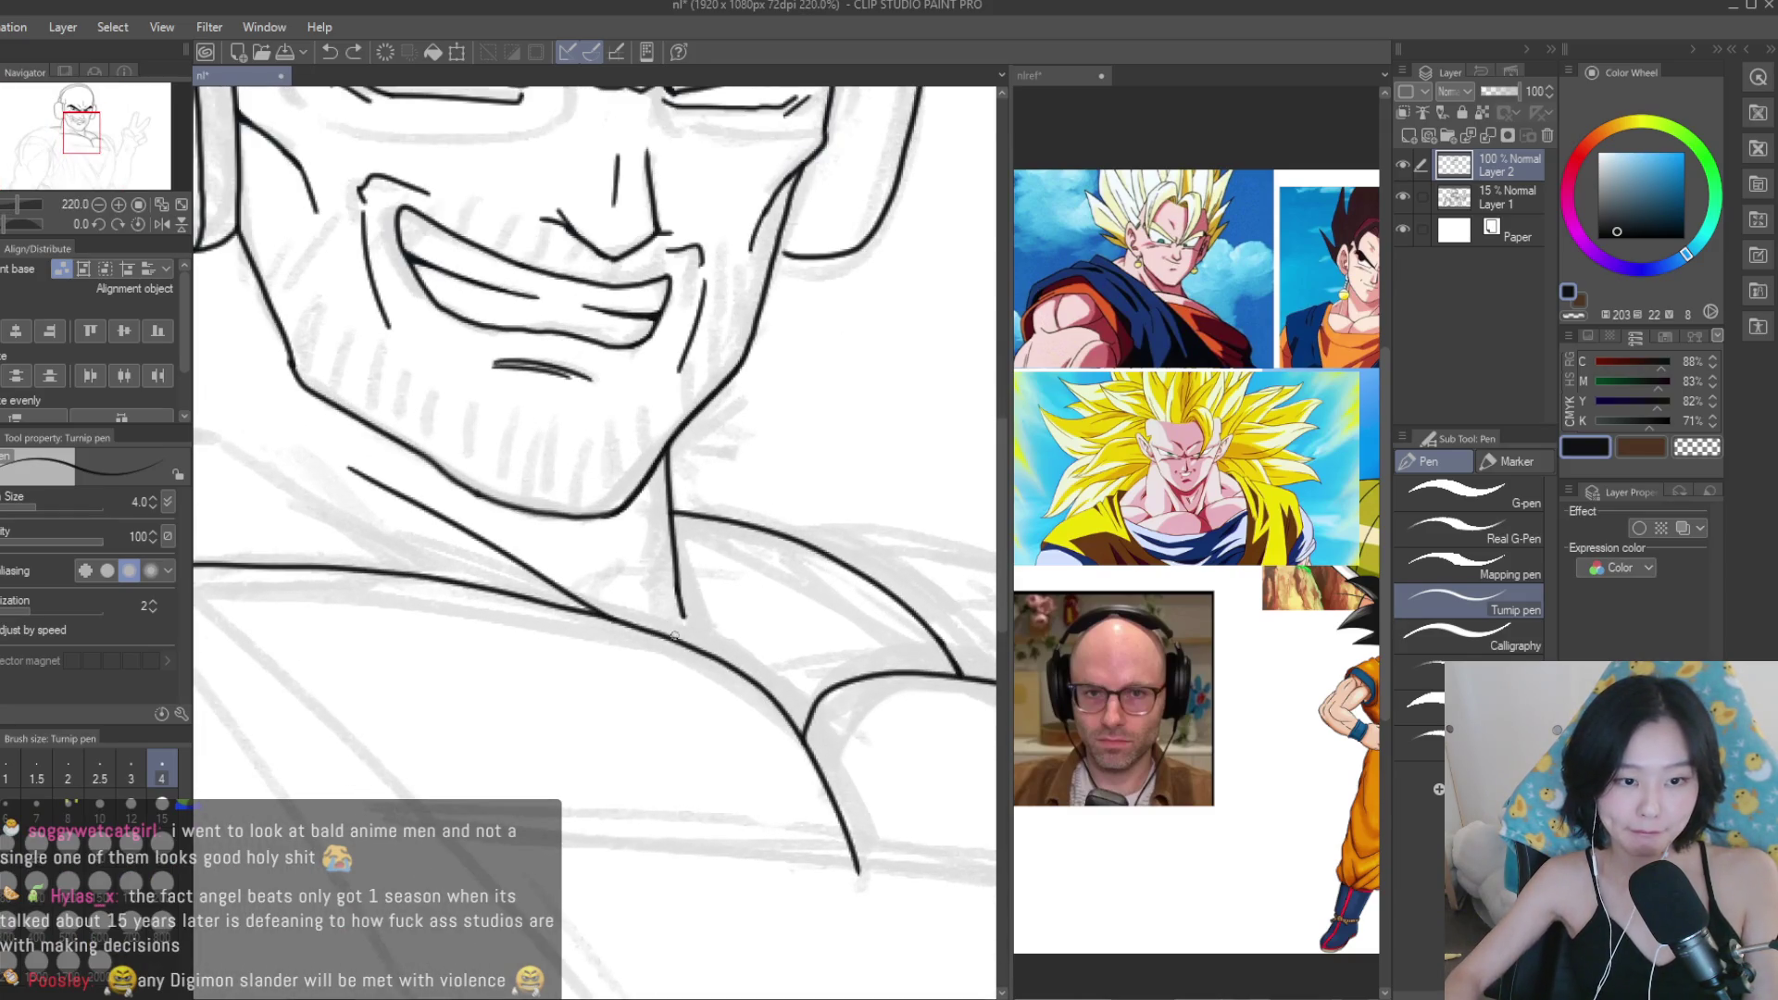
pyautogui.scroll(-8, 673, 633)
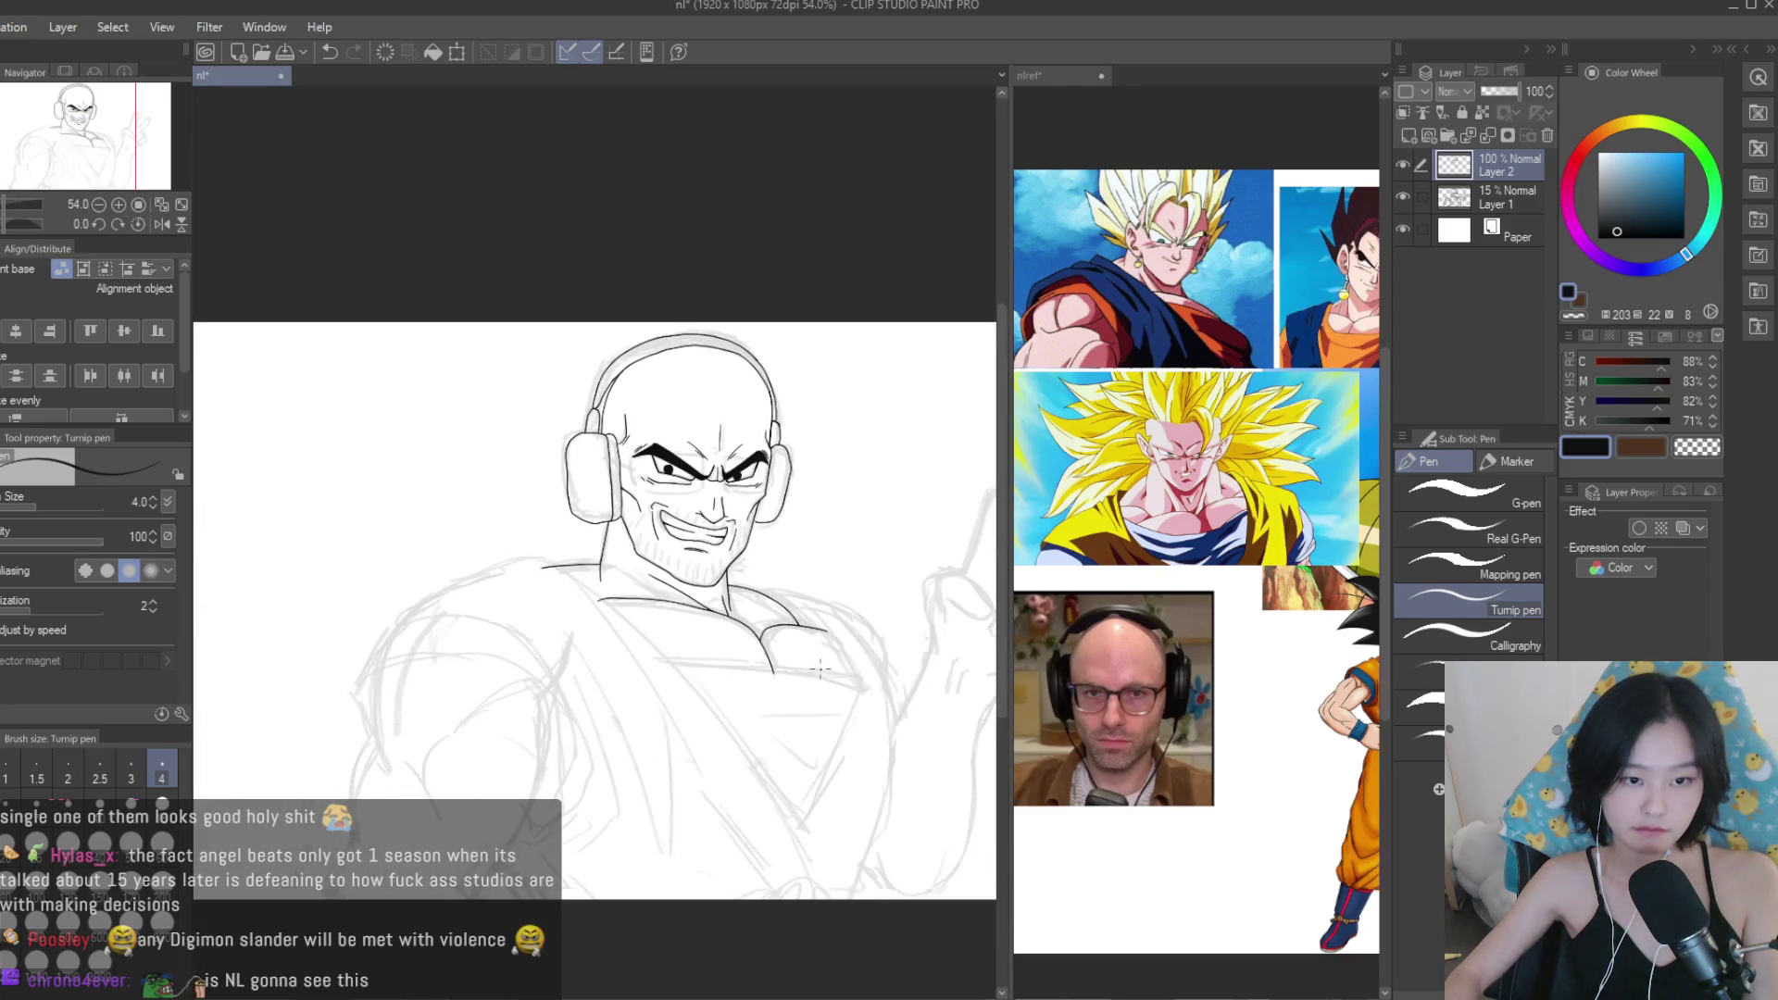
pyautogui.scroll(10, 820, 670)
# Try a diagonal chest line below the jaw, undoing the unsatisfying attempts.
pyautogui.moveTo(478, 589); pyautogui.dragTo(685, 710)
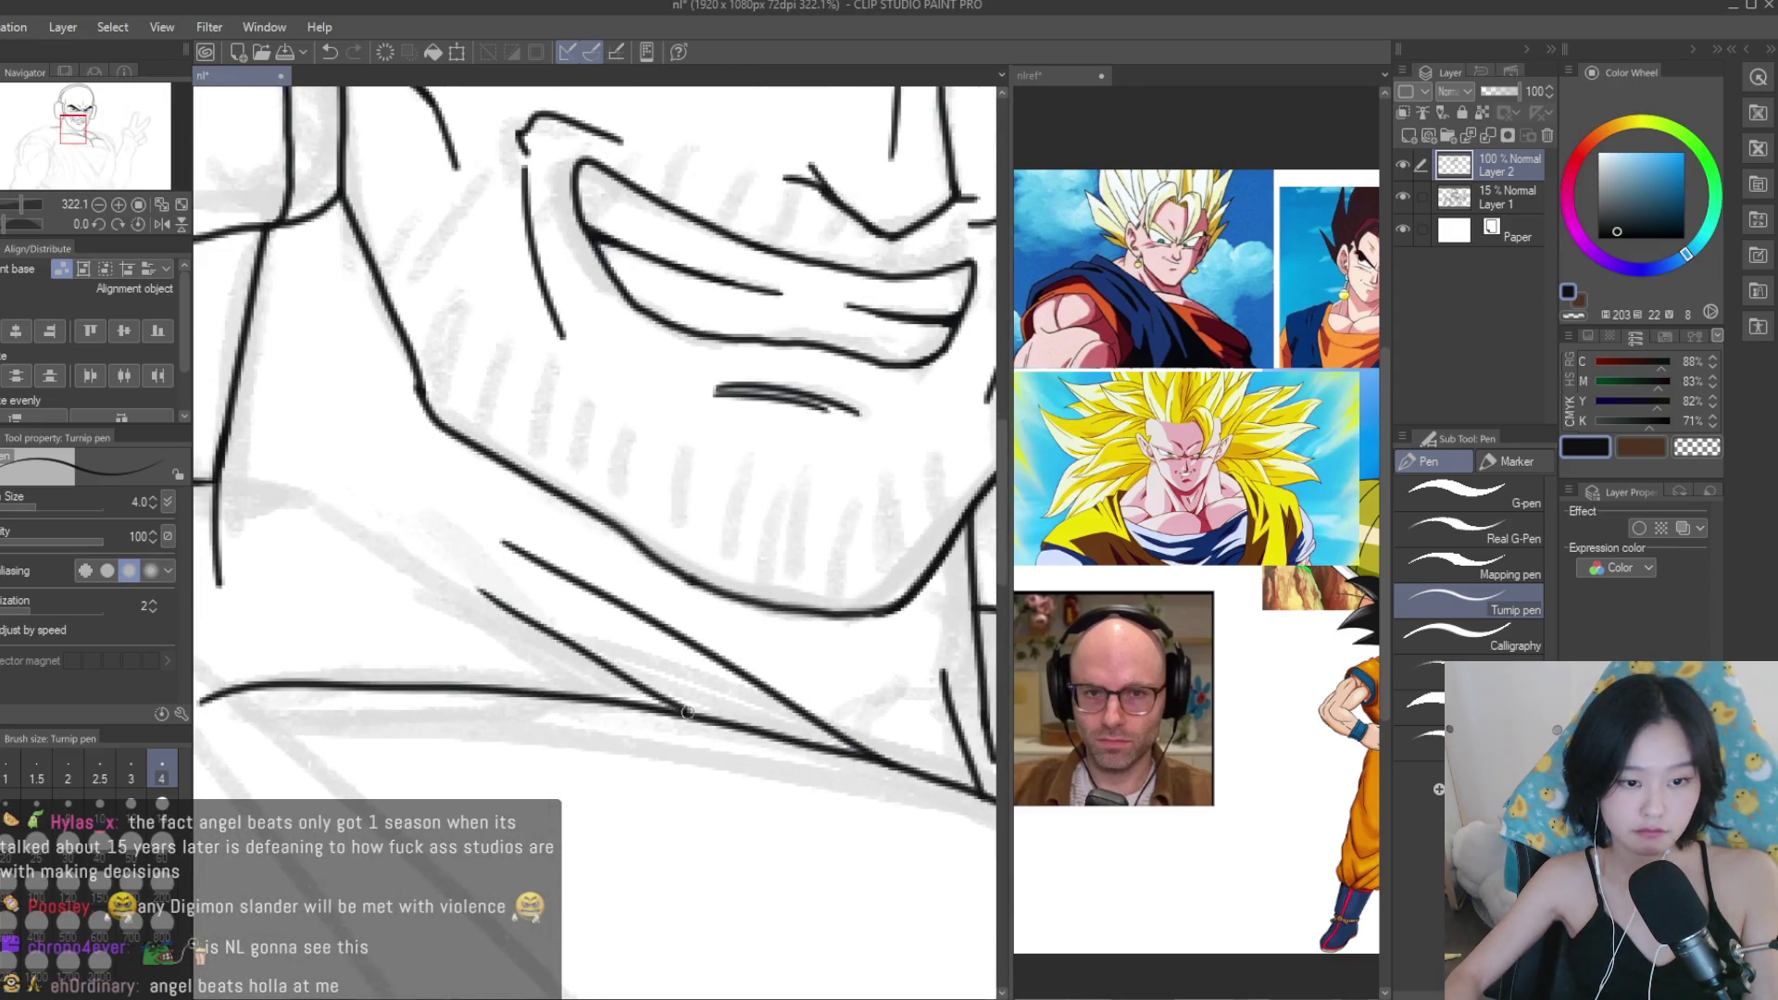
pyautogui.hotkey('ctrl', 'z')
pyautogui.hotkey('ctrl', 'z')
pyautogui.moveTo(602, 560); pyautogui.dragTo(903, 768)
pyautogui.hotkey('ctrl', 'z')
pyautogui.hotkey('ctrl', 'z')
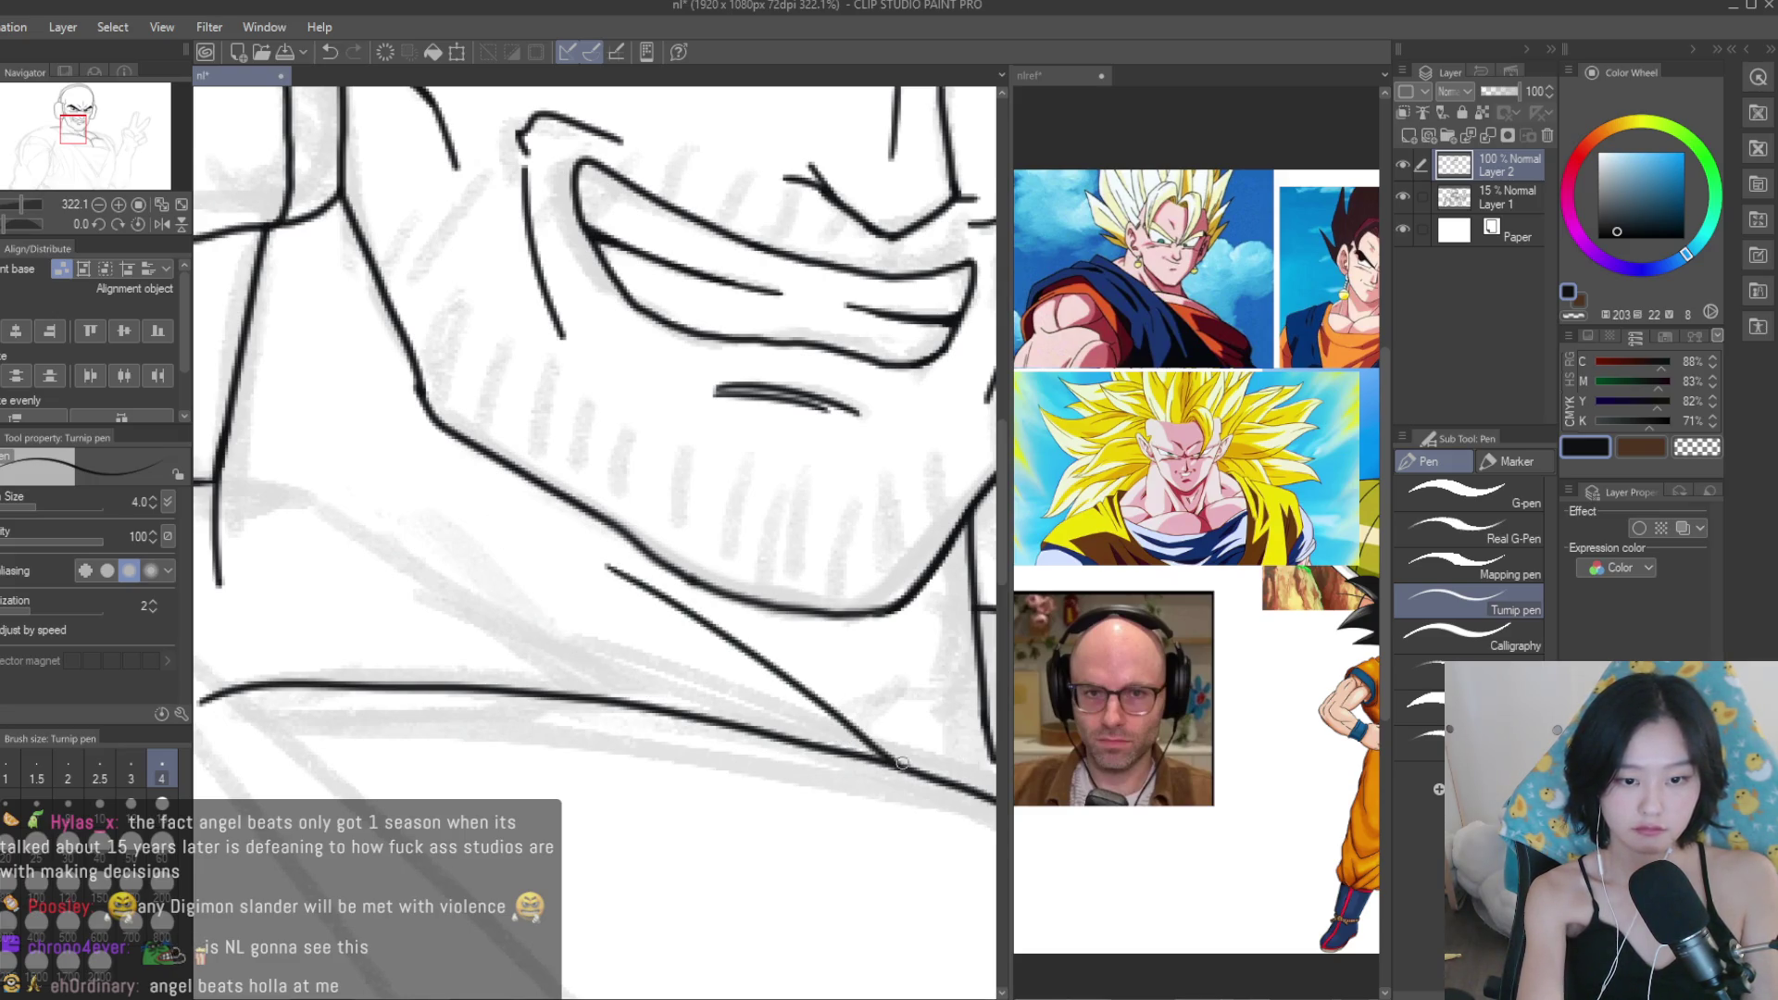
pyautogui.scroll(-5, 585, 520)
pyautogui.scroll(5, 620, 597)
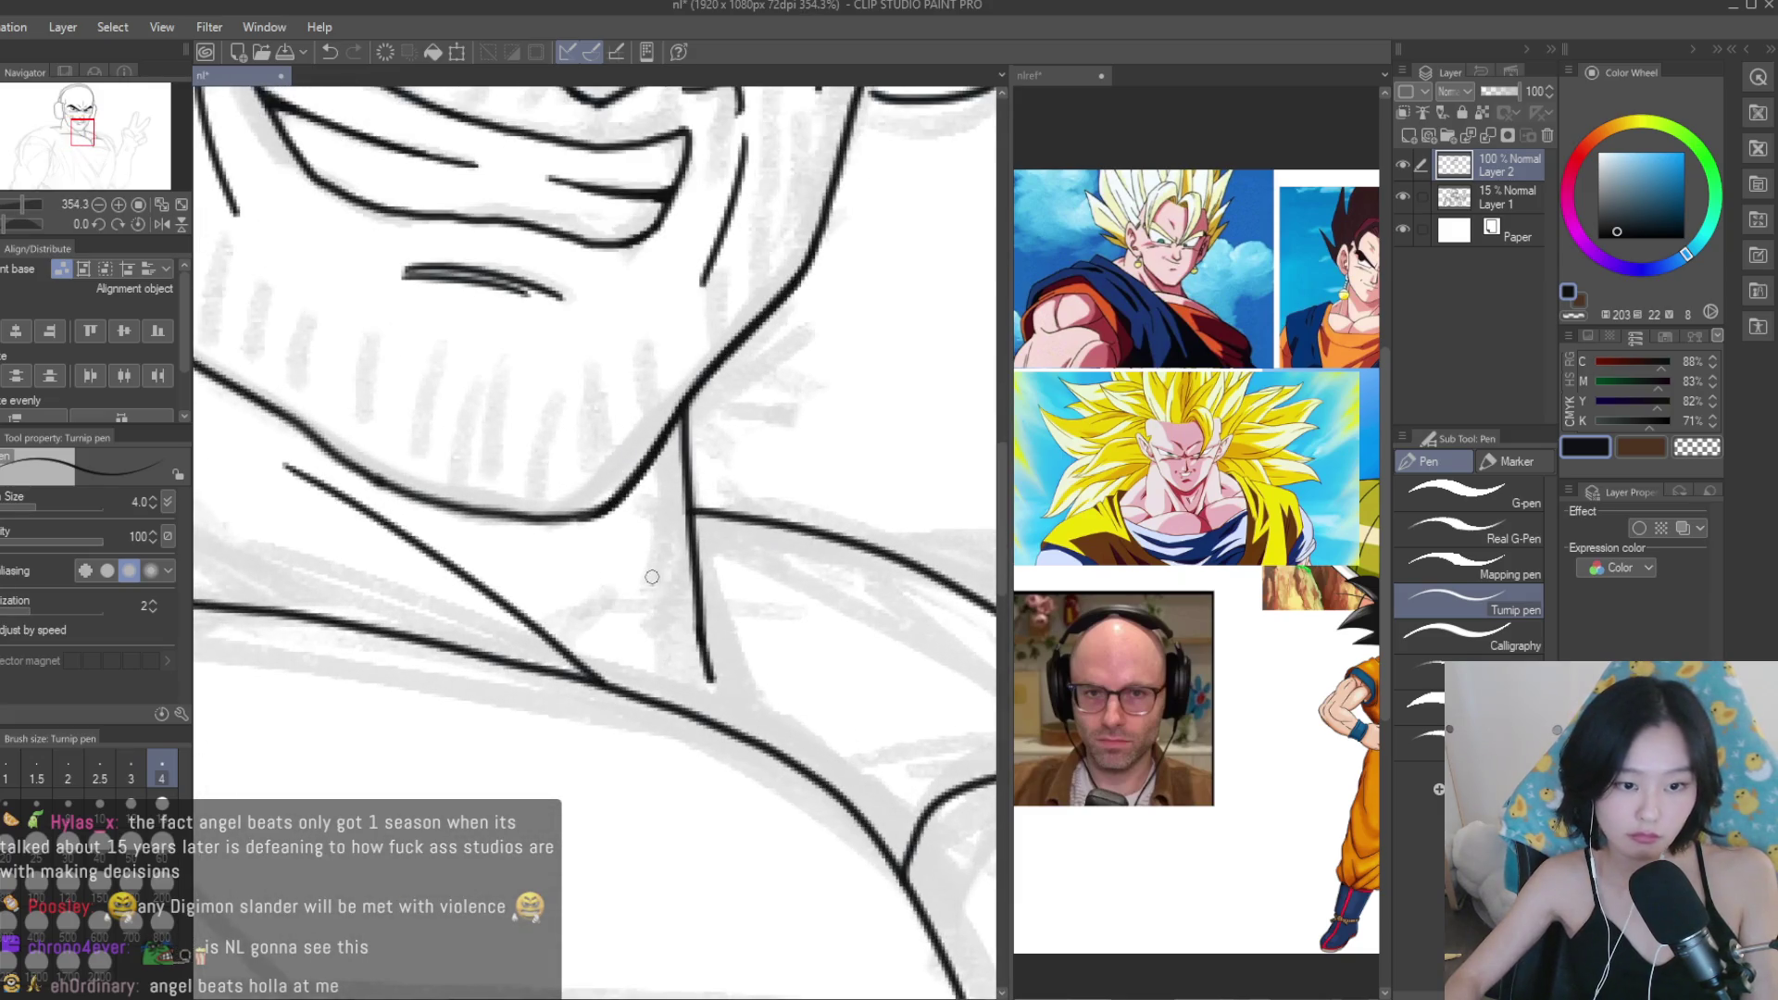
pyautogui.scroll(-6, 652, 679)
pyautogui.scroll(2, 682, 584)
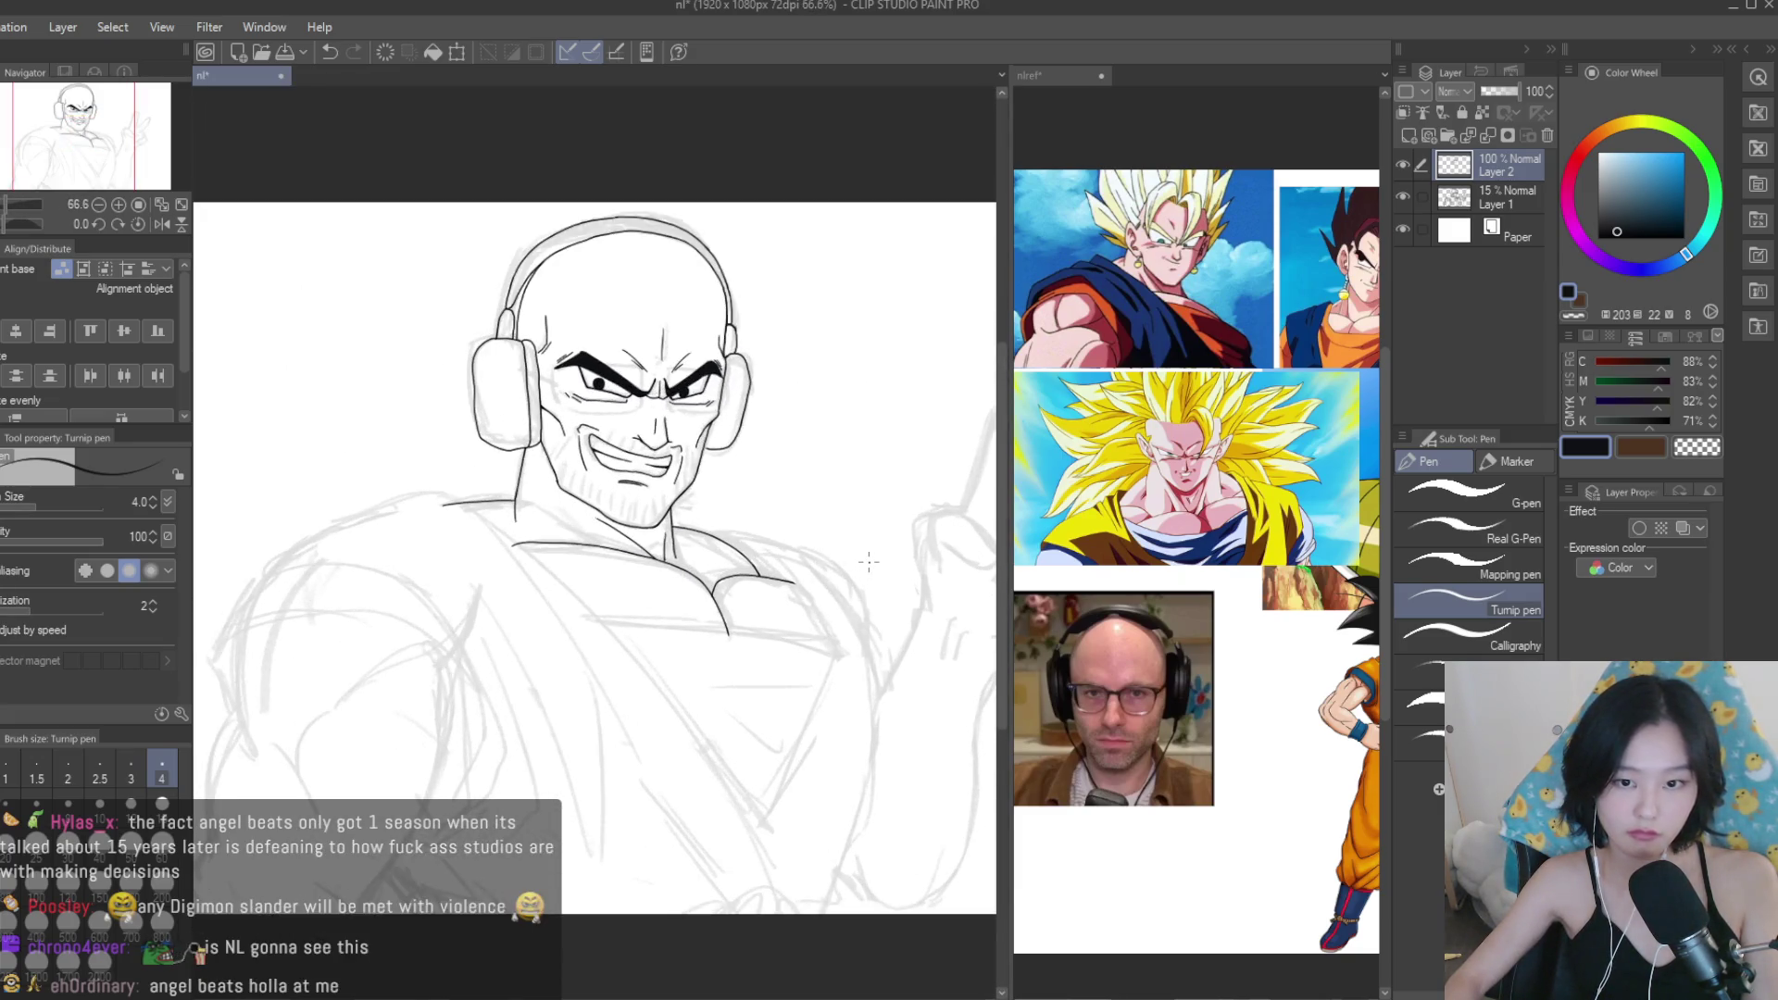
pyautogui.scroll(-1, 787, 597)
pyautogui.scroll(4, 661, 665)
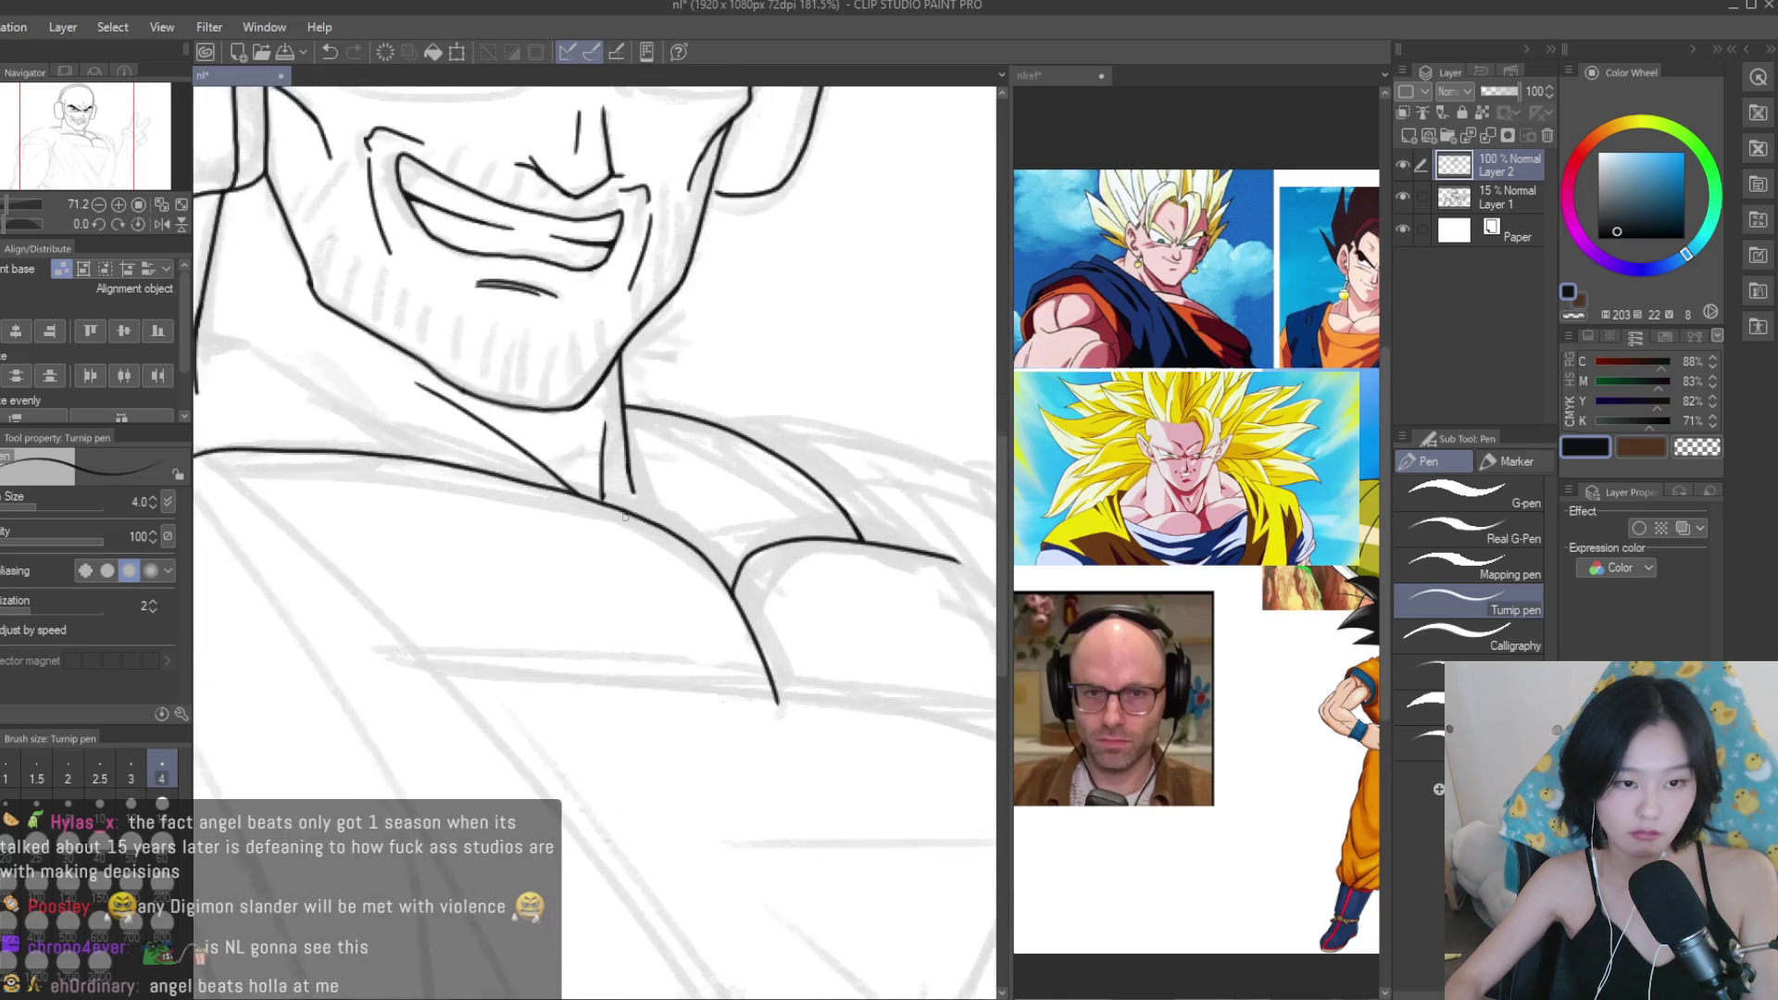
pyautogui.scroll(-5, 727, 551)
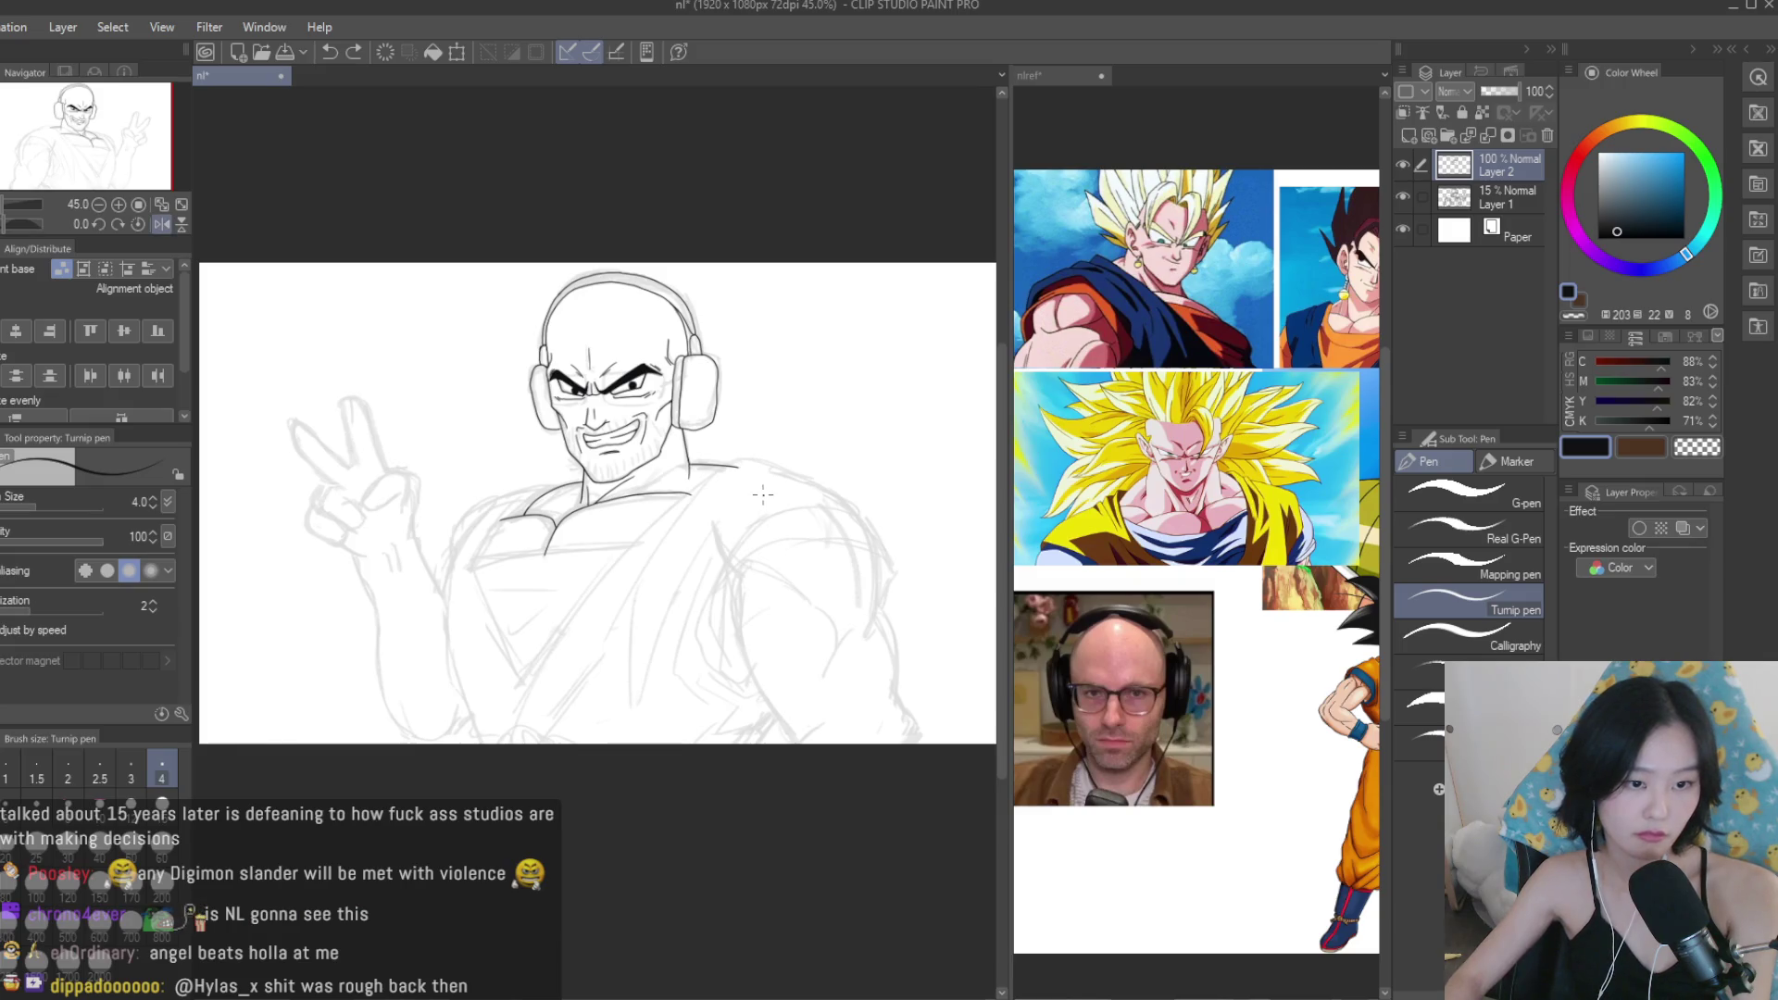
# Erase the top of the right chest line and ink a new curved shoulder line.
pyautogui.scroll(5, 762, 493)
pyautogui.press('e')
pyautogui.moveTo(620, 519)
pyautogui.mouseDown()
pyautogui.moveTo(797, 538)
pyautogui.moveTo(598, 597)
pyautogui.mouseUp()
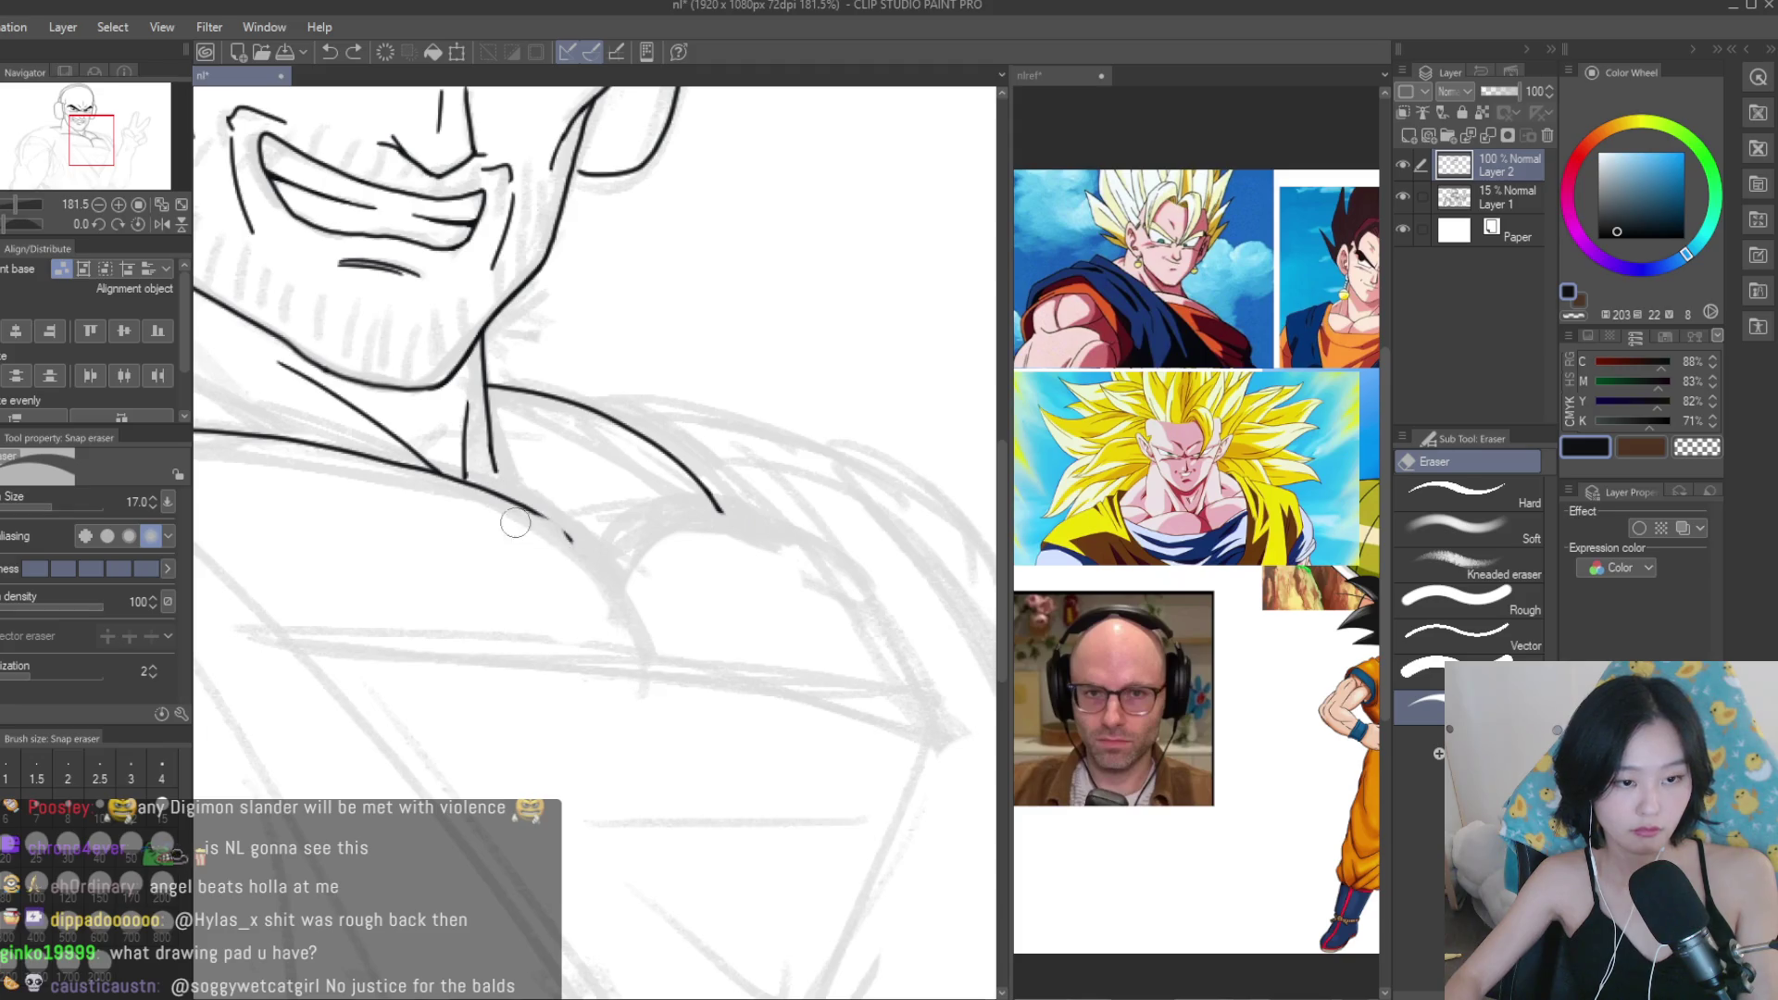
pyautogui.press('p')
pyautogui.scroll(3, 438, 472)
pyautogui.moveTo(384, 443)
pyautogui.mouseDown()
pyautogui.moveTo(695, 676)
pyautogui.moveTo(736, 766)
pyautogui.mouseUp()
pyautogui.scroll(-1, 732, 713)
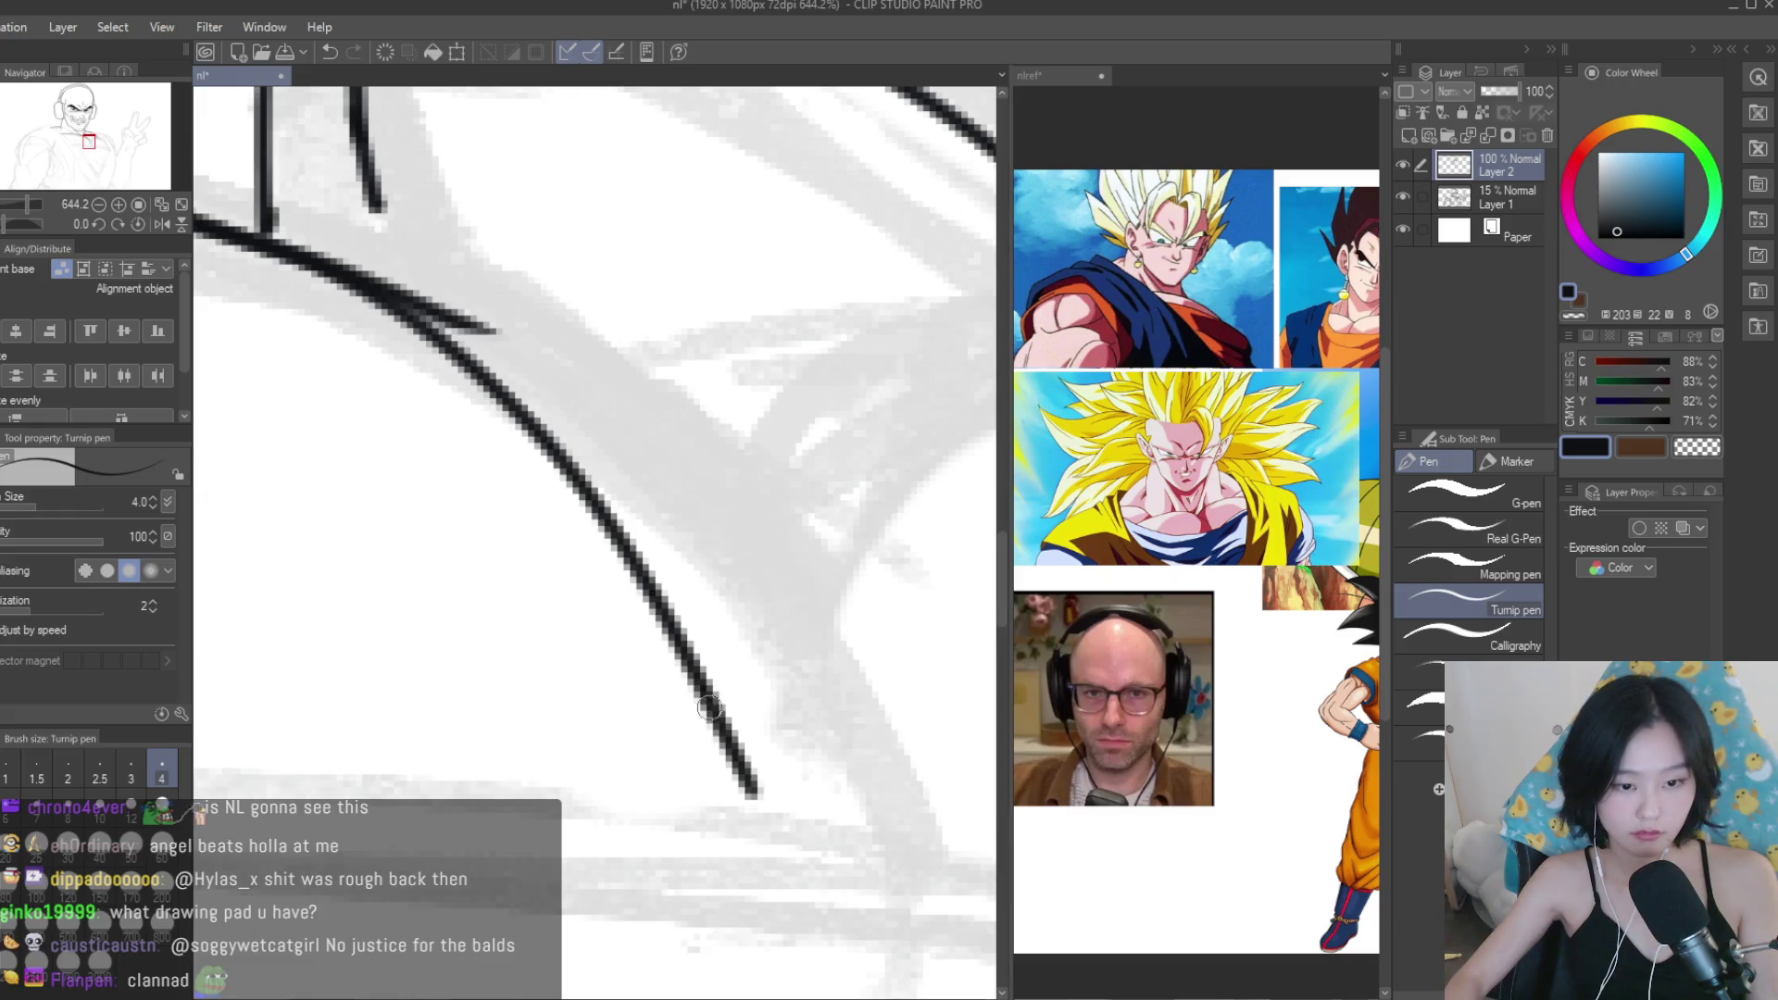
# Erase the stray stub where the lines cross and extend the shoulder curve's lower end.
pyautogui.press('e')
pyautogui.scroll(2, 413, 457)
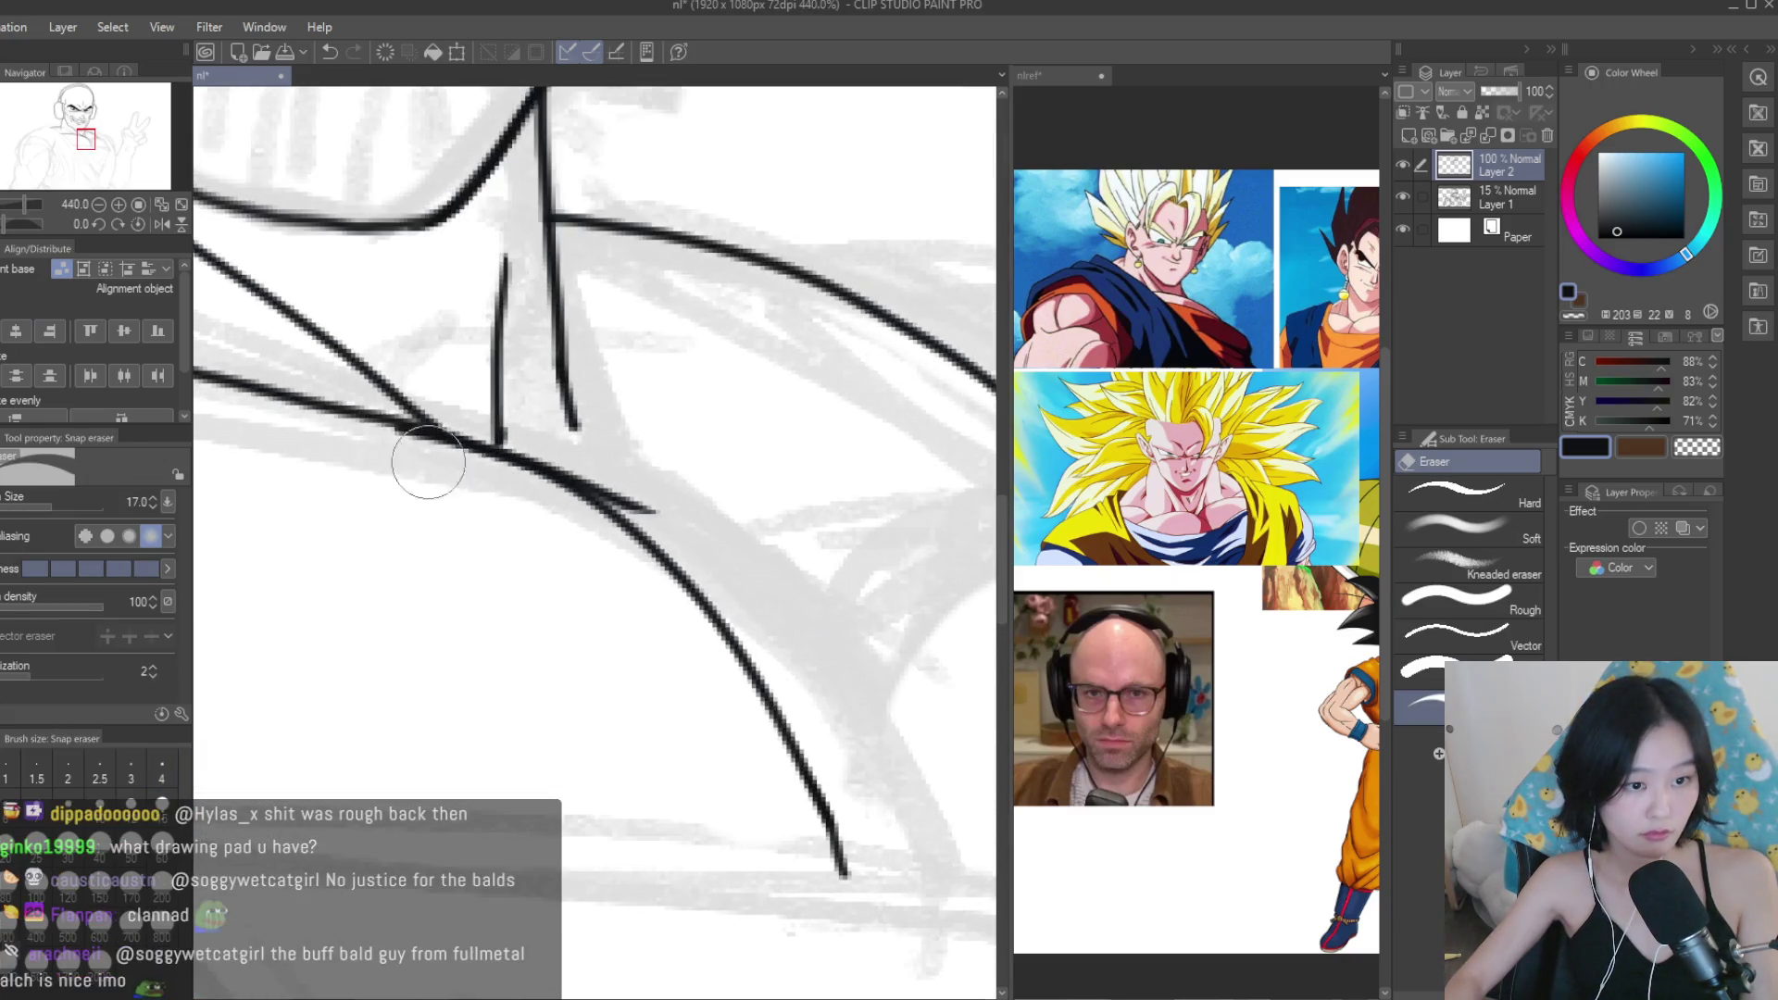
pyautogui.moveTo(422, 468)
pyautogui.mouseDown()
pyautogui.moveTo(663, 508)
pyautogui.moveTo(574, 439)
pyautogui.mouseUp()
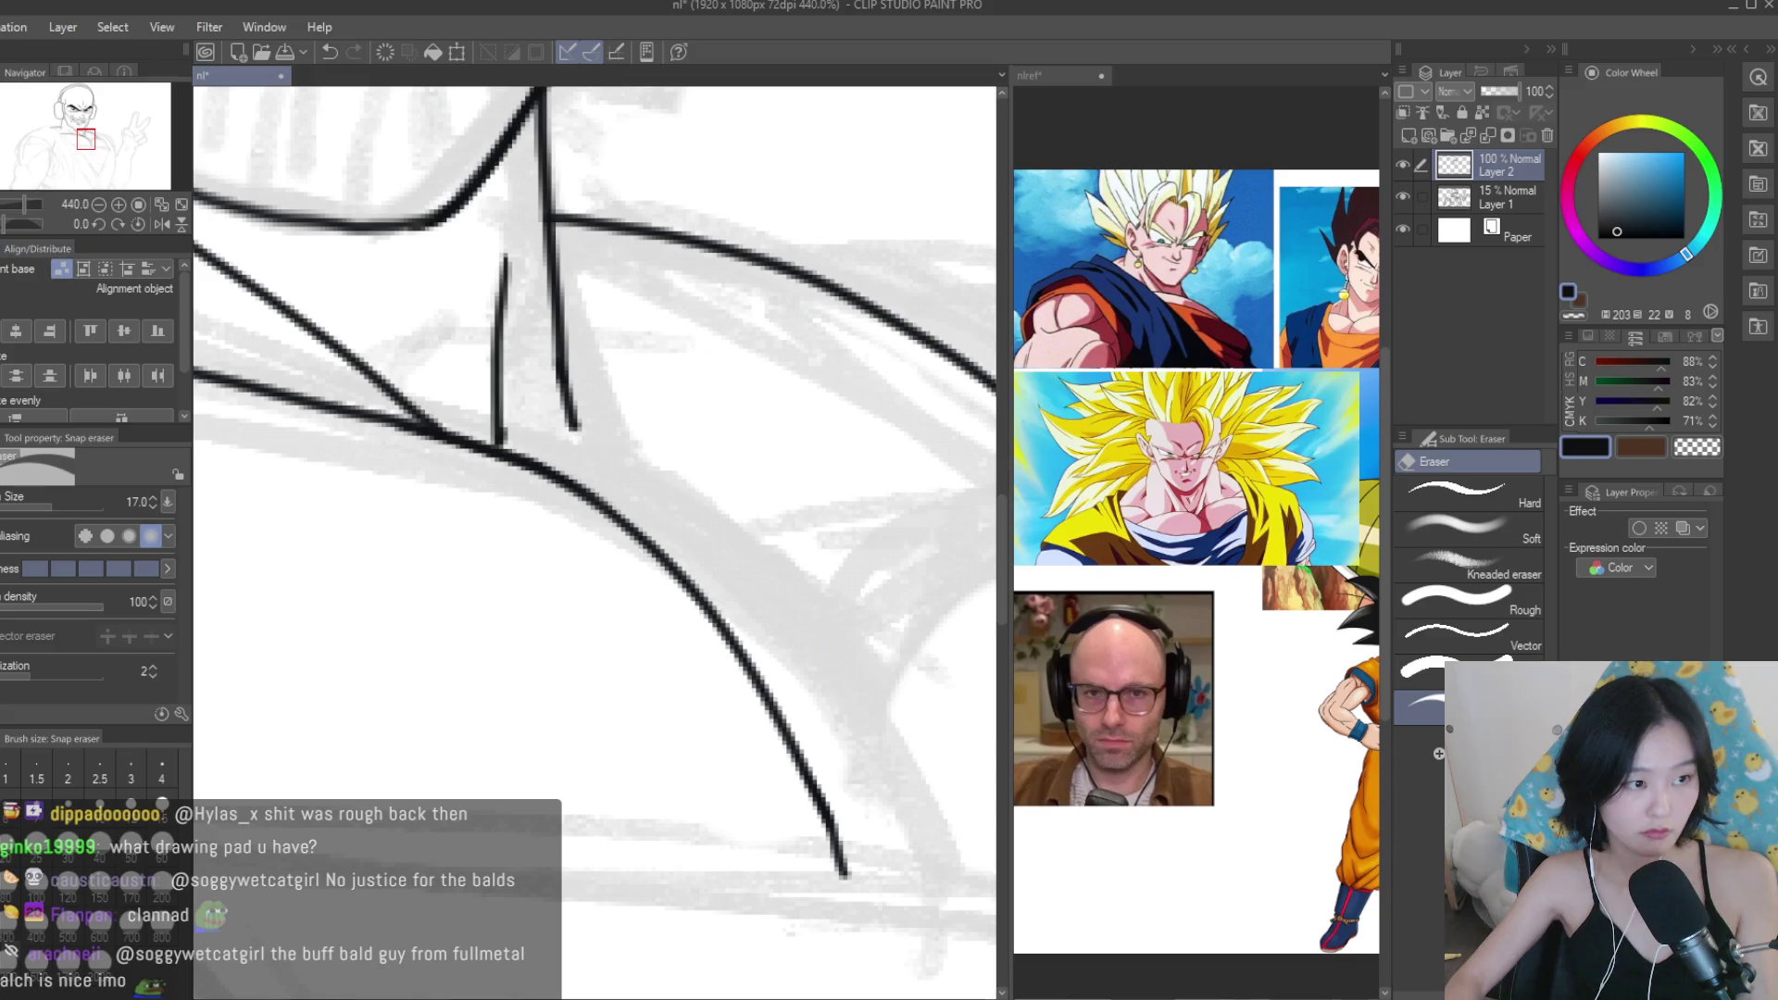
pyautogui.press('p')
pyautogui.scroll(1, 834, 833)
pyautogui.moveTo(805, 783); pyautogui.dragTo(884, 936)
pyautogui.scroll(-3, 730, 654)
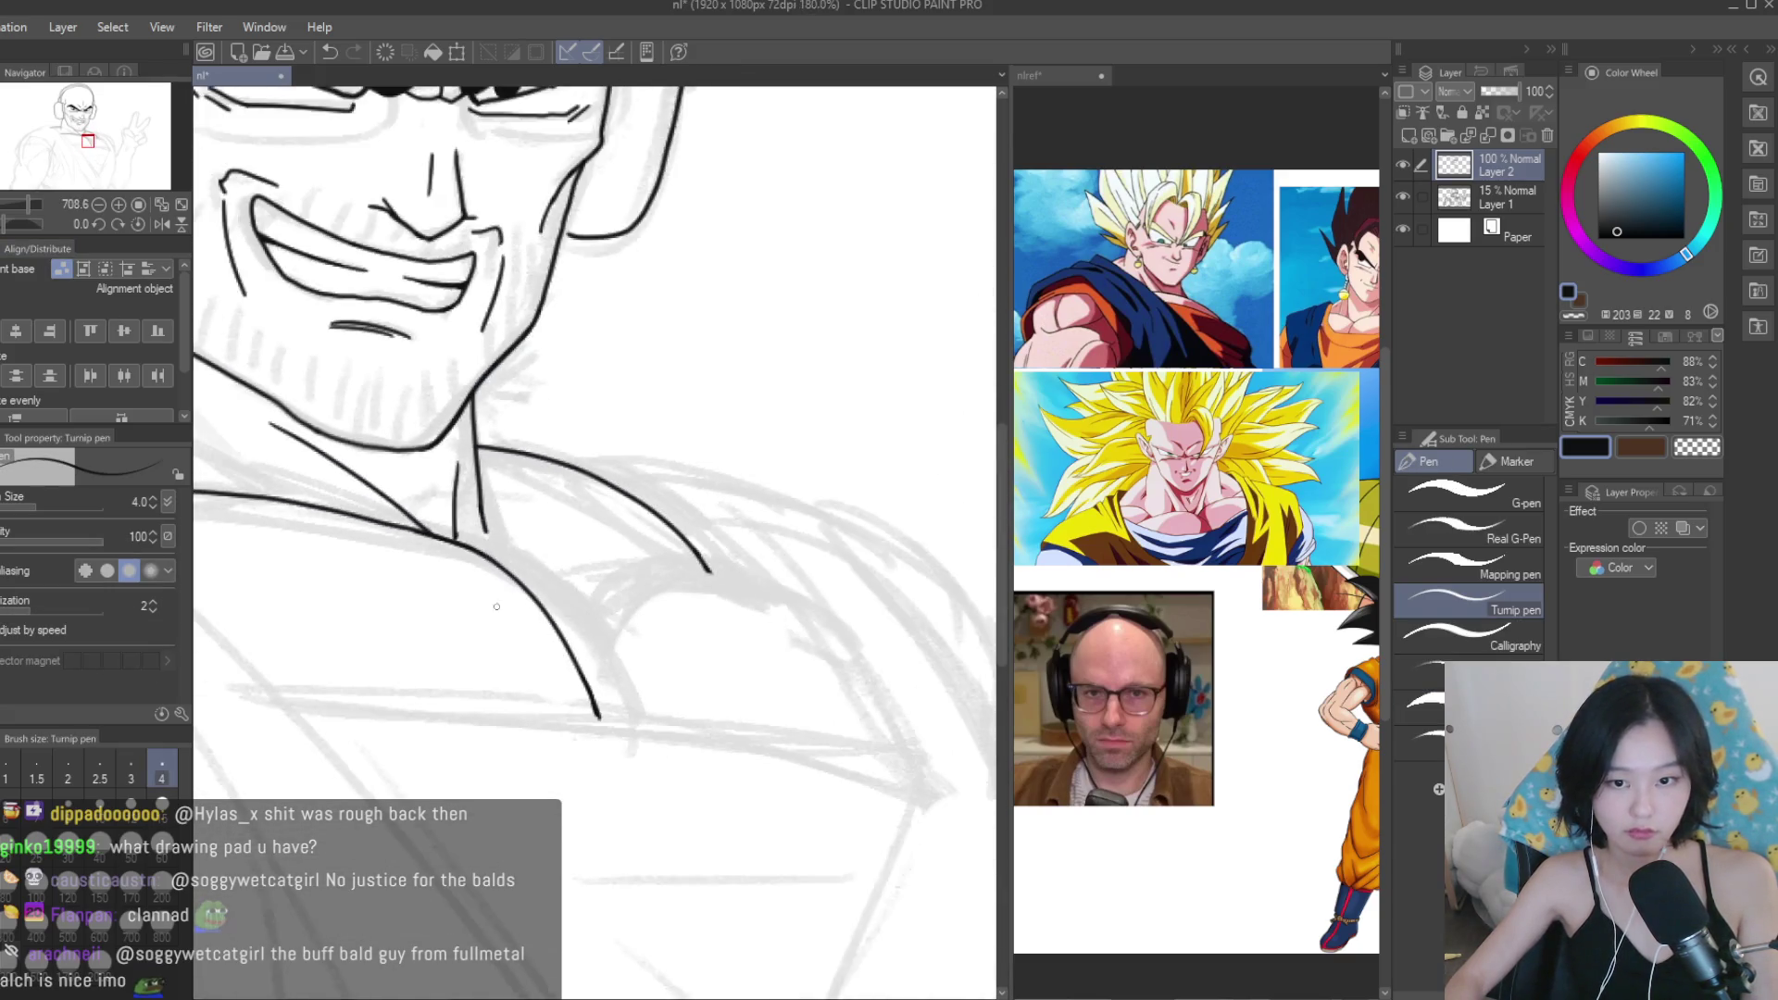
# Flip the canvas horizontally and add short strokes at the shoulder.
pyautogui.press('h')
pyautogui.scroll(1, 675, 609)
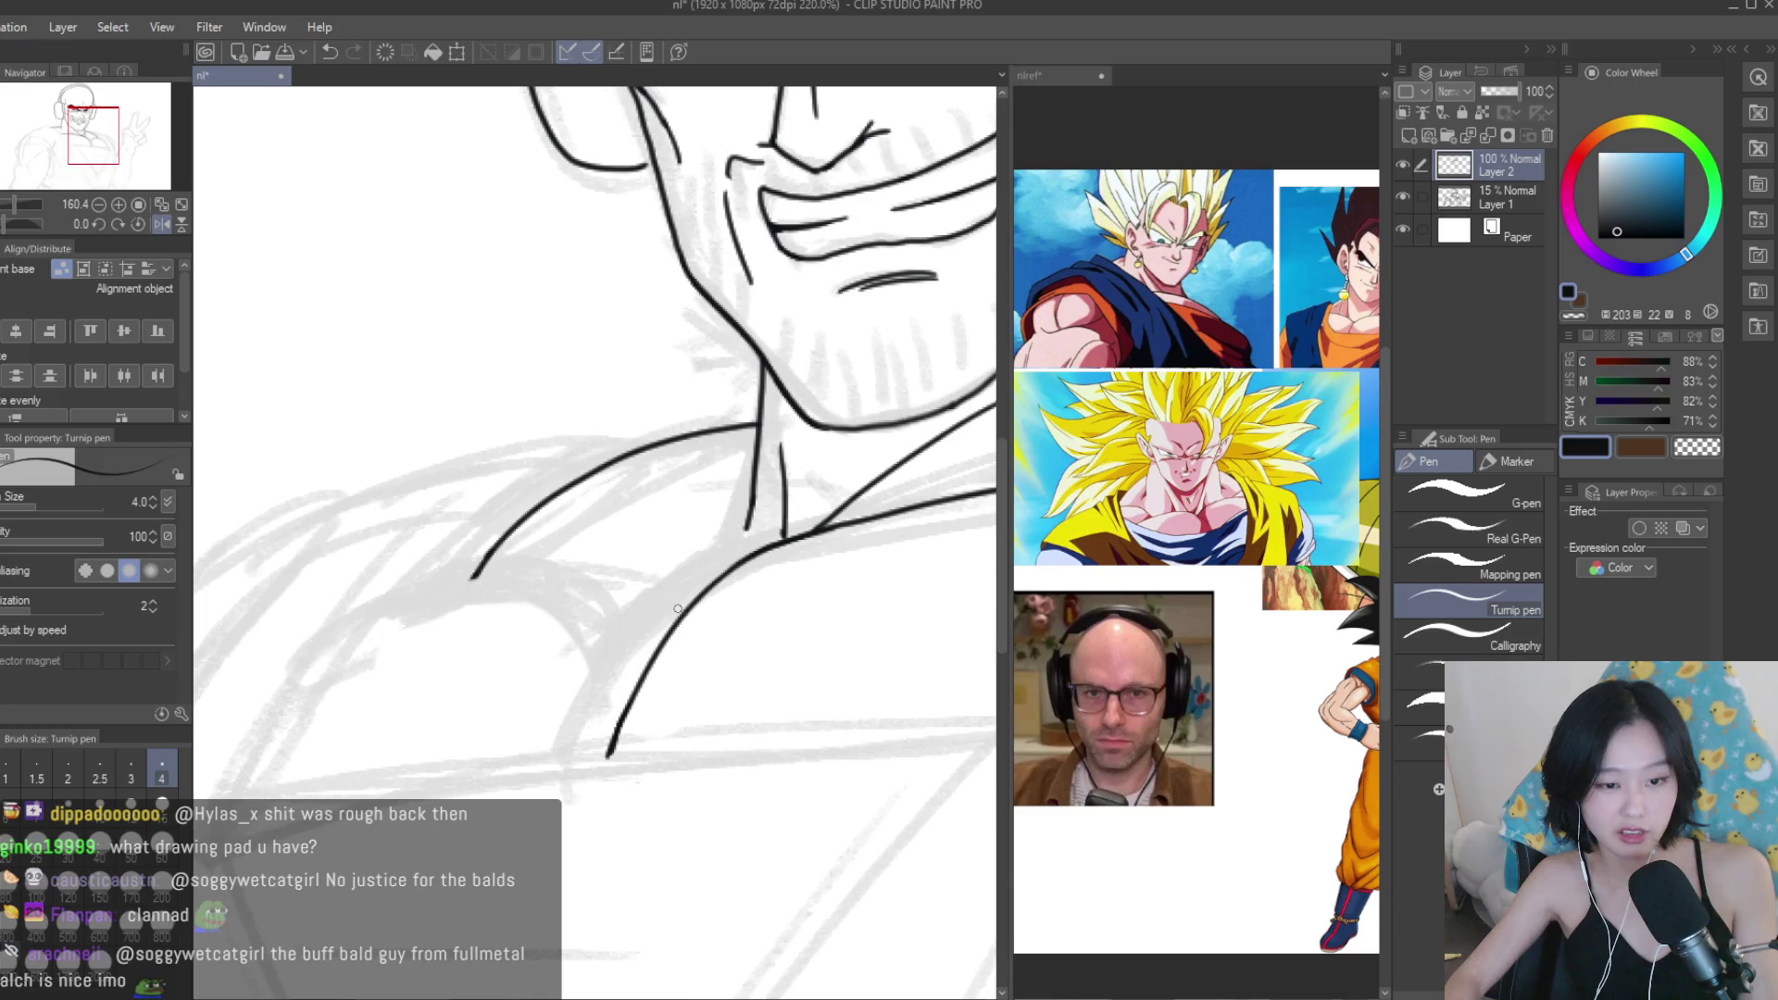
pyautogui.moveTo(616, 562); pyautogui.dragTo(393, 602)
pyautogui.scroll(-2, 500, 602)
pyautogui.scroll(2, 500, 648)
pyautogui.moveTo(352, 768)
pyautogui.mouseDown()
pyautogui.moveTo(481, 611)
pyautogui.moveTo(324, 796)
pyautogui.mouseUp()
pyautogui.scroll(1, 498, 683)
pyautogui.scroll(-2, 498, 683)
# Undo the misplaced shoulder strokes and flip the canvas back to normal.
pyautogui.hotkey('ctrl', 'z')
pyautogui.moveTo(479, 629); pyautogui.dragTo(332, 794)
pyautogui.hotkey('ctrl', 'z')
pyautogui.hotkey('ctrl', 'z')
pyautogui.hotkey('ctrl', 'z')
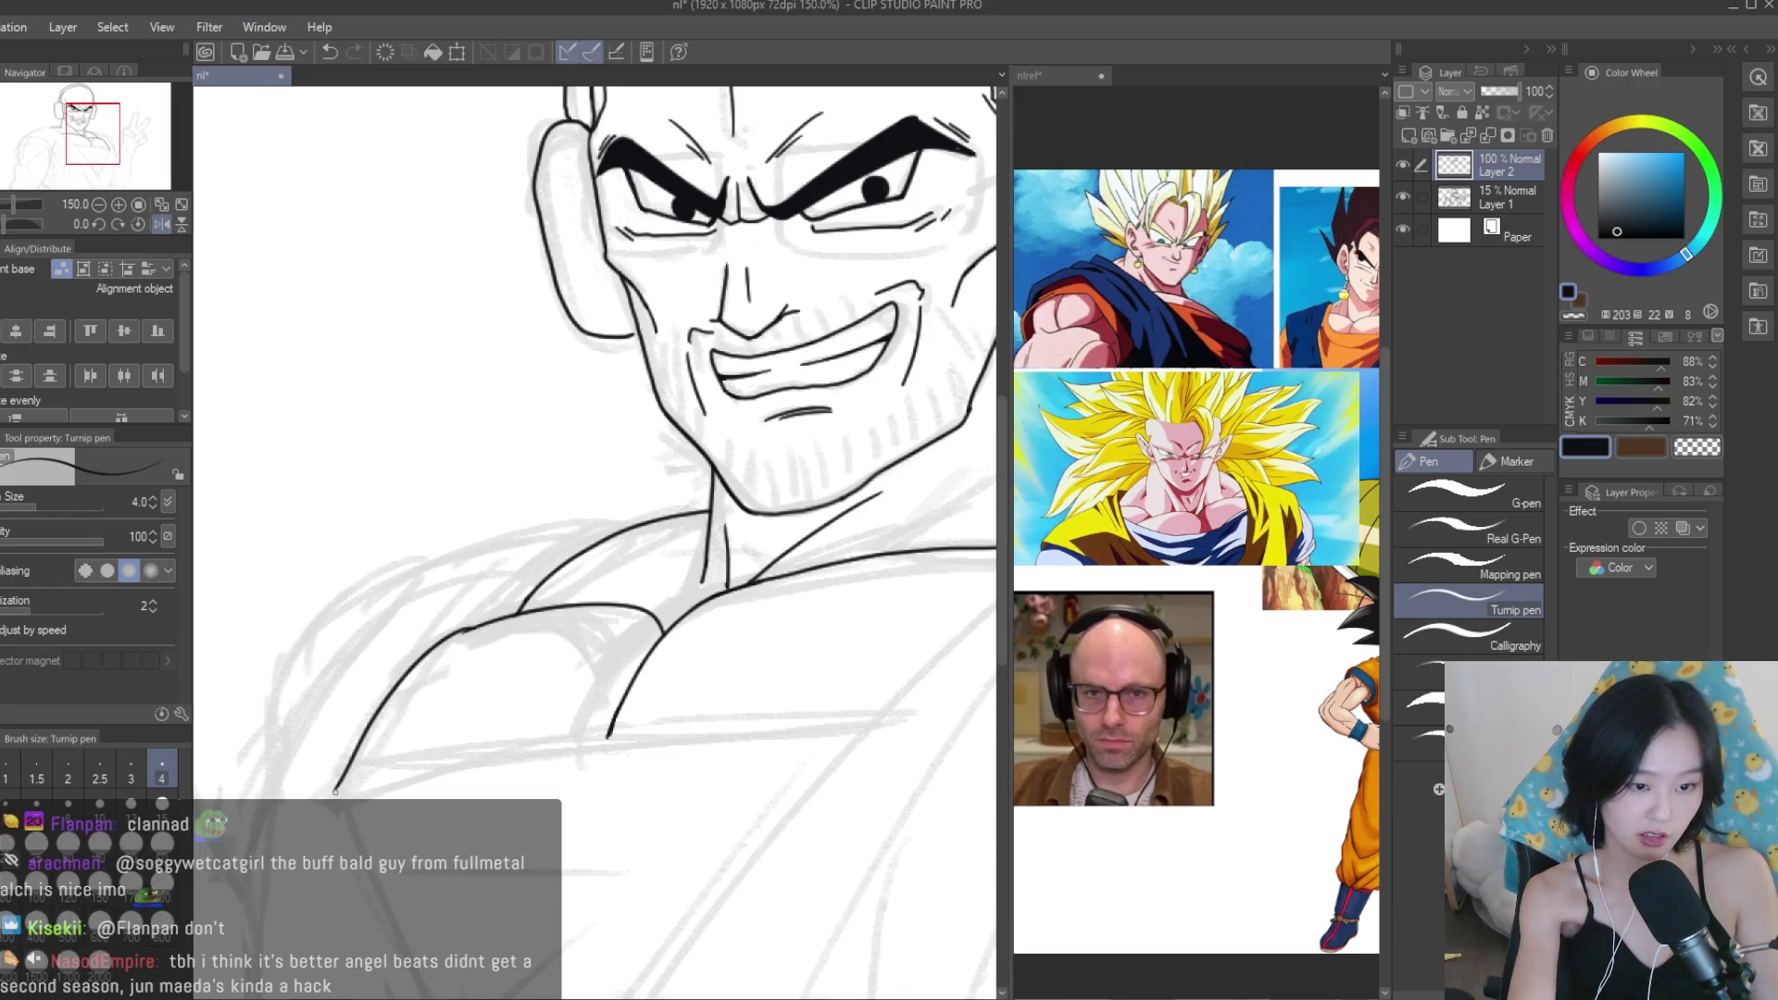
pyautogui.press('e')
pyautogui.scroll(6, 516, 587)
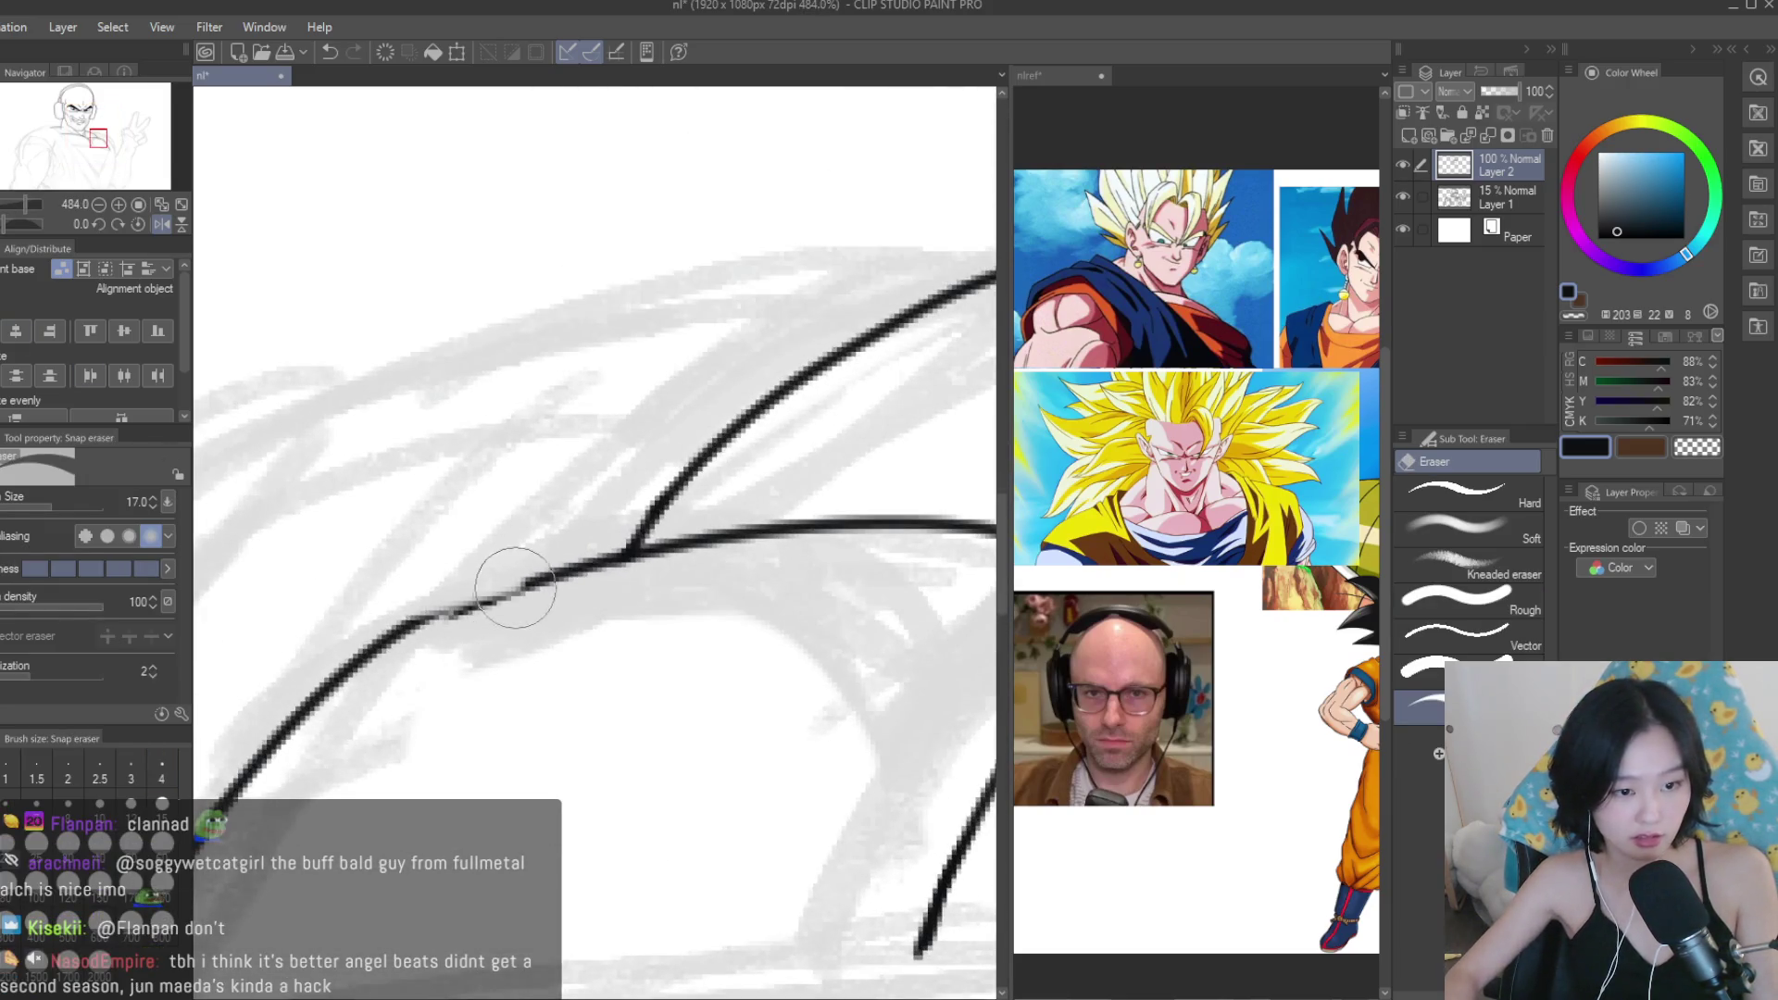
pyautogui.press('p')
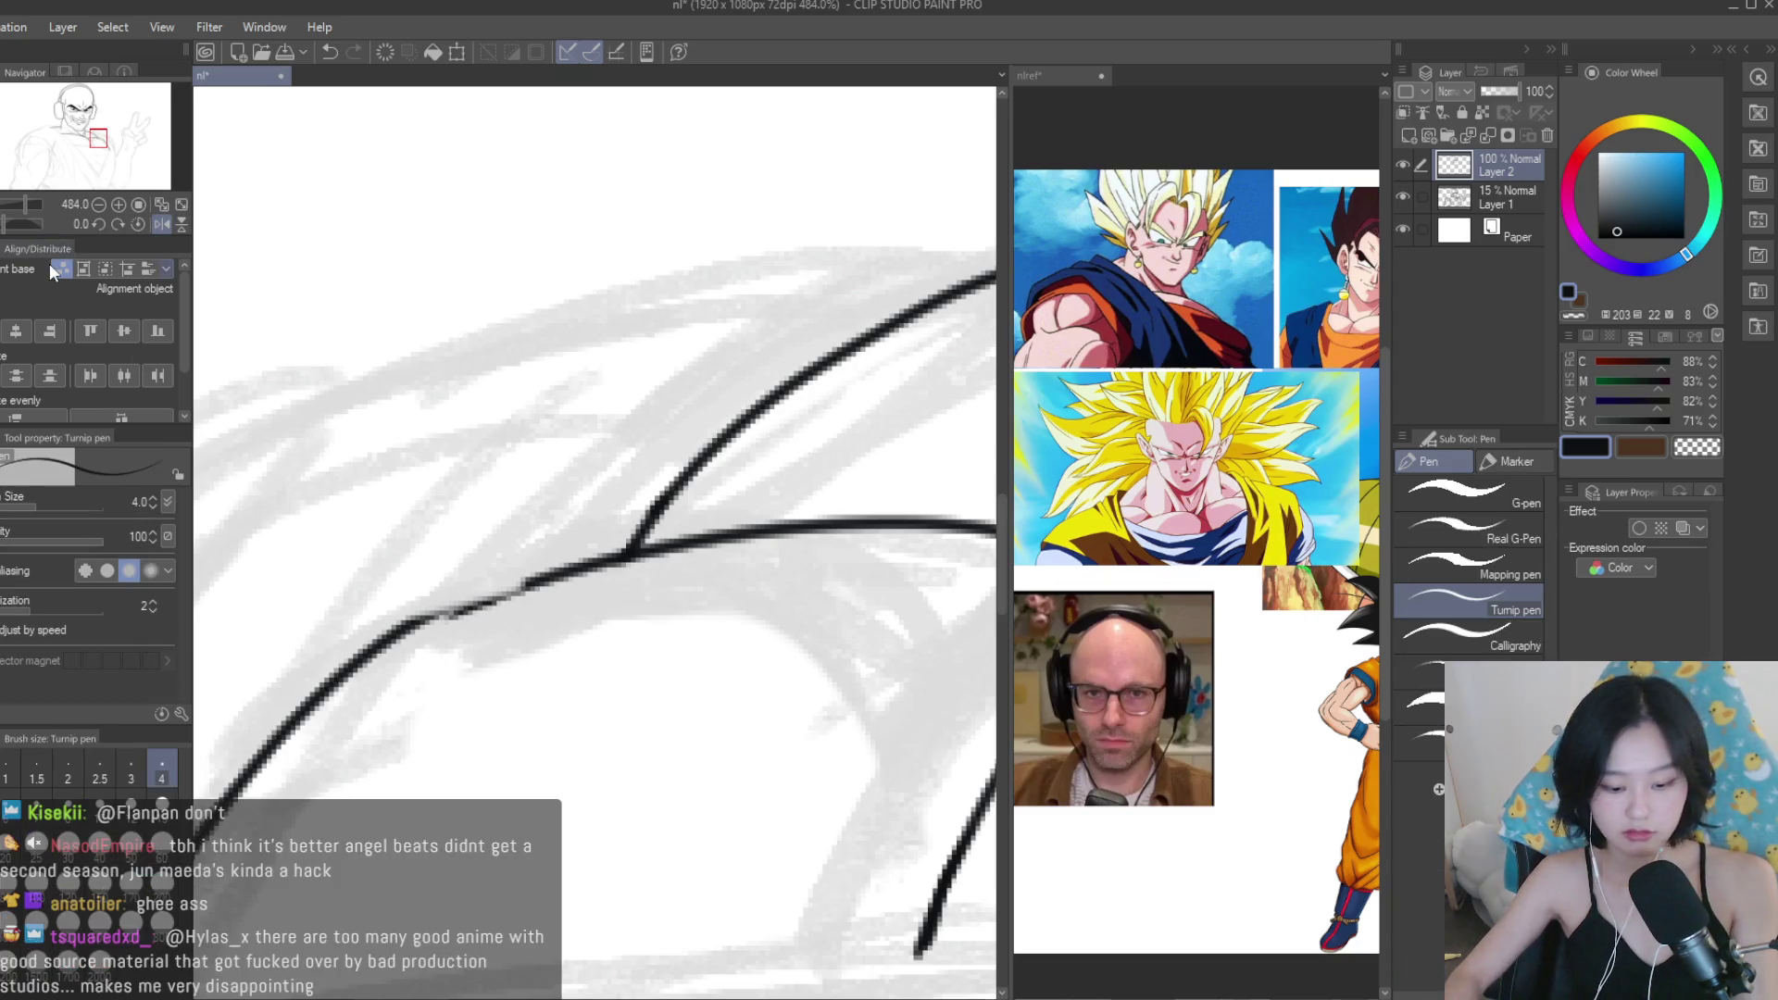
pyautogui.press('h')
# Re-ink the long shoulder line toward the raised hand so it joins the chest curve.
pyautogui.scroll(3, 555, 444)
pyautogui.moveTo(532, 430); pyautogui.dragTo(727, 502)
pyautogui.press('e')
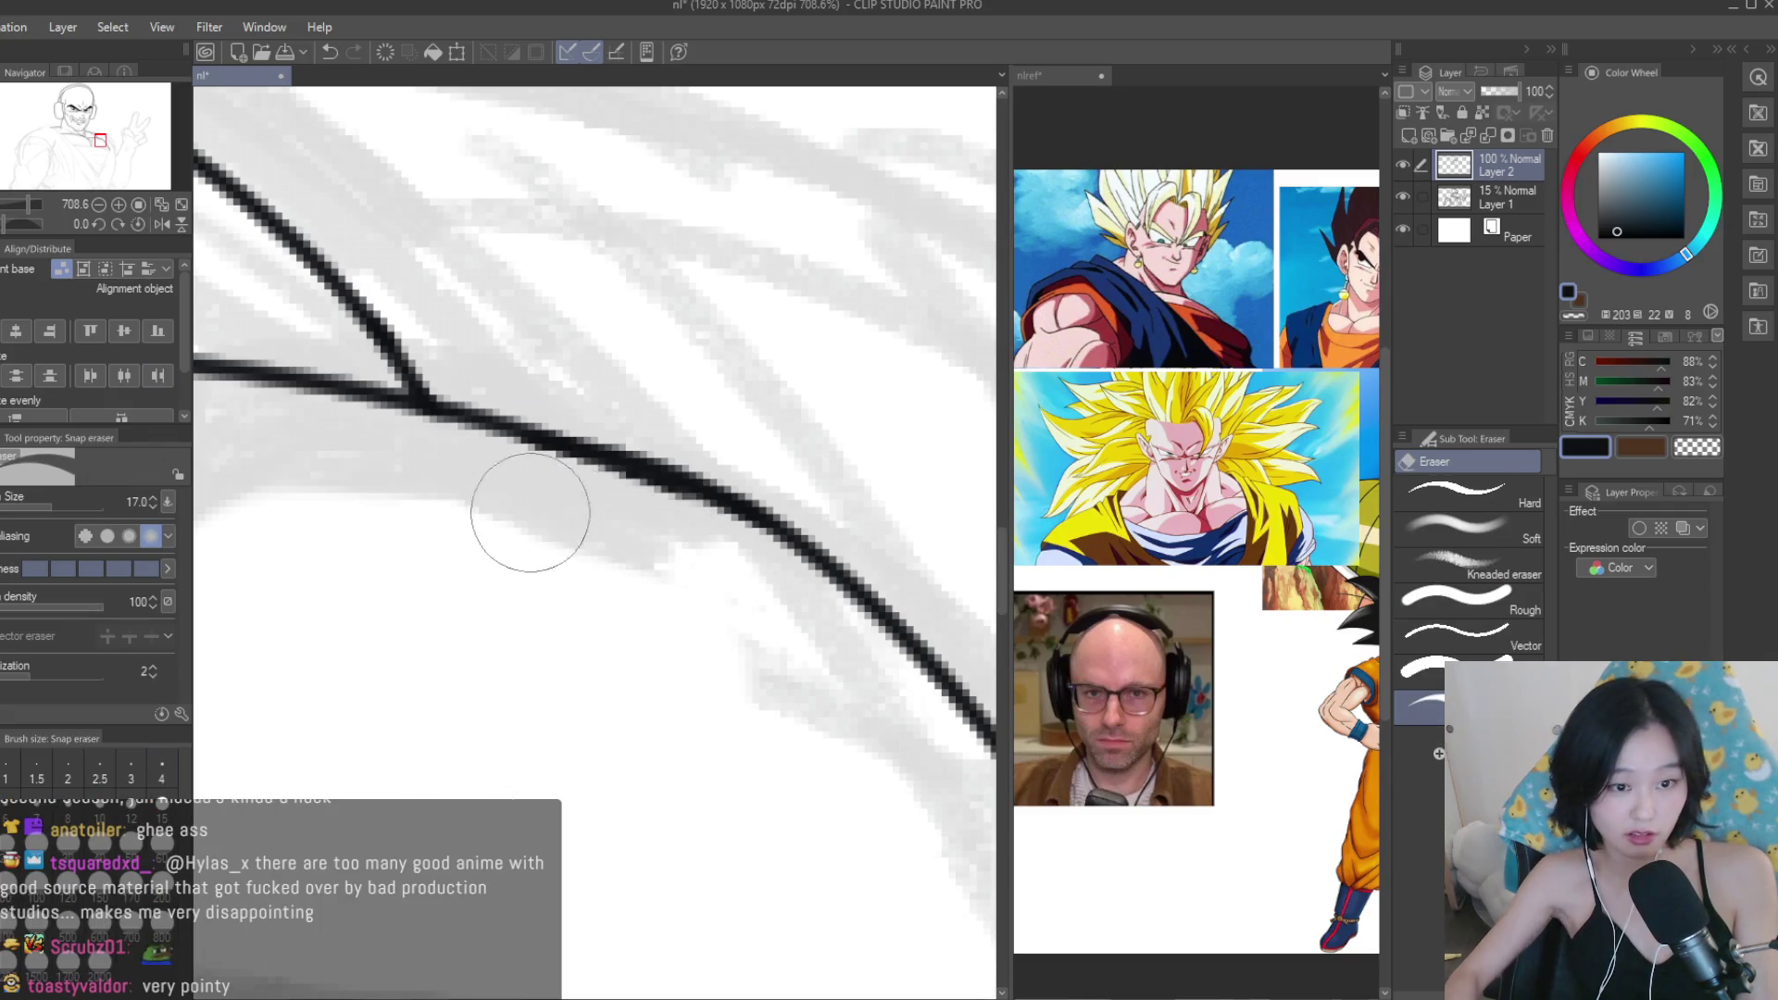
pyautogui.press('p')
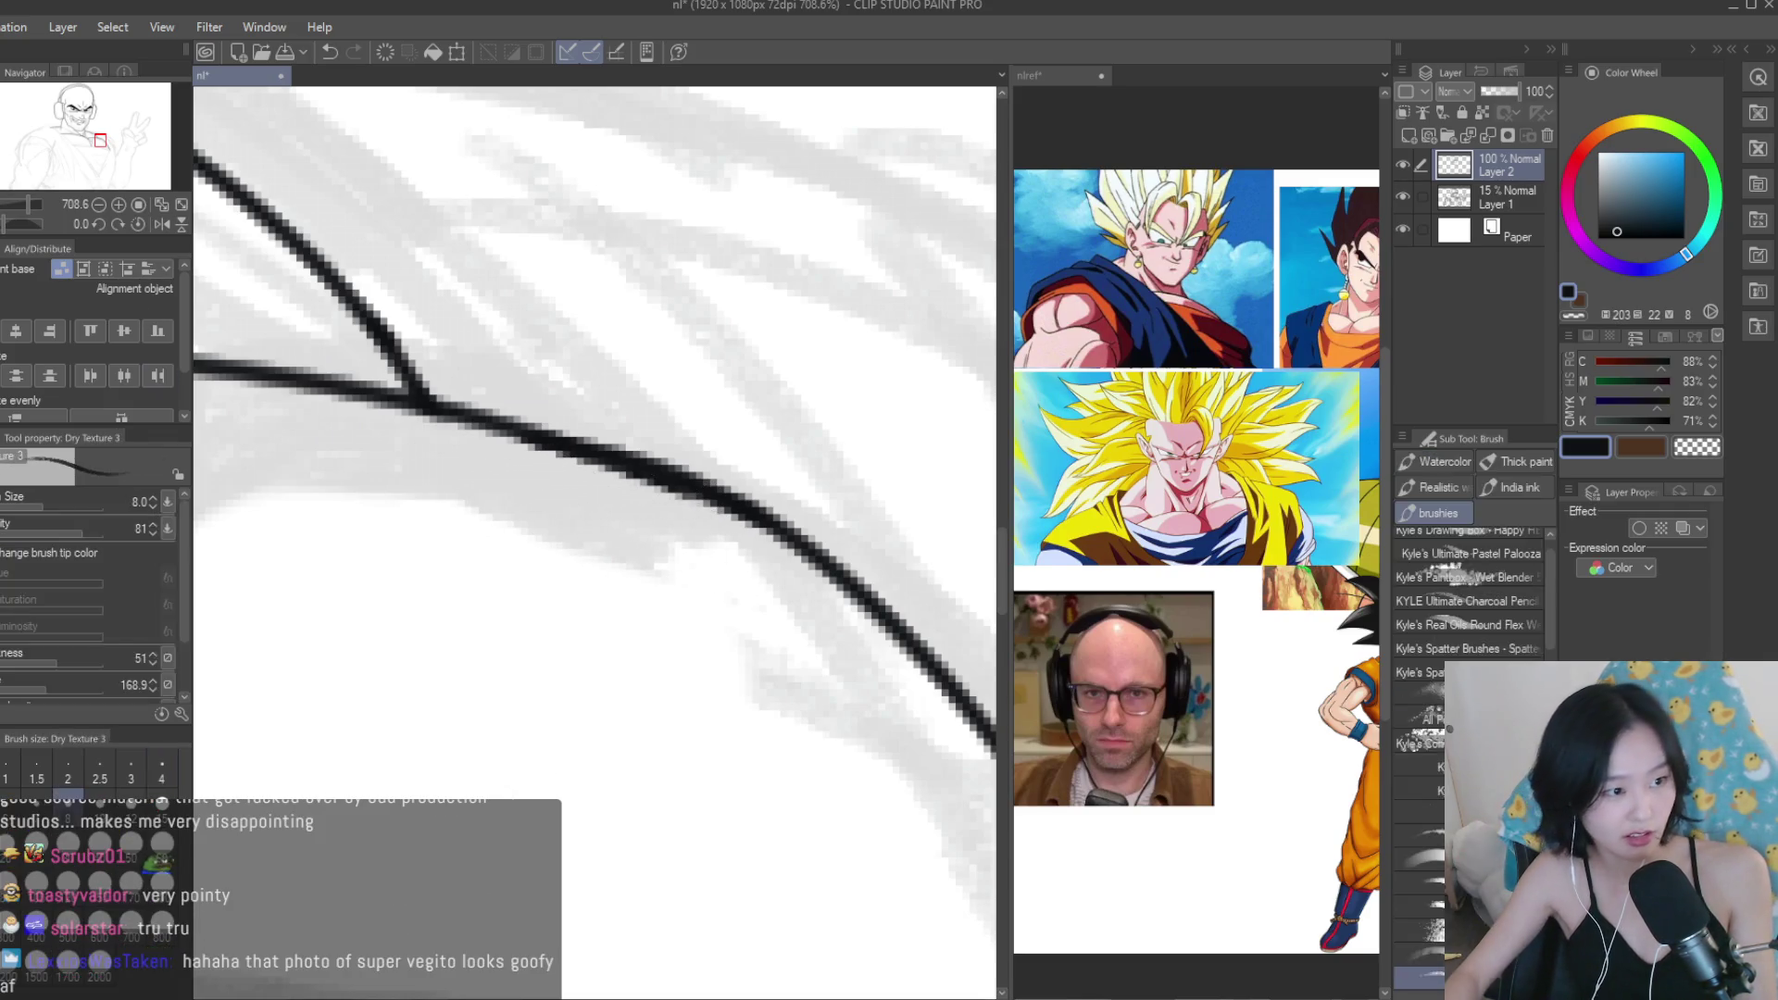
pyautogui.scroll(-2, 916, 659)
pyautogui.scroll(-1, 916, 660)
pyautogui.scroll(2, 85, 378)
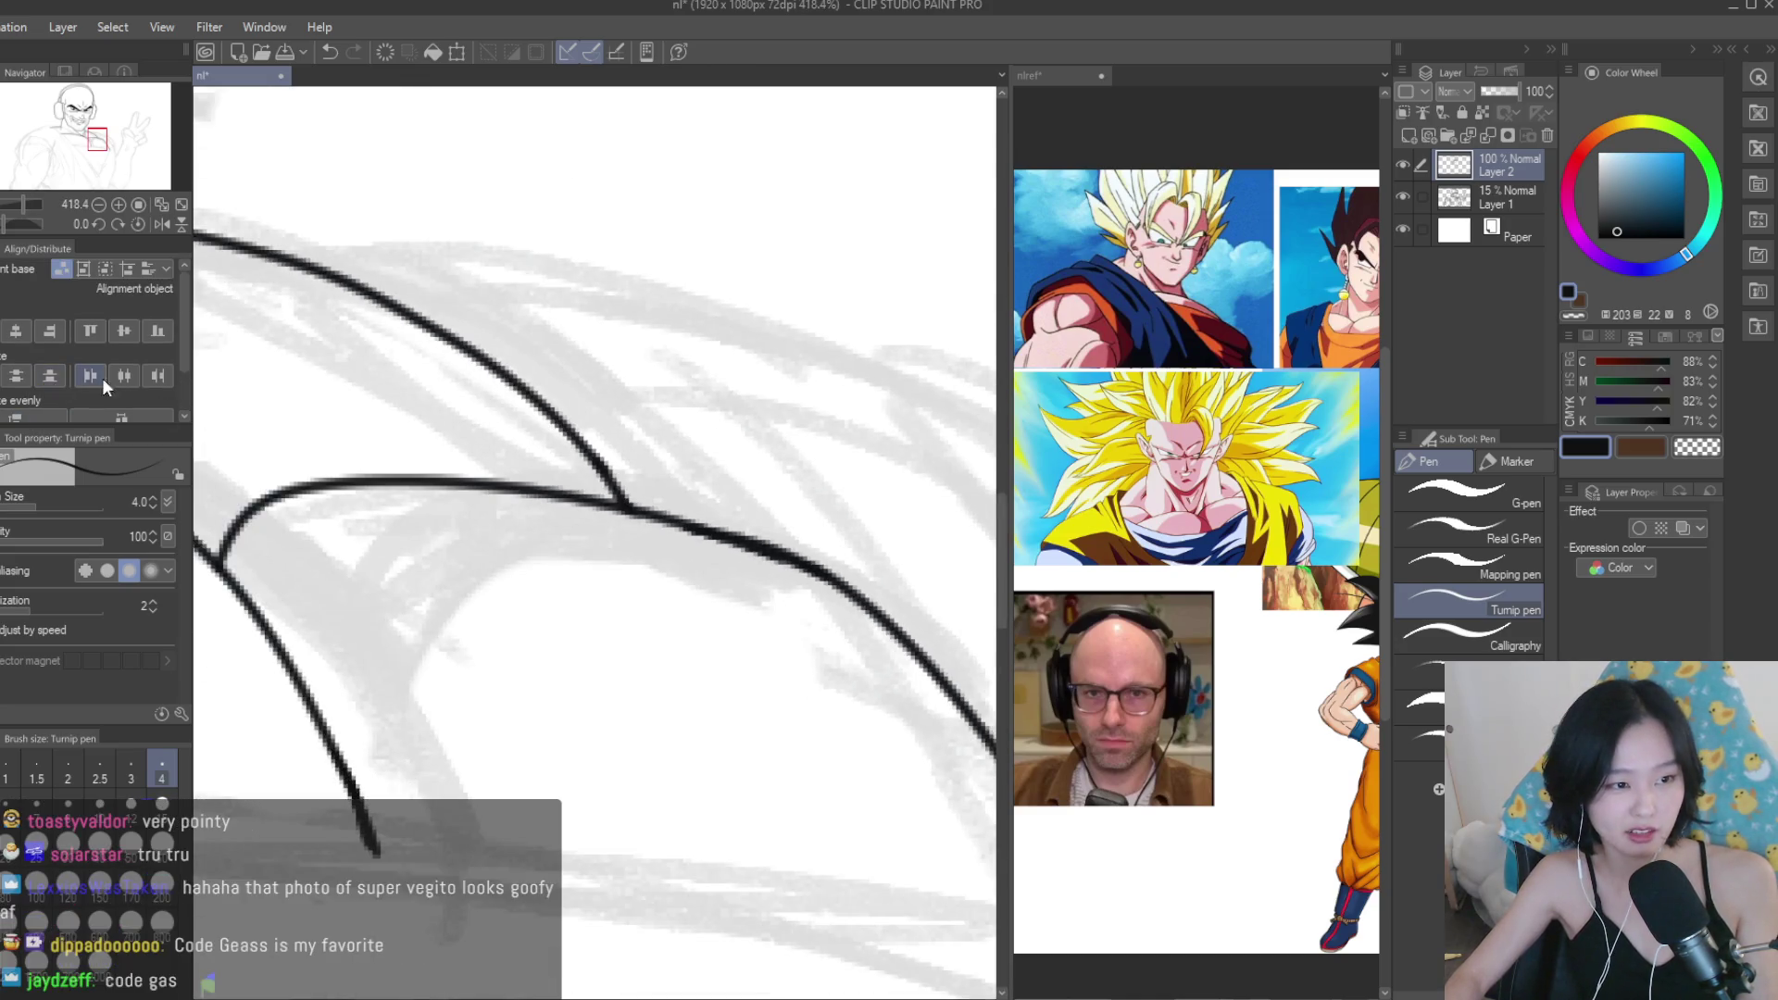
pyautogui.hotkey('ctrl', '-')
pyautogui.press('e')
pyautogui.scroll(5, 742, 635)
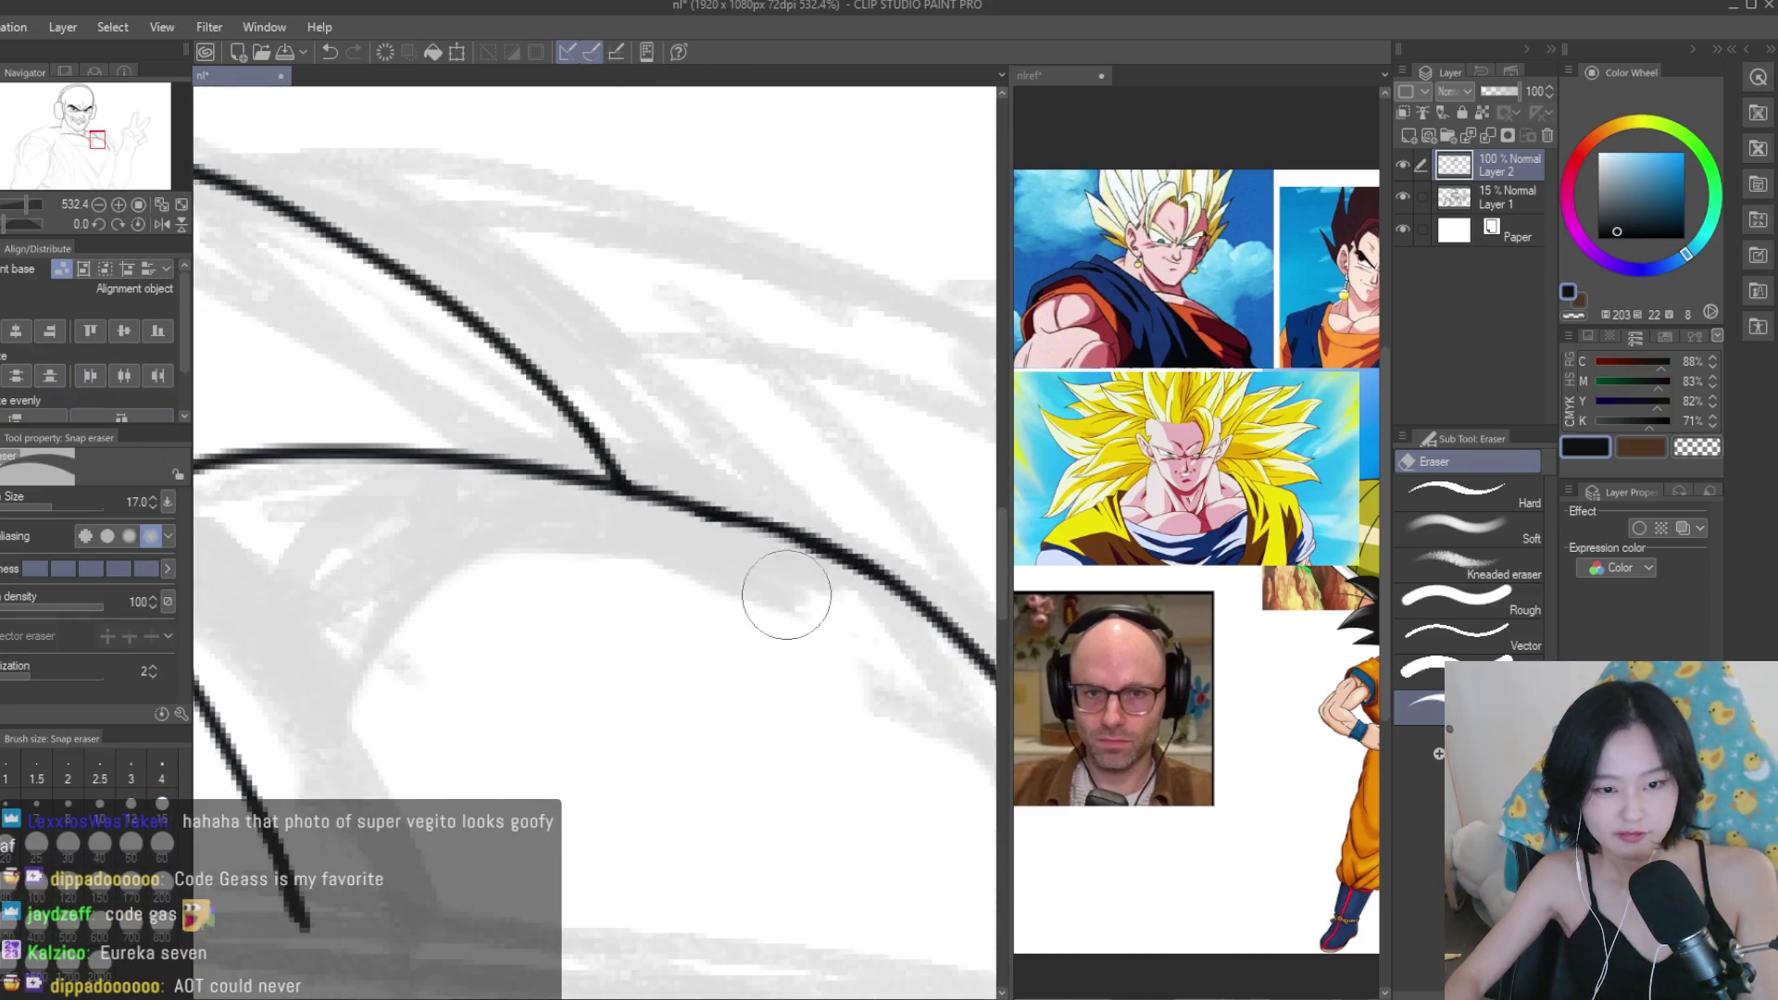
pyautogui.press('p')
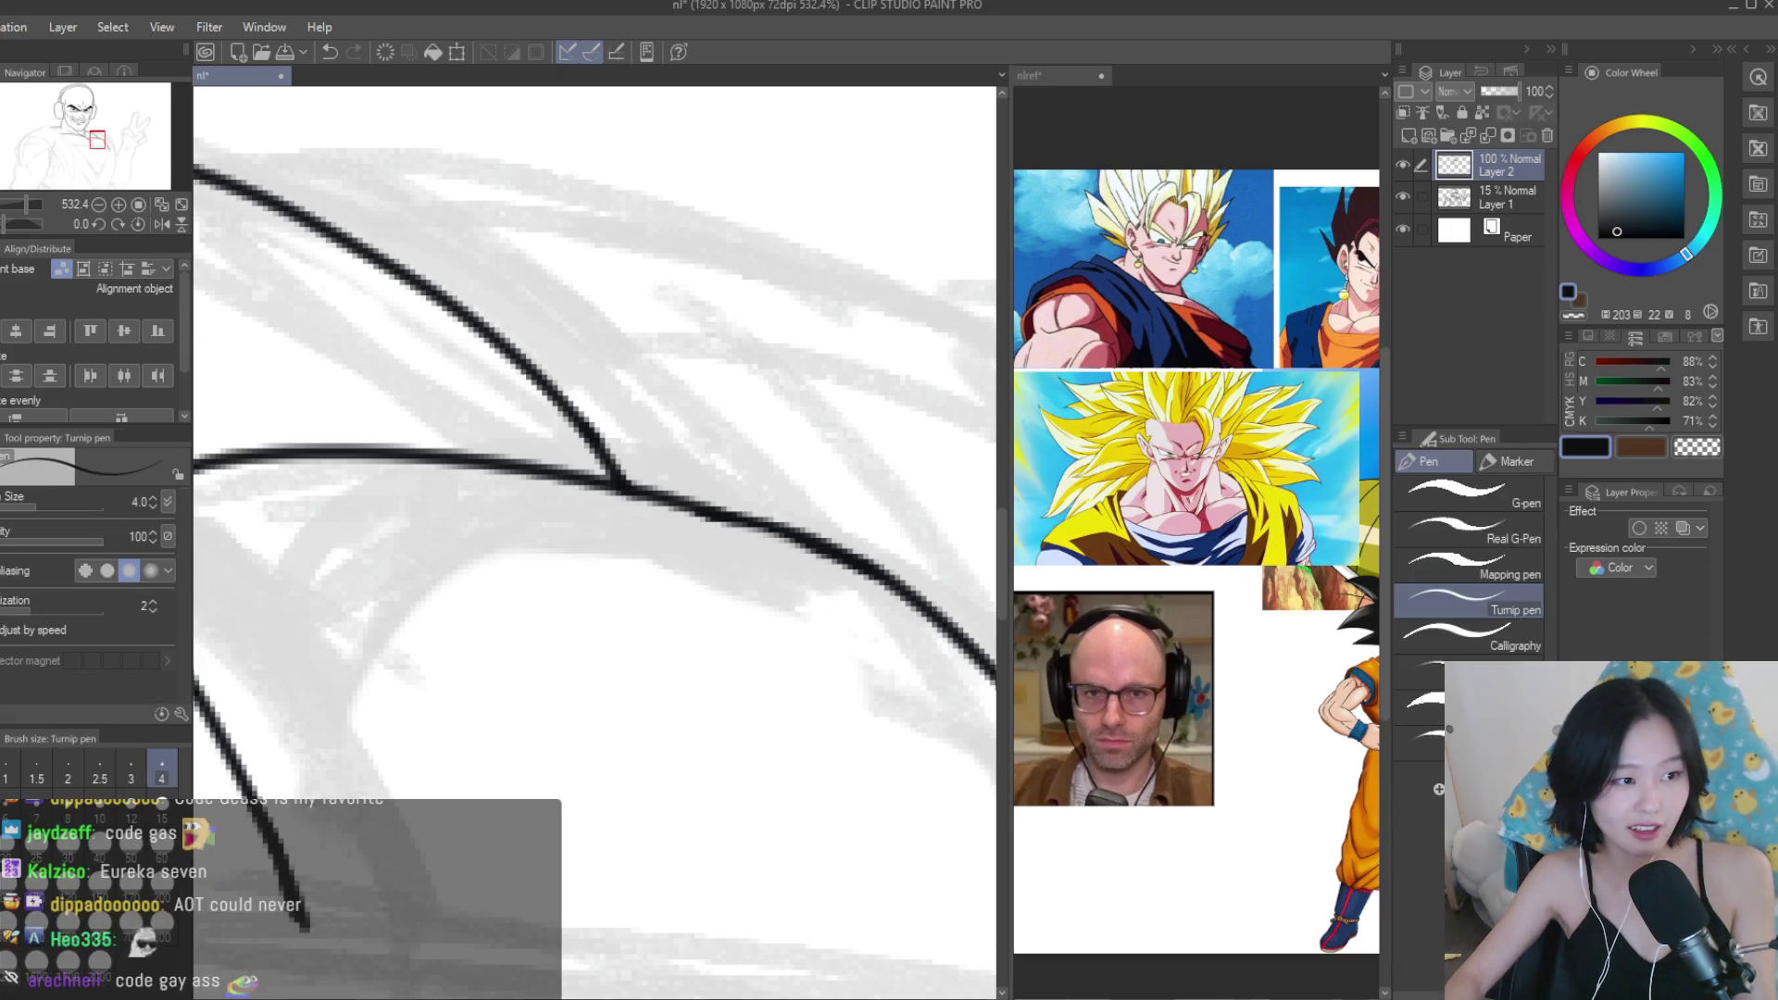
pyautogui.scroll(2, 585, 483)
pyautogui.scroll(-8, 584, 483)
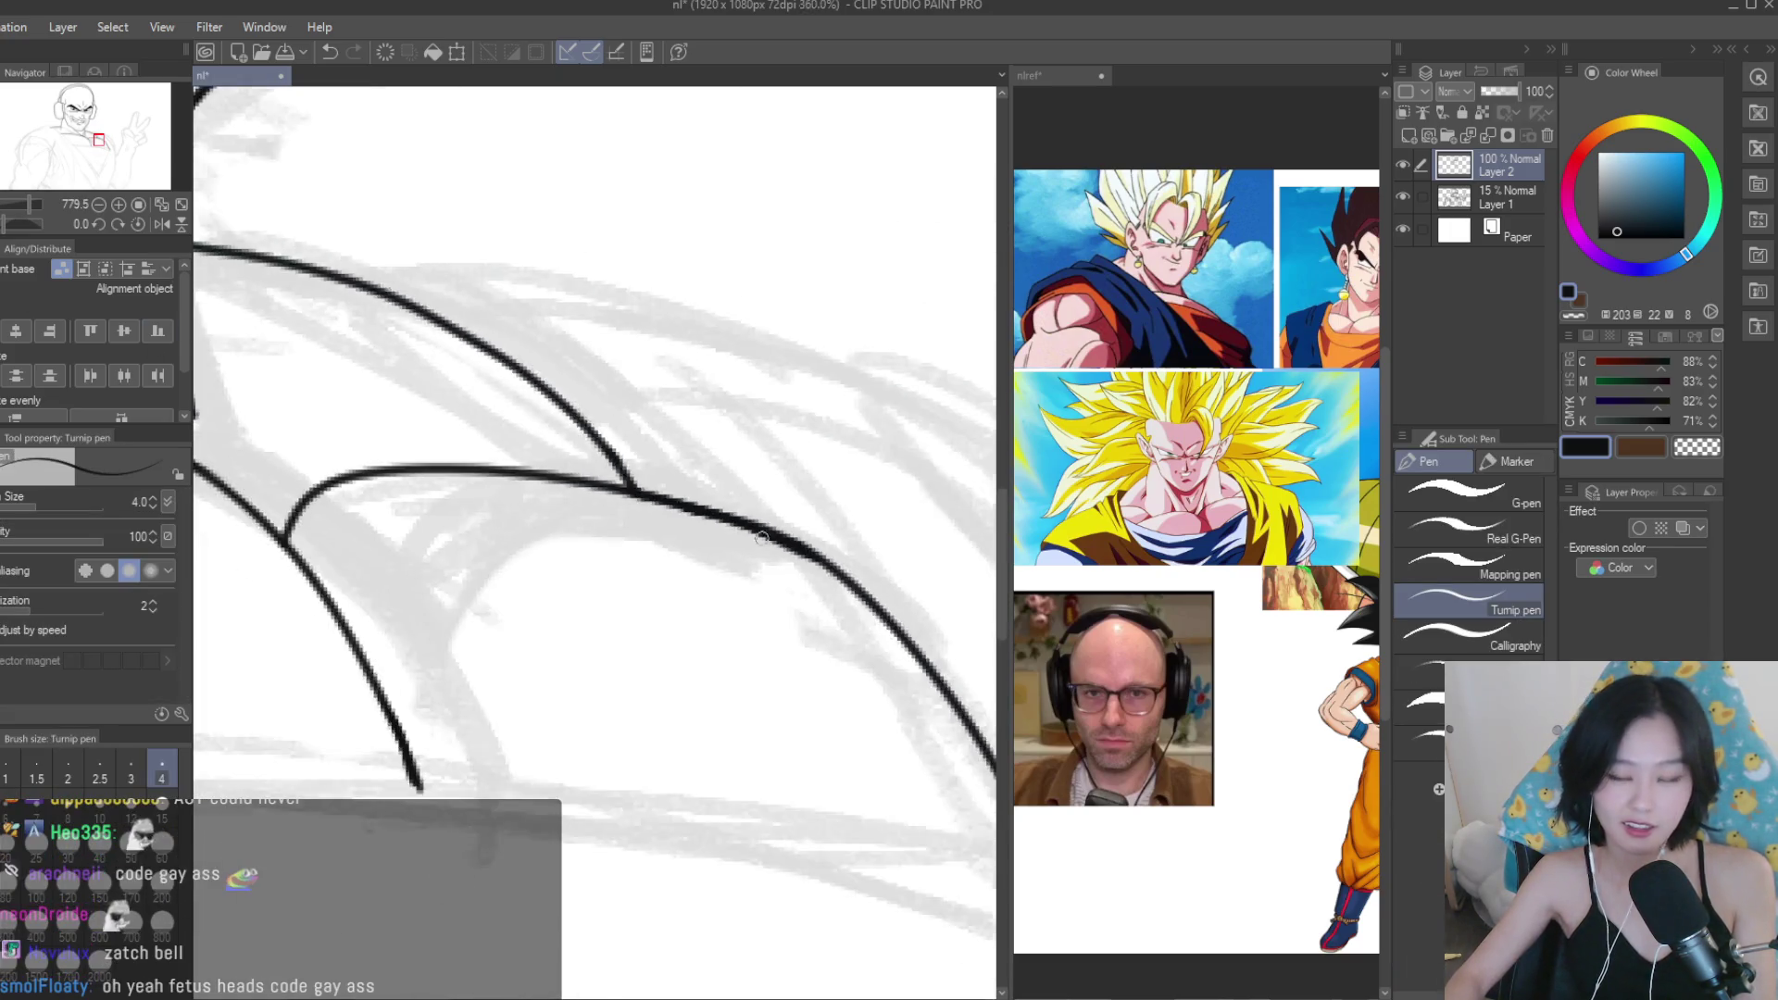
pyautogui.scroll(1, 736, 561)
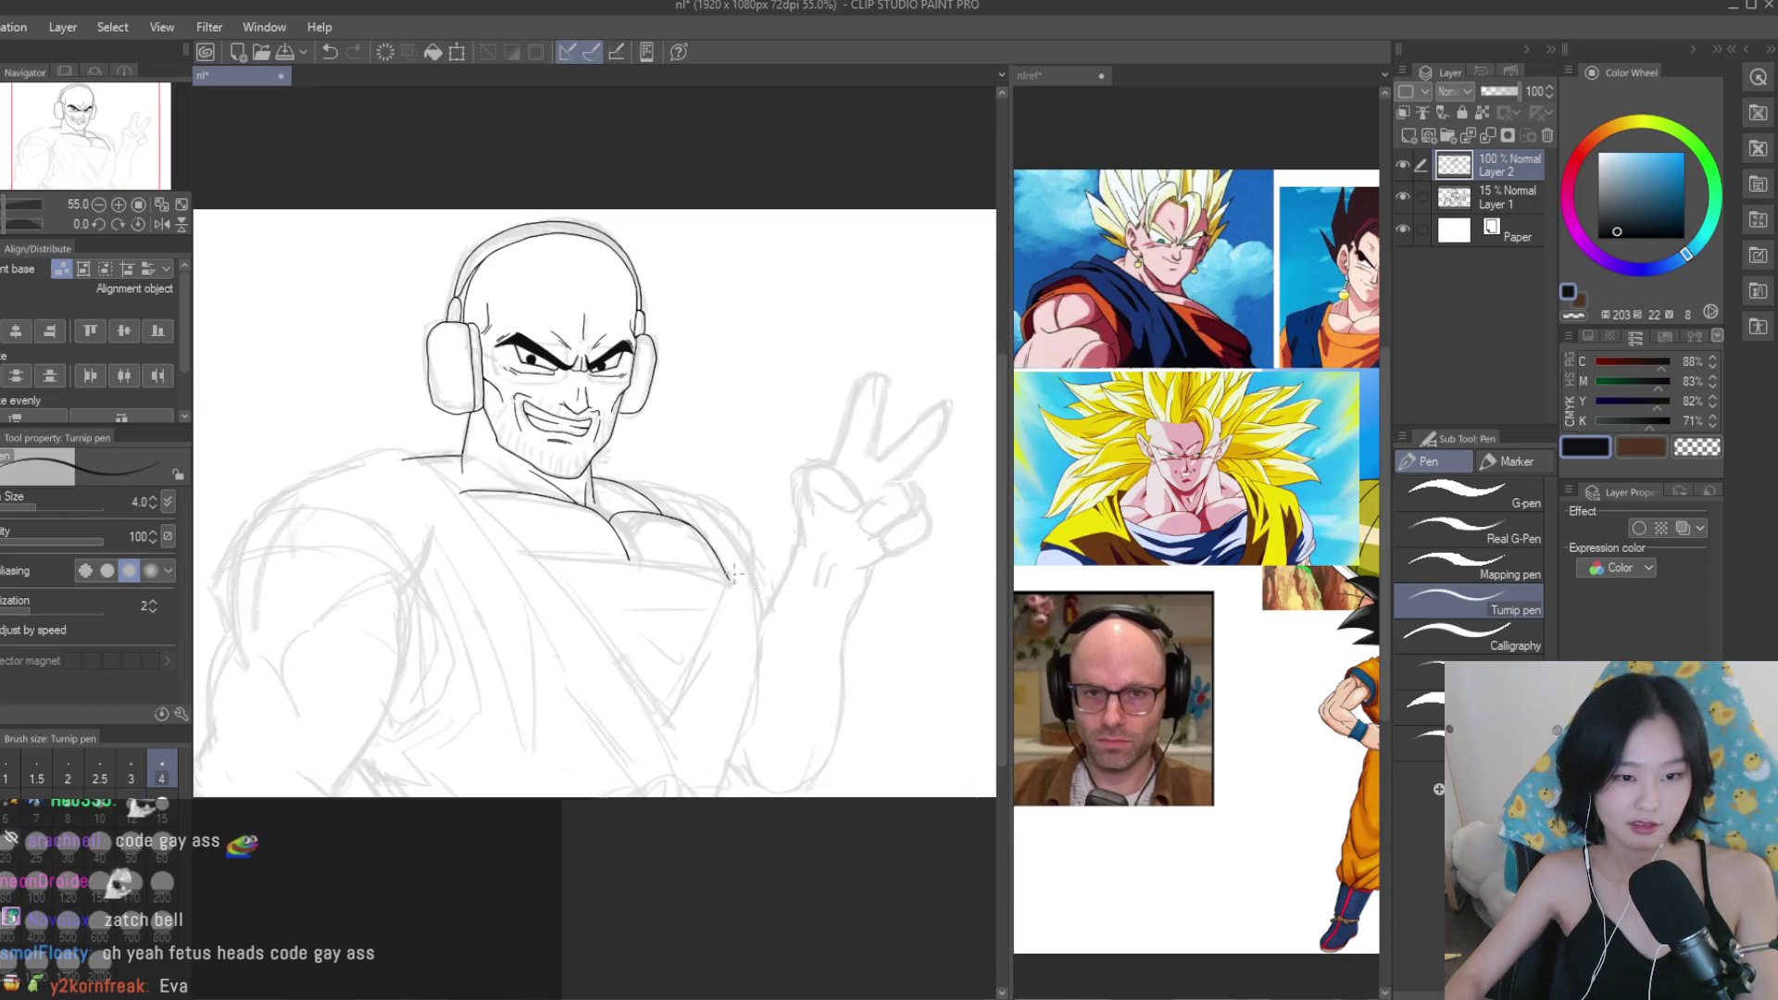
# Ink a curved stroke branching off the collar line.
pyautogui.scroll(2, 757, 583)
pyautogui.scroll(1, 545, 460)
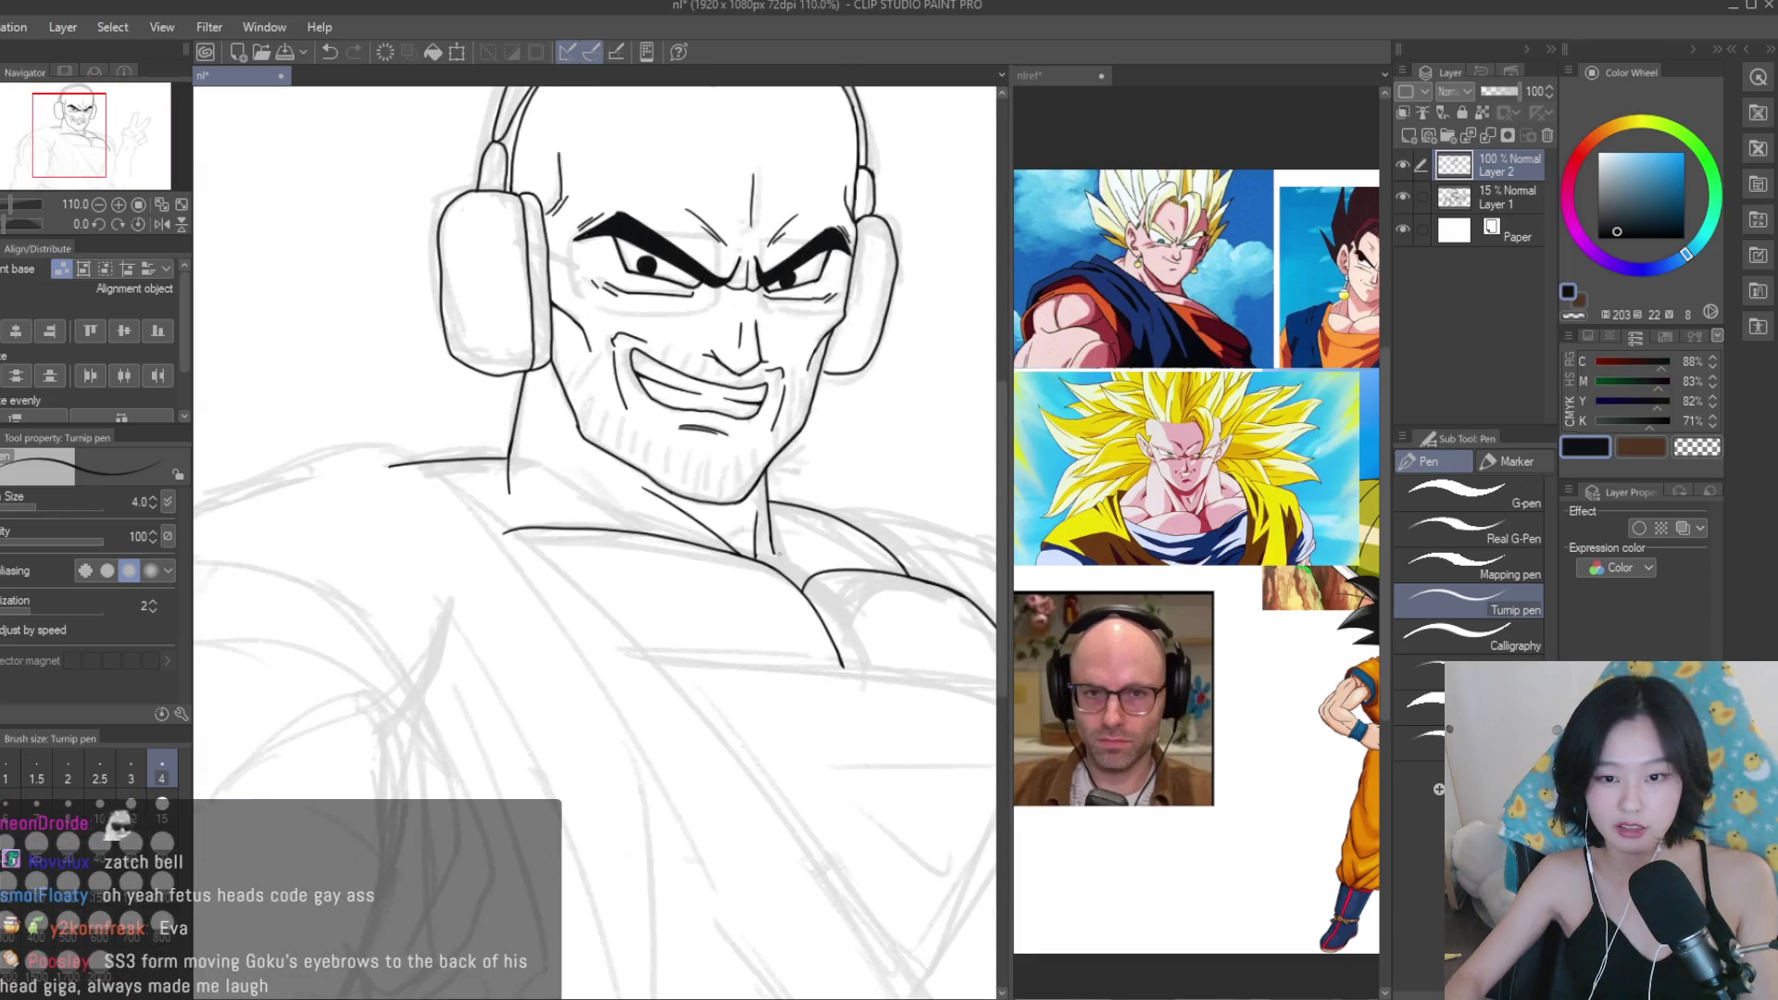
pyautogui.scroll(1, 398, 376)
pyautogui.scroll(3, 463, 500)
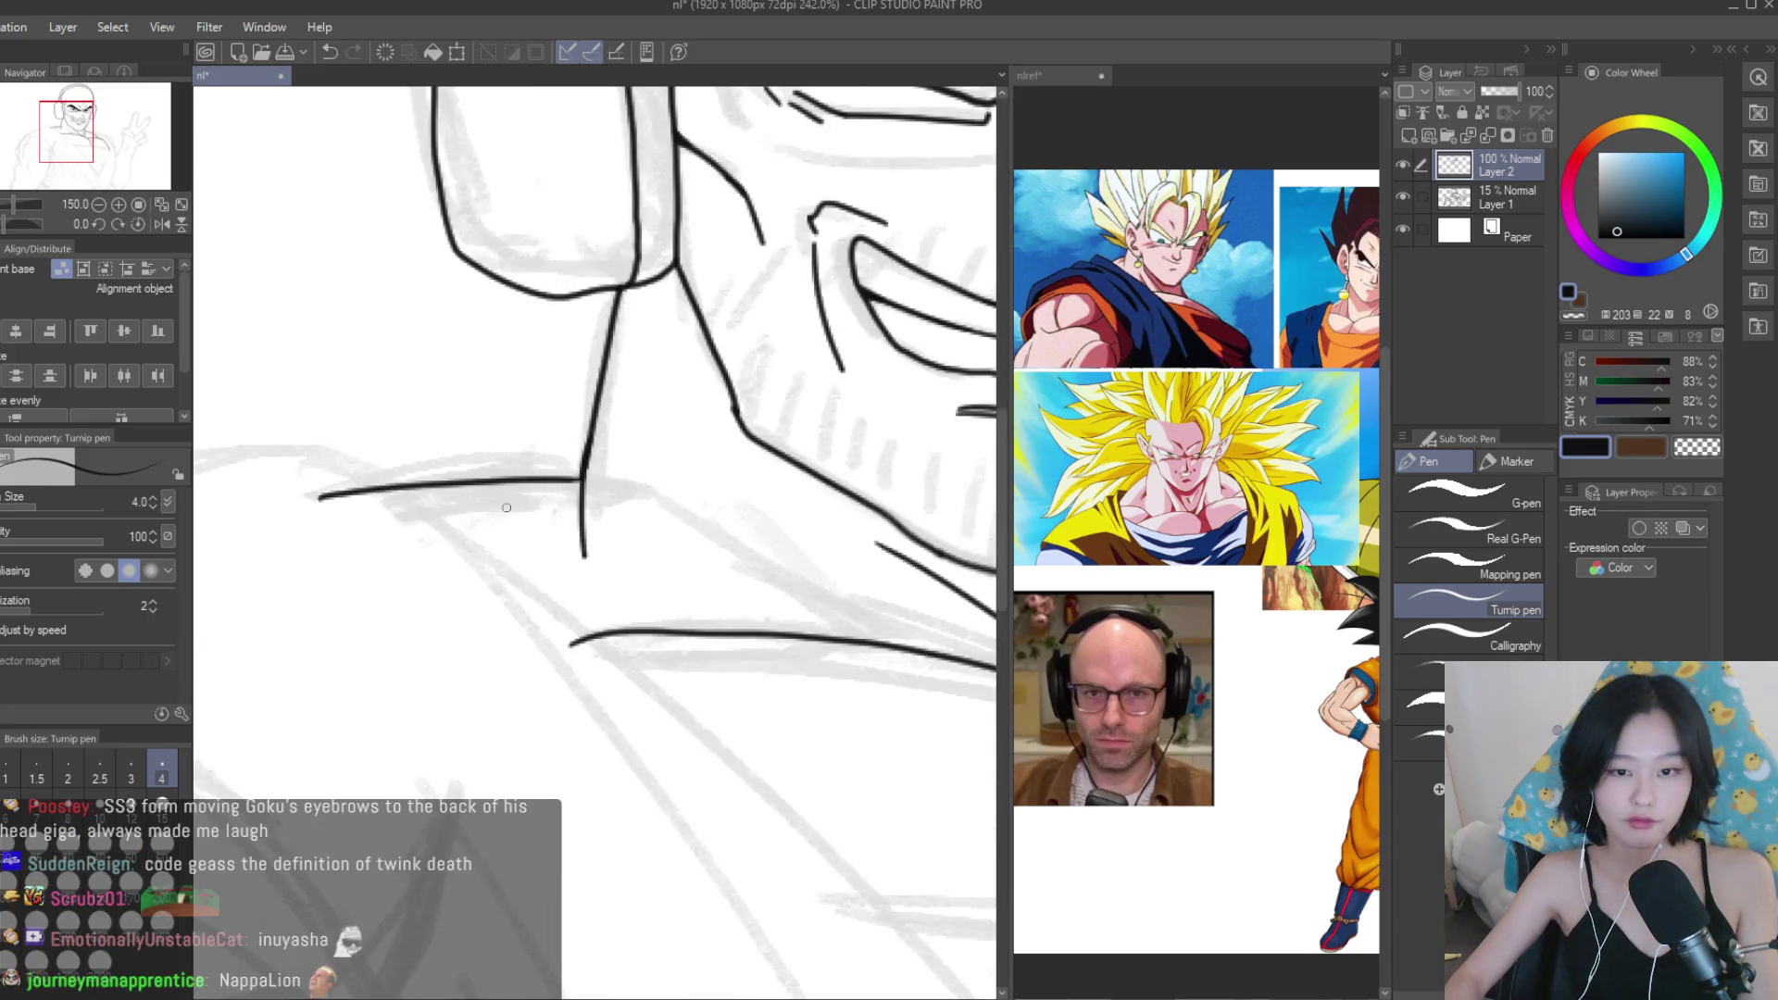
pyautogui.moveTo(689, 639); pyautogui.dragTo(462, 508)
pyautogui.scroll(-5, 462, 508)
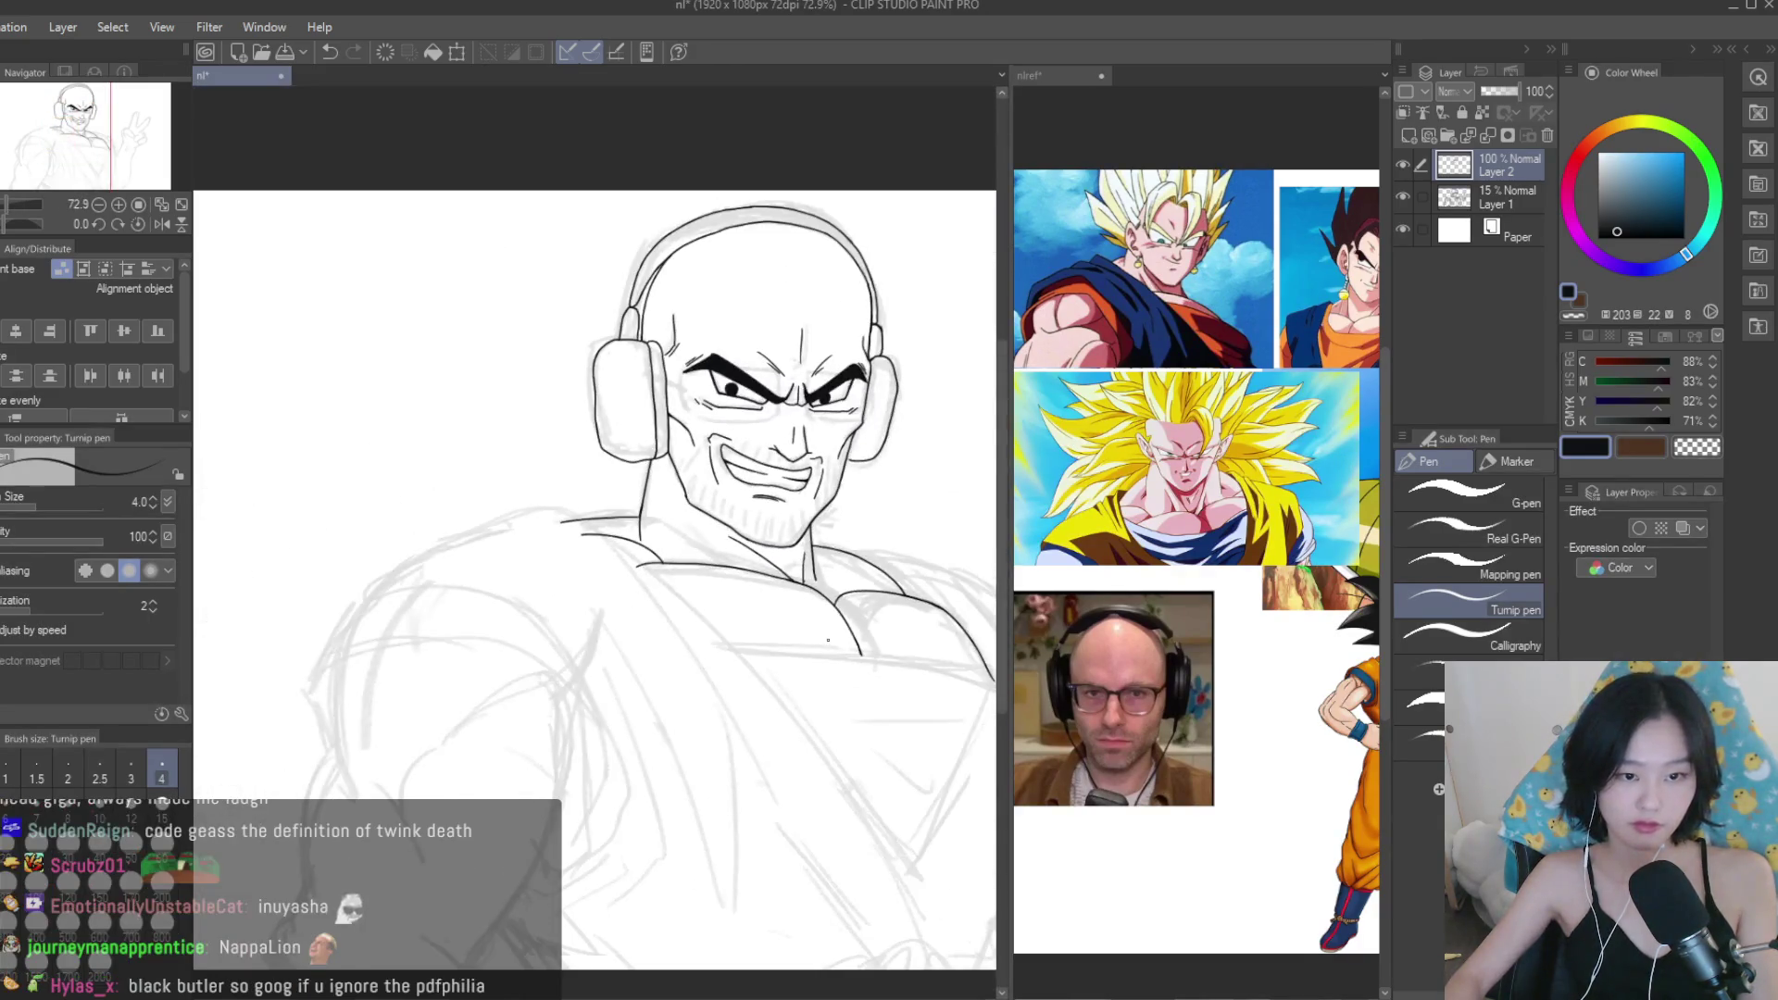
pyautogui.scroll(2, 518, 370)
# Ink the long diagonal robe line from the shoulder down the chest, undoing failed attempts.
pyautogui.press('e')
pyautogui.scroll(4, 454, 463)
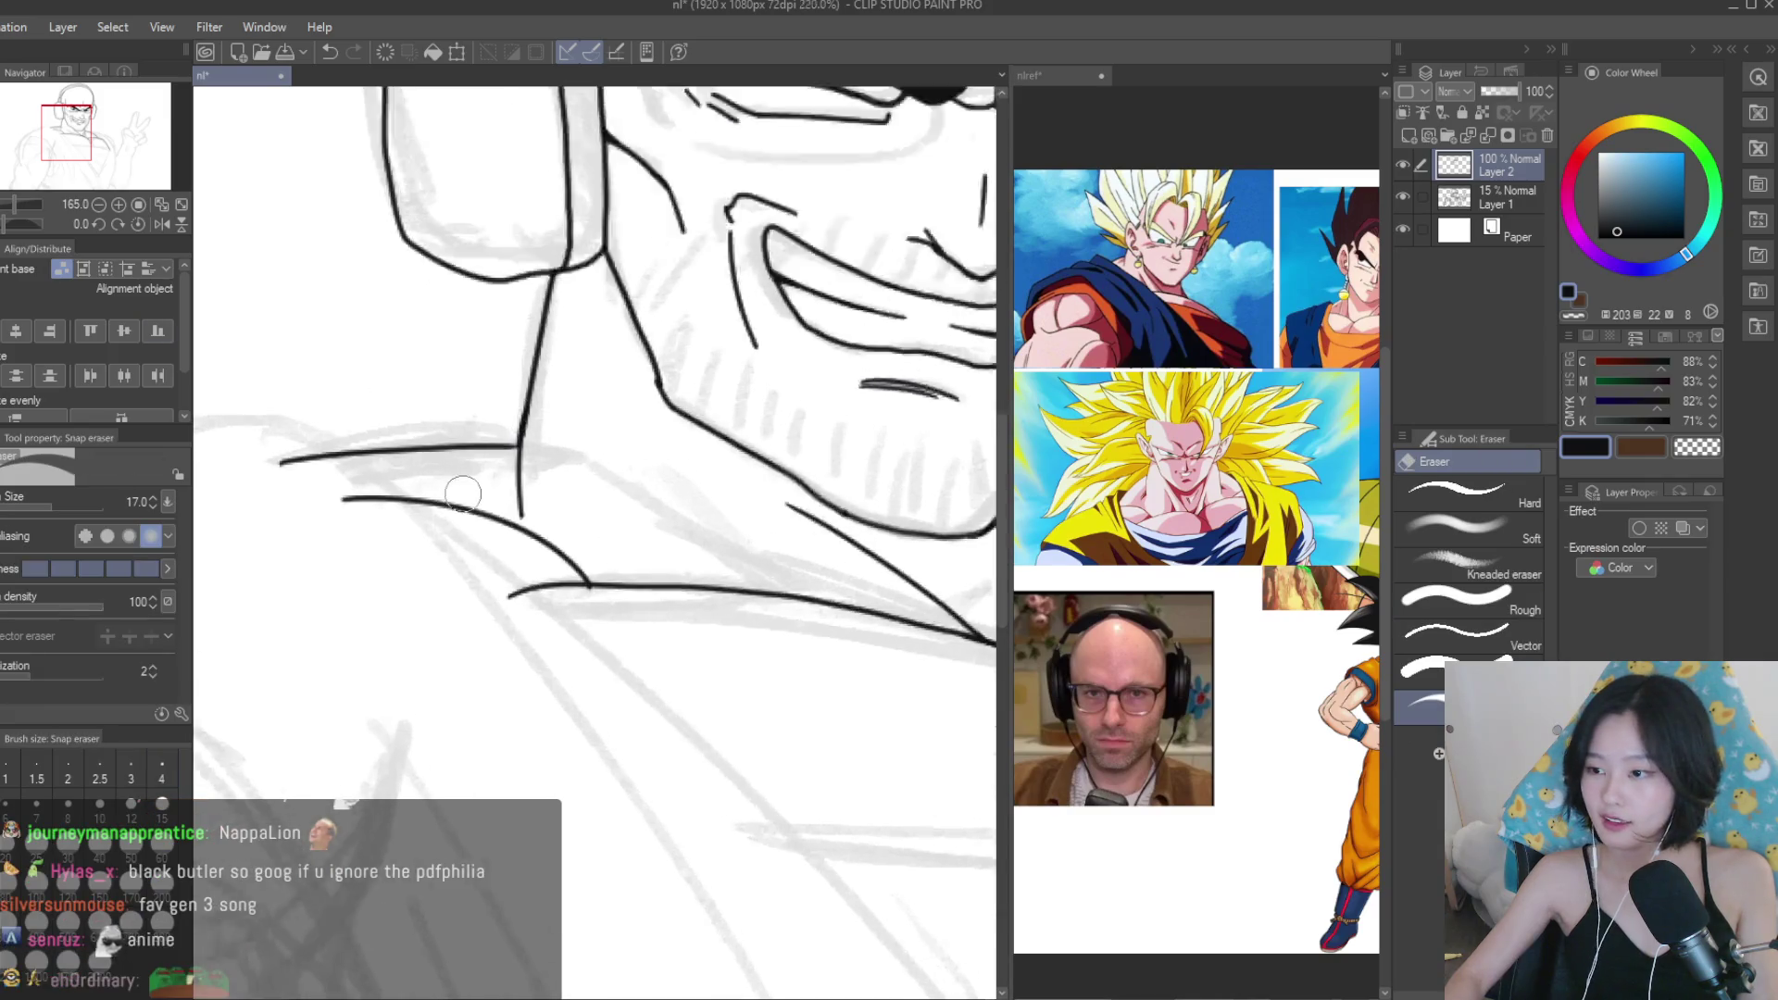
pyautogui.scroll(2, 454, 463)
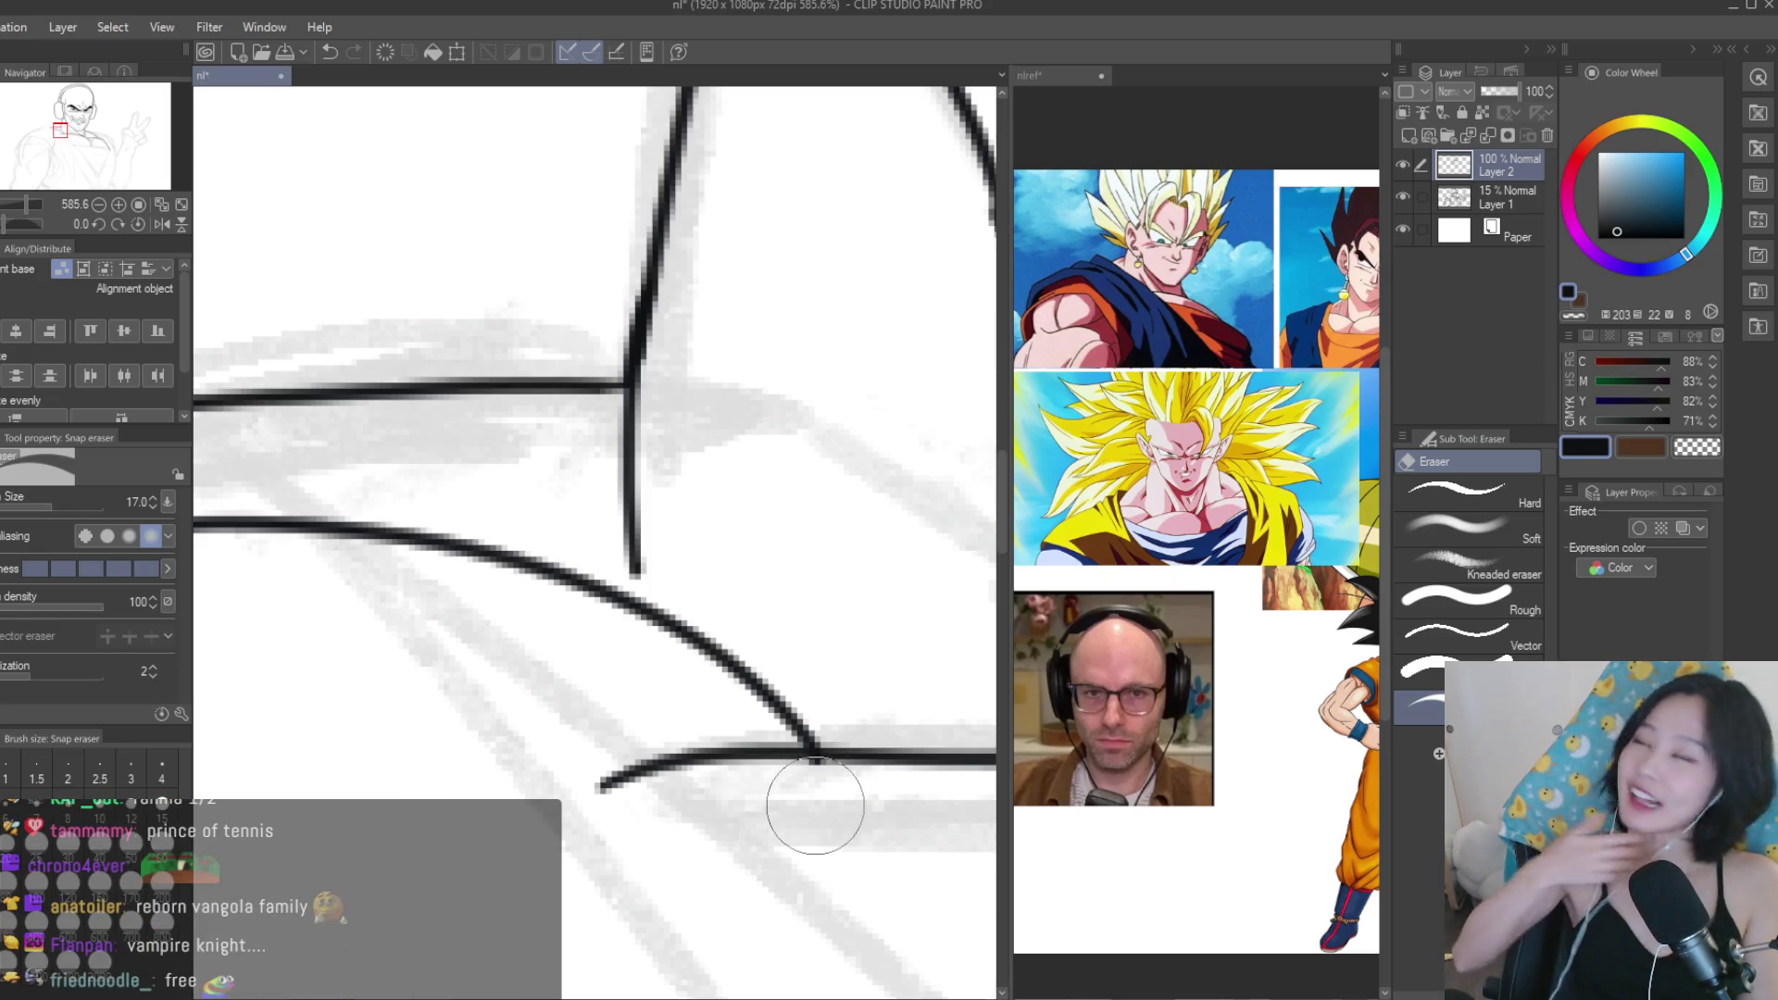
pyautogui.scroll(-2, 815, 805)
pyautogui.press('p')
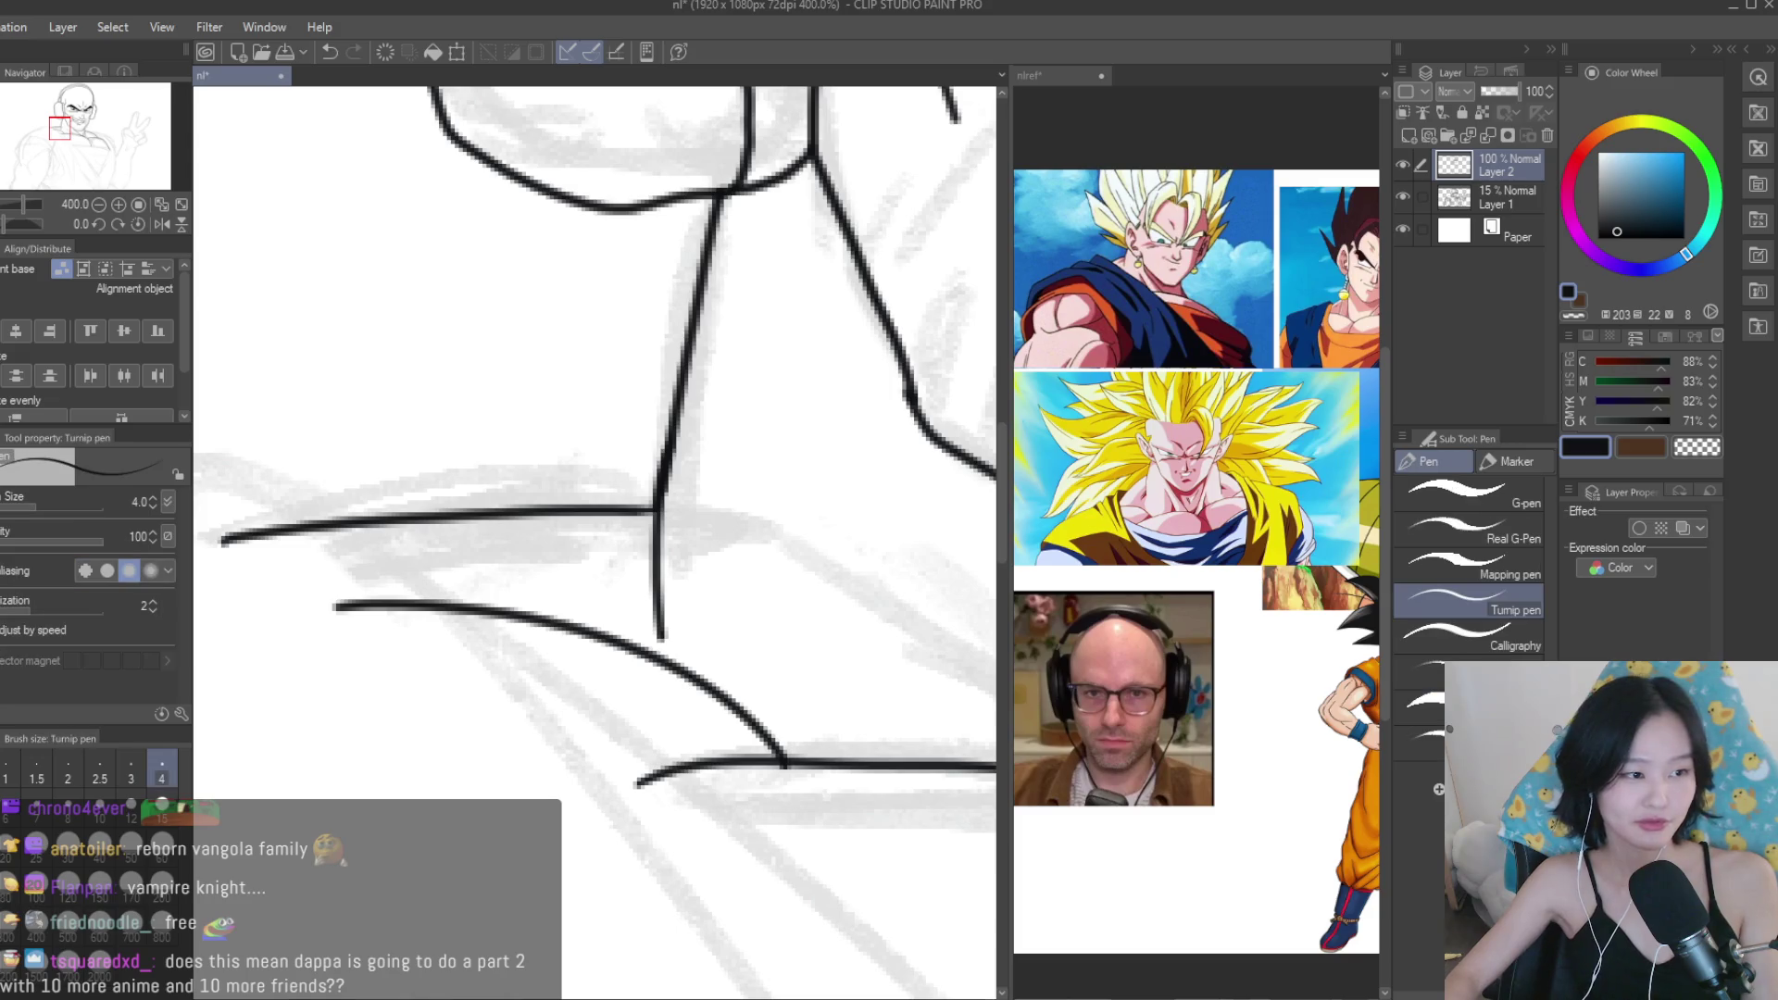
pyautogui.scroll(-6, 765, 467)
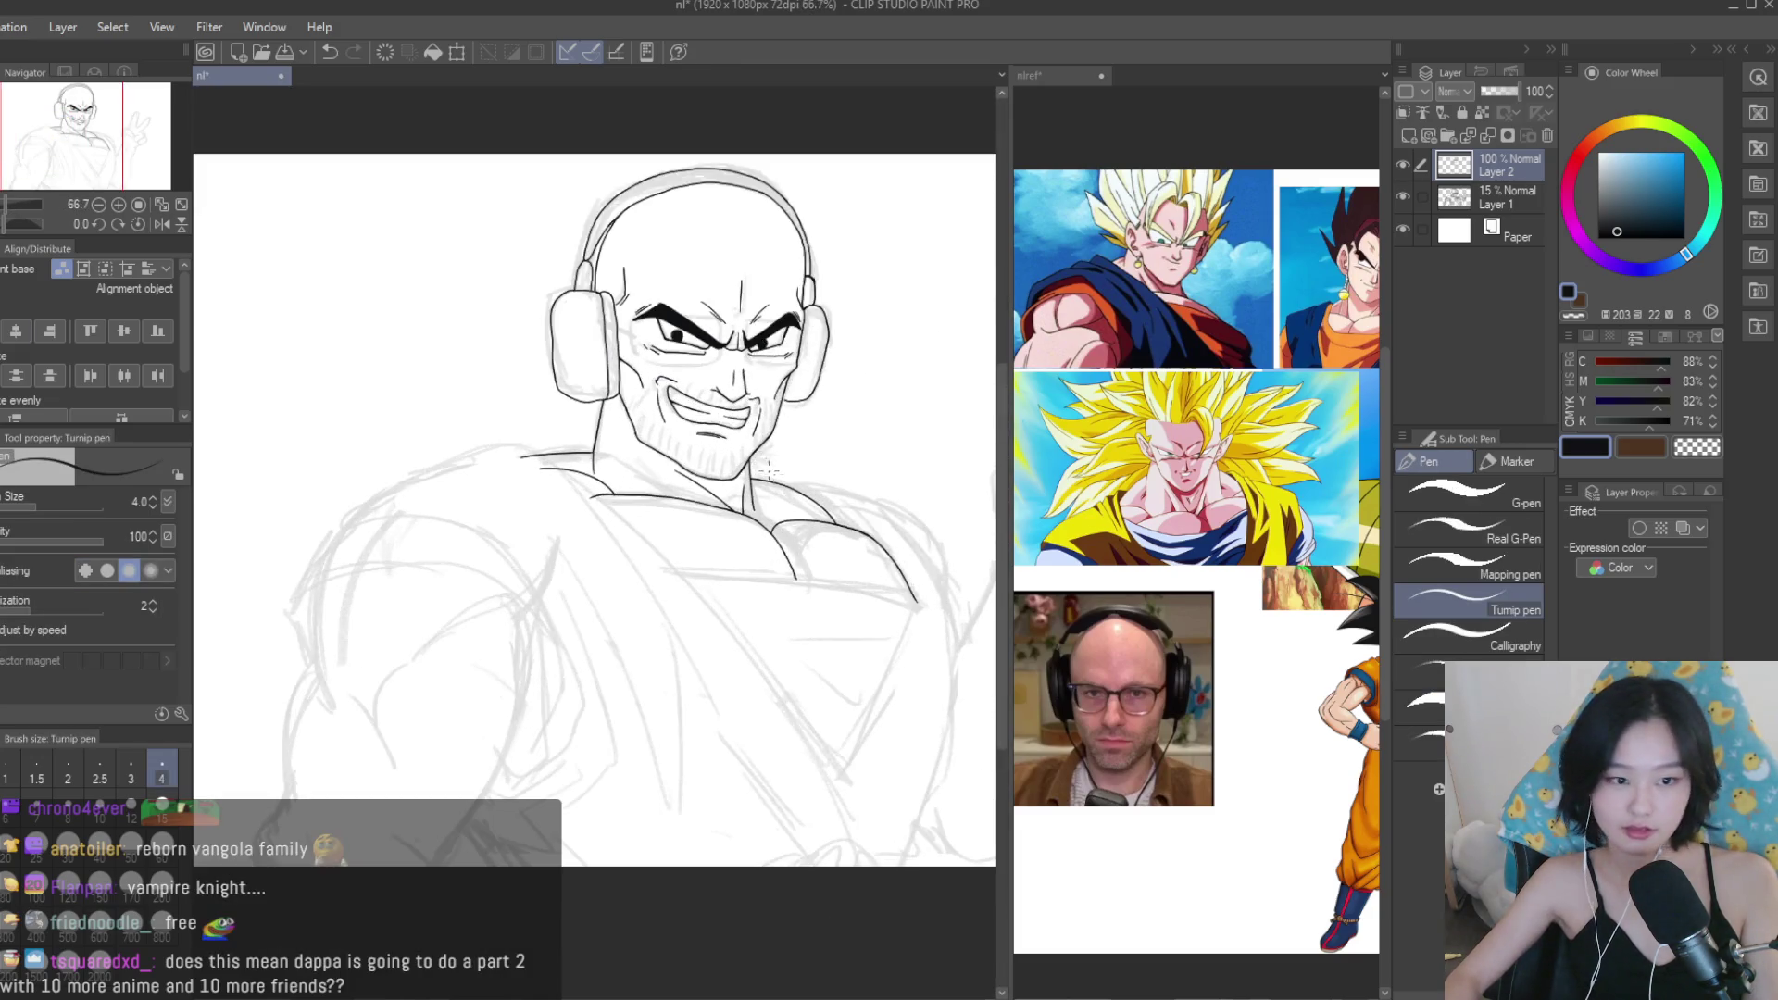
pyautogui.scroll(-2, 765, 467)
pyautogui.scroll(2, 834, 452)
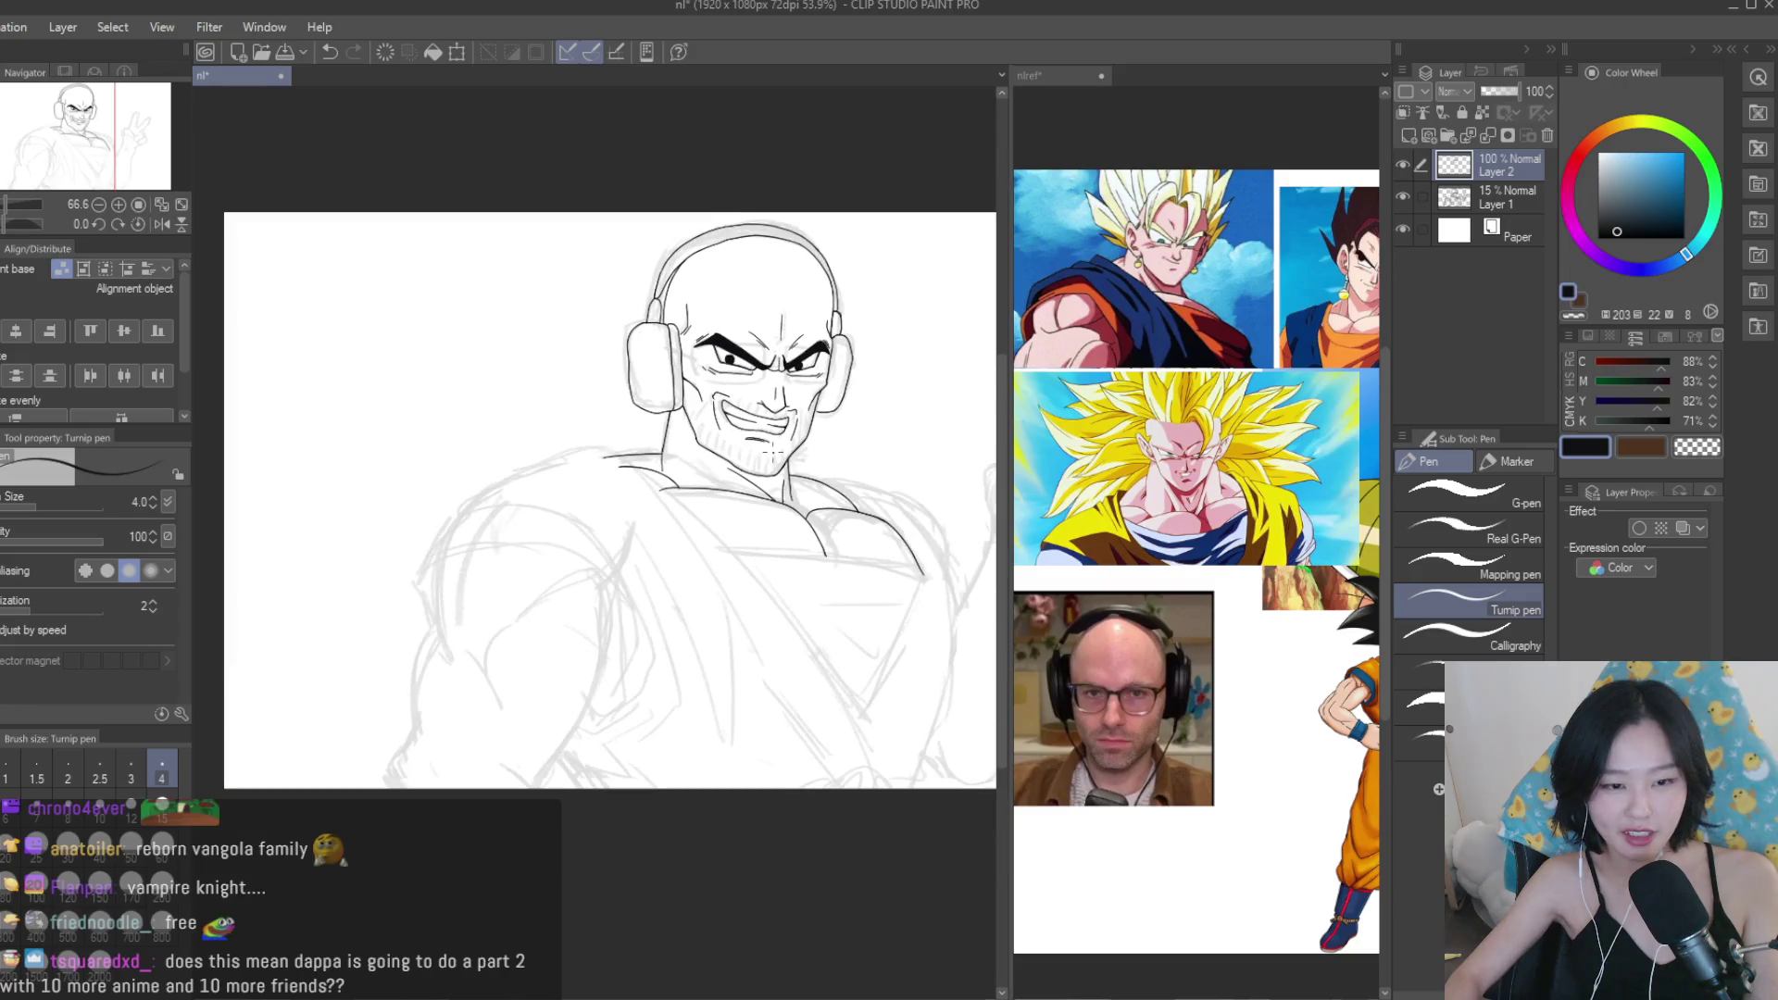
pyautogui.press('e')
pyautogui.scroll(5, 675, 528)
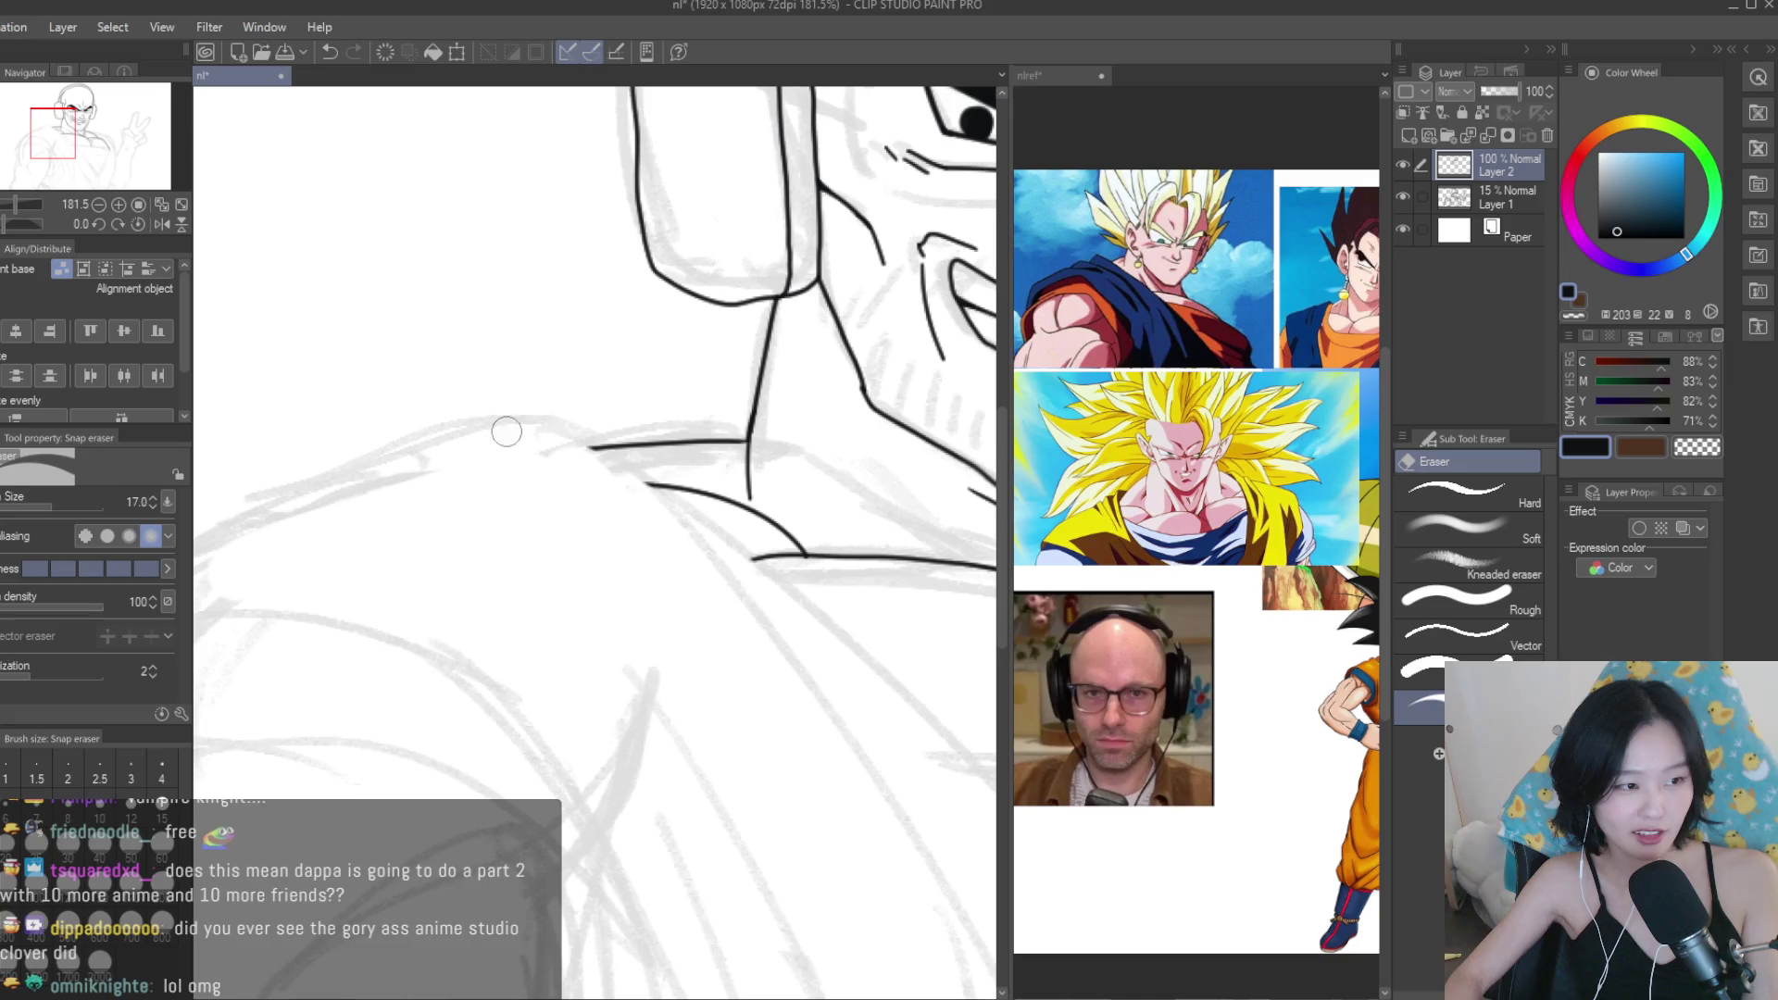
pyautogui.press('p')
pyautogui.scroll(-5, 498, 451)
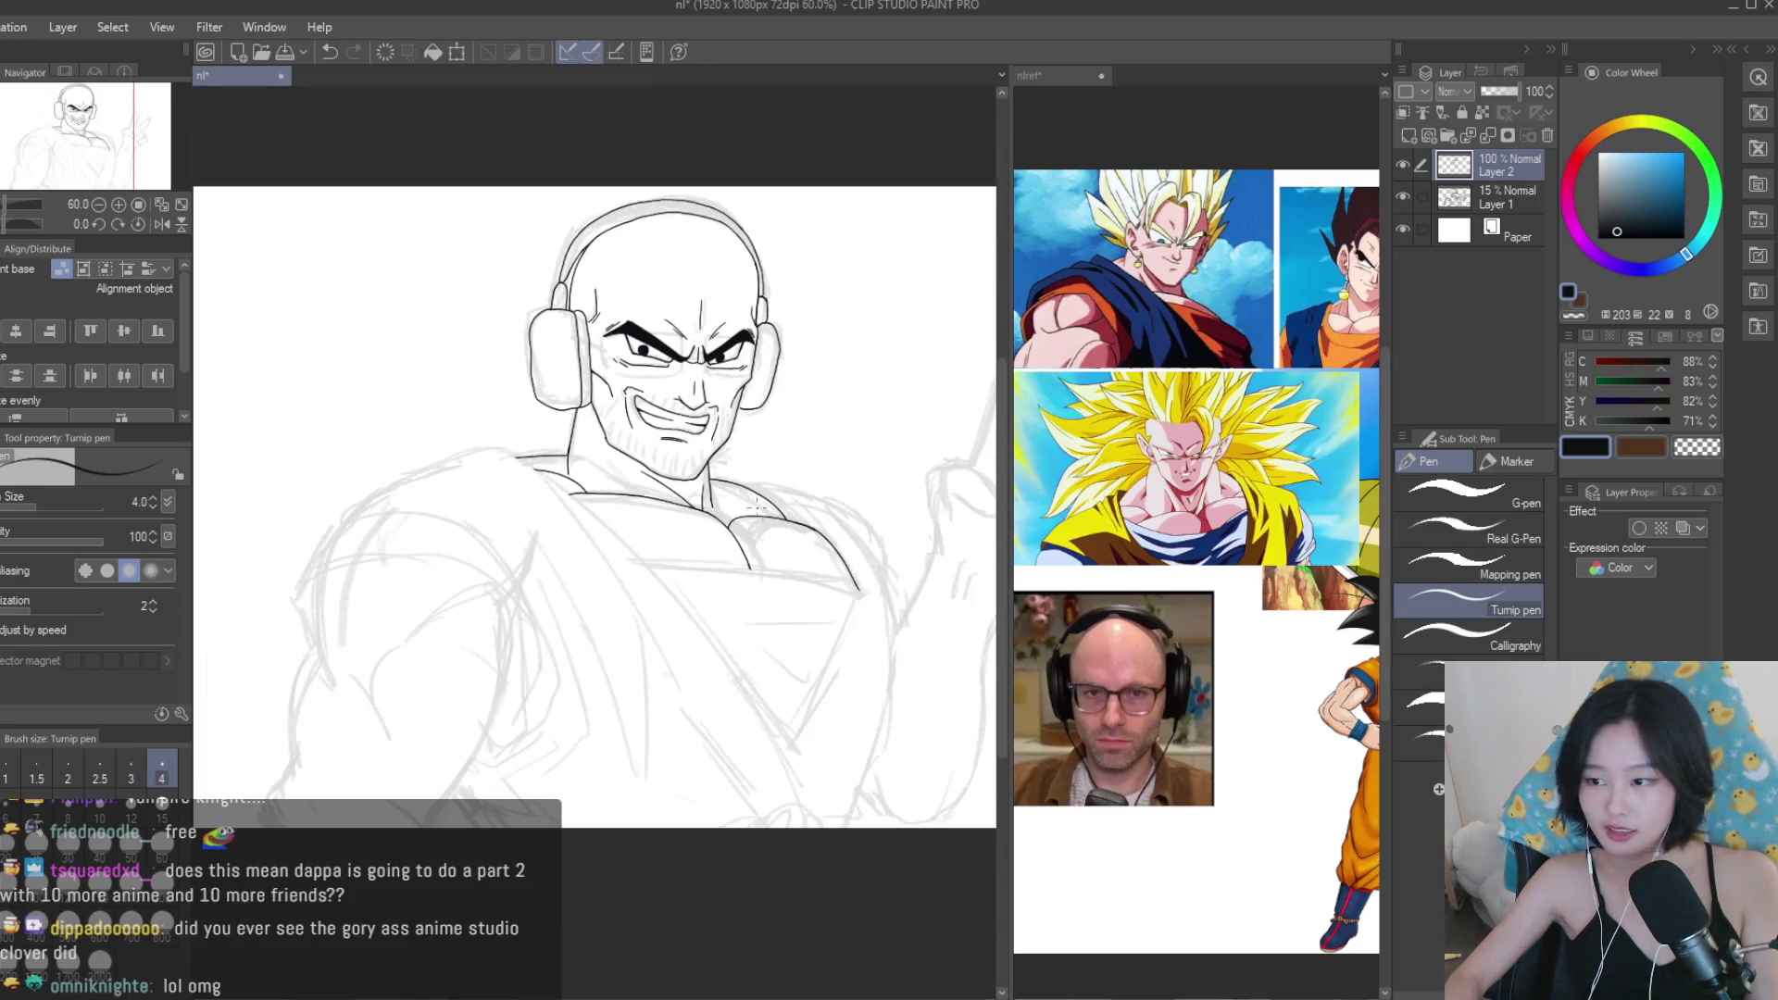
pyautogui.moveTo(529, 466); pyautogui.dragTo(853, 843)
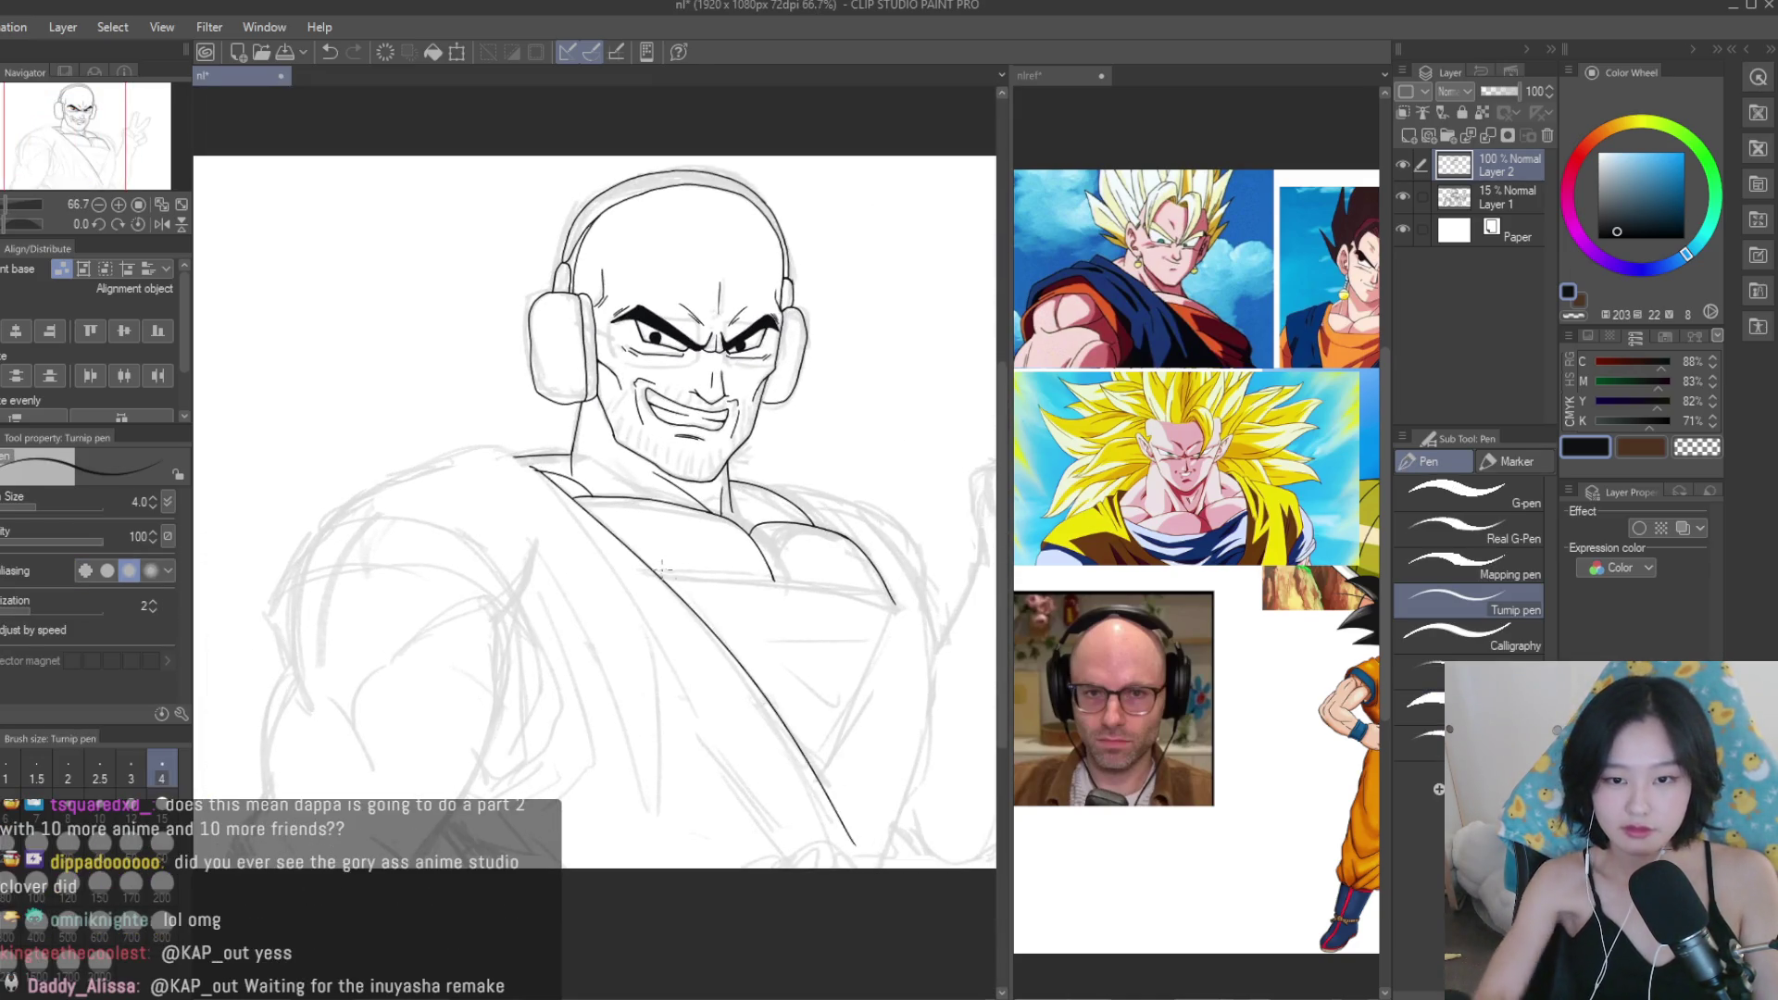
pyautogui.hotkey('ctrl', 'z')
pyautogui.hotkey('ctrl', 'z')
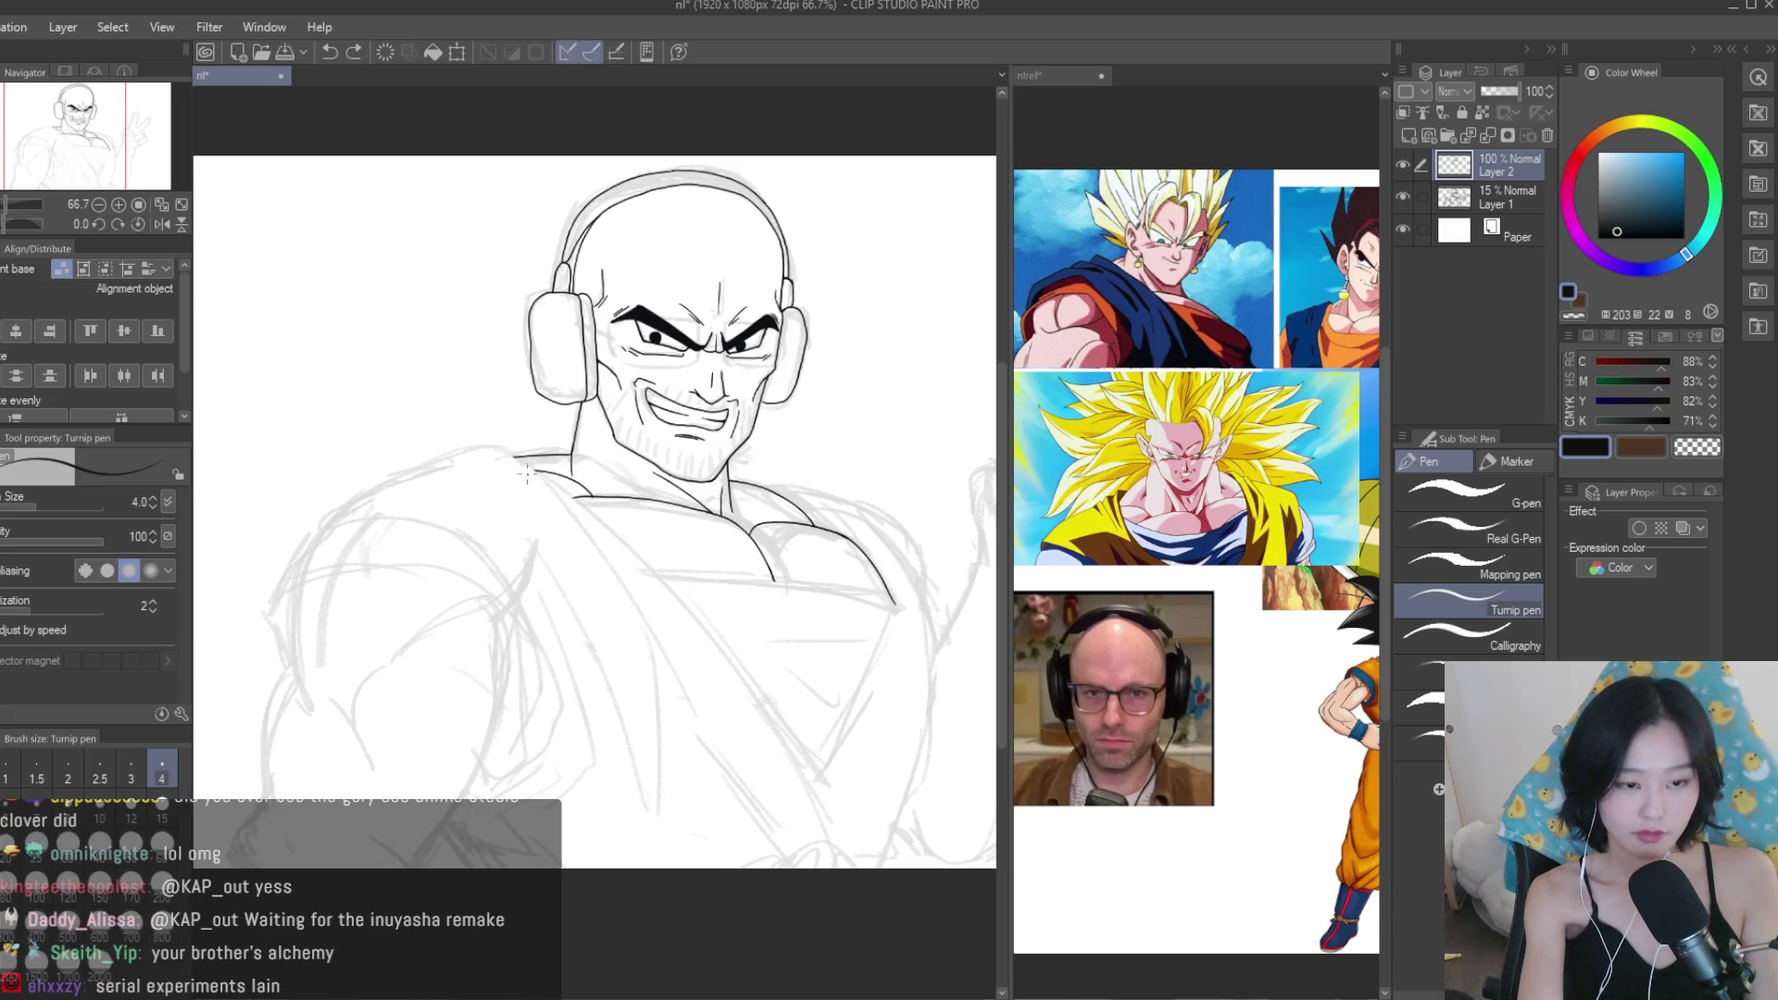
pyautogui.hotkey('ctrl', 'z')
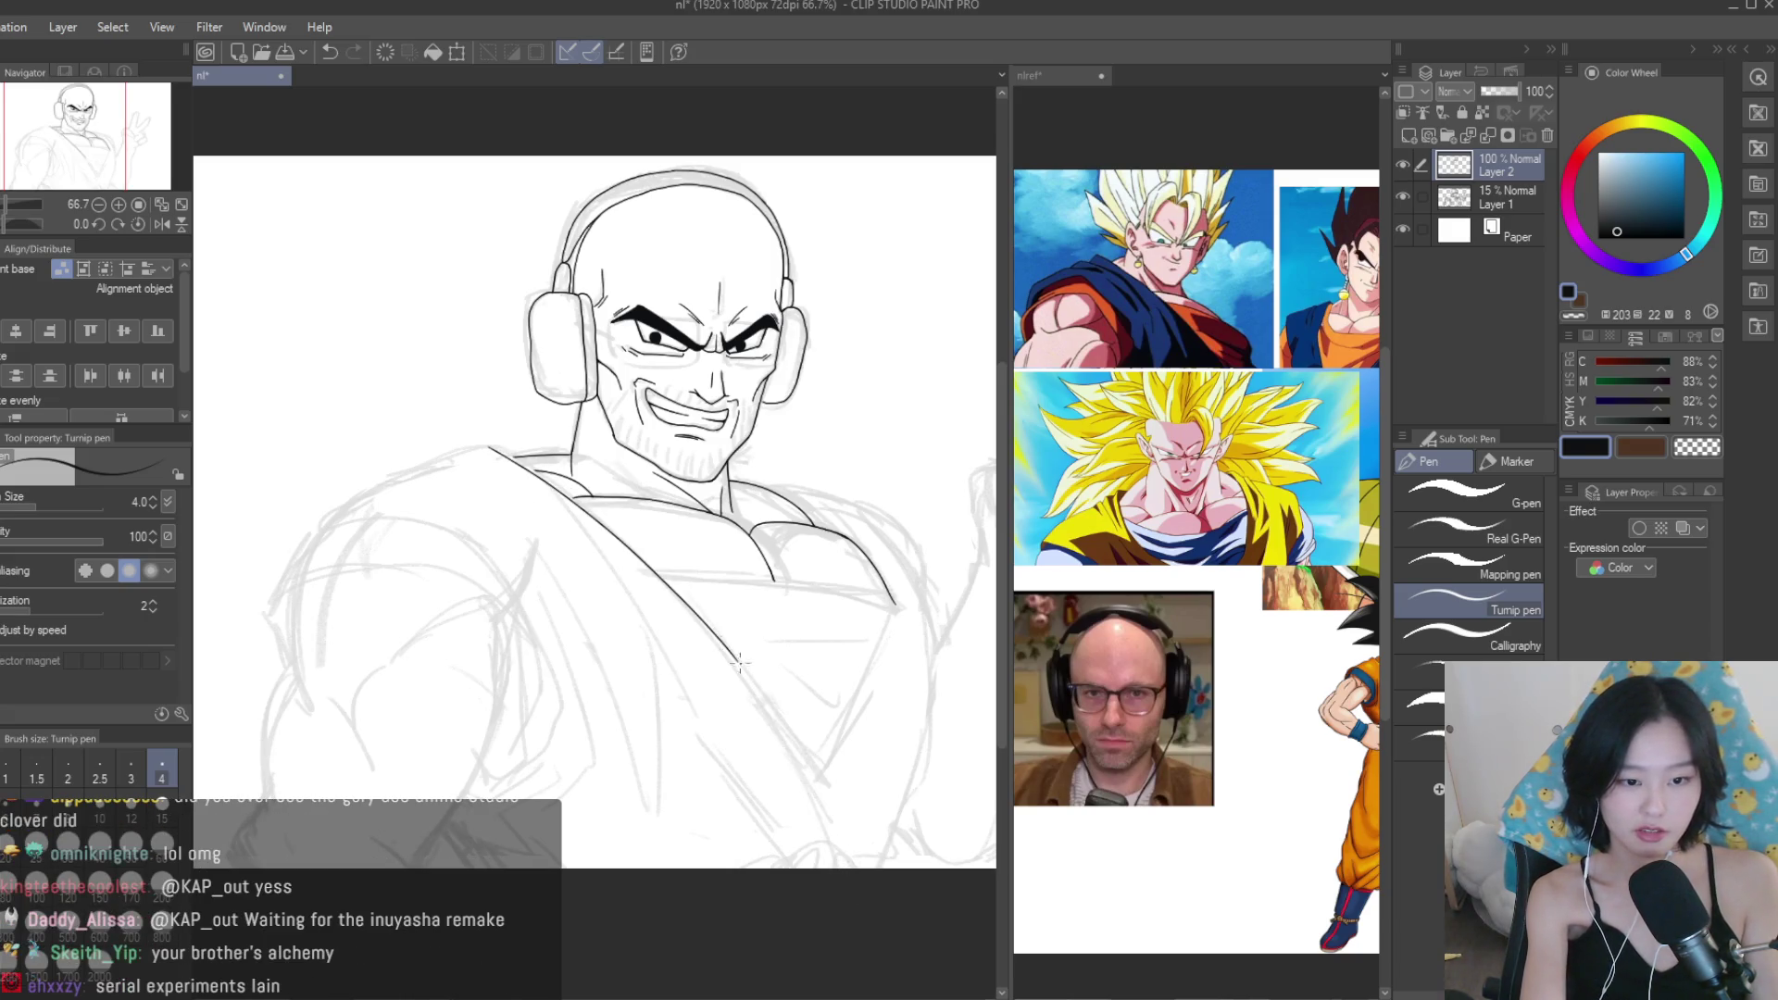
pyautogui.moveTo(799, 770); pyautogui.dragTo(842, 870)
# Erase the doubled overlap on the diagonal robe line with the Snap eraser.
pyautogui.press('e')
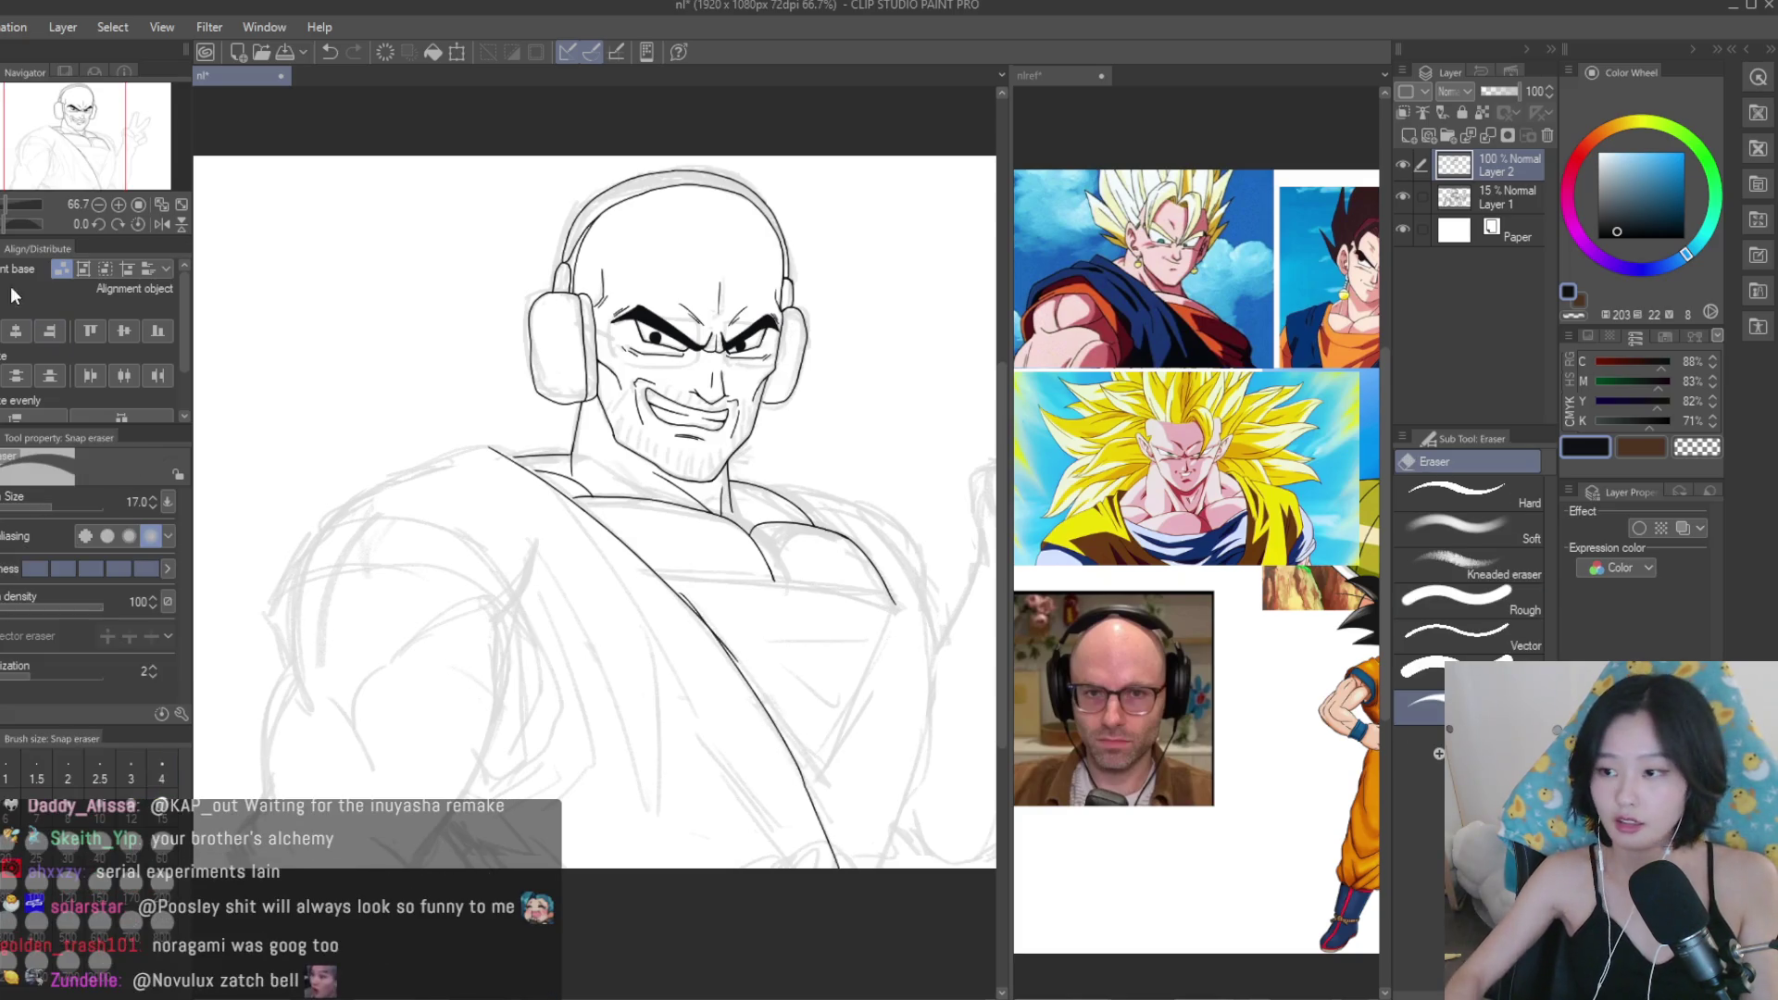
pyautogui.scroll(1, 789, 625)
pyautogui.scroll(3, 789, 625)
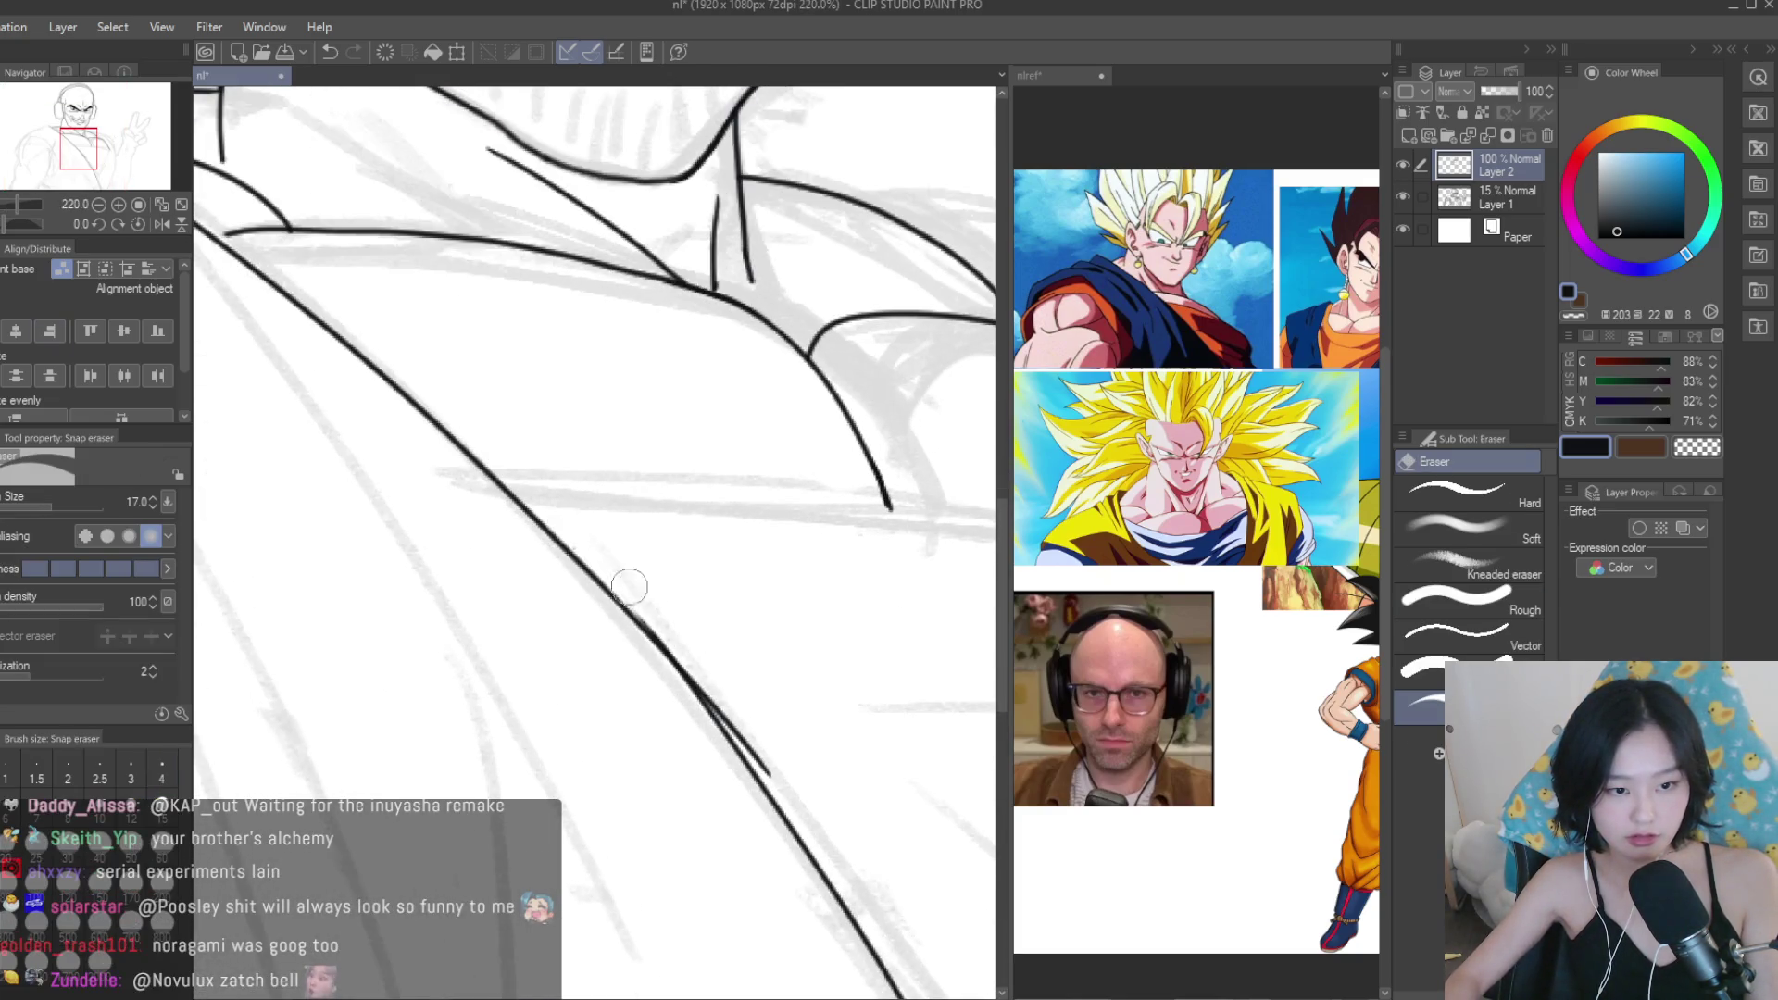
pyautogui.moveTo(741, 721); pyautogui.dragTo(727, 705)
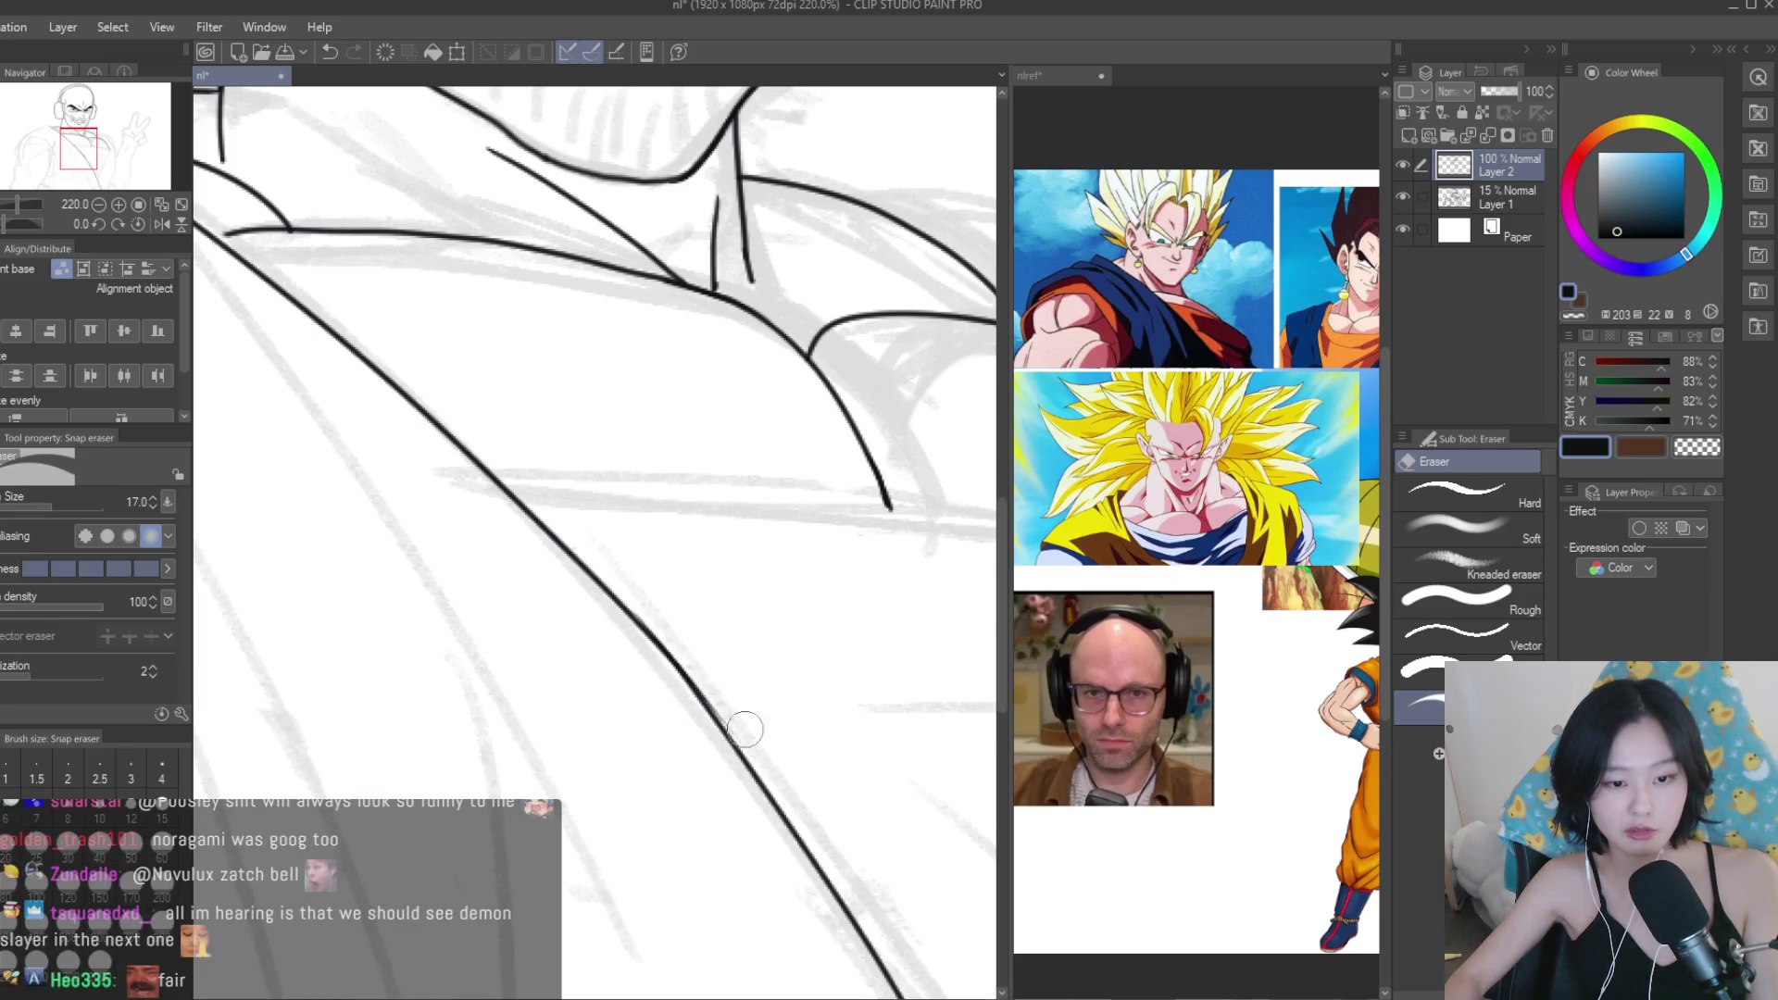
pyautogui.scroll(-5, 753, 742)
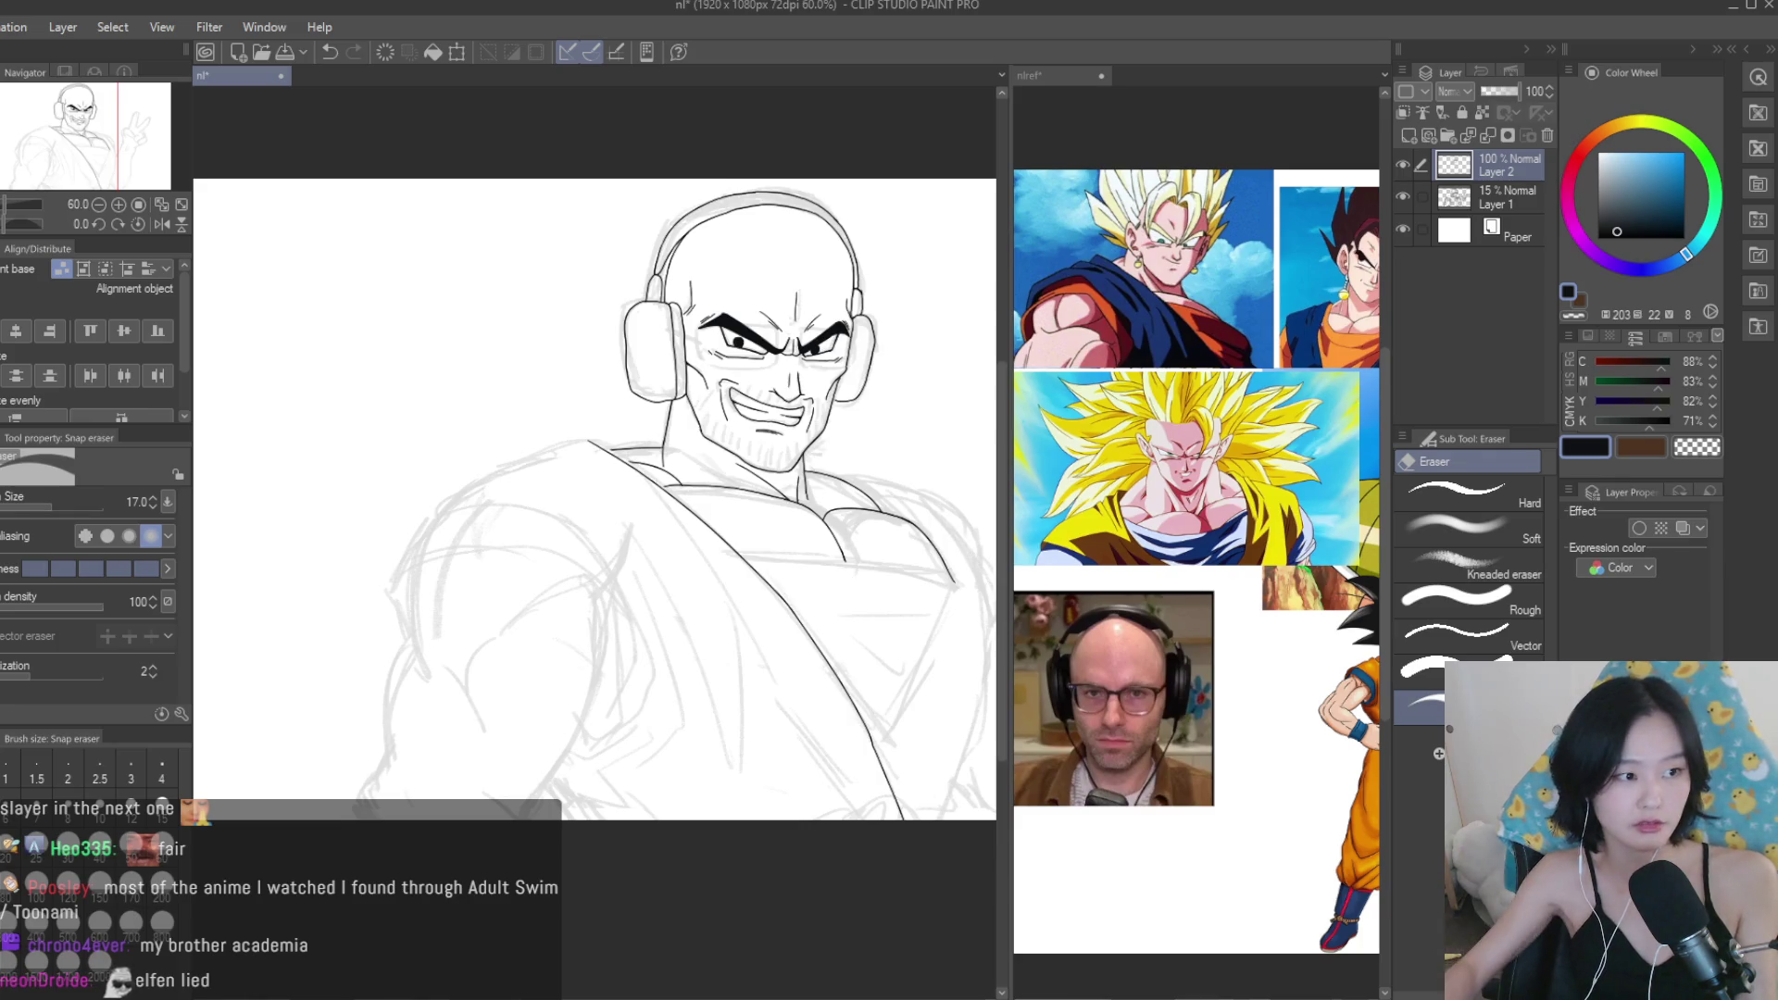
# Extend the horizontal collar line leftward with the Turnip pen.
pyautogui.press('p')
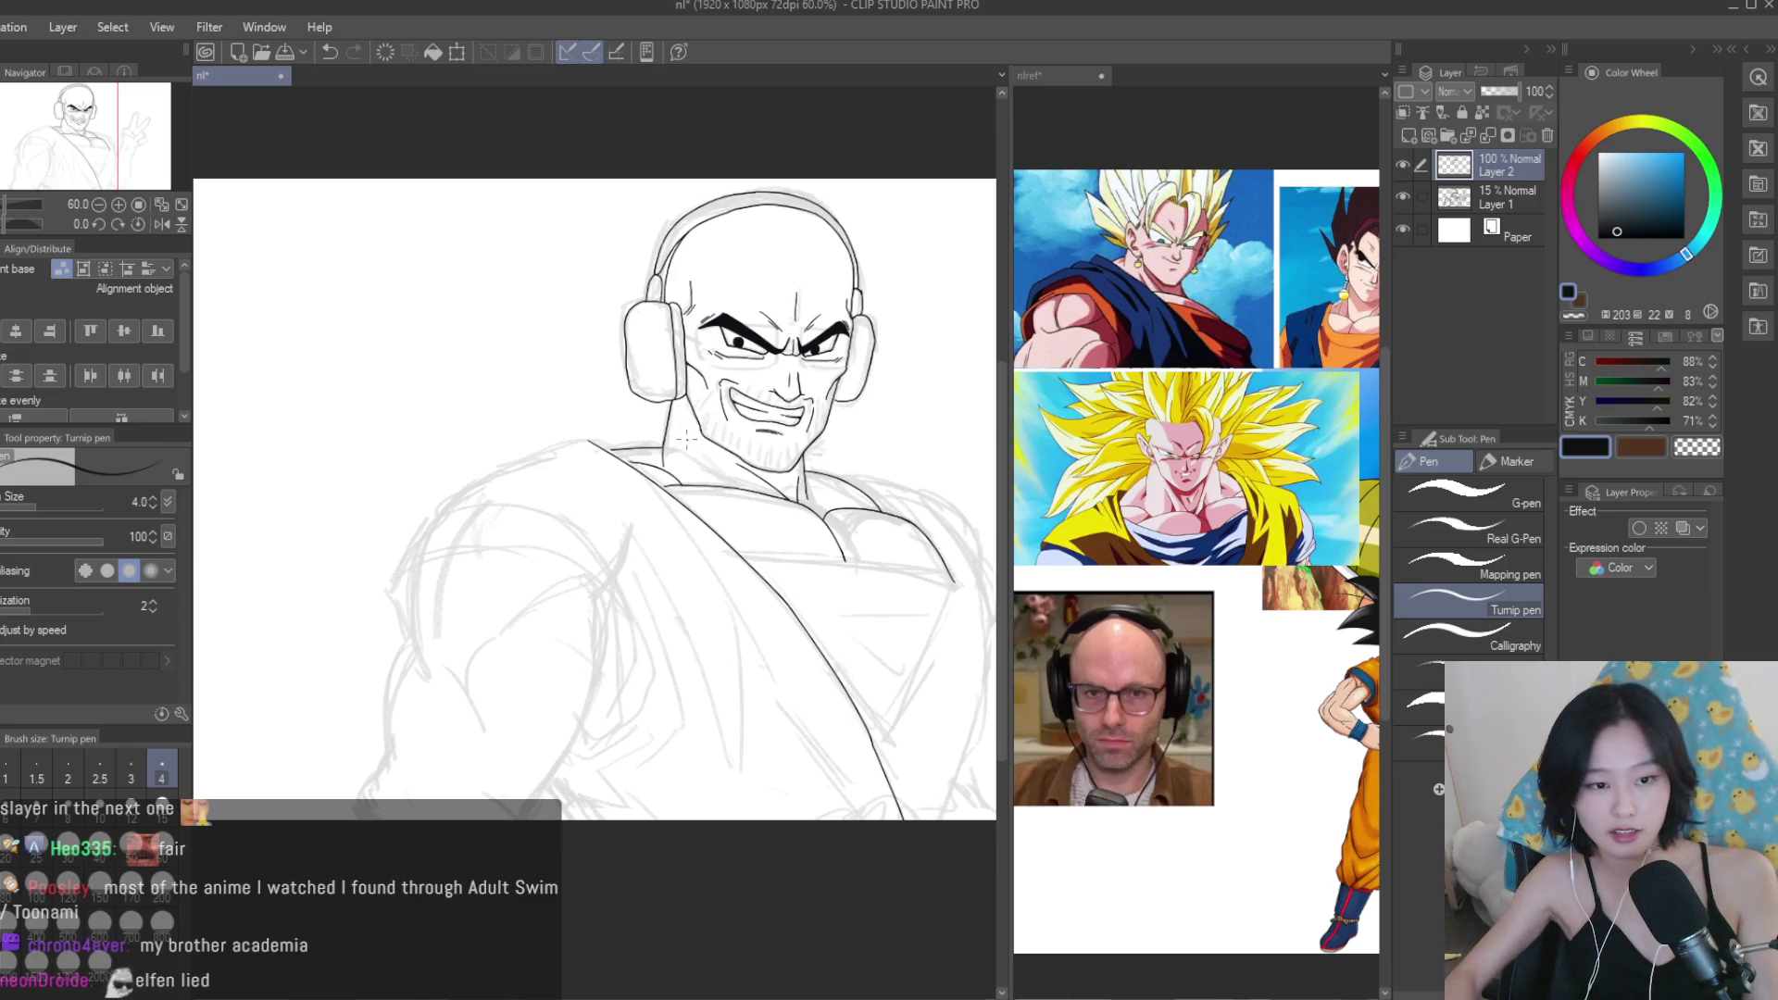
pyautogui.scroll(5, 506, 579)
pyautogui.scroll(3, 507, 579)
pyautogui.moveTo(597, 603); pyautogui.dragTo(504, 639)
# Extend the short collar lines so they join the diagonal robe line.
pyautogui.scroll(4, 428, 481)
pyautogui.moveTo(500, 477); pyautogui.dragTo(387, 500)
pyautogui.scroll(3, 375, 418)
pyautogui.moveTo(491, 406); pyautogui.dragTo(368, 411)
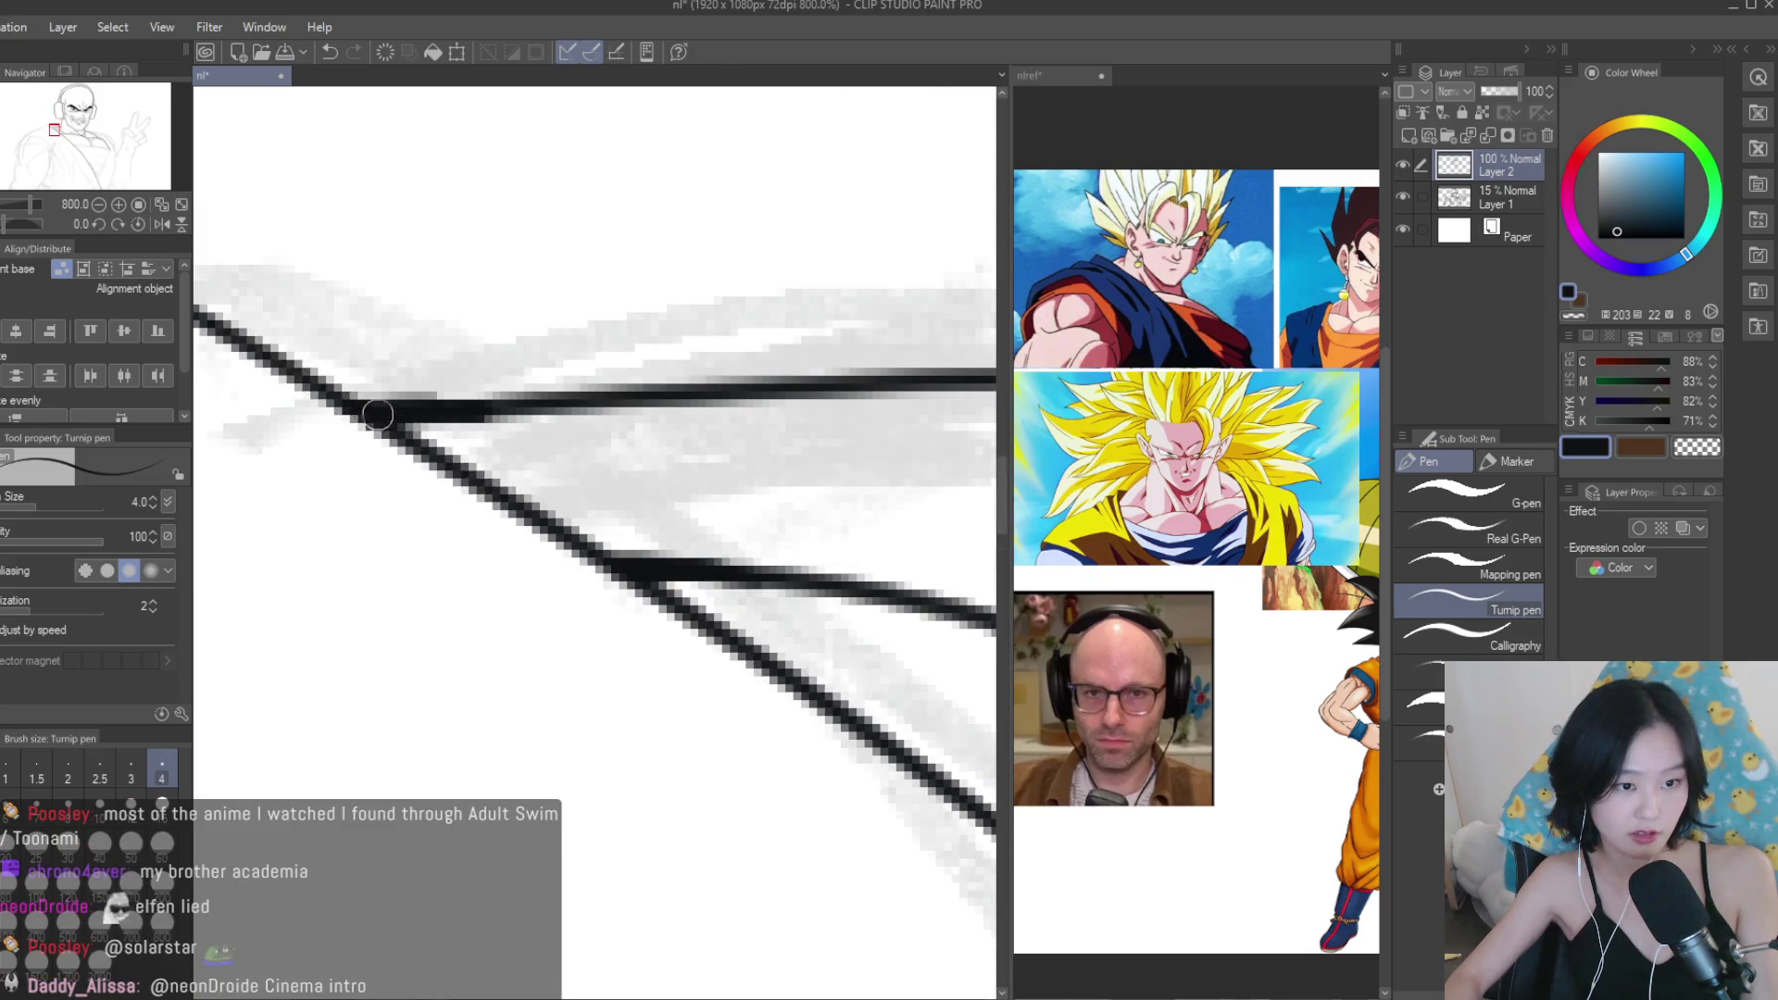
pyautogui.scroll(-8, 570, 405)
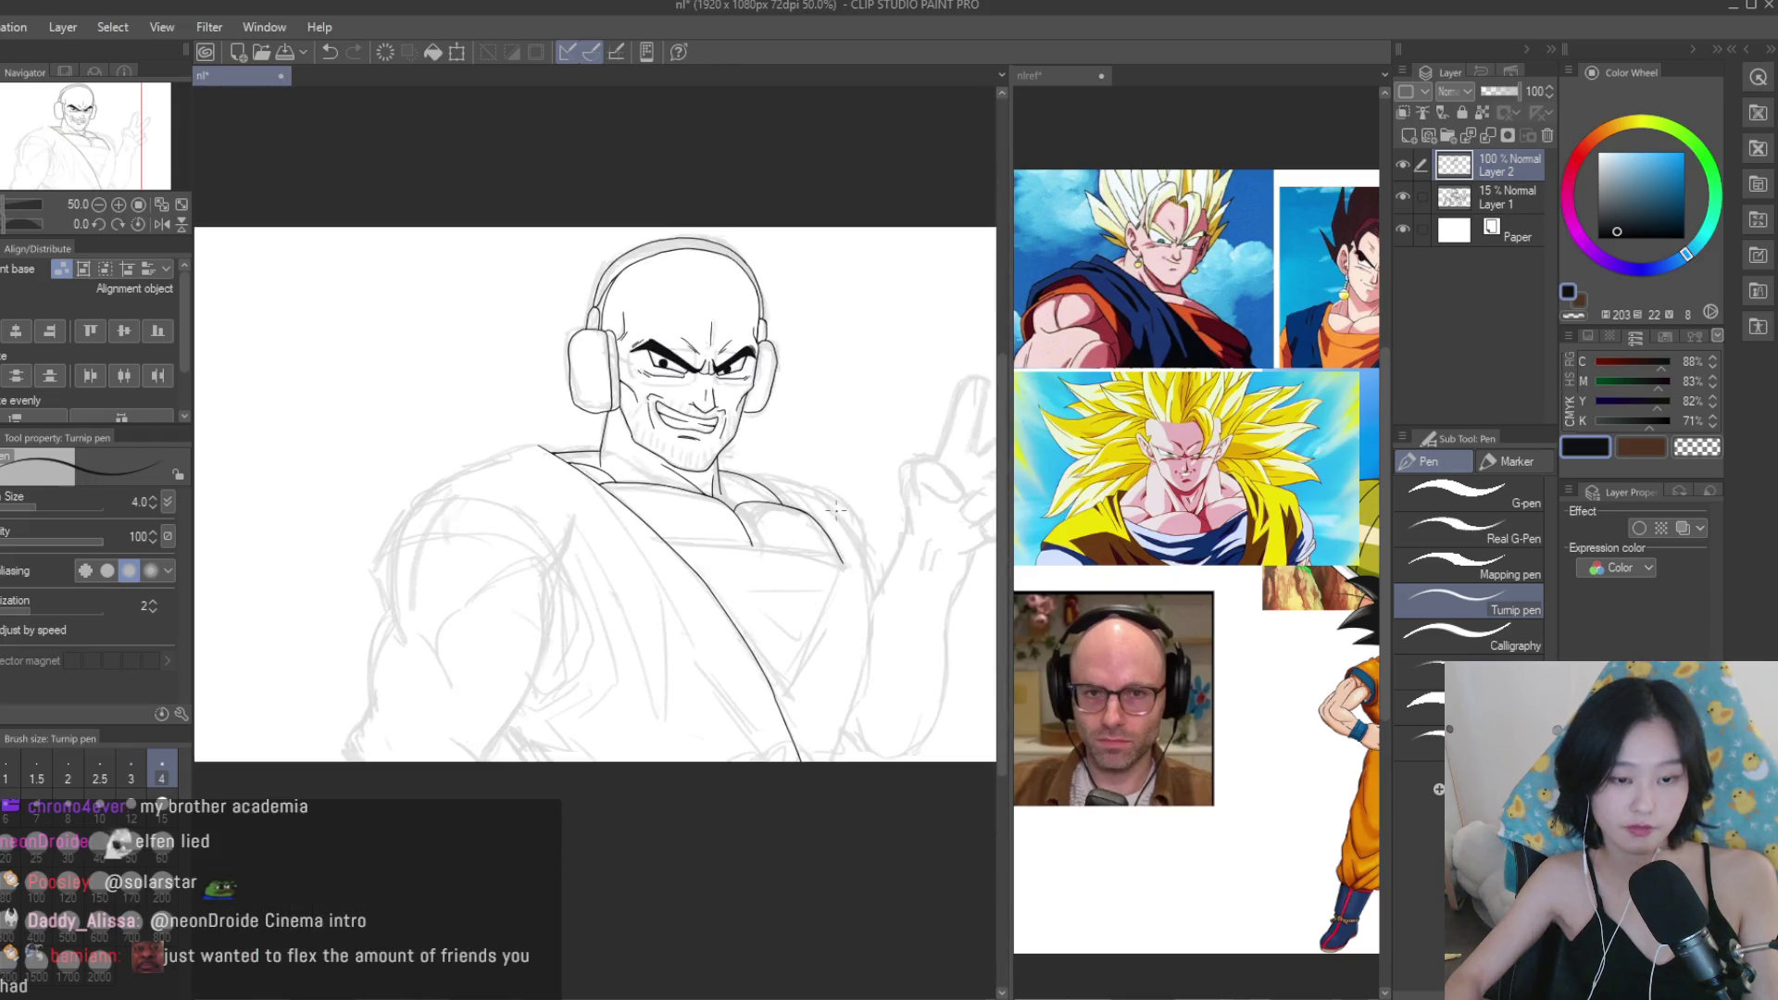
# Ink a curved collar line over the shoulder plus a short stroke beside it.
pyautogui.scroll(7, 690, 525)
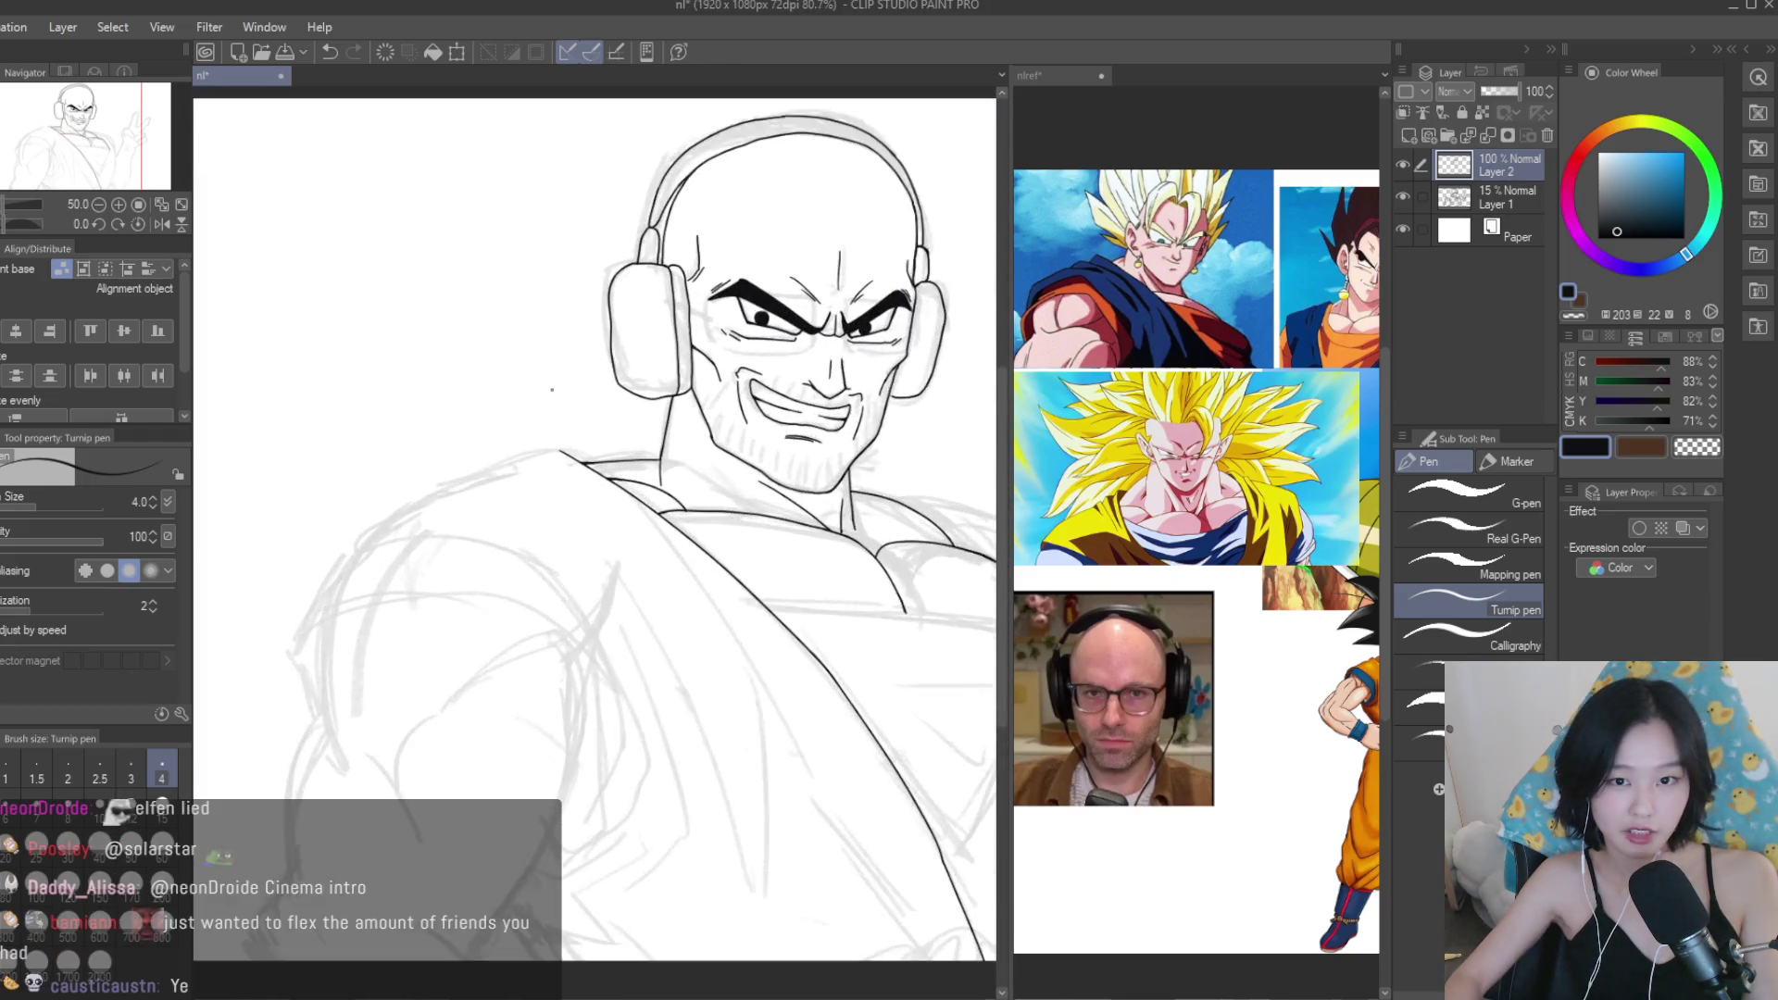
pyautogui.scroll(1, 567, 481)
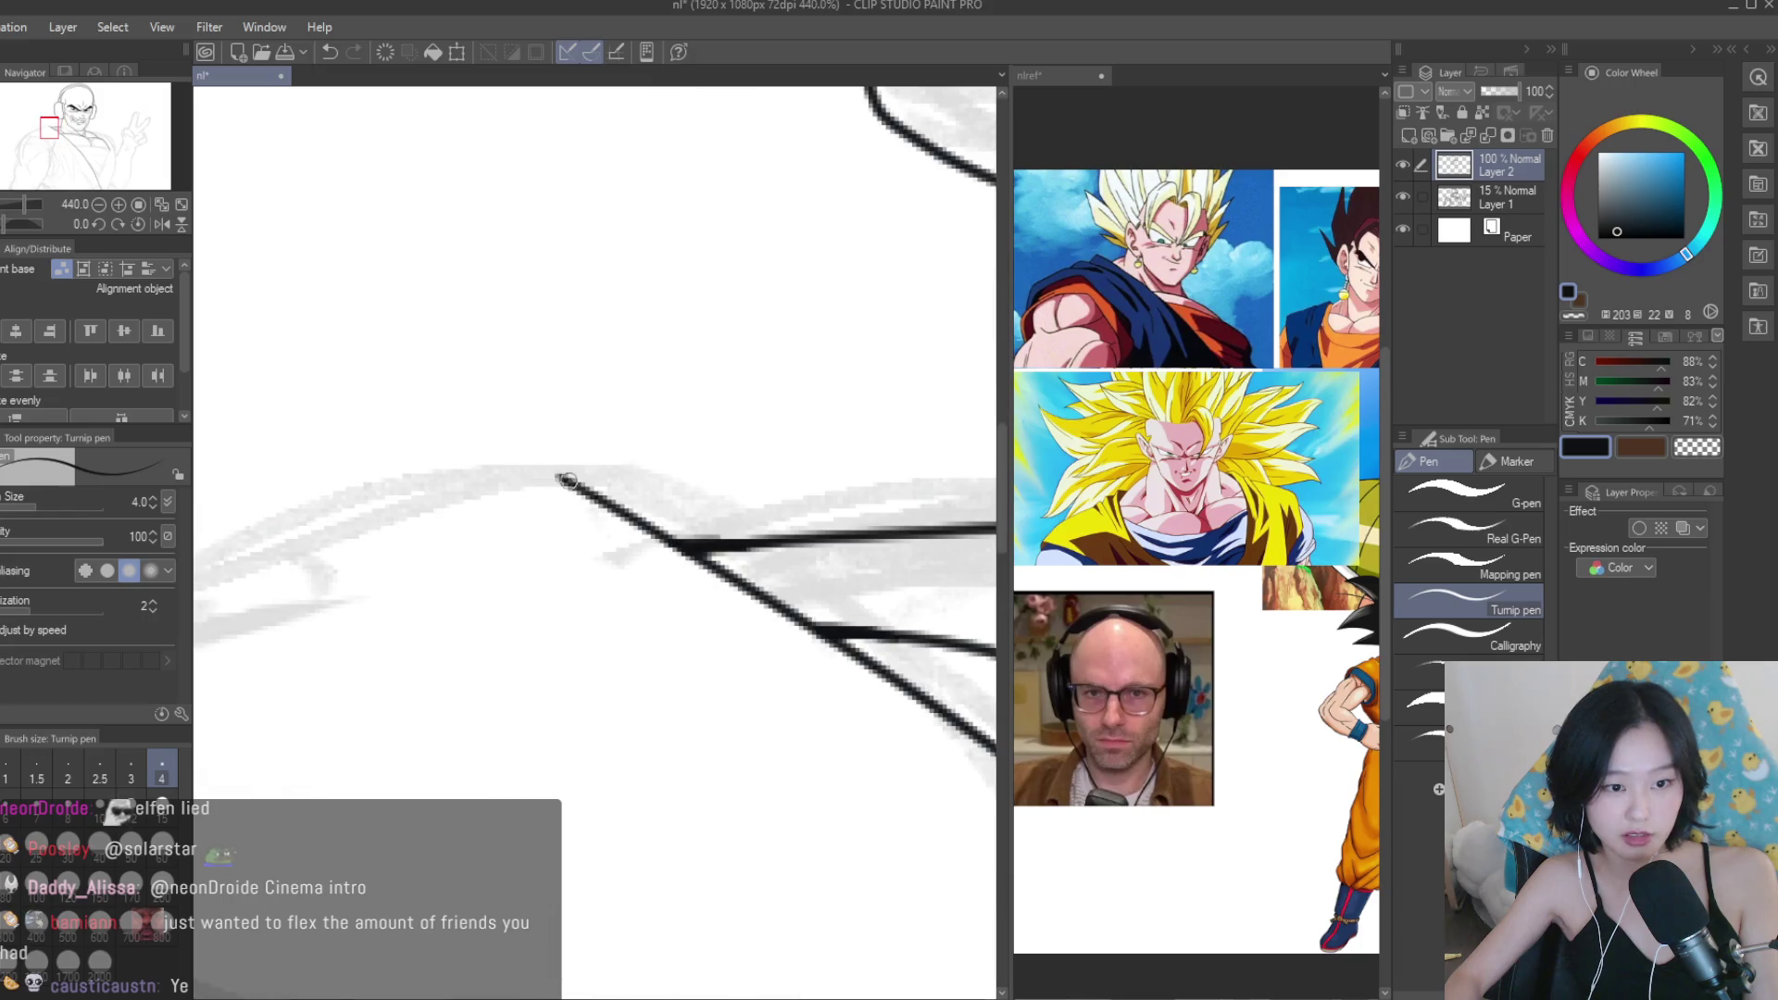
pyautogui.scroll(-5, 593, 484)
pyautogui.moveTo(621, 488); pyautogui.dragTo(439, 532)
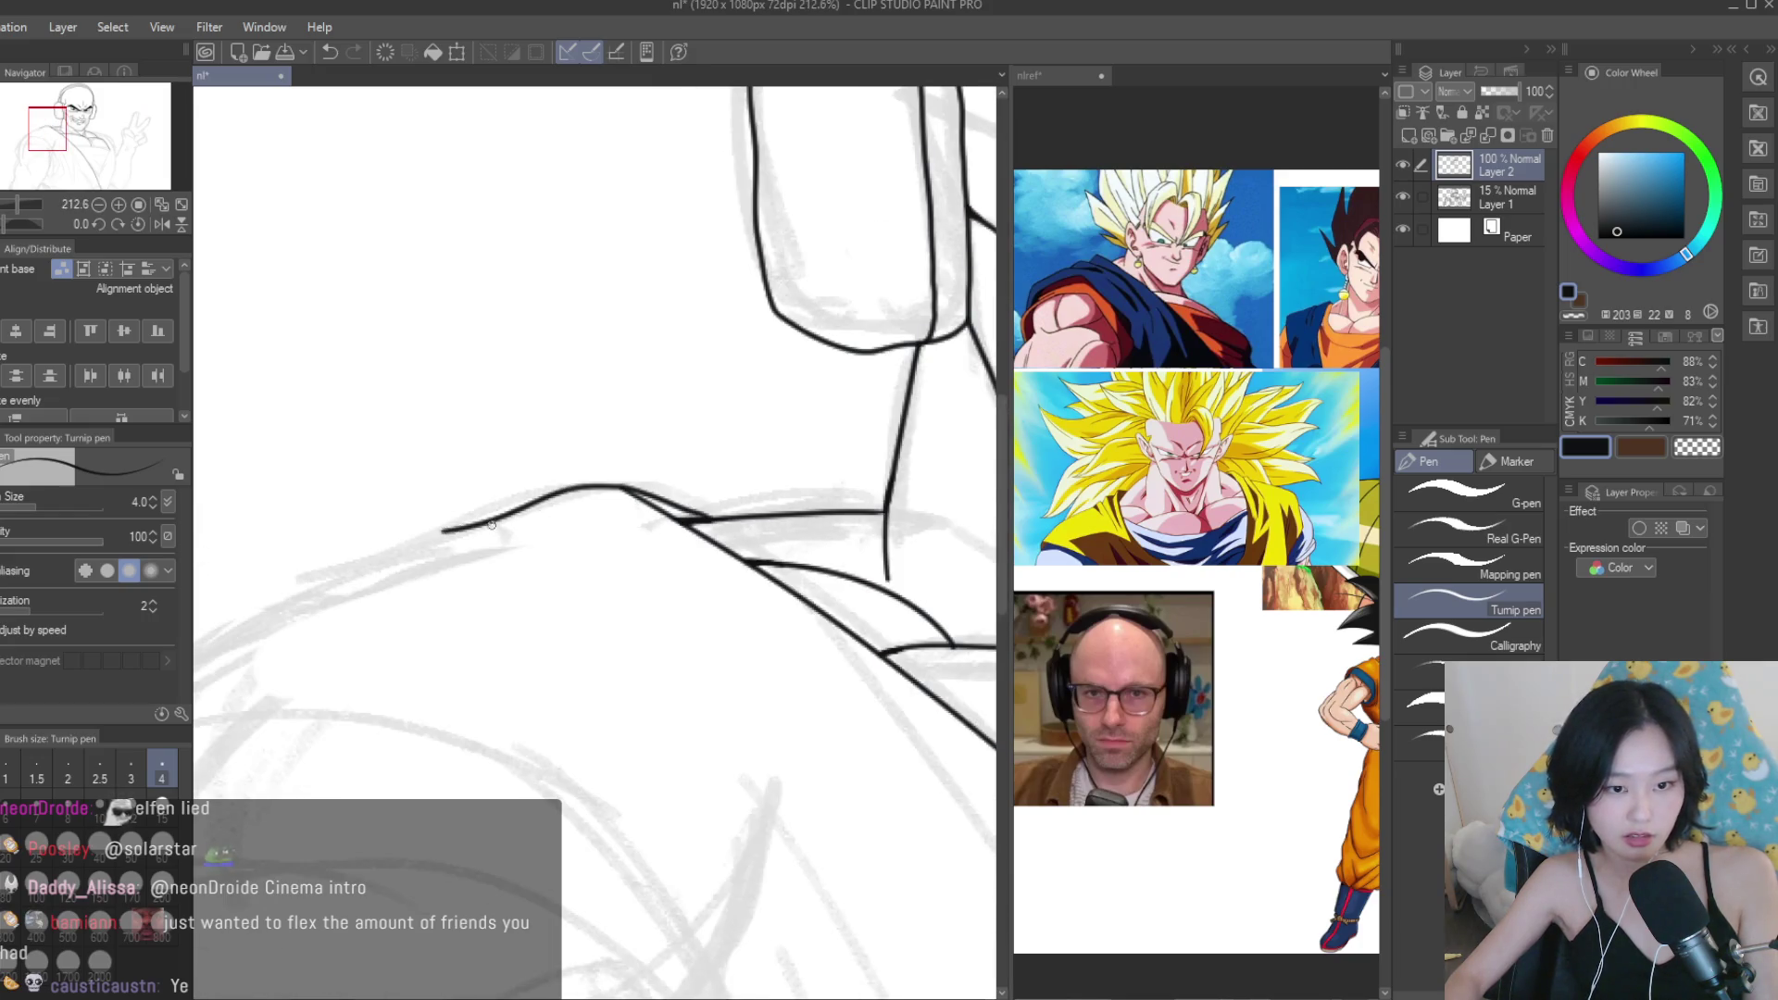
pyautogui.scroll(-2, 214, 463)
pyautogui.scroll(1, 214, 463)
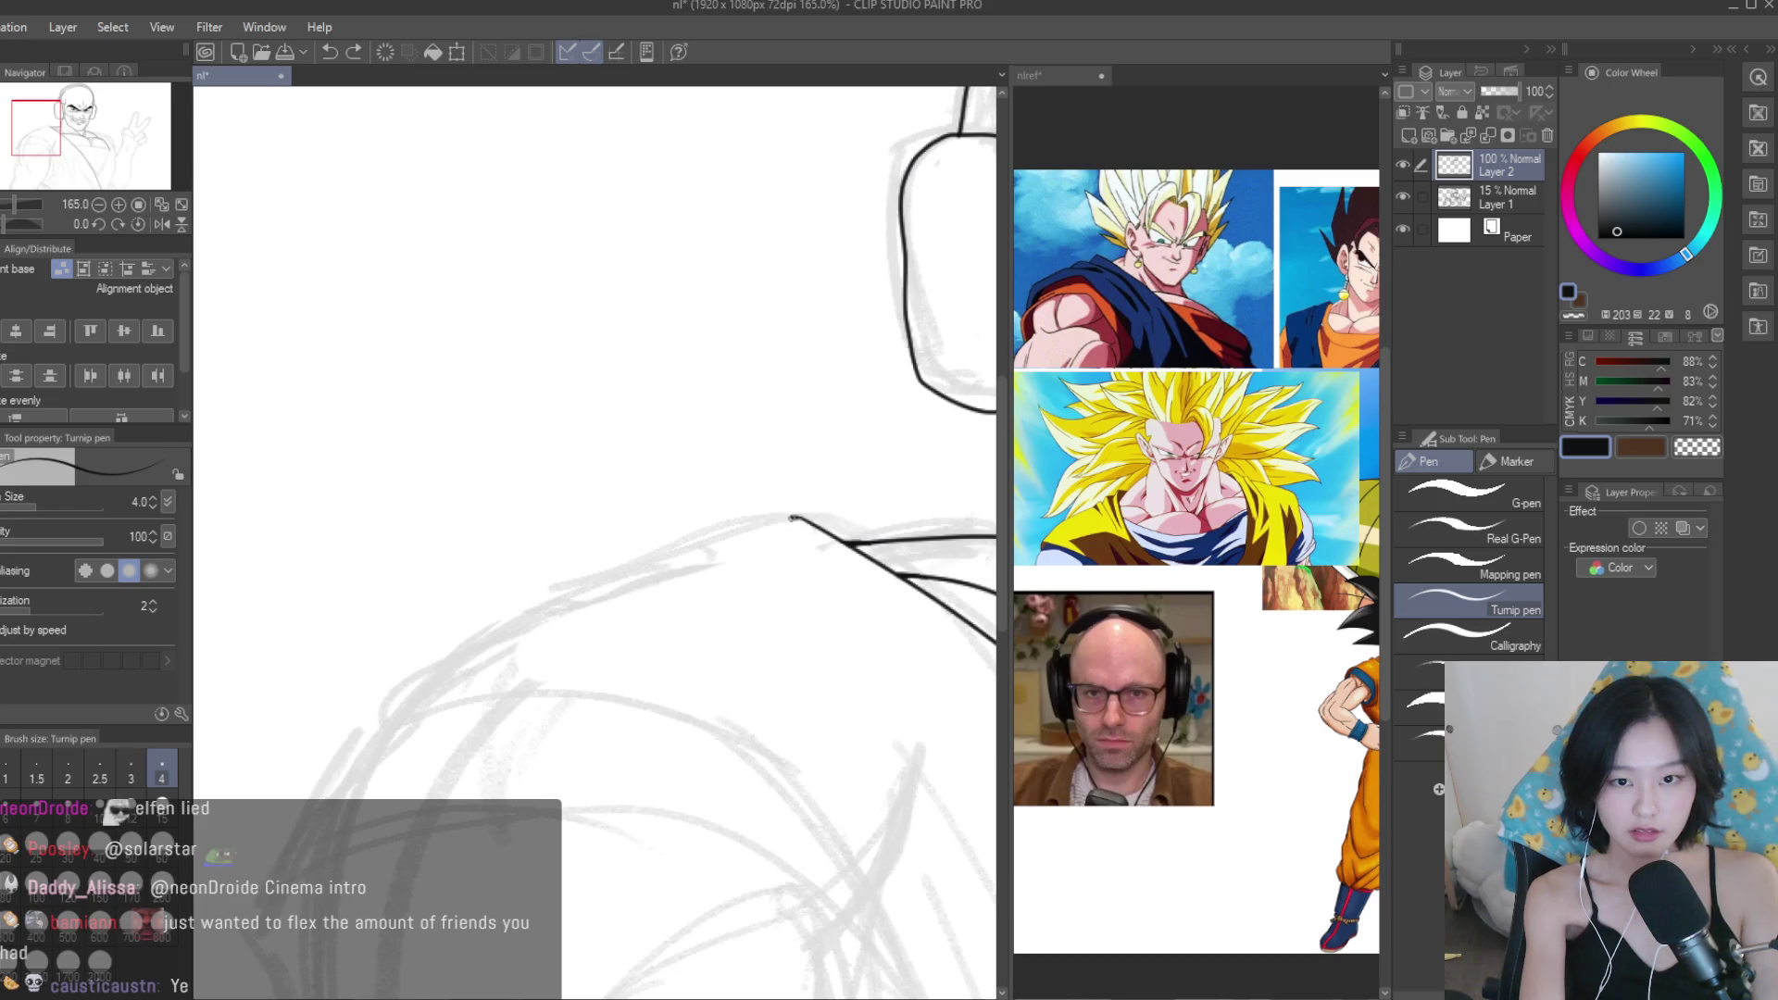
pyautogui.moveTo(662, 545); pyautogui.dragTo(553, 611)
# Erase the overhanging stub below the crossing, then return to the Turnip pen.
pyautogui.scroll(-2, 525, 486)
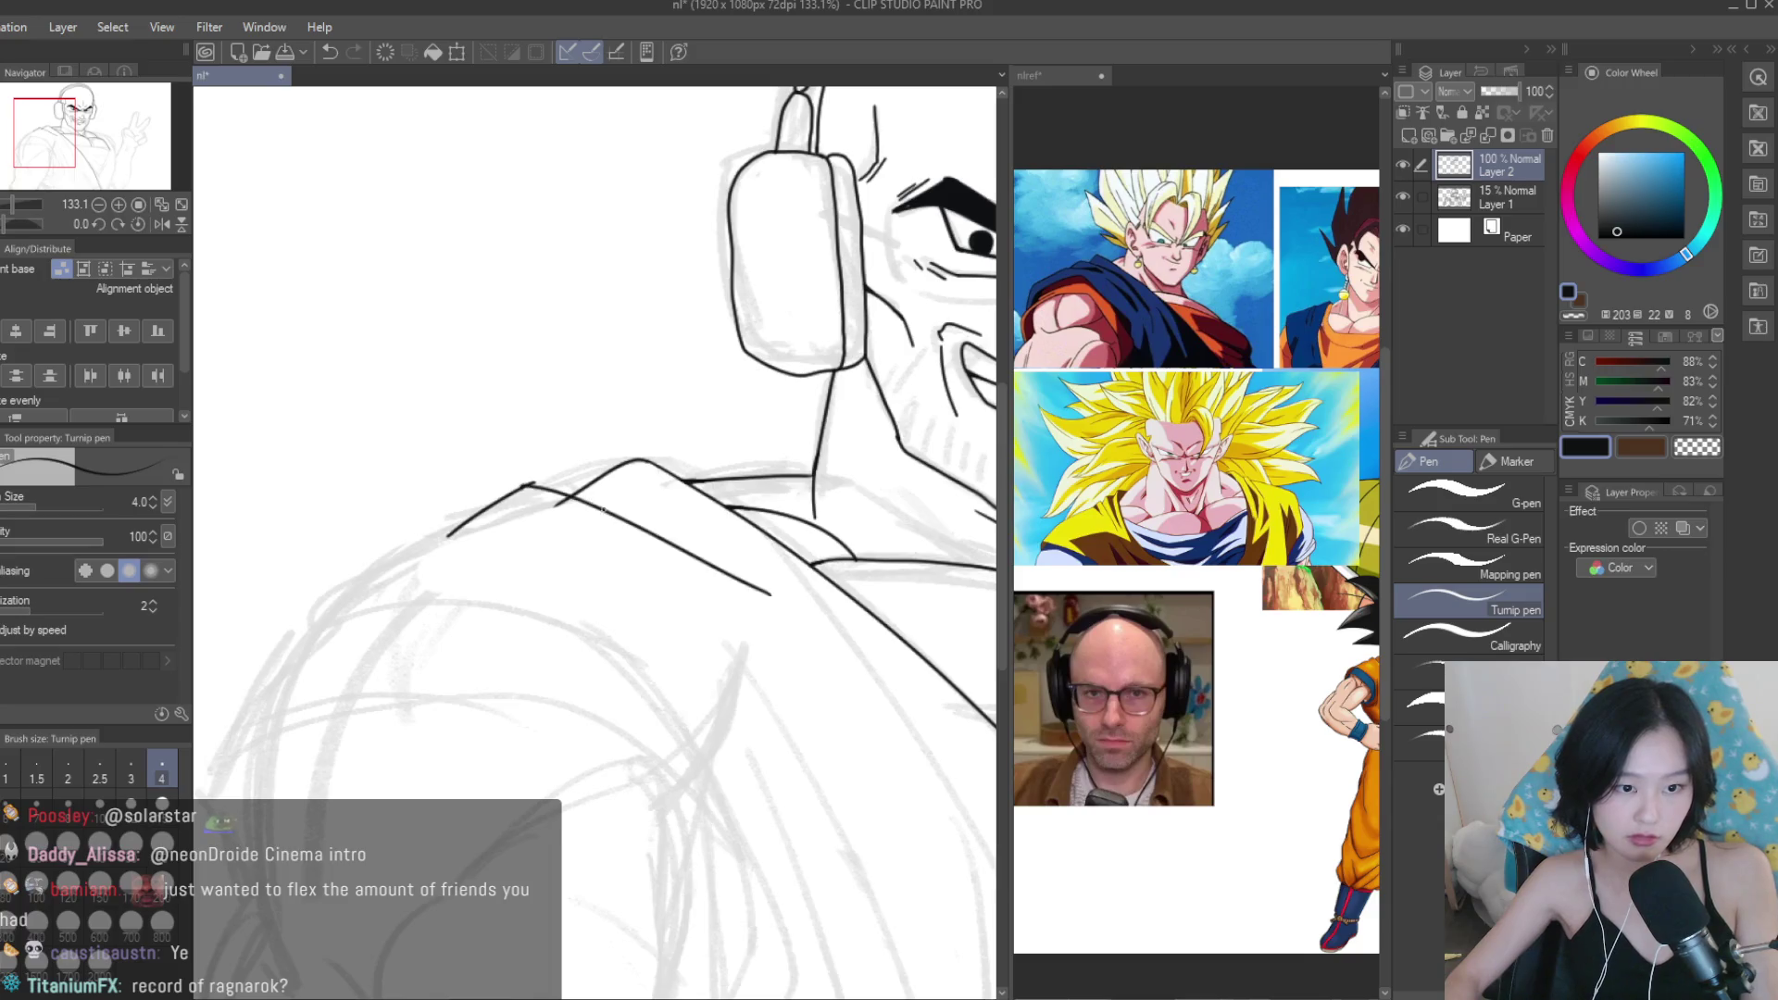
pyautogui.scroll(-6, 650, 534)
pyautogui.scroll(-1, 731, 626)
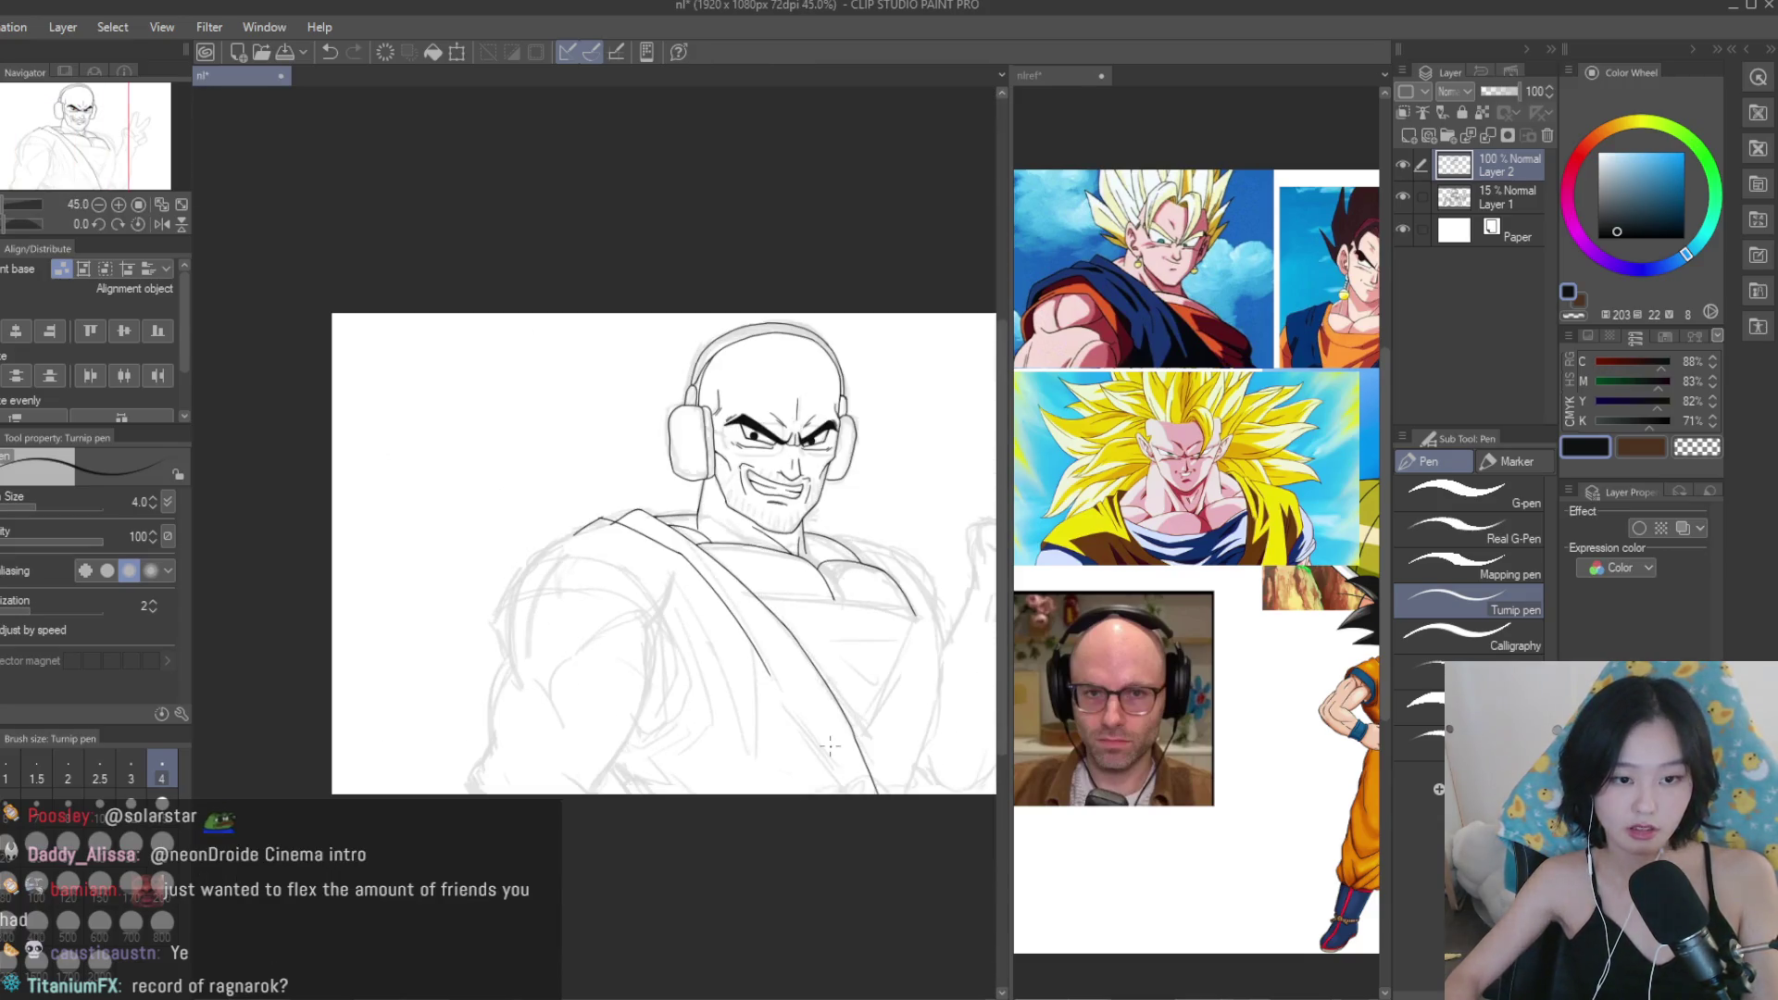
pyautogui.scroll(2, 589, 463)
pyautogui.press('e')
pyautogui.scroll(2, 589, 463)
pyautogui.scroll(5, 571, 536)
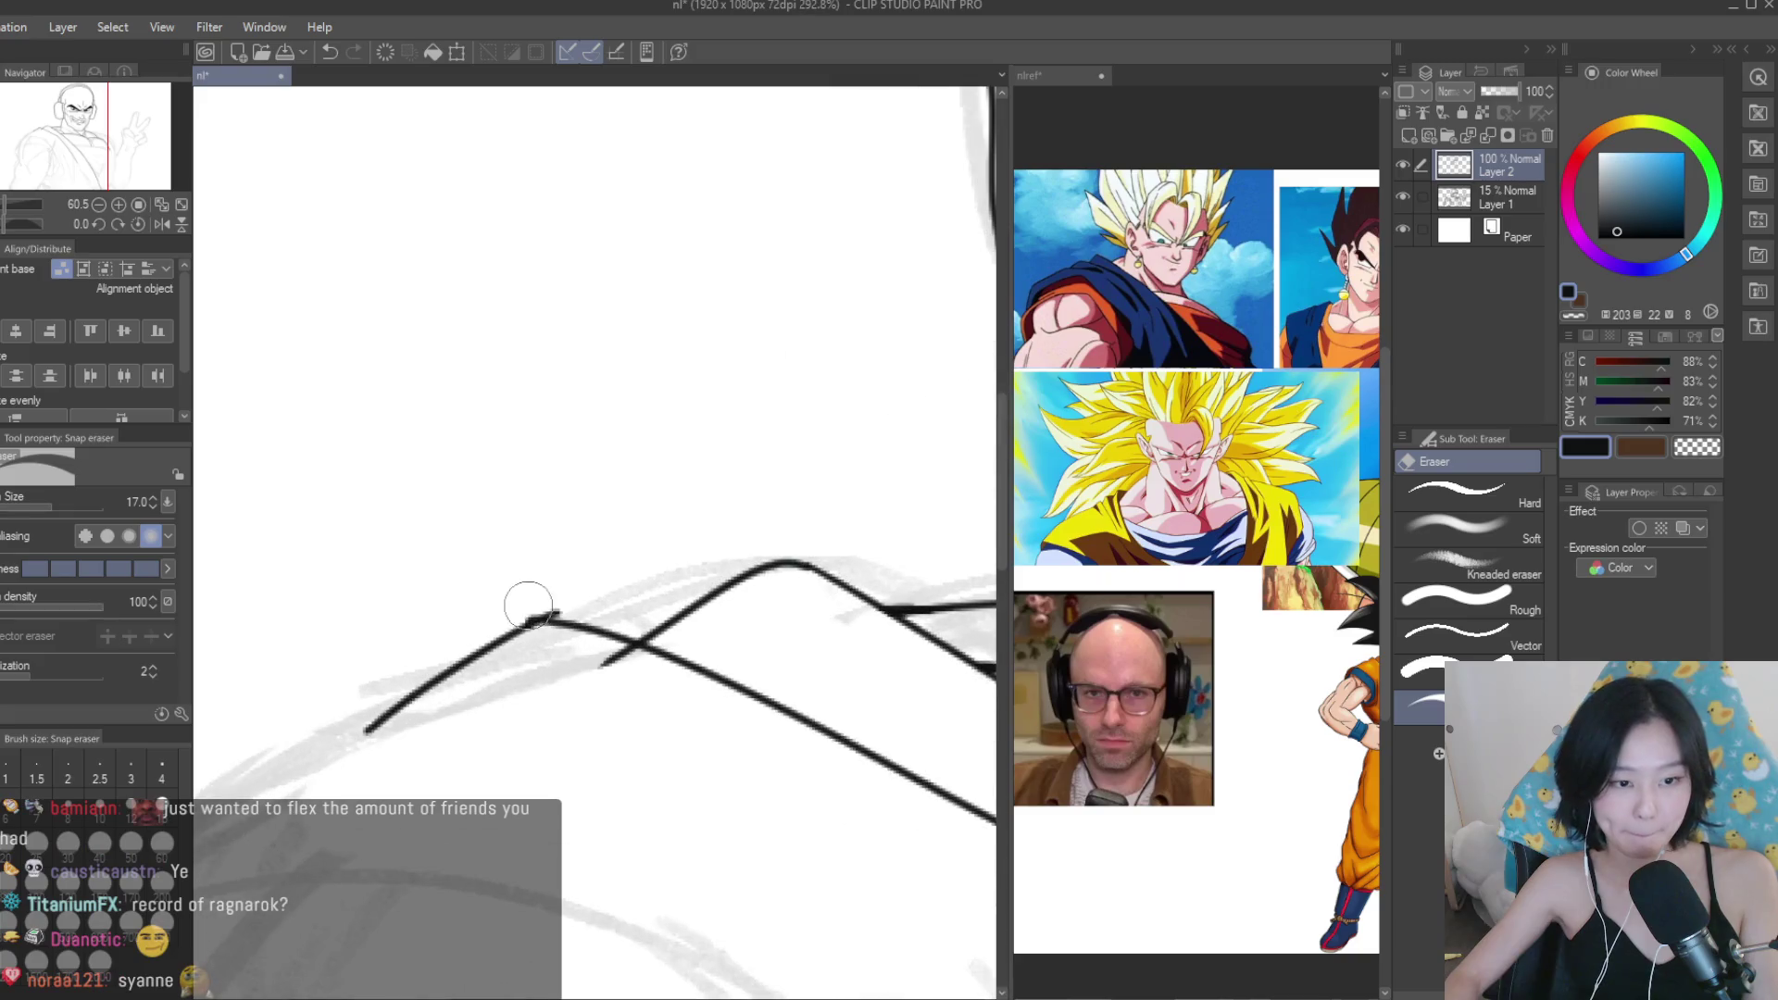
pyautogui.click(619, 665)
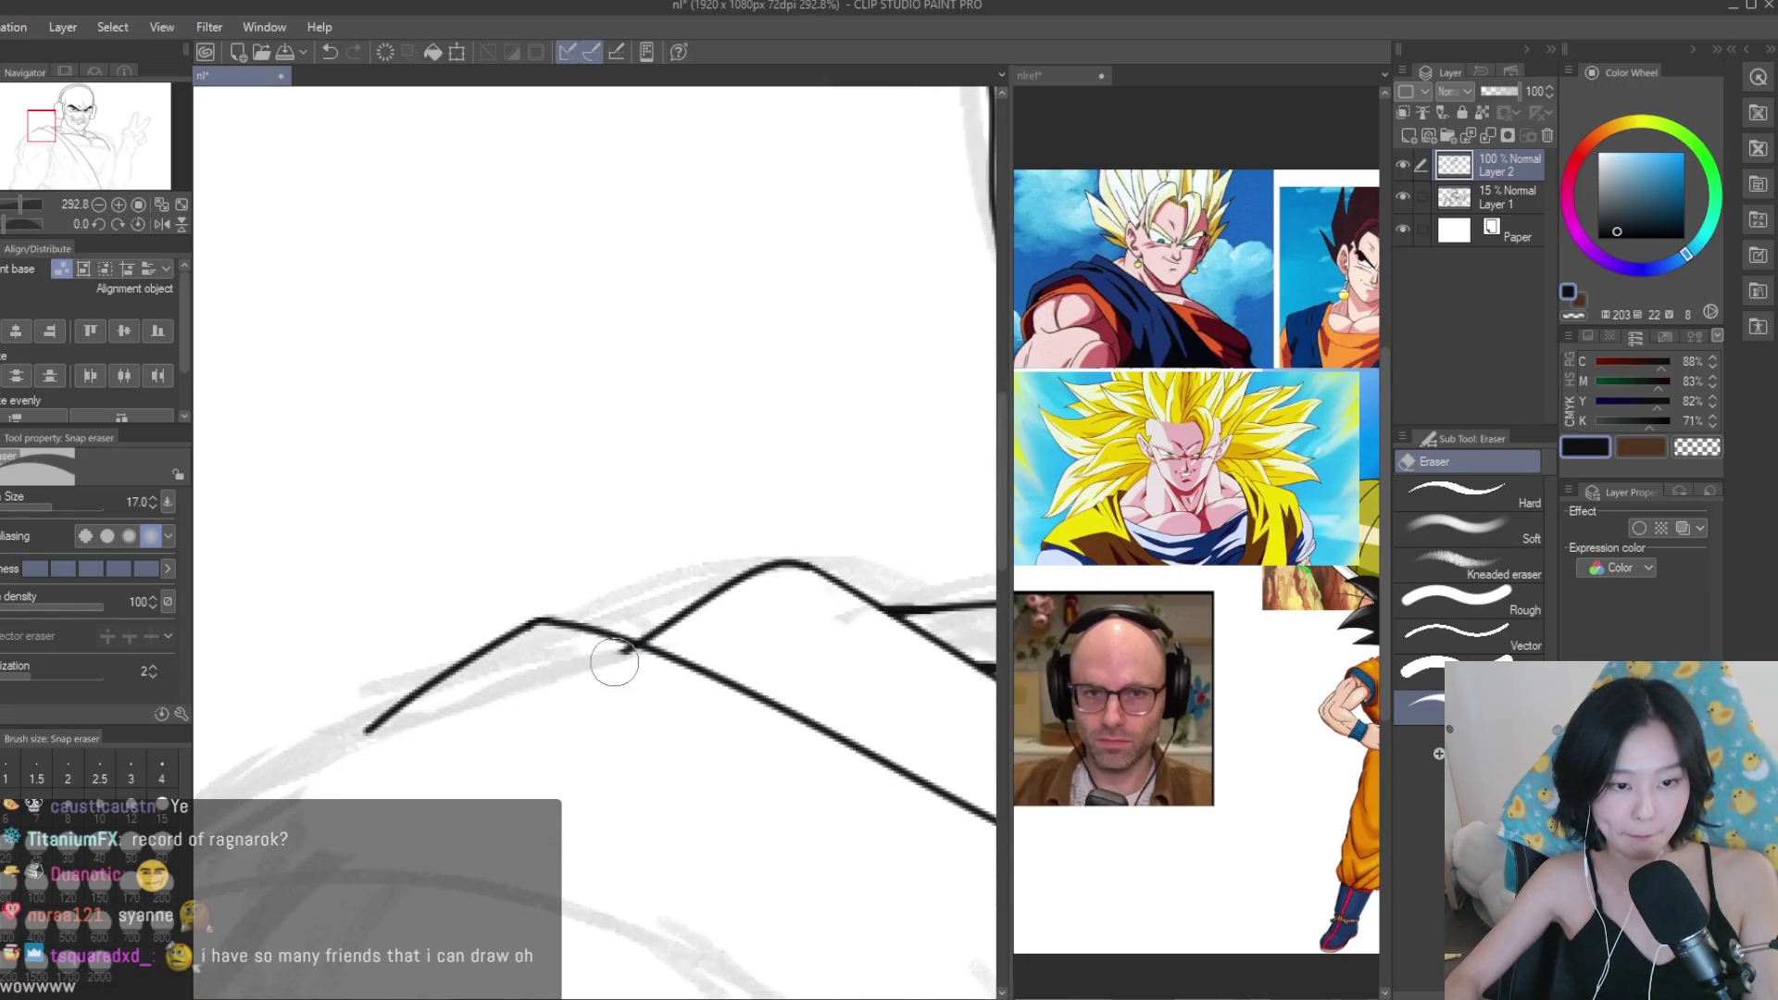
pyautogui.scroll(-5, 518, 453)
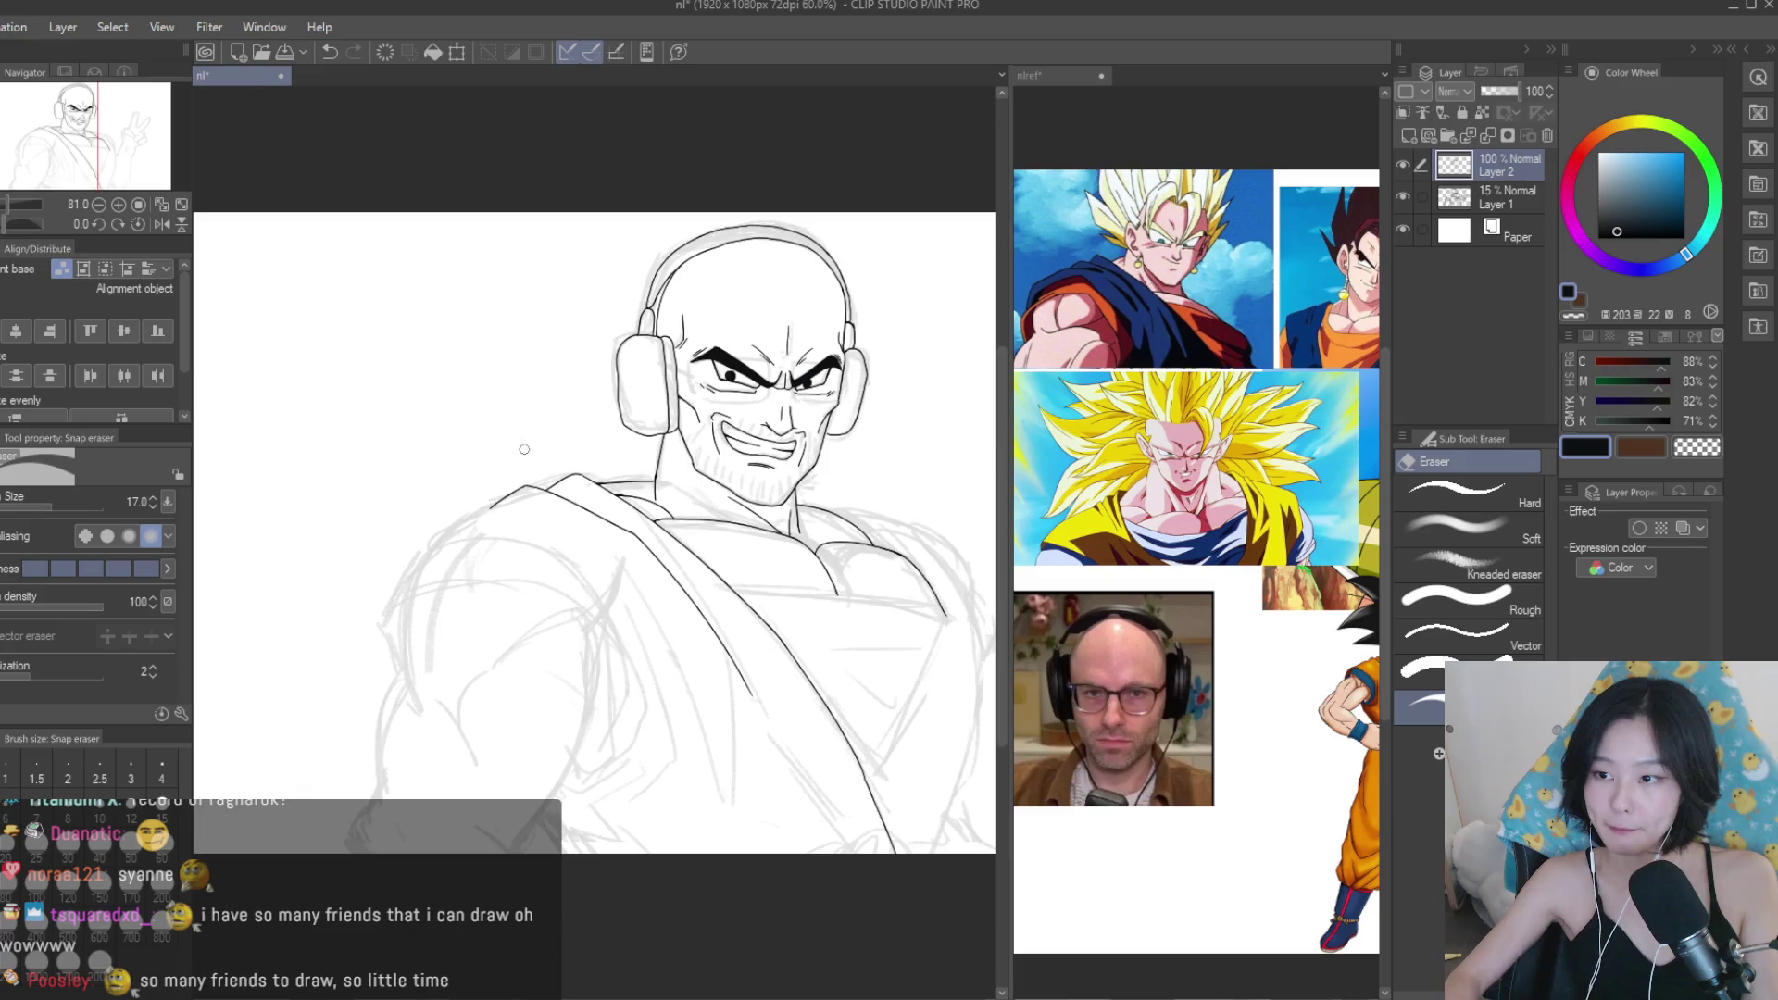
pyautogui.press('p')
pyautogui.scroll(3, 398, 553)
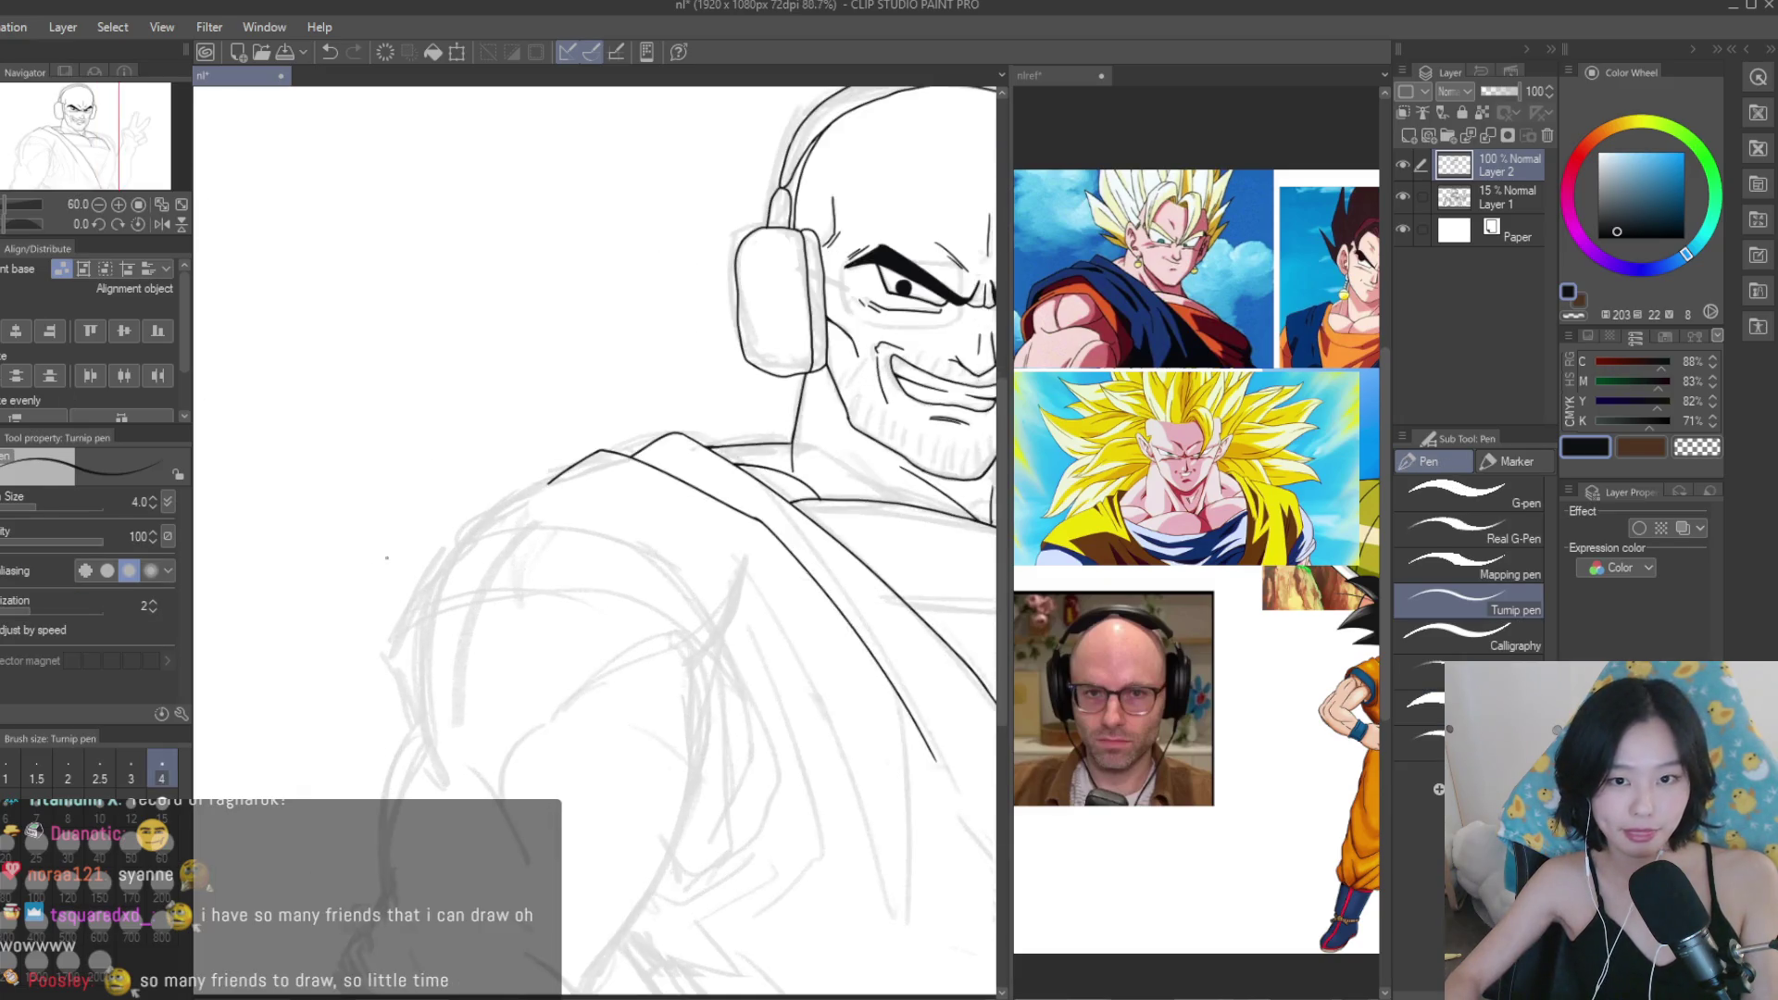
# Ink the outer shoulder contour looping around the lower line's tip.
pyautogui.scroll(4, 664, 477)
pyautogui.moveTo(585, 468)
pyautogui.mouseDown()
pyautogui.moveTo(681, 481)
pyautogui.moveTo(599, 448)
pyautogui.mouseUp()
pyautogui.scroll(-7, 438, 397)
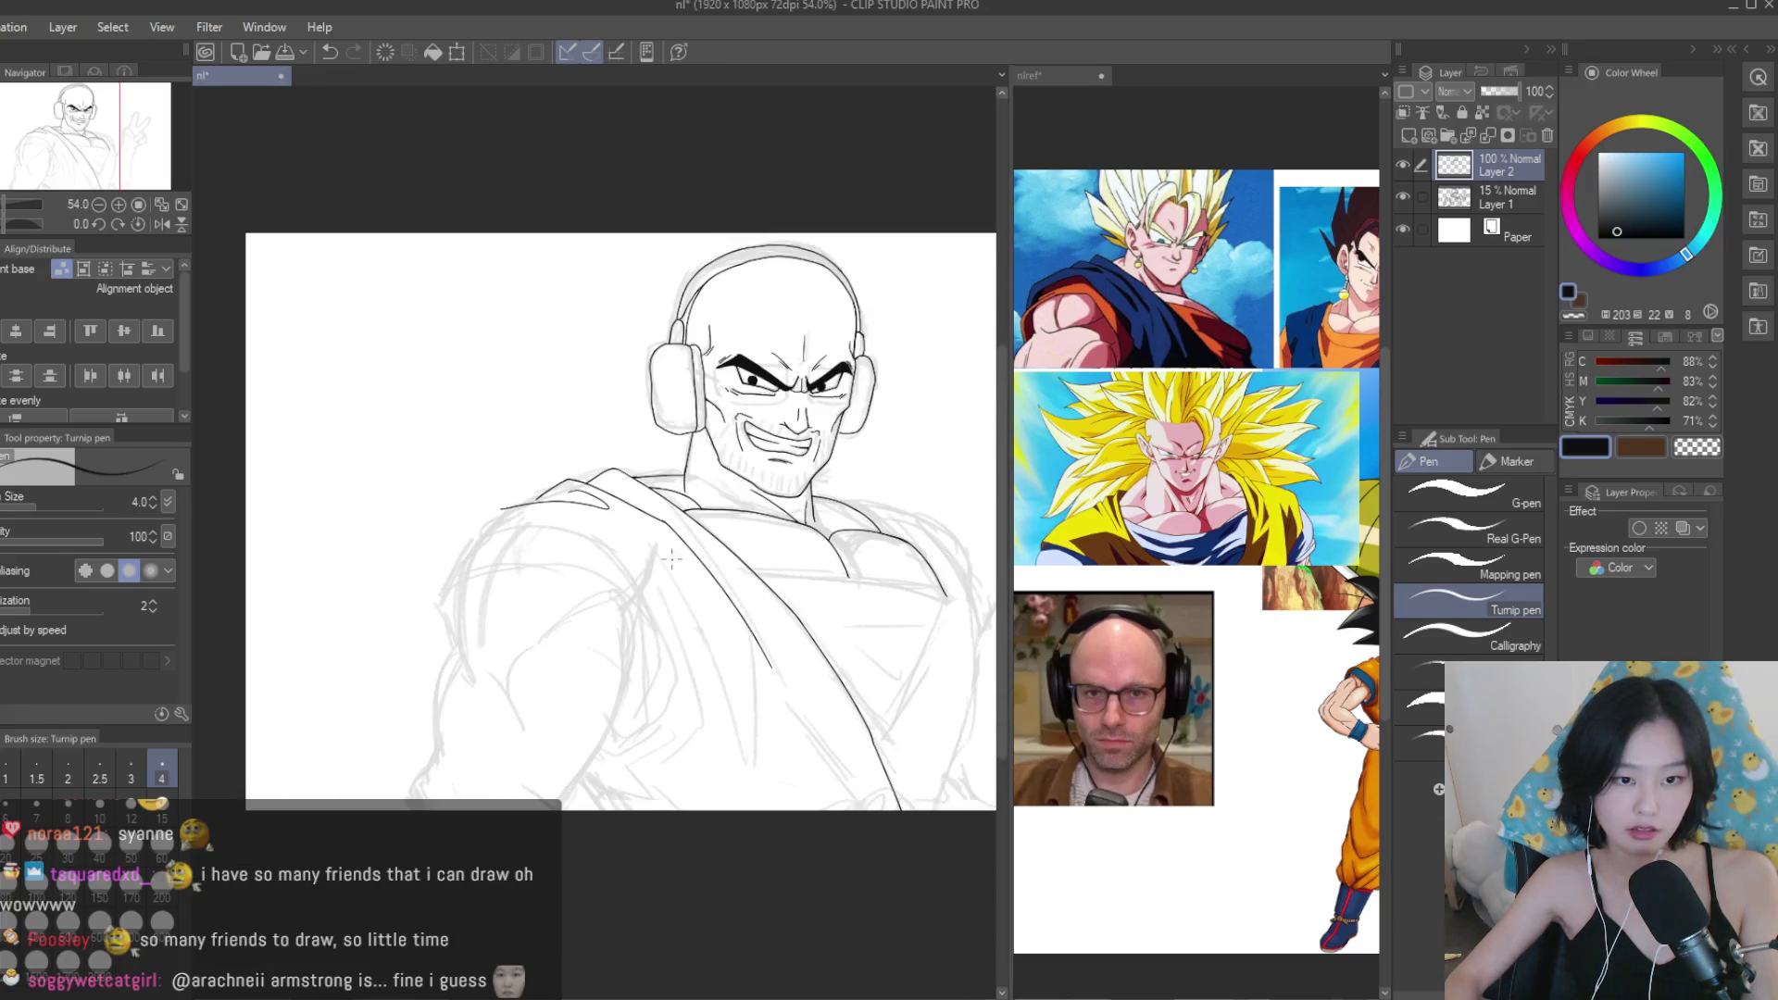
pyautogui.scroll(3, 709, 582)
pyautogui.scroll(5, 709, 581)
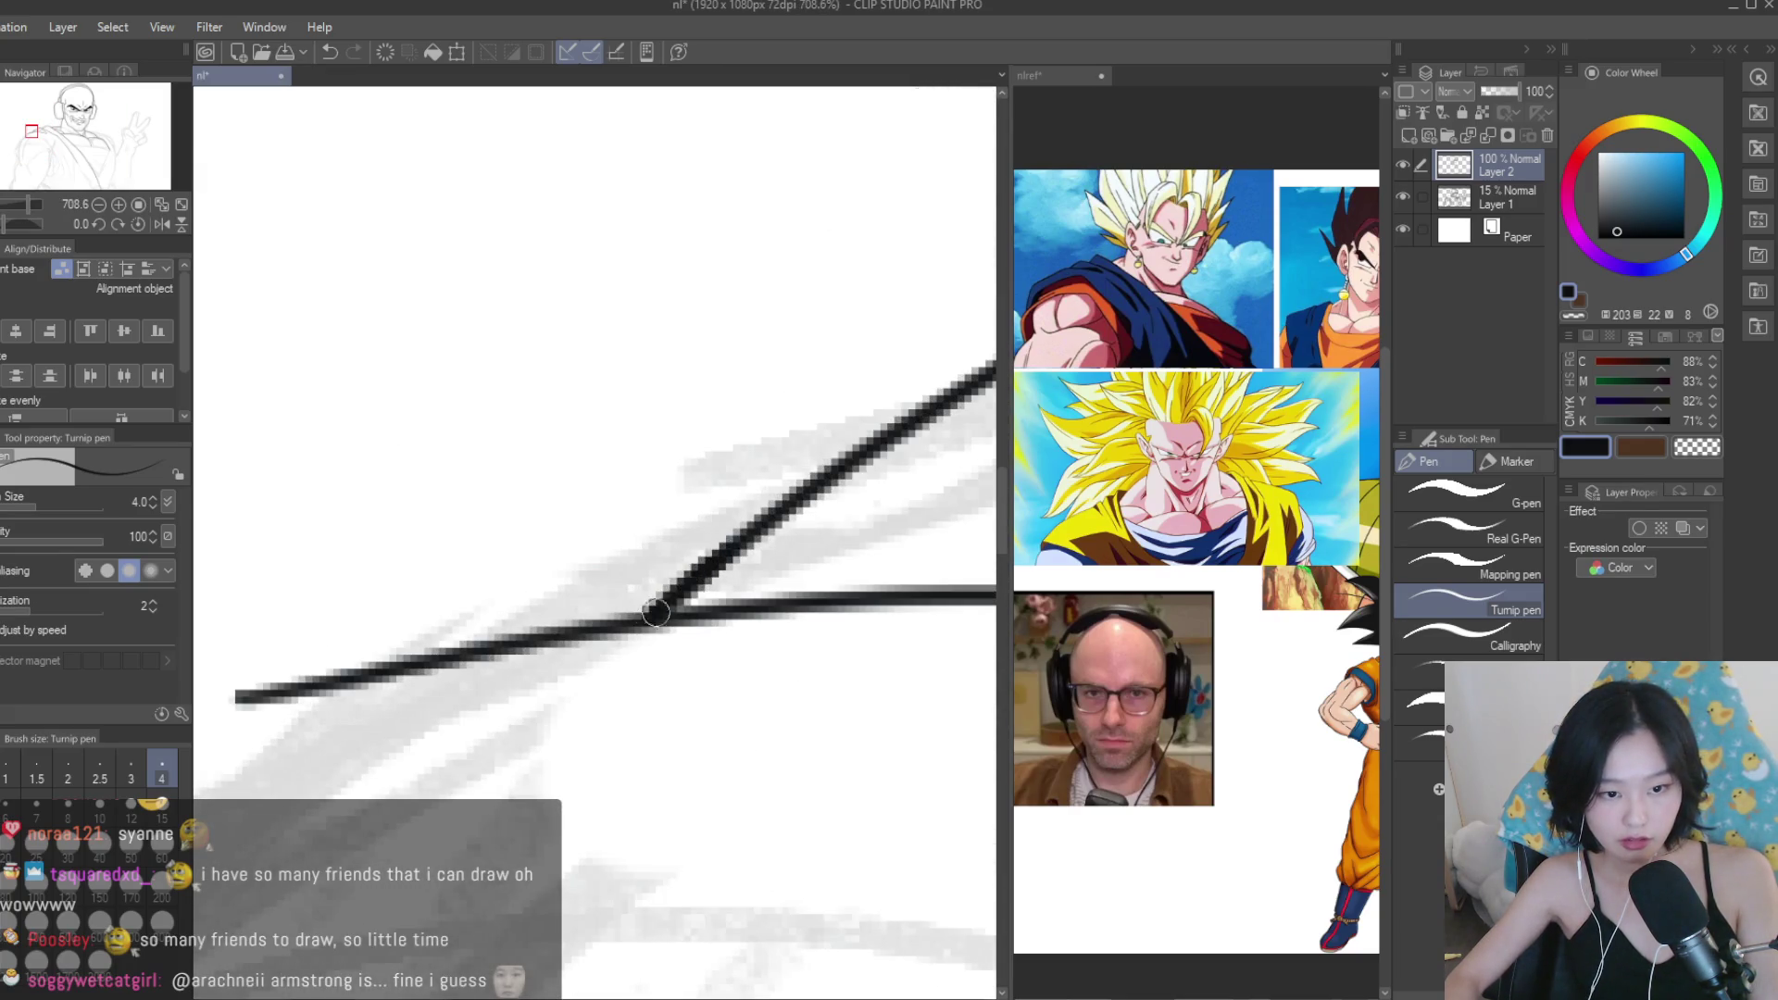
pyautogui.scroll(-3, 614, 626)
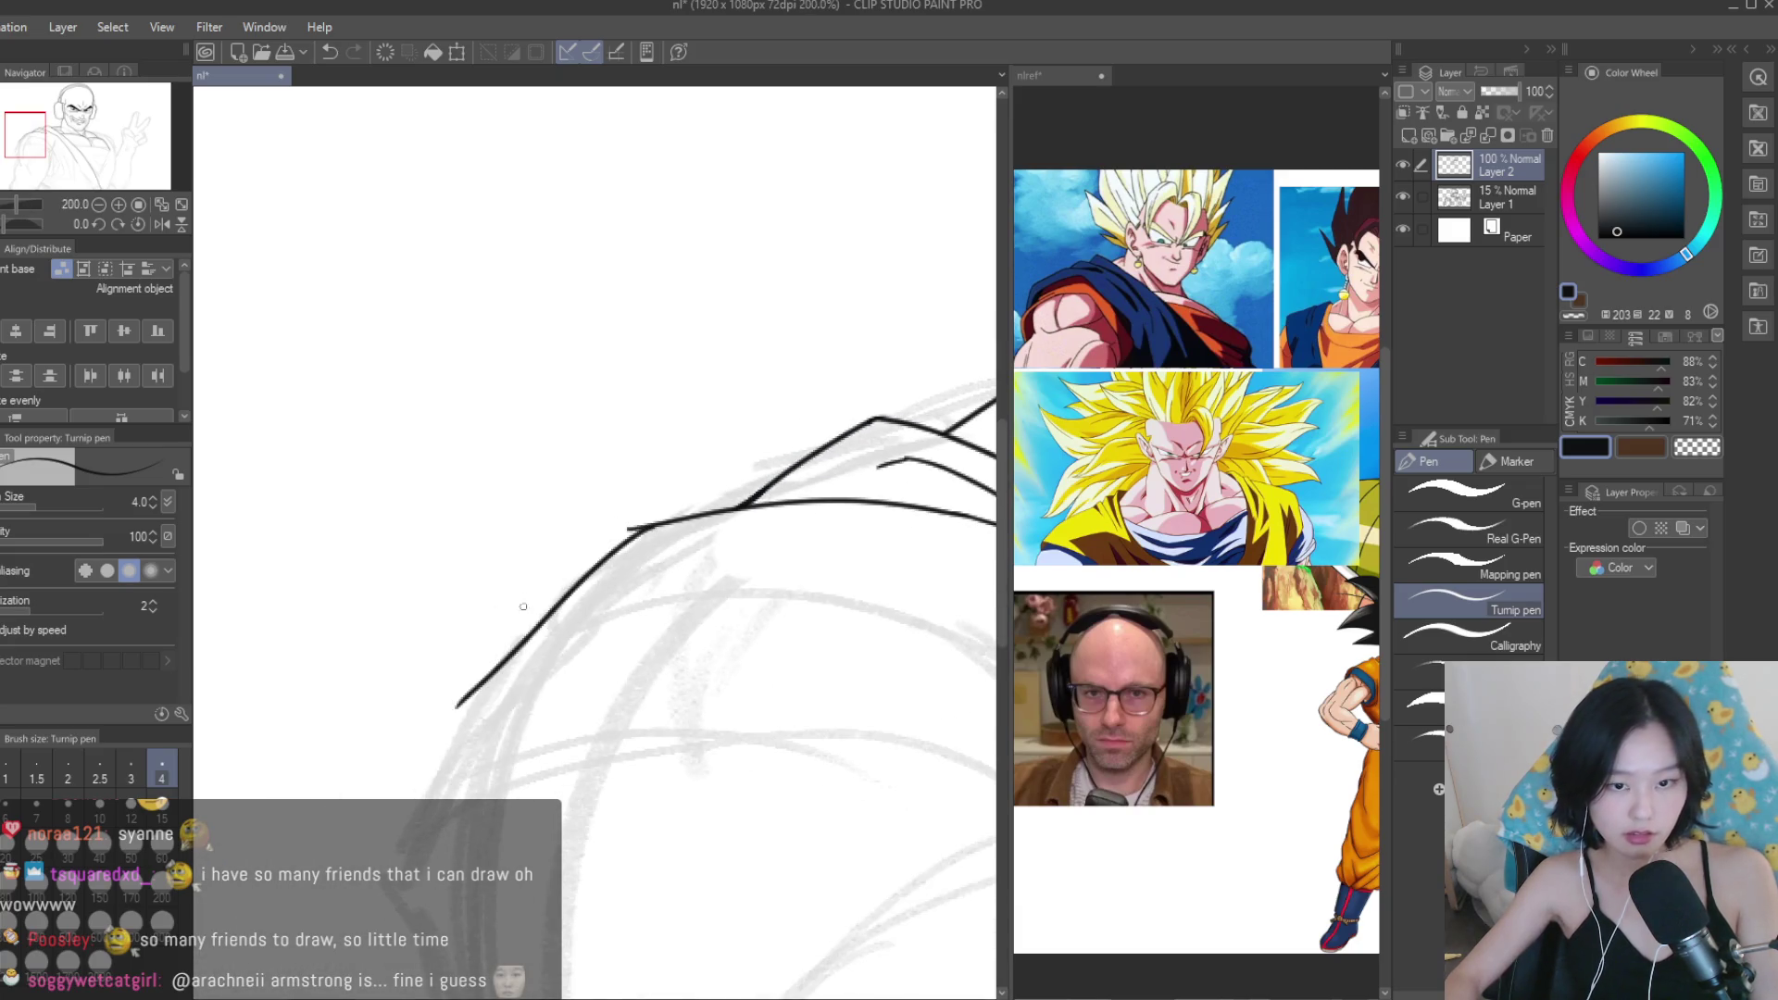
pyautogui.scroll(-2, 516, 634)
pyautogui.scroll(1, 509, 496)
pyautogui.scroll(-3, 505, 748)
pyautogui.scroll(1, 518, 602)
# Erase the small stub at the curve junction and go back to the Turnip pen.
pyautogui.press('e')
pyautogui.scroll(4, 537, 477)
pyautogui.moveTo(537, 477); pyautogui.dragTo(546, 472)
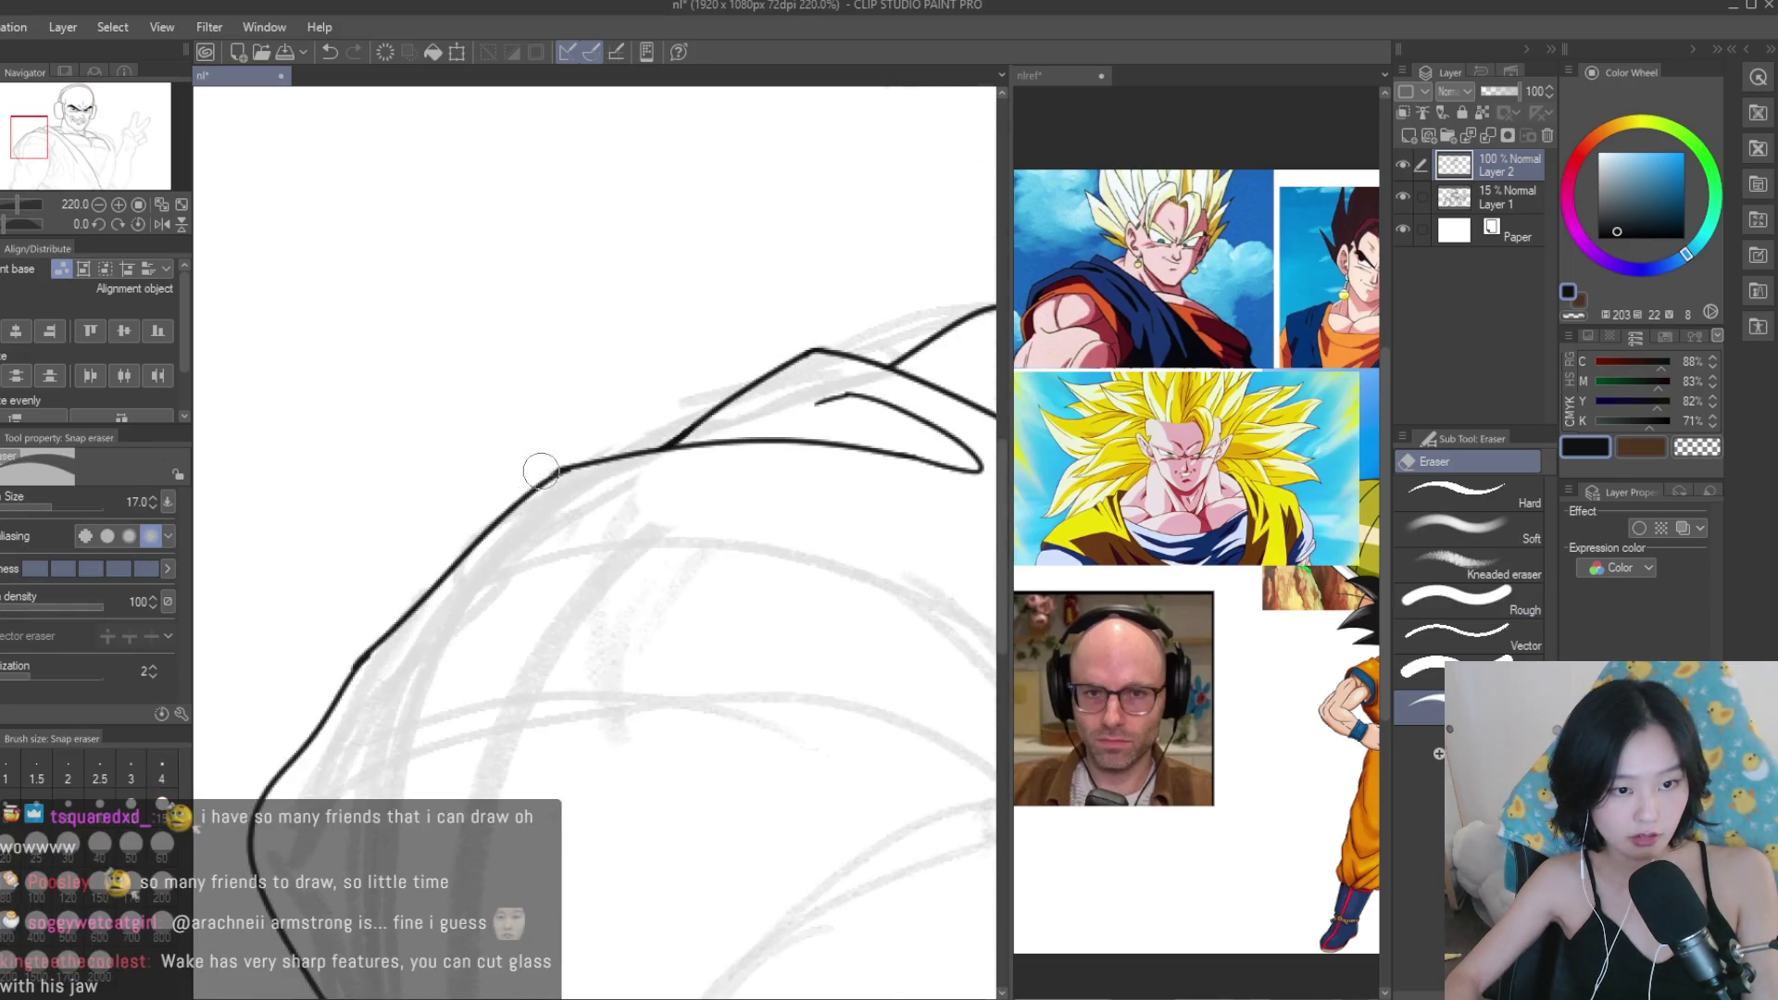
pyautogui.scroll(2, 334, 676)
pyautogui.press('b')
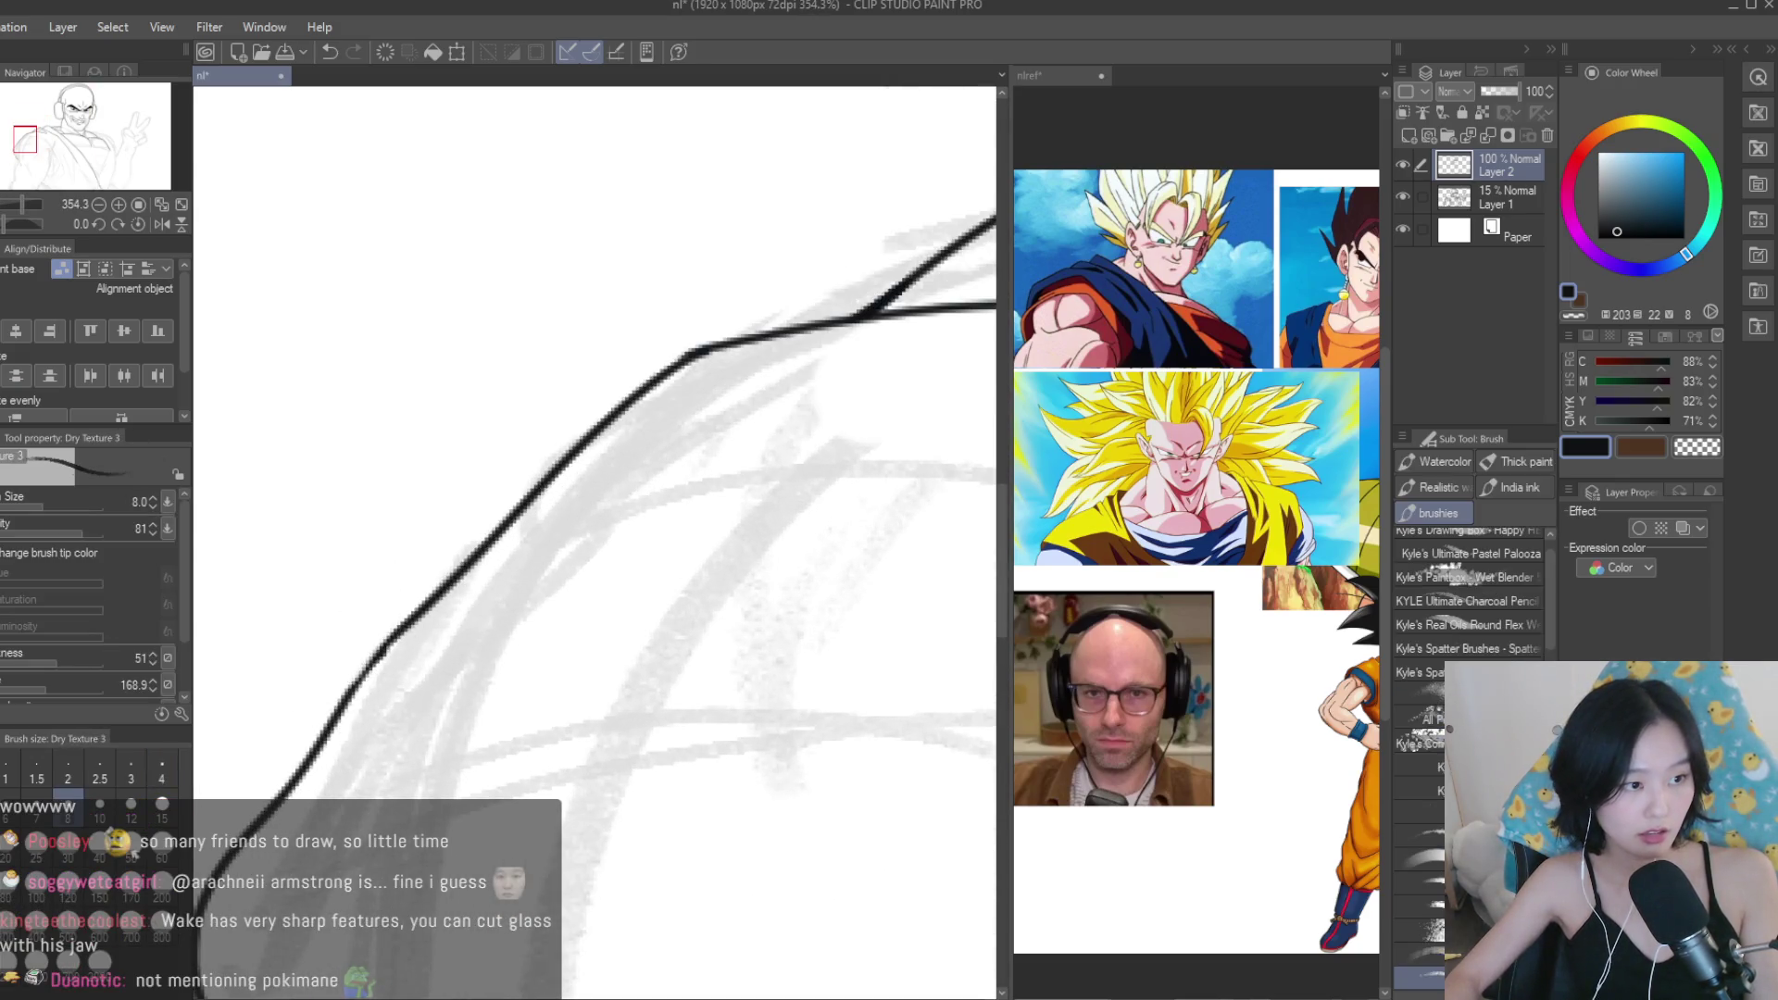
pyautogui.press('p')
pyautogui.scroll(1, 389, 638)
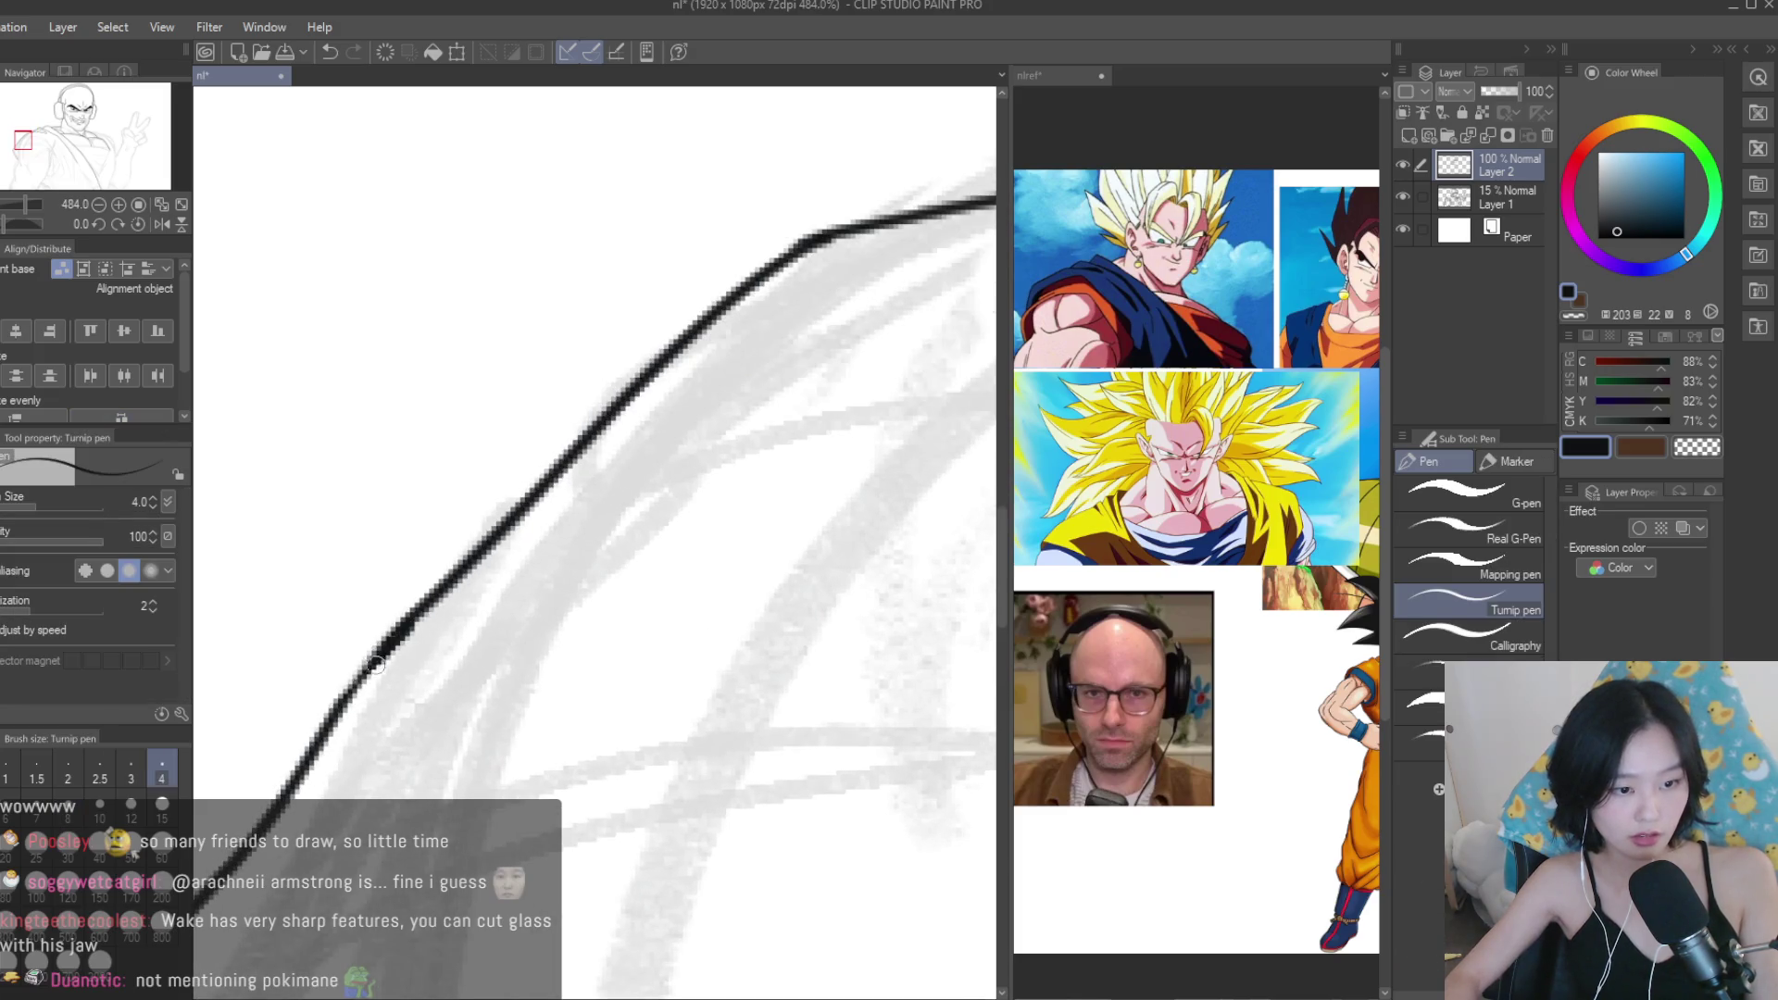
pyautogui.scroll(-8, 452, 582)
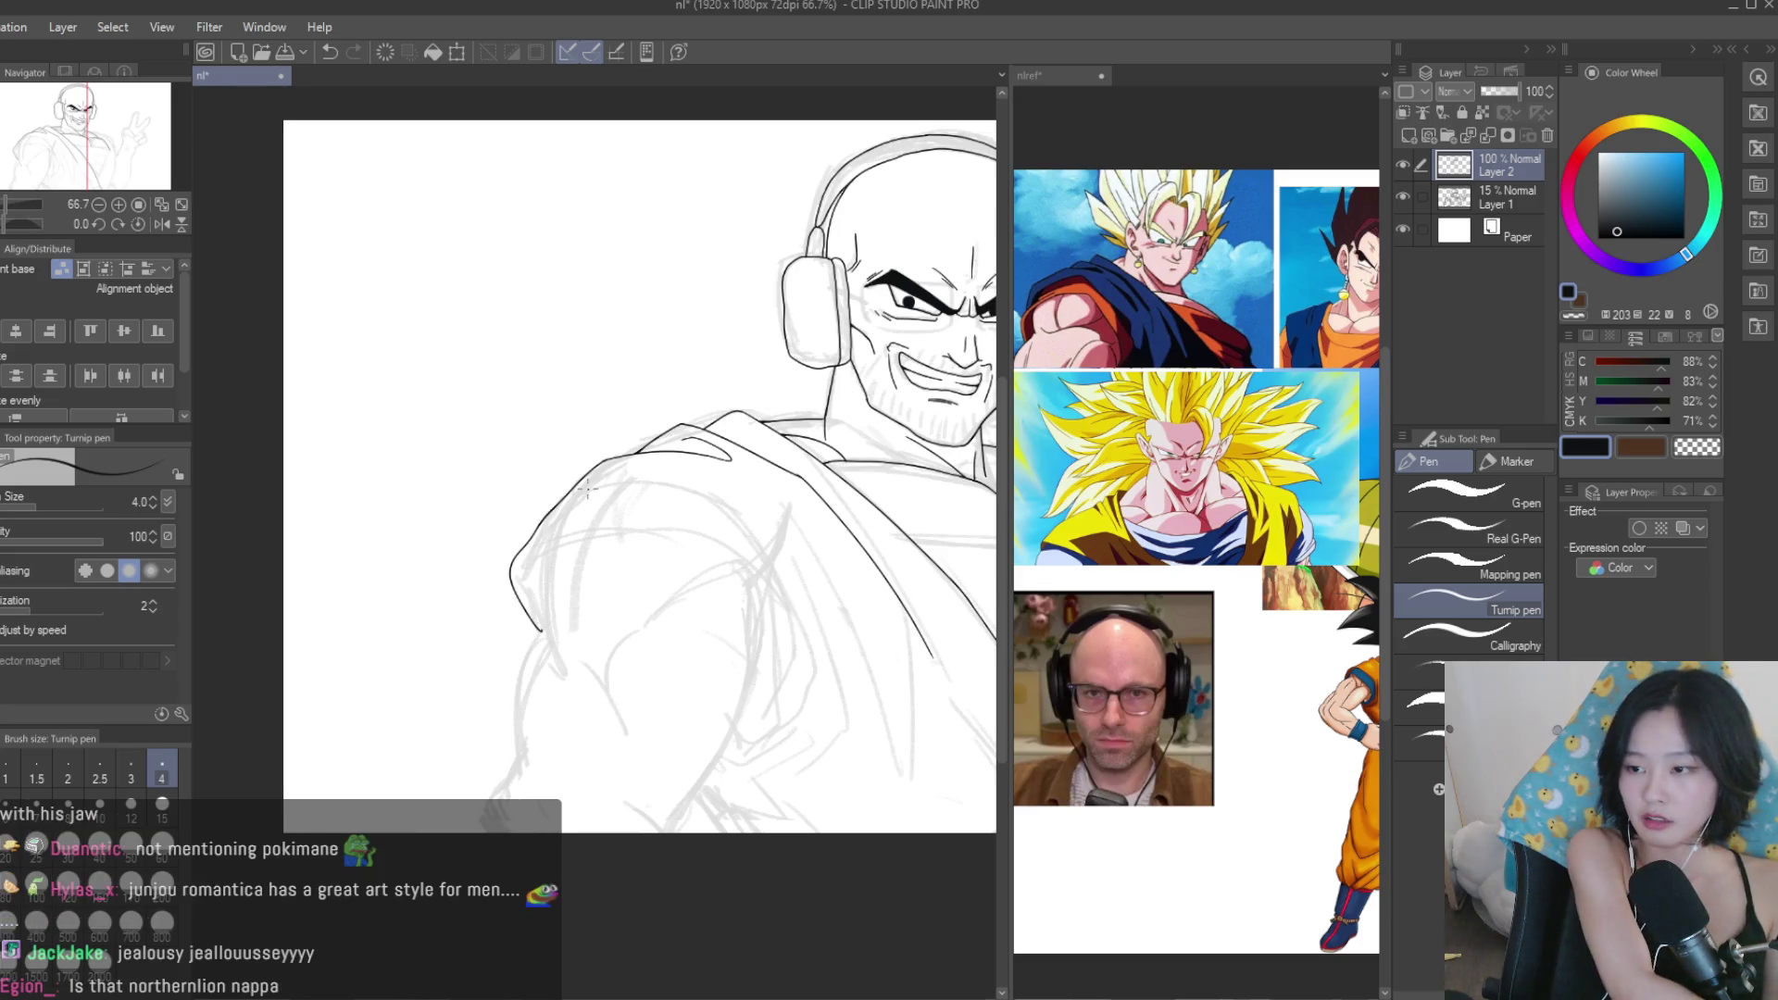
# Ink the shoulder's inner curve and extend it further down.
pyautogui.scroll(-2, 587, 490)
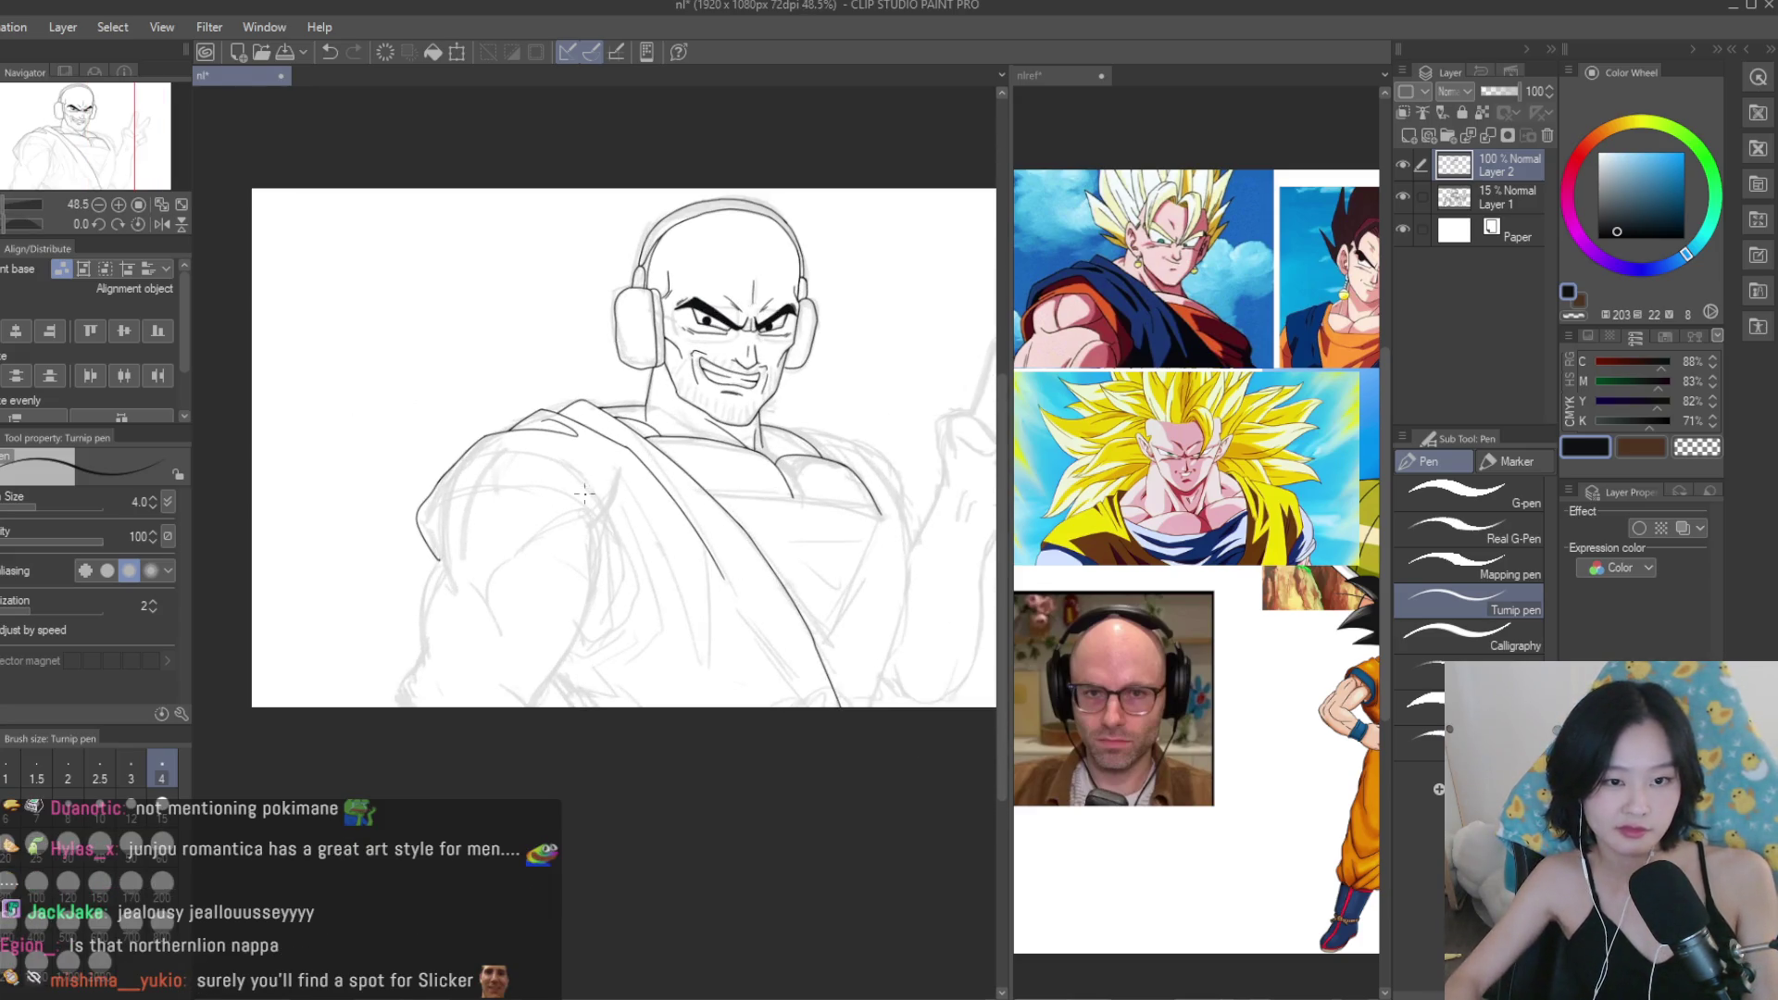
pyautogui.scroll(2, 500, 491)
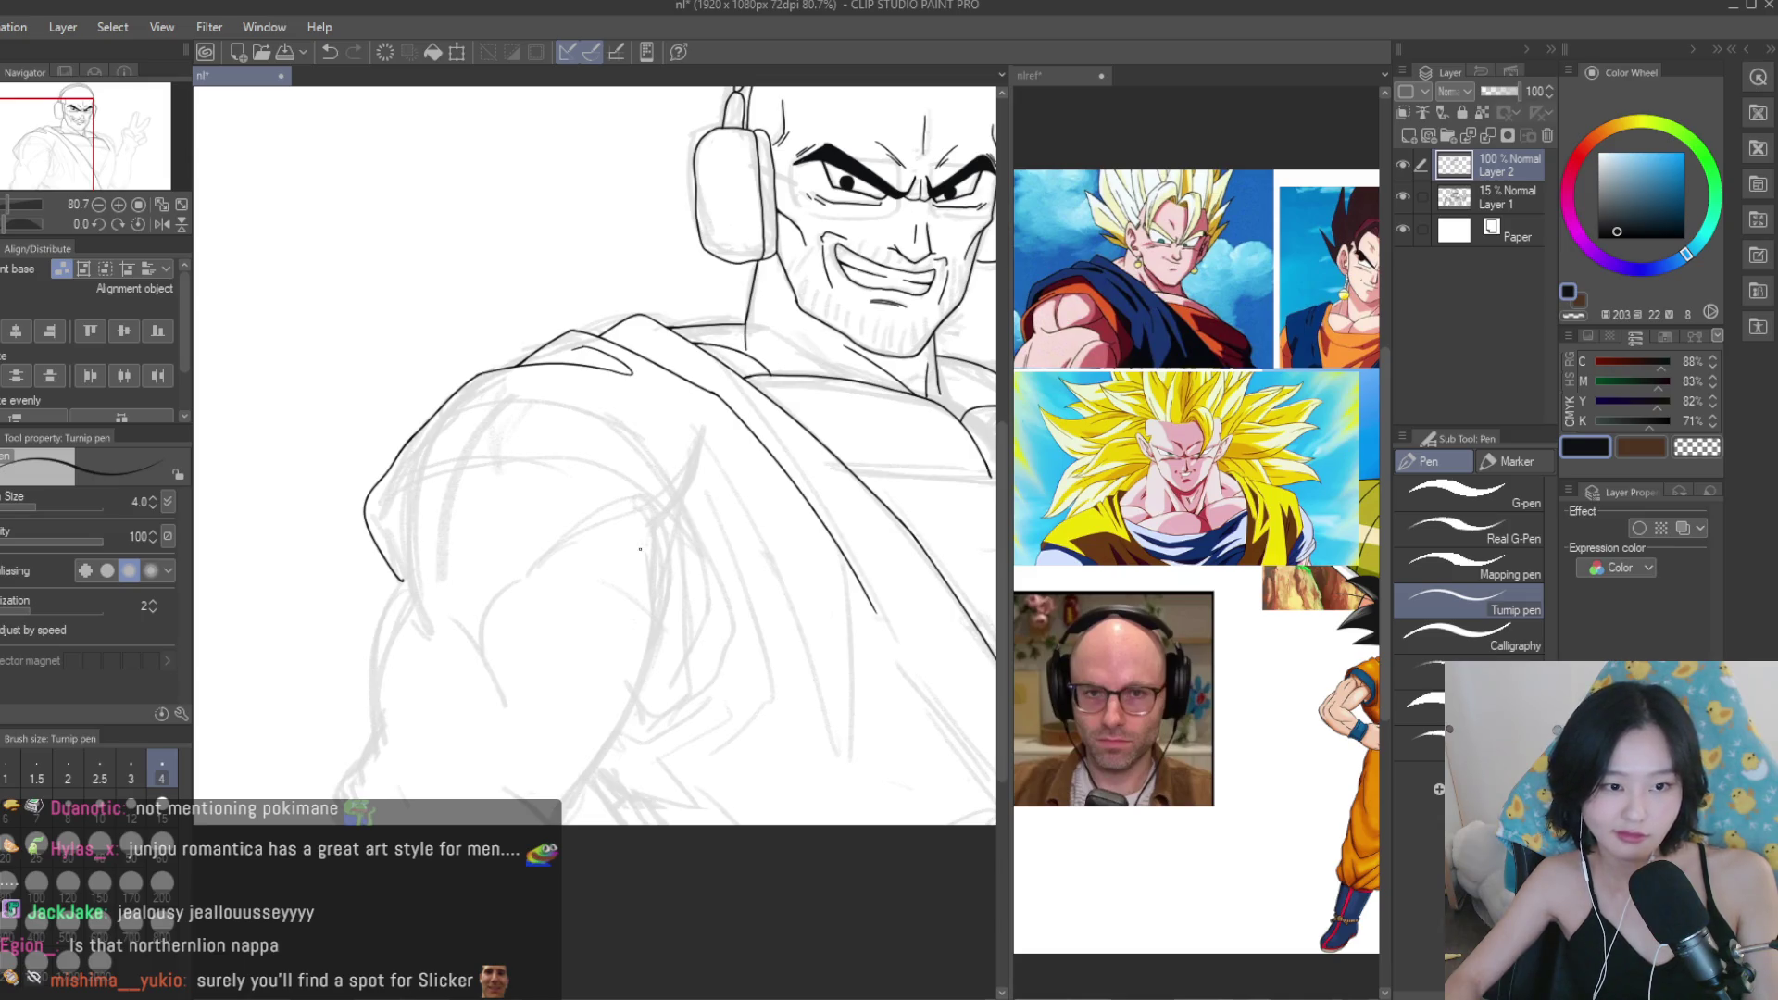
pyautogui.scroll(1, 639, 550)
pyautogui.moveTo(567, 377); pyautogui.dragTo(359, 484)
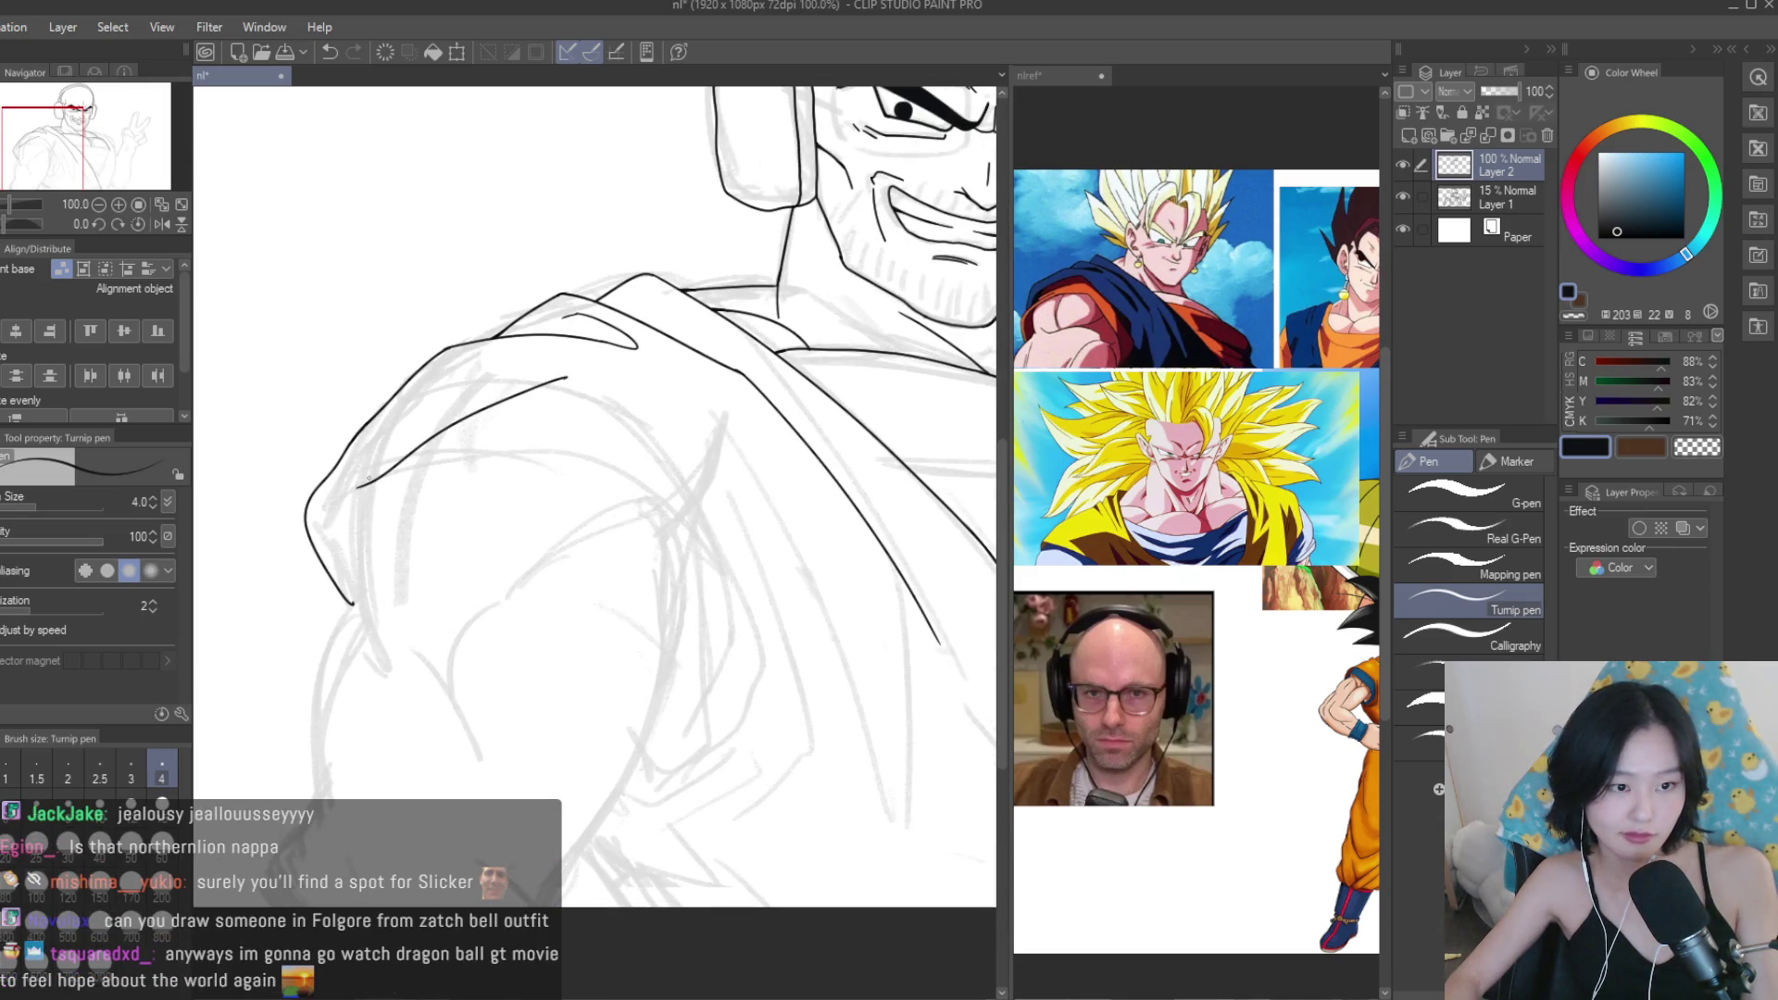
pyautogui.moveTo(552, 376); pyautogui.dragTo(373, 484)
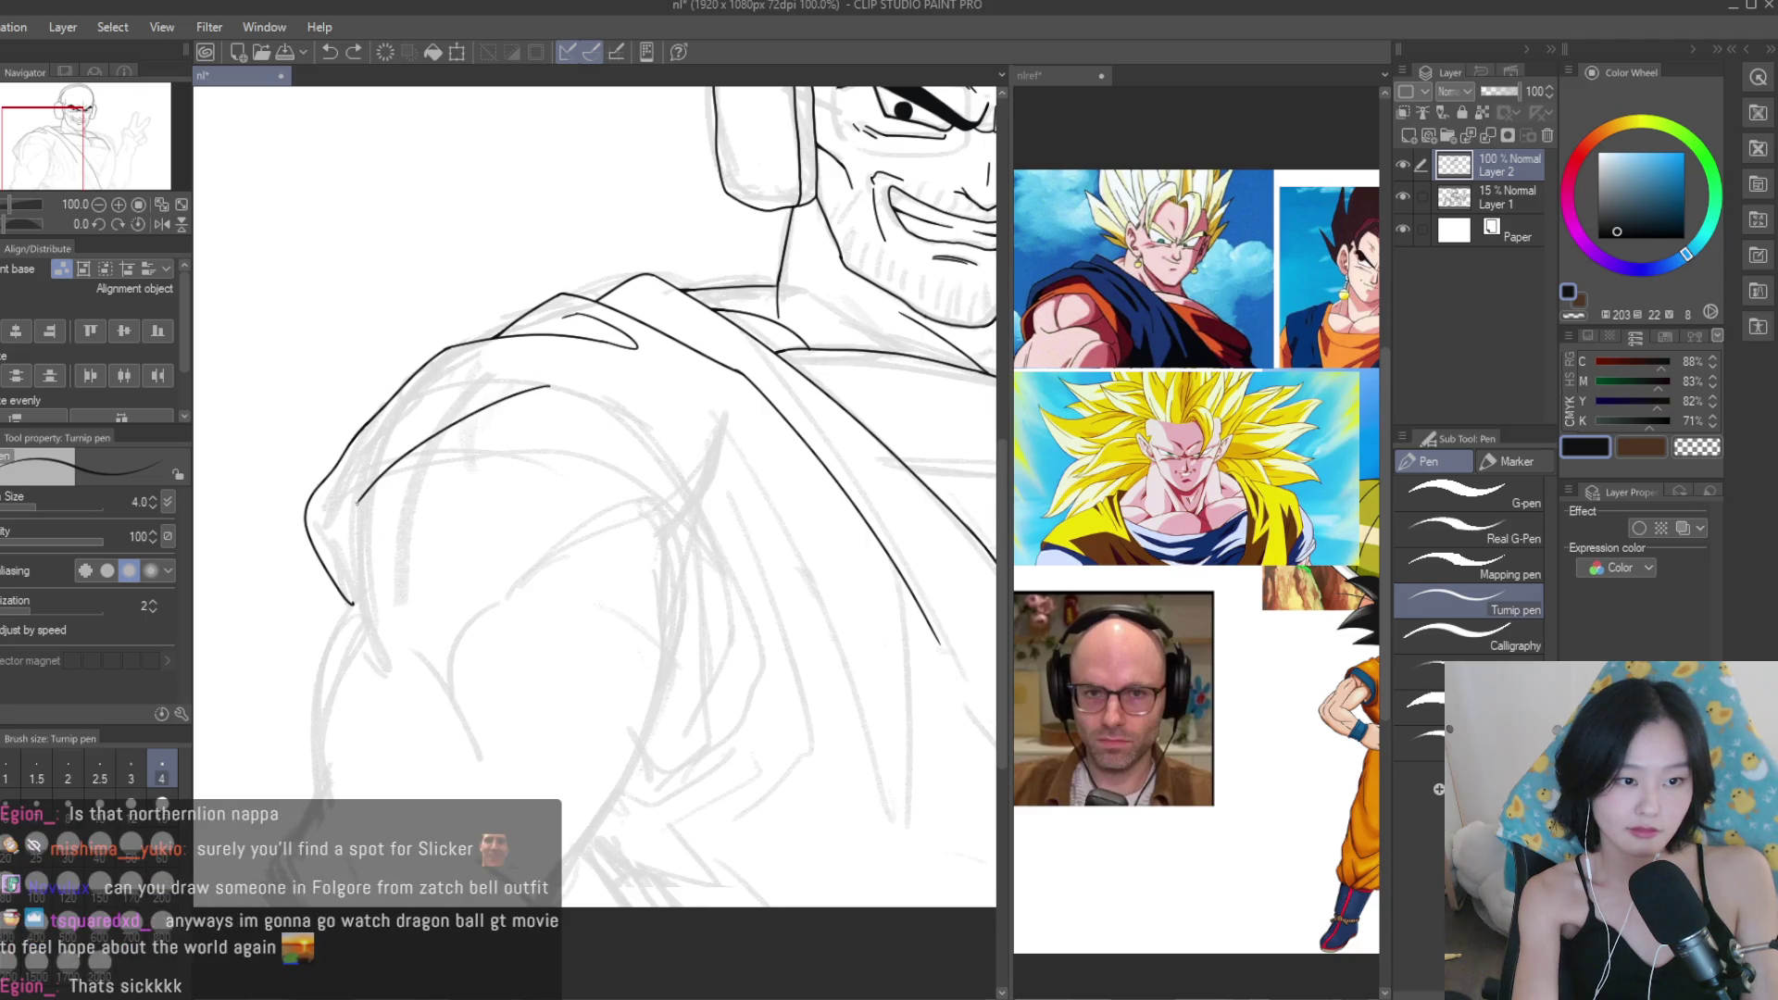
pyautogui.scroll(2, 292, 486)
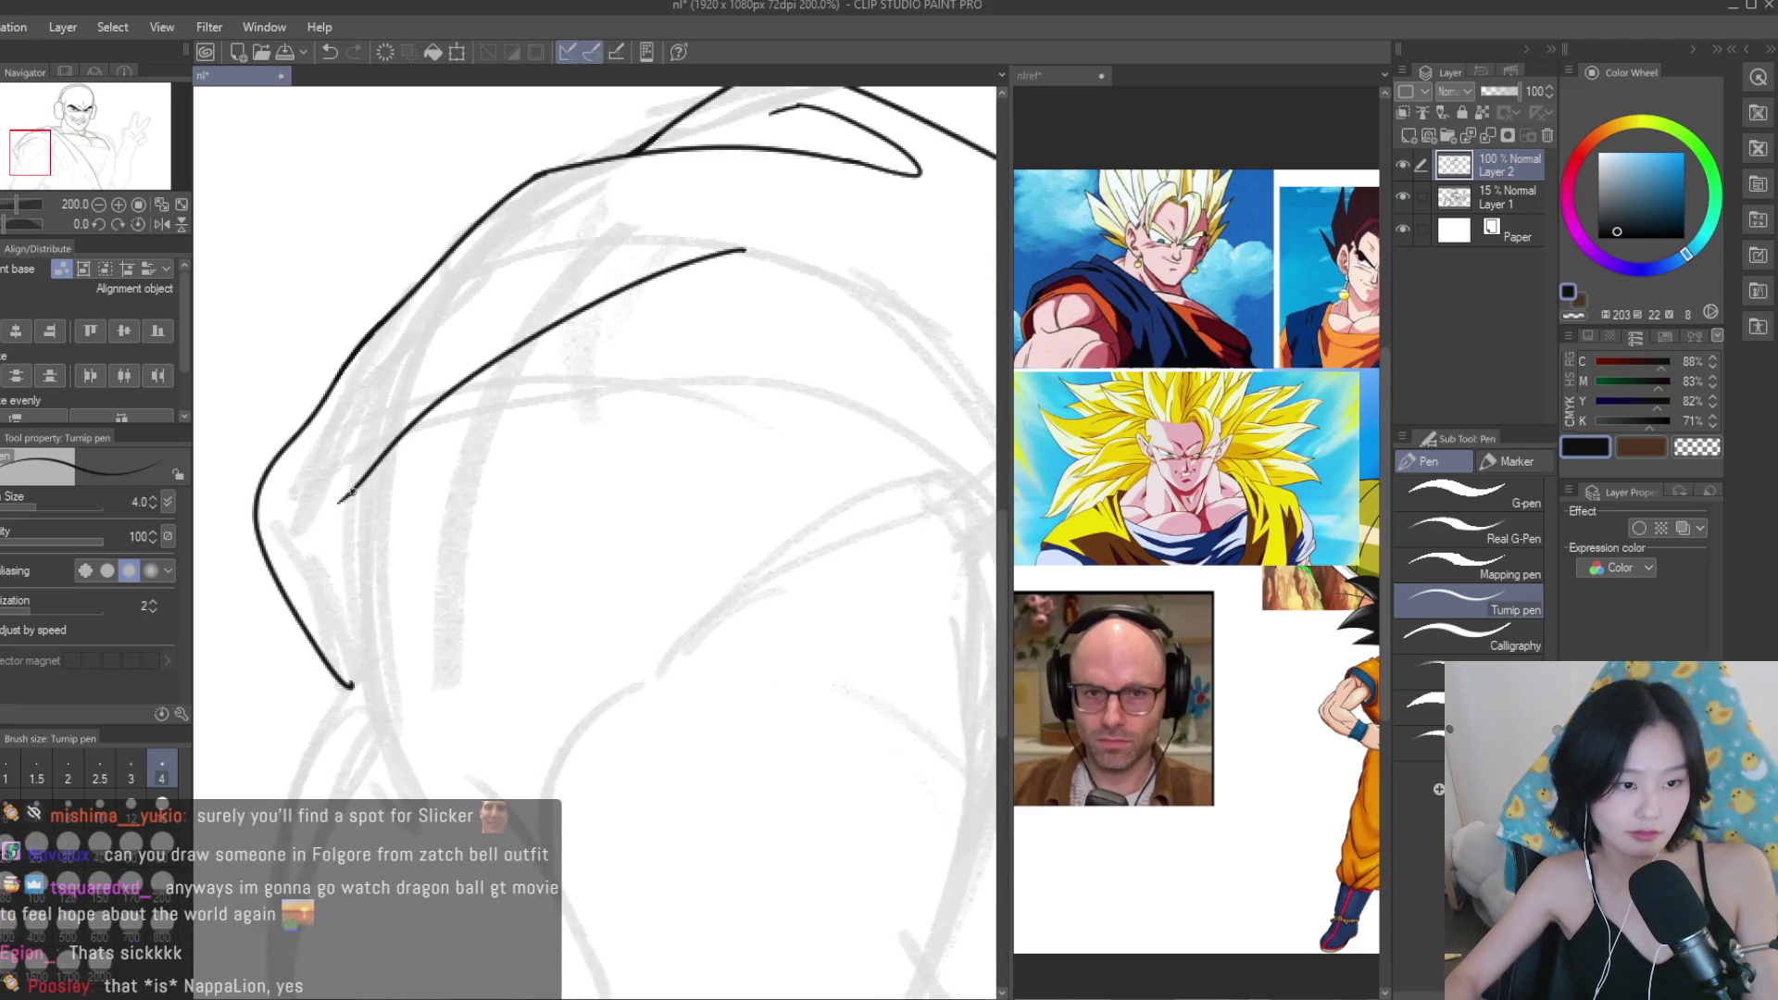
pyautogui.moveTo(344, 526); pyautogui.dragTo(350, 566)
pyautogui.scroll(-1, 466, 531)
pyautogui.scroll(1, 539, 386)
# Ink the upper-arm curve, undoing and redrawing it twice until smooth.
pyautogui.moveTo(561, 392); pyautogui.dragTo(778, 687)
pyautogui.hotkey('ctrl', 'z')
pyautogui.moveTo(525, 400)
pyautogui.mouseDown()
pyautogui.moveTo(565, 391)
pyautogui.moveTo(780, 607)
pyautogui.mouseUp()
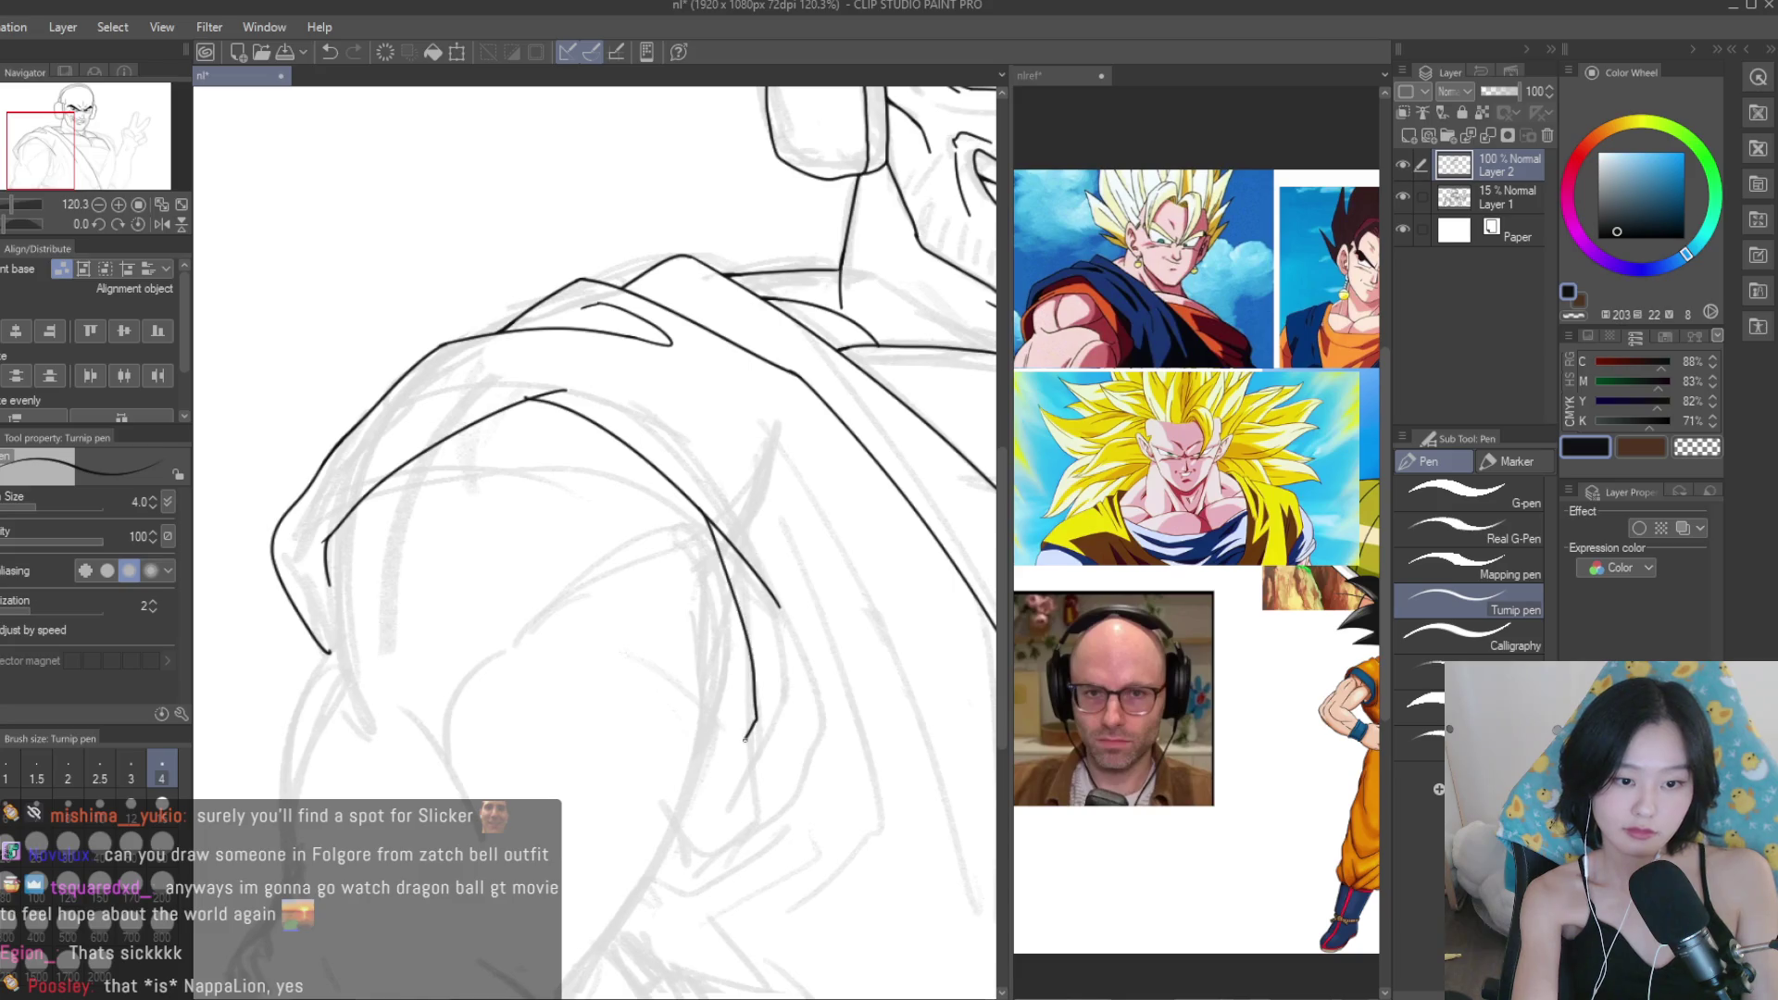
pyautogui.hotkey('ctrl', 'z')
pyautogui.moveTo(710, 520); pyautogui.dragTo(770, 782)
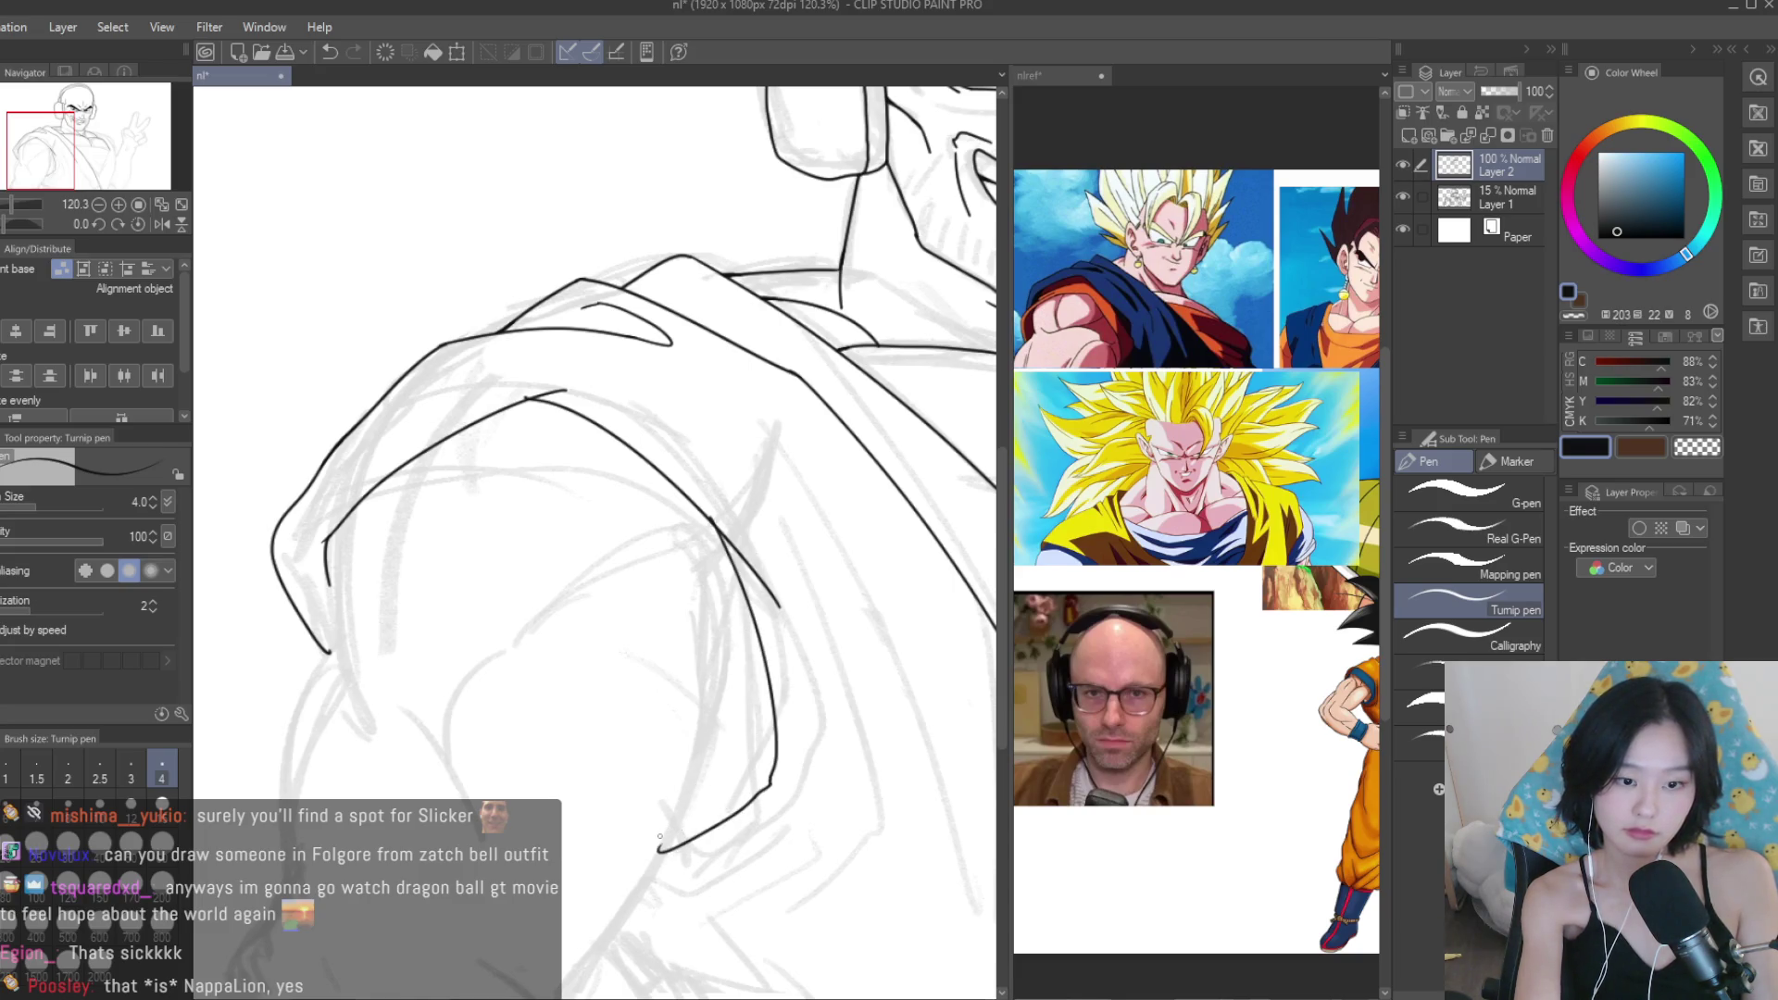
# Erase the stray tick on the arm line with the Snap eraser.
pyautogui.press('e')
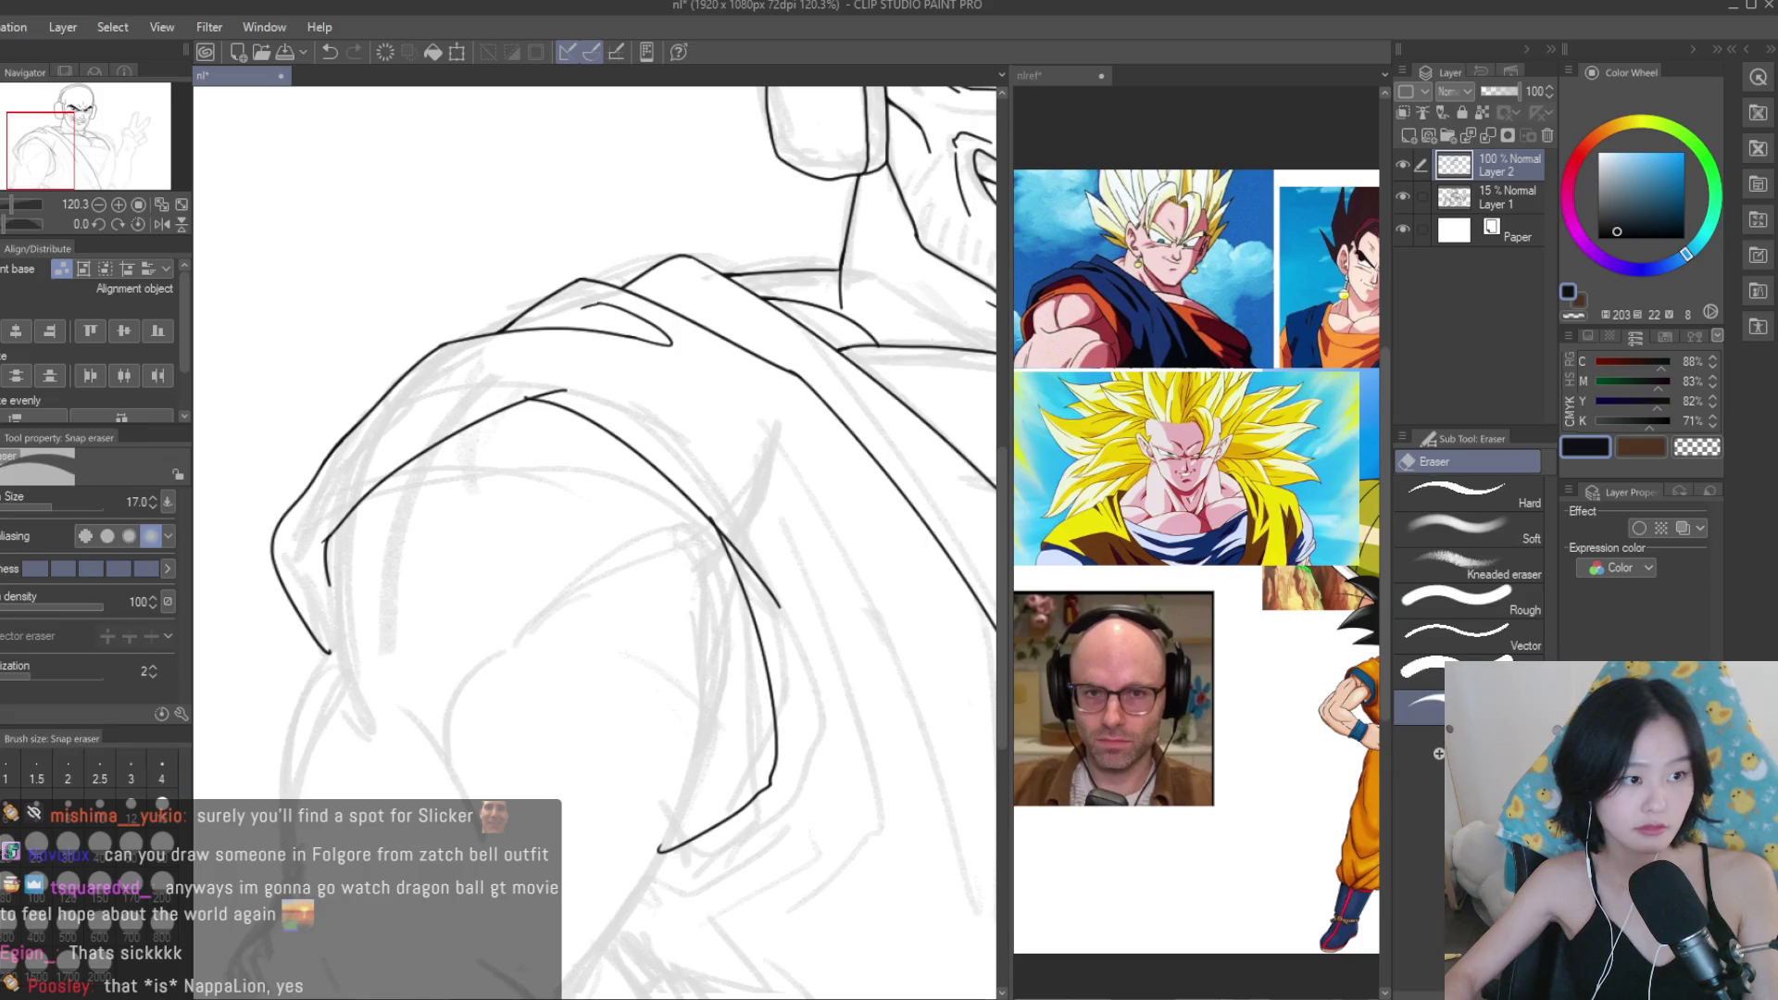
pyautogui.scroll(3, 718, 516)
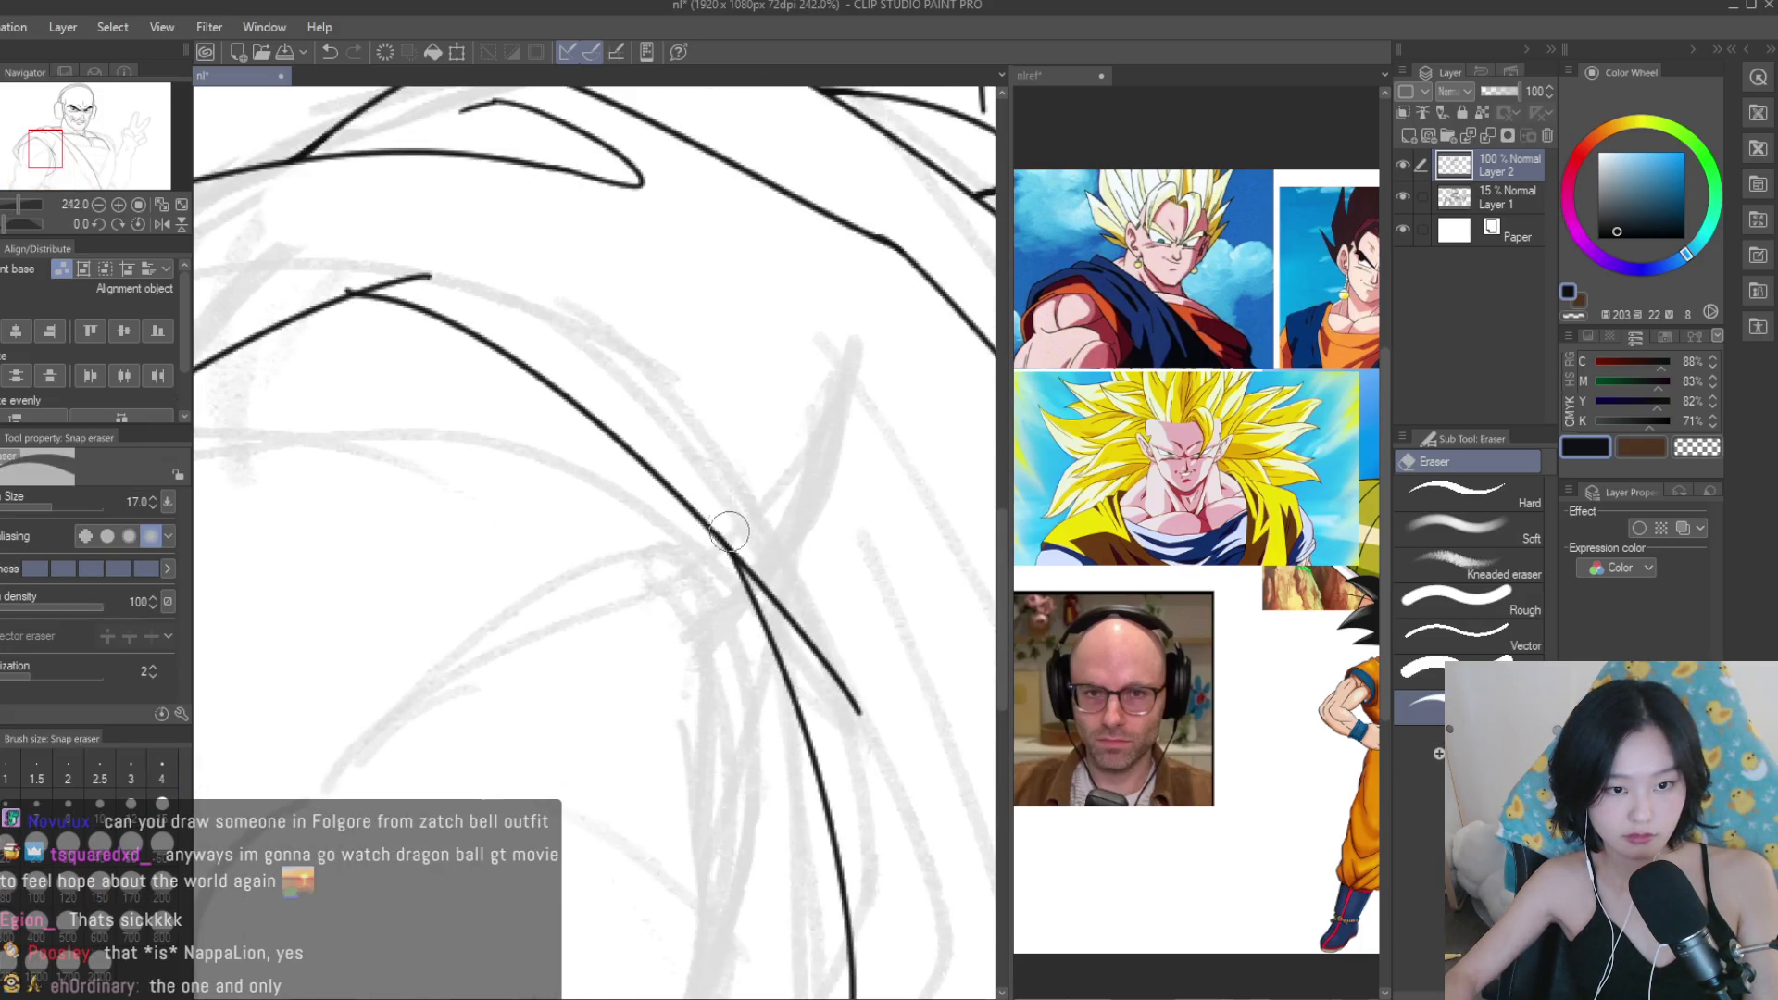
pyautogui.moveTo(432, 267); pyautogui.dragTo(356, 288)
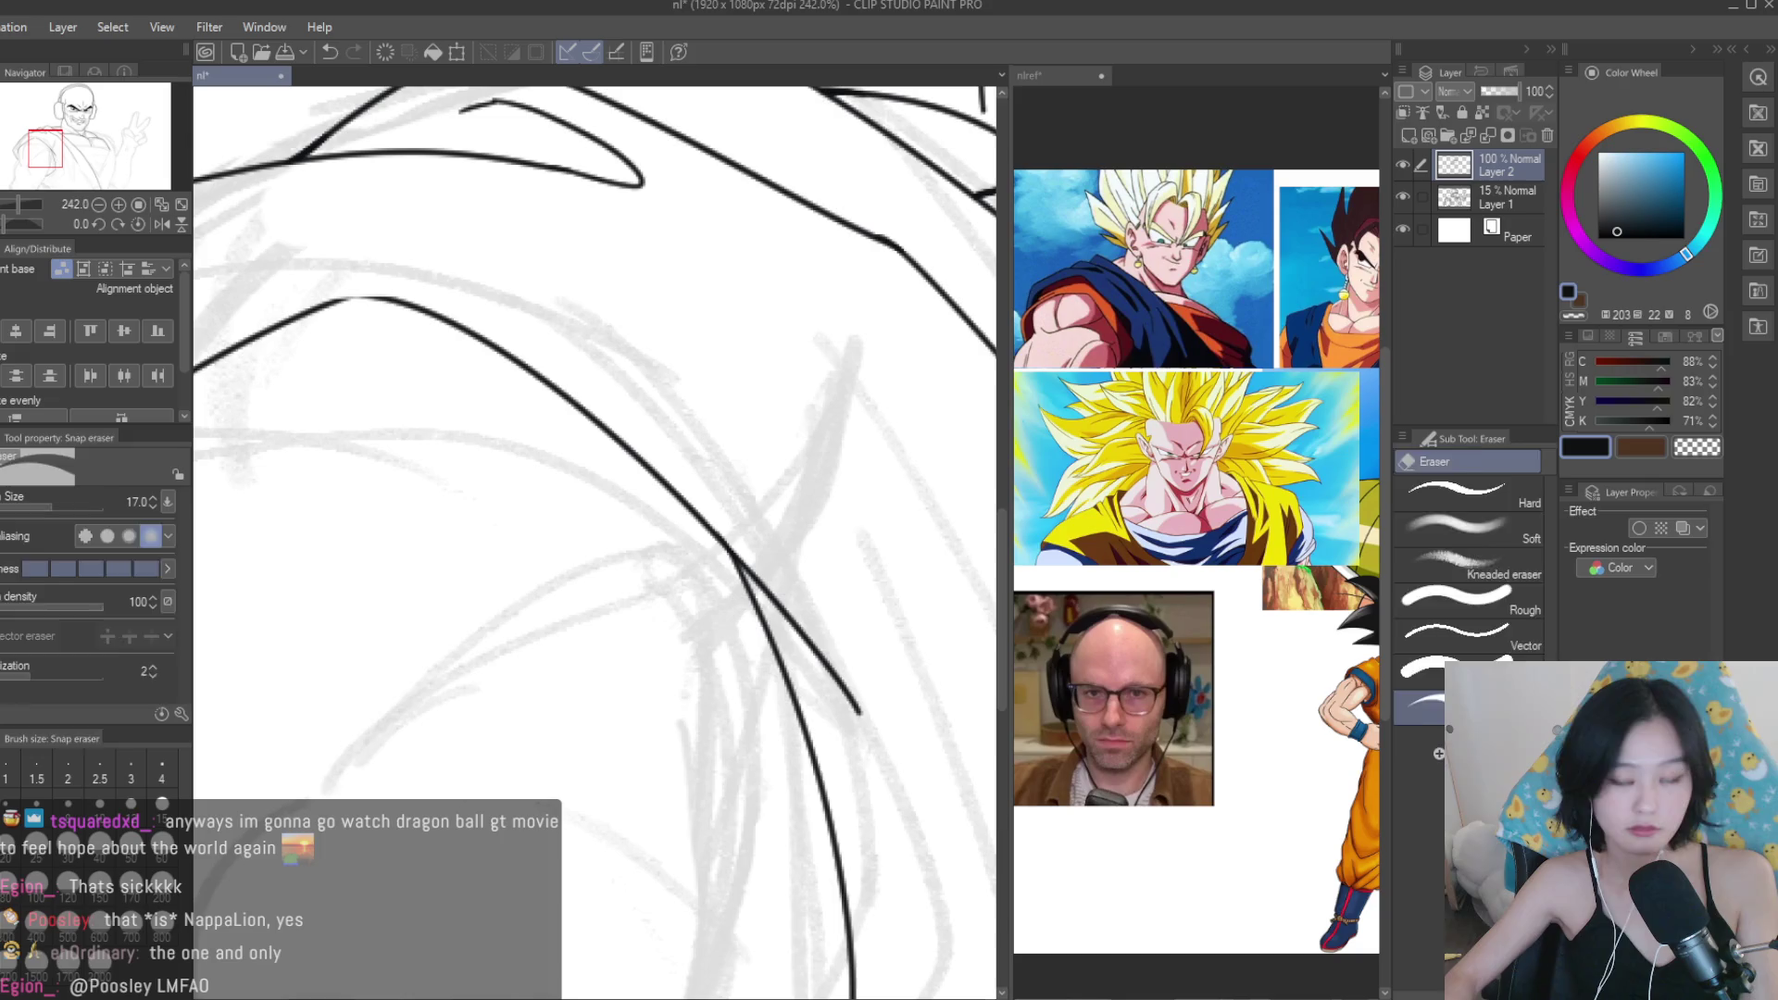
pyautogui.press('p')
pyautogui.scroll(2, 347, 292)
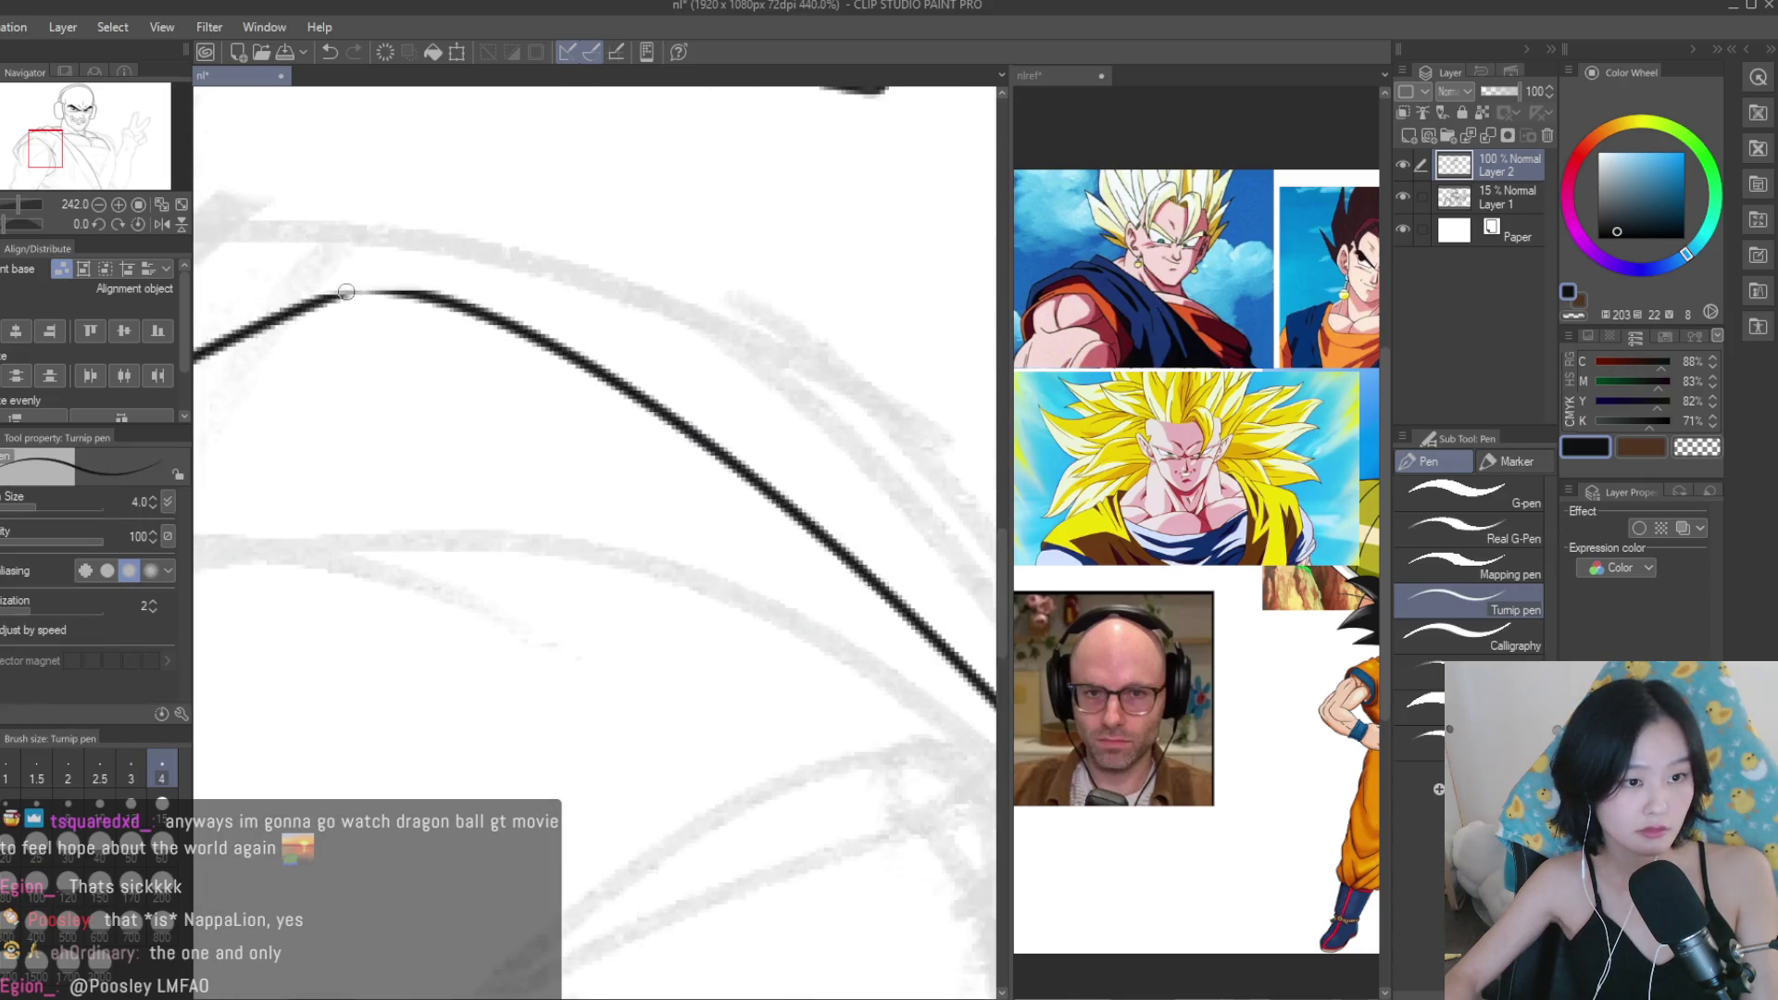
pyautogui.scroll(-7, 347, 292)
# Draw a short inner line down the upper arm beside the arm curve.
pyautogui.scroll(-3, 578, 482)
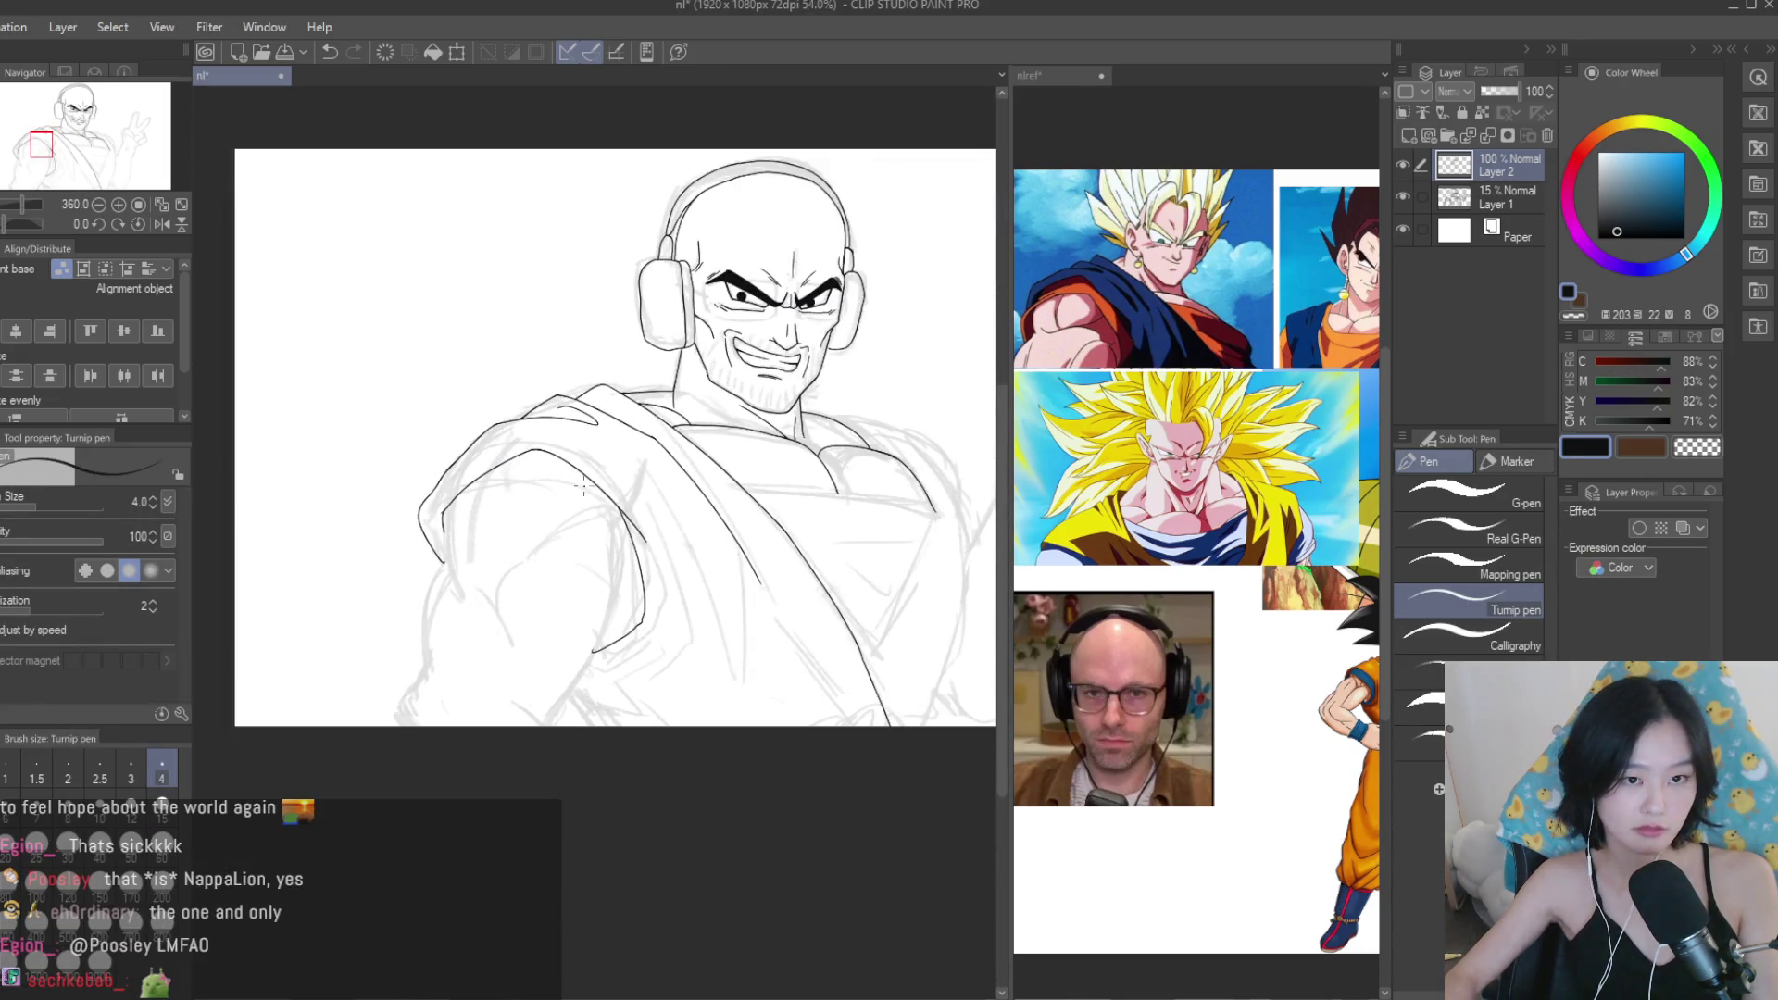
pyautogui.scroll(4, 618, 575)
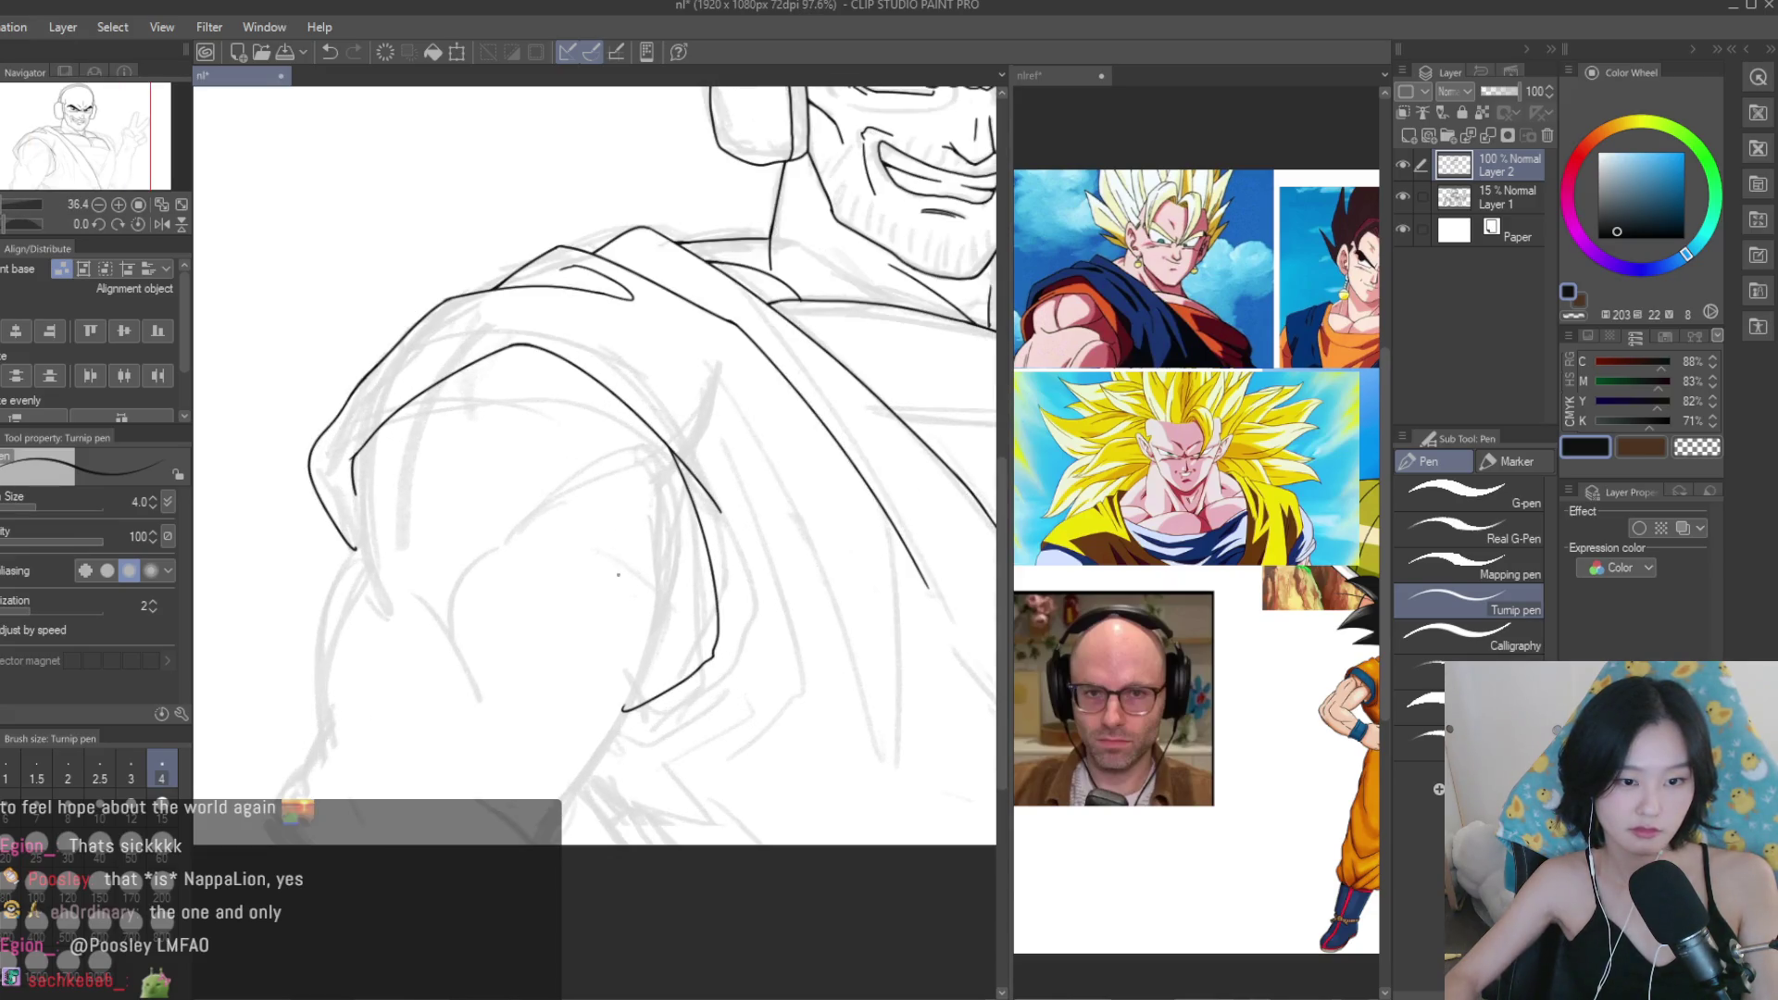
pyautogui.press('e')
pyautogui.scroll(4, 713, 648)
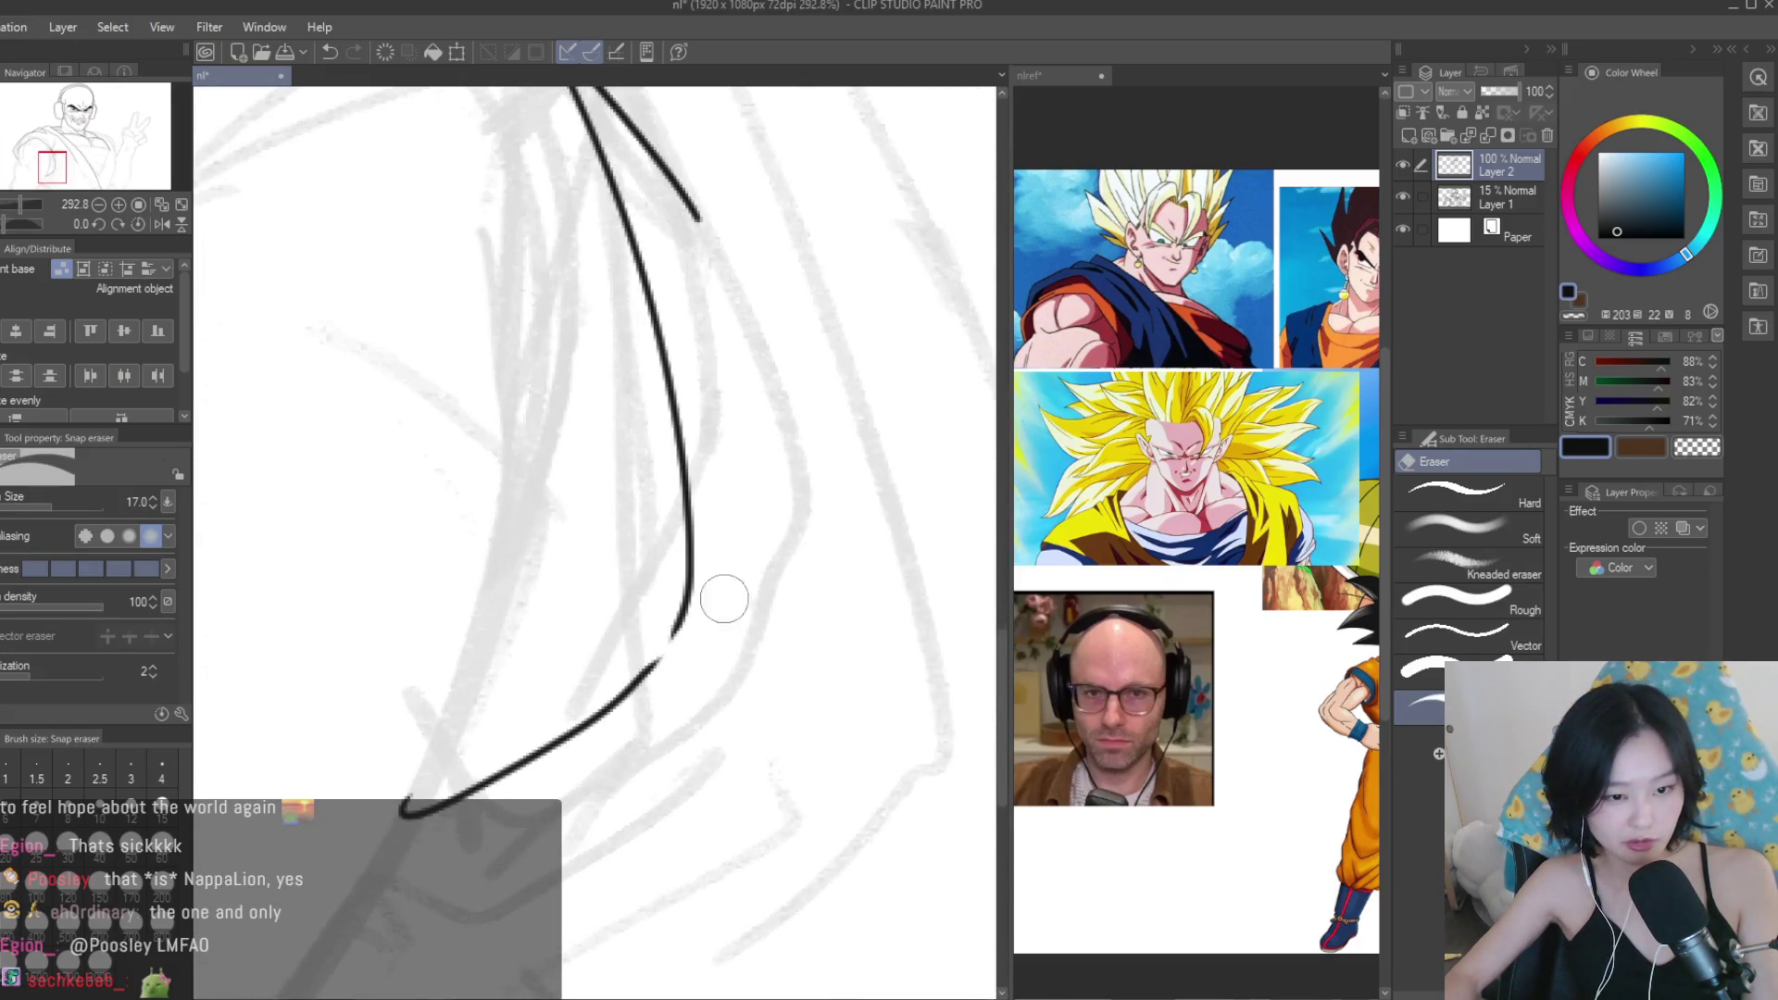
pyautogui.press('p')
pyautogui.scroll(2, 667, 658)
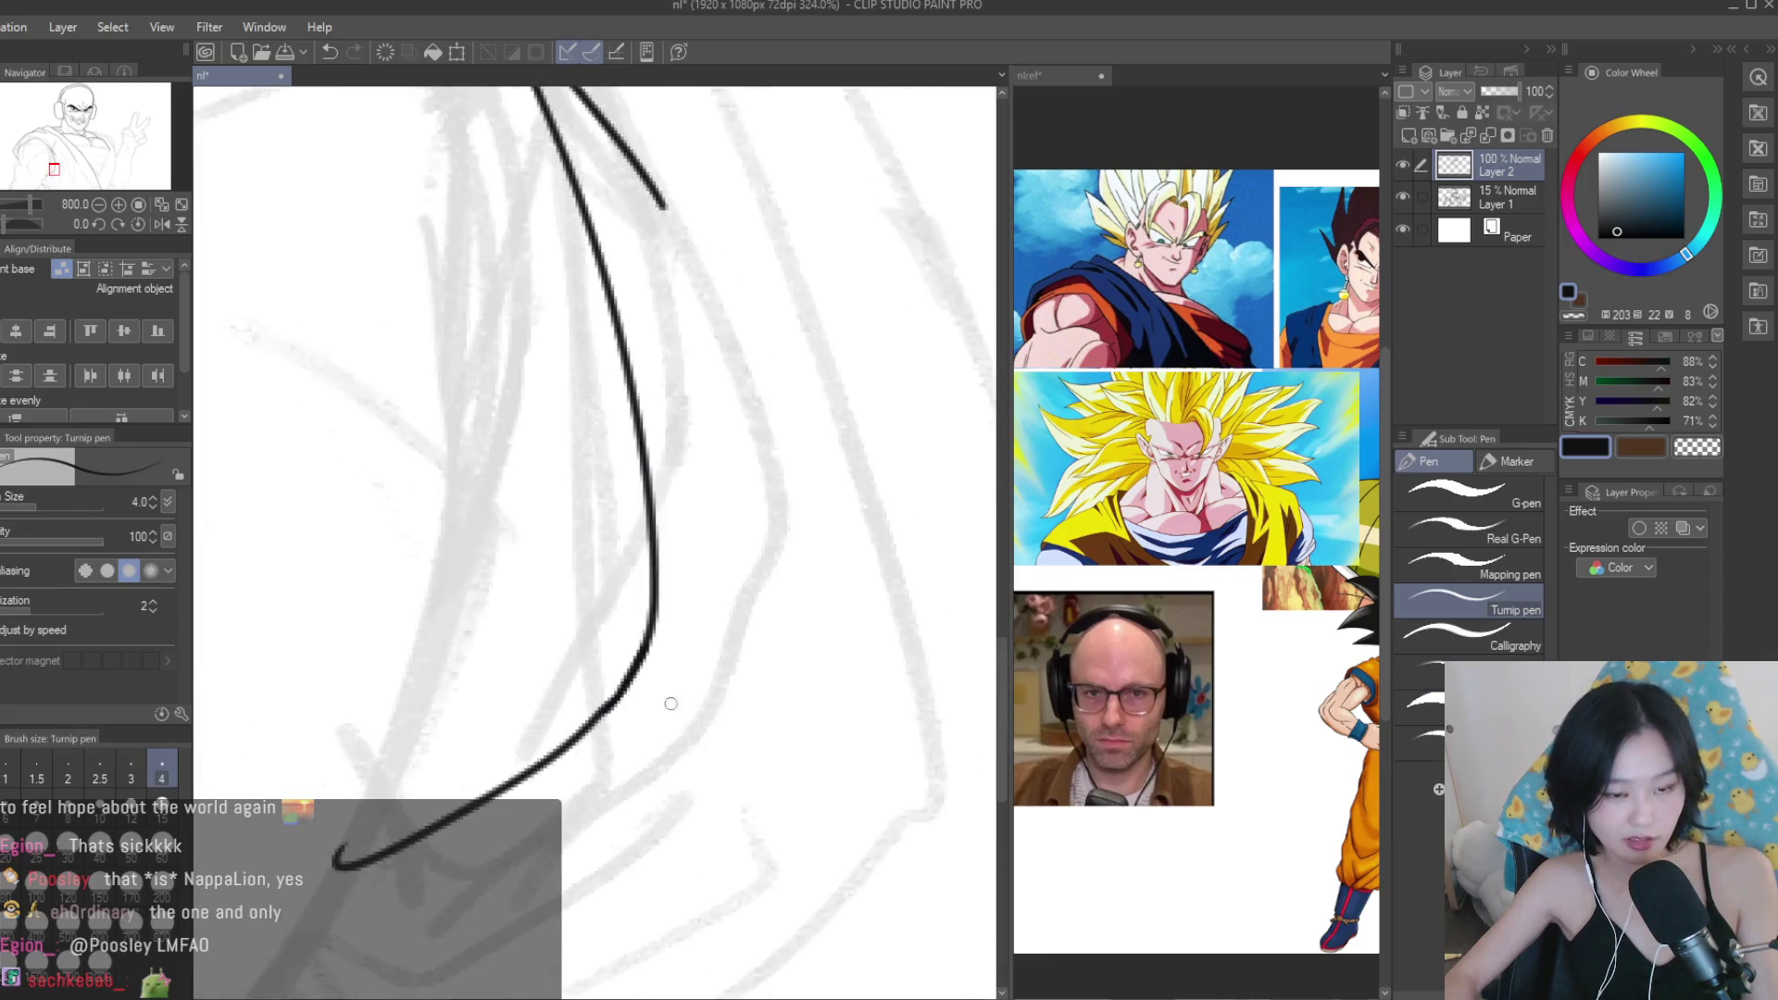
pyautogui.scroll(2, 750, 715)
pyautogui.scroll(1, 792, 681)
pyautogui.moveTo(763, 590); pyautogui.dragTo(760, 667)
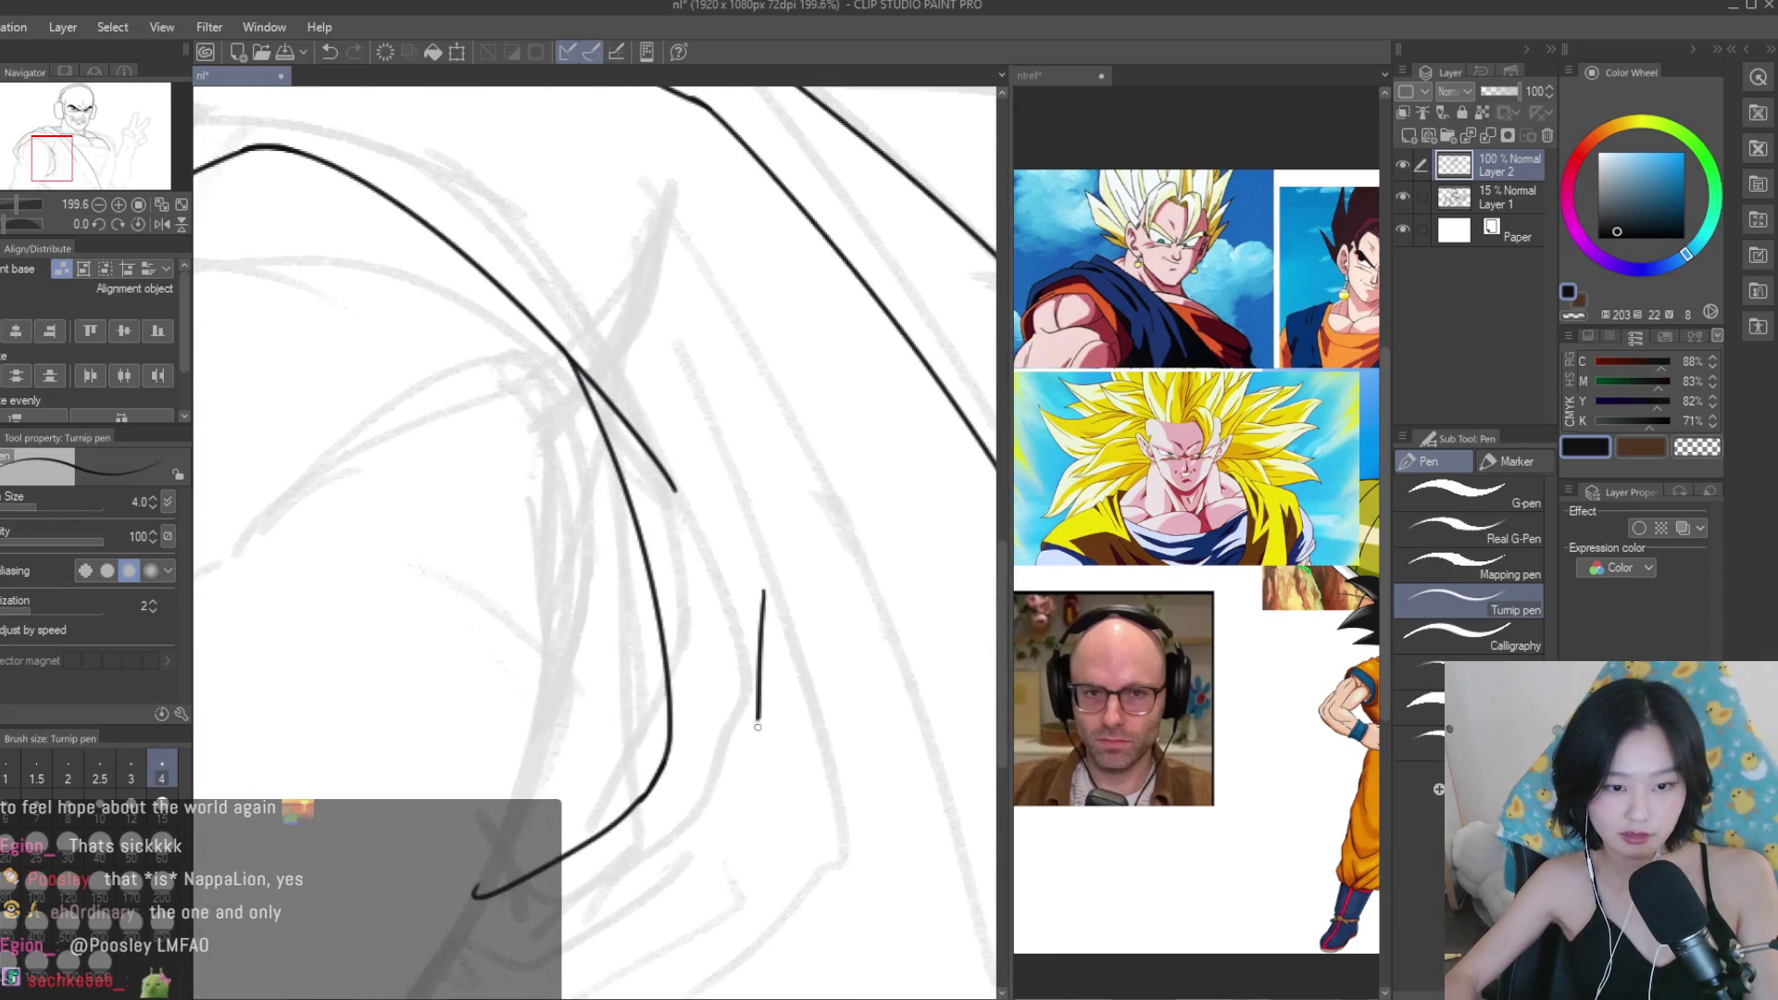
pyautogui.moveTo(701, 856); pyautogui.dragTo(639, 889)
pyautogui.scroll(-4, 805, 800)
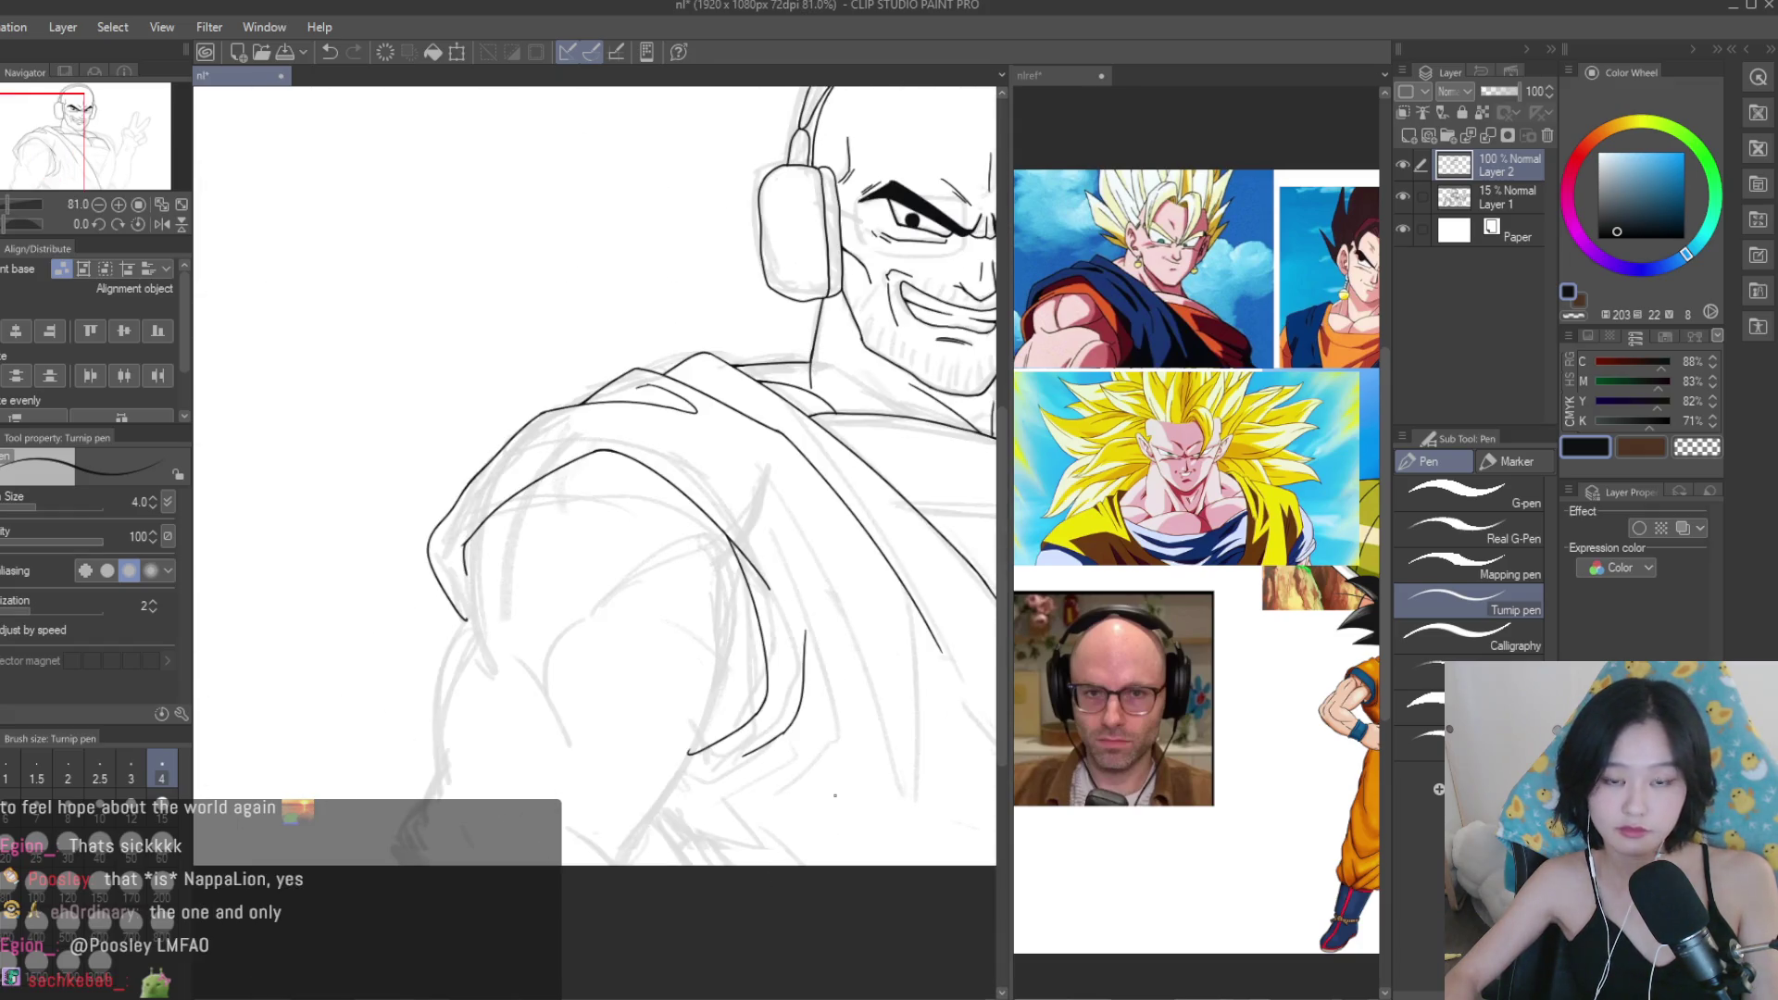
pyautogui.scroll(-2, 1203, 649)
# Check the arm junction with the eraser, then view the nlref reference and return to nl.
pyautogui.scroll(3, 1204, 685)
pyautogui.scroll(2, 690, 772)
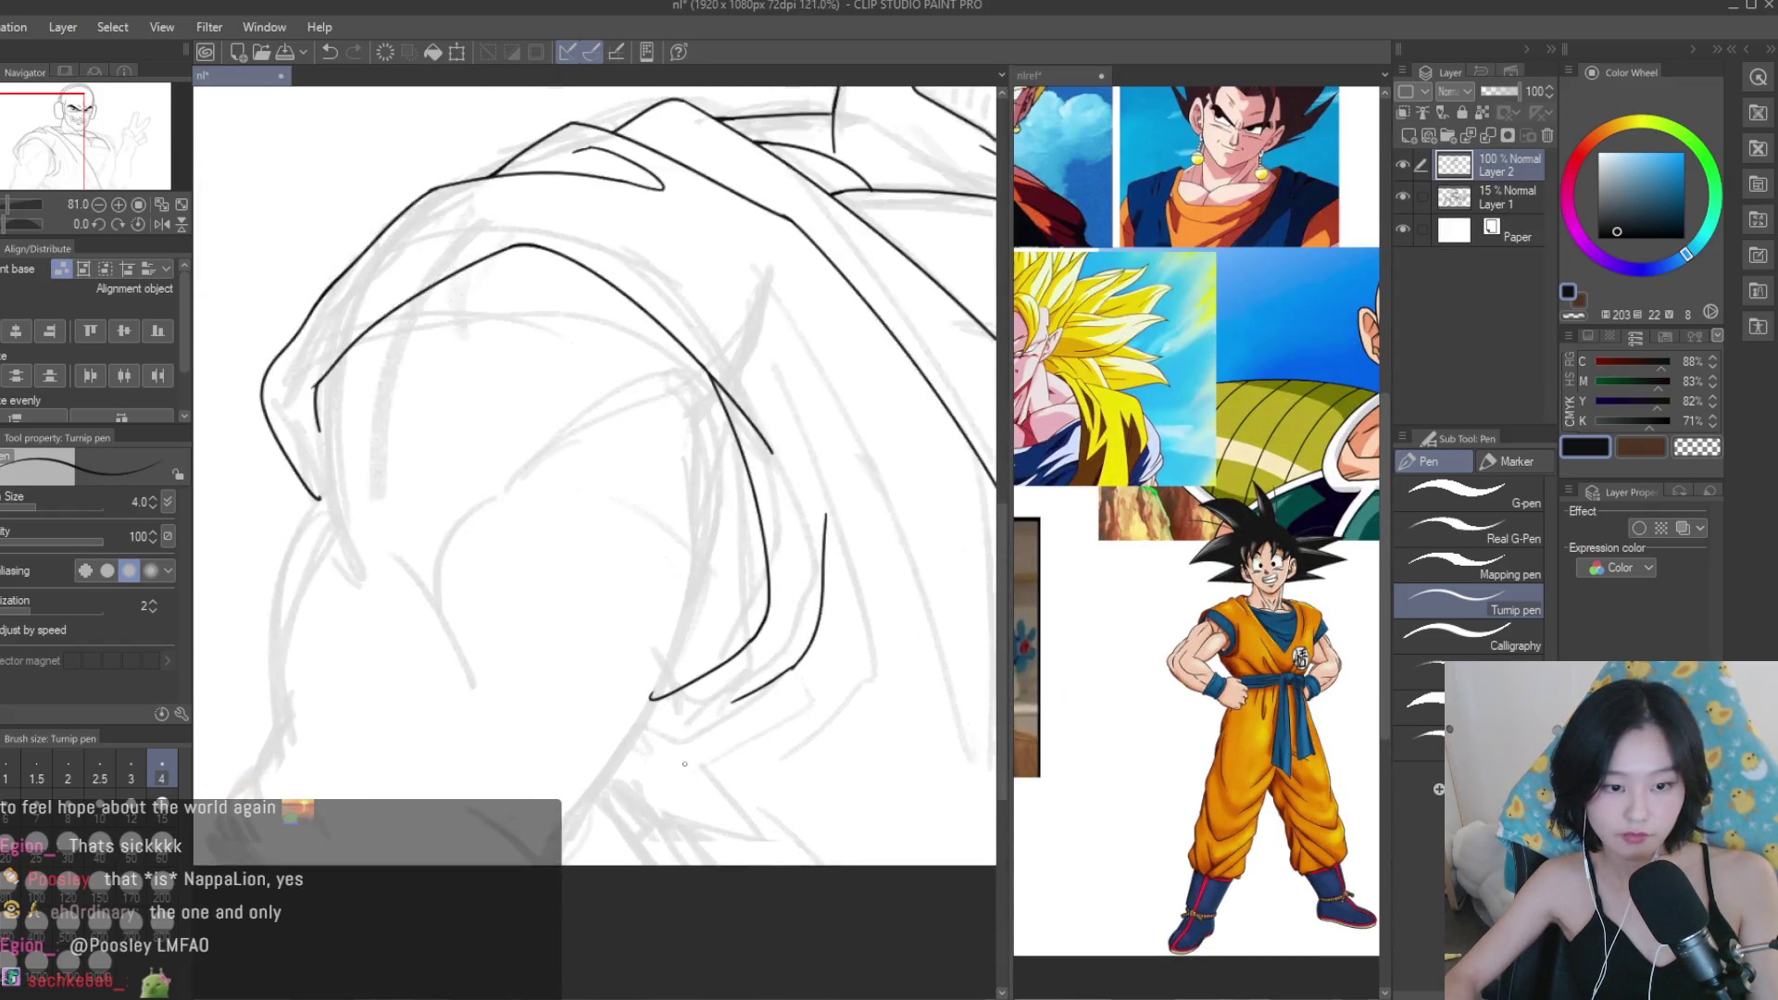
pyautogui.scroll(5, 689, 772)
pyautogui.press('e')
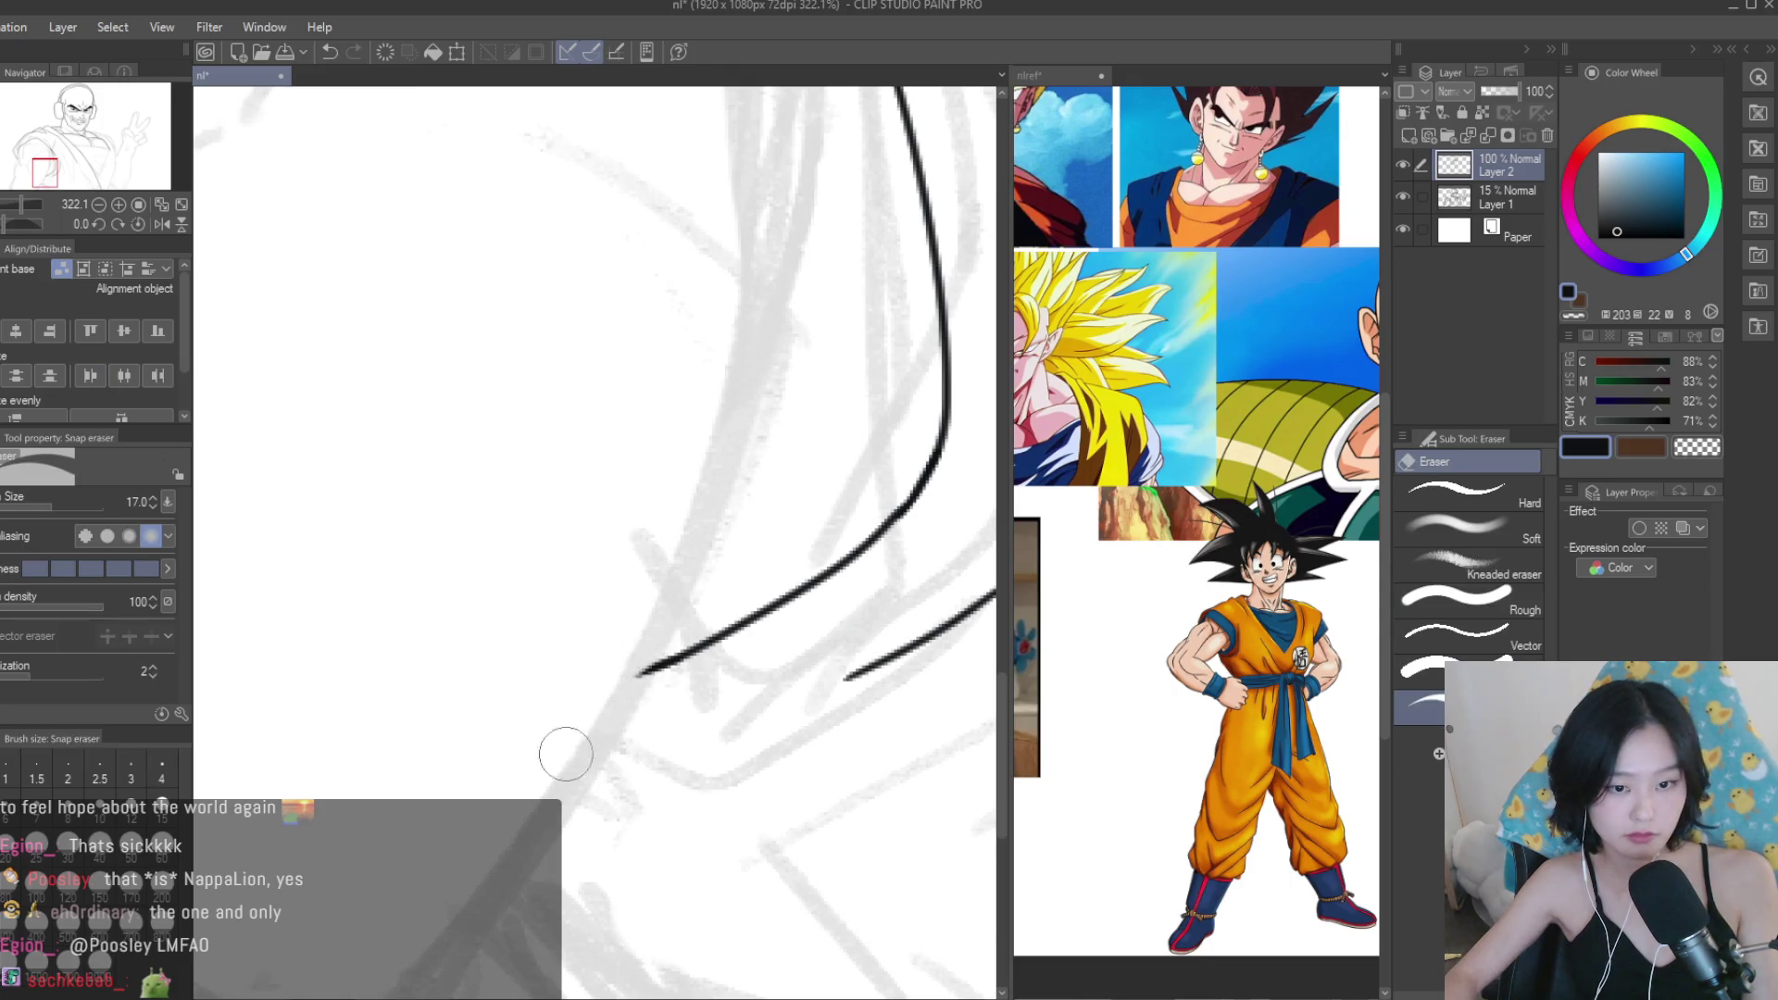
pyautogui.scroll(-5, 572, 737)
pyautogui.scroll(4, 734, 706)
pyautogui.scroll(-4, 733, 658)
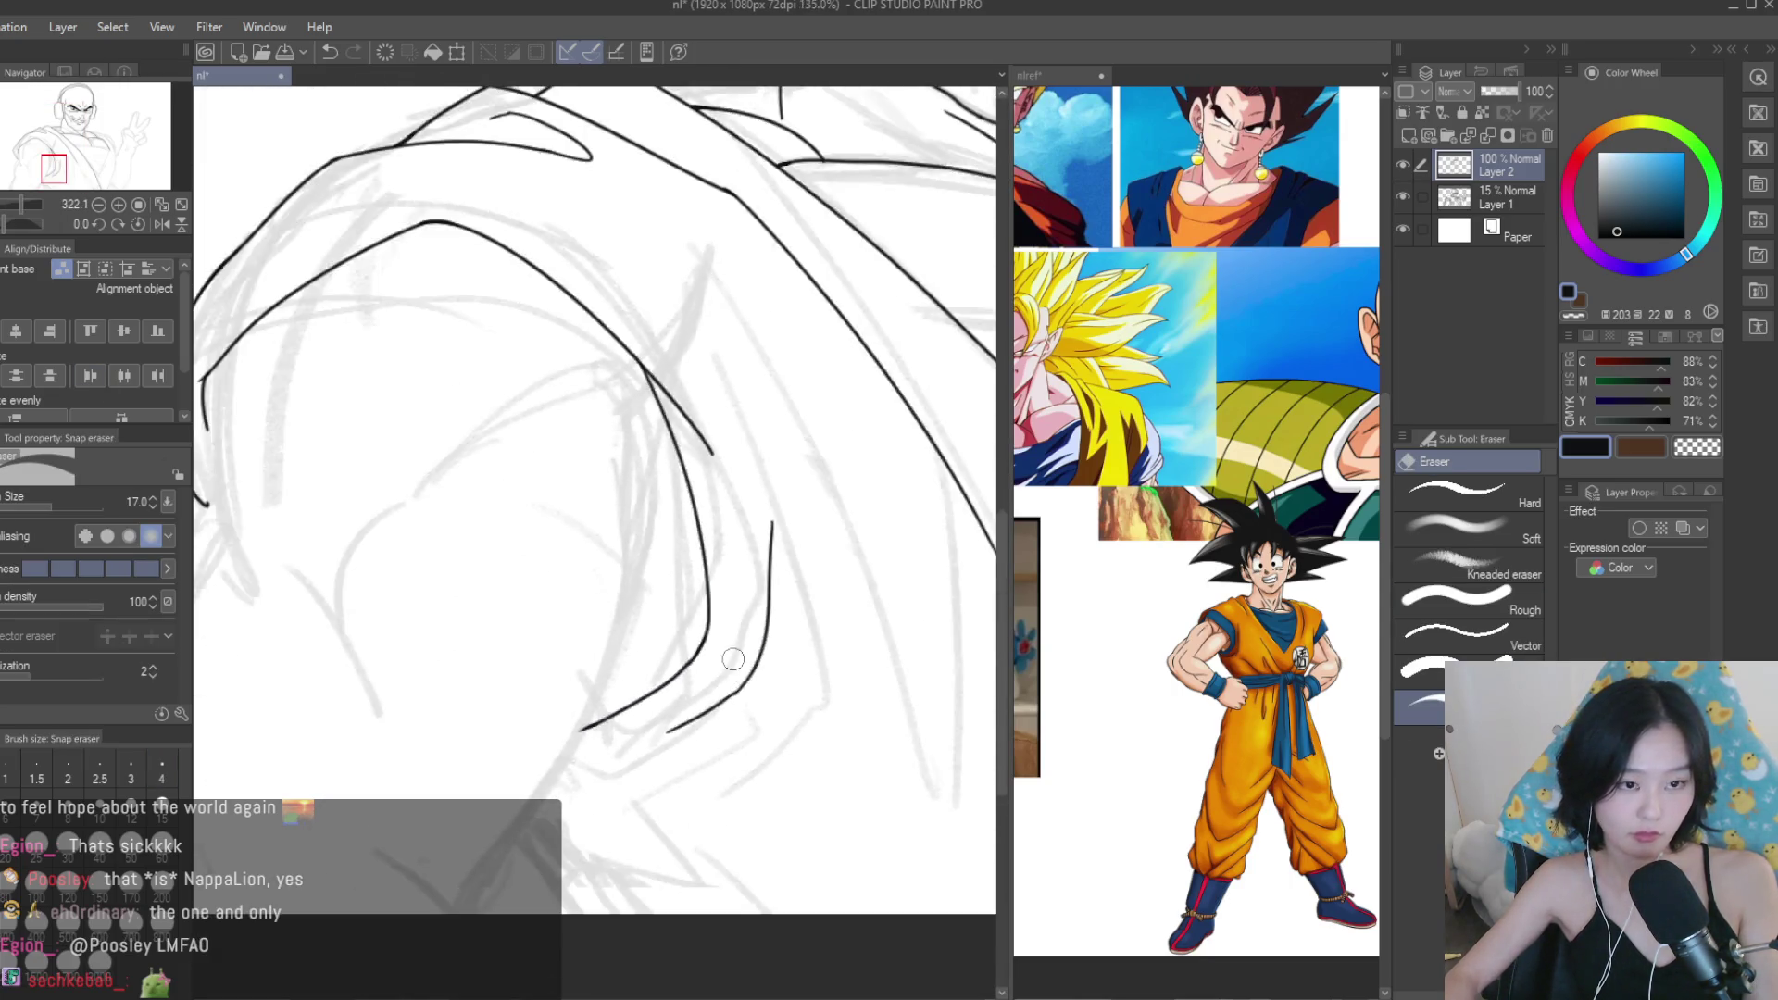
pyautogui.scroll(-4, 734, 659)
pyautogui.press('p')
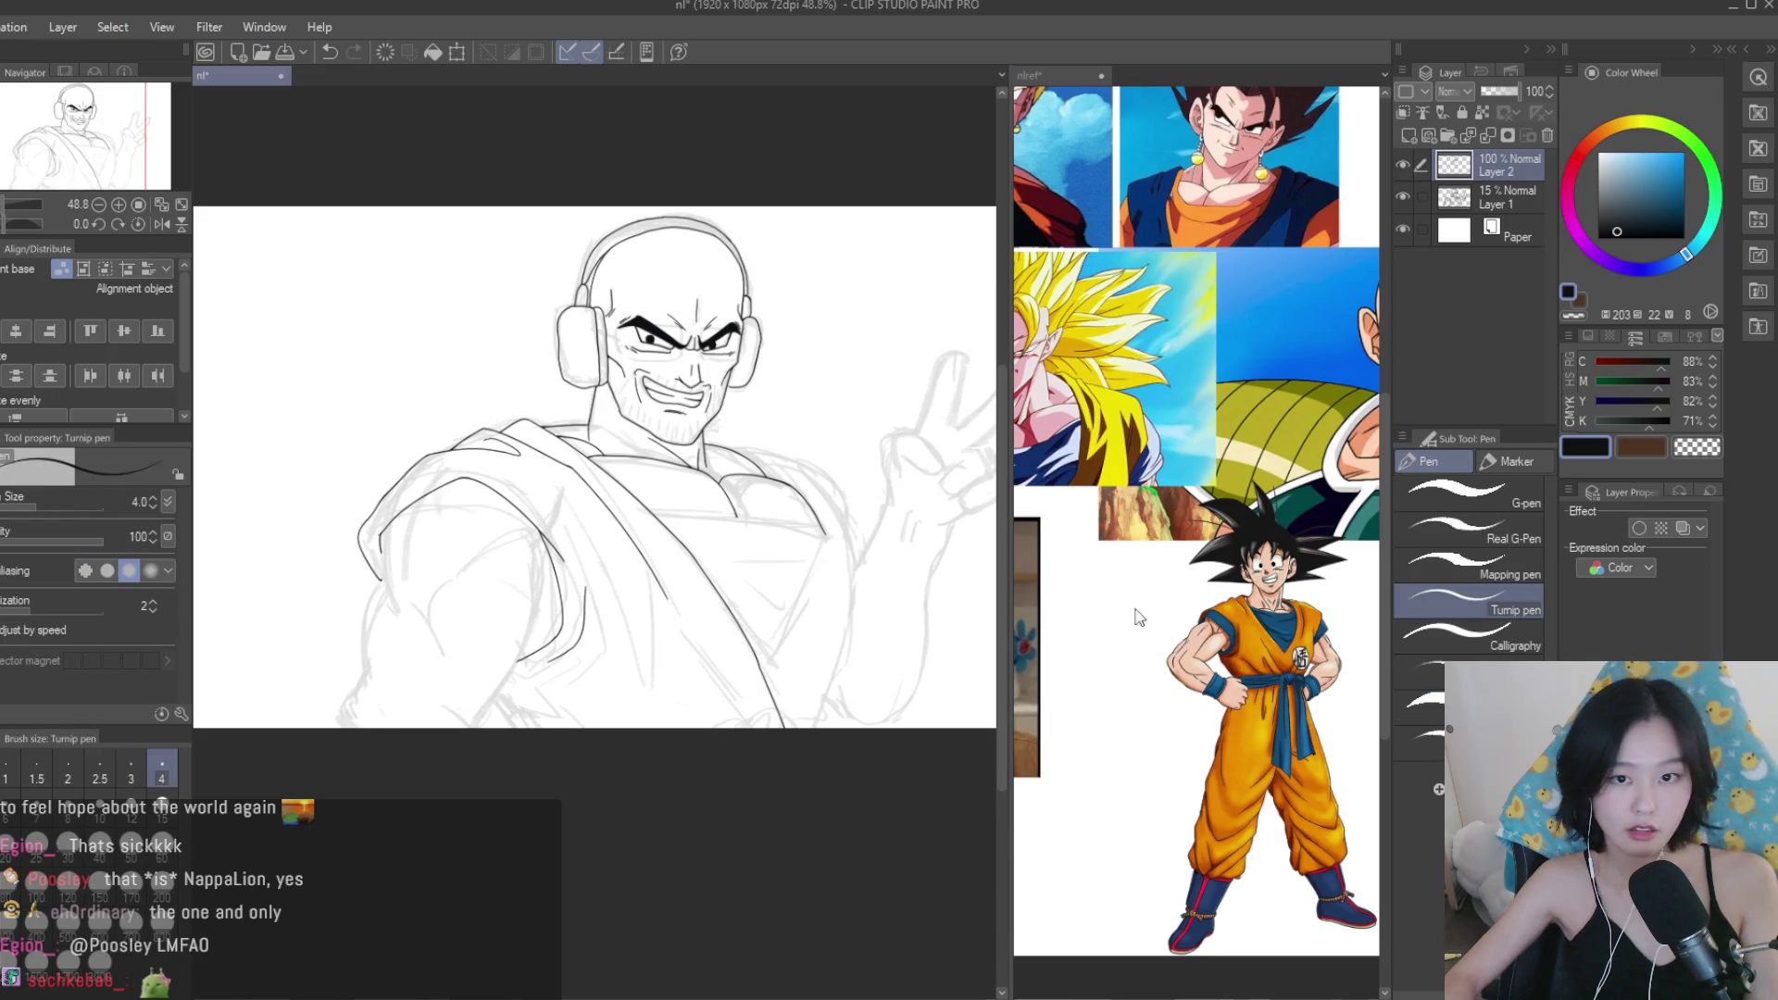
pyautogui.click(1098, 632)
pyautogui.scroll(-2, 1098, 632)
pyautogui.click(669, 639)
pyautogui.scroll(3, 669, 638)
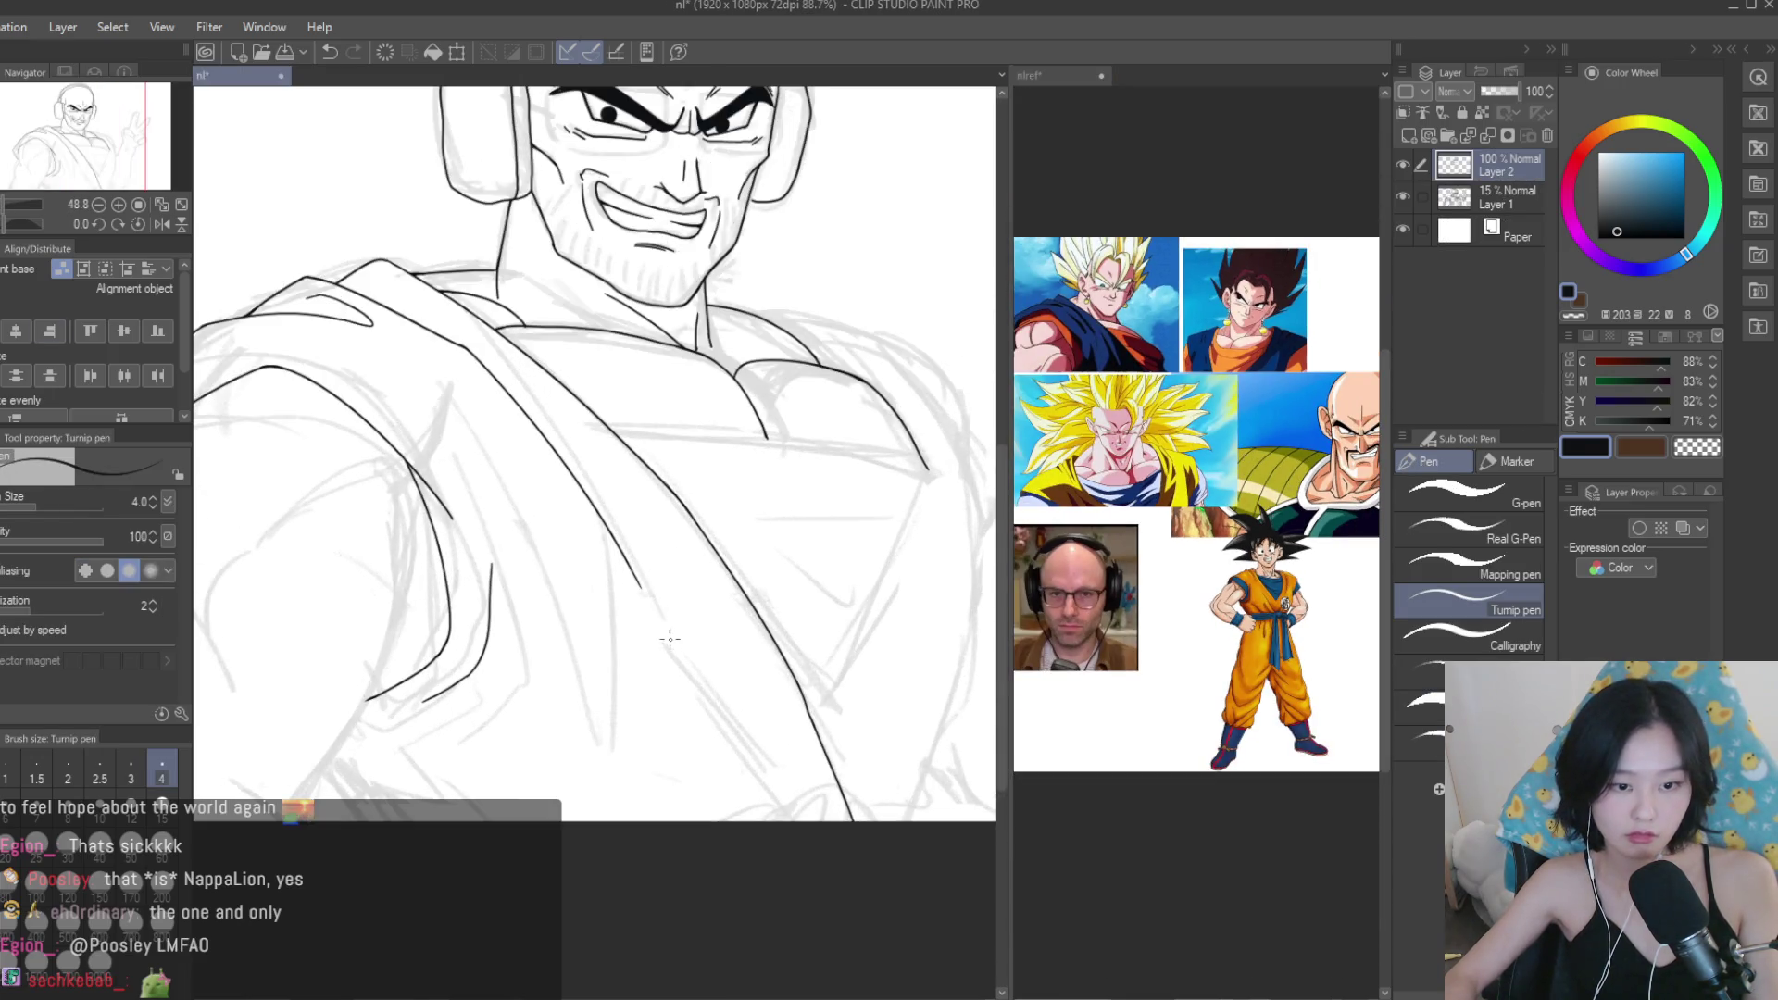
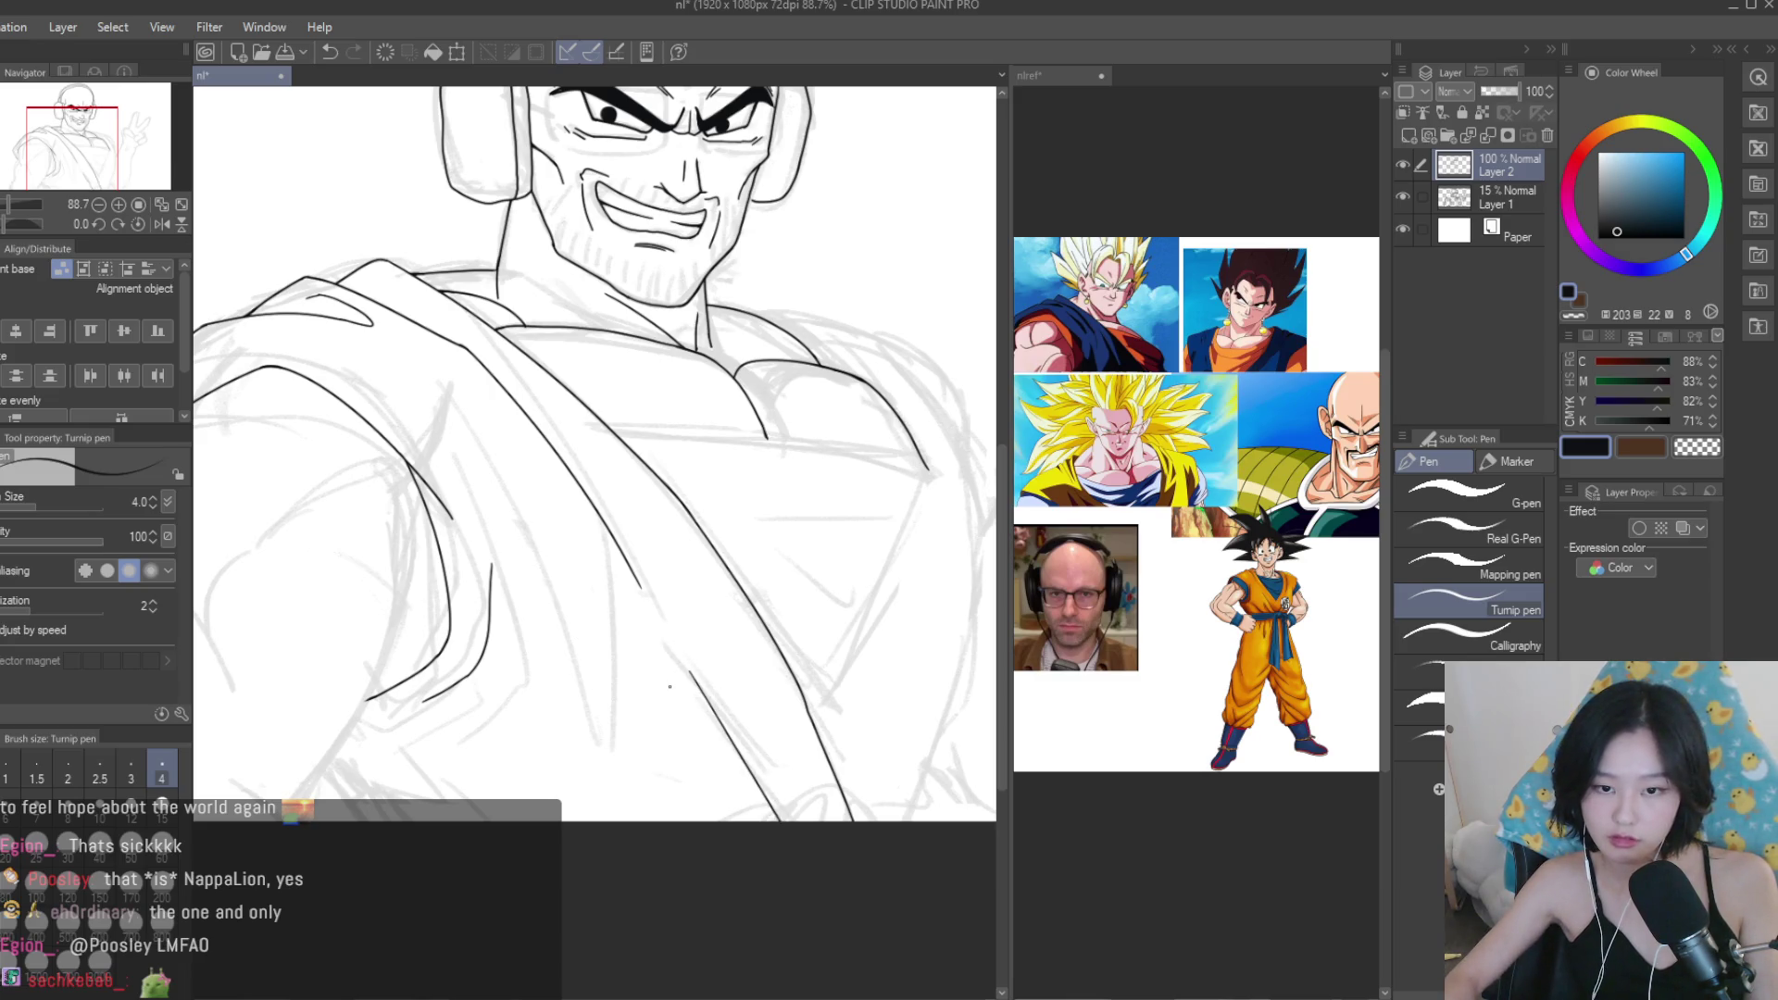
# Compare against the reference image, then return to the drawing document.
pyautogui.click(1056, 361)
pyautogui.scroll(-1, 1112, 370)
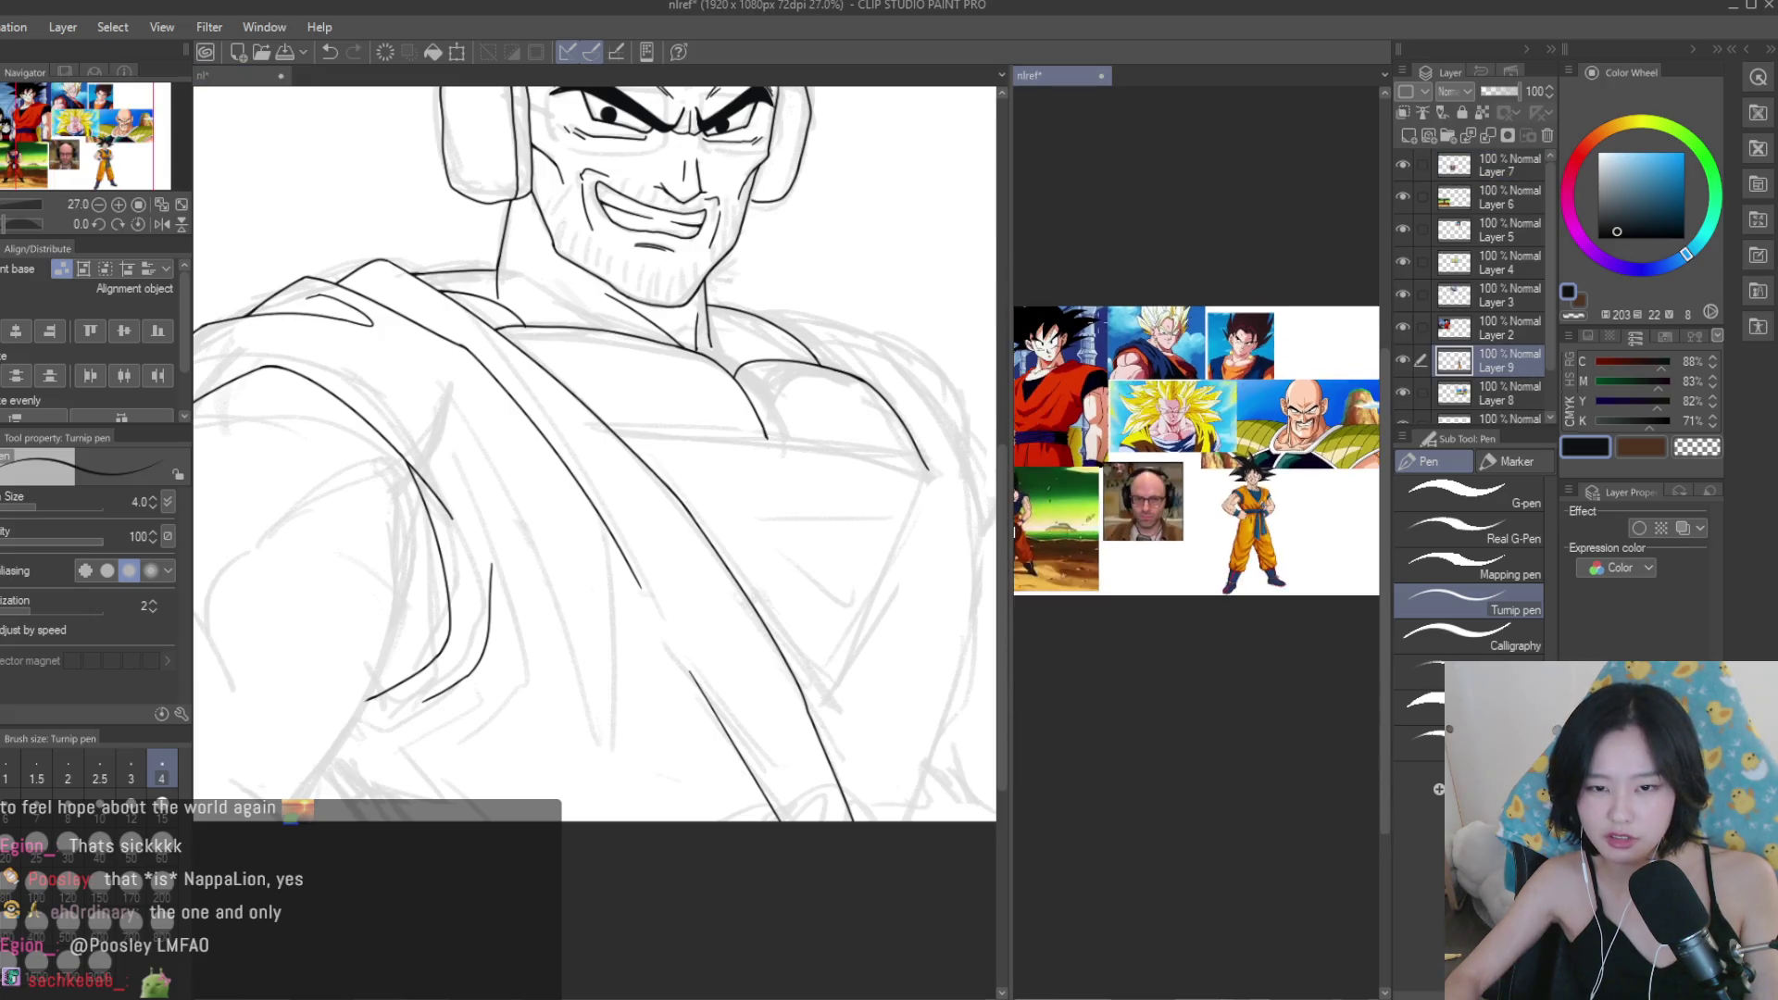
pyautogui.scroll(3, 1167, 380)
pyautogui.scroll(-4, 1187, 385)
pyautogui.scroll(3, 1187, 385)
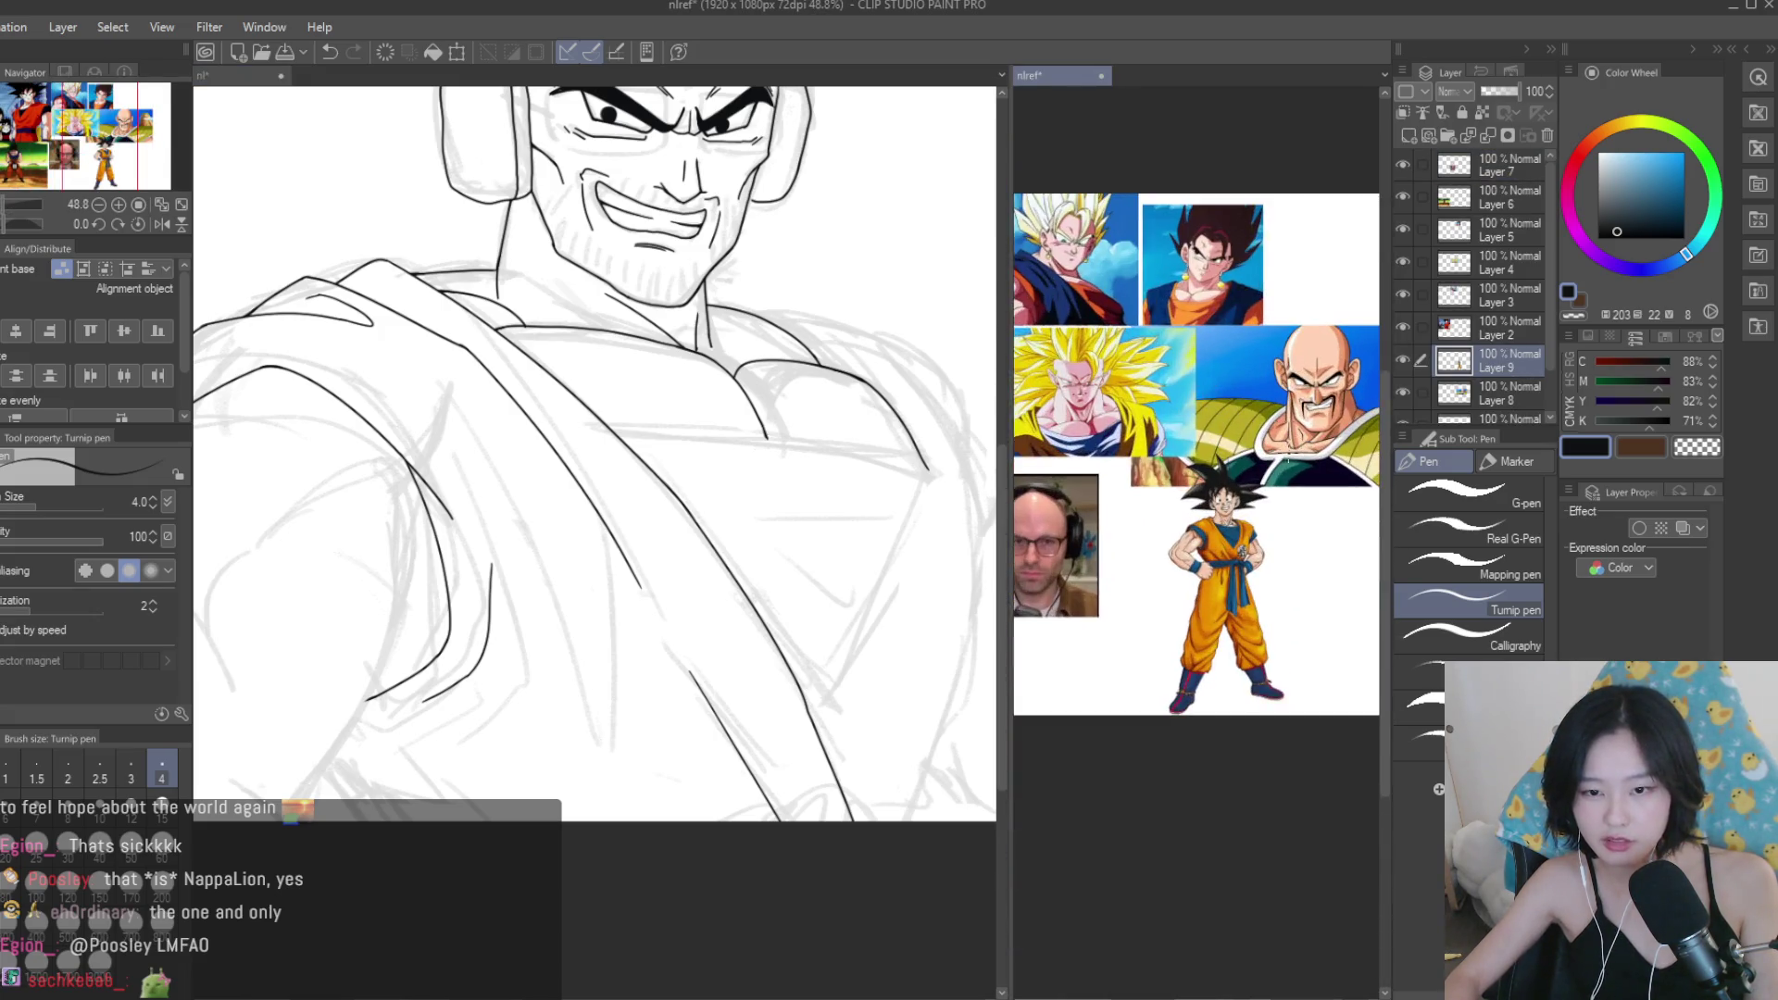
pyautogui.scroll(-1, 1194, 556)
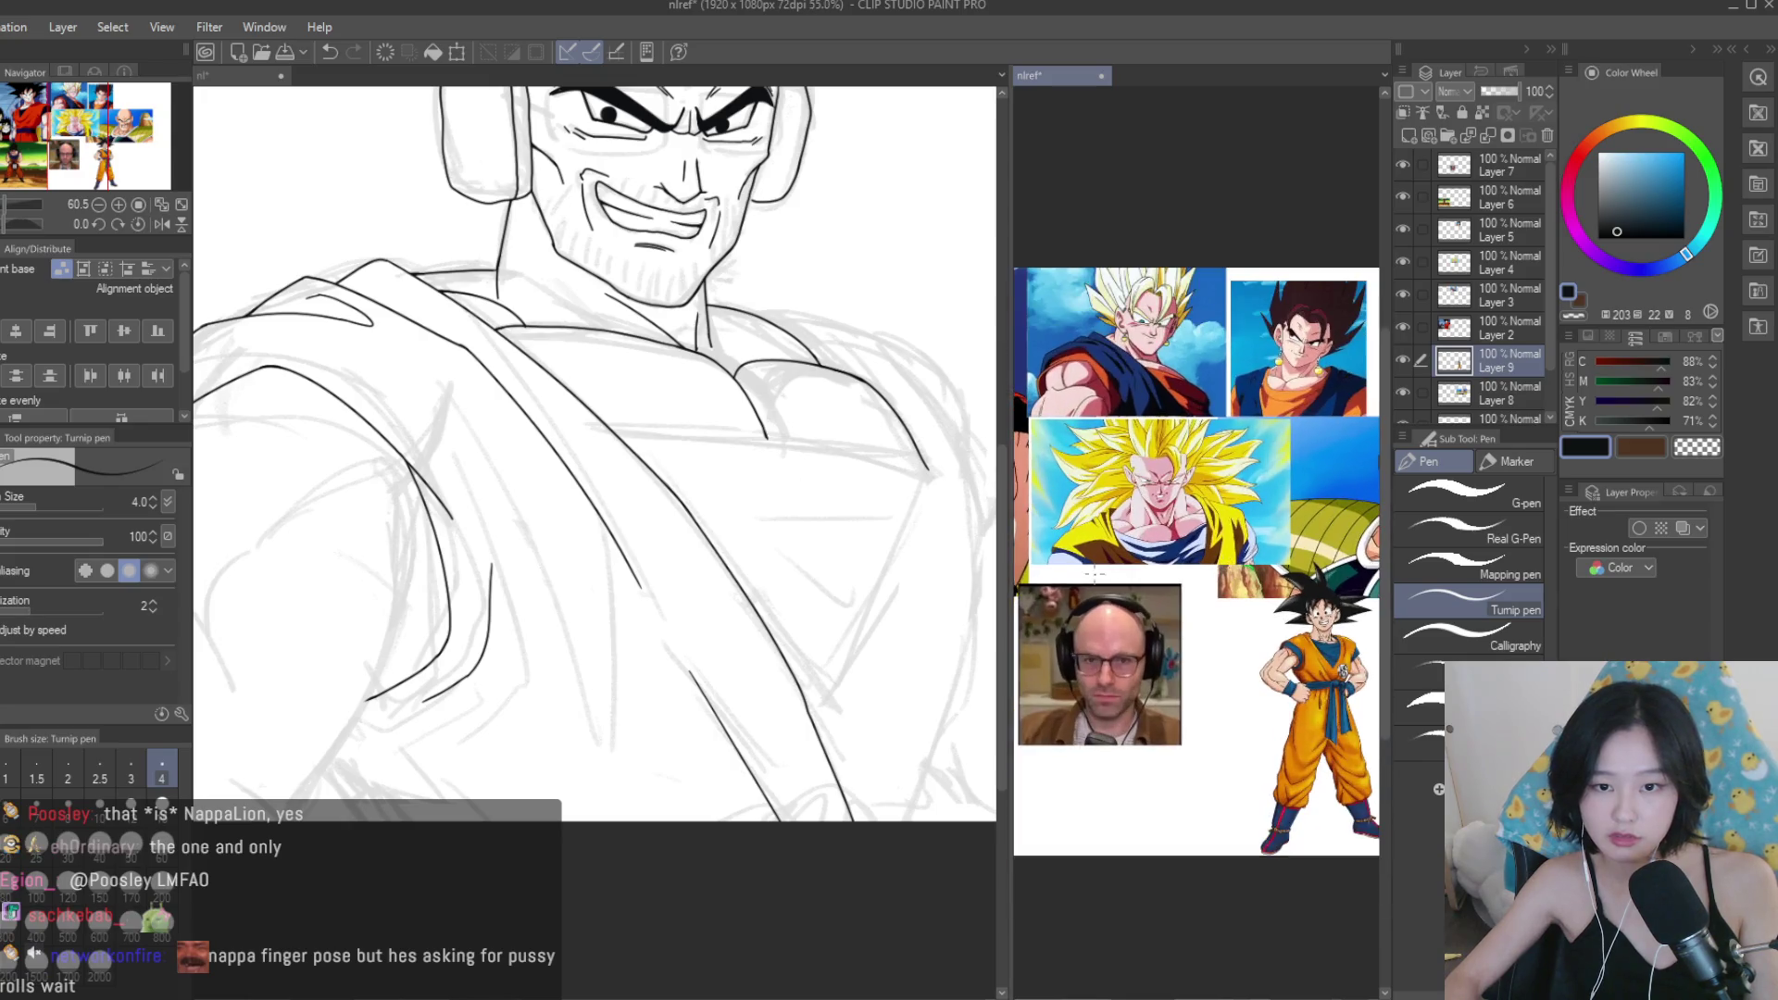
pyautogui.click(496, 725)
# Ink the sleeve folds on the upper arm: a long hooked line and a short fold line extended down the arm.
pyautogui.scroll(3, 496, 725)
pyautogui.scroll(1, 496, 725)
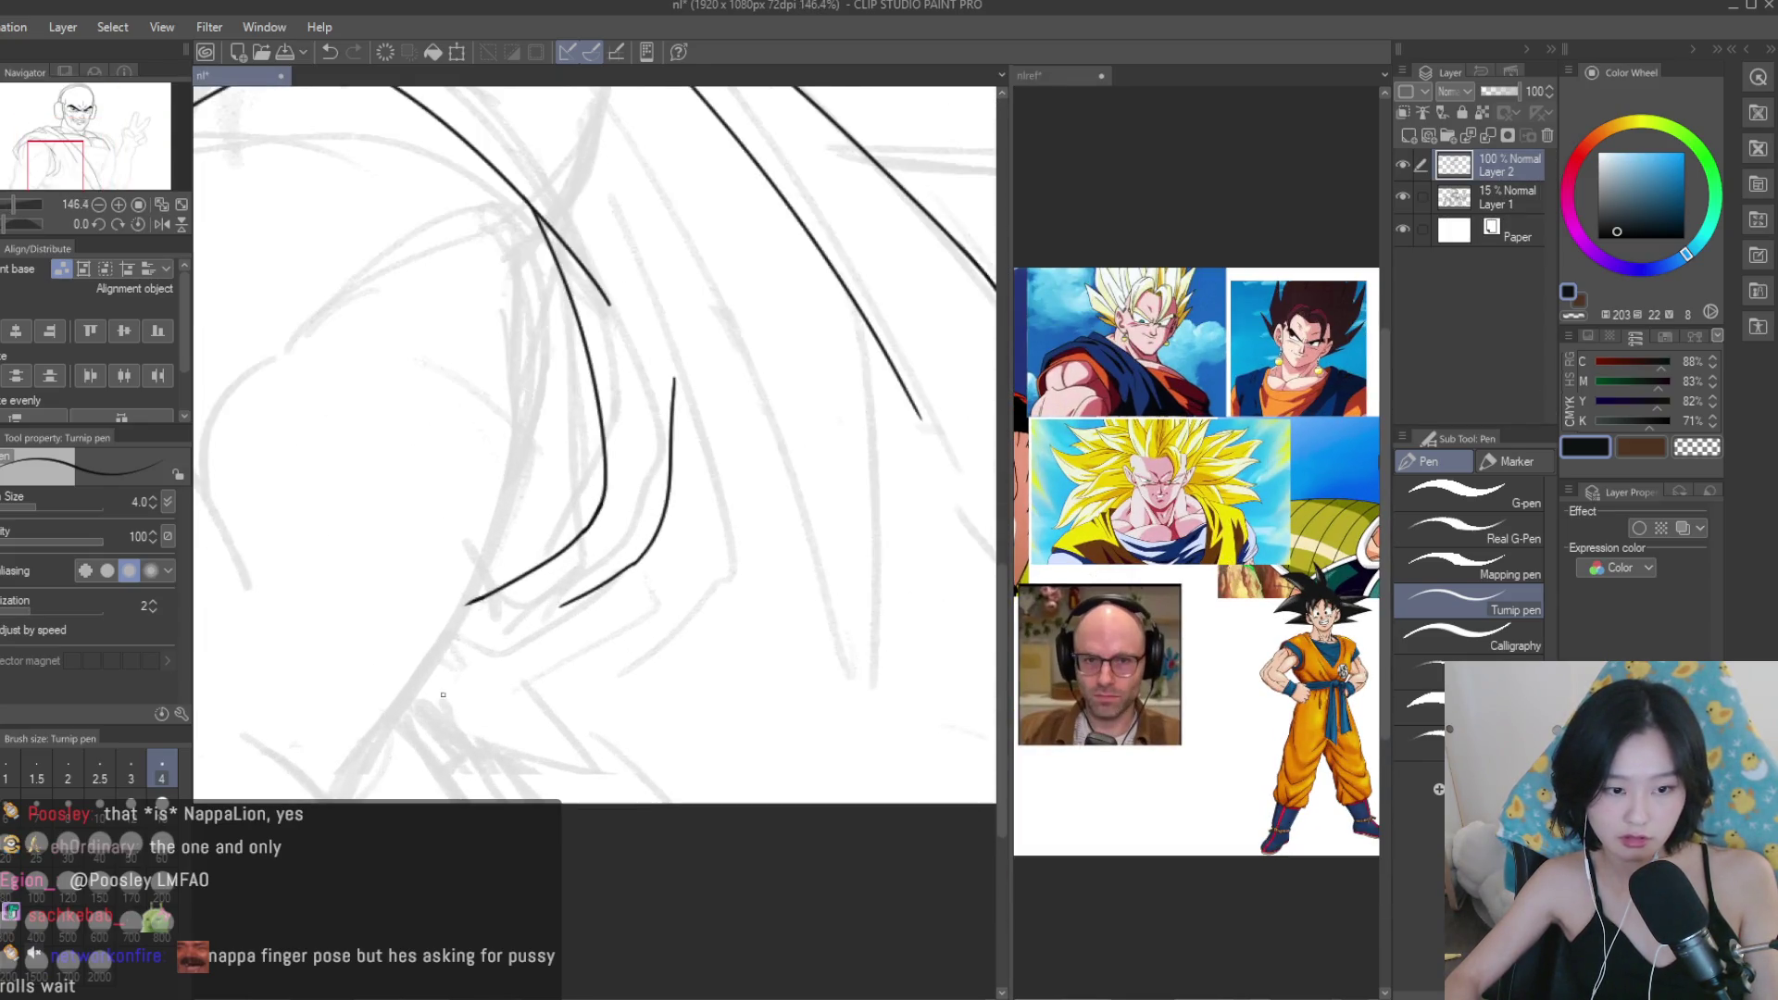
pyautogui.scroll(2, 470, 603)
pyautogui.moveTo(425, 694); pyautogui.dragTo(572, 724)
pyautogui.scroll(3, 523, 629)
pyautogui.scroll(-5, 523, 630)
pyautogui.scroll(3, 437, 708)
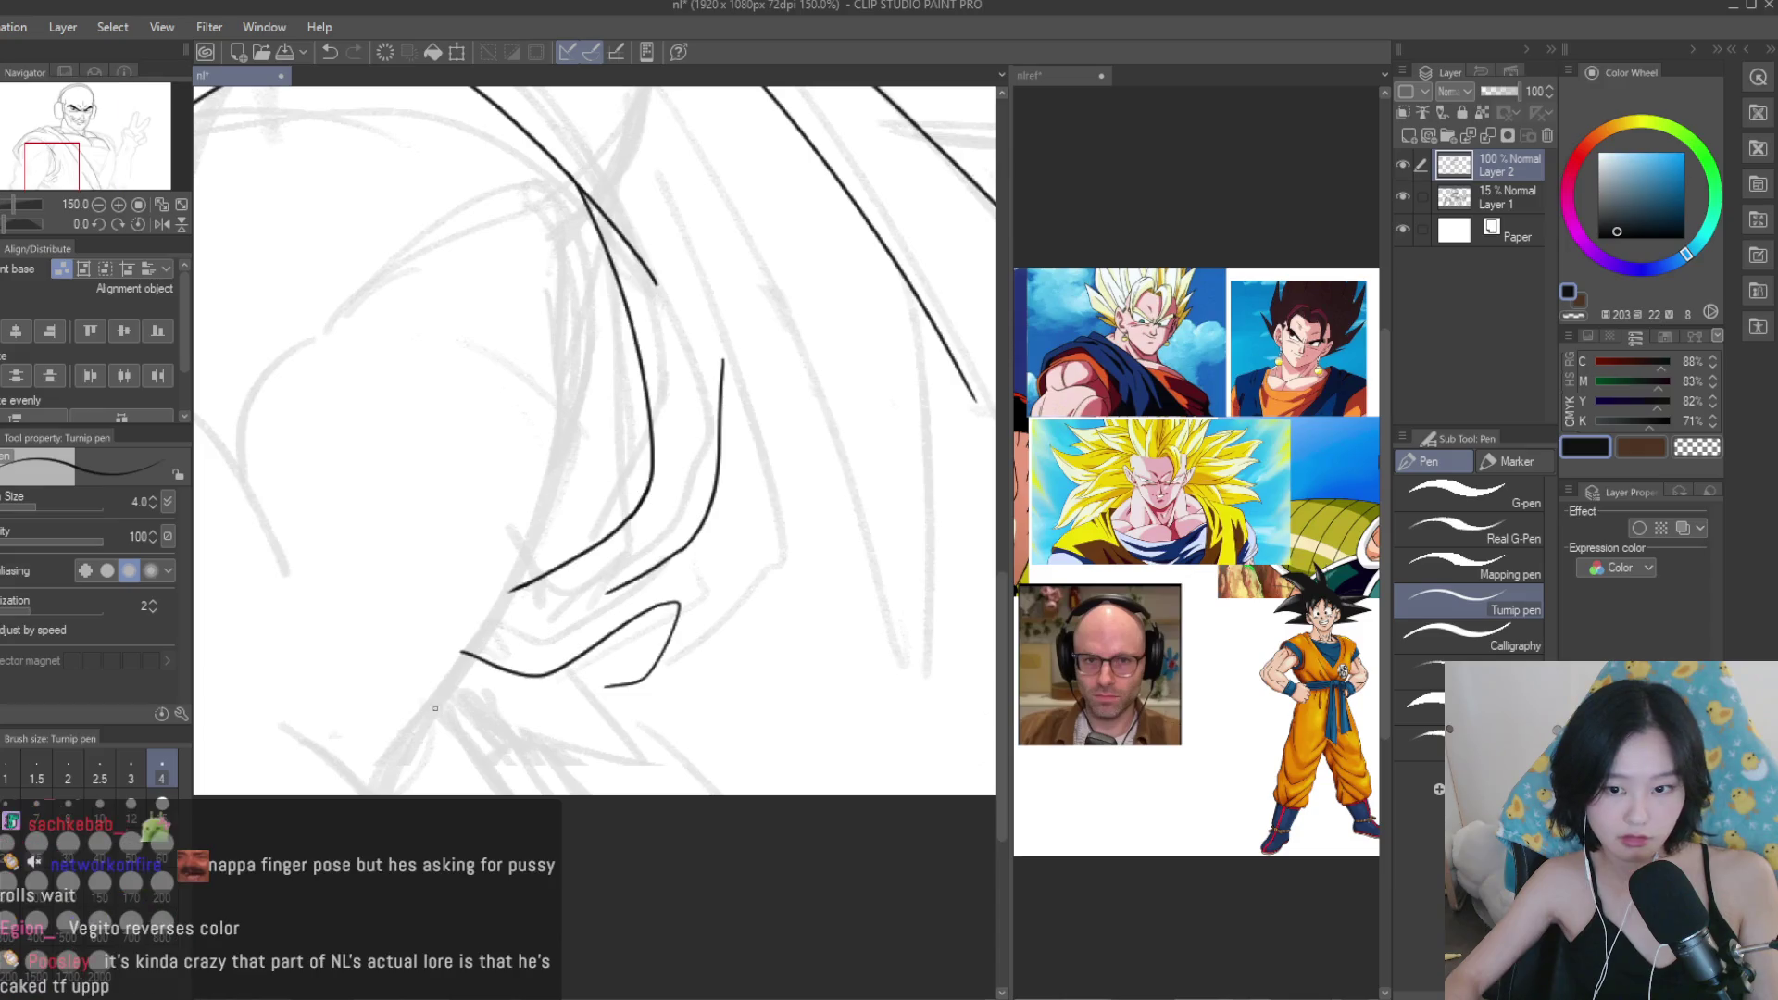
pyautogui.moveTo(422, 690); pyautogui.dragTo(489, 757)
pyautogui.scroll(-1, 444, 664)
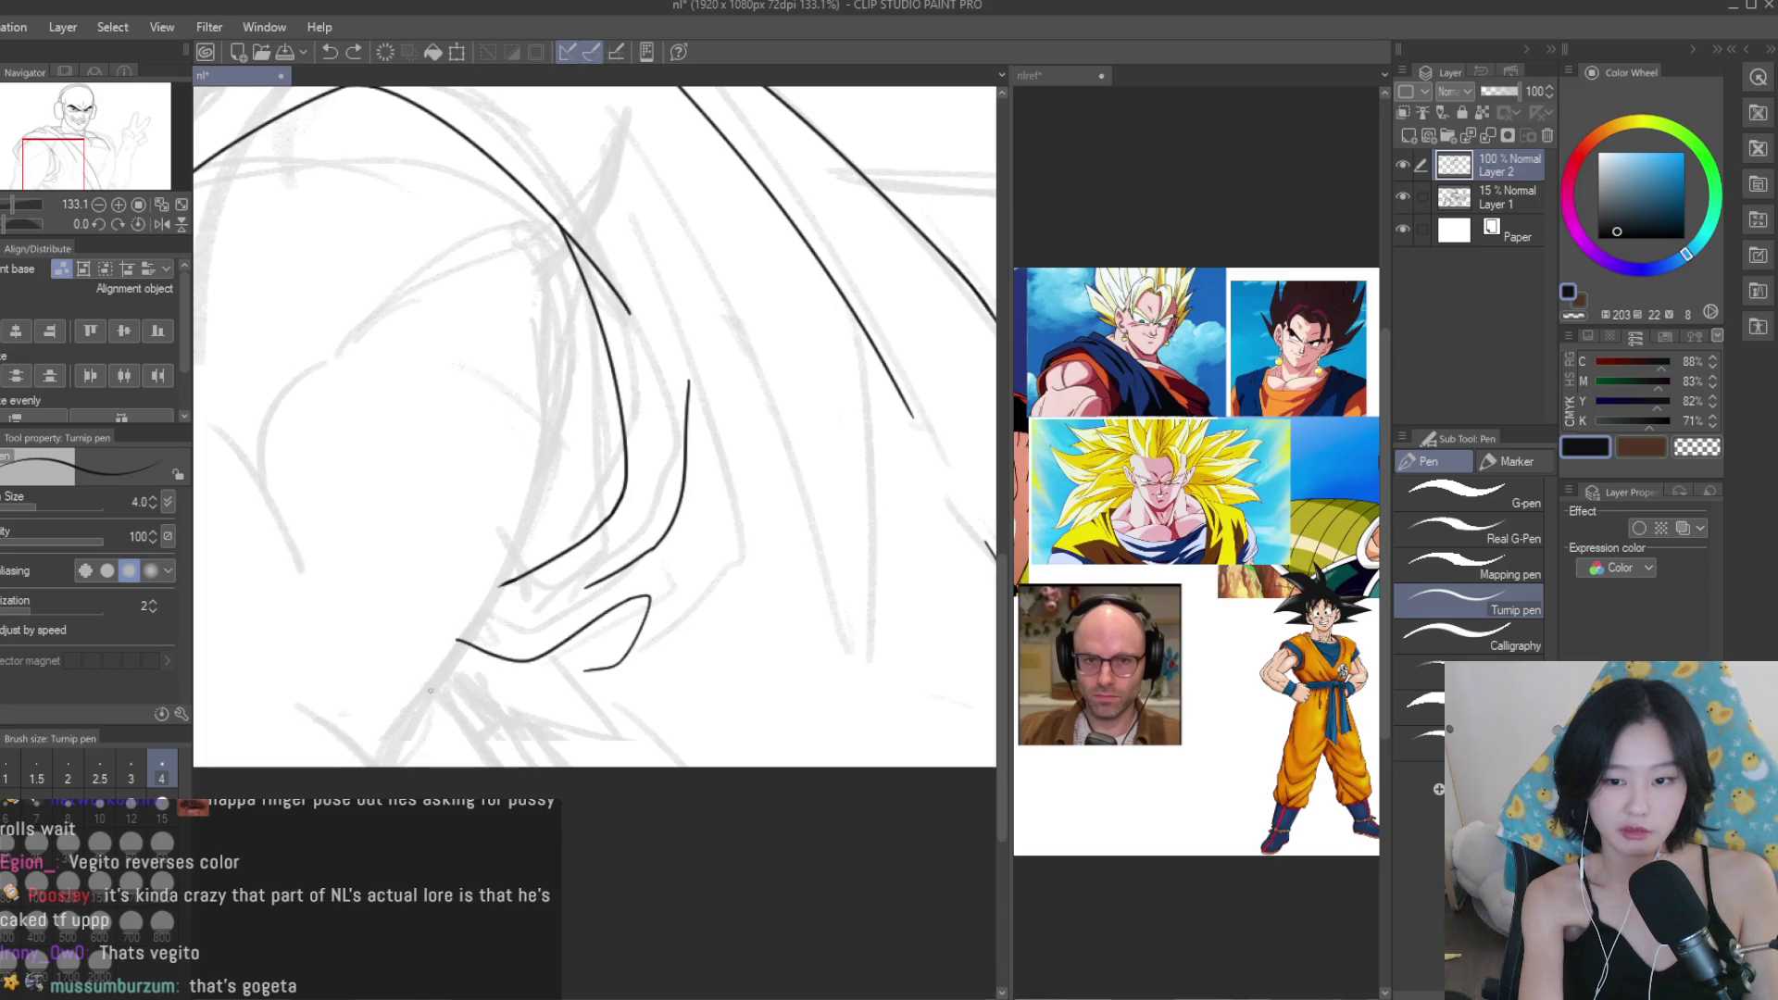
pyautogui.moveTo(452, 719); pyautogui.dragTo(510, 765)
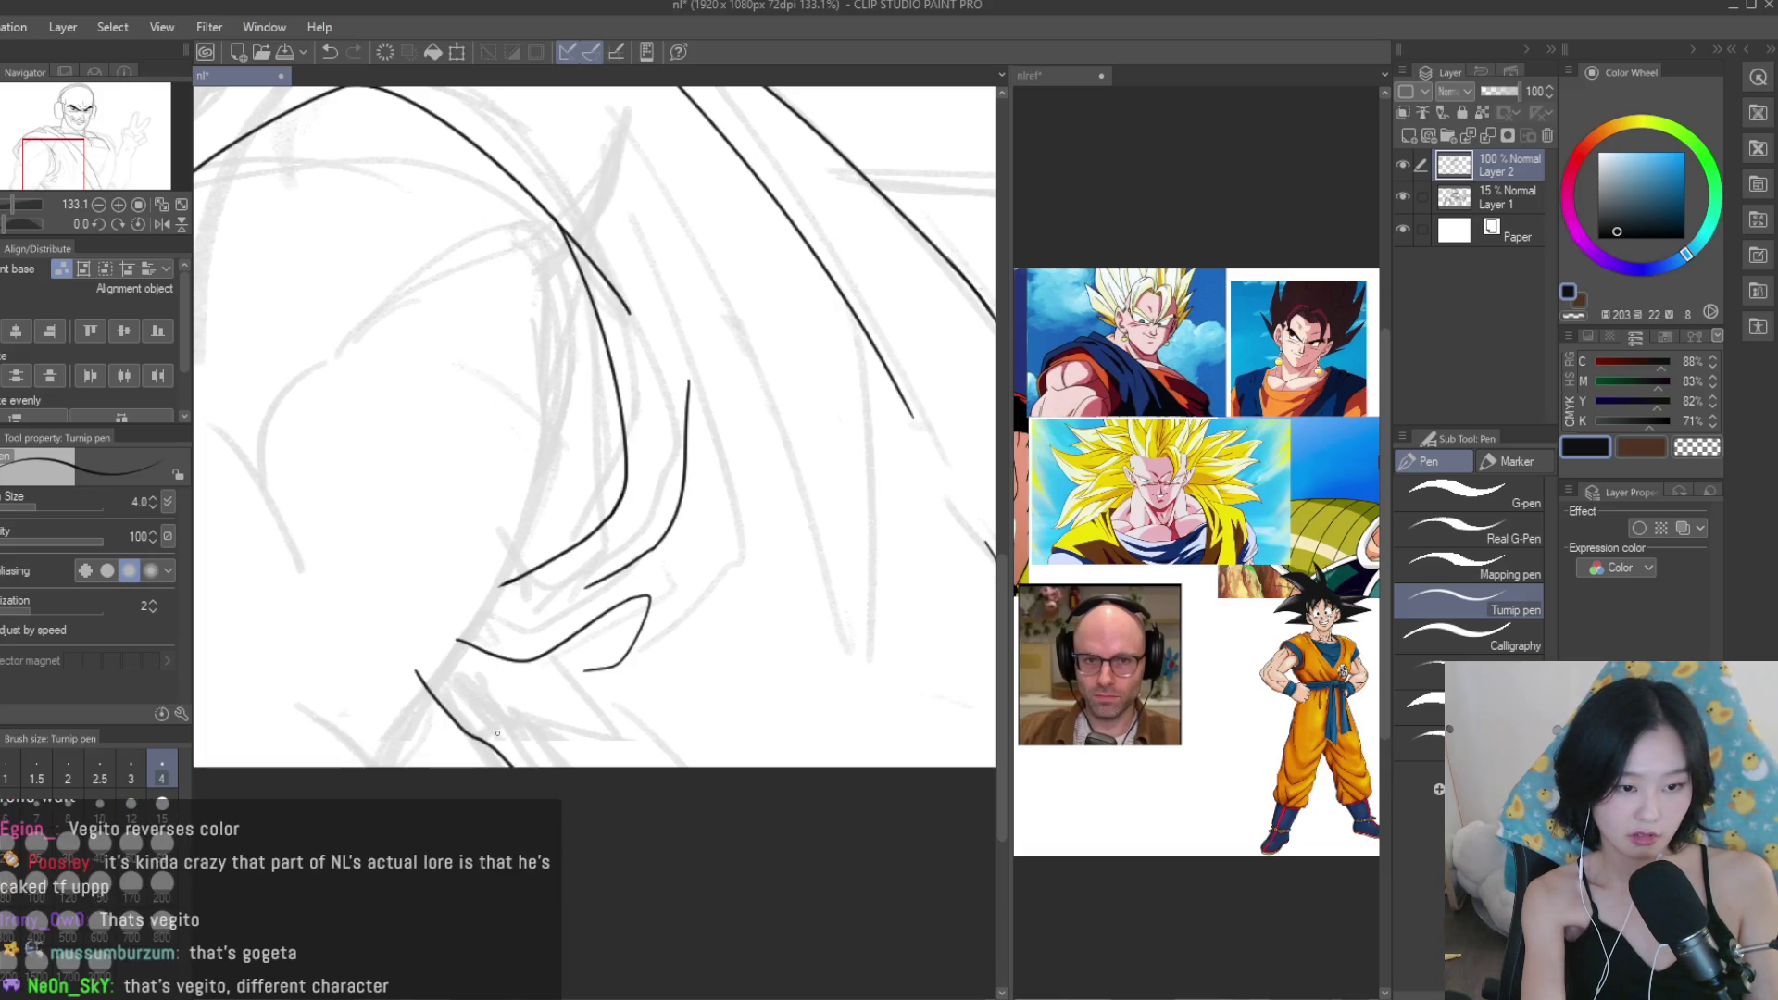
# Tidy the fold stroke ends with the Snap eraser and return to the Turnip pen.
pyautogui.press('e')
pyautogui.scroll(3, 395, 701)
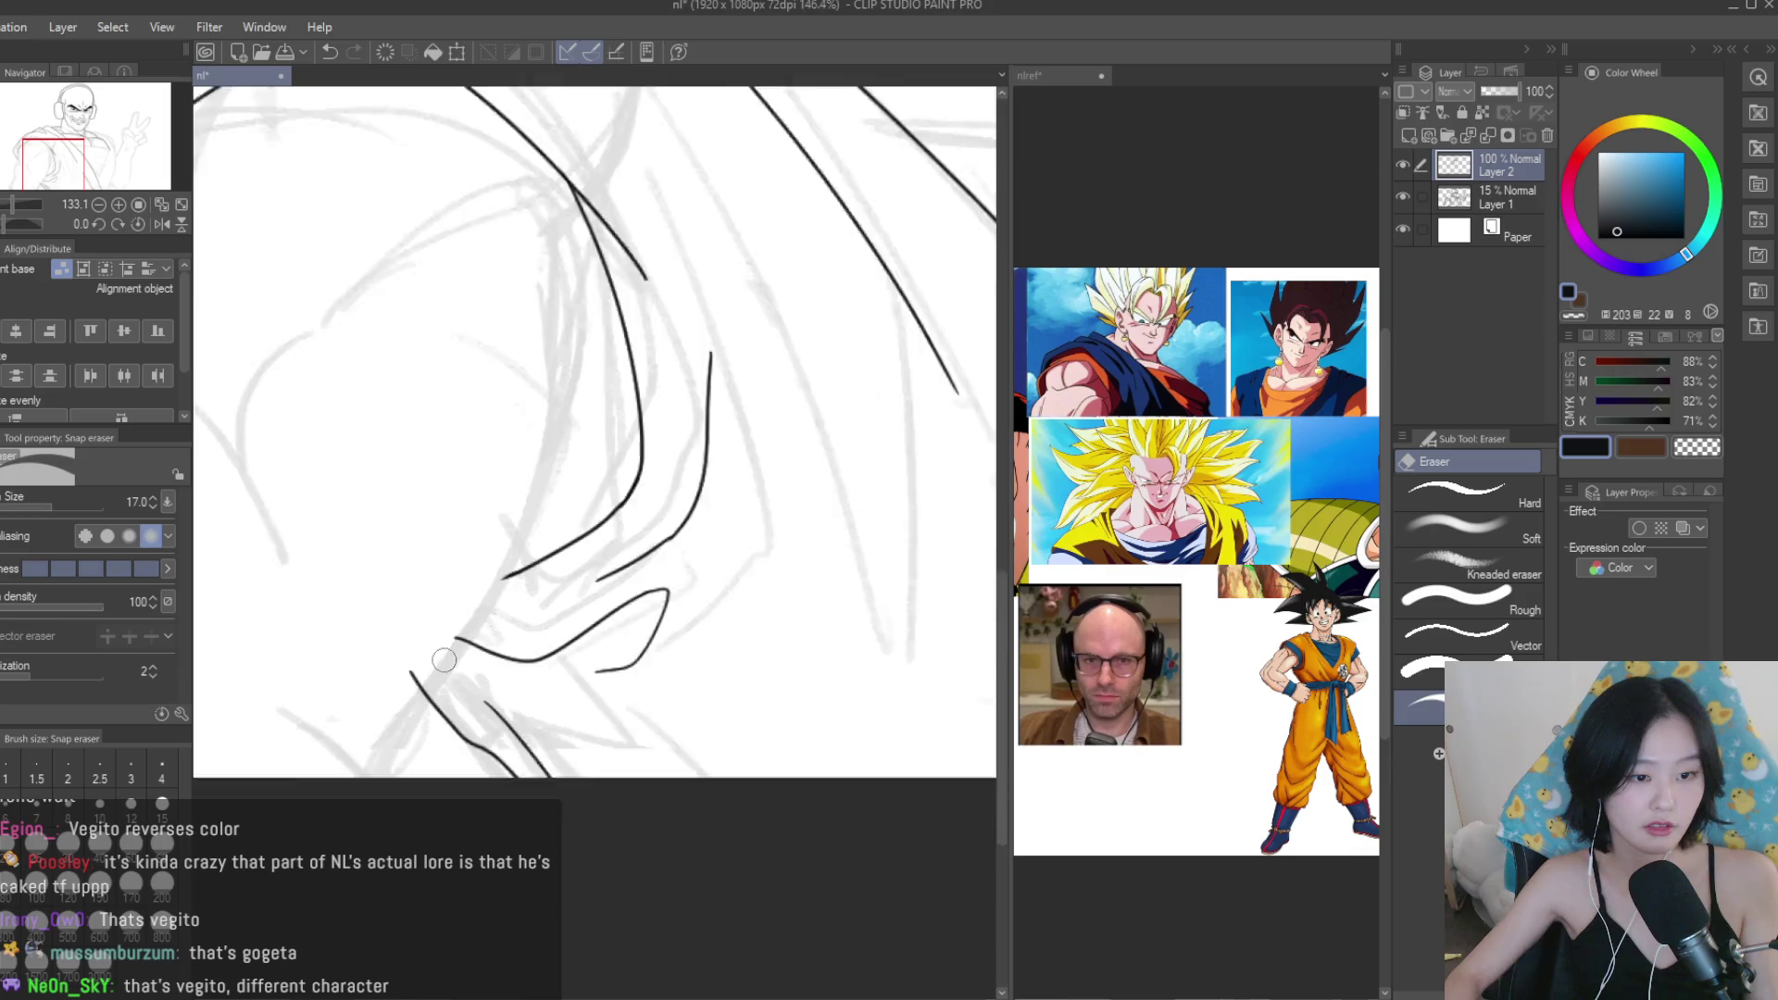
pyautogui.scroll(-5, 389, 682)
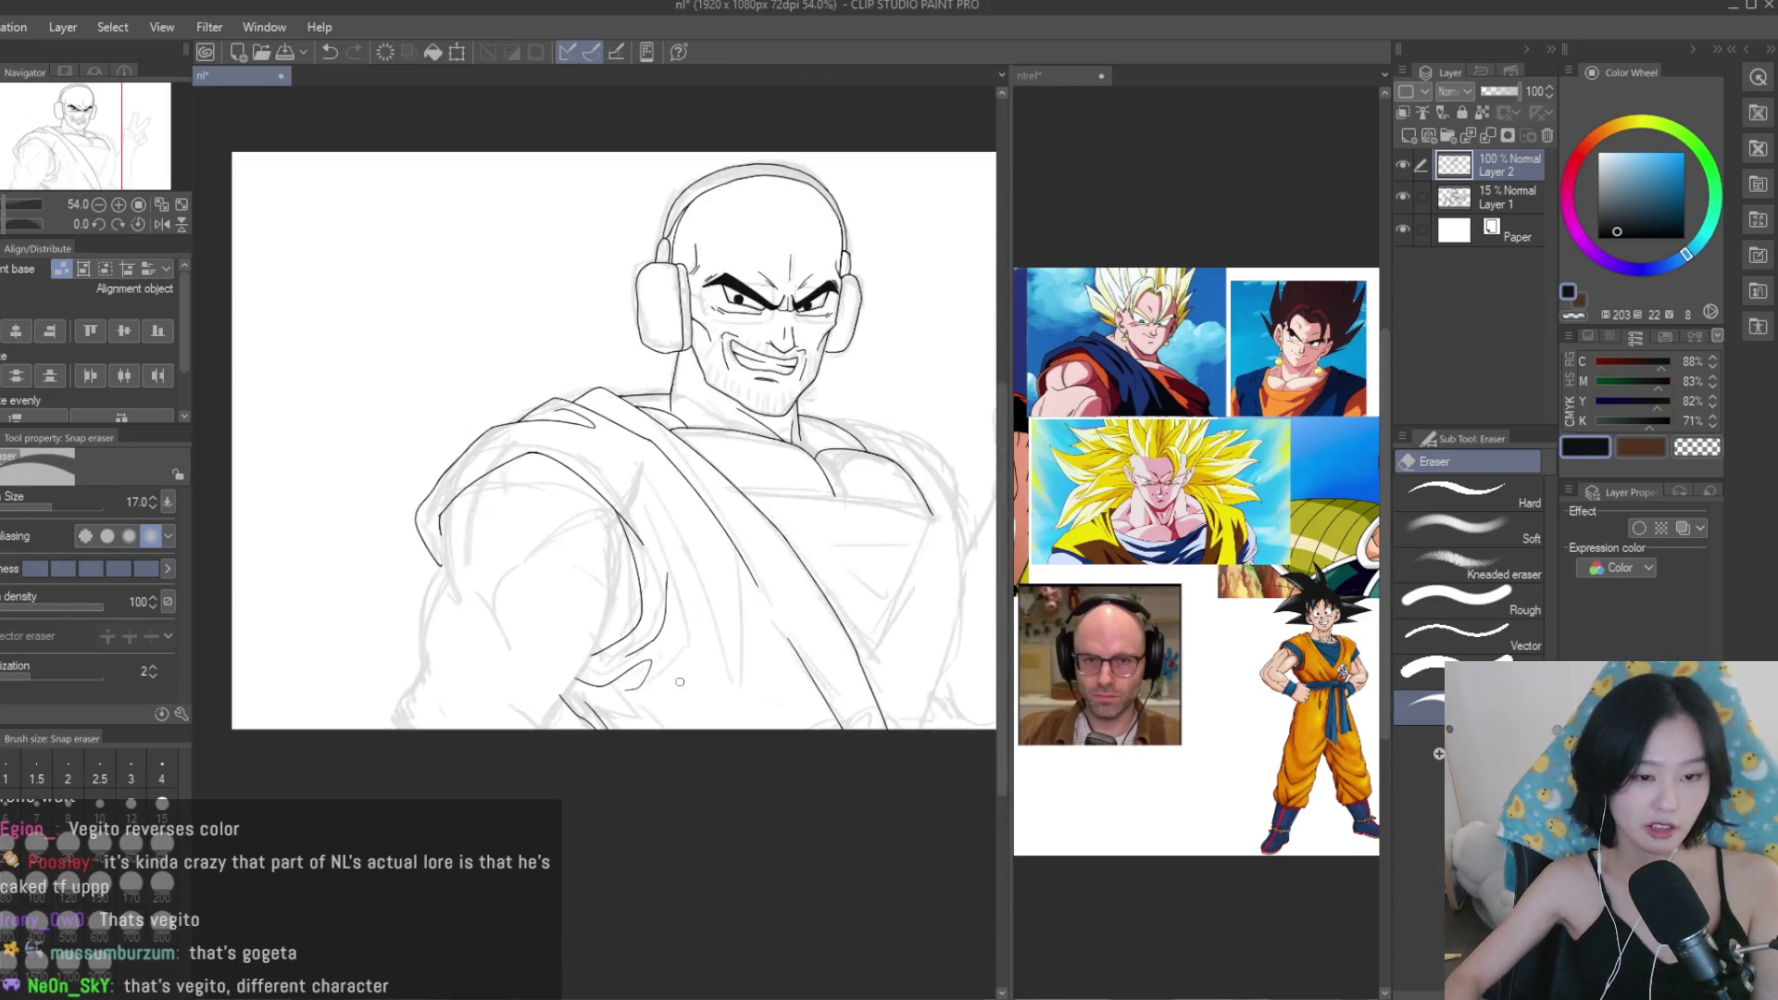
pyautogui.scroll(6, 713, 644)
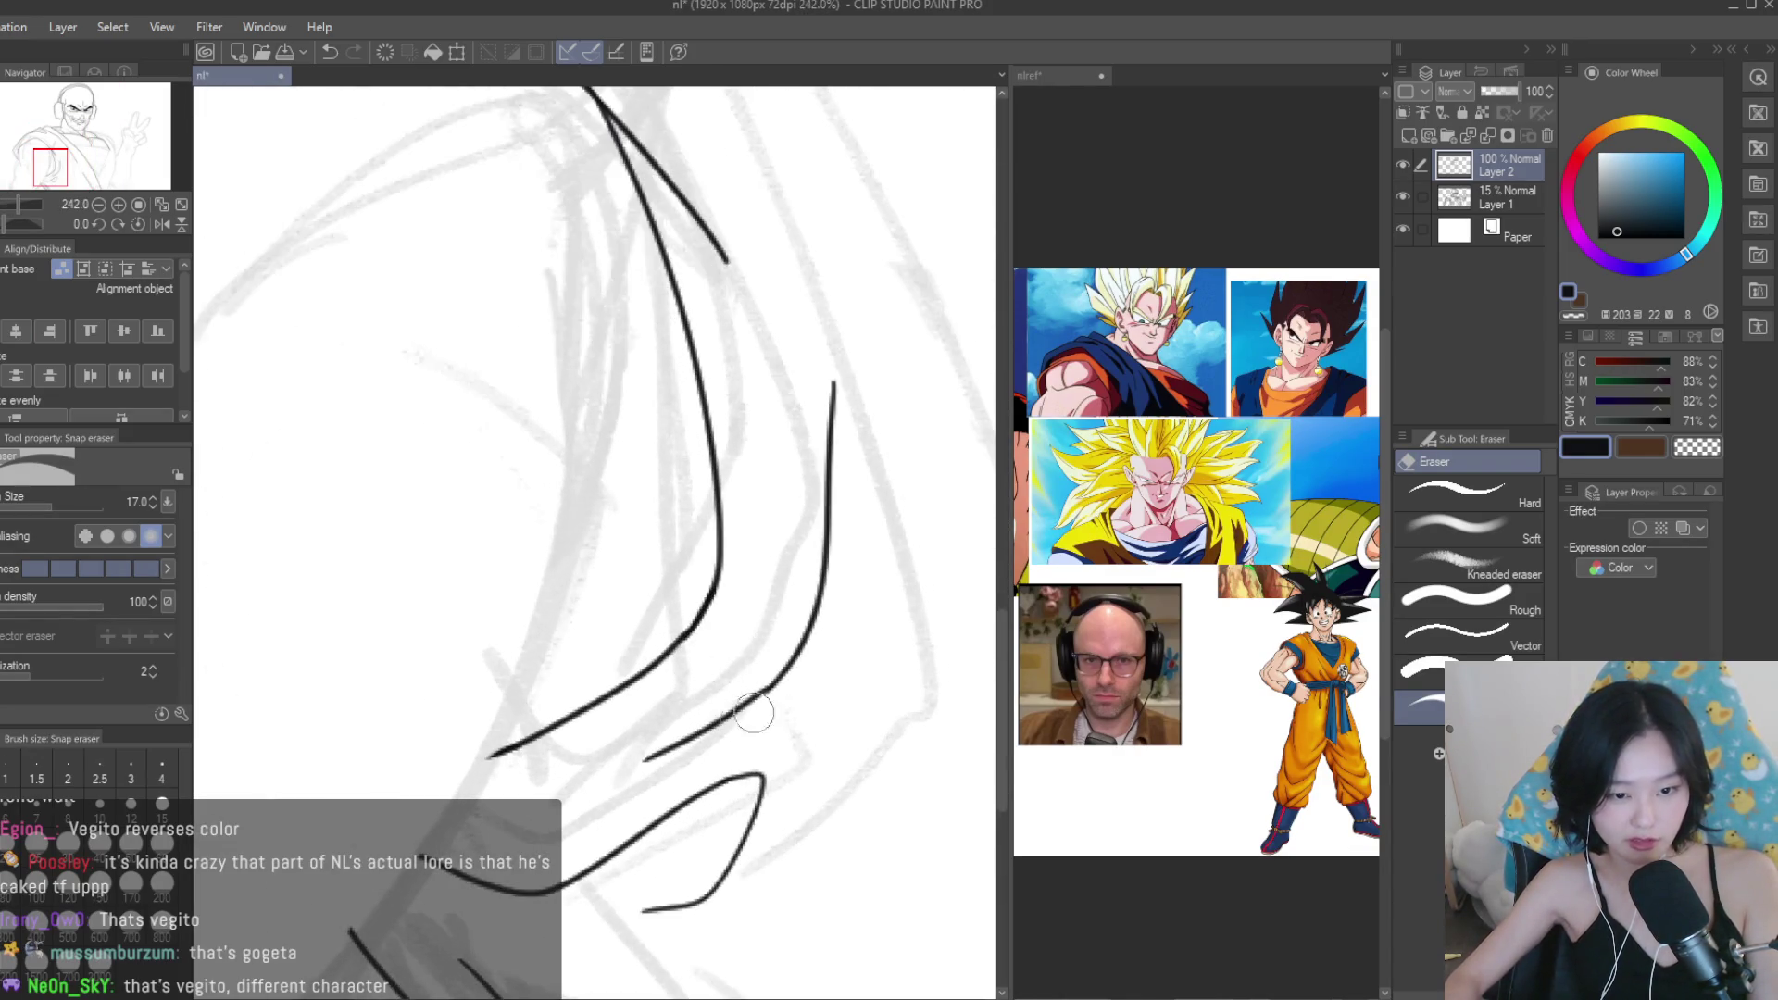
pyautogui.press('p')
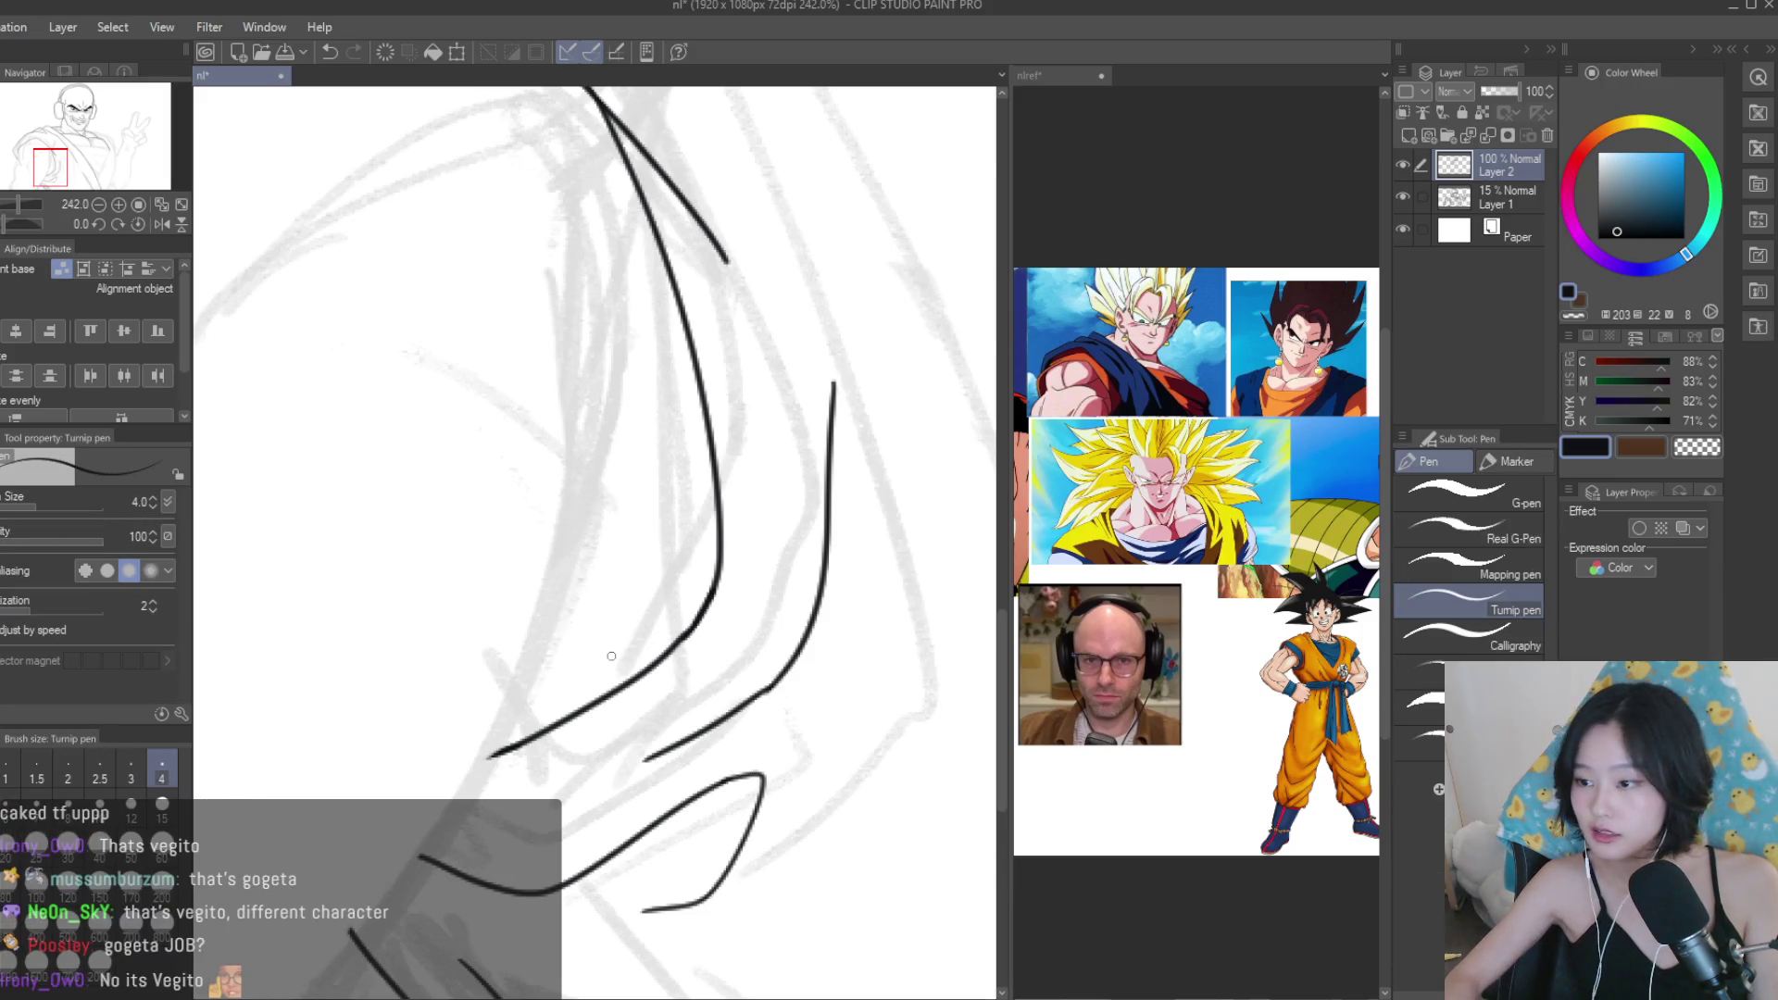
# Check the reference image document again.
pyautogui.hotkey('ctrl', 'Tab')
pyautogui.scroll(1, 1115, 379)
pyautogui.scroll(-3, 794, 372)
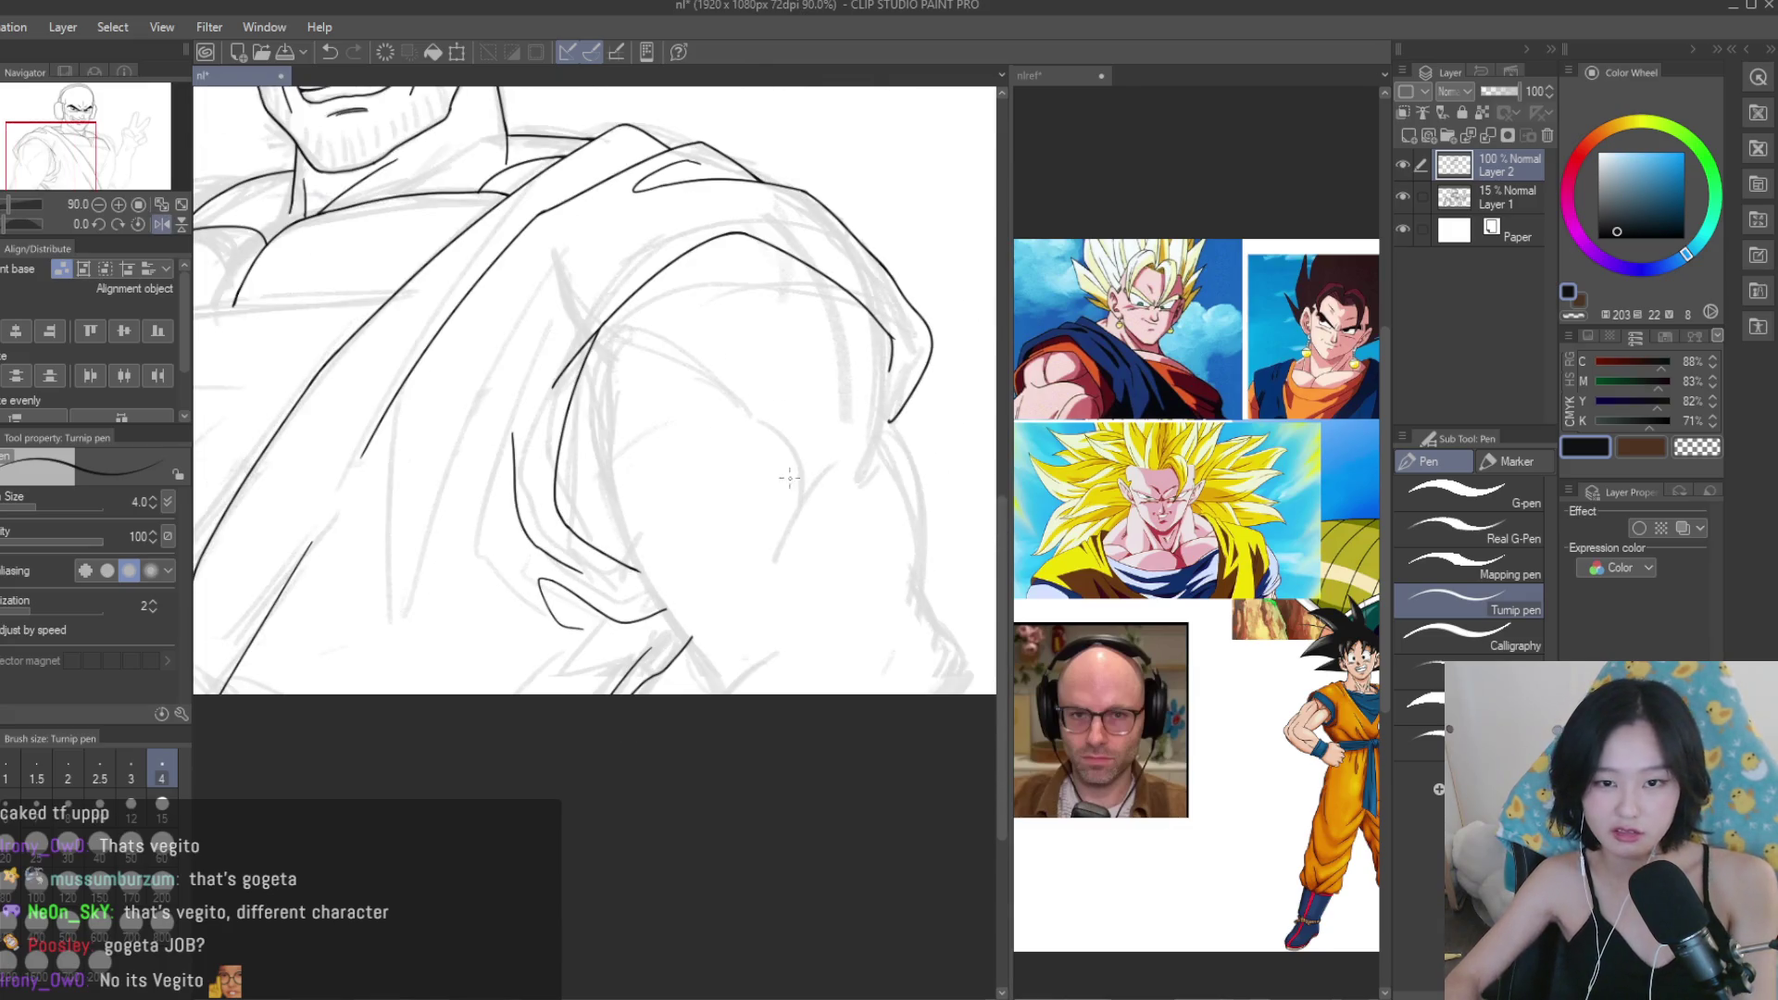
# Ink a long line along the shoulder, redrawing it once after an undo.
pyautogui.moveTo(782, 473); pyautogui.dragTo(781, 658)
pyautogui.scroll(1, 451, 484)
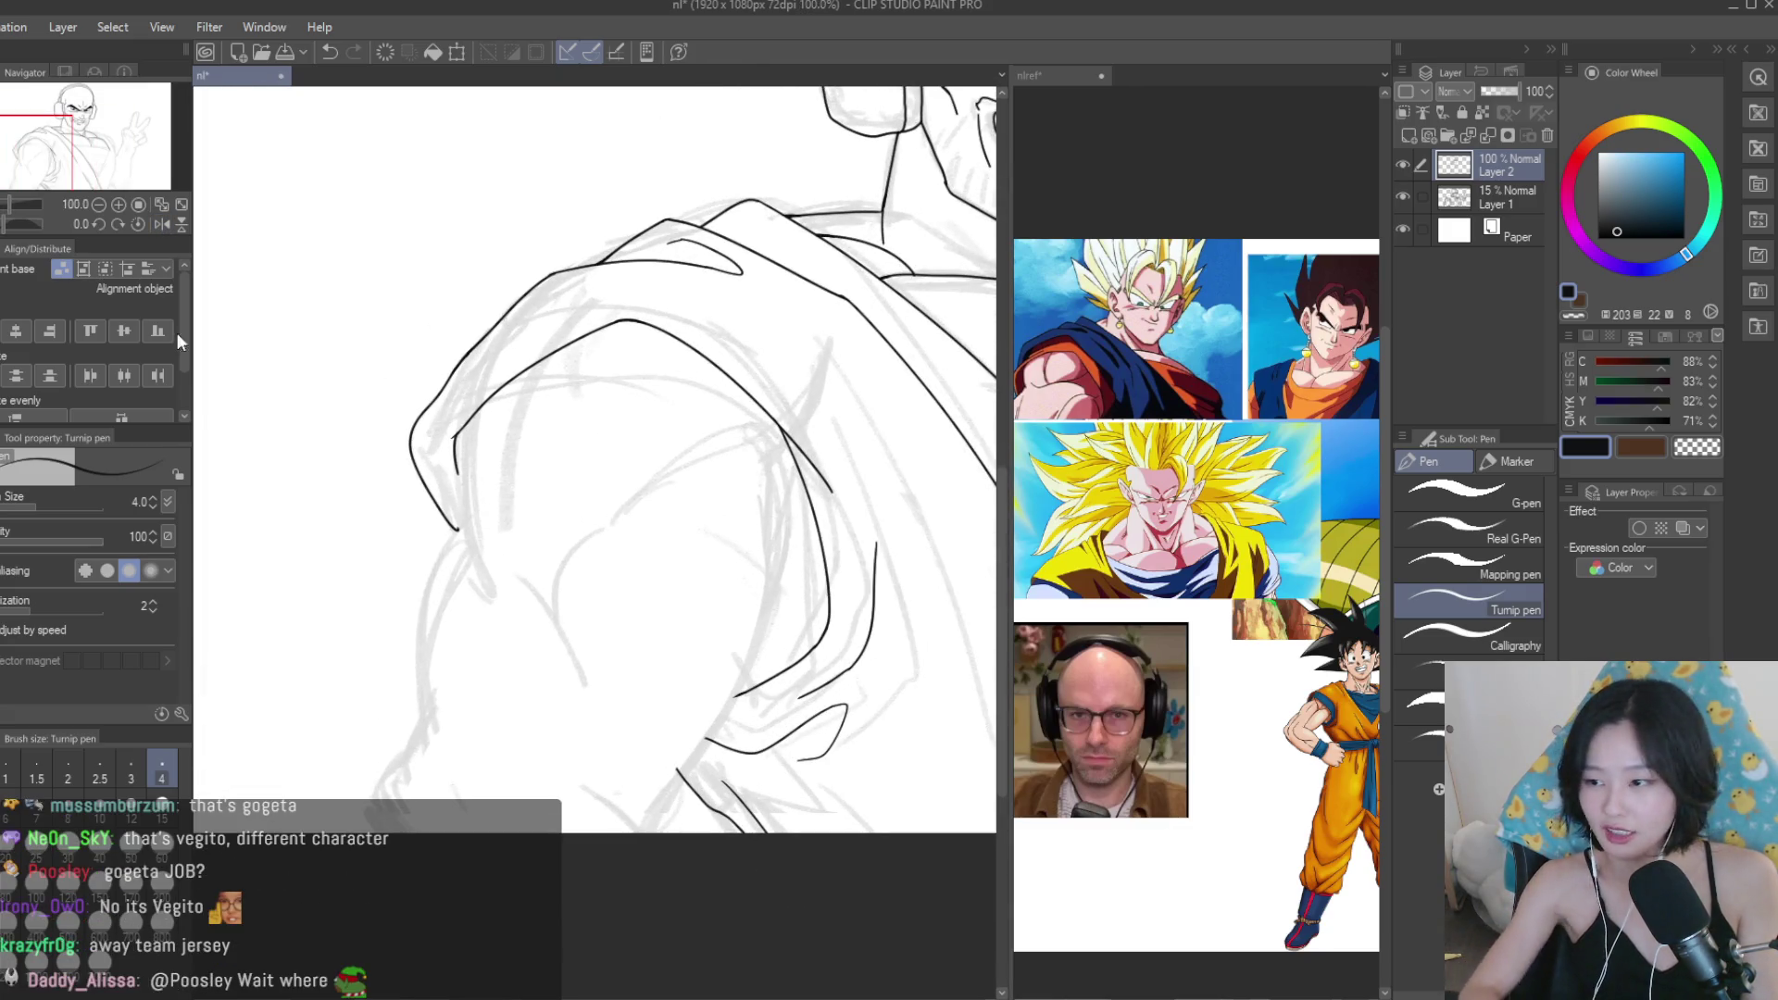
pyautogui.press('e')
pyautogui.scroll(5, 444, 400)
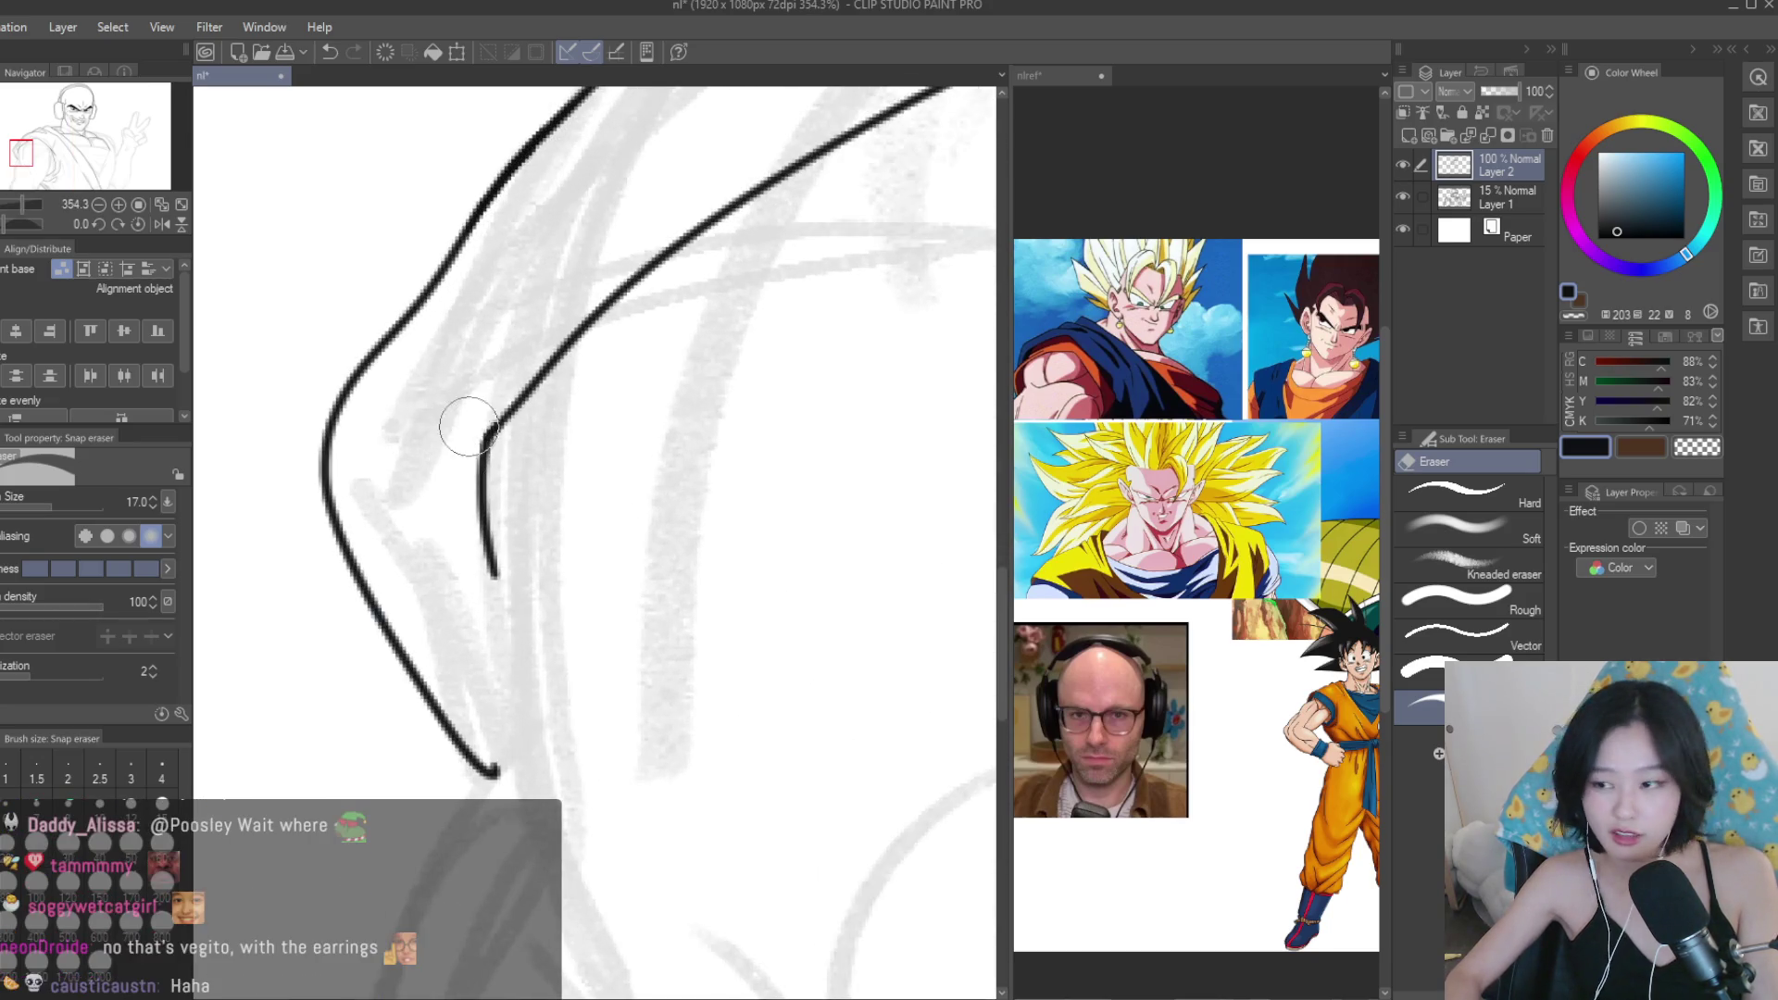
pyautogui.press('p')
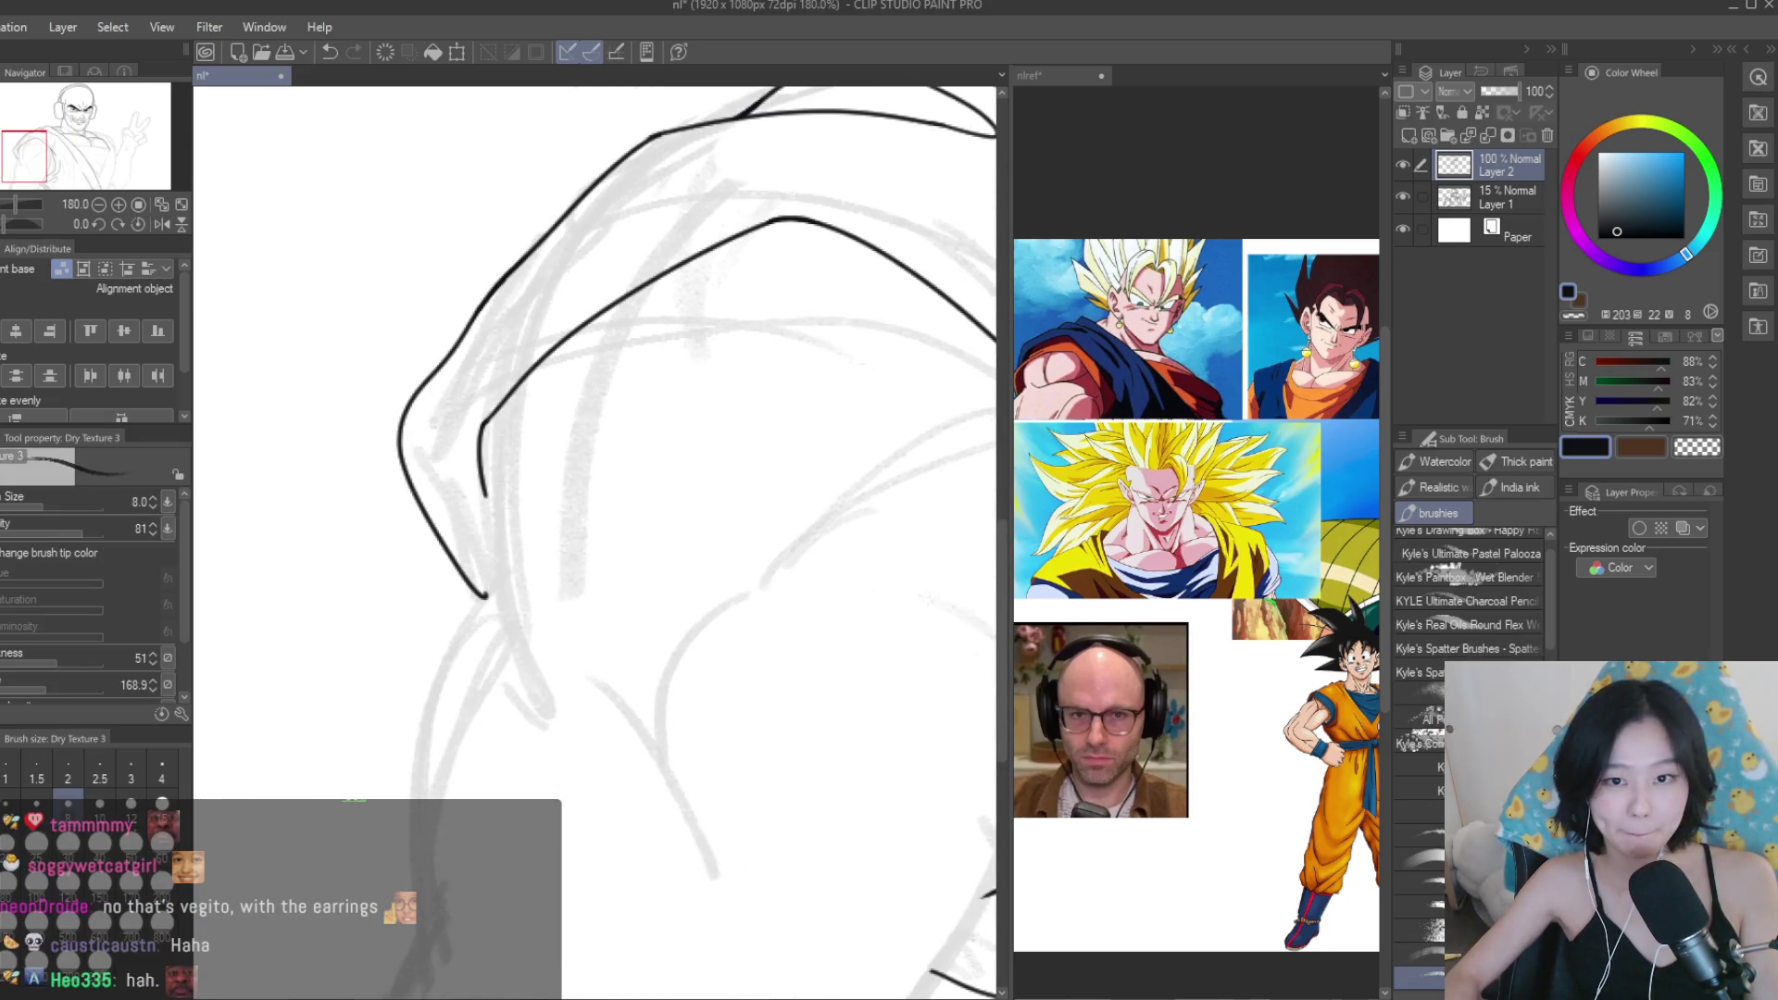
pyautogui.scroll(-1, 466, 470)
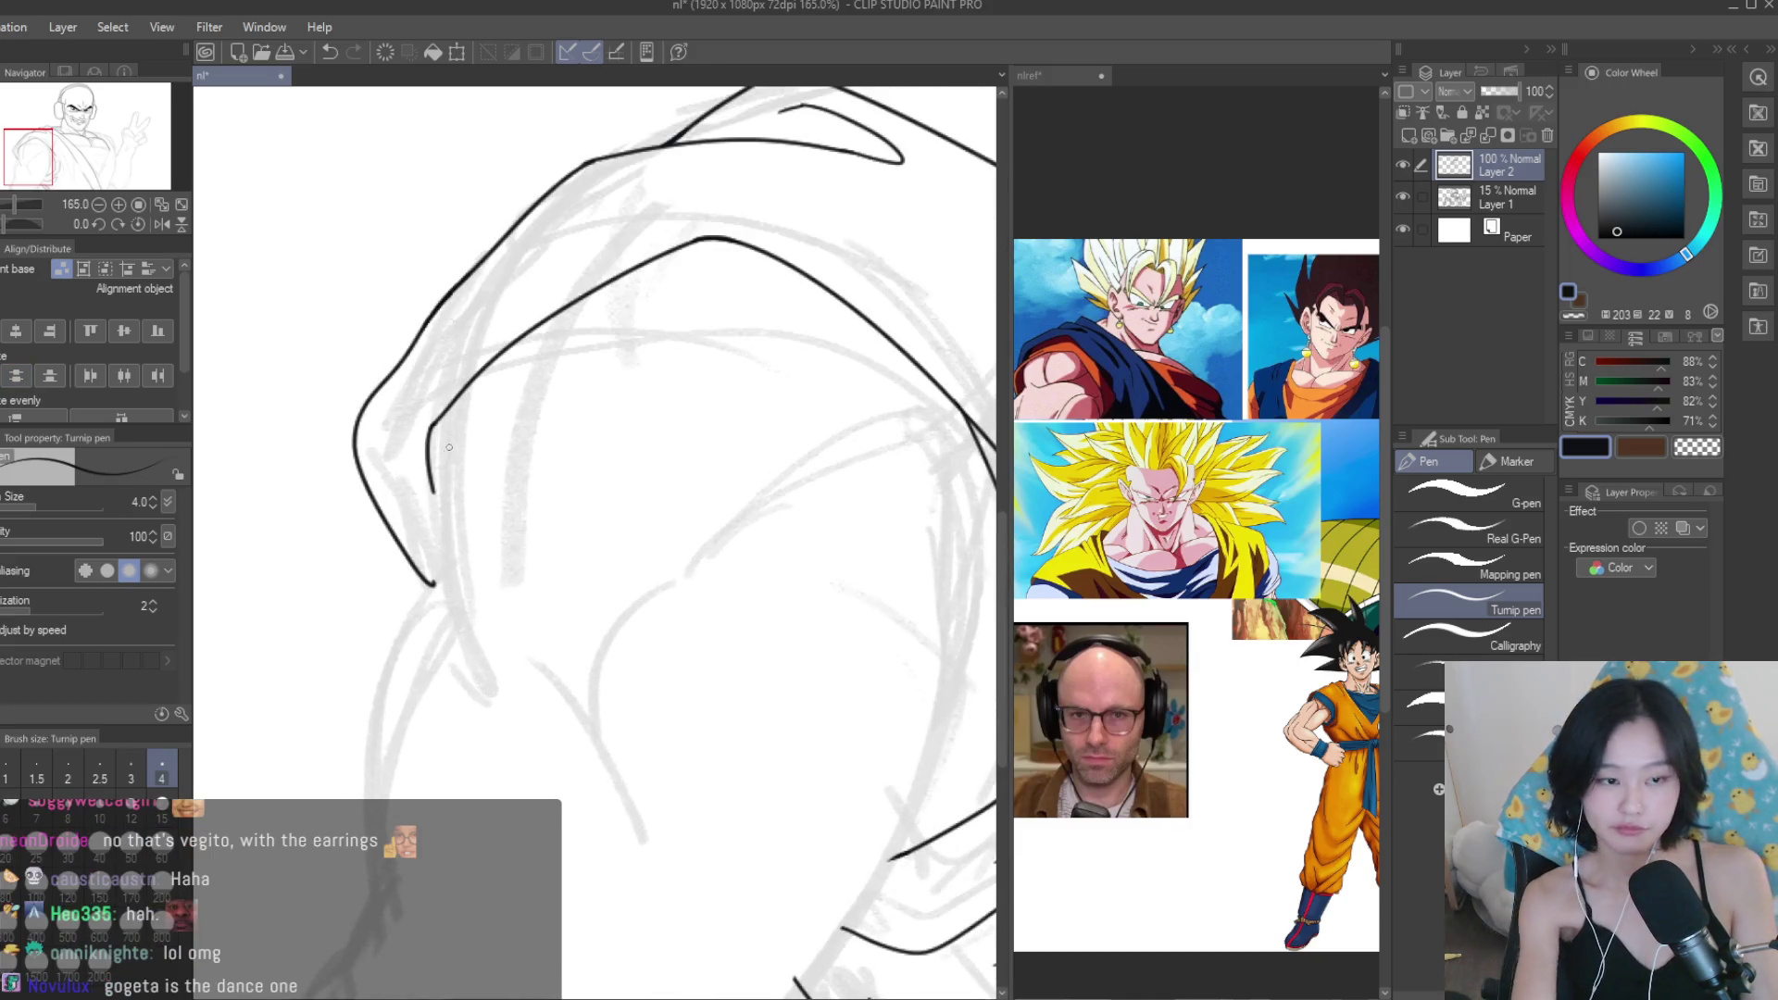
pyautogui.moveTo(467, 384); pyautogui.dragTo(485, 700)
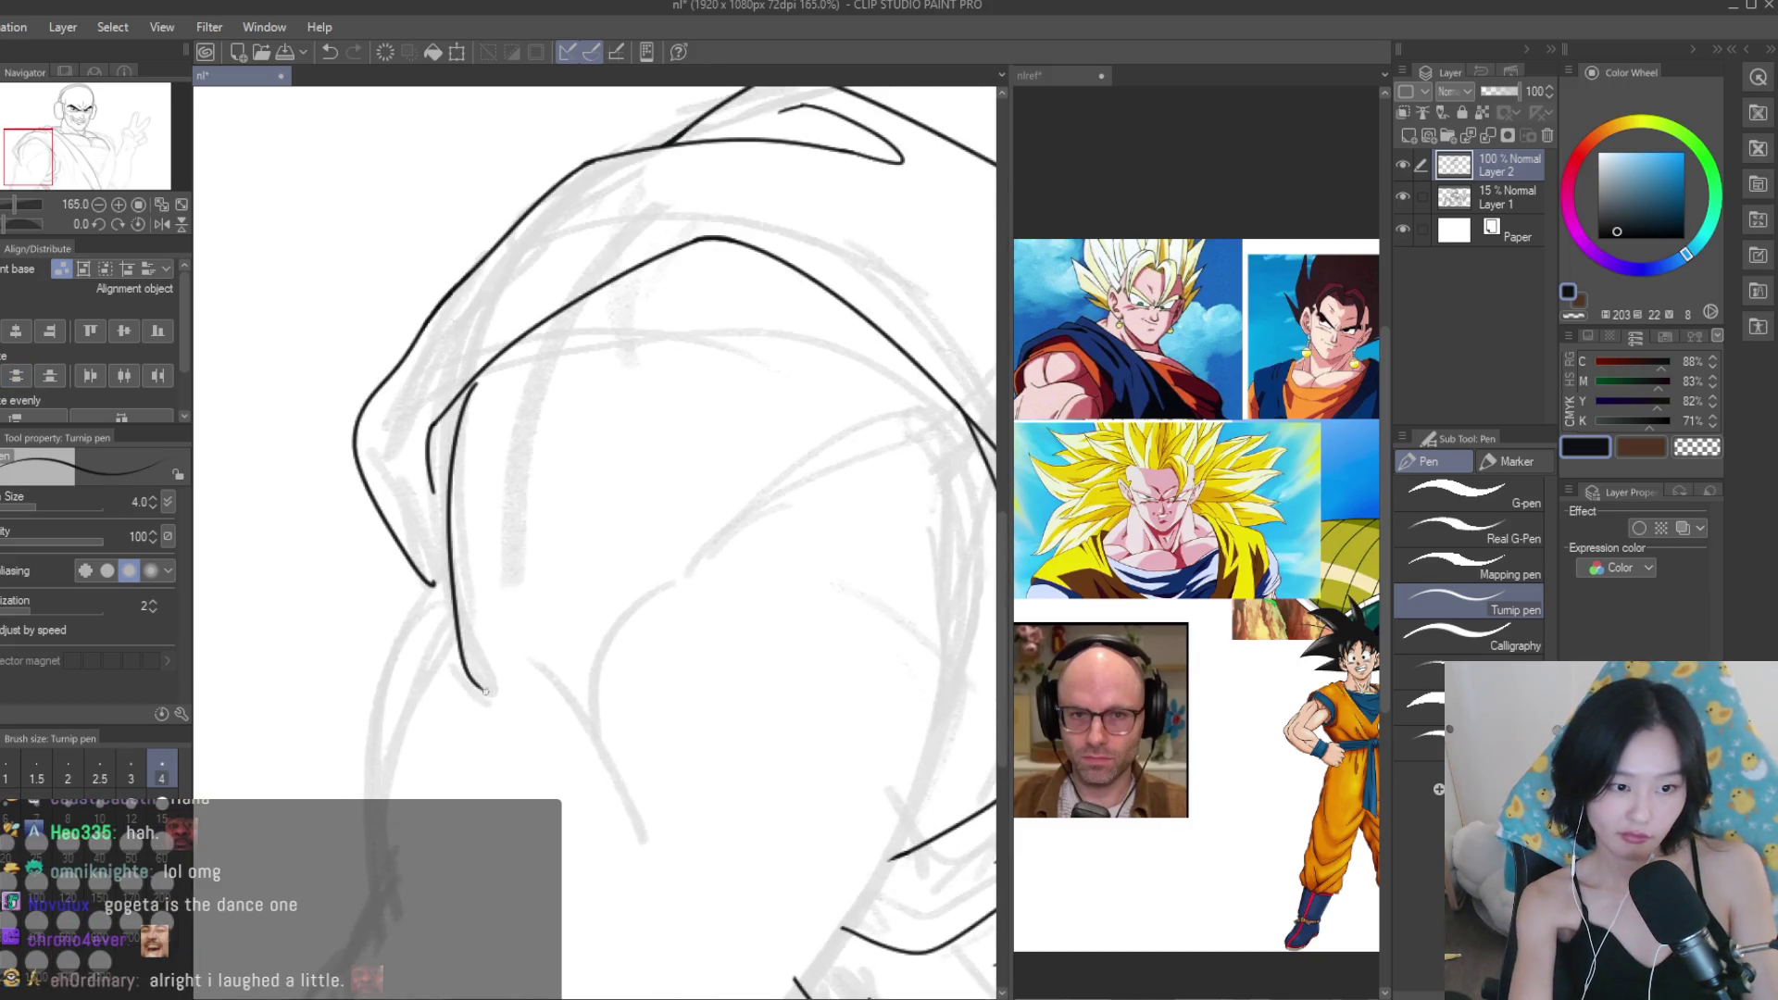
pyautogui.hotkey('ctrl', 'z')
pyautogui.moveTo(467, 383); pyautogui.dragTo(485, 700)
# Tidy with the Snap eraser, then try a stroke beside the shoulder line and undo it.
pyautogui.press('e')
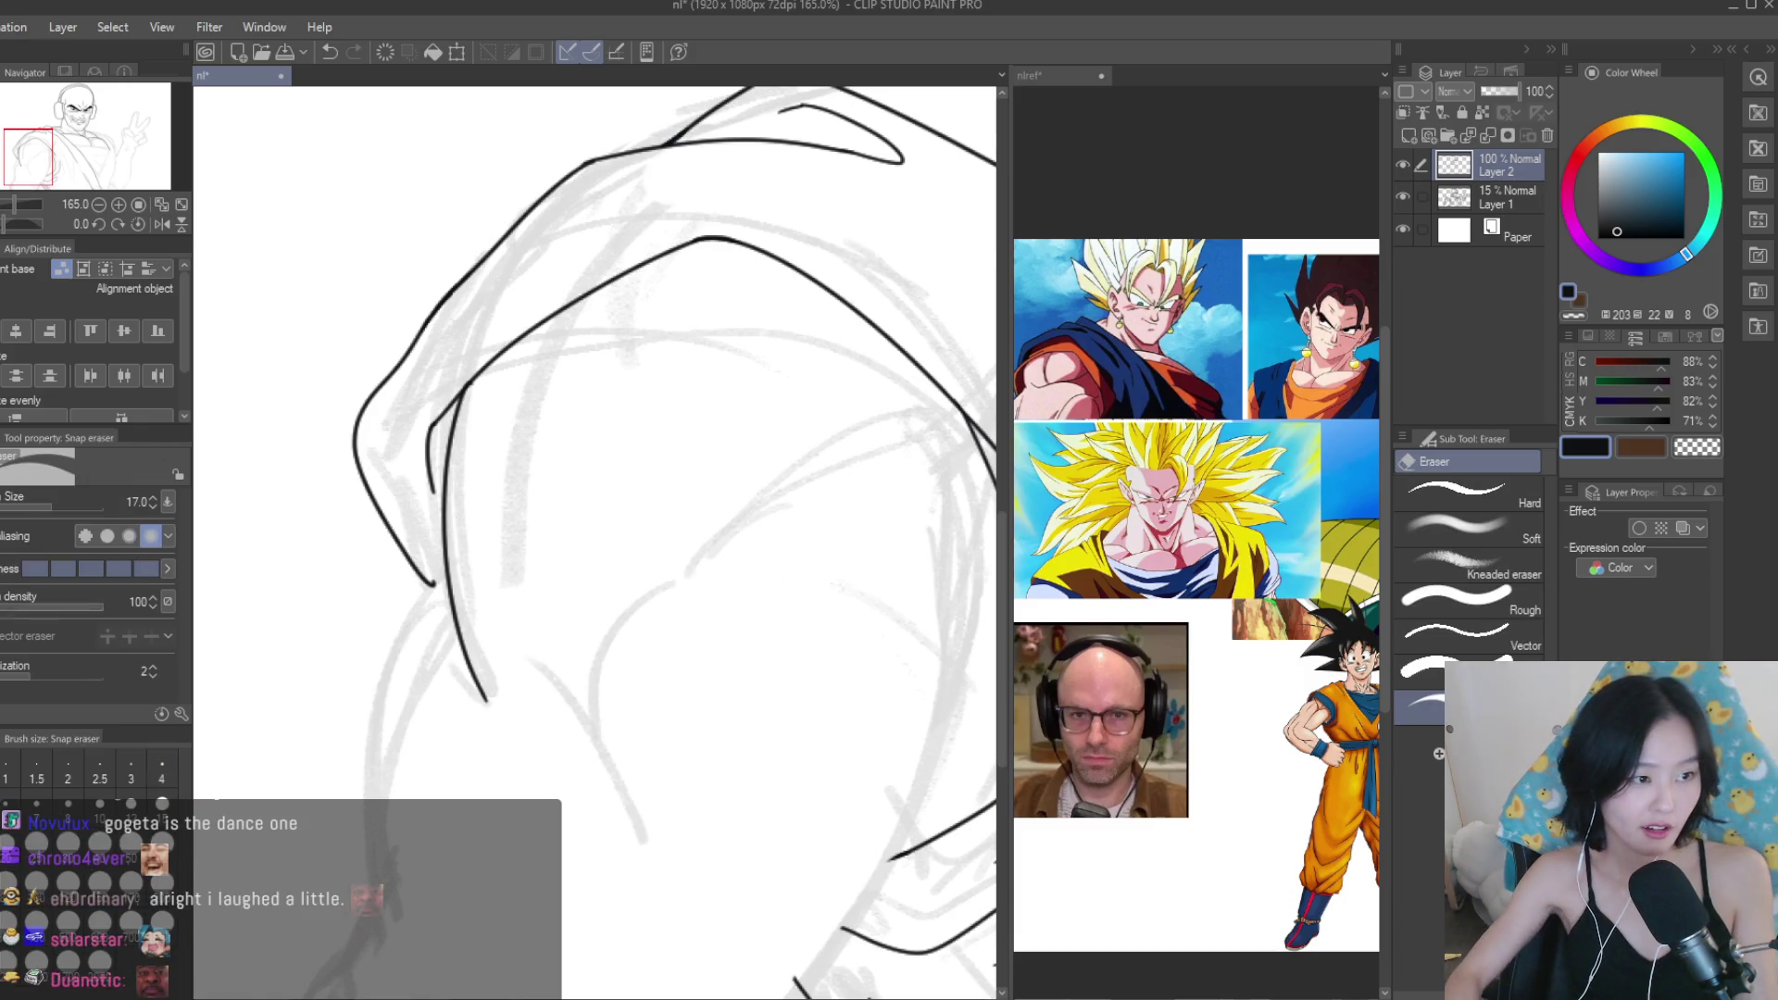
pyautogui.scroll(5, 466, 426)
pyautogui.scroll(-5, 425, 377)
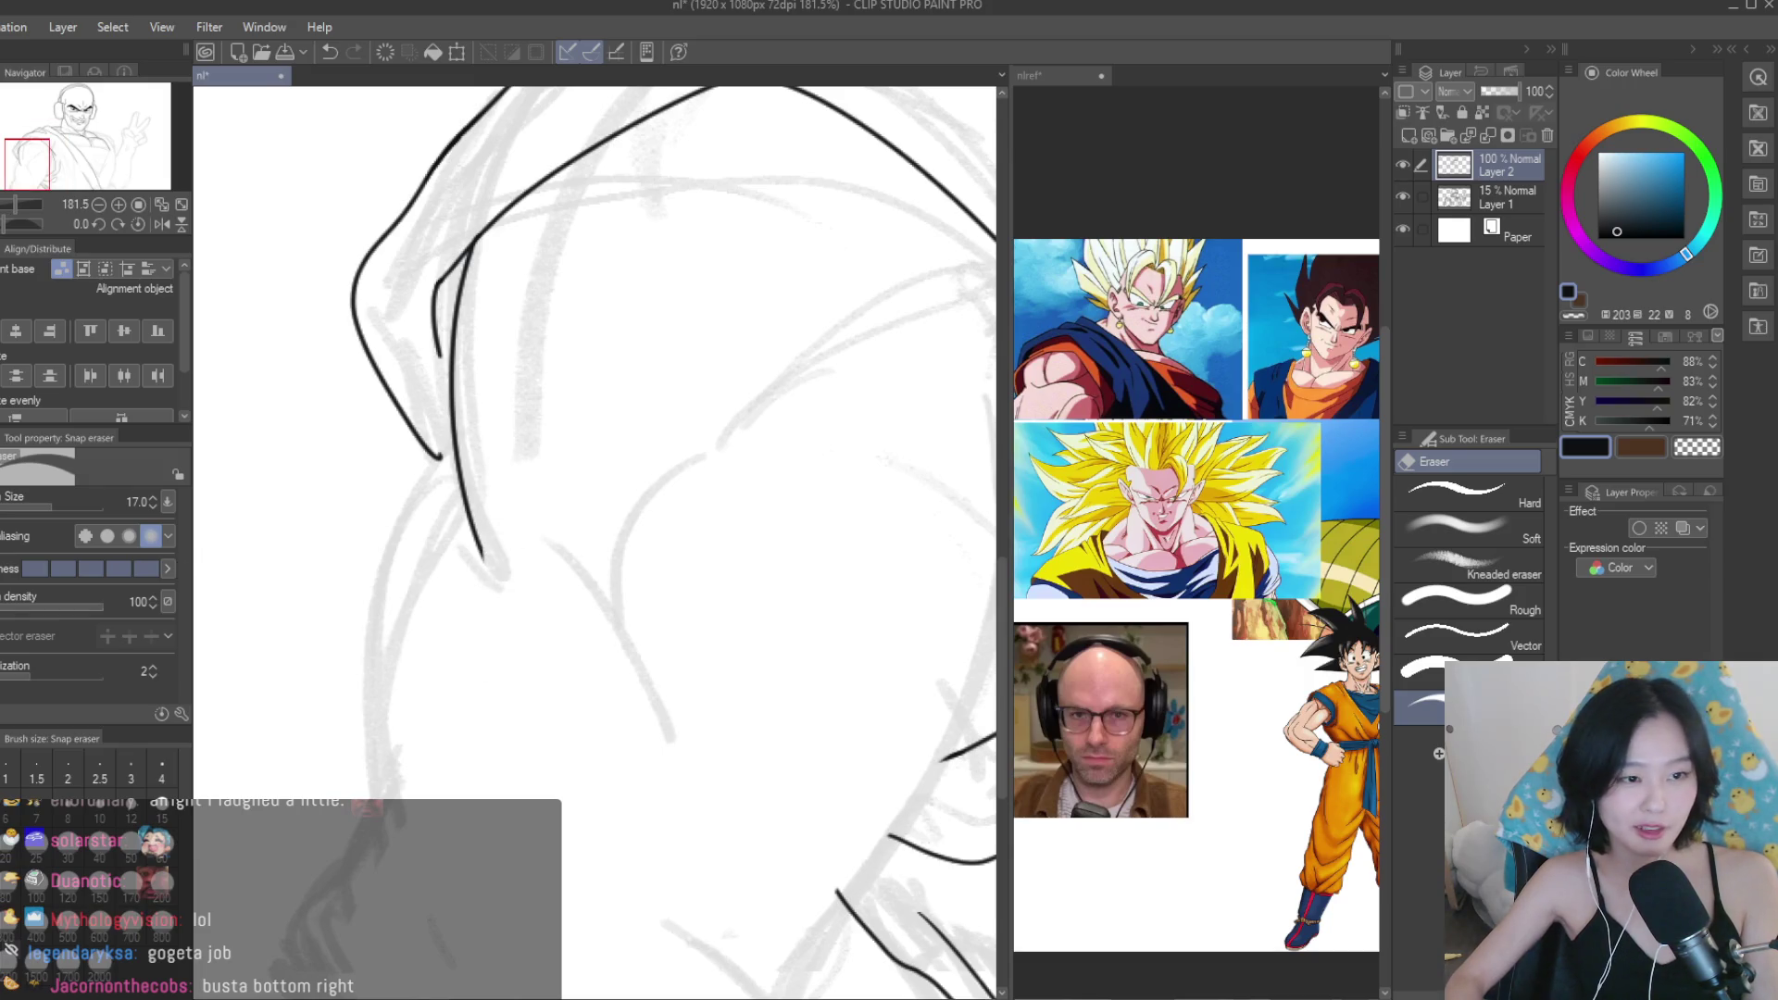
pyautogui.press('p')
pyautogui.scroll(-2, 732, 457)
pyautogui.scroll(2, 1134, 596)
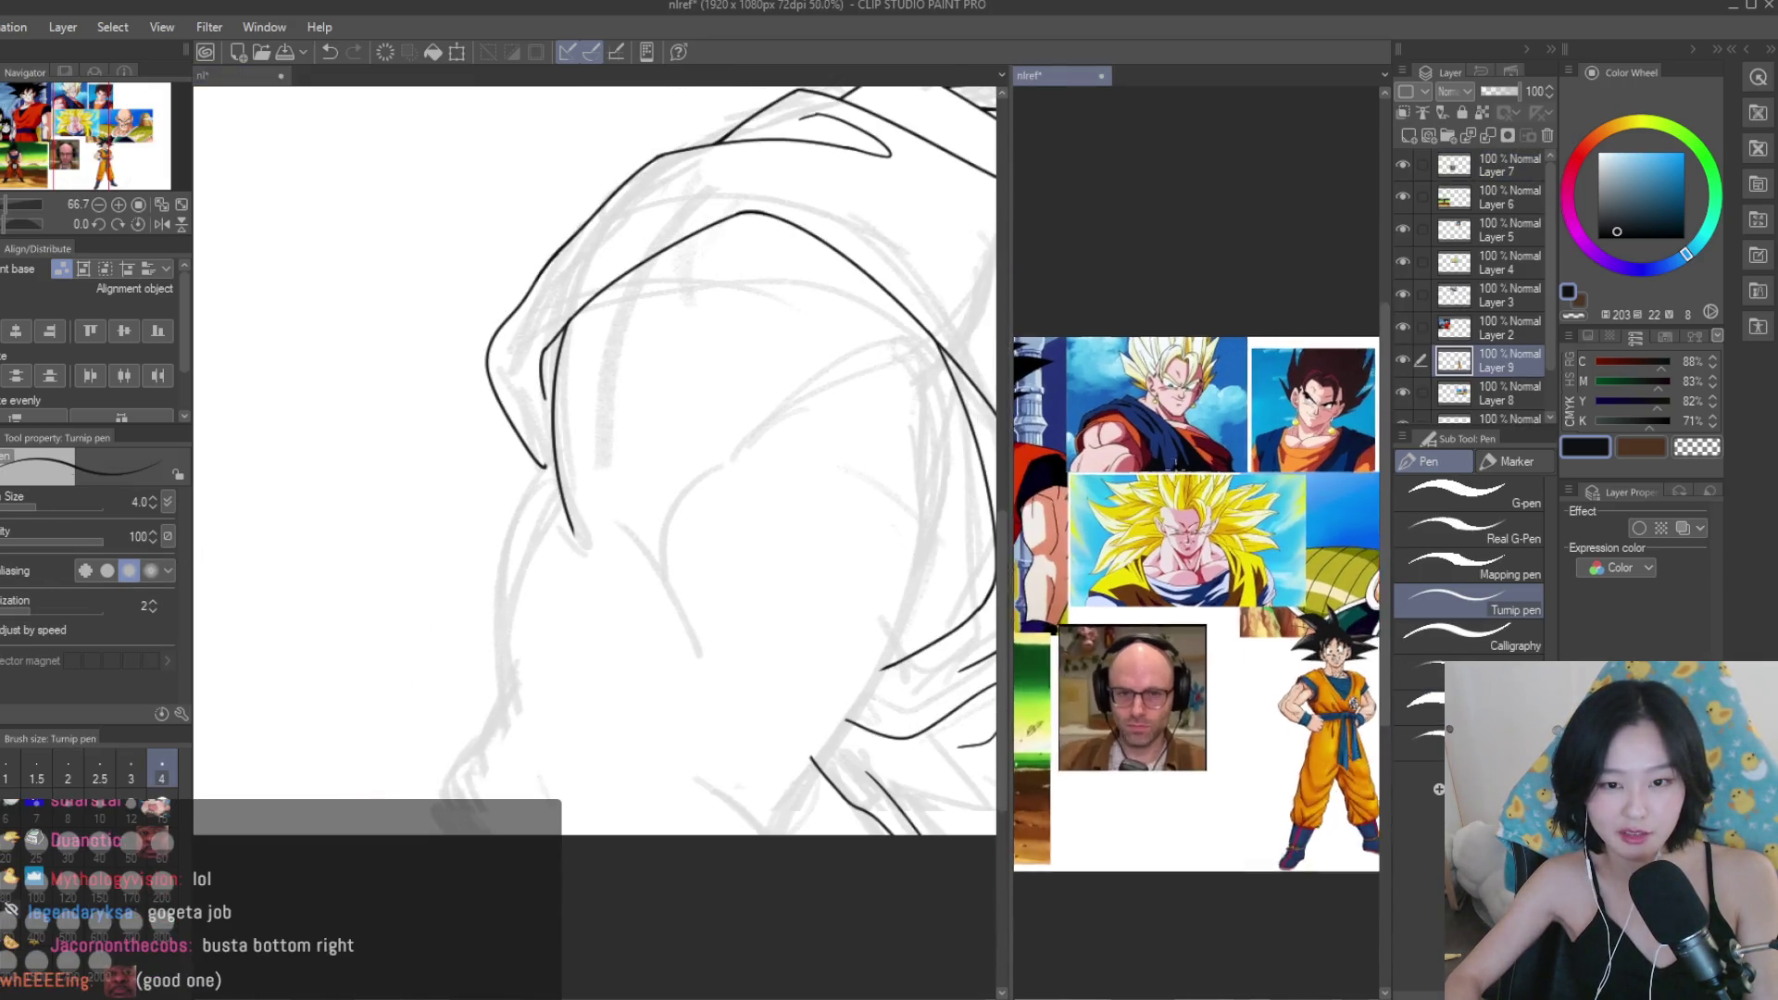
pyautogui.moveTo(525, 563); pyautogui.dragTo(504, 750)
pyautogui.hotkey('ctrl', 'z')
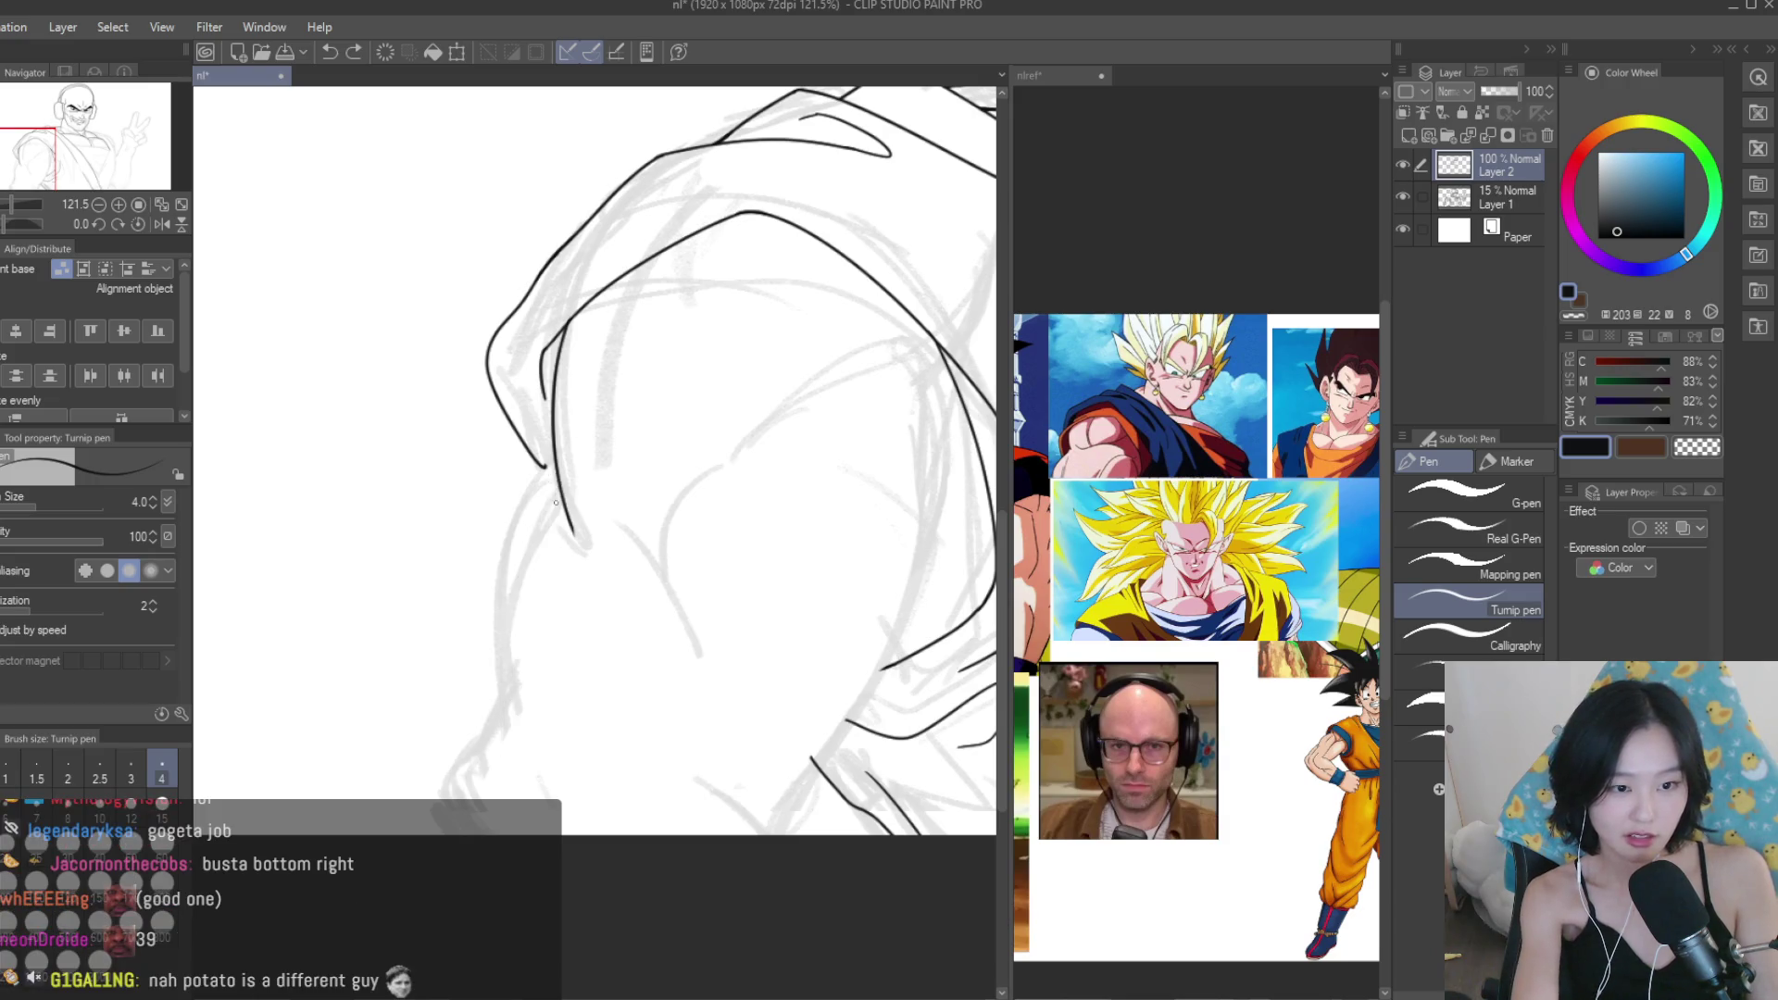
# Extend the shoulder line downward and add a short connecting stroke.
pyautogui.scroll(5, 557, 508)
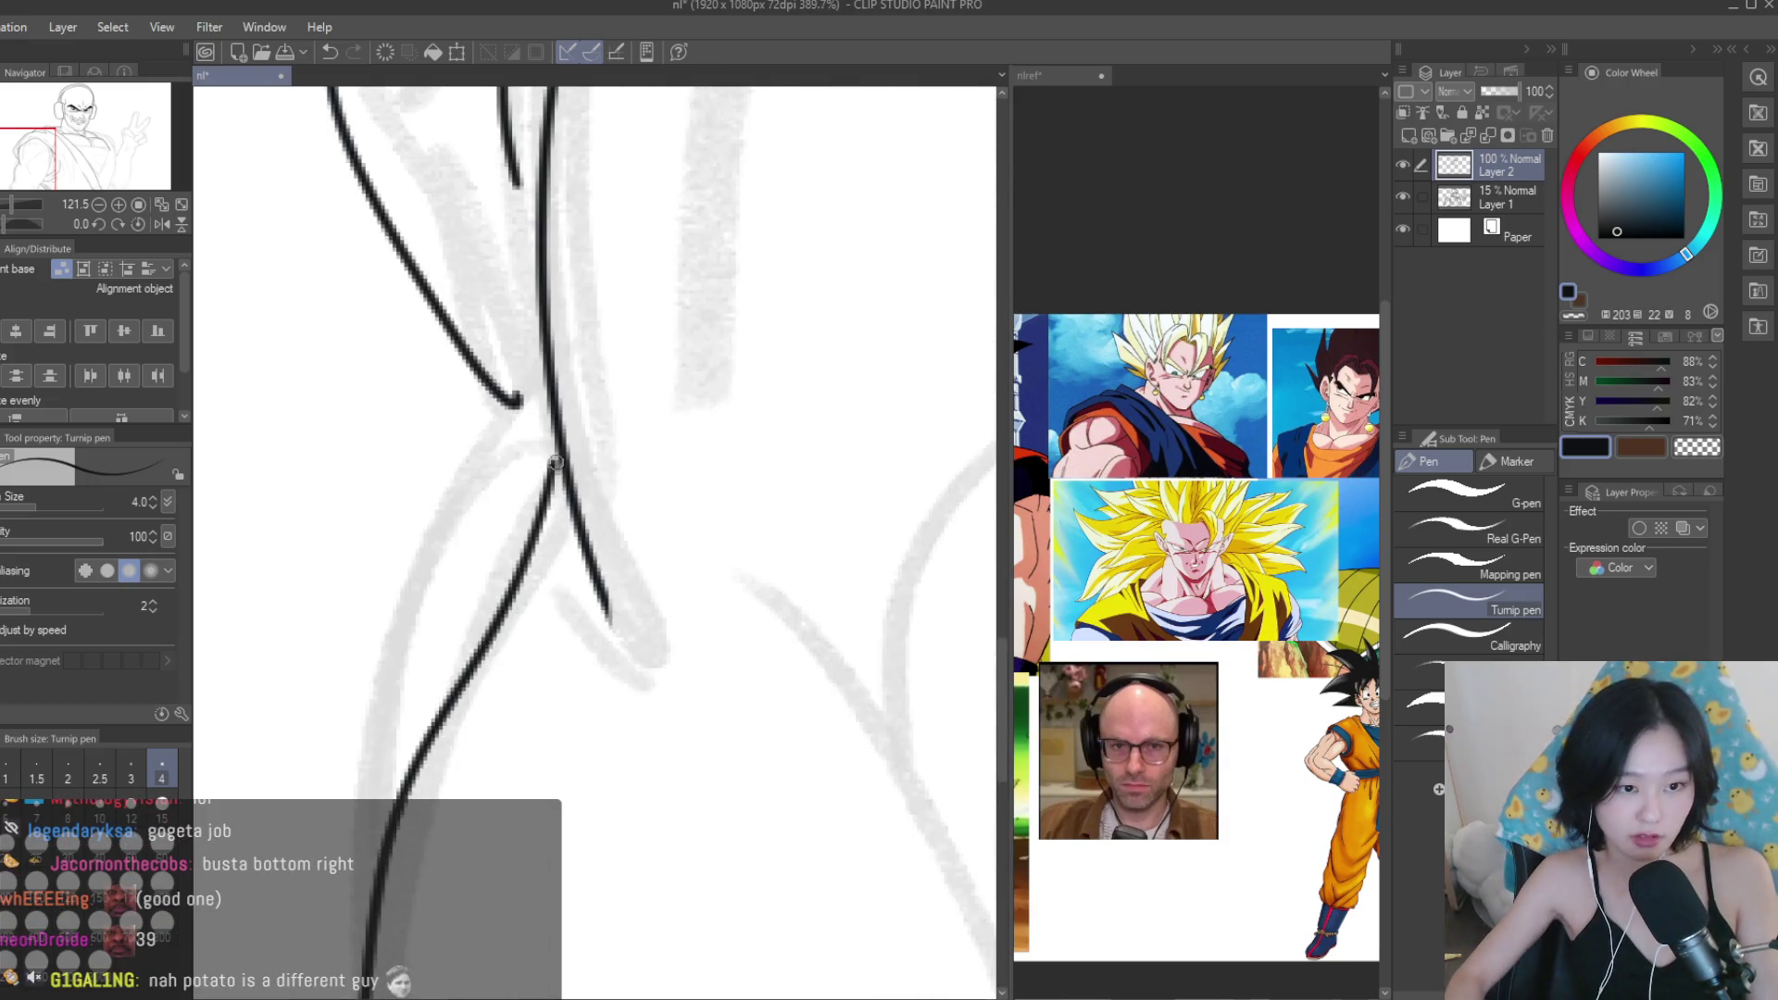
pyautogui.scroll(-5, 576, 437)
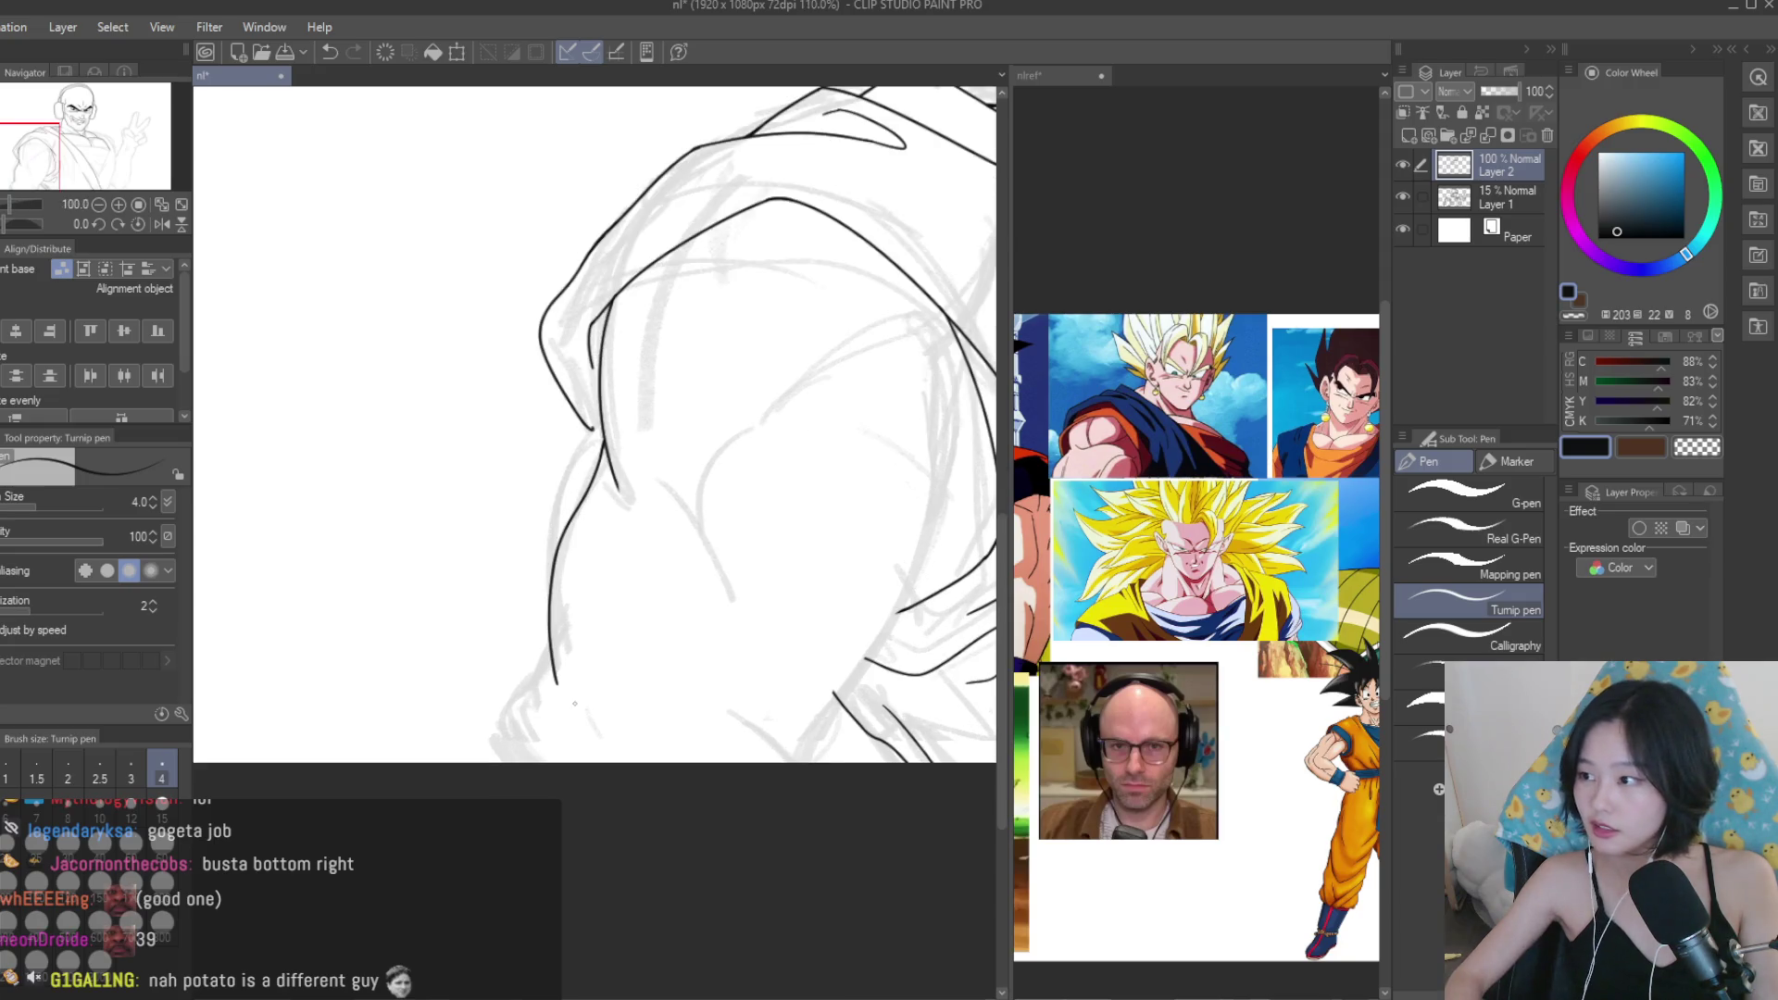
pyautogui.scroll(2, 544, 643)
pyautogui.moveTo(471, 741); pyautogui.dragTo(474, 829)
pyautogui.scroll(-2, 518, 740)
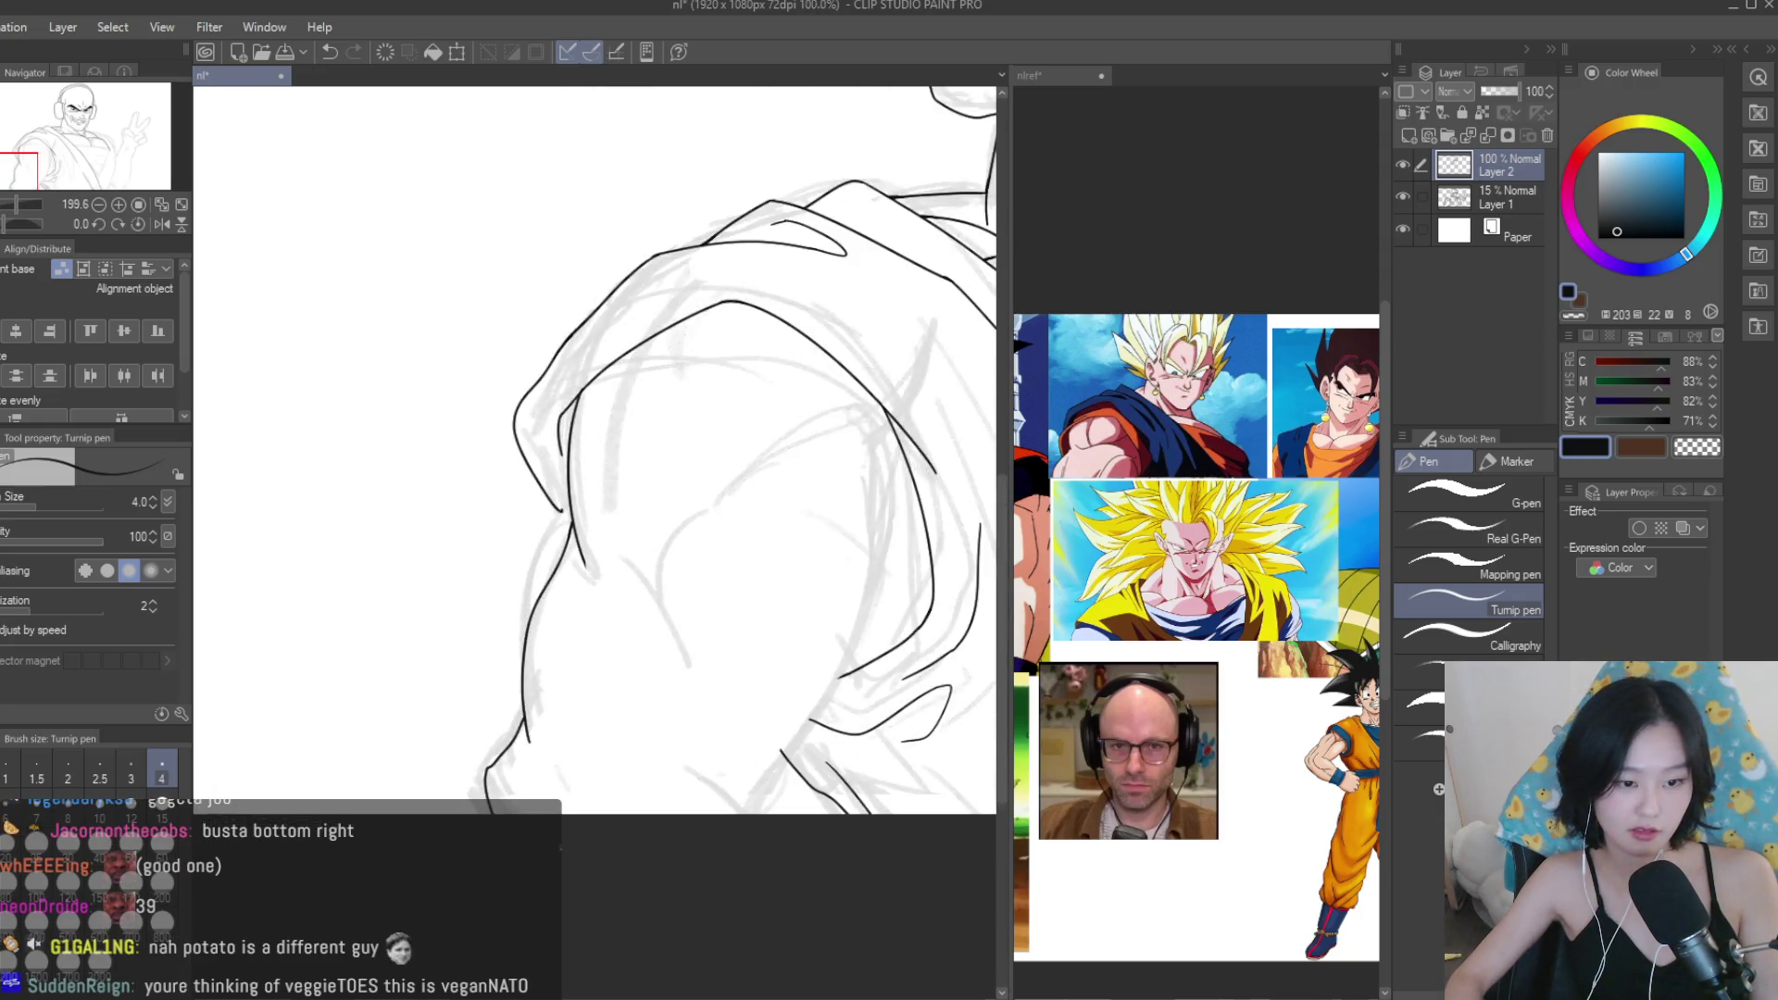
pyautogui.scroll(5, 544, 736)
pyautogui.moveTo(544, 736); pyautogui.dragTo(489, 785)
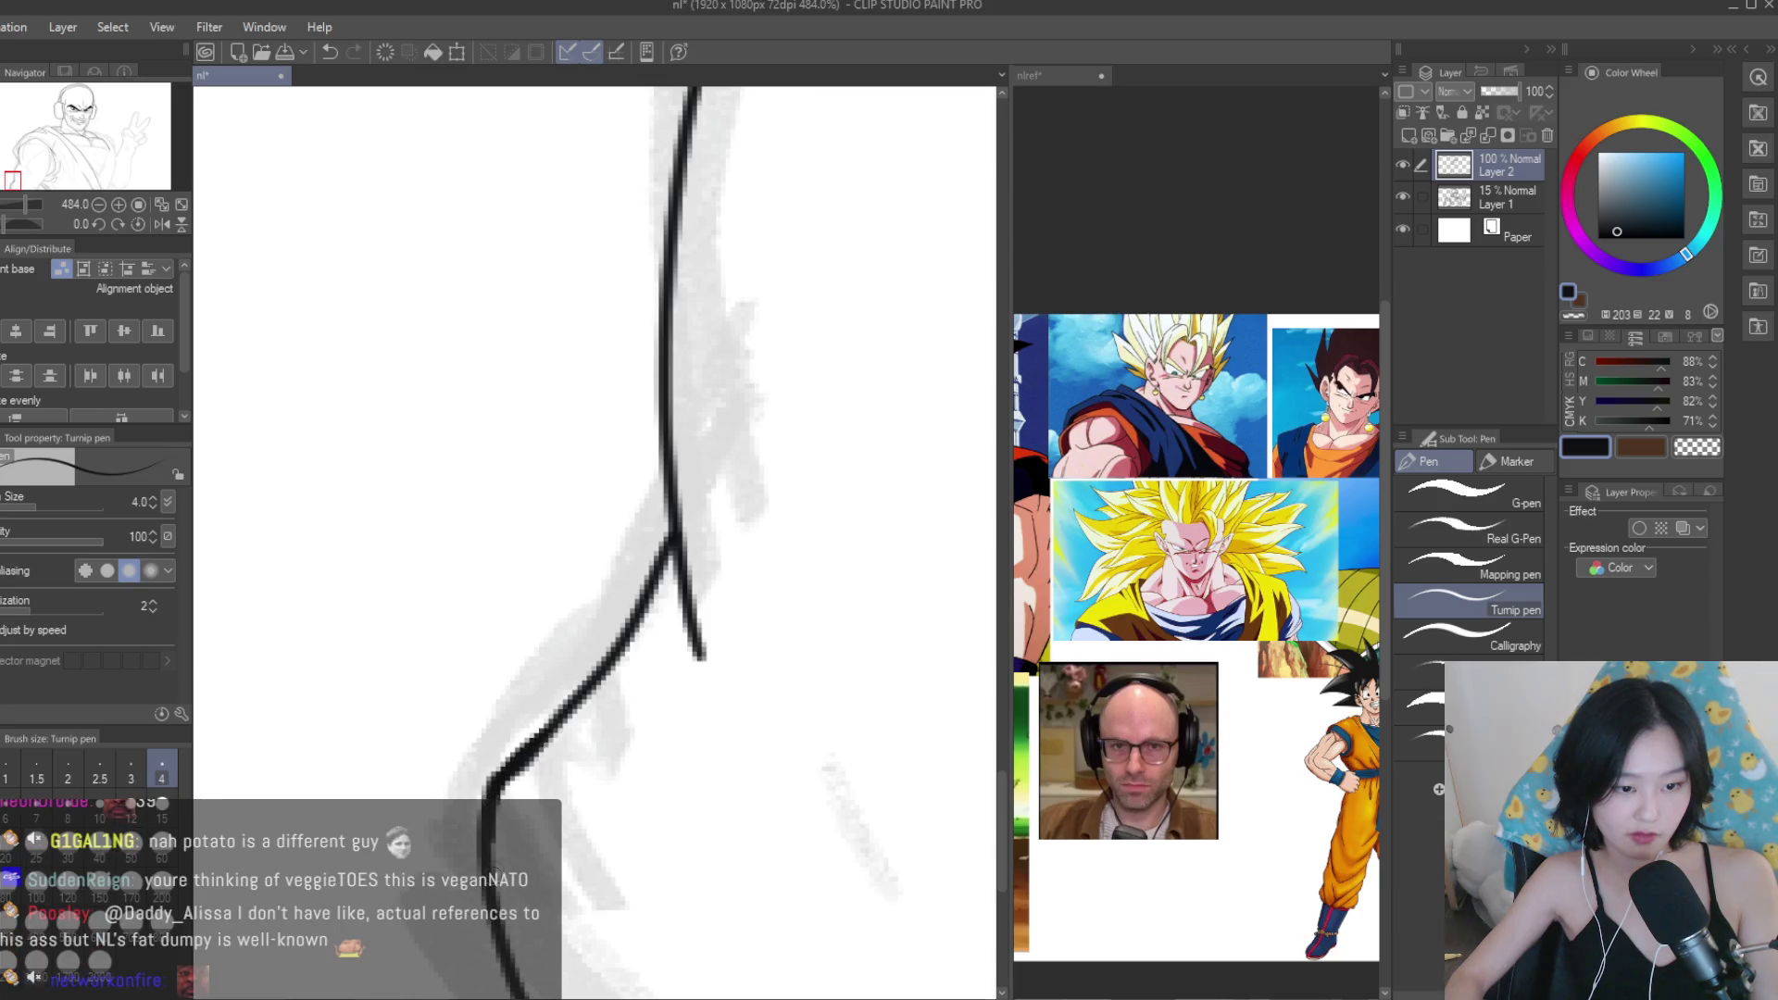
# Extend the diagonal ink line on the shoulder to where it meets the crossing line.
pyautogui.press('e')
pyautogui.scroll(-3, 648, 463)
pyautogui.scroll(3, 648, 462)
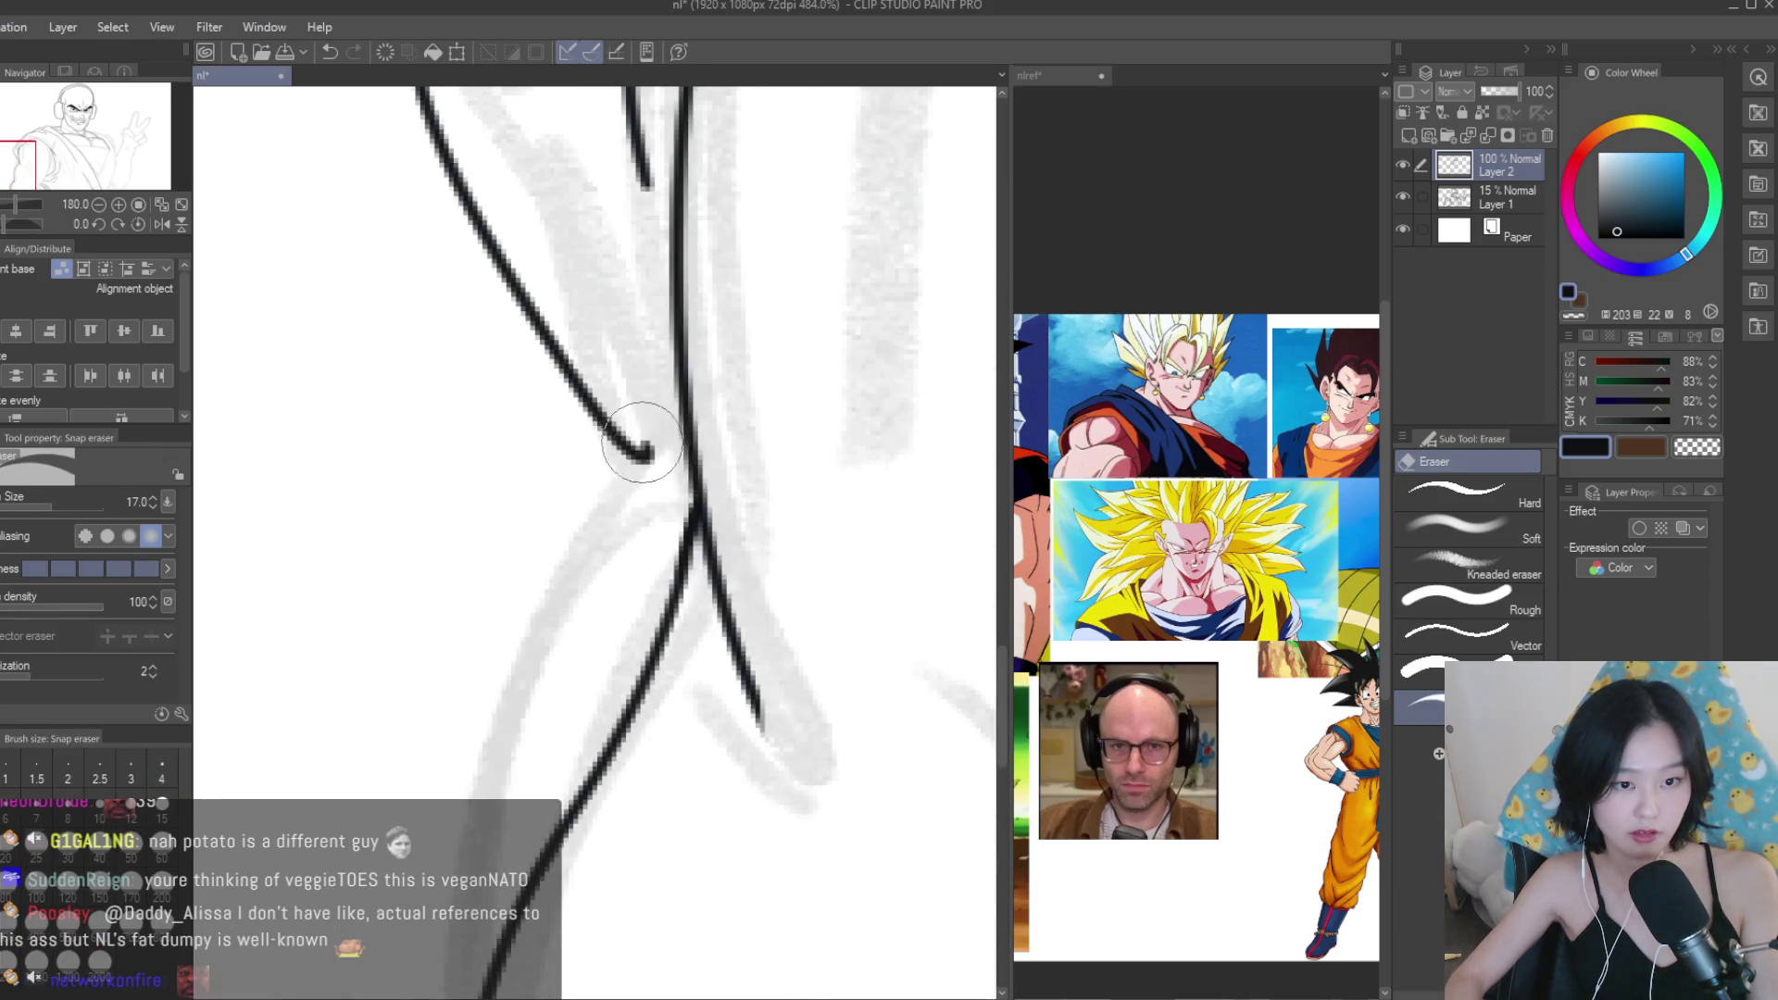
pyautogui.press('b')
pyautogui.press('p')
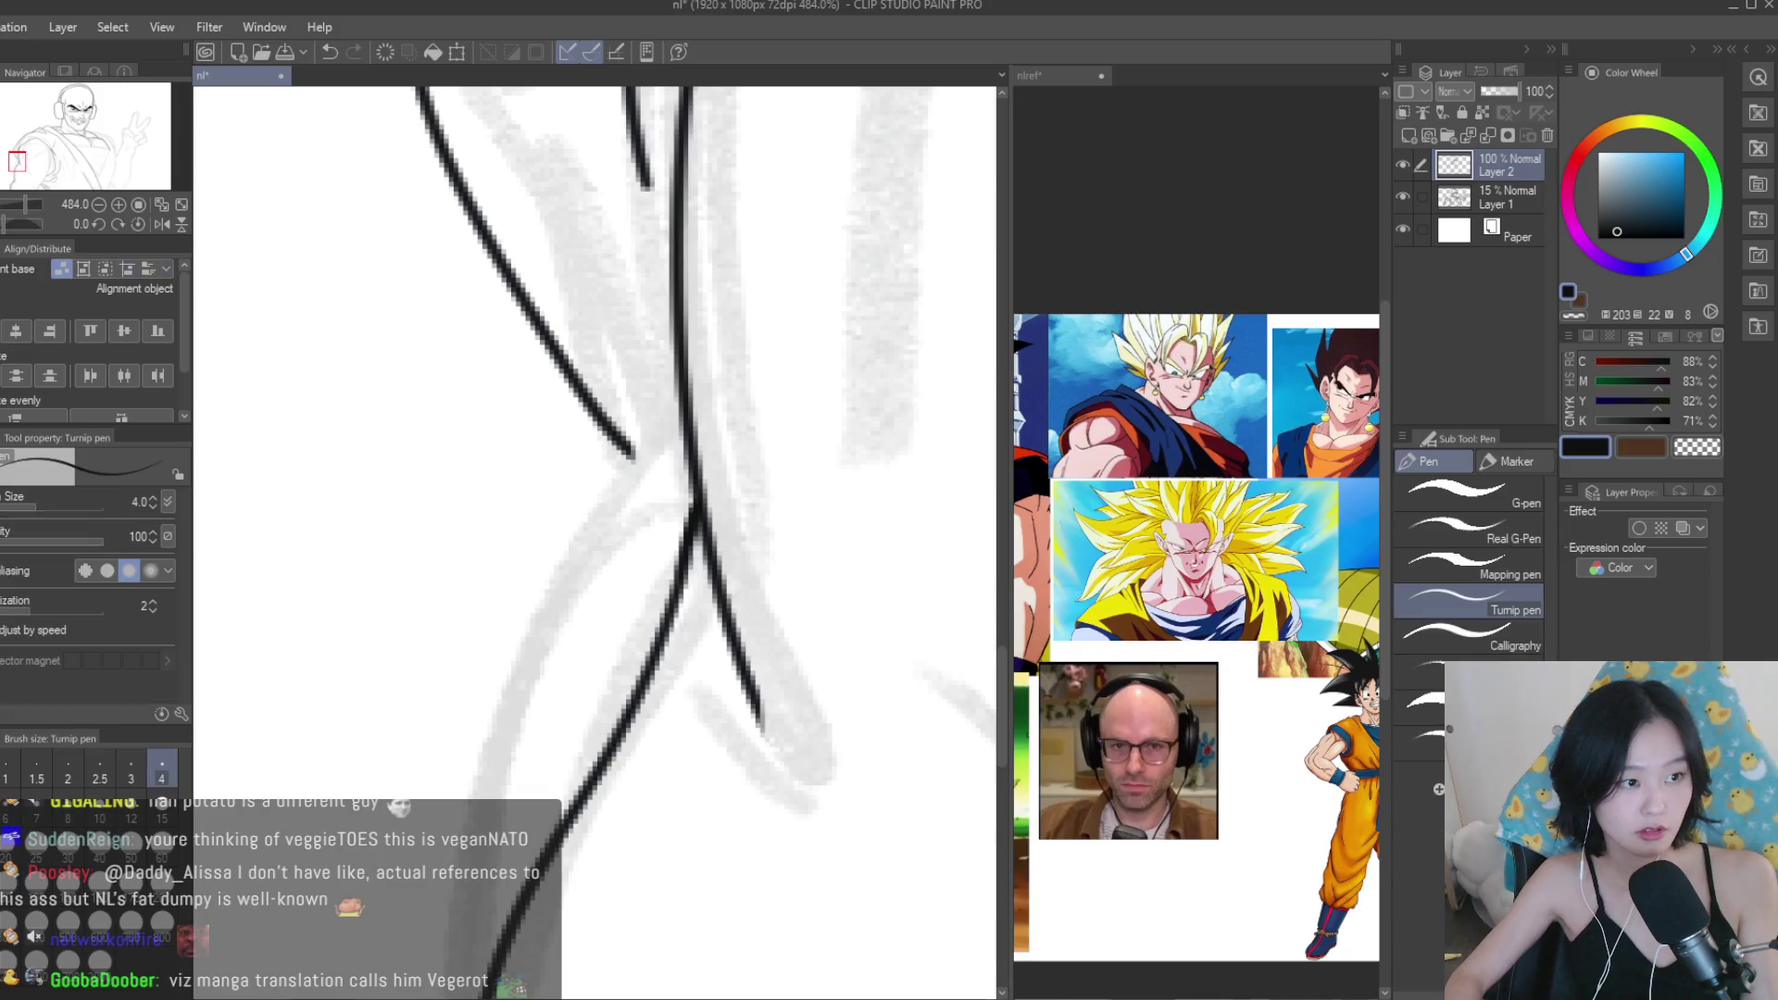
pyautogui.scroll(4, 642, 470)
pyautogui.moveTo(570, 393); pyautogui.dragTo(799, 624)
pyautogui.scroll(-10, 799, 624)
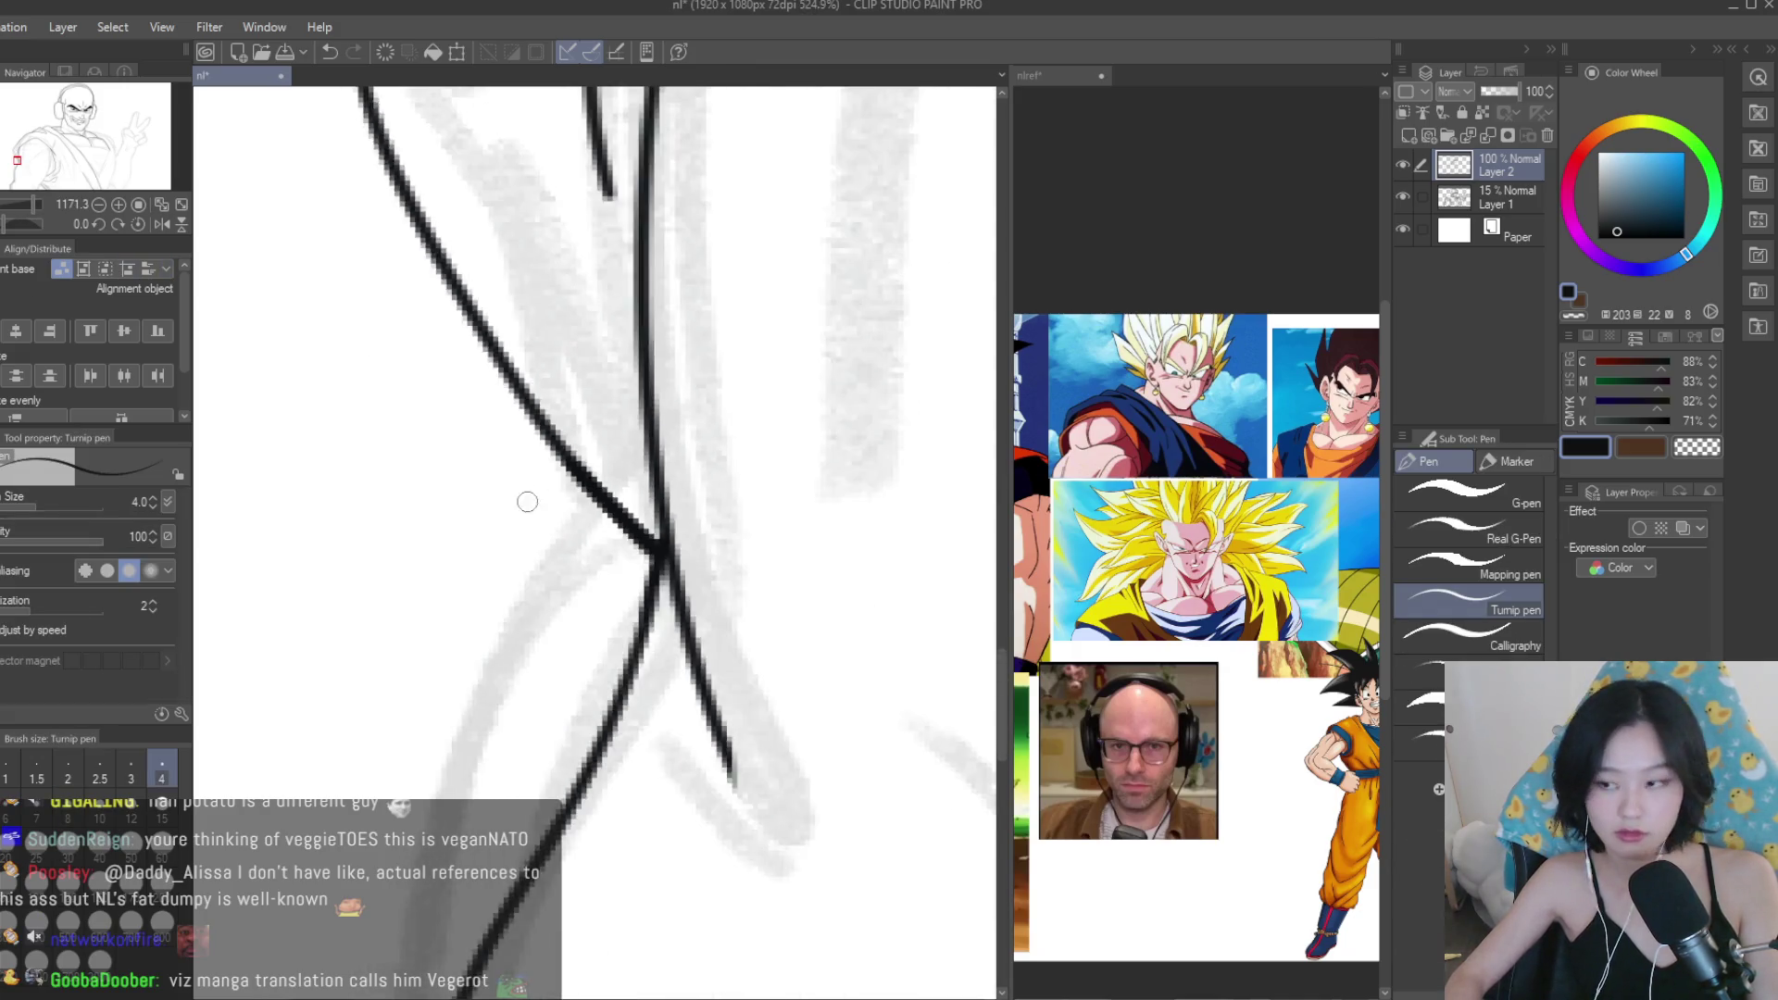
pyautogui.scroll(5, 743, 683)
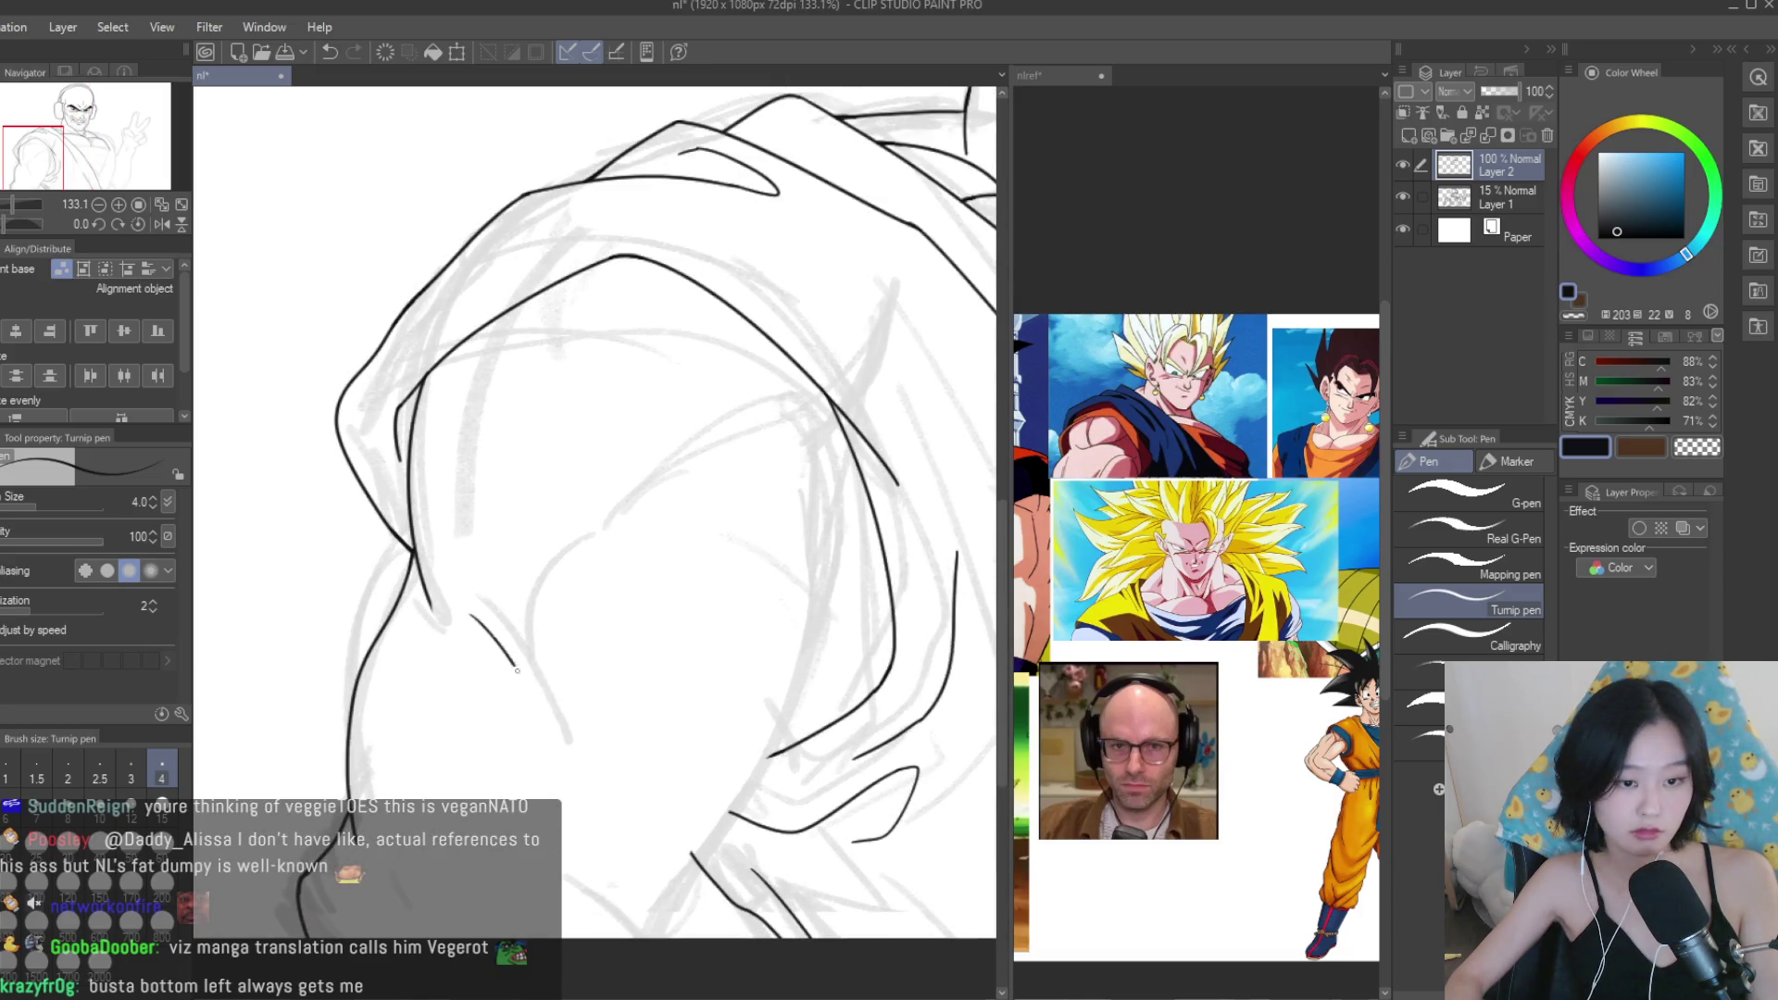
# Draw the long outer shoulder contour, undoing and redrawing it twice.
pyautogui.moveTo(804, 500); pyautogui.dragTo(643, 912)
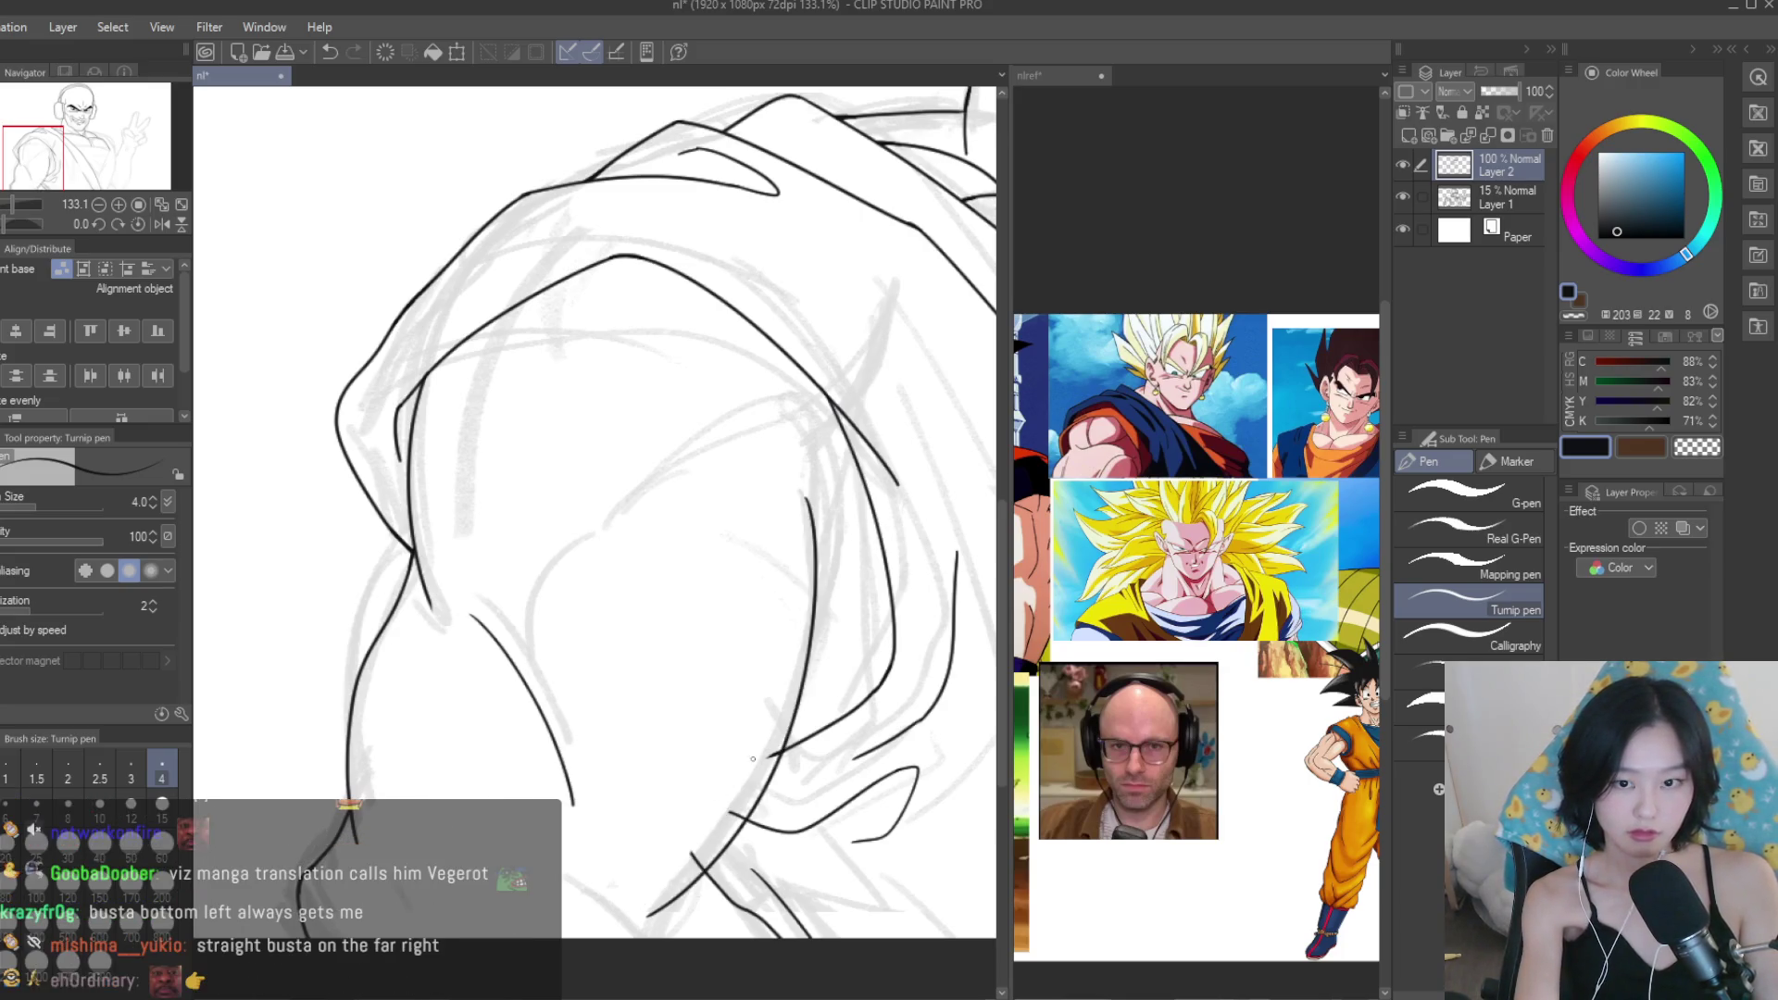
pyautogui.hotkey('ctrl', 'z')
pyautogui.moveTo(815, 518); pyautogui.dragTo(641, 912)
pyautogui.hotkey('ctrl', 'z')
pyautogui.moveTo(818, 574); pyautogui.dragTo(616, 912)
# Redraw the shoulder contour once more and ink a curved fold line starting higher up.
pyautogui.hotkey('ctrl', 'z')
pyautogui.moveTo(820, 532); pyautogui.dragTo(622, 907)
pyautogui.scroll(-1, 736, 521)
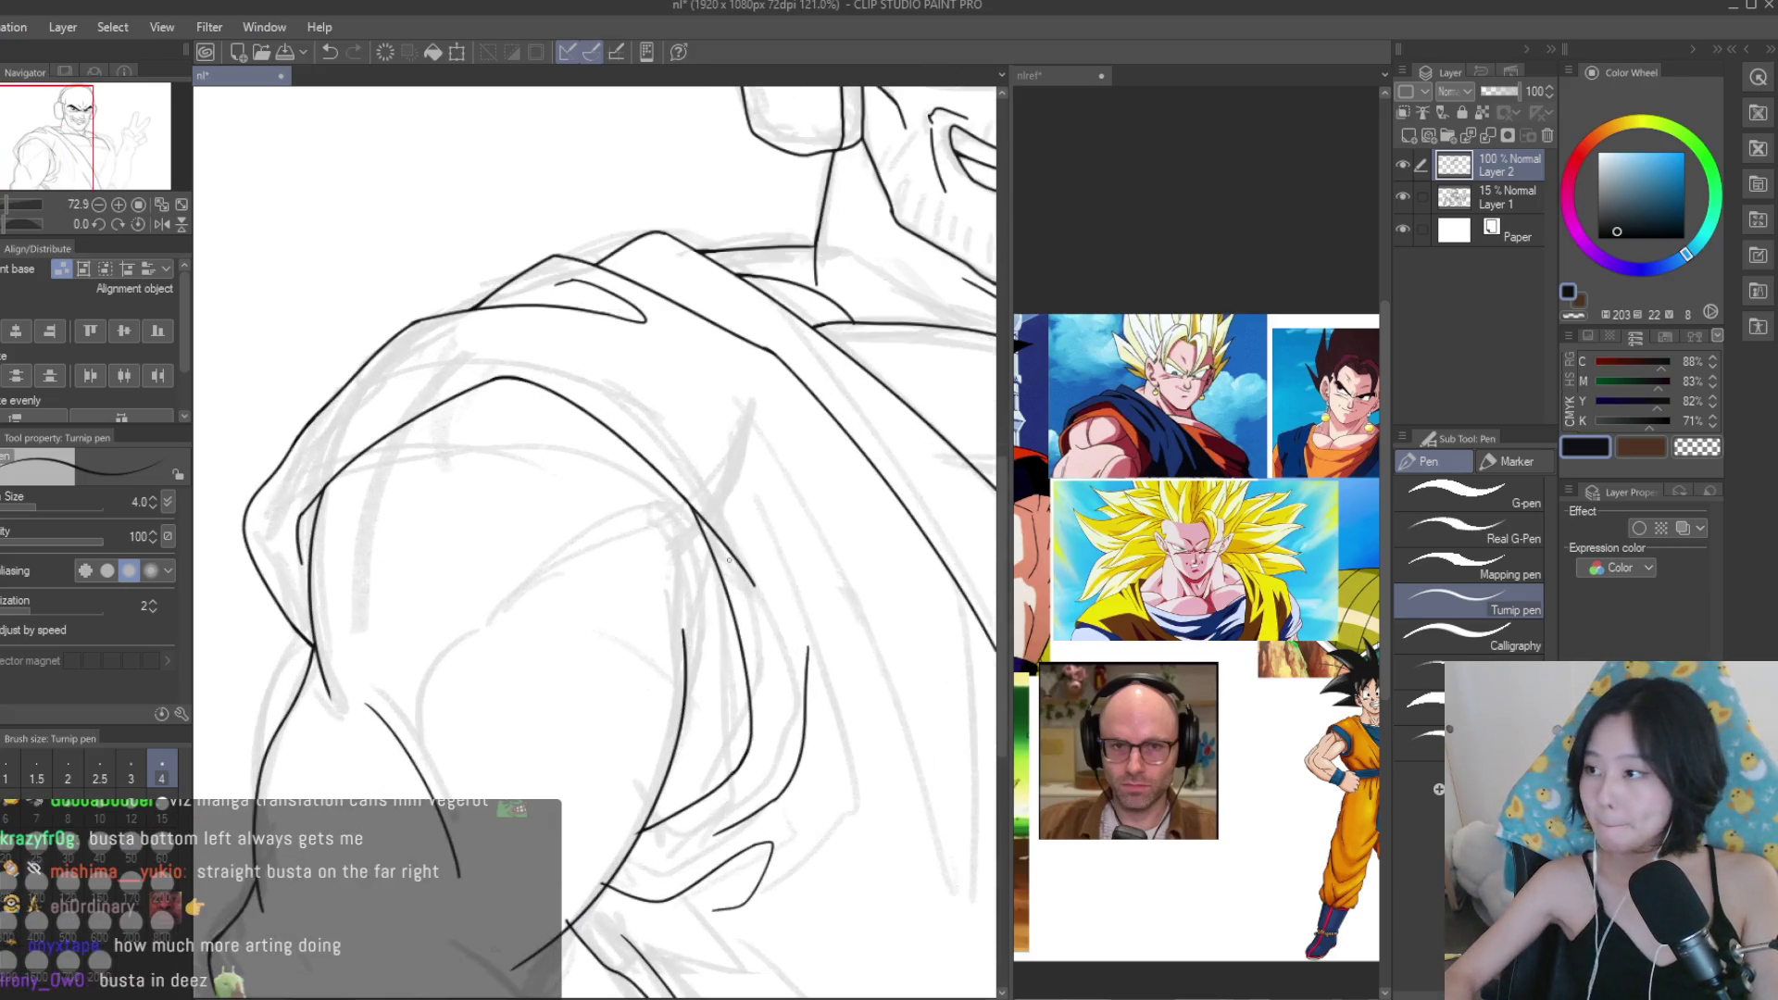
pyautogui.scroll(5, 735, 521)
pyautogui.moveTo(585, 520); pyautogui.dragTo(714, 741)
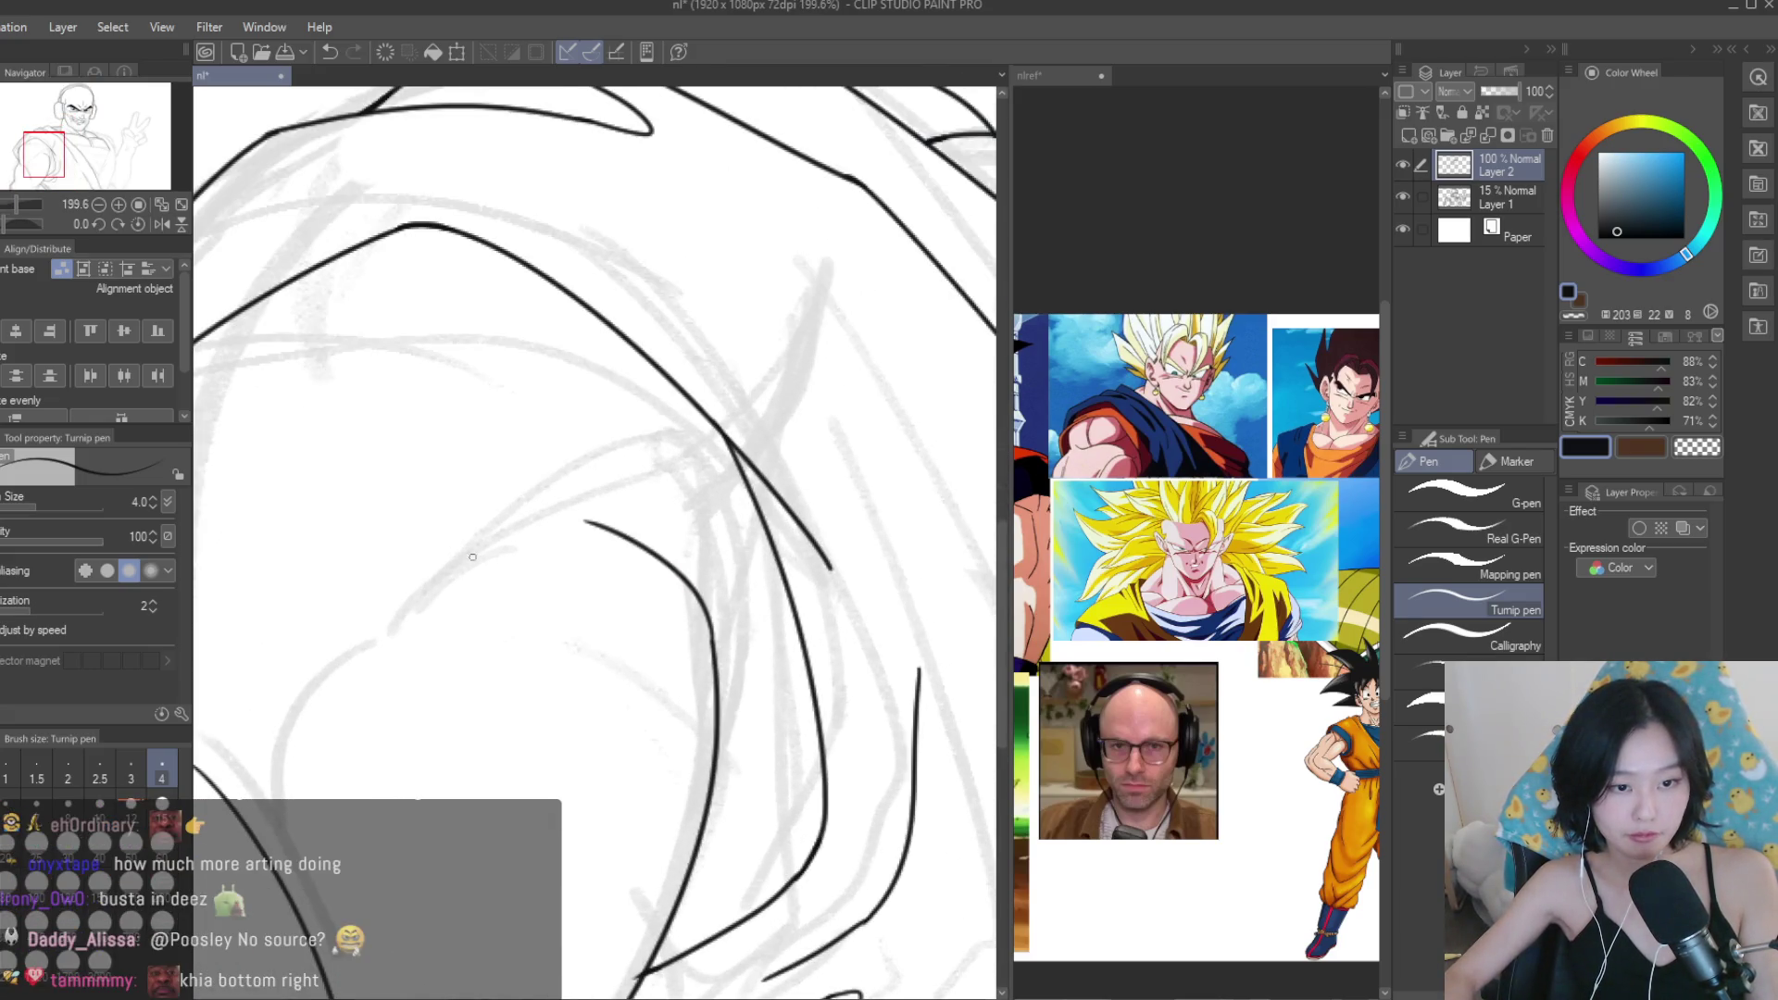
pyautogui.hotkey('ctrl', 'z')
pyautogui.moveTo(582, 470); pyautogui.dragTo(718, 664)
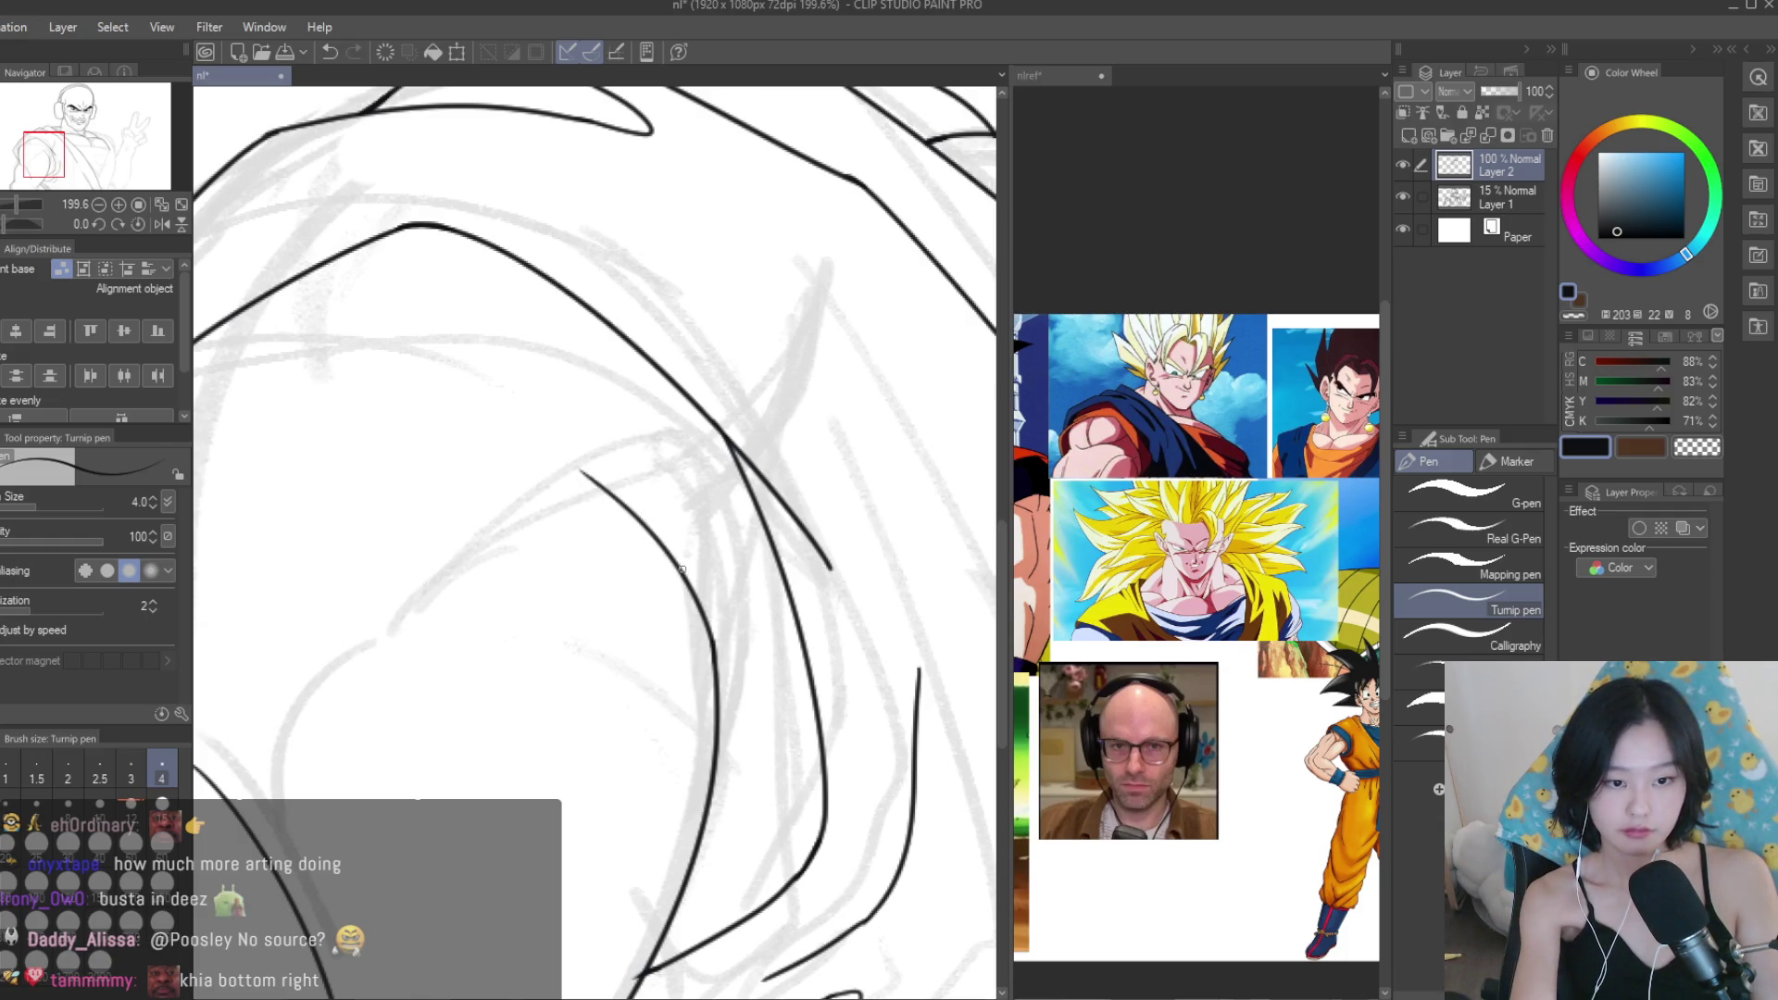
pyautogui.scroll(4, 725, 633)
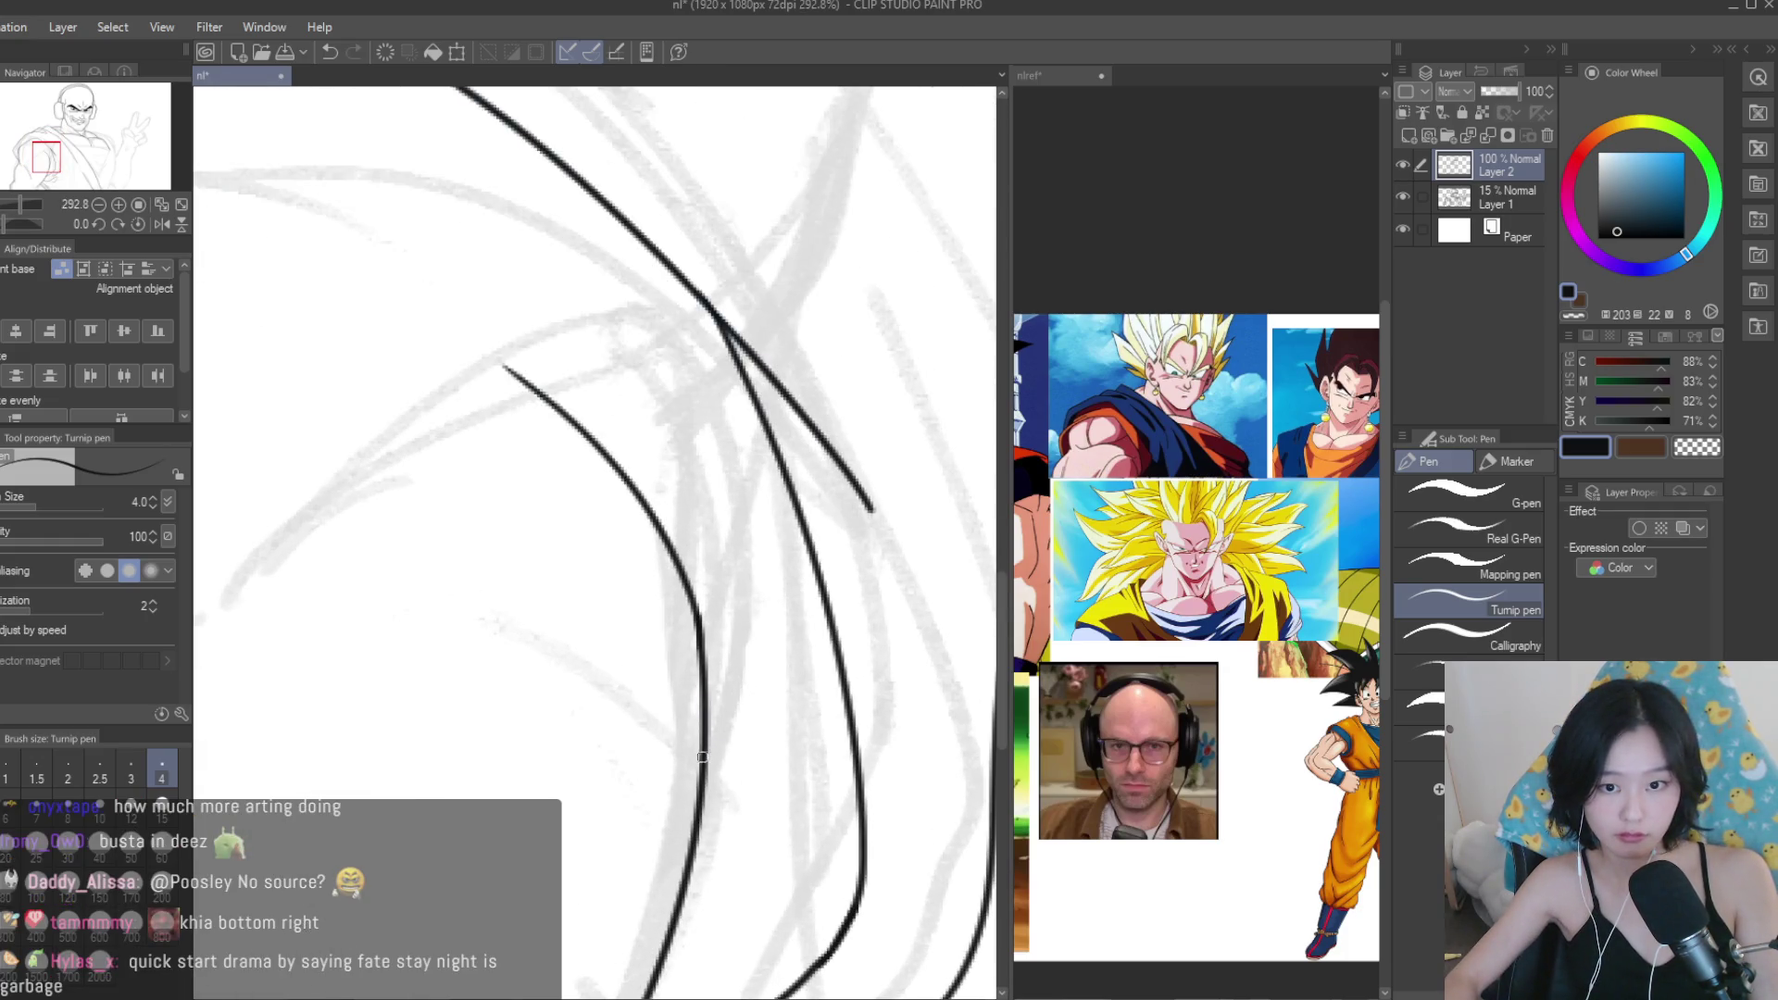
pyautogui.scroll(-3, 701, 789)
# Ink strokes along the shoulder top, down the sleeve, and toward the shoulder corner.
pyautogui.moveTo(726, 818); pyautogui.dragTo(521, 357)
pyautogui.scroll(-2, 737, 571)
pyautogui.scroll(2, 451, 403)
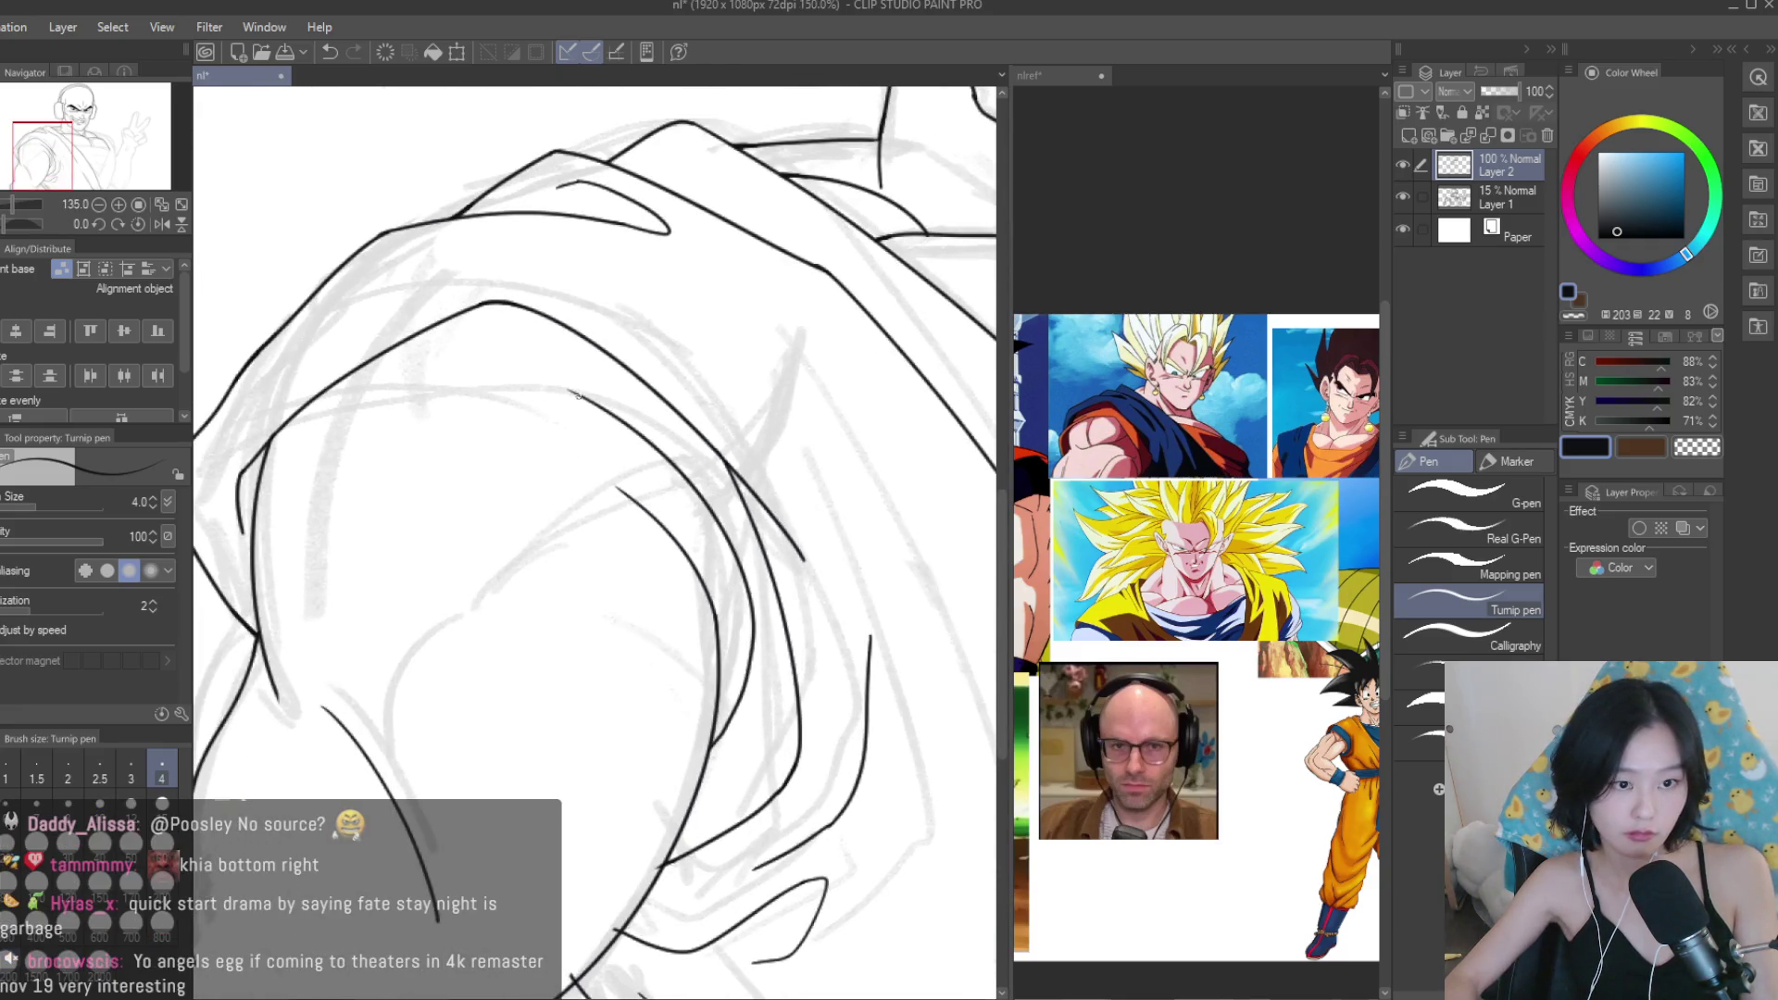
pyautogui.scroll(3, 355, 365)
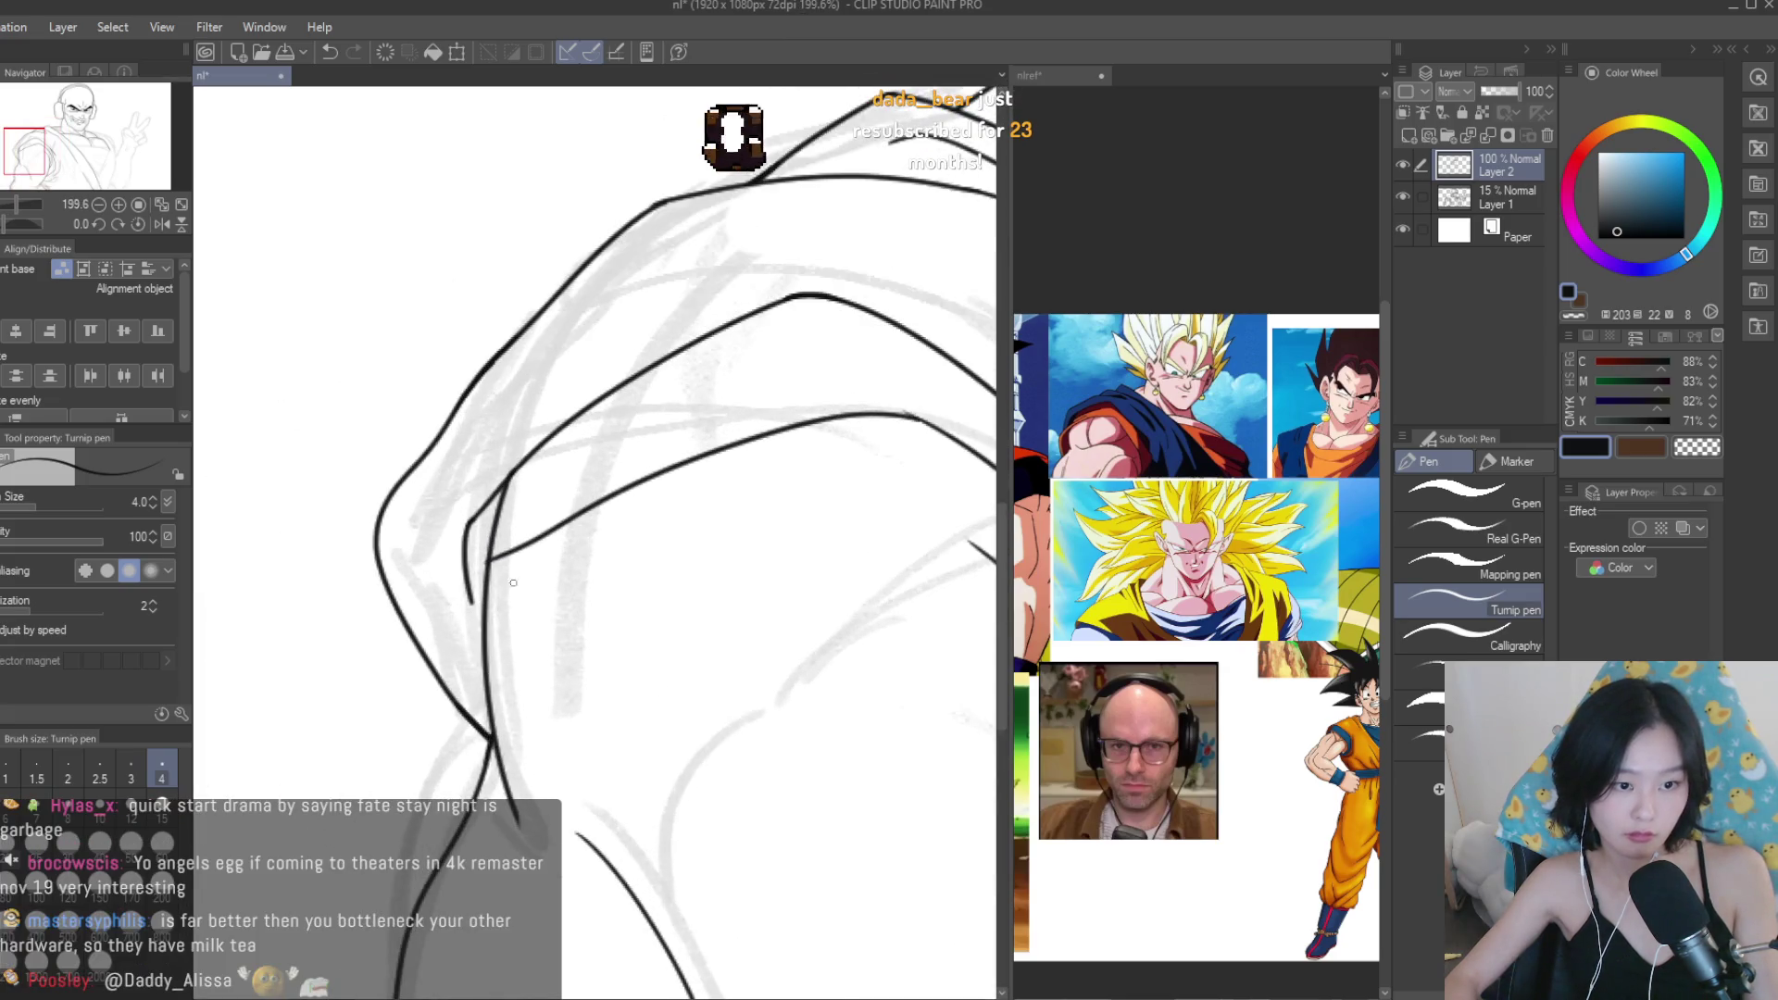
pyautogui.moveTo(505, 553)
pyautogui.mouseDown()
pyautogui.moveTo(424, 653)
pyautogui.moveTo(494, 782)
pyautogui.mouseUp()
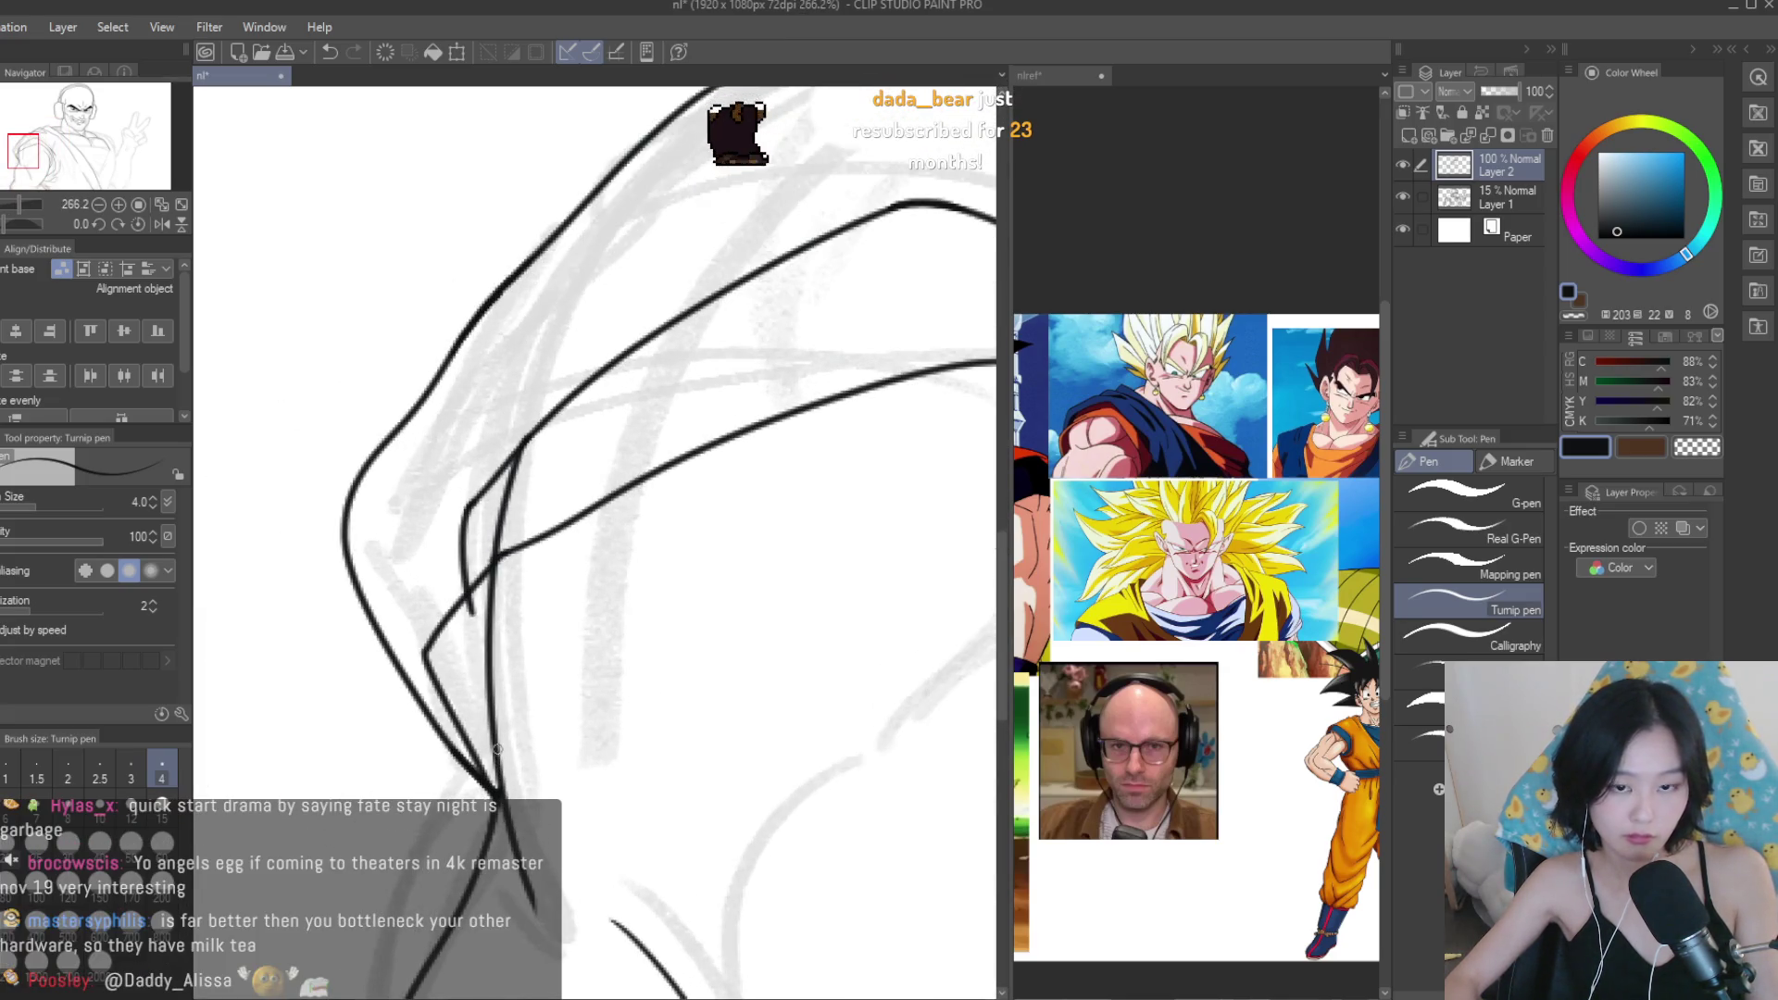
pyautogui.moveTo(507, 458); pyautogui.dragTo(410, 589)
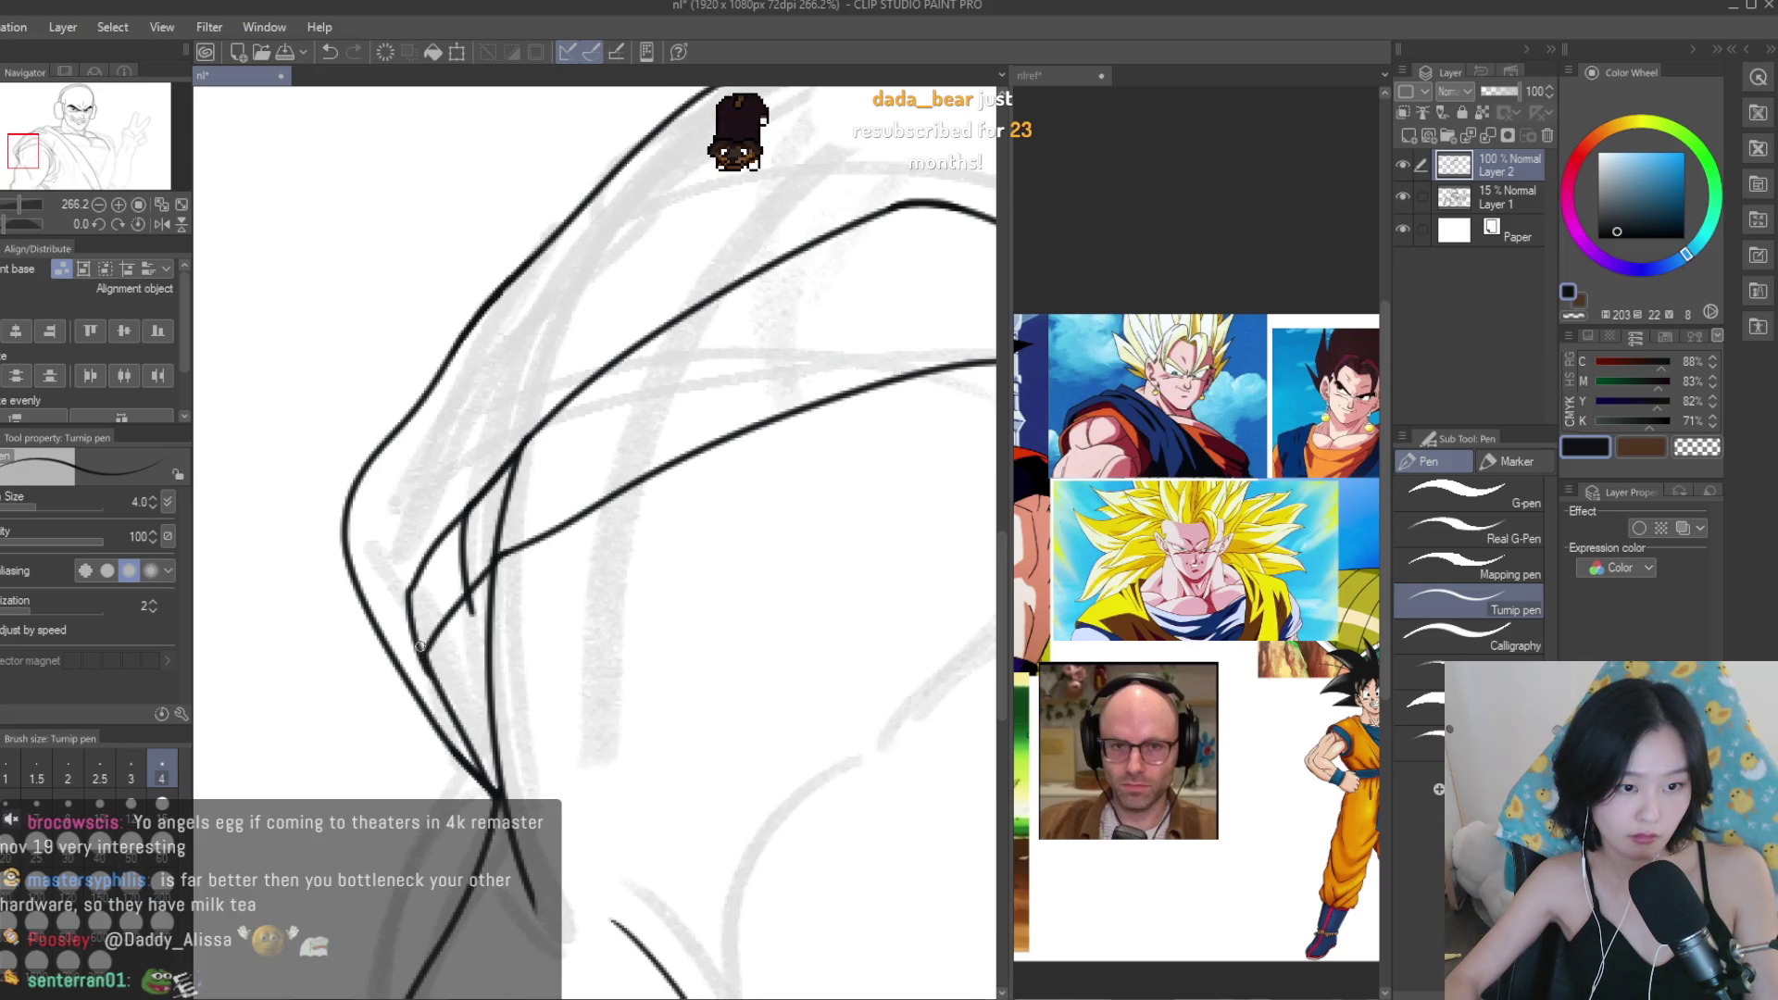
pyautogui.scroll(-5, 410, 588)
# Erase the stray and overhanging line pieces at the shoulder junction with the Snap eraser.
pyautogui.press('e')
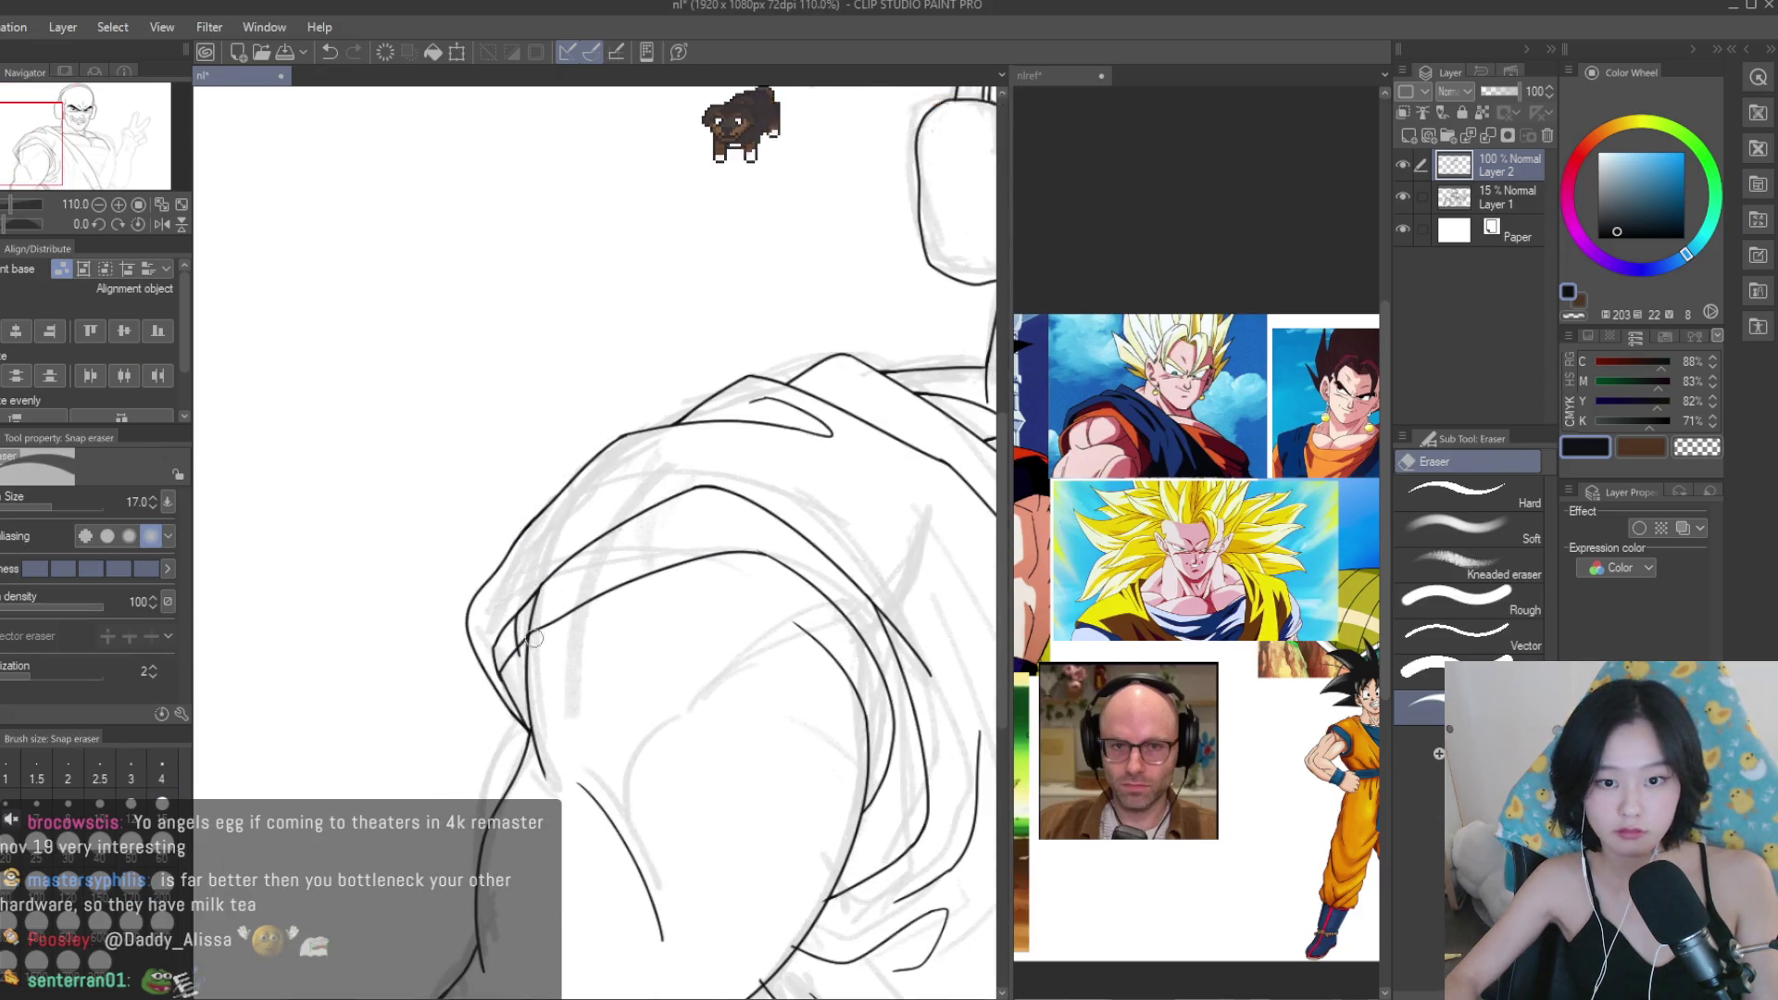
pyautogui.scroll(5, 532, 602)
pyautogui.moveTo(560, 519); pyautogui.dragTo(532, 601)
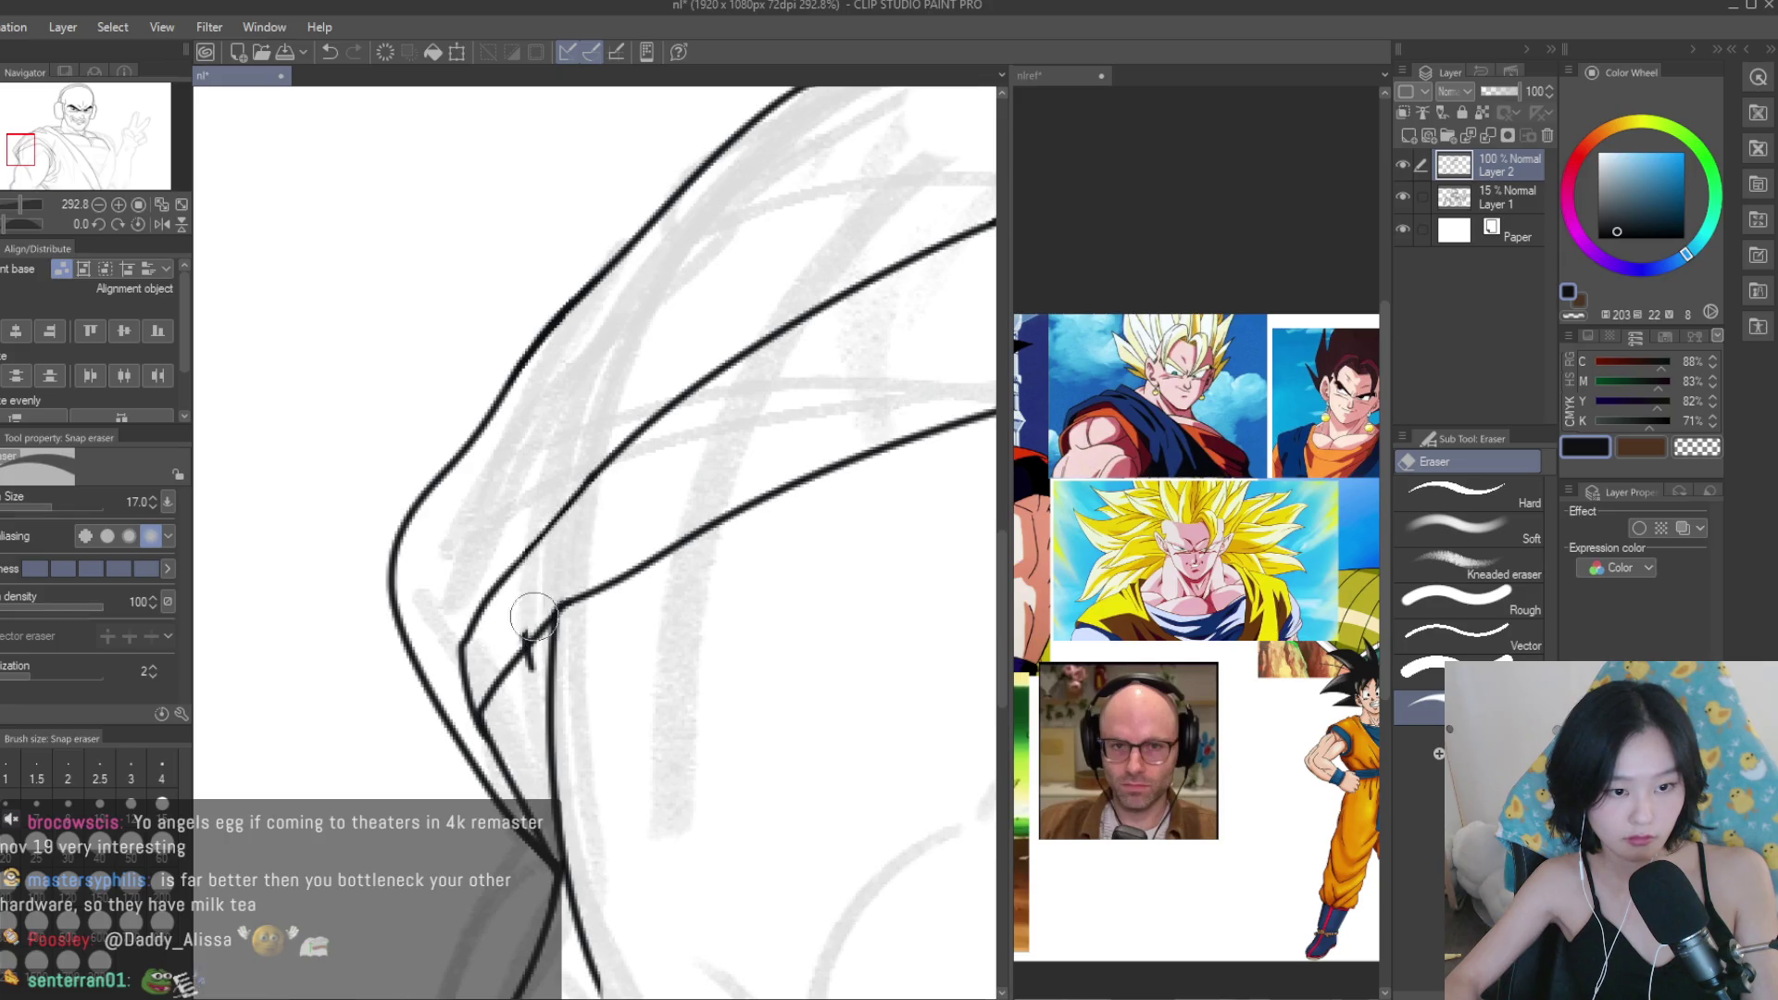
pyautogui.scroll(2, 533, 864)
pyautogui.moveTo(474, 627)
pyautogui.mouseDown()
pyautogui.moveTo(457, 614)
pyautogui.moveTo(556, 833)
pyautogui.mouseUp()
pyautogui.click(484, 683)
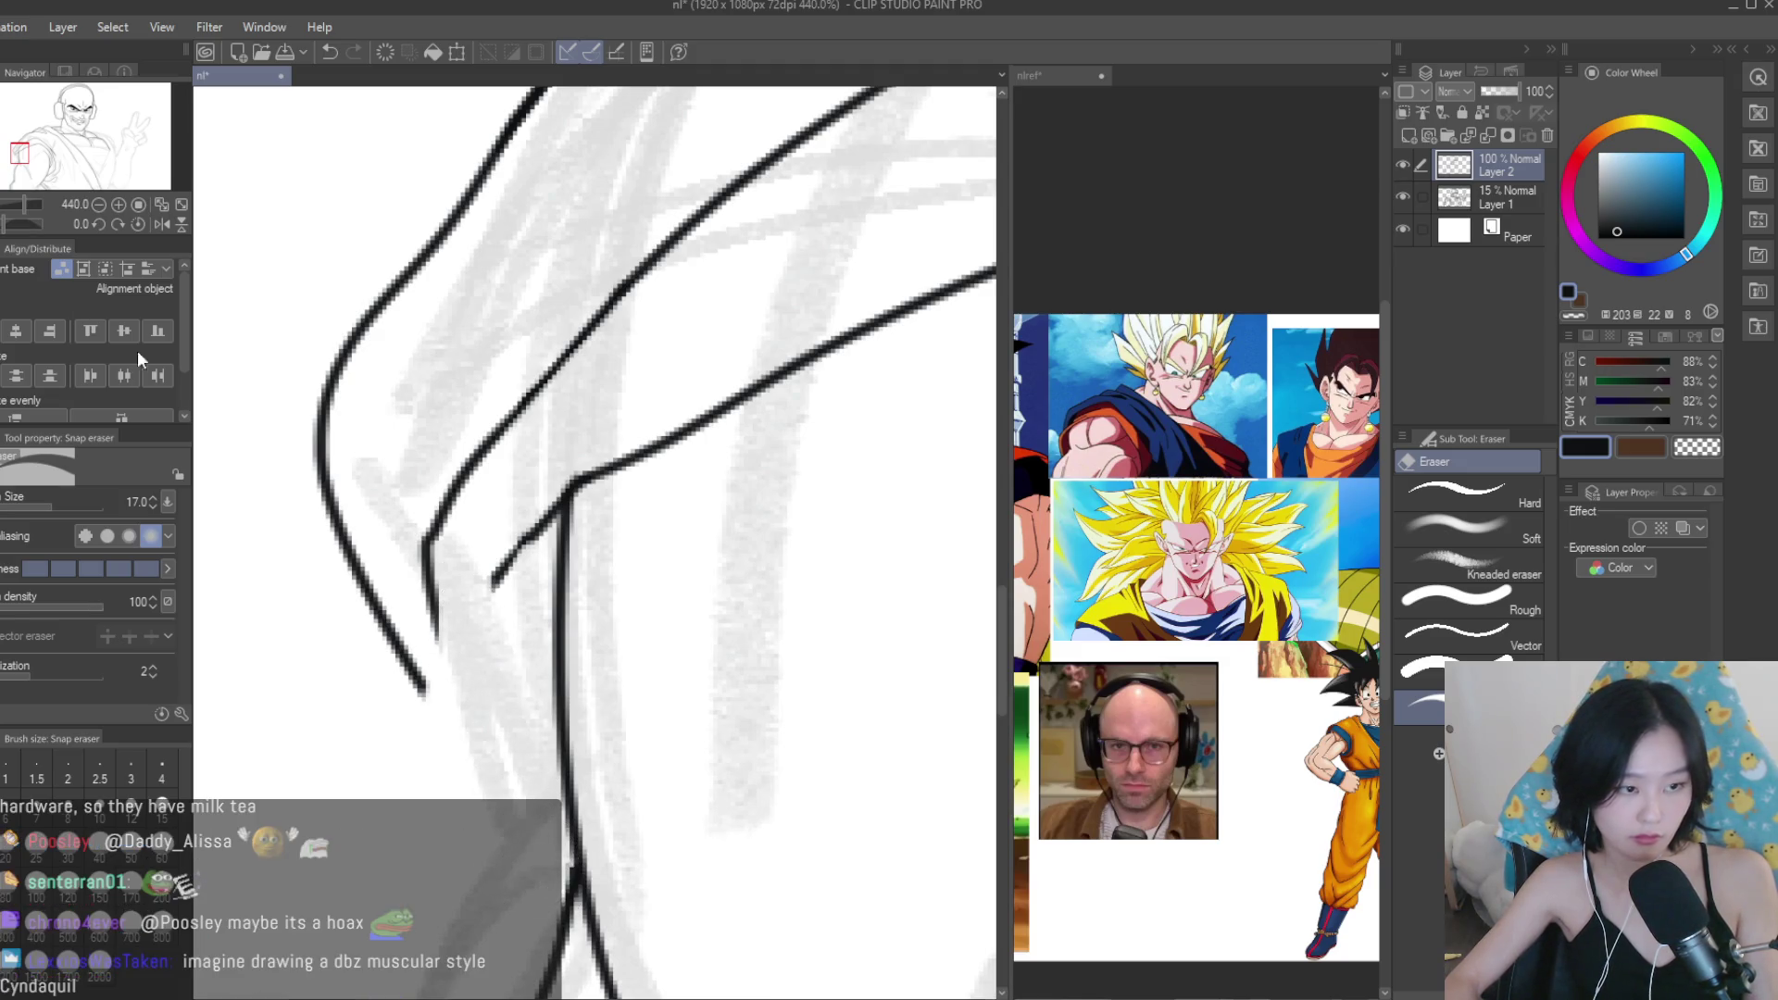
pyautogui.press('b')
pyautogui.press('p')
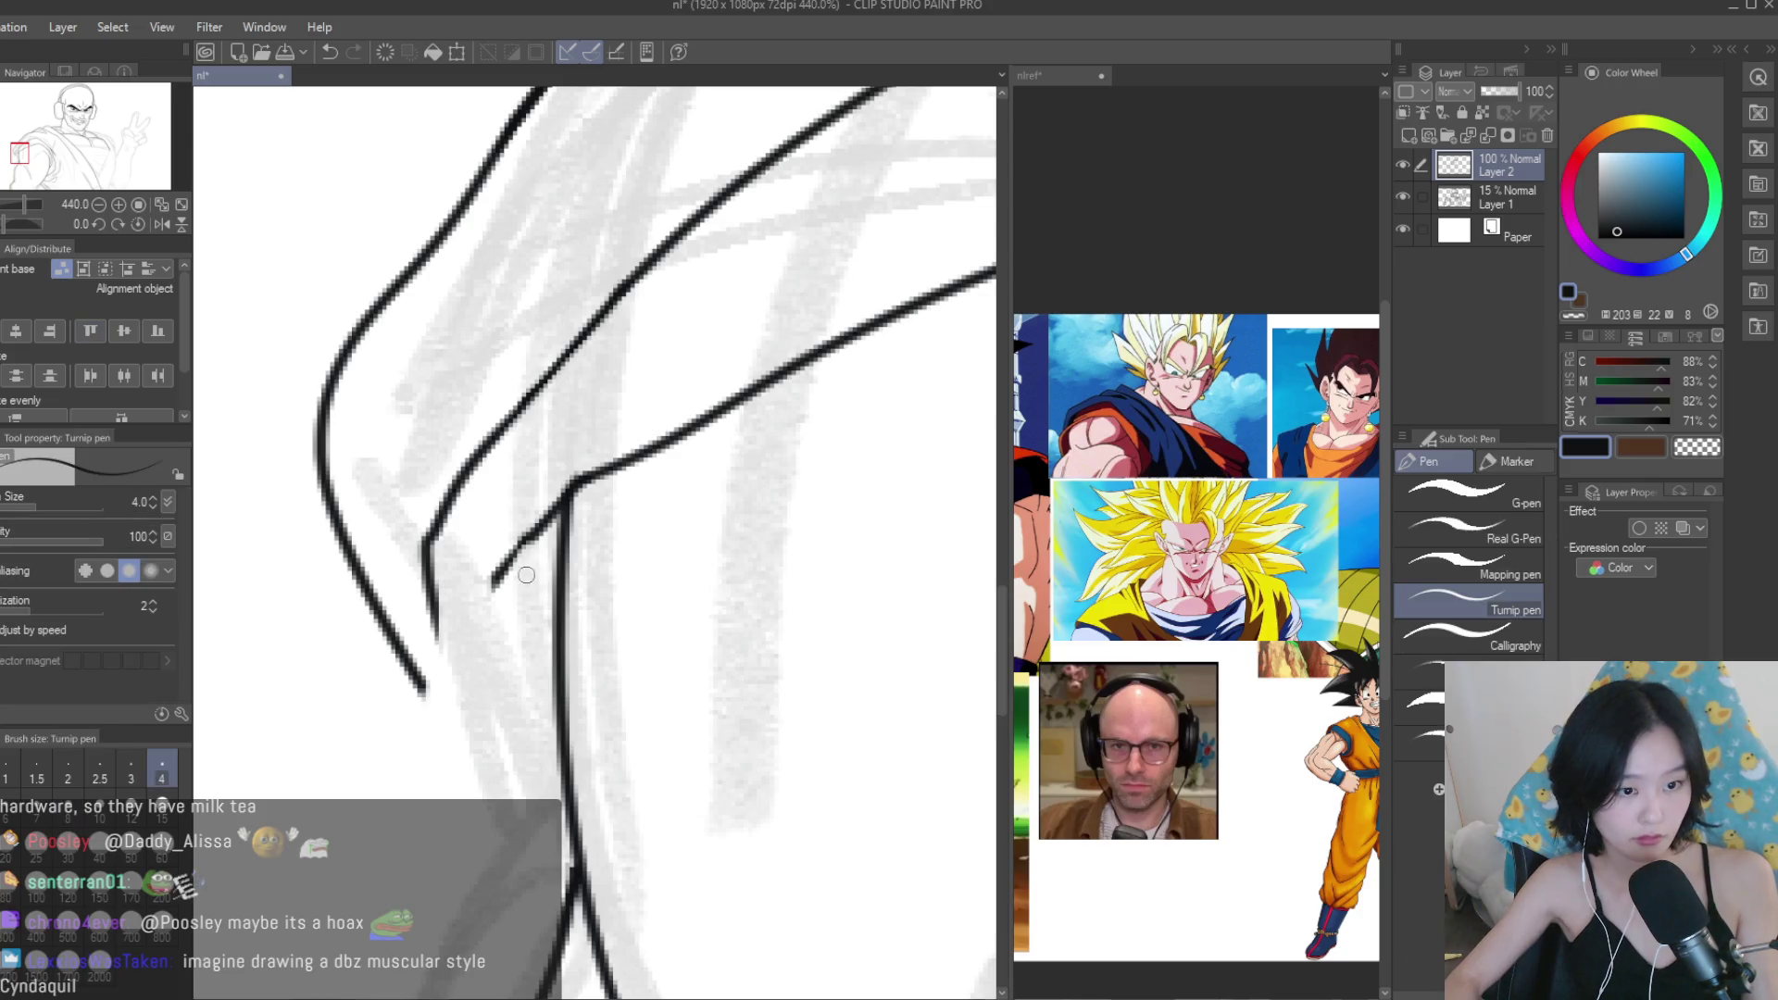
# Ink two arm contour lines down from the shoulder corner, keeping the colour black.
pyautogui.moveTo(504, 567)
pyautogui.mouseDown()
pyautogui.moveTo(485, 722)
pyautogui.moveTo(565, 898)
pyautogui.mouseUp()
pyautogui.moveTo(424, 566)
pyautogui.mouseDown()
pyautogui.moveTo(443, 776)
pyautogui.moveTo(540, 939)
pyautogui.mouseUp()
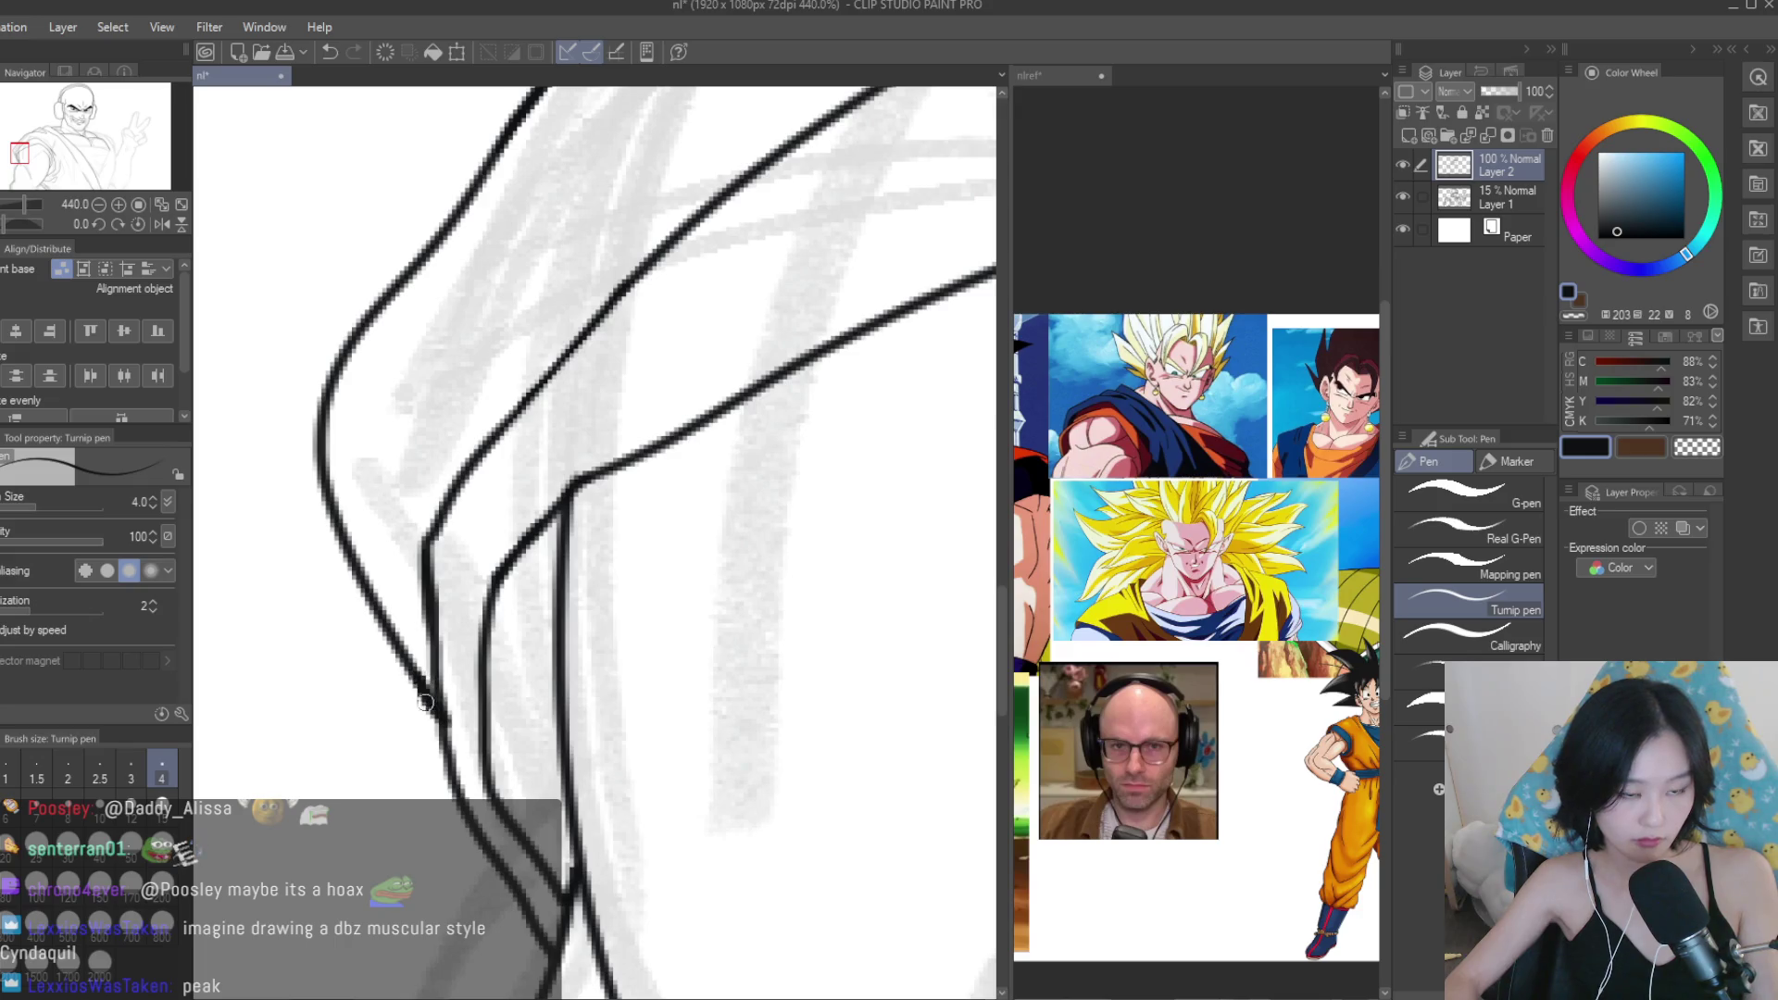
pyautogui.click(1708, 449)
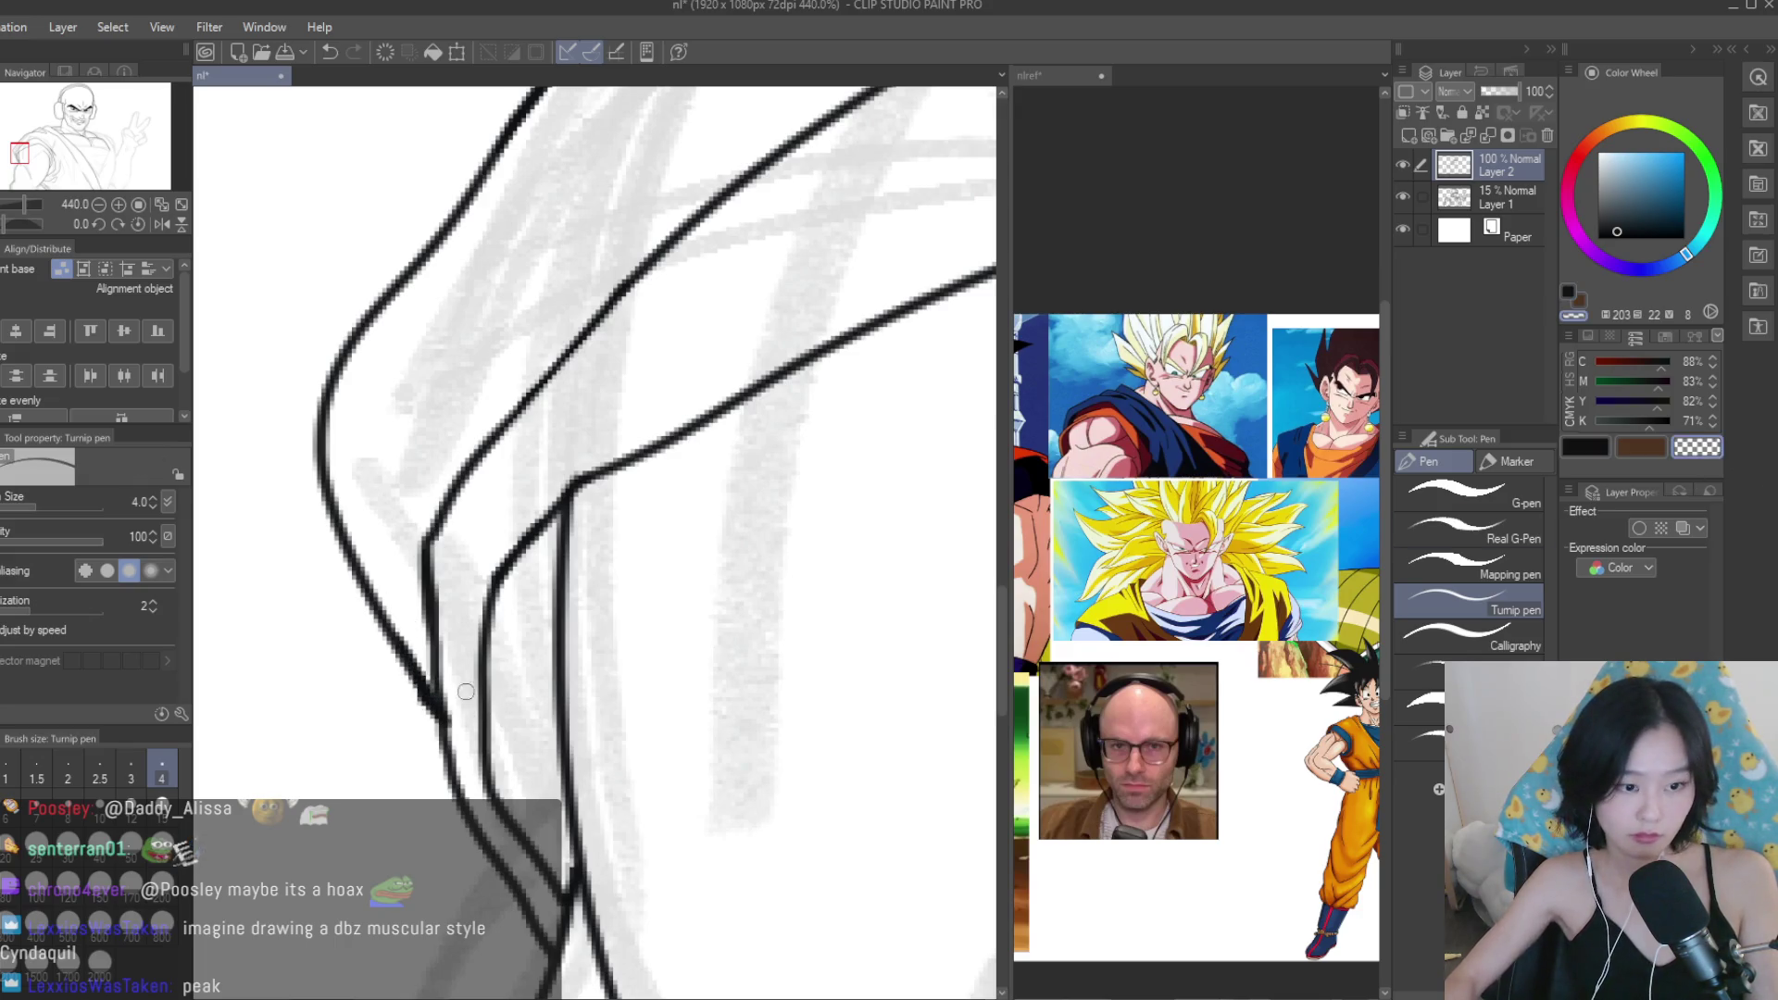
pyautogui.press('c')
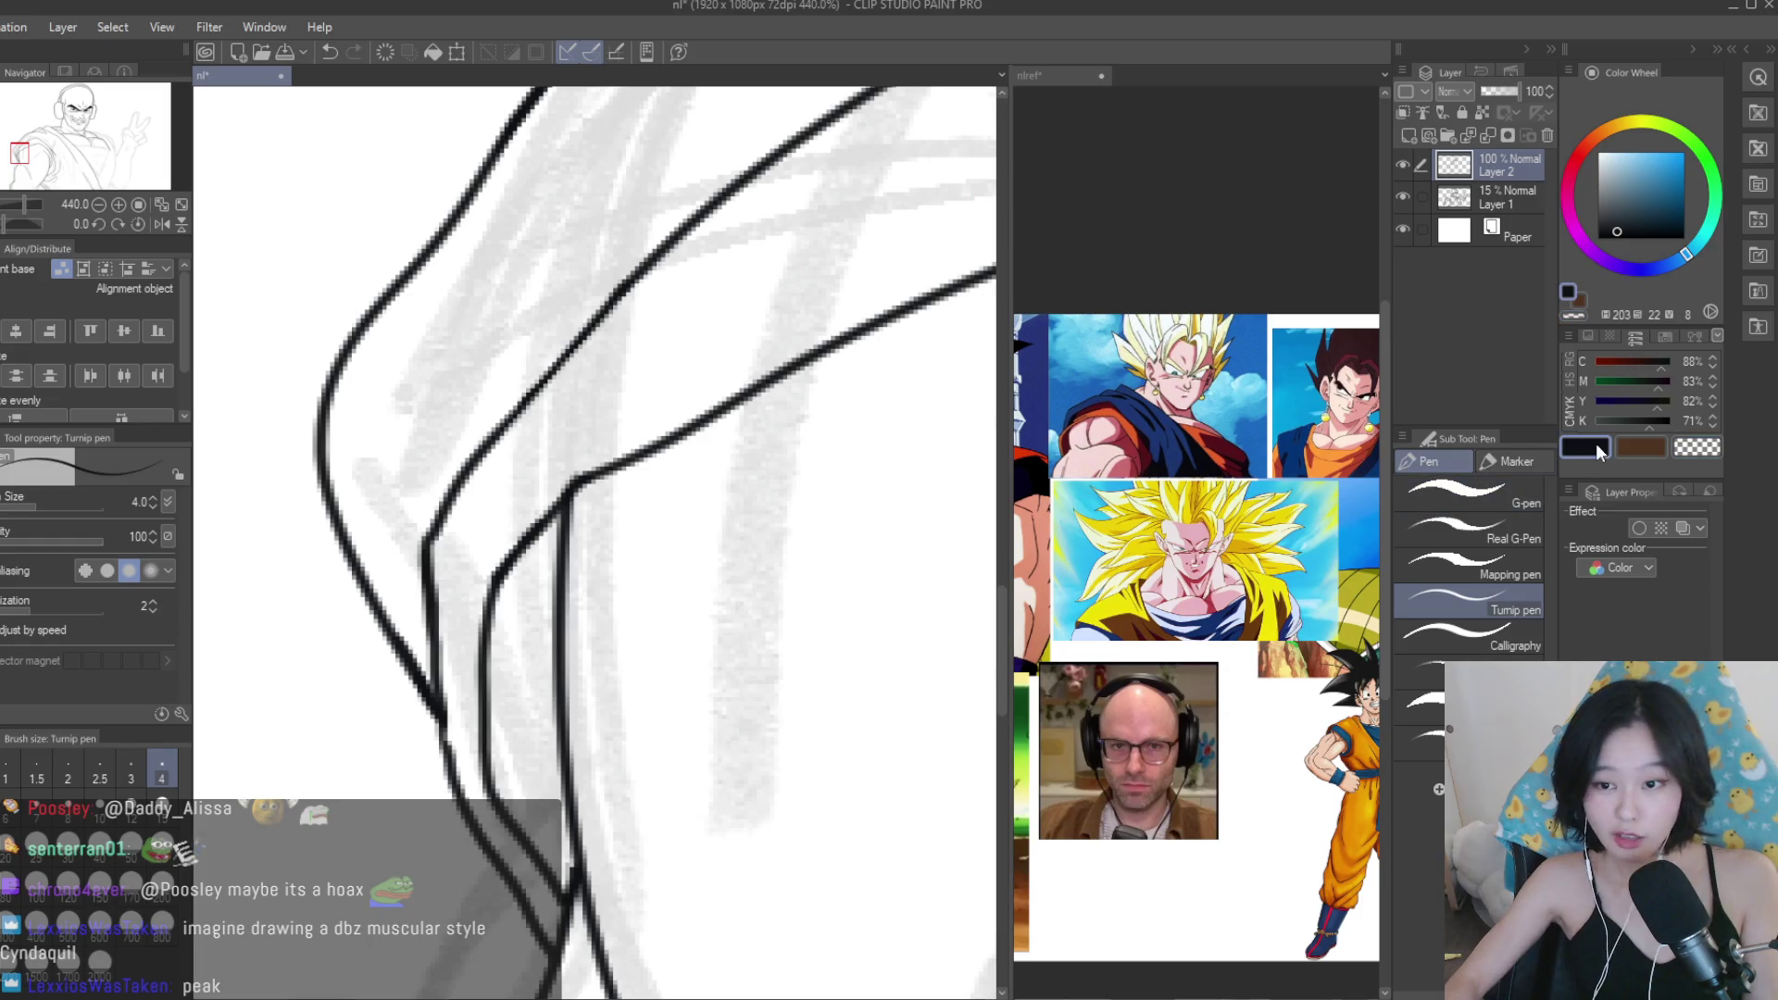
# Save the drawing with Ctrl+S.
pyautogui.scroll(2, 468, 518)
pyautogui.scroll(-3, 370, 509)
pyautogui.scroll(-5, 370, 509)
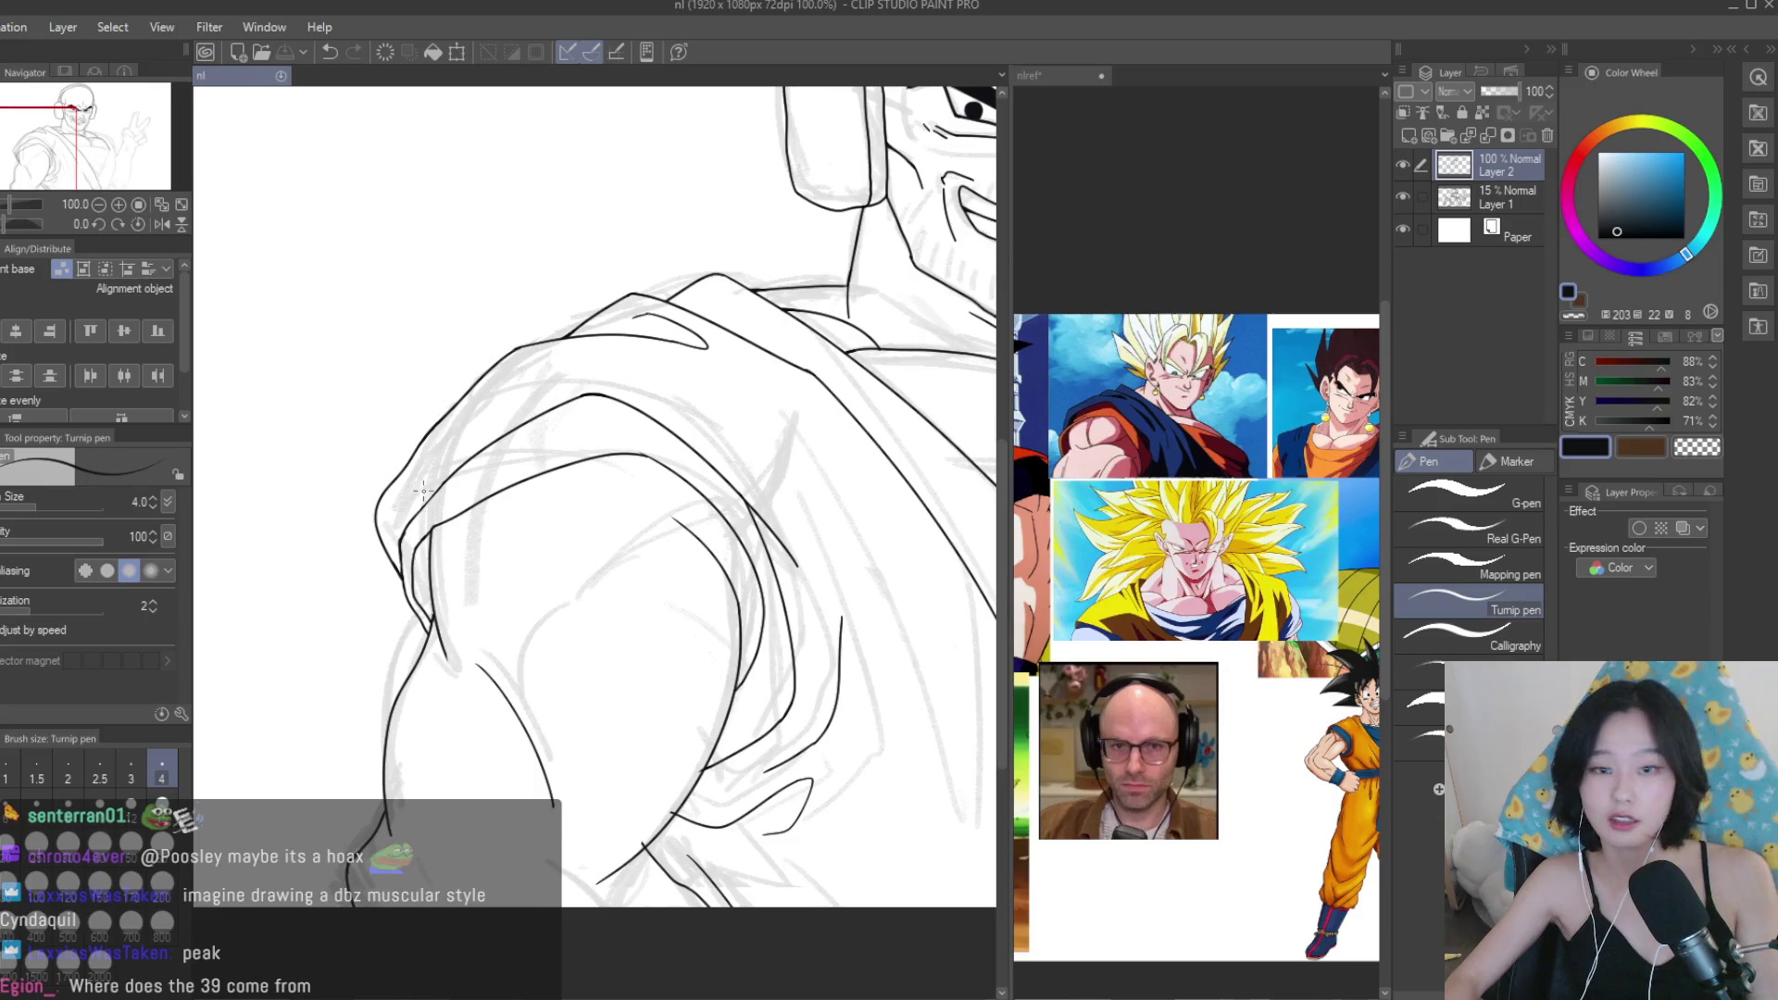
pyautogui.hotkey('ctrl', 's')
pyautogui.scroll(5, 671, 573)
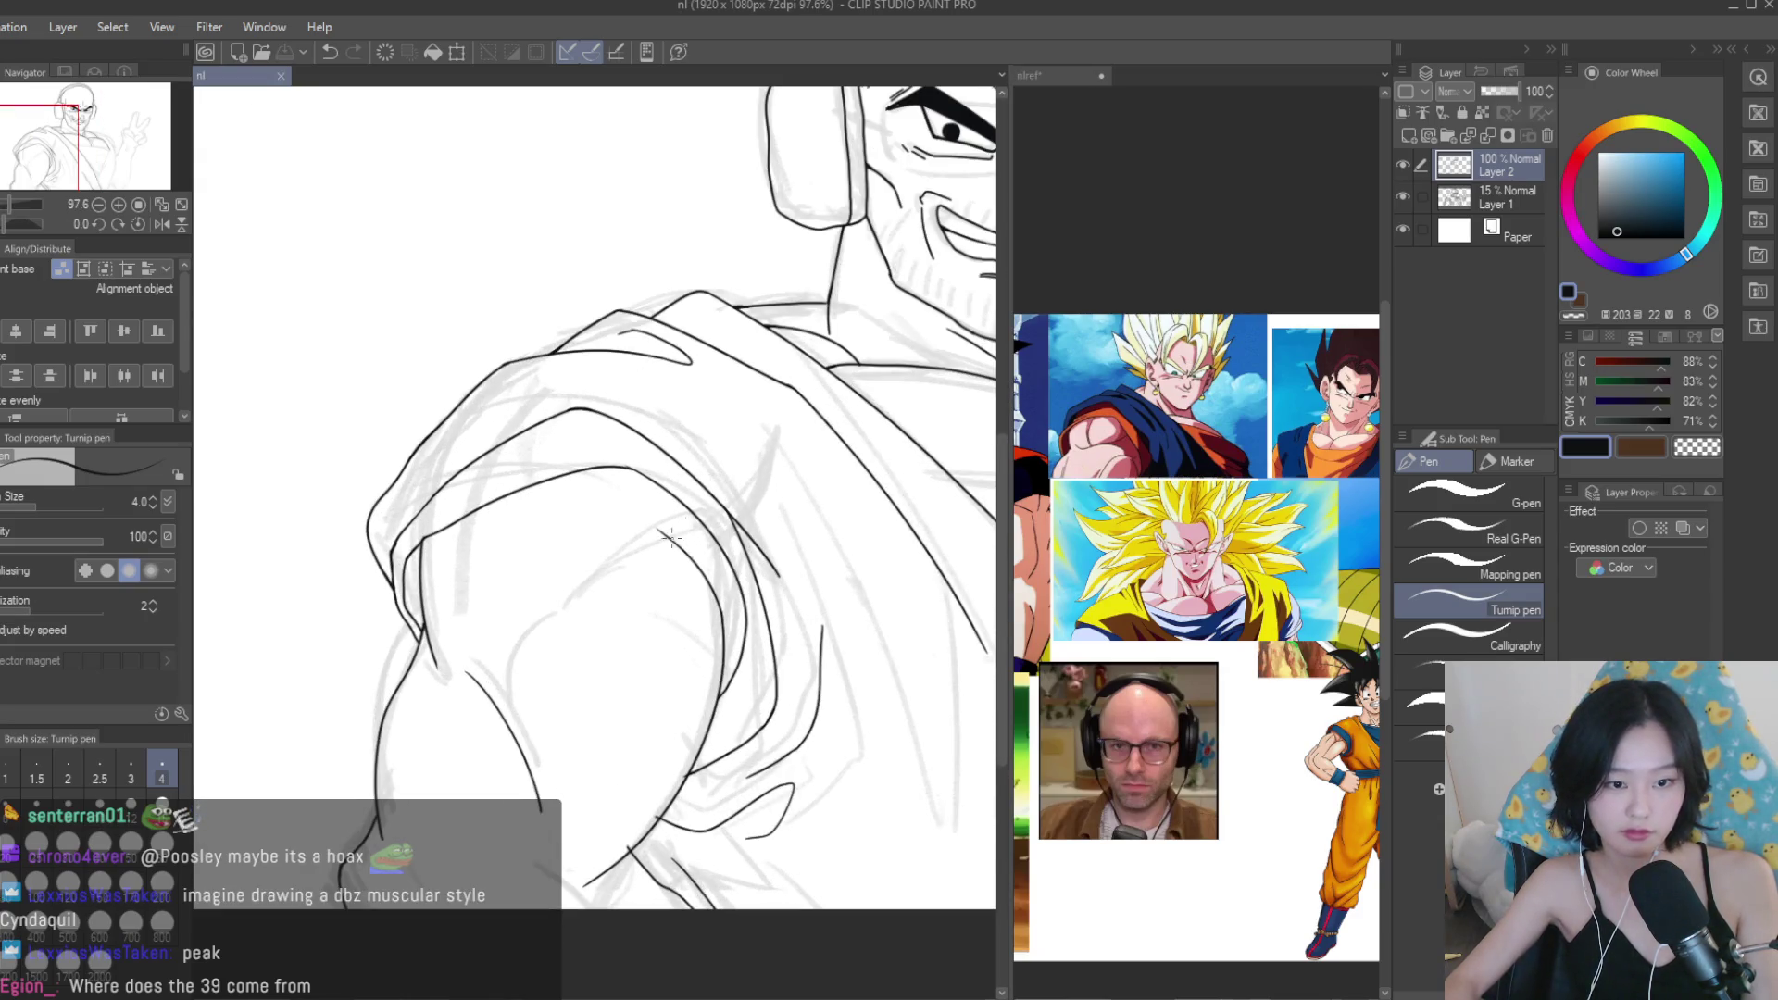
pyautogui.scroll(5, 668, 540)
# Ink a long fold line down the arm.
pyautogui.moveTo(488, 449); pyautogui.dragTo(769, 847)
pyautogui.scroll(1, 661, 560)
pyautogui.scroll(1, 661, 561)
pyautogui.scroll(-5, 661, 560)
pyautogui.scroll(5, 703, 556)
# Enlarge the Snap eraser to size 25 and remove two overshooting line ends on the sleeve.
pyautogui.press('e')
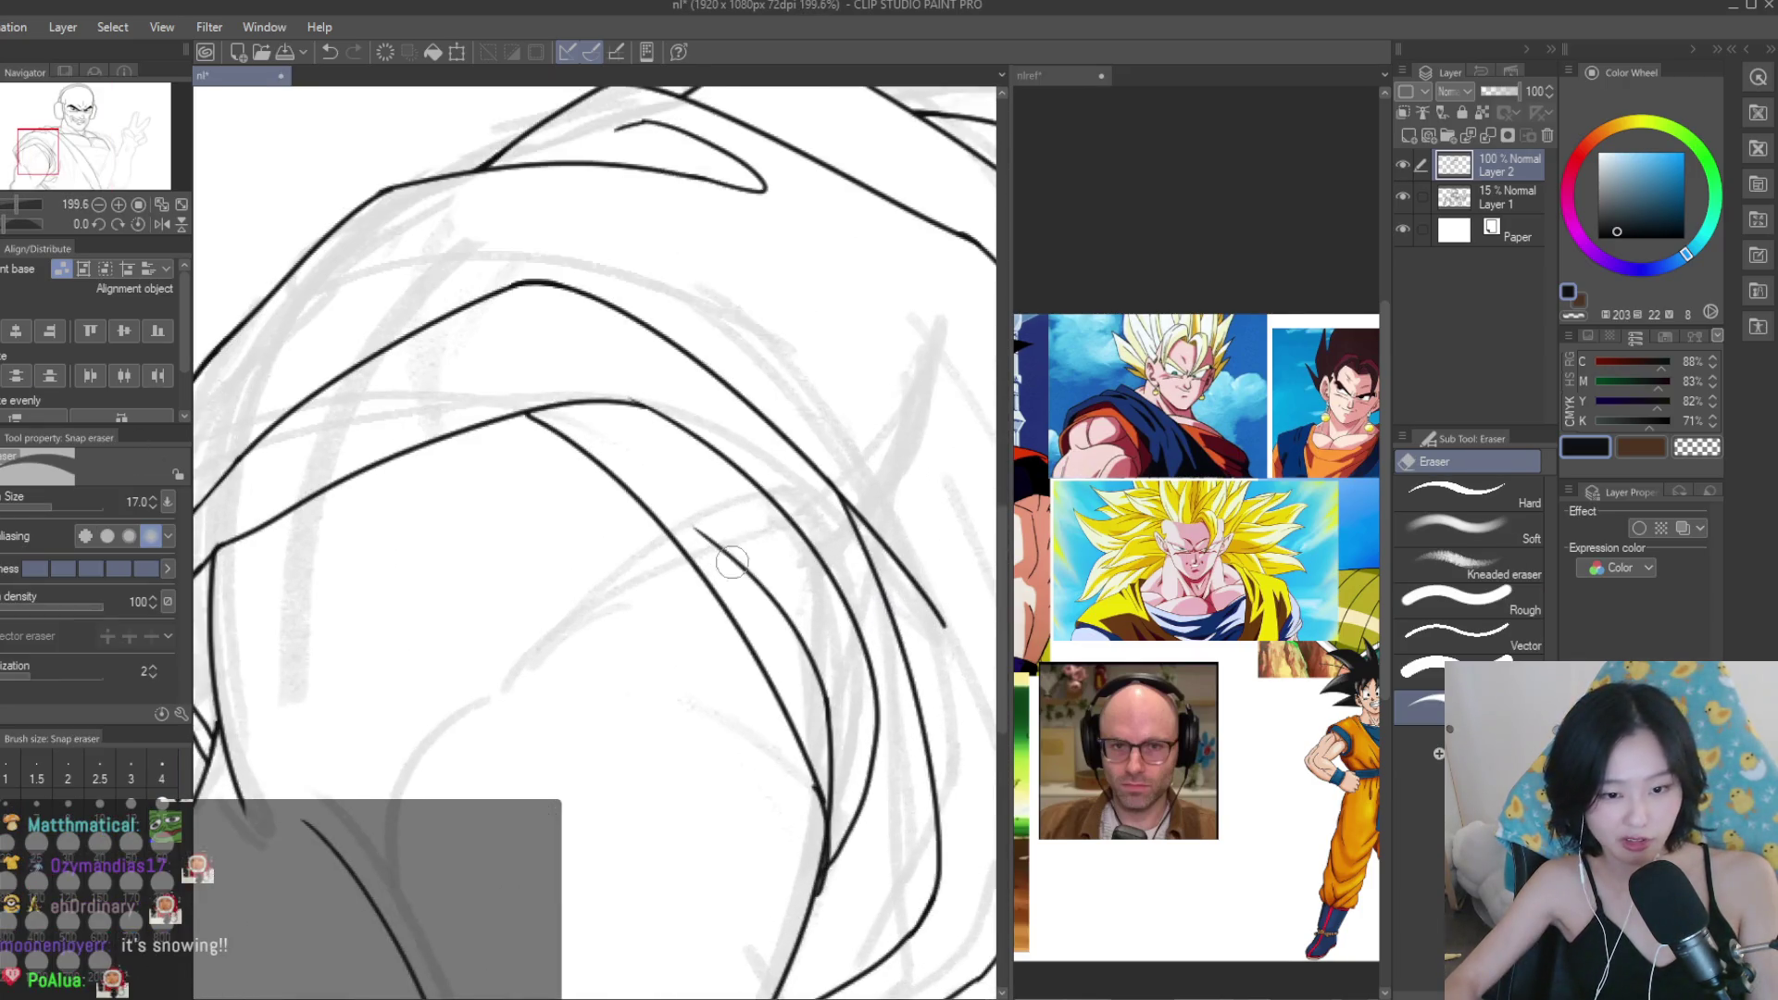
pyautogui.press(']')
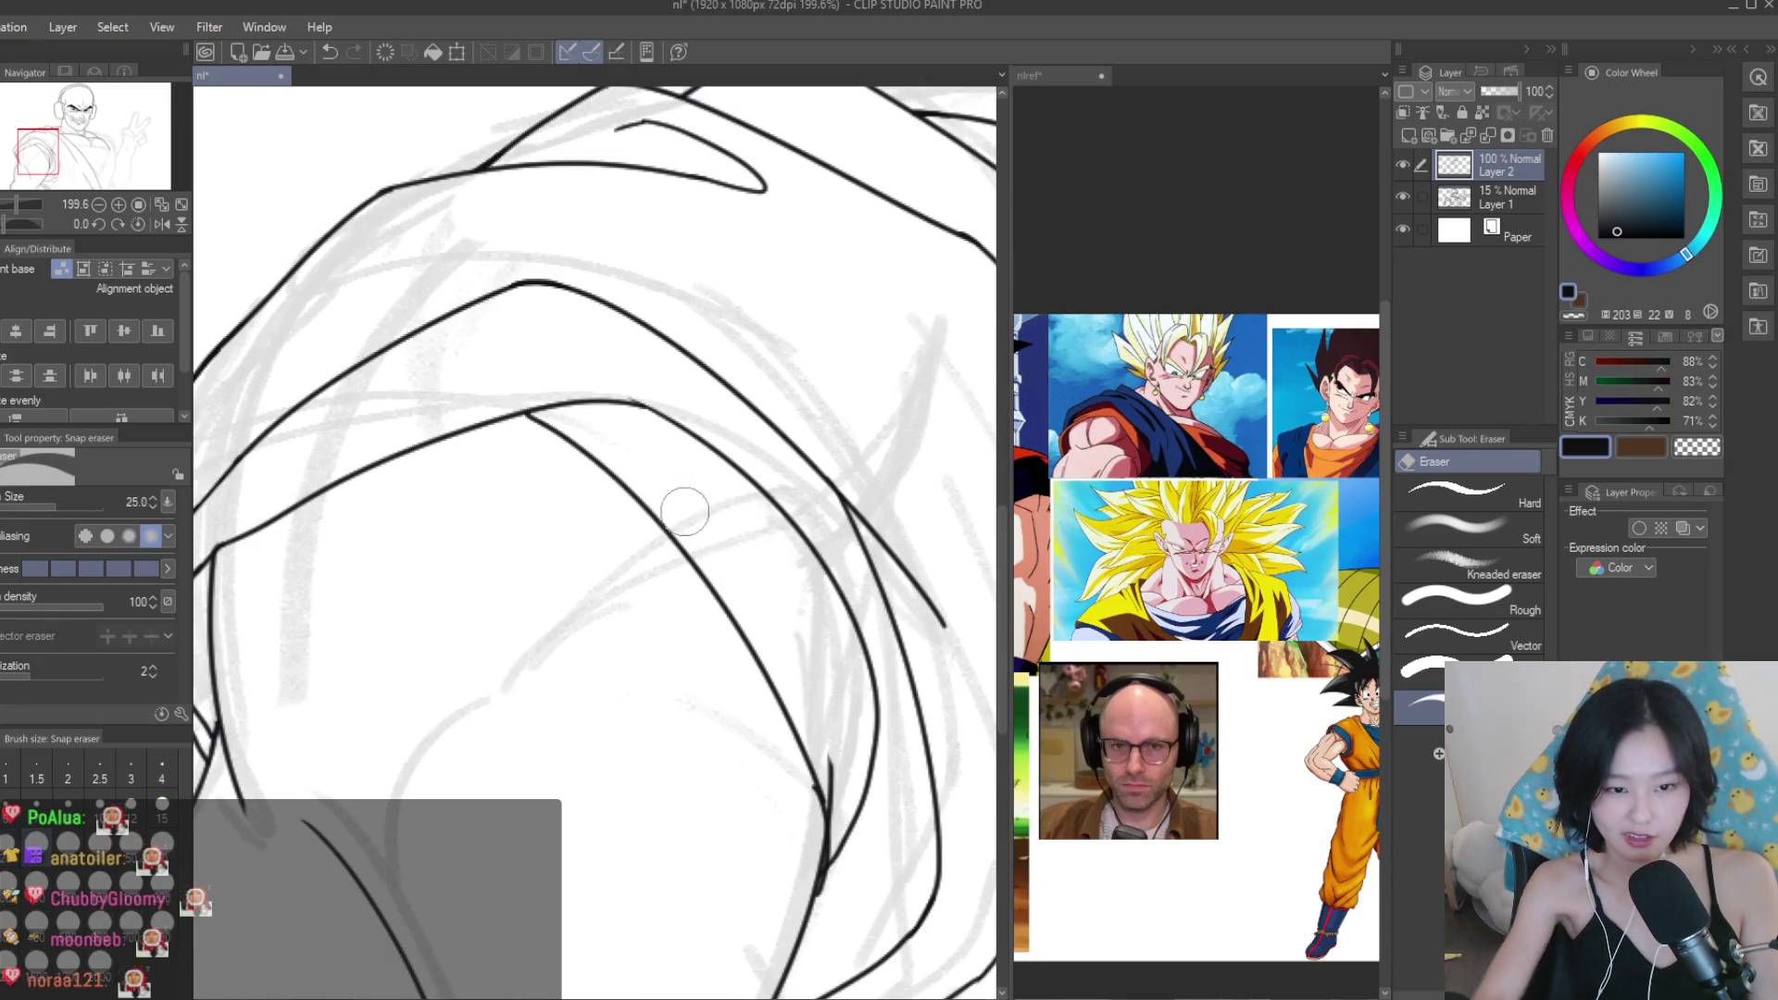
pyautogui.click(839, 900)
pyautogui.click(824, 881)
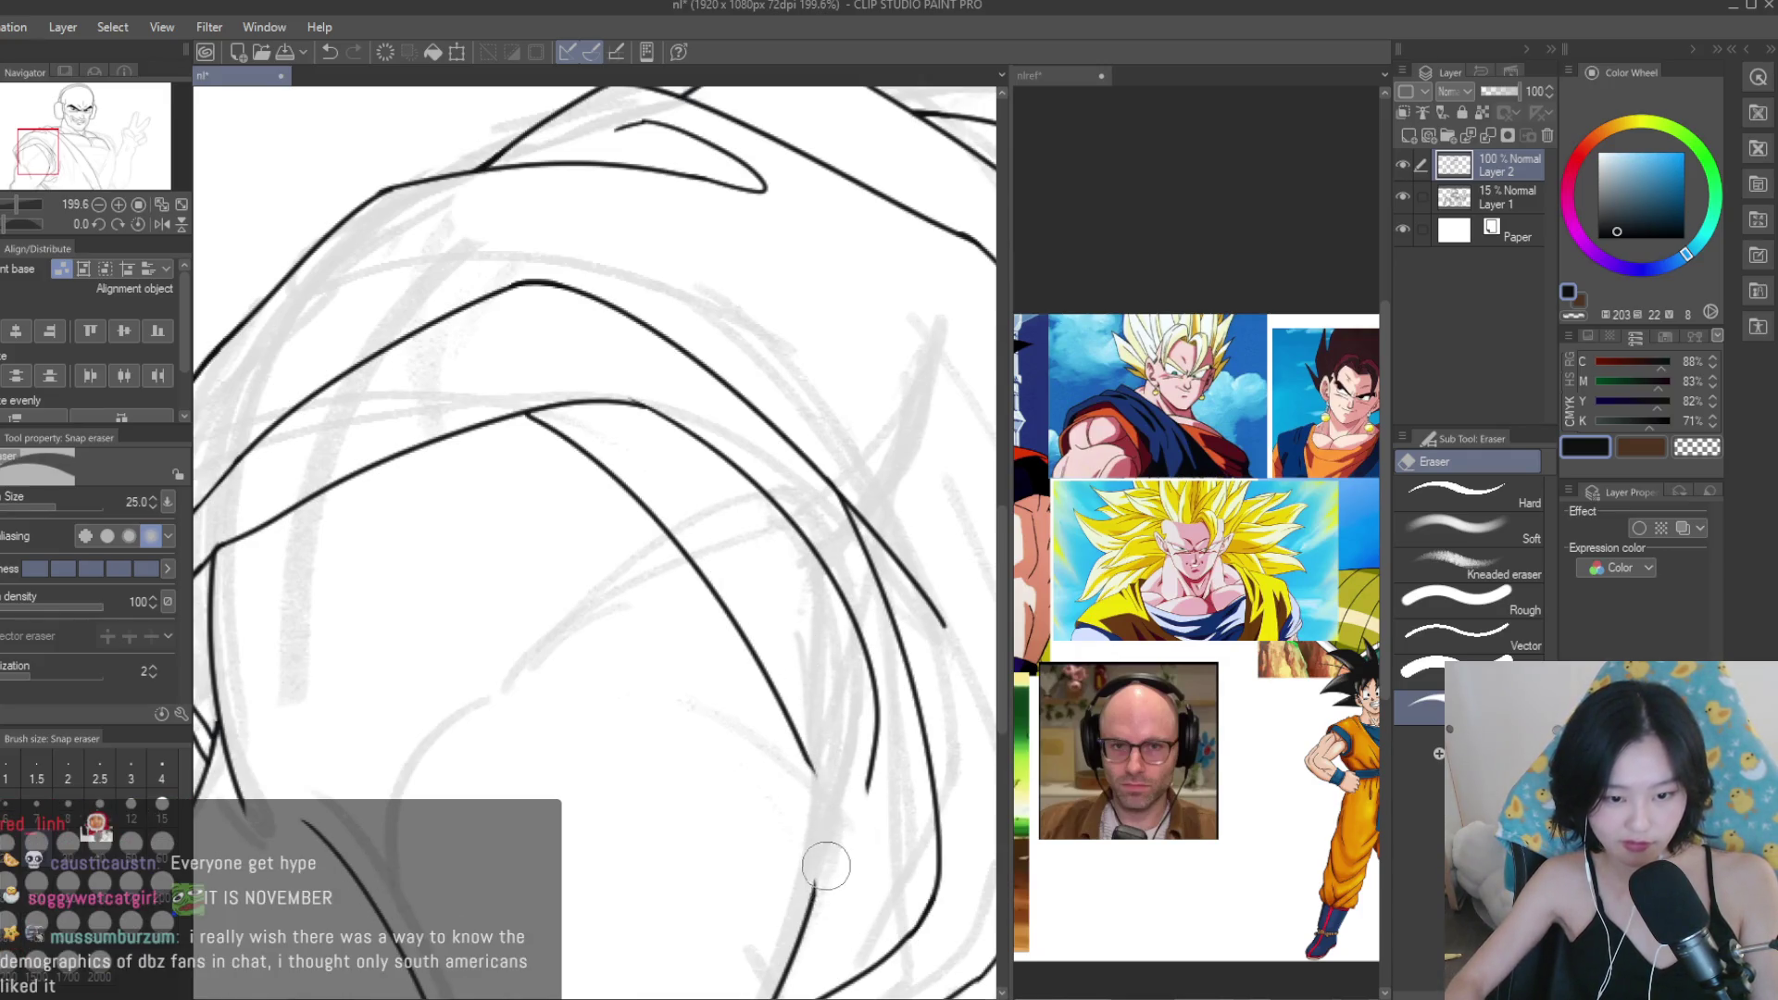
pyautogui.press('p')
# Extend the sleeve line downward, retrying it several times before undoing the lower end.
pyautogui.scroll(-1, 727, 569)
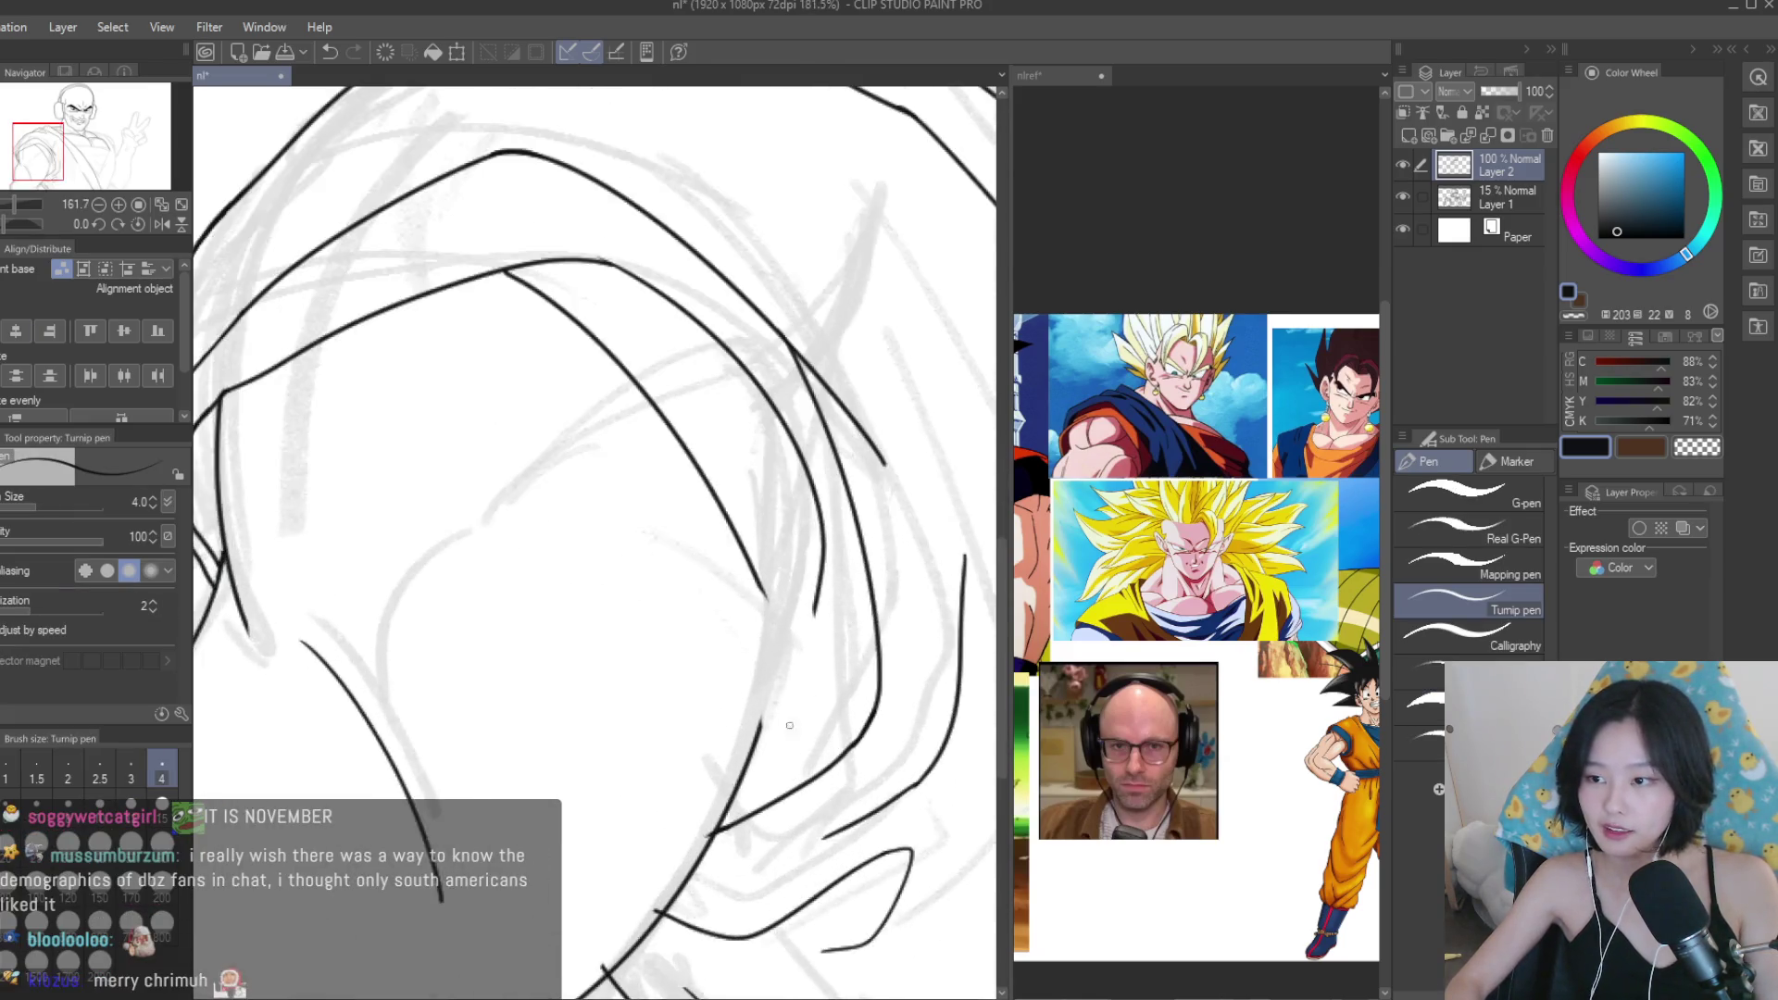
pyautogui.scroll(1, 726, 569)
pyautogui.moveTo(727, 569); pyautogui.dragTo(764, 790)
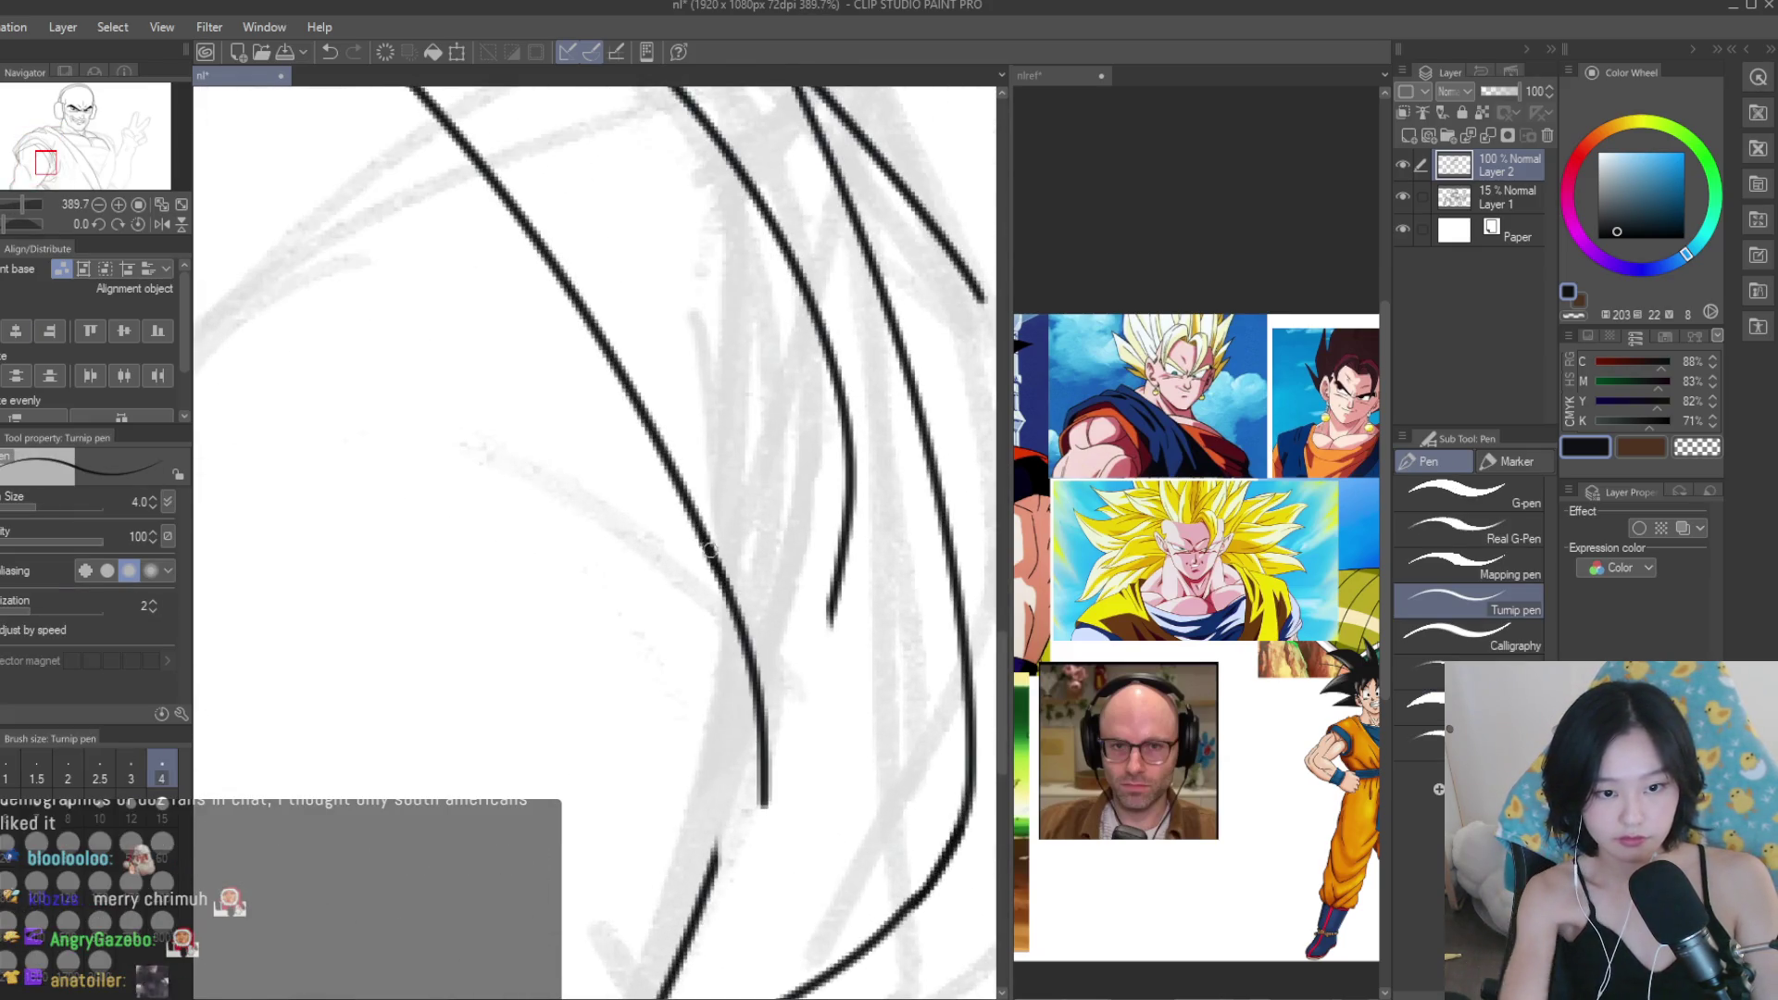
pyautogui.hotkey('ctrl', 'z')
pyautogui.moveTo(714, 575); pyautogui.dragTo(756, 792)
pyautogui.hotkey('ctrl', 'z')
pyautogui.moveTo(709, 544); pyautogui.dragTo(755, 838)
pyautogui.hotkey('ctrl', 'z')
pyautogui.moveTo(711, 547)
pyautogui.mouseDown()
pyautogui.moveTo(748, 806)
pyautogui.moveTo(732, 831)
pyautogui.mouseUp()
pyautogui.hotkey('ctrl', 'z')
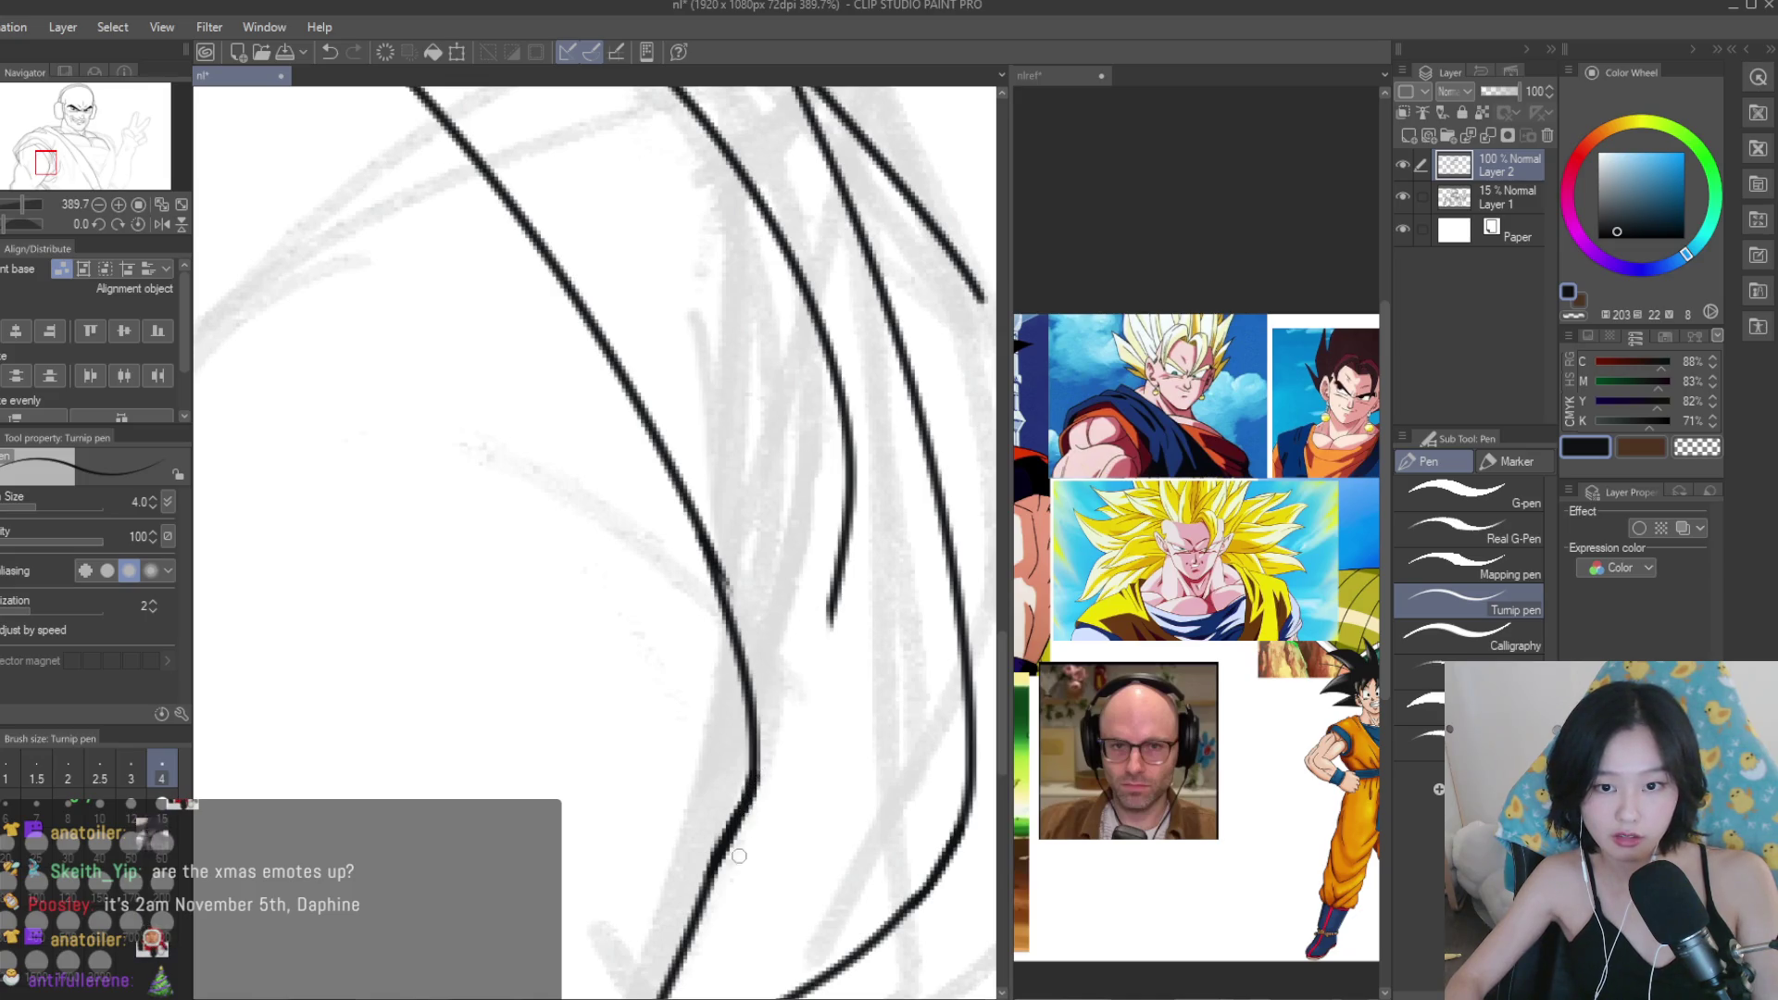
pyautogui.scroll(-3, 738, 850)
# Ink a short stroke curving up from the sleeve bend.
pyautogui.press('e')
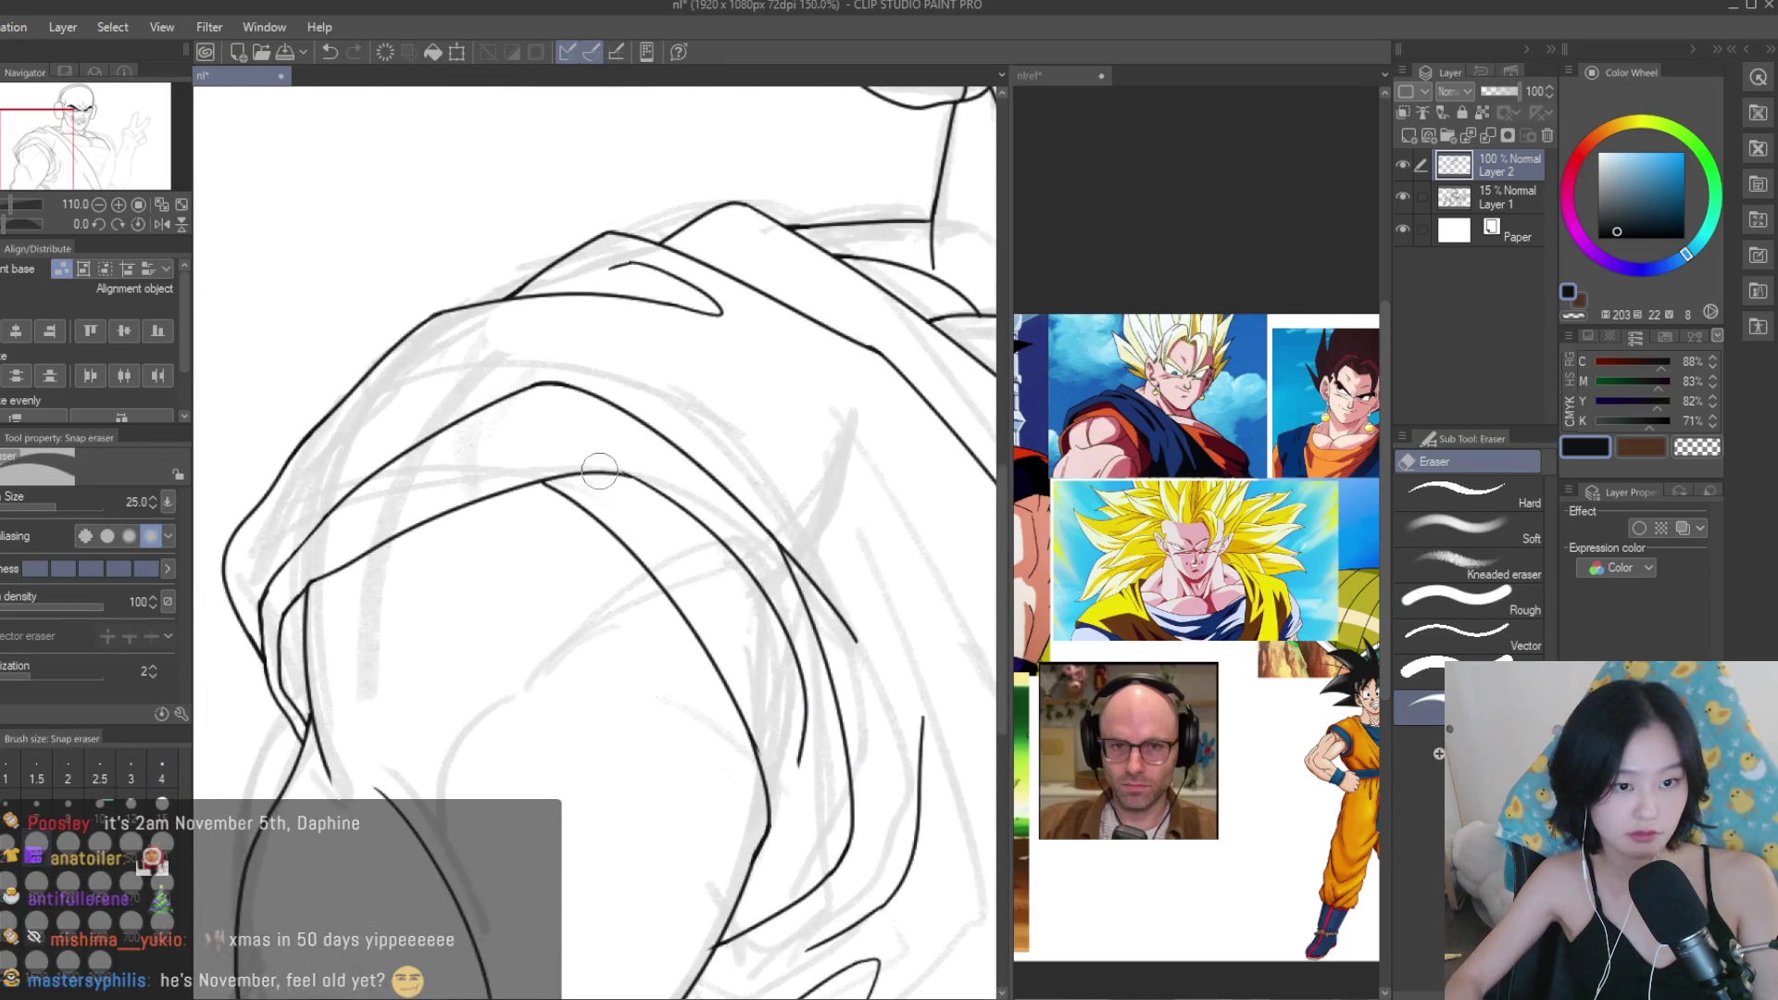
pyautogui.scroll(-3, 663, 531)
pyautogui.scroll(-2, 663, 530)
pyautogui.press('p')
pyautogui.scroll(4, 686, 661)
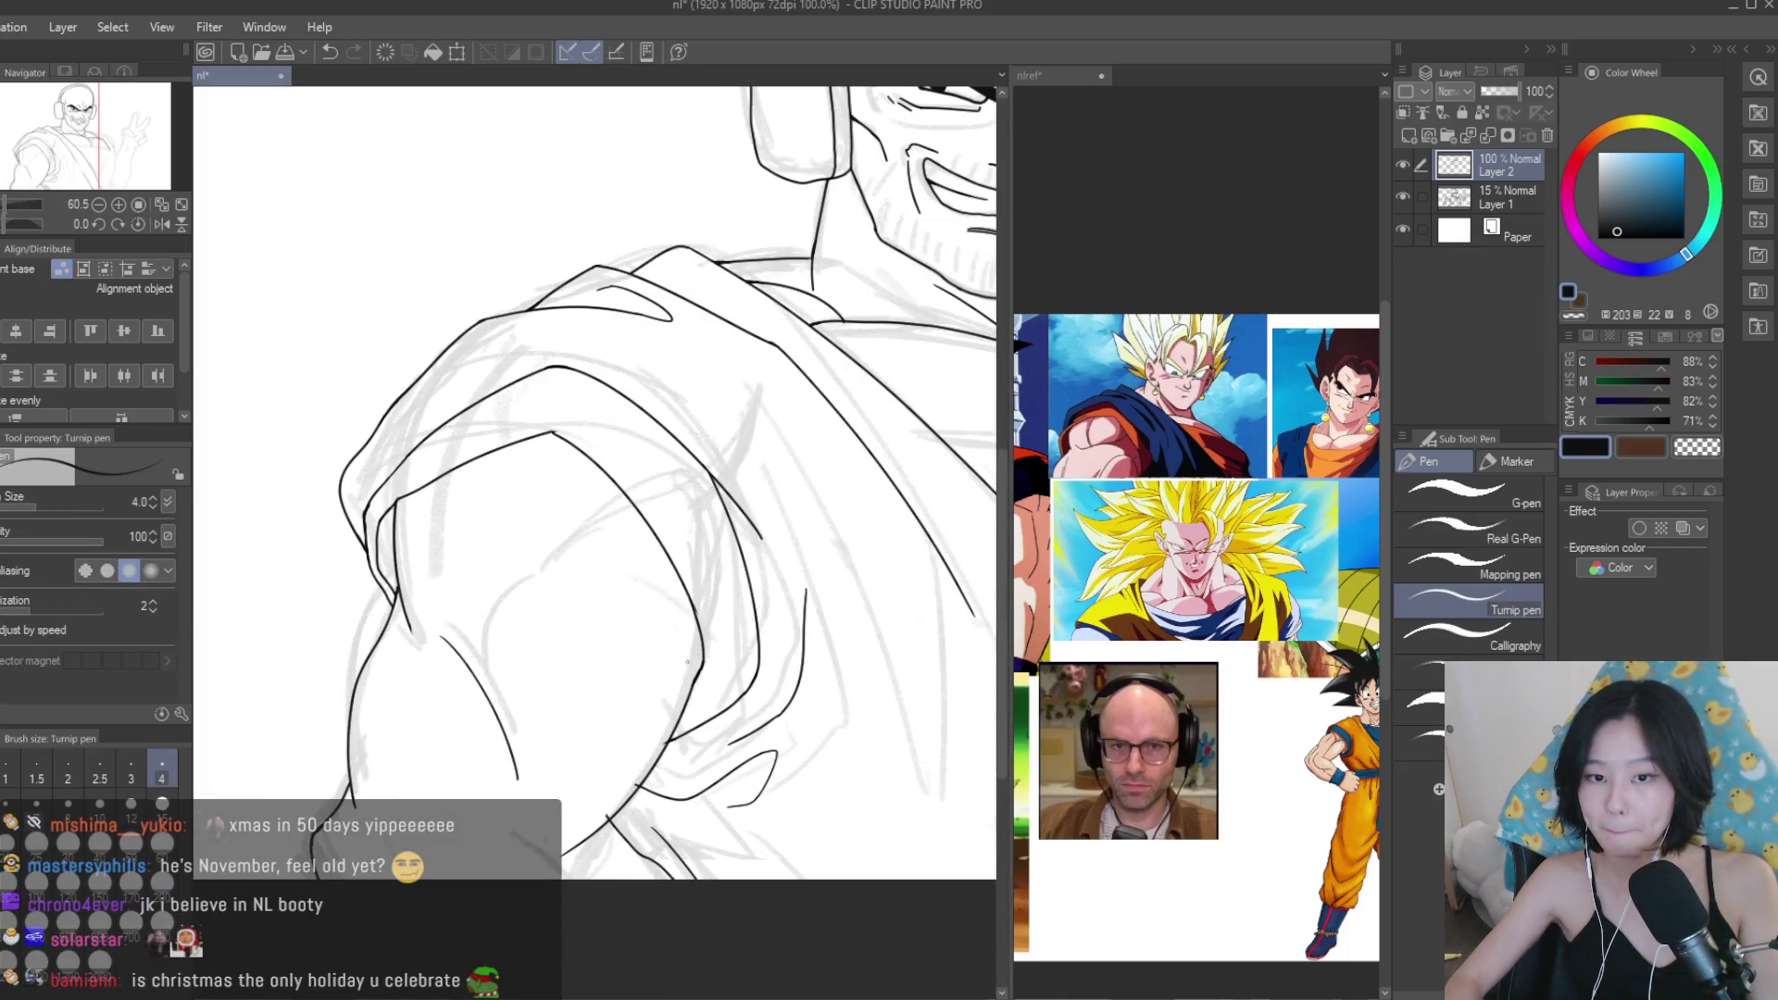
pyautogui.scroll(5, 694, 660)
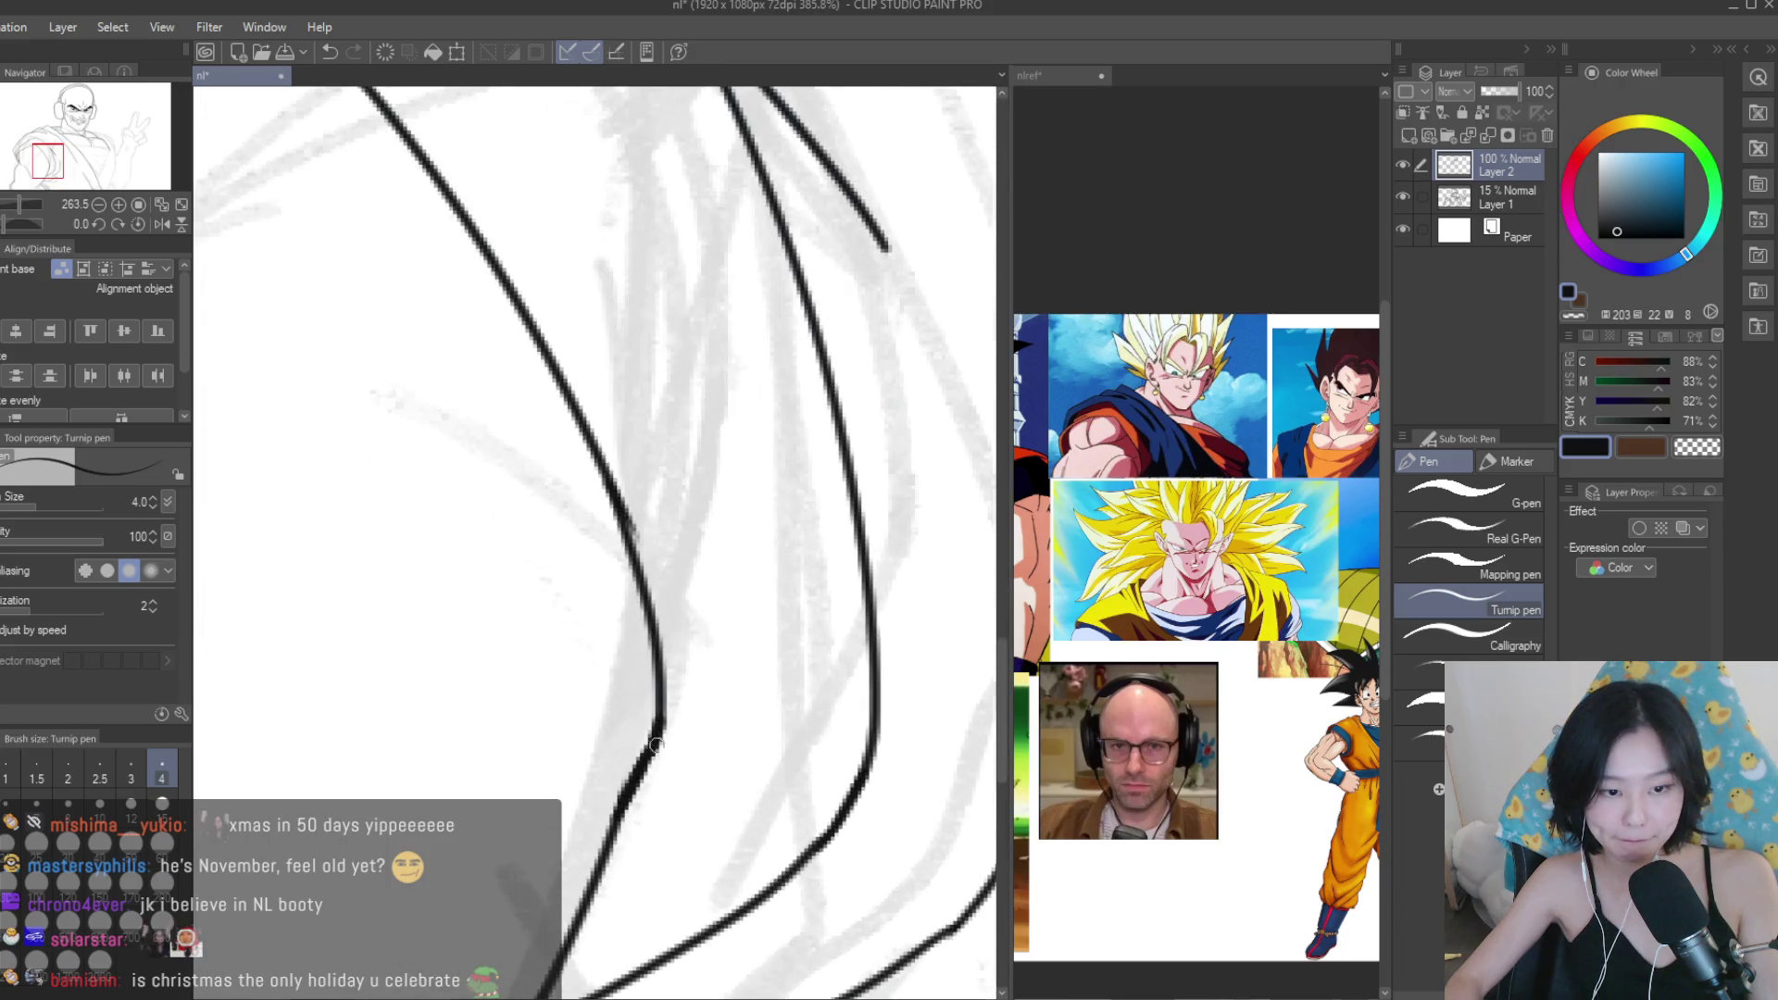
pyautogui.moveTo(653, 764); pyautogui.dragTo(815, 653)
pyautogui.scroll(-8, 778, 801)
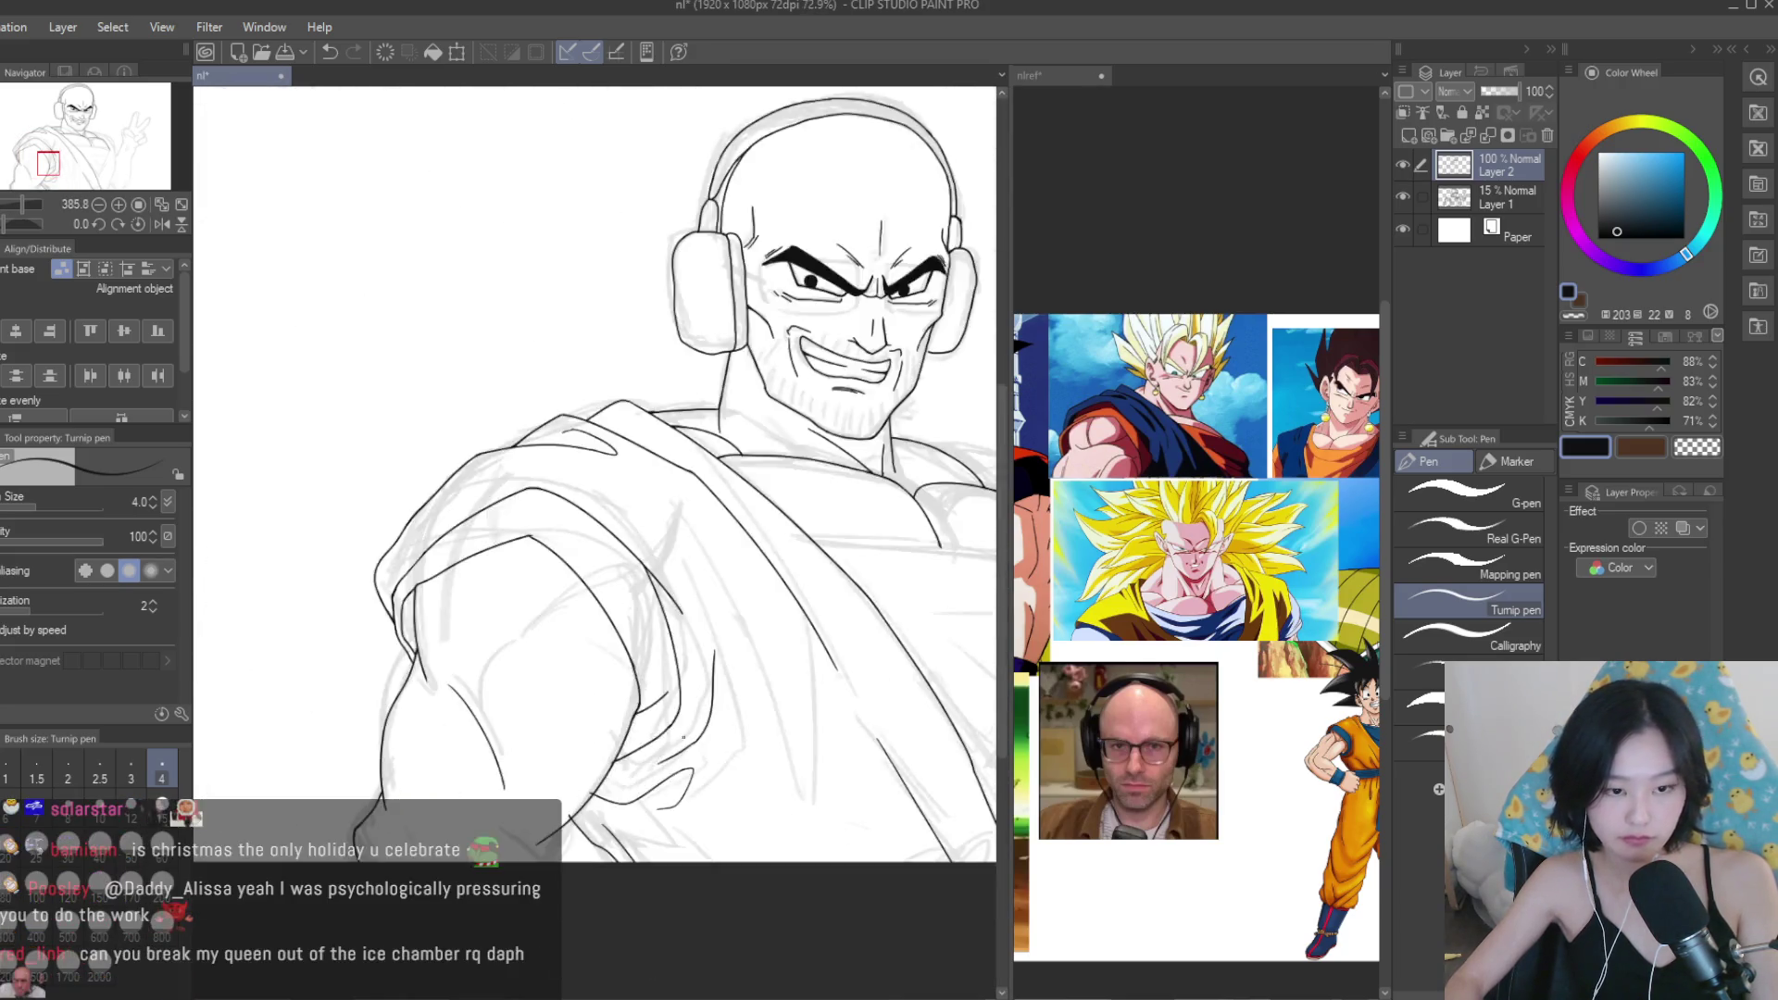
# Zoom in on the shoulder, switch to the eraser, and save the drawing.
pyautogui.scroll(5, 710, 732)
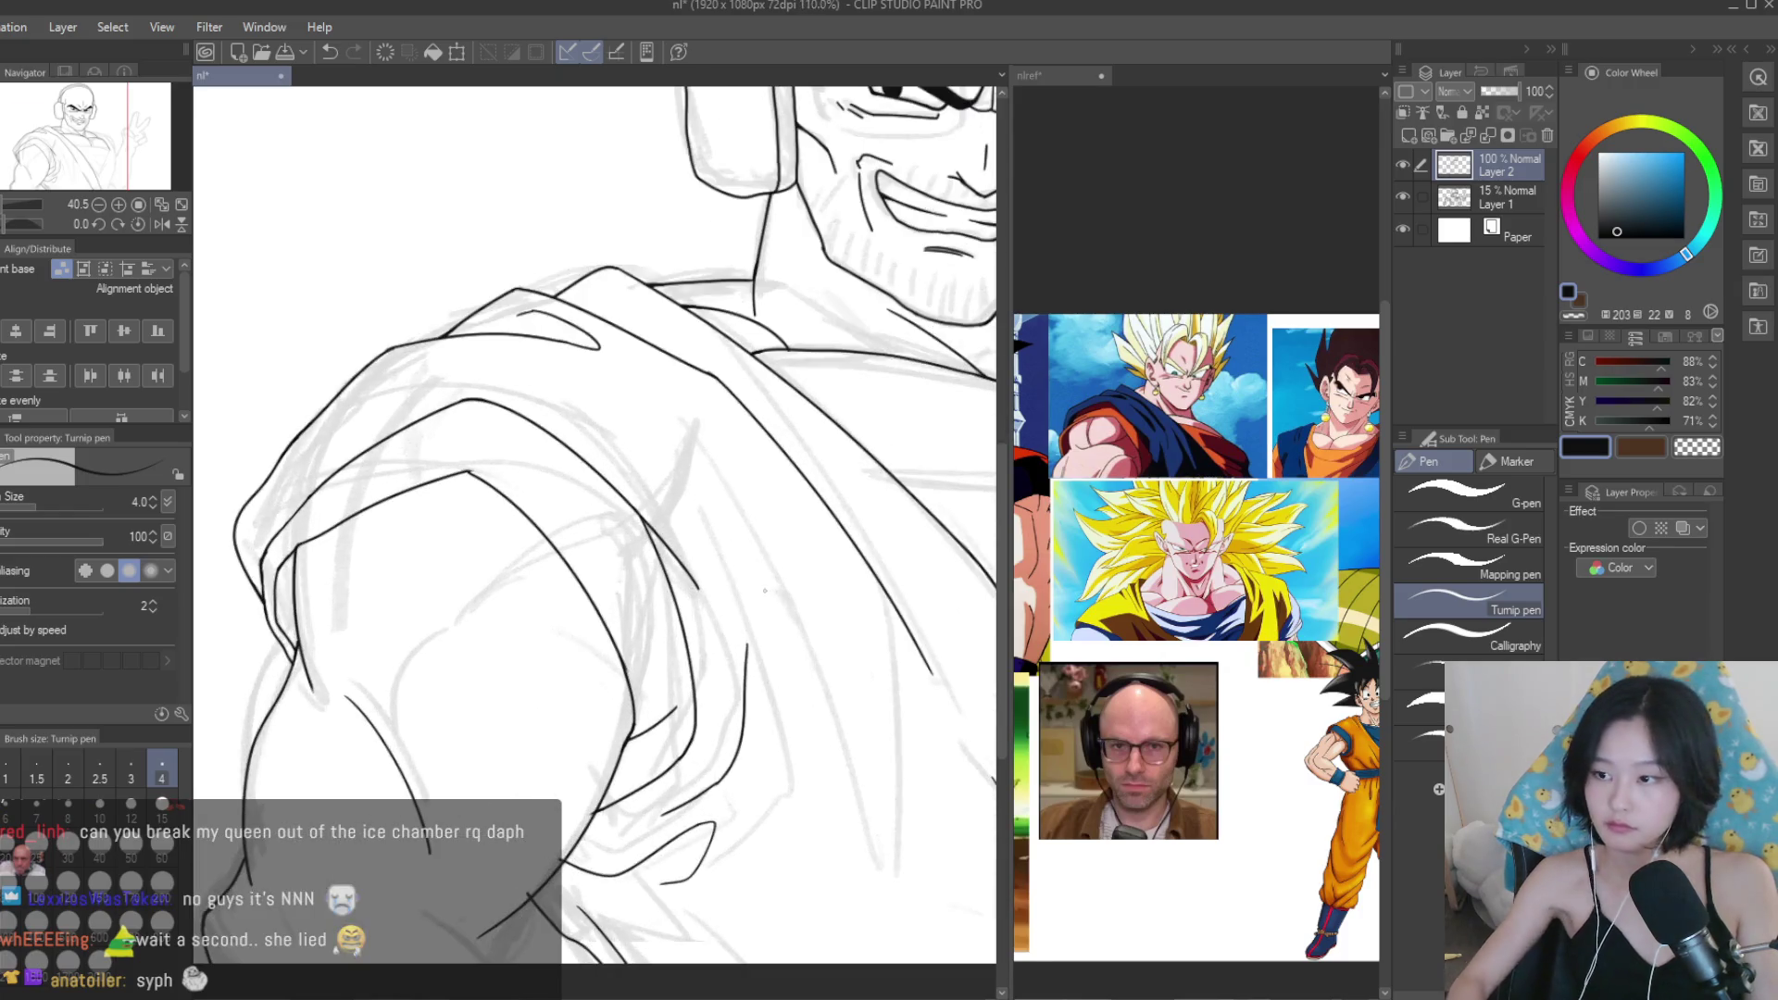
pyautogui.scroll(6, 610, 474)
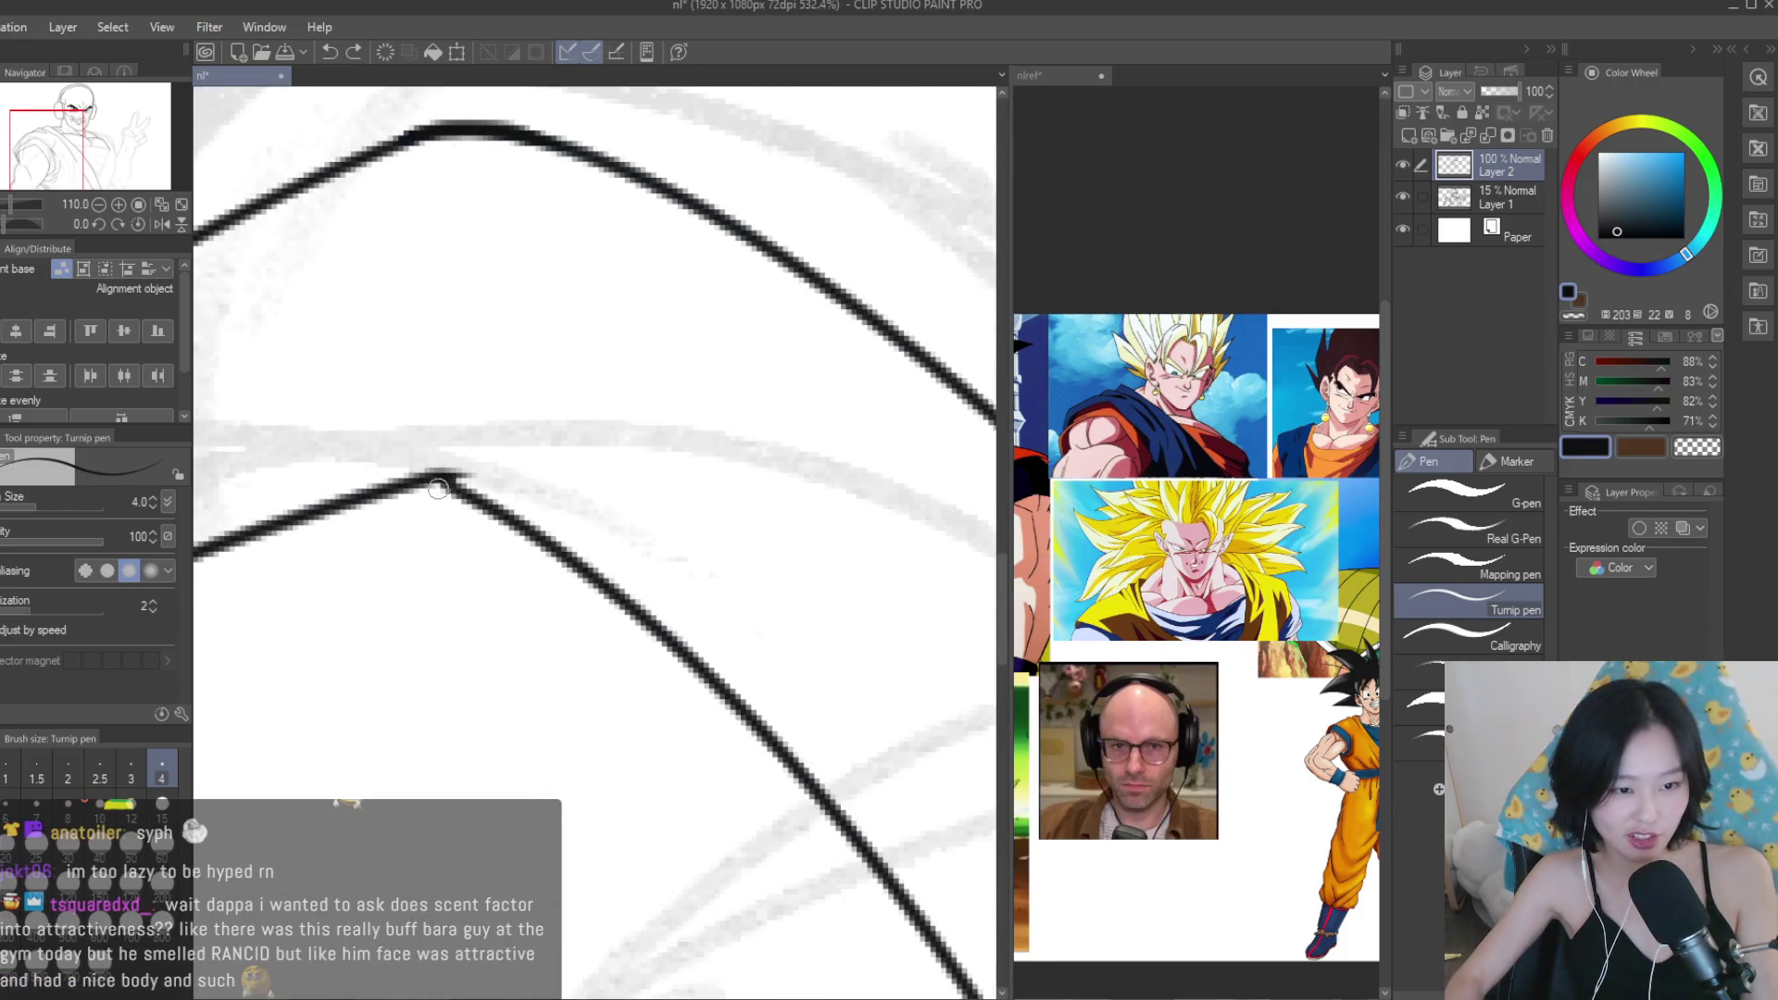
pyautogui.press('e')
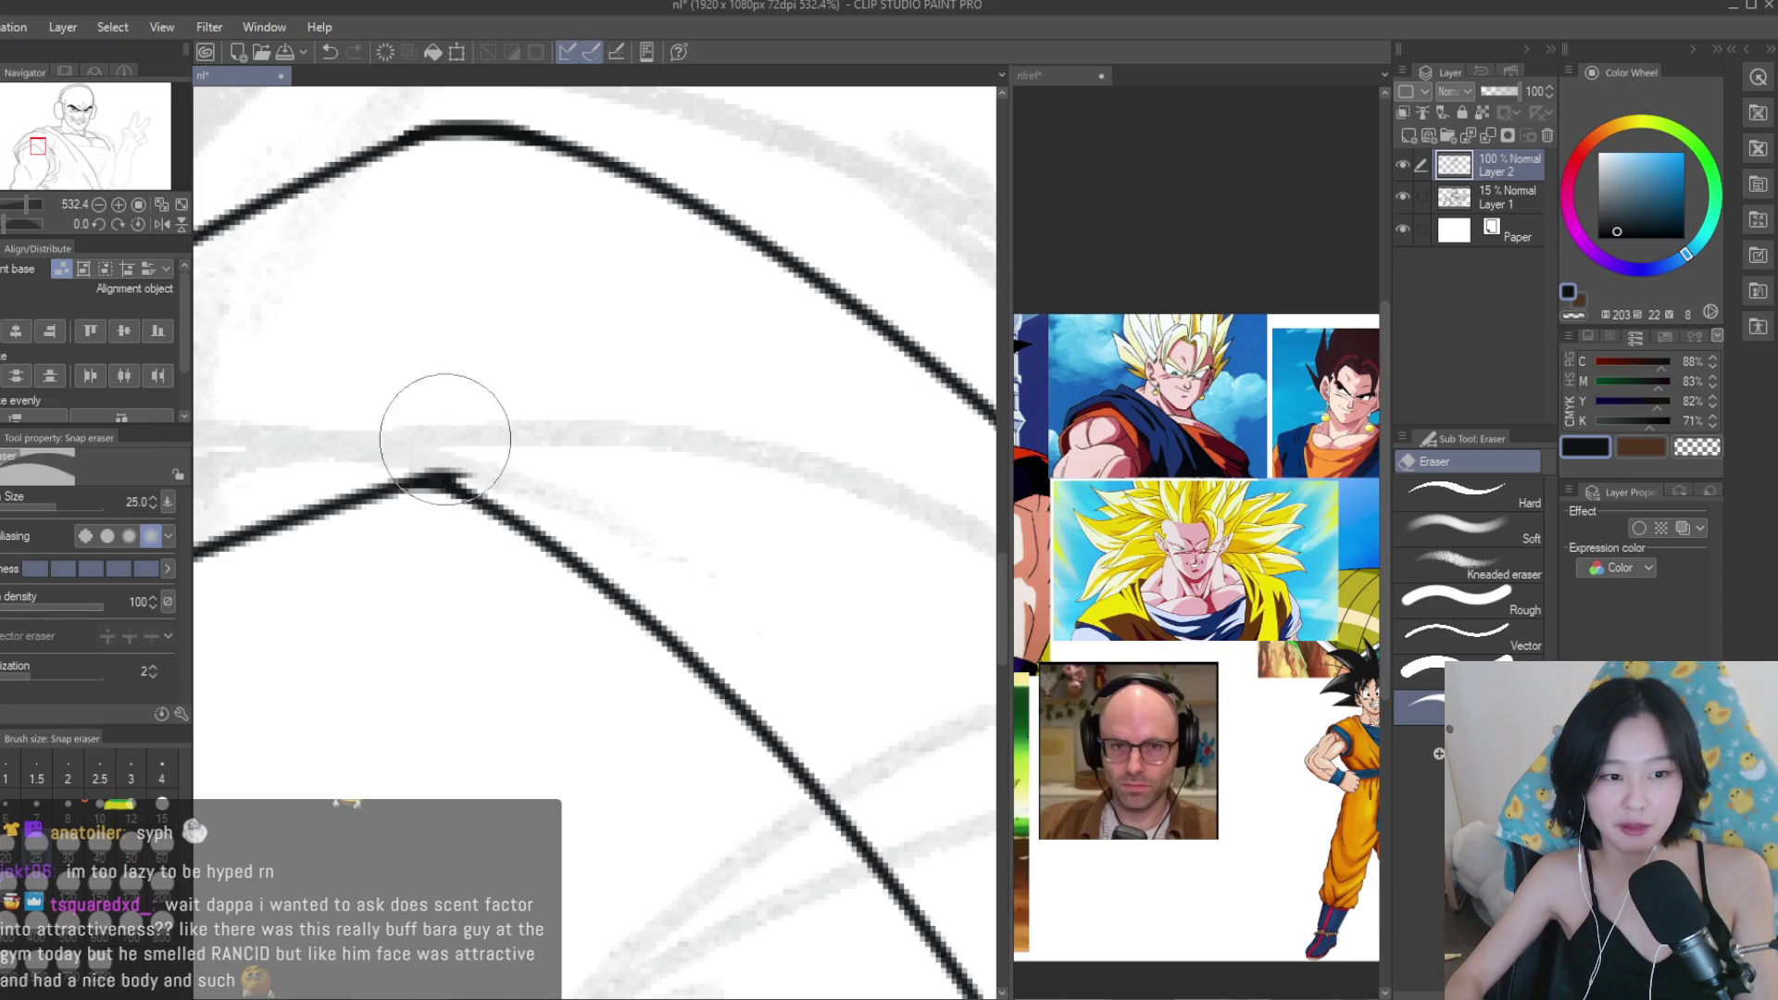
pyautogui.scroll(-8, 611, 469)
pyautogui.hotkey('ctrl', 's')
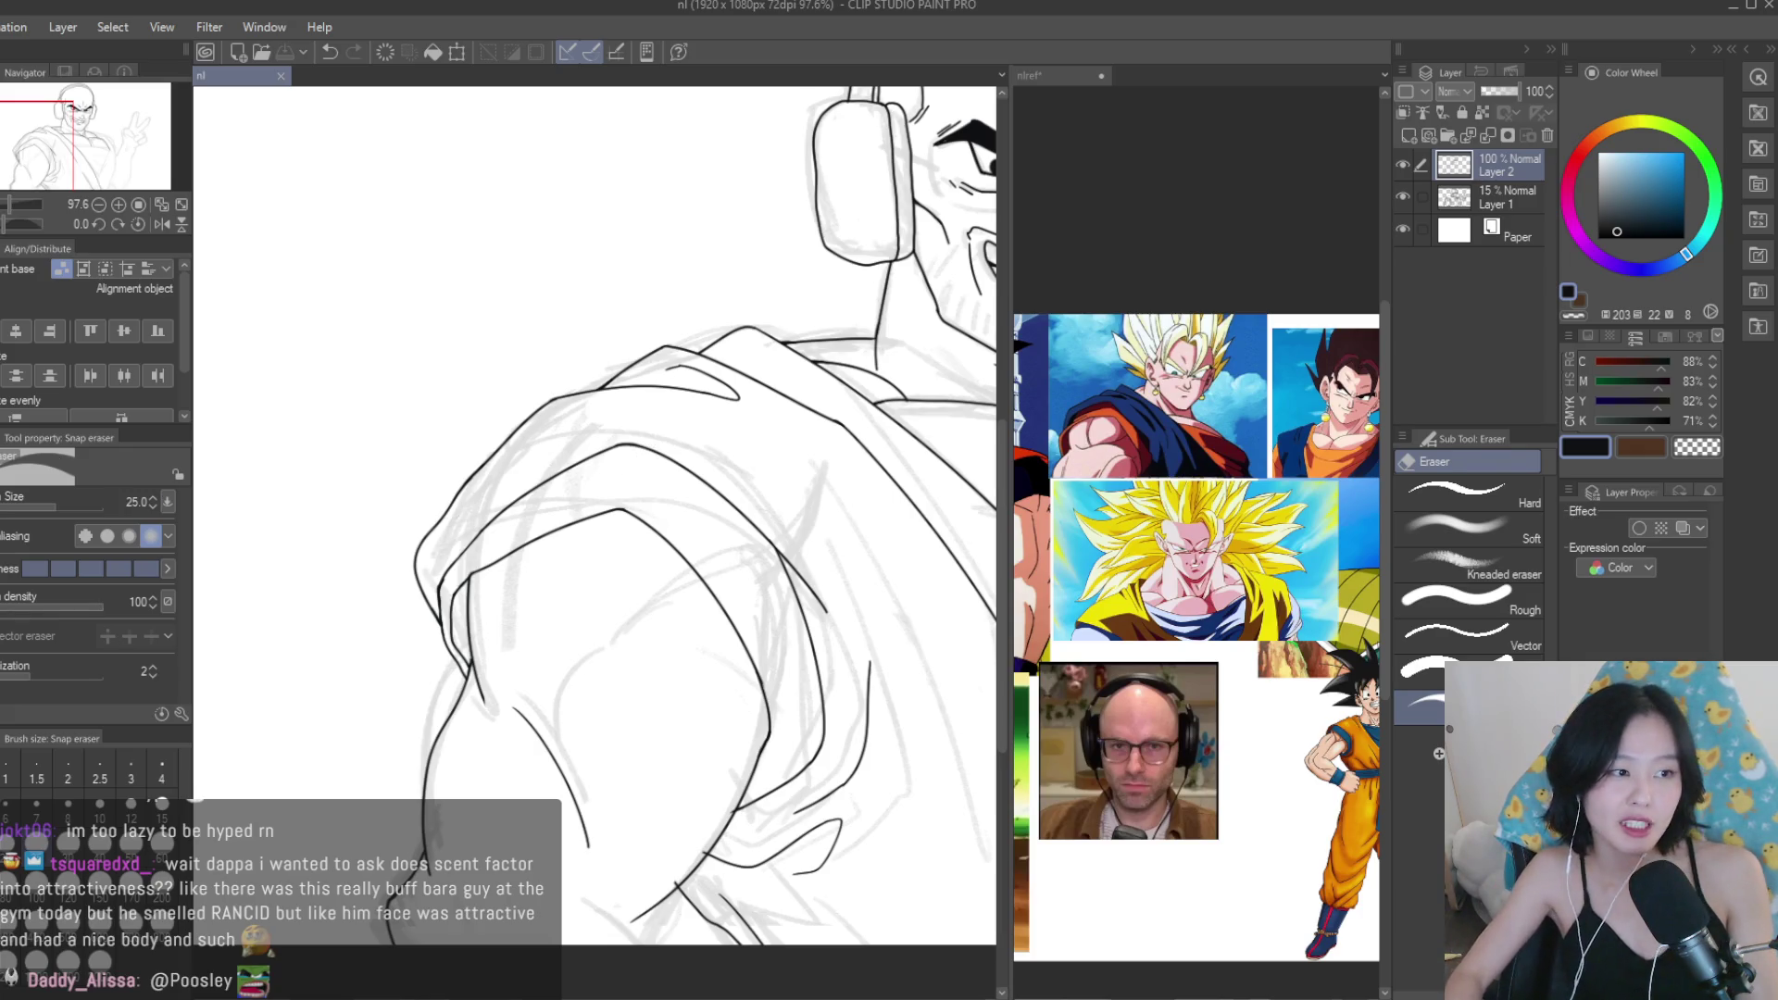
# Ink the curved shoulder fold line down toward the arm, undoing failed attempts.
pyautogui.press('p')
pyautogui.scroll(1, 600, 494)
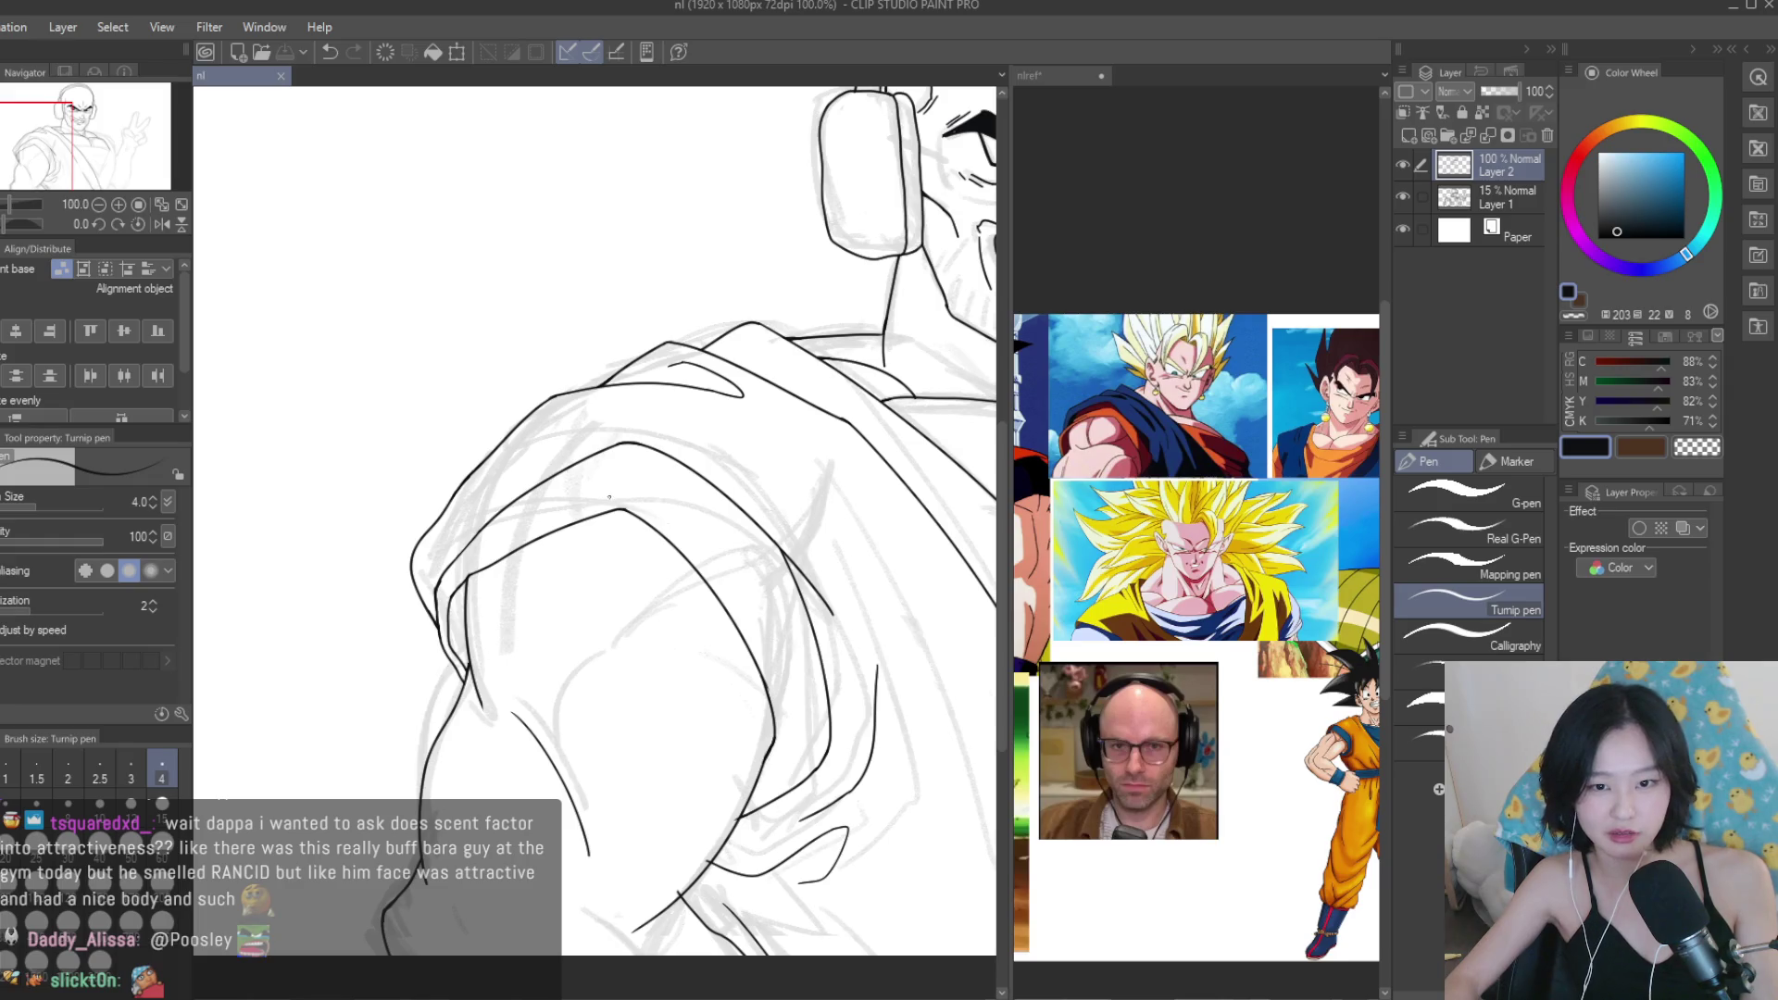
pyautogui.scroll(4, 357, 372)
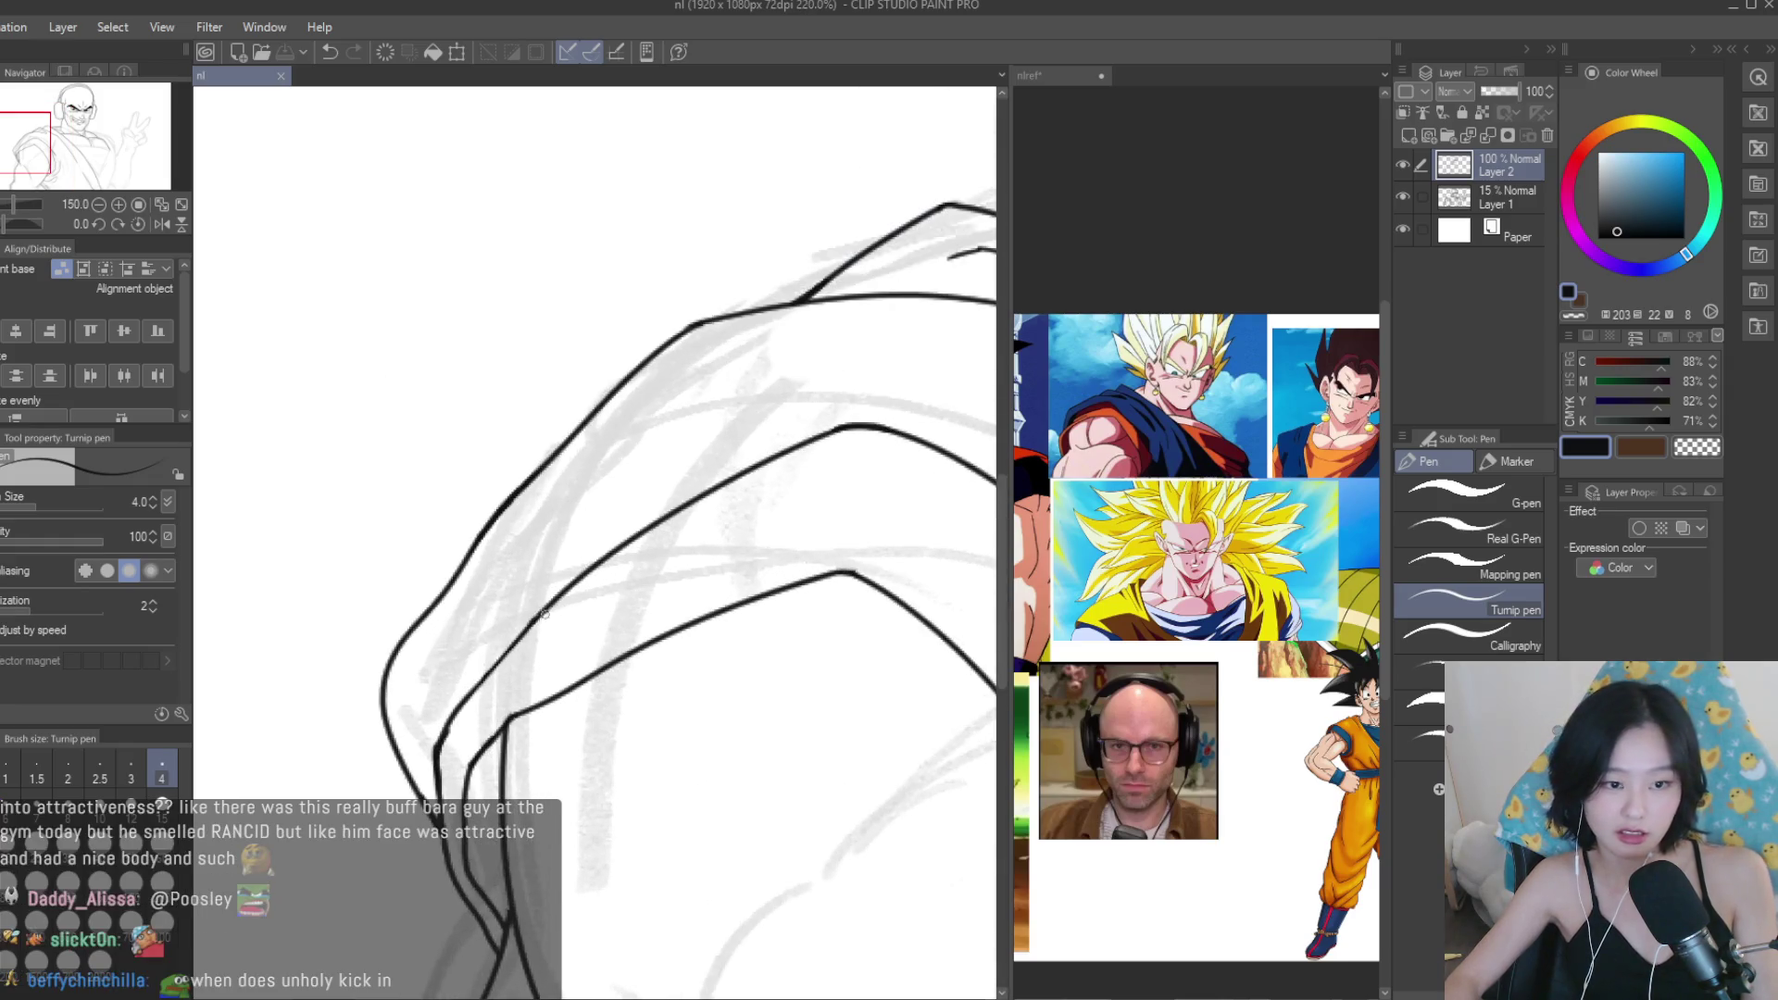
pyautogui.moveTo(533, 620); pyautogui.dragTo(481, 728)
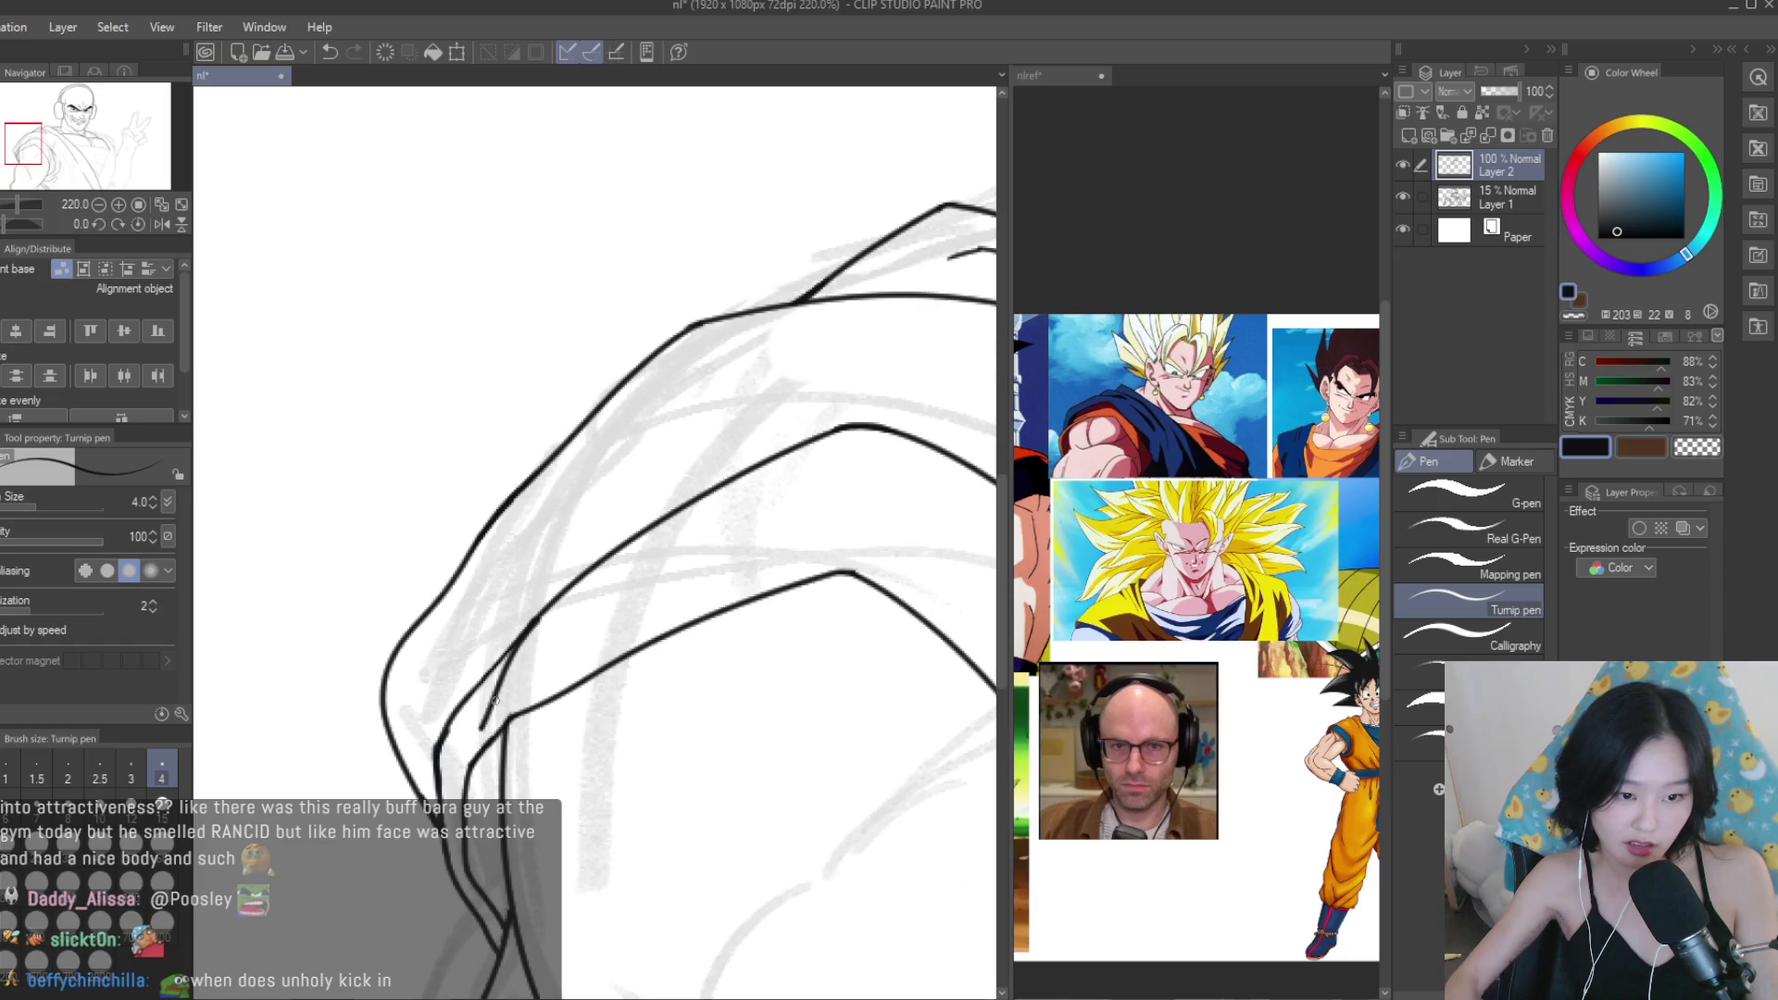
pyautogui.hotkey('ctrl', 'z')
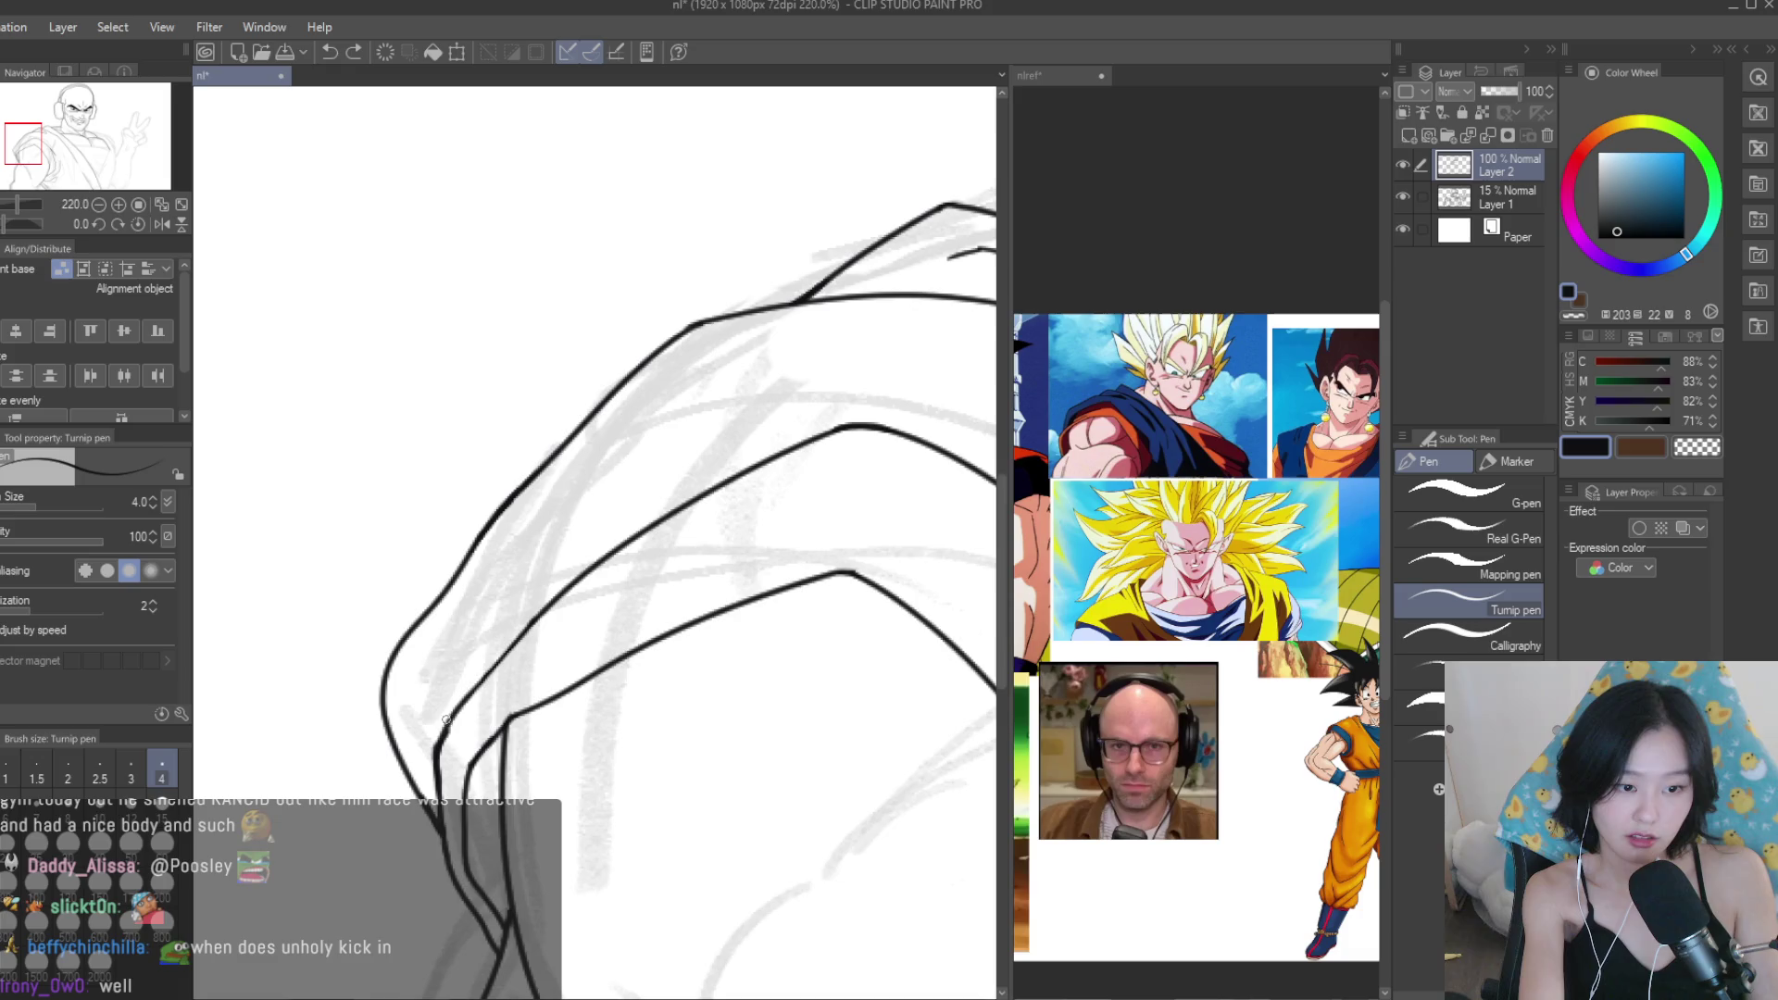
pyautogui.moveTo(447, 719); pyautogui.dragTo(538, 561)
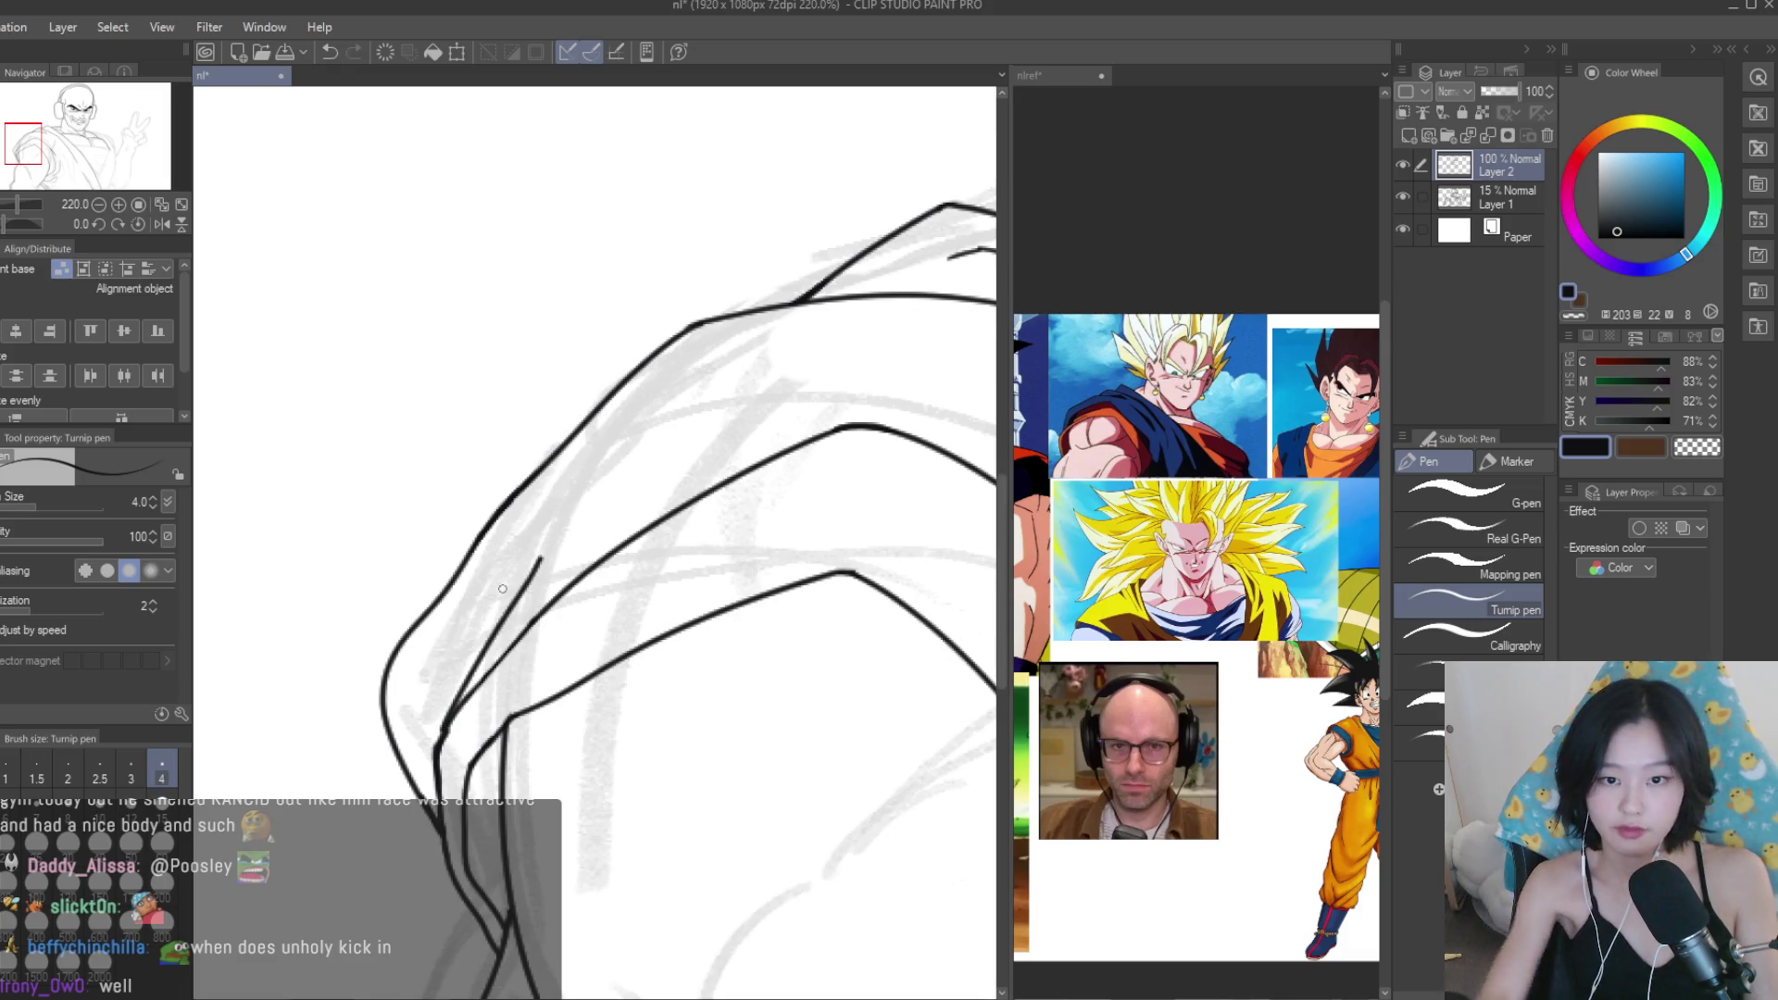
pyautogui.hotkey('ctrl', 'z')
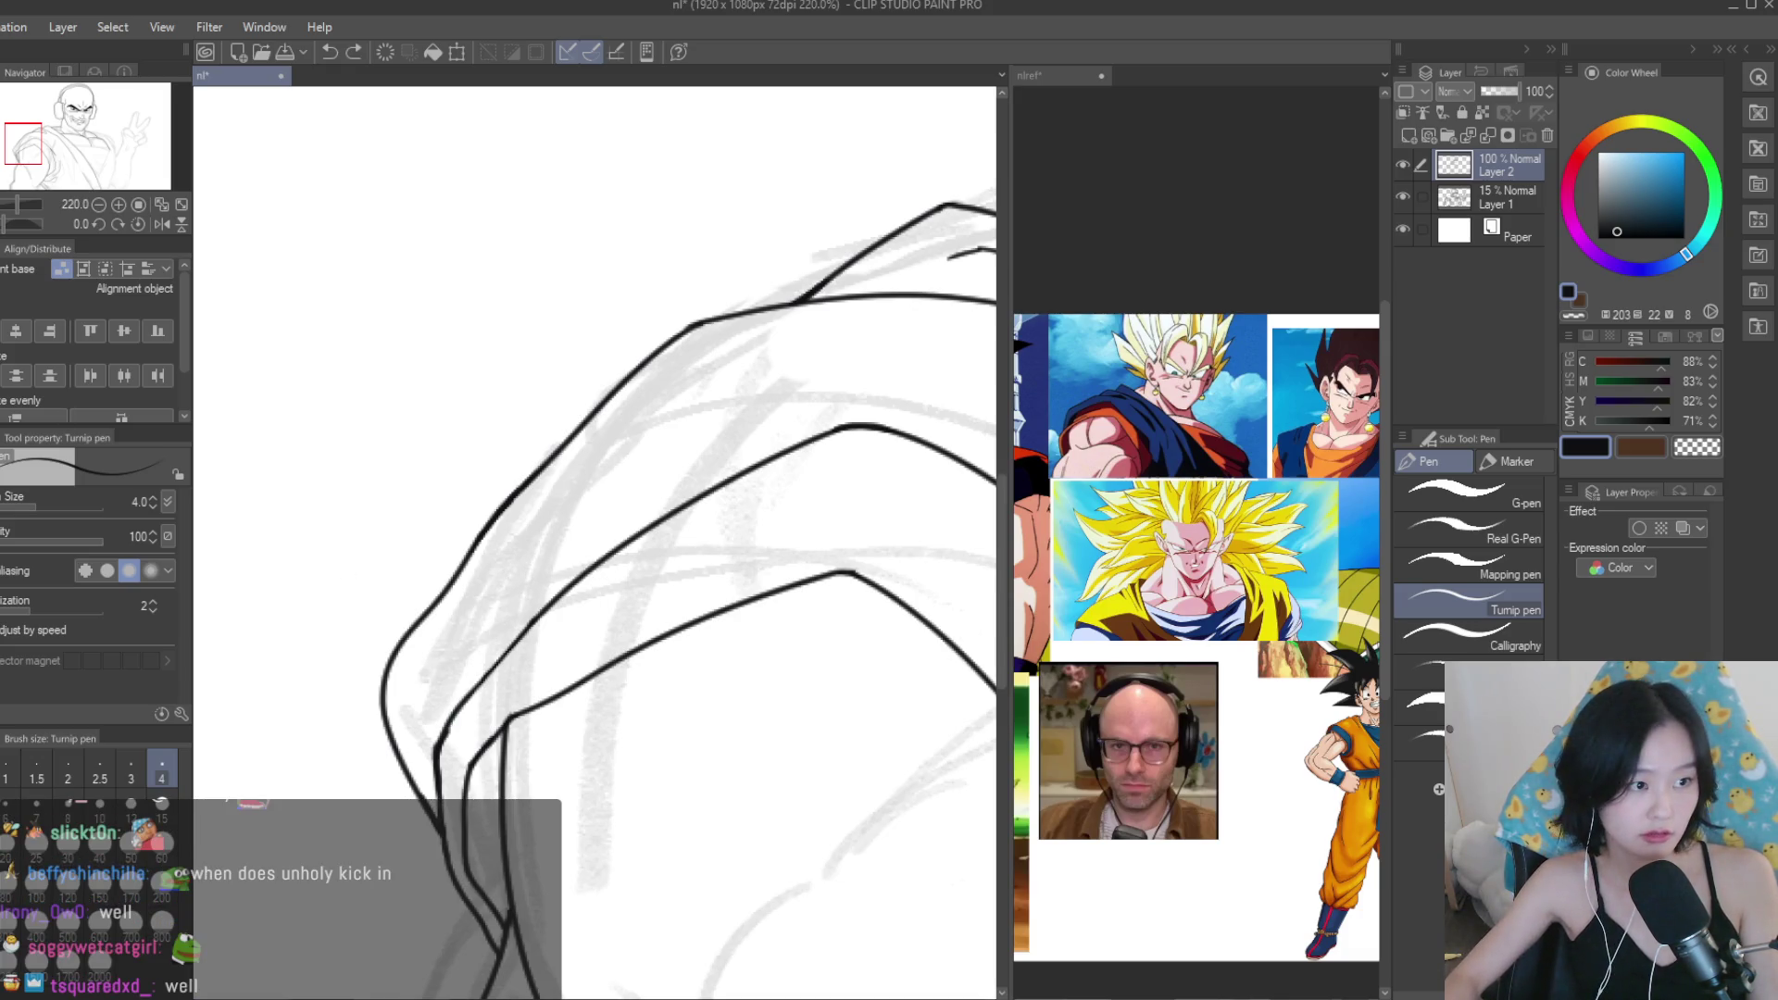
pyautogui.press('e')
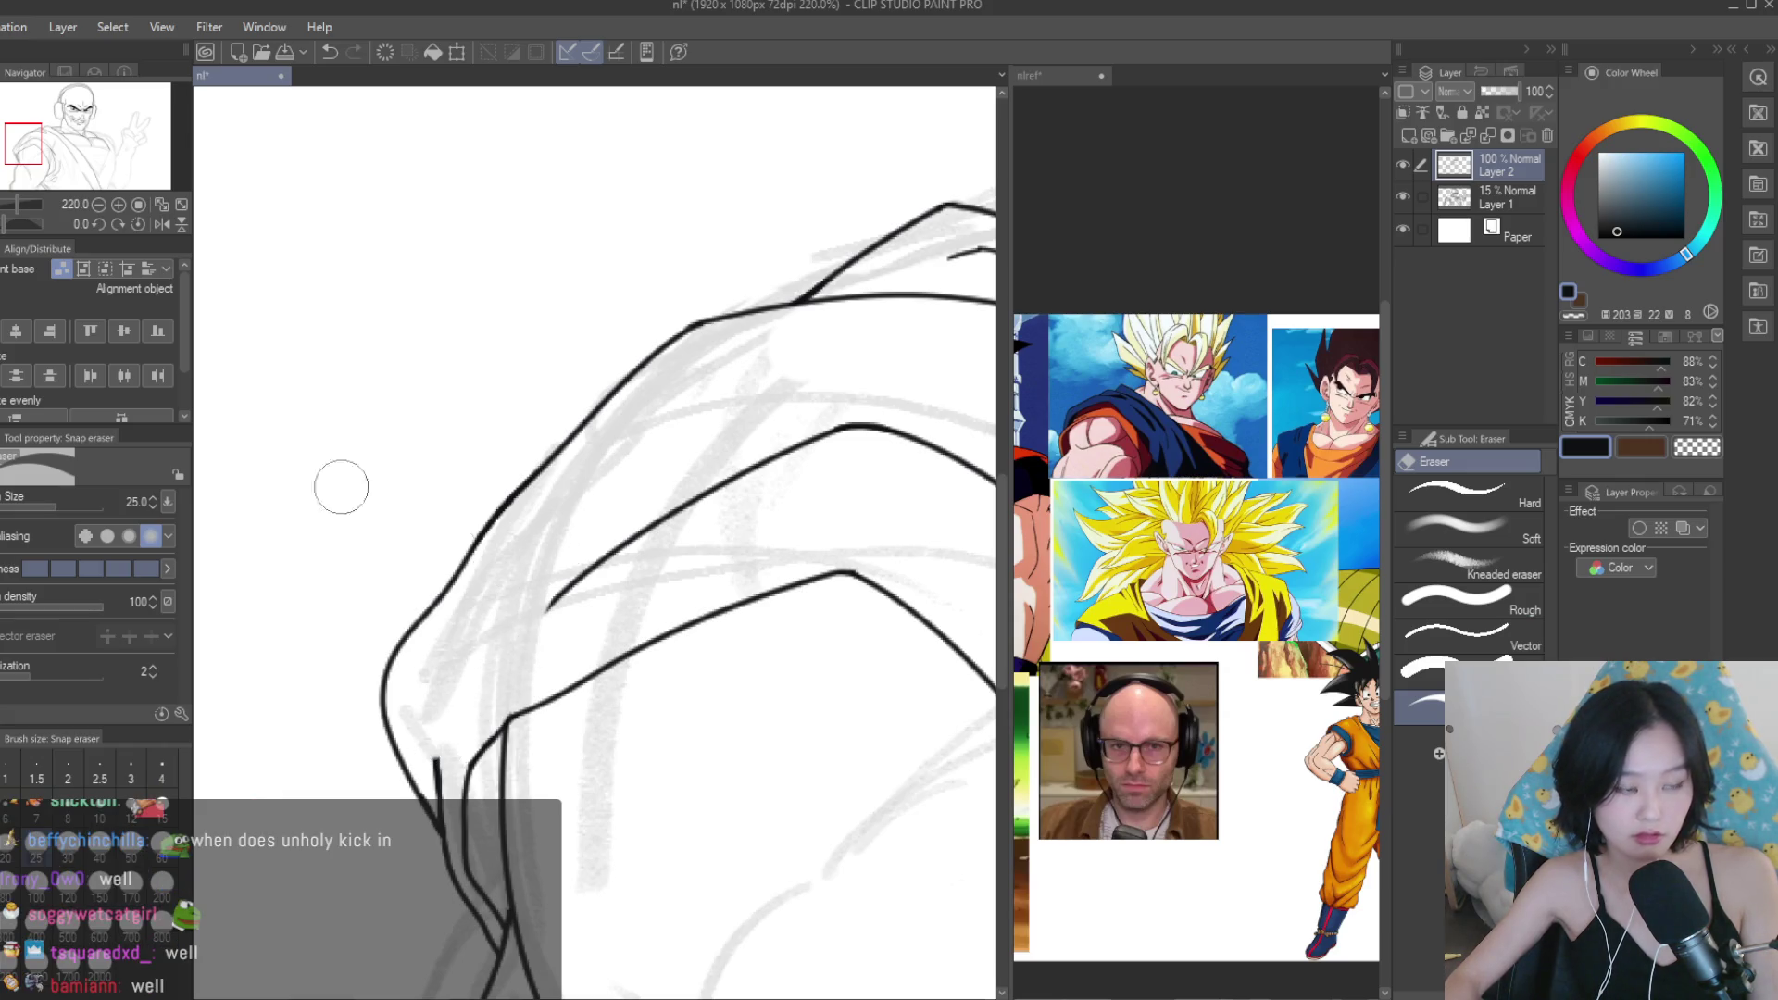
pyautogui.press('p')
pyautogui.moveTo(535, 620); pyautogui.dragTo(435, 722)
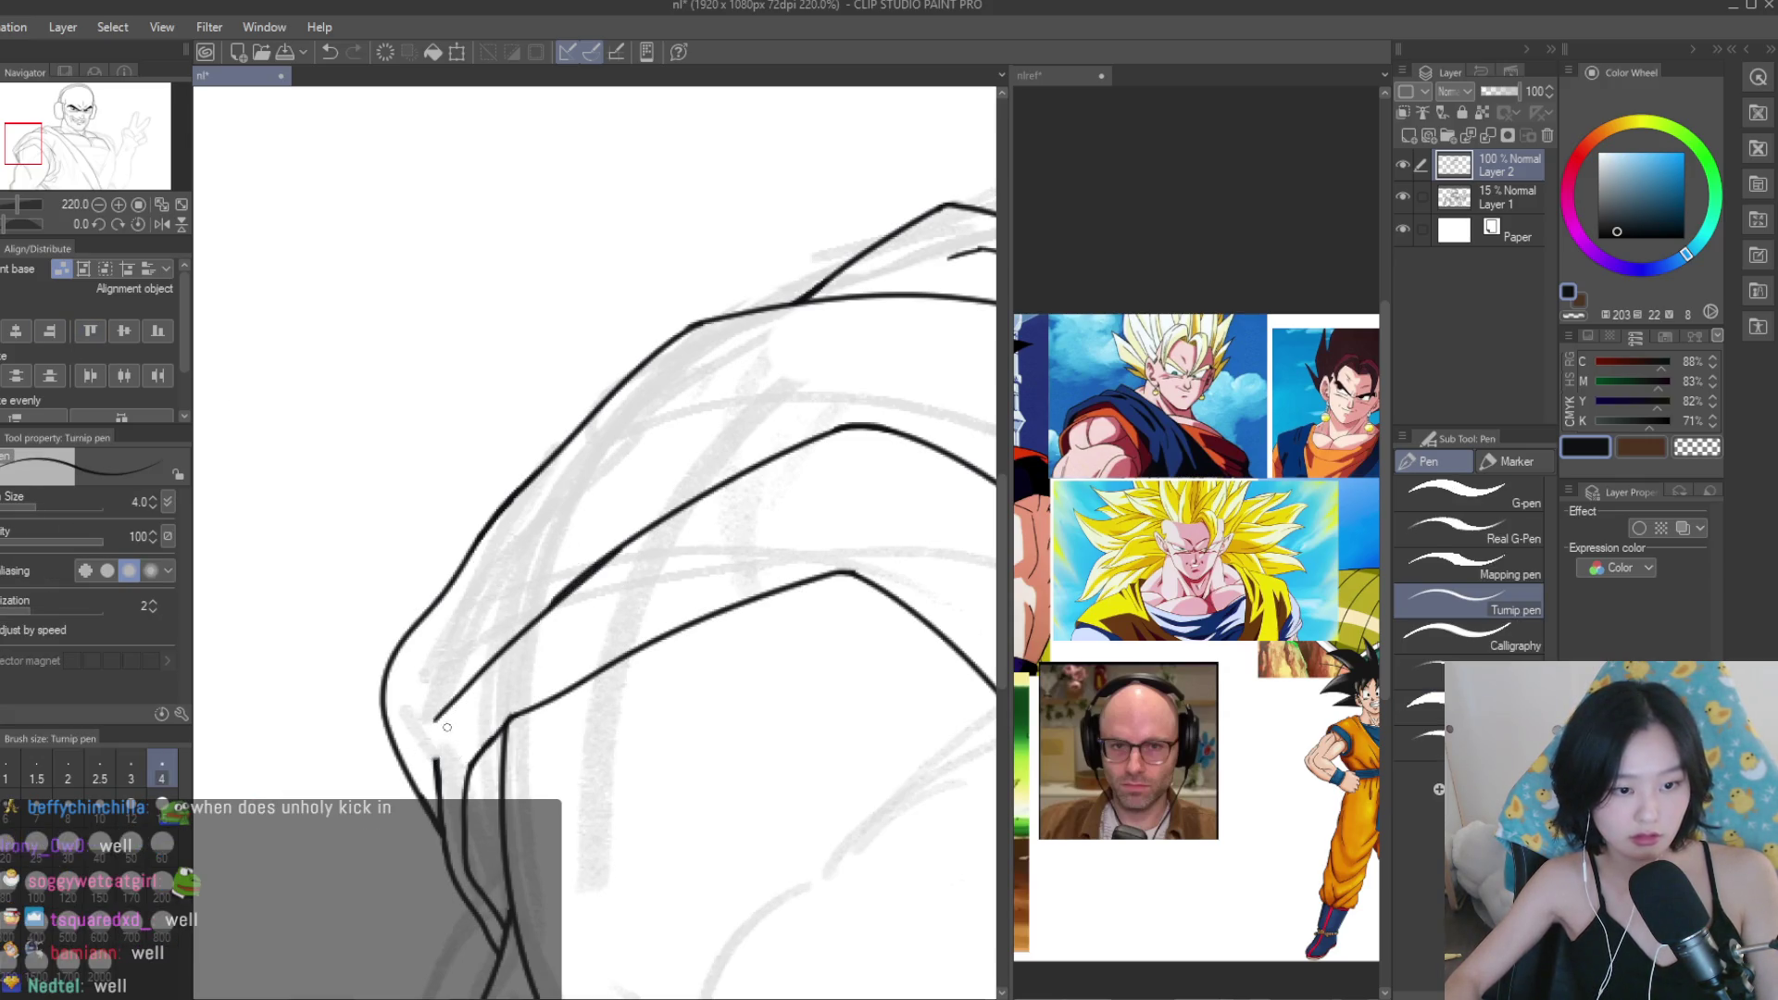
# Add short strokes along the inner shoulder line.
pyautogui.scroll(1, 452, 706)
pyautogui.scroll(-5, 507, 676)
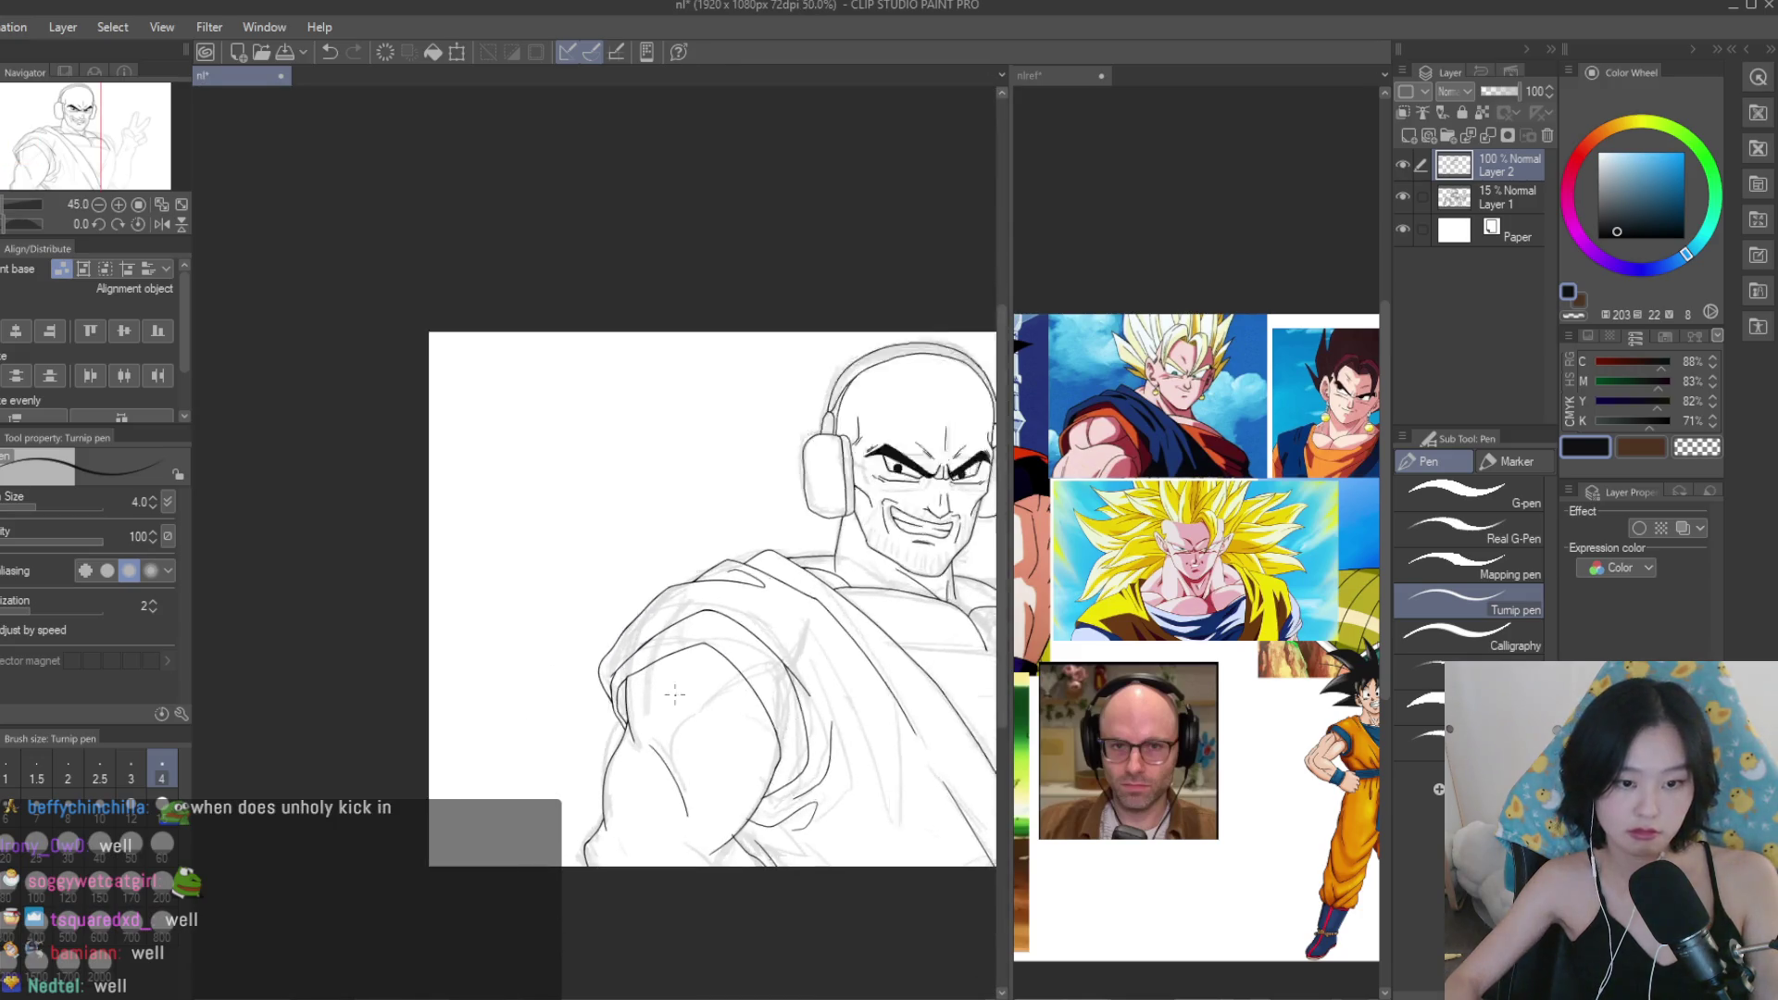
pyautogui.scroll(3, 602, 666)
pyautogui.press('e')
pyautogui.scroll(2, 618, 728)
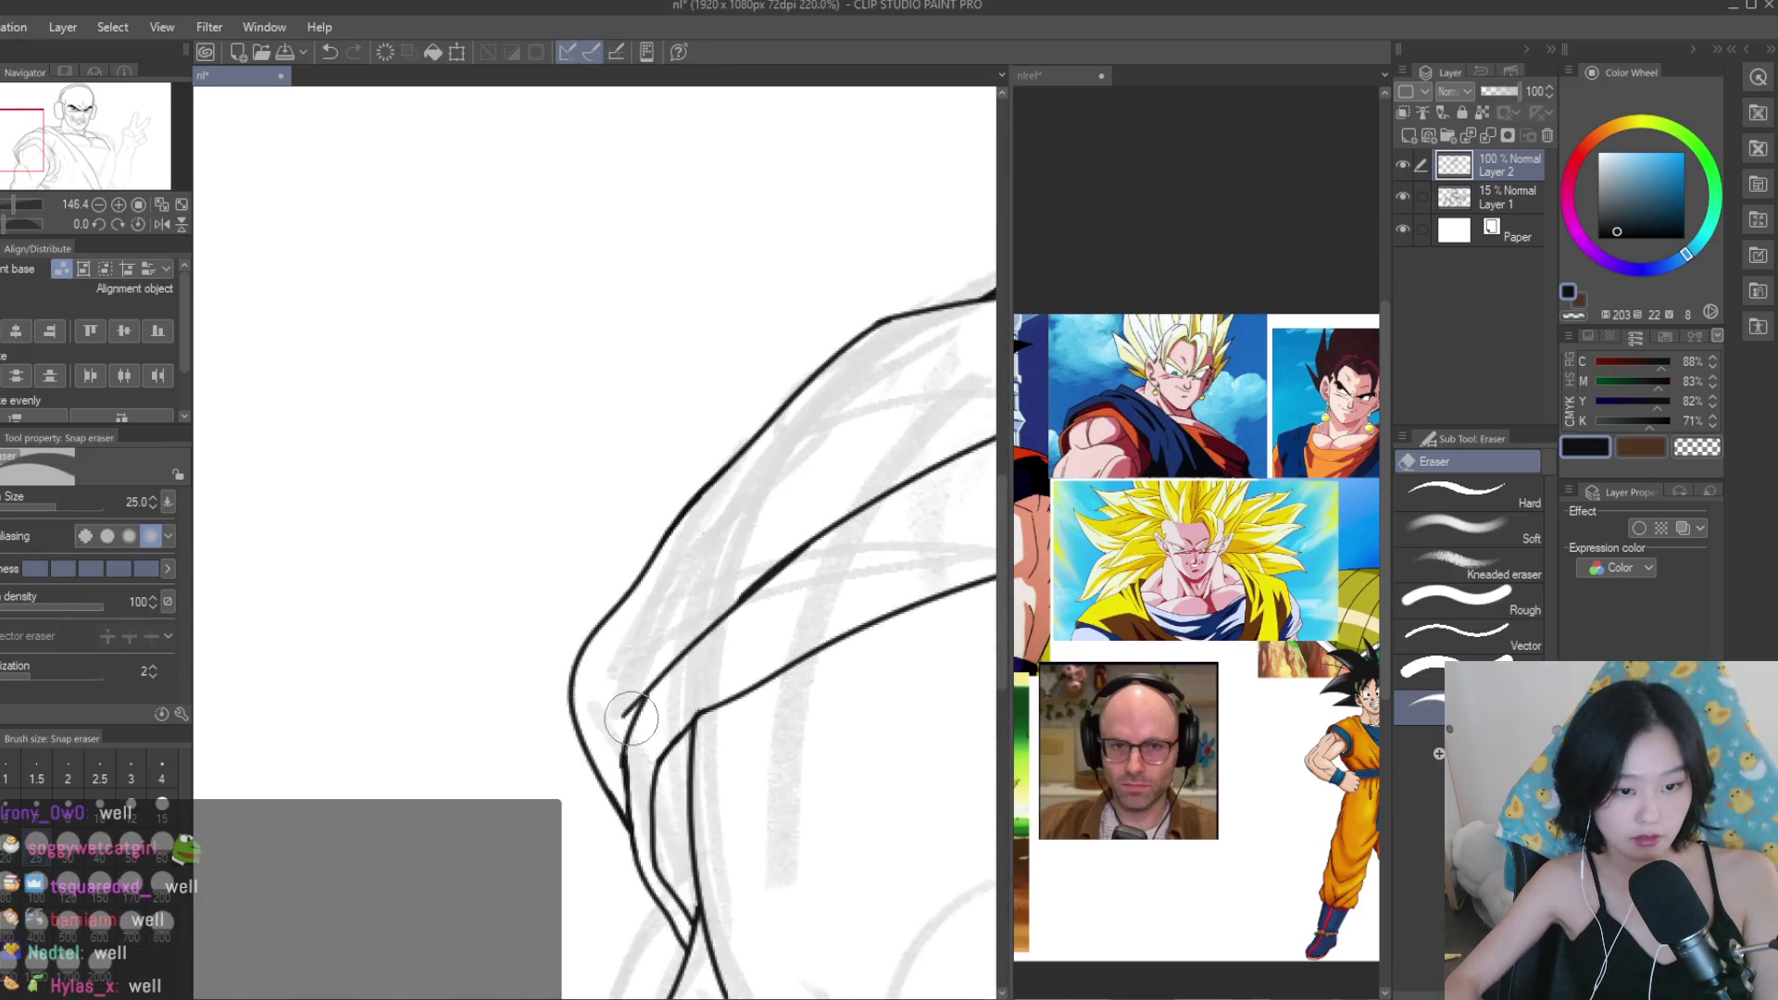
pyautogui.scroll(3, 611, 583)
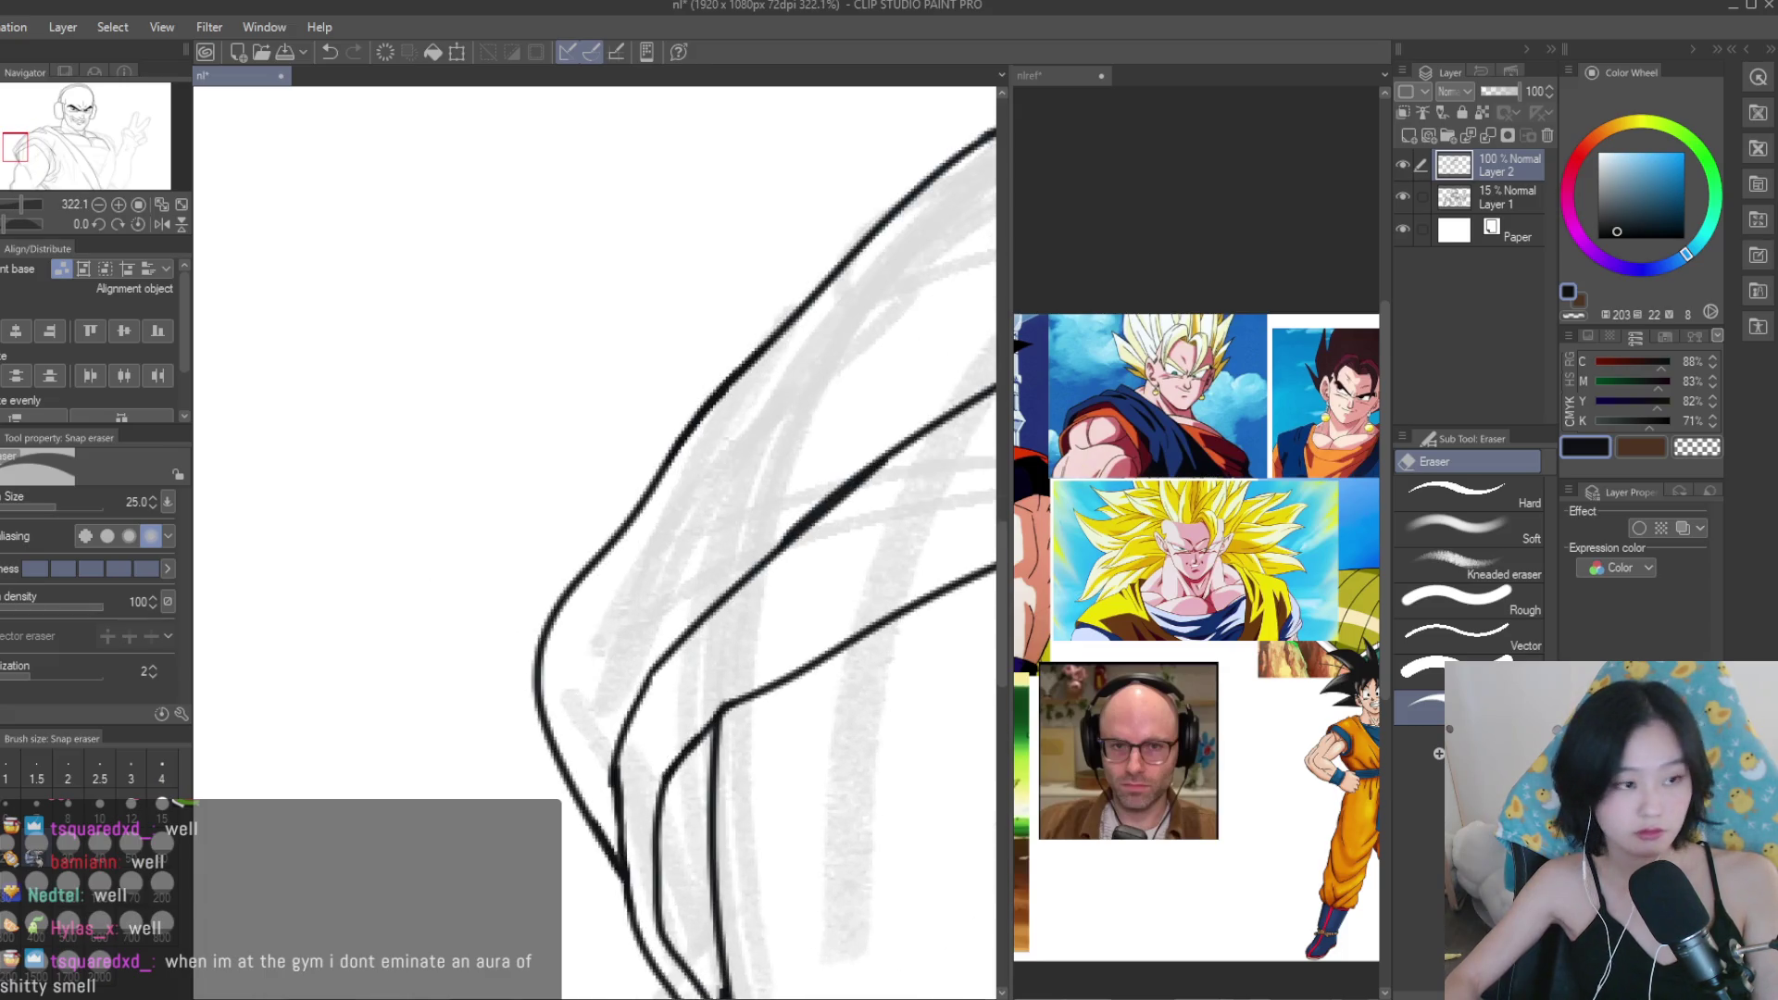
pyautogui.press('b')
pyautogui.press('p')
pyautogui.scroll(2, 625, 764)
pyautogui.moveTo(612, 824)
pyautogui.mouseDown()
pyautogui.moveTo(613, 741)
pyautogui.moveTo(639, 704)
pyautogui.mouseUp()
# Clean up overhanging ends and ink a new line on the shoulder fold.
pyautogui.press('e')
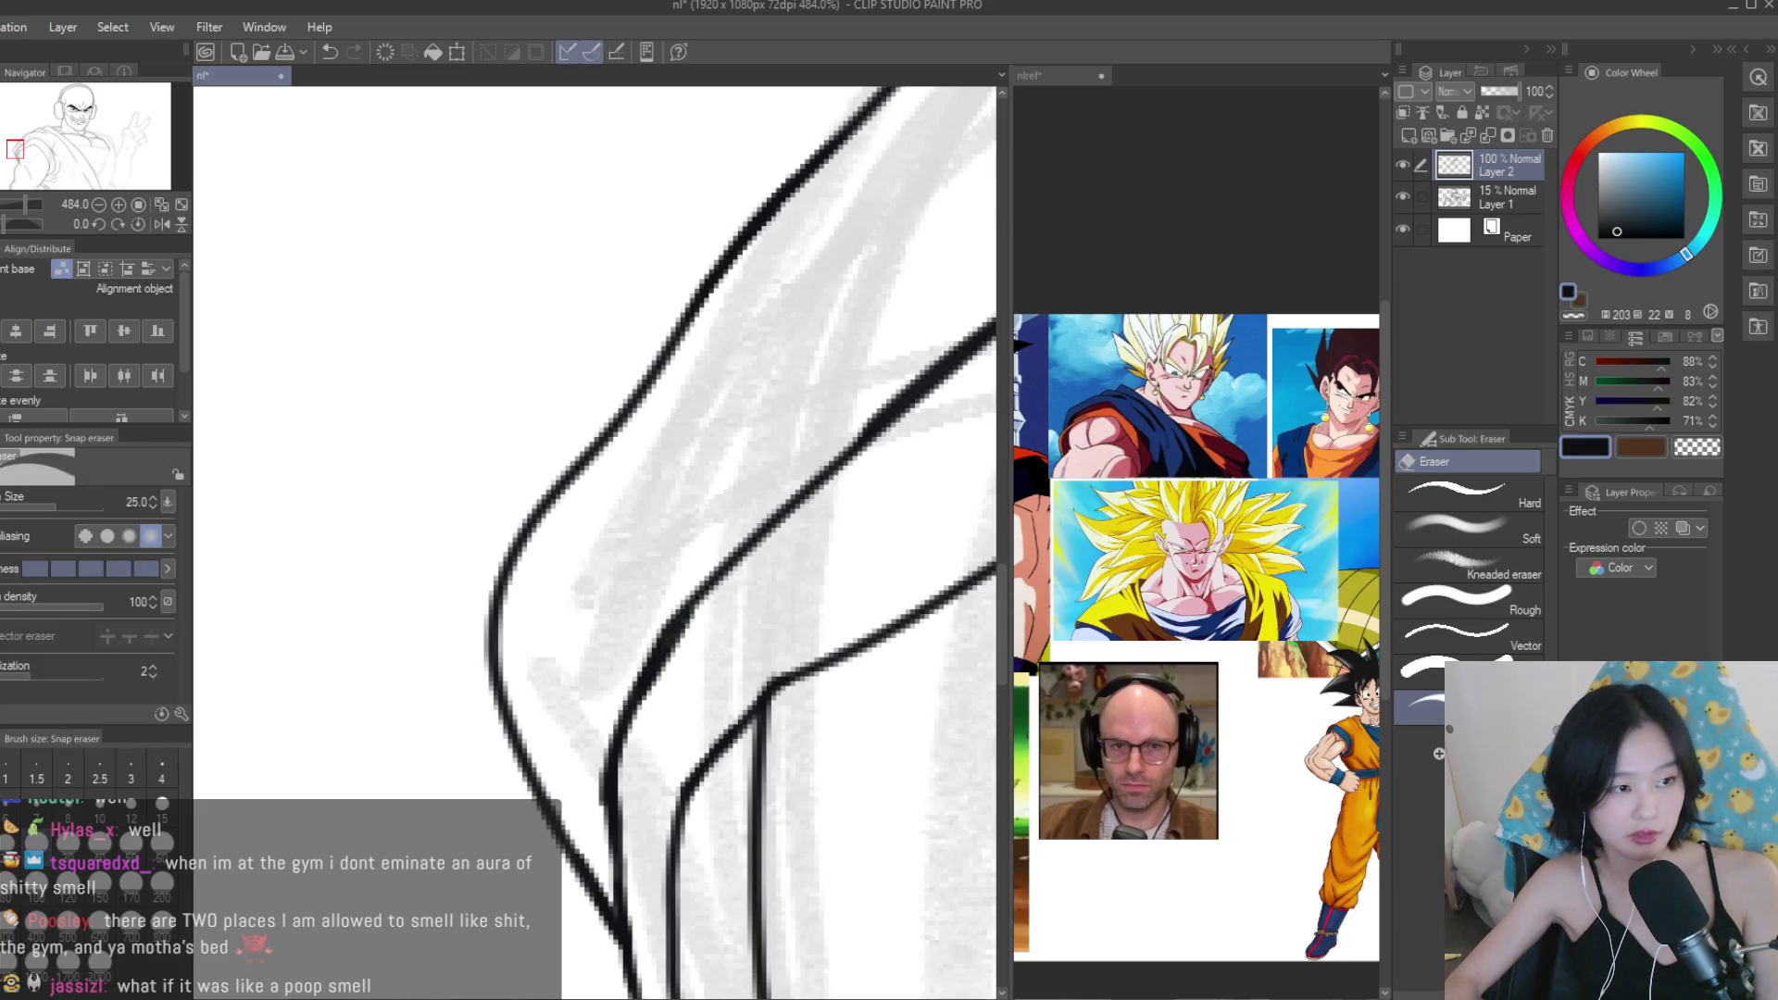
pyautogui.scroll(-8, 585, 759)
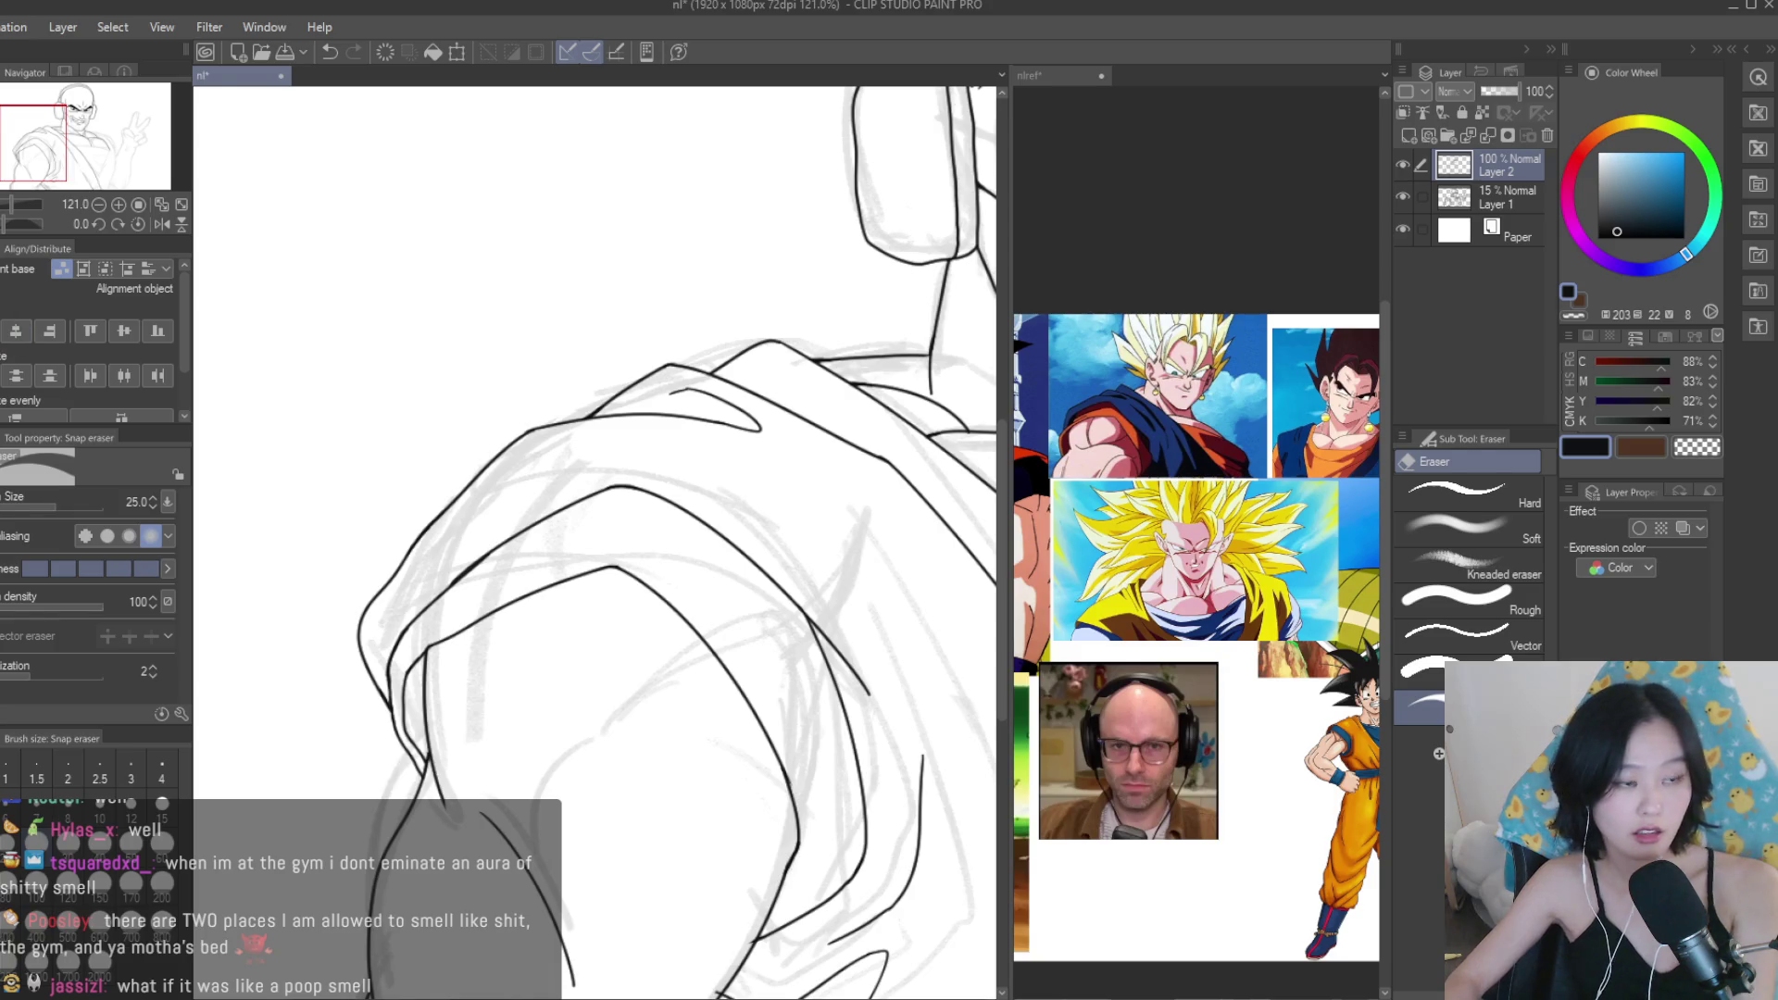
pyautogui.press('p')
pyautogui.scroll(3, 593, 555)
pyautogui.moveTo(489, 461); pyautogui.dragTo(853, 651)
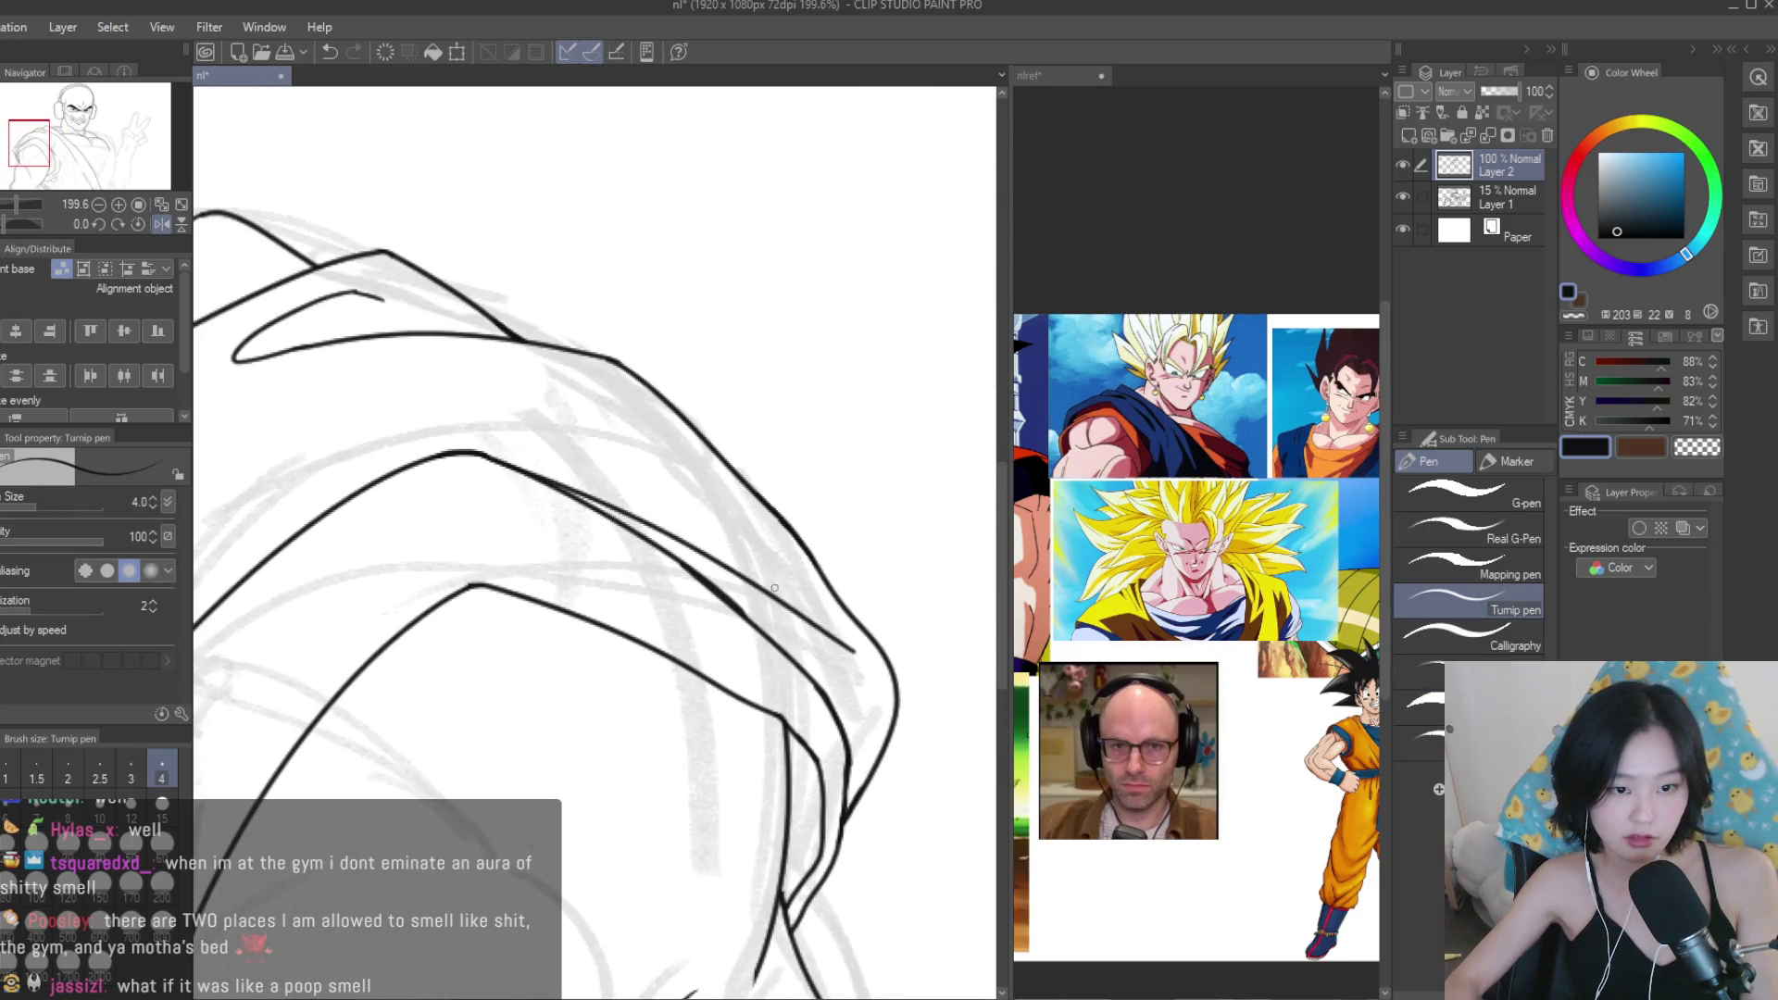
pyautogui.scroll(-4, 774, 587)
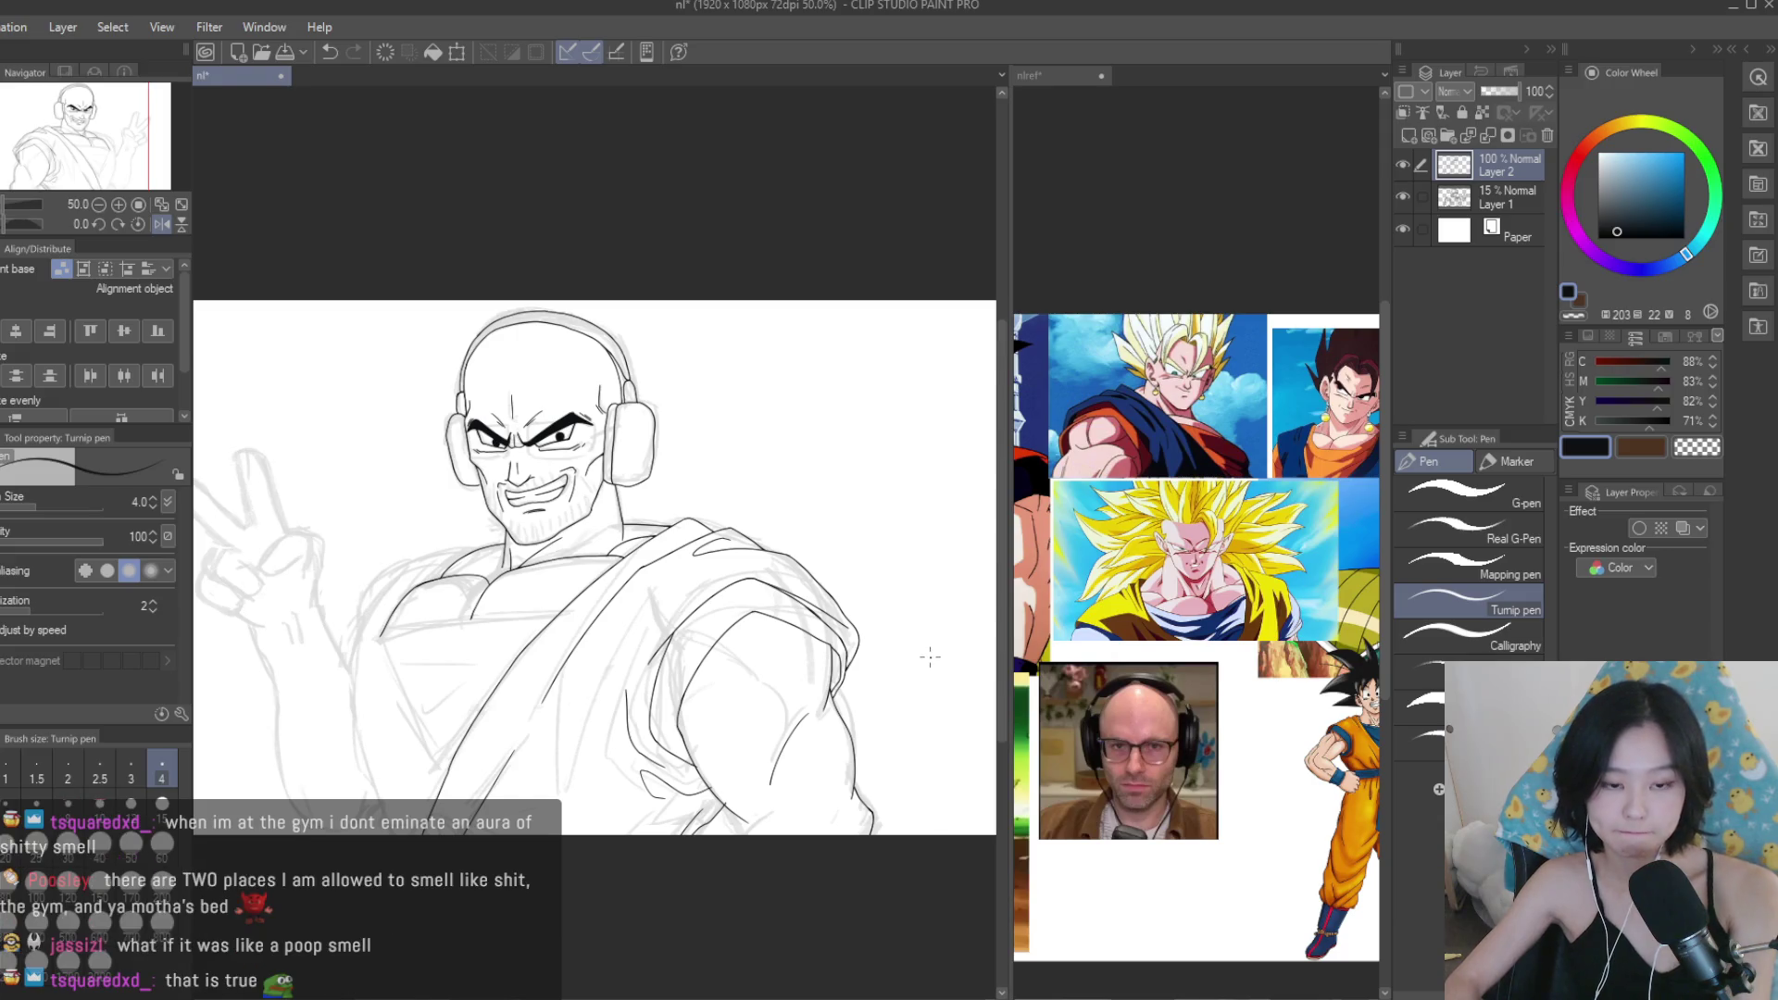
# Mirror the canvas to check proportions, reframe on the torso, and ink a robe drapery stroke.
pyautogui.press('h')
pyautogui.scroll(2, 535, 690)
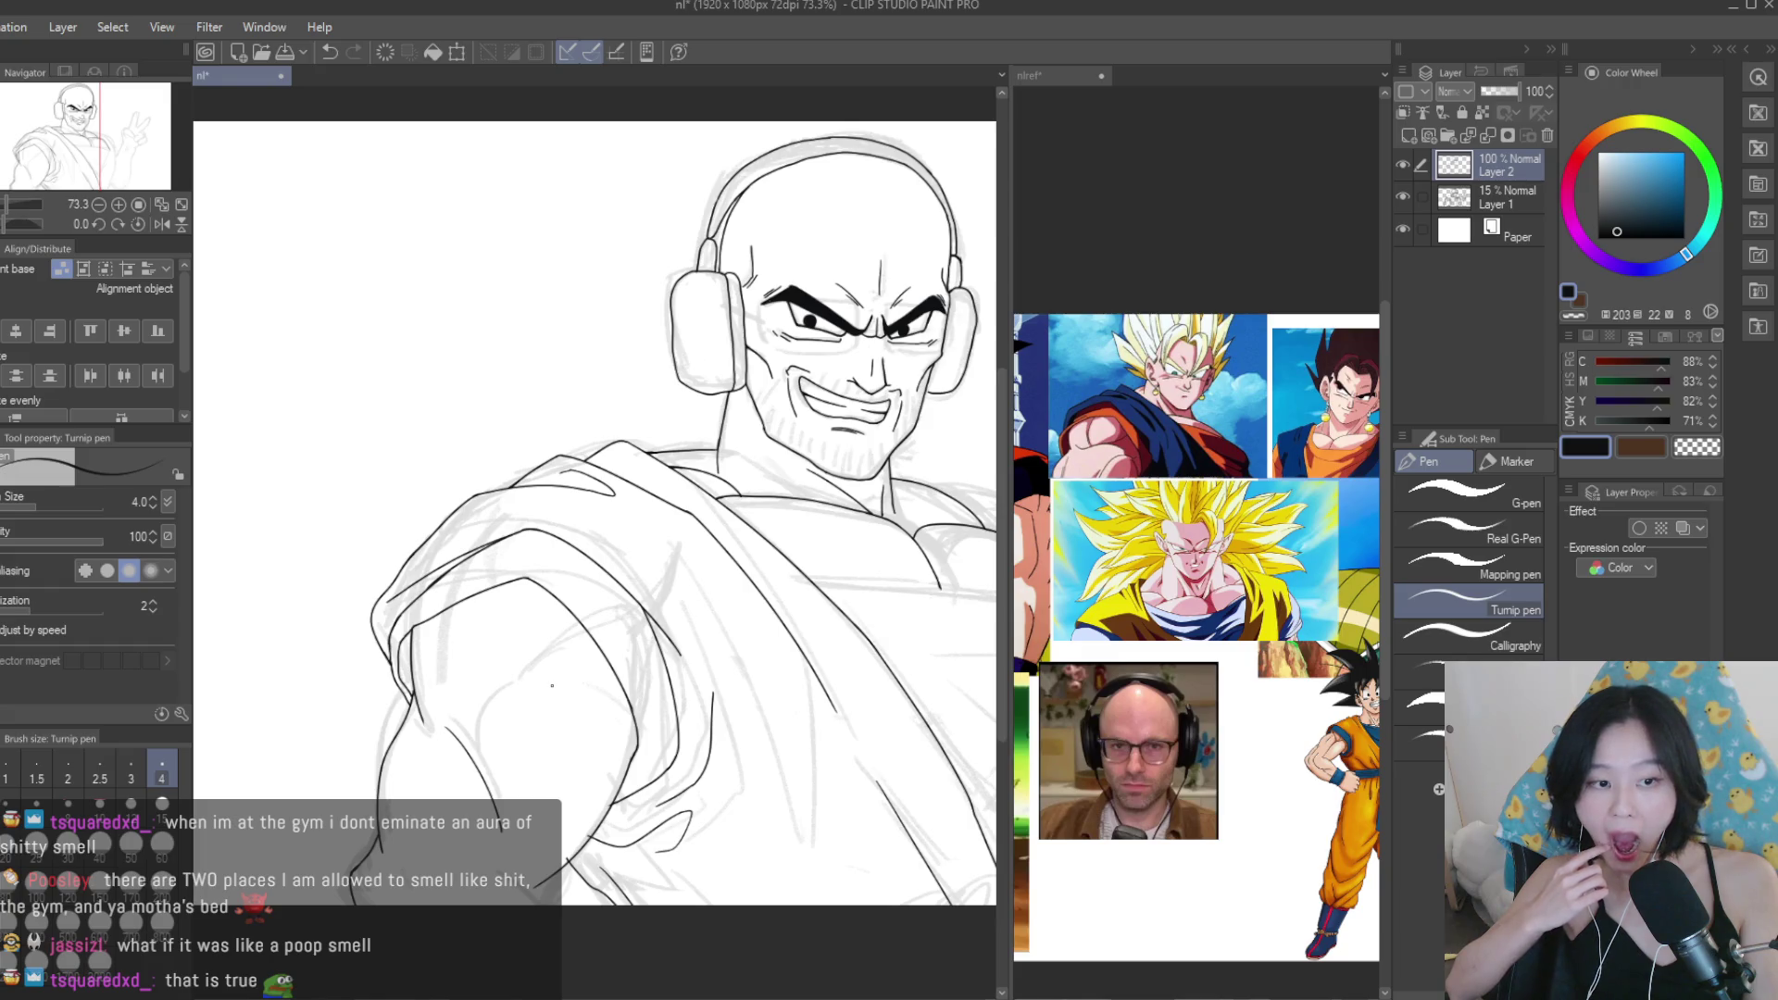
pyautogui.scroll(3, 562, 690)
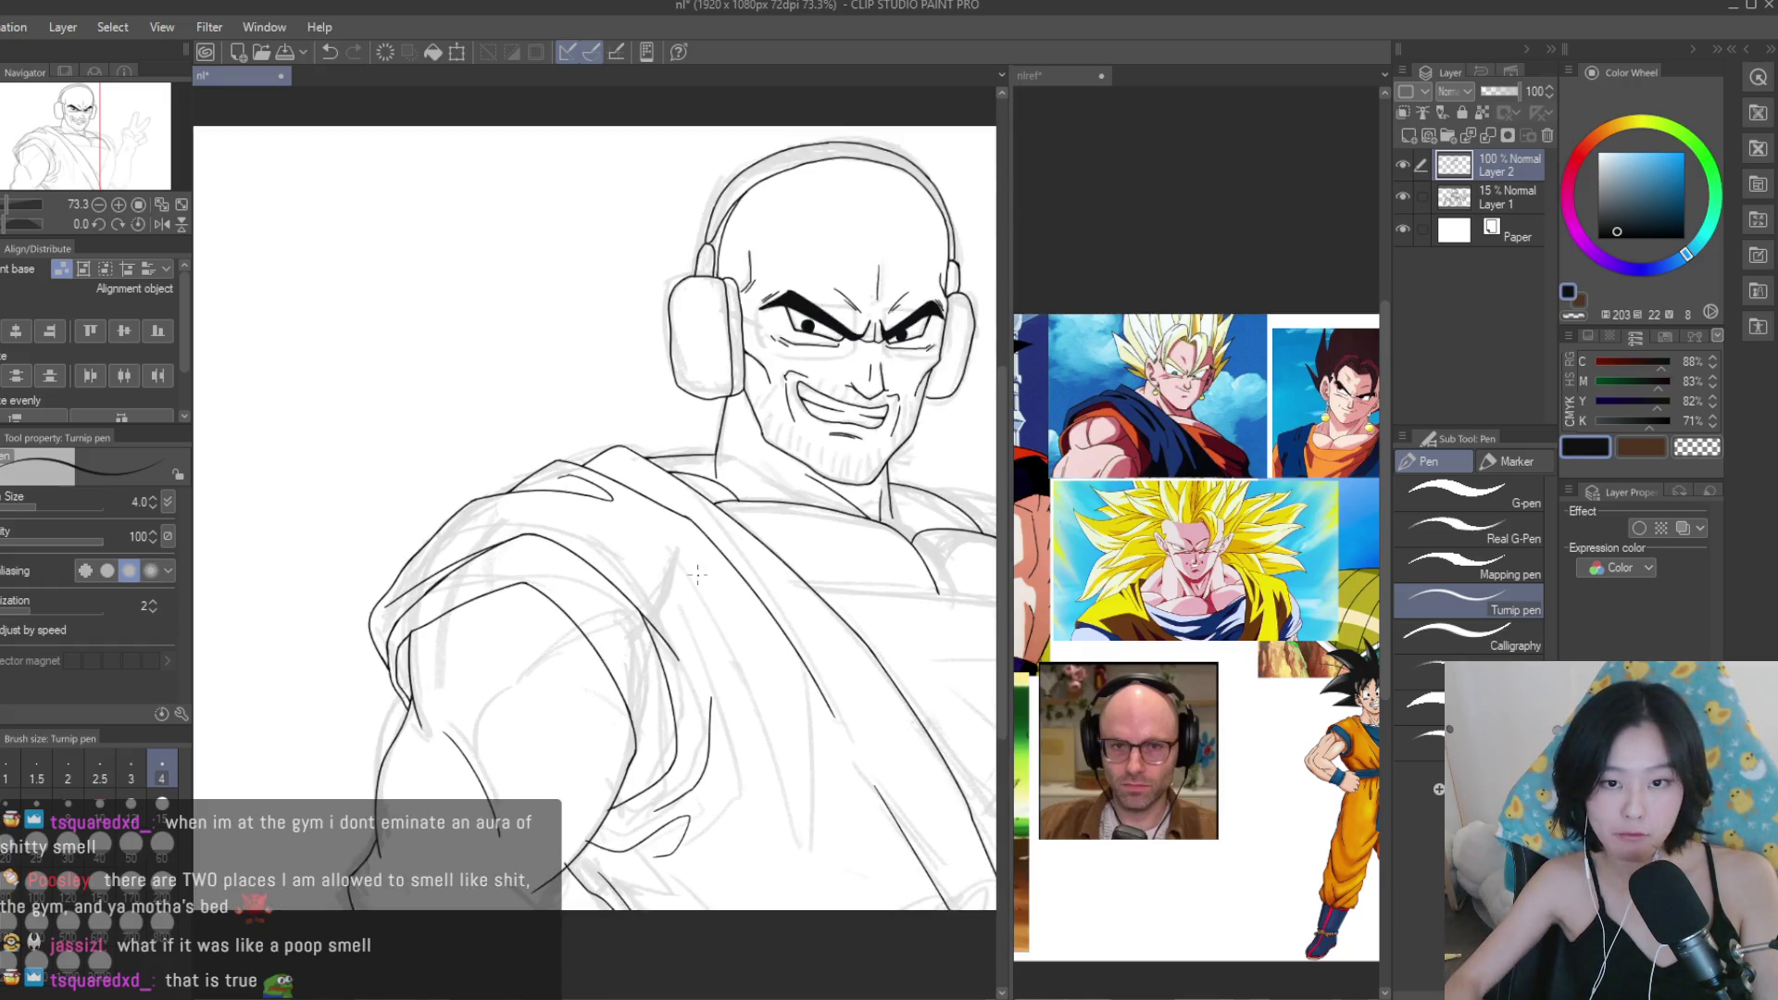
pyautogui.moveTo(698, 682)
pyautogui.mouseDown()
pyautogui.moveTo(541, 895)
pyautogui.moveTo(541, 580)
pyautogui.moveTo(612, 633)
pyautogui.mouseUp()
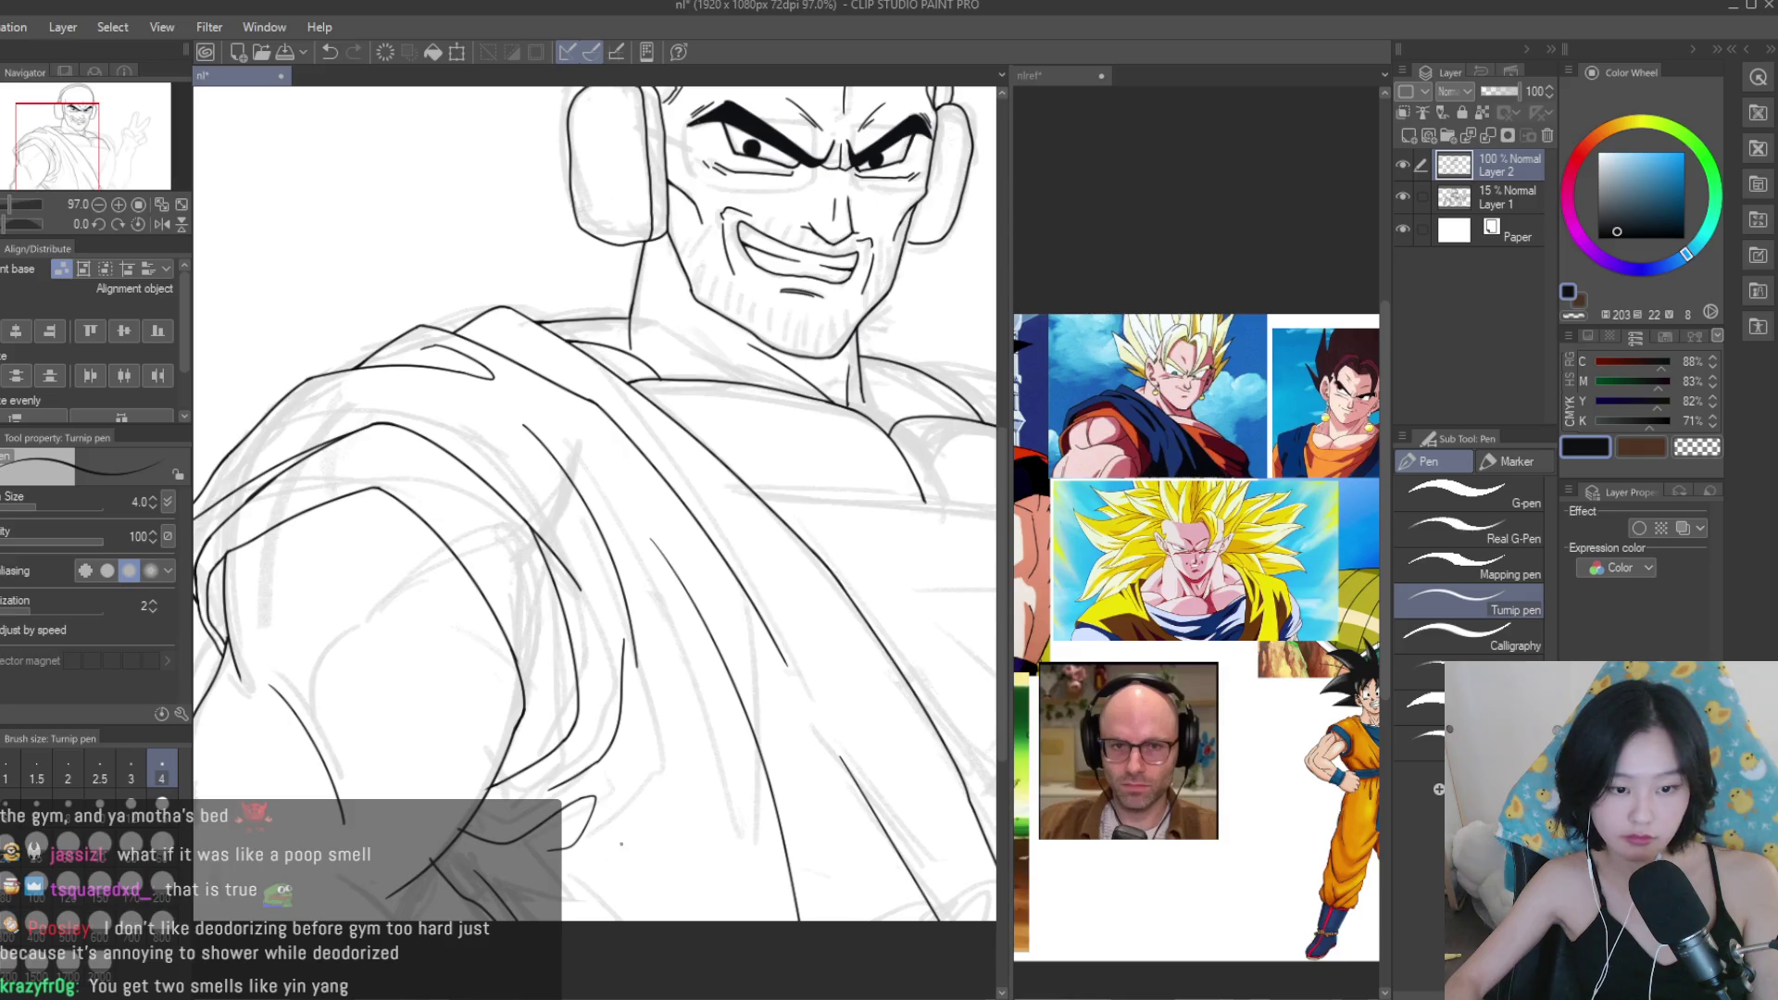
pyautogui.moveTo(627, 802); pyautogui.dragTo(700, 893)
# Ink the curved robe fold line, redrawing it several times after undos.
pyautogui.scroll(1, 811, 782)
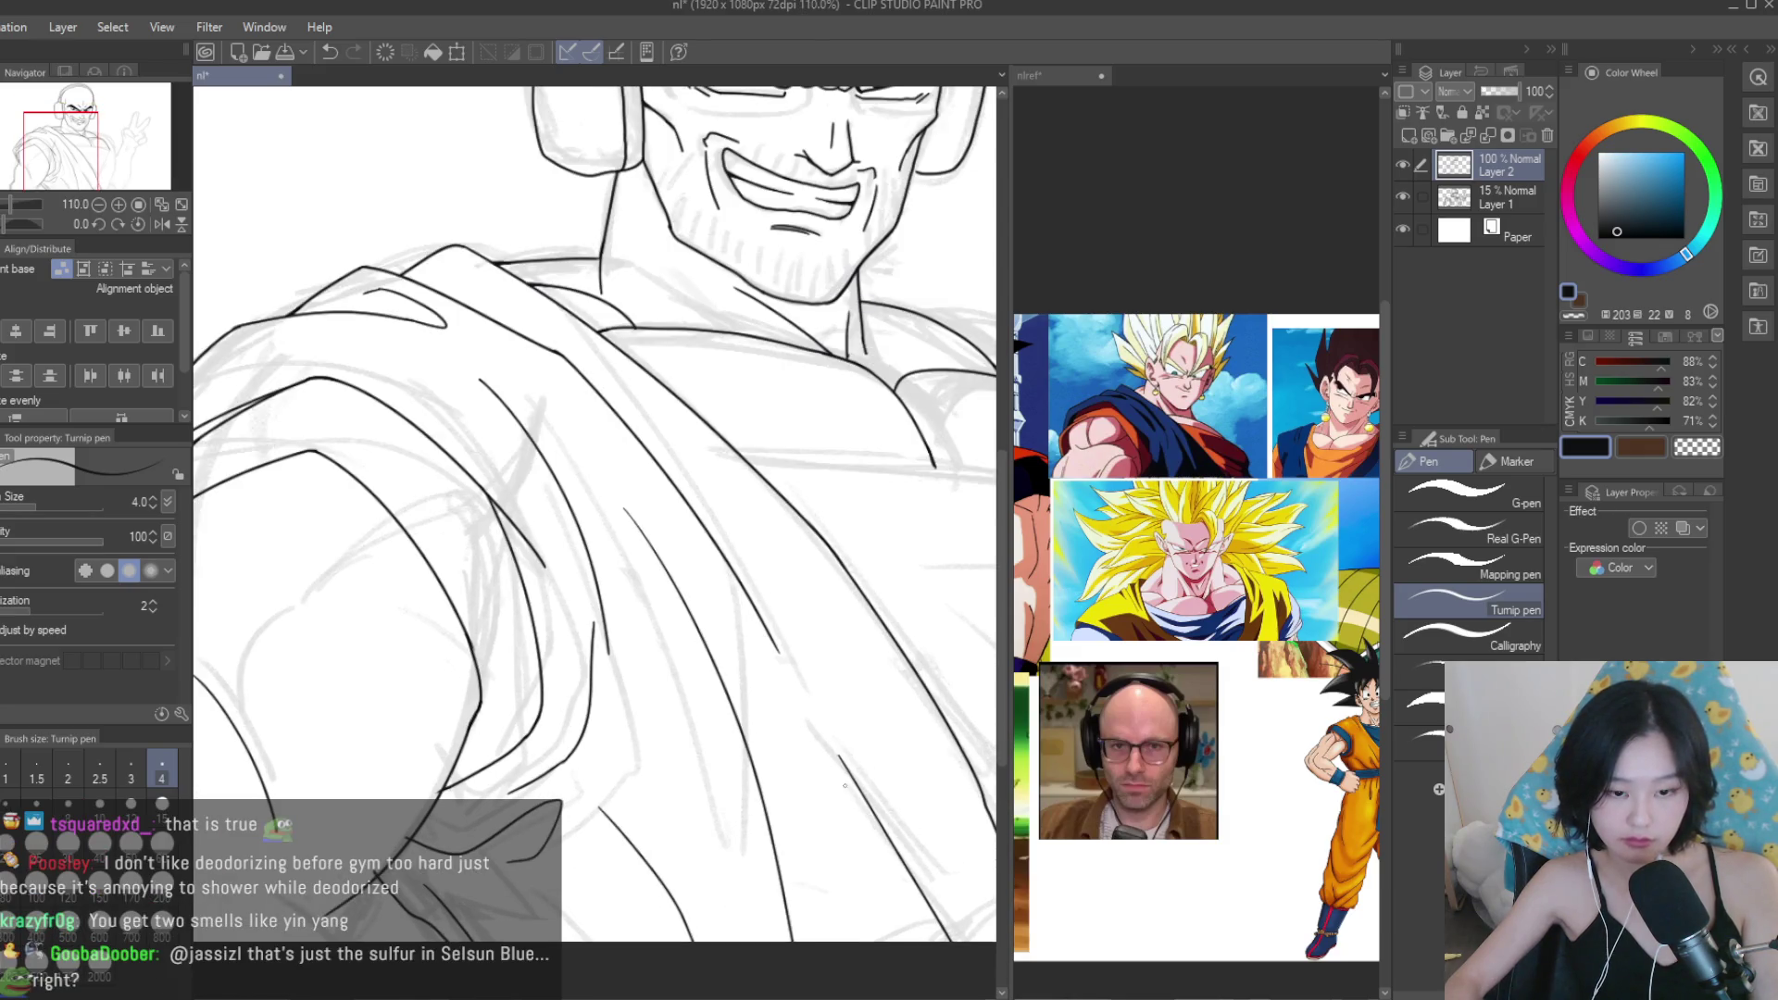
pyautogui.scroll(2, 842, 780)
pyautogui.moveTo(722, 583); pyautogui.dragTo(921, 898)
pyautogui.scroll(-2, 736, 664)
pyautogui.hotkey('ctrl', 'z')
pyautogui.moveTo(726, 606); pyautogui.dragTo(796, 768)
pyautogui.hotkey('ctrl', 'z')
pyautogui.moveTo(727, 646); pyautogui.dragTo(806, 828)
pyautogui.moveTo(709, 676); pyautogui.dragTo(842, 912)
pyautogui.hotkey('ctrl', 'z')
pyautogui.moveTo(732, 767); pyautogui.dragTo(822, 933)
pyautogui.hotkey('ctrl', 'z')
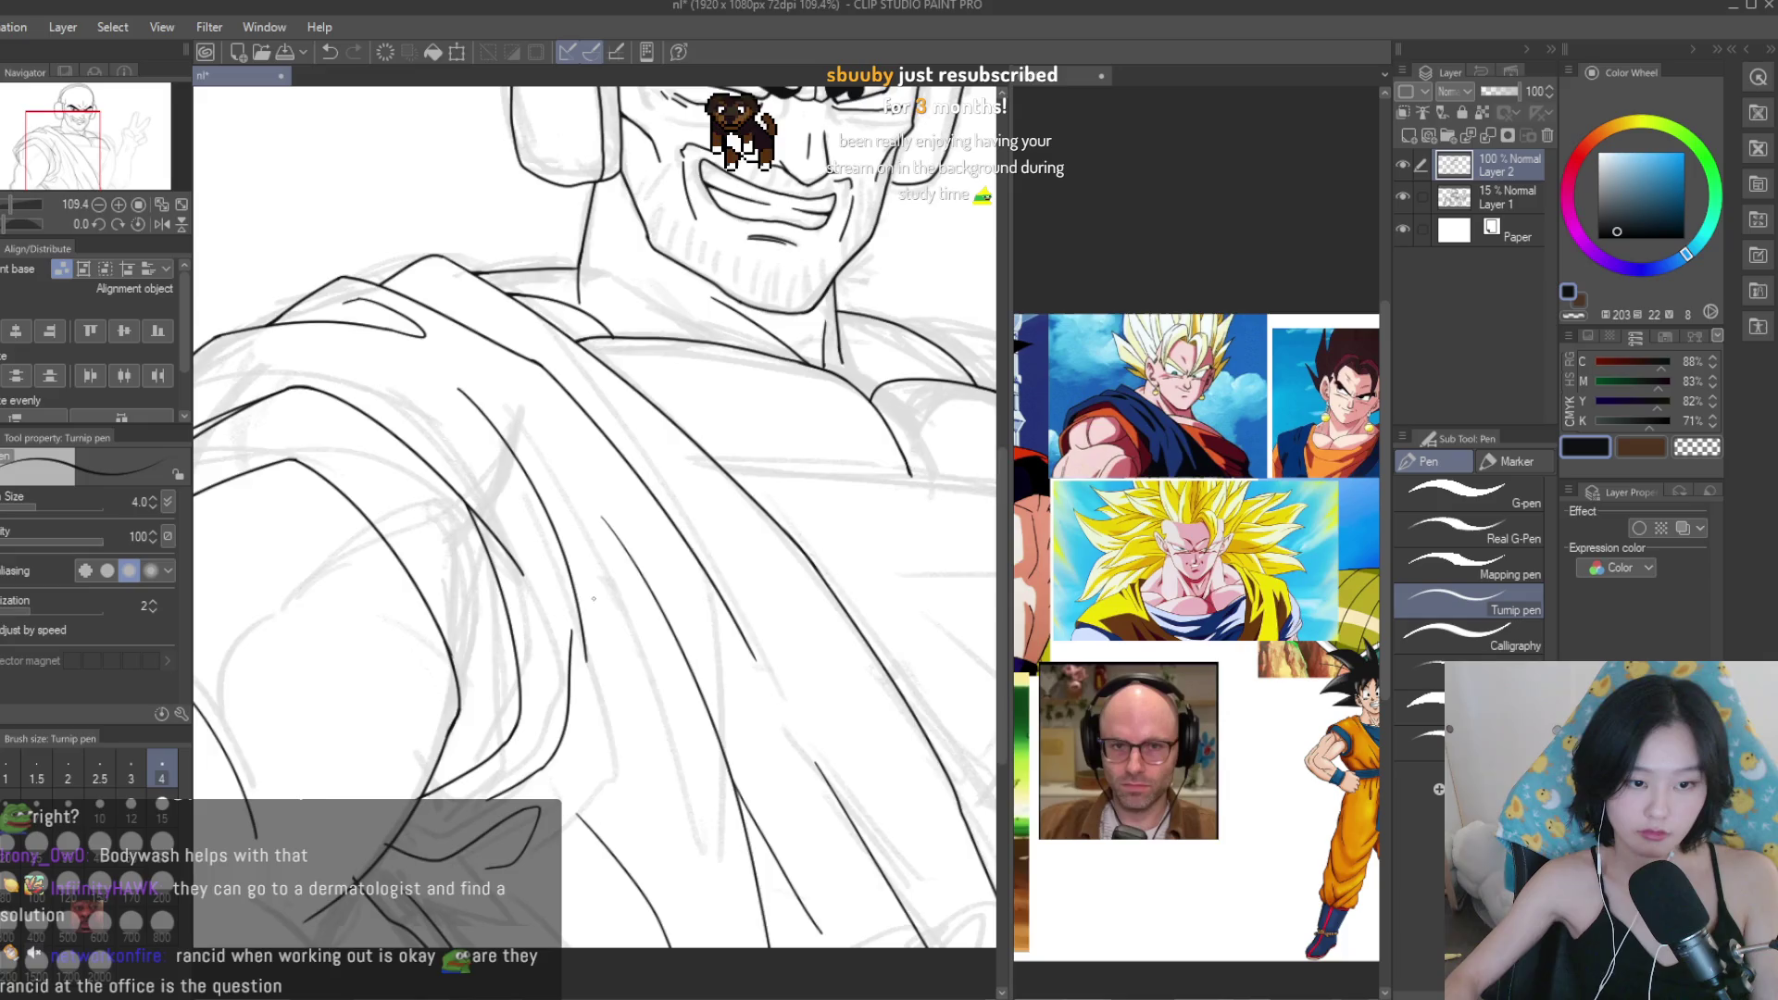
# Add another stroke to the robe drapery.
pyautogui.scroll(2, 596, 598)
pyautogui.moveTo(663, 560); pyautogui.dragTo(773, 878)
pyautogui.scroll(-4, 760, 769)
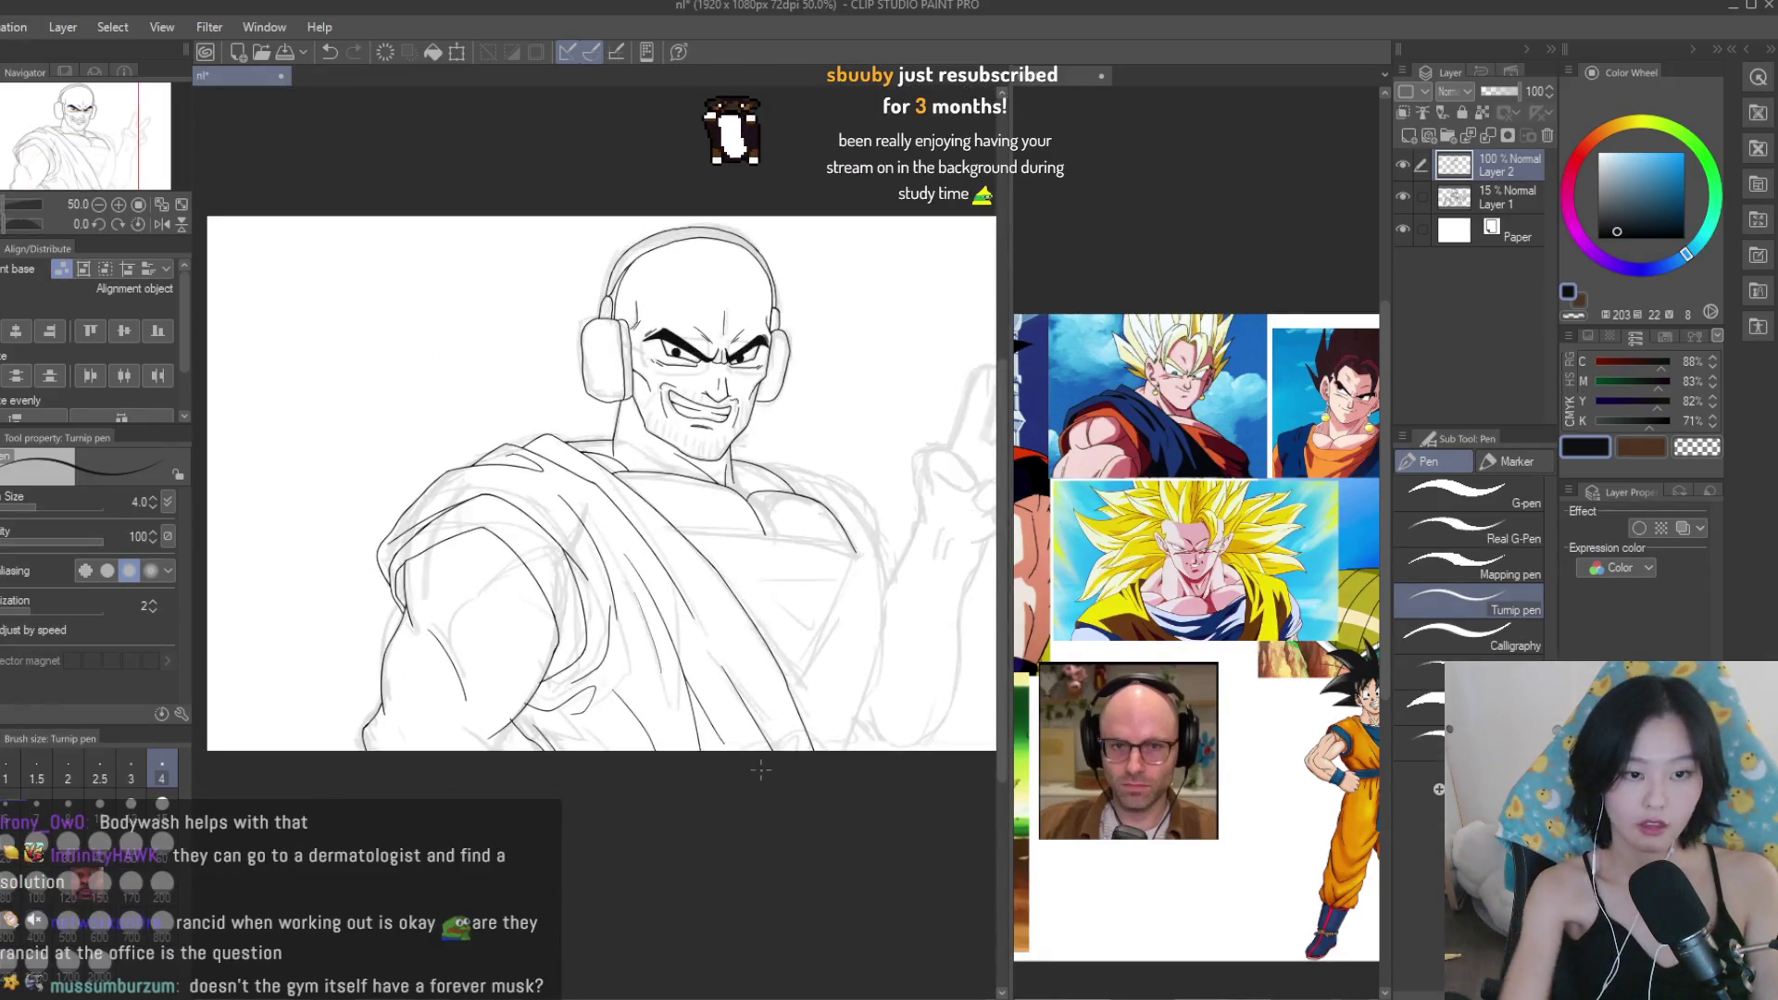
pyautogui.scroll(-2, 669, 432)
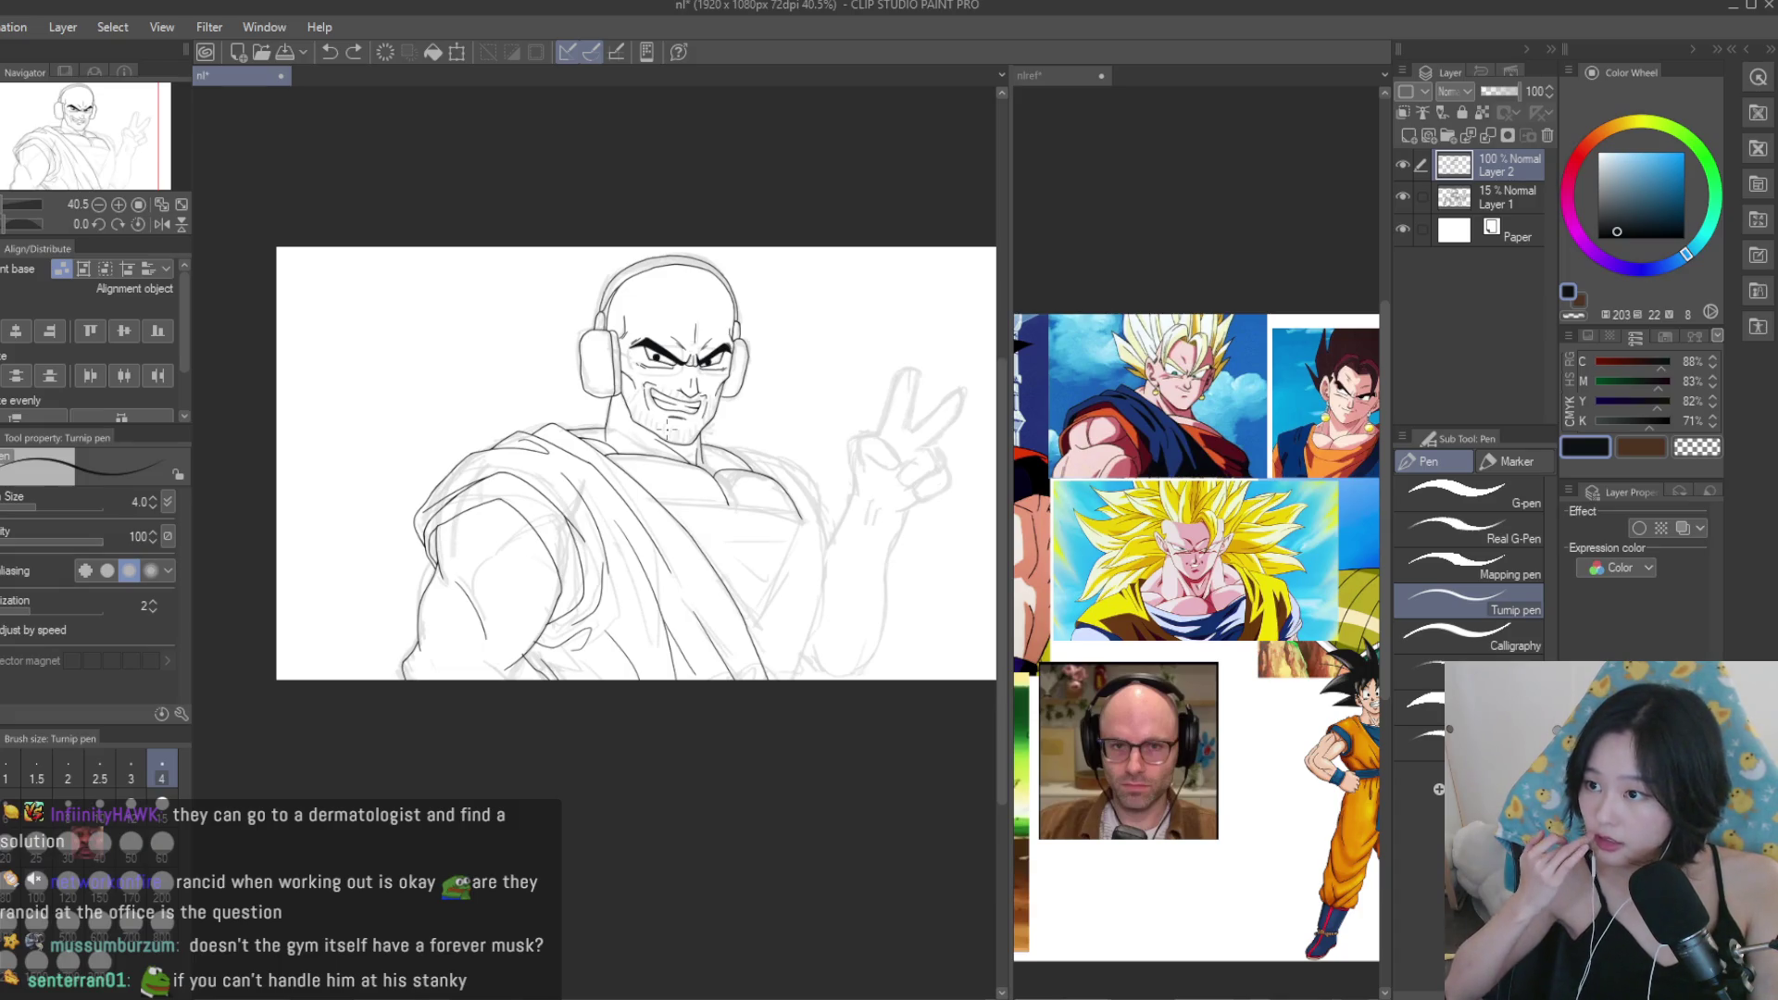
pyautogui.scroll(4, 793, 511)
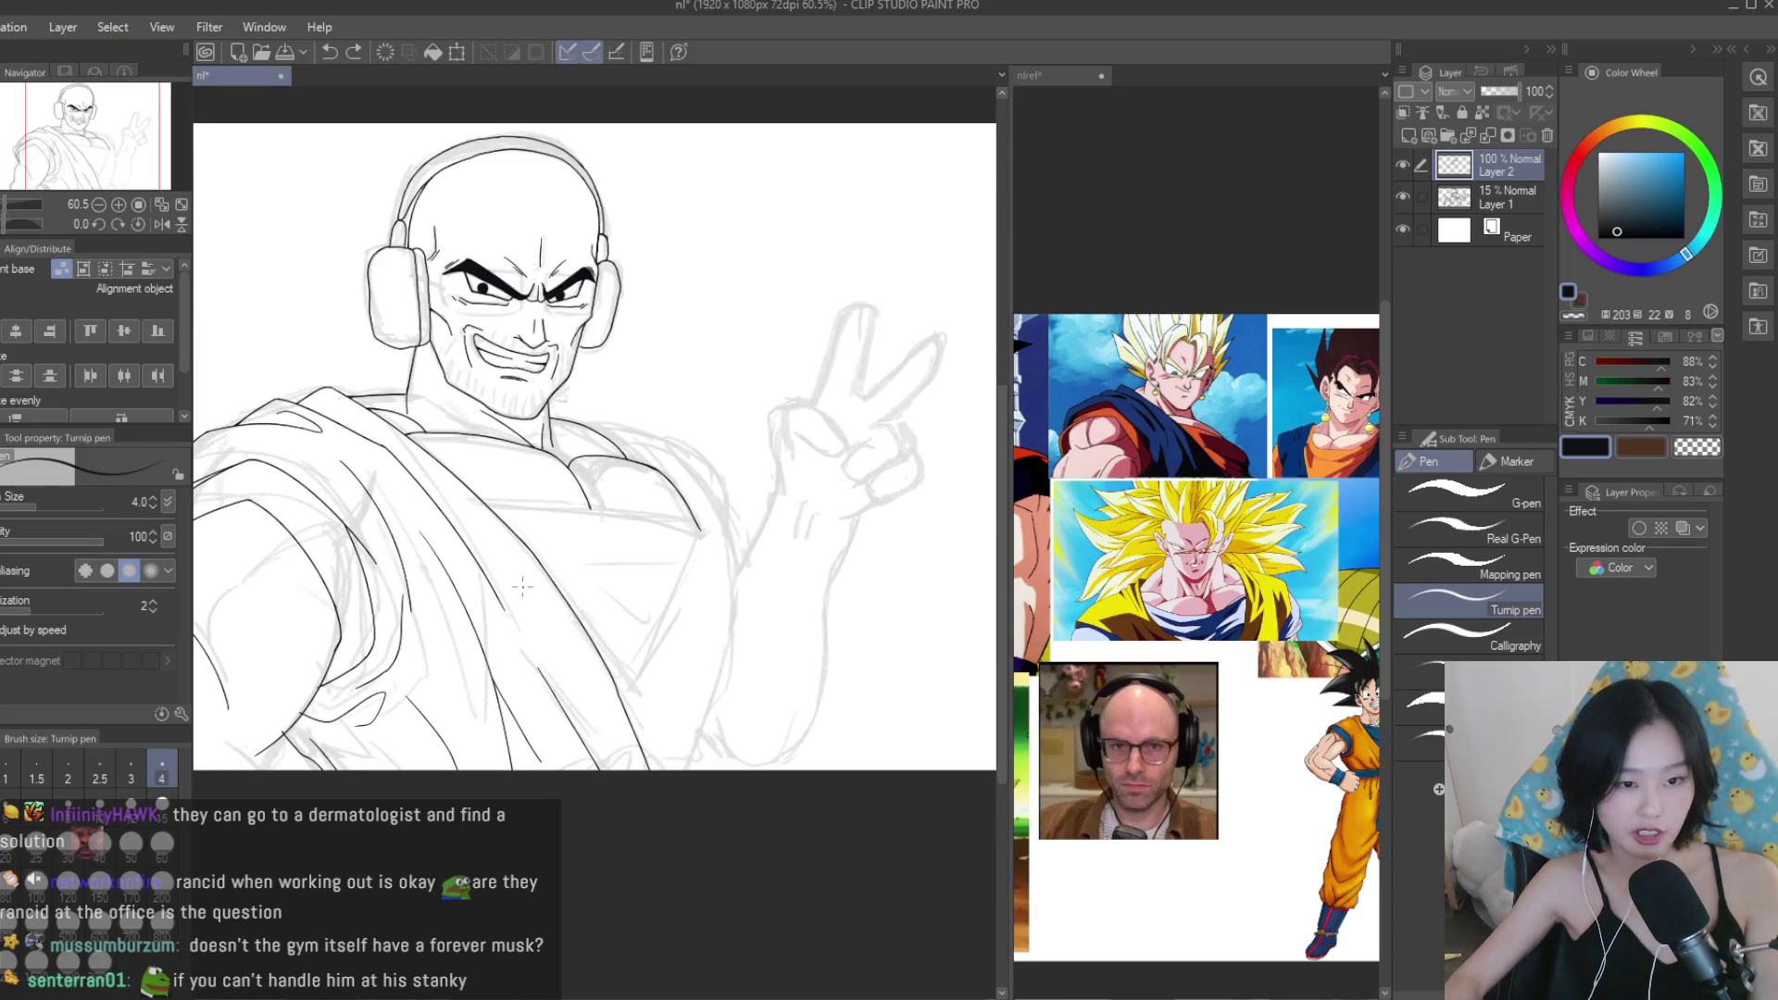
pyautogui.scroll(1, 793, 511)
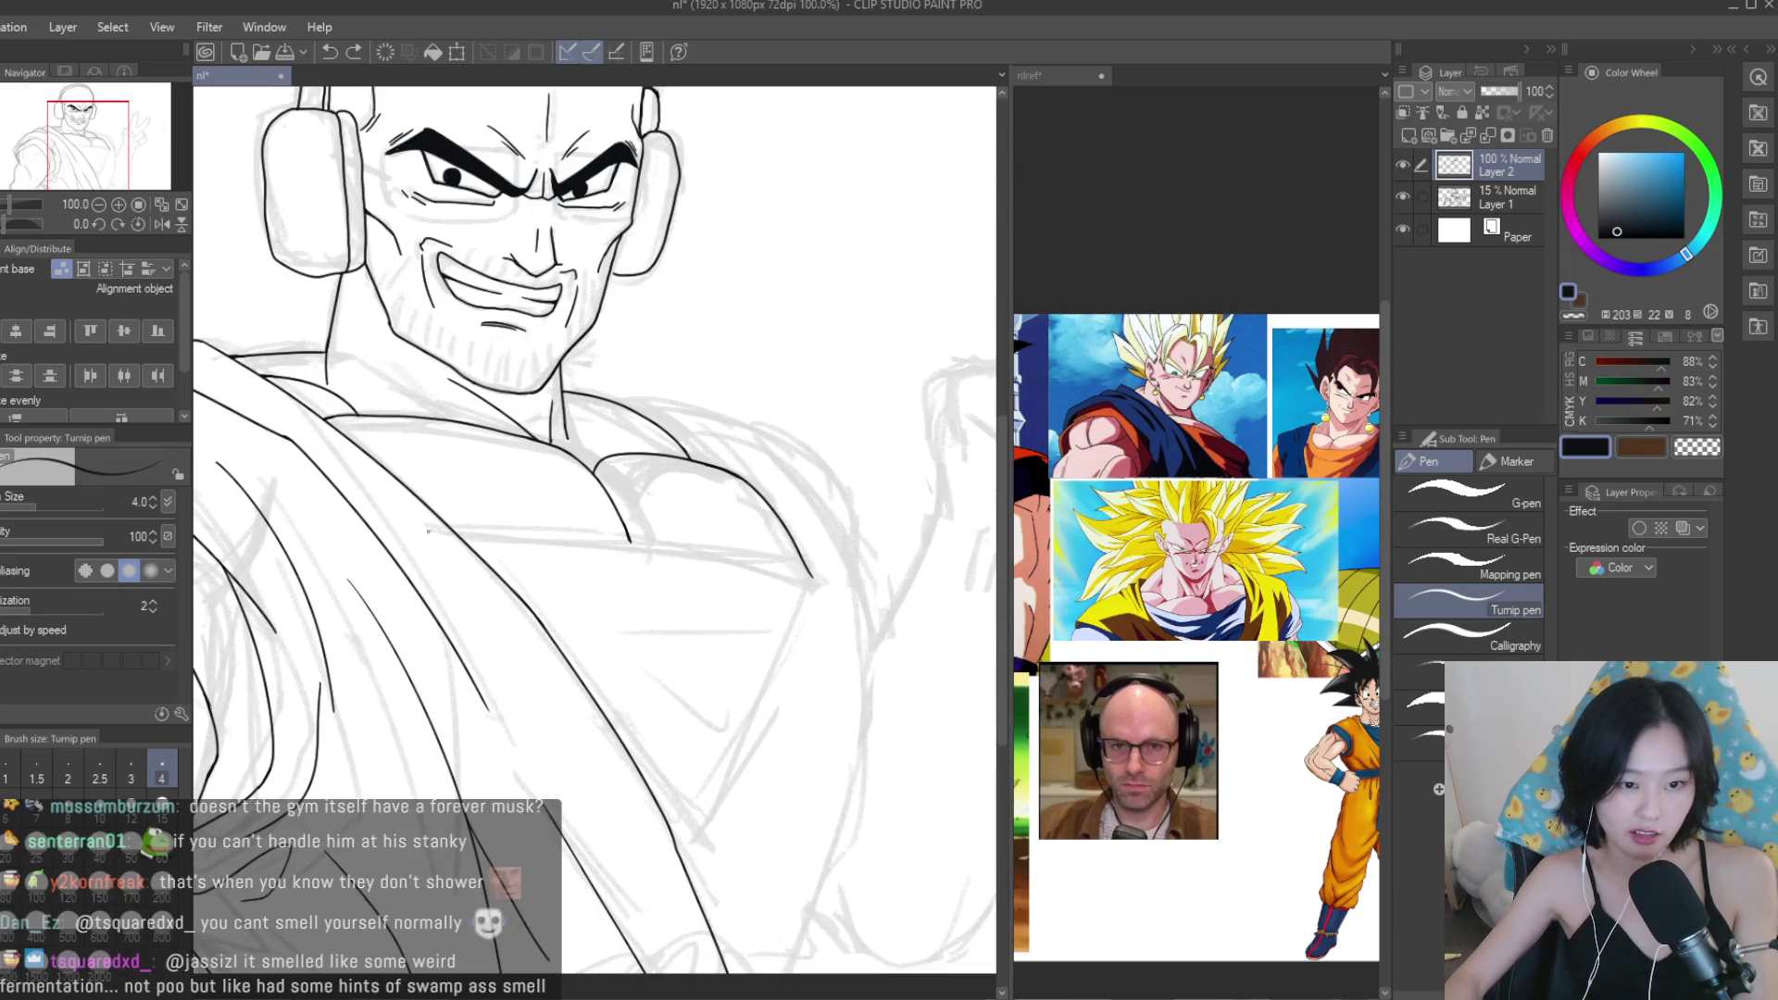
# Ink the long line across the chest, retrying it until the curve looks right.
pyautogui.moveTo(429, 530); pyautogui.dragTo(885, 603)
pyautogui.hotkey('ctrl', 'z')
pyautogui.hotkey('ctrl', 'z')
pyautogui.moveTo(433, 529)
pyautogui.mouseDown()
pyautogui.moveTo(869, 590)
pyautogui.moveTo(840, 569)
pyautogui.moveTo(853, 586)
pyautogui.mouseUp()
pyautogui.hotkey('ctrl', 'z')
pyautogui.hotkey('ctrl', 'z')
pyautogui.hotkey('ctrl', 'z')
pyautogui.moveTo(408, 521); pyautogui.dragTo(853, 586)
# Erase stray line ends around the chest line.
pyautogui.press('e')
pyautogui.scroll(4, 328, 514)
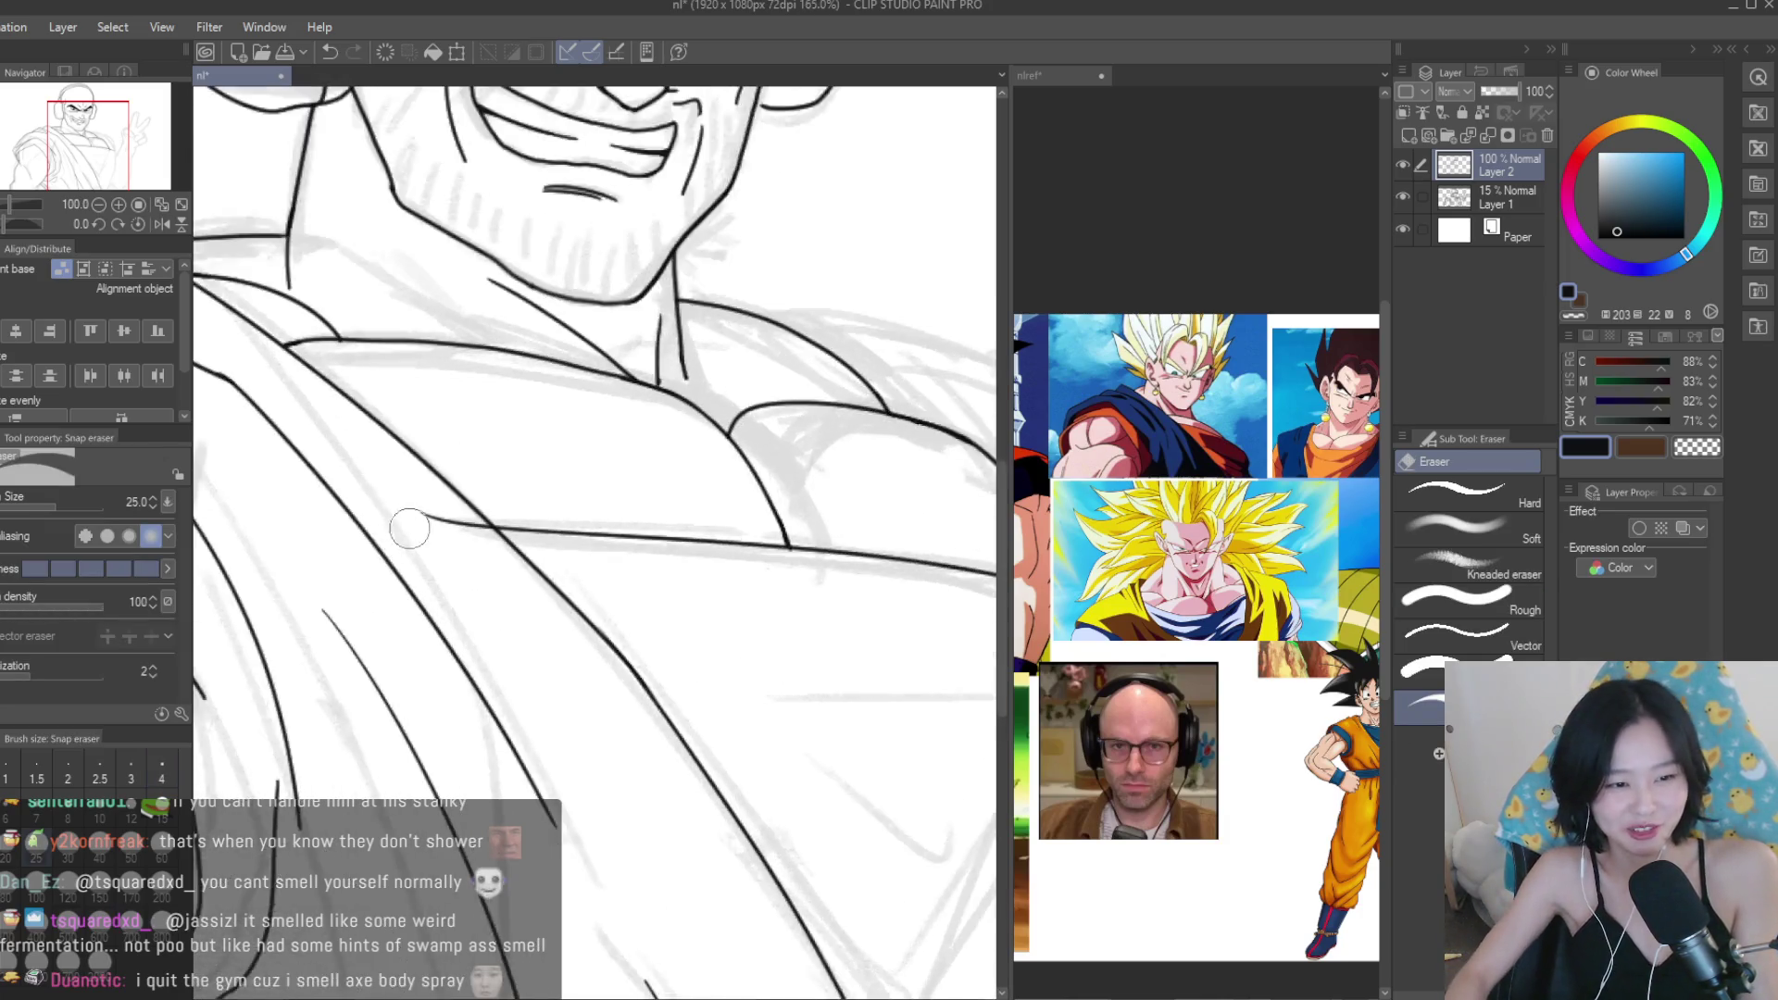
pyautogui.scroll(-4, 491, 528)
pyautogui.scroll(4, 907, 582)
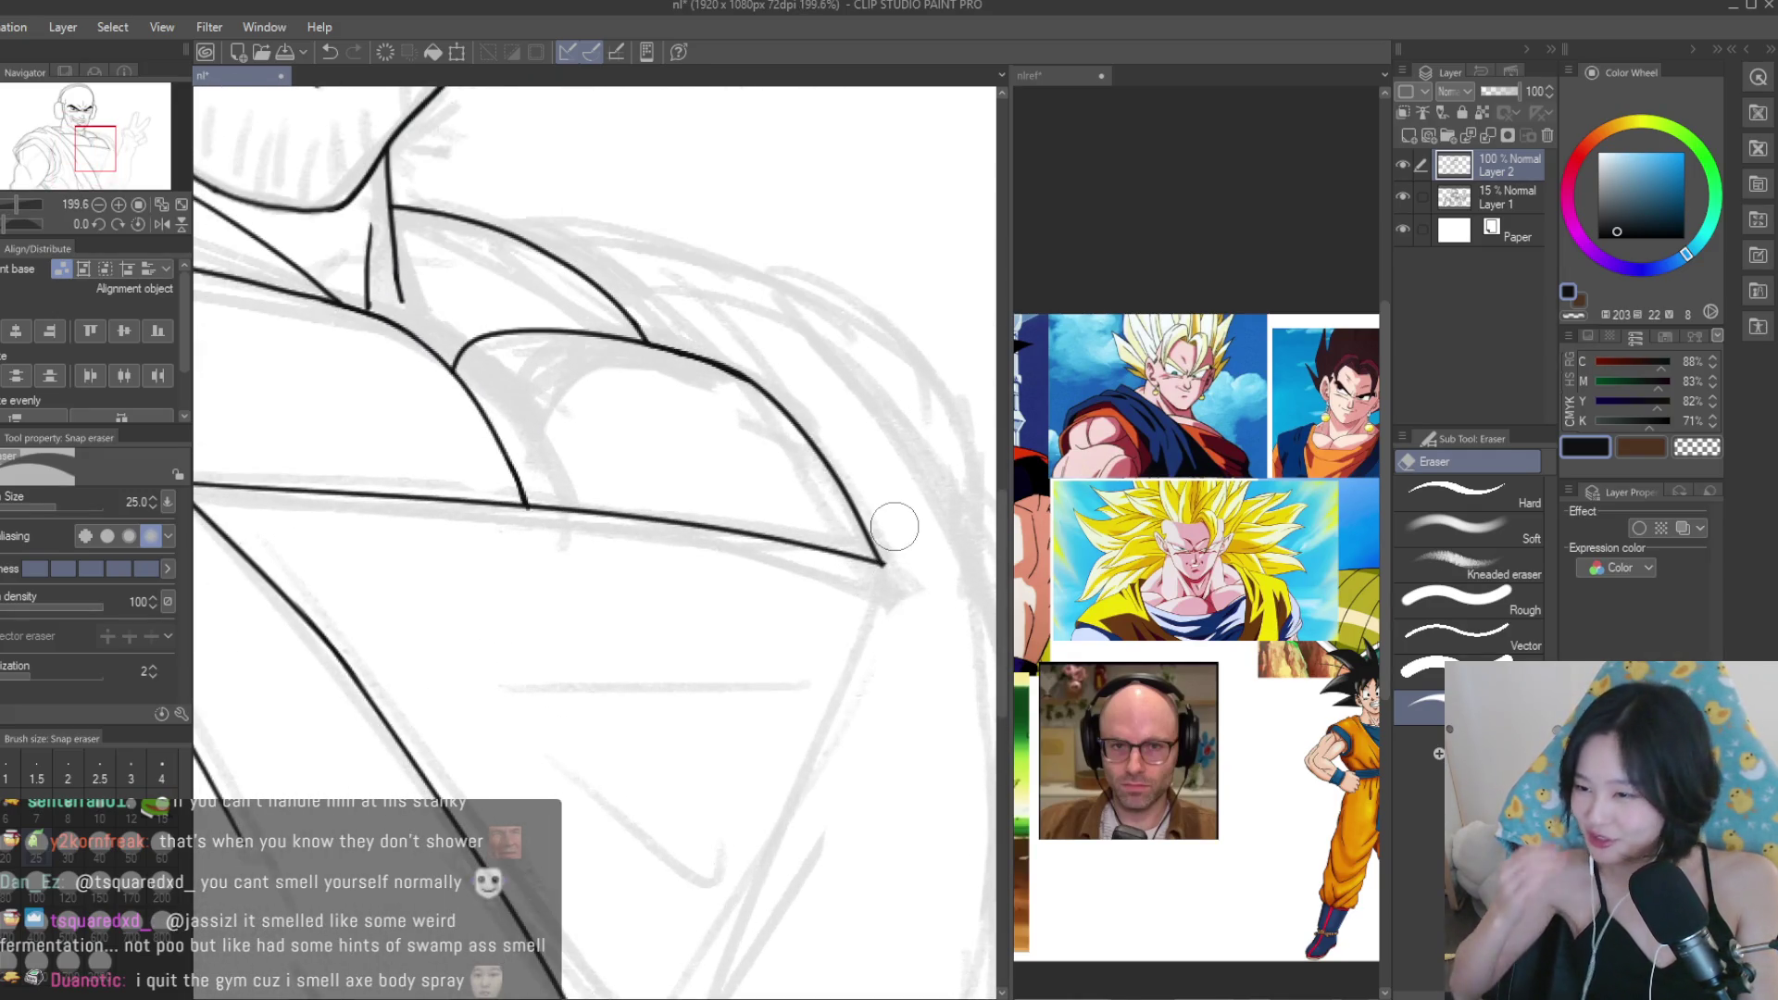
pyautogui.press('p')
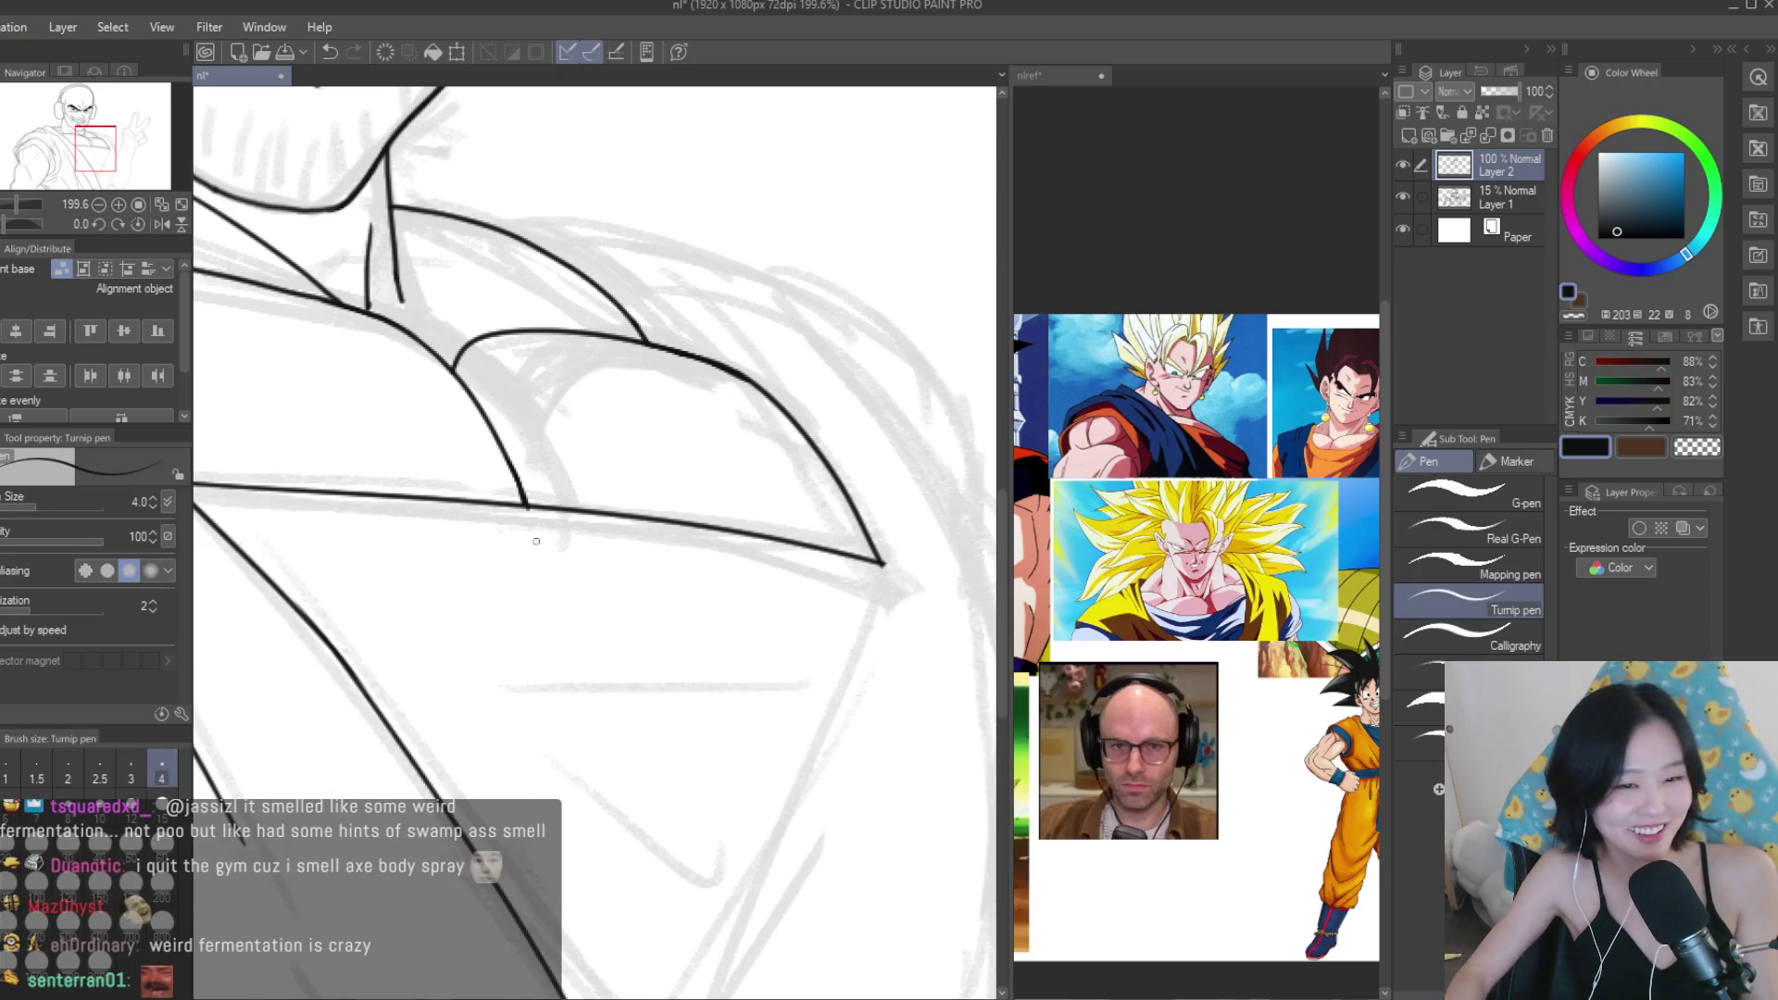
pyautogui.scroll(-5, 808, 515)
pyautogui.scroll(1, 809, 516)
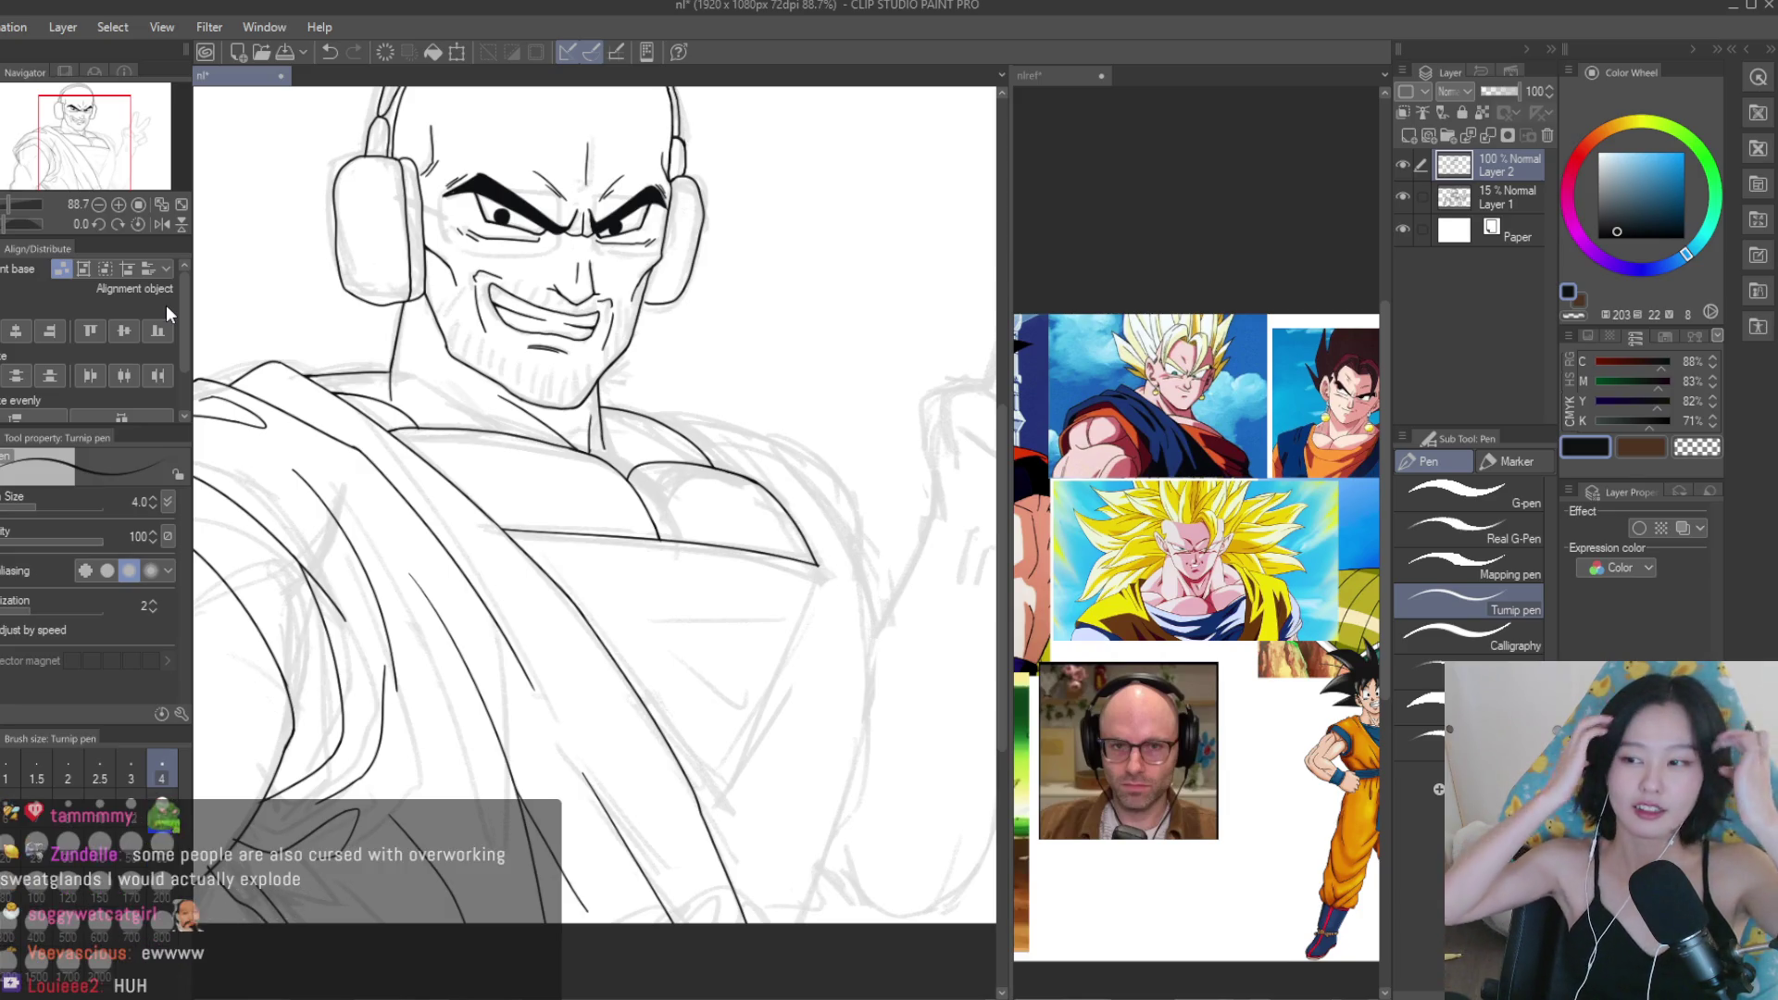
pyautogui.press('e')
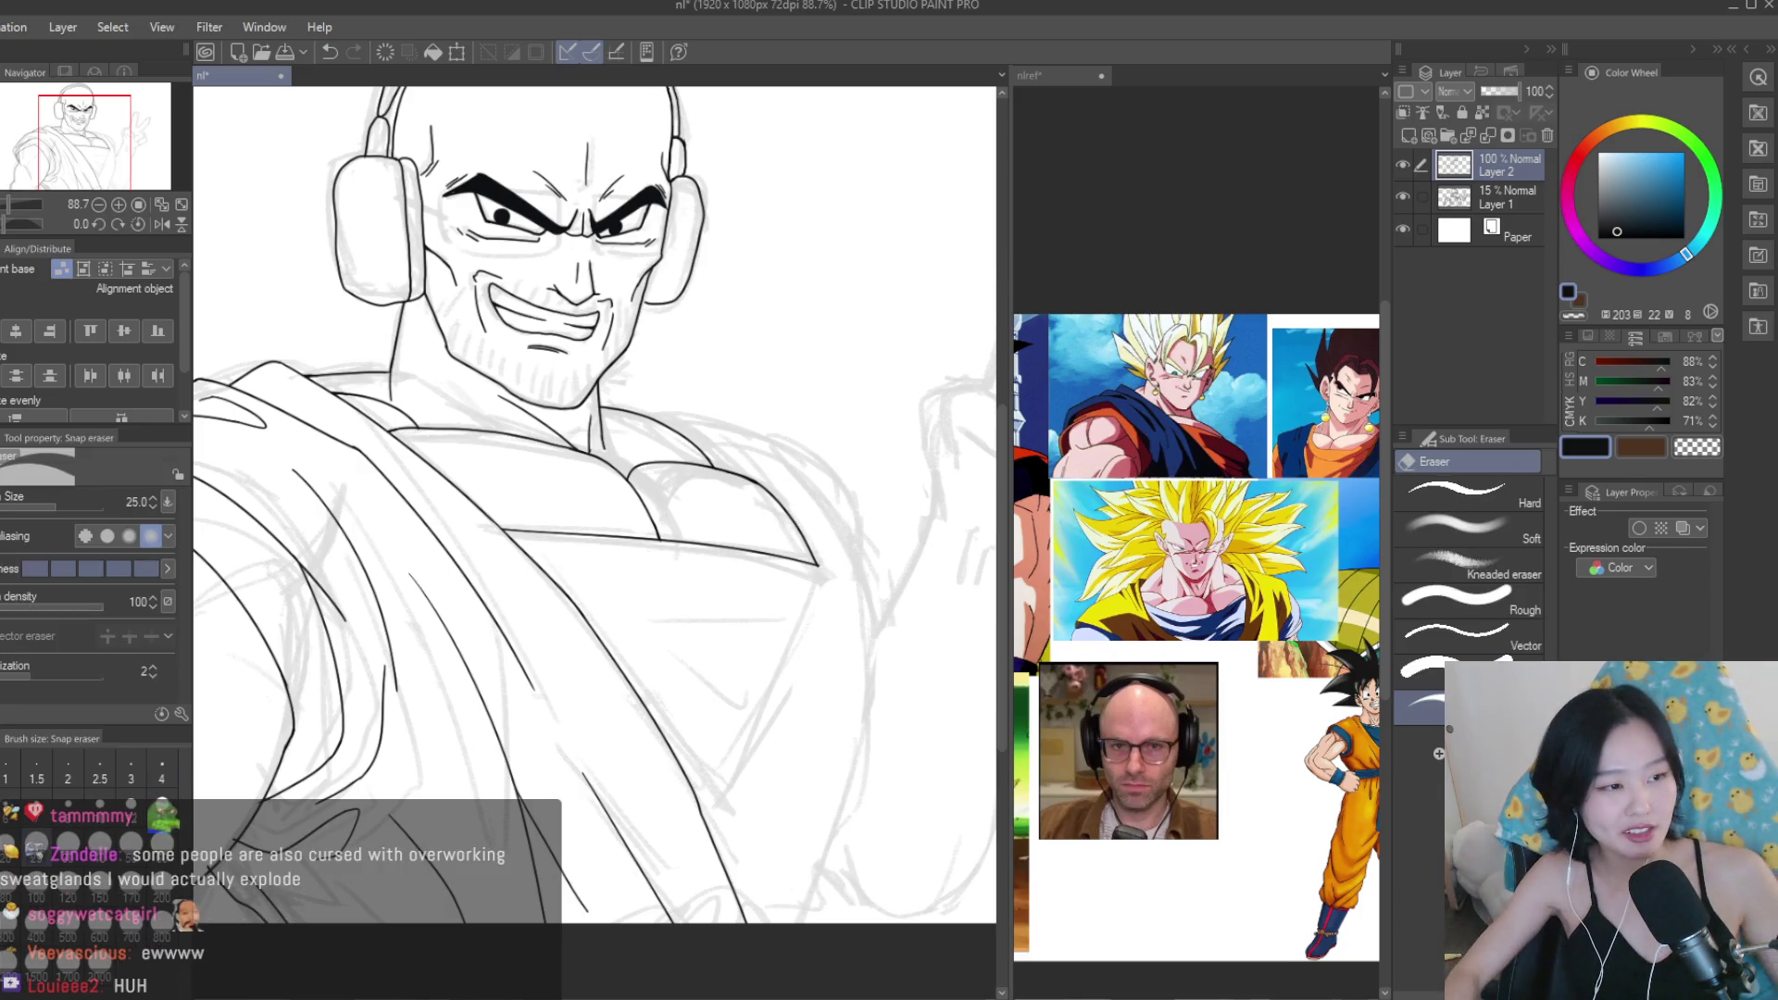
pyautogui.scroll(3, 833, 574)
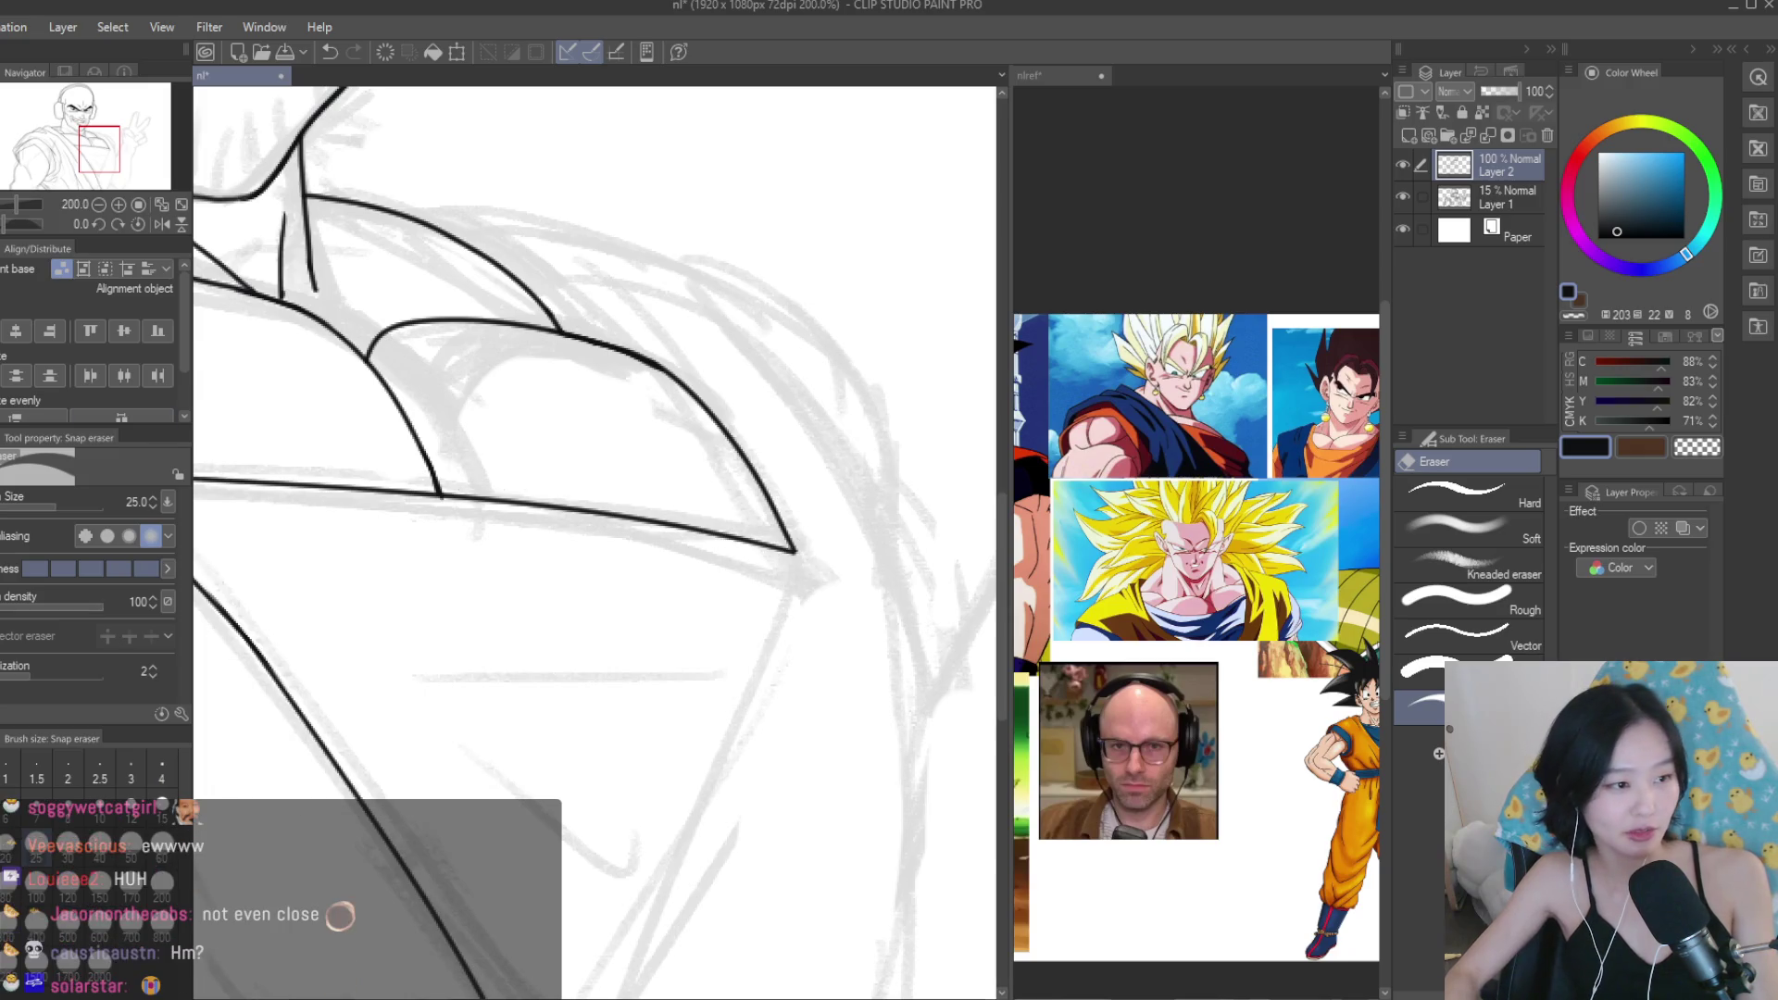
pyautogui.press('p')
# Reposition the reference images and draw the curve from the chest line down the torso's right side.
pyautogui.moveTo(1204, 649); pyautogui.dragTo(1162, 436)
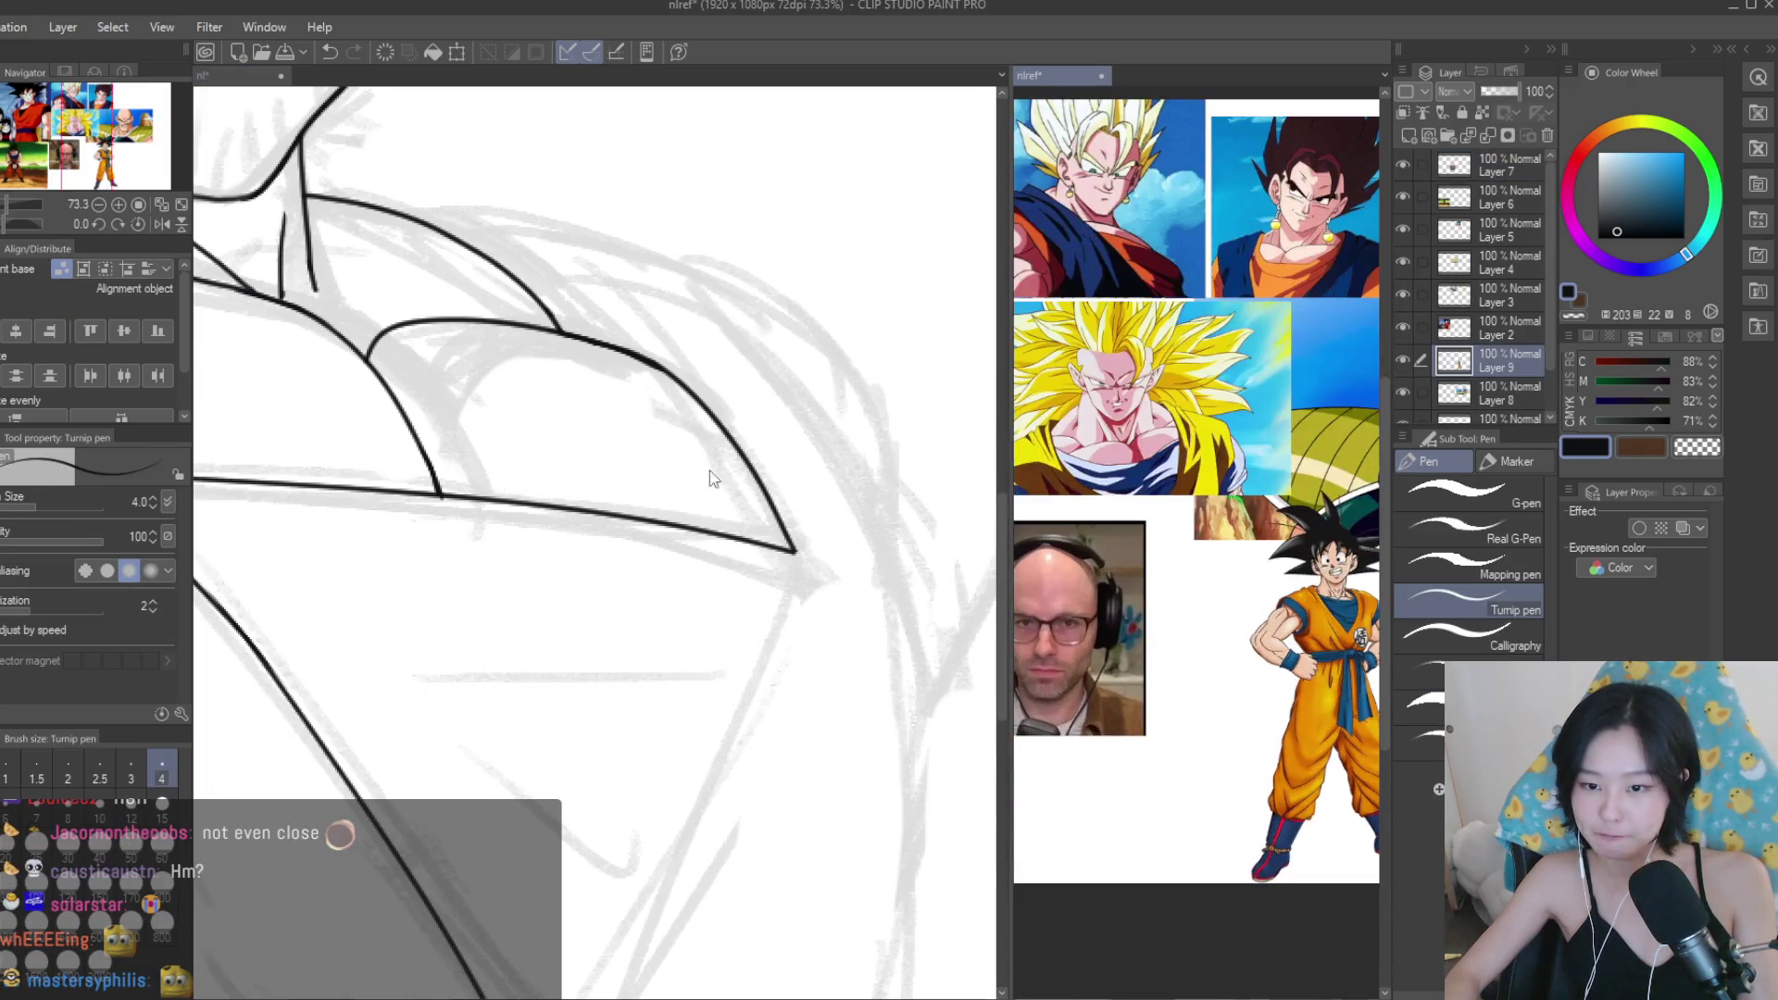
pyautogui.scroll(-4, 830, 537)
pyautogui.scroll(3, 829, 537)
pyautogui.moveTo(798, 524); pyautogui.dragTo(732, 822)
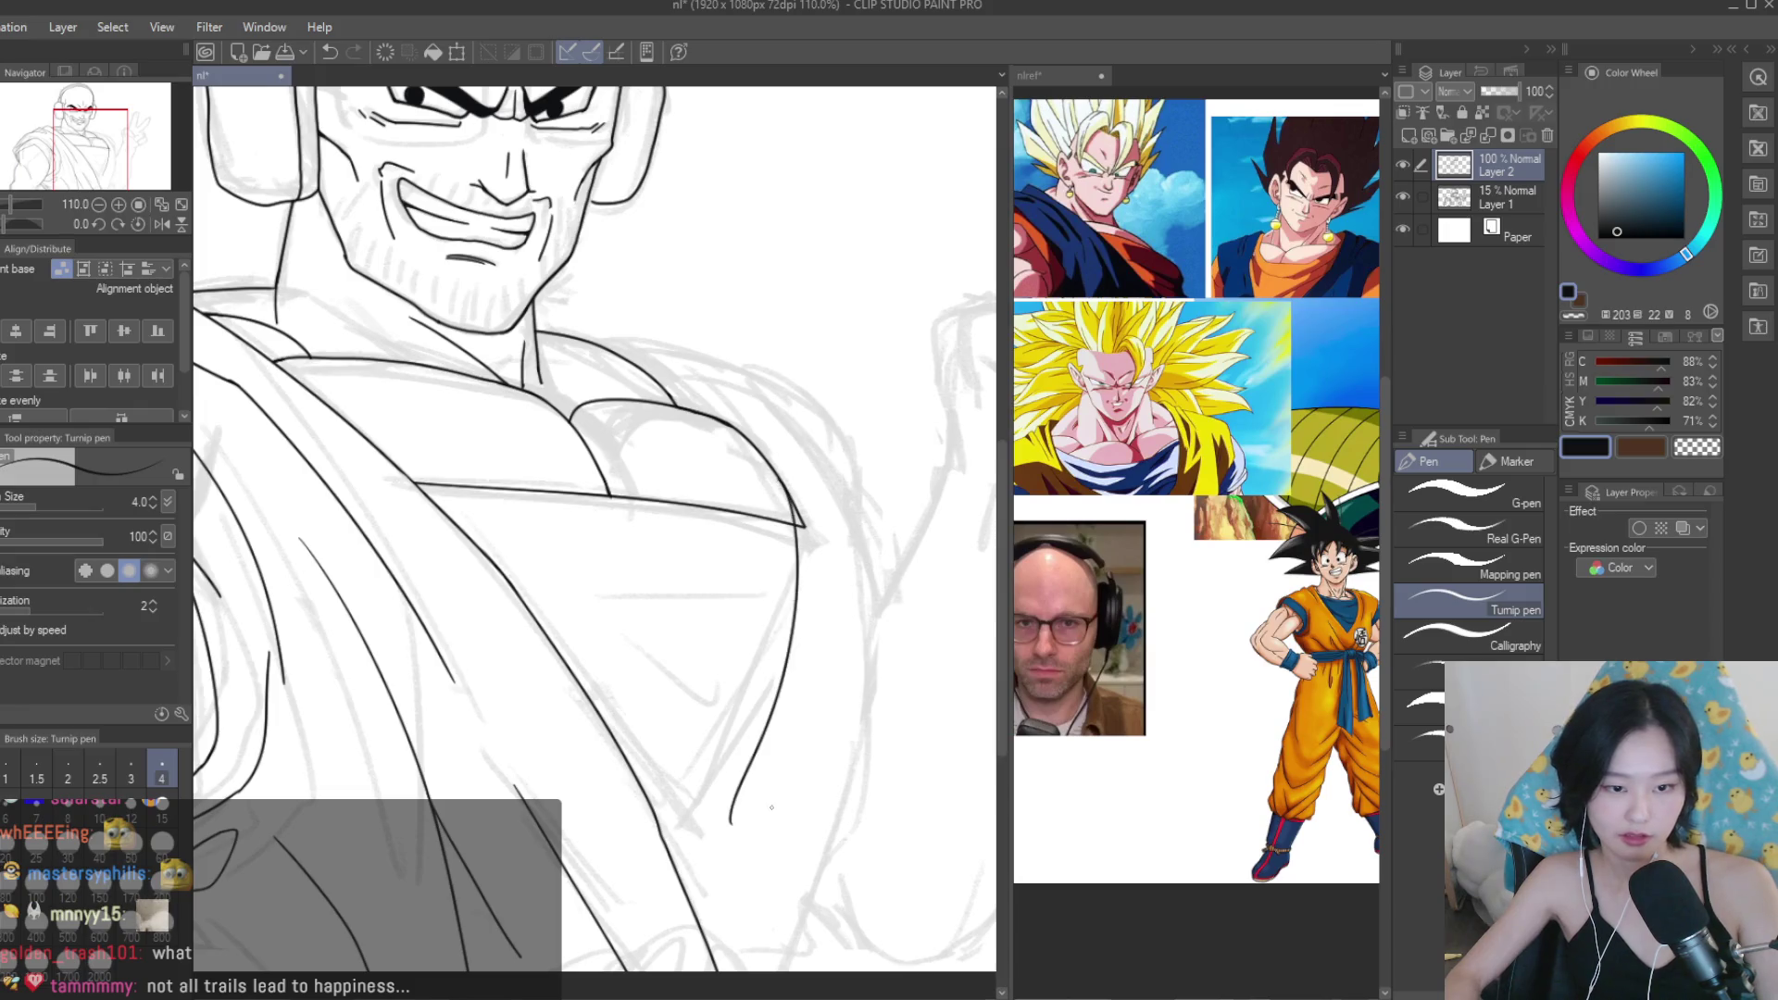
pyautogui.moveTo(794, 503); pyautogui.dragTo(766, 831)
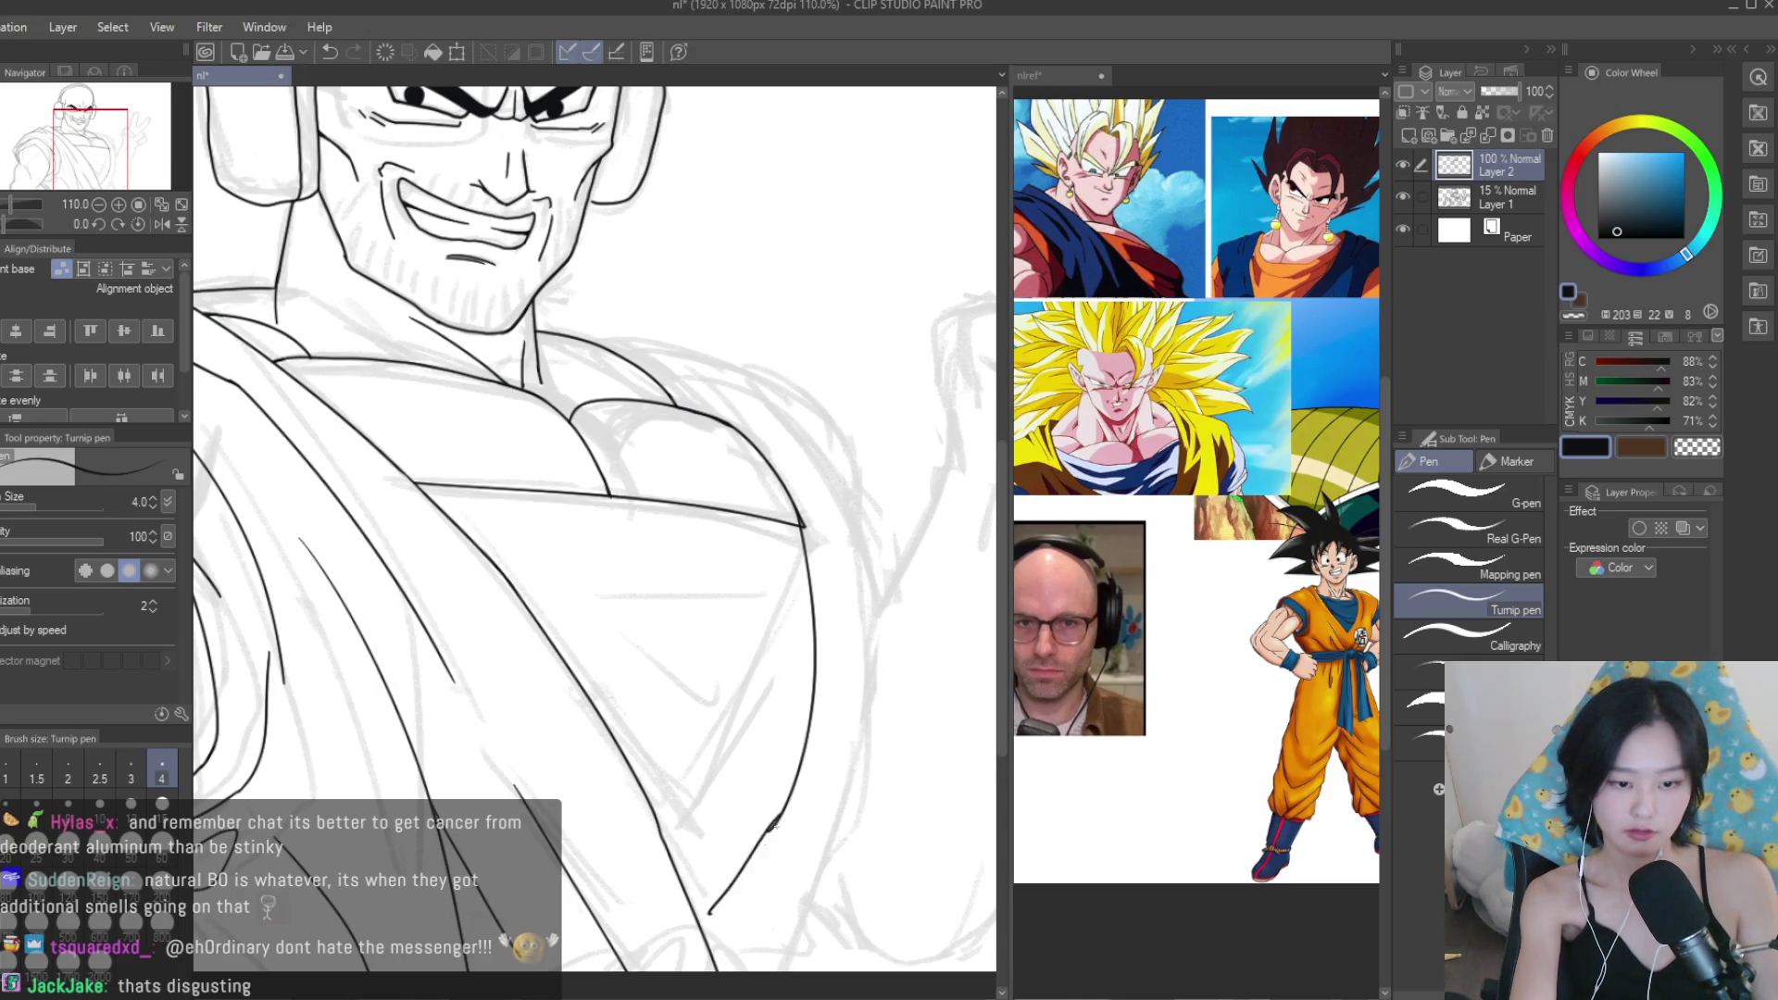
pyautogui.scroll(-4, 712, 912)
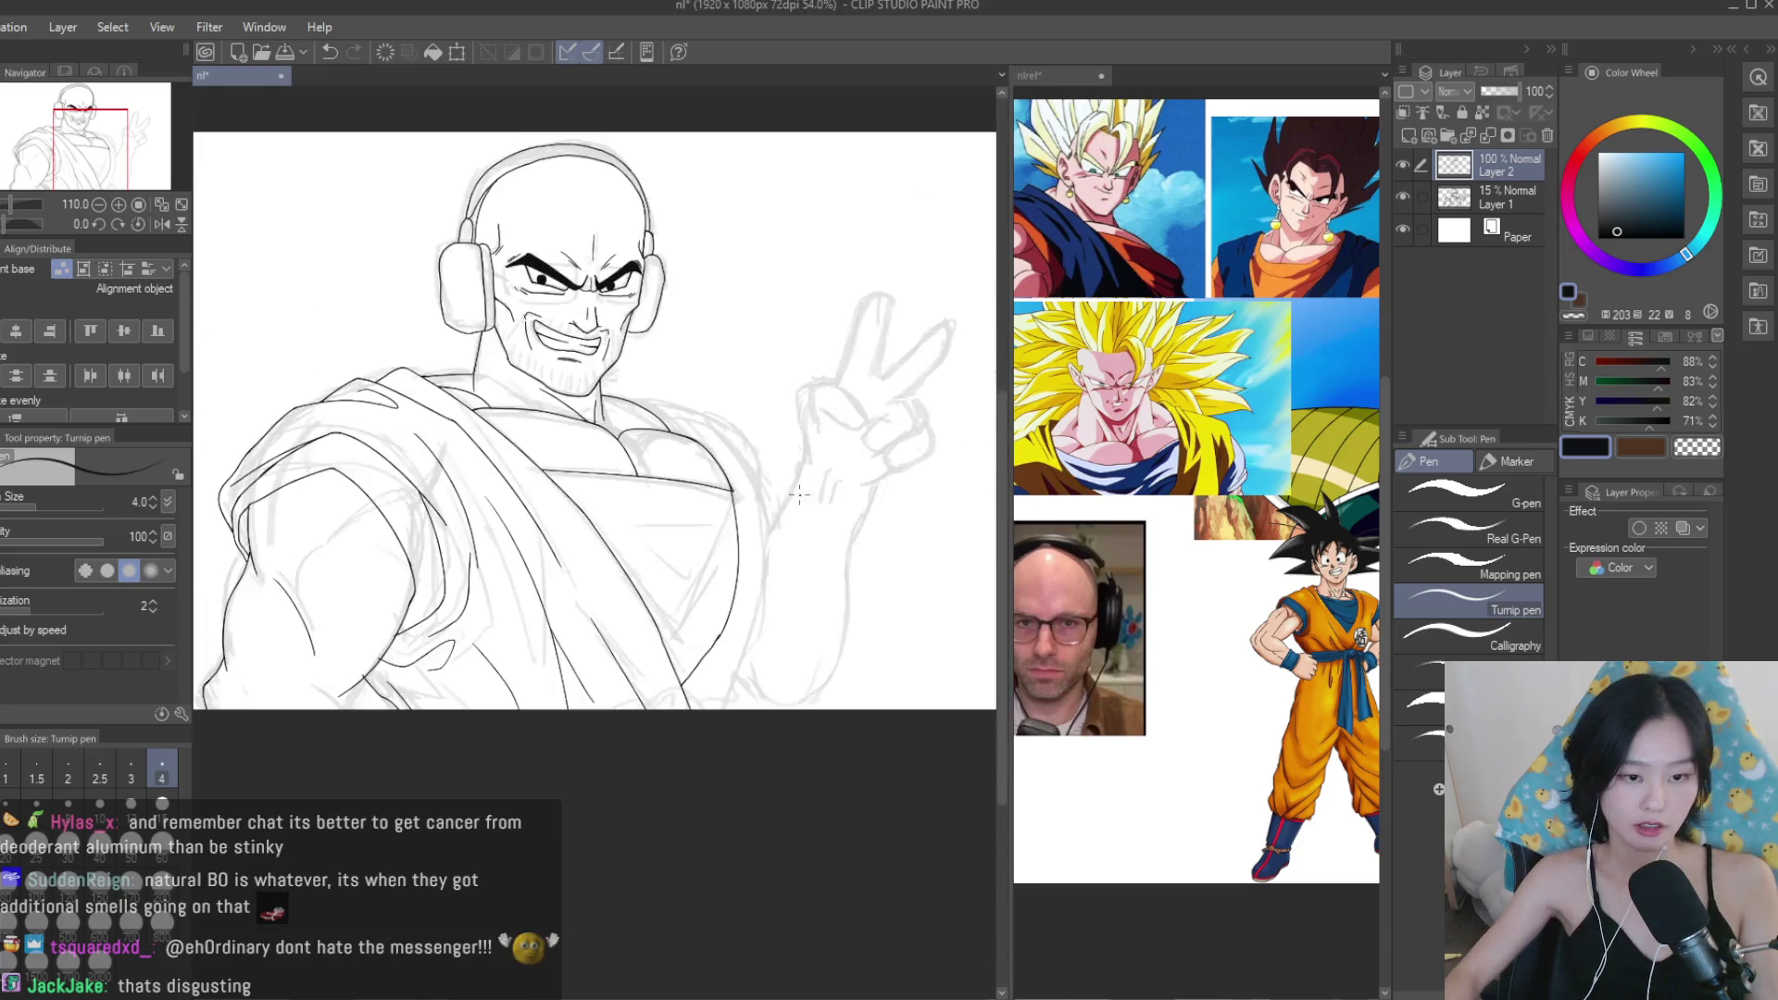
# Ink two strokes along the right chest edge and flip the view to check balance.
pyautogui.scroll(2, 756, 502)
pyautogui.scroll(4, 755, 503)
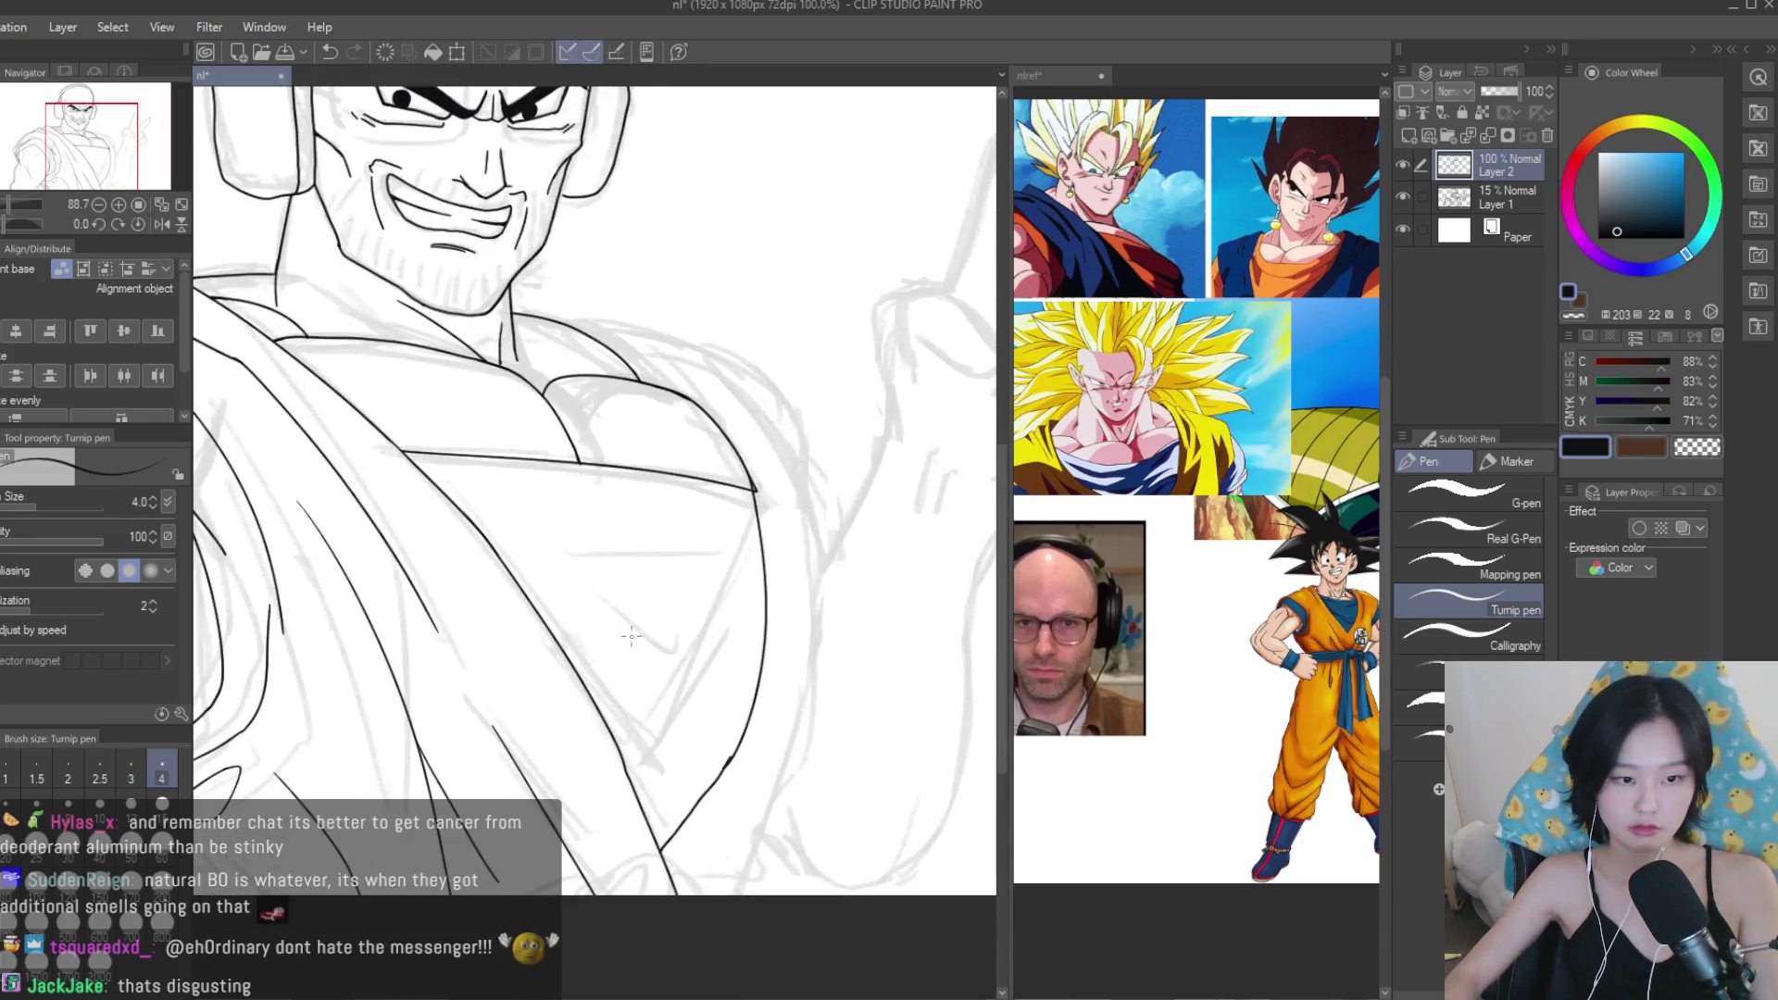
pyautogui.moveTo(458, 526); pyautogui.dragTo(726, 813)
pyautogui.moveTo(843, 473); pyautogui.dragTo(722, 815)
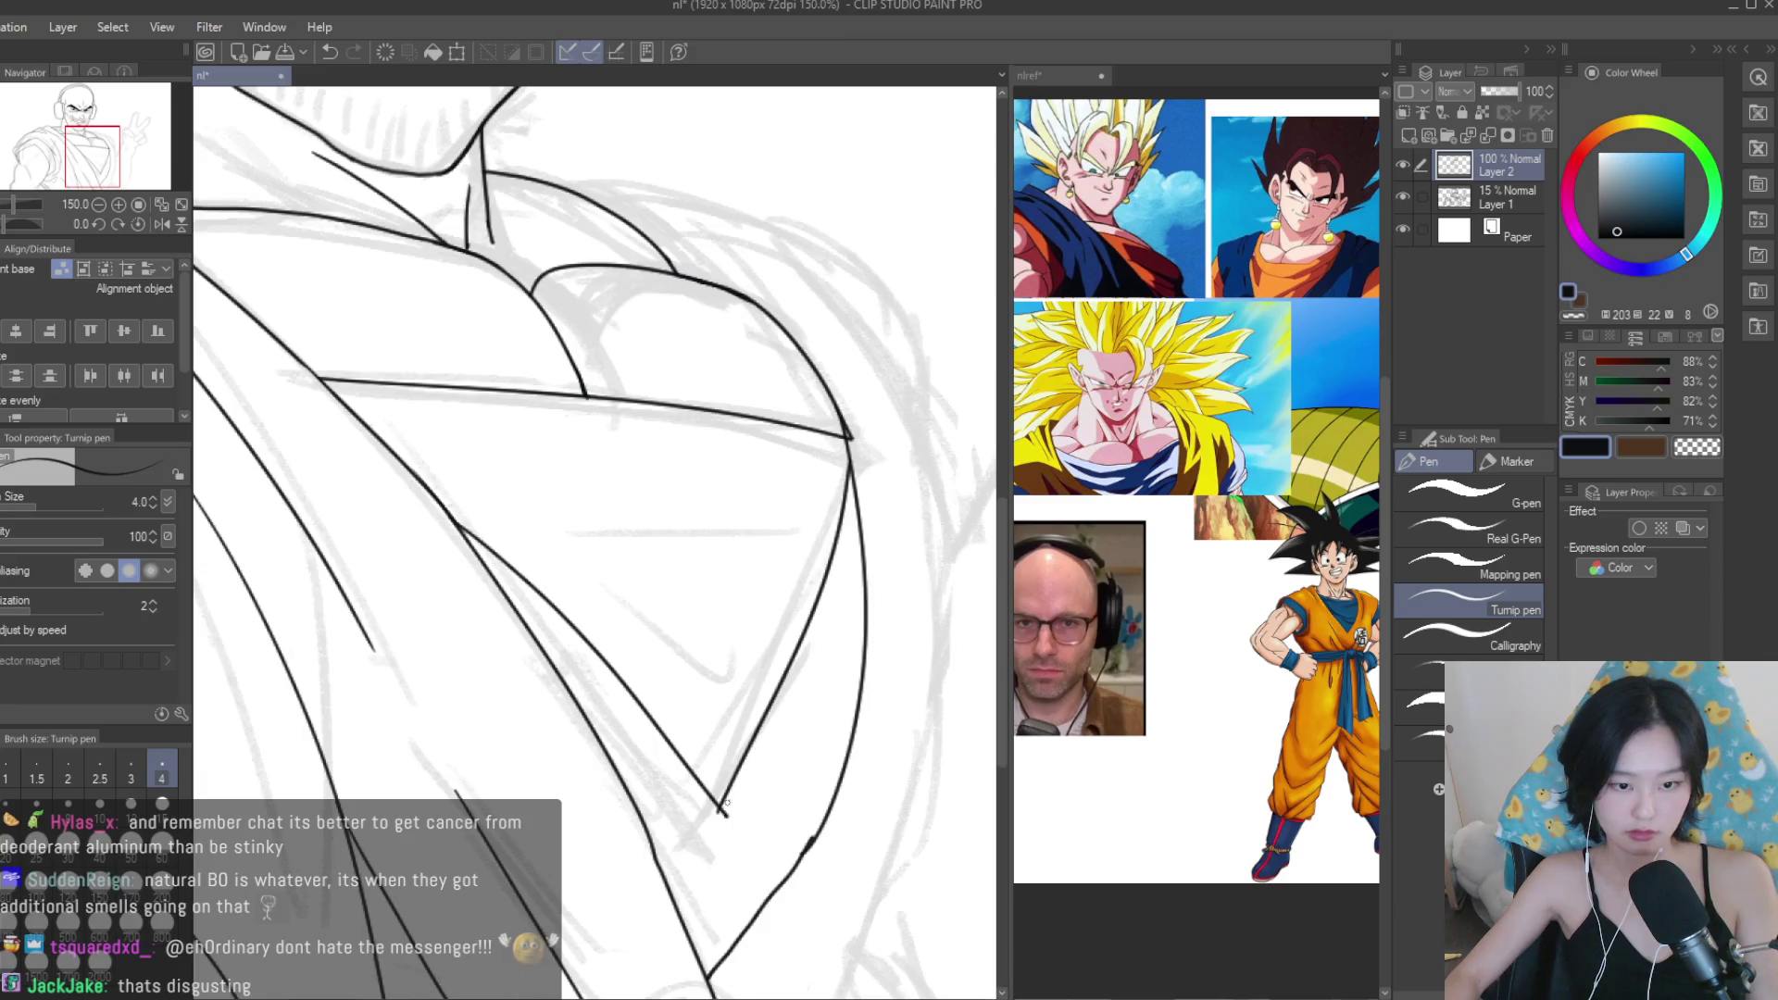
pyautogui.scroll(-5, 836, 666)
pyautogui.press('h')
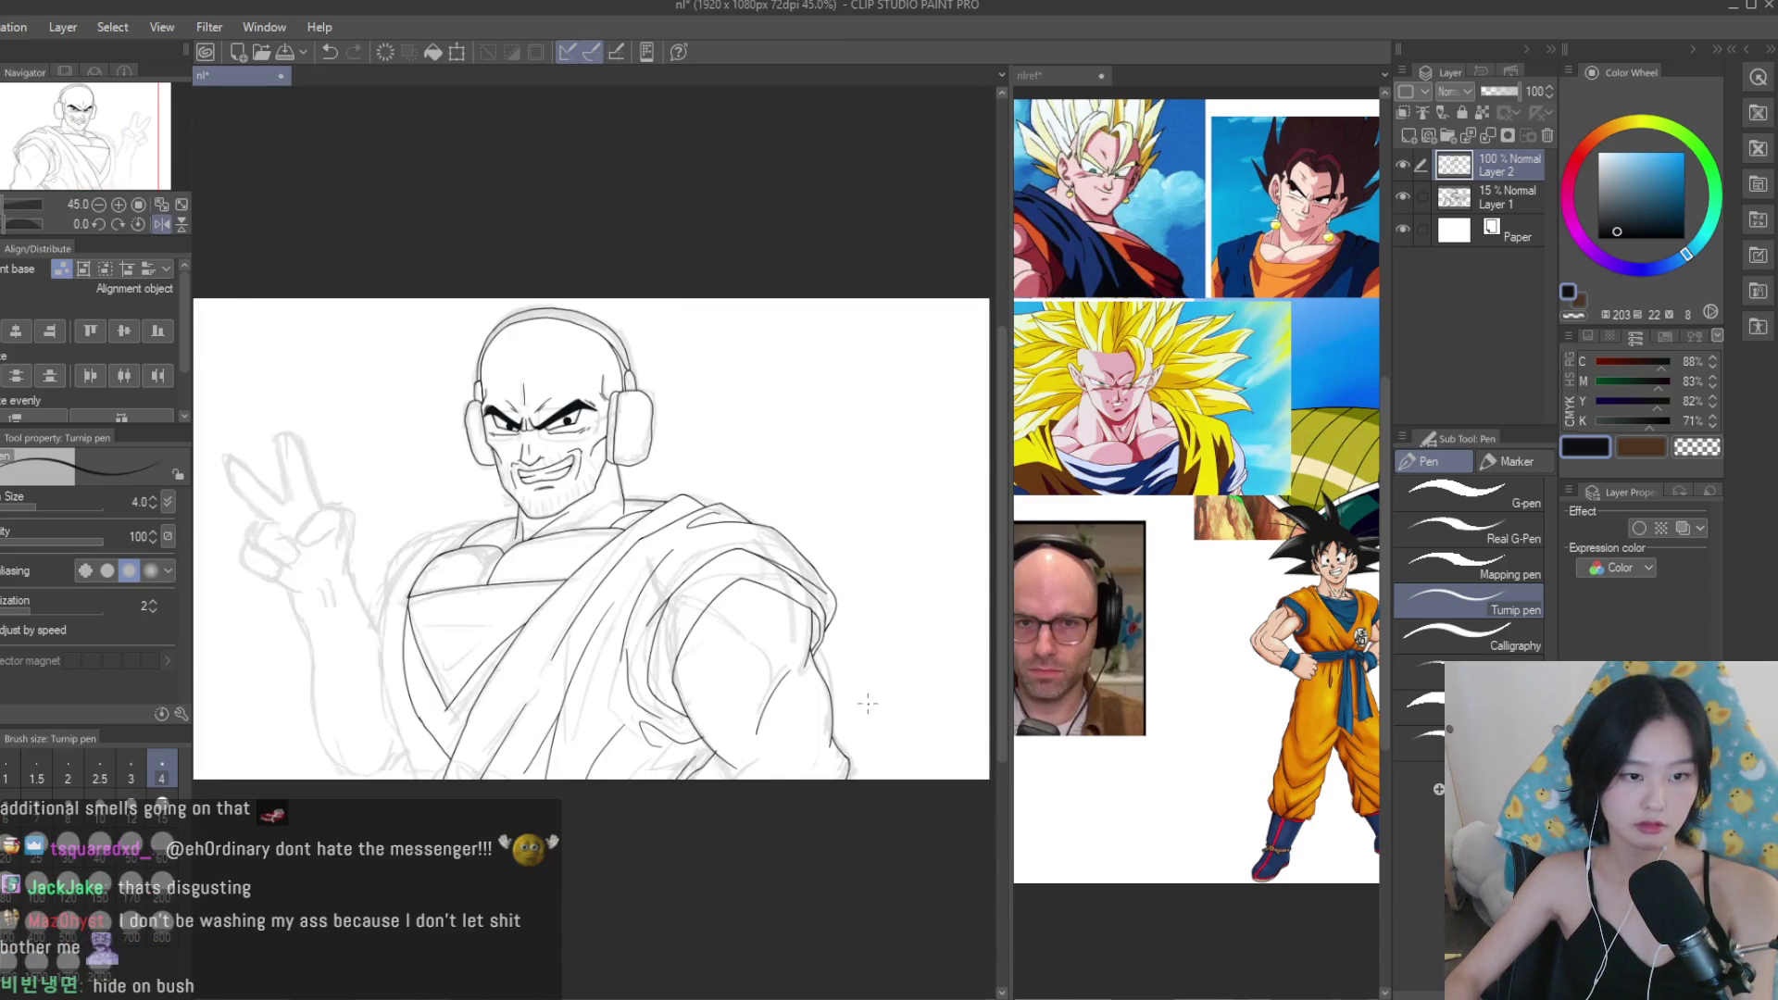
pyautogui.press('h')
# Trim the overshooting robe line on the chest.
pyautogui.press('e')
pyautogui.scroll(5, 711, 722)
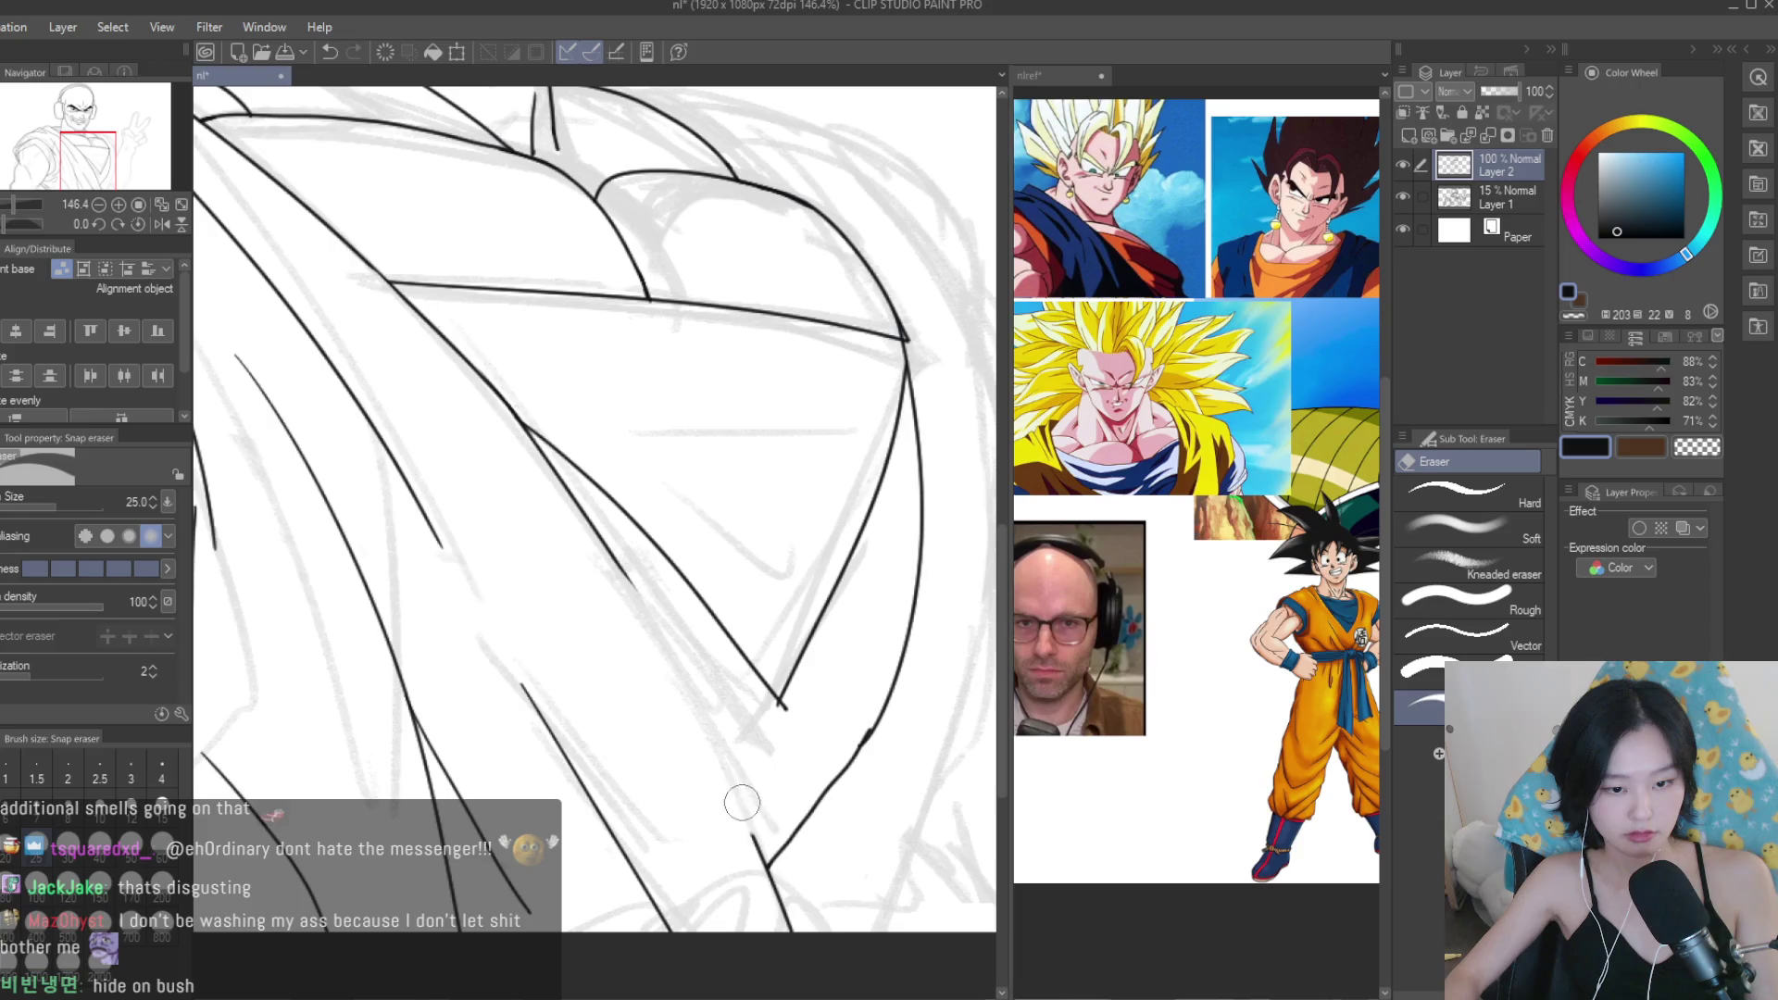
pyautogui.moveTo(589, 540); pyautogui.dragTo(509, 450)
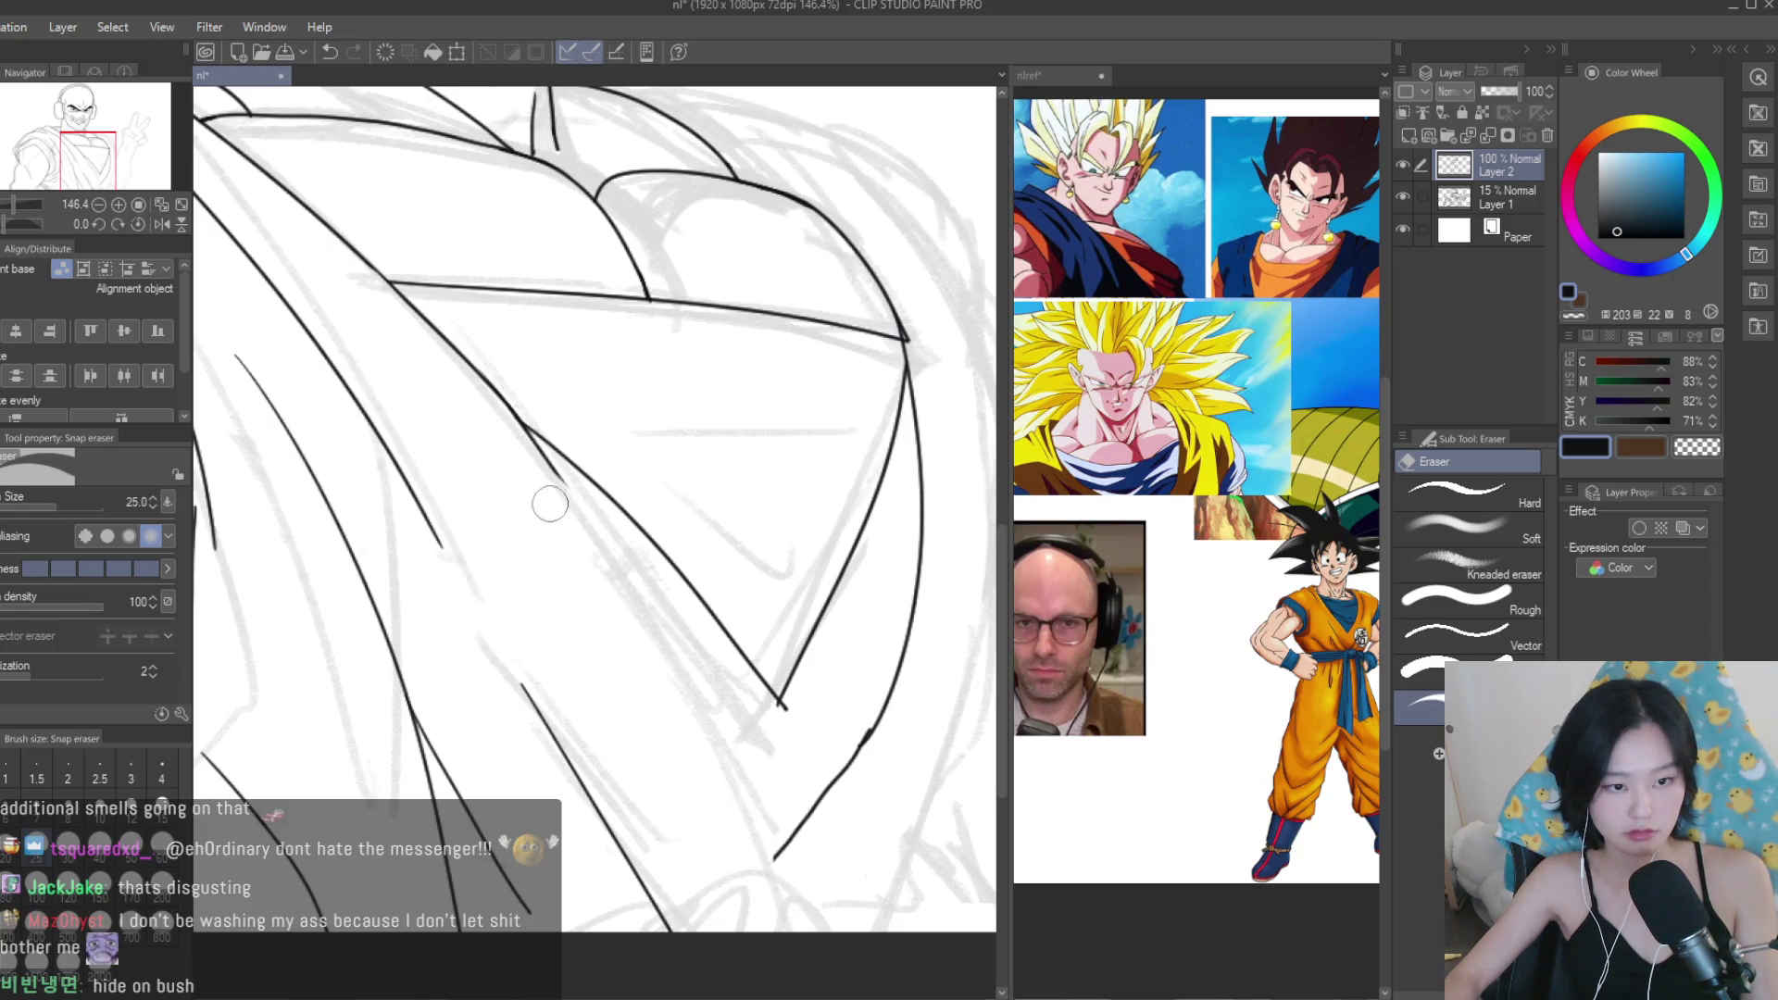
pyautogui.scroll(2, 787, 721)
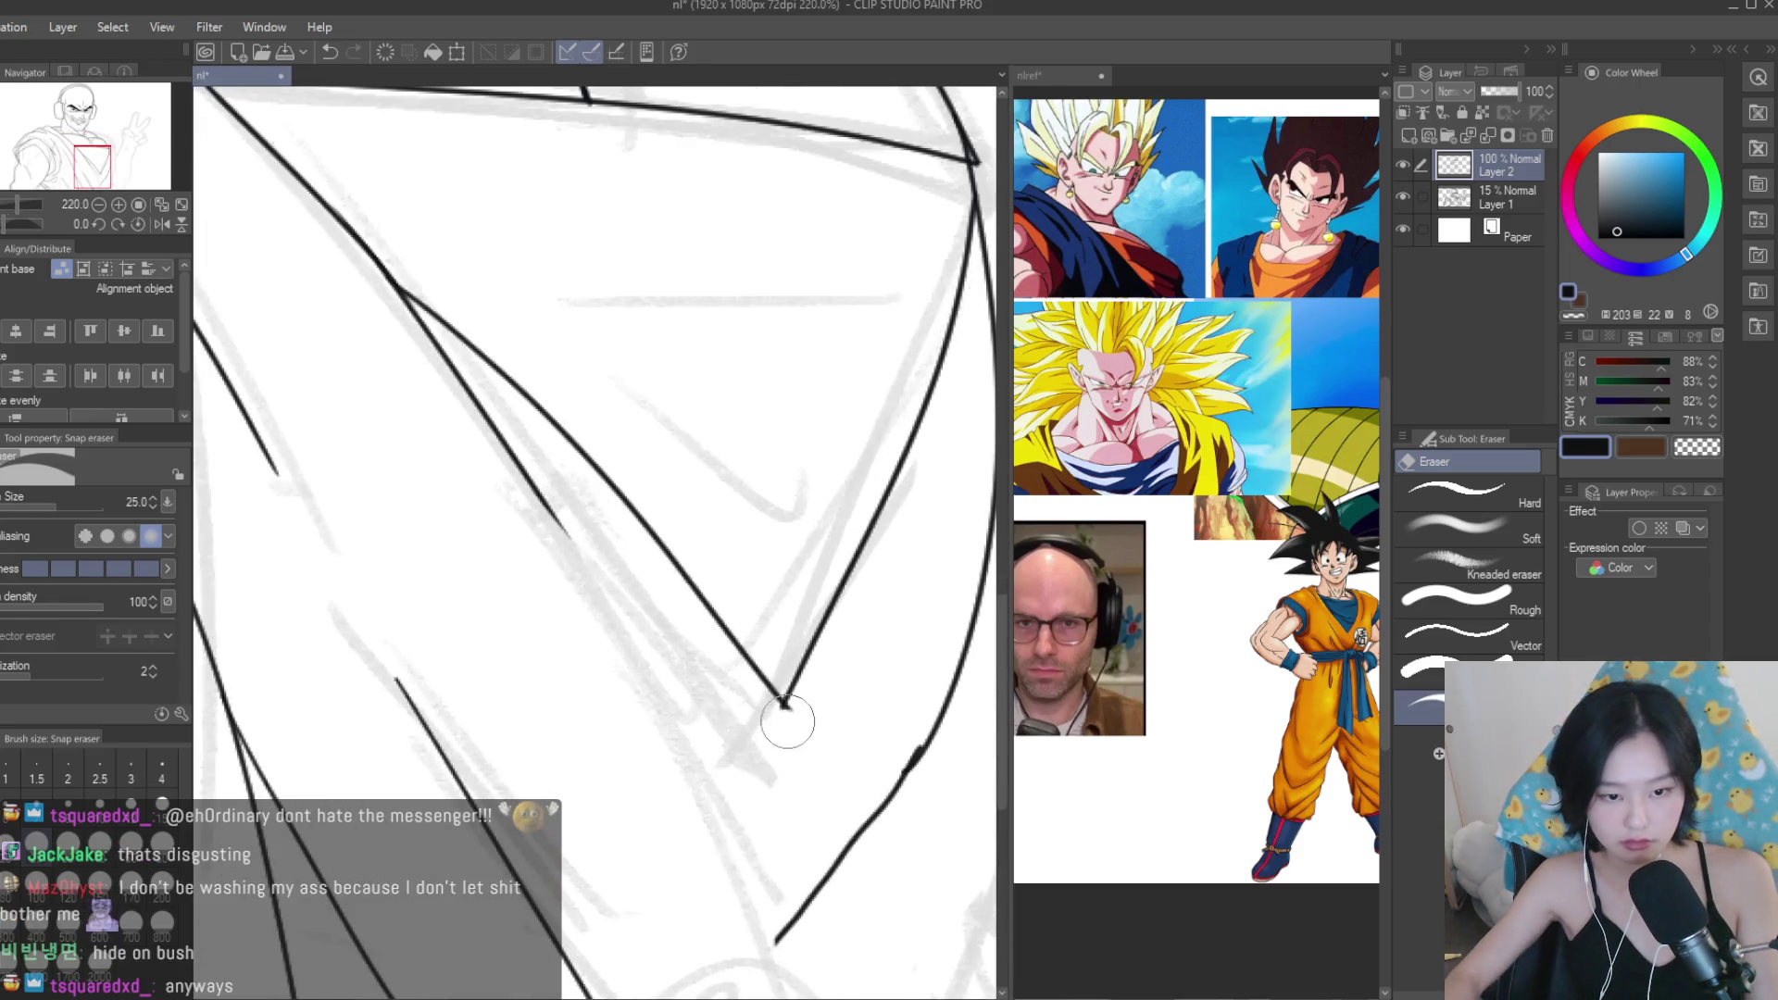
pyautogui.scroll(-3, 787, 721)
# Draw curves at the V-shaped fold junction and just right of it.
pyautogui.press('p')
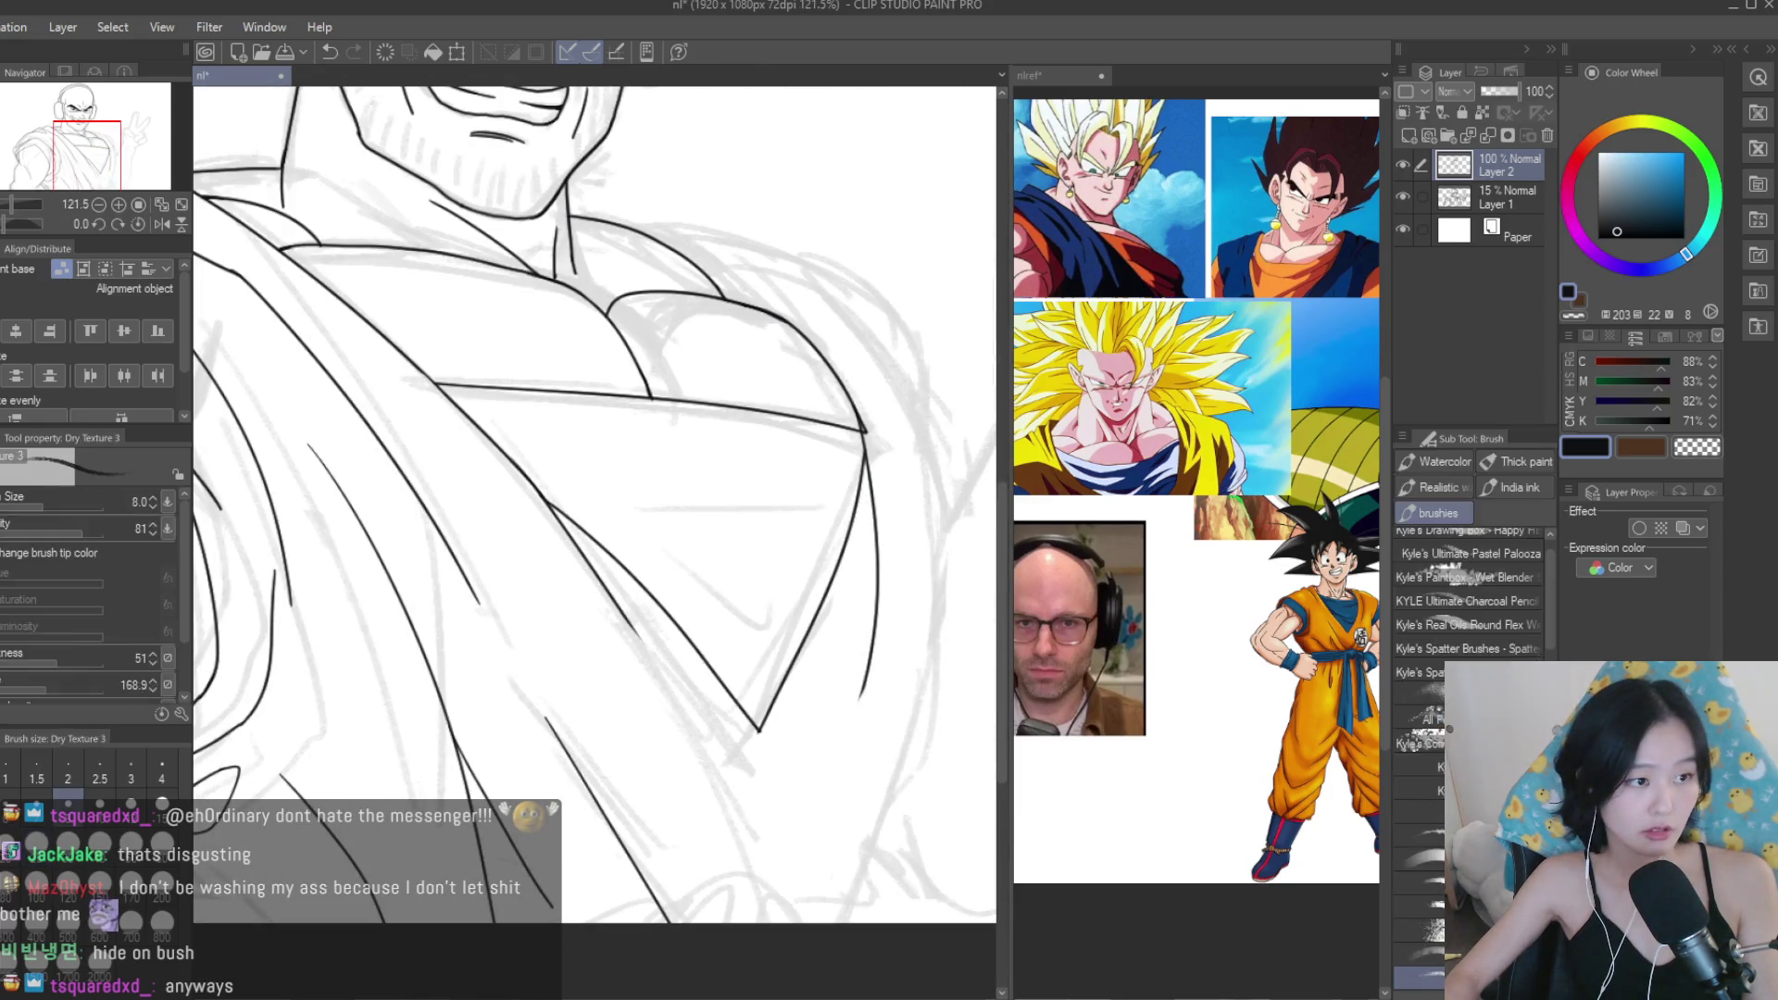
pyautogui.scroll(1, 673, 722)
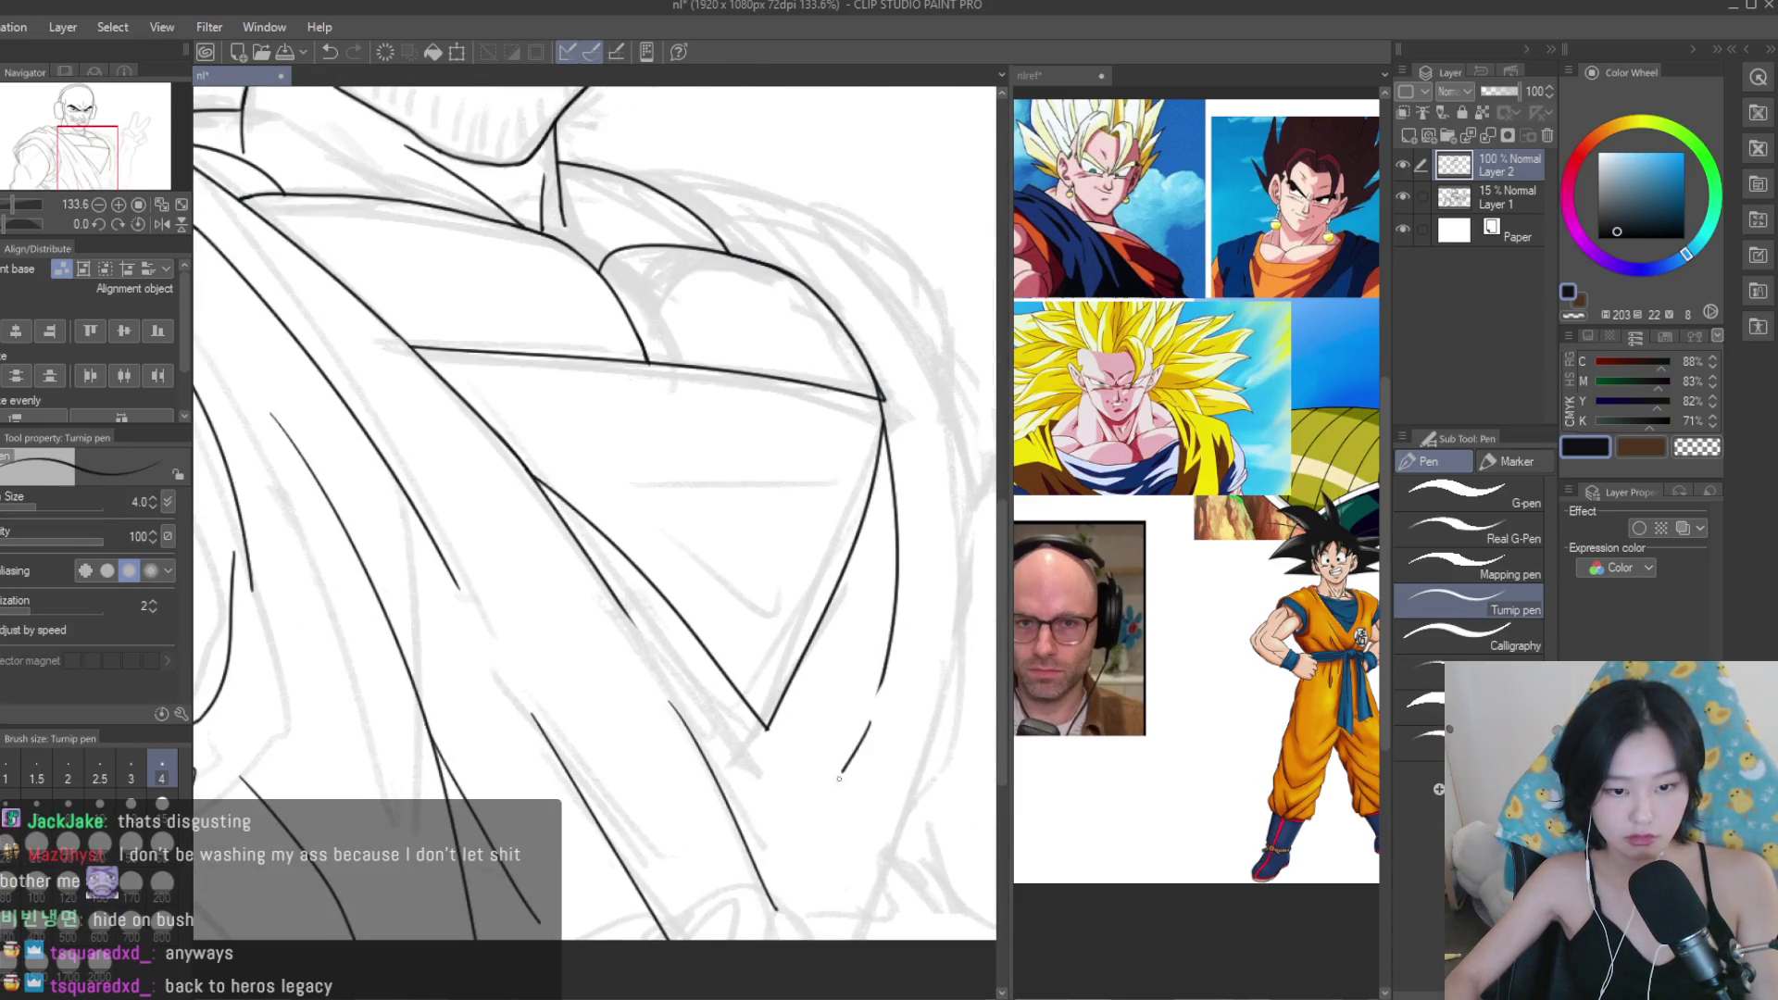
pyautogui.scroll(3, 703, 741)
pyautogui.moveTo(504, 838); pyautogui.dragTo(709, 752)
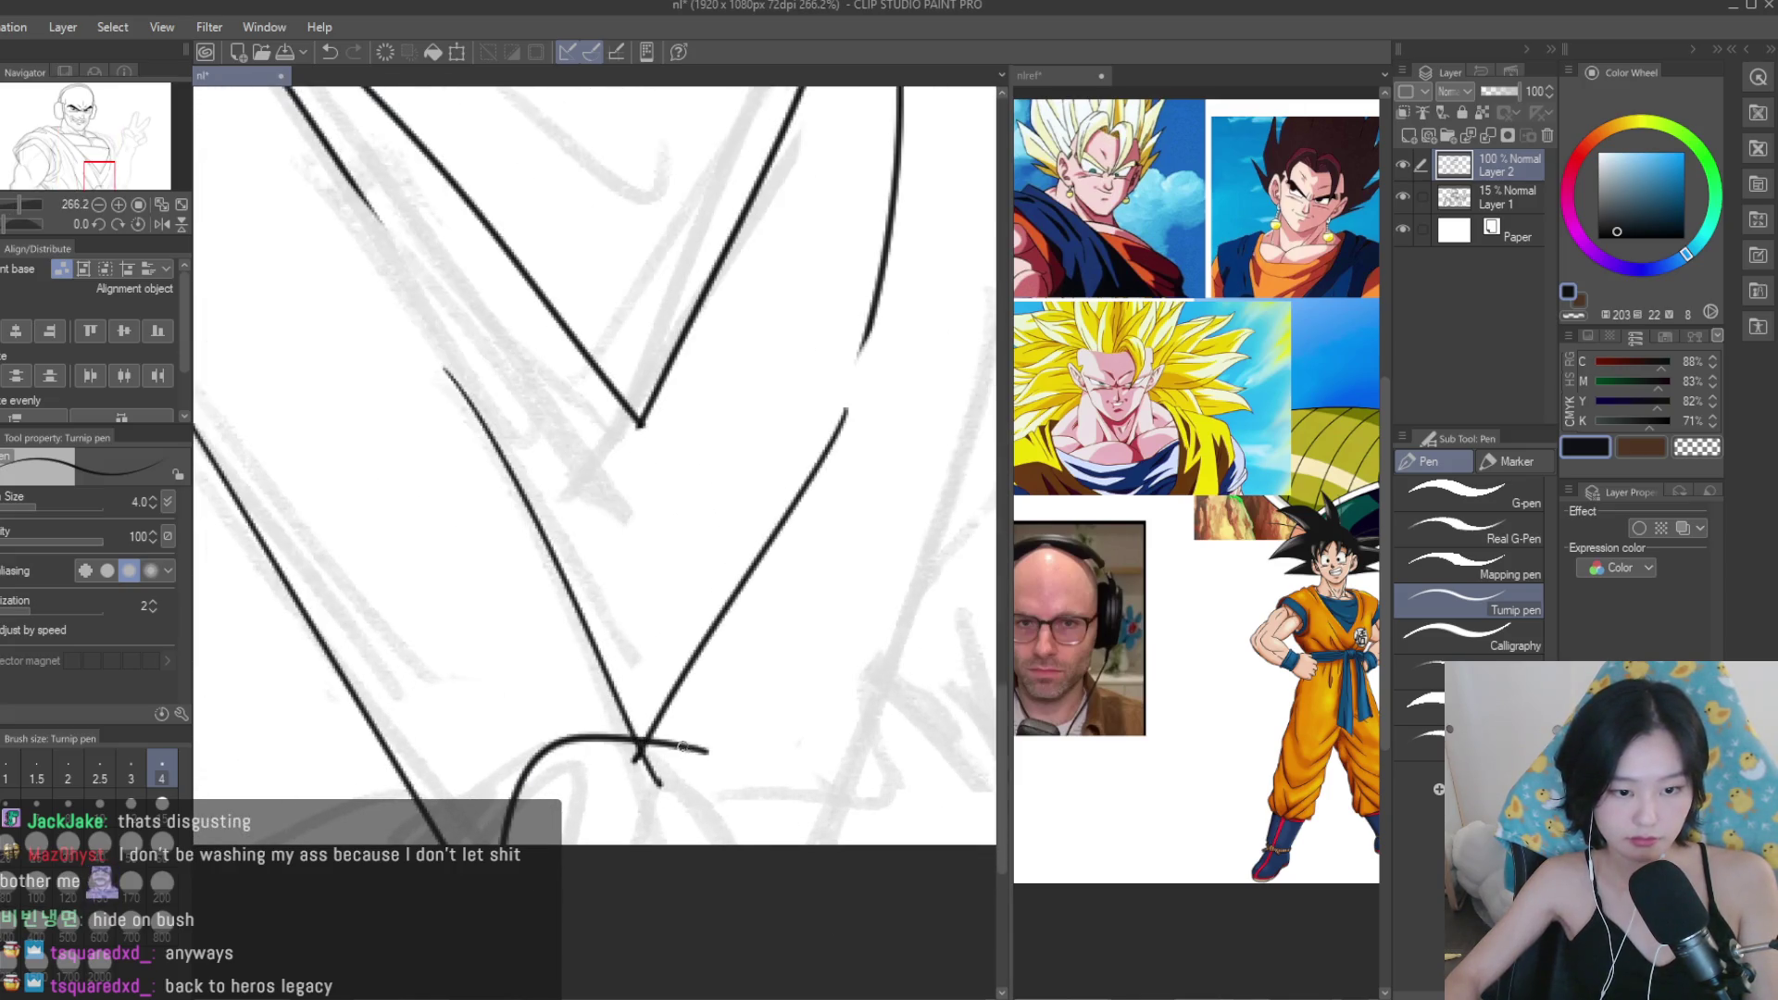
pyautogui.scroll(-5, 682, 746)
pyautogui.scroll(4, 621, 746)
pyautogui.moveTo(597, 734); pyautogui.dragTo(778, 801)
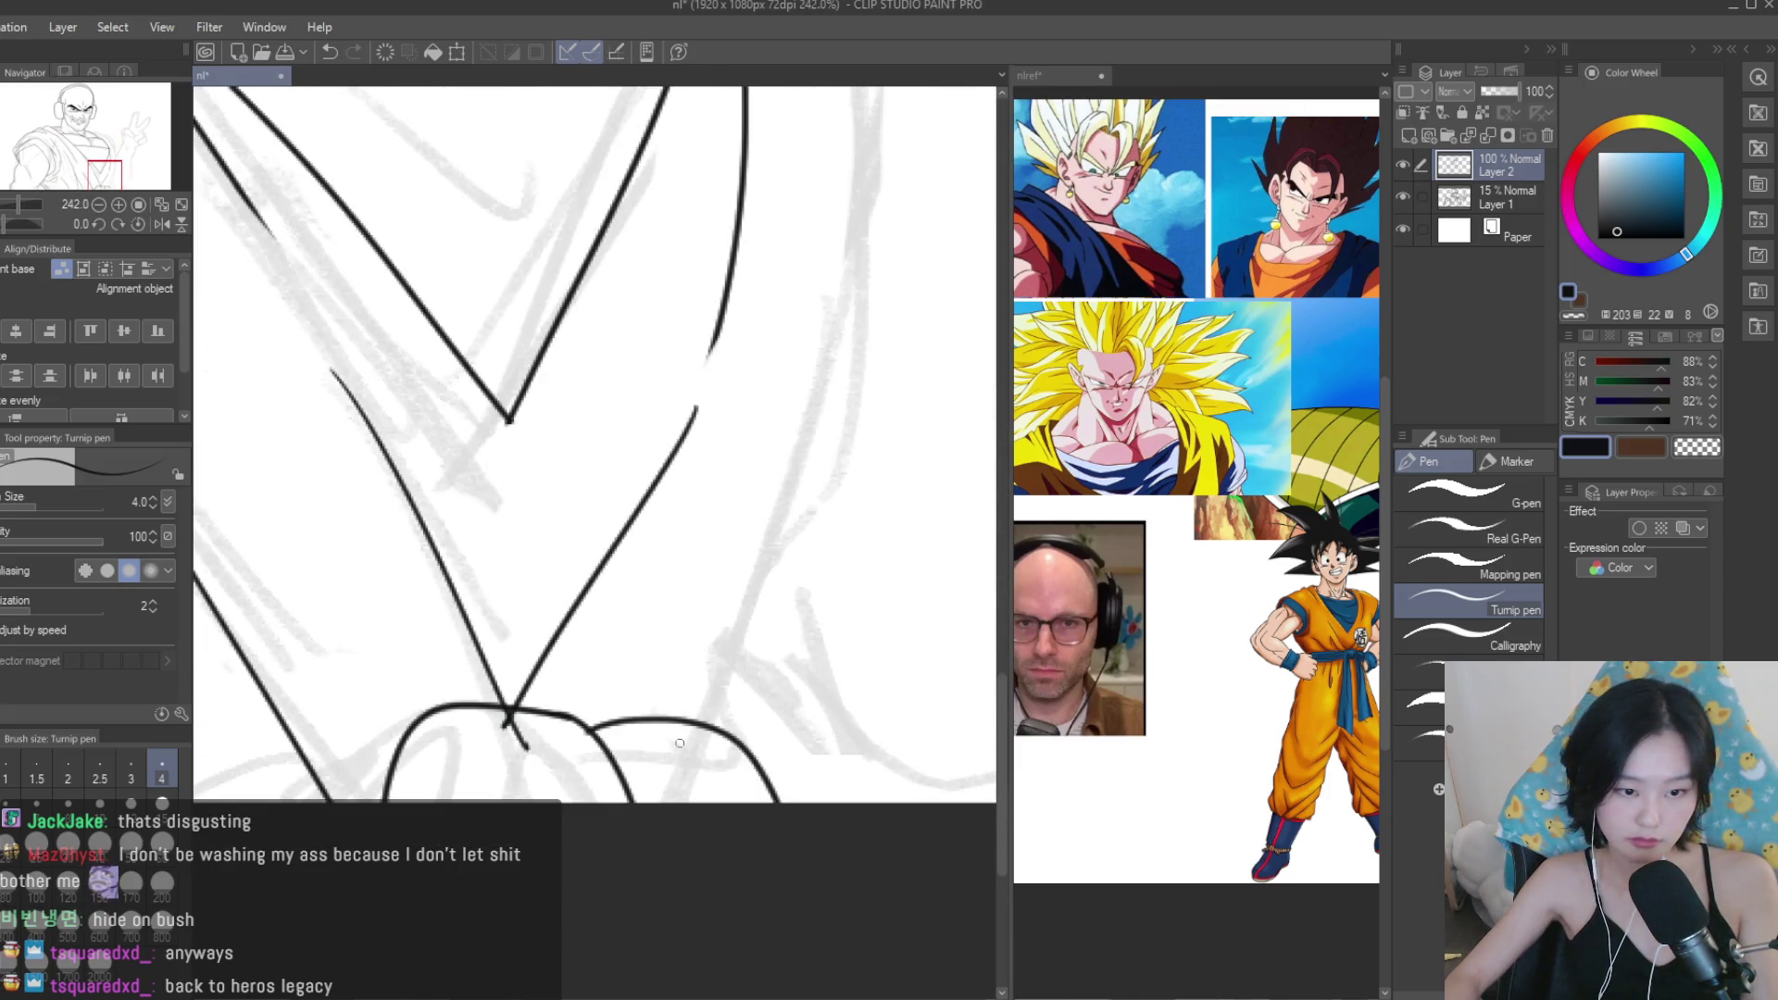
# Erase the overlapping stray line at the lower chest junction.
pyautogui.press('e')
pyautogui.scroll(3, 491, 739)
pyautogui.scroll(-8, 478, 739)
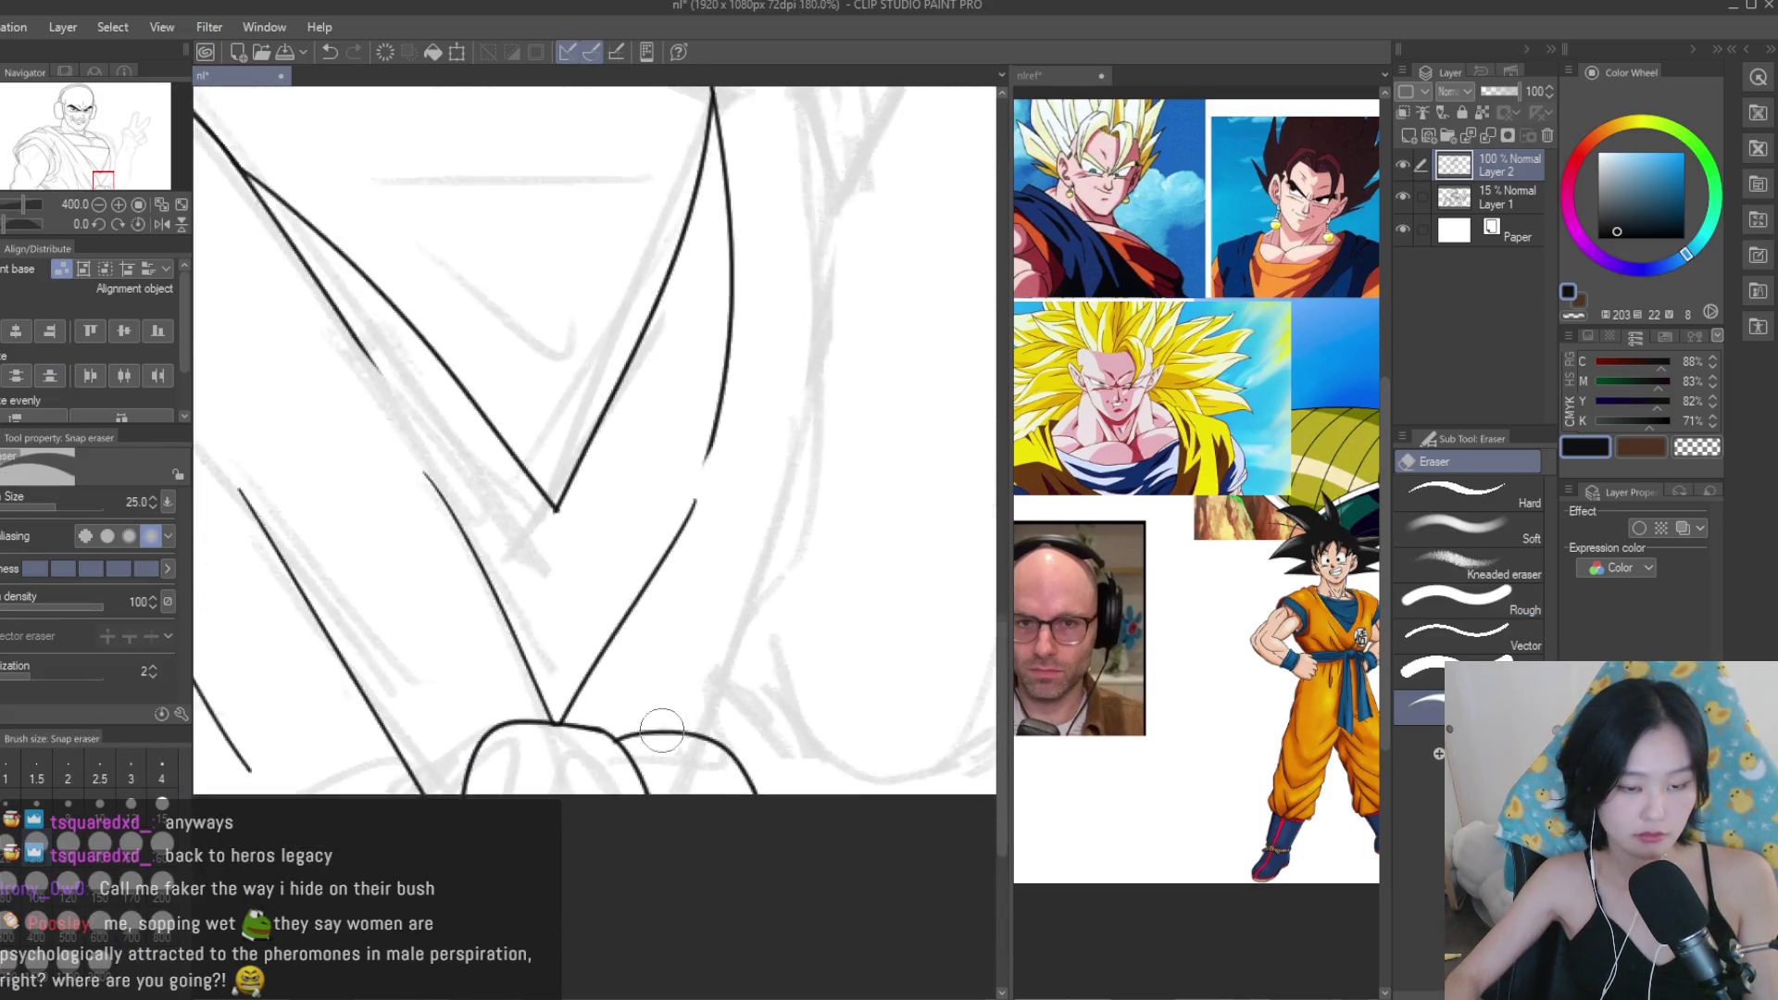
pyautogui.scroll(3, 462, 518)
pyautogui.press('p')
pyautogui.scroll(4, 510, 731)
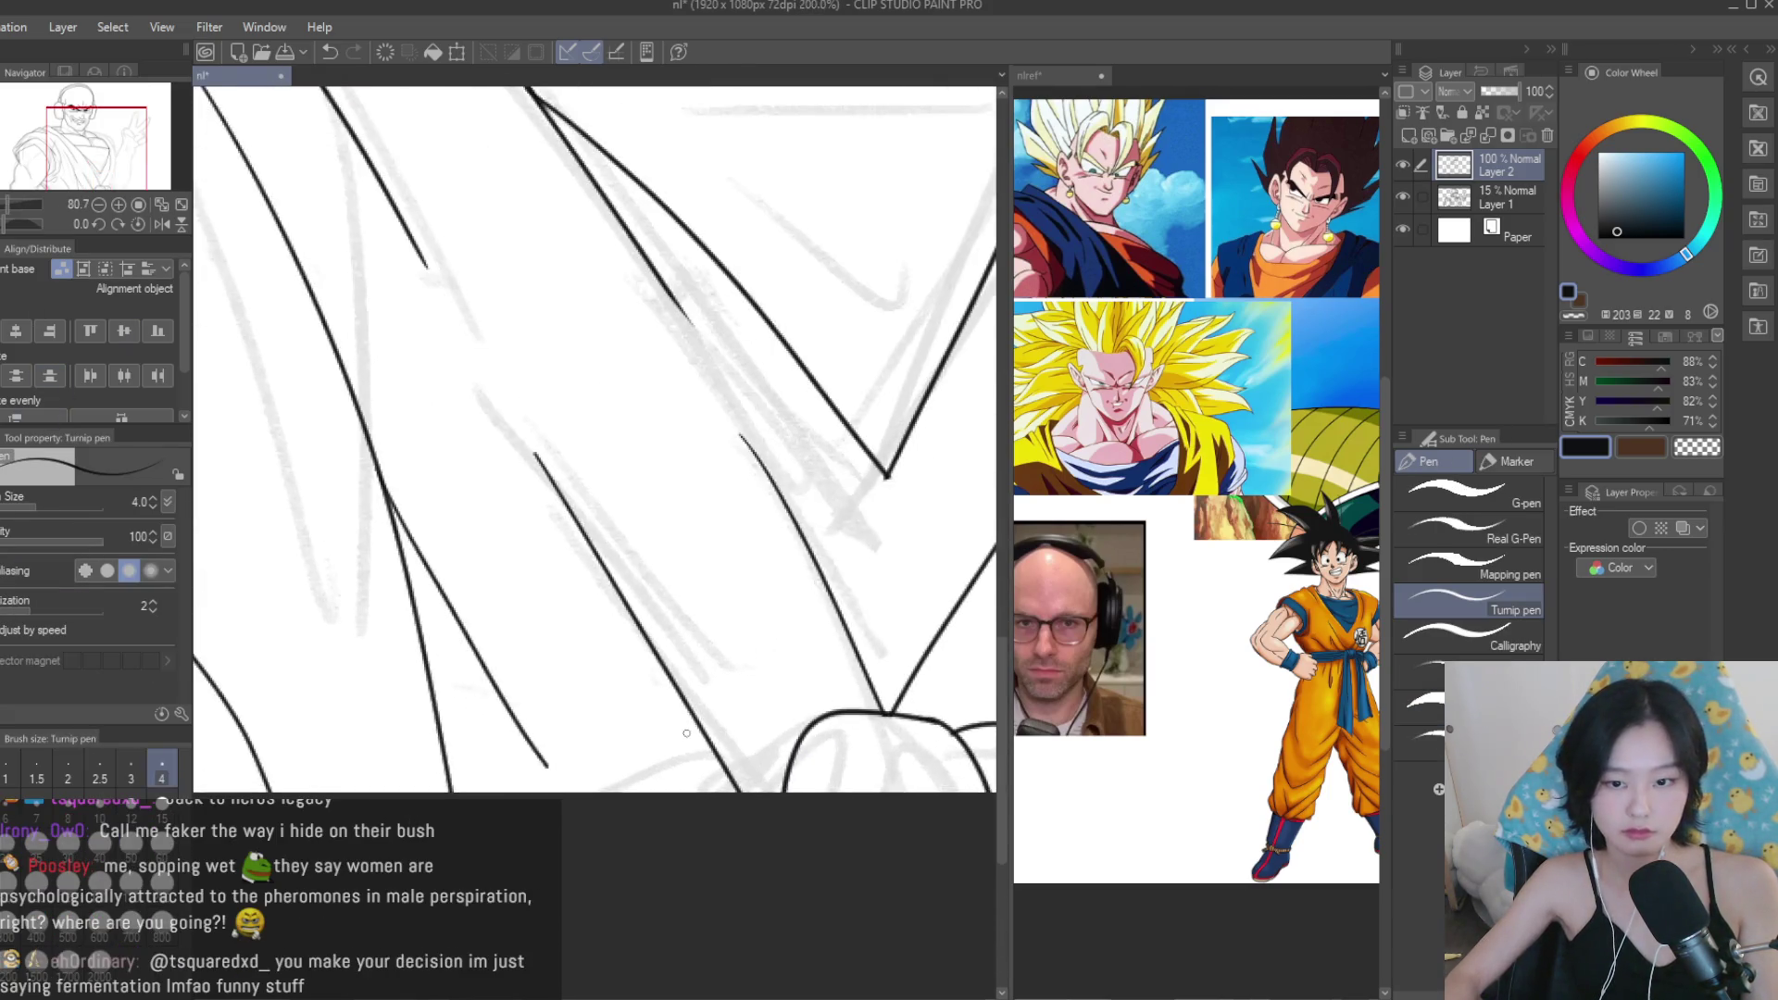
pyautogui.press('e')
pyautogui.scroll(2, 806, 780)
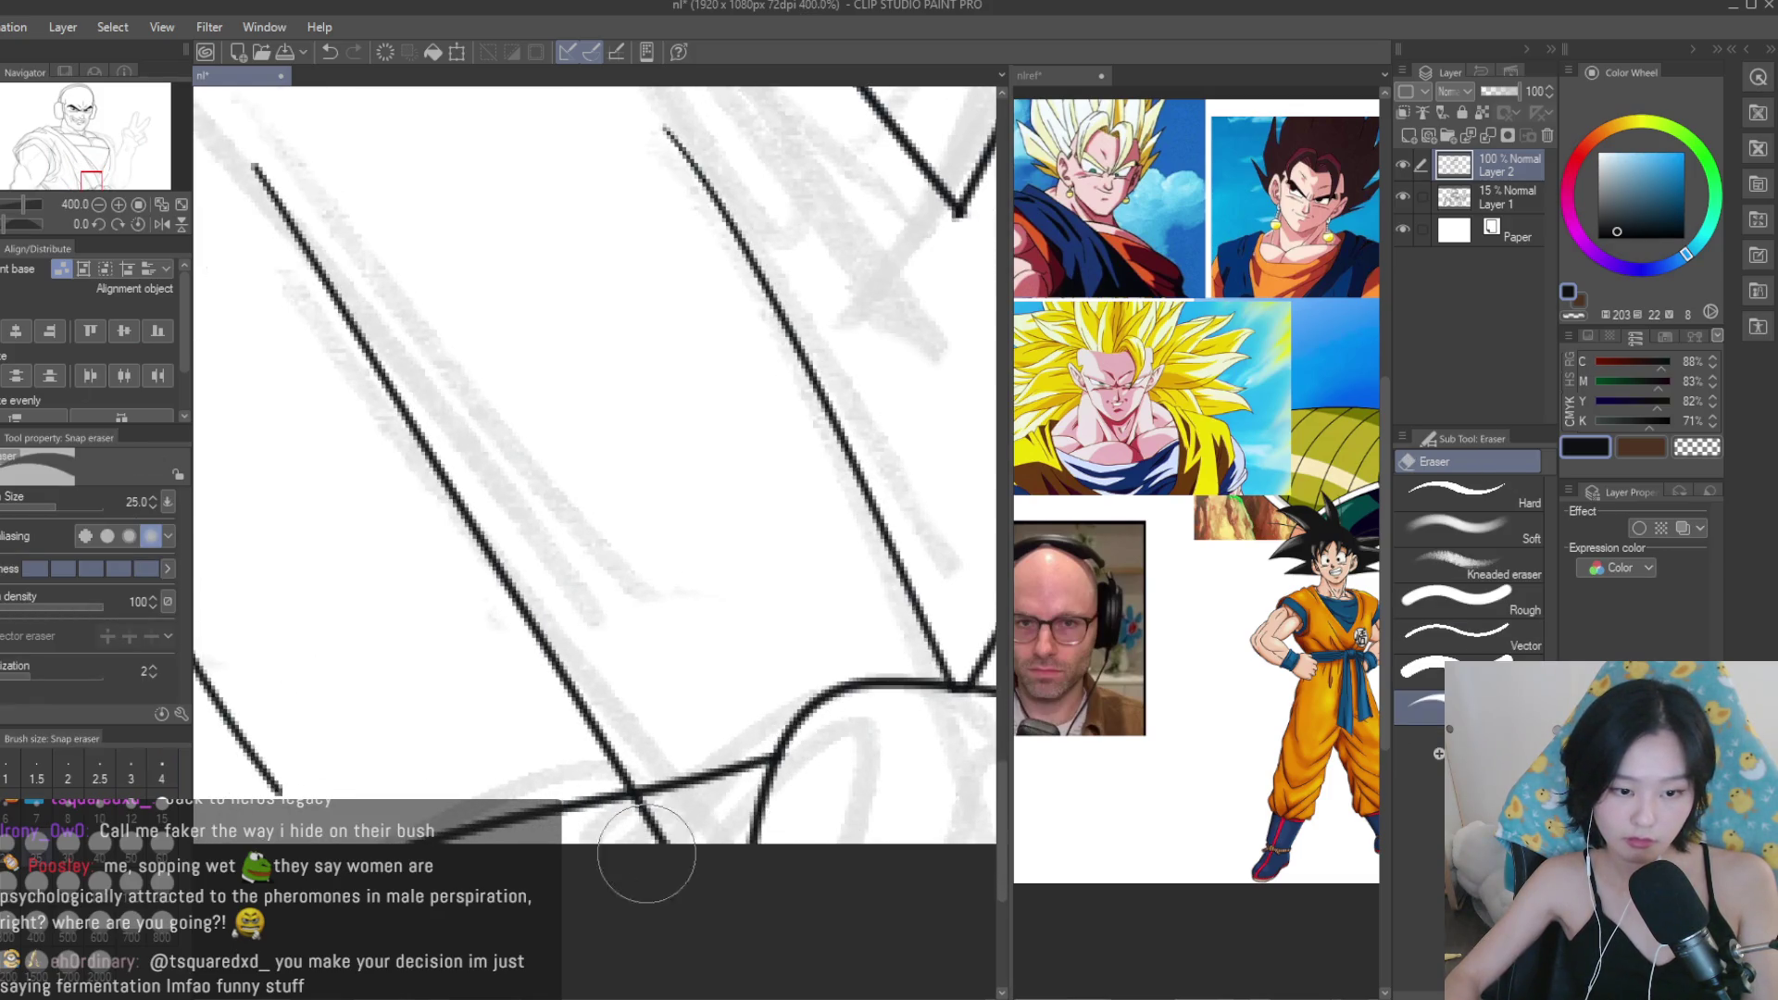
pyautogui.moveTo(642, 853); pyautogui.dragTo(650, 827)
pyautogui.scroll(-7, 648, 797)
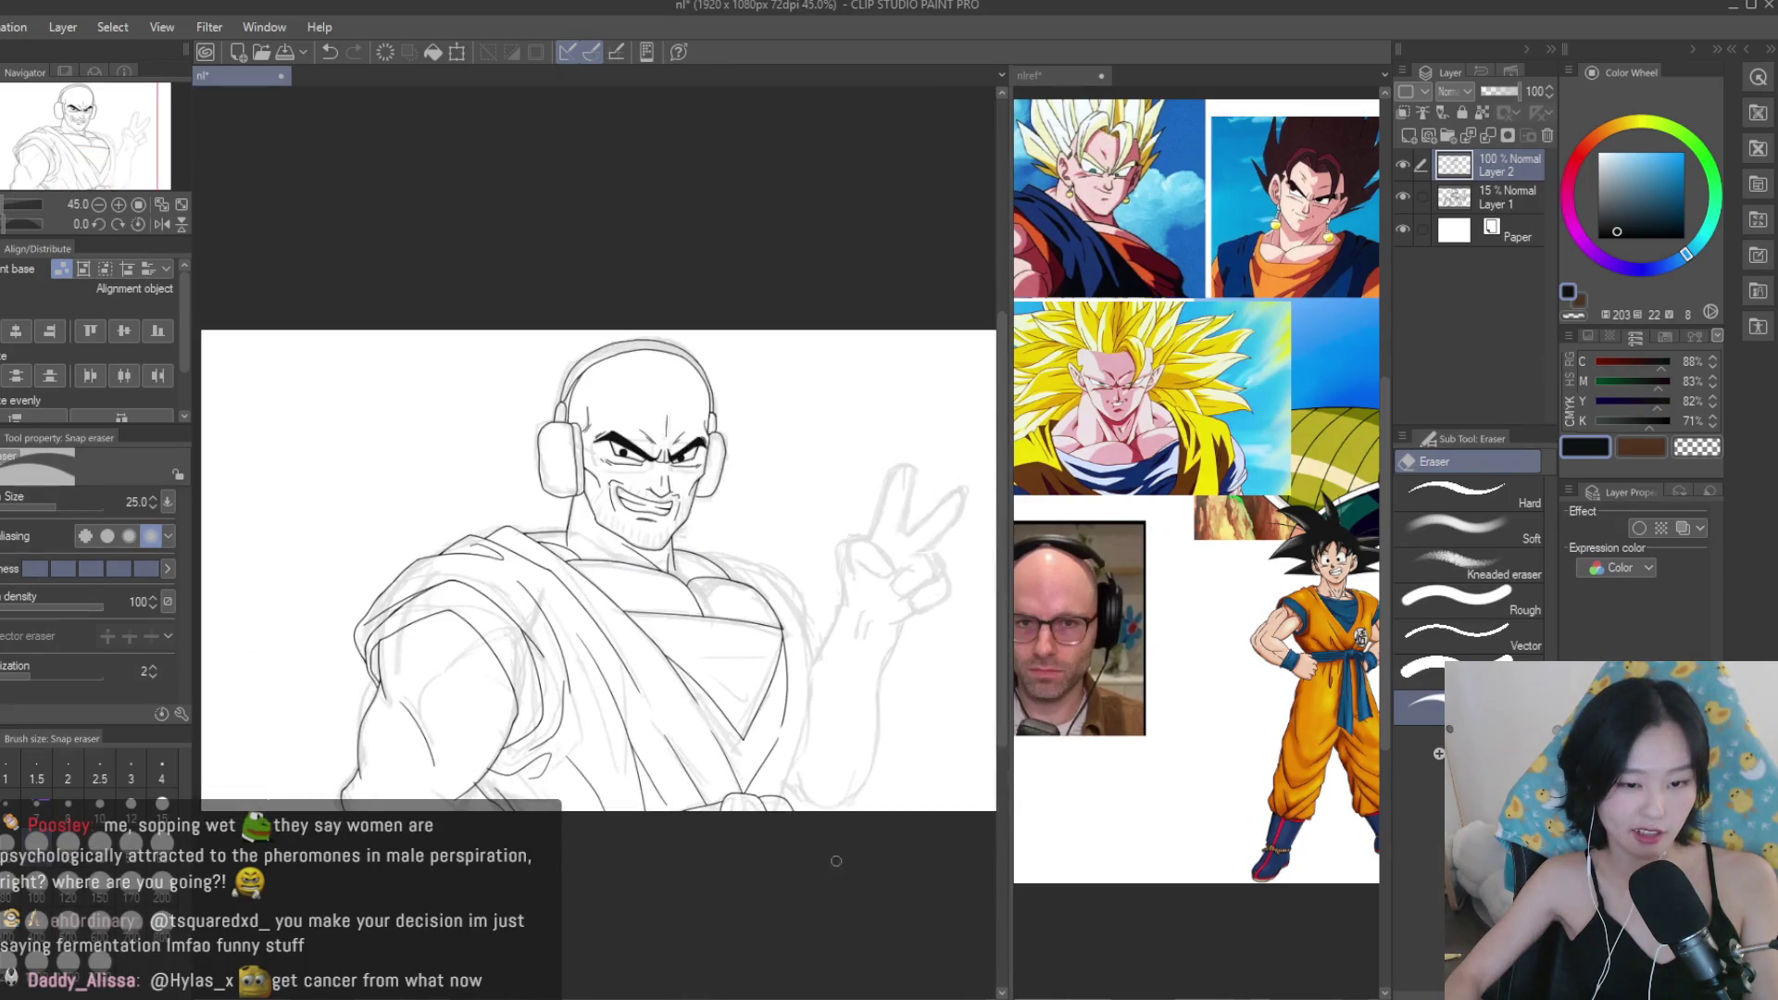
# Ink a new line across the shoulder and mirror the view to check proportions.
pyautogui.press('p')
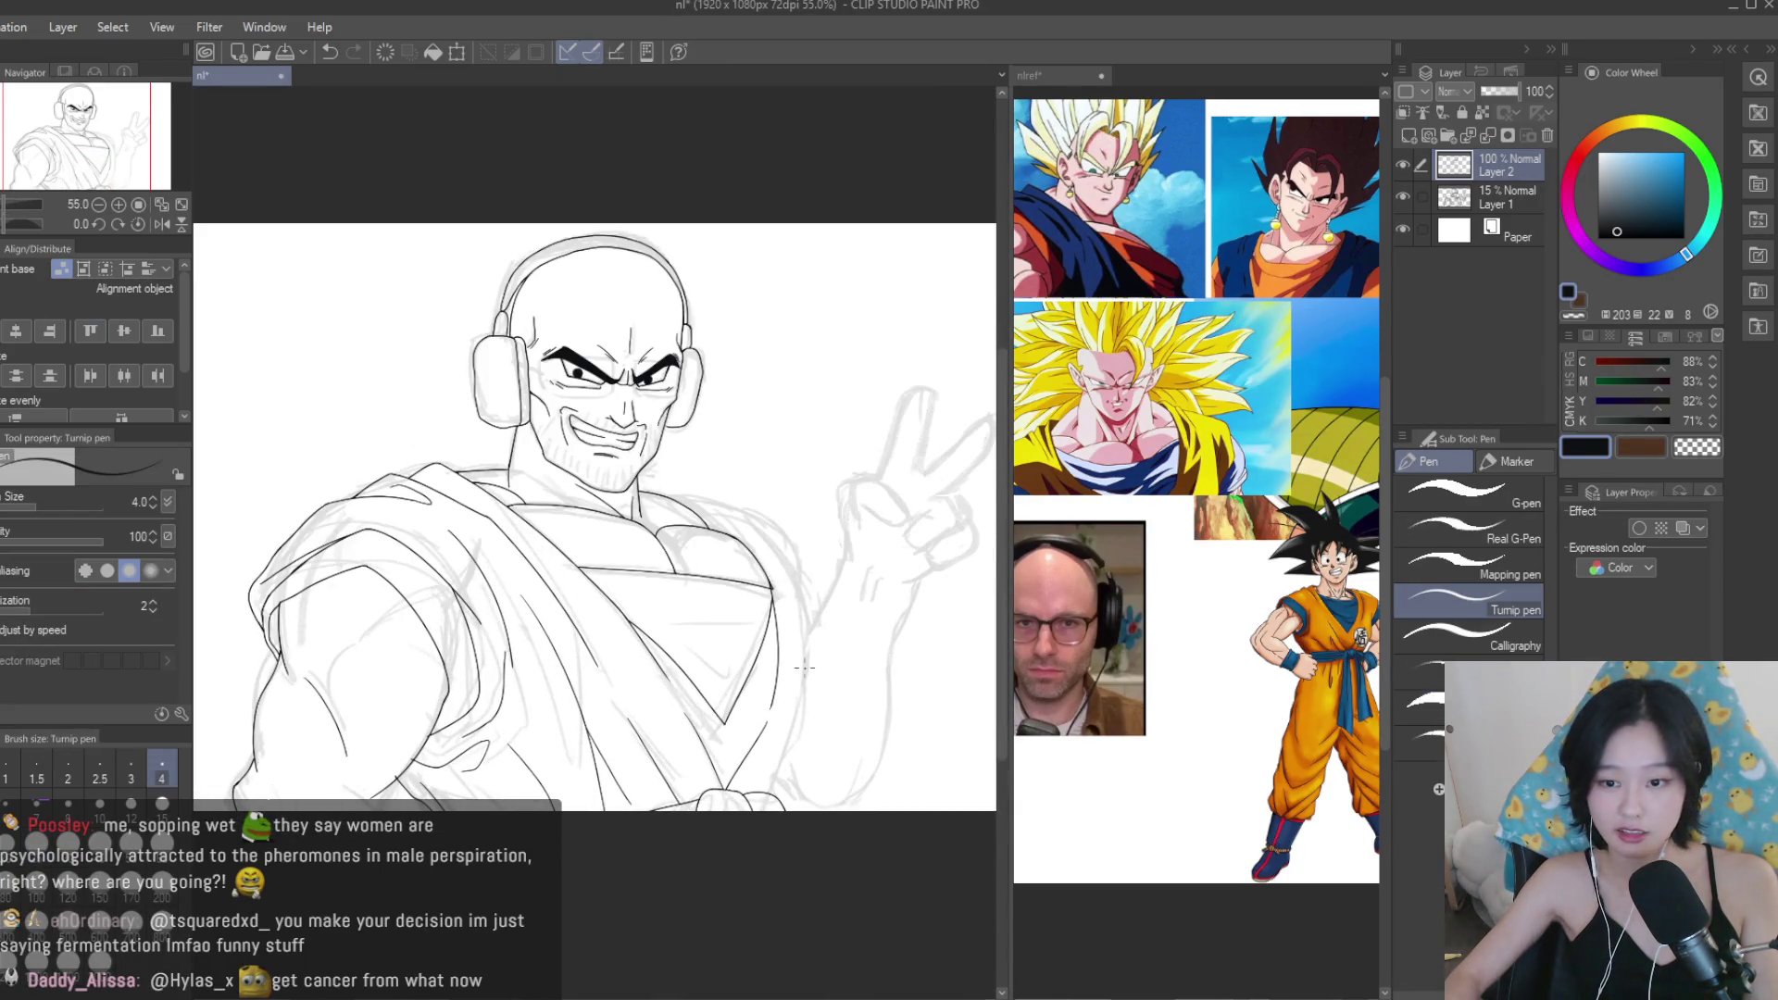
pyautogui.scroll(5, 796, 663)
pyautogui.moveTo(488, 387)
pyautogui.mouseDown()
pyautogui.moveTo(830, 494)
pyautogui.moveTo(875, 541)
pyautogui.mouseUp()
pyautogui.scroll(-3, 870, 527)
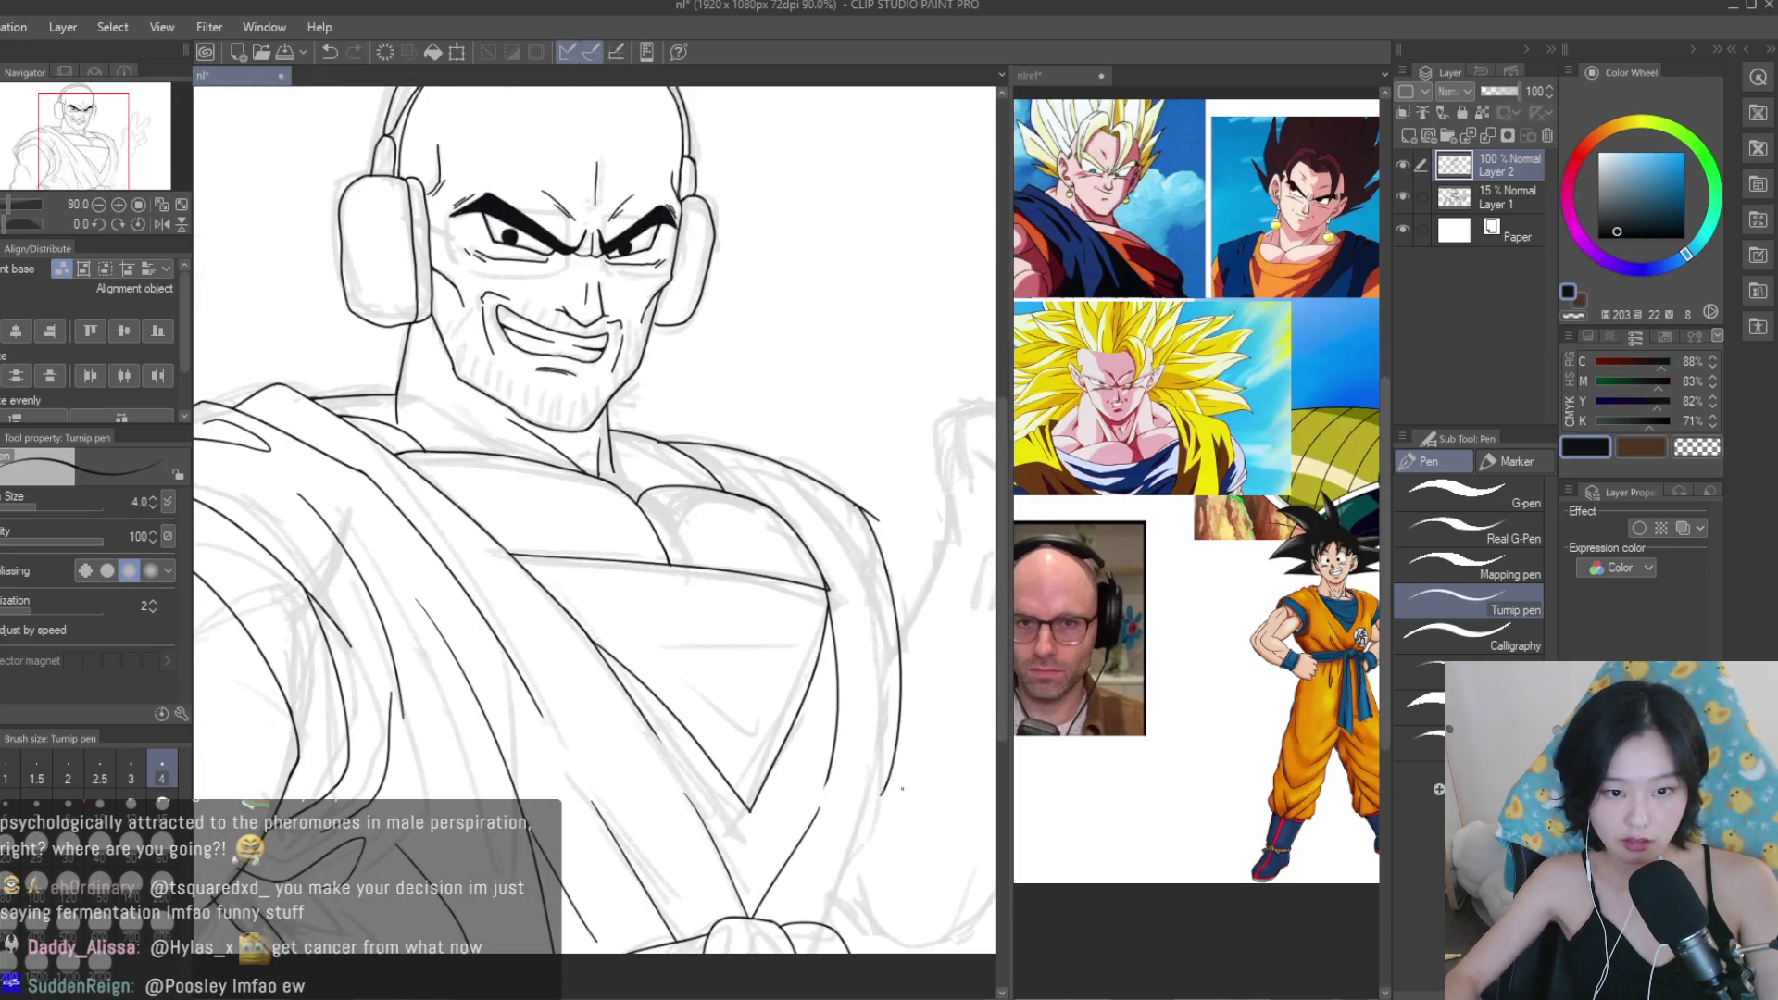
pyautogui.scroll(-2, 891, 795)
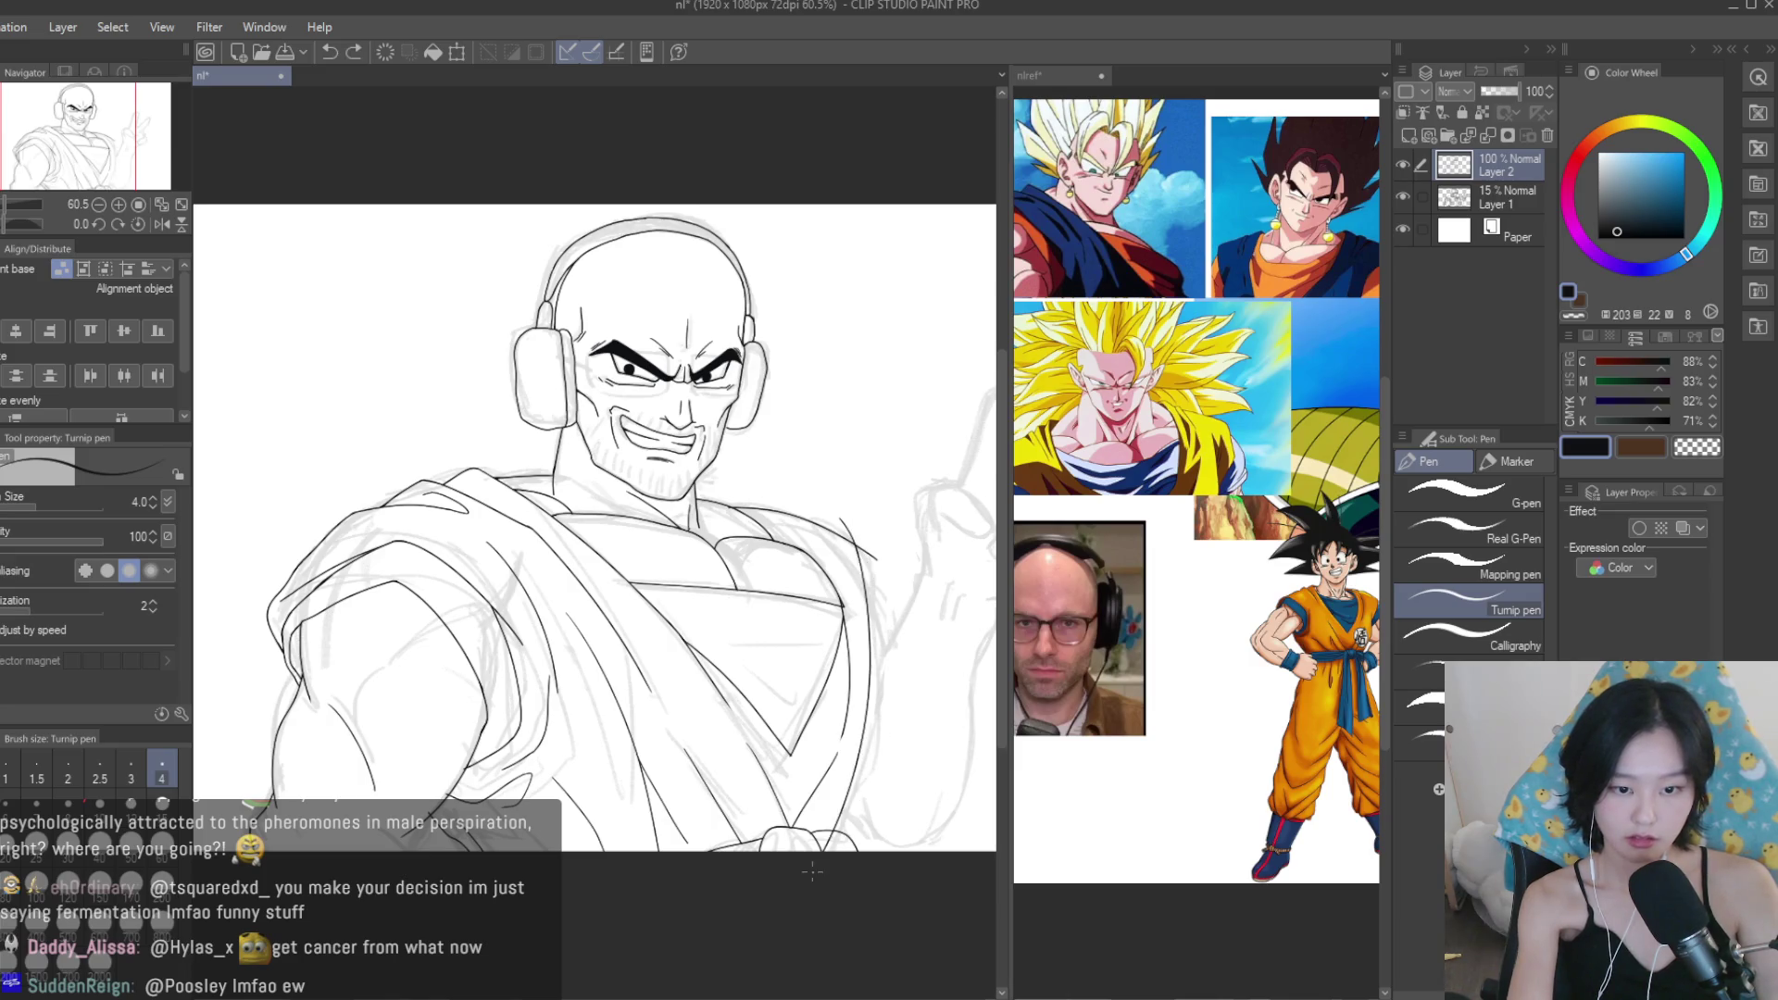
pyautogui.scroll(-2, 759, 666)
pyautogui.press('h')
pyautogui.press('h')
# Clean up stray line ends around the shoulder with the eraser.
pyautogui.press('e')
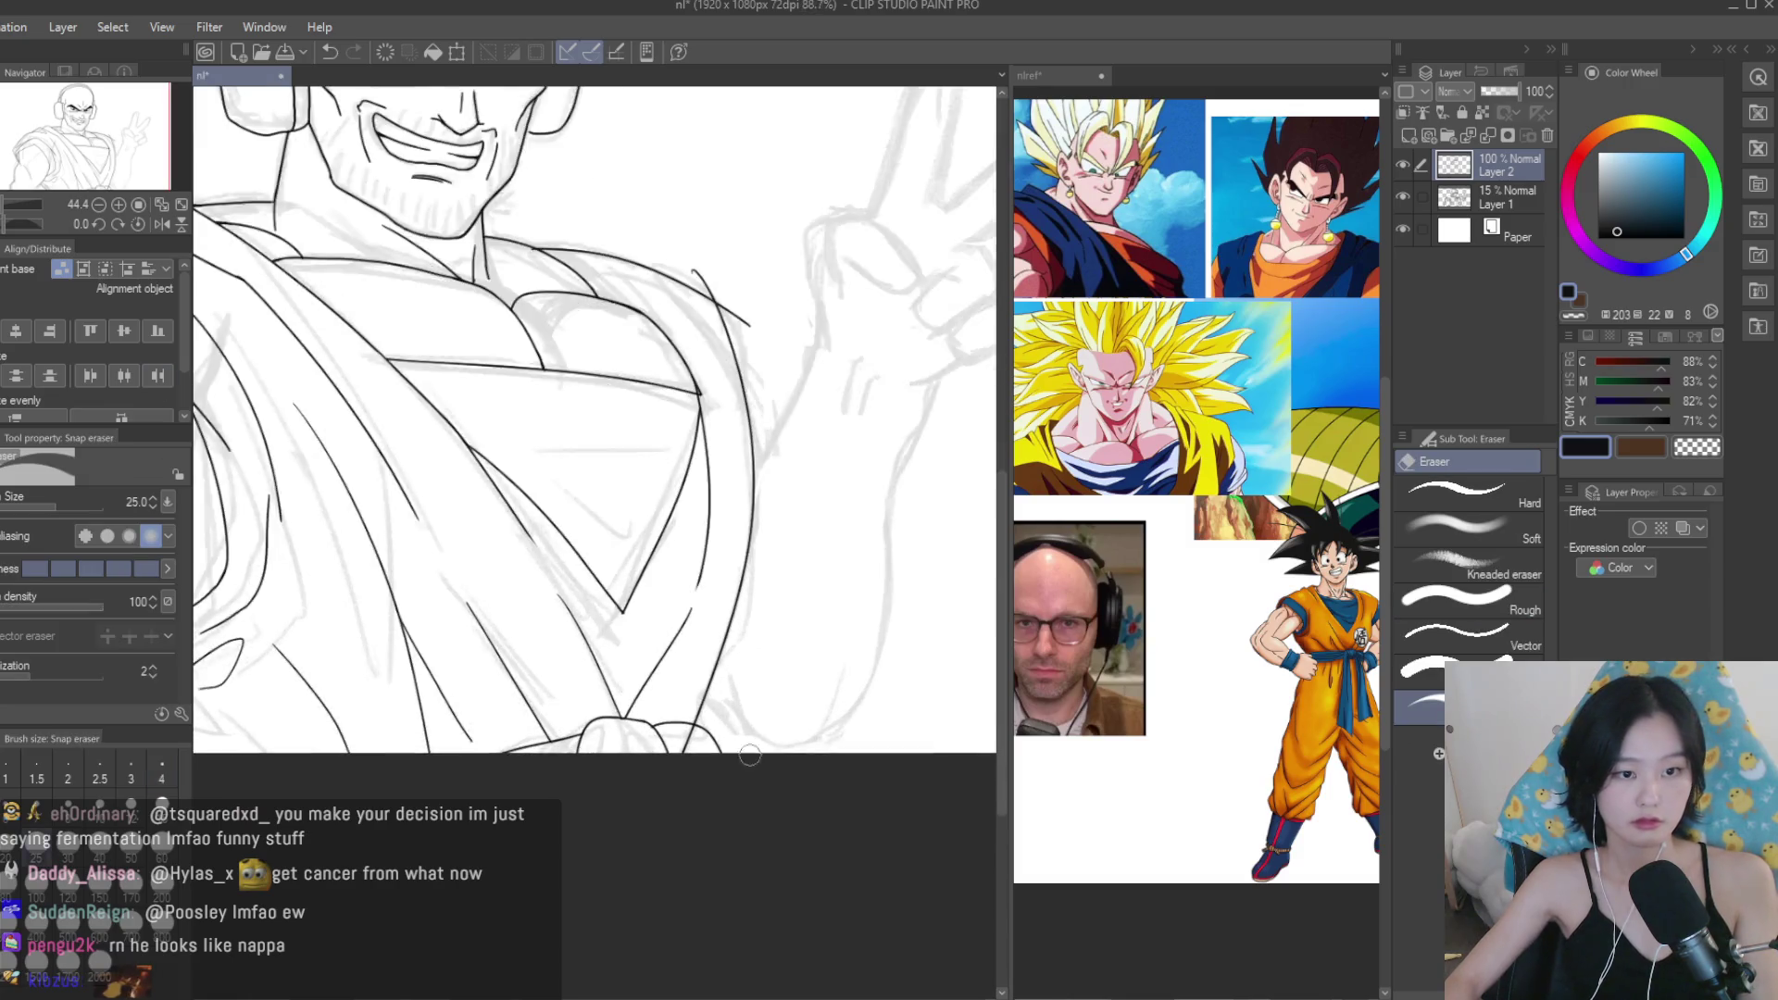
pyautogui.scroll(6, 664, 718)
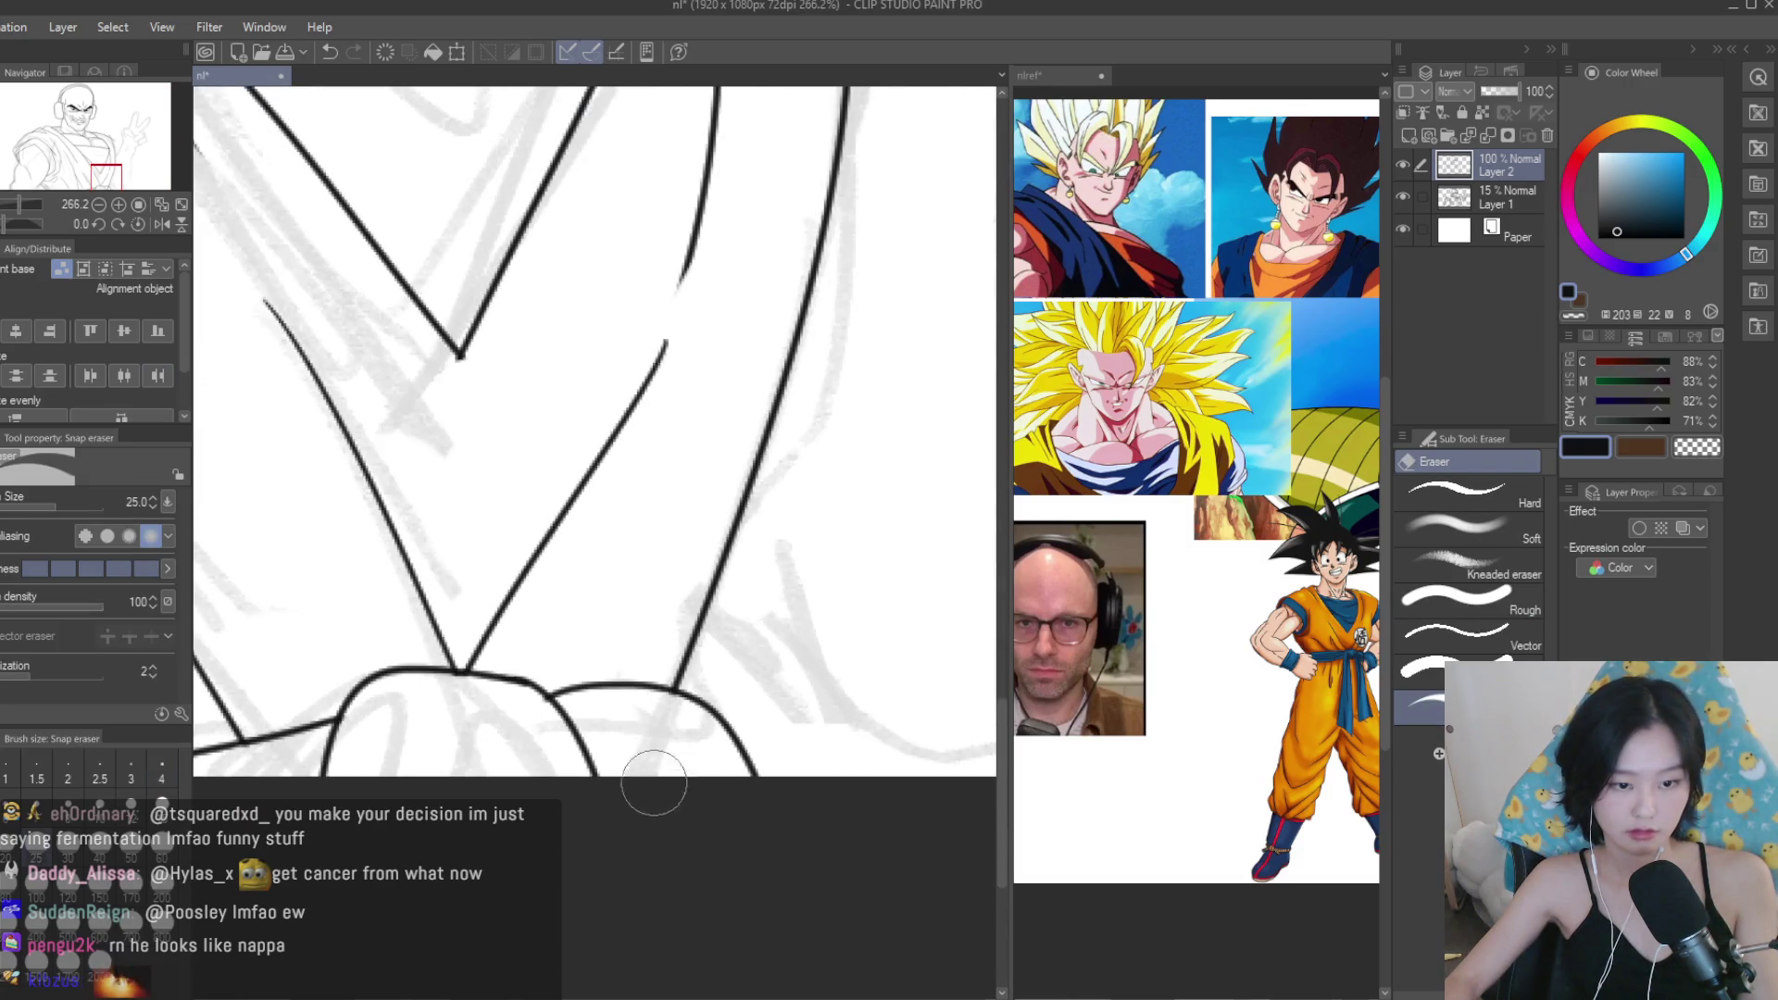
pyautogui.scroll(-5, 654, 774)
pyautogui.scroll(5, 685, 407)
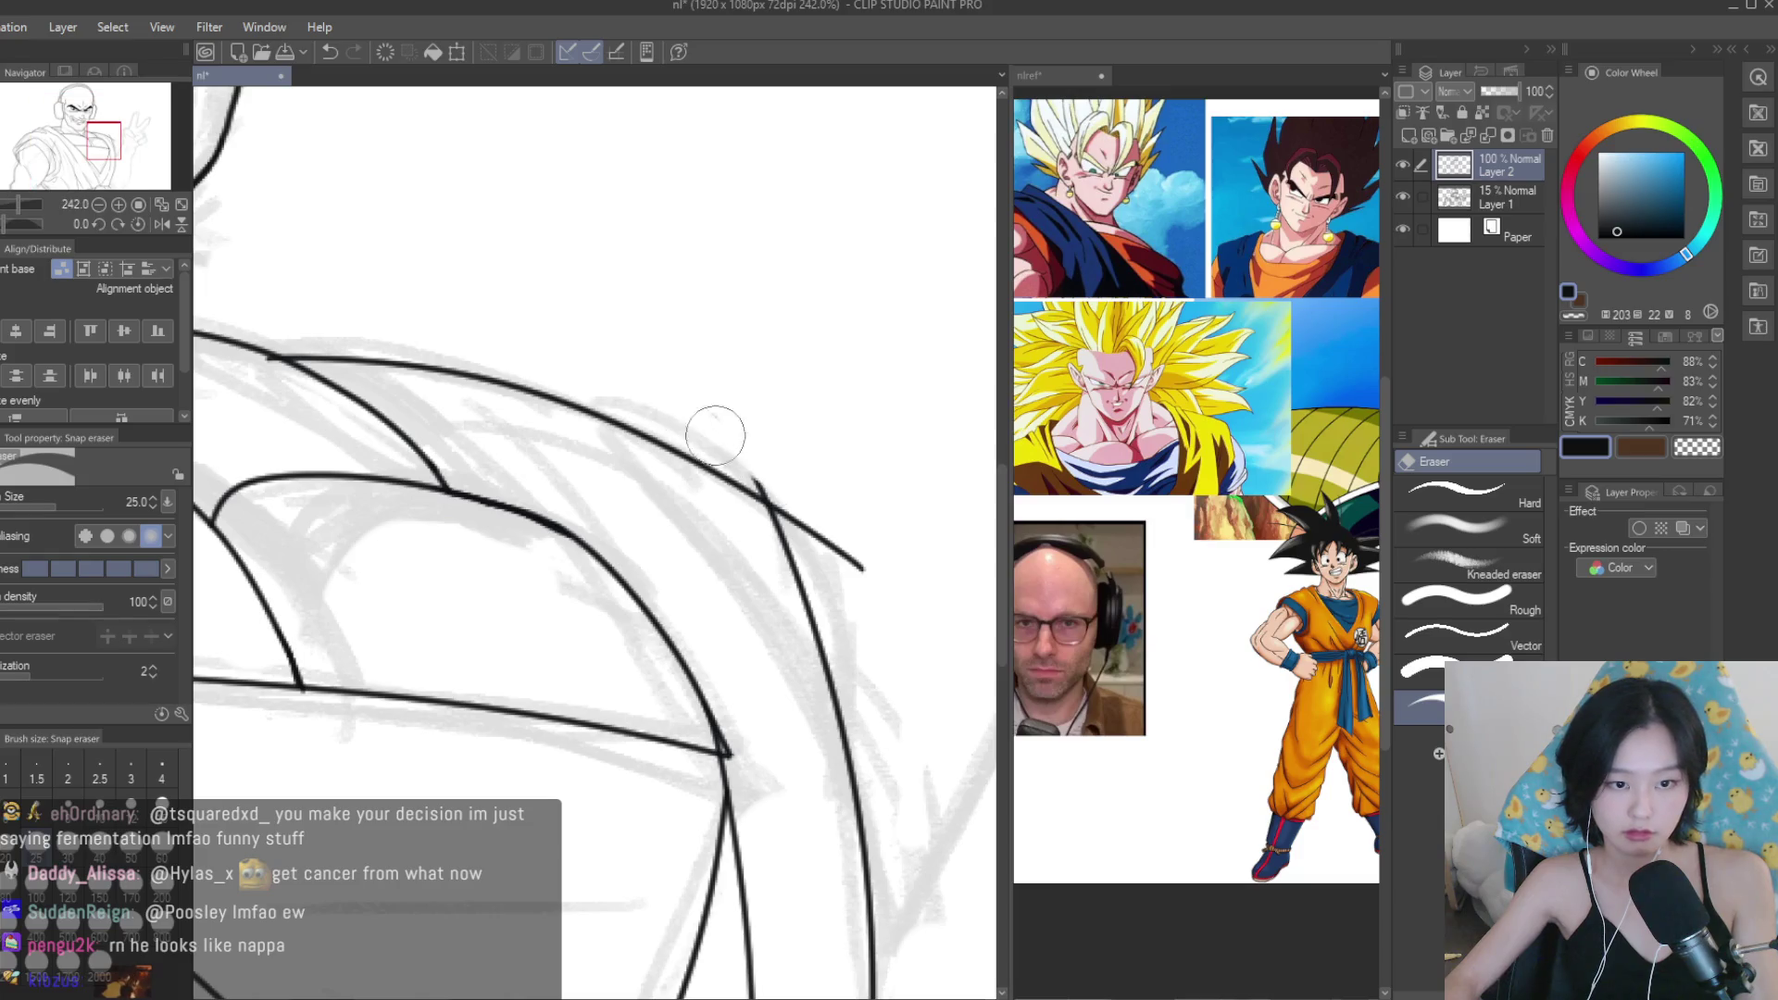
pyautogui.scroll(-5, 794, 510)
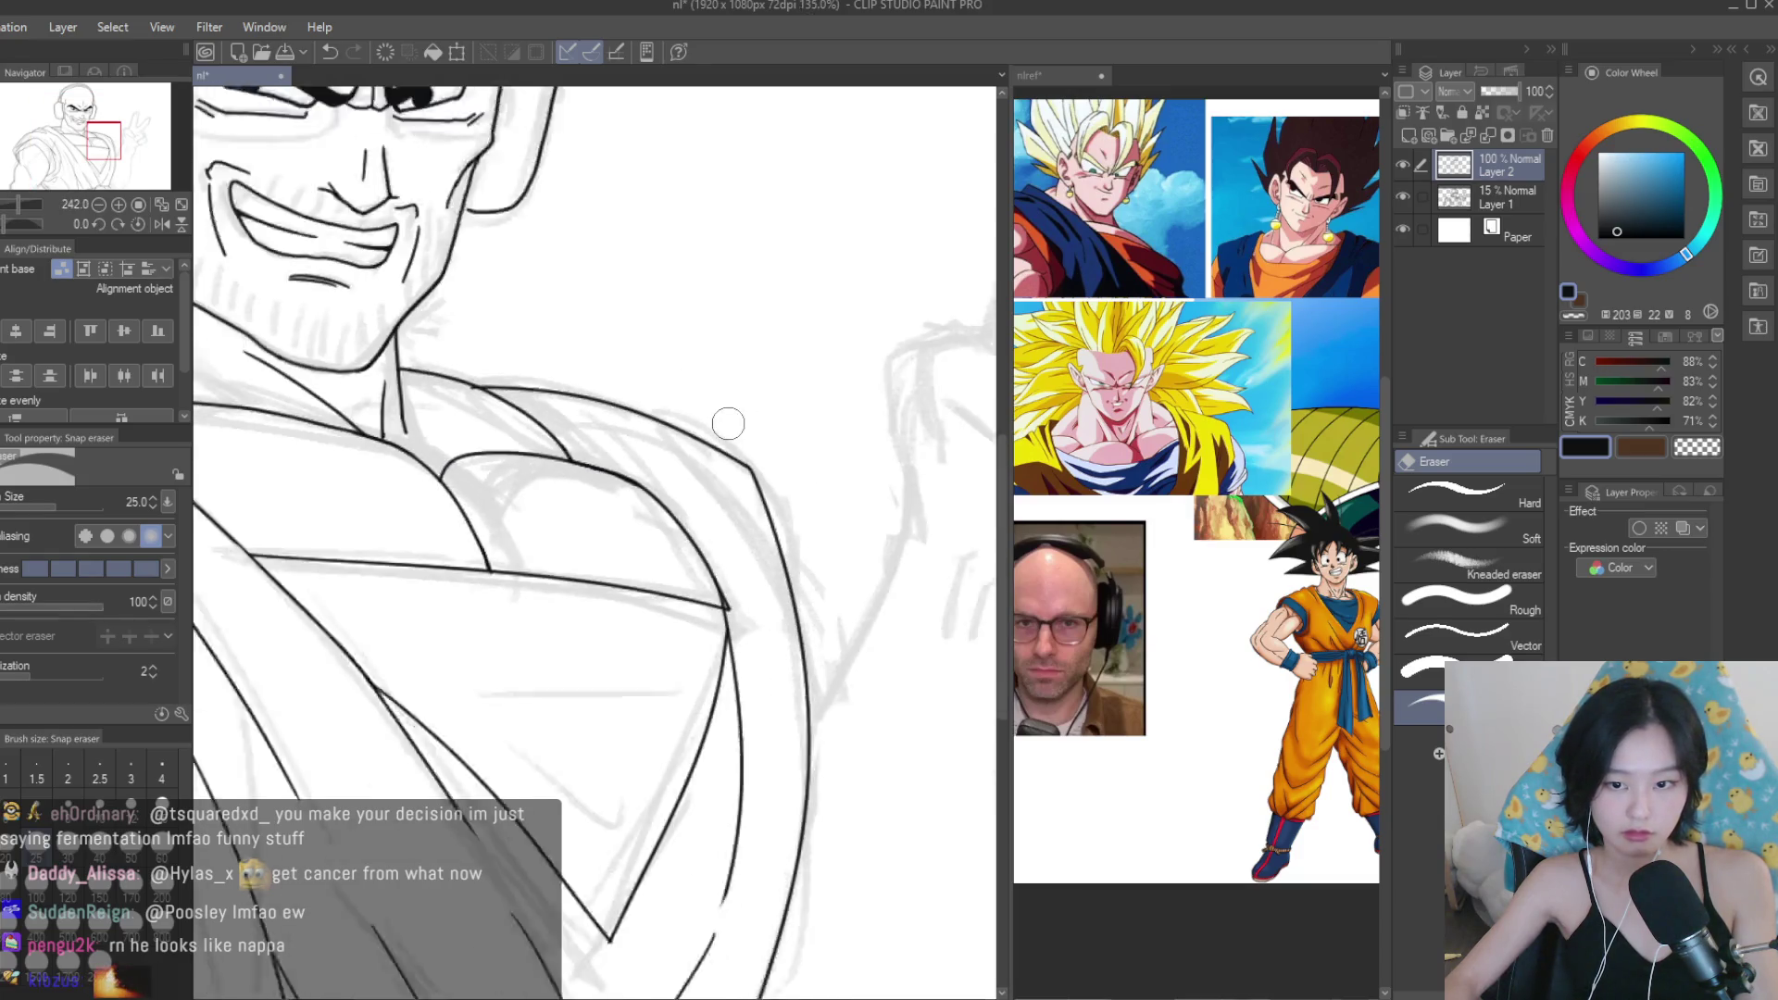
# Retrace the upper collar line on the shoulder thicker and darker.
pyautogui.press('p')
pyautogui.scroll(5, 633, 422)
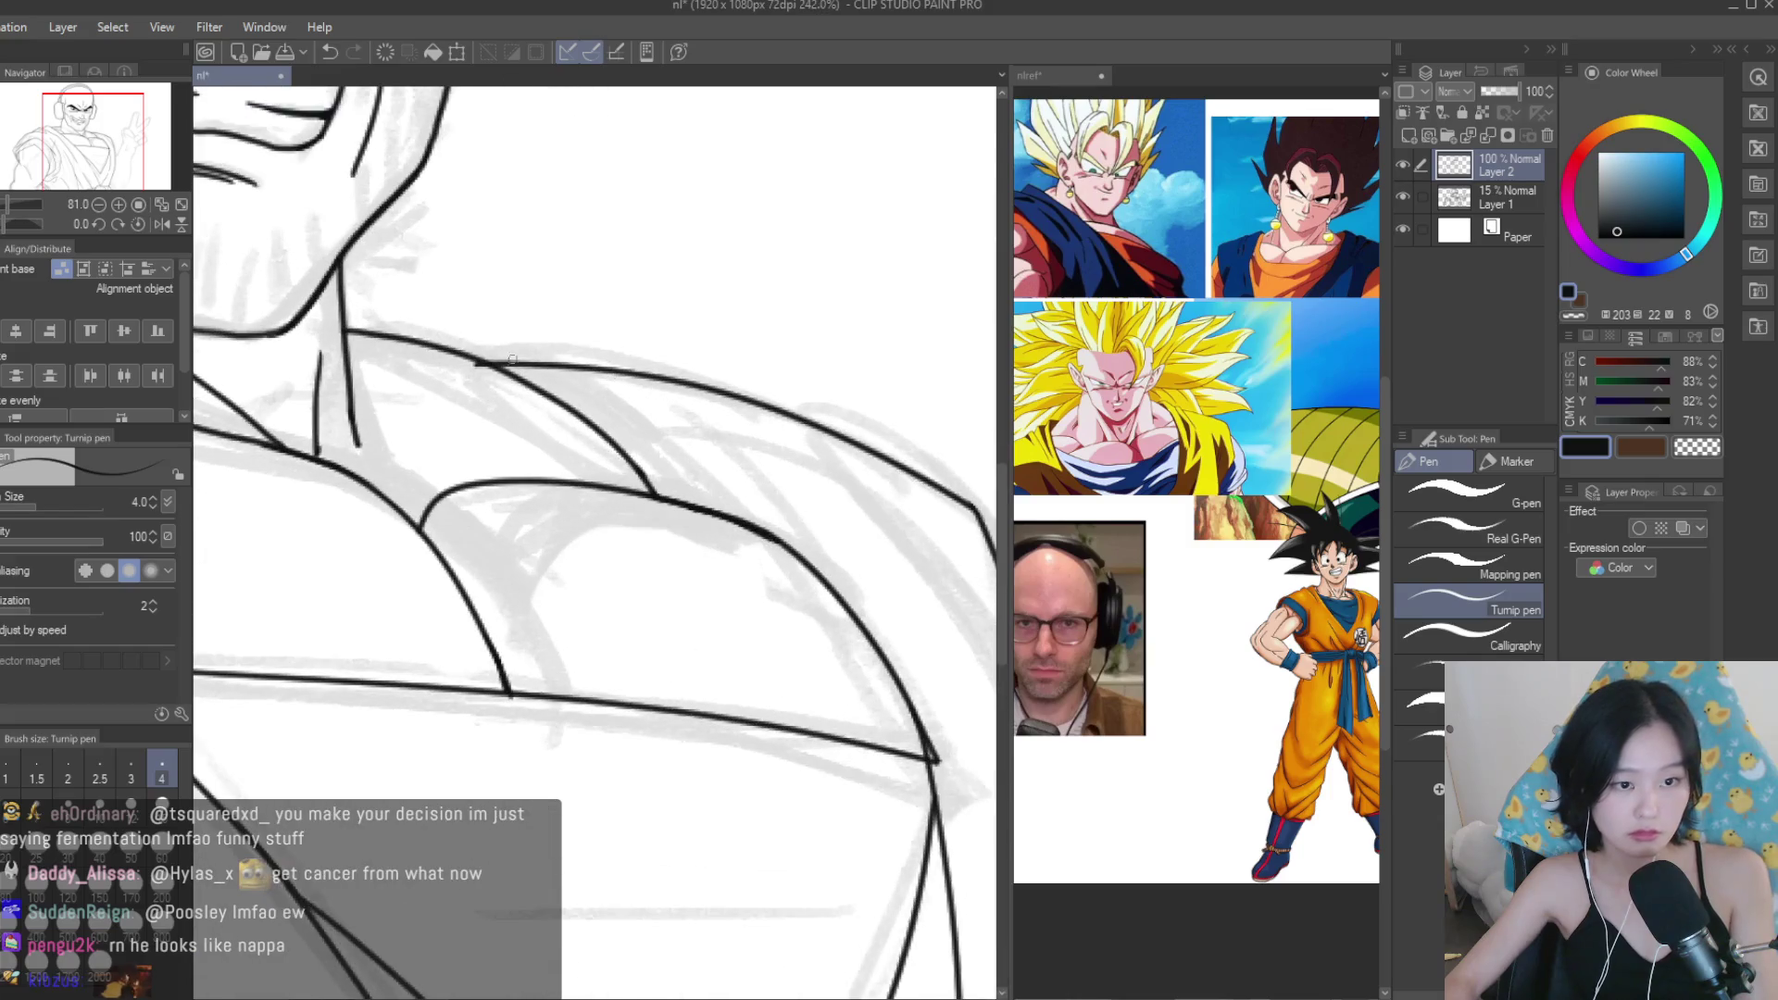
pyautogui.moveTo(695, 379); pyautogui.dragTo(702, 381)
pyautogui.scroll(3, 515, 366)
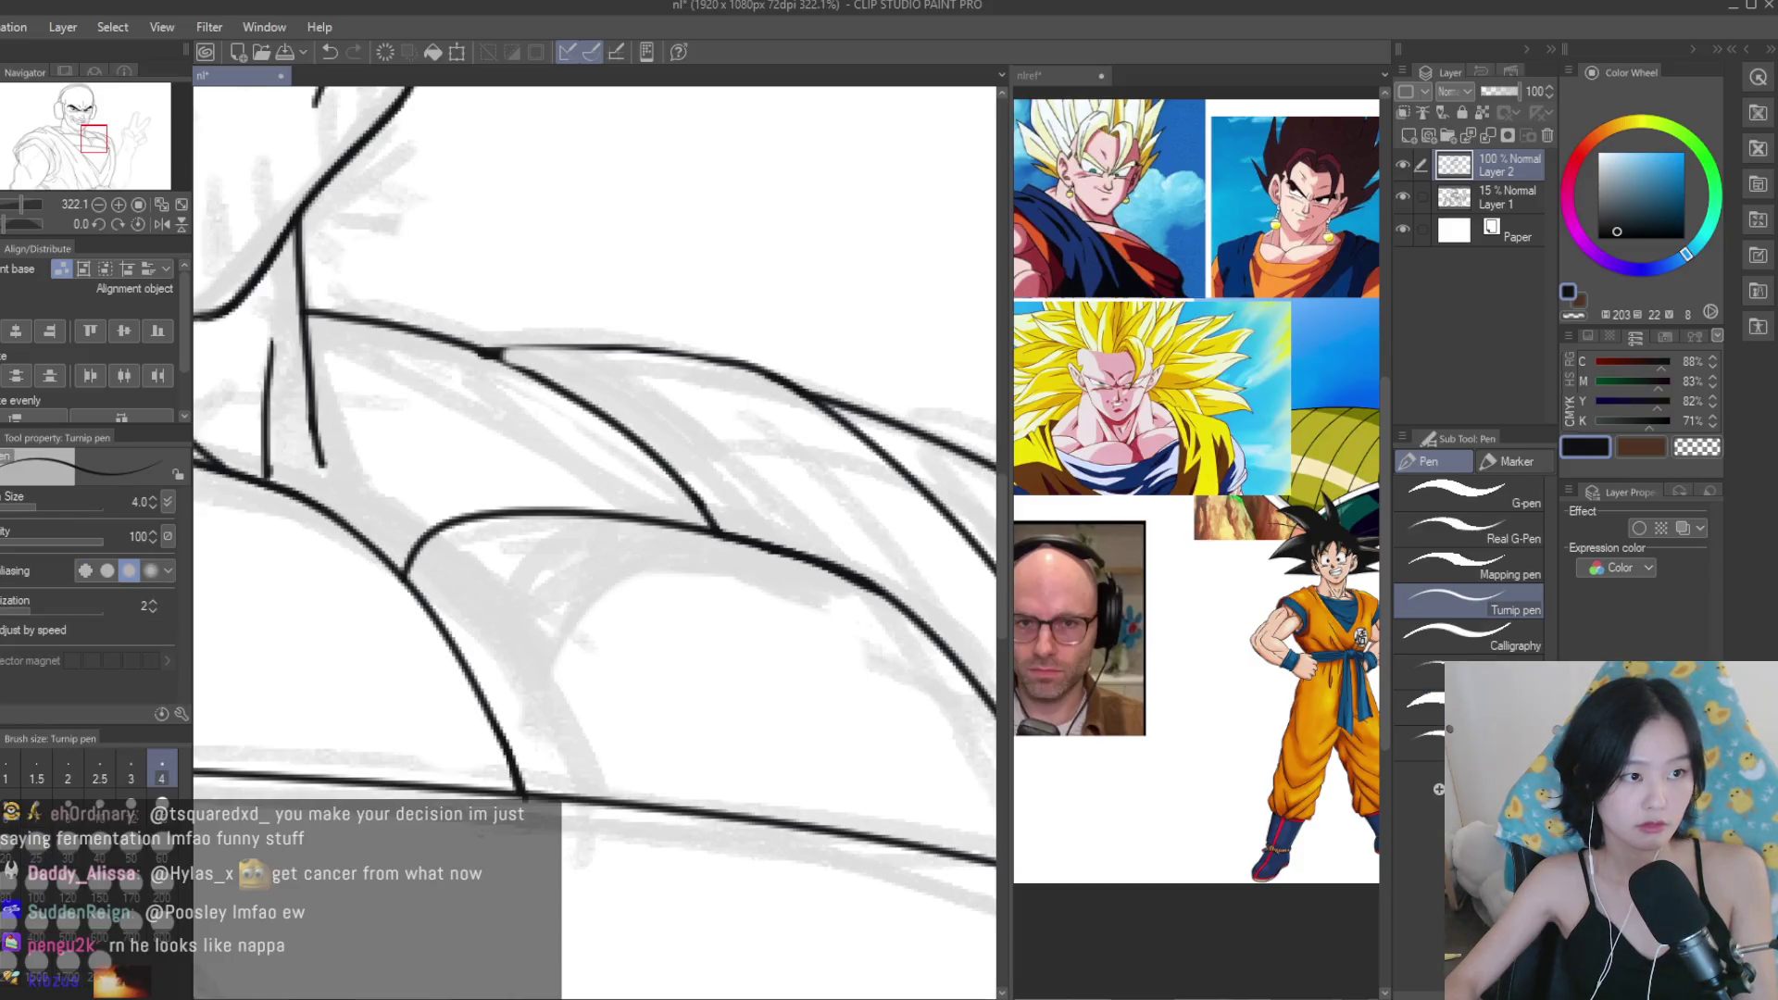
pyautogui.moveTo(412, 352)
pyautogui.mouseDown()
pyautogui.moveTo(787, 366)
pyautogui.moveTo(648, 348)
pyautogui.mouseUp()
# Fit the whole drawing in view to review the inked collar, then return to the pen.
pyautogui.press('e')
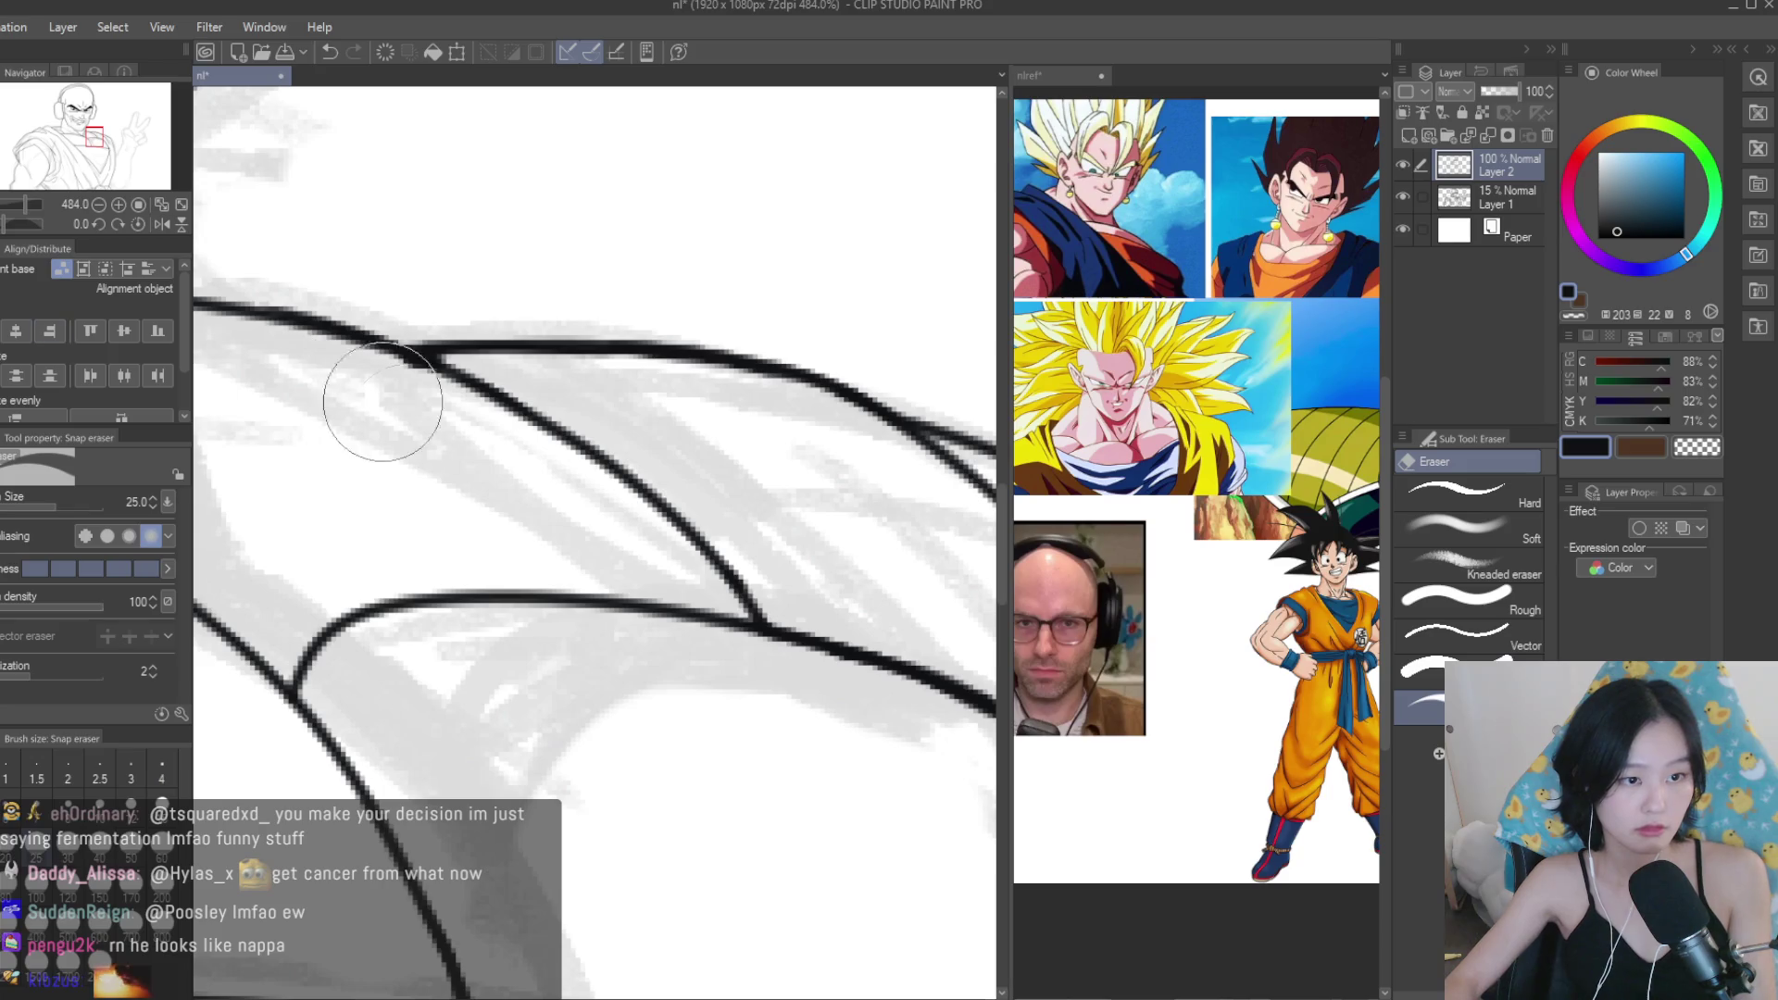
pyautogui.hotkey('ctrl', '0')
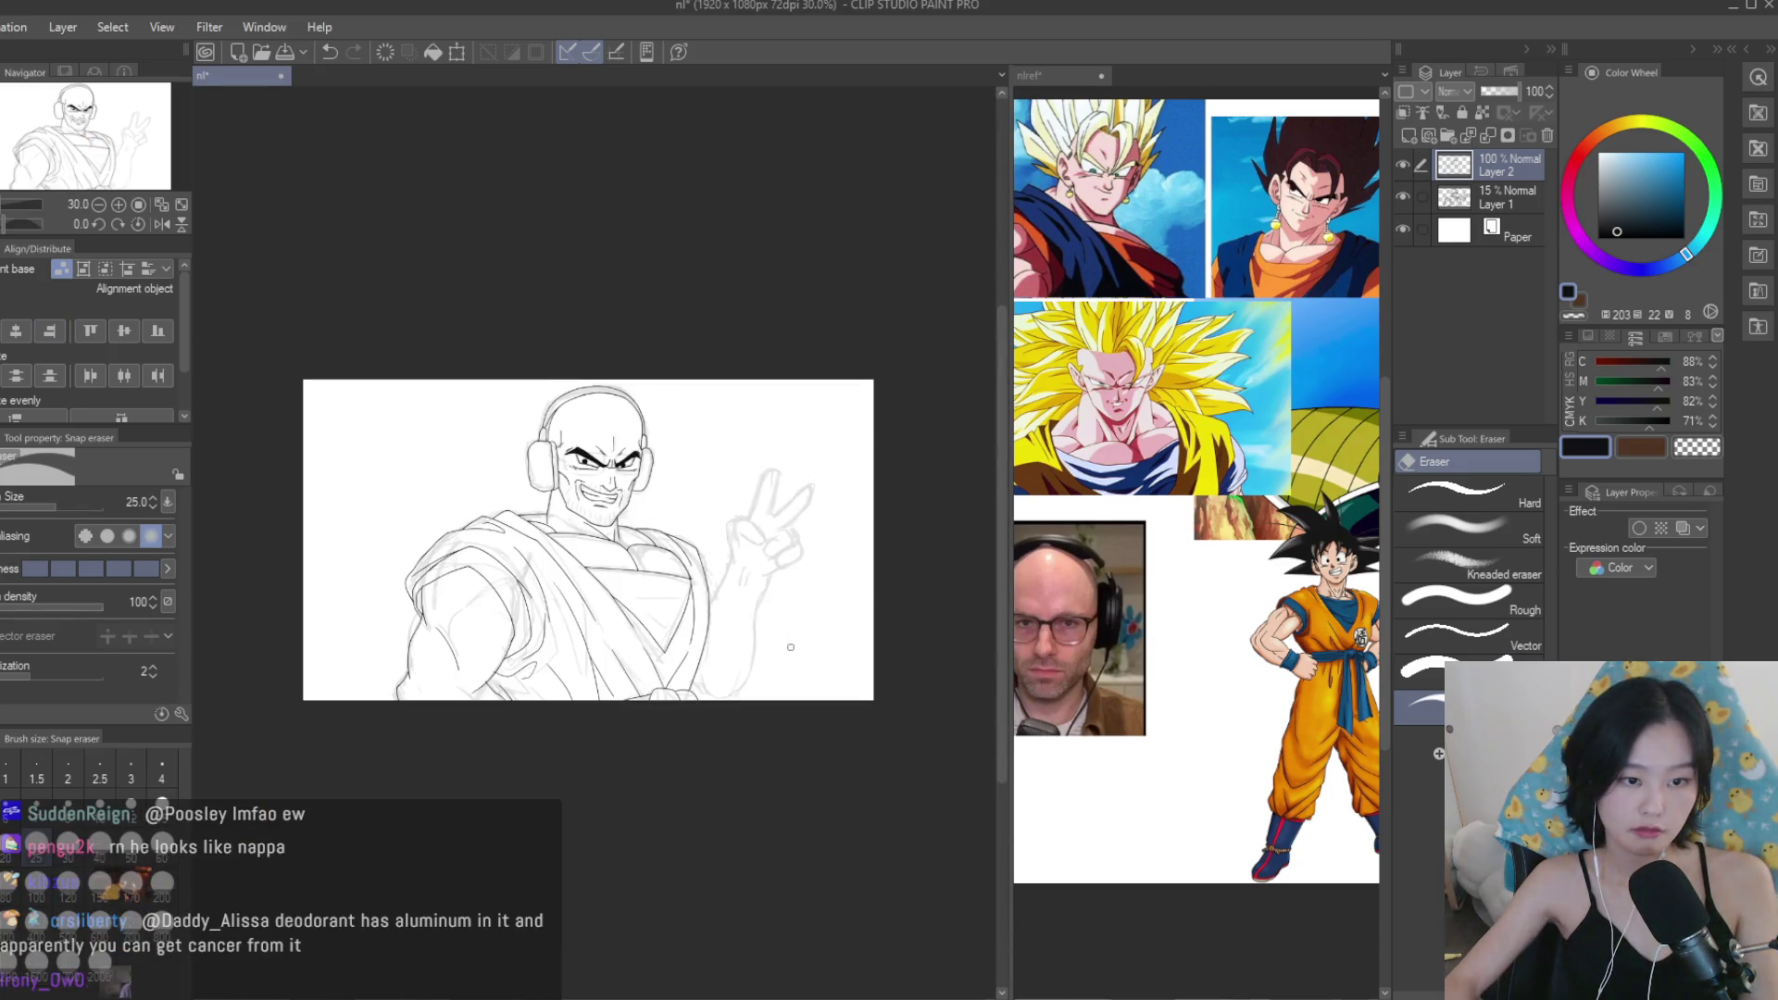
pyautogui.scroll(1, 352, 556)
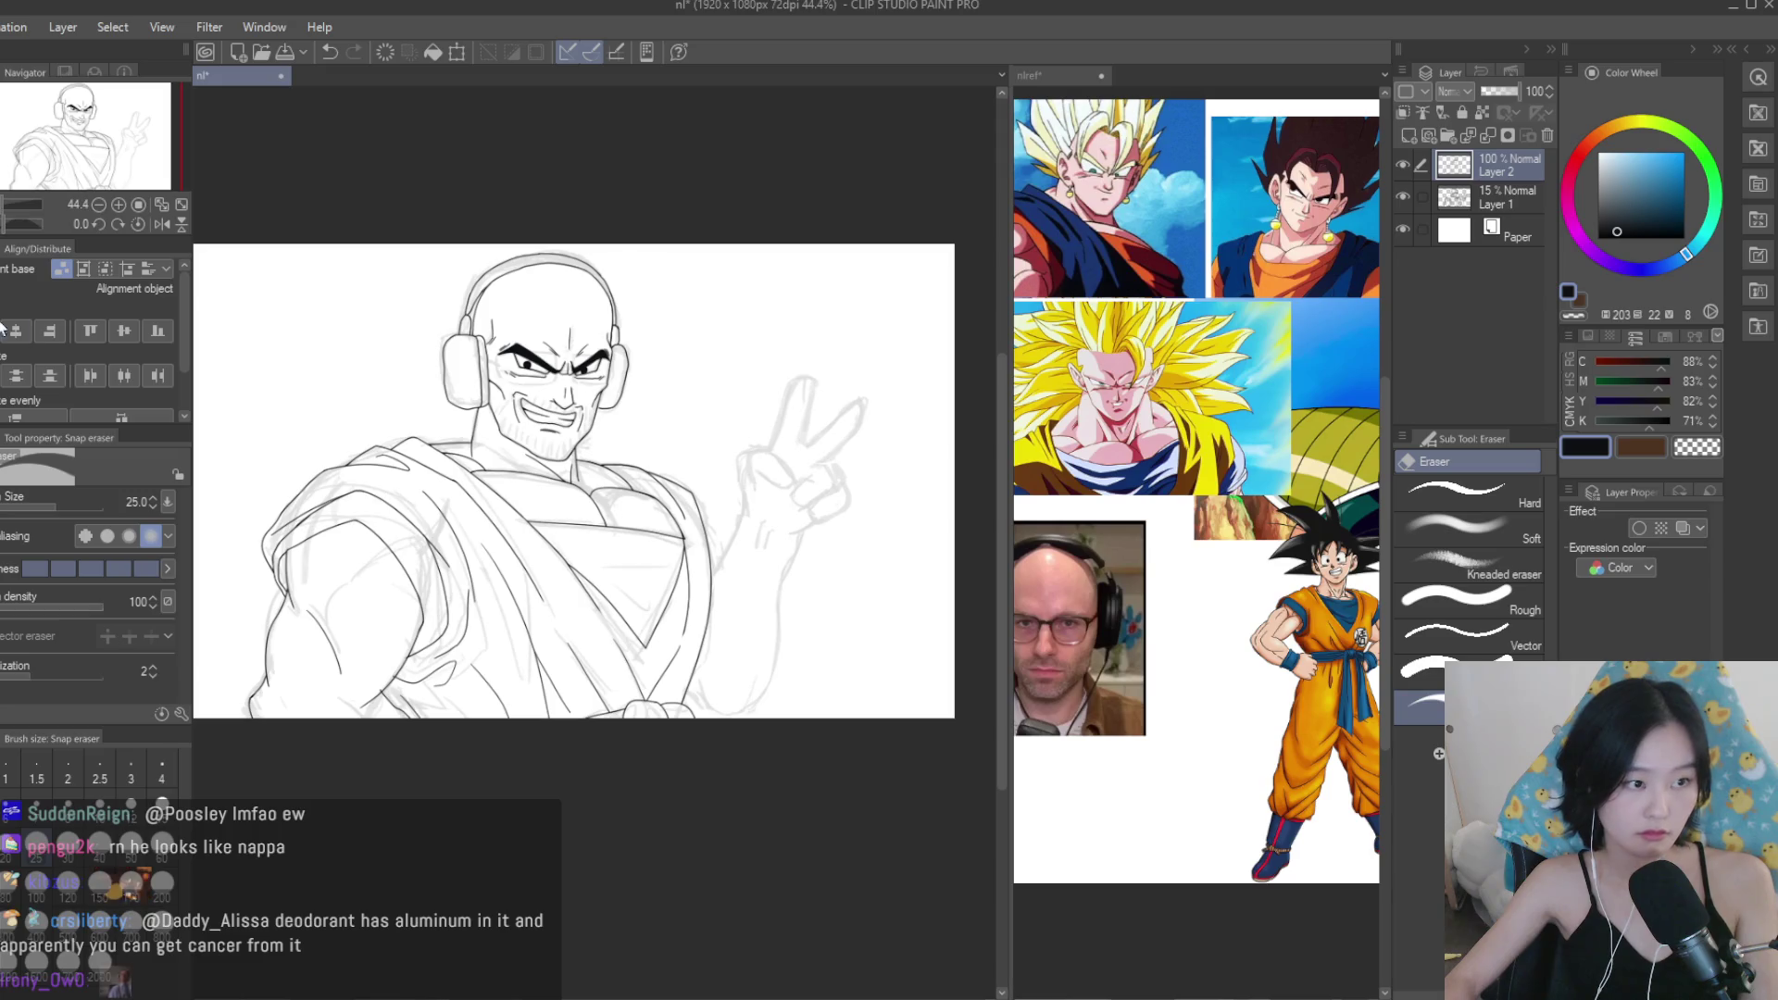
pyautogui.press('p')
pyautogui.scroll(5, 686, 559)
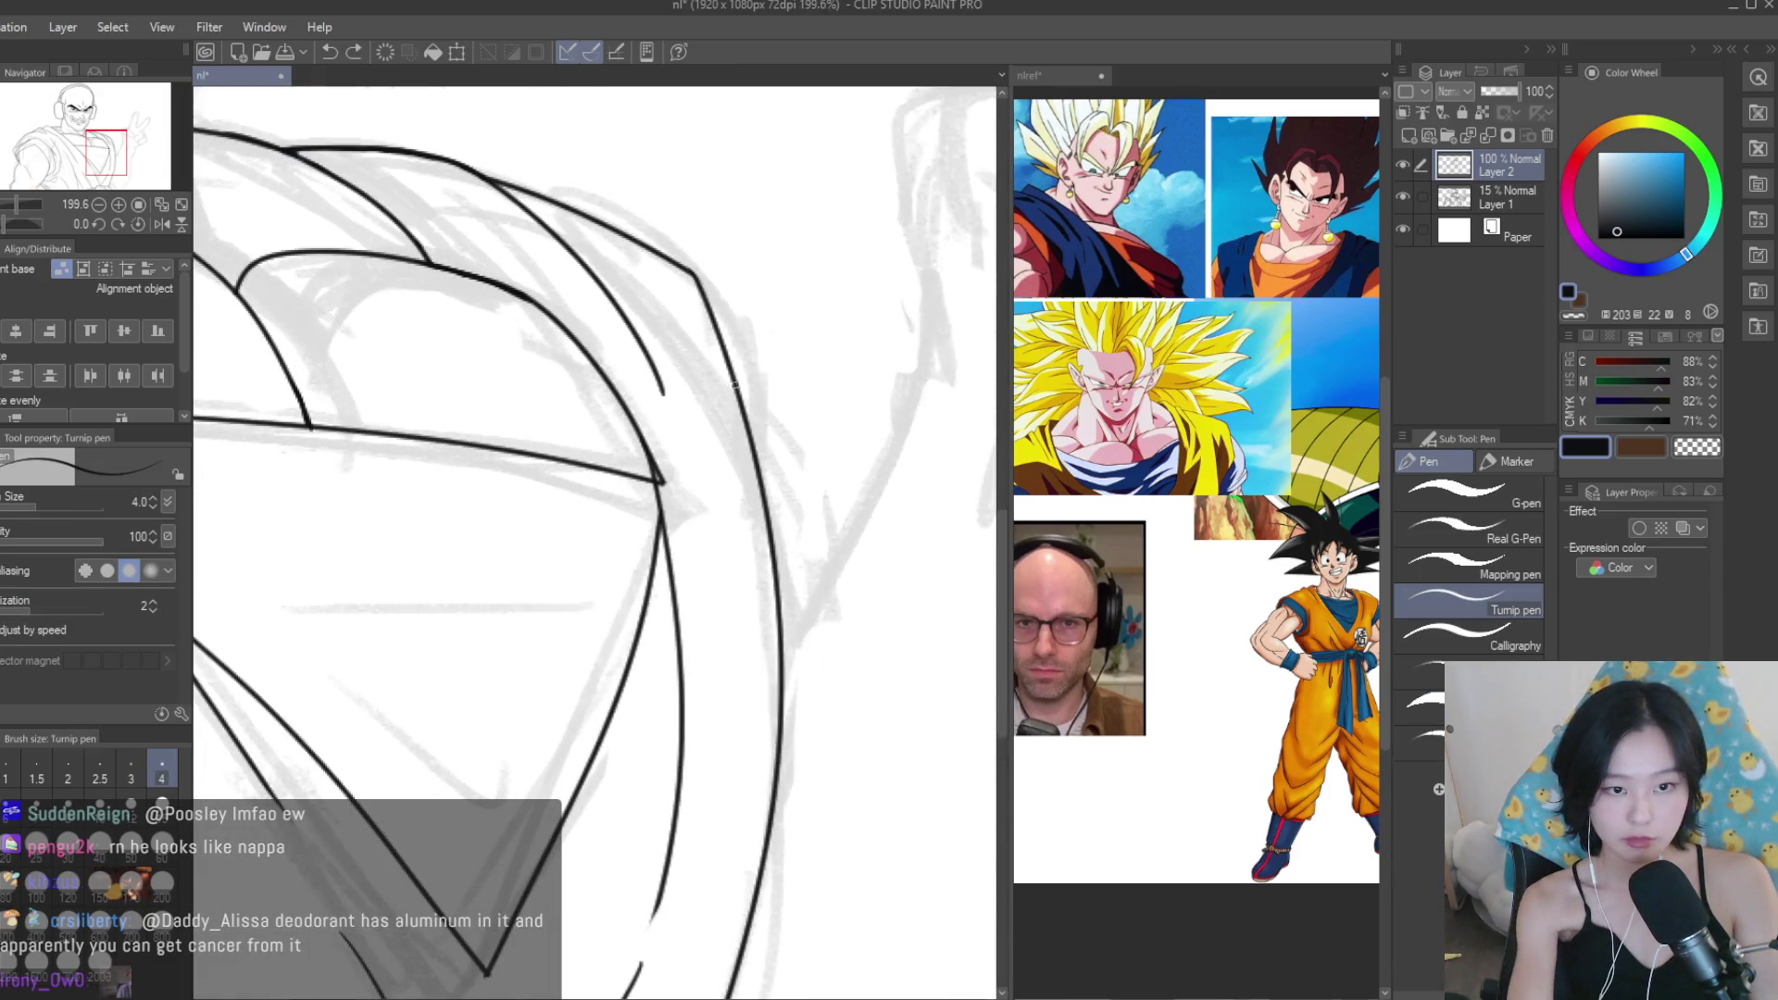
pyautogui.scroll(-5, 847, 503)
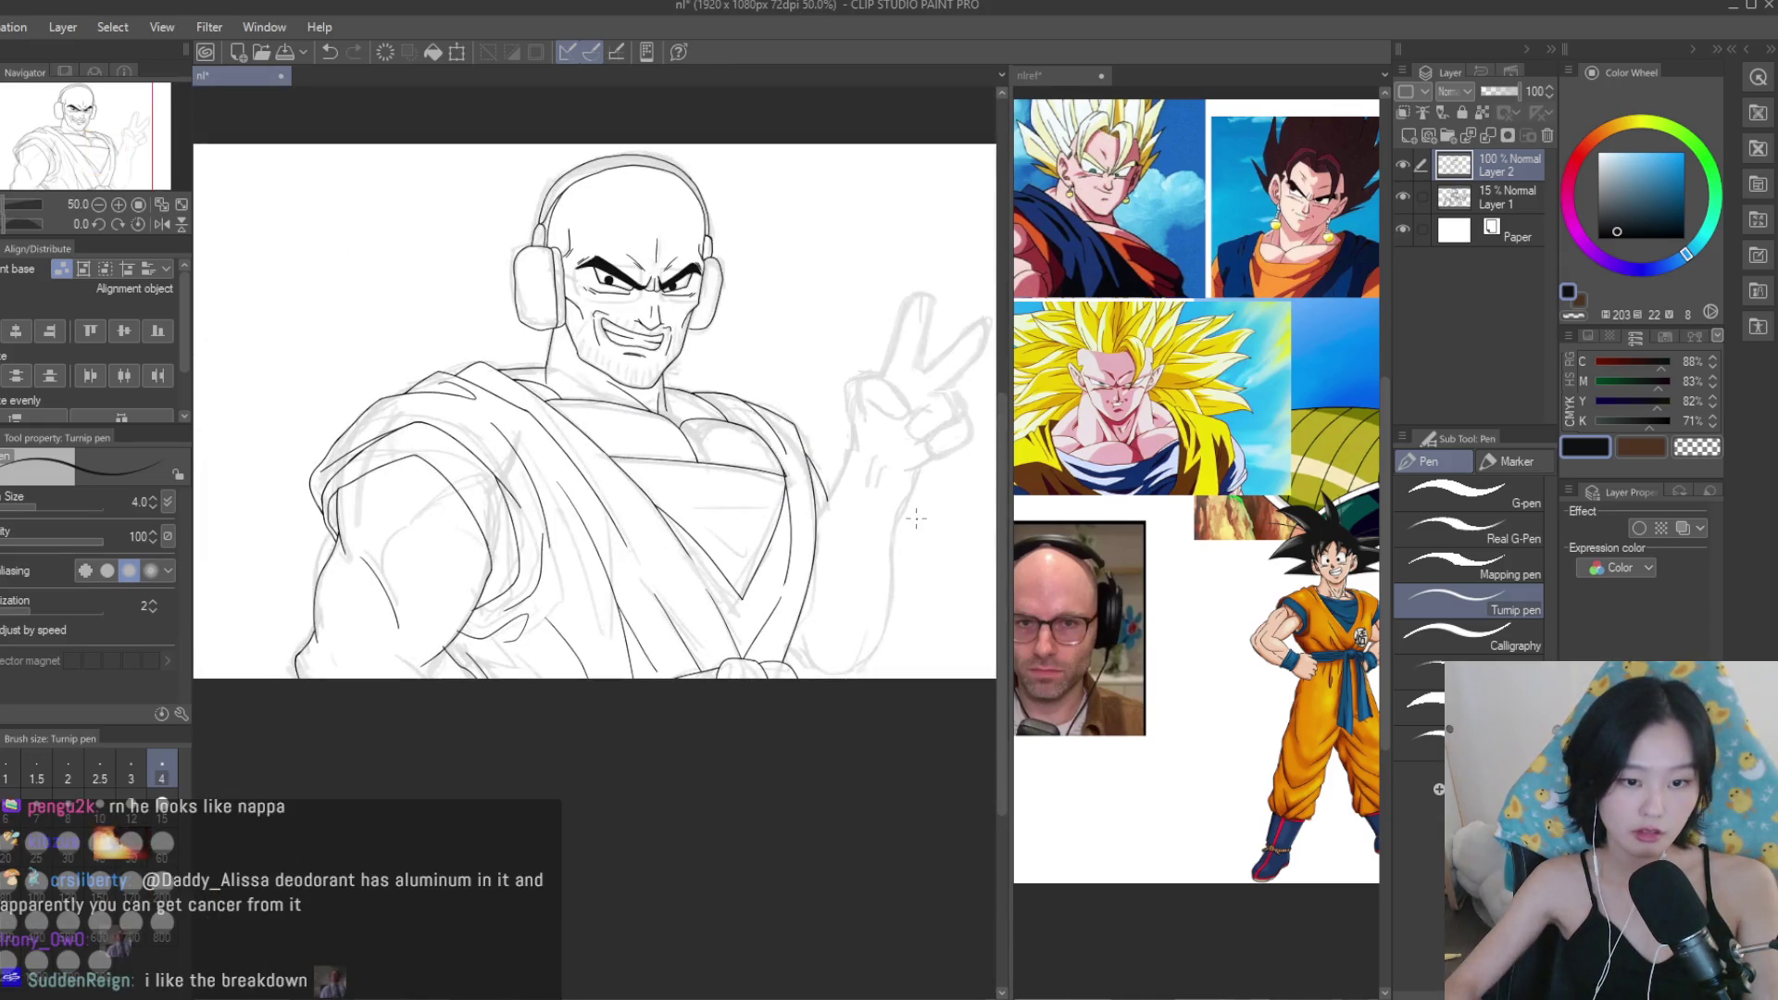
# Ink a stroke along the lower arm with the Turnip pen.
pyautogui.scroll(5, 574, 648)
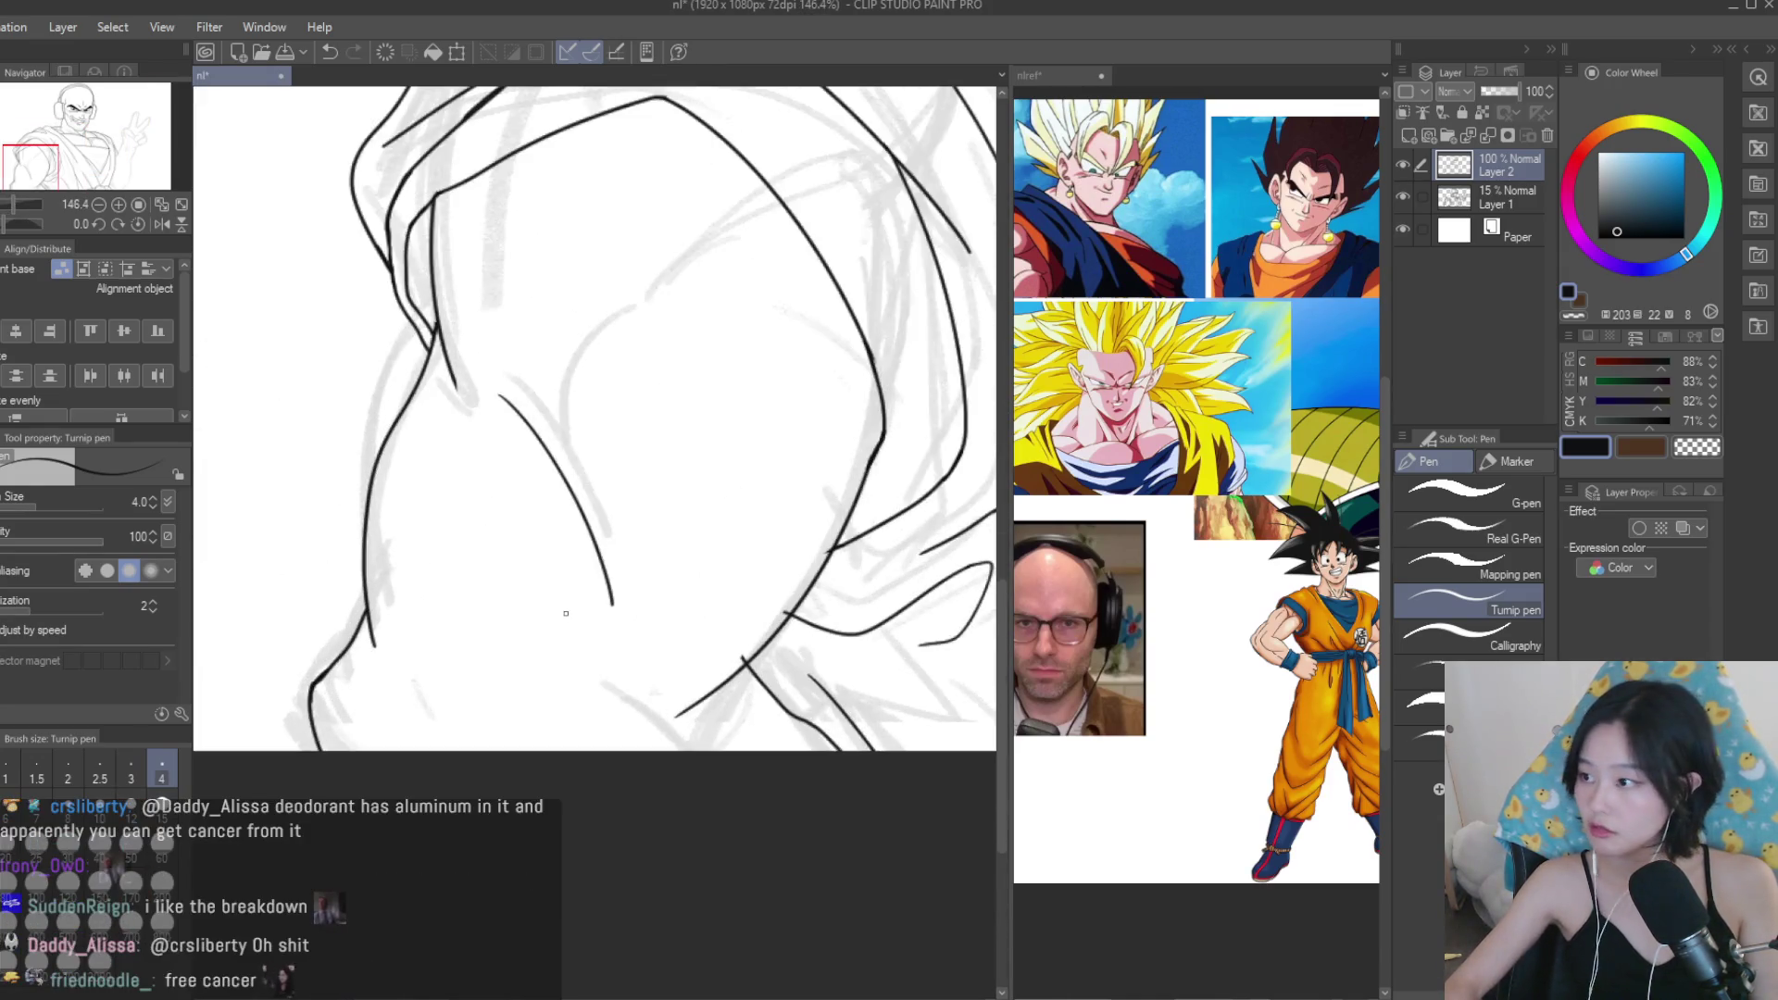
pyautogui.scroll(5, 590, 690)
pyautogui.moveTo(648, 813)
pyautogui.mouseDown()
pyautogui.moveTo(787, 724)
pyautogui.moveTo(744, 758)
pyautogui.mouseUp()
pyautogui.scroll(-5, 667, 815)
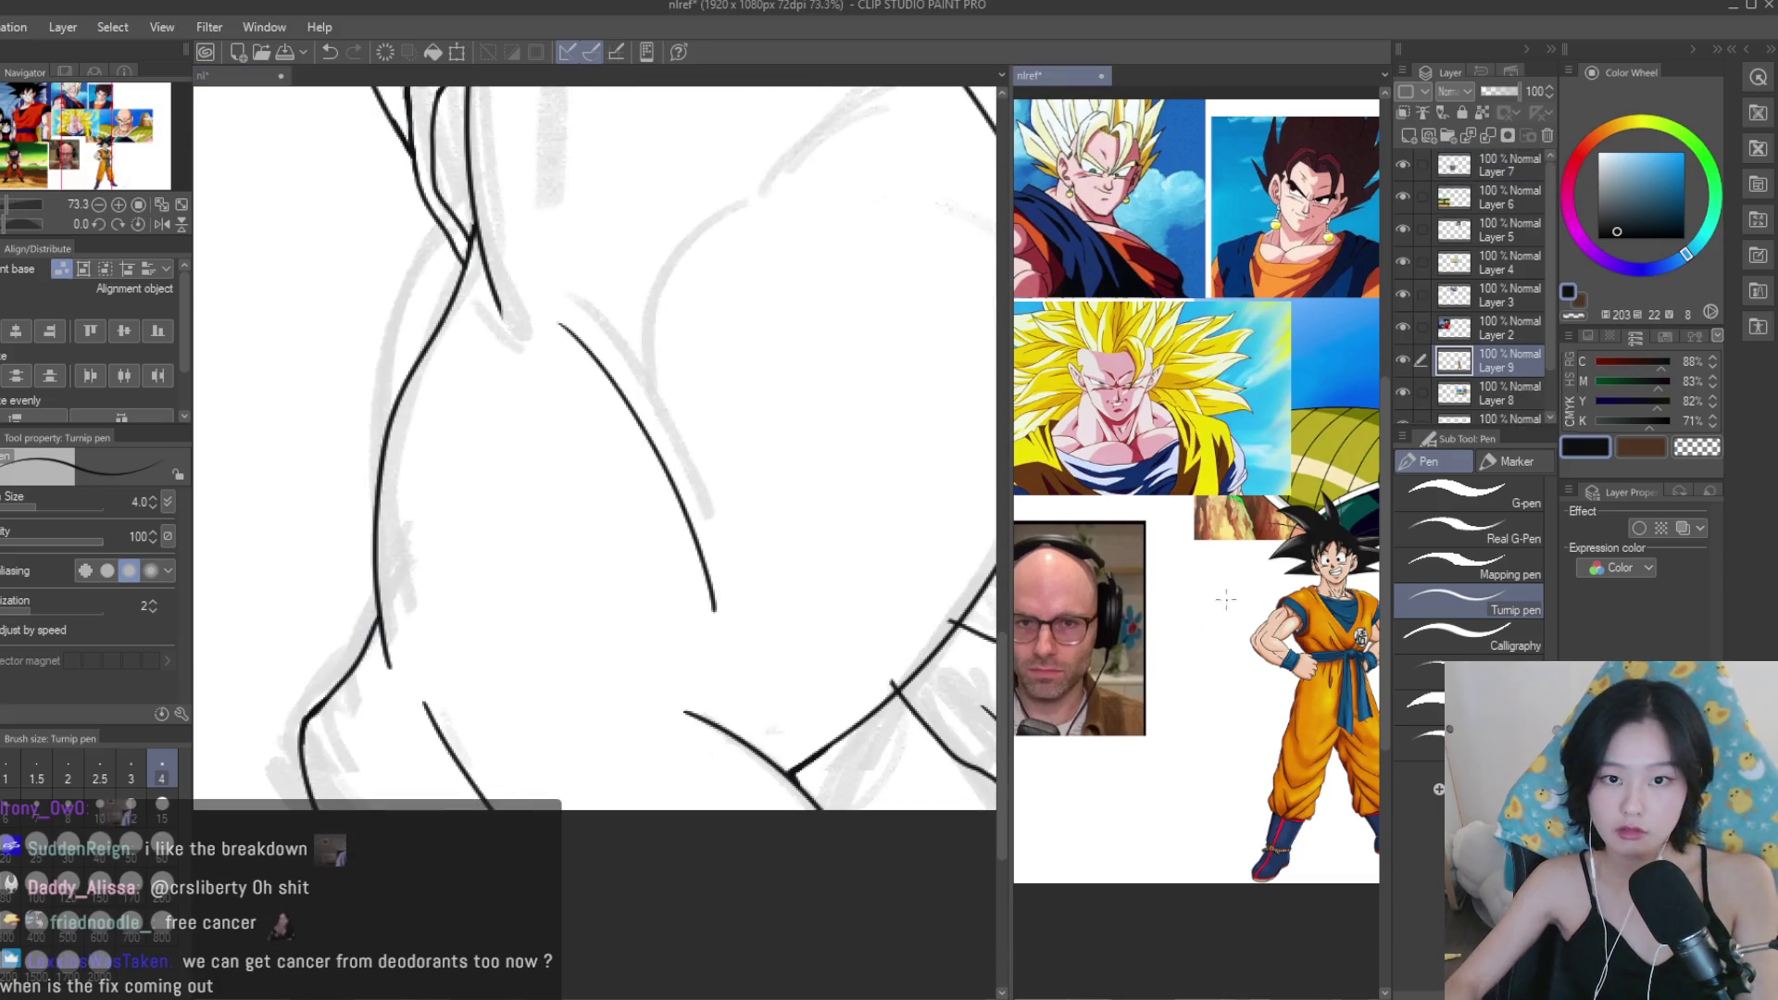
pyautogui.scroll(-1, 1195, 463)
pyautogui.scroll(-1, 617, 458)
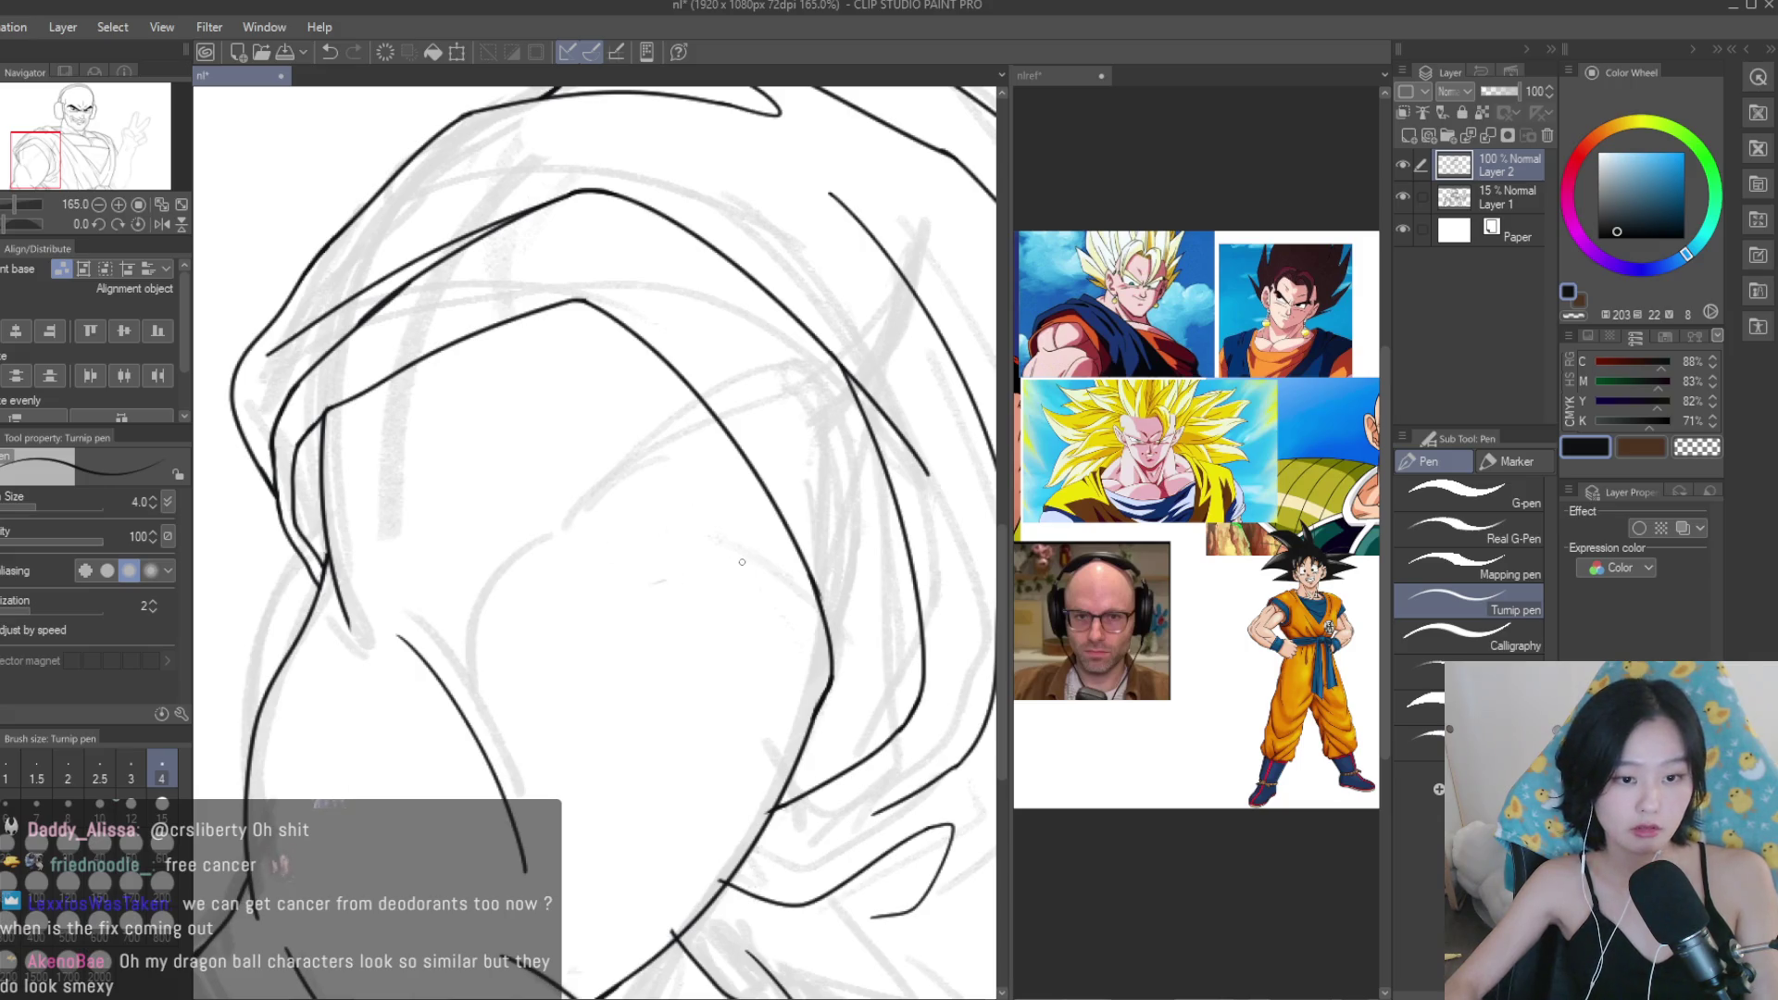
# Draw the curved fold line inside the robe's shoulder, undoing and redrawing it until it sits right.
pyautogui.moveTo(472, 667); pyautogui.dragTo(815, 510)
pyautogui.hotkey('ctrl', 'z')
pyautogui.moveTo(519, 694)
pyautogui.mouseDown()
pyautogui.moveTo(769, 541)
pyautogui.moveTo(453, 692)
pyautogui.mouseUp()
pyautogui.hotkey('ctrl', 'z')
pyautogui.hotkey('ctrl', 'z')
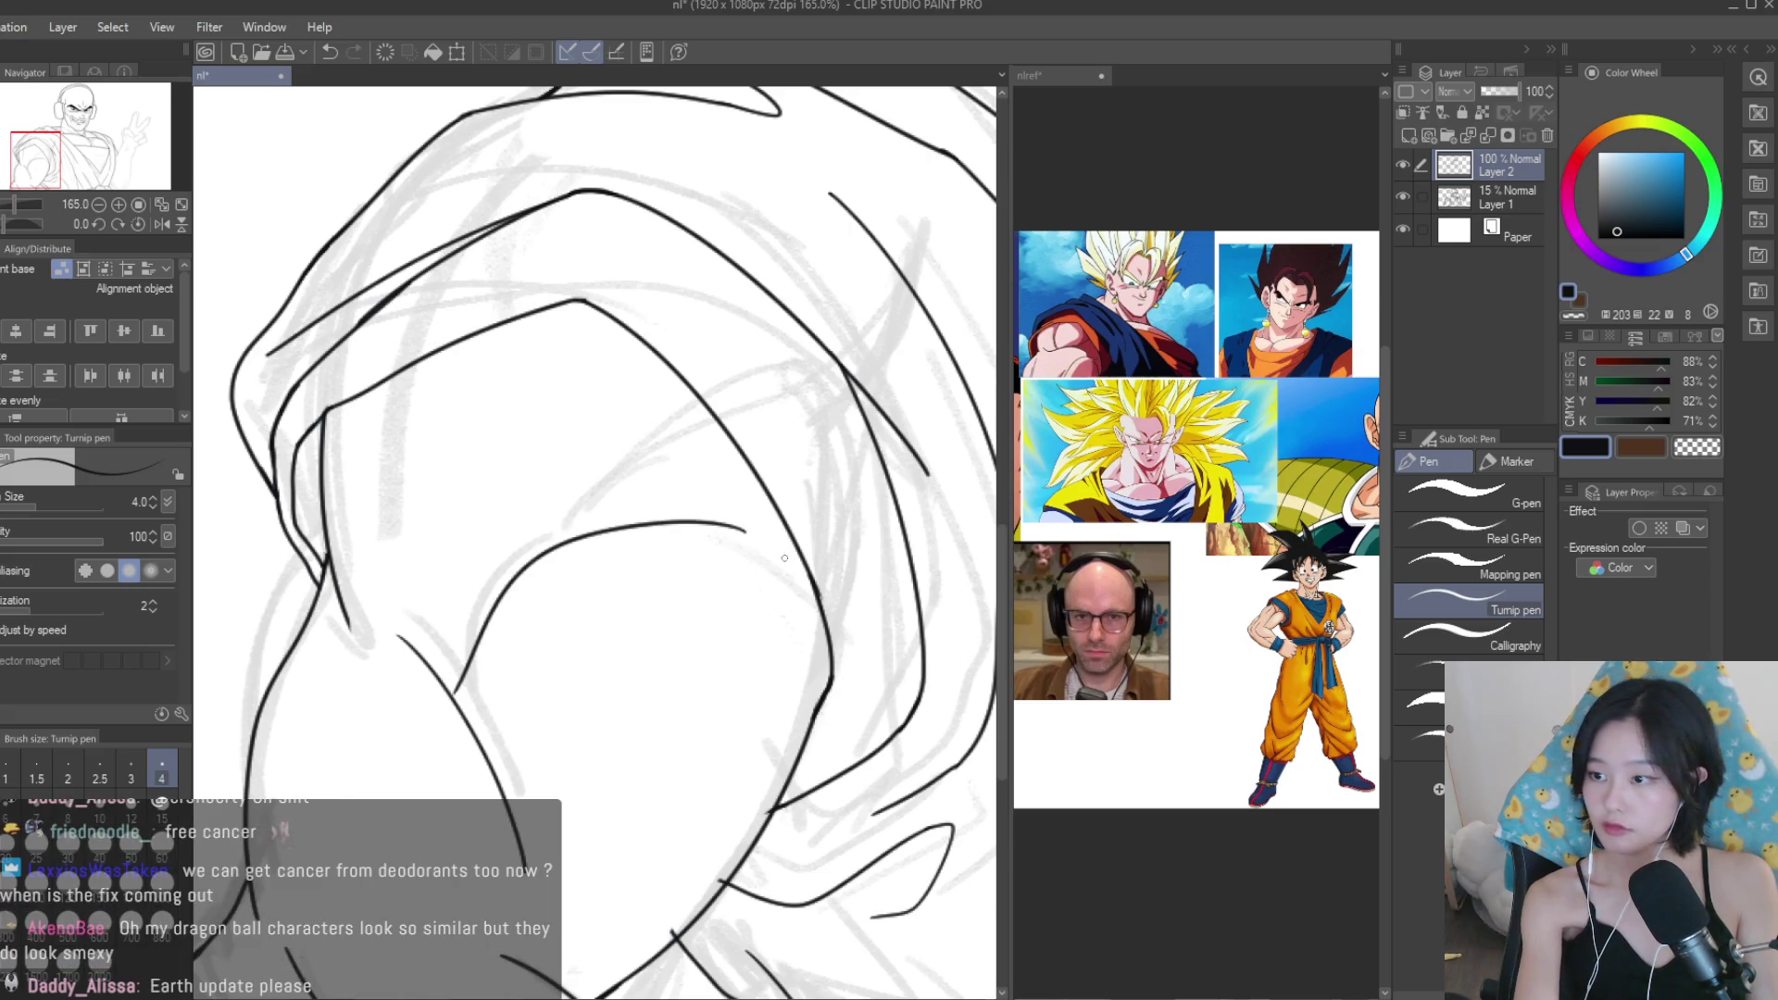
pyautogui.scroll(2, 782, 558)
pyautogui.hotkey('ctrl', 'z')
pyautogui.moveTo(771, 530); pyautogui.dragTo(469, 632)
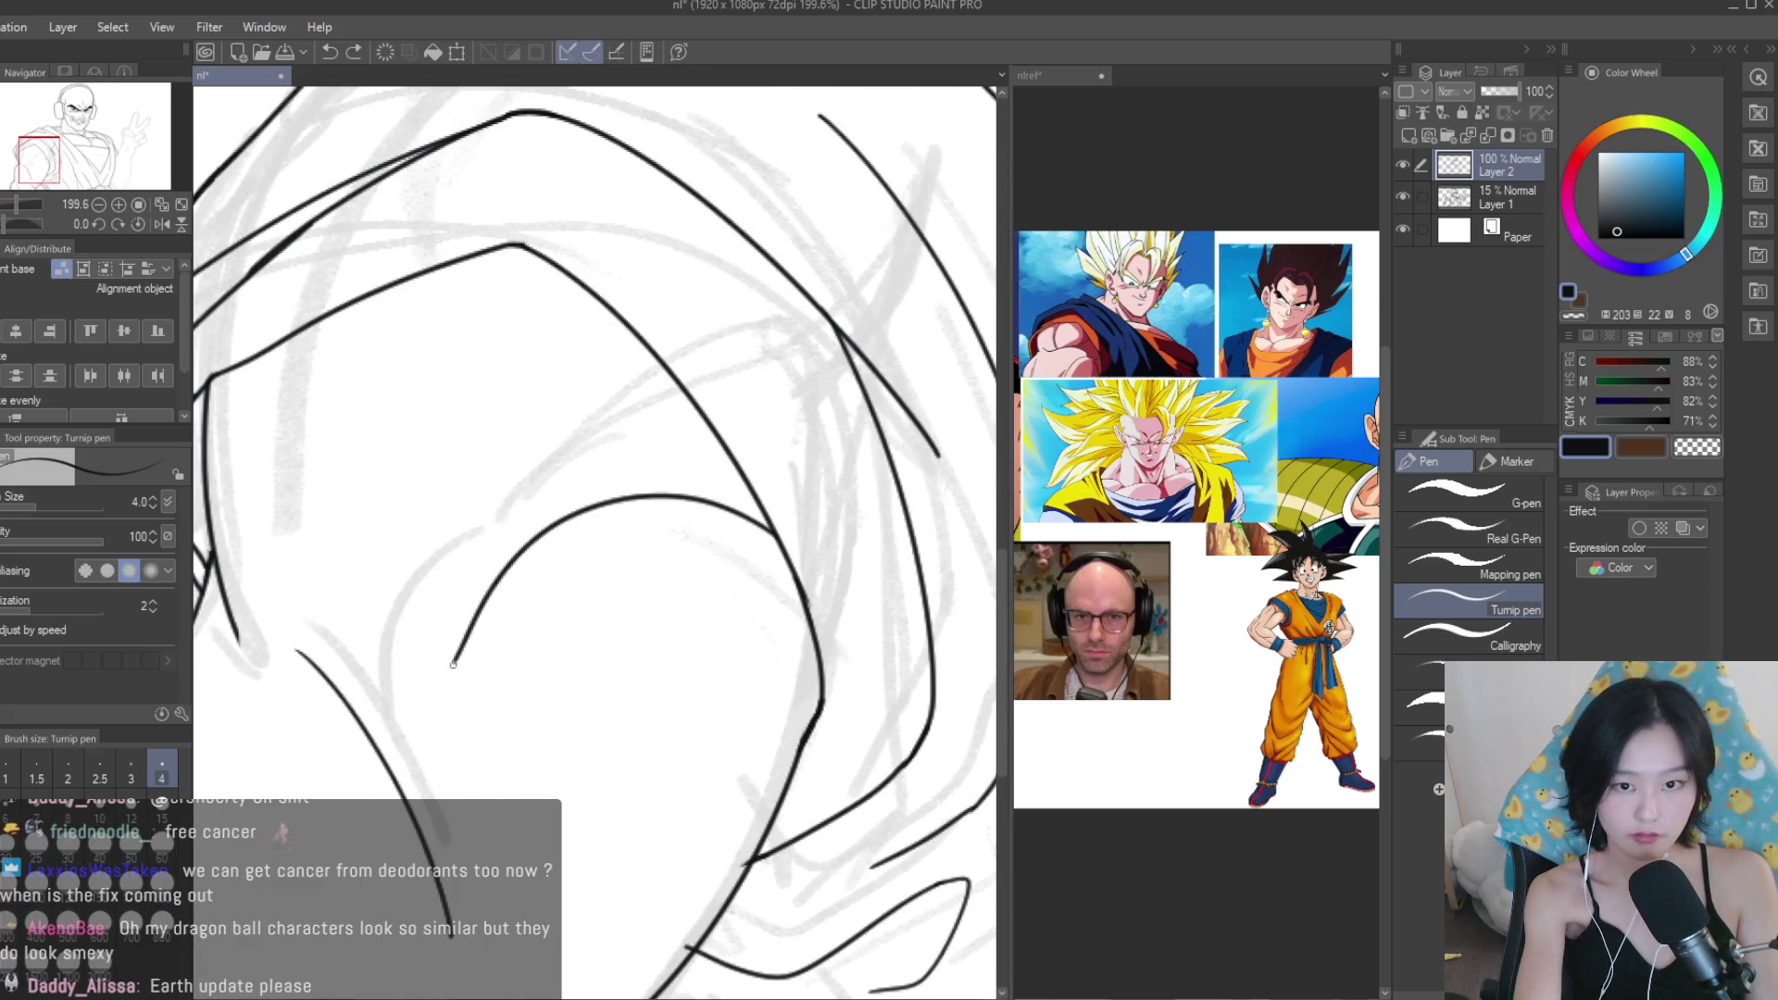
pyautogui.hotkey('ctrl', 'z')
pyautogui.moveTo(483, 357); pyautogui.dragTo(498, 559)
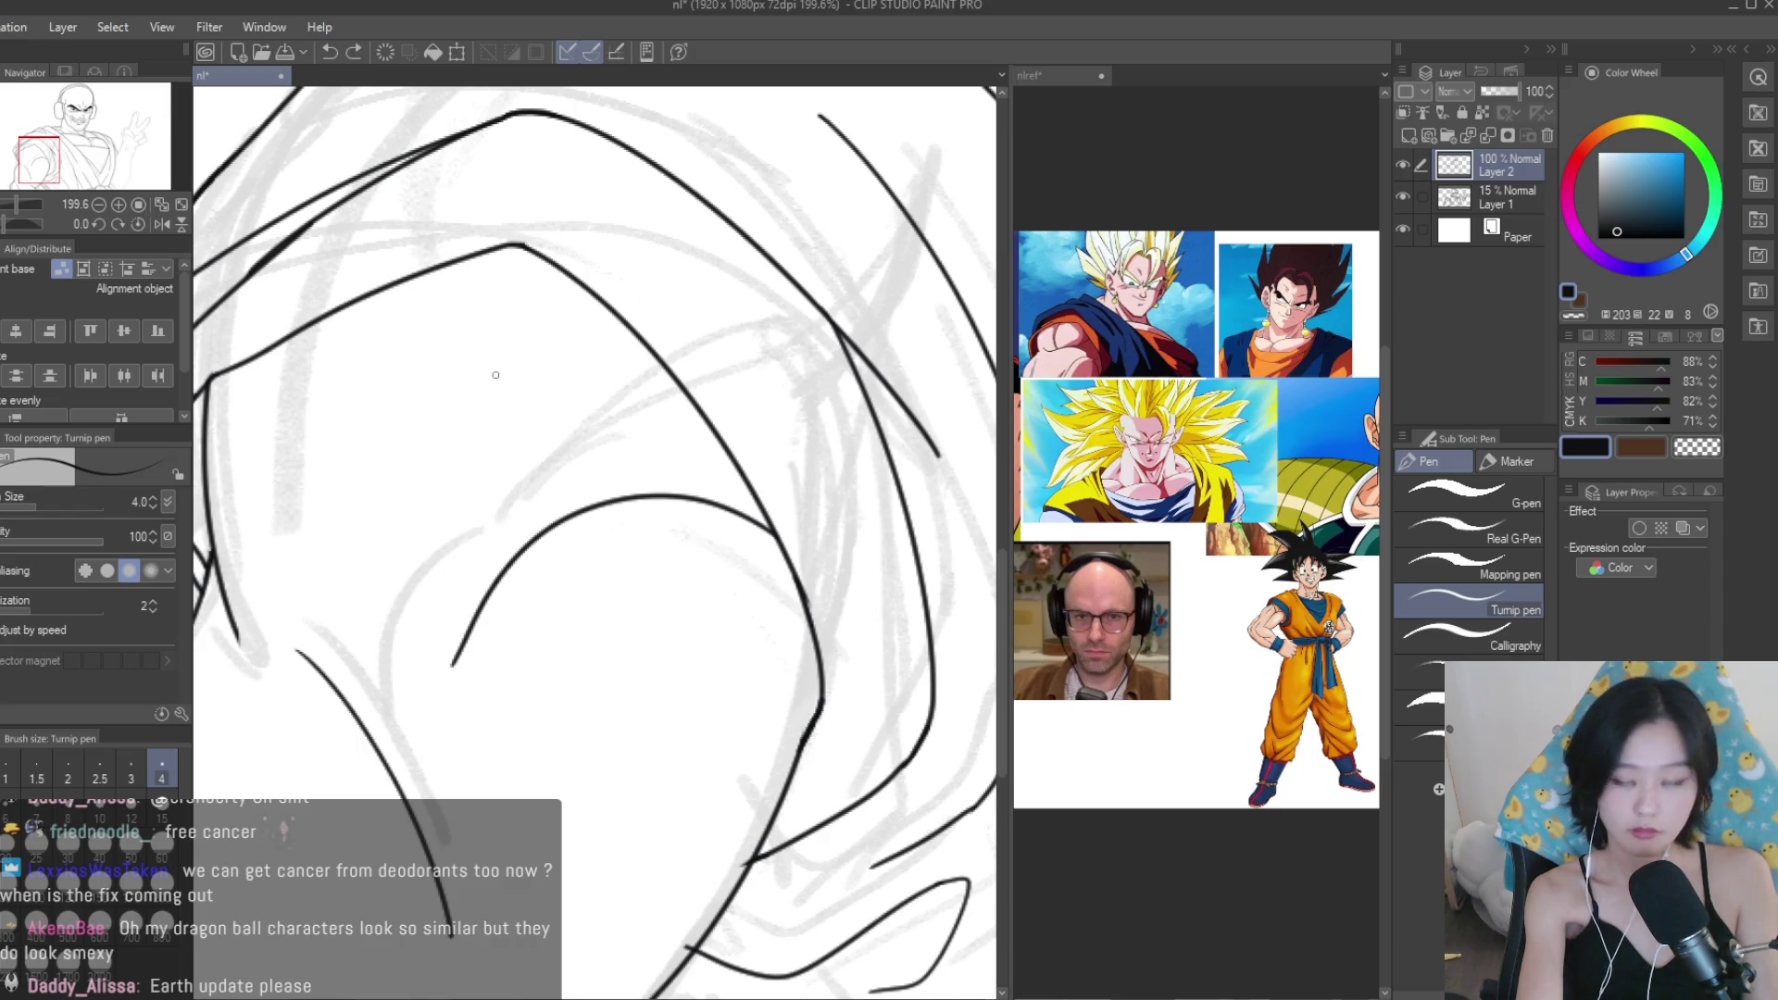
pyautogui.hotkey('ctrl', 'z')
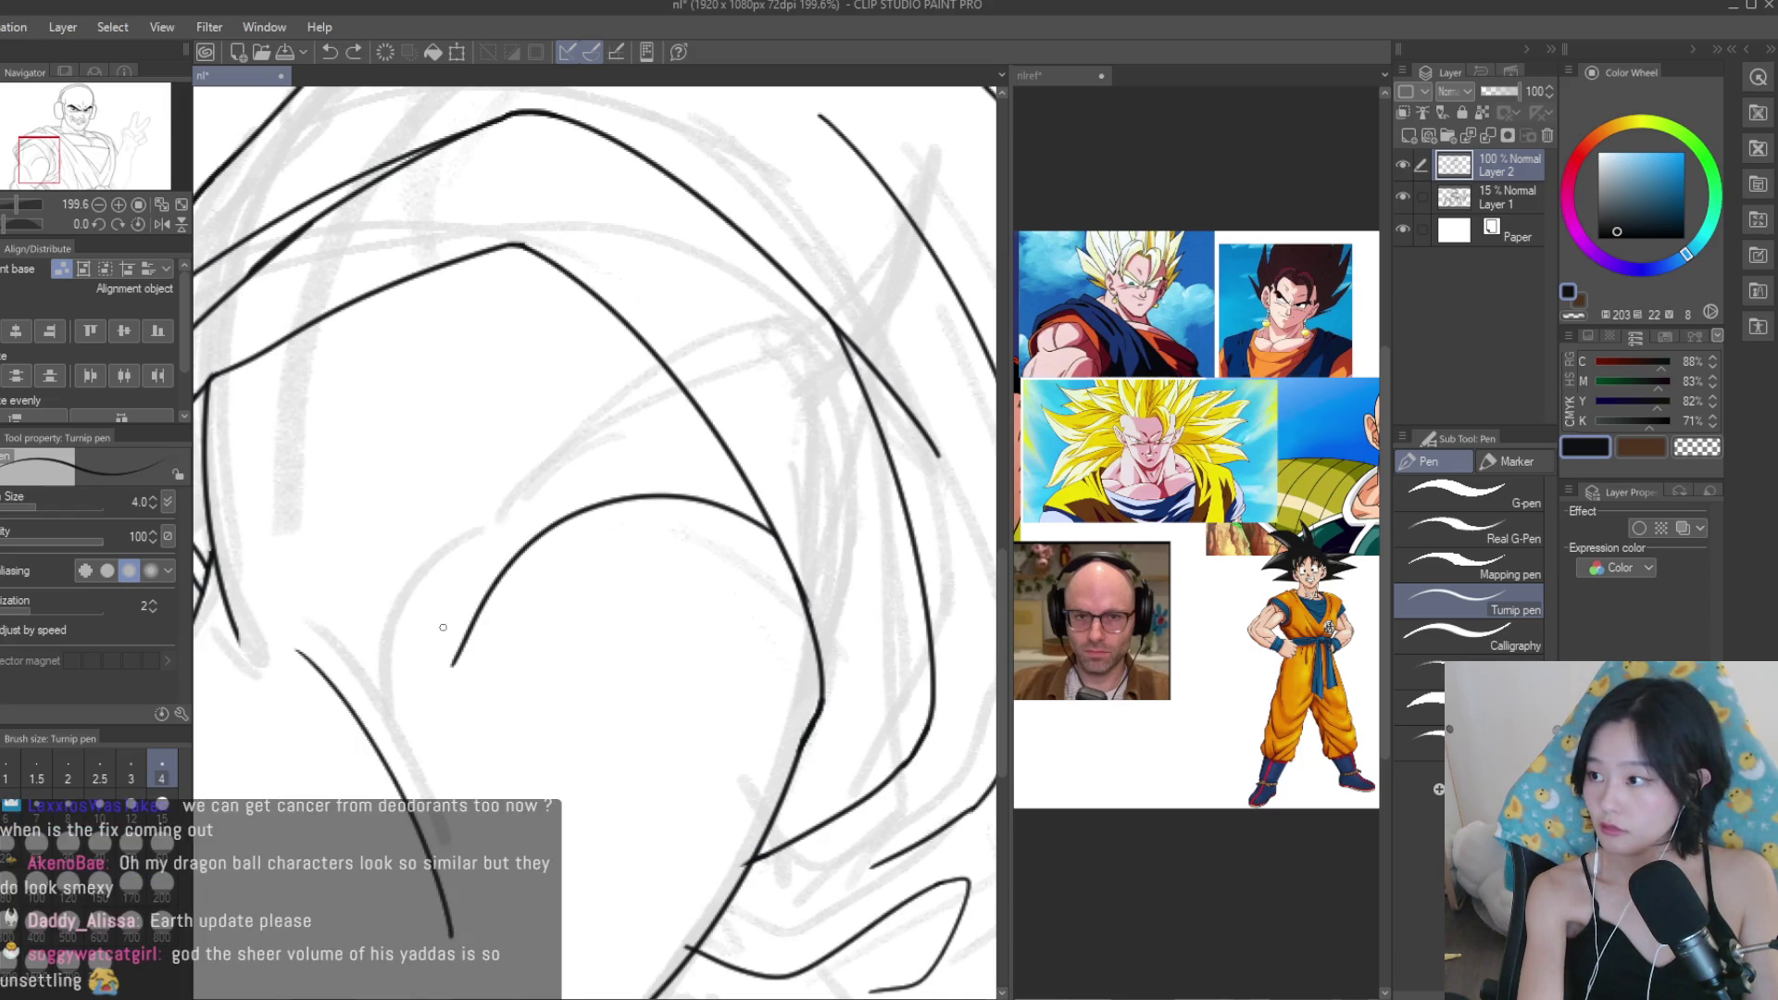
pyautogui.moveTo(555, 270)
pyautogui.mouseDown()
pyautogui.moveTo(415, 569)
pyautogui.moveTo(429, 551)
pyautogui.mouseUp()
pyautogui.hotkey('ctrl', 'z')
pyautogui.hotkey('ctrl', 'z')
pyautogui.moveTo(508, 248); pyautogui.dragTo(407, 567)
pyautogui.hotkey('ctrl', 'z')
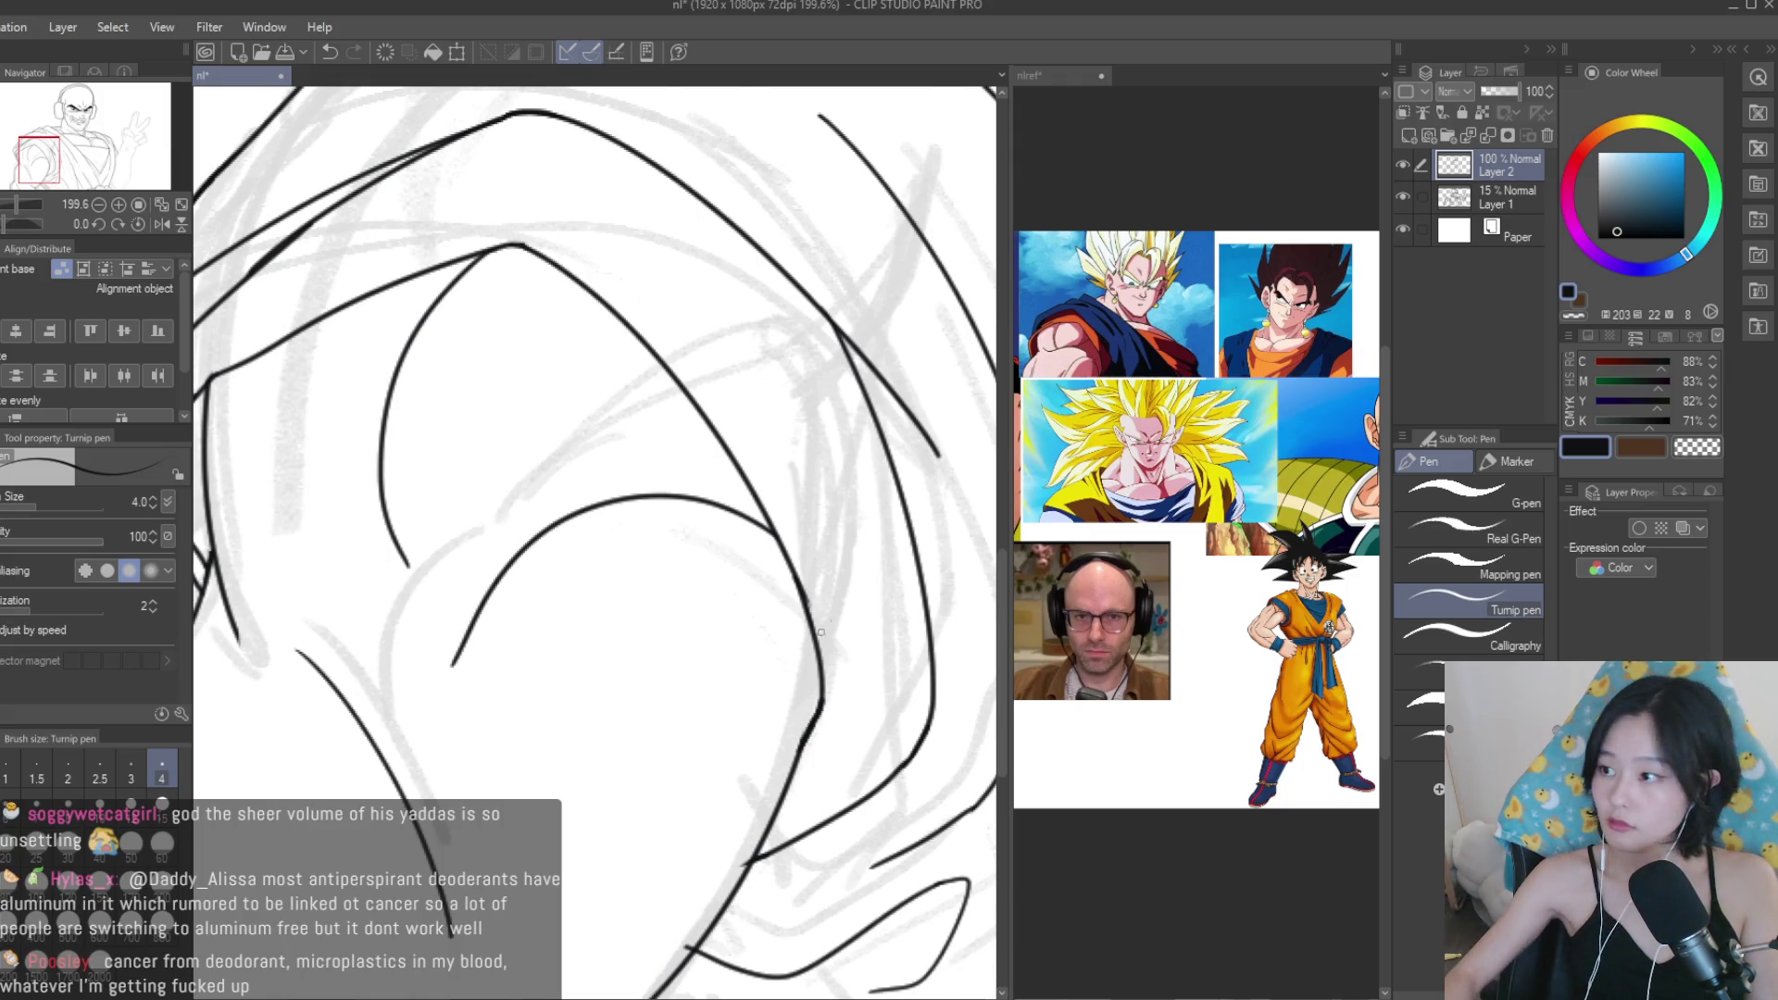
pyautogui.scroll(2, 494, 597)
pyautogui.scroll(-5, 635, 588)
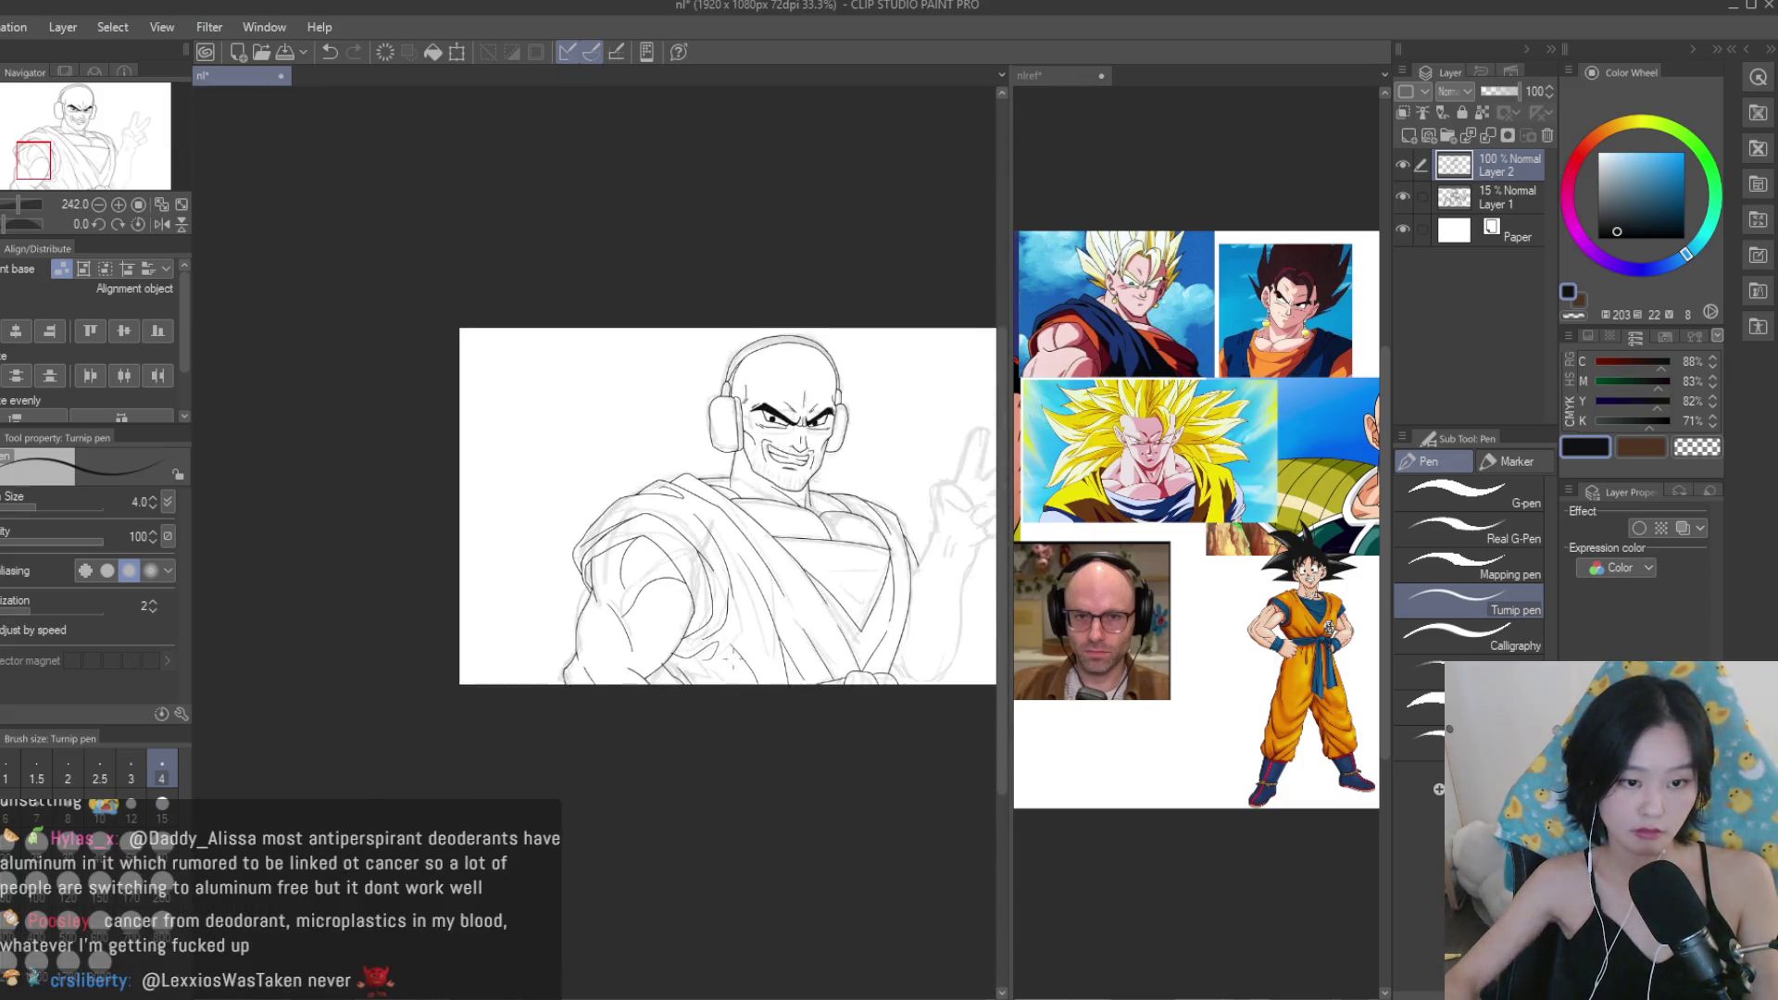
# Check the lineart with Layer 1 hidden and the canvas flipped, then restore both and save.
pyautogui.scroll(5, 581, 733)
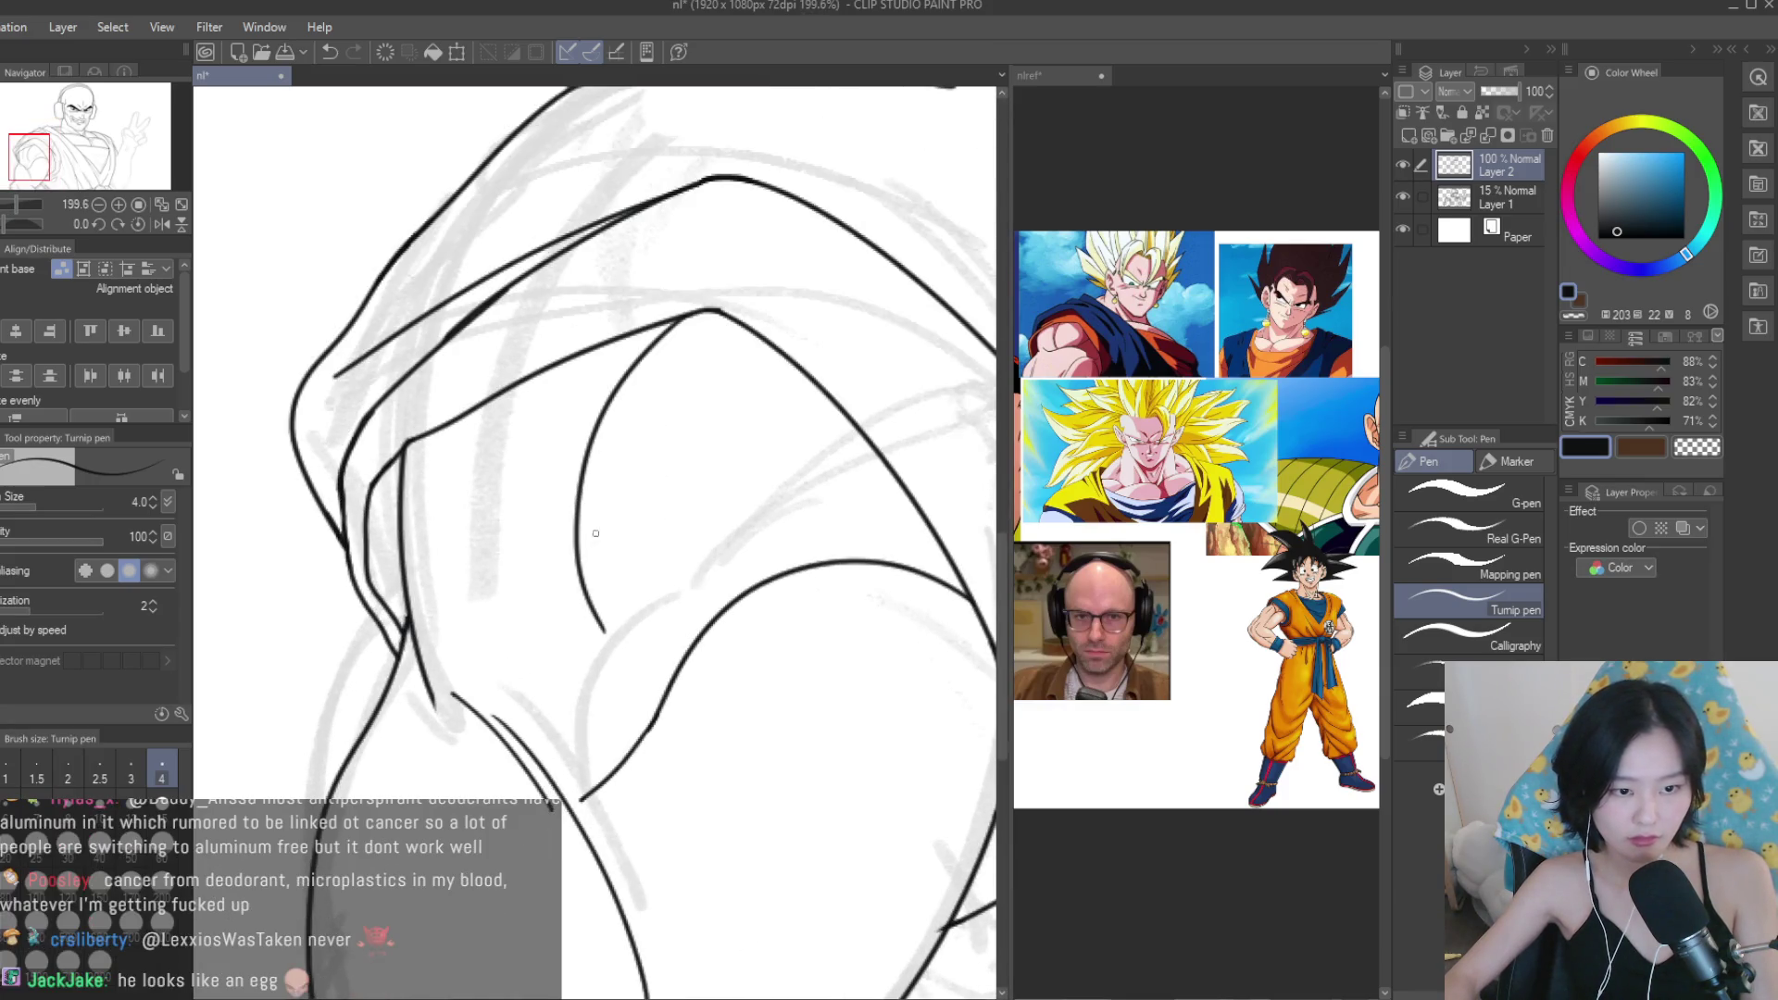
pyautogui.scroll(-5, 688, 670)
pyautogui.scroll(4, 543, 637)
pyautogui.scroll(4, 543, 637)
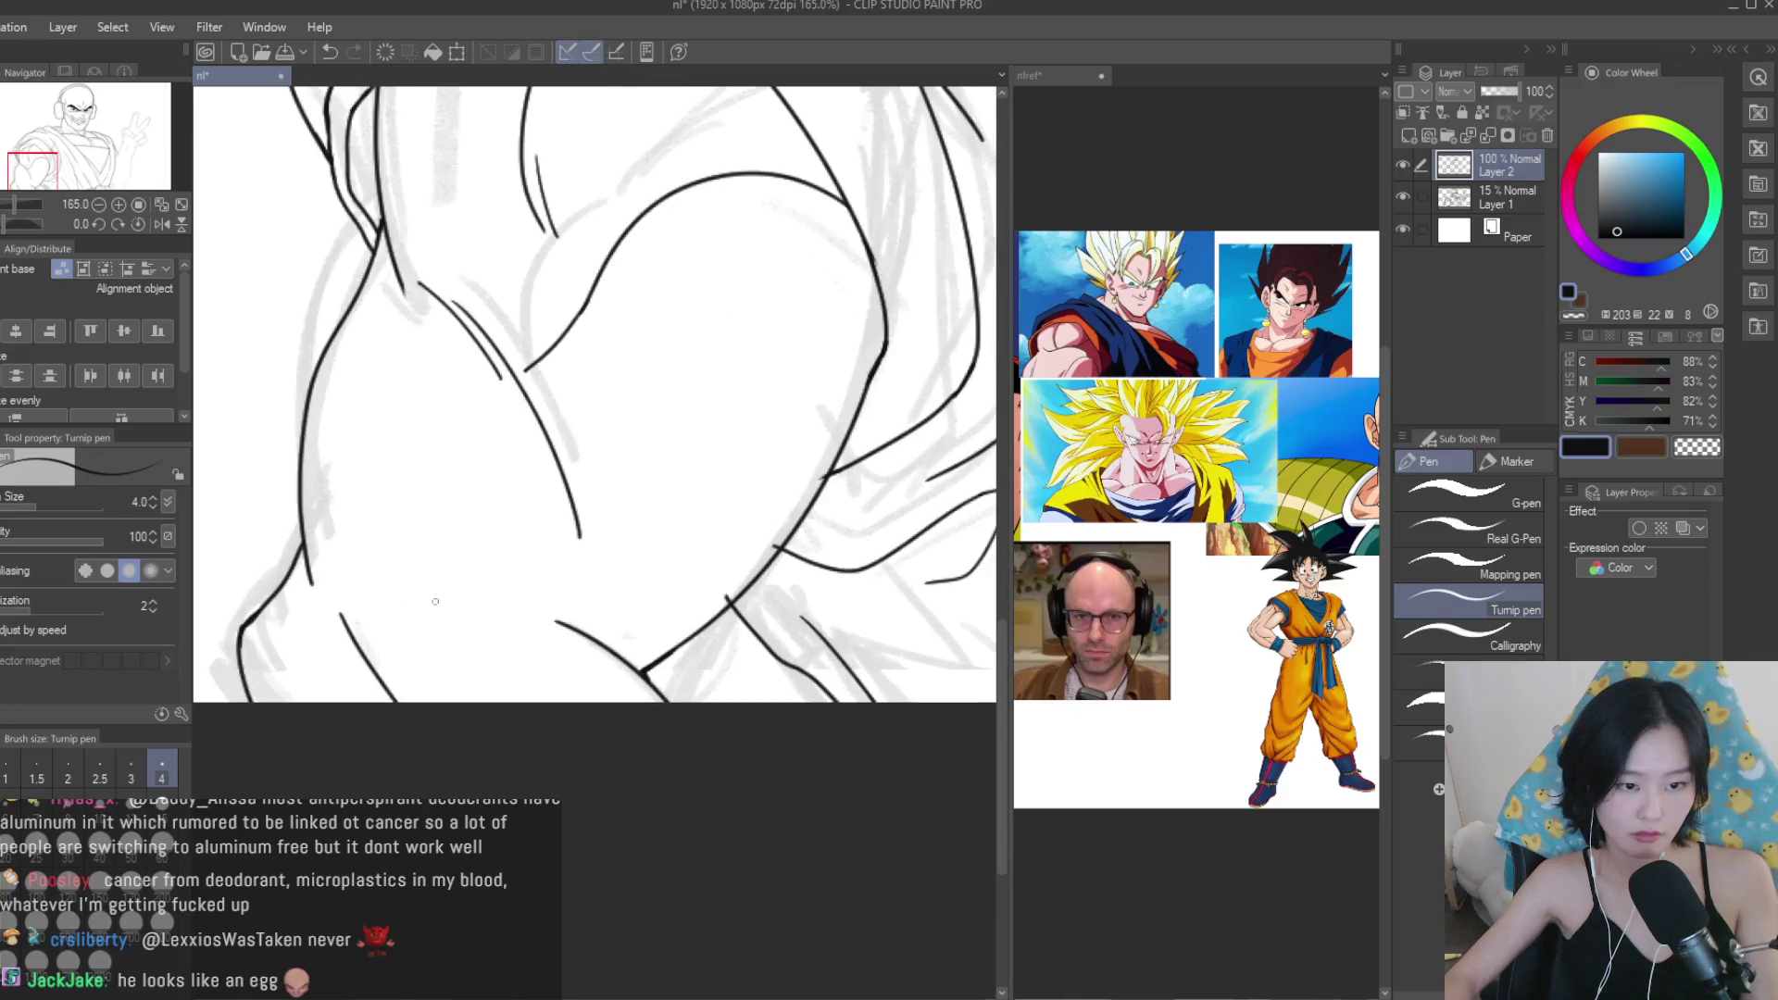
pyautogui.scroll(-6, 369, 633)
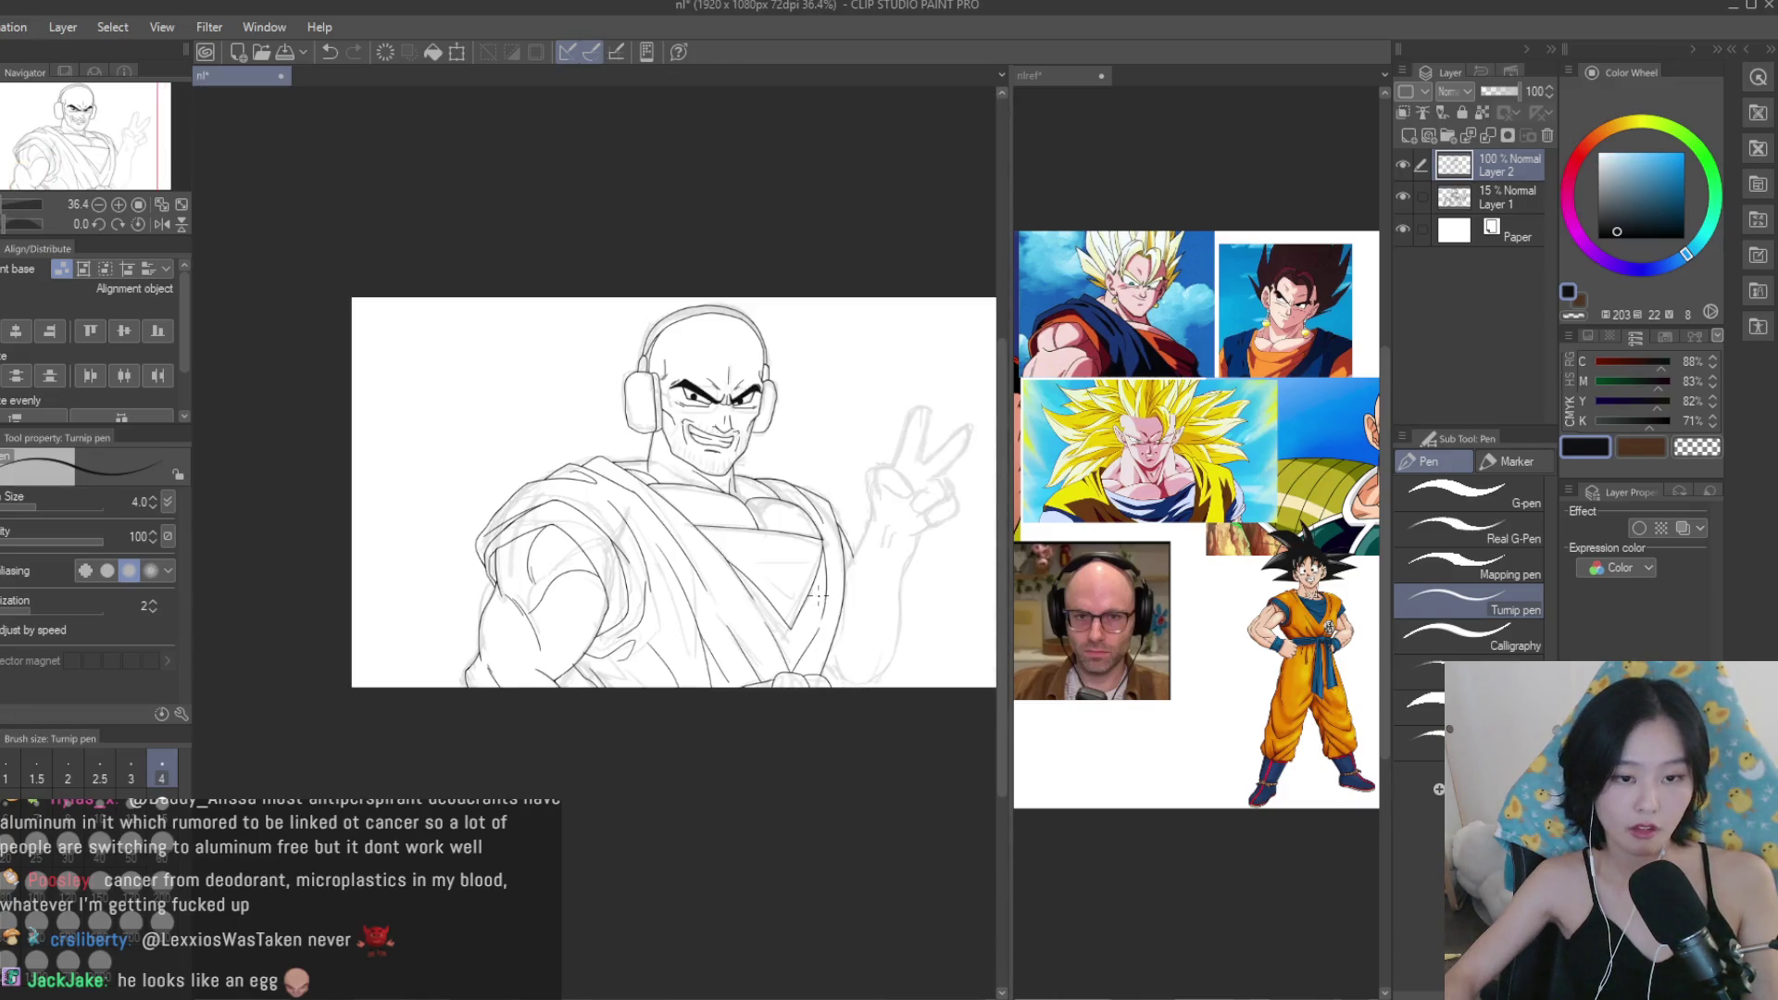
pyautogui.click(1403, 197)
pyautogui.press('h')
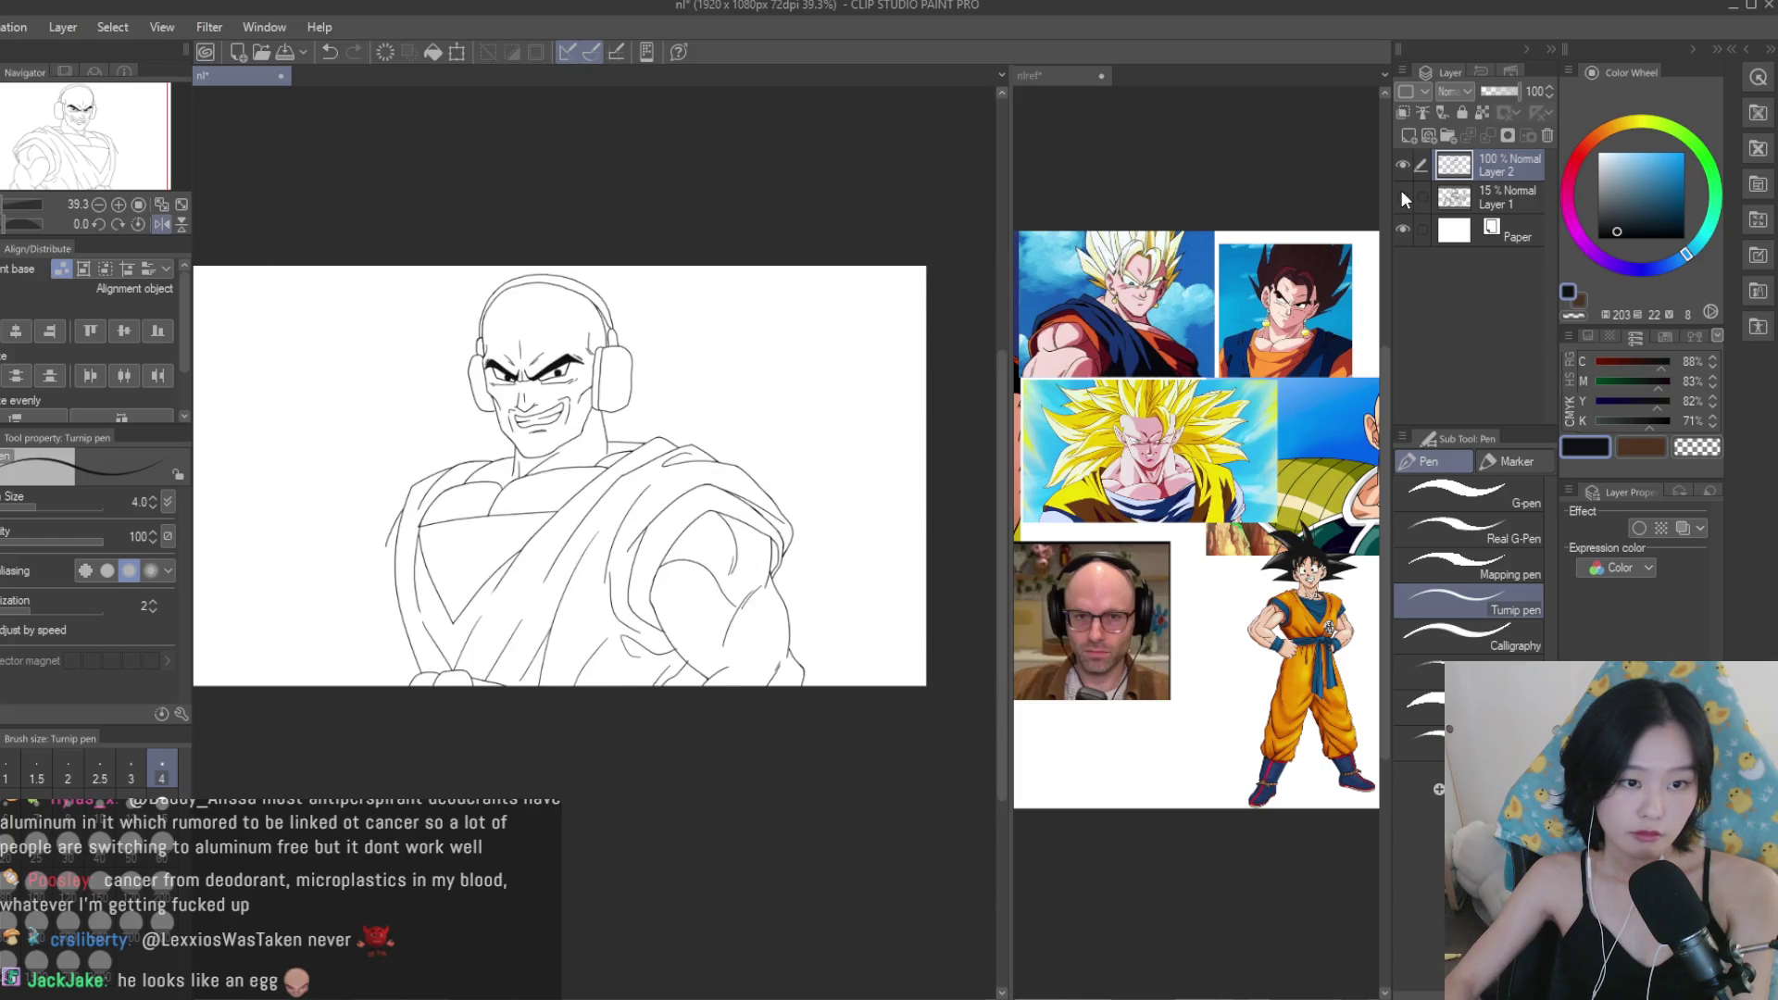
pyautogui.press('h')
pyautogui.click(1403, 196)
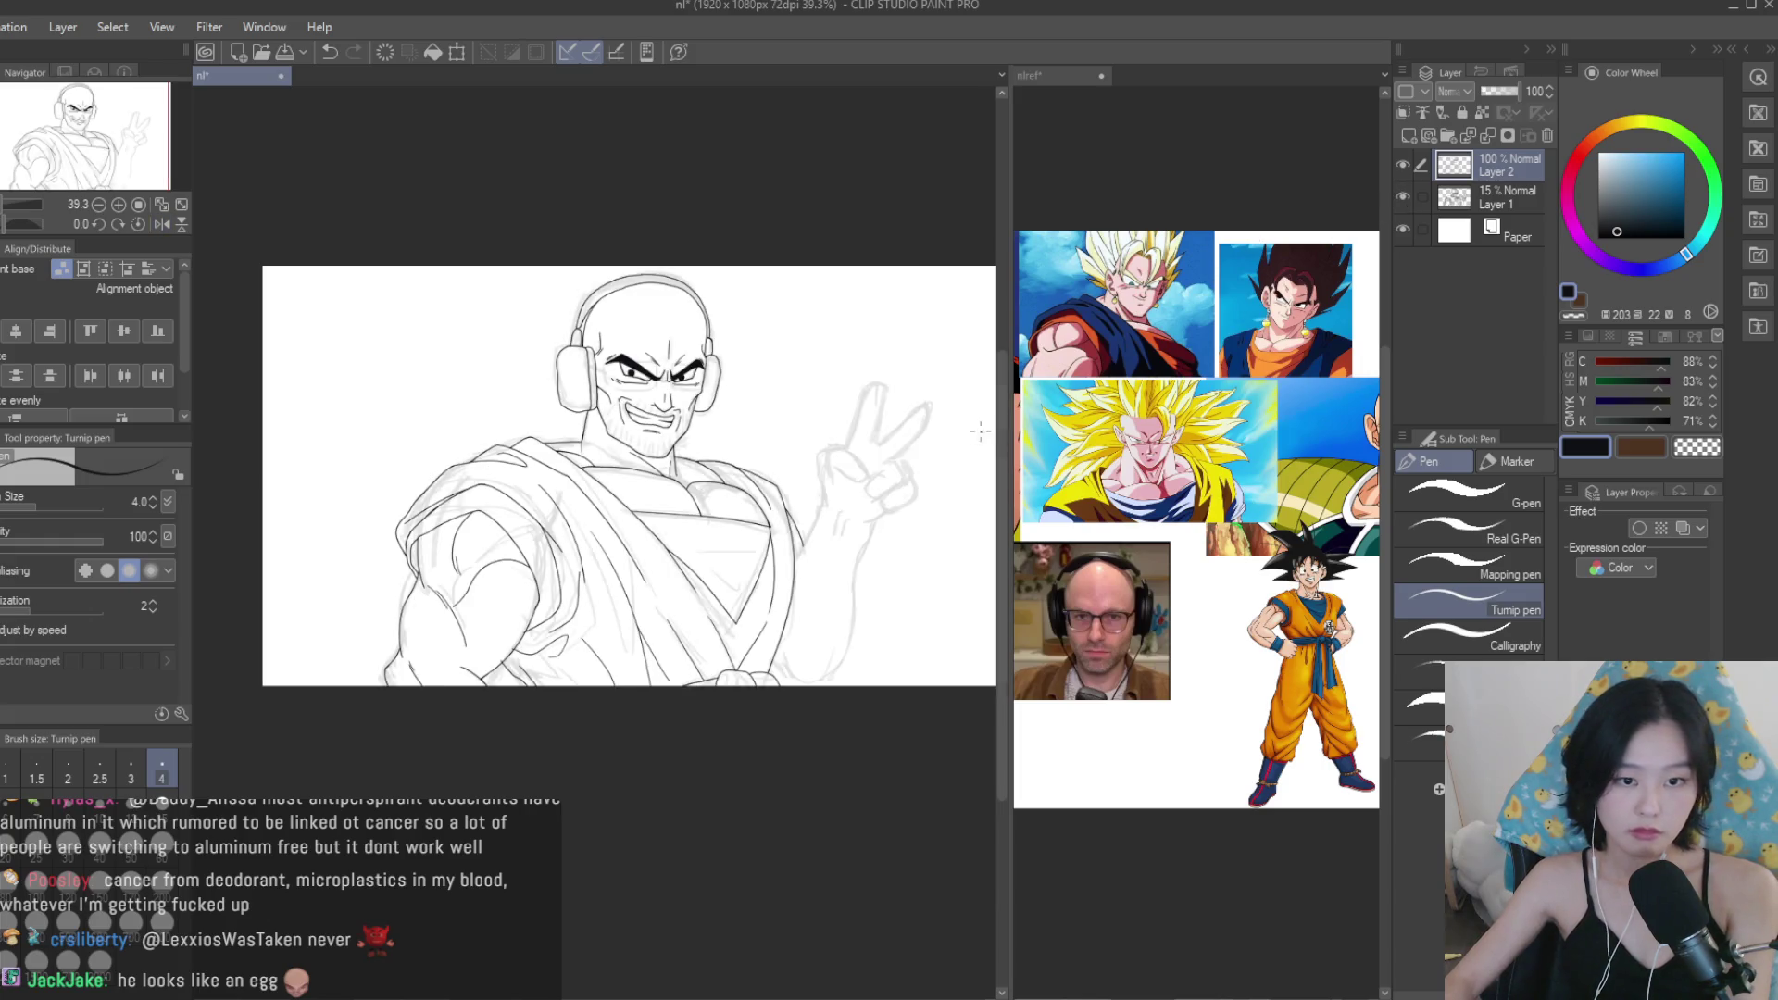
pyautogui.scroll(2, 987, 431)
pyautogui.hotkey('ctrl', 's')
# Browse the reference collage on the nlref canvas.
pyautogui.click(1072, 329)
pyautogui.scroll(-3, 1071, 329)
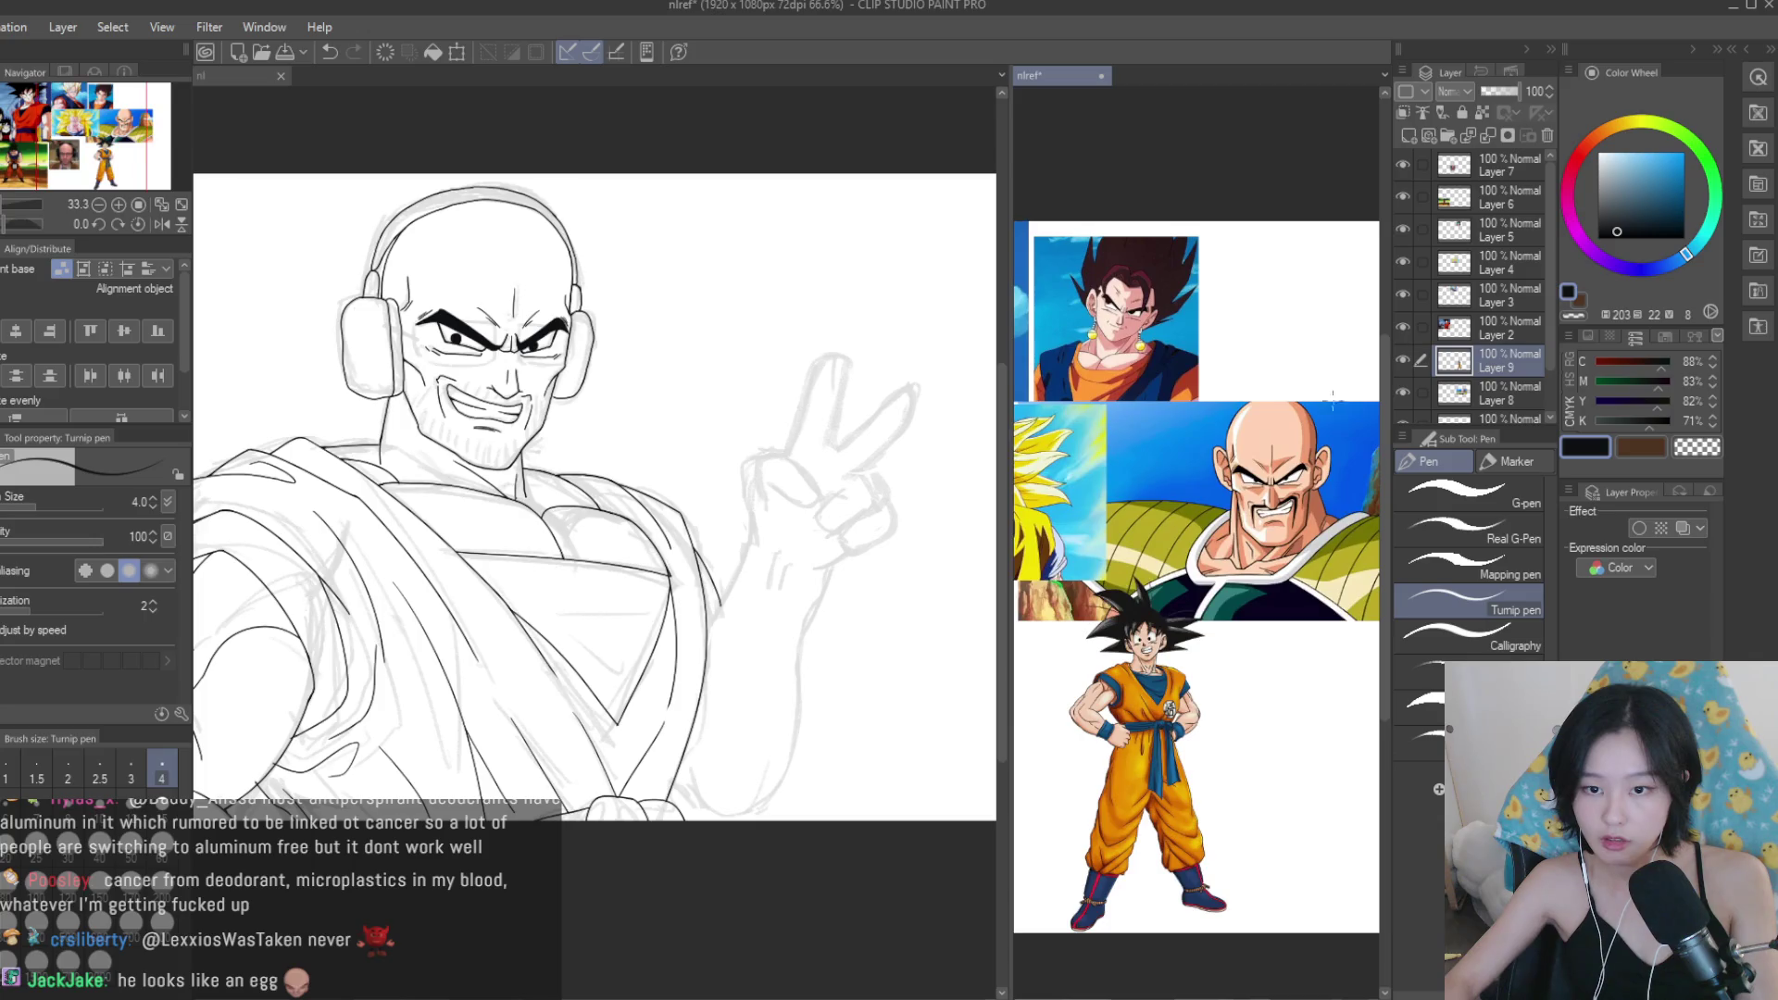
pyautogui.scroll(3, 1196, 463)
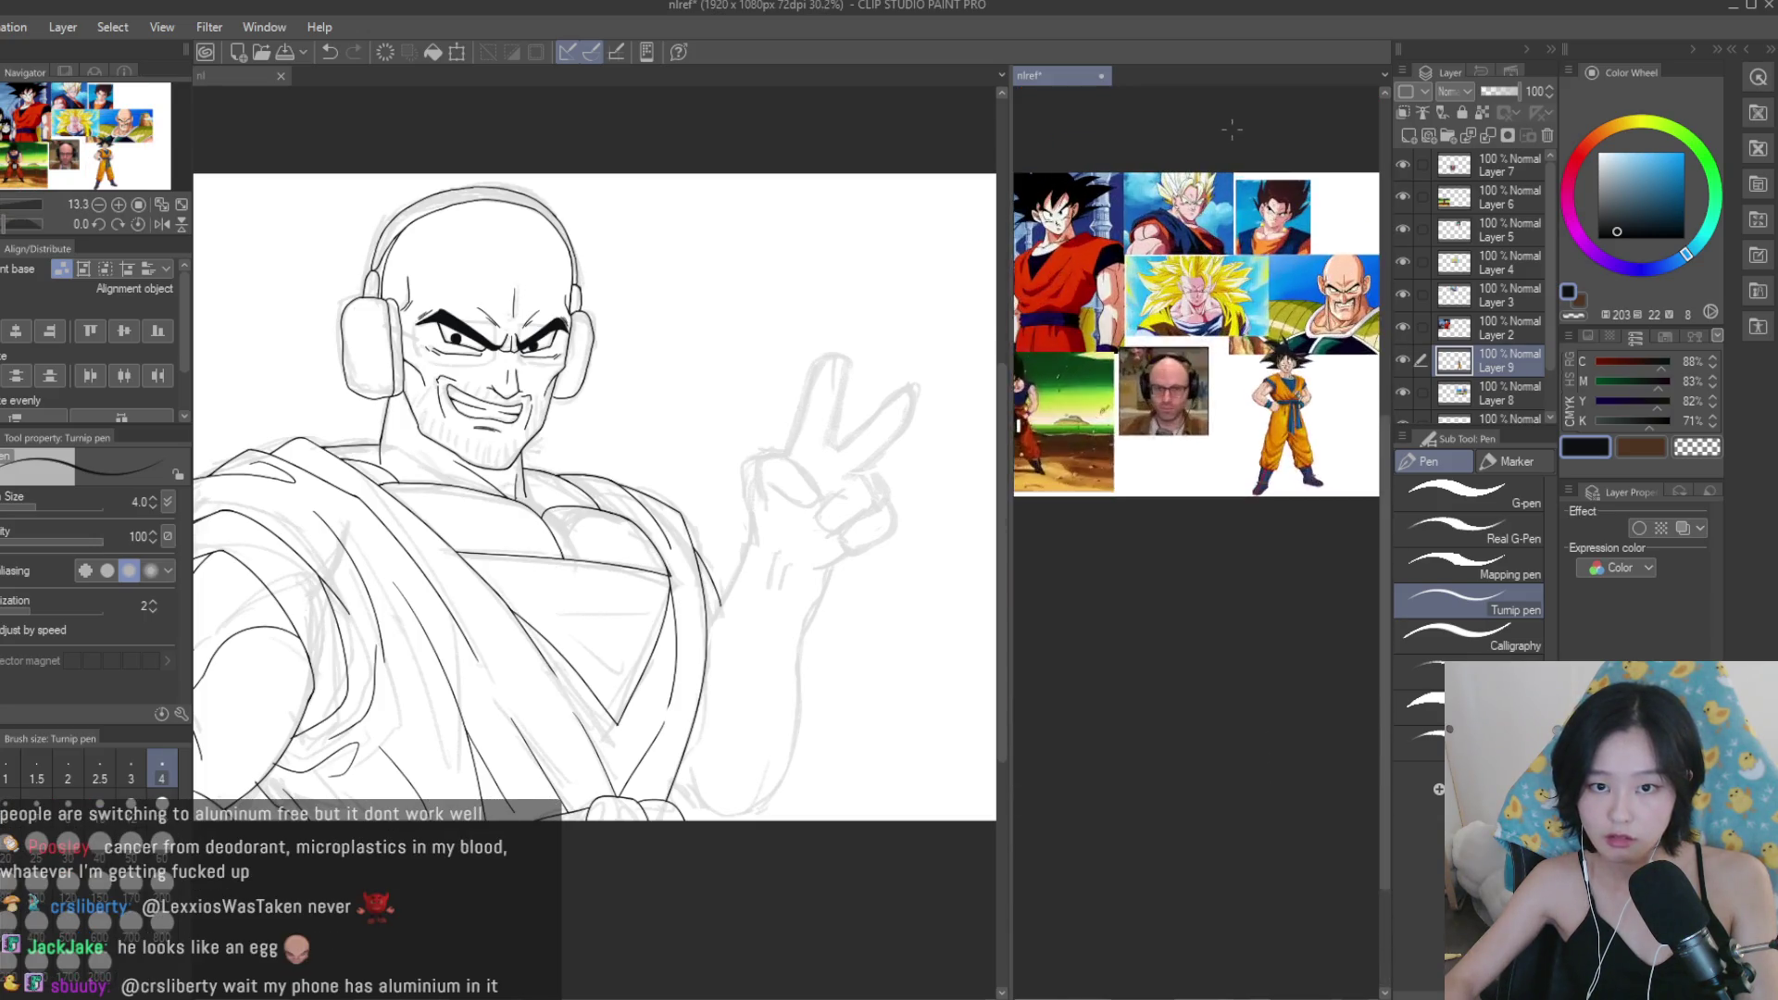
pyautogui.scroll(1, 1196, 463)
pyautogui.scroll(-4, 1197, 463)
pyautogui.scroll(5, 1195, 500)
pyautogui.scroll(-3, 1194, 500)
pyautogui.scroll(8, 408, 379)
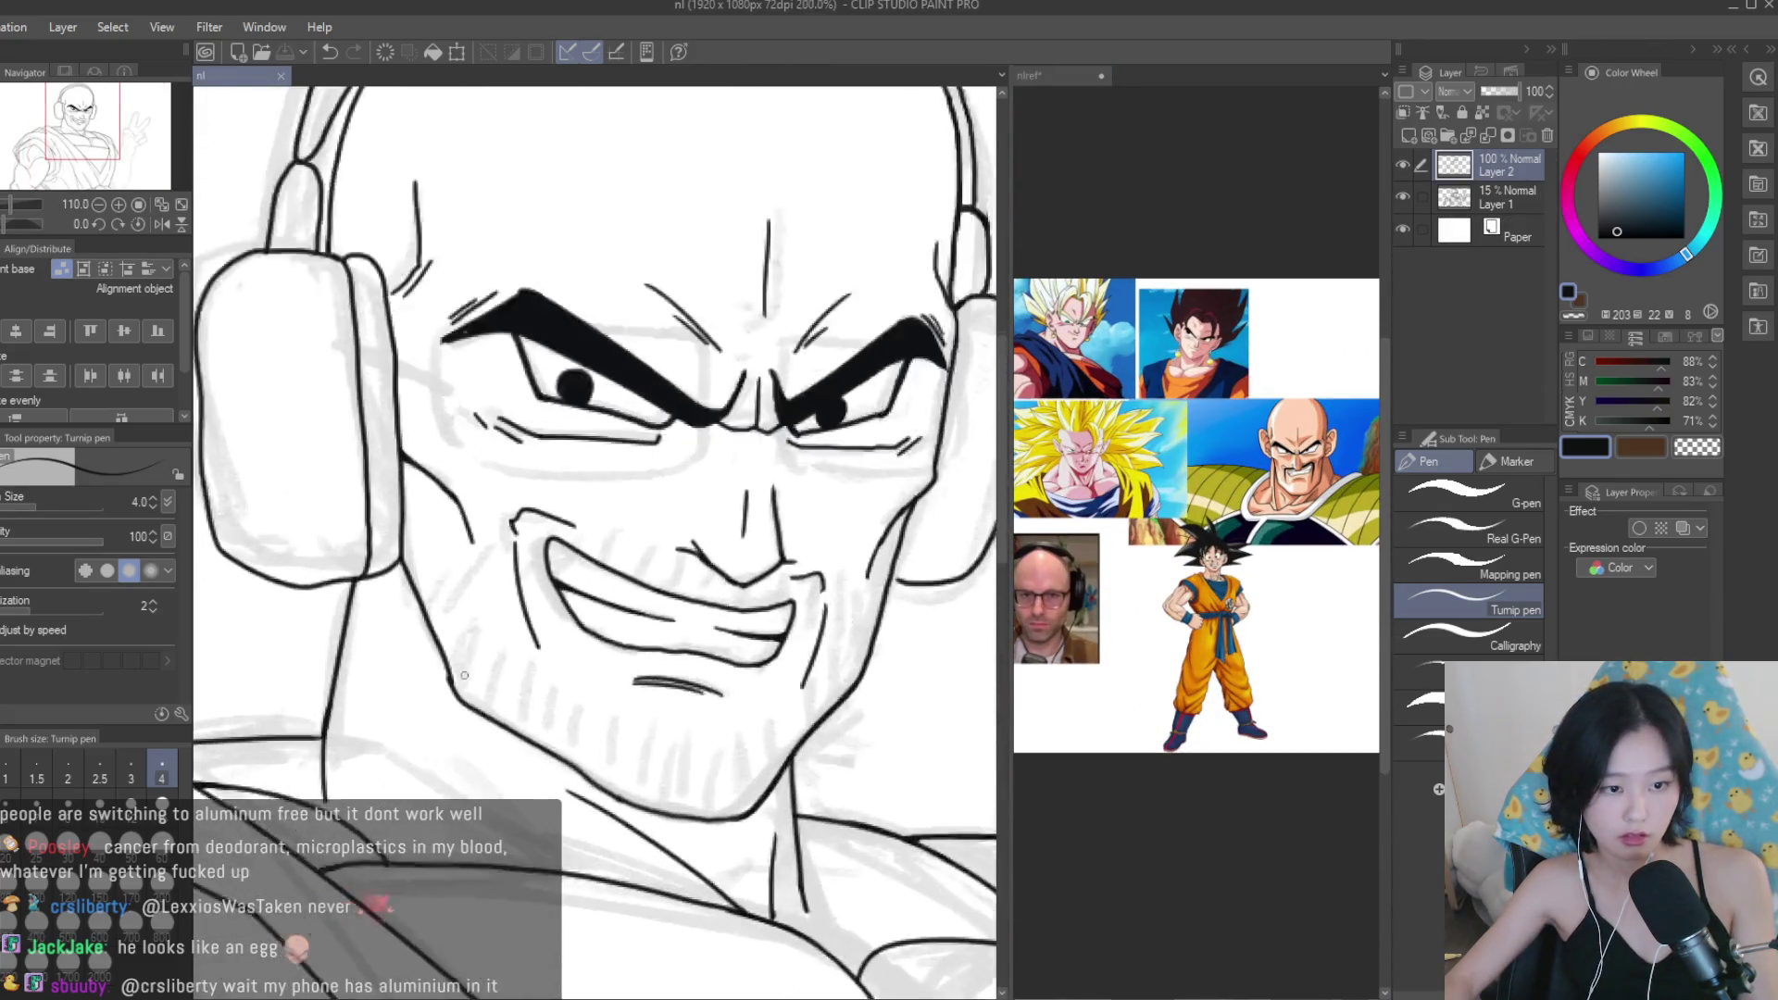
pyautogui.scroll(-5, 444, 524)
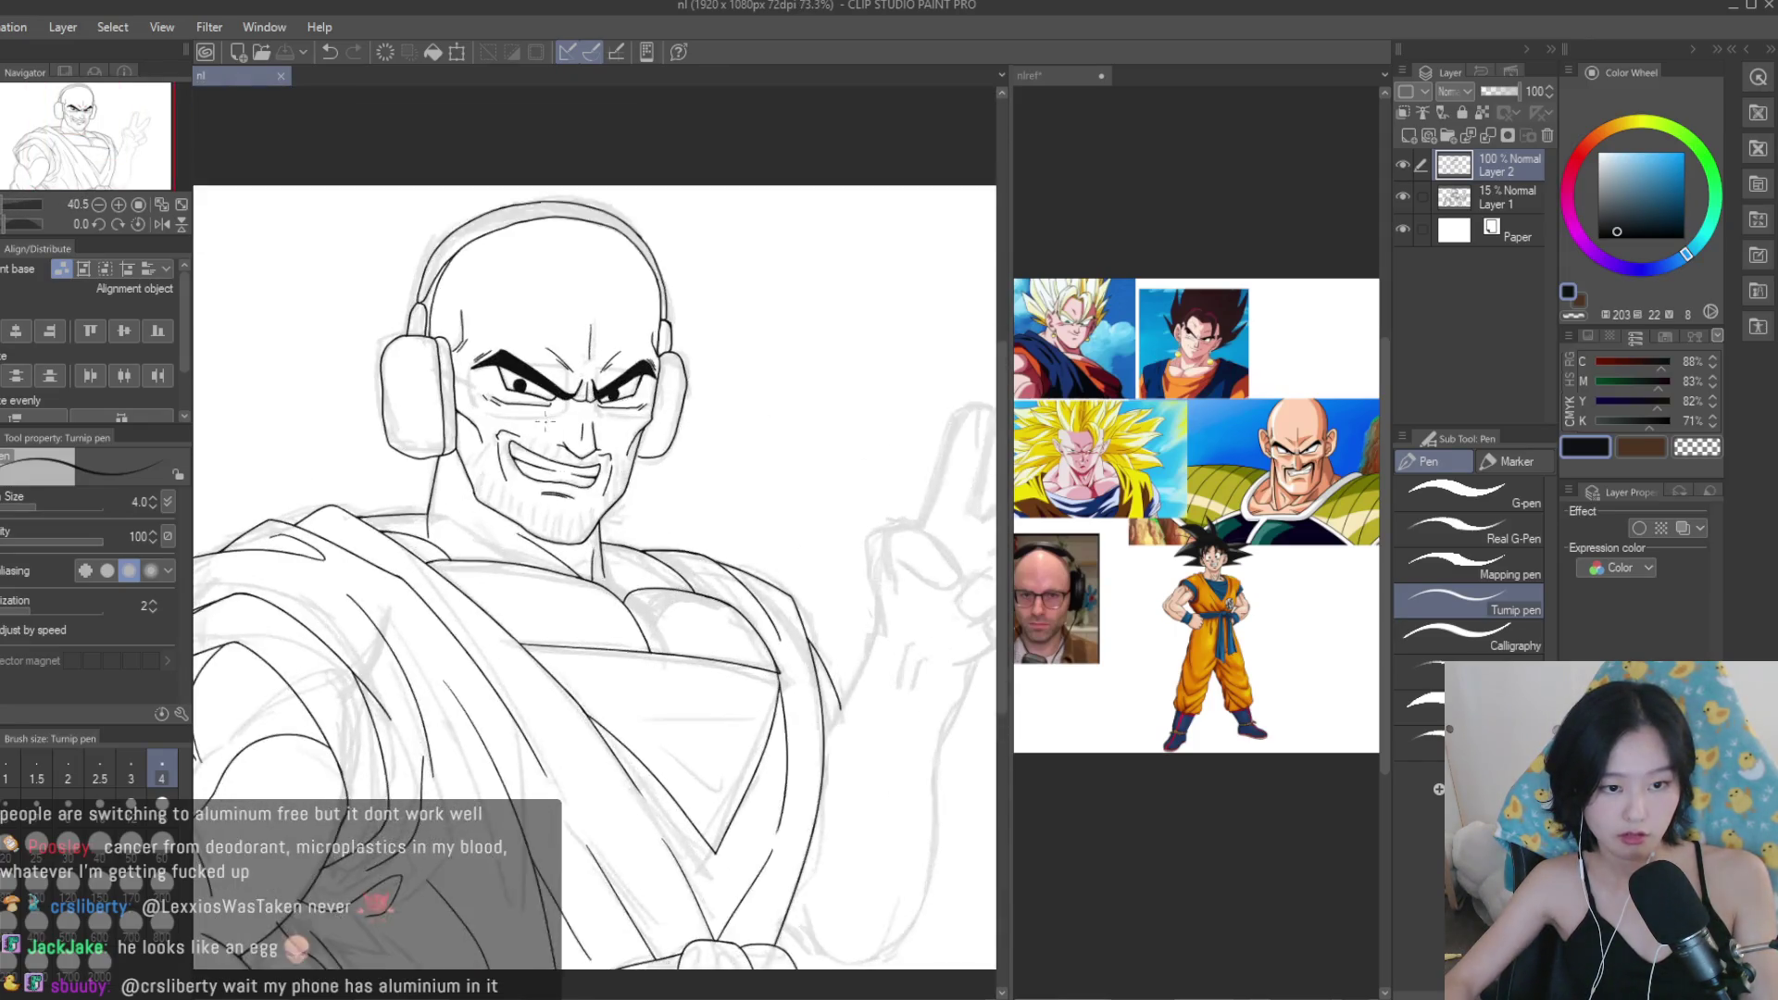
pyautogui.scroll(4, 542, 383)
pyautogui.scroll(-5, 507, 542)
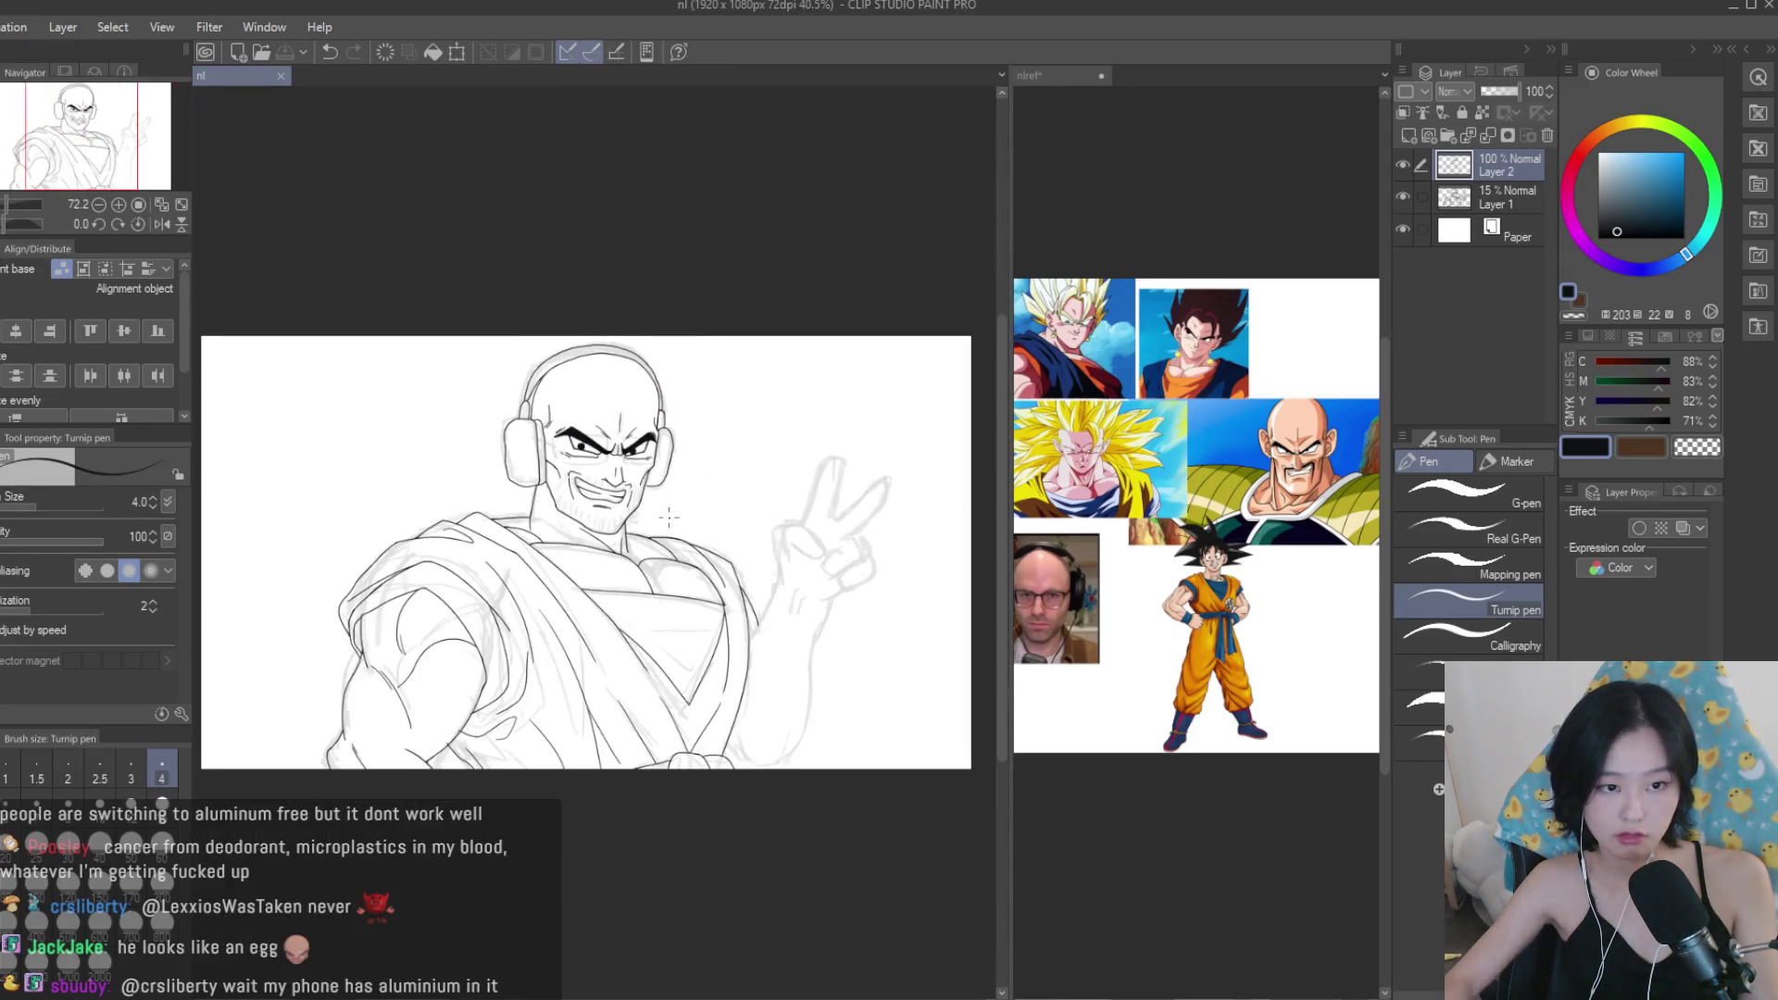
pyautogui.scroll(1, 507, 542)
pyautogui.scroll(2, 1292, 677)
pyautogui.scroll(1, 1292, 676)
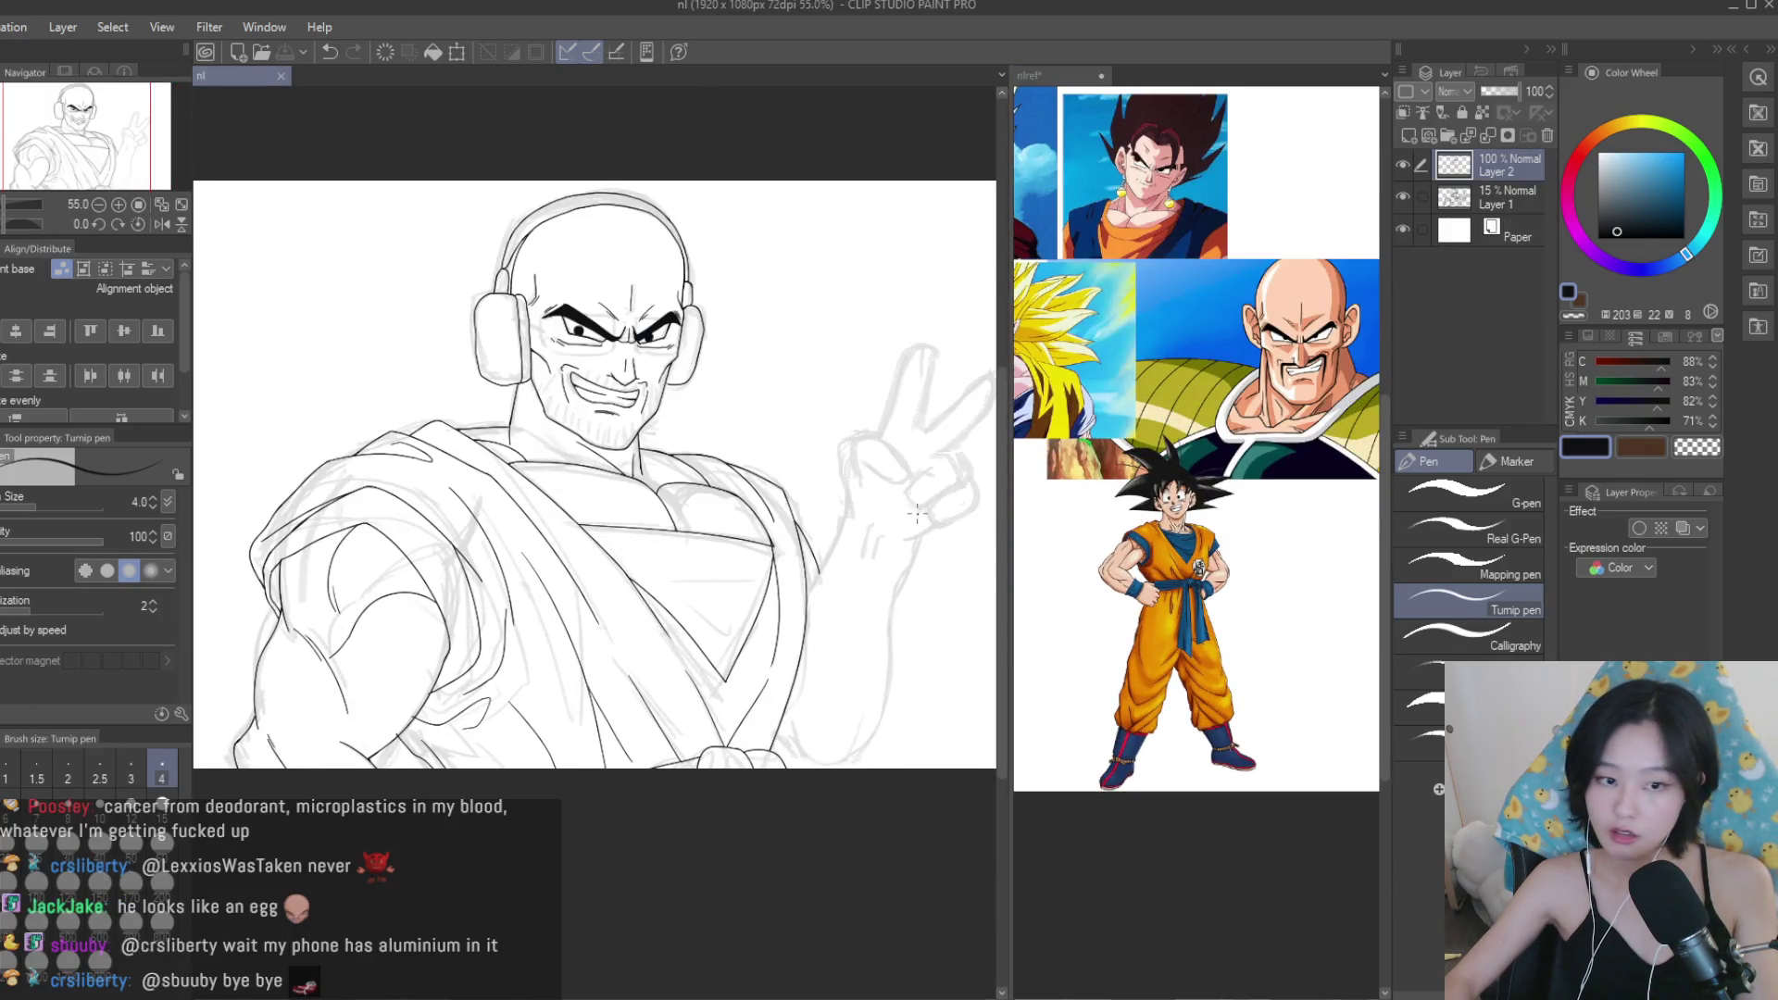
pyautogui.scroll(2, 902, 546)
pyautogui.scroll(3, 902, 545)
# Ink the first curved line along the raised hand and extend it downward.
pyautogui.moveTo(837, 444)
pyautogui.mouseDown()
pyautogui.moveTo(826, 515)
pyautogui.moveTo(746, 653)
pyautogui.mouseUp()
pyautogui.scroll(8, 711, 741)
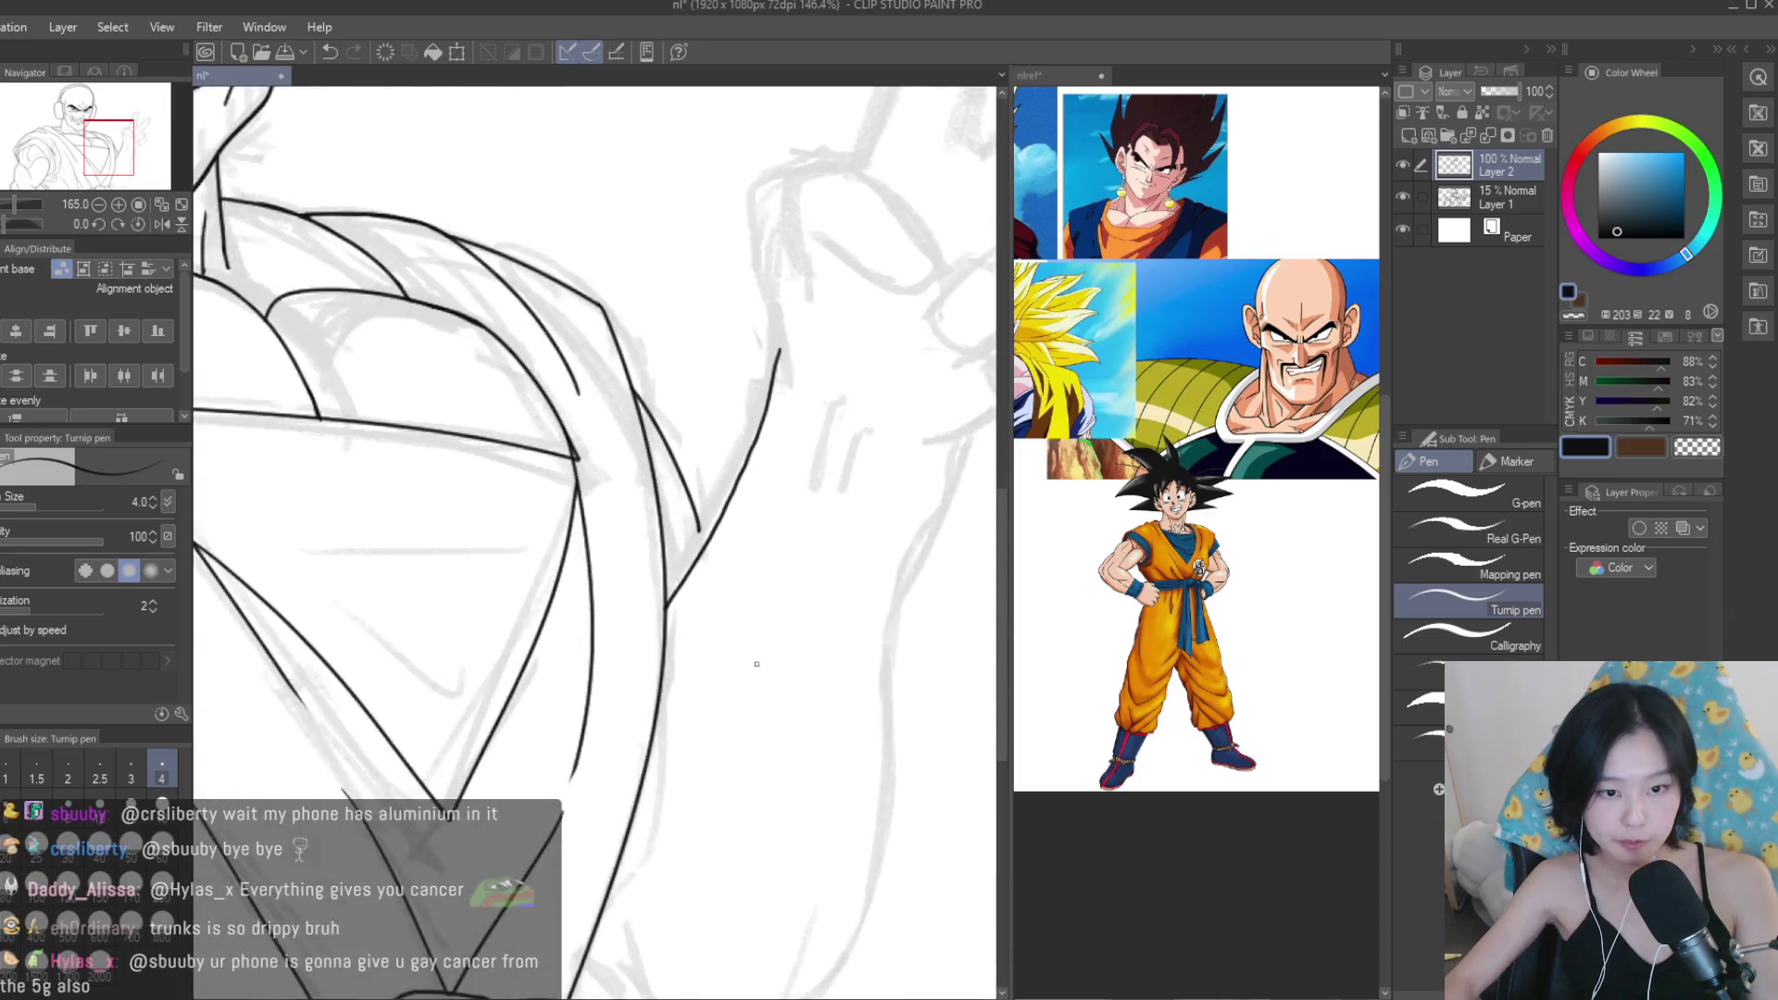
pyautogui.moveTo(703, 490); pyautogui.dragTo(710, 631)
pyautogui.scroll(-8, 710, 630)
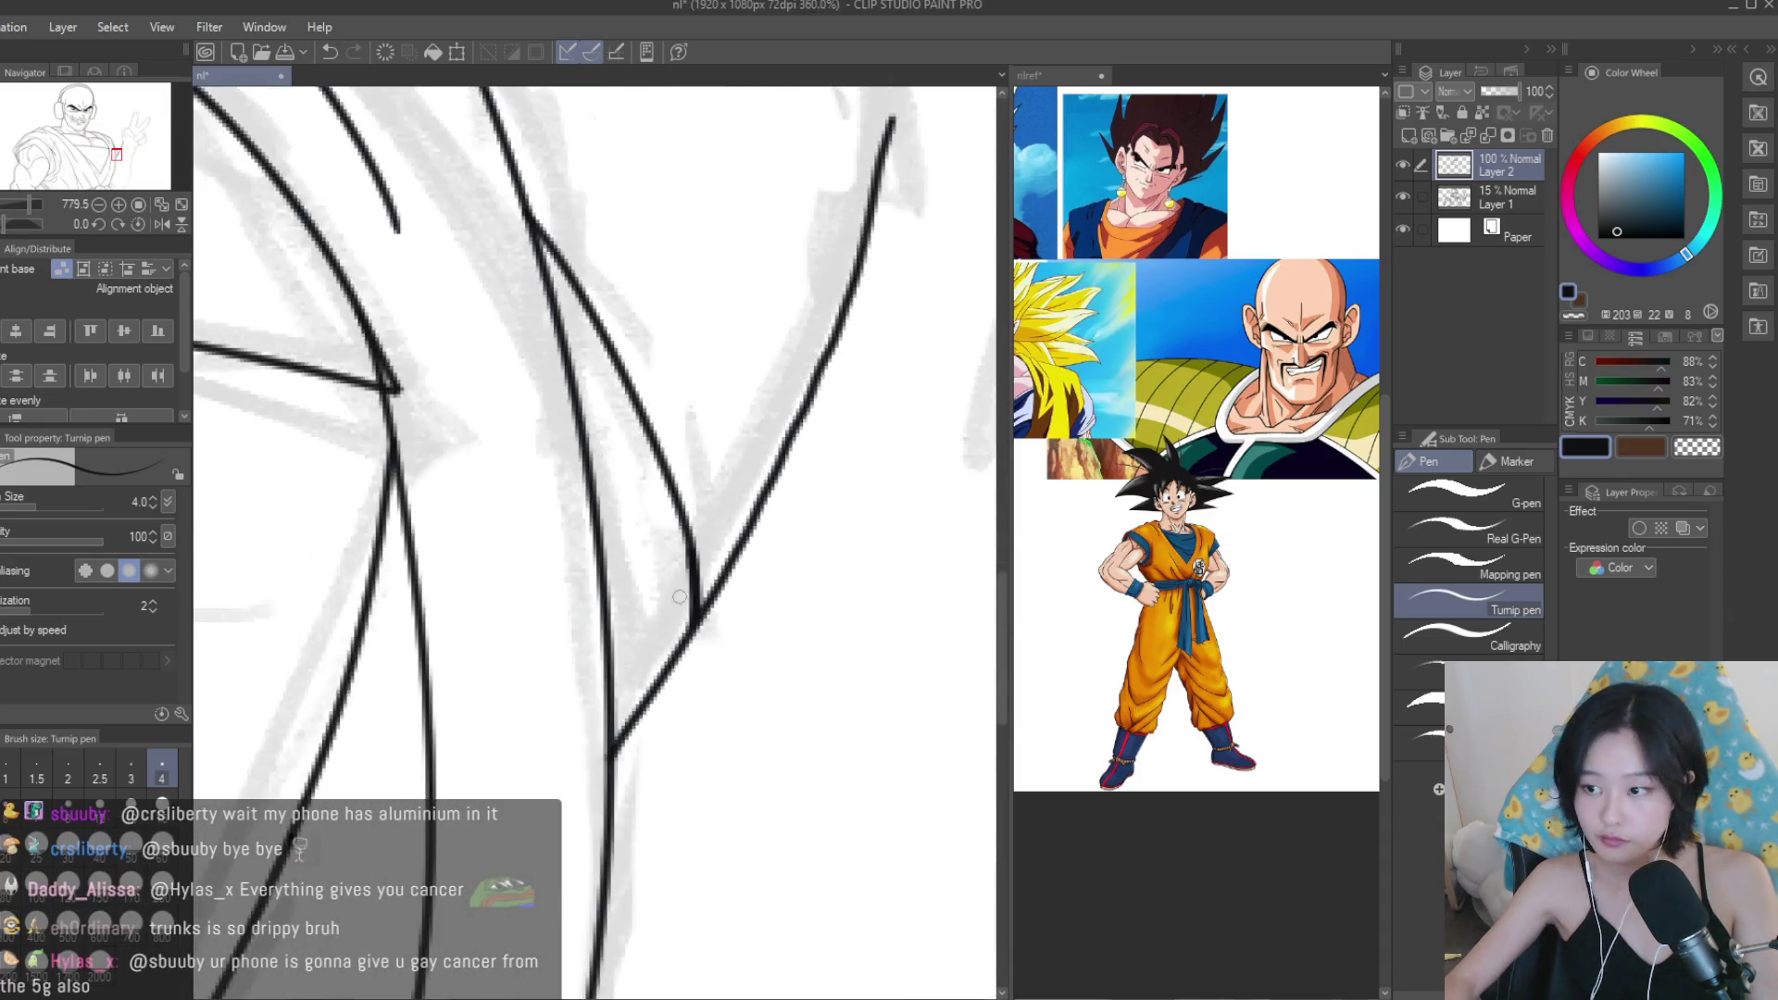
pyautogui.scroll(4, 645, 511)
pyautogui.scroll(-1, 645, 511)
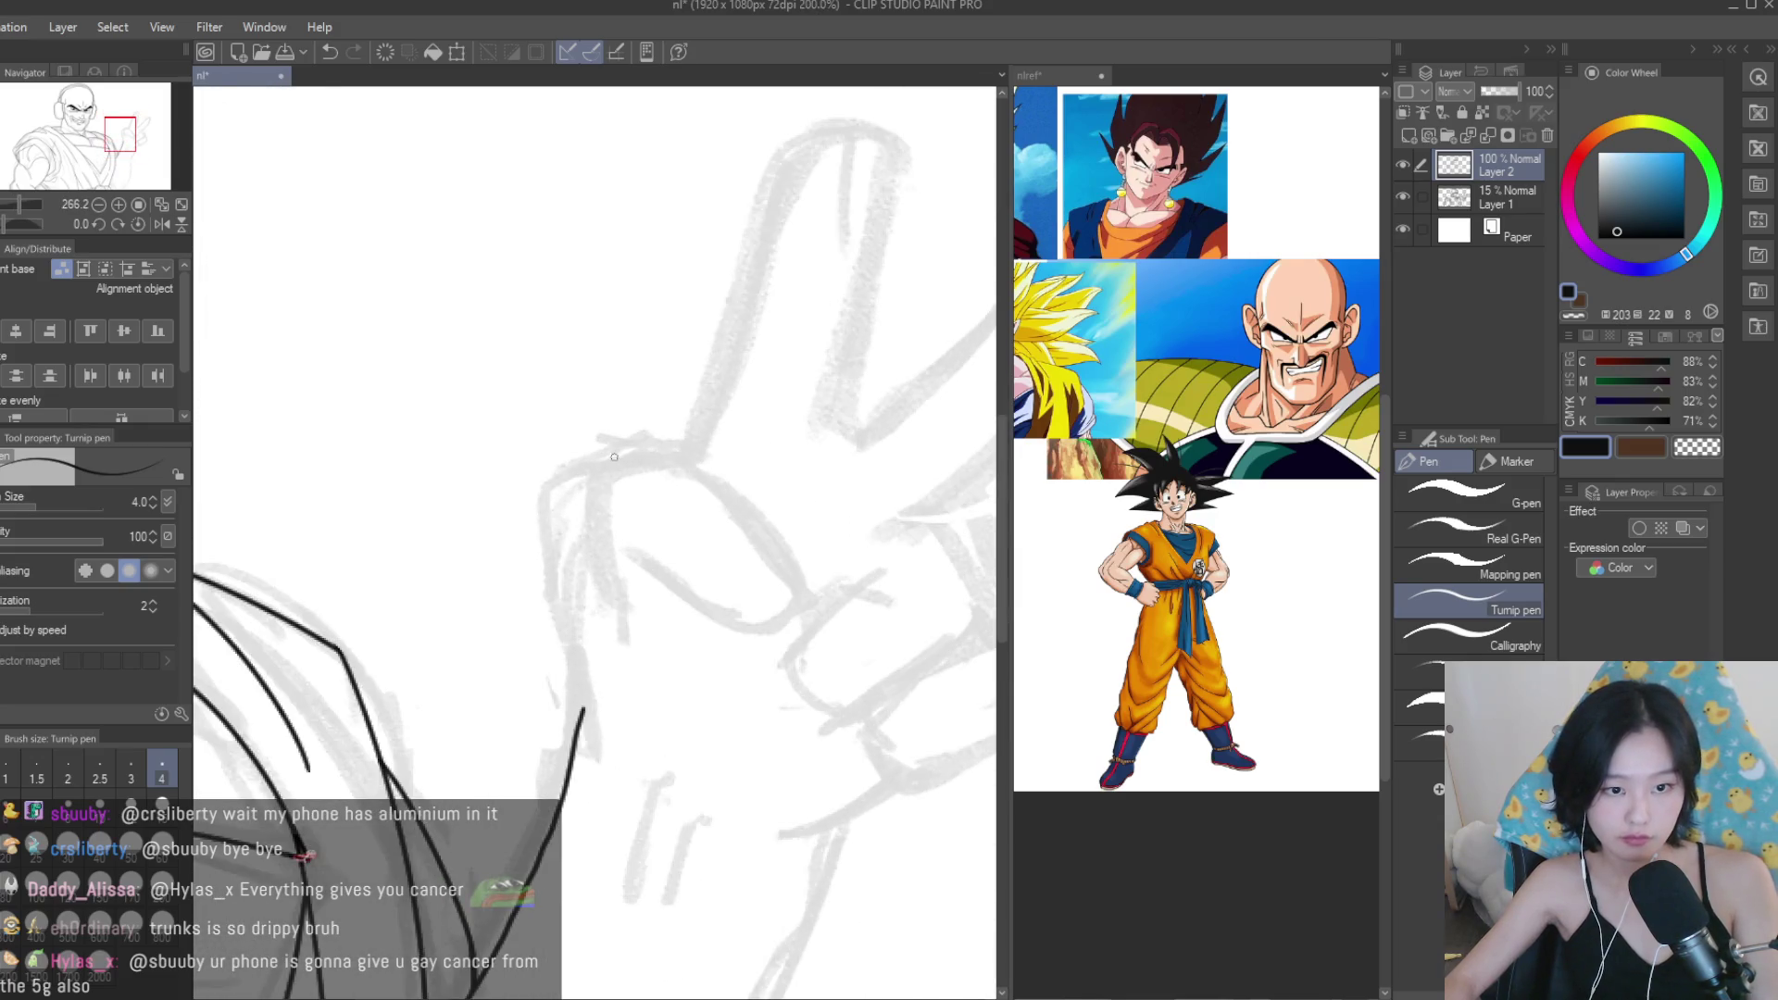
# Outline the folded fingers and their inner crease, redrawing stray strokes after a mirrored check.
pyautogui.moveTo(646, 443); pyautogui.dragTo(553, 540)
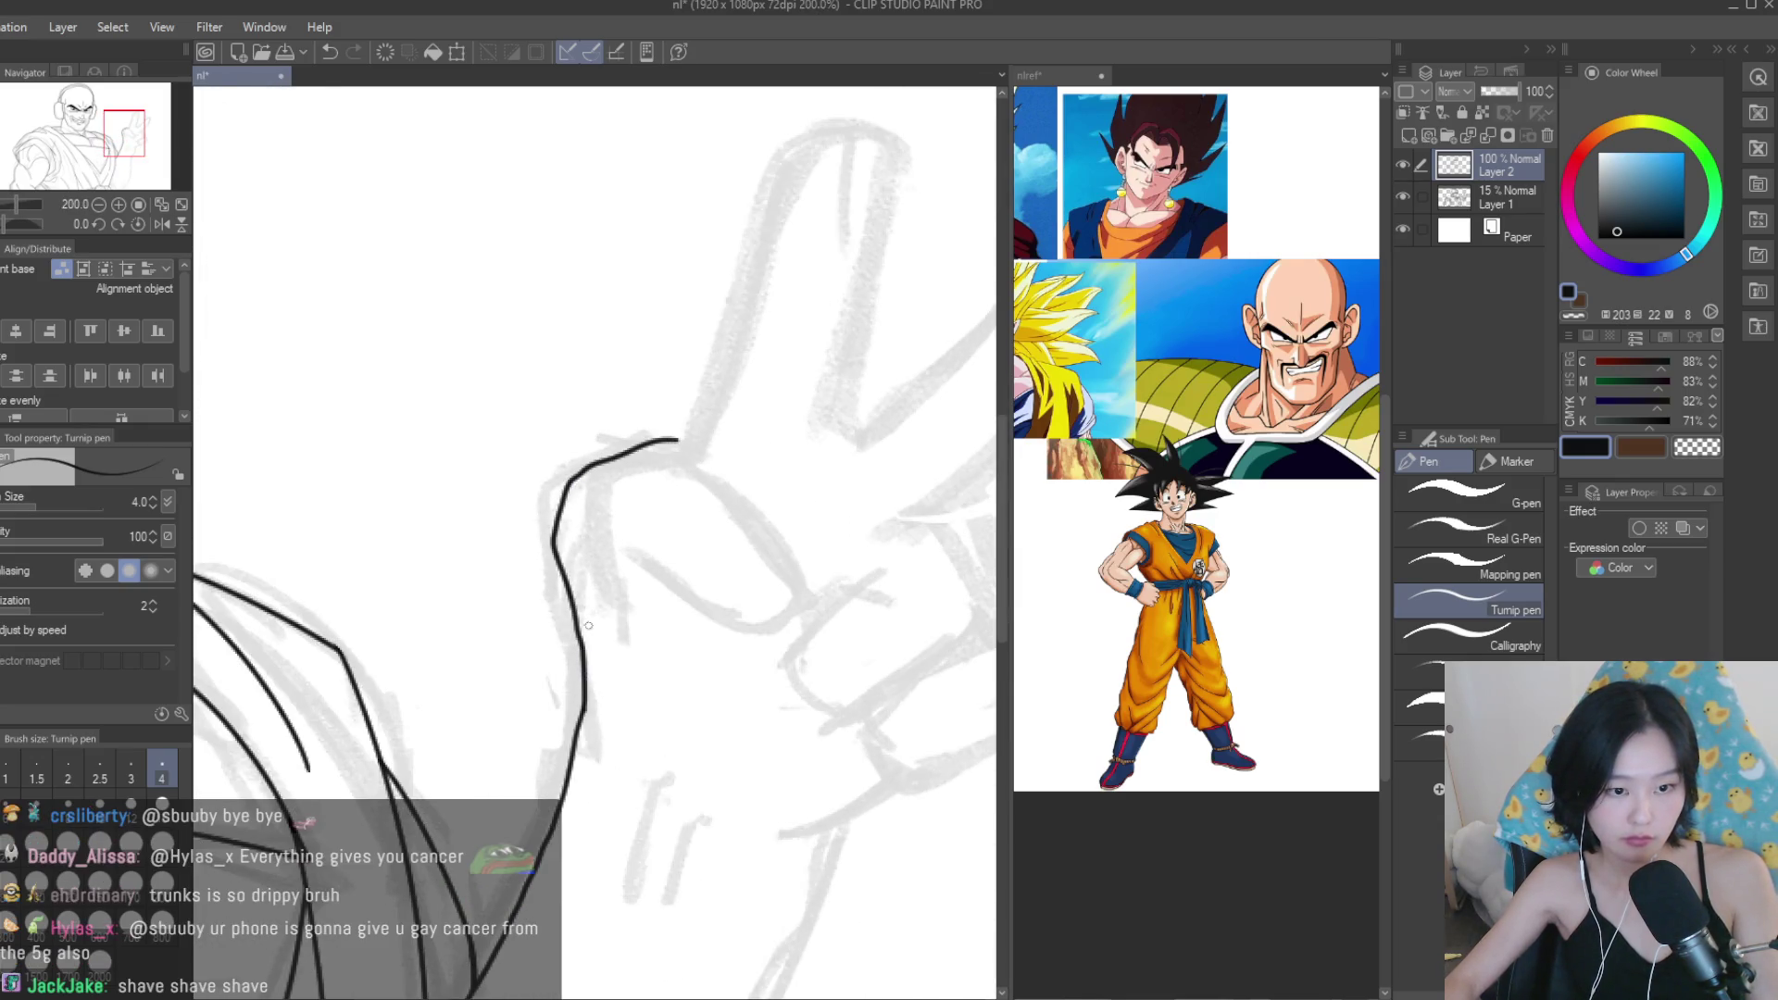
pyautogui.hotkey('ctrl', 'z')
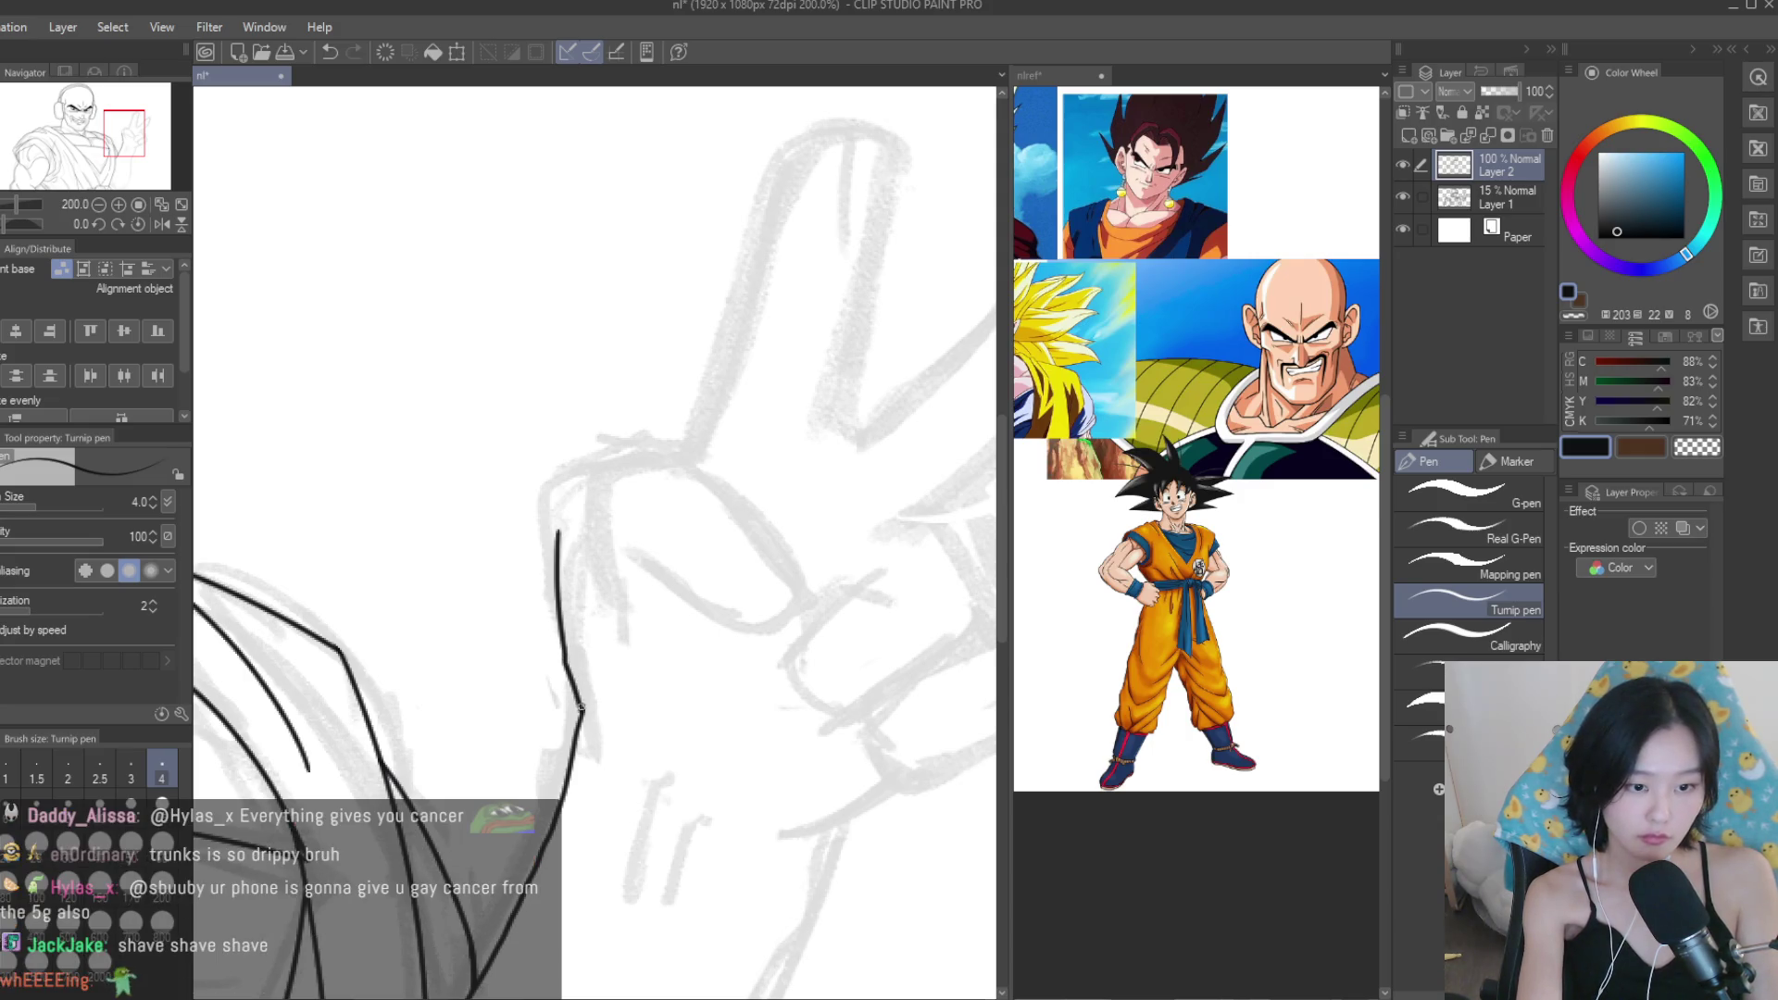
pyautogui.scroll(3, 696, 474)
pyautogui.moveTo(625, 438)
pyautogui.mouseDown()
pyautogui.moveTo(664, 442)
pyautogui.moveTo(819, 589)
pyautogui.mouseUp()
pyautogui.moveTo(819, 701); pyautogui.dragTo(638, 601)
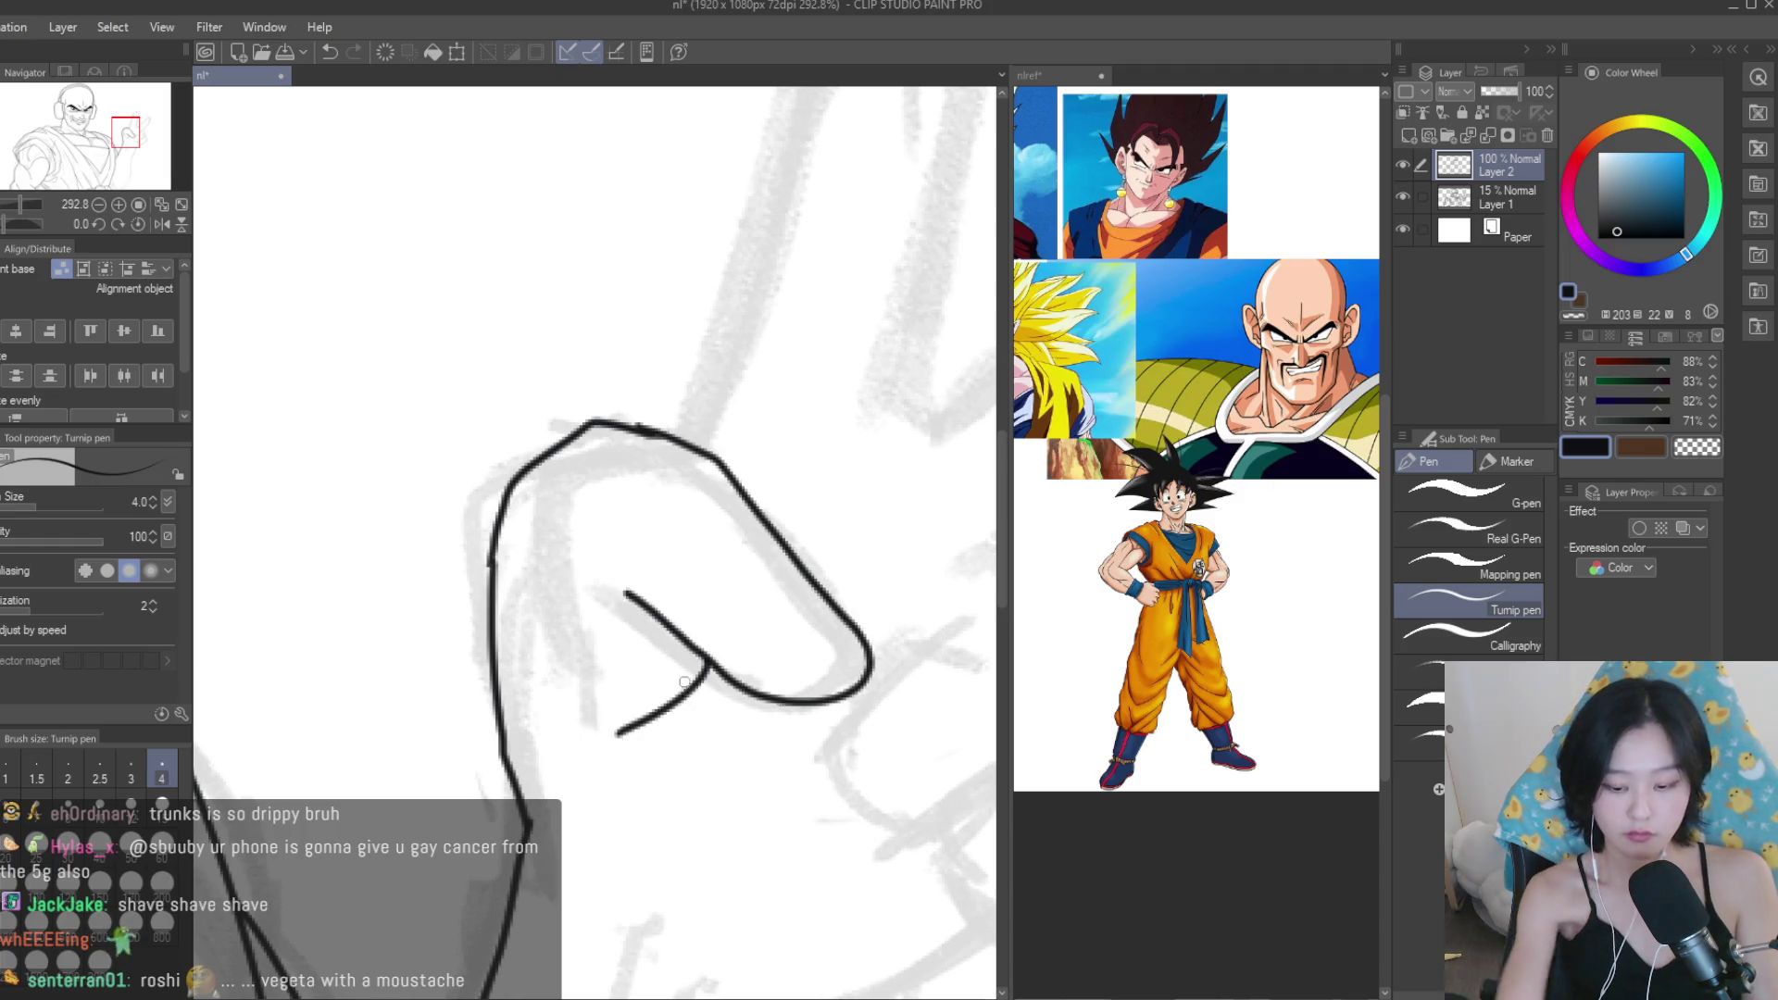
pyautogui.hotkey('ctrl', 'z')
pyautogui.press('h')
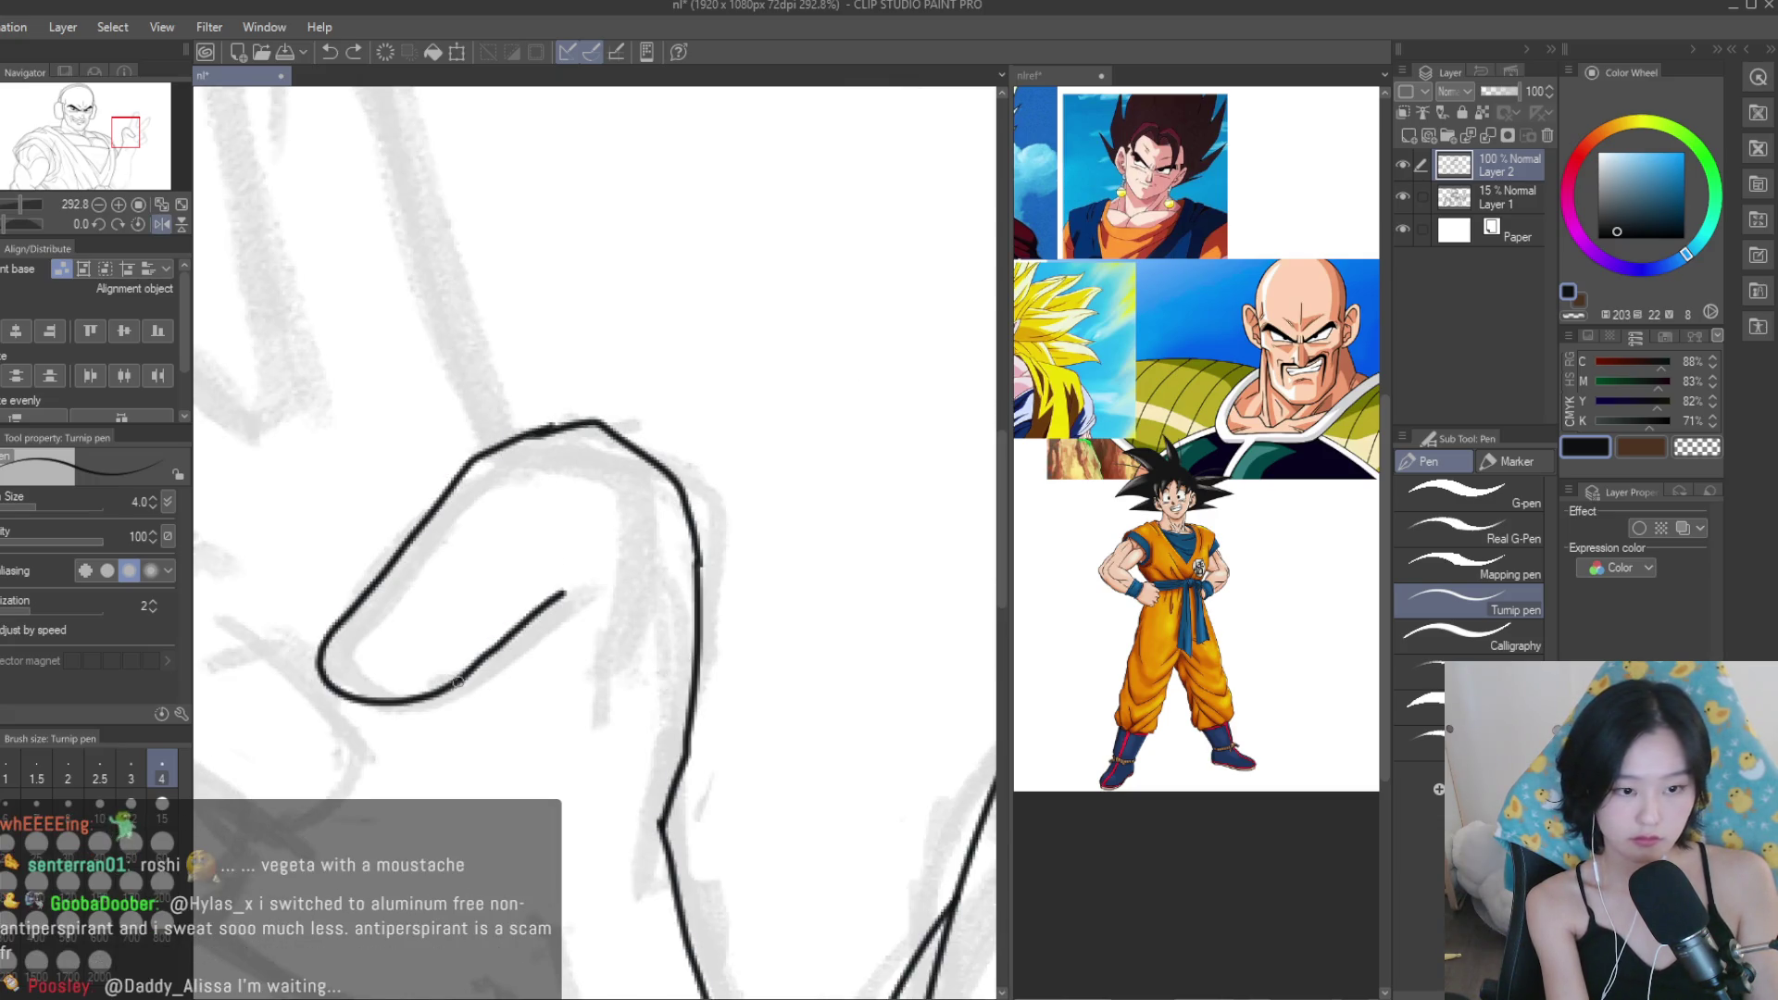
pyautogui.hotkey('ctrl', 'z')
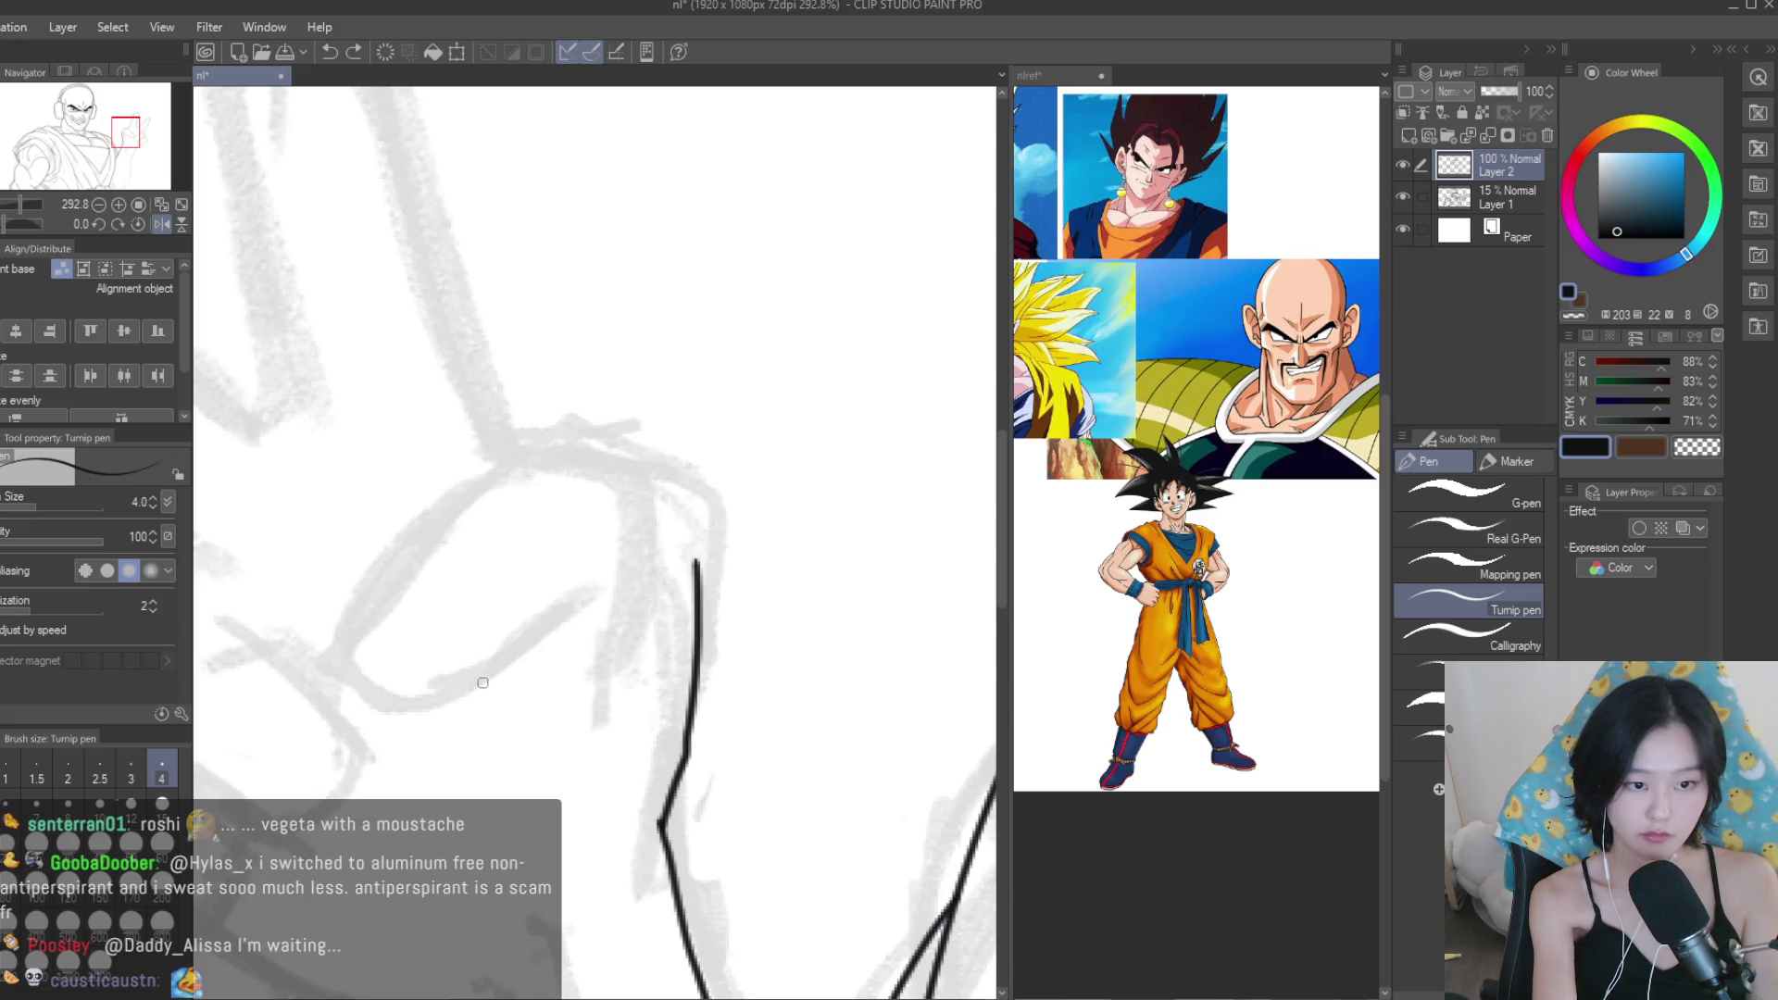
pyautogui.scroll(-2, 703, 641)
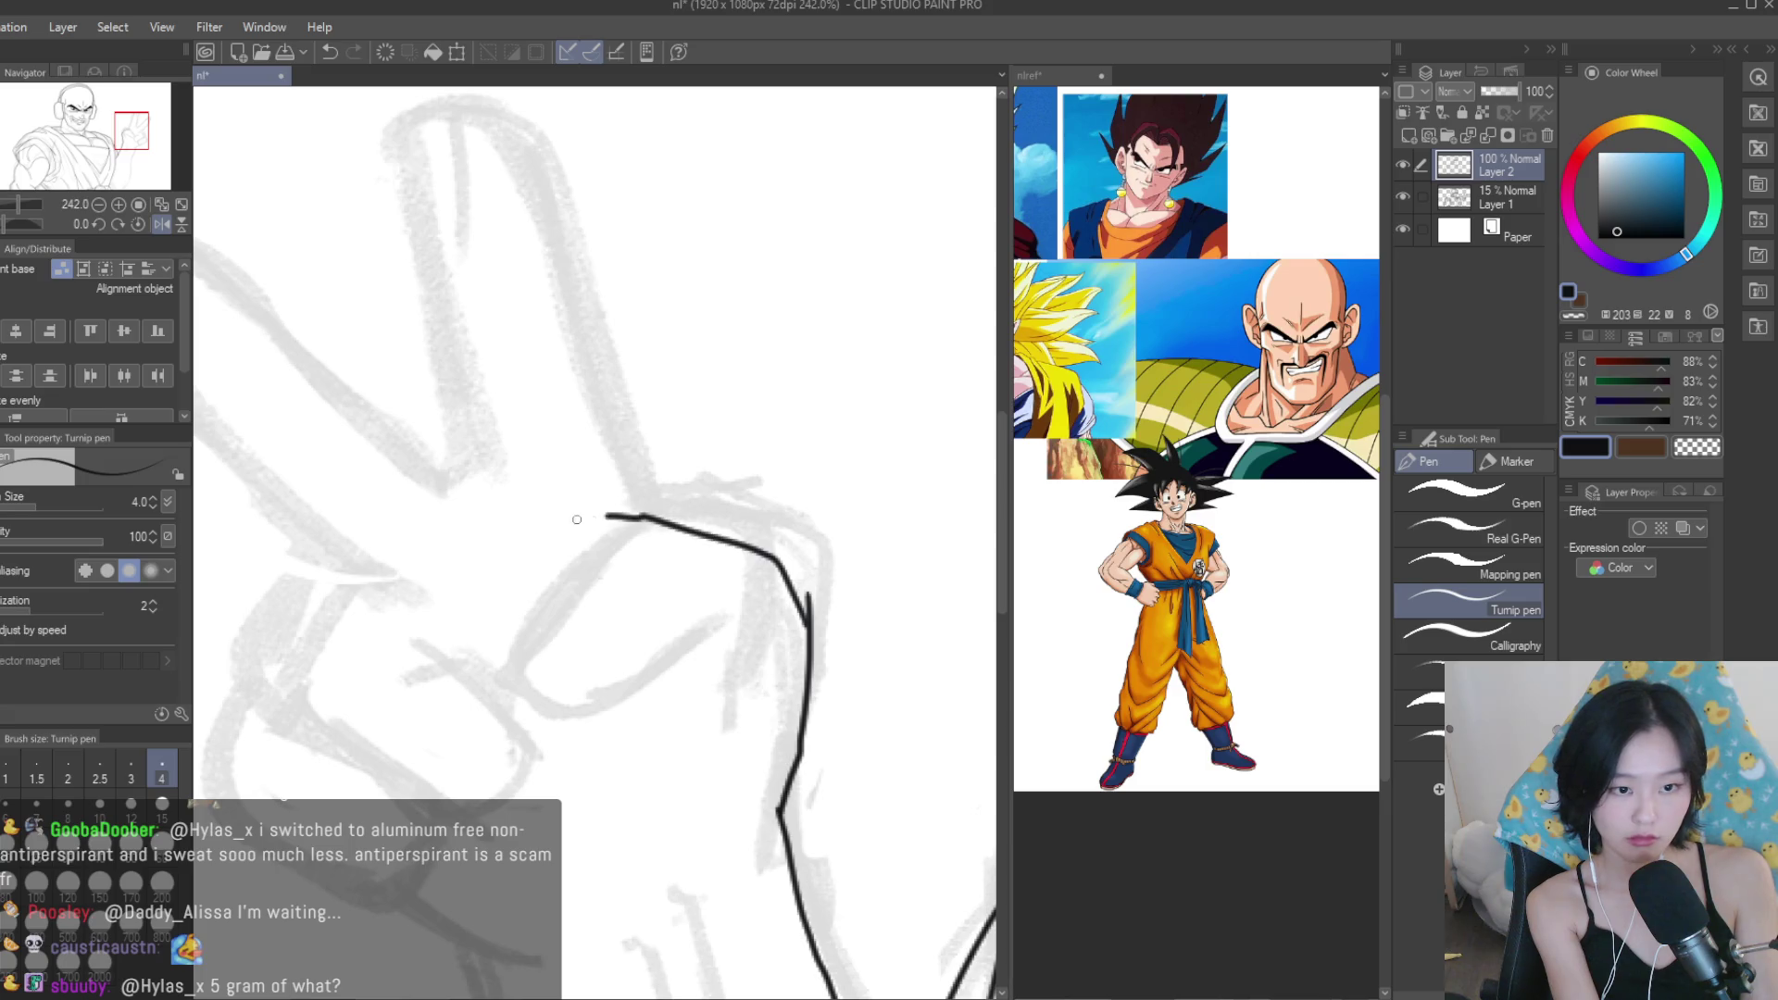
pyautogui.moveTo(559, 526); pyautogui.dragTo(485, 693)
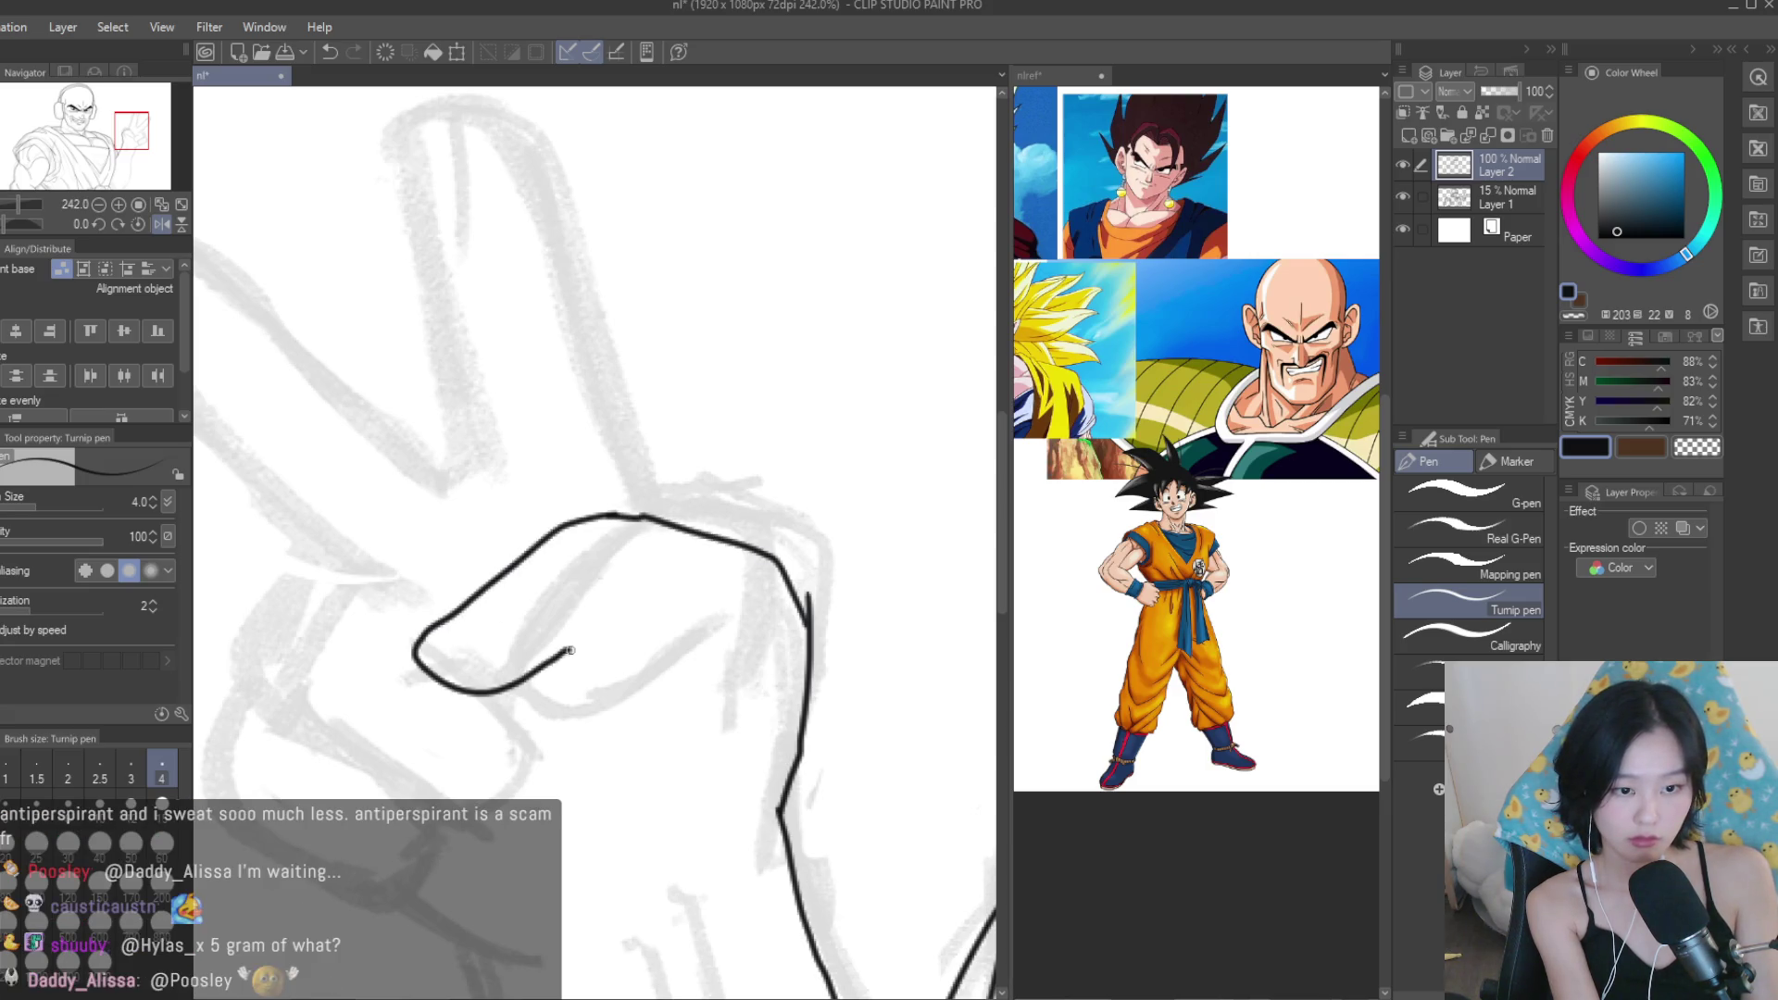
pyautogui.moveTo(619, 660); pyautogui.dragTo(579, 794)
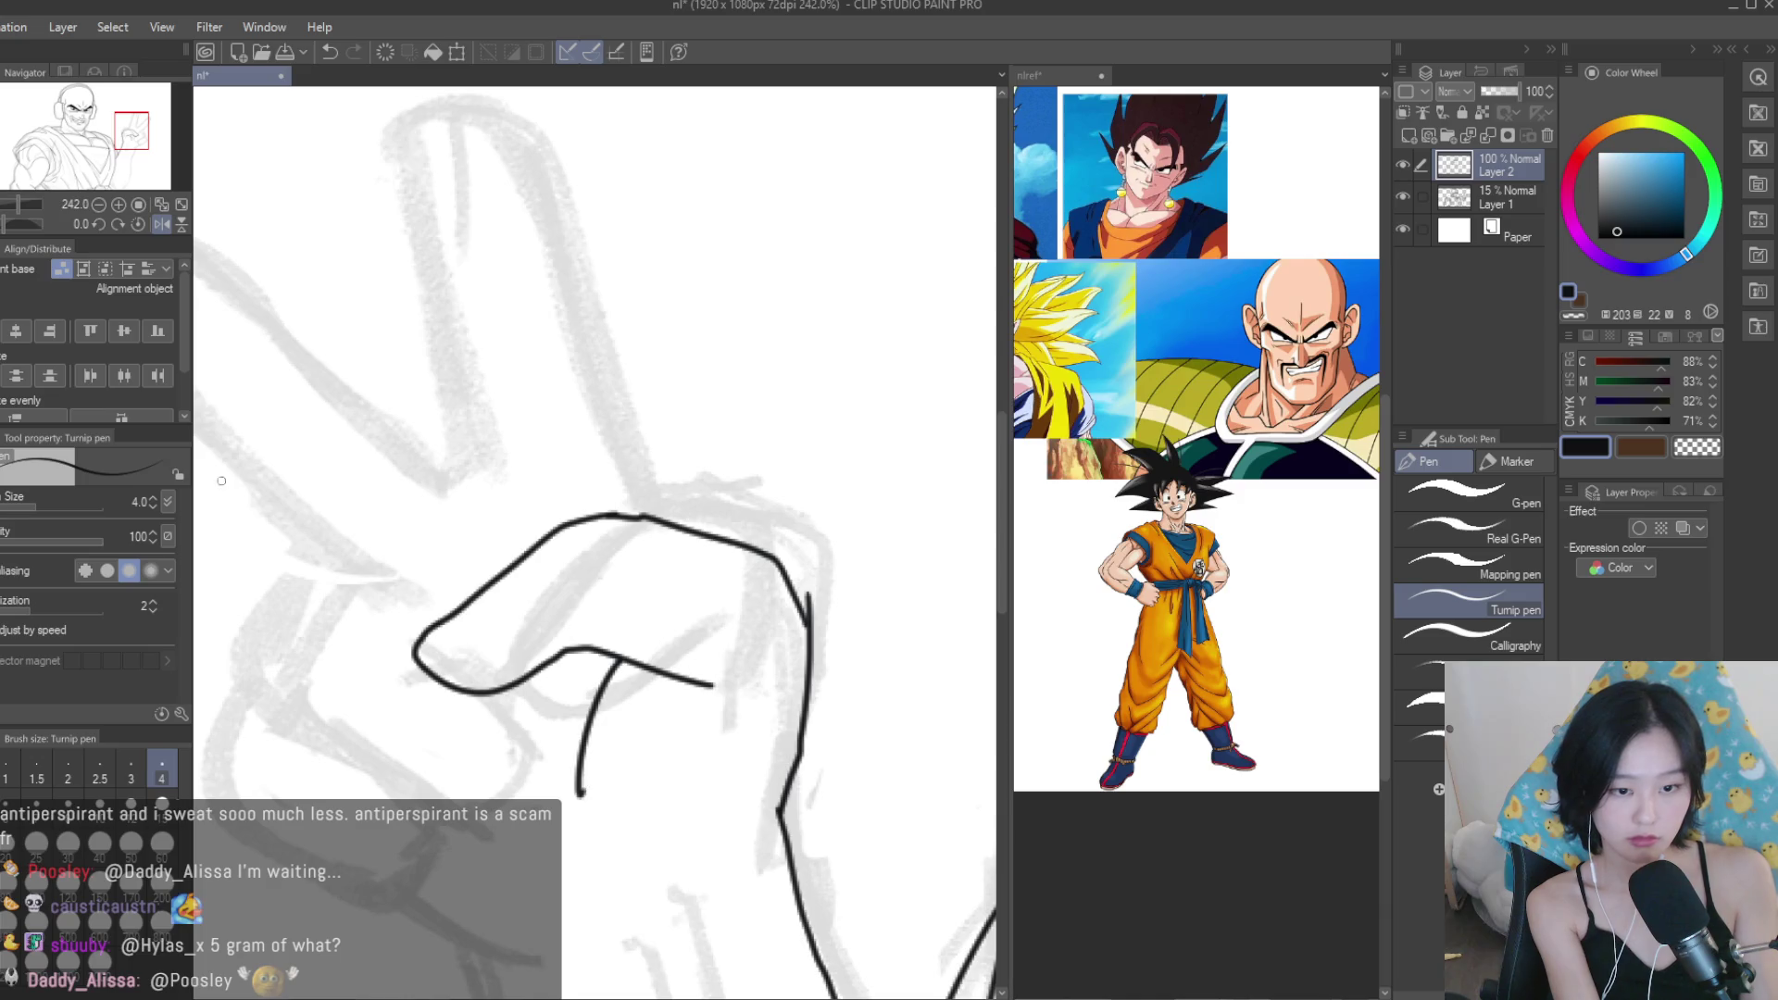
# Ink the raised finger's edges and rounded tip, redoing the upper stroke.
pyautogui.press('e')
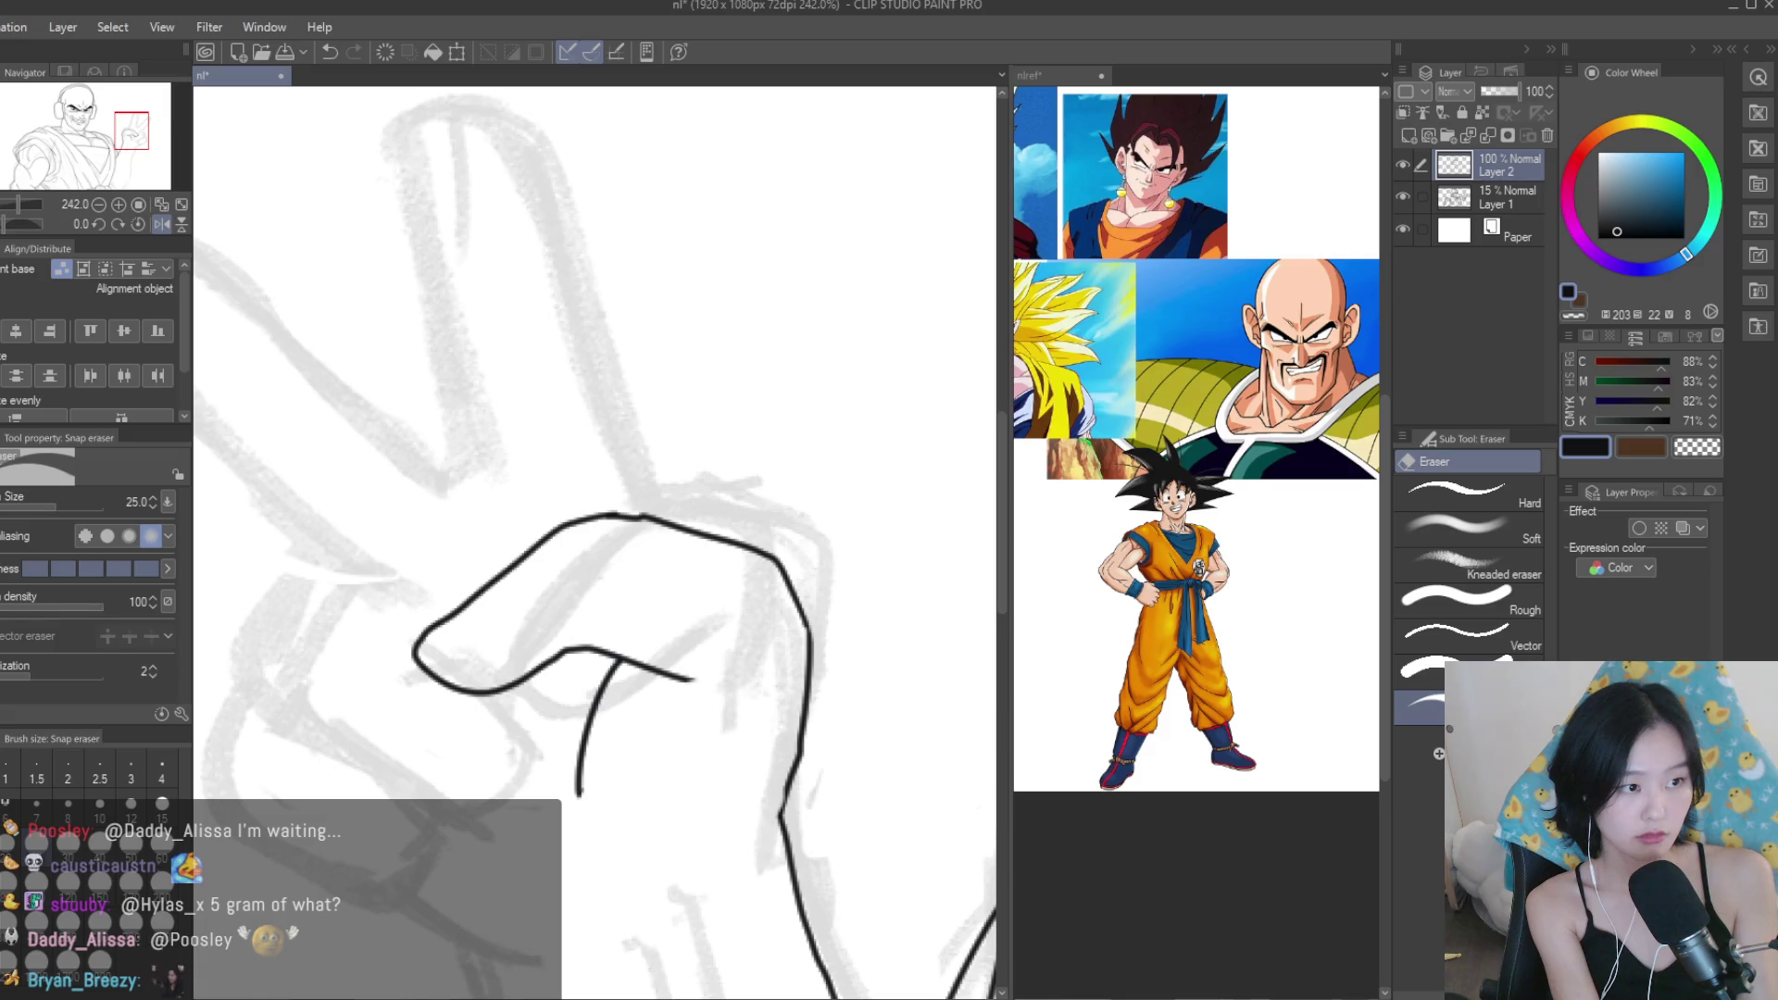
pyautogui.press('p')
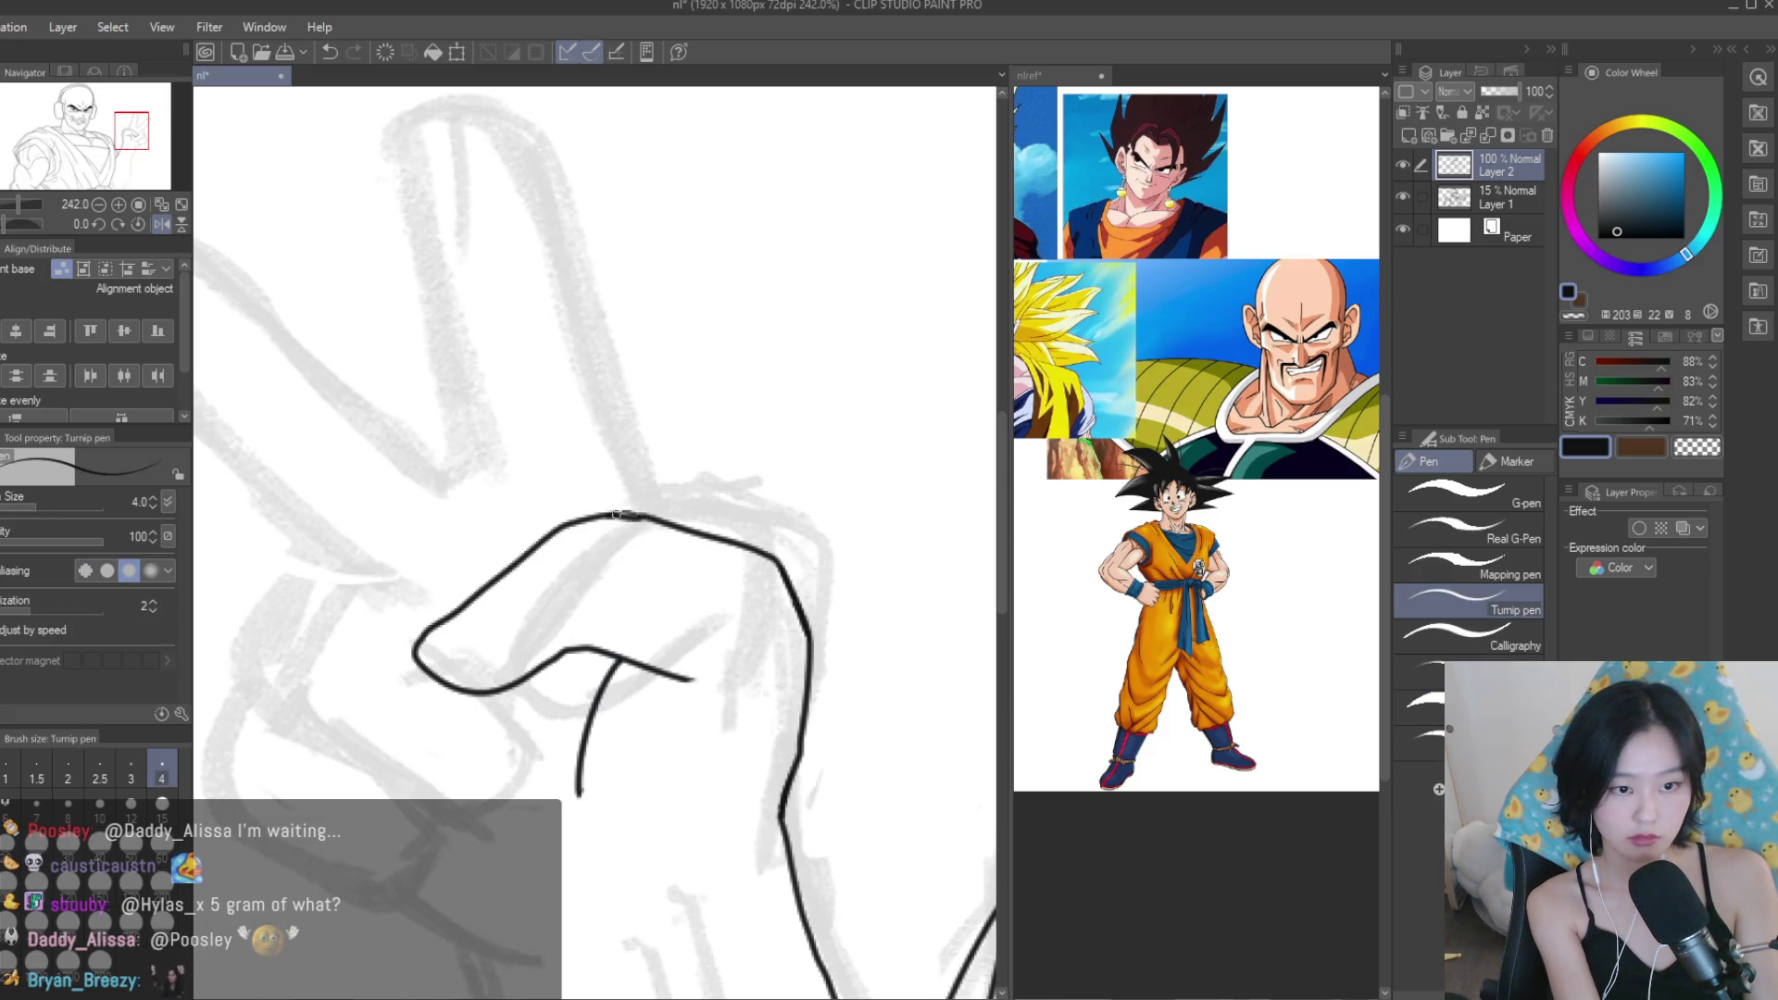
pyautogui.moveTo(727, 541); pyautogui.dragTo(648, 441)
pyautogui.moveTo(771, 585)
pyautogui.mouseDown()
pyautogui.moveTo(862, 685)
pyautogui.moveTo(810, 618)
pyautogui.moveTo(740, 418)
pyautogui.mouseUp()
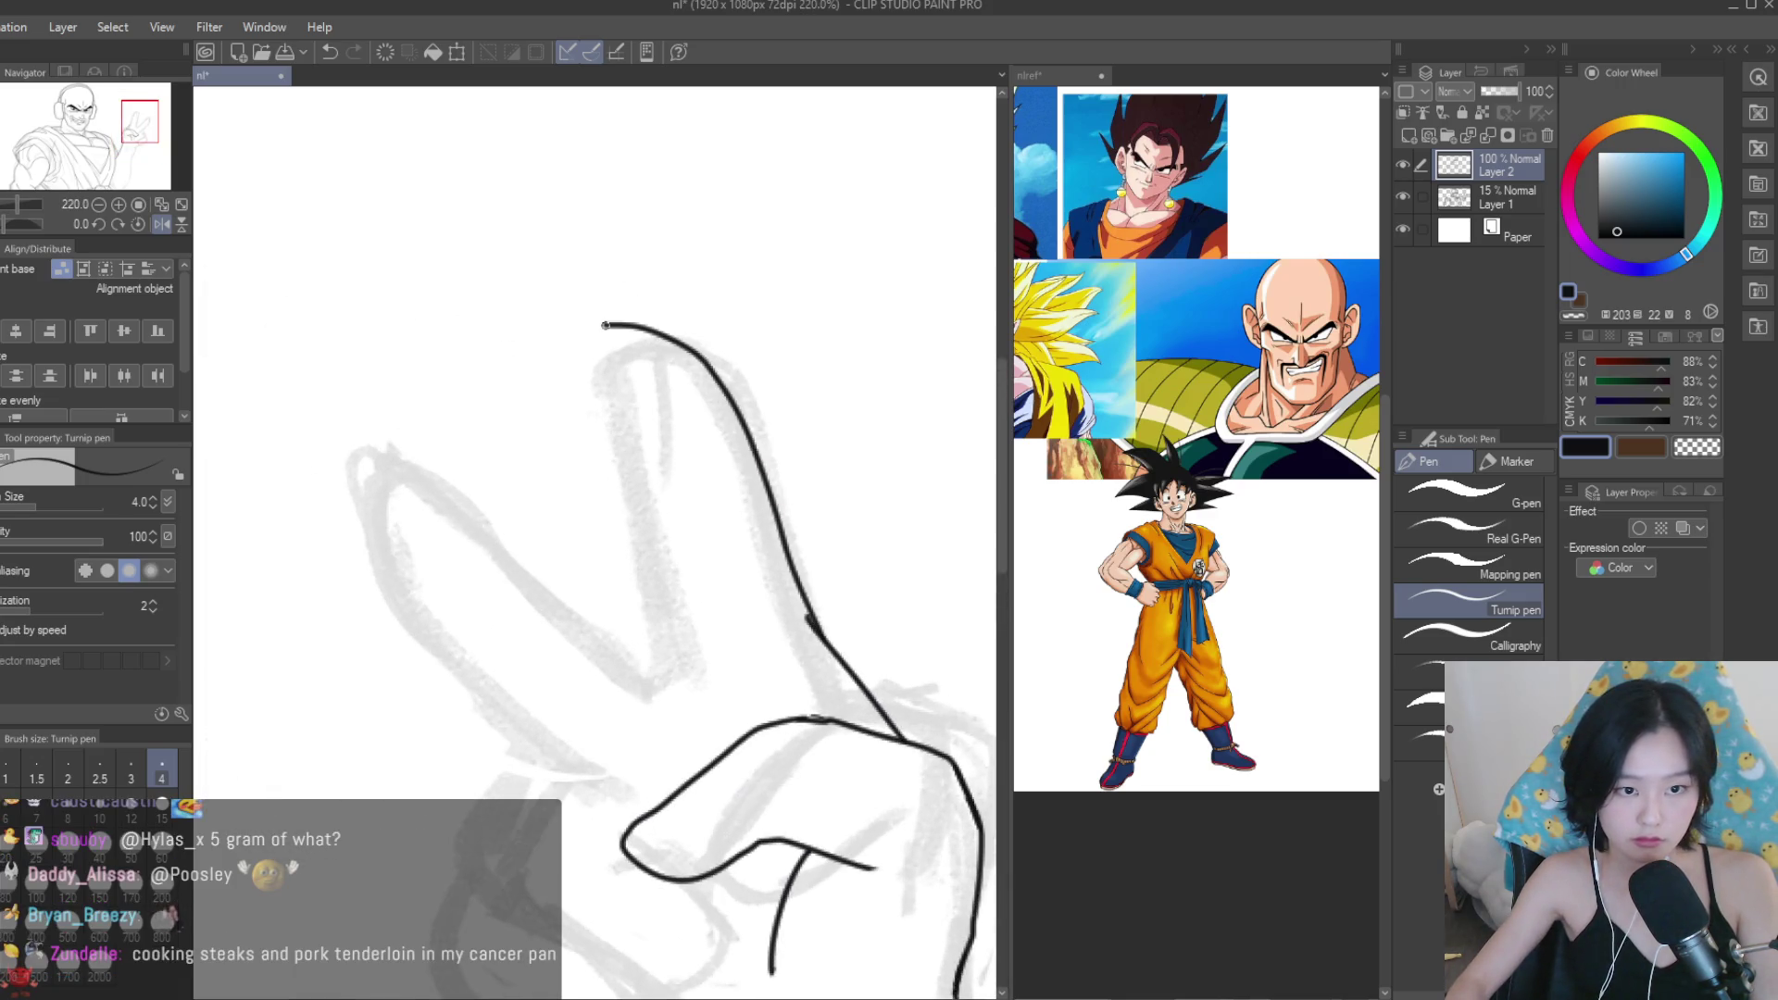
pyautogui.hotkey('ctrl', 'z')
pyautogui.moveTo(811, 621)
pyautogui.mouseDown()
pyautogui.moveTo(622, 313)
pyautogui.moveTo(690, 683)
pyautogui.mouseUp()
pyautogui.scroll(-5, 269, 295)
pyautogui.scroll(2, 270, 295)
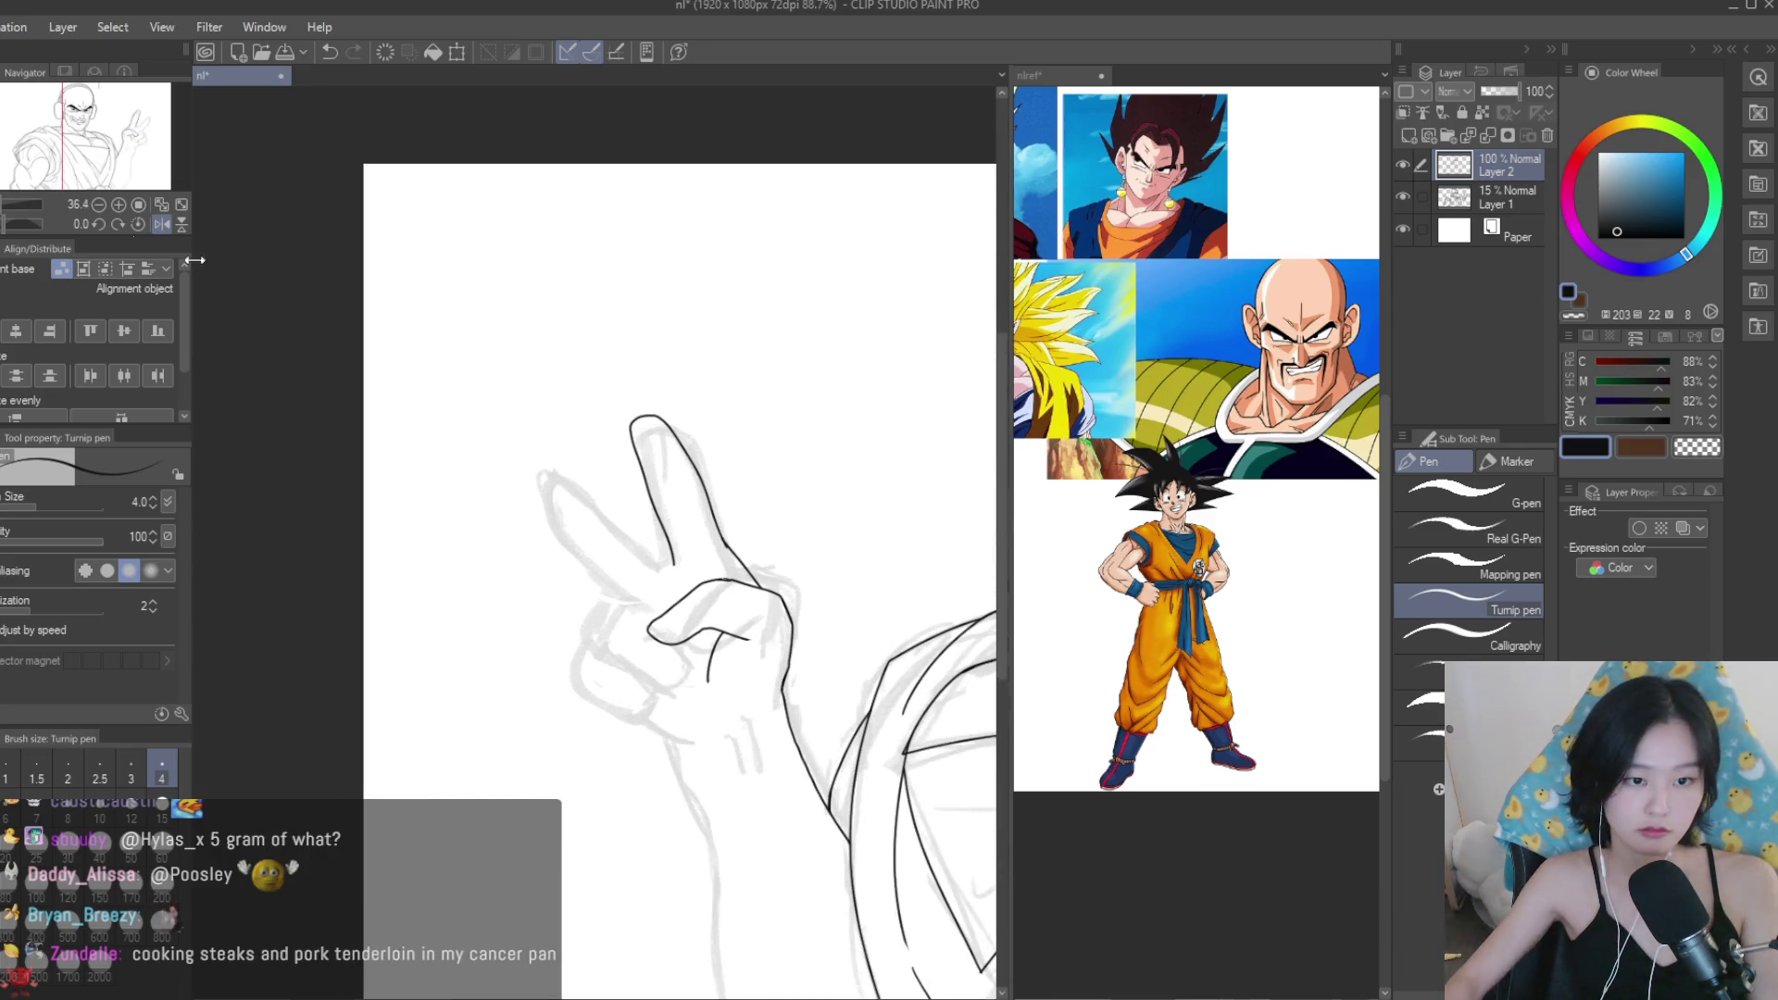
# Lasso the inked raised finger, nudge it right, and deselect.
pyautogui.press('m')
pyautogui.scroll(2, 715, 505)
pyautogui.moveTo(572, 320); pyautogui.dragTo(555, 352)
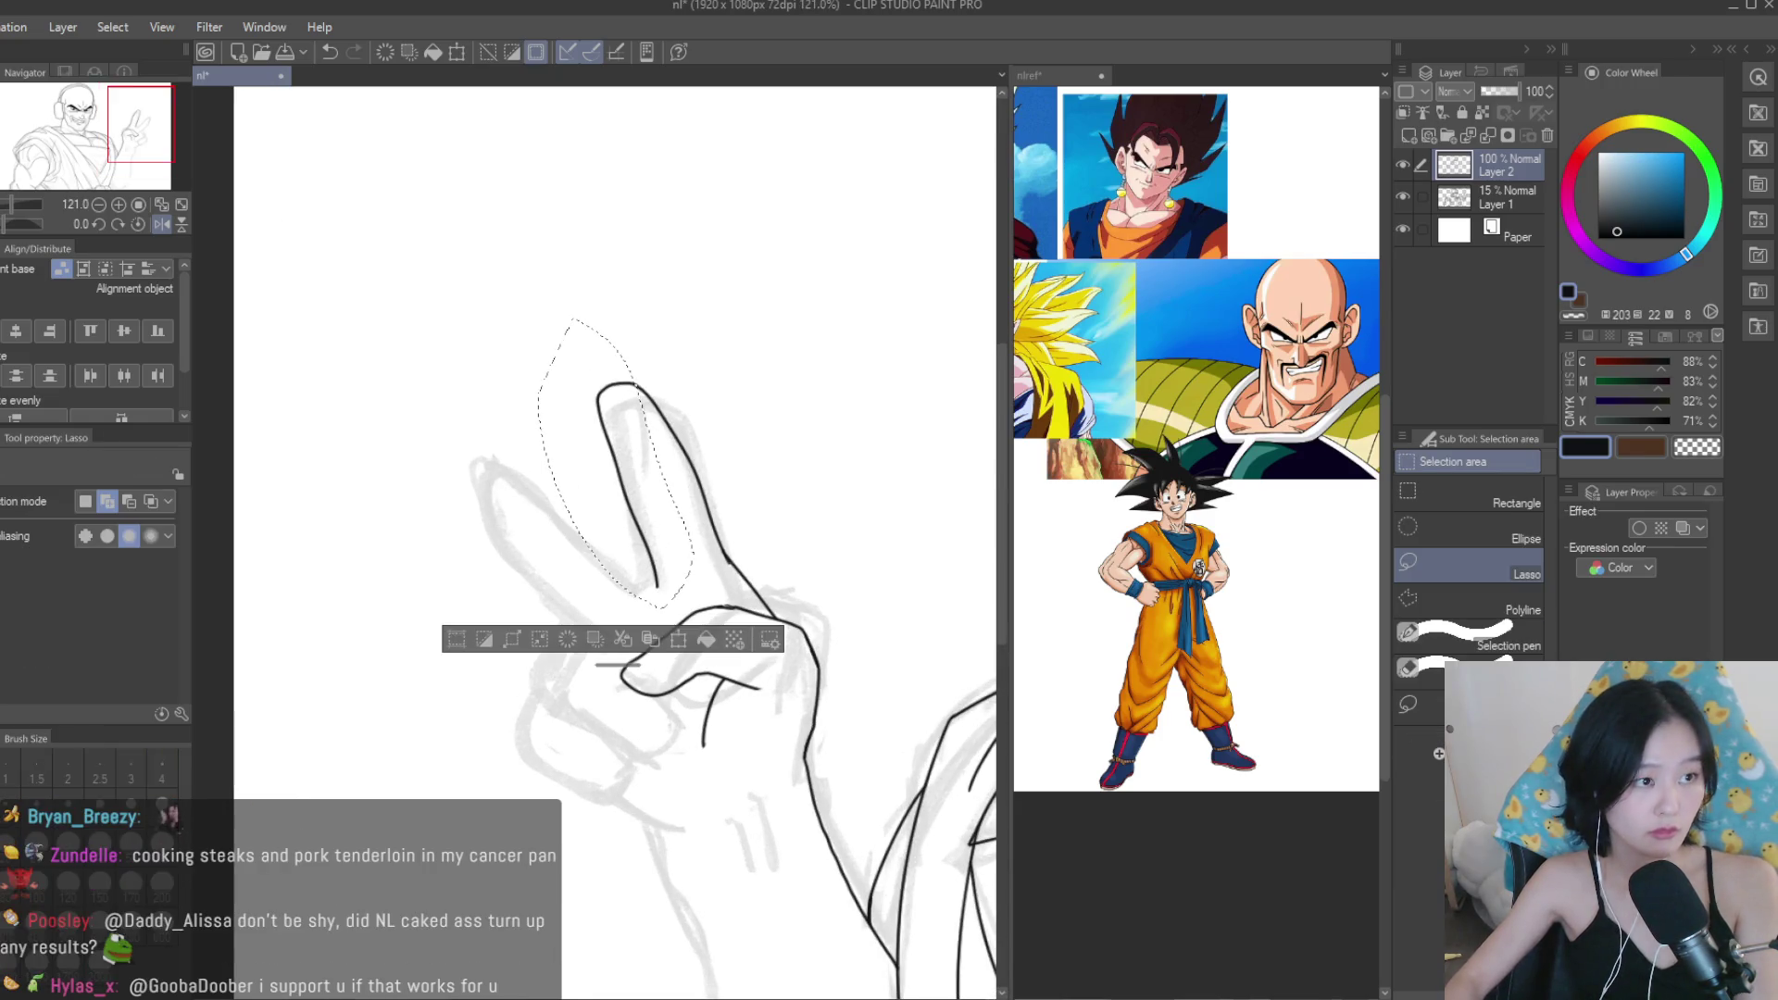
pyautogui.press('k')
pyautogui.scroll(3, 648, 454)
pyautogui.moveTo(635, 488); pyautogui.dragTo(666, 491)
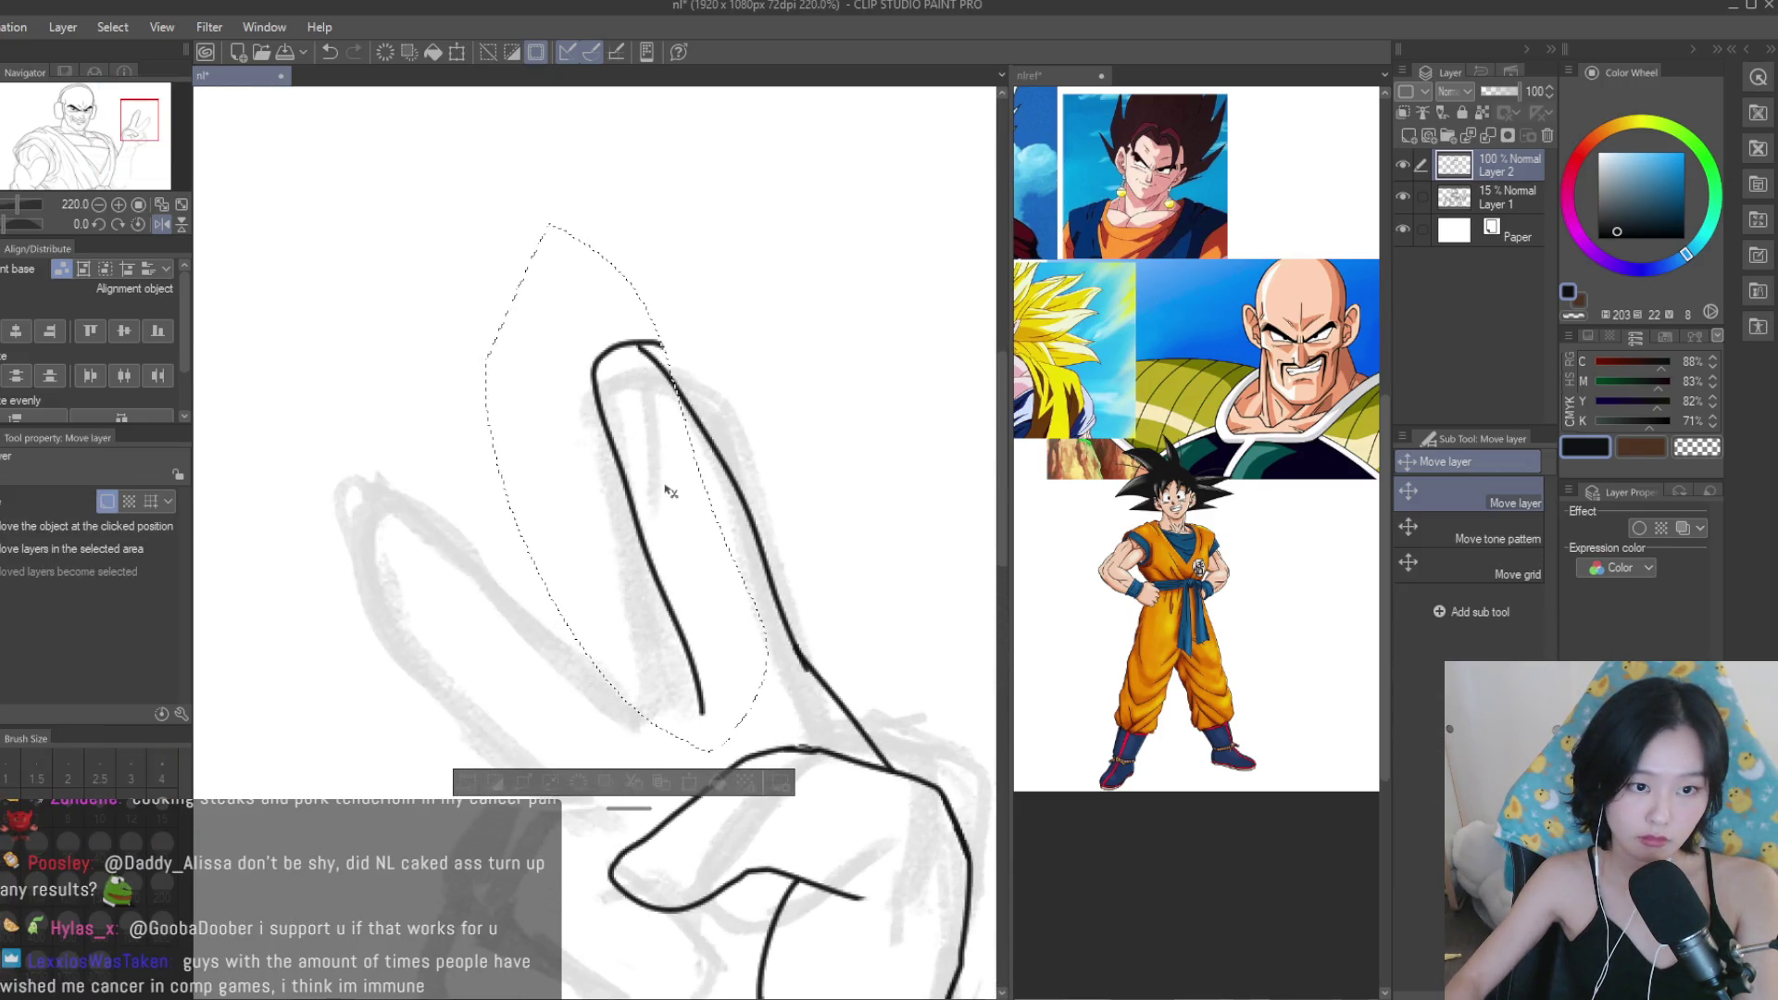
pyautogui.hotkey('ctrl', 'd')
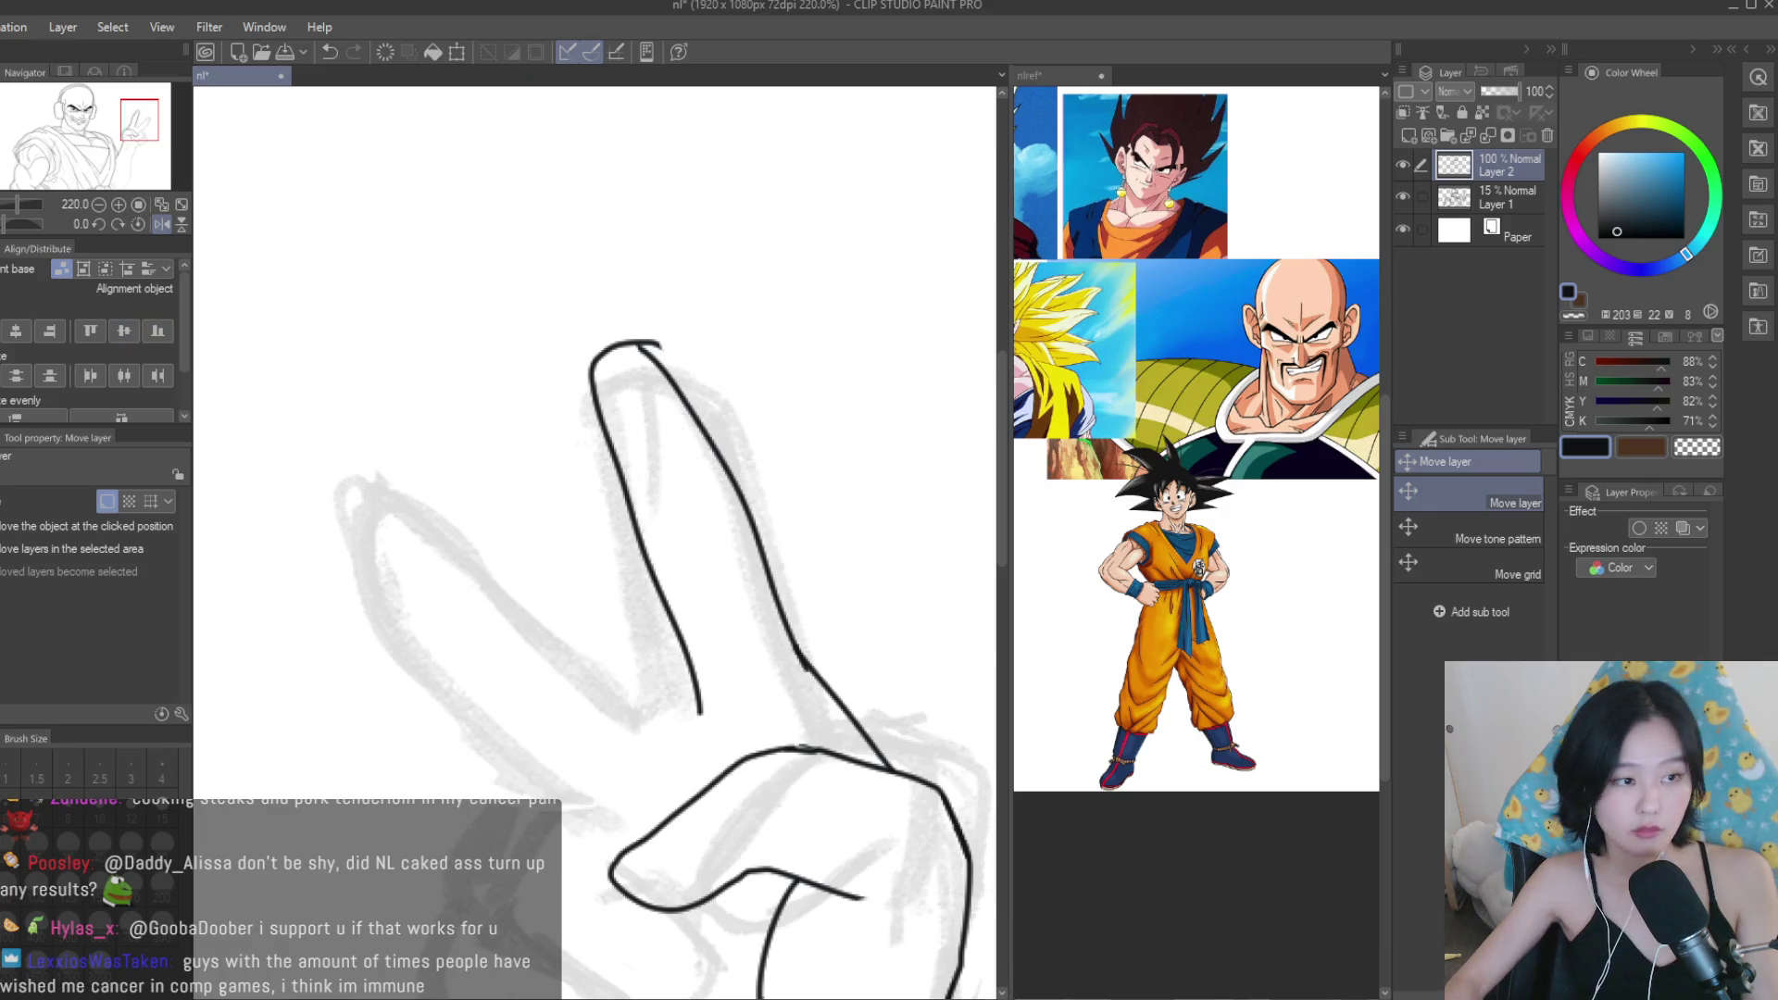
# Touch up the raised finger's fingertip outline.
pyautogui.press('e')
pyautogui.scroll(2, 649, 361)
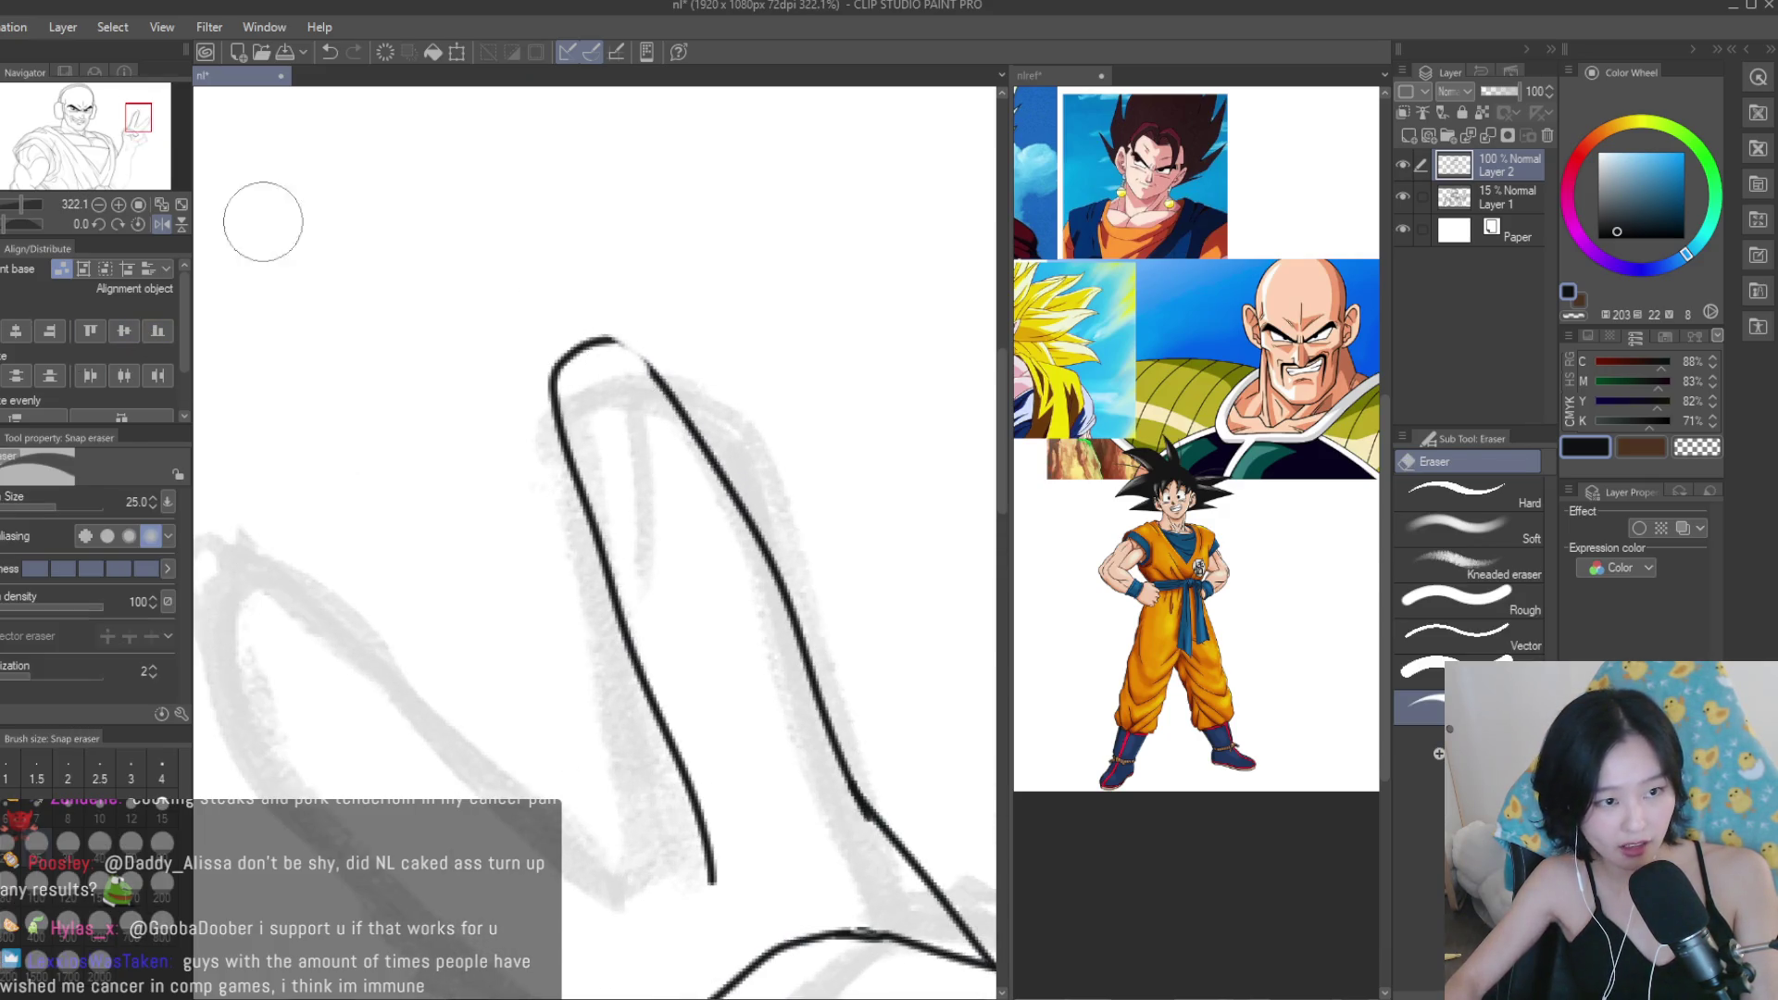
pyautogui.press('p')
pyautogui.scroll(2, 611, 370)
pyautogui.moveTo(593, 338); pyautogui.dragTo(732, 482)
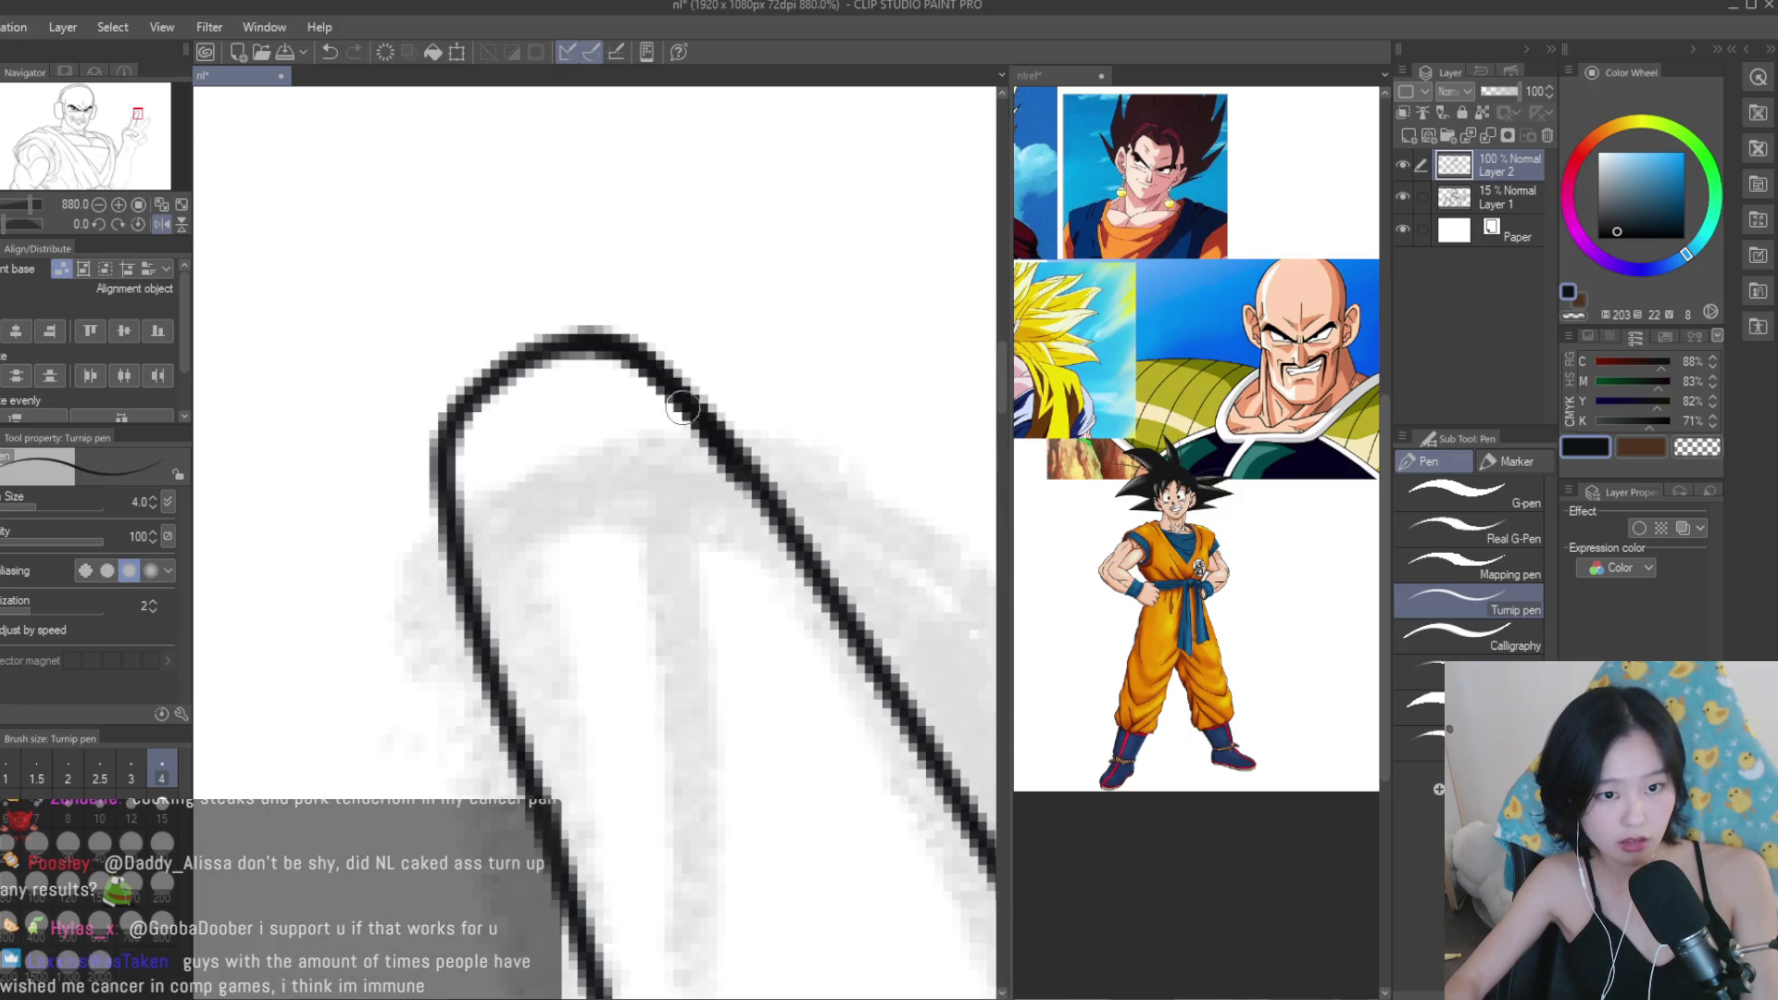
pyautogui.scroll(-3, 792, 679)
pyautogui.scroll(3, 792, 679)
# Redraw the raised finger's edge so it ends at the knuckle.
pyautogui.press('e')
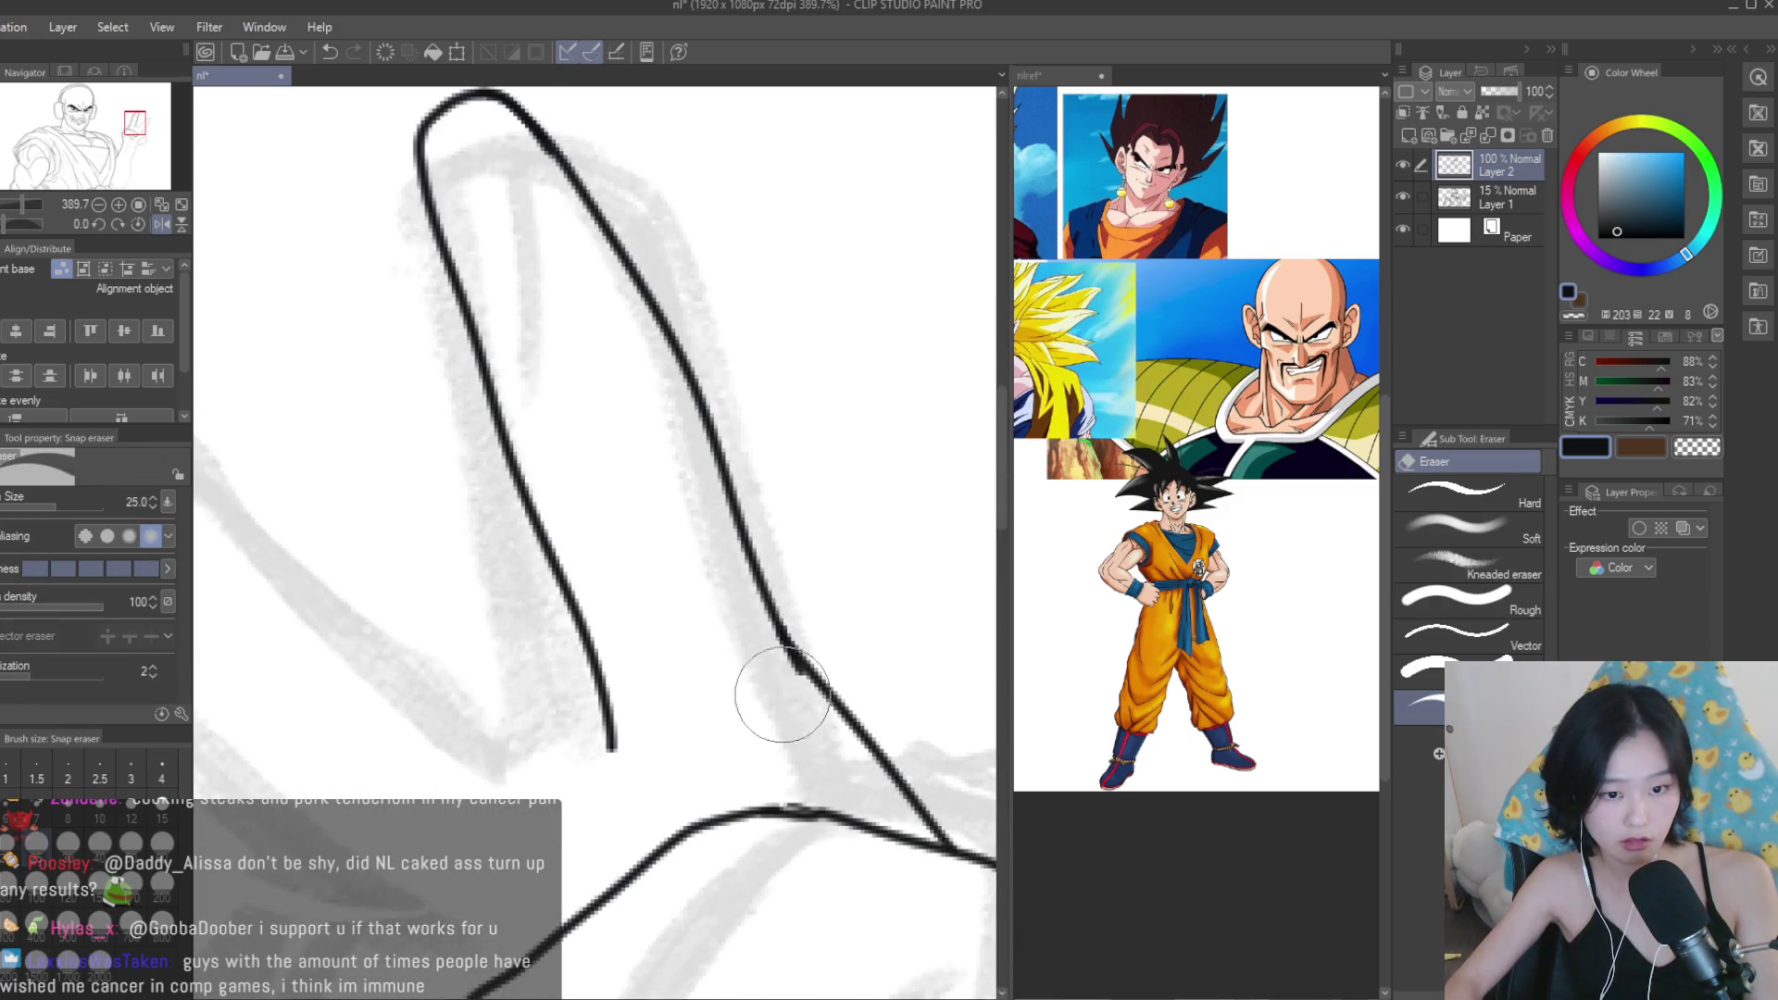
pyautogui.press('p')
pyautogui.scroll(3, 794, 633)
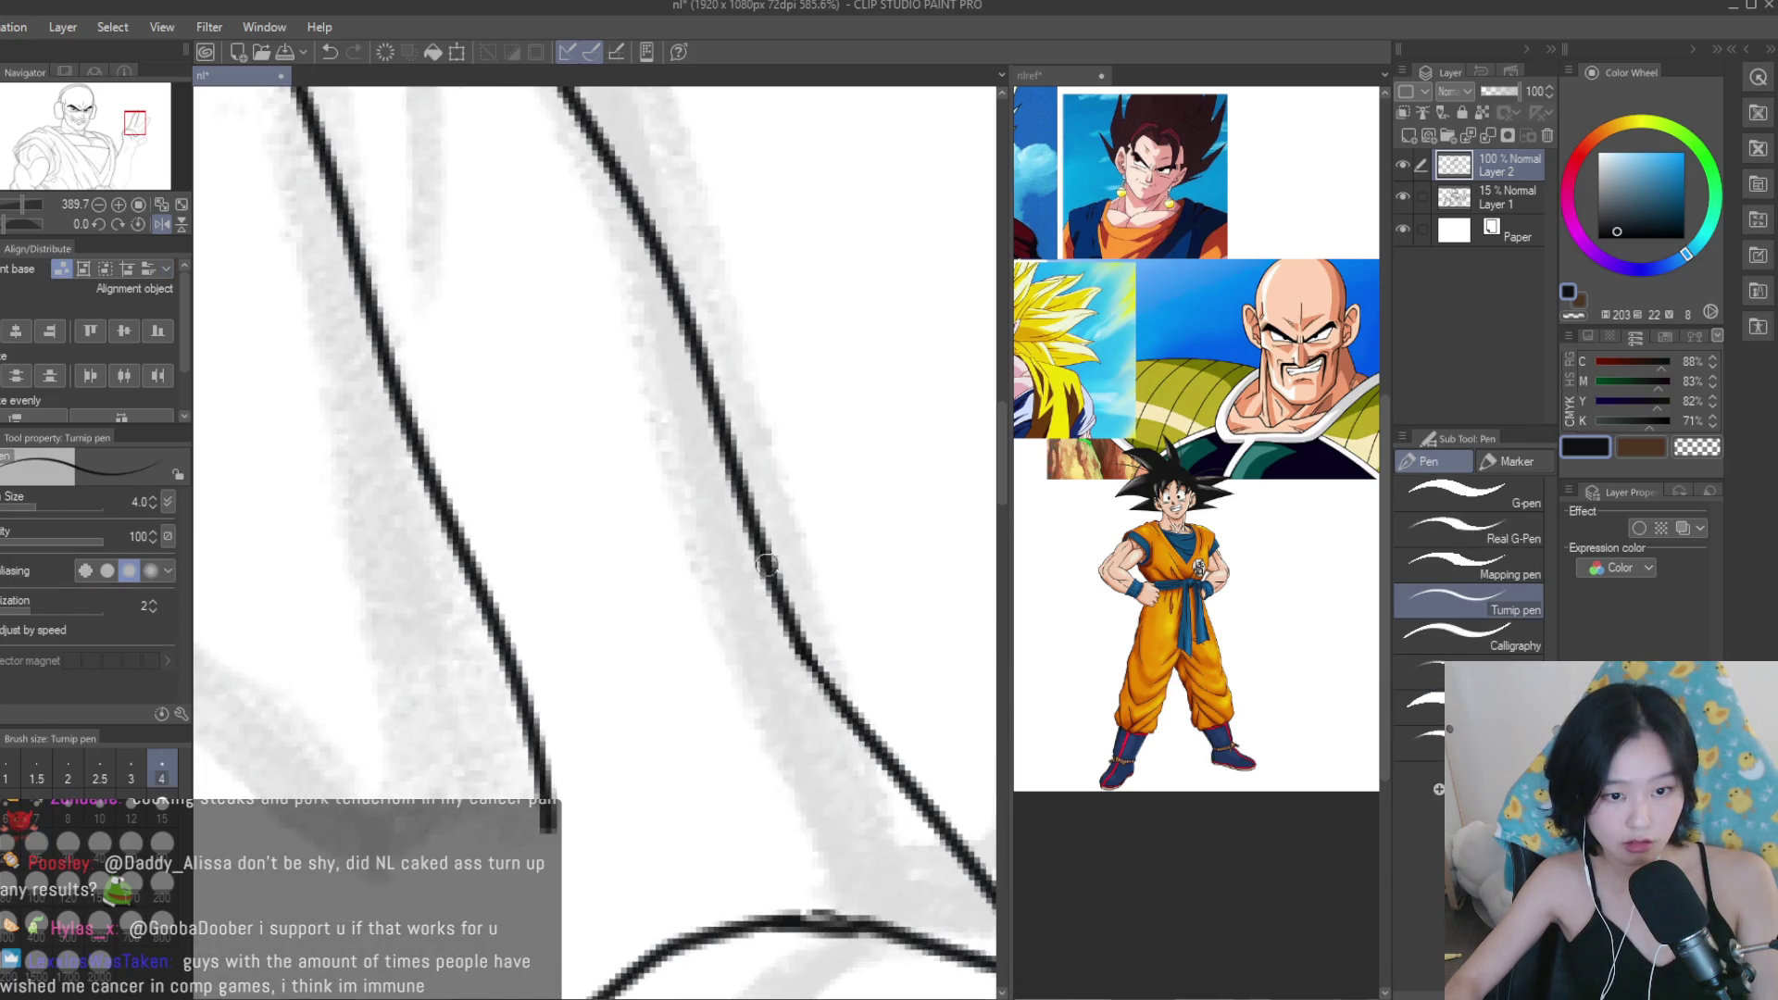
pyautogui.scroll(-3, 795, 633)
pyautogui.scroll(2, 792, 695)
pyautogui.moveTo(781, 639); pyautogui.dragTo(790, 799)
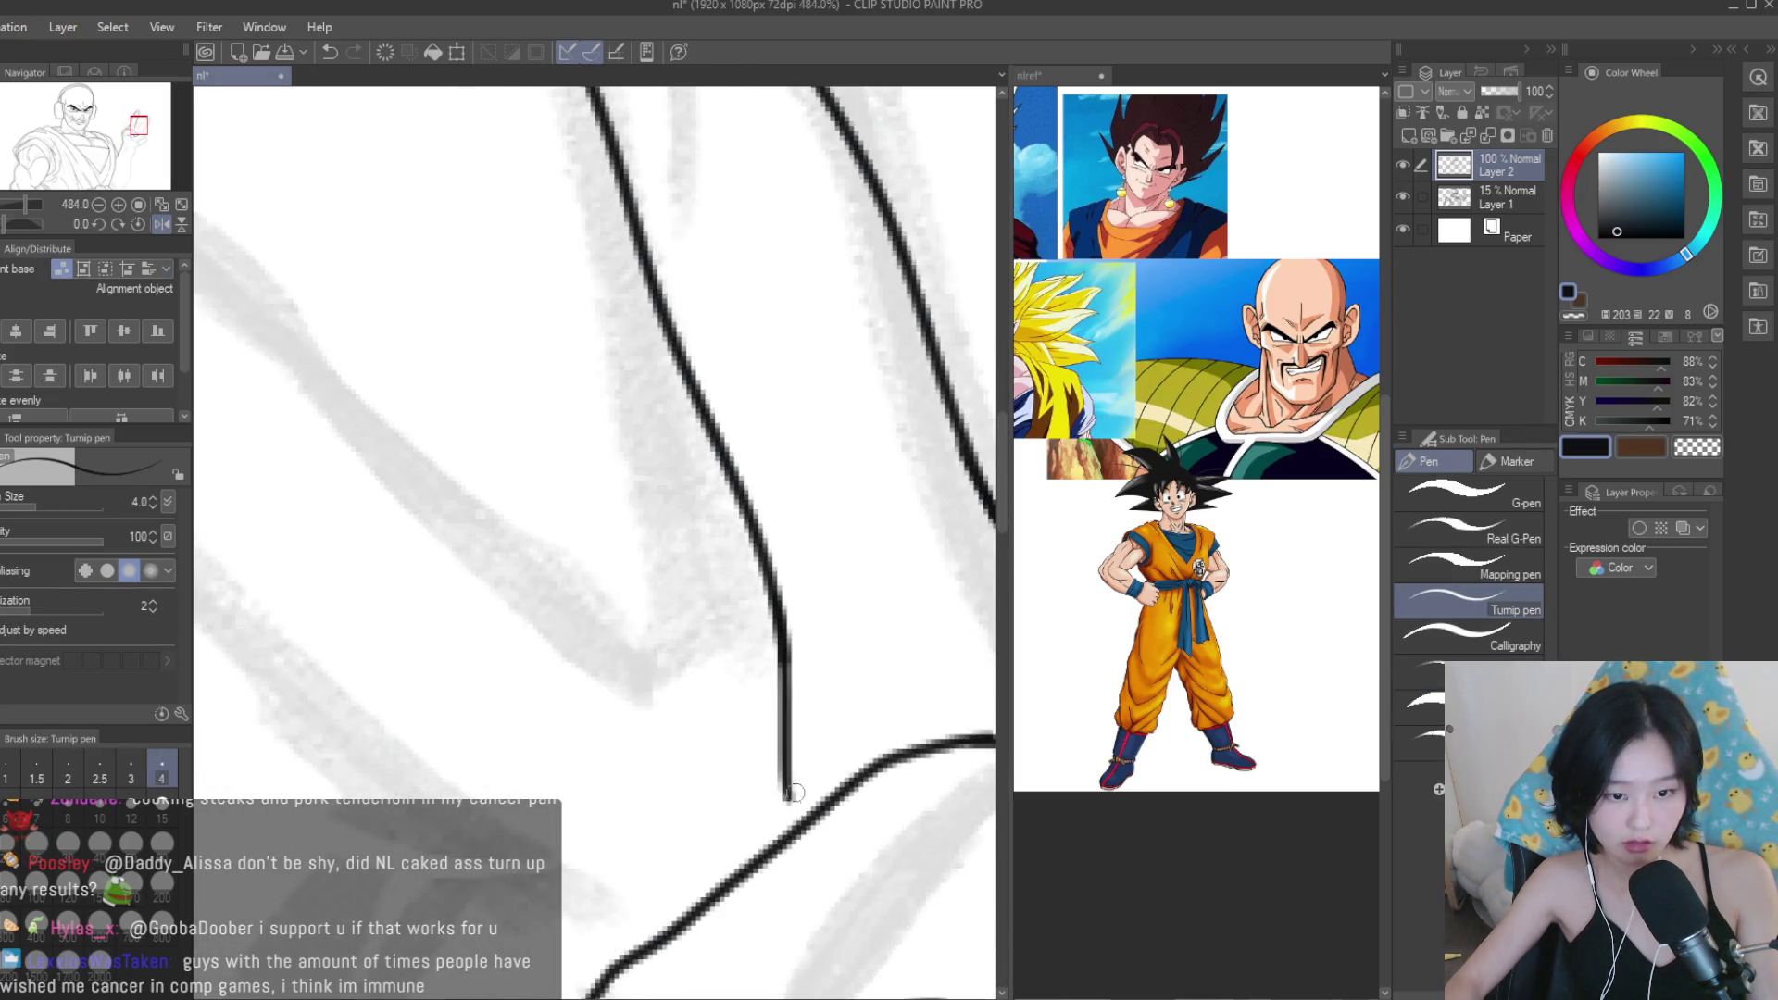
pyautogui.hotkey('ctrl', 'z')
pyautogui.moveTo(777, 609); pyautogui.dragTo(780, 783)
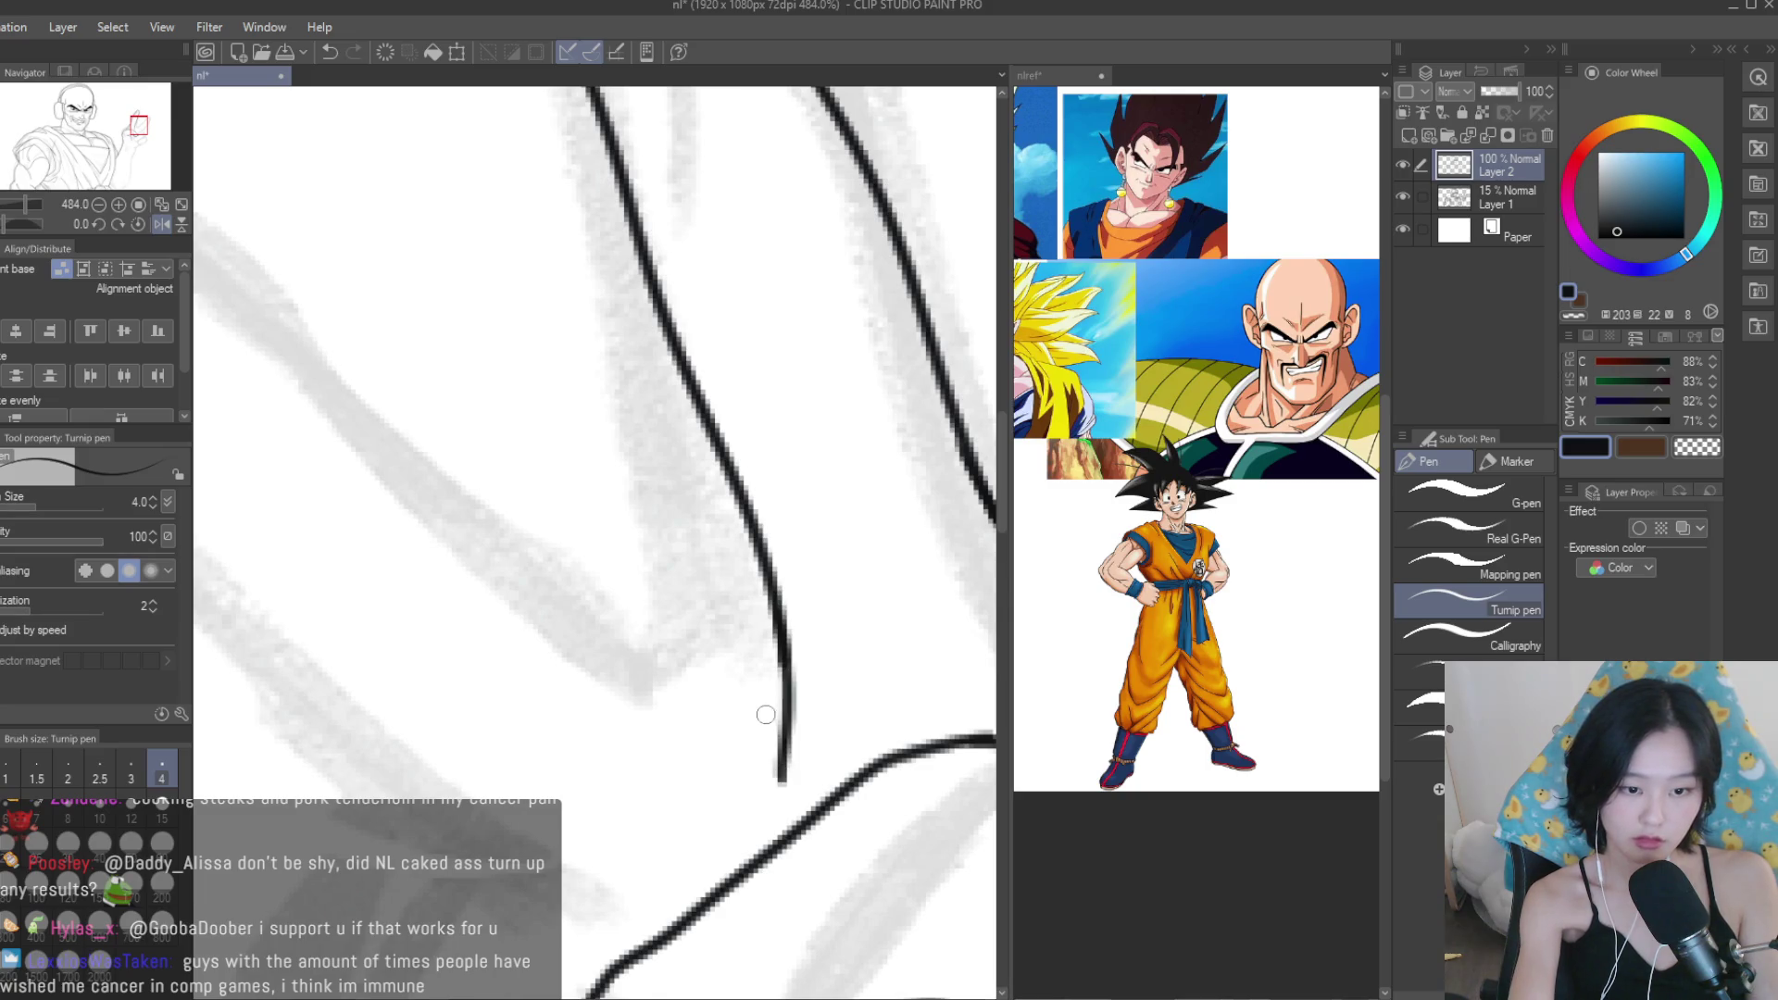
# Ink the second raised finger's outline down to the palm, redoing uneven strokes.
pyautogui.moveTo(782, 721)
pyautogui.mouseDown()
pyautogui.moveTo(671, 761)
pyautogui.moveTo(575, 572)
pyautogui.mouseUp()
pyautogui.scroll(-3, 822, 682)
pyautogui.moveTo(414, 535); pyautogui.dragTo(556, 697)
pyautogui.hotkey('ctrl', 'z')
pyautogui.moveTo(412, 523)
pyautogui.mouseDown()
pyautogui.moveTo(531, 682)
pyautogui.moveTo(667, 811)
pyautogui.mouseUp()
pyautogui.hotkey('ctrl', 'z')
pyautogui.hotkey('ctrl', 'z')
pyautogui.moveTo(468, 603); pyautogui.dragTo(556, 706)
pyautogui.hotkey('ctrl', 'z')
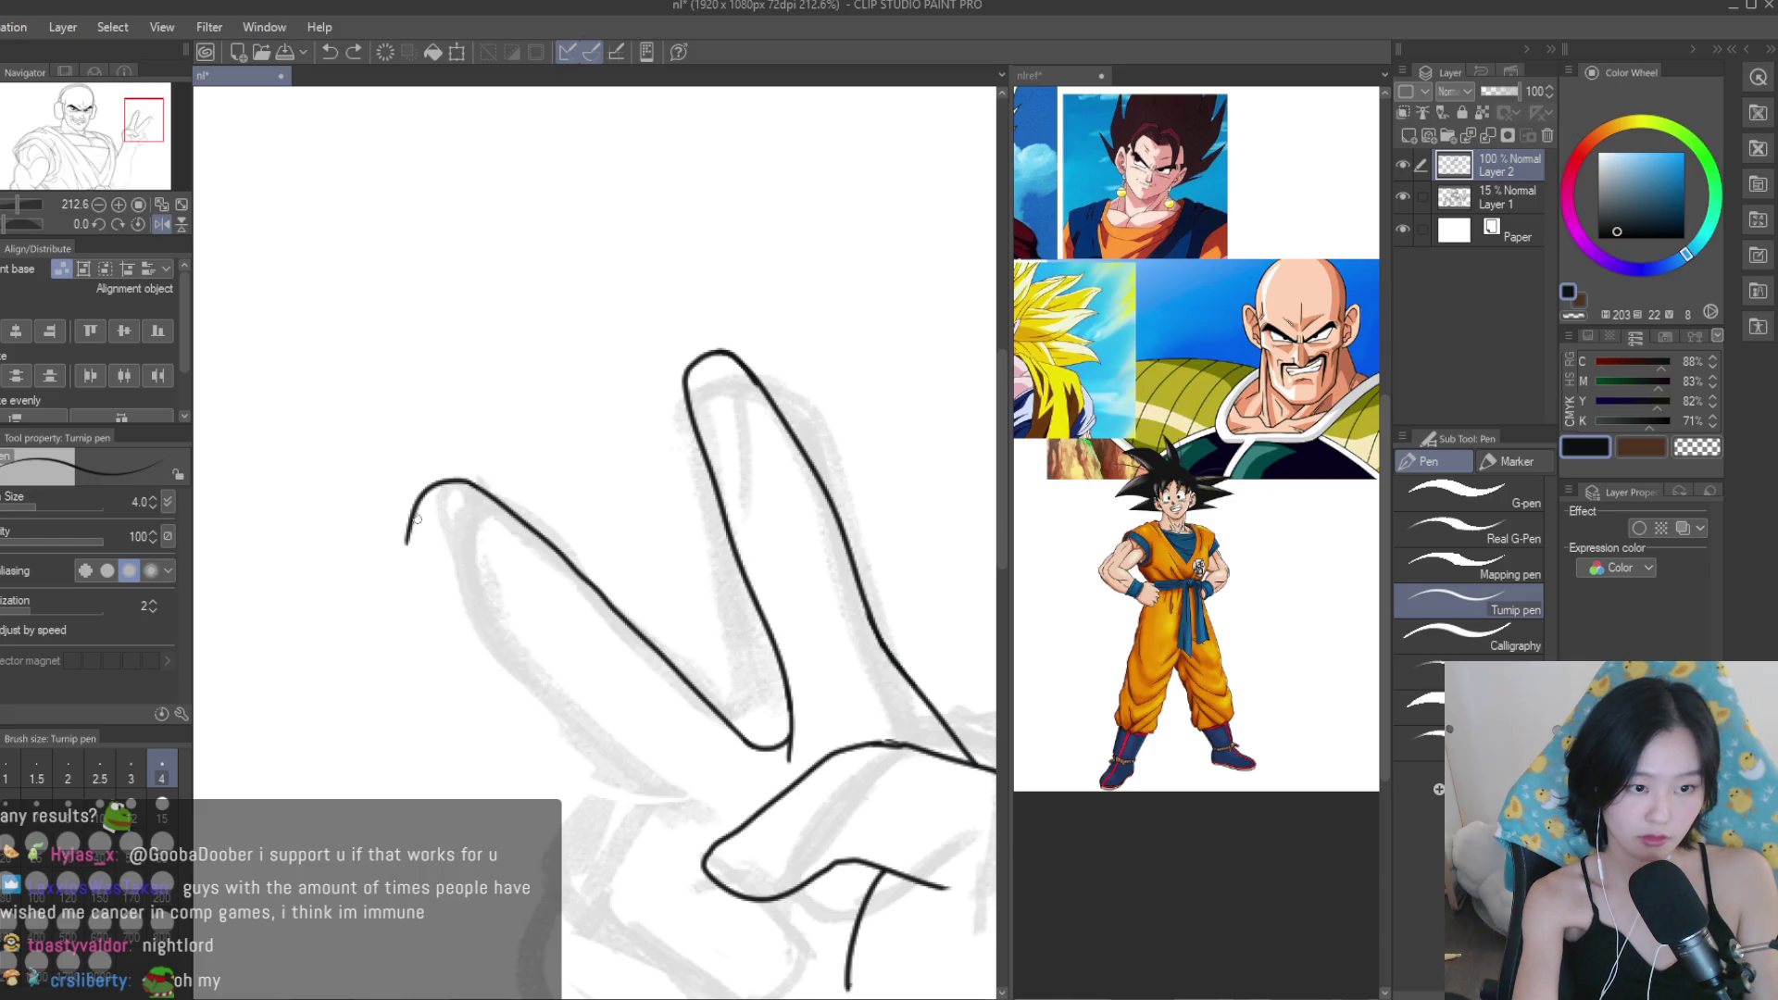
pyautogui.moveTo(660, 802); pyautogui.dragTo(682, 830)
pyautogui.scroll(-5, 681, 829)
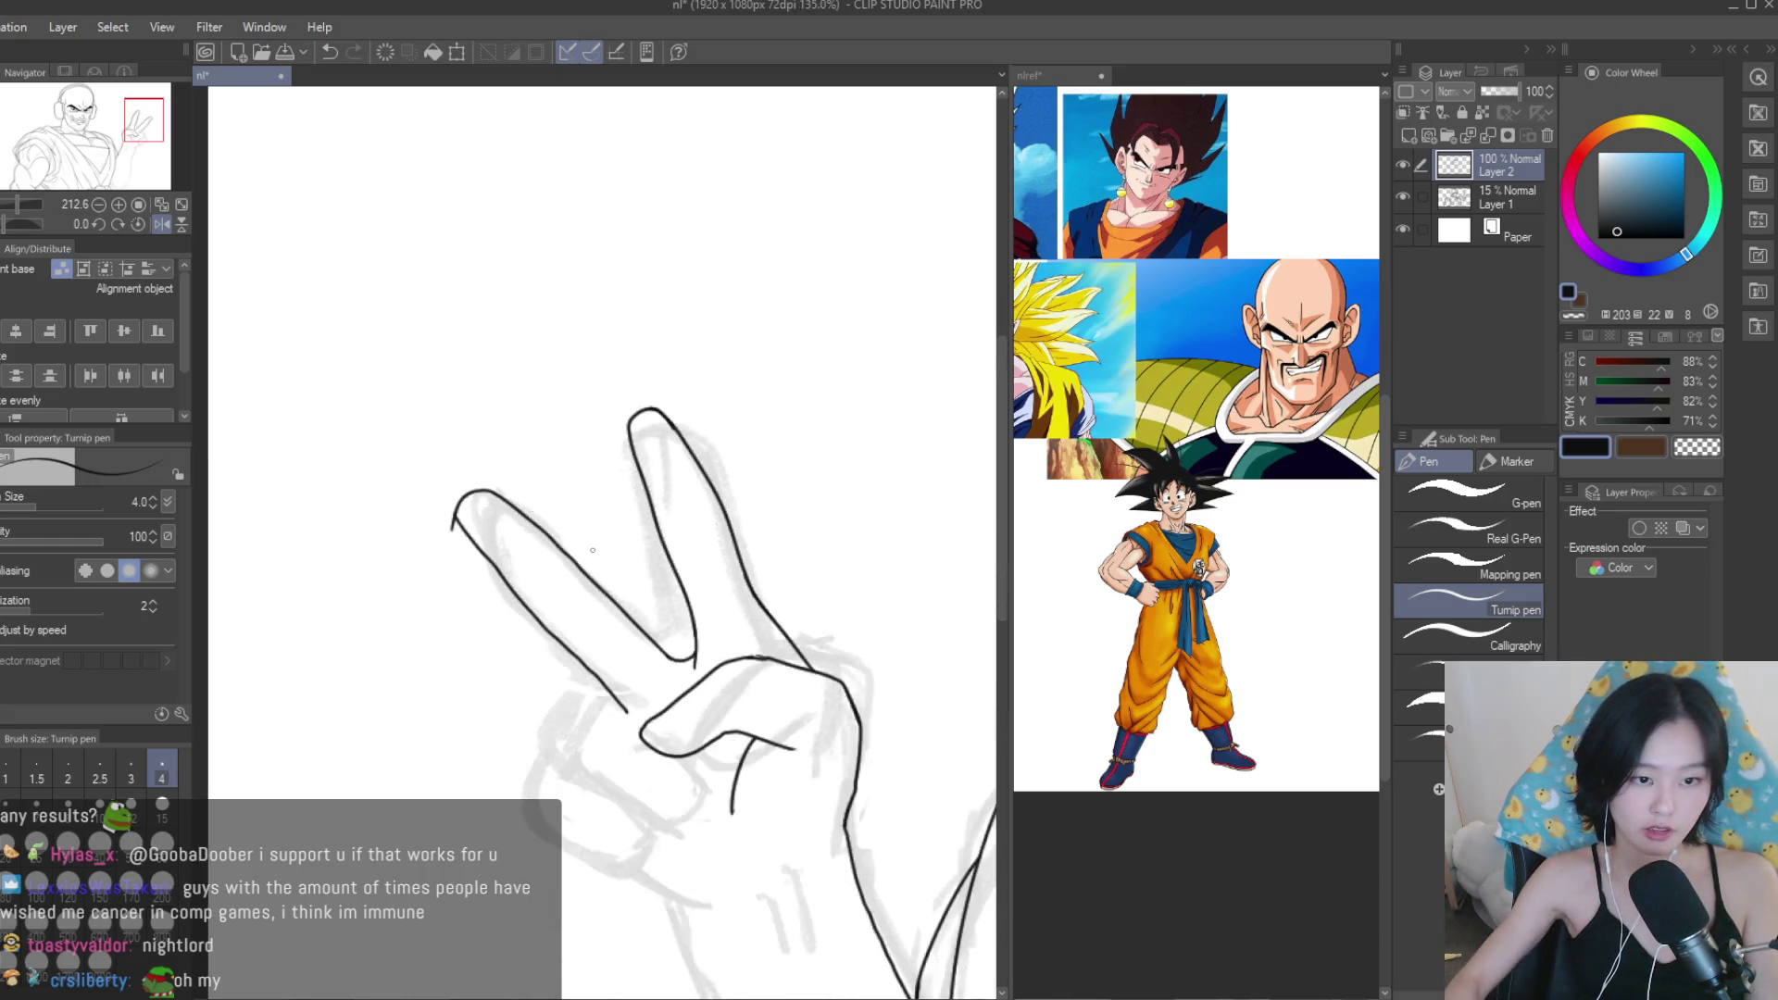
pyautogui.scroll(4, 622, 582)
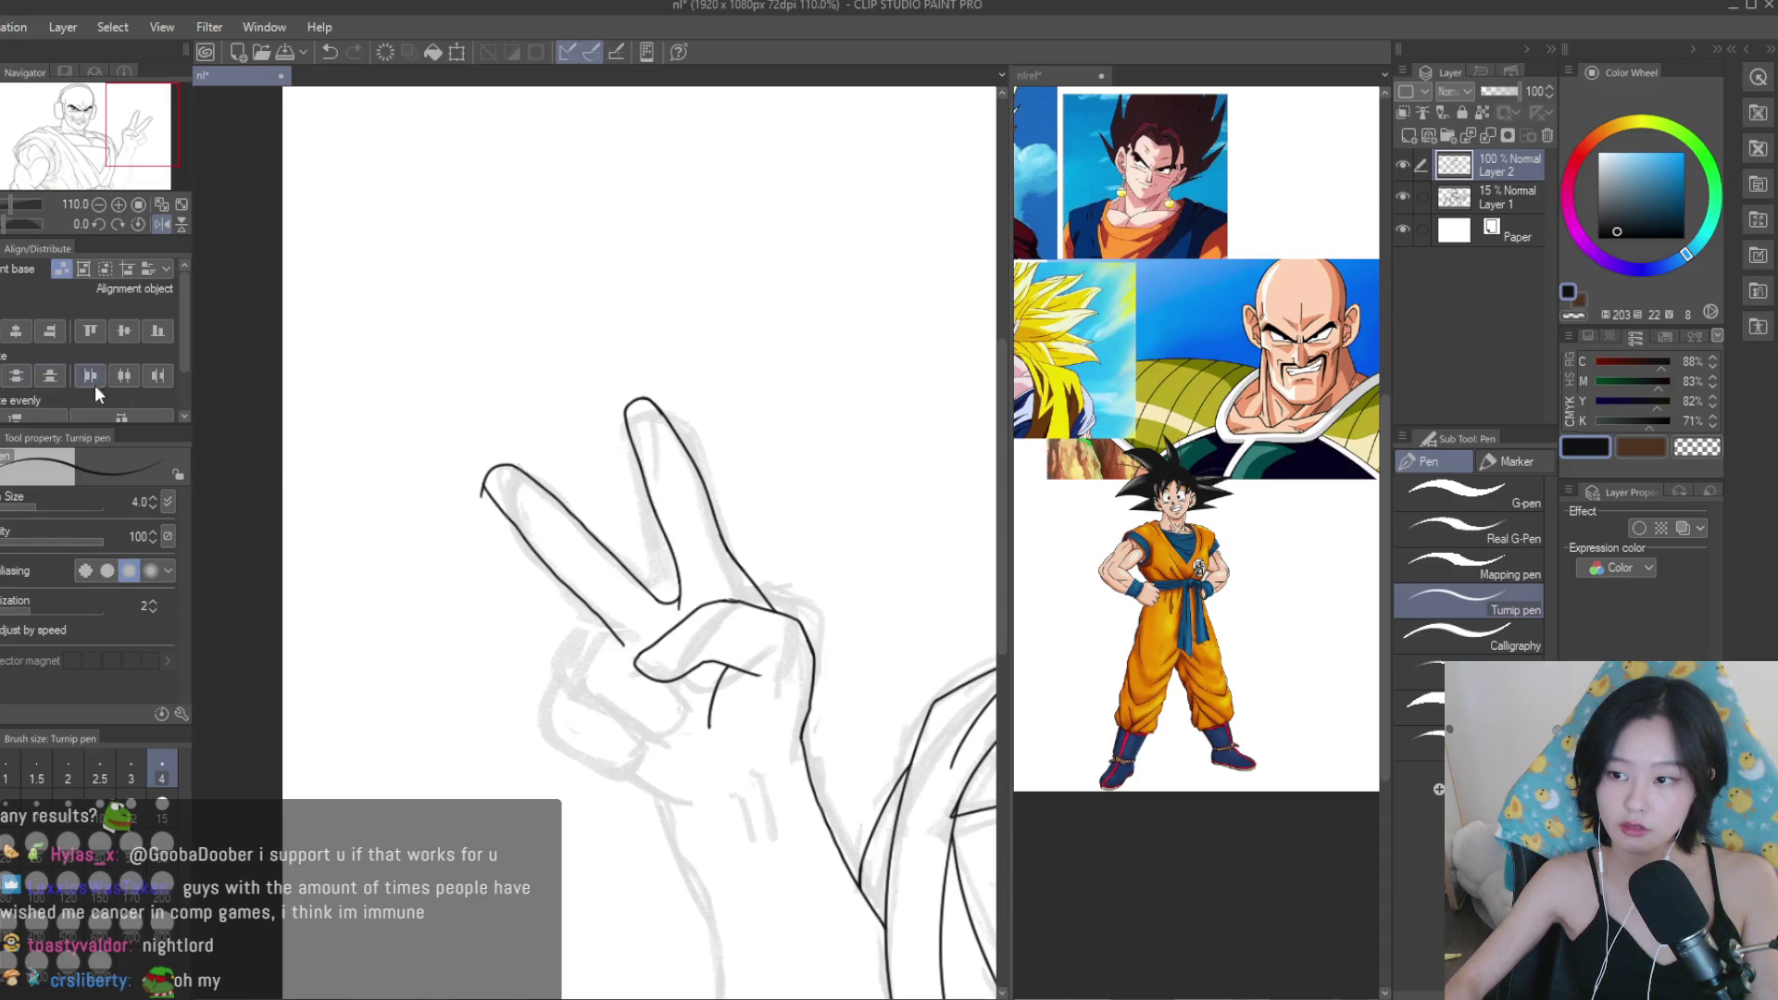
pyautogui.press('e')
pyautogui.scroll(3, 468, 448)
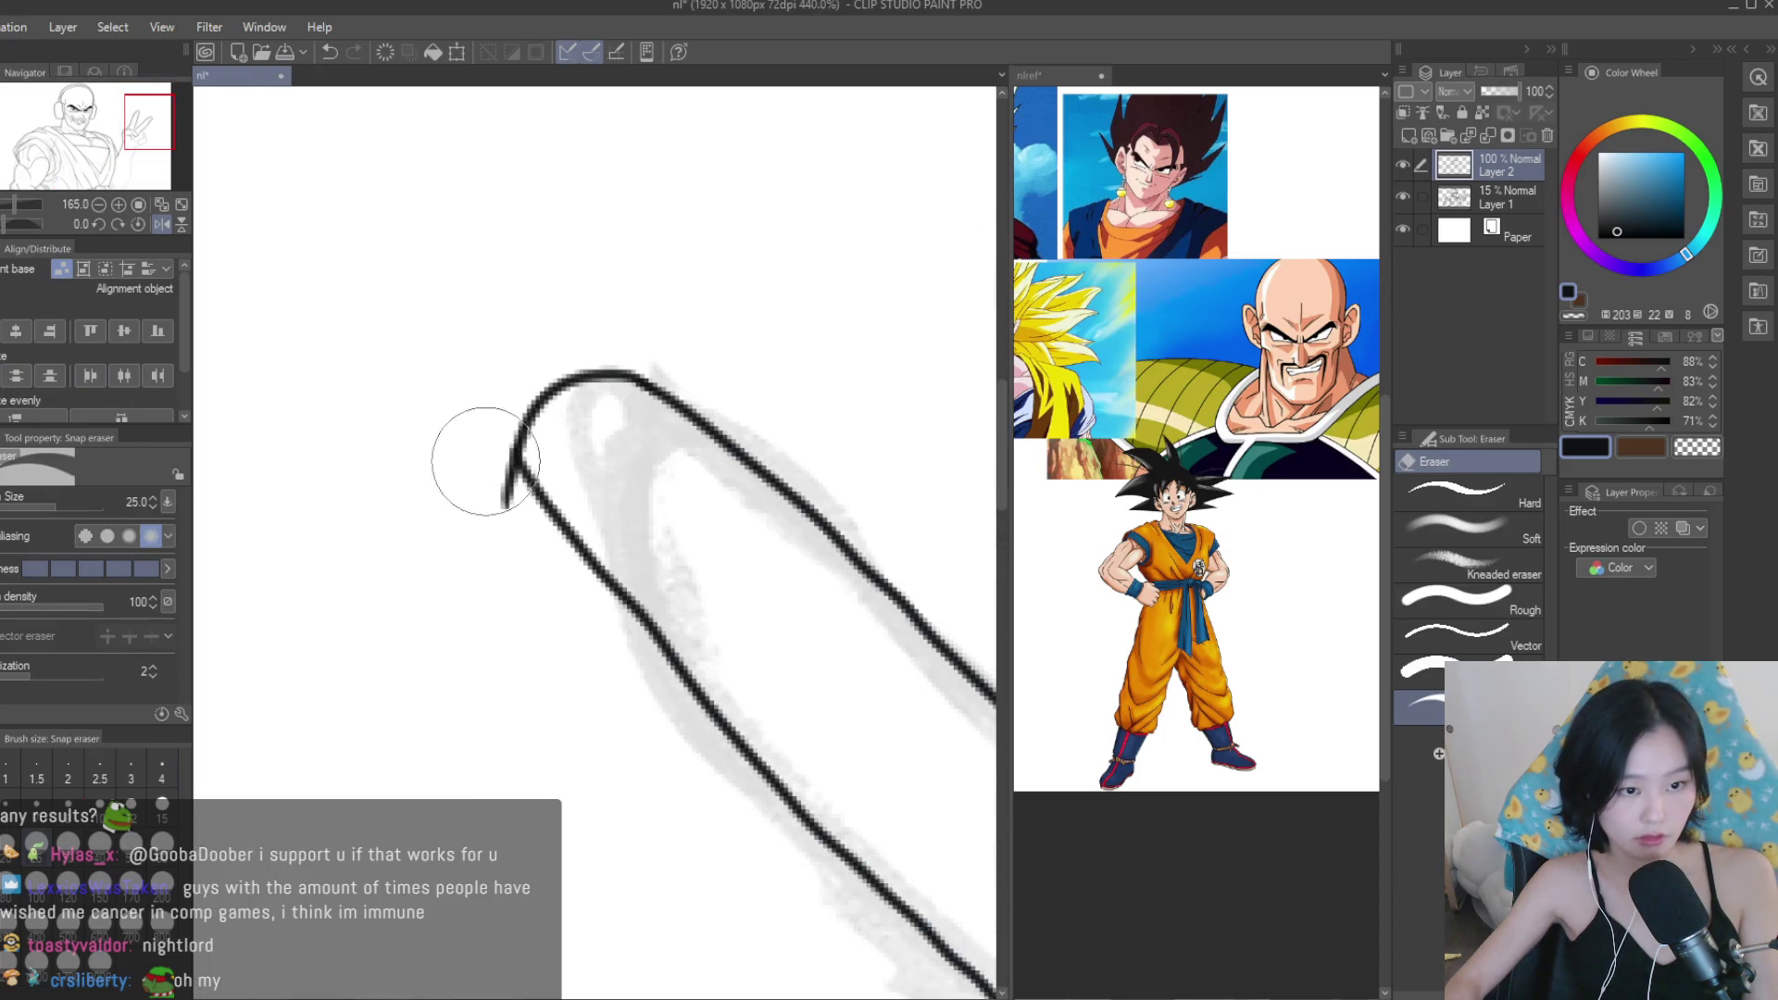
pyautogui.scroll(-4, 519, 458)
pyautogui.scroll(-2, 766, 632)
# Ink the curled fingers' outline and close off the bottom finger.
pyautogui.scroll(4, 752, 616)
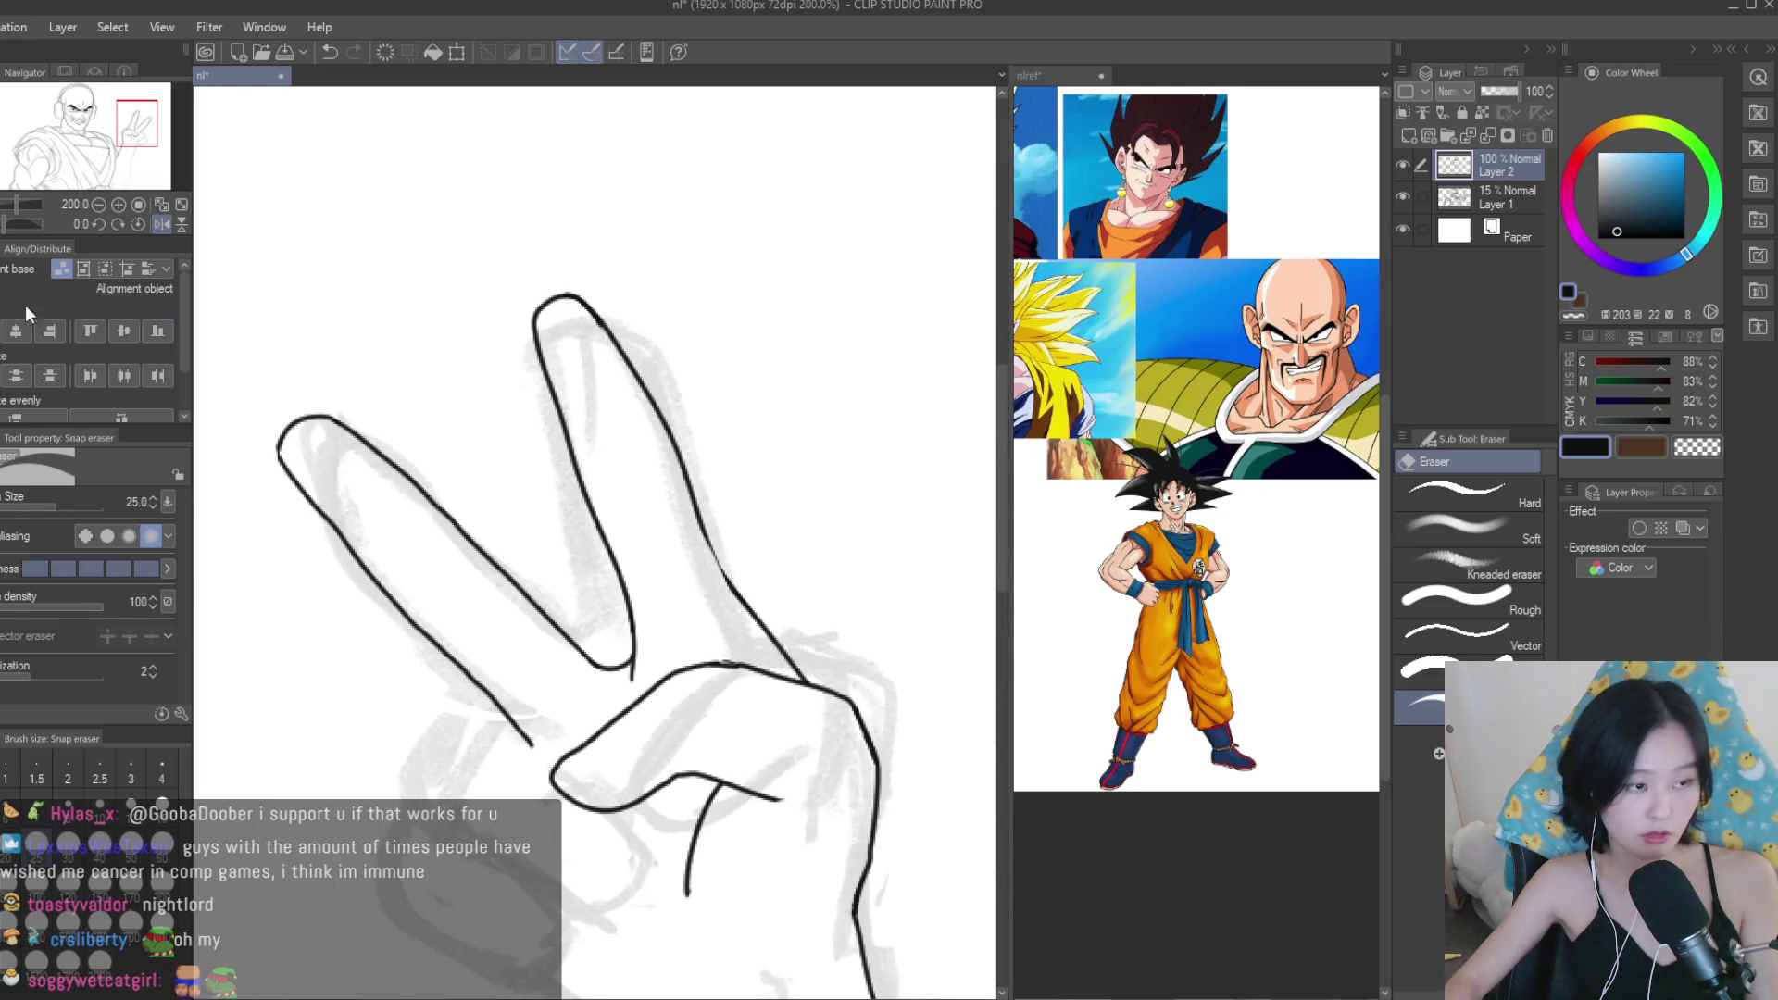
pyautogui.press('p')
pyautogui.scroll(4, 925, 751)
pyautogui.scroll(-5, 925, 751)
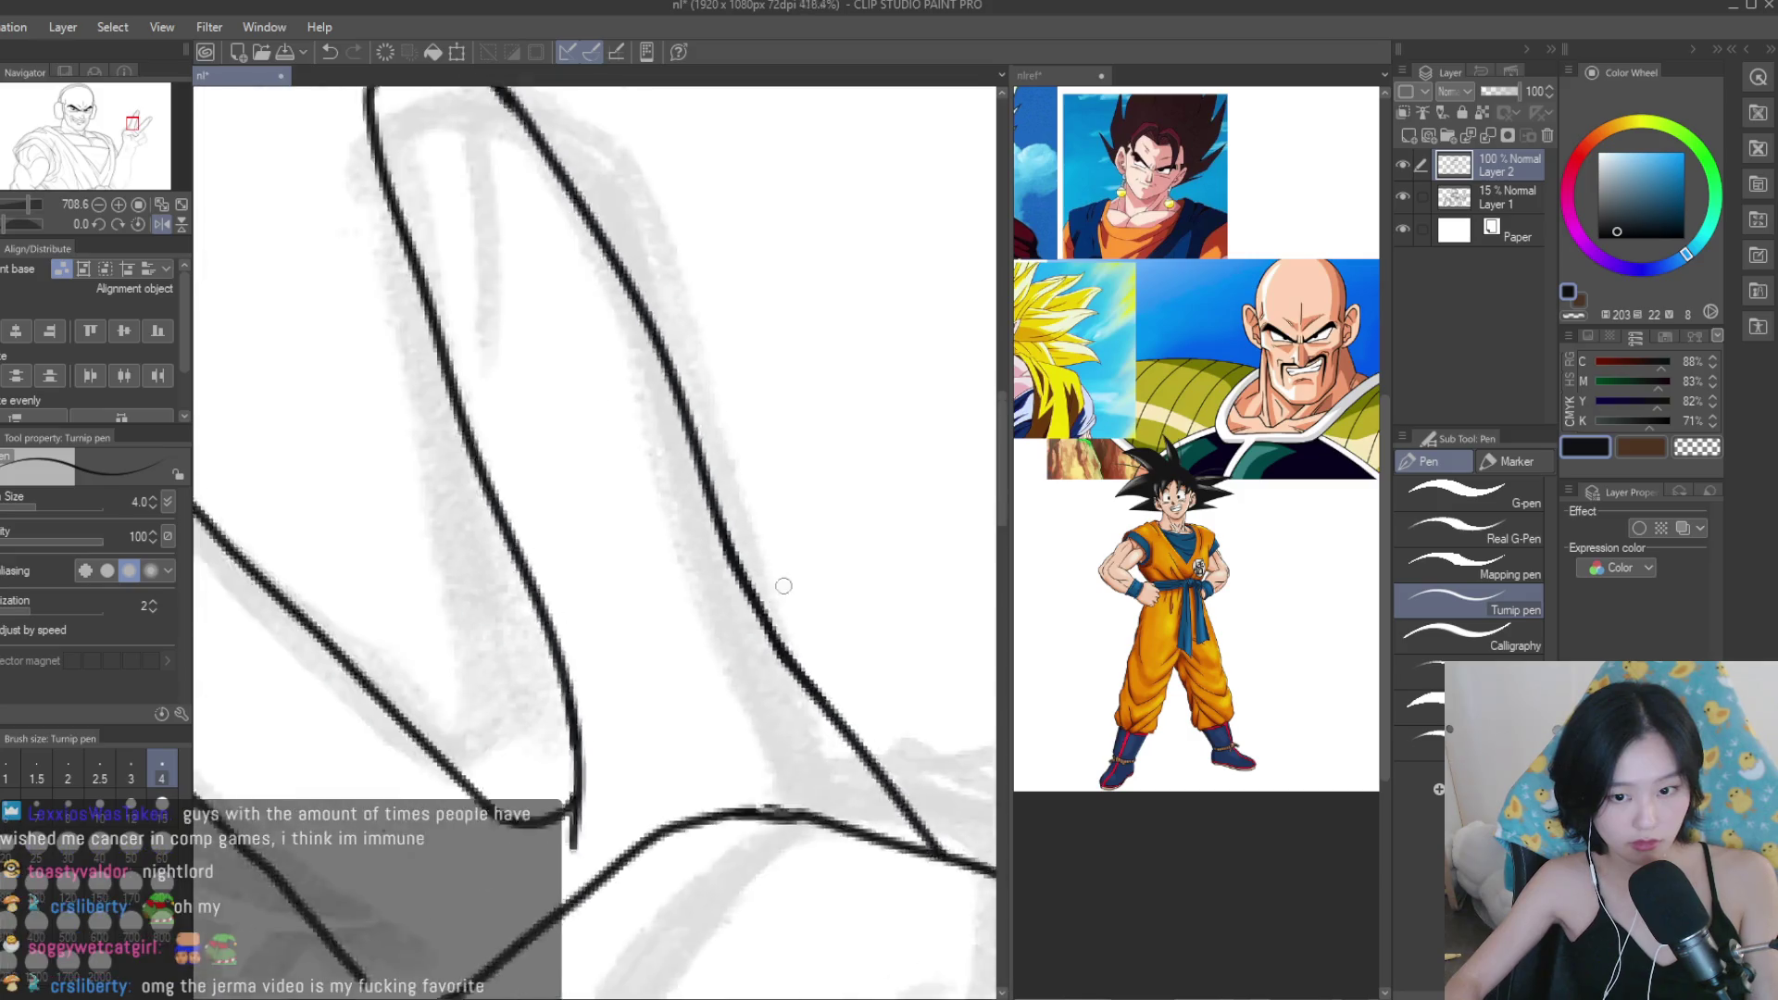
pyautogui.scroll(3, 1136, 597)
pyautogui.scroll(3, 602, 555)
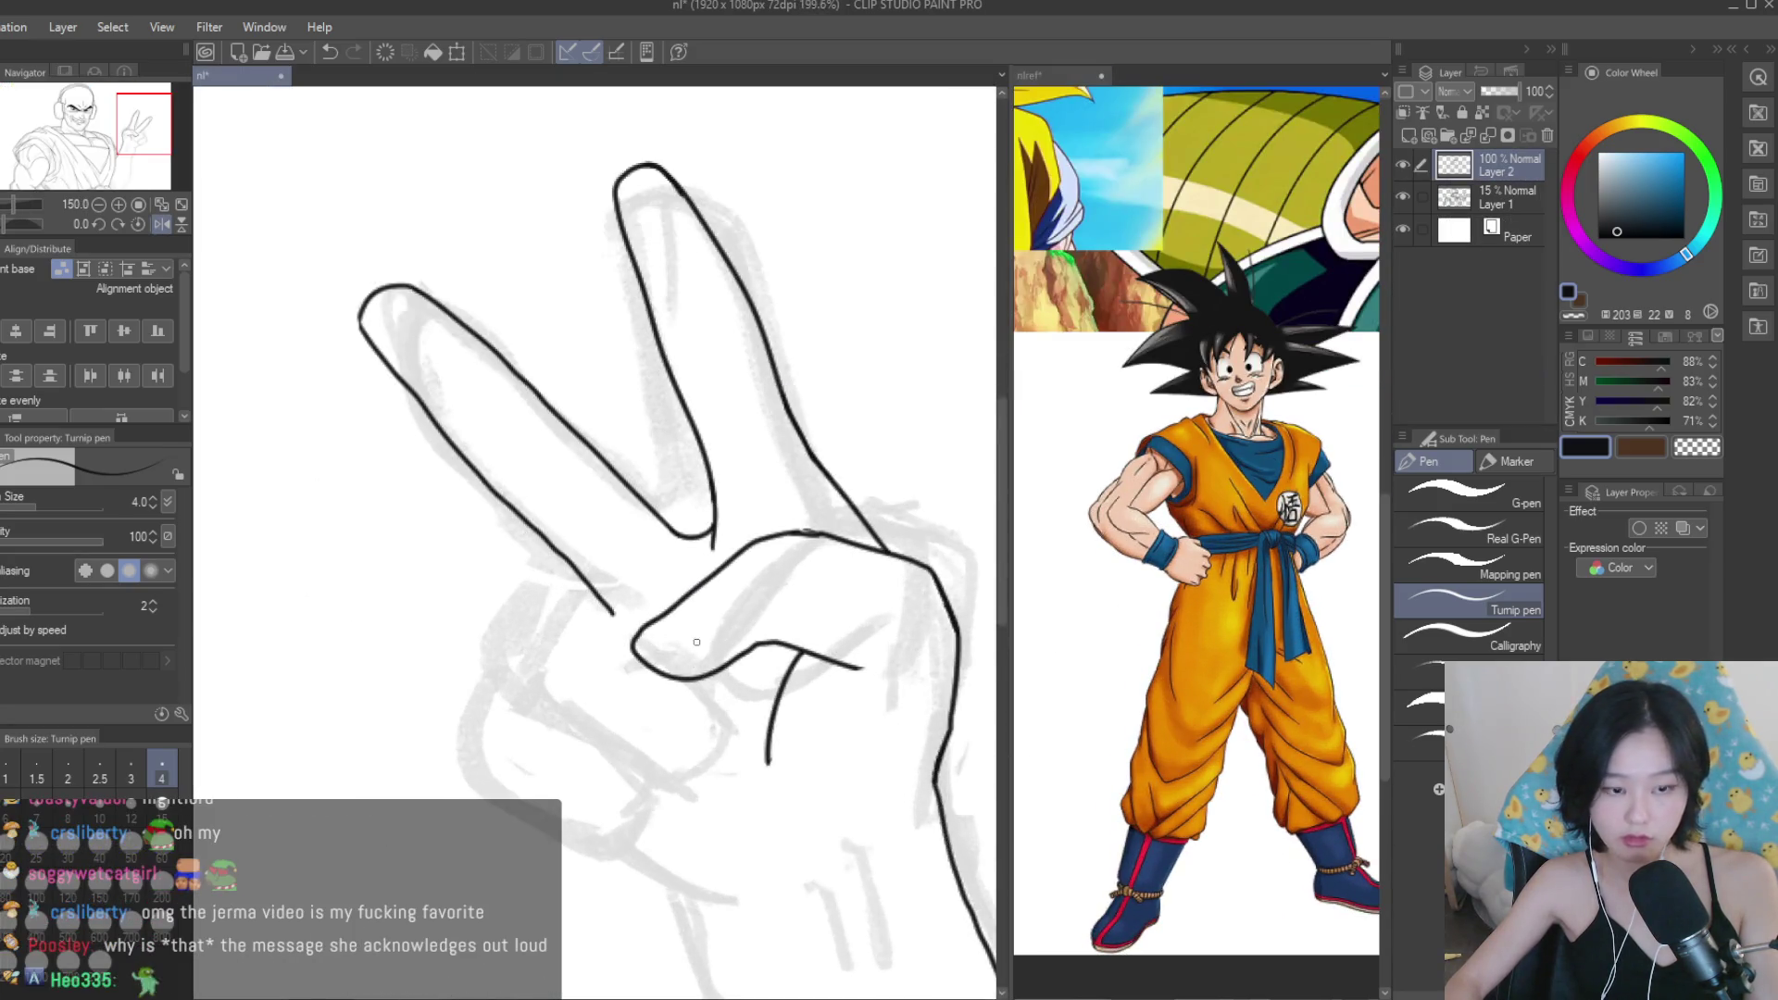
pyautogui.scroll(-2, 620, 639)
pyautogui.scroll(3, 625, 659)
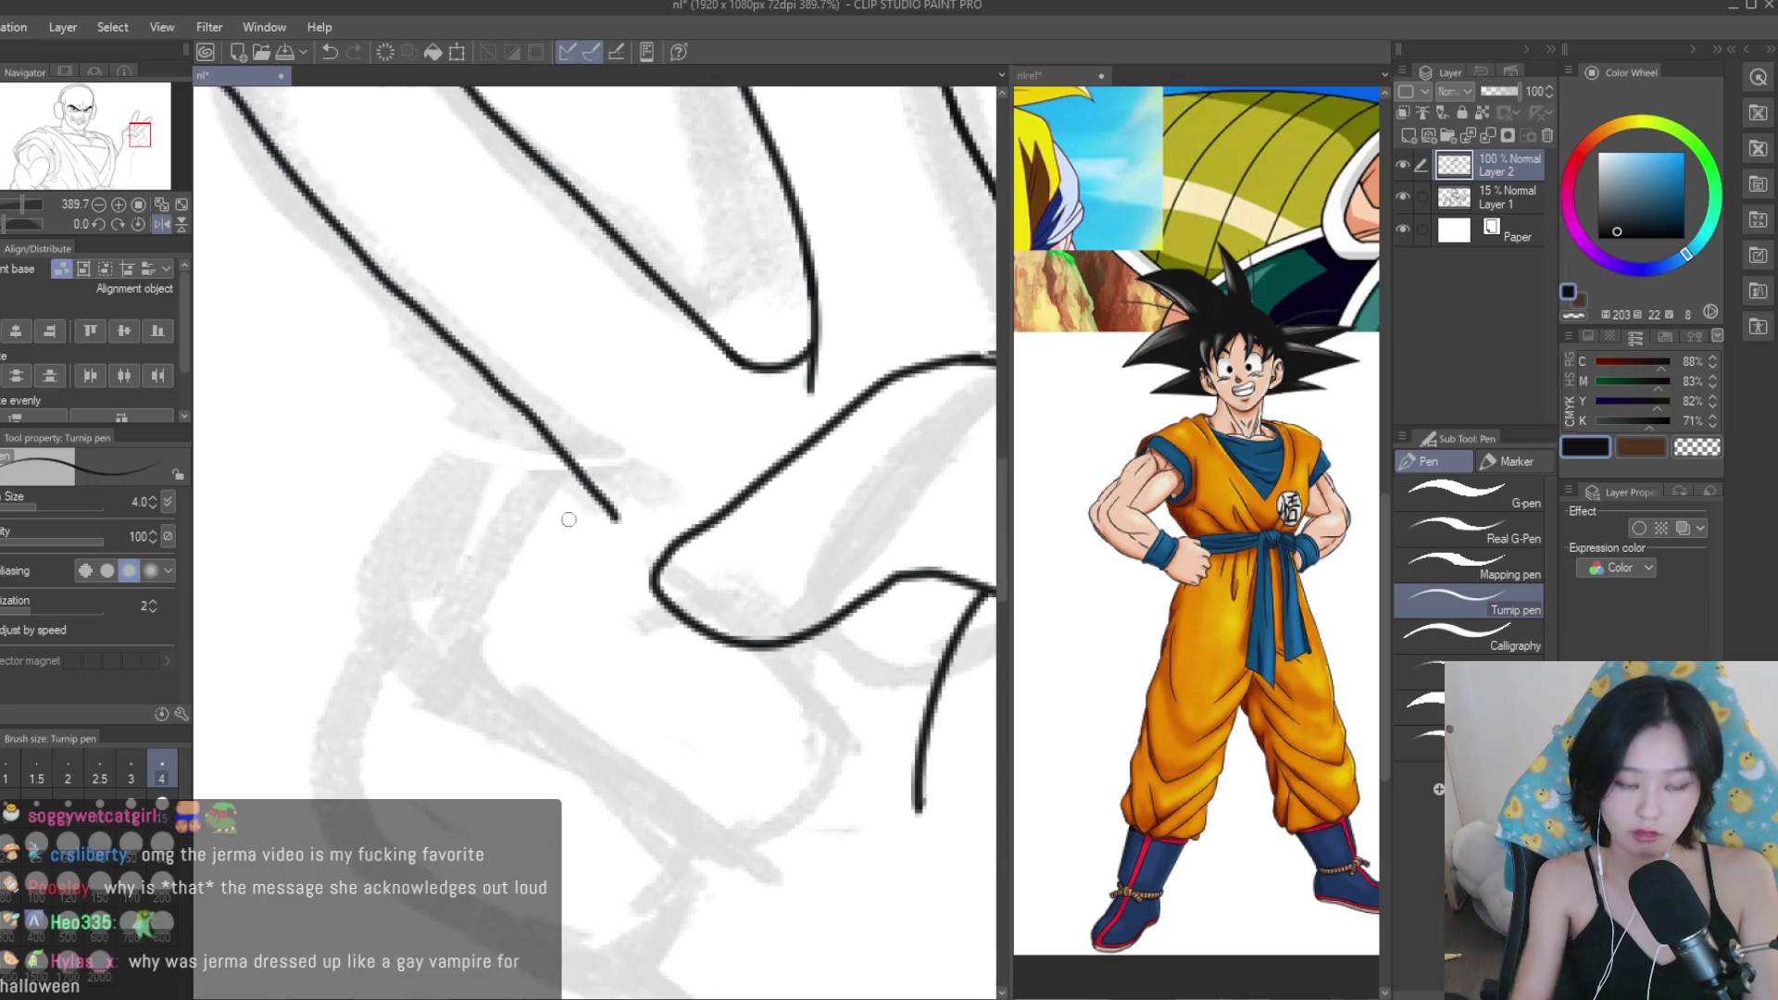
pyautogui.moveTo(520, 508)
pyautogui.mouseDown()
pyautogui.moveTo(454, 659)
pyautogui.moveTo(682, 828)
pyautogui.mouseUp()
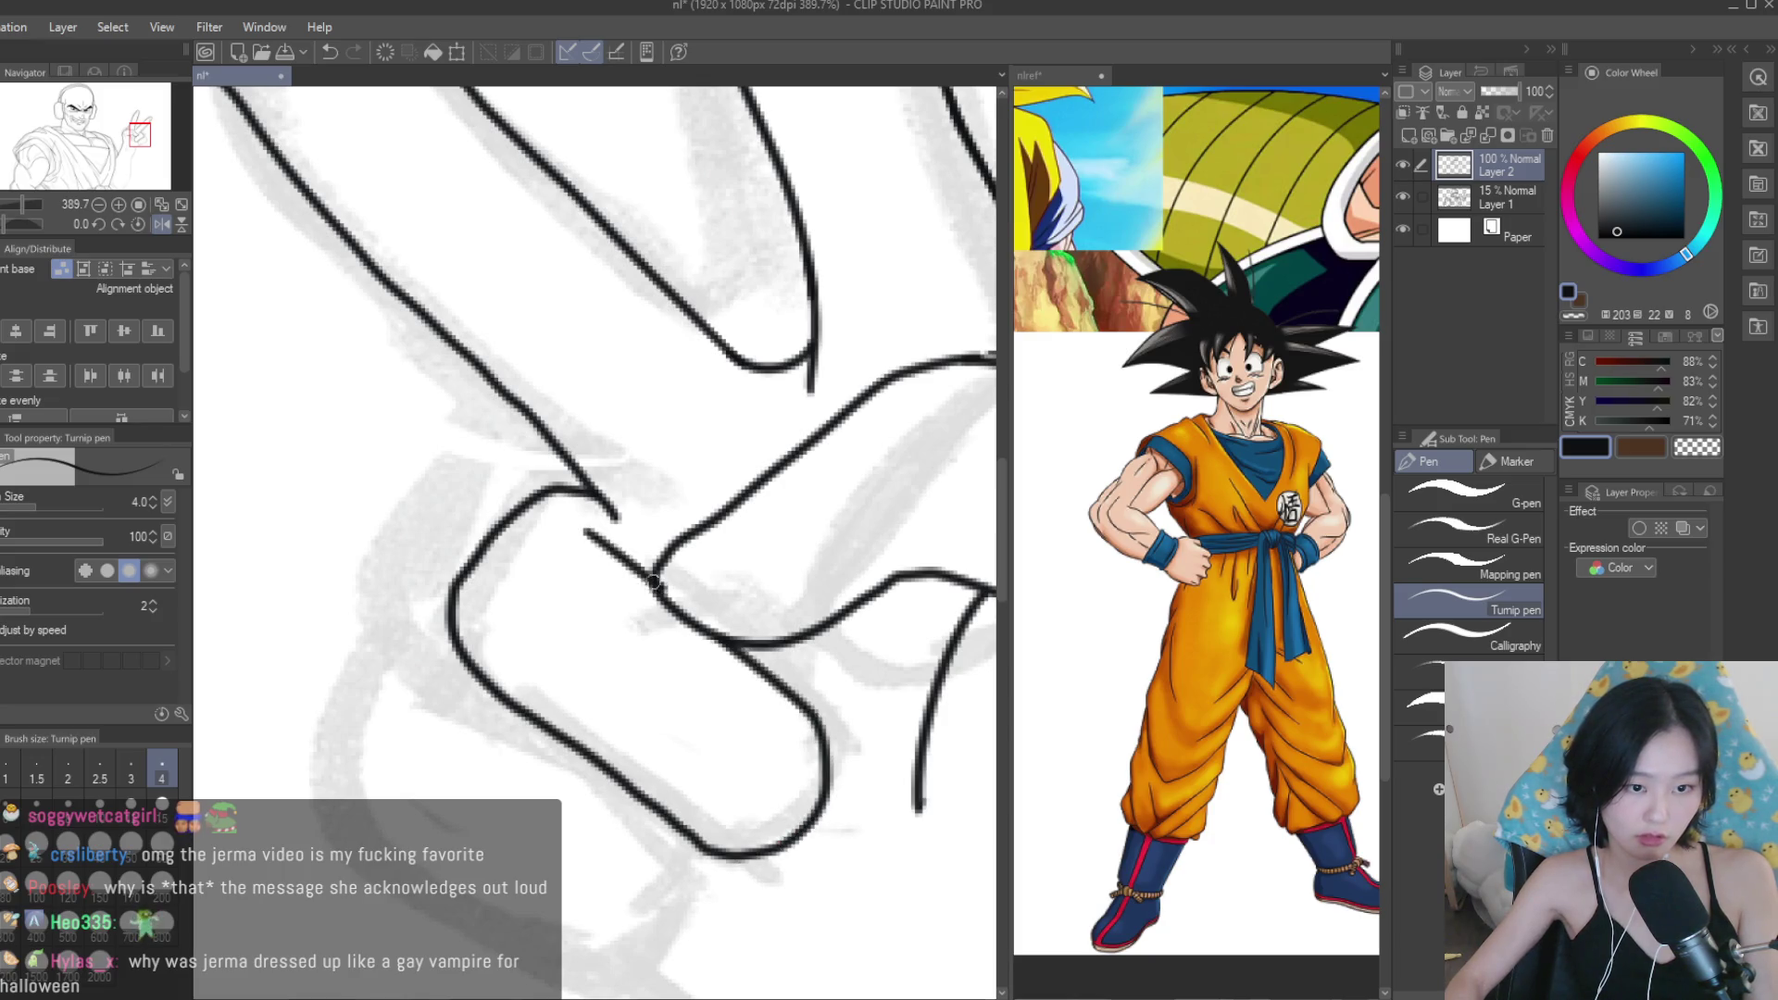
pyautogui.scroll(-3, 602, 513)
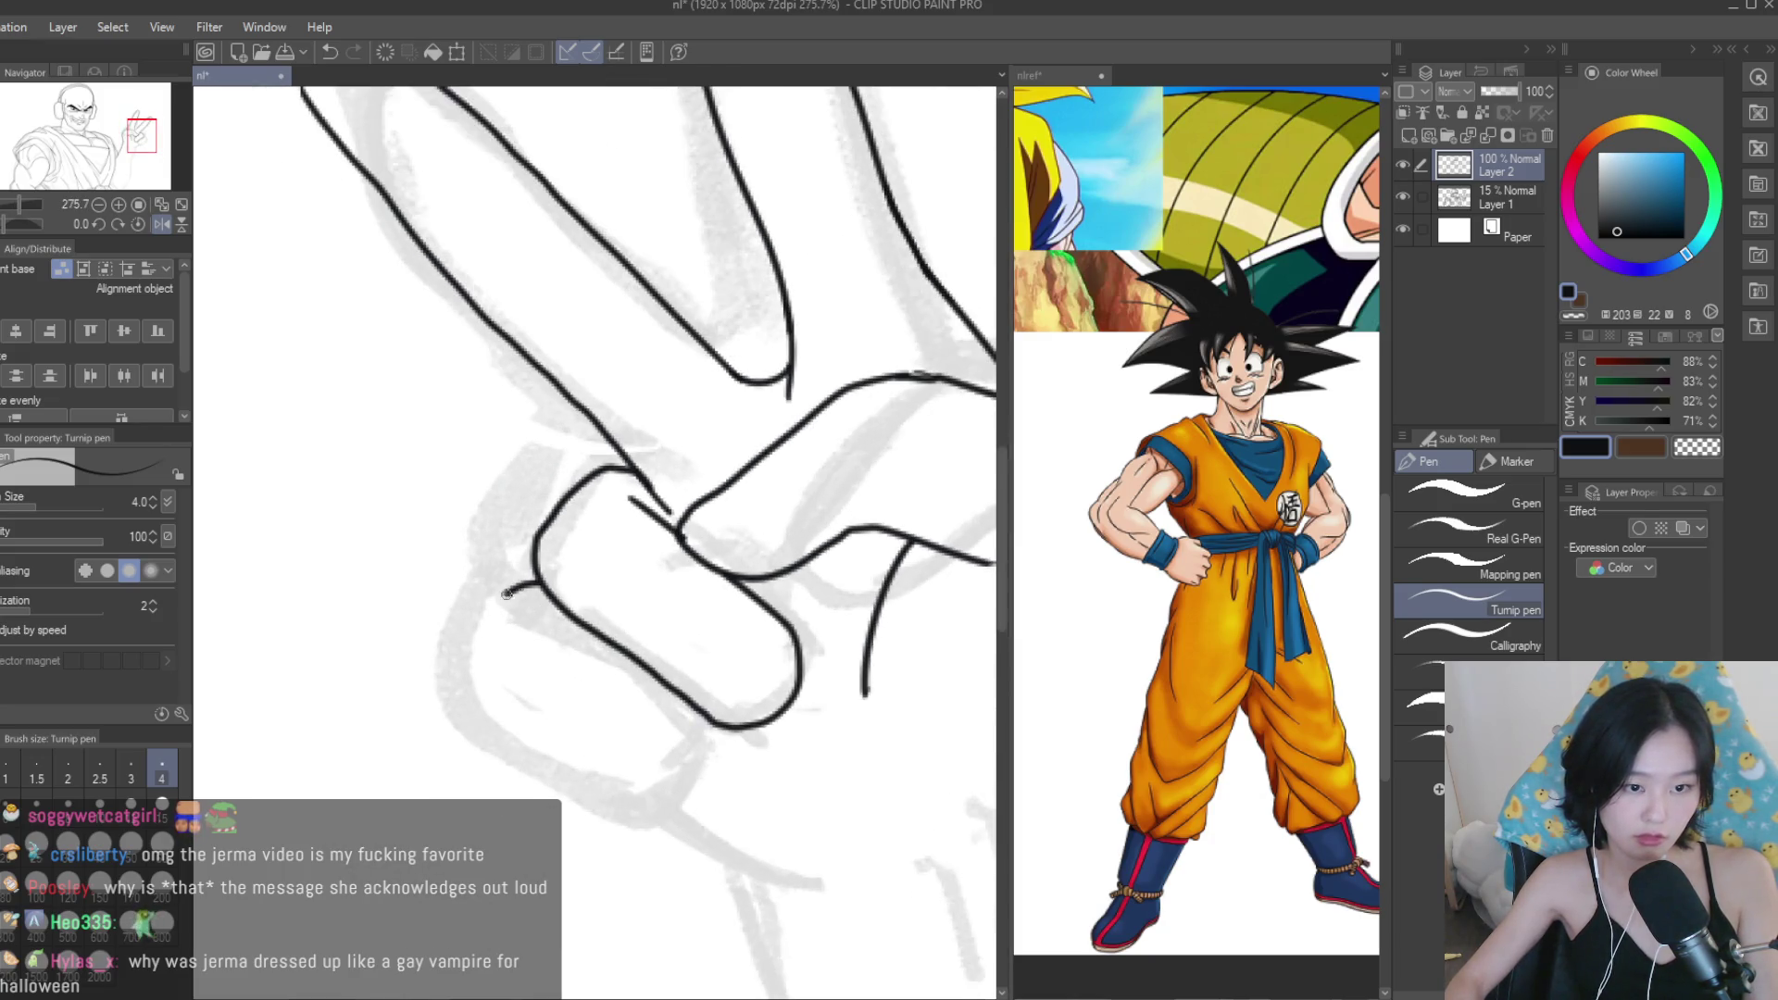
pyautogui.moveTo(706, 808); pyautogui.dragTo(736, 741)
pyautogui.scroll(-4, 736, 741)
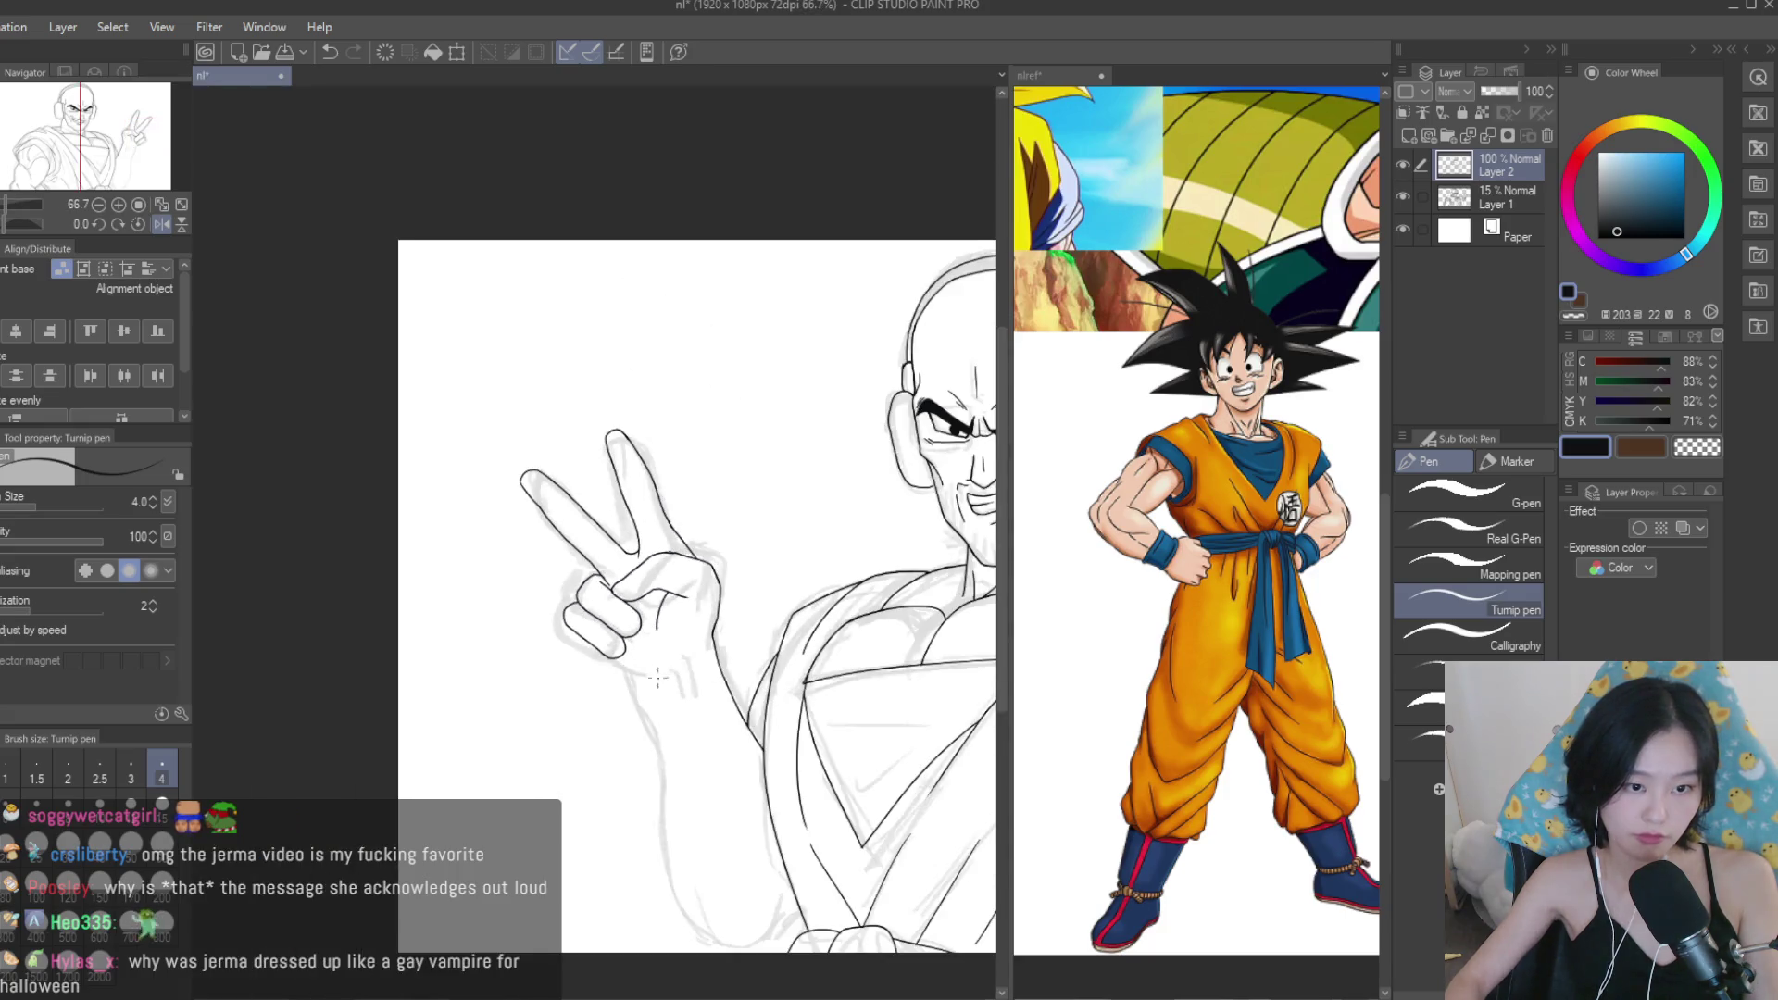
pyautogui.scroll(3, 625, 599)
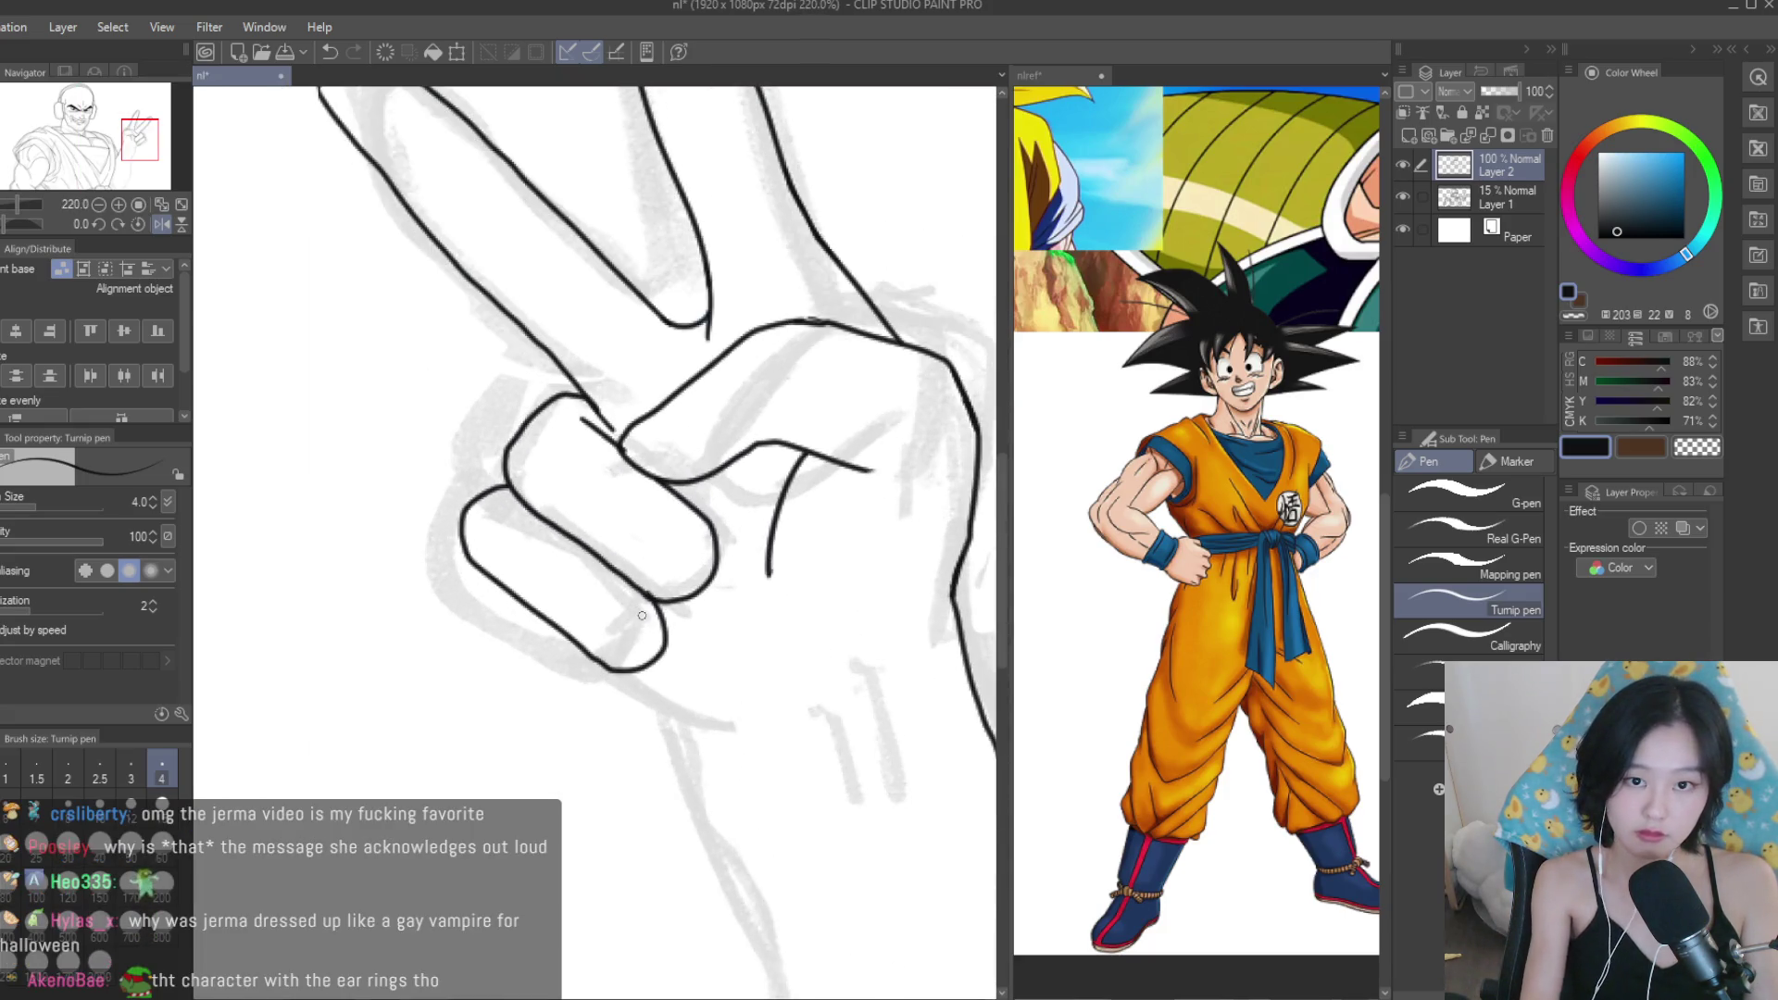
pyautogui.scroll(-5, 1226, 657)
pyautogui.scroll(5, 1194, 388)
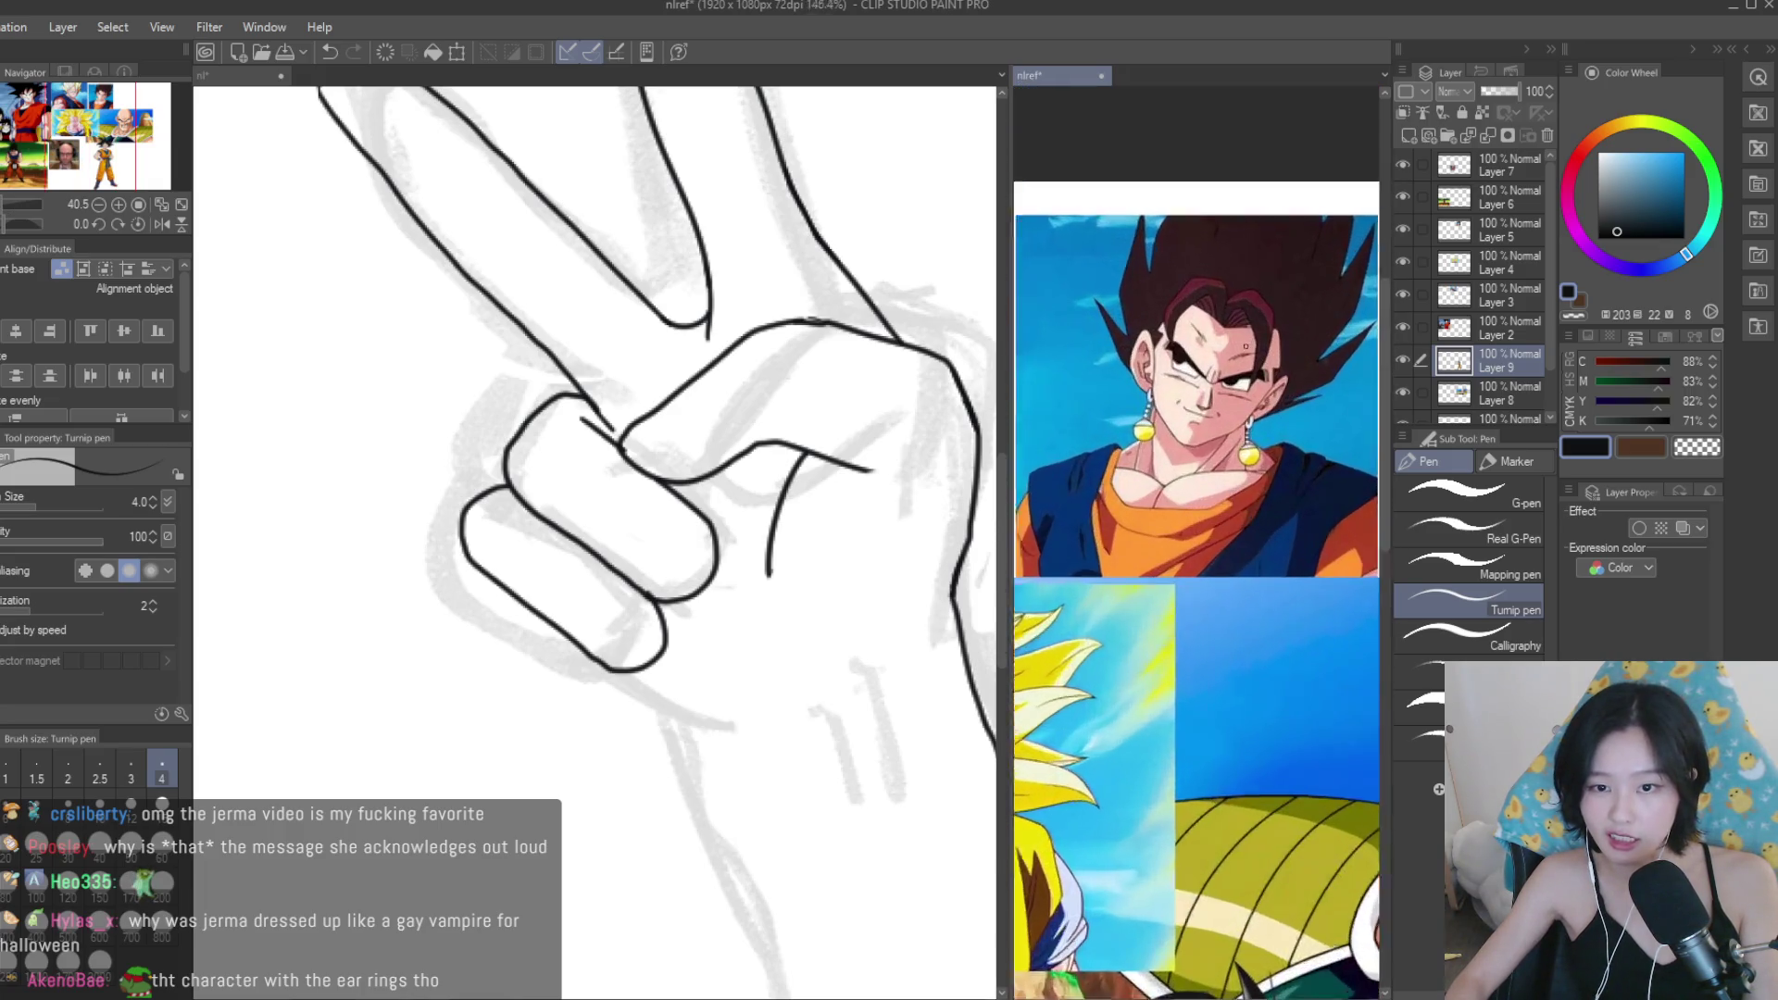
pyautogui.scroll(-1, 815, 491)
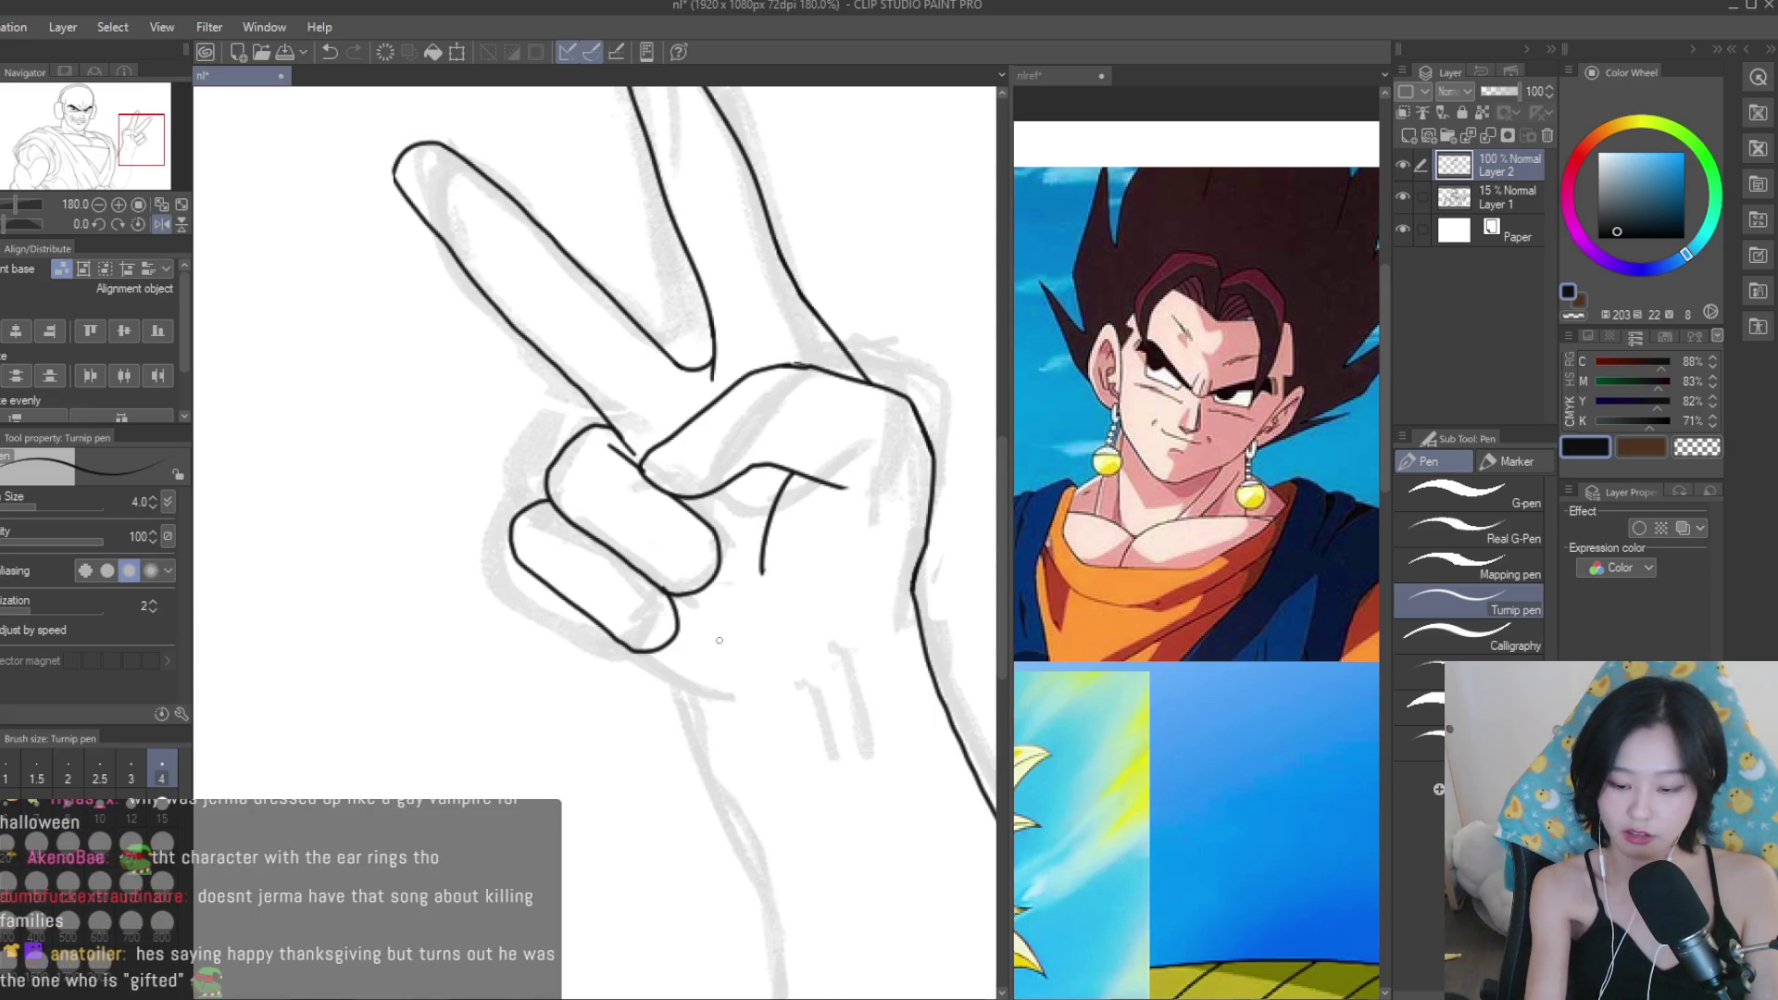
# Try redrawing the lower finger line, undoing the attempts.
pyautogui.hotkey('ctrl', 'z')
pyautogui.moveTo(539, 584); pyautogui.dragTo(604, 660)
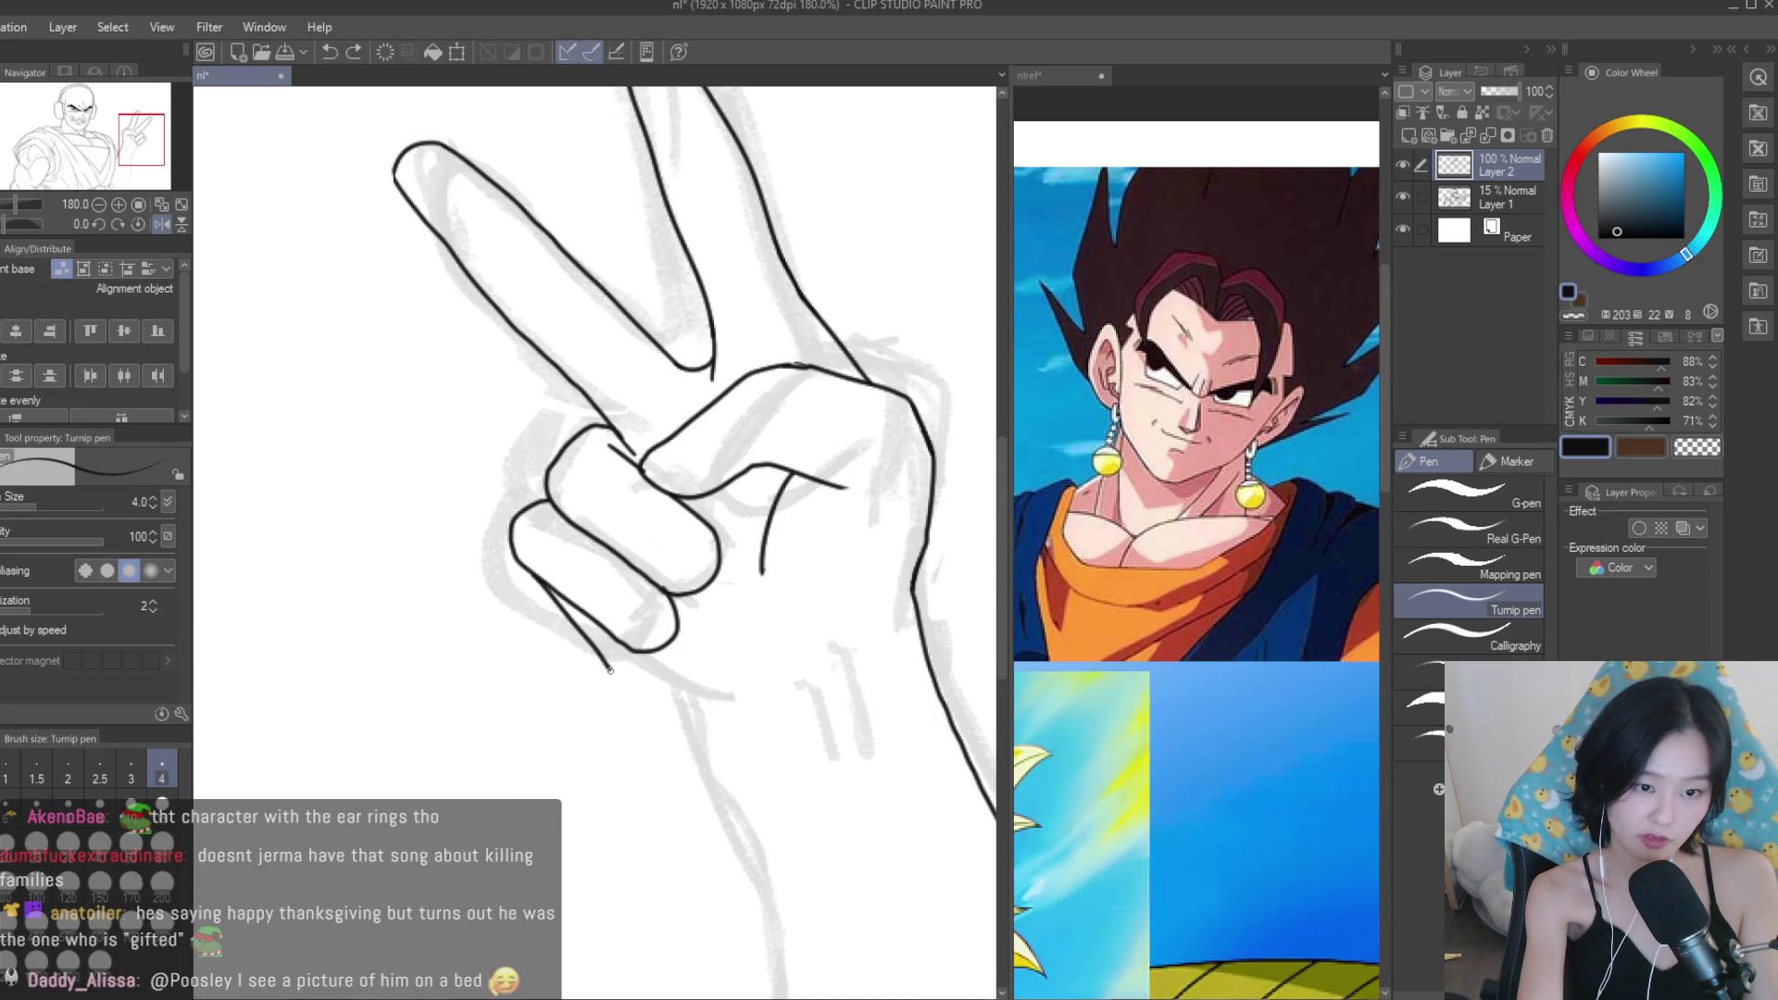
pyautogui.hotkey('ctrl', 'z')
pyautogui.scroll(-4, 703, 555)
pyautogui.scroll(3, 704, 555)
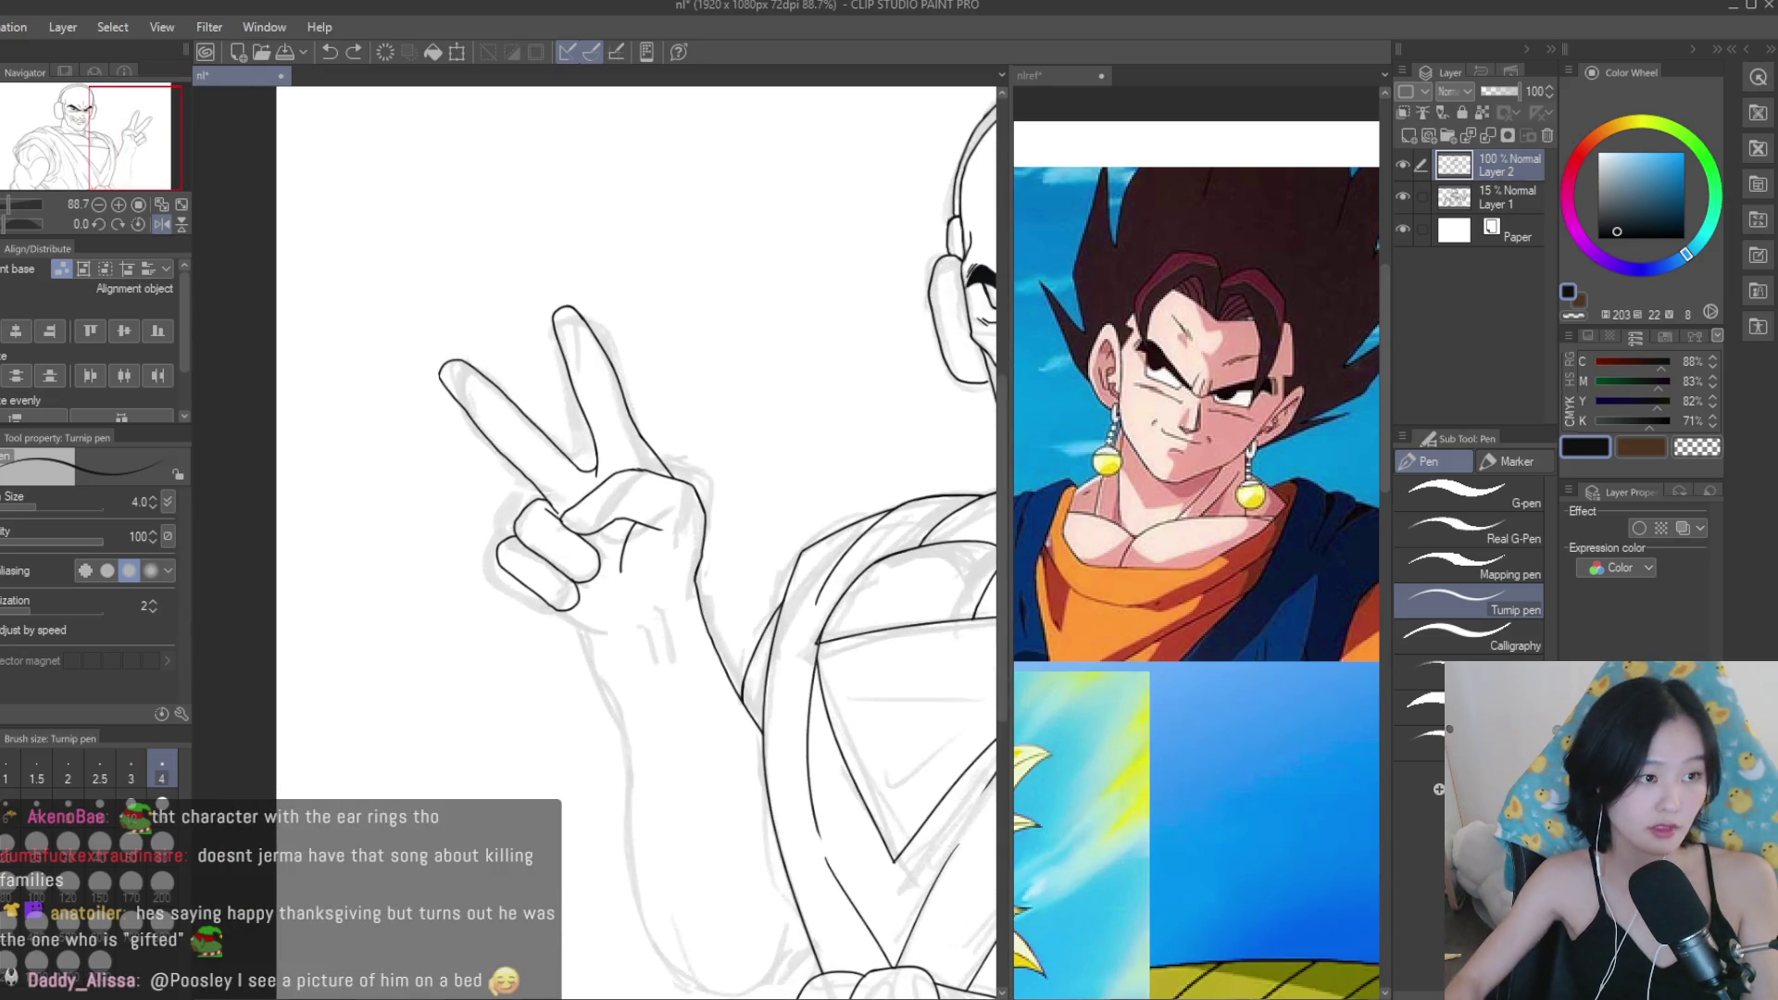
# Erase stray lines along the hand's right edge with the Snap eraser.
pyautogui.press('e')
pyautogui.moveTo(702, 557); pyautogui.dragTo(682, 699)
pyautogui.scroll(-4, 683, 699)
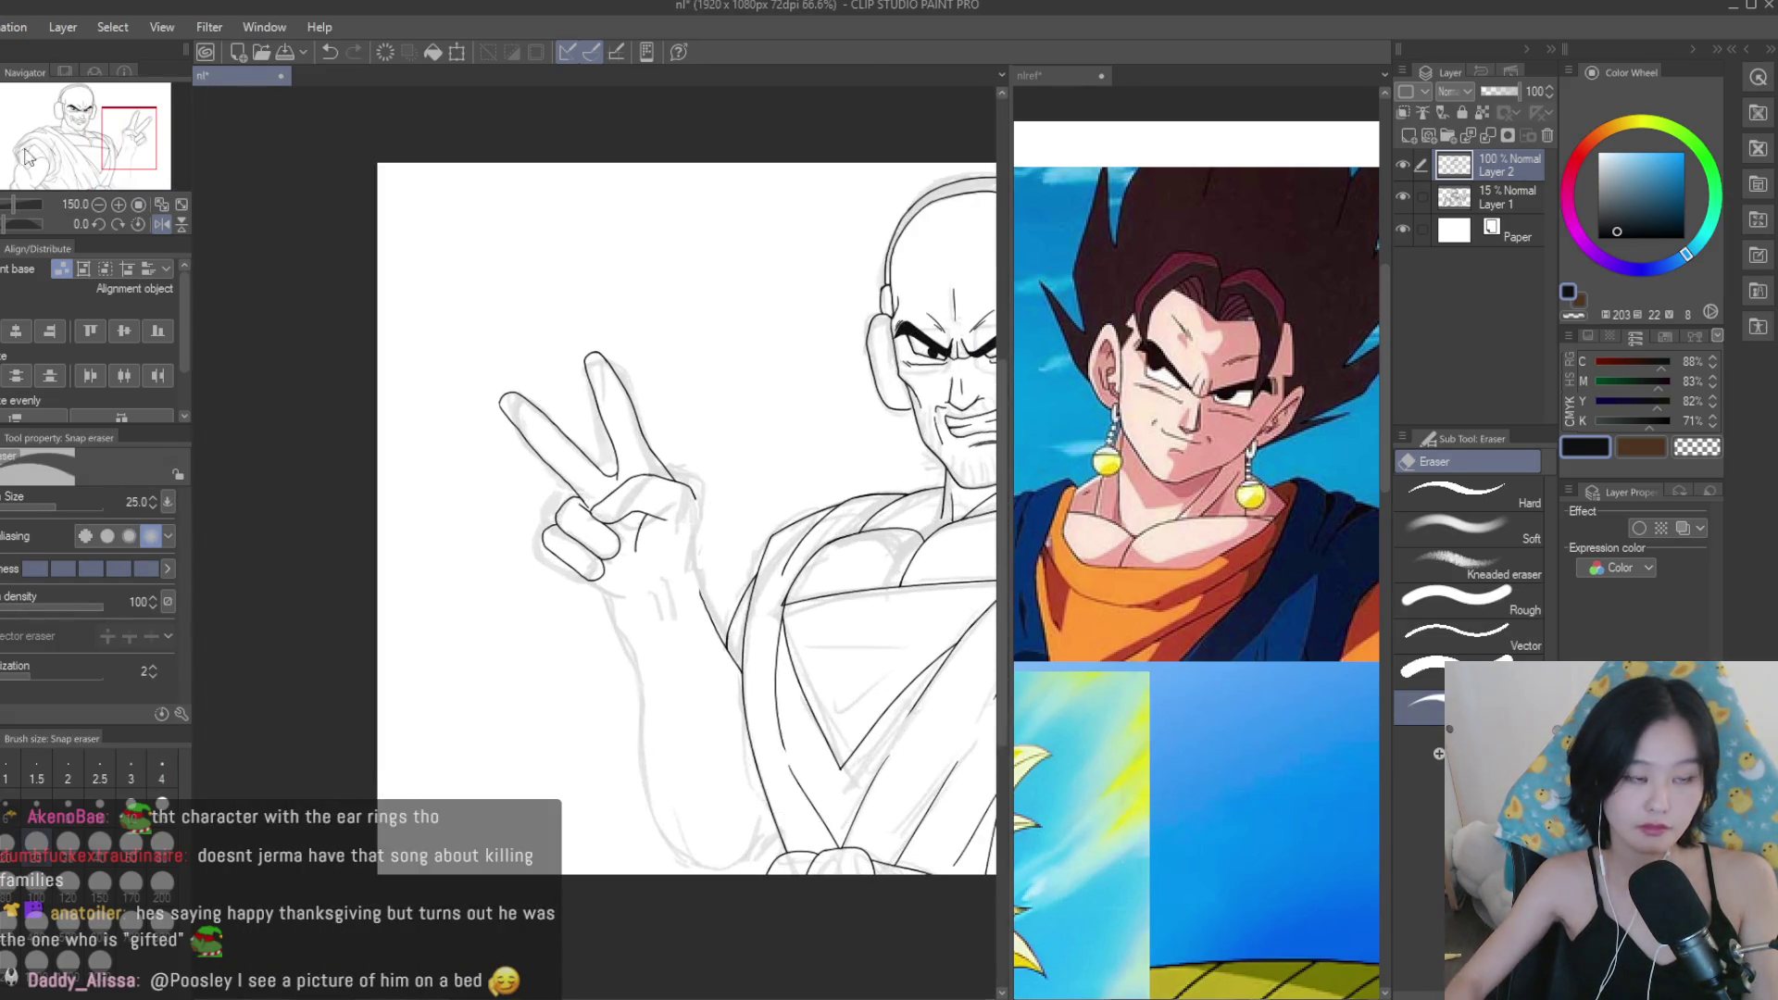
pyautogui.press('m')
pyautogui.scroll(1, 561, 485)
# Lasso the inked peace-sign hand, nudge it into place, and deselect.
pyautogui.moveTo(441, 500)
pyautogui.mouseDown()
pyautogui.moveTo(726, 542)
pyautogui.moveTo(366, 266)
pyautogui.mouseUp()
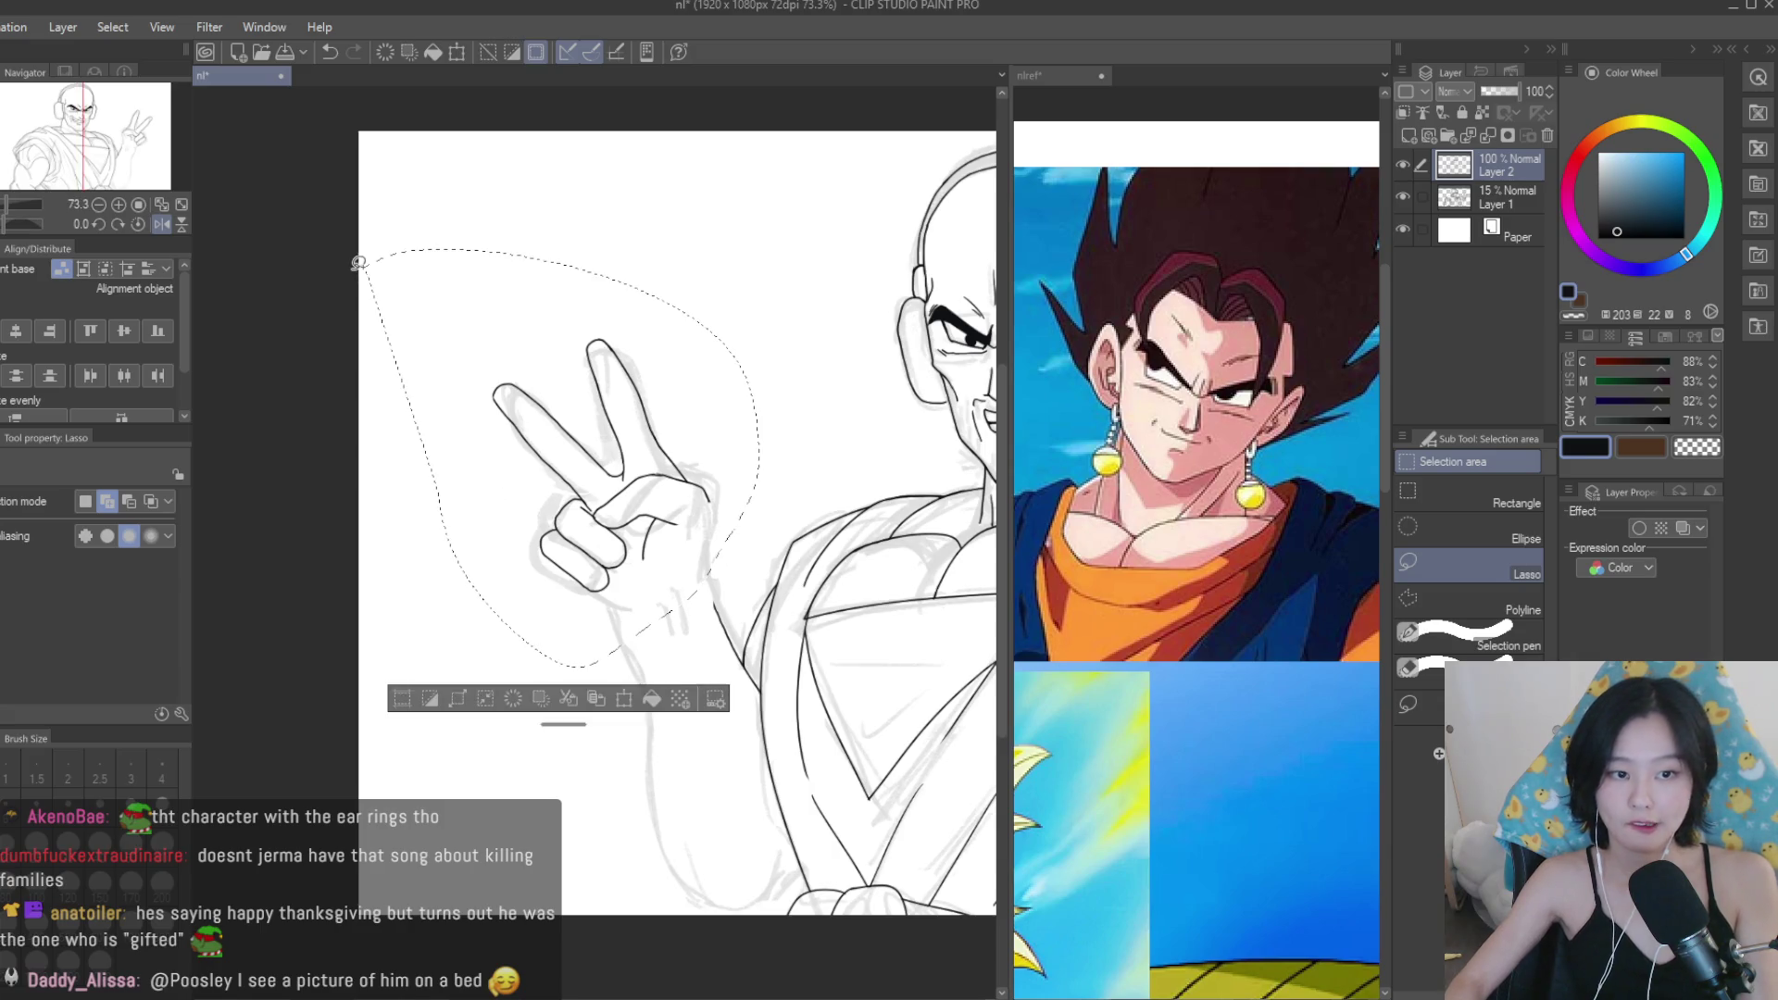
pyautogui.press('k')
pyautogui.scroll(2, 601, 400)
pyautogui.moveTo(616, 412); pyautogui.dragTo(601, 400)
pyautogui.hotkey('ctrl', 'd')
# Ink the lower finger outline and retrace the wrist line smoothly with the Turnip pen.
pyautogui.press('b')
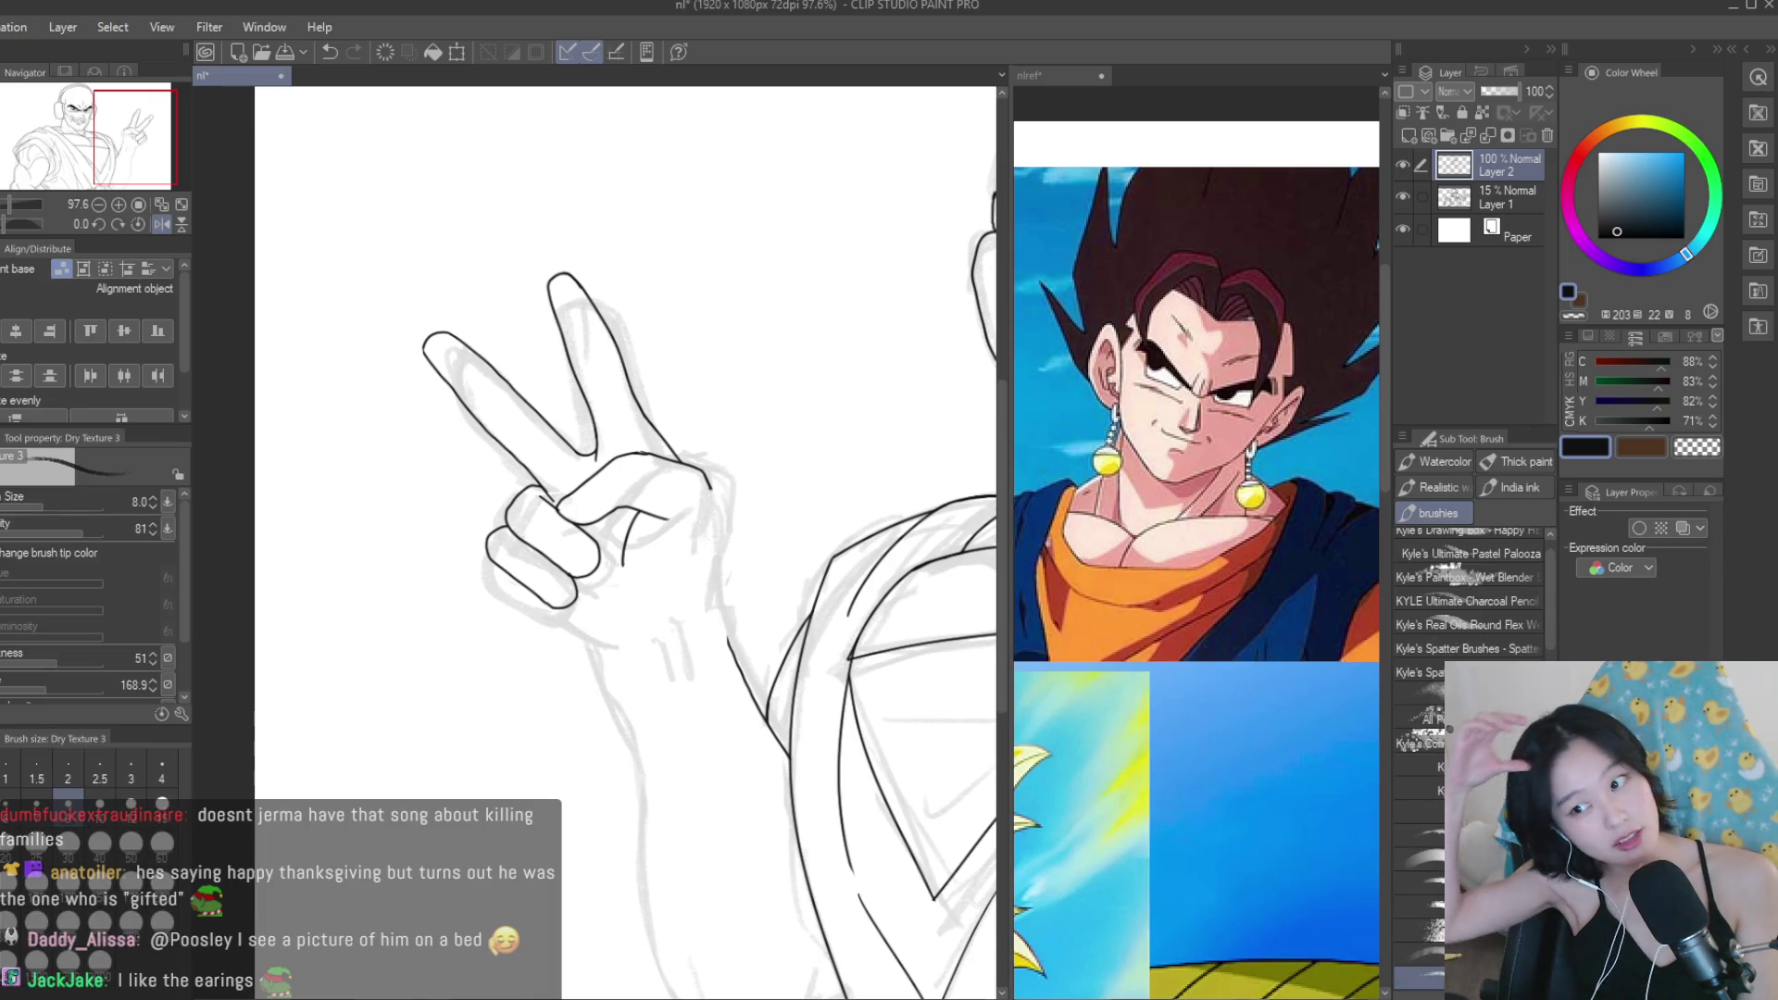
pyautogui.press('p')
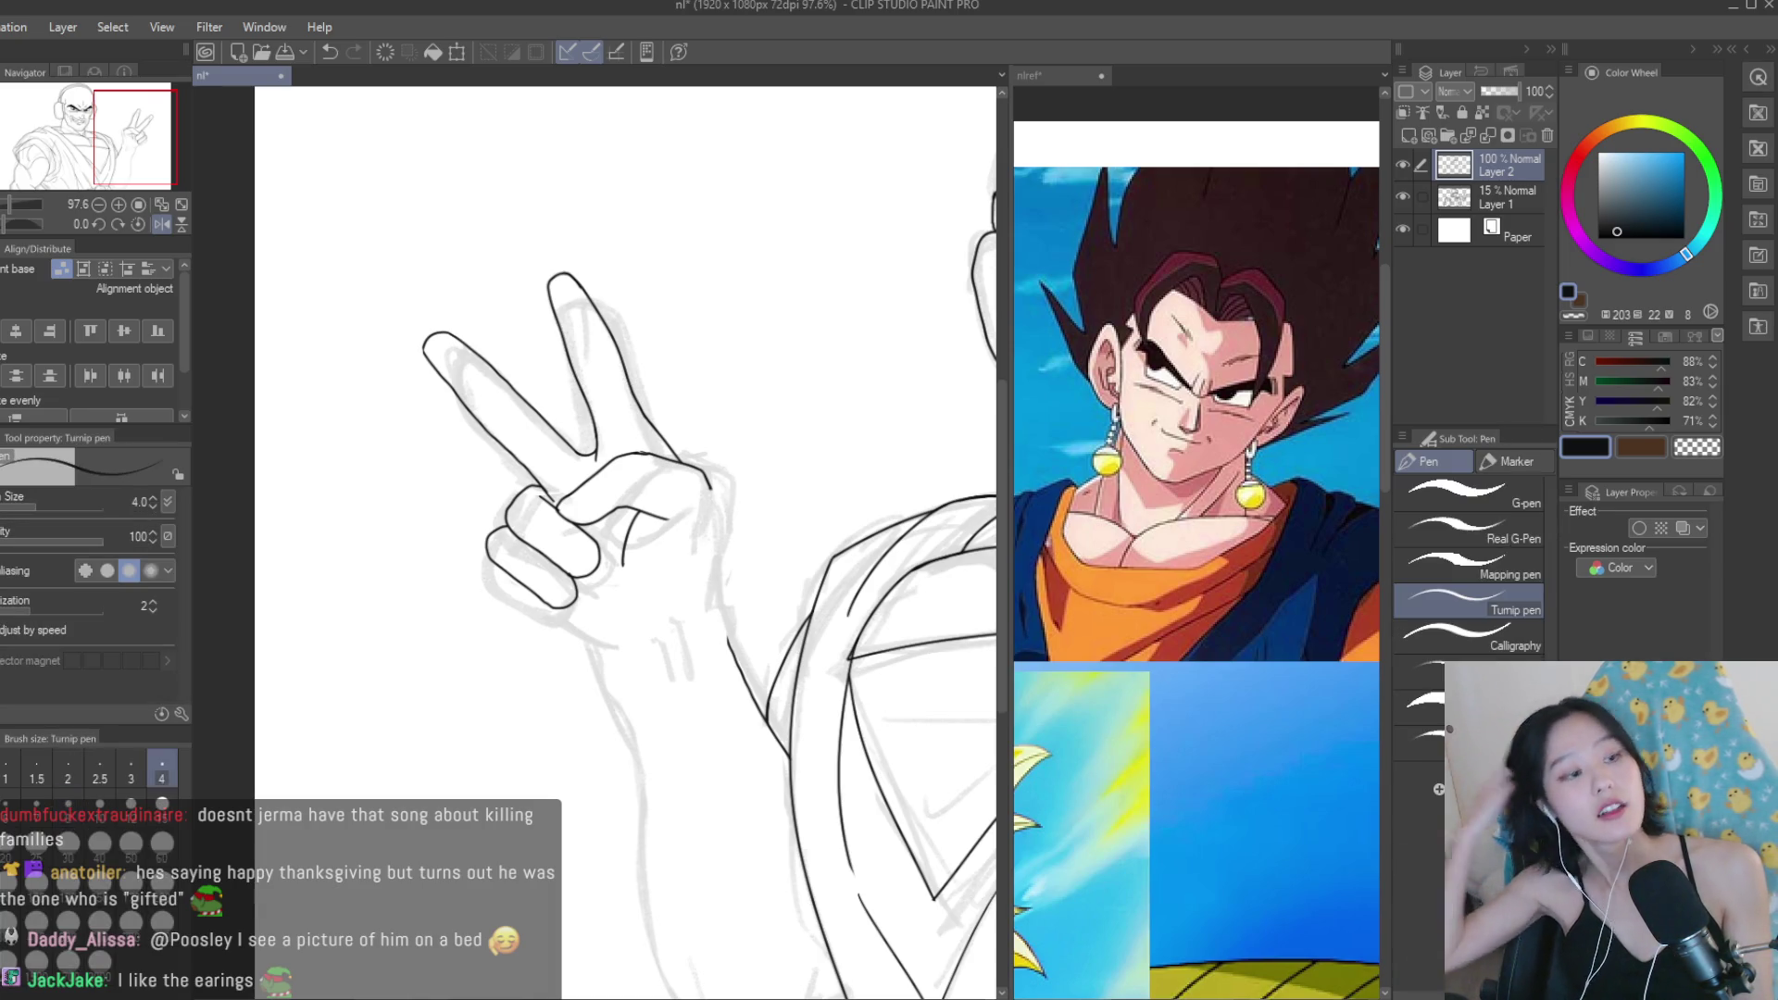
pyautogui.scroll(2, 575, 636)
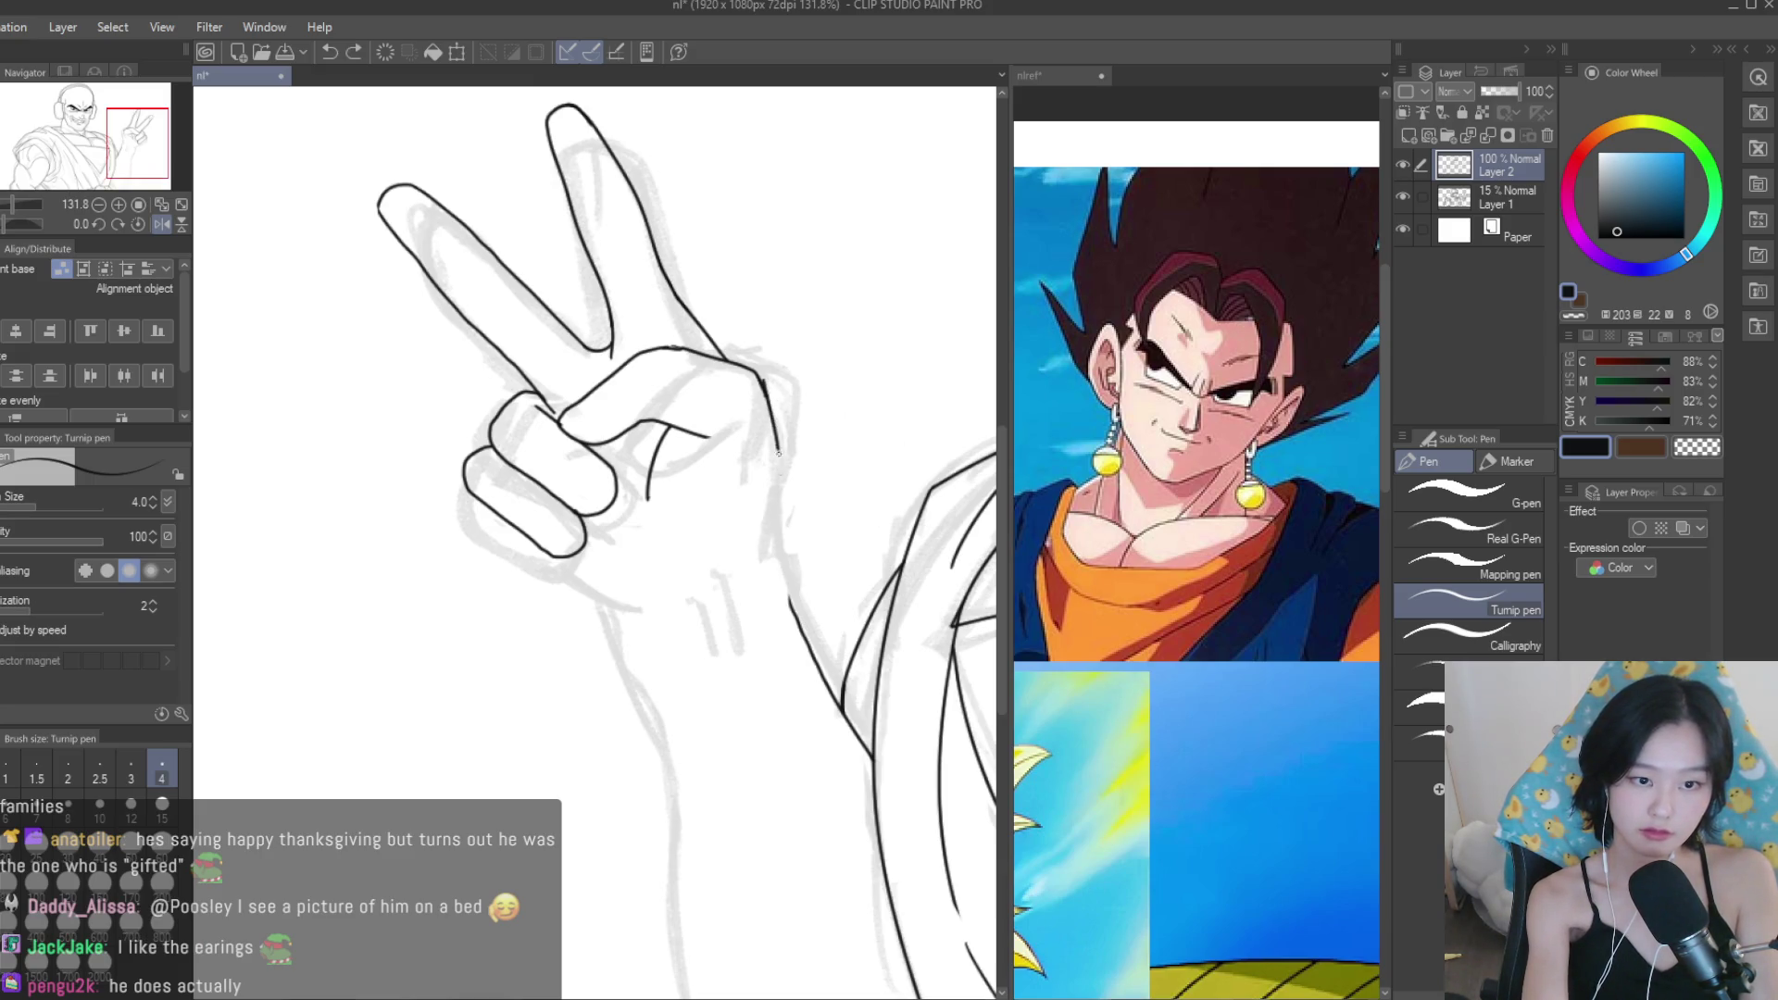
pyautogui.moveTo(776, 430); pyautogui.dragTo(780, 496)
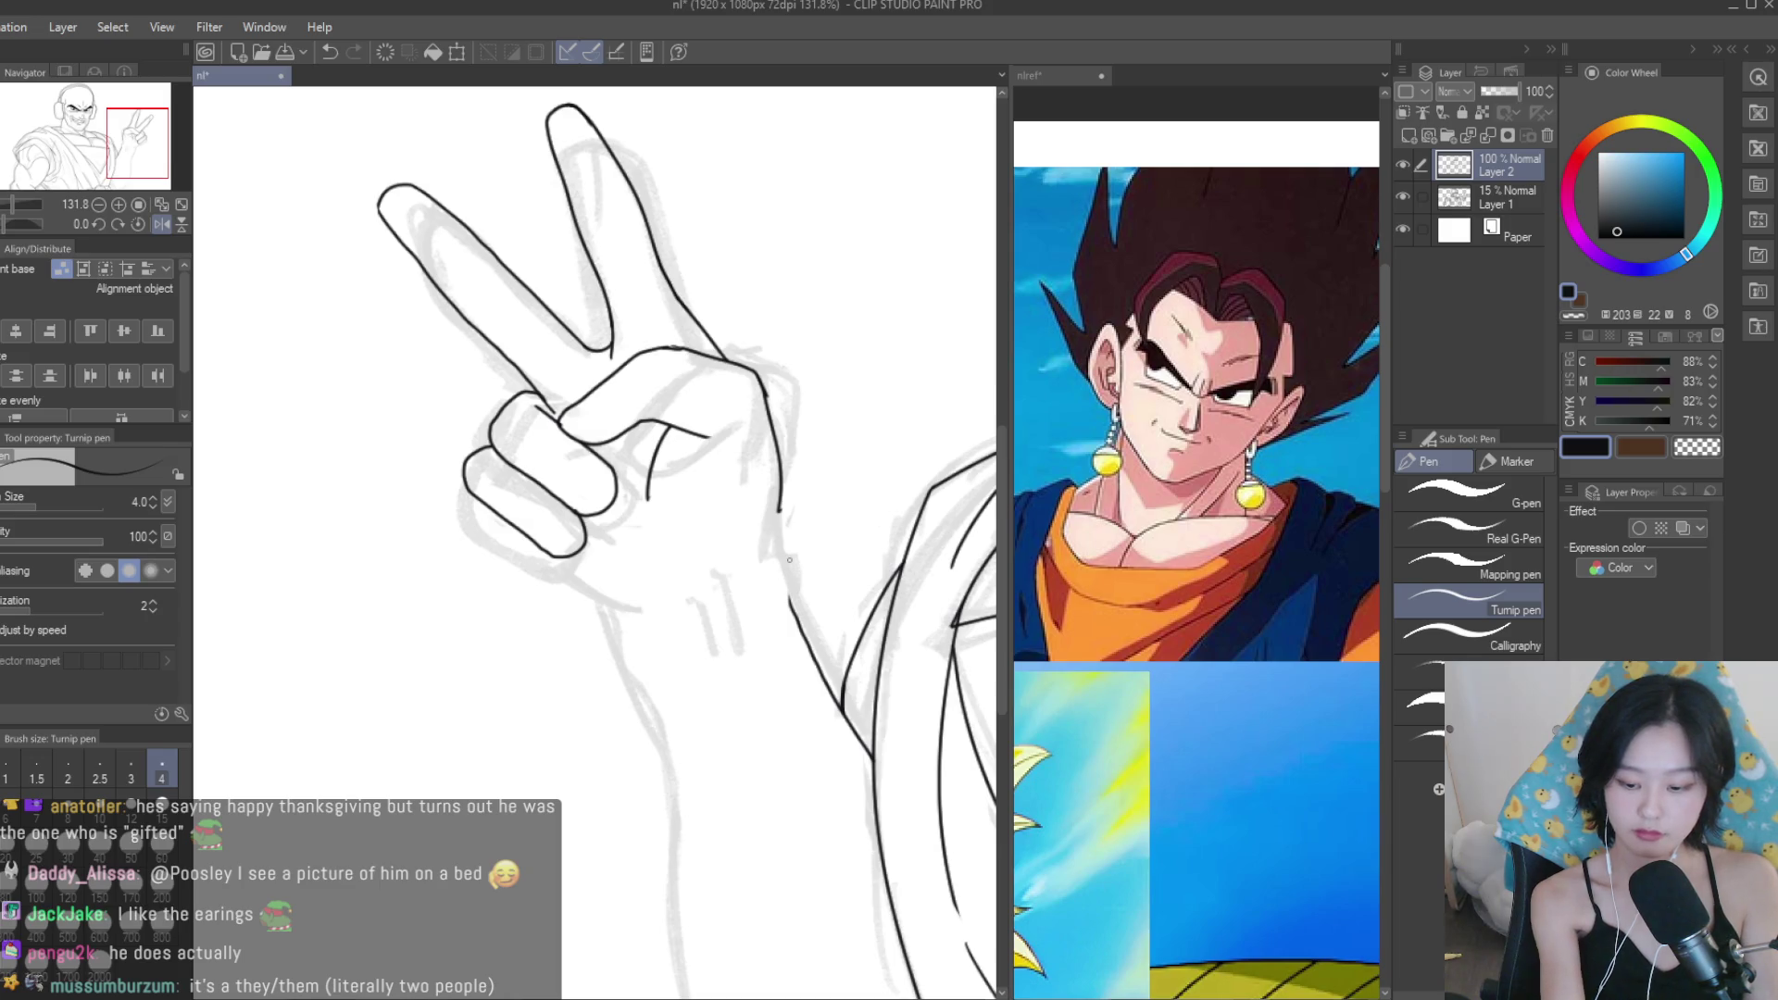
pyautogui.hotkey('ctrl', 'z')
pyautogui.moveTo(778, 507); pyautogui.dragTo(778, 572)
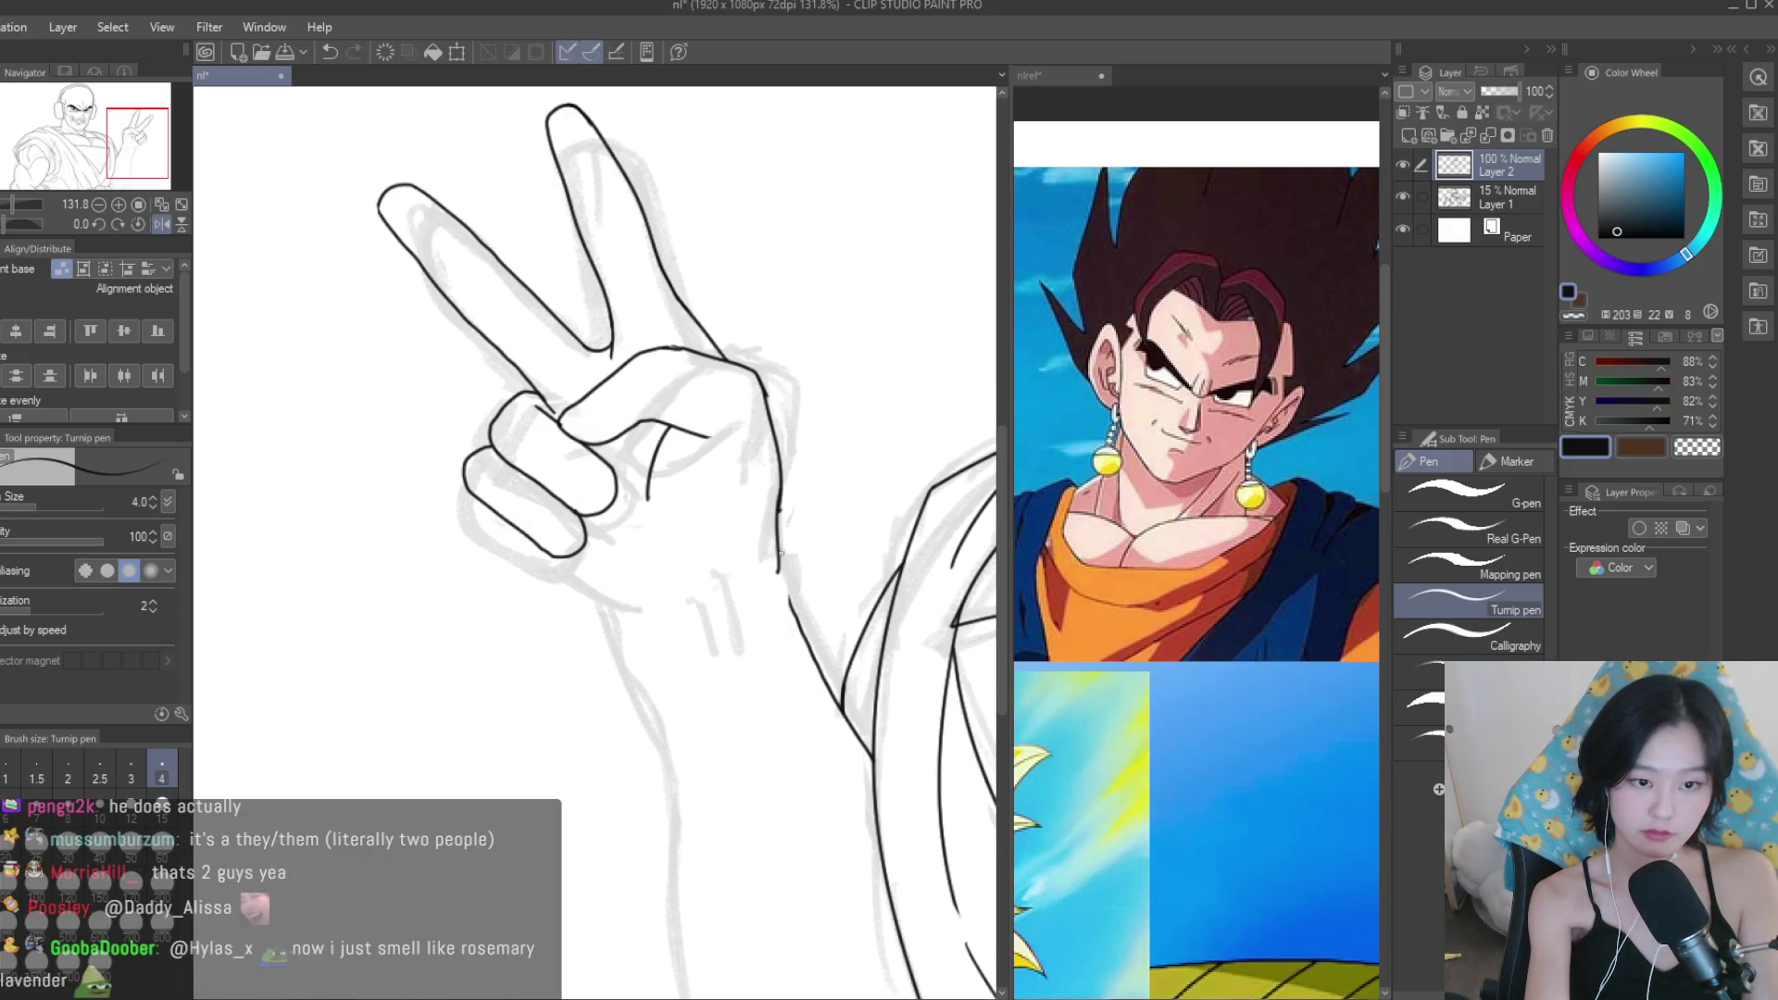
pyautogui.scroll(5, 782, 574)
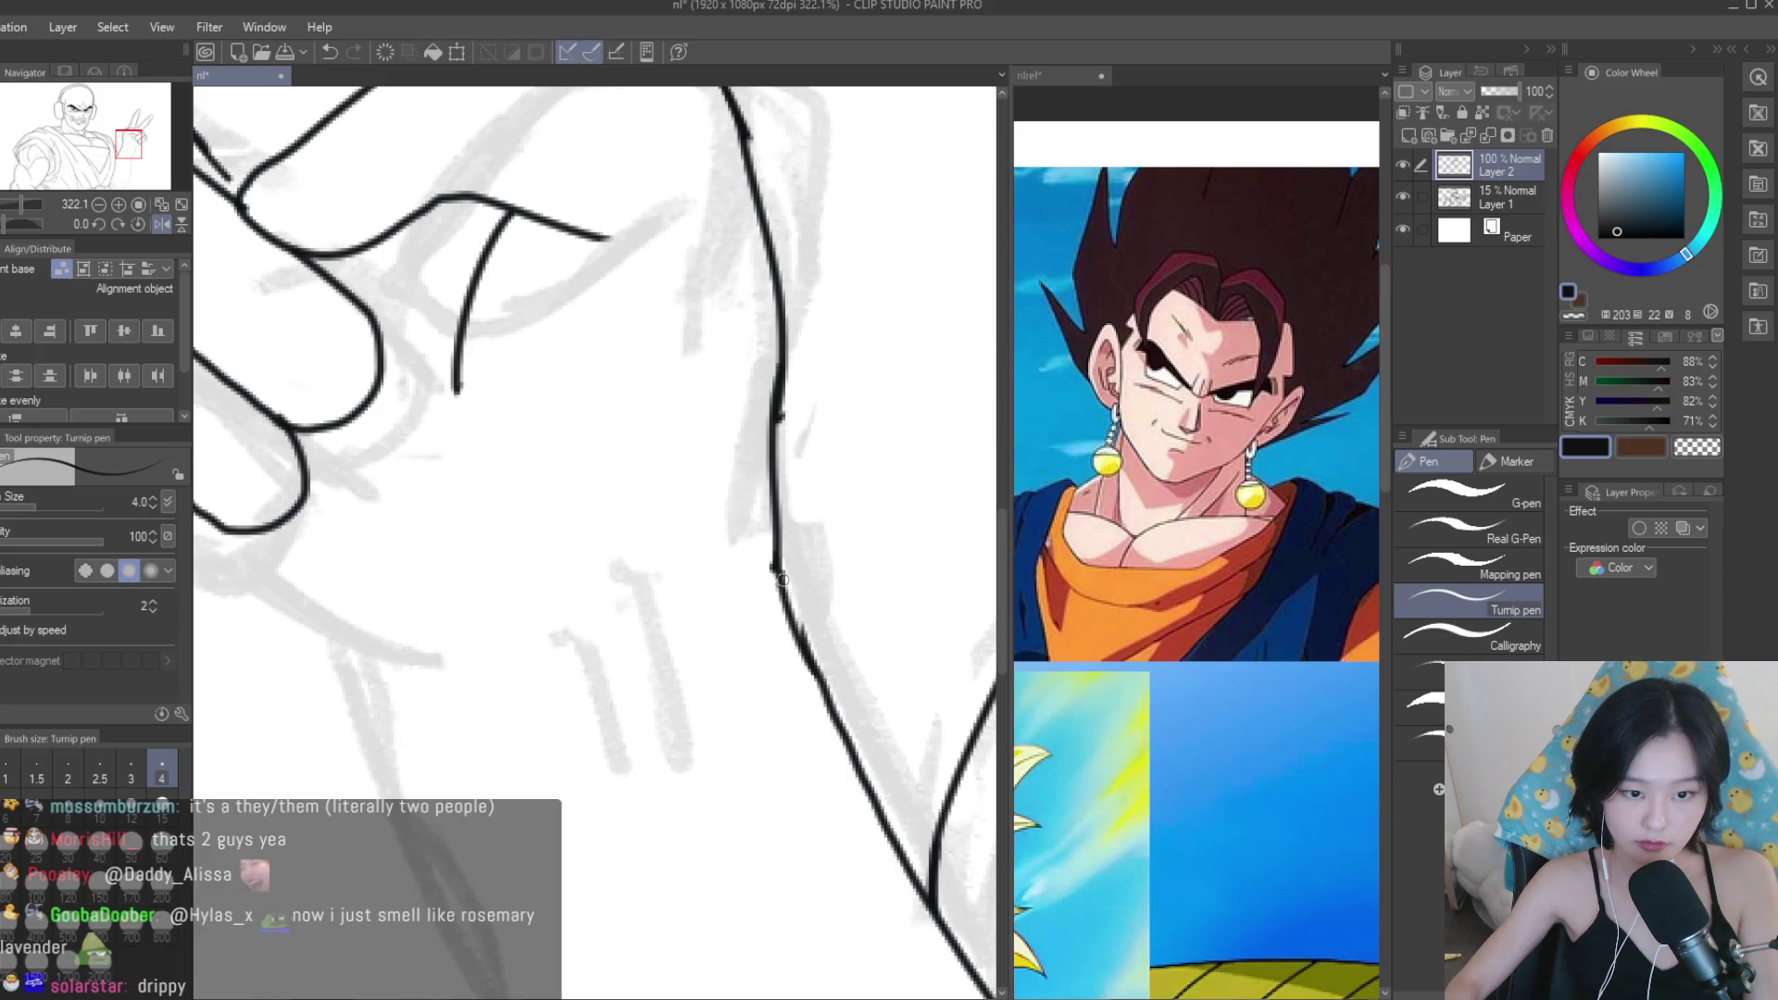
pyautogui.press('e')
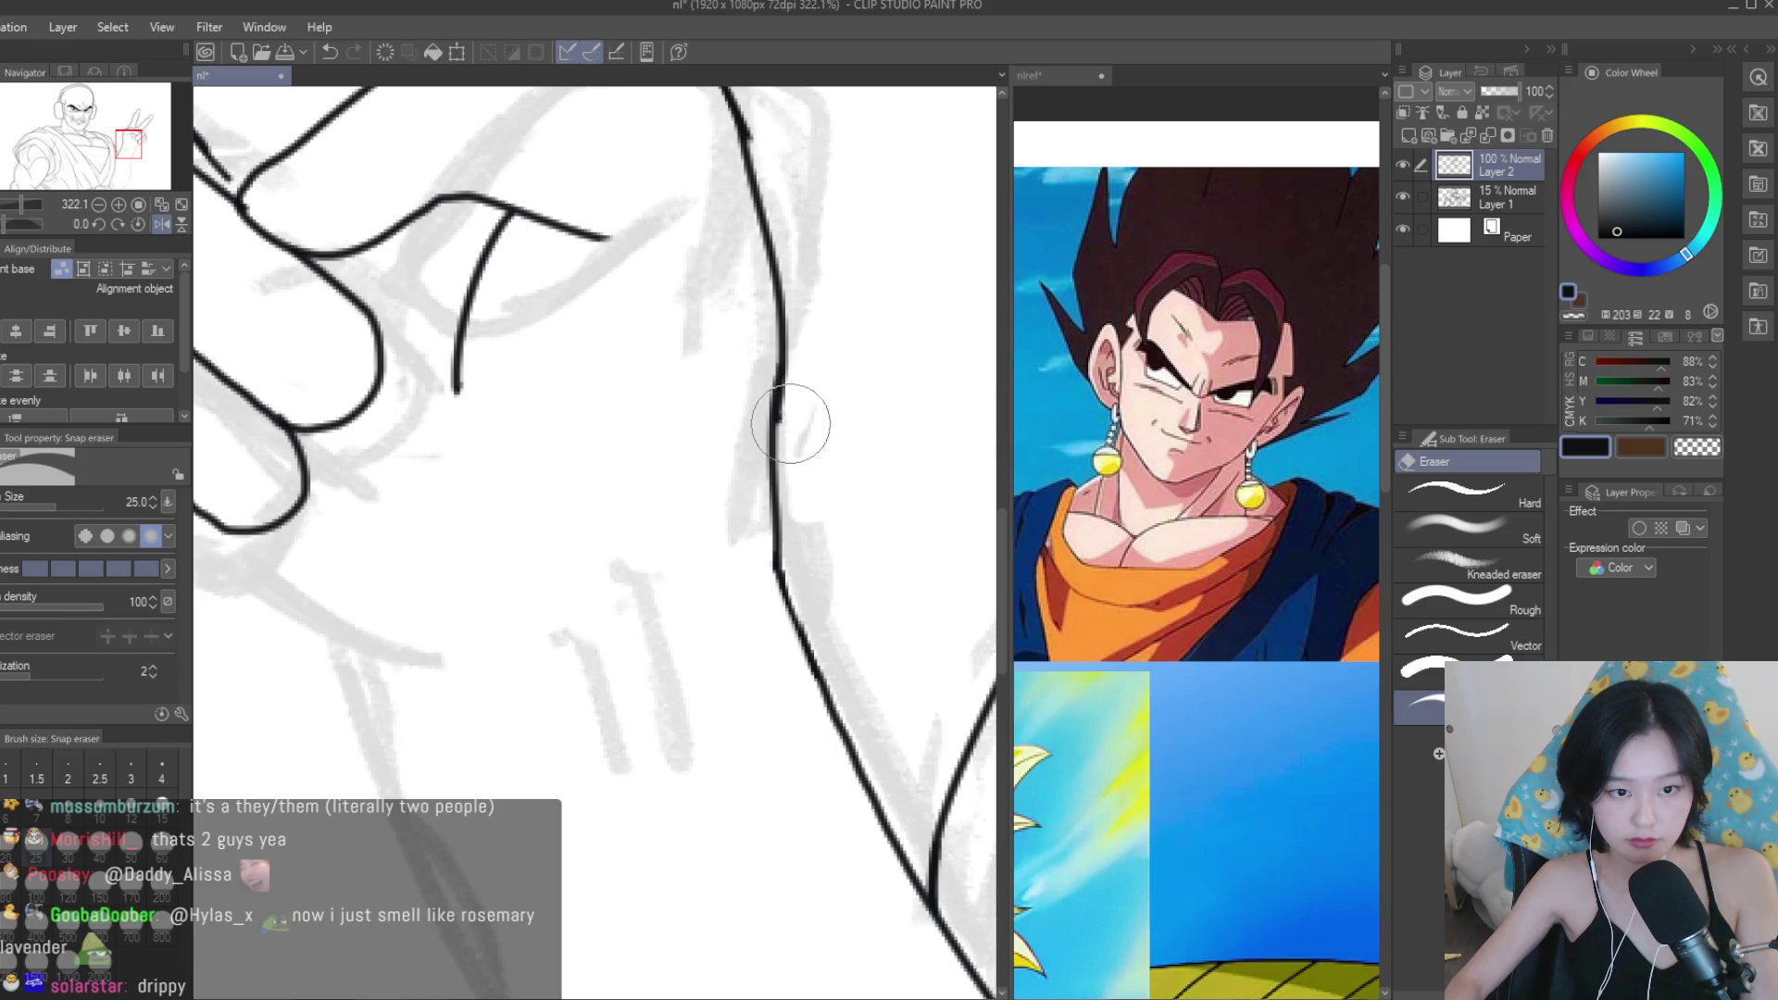
pyautogui.press('p')
pyautogui.scroll(2, 787, 444)
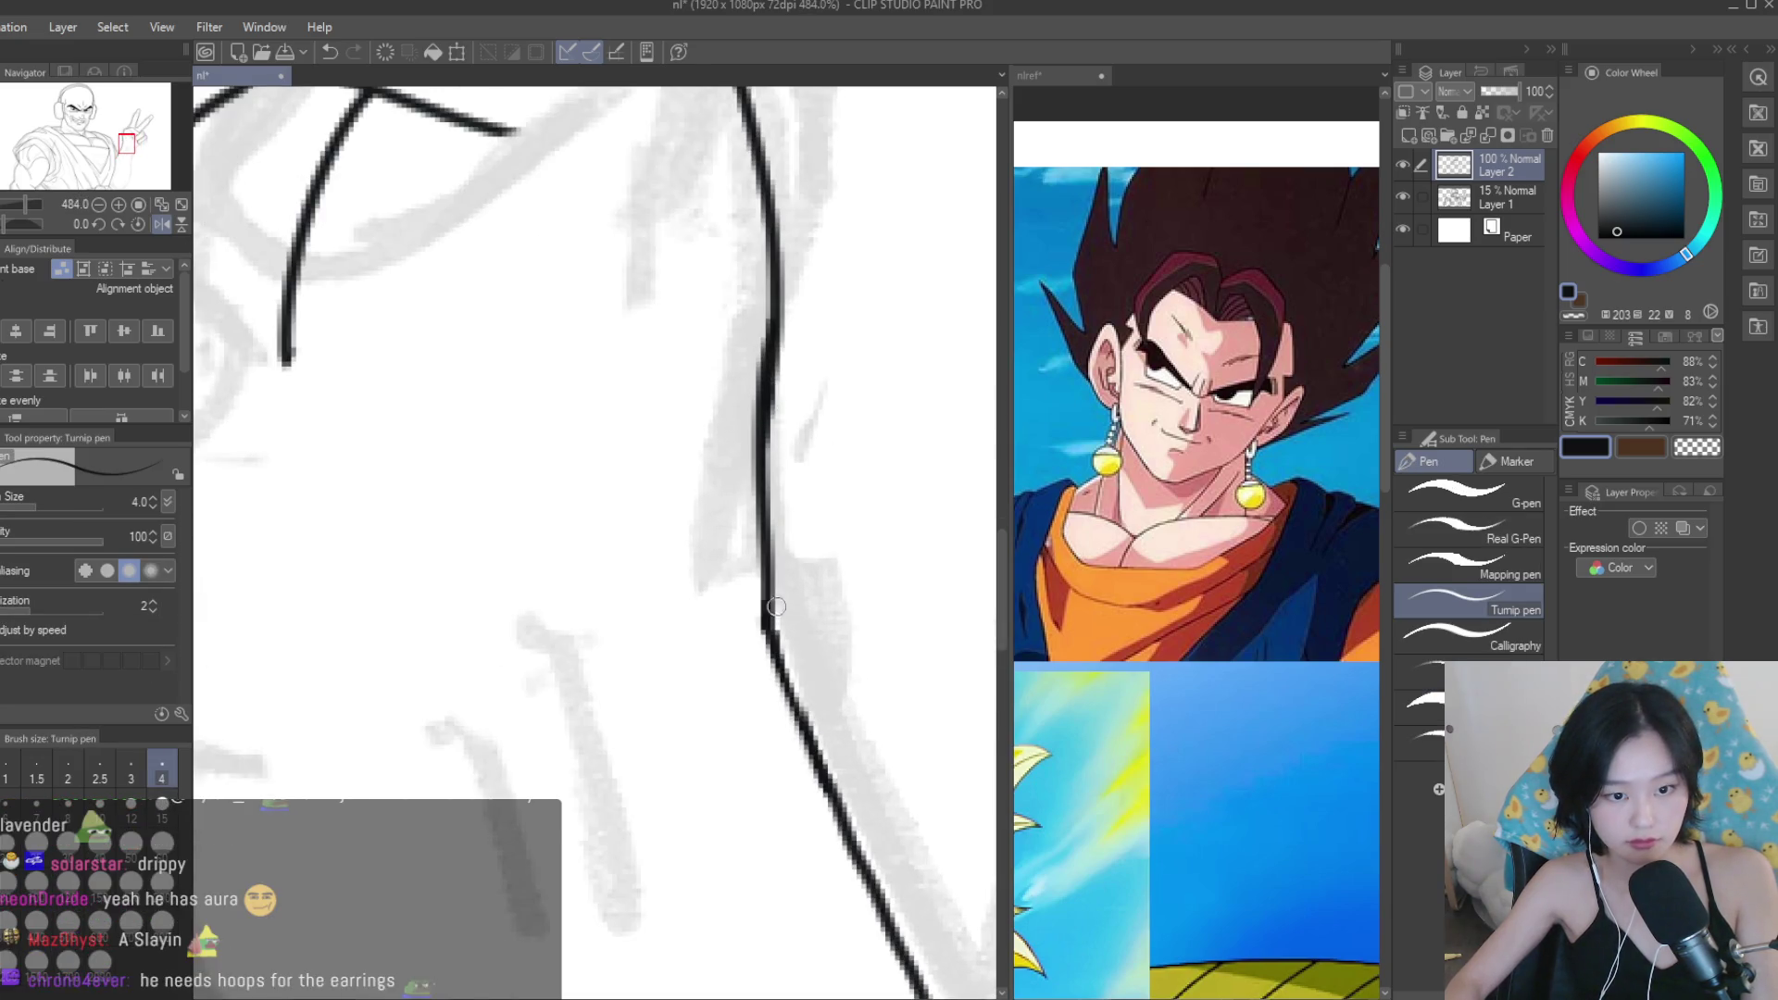
pyautogui.moveTo(768, 616); pyautogui.dragTo(811, 740)
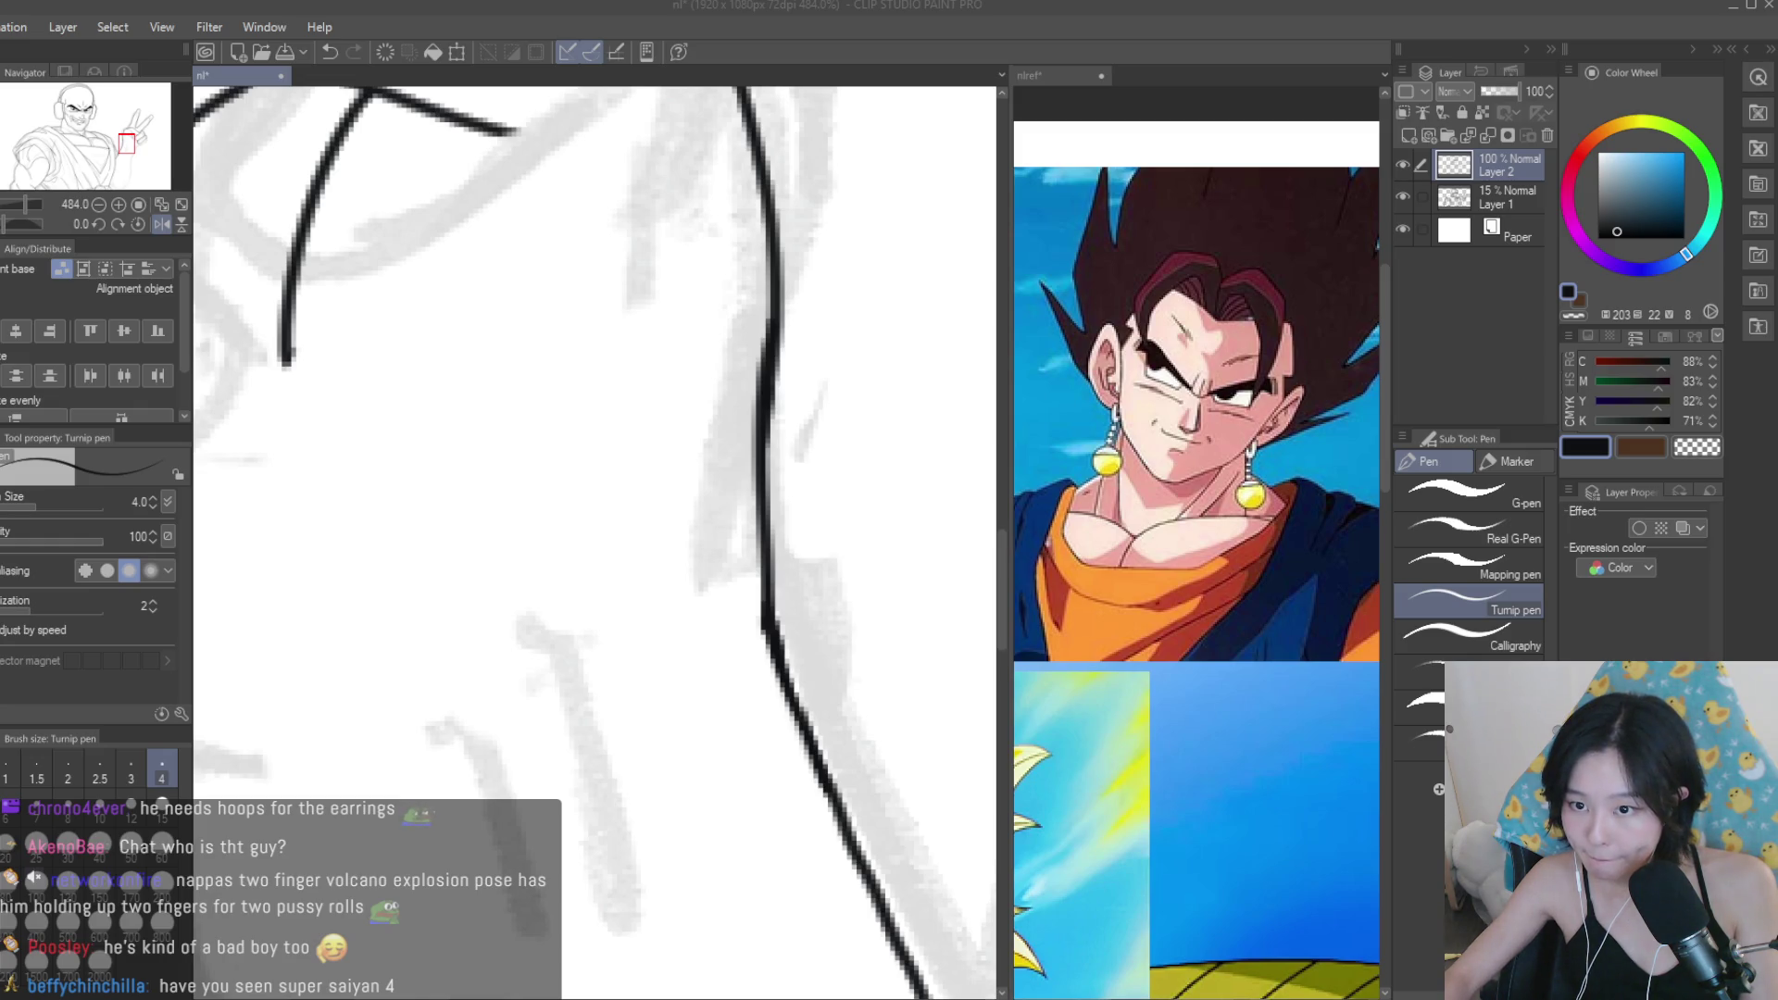
pyautogui.scroll(-5, 853, 326)
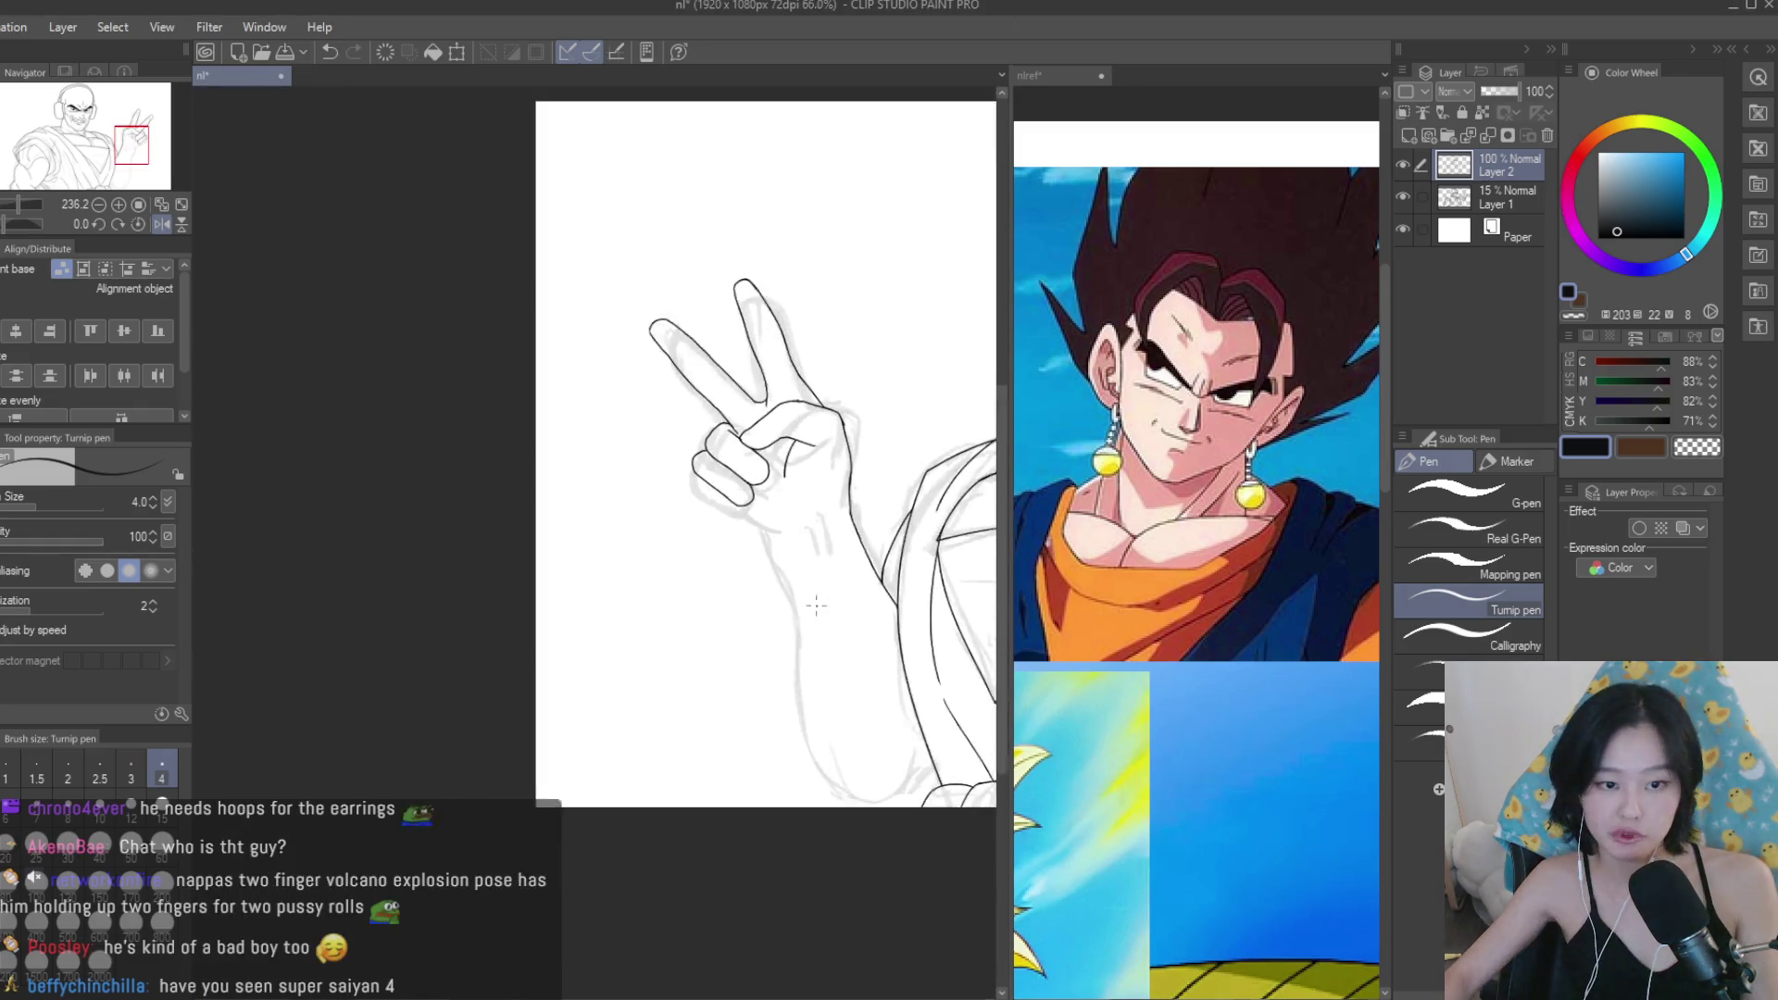
pyautogui.scroll(2, 853, 326)
pyautogui.scroll(1, 816, 363)
# Try and discard a curve below the fingers, then ink the forearm outline.
pyautogui.moveTo(463, 466); pyautogui.dragTo(607, 627)
pyautogui.hotkey('ctrl', 'z')
pyautogui.moveTo(489, 483); pyautogui.dragTo(655, 628)
pyautogui.hotkey('ctrl', 'z')
pyautogui.moveTo(505, 502); pyautogui.dragTo(641, 627)
pyautogui.hotkey('ctrl', 'z')
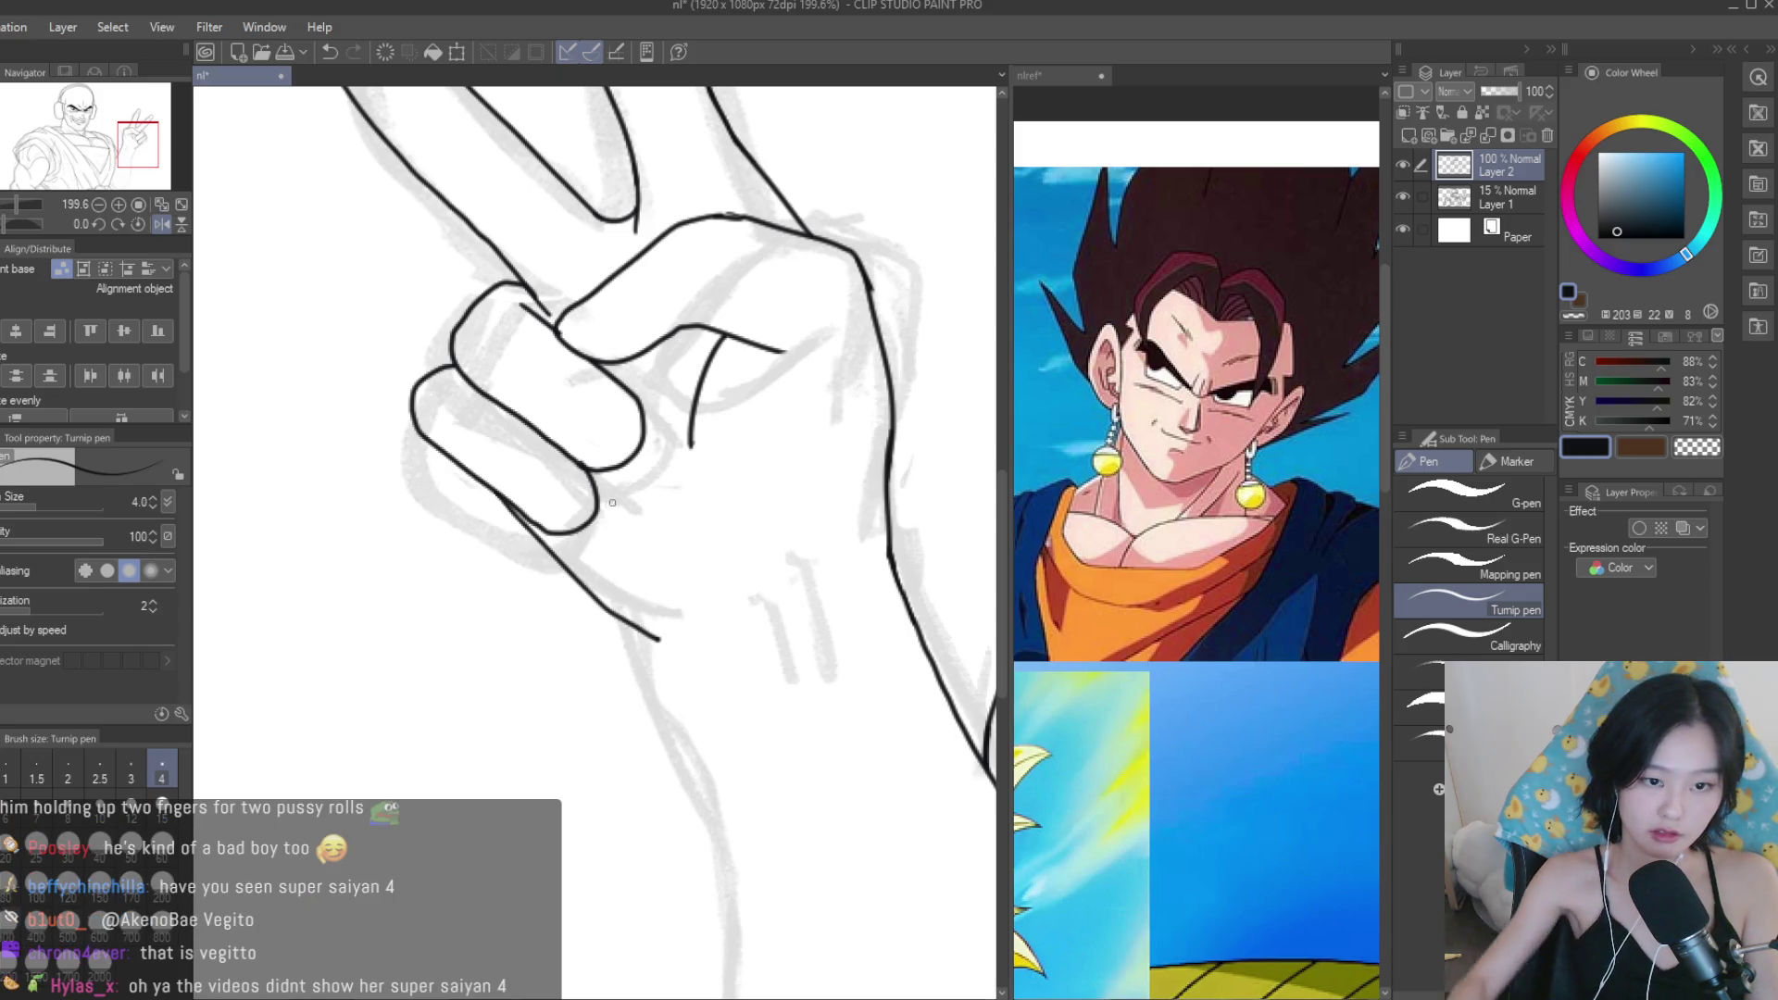
pyautogui.scroll(-3, 645, 628)
pyautogui.scroll(2, 592, 474)
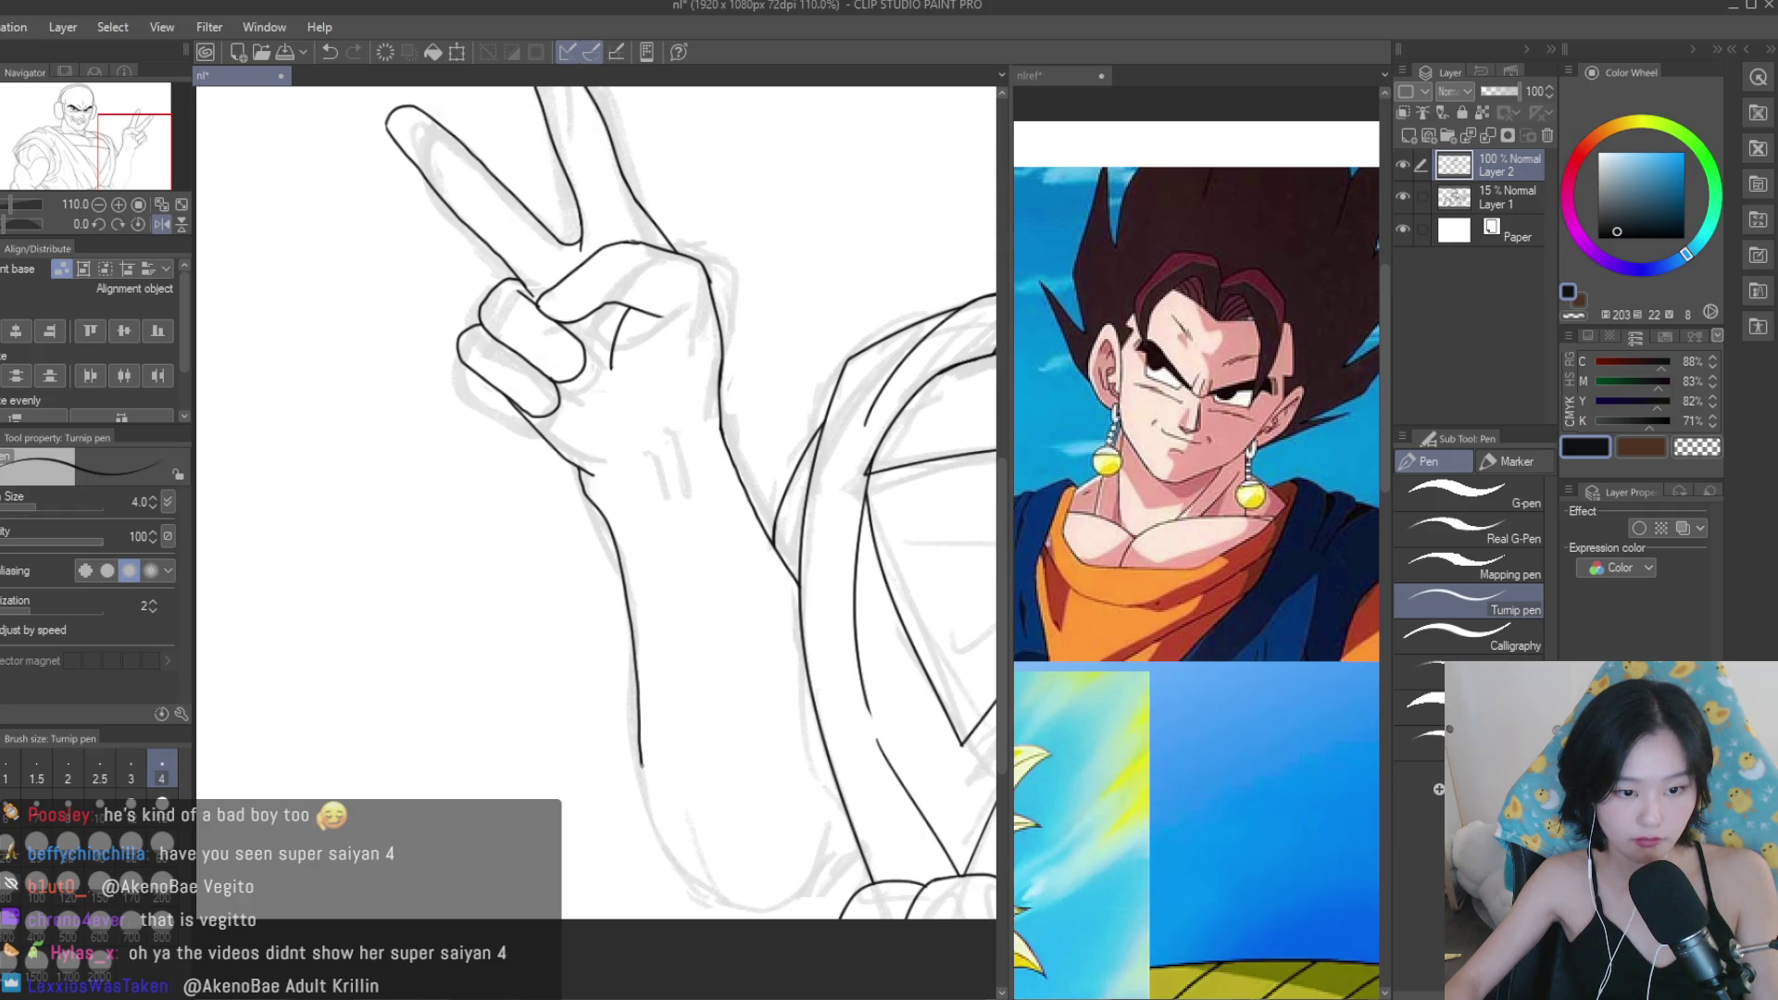
pyautogui.scroll(-3, 684, 850)
pyautogui.scroll(5, 574, 648)
pyautogui.moveTo(525, 657); pyautogui.dragTo(606, 860)
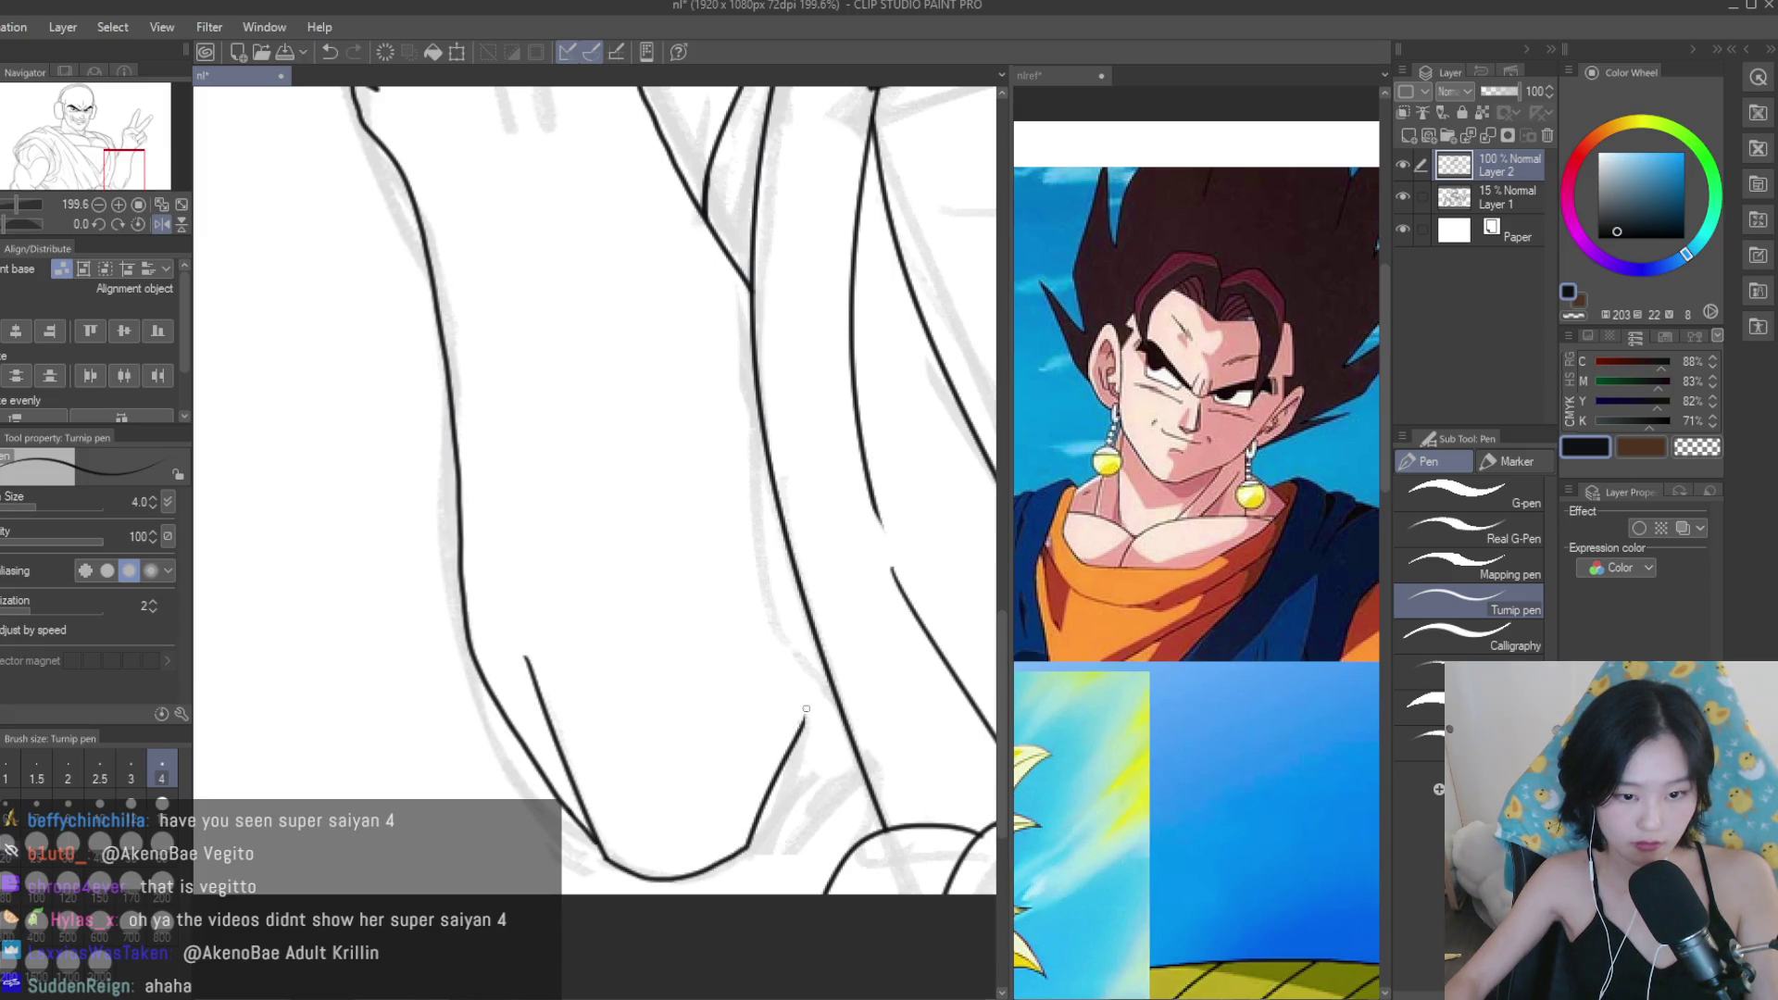
pyautogui.scroll(1, 802, 727)
pyautogui.scroll(-5, 668, 748)
pyautogui.scroll(-1, 669, 748)
pyautogui.scroll(6, 560, 767)
# Add a short line on the arm and delete the faint sketch layer, Layer 1.
pyautogui.press('e')
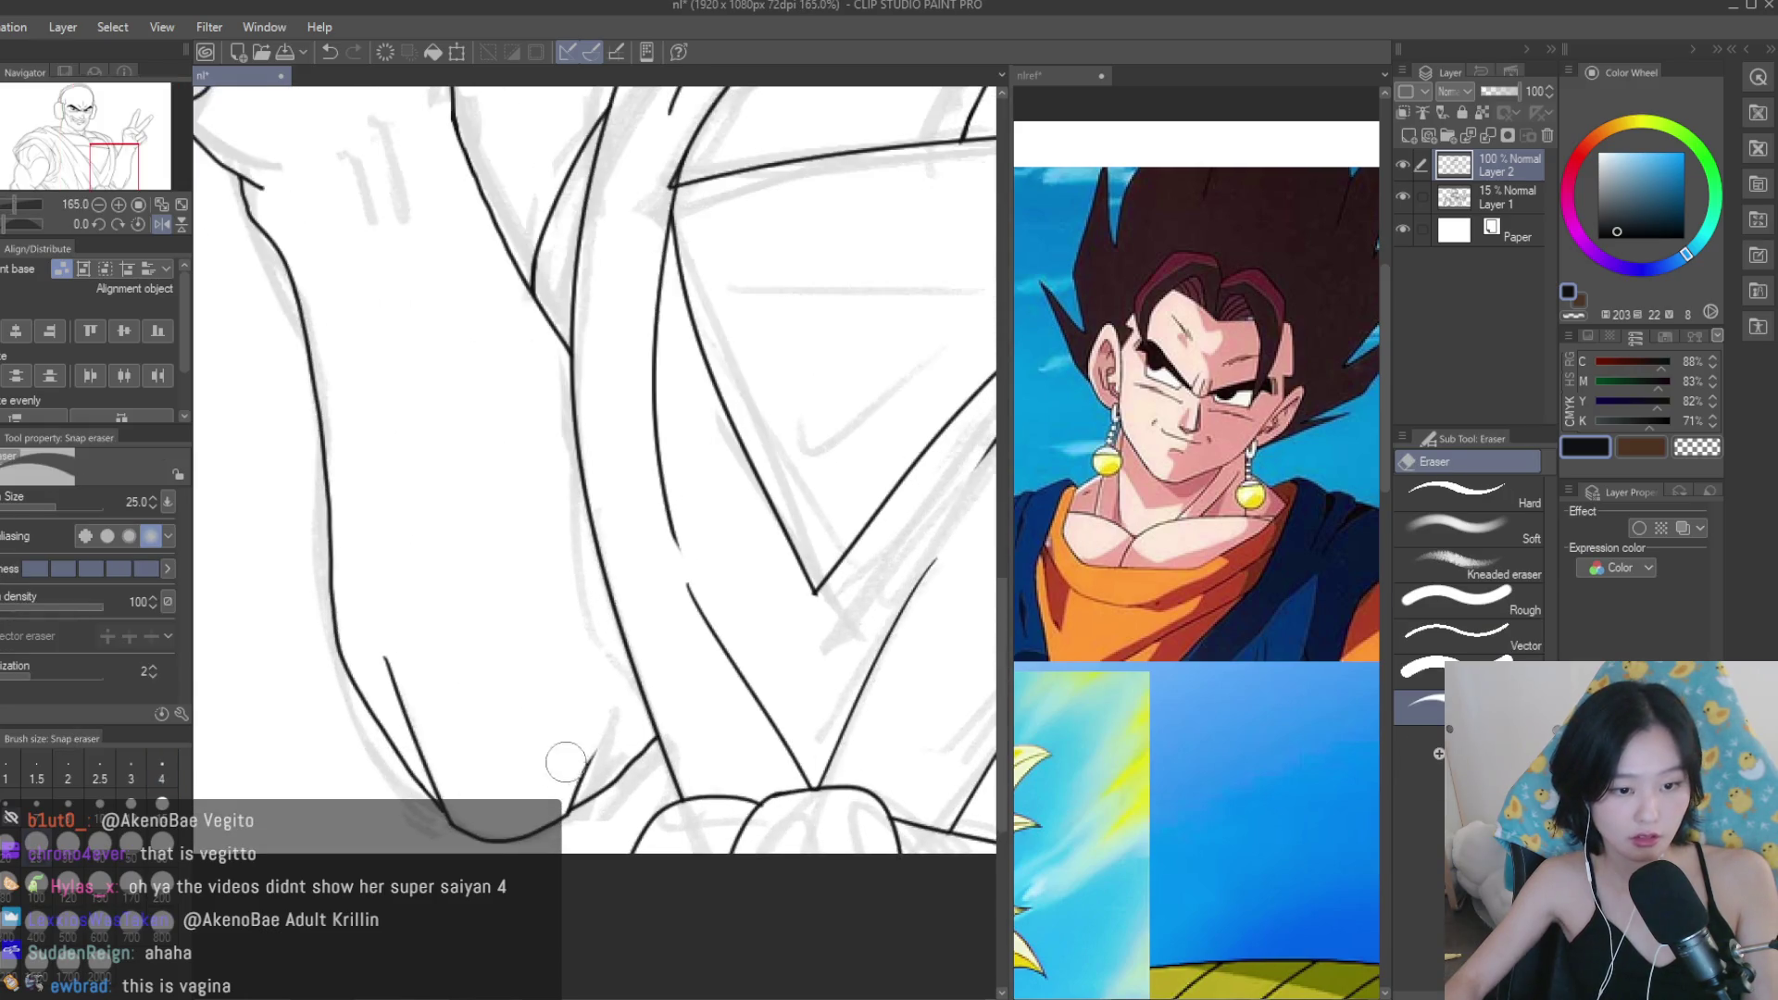
pyautogui.scroll(-3, 560, 766)
pyautogui.press('b')
pyautogui.scroll(4, 227, 328)
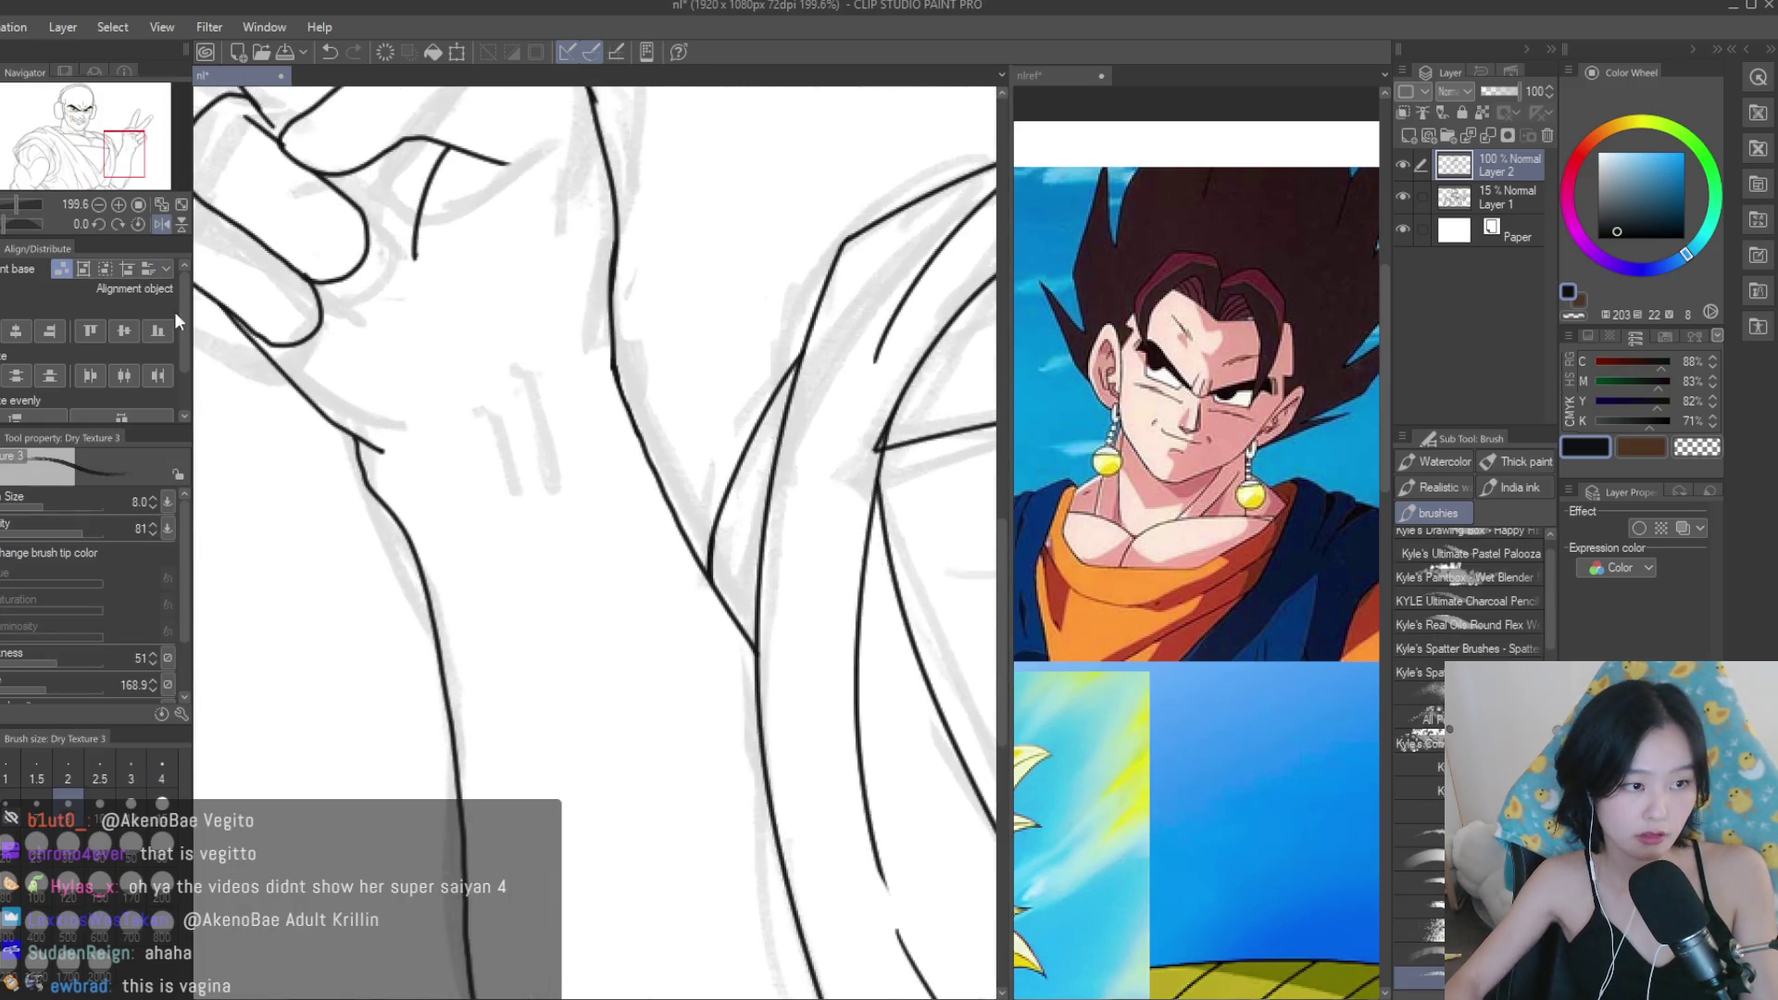
pyautogui.press('p')
pyautogui.moveTo(509, 432); pyautogui.dragTo(578, 631)
pyautogui.scroll(-5, 743, 423)
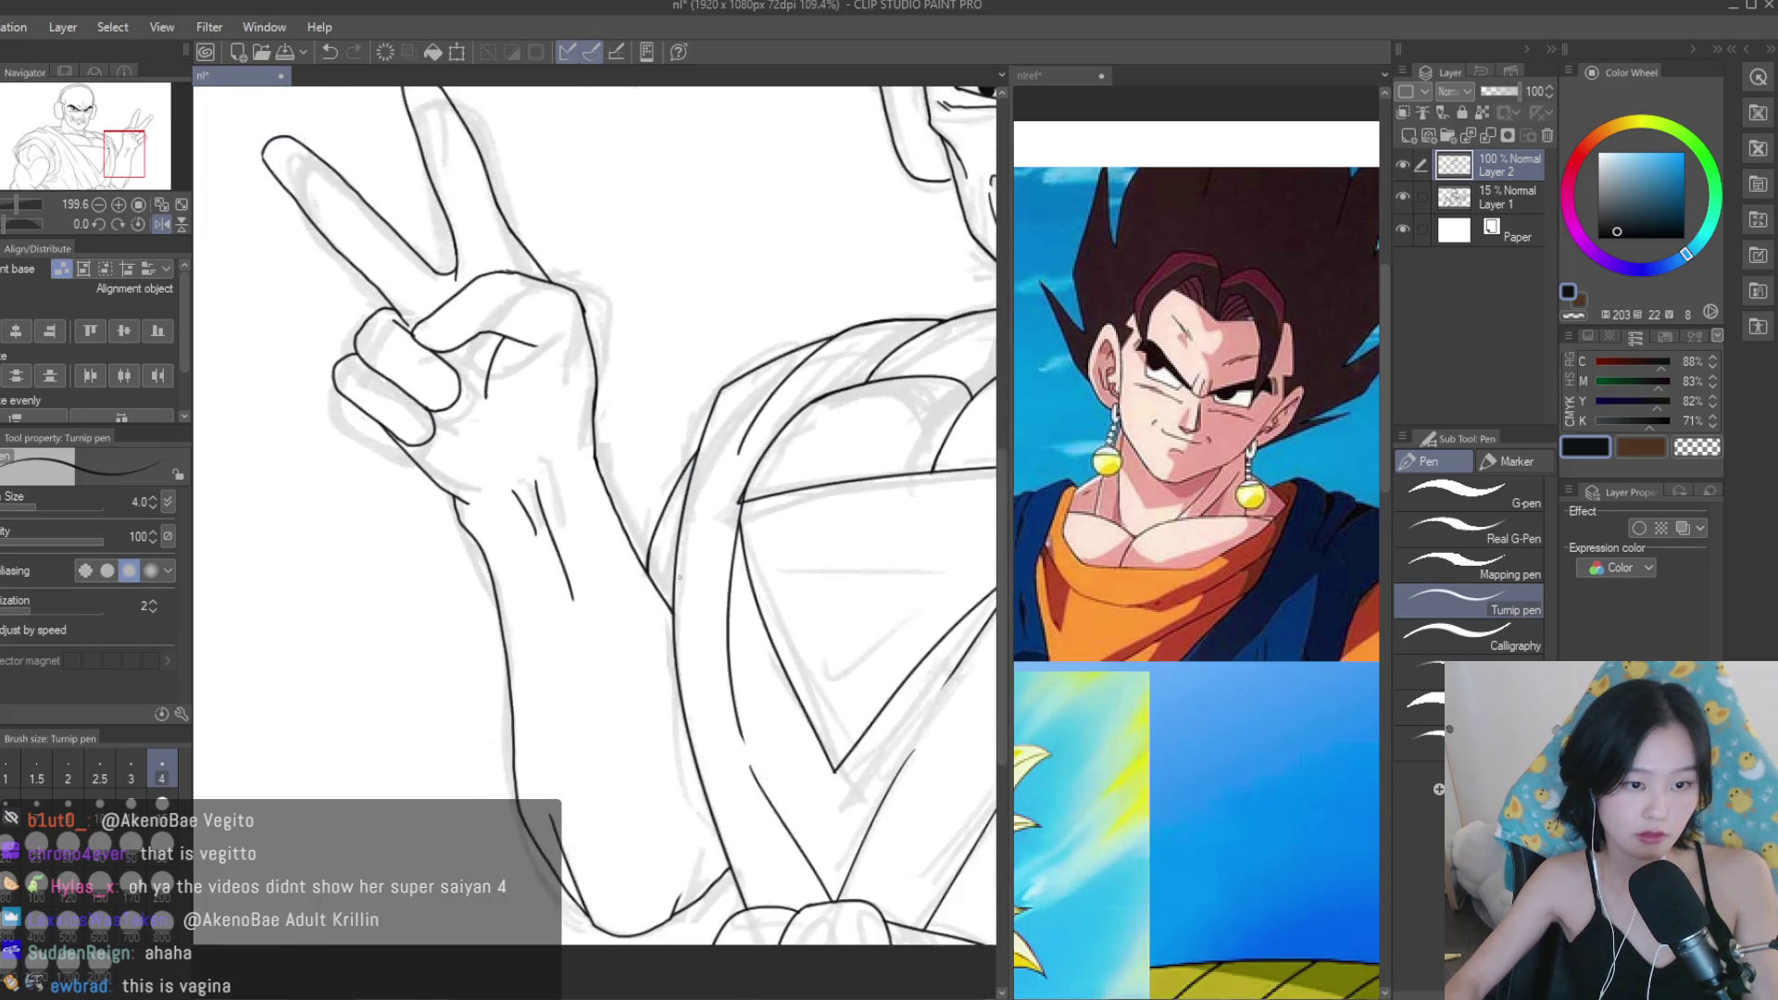
pyautogui.moveTo(1525, 190); pyautogui.dragTo(1547, 135)
pyautogui.scroll(-3, 685, 472)
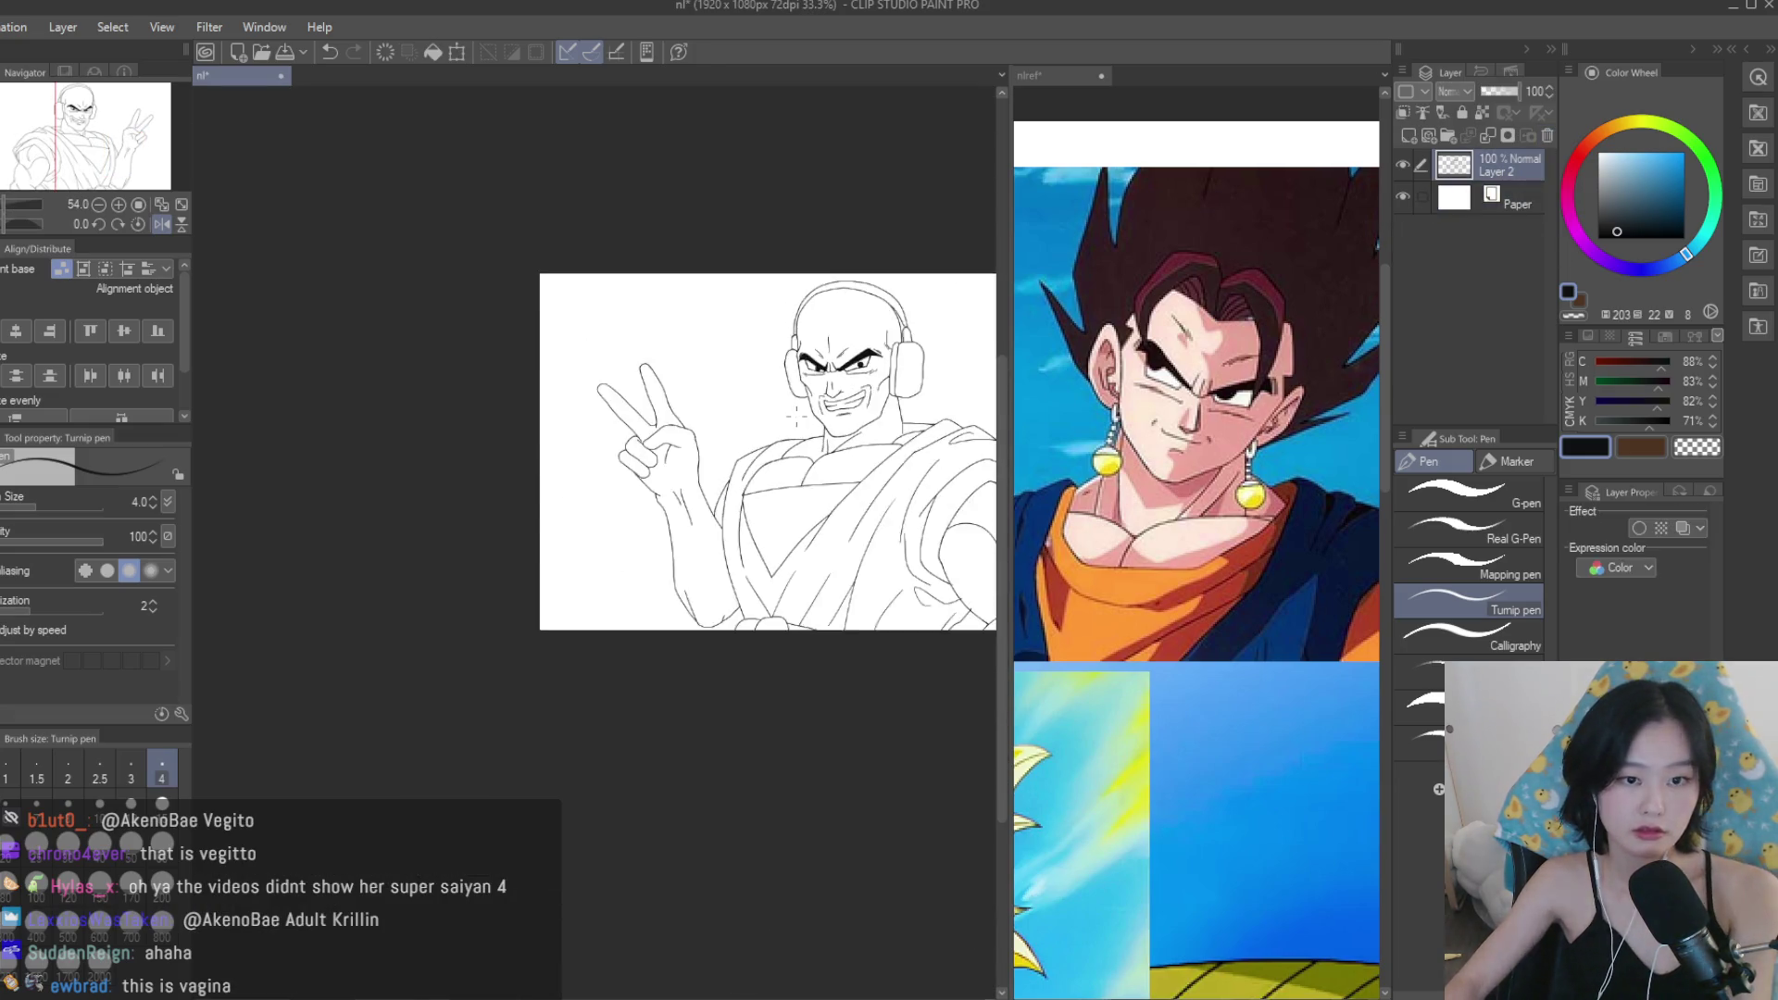
# Finish removing the sketch layer and lasso the raised arm and peace-sign hand.
pyautogui.click(161, 224)
pyautogui.scroll(2, 535, 477)
pyautogui.press('m')
pyautogui.scroll(4, 628, 481)
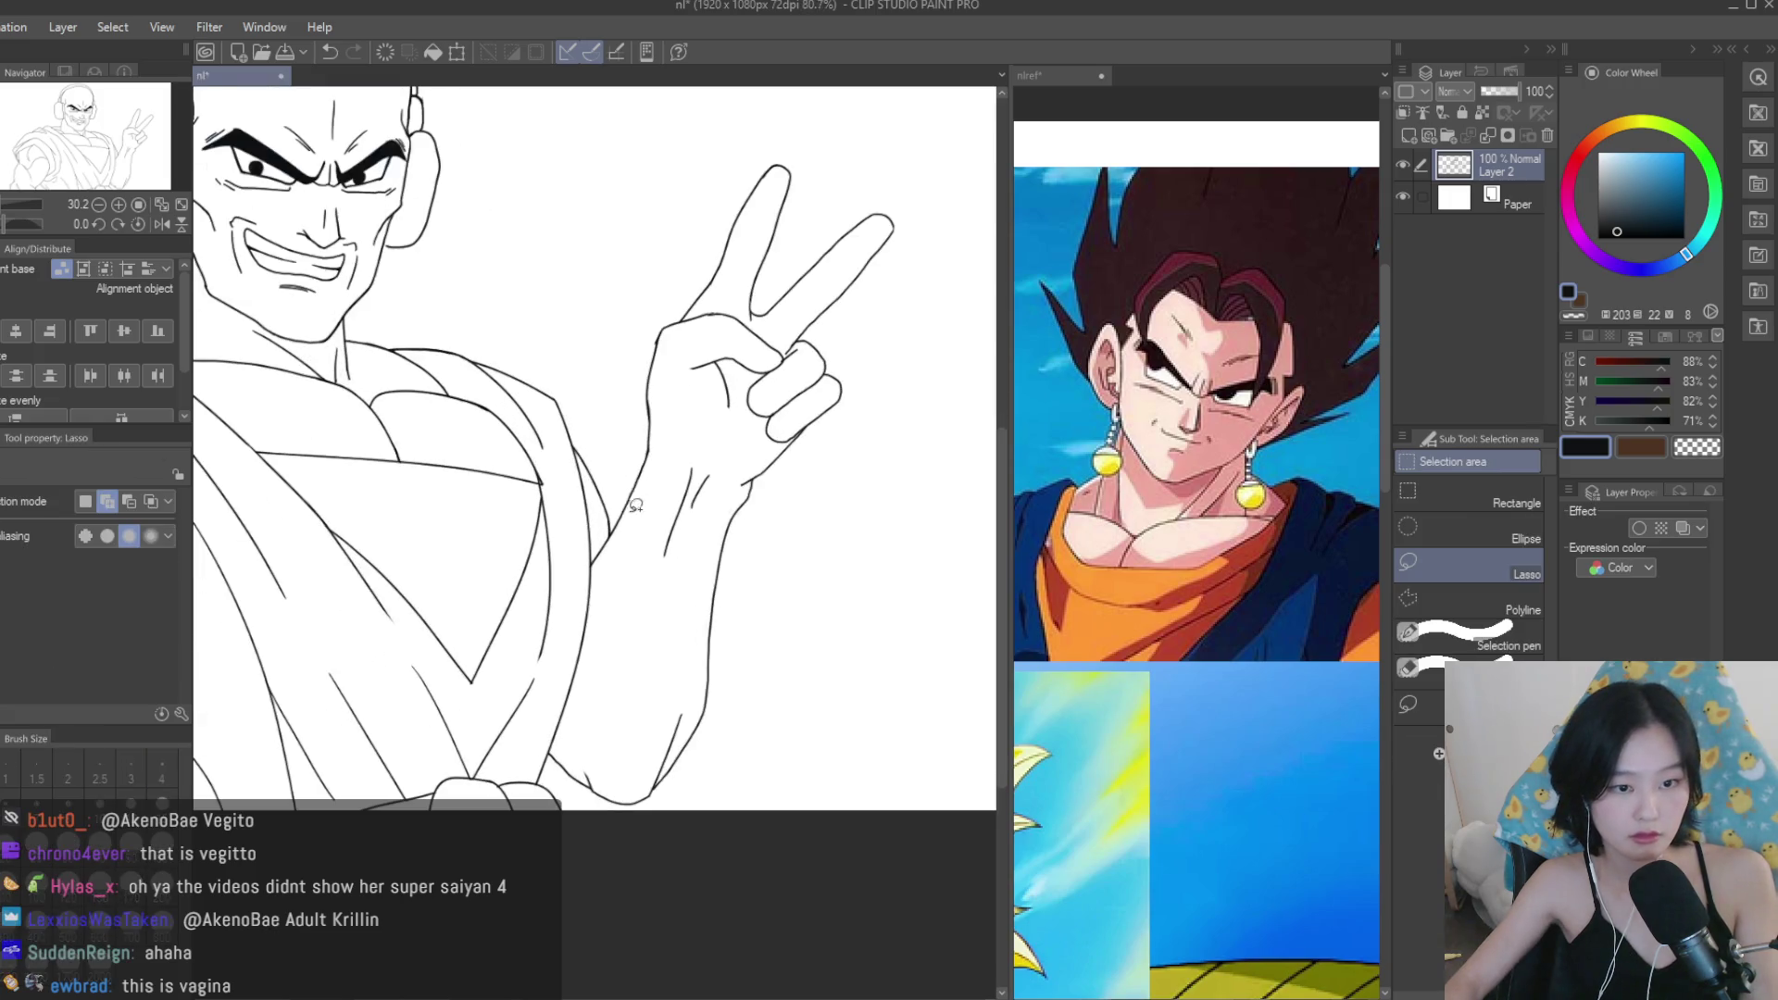
pyautogui.moveTo(628, 759)
pyautogui.mouseDown()
pyautogui.moveTo(703, 797)
pyautogui.moveTo(953, 413)
pyautogui.moveTo(874, 468)
pyautogui.mouseUp()
# Scale the selected arm and hand down to 95% and confirm the transform.
pyautogui.scroll(-2, 873, 469)
pyautogui.hotkey('ctrl', 't')
pyautogui.scroll(1, 792, 350)
pyautogui.moveTo(960, 186); pyautogui.dragTo(930, 237)
pyautogui.moveTo(849, 467); pyautogui.dragTo(843, 475)
pyautogui.scroll(-2, 843, 475)
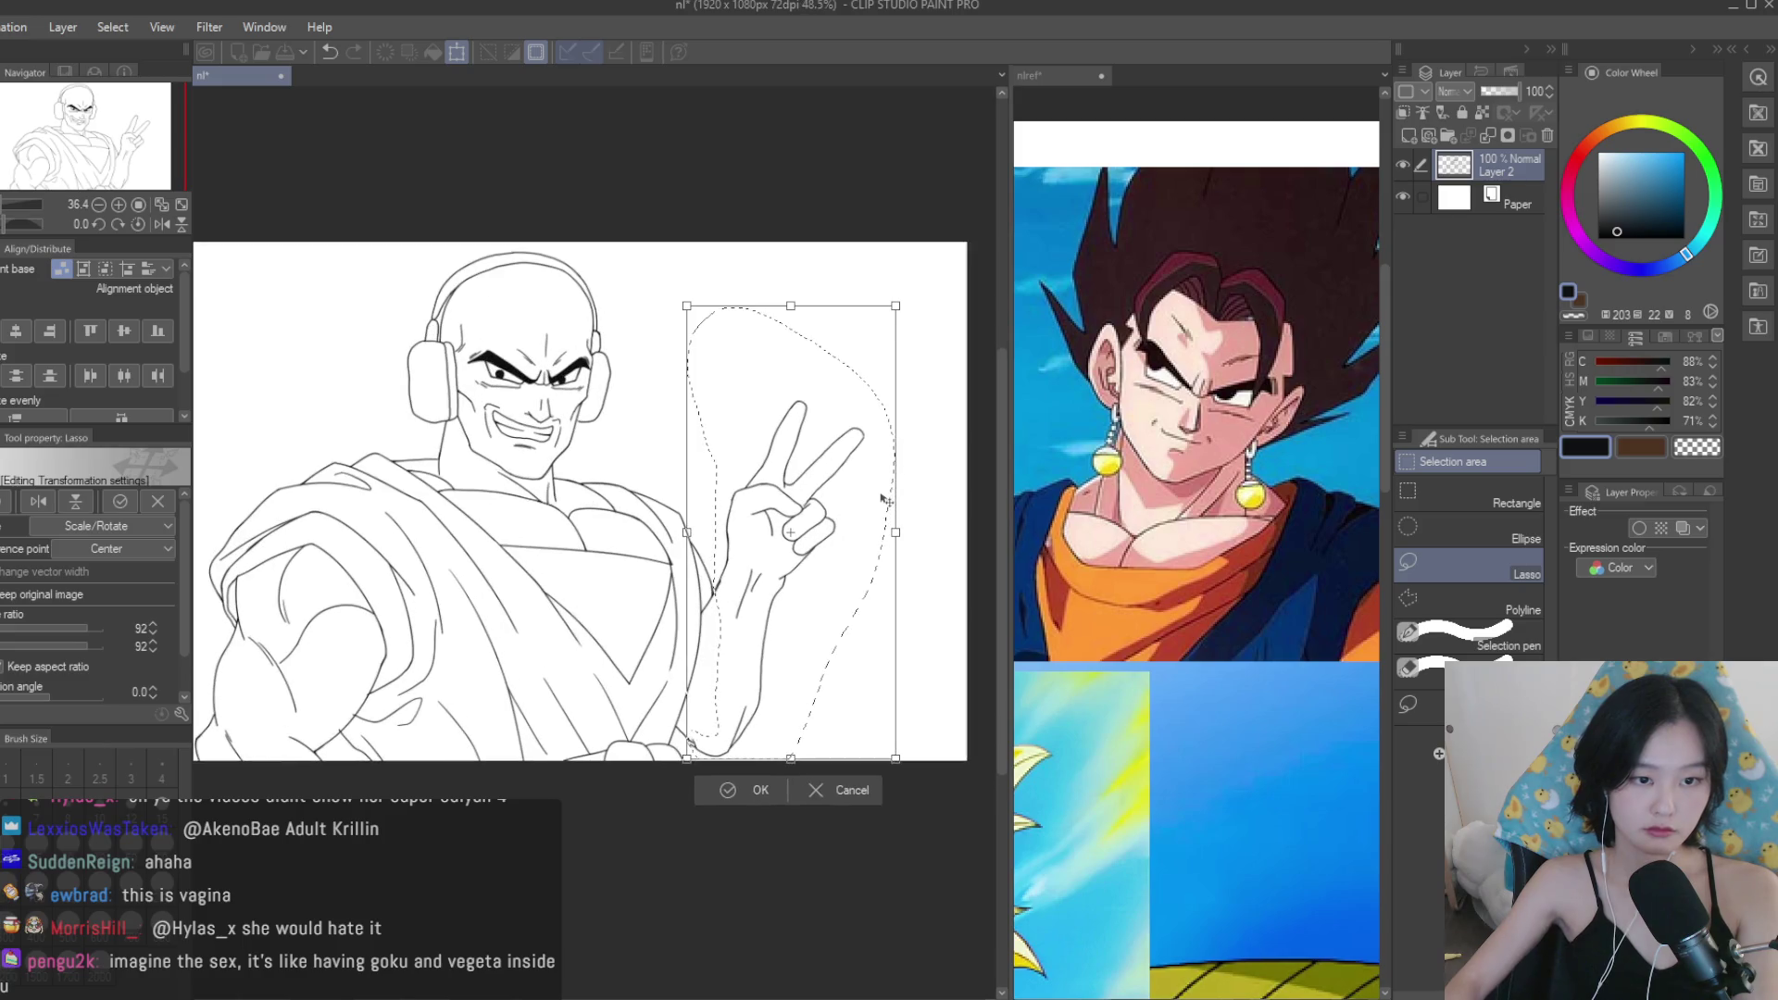
pyautogui.scroll(1, 881, 496)
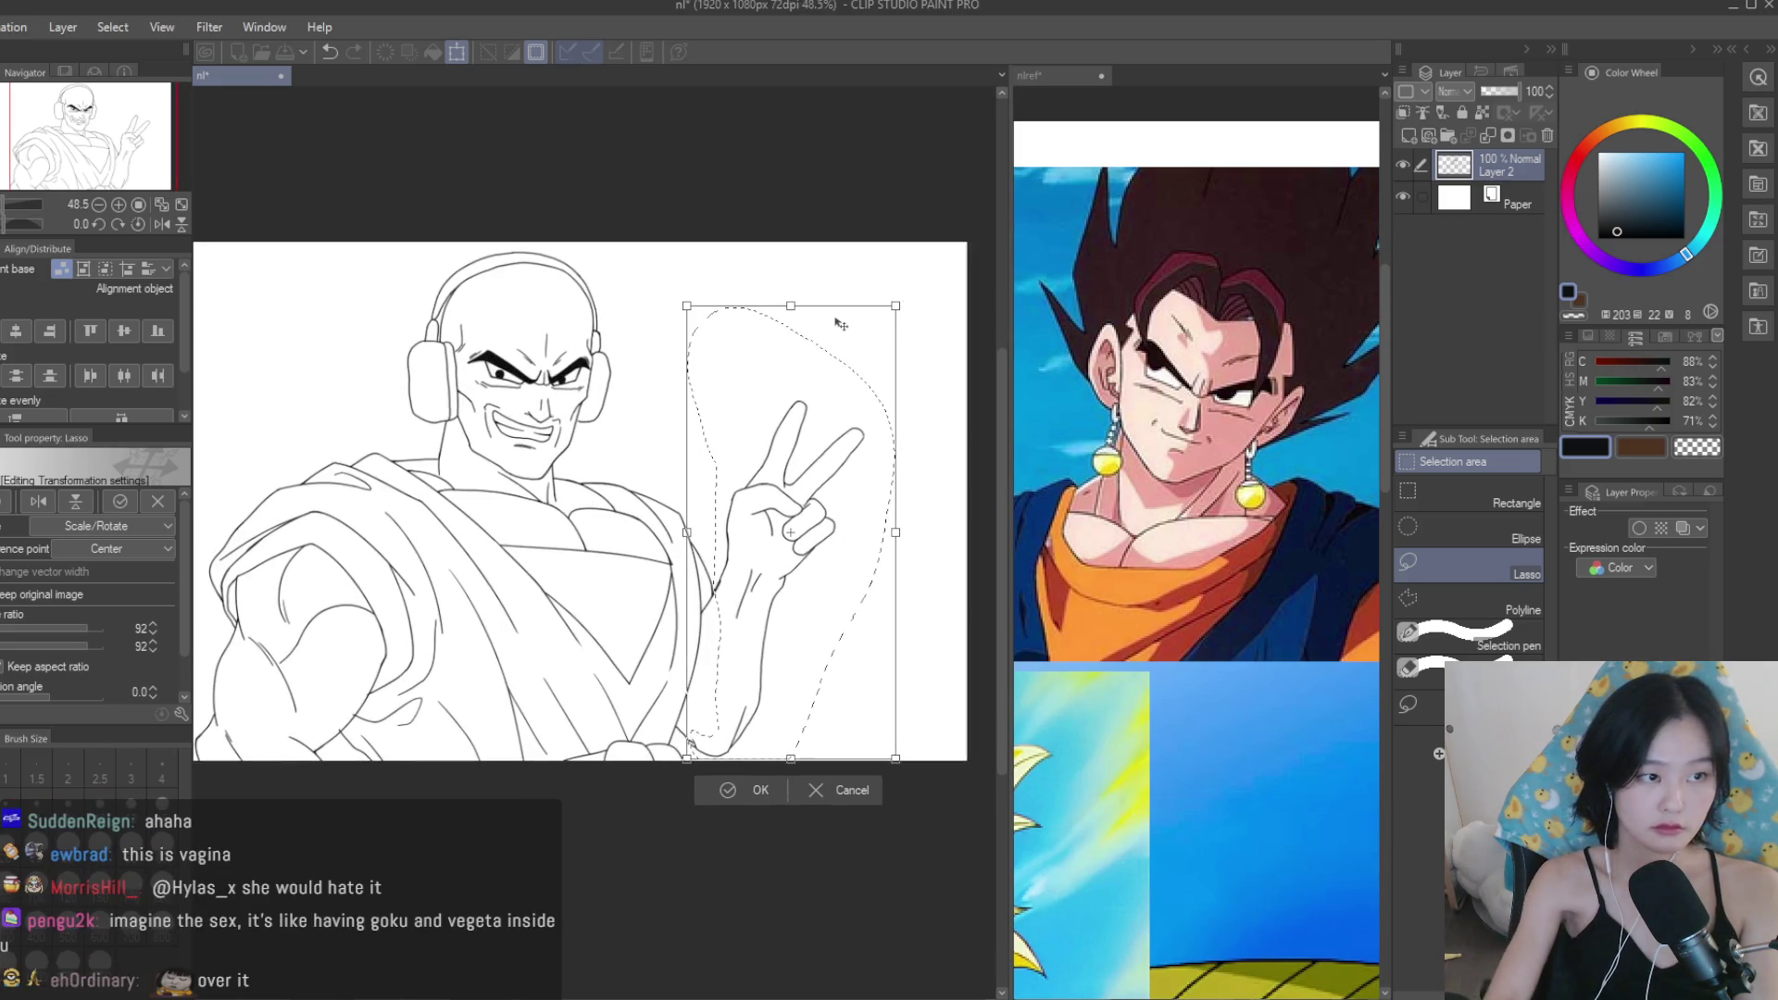
pyautogui.hotkey('ctrl', 'z')
pyautogui.moveTo(916, 272); pyautogui.dragTo(904, 292)
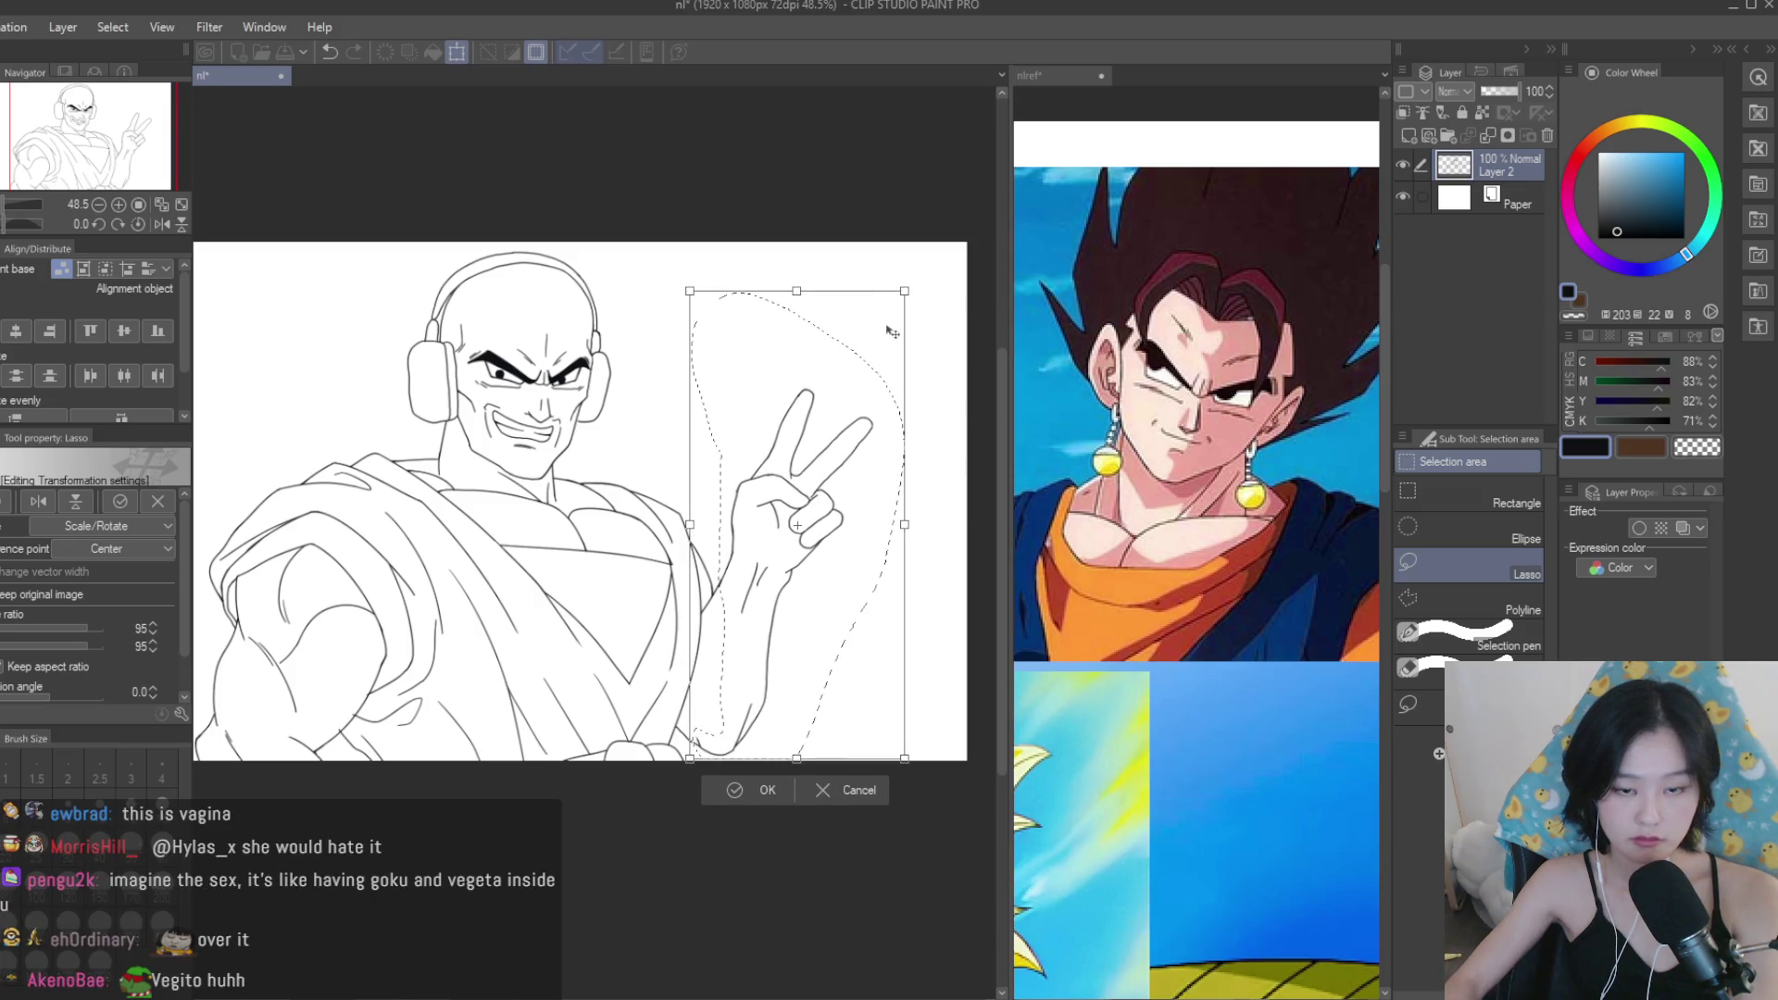
pyautogui.click(739, 789)
pyautogui.scroll(3, 739, 794)
# Erase and redraw the lines below the robe junction on both sides.
pyautogui.scroll(2, 648, 685)
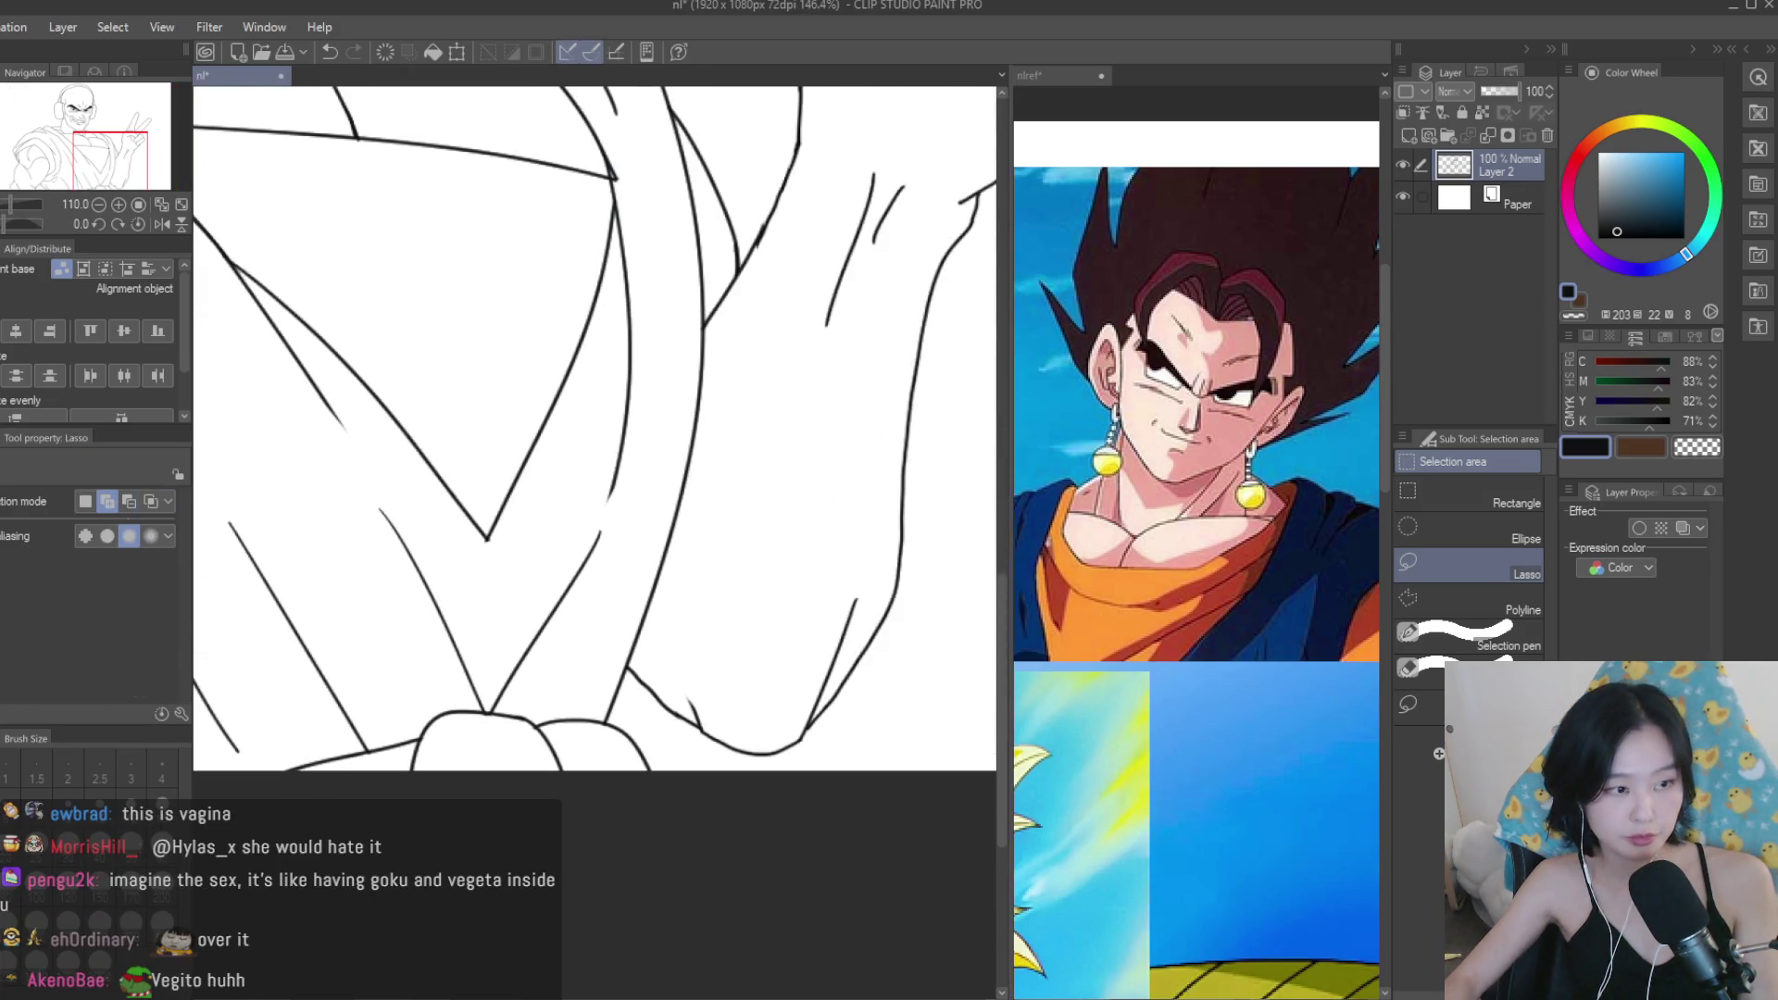
pyautogui.press('e')
pyautogui.scroll(4, 657, 676)
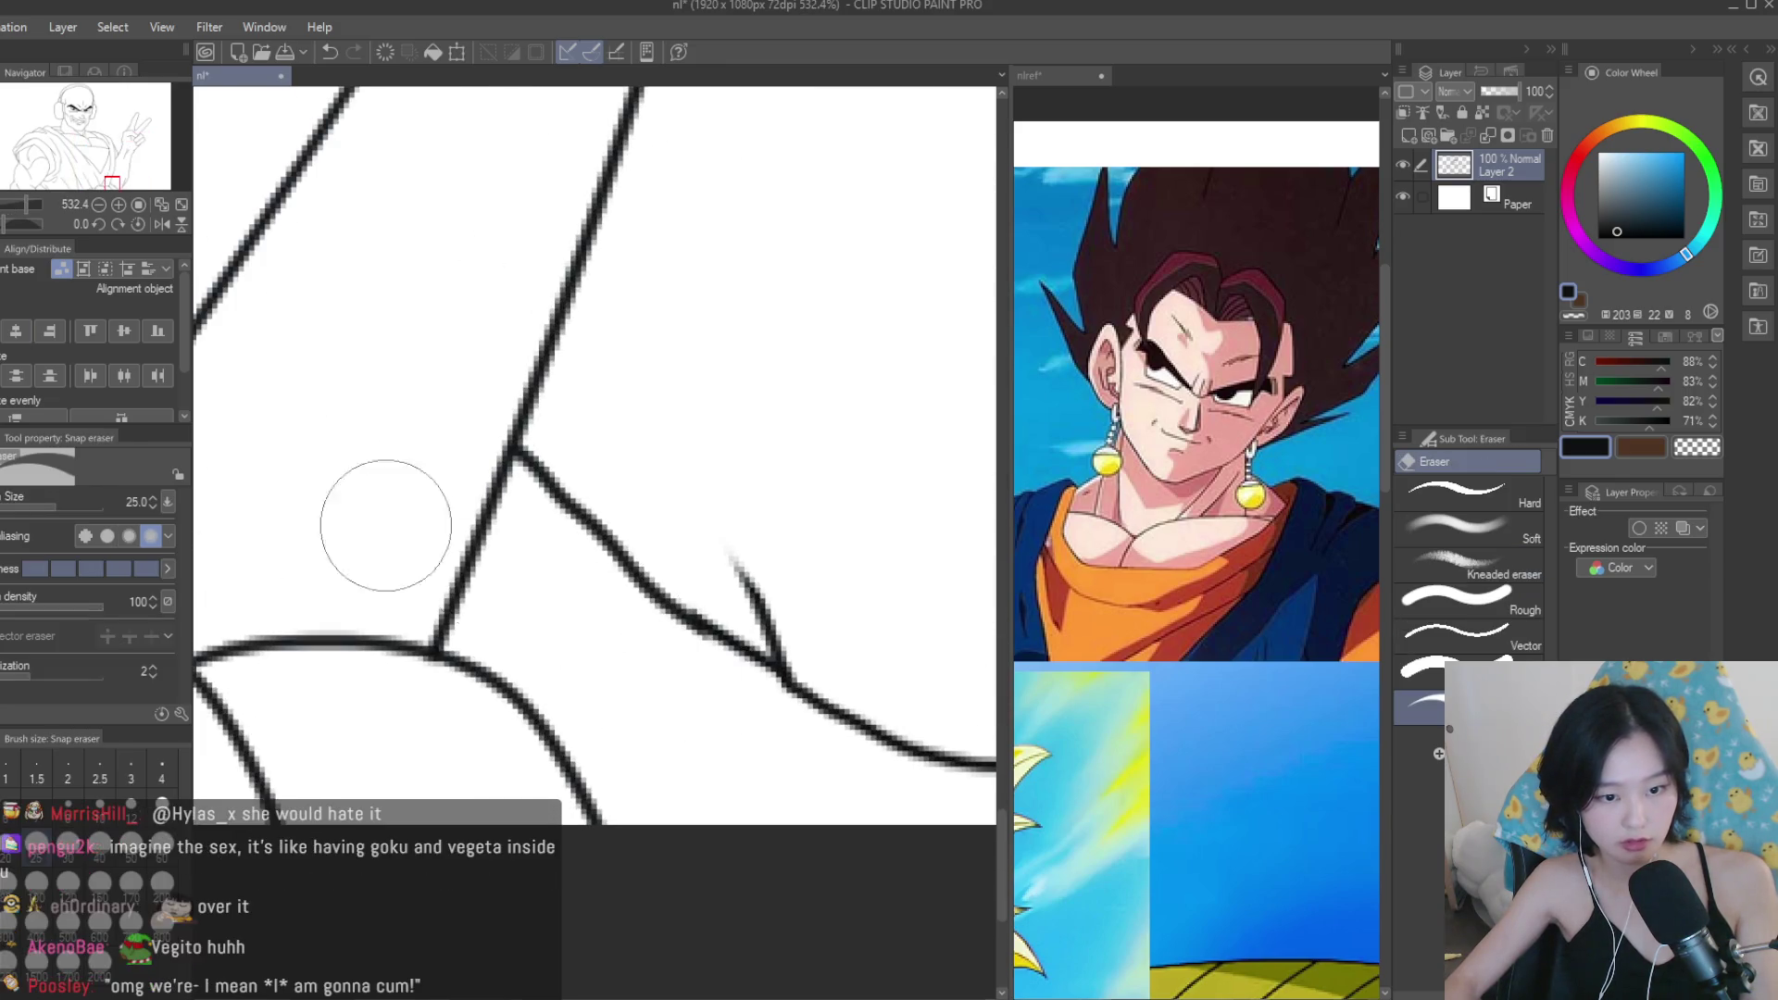
pyautogui.press('p')
pyautogui.scroll(1, 555, 500)
pyautogui.moveTo(495, 427); pyautogui.dragTo(694, 645)
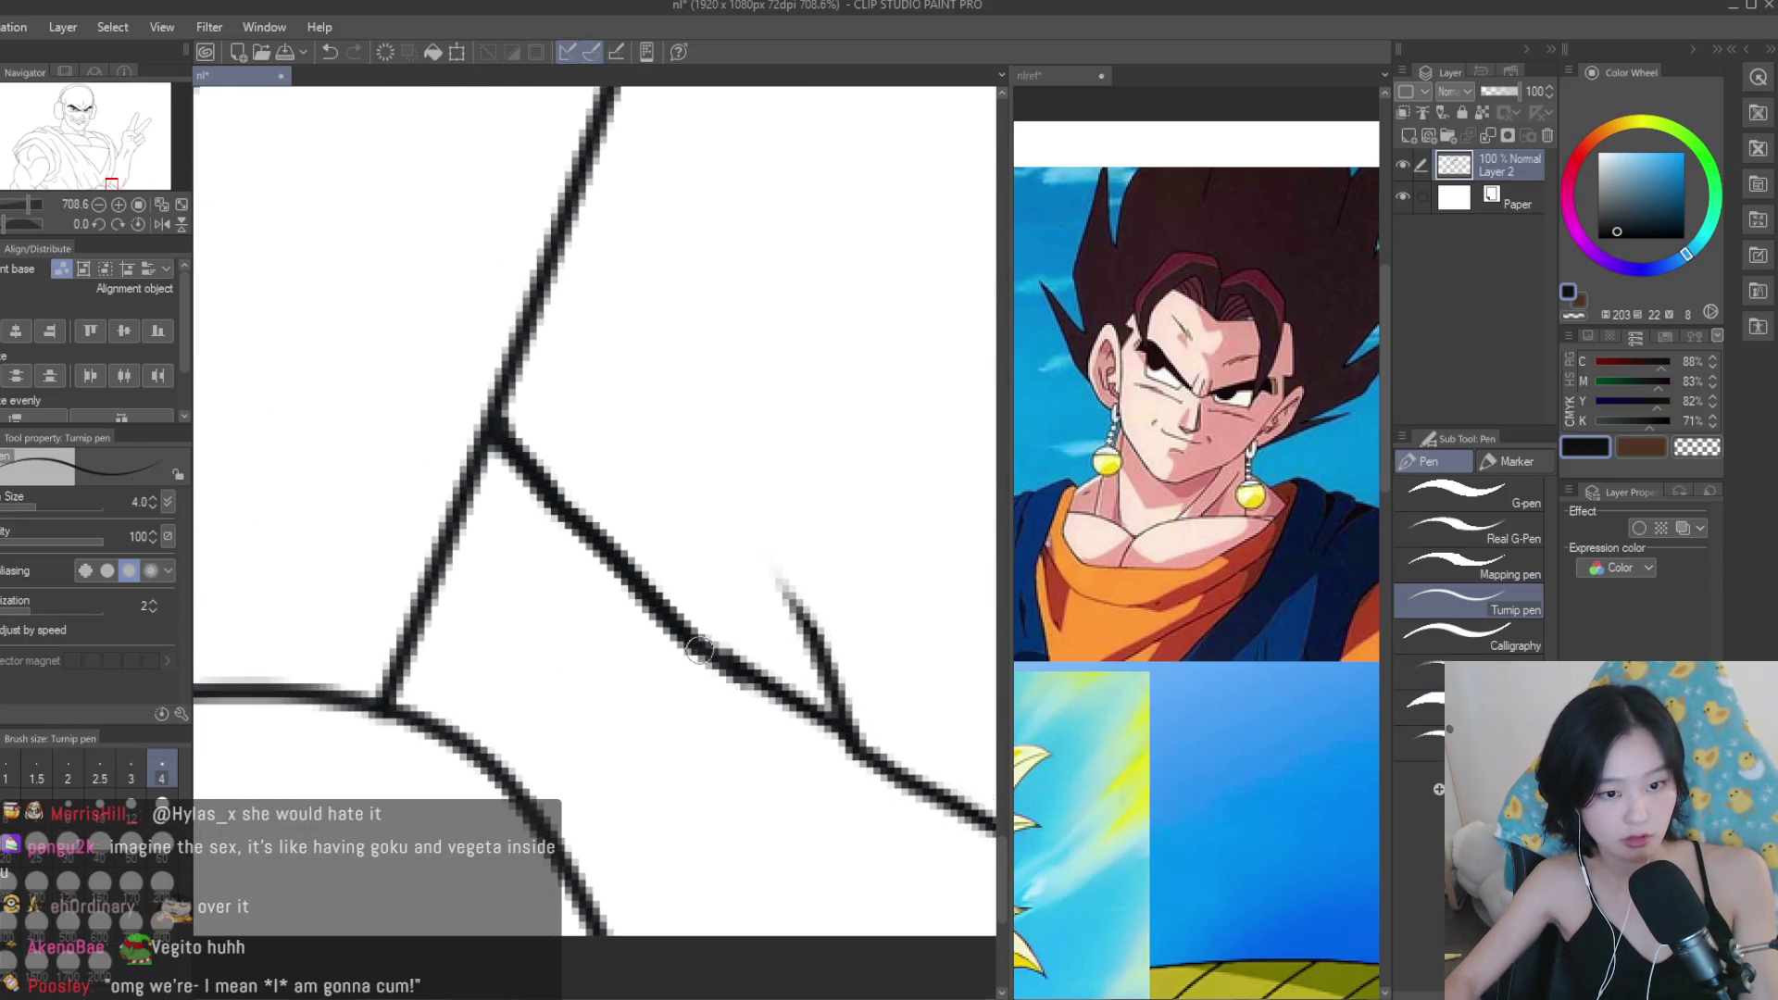
pyautogui.scroll(-2, 537, 458)
pyautogui.moveTo(499, 445); pyautogui.dragTo(393, 709)
pyautogui.scroll(-2, 834, 746)
pyautogui.scroll(-3, 833, 745)
pyautogui.scroll(3, 592, 370)
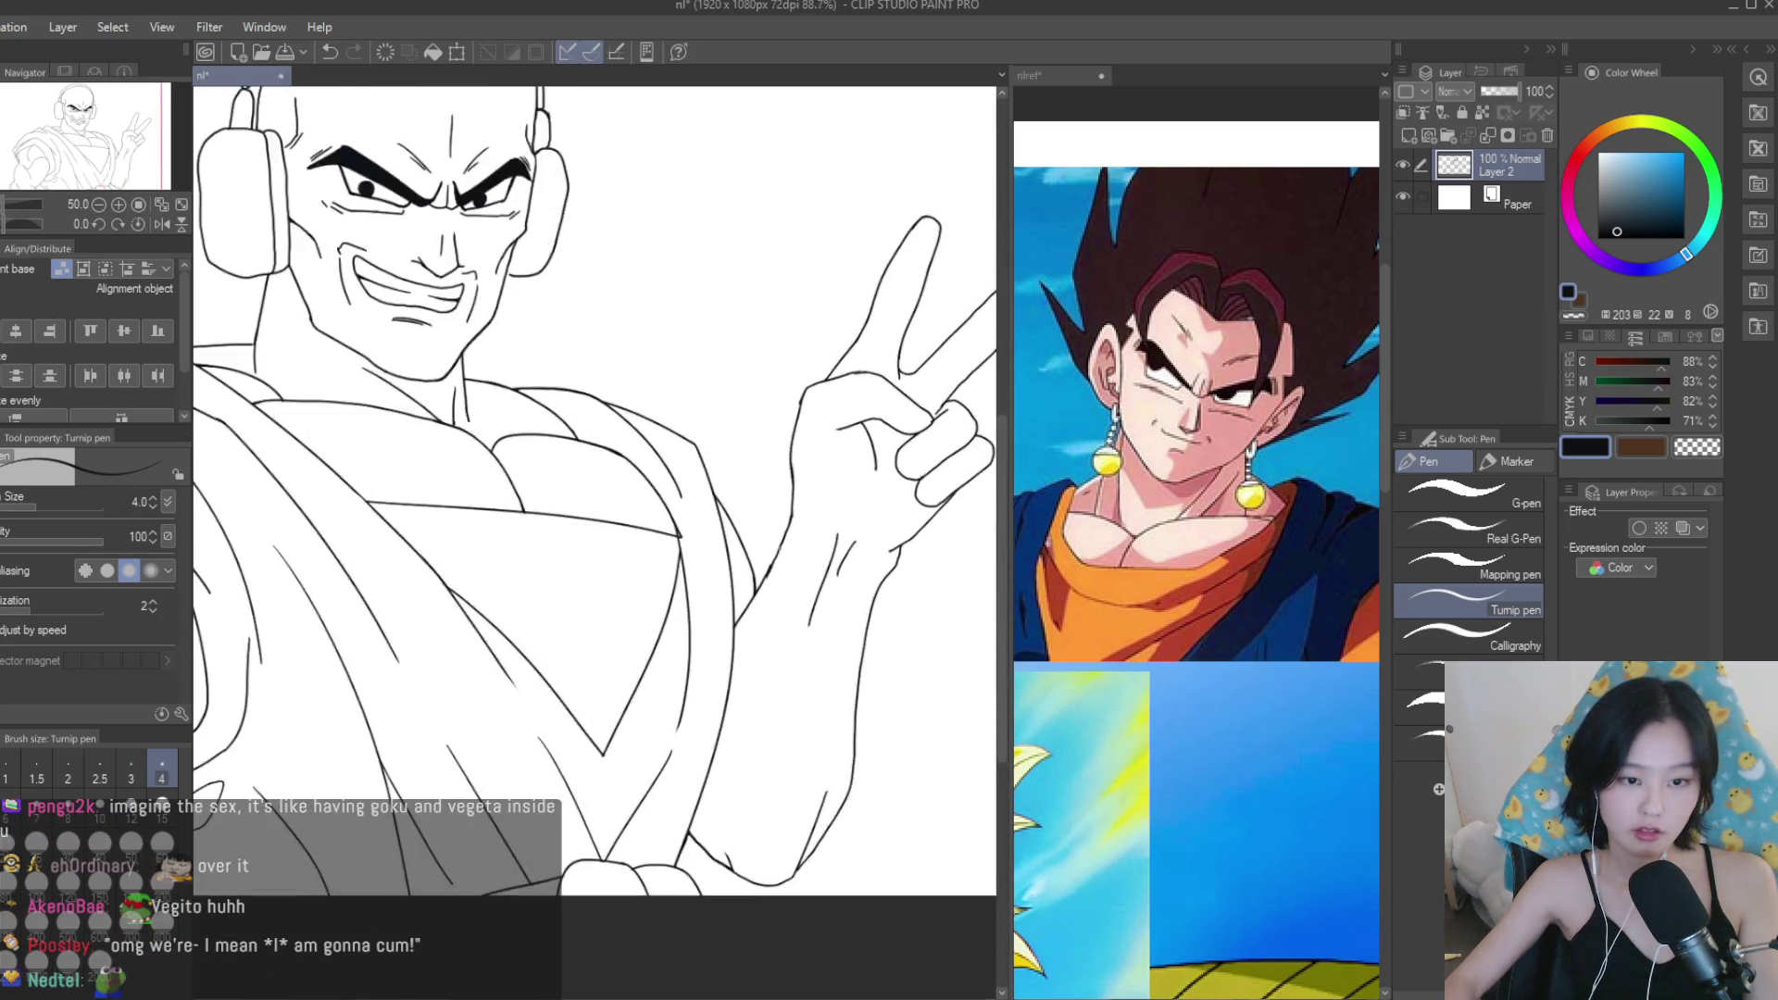
# Touch up the forearm line joins, undoing a stray short forearm stroke.
pyautogui.press('e')
pyautogui.scroll(4, 775, 555)
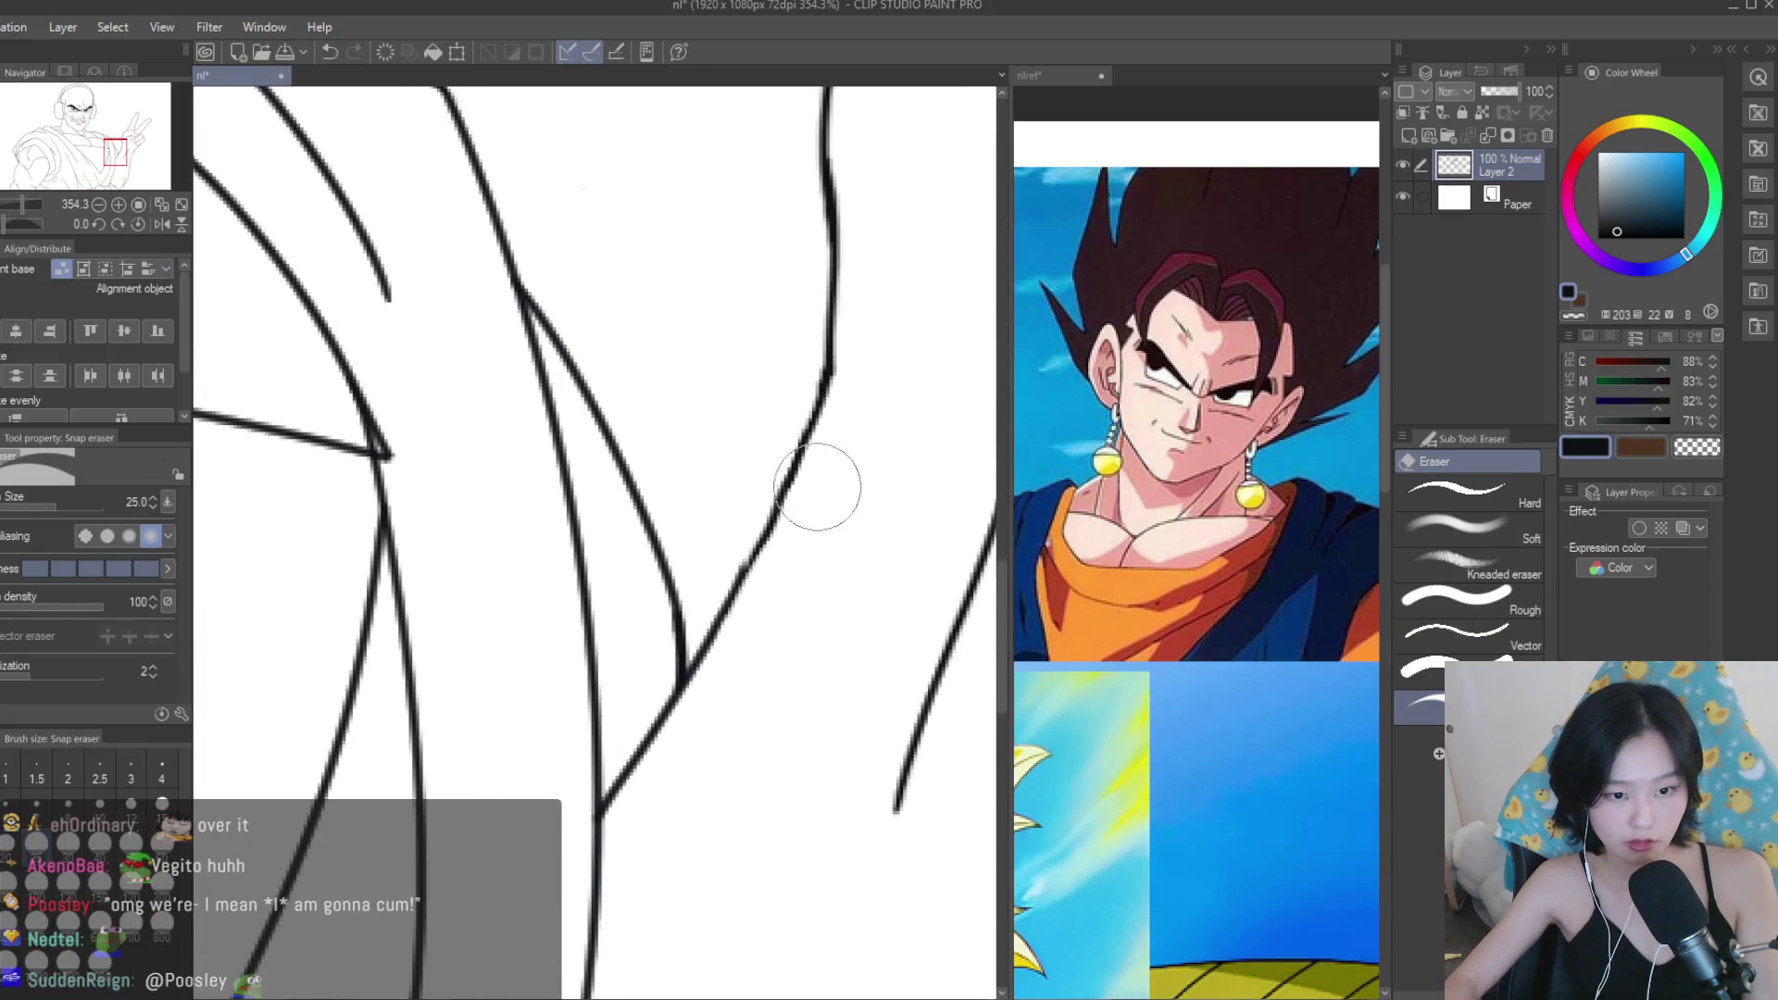
pyautogui.press('p')
pyautogui.scroll(-5, 752, 535)
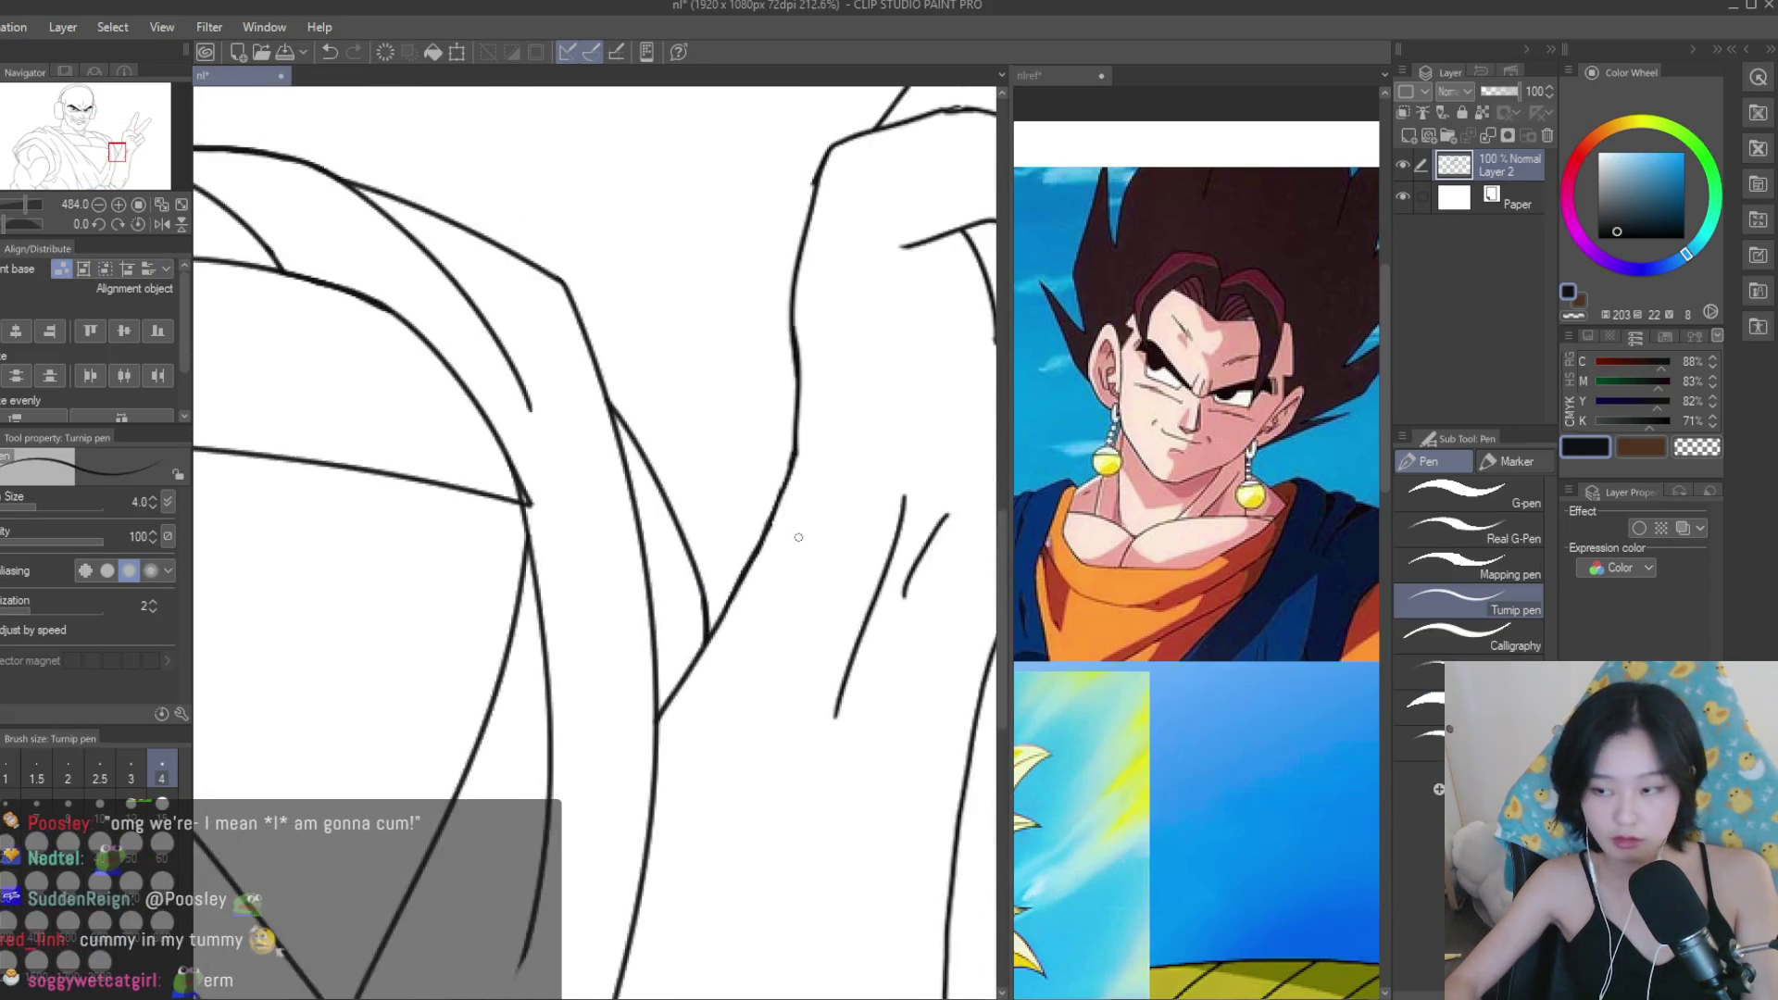
pyautogui.scroll(2, 853, 700)
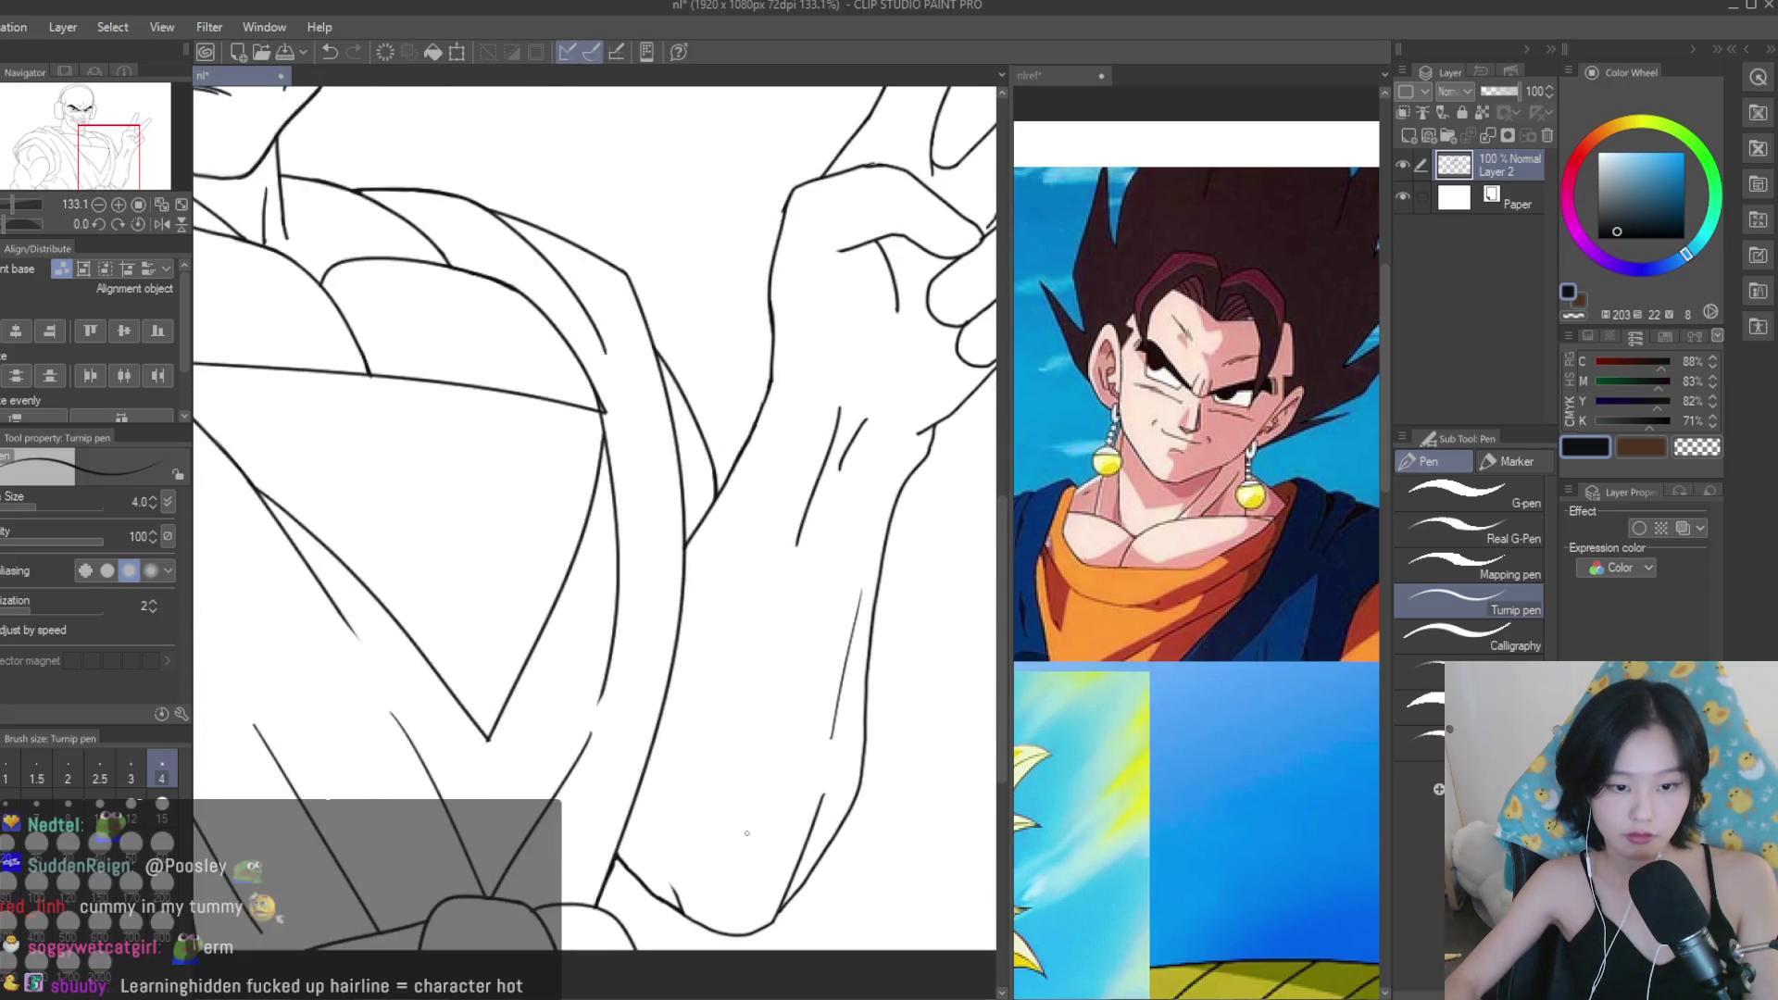
pyautogui.scroll(2, 797, 820)
pyautogui.scroll(-3, 611, 844)
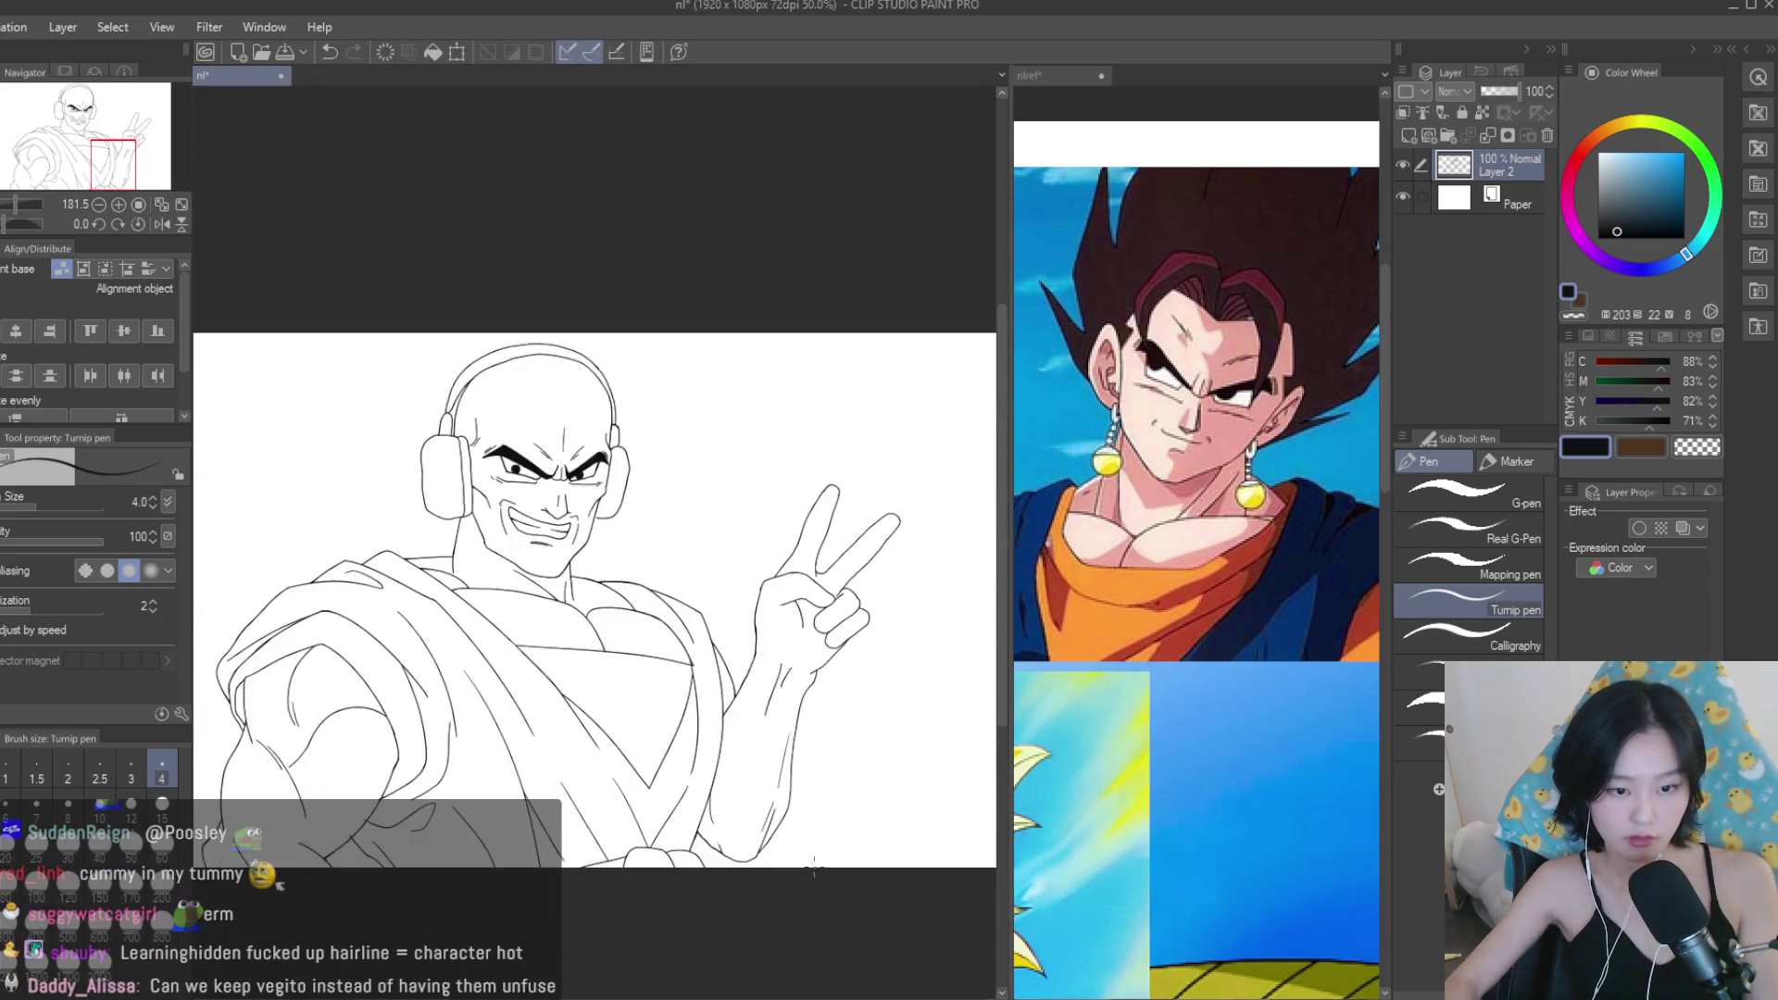
pyautogui.scroll(2, 648, 787)
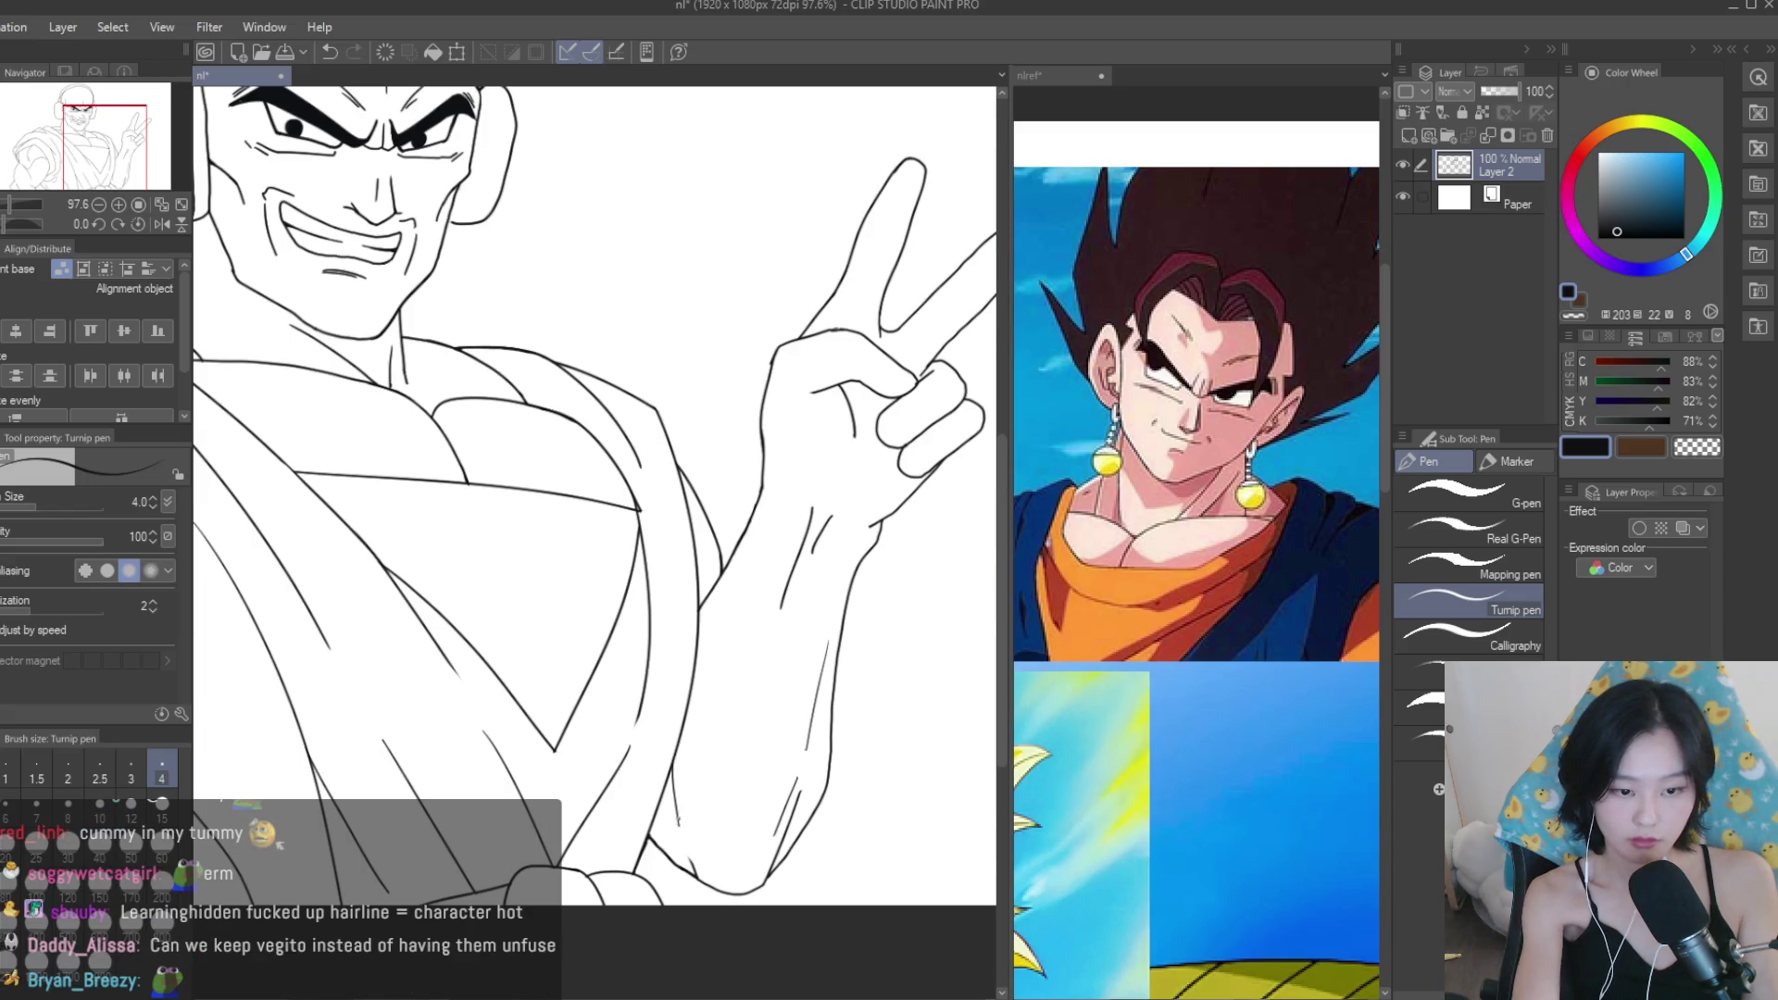
pyautogui.moveTo(672, 766); pyautogui.dragTo(669, 811)
pyautogui.scroll(-5, 898, 565)
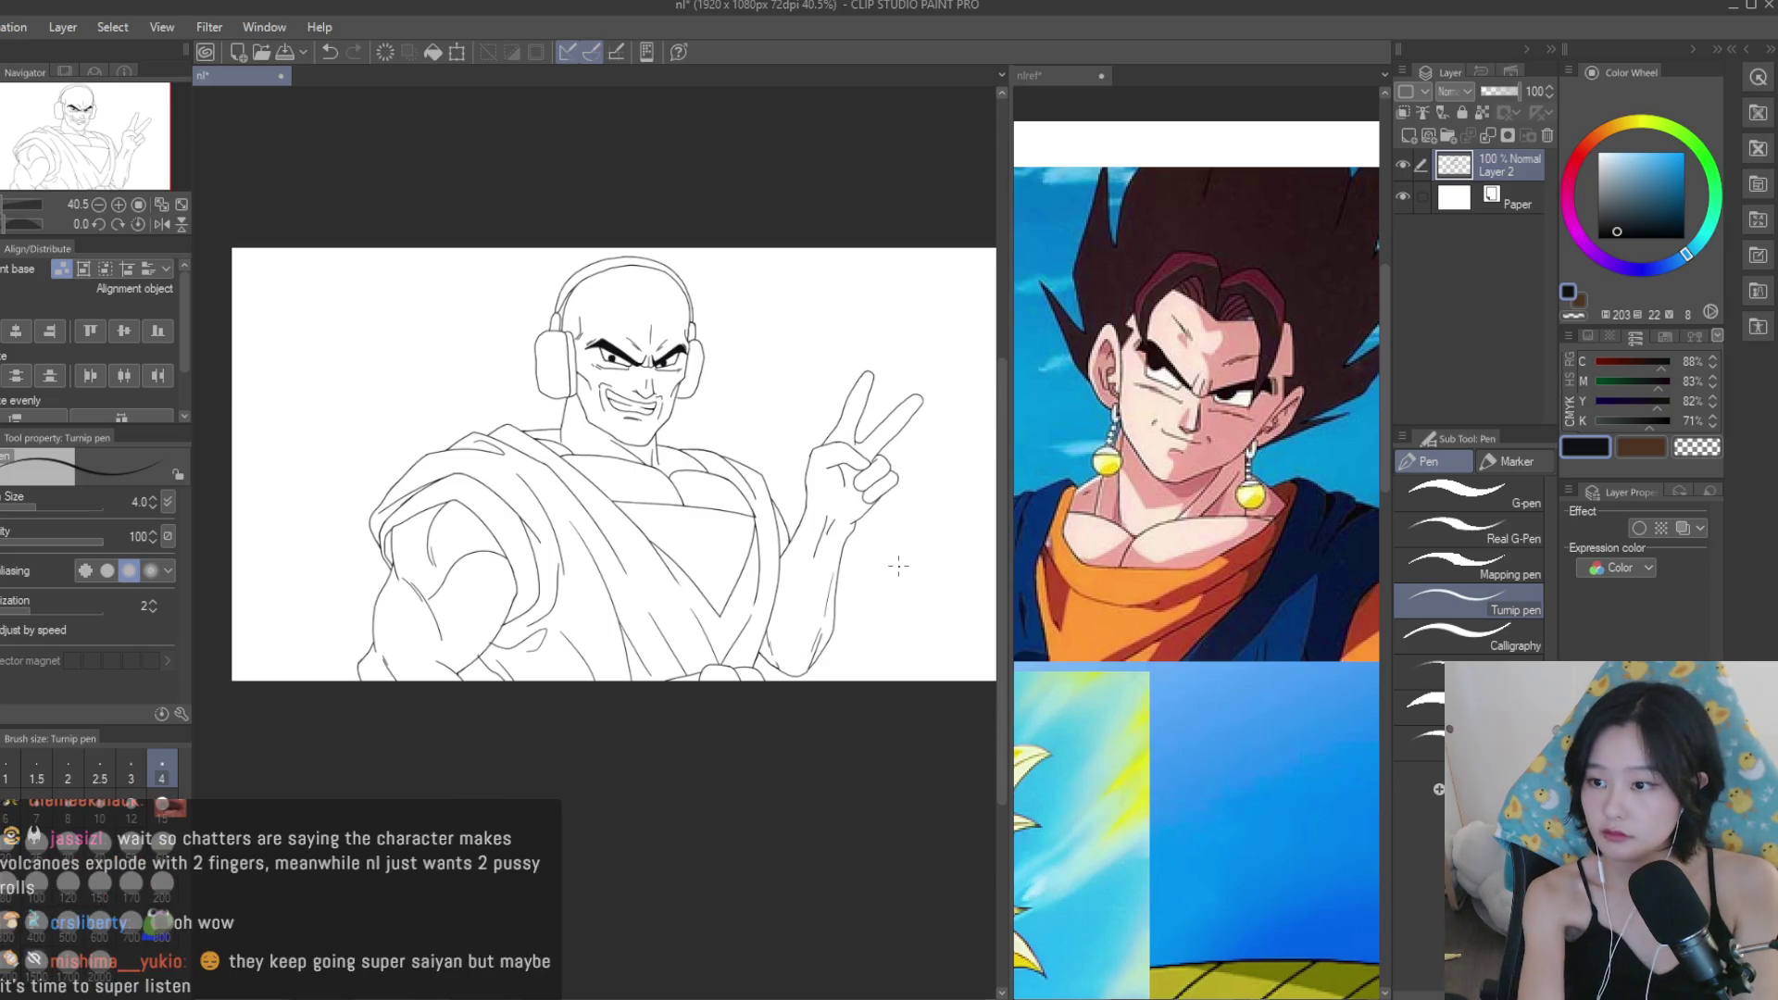
pyautogui.hotkey('ctrl', 'z')
pyautogui.scroll(6, 898, 565)
pyautogui.scroll(-5, 778, 404)
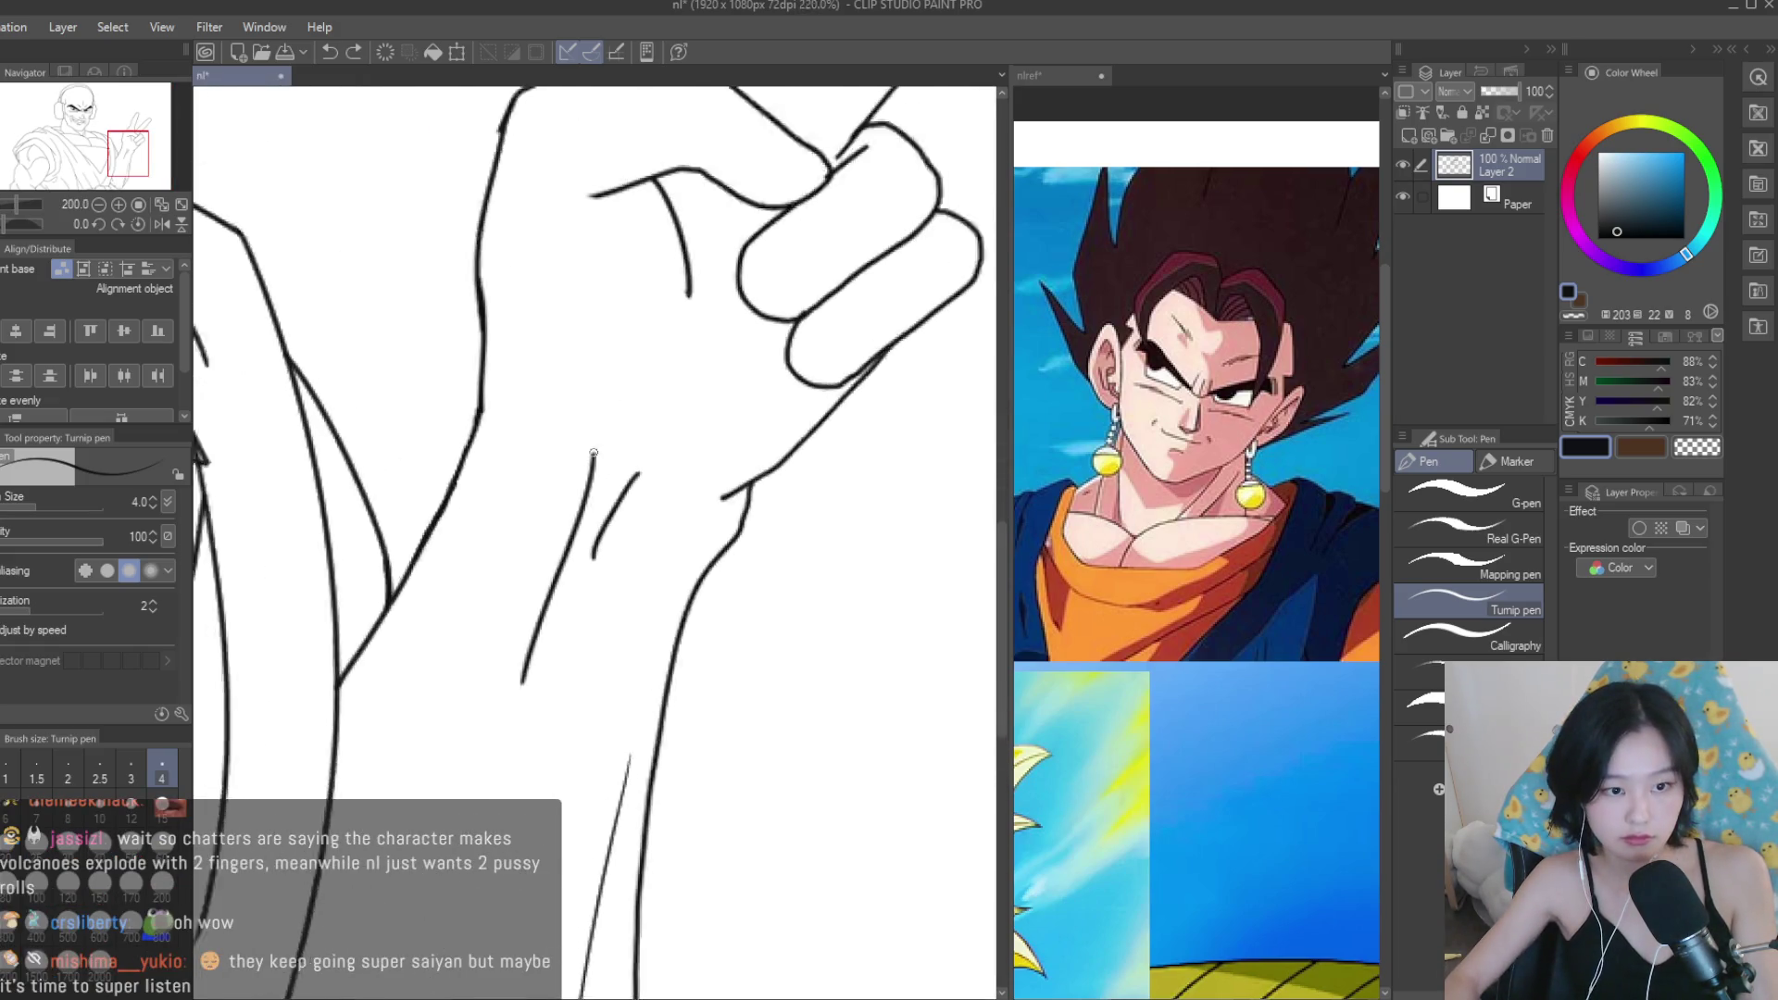
pyautogui.scroll(-1, 885, 642)
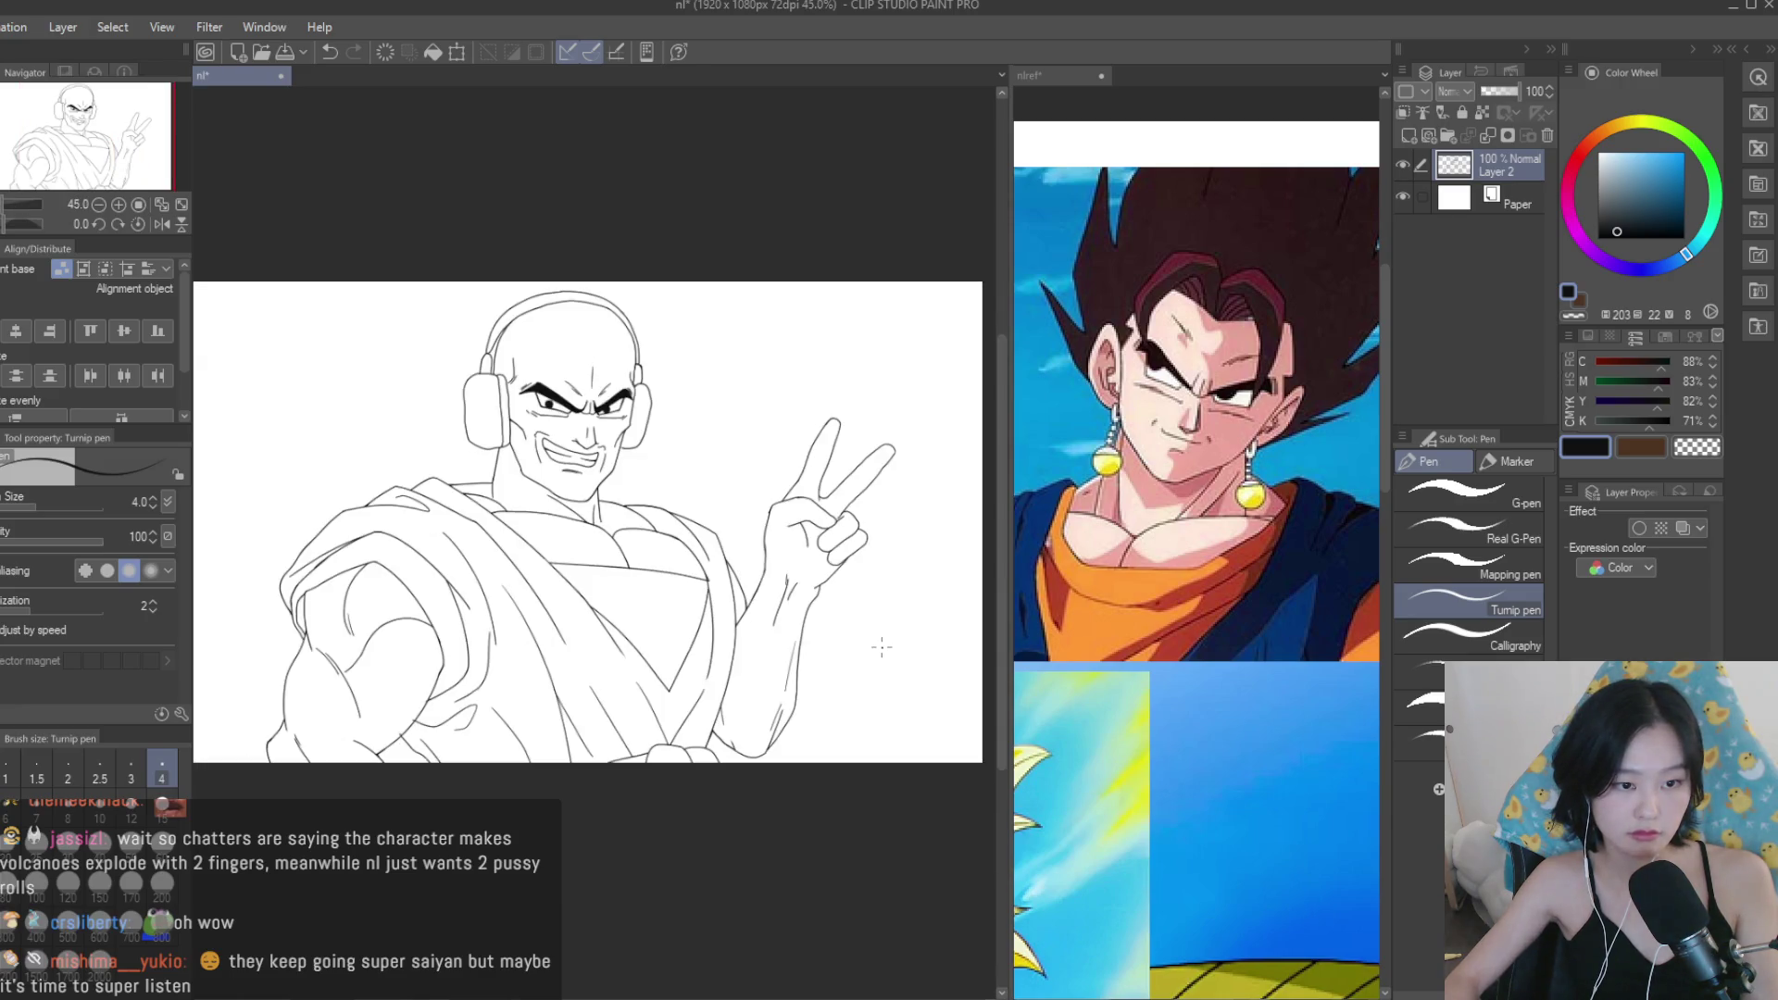
pyautogui.scroll(6, 390, 628)
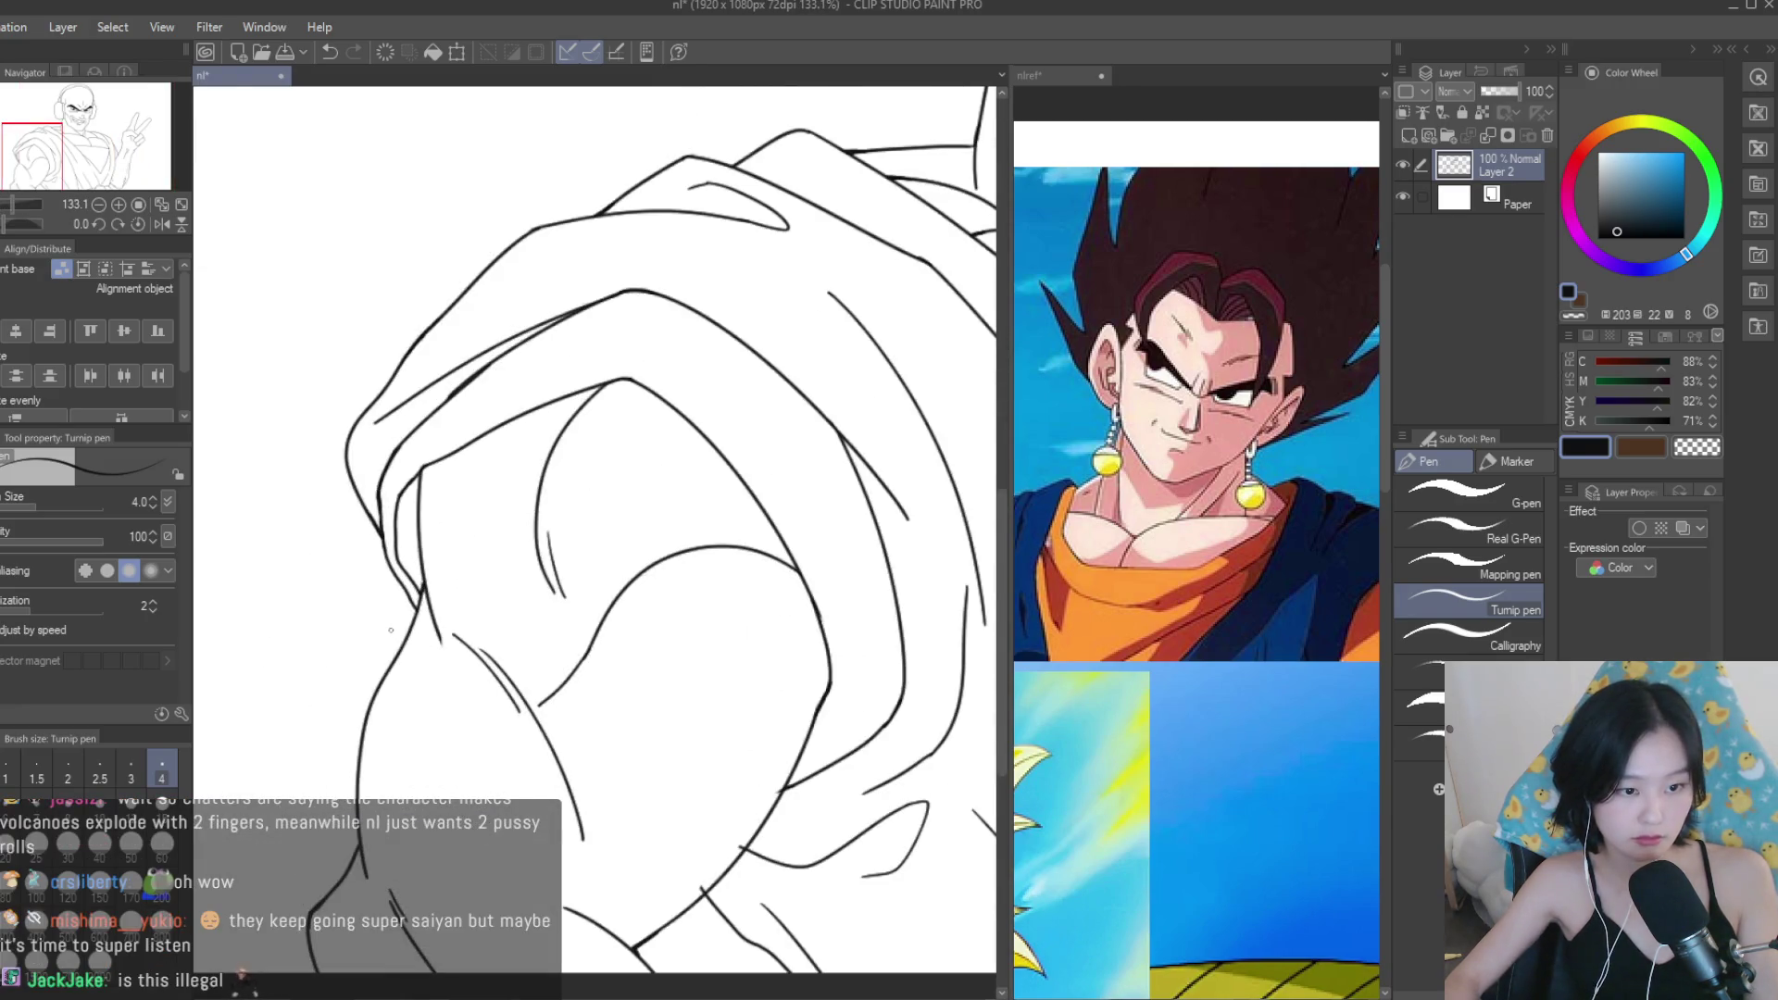
pyautogui.scroll(6, 444, 695)
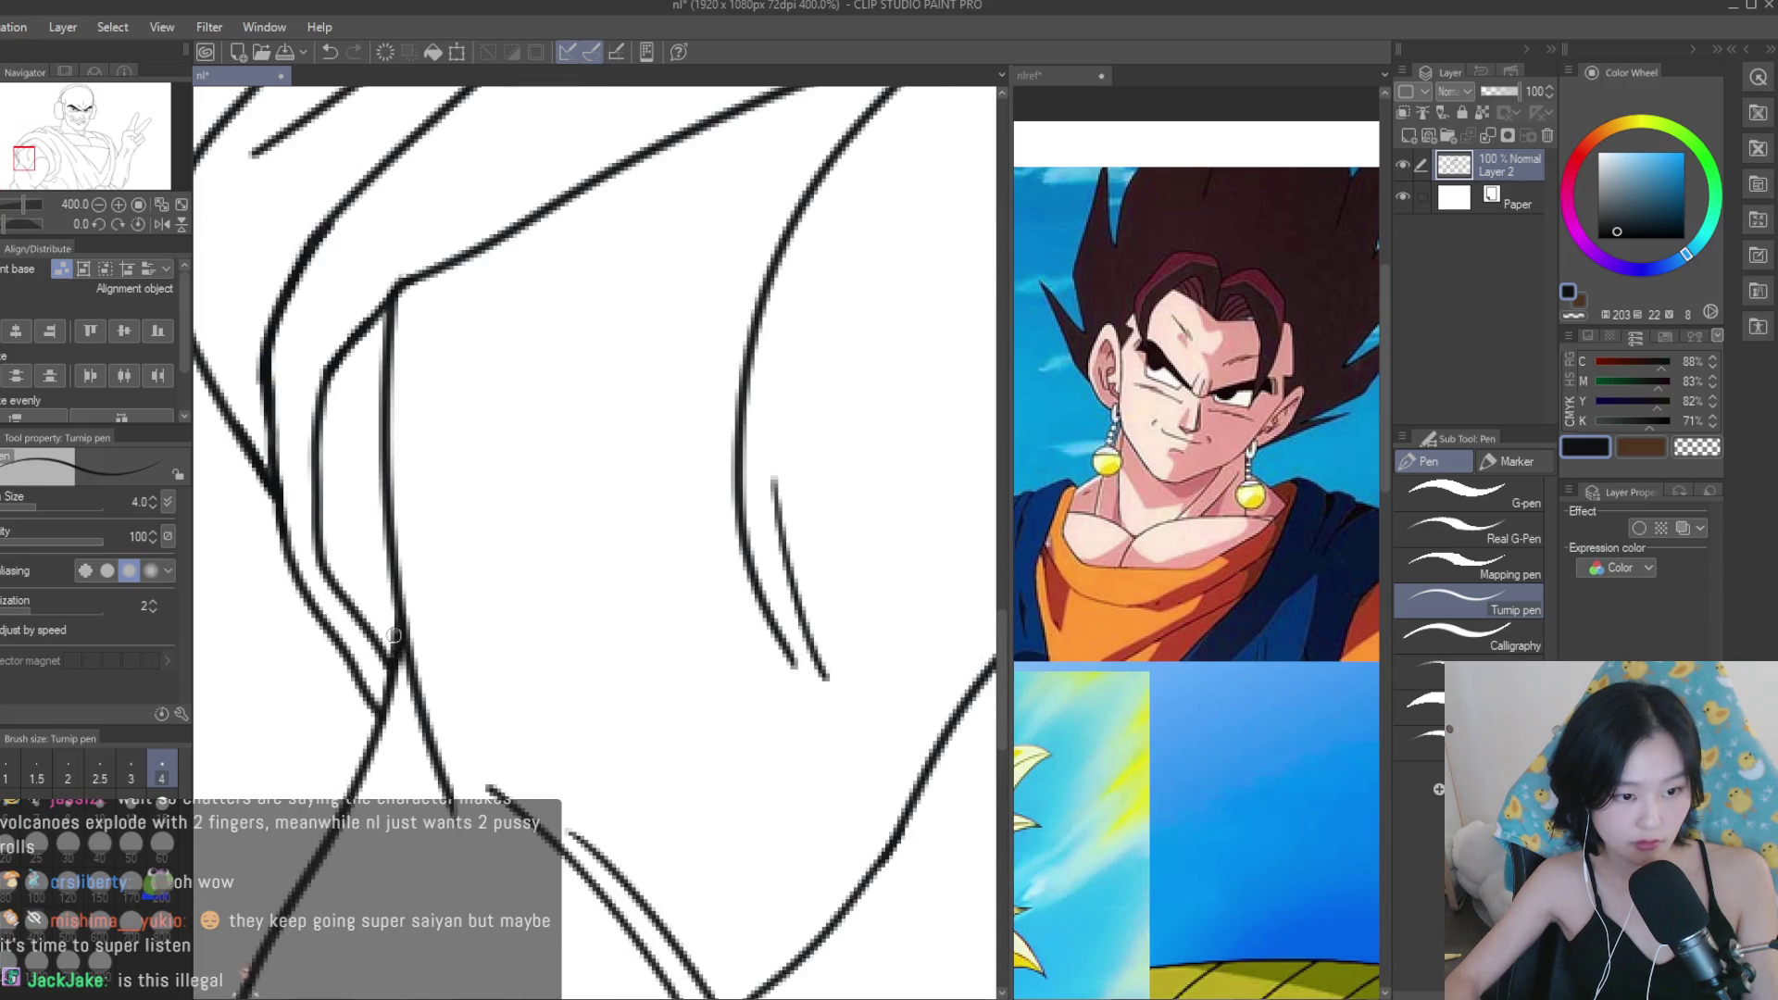
pyautogui.scroll(-5, 393, 641)
# Save the drawing, flip the canvas to check it, and switch to the reference collage.
pyautogui.hotkey('ctrl', 's')
pyautogui.scroll(-1, 802, 439)
pyautogui.press('h')
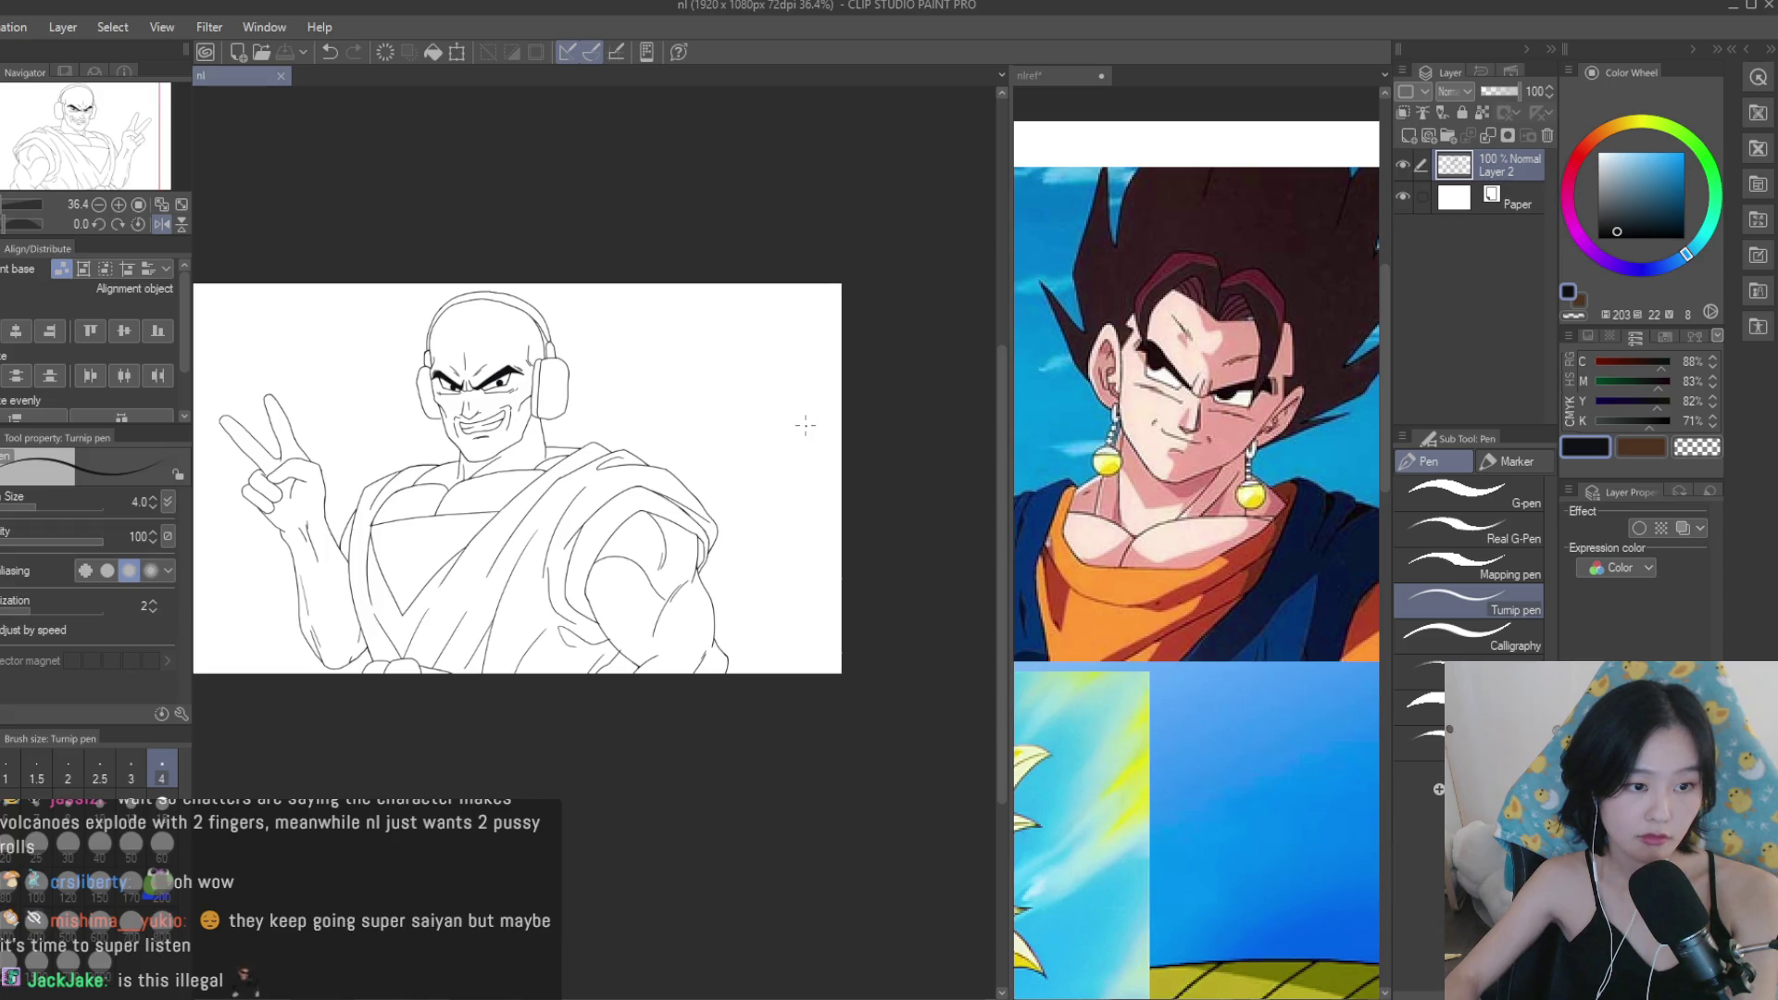
pyautogui.press('h')
pyautogui.click(1276, 659)
pyautogui.scroll(-5, 1276, 659)
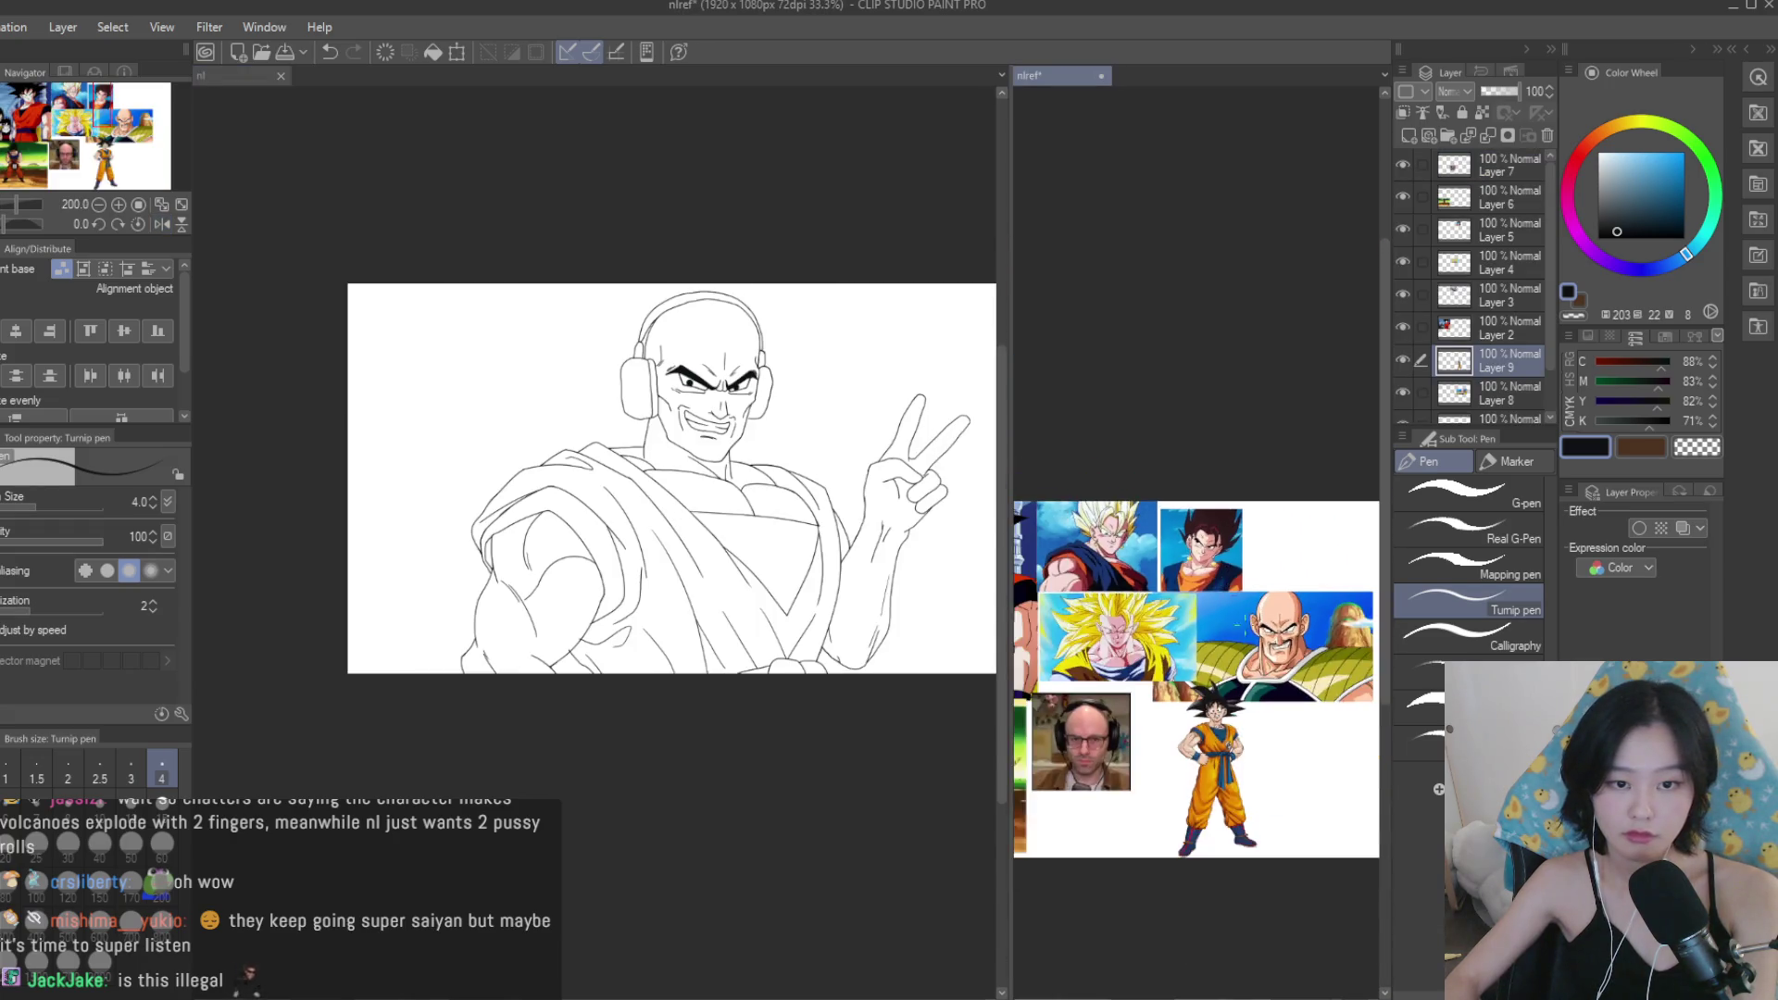
# Return briefly to the line-art document and flip the canvas to check proportions.
pyautogui.scroll(-4, 1274, 658)
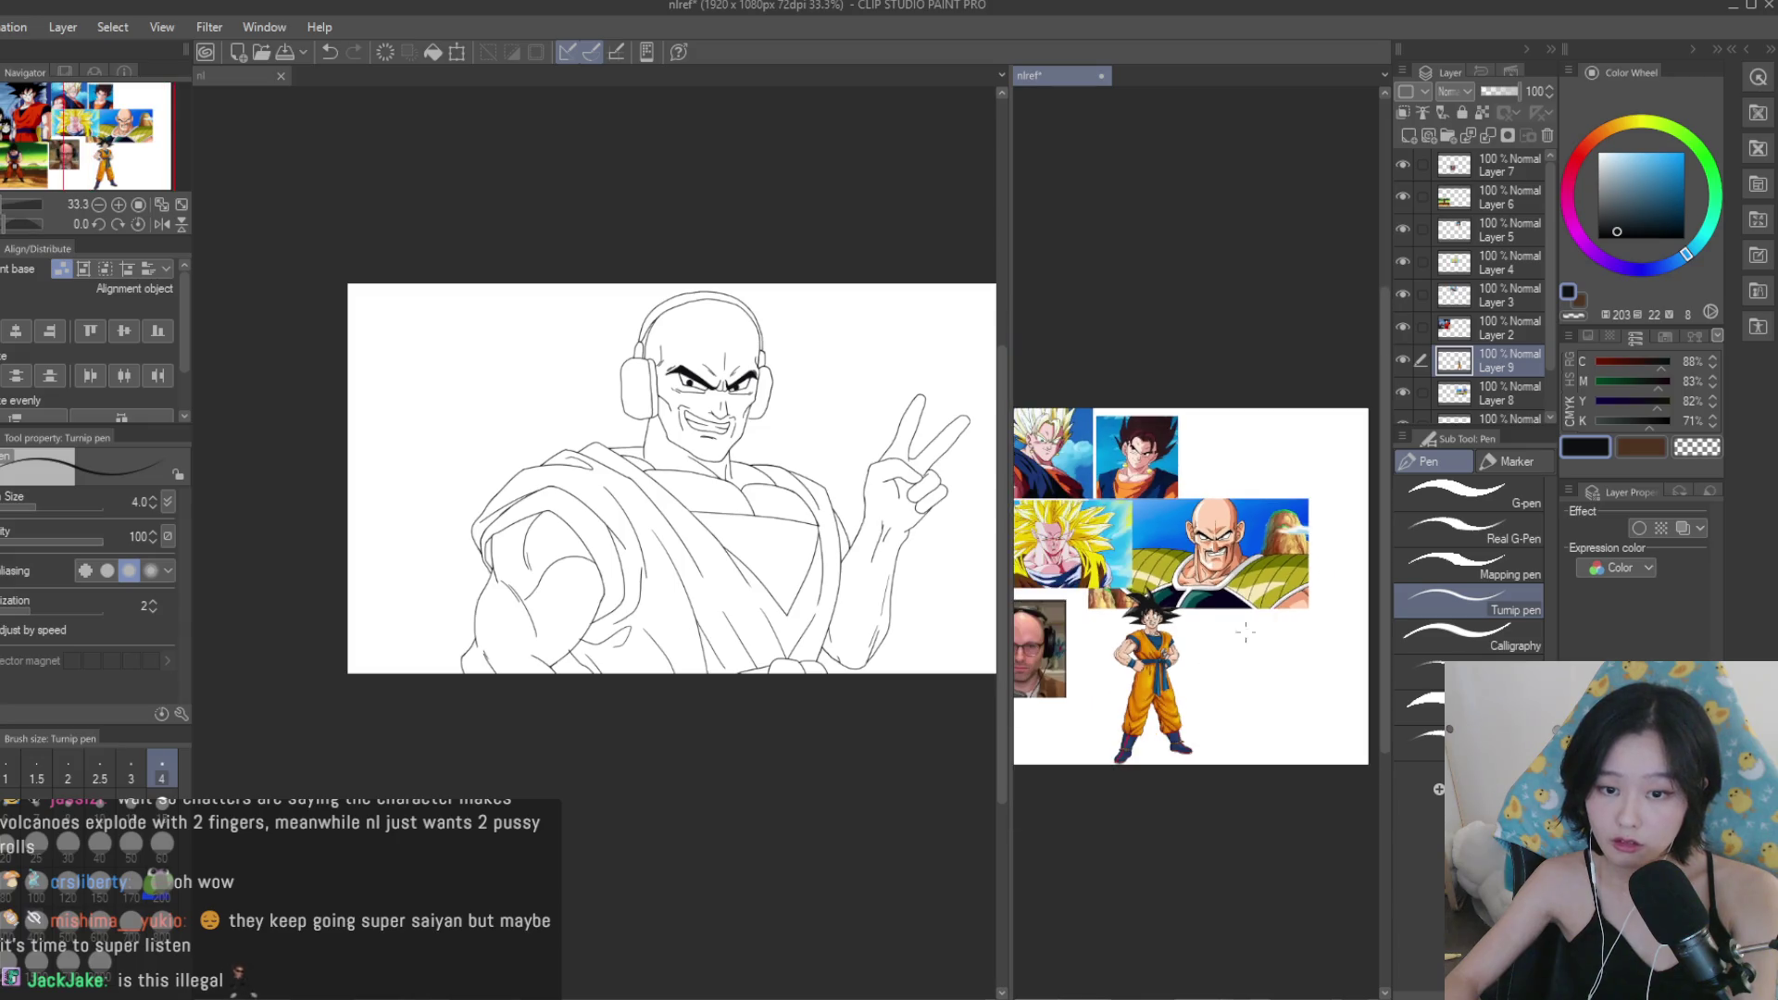
pyautogui.click(815, 411)
pyautogui.scroll(4, 824, 400)
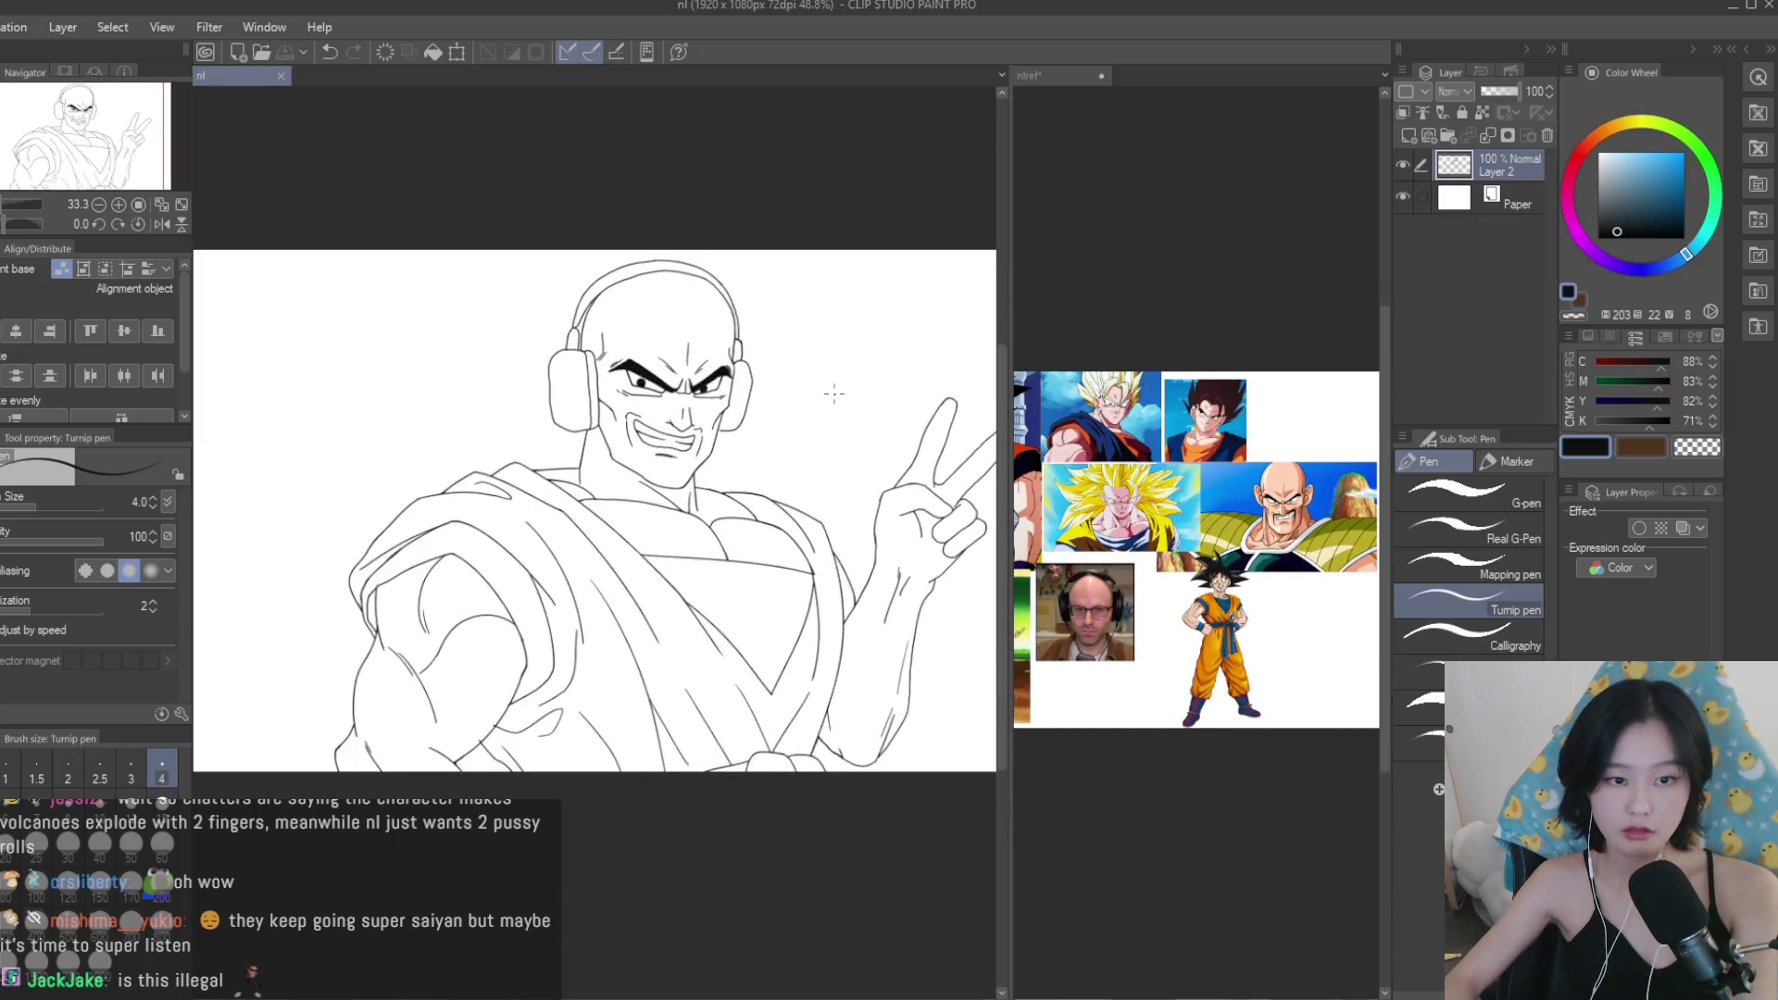
pyautogui.press('h')
pyautogui.scroll(-3, 834, 393)
pyautogui.scroll(2, 834, 394)
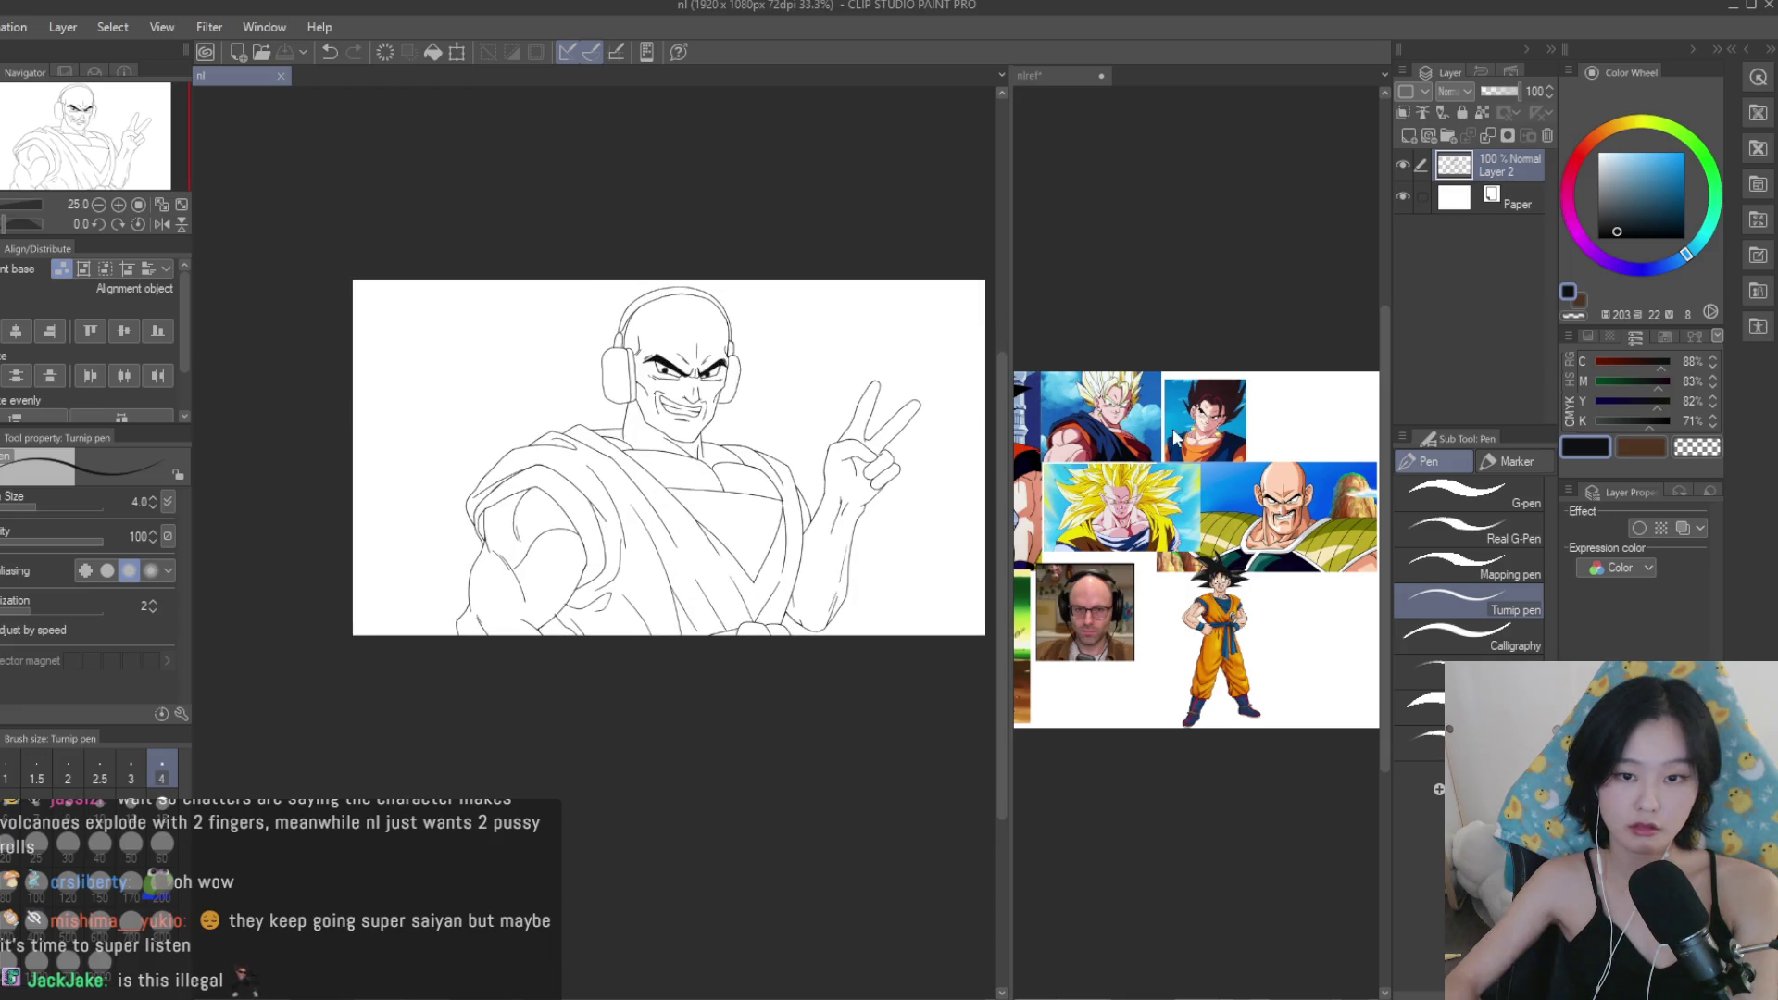
# Study the reference collage, then go back to the line art and restore Layer 1.
pyautogui.click(1194, 518)
pyautogui.scroll(1, 1334, 454)
pyautogui.scroll(-2, 1334, 453)
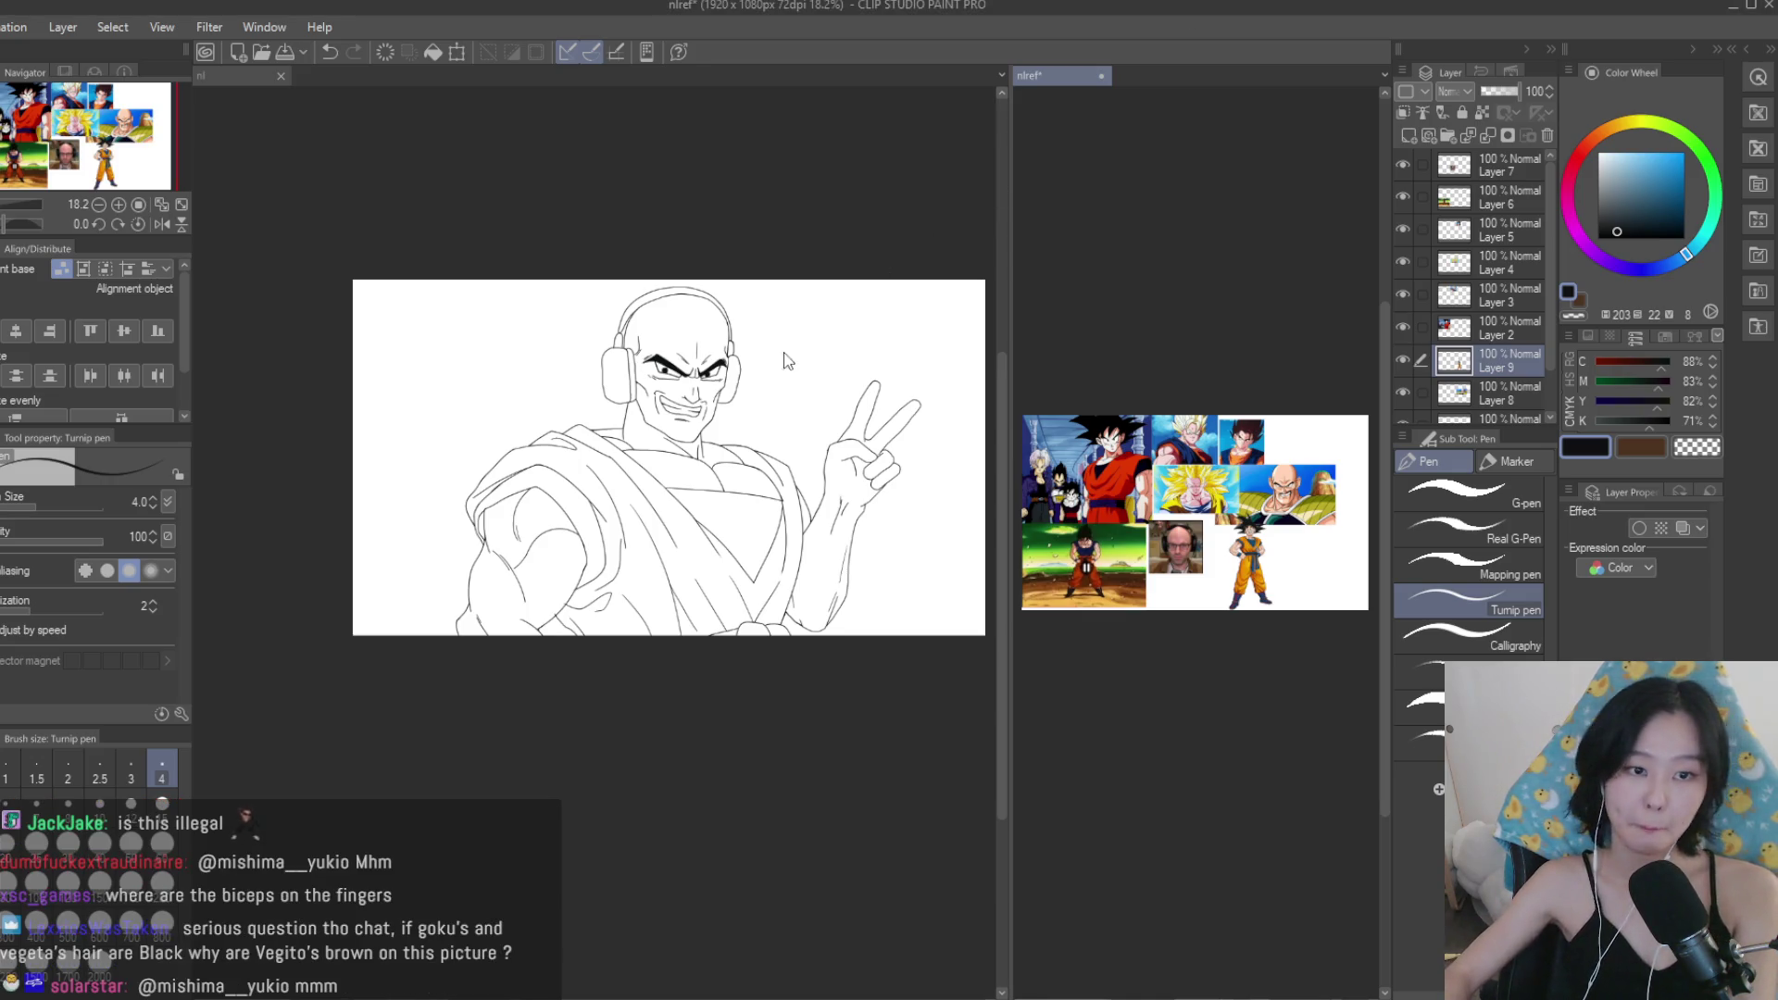
pyautogui.scroll(2, 778, 361)
pyautogui.scroll(5, 1065, 574)
pyautogui.scroll(-4, 1195, 389)
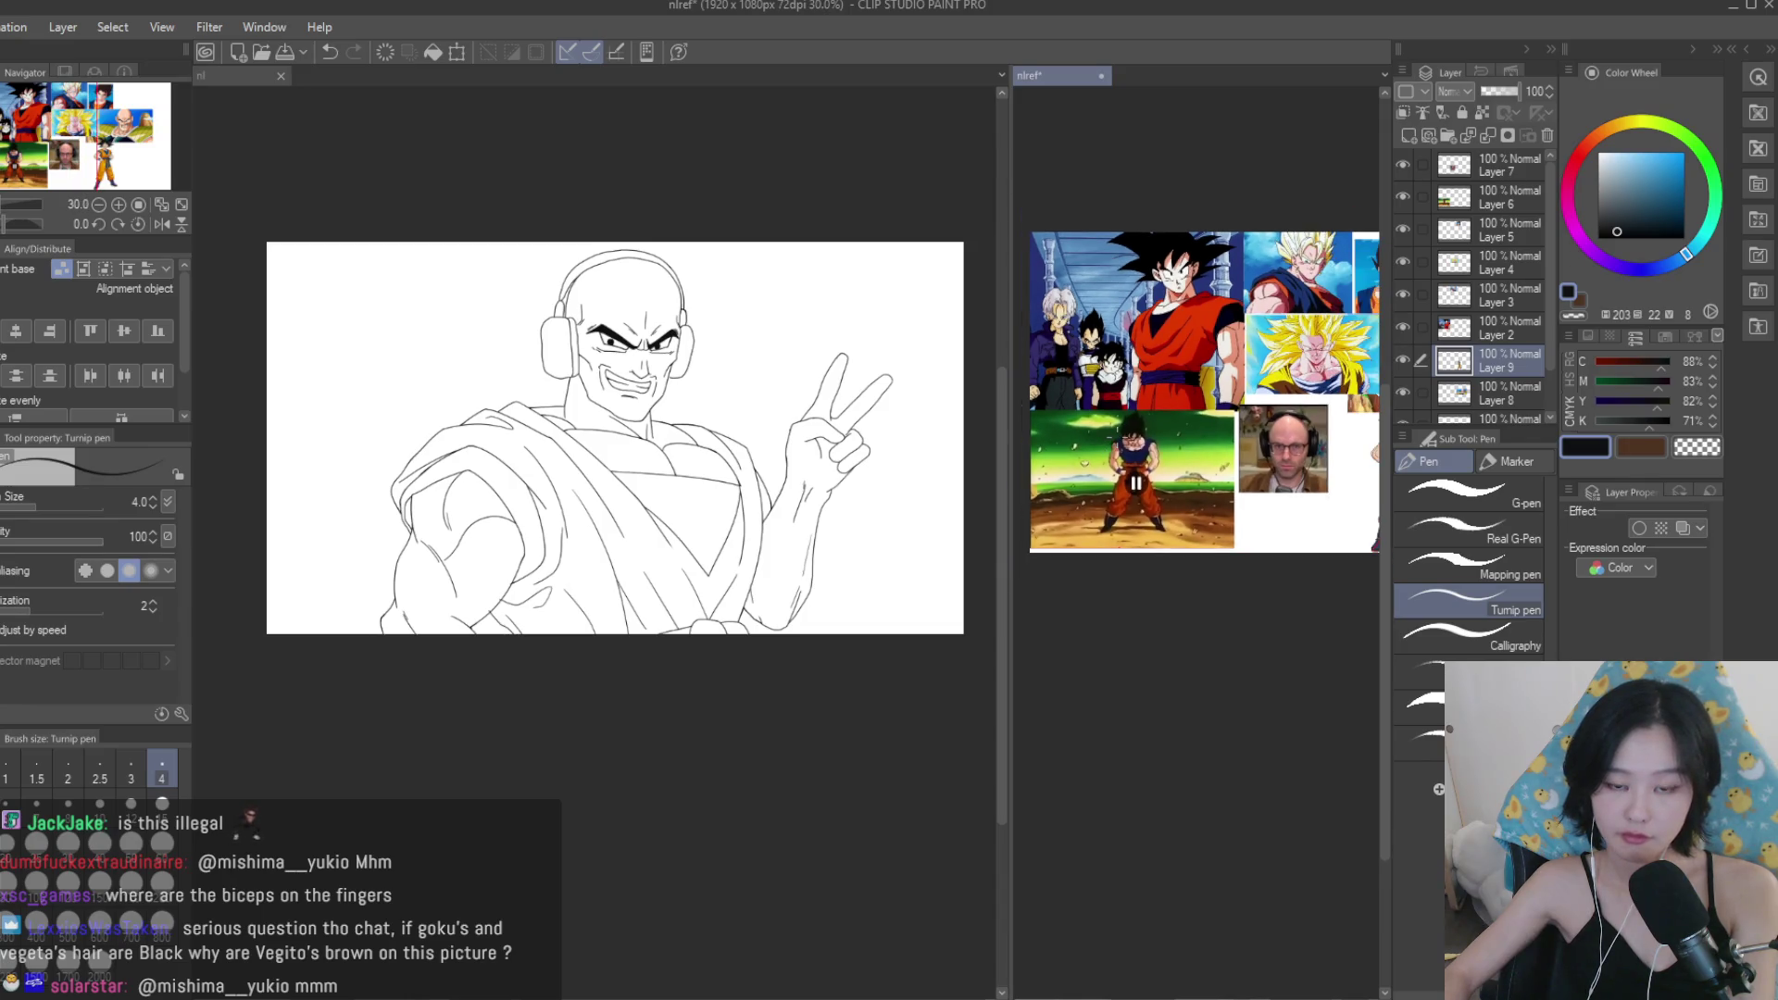
pyautogui.scroll(3, 1361, 405)
pyautogui.scroll(-5, 1361, 405)
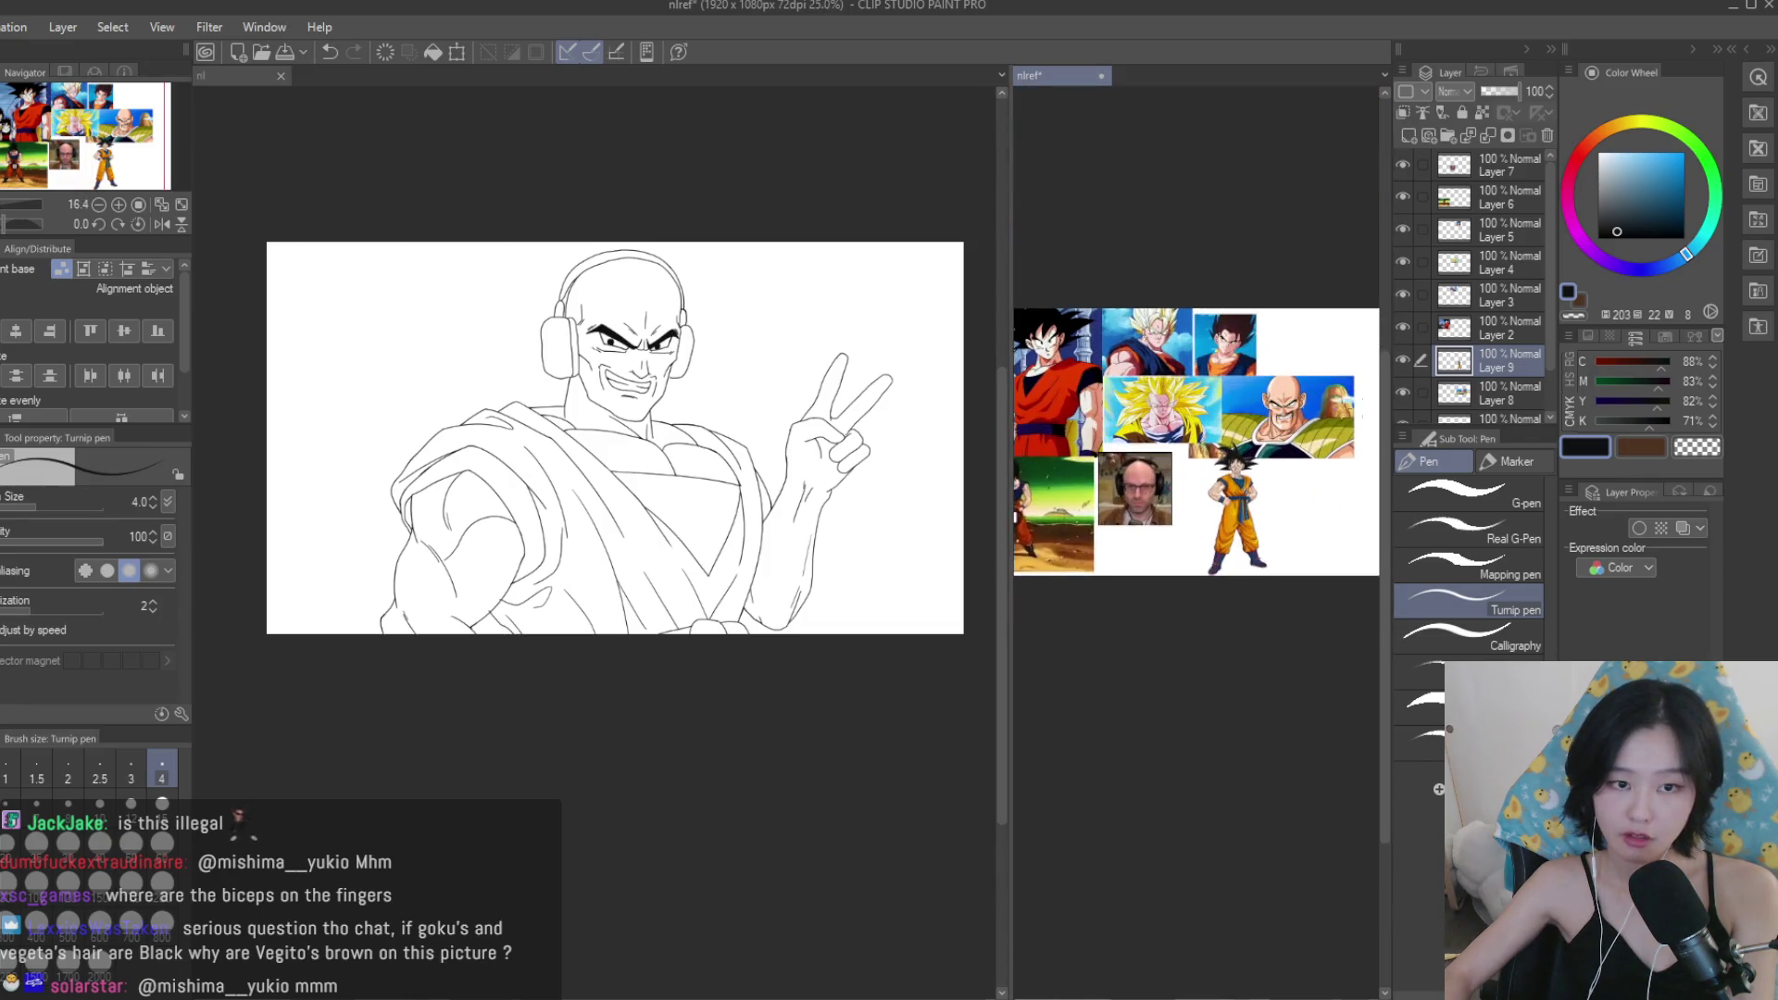
pyautogui.click(899, 310)
pyautogui.hotkey('ctrl', 'z')
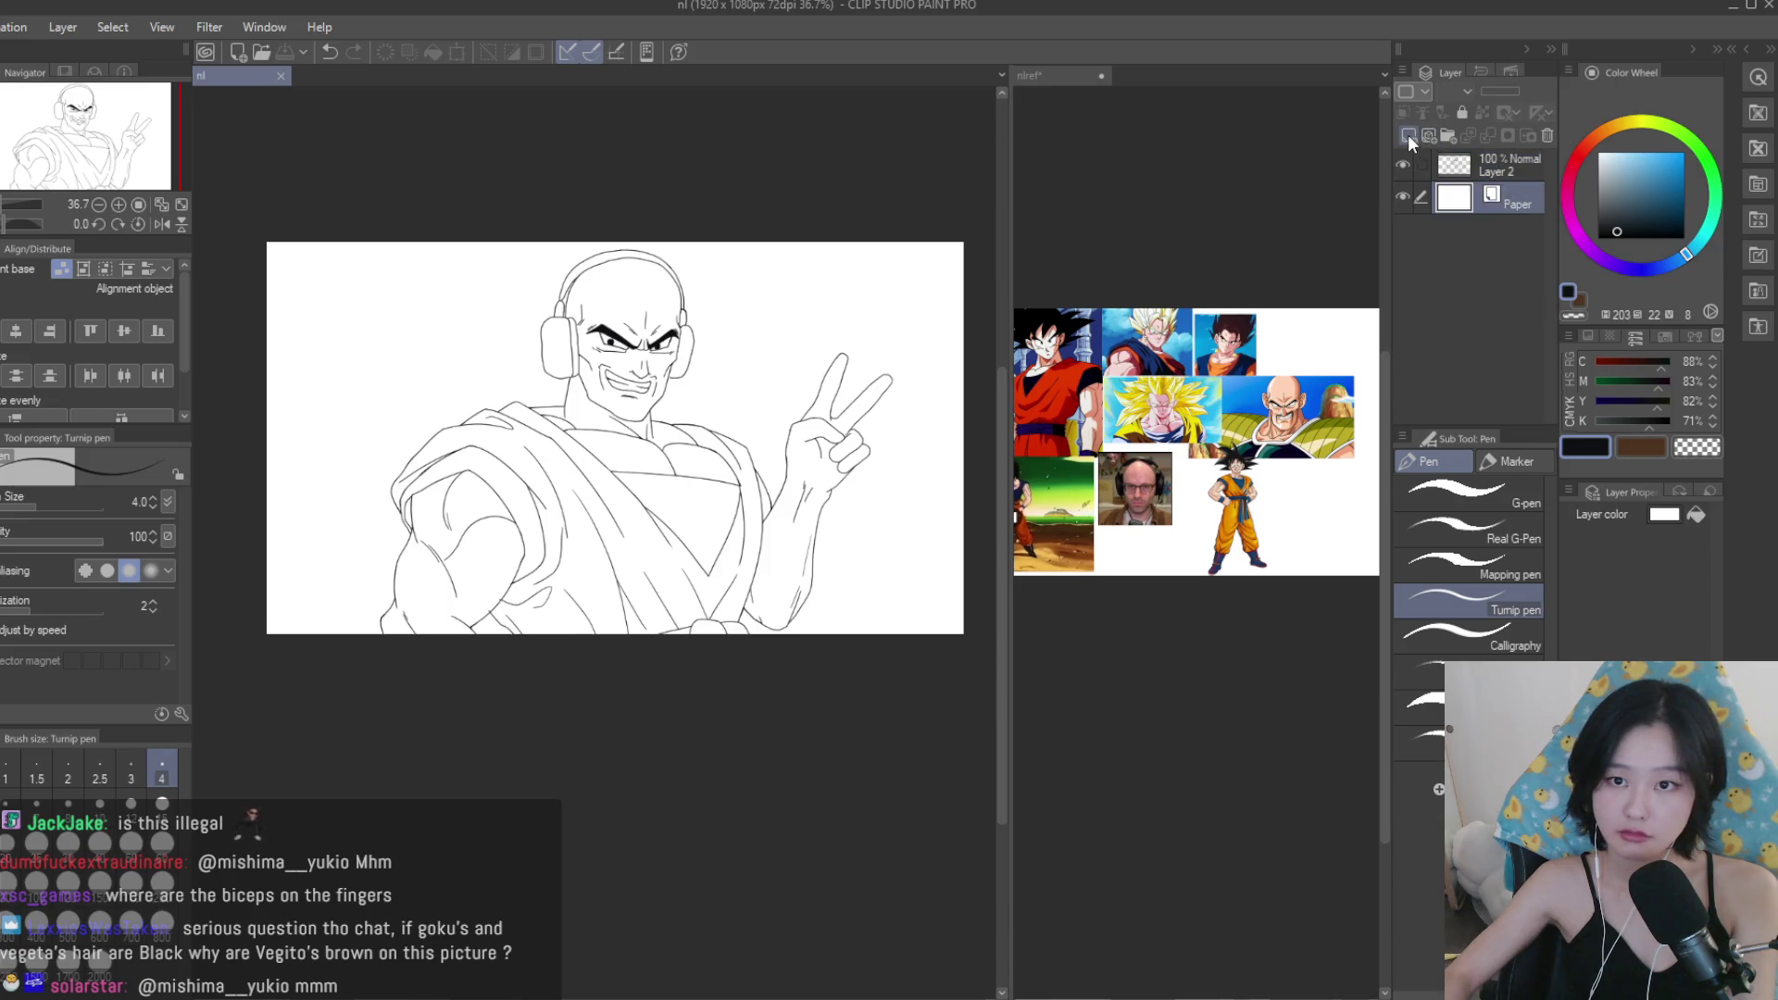
# Make the lineart a fill reference, sample a skin tone, and undo the whole-canvas fill on Layer 1.
pyautogui.click(1419, 115)
pyautogui.click(1492, 189)
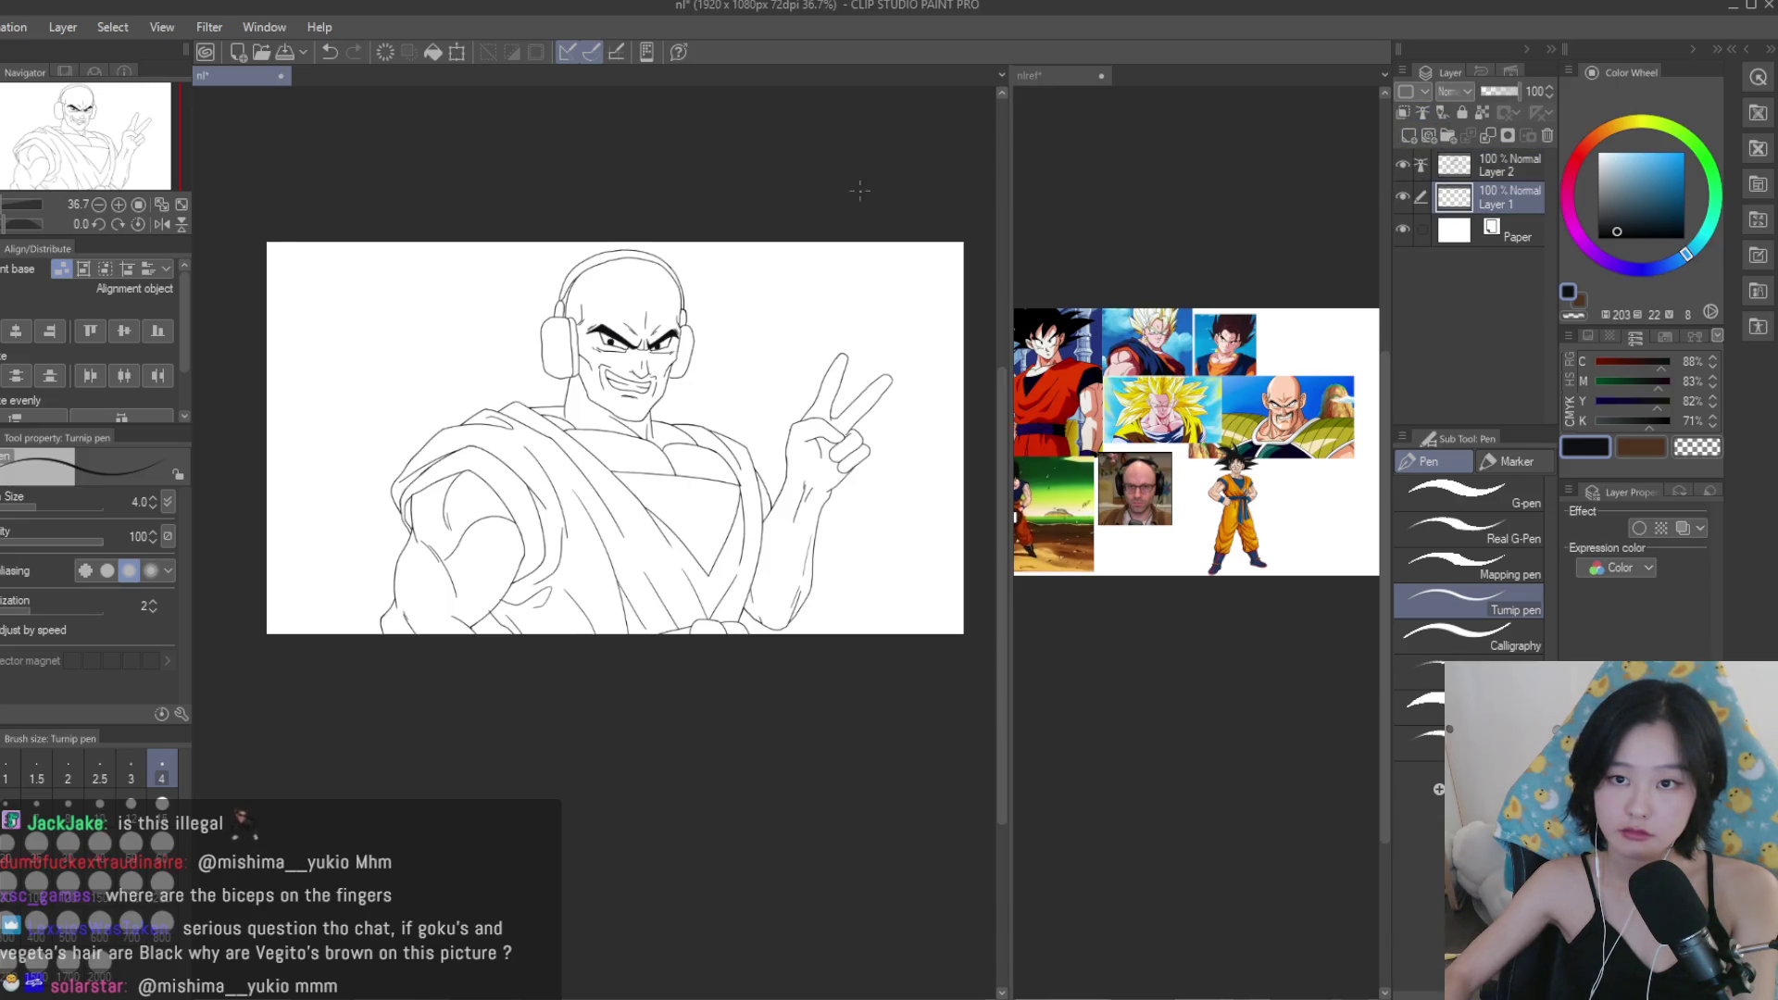
pyautogui.press('g')
pyautogui.click(1147, 316)
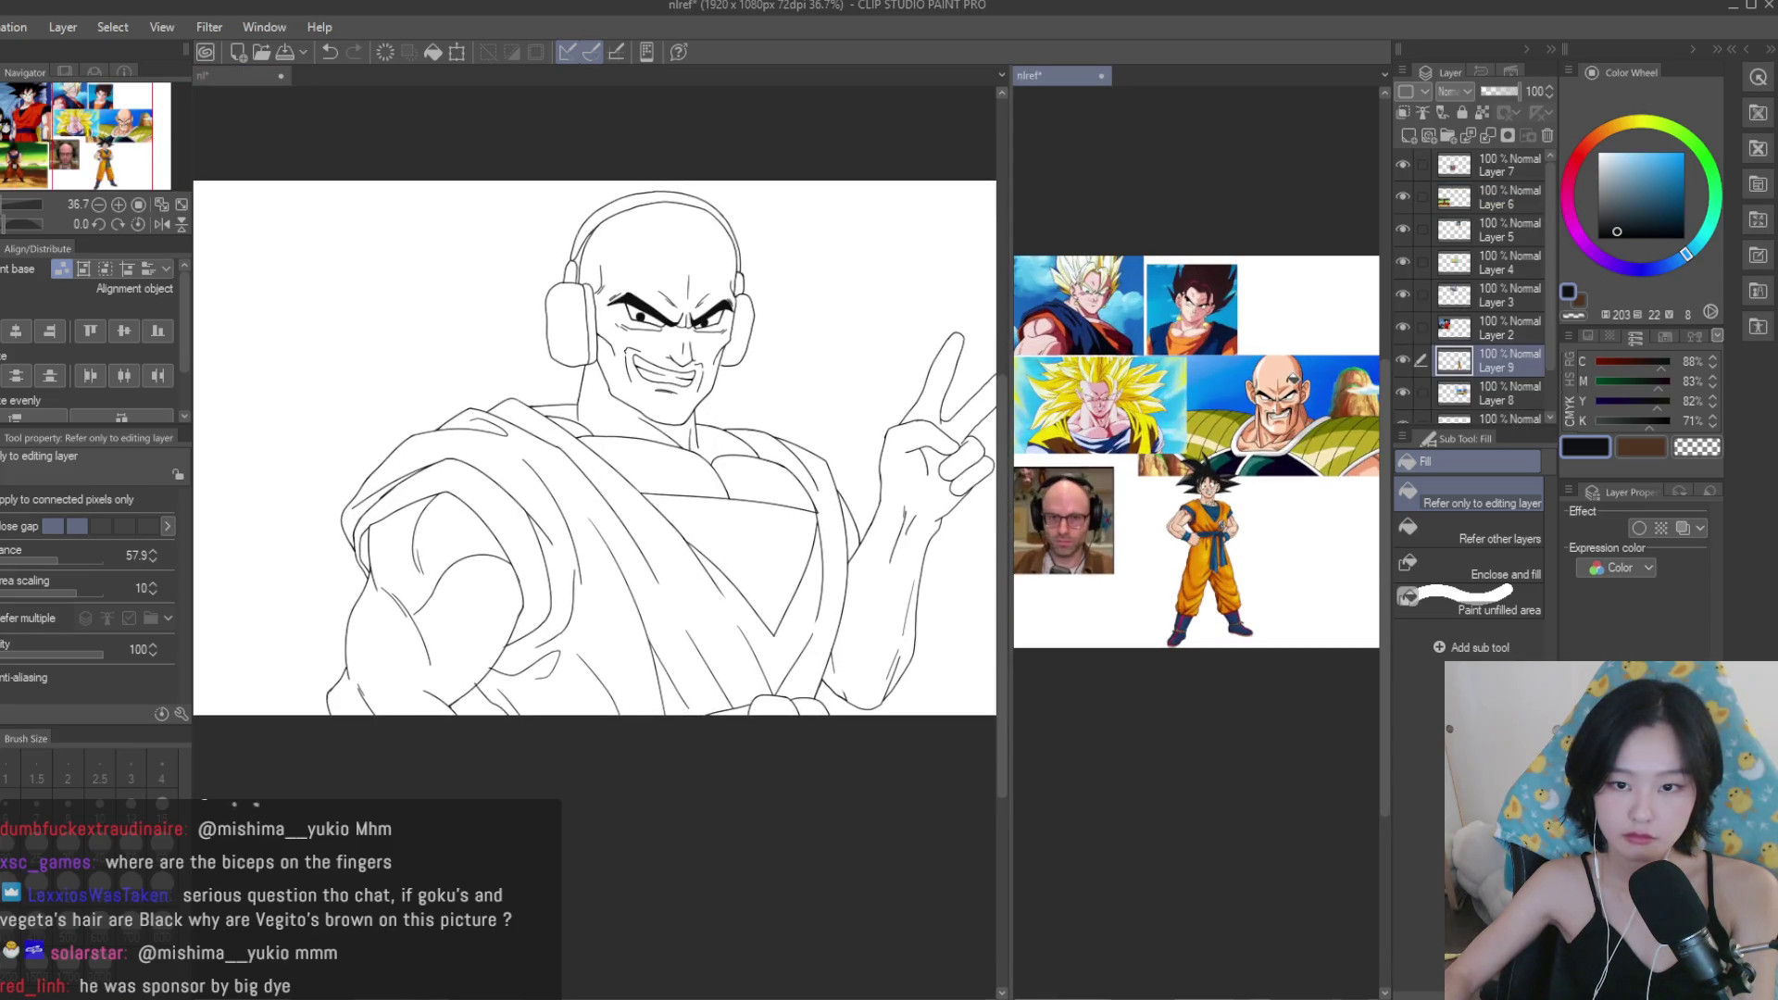
pyautogui.keyDown('alt'); pyautogui.click(1147, 317); pyautogui.keyUp('alt')
pyautogui.click(675, 237)
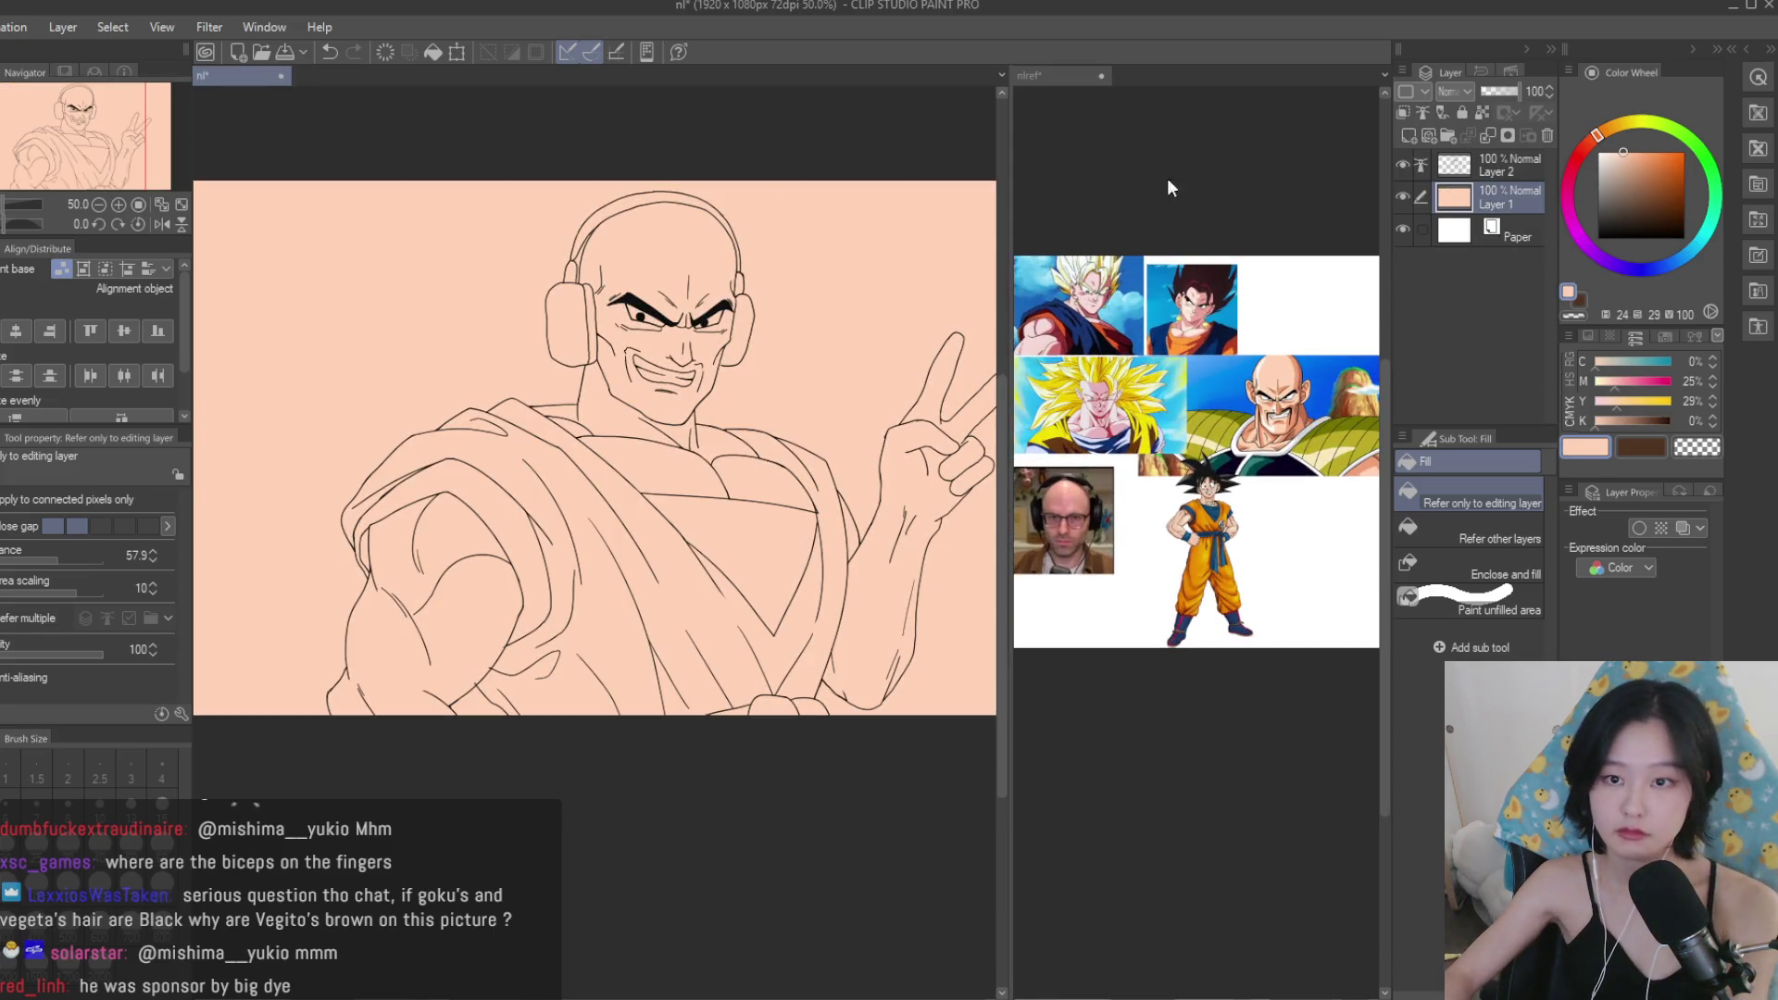
pyautogui.hotkey('ctrl', 'z')
# With Refer other layers enabled, fill the face, neck and bare chest with skin tone.
pyautogui.click(1482, 532)
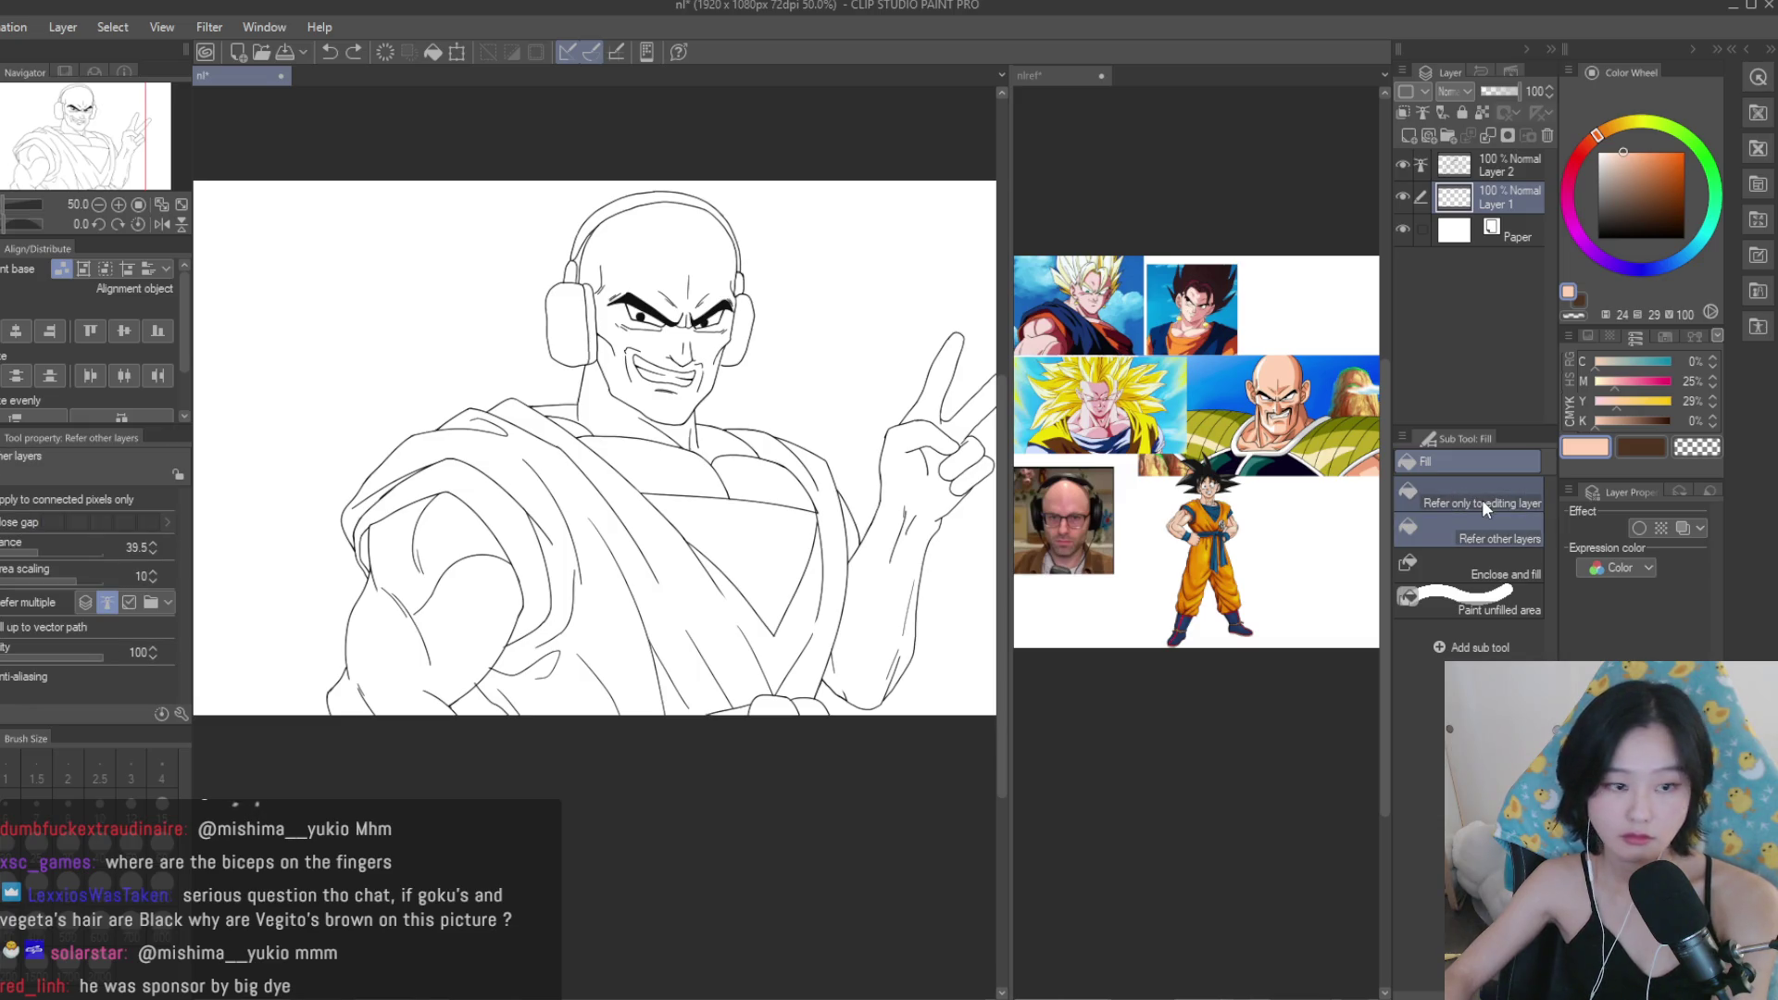
pyautogui.click(617, 361)
pyautogui.scroll(3, 617, 357)
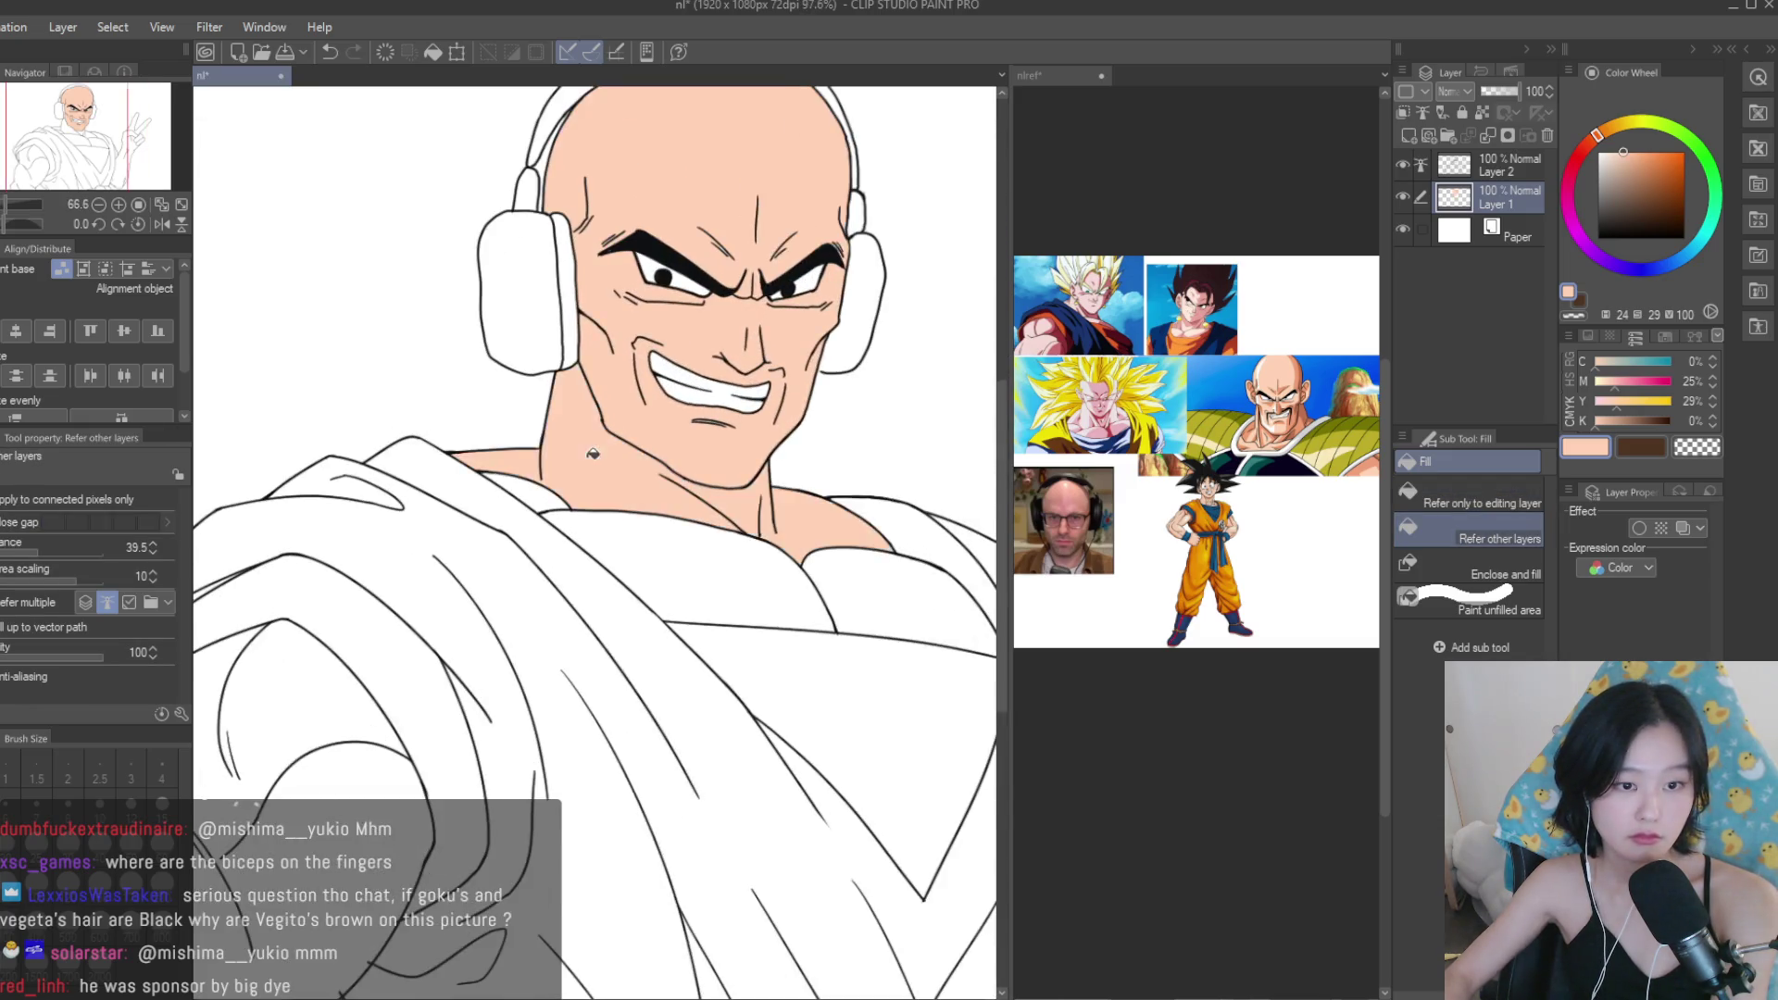
pyautogui.scroll(-3, 593, 454)
pyautogui.click(764, 531)
pyautogui.scroll(-1, 903, 525)
pyautogui.scroll(3, 898, 520)
pyautogui.scroll(5, 1204, 505)
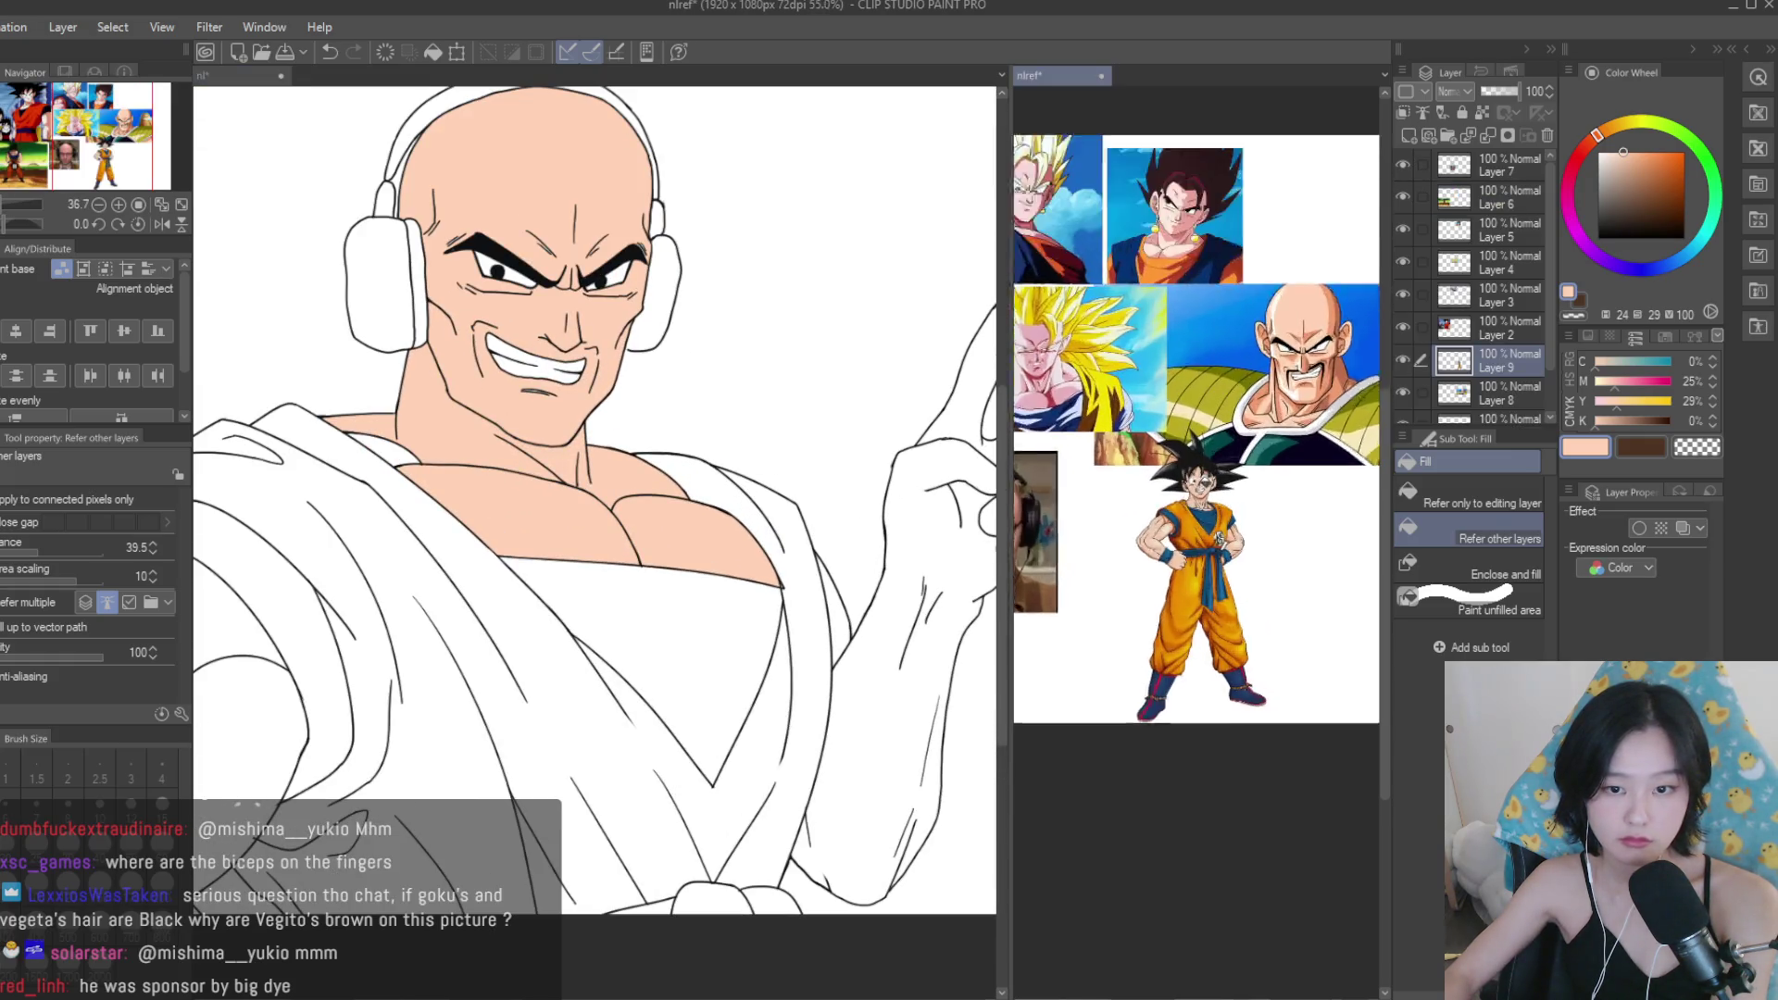
pyautogui.scroll(2, 416, 398)
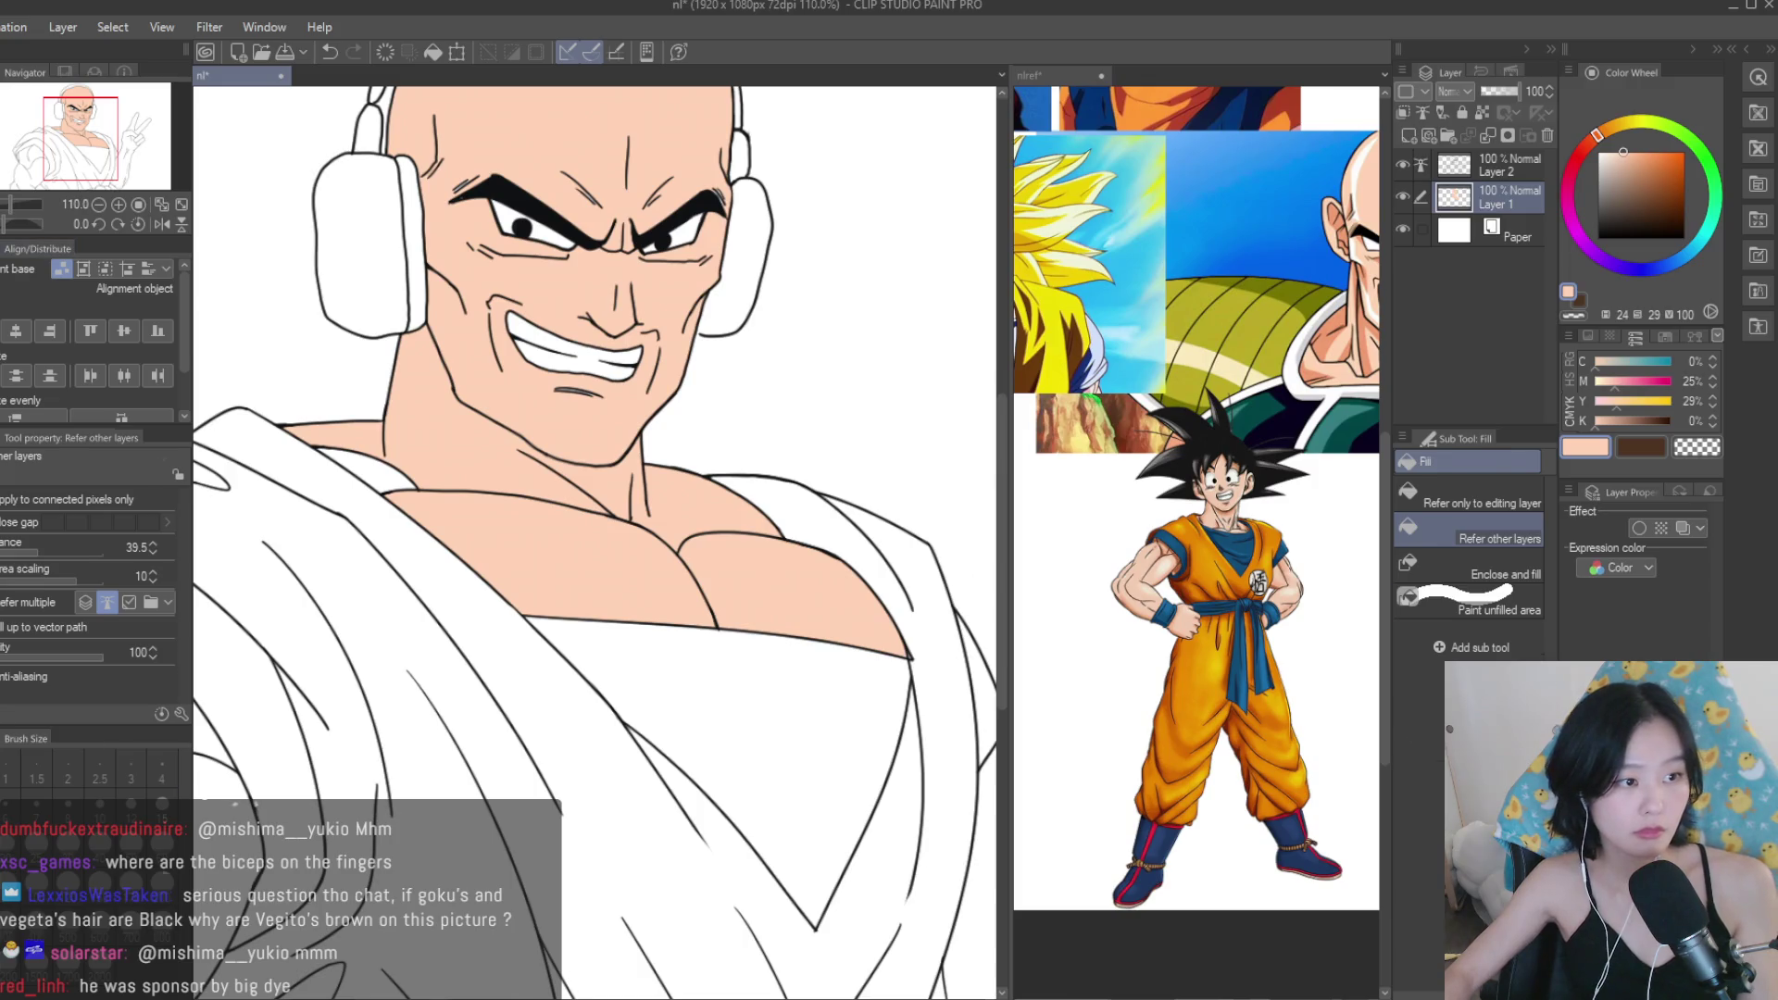
# Switch to the black Turnip pen and hide the skin colour layer.
pyautogui.press('p')
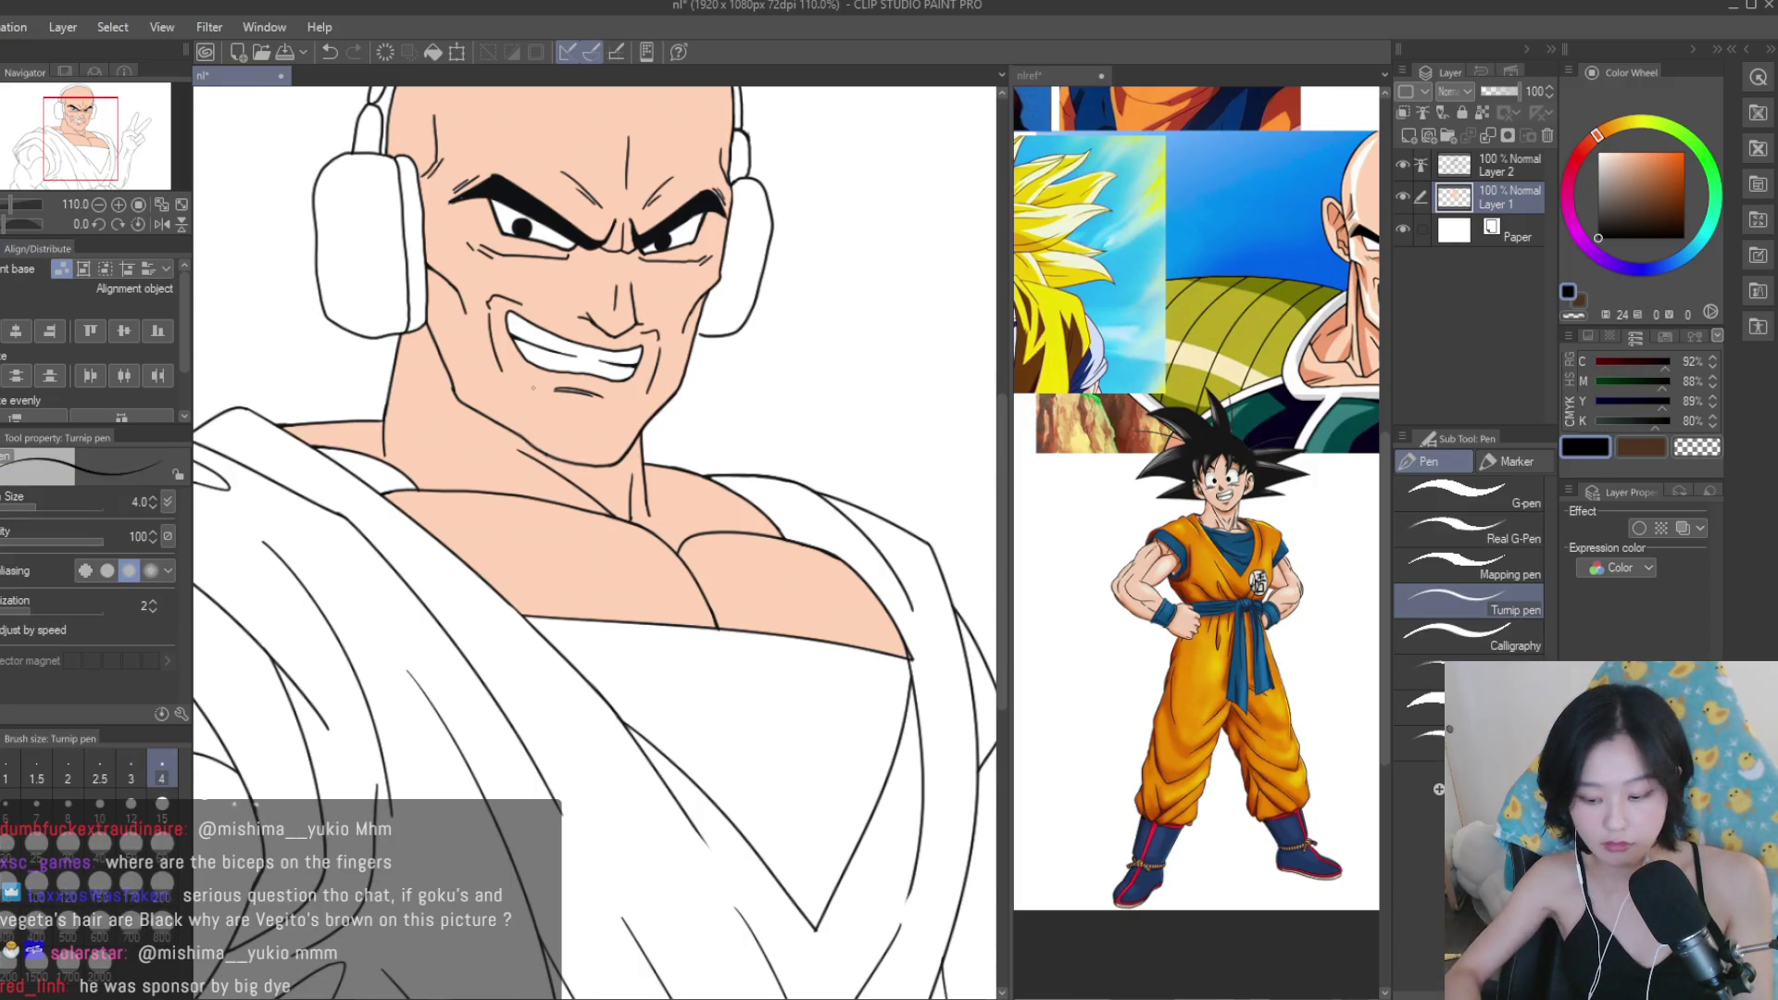
pyautogui.scroll(-5, 593, 417)
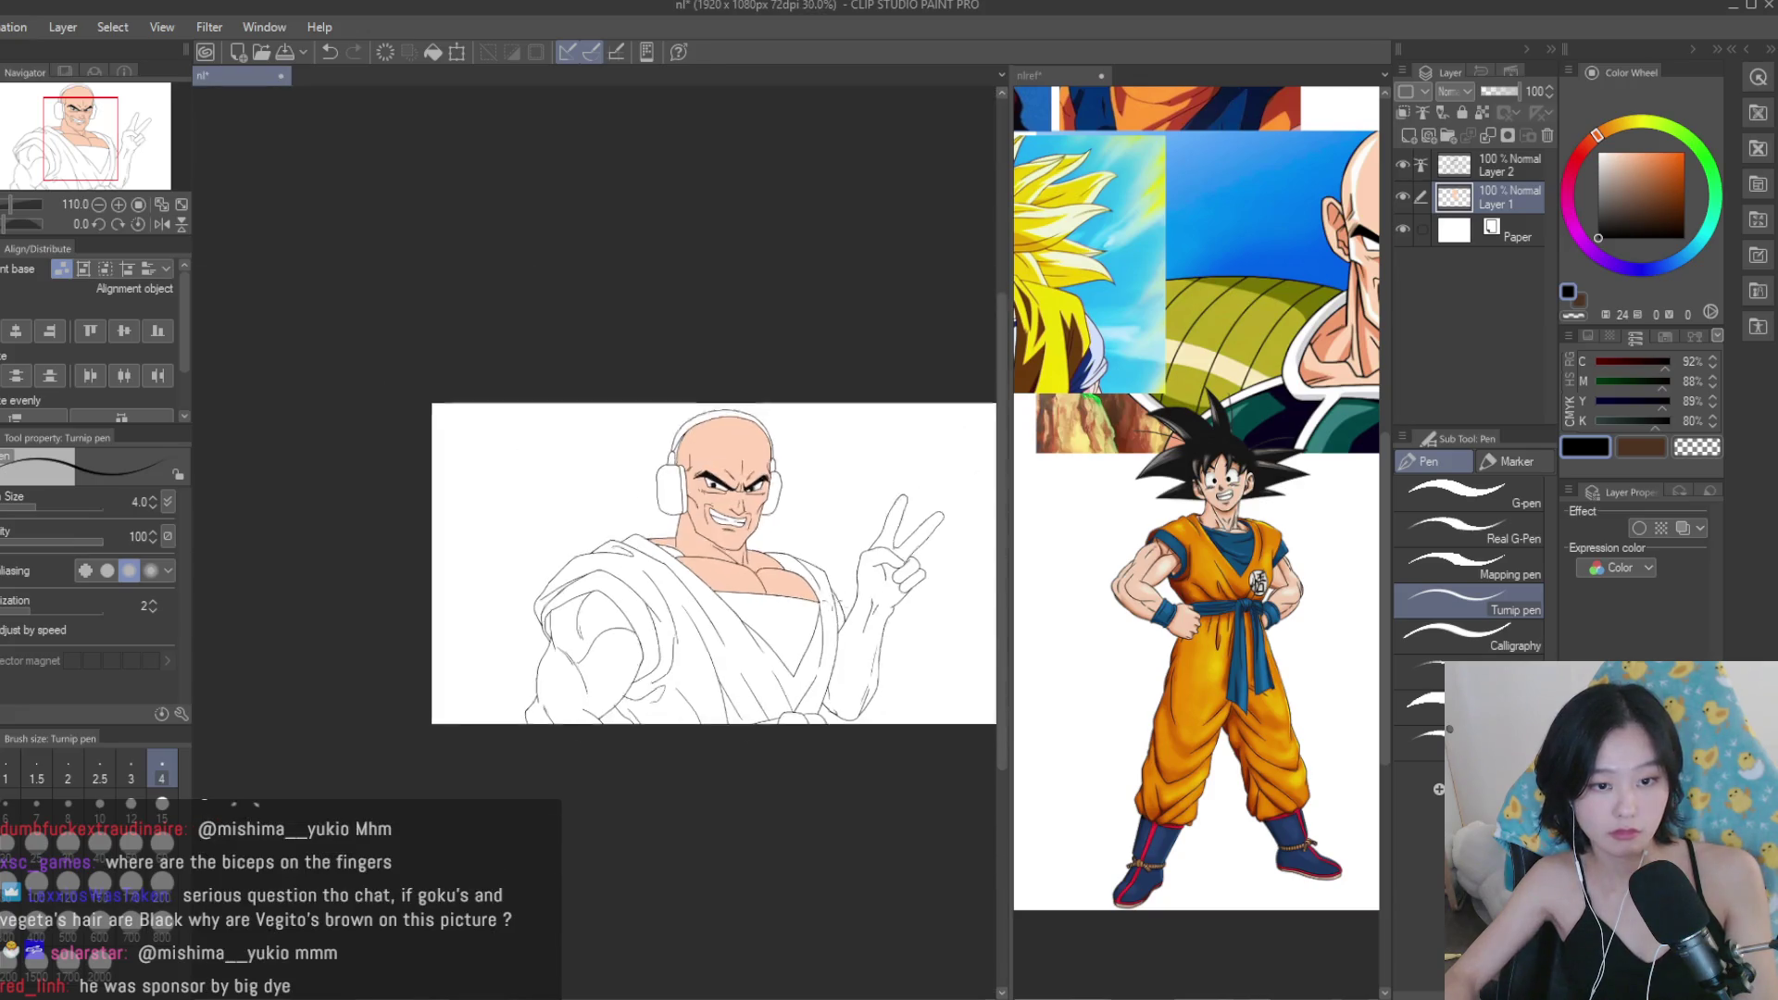
pyautogui.scroll(4, 593, 370)
pyautogui.click(1403, 196)
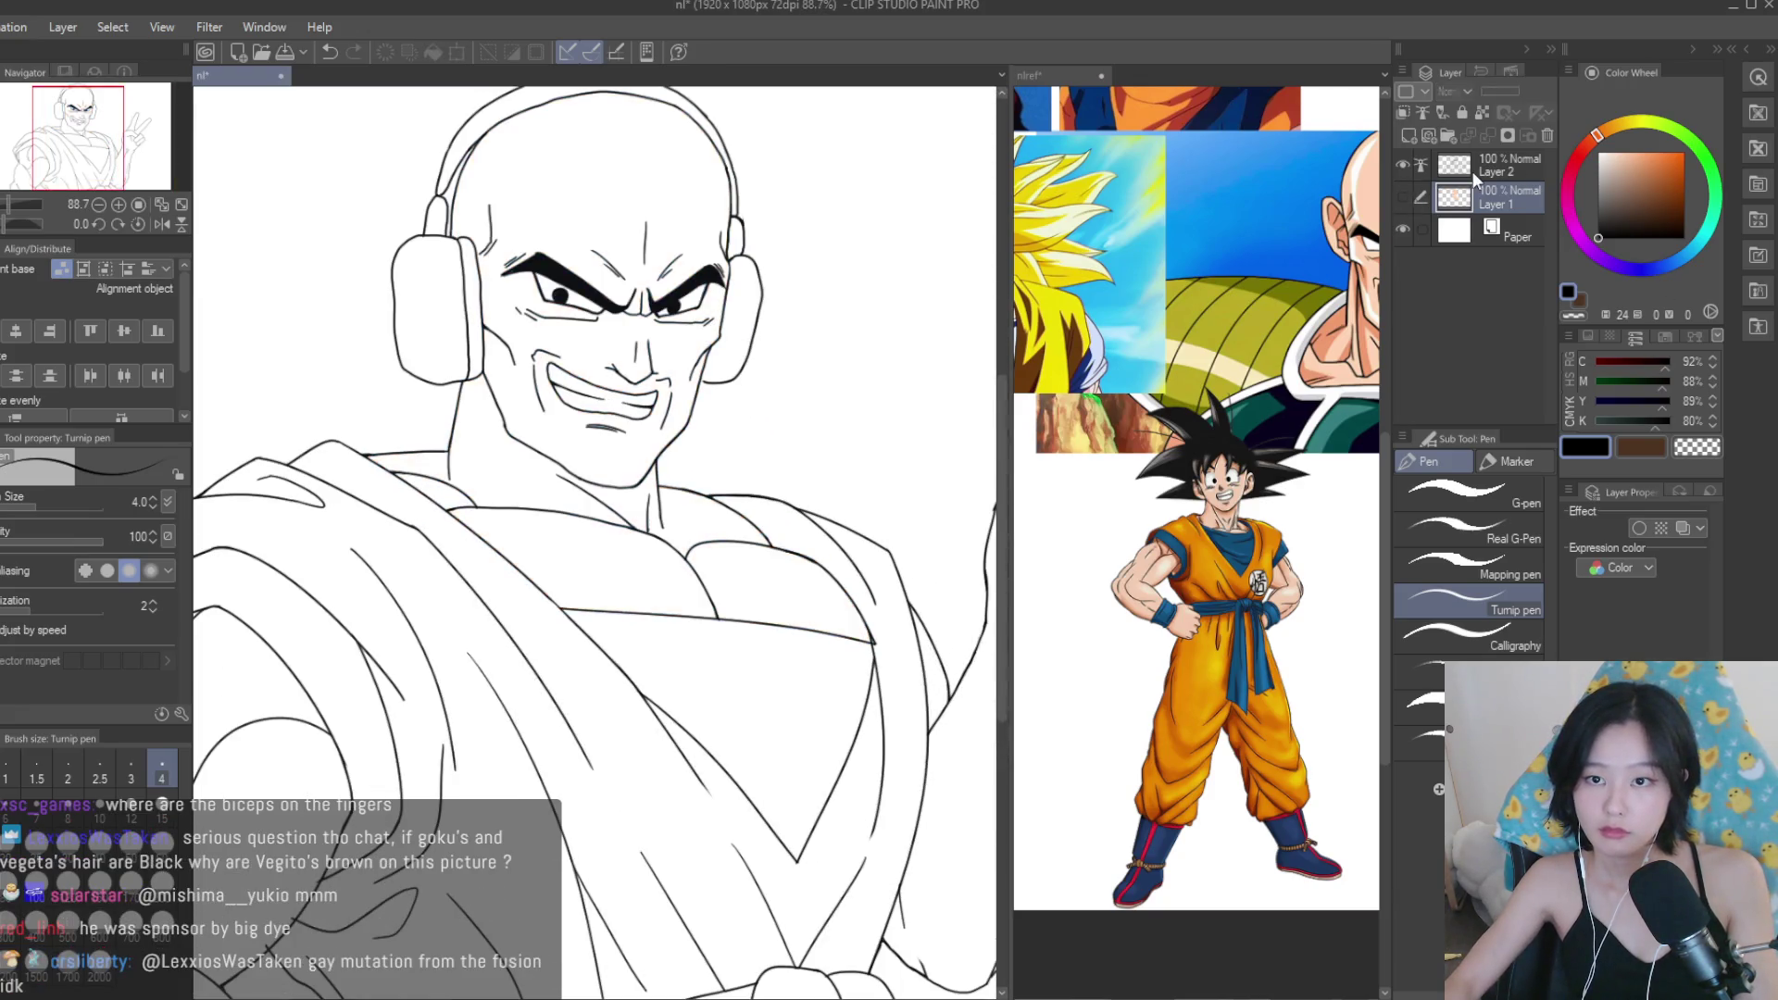
# On the lineart layer, erase the overlong right end of the lower shoulder line.
pyautogui.click(1505, 165)
pyautogui.scroll(5, 480, 466)
pyautogui.scroll(-2, 481, 467)
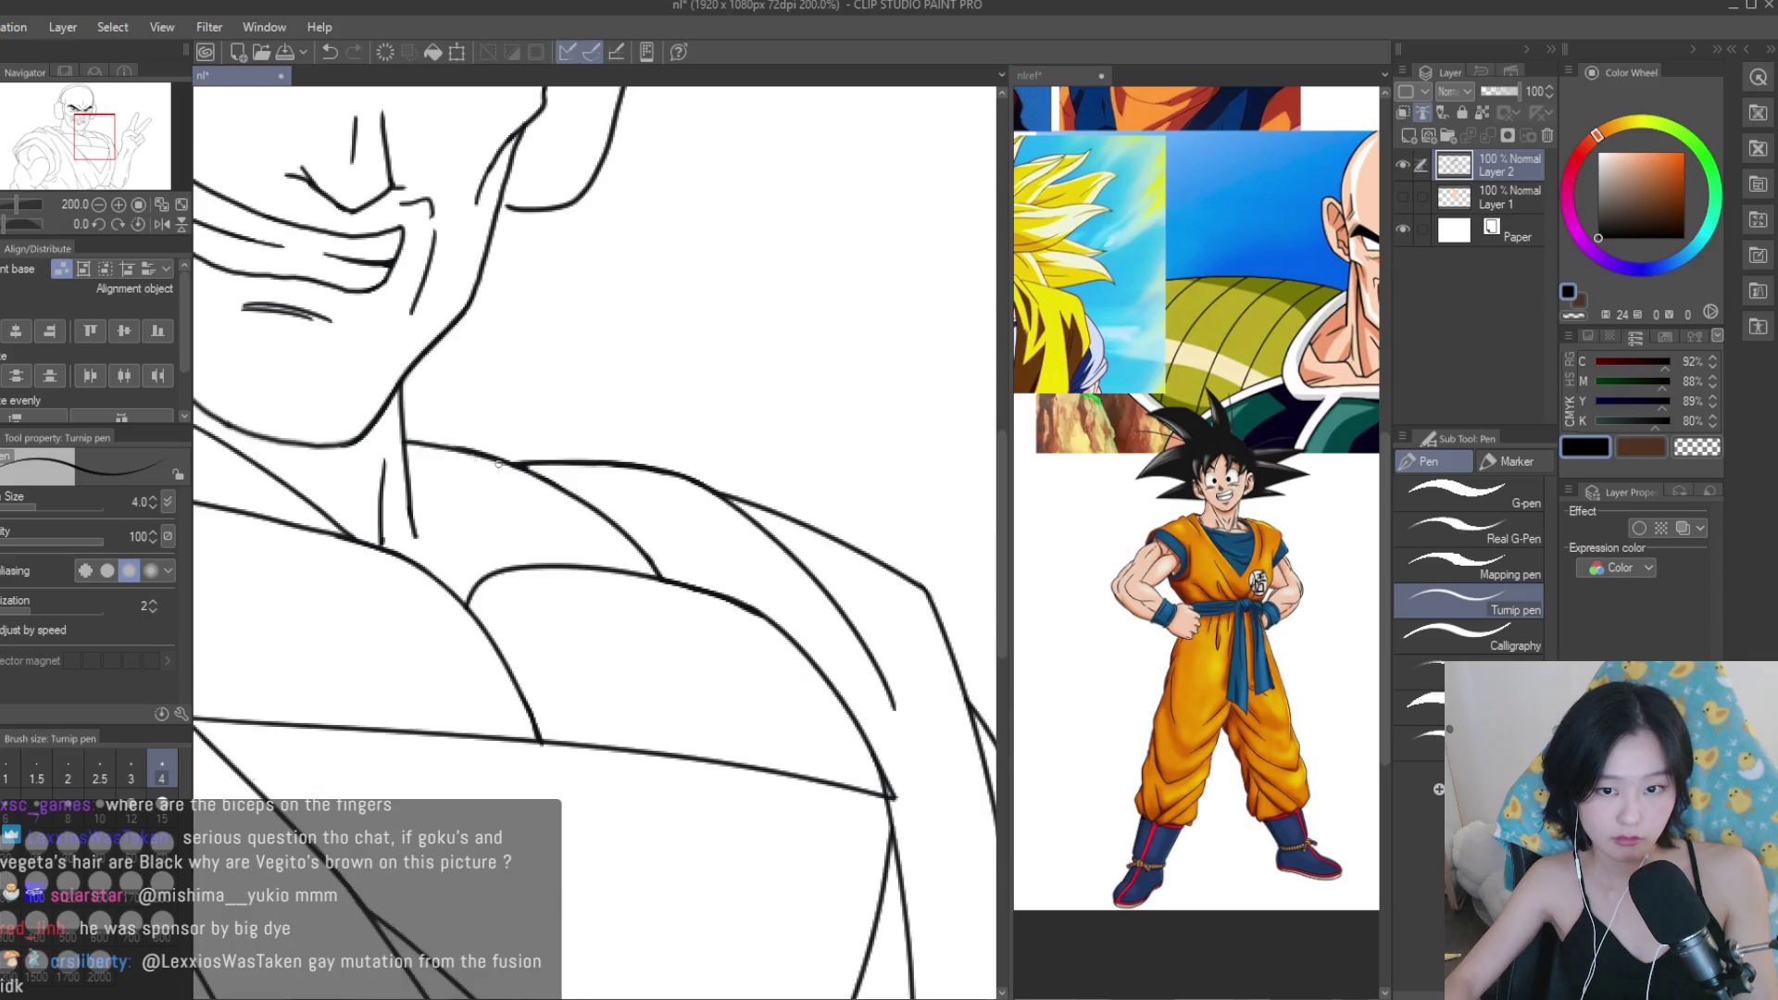
pyautogui.scroll(3, 769, 637)
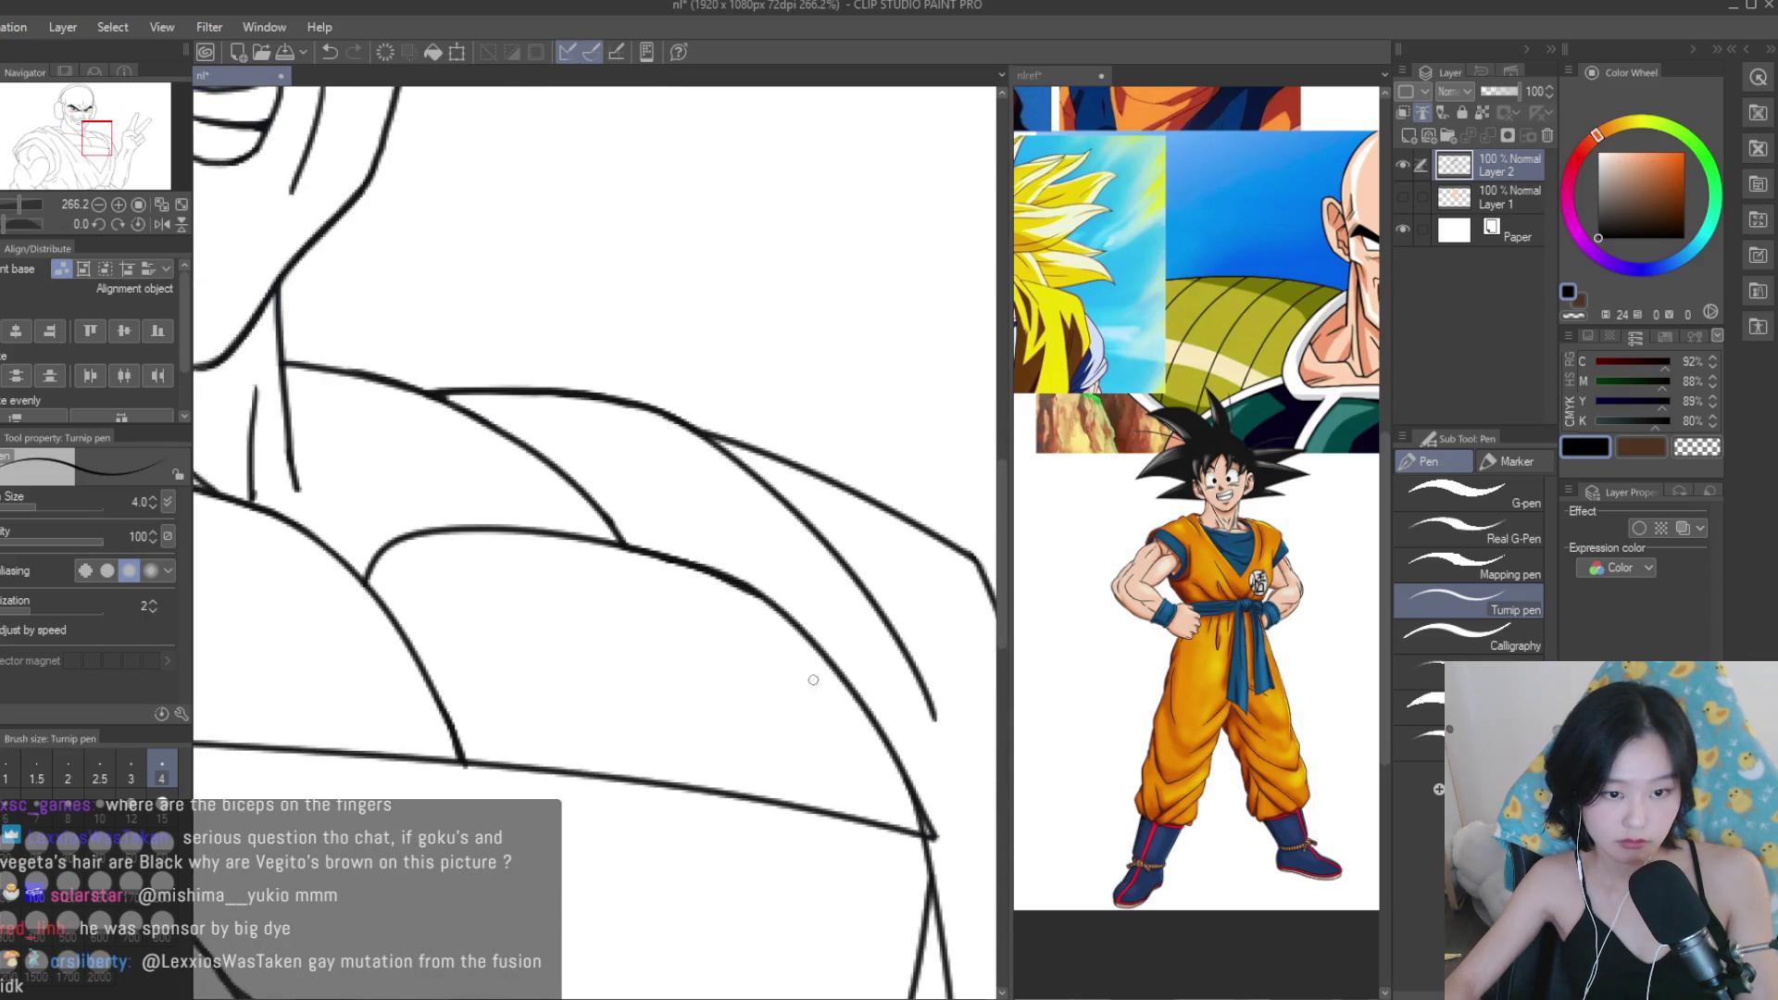
pyautogui.scroll(-3, 806, 639)
pyautogui.press('e')
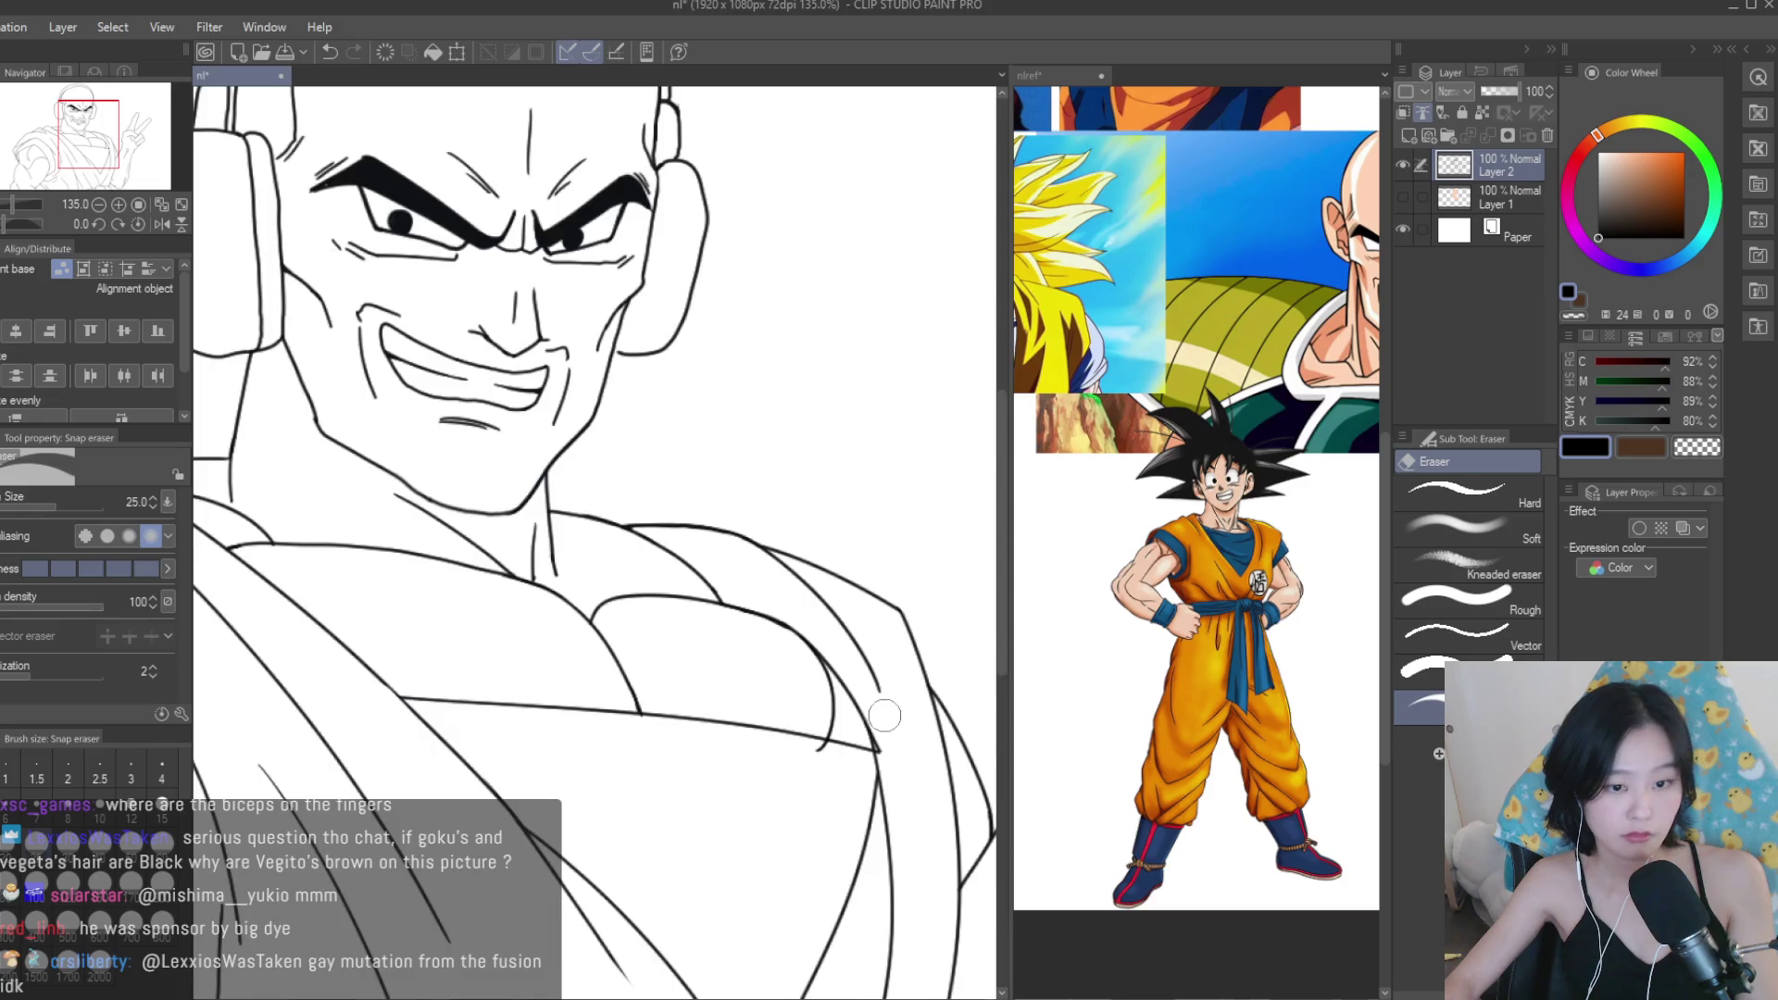
pyautogui.scroll(5, 821, 748)
pyautogui.moveTo(821, 748)
pyautogui.mouseDown()
pyautogui.moveTo(777, 742)
pyautogui.moveTo(864, 781)
pyautogui.moveTo(917, 755)
pyautogui.mouseUp()
pyautogui.moveTo(724, 711); pyautogui.dragTo(643, 714)
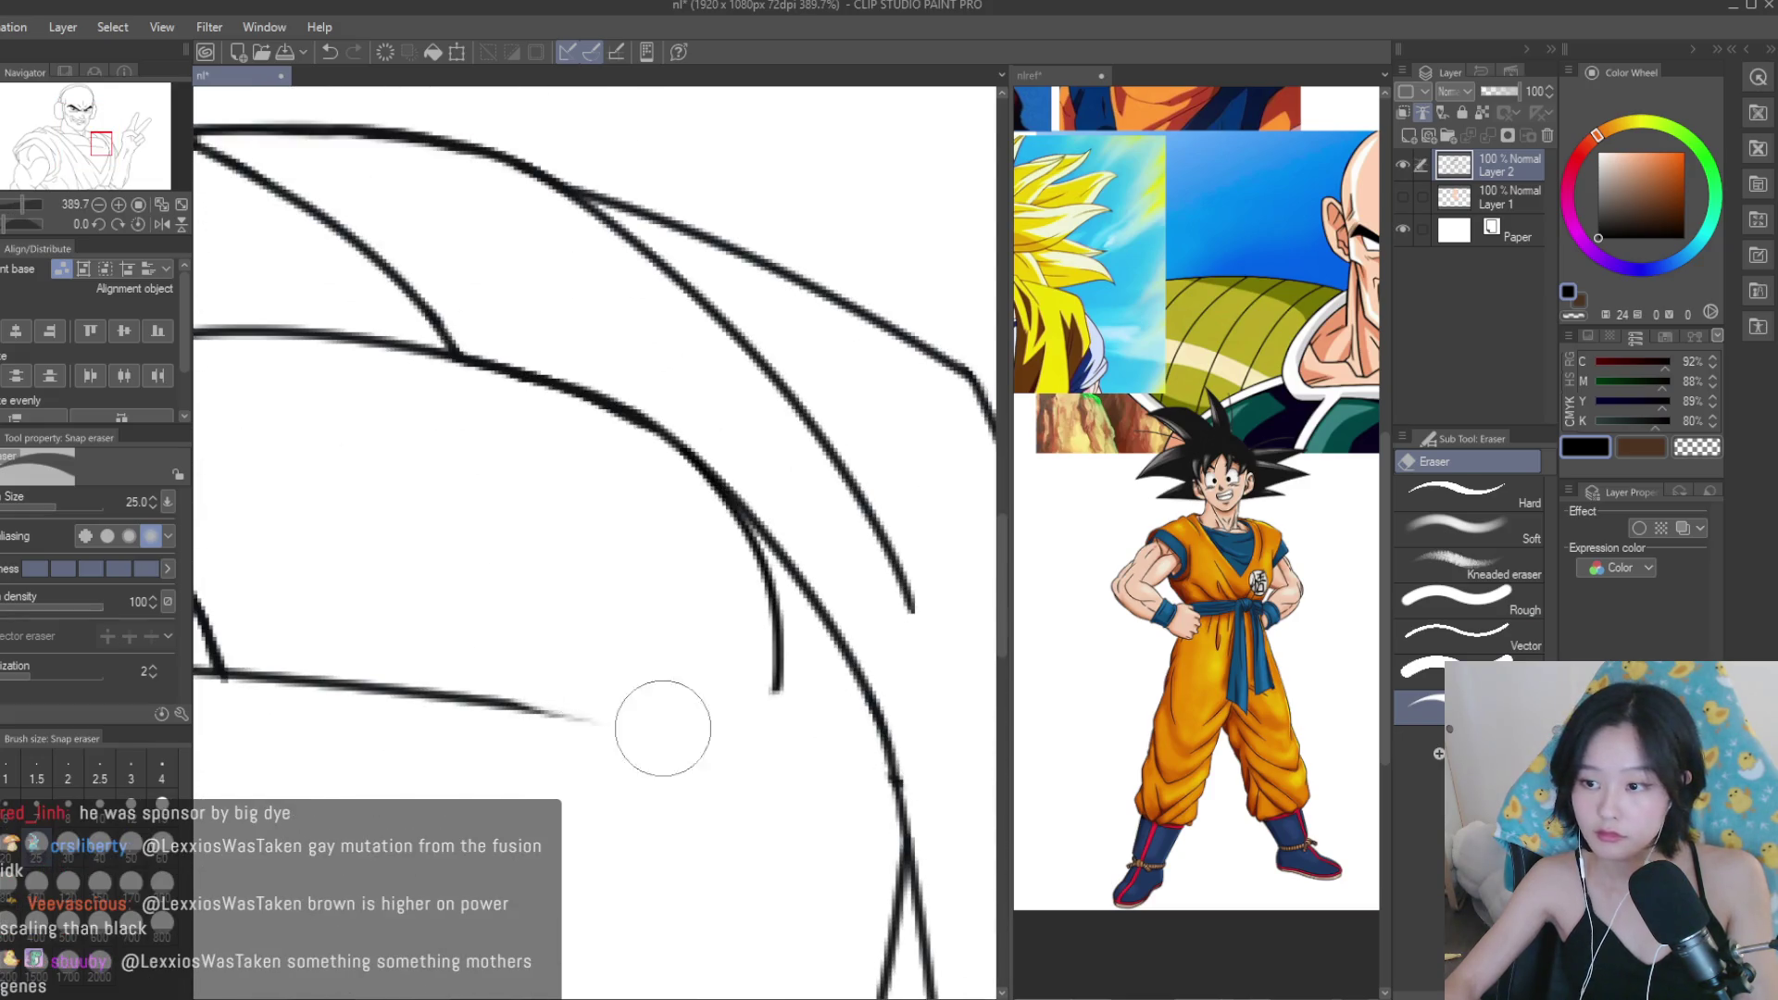
# Redraw the shoulder curve with the inking pen.
pyautogui.press('b')
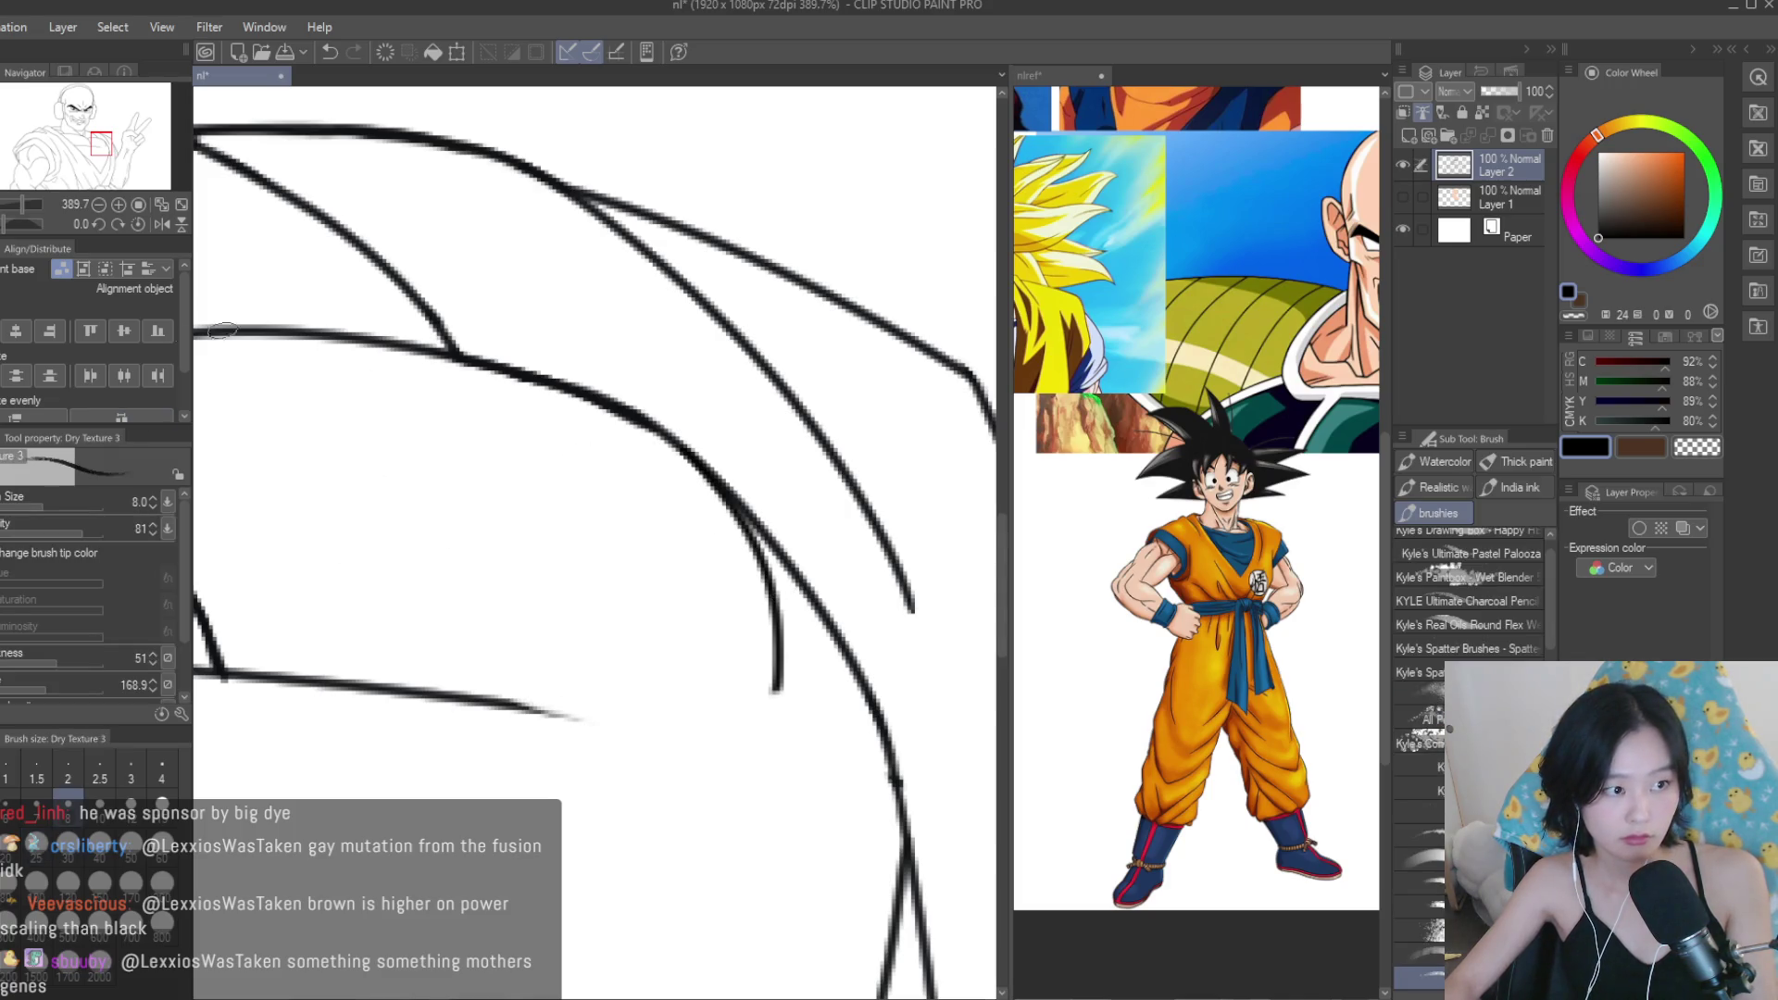
pyautogui.press('p')
pyautogui.moveTo(769, 593); pyautogui.dragTo(468, 727)
pyautogui.scroll(-5, 898, 614)
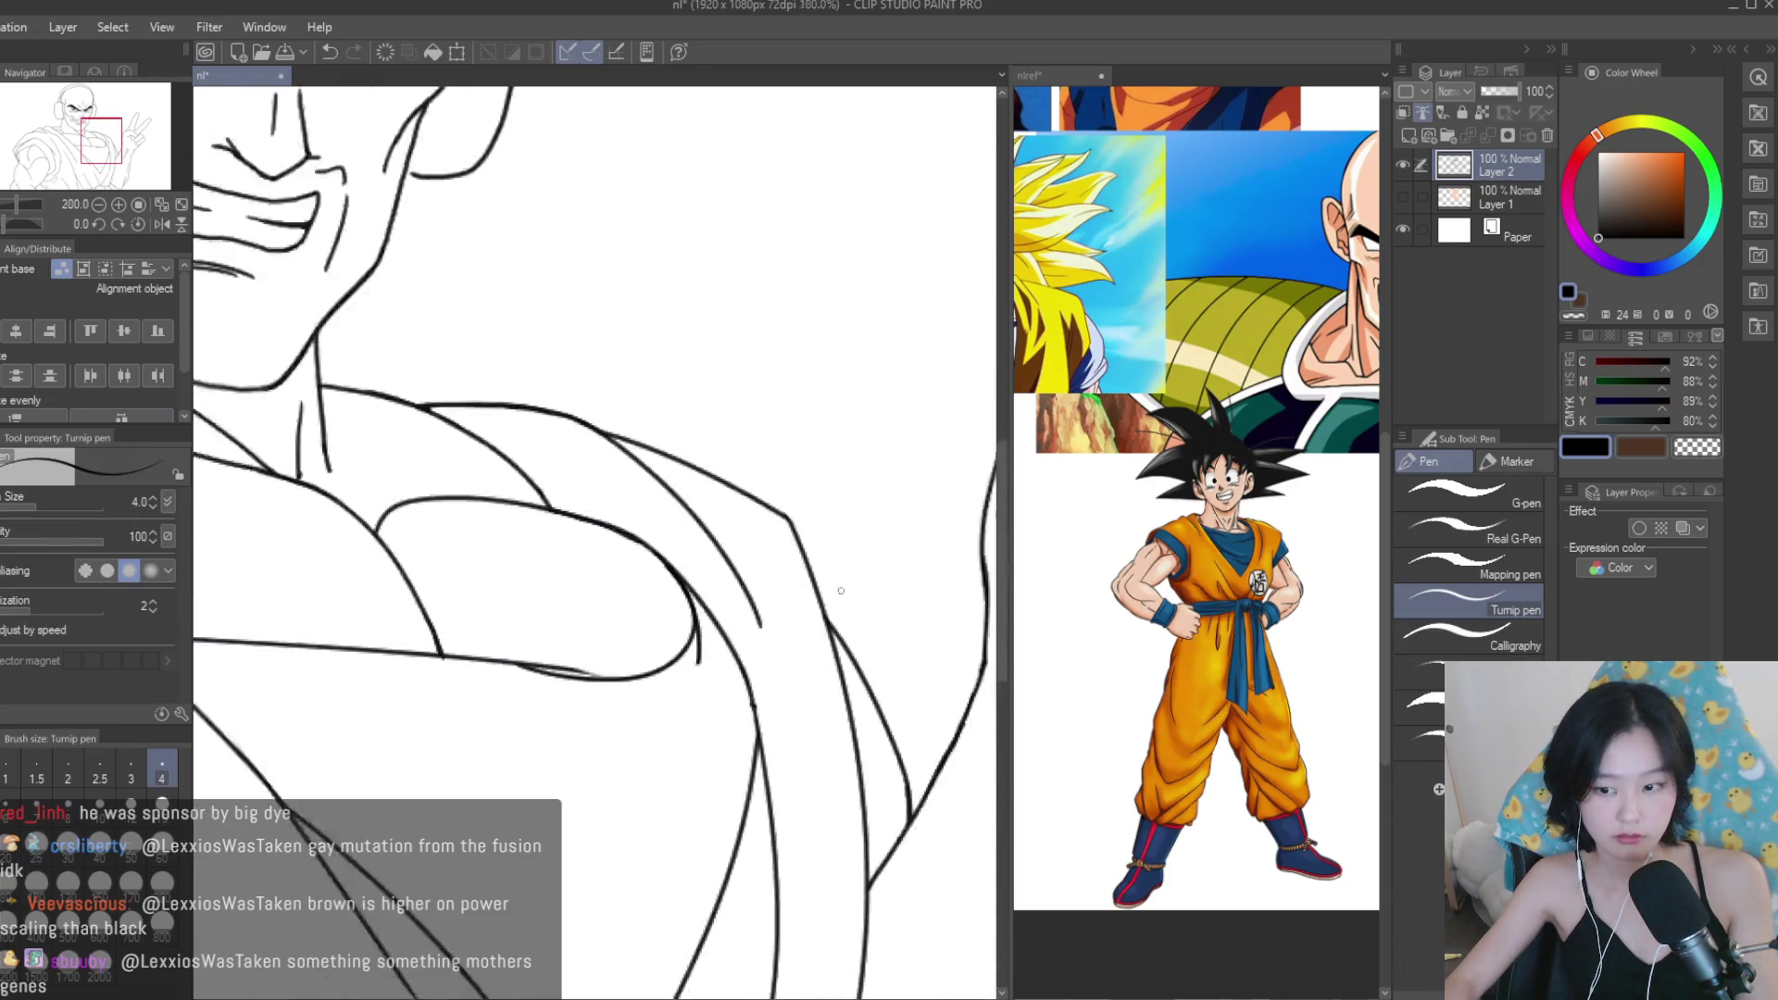
pyautogui.scroll(-2, 898, 614)
pyautogui.scroll(5, 815, 648)
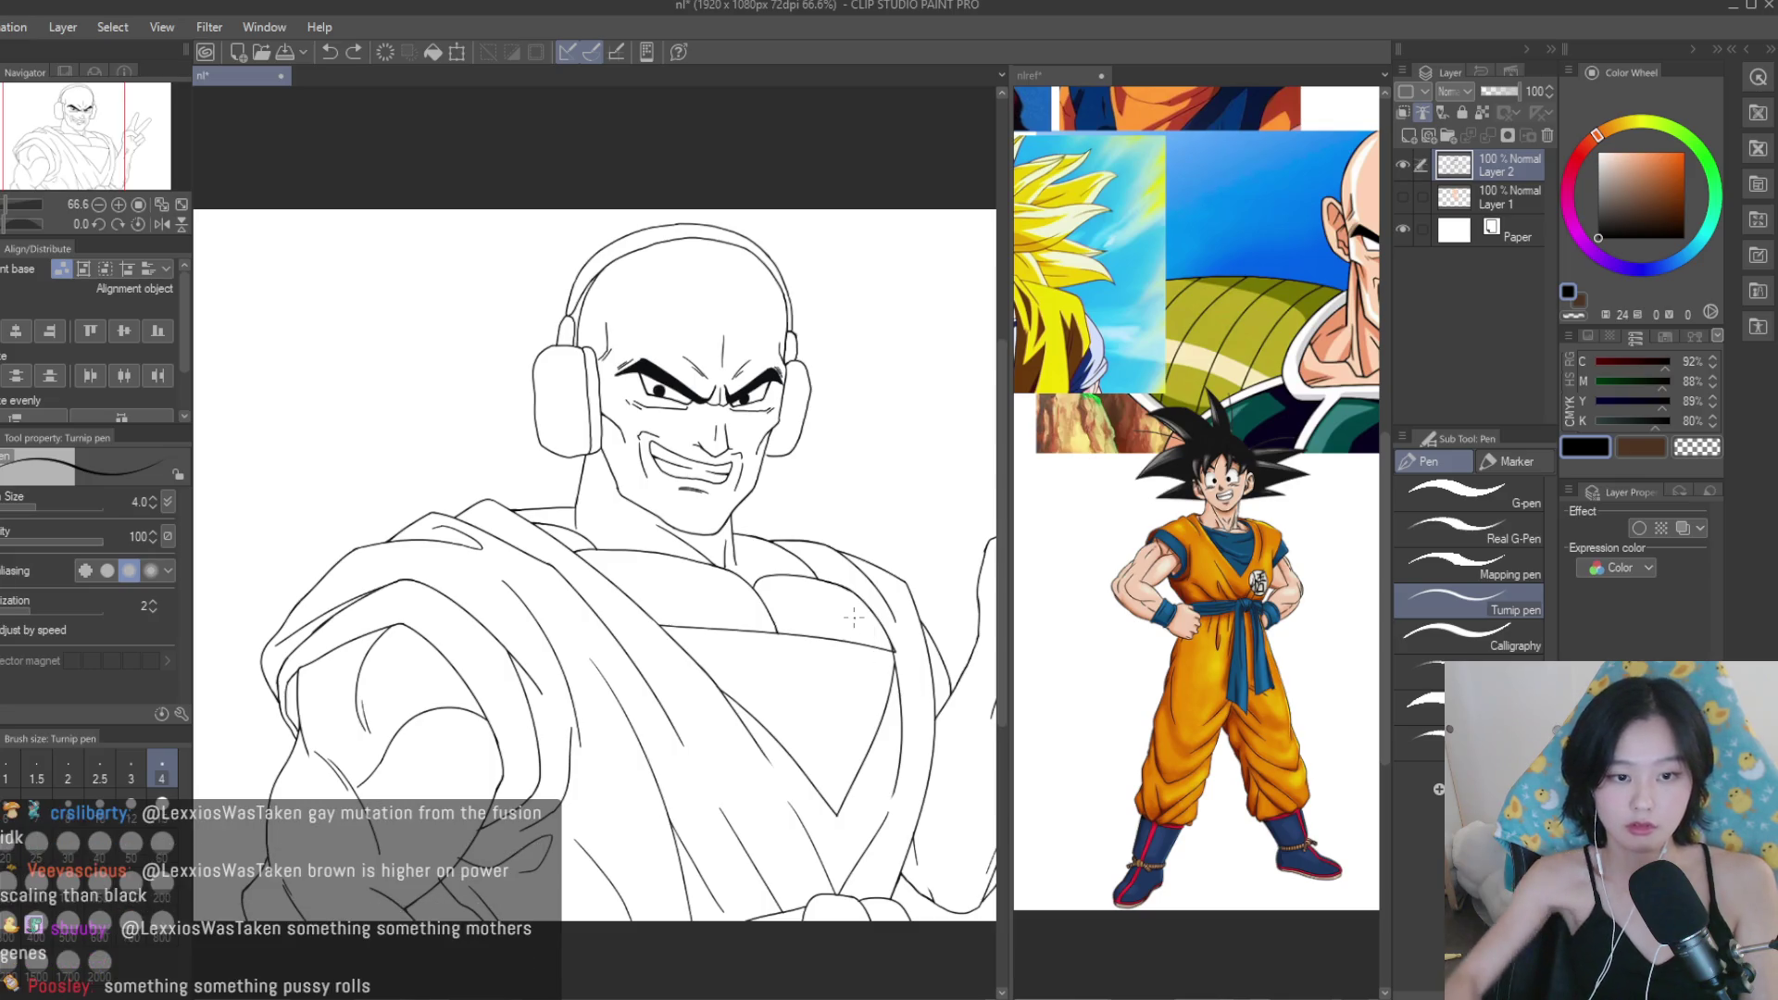
# Erase the stray line ends left around the shoulder.
pyautogui.press('e')
pyautogui.scroll(3, 889, 667)
pyautogui.scroll(3, 852, 648)
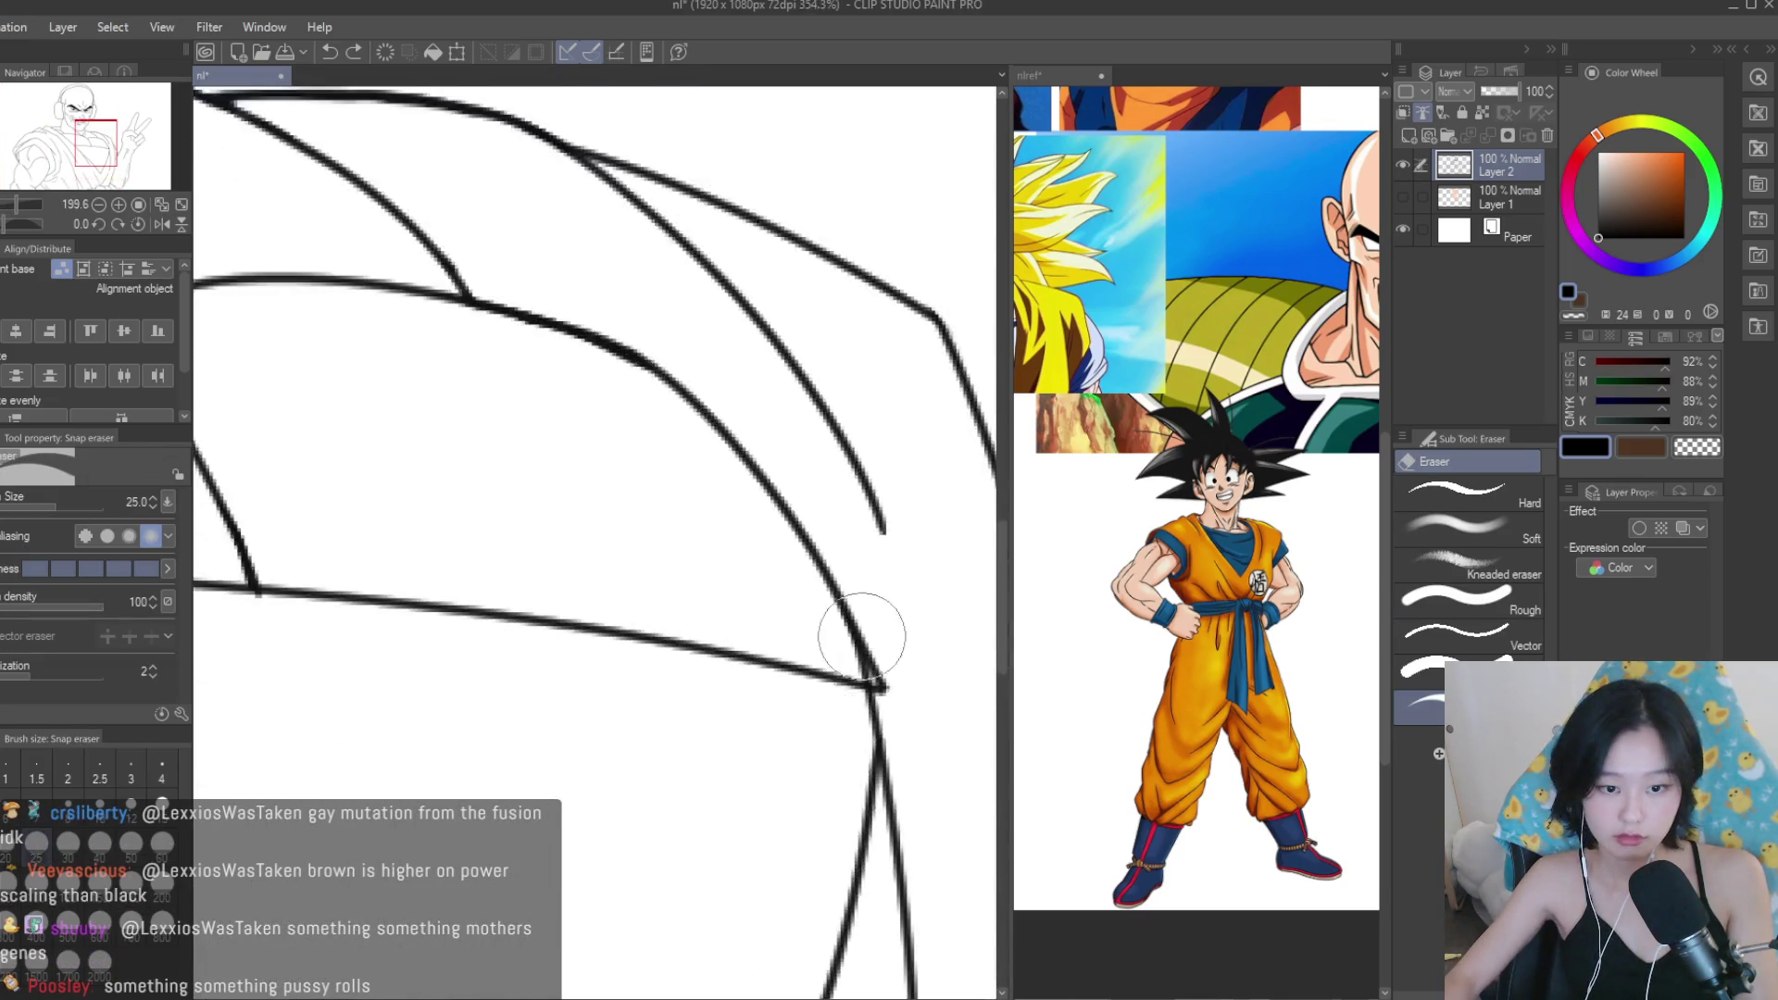
pyautogui.scroll(-4, 889, 676)
pyautogui.scroll(-4, 844, 577)
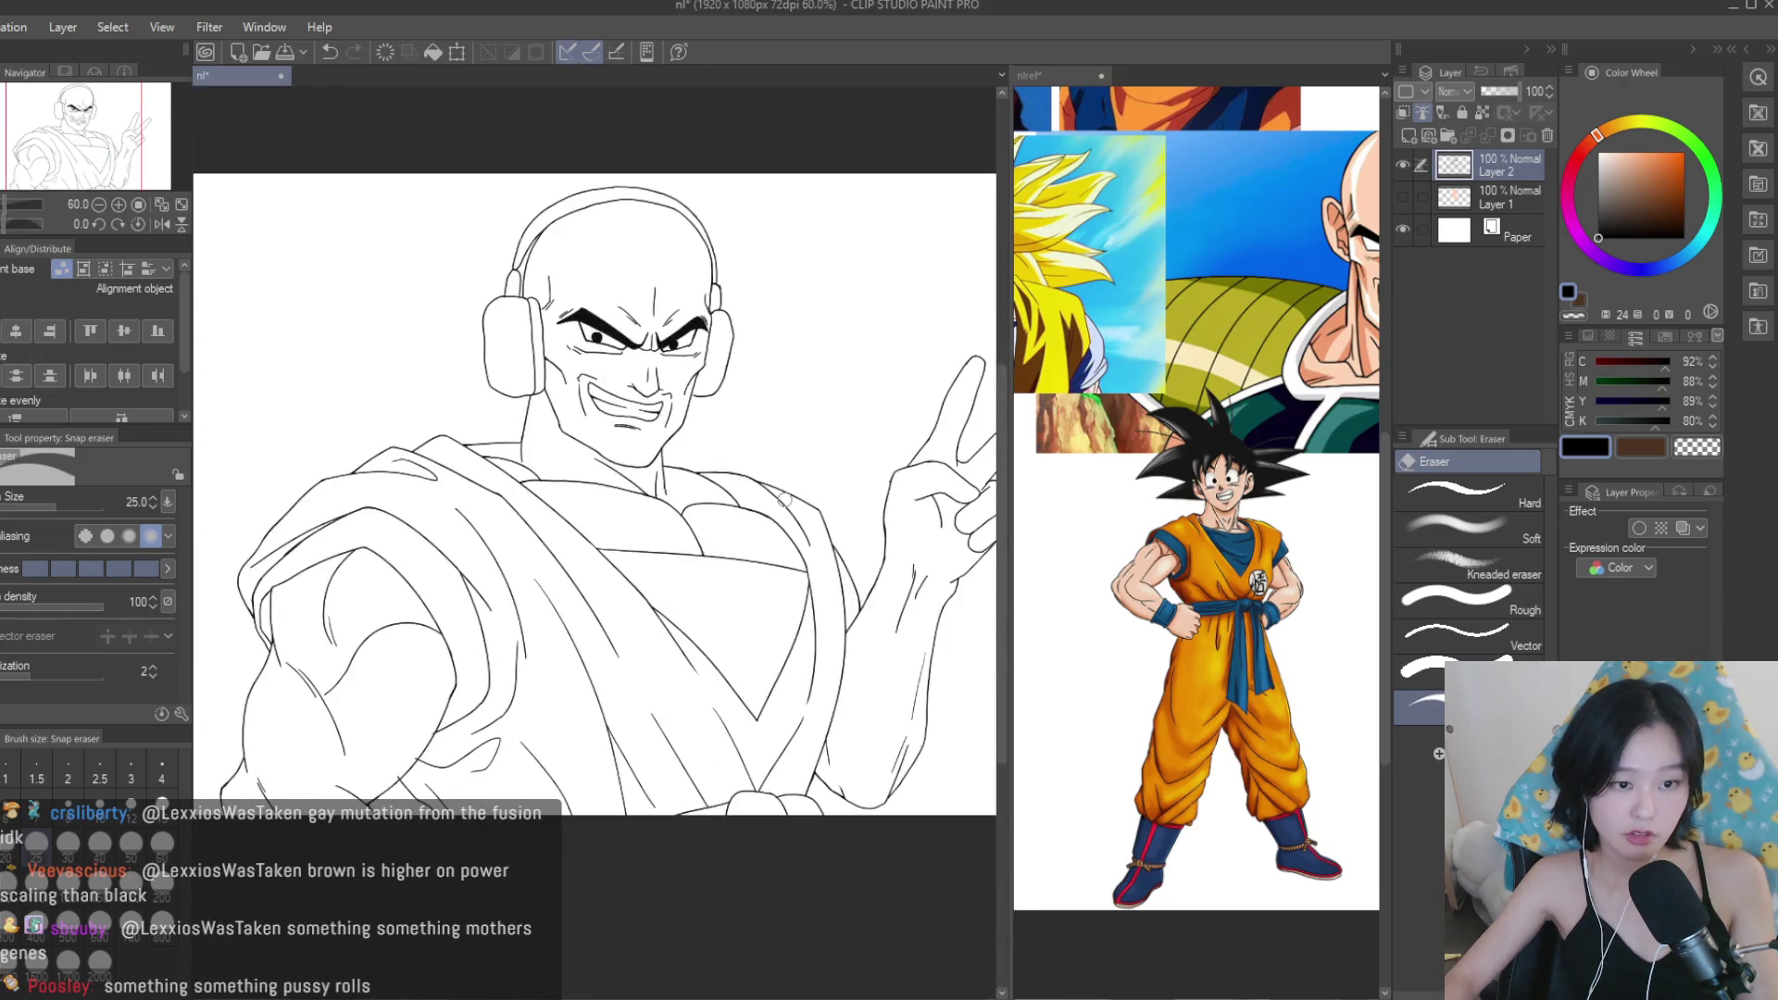
pyautogui.scroll(-2, 784, 500)
pyautogui.scroll(-1, 910, 611)
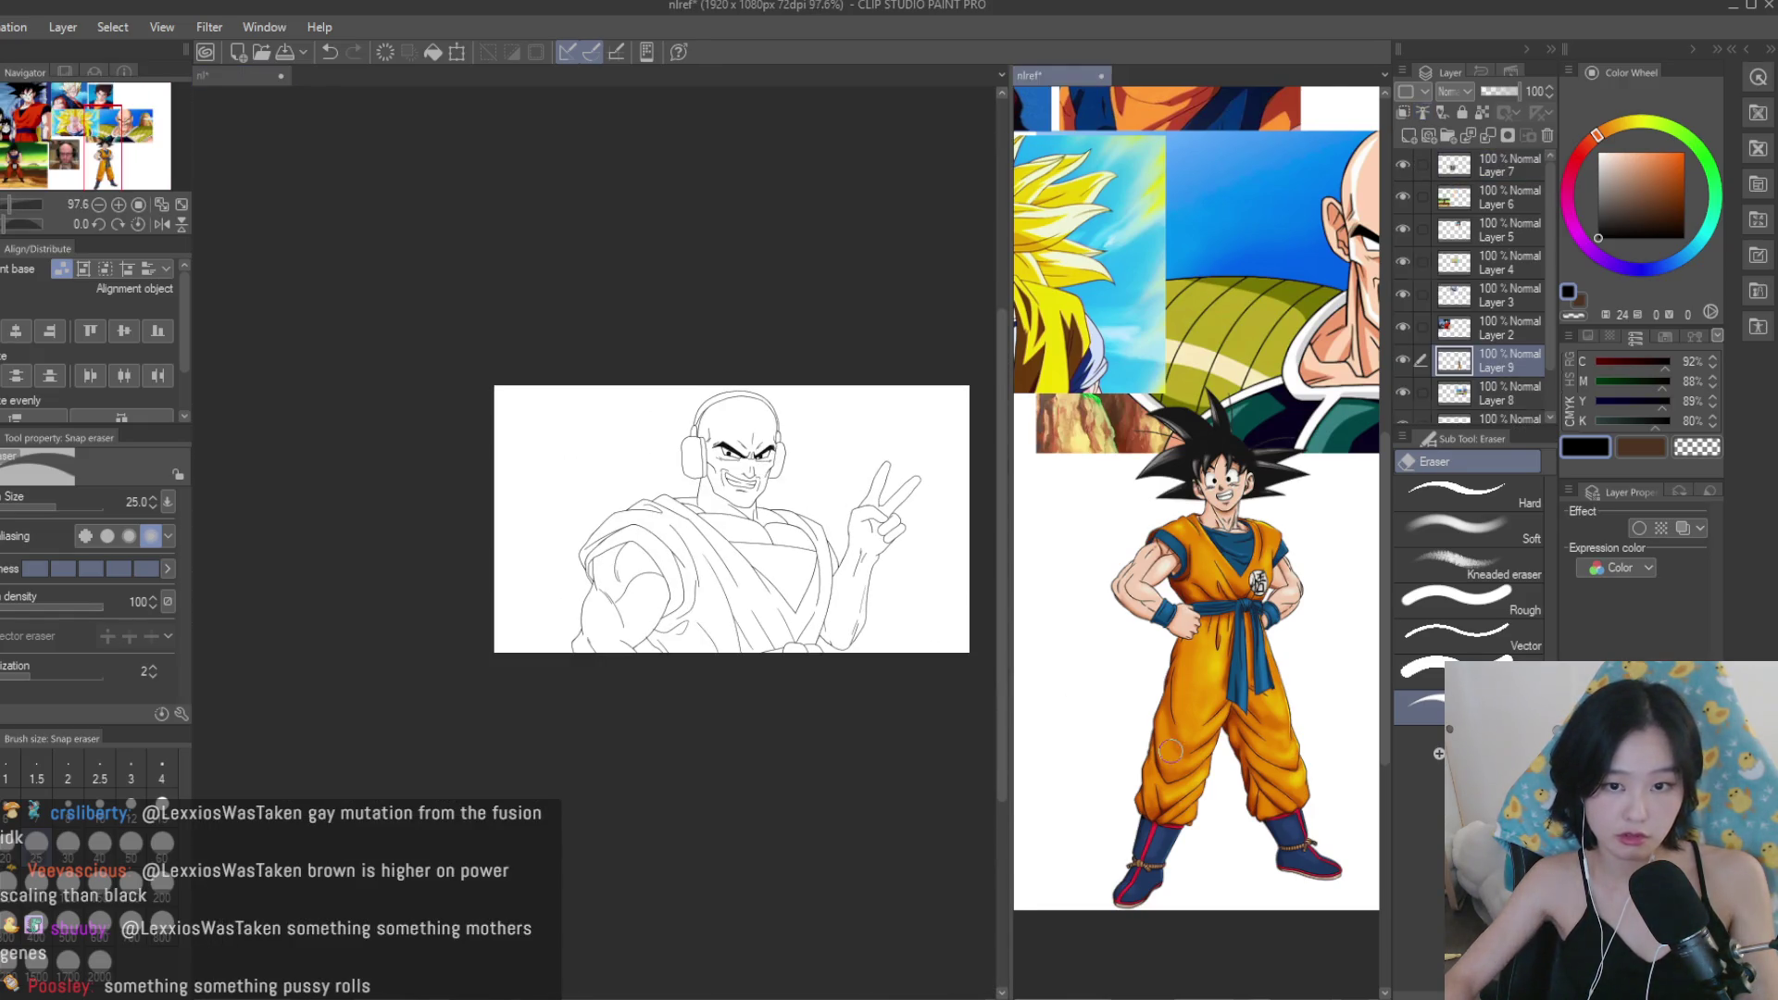
pyautogui.scroll(-3, 1204, 759)
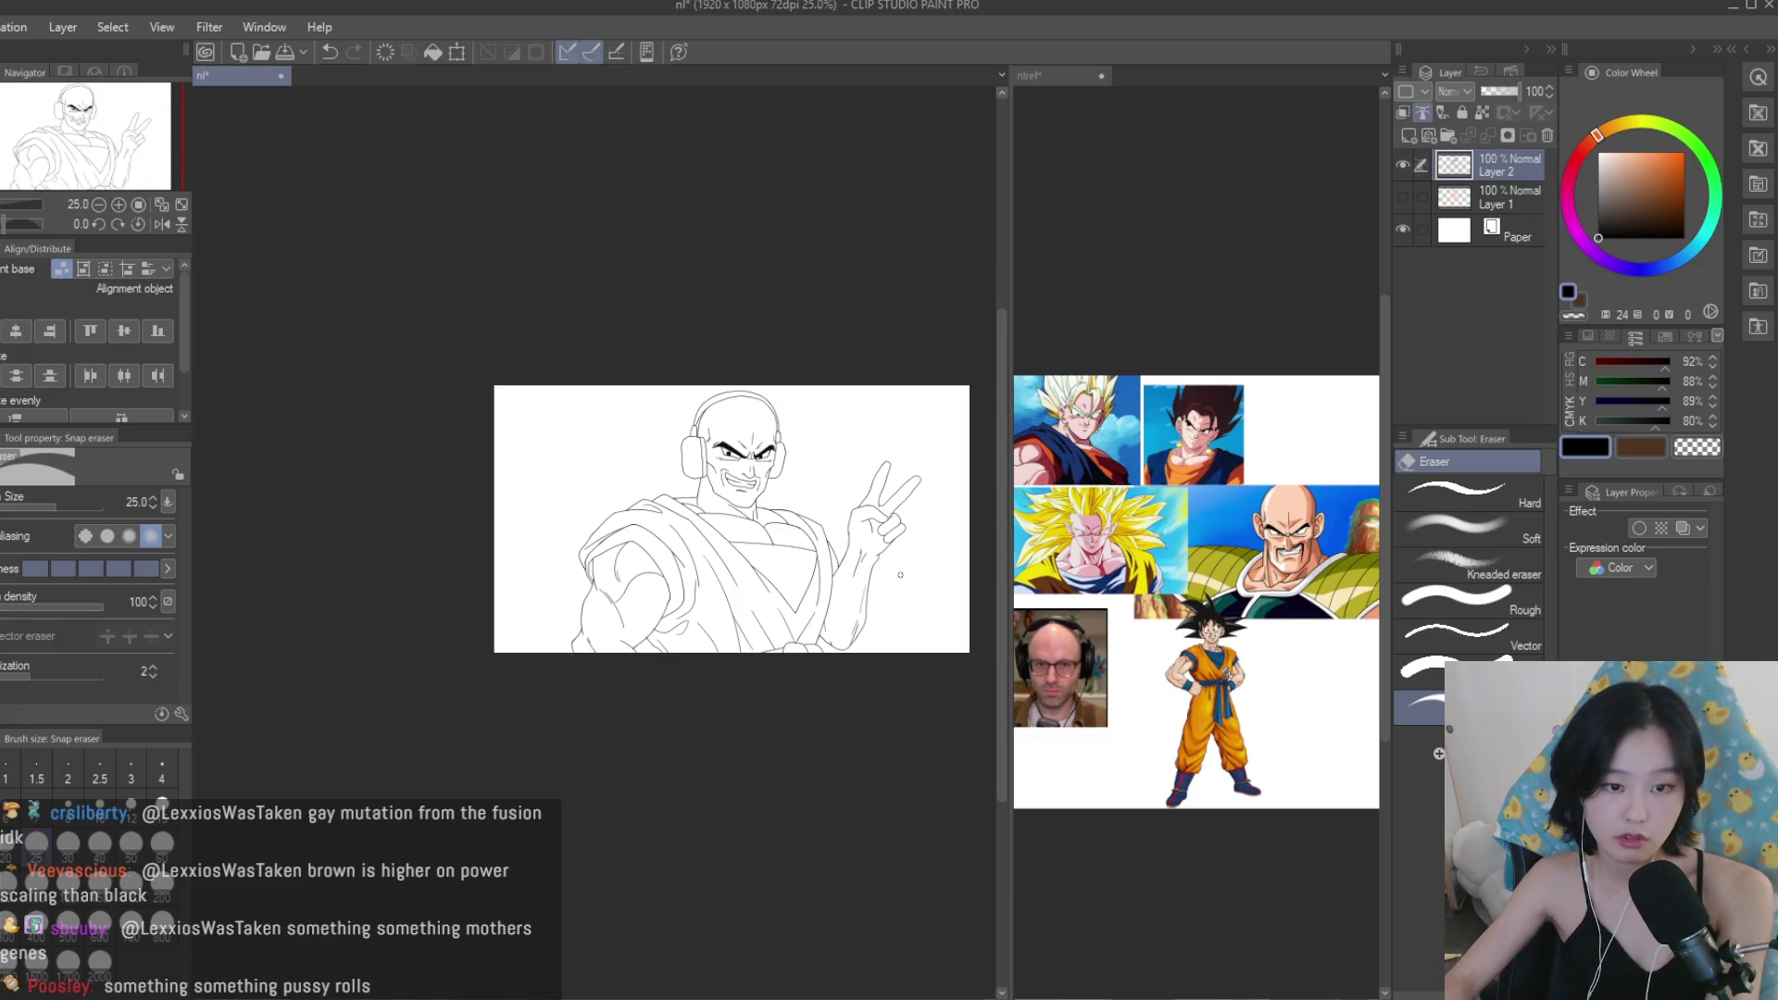
pyautogui.scroll(3, 899, 577)
pyautogui.scroll(3, 1203, 648)
# Ink two curved fold lines across the robe on the chest, redoing strokes until clean.
pyautogui.press('p')
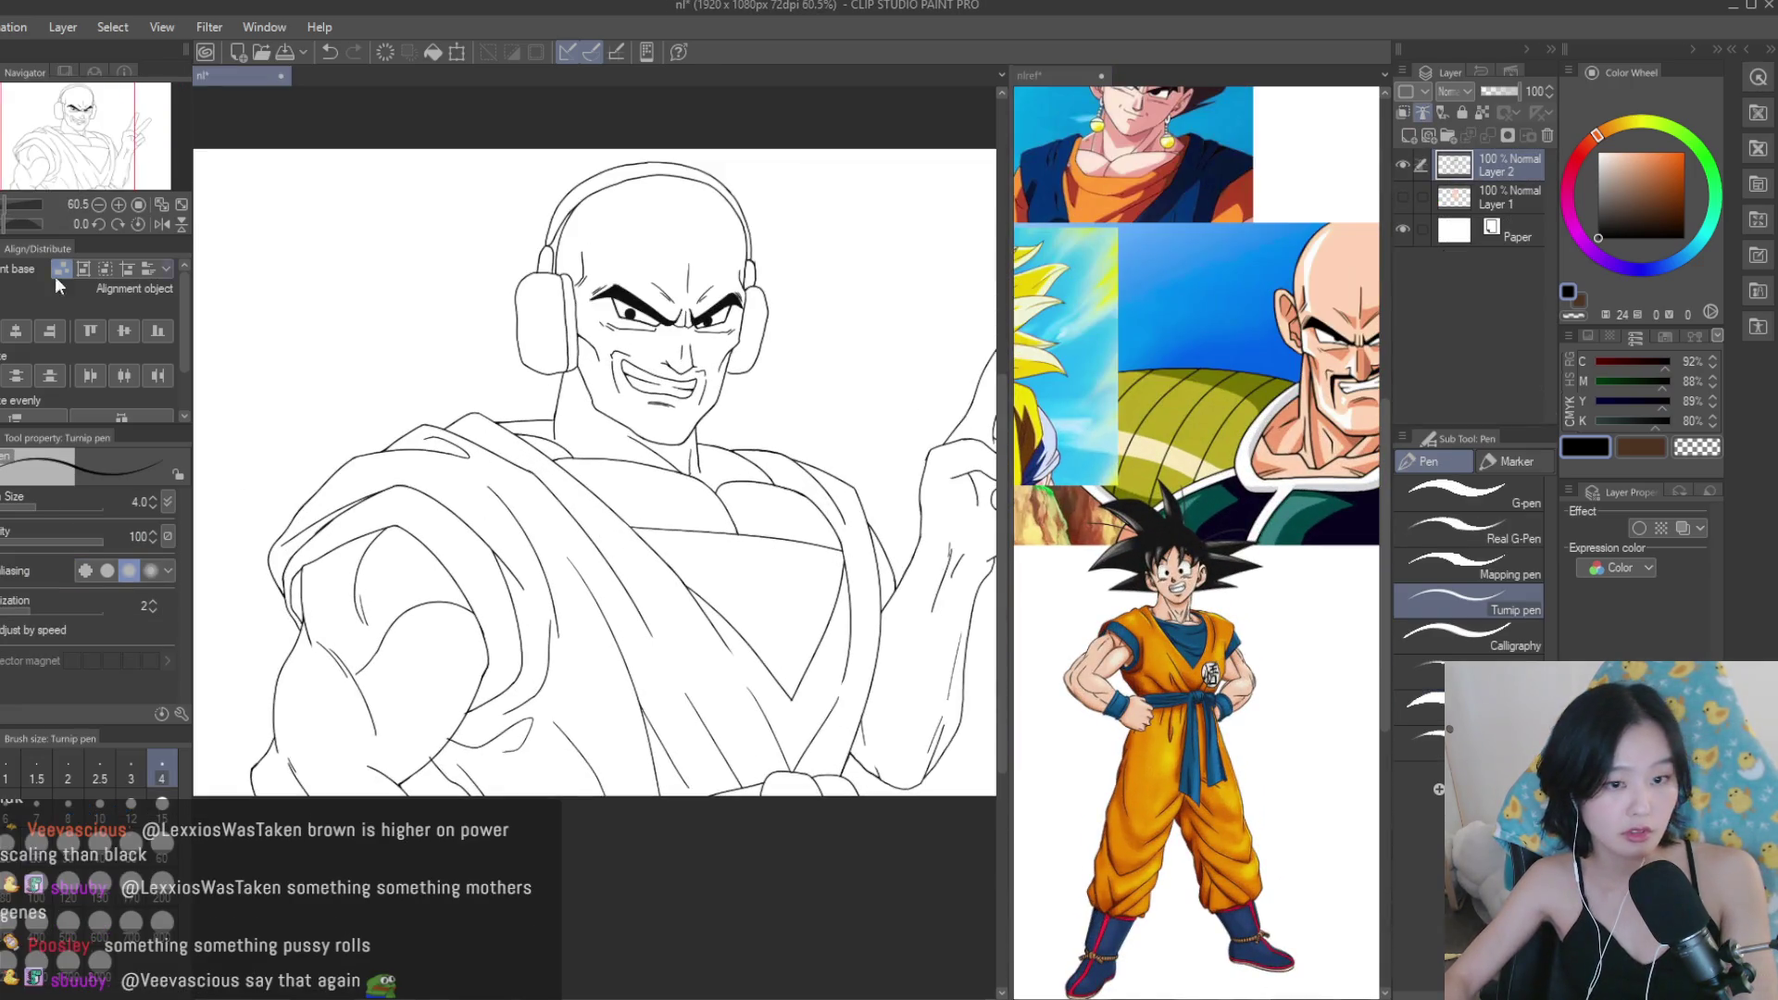
pyautogui.scroll(5, 450, 509)
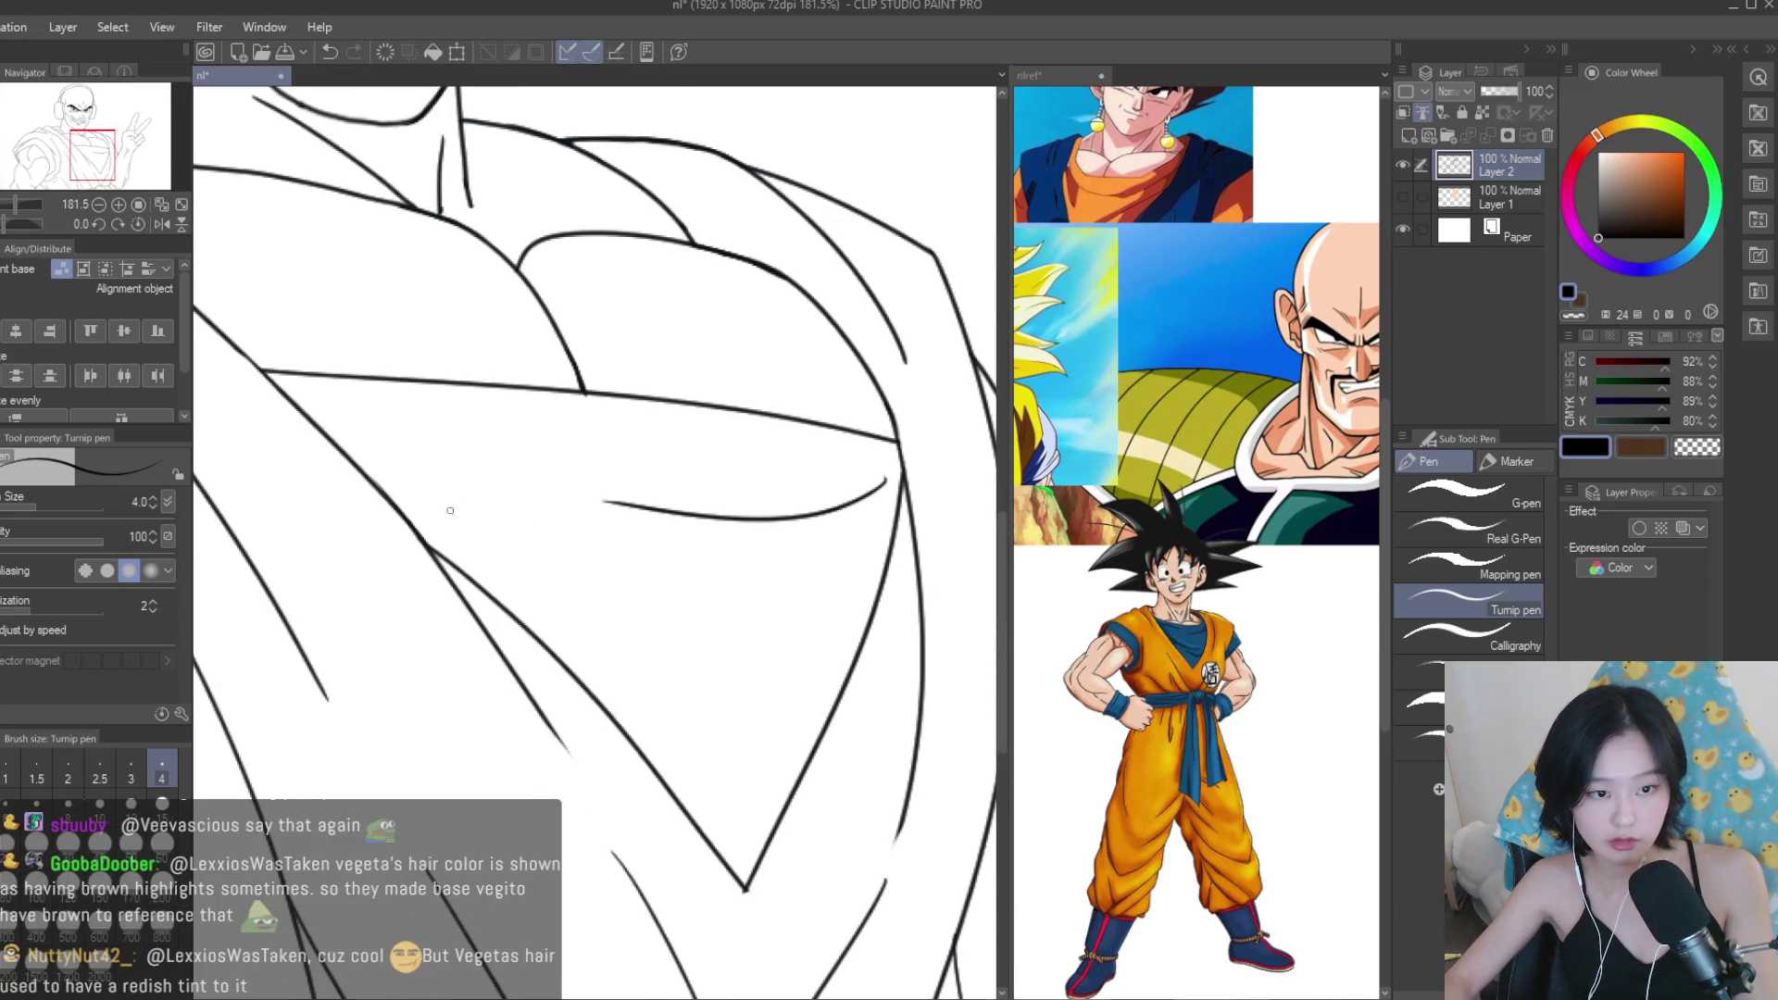
pyautogui.moveTo(401, 493); pyautogui.dragTo(699, 600)
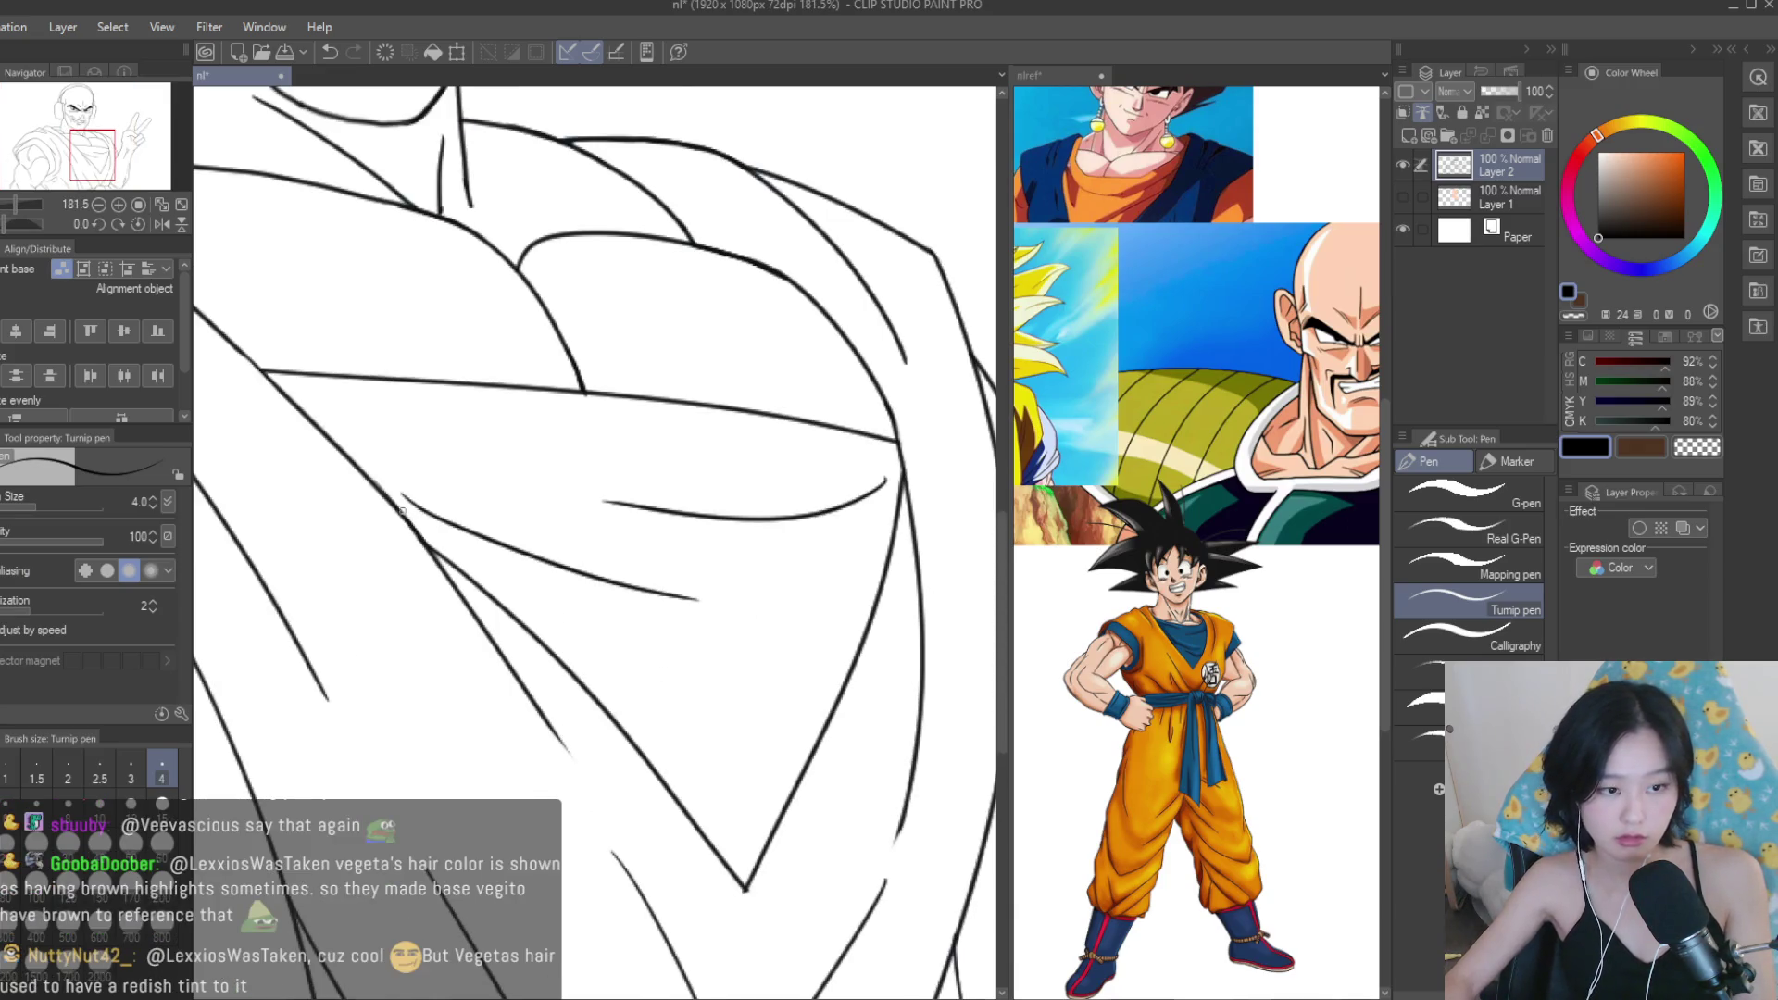
pyautogui.hotkey('ctrl', 'z')
pyautogui.moveTo(385, 502); pyautogui.dragTo(699, 593)
pyautogui.moveTo(847, 690)
pyautogui.mouseDown()
pyautogui.moveTo(636, 715)
pyautogui.moveTo(783, 705)
pyautogui.moveTo(555, 622)
pyautogui.mouseUp()
pyautogui.hotkey('ctrl', 'z')
pyautogui.hotkey('ctrl', 'z')
pyautogui.moveTo(873, 632); pyautogui.dragTo(590, 585)
pyautogui.hotkey('ctrl', 'z')
pyautogui.moveTo(863, 641); pyautogui.dragTo(581, 600)
pyautogui.hotkey('ctrl', 'z')
pyautogui.moveTo(866, 641); pyautogui.dragTo(574, 597)
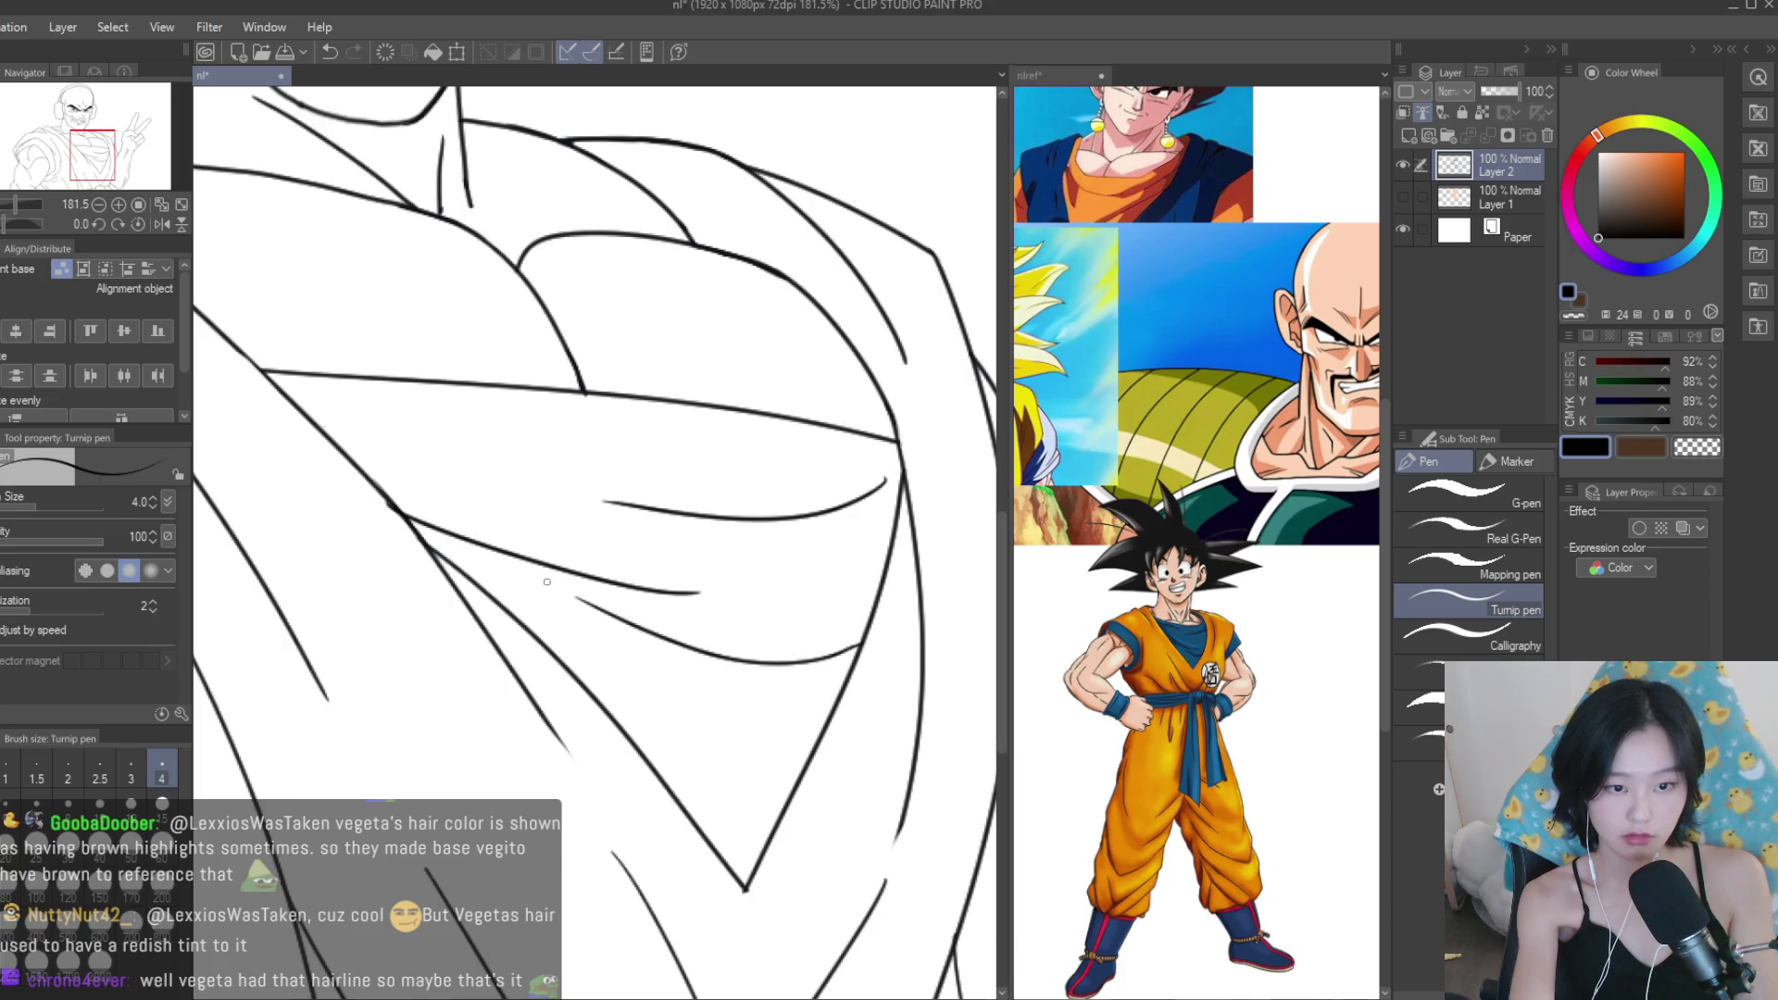
pyautogui.scroll(-6, 546, 582)
# Save the drawing, then show and select the skin colour layer ready for filling.
pyautogui.hotkey('ctrl', 's')
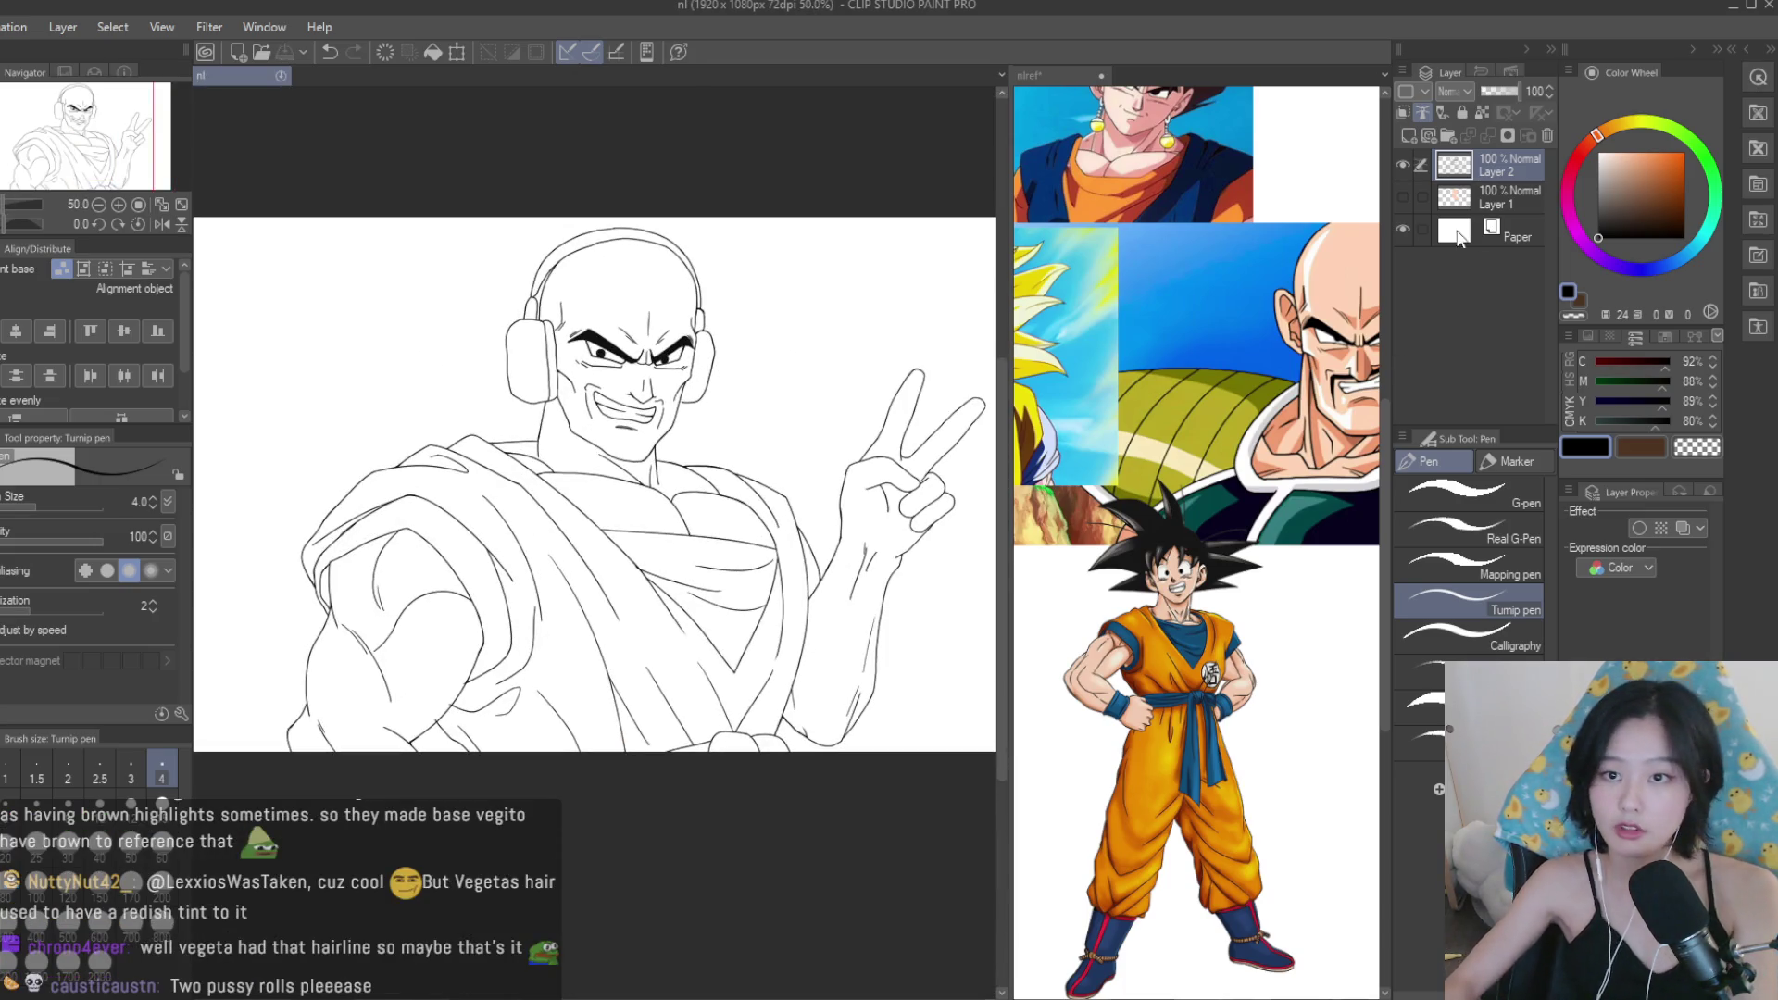
pyautogui.click(1403, 197)
pyautogui.click(1505, 196)
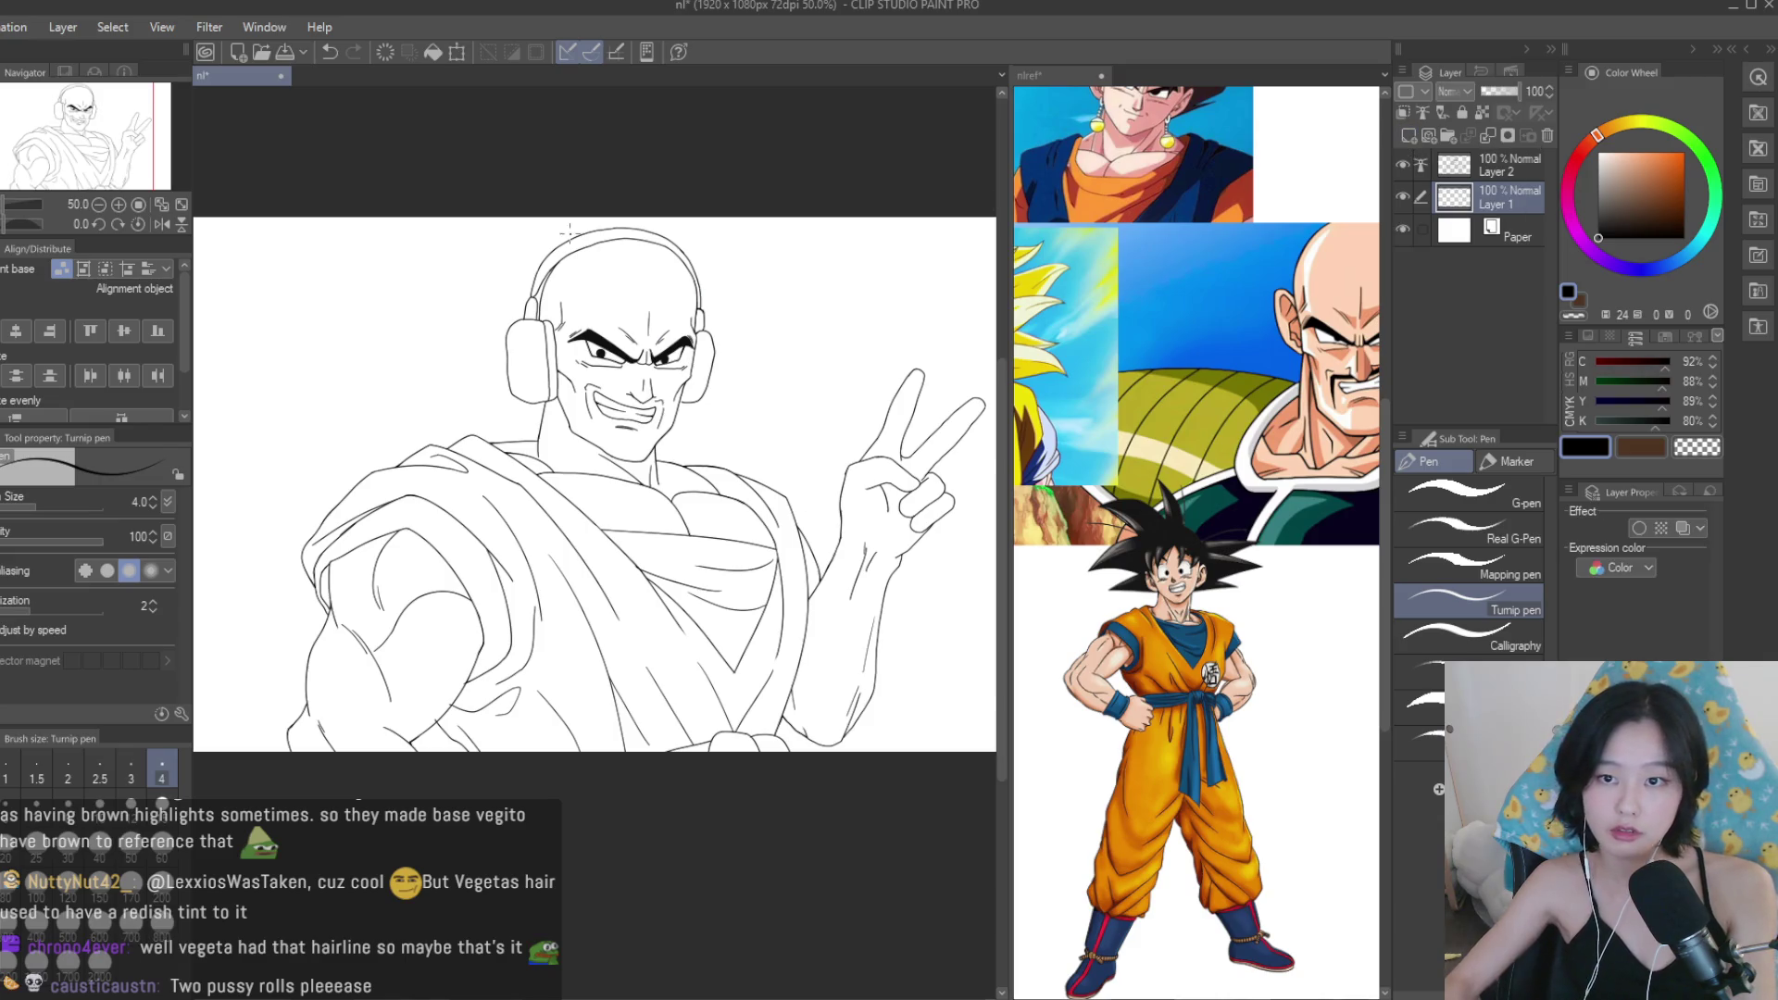
pyautogui.press('g')
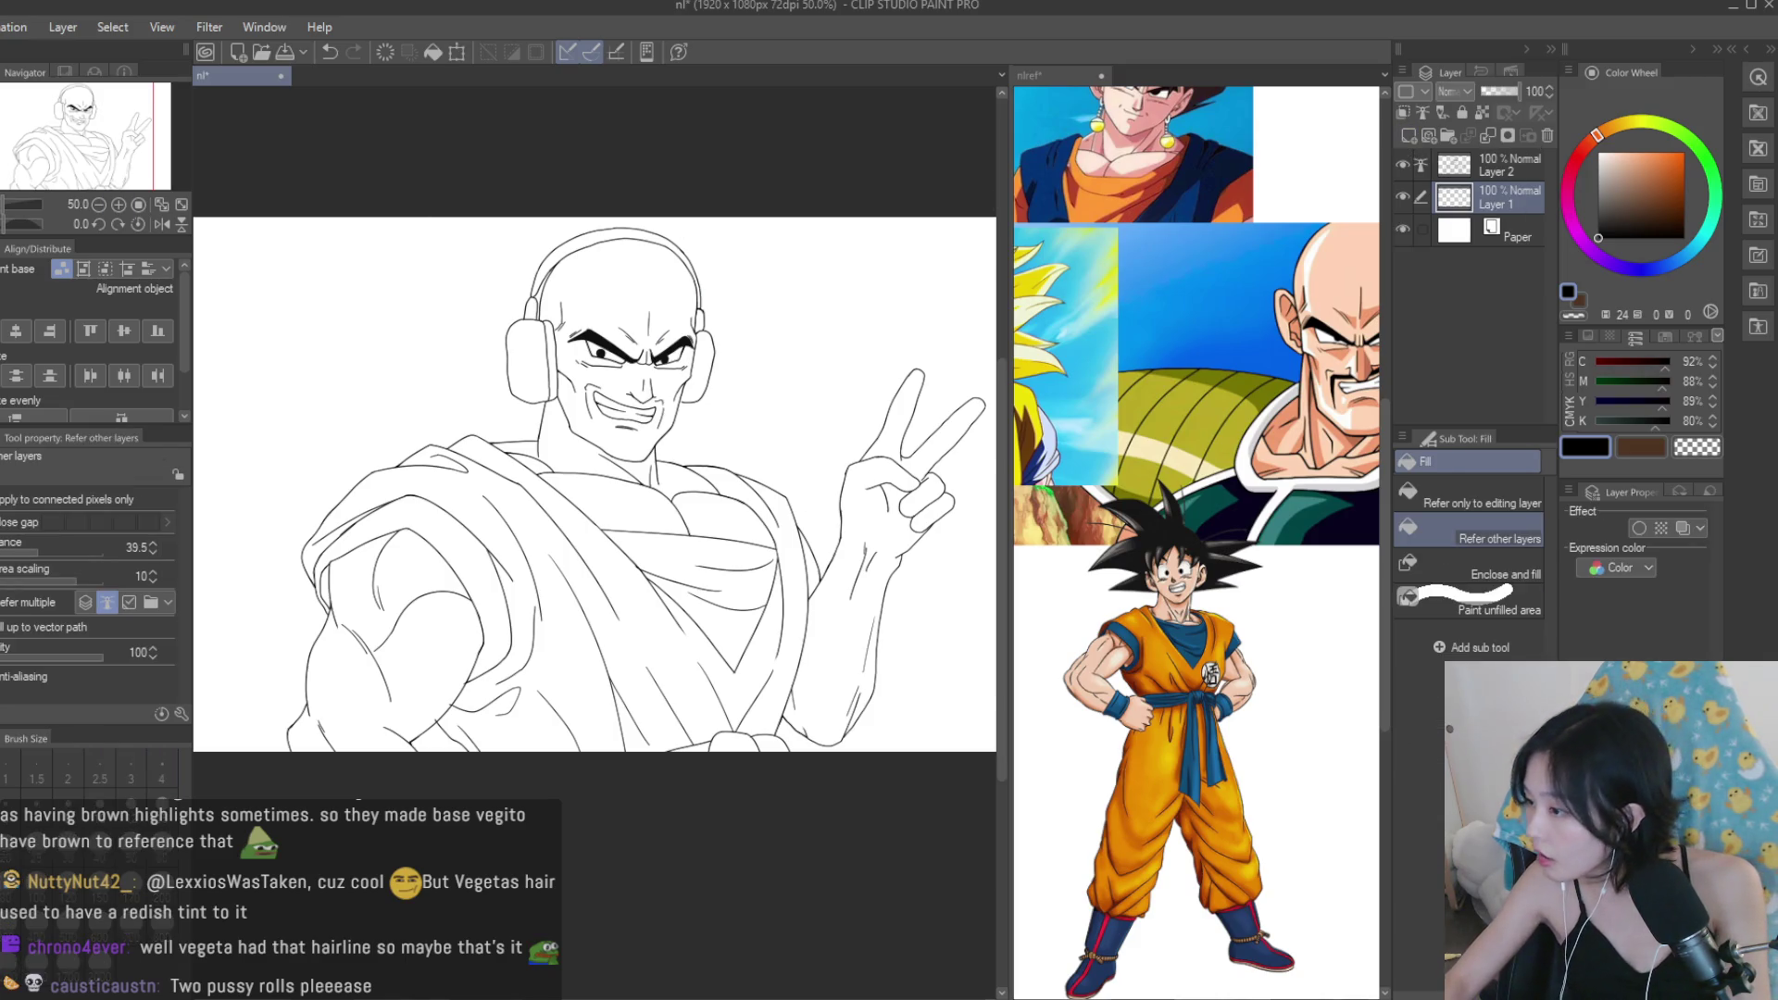
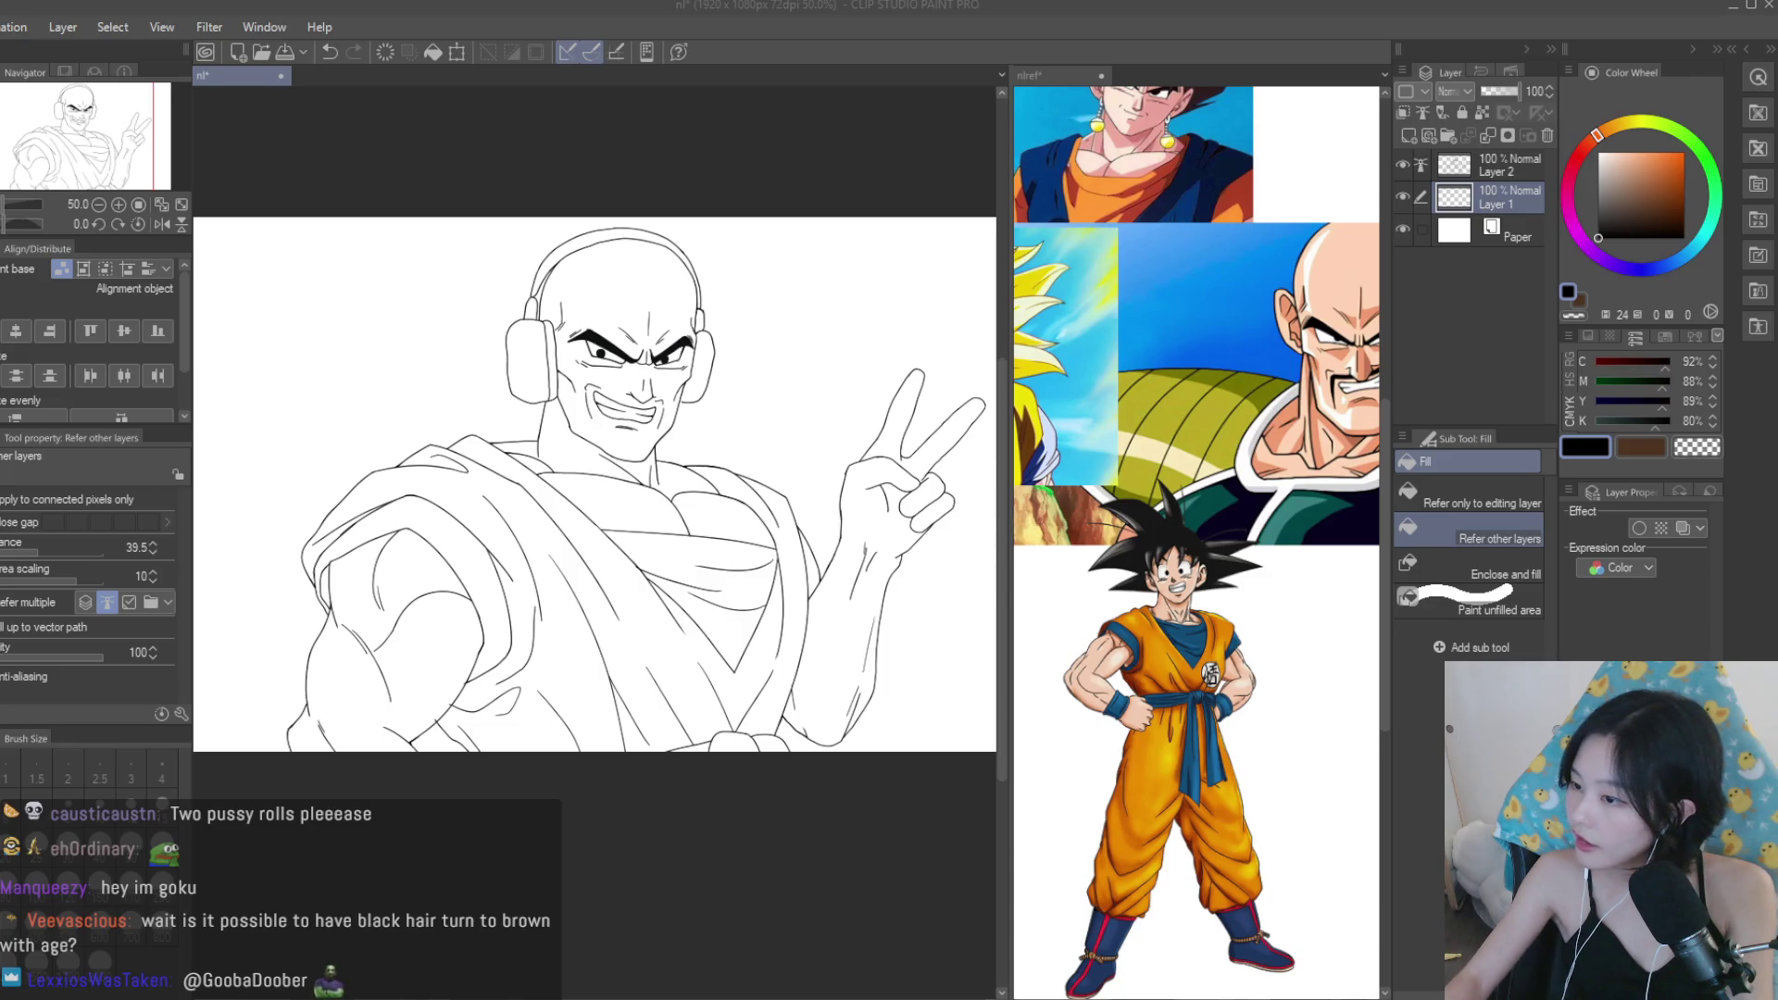
# Paste the snowy-mountain image as a new layer and scale it up to cover the canvas.
pyautogui.hotkey('ctrl', 'v')
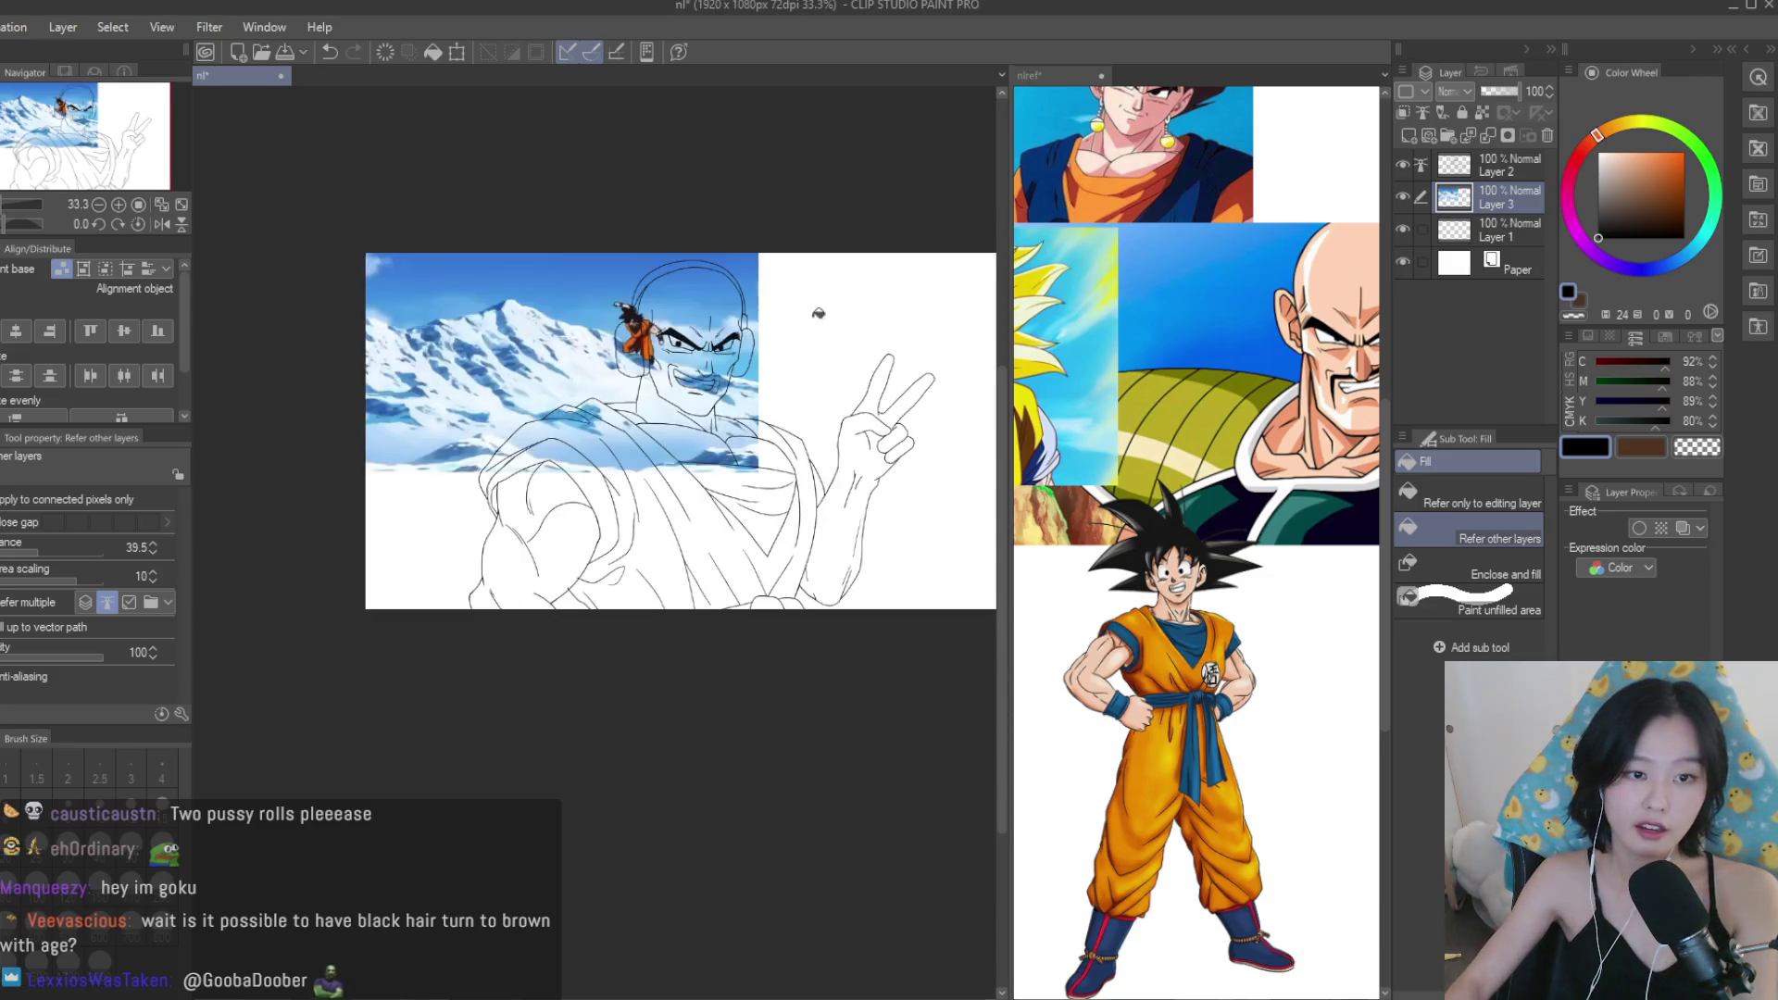
pyautogui.hotkey('ctrl', 't')
pyautogui.moveTo(1017, 617)
pyautogui.mouseDown()
pyautogui.moveTo(968, 619)
pyautogui.moveTo(891, 525)
pyautogui.mouseUp()
pyautogui.scroll(3, 857, 341)
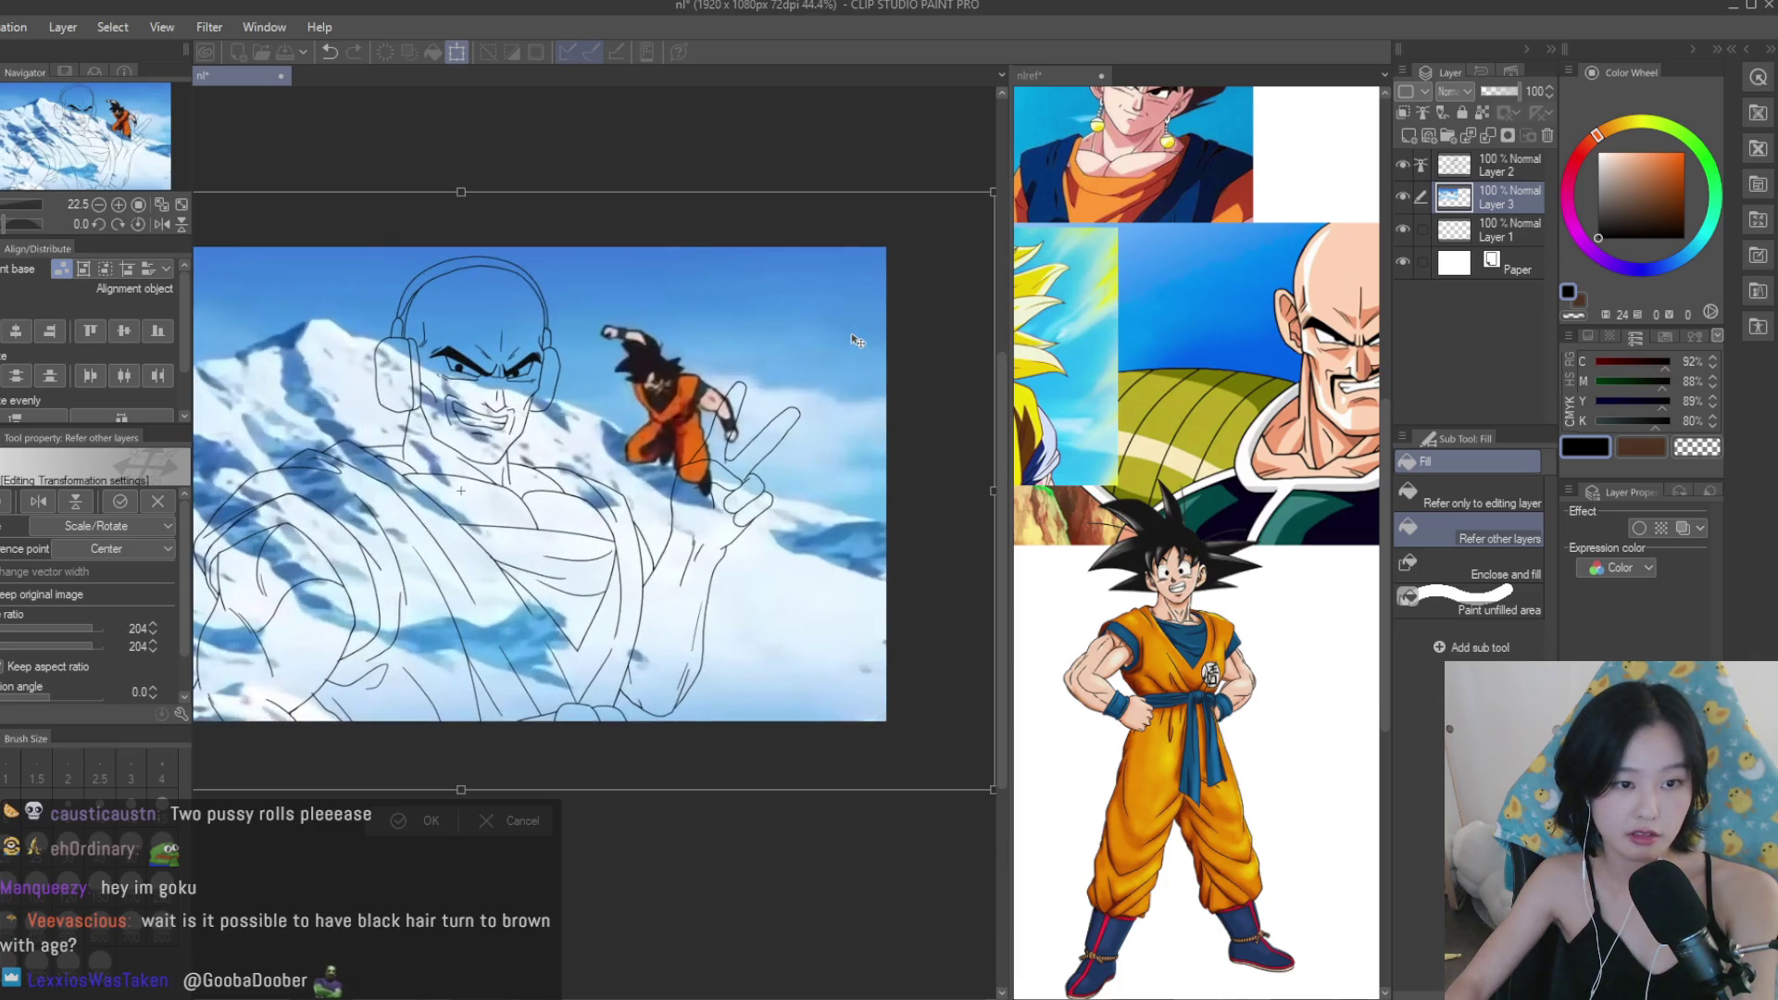
pyautogui.scroll(3, 837, 341)
pyautogui.press('Return')
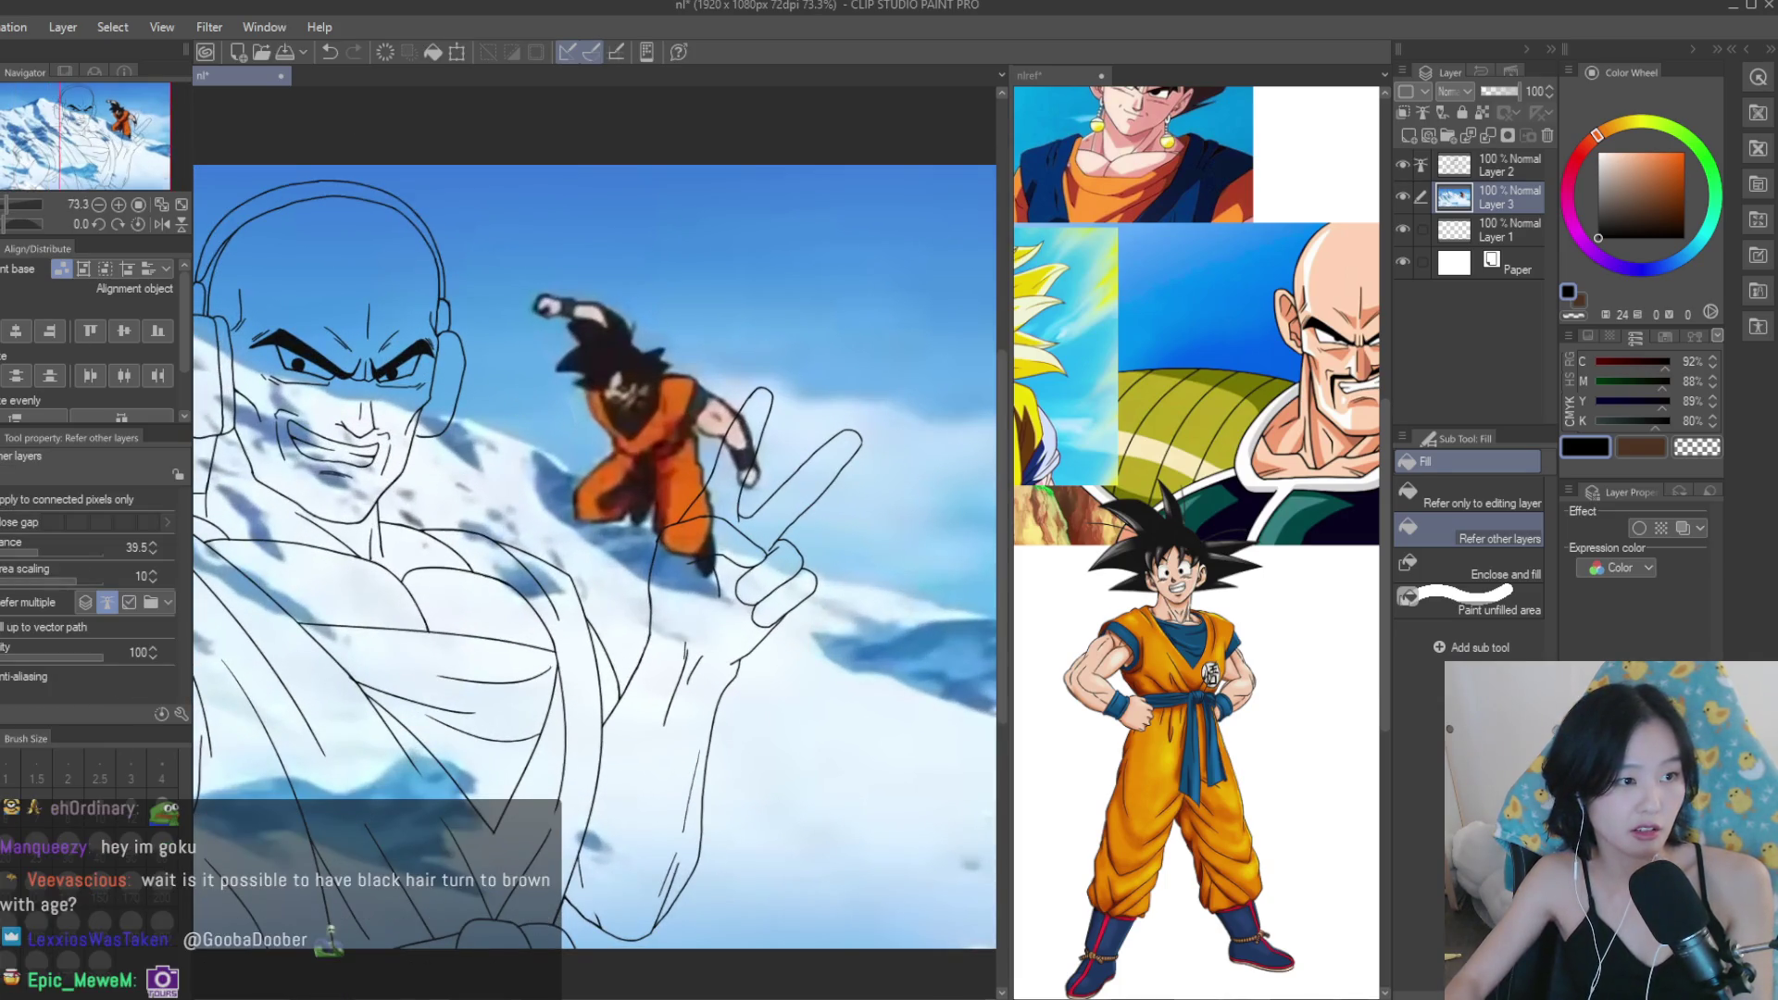
# With a large textured brush, paint light blue over Goku's upper body and down toward his hand.
pyautogui.press('b')
pyautogui.scroll(2, 680, 351)
pyautogui.keyDown('alt'); pyautogui.click(689, 305); pyautogui.keyUp('alt')
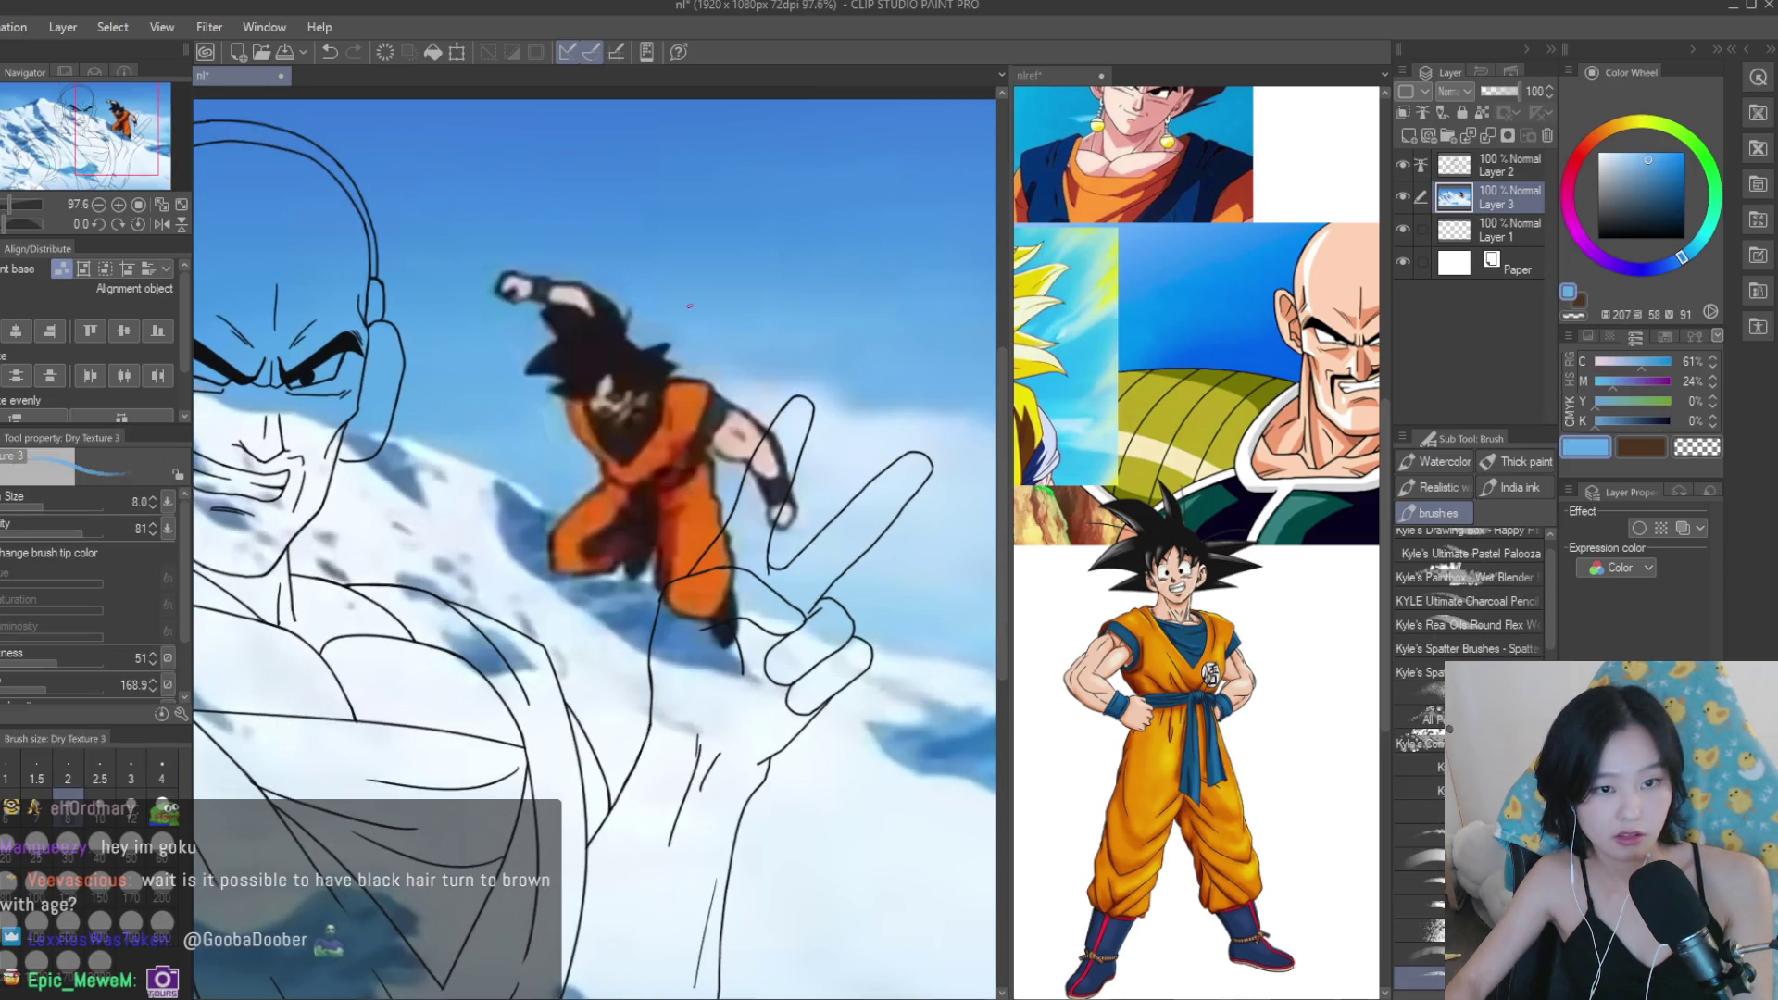
pyautogui.press(']')
pyautogui.press(']')
pyautogui.press(']')
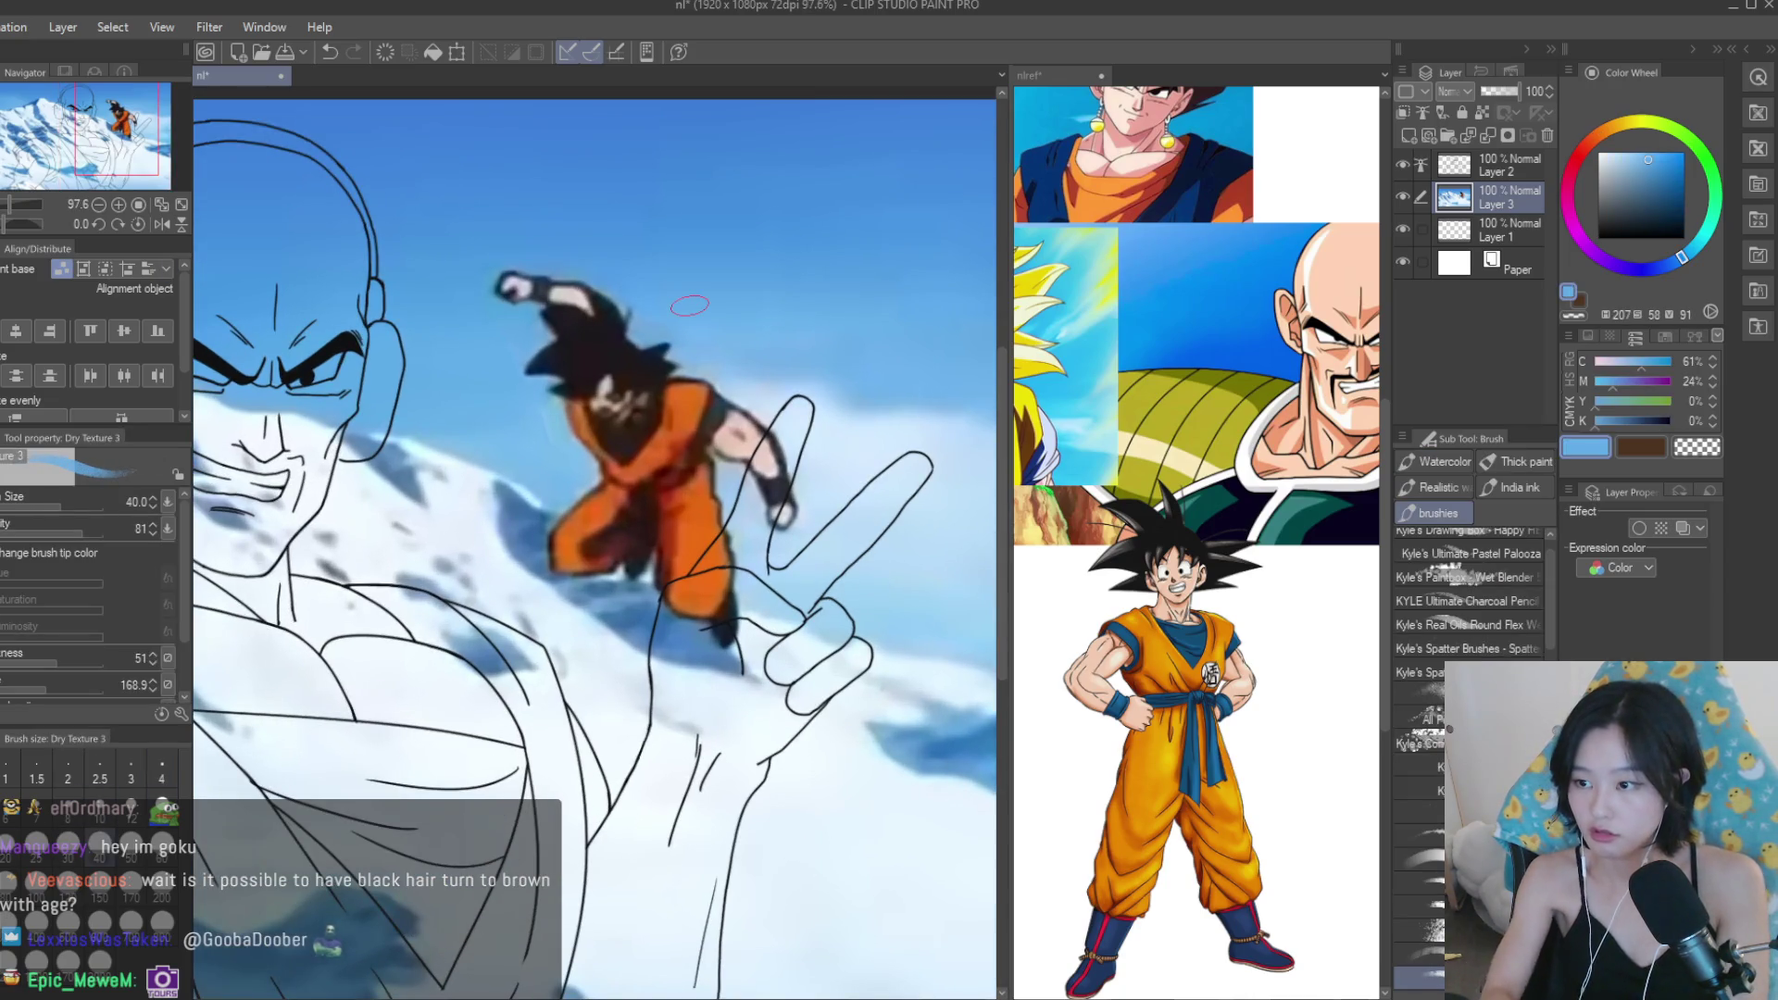
pyautogui.moveTo(621, 329)
pyautogui.mouseDown()
pyautogui.moveTo(703, 417)
pyautogui.moveTo(648, 519)
pyautogui.mouseUp()
pyautogui.press(']')
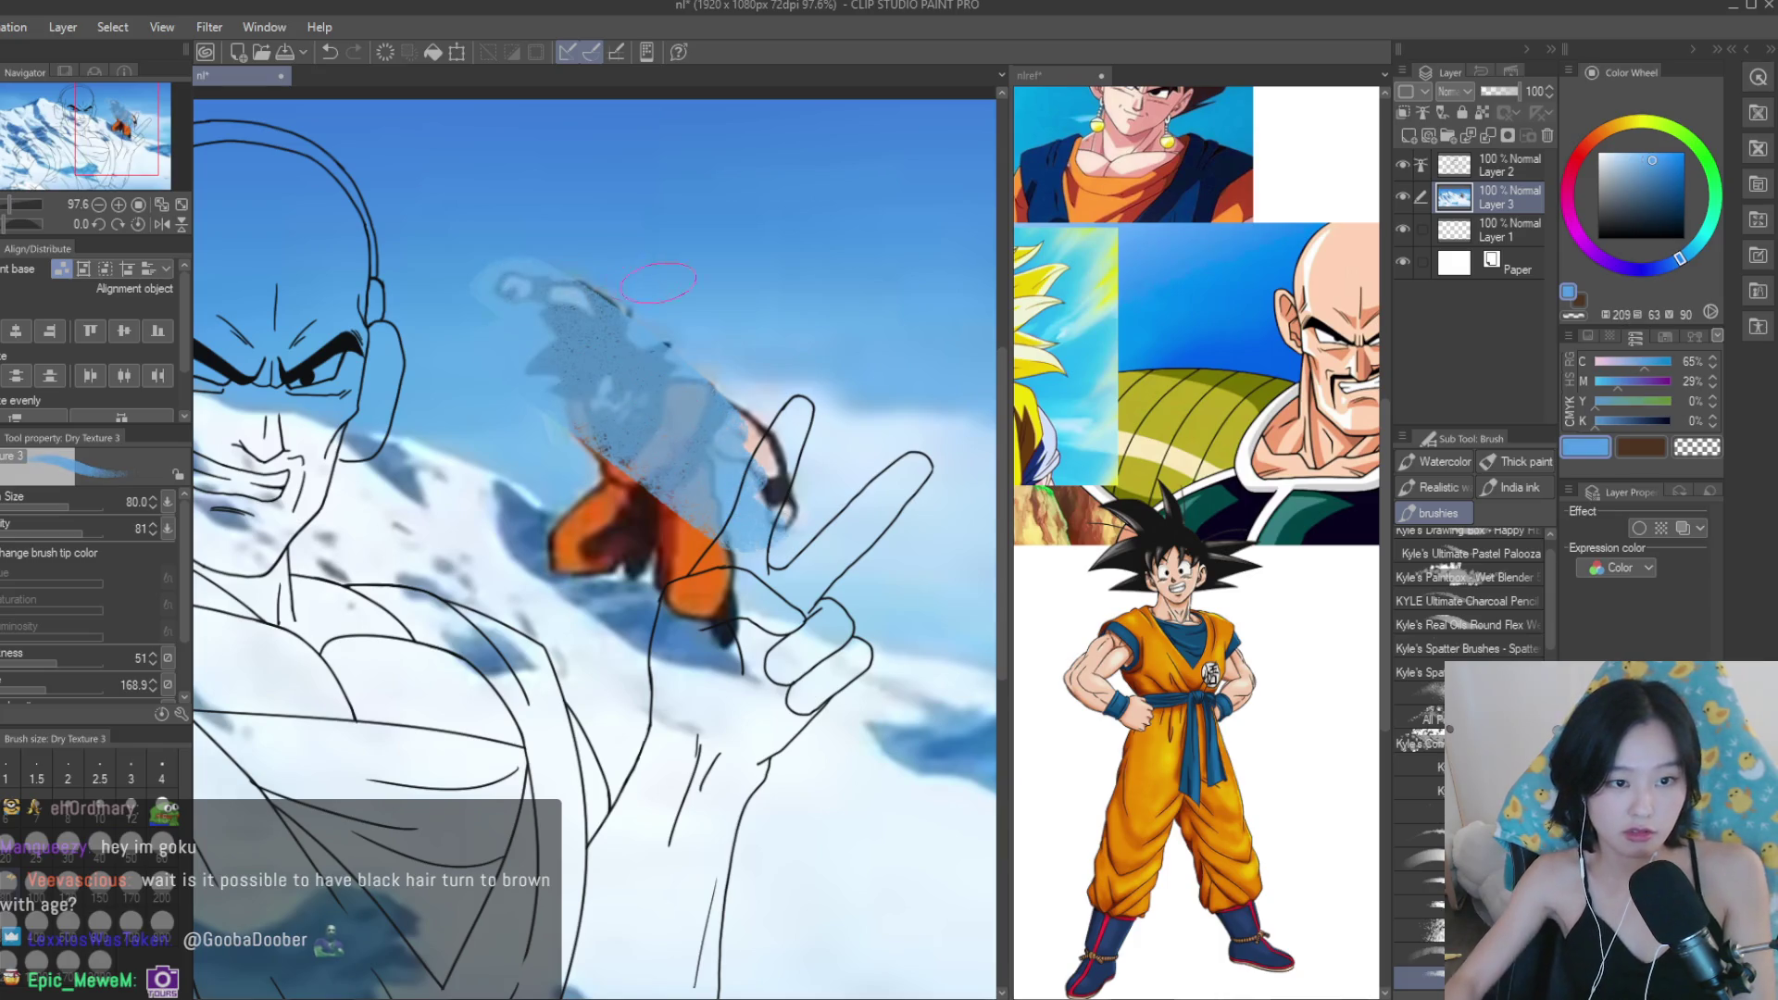
pyautogui.moveTo(610, 295); pyautogui.dragTo(768, 531)
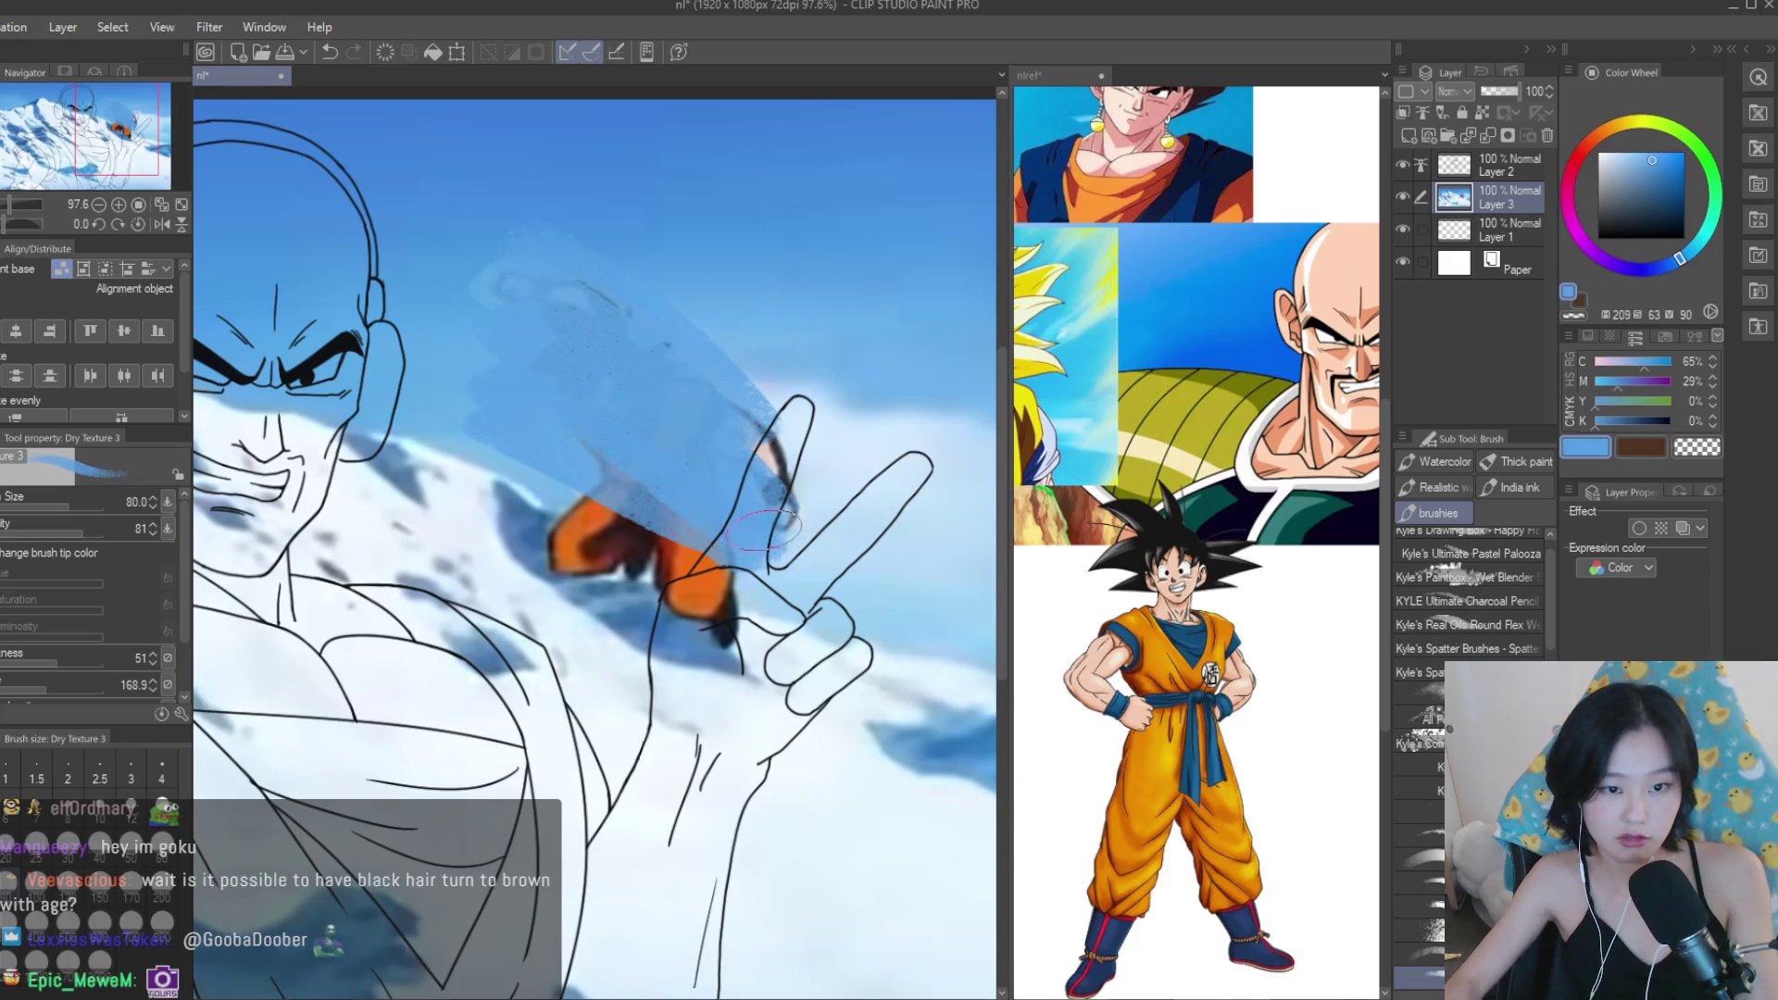
# Hide the line art, then paint sky blue, near-white snow and medium blue over the orange figure.
pyautogui.click(1402, 164)
pyautogui.keyDown('alt'); pyautogui.click(807, 421); pyautogui.keyUp('alt')
pyautogui.moveTo(807, 422)
pyautogui.mouseDown()
pyautogui.moveTo(759, 518)
pyautogui.moveTo(782, 593)
pyautogui.moveTo(796, 583)
pyautogui.moveTo(681, 616)
pyautogui.moveTo(518, 519)
pyautogui.moveTo(722, 629)
pyautogui.moveTo(461, 494)
pyautogui.mouseUp()
pyautogui.keyDown('alt'); pyautogui.click(685, 639); pyautogui.keyUp('alt')
pyautogui.keyDown('alt'); pyautogui.click(468, 496); pyautogui.keyUp('alt')
pyautogui.moveTo(537, 555); pyautogui.dragTo(741, 676)
pyautogui.moveTo(517, 476)
pyautogui.mouseDown()
pyautogui.moveTo(468, 398)
pyautogui.moveTo(518, 375)
pyautogui.mouseUp()
# Use sampled sky blues to smooth the upper area and cover the leftover orange patch.
pyautogui.keyDown('alt'); pyautogui.click(476, 186); pyautogui.keyUp('alt')
pyautogui.moveTo(491, 260); pyautogui.dragTo(612, 296)
pyautogui.keyDown('alt'); pyautogui.click(613, 297); pyautogui.keyUp('alt')
pyautogui.moveTo(500, 315)
pyautogui.mouseDown()
pyautogui.moveTo(648, 352)
pyautogui.moveTo(555, 388)
pyautogui.moveTo(759, 324)
pyautogui.mouseUp()
pyautogui.keyDown('alt'); pyautogui.click(648, 305); pyautogui.keyUp('alt')
pyautogui.keyDown('alt'); pyautogui.click(679, 359); pyautogui.keyUp('alt')
pyautogui.keyDown('alt'); pyautogui.click(679, 359); pyautogui.keyUp('alt')
pyautogui.moveTo(740, 416)
pyautogui.mouseDown()
pyautogui.moveTo(596, 429)
pyautogui.moveTo(576, 508)
pyautogui.moveTo(616, 508)
pyautogui.moveTo(542, 461)
pyautogui.moveTo(722, 404)
pyautogui.moveTo(734, 515)
pyautogui.moveTo(695, 516)
pyautogui.moveTo(725, 611)
pyautogui.moveTo(624, 519)
pyautogui.moveTo(532, 523)
pyautogui.moveTo(593, 648)
pyautogui.moveTo(723, 702)
pyautogui.mouseUp()
# Paint pale snow over the patches, reinforce the dark blue shadow, and add a light cloud stroke.
pyautogui.keyDown('alt'); pyautogui.click(723, 404); pyautogui.keyUp('alt')
pyautogui.keyDown('alt'); pyautogui.click(532, 523); pyautogui.keyUp('alt')
pyautogui.keyDown('alt'); pyautogui.click(676, 643); pyautogui.keyUp('alt')
pyautogui.moveTo(676, 643)
pyautogui.mouseDown()
pyautogui.moveTo(556, 579)
pyautogui.moveTo(593, 657)
pyautogui.moveTo(753, 653)
pyautogui.mouseUp()
pyautogui.scroll(-5, 752, 653)
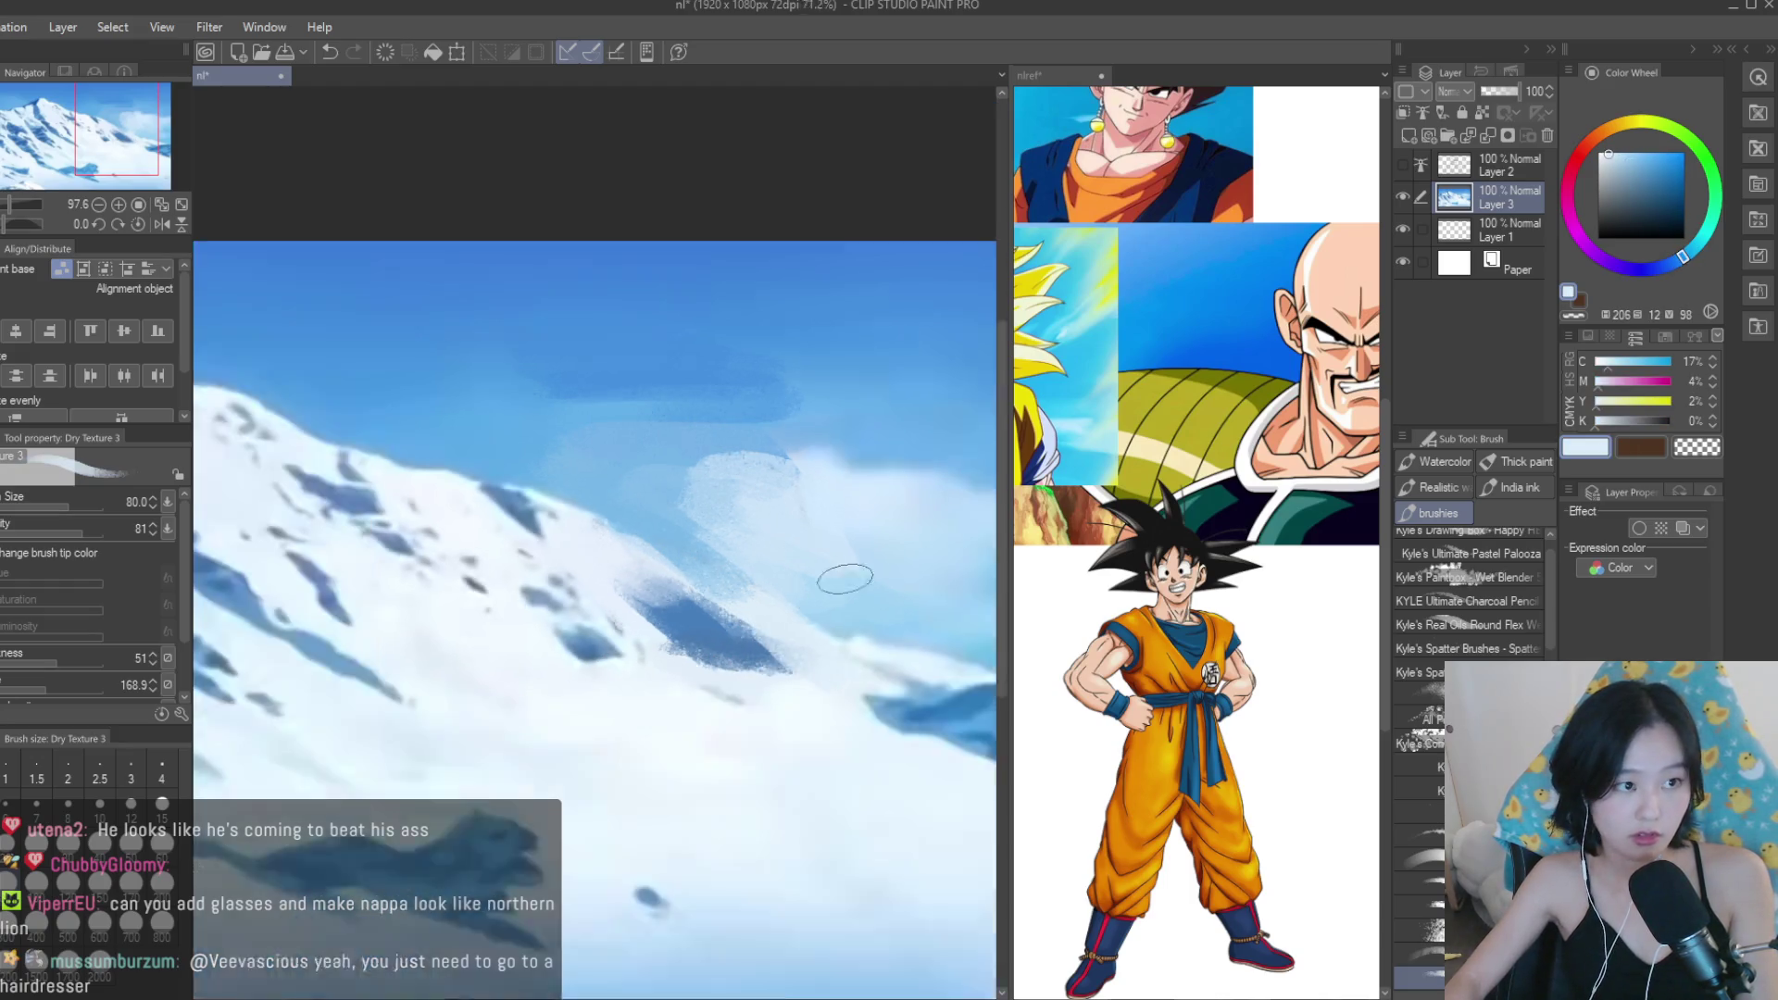
pyautogui.scroll(2, 821, 552)
pyautogui.keyDown('alt'); pyautogui.click(723, 488); pyautogui.keyUp('alt')
pyautogui.keyDown('alt'); pyautogui.click(756, 442); pyautogui.keyUp('alt')
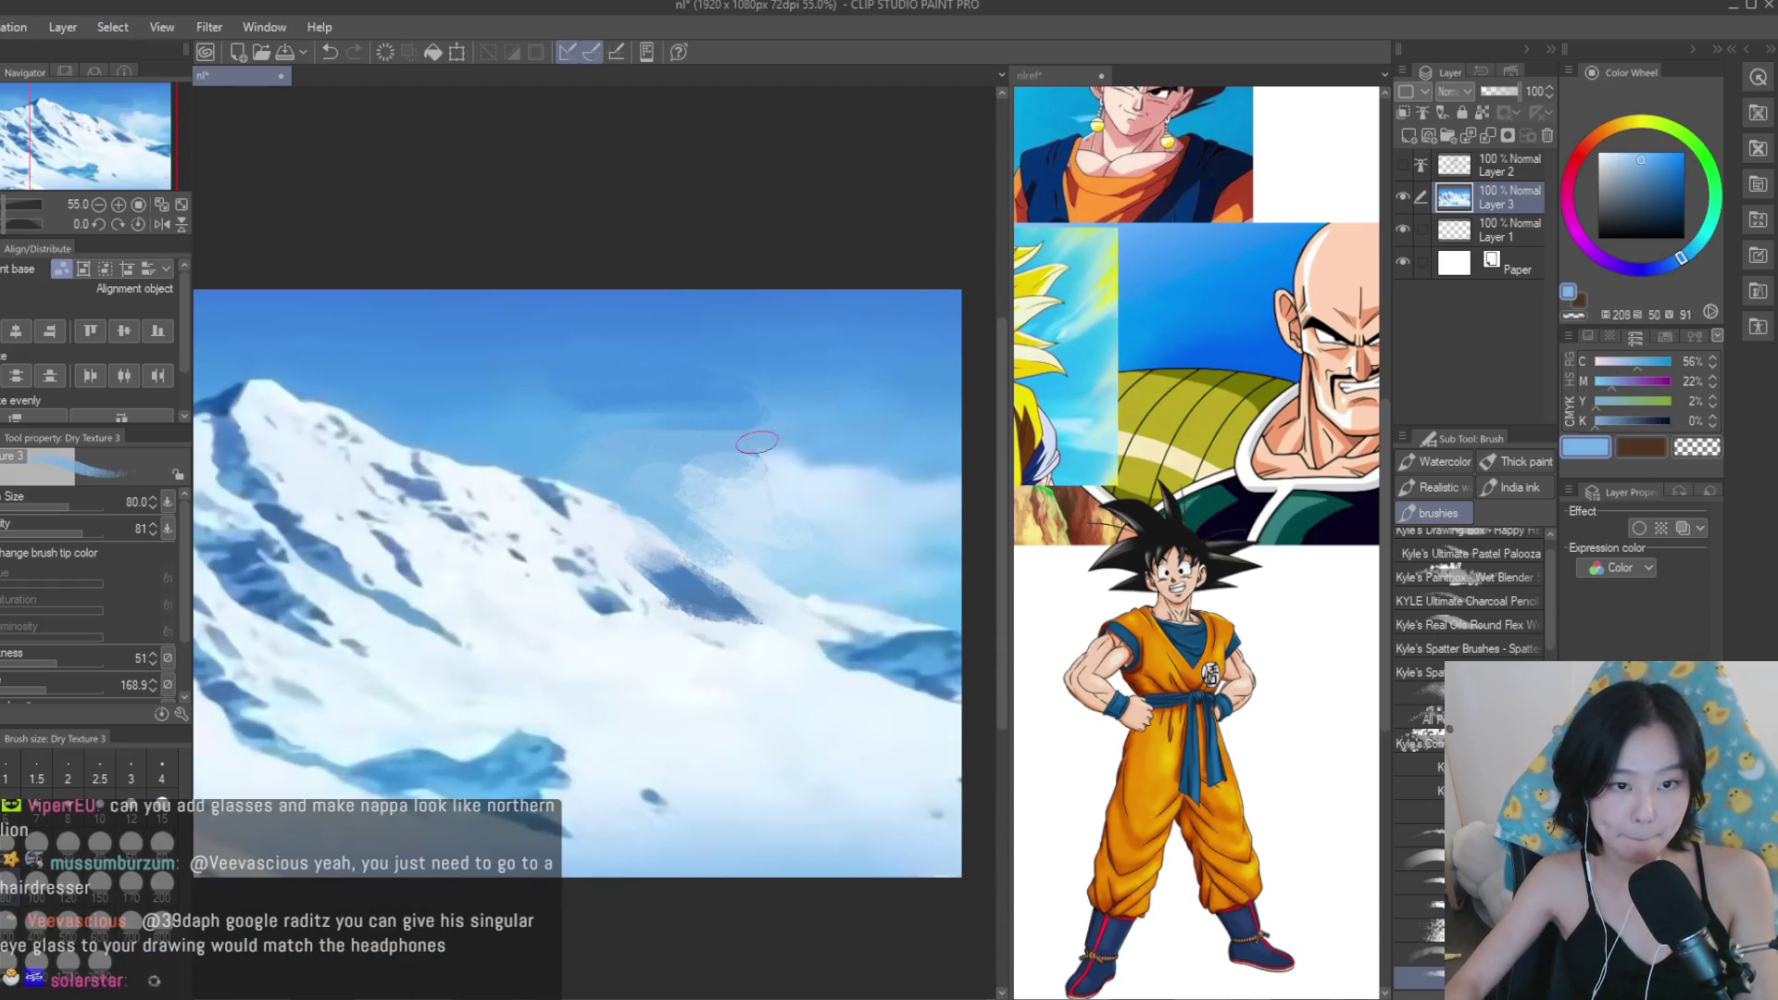
pyautogui.keyDown('alt'); pyautogui.click(739, 465); pyautogui.keyUp('alt')
pyautogui.moveTo(739, 465); pyautogui.dragTo(715, 505)
pyautogui.keyDown('alt'); pyautogui.click(780, 449); pyautogui.keyUp('alt')
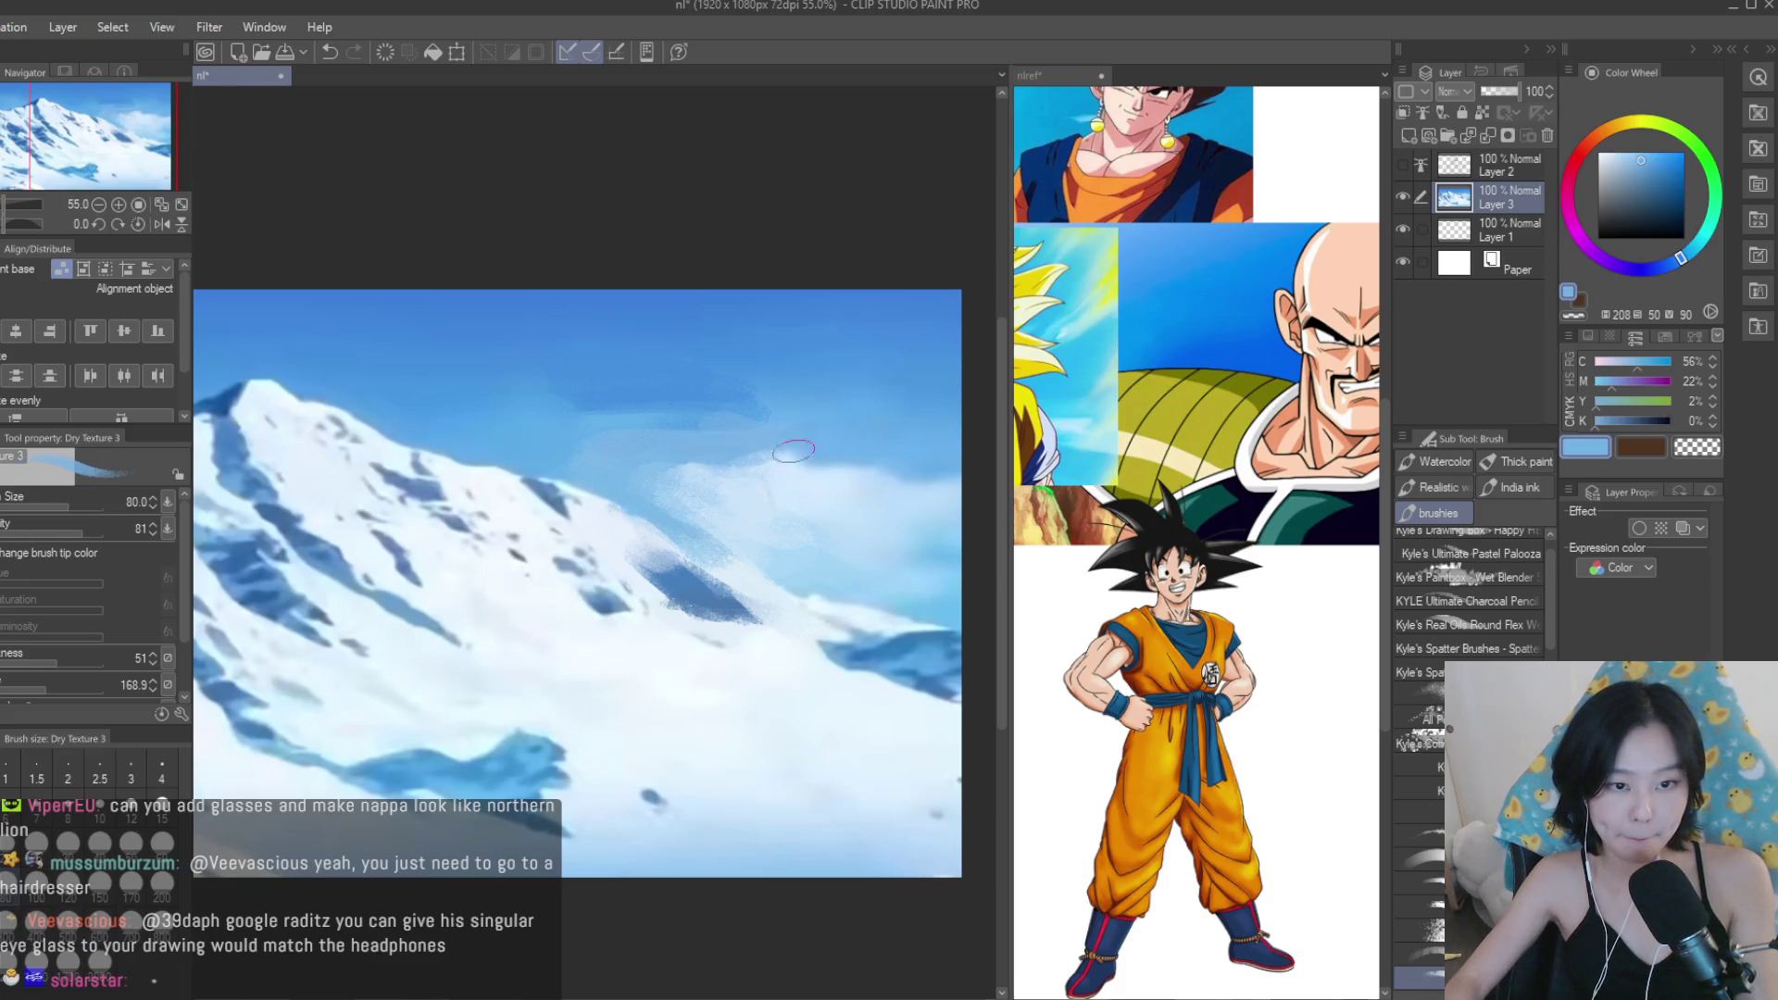
# Soften the painted clouds with the airbrush and a larger blur brush.
pyautogui.press('b')
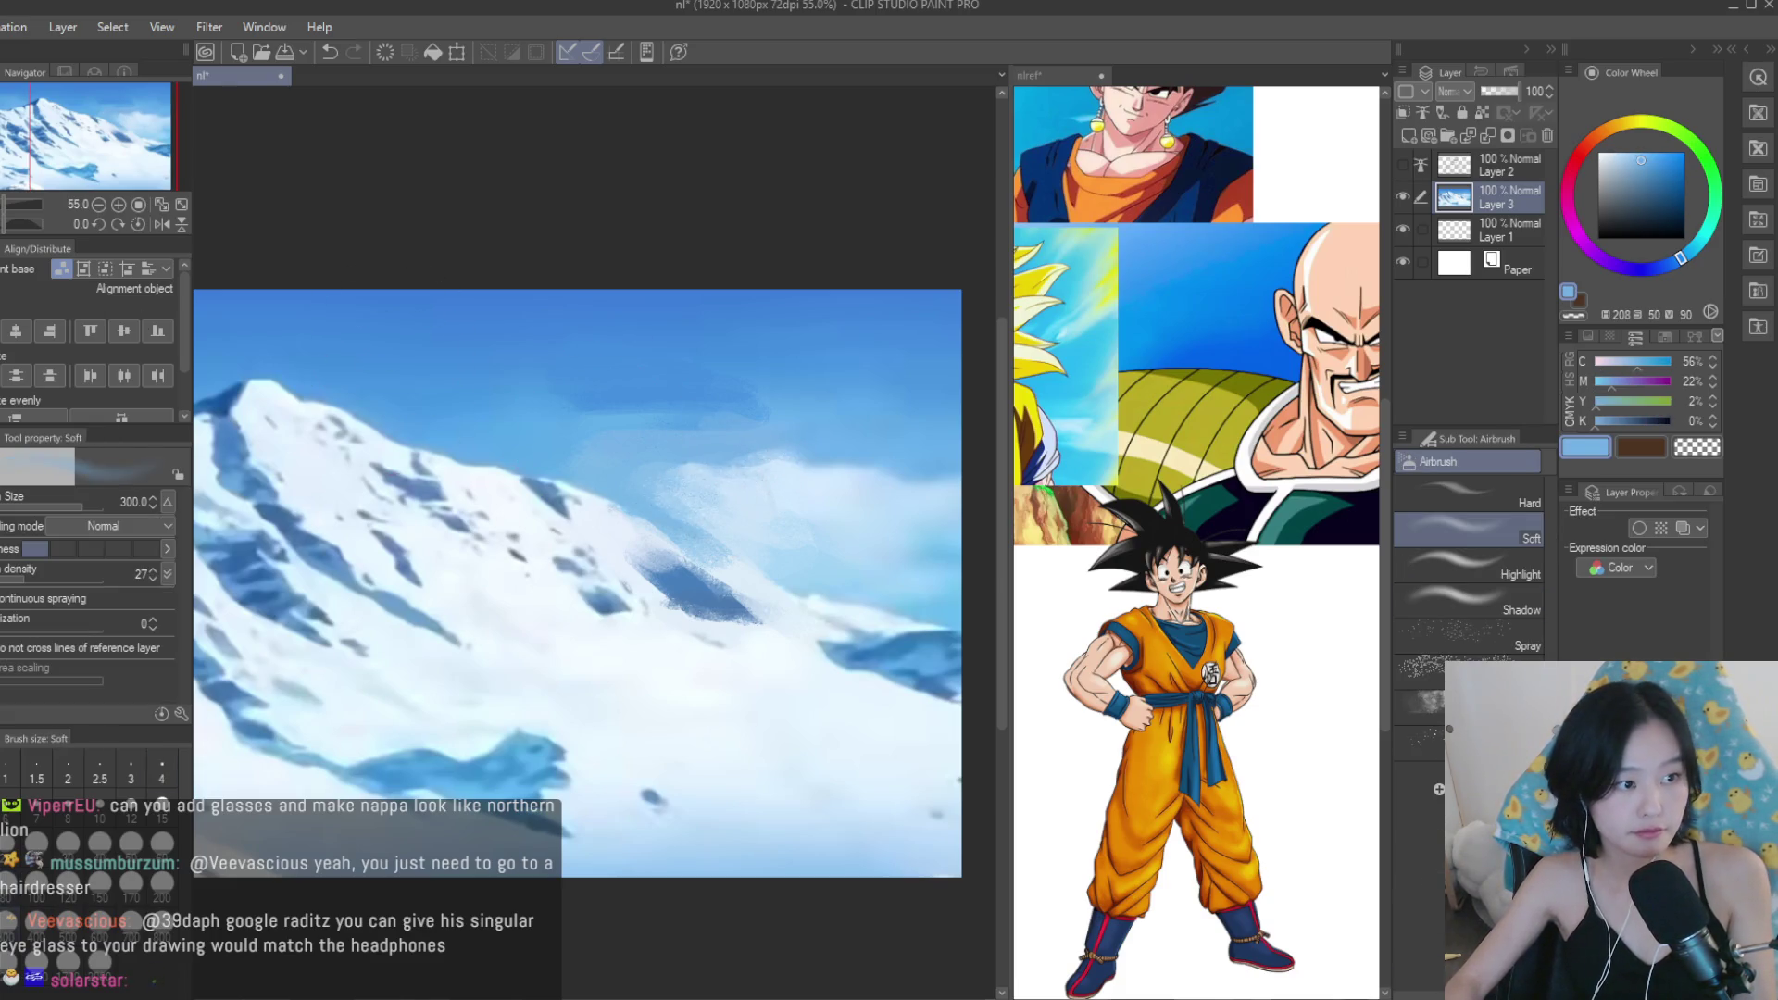
pyautogui.press('j')
pyautogui.scroll(1, 677, 393)
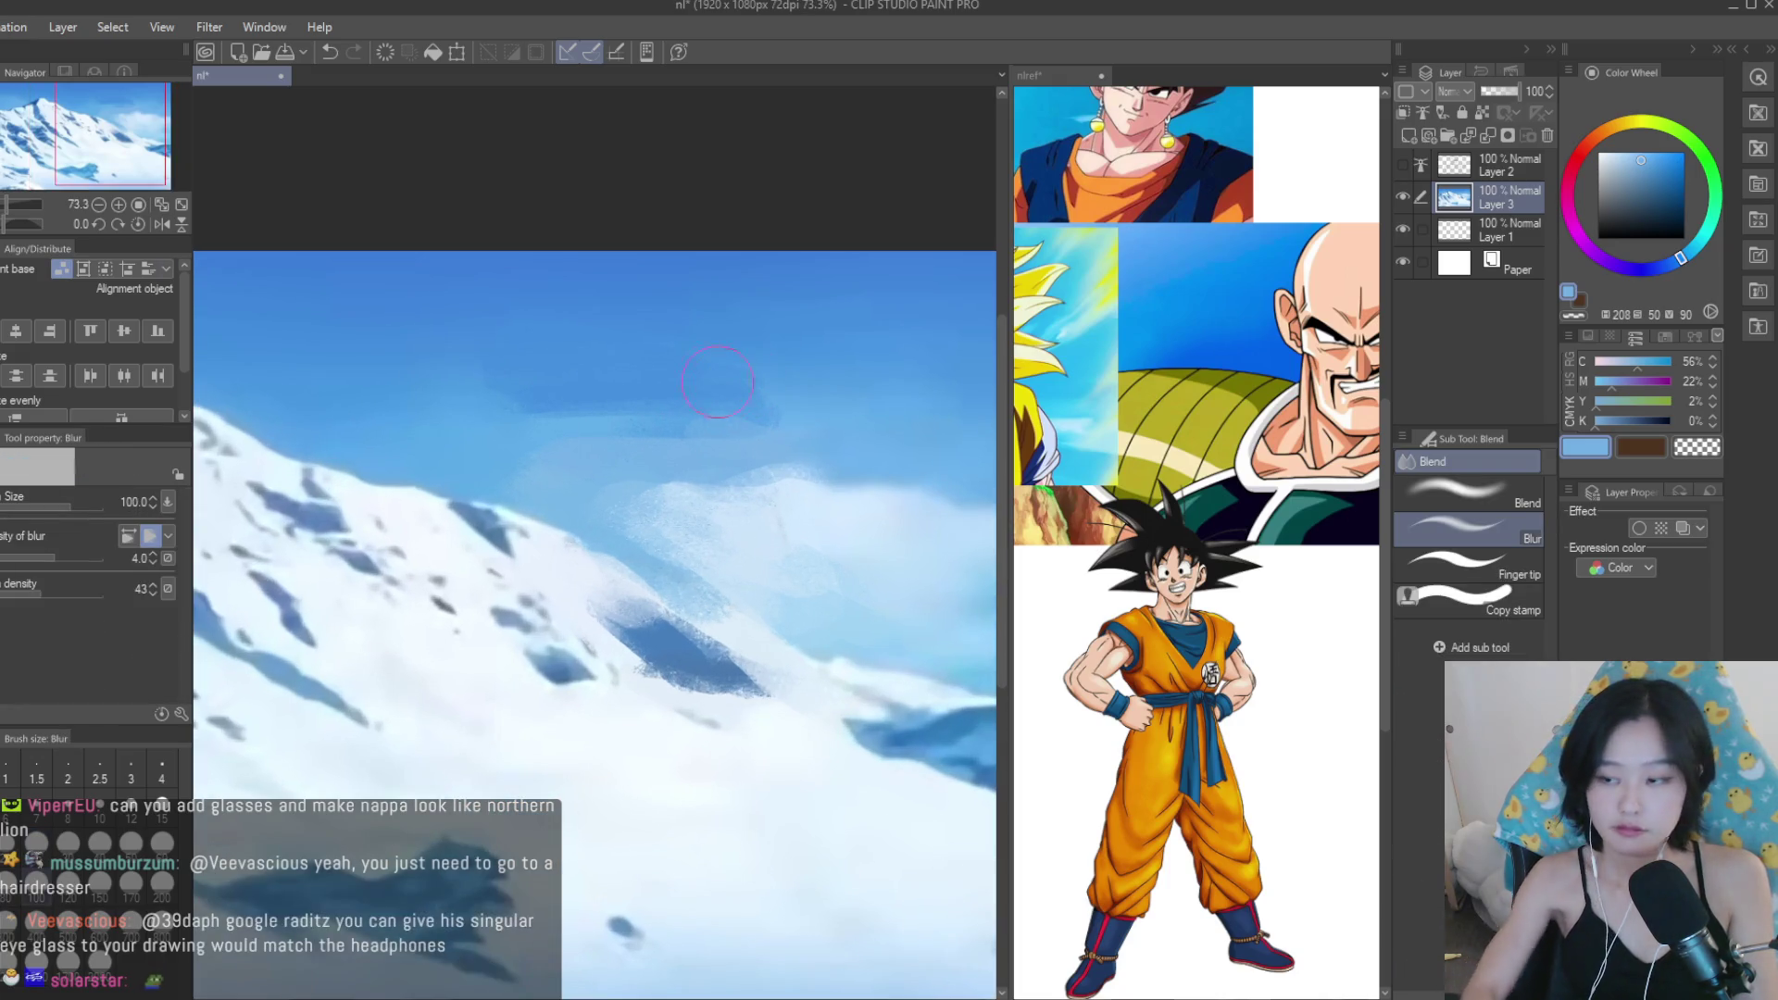
pyautogui.press(']')
pyautogui.press(']')
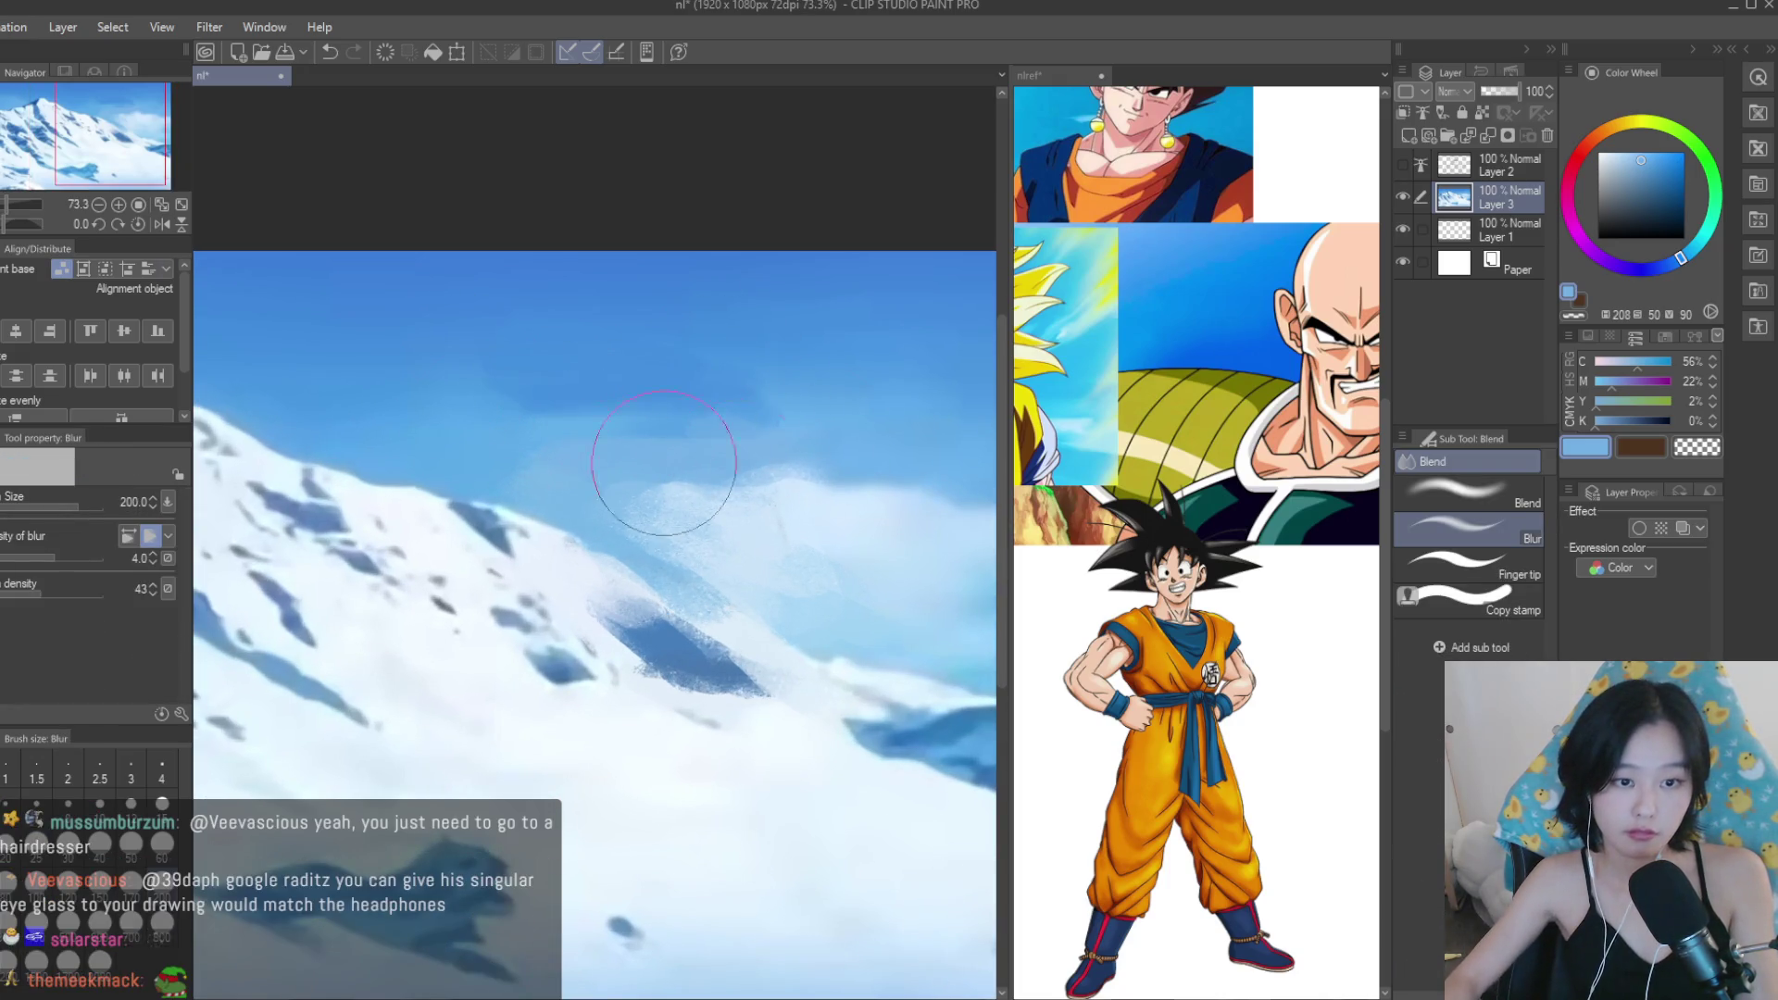
pyautogui.scroll(-3, 746, 489)
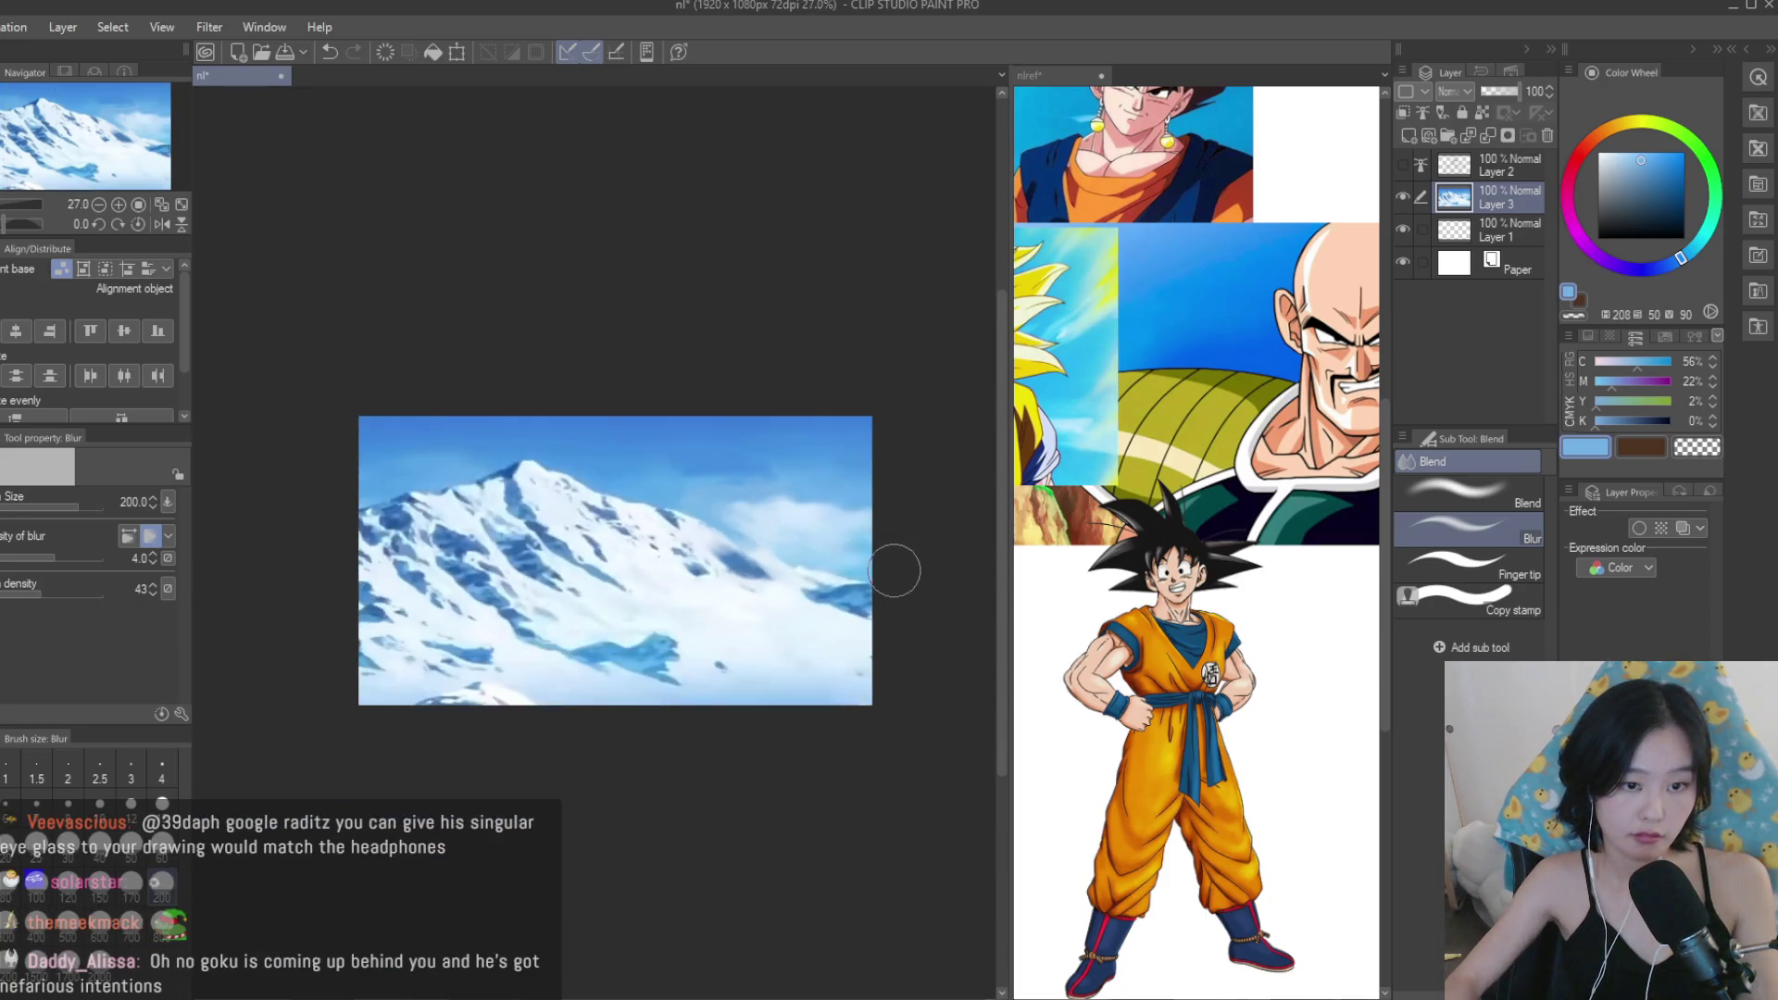
pyautogui.scroll(1, 702, 592)
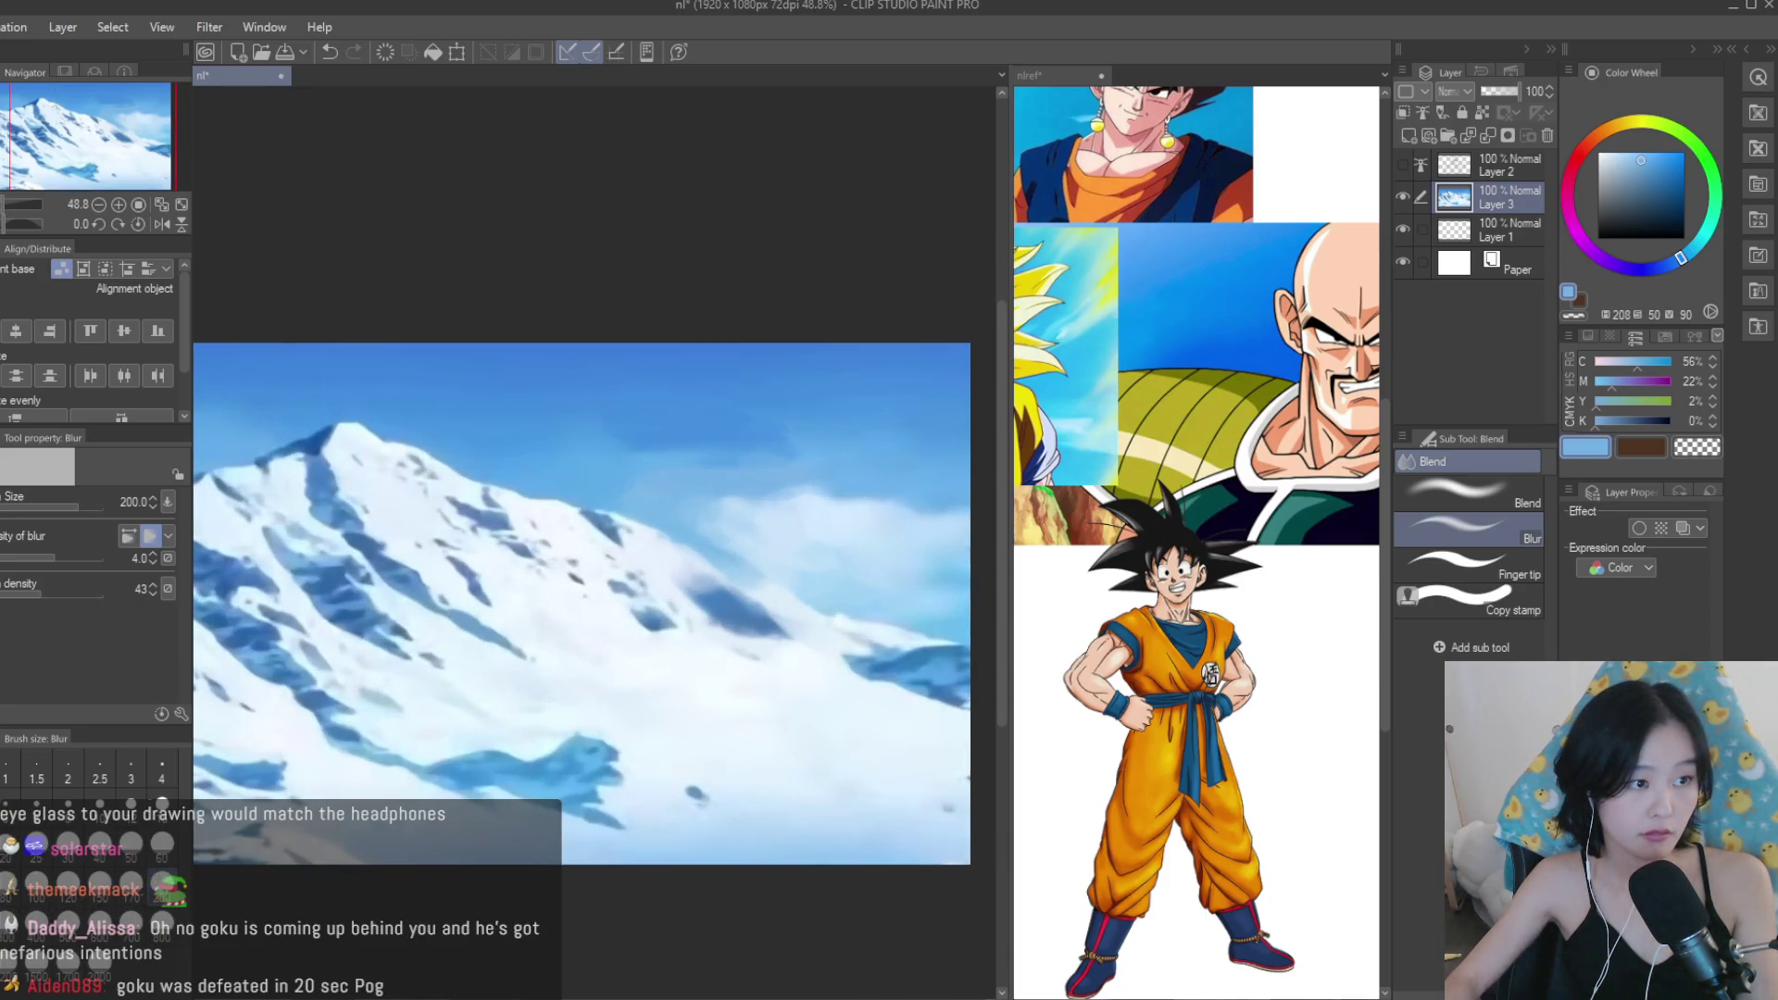
# Paint a dark blue shadow on the snowy slope with the textured brush, then blur it.
pyautogui.press('b')
pyautogui.scroll(2, 796, 653)
pyautogui.keyDown('alt'); pyautogui.click(787, 648); pyautogui.keyUp('alt')
pyautogui.keyDown('alt'); pyautogui.click(755, 628); pyautogui.keyUp('alt')
pyautogui.moveTo(796, 639); pyautogui.dragTo(685, 580)
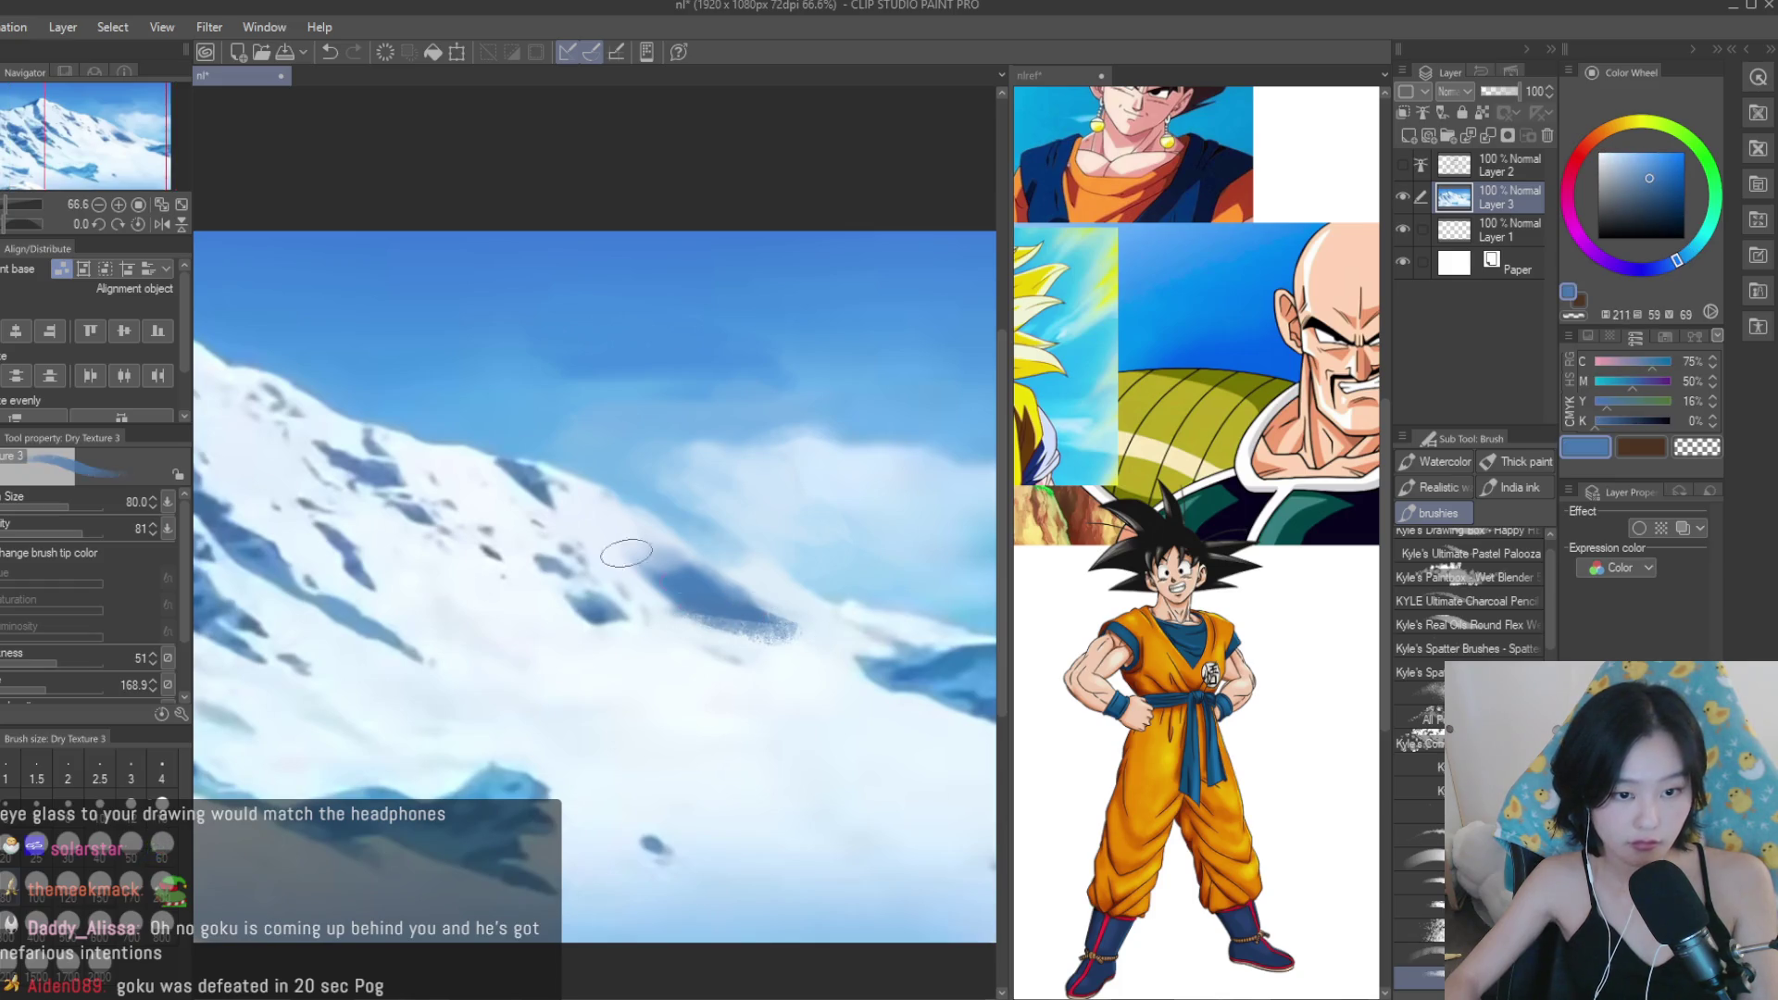
pyautogui.press('j')
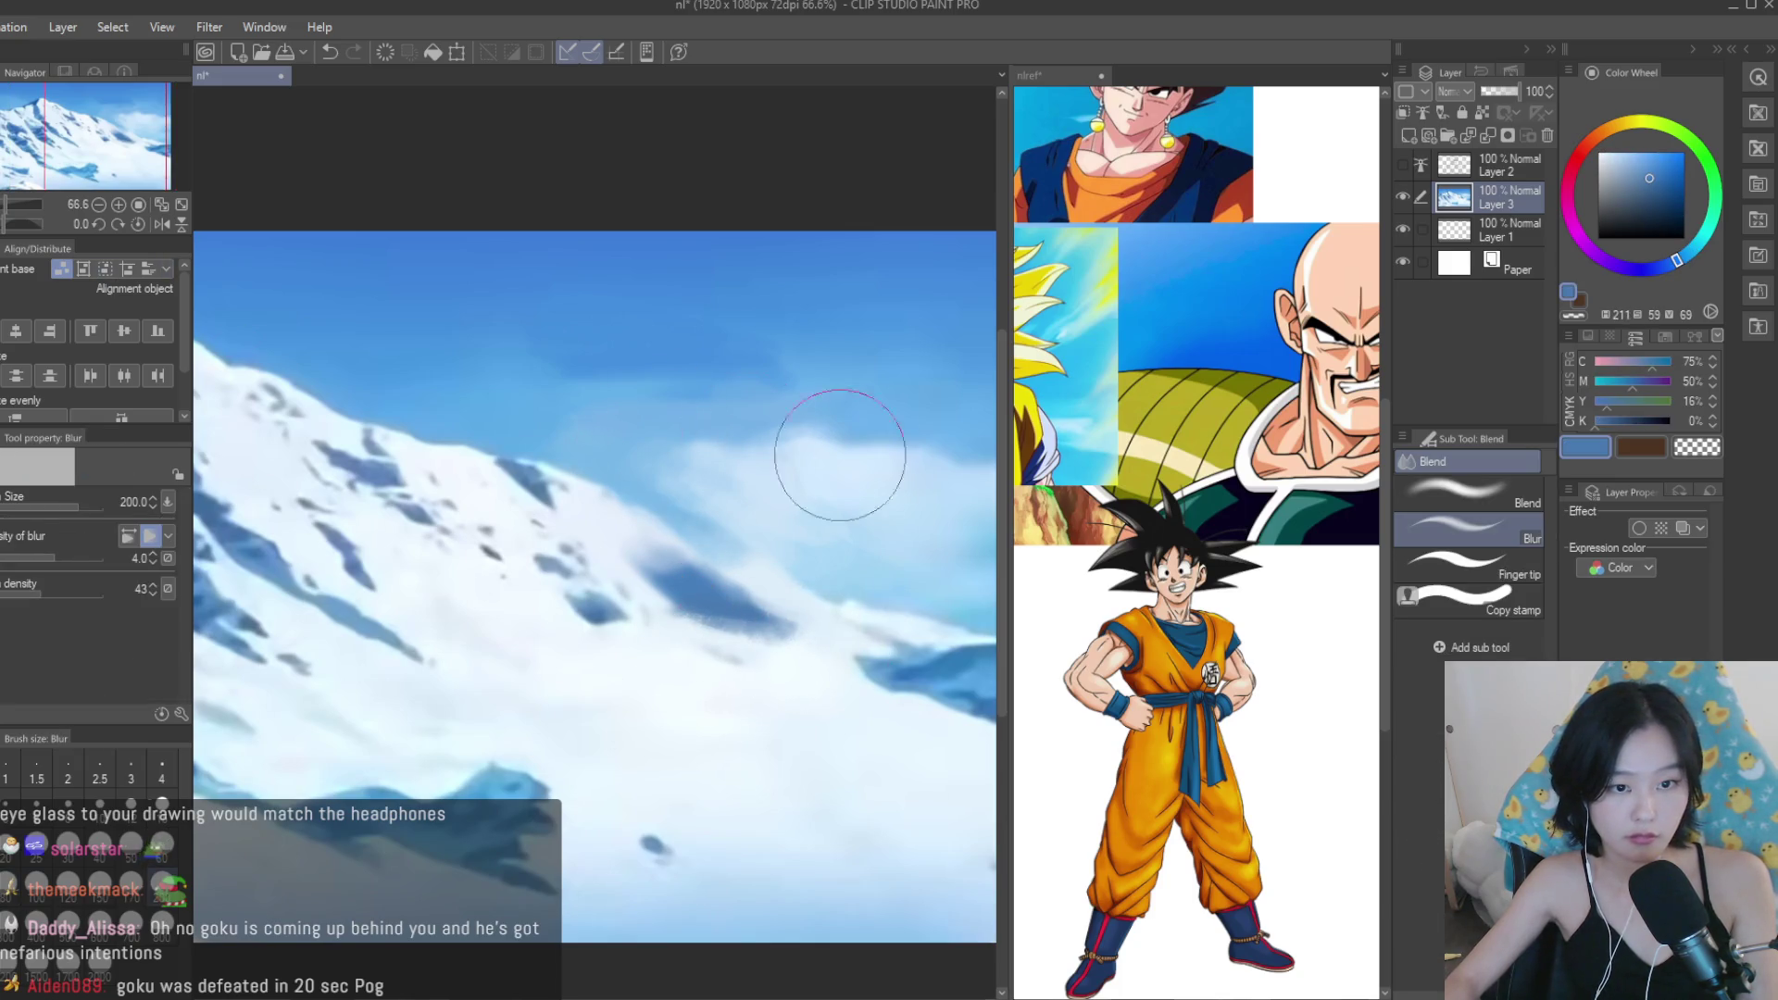
pyautogui.scroll(-2, 773, 377)
pyautogui.scroll(-1, 773, 377)
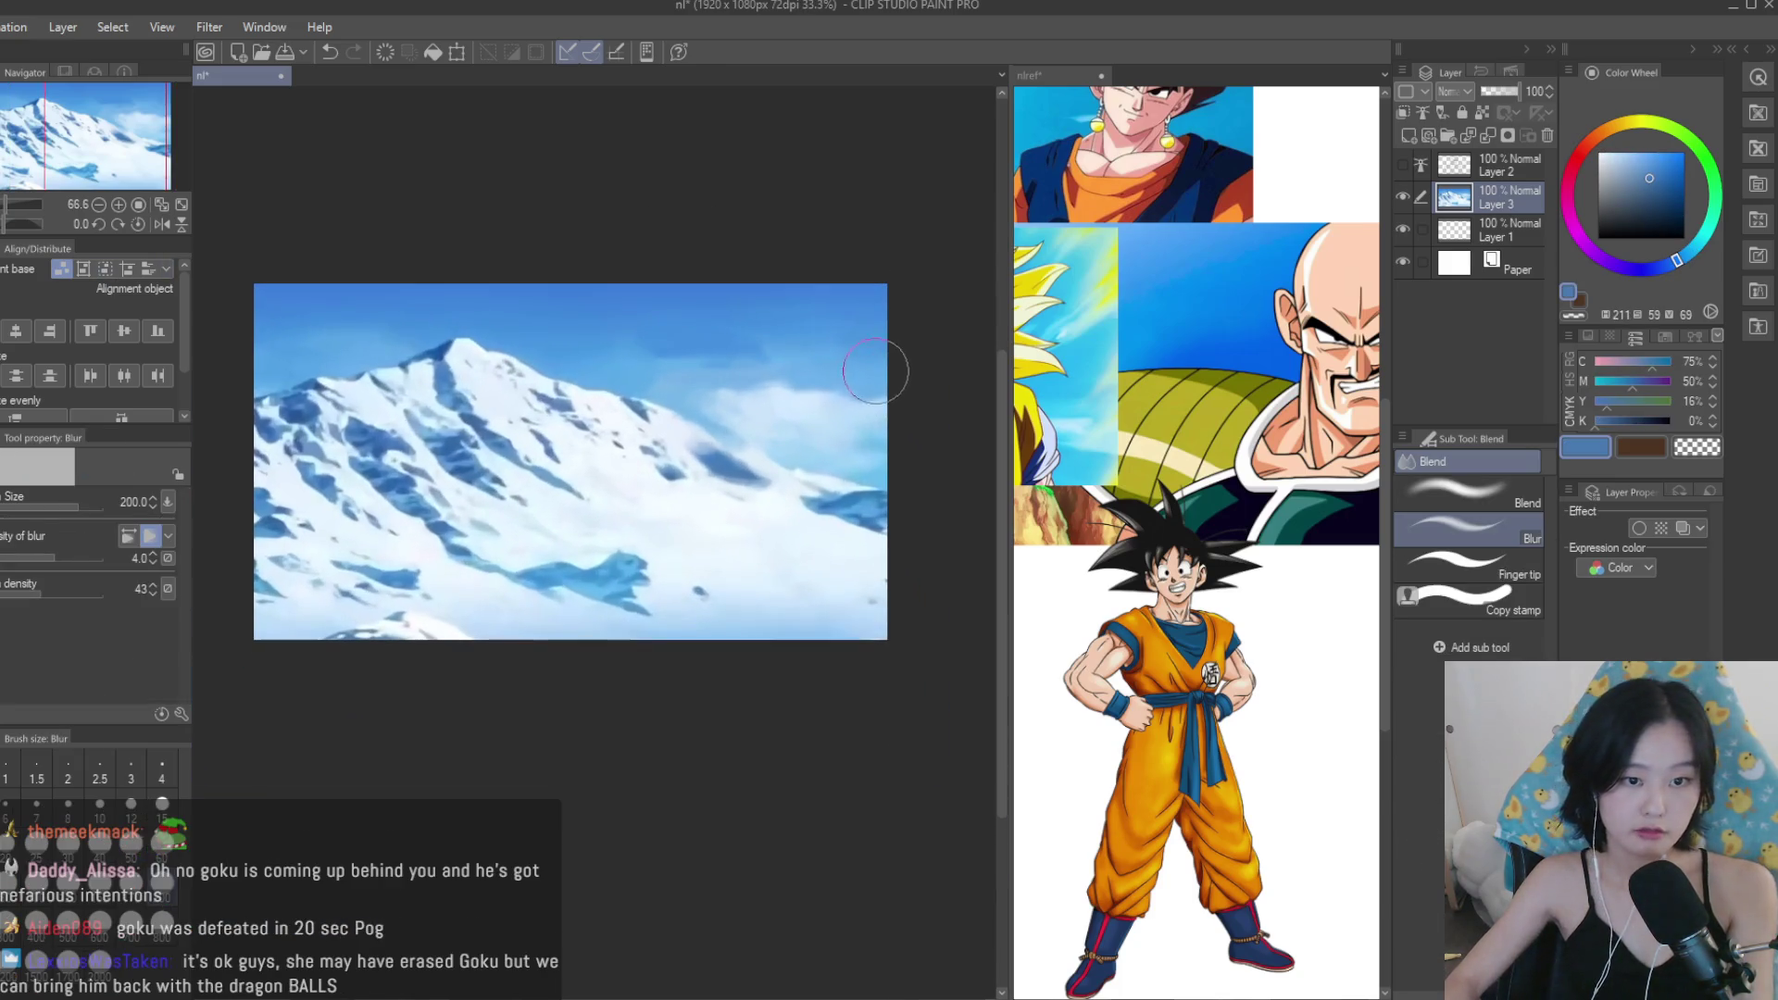
# Show the line art again, add a new flat-colour layer, and save the drawing.
pyautogui.click(1403, 167)
pyautogui.click(1403, 196)
pyautogui.click(1404, 197)
pyautogui.click(1470, 174)
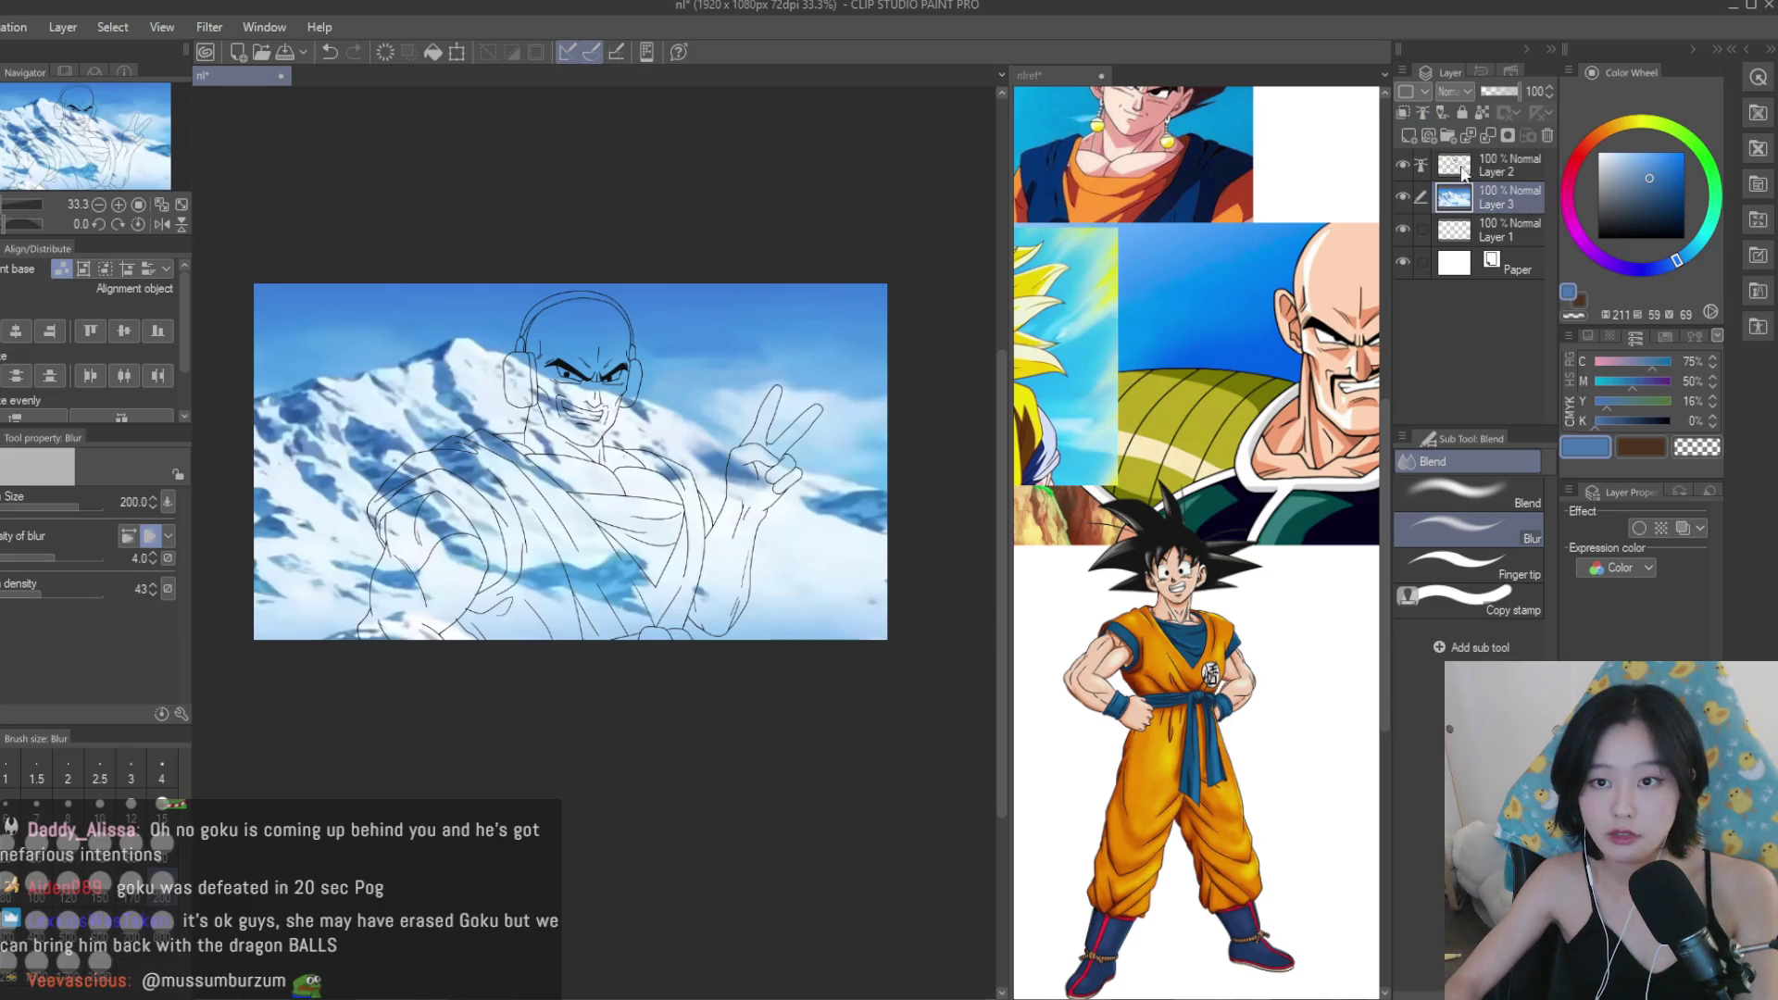
pyautogui.hotkey('ctrl', 'shift', 'n')
pyautogui.press('g')
pyautogui.hotkey('ctrl', 's')
# Sample Nappa's skin tone from his forehead in the reference image.
pyautogui.scroll(1, 688, 374)
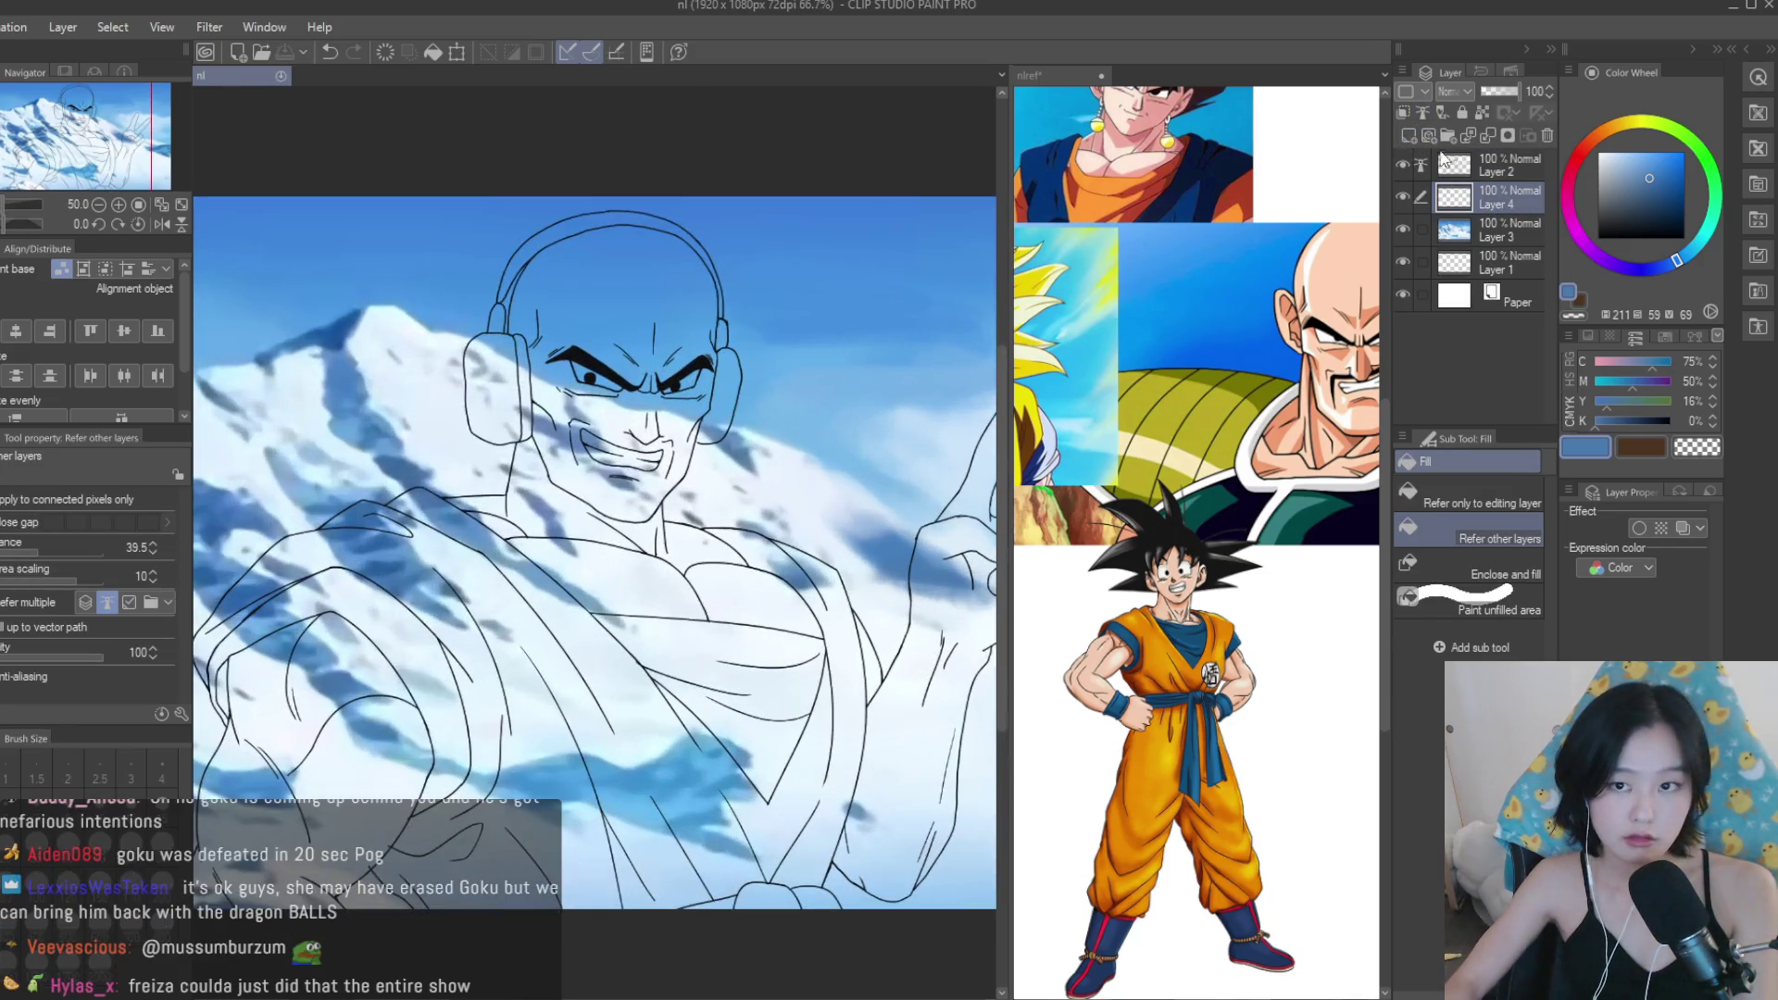
pyautogui.click(1140, 408)
pyautogui.scroll(-3, 1141, 407)
pyautogui.scroll(1, 1278, 385)
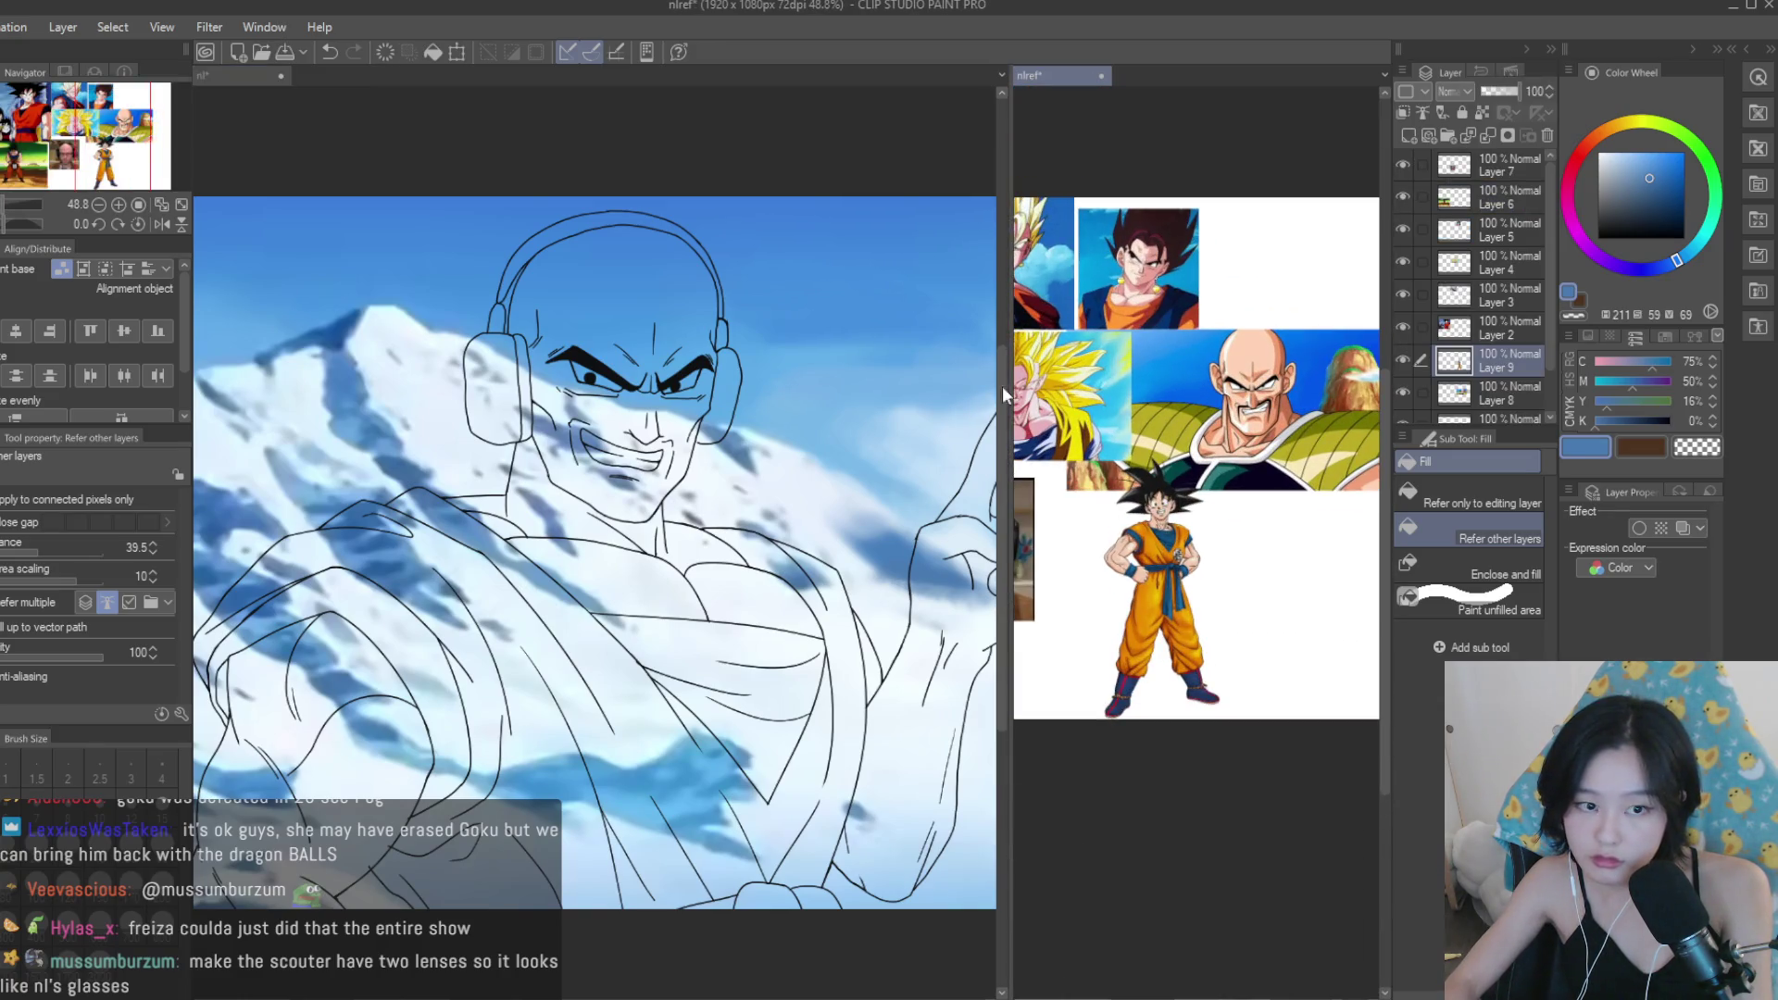
pyautogui.keyDown('alt'); pyautogui.click(1245, 368); pyautogui.keyUp('alt')
pyautogui.scroll(2, 552, 305)
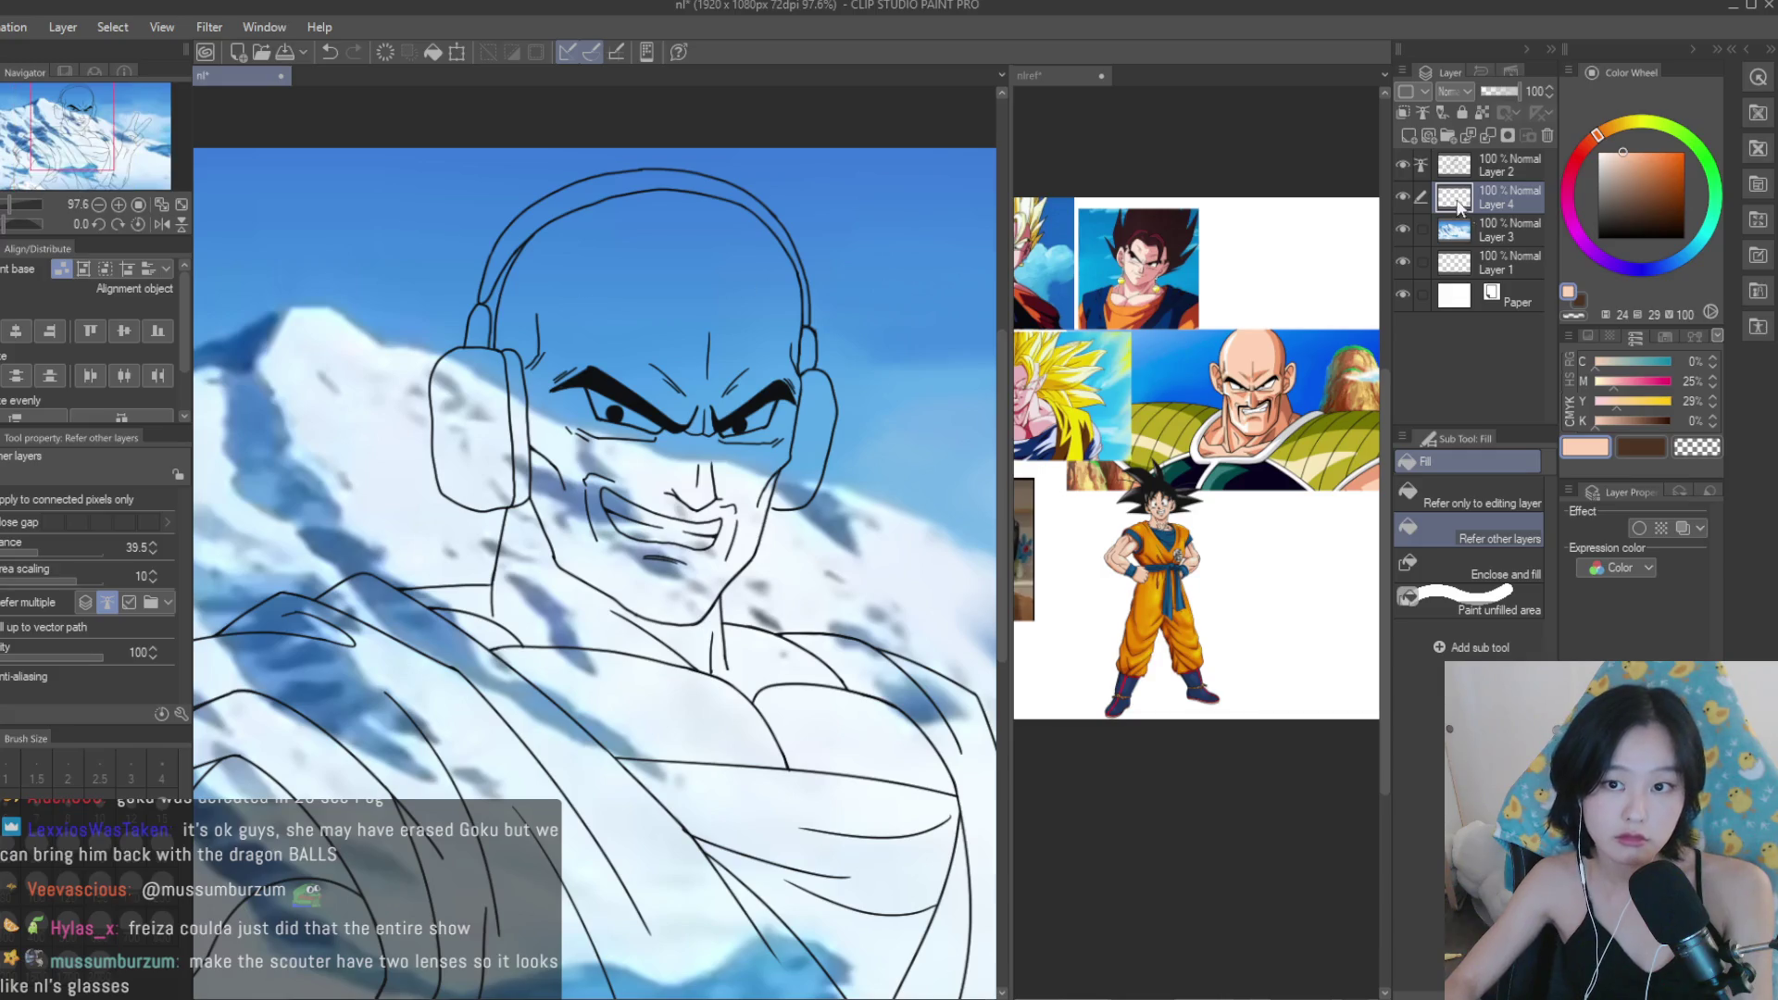
pyautogui.scroll(2, 620, 297)
# Fill the face, head, neck and chest areas with the skin tone.
pyautogui.click(686, 283)
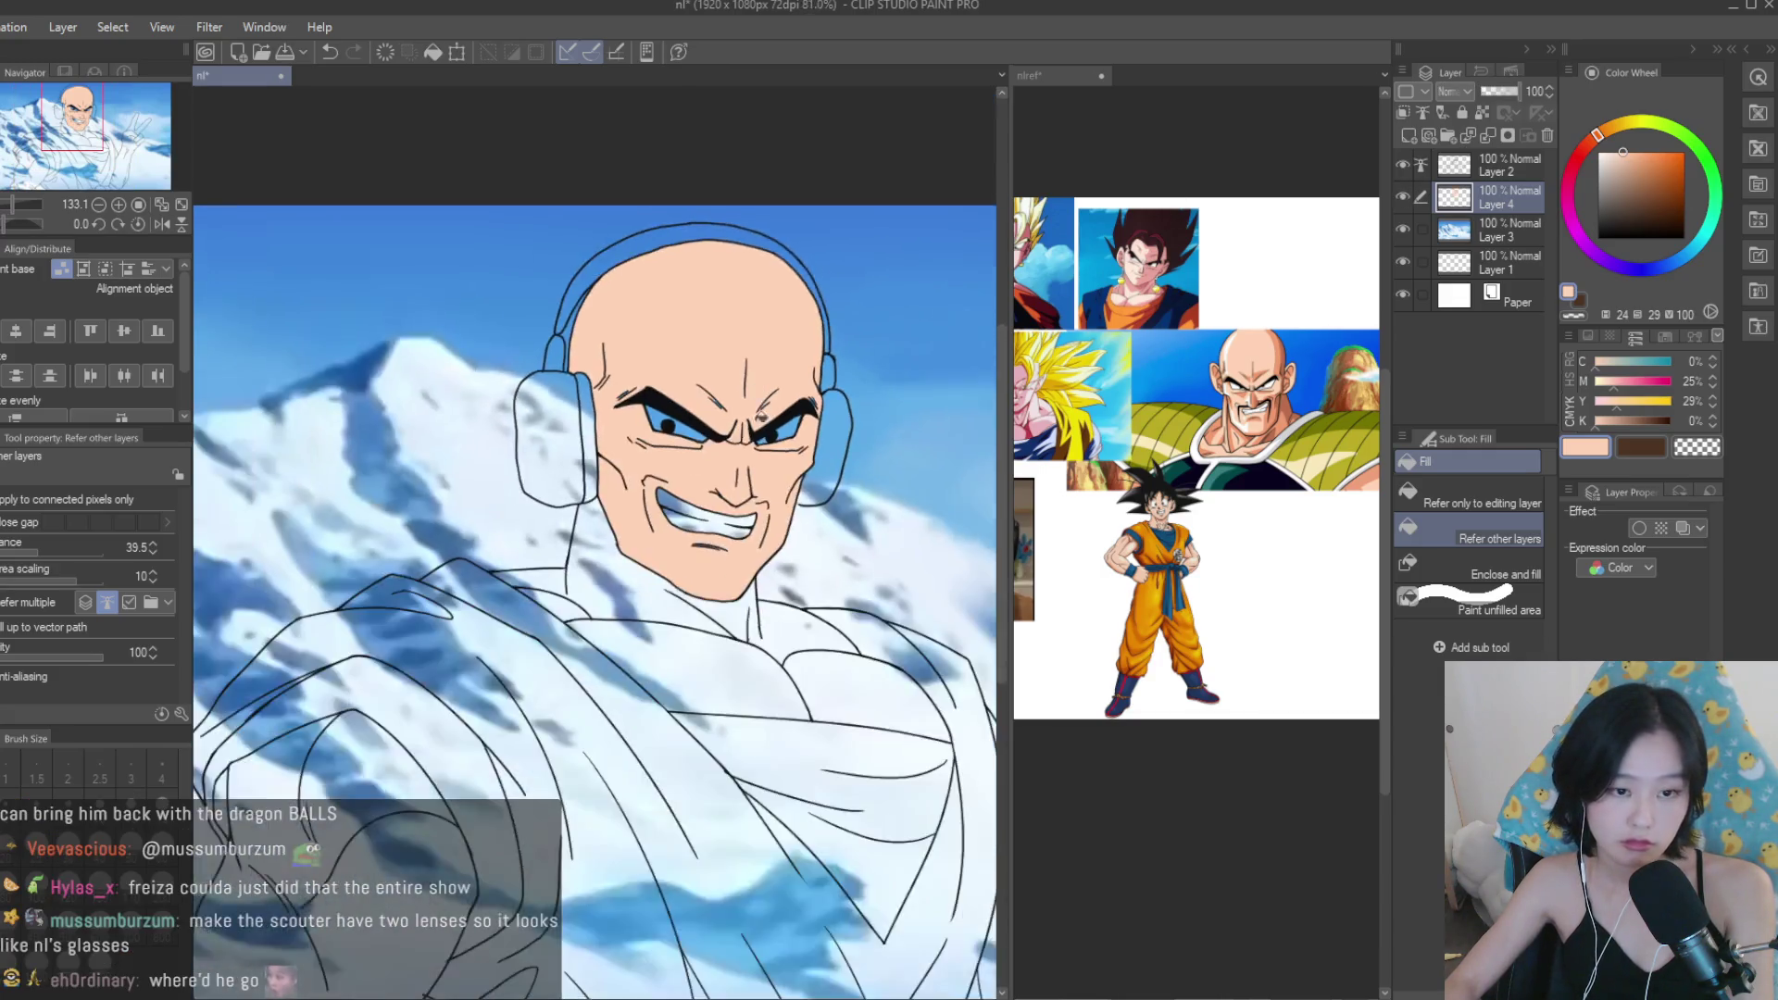
pyautogui.scroll(2, 724, 469)
pyautogui.click(648, 629)
pyautogui.click(648, 741)
pyautogui.click(879, 796)
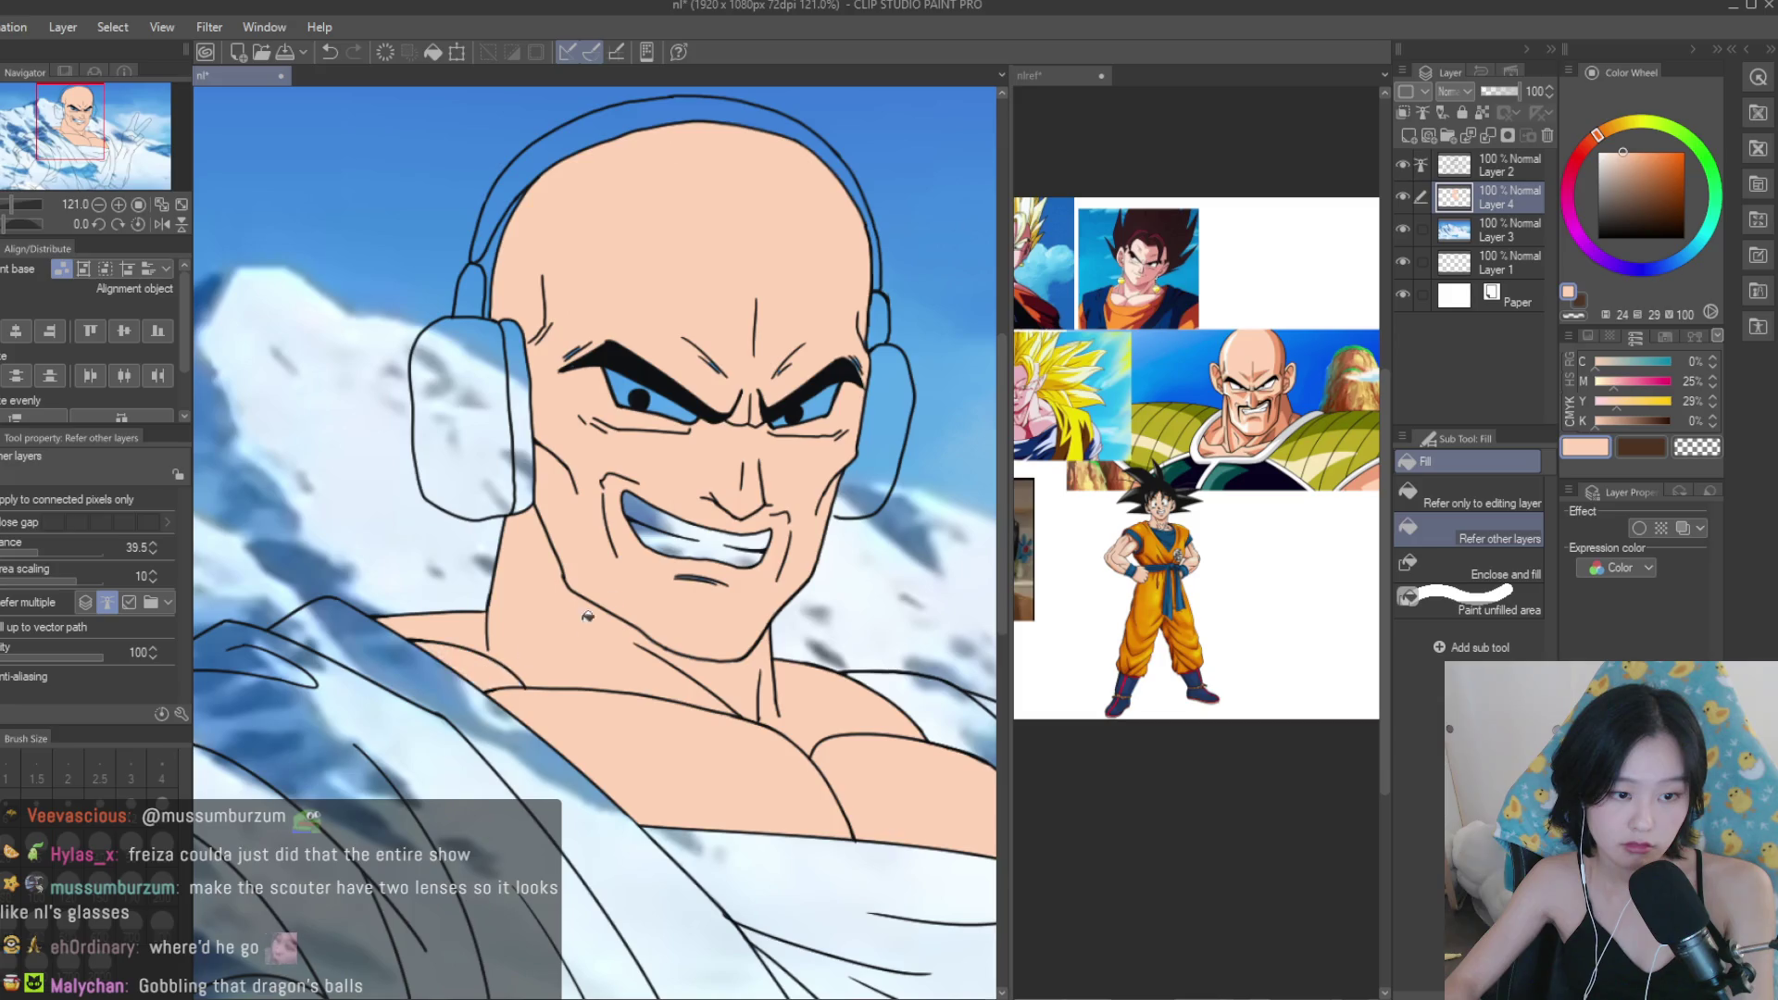
pyautogui.scroll(-5, 694, 597)
pyautogui.hscroll(2, 741, 648)
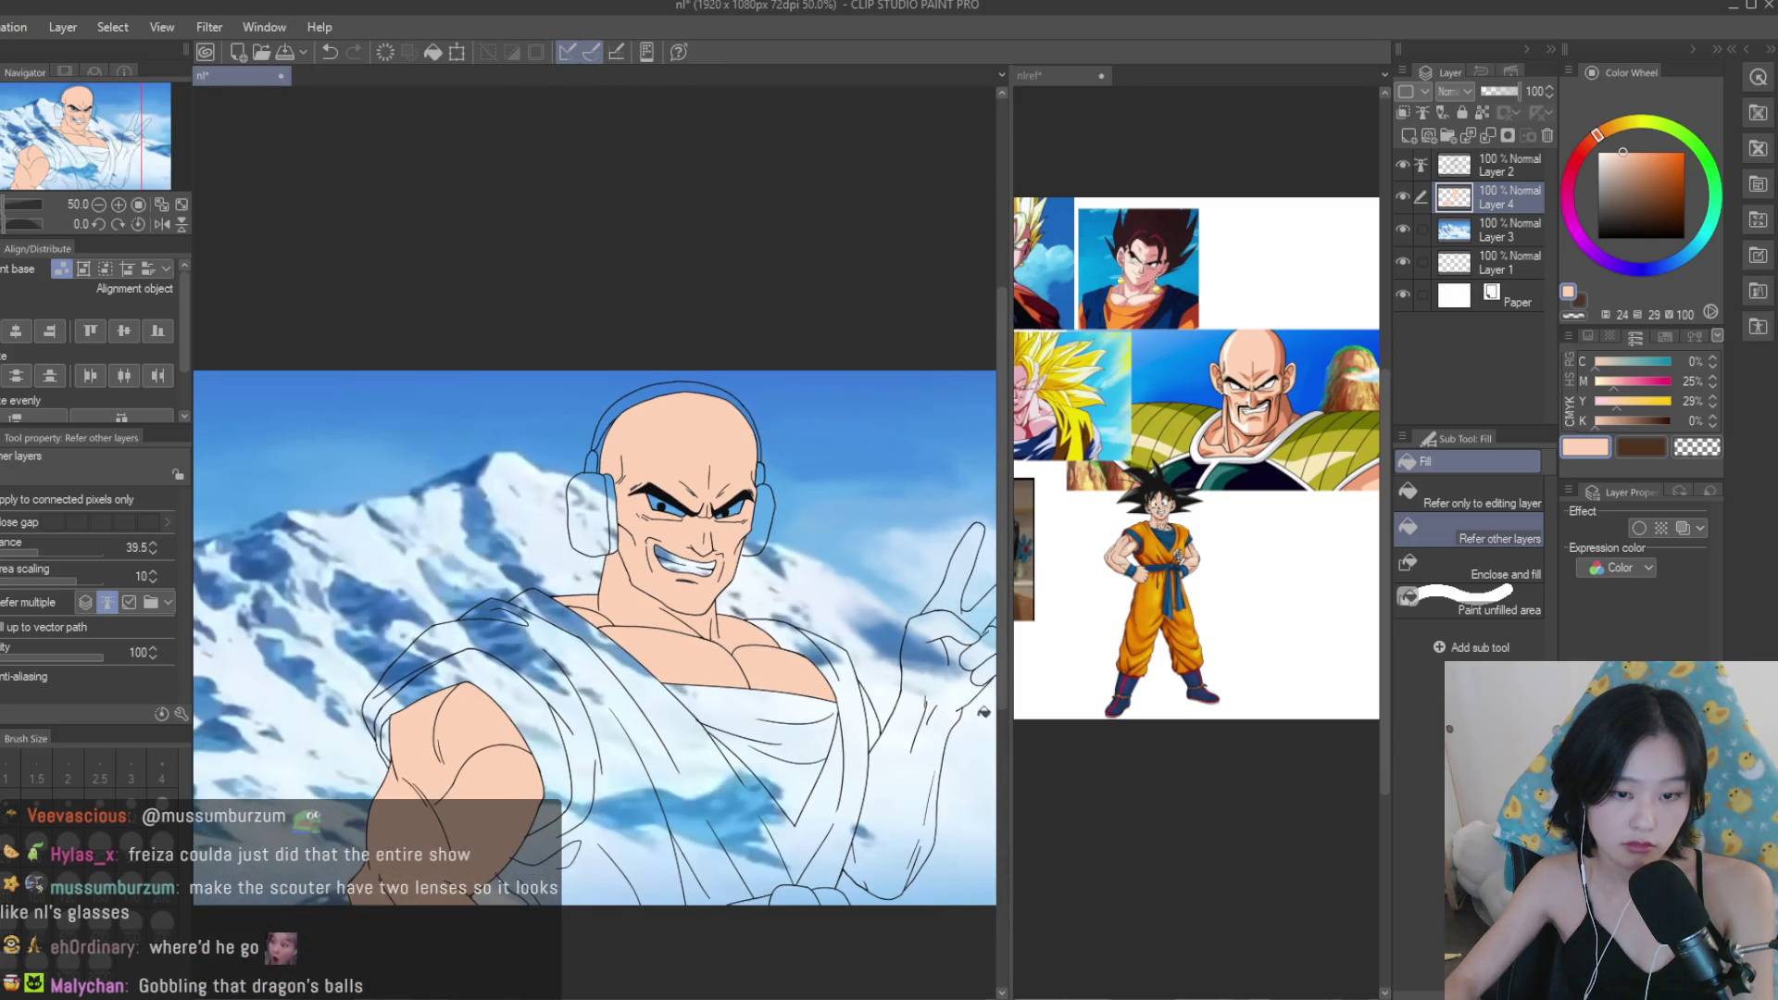
pyautogui.scroll(1, 915, 638)
pyautogui.scroll(-1, 704, 704)
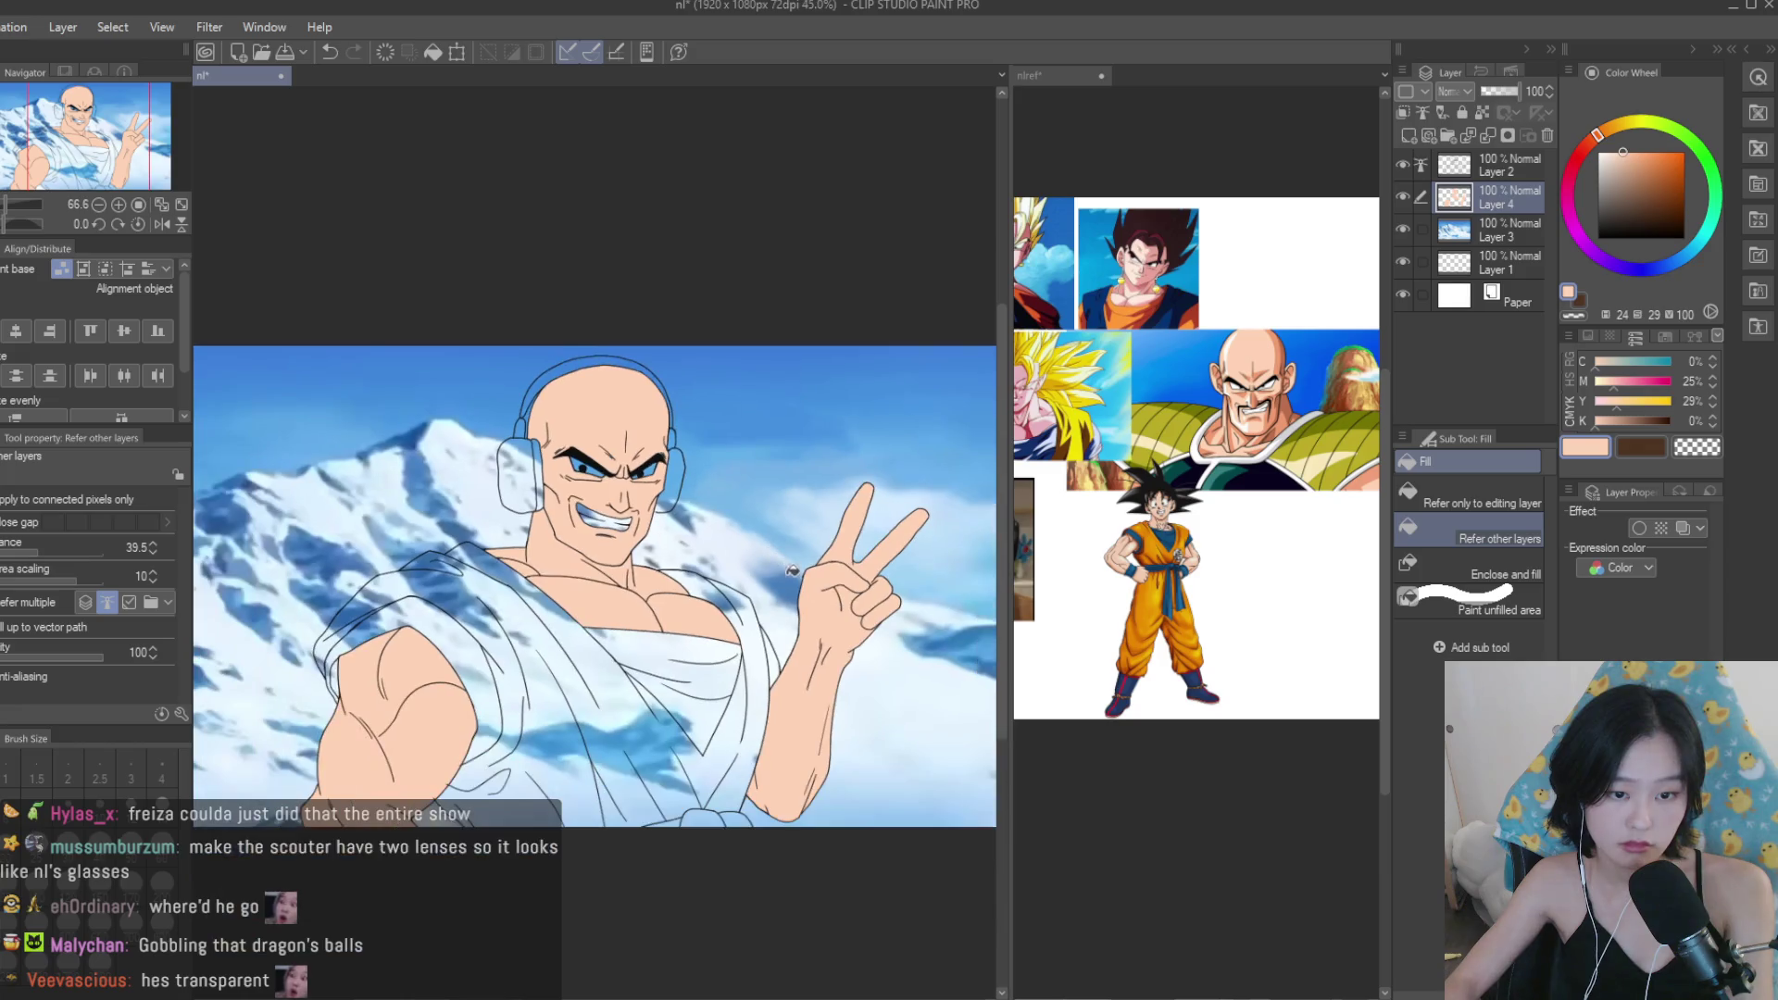
pyautogui.scroll(2, 489, 756)
pyautogui.scroll(2, 489, 755)
pyautogui.click(1470, 176)
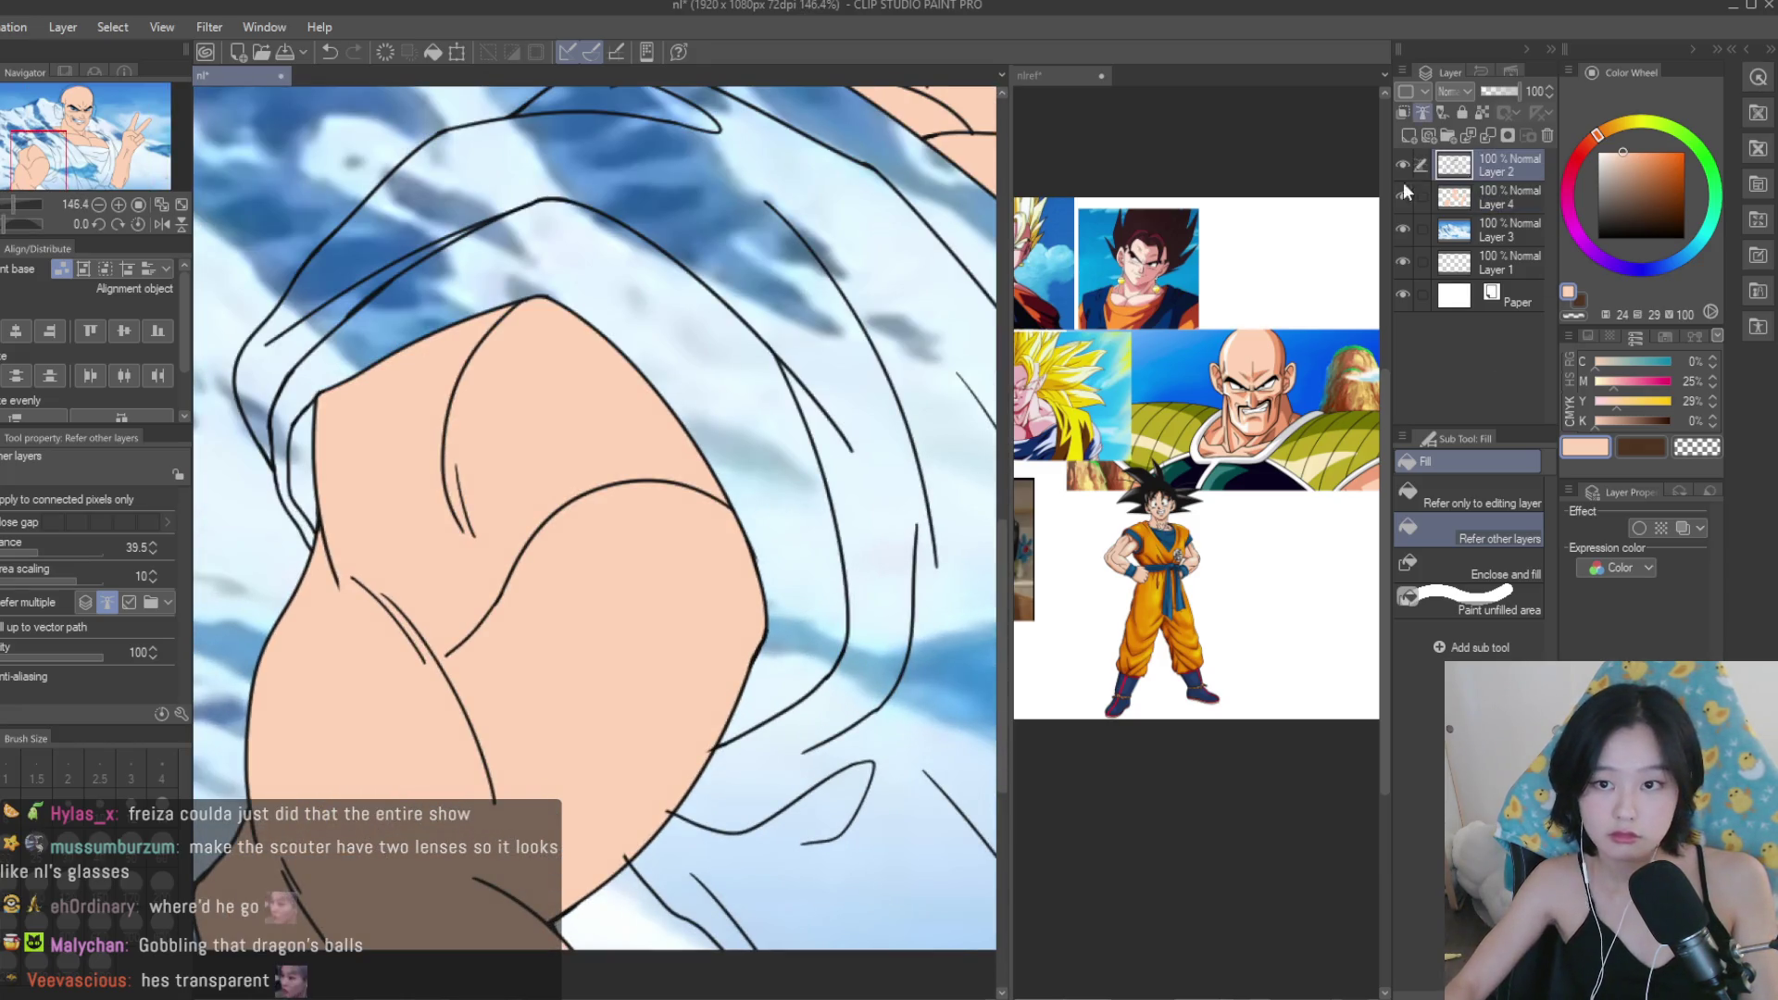
# Hide the blue sky background layer and switch to the inking pen.
pyautogui.press('e')
pyautogui.scroll(4, 648, 805)
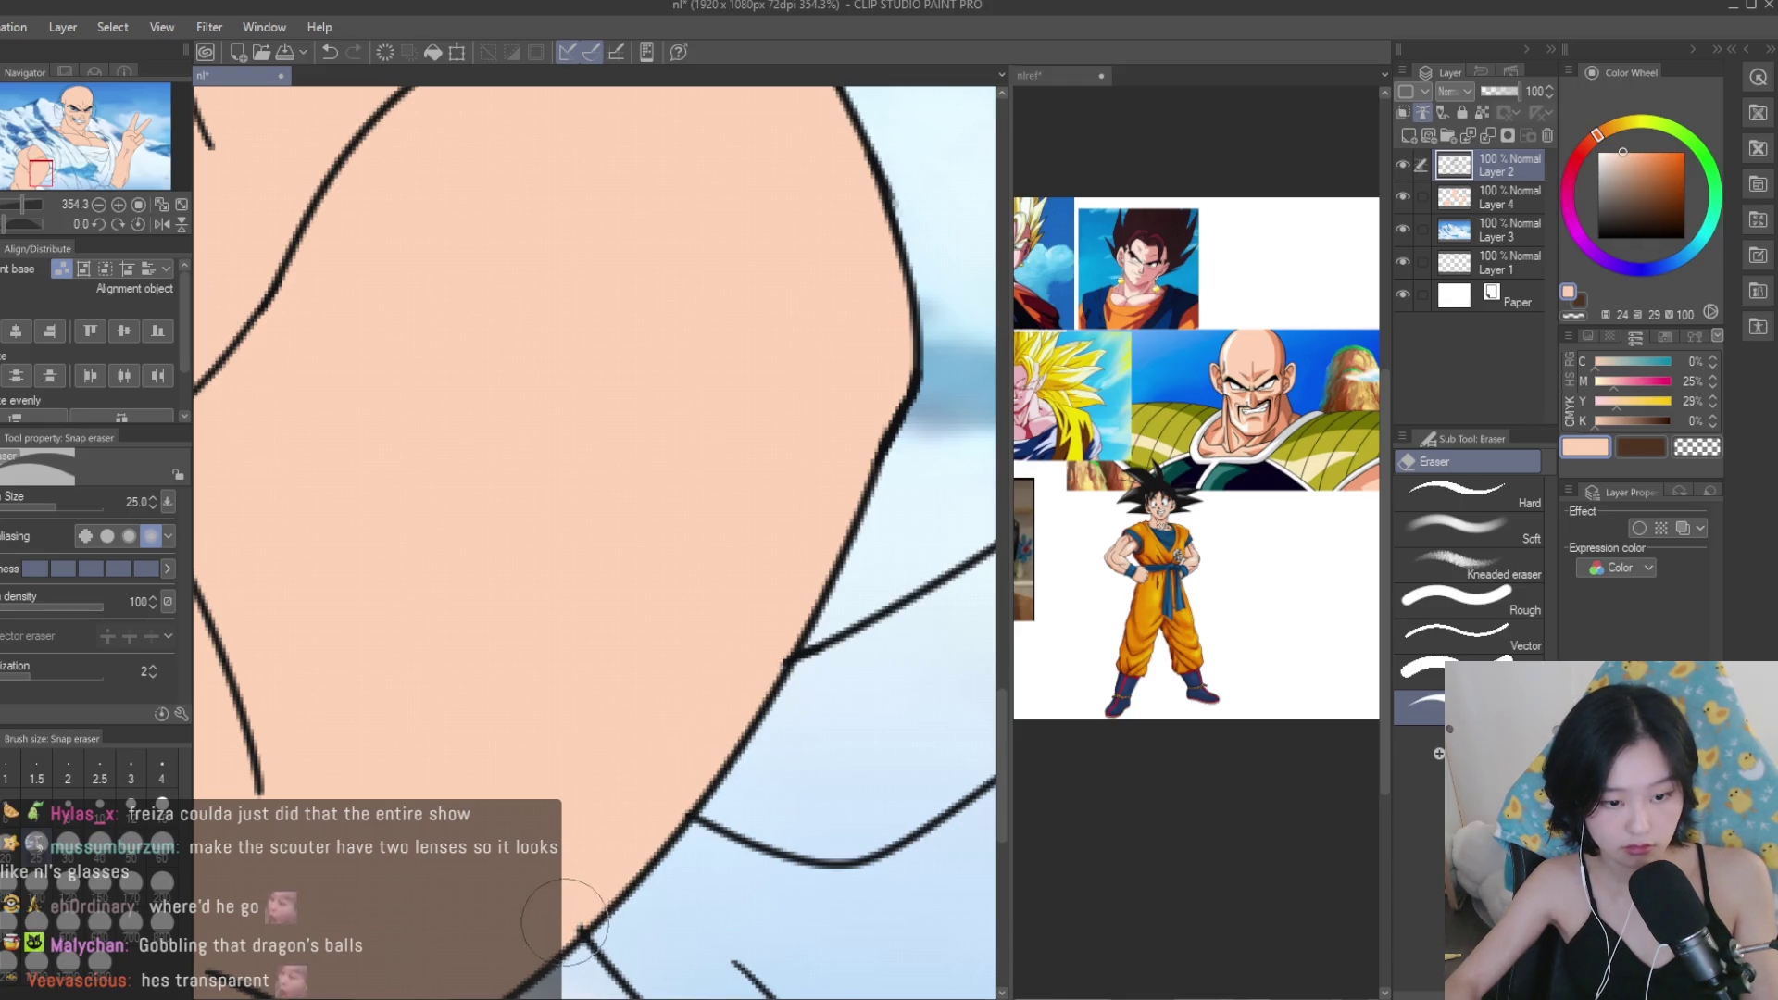
pyautogui.scroll(-6, 575, 915)
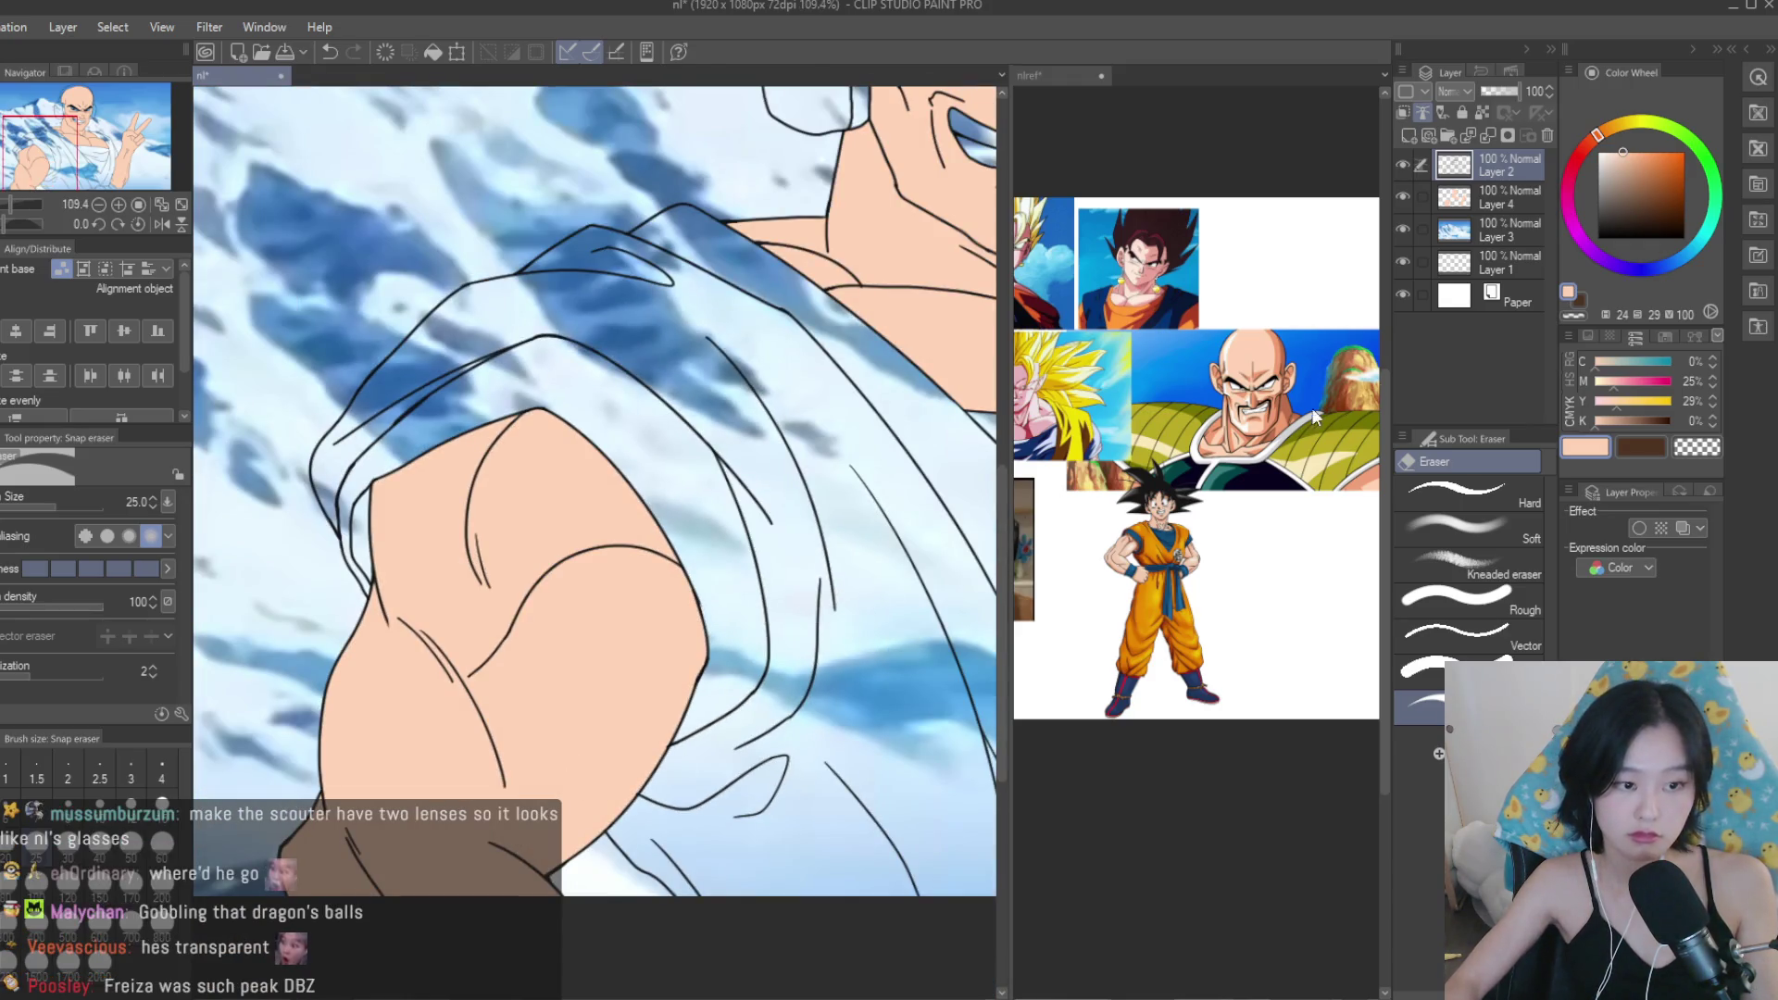
pyautogui.click(1402, 229)
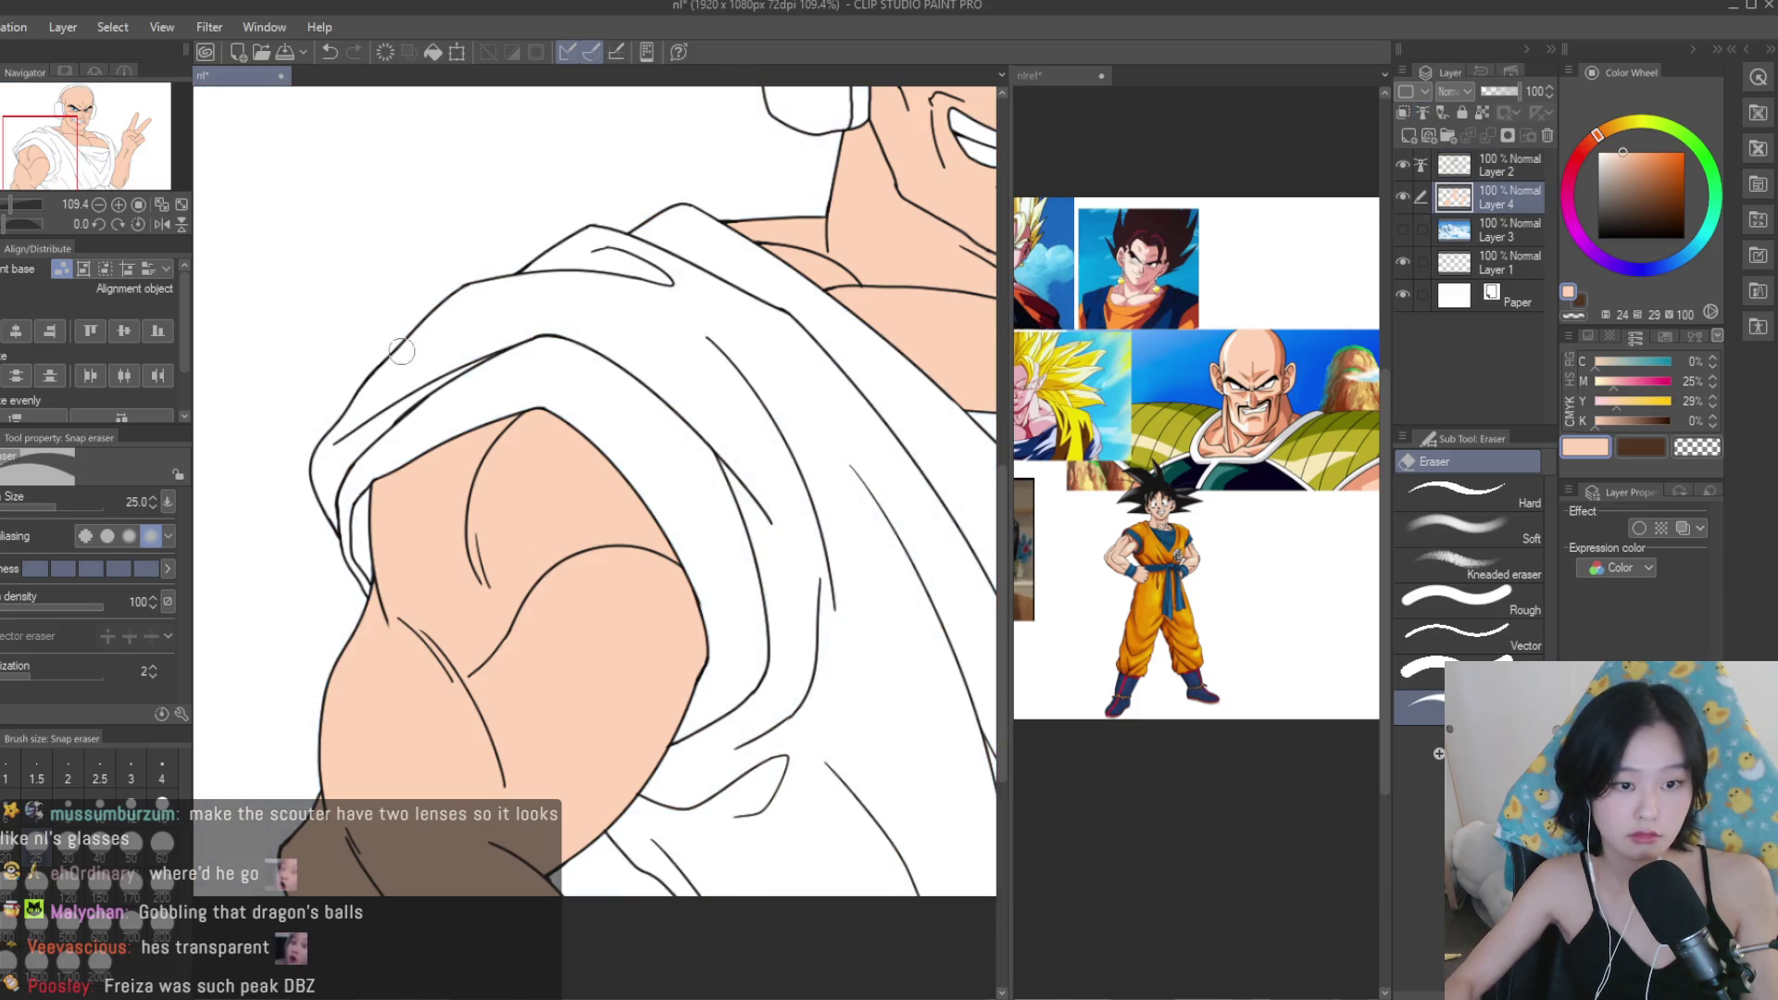
pyautogui.press('p')
pyautogui.scroll(2, 592, 518)
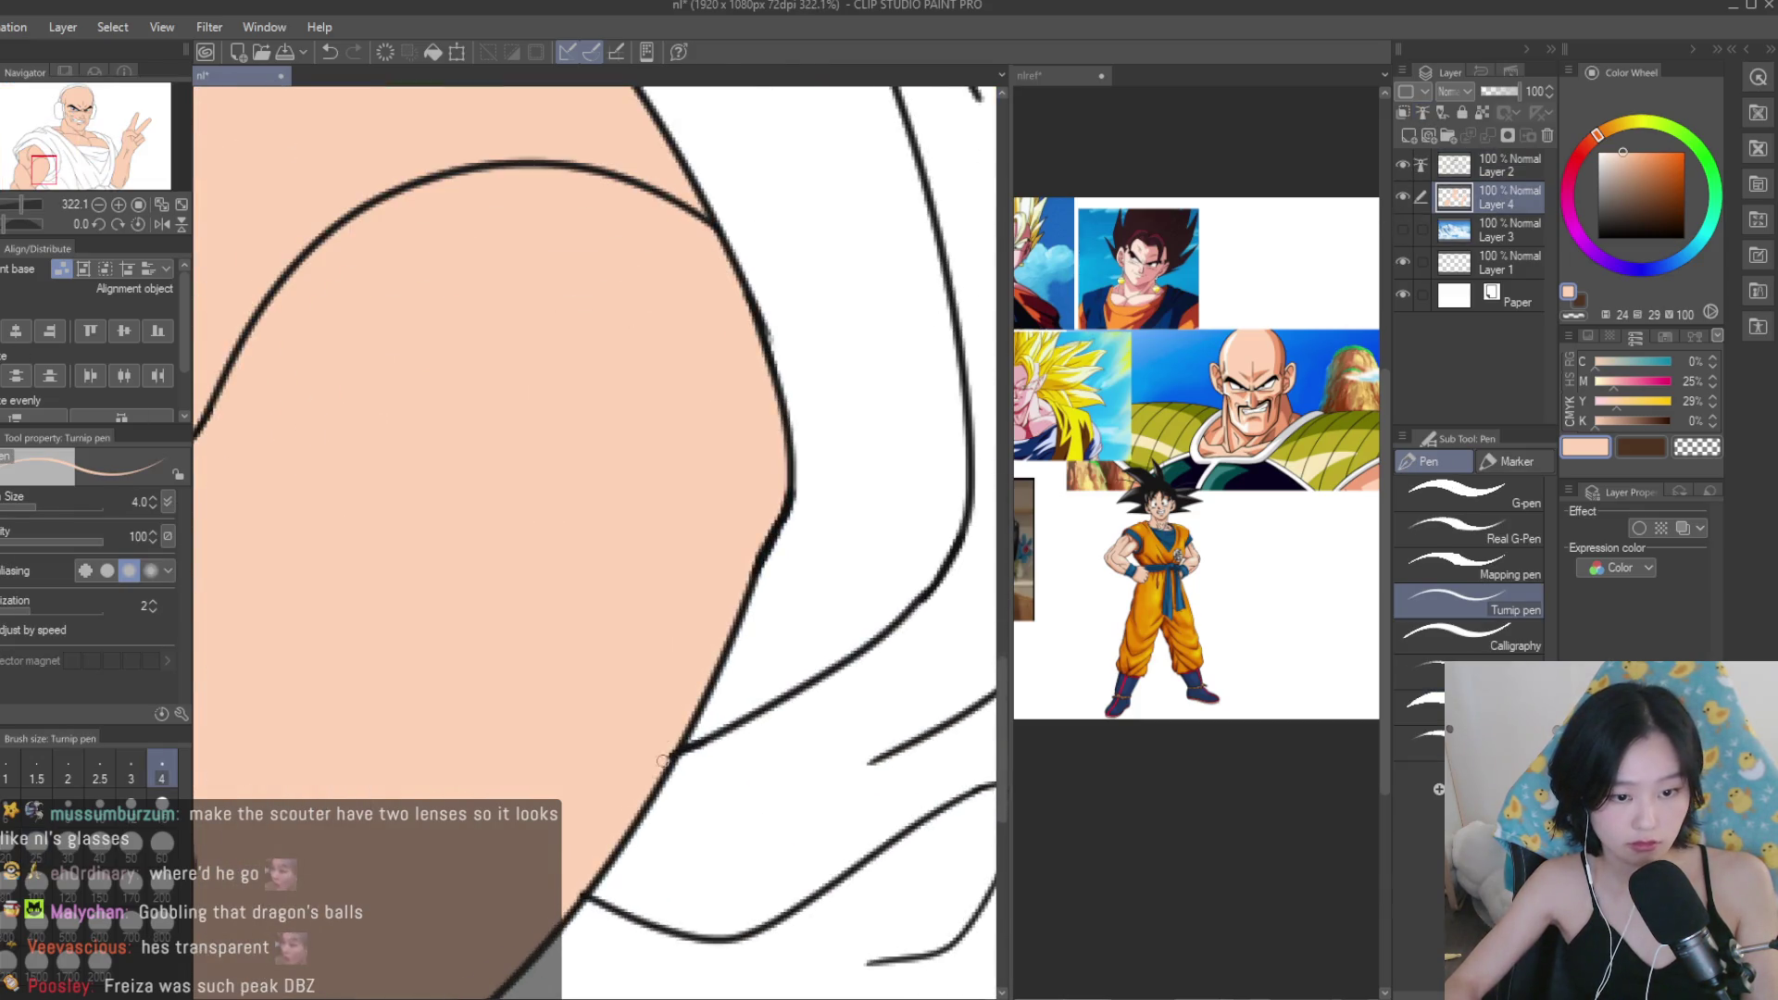
pyautogui.scroll(-2, 513, 848)
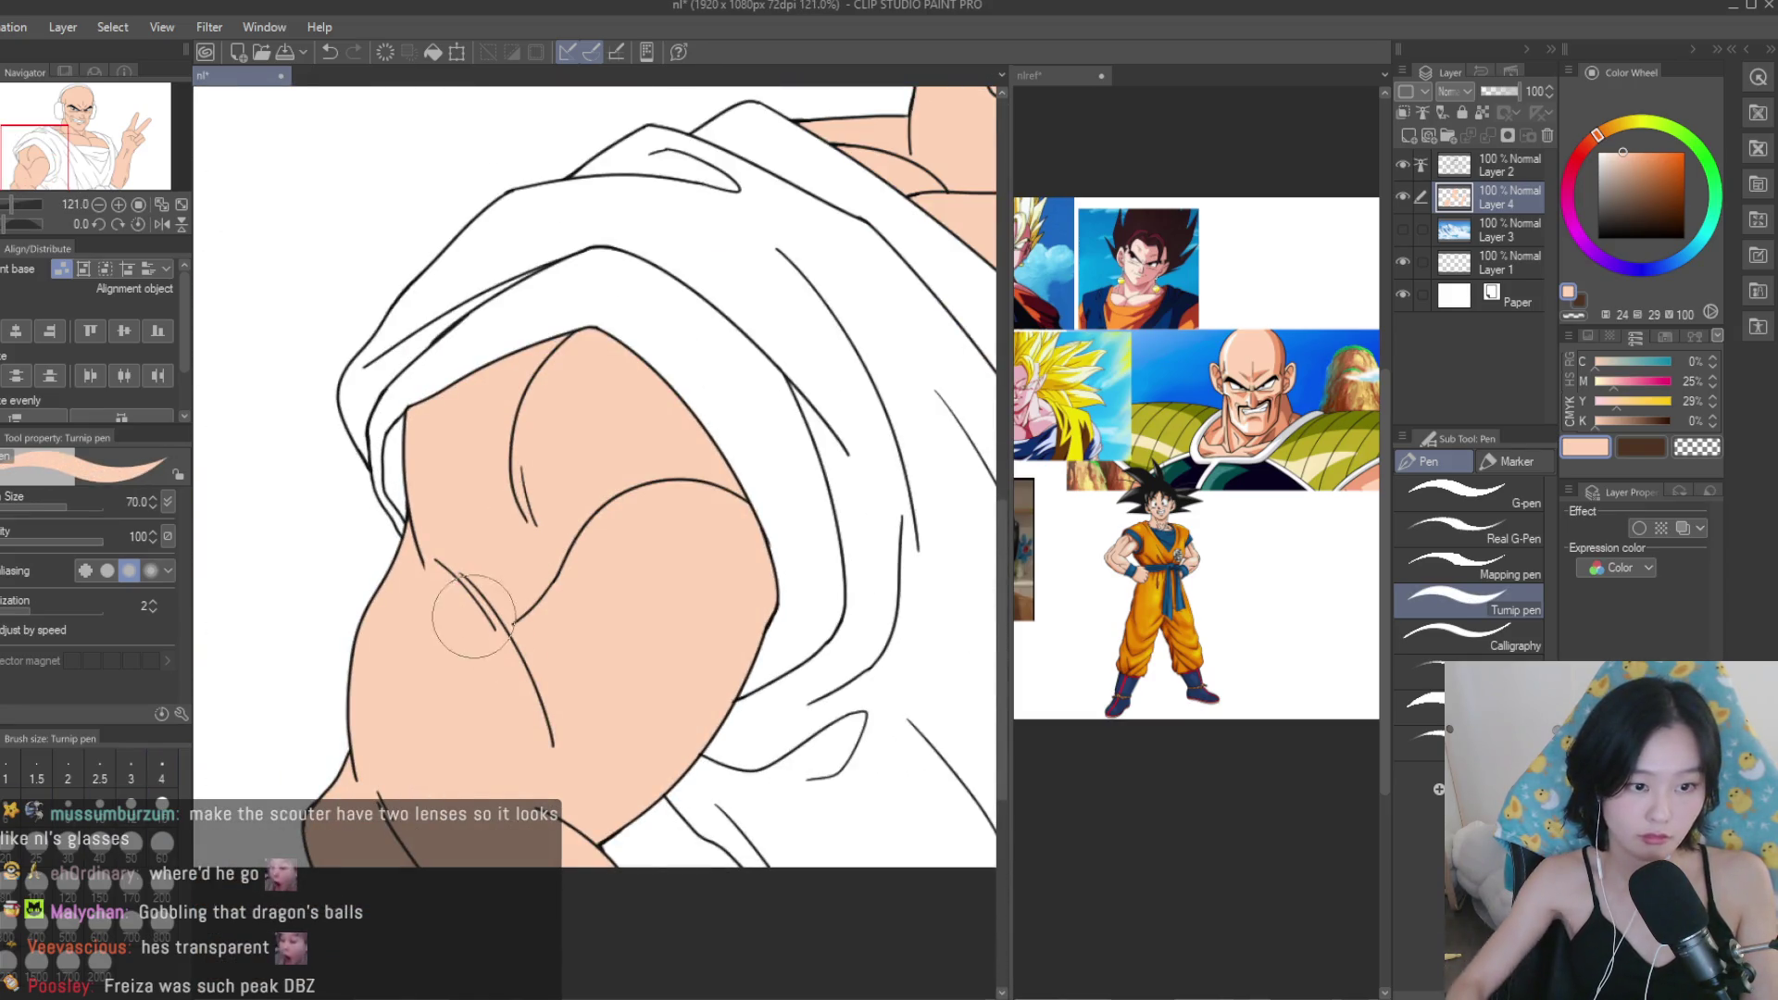
# Check the reference images document, then return to inspect the character drawing.
pyautogui.click(1176, 407)
pyautogui.scroll(2, 1181, 397)
pyautogui.click(620, 447)
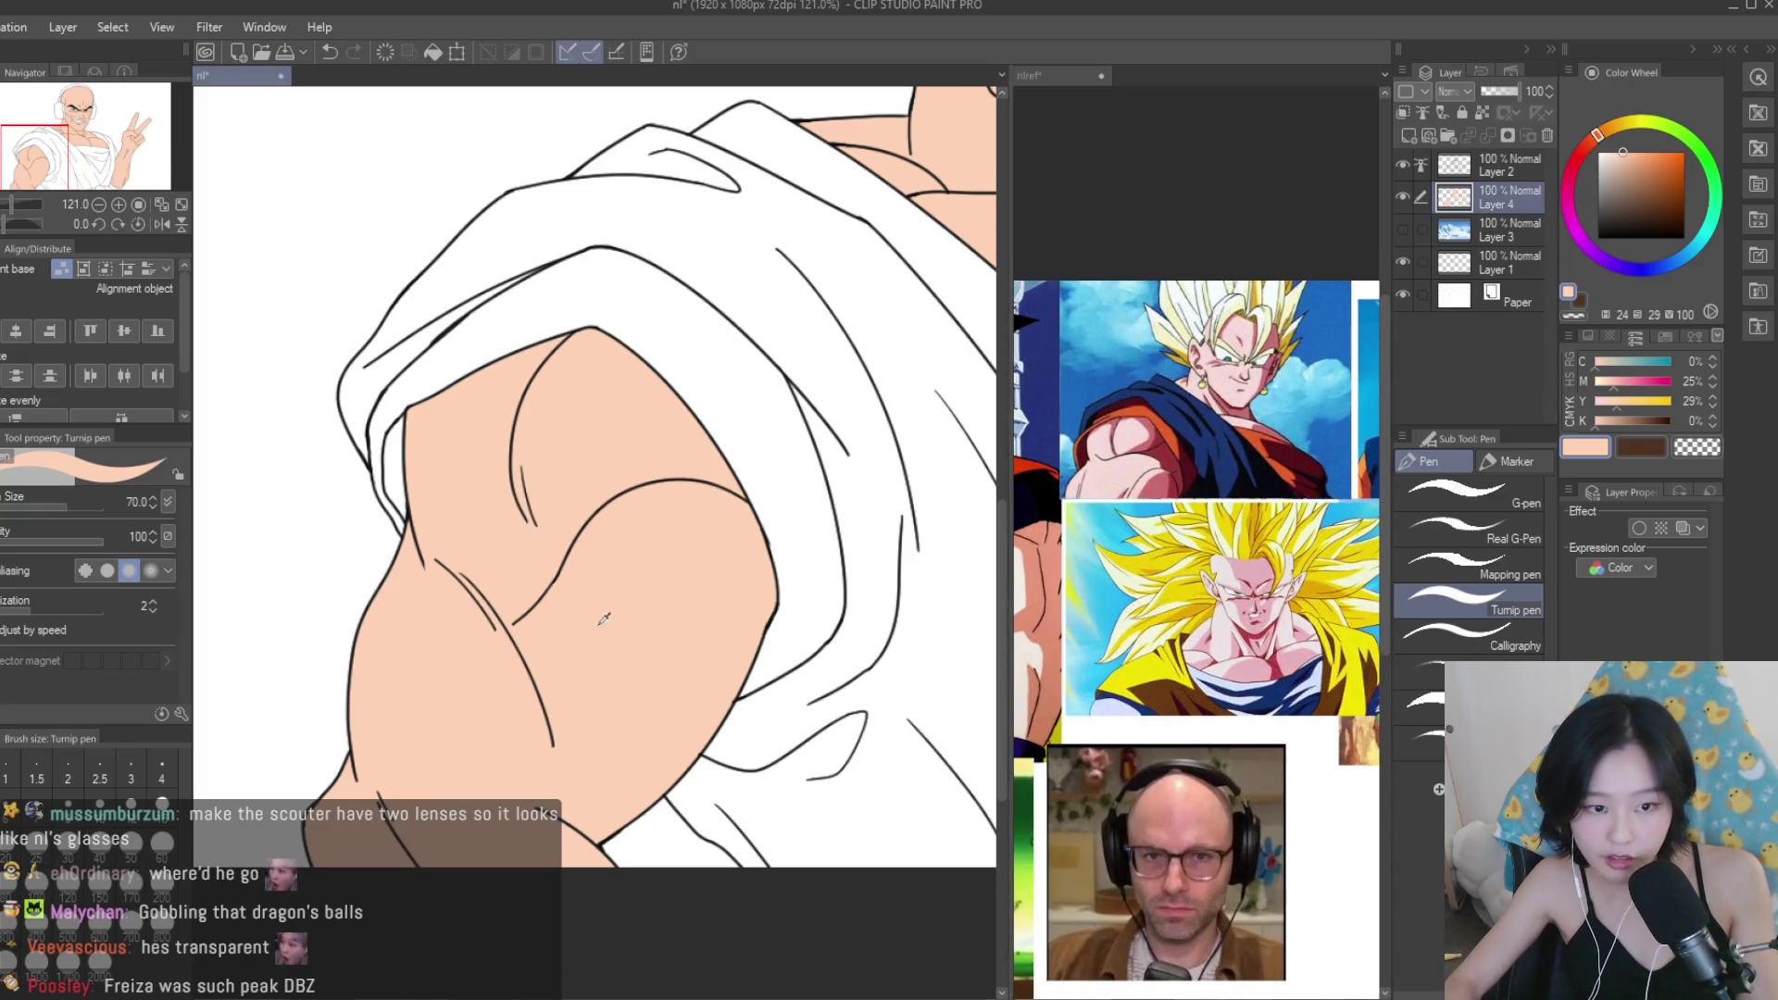
pyautogui.scroll(-3, 535, 492)
pyautogui.scroll(2, 884, 662)
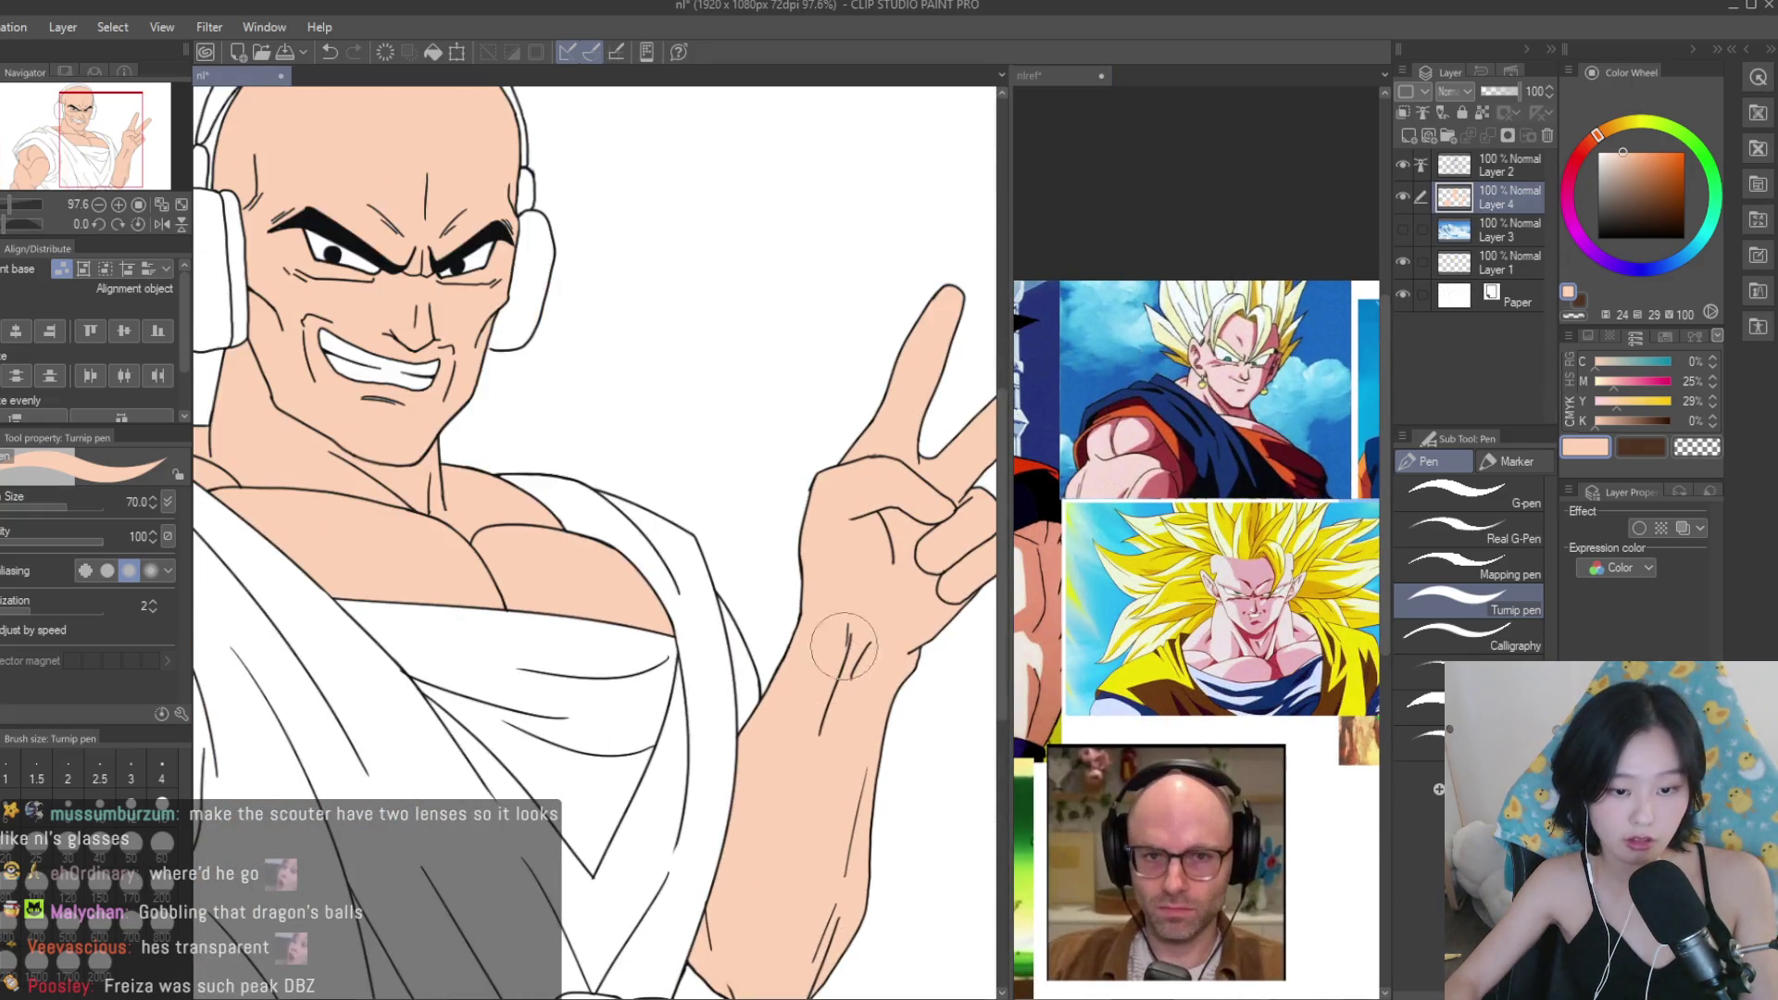
pyautogui.scroll(-2, 804, 879)
pyautogui.scroll(5, 734, 834)
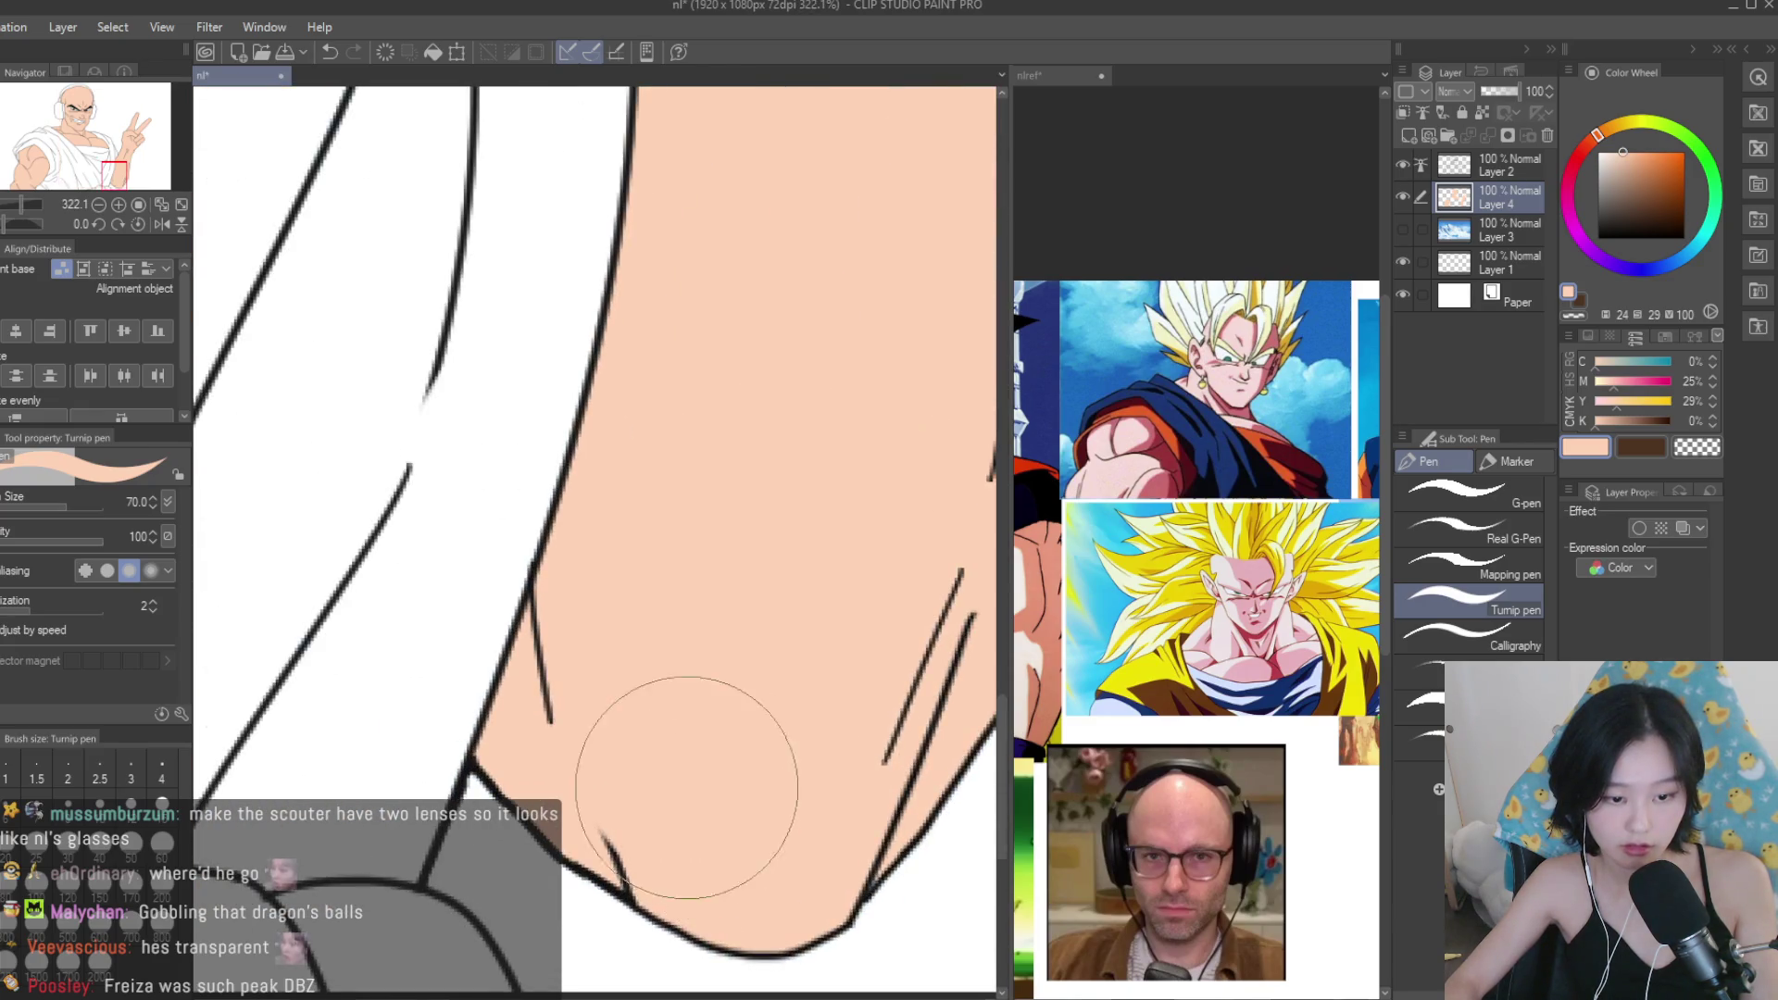
pyautogui.scroll(-2, 695, 852)
pyautogui.scroll(2, 730, 561)
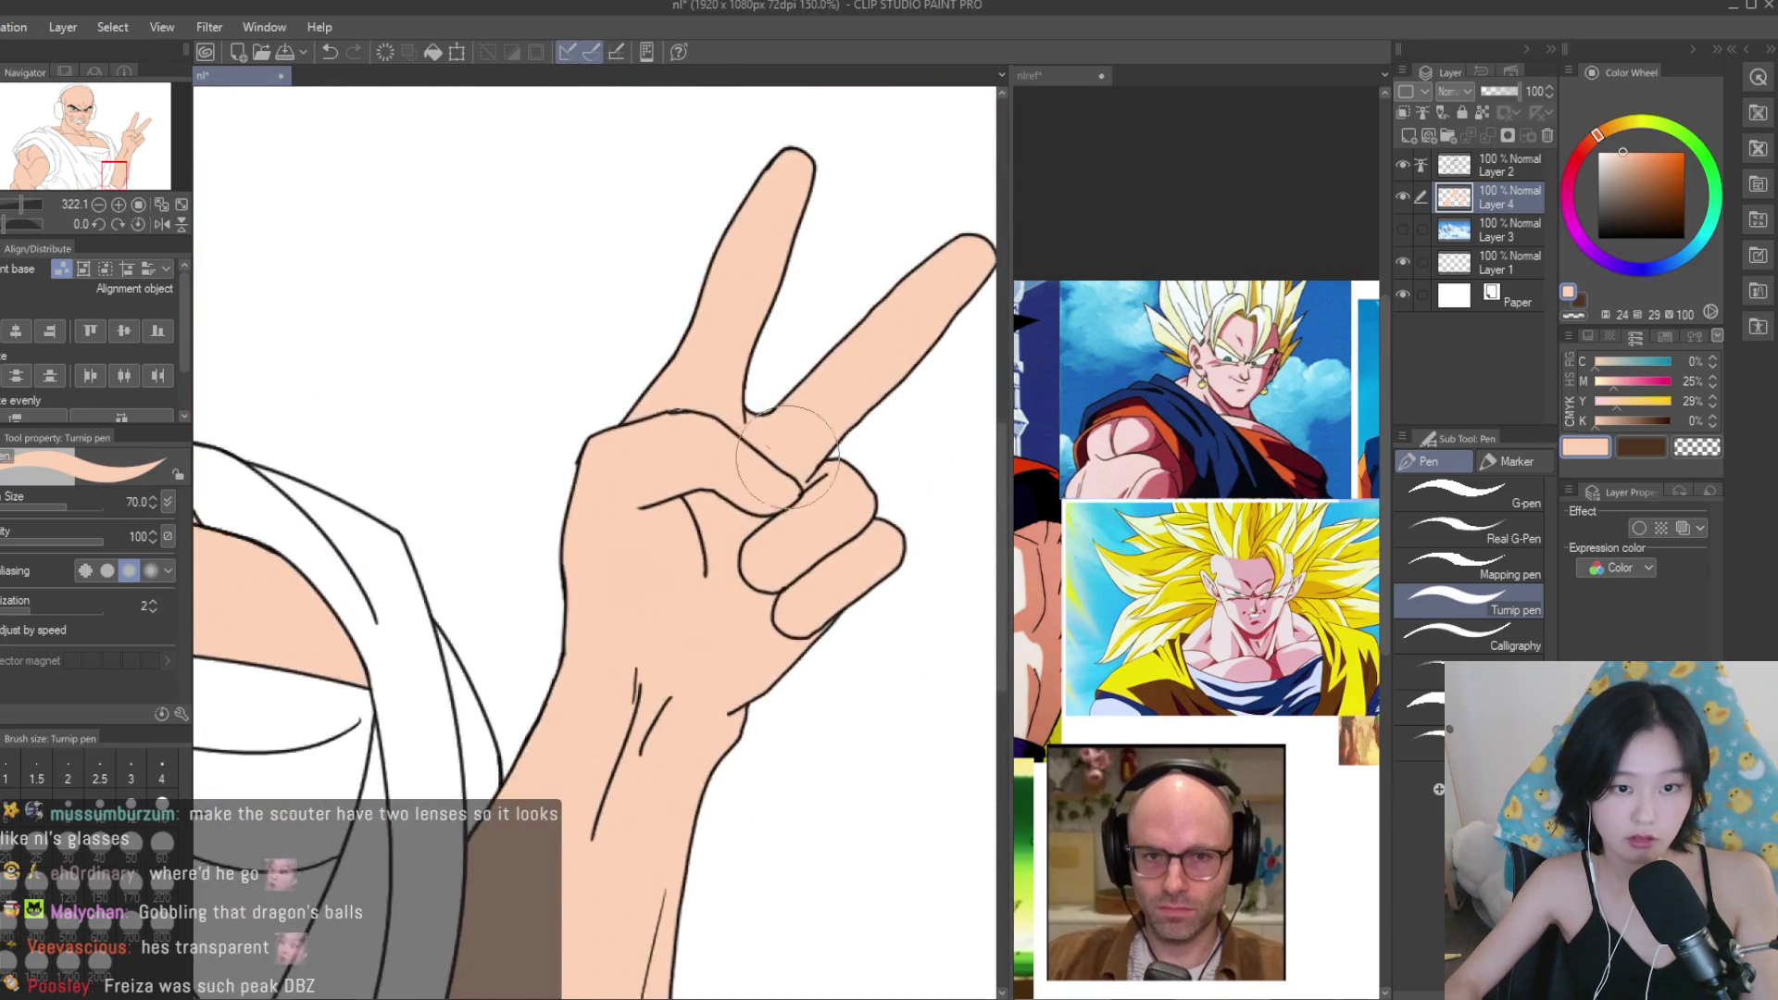
pyautogui.scroll(-3, 1100, 595)
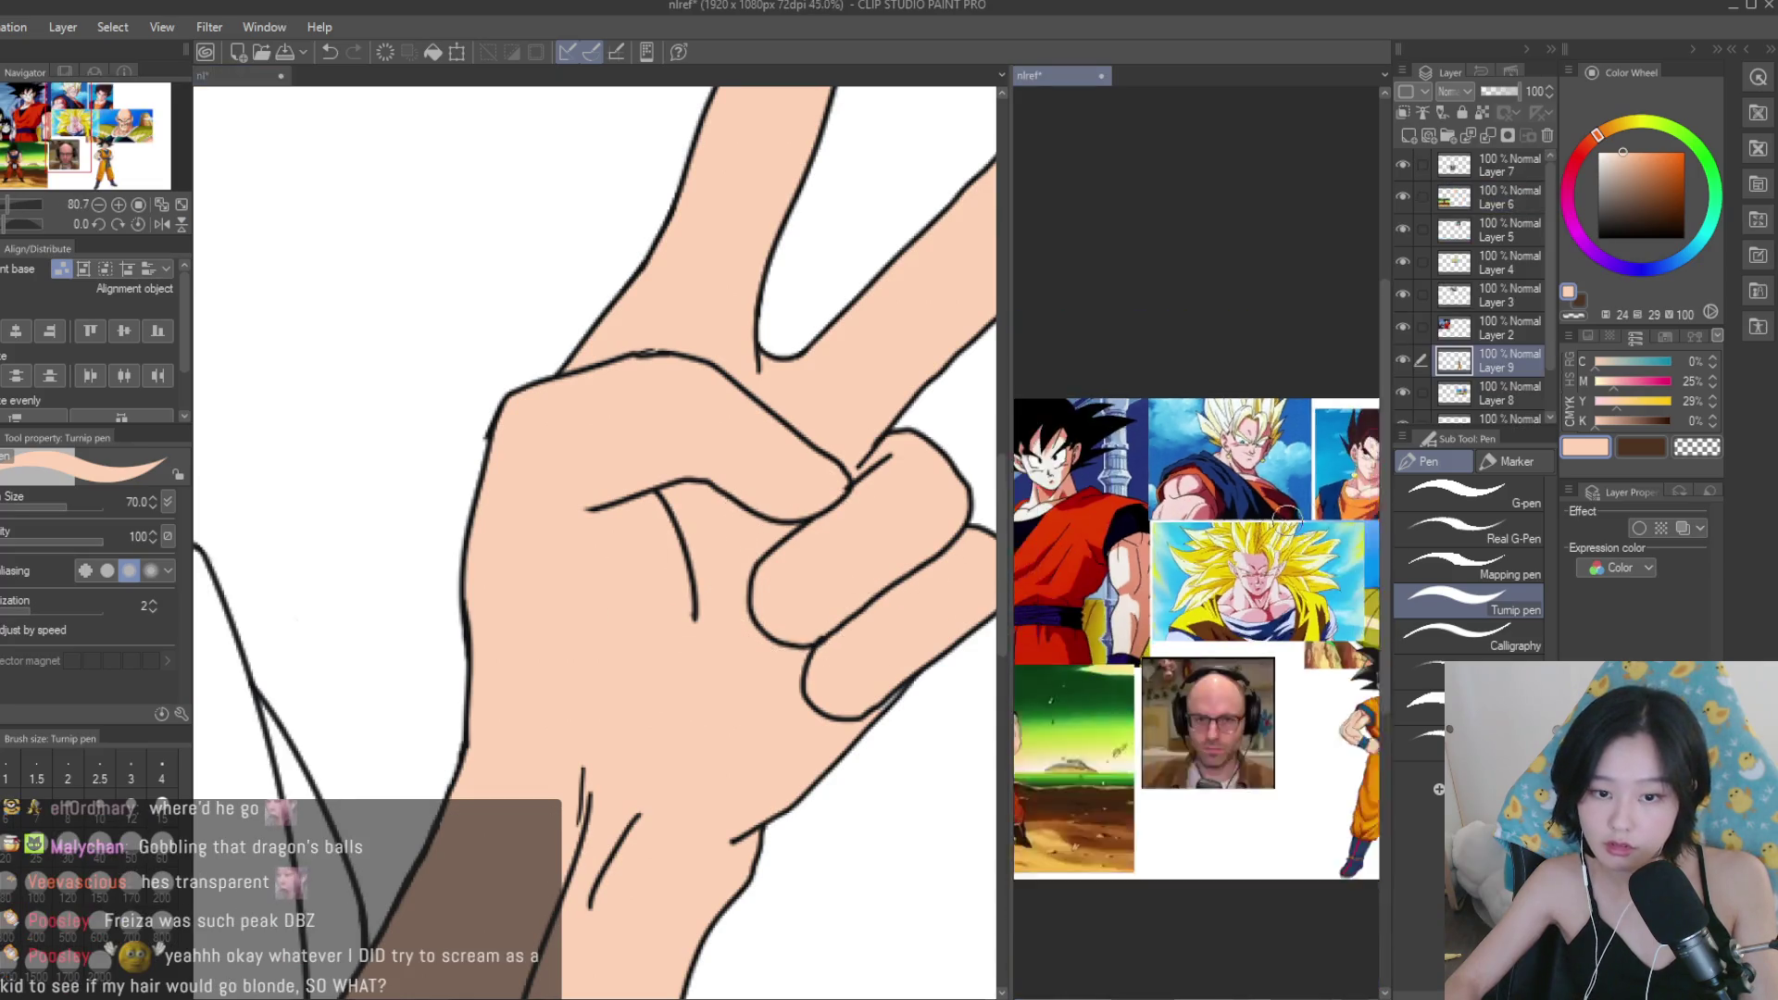
pyautogui.scroll(4, 1195, 606)
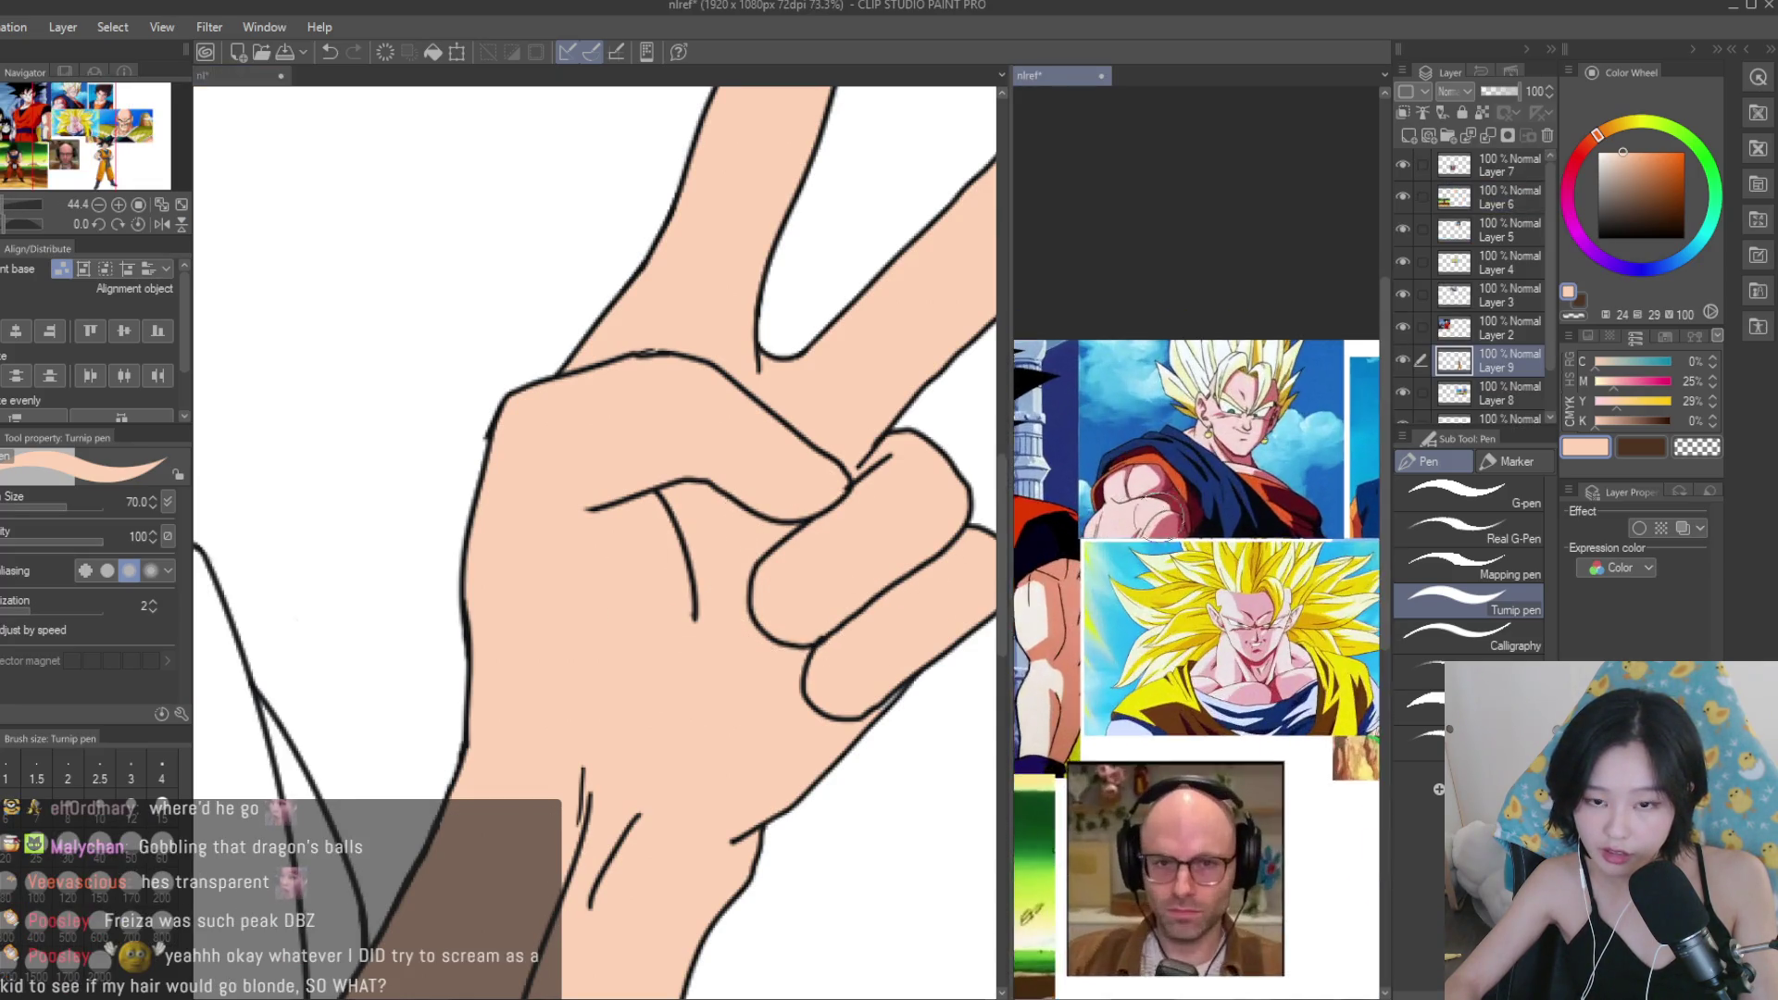
pyautogui.scroll(-5, 904, 543)
pyautogui.scroll(4, 889, 519)
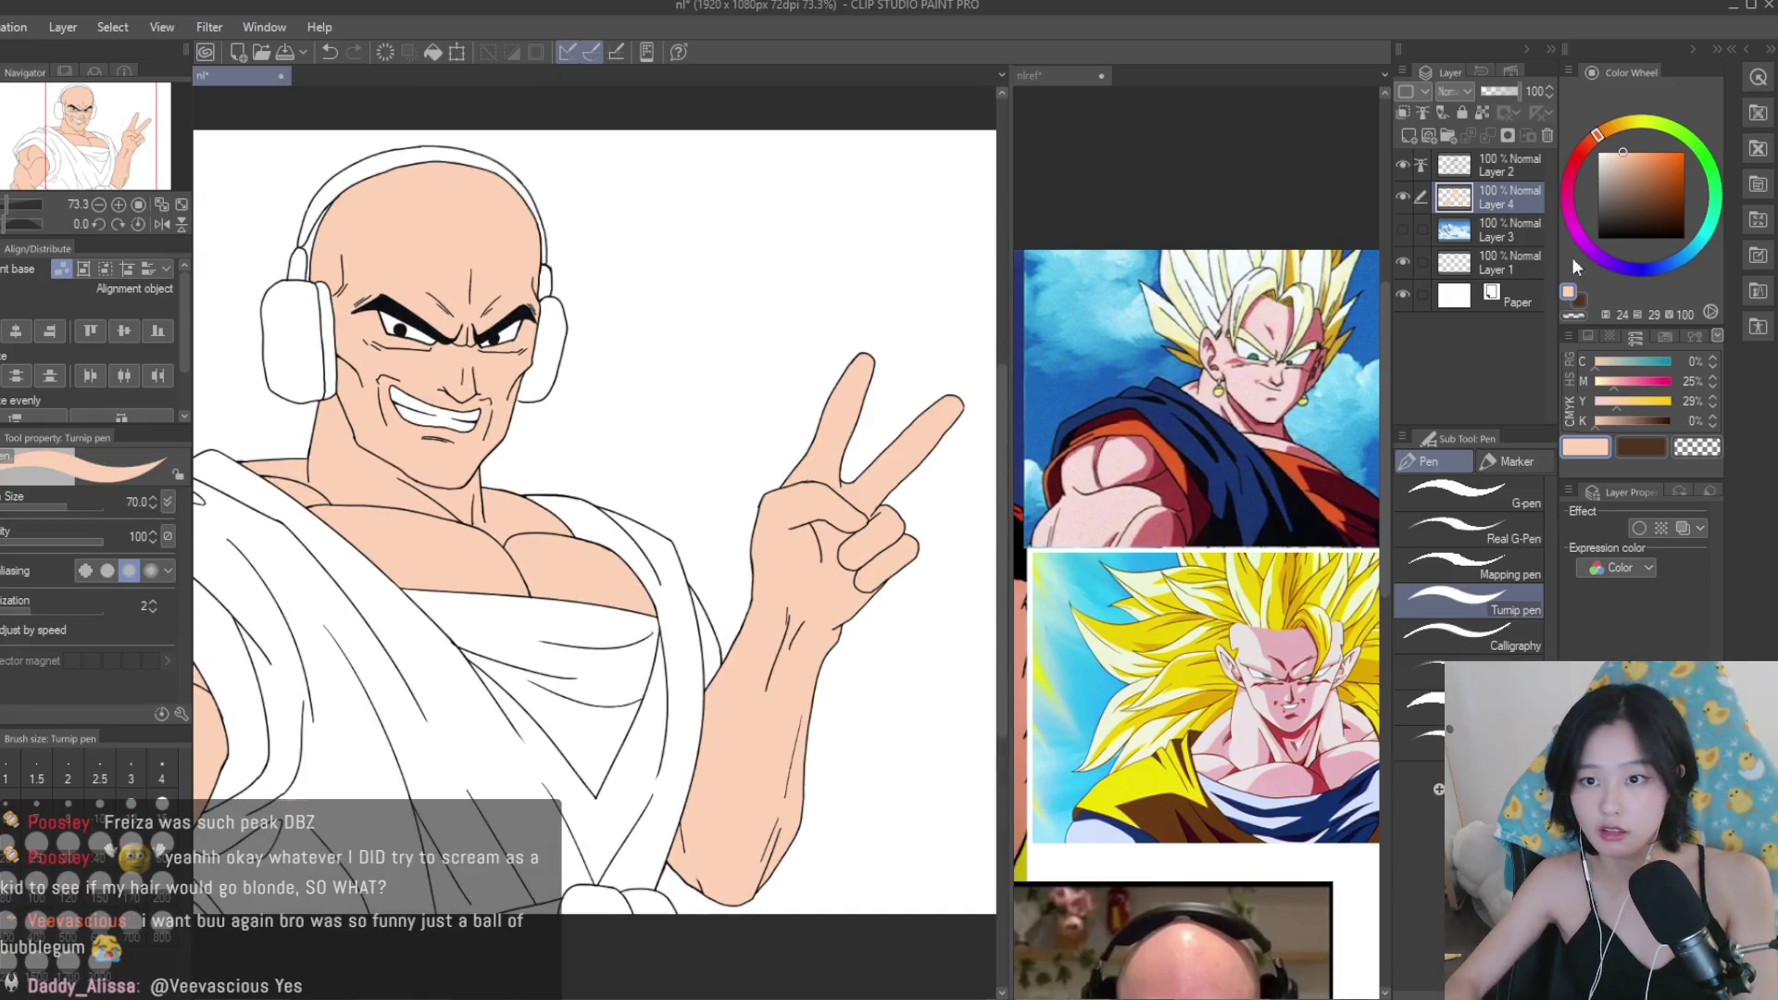
# On the line art layer, ink a curved crease under the peace-sign fingertip.
pyautogui.click(1489, 176)
pyautogui.scroll(3, 800, 566)
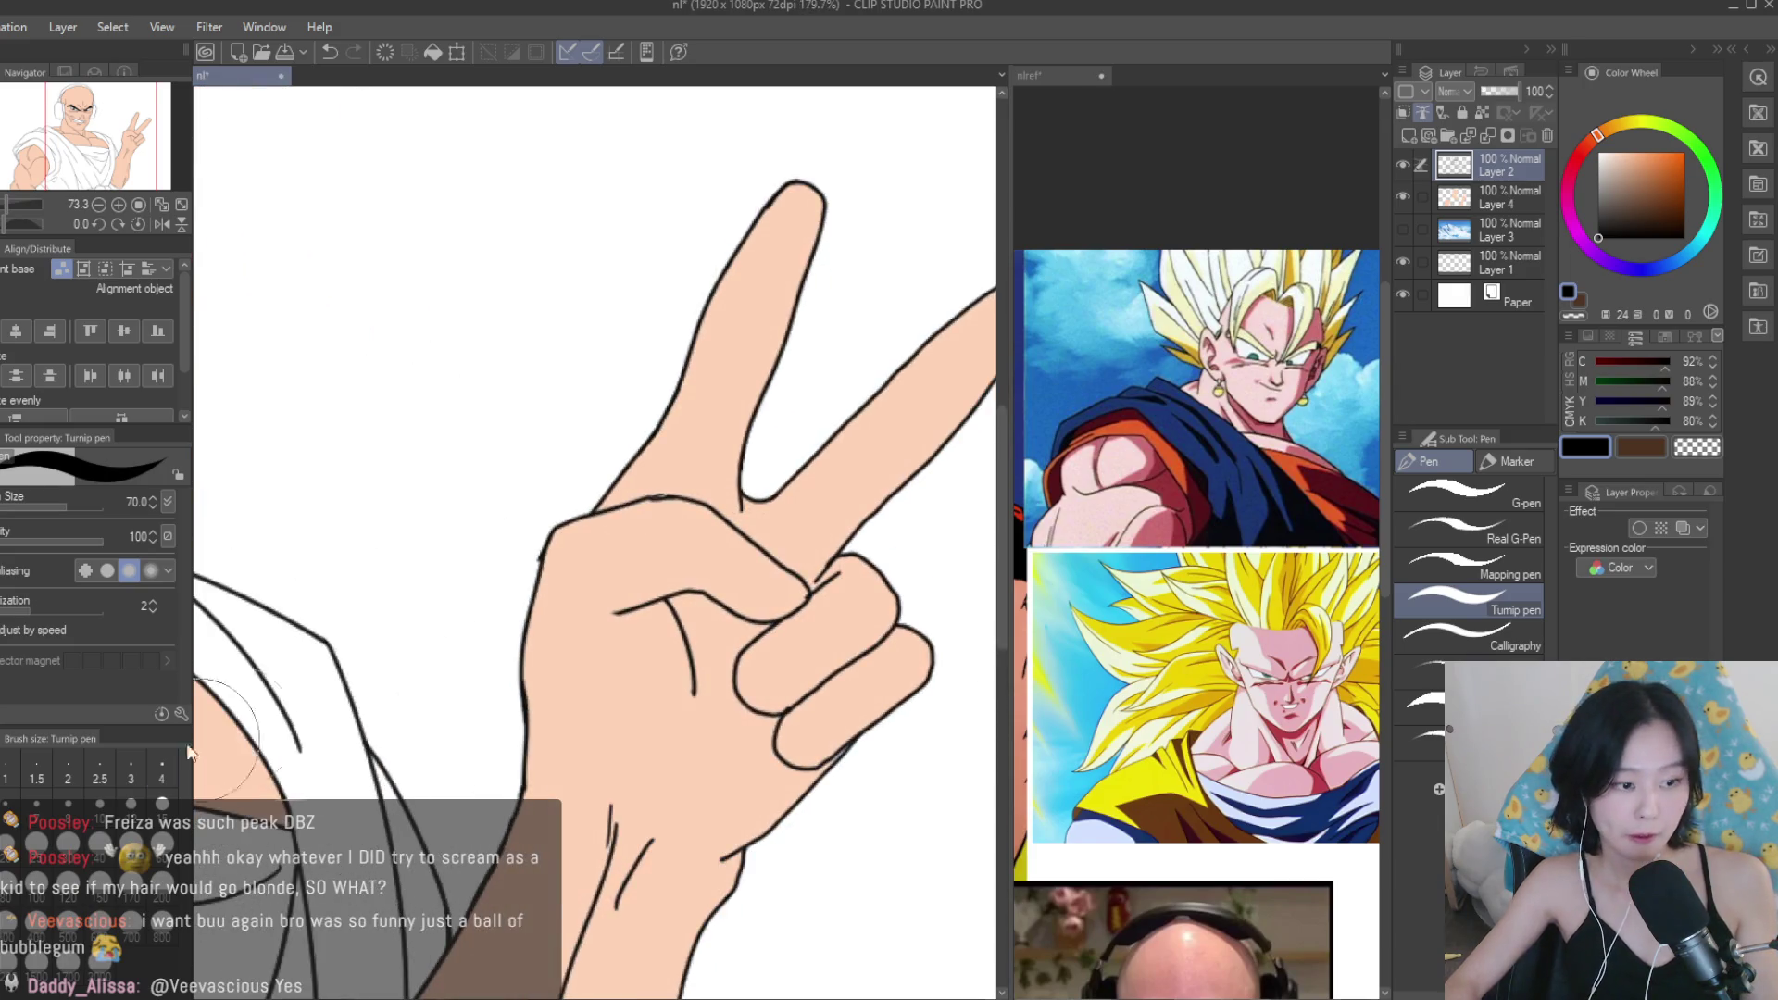
pyautogui.scroll(2, 800, 566)
pyautogui.scroll(3, 800, 566)
pyautogui.moveTo(685, 542); pyautogui.dragTo(887, 564)
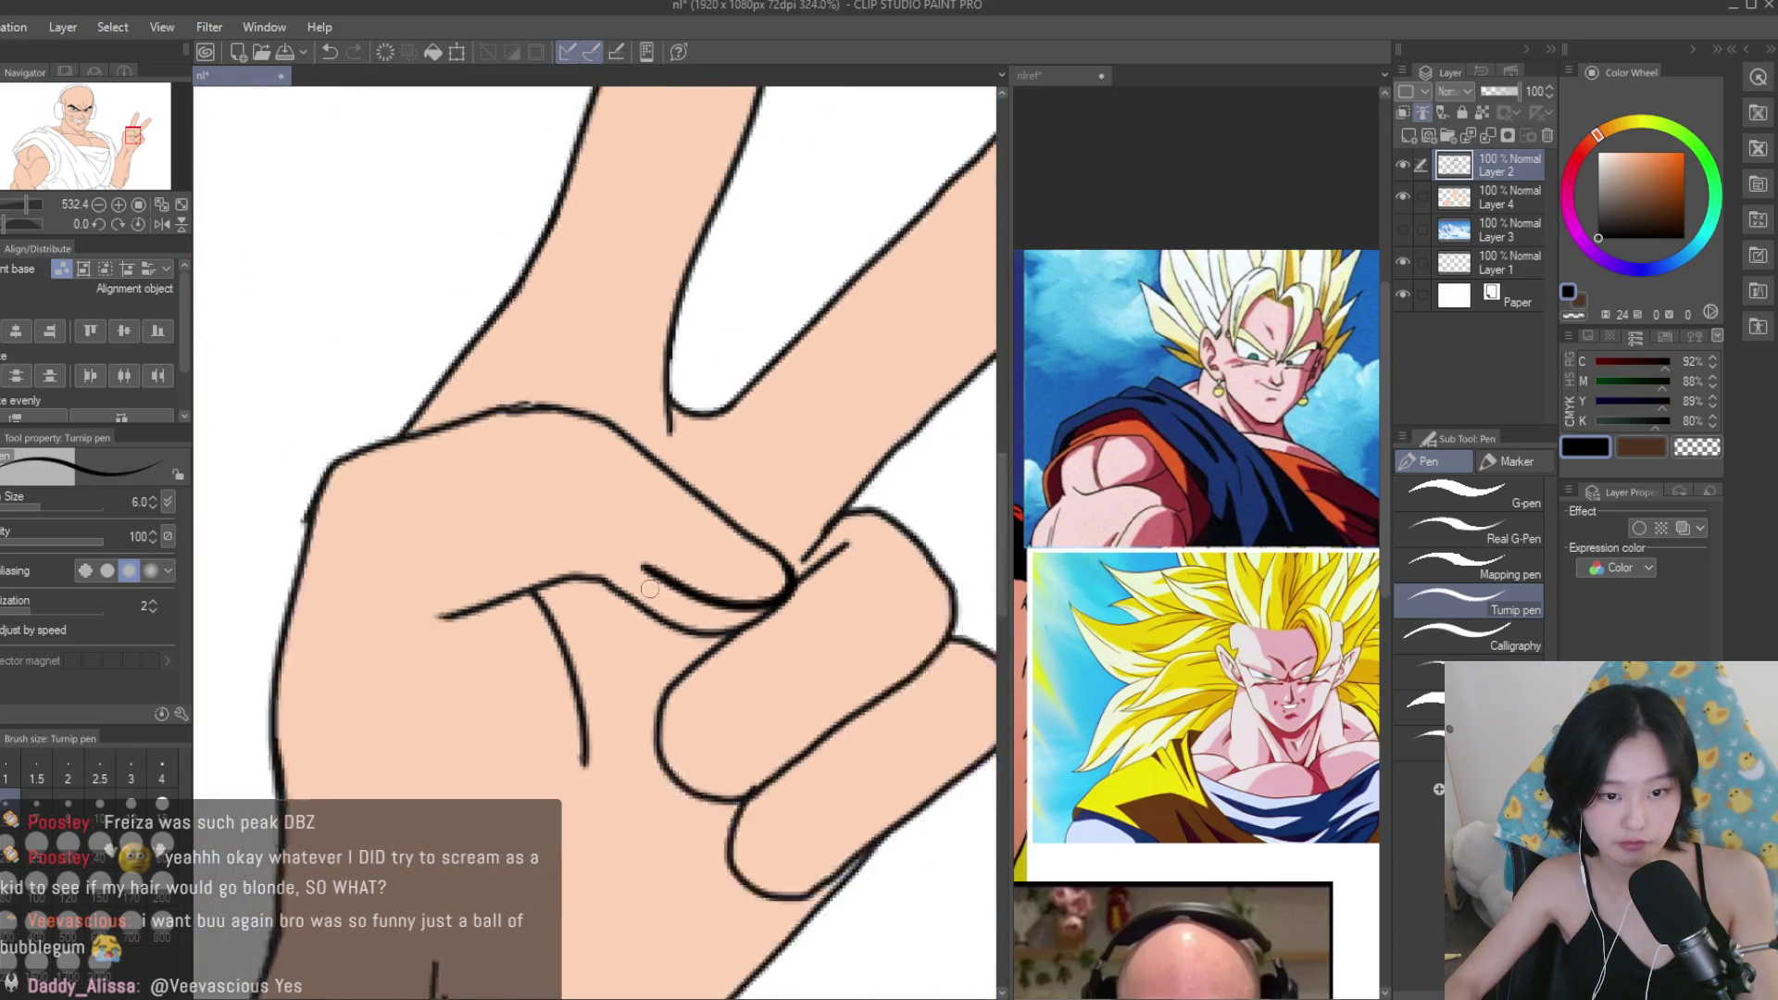
pyautogui.scroll(-2, 797, 574)
pyautogui.scroll(2, 797, 574)
# Undo that stroke and redraw a shorter crease below the fingertip at brush size 3.
pyautogui.click(131, 773)
pyautogui.hotkey('ctrl', 'z')
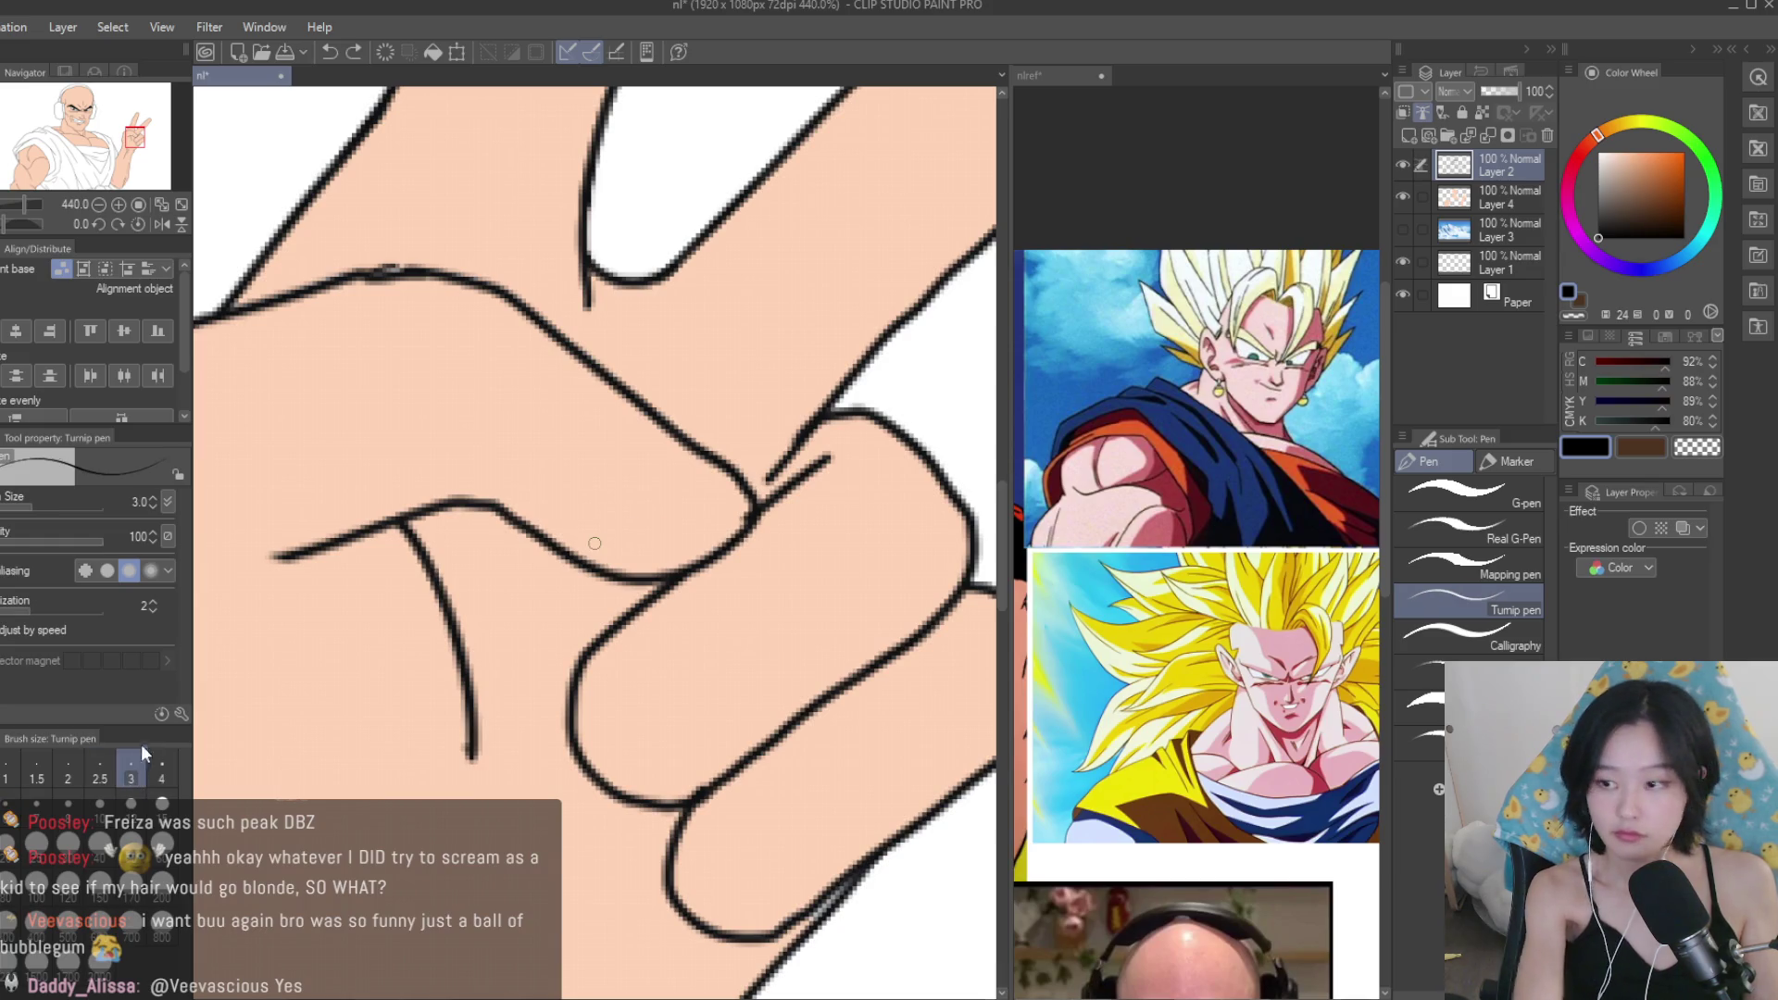
pyautogui.scroll(3, 752, 500)
pyautogui.moveTo(690, 588); pyautogui.dragTo(523, 548)
pyautogui.scroll(-2, 524, 551)
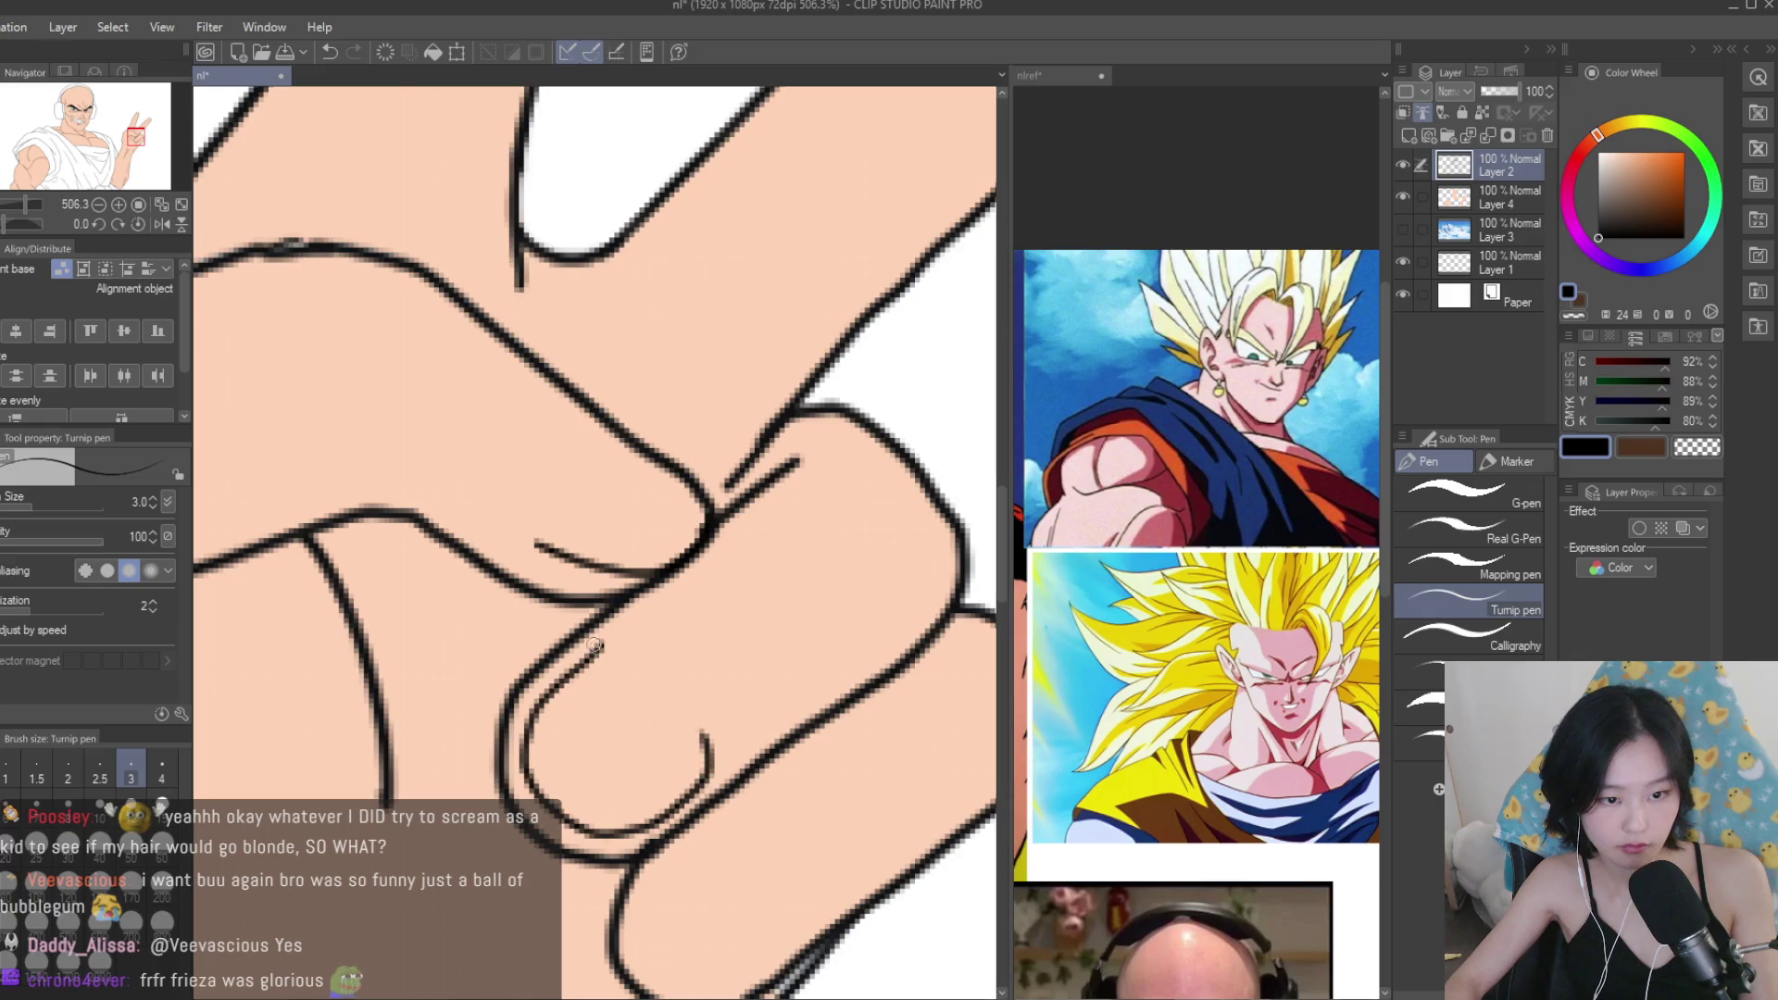
pyautogui.scroll(-6, 594, 645)
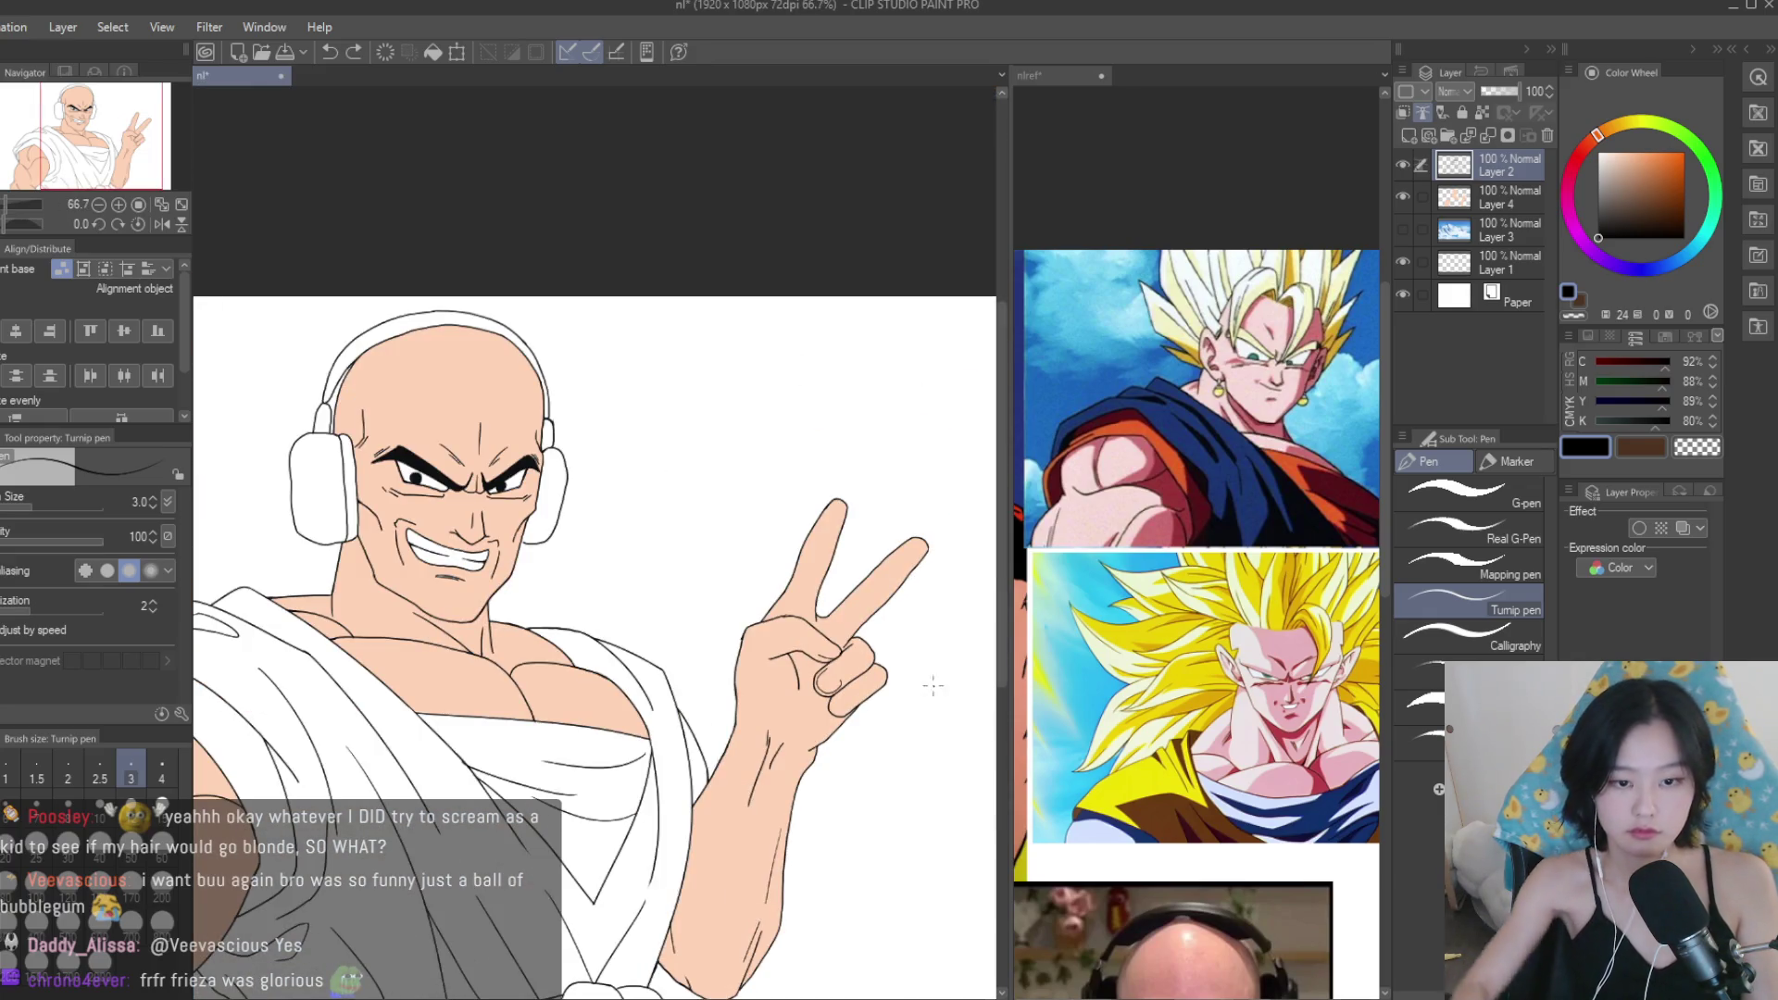
pyautogui.scroll(6, 864, 683)
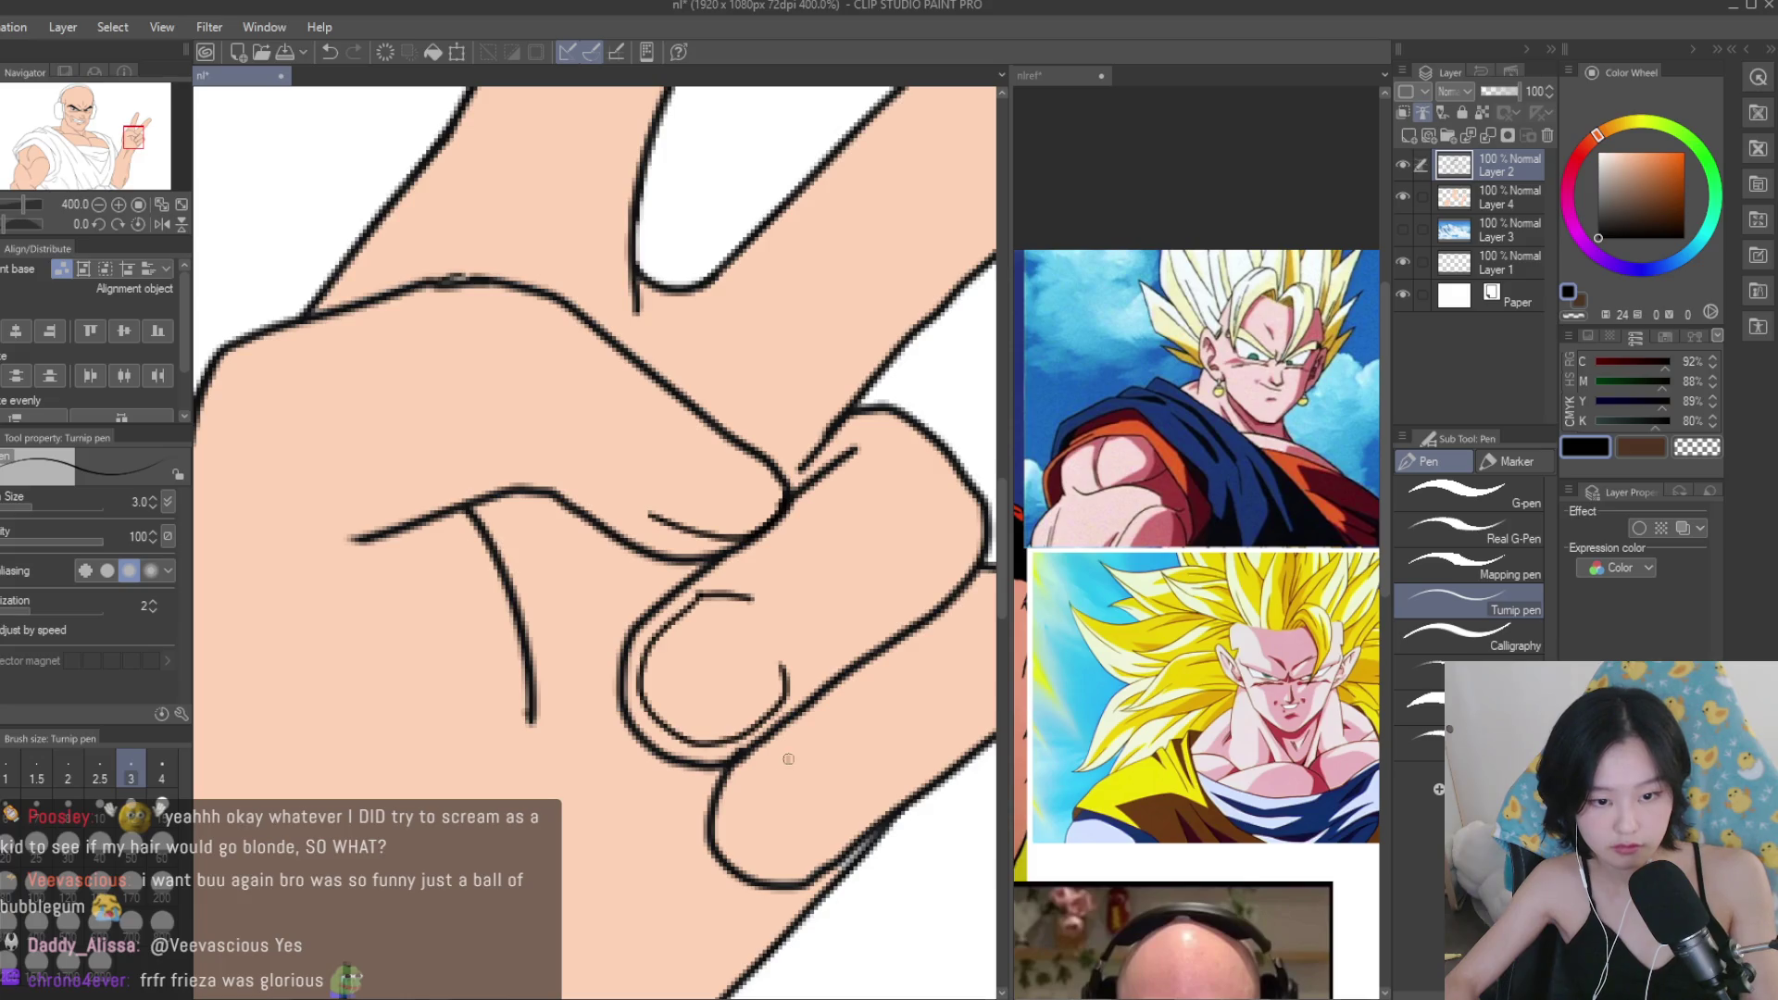
pyautogui.scroll(-7, 846, 827)
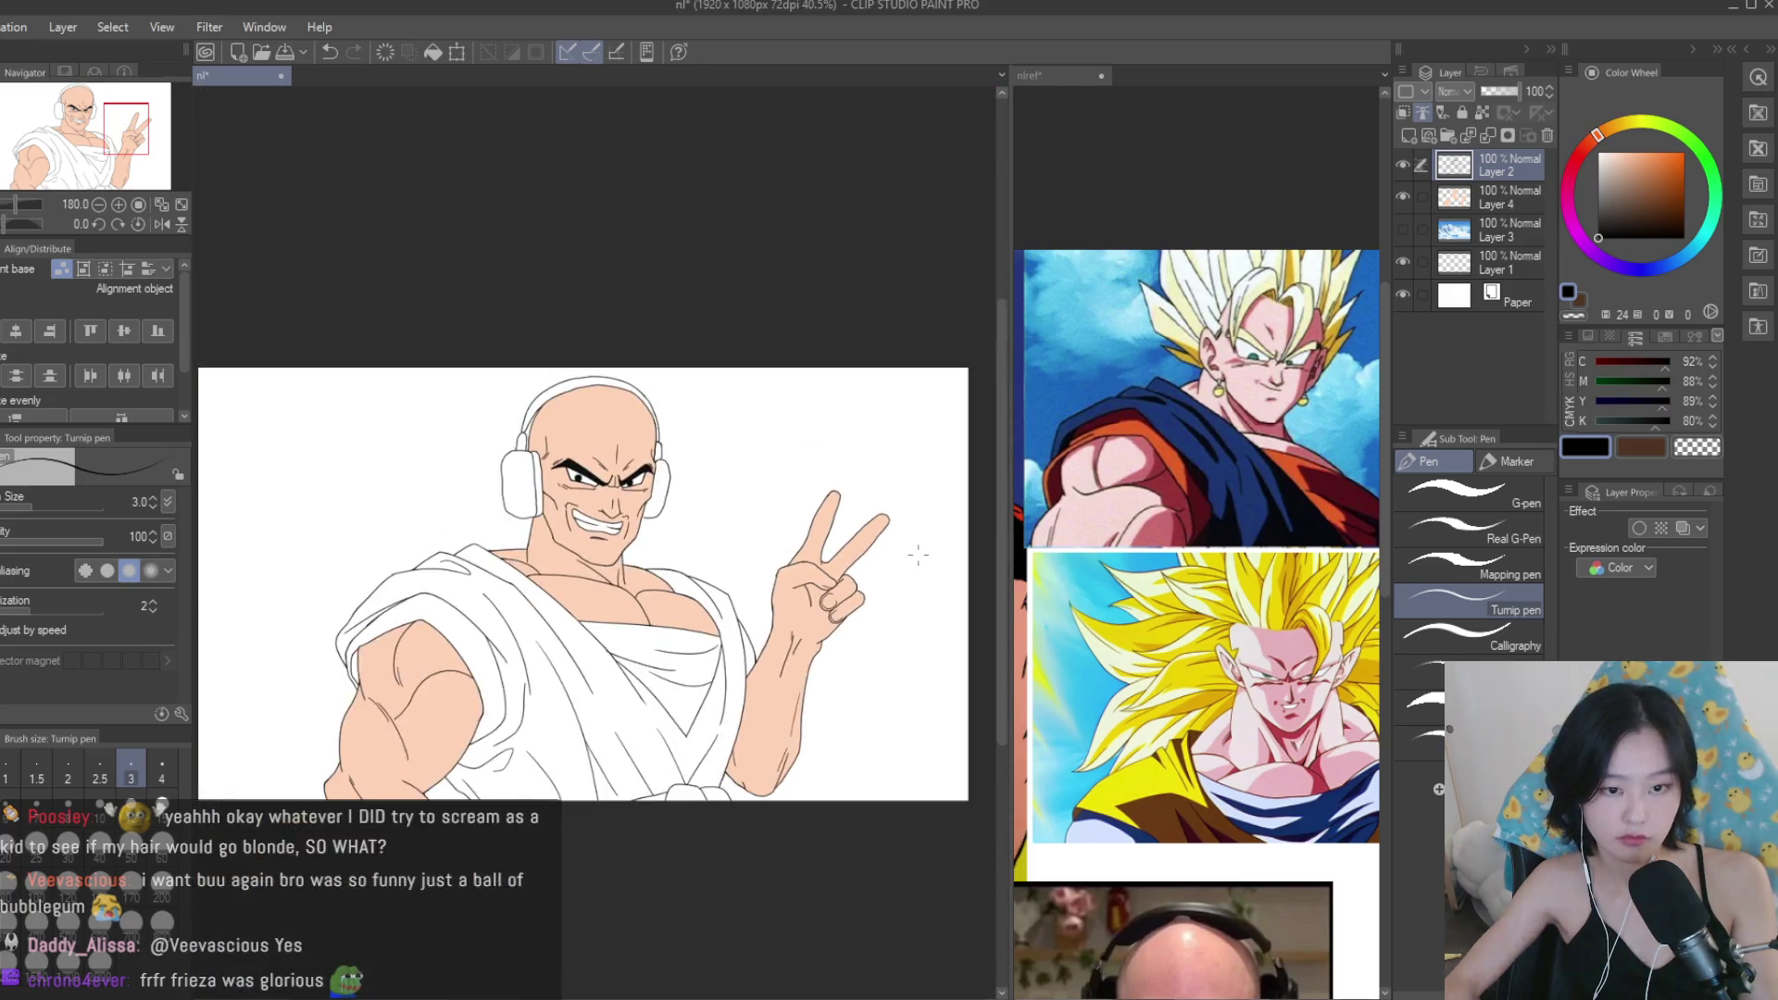
pyautogui.scroll(2, 883, 630)
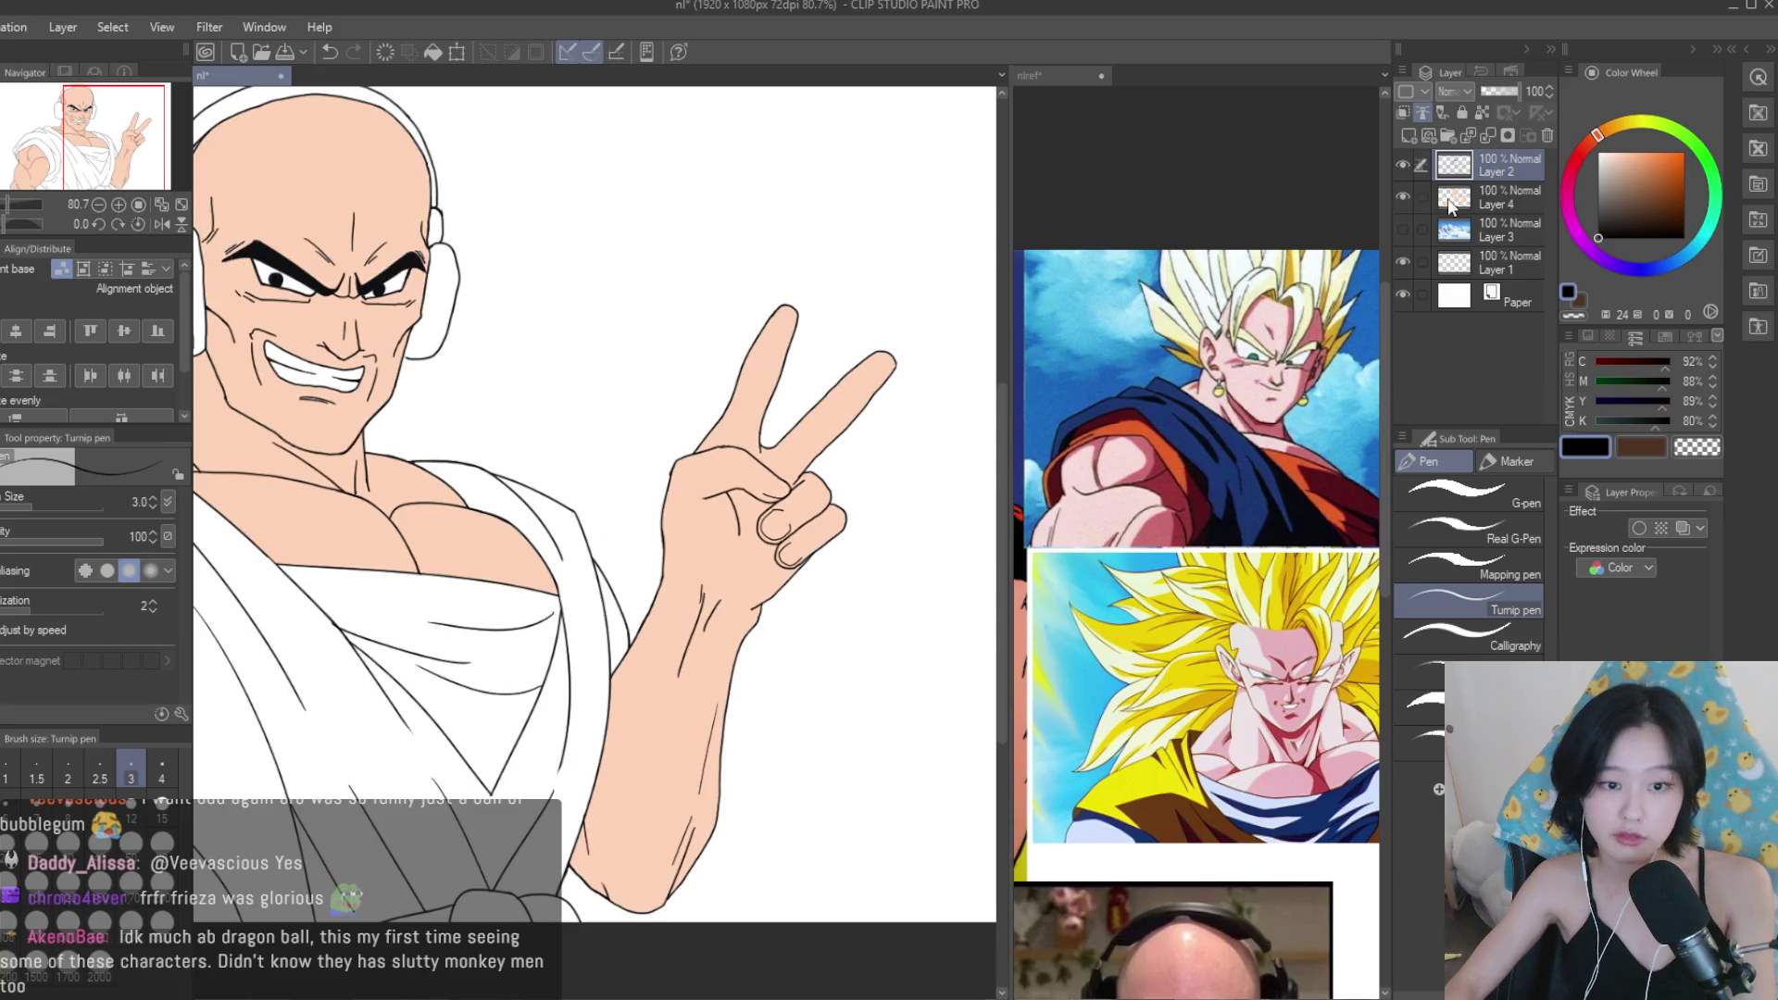
# Select the skin colour layer and set the brush size to 8.
pyautogui.click(1446, 205)
pyautogui.keyDown('alt'); pyautogui.click(704, 602); pyautogui.keyUp('alt')
pyautogui.scroll(2, 813, 608)
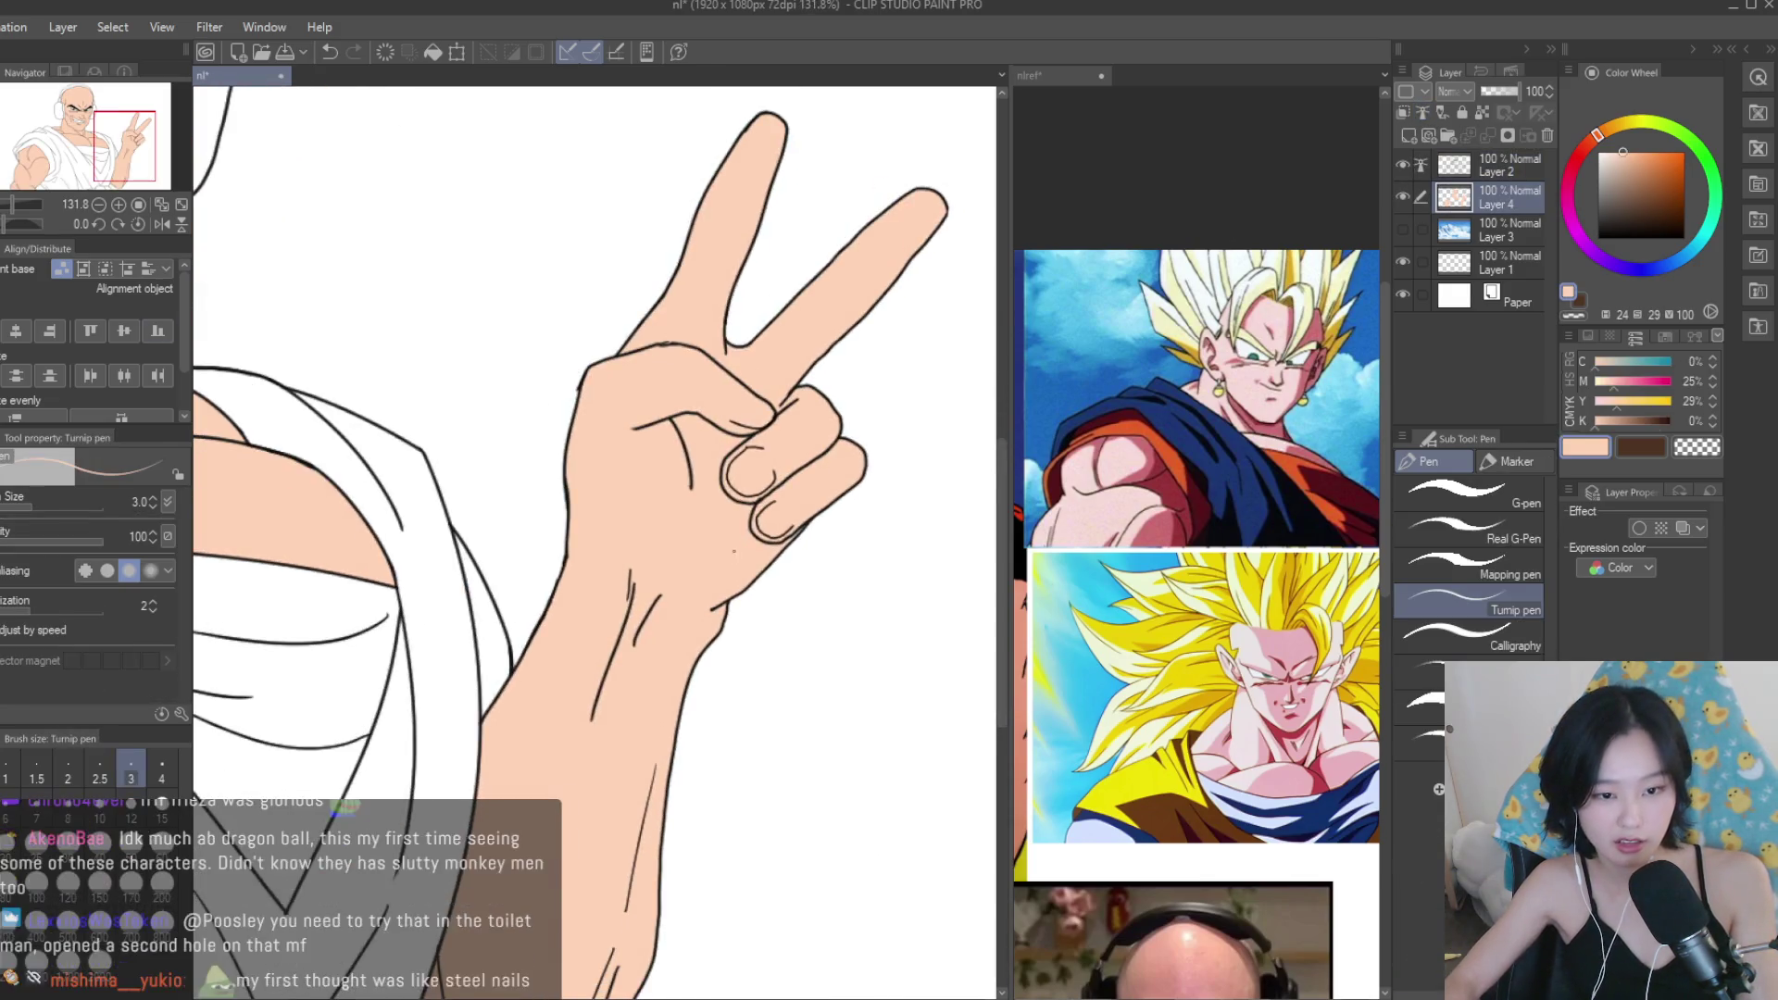
pyautogui.scroll(5, 736, 552)
pyautogui.click(68, 810)
pyautogui.scroll(-10, 776, 619)
pyautogui.scroll(-2, 904, 520)
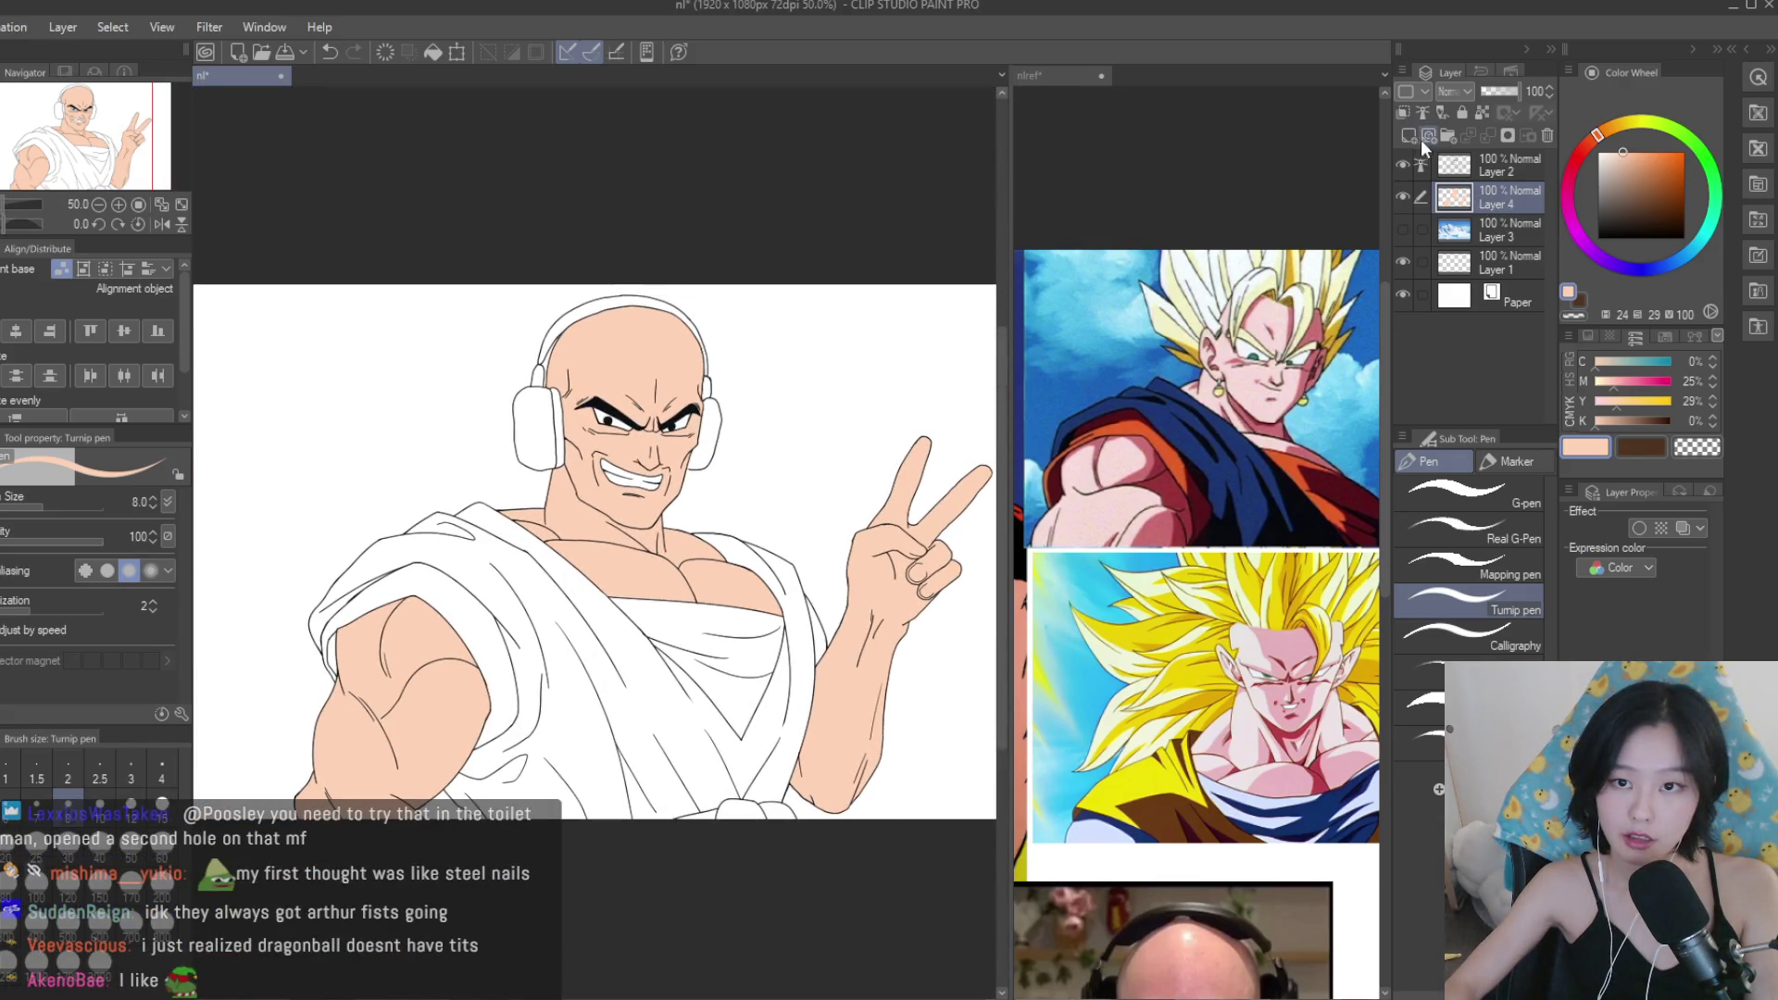
# Bring up the reference sheet with Goku's orange gi, then return to the character drawing.
pyautogui.click(1194, 555)
pyautogui.scroll(-3, 1195, 556)
pyautogui.scroll(3, 1294, 585)
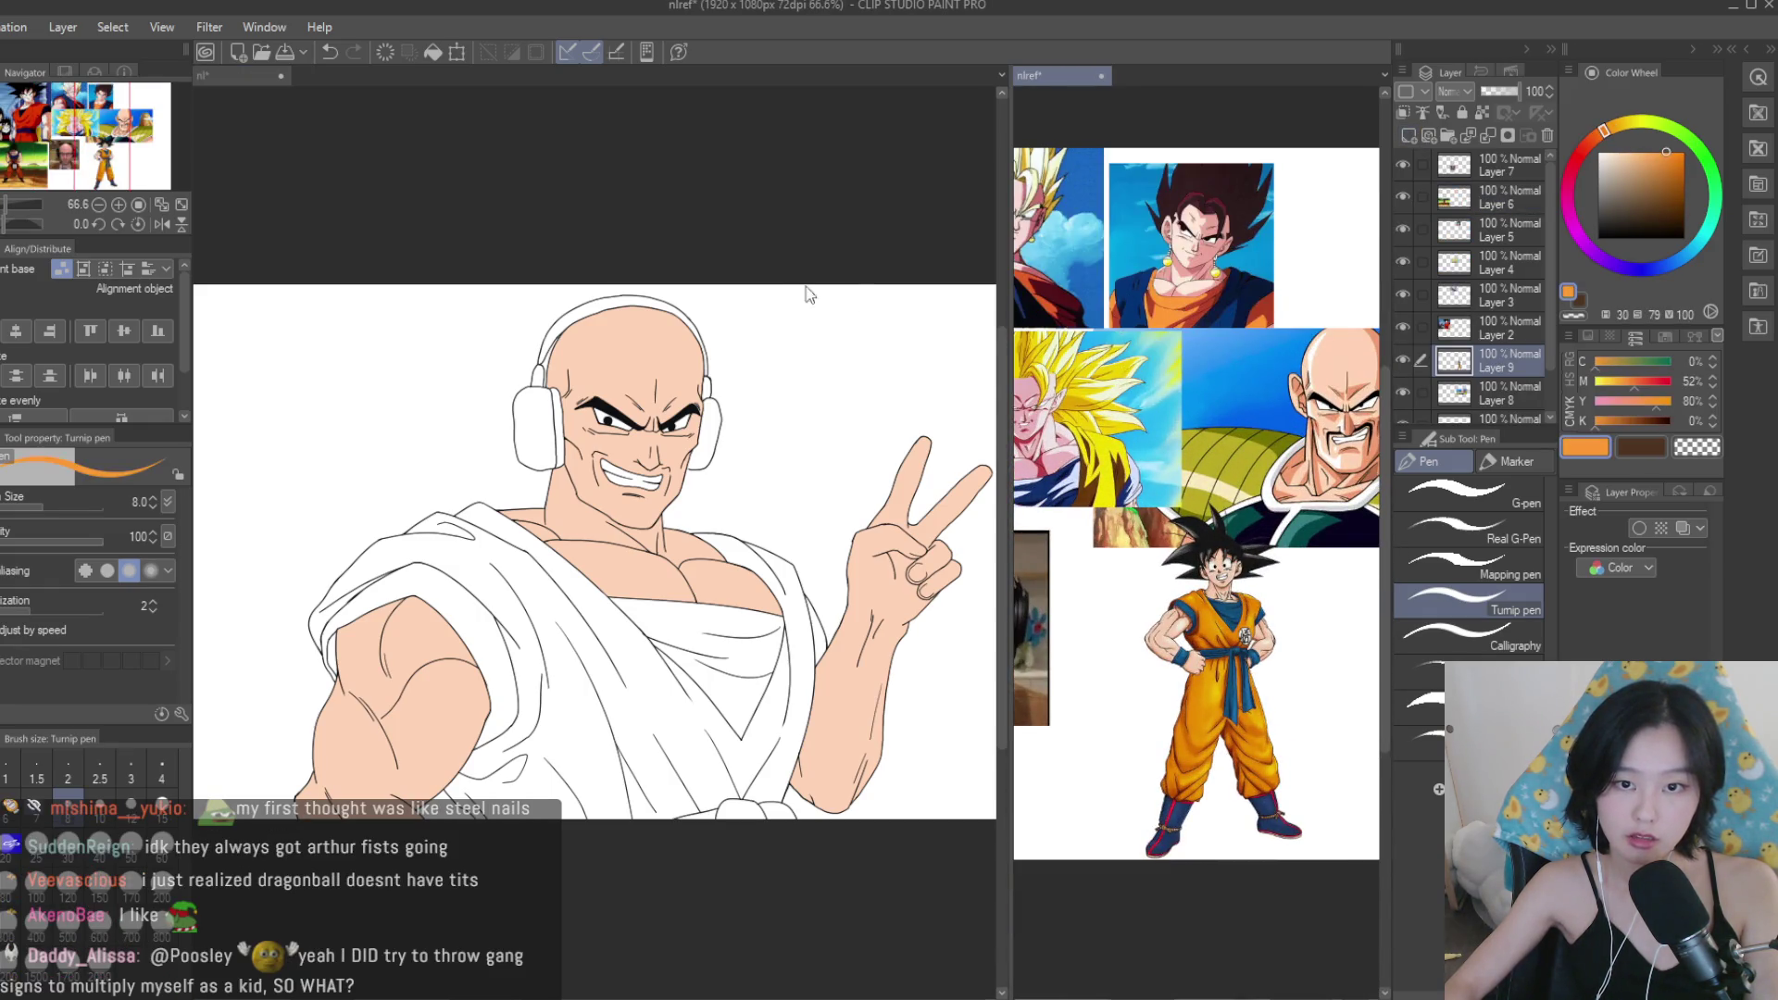
pyautogui.click(356, 253)
# Fill the white robe with orange using the Fill tool.
pyautogui.press('g')
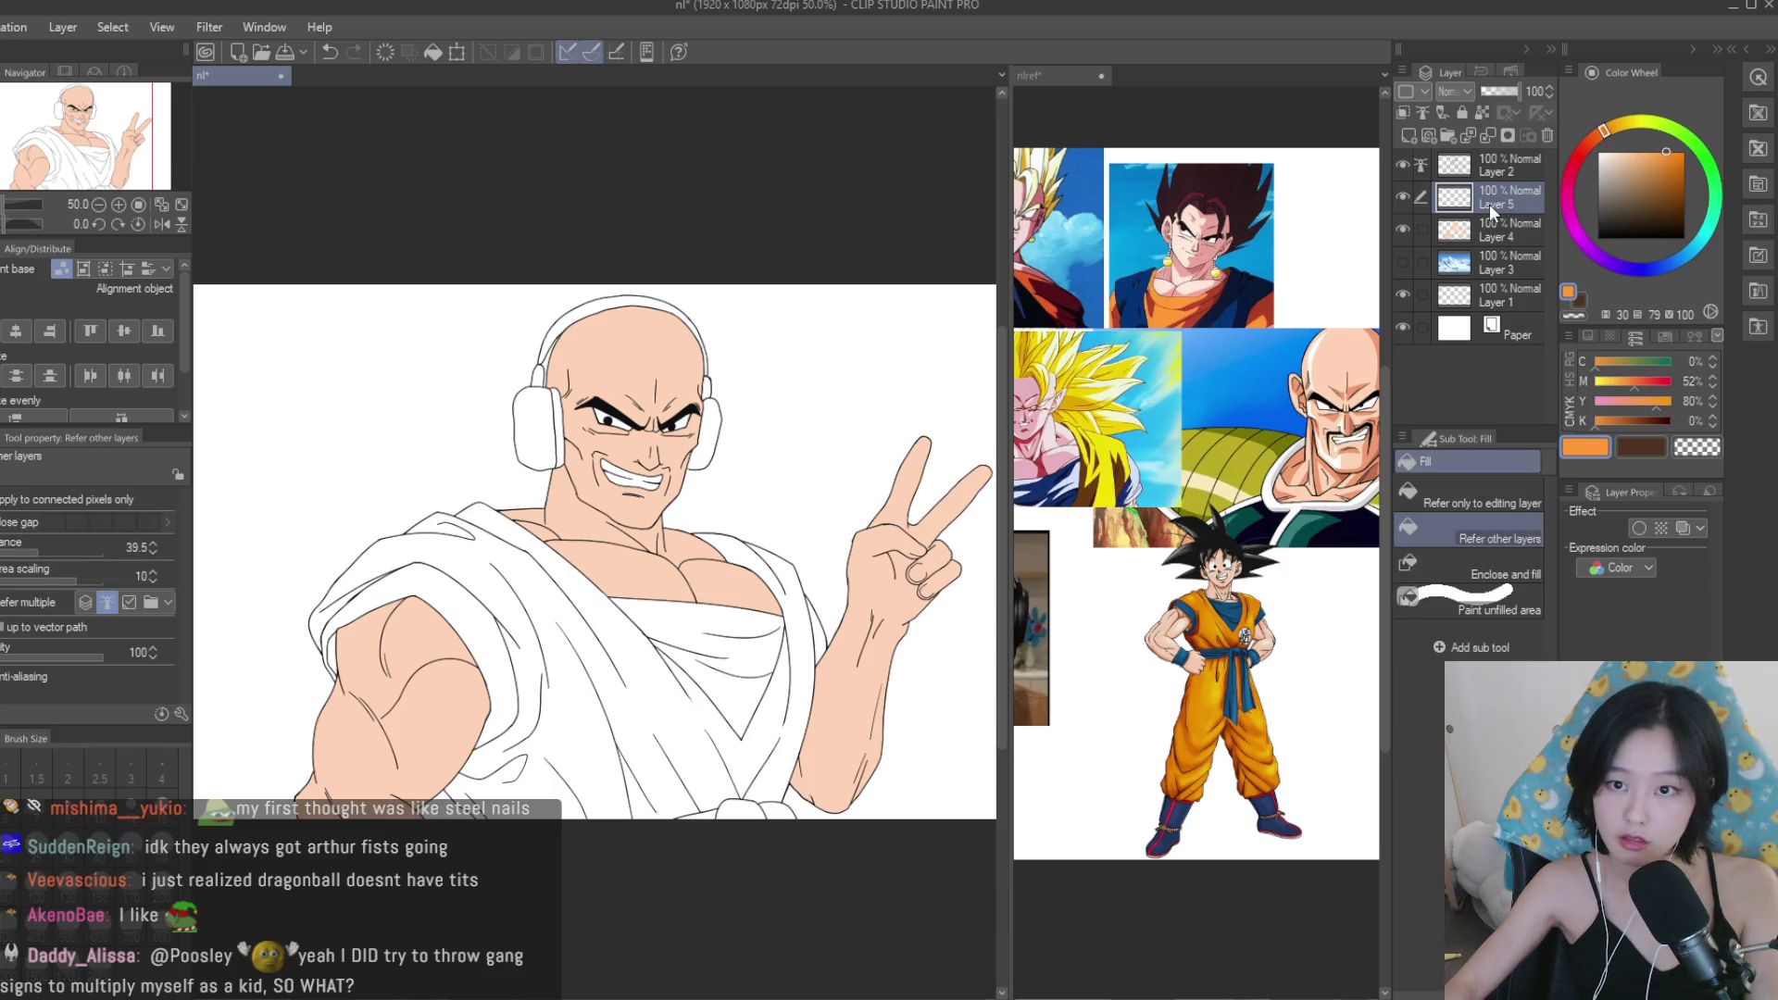
pyautogui.scroll(2, 744, 688)
pyautogui.click(676, 716)
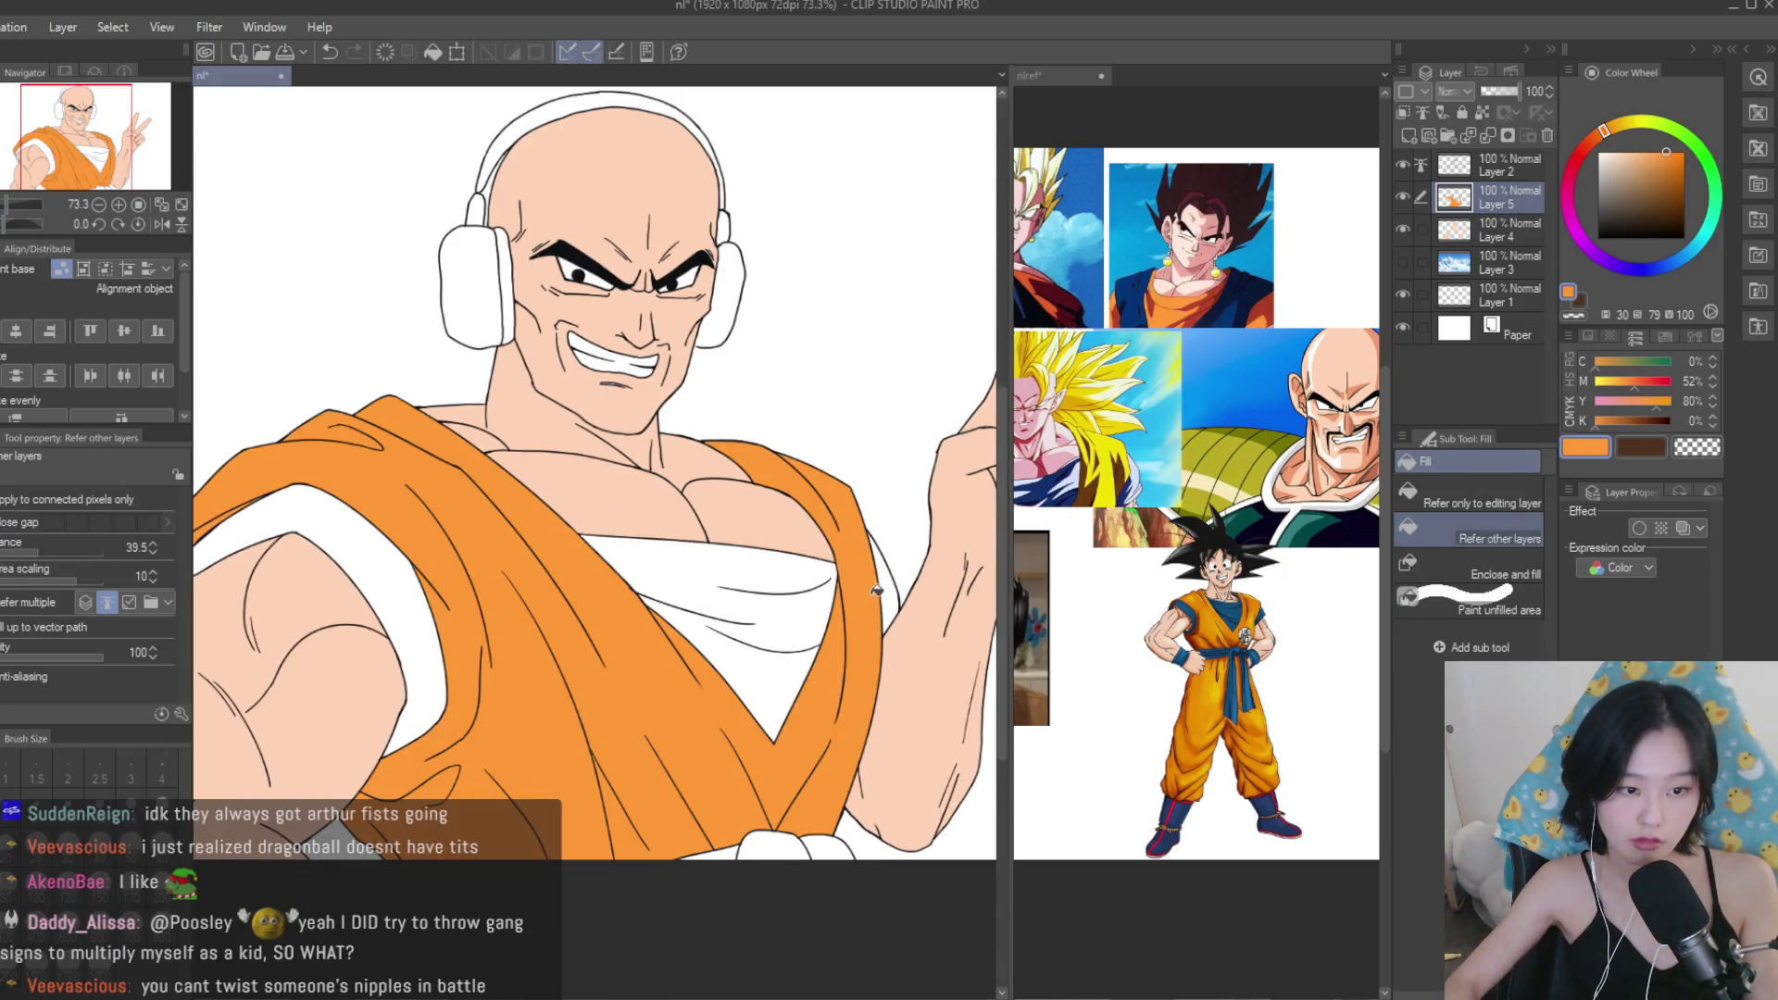
pyautogui.scroll(3, 874, 592)
pyautogui.scroll(-3, 834, 649)
pyautogui.scroll(1, 790, 782)
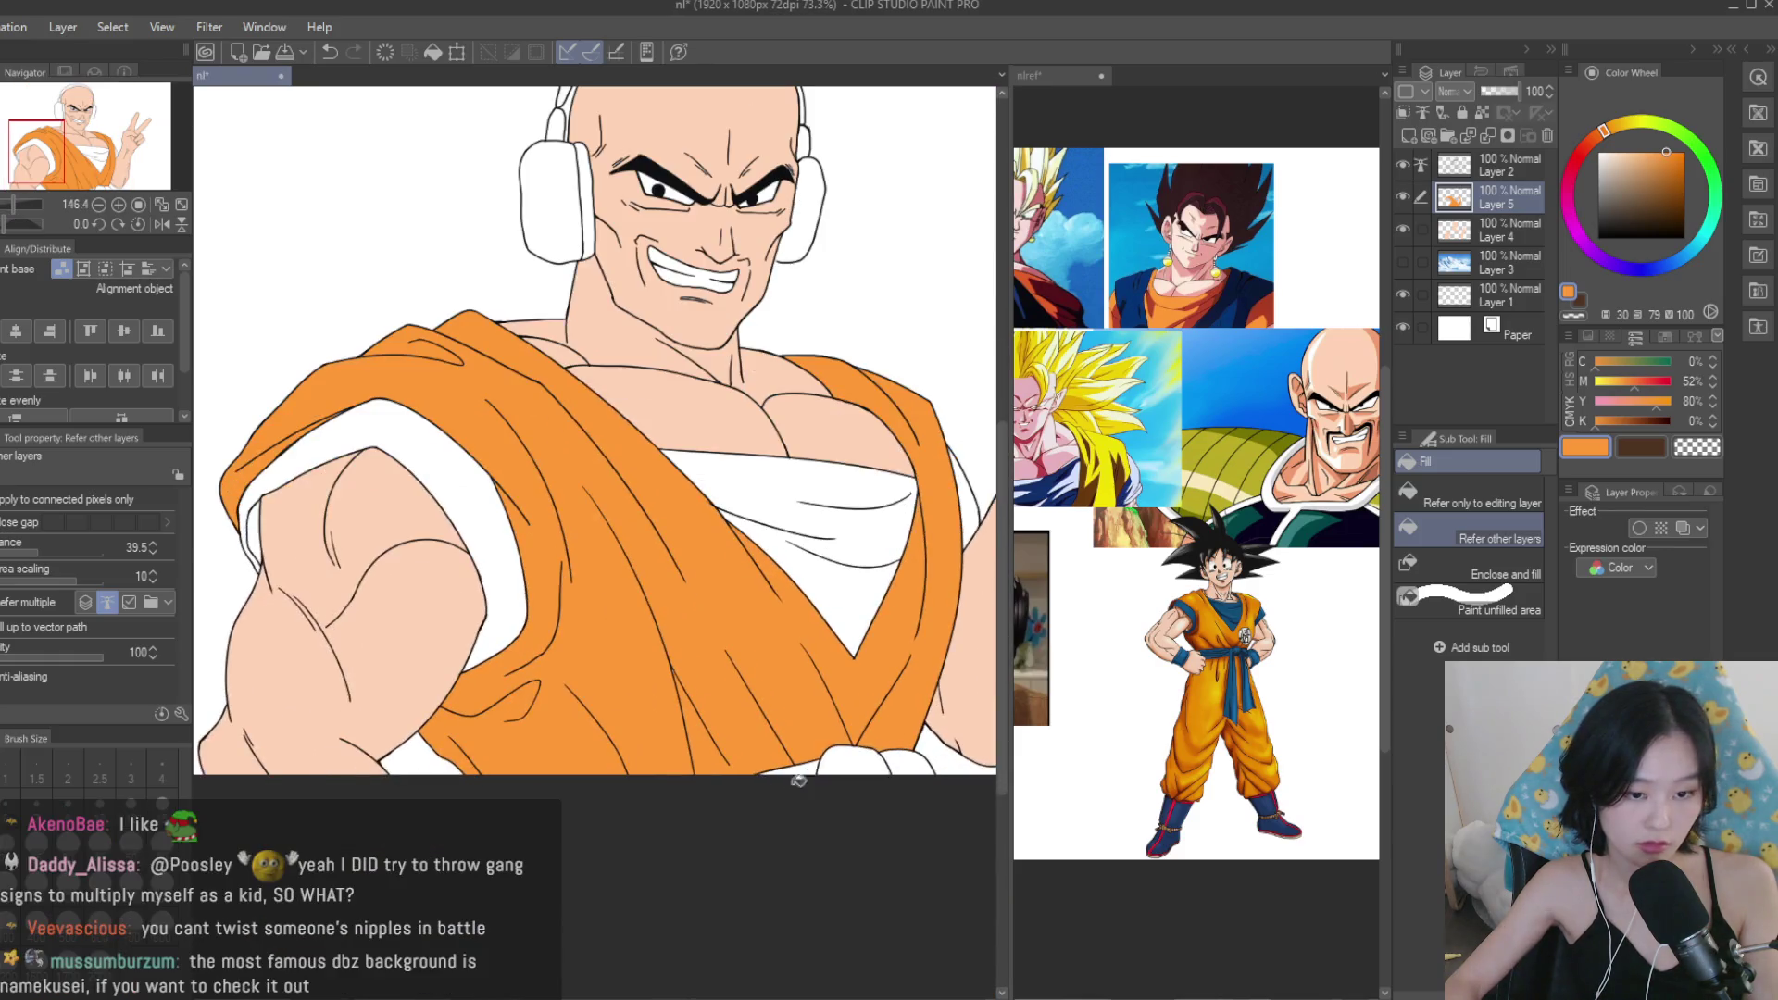
pyautogui.scroll(1, 350, 329)
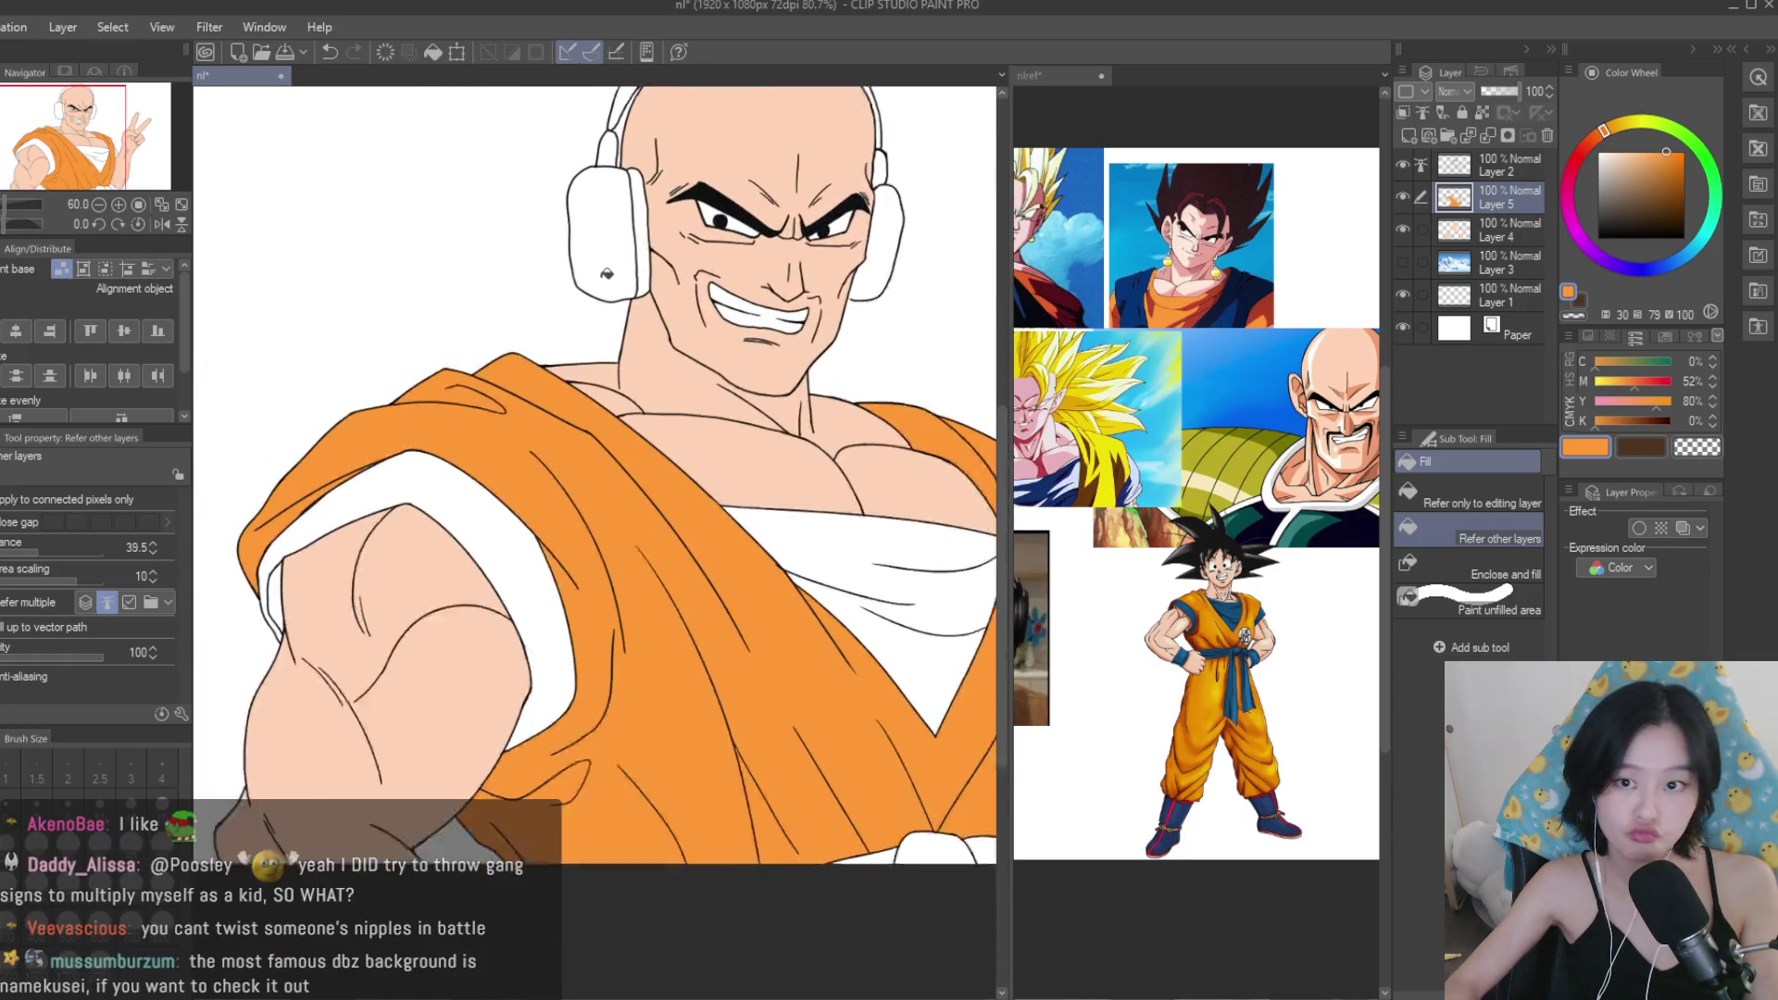
# Paint orange into the remaining unfilled gaps on the robe.
pyautogui.click(1463, 600)
pyautogui.scroll(1, 602, 533)
pyautogui.moveTo(604, 530); pyautogui.dragTo(733, 705)
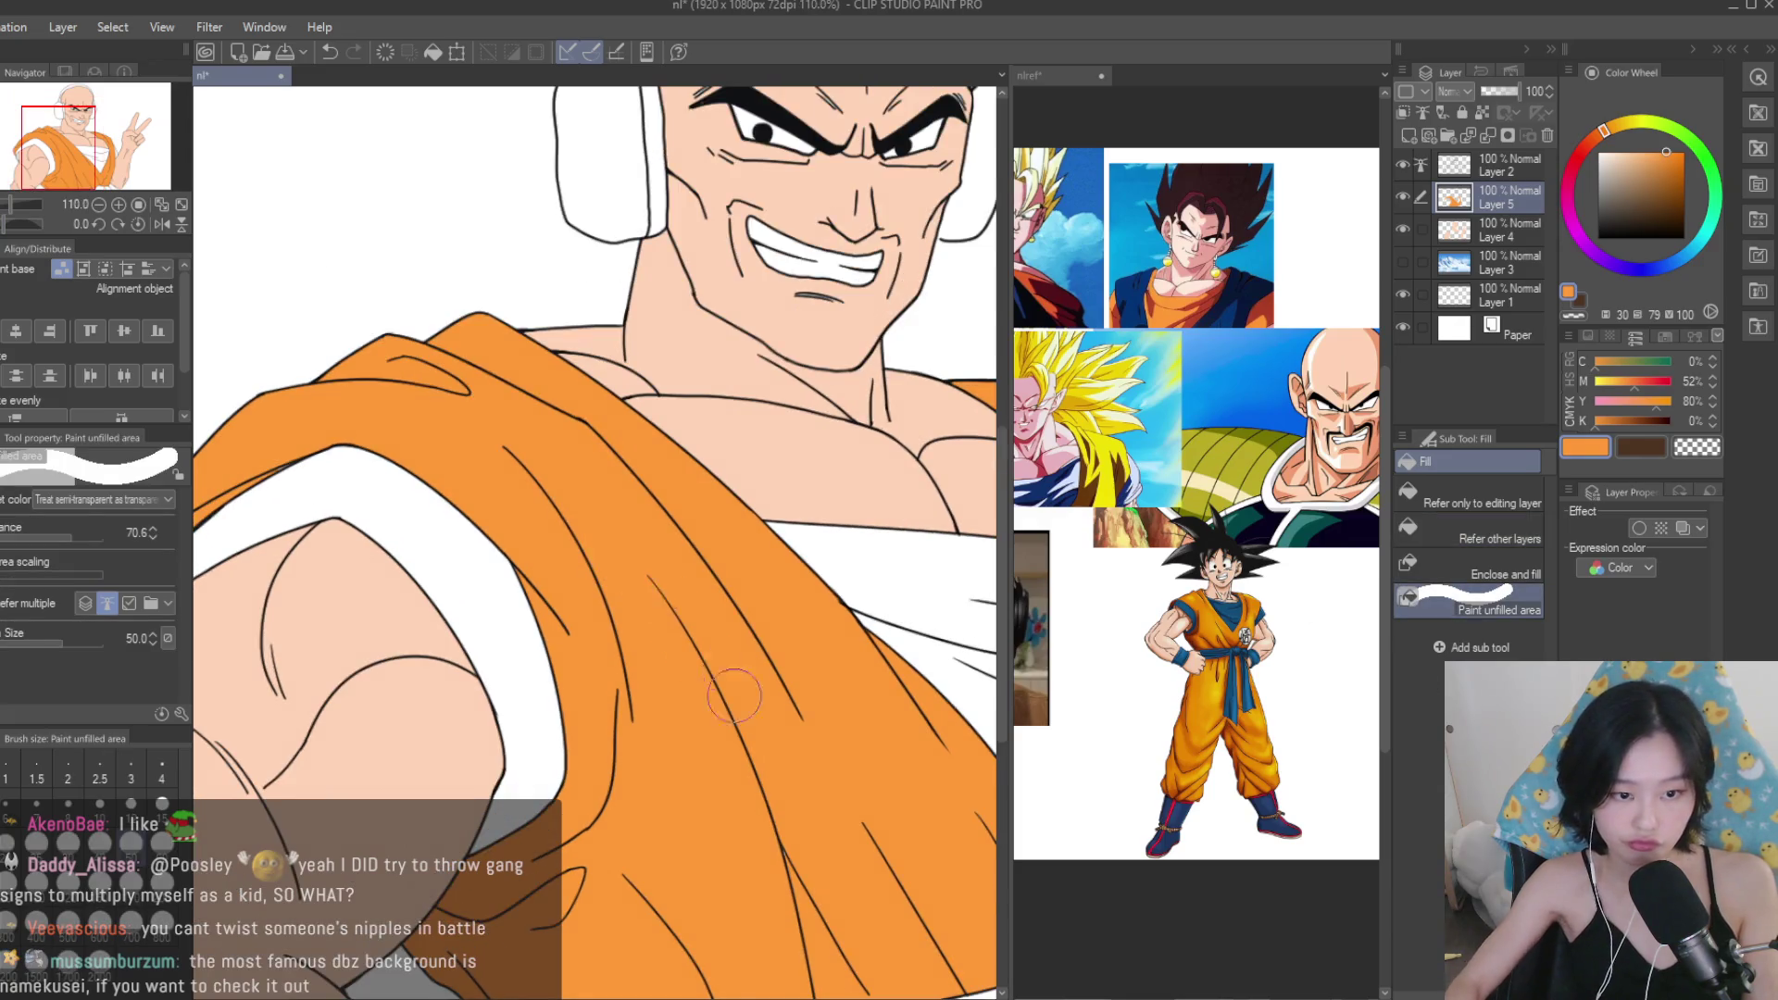
pyautogui.scroll(-2, 436, 392)
pyautogui.scroll(1, 439, 435)
pyautogui.scroll(-4, 284, 541)
pyautogui.scroll(4, 542, 713)
pyautogui.moveTo(541, 713); pyautogui.dragTo(521, 792)
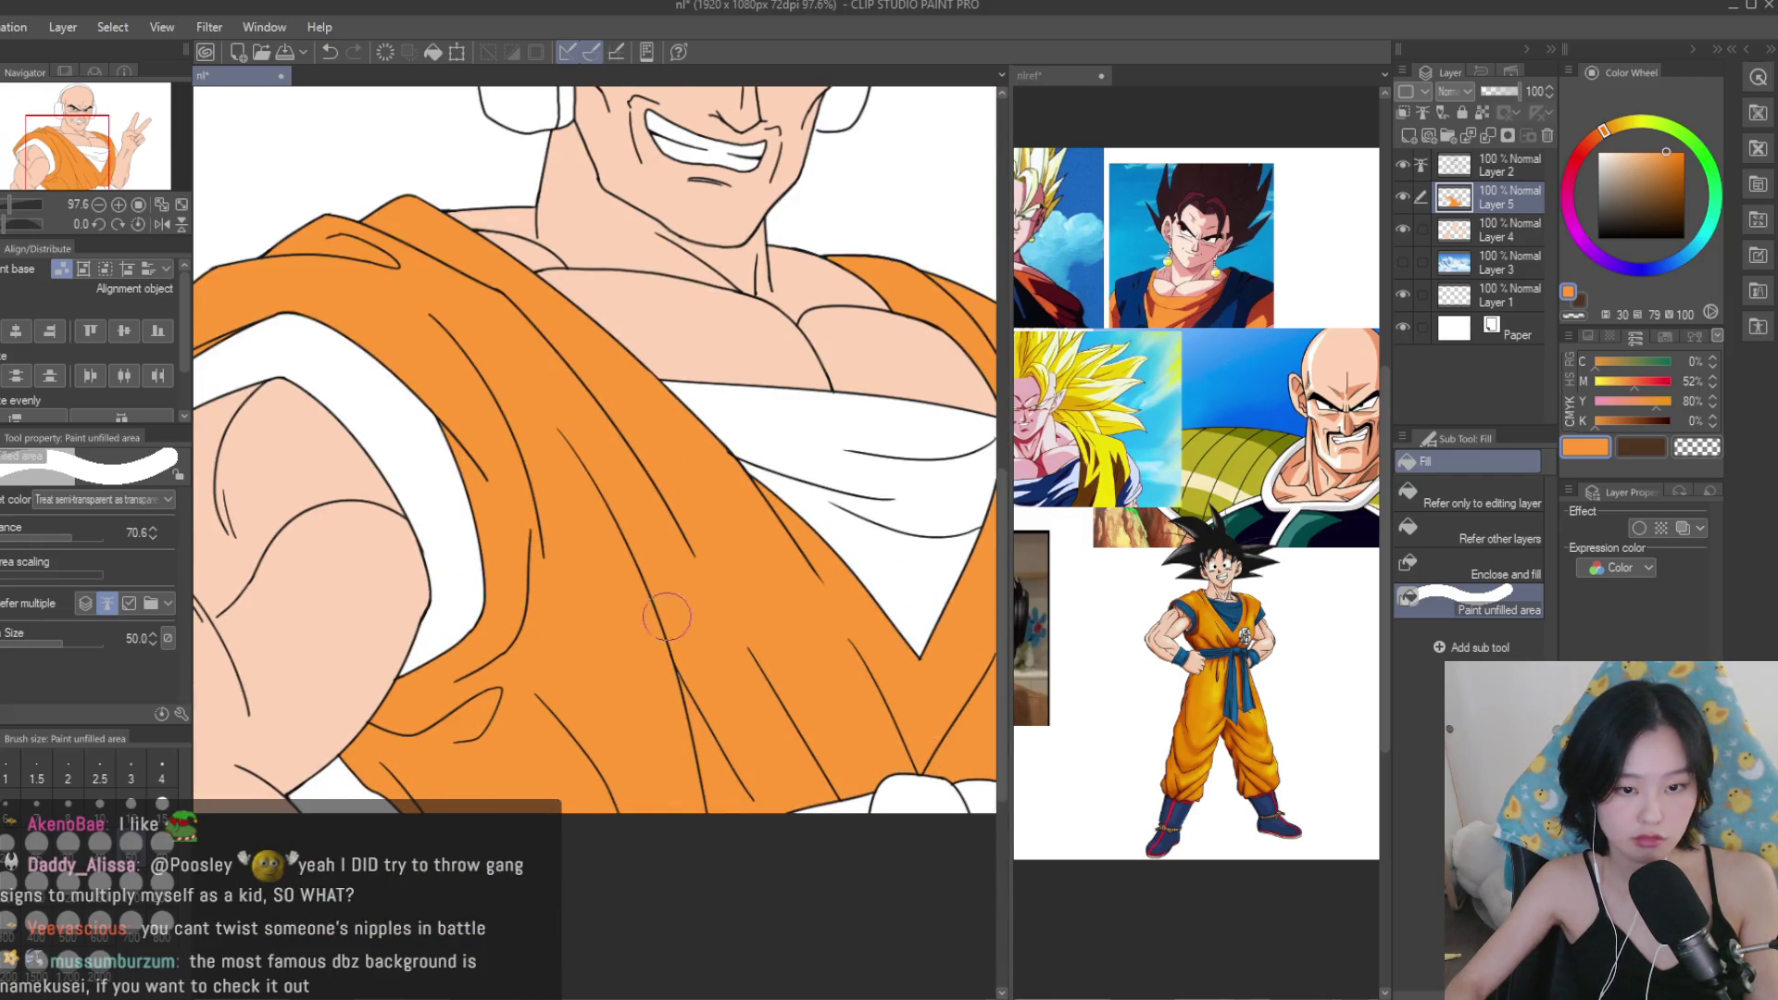
pyautogui.moveTo(732, 617); pyautogui.dragTo(557, 553)
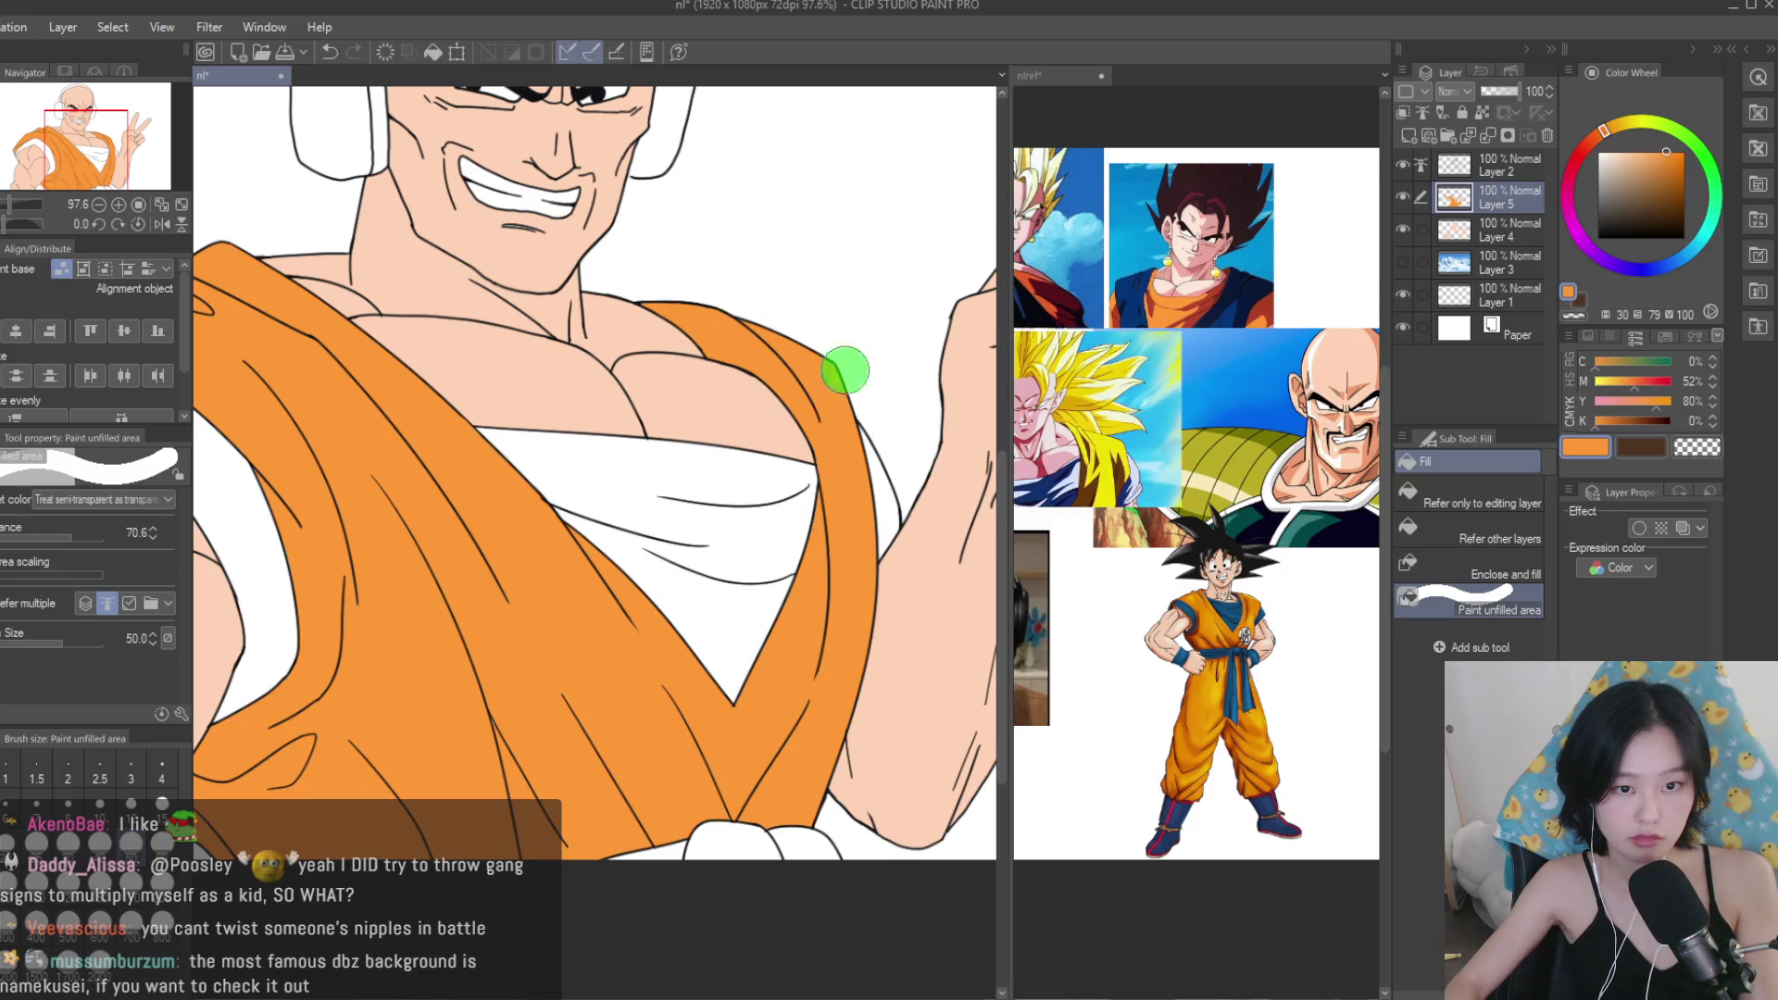
pyautogui.scroll(-4, 804, 781)
pyautogui.scroll(1, 804, 780)
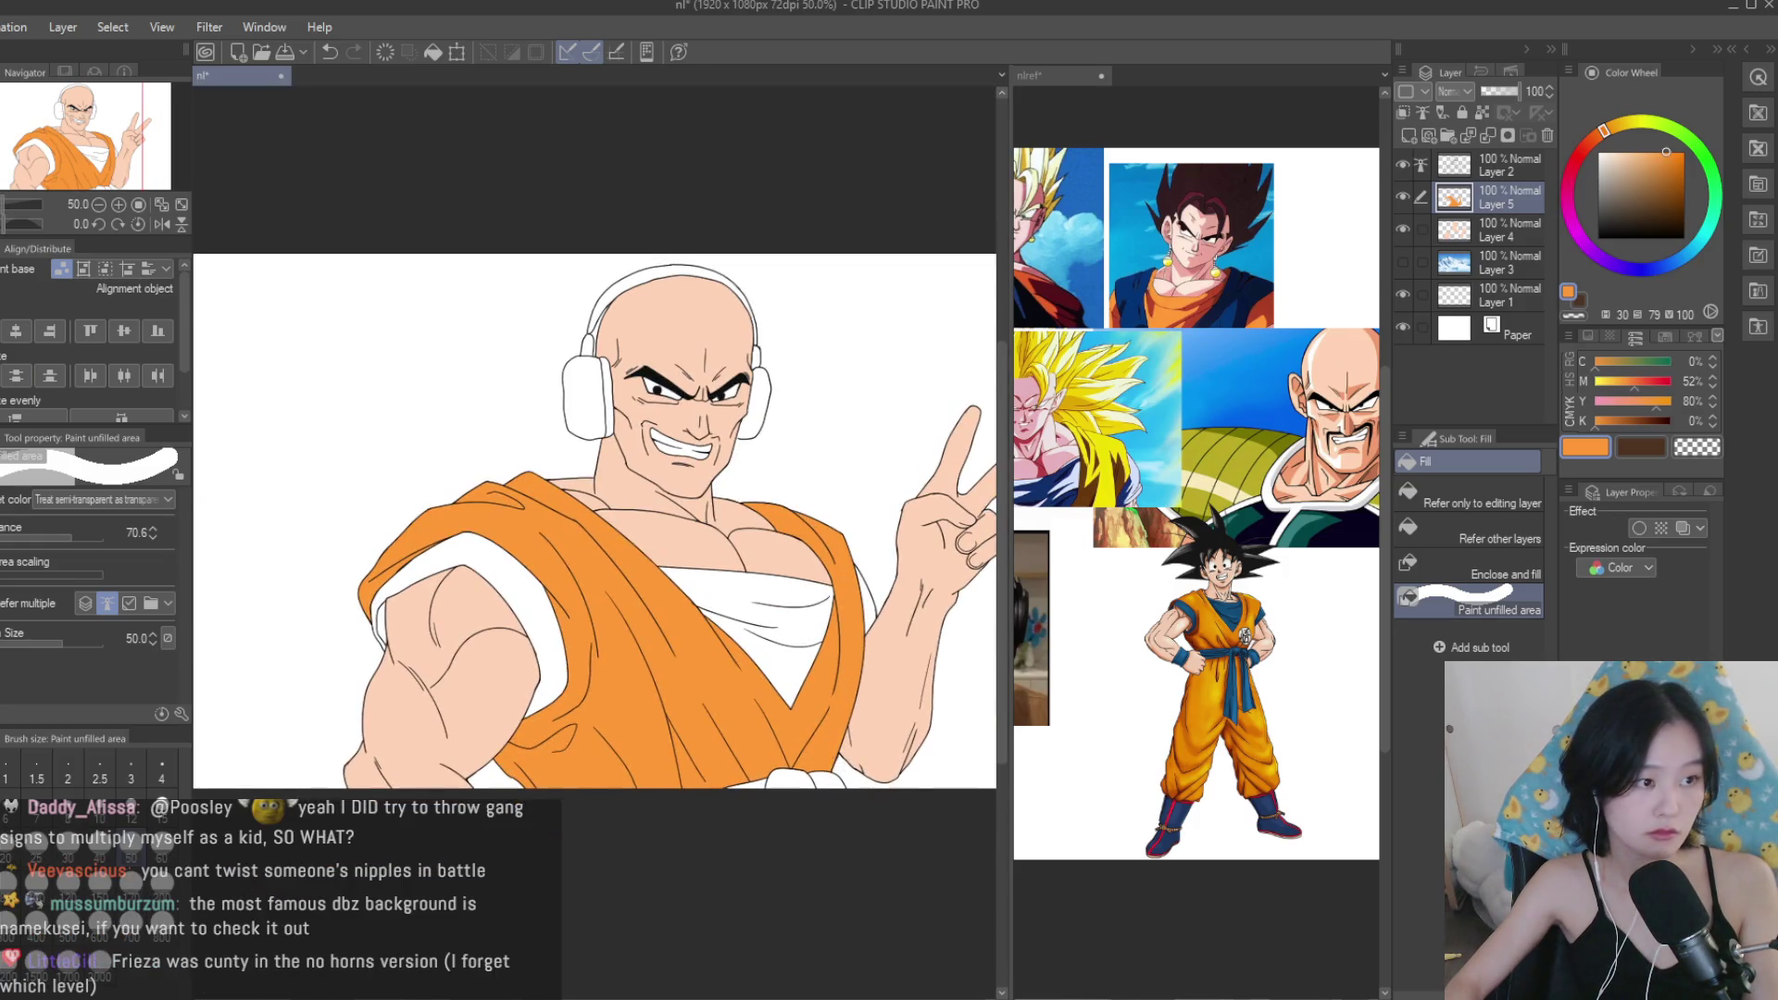
# Add a new layer above Layer 5 and set Fill to Refer other layers.
pyautogui.click(1408, 135)
pyautogui.scroll(1, 314, 571)
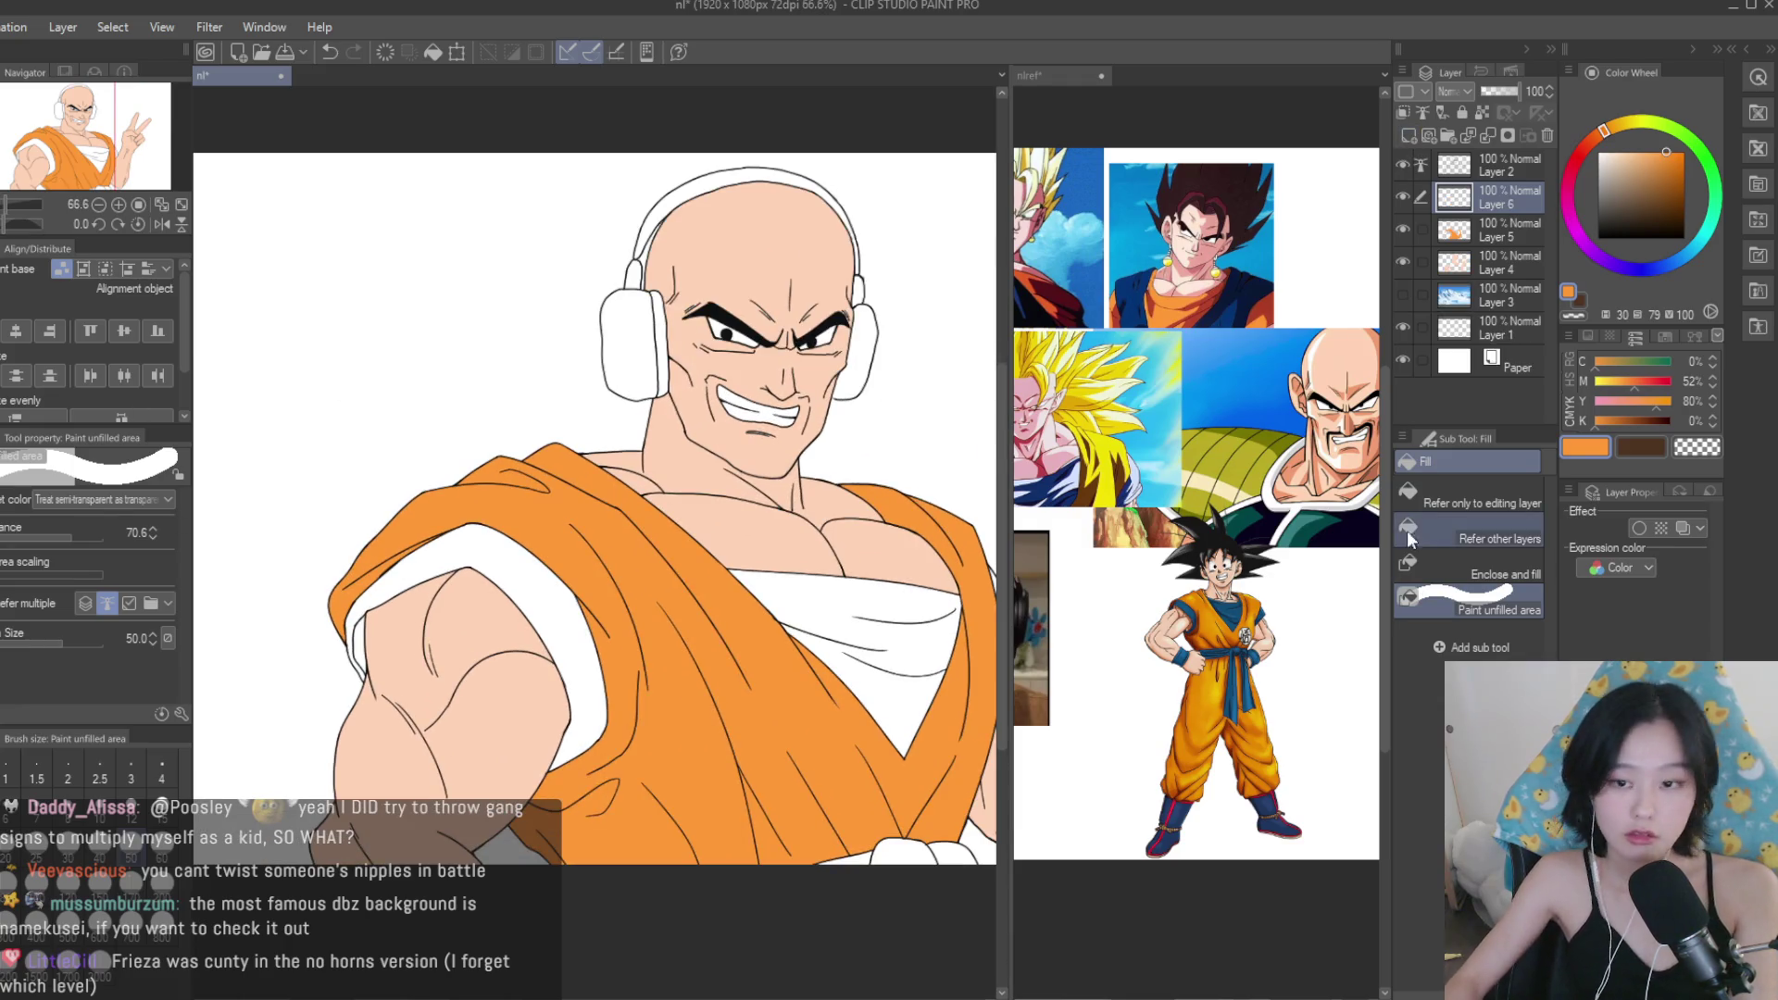
pyautogui.click(1482, 532)
pyautogui.scroll(2, 524, 660)
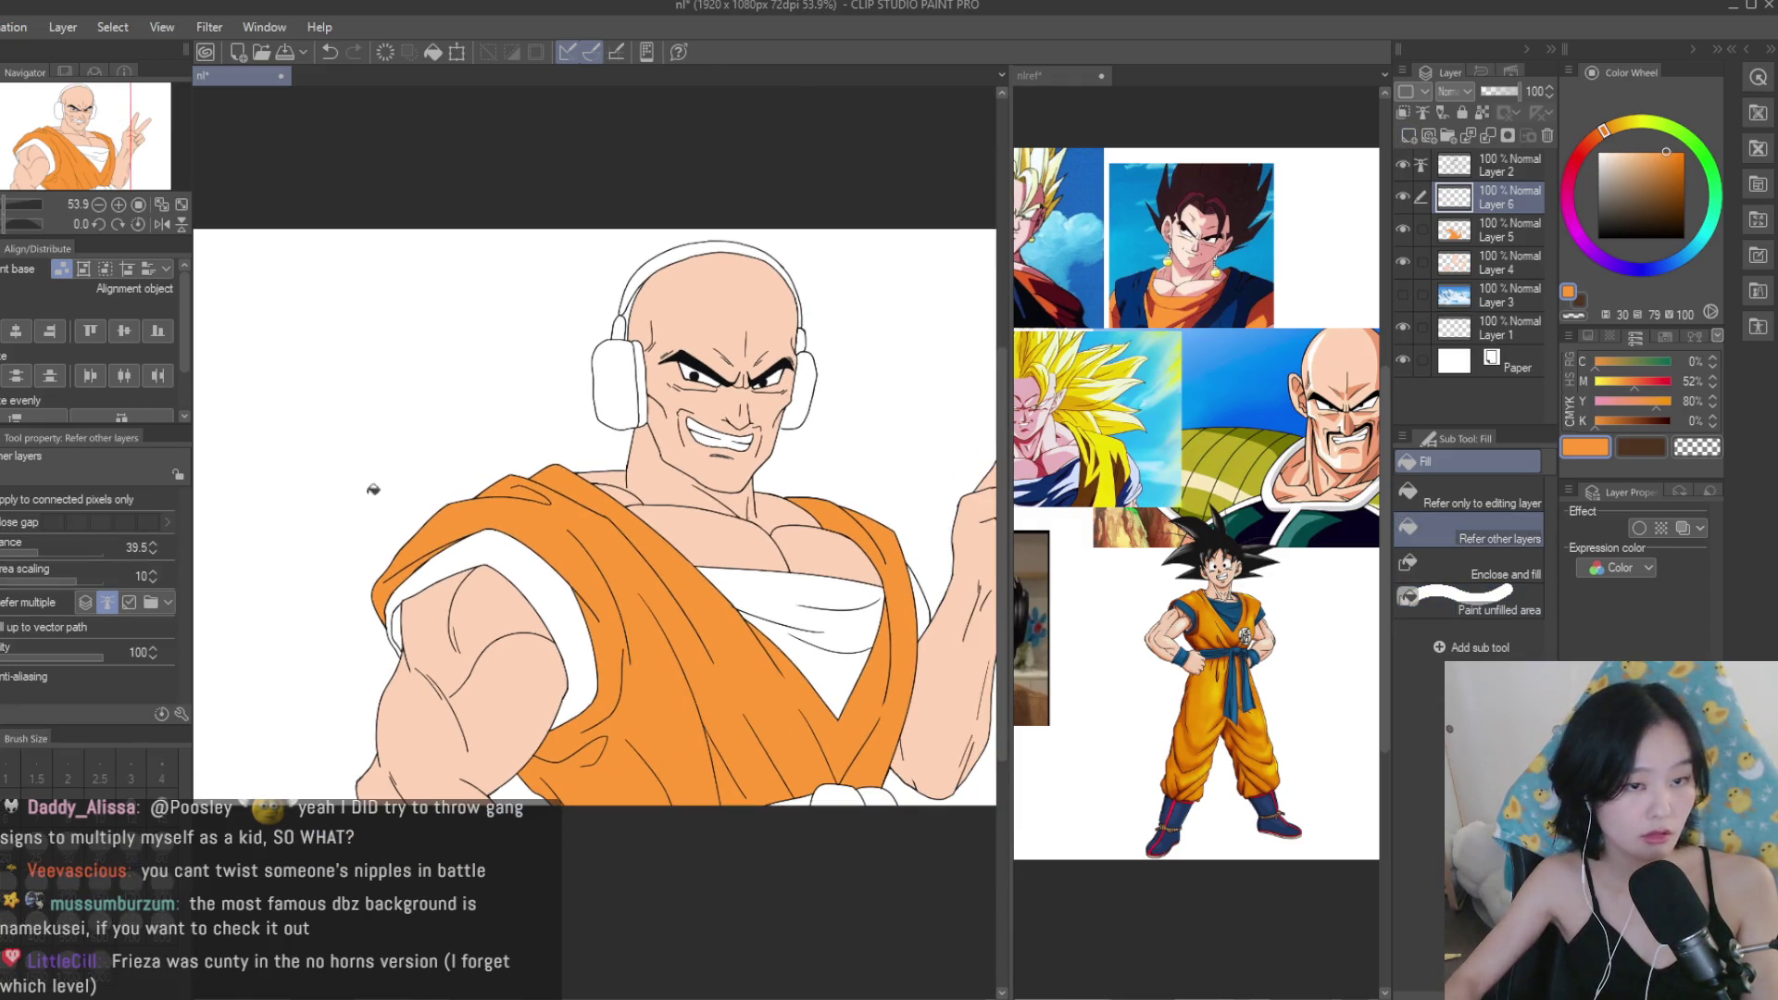
pyautogui.scroll(2, 1022, 562)
pyautogui.scroll(-2, 699, 400)
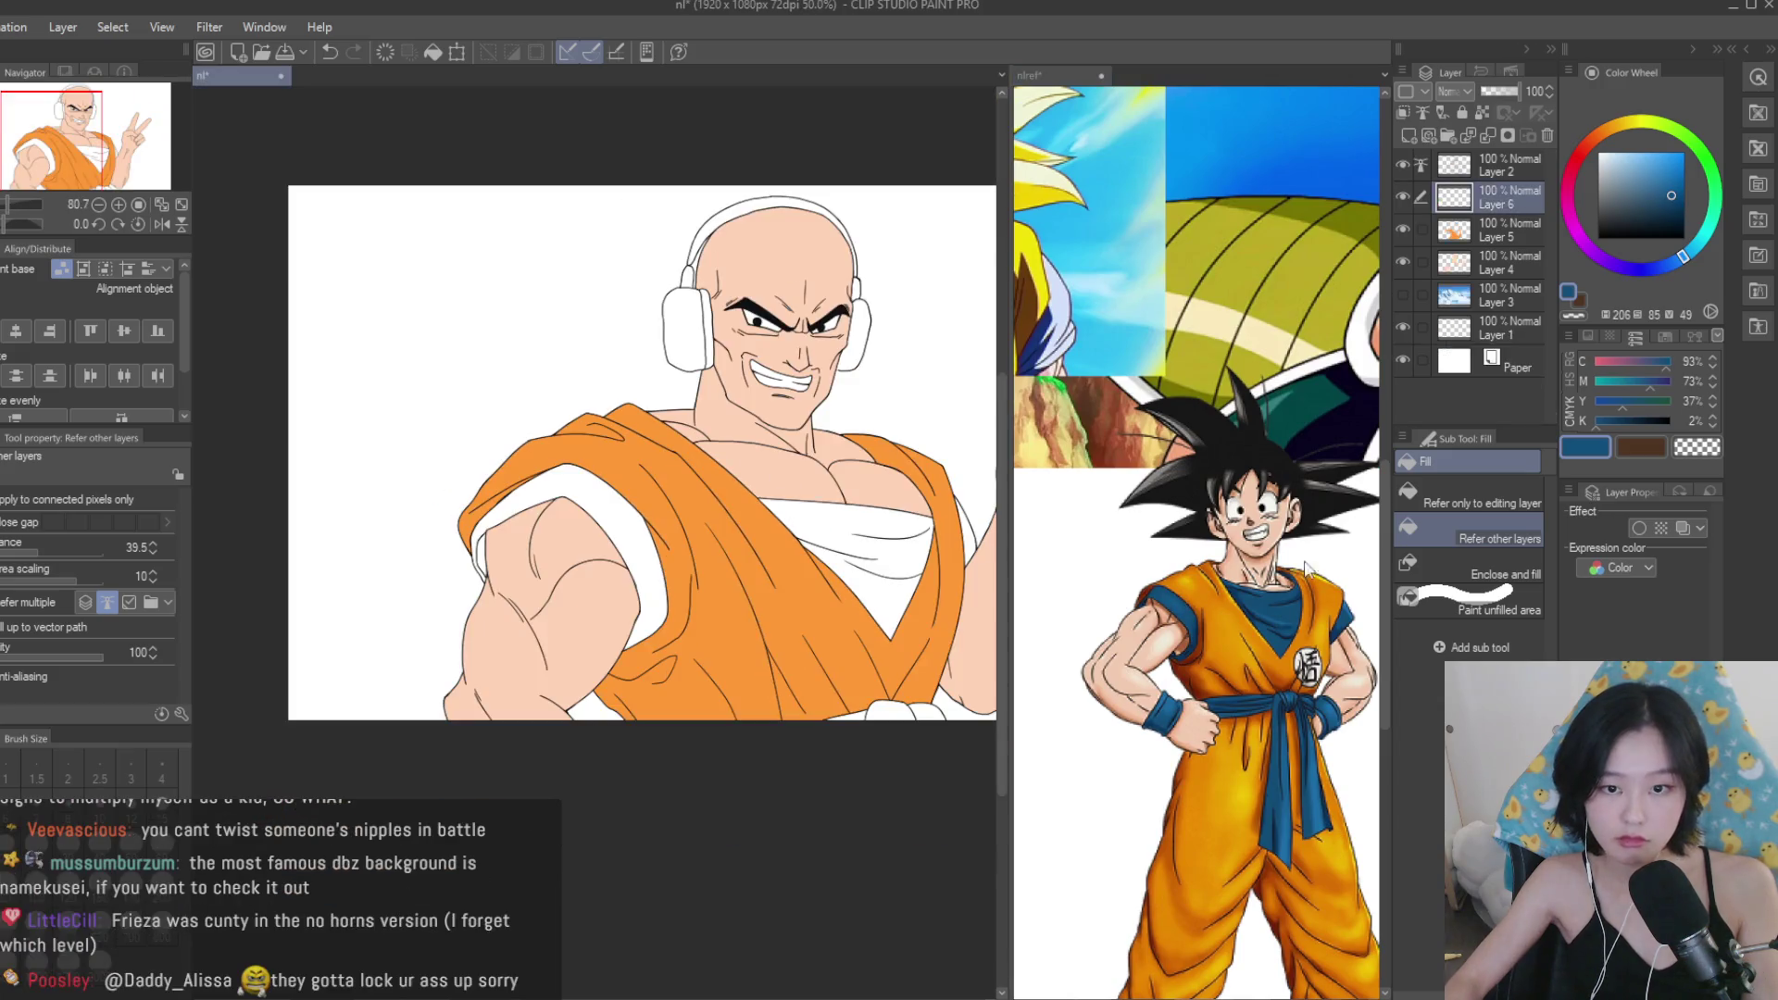
pyautogui.scroll(-4, 1296, 463)
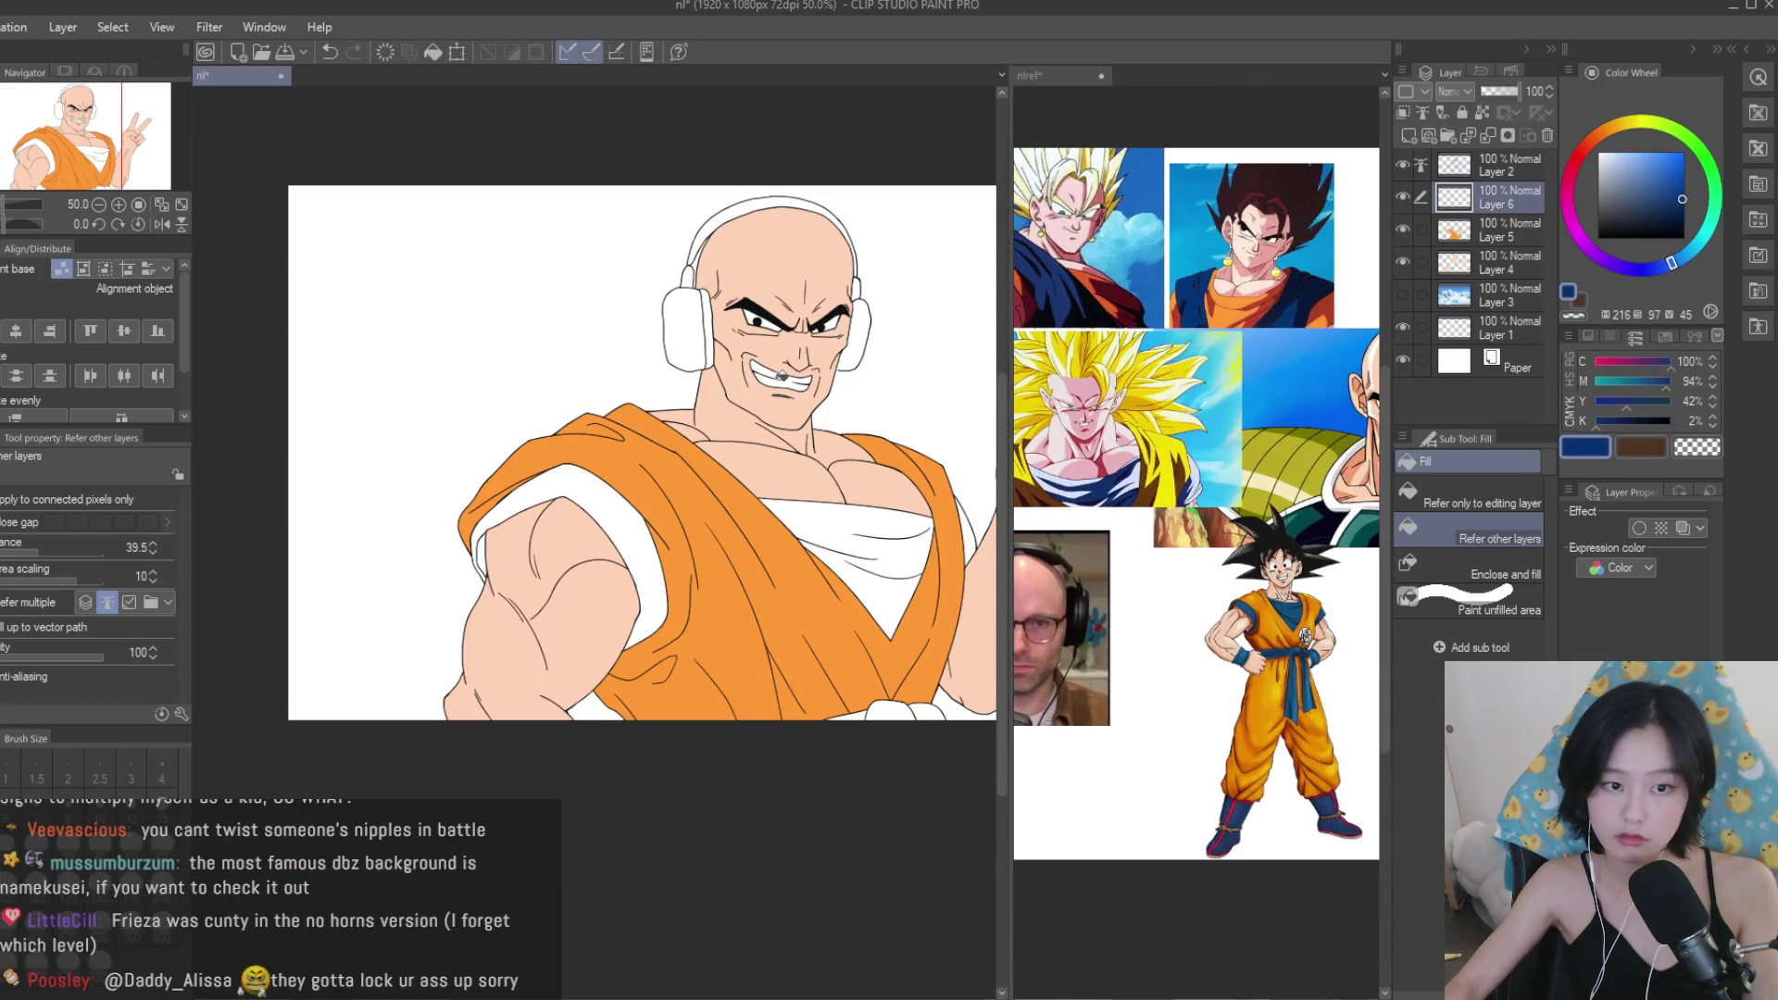
# Fill the sleeve band with a slightly lighter blue.
pyautogui.click(623, 500)
pyautogui.scroll(-2, 623, 484)
pyautogui.scroll(2, 724, 456)
pyautogui.hotkey('ctrl', 'z')
pyautogui.click(1676, 188)
pyautogui.click(398, 491)
pyautogui.scroll(4, 398, 490)
pyautogui.scroll(-3, 748, 550)
# Fill the chest undershirt and the sash knot blue.
pyautogui.click(748, 550)
pyautogui.scroll(4, 748, 550)
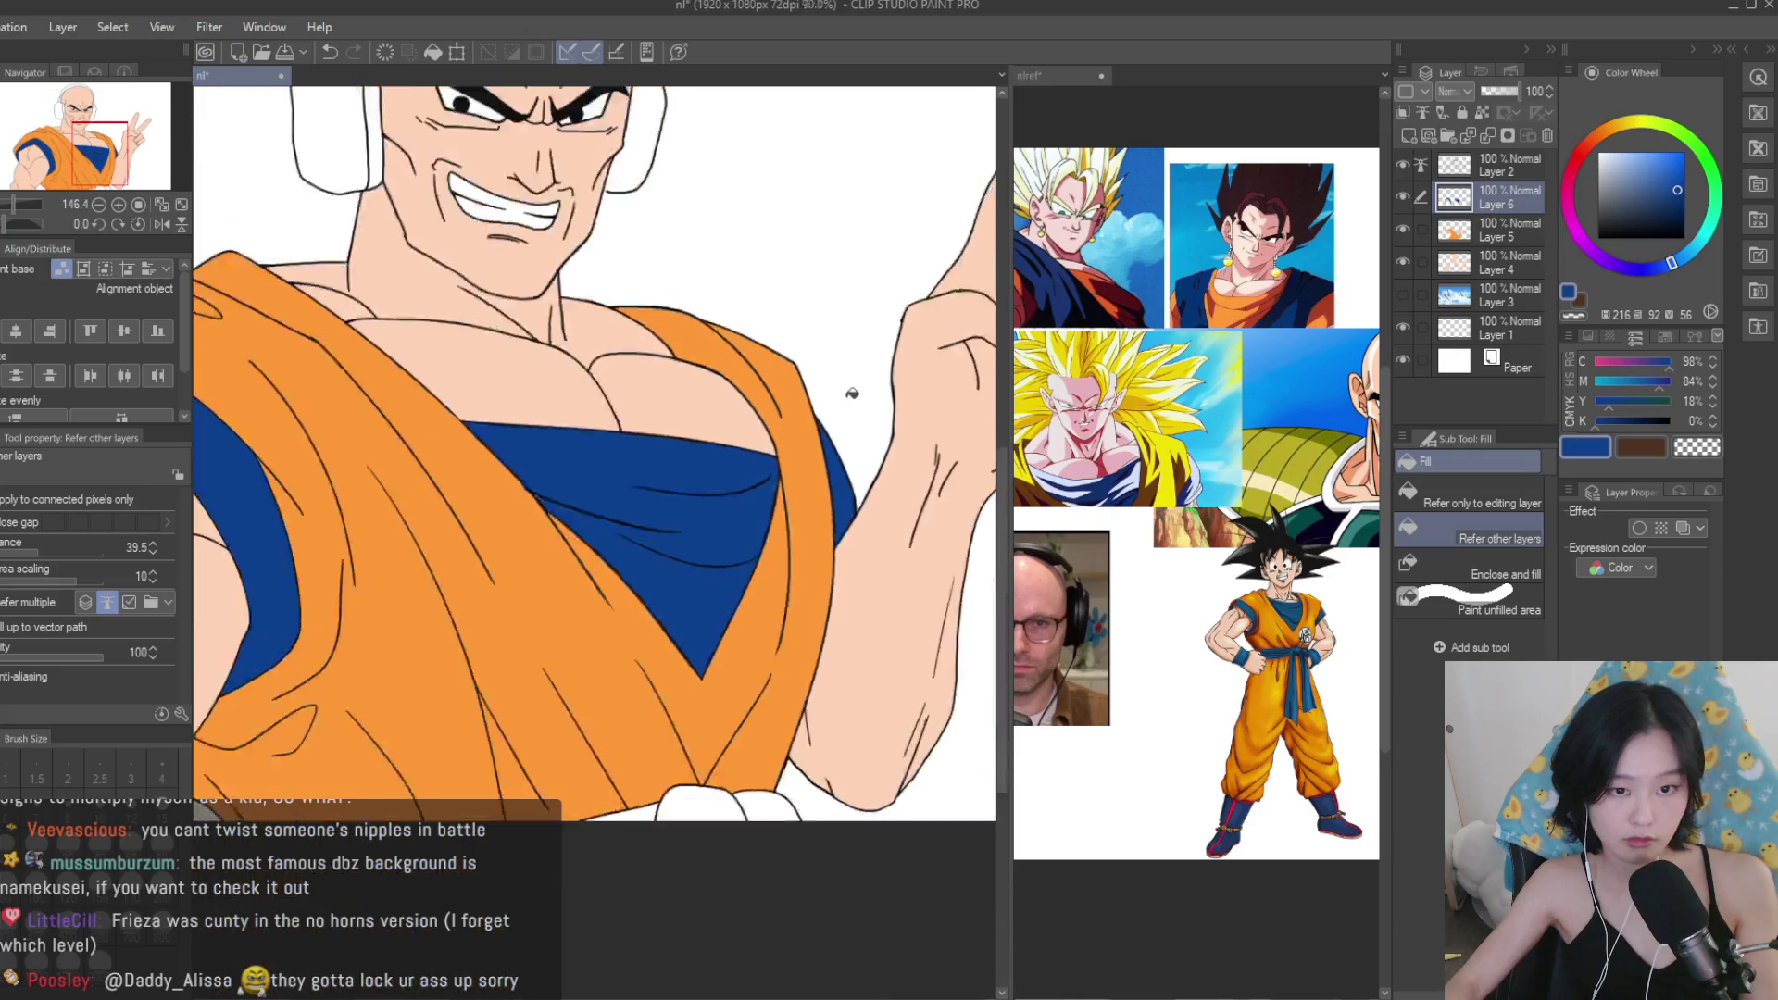
pyautogui.click(829, 699)
pyautogui.scroll(-5, 621, 722)
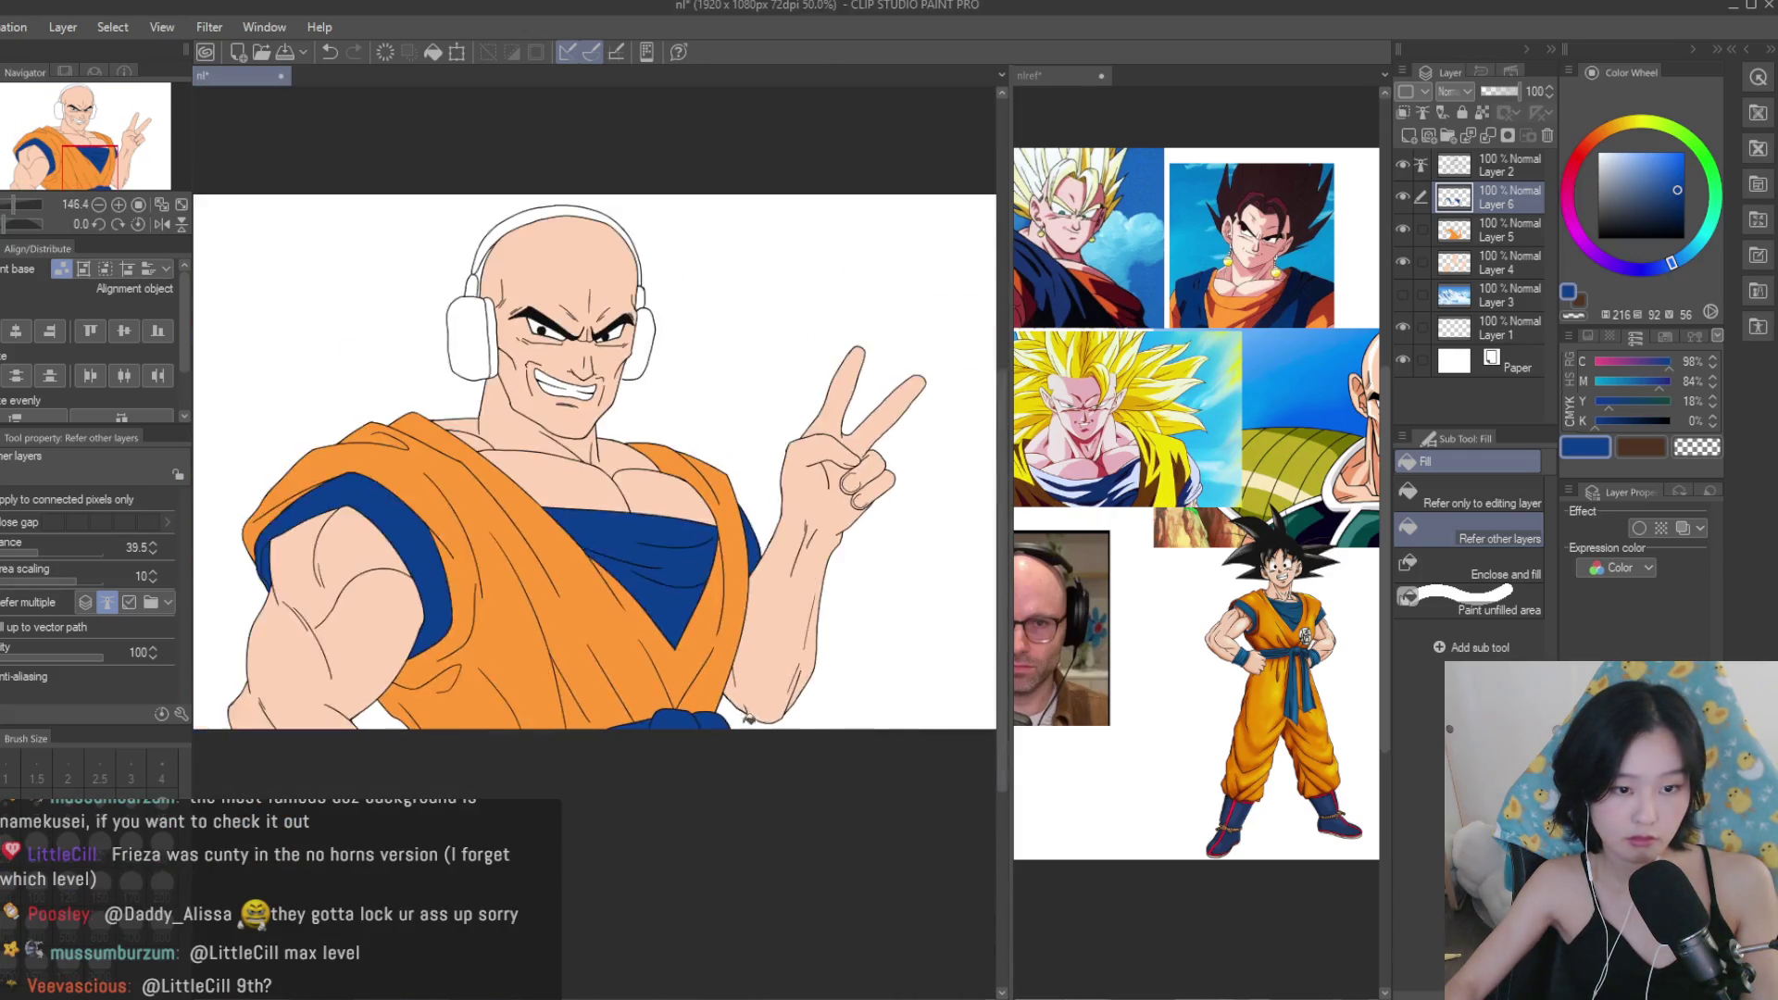
pyautogui.scroll(2, 620, 721)
# Switch the Fill tool to the Paint unfilled area sub tool.
pyautogui.press('p')
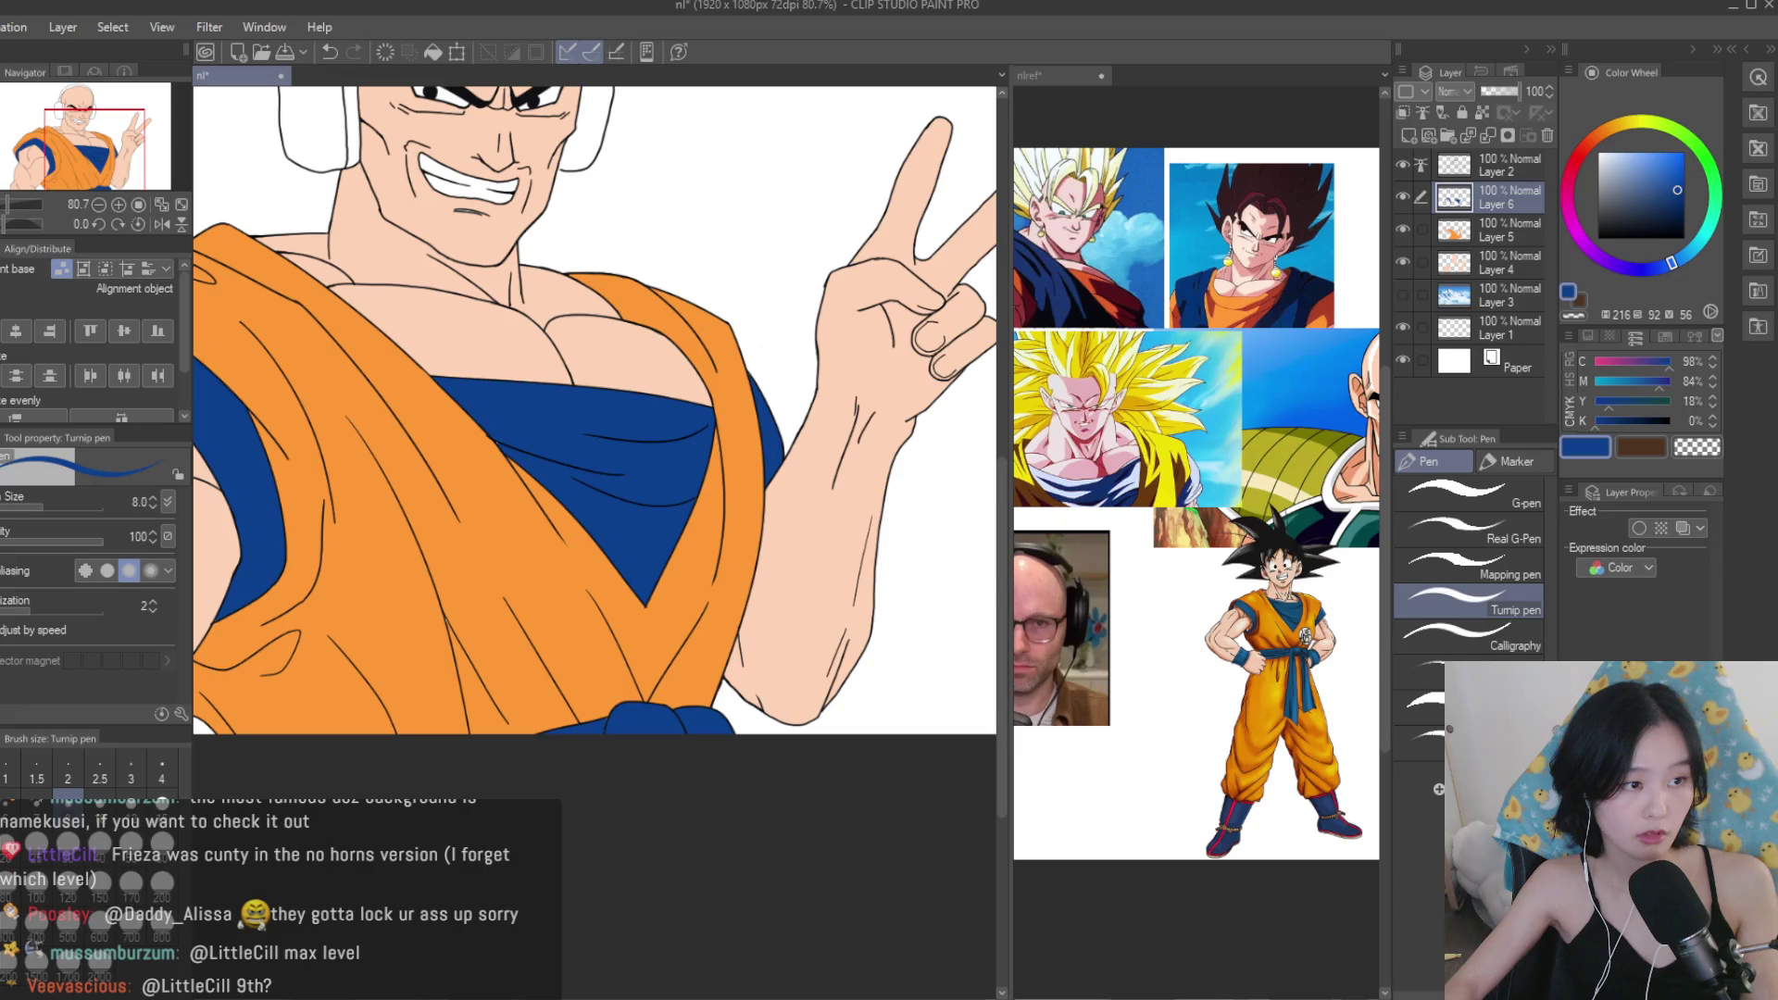
pyautogui.press('g')
pyautogui.scroll(2, 585, 697)
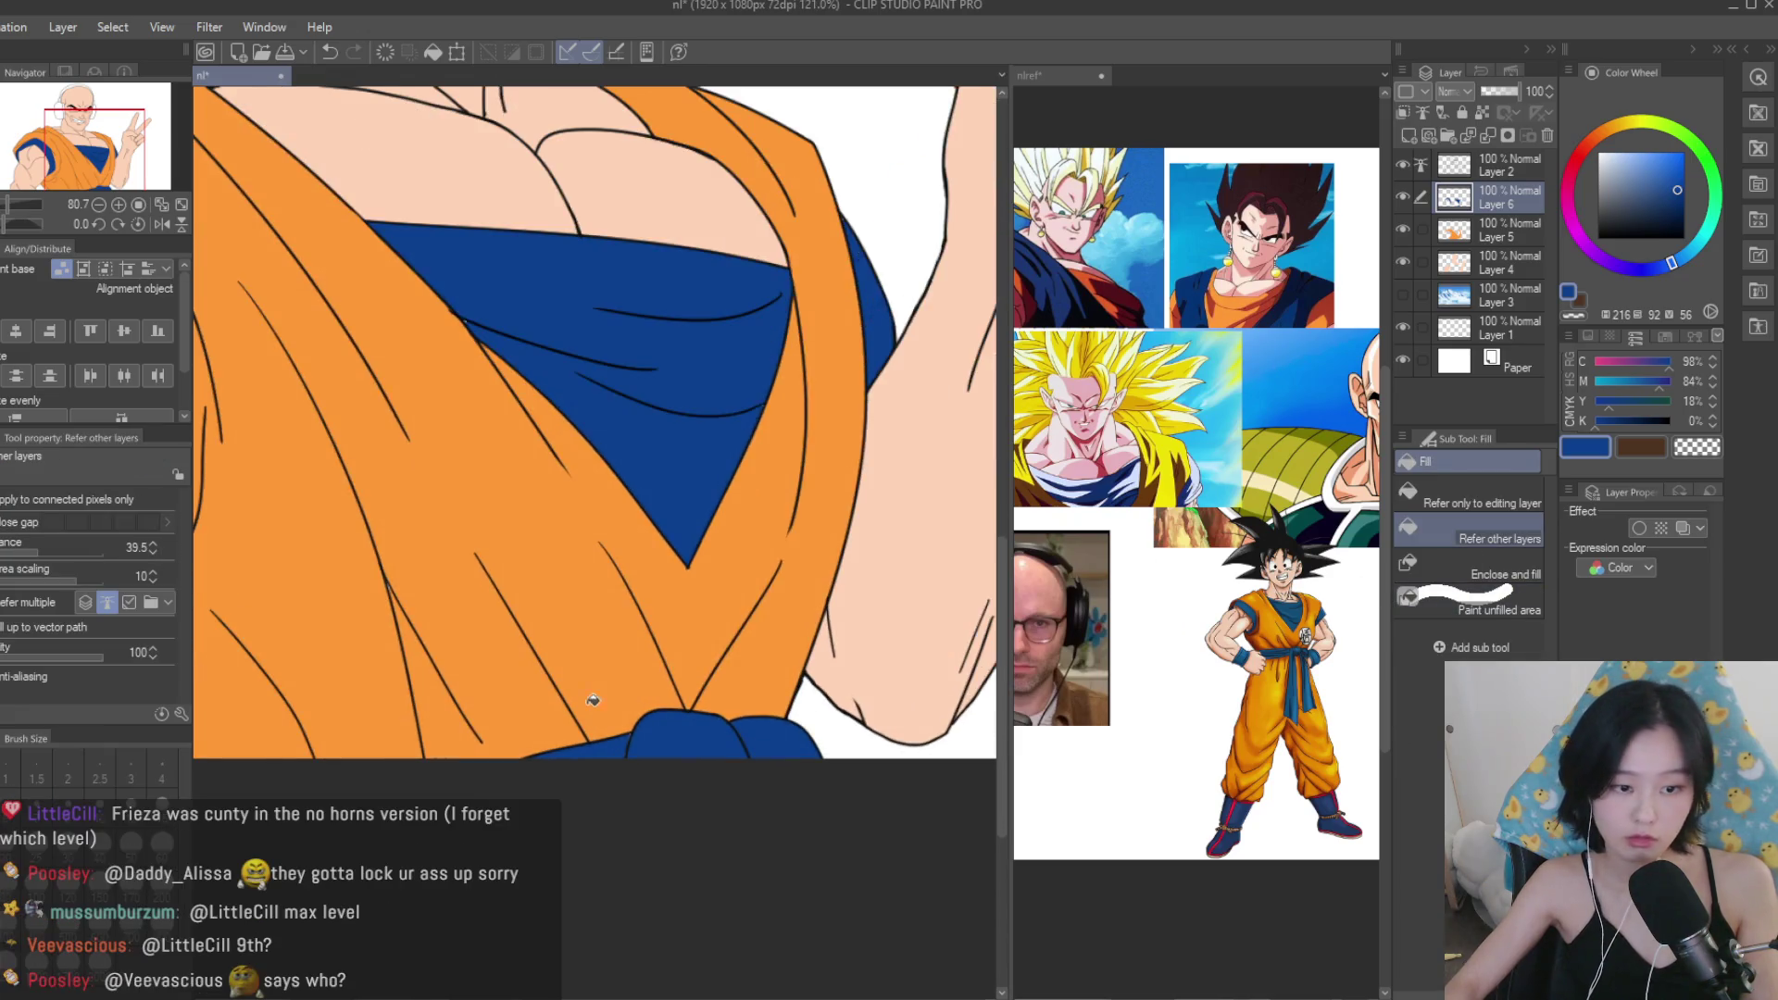
pyautogui.click(1469, 611)
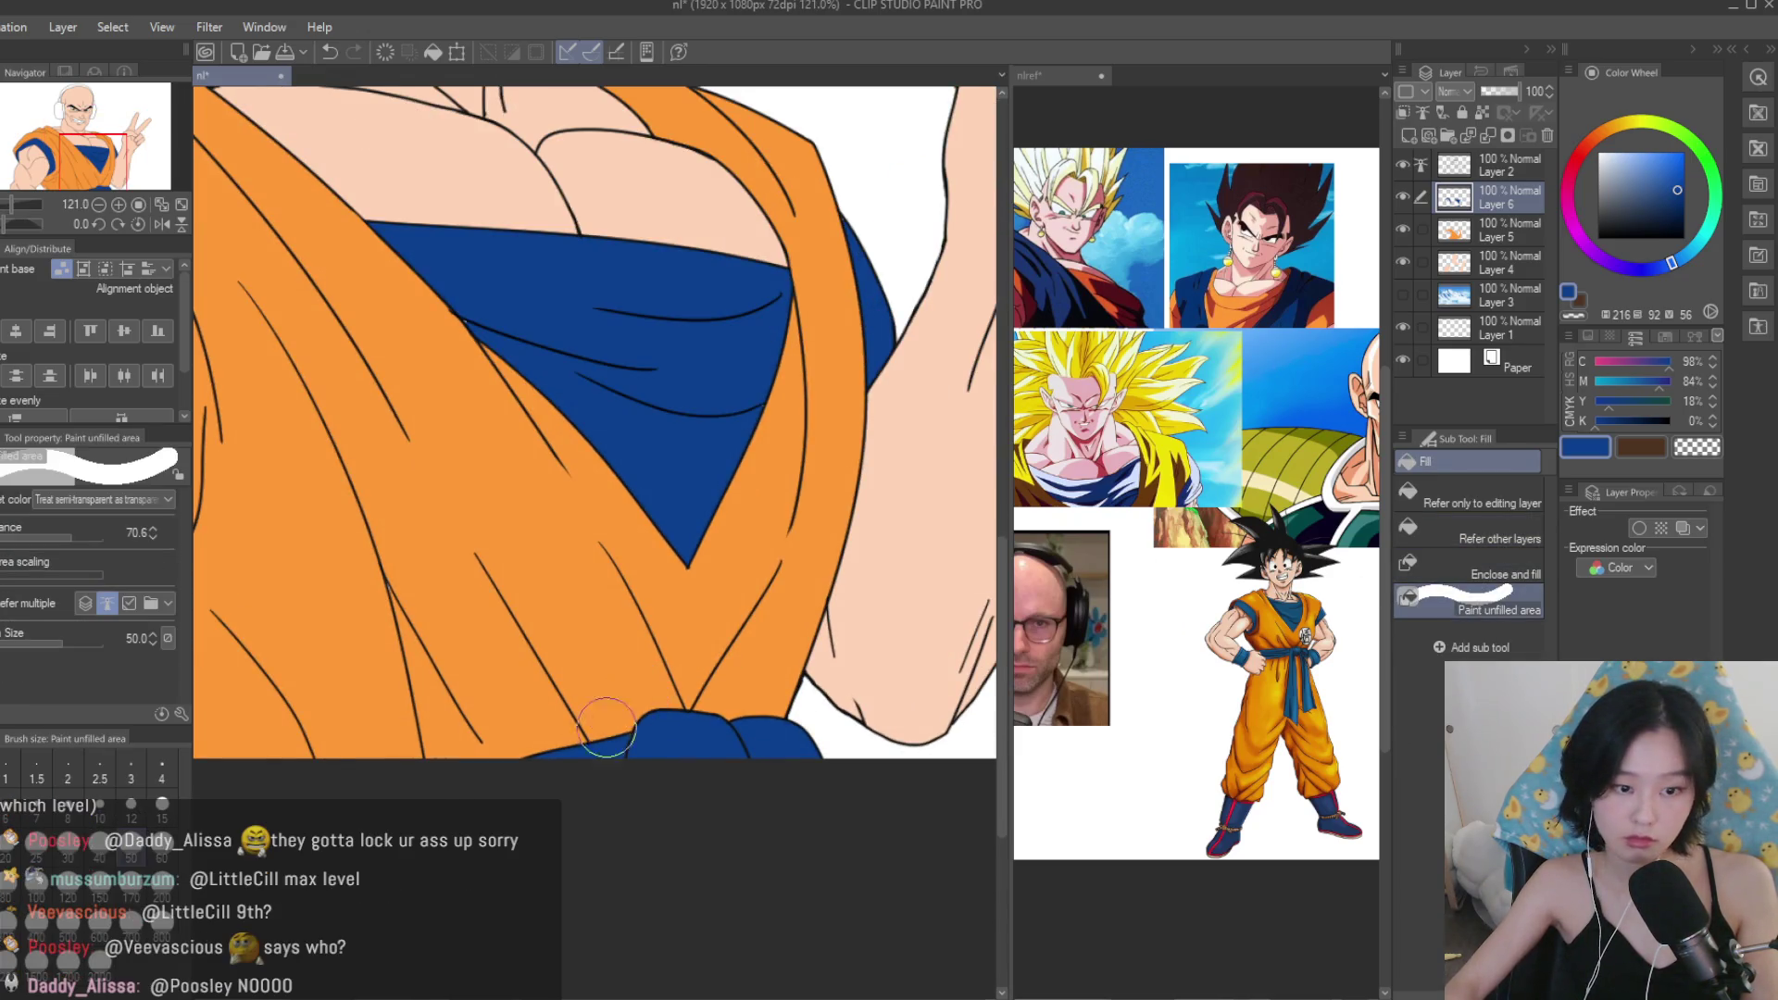
pyautogui.scroll(-1, 722, 825)
pyautogui.scroll(-4, 662, 515)
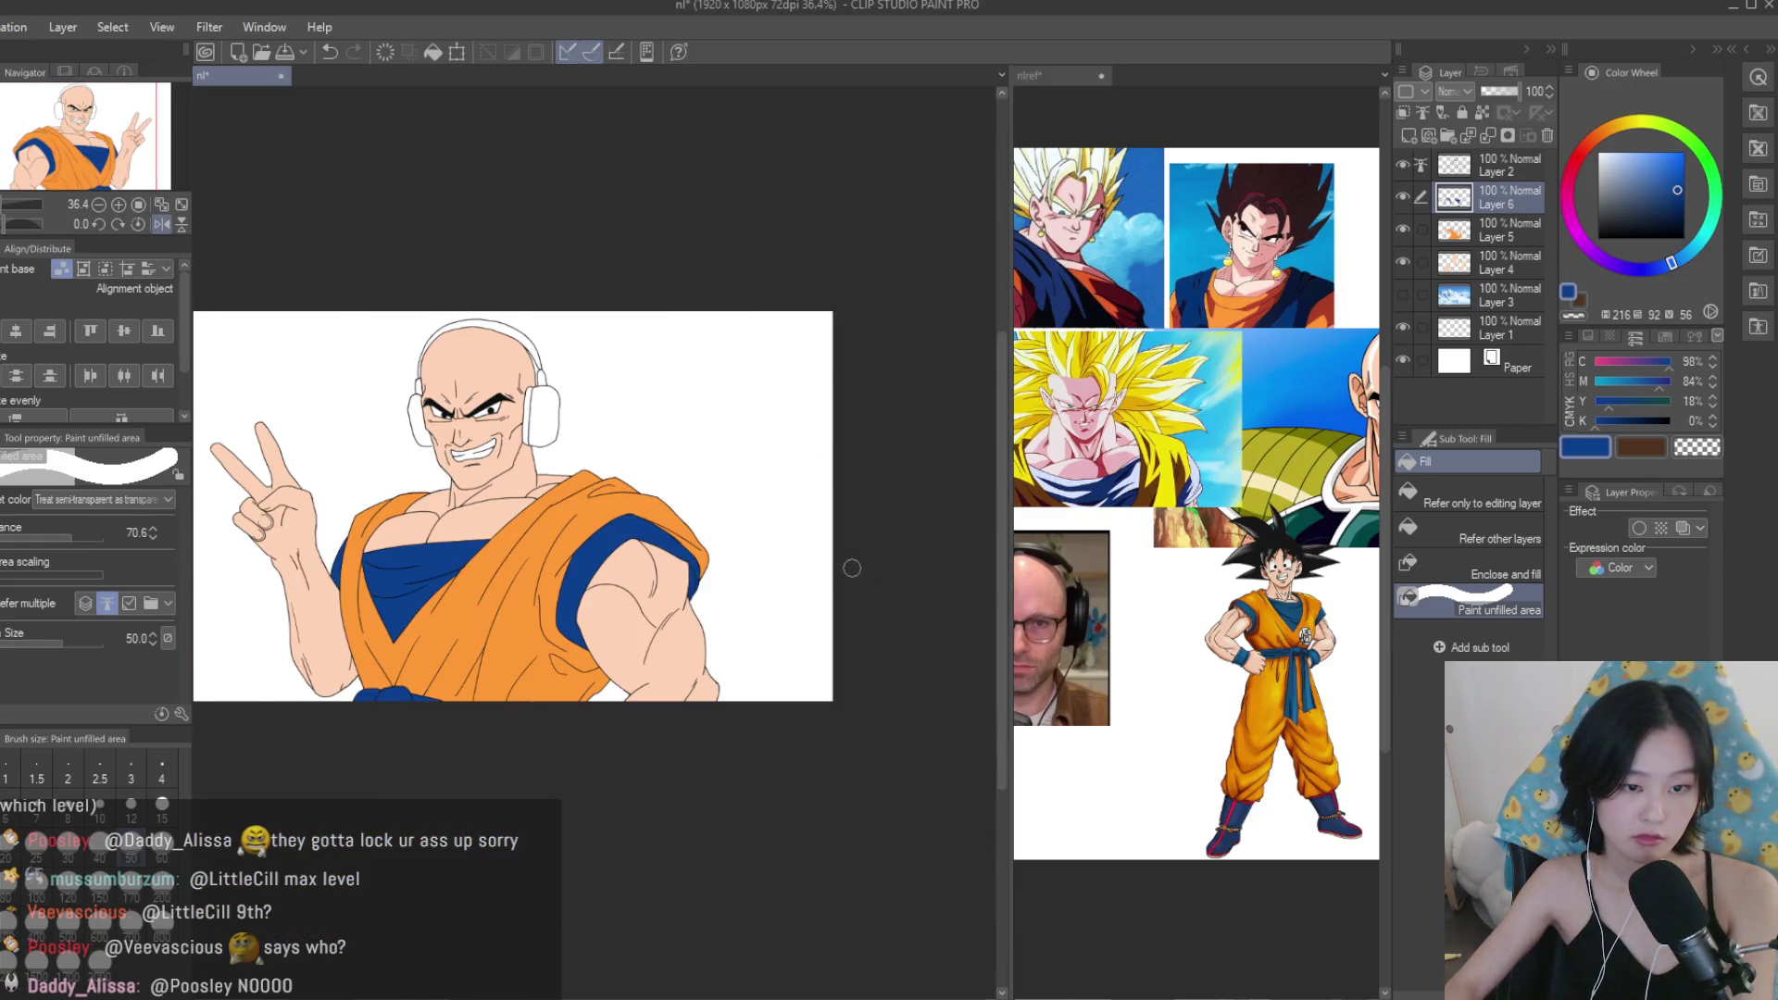
# Un-mirror the canvas and move Layer 4 up beneath Layer 2.
pyautogui.press('h')
pyautogui.scroll(1, 845, 580)
pyautogui.scroll(1, 834, 572)
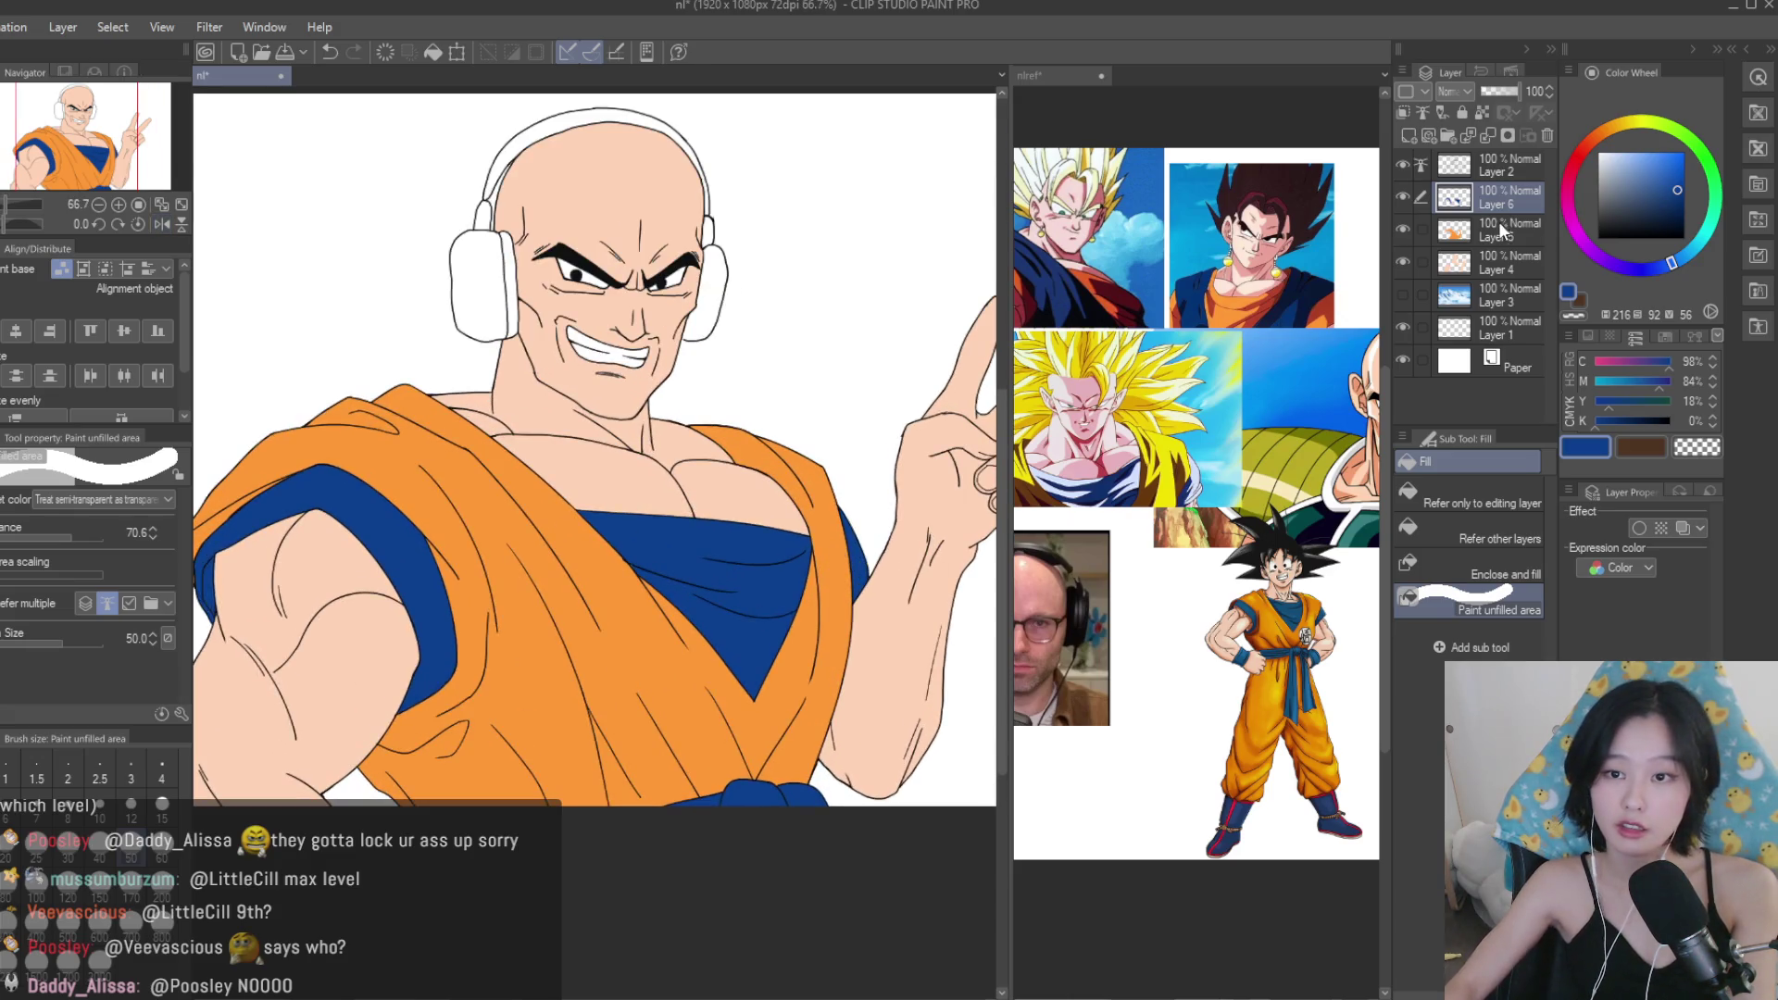
pyautogui.moveTo(1513, 263); pyautogui.dragTo(1422, 178)
pyautogui.scroll(-1, 1373, 157)
pyautogui.scroll(2, 1222, 389)
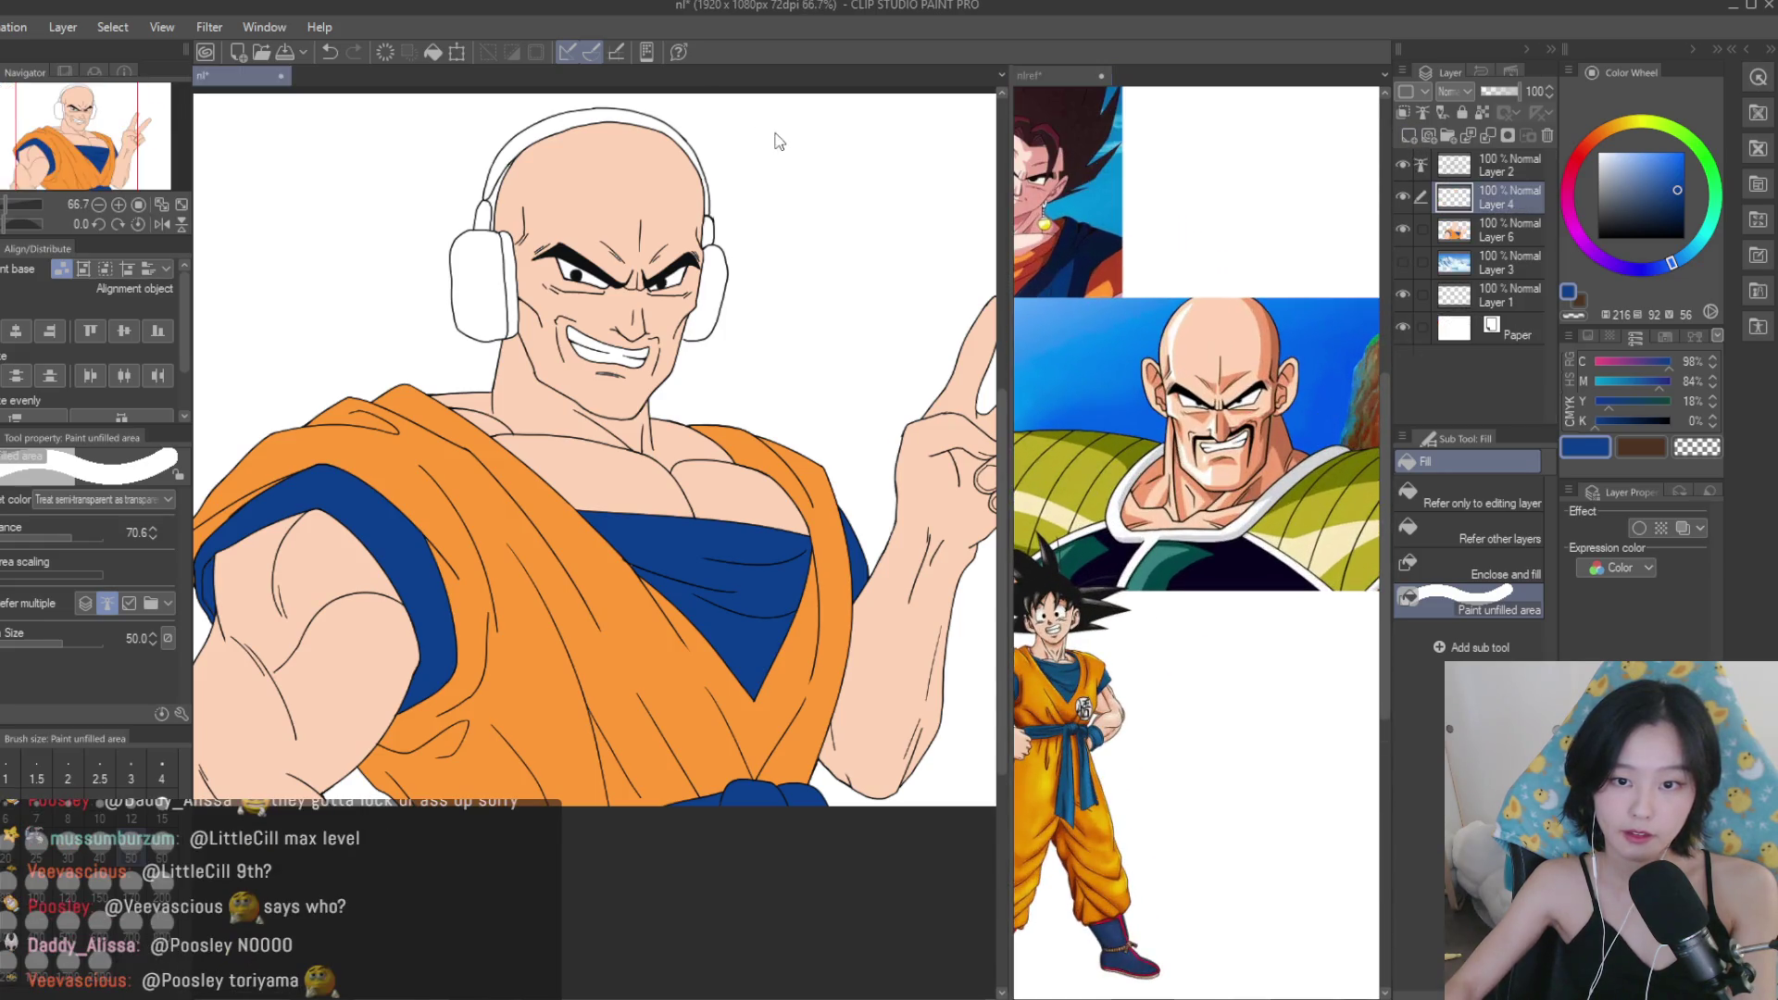
# Fill the right eye's iris a brighter blue, then refill it white.
pyautogui.scroll(1, 216, 196)
pyautogui.scroll(2, 566, 324)
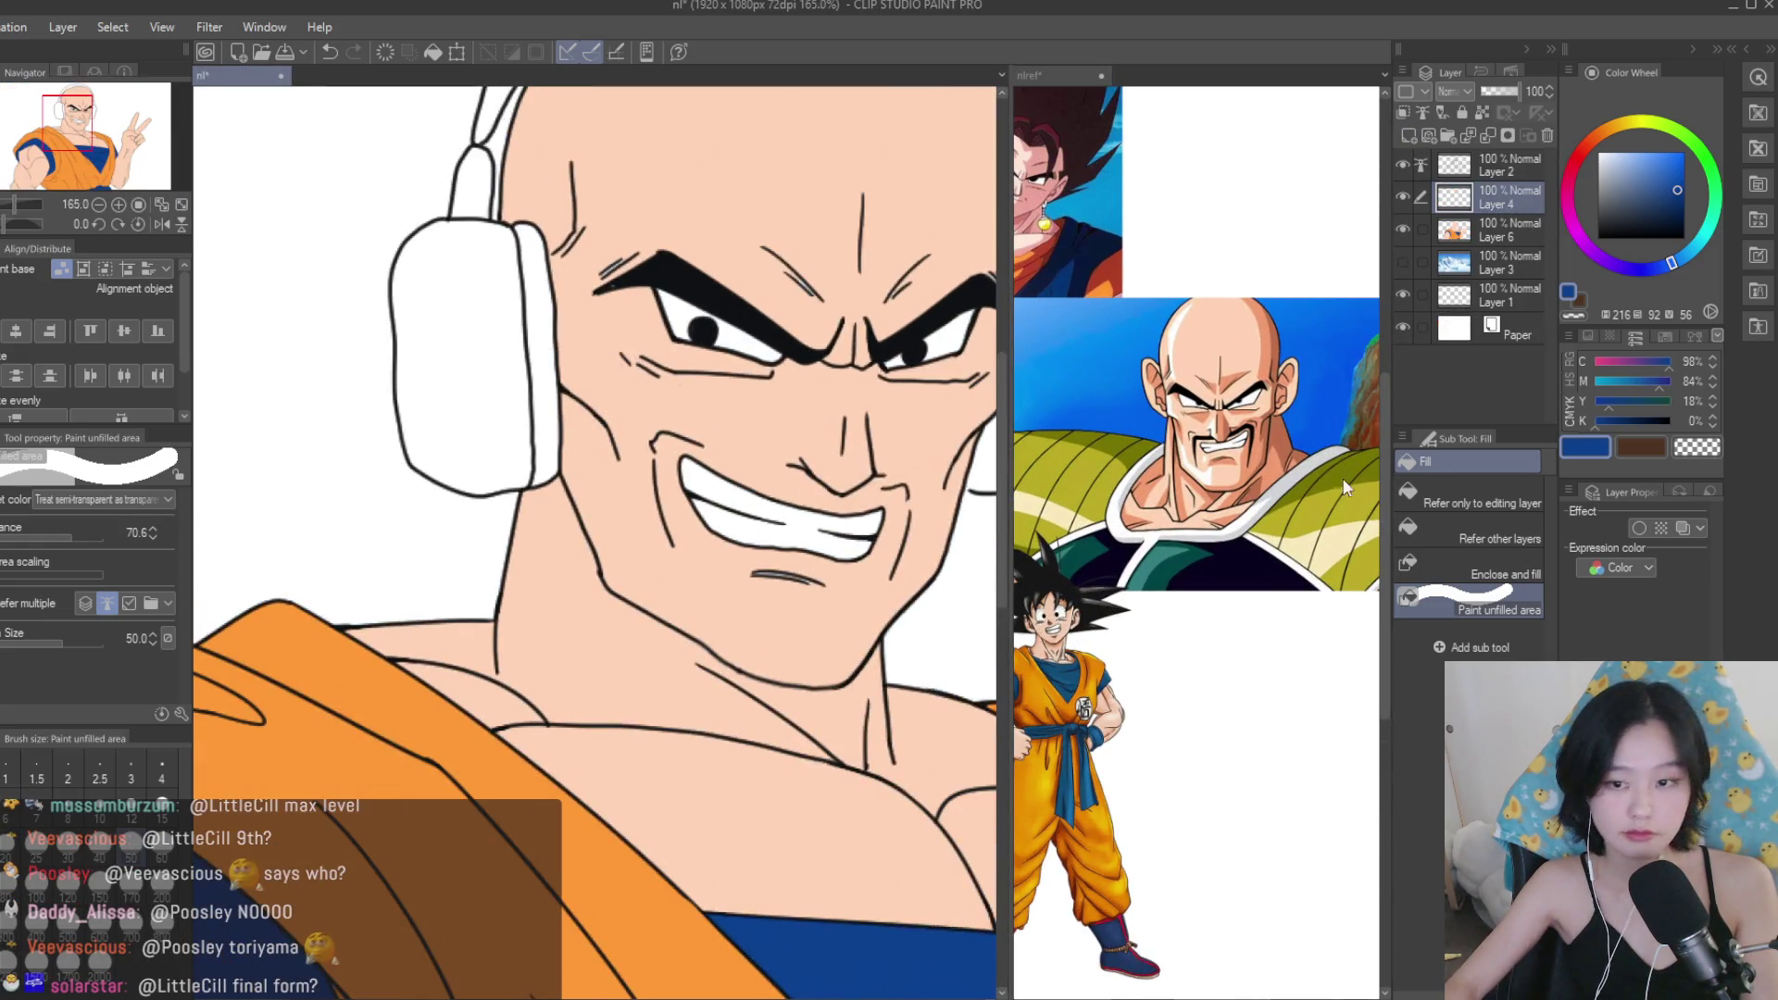
pyautogui.click(1438, 520)
pyautogui.click(1679, 151)
pyautogui.scroll(2, 792, 351)
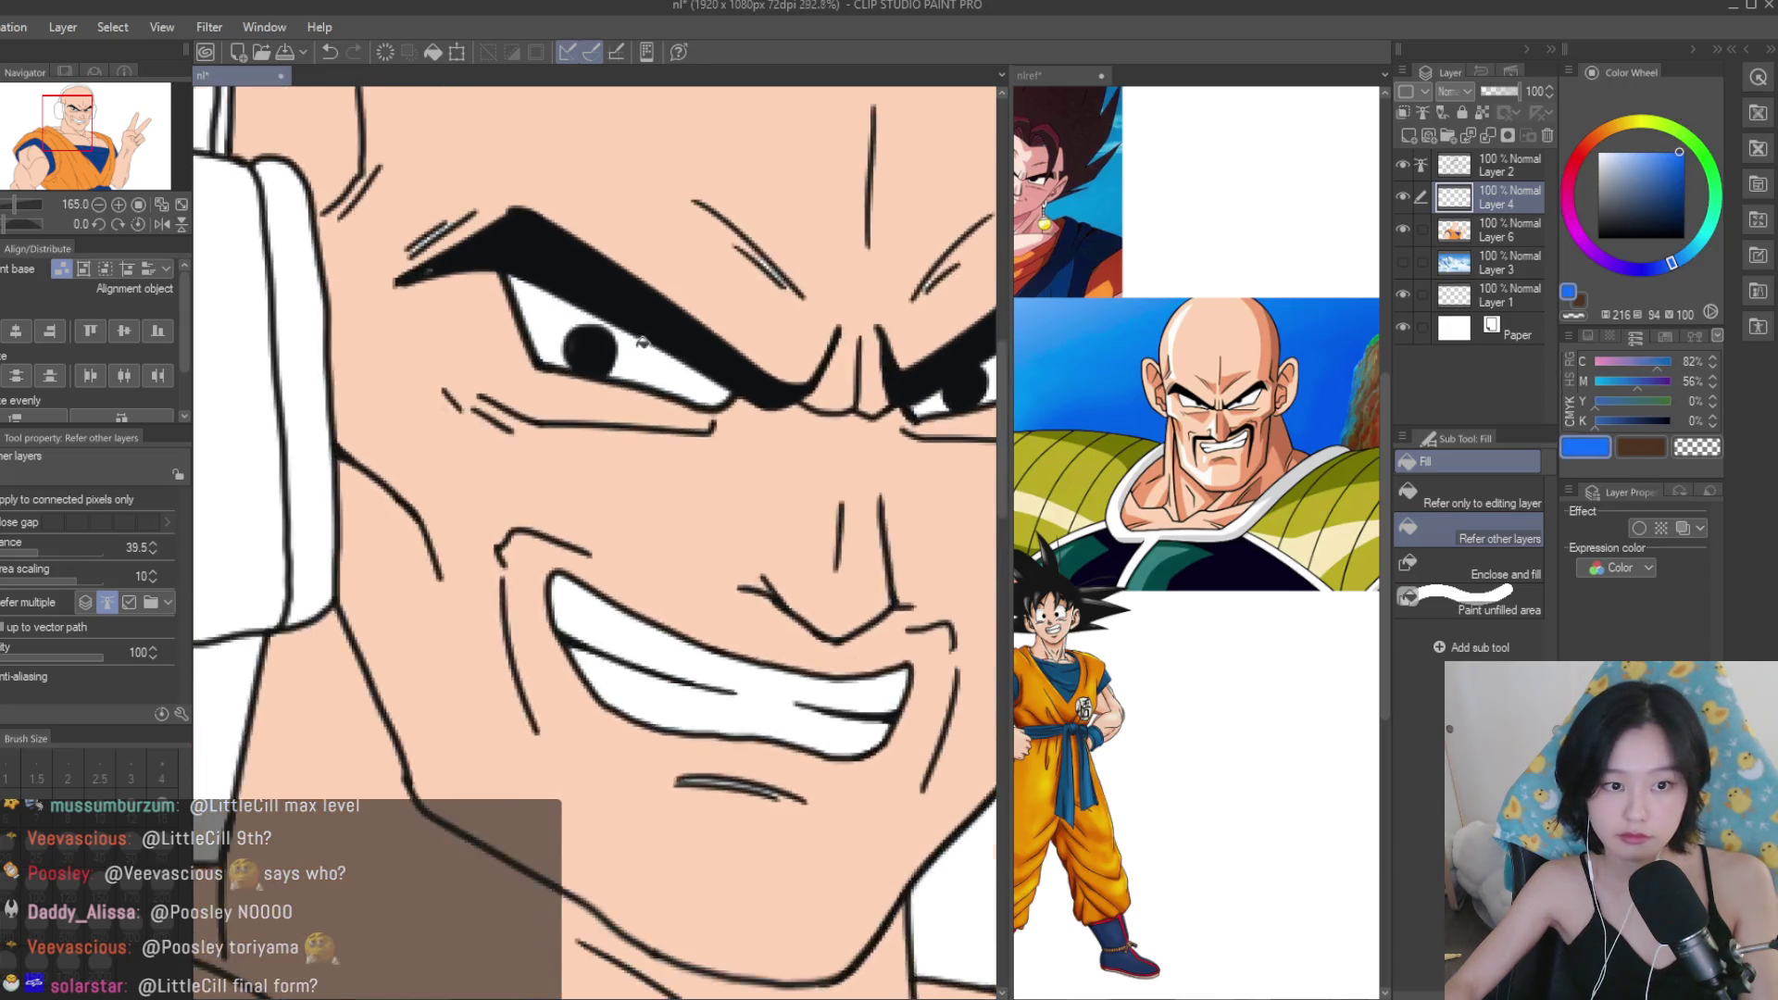
pyautogui.scroll(-2, 791, 352)
pyautogui.scroll(2, 860, 417)
pyautogui.click(859, 417)
pyautogui.scroll(2, 859, 416)
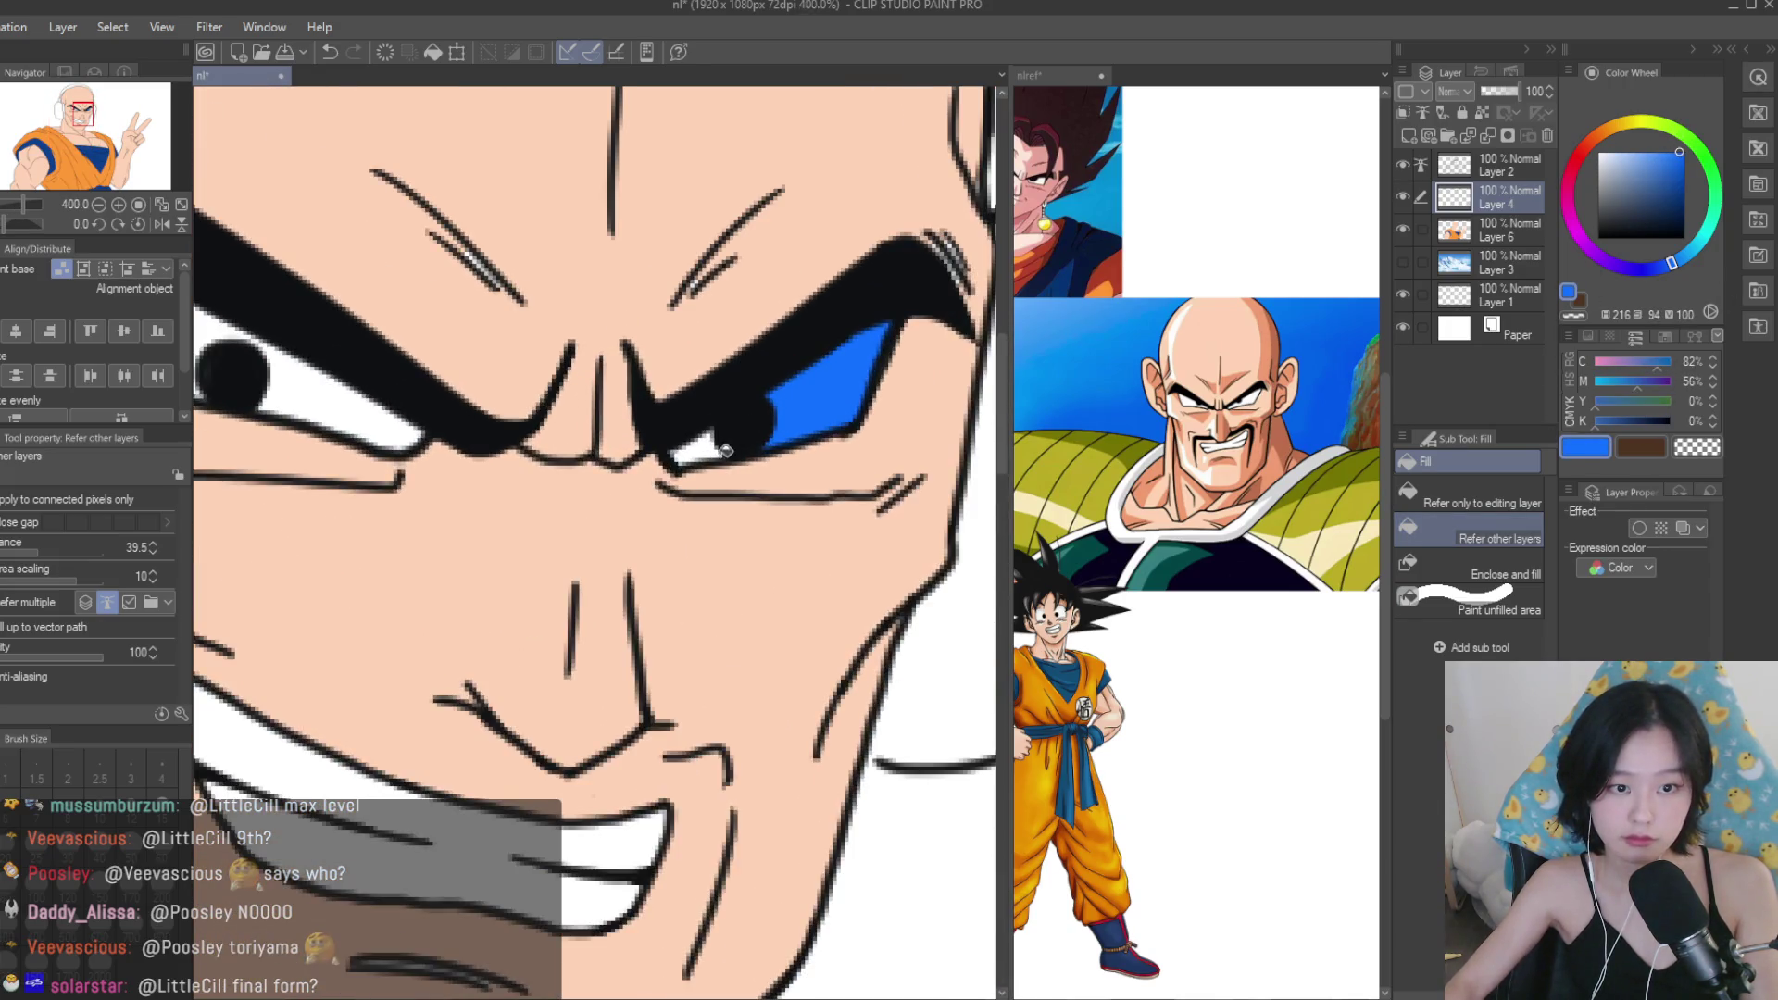
pyautogui.keyDown('alt'); pyautogui.click(704, 444); pyautogui.keyUp('alt')
pyautogui.click(815, 399)
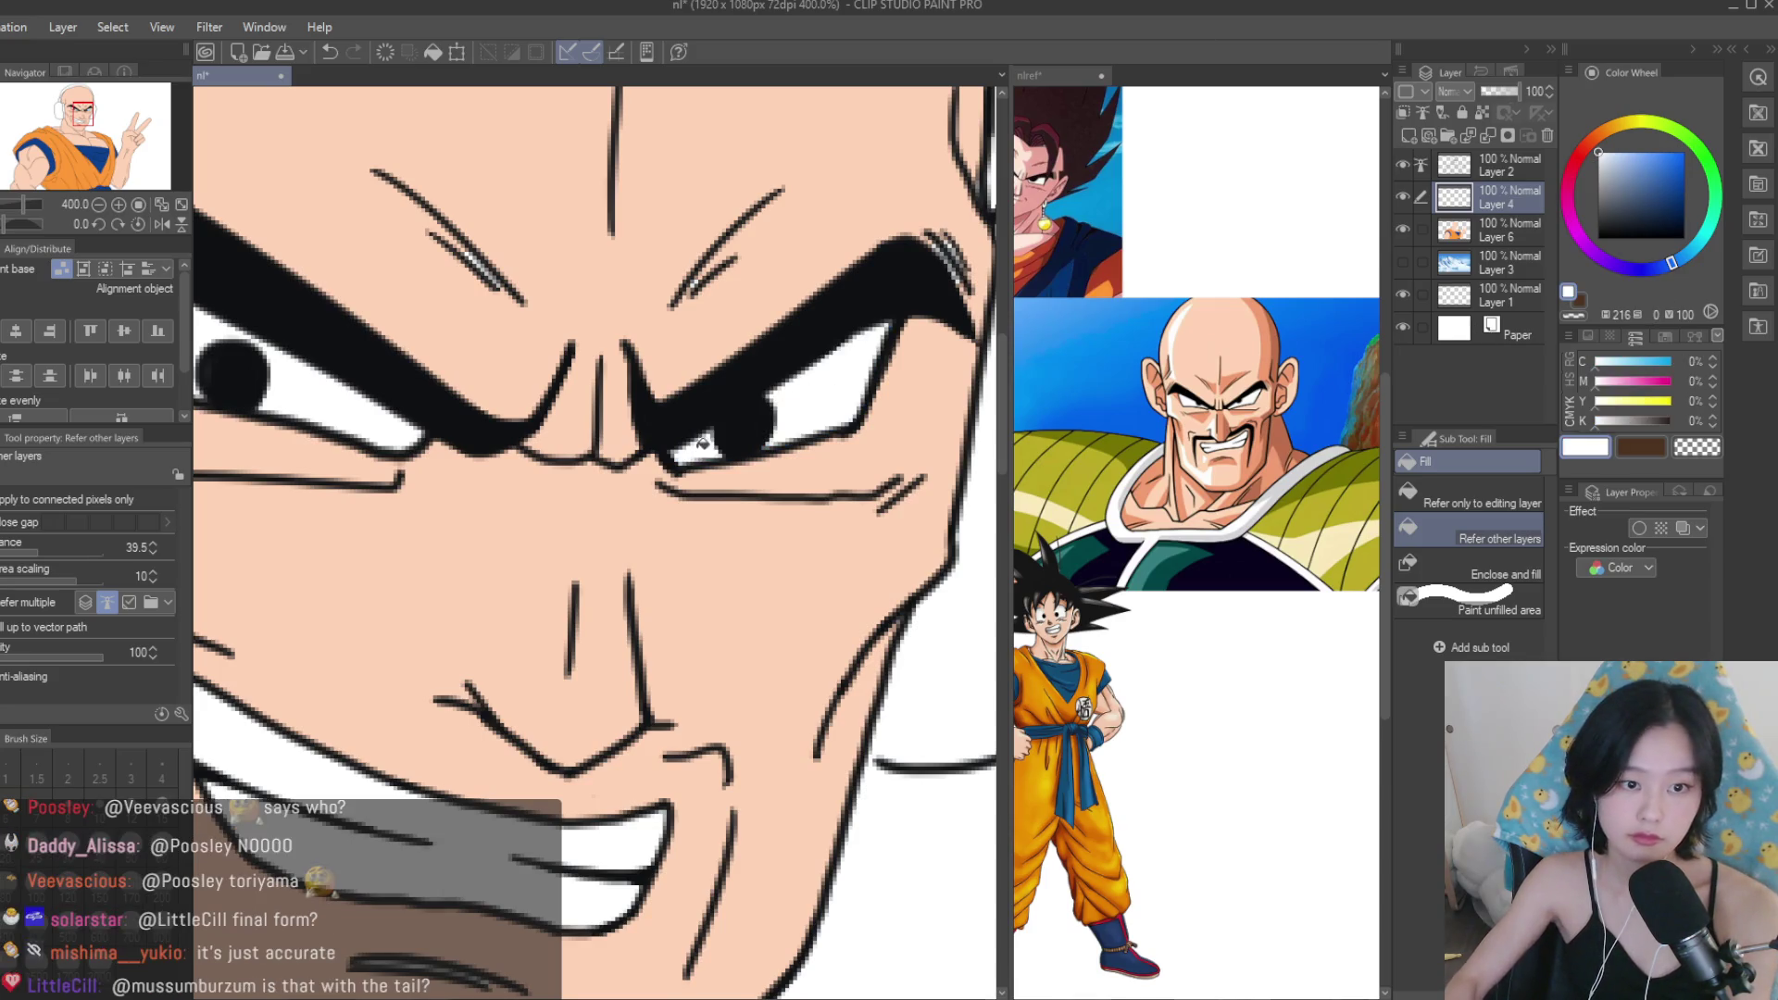
# Try filling the teeth blue, then undo it.
pyautogui.moveTo(291, 410); pyautogui.dragTo(448, 429)
pyautogui.scroll(-2, 329, 344)
pyautogui.scroll(2, 643, 677)
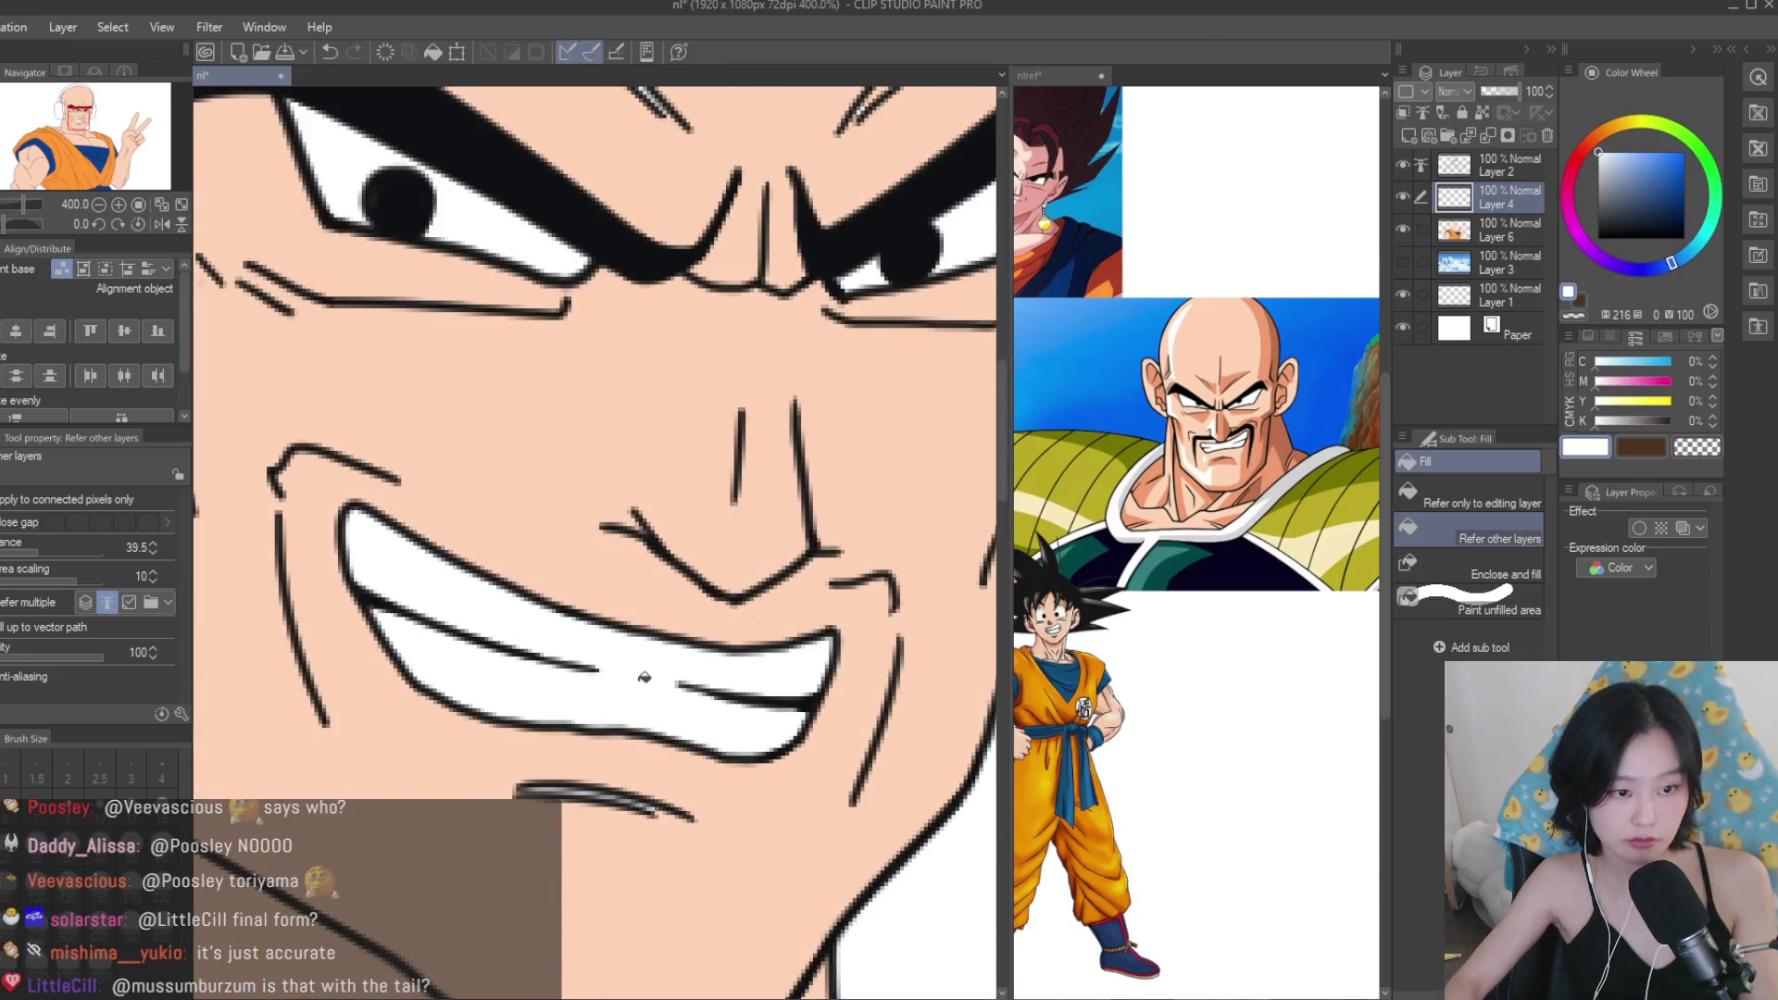
pyautogui.keyDown('alt'); pyautogui.click(1314, 352); pyautogui.keyUp('alt')
pyautogui.click(622, 683)
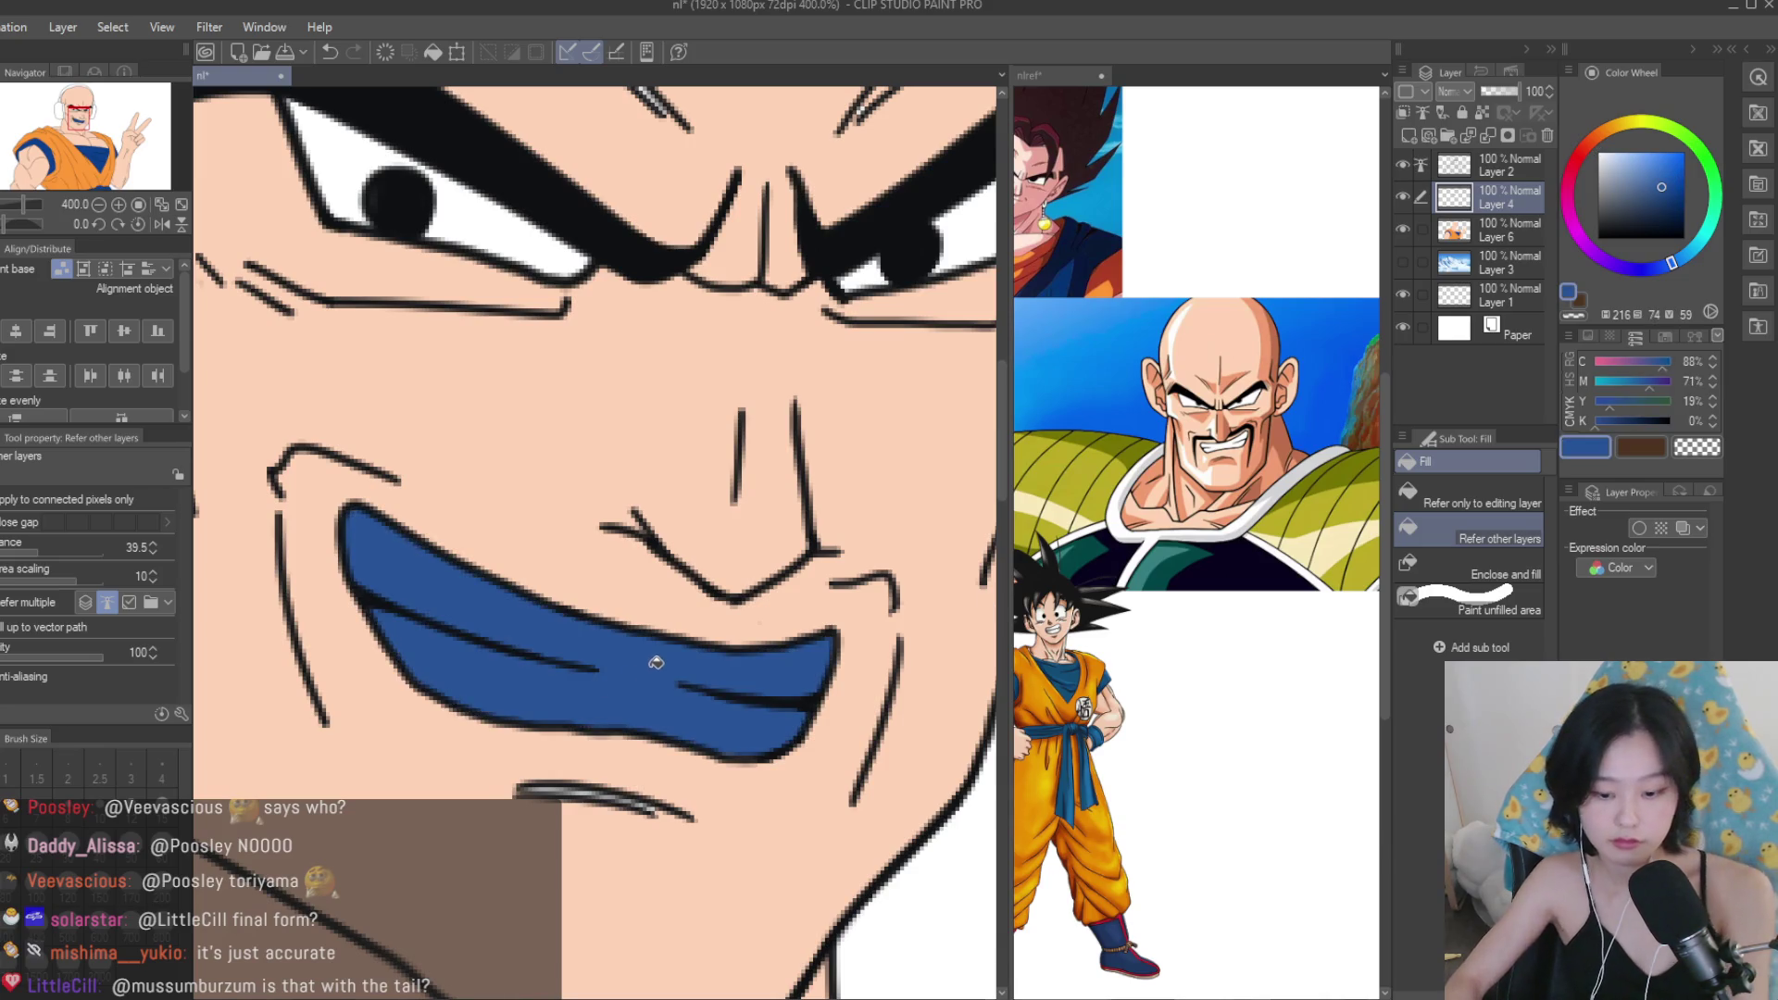
pyautogui.hotkey('ctrl', 'z')
pyautogui.scroll(-2, 648, 666)
# Pick the peach skin colour for the pen and enlarge its size.
pyautogui.press('p')
pyautogui.scroll(2, 569, 716)
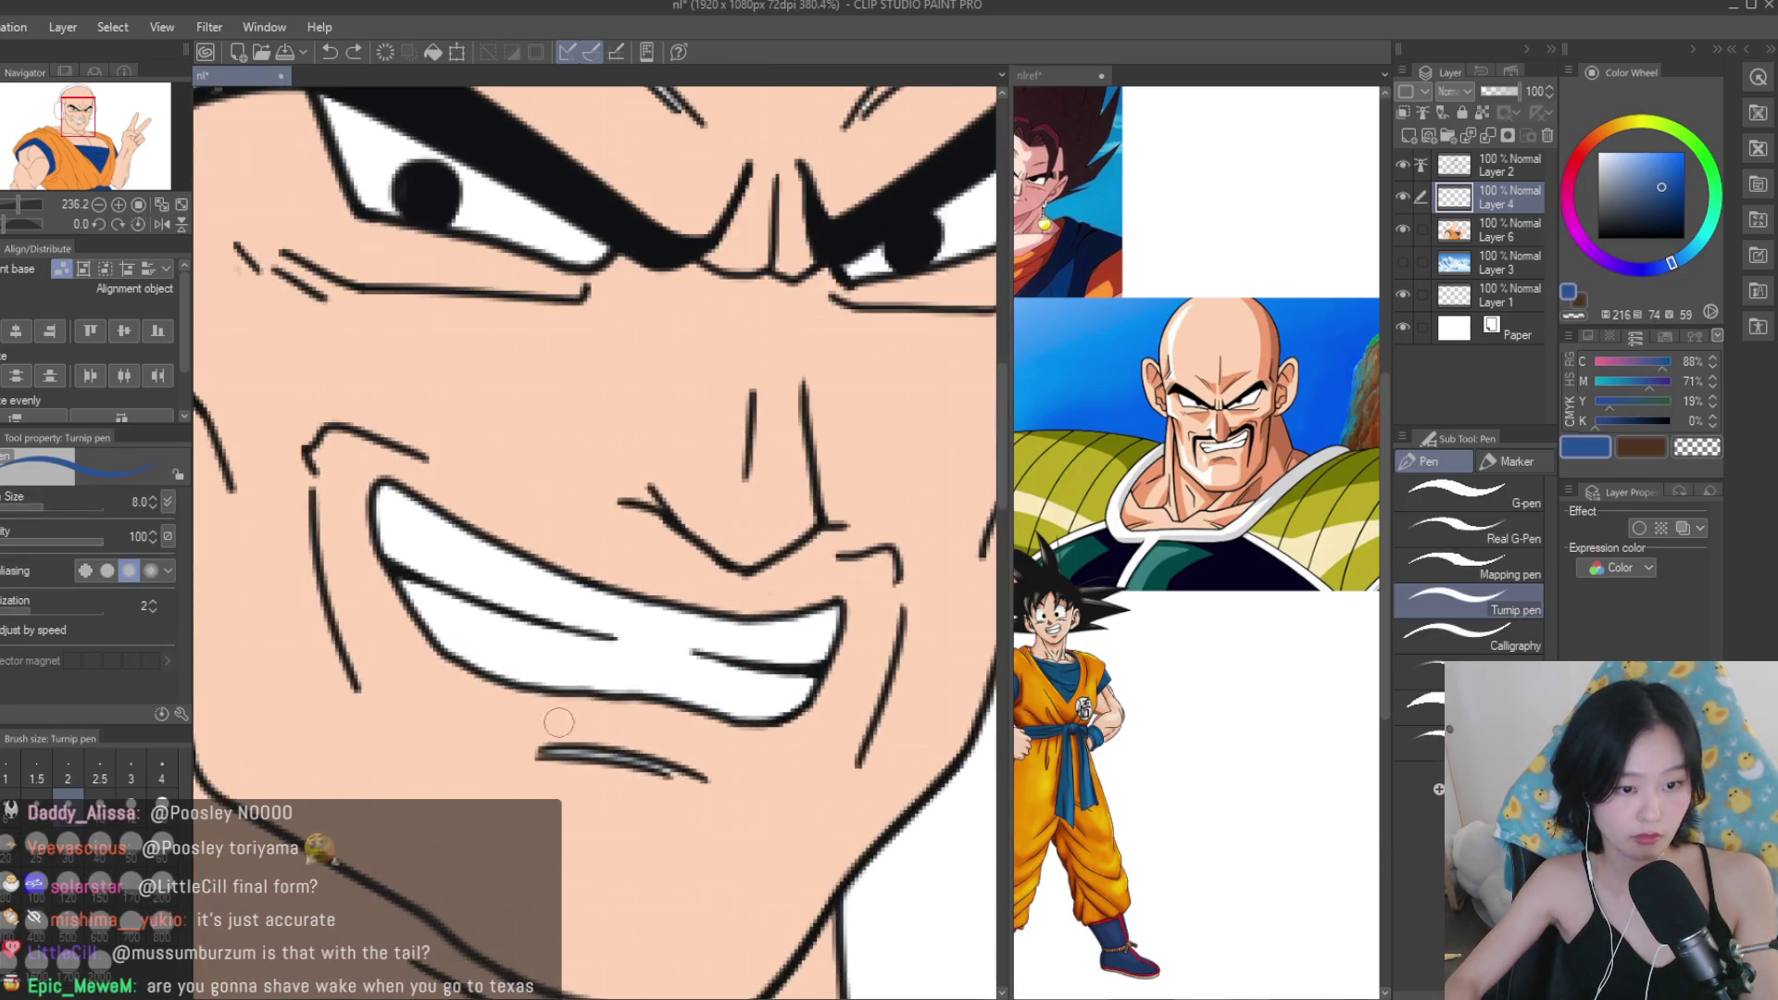
pyautogui.keyDown('alt'); pyautogui.click(570, 716); pyautogui.keyUp('alt')
pyautogui.scroll(-3, 508, 742)
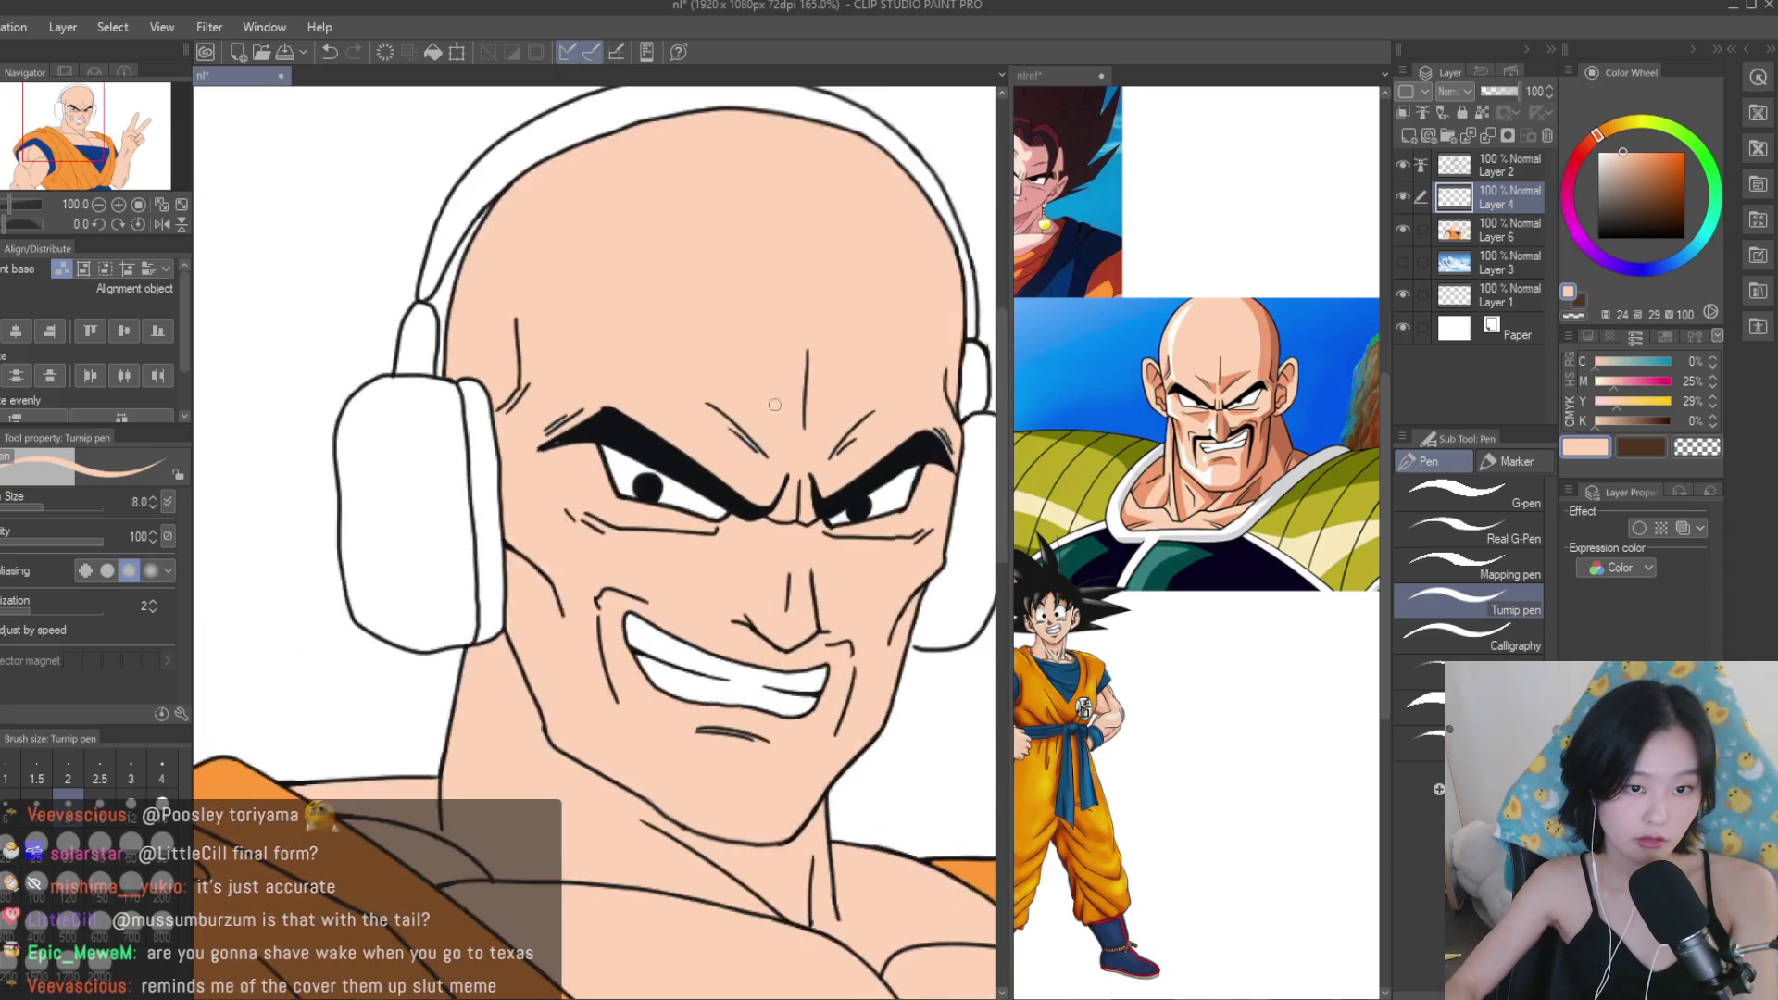
pyautogui.scroll(1, 768, 425)
pyautogui.press(']')
pyautogui.press(']')
pyautogui.press(']')
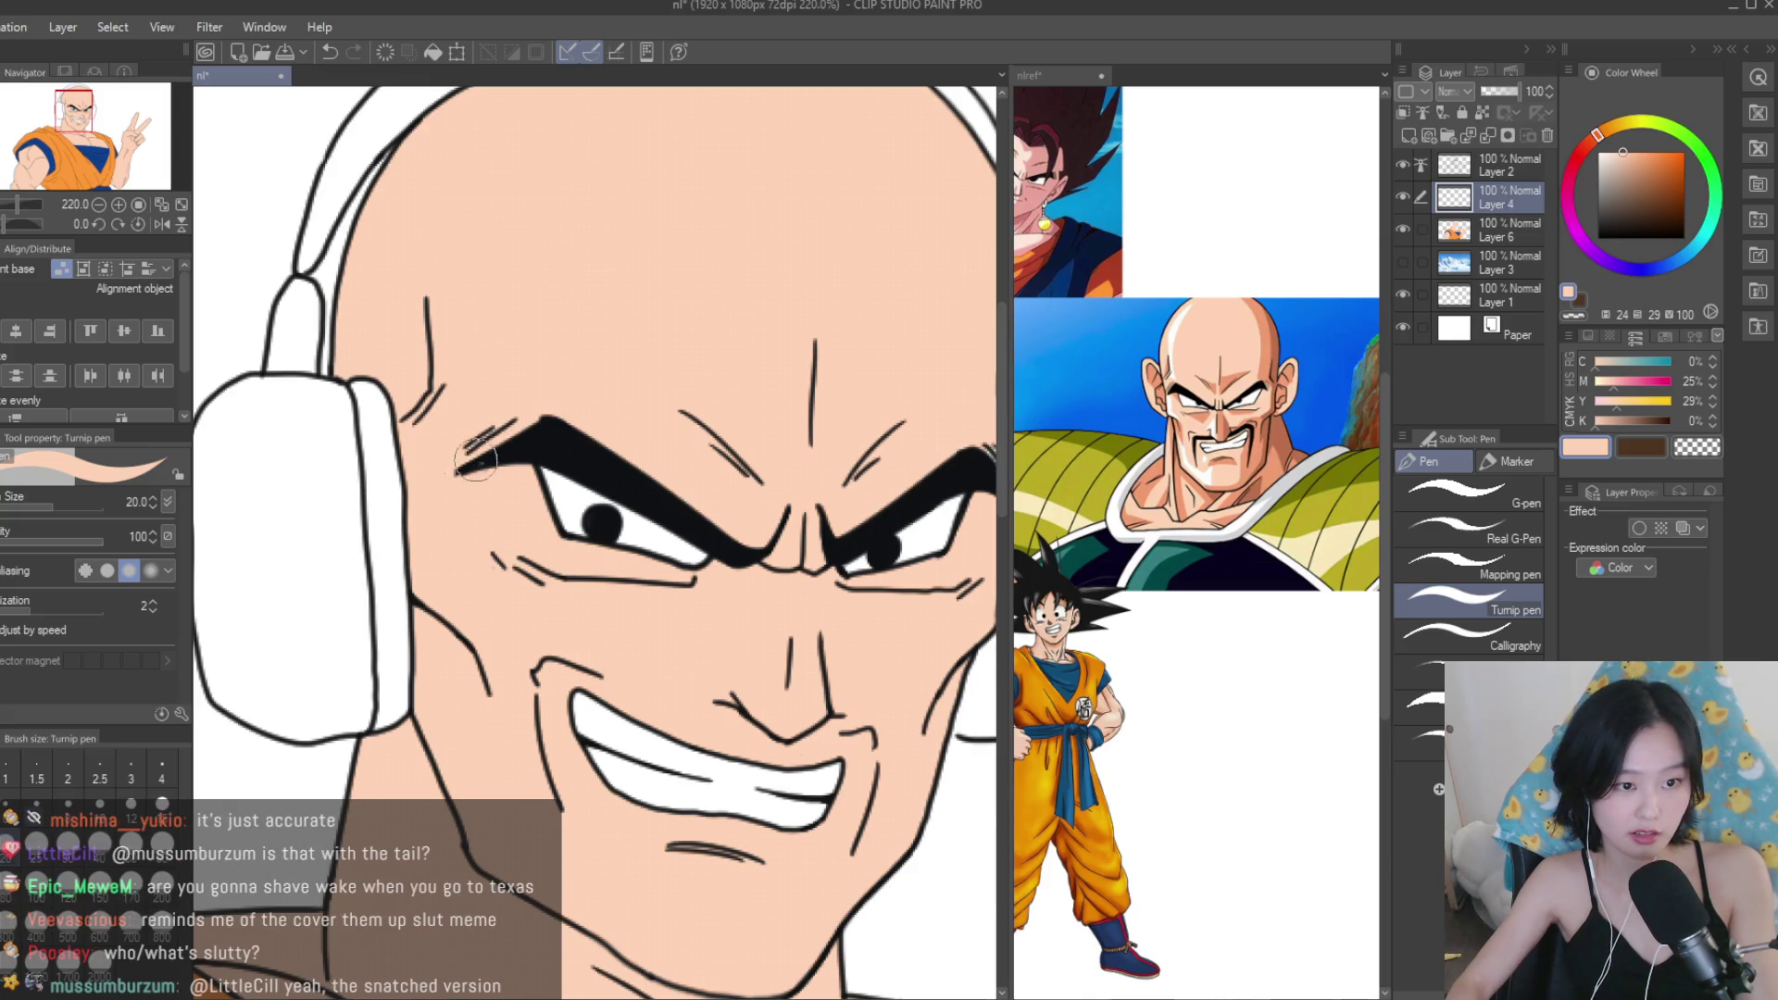
pyautogui.scroll(-1, 474, 456)
pyautogui.scroll(5, 912, 518)
pyautogui.scroll(-7, 785, 449)
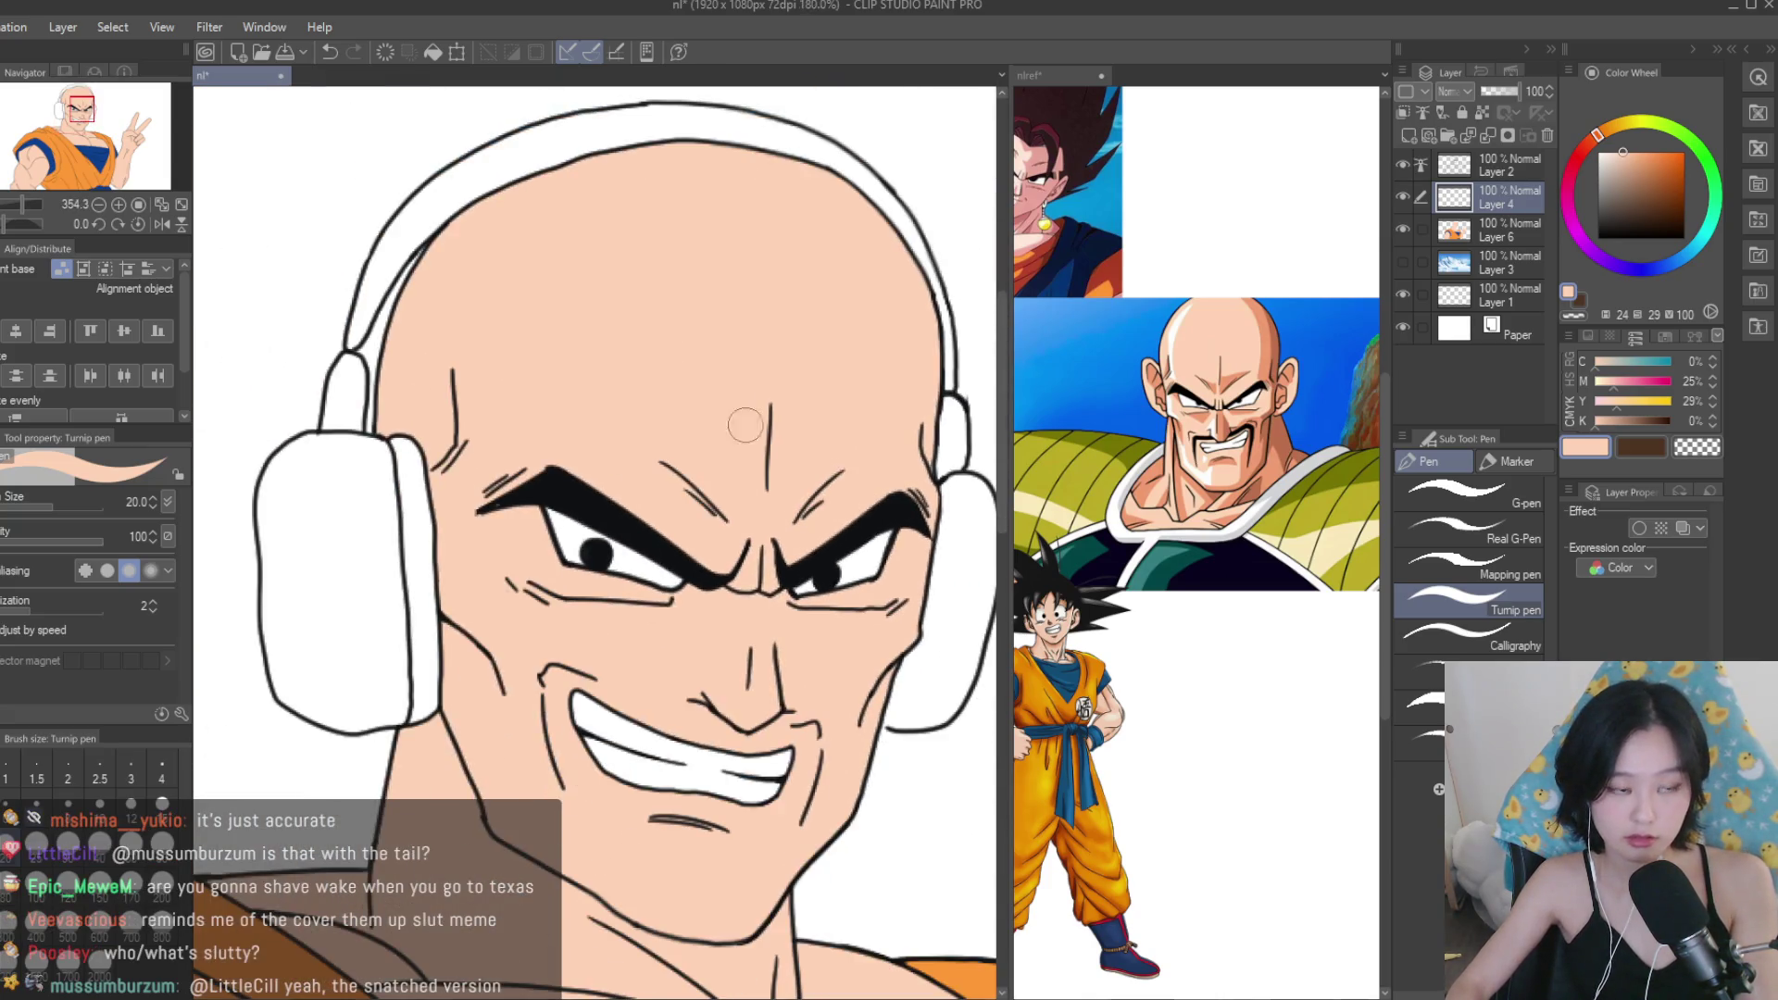
# Fill the left earcup, its side strips and the headband dark grey.
pyautogui.press('g')
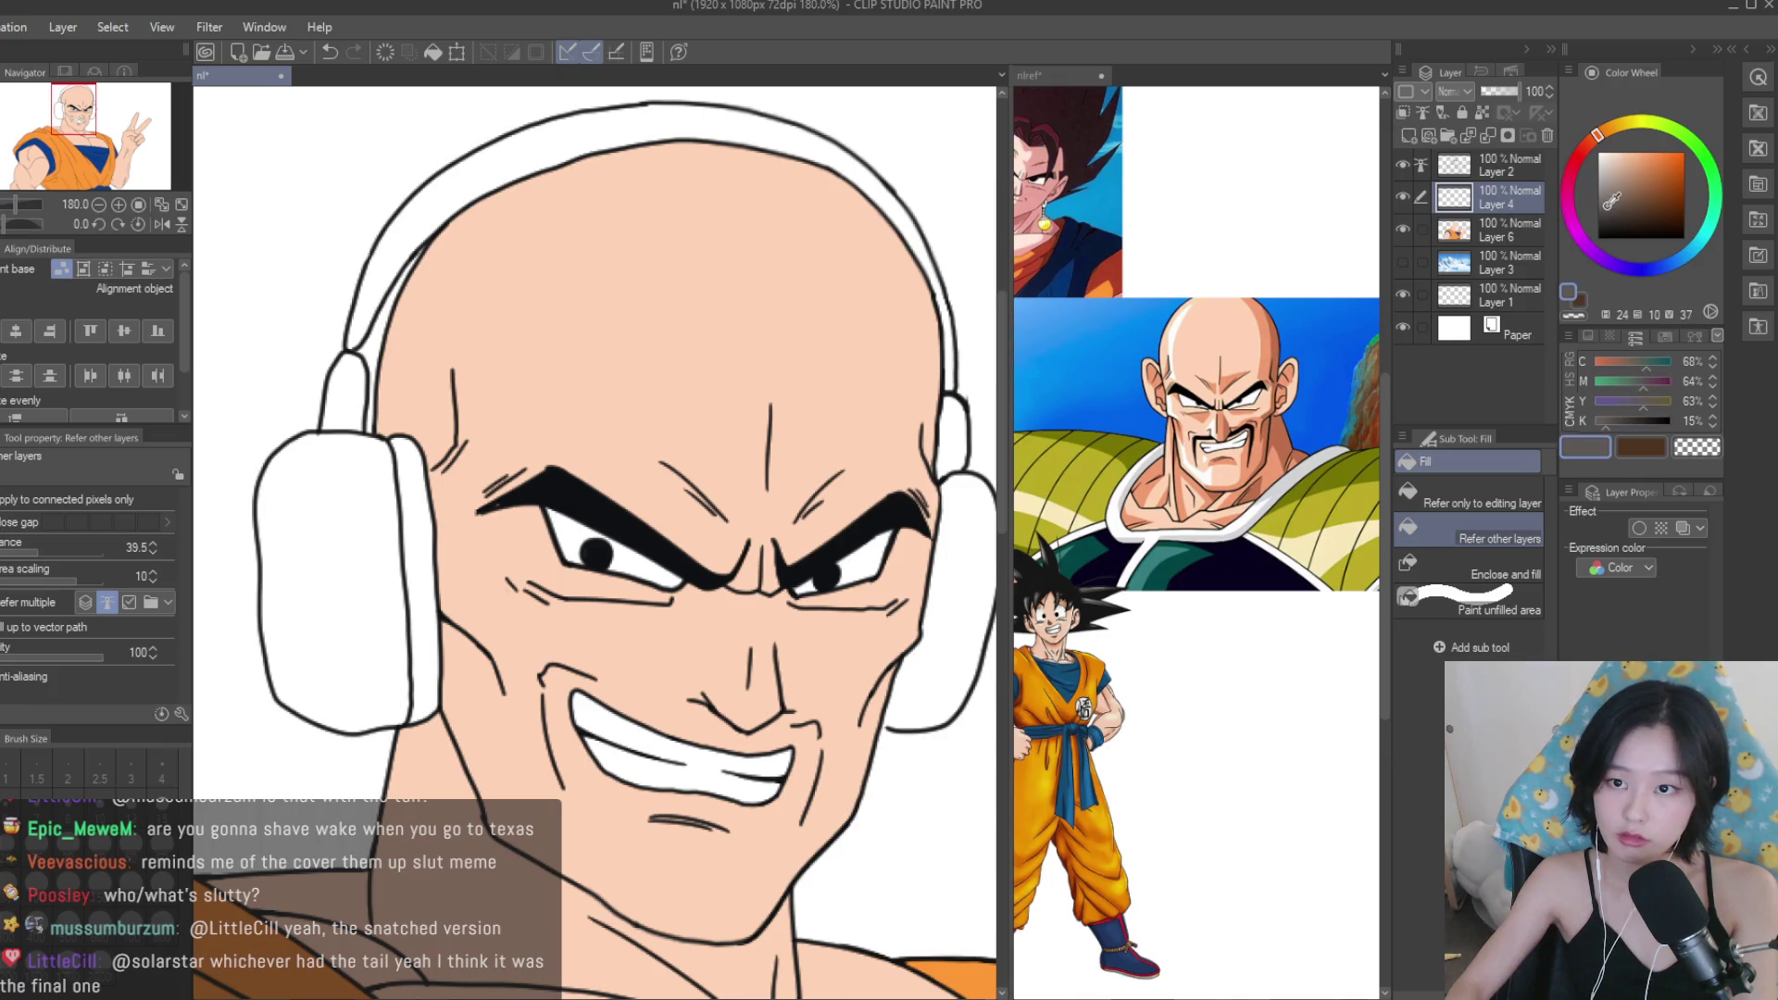
pyautogui.scroll(-2, 766, 422)
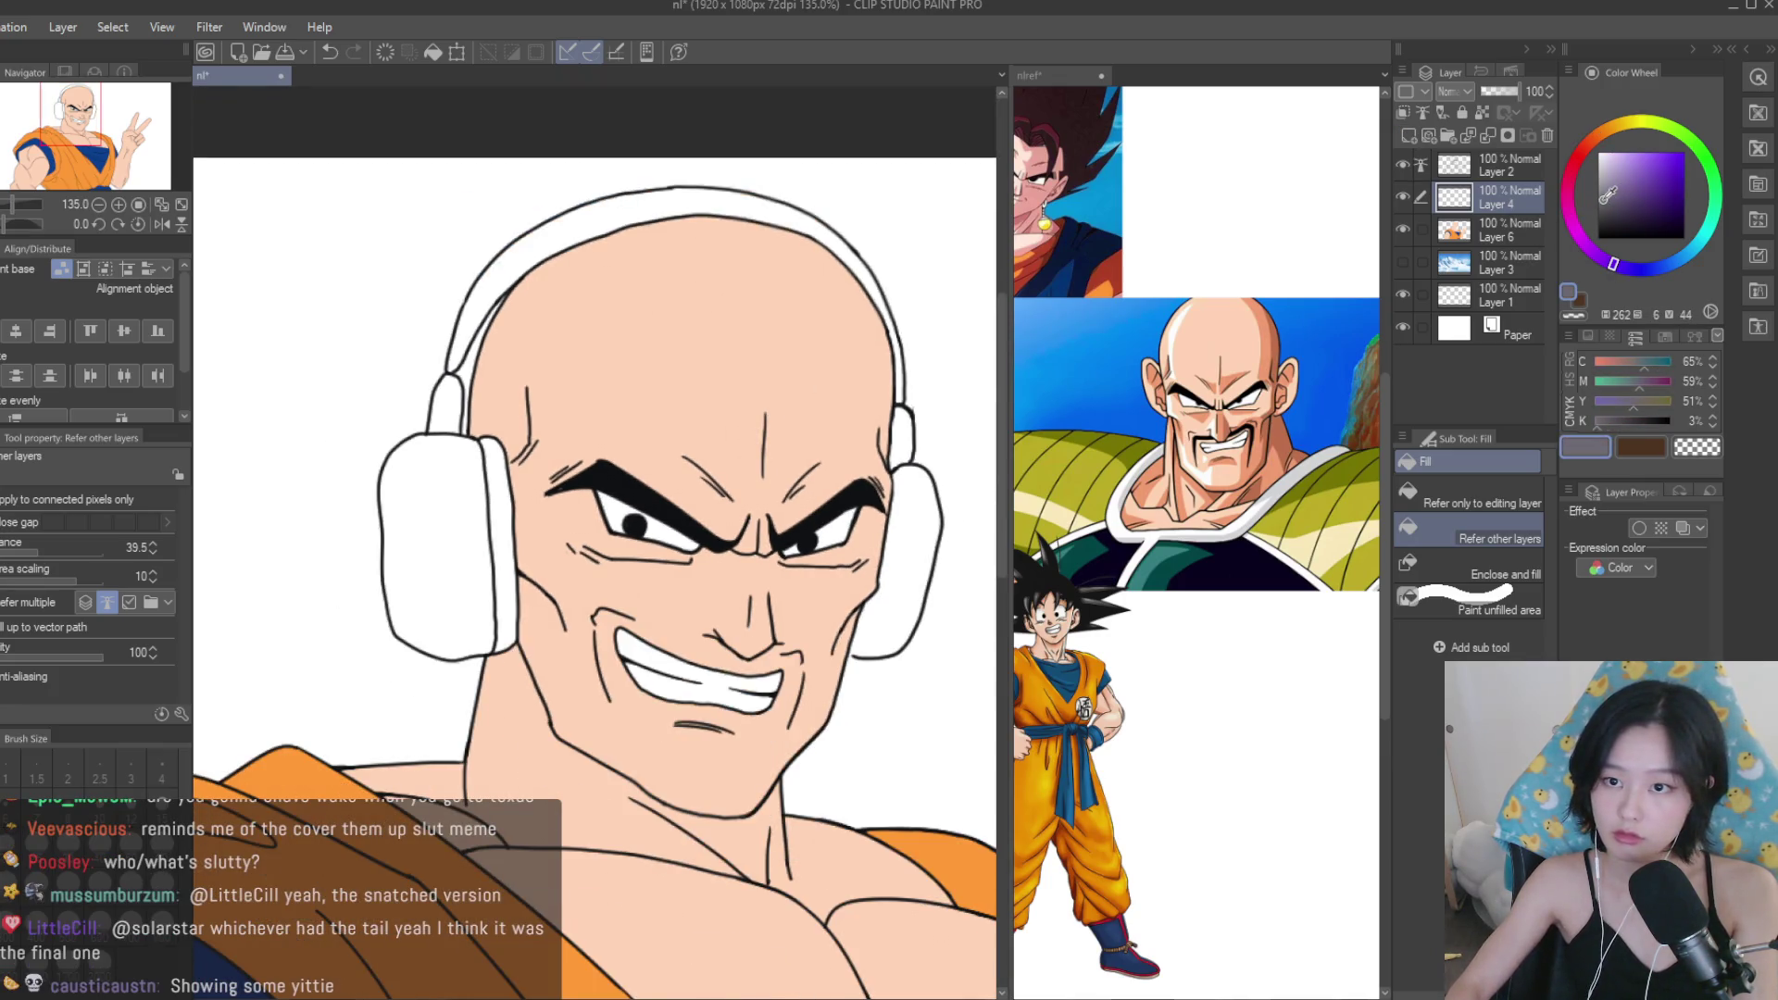
pyautogui.scroll(2, 452, 519)
pyautogui.click(452, 519)
pyautogui.click(518, 483)
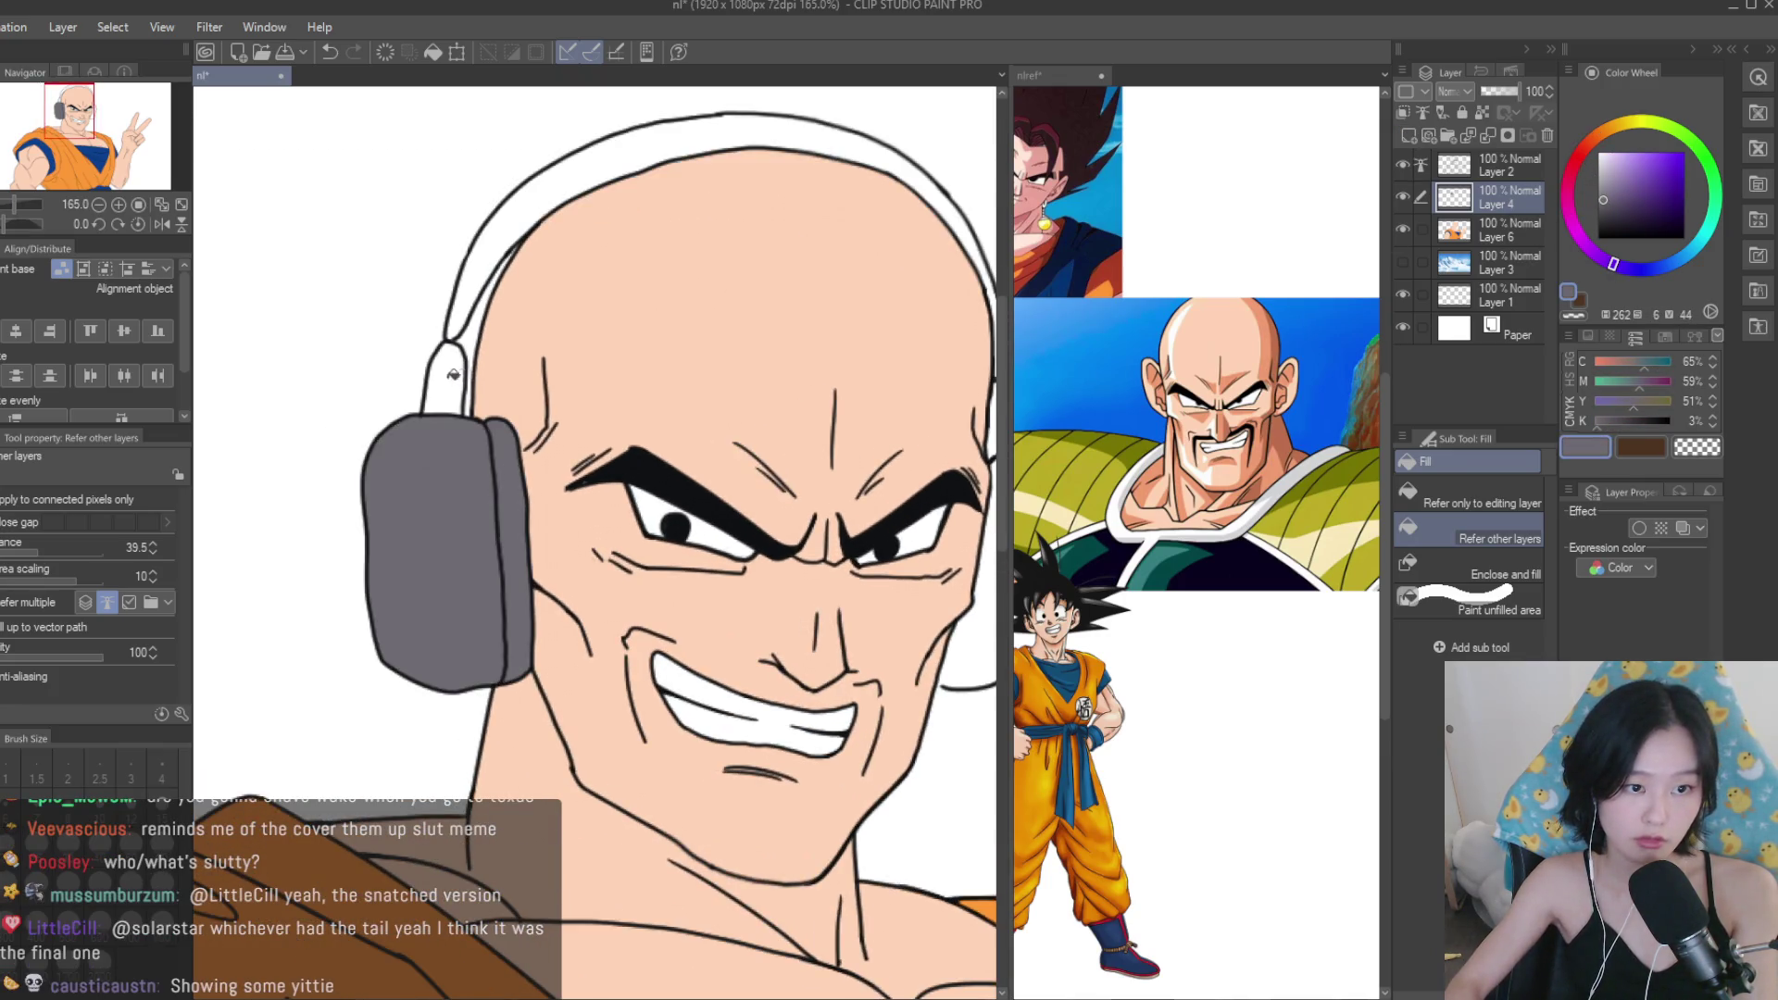
pyautogui.click(1599, 213)
pyautogui.click(704, 129)
pyautogui.click(449, 375)
pyautogui.scroll(-2, 808, 483)
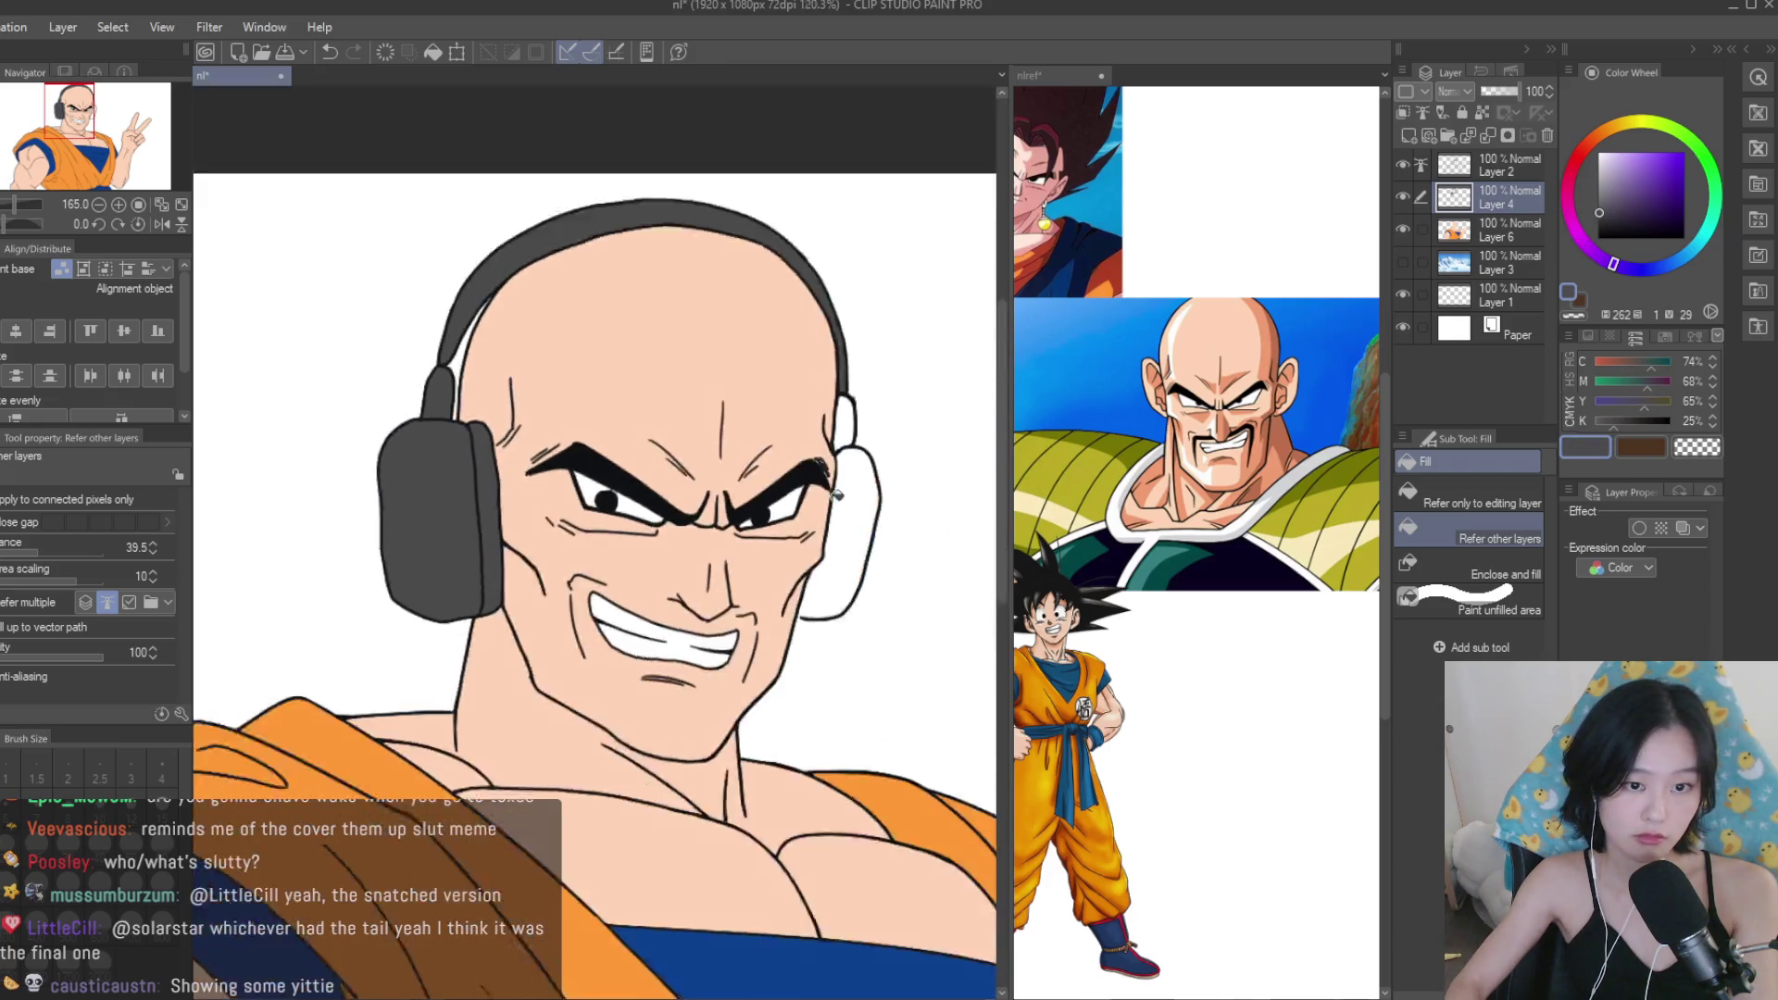
pyautogui.scroll(2, 805, 481)
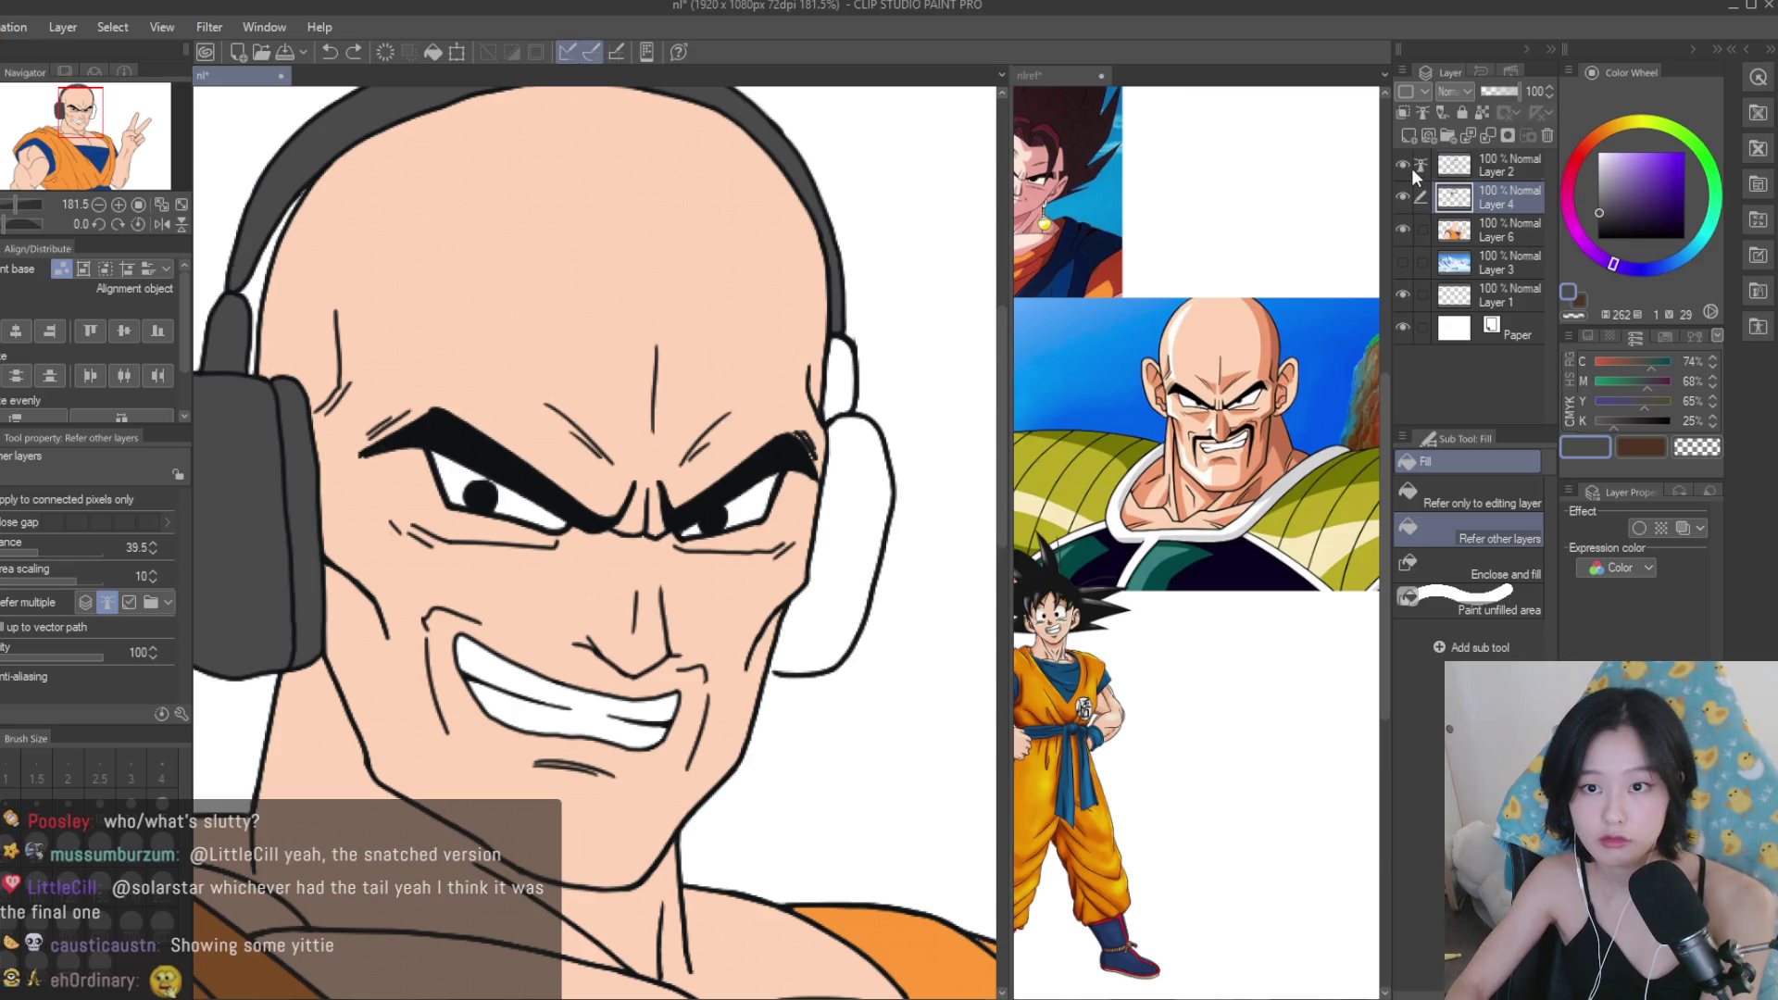
# Select Layer 2 with the pen at a thin brush size for line touch-ups.
pyautogui.press('p')
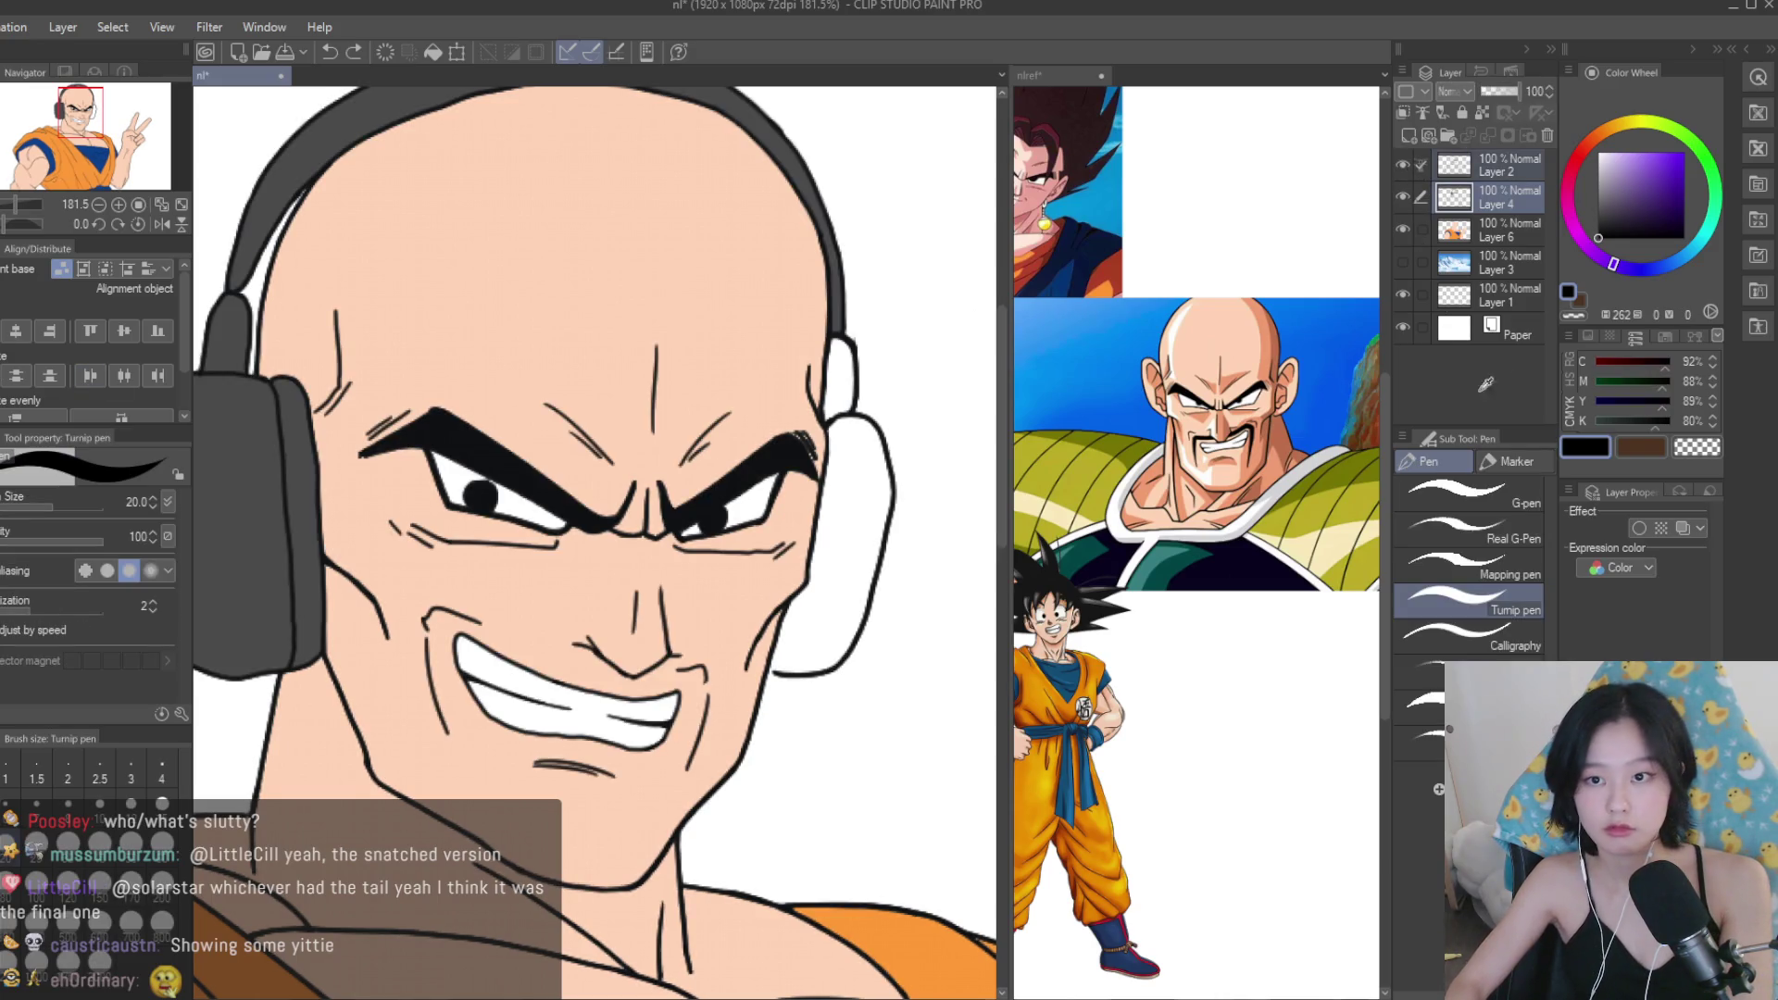
pyautogui.click(1461, 172)
pyautogui.scroll(3, 674, 722)
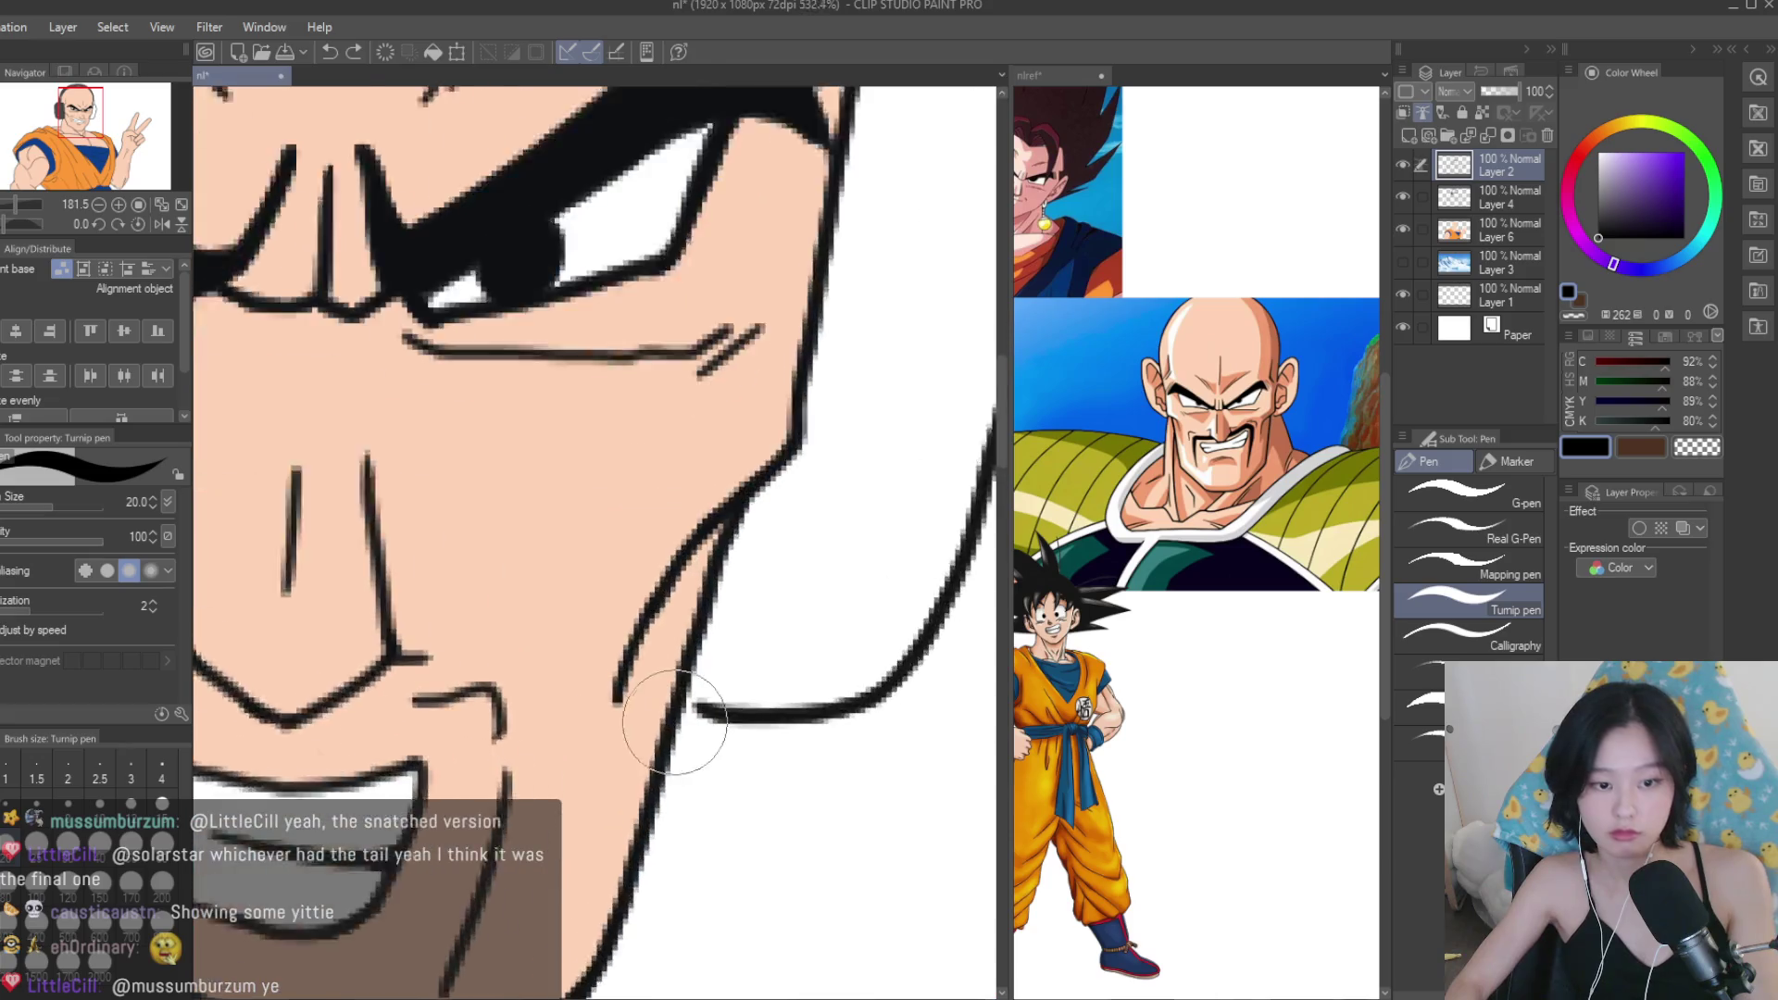
pyautogui.scroll(2, 674, 722)
pyautogui.click(131, 768)
pyautogui.scroll(1, 723, 693)
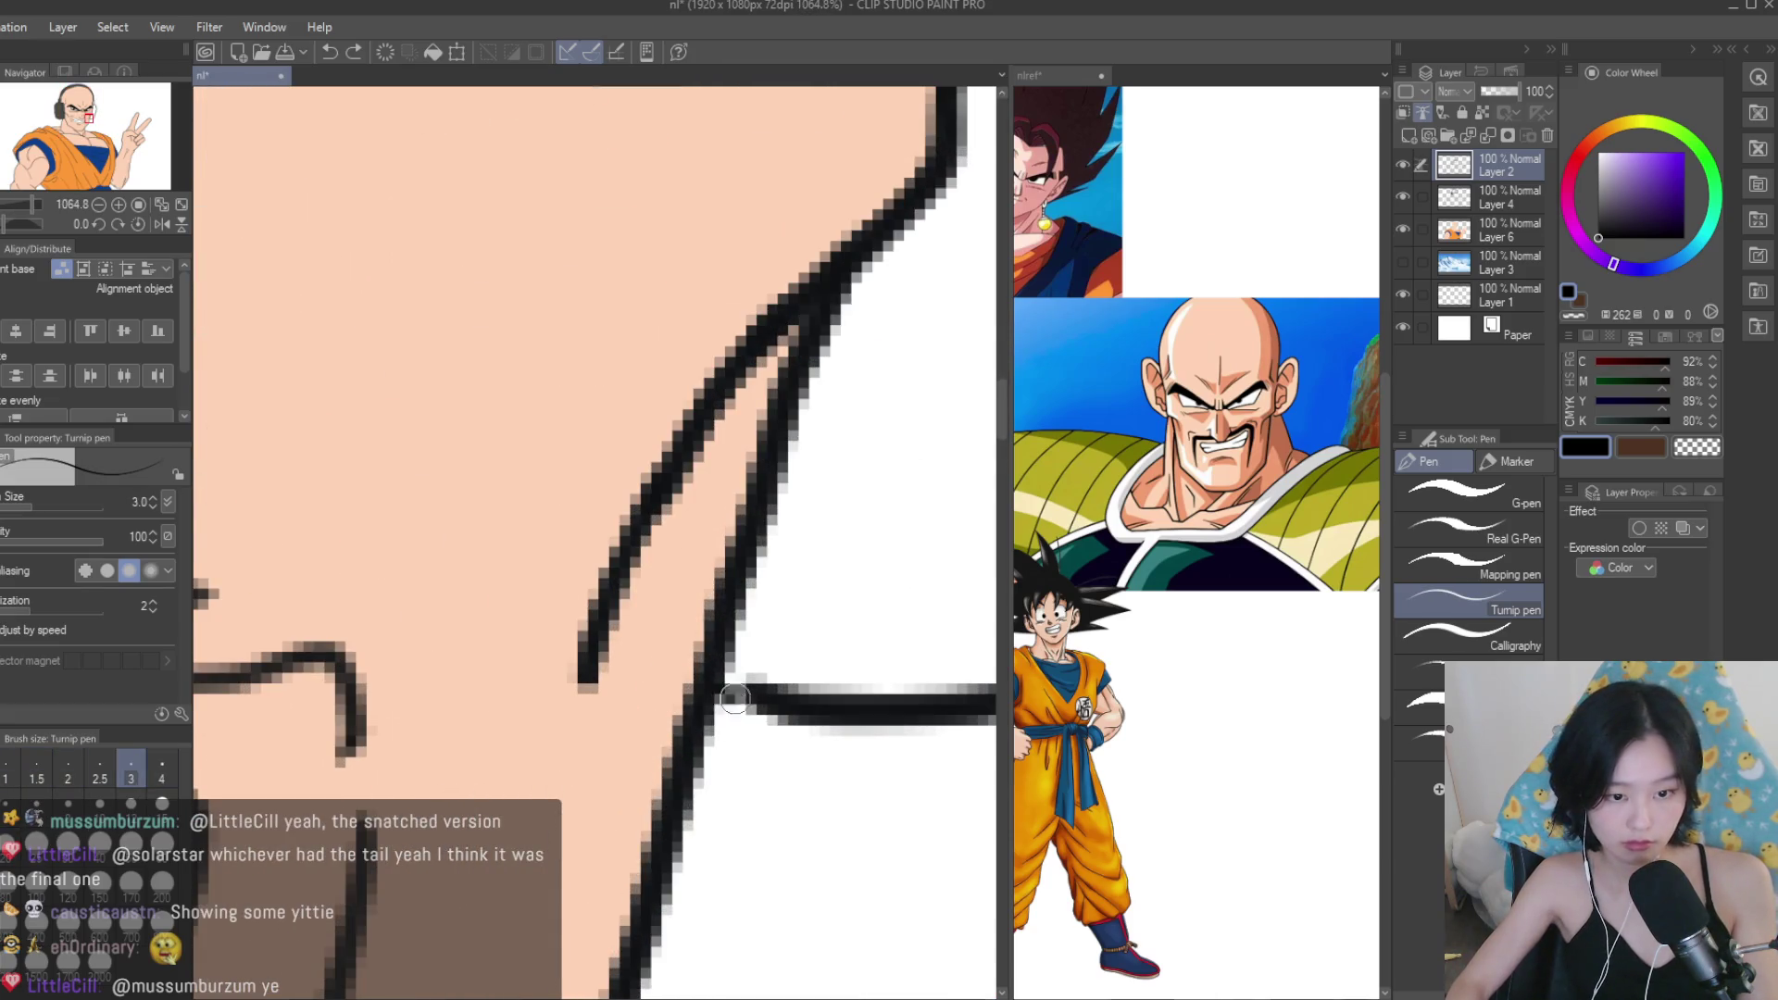
pyautogui.scroll(-5, 712, 669)
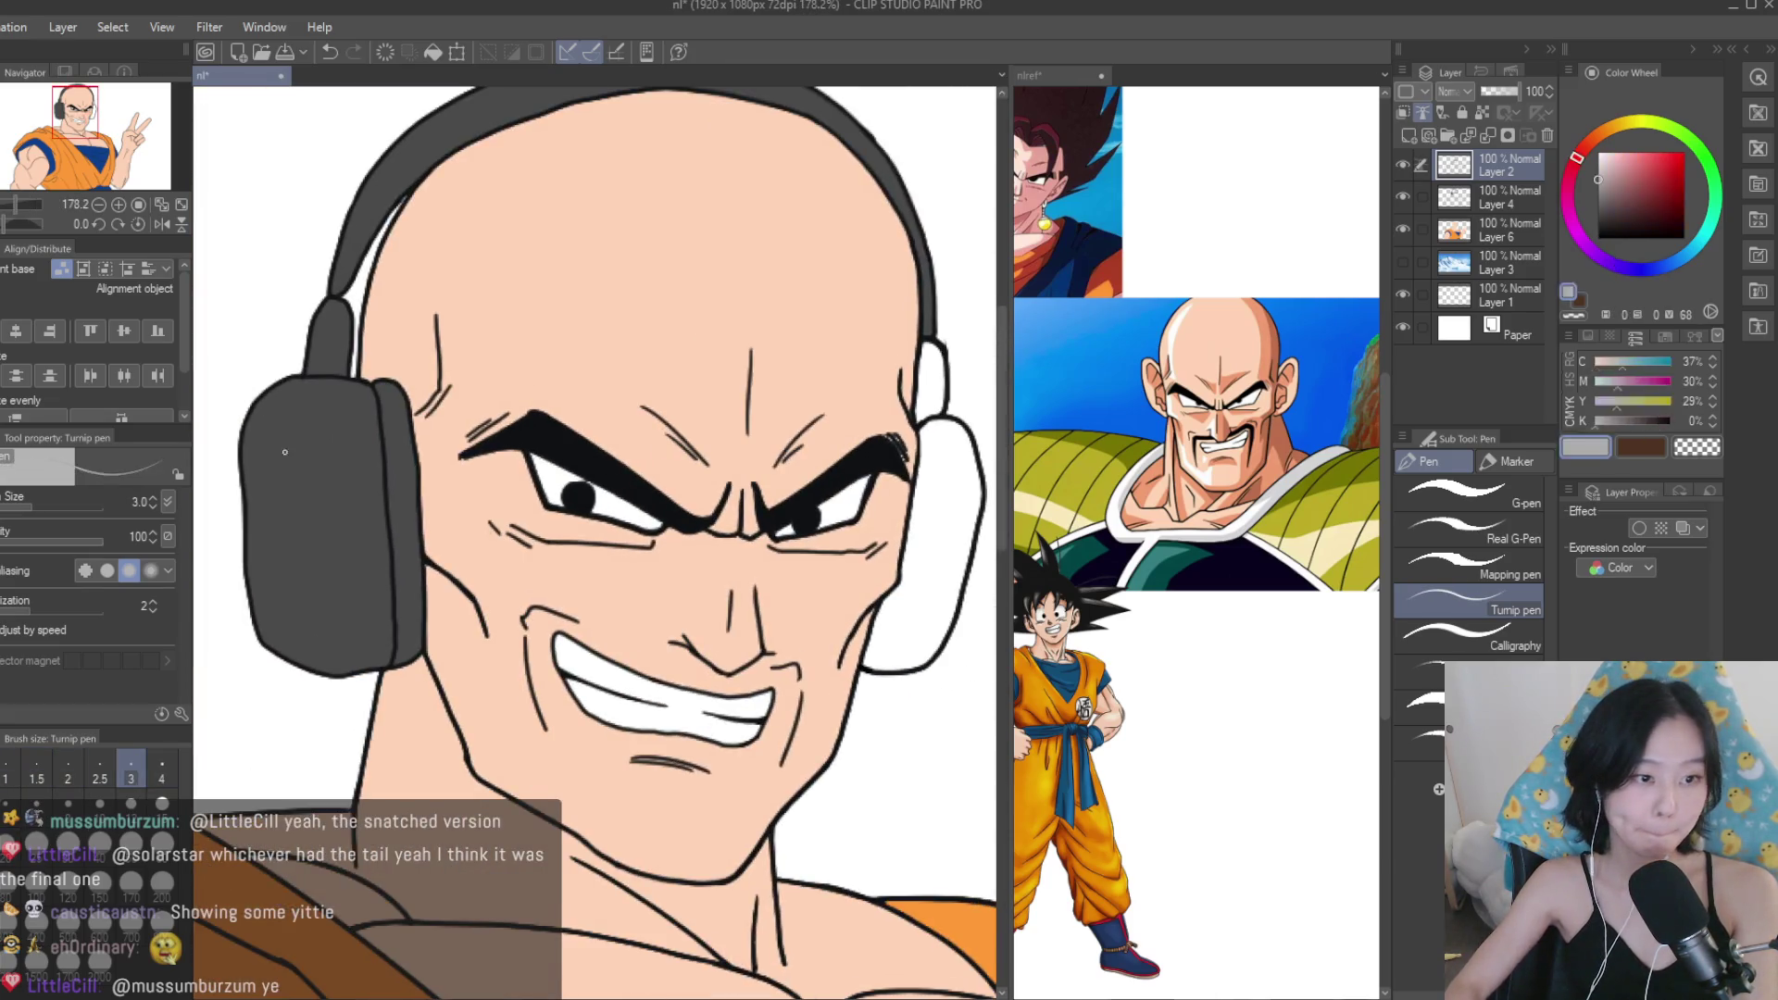
# Select Layer 4, then Layer 6, with the Fill tool active.
pyautogui.press('g')
pyautogui.click(1400, 190)
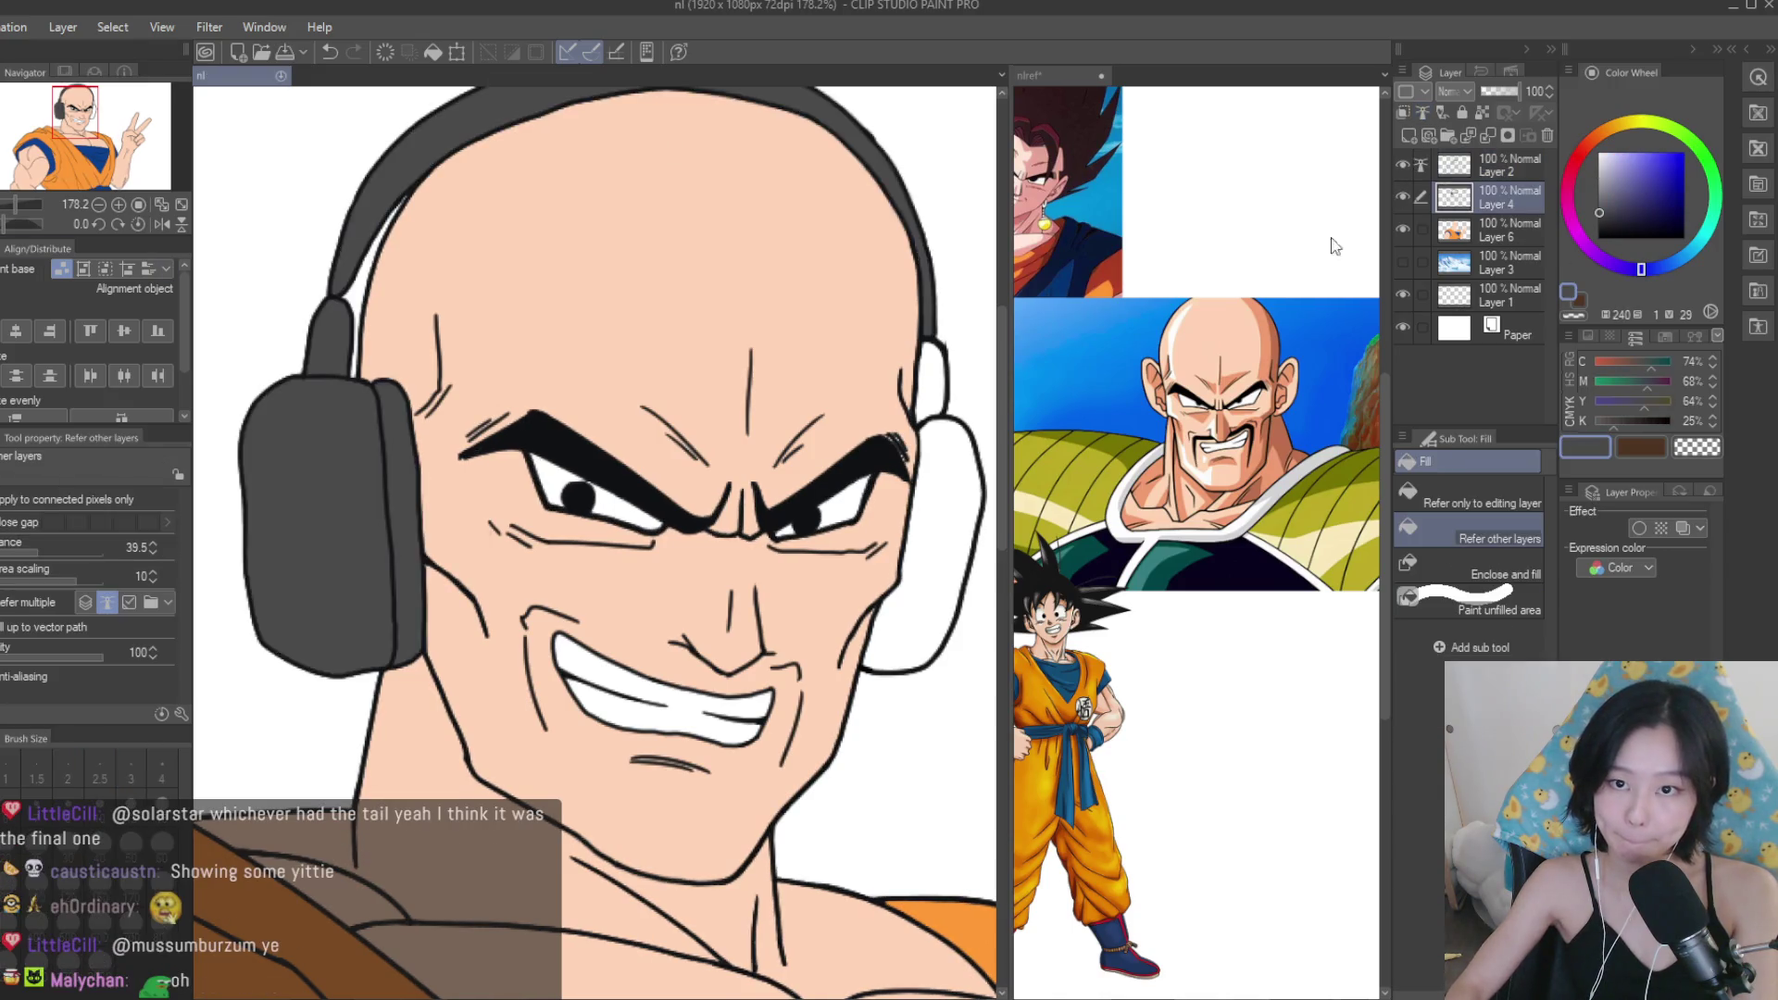
pyautogui.scroll(1, 271, 500)
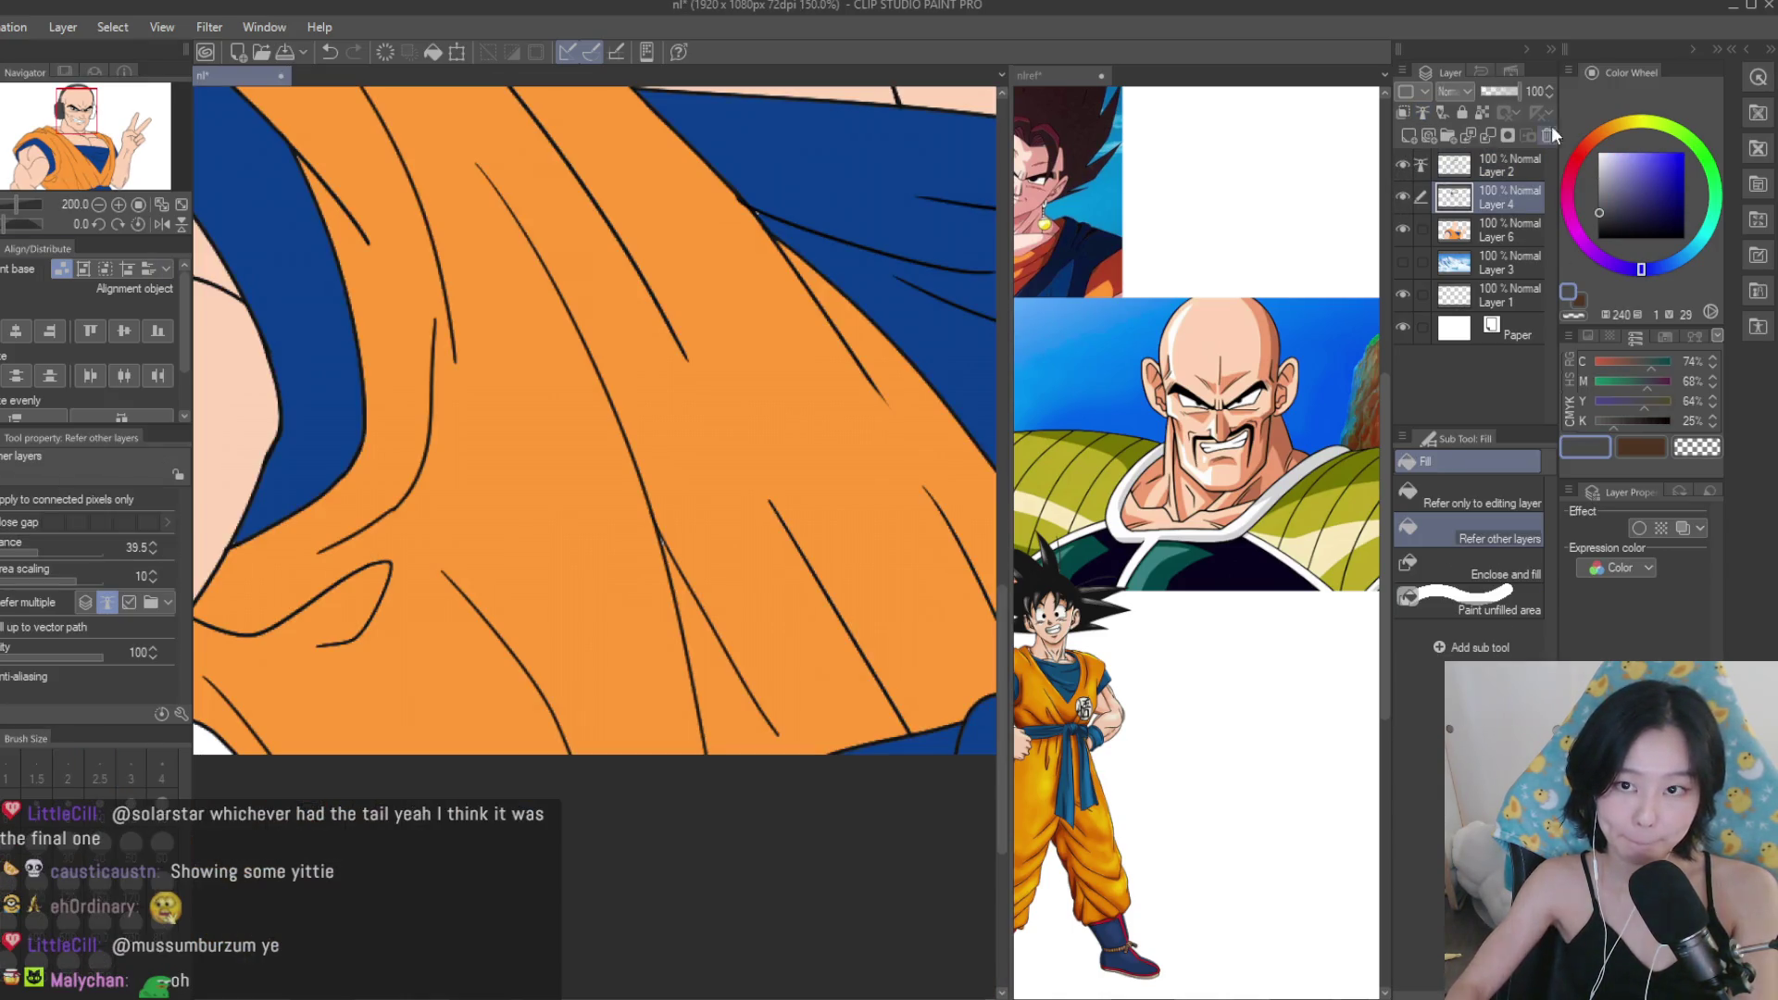
pyautogui.scroll(-5, 854, 439)
pyautogui.scroll(4, 871, 208)
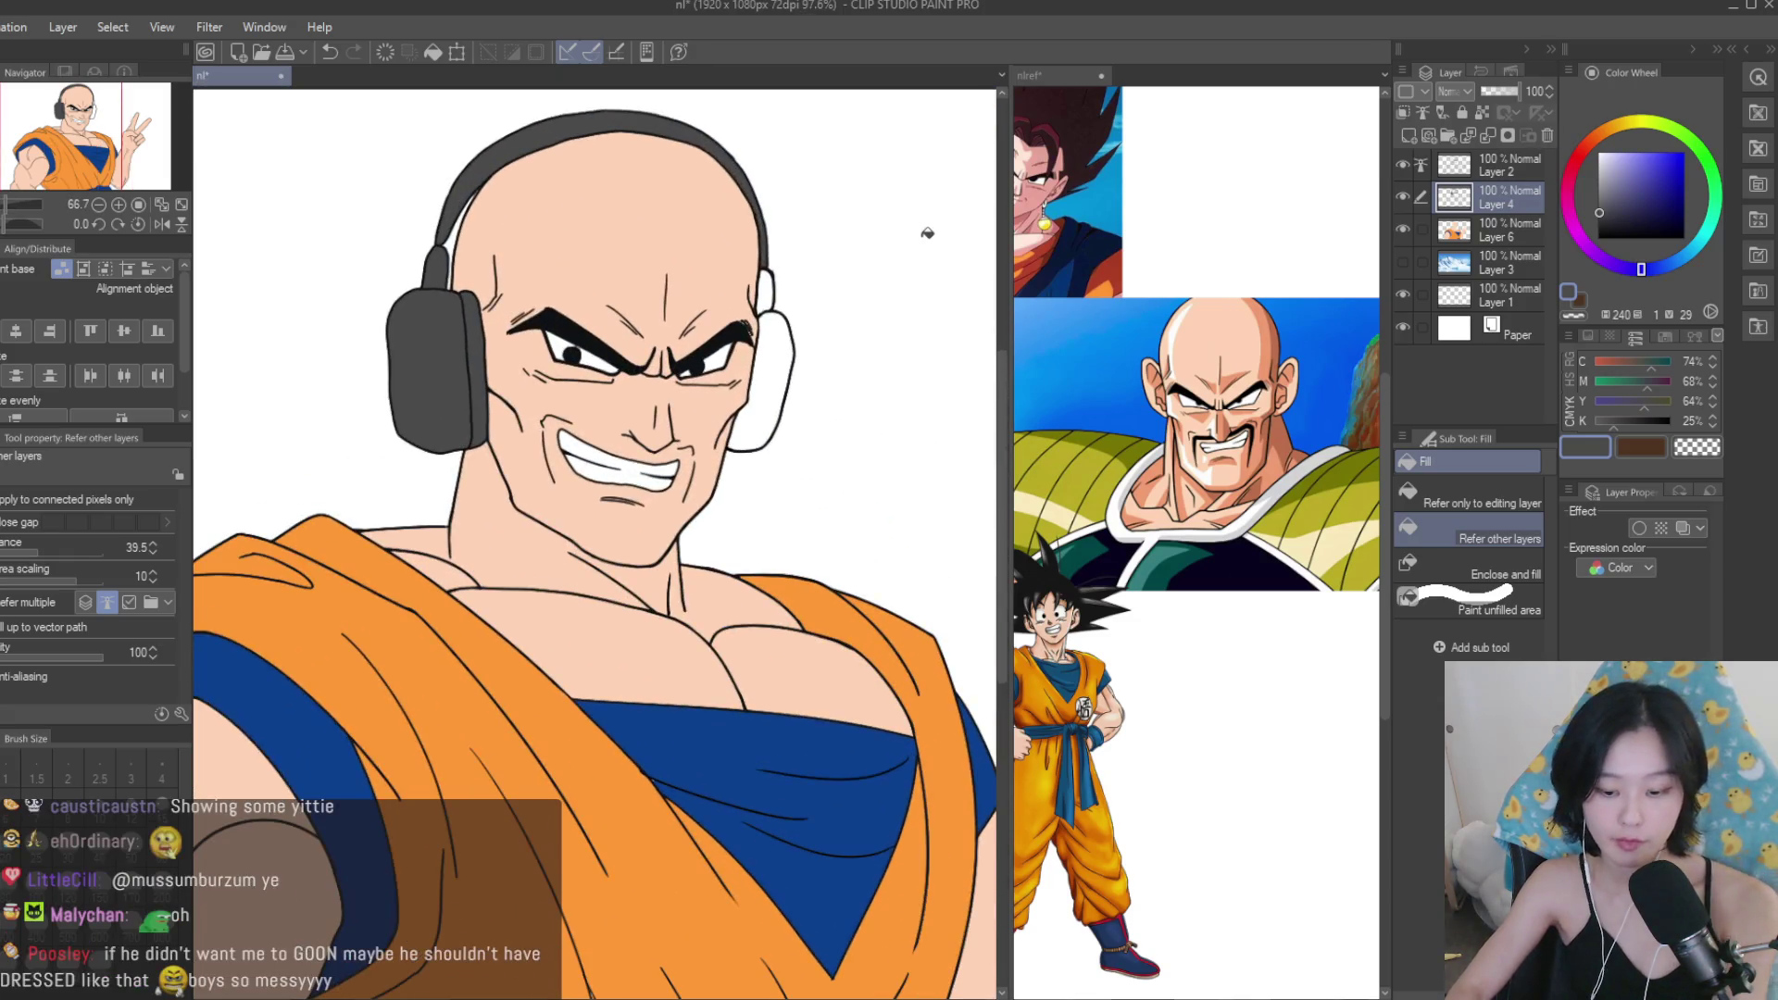
pyautogui.scroll(5, 925, 232)
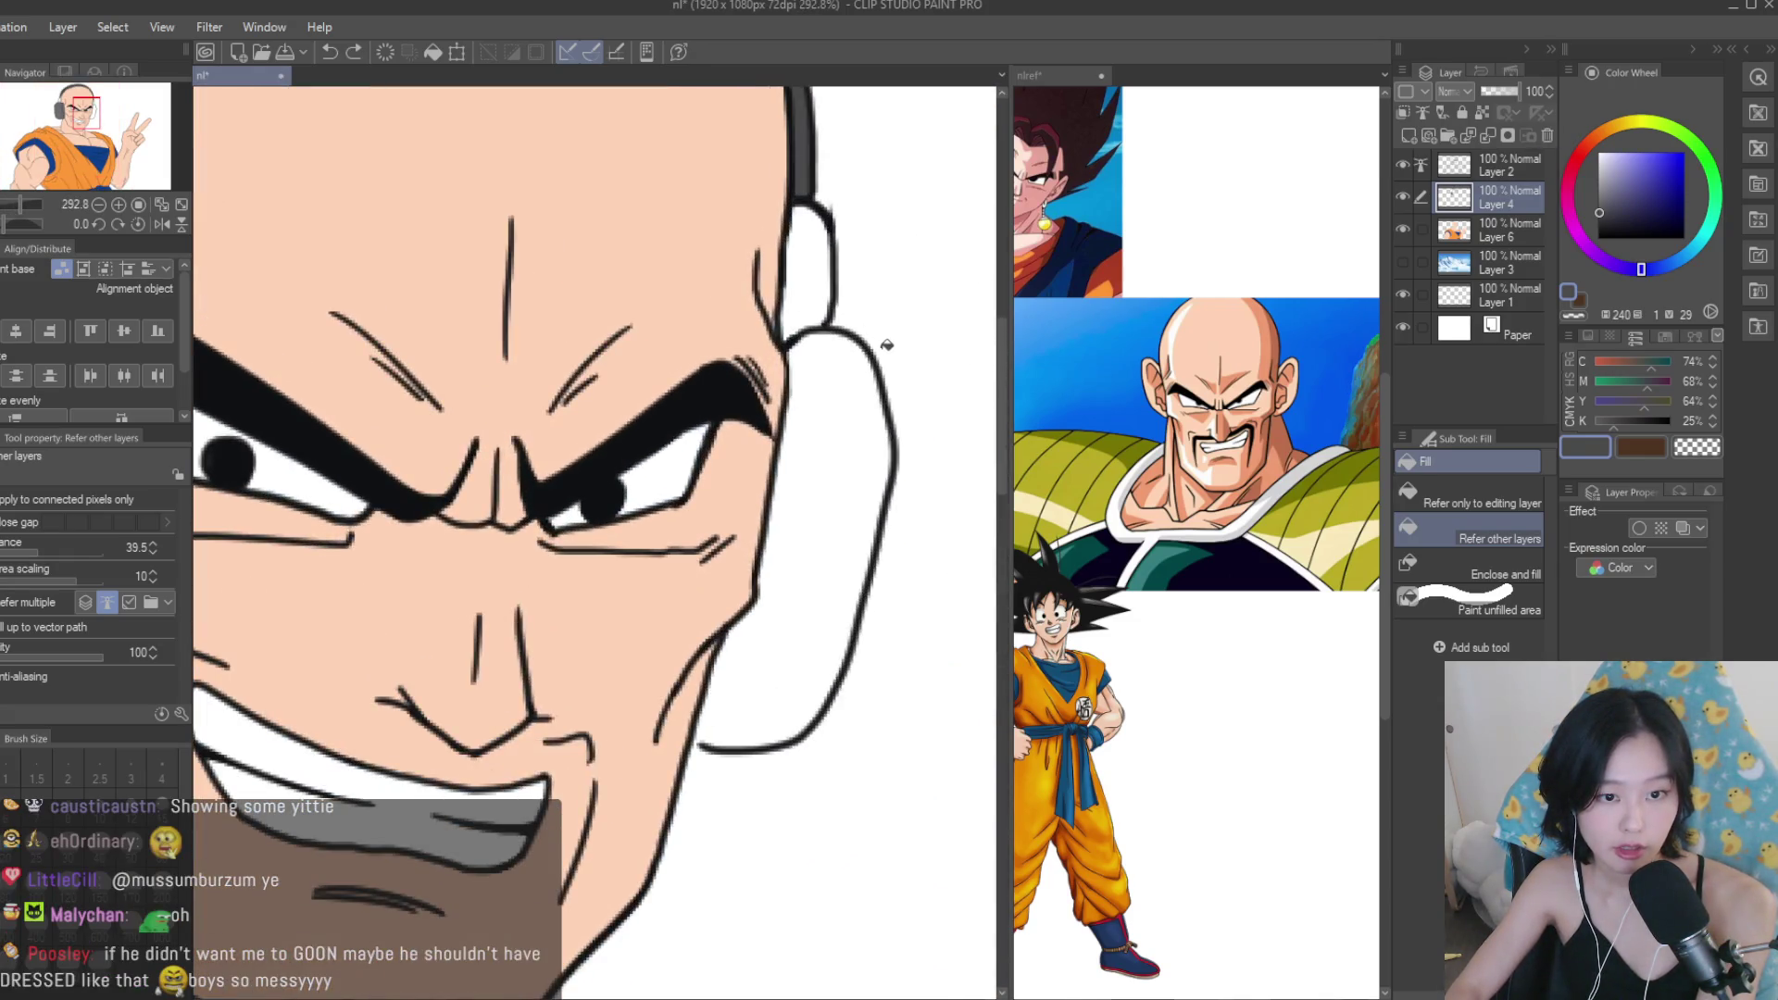
pyautogui.scroll(-3, 892, 347)
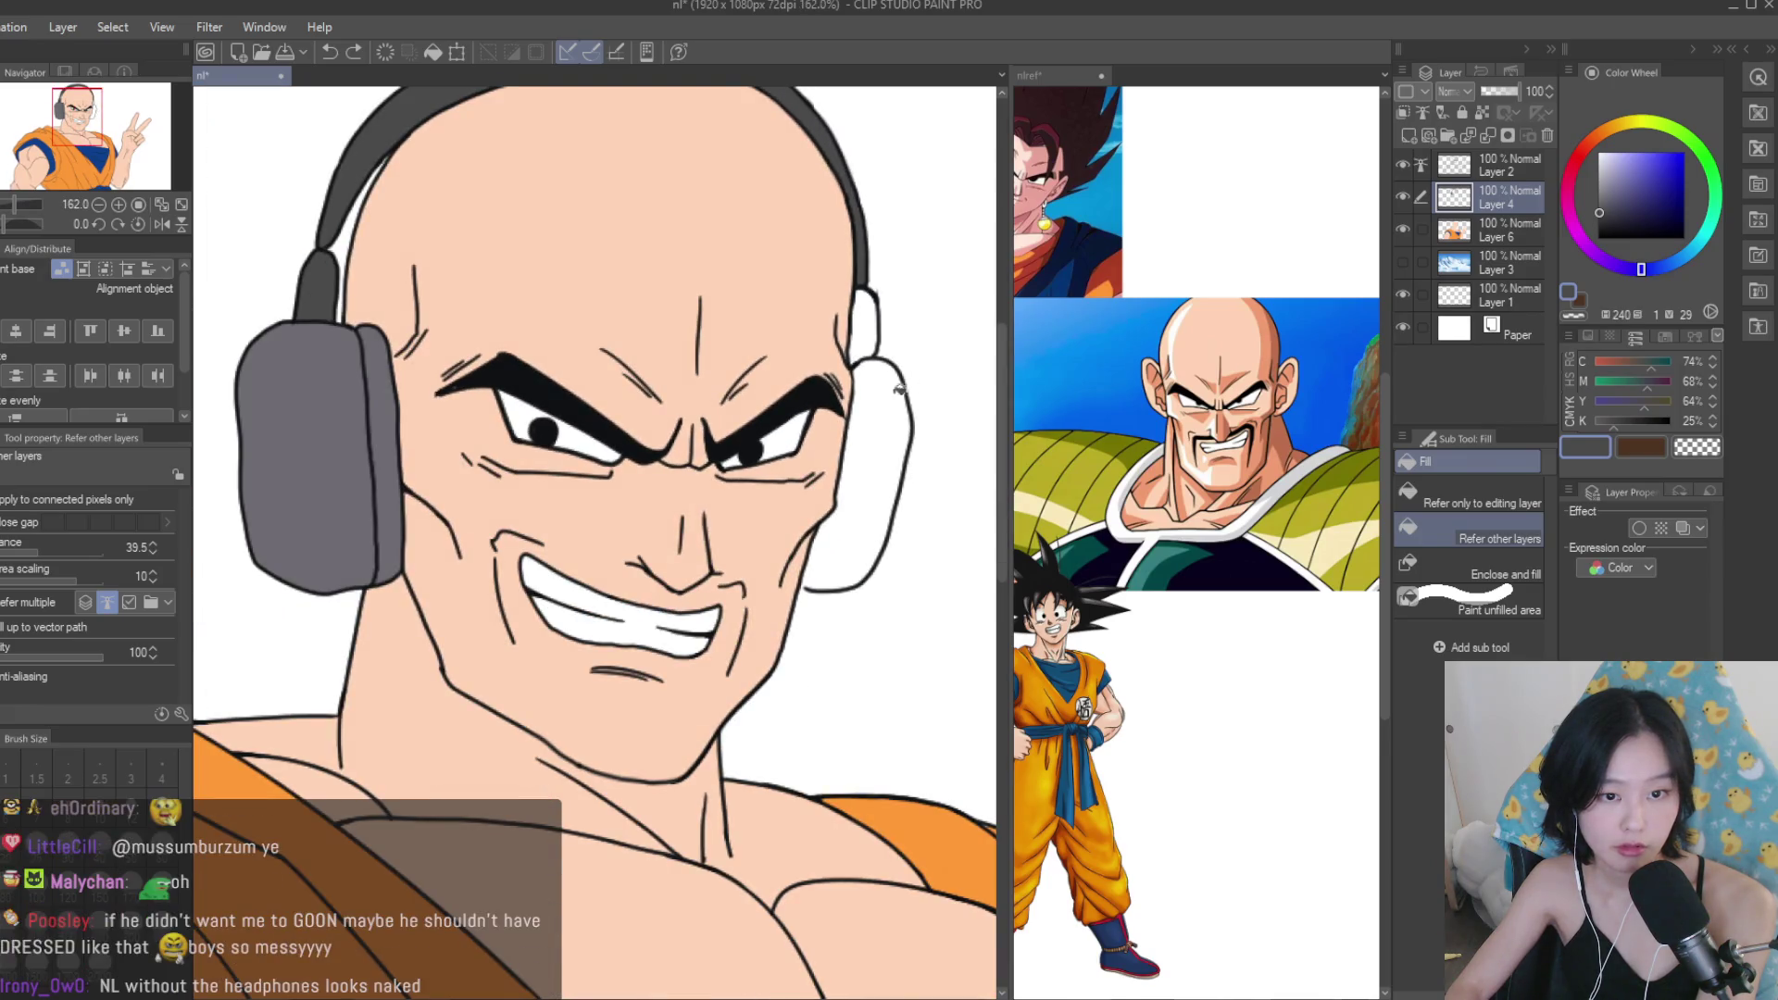
pyautogui.click(1471, 231)
# On Layer 2, draw a black stroke connecting the cheek line to the jaw line.
pyautogui.press('p')
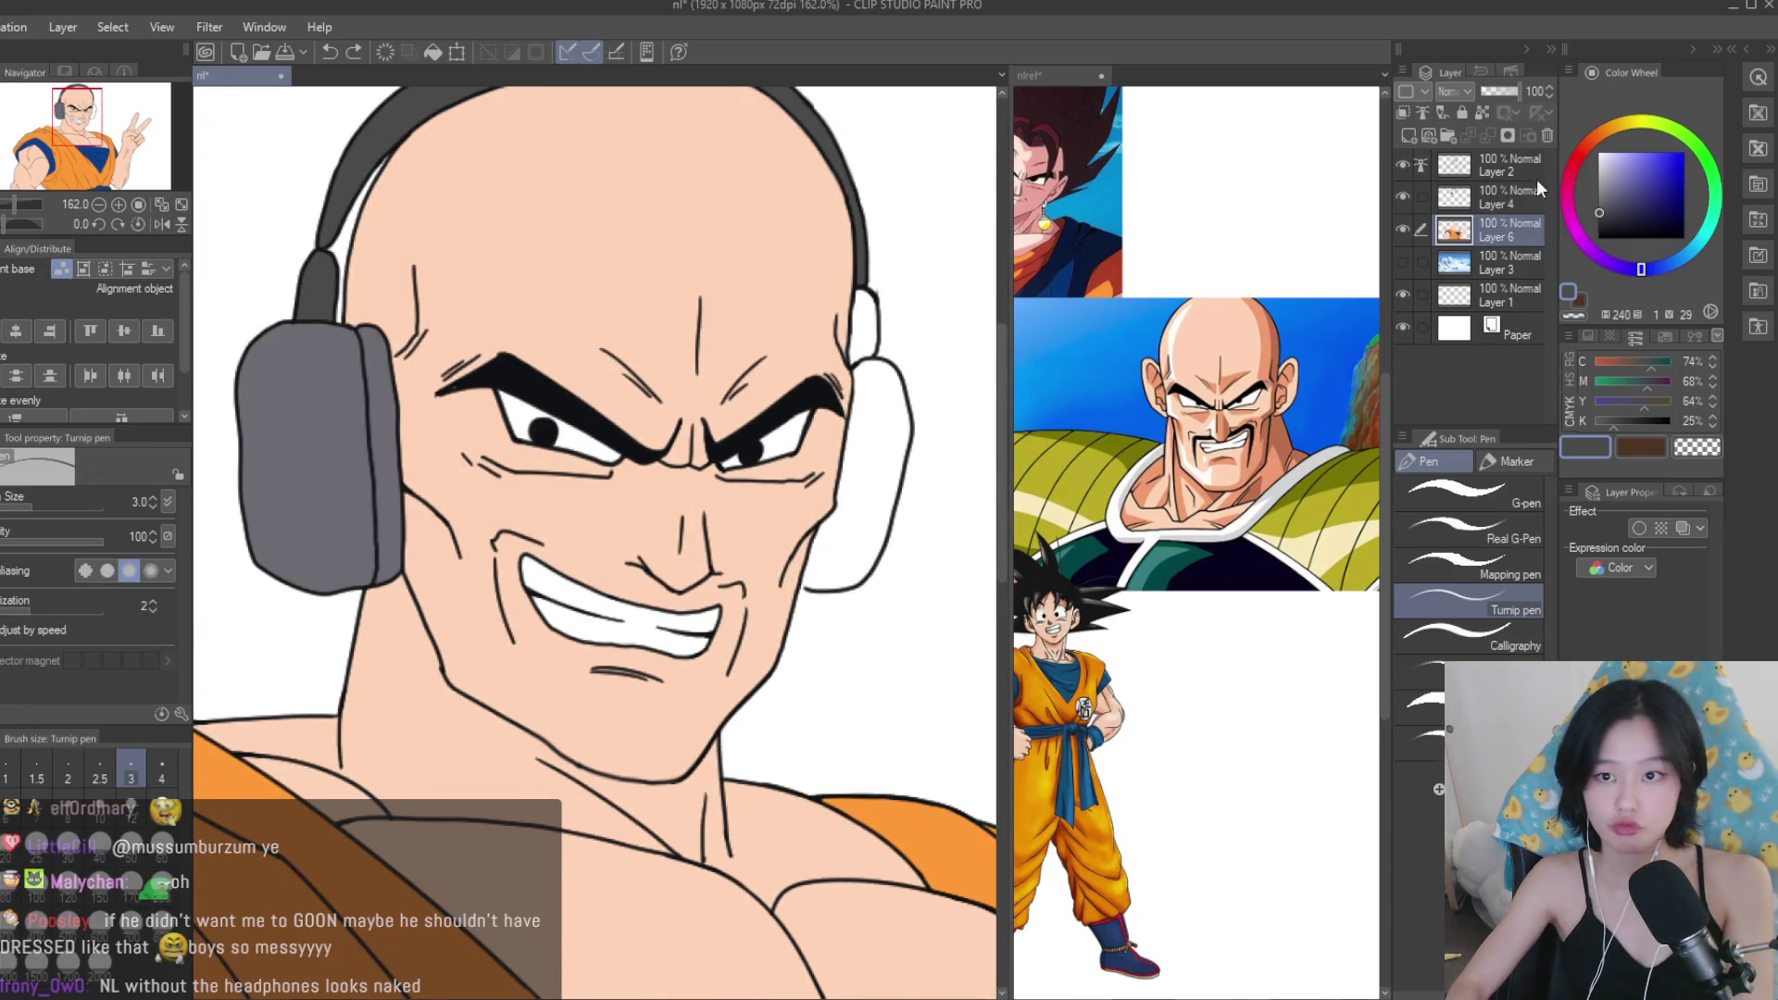
pyautogui.click(1470, 167)
pyautogui.scroll(3, 994, 339)
pyautogui.scroll(-2, 995, 339)
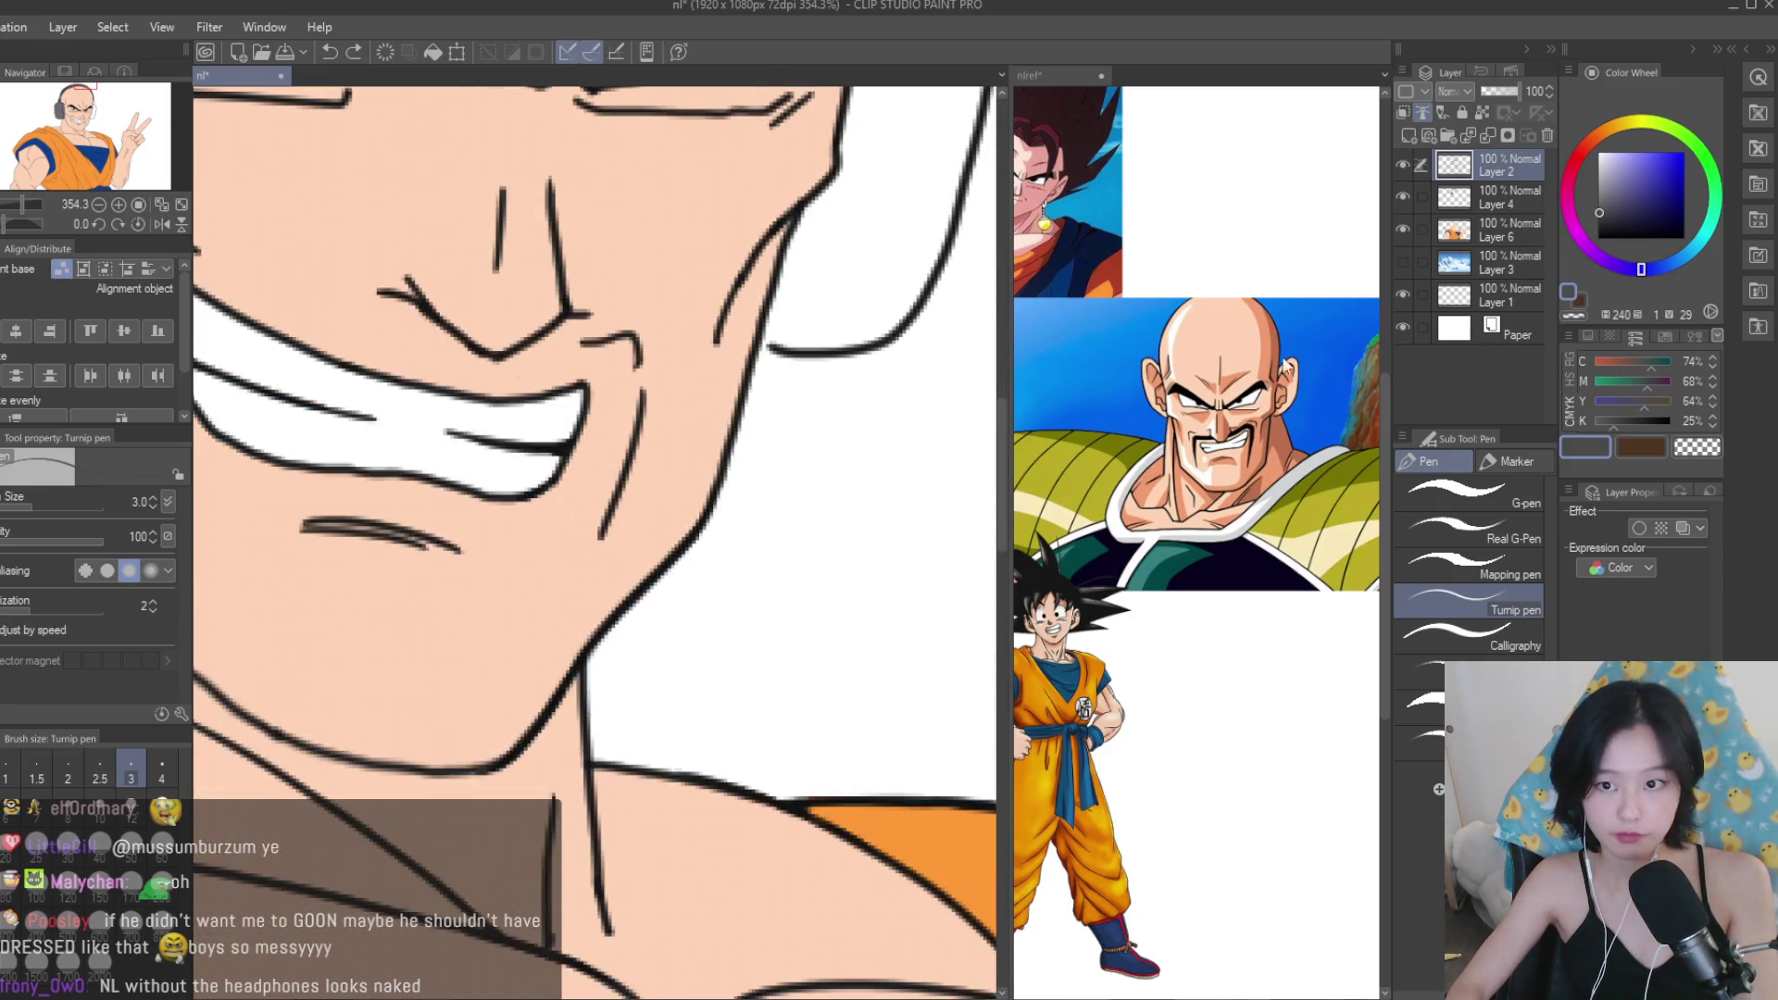
pyautogui.keyDown('alt'); pyautogui.click(593, 370); pyautogui.keyUp('alt')
pyautogui.scroll(5, 726, 464)
pyautogui.moveTo(651, 481); pyautogui.dragTo(777, 527)
pyautogui.scroll(-5, 781, 603)
# On Layer 4, fill the right headphone earcup and upper piece a darker grey.
pyautogui.press('g')
pyautogui.scroll(-3, 728, 517)
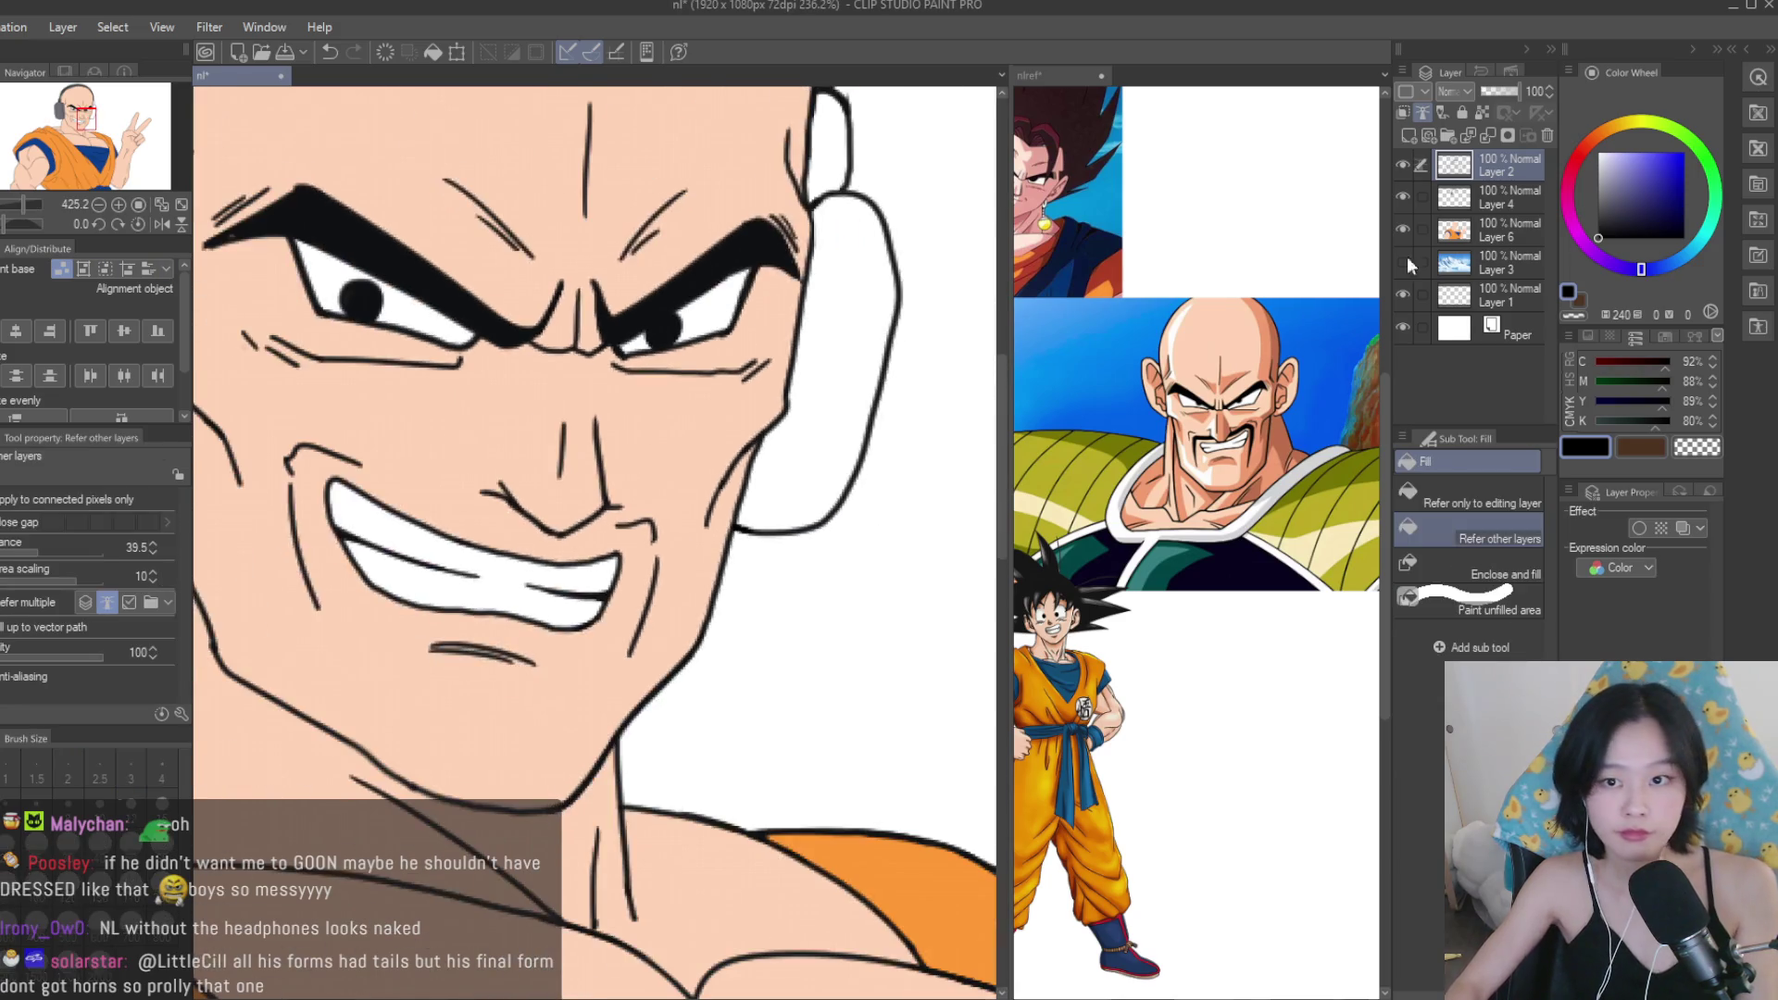
pyautogui.click(1463, 197)
pyautogui.scroll(-3, 555, 371)
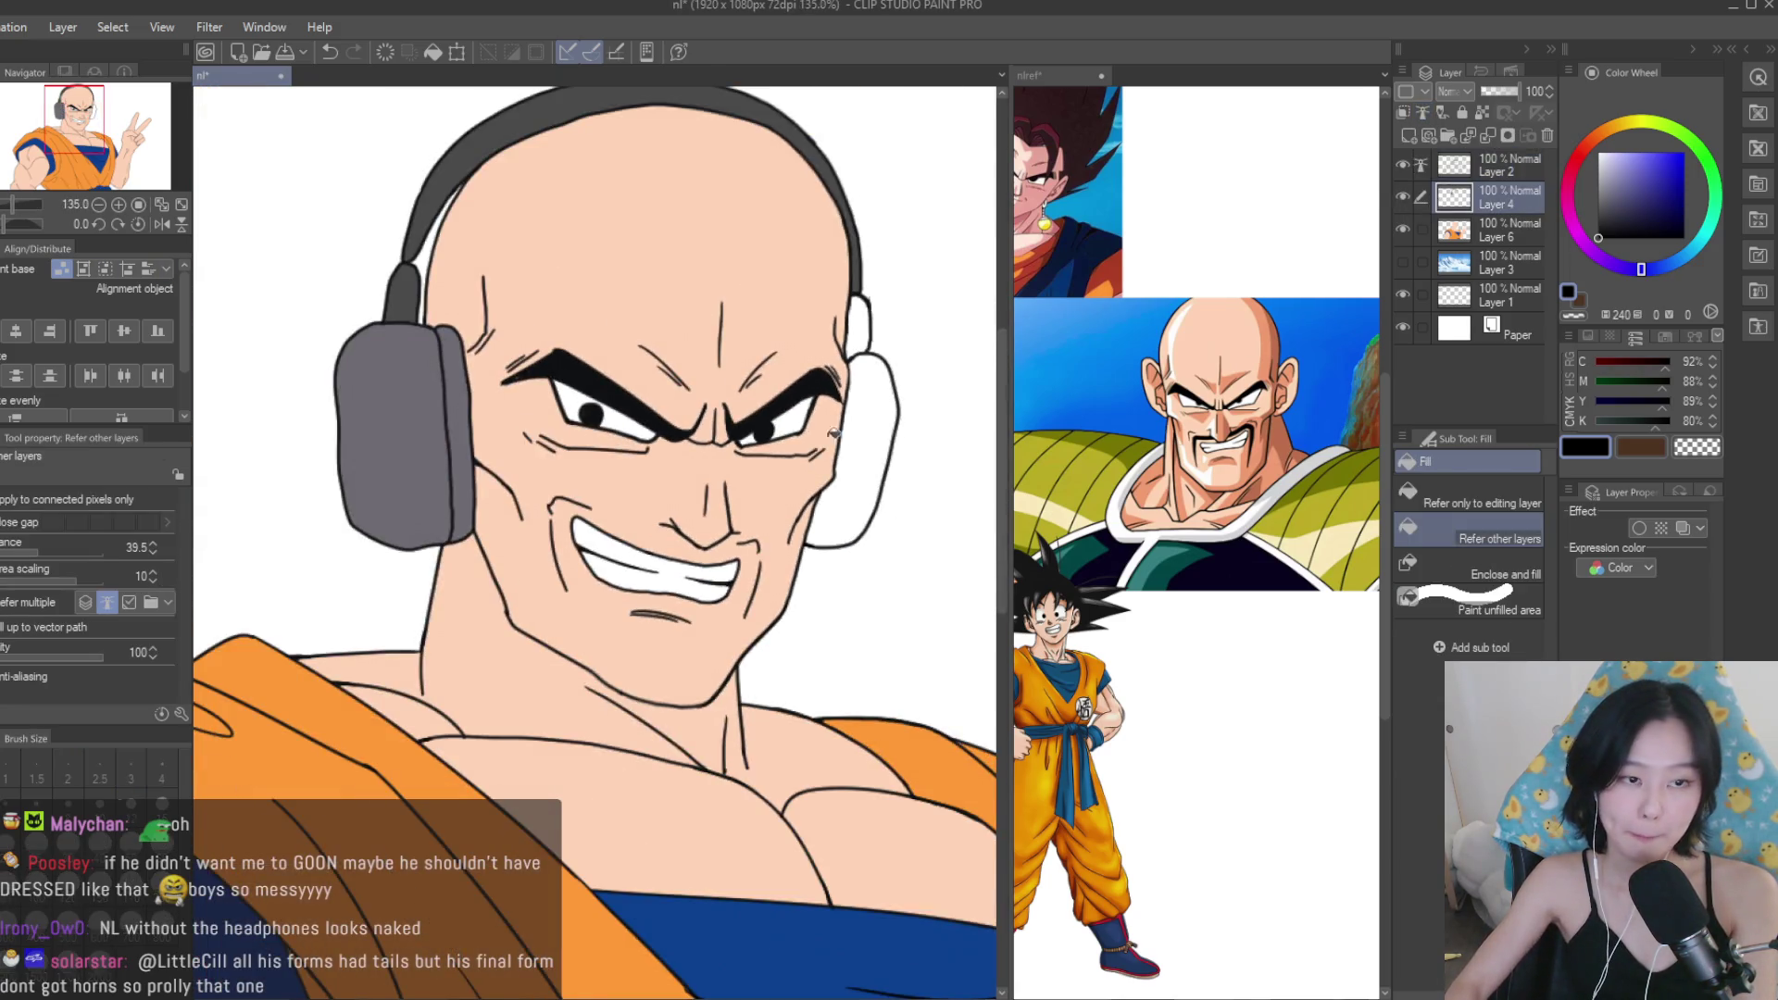
pyautogui.keyDown('alt'); pyautogui.click(440, 394); pyautogui.keyUp('alt')
pyautogui.scroll(1, 898, 361)
pyautogui.click(900, 363)
pyautogui.scroll(-2, 900, 363)
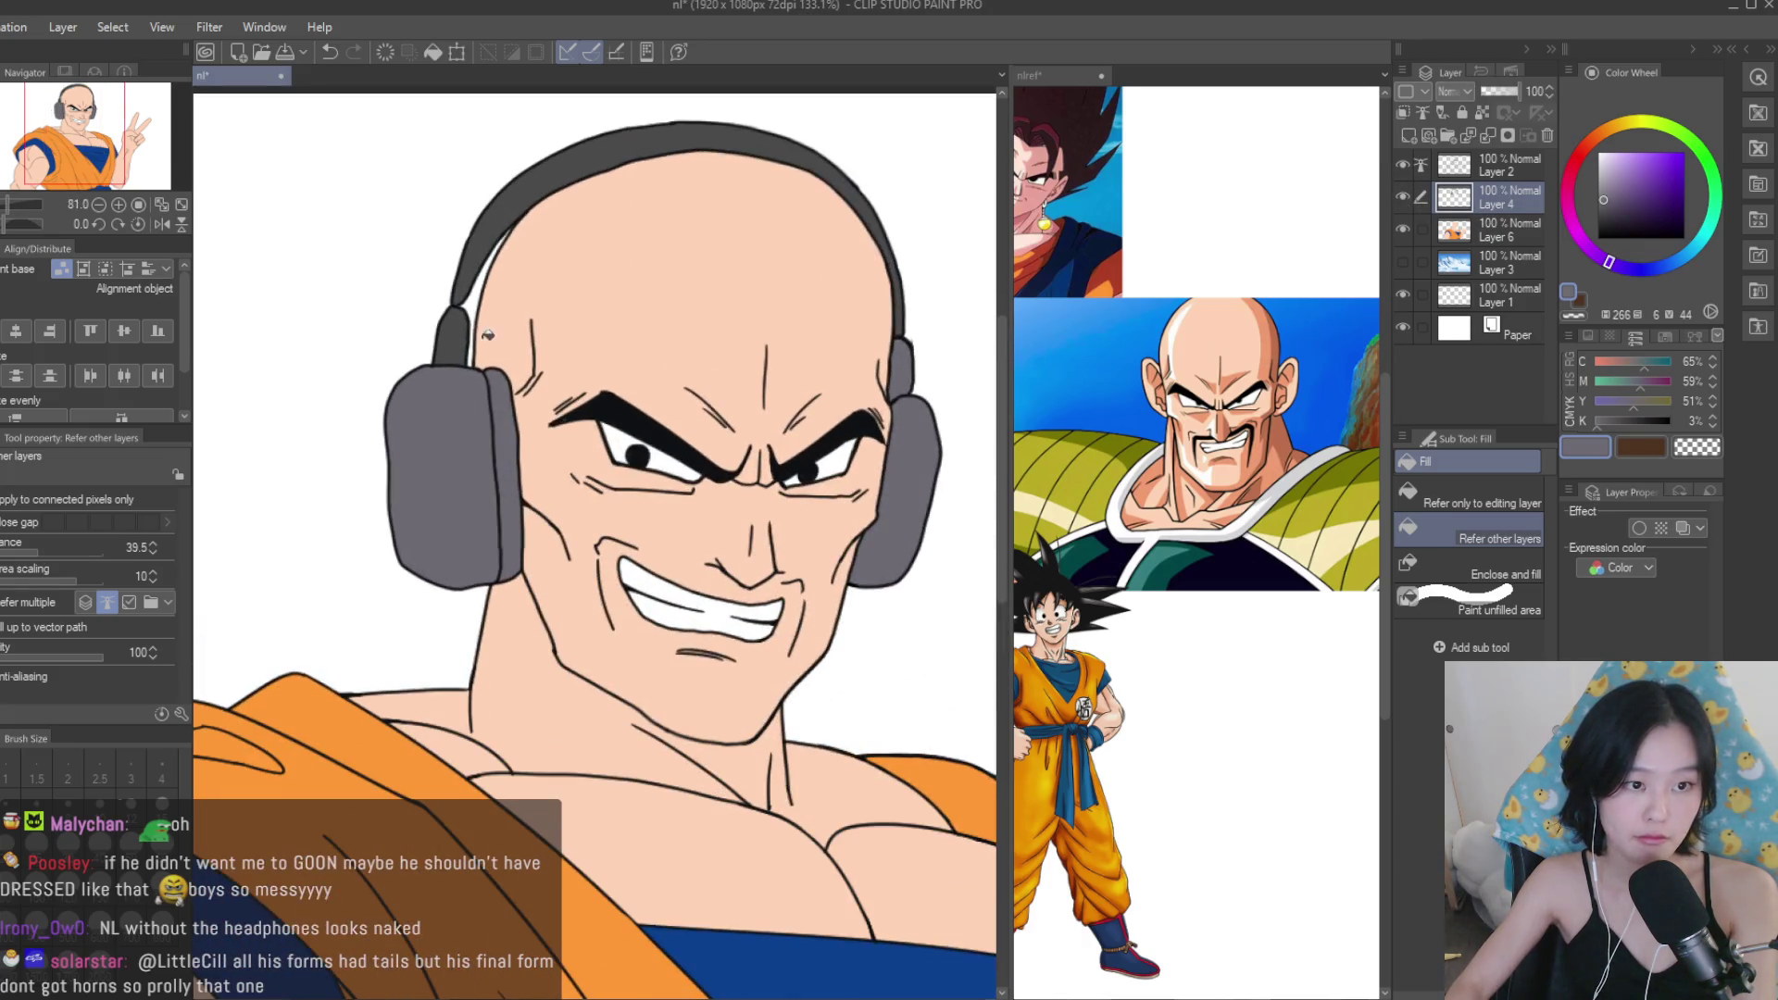
pyautogui.keyDown('alt'); pyautogui.click(903, 370); pyautogui.keyUp('alt')
pyautogui.click(903, 370)
pyautogui.scroll(5, 906, 370)
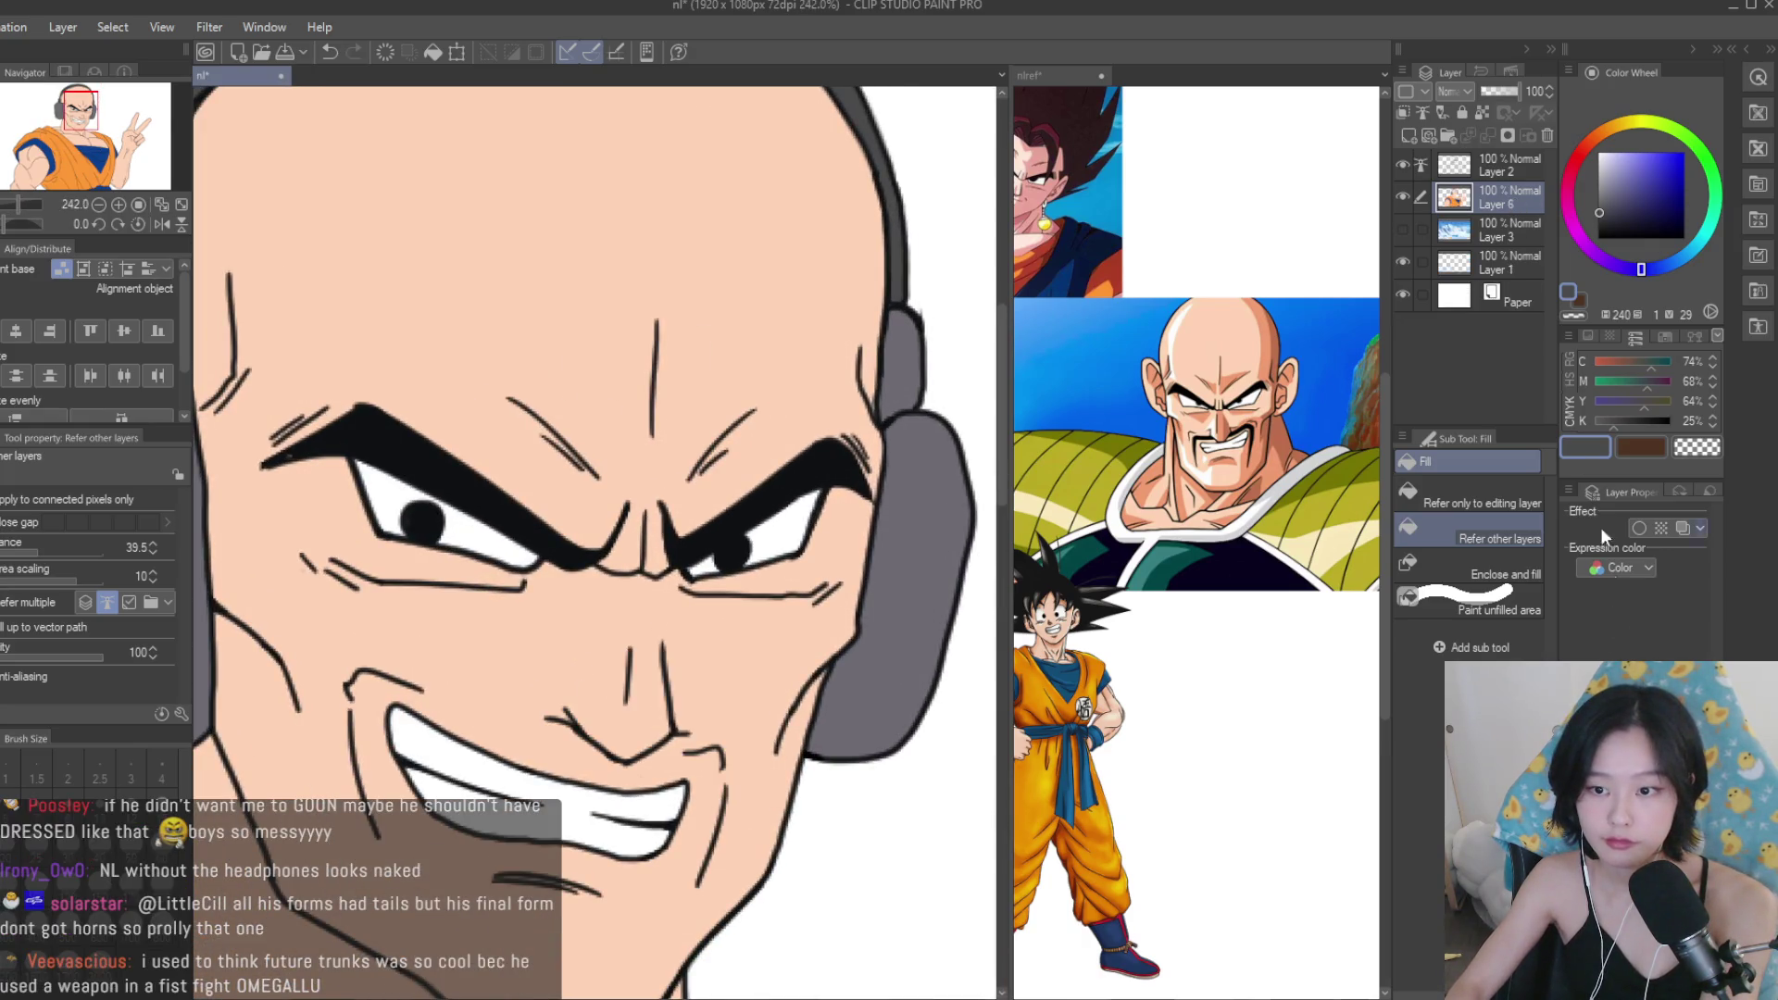
pyautogui.click(912, 381)
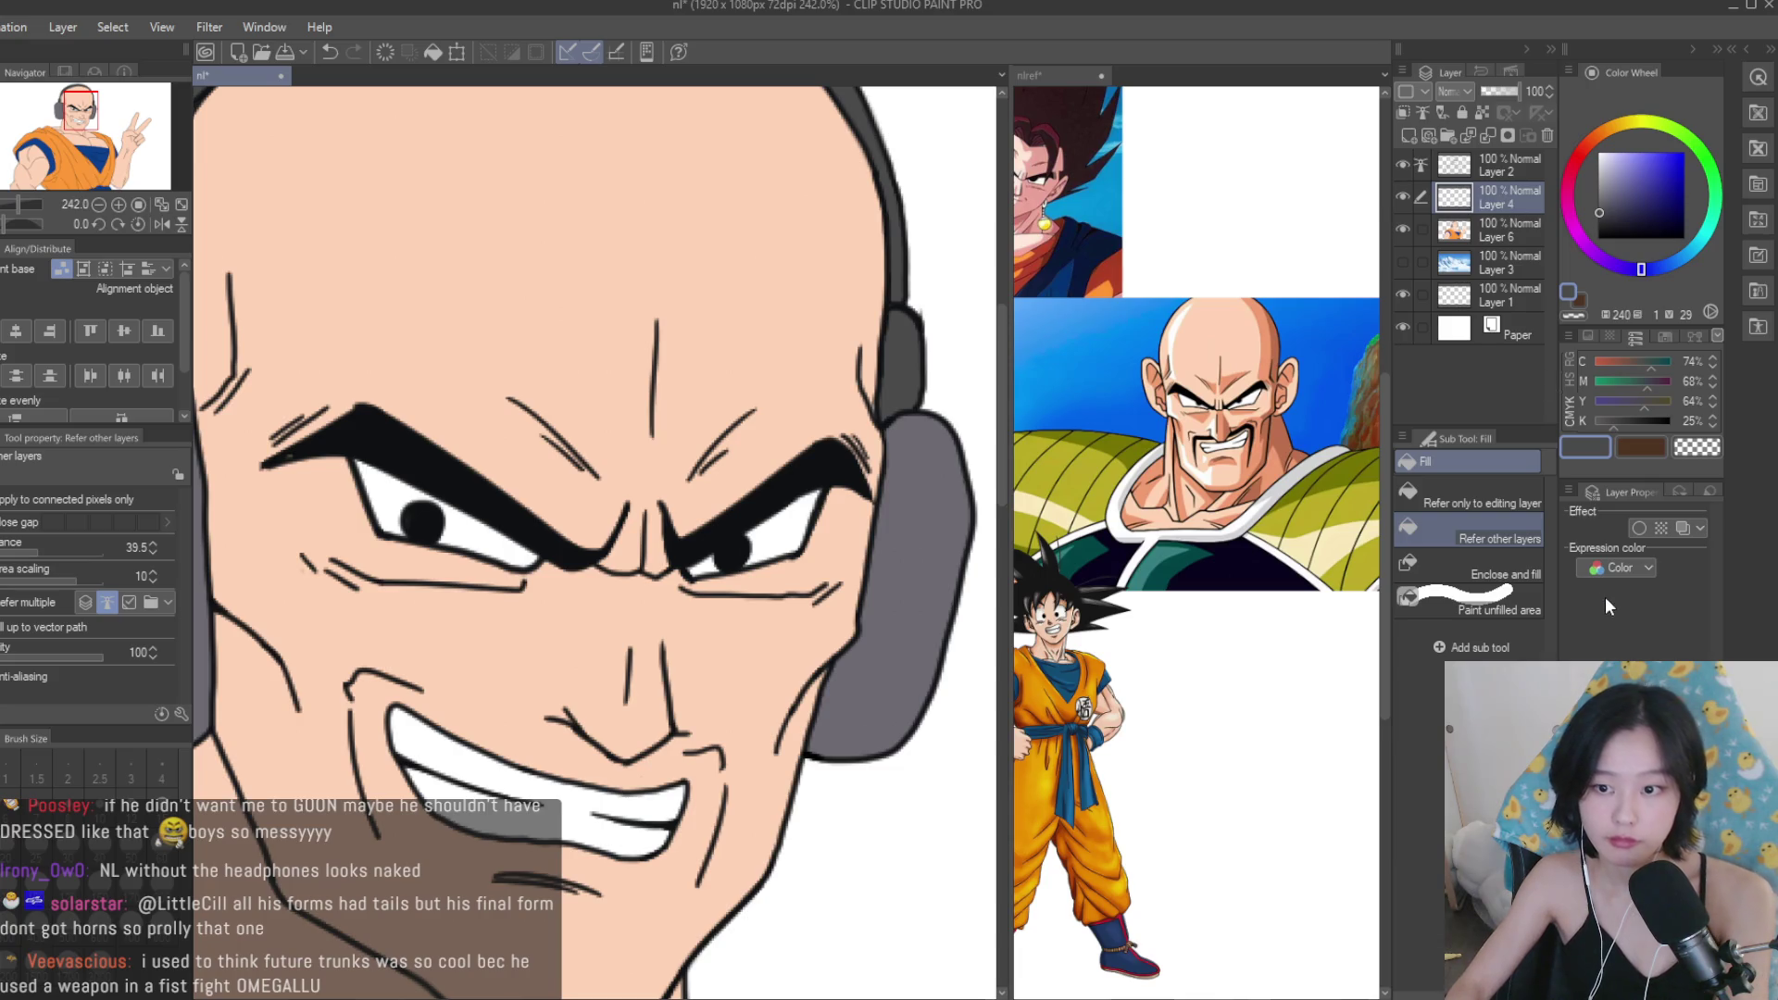
# Merge Layer 4 down into Layer 6 and add a new empty layer for the glasses.
pyautogui.hotkey('ctrl', 'e')
pyautogui.hotkey('ctrl', '-')
pyautogui.scroll(-5, 593, 537)
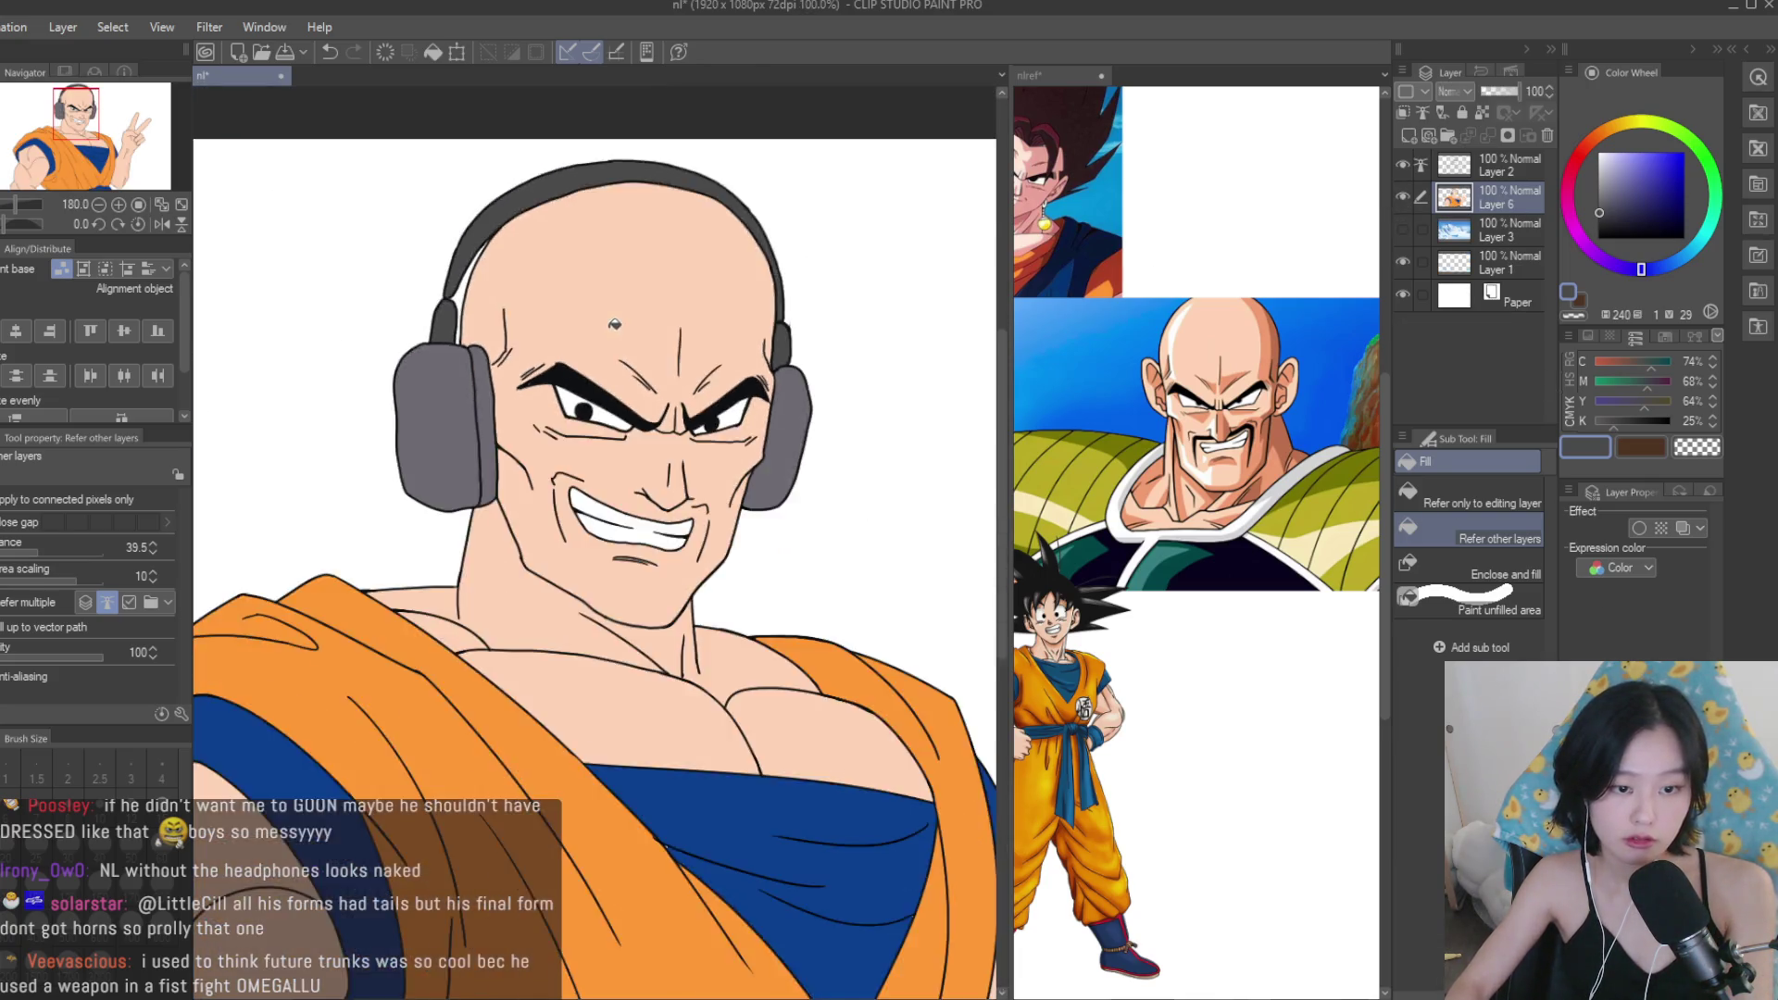
pyautogui.scroll(4, 592, 537)
pyautogui.click(1409, 137)
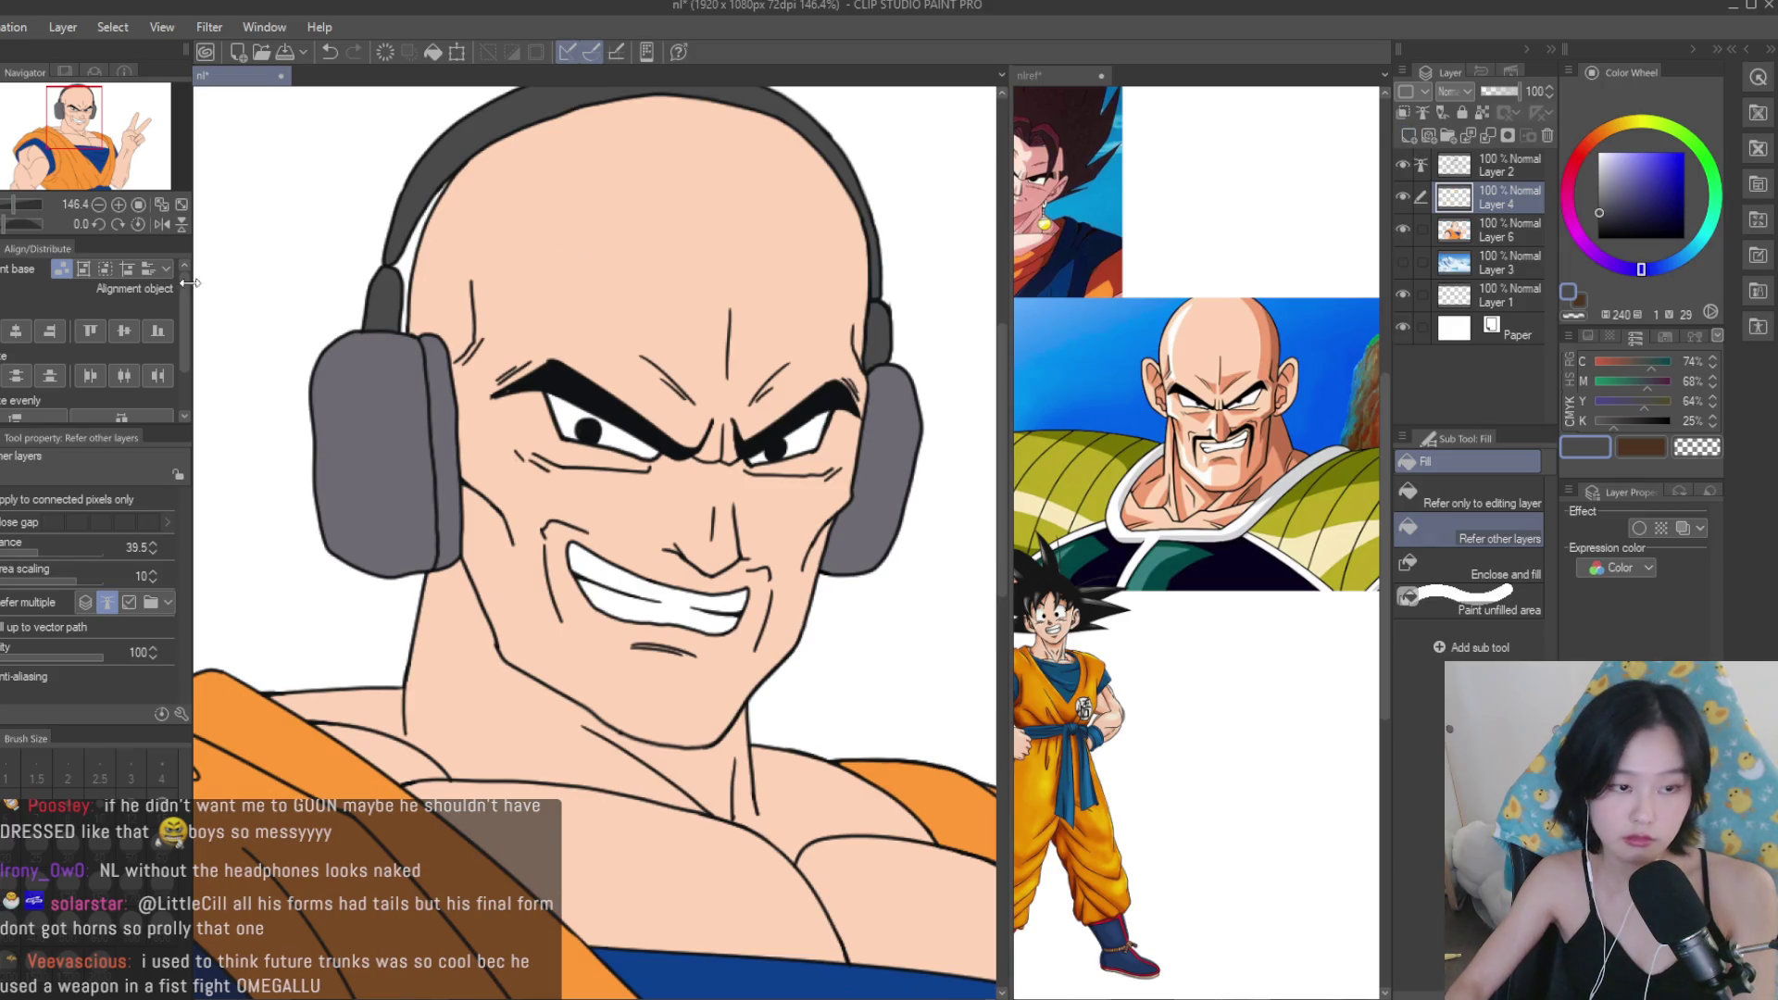
pyautogui.press('p')
pyautogui.scroll(-4, 1195, 472)
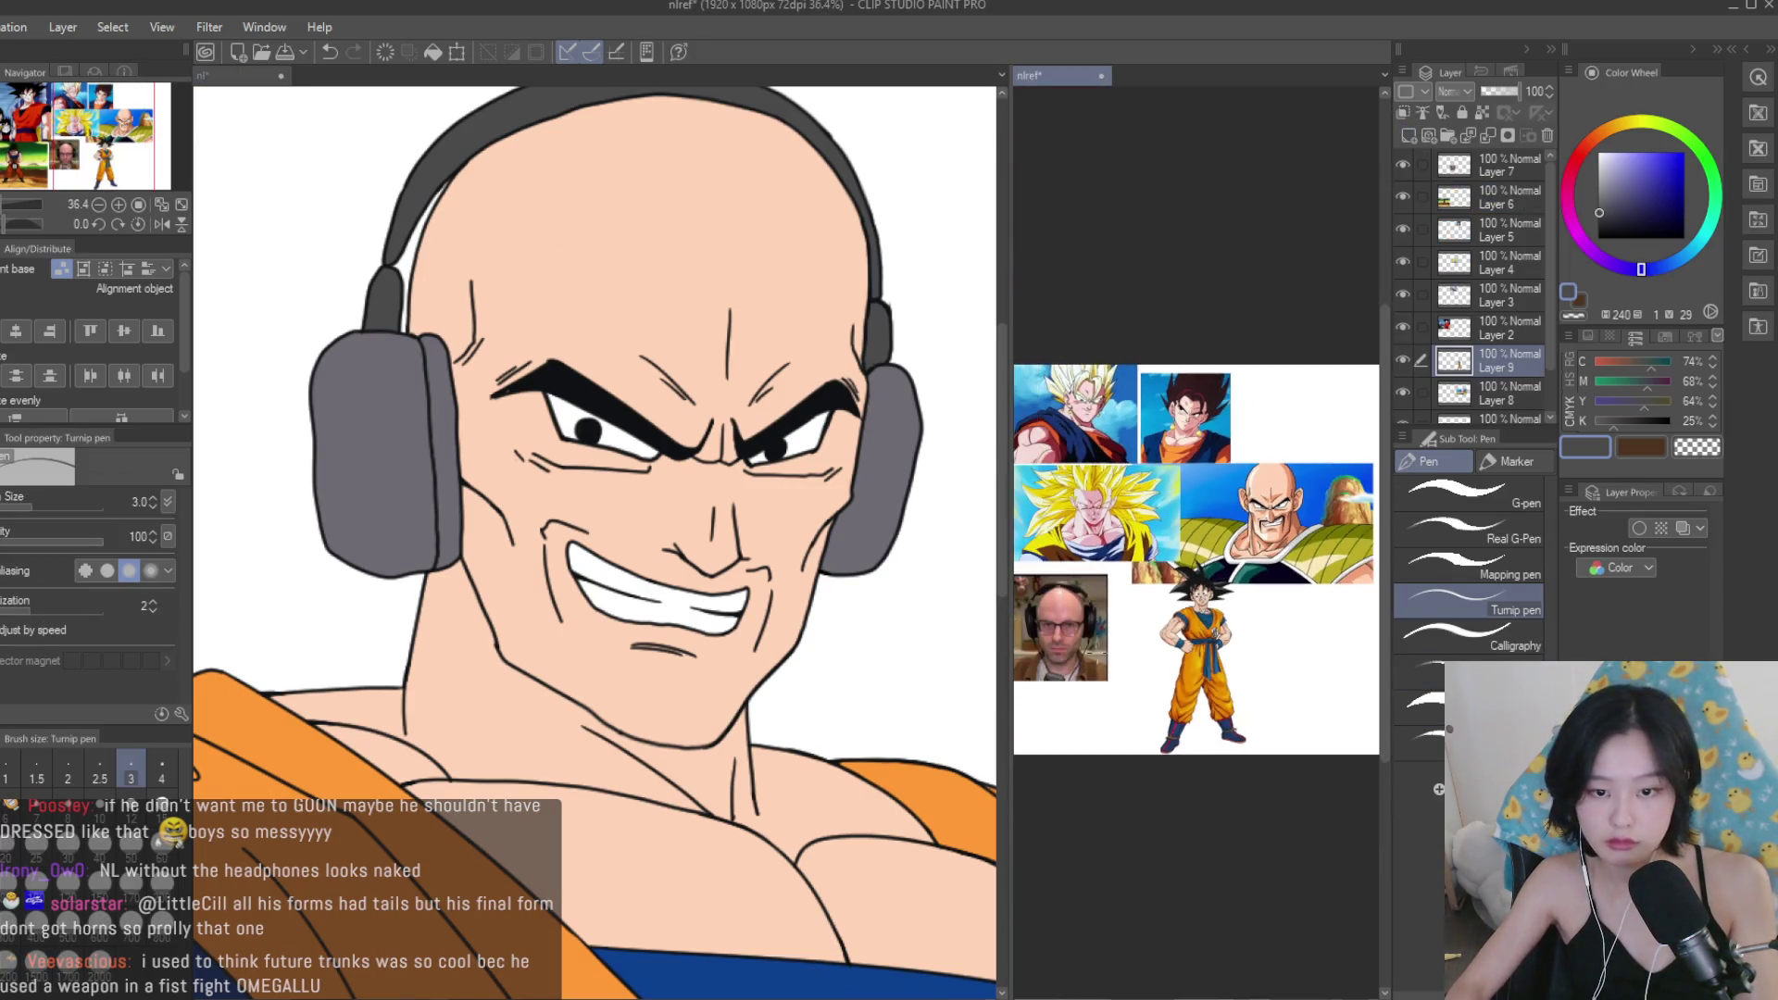
# Switch to black, thicken the brush slightly and redraw a line of the glasses frame.
pyautogui.click(1597, 238)
pyautogui.click(661, 418)
pyautogui.press(']')
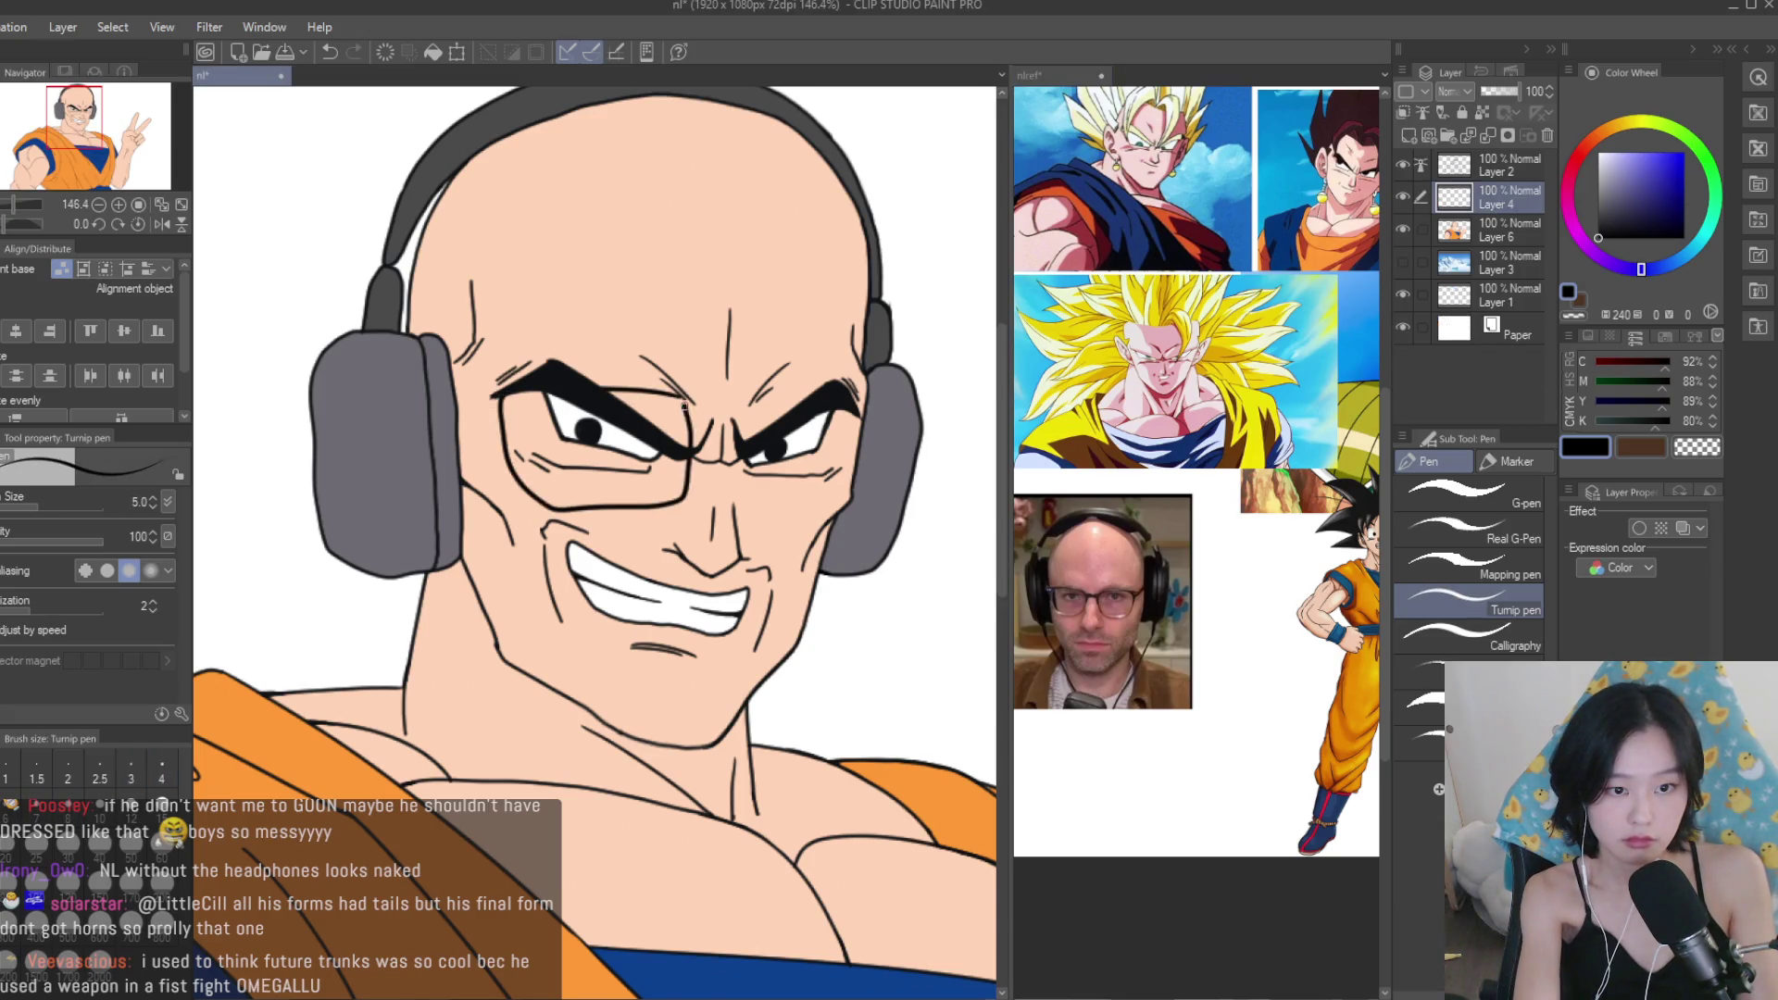
pyautogui.hotkey('ctrl', 'z')
pyautogui.moveTo(497, 396); pyautogui.dragTo(500, 439)
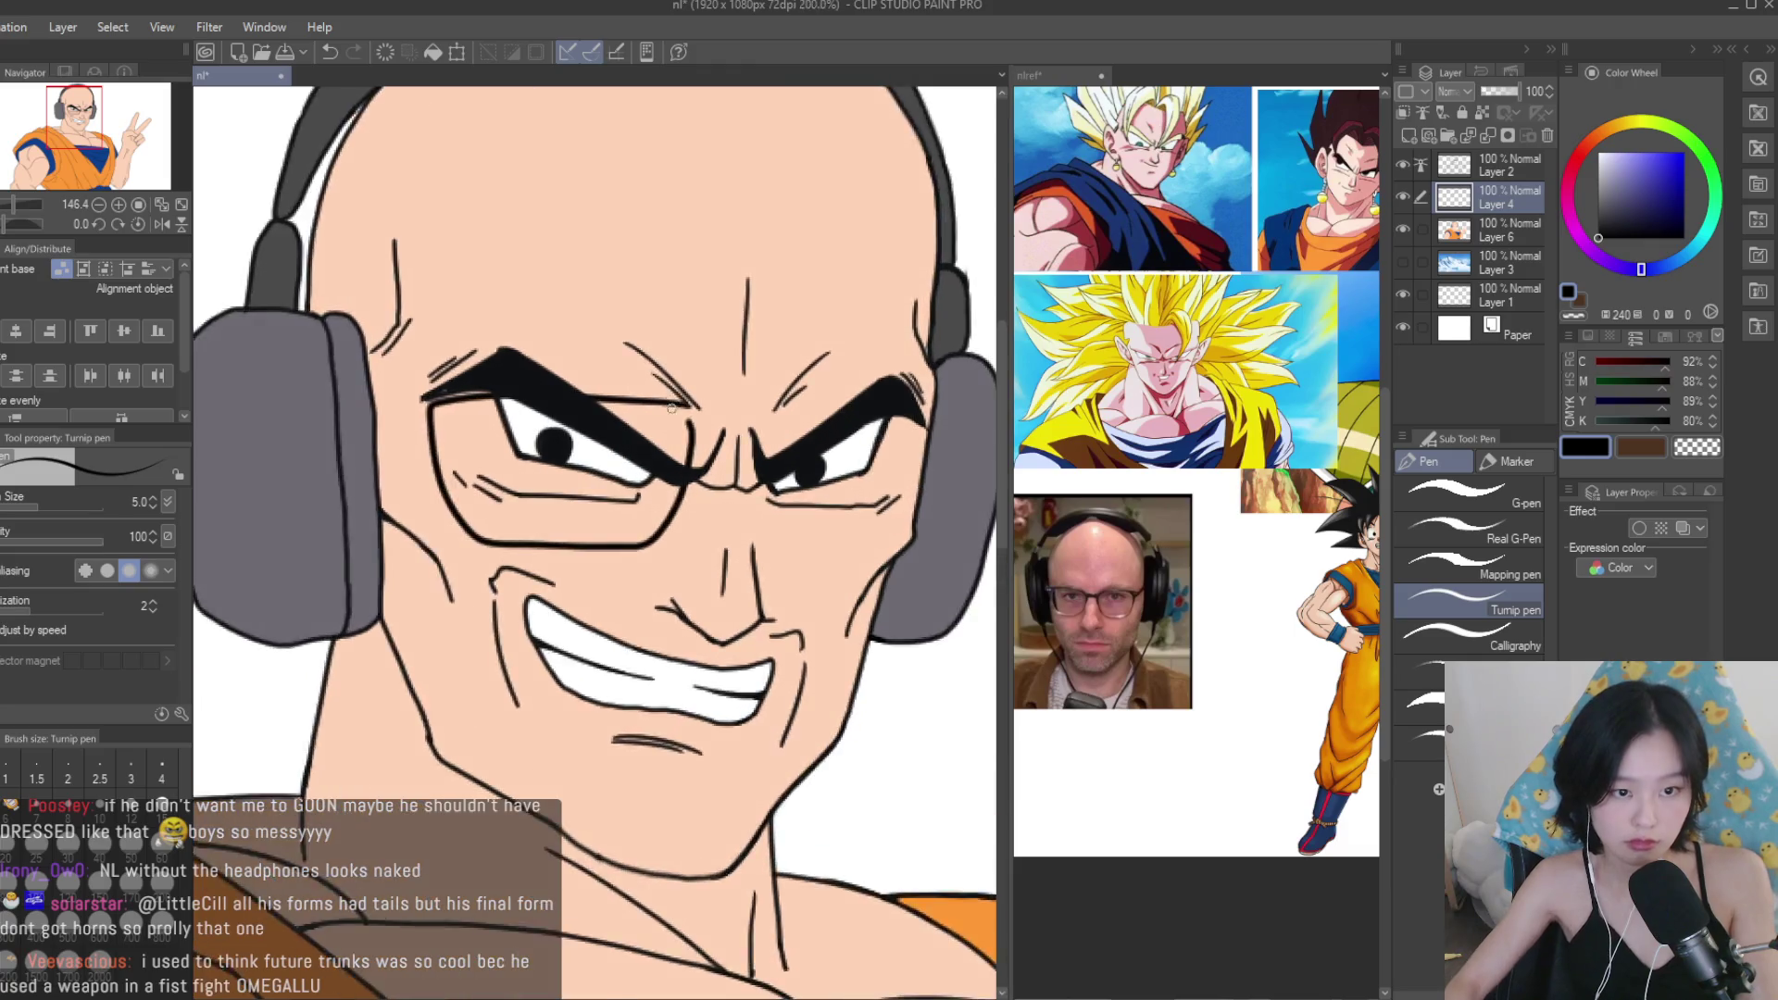
# Redraw the glasses temple in black so it runs toward the headphone.
pyautogui.scroll(6, 675, 397)
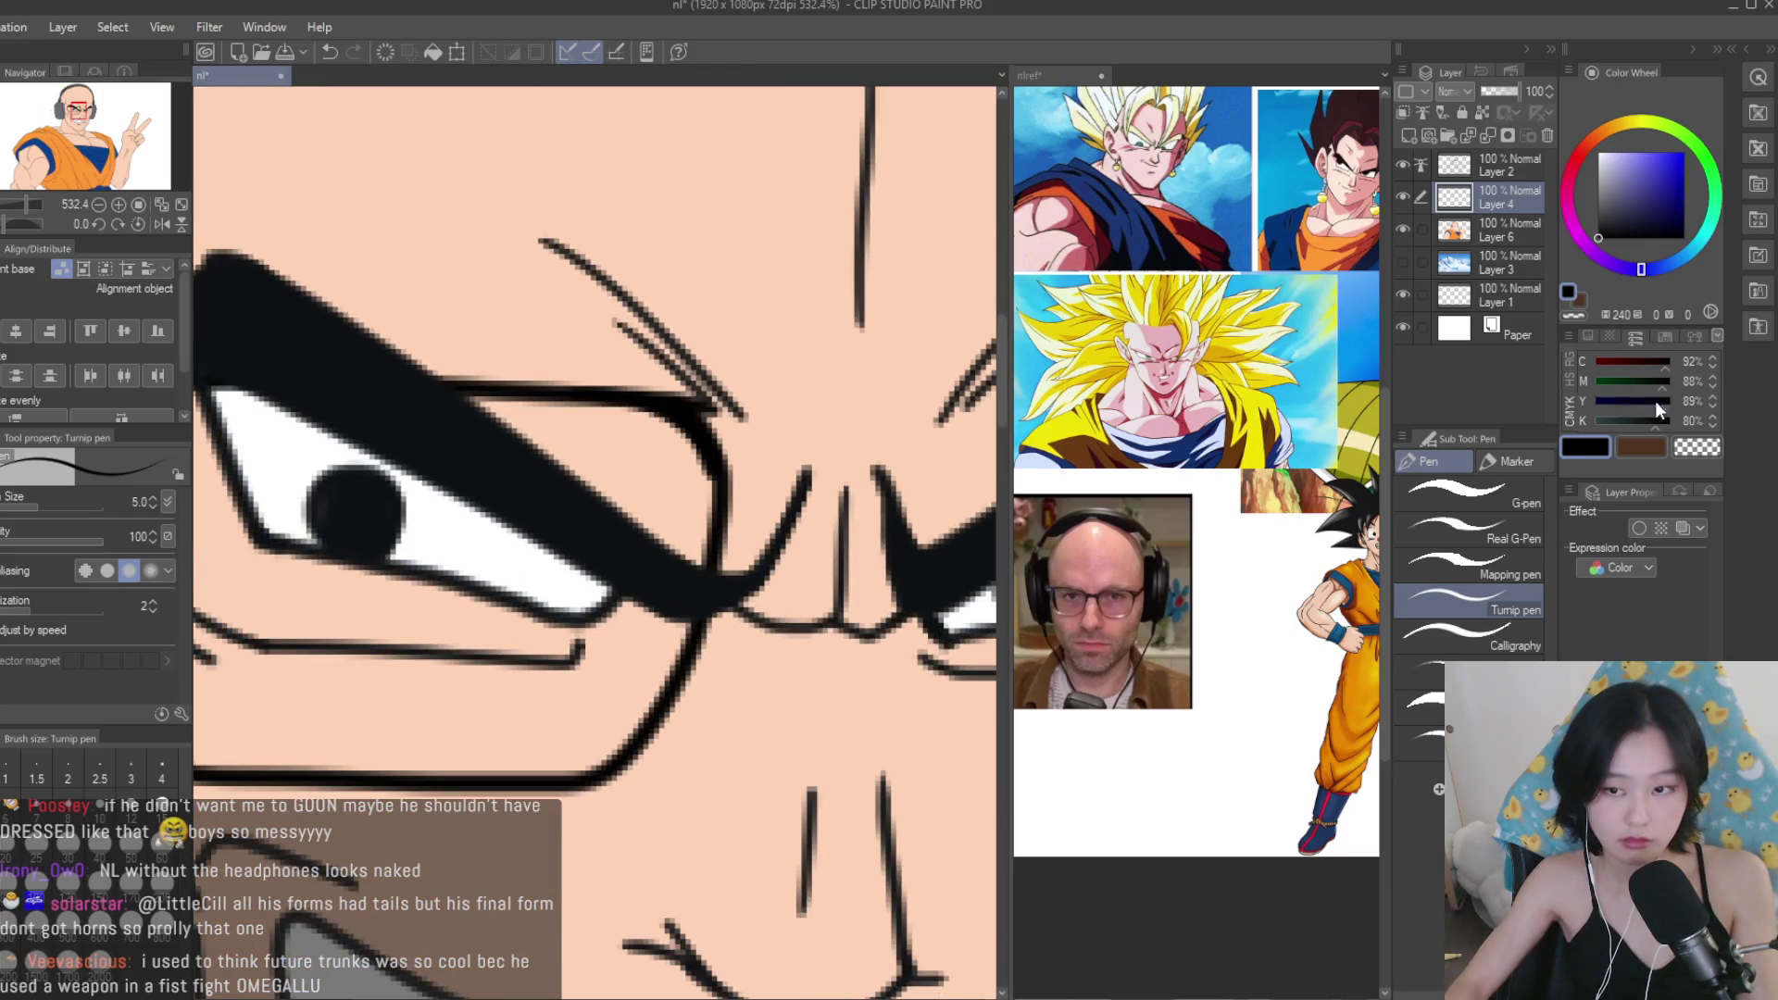
pyautogui.scroll(2, 706, 456)
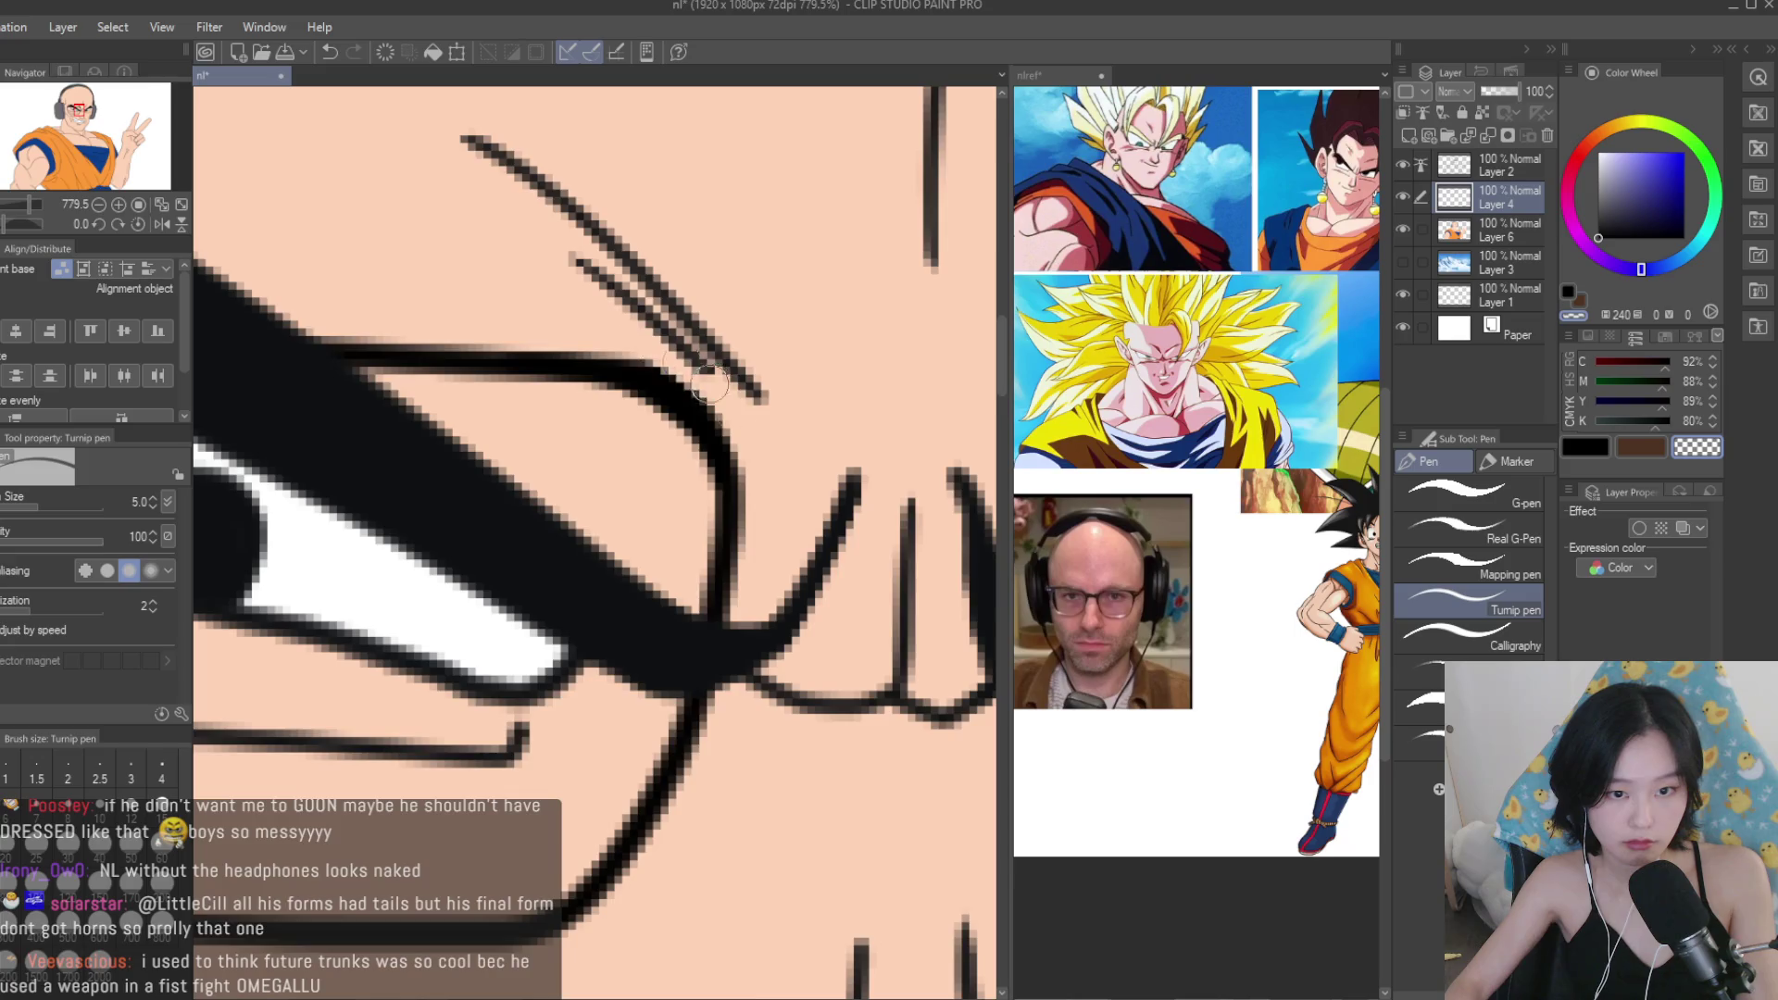
pyautogui.scroll(-5, 680, 364)
pyautogui.click(1584, 447)
pyautogui.scroll(3, 558, 521)
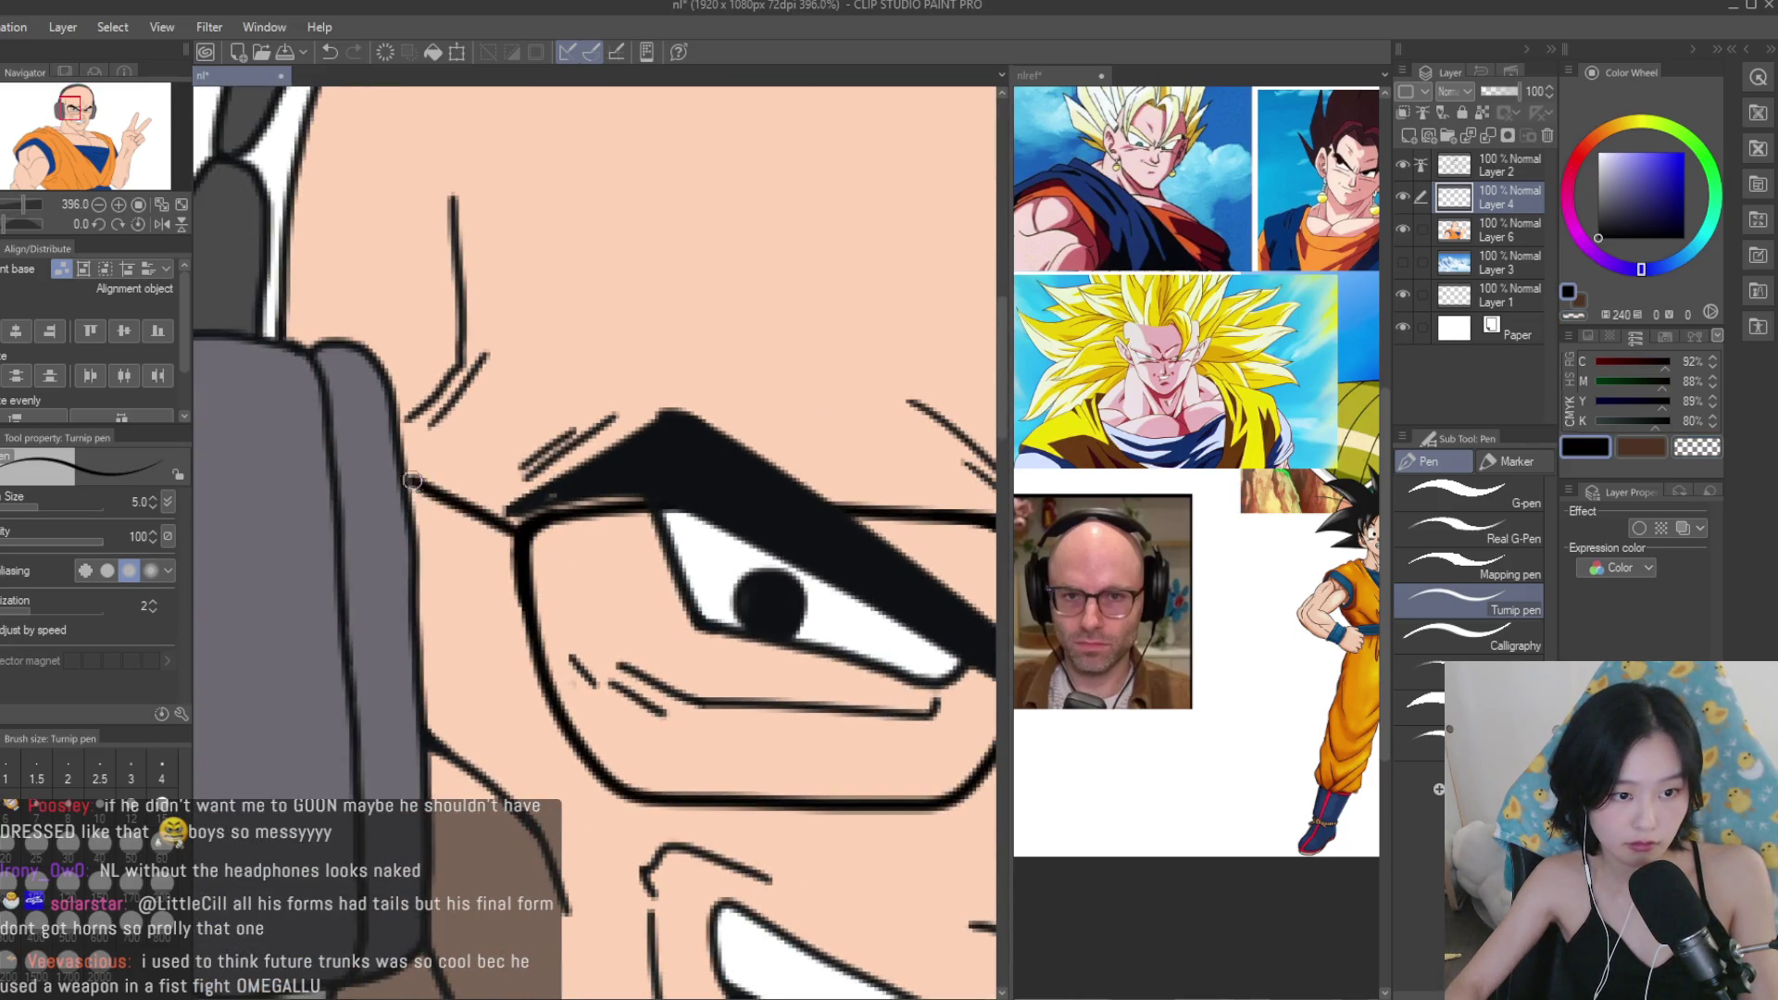
pyautogui.hotkey('ctrl', 'z')
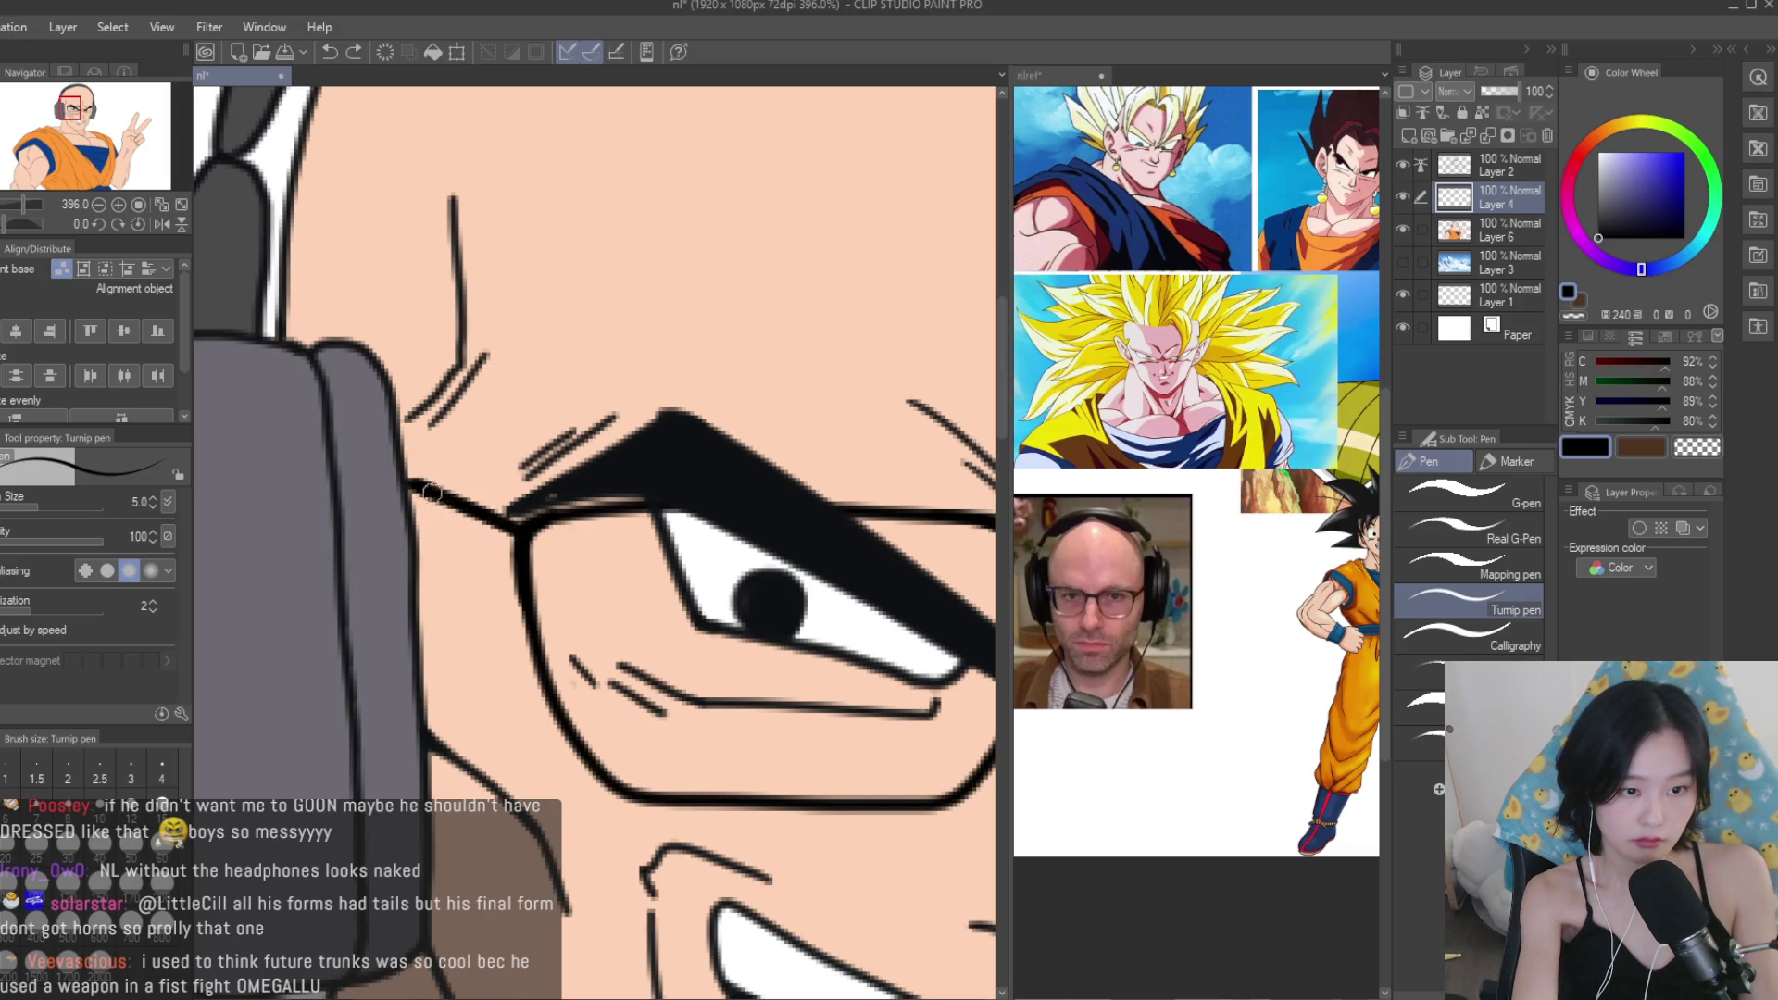
pyautogui.moveTo(412, 482); pyautogui.dragTo(510, 535)
pyautogui.scroll(-6, 522, 528)
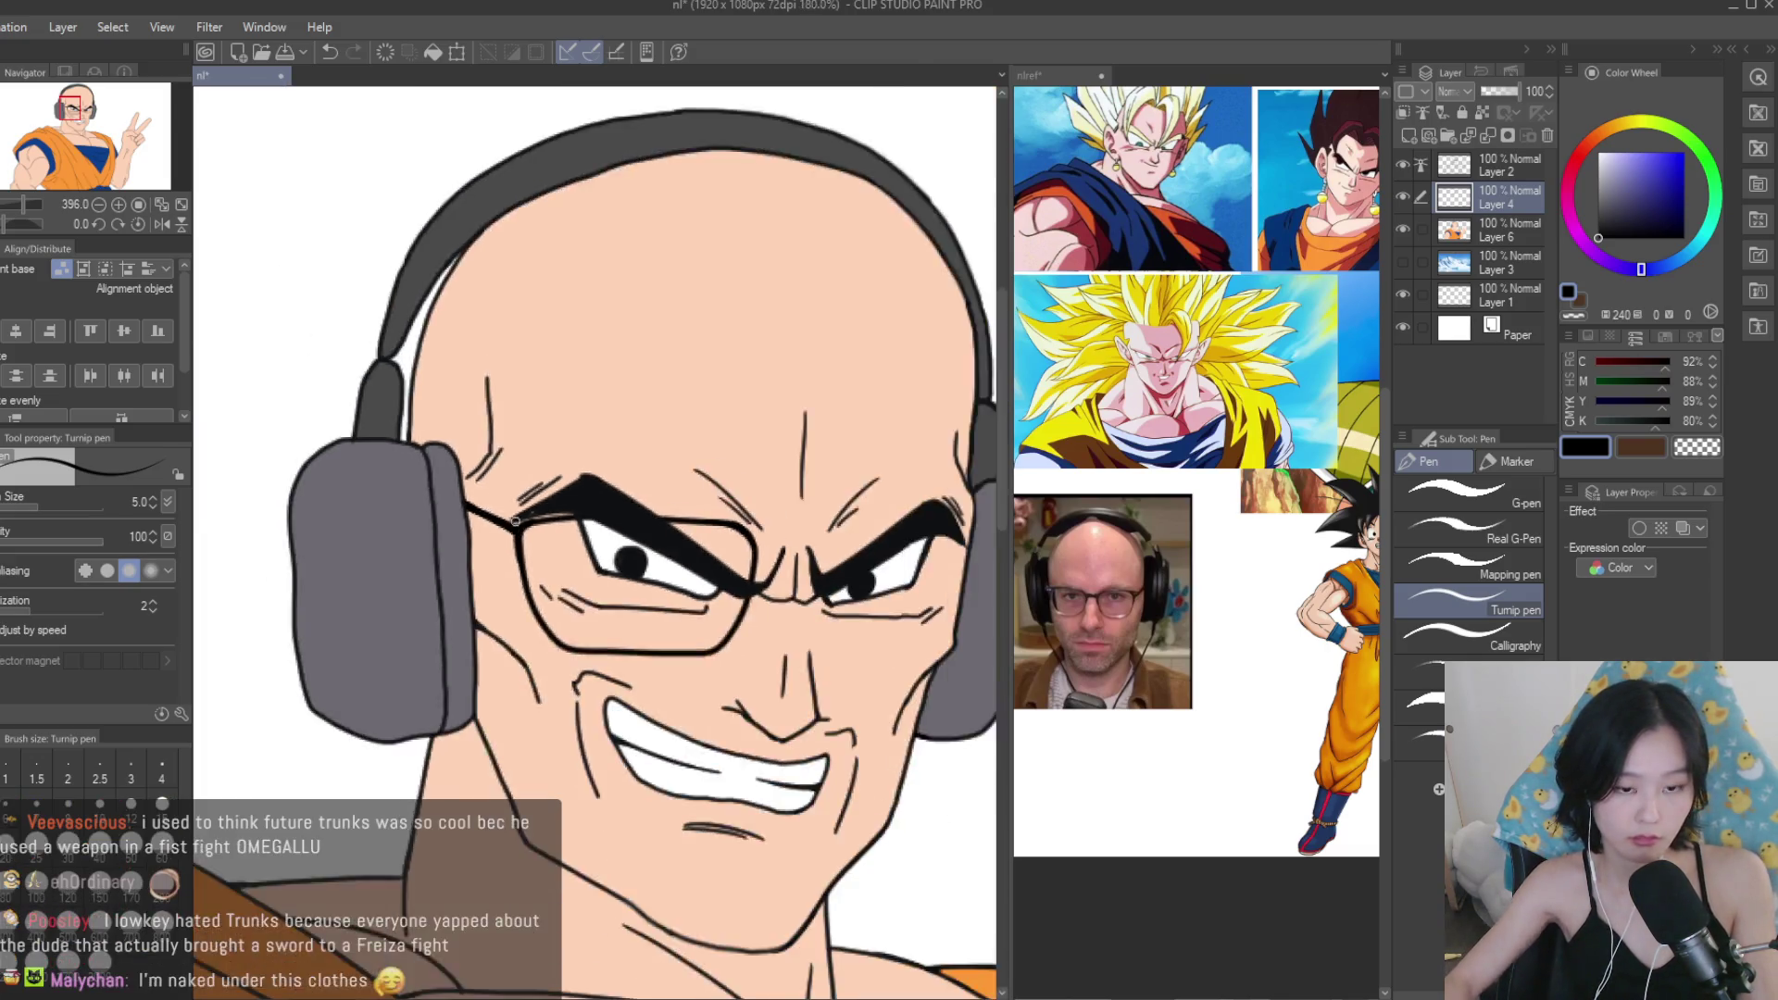
# Transform the drawn glasses to reposition them on the face.
pyautogui.hotkey('ctrl', 't')
pyautogui.scroll(4, 519, 542)
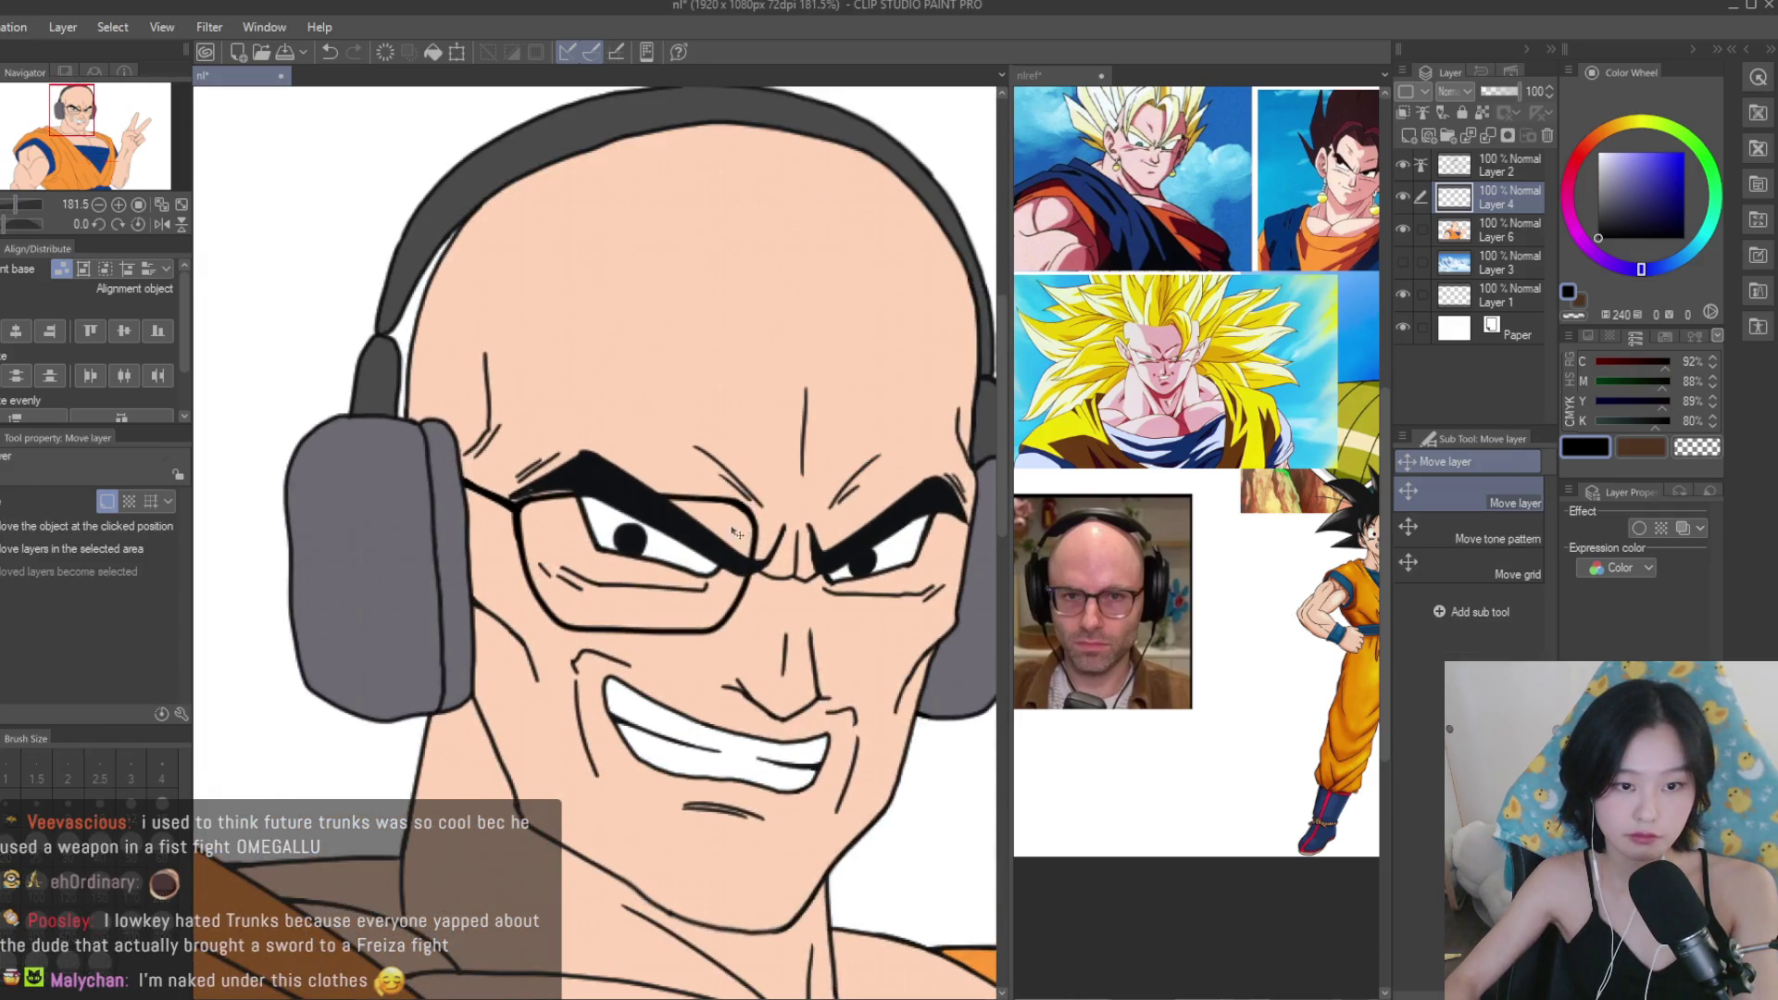
pyautogui.moveTo(719, 539); pyautogui.dragTo(709, 544)
pyautogui.press('Return')
pyautogui.scroll(-3, 294, 237)
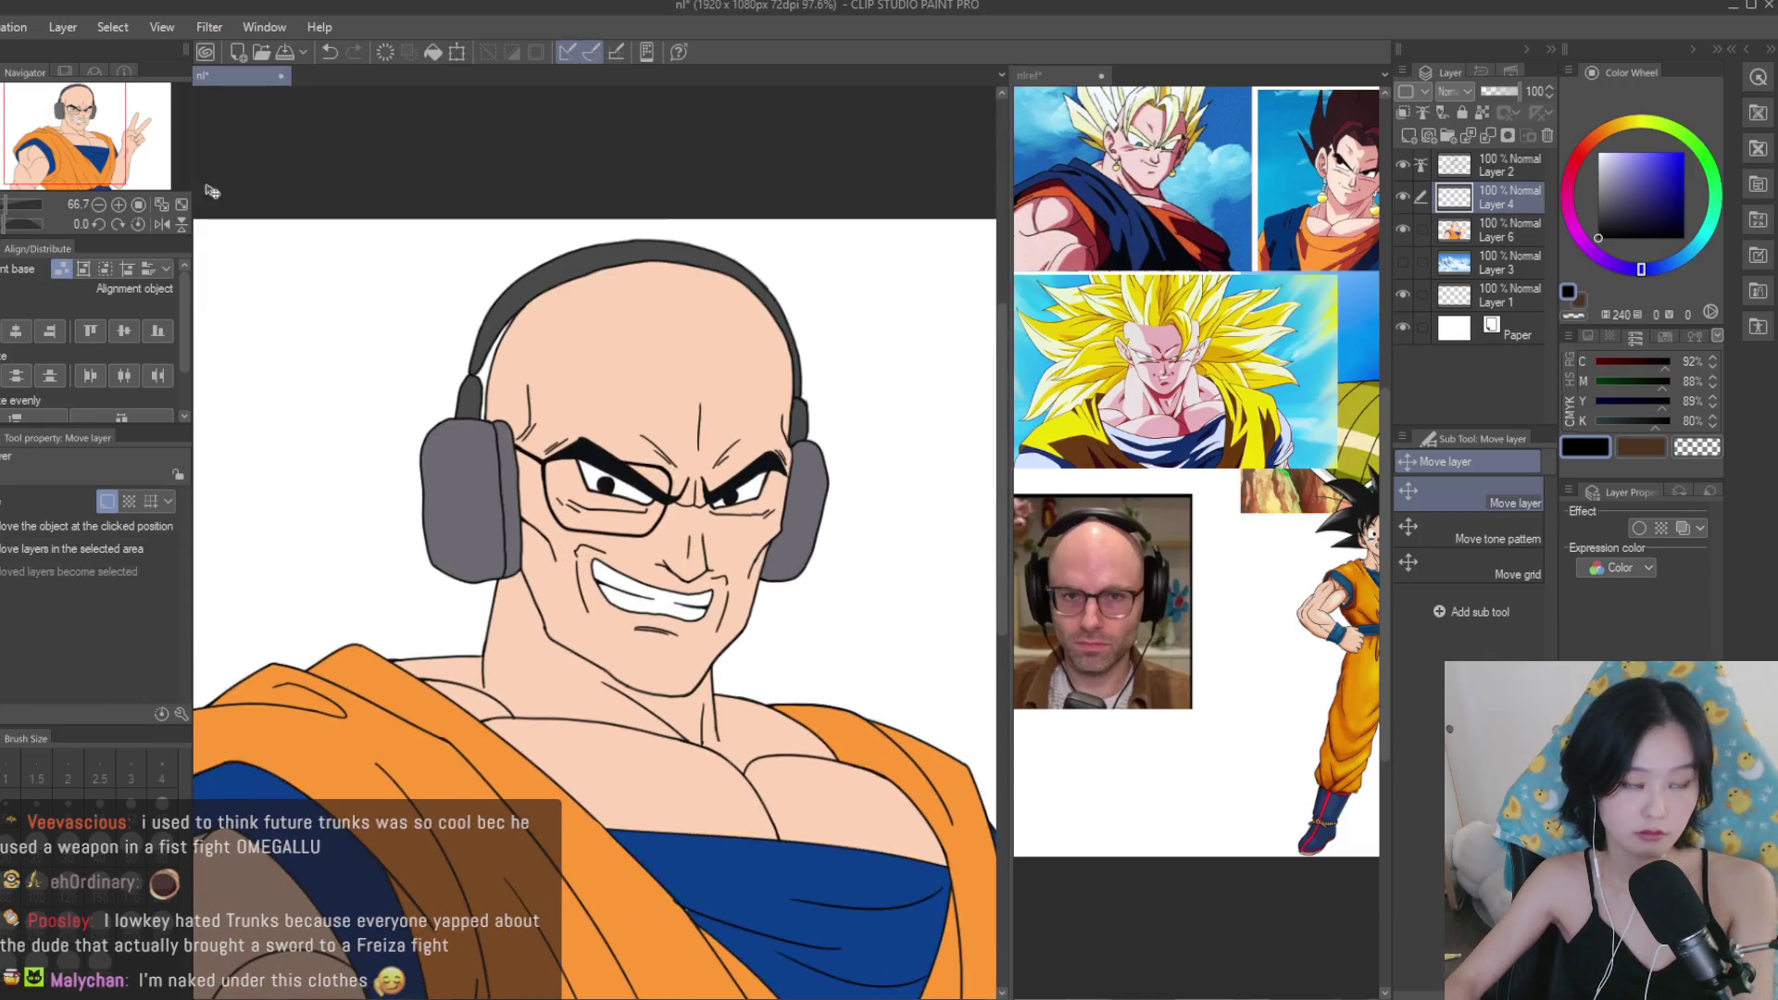
# Copy-paste the glasses and transform the copy into the narrower, tilted far lens.
pyautogui.hotkey('ctrl', 'c')
pyautogui.hotkey('ctrl', 'v')
pyautogui.scroll(2, 650, 527)
pyautogui.hotkey('ctrl', 't')
pyautogui.moveTo(889, 710); pyautogui.dragTo(917, 597)
pyautogui.moveTo(619, 486); pyautogui.dragTo(731, 490)
pyautogui.moveTo(949, 481)
pyautogui.mouseDown()
pyautogui.moveTo(941, 539)
pyautogui.moveTo(934, 496)
pyautogui.moveTo(847, 485)
pyautogui.mouseUp()
pyautogui.press('Return')
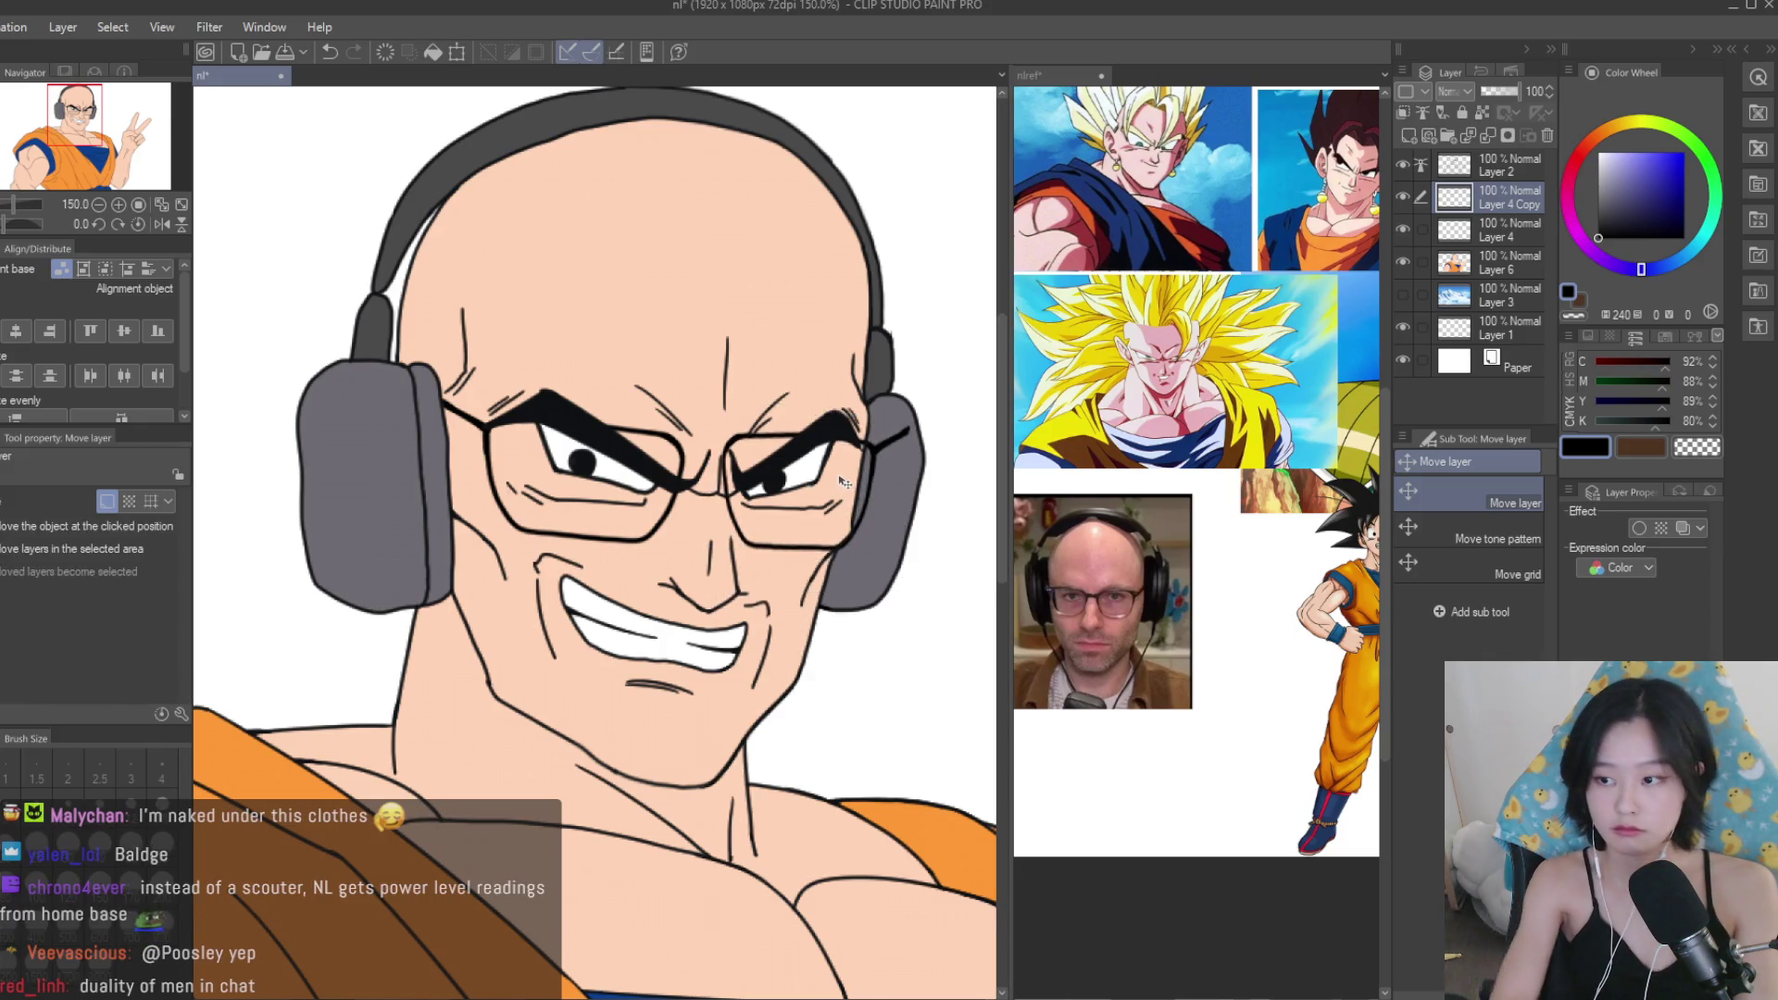
# Switch to the eraser and back to the pen while inspecting the glasses up close.
pyautogui.press('e')
pyautogui.scroll(5, 879, 454)
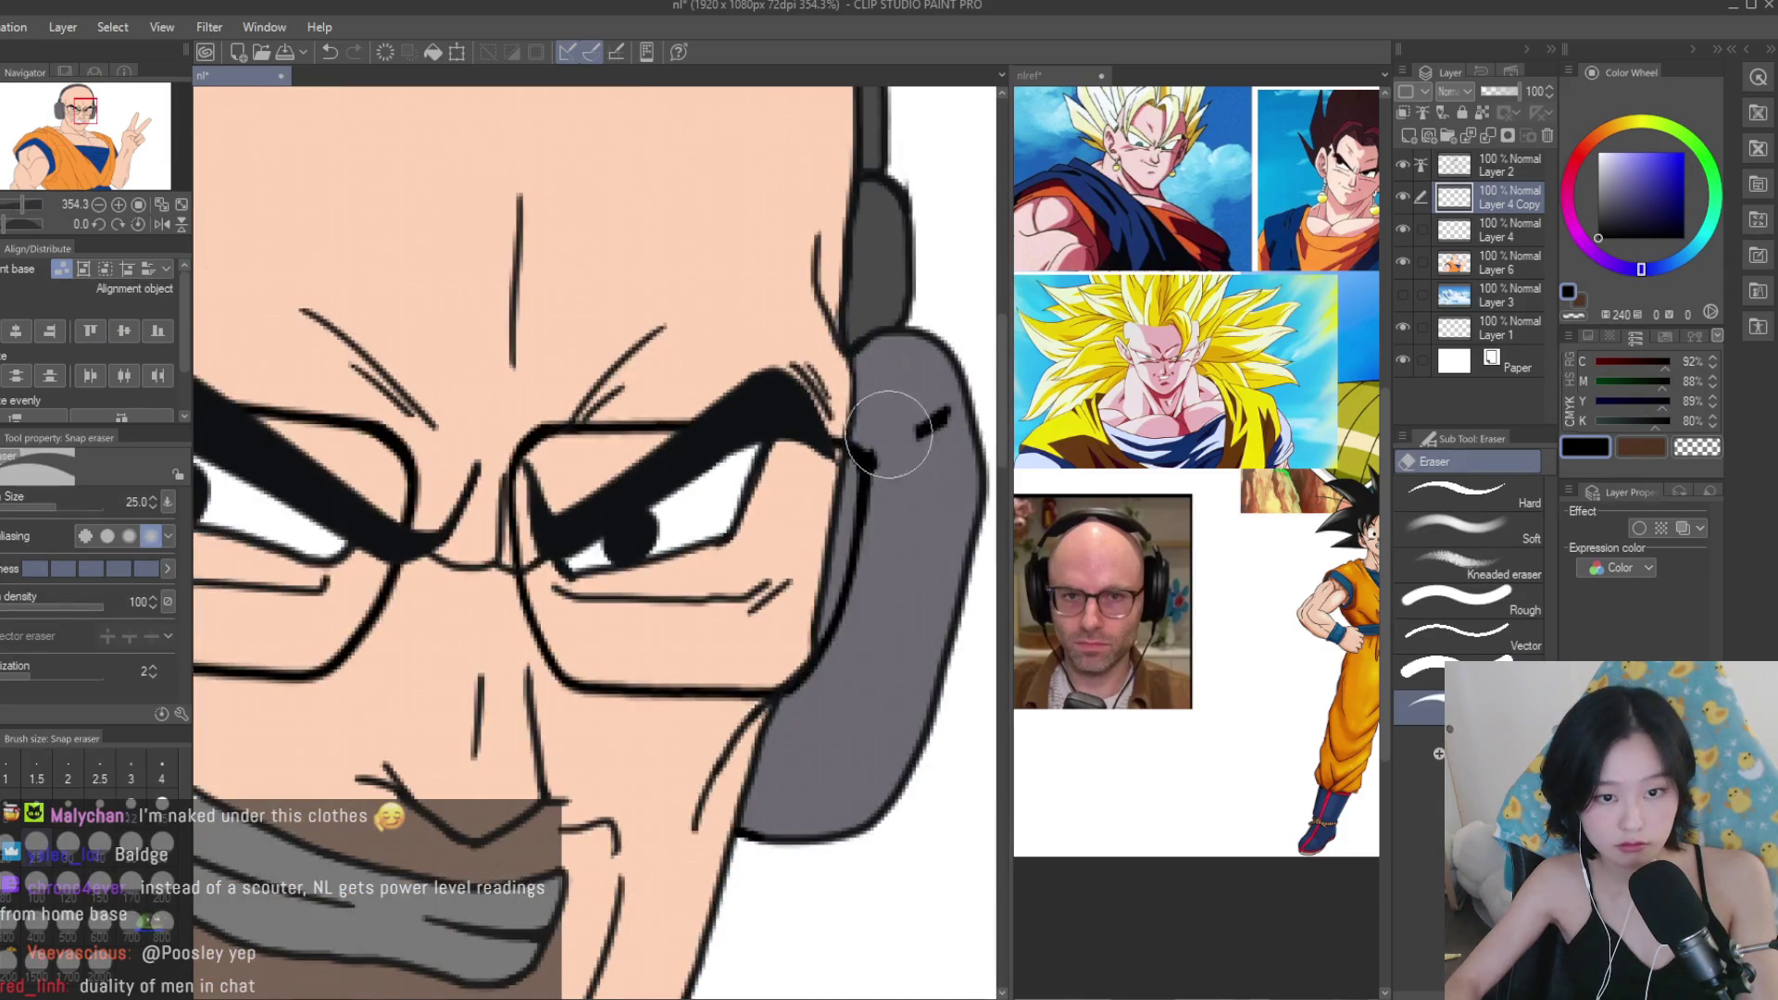
pyautogui.press('p')
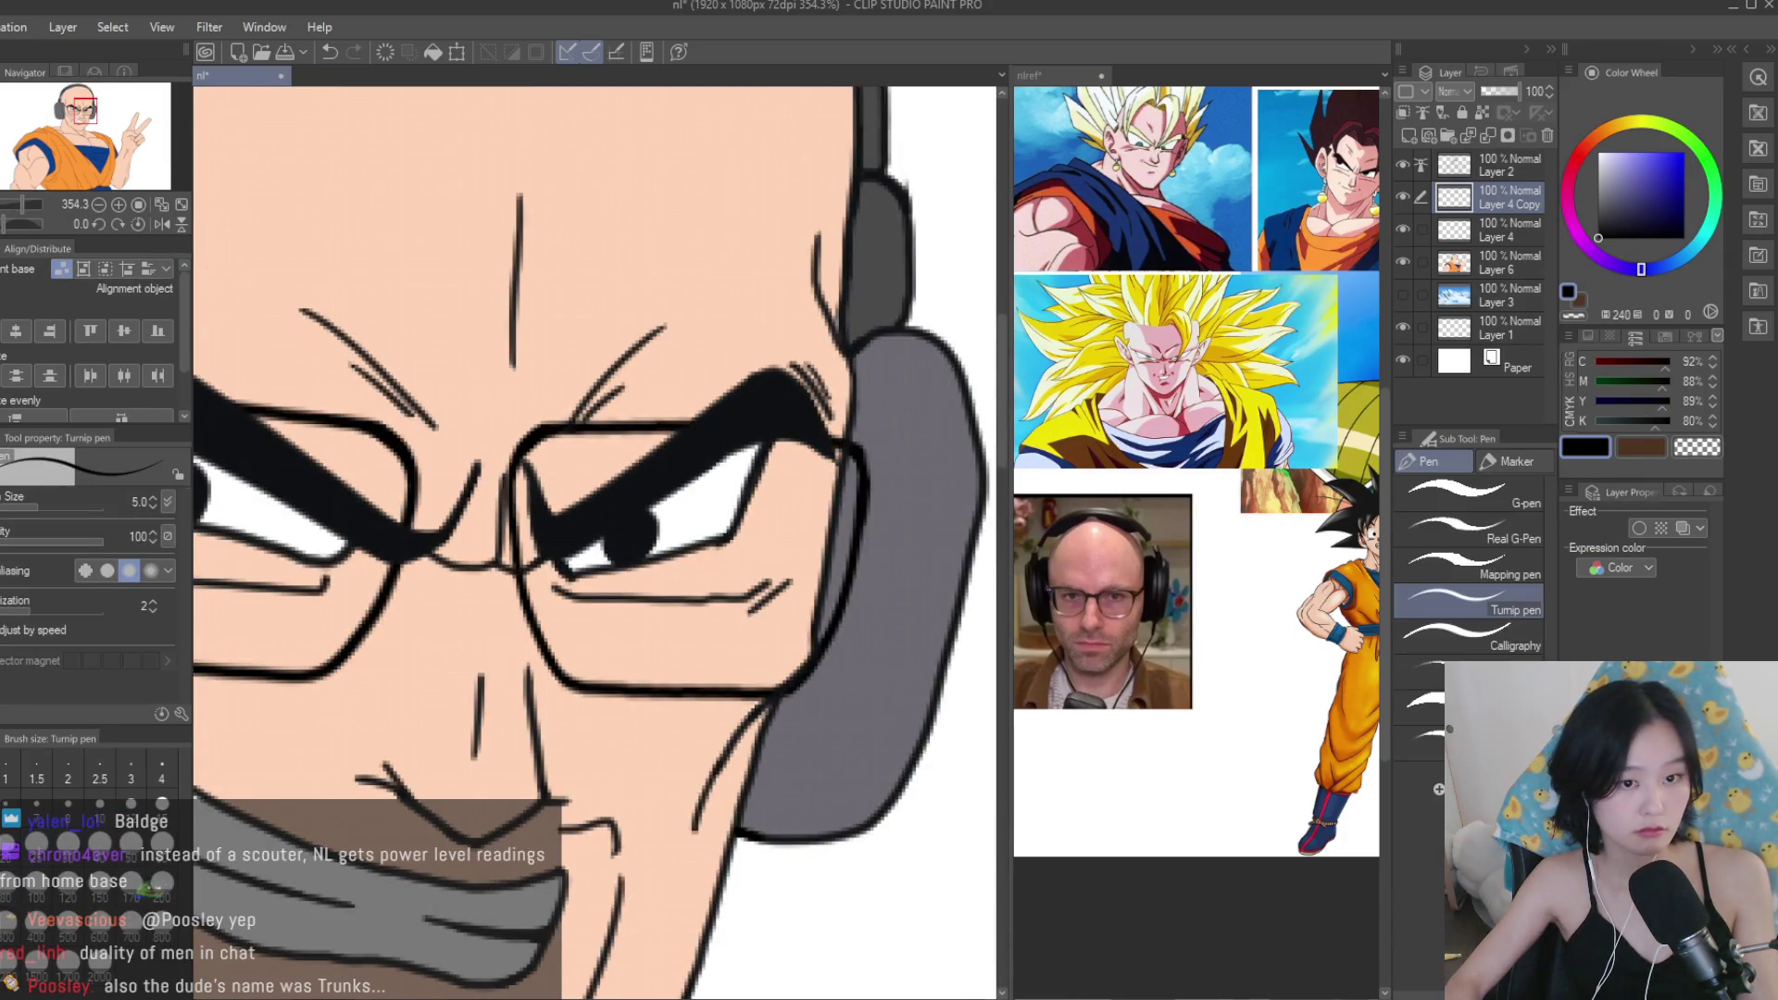
pyautogui.scroll(5, 804, 435)
pyautogui.scroll(-4, 822, 444)
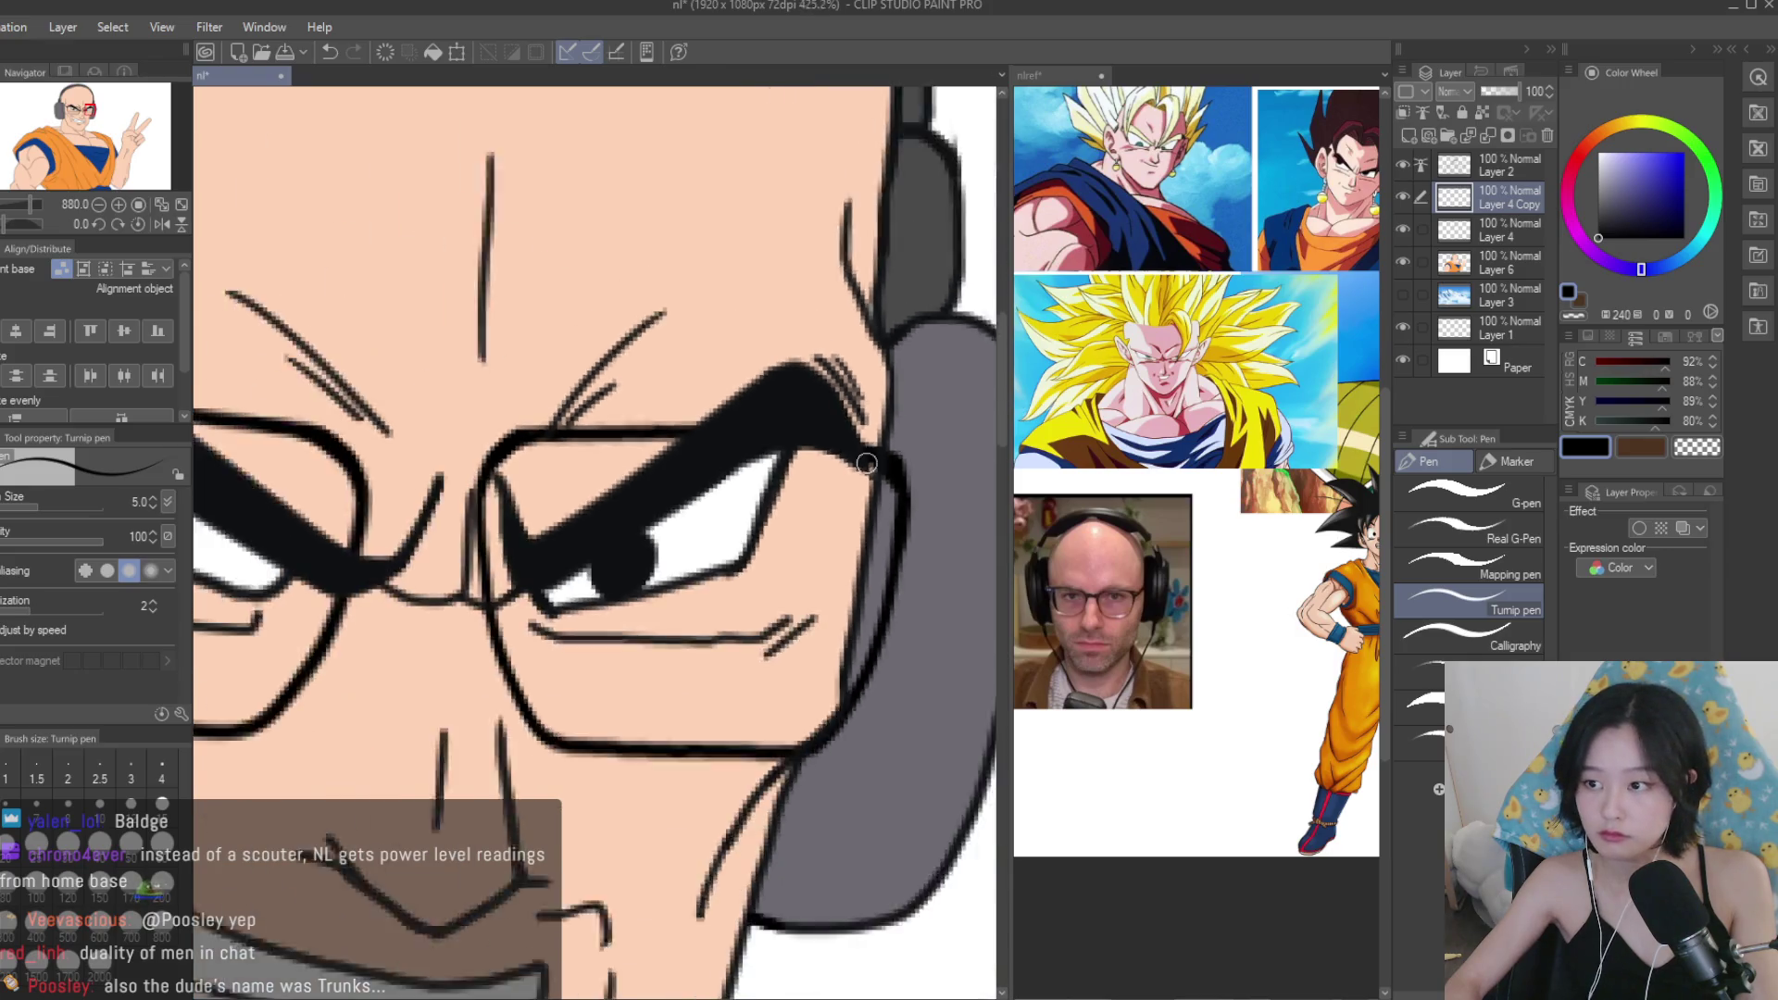
pyautogui.scroll(2, 725, 433)
pyautogui.scroll(-3, 501, 444)
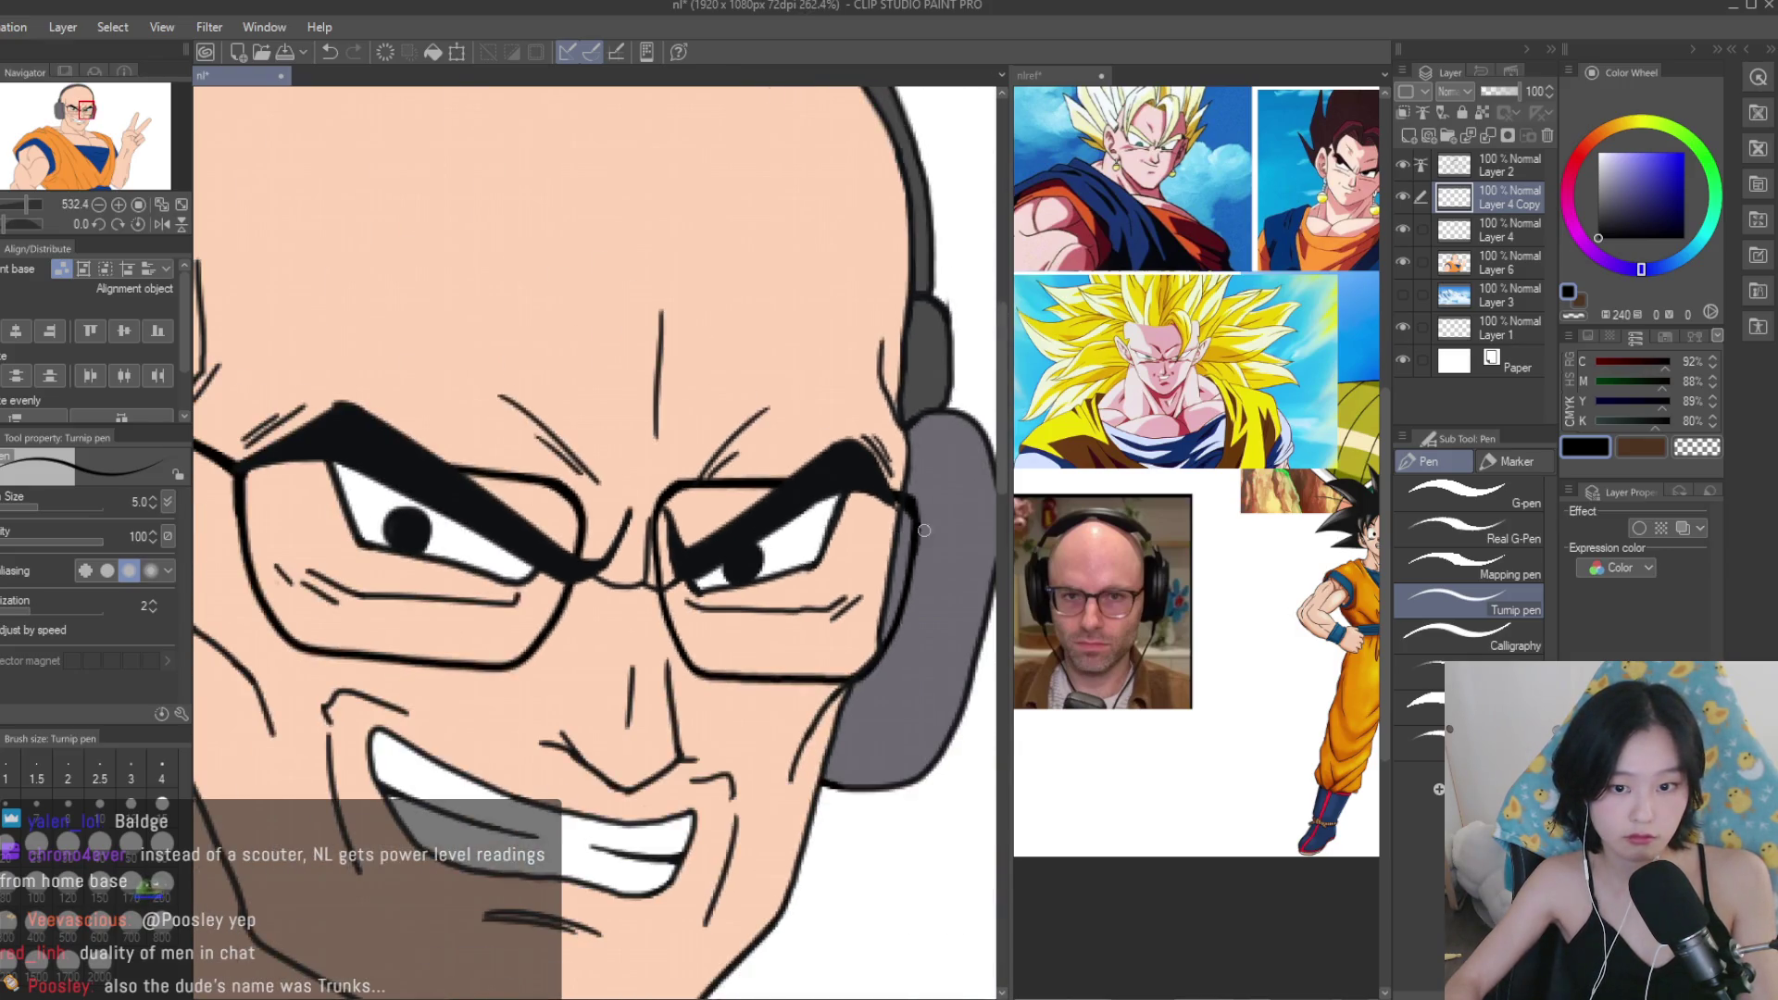
pyautogui.scroll(1, 833, 518)
pyautogui.scroll(-1, 889, 574)
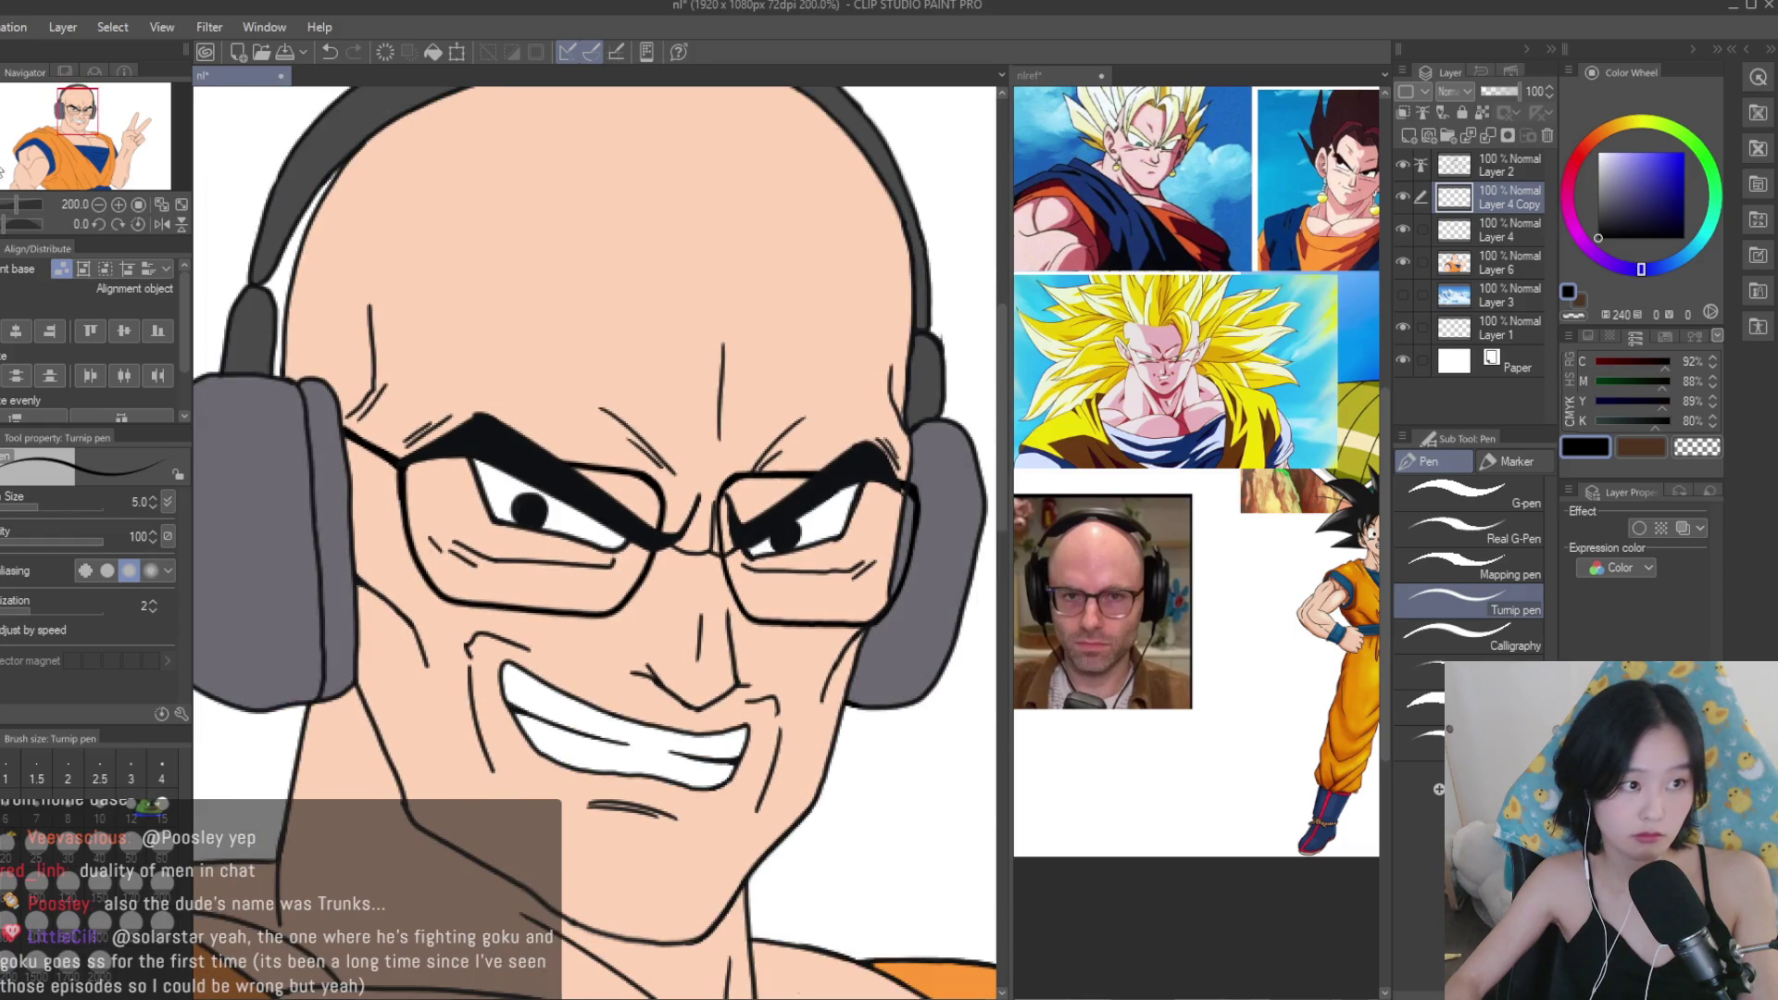
# With the Move layer tool, show Layer 4 Copy and then remove that duplicate layer.
pyautogui.press('k')
pyautogui.click(1404, 197)
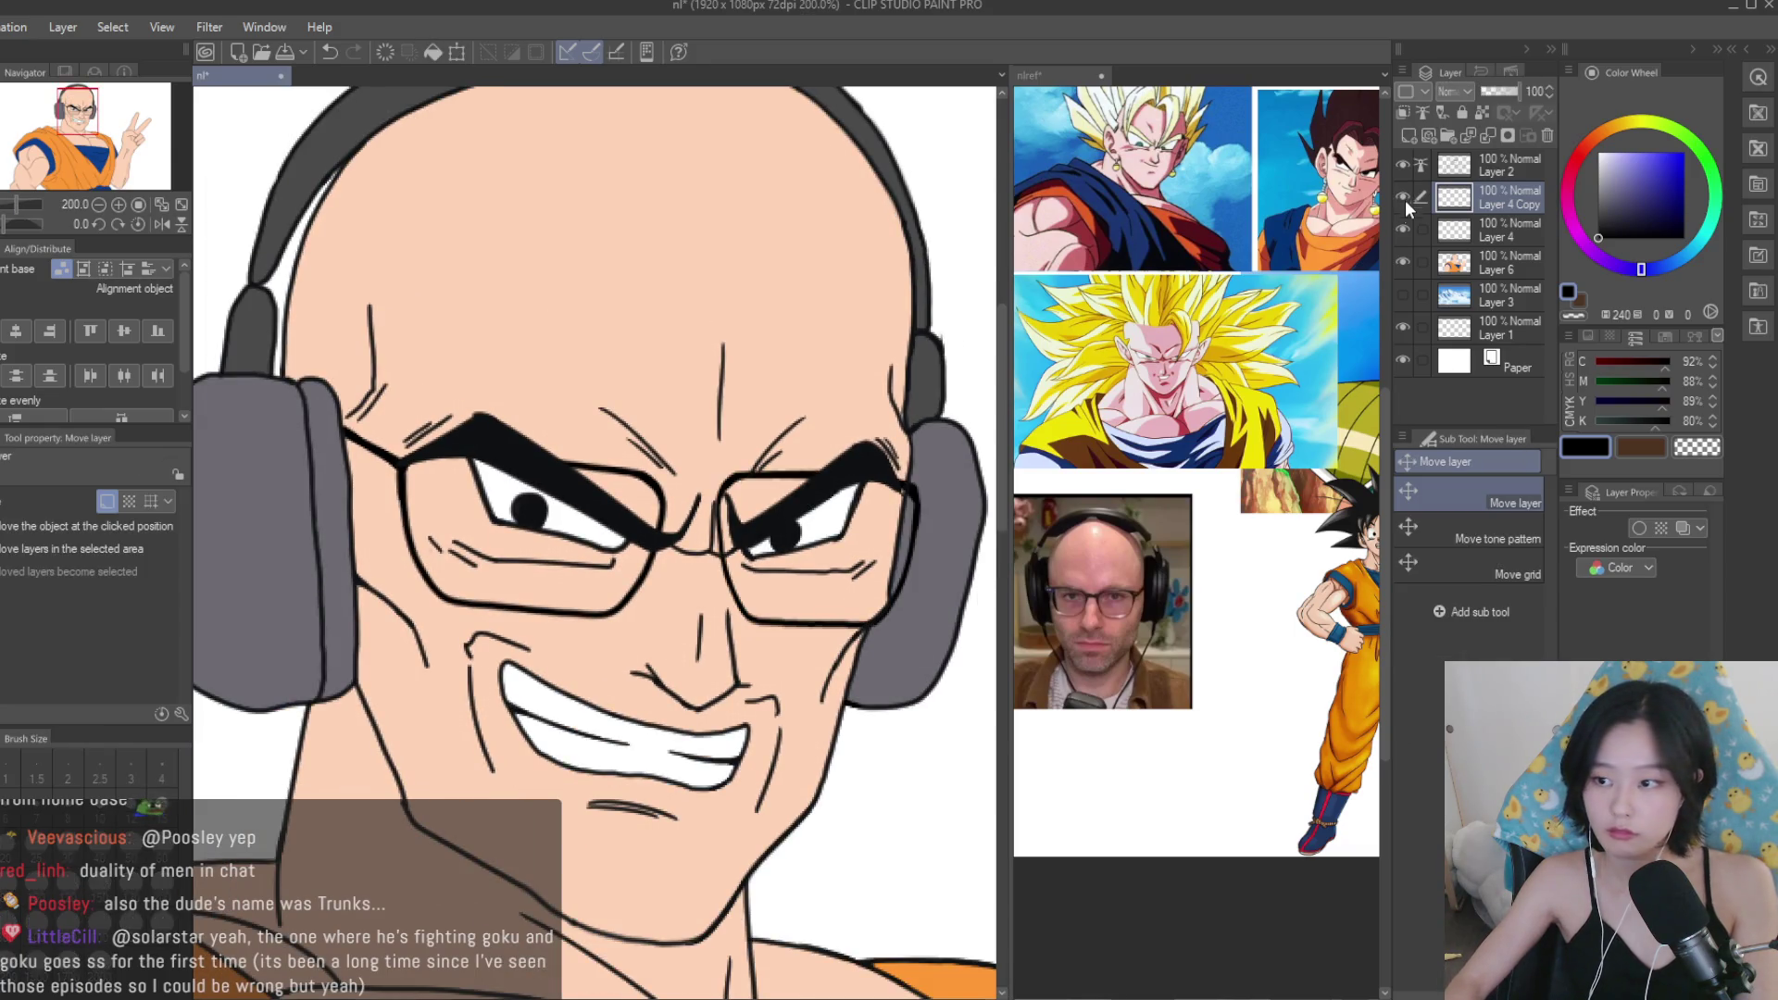
pyautogui.hotkey('ctrl', 'e')
pyautogui.scroll(-1, 550, 337)
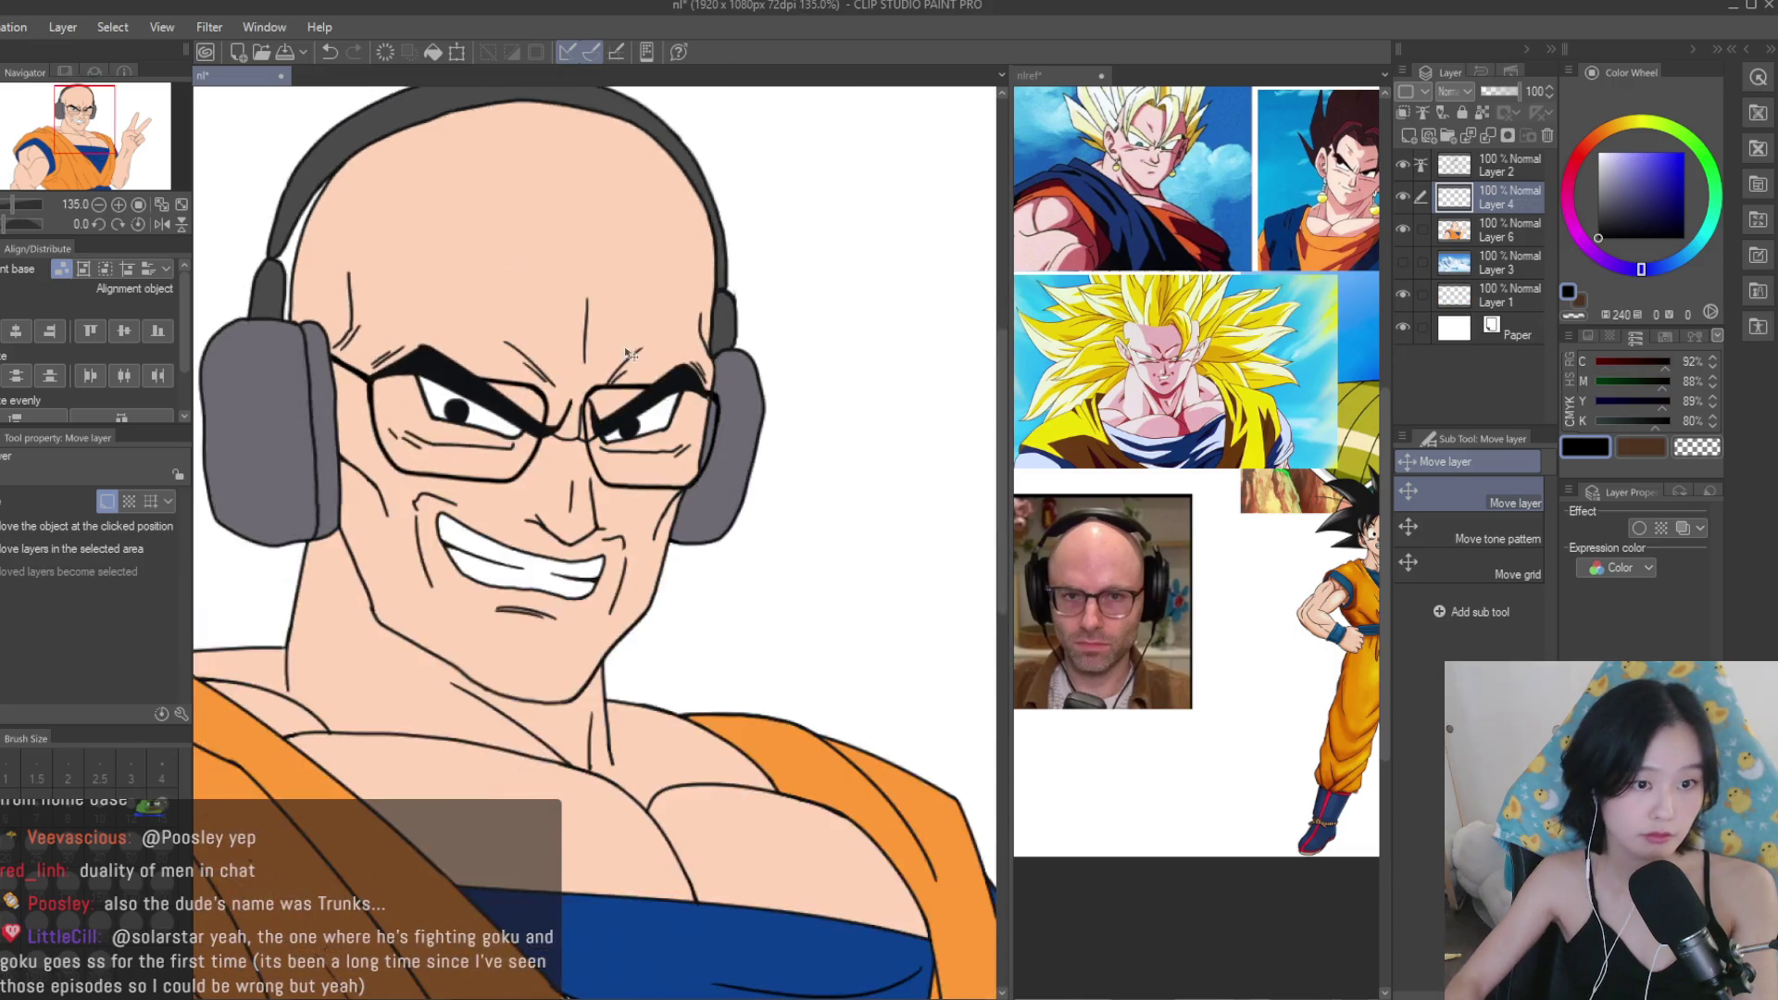
pyautogui.scroll(-3, 550, 336)
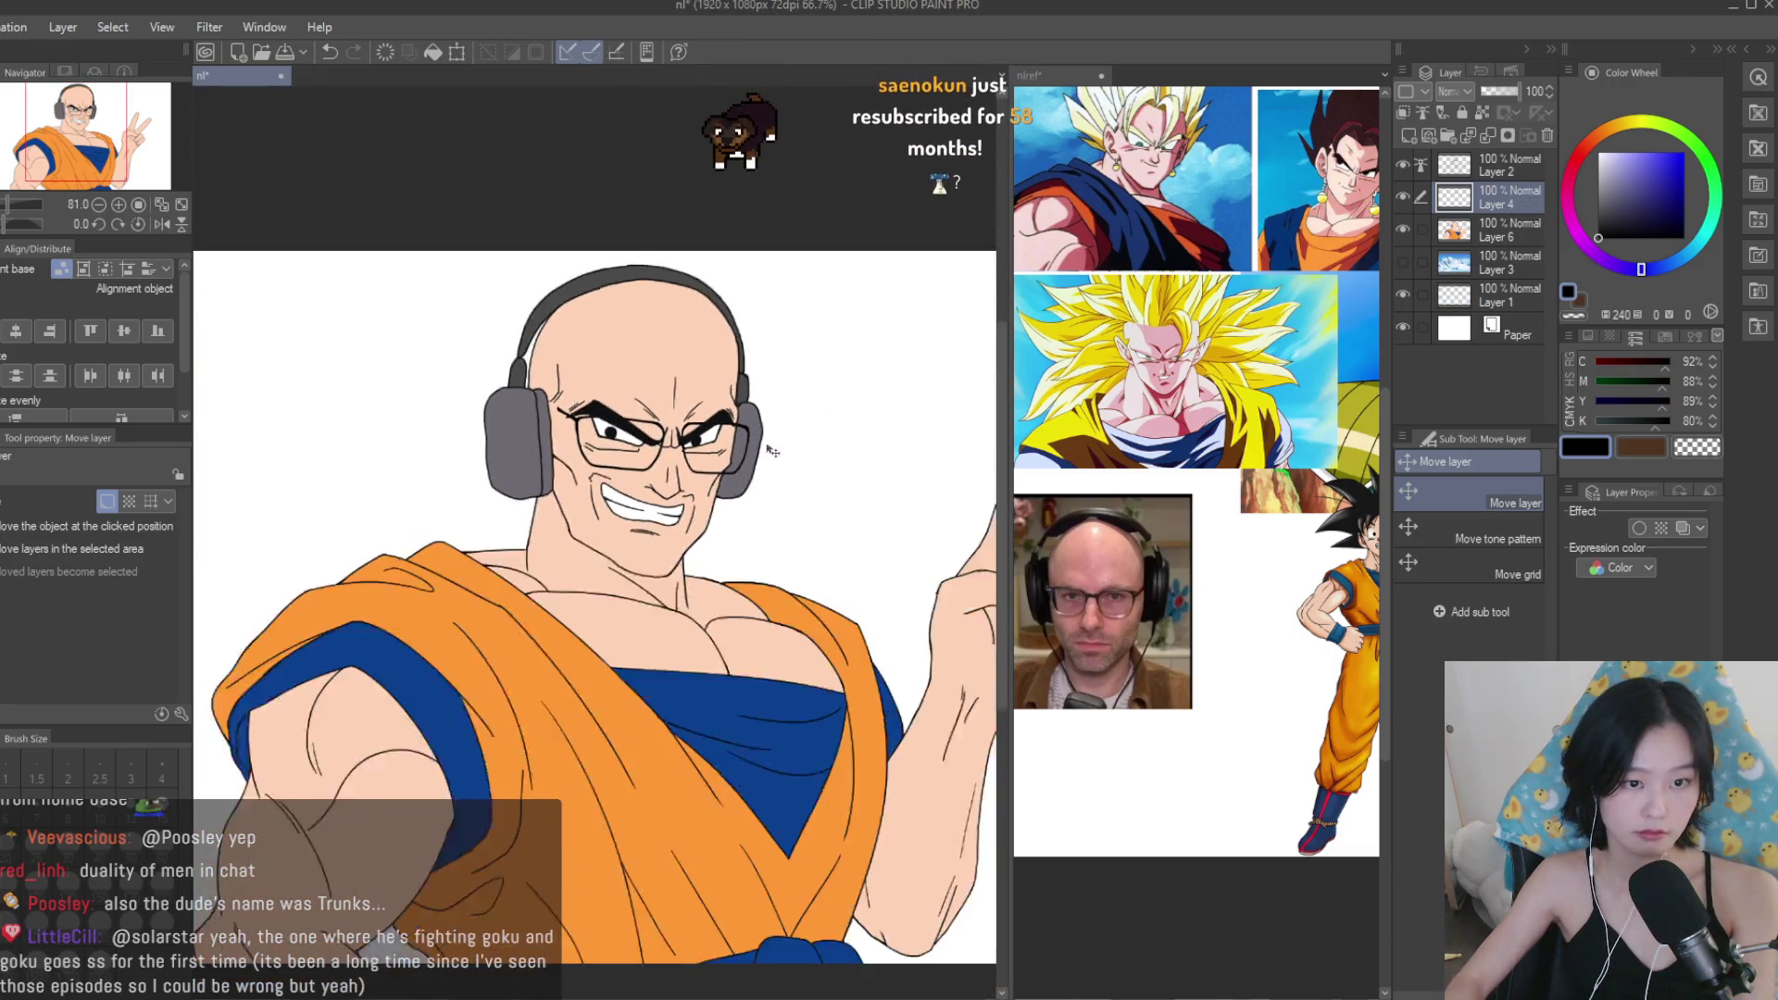
pyautogui.scroll(1, 774, 449)
# Test a stroke over the glasses' bridge line with the pen, then undo it.
pyautogui.press('p')
pyautogui.scroll(8, 510, 618)
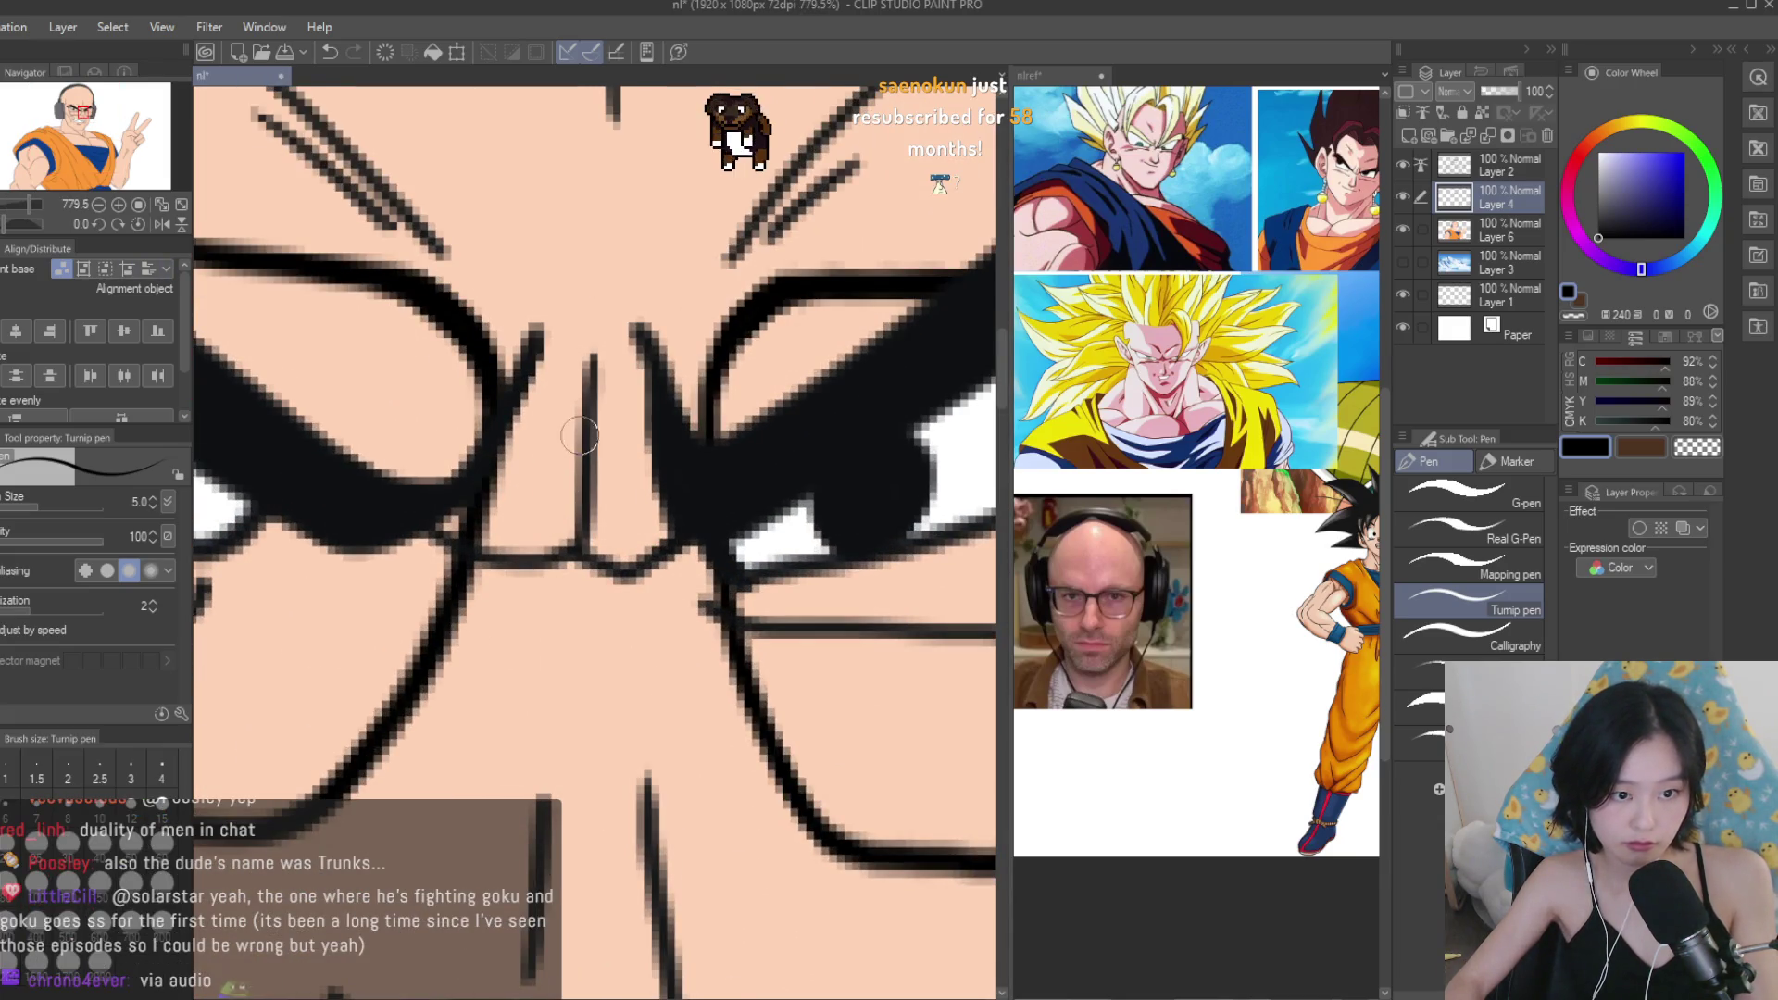
pyautogui.moveTo(461, 555)
pyautogui.mouseDown()
pyautogui.moveTo(682, 558)
pyautogui.moveTo(536, 555)
pyautogui.moveTo(706, 595)
pyautogui.moveTo(496, 550)
pyautogui.moveTo(465, 588)
pyautogui.mouseUp()
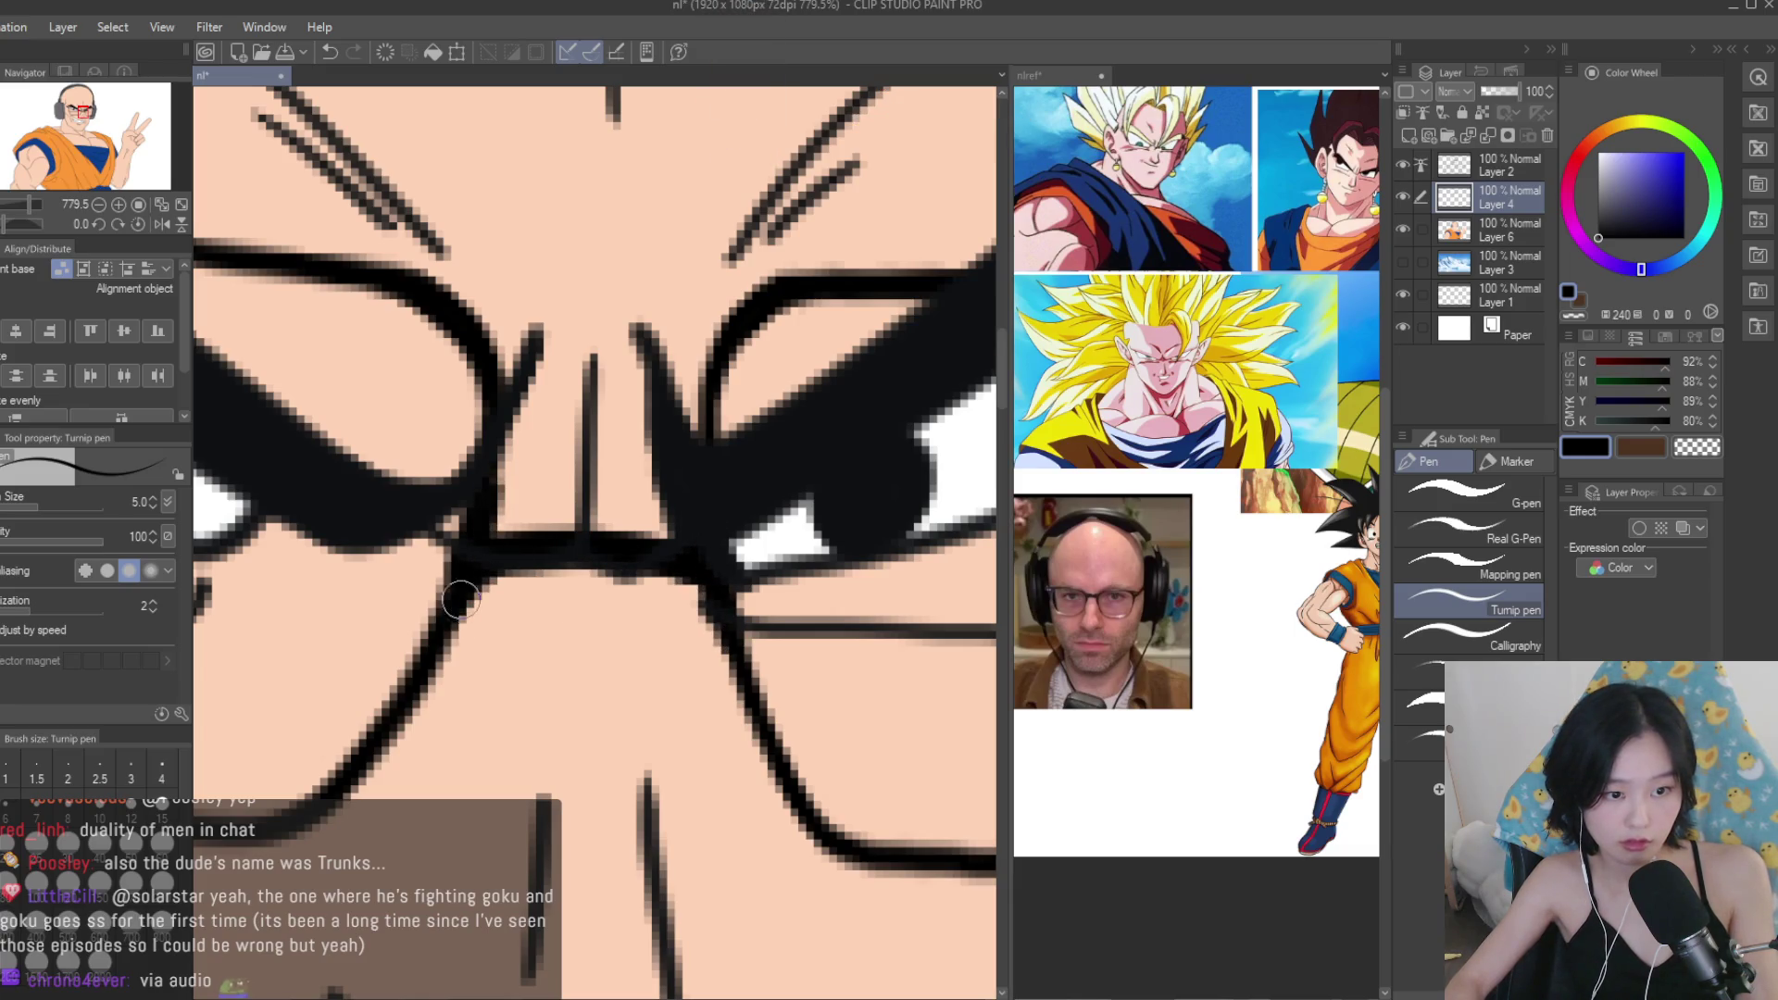
pyautogui.hotkey('ctrl', 'z')
pyautogui.hotkey('ctrl', 'z')
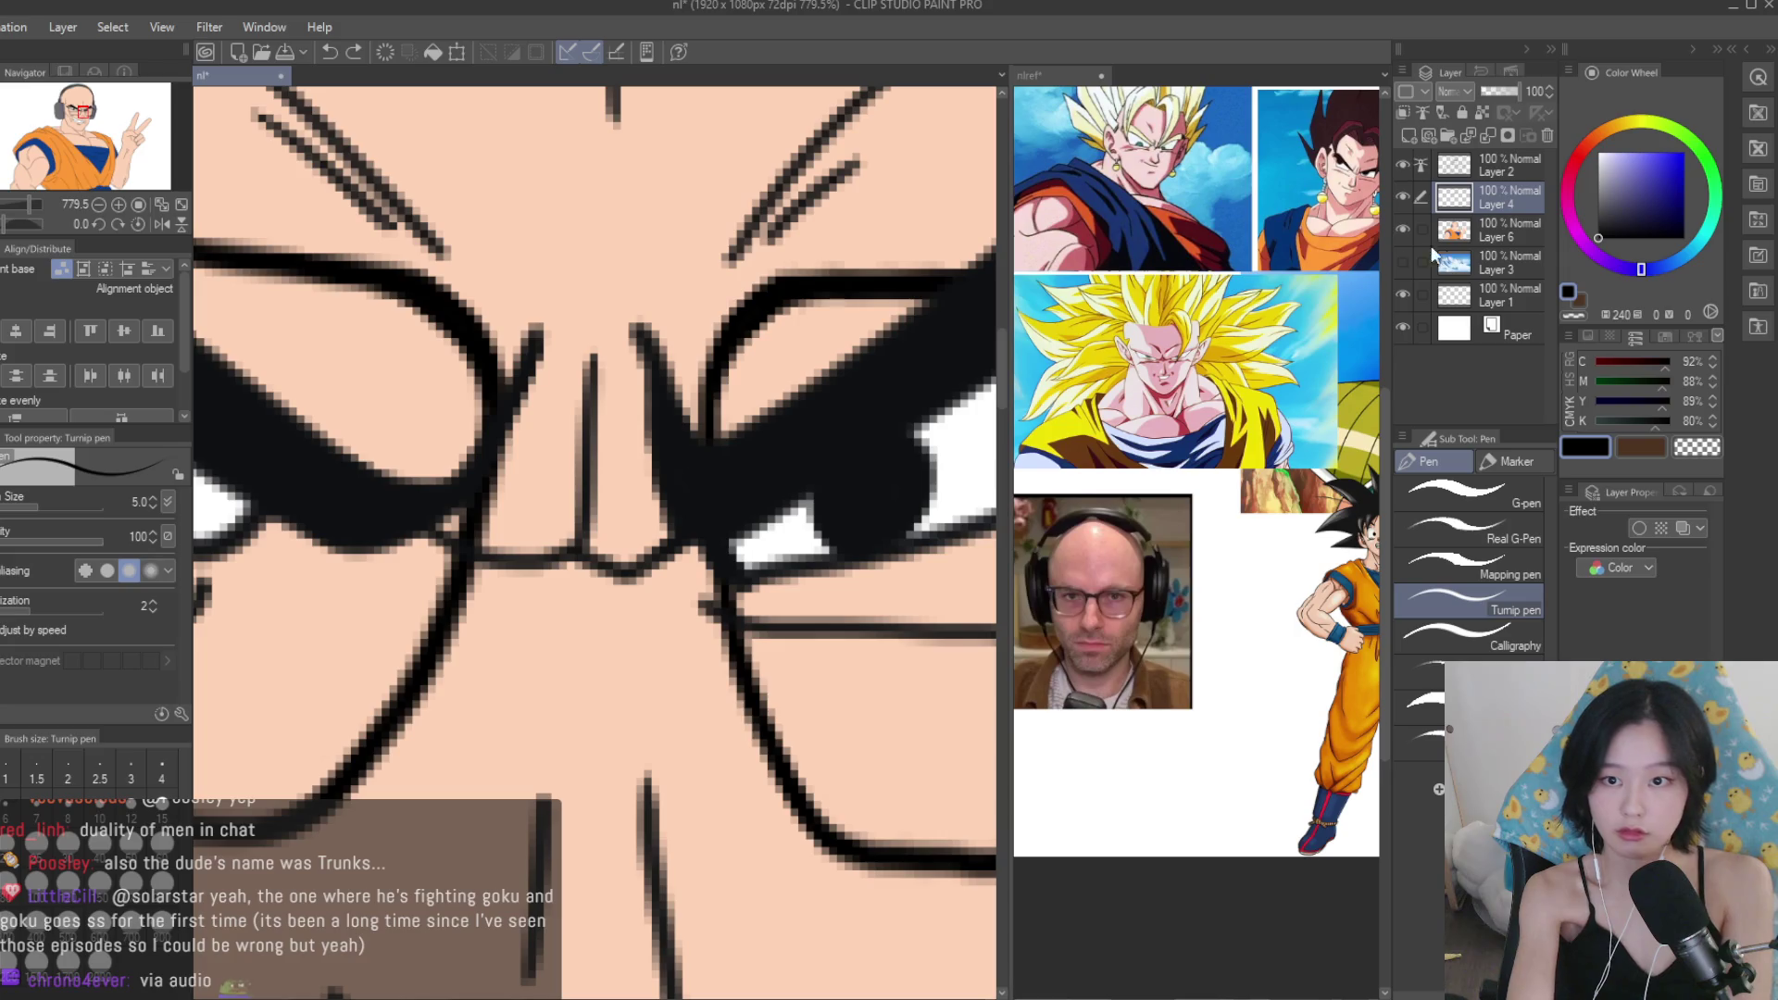
# Hide the skin colour and sketch layers, then draw and thicken the bridge between the lenses.
pyautogui.click(1402, 229)
pyautogui.click(1402, 167)
pyautogui.moveTo(490, 542)
pyautogui.mouseDown()
pyautogui.moveTo(722, 537)
pyautogui.moveTo(482, 532)
pyautogui.mouseUp()
pyautogui.scroll(1, 640, 457)
pyautogui.moveTo(704, 523)
pyautogui.mouseDown()
pyautogui.moveTo(714, 548)
pyautogui.moveTo(681, 556)
pyautogui.mouseUp()
pyautogui.scroll(-10, 482, 540)
pyautogui.scroll(8, 797, 523)
# Thicken the right lens's top rim and its top-right corner.
pyautogui.moveTo(576, 478); pyautogui.dragTo(755, 473)
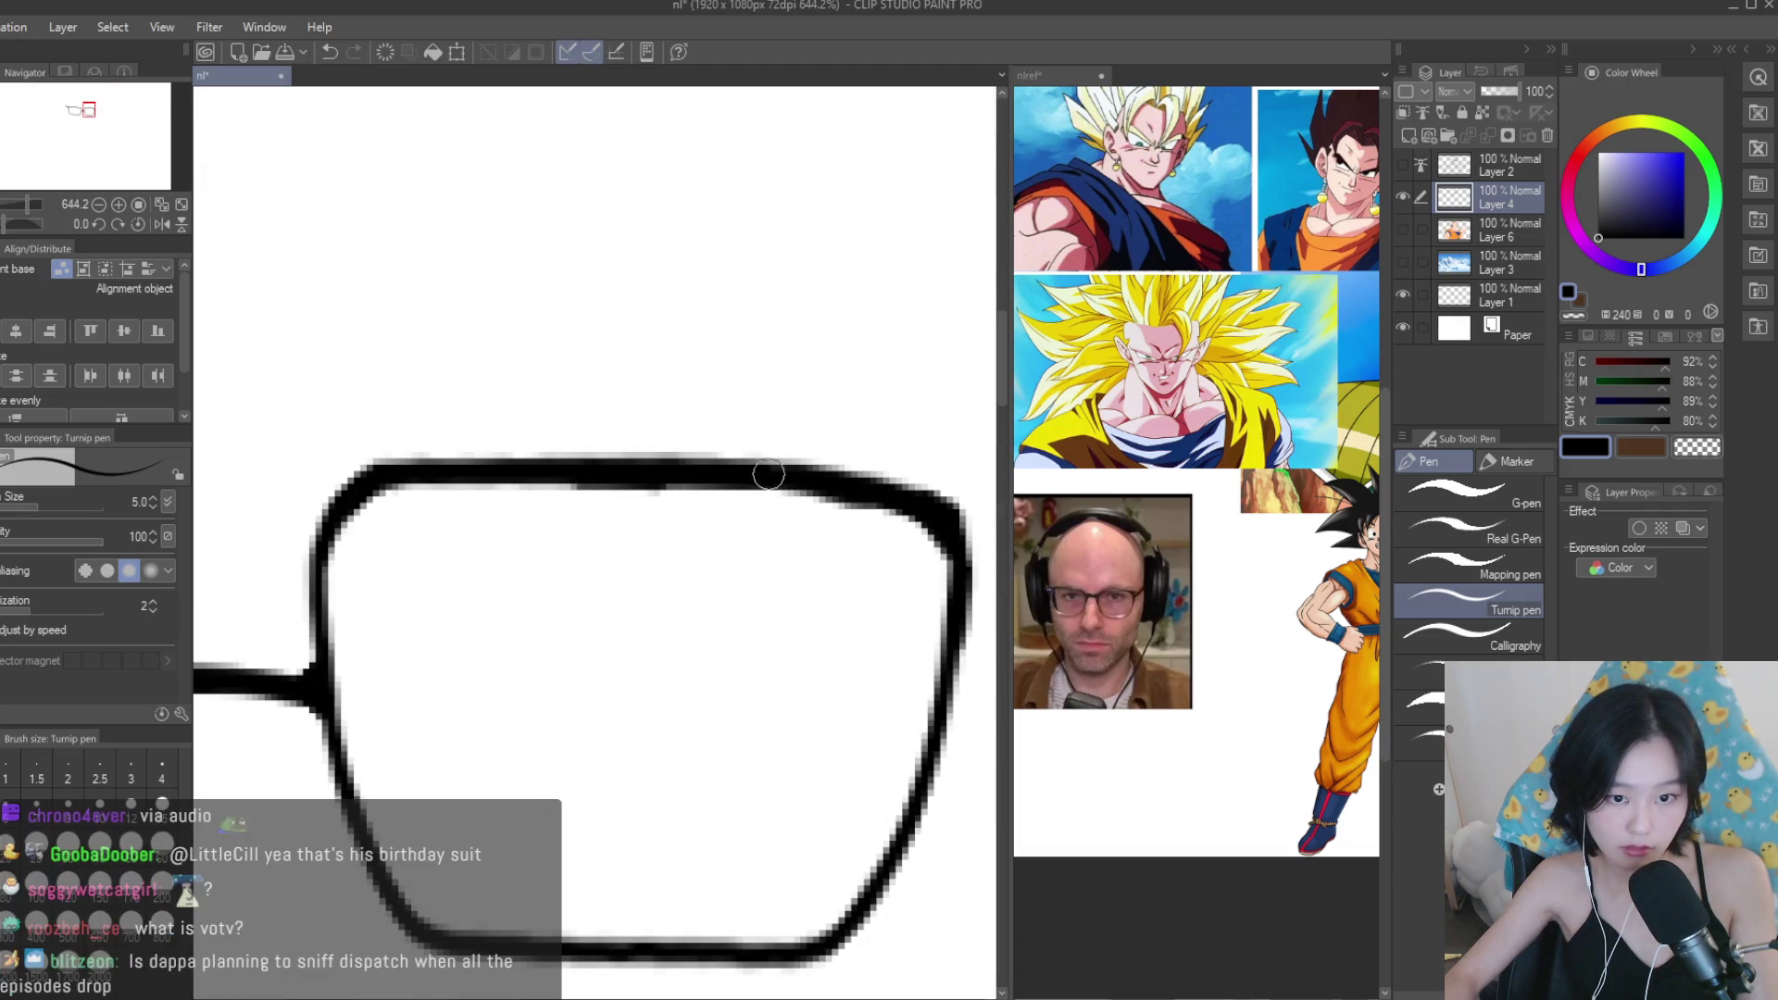
pyautogui.scroll(-8, 939, 550)
pyautogui.scroll(8, 833, 463)
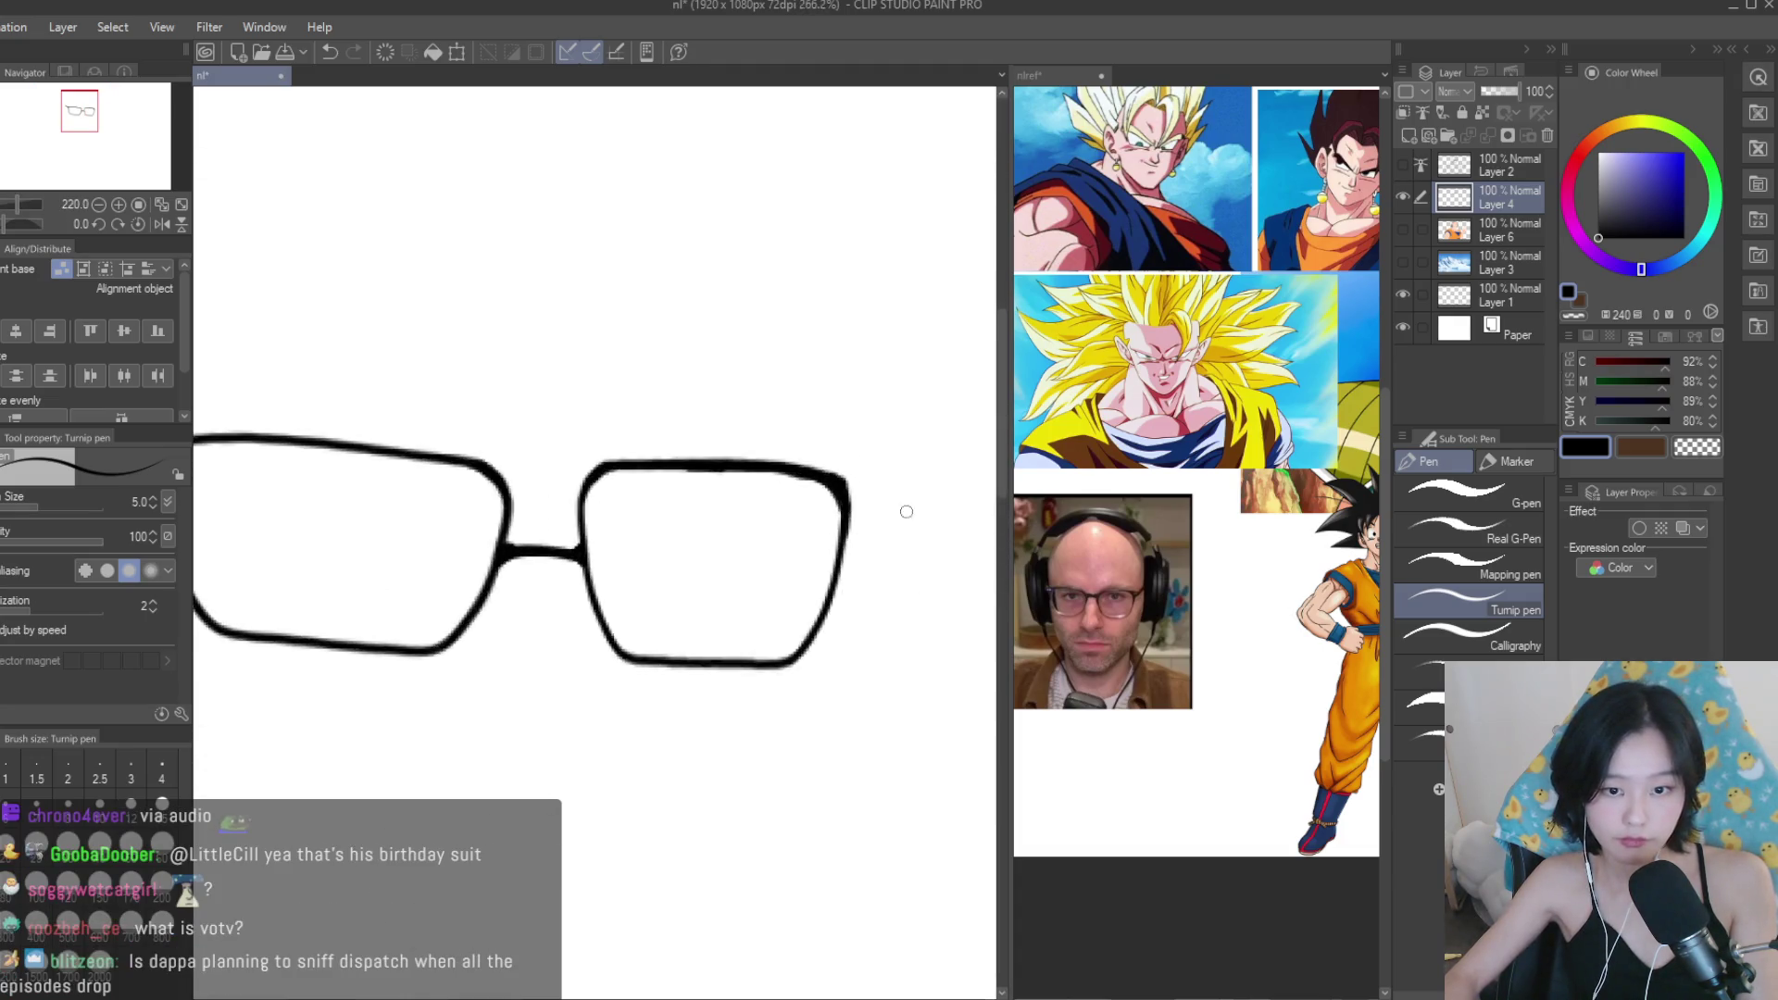
pyautogui.moveTo(749, 450)
pyautogui.mouseDown()
pyautogui.moveTo(766, 466)
pyautogui.moveTo(367, 436)
pyautogui.moveTo(283, 491)
pyautogui.mouseUp()
pyautogui.scroll(-2, 574, 428)
pyautogui.scroll(2, 319, 444)
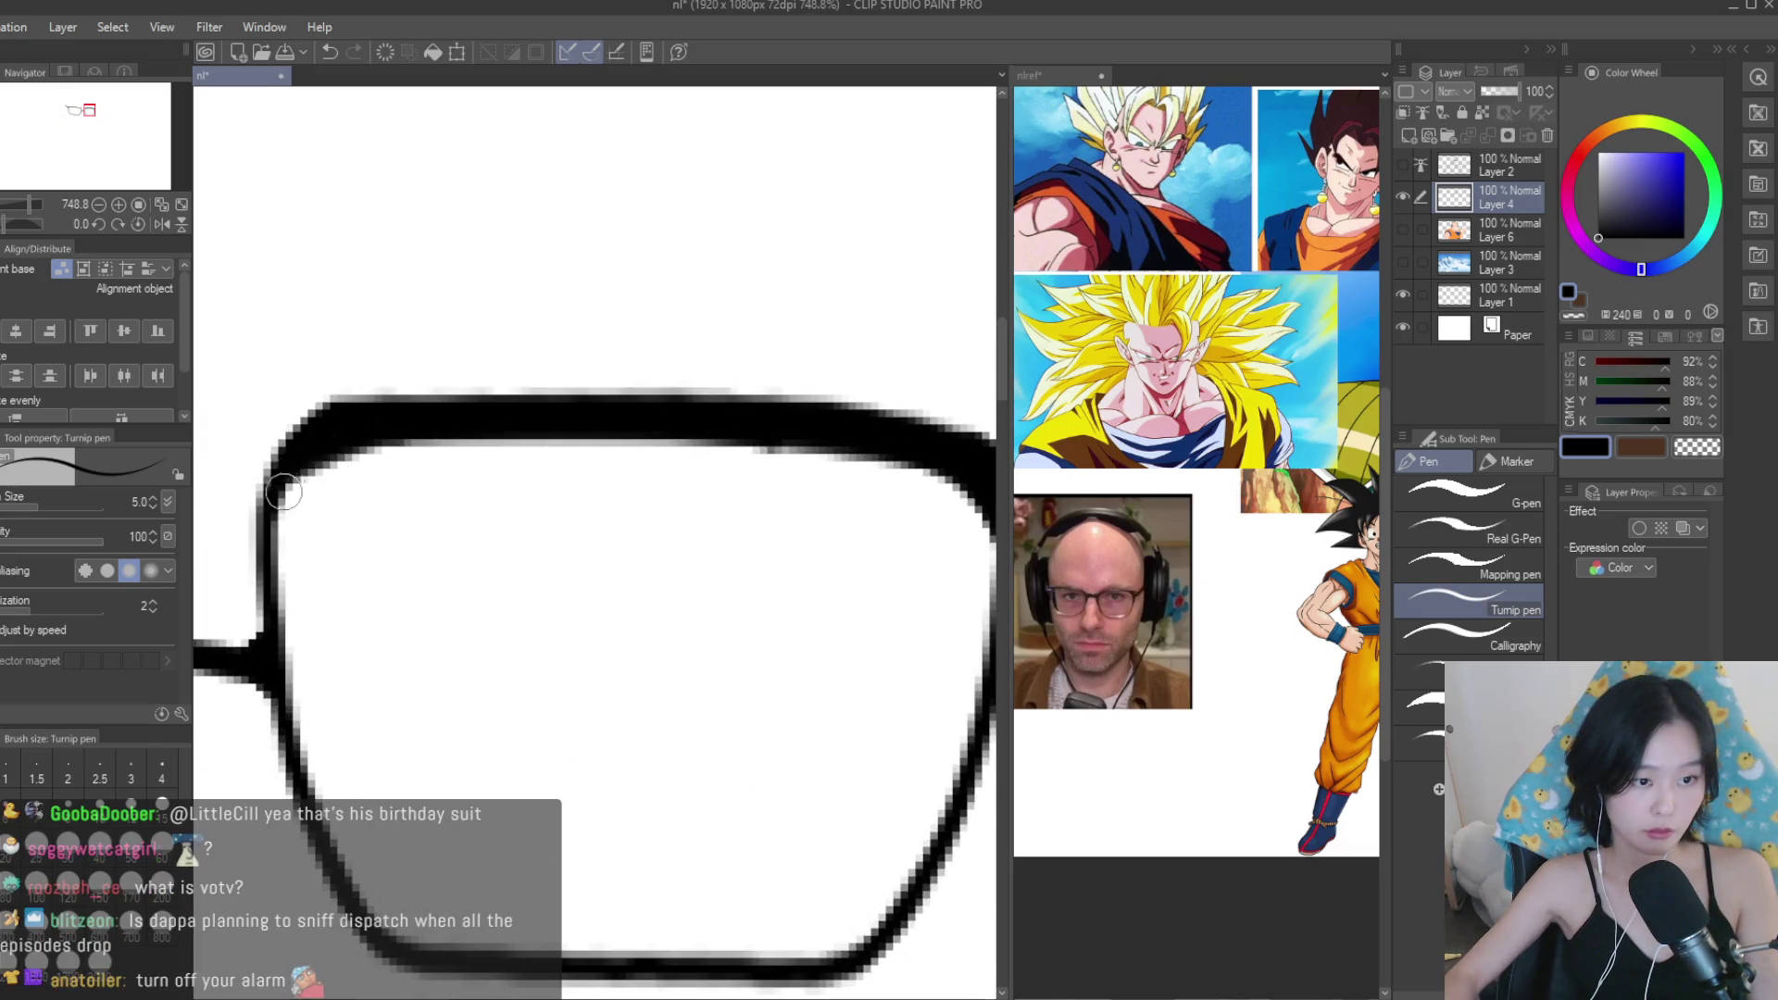
pyautogui.scroll(-6, 275, 553)
pyautogui.scroll(3, 327, 470)
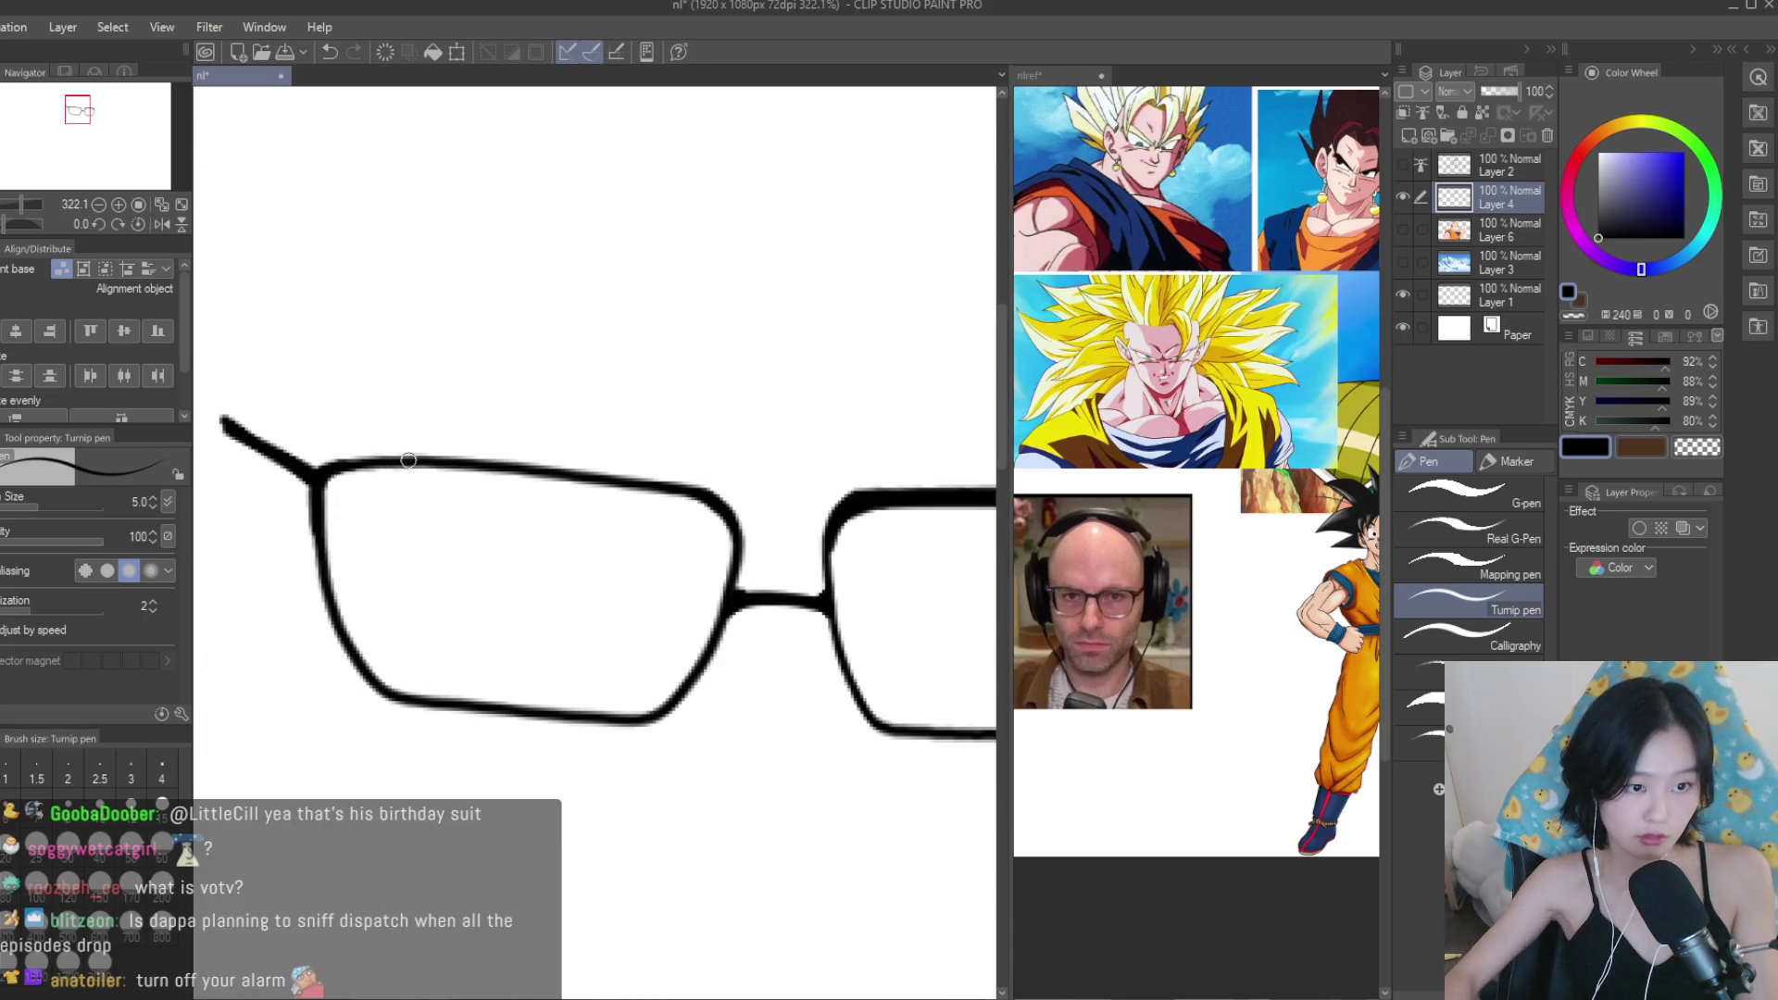
# Thicken the left lens's top rim and fill in its top corners.
pyautogui.moveTo(328, 470); pyautogui.dragTo(709, 489)
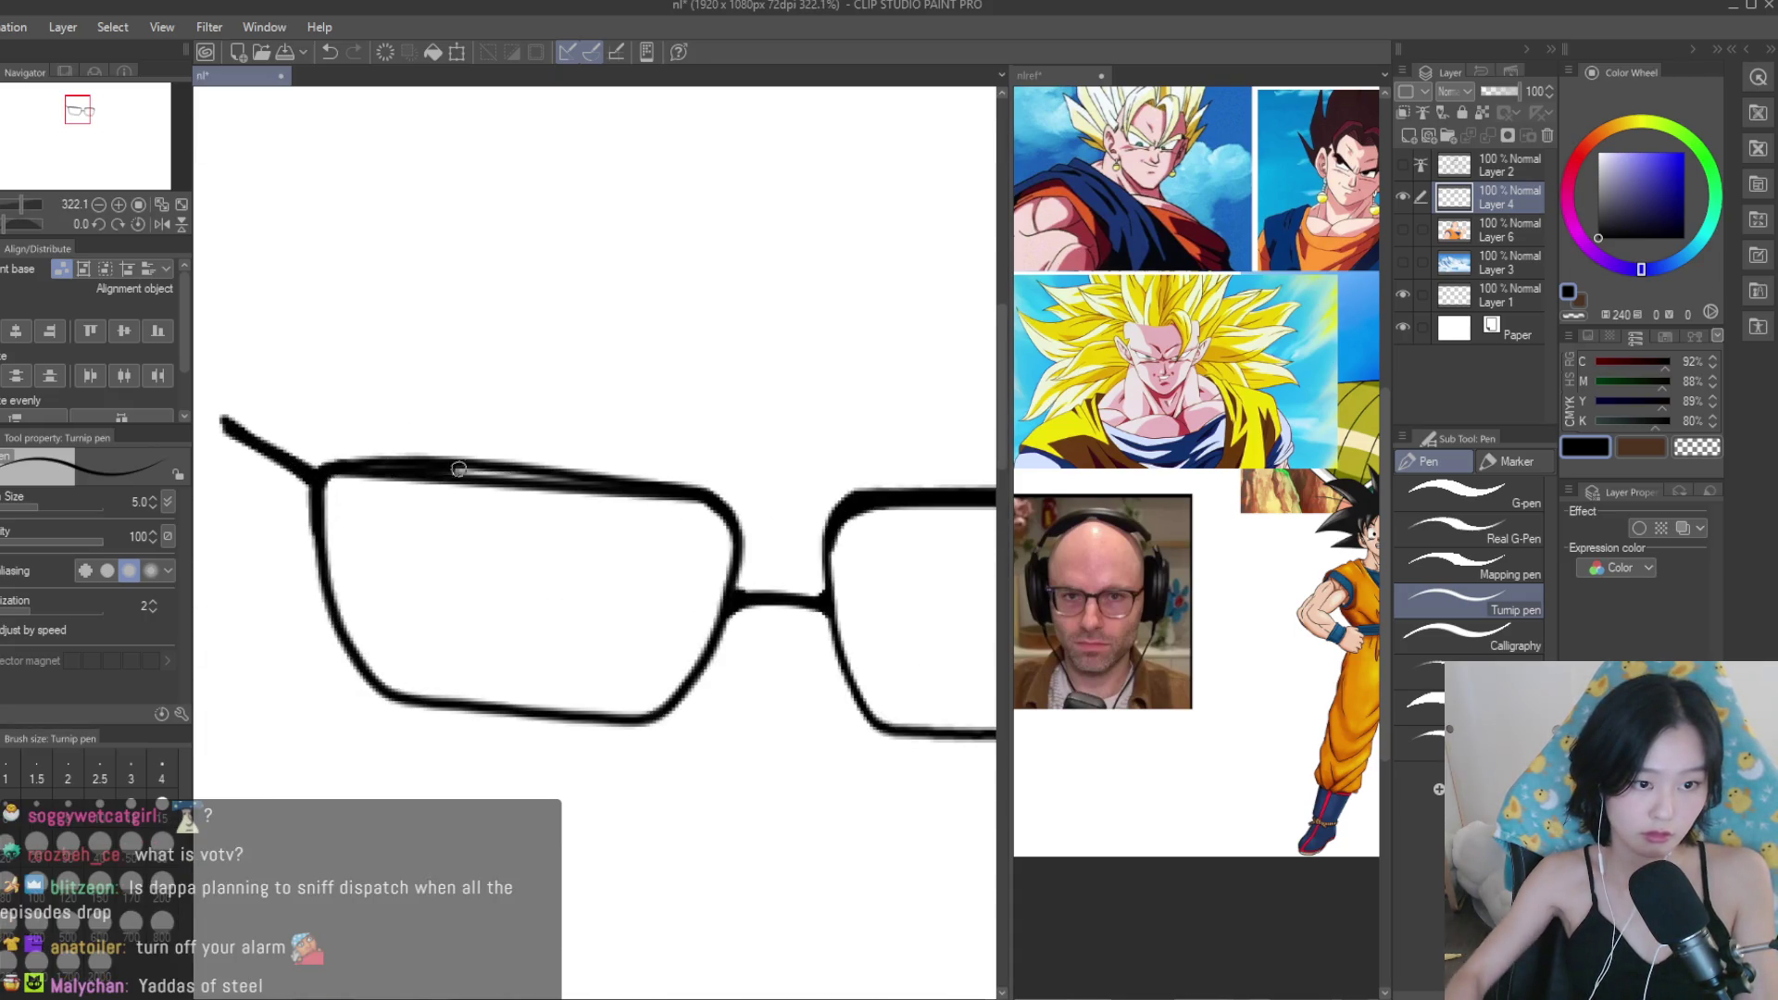
pyautogui.scroll(-3, 483, 468)
pyautogui.scroll(6, 482, 458)
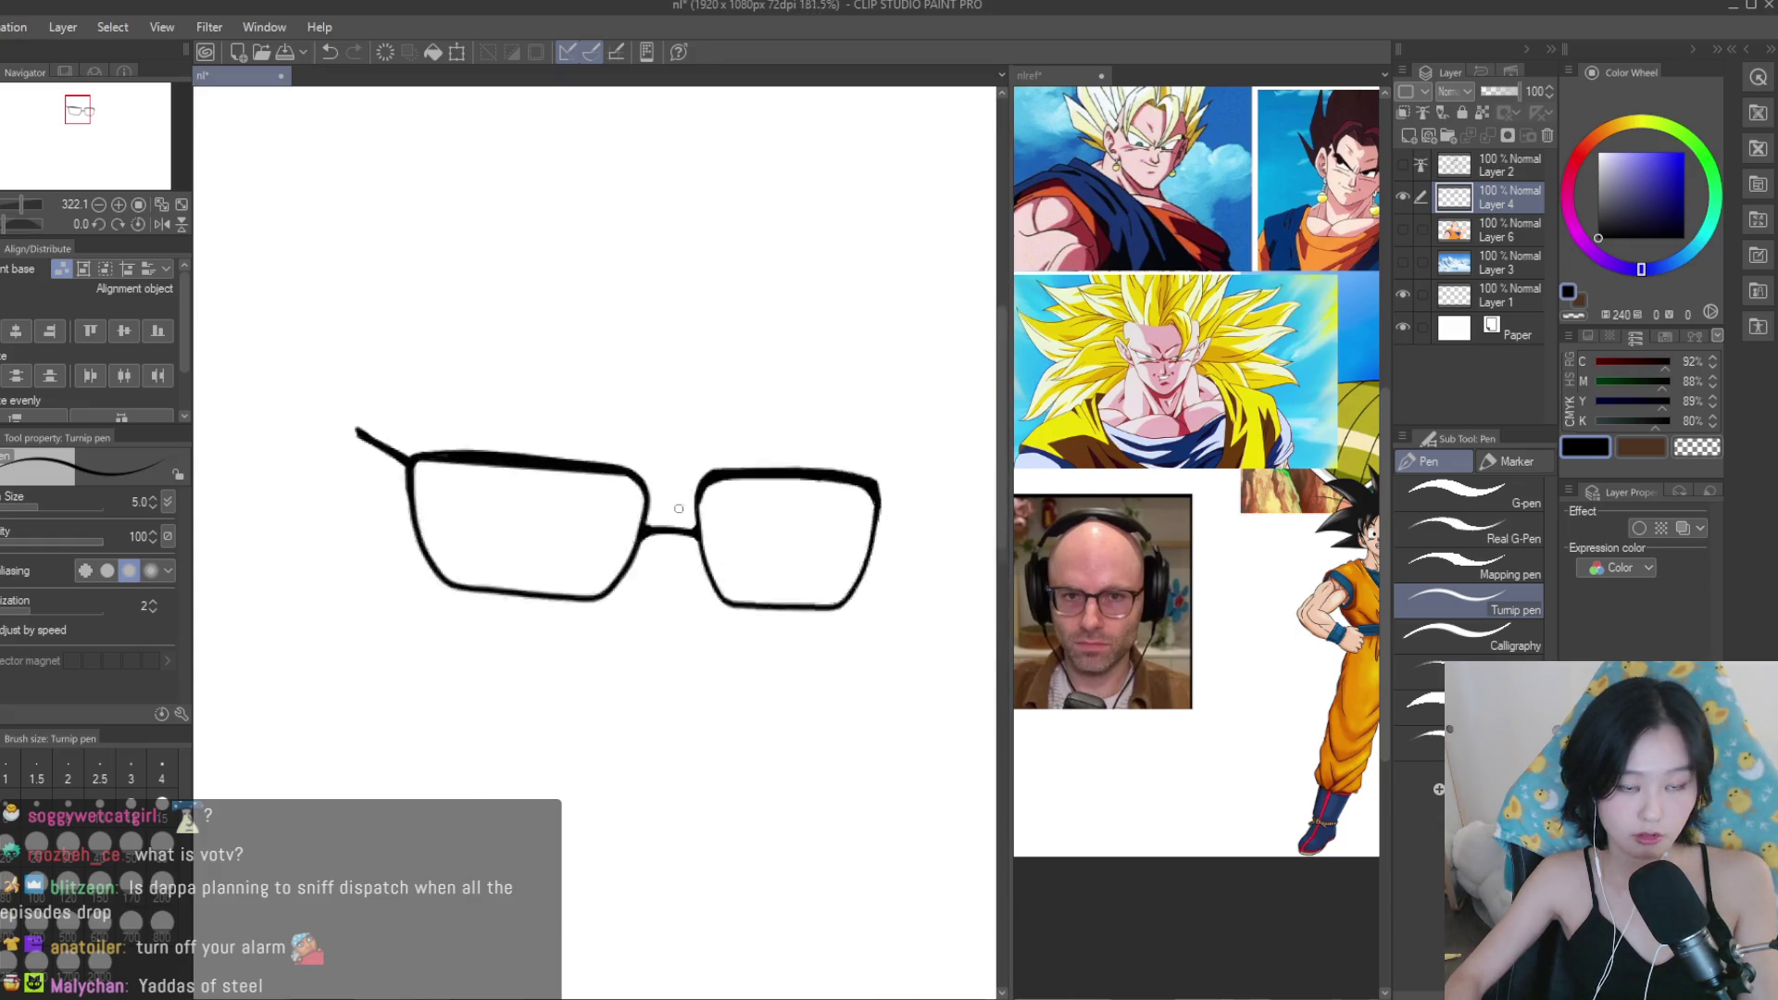
pyautogui.moveTo(483, 454); pyautogui.dragTo(732, 648)
pyautogui.scroll(-4, 731, 648)
pyautogui.scroll(3, 468, 555)
pyautogui.moveTo(452, 628); pyautogui.dragTo(628, 539)
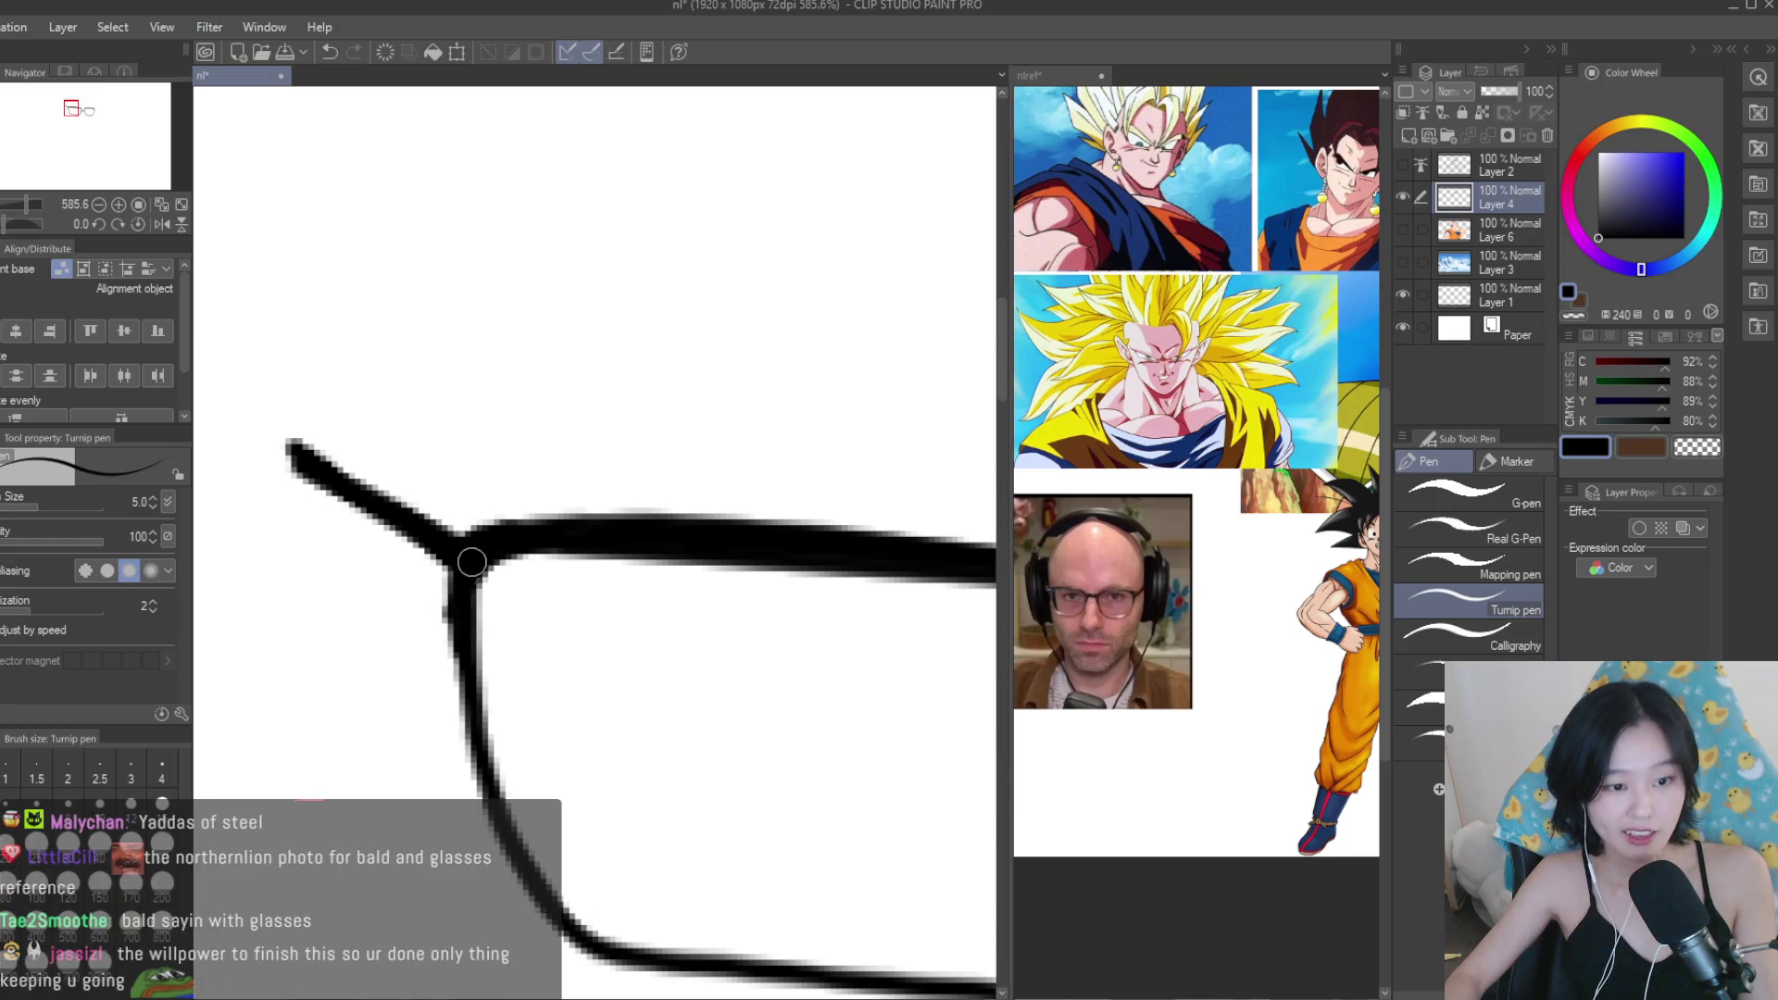
pyautogui.scroll(-3, 473, 559)
# Show the sketch, skin colour and background layers again and compare with the glasses hidden.
pyautogui.click(1403, 230)
pyautogui.click(1402, 262)
pyautogui.click(1403, 165)
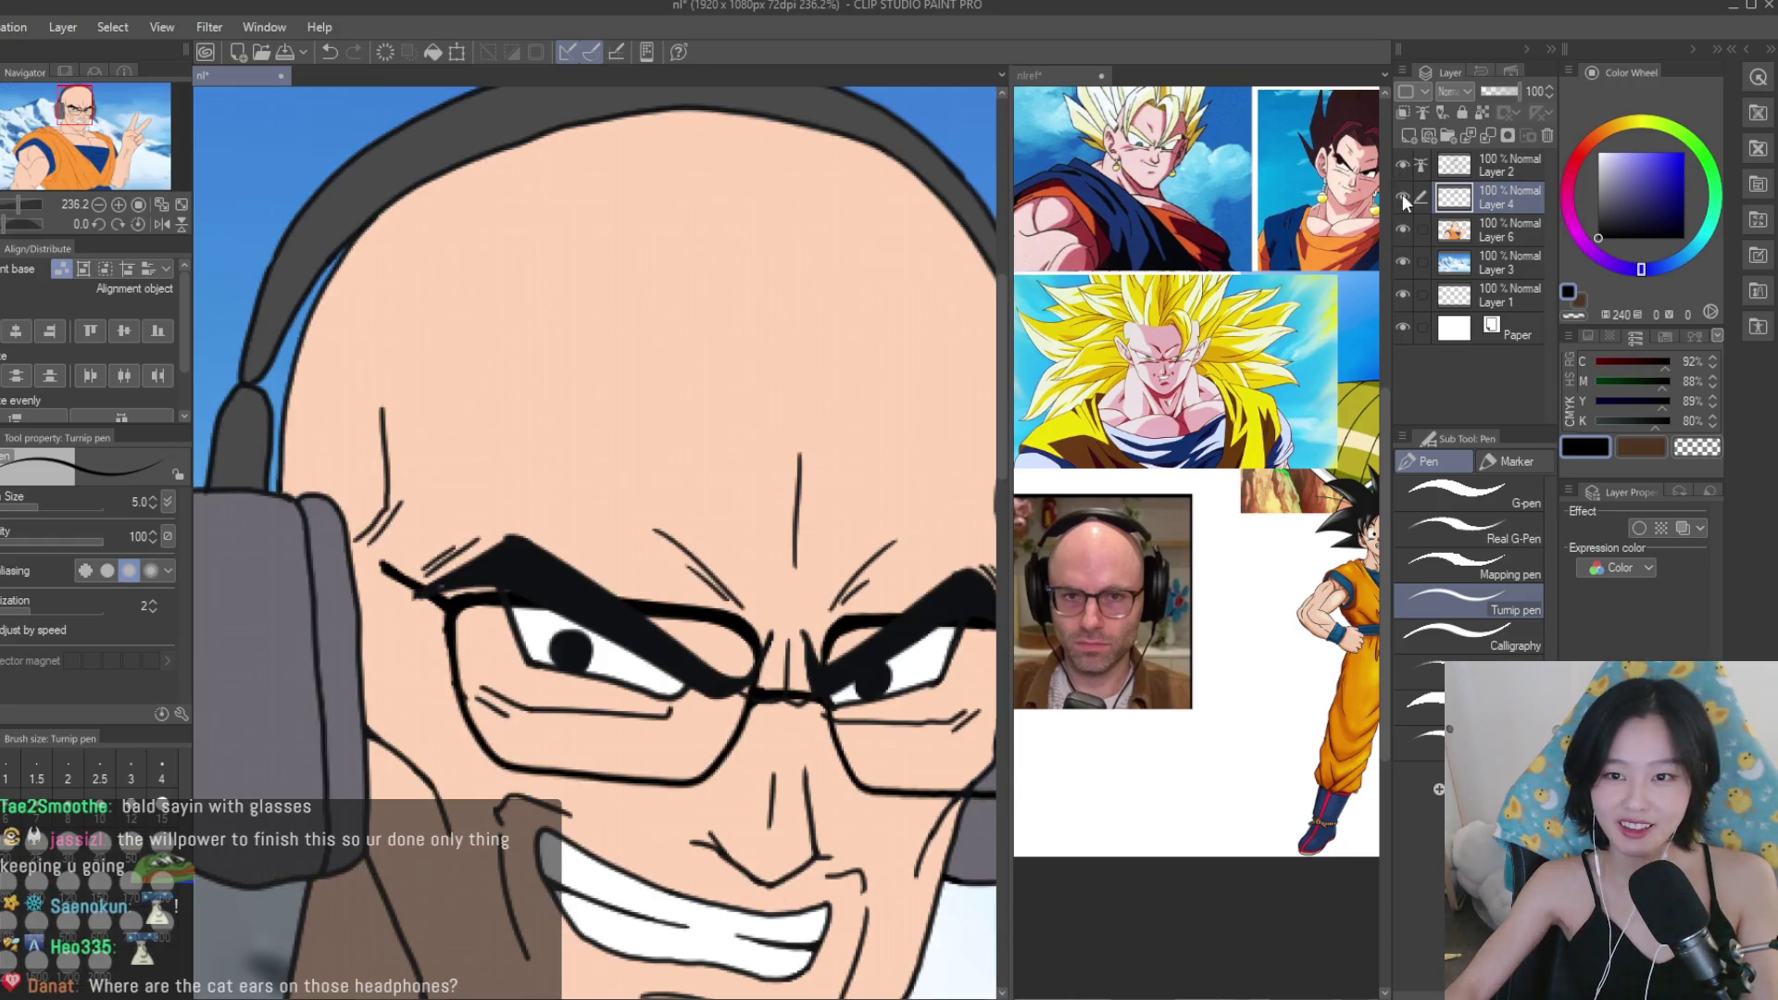
pyautogui.click(1402, 198)
pyautogui.click(1404, 196)
# Extend the glasses arm toward the headphones, then switch to transparent colour and recheck the glasses.
pyautogui.scroll(5, 322, 508)
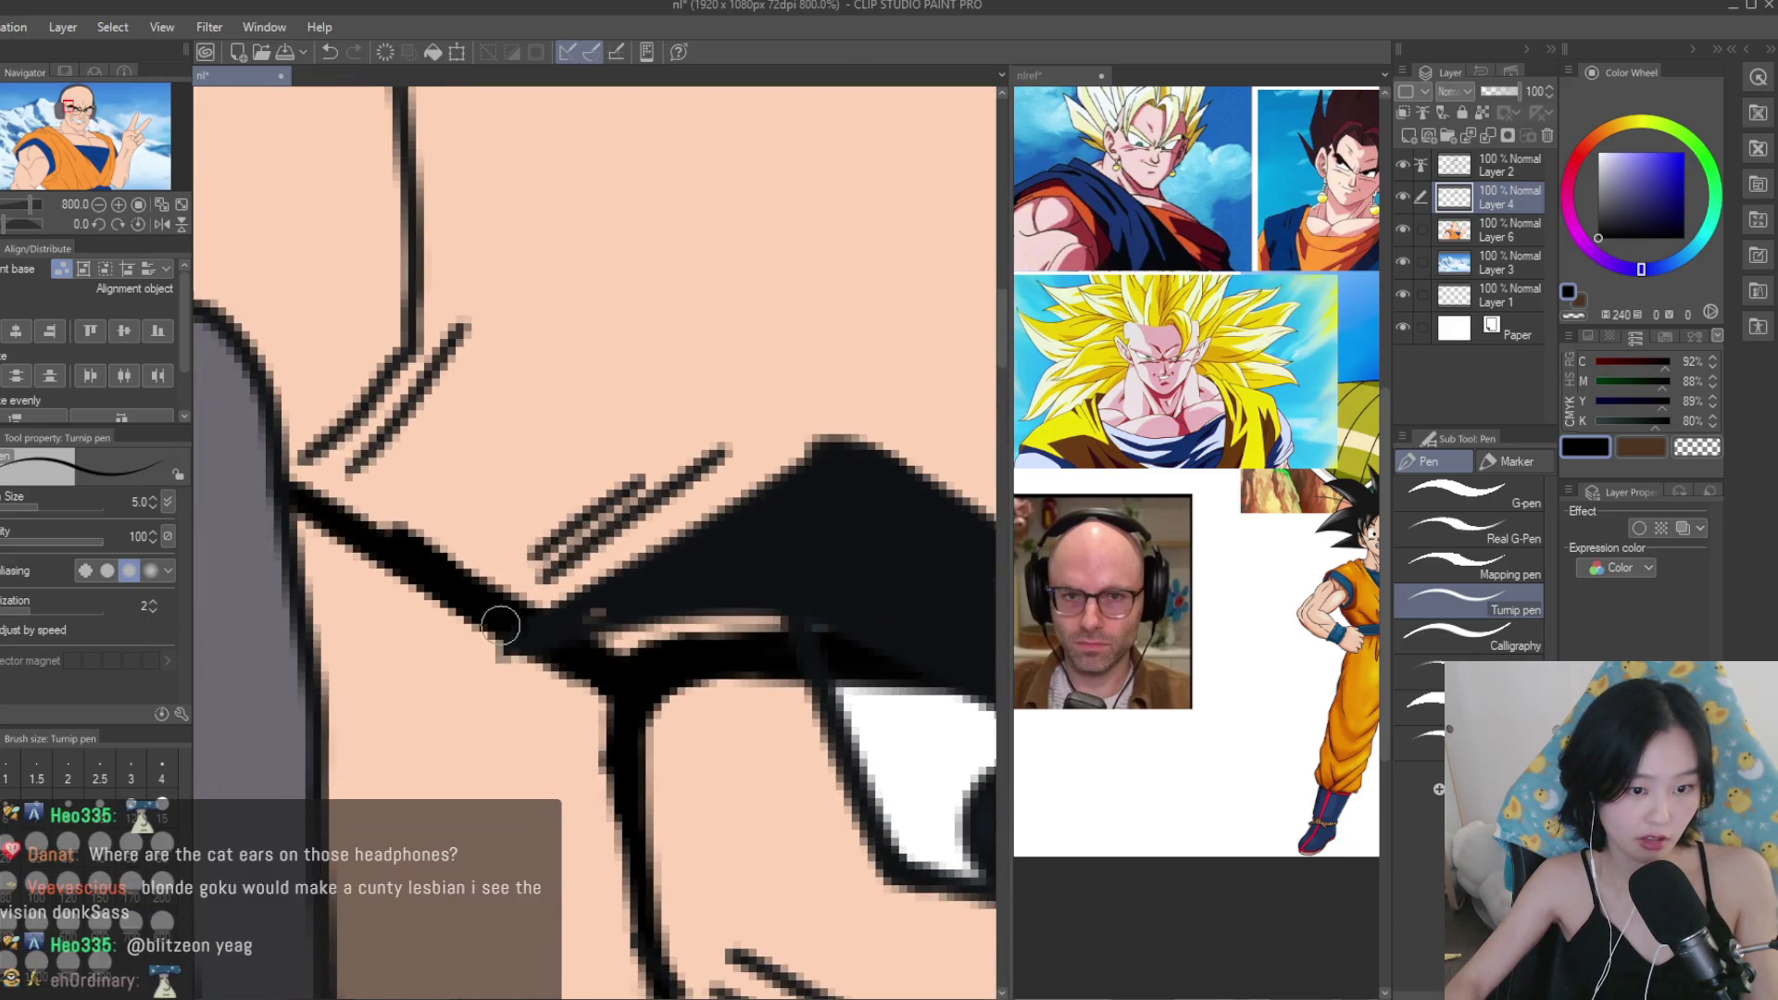
pyautogui.moveTo(505, 611); pyautogui.dragTo(300, 485)
pyautogui.press('c')
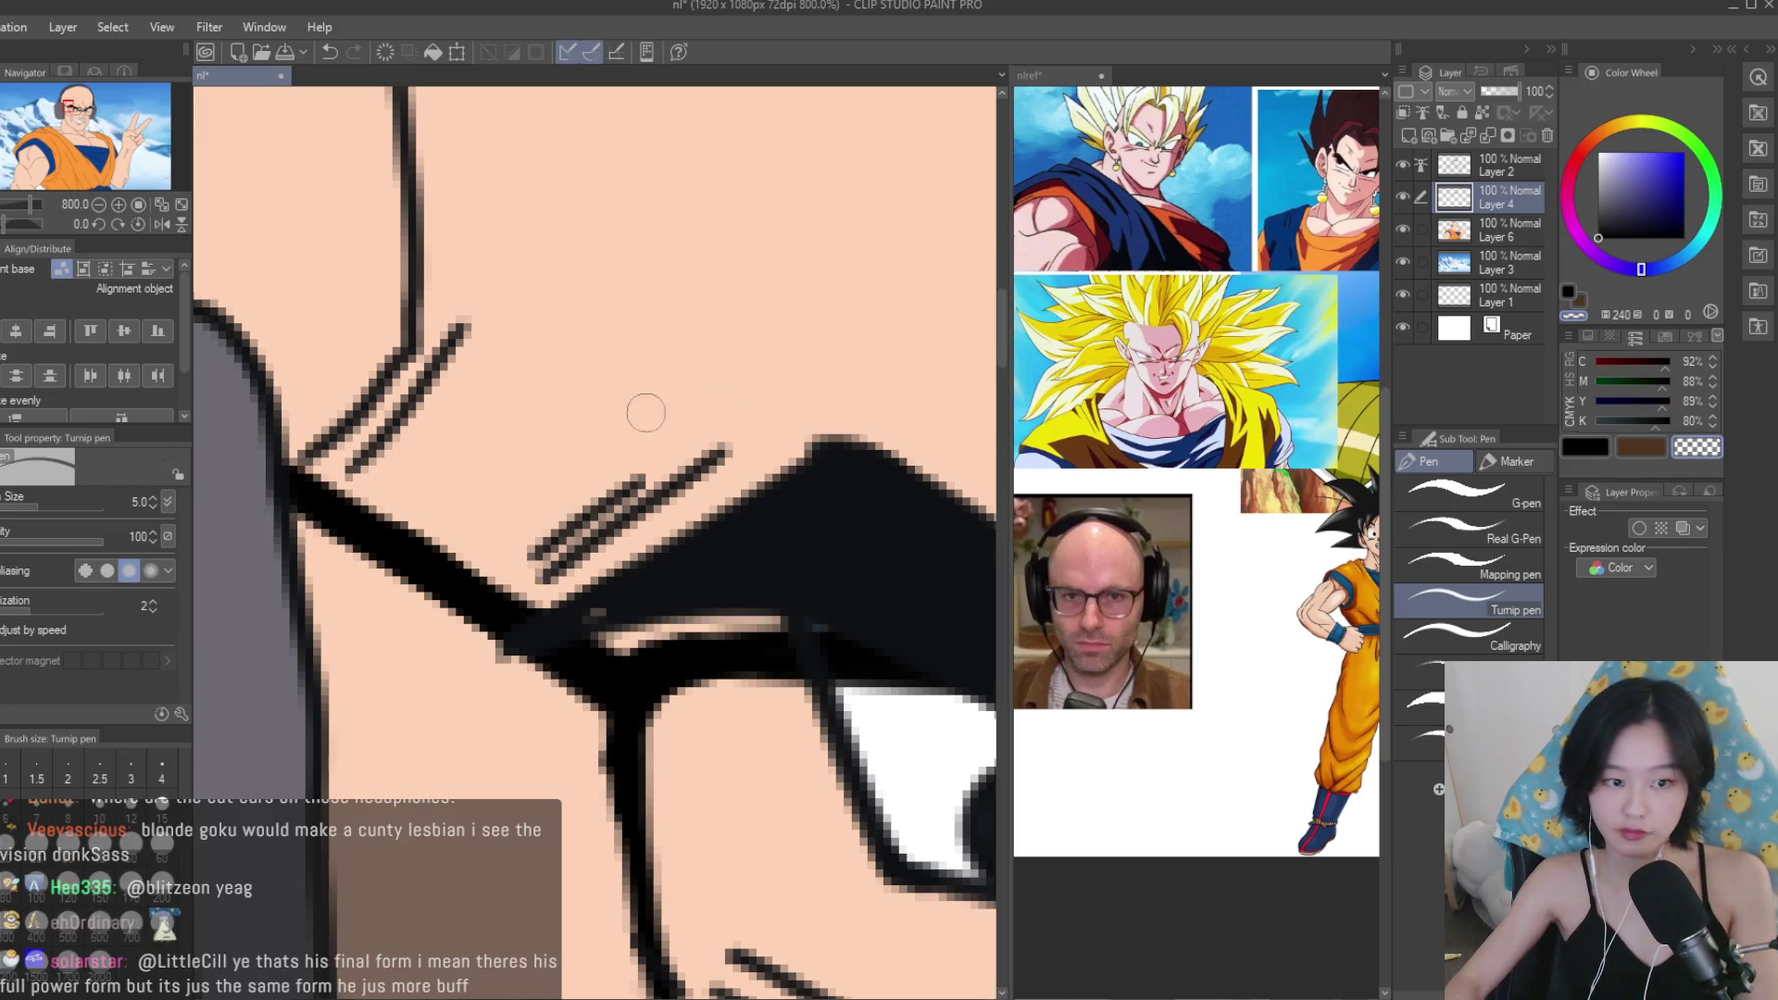
pyautogui.scroll(-10, 460, 539)
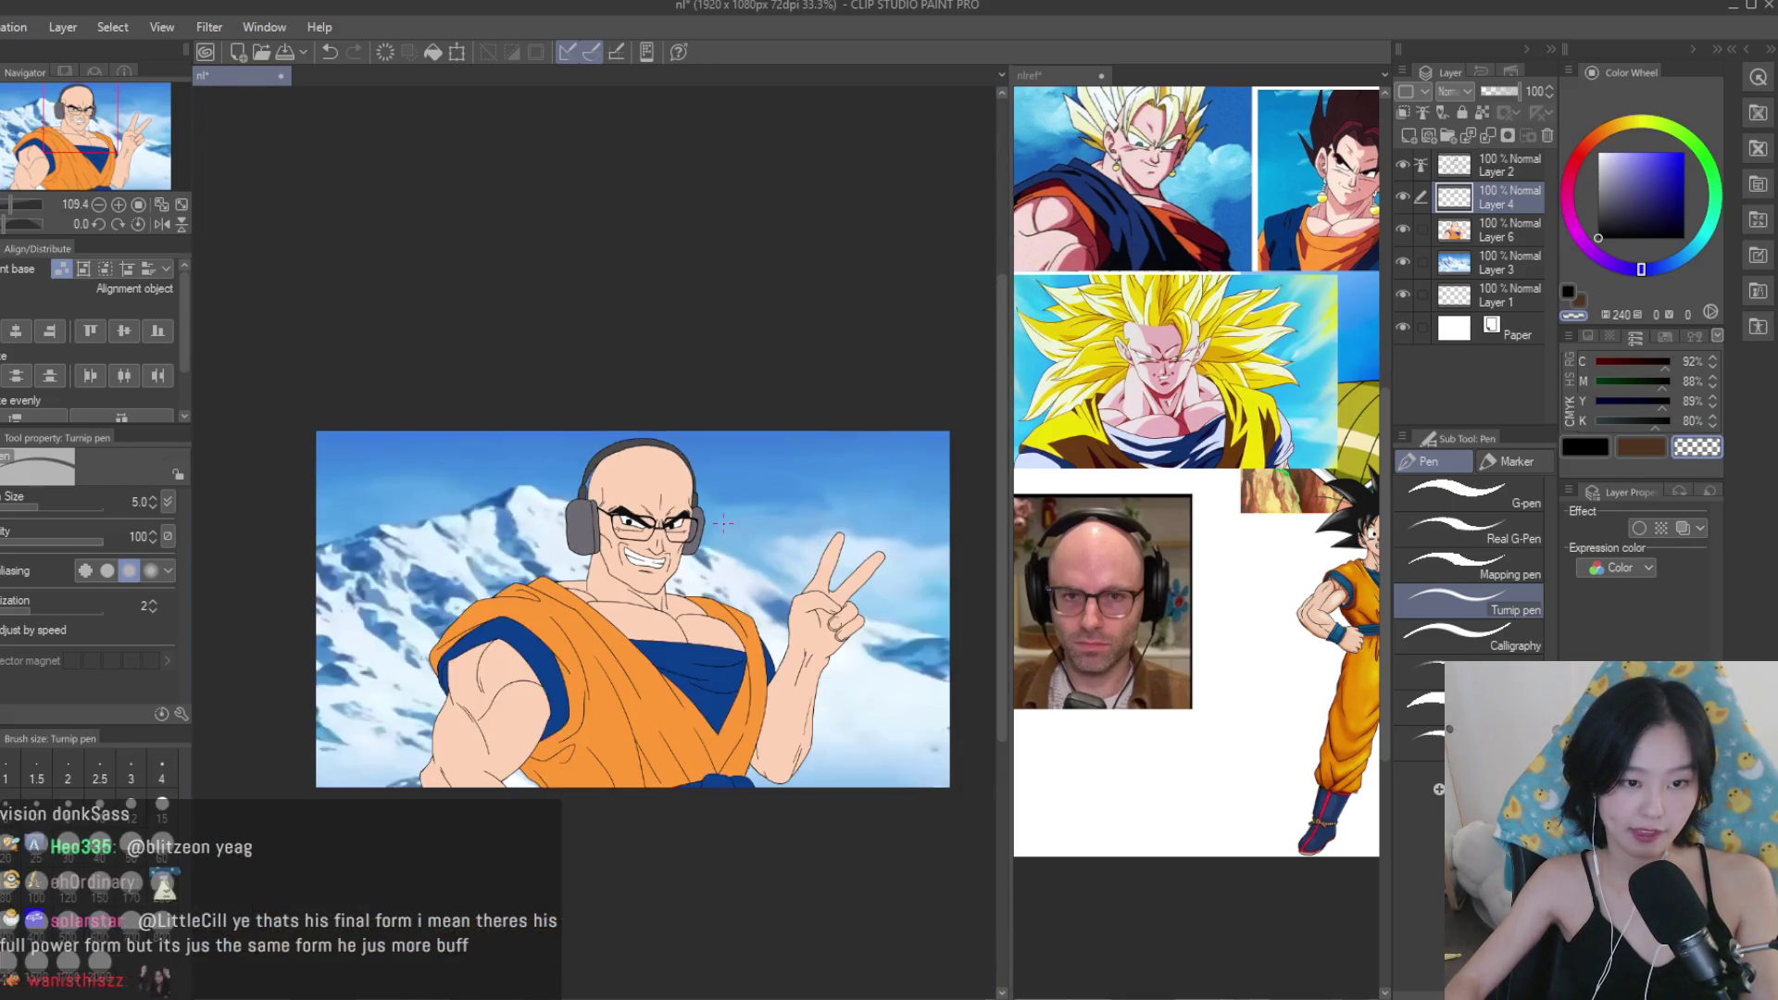
pyautogui.scroll(5, 691, 569)
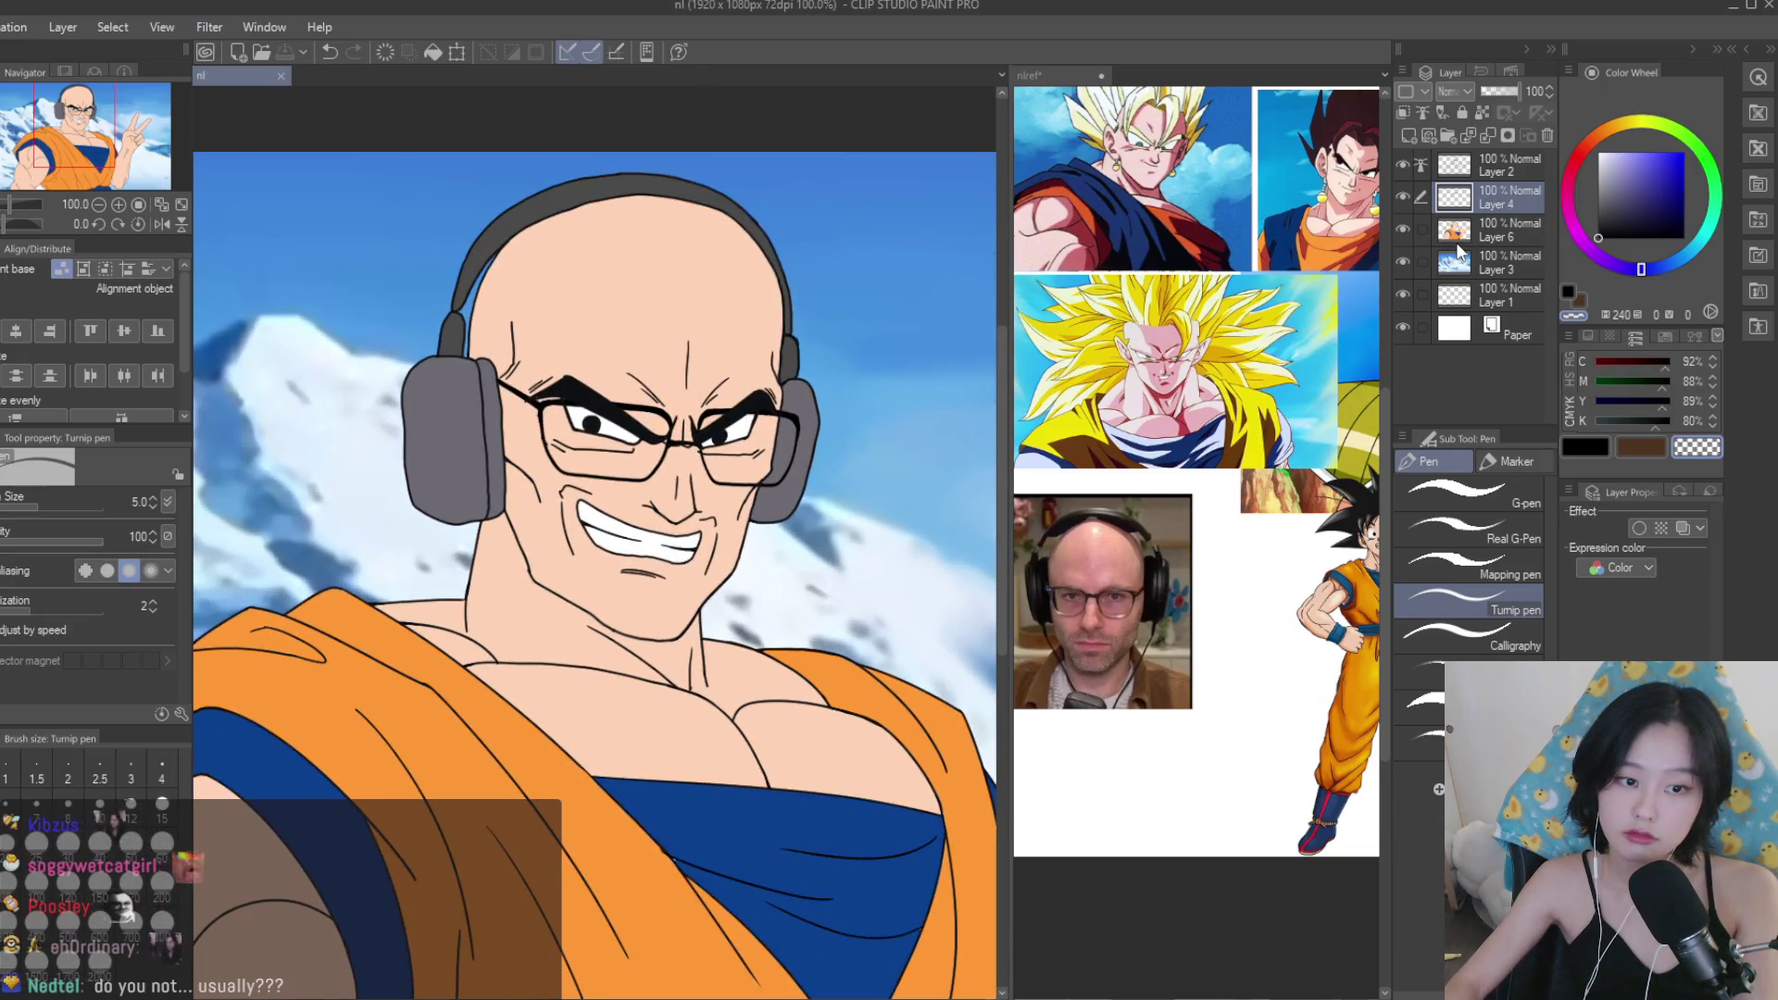
pyautogui.click(1407, 194)
pyautogui.click(1407, 194)
pyautogui.click(1408, 195)
pyautogui.click(1408, 195)
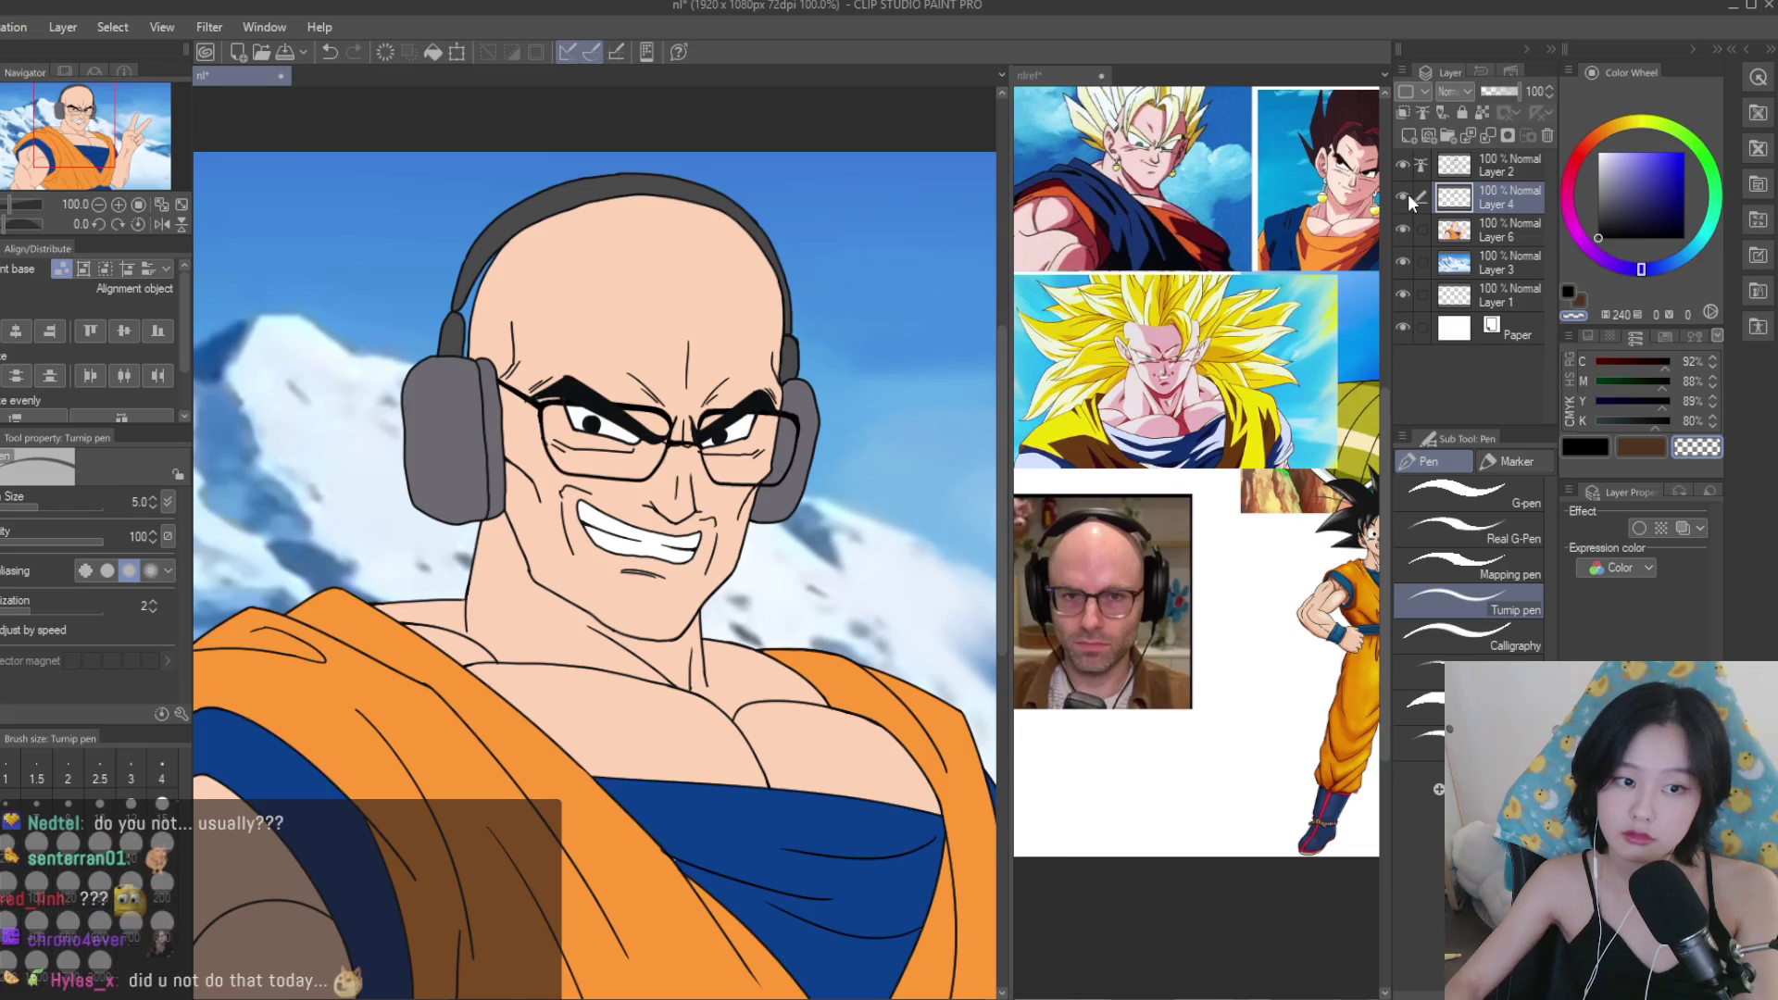
# Select Layer 2 together with Layer 4 and merge the glasses linework into Layer 2.
pyautogui.click(1509, 167)
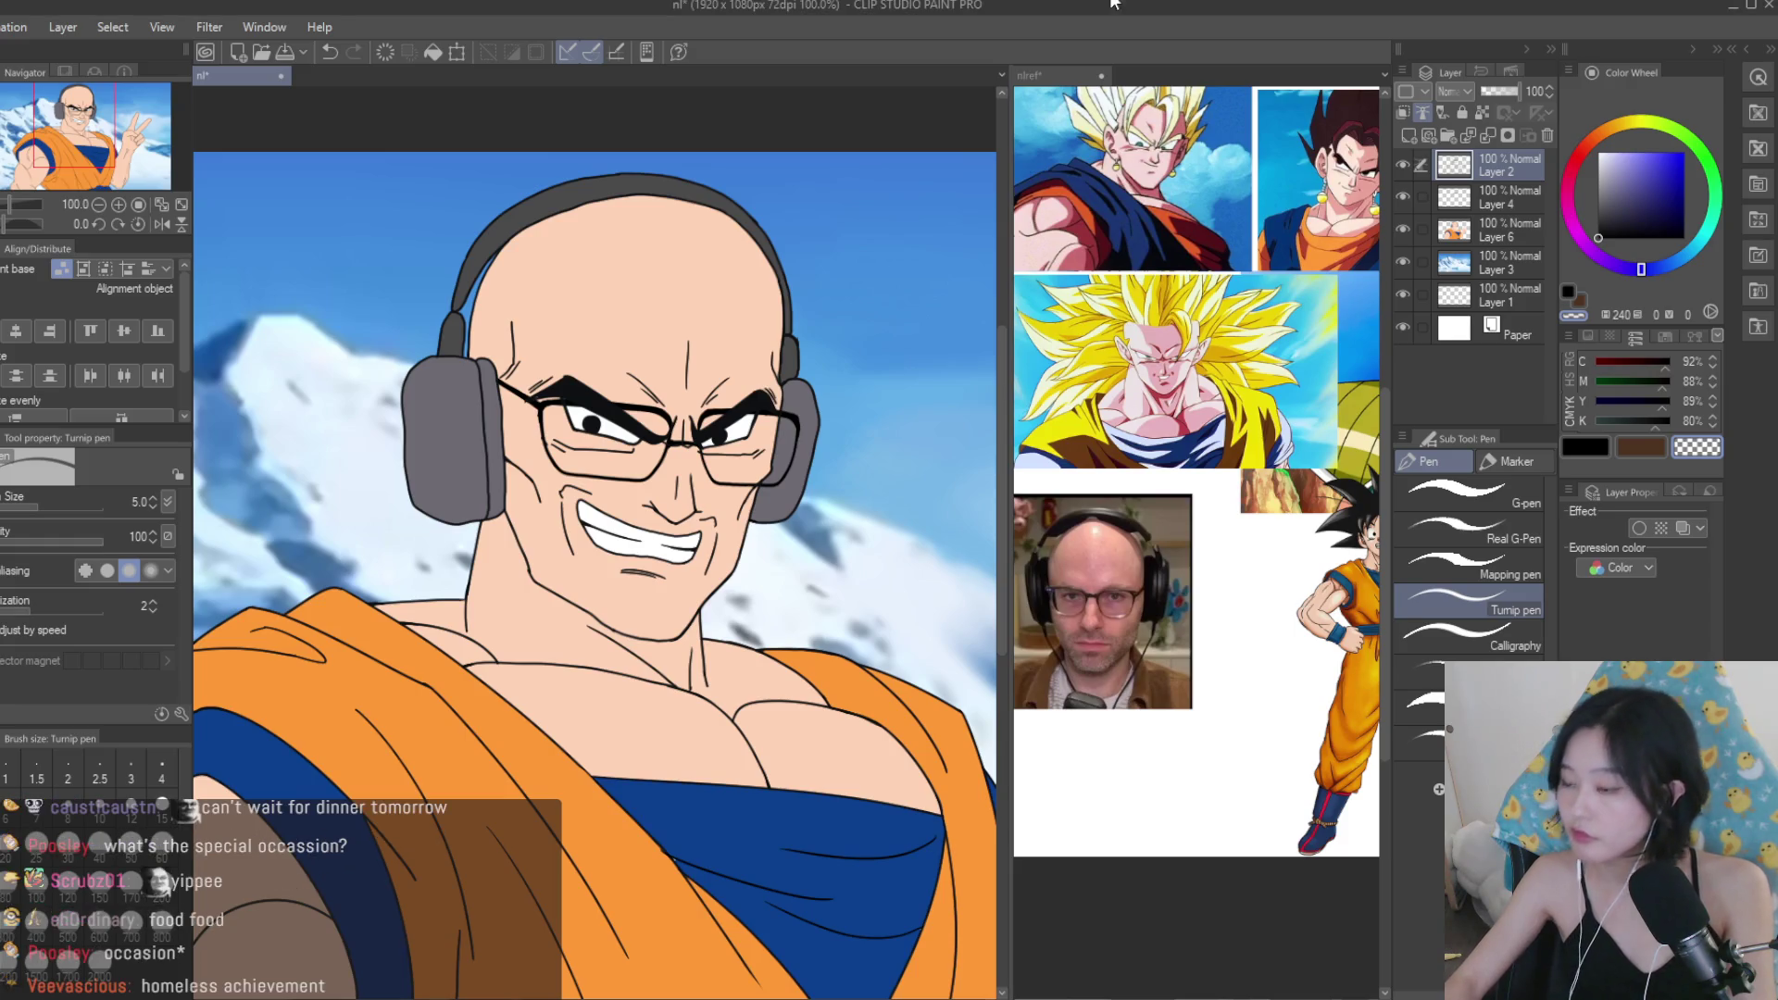
pyautogui.scroll(-3, 805, 366)
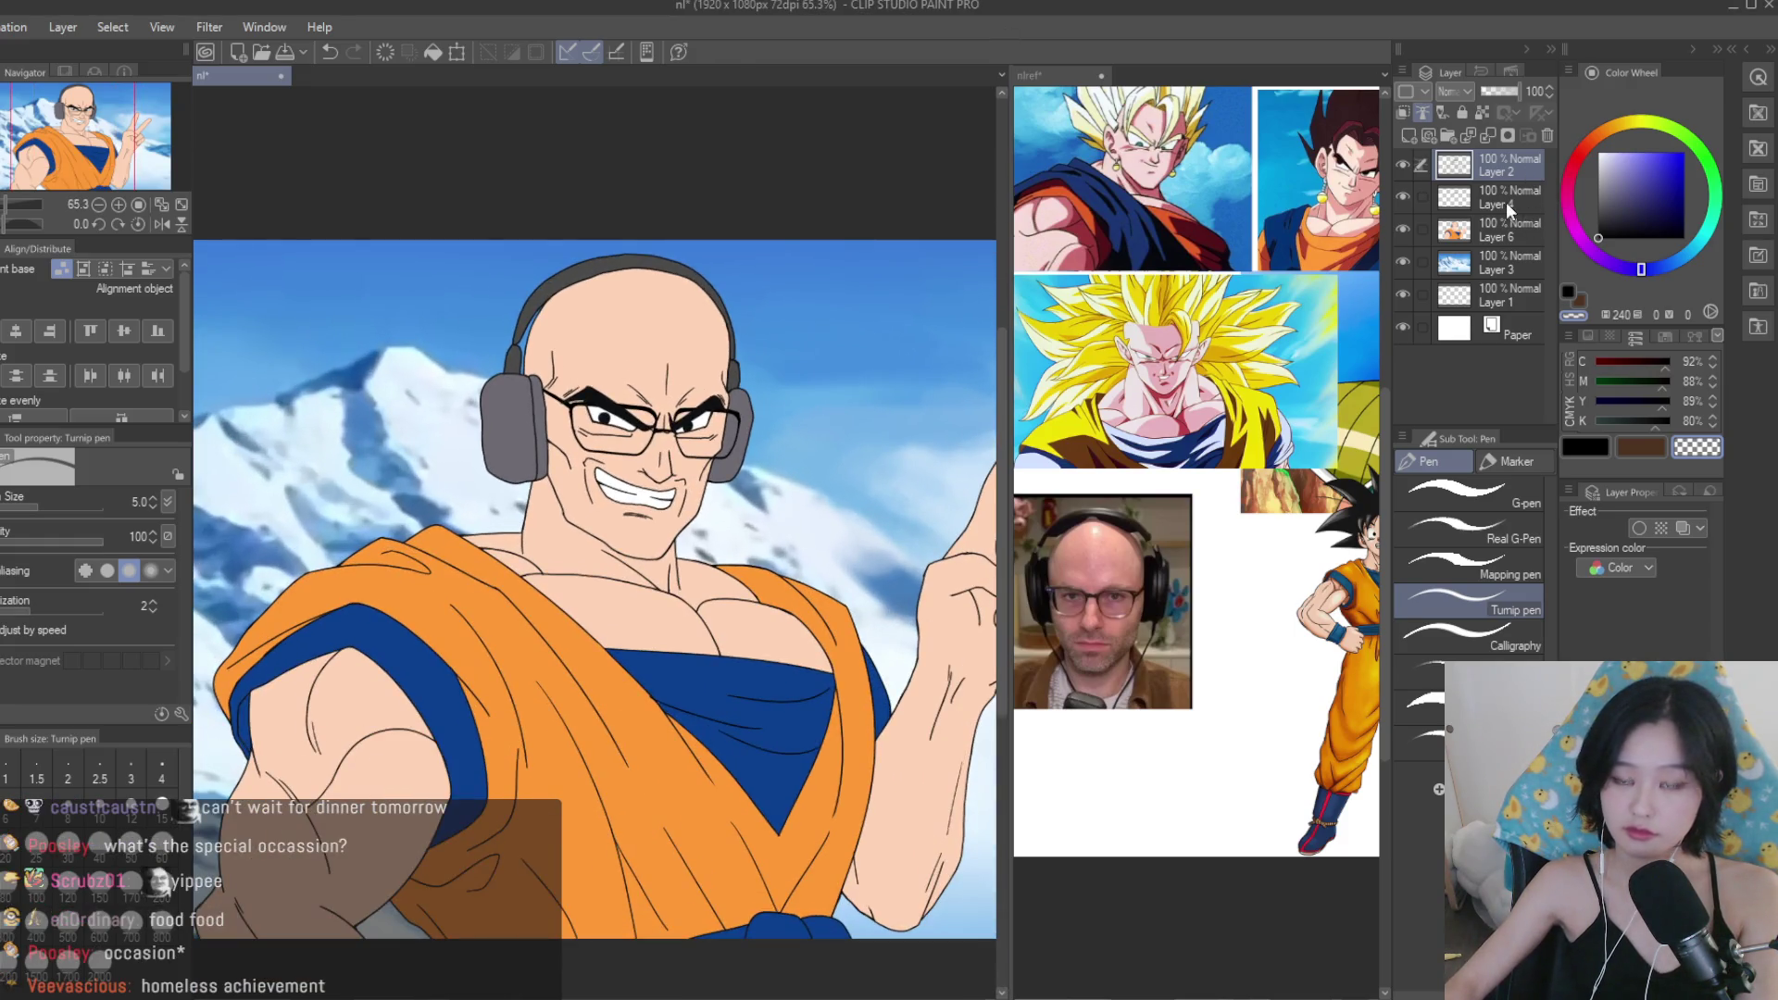
pyautogui.click(1400, 163)
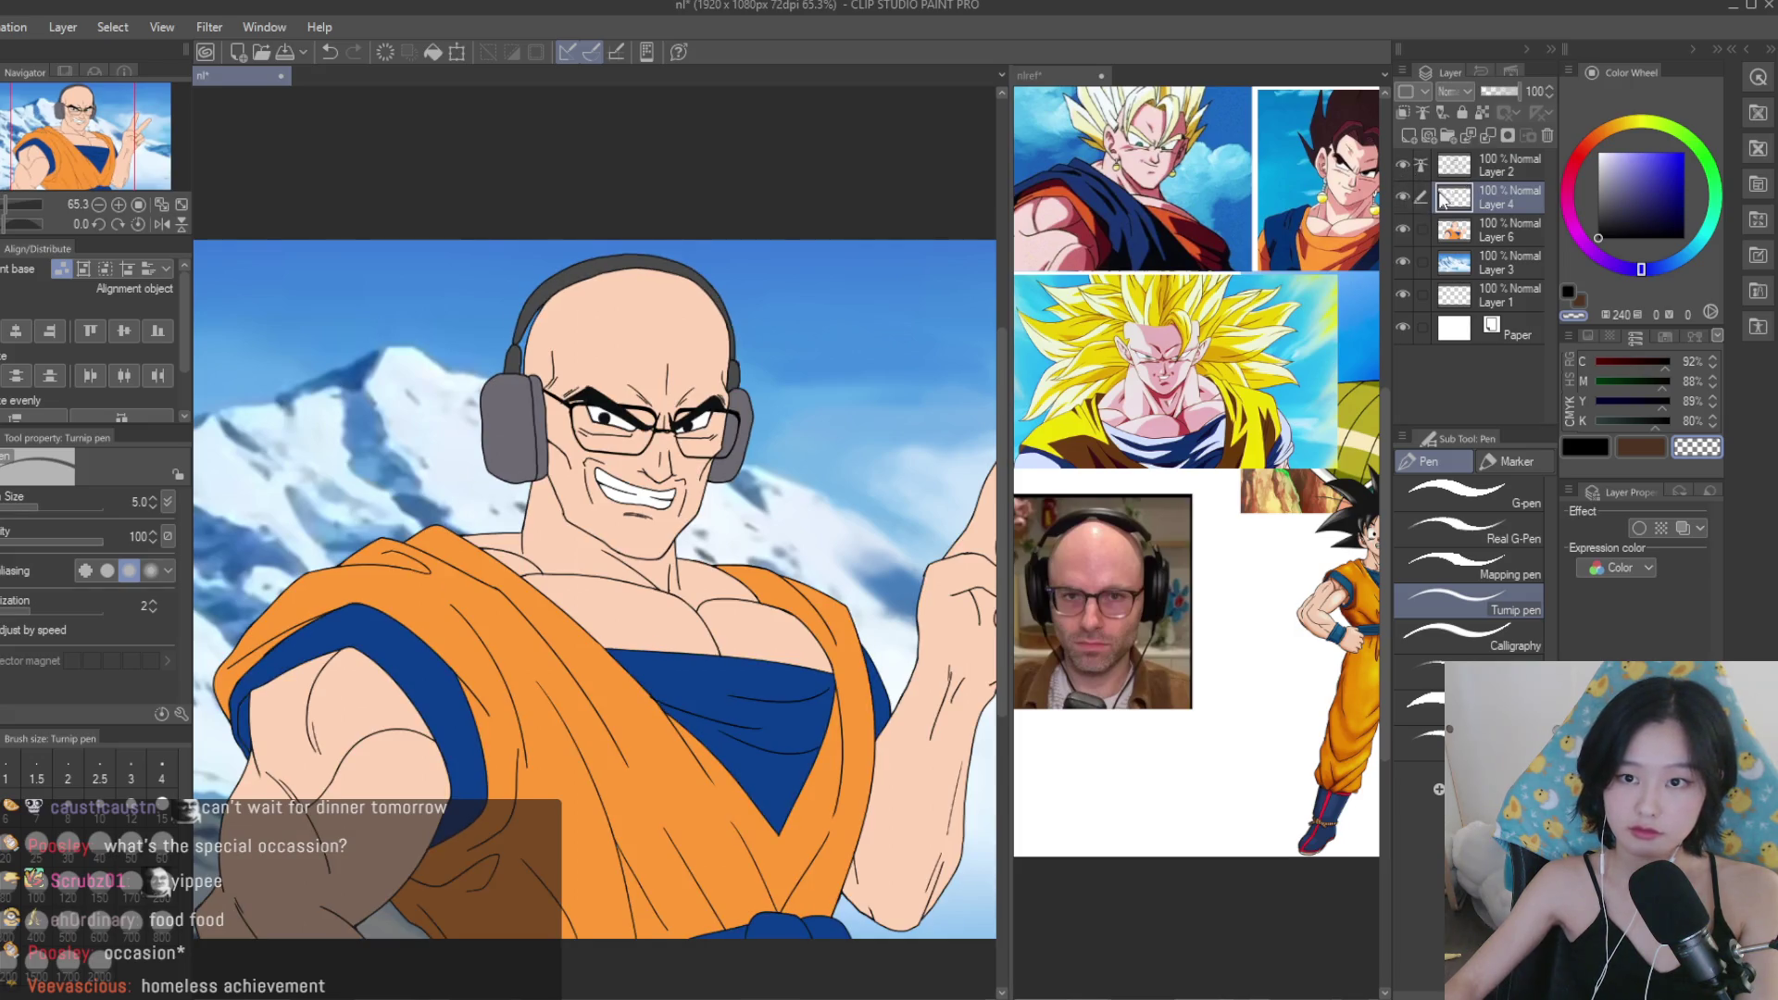
pyautogui.click(1407, 174)
pyautogui.click(1405, 173)
pyautogui.click(1421, 196)
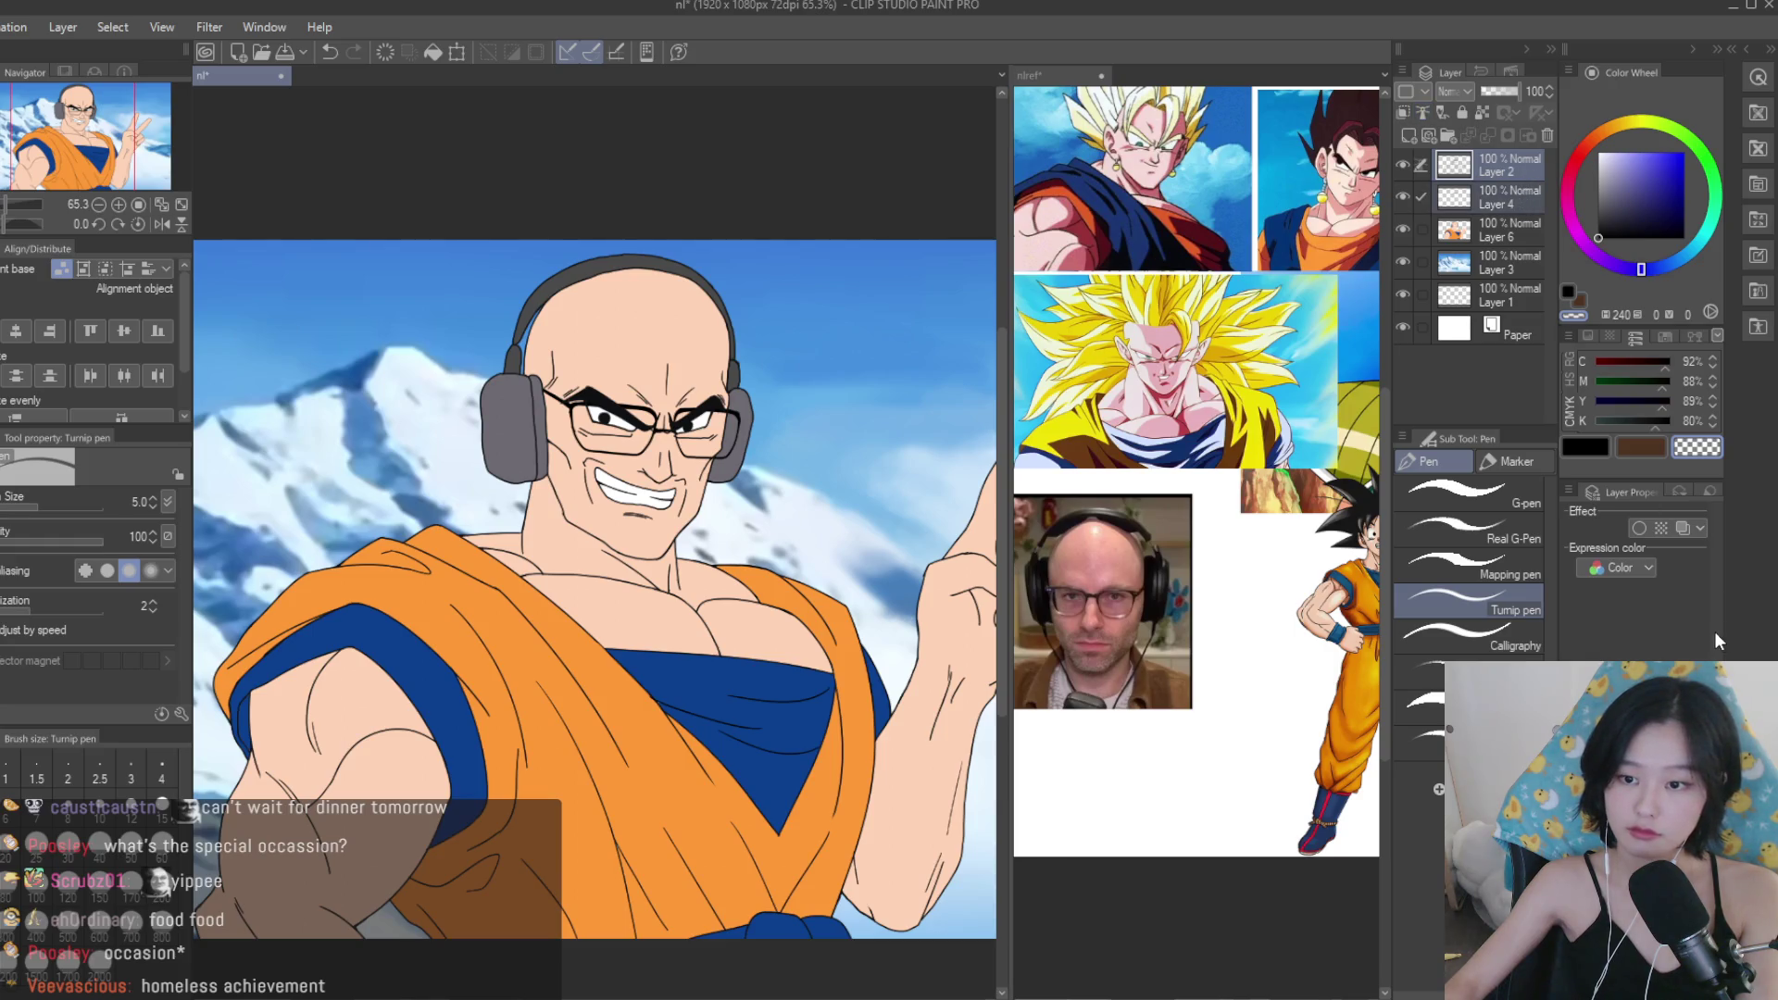
pyautogui.hotkey('ctrl', 'e')
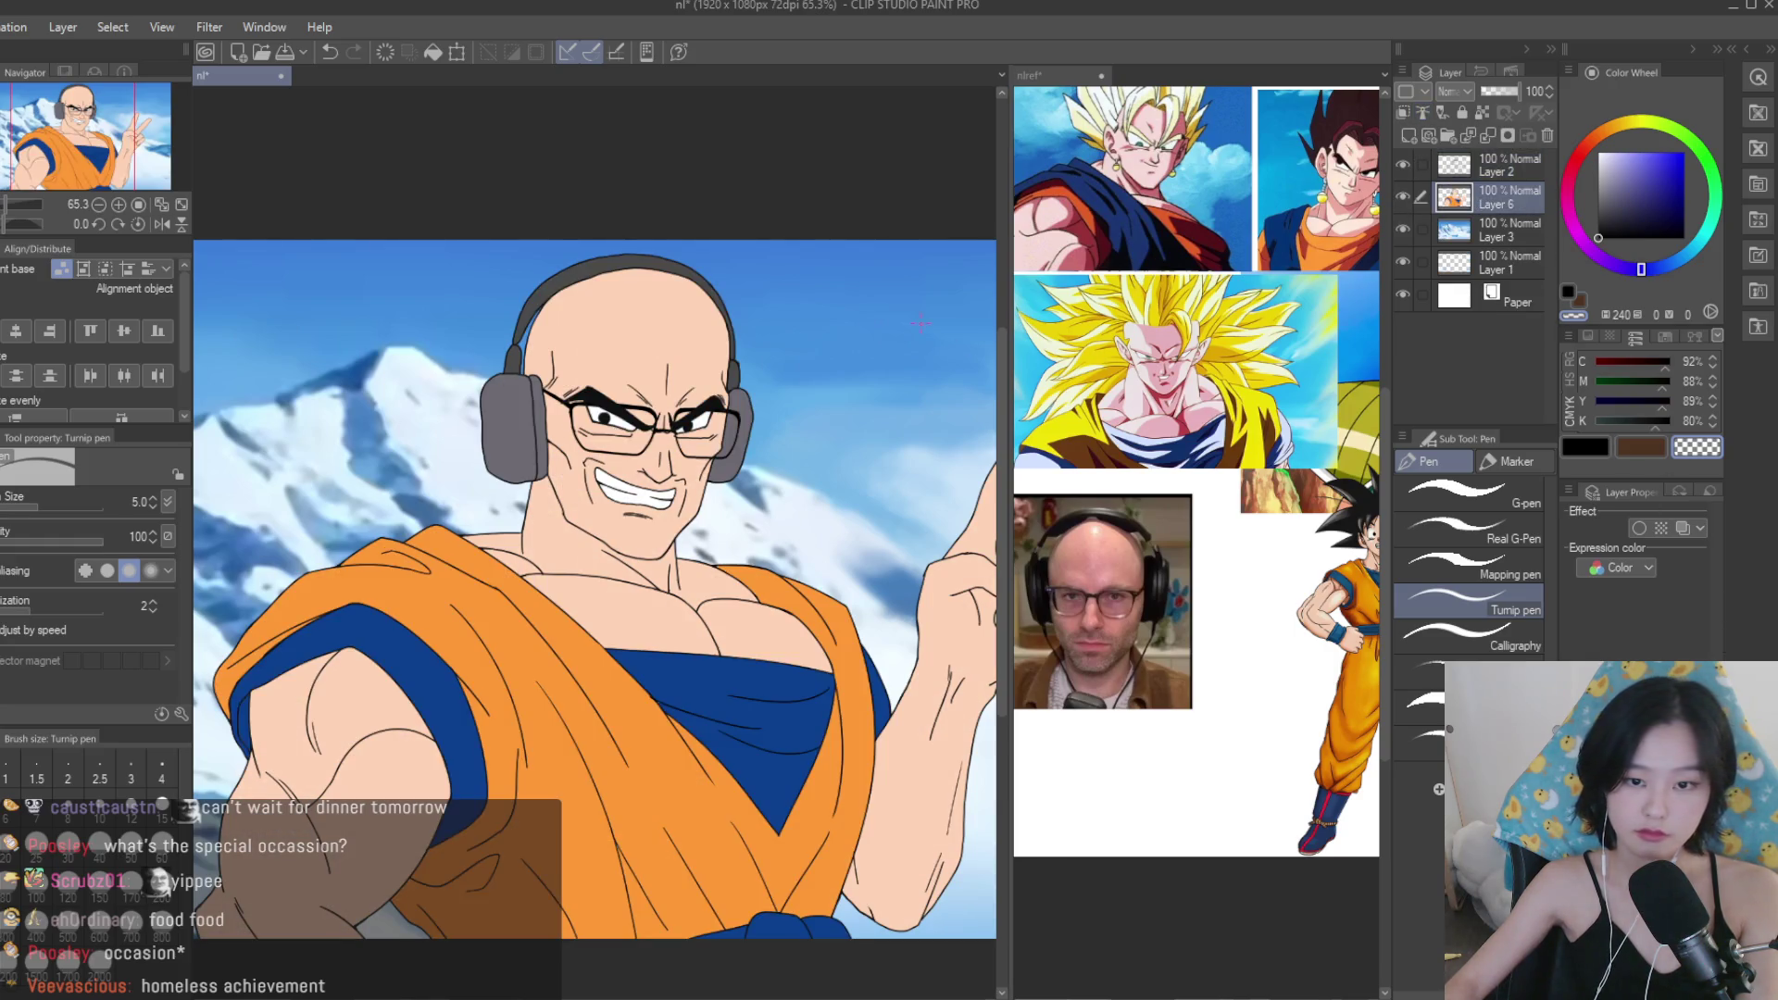
pyautogui.scroll(-3, 771, 687)
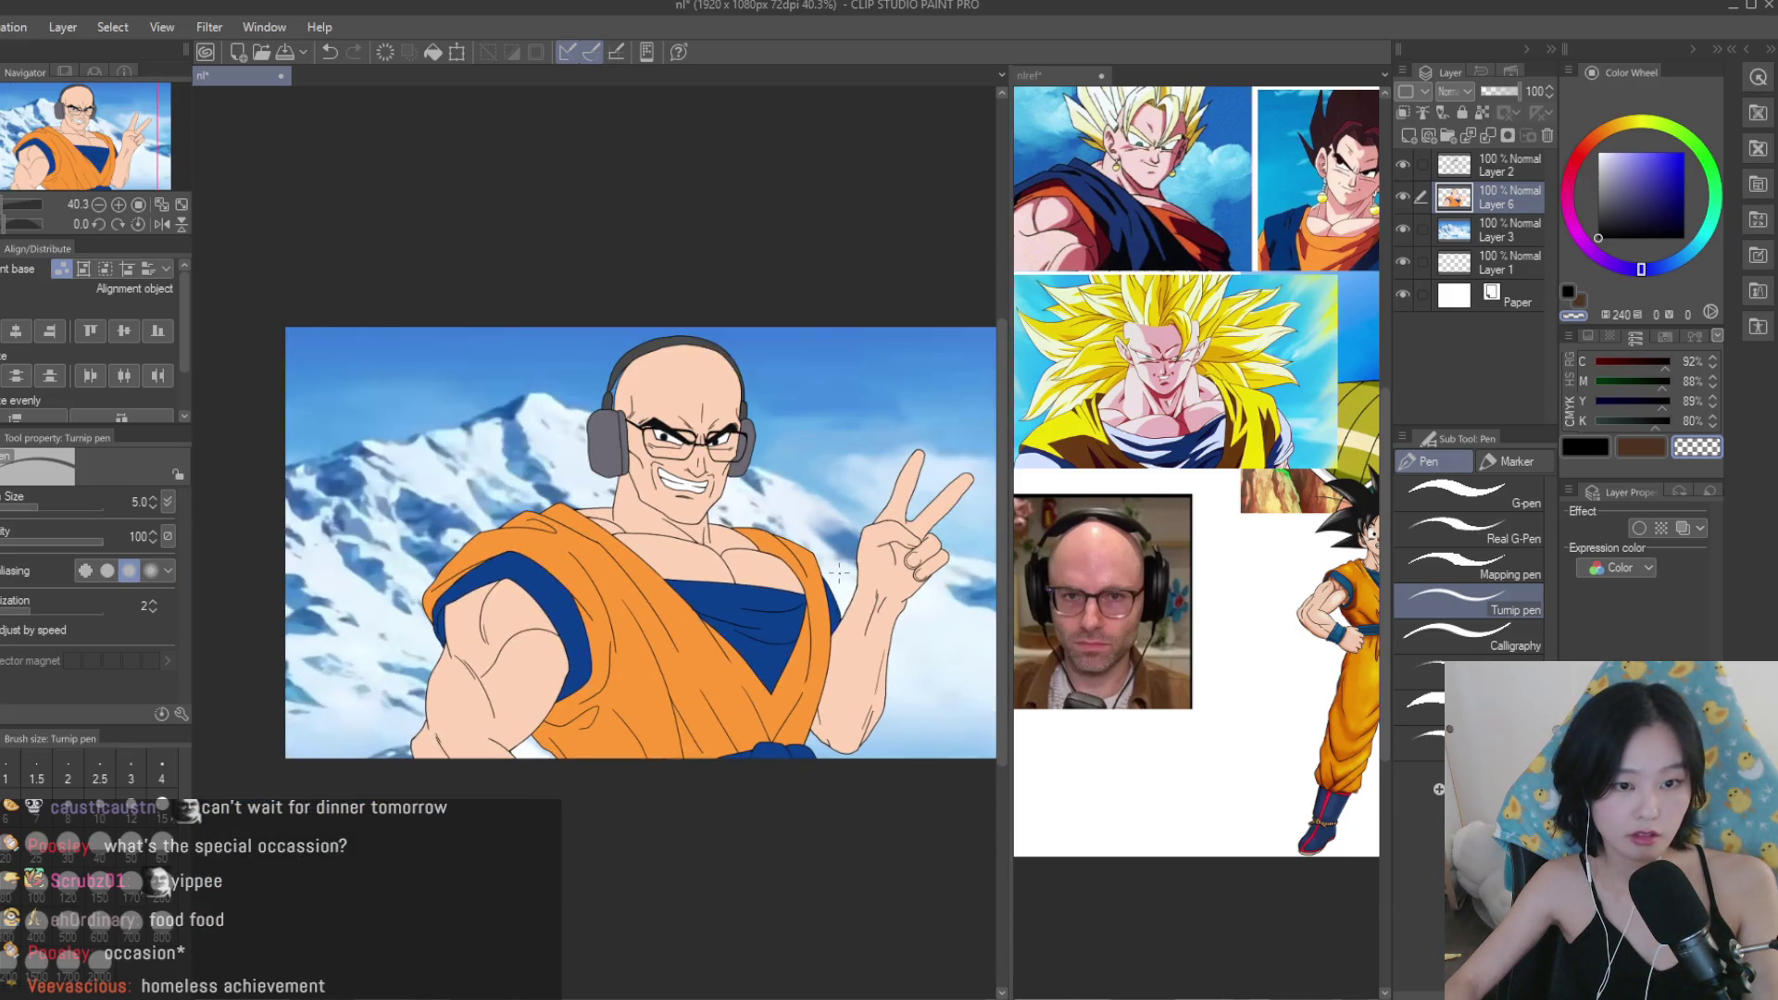
# In the reference document, eyedrop a dark hair tone, then a lavender grey from the sleeve.
pyautogui.click(1131, 398)
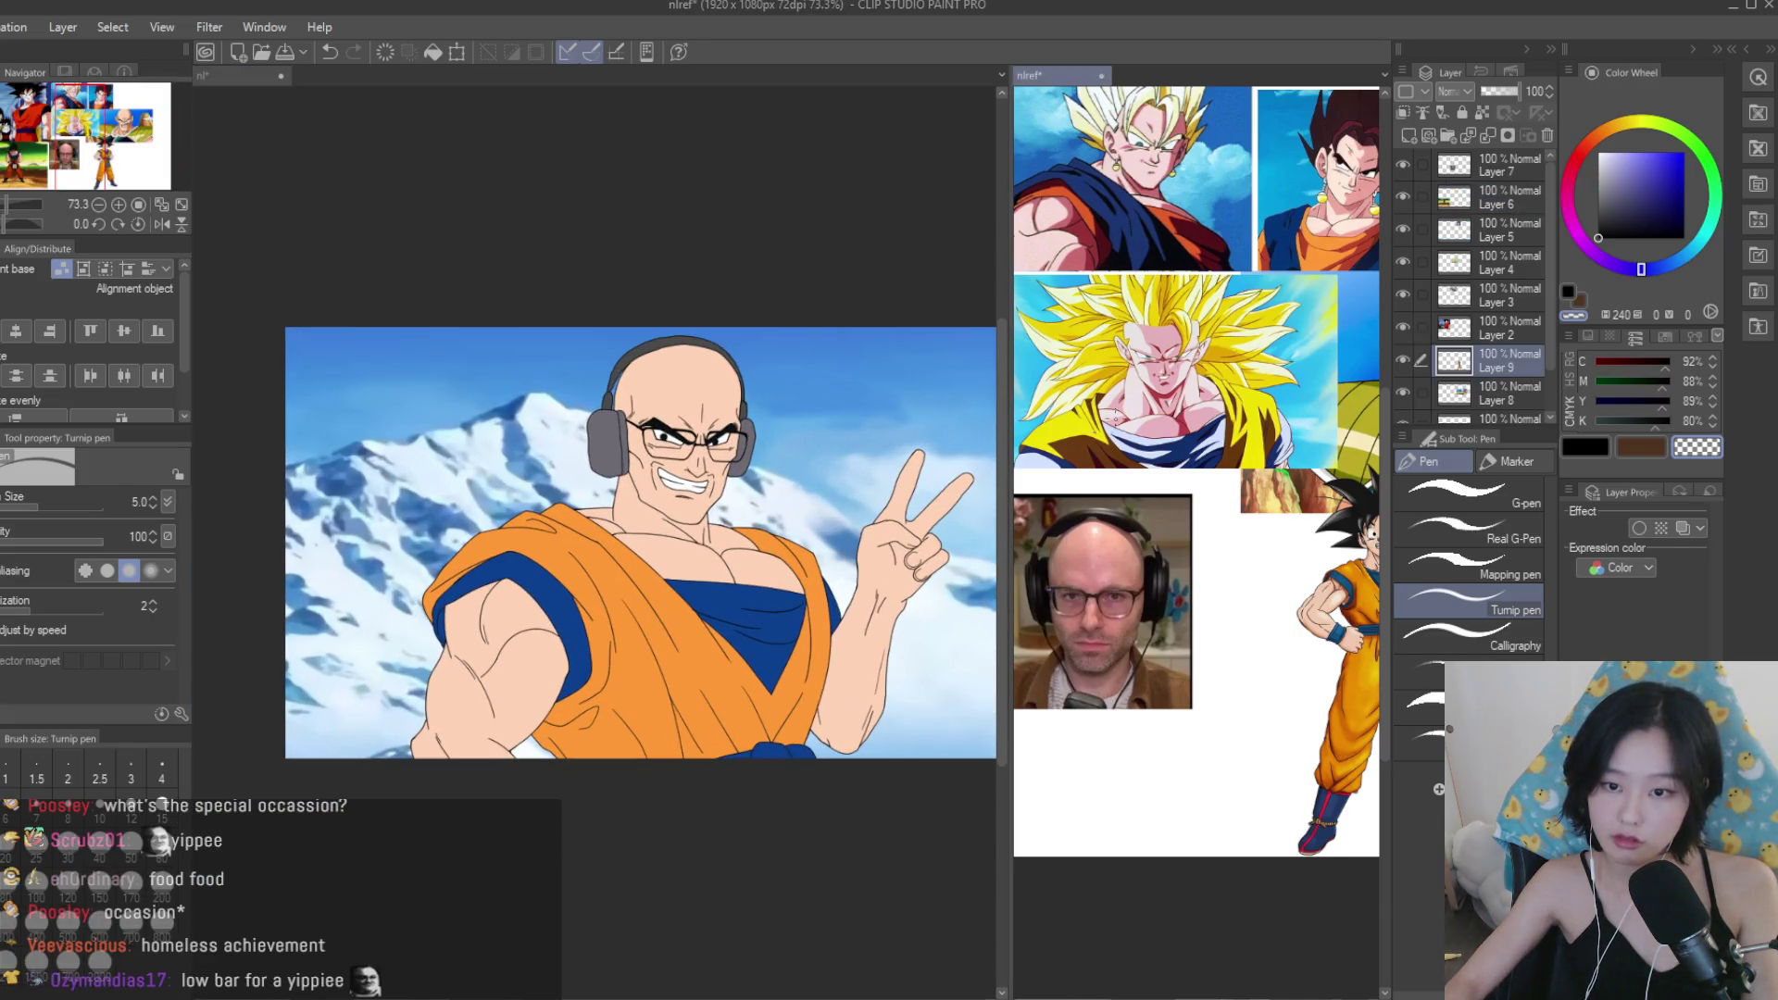
pyautogui.scroll(5, 1305, 475)
pyautogui.keyDown('alt'); pyautogui.click(1348, 453); pyautogui.keyUp('alt')
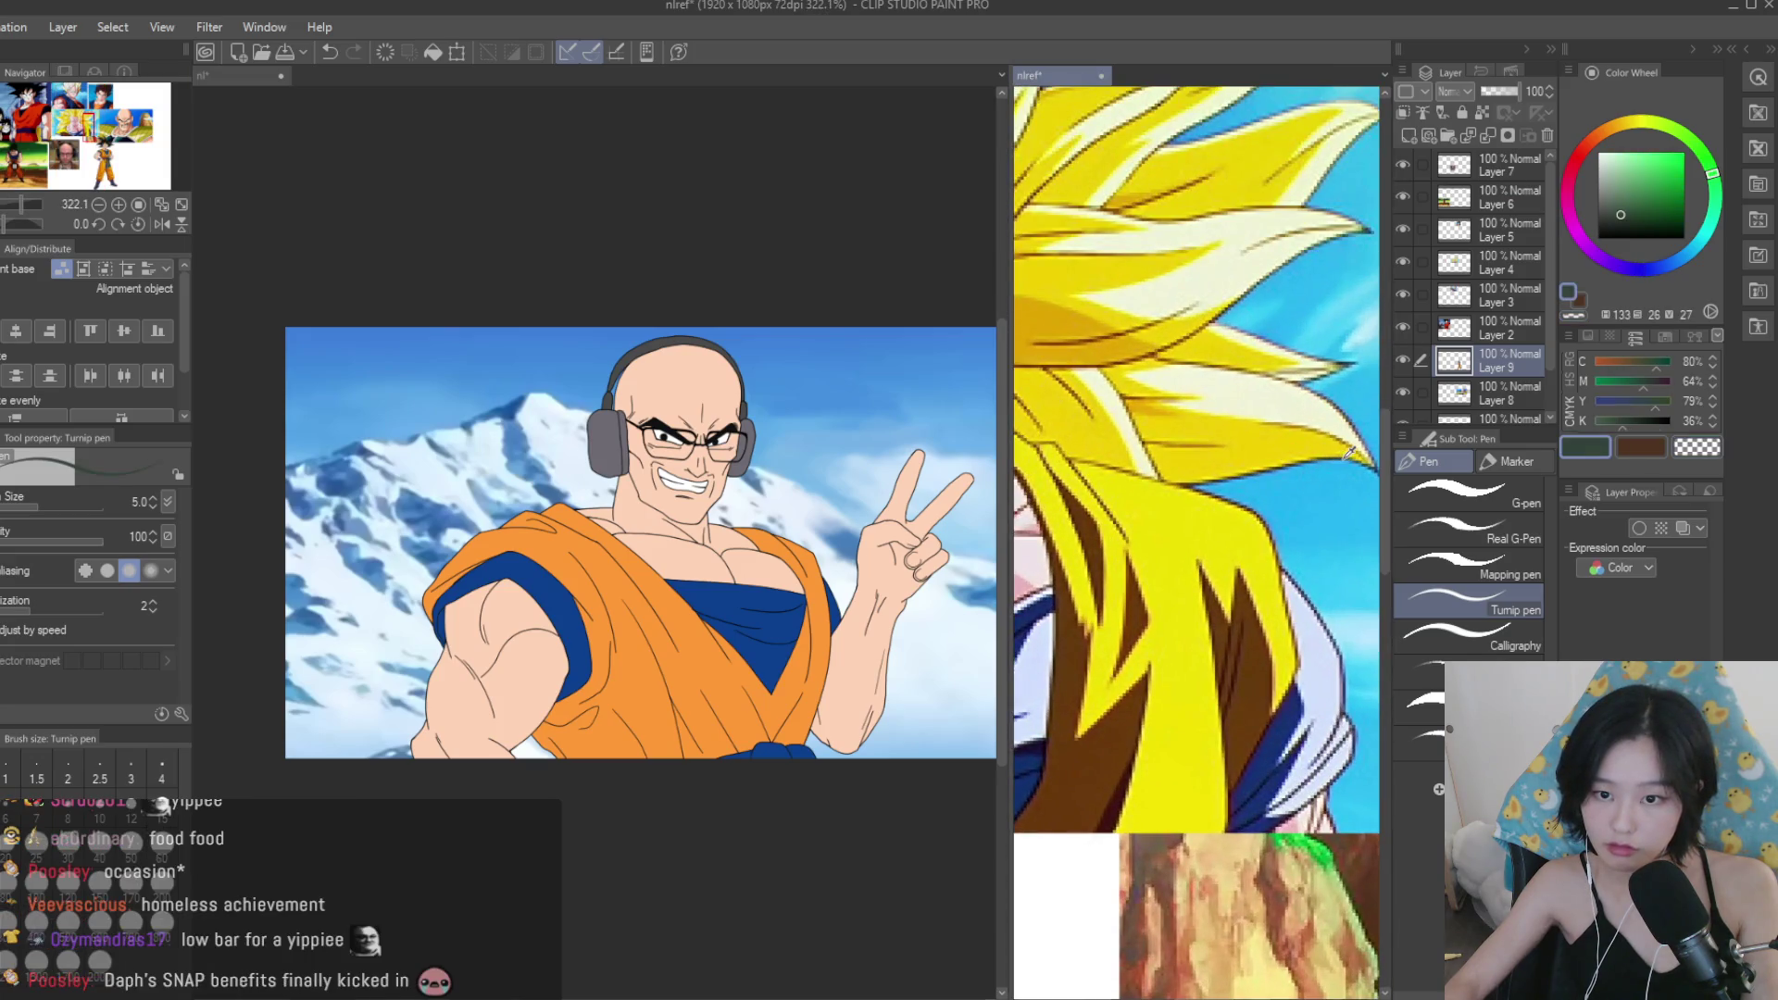
pyautogui.scroll(5, 1338, 681)
pyautogui.keyDown('alt'); pyautogui.click(1342, 666); pyautogui.keyUp('alt')
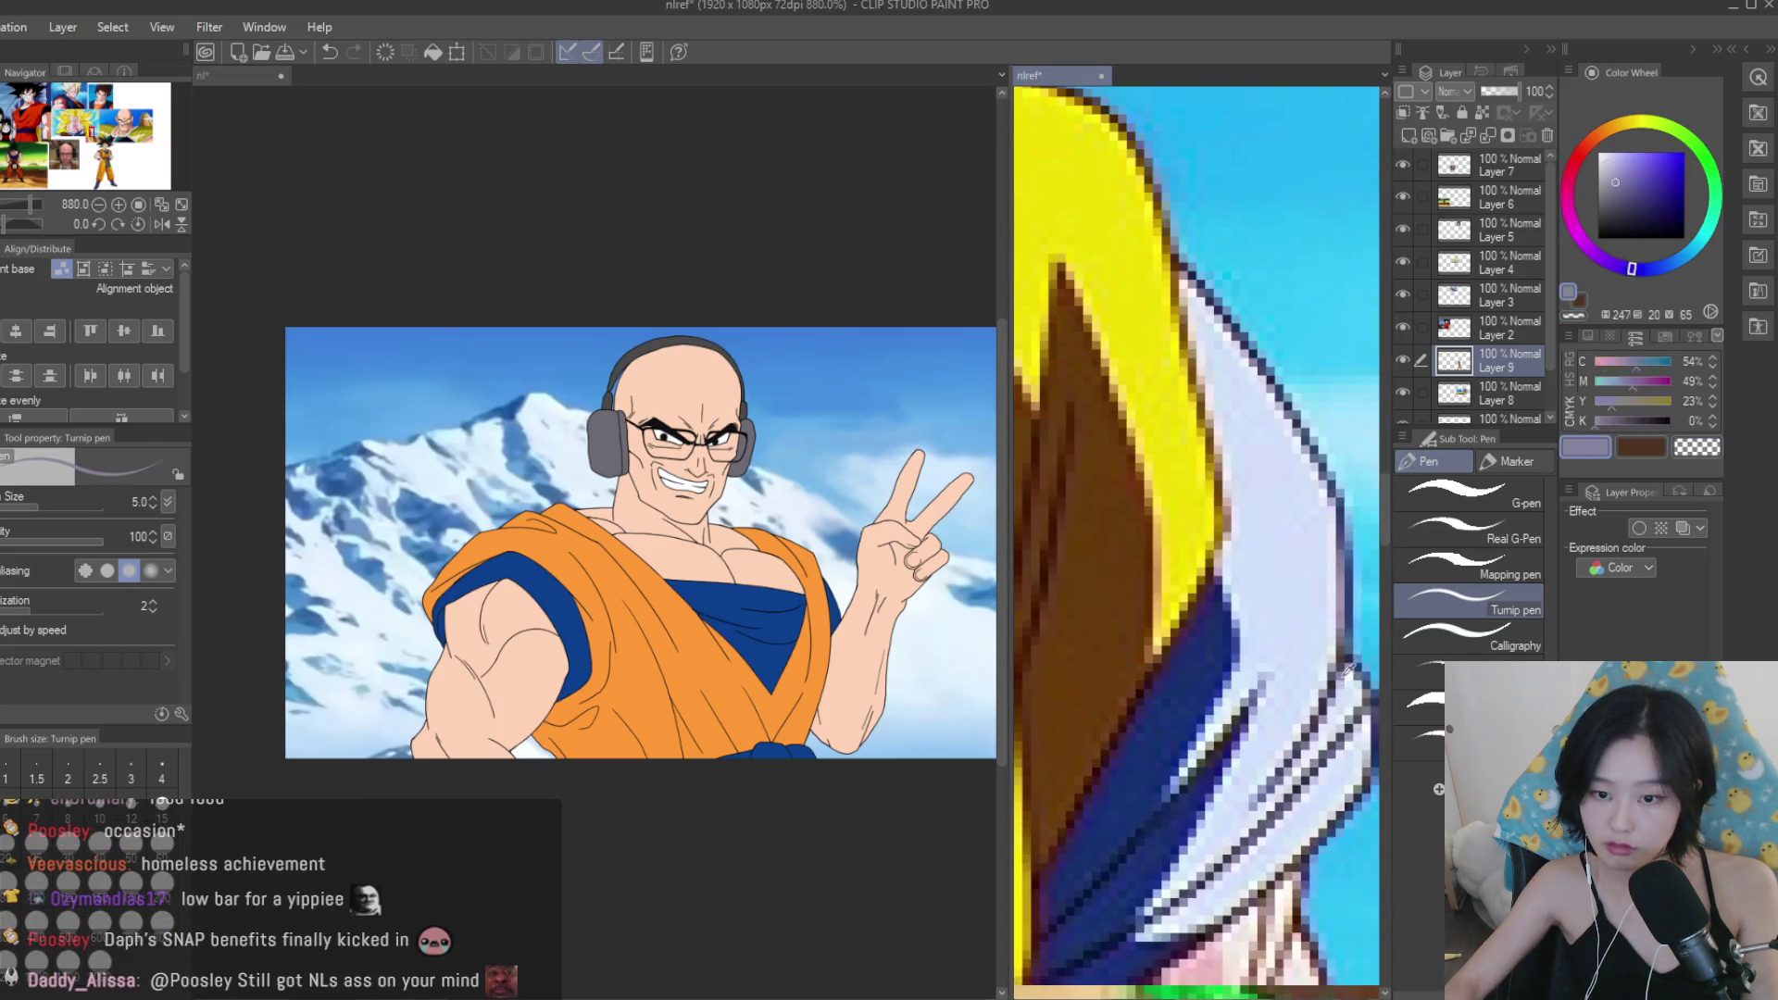
pyautogui.scroll(-10, 1342, 666)
pyautogui.scroll(2, 666, 519)
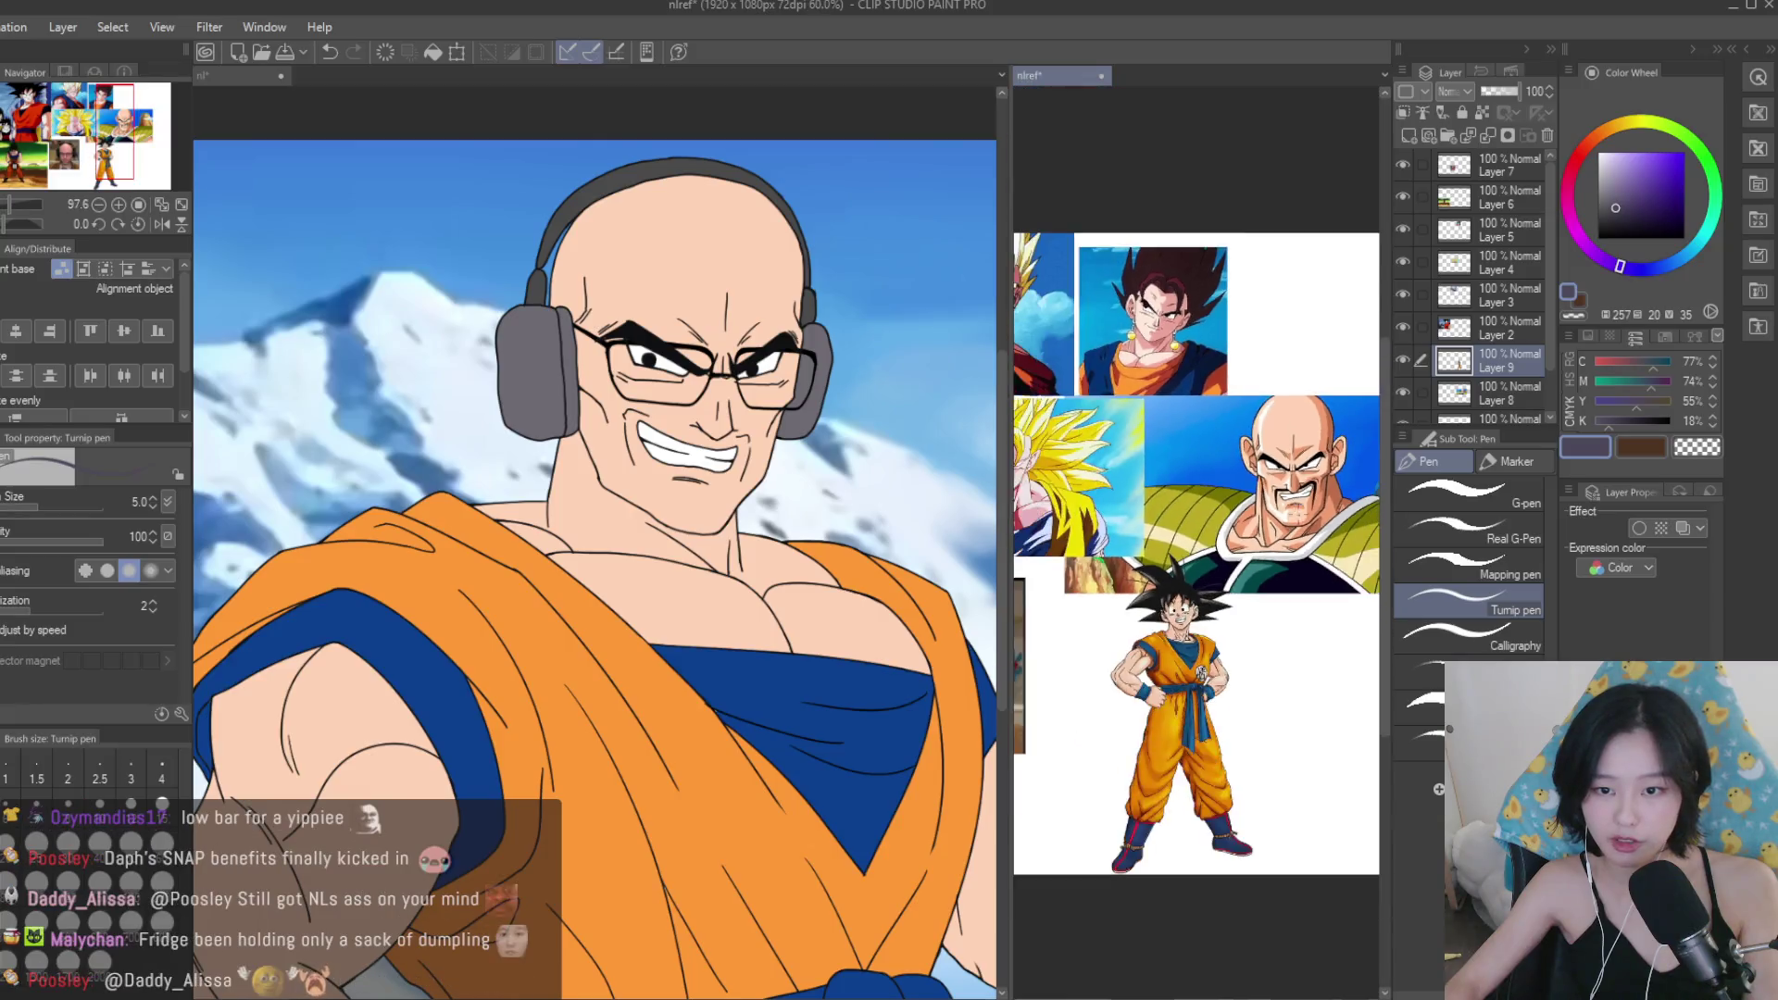
pyautogui.scroll(6, 1309, 565)
pyautogui.scroll(-5, 1309, 565)
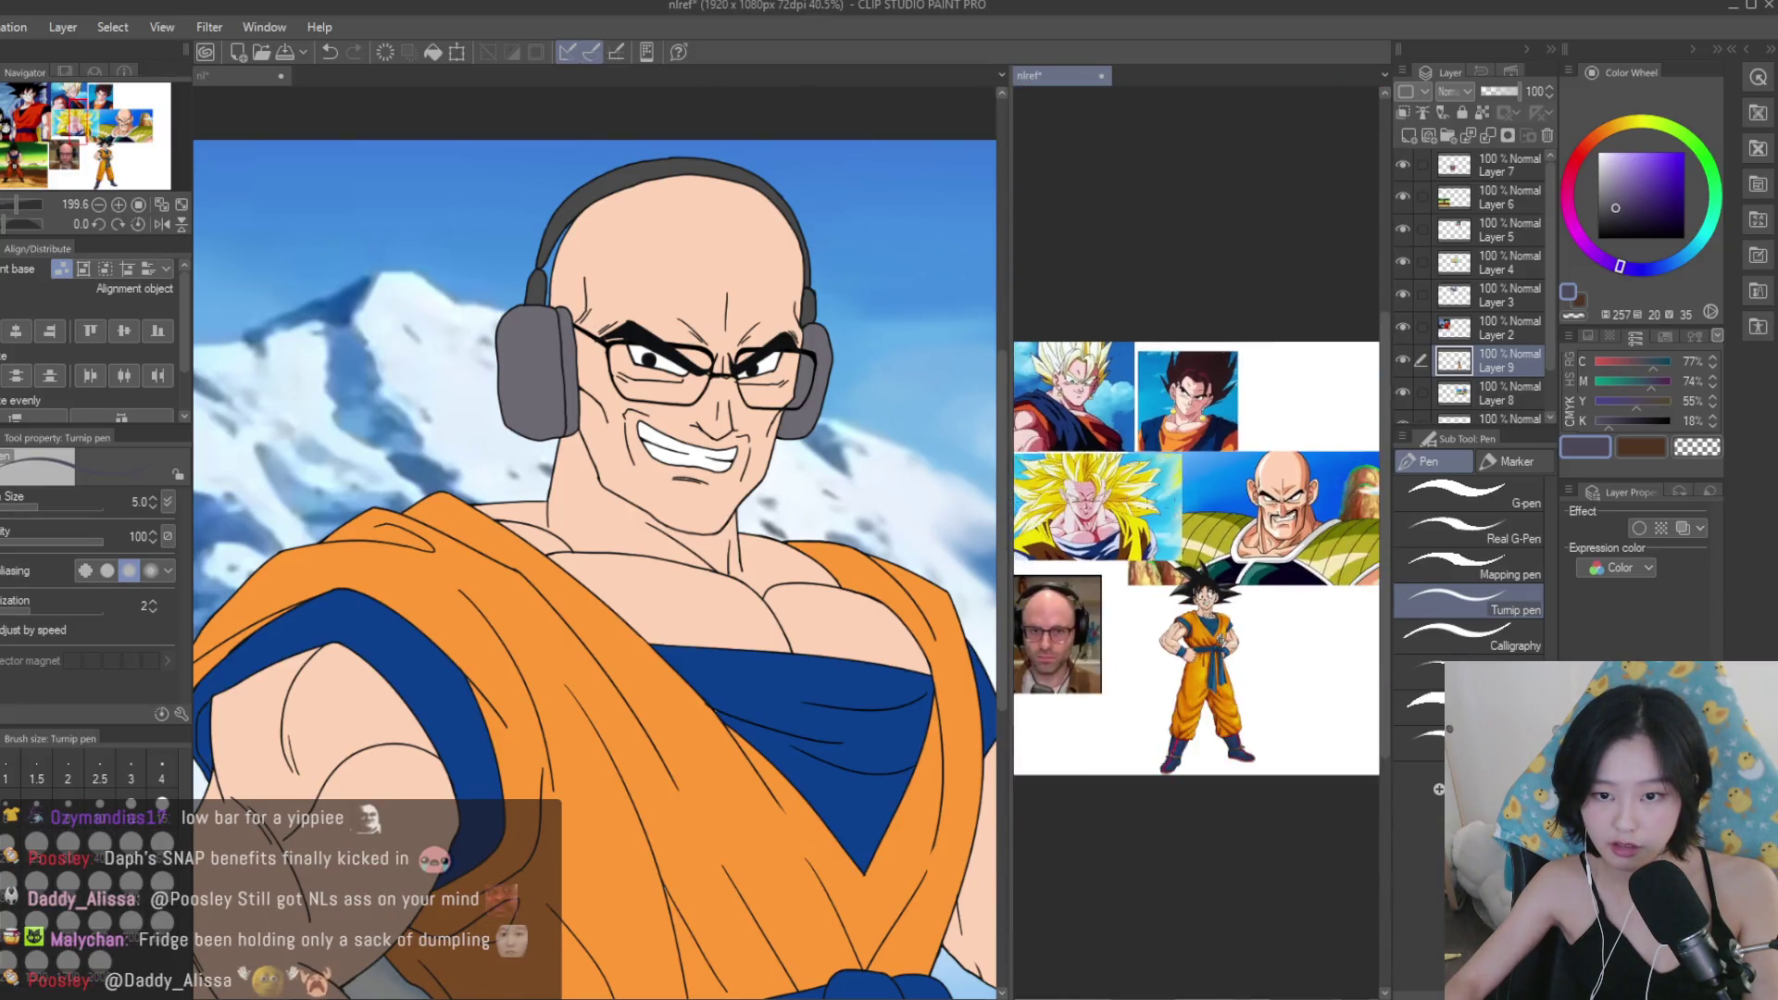
pyautogui.scroll(4, 1309, 565)
pyautogui.scroll(-5, 1309, 565)
pyautogui.scroll(1, 1203, 555)
pyautogui.scroll(1, 821, 468)
pyautogui.scroll(-3, 822, 468)
pyautogui.scroll(-2, 822, 467)
pyautogui.scroll(4, 648, 463)
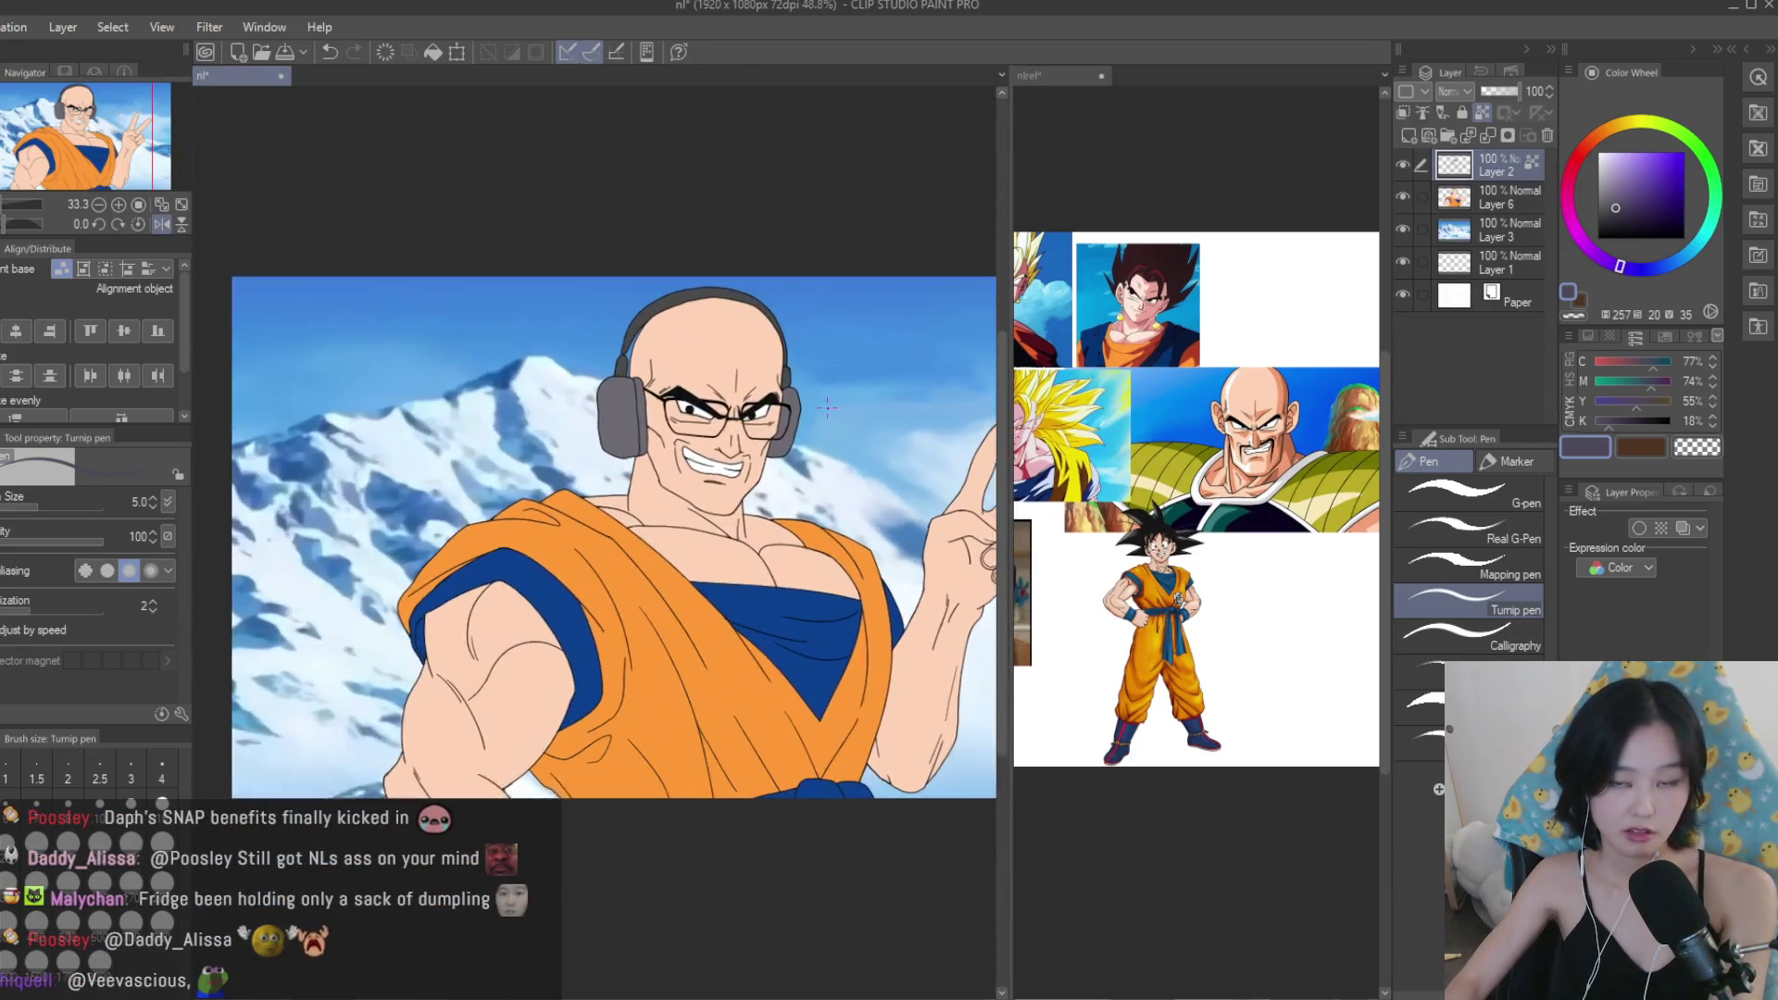
# Check the line art layer, switch back to black and thicken the line along the neck's side.
pyautogui.click(1402, 167)
pyautogui.click(1401, 167)
pyautogui.click(1597, 238)
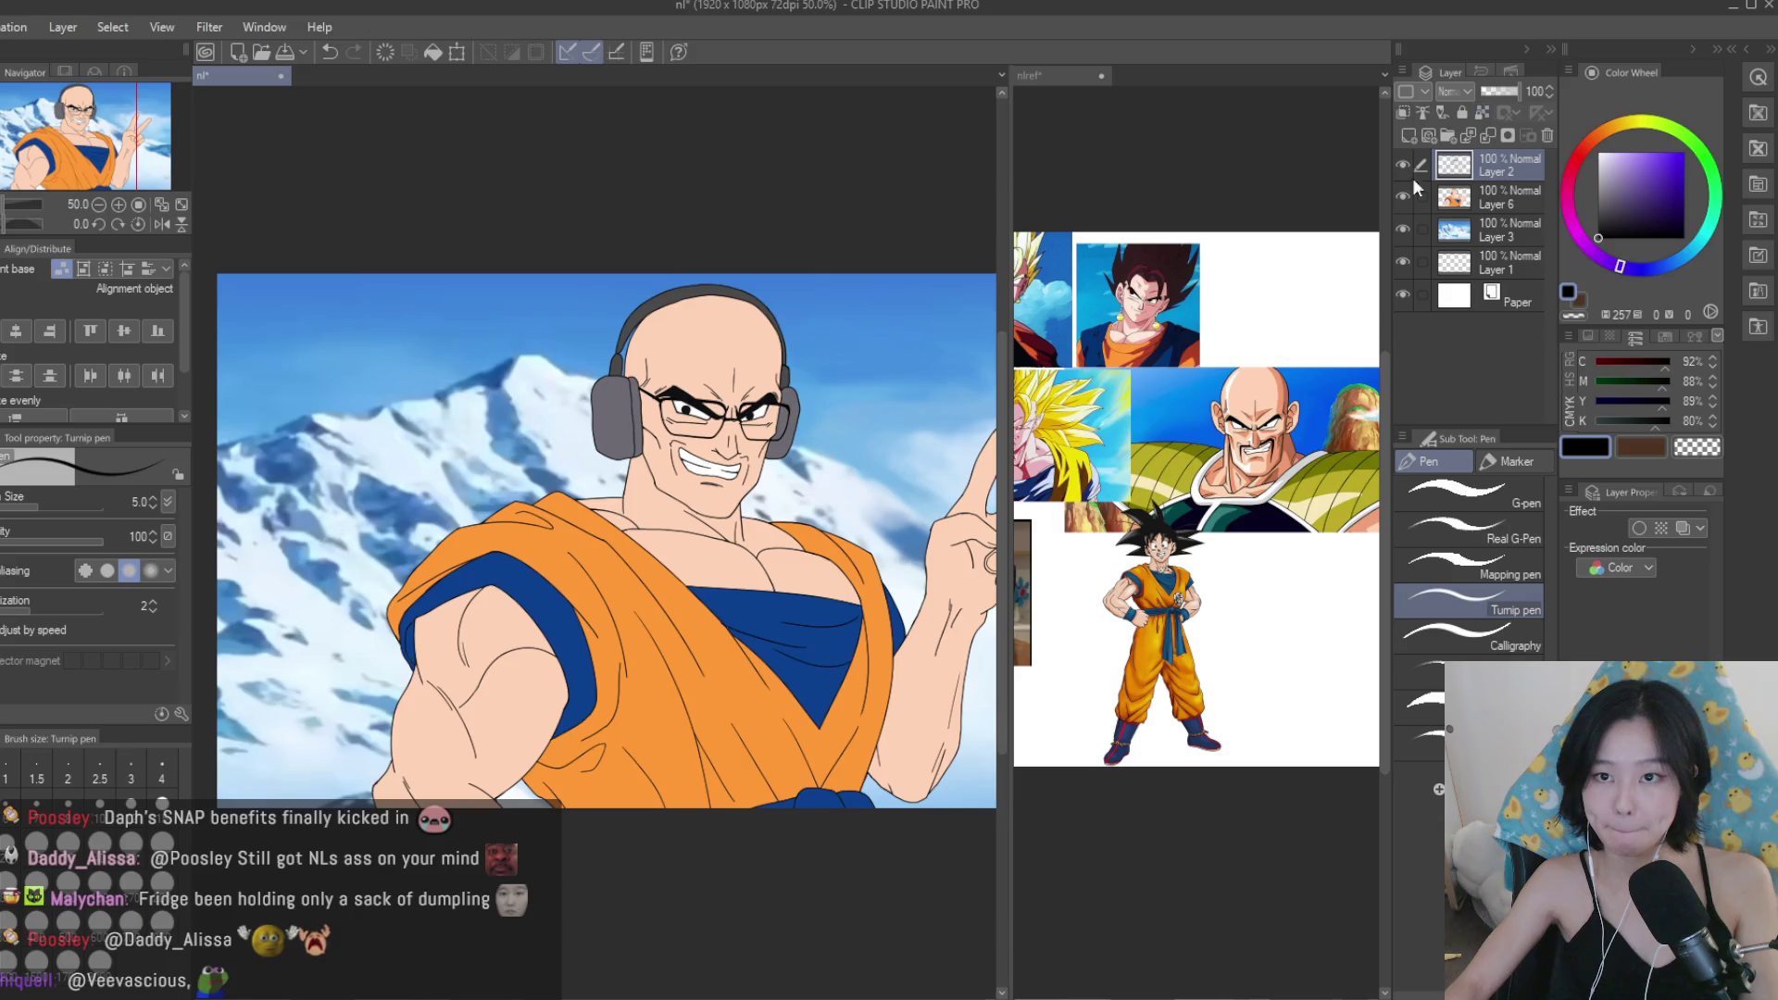
pyautogui.scroll(3, 1095, 410)
pyautogui.scroll(8, 647, 465)
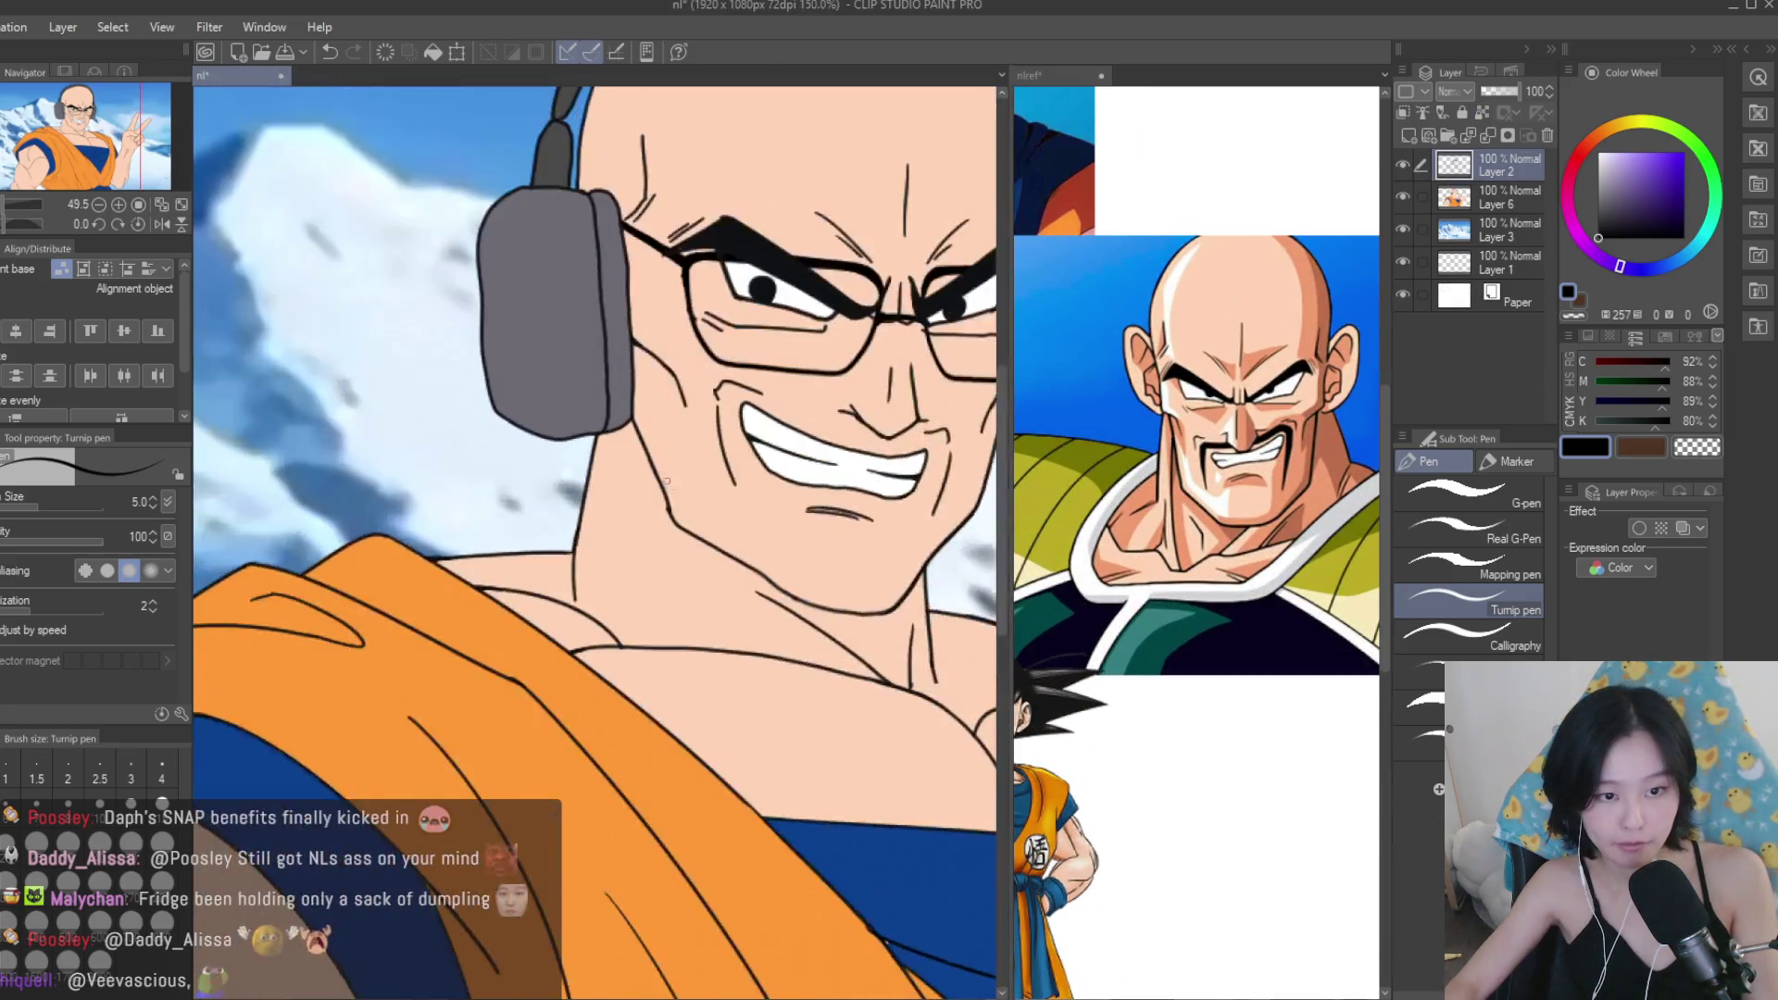
pyautogui.moveTo(646, 465); pyautogui.dragTo(741, 662)
pyautogui.scroll(-2, 639, 552)
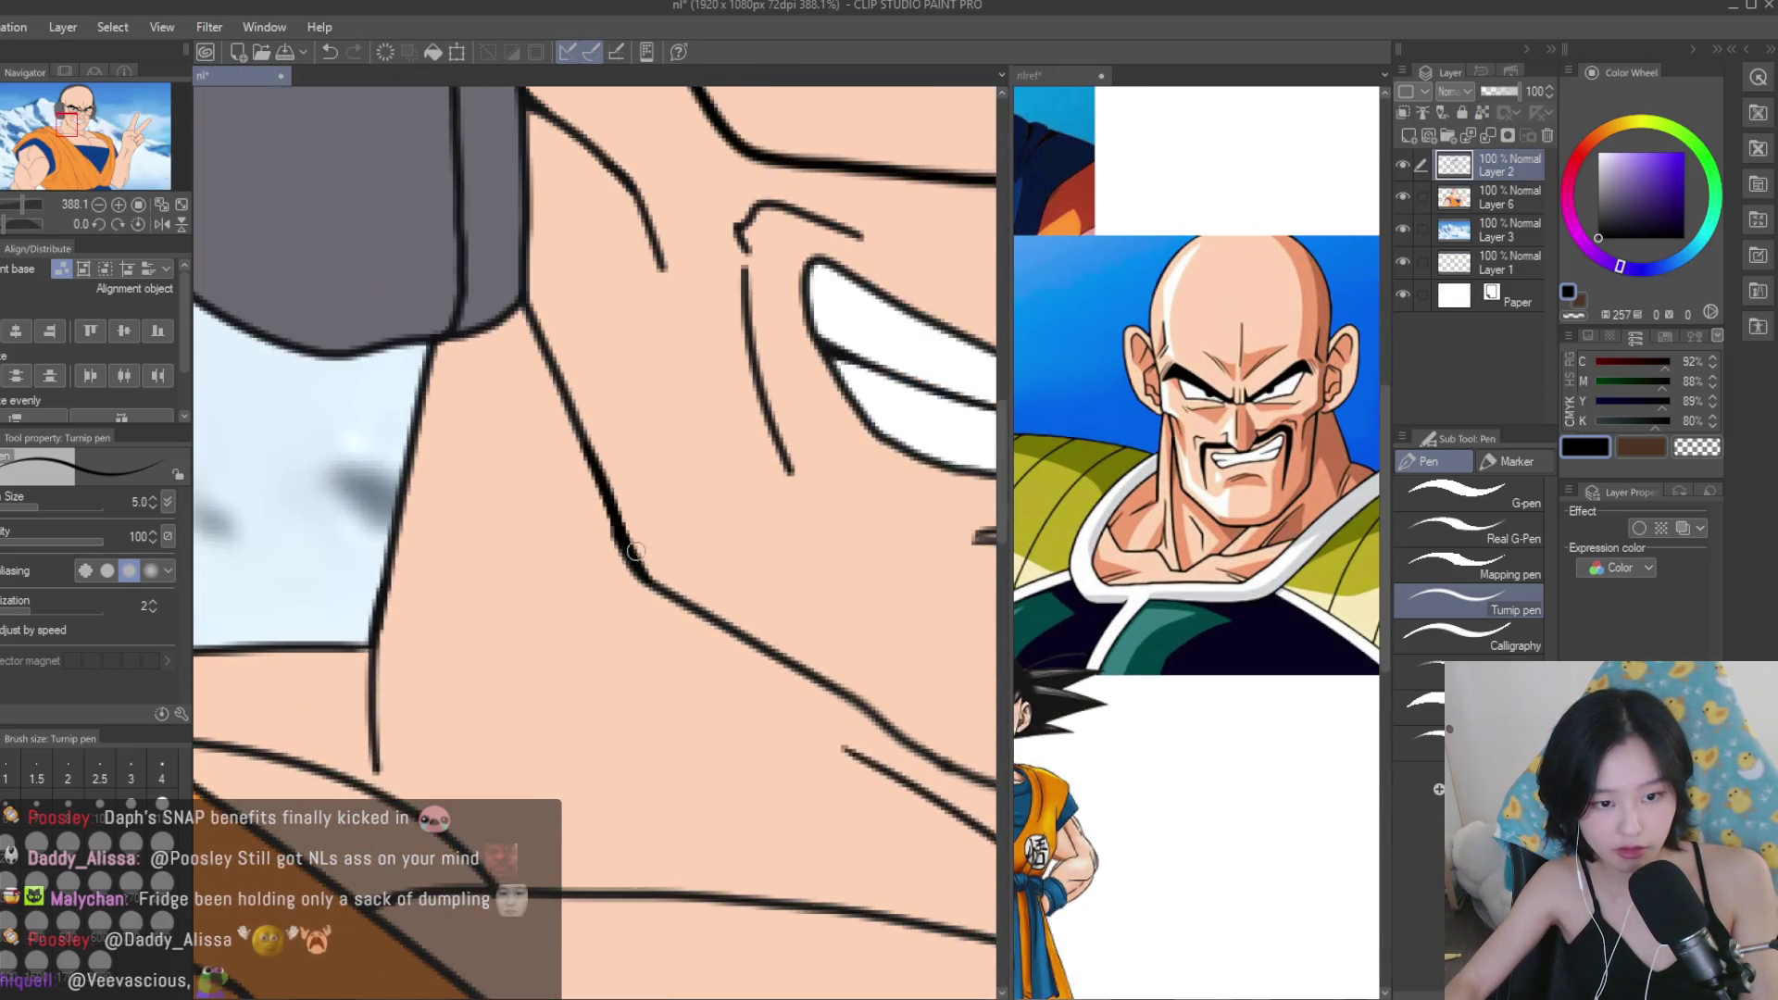
pyautogui.scroll(-5, 831, 673)
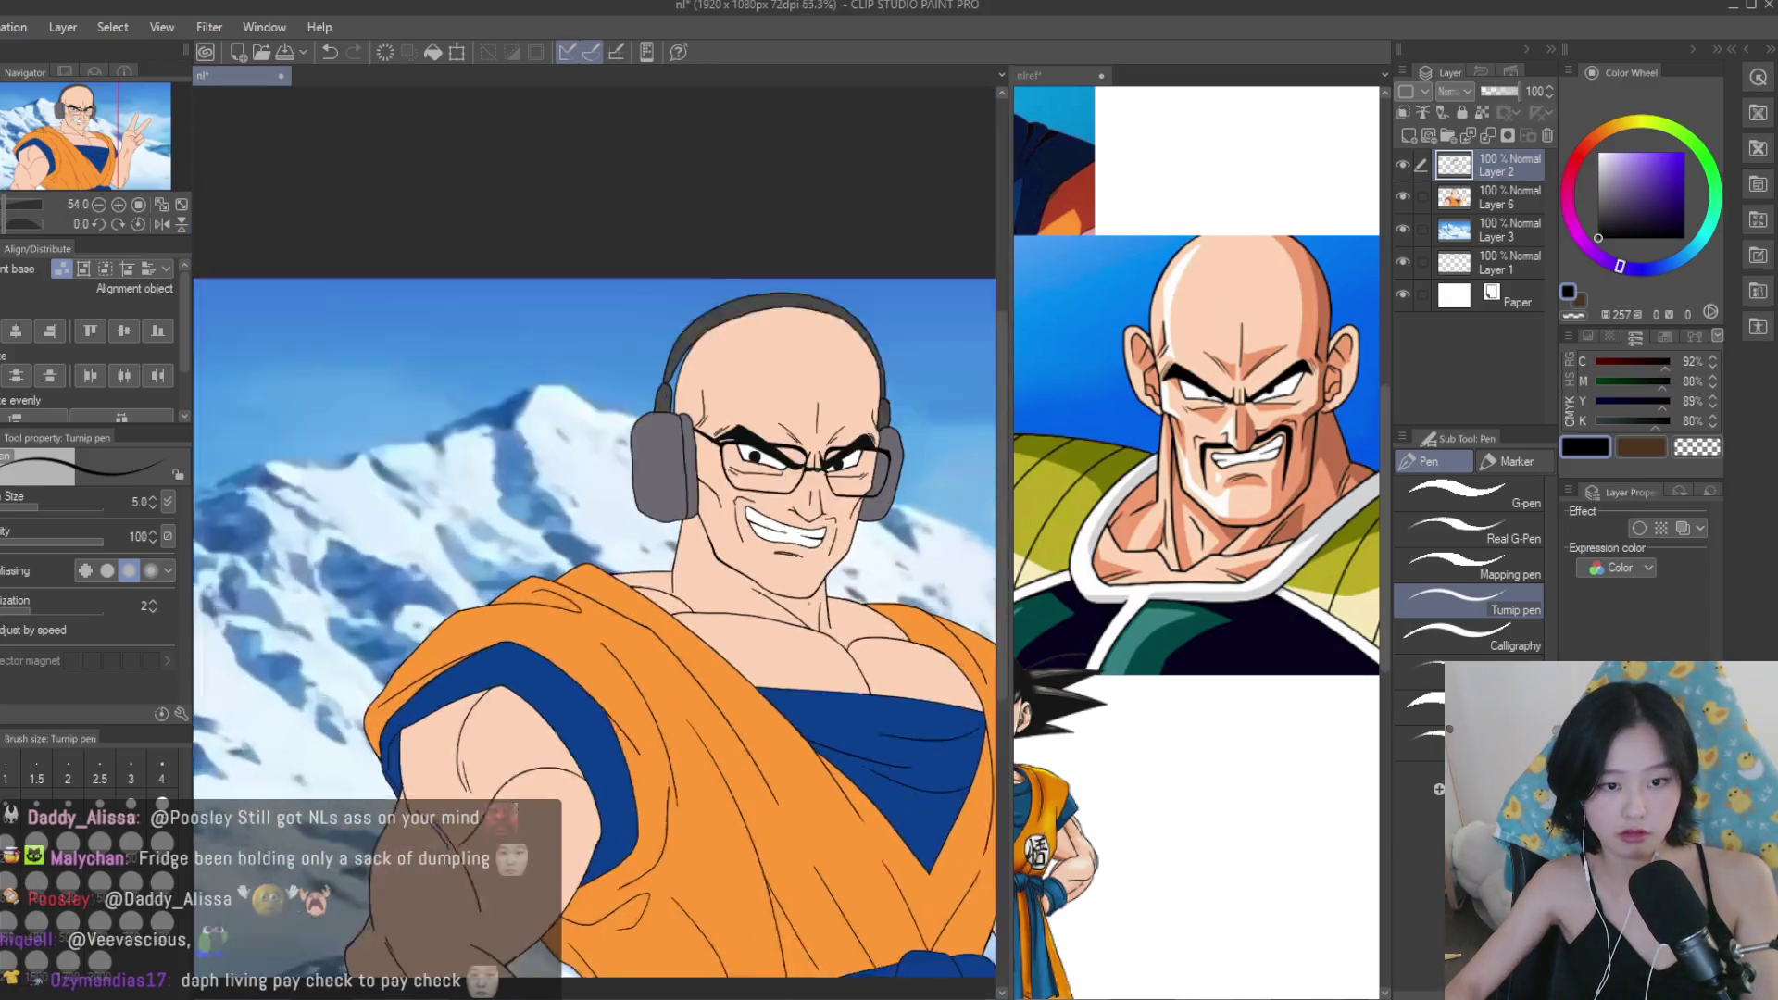
pyautogui.scroll(2, 831, 674)
pyautogui.scroll(6, 648, 595)
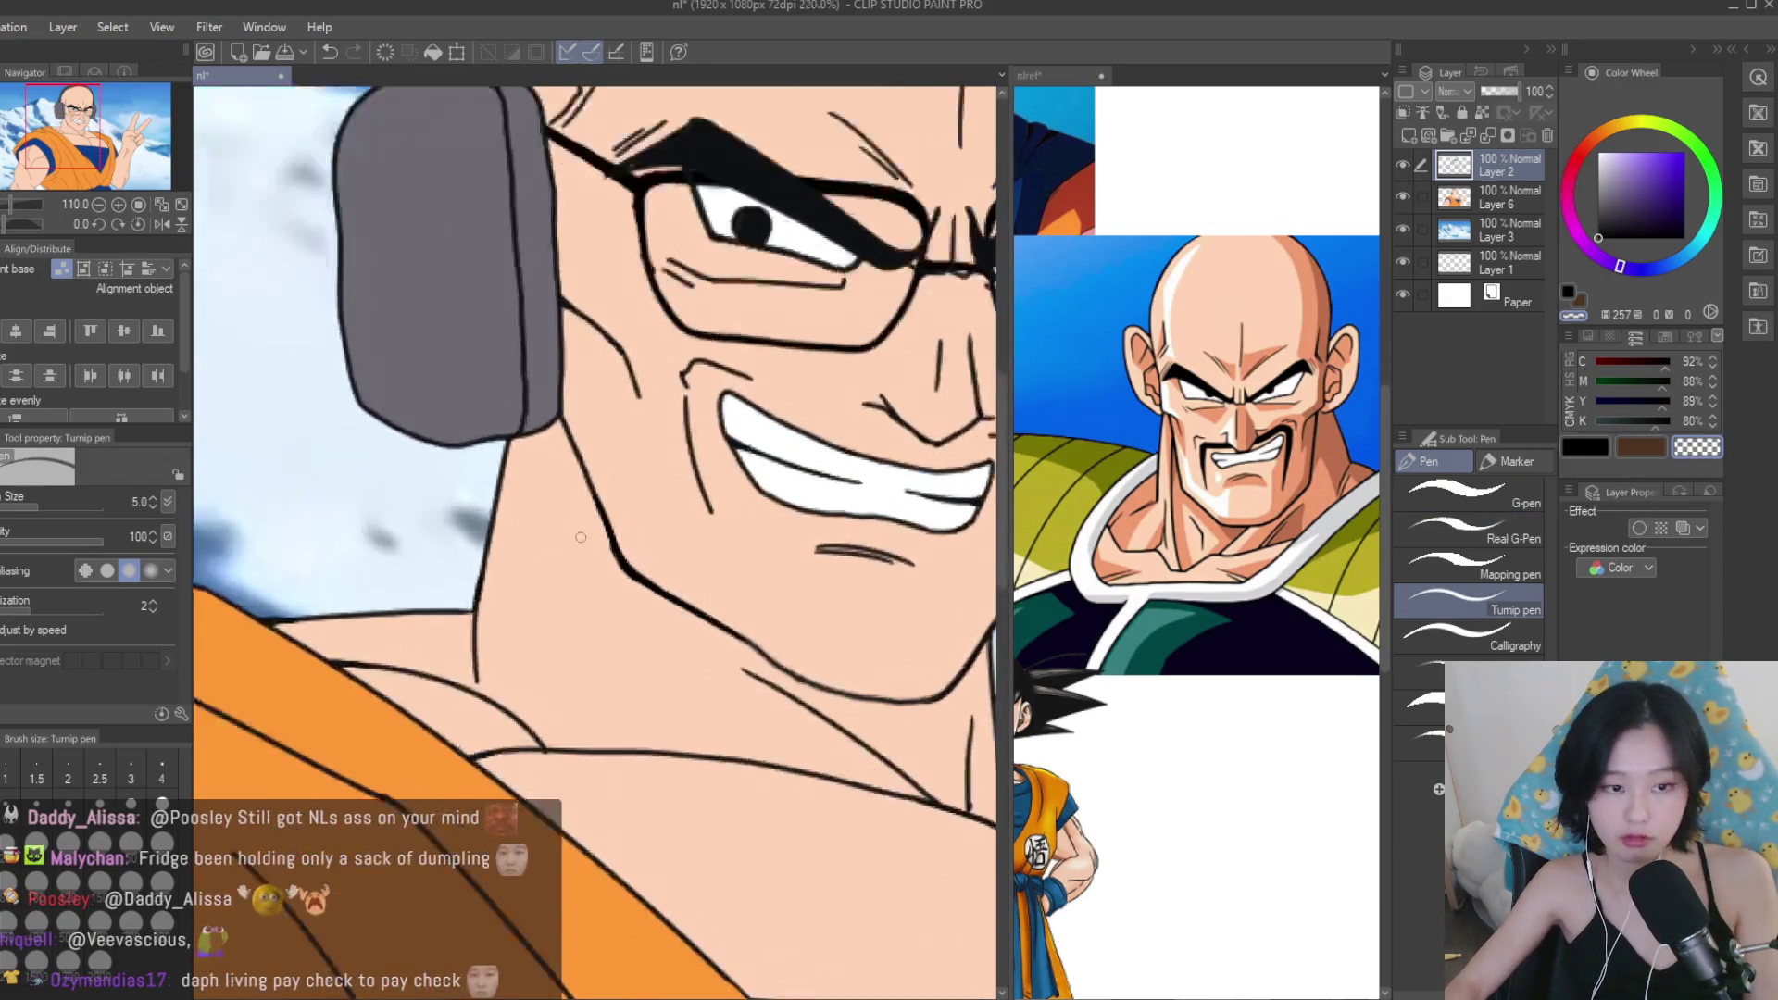
pyautogui.scroll(-10, 1294, 604)
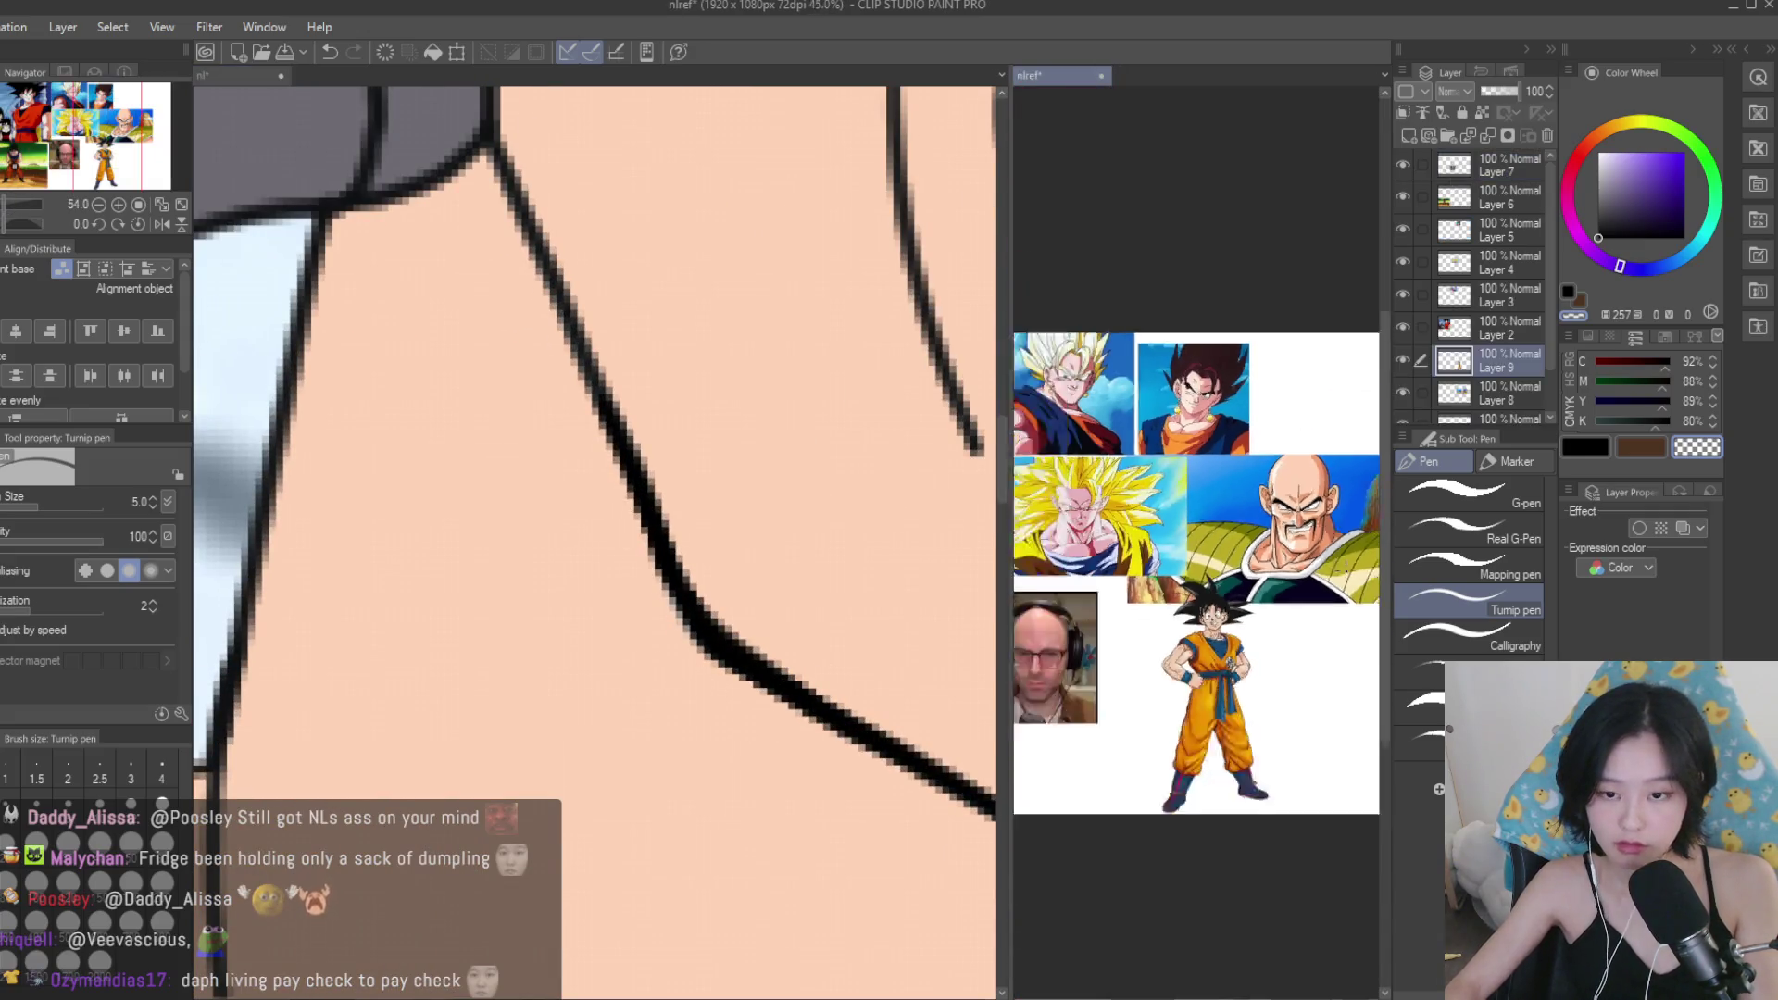
pyautogui.scroll(3, 1116, 468)
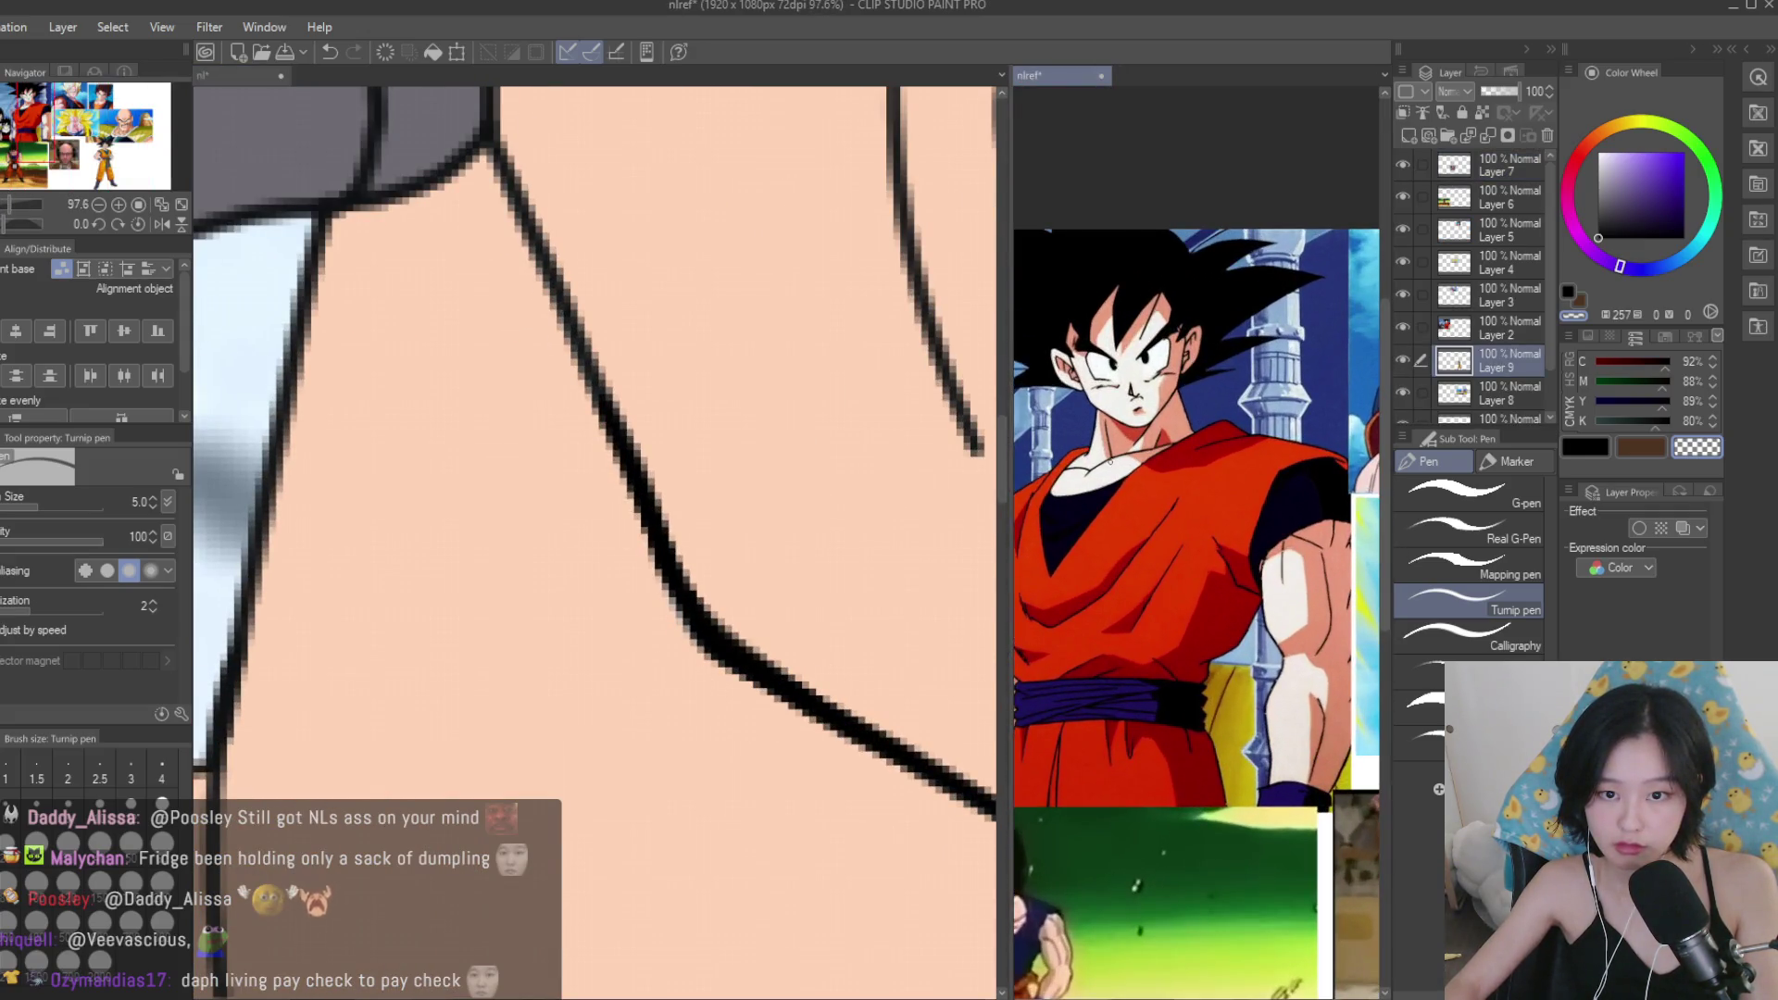
pyautogui.scroll(-4, 1107, 463)
pyautogui.scroll(5, 1307, 533)
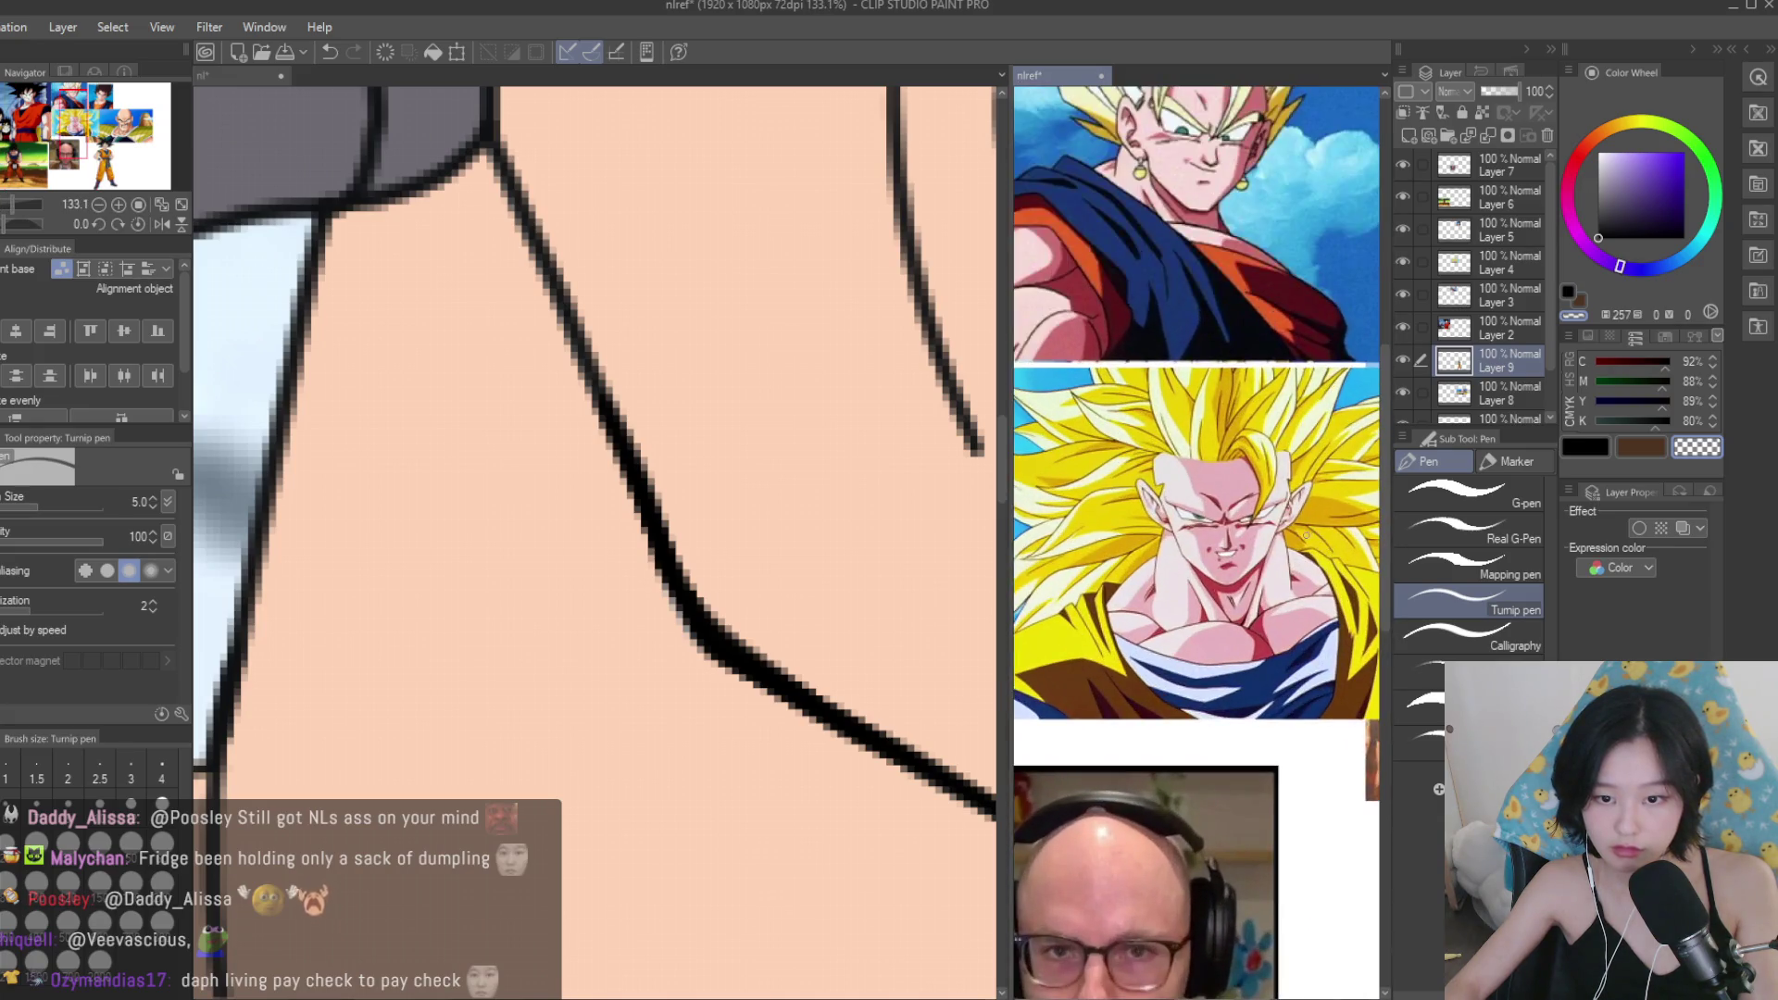
pyautogui.scroll(-5, 647, 417)
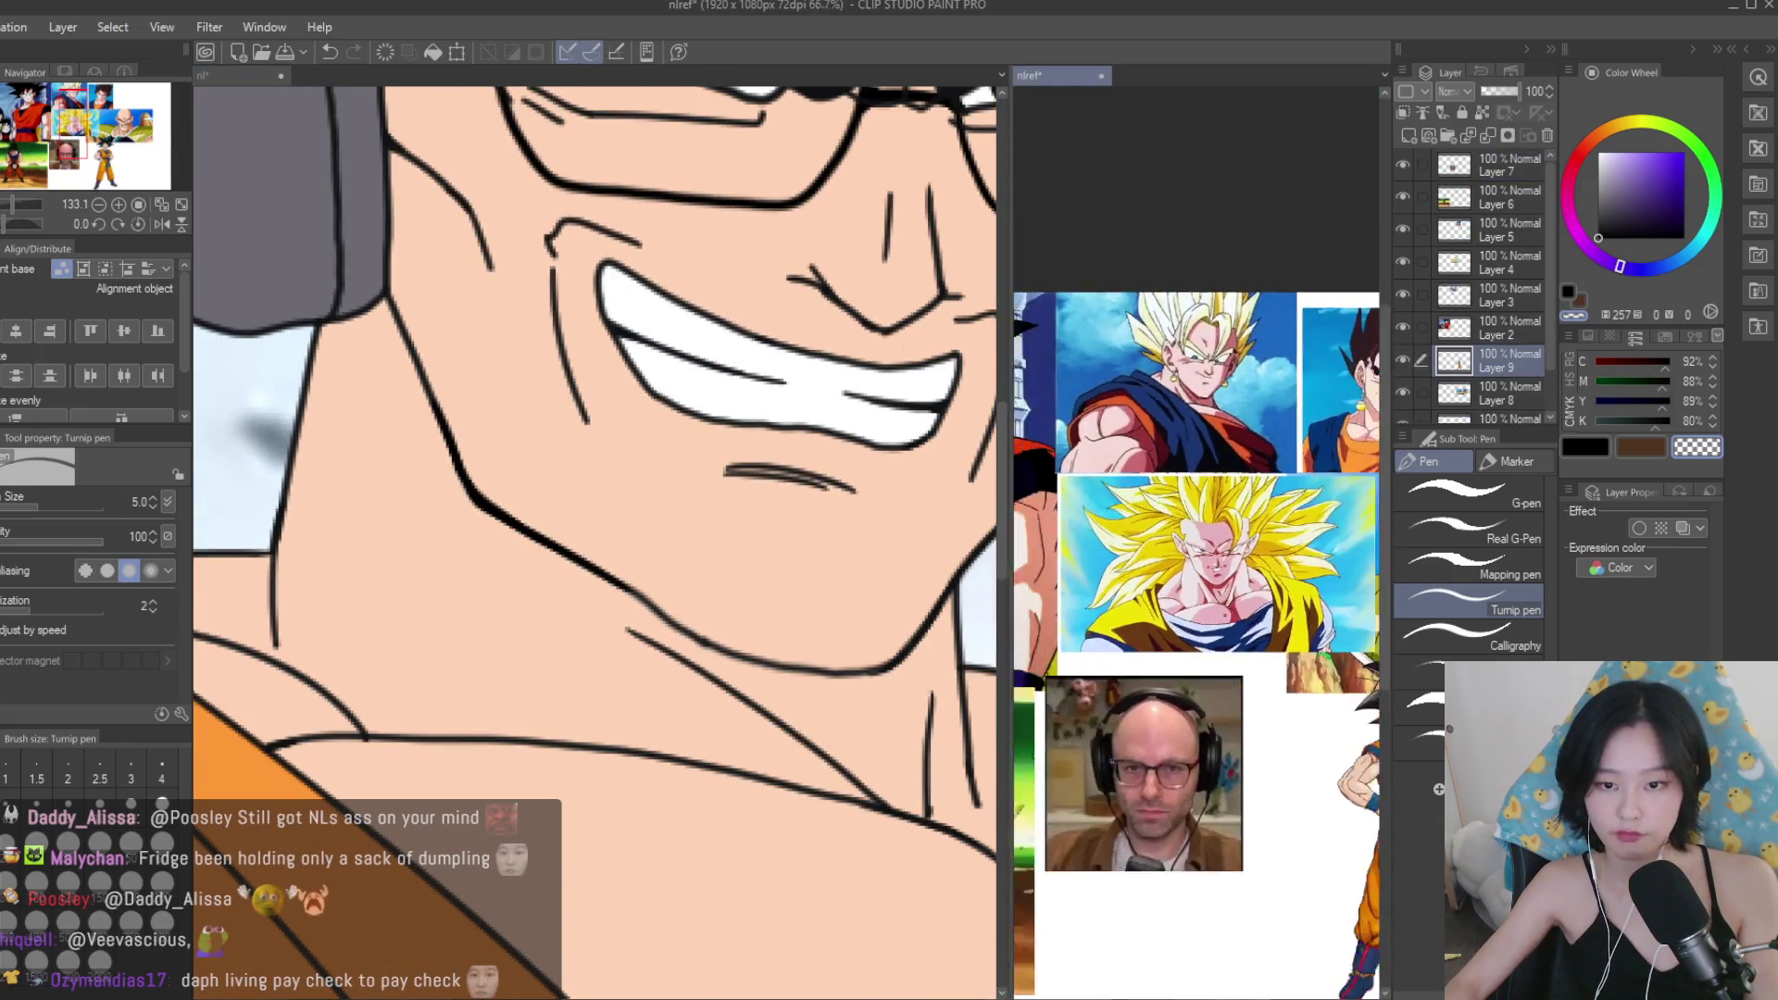
pyautogui.scroll(-3, 683, 457)
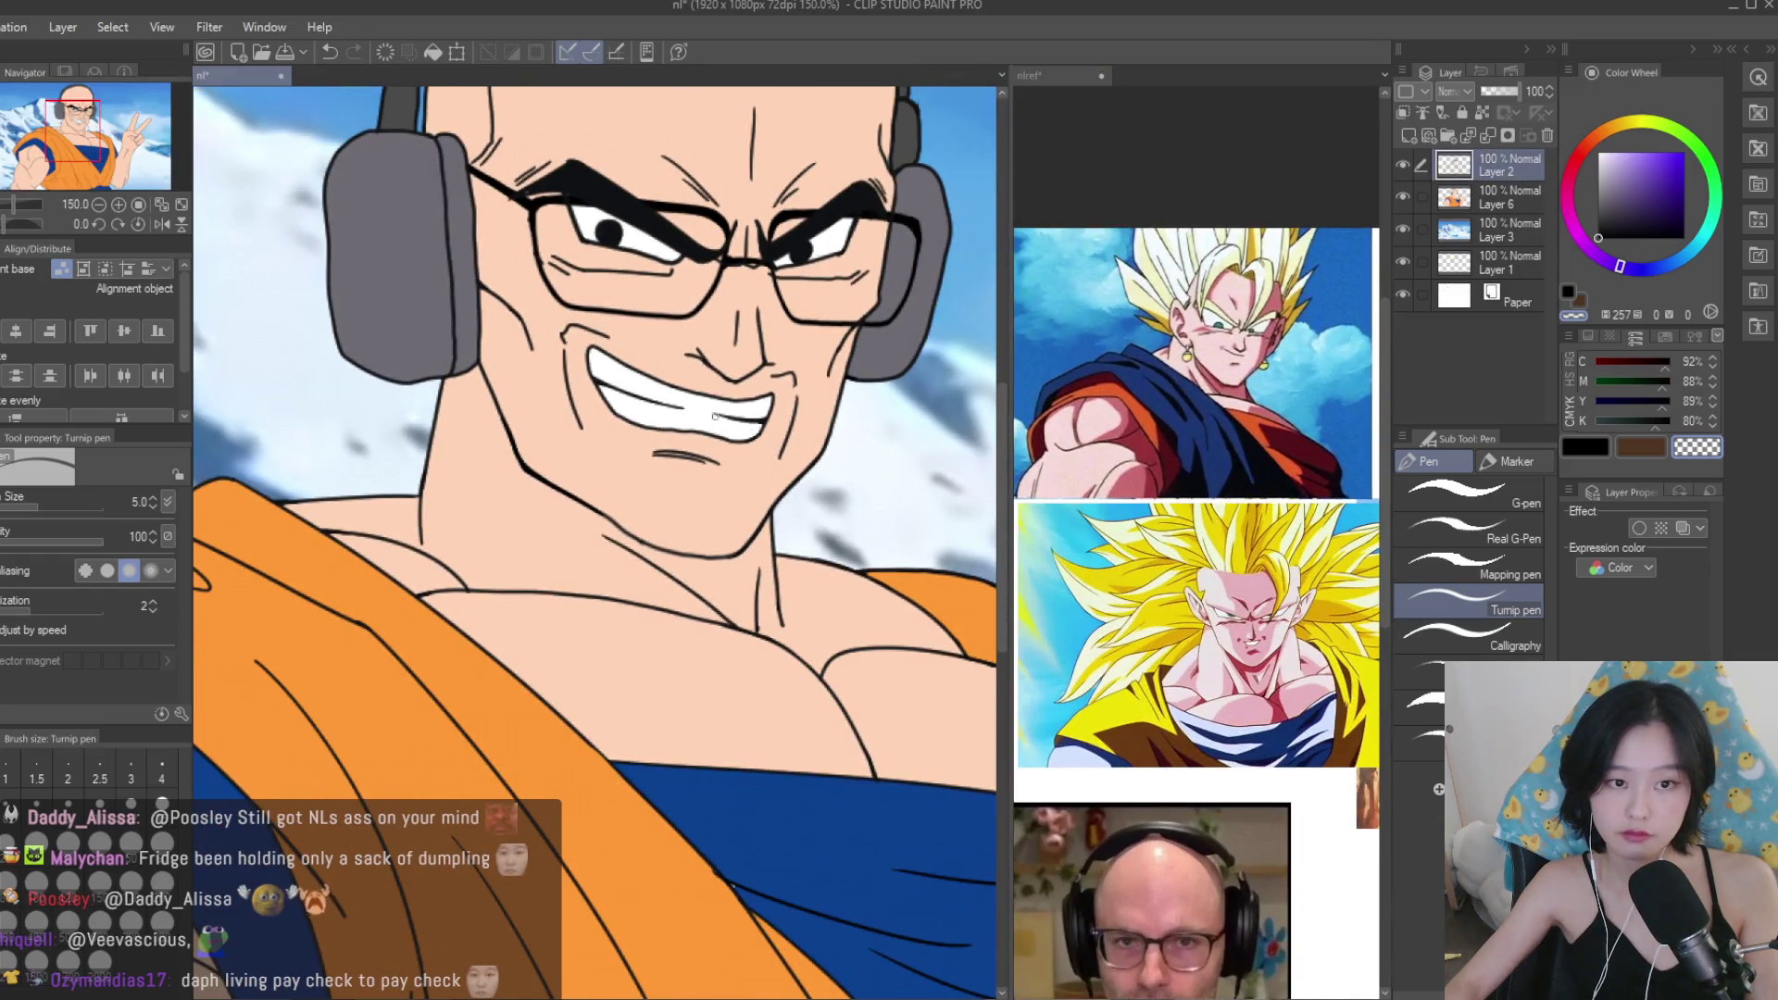
pyautogui.scroll(-4, 709, 326)
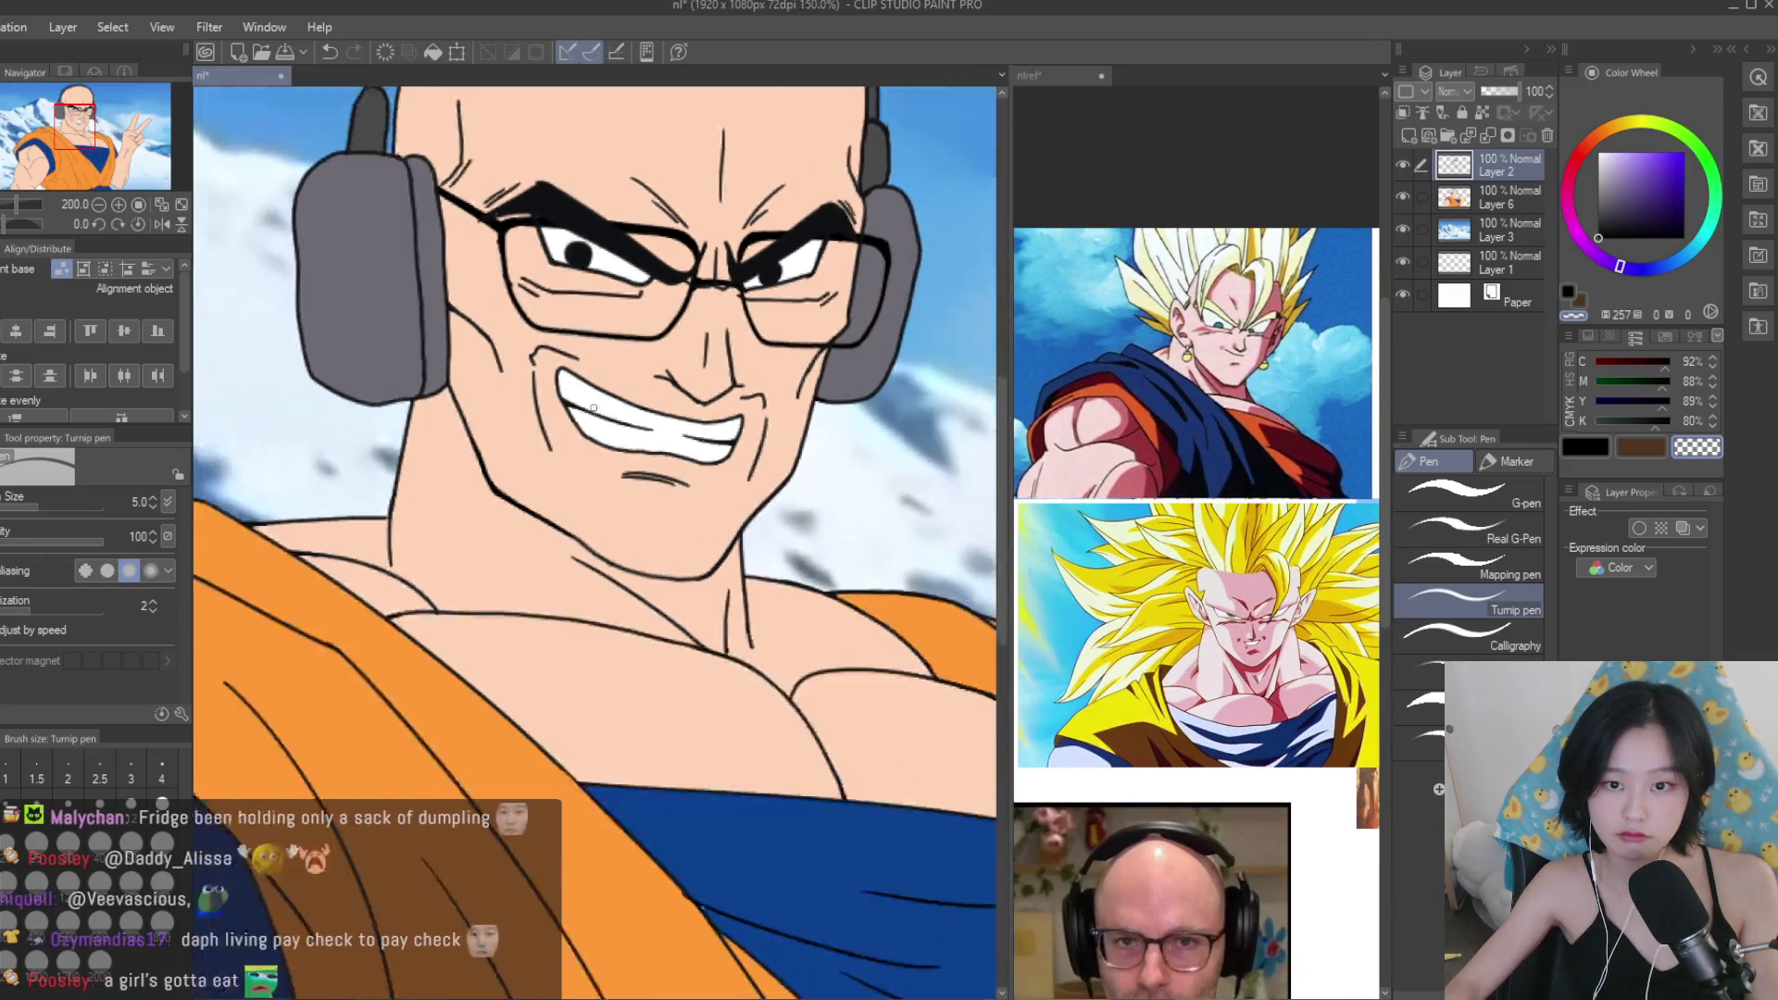
pyautogui.scroll(-1, 813, 361)
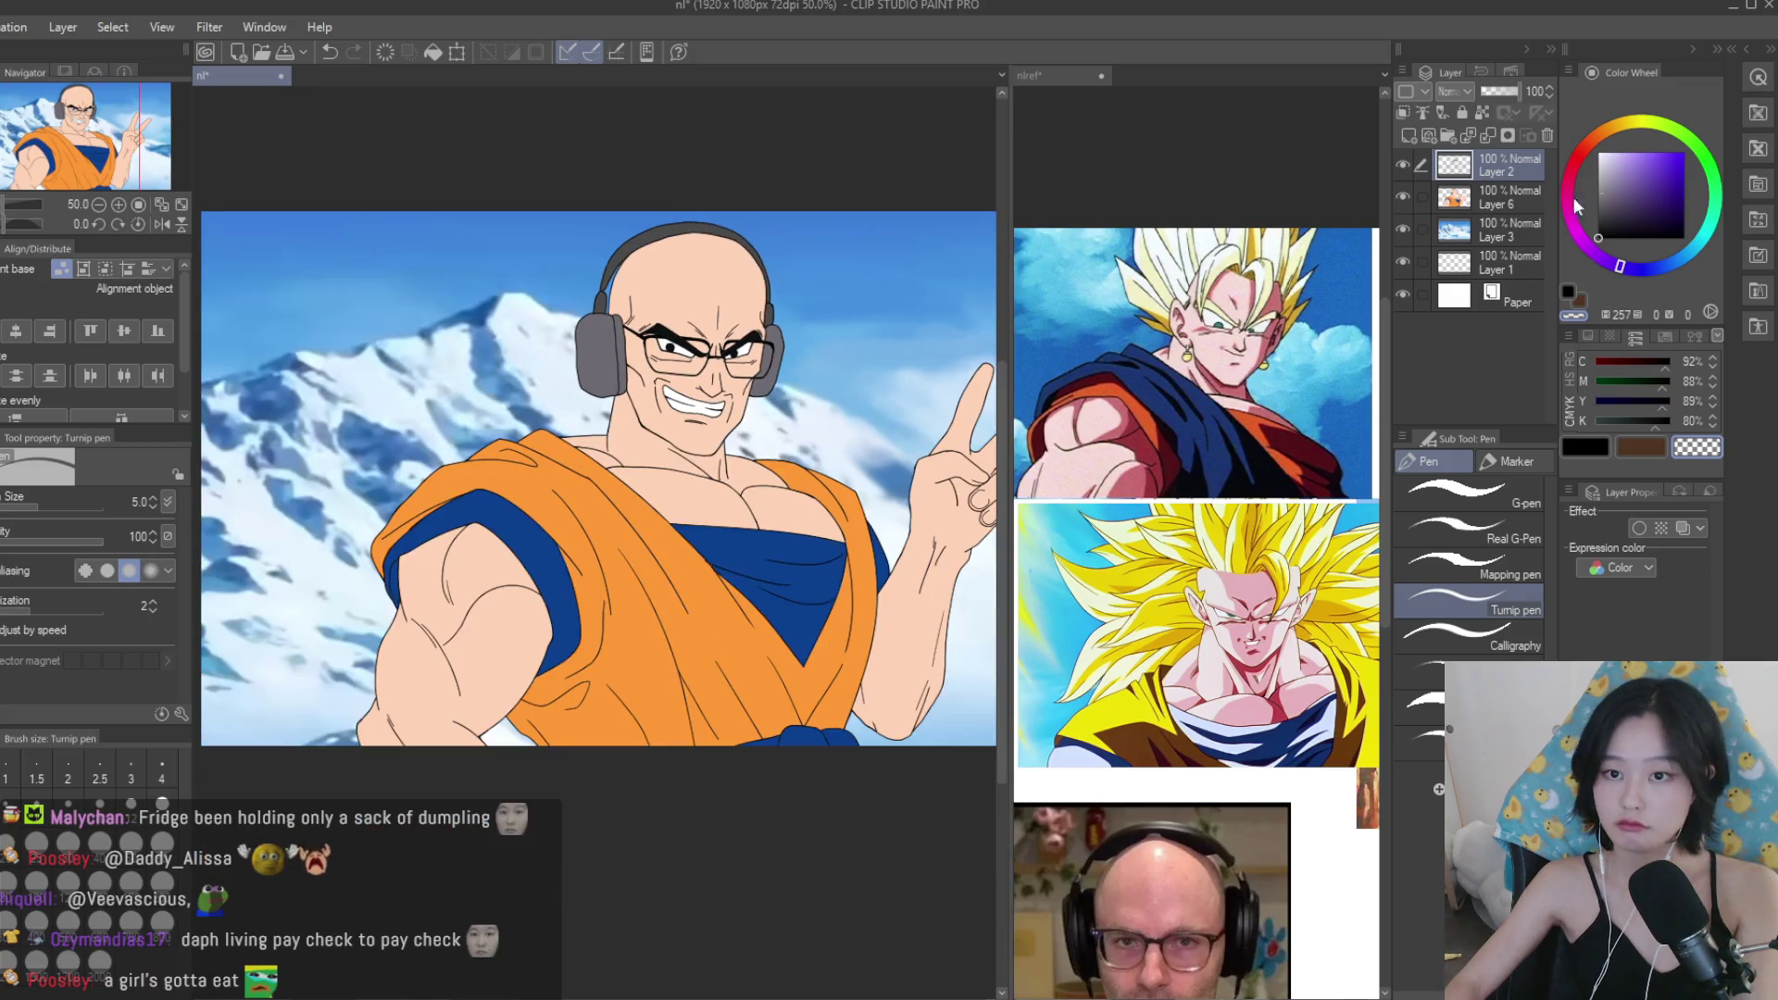
# Add a new Multiply layer and pick a pinkish-purple shadow colour, undoing trial strokes.
pyautogui.click(1408, 136)
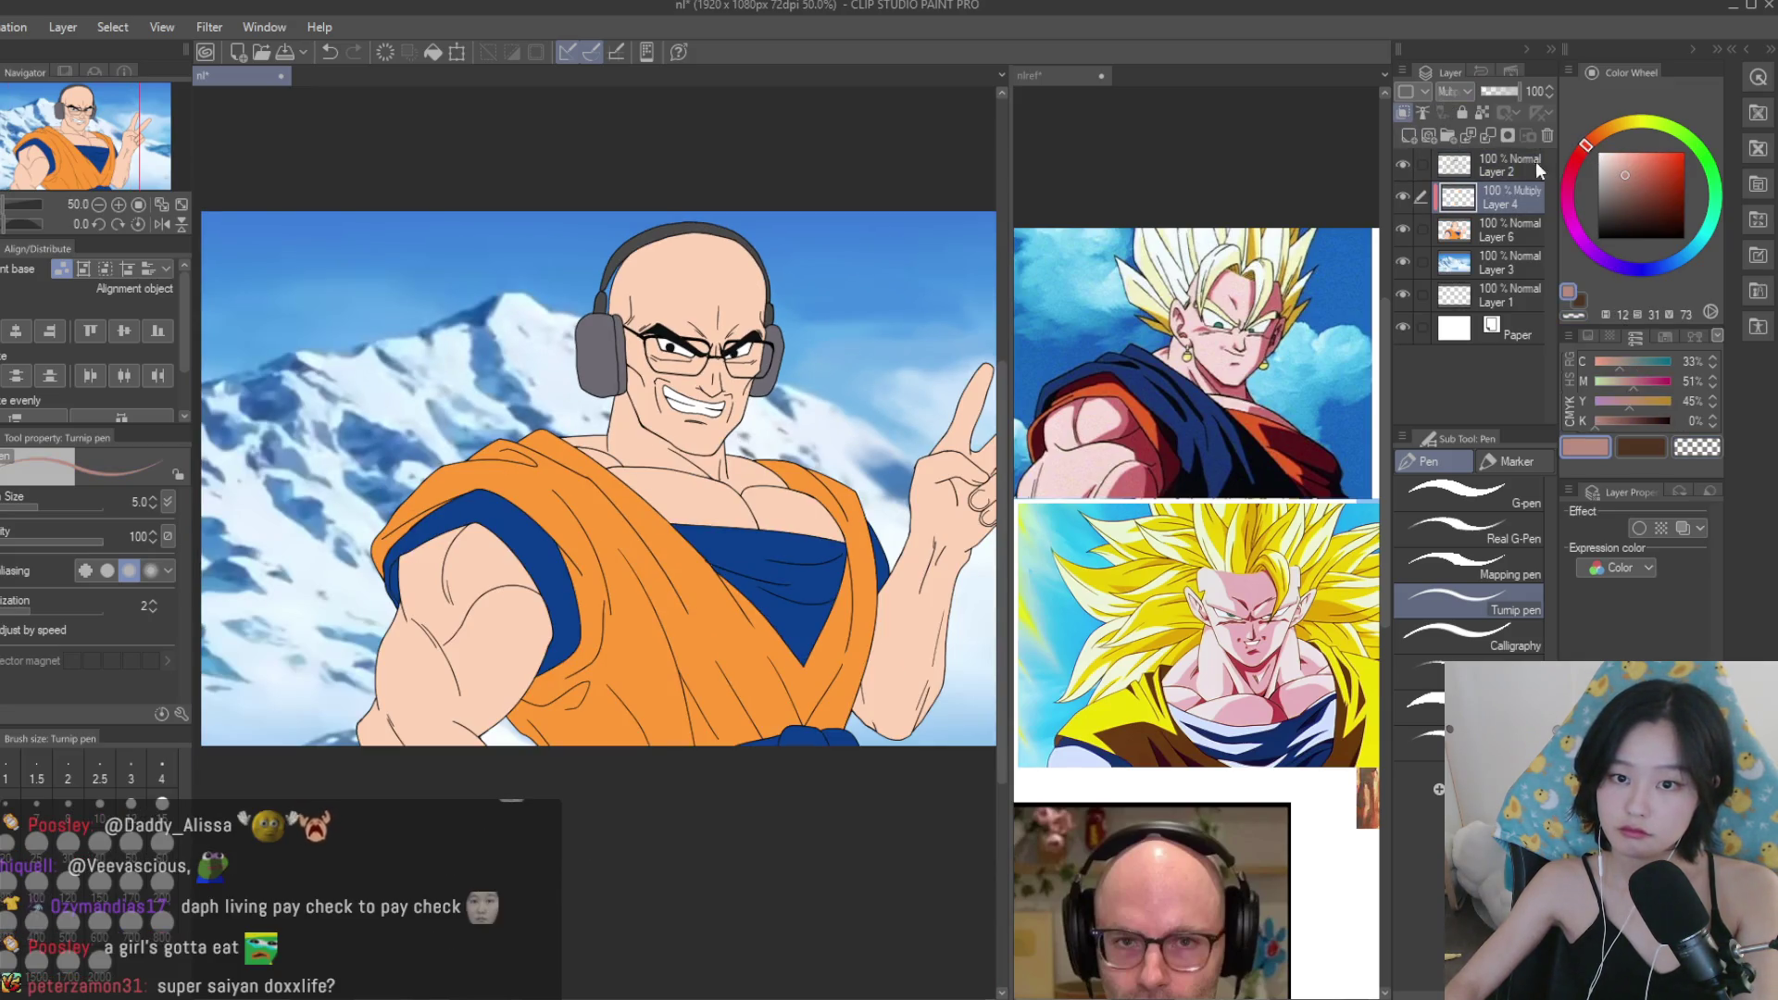
pyautogui.click(1573, 226)
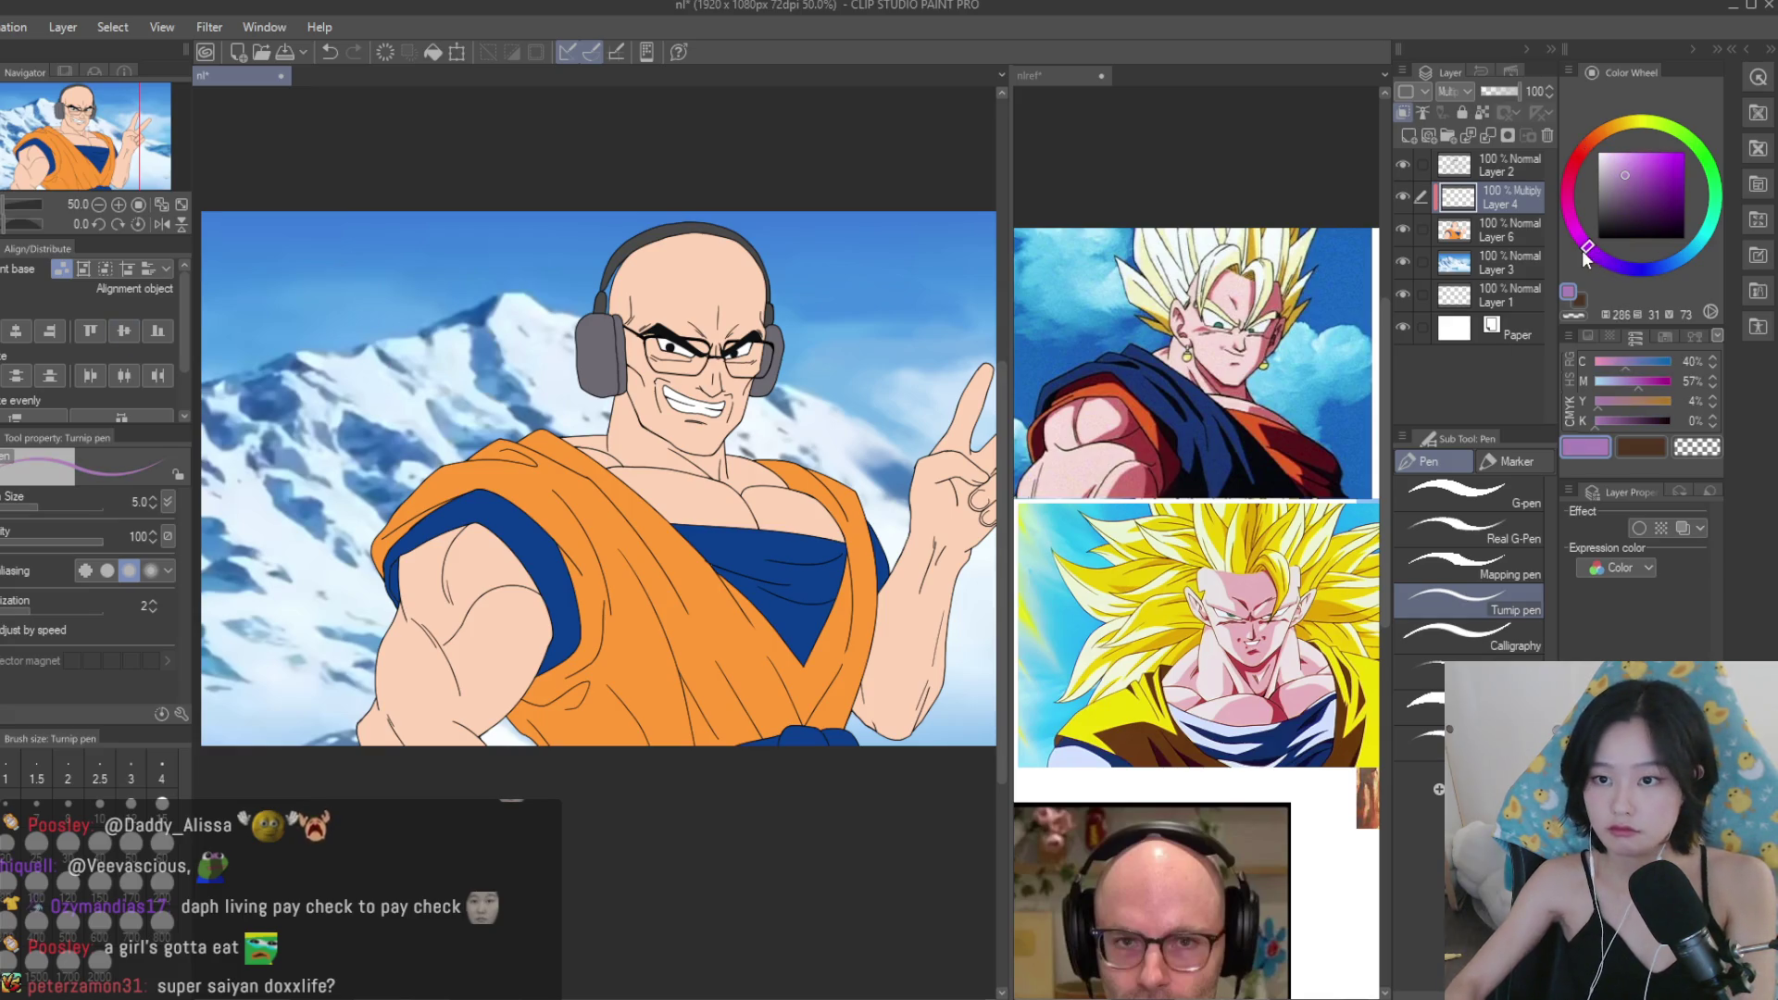
pyautogui.click(36, 805)
pyautogui.moveTo(588, 375); pyautogui.dragTo(856, 774)
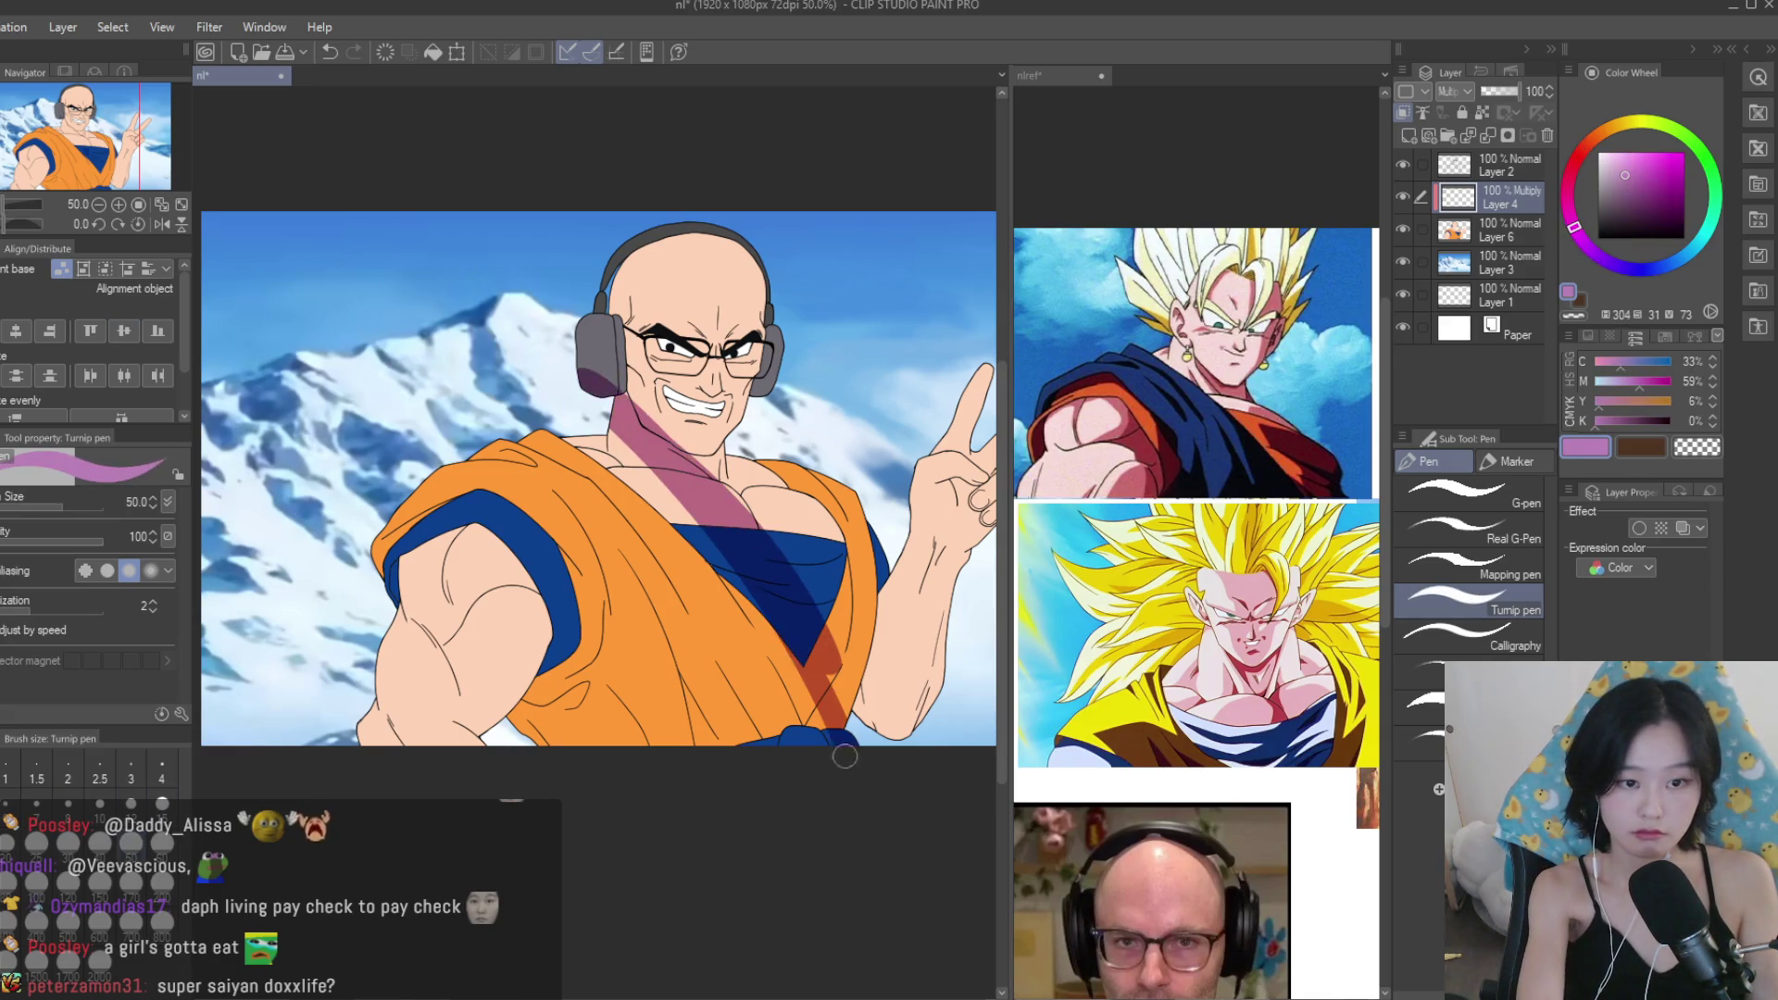
pyautogui.hotkey('ctrl', 'z')
pyautogui.click(1622, 172)
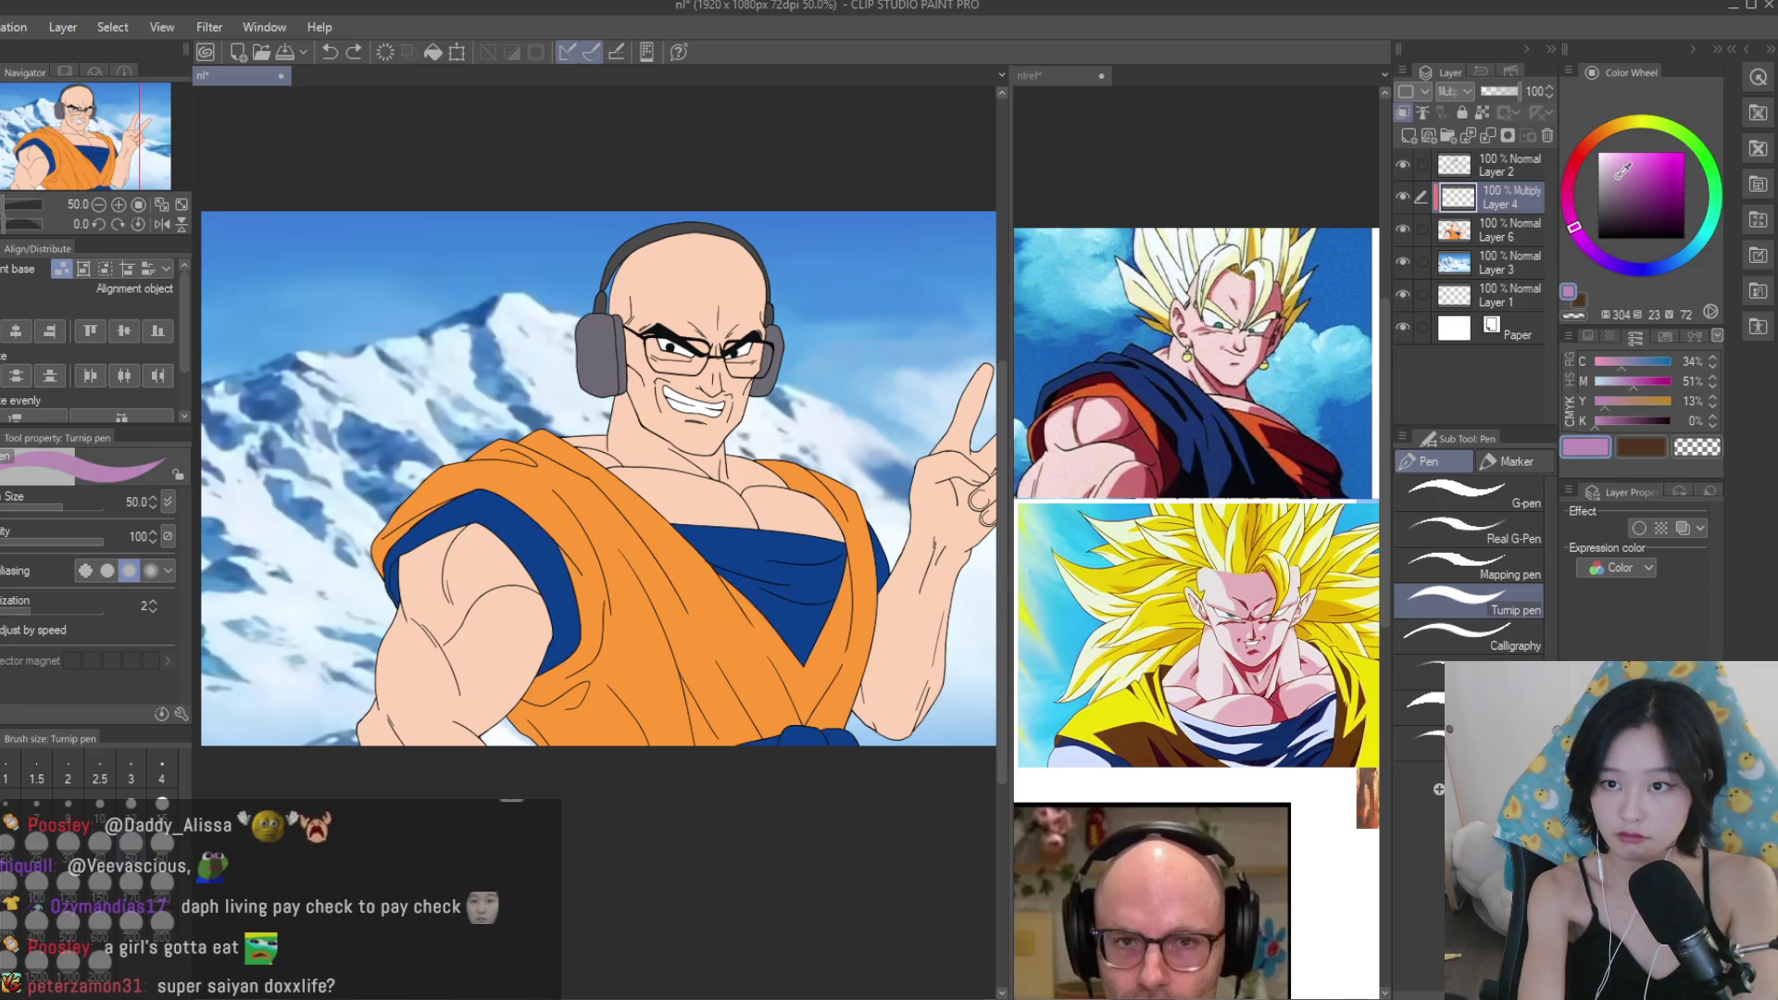
pyautogui.moveTo(768, 250); pyautogui.dragTo(704, 556)
pyautogui.hotkey('ctrl', 'z')
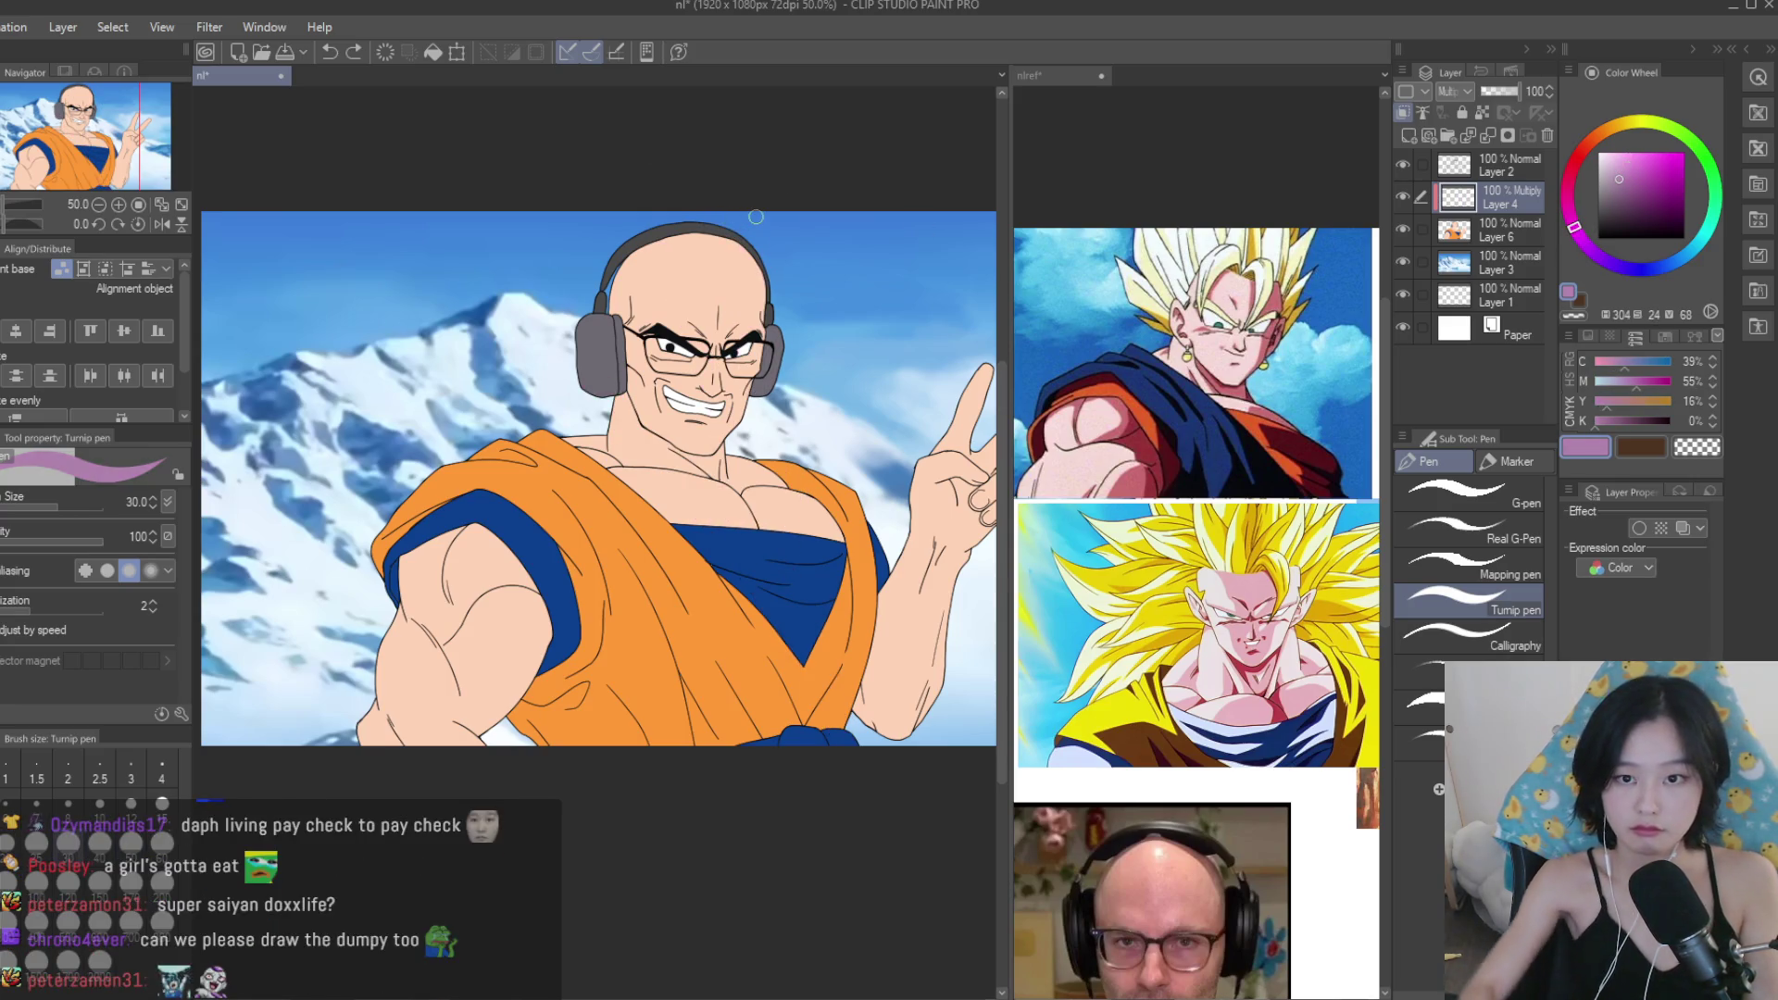
# Shade the right side of the head, forehead, glasses, cheek, chin and neck in purple.
pyautogui.scroll(5, 755, 217)
pyautogui.moveTo(667, 232)
pyautogui.mouseDown()
pyautogui.moveTo(833, 388)
pyautogui.moveTo(875, 364)
pyautogui.mouseUp()
pyautogui.moveTo(889, 574)
pyautogui.mouseDown()
pyautogui.moveTo(825, 741)
pyautogui.moveTo(849, 554)
pyautogui.mouseUp()
pyautogui.moveTo(852, 436)
pyautogui.mouseDown()
pyautogui.moveTo(778, 574)
pyautogui.moveTo(813, 752)
pyautogui.mouseUp()
pyautogui.moveTo(781, 689); pyautogui.dragTo(769, 715)
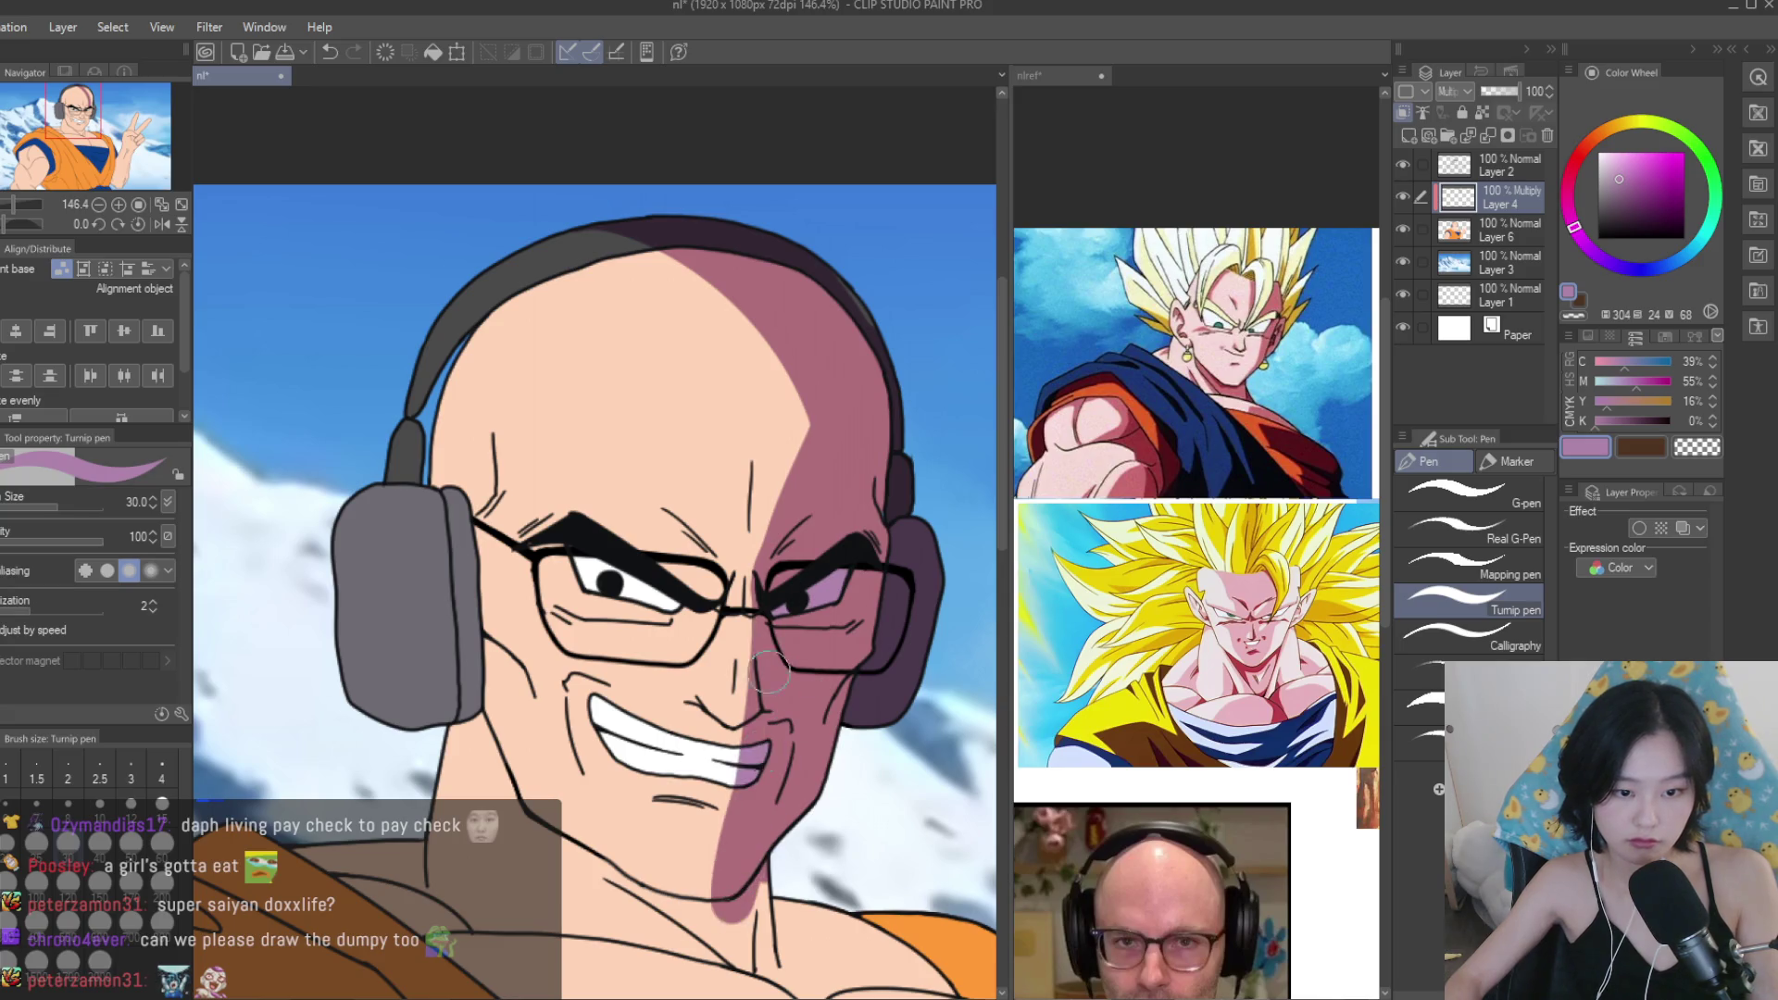
pyautogui.hotkey('ctrl', '0')
pyautogui.scroll(3, 629, 463)
# Extend the purple shadow over the collar, blue shirt, chest and raised hand.
pyautogui.moveTo(662, 606); pyautogui.dragTo(627, 540)
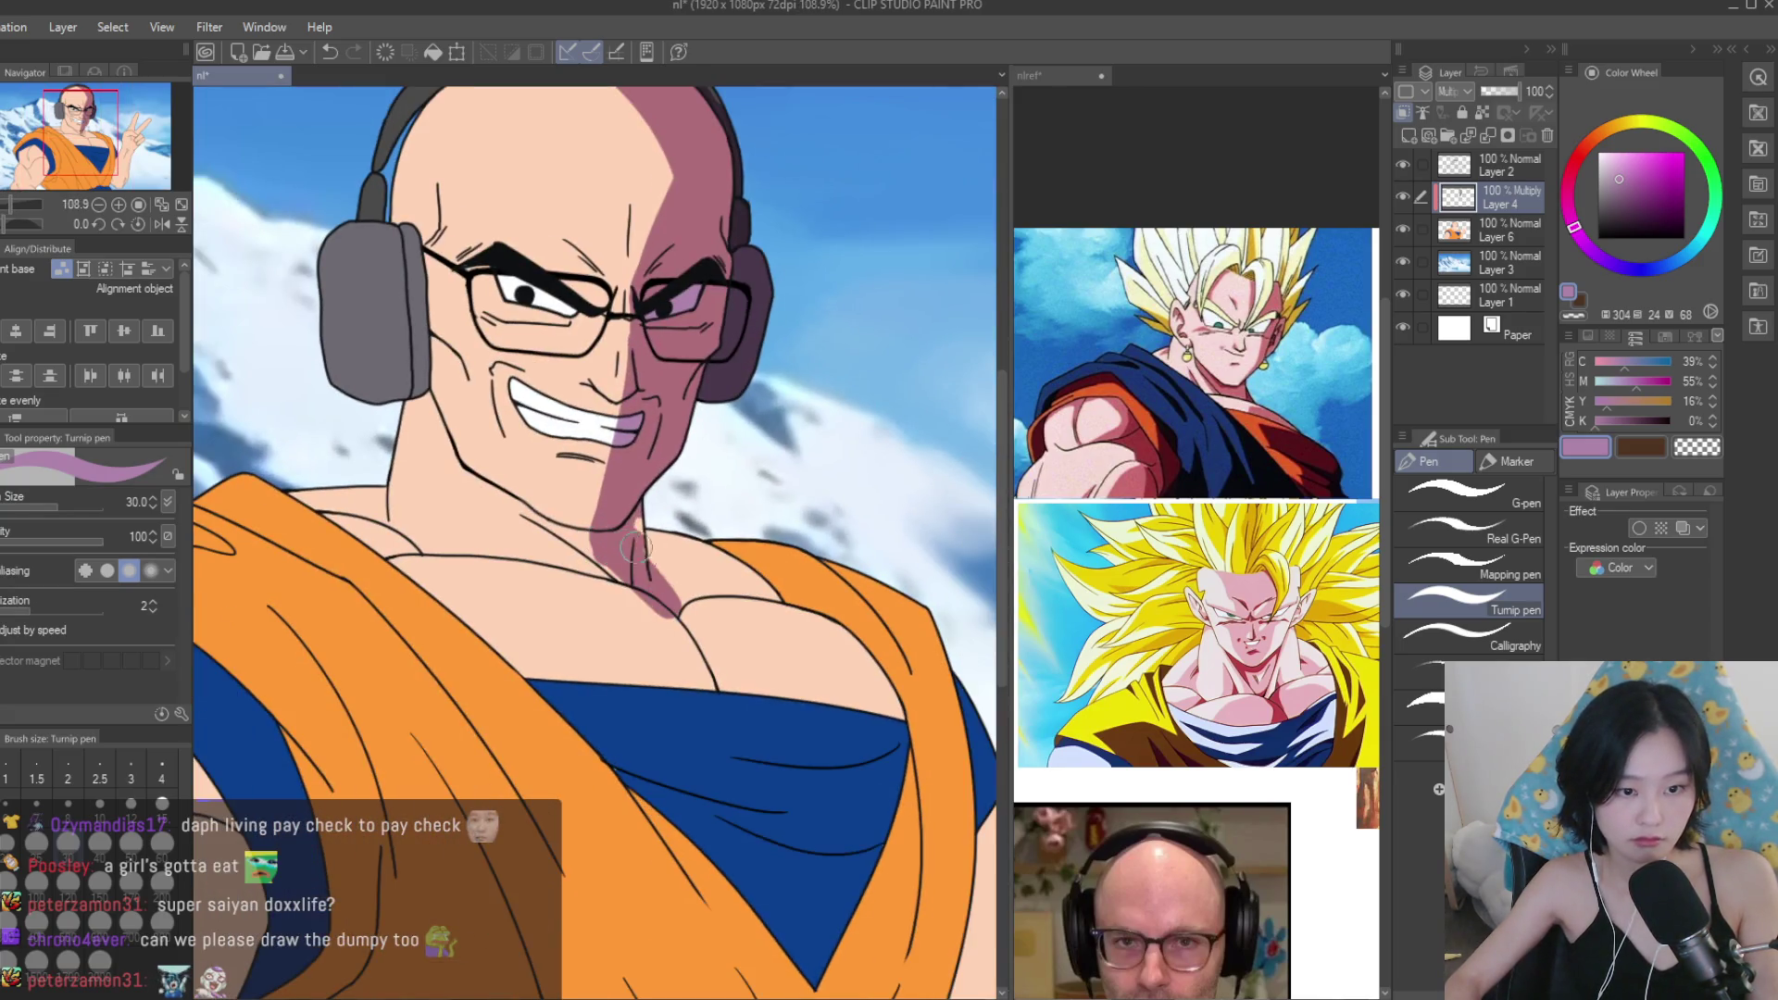
pyautogui.moveTo(743, 563); pyautogui.dragTo(710, 524)
pyautogui.moveTo(741, 605)
pyautogui.mouseDown()
pyautogui.moveTo(708, 731)
pyautogui.moveTo(769, 796)
pyautogui.mouseUp()
pyautogui.moveTo(777, 639); pyautogui.dragTo(834, 833)
pyautogui.scroll(-3, 836, 723)
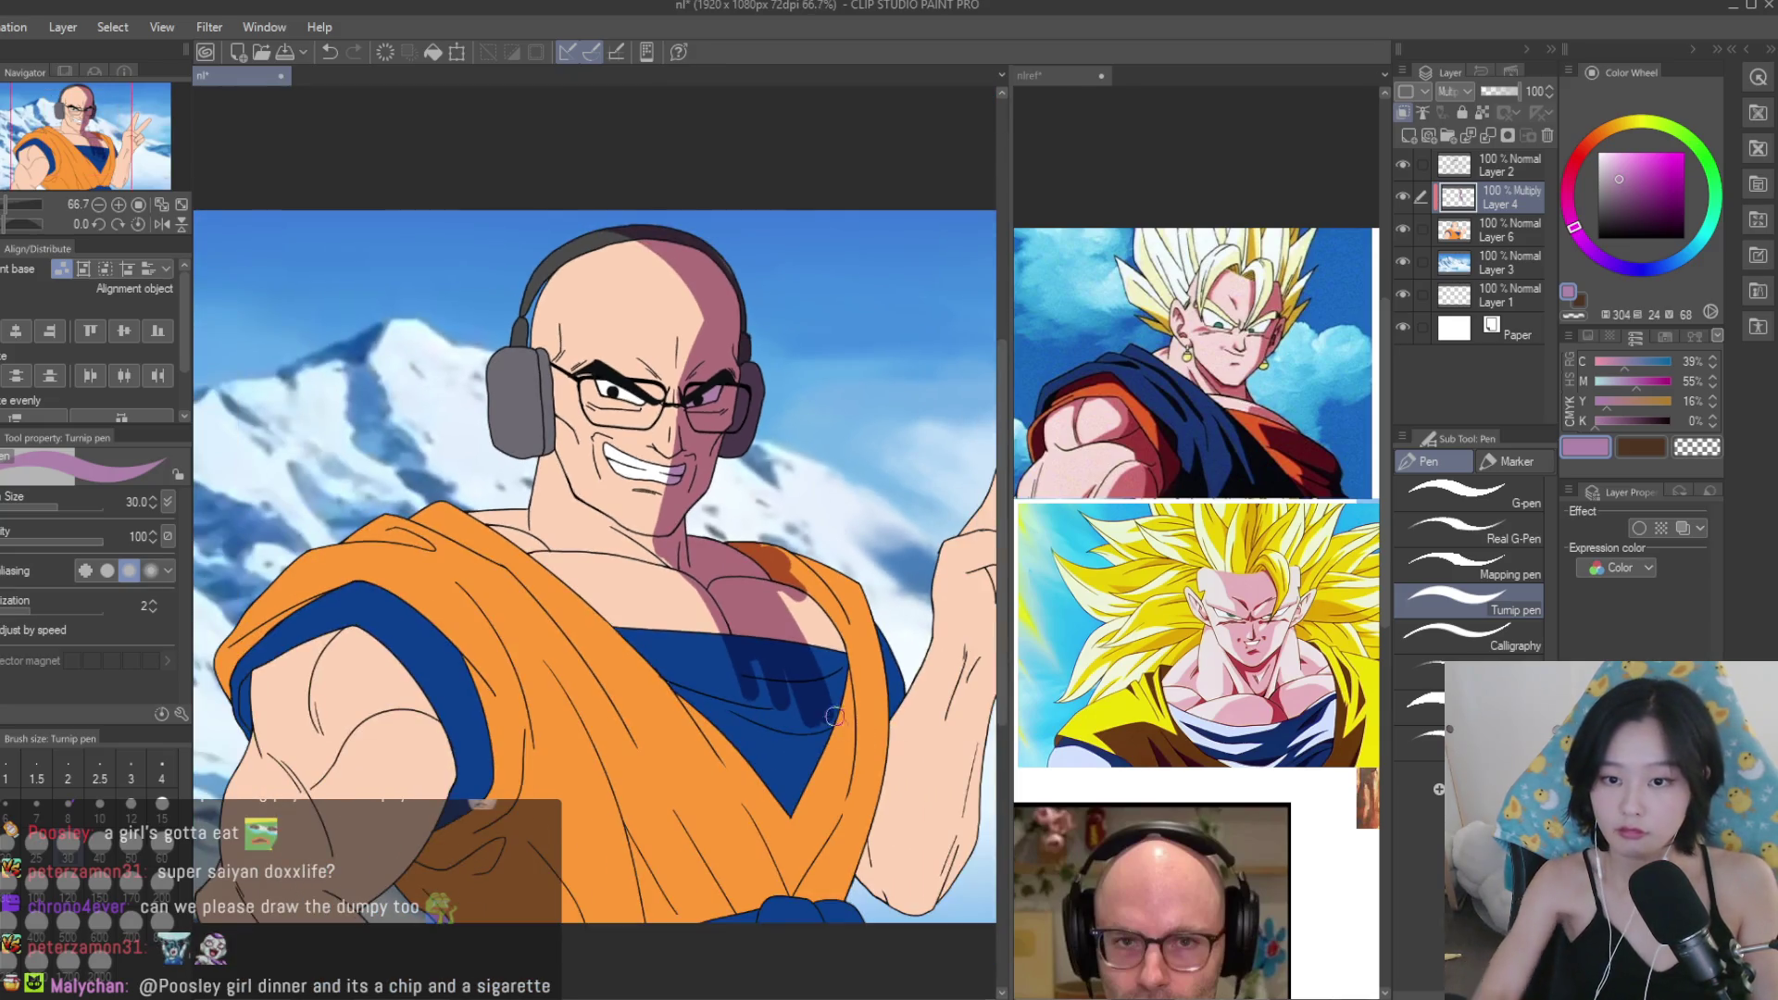
pyautogui.moveTo(805, 593); pyautogui.dragTo(796, 834)
pyautogui.scroll(-3, 796, 695)
pyautogui.moveTo(871, 741); pyautogui.dragTo(961, 667)
pyautogui.scroll(-3, 960, 667)
pyautogui.scroll(2, 954, 648)
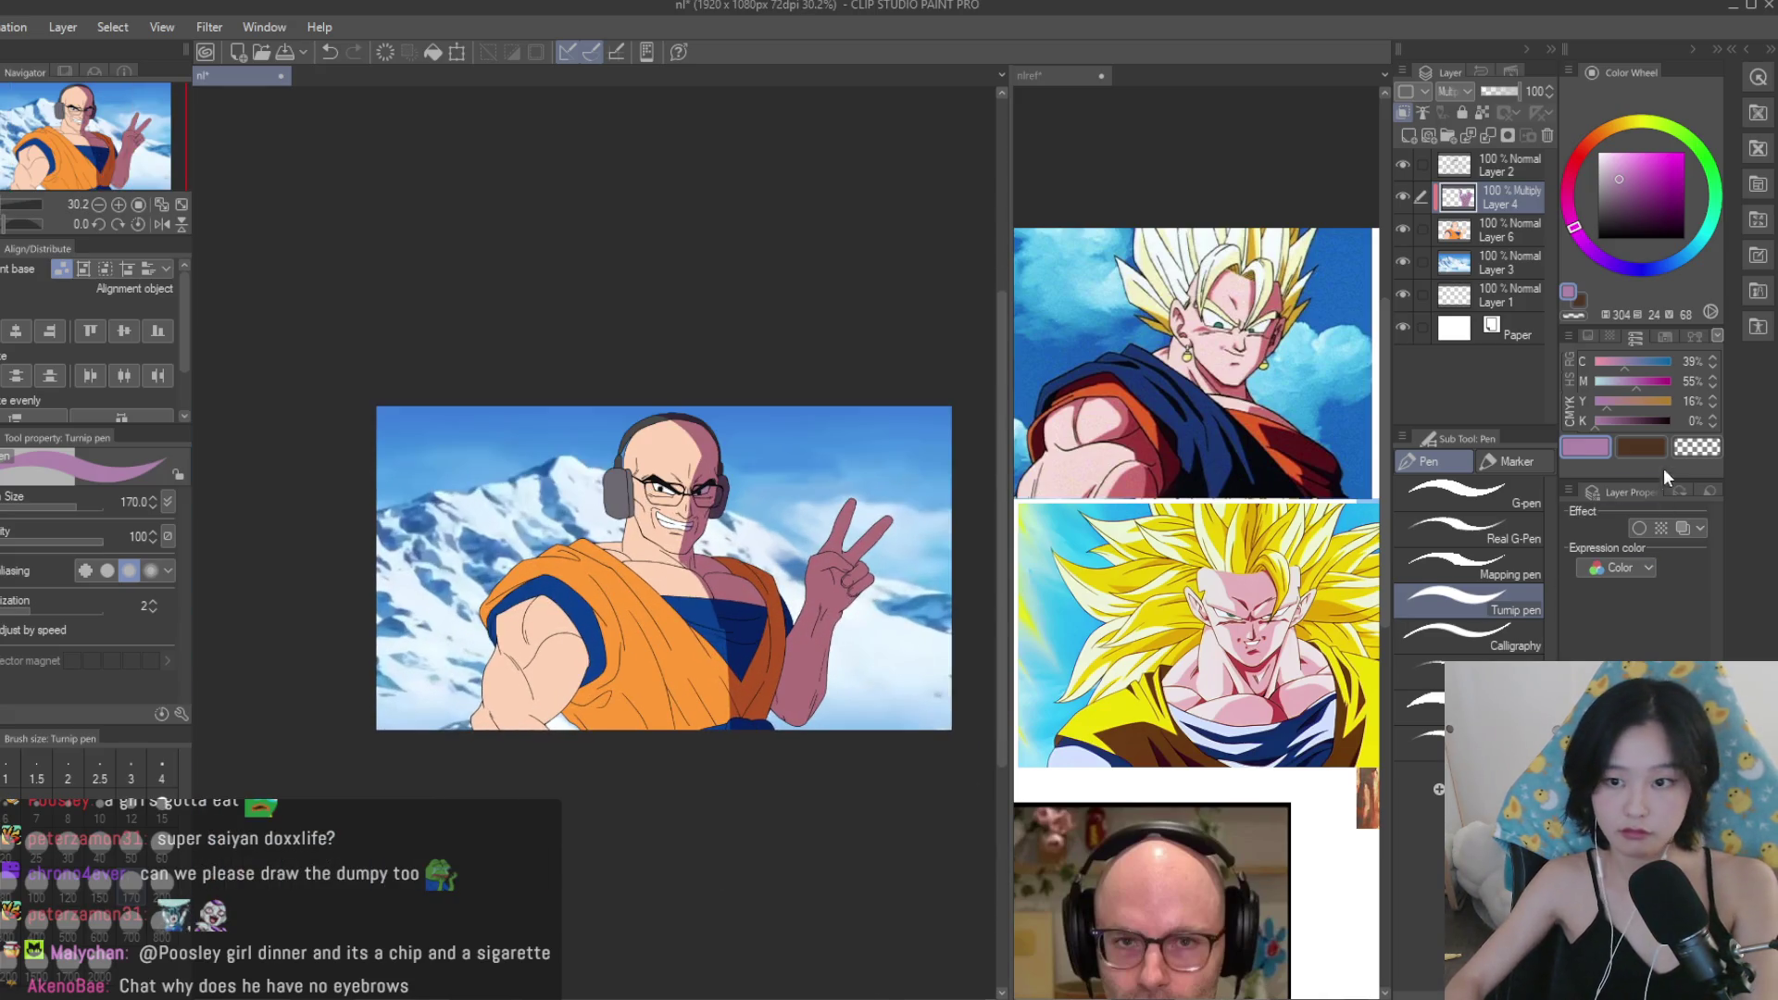
# Clear the shadow off the raised hand with a larger brush and extend the sash shadow.
pyautogui.scroll(4, 893, 563)
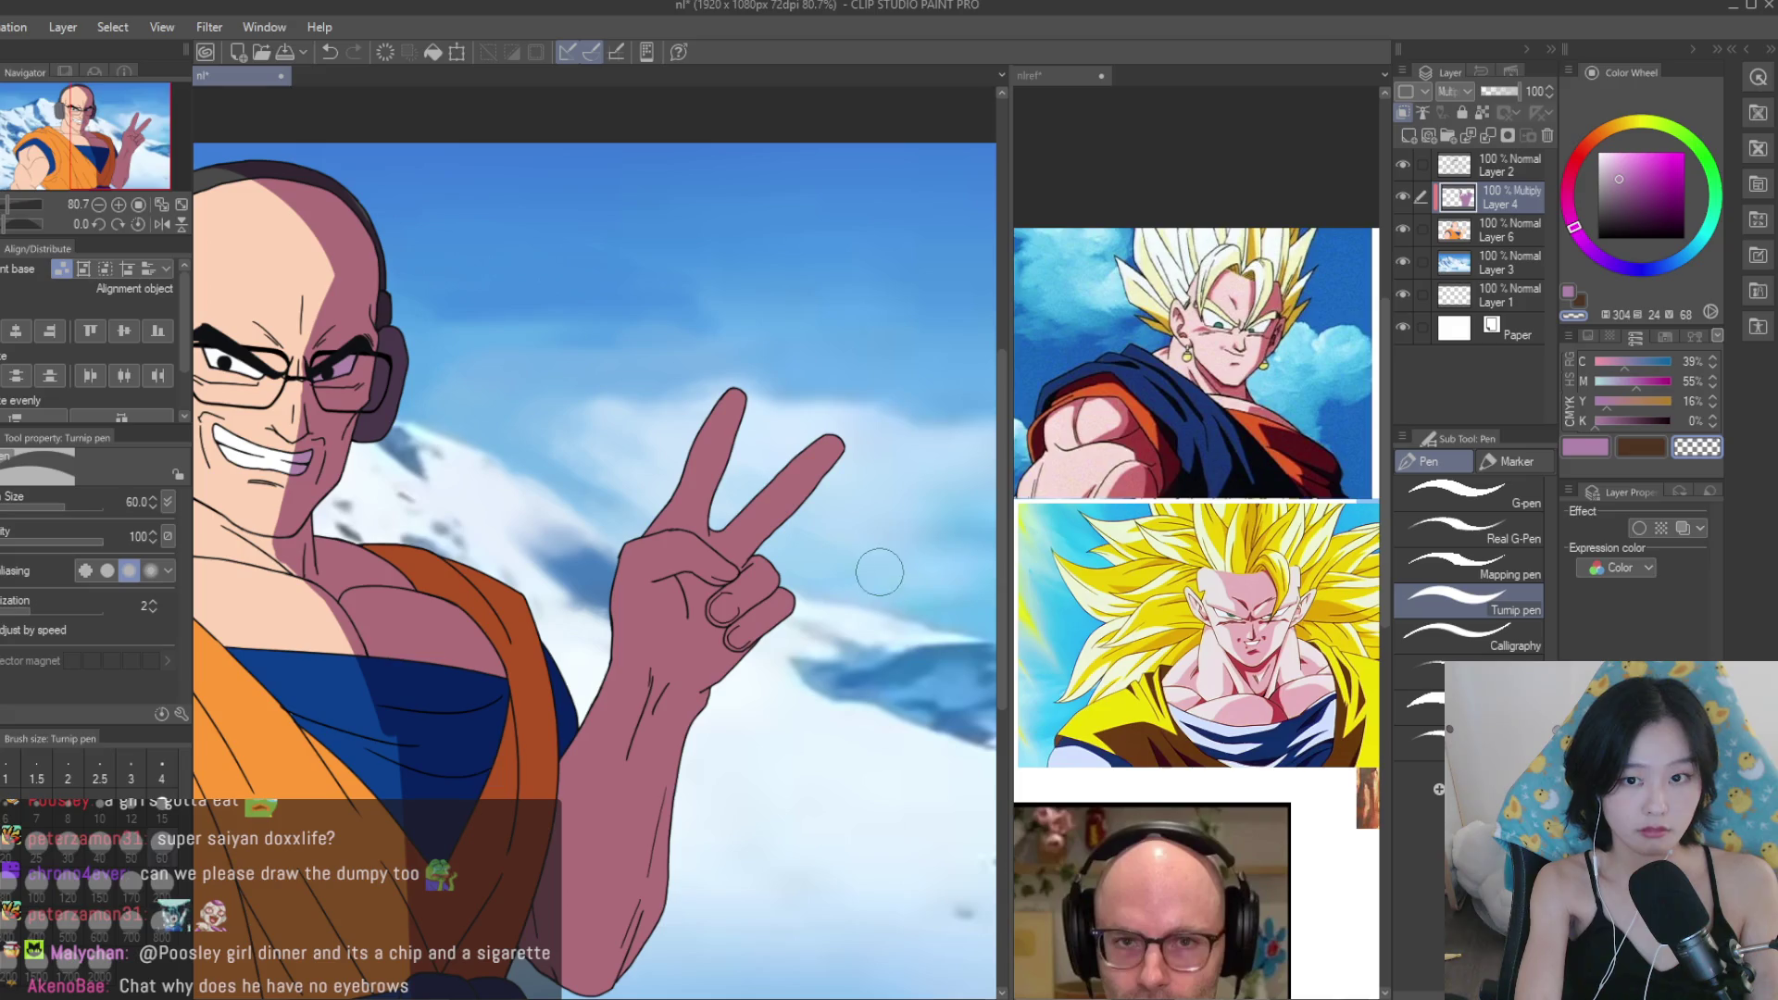
pyautogui.scroll(2, 862, 550)
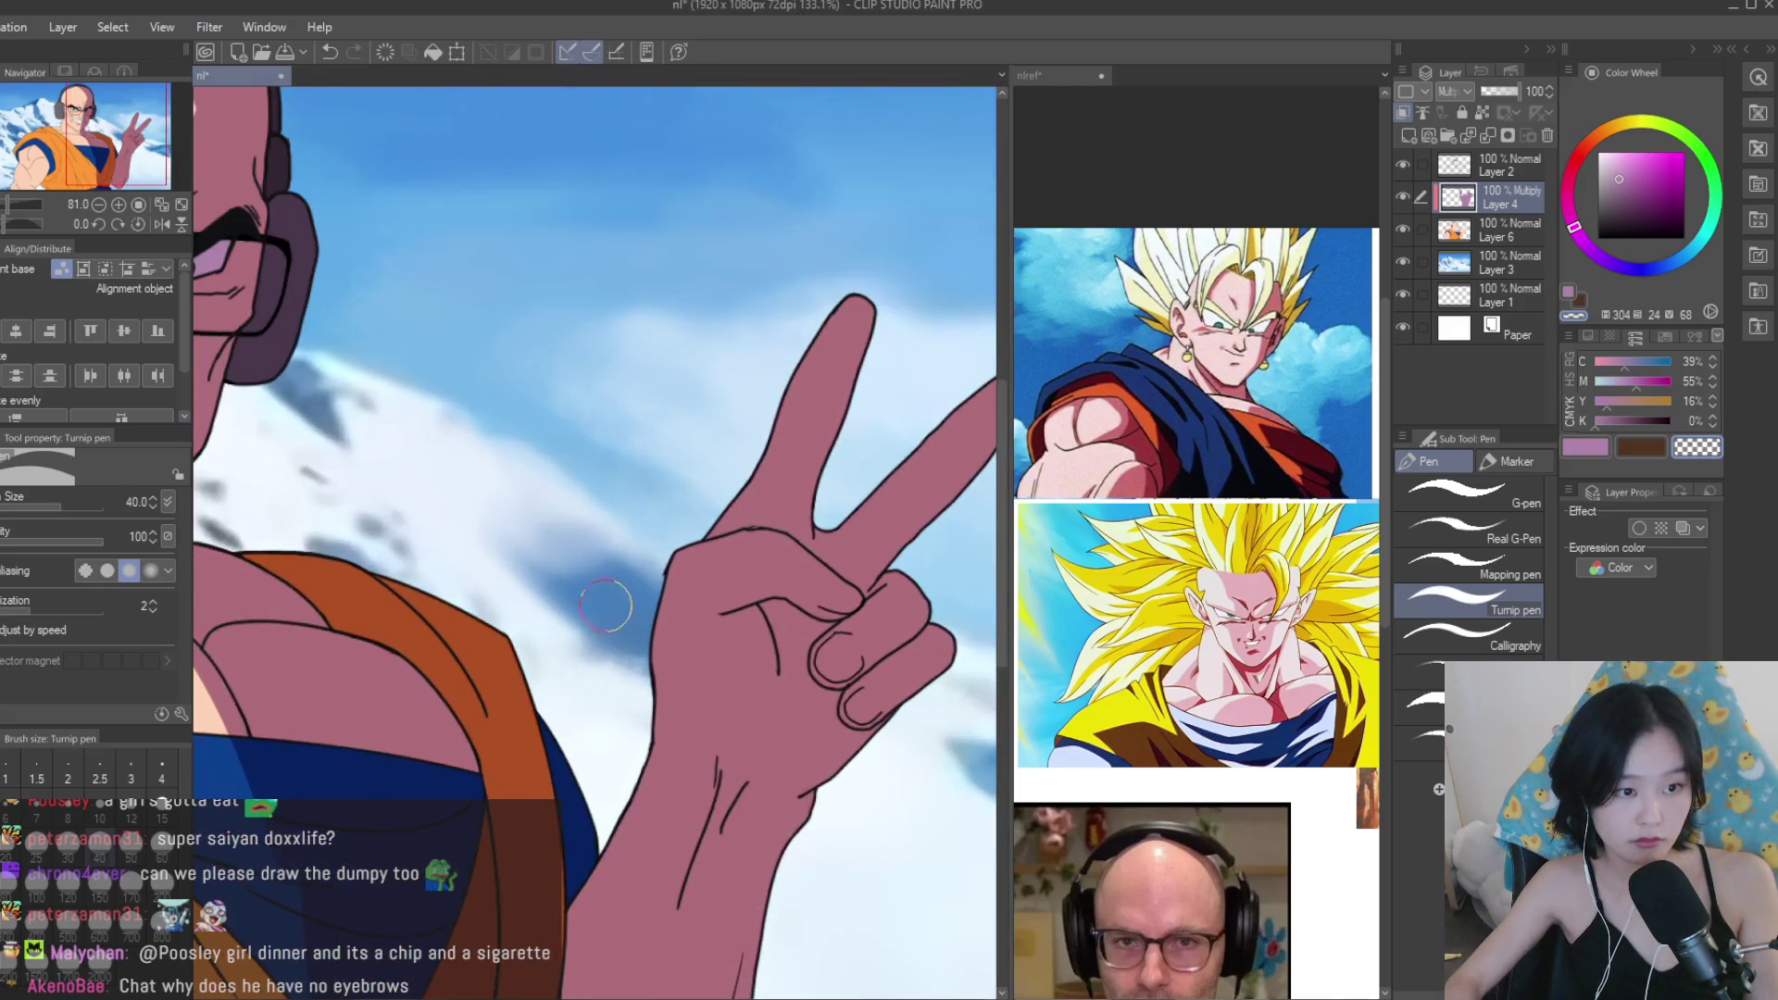
pyautogui.moveTo(750, 579)
pyautogui.mouseDown()
pyautogui.moveTo(639, 639)
pyautogui.moveTo(616, 620)
pyautogui.mouseUp()
pyautogui.press(']')
pyautogui.press(']')
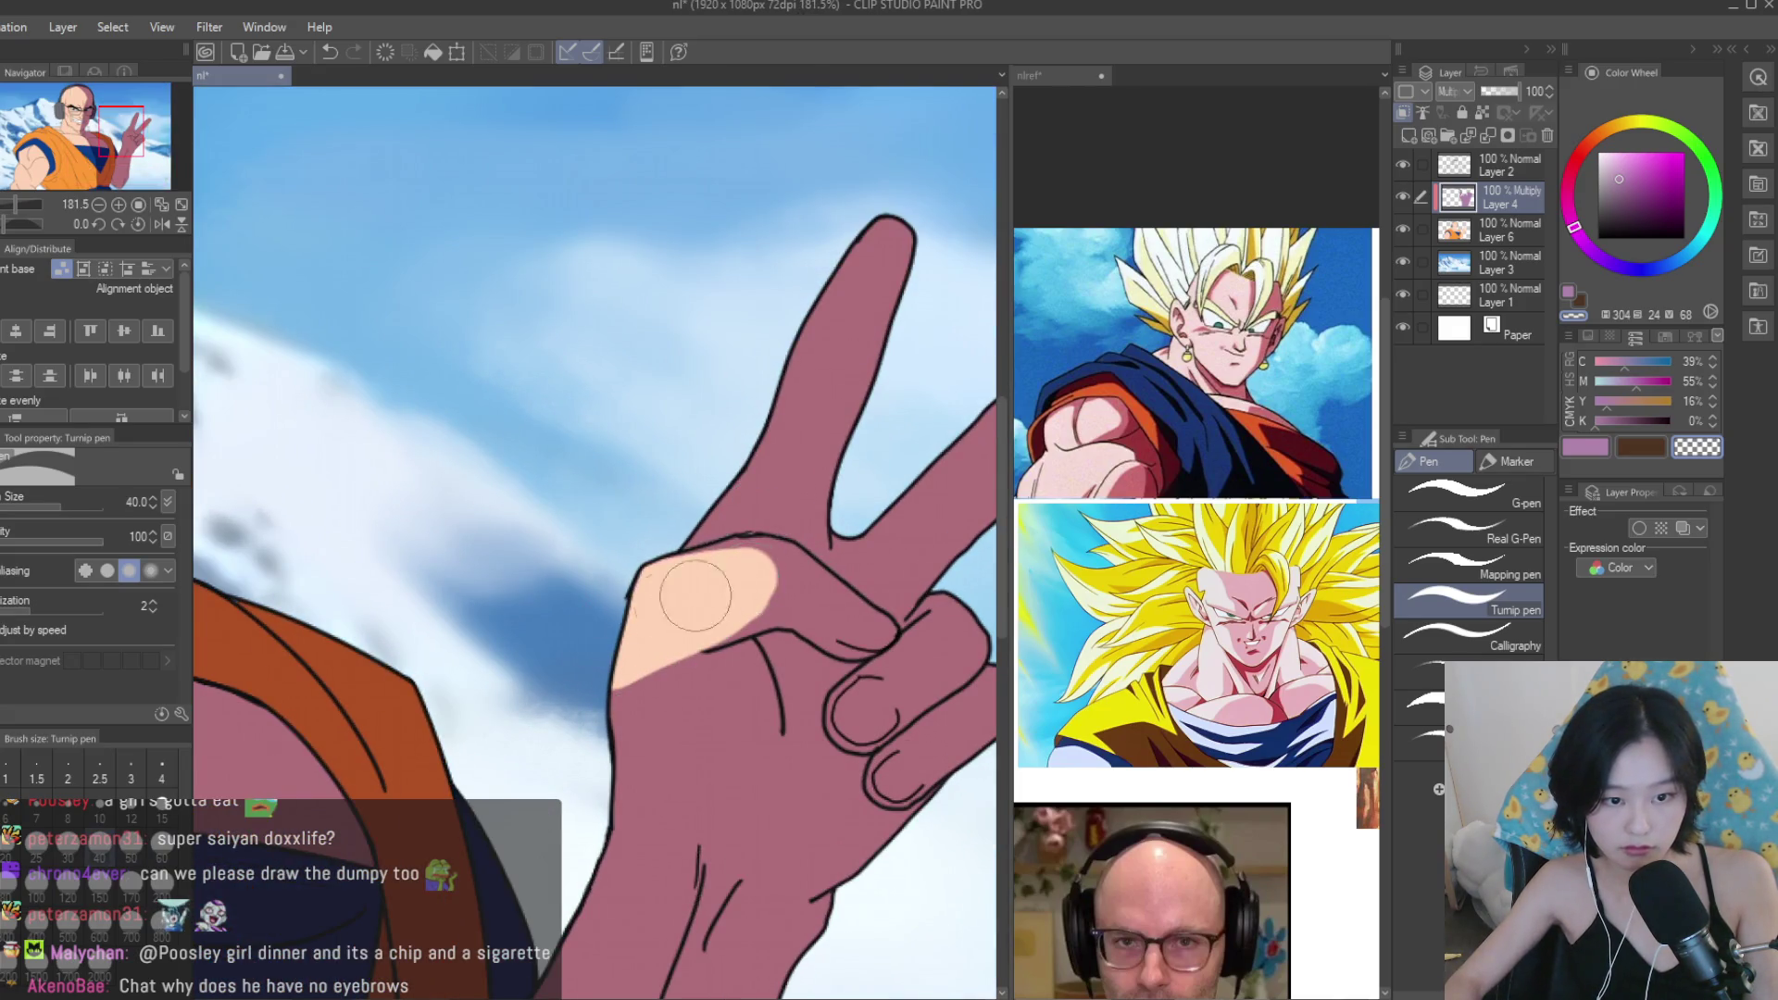
pyautogui.scroll(-2, 639, 602)
pyautogui.press(']')
pyautogui.press(']')
pyautogui.press(']')
pyautogui.moveTo(676, 554)
pyautogui.mouseDown()
pyautogui.moveTo(750, 555)
pyautogui.moveTo(703, 704)
pyautogui.moveTo(626, 645)
pyautogui.mouseUp()
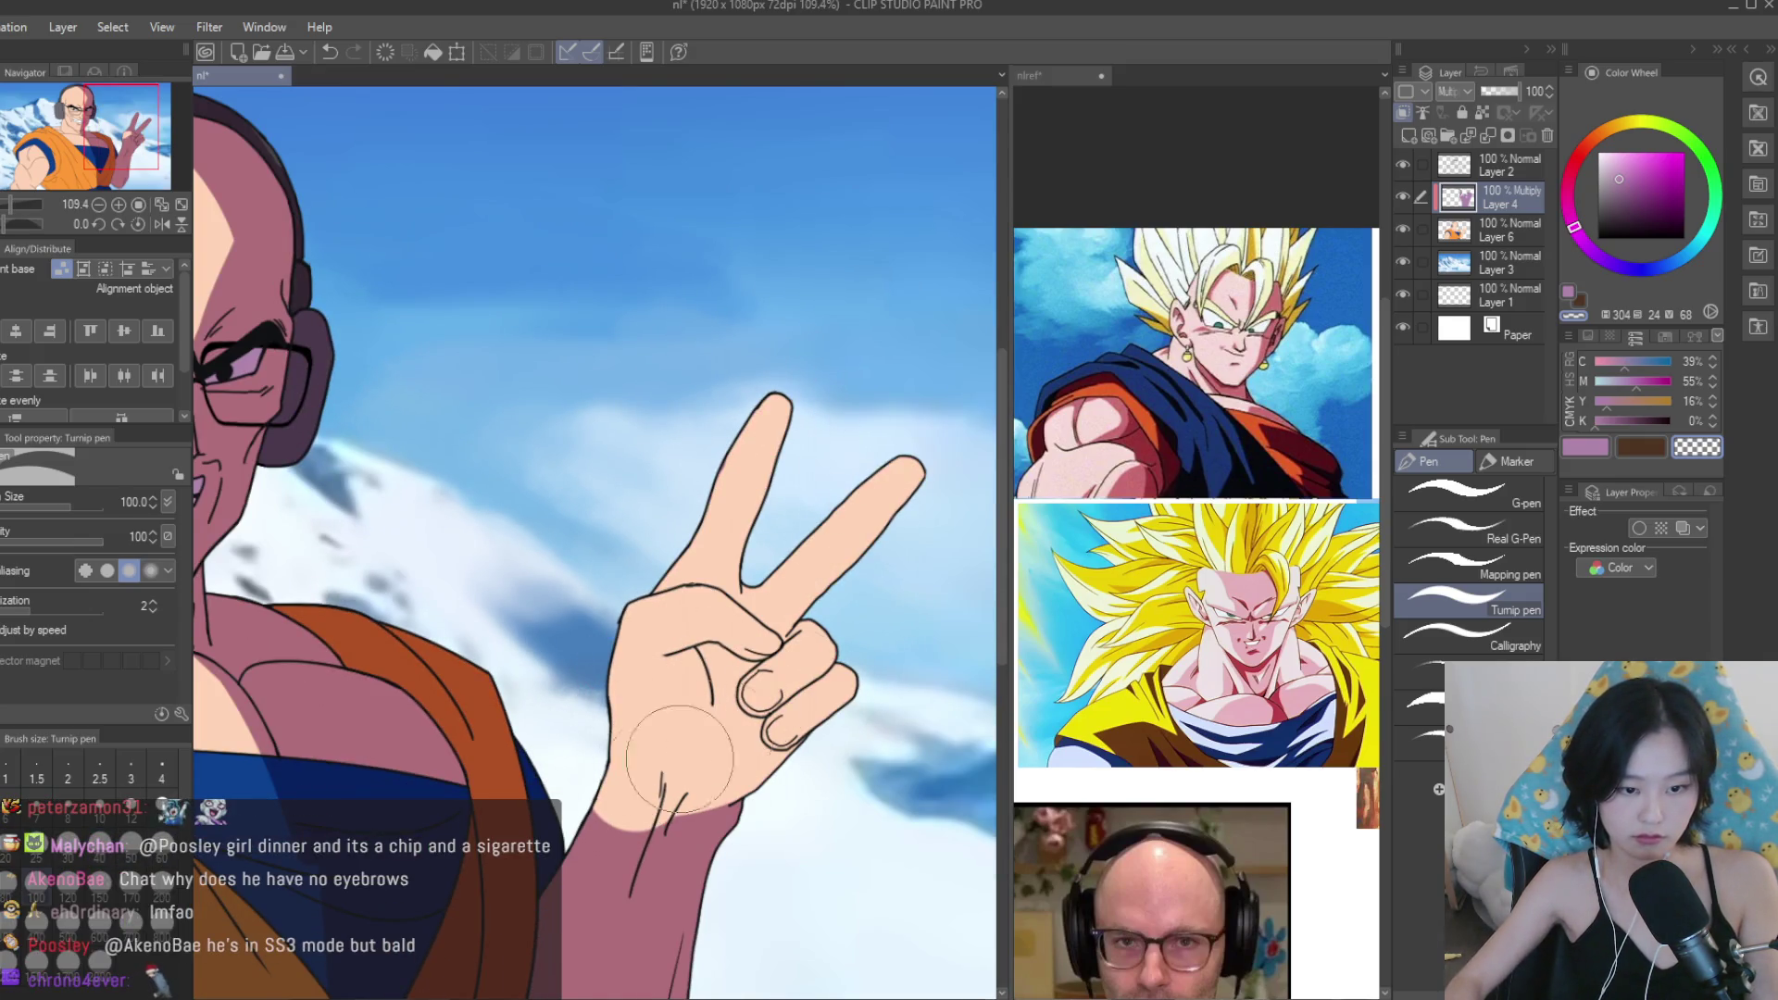
pyautogui.scroll(-6, 705, 755)
pyautogui.scroll(3, 806, 574)
pyautogui.scroll(2, 757, 540)
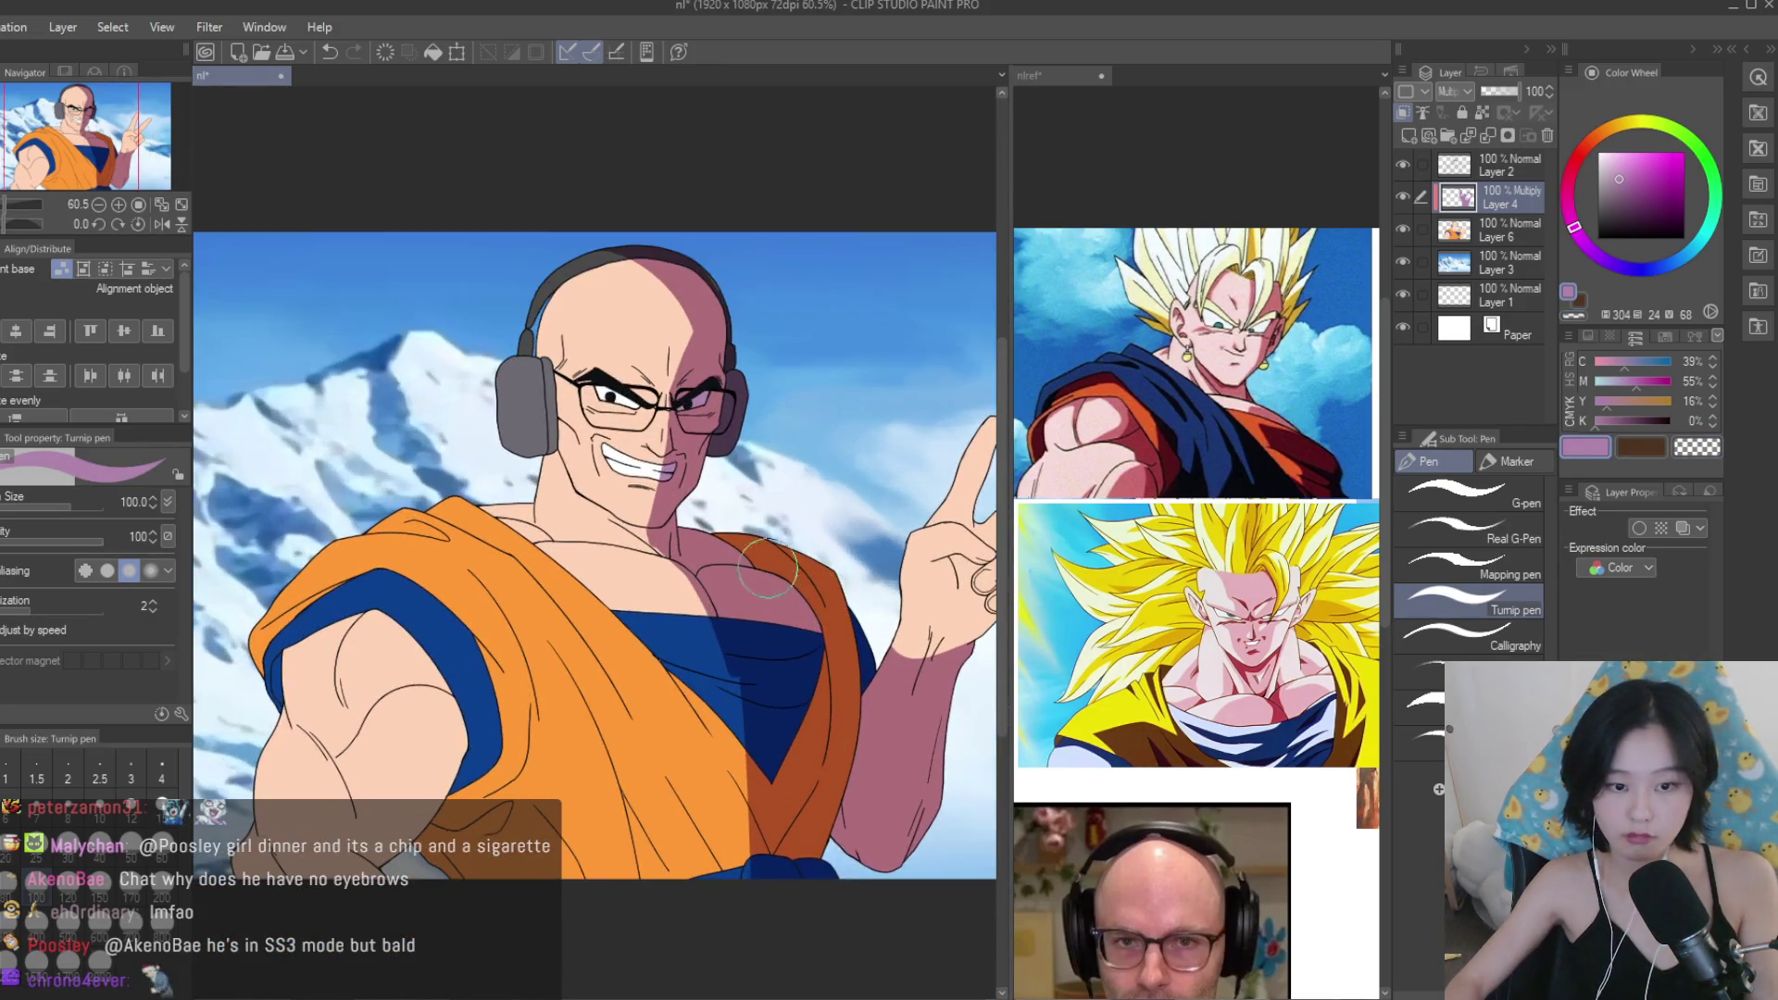
pyautogui.moveTo(743, 918); pyautogui.dragTo(713, 931)
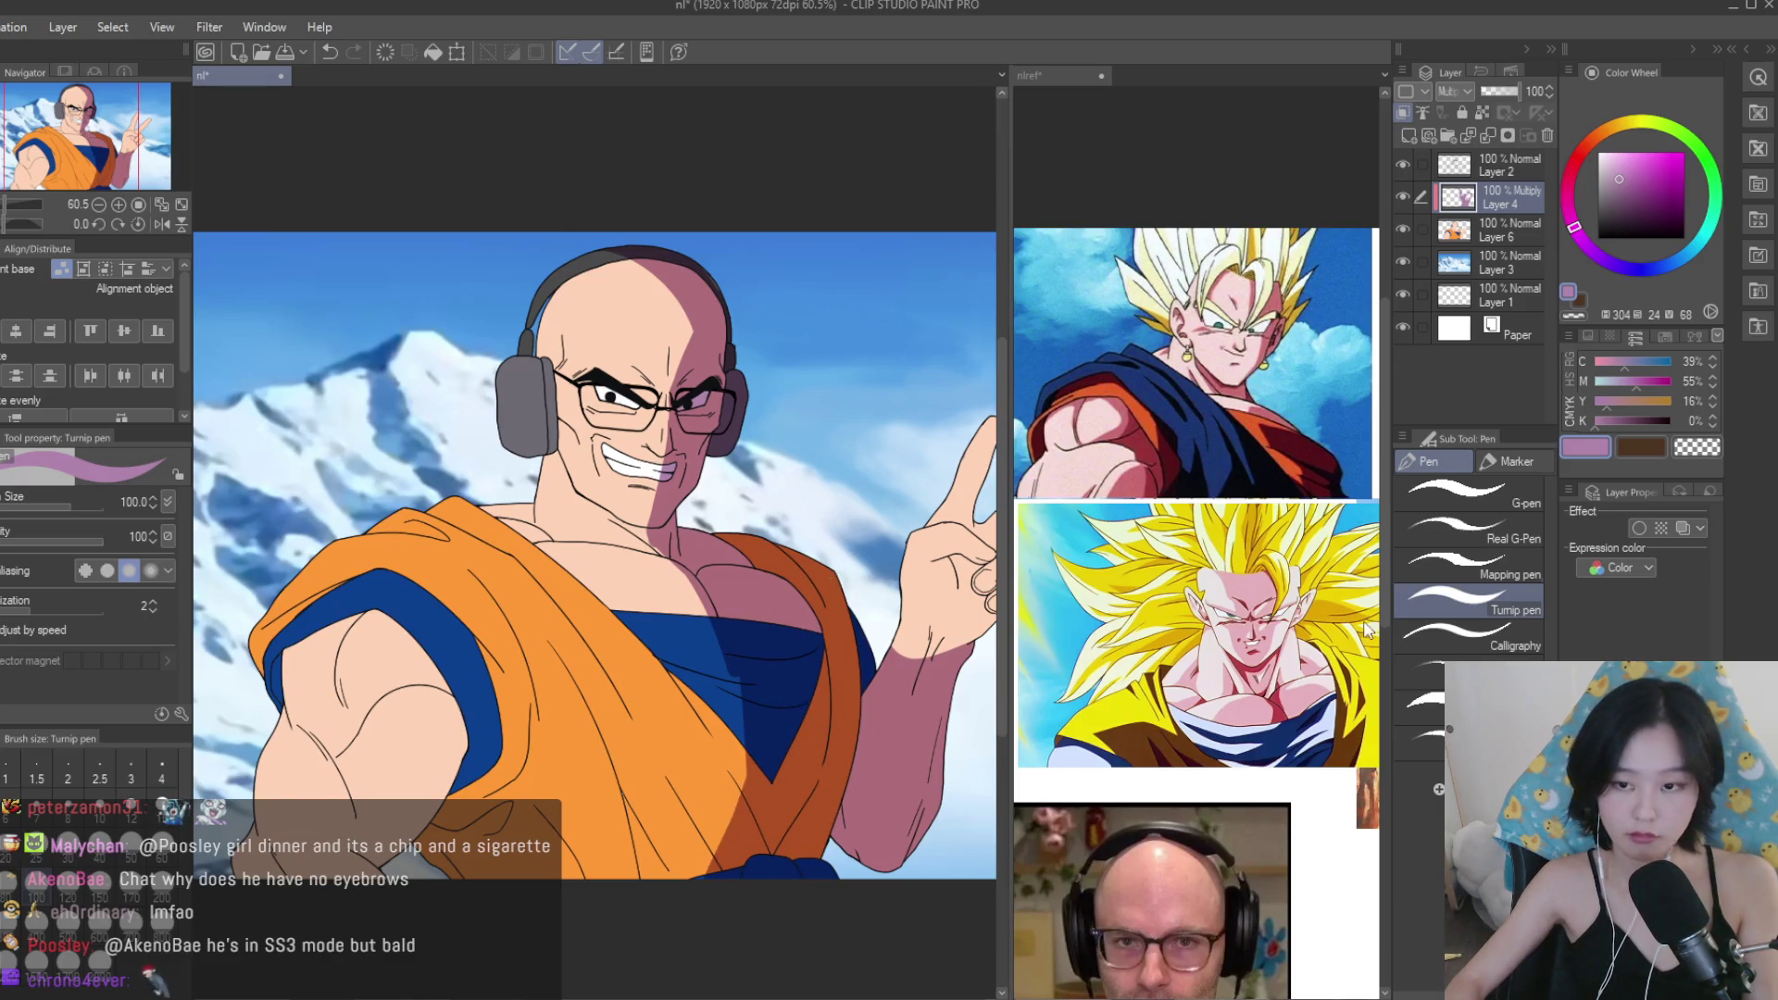
# Switch back to the pink shadow colour and shade the head under the headphone band.
pyautogui.press('[')
pyautogui.scroll(3, 754, 424)
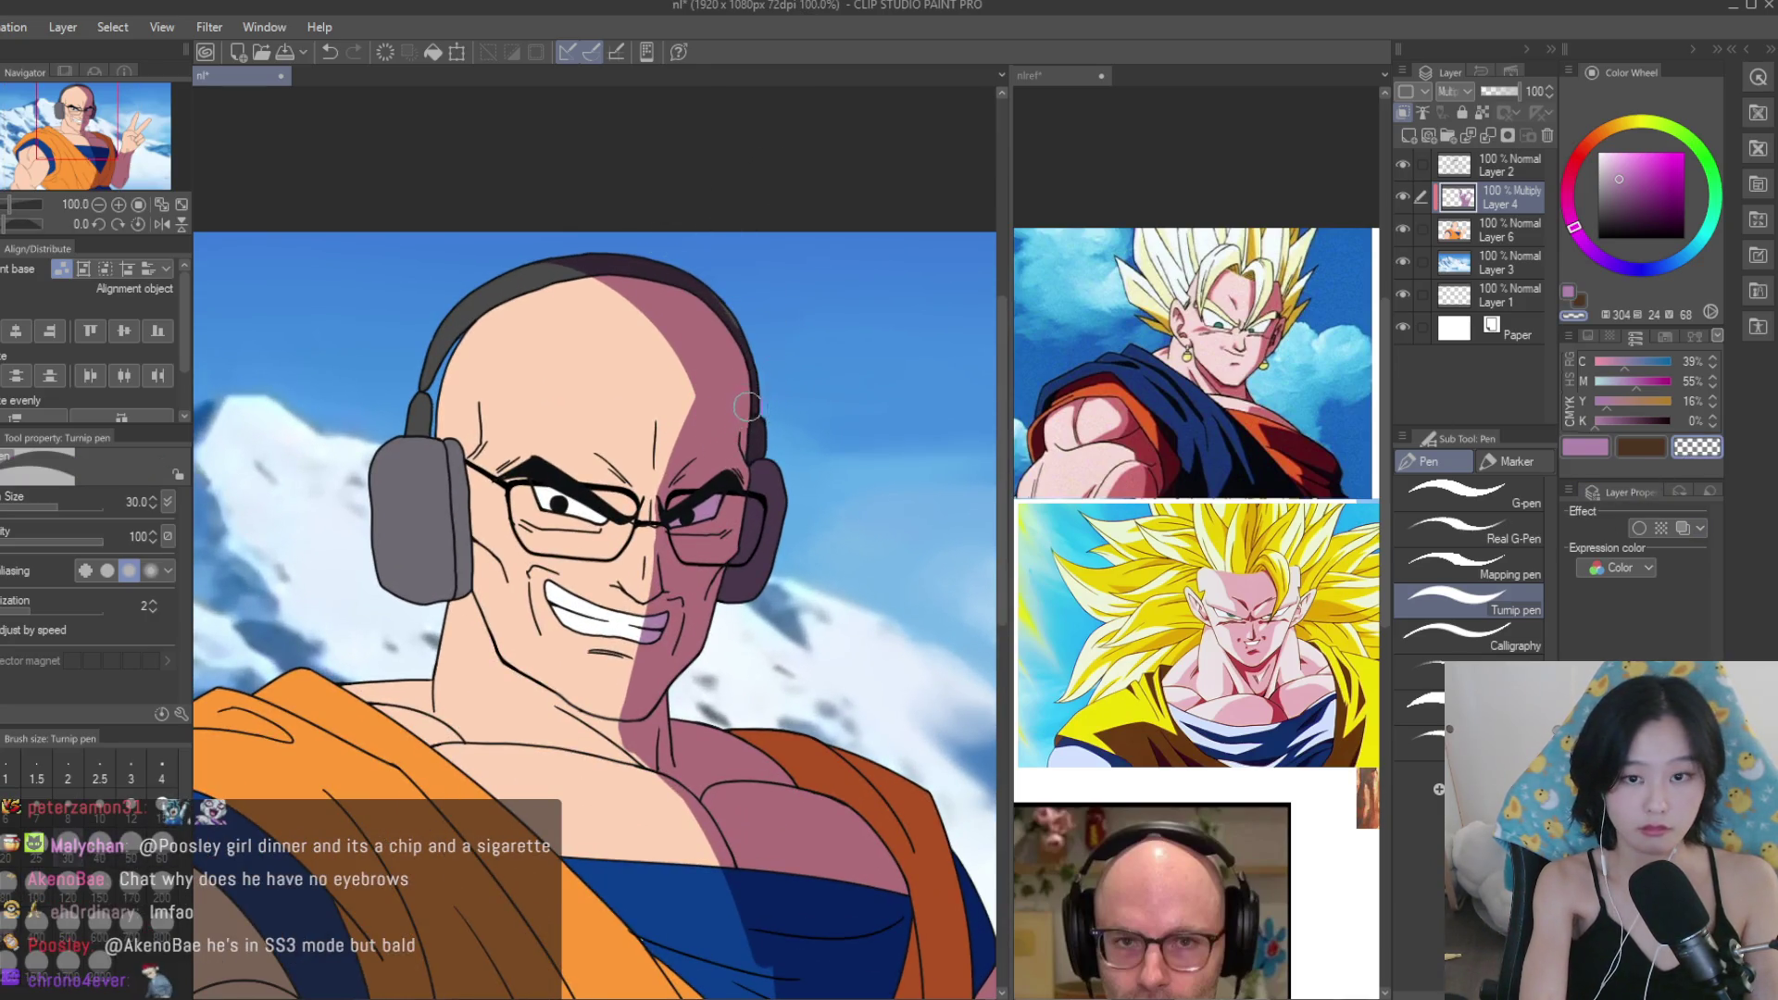
pyautogui.scroll(4, 618, 313)
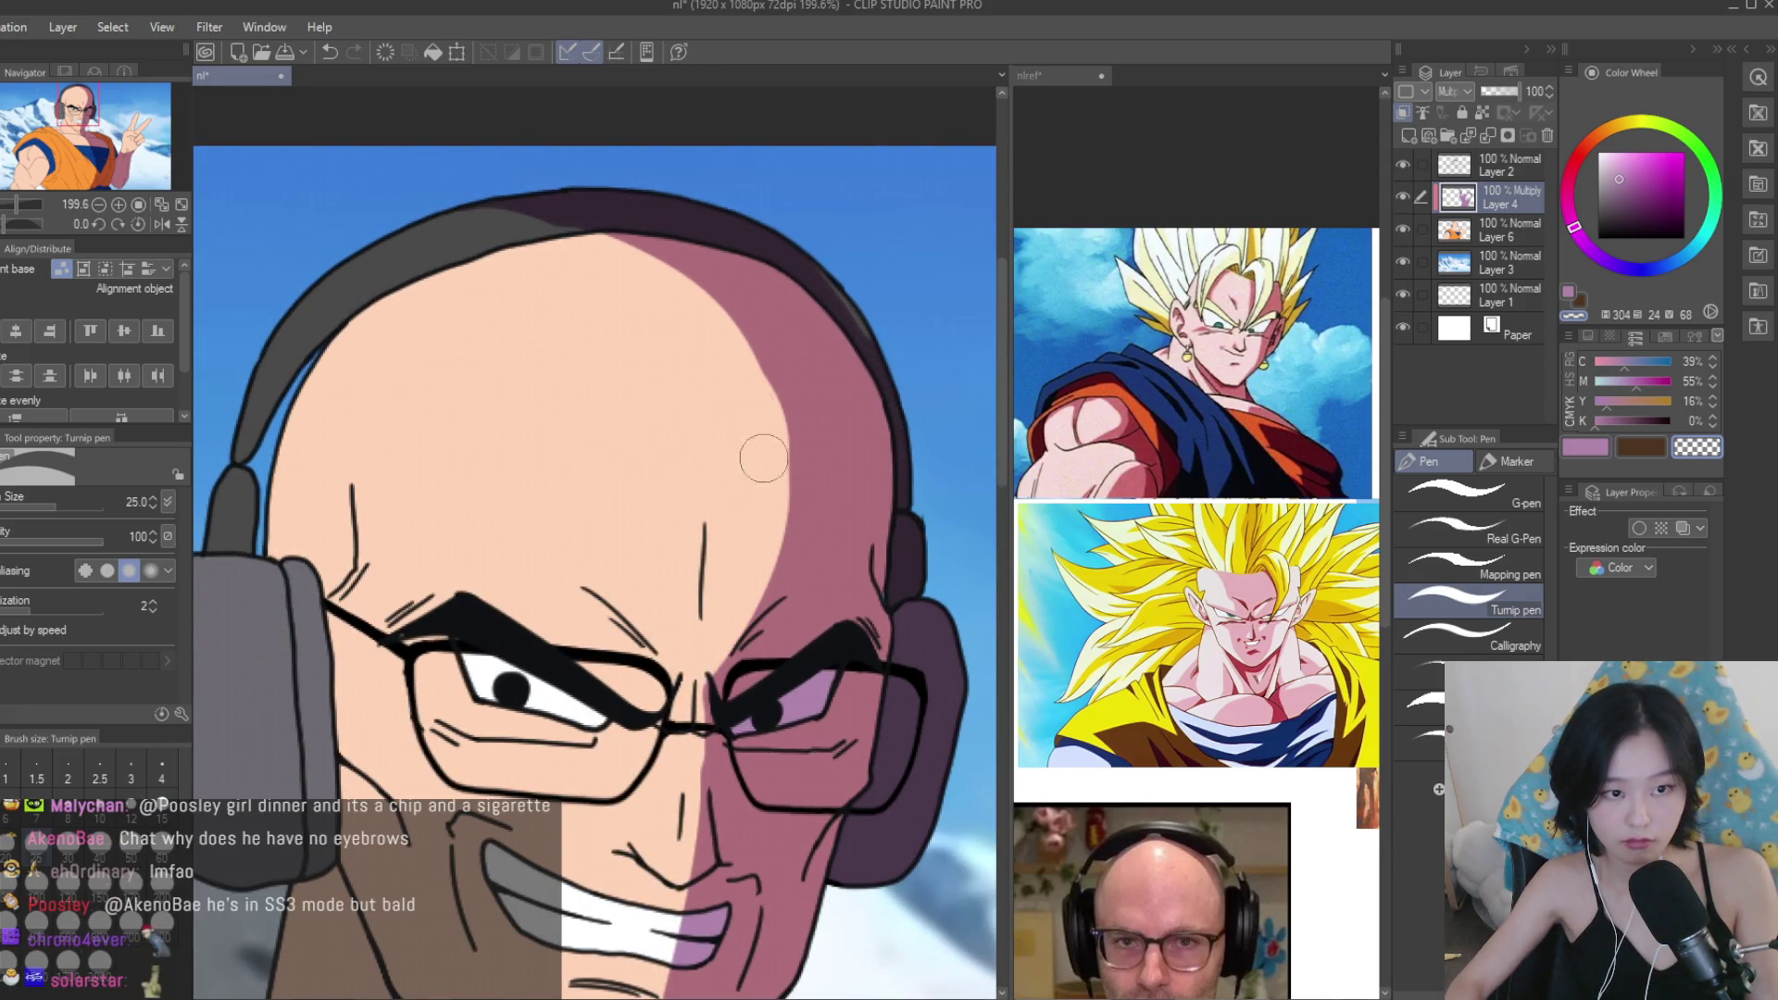
pyautogui.press('c')
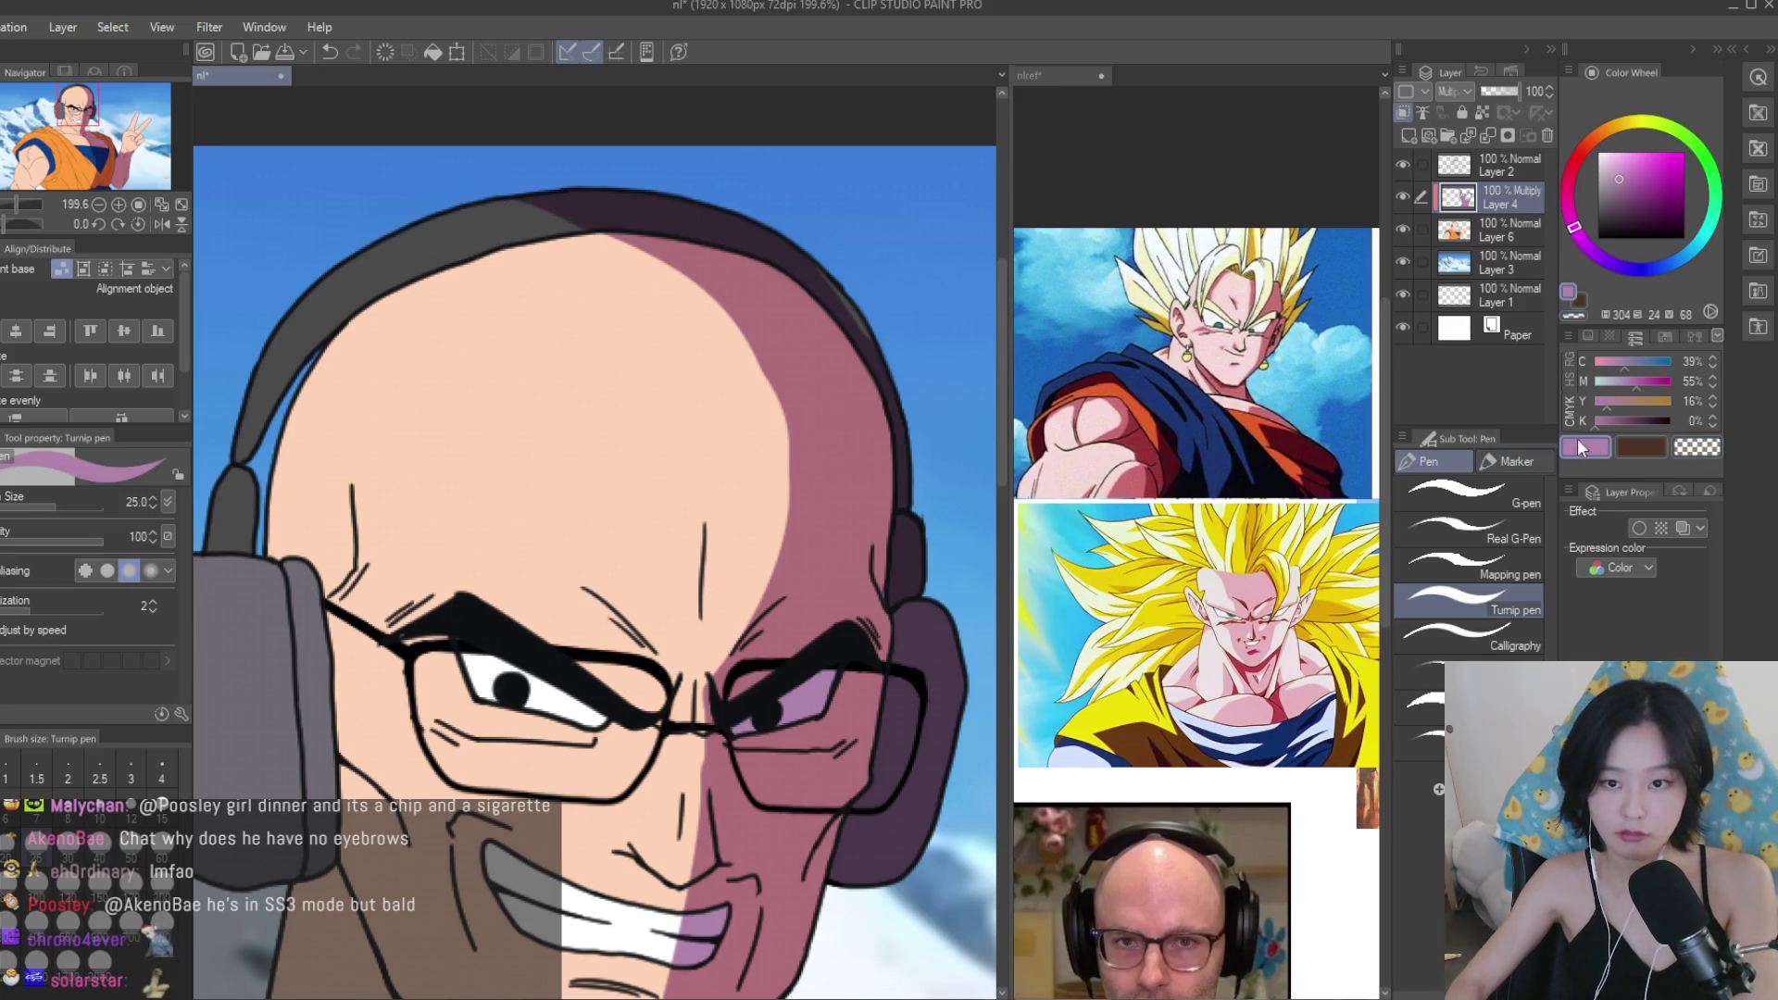
pyautogui.press('[')
pyautogui.press('[')
pyautogui.press('[')
pyautogui.moveTo(442, 277); pyautogui.dragTo(649, 246)
pyautogui.hotkey('ctrl', 'z')
pyautogui.press('[')
pyautogui.moveTo(437, 275); pyautogui.dragTo(639, 246)
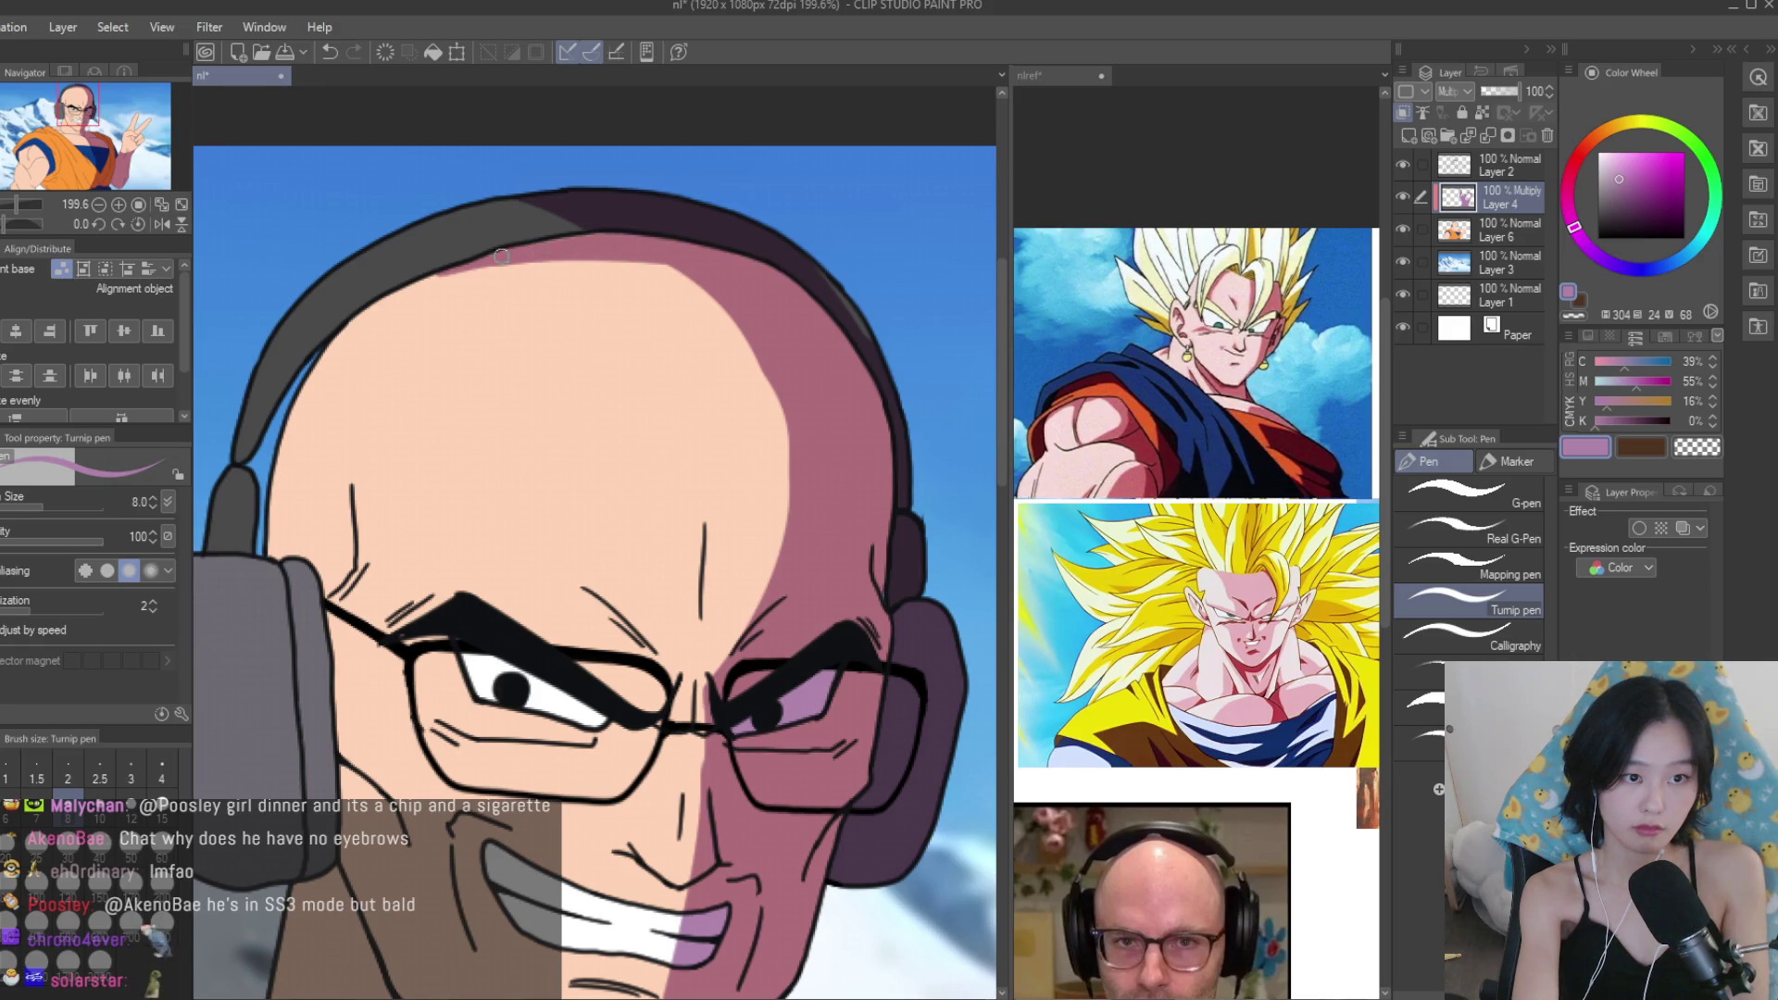
# Add shadow beside the vertical forehead line and below the slanted brow line.
pyautogui.scroll(3, 731, 573)
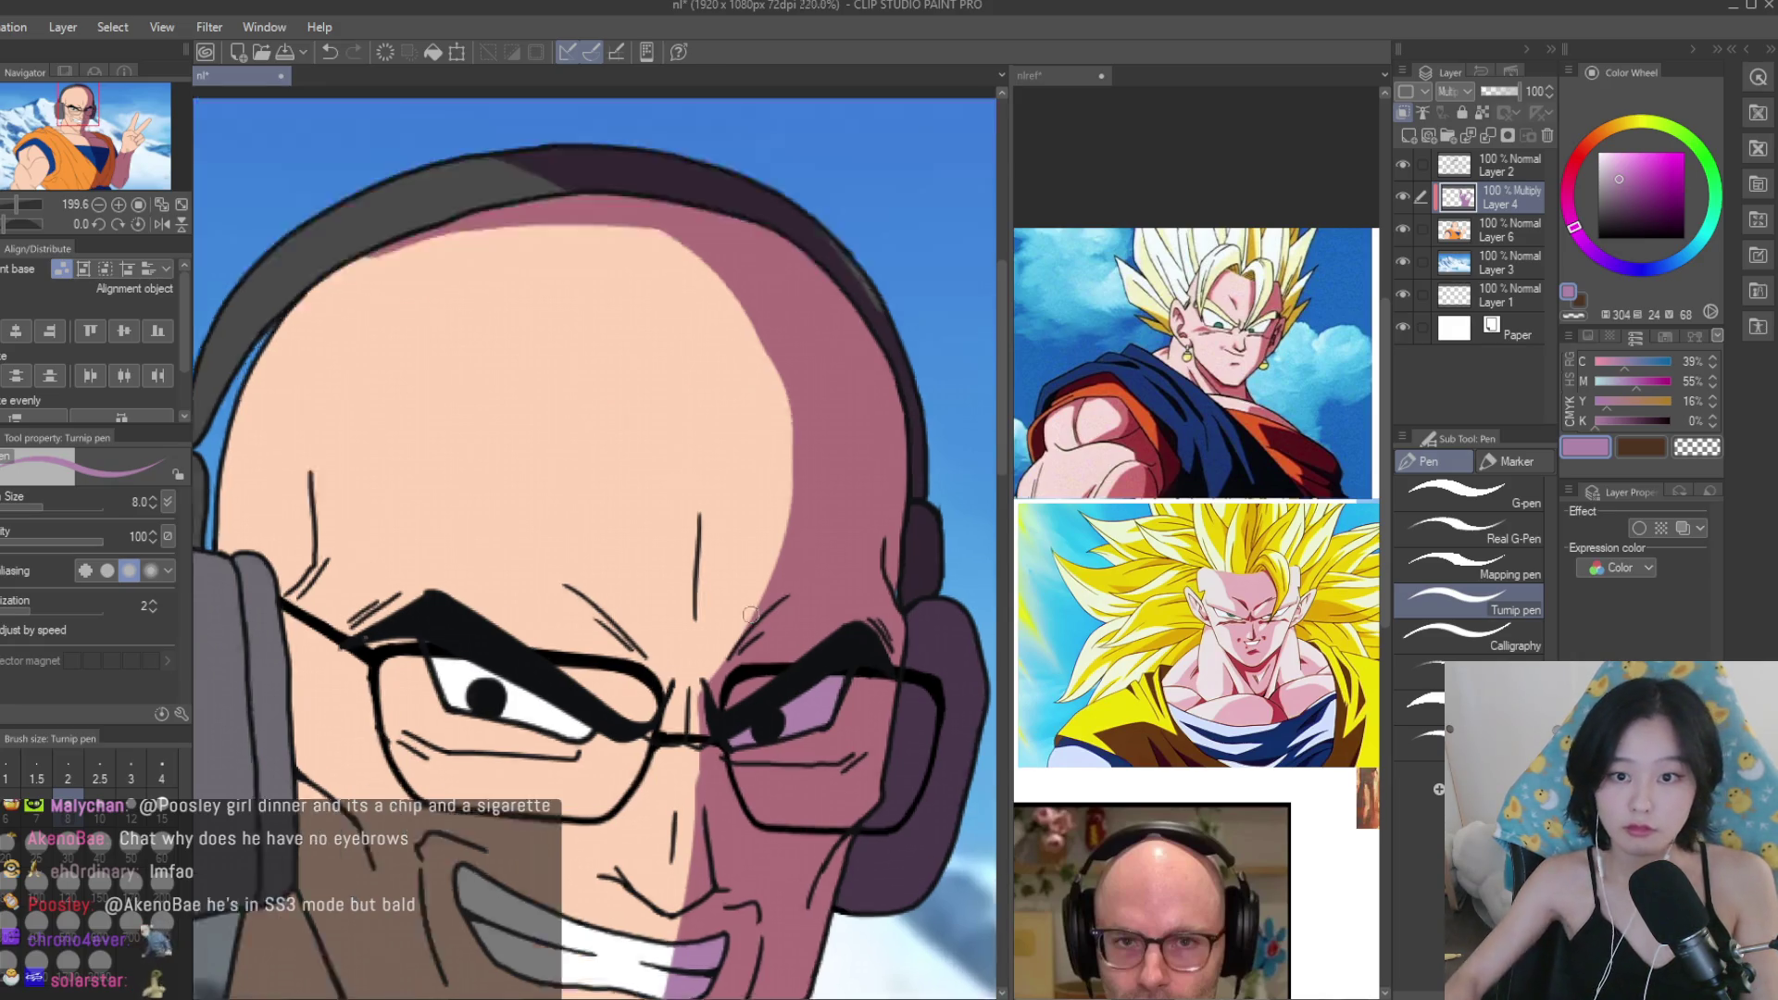
pyautogui.moveTo(681, 496); pyautogui.dragTo(695, 630)
pyautogui.scroll(2, 497, 617)
pyautogui.moveTo(442, 590)
pyautogui.mouseDown()
pyautogui.moveTo(602, 703)
pyautogui.moveTo(630, 768)
pyautogui.mouseUp()
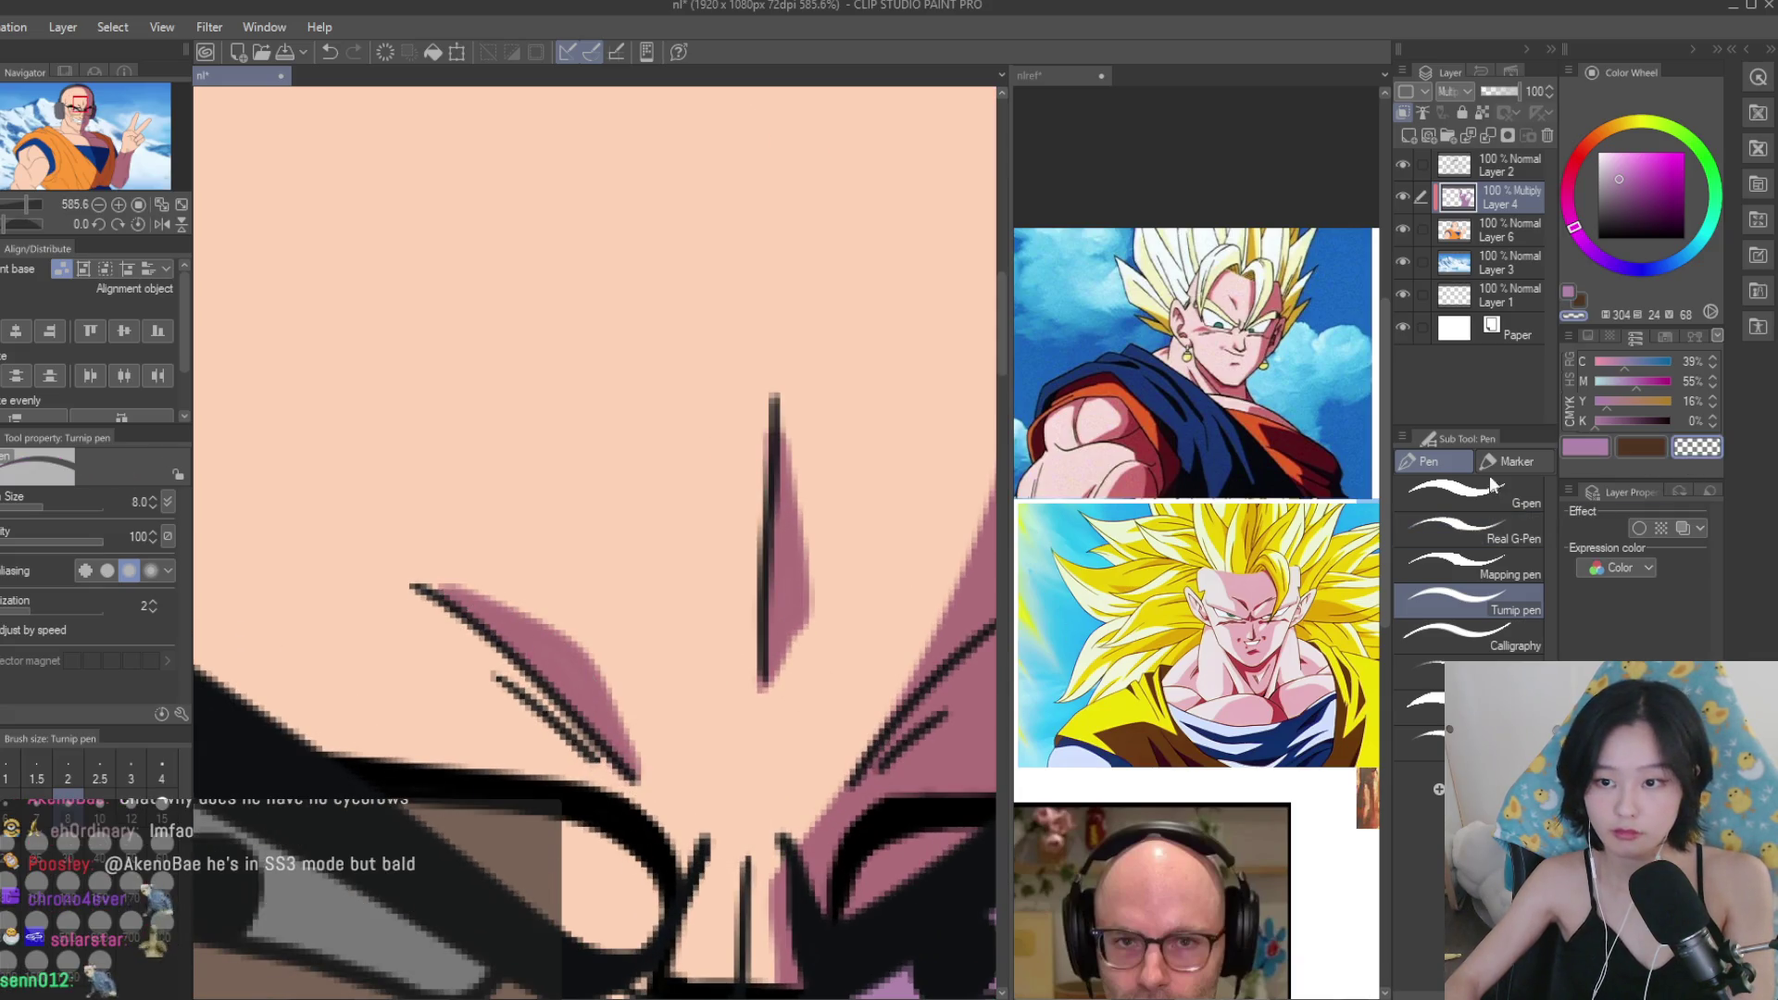
pyautogui.scroll(-10, 652, 632)
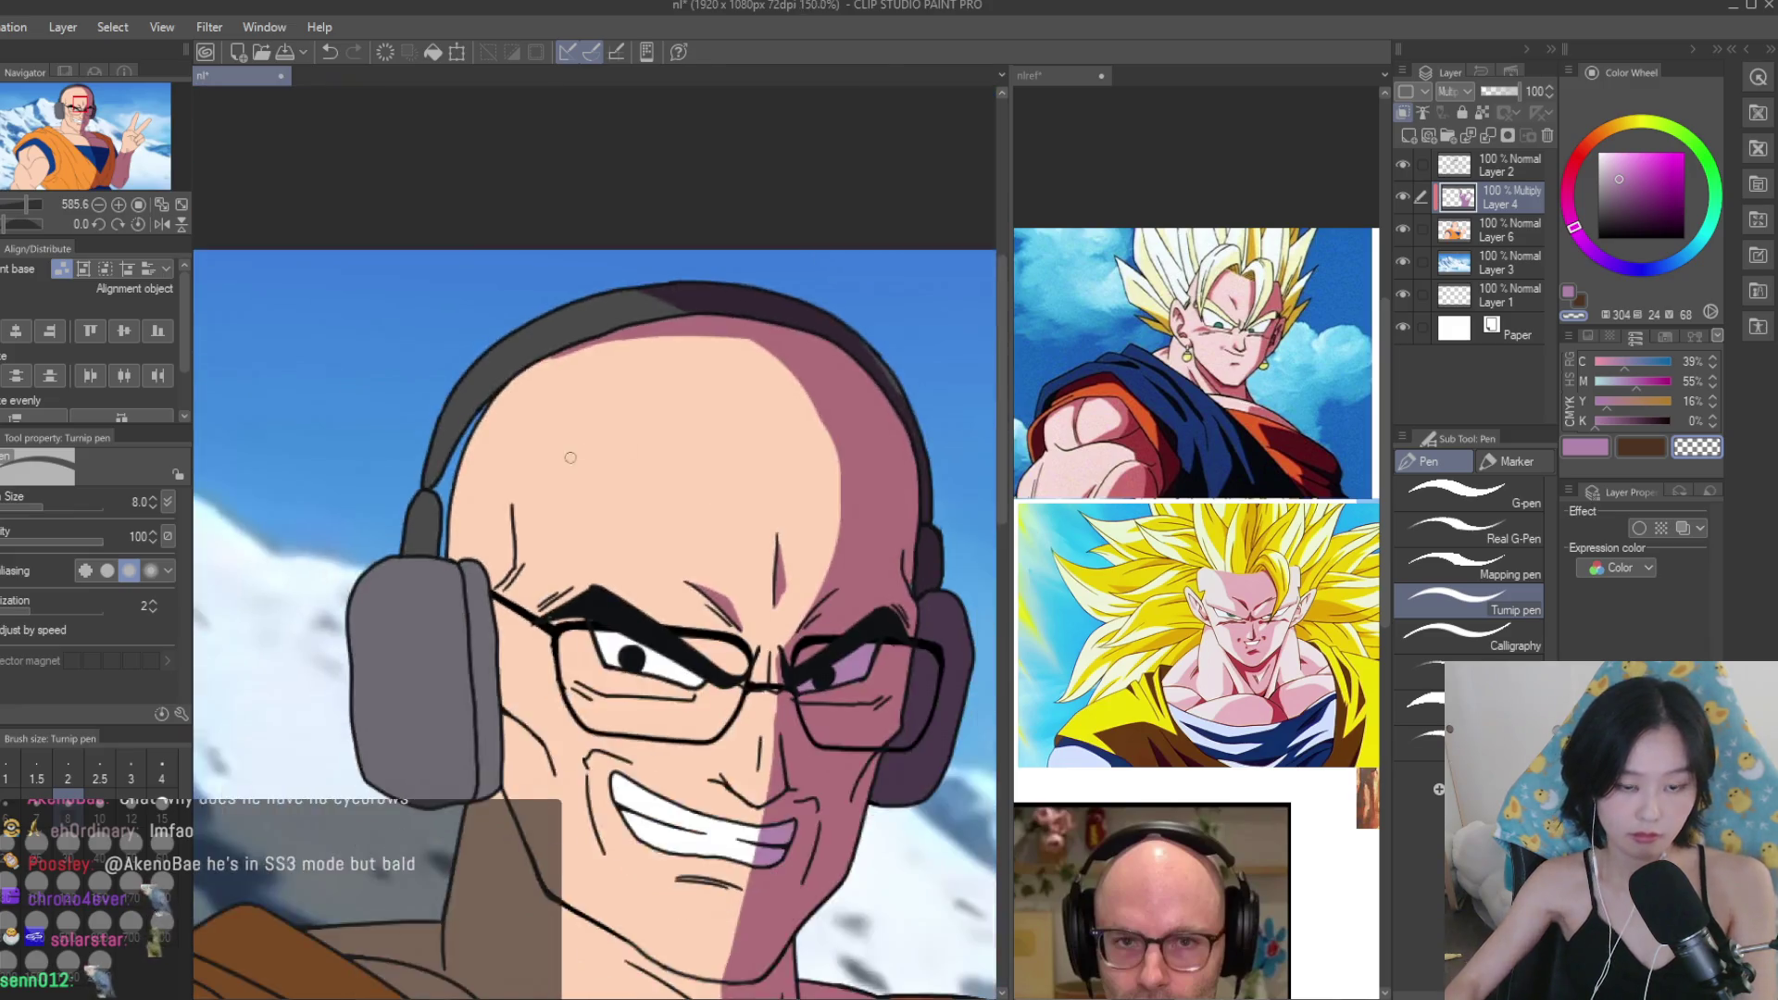
# Flip the canvas horizontally to check proportions and enlarge the brush.
pyautogui.press('h')
pyautogui.press('h')
pyautogui.scroll(6, 676, 537)
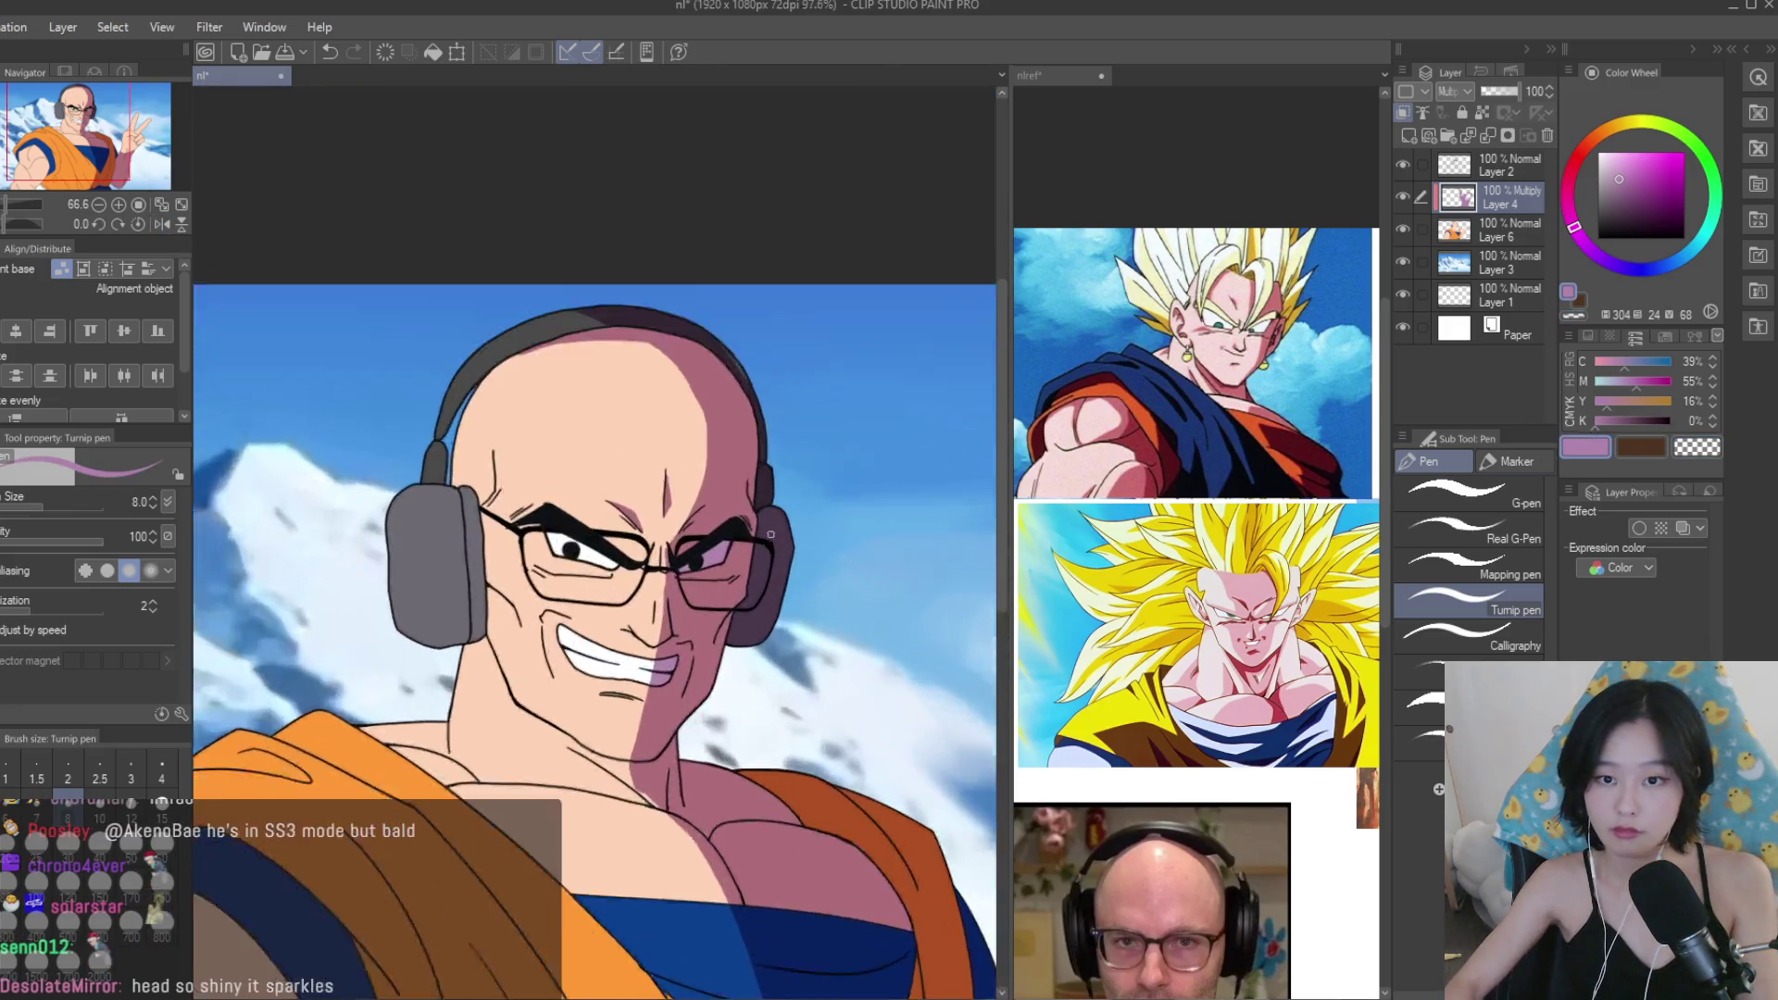
pyautogui.press(']')
pyautogui.press(']')
pyautogui.press(']')
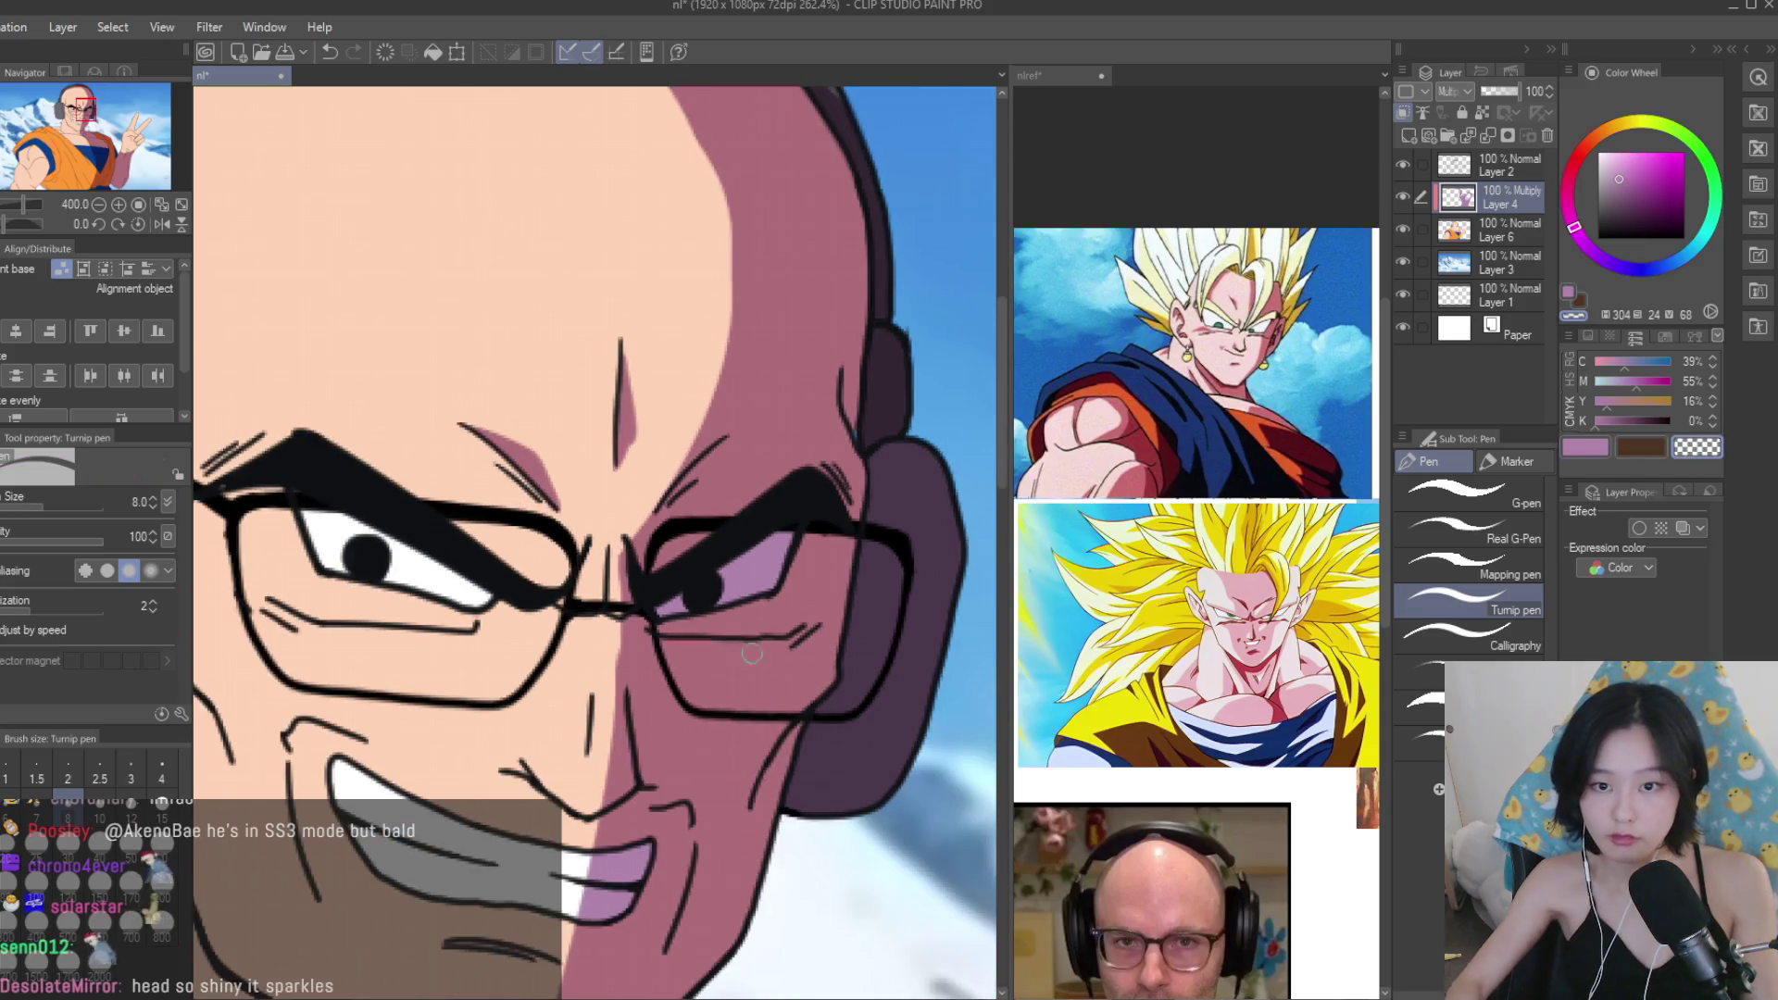
pyautogui.scroll(-1, 611, 532)
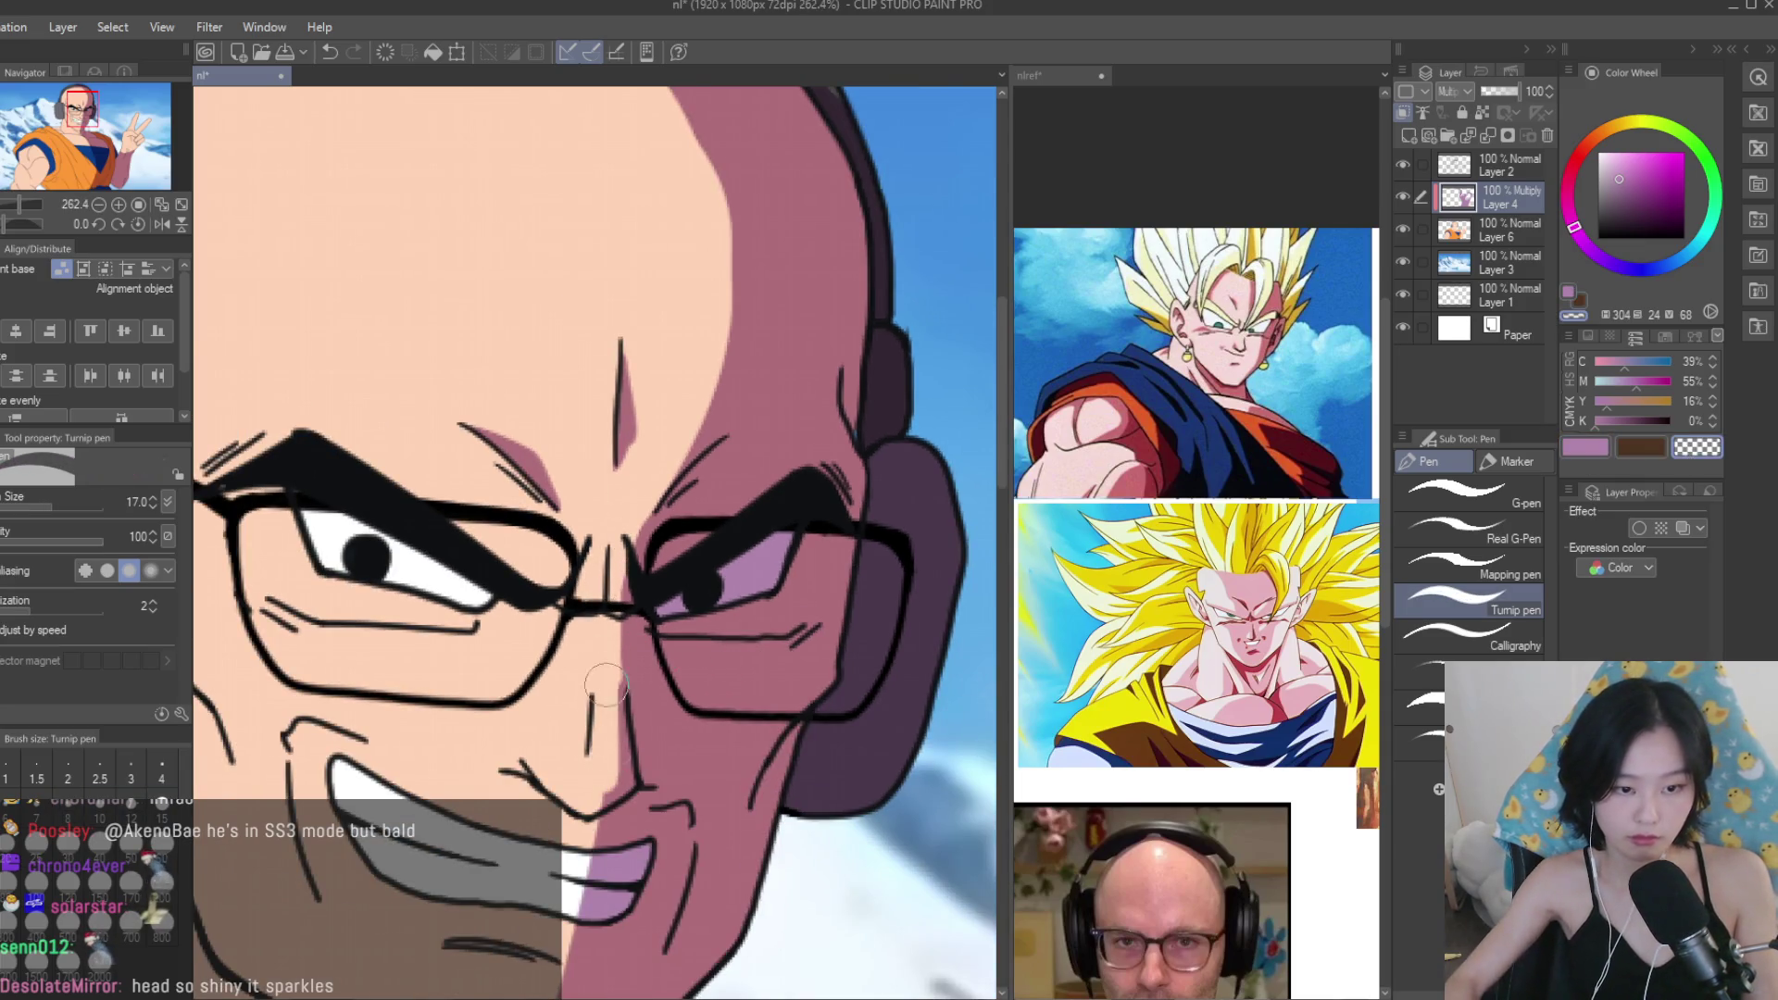
pyautogui.scroll(-4, 602, 792)
pyautogui.scroll(3, 628, 668)
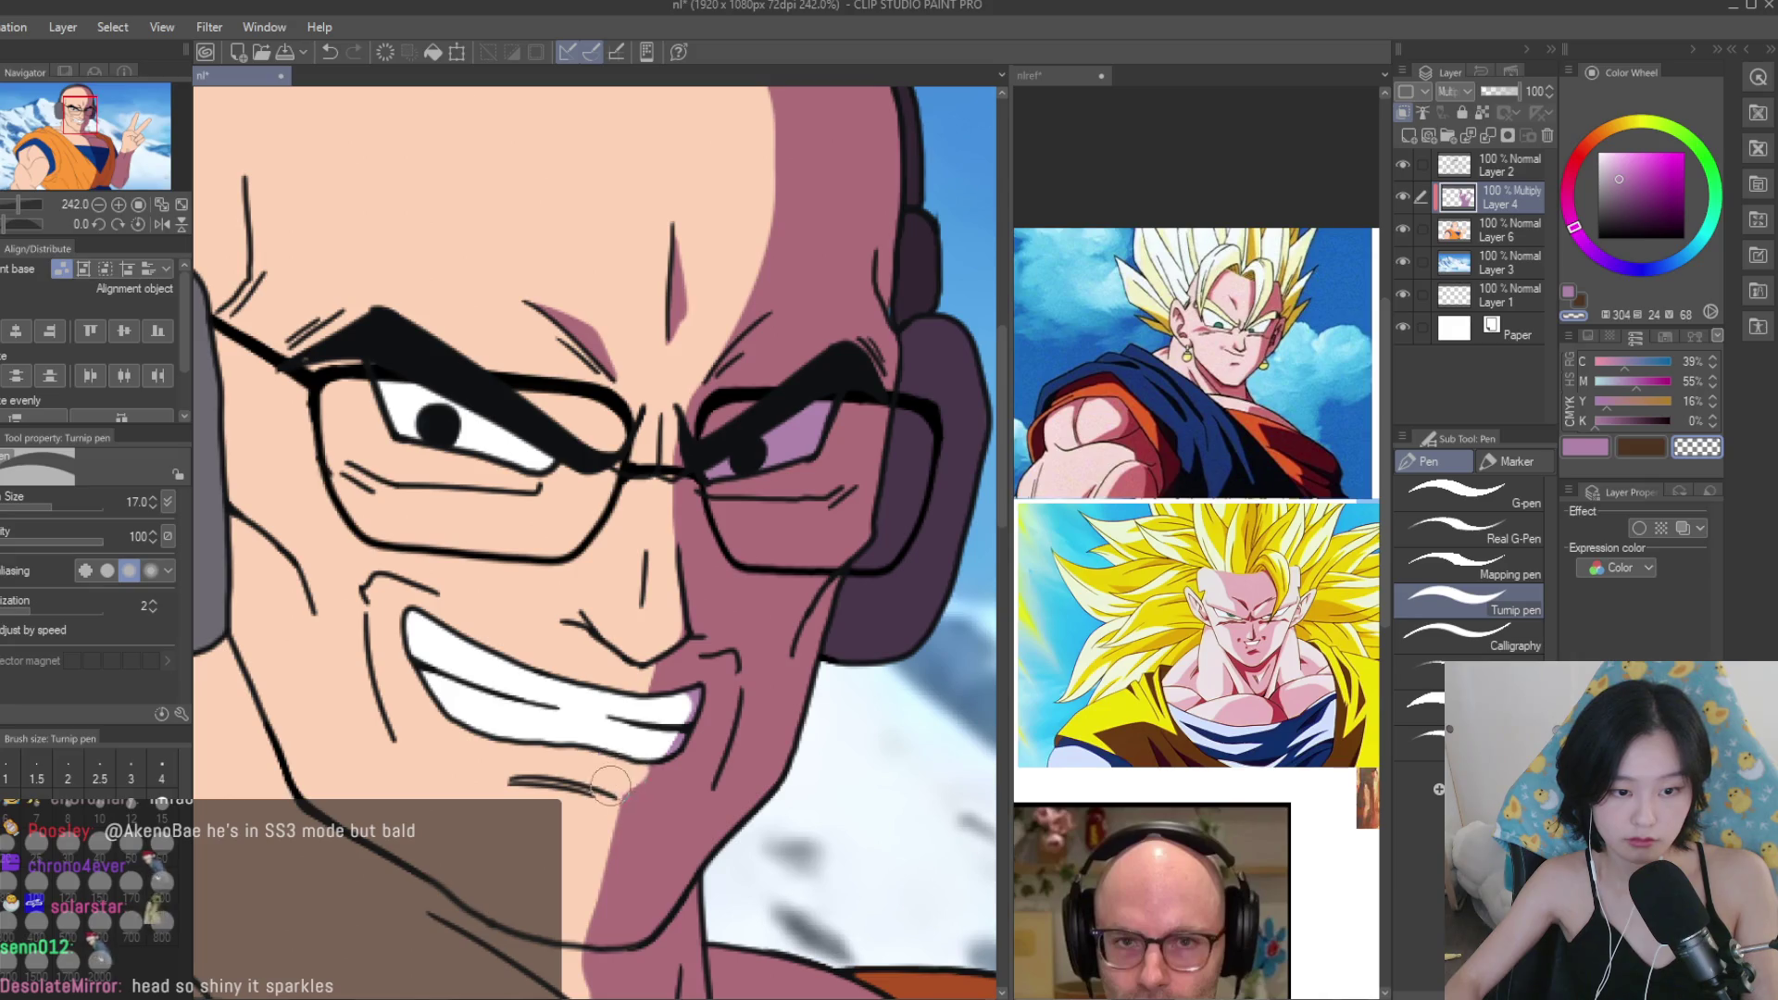
pyautogui.scroll(-5, 611, 780)
pyautogui.scroll(2, 593, 648)
pyautogui.scroll(-2, 1195, 601)
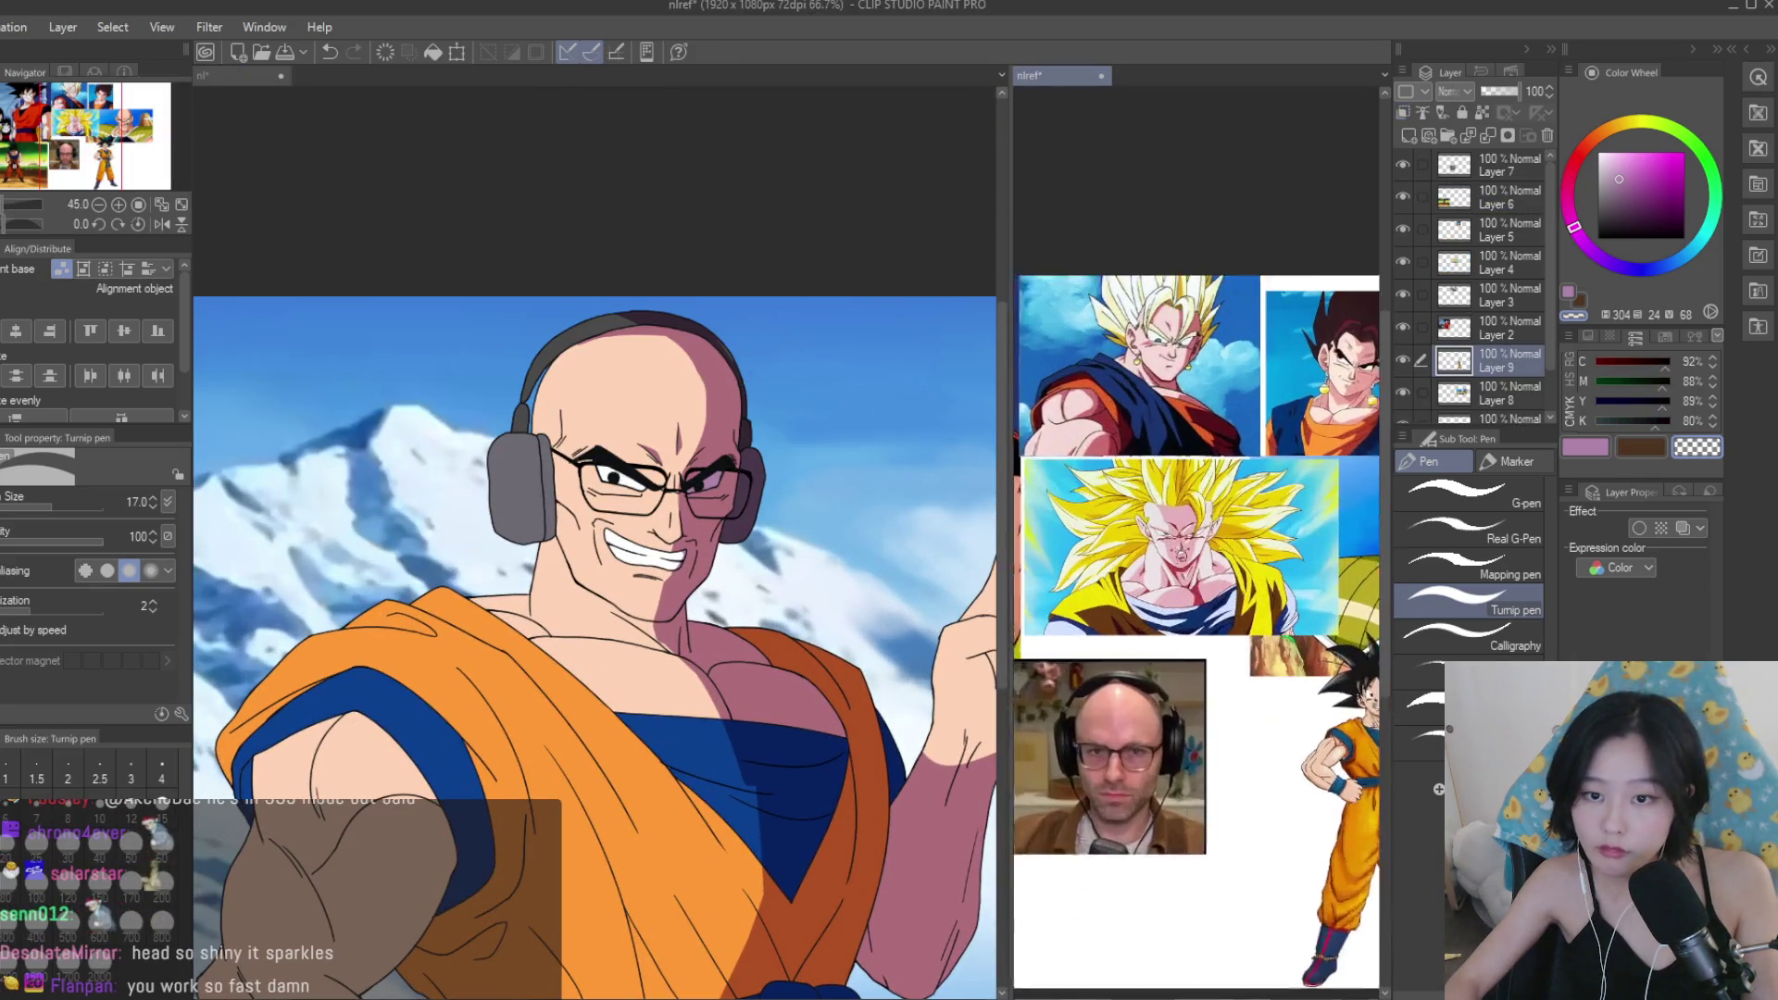
pyautogui.scroll(2, 1194, 555)
pyautogui.scroll(6, 666, 594)
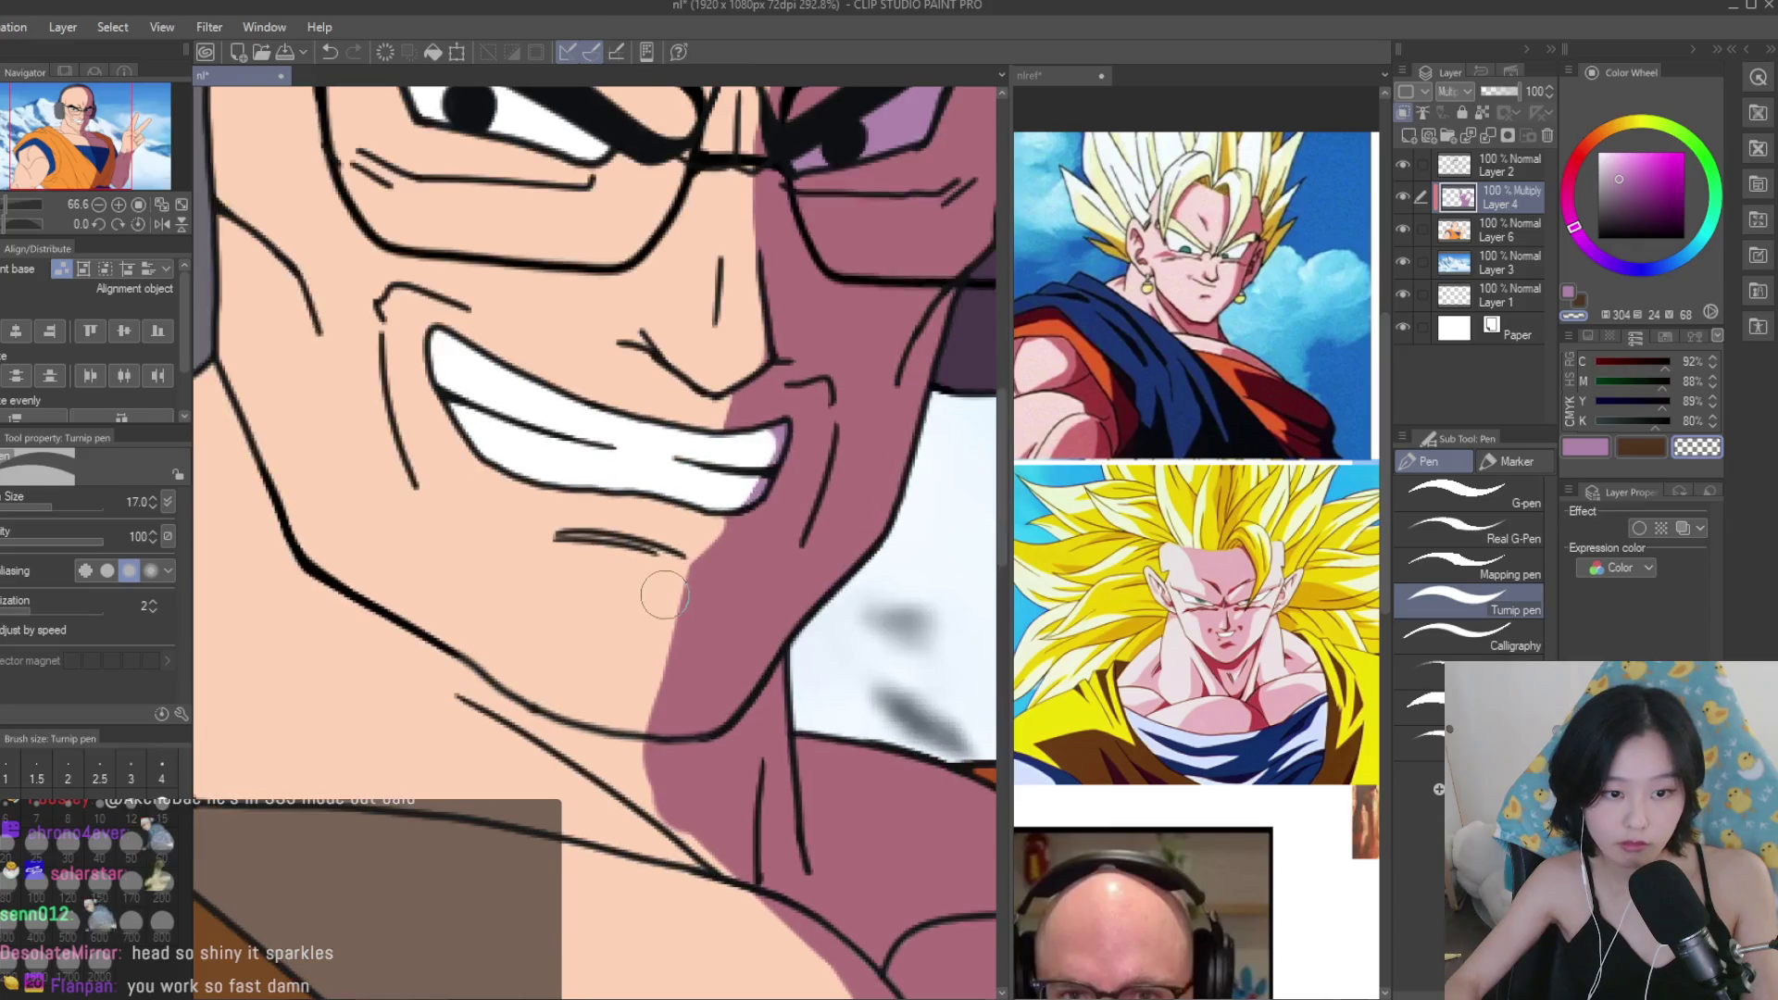
pyautogui.scroll(-2, 653, 607)
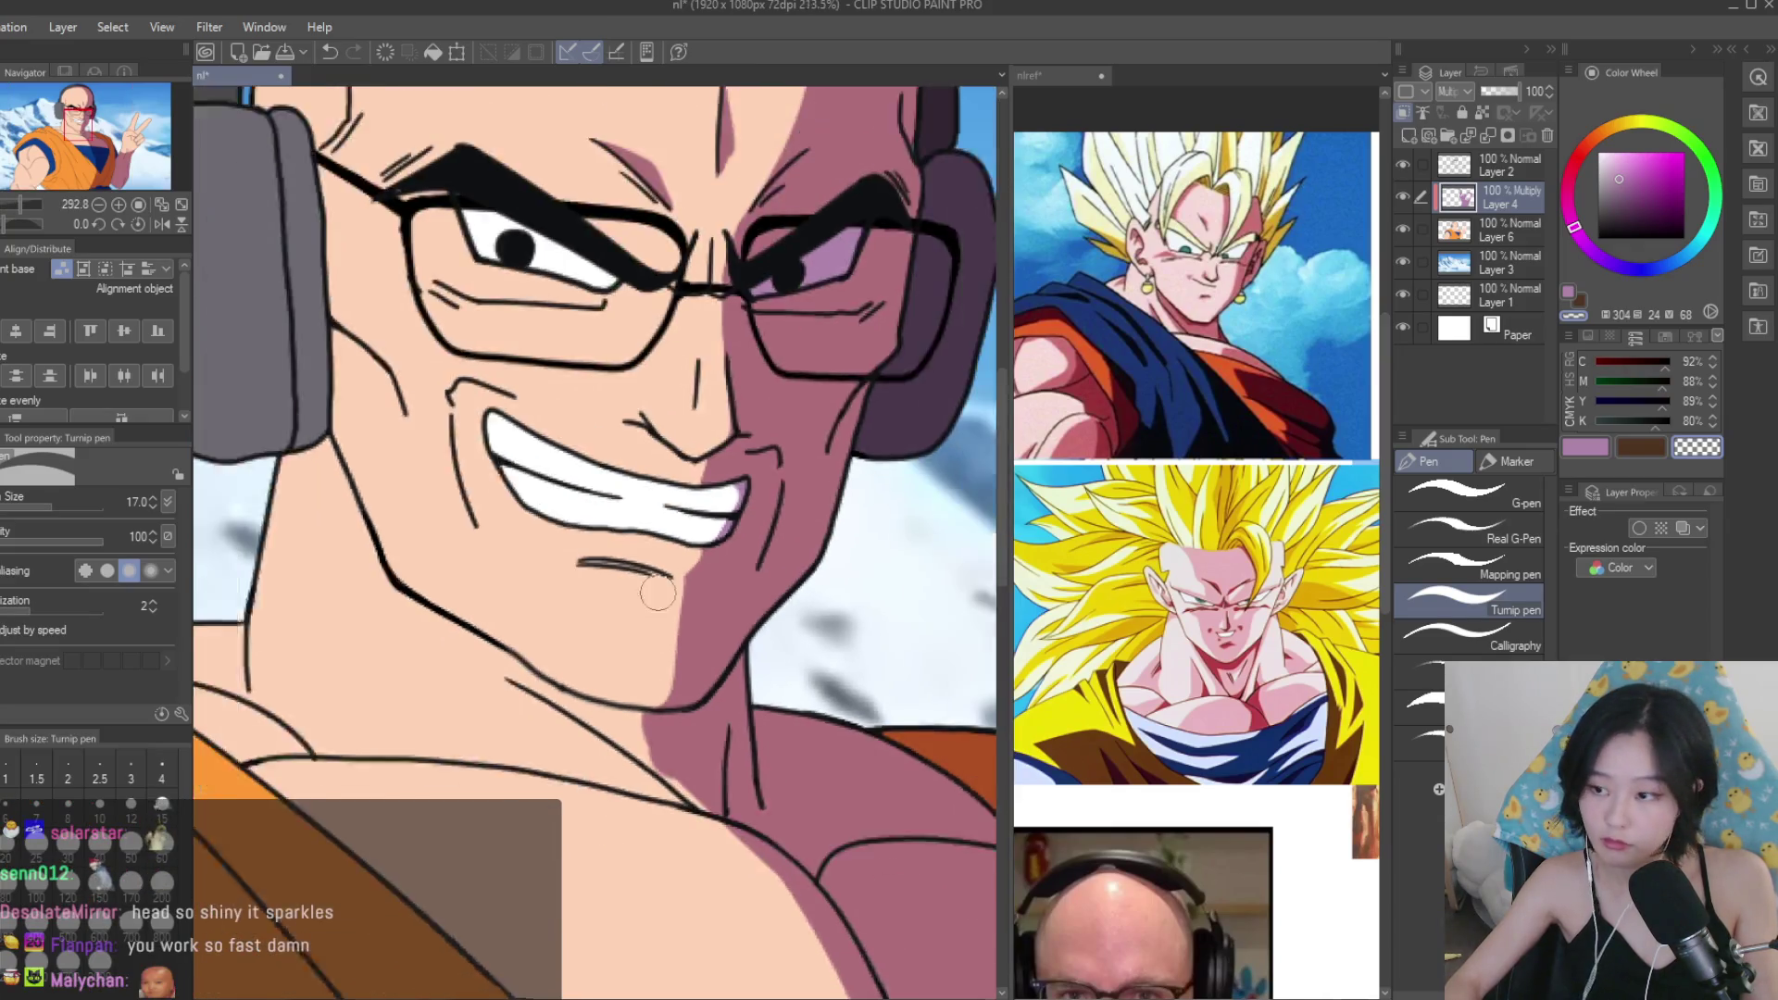
pyautogui.scroll(-2, 648, 609)
# Paint a purple shadow along the neck and under the jaw line above the collar.
pyautogui.keyDown('alt'); pyautogui.click(704, 629); pyautogui.keyUp('alt')
pyautogui.scroll(3, 685, 703)
pyautogui.moveTo(639, 695); pyautogui.dragTo(725, 771)
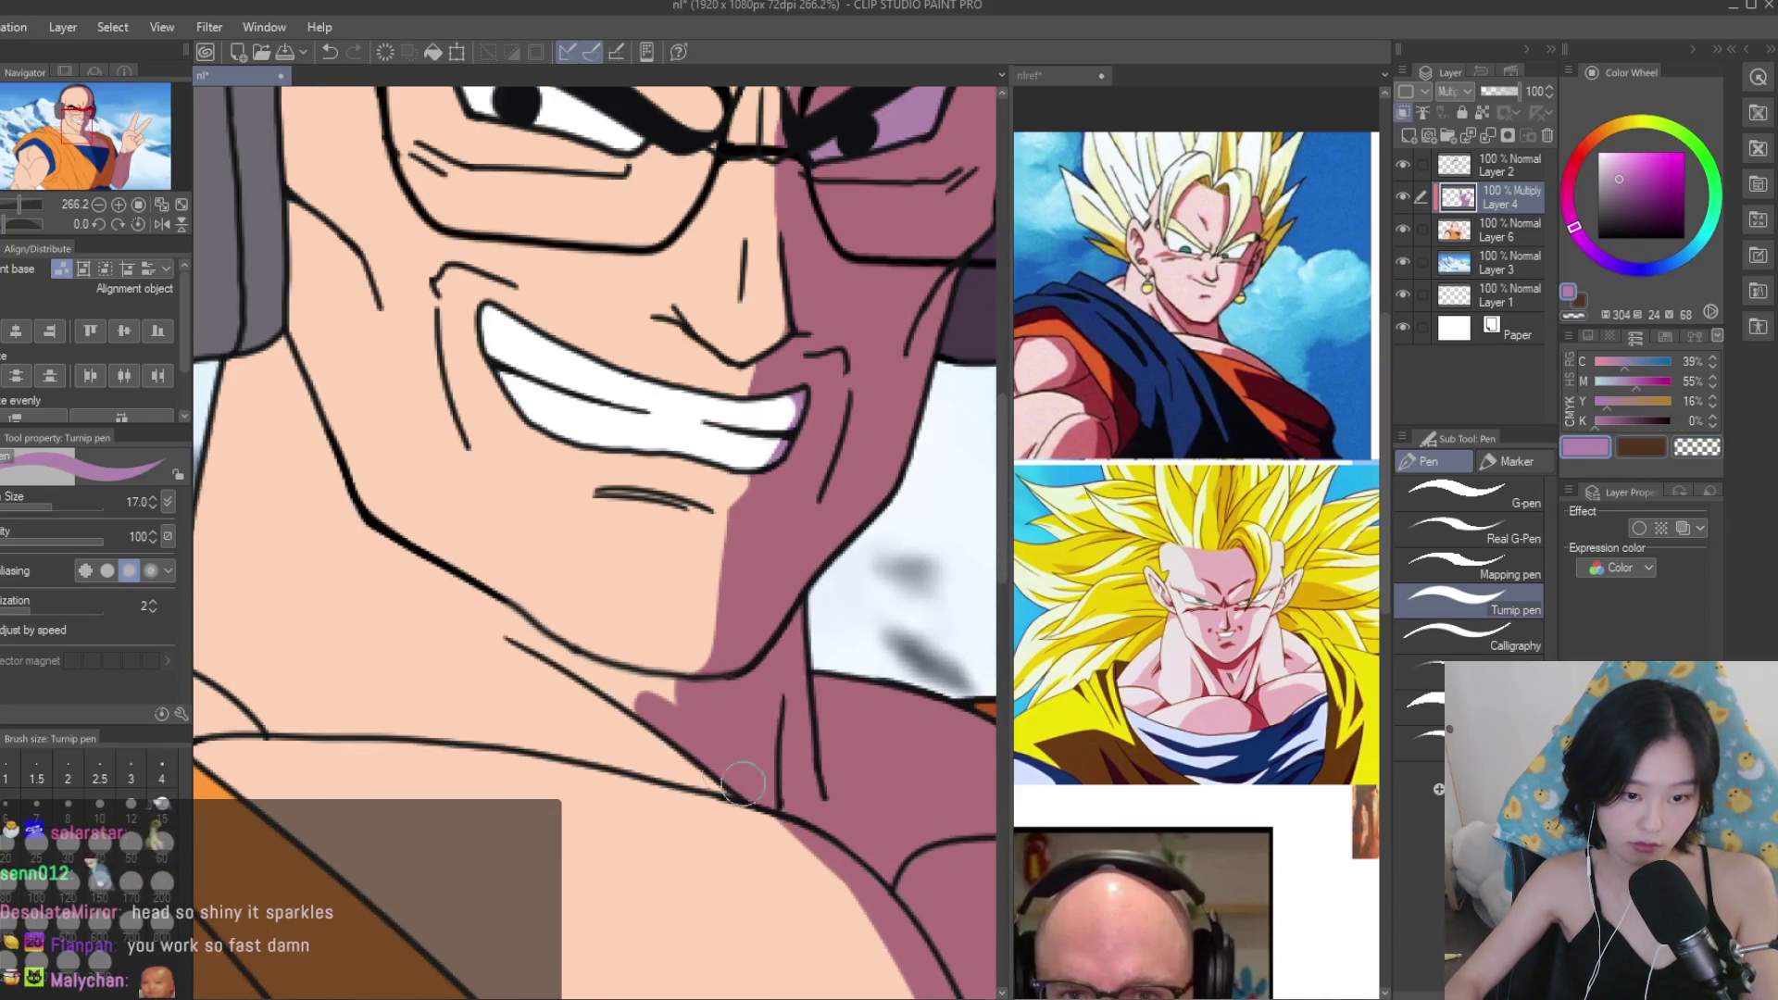
pyautogui.scroll(-3, 519, 634)
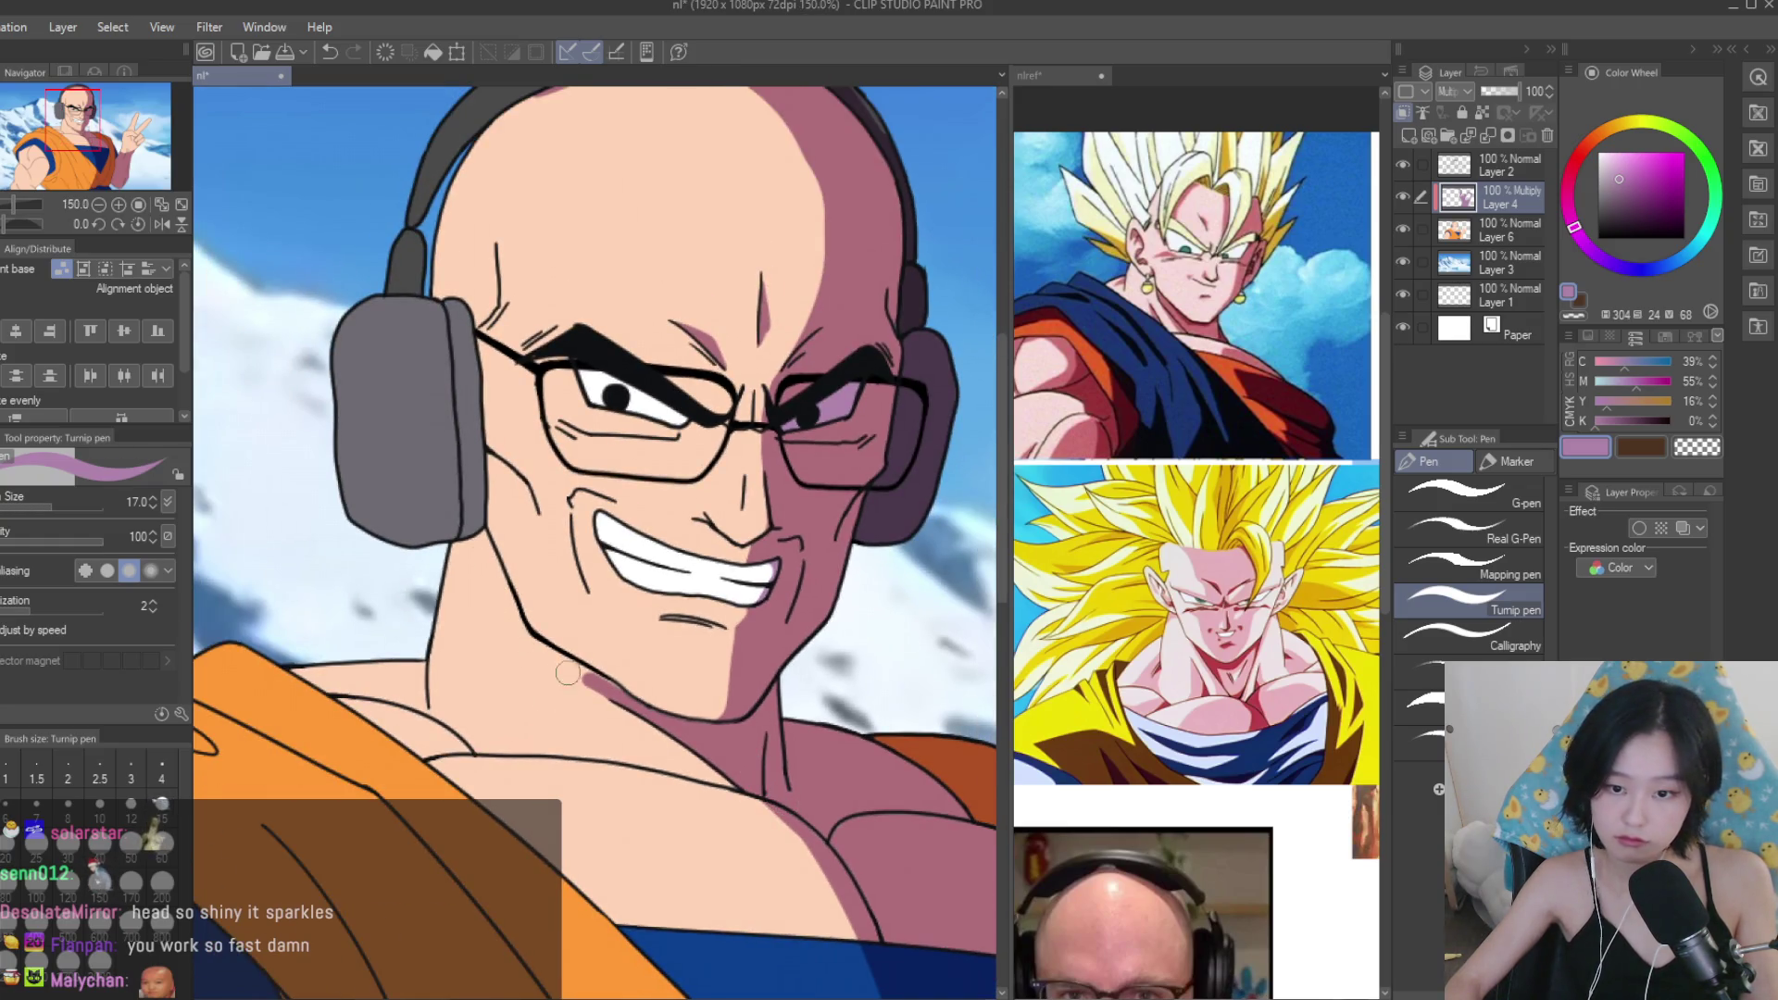
pyautogui.scroll(4, 582, 651)
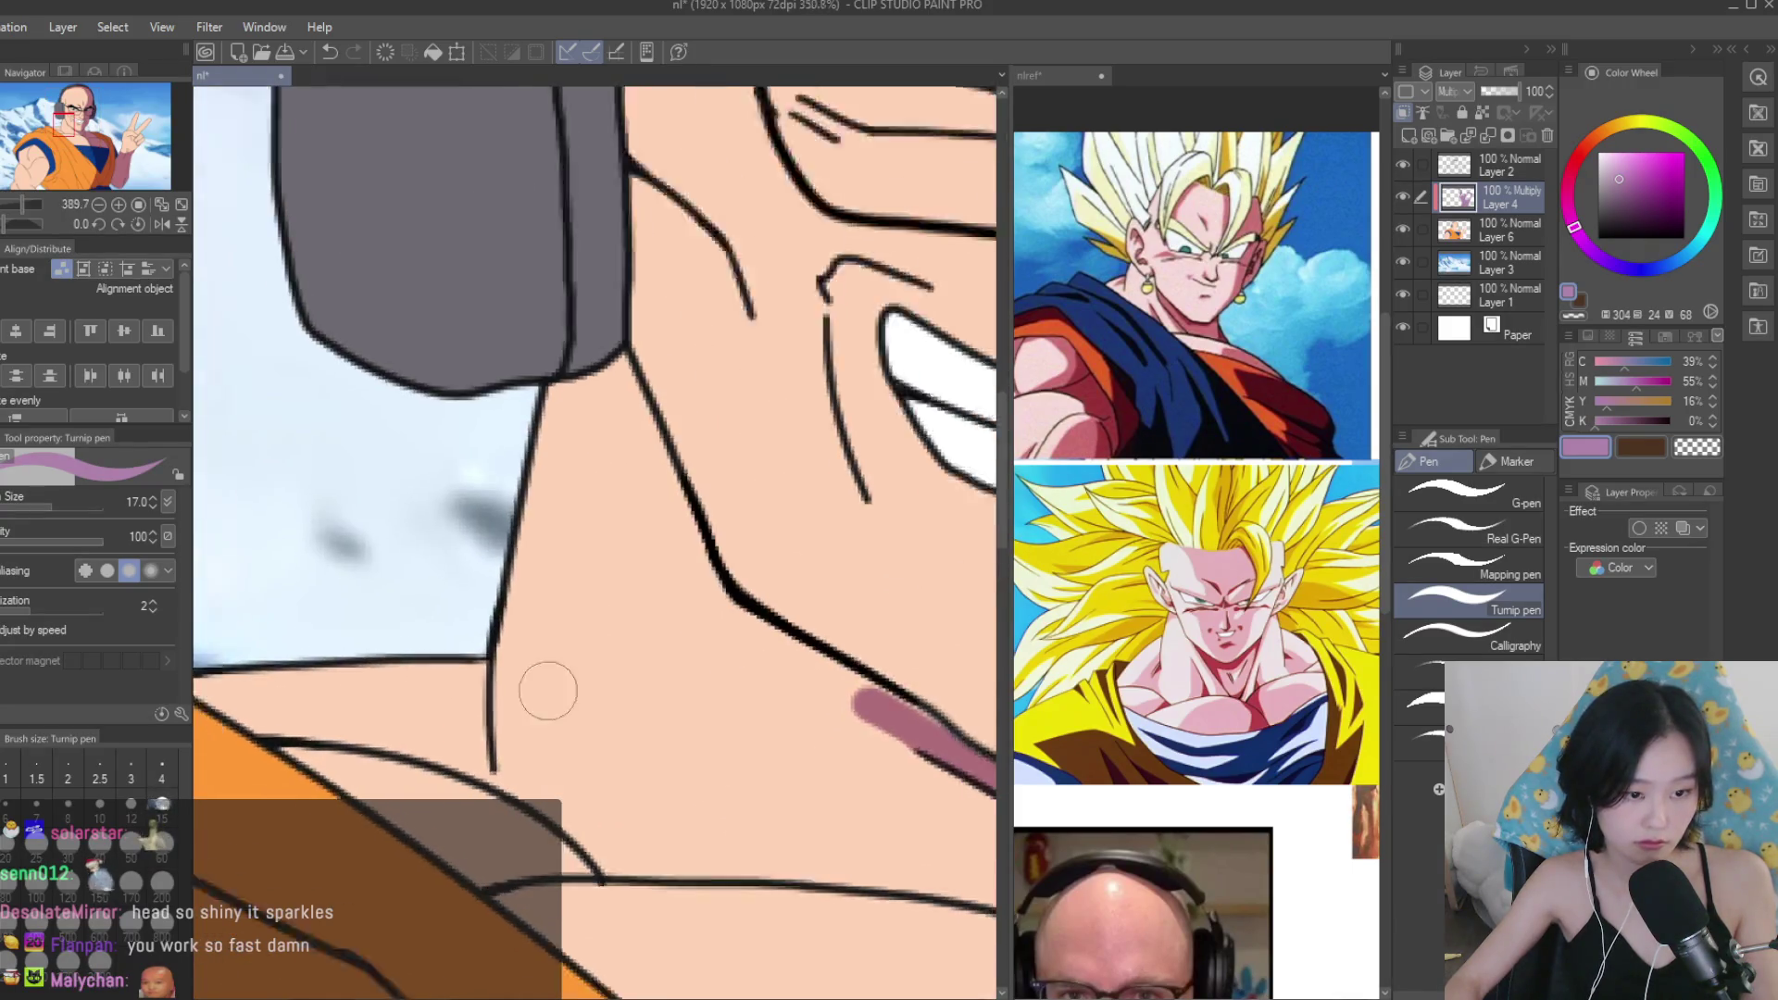
pyautogui.moveTo(476, 680); pyautogui.dragTo(583, 704)
pyautogui.moveTo(305, 680); pyautogui.dragTo(564, 693)
# Add a shadow stroke along the jaw line, erase the excess, and resize the brush finer.
pyautogui.press('c')
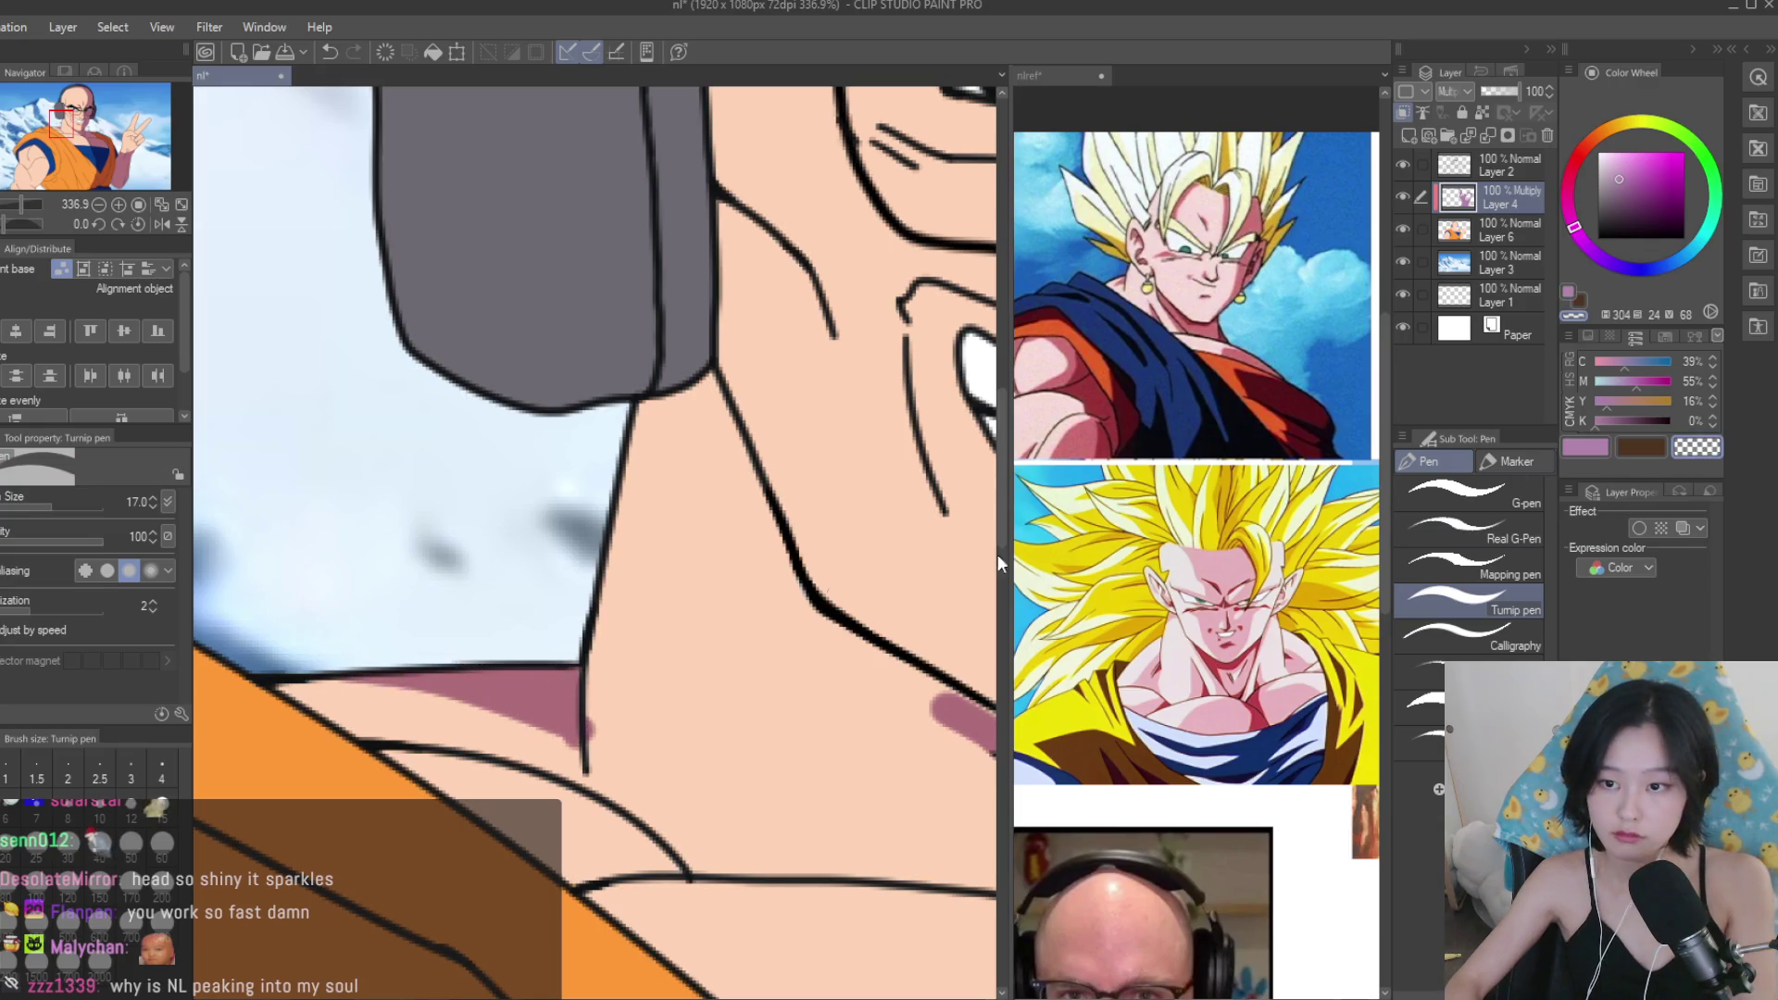
pyautogui.click(1585, 447)
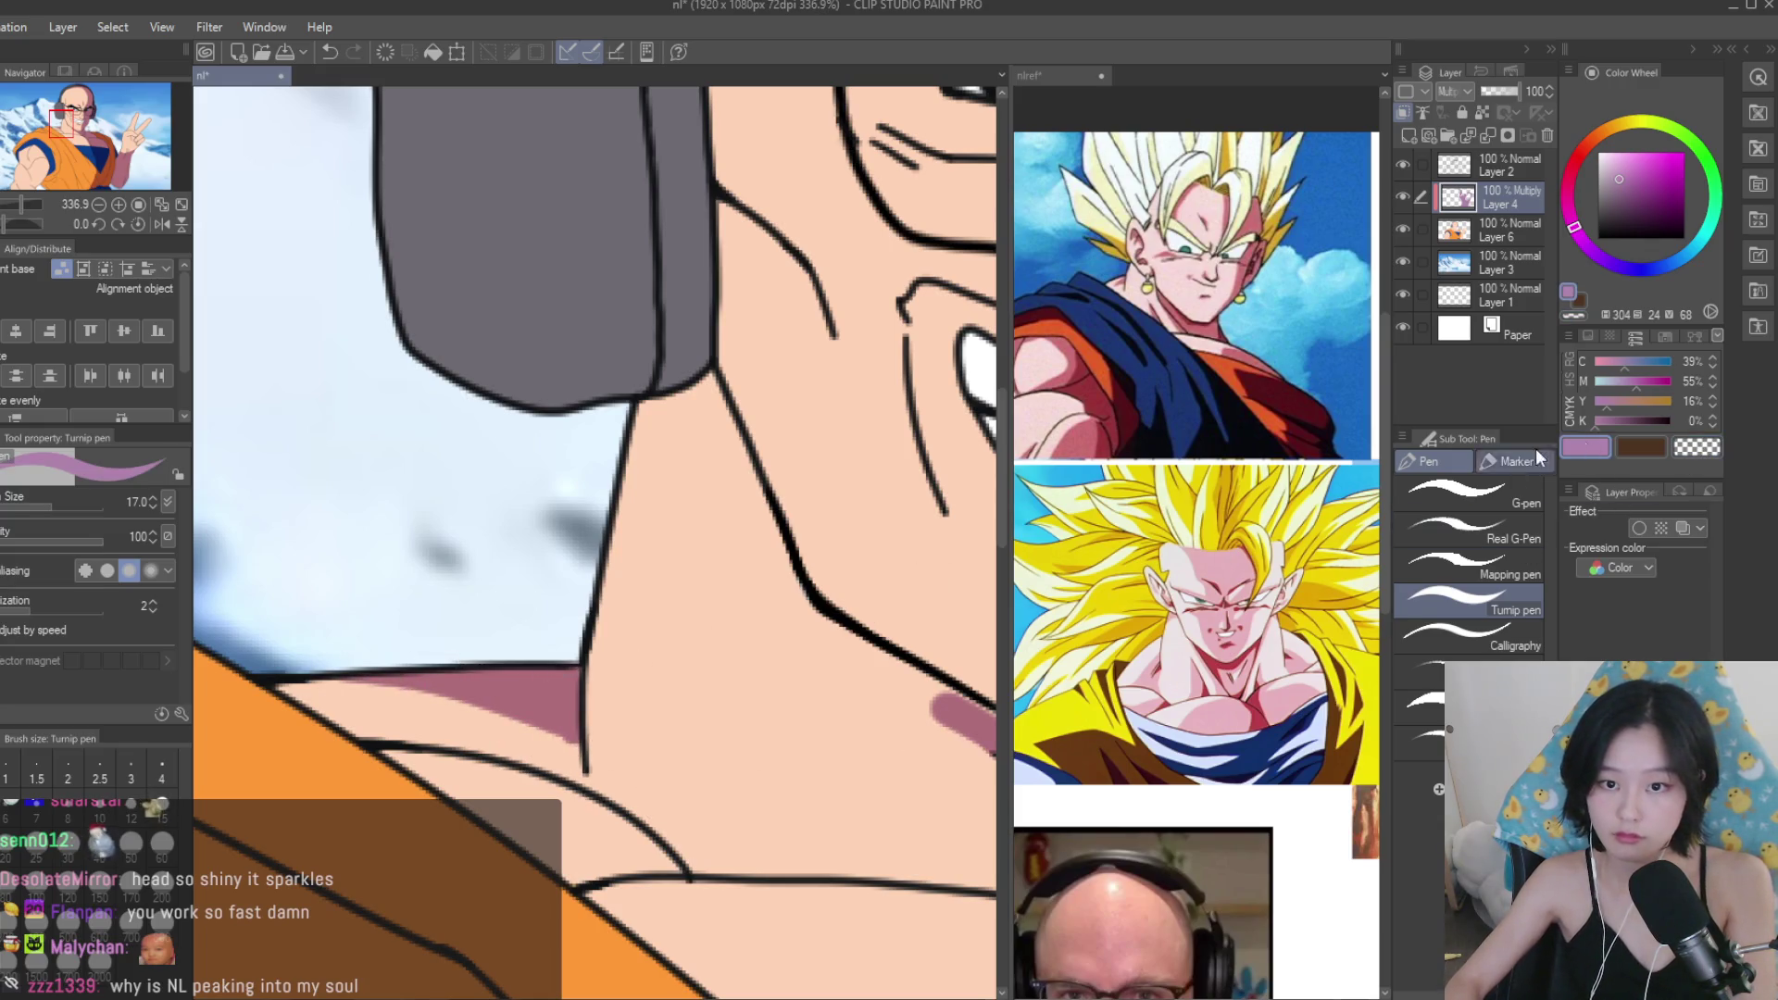
pyautogui.scroll(-4, 562, 593)
pyautogui.scroll(3, 562, 593)
pyautogui.moveTo(560, 588); pyautogui.dragTo(633, 639)
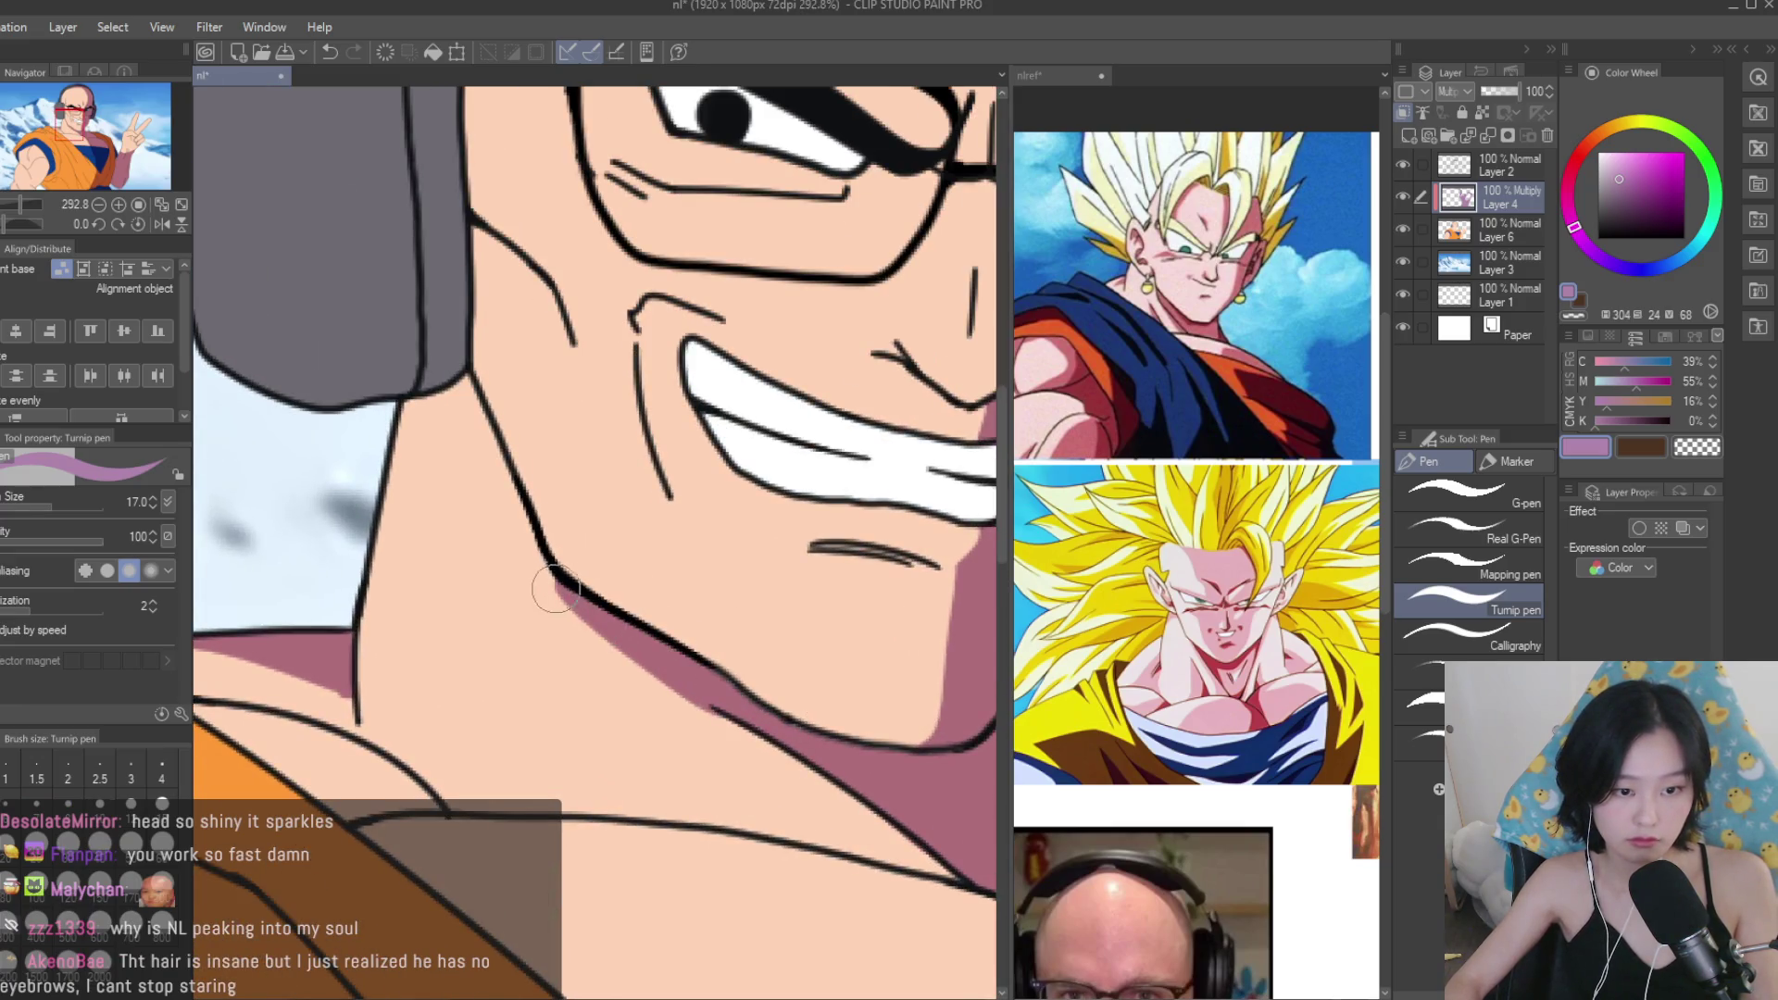
pyautogui.scroll(-3, 560, 583)
pyautogui.press('c')
pyautogui.scroll(2, 579, 613)
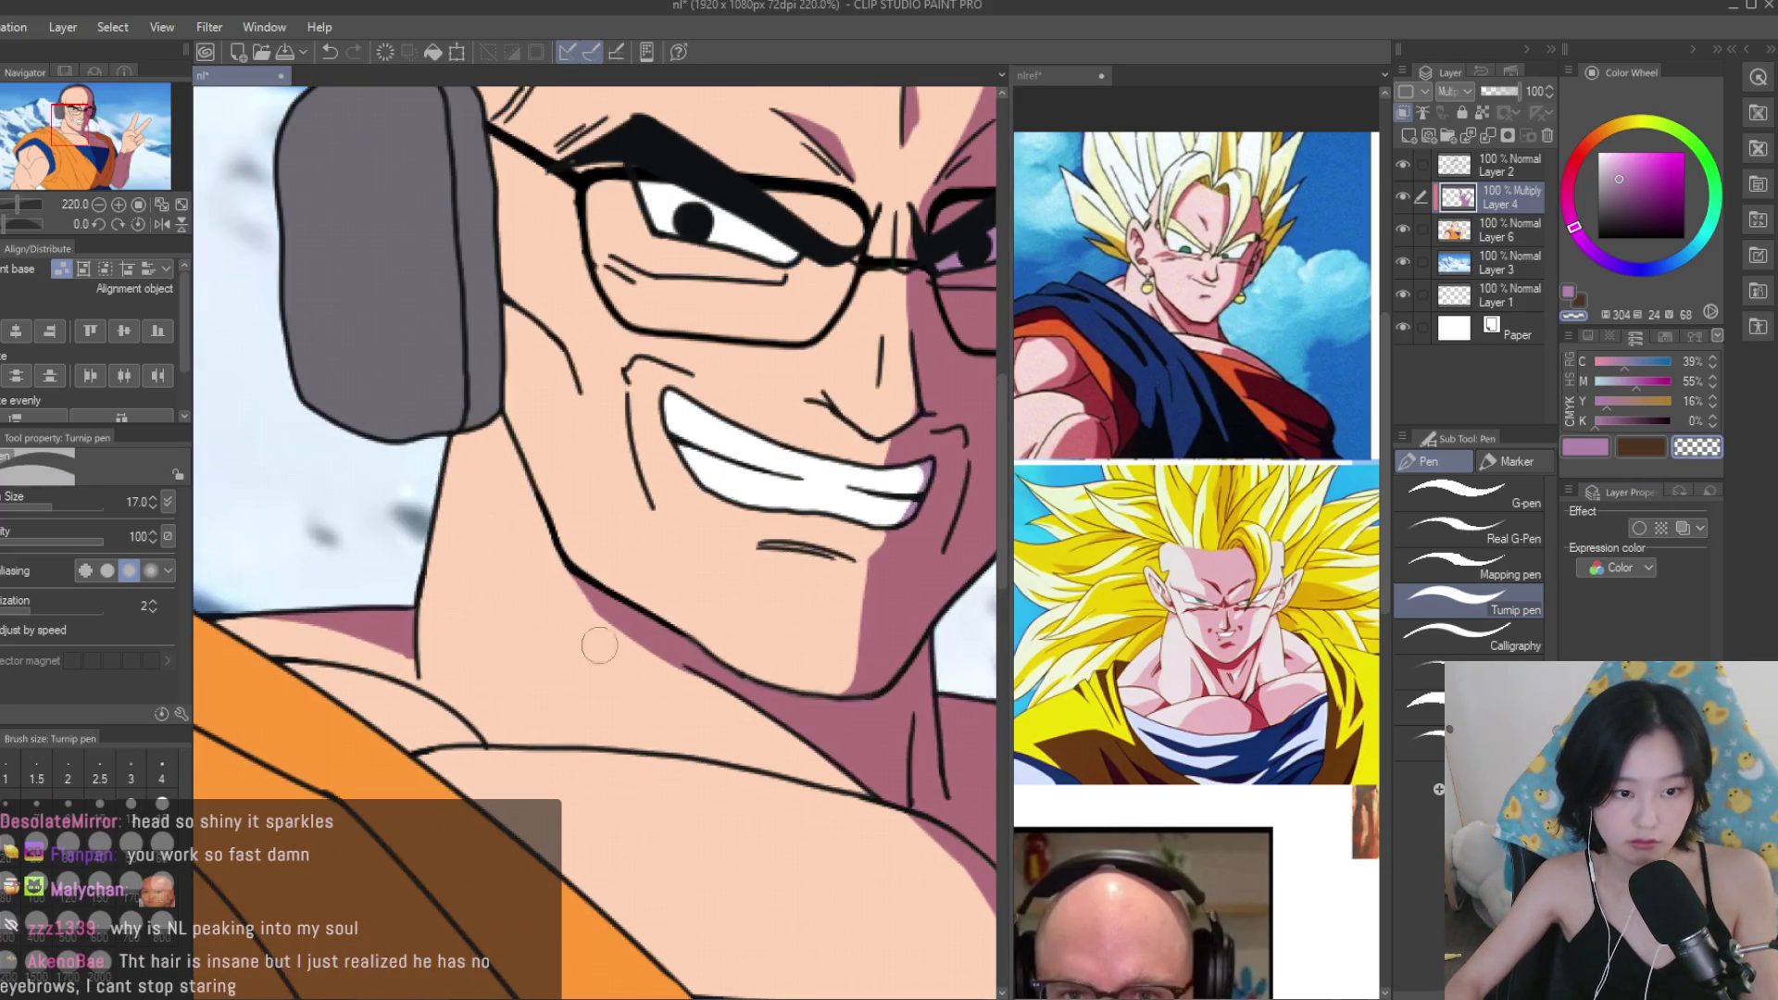
pyautogui.scroll(-3, 757, 733)
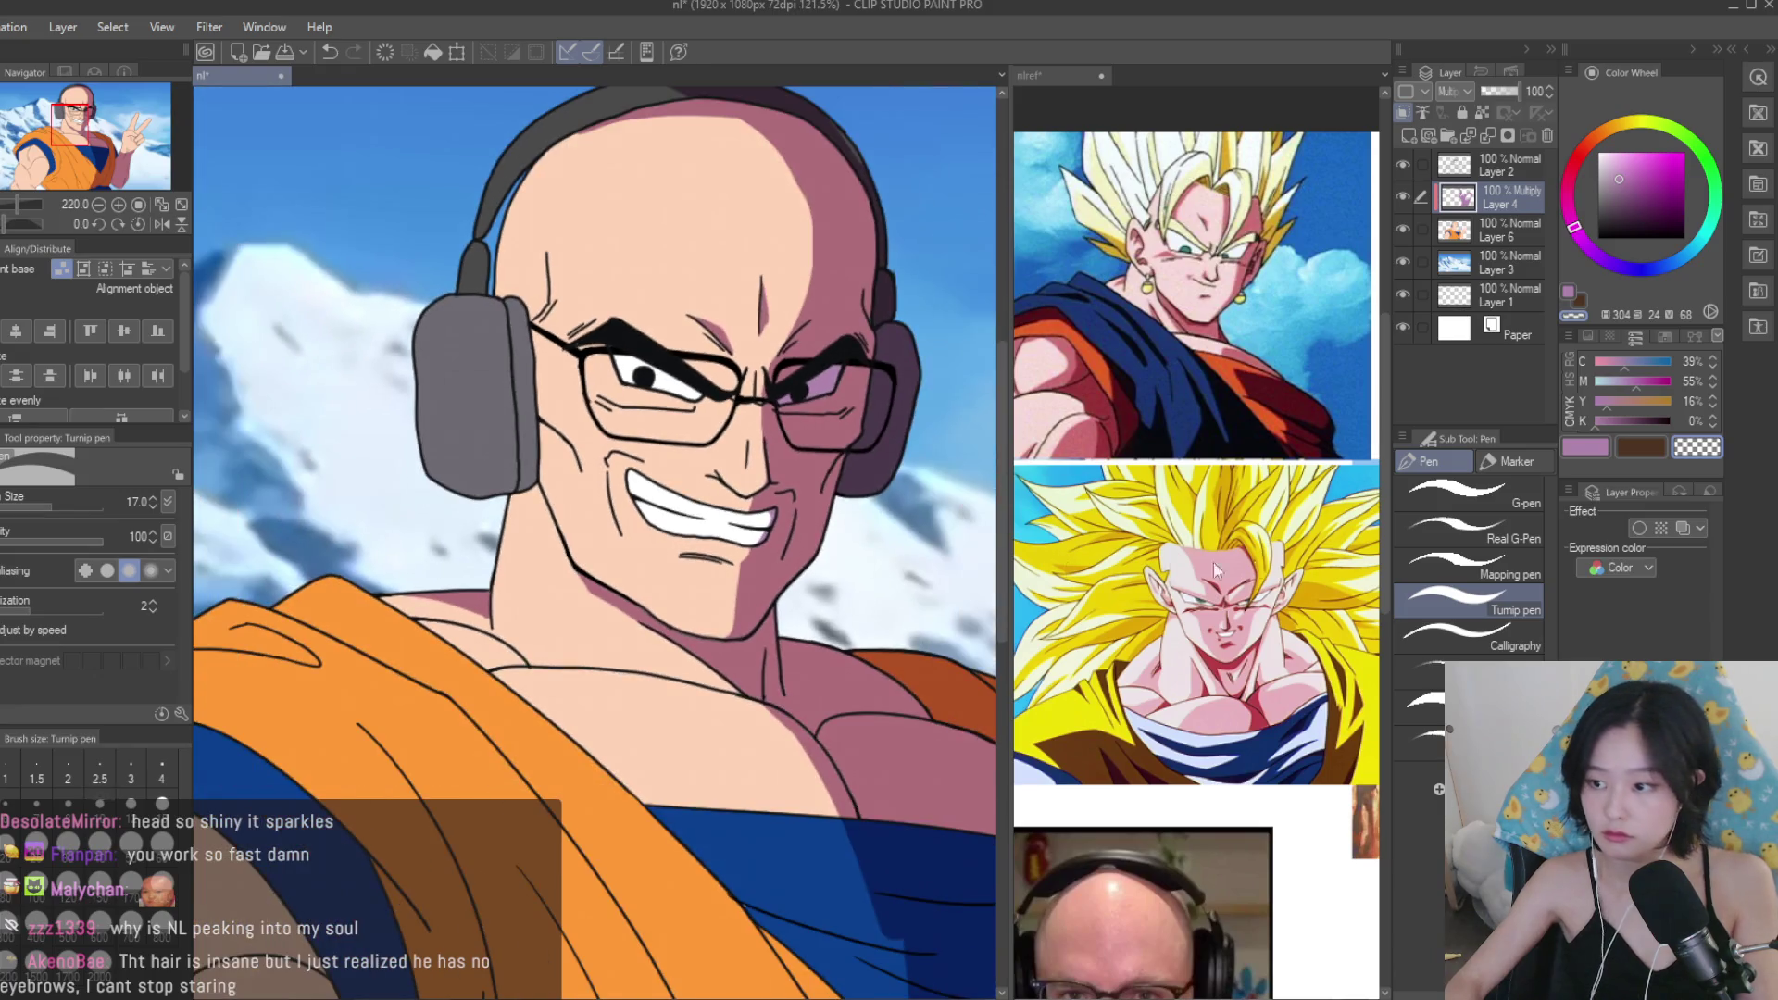
pyautogui.click(1589, 451)
pyautogui.scroll(-1, 672, 653)
pyautogui.press('[')
pyautogui.press('[')
pyautogui.press('[')
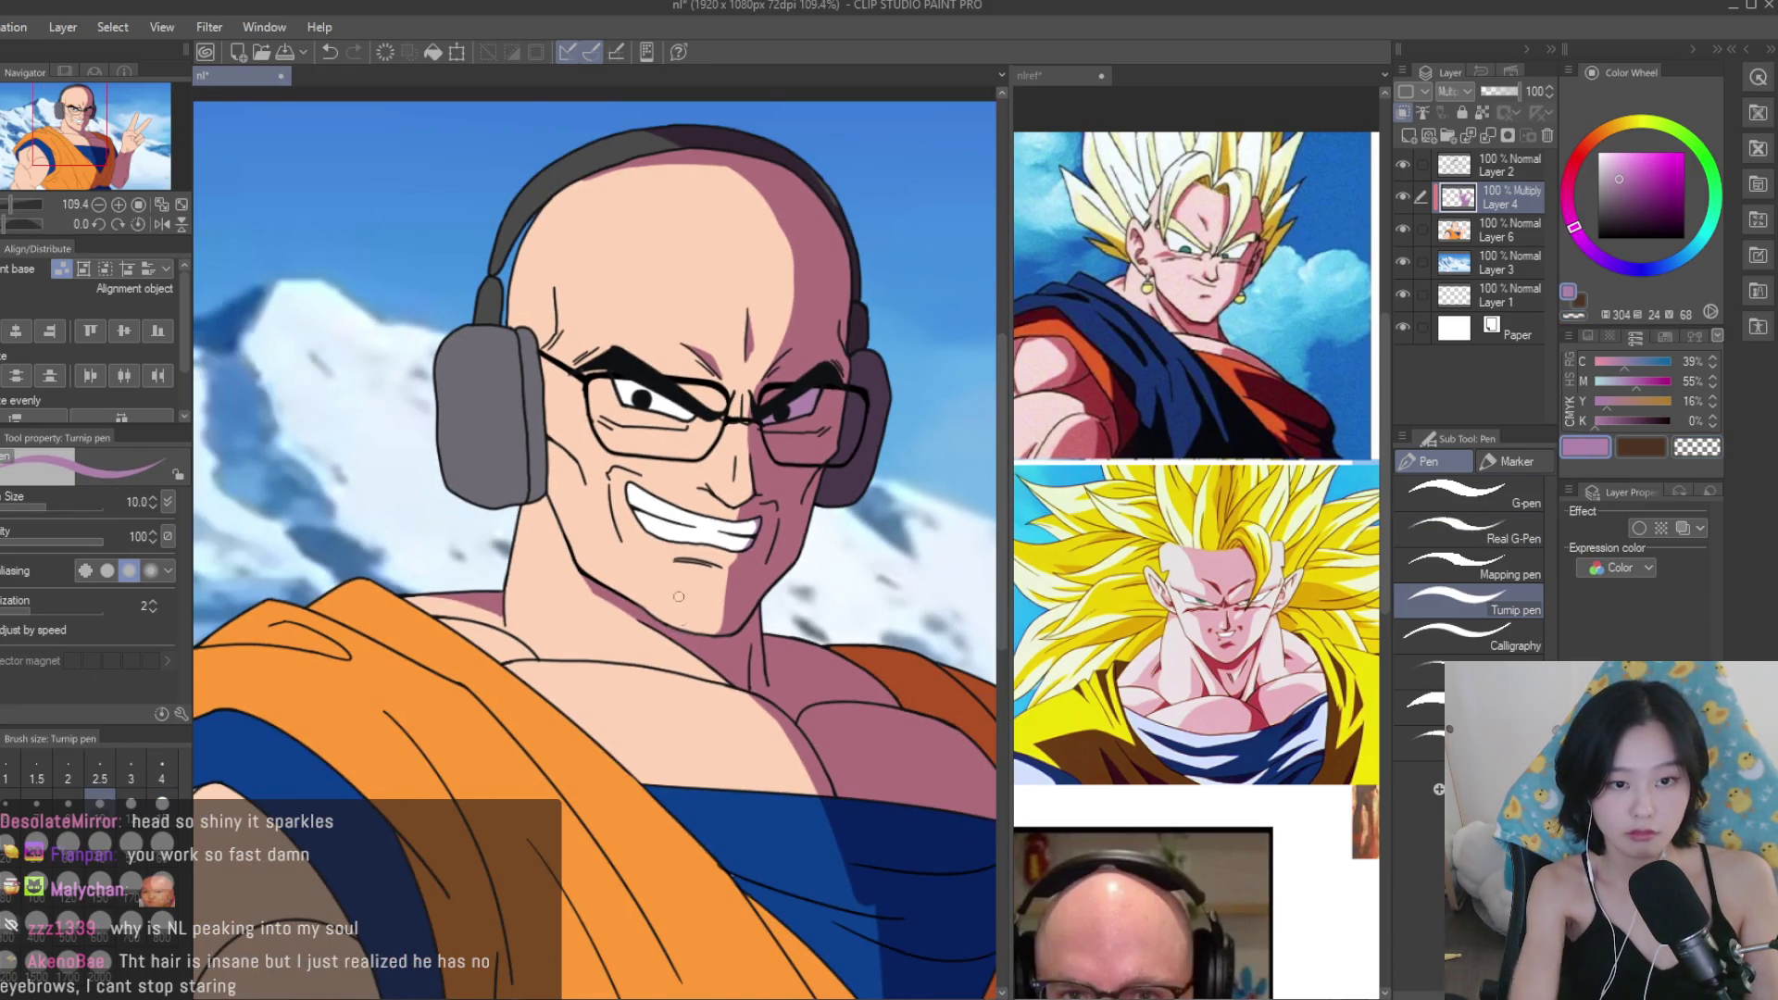
pyautogui.press(']')
# Check the reference collage document, then return to the character drawing zoomed on the eye.
pyautogui.click(1093, 505)
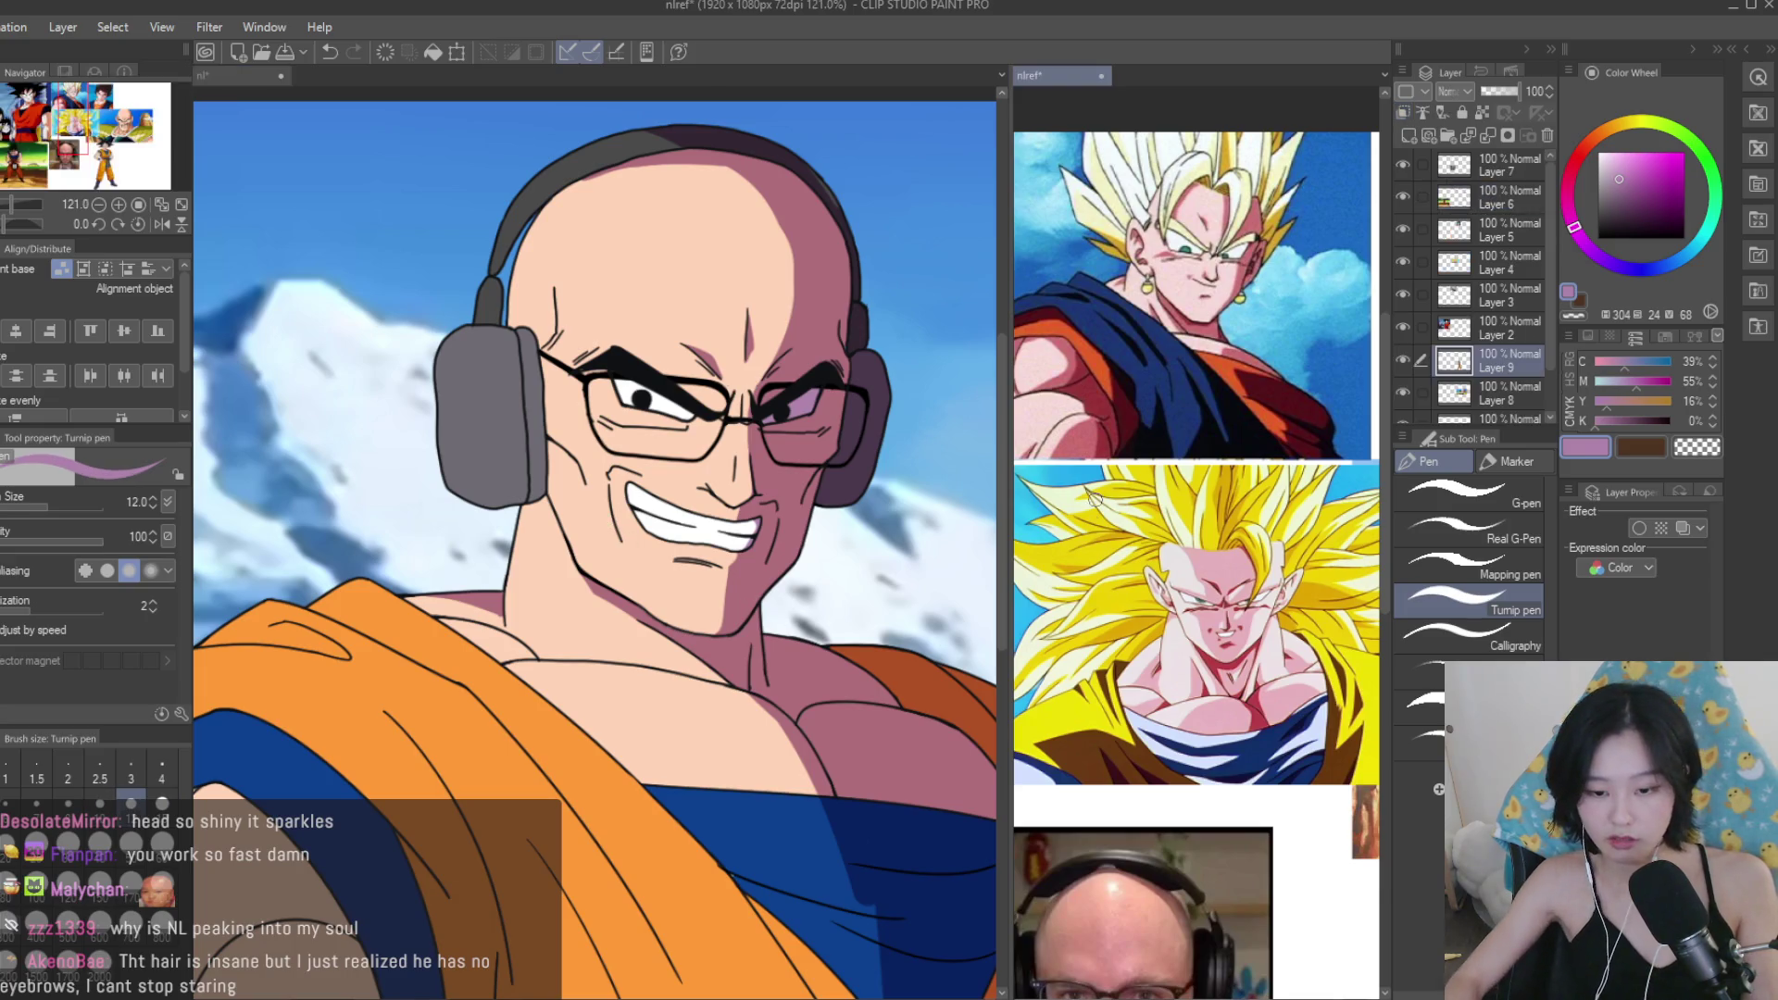
pyautogui.scroll(5, 1176, 563)
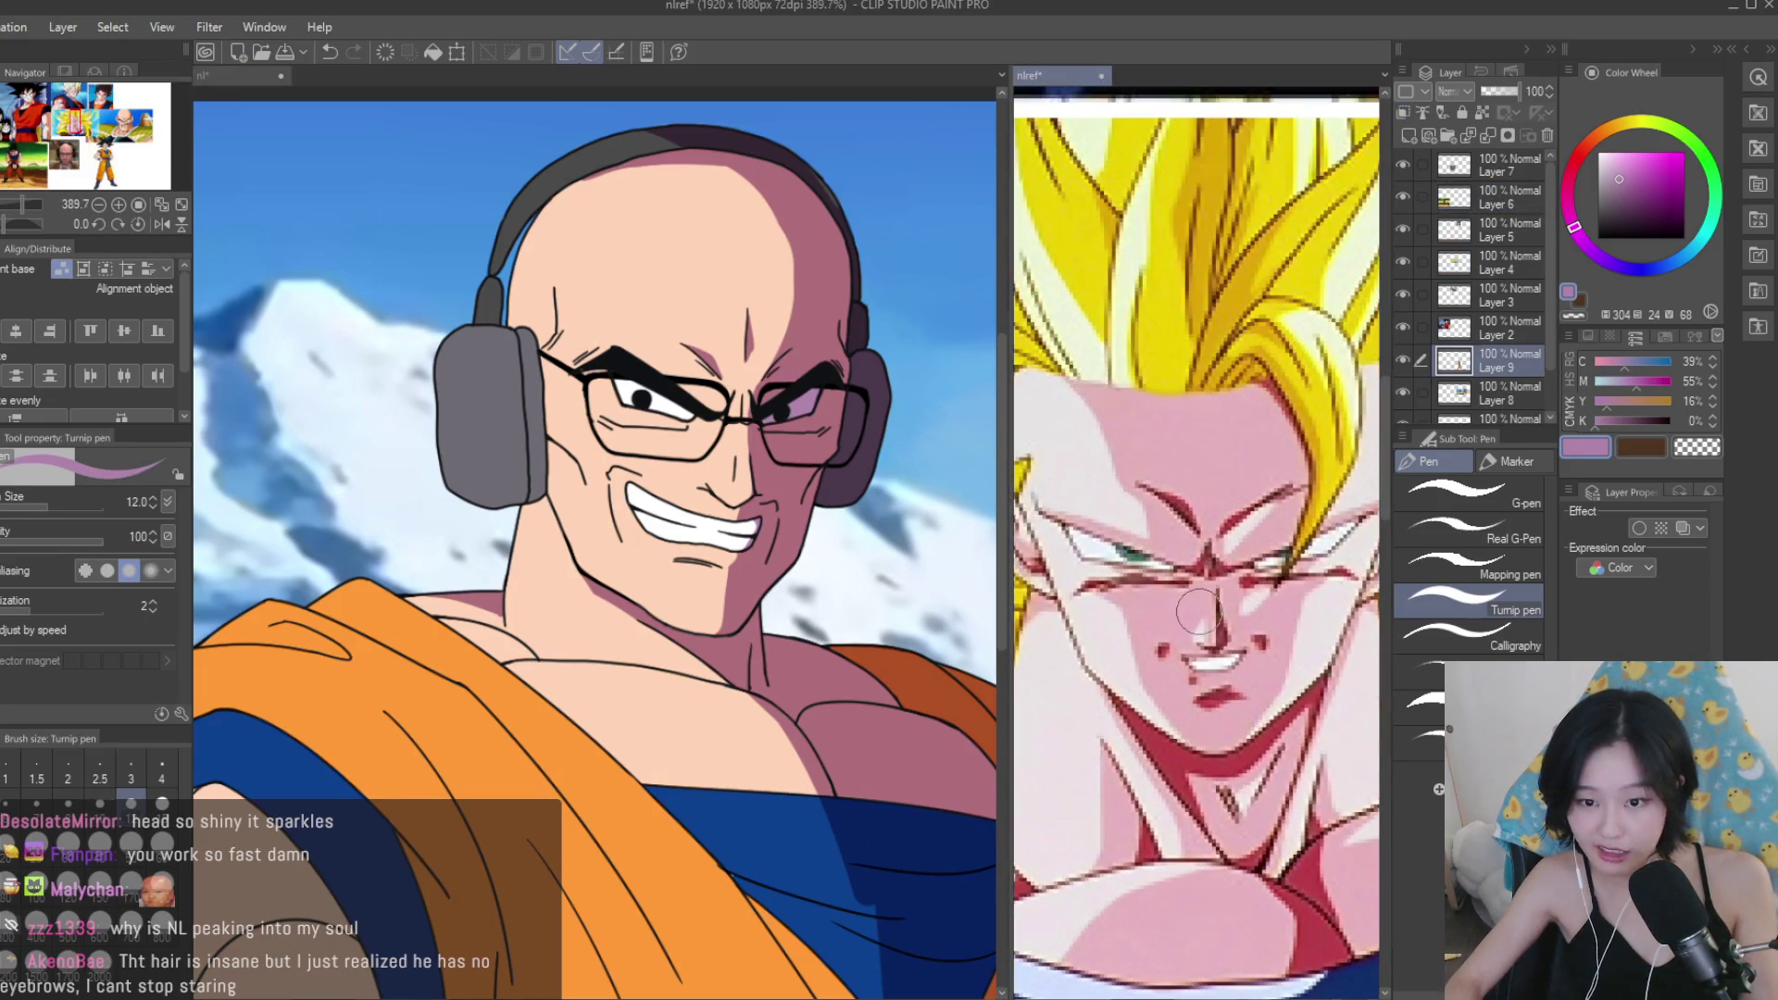
pyautogui.scroll(-5, 1220, 623)
pyautogui.click(763, 406)
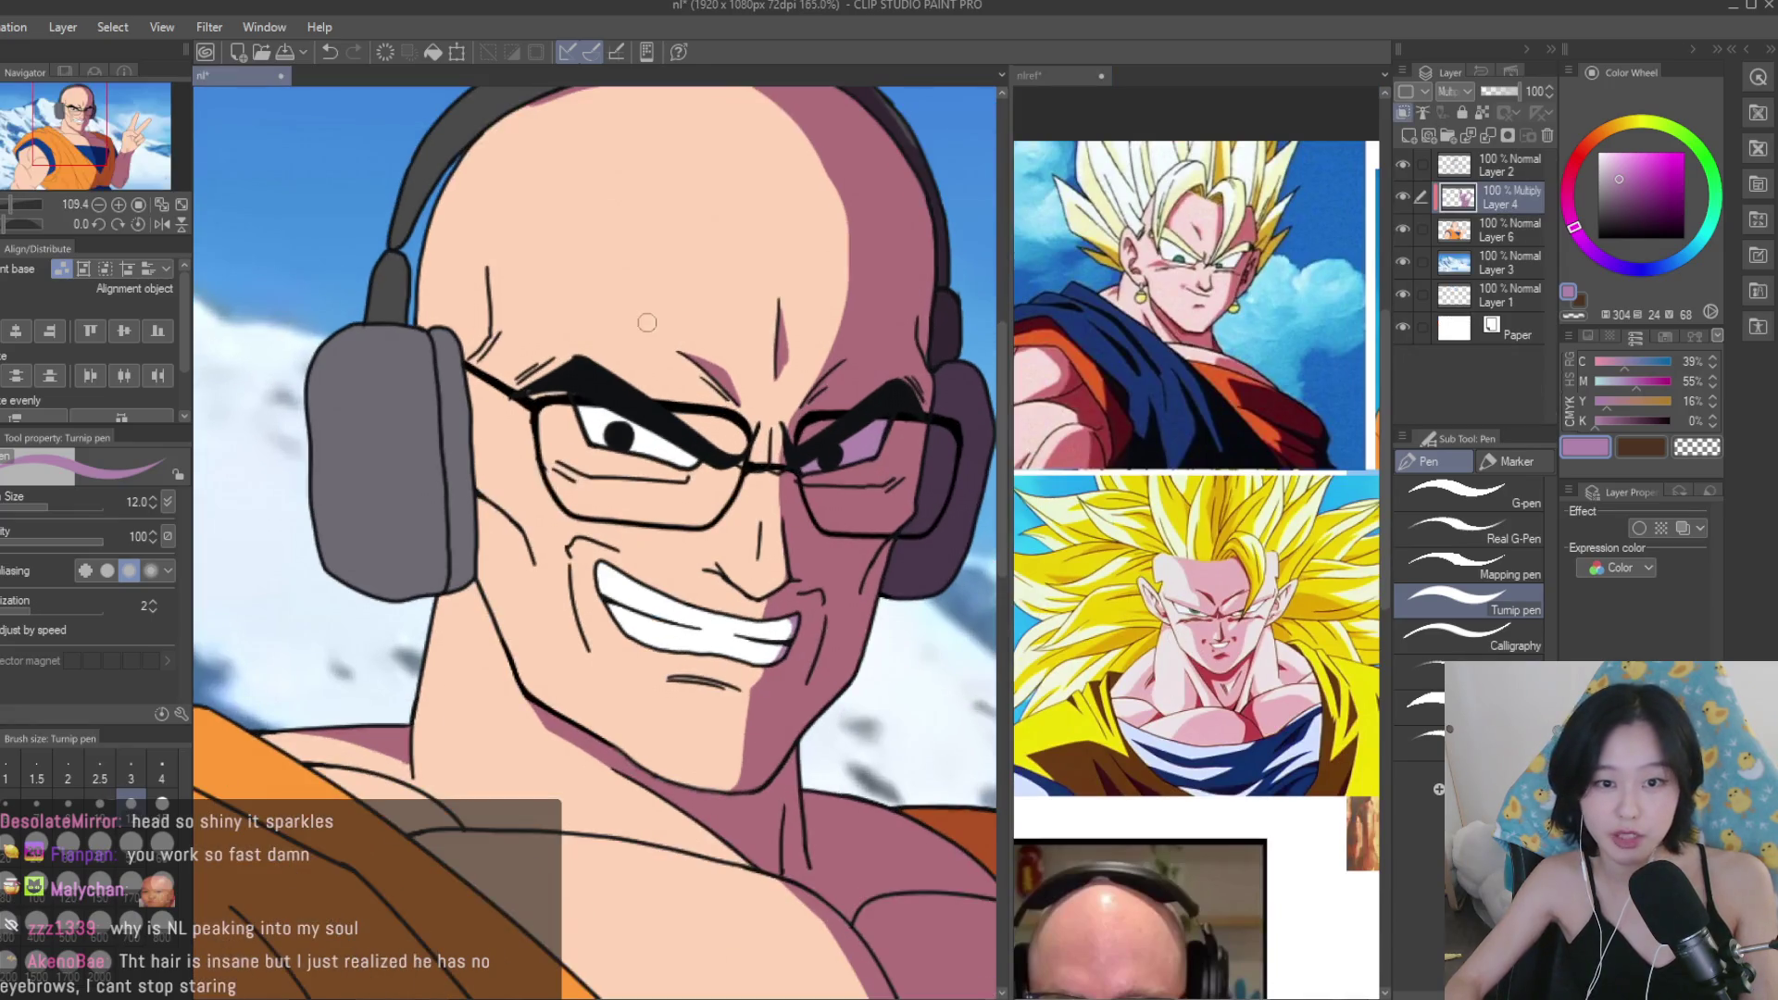
pyautogui.scroll(4, 655, 269)
pyautogui.scroll(2, 731, 736)
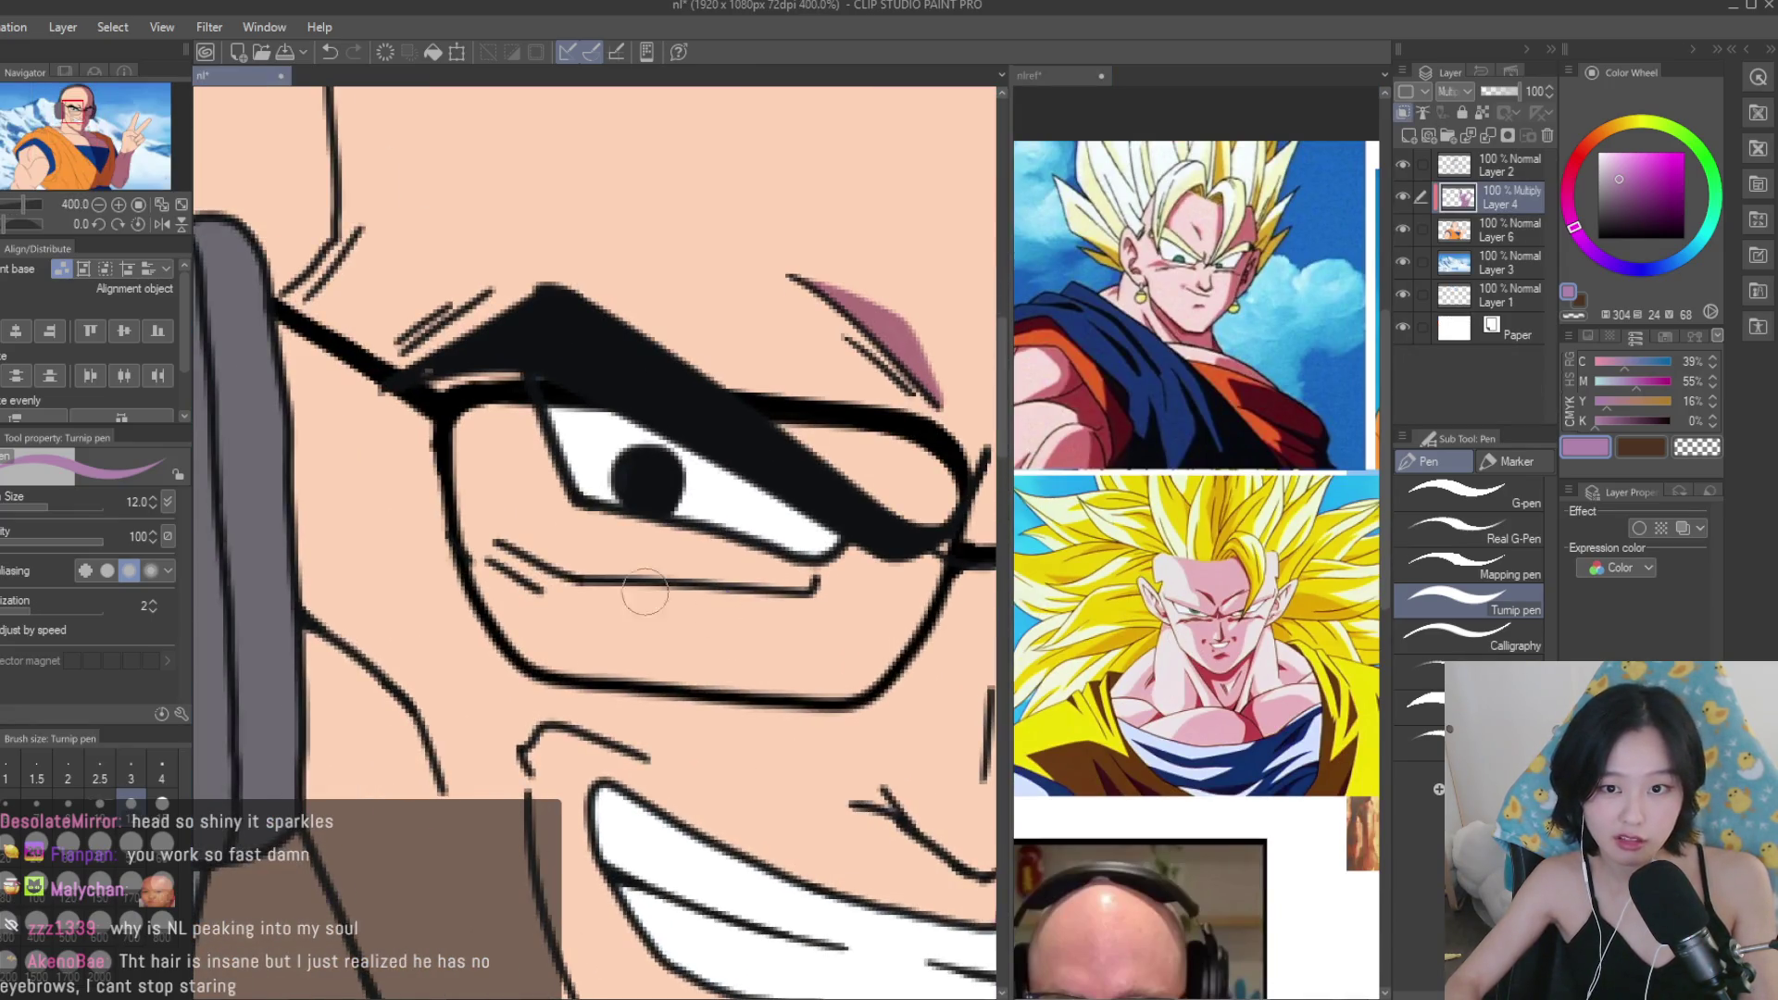
pyautogui.scroll(2, 667, 595)
# Brush pink blush strokes under the eye along the lower lash line.
pyautogui.moveTo(476, 496)
pyautogui.mouseDown()
pyautogui.moveTo(398, 519)
pyautogui.moveTo(797, 574)
pyautogui.mouseUp()
pyautogui.moveTo(659, 565); pyautogui.dragTo(796, 592)
pyautogui.scroll(-3, 520, 525)
pyautogui.scroll(-4, 520, 525)
pyautogui.scroll(5, 798, 548)
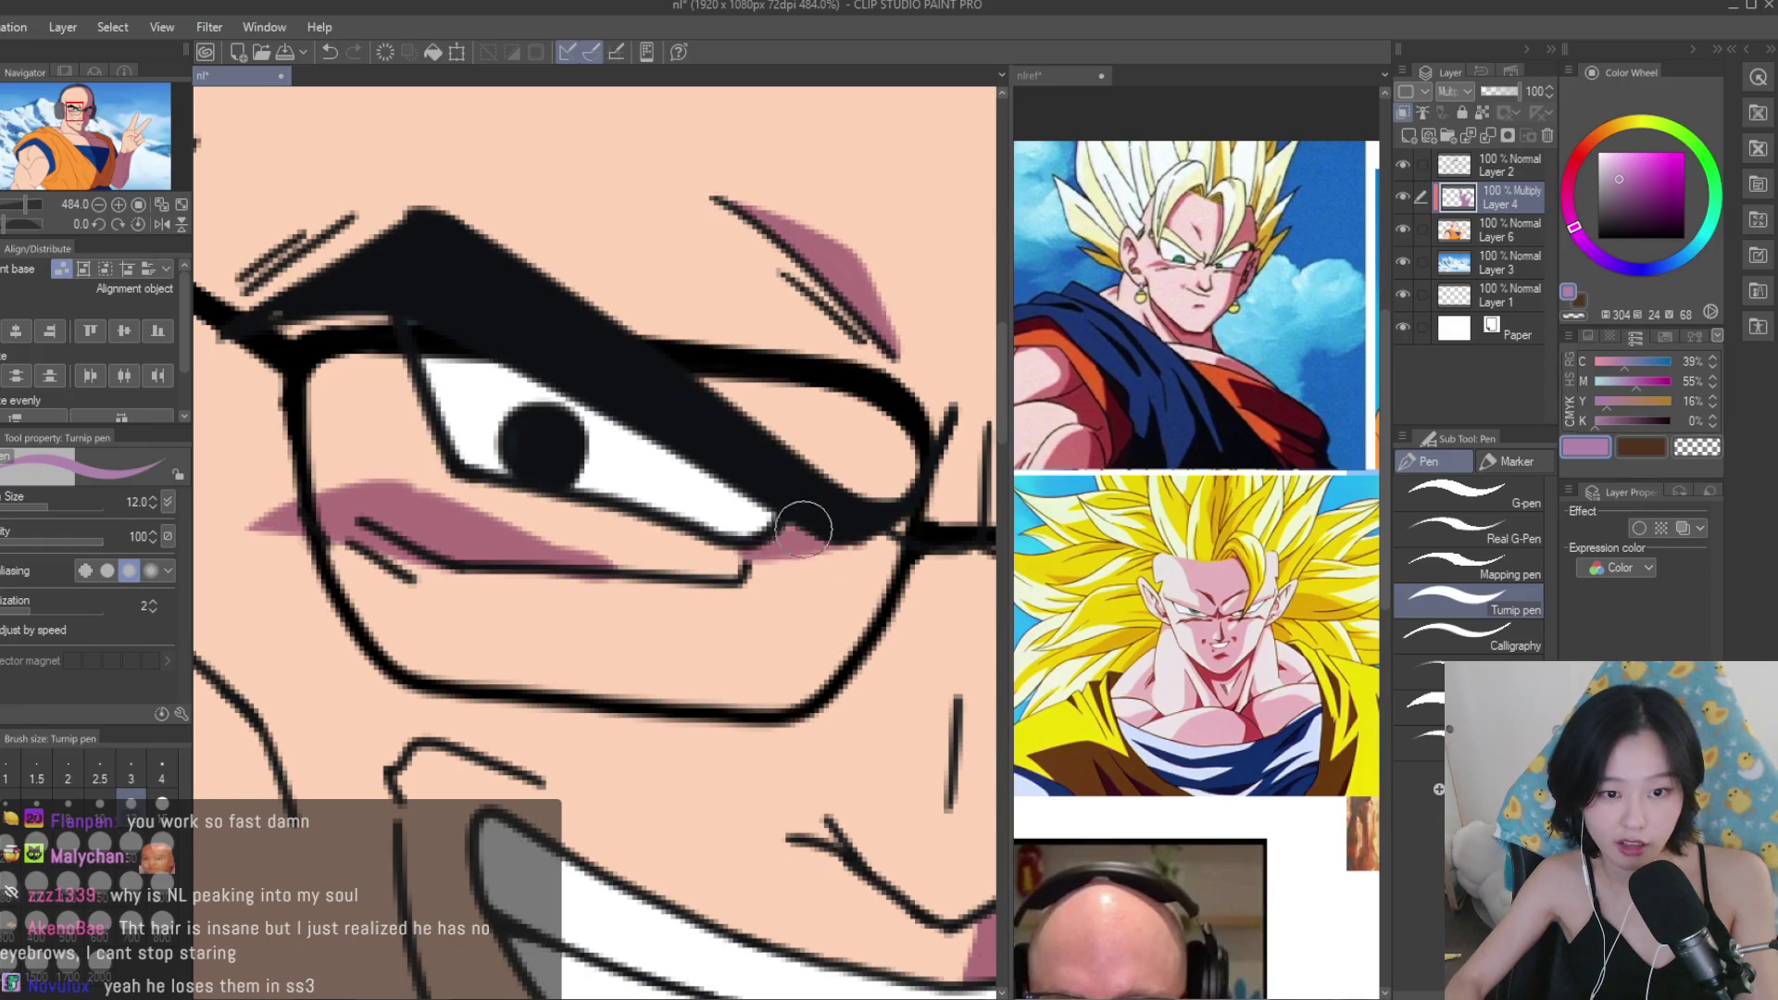
pyautogui.moveTo(805, 529); pyautogui.dragTo(679, 563)
pyautogui.scroll(-5, 736, 579)
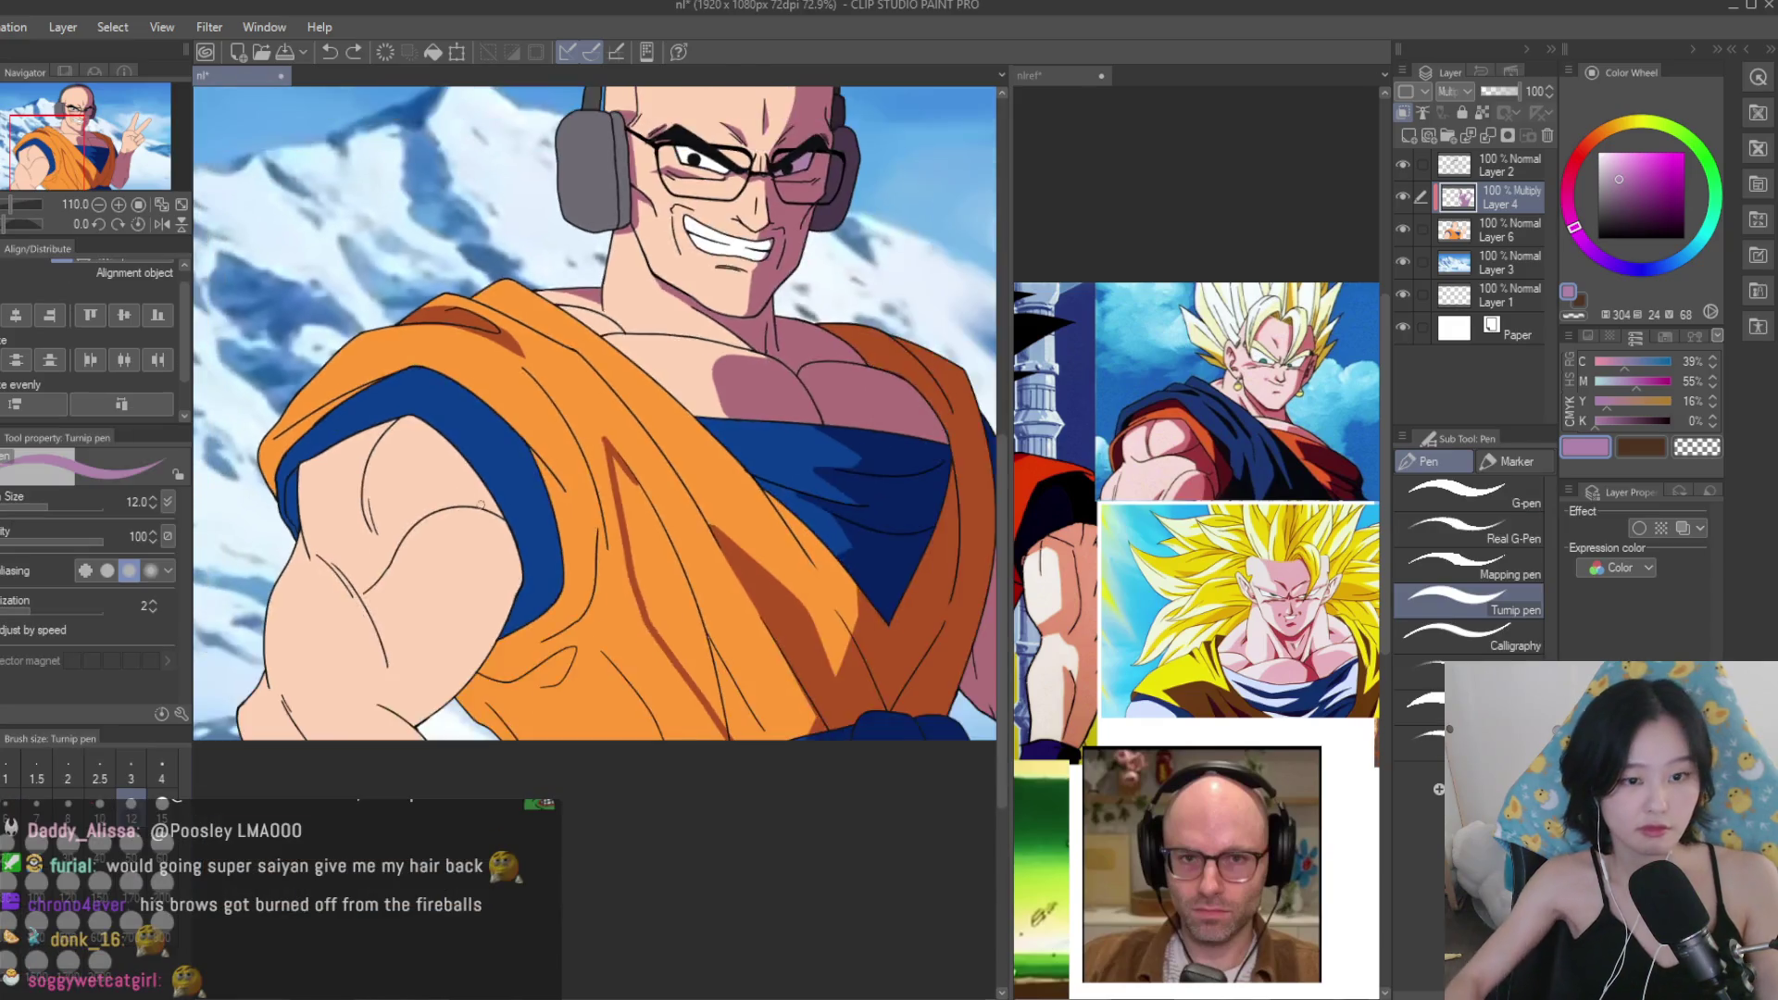
# Lay brown shading down a gi fold line over the shoulder.
pyautogui.scroll(4, 728, 759)
pyautogui.moveTo(575, 386); pyautogui.dragTo(728, 777)
pyautogui.moveTo(593, 421)
pyautogui.mouseDown()
pyautogui.moveTo(709, 620)
pyautogui.moveTo(659, 528)
pyautogui.mouseUp()
pyautogui.scroll(2, 709, 620)
pyautogui.scroll(1, 656, 550)
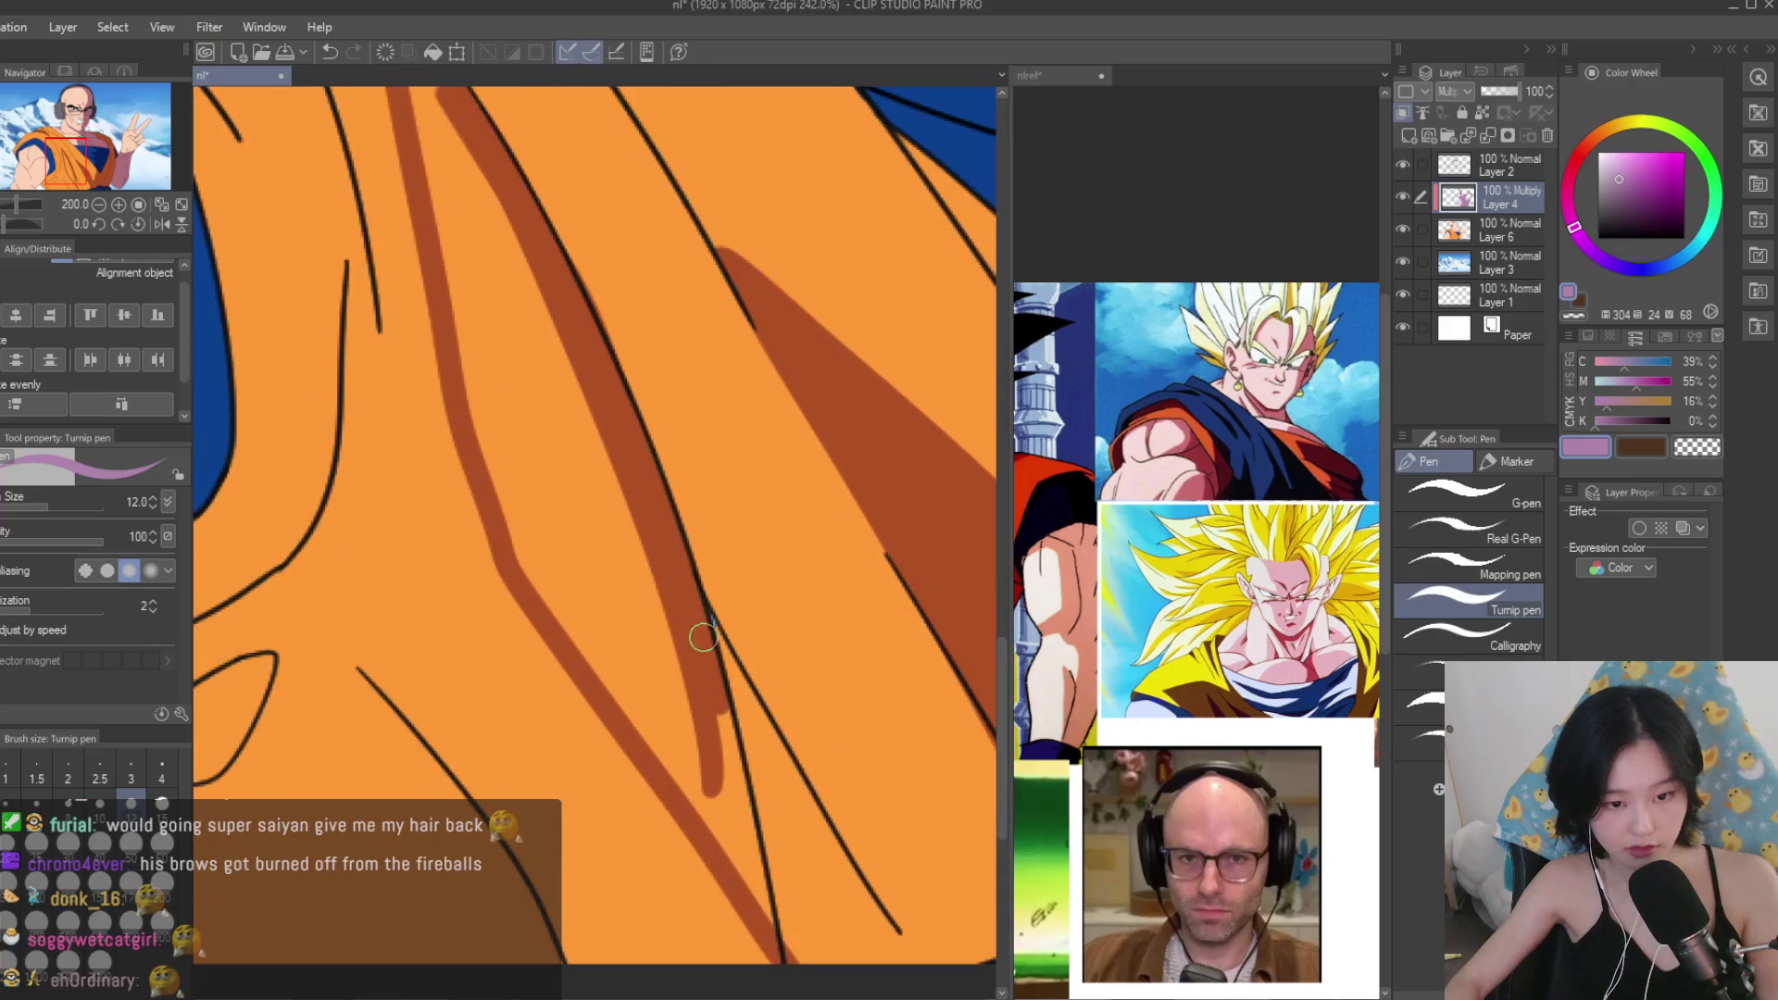
pyautogui.moveTo(699, 627); pyautogui.dragTo(776, 893)
pyautogui.scroll(-3, 736, 869)
pyautogui.scroll(2, 693, 721)
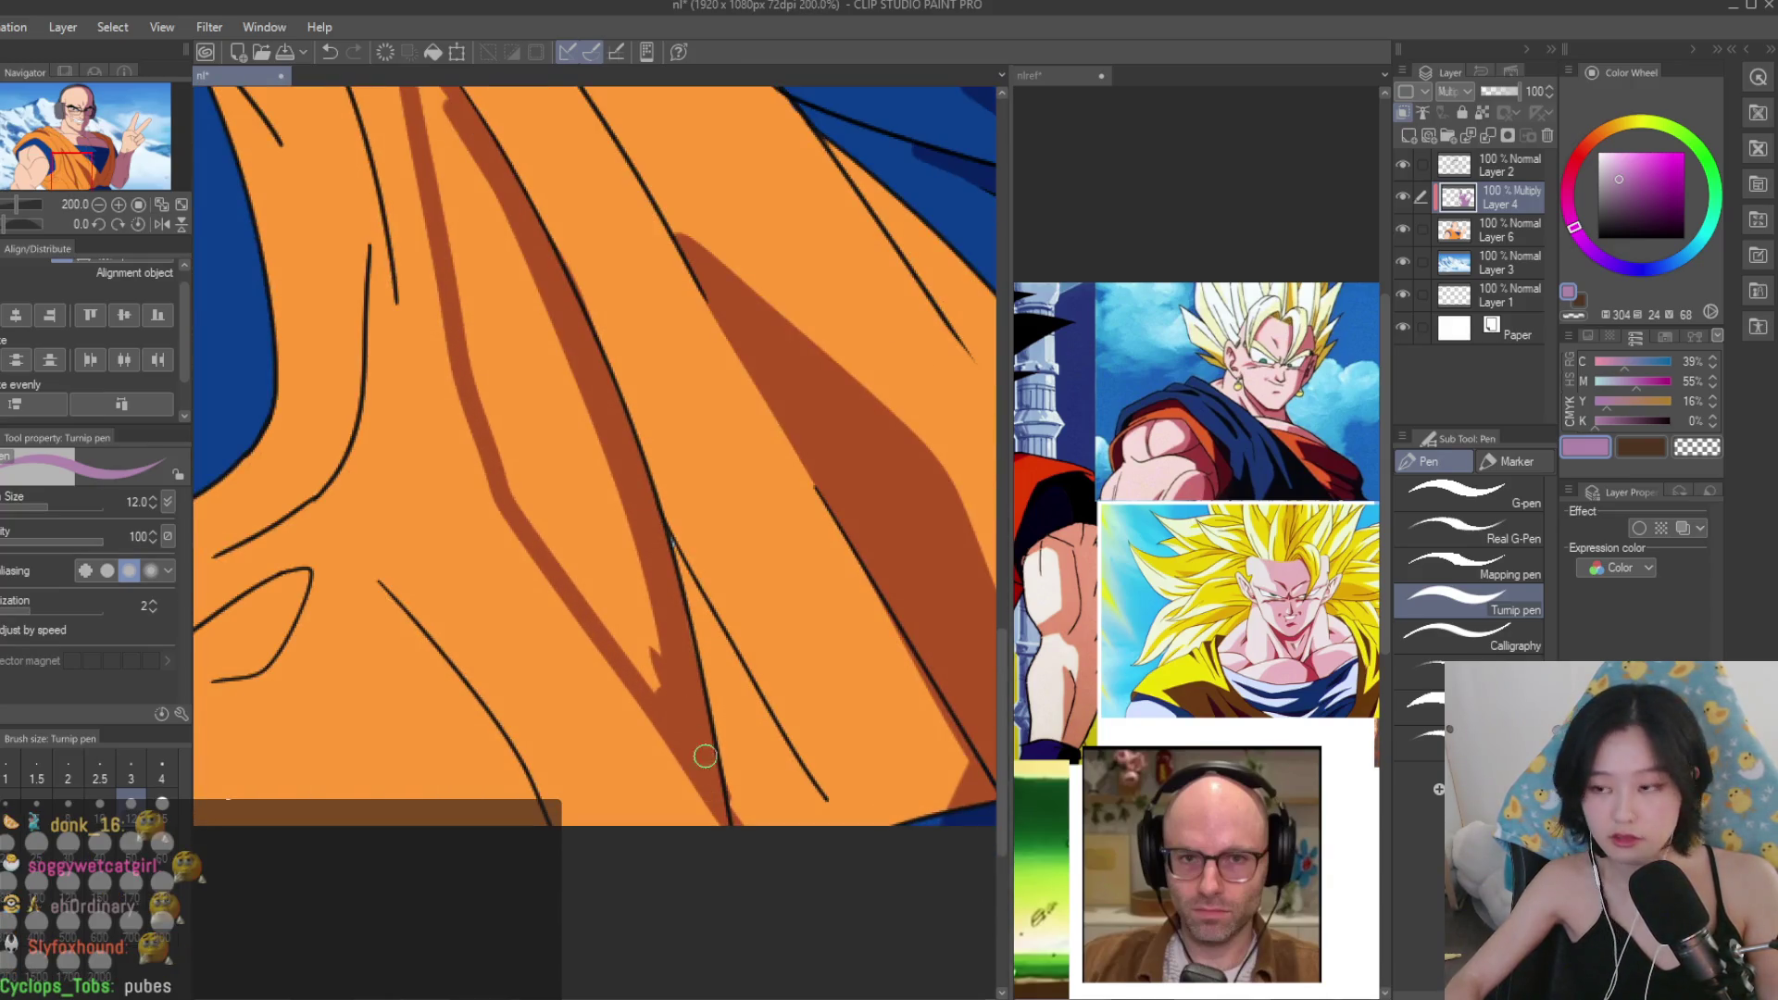
# Sample the gi's orange colour from the gi colour layer.
pyautogui.press('c')
pyautogui.scroll(2, 745, 754)
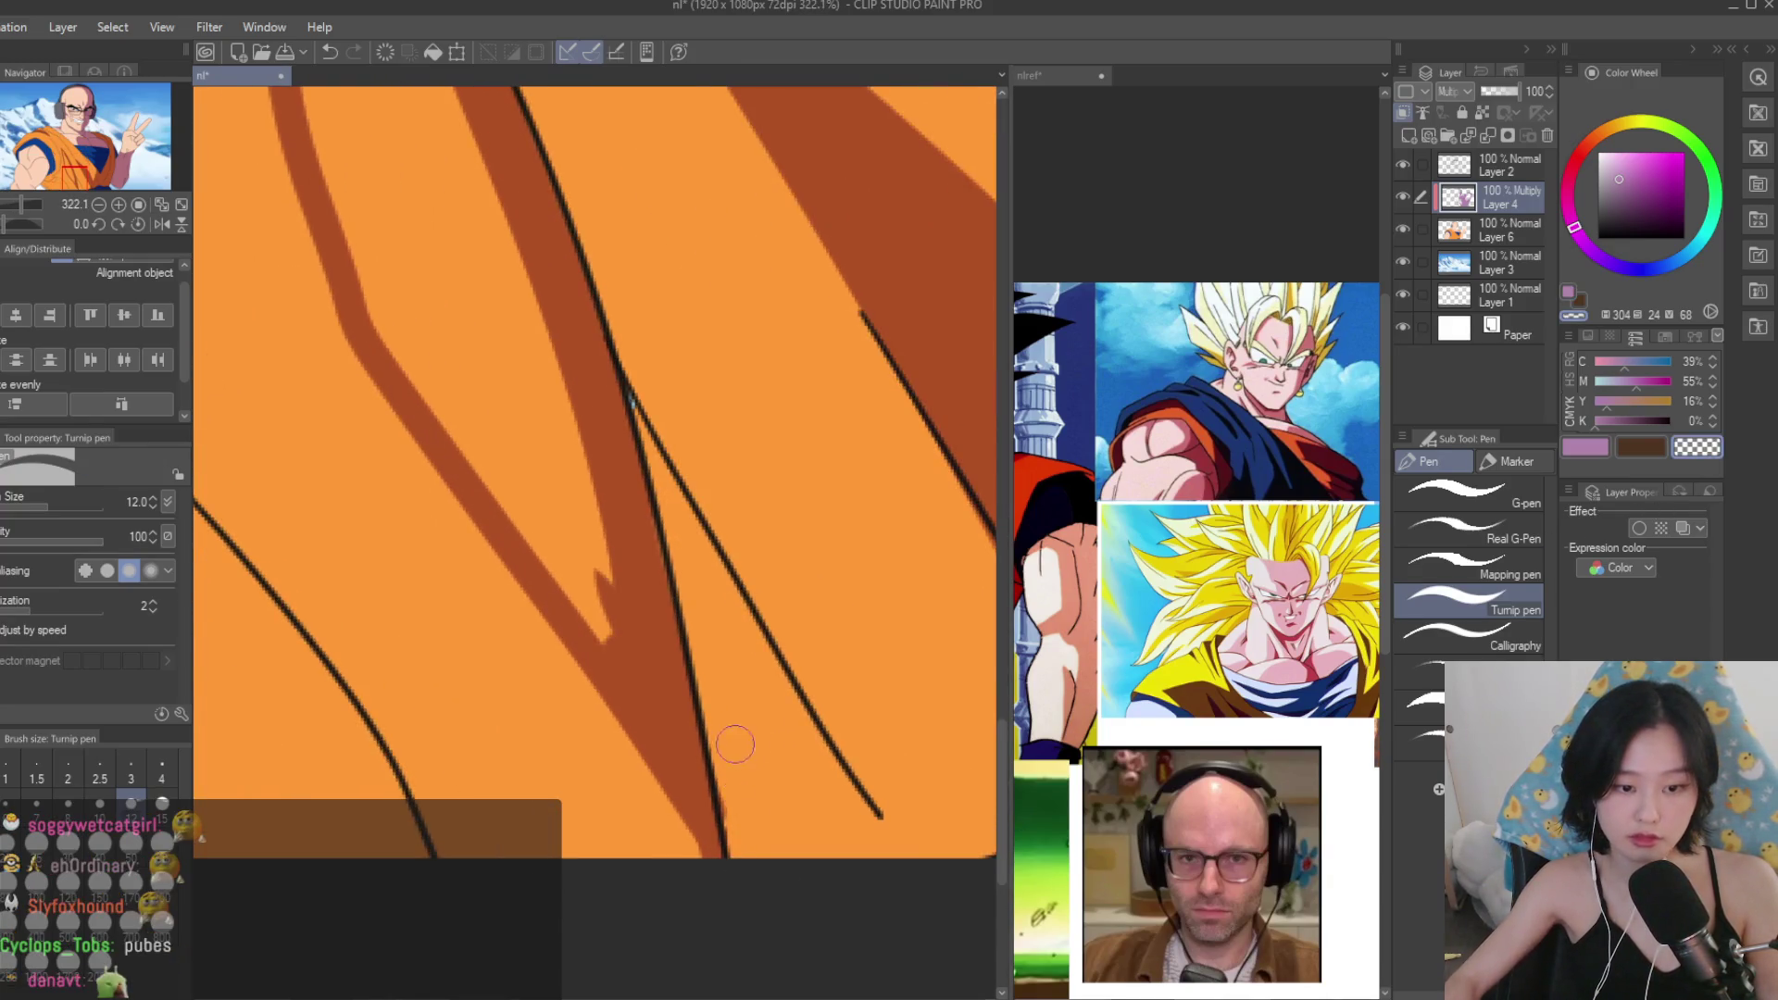
pyautogui.click(1541, 236)
pyautogui.keyDown('alt'); pyautogui.click(765, 473); pyautogui.keyUp('alt')
pyautogui.scroll(2, 674, 416)
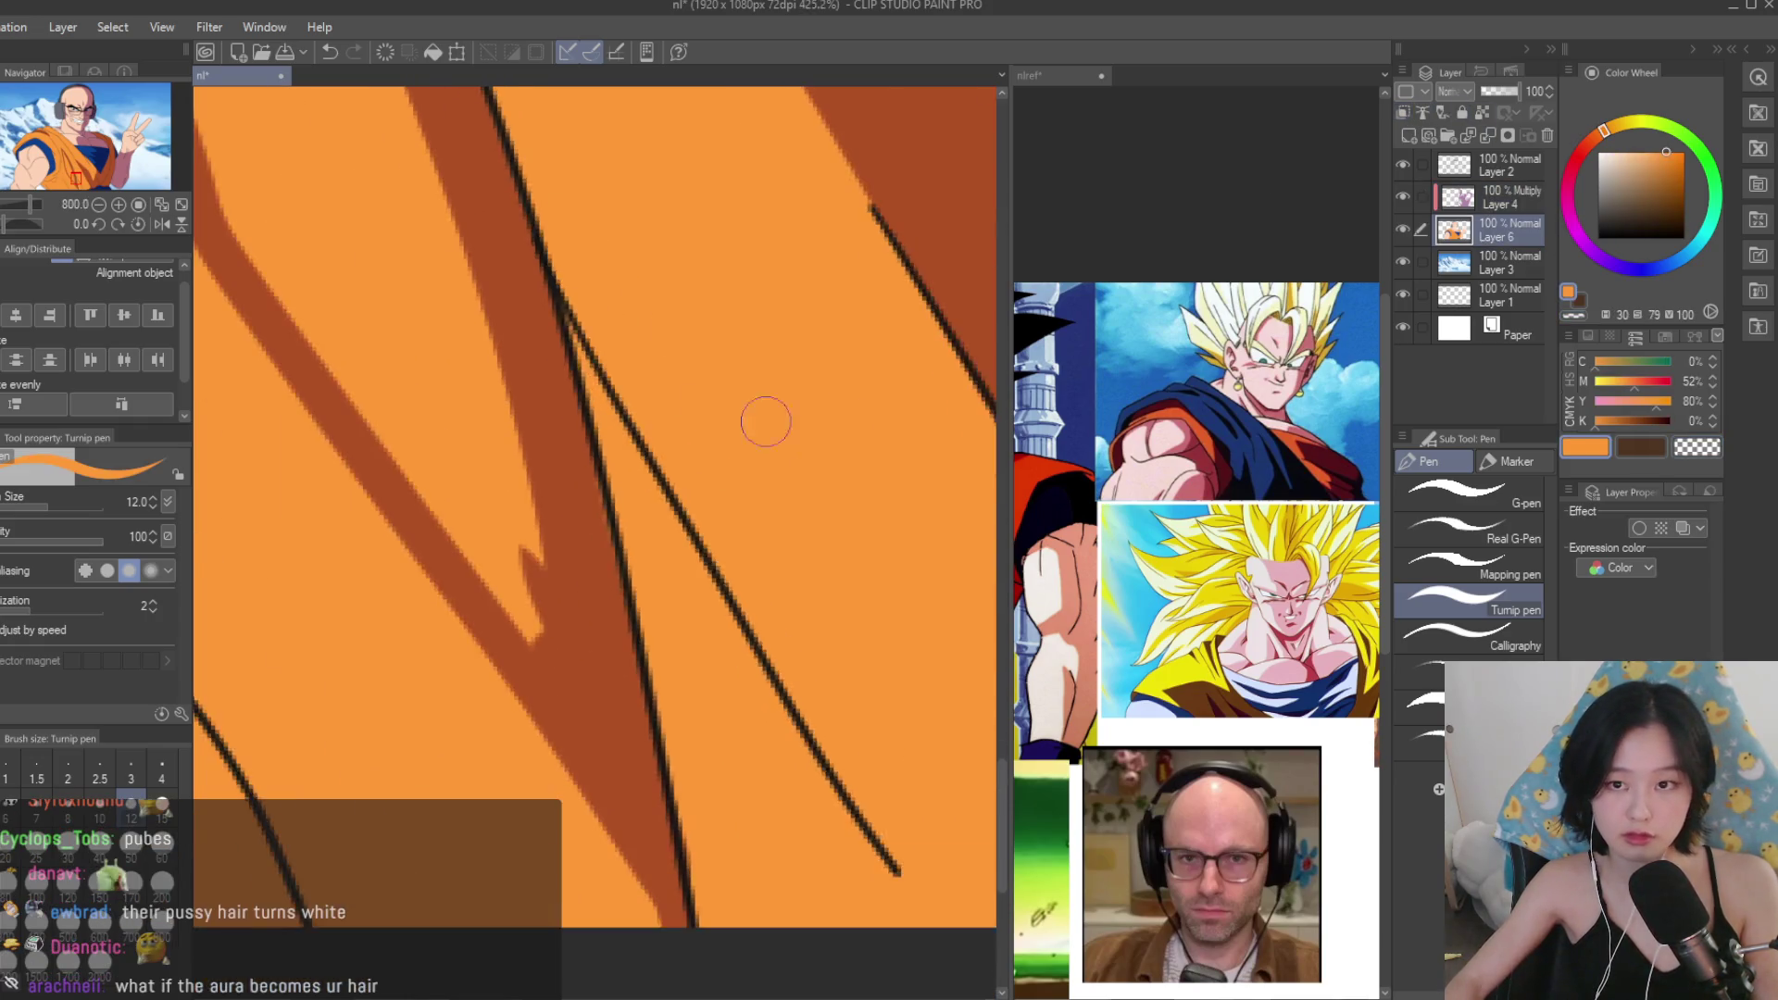
pyautogui.scroll(-2, 734, 410)
# Return to the shading layer, keeping it on Multiply blending, and go back to the pen.
pyautogui.click(1500, 197)
pyautogui.click(1450, 91)
pyautogui.click(1456, 104)
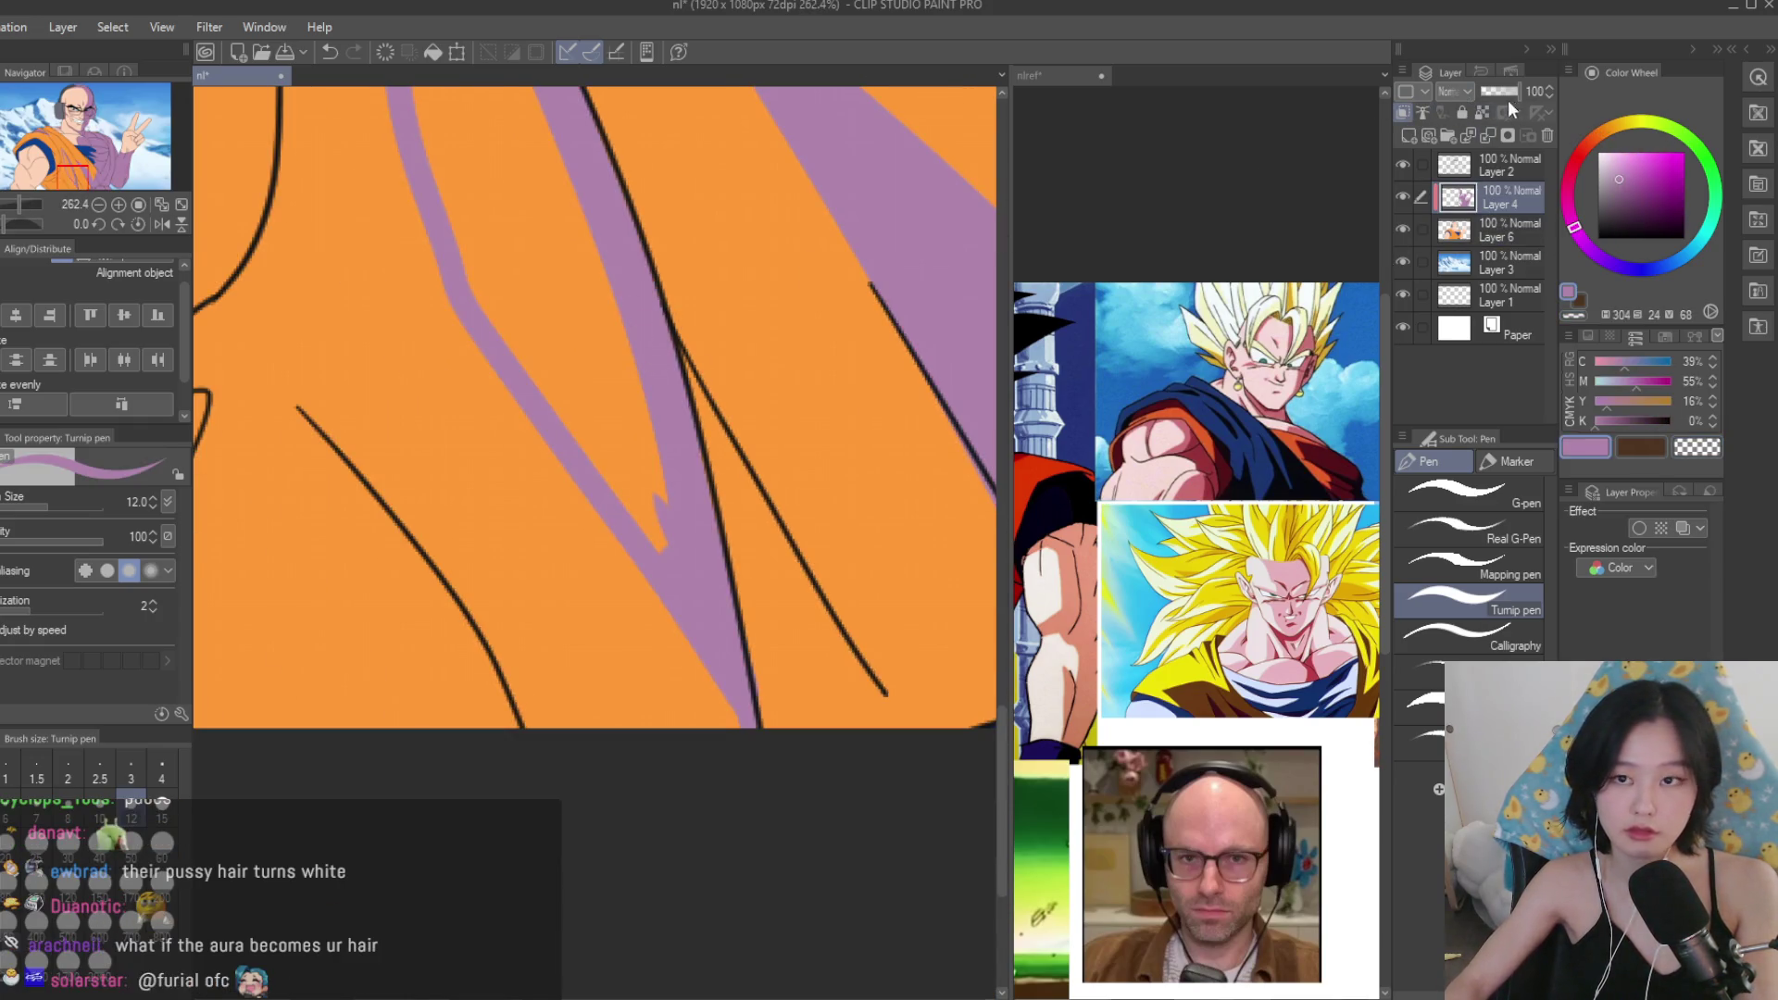
pyautogui.hotkey('ctrl', 'z')
pyautogui.press('g')
pyautogui.scroll(-5, 810, 764)
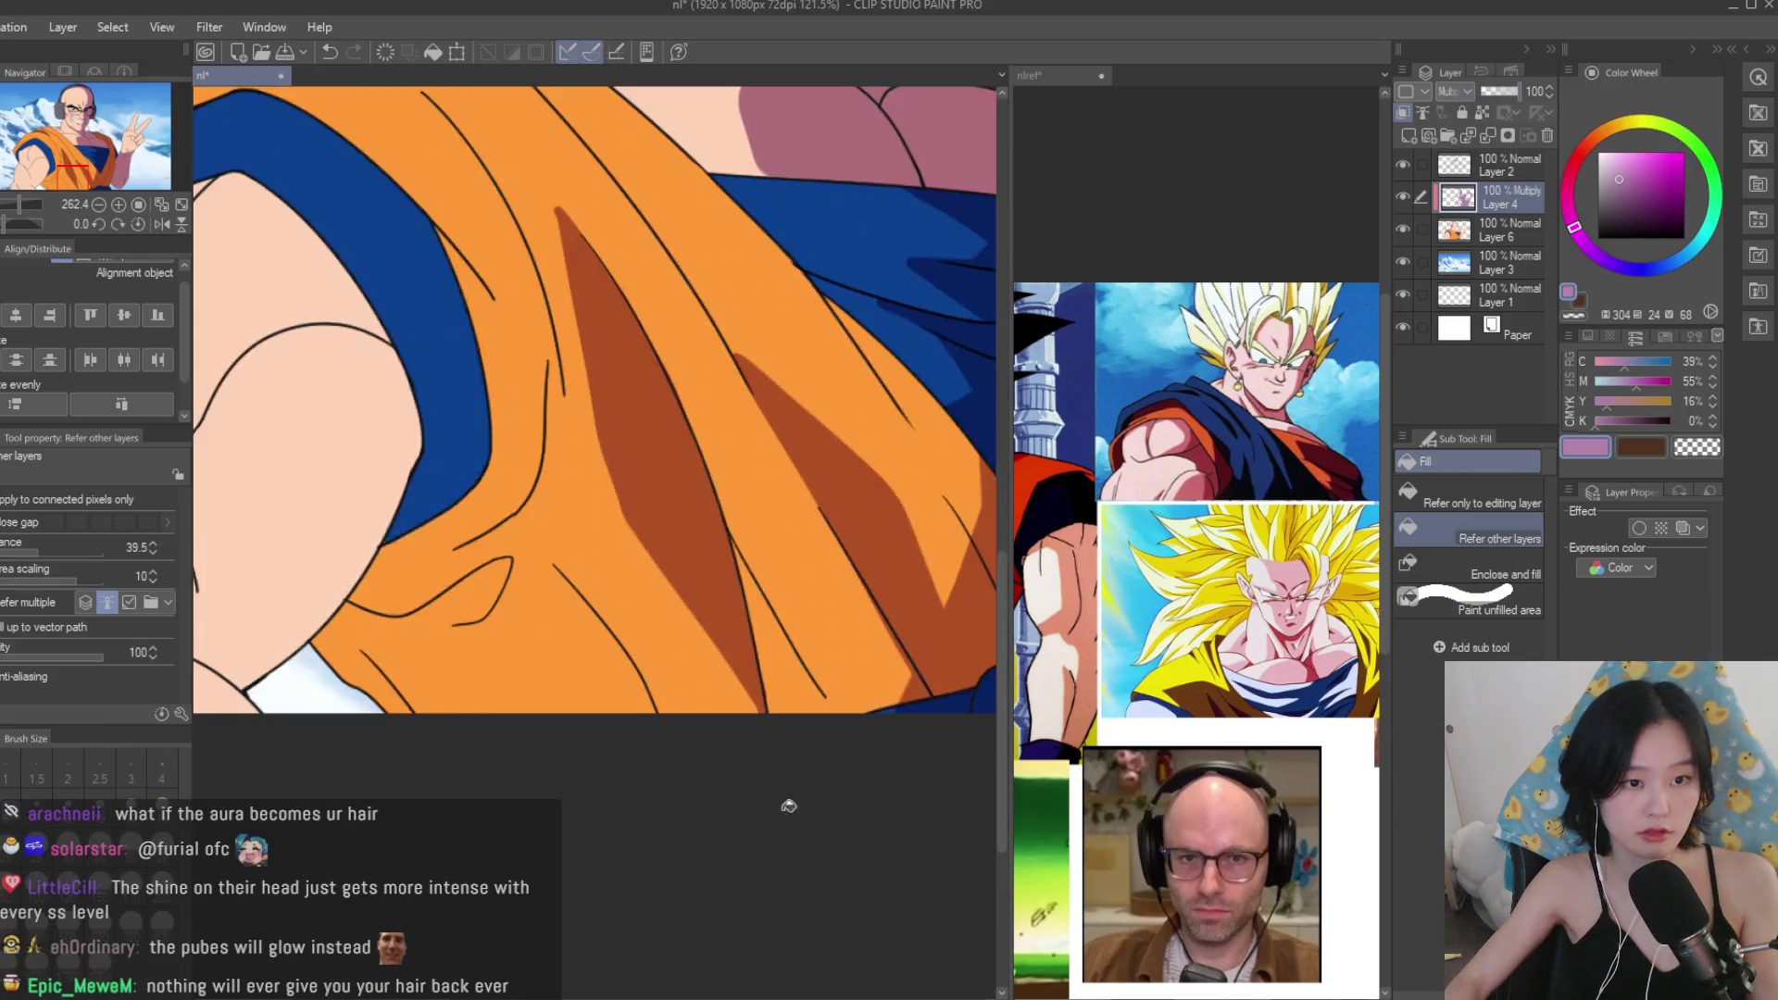
pyautogui.scroll(-2, 686, 640)
pyautogui.press('p')
pyautogui.scroll(5, 706, 547)
pyautogui.scroll(-3, 813, 740)
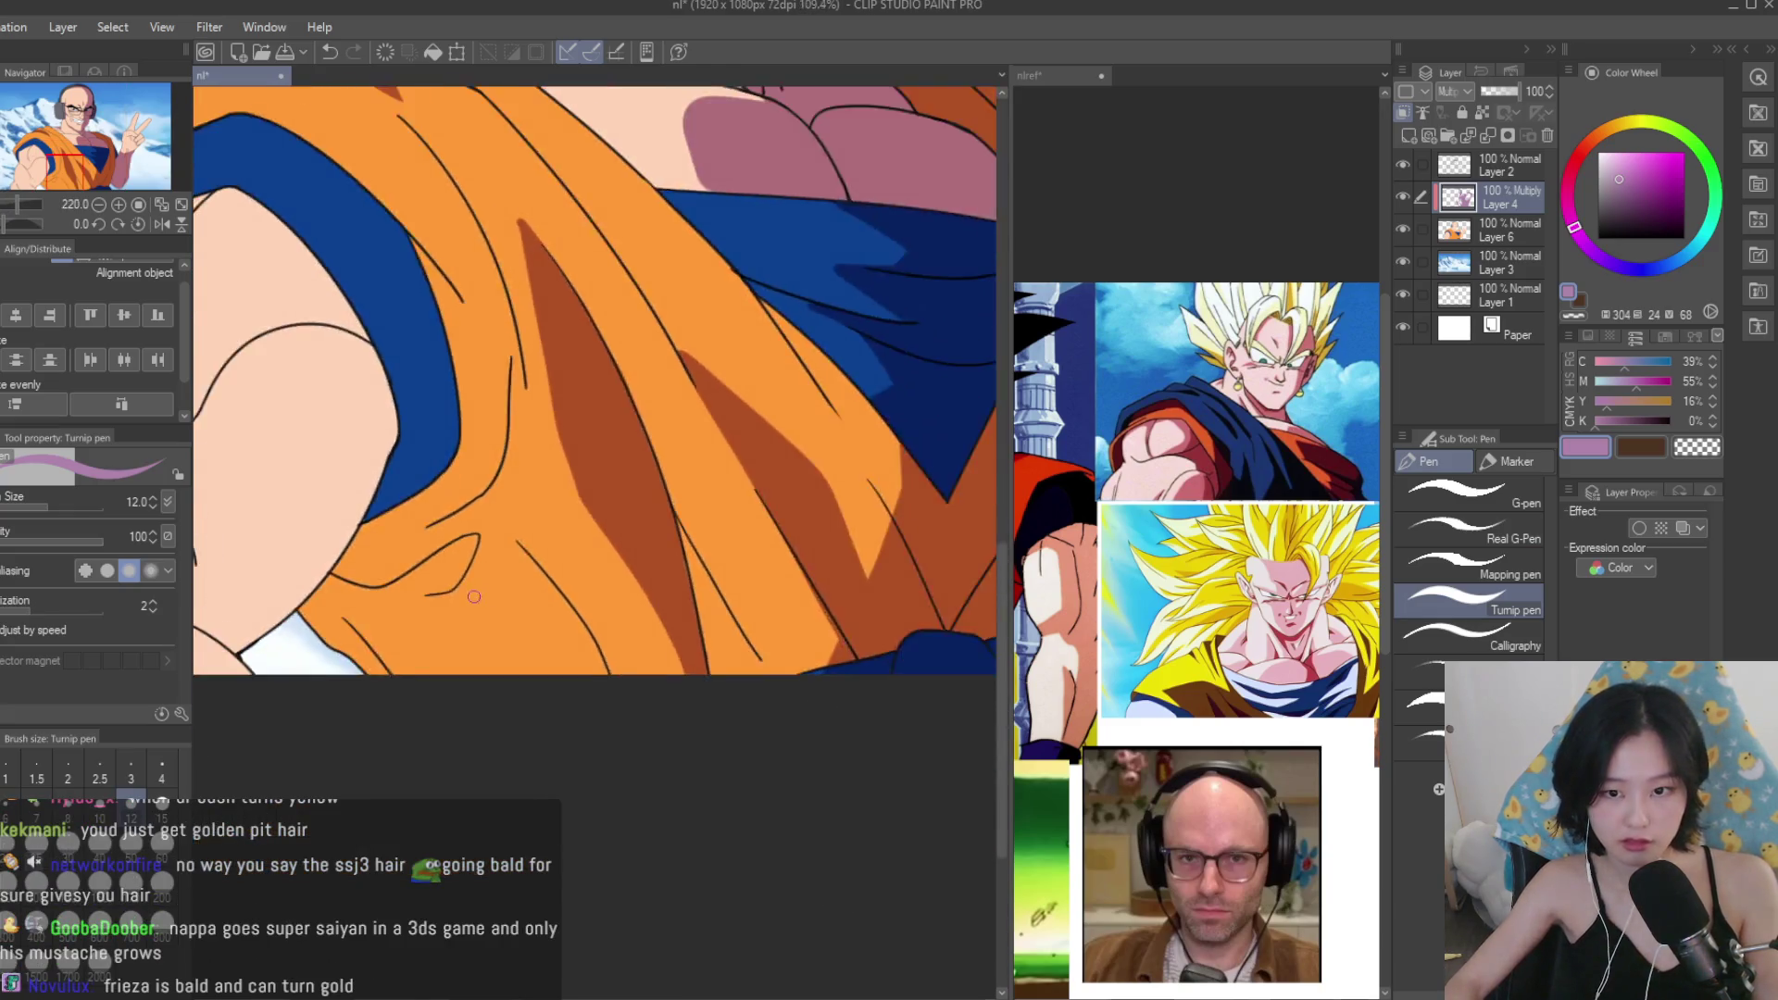
pyautogui.scroll(3, 766, 544)
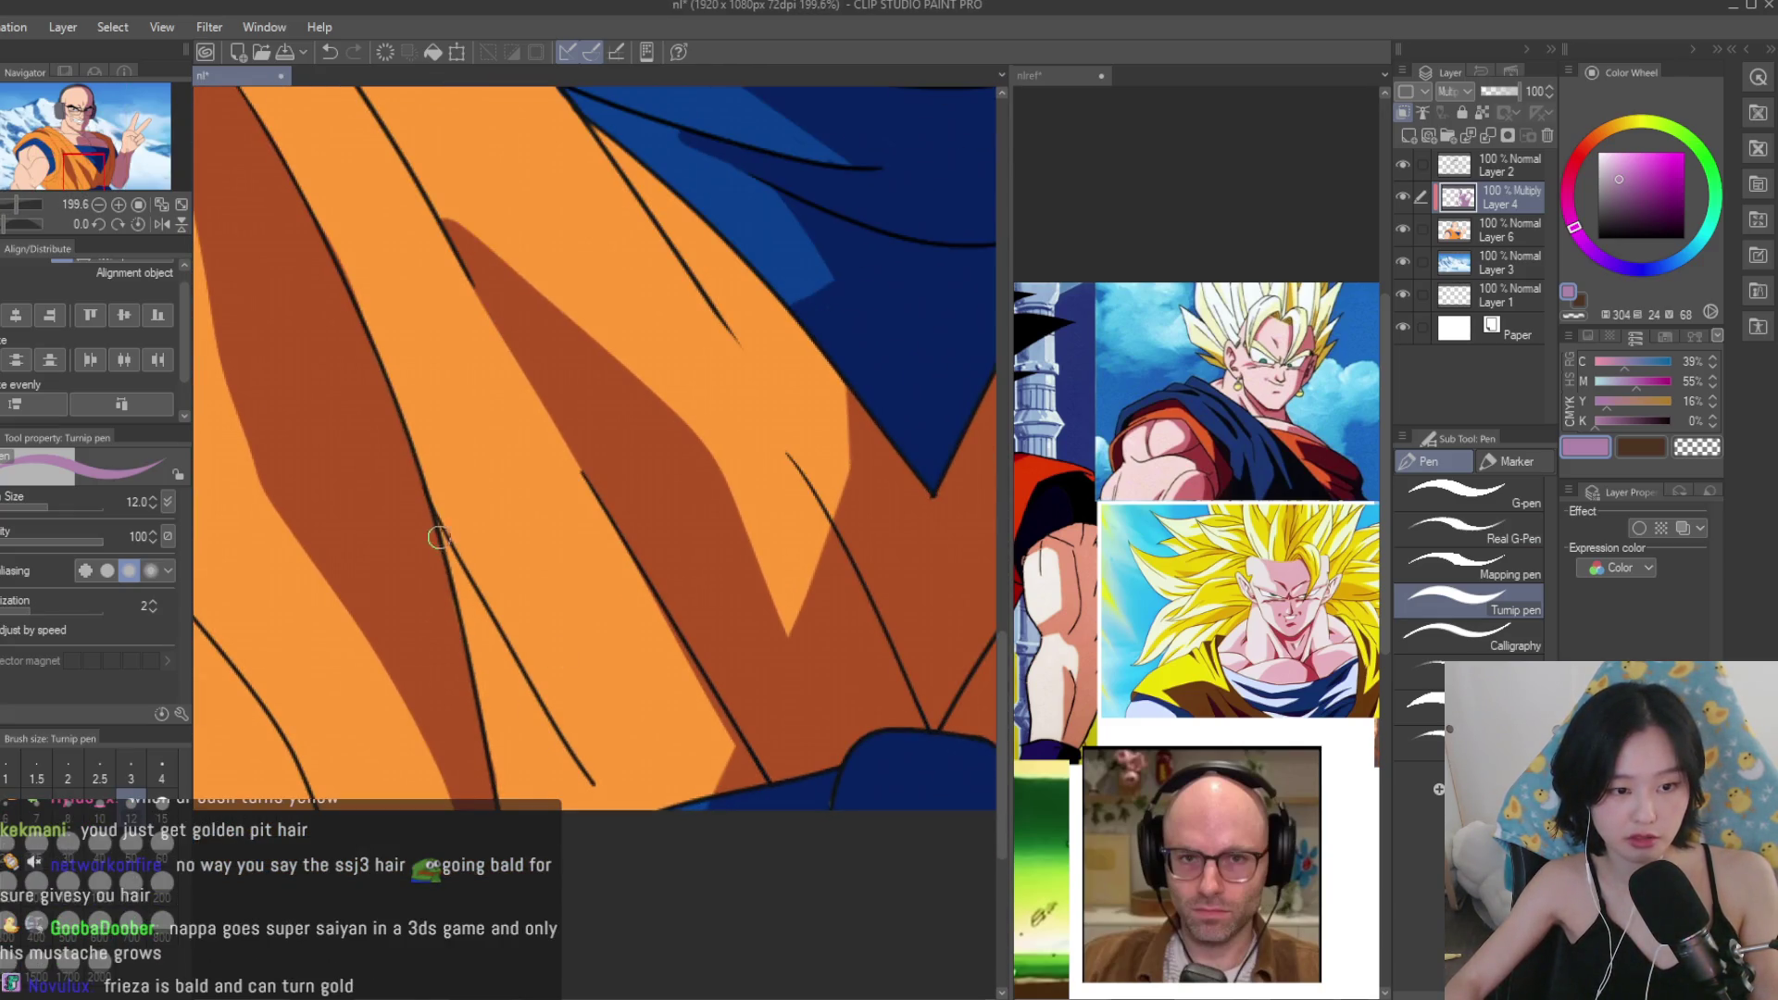
# Darken the shading strip along the gi fold with several dense strokes.
pyautogui.moveTo(444, 544); pyautogui.dragTo(626, 761)
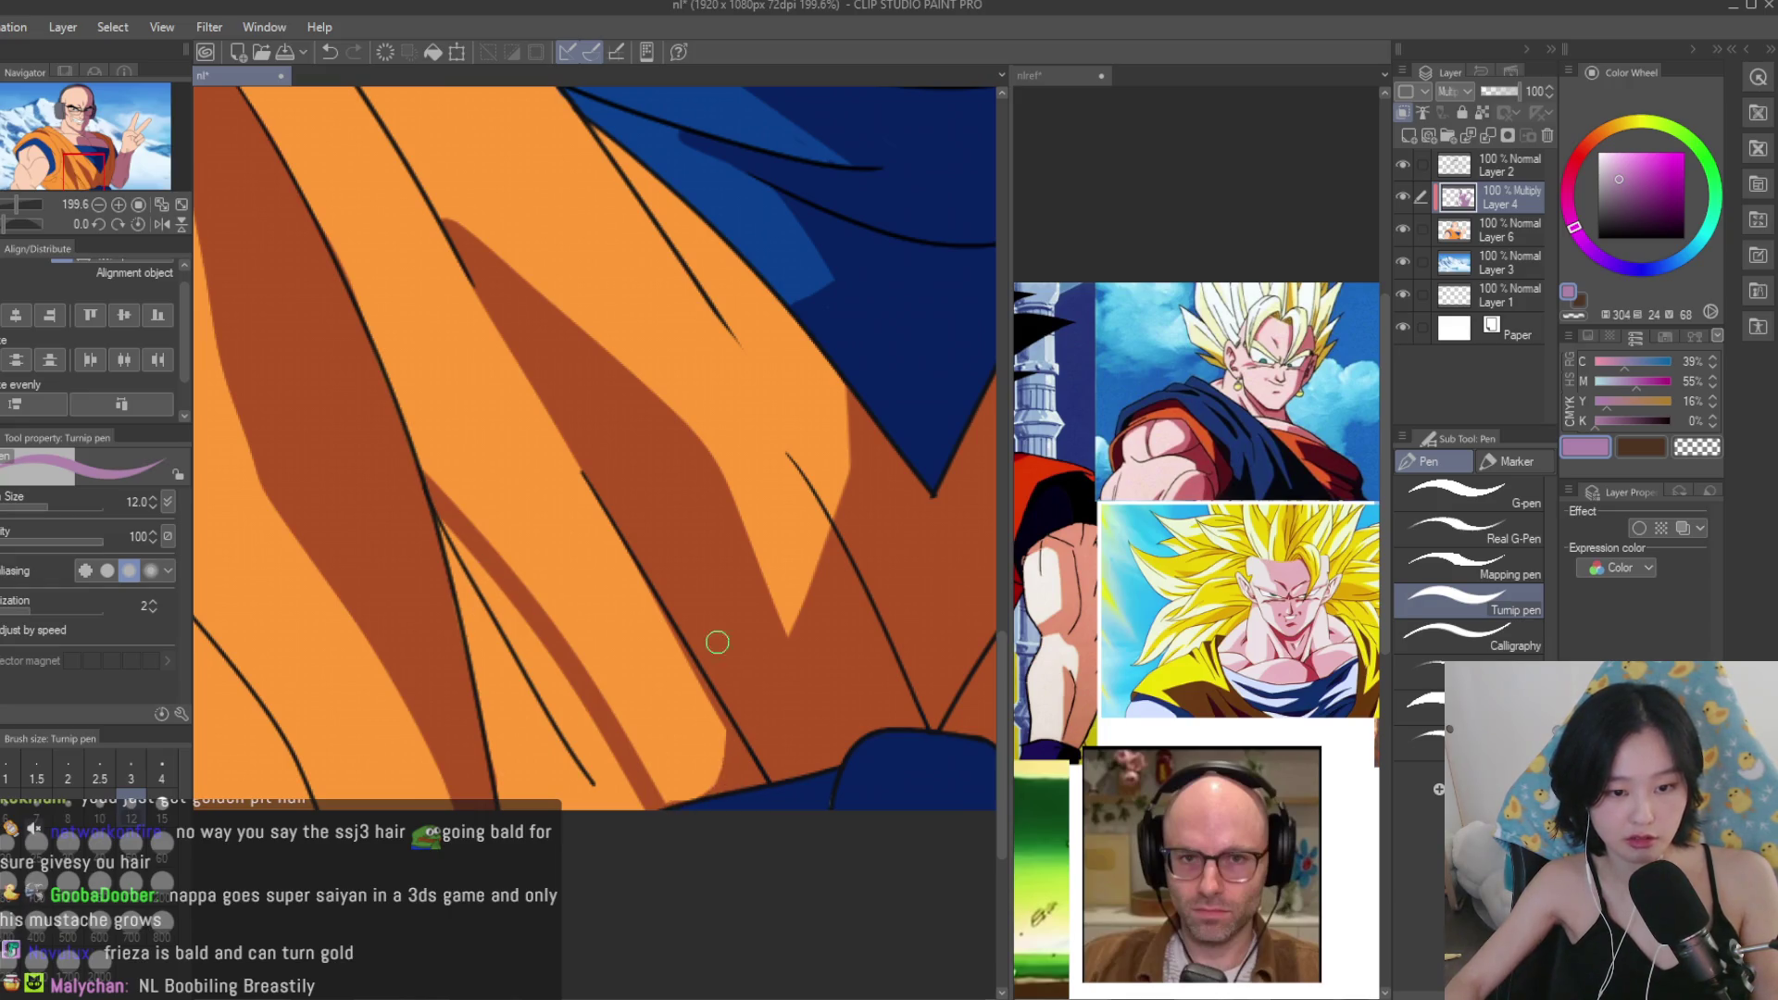
pyautogui.moveTo(426, 519)
pyautogui.mouseDown()
pyautogui.moveTo(639, 805)
pyautogui.moveTo(616, 807)
pyautogui.mouseUp()
pyautogui.moveTo(408, 547); pyautogui.dragTo(592, 811)
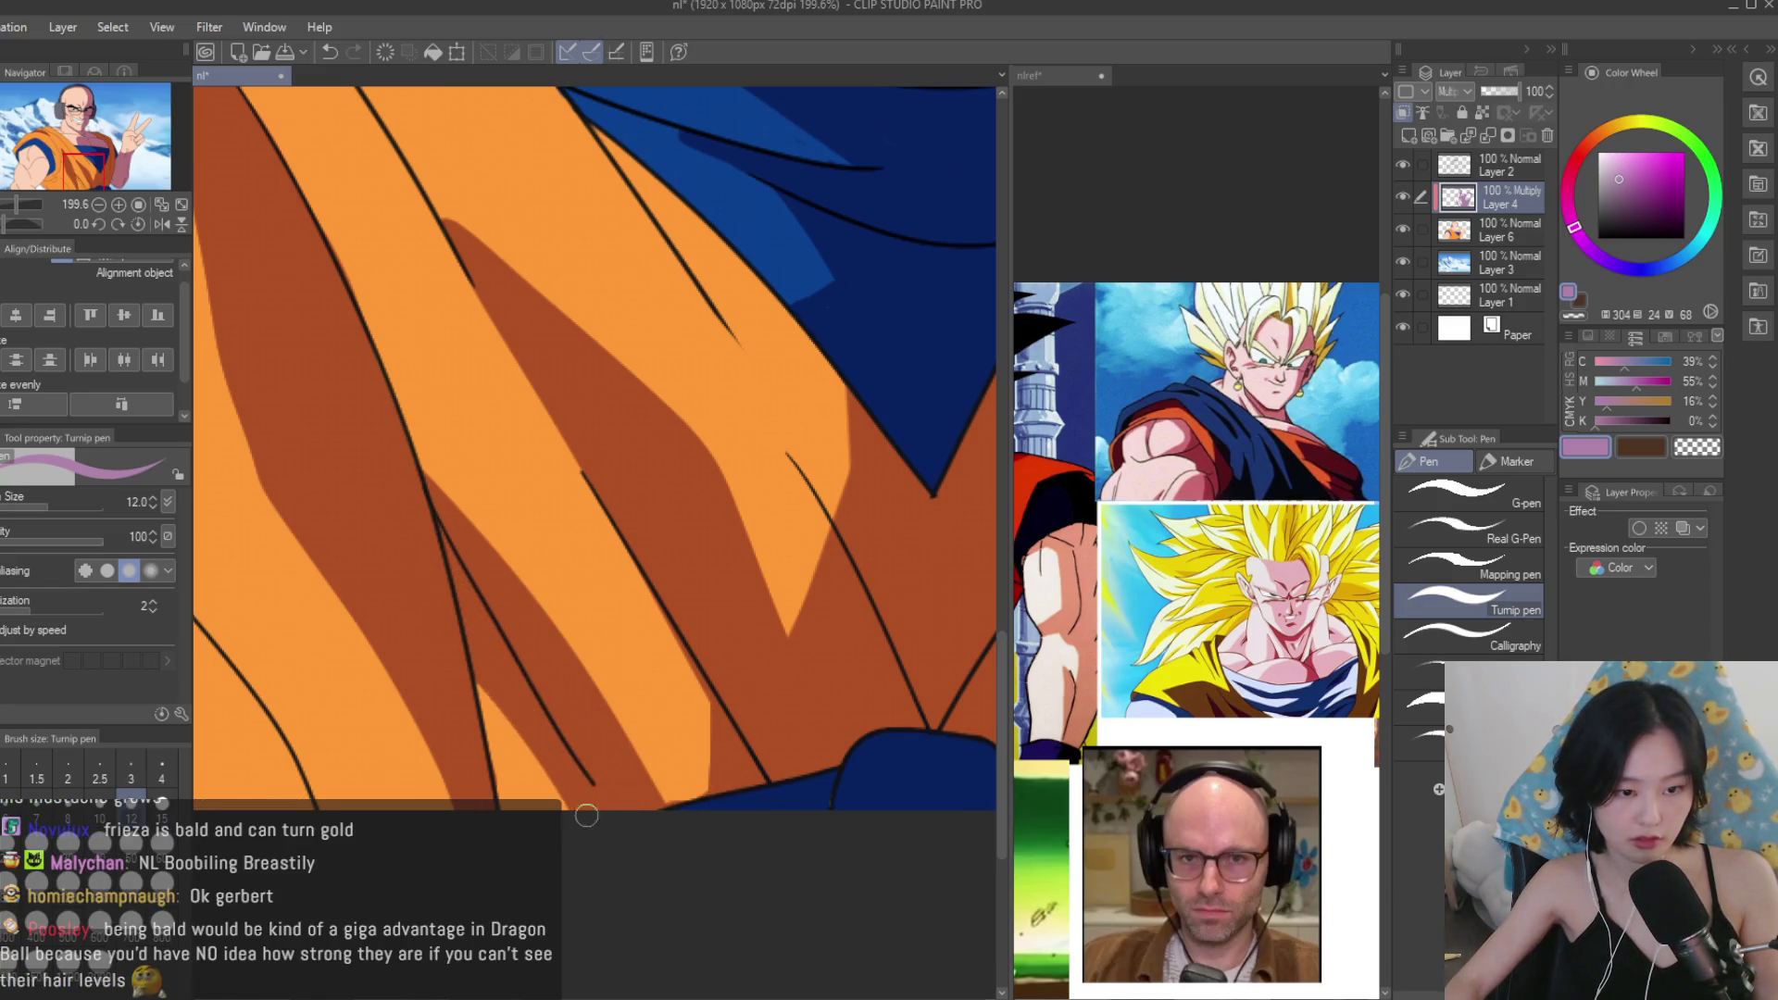
pyautogui.moveTo(454, 676); pyautogui.dragTo(564, 812)
pyautogui.scroll(-5, 685, 748)
pyautogui.scroll(3, 684, 747)
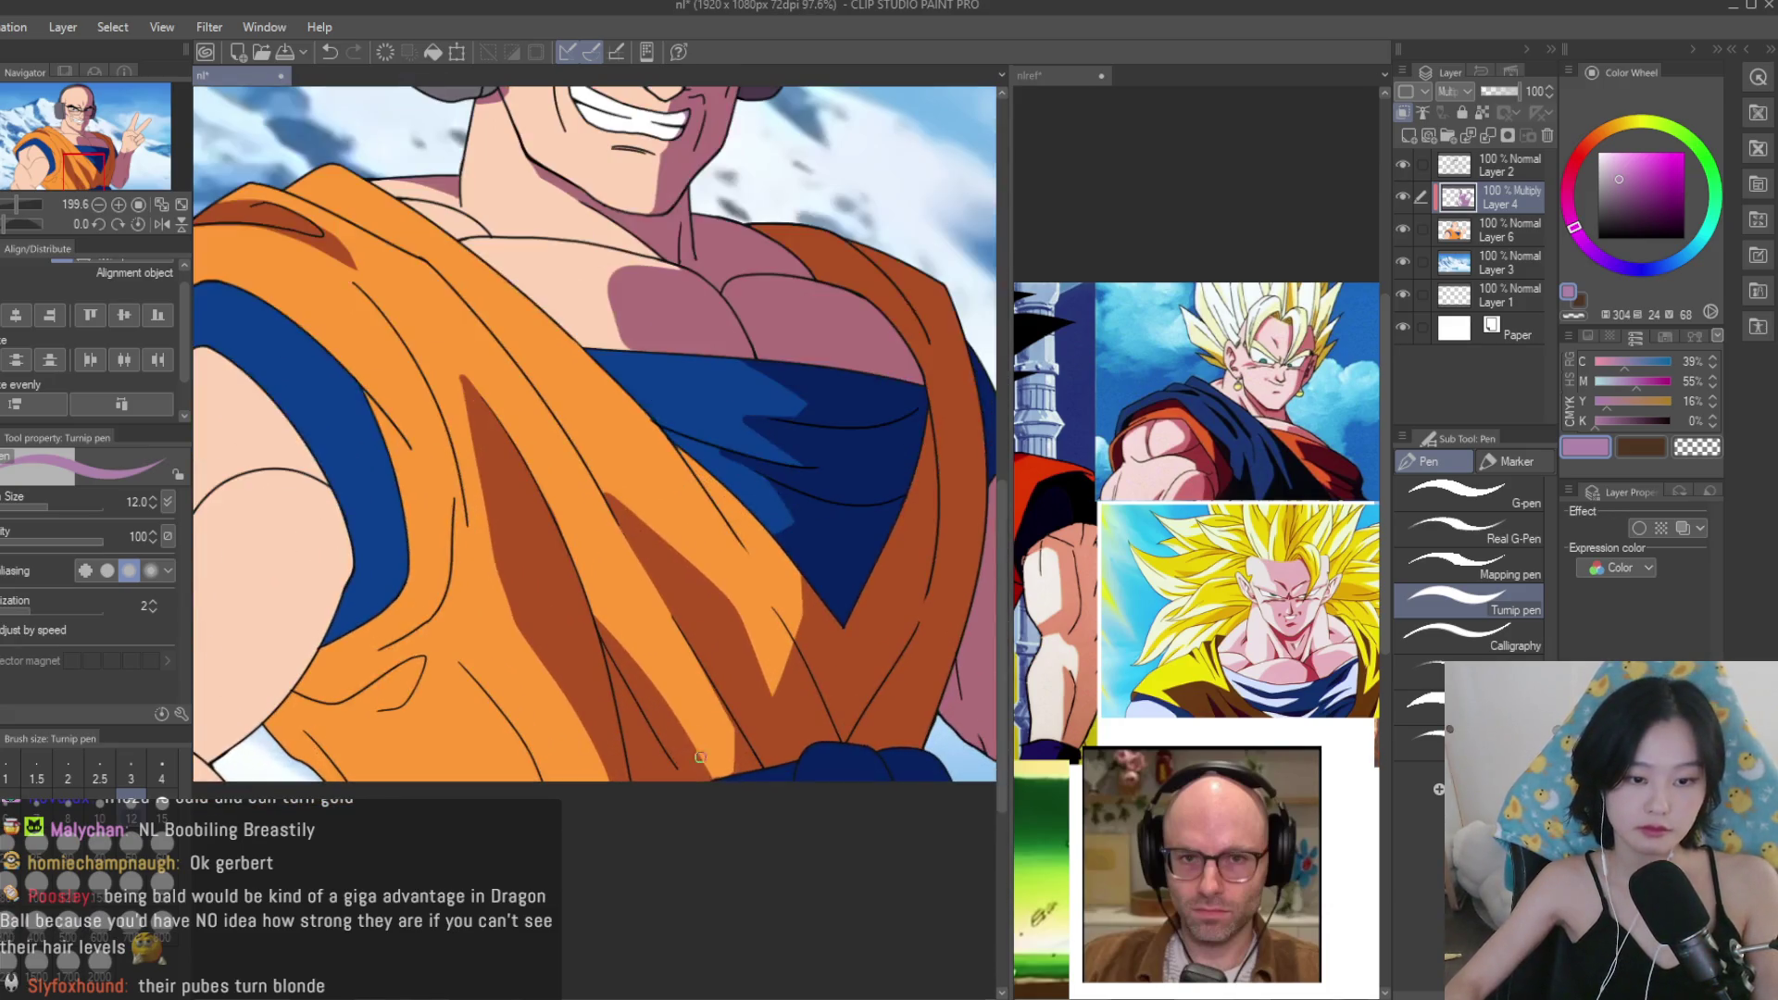
pyautogui.scroll(-1, 602, 684)
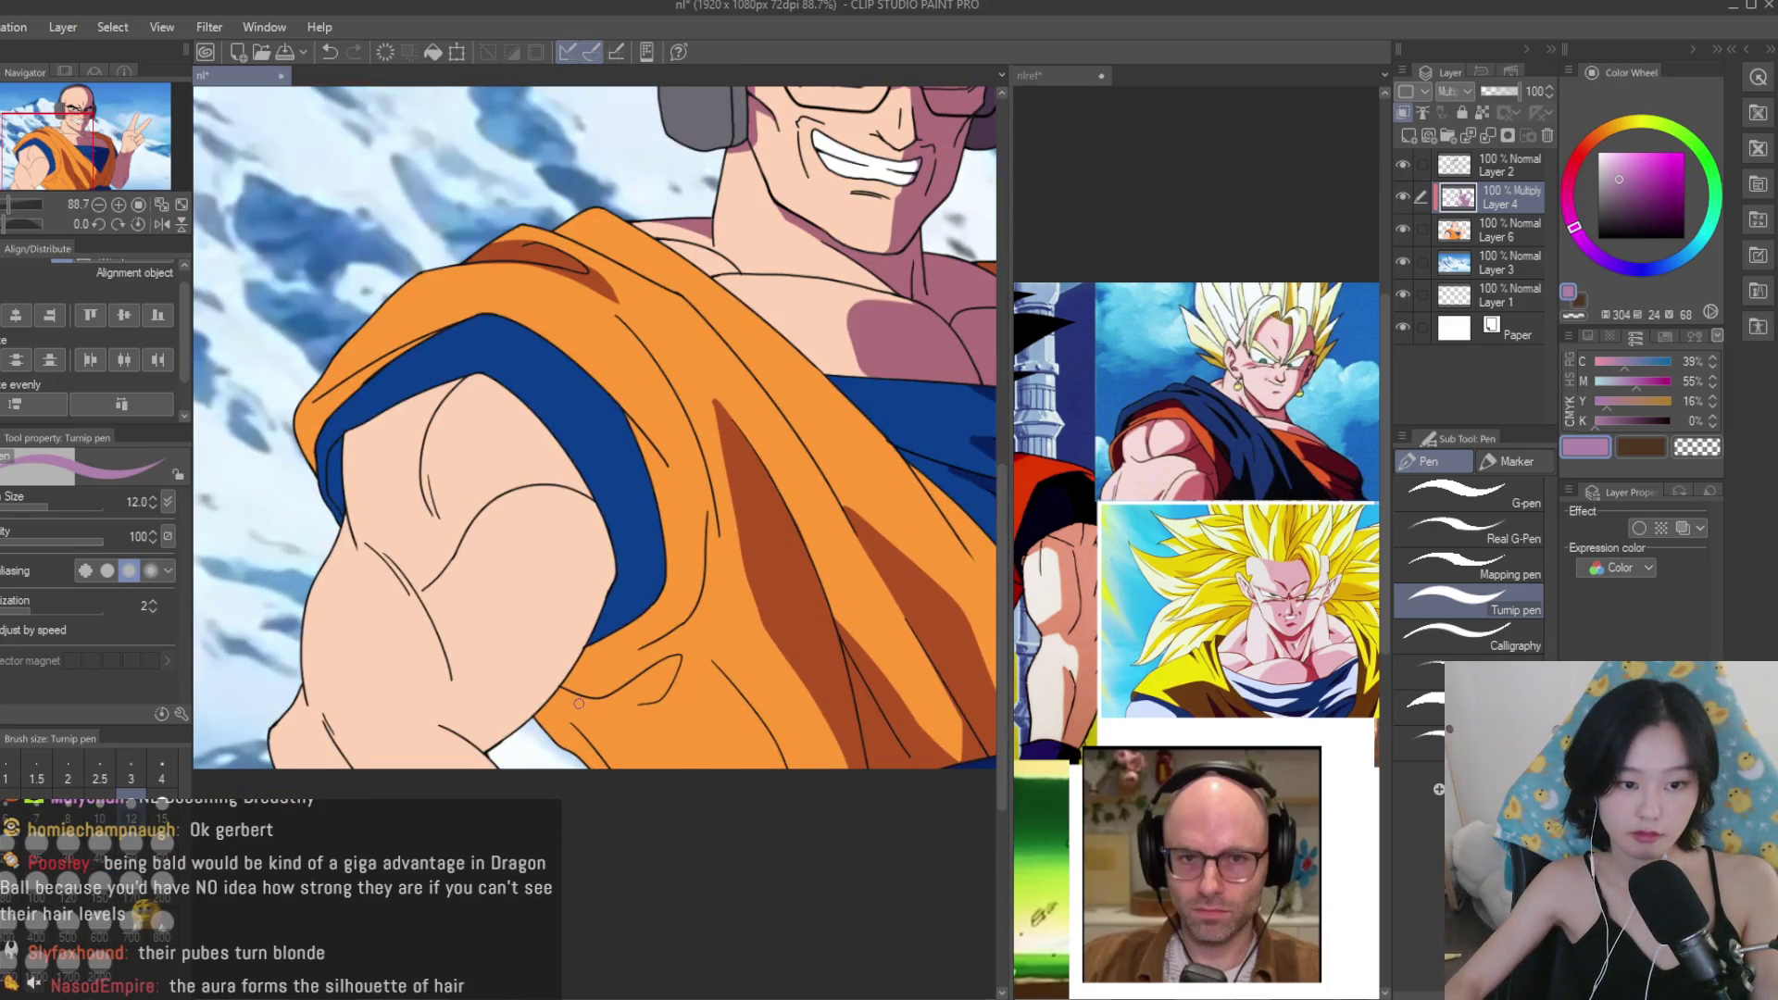
pyautogui.scroll(-2, 804, 786)
pyautogui.scroll(4, 469, 410)
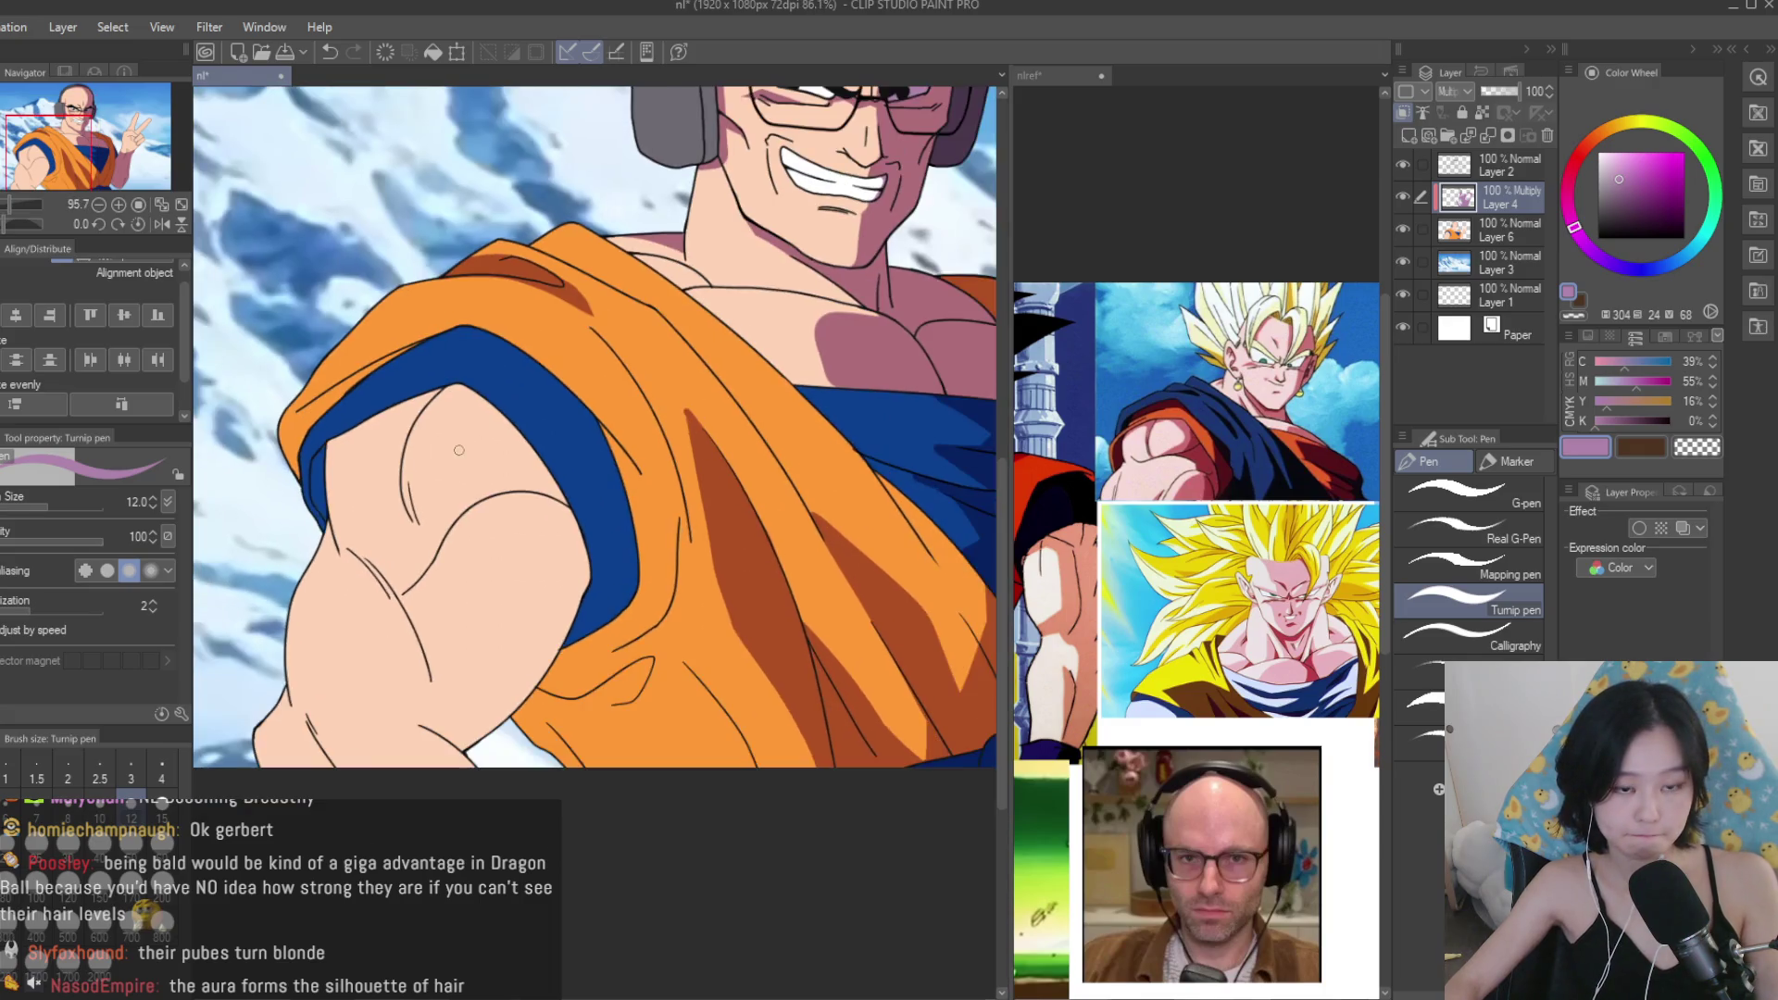
# Outline the arm's shadow shape on Multiply Layer 4 with the Turnip pen, closing its bottom edge.
pyautogui.moveTo(470, 411)
pyautogui.mouseDown()
pyautogui.moveTo(590, 516)
pyautogui.moveTo(552, 606)
pyautogui.mouseUp()
pyautogui.scroll(3, 590, 510)
pyautogui.scroll(-1, 597, 560)
pyautogui.scroll(2, 592, 523)
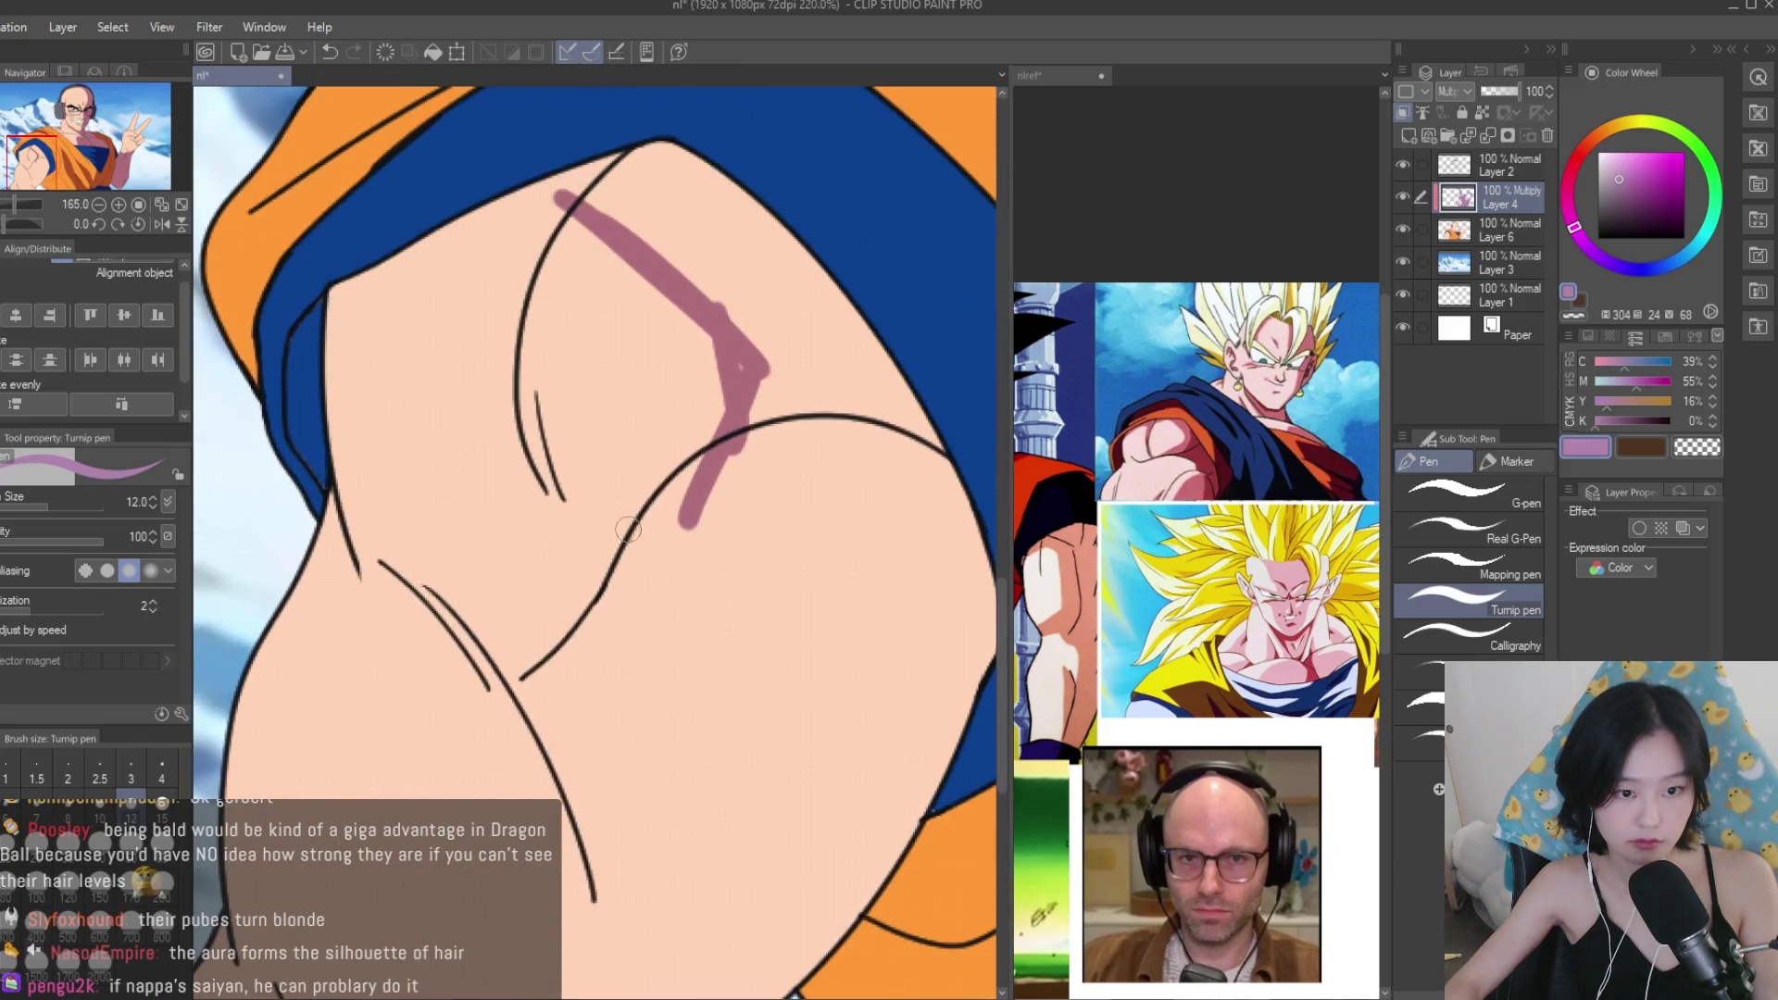
pyautogui.scroll(-1, 711, 454)
pyautogui.moveTo(671, 449)
pyautogui.mouseDown()
pyautogui.moveTo(570, 552)
pyautogui.moveTo(778, 611)
pyautogui.moveTo(865, 768)
pyautogui.mouseUp()
pyautogui.moveTo(681, 574); pyautogui.dragTo(852, 894)
pyautogui.scroll(-3, 834, 861)
pyautogui.moveTo(801, 778); pyautogui.dragTo(721, 923)
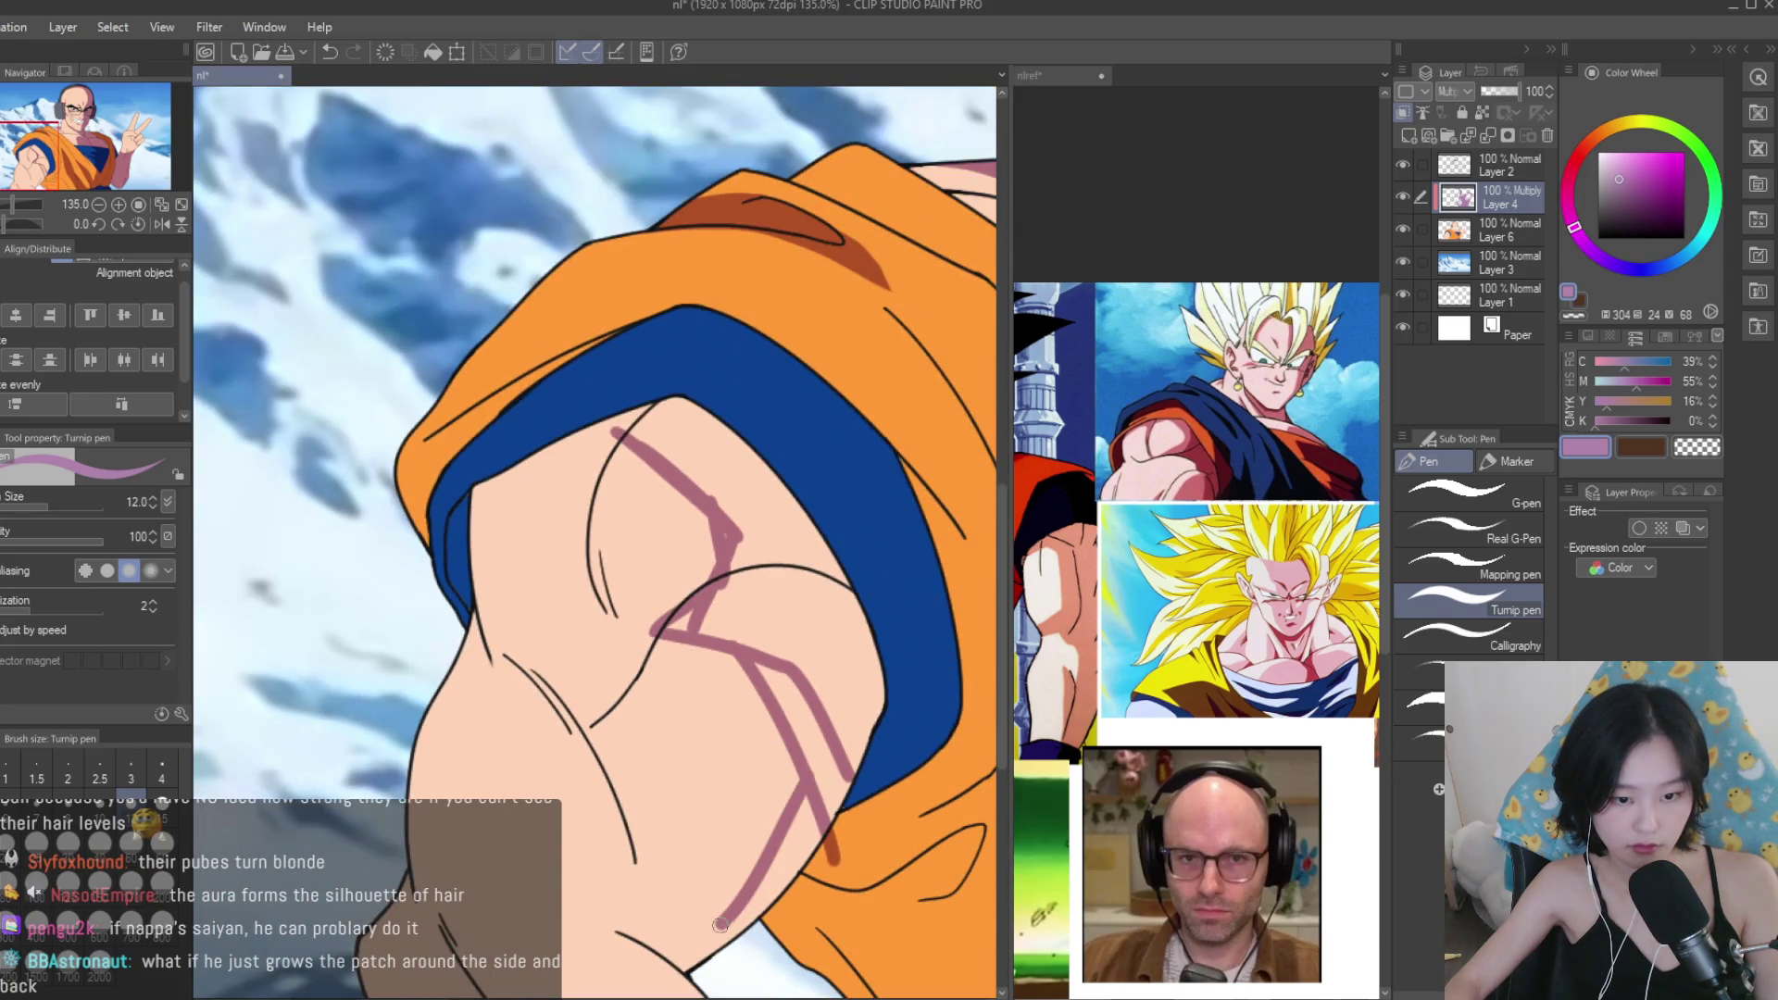
pyautogui.moveTo(778, 866); pyautogui.dragTo(622, 933)
pyautogui.scroll(-3, 648, 889)
pyautogui.scroll(6, 638, 805)
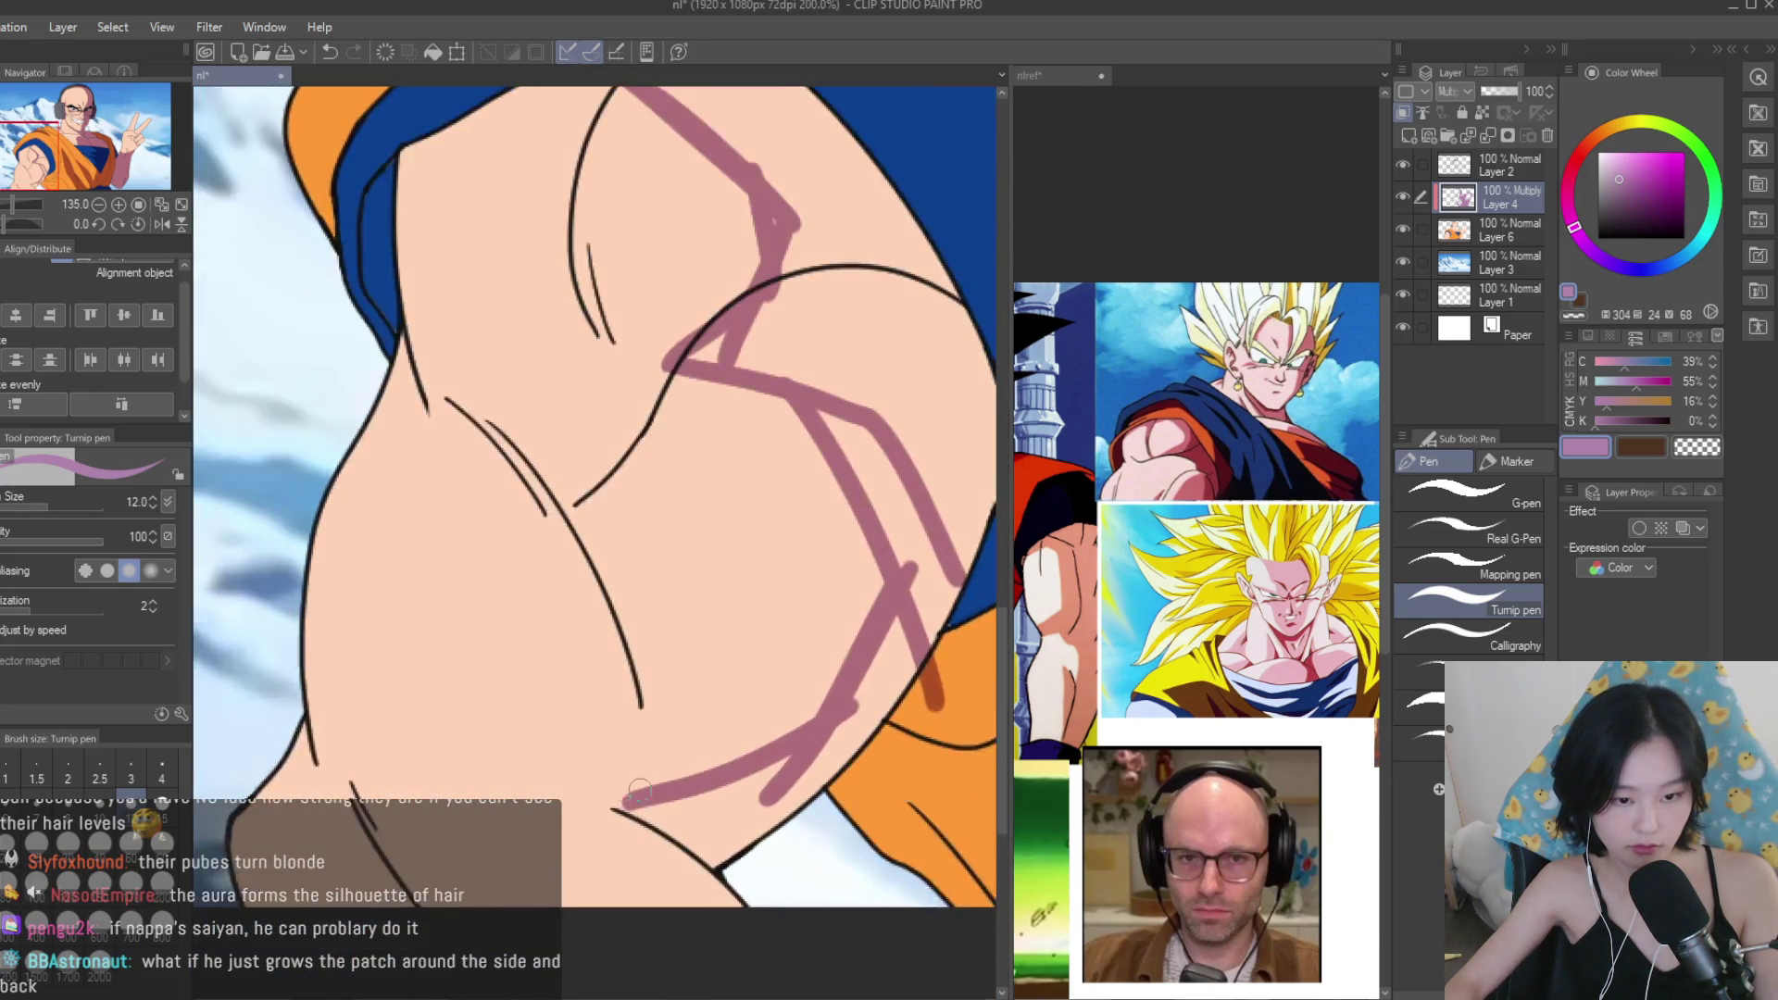
pyautogui.scroll(-5, 634, 794)
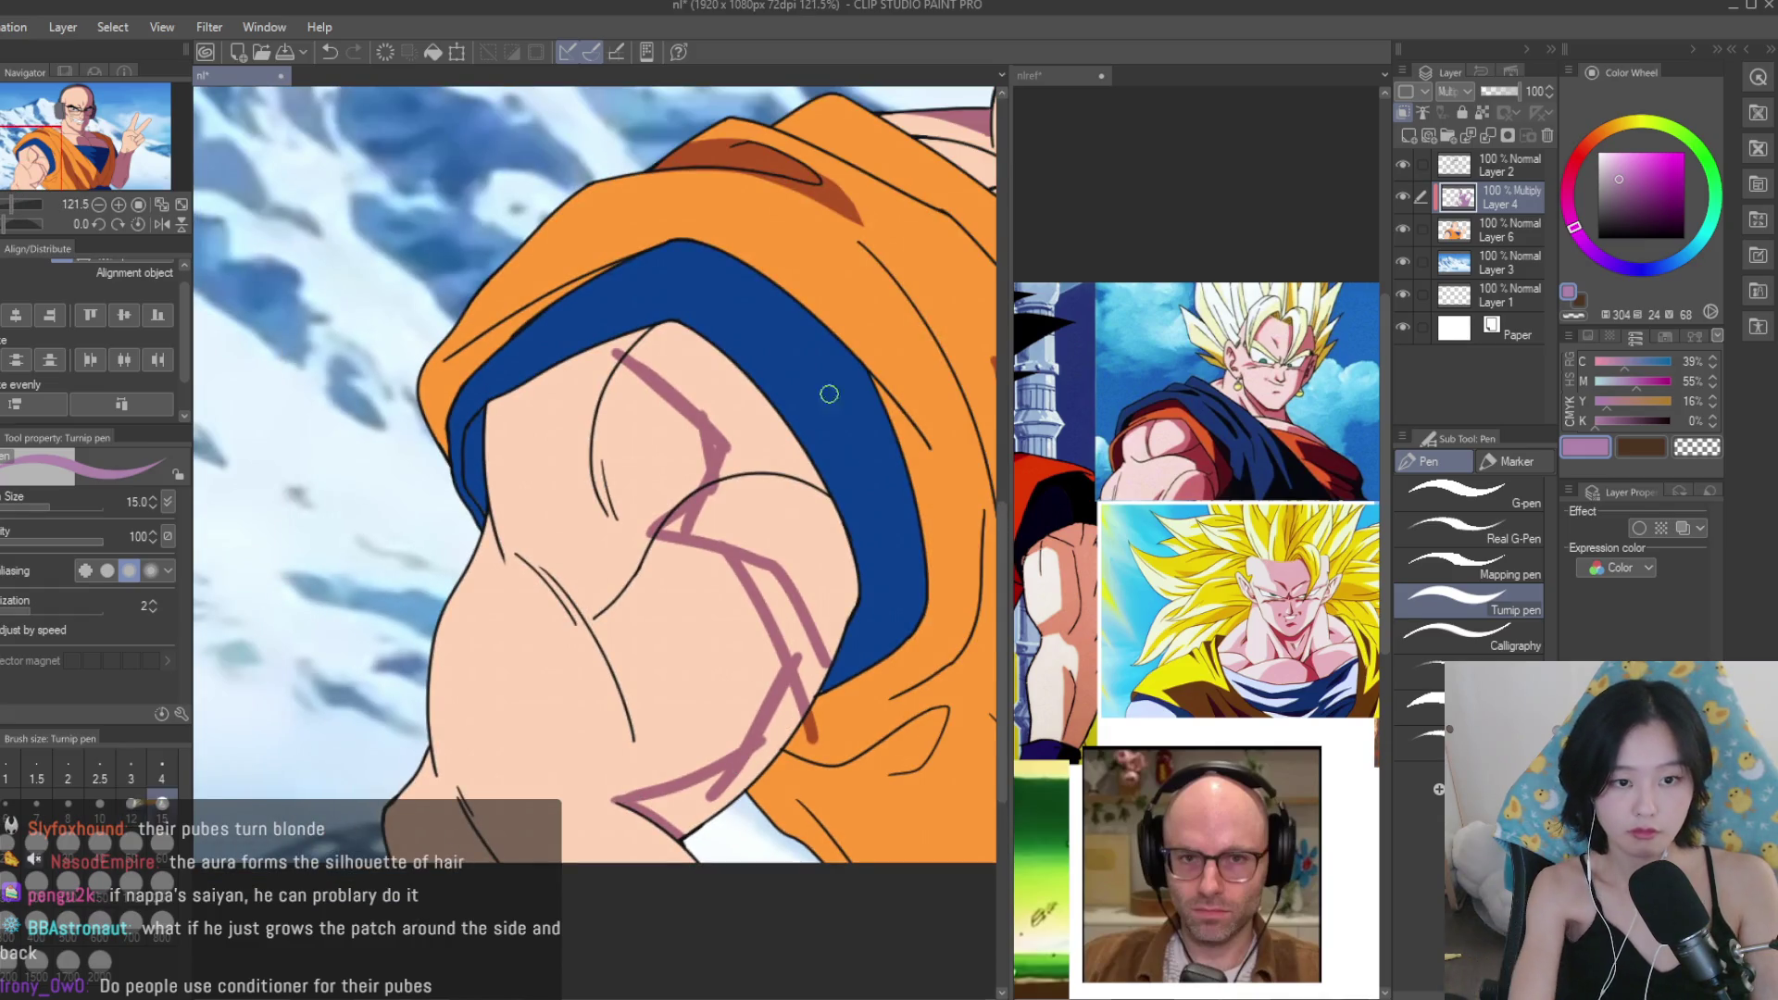
# Enlarge the brush to 40 and fill the purple shadow across the upper arm under the sleeve.
pyautogui.press(']')
pyautogui.press(']')
pyautogui.press(']')
pyautogui.scroll(3, 667, 331)
pyautogui.moveTo(635, 349)
pyautogui.mouseDown()
pyautogui.moveTo(796, 537)
pyautogui.moveTo(814, 574)
pyautogui.moveTo(800, 597)
pyautogui.moveTo(861, 667)
pyautogui.moveTo(734, 377)
pyautogui.moveTo(898, 648)
pyautogui.moveTo(801, 637)
pyautogui.moveTo(861, 787)
pyautogui.mouseUp()
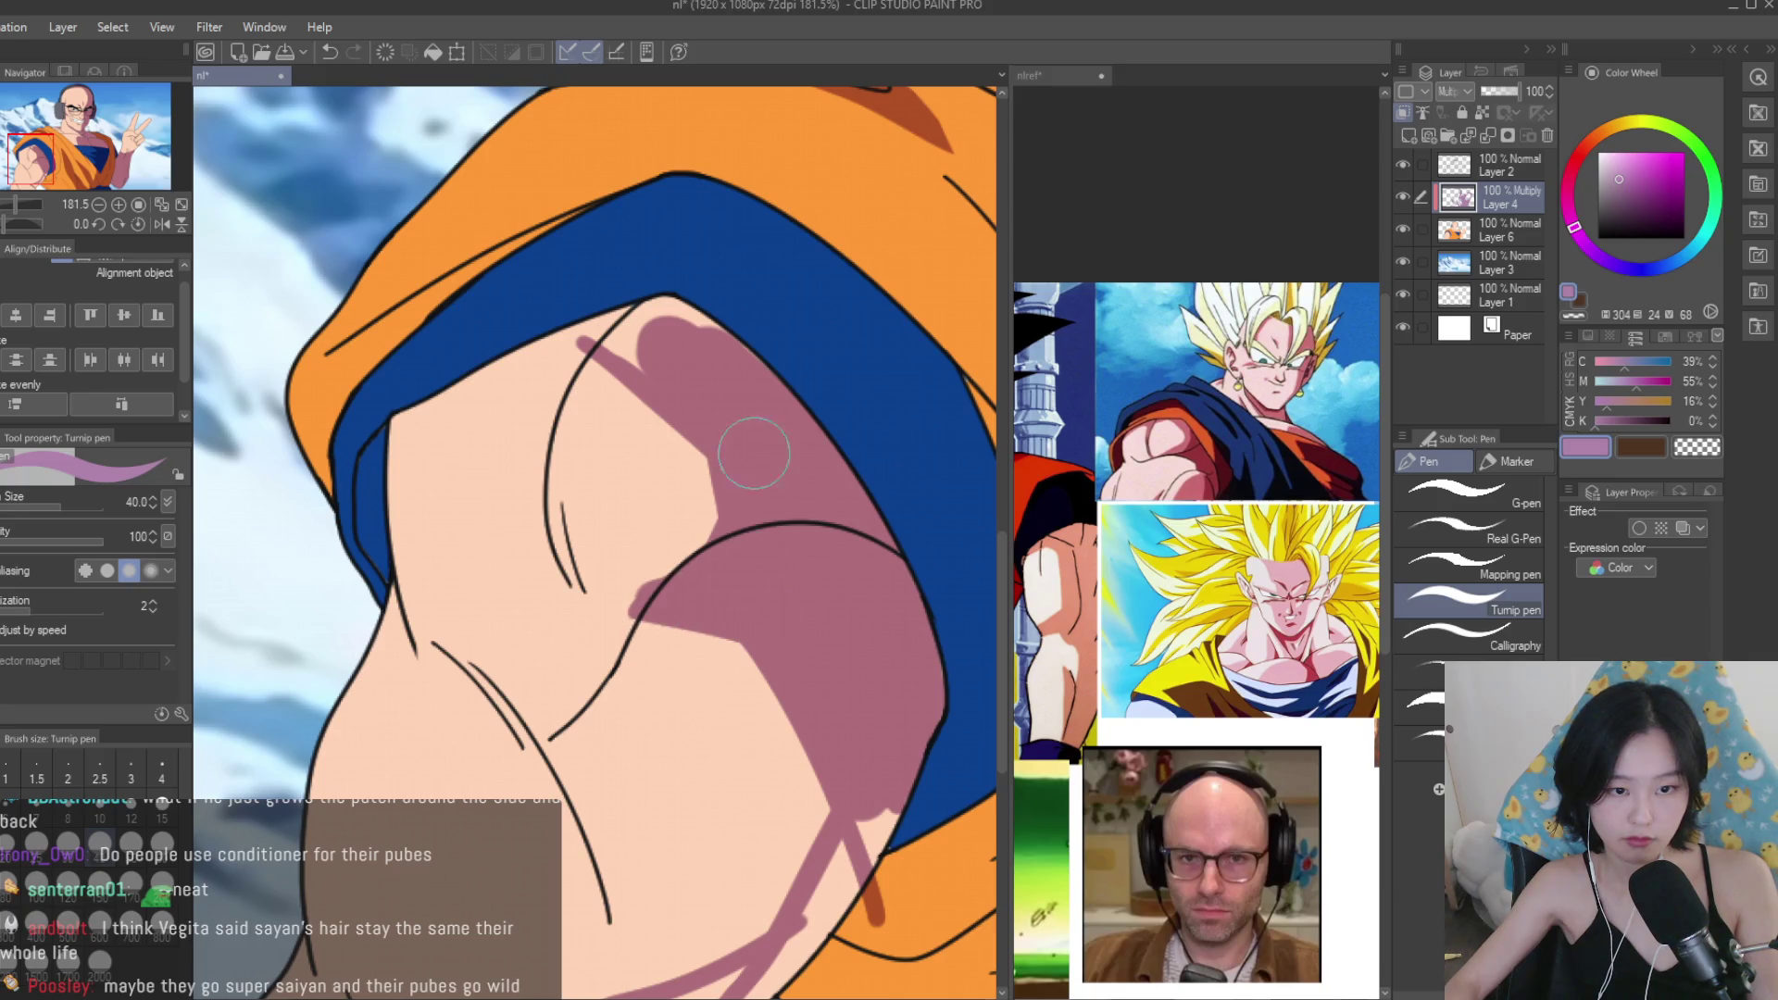
pyautogui.moveTo(743, 432)
pyautogui.mouseDown()
pyautogui.moveTo(593, 338)
pyautogui.moveTo(516, 344)
pyautogui.moveTo(719, 358)
pyautogui.mouseUp()
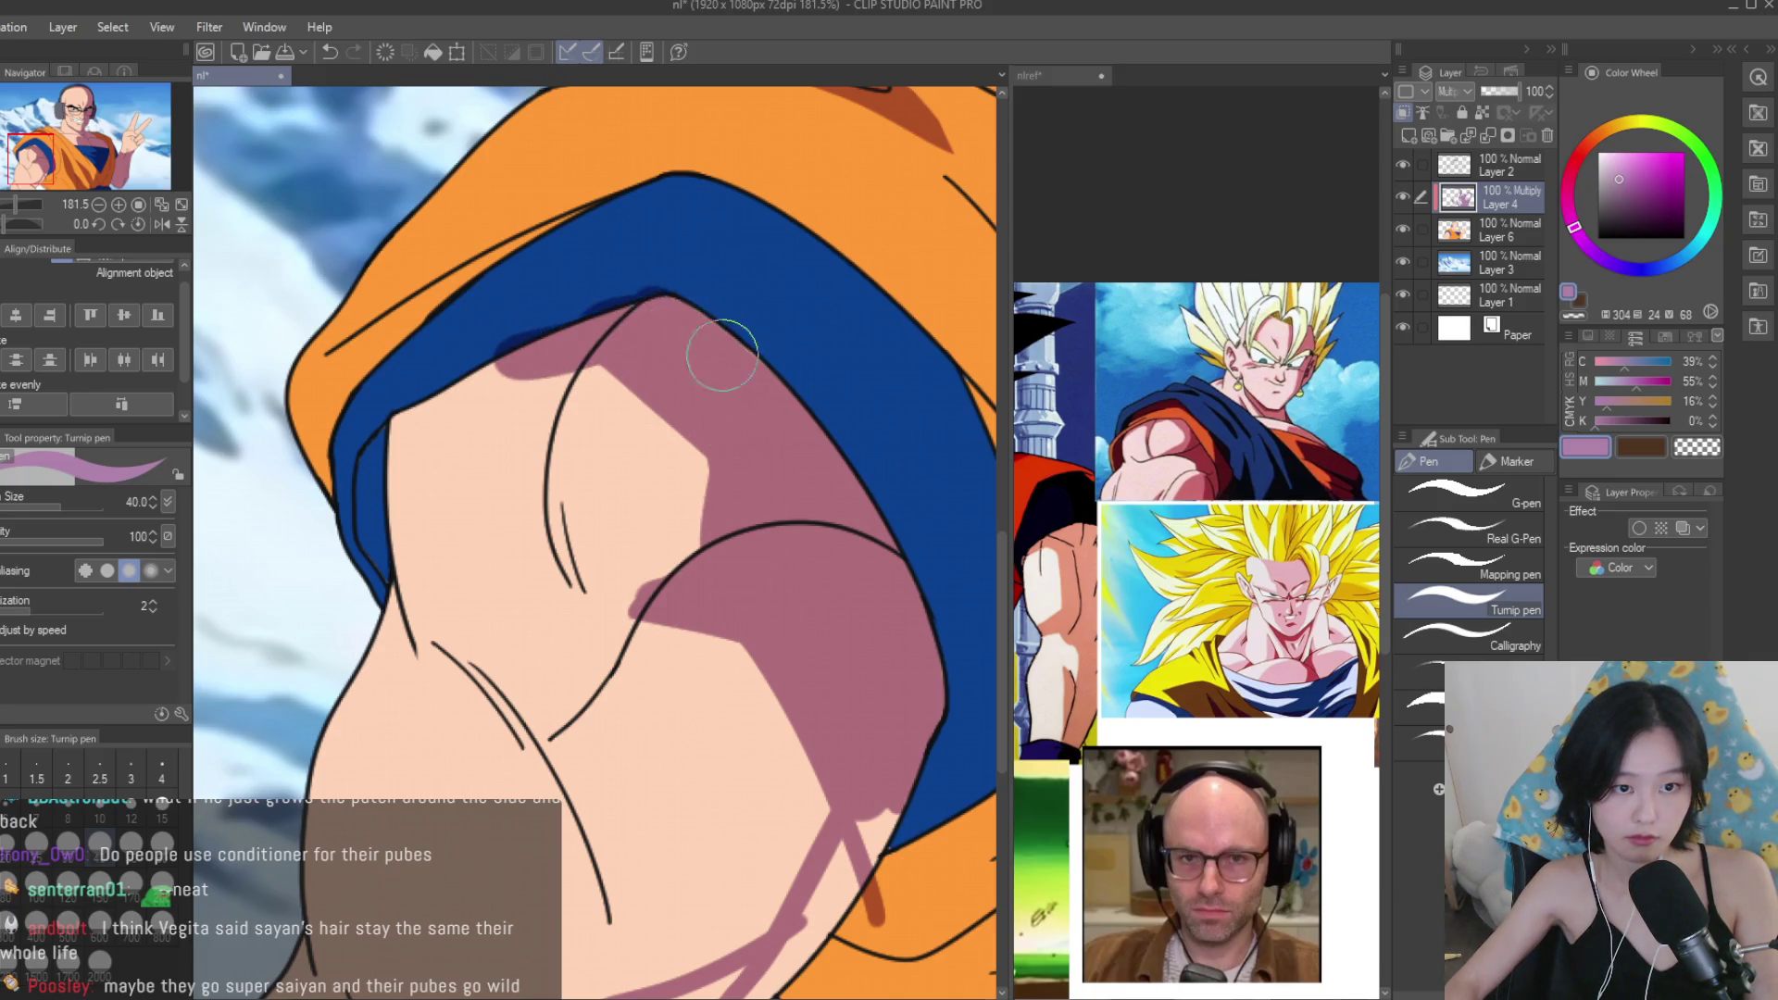
pyautogui.scroll(-5, 591, 650)
pyautogui.scroll(-4, 590, 649)
pyautogui.scroll(1, 861, 638)
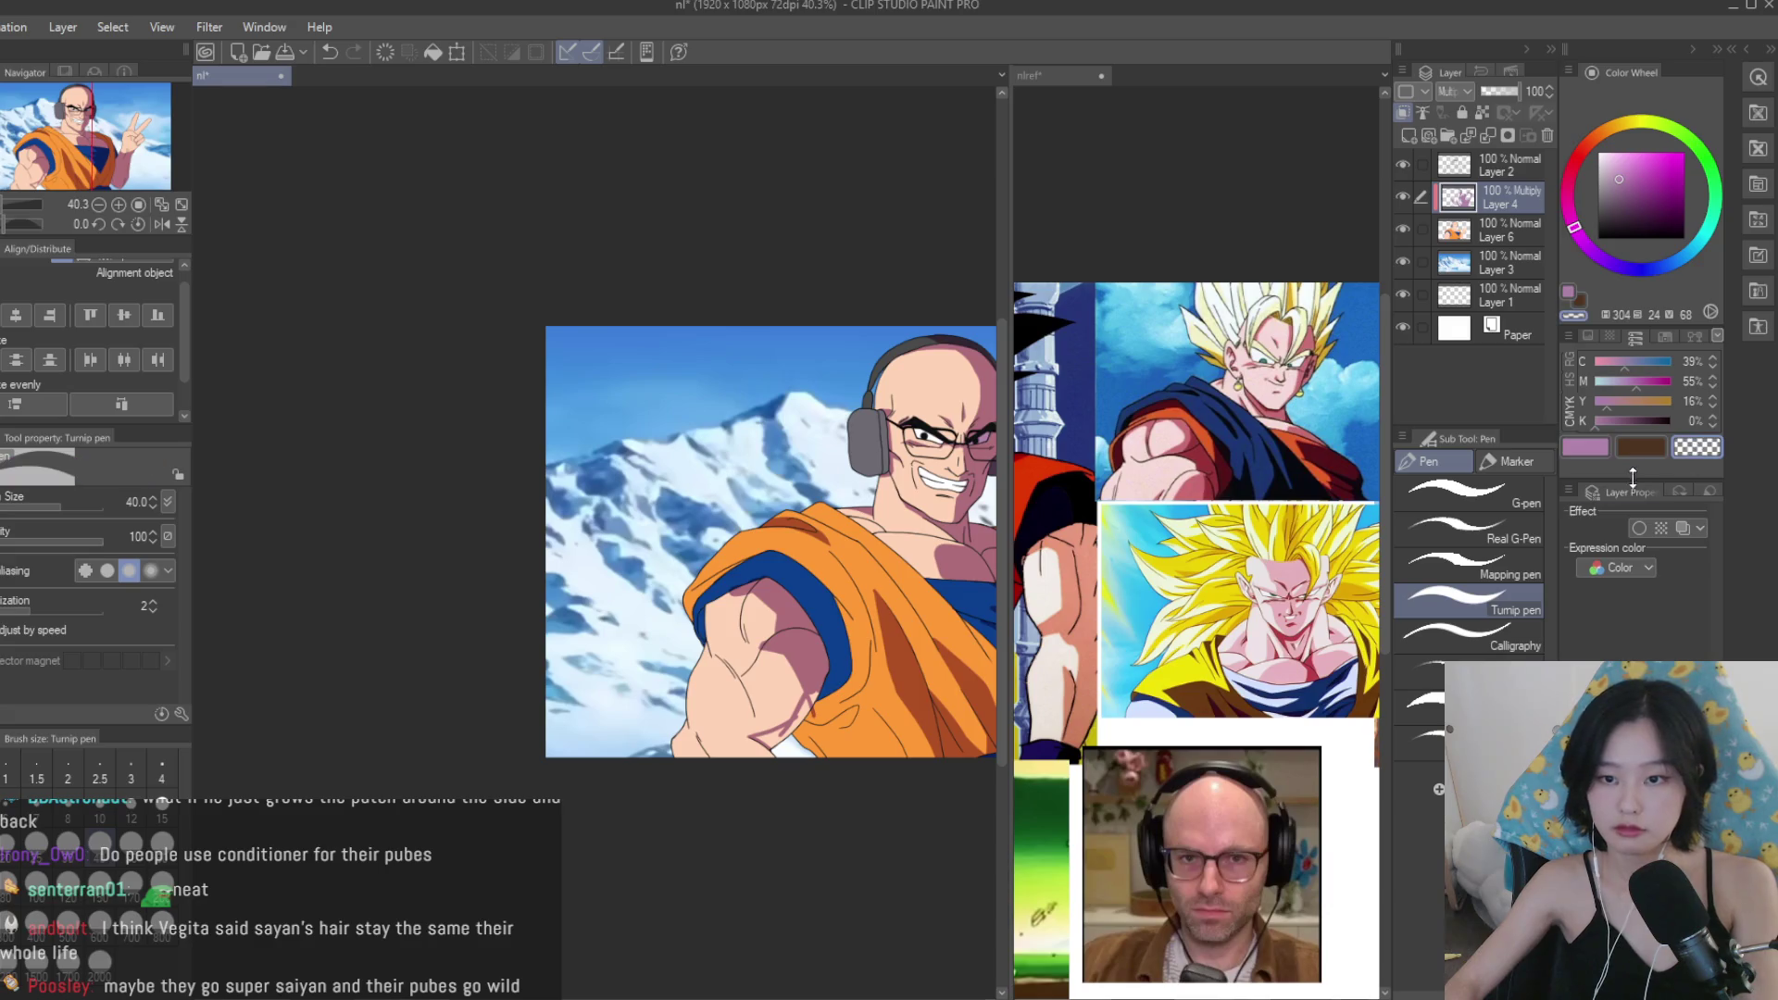
pyautogui.scroll(5, 861, 639)
pyautogui.scroll(1, 861, 639)
pyautogui.scroll(3, 476, 520)
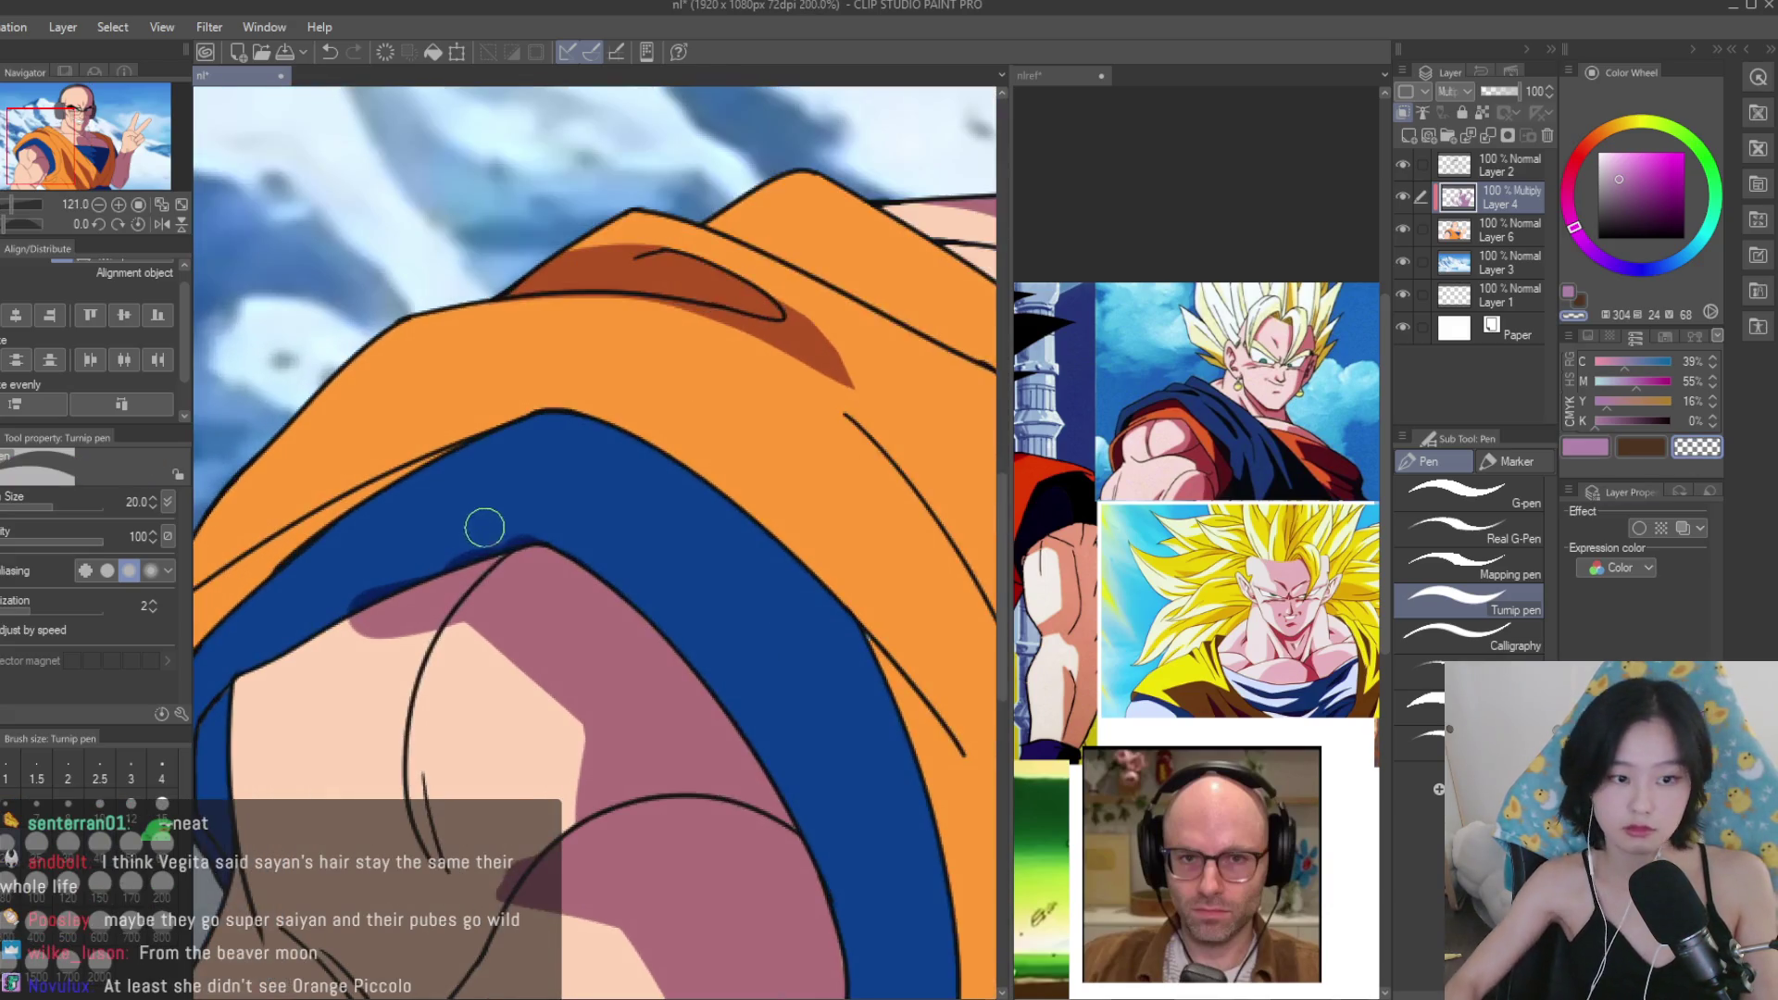
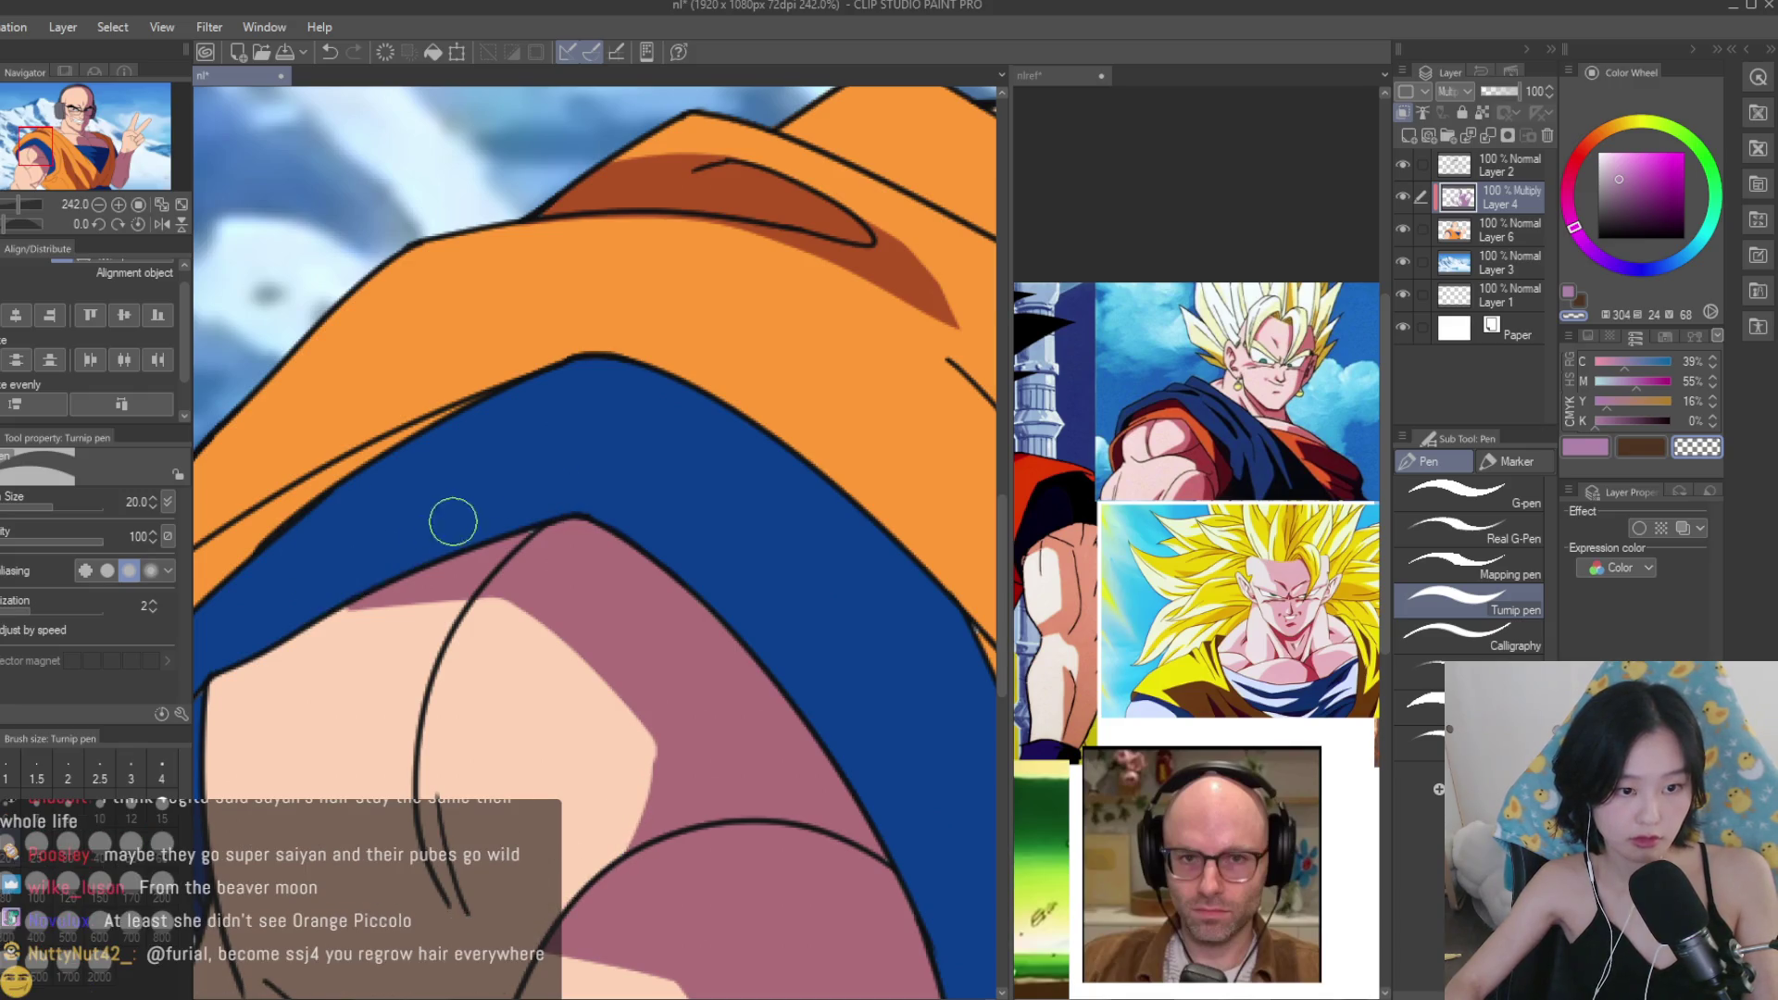
# Shade the blue band's lower edge and paint mauve shadows down the inner arm.
pyautogui.scroll(-5, 705, 493)
pyautogui.scroll(3, 470, 532)
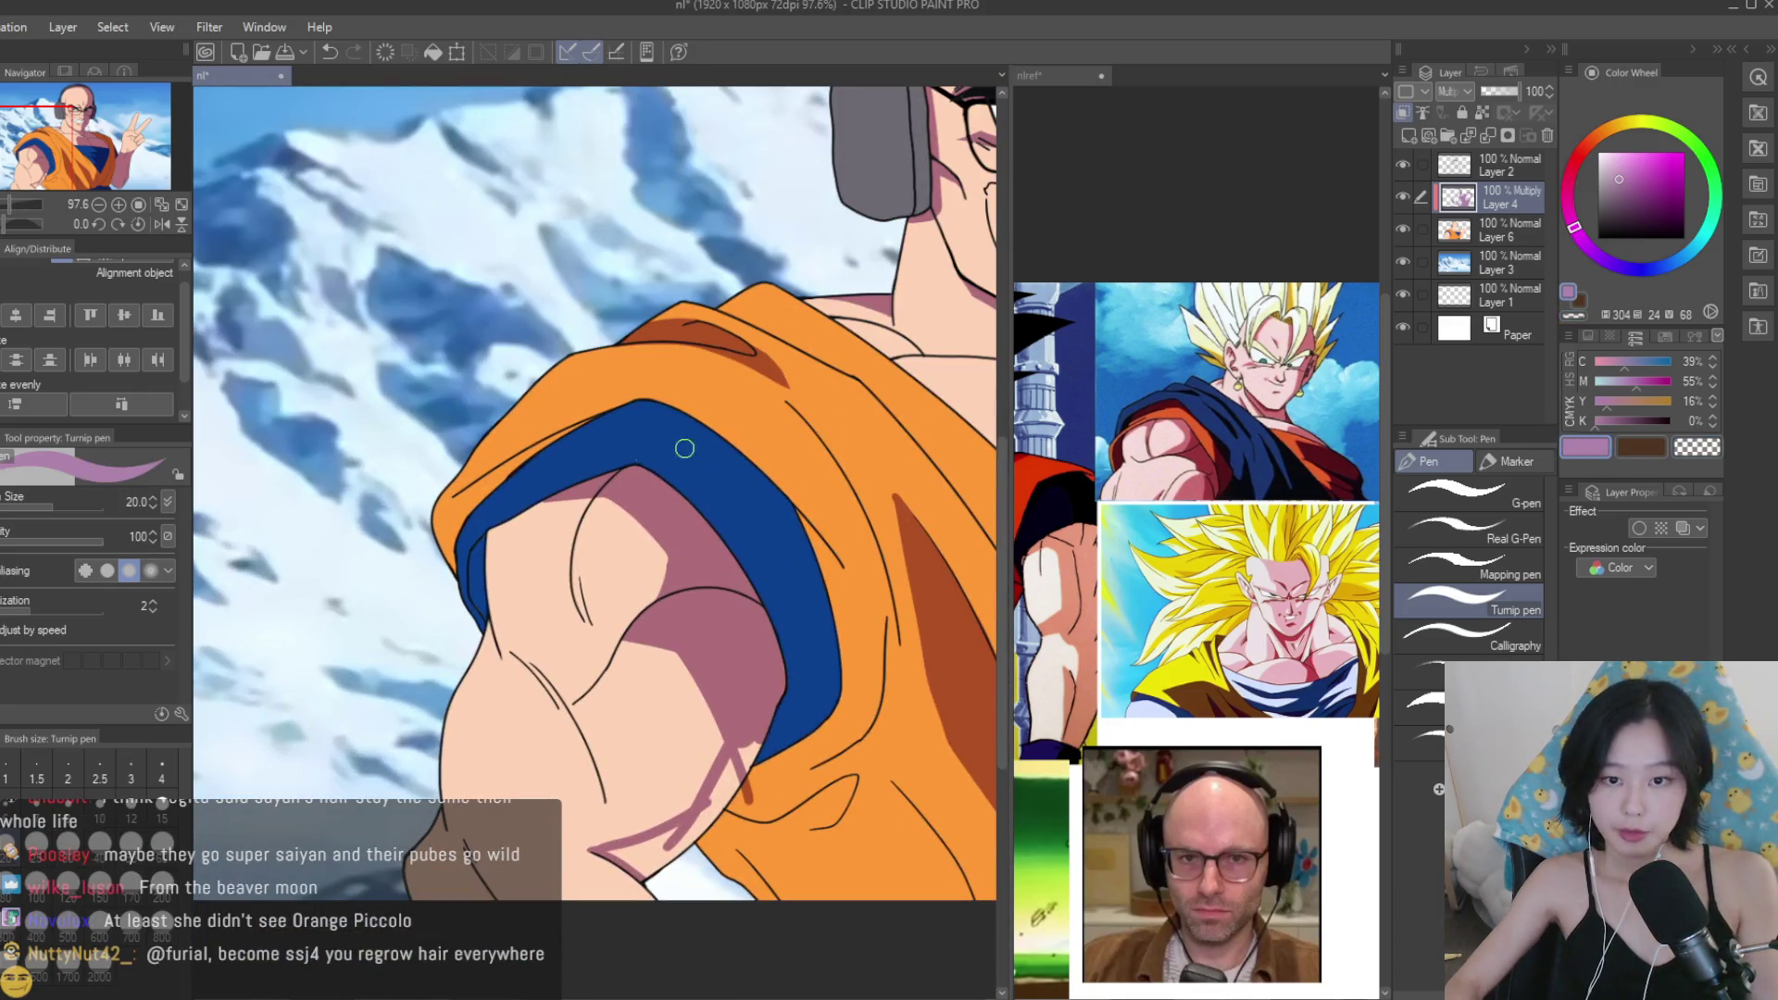
pyautogui.scroll(2, 470, 532)
pyautogui.moveTo(470, 531)
pyautogui.mouseDown()
pyautogui.moveTo(417, 569)
pyautogui.moveTo(388, 741)
pyautogui.moveTo(437, 581)
pyautogui.mouseUp()
pyautogui.scroll(-1, 492, 556)
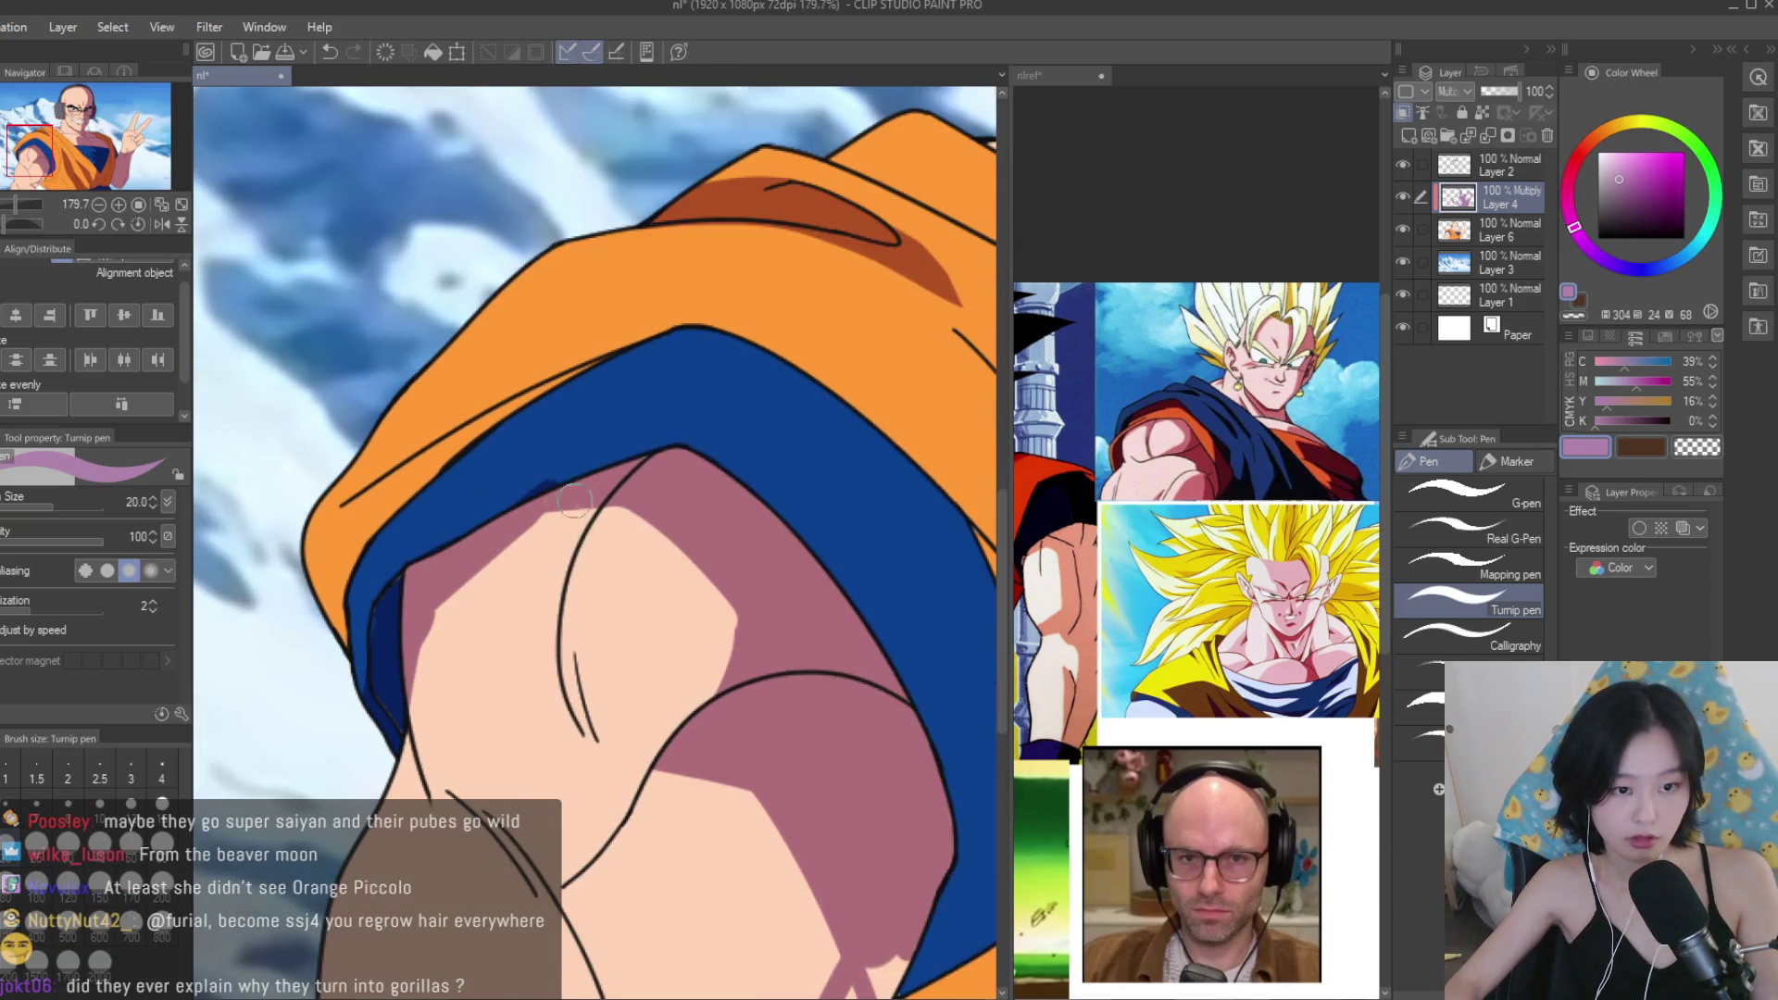
pyautogui.moveTo(558, 528); pyautogui.dragTo(548, 643)
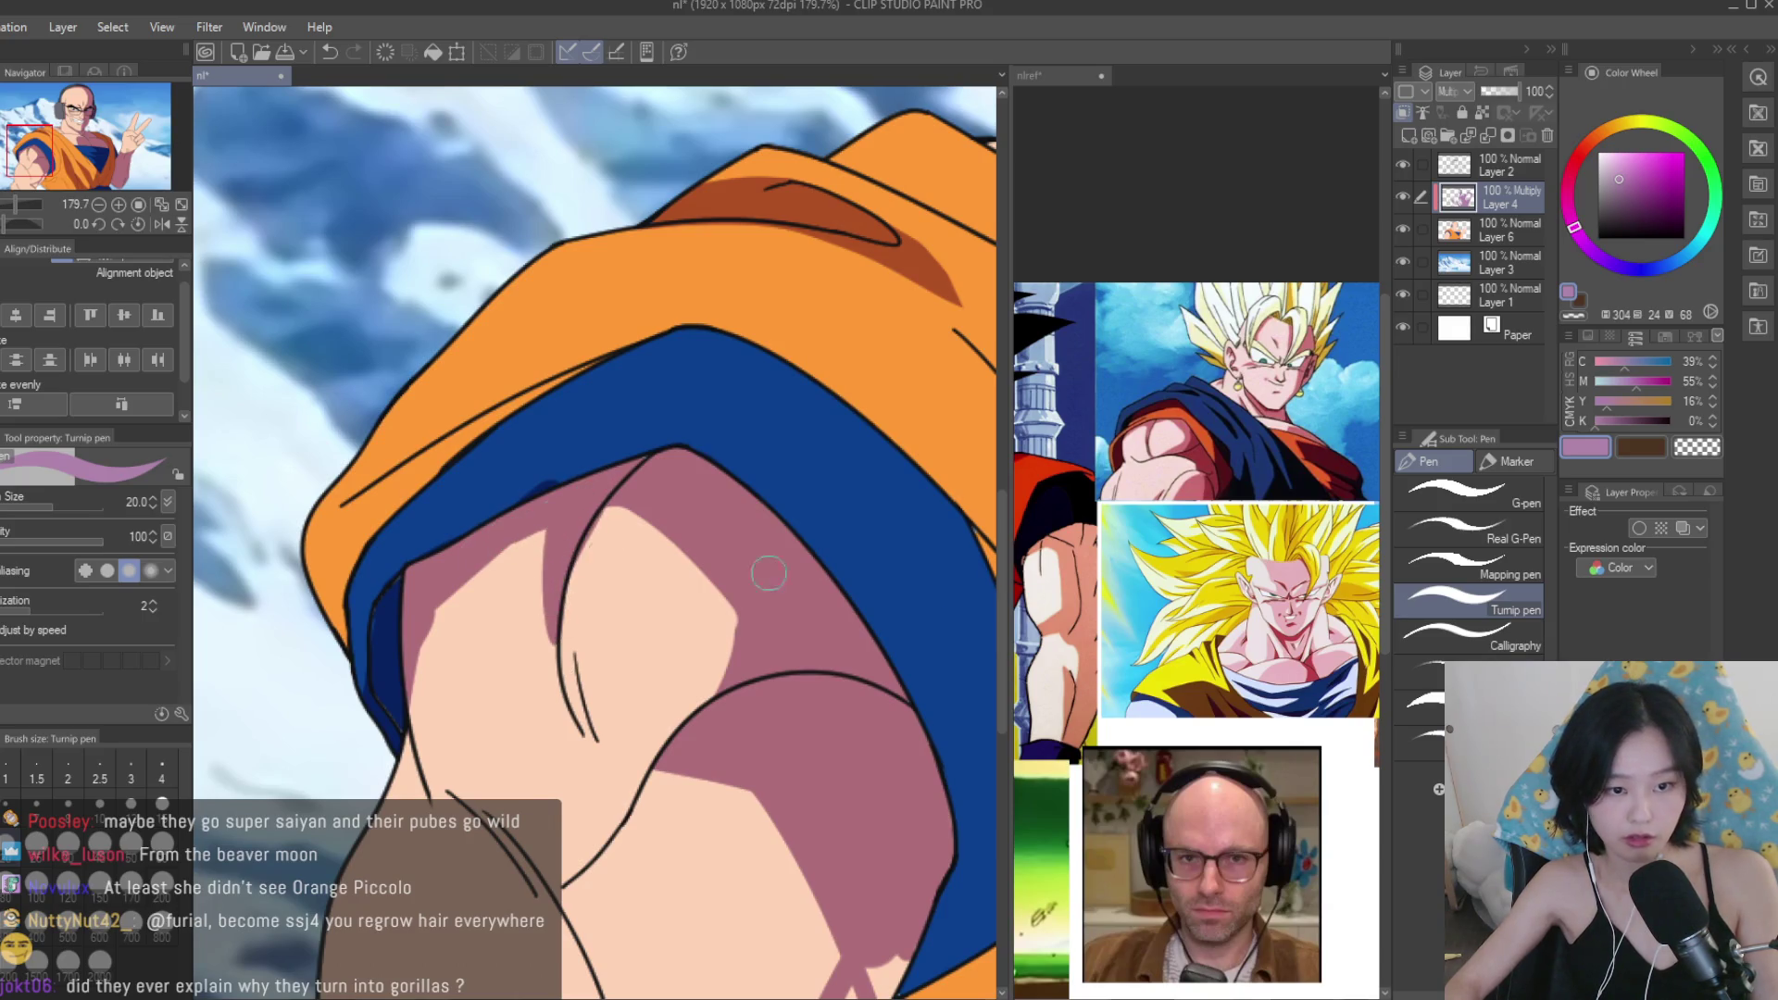
pyautogui.scroll(1, 520, 460)
pyautogui.scroll(1, 510, 618)
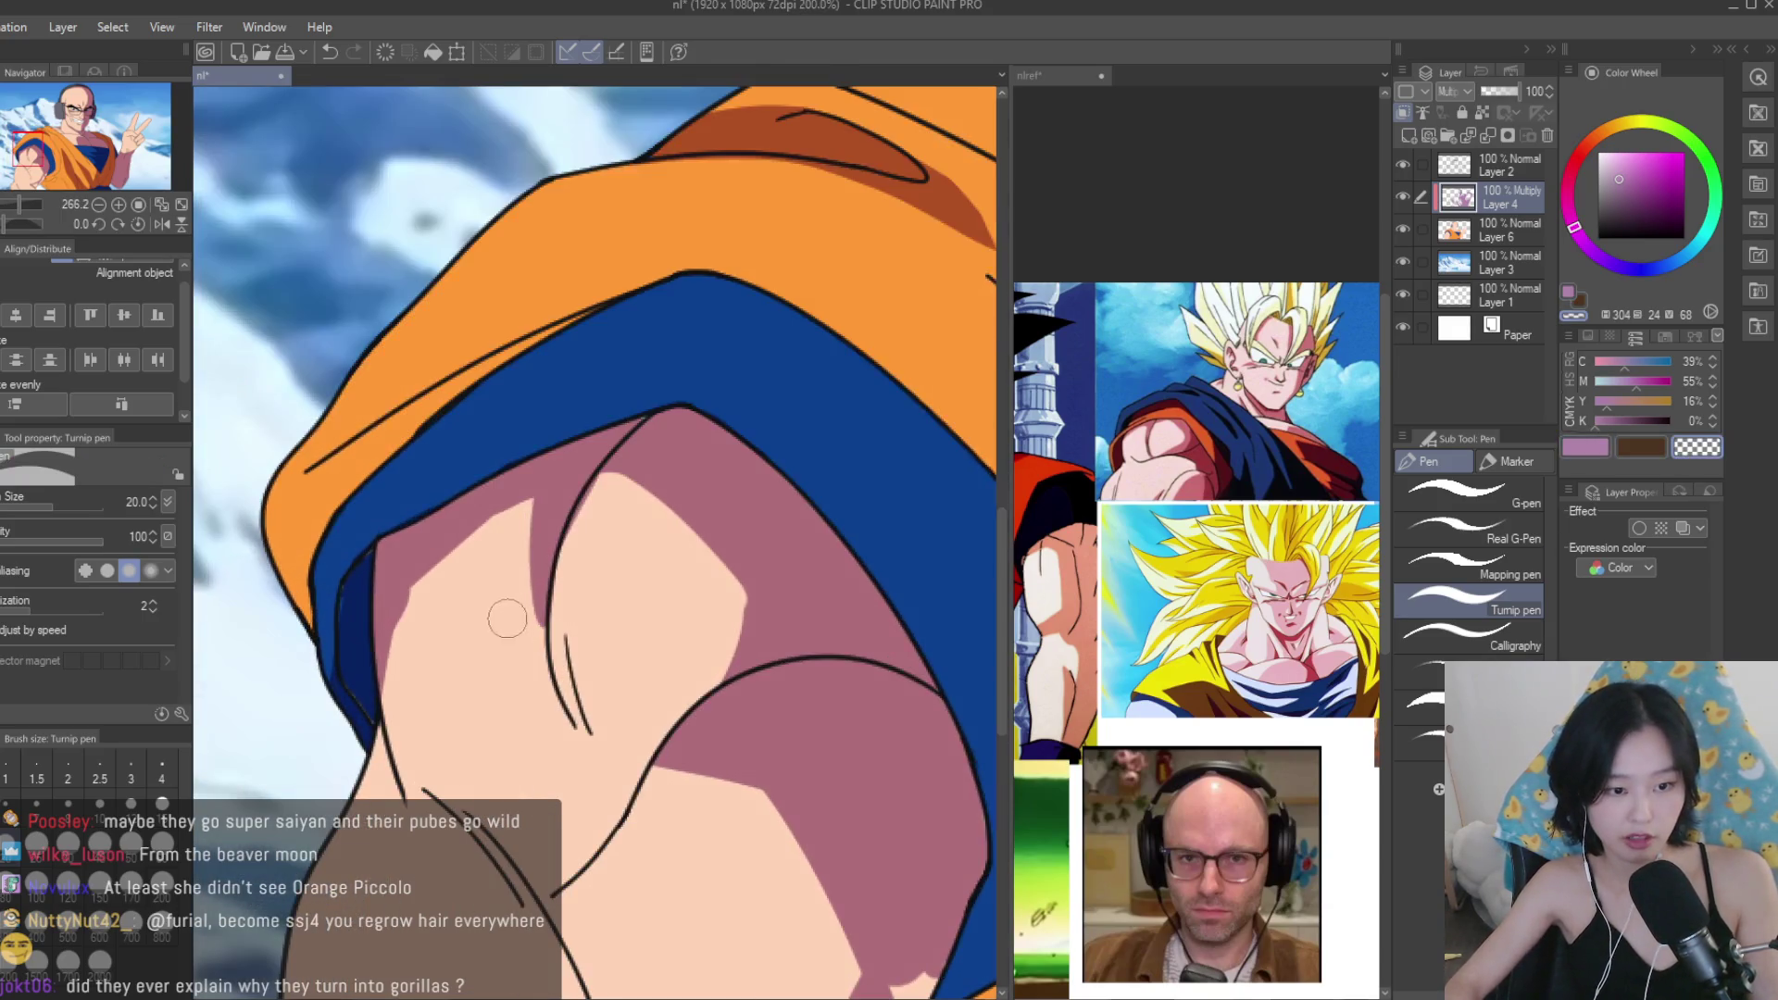
pyautogui.scroll(-3, 820, 559)
pyautogui.click(1582, 447)
pyautogui.scroll(1, 823, 792)
pyautogui.moveTo(843, 769)
pyautogui.mouseDown()
pyautogui.moveTo(740, 926)
pyautogui.moveTo(709, 903)
pyautogui.mouseUp()
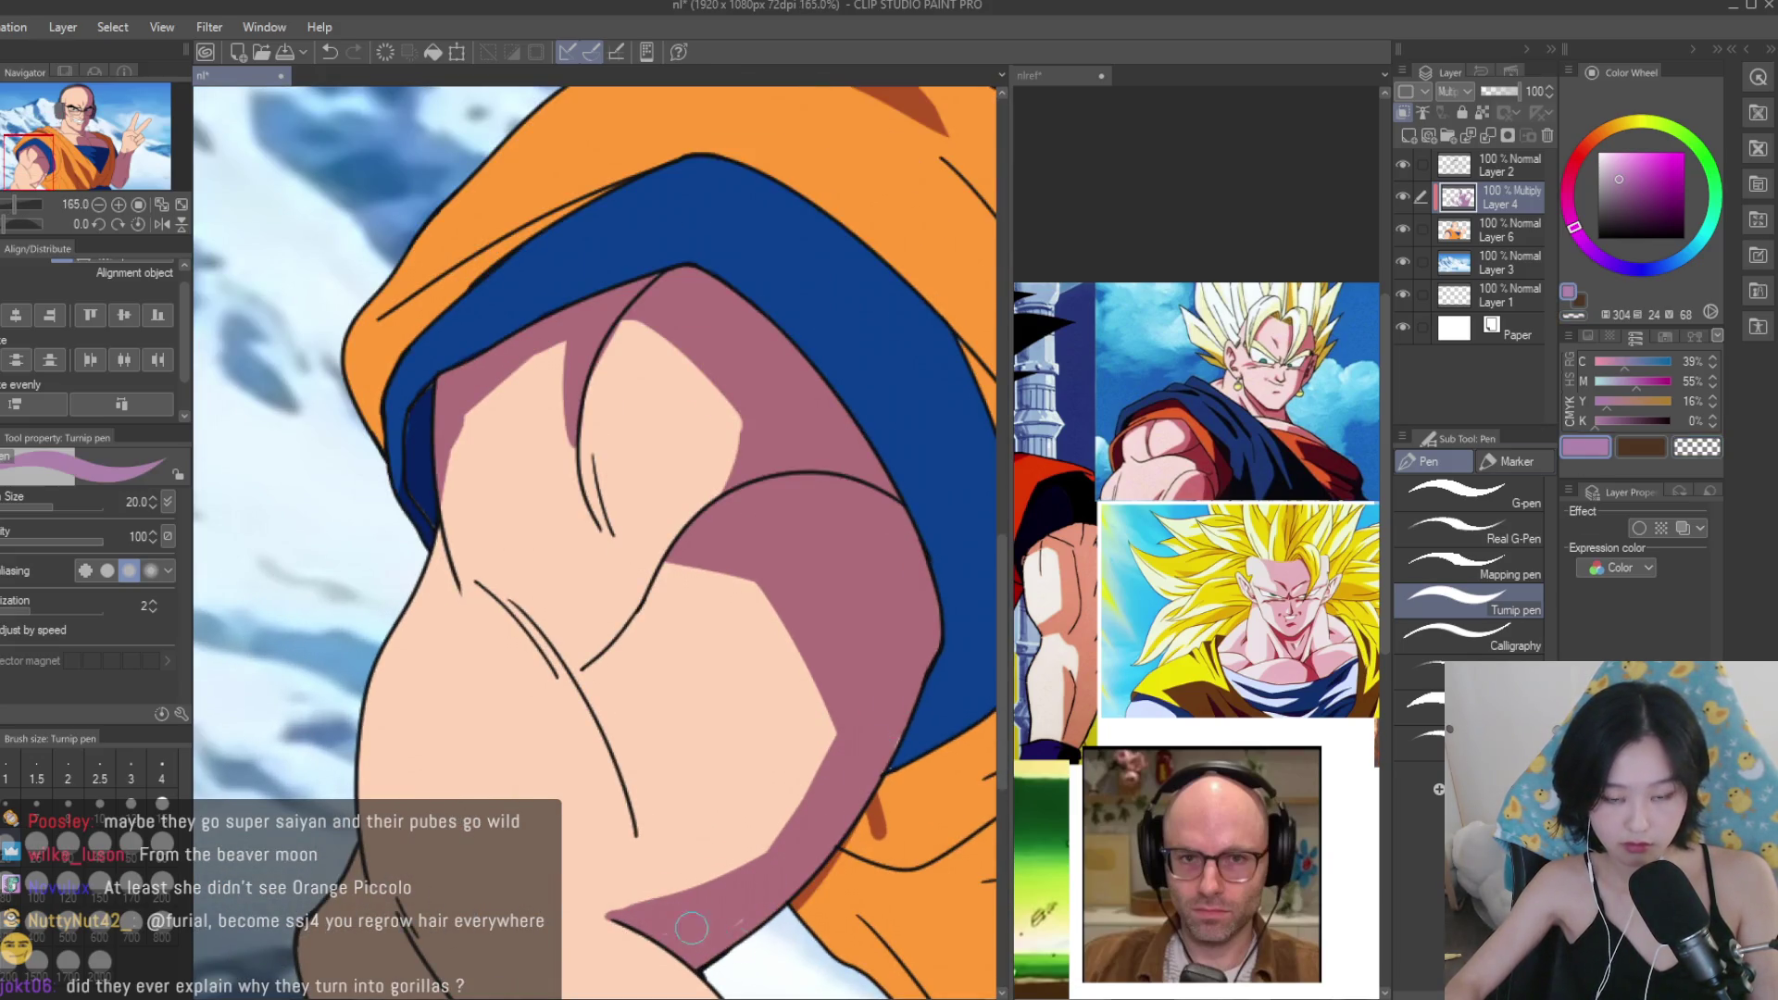
# Paint dark orange fold shadows on the shoulder, then fill it with a broader stroke.
pyautogui.scroll(-3, 680, 921)
pyautogui.scroll(3, 729, 499)
pyautogui.moveTo(752, 413)
pyautogui.mouseDown()
pyautogui.moveTo(729, 499)
pyautogui.moveTo(797, 708)
pyautogui.moveTo(710, 824)
pyautogui.mouseUp()
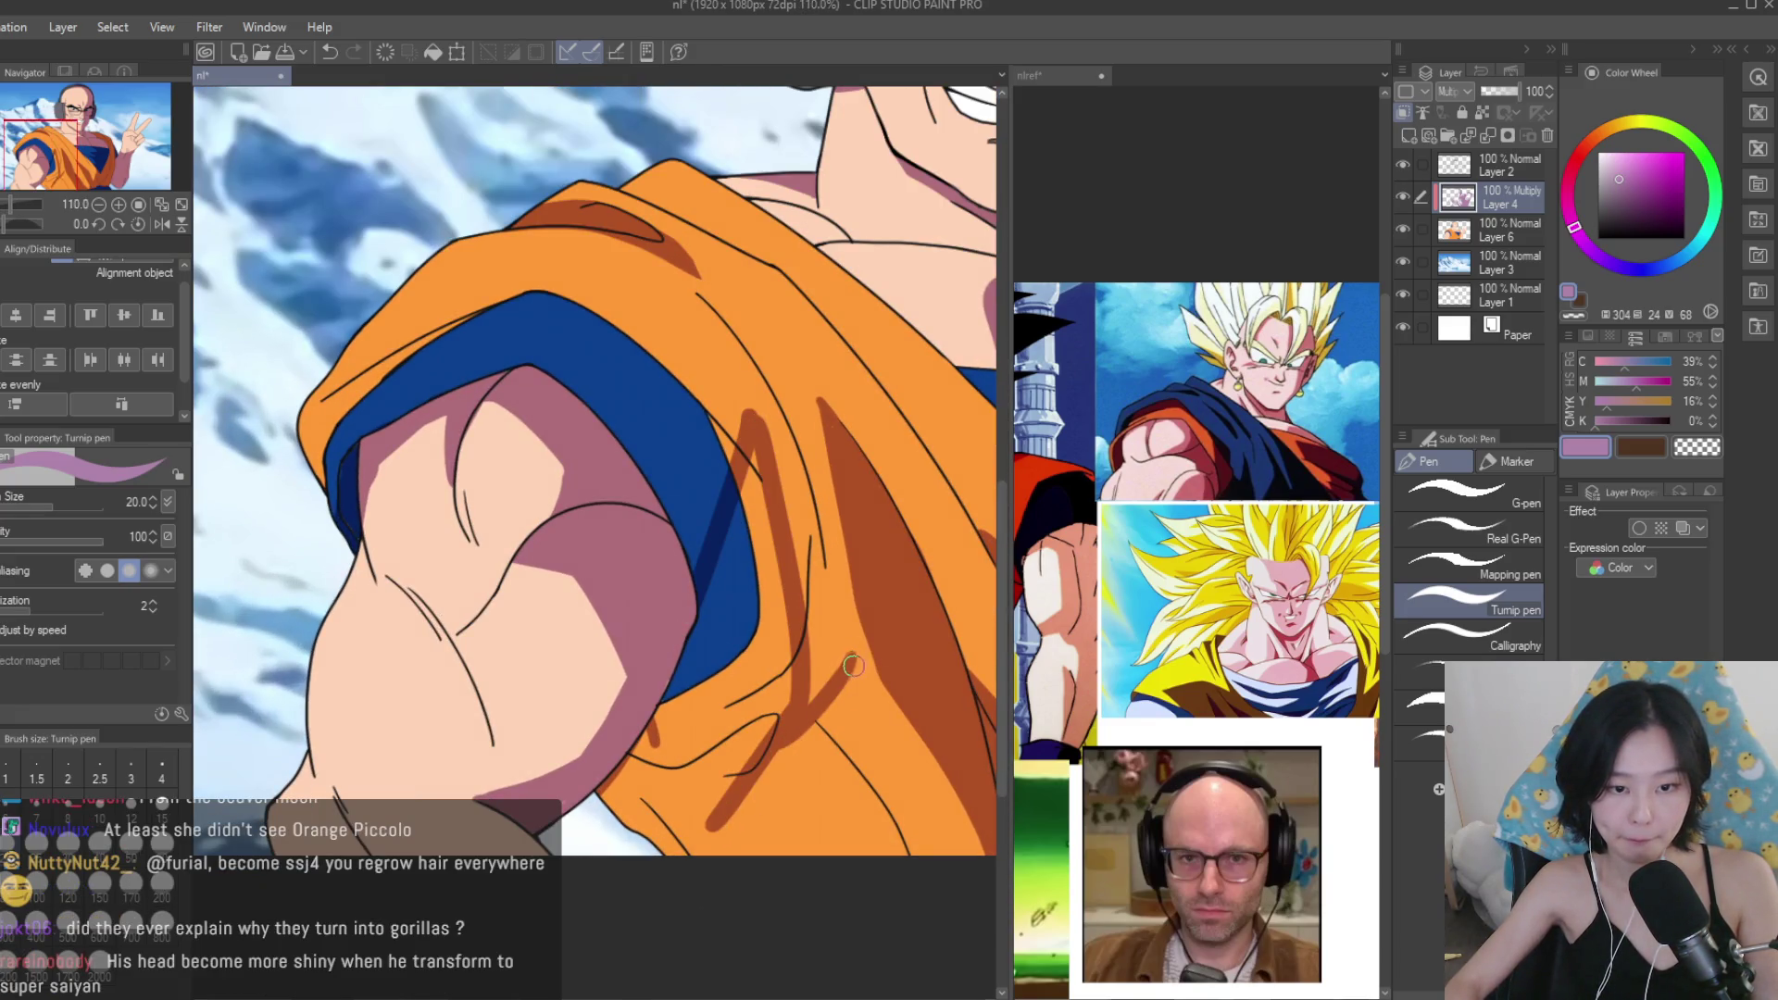
pyautogui.moveTo(853, 667); pyautogui.dragTo(815, 788)
pyautogui.moveTo(838, 706); pyautogui.dragTo(793, 852)
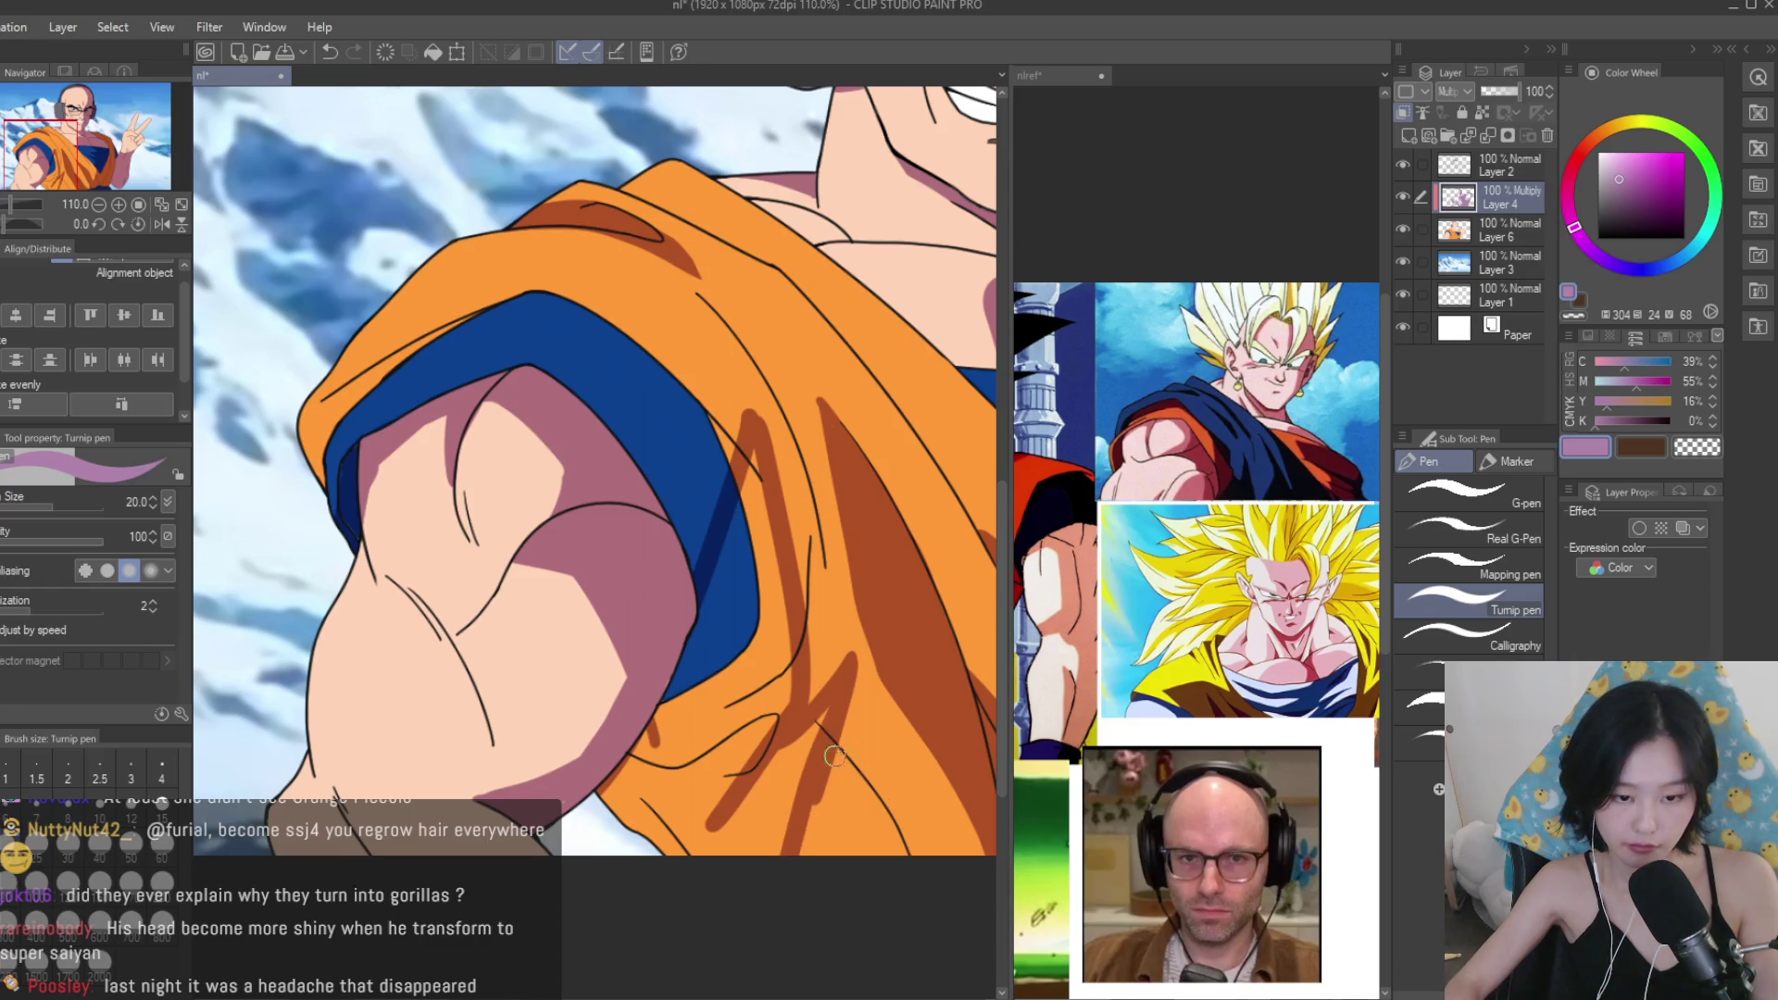
pyautogui.scroll(3, 839, 760)
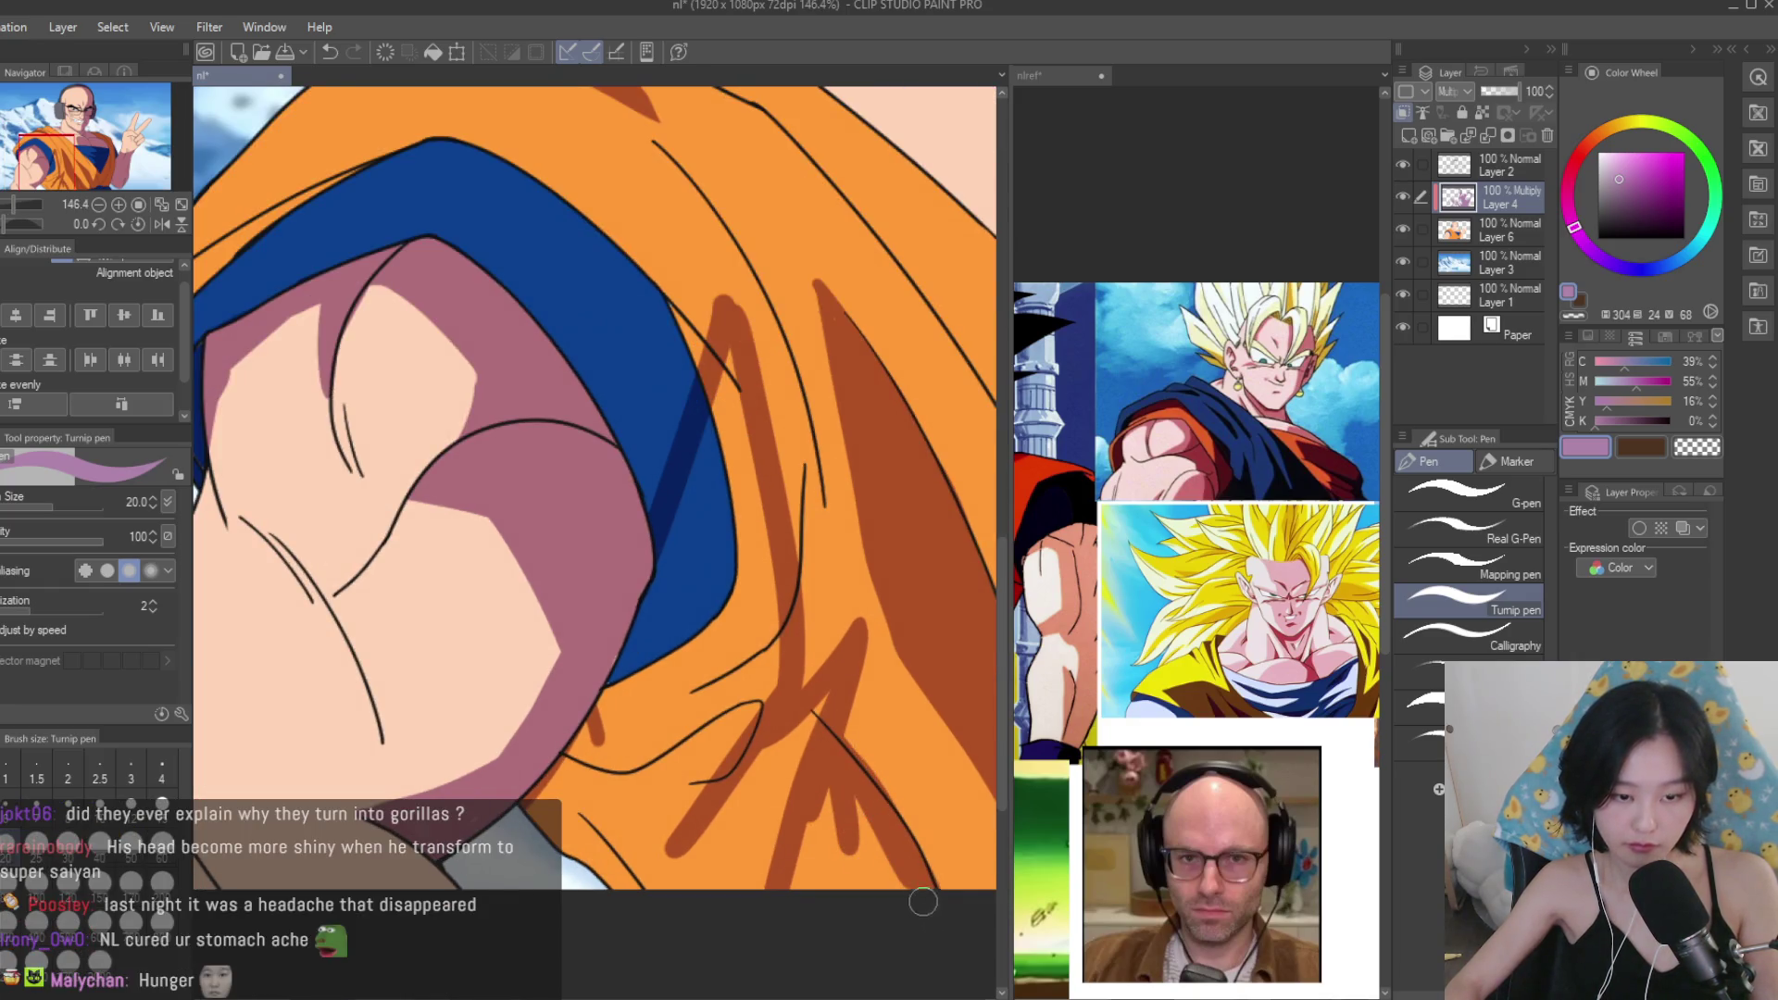
pyautogui.scroll(-1, 922, 904)
pyautogui.press(']')
pyautogui.moveTo(736, 412)
pyautogui.mouseDown()
pyautogui.moveTo(692, 628)
pyautogui.moveTo(718, 717)
pyautogui.moveTo(682, 841)
pyautogui.moveTo(637, 689)
pyautogui.moveTo(675, 794)
pyautogui.moveTo(799, 727)
pyautogui.mouseUp()
# At brush size 10, add a sharp thin gi fold shadow and navy shading on the band edge.
pyautogui.scroll(-10, 748, 741)
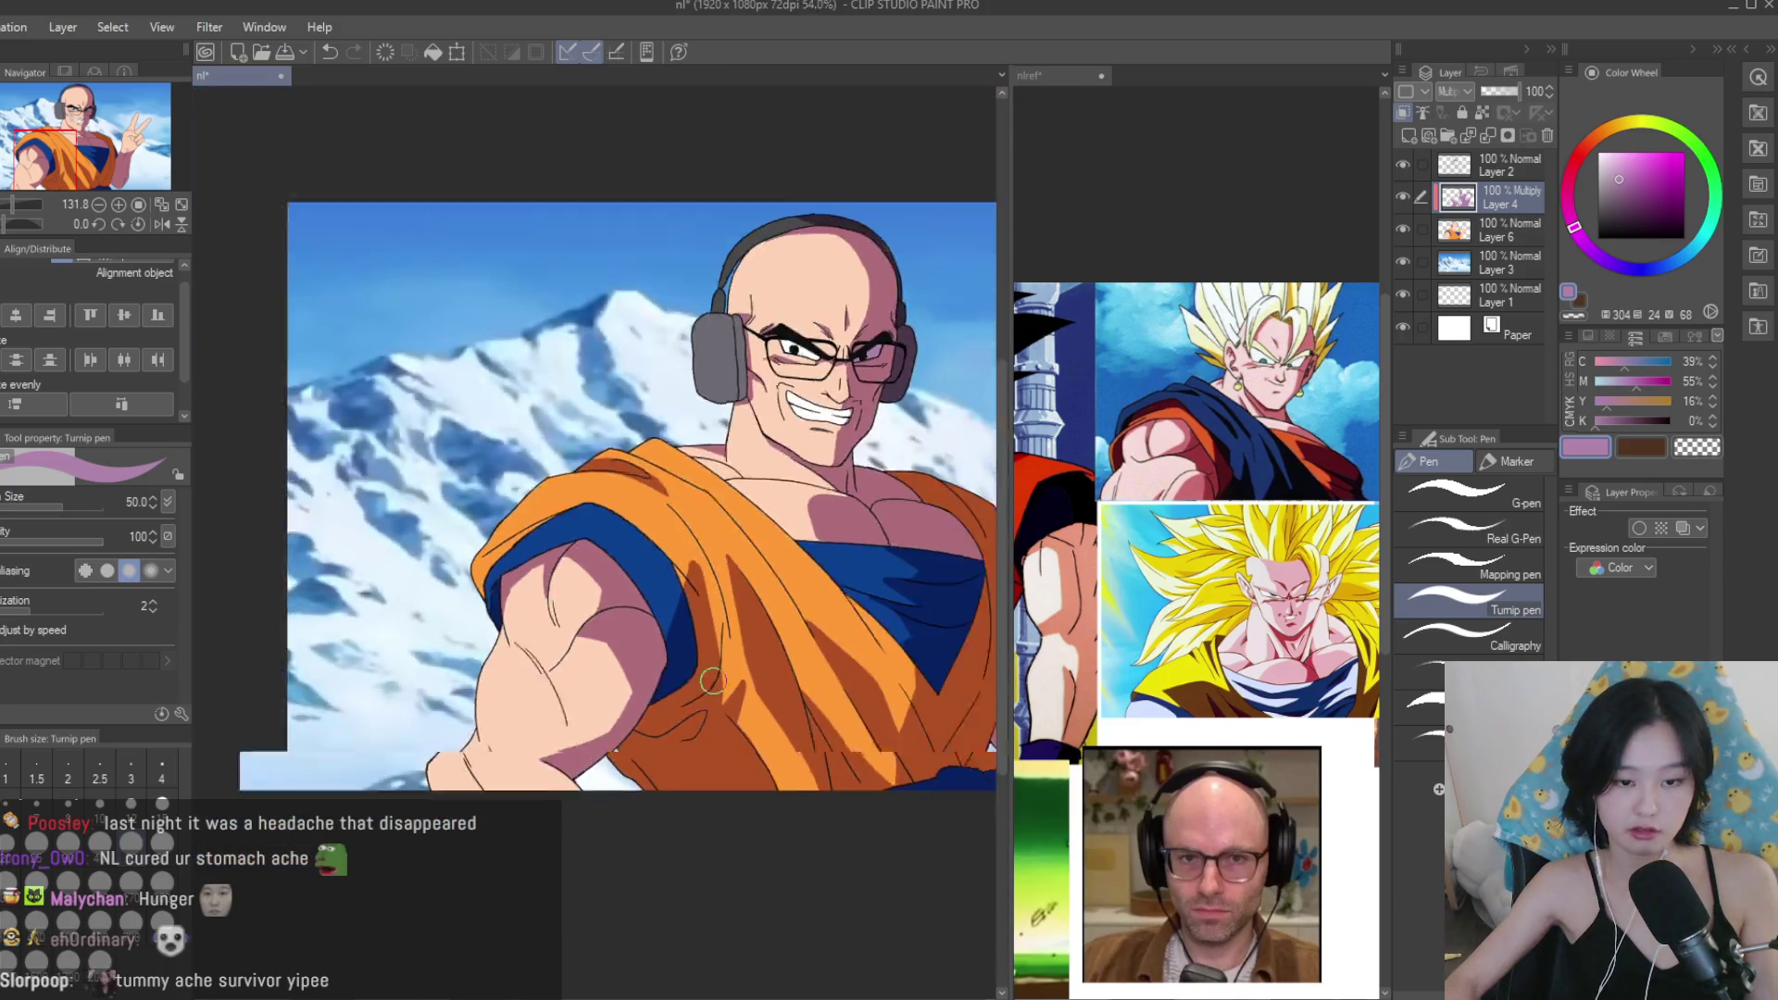
pyautogui.scroll(6, 749, 706)
pyautogui.scroll(3, 748, 705)
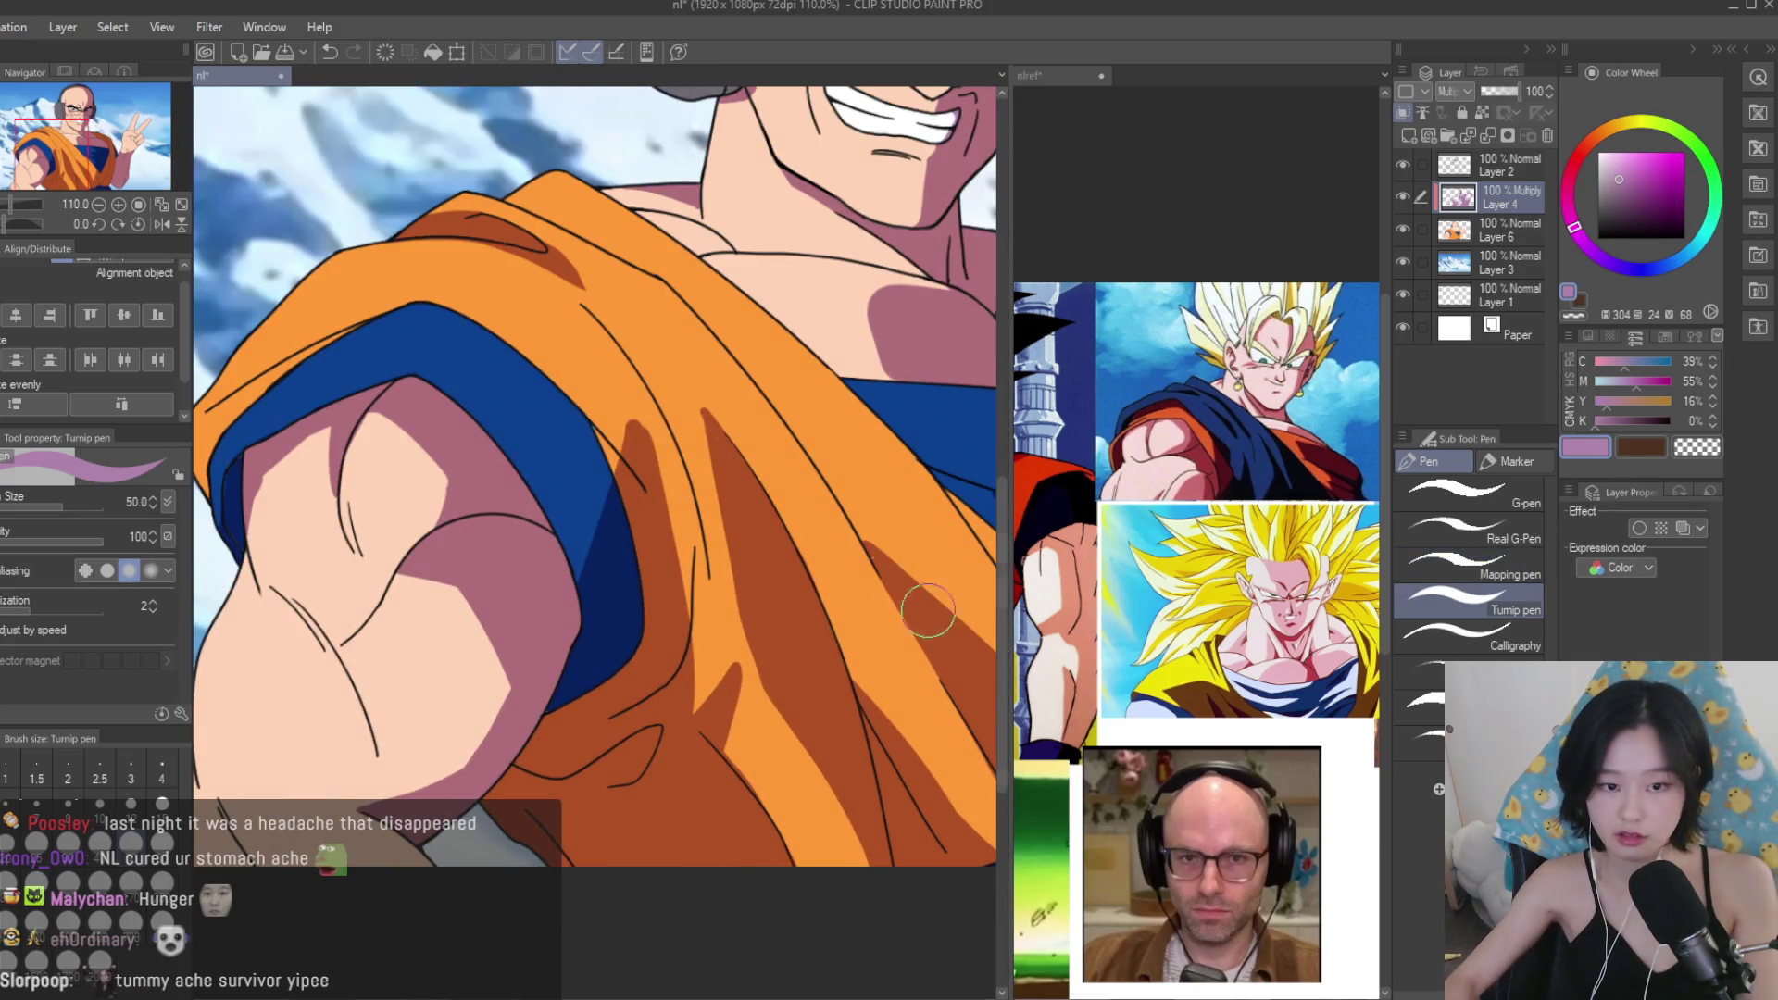
pyautogui.press('[')
pyautogui.press('[')
pyautogui.scroll(5, 758, 448)
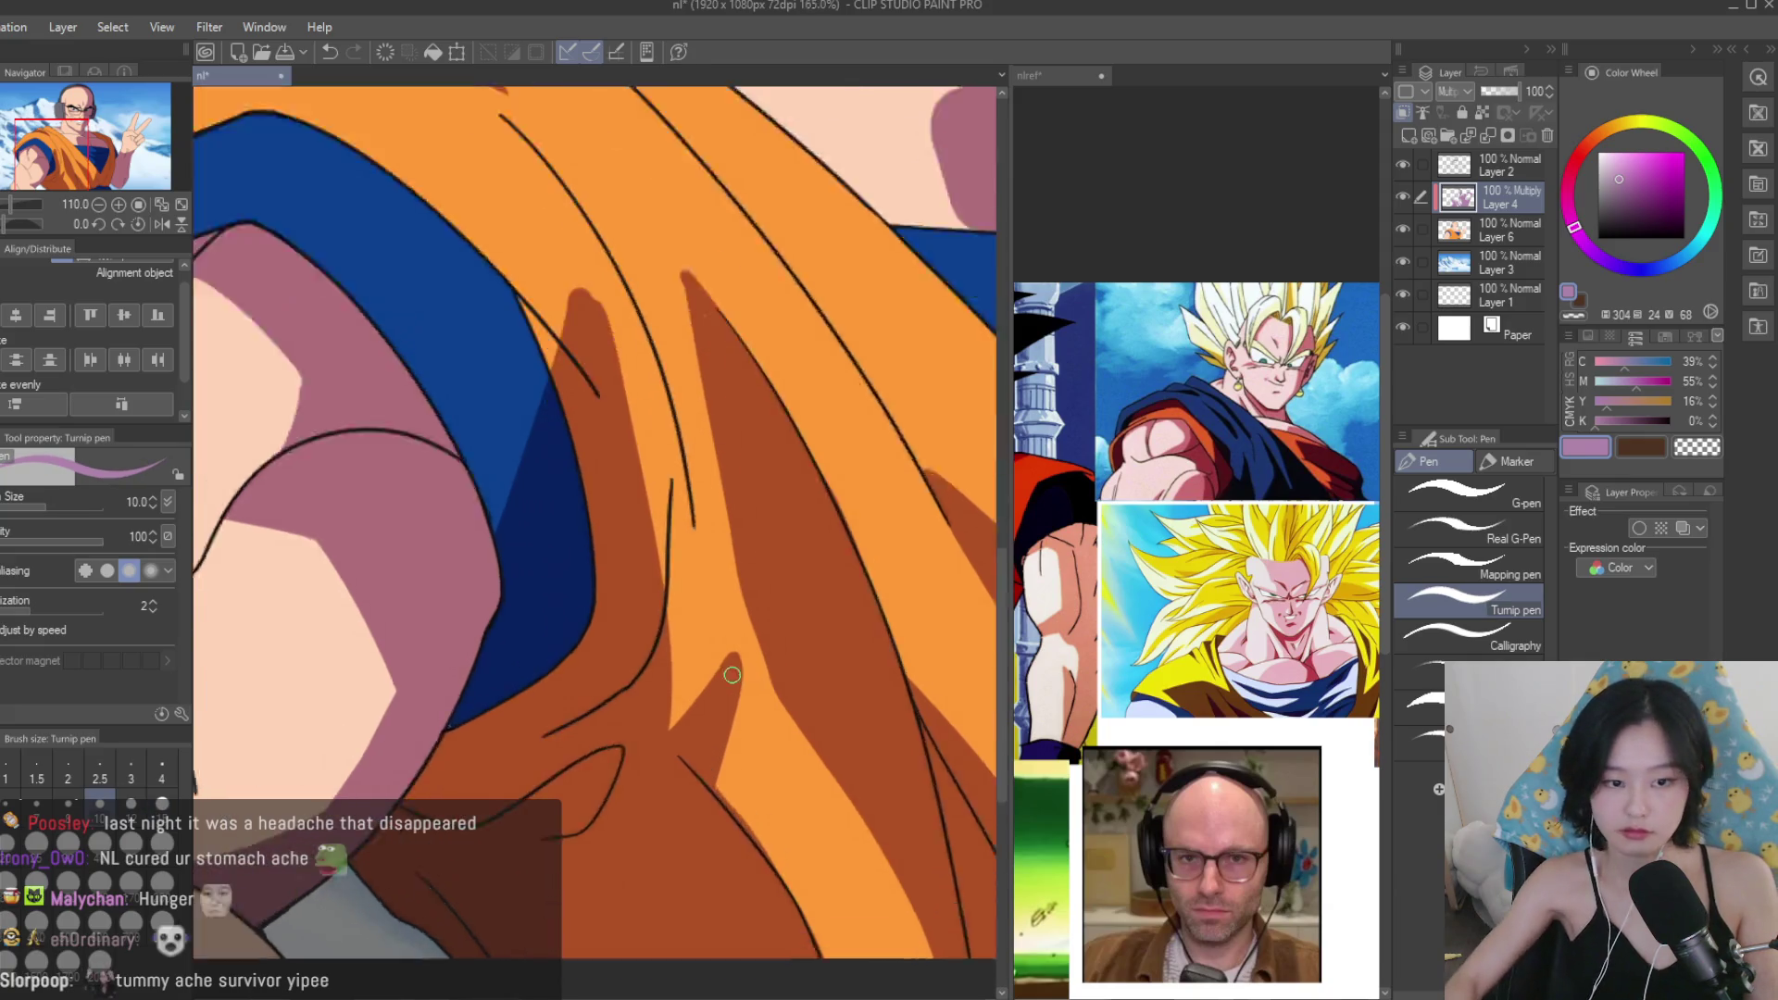
pyautogui.moveTo(705, 561); pyautogui.dragTo(707, 718)
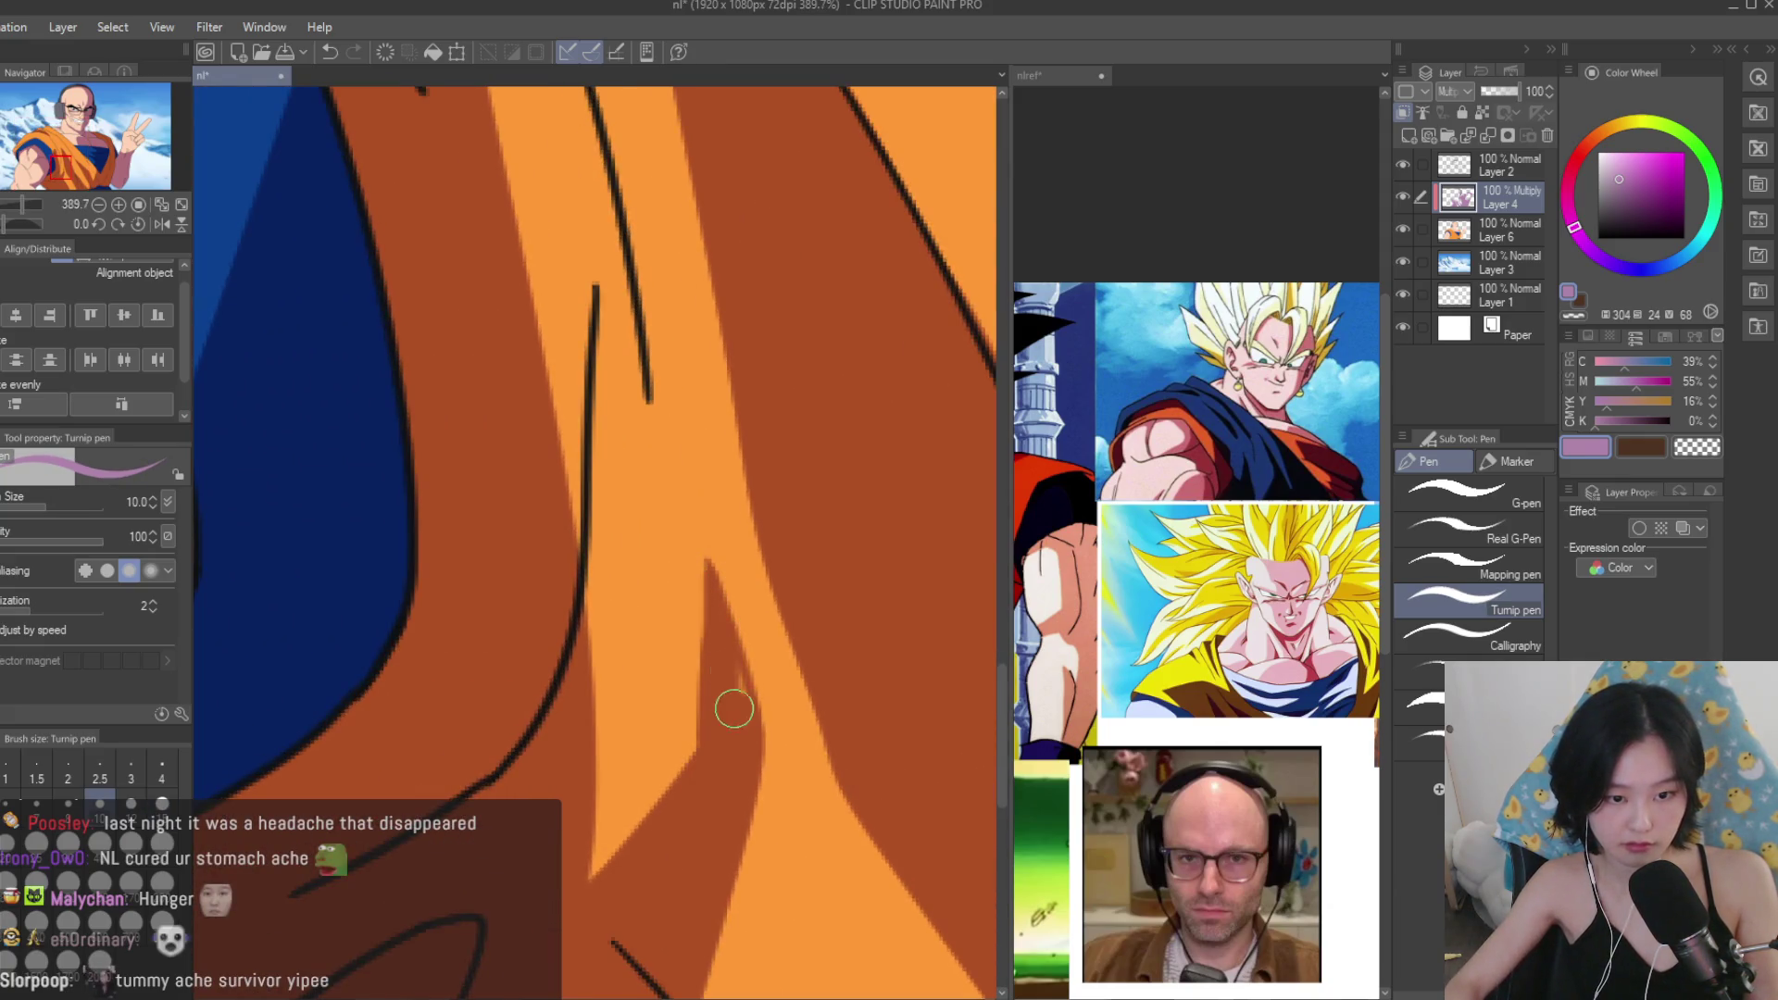
pyautogui.scroll(-2, 734, 718)
pyautogui.moveTo(633, 603); pyautogui.dragTo(632, 577)
pyautogui.scroll(-2, 648, 602)
pyautogui.scroll(2, 653, 591)
pyautogui.moveTo(654, 587)
pyautogui.mouseDown()
pyautogui.moveTo(706, 706)
pyautogui.moveTo(785, 750)
pyautogui.mouseUp()
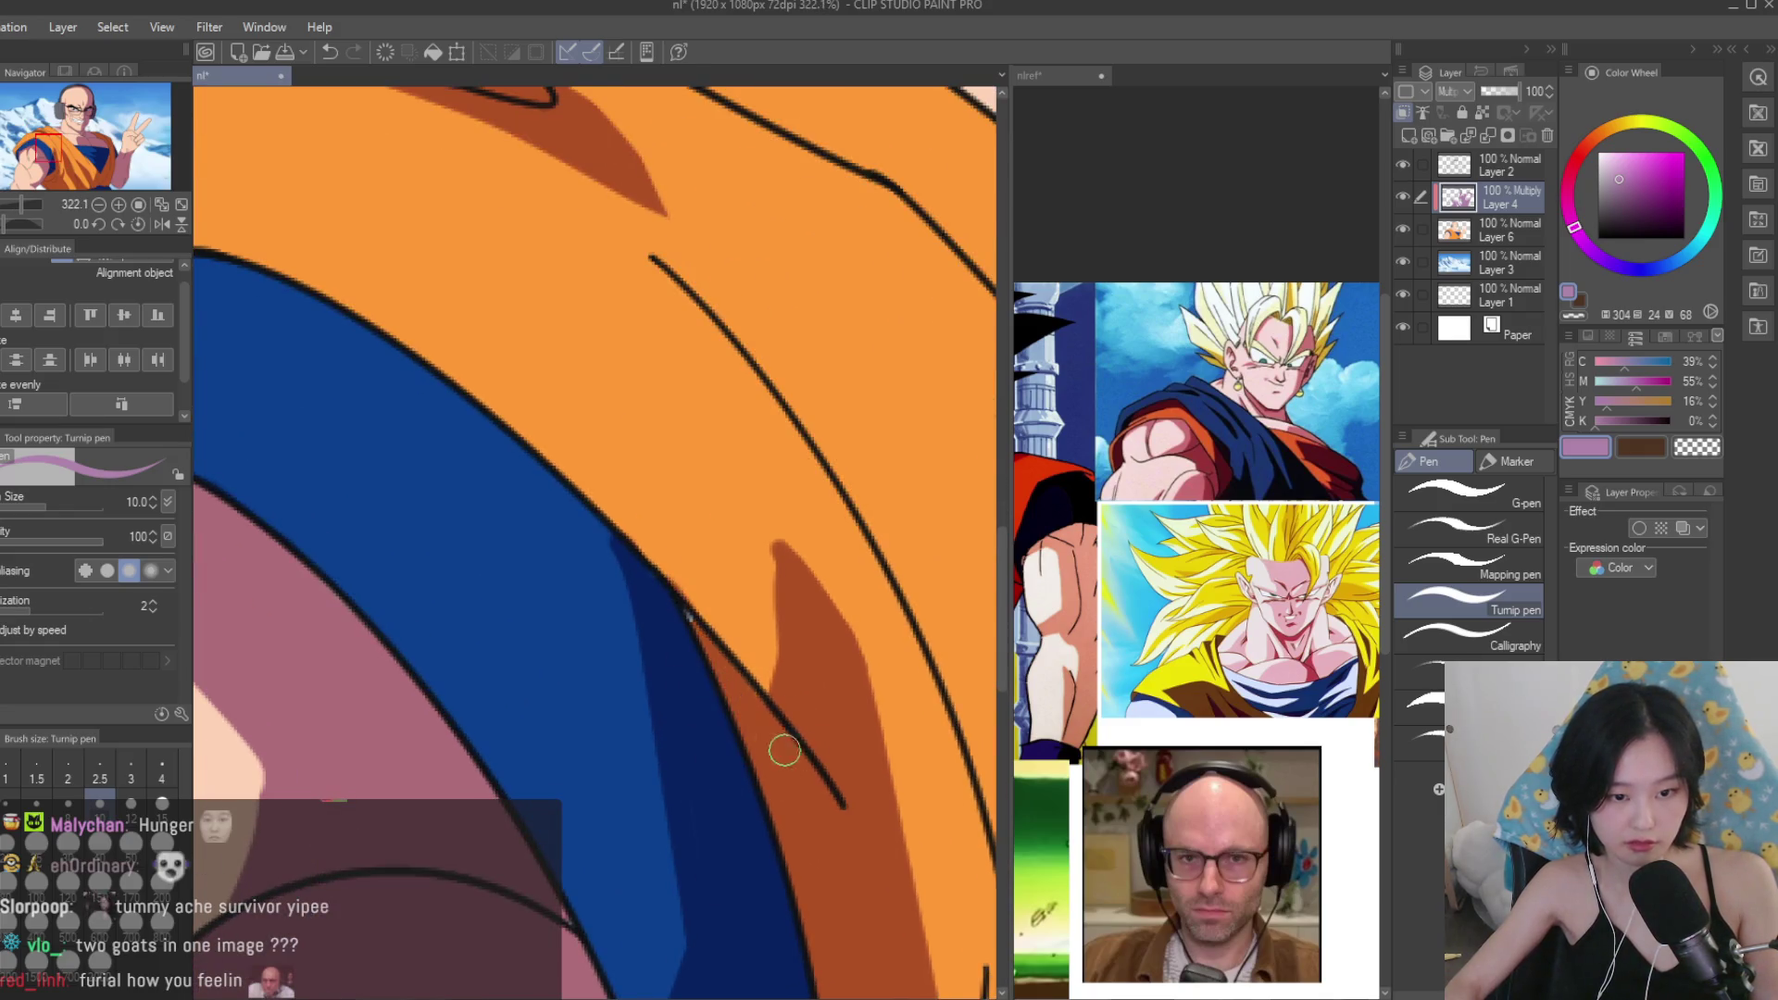
# Sample the gi's orange as the drawing colour and keep Layer 4 in Multiply mode.
pyautogui.click(1490, 234)
pyautogui.keyDown('alt'); pyautogui.click(688, 606); pyautogui.keyUp('alt')
pyautogui.click(1482, 197)
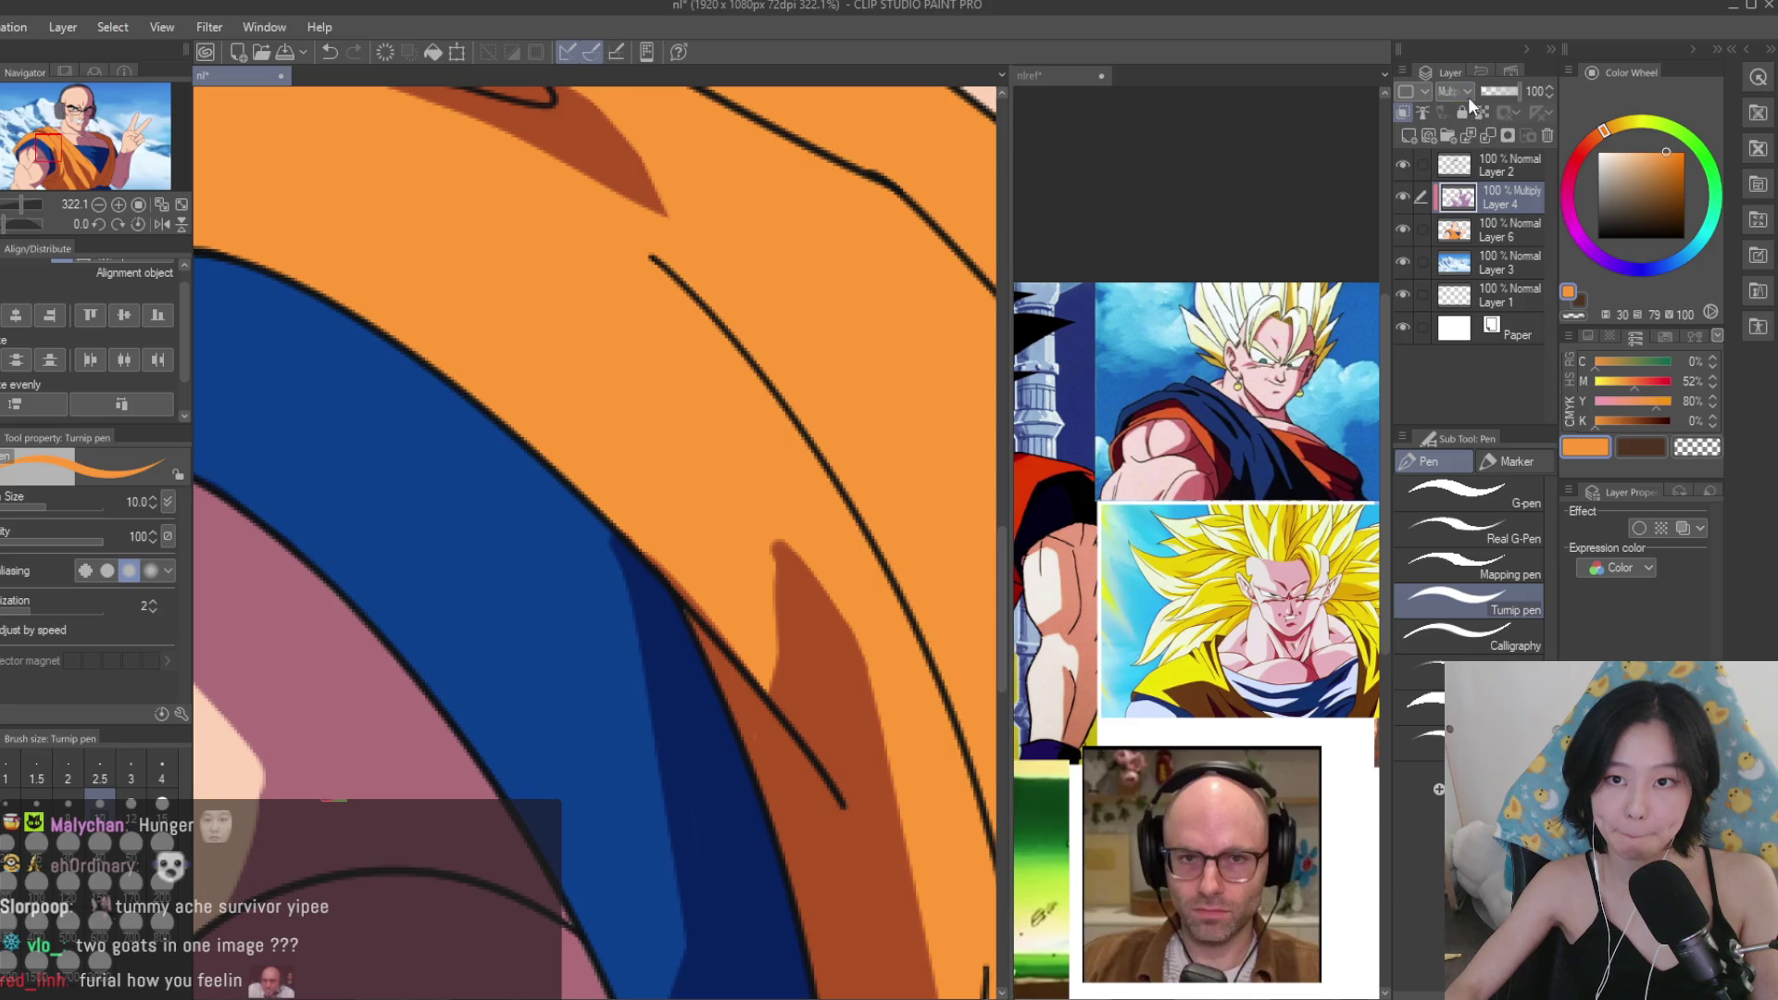
pyautogui.click(1452, 91)
pyautogui.click(1458, 109)
pyautogui.hotkey('ctrl', 'z')
# Add a dark orange shadow along the gi's folded edge and across the dark-blue band.
pyautogui.scroll(1, 580, 514)
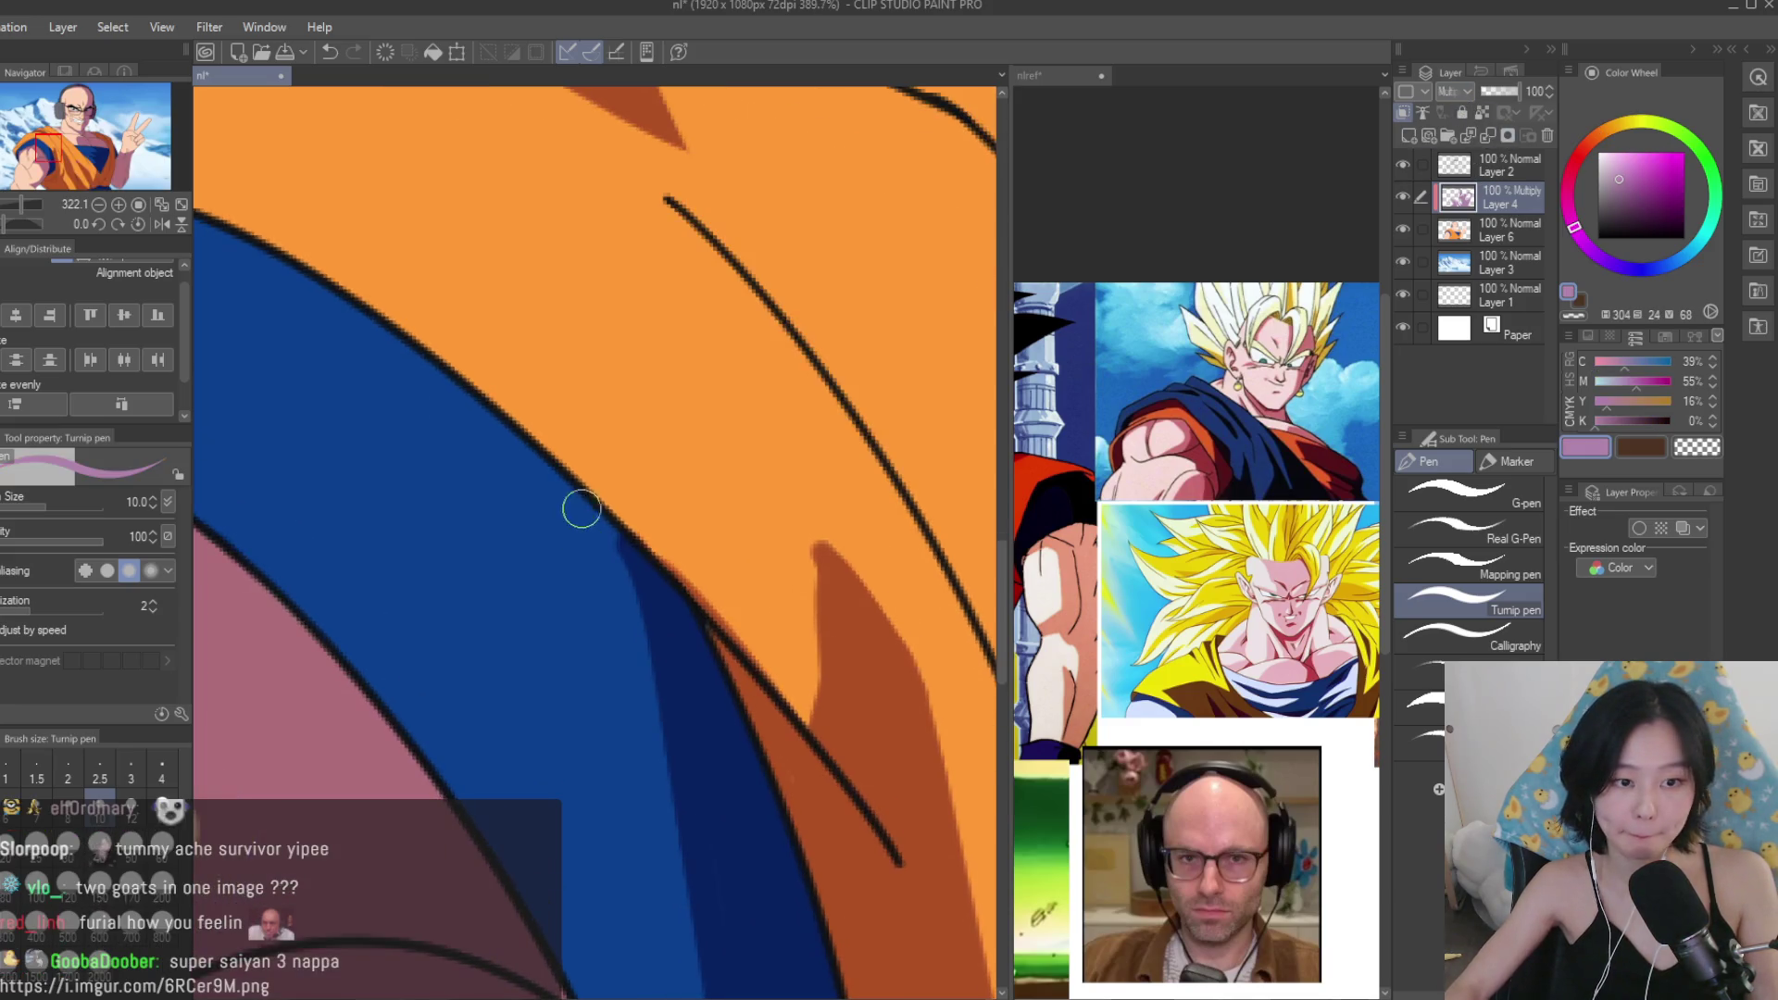
pyautogui.scroll(-5, 590, 501)
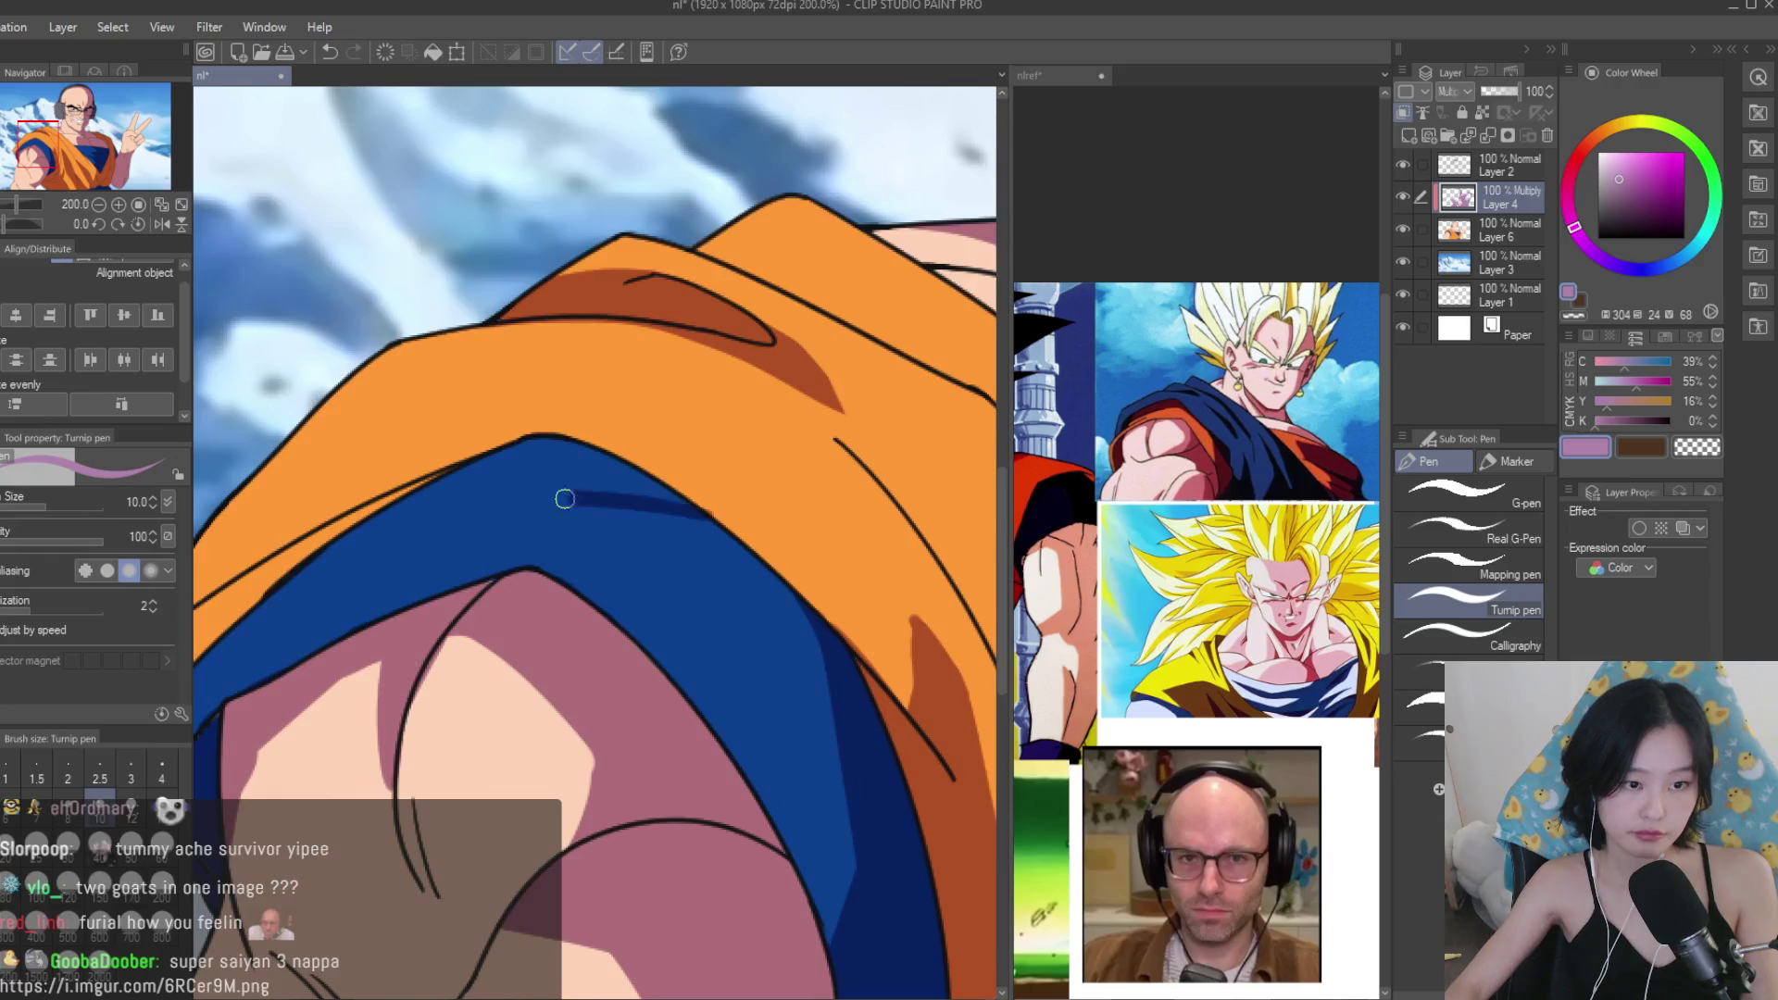
pyautogui.scroll(-3, 470, 509)
pyautogui.moveTo(500, 598); pyautogui.dragTo(400, 648)
pyautogui.scroll(2, 399, 646)
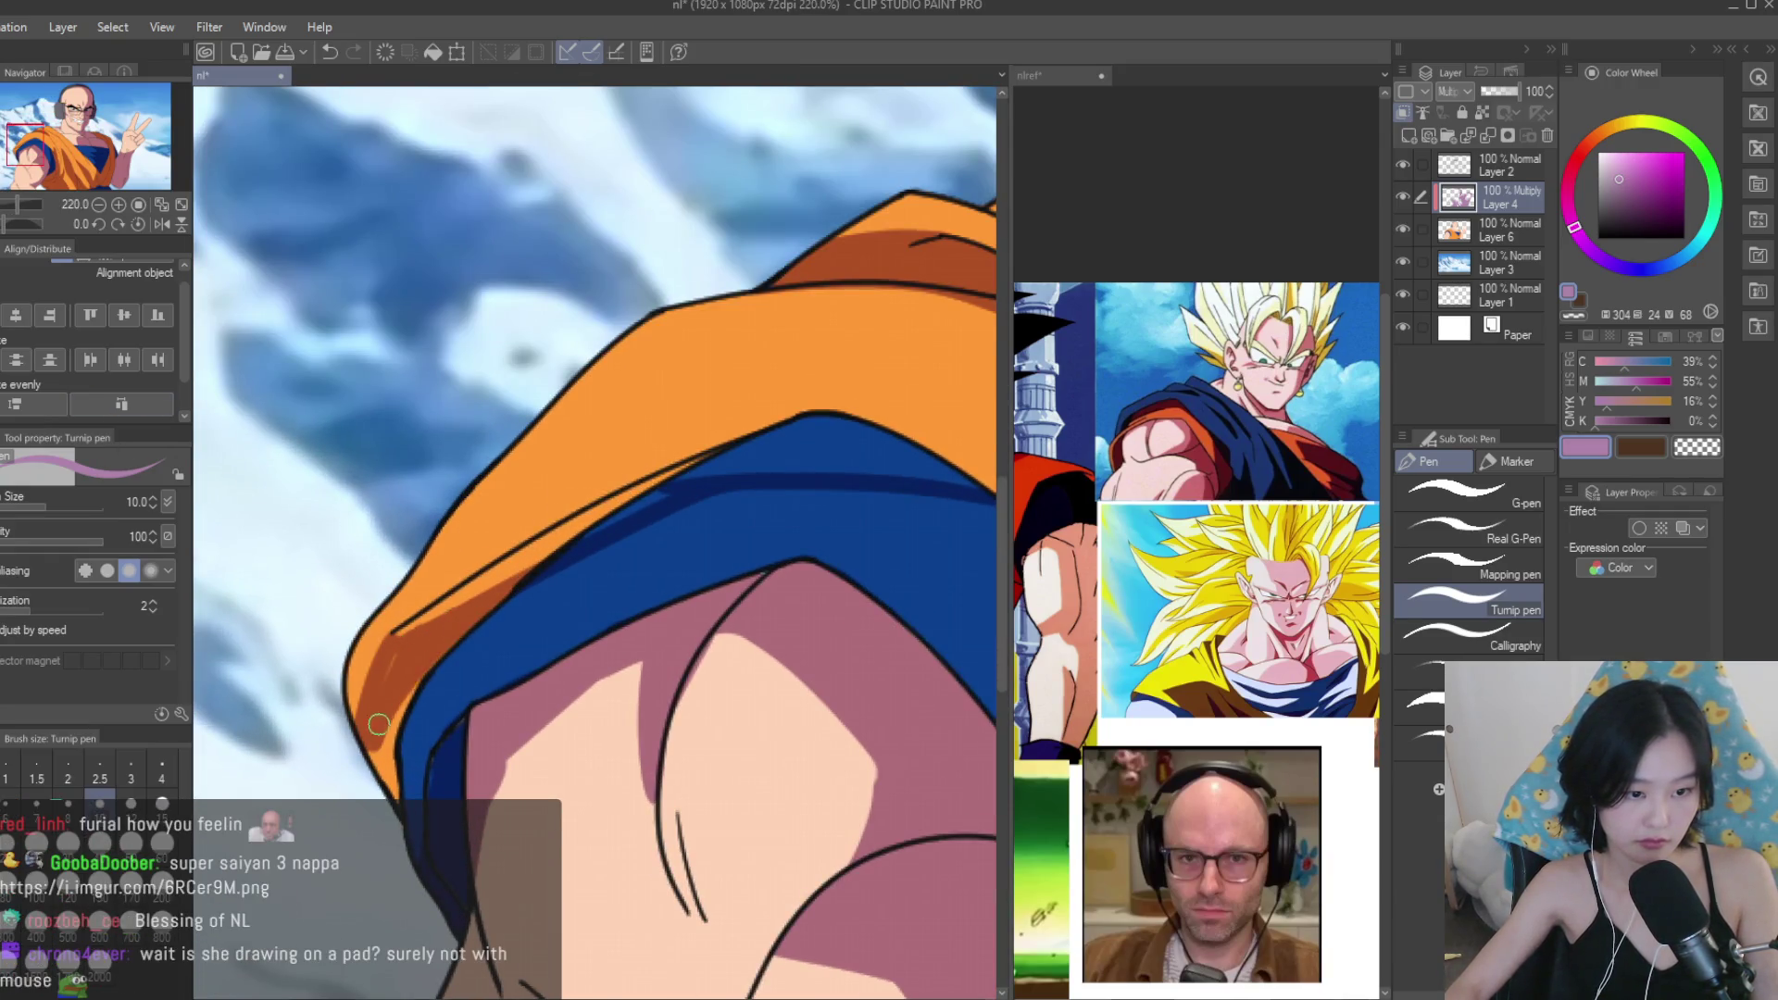
pyautogui.scroll(-2, 429, 786)
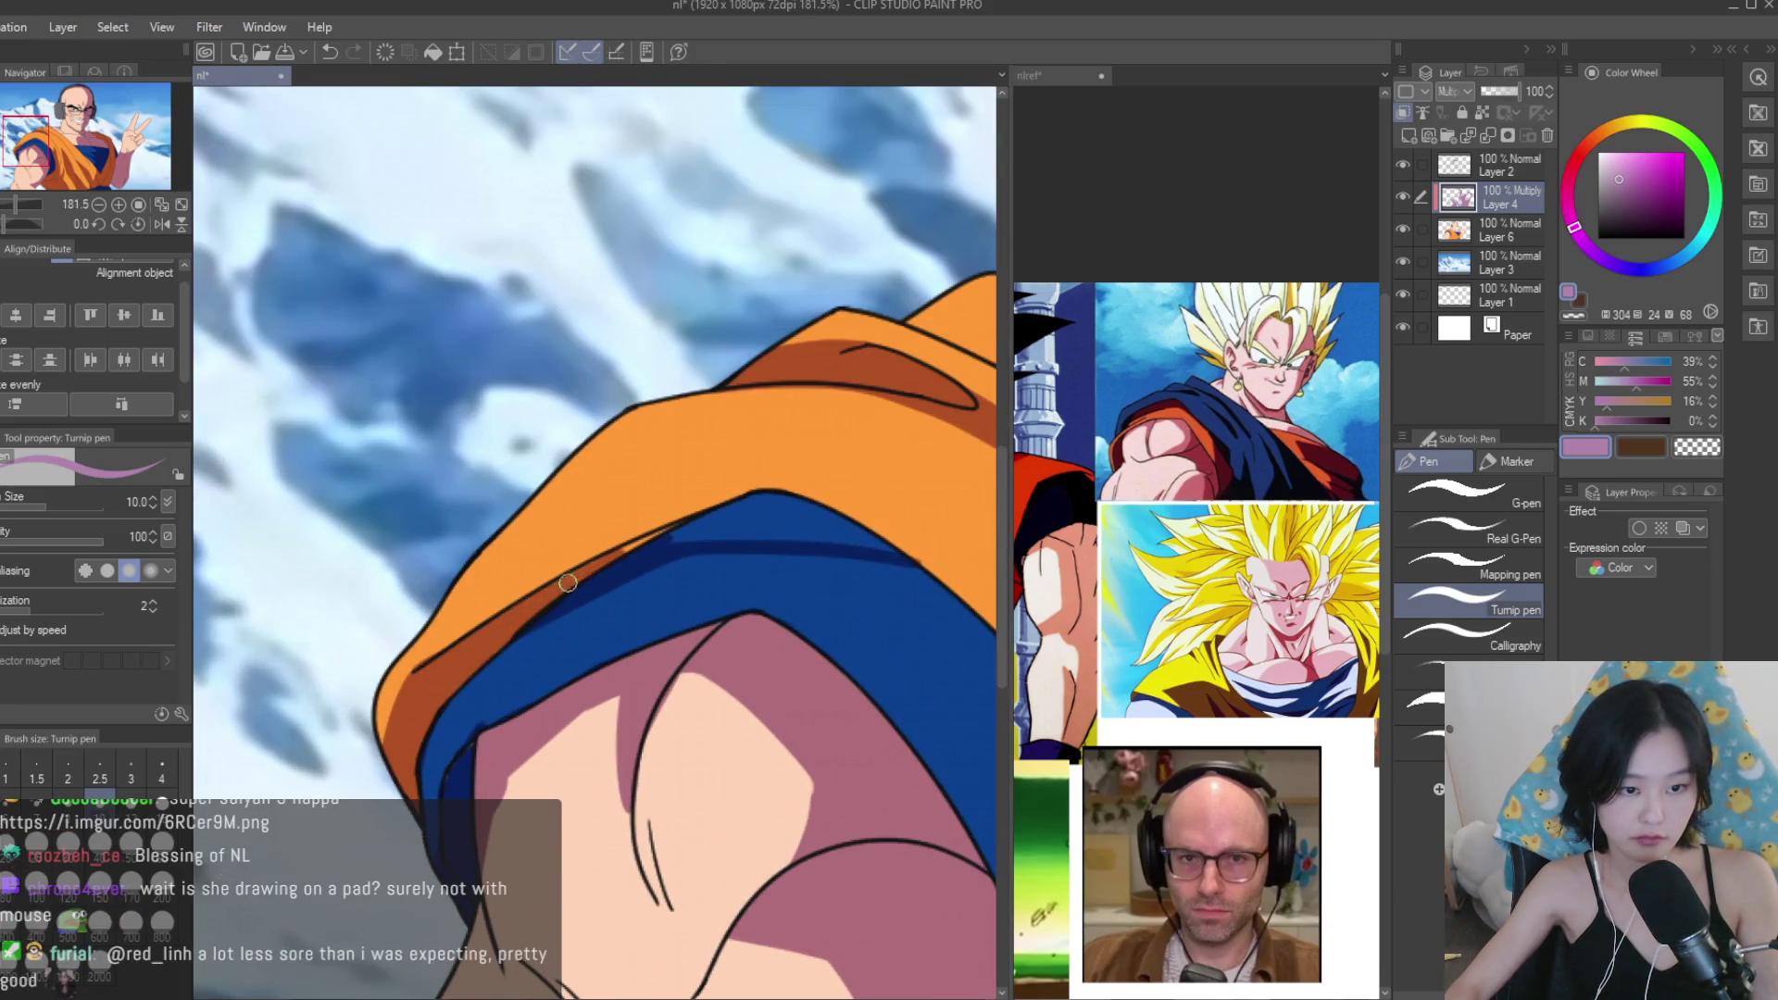
pyautogui.scroll(-3, 628, 553)
pyautogui.scroll(4, 557, 578)
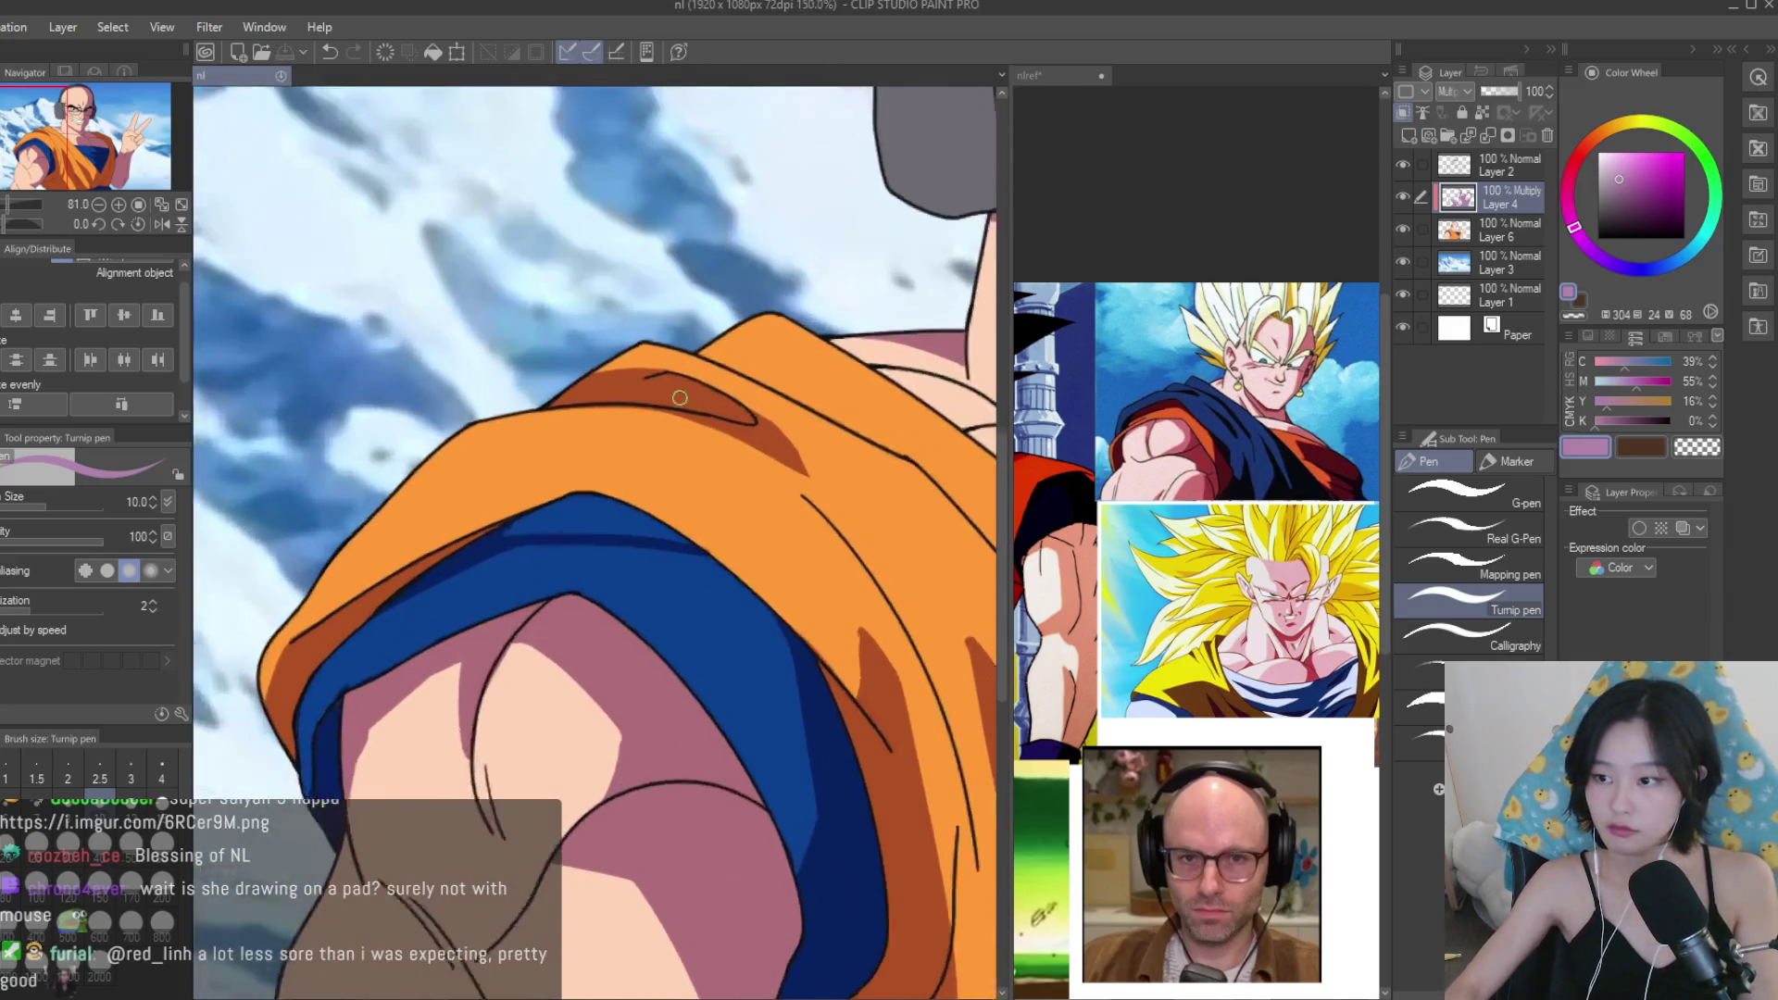
pyautogui.scroll(2, 557, 578)
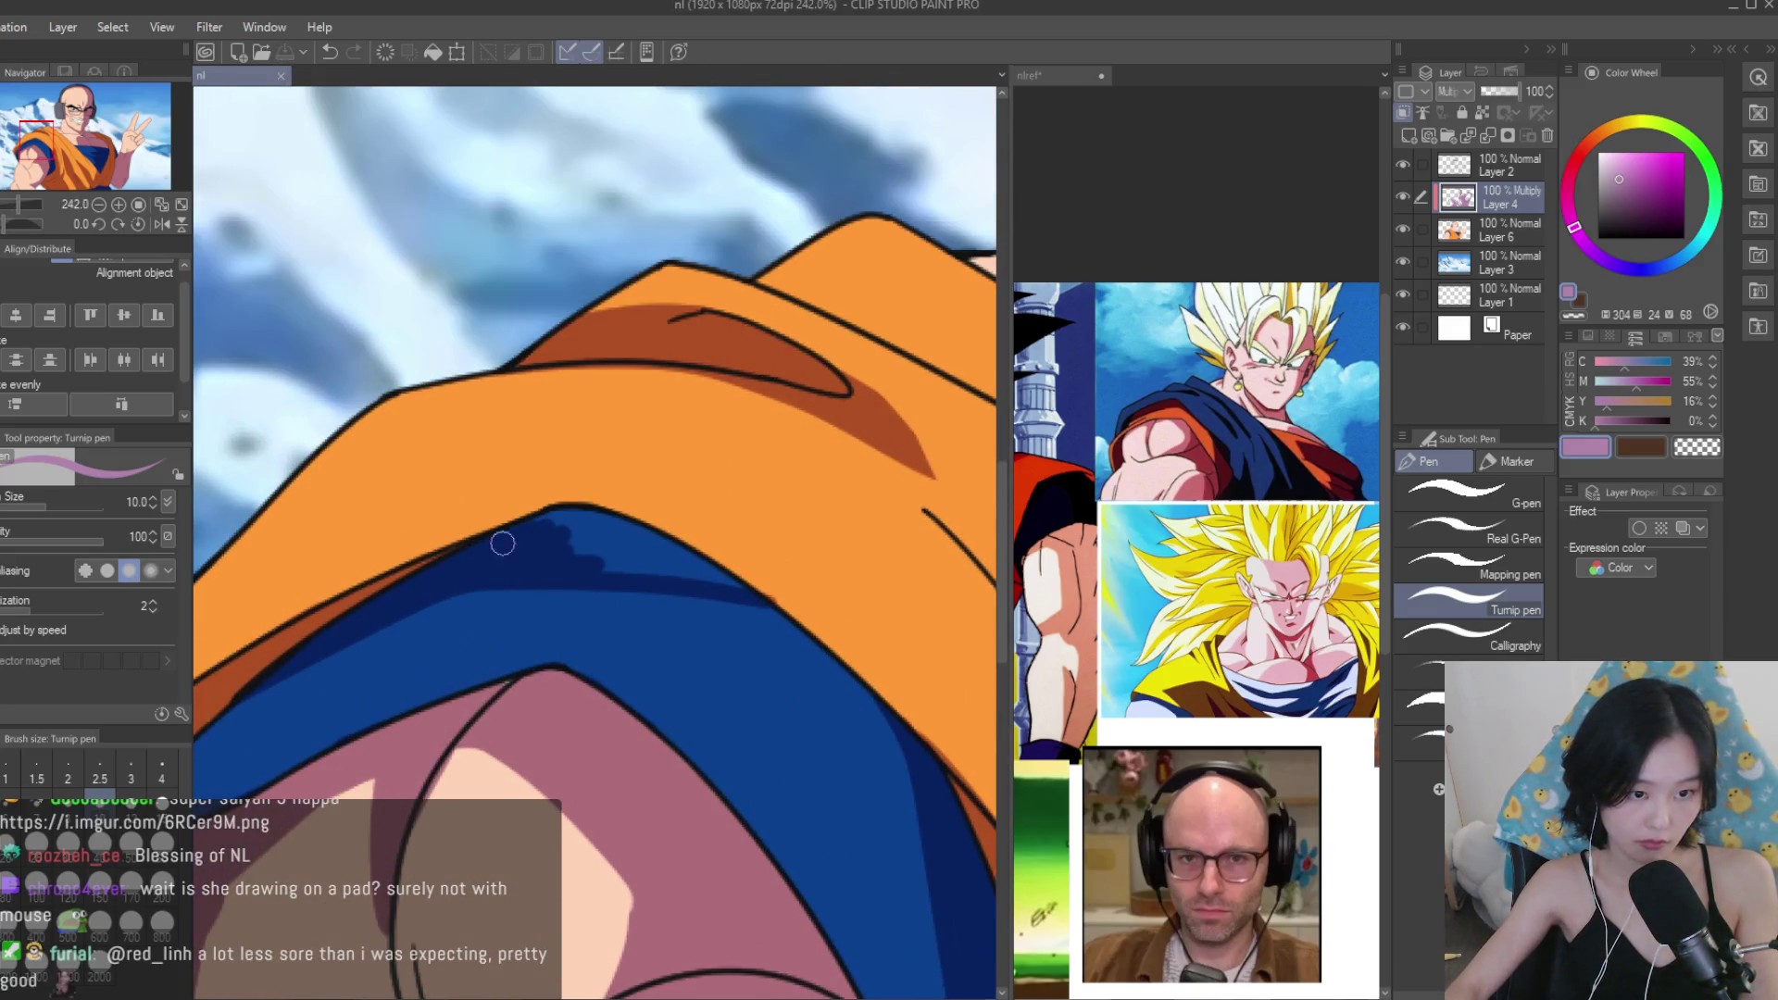
pyautogui.moveTo(566, 548); pyautogui.dragTo(716, 579)
# Widen the brown fold shadow and extend it up-left, switching to the brown colour.
pyautogui.scroll(-3, 668, 553)
pyautogui.scroll(2, 500, 384)
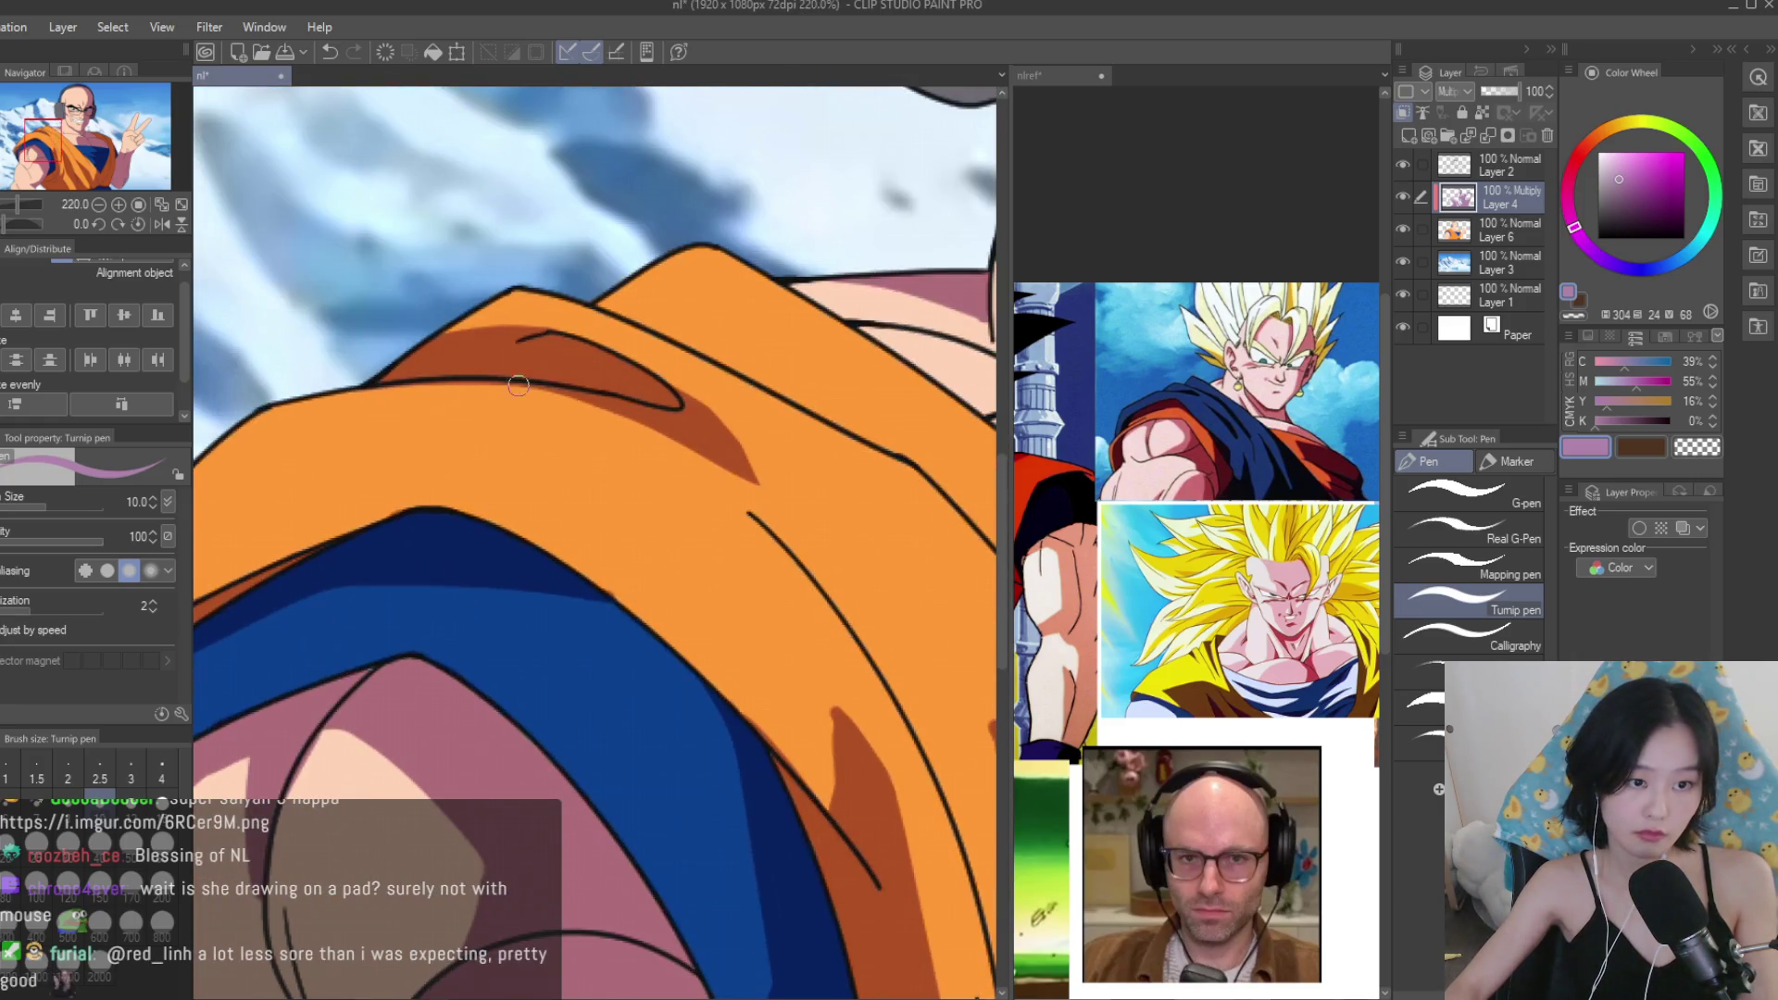
pyautogui.scroll(-3, 694, 443)
pyautogui.scroll(2, 574, 432)
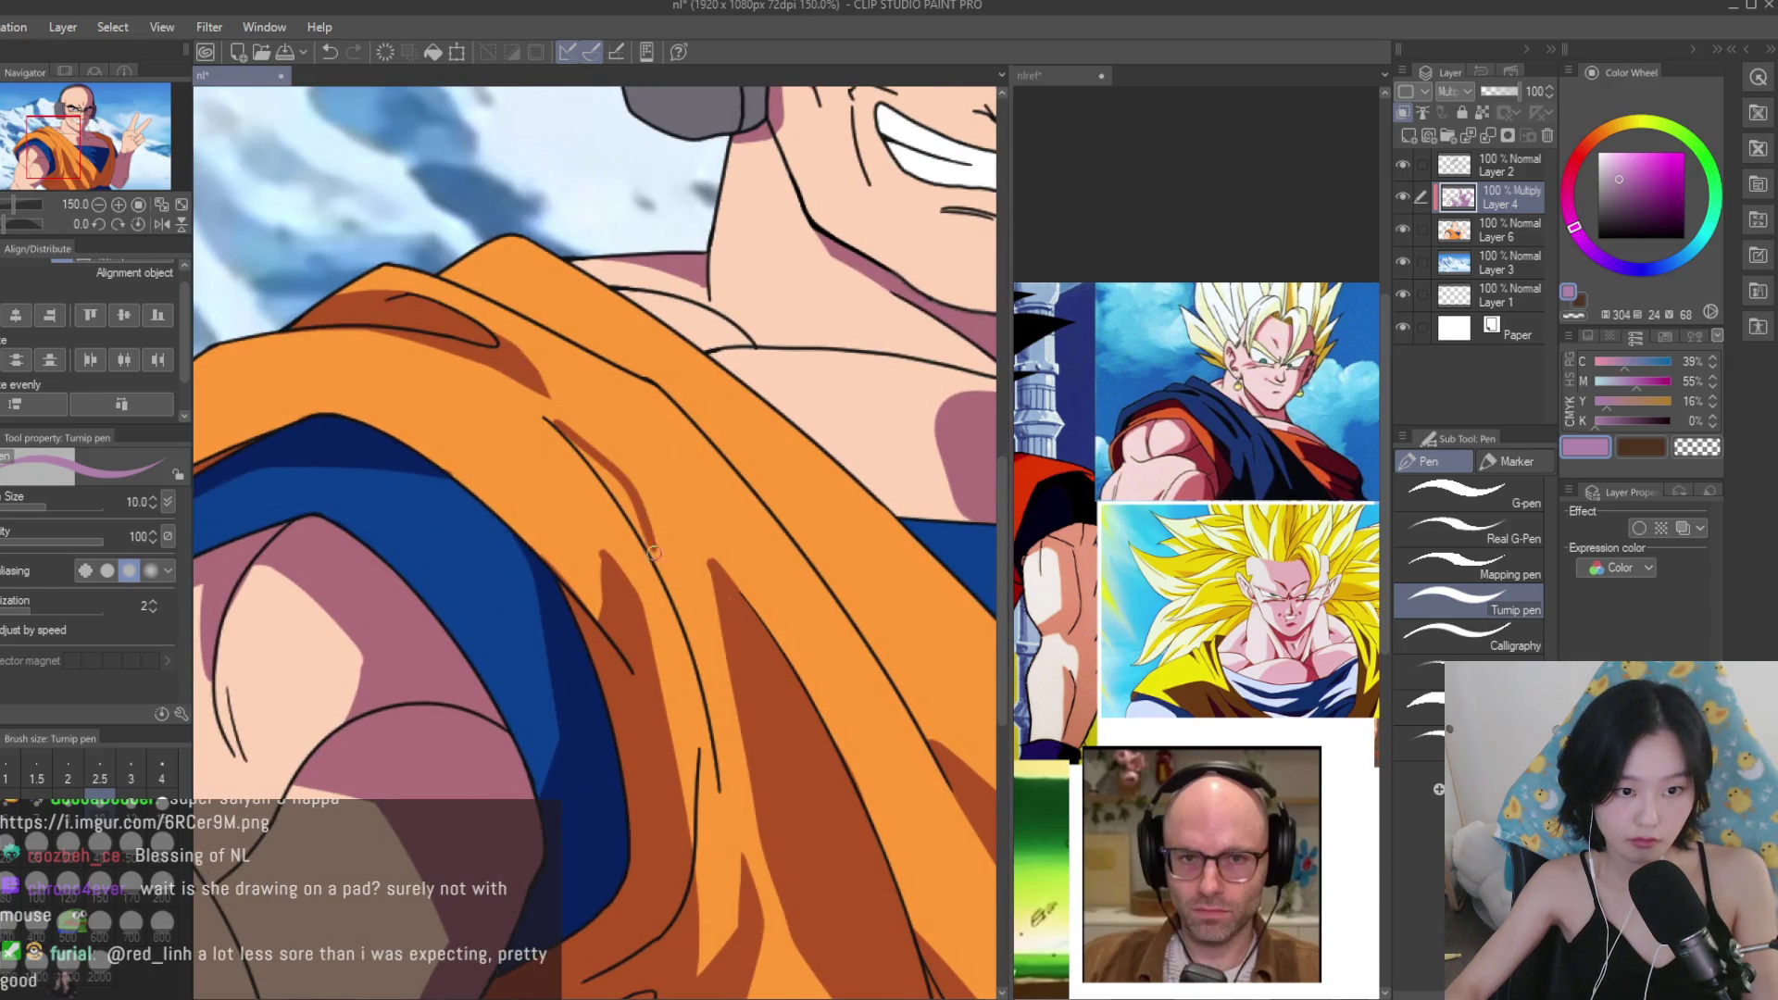
pyautogui.scroll(2, 658, 558)
pyautogui.moveTo(532, 407); pyautogui.dragTo(633, 523)
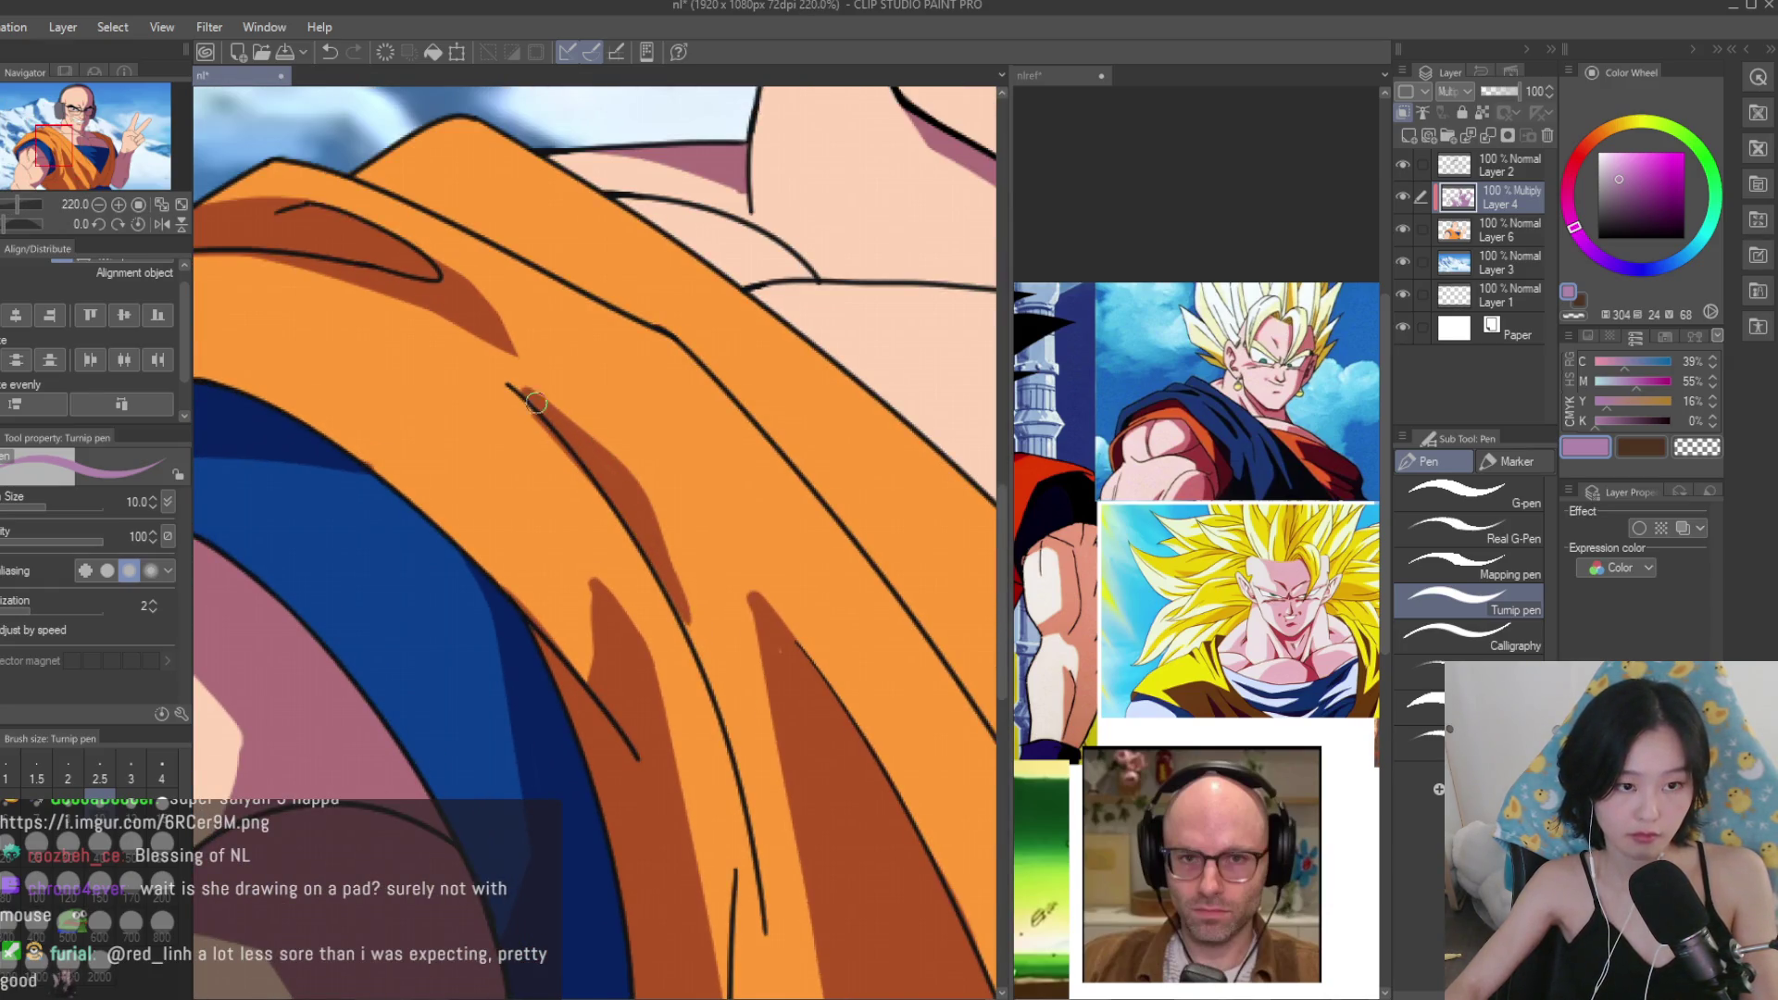
pyautogui.moveTo(554, 417); pyautogui.dragTo(500, 376)
pyautogui.click(1640, 447)
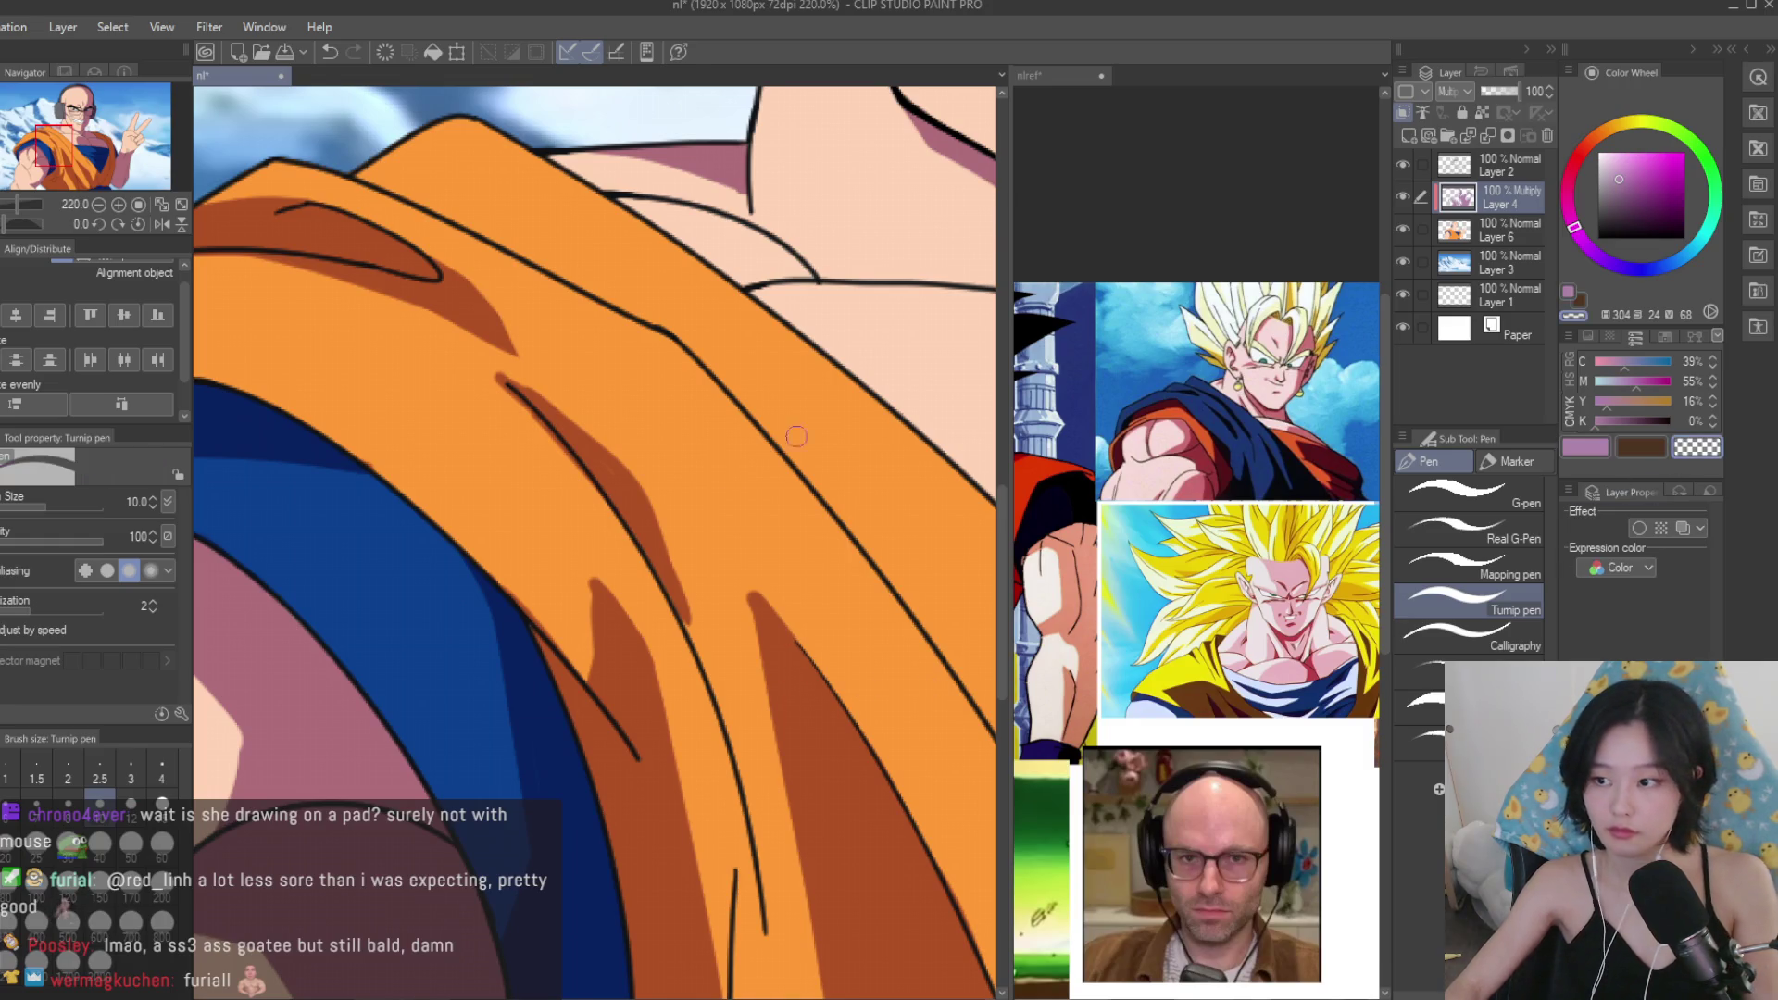
pyautogui.scroll(2, 750, 565)
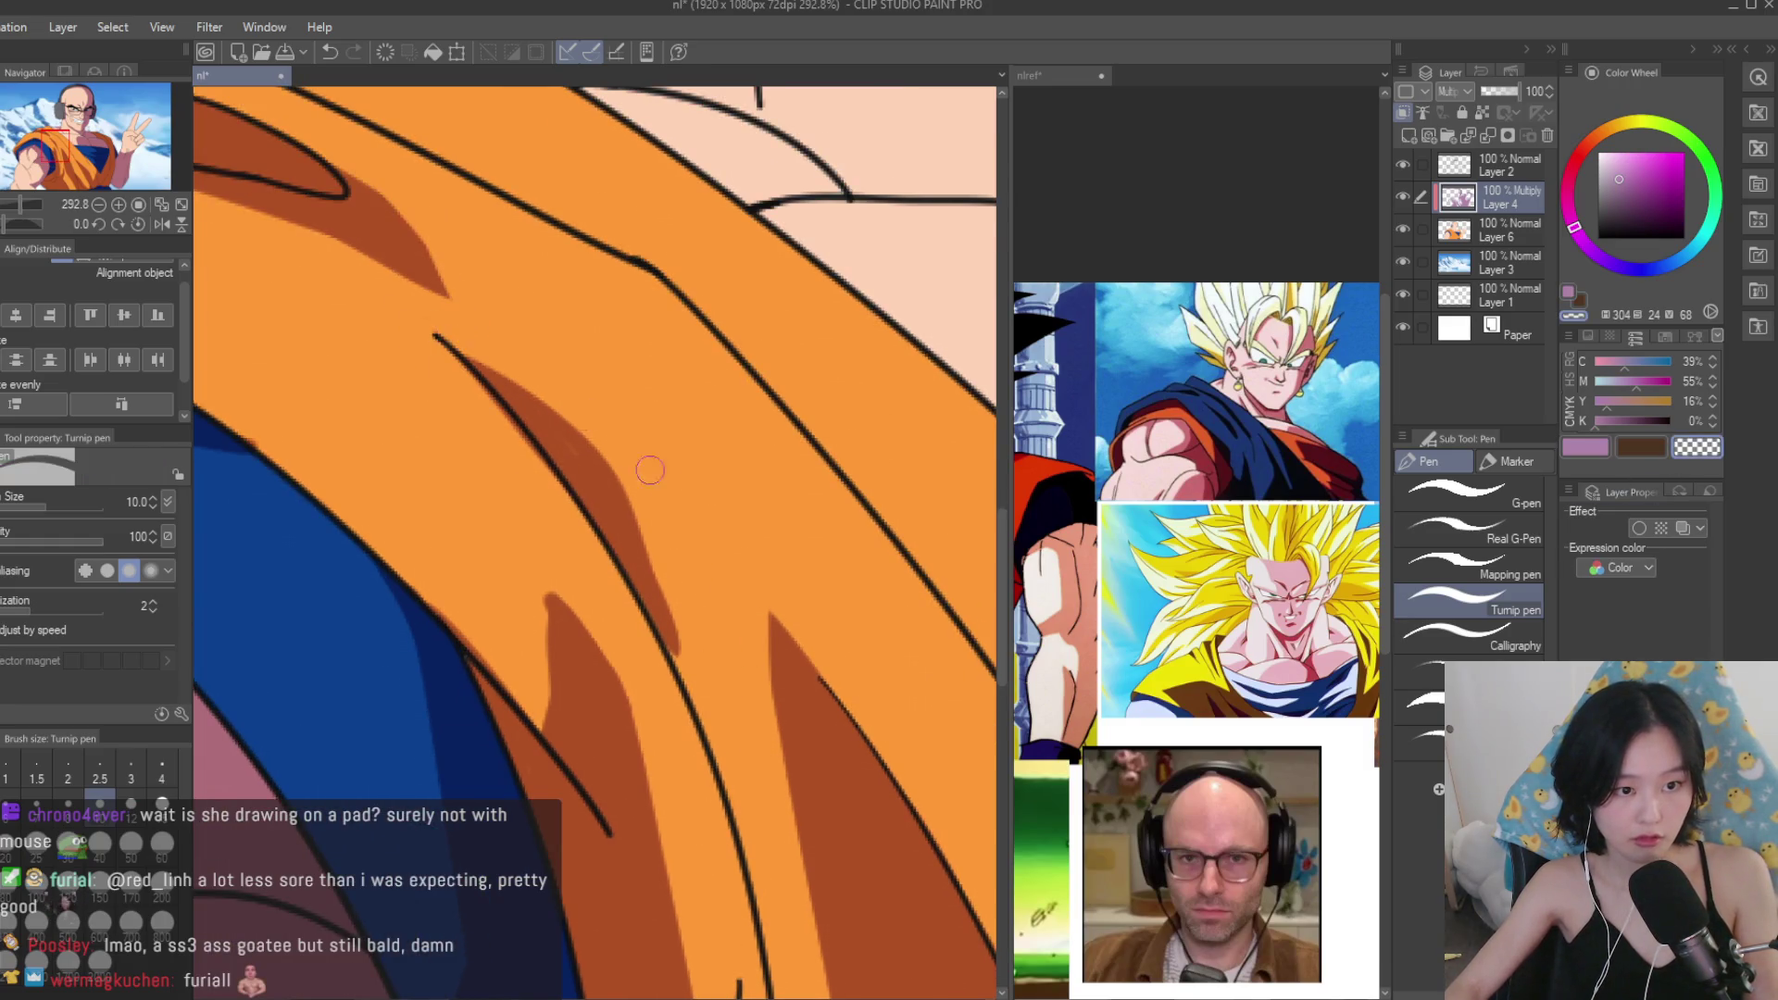
pyautogui.scroll(-10, 701, 732)
pyautogui.scroll(3, 926, 537)
# Paint a wide dark orange crease shadow down the gi shoulder beside the black line.
pyautogui.click(1585, 447)
pyautogui.scroll(2, 685, 300)
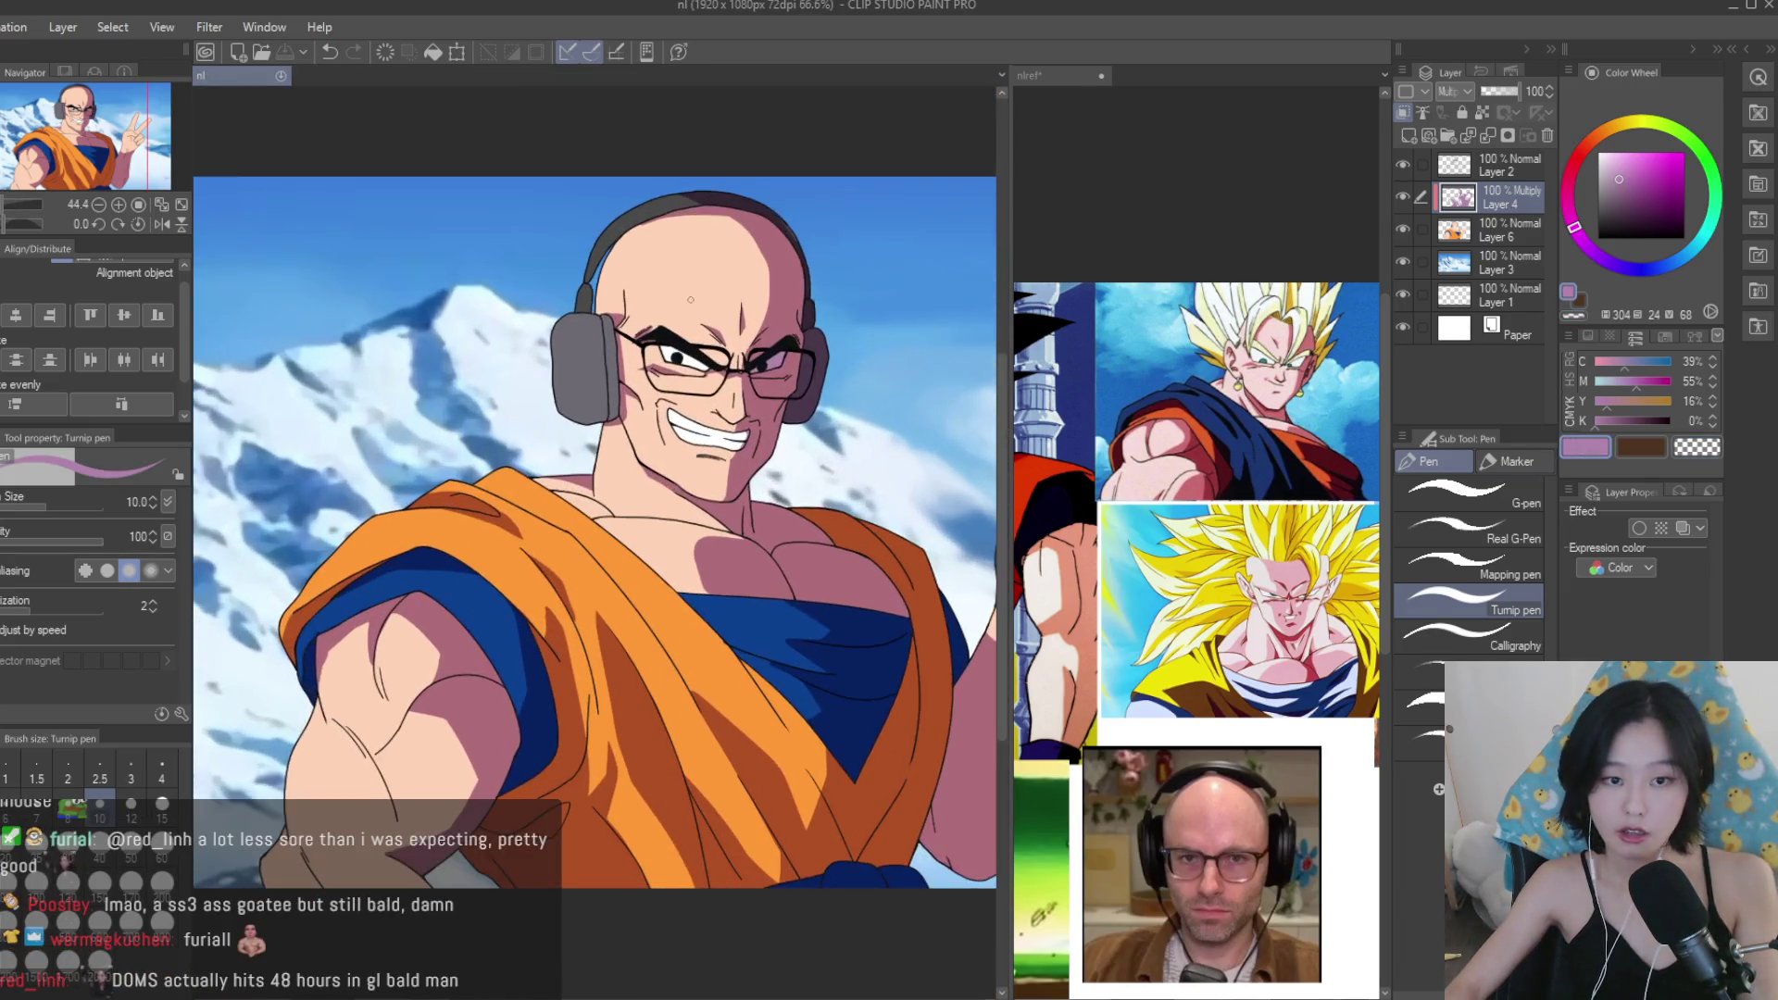
pyautogui.scroll(5, 393, 472)
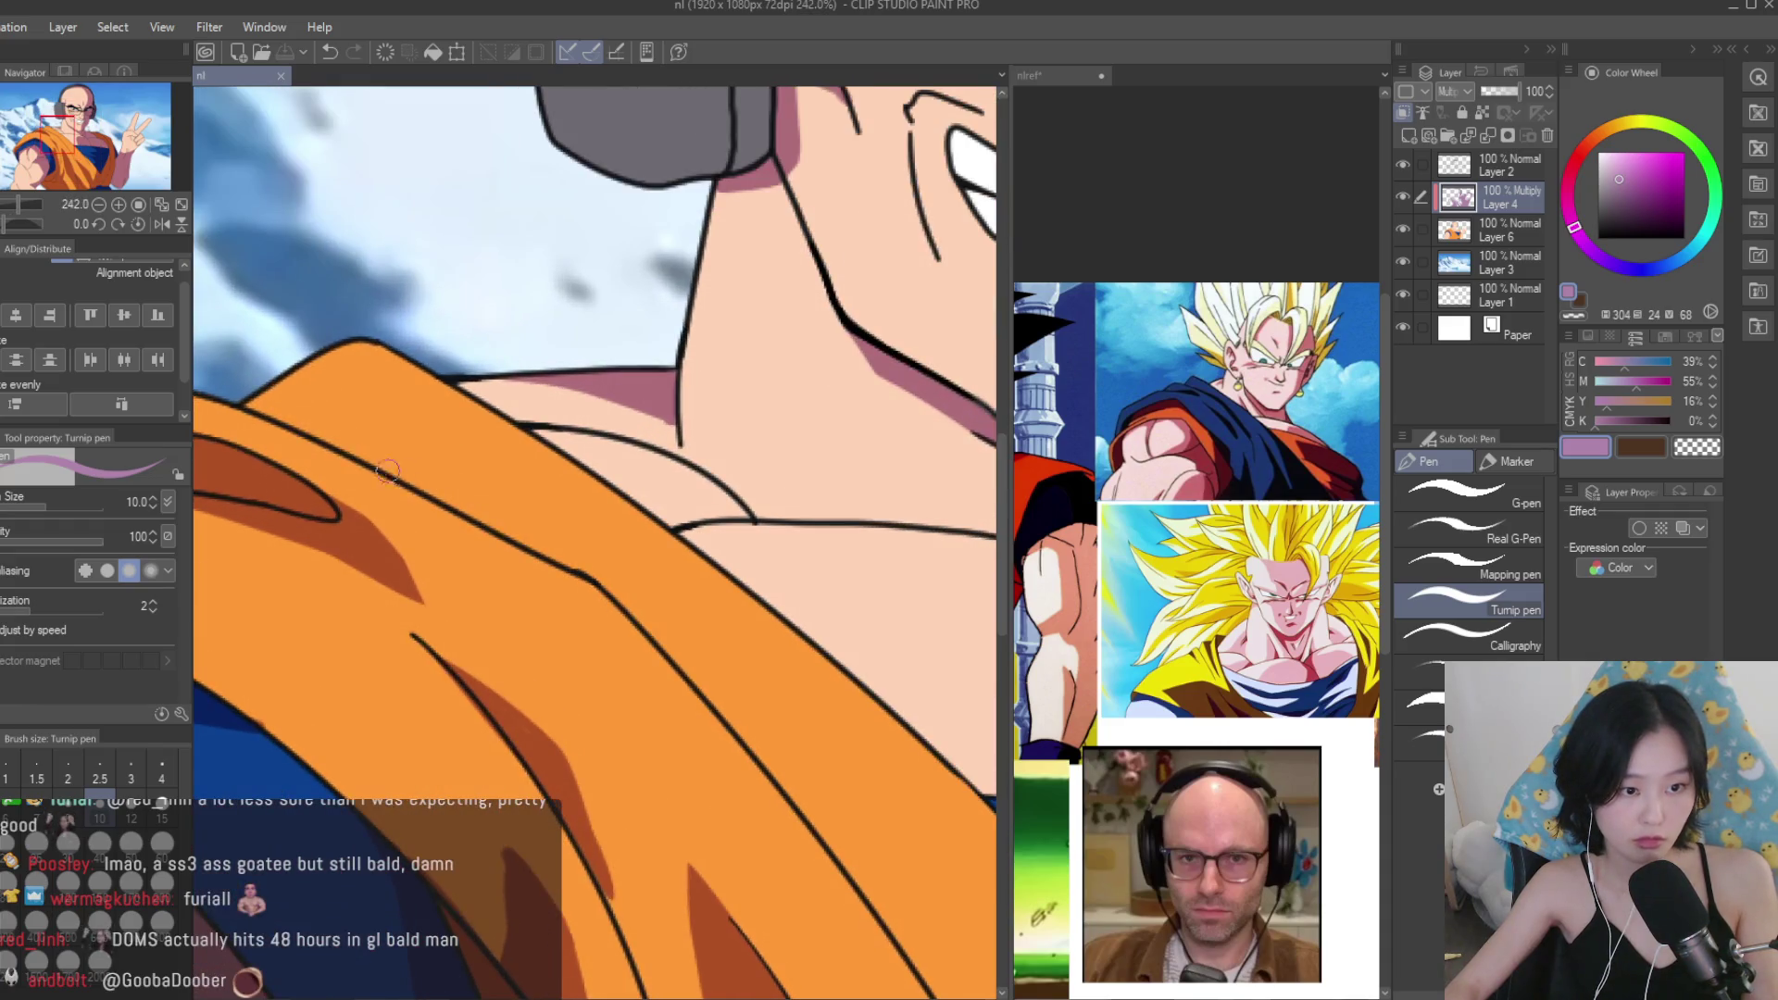
pyautogui.moveTo(393, 473); pyautogui.dragTo(760, 683)
pyautogui.hotkey('ctrl', 'z')
pyautogui.moveTo(384, 468); pyautogui.dragTo(761, 684)
pyautogui.moveTo(496, 521)
pyautogui.mouseDown()
pyautogui.moveTo(654, 601)
pyautogui.moveTo(796, 787)
pyautogui.mouseUp()
pyautogui.moveTo(611, 592); pyautogui.dragTo(787, 769)
pyautogui.moveTo(672, 615); pyautogui.dragTo(814, 805)
# Erase part of the crease shadow with transparent colour, return to pink, and fit the drawing to the window.
pyautogui.click(1677, 451)
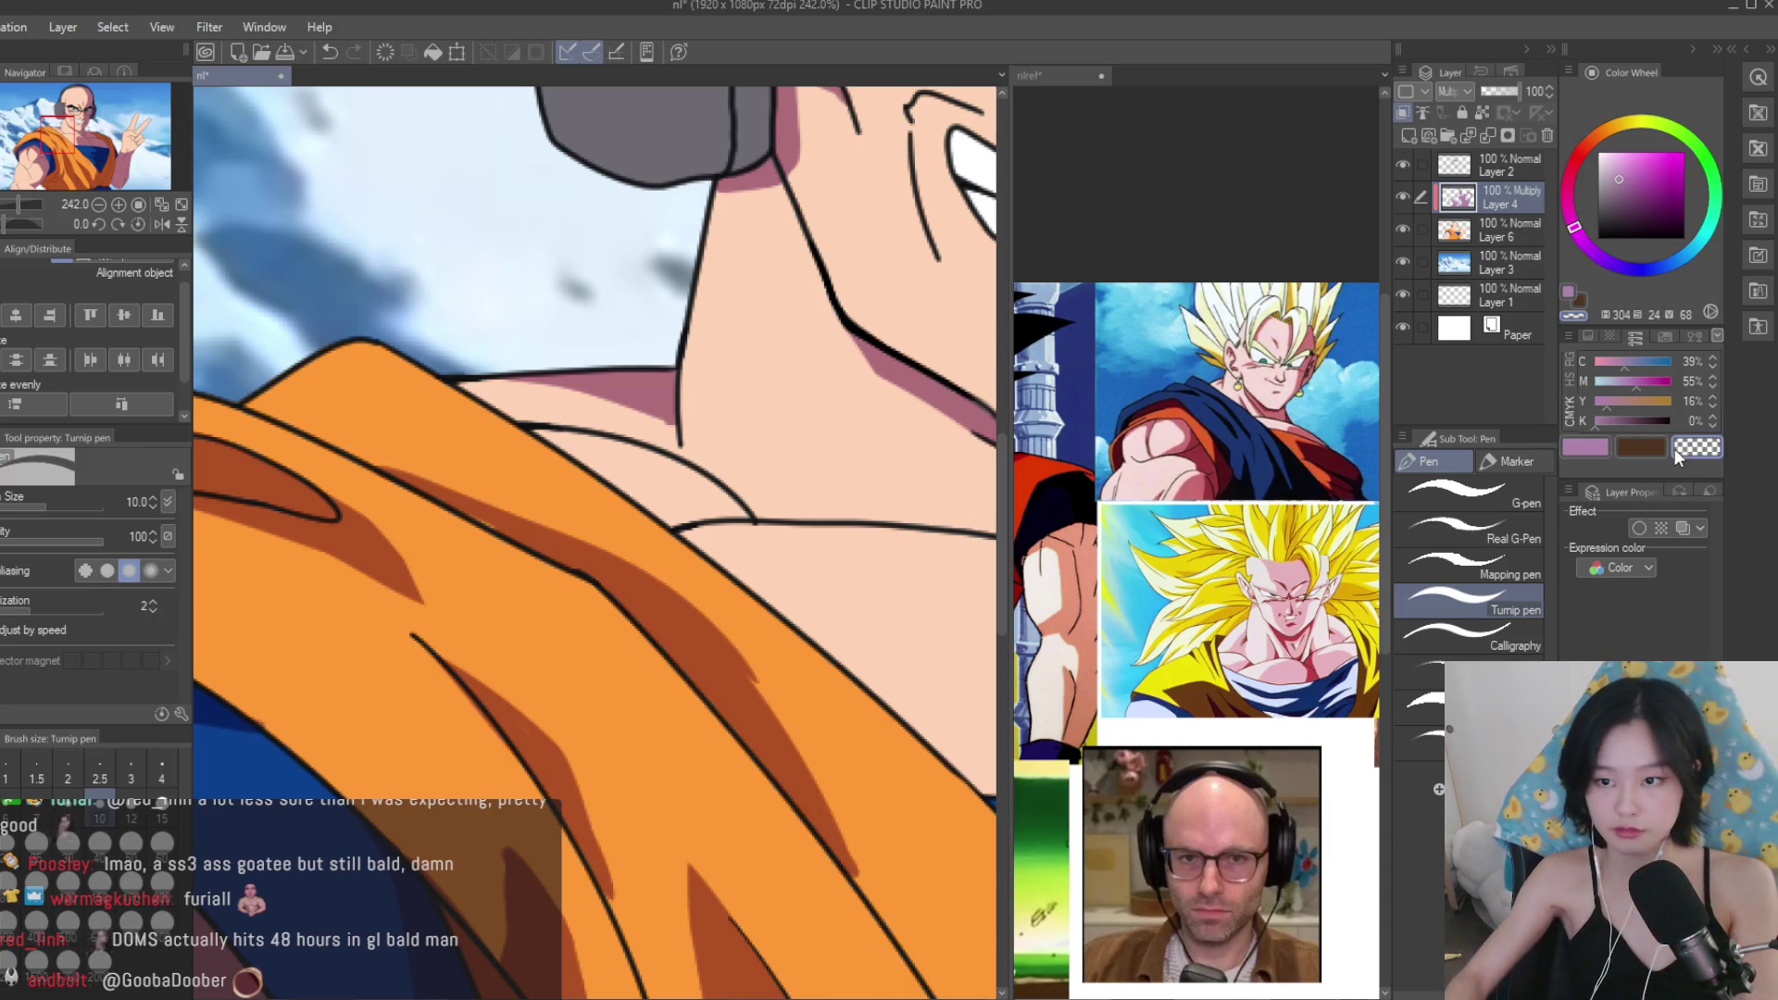
pyautogui.moveTo(685, 645); pyautogui.dragTo(811, 717)
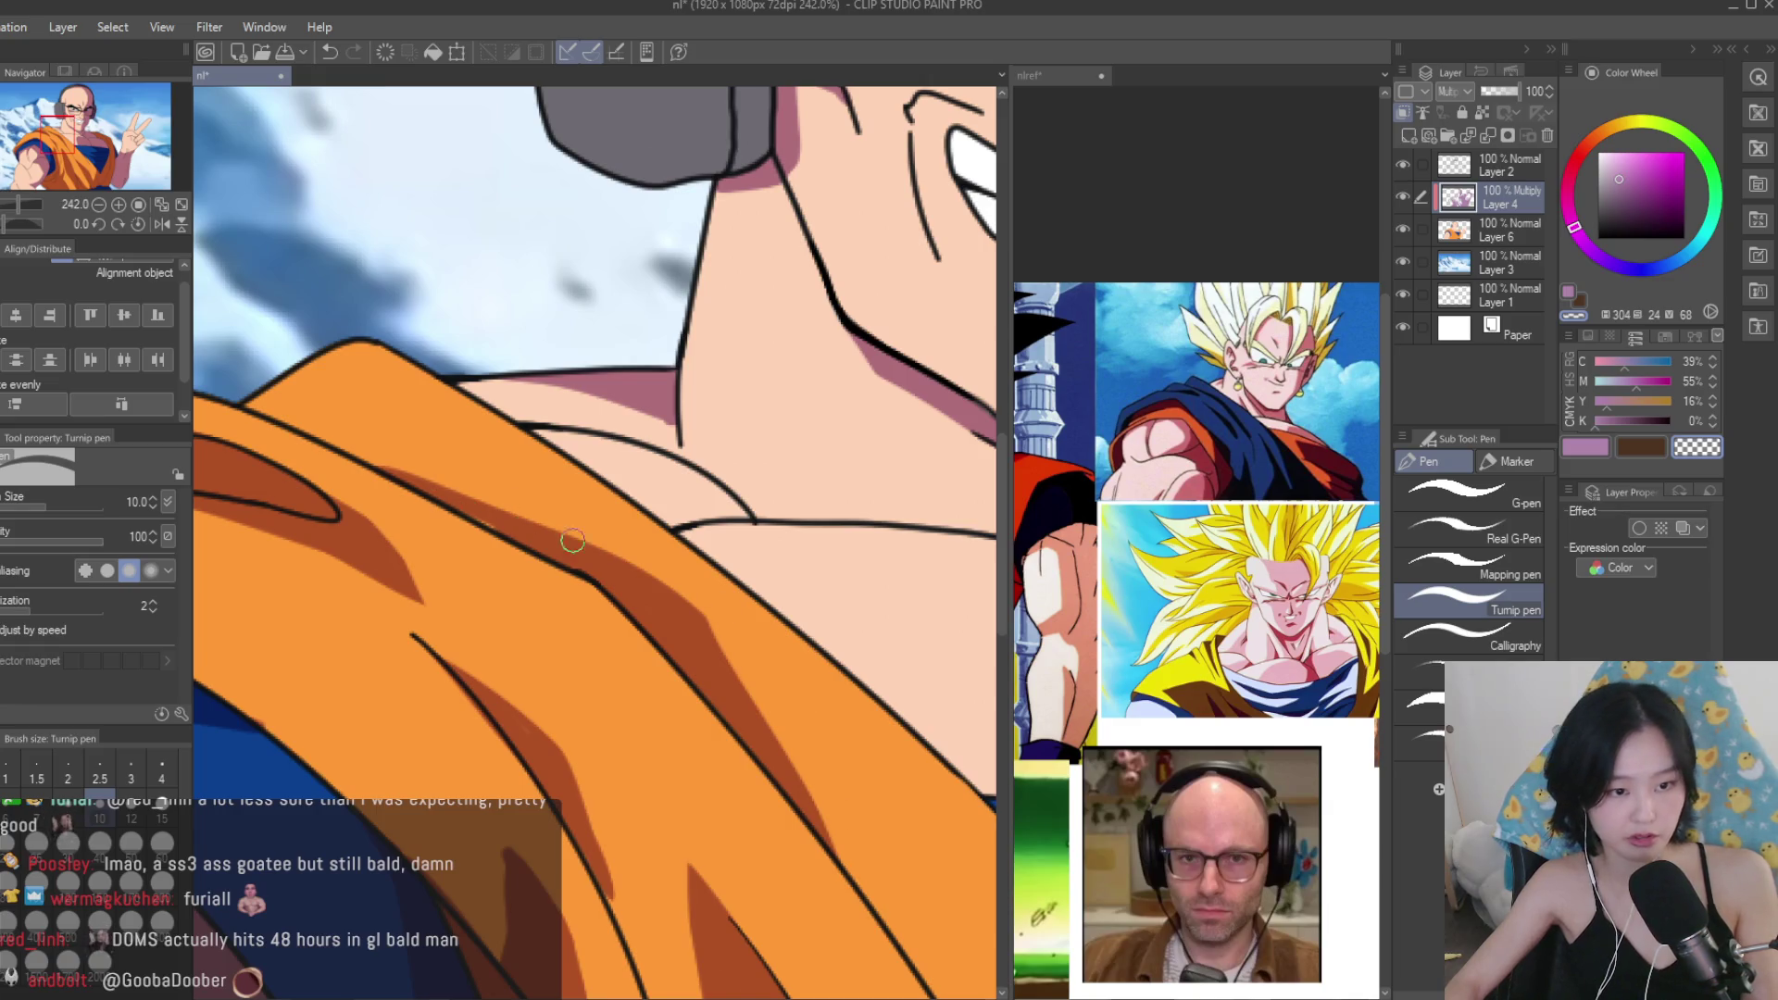
pyautogui.click(1588, 450)
pyautogui.hotkey('ctrl', '0')
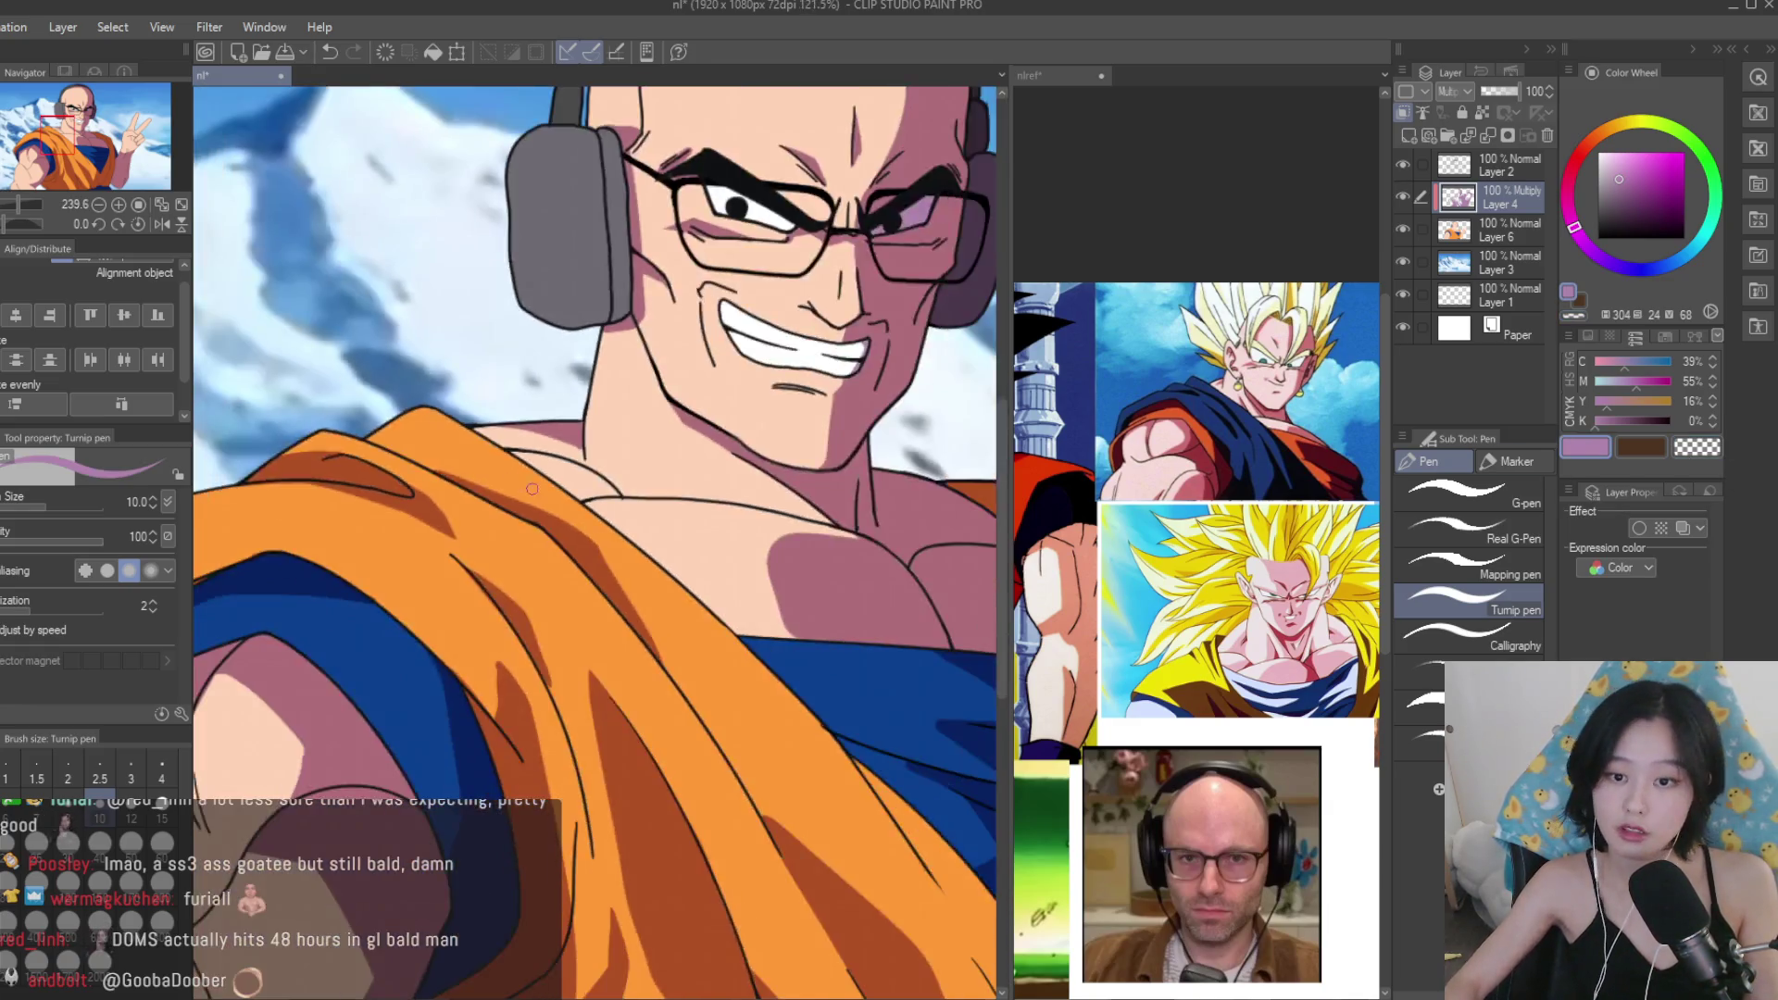
pyautogui.scroll(5, 750, 618)
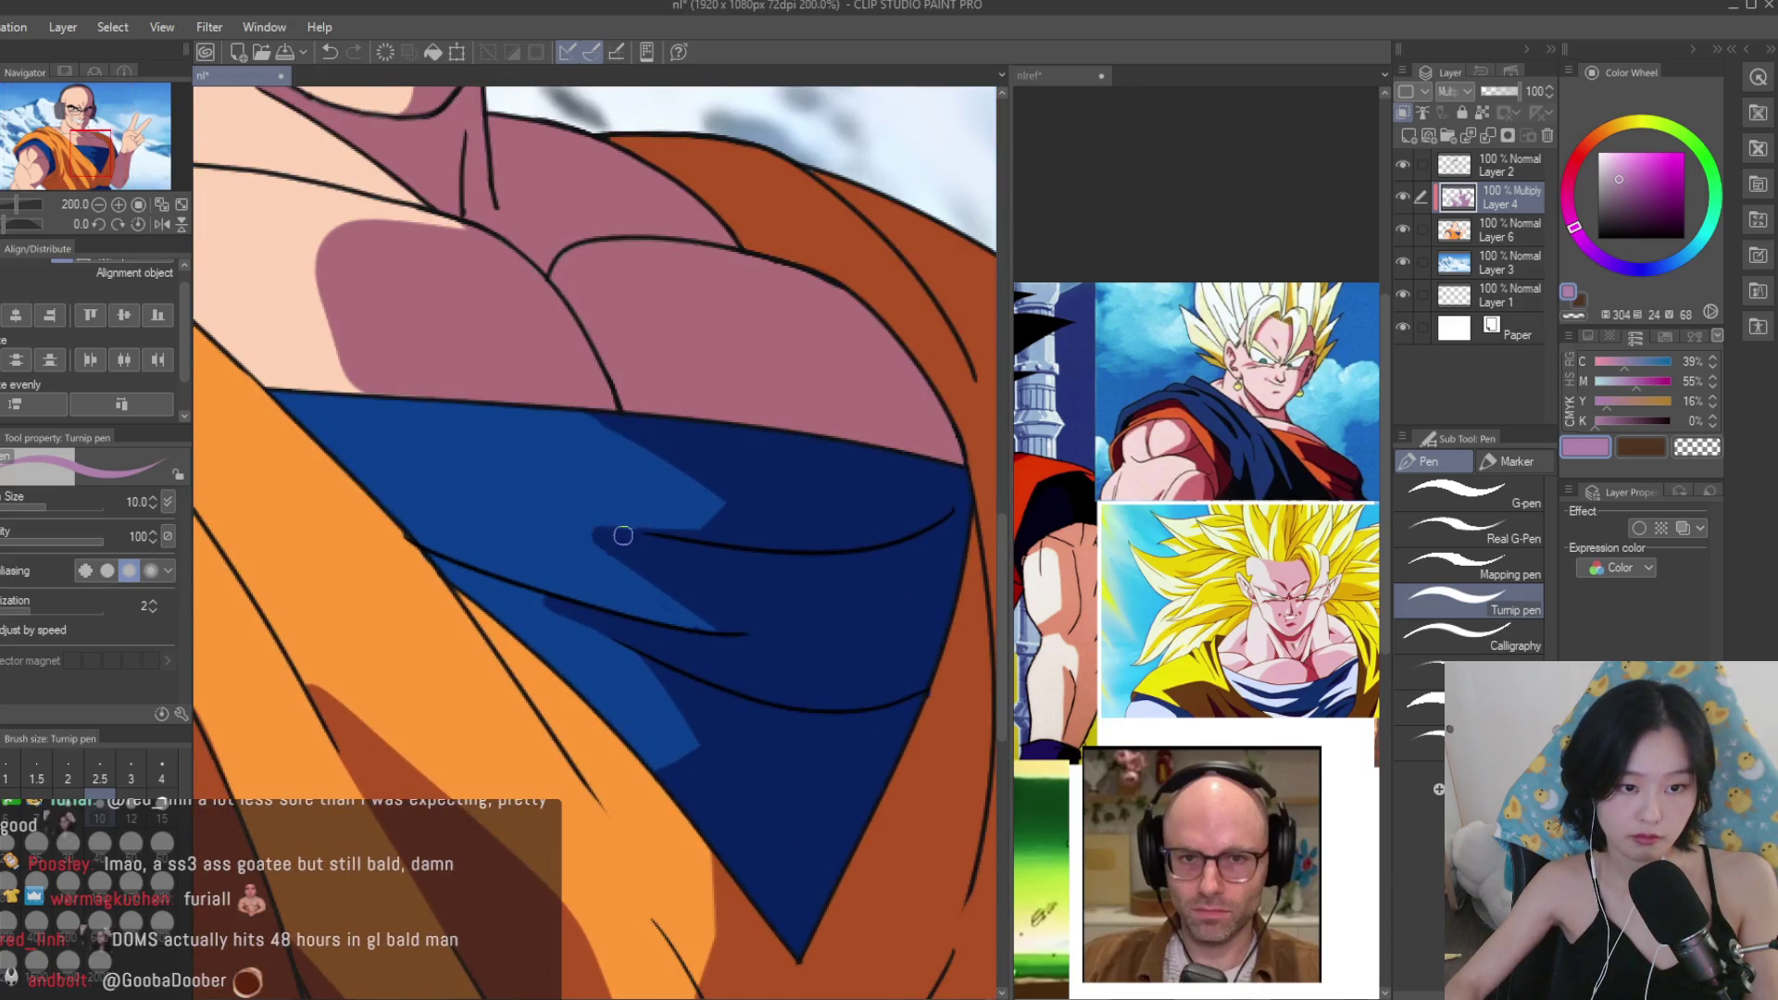
# Paint dark blue shadow over the undershirt's lighter folds, then fit the whole drawing to the window.
pyautogui.moveTo(614, 529)
pyautogui.mouseDown()
pyautogui.moveTo(767, 662)
pyautogui.moveTo(622, 587)
pyautogui.mouseUp()
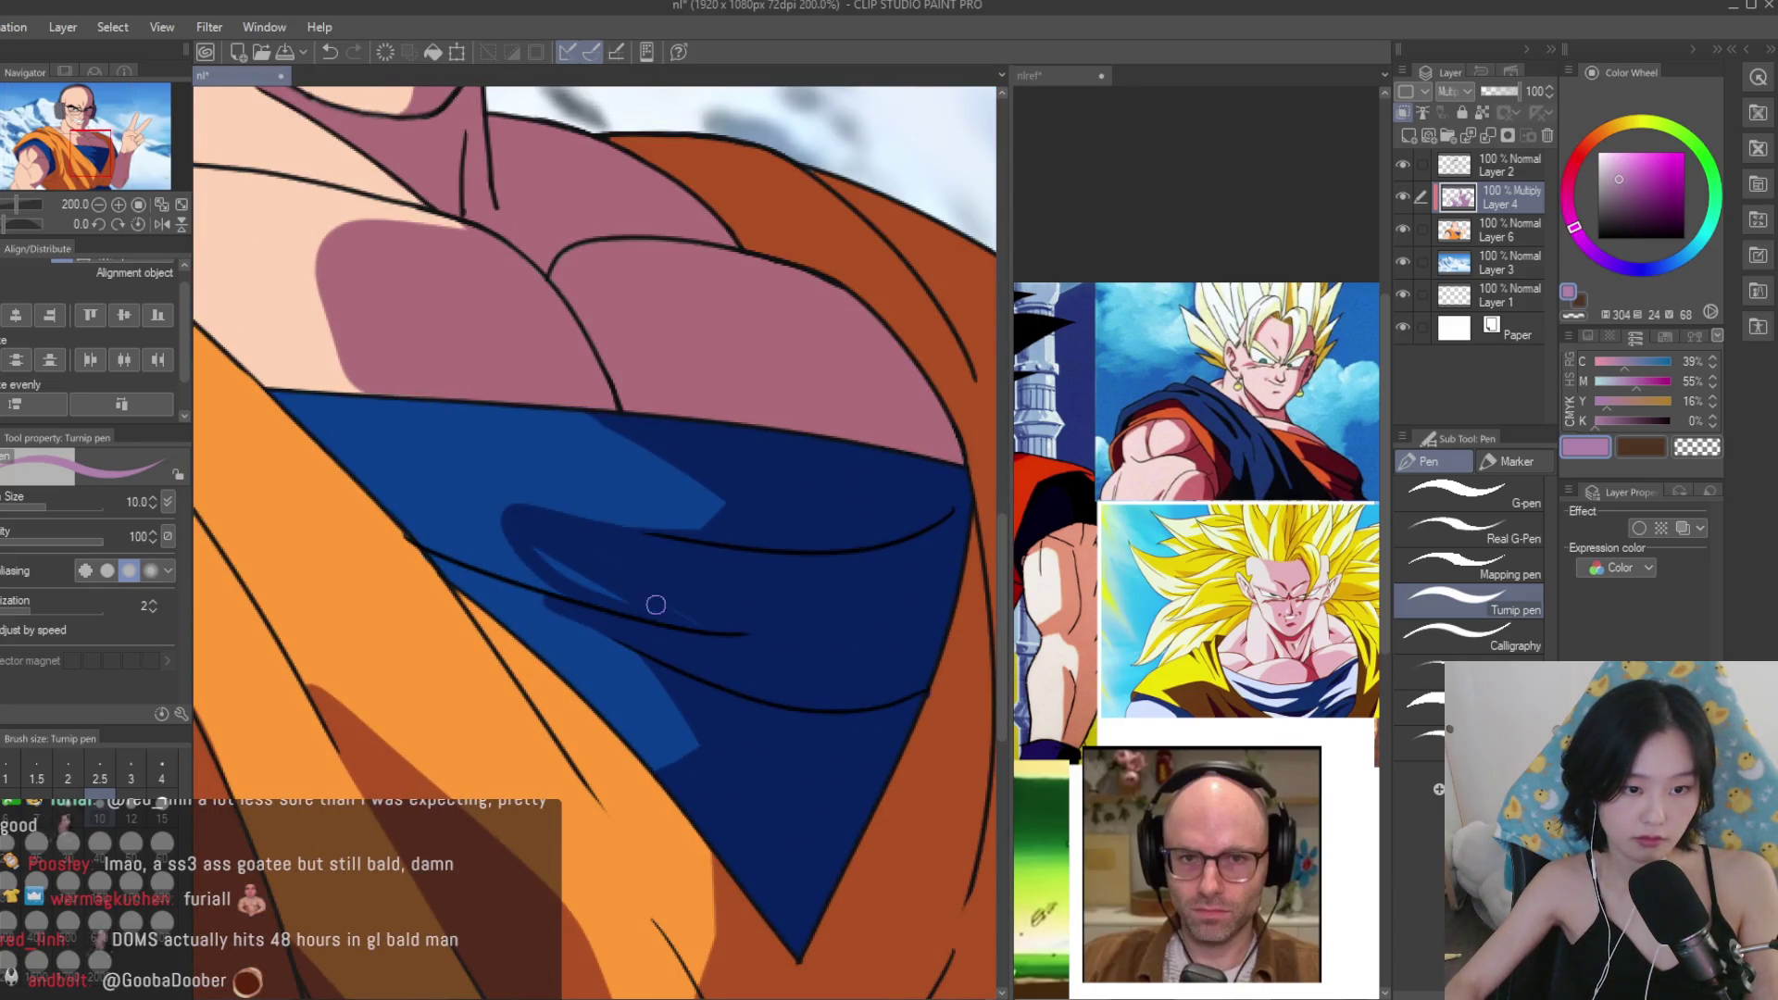
pyautogui.scroll(1, 623, 420)
pyautogui.moveTo(624, 421)
pyautogui.mouseDown()
pyautogui.moveTo(563, 480)
pyautogui.moveTo(754, 560)
pyautogui.moveTo(646, 468)
pyautogui.mouseUp()
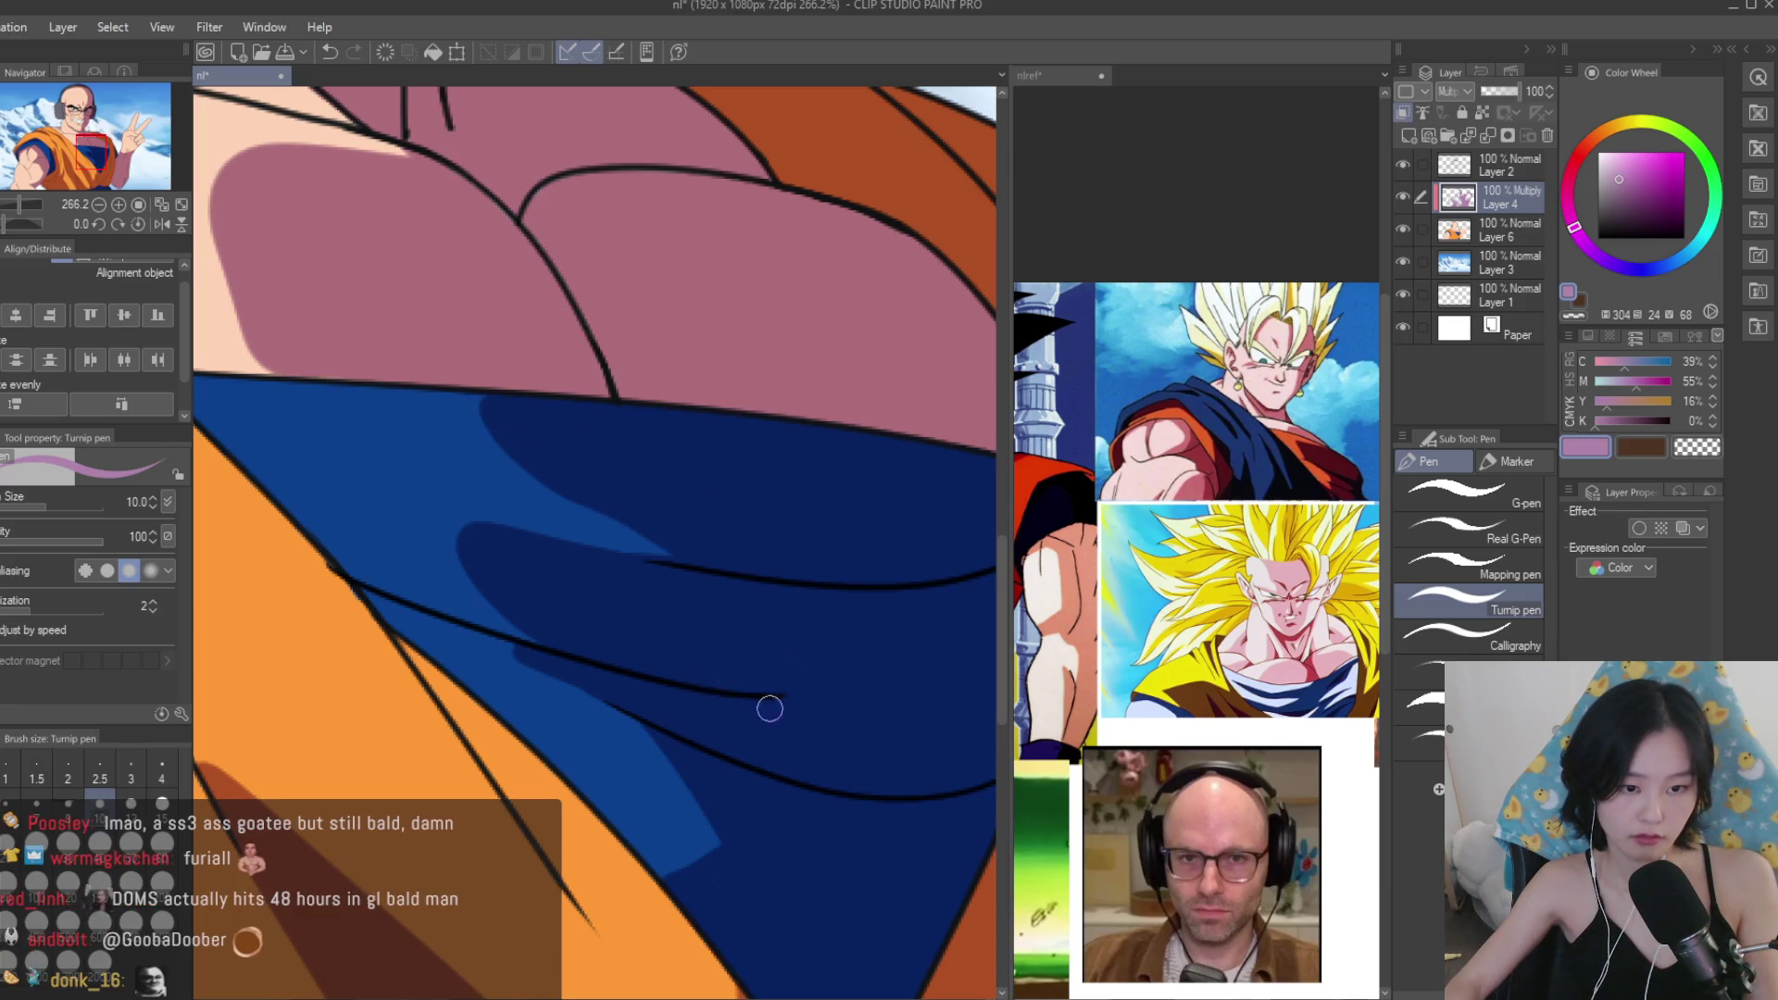
pyautogui.moveTo(553, 657)
pyautogui.mouseDown()
pyautogui.moveTo(754, 815)
pyautogui.moveTo(632, 736)
pyautogui.mouseUp()
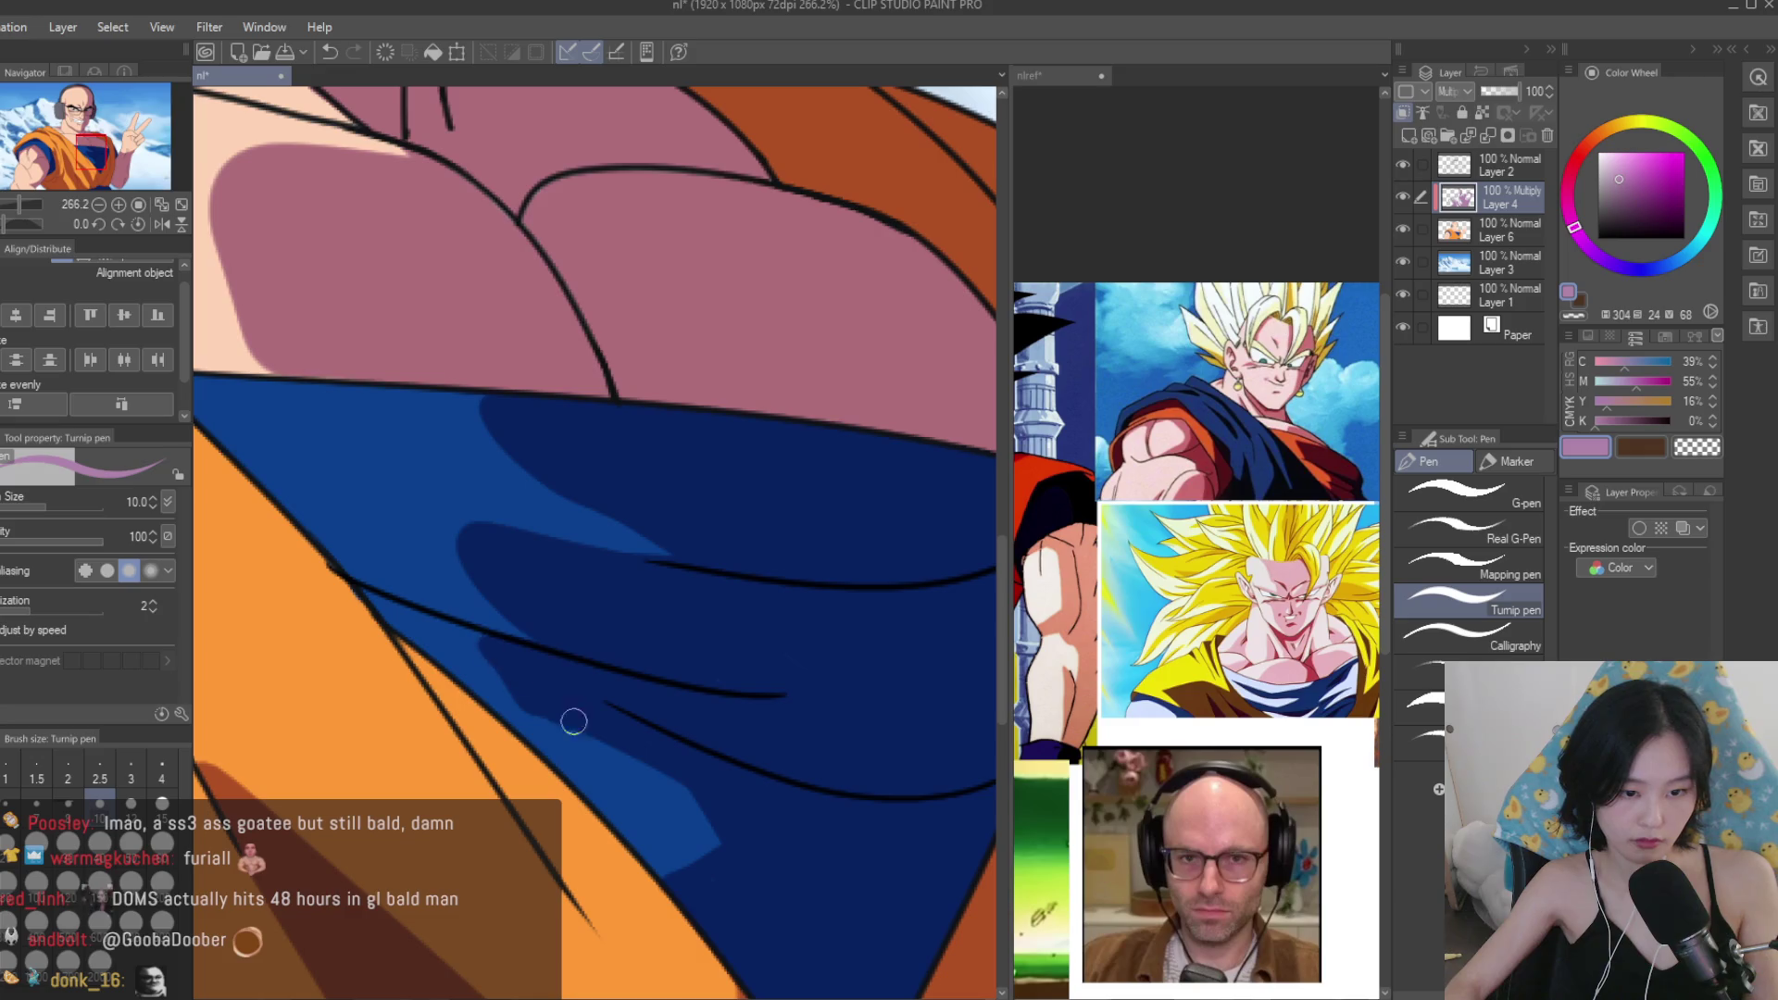
pyautogui.scroll(-7, 552, 632)
pyautogui.scroll(2, 648, 463)
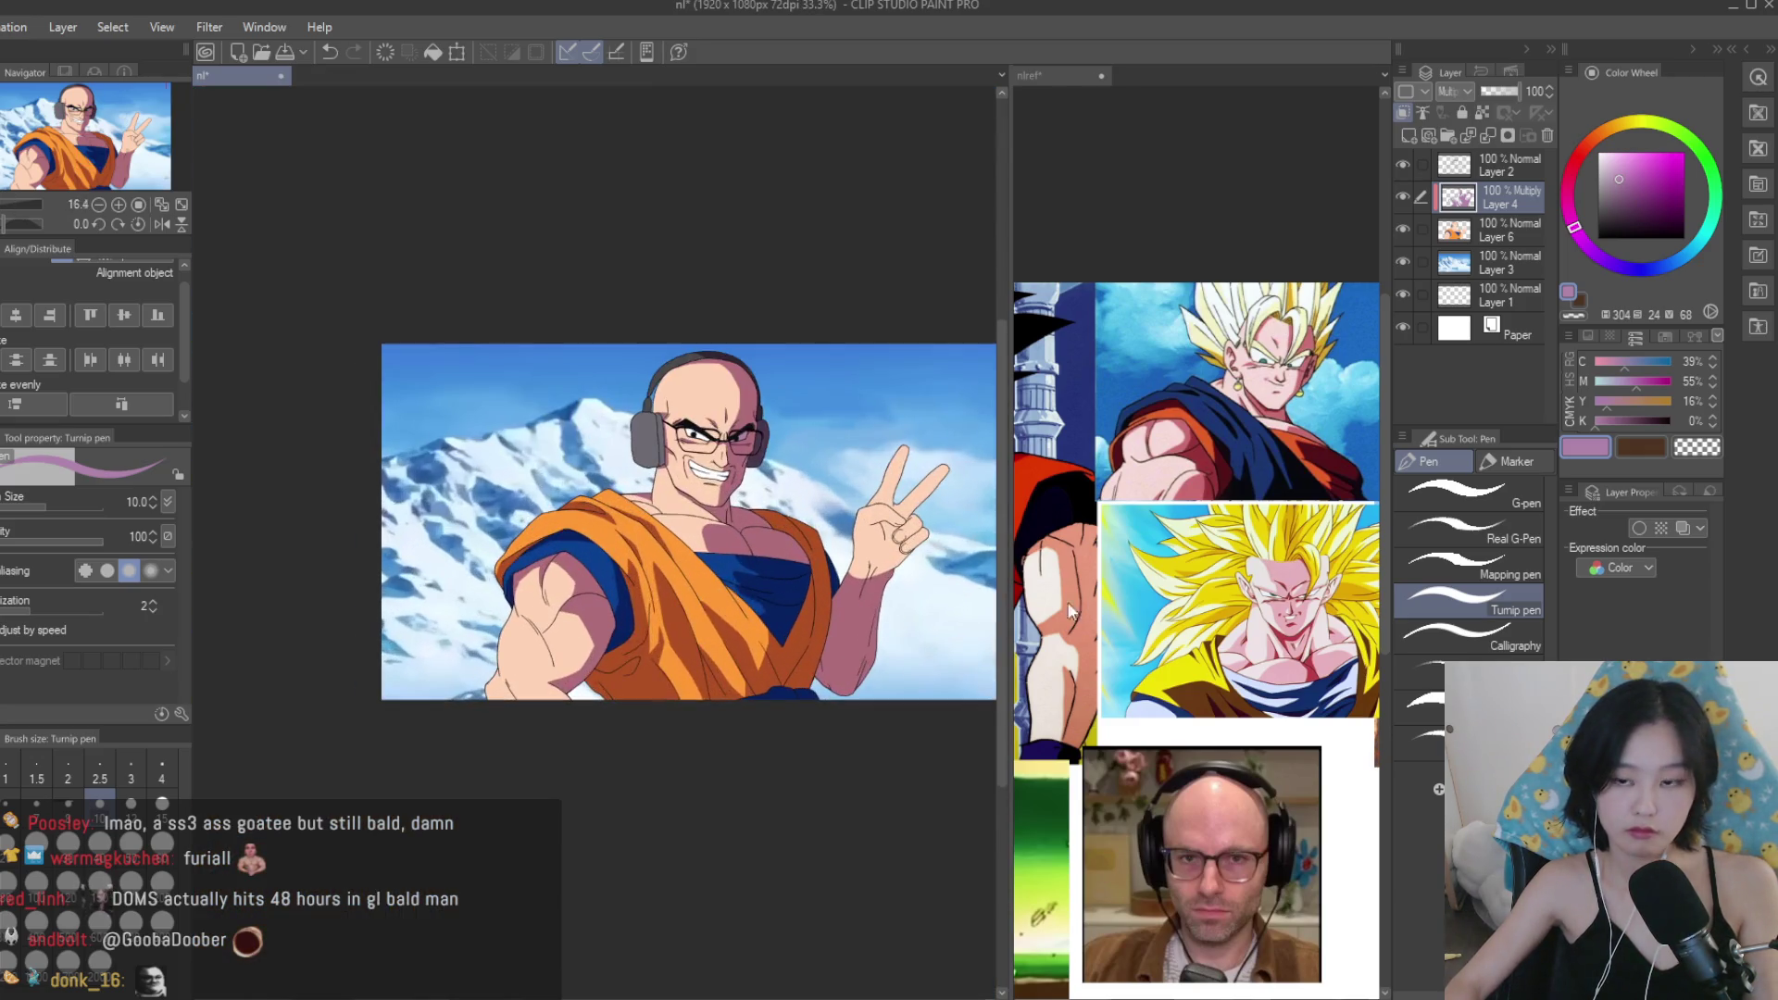
pyautogui.moveTo(864, 308); pyautogui.dragTo(864, 679)
pyautogui.hotkey('ctrl', '0')
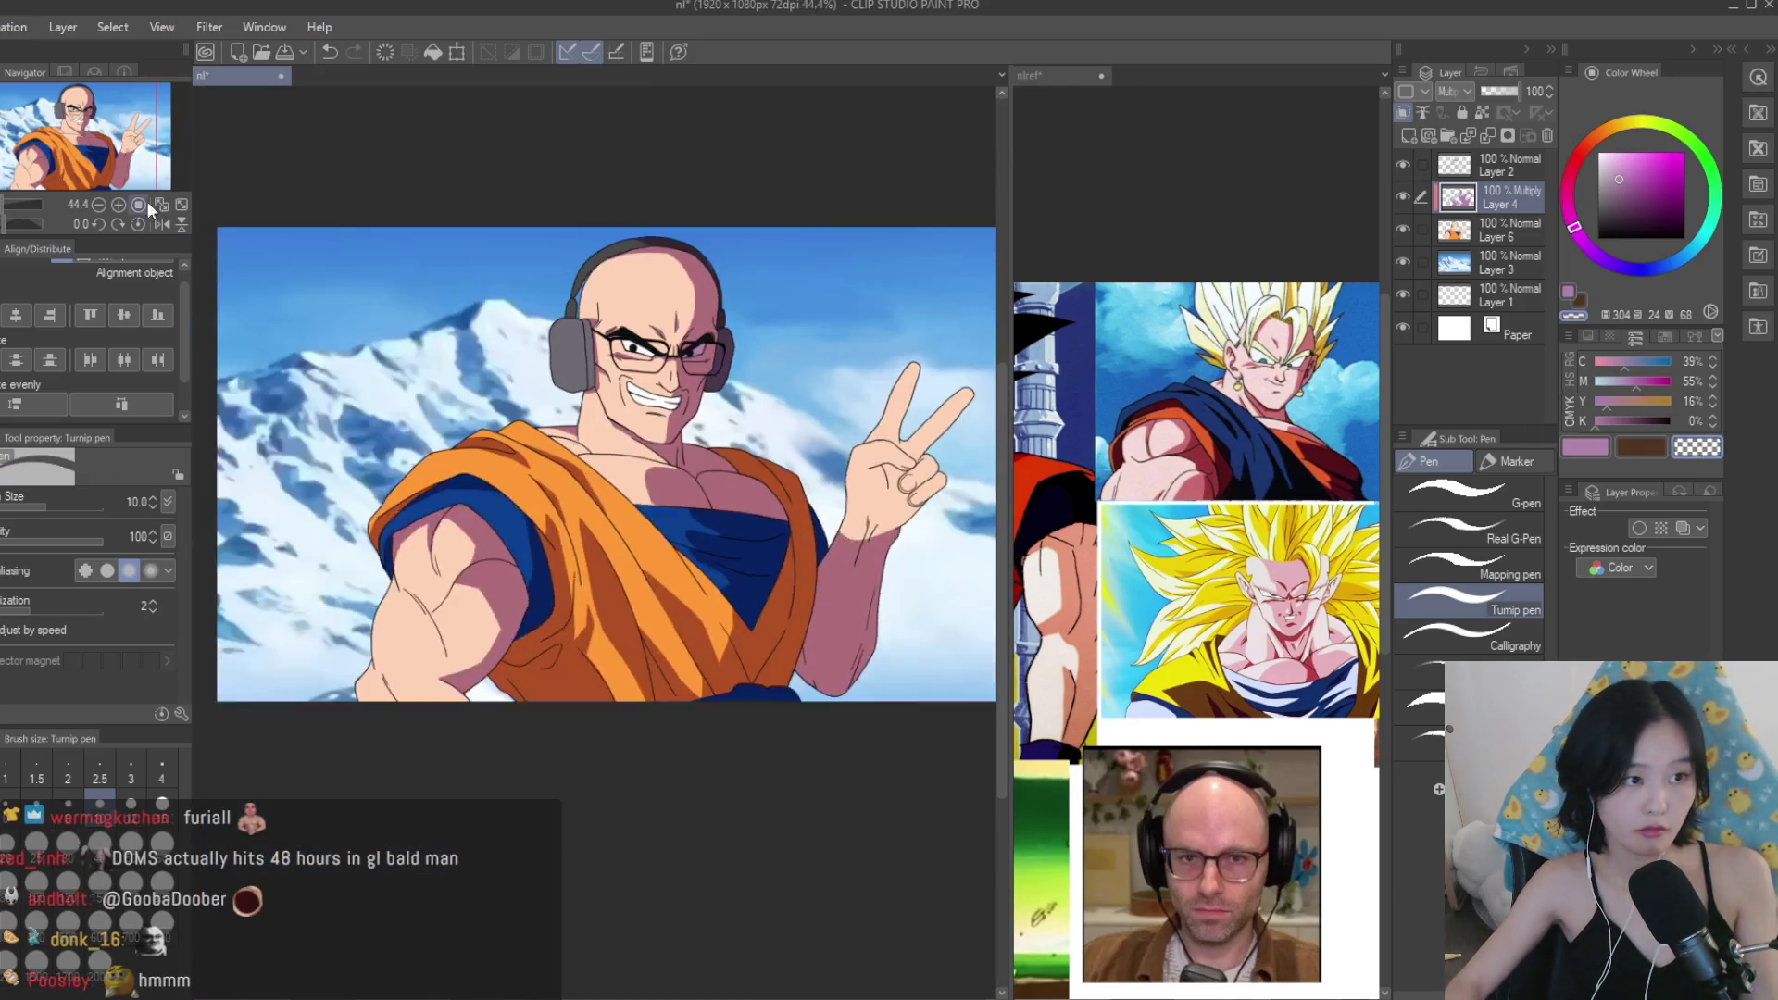
pyautogui.scroll(4, 914, 612)
pyautogui.scroll(5, 509, 508)
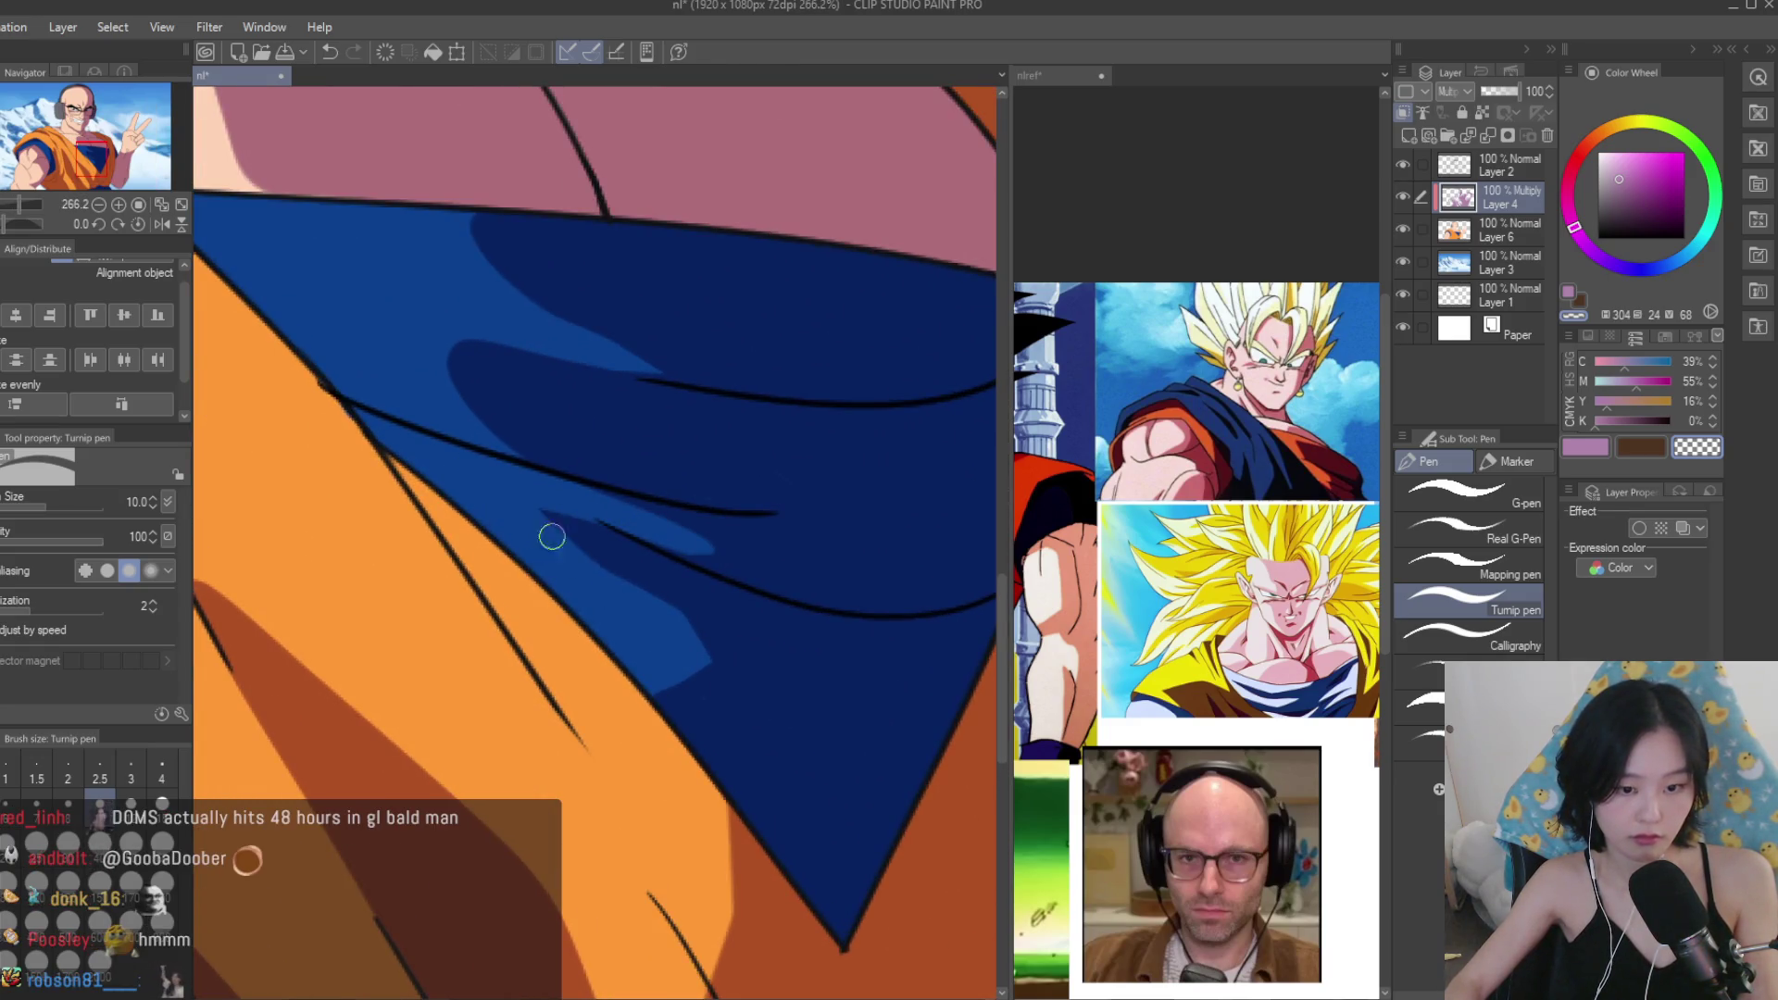
pyautogui.scroll(-8, 566, 548)
pyautogui.hotkey('ctrl', '0')
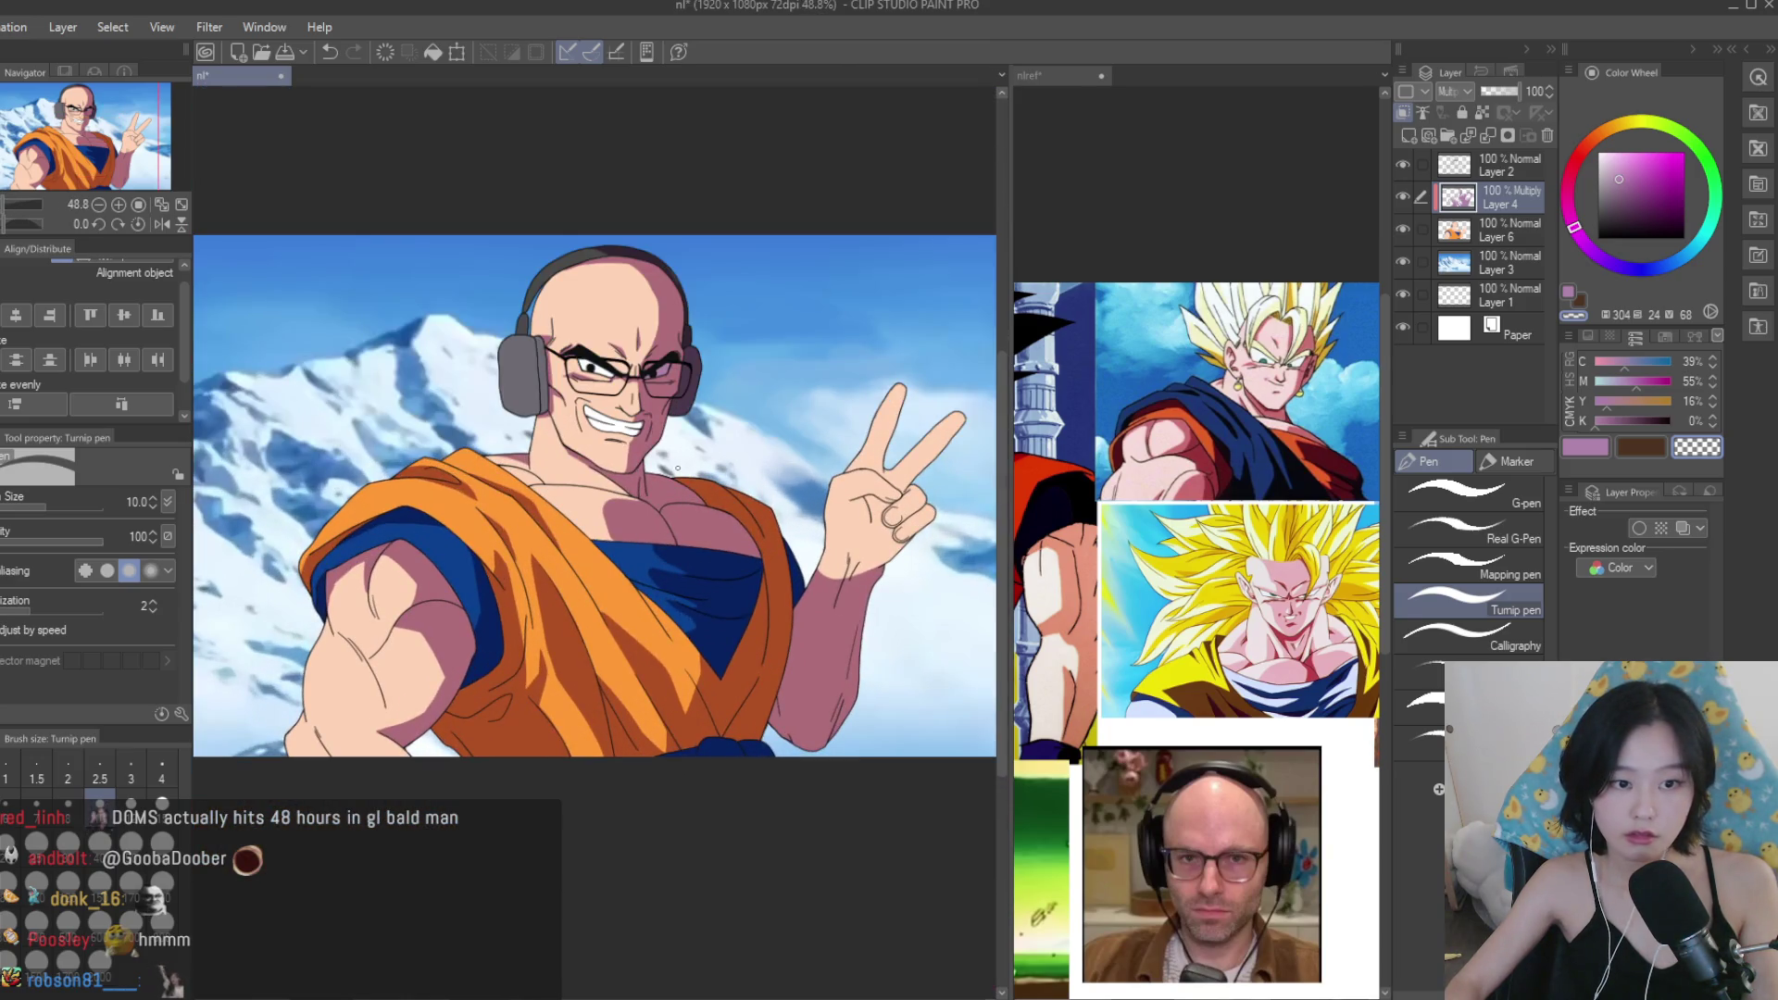
# Zoom into the eye, enlarge the brush, and paint skin colour and a lavender shadow under it.
pyautogui.scroll(6, 571, 344)
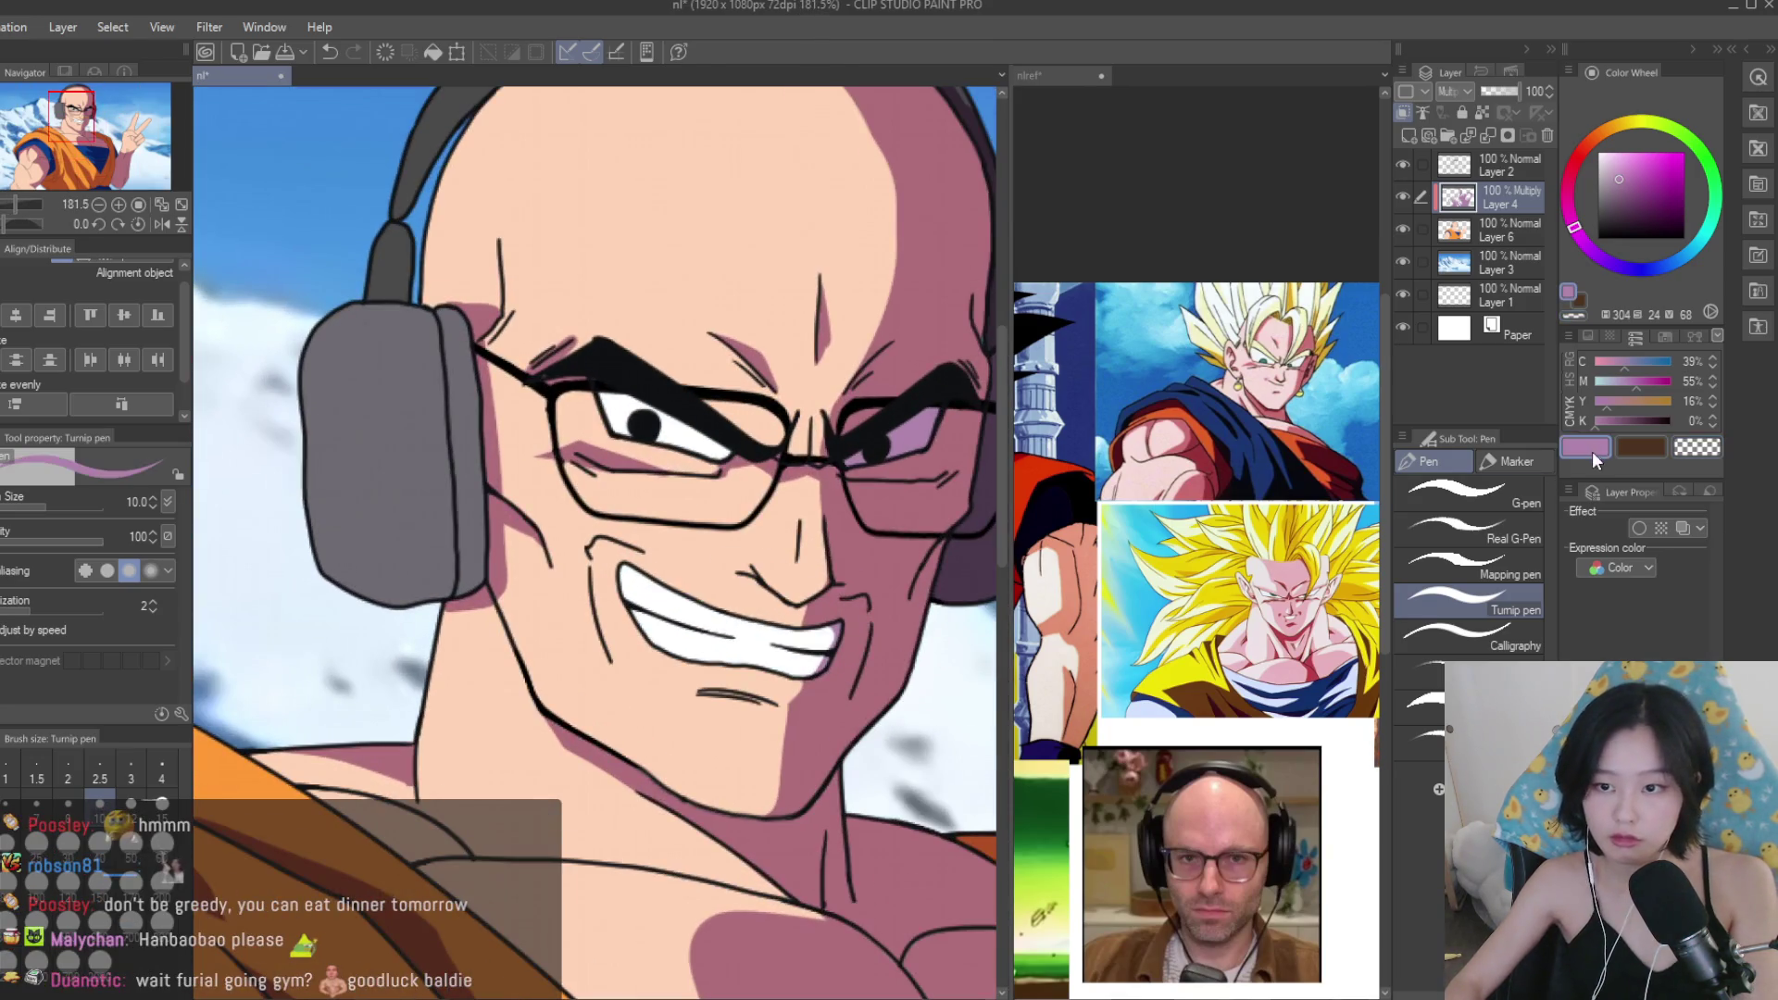
pyautogui.scroll(-4, 1195, 639)
pyautogui.scroll(3, 1195, 638)
pyautogui.scroll(3, 1195, 638)
pyautogui.scroll(5, 618, 551)
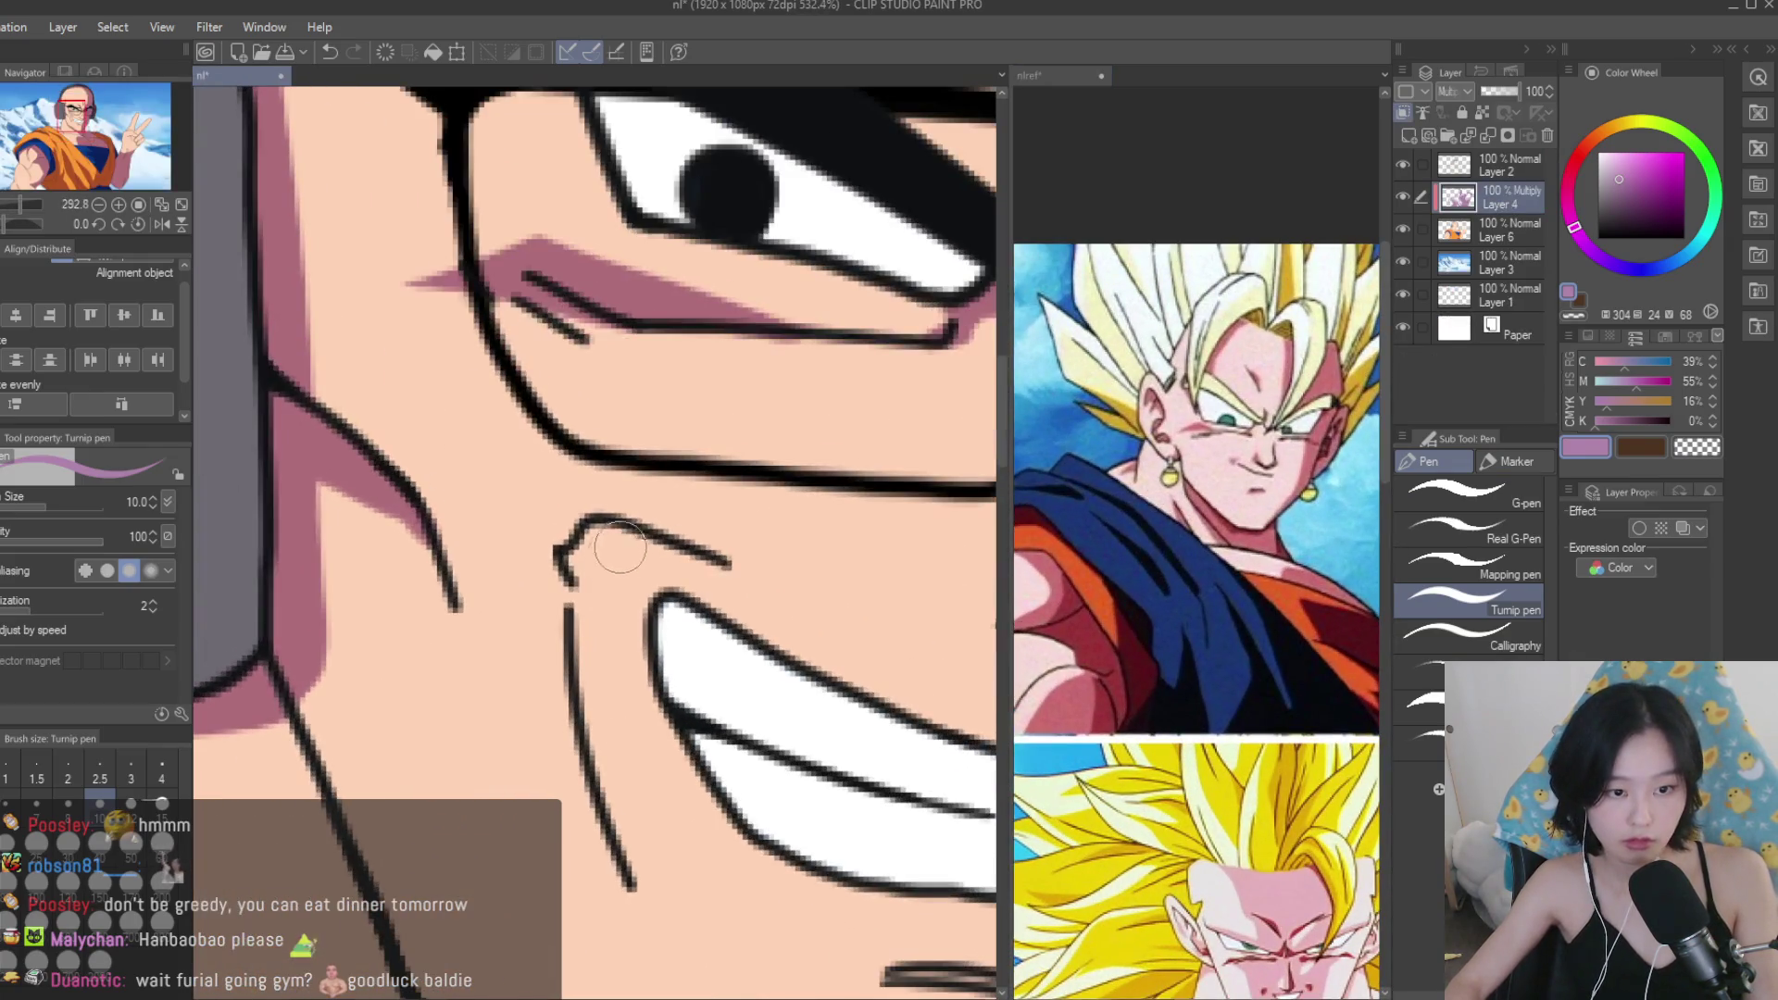
pyautogui.scroll(-5, 633, 550)
pyautogui.scroll(4, 769, 587)
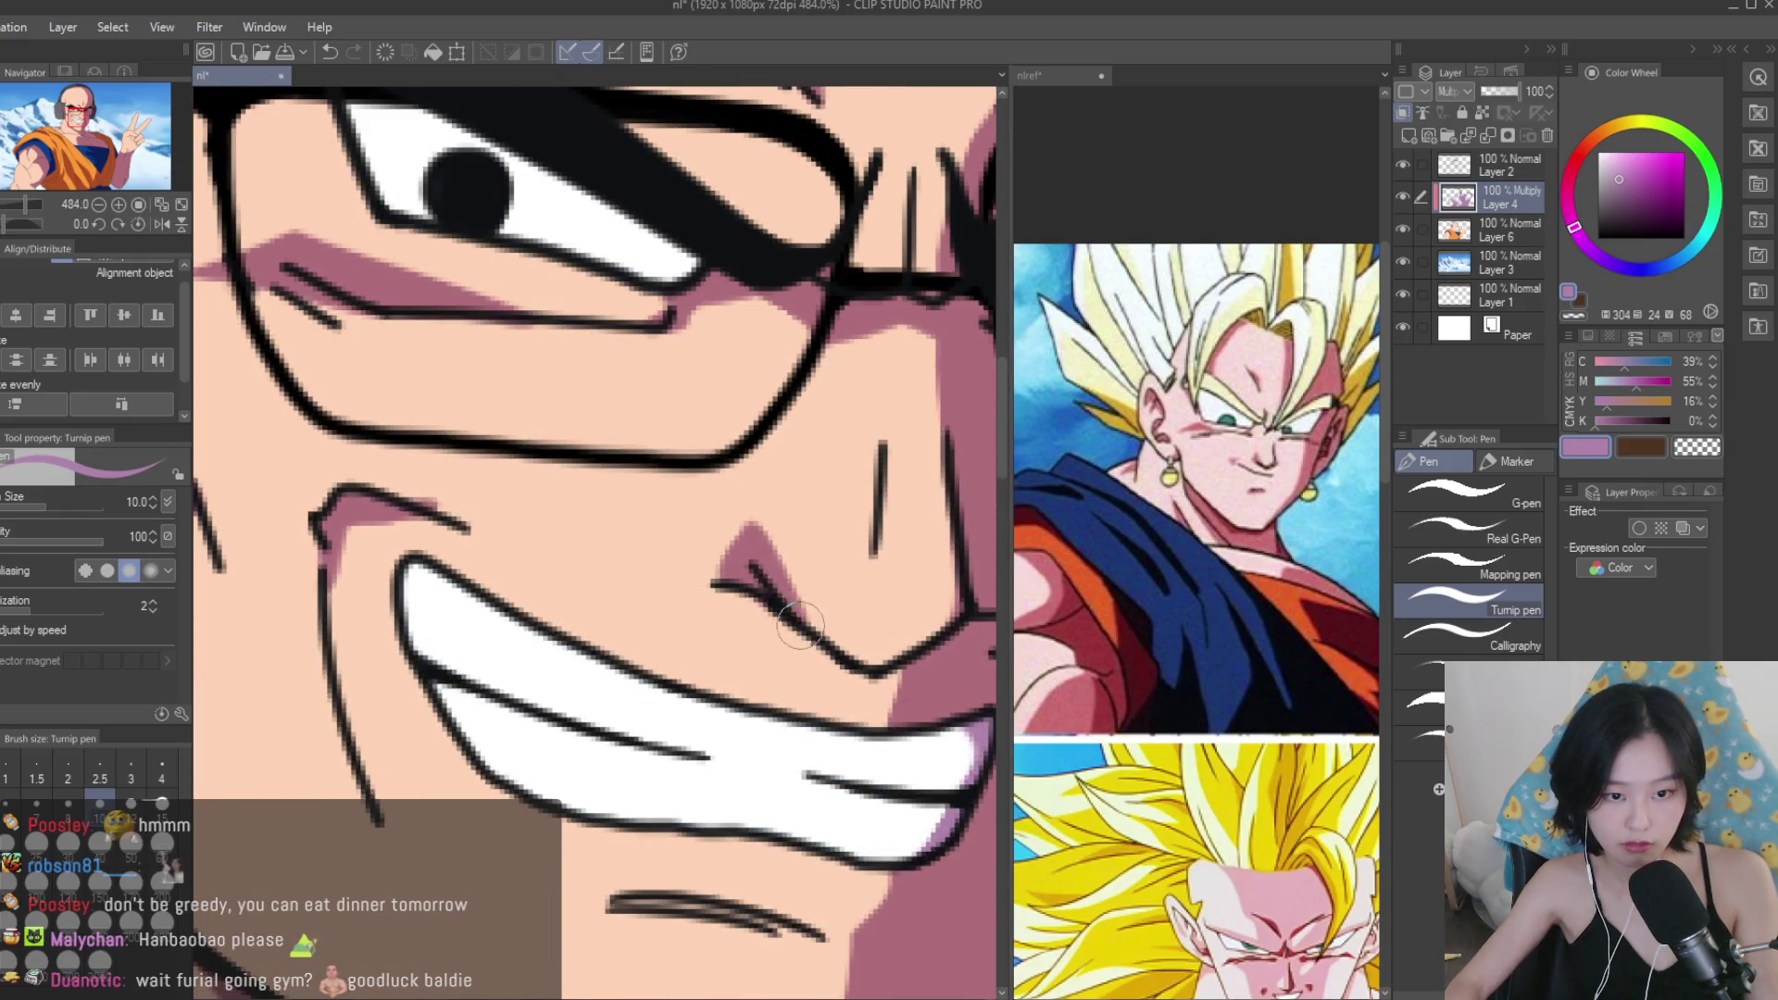
pyautogui.scroll(-5, 791, 611)
pyautogui.scroll(4, 535, 570)
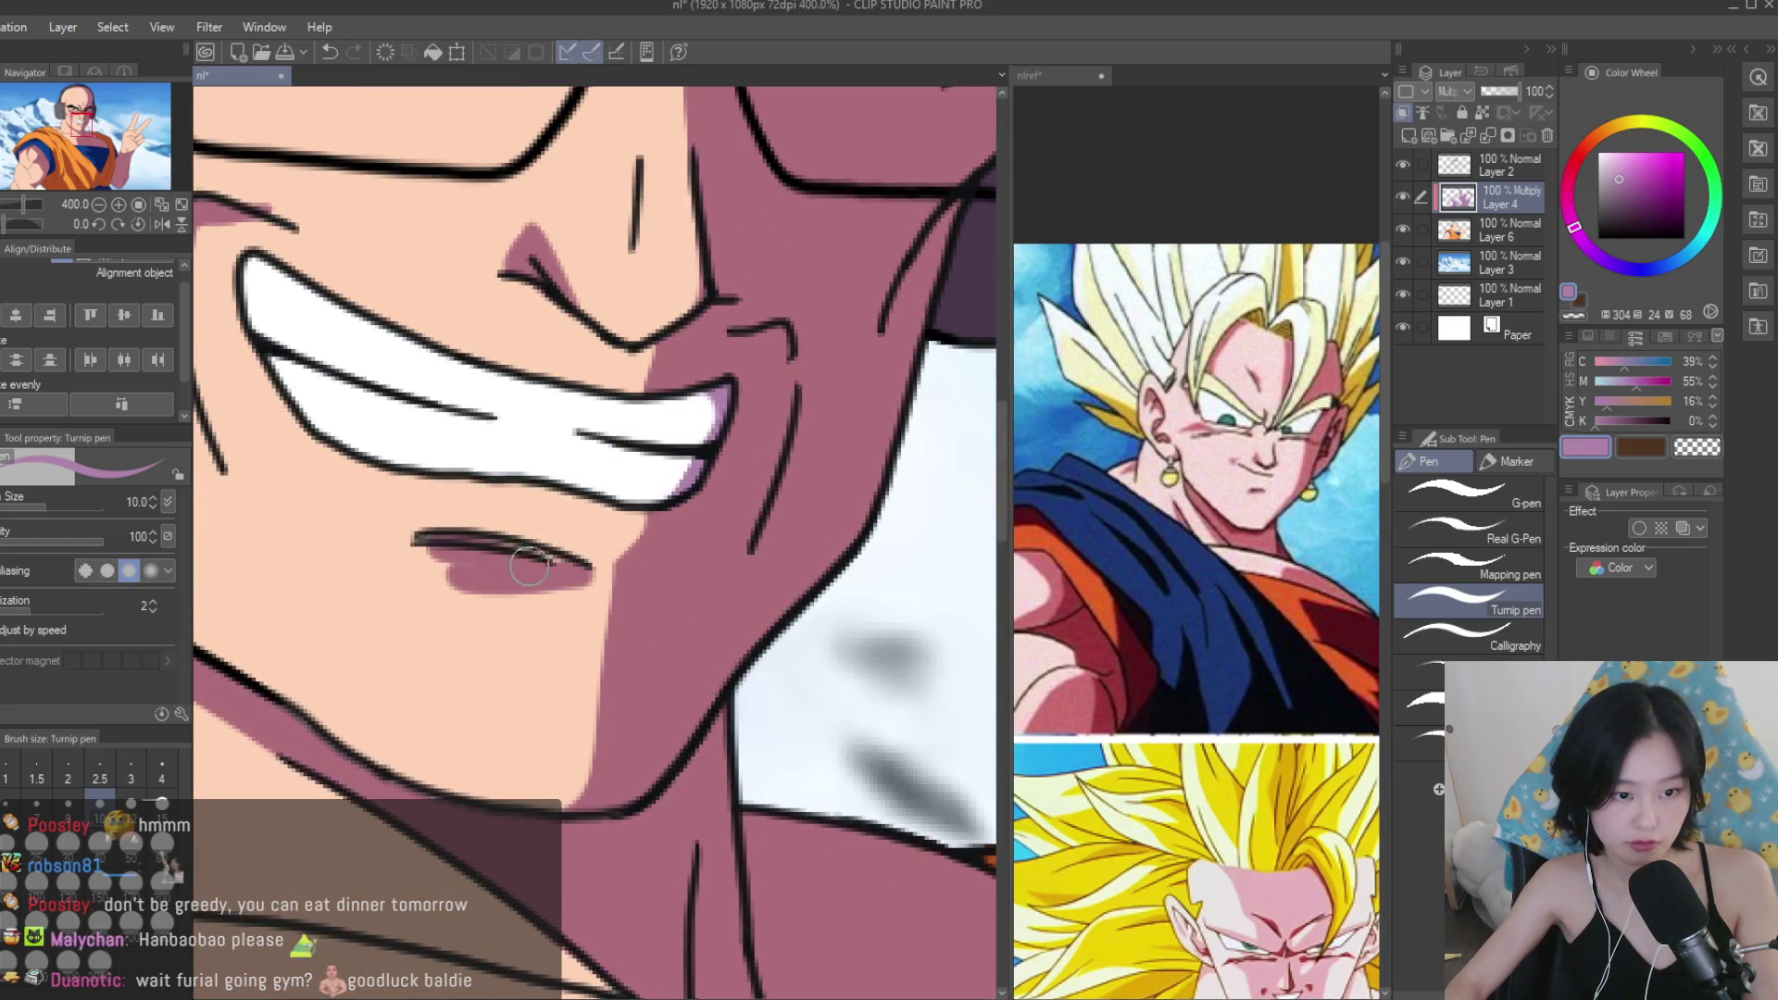
pyautogui.scroll(-5, 423, 550)
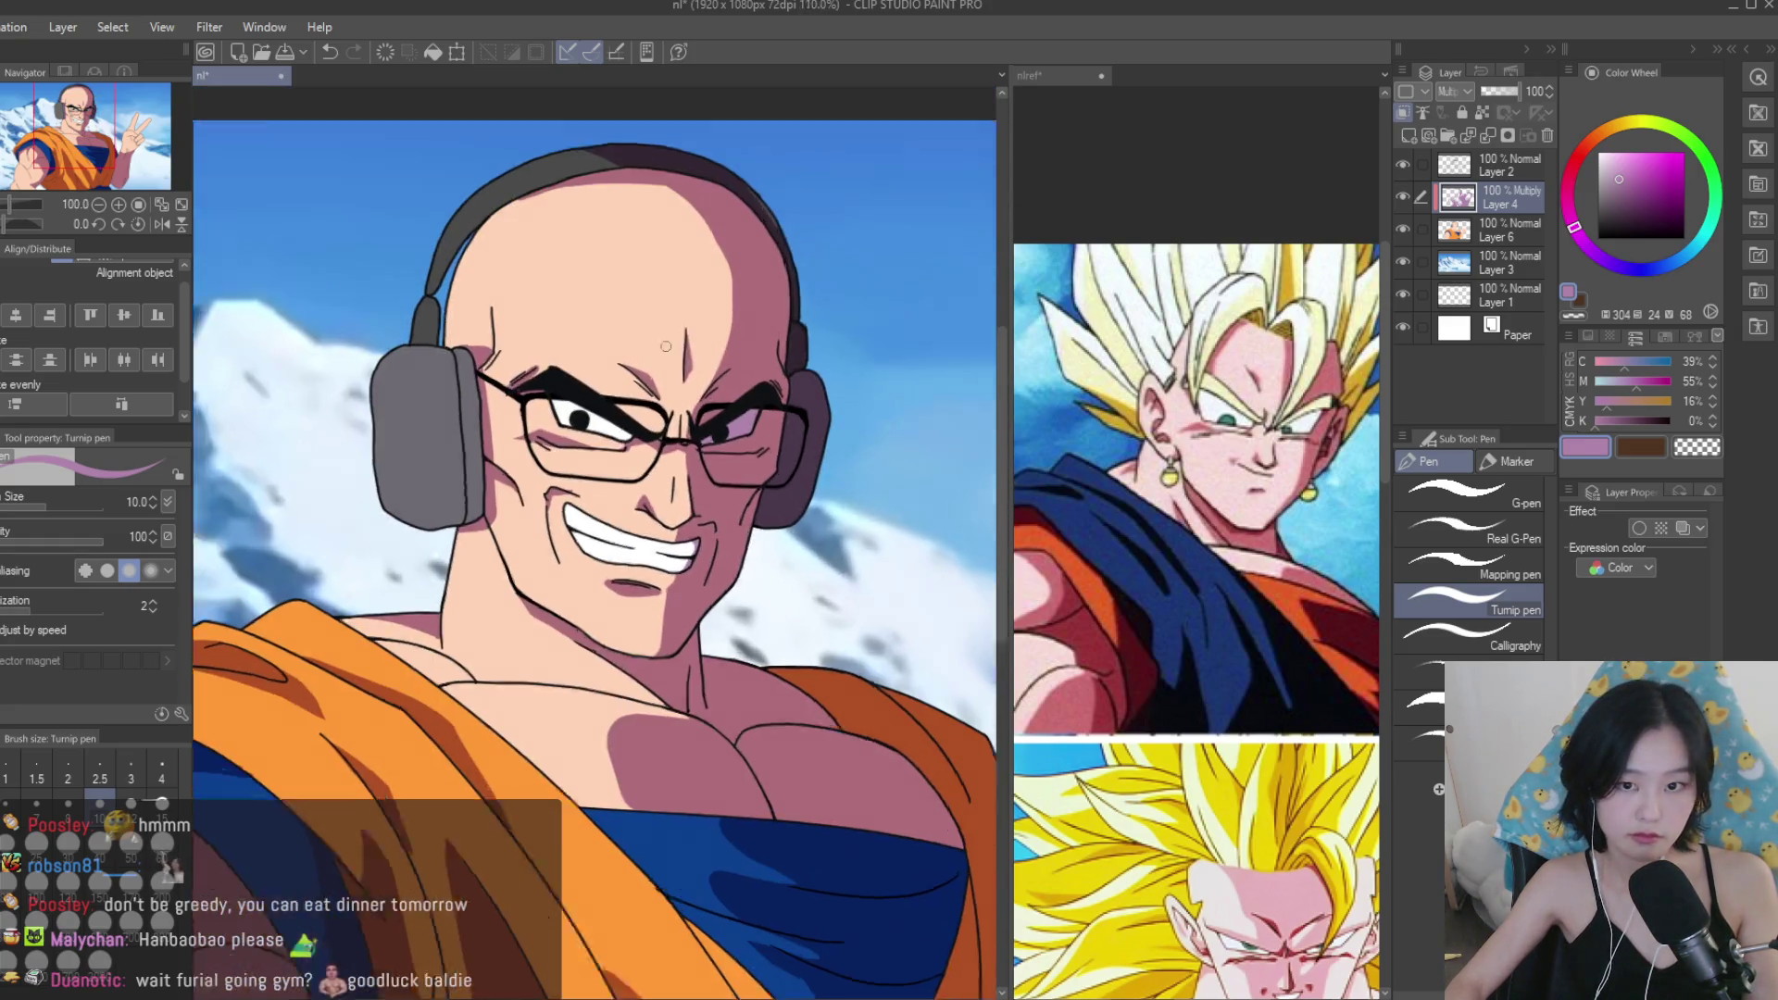
pyautogui.scroll(2, 741, 371)
pyautogui.scroll(2, 820, 480)
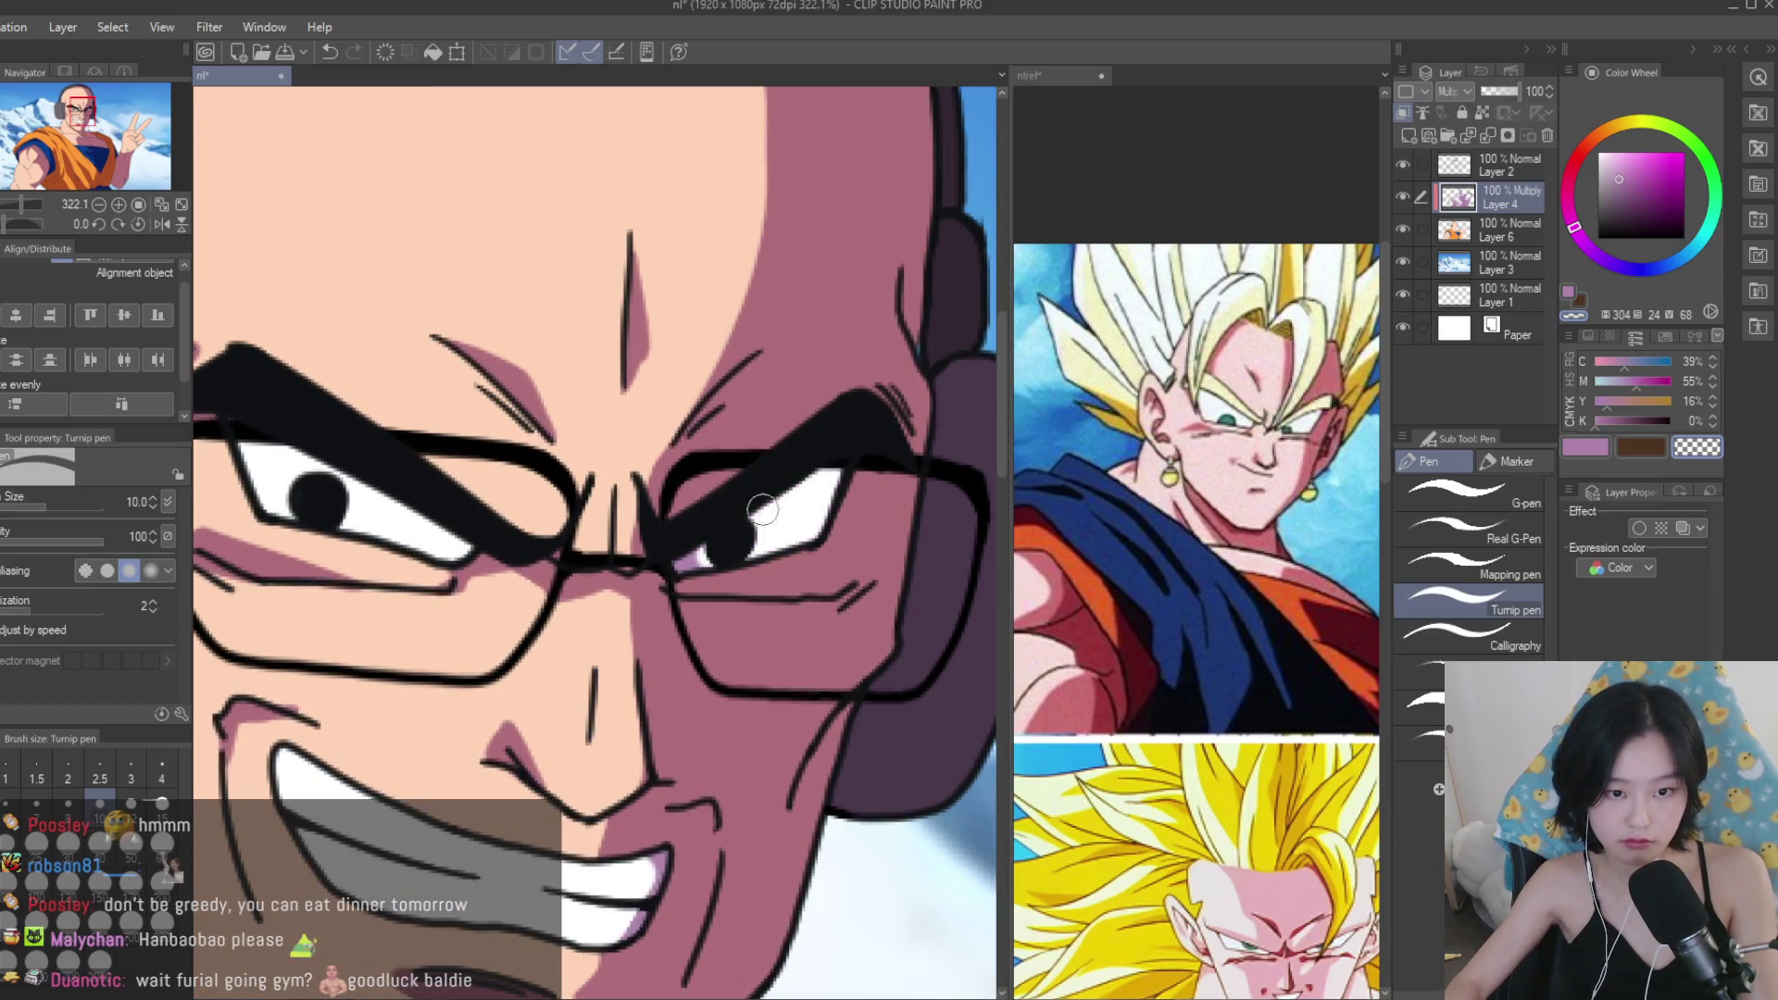
pyautogui.scroll(-6, 801, 553)
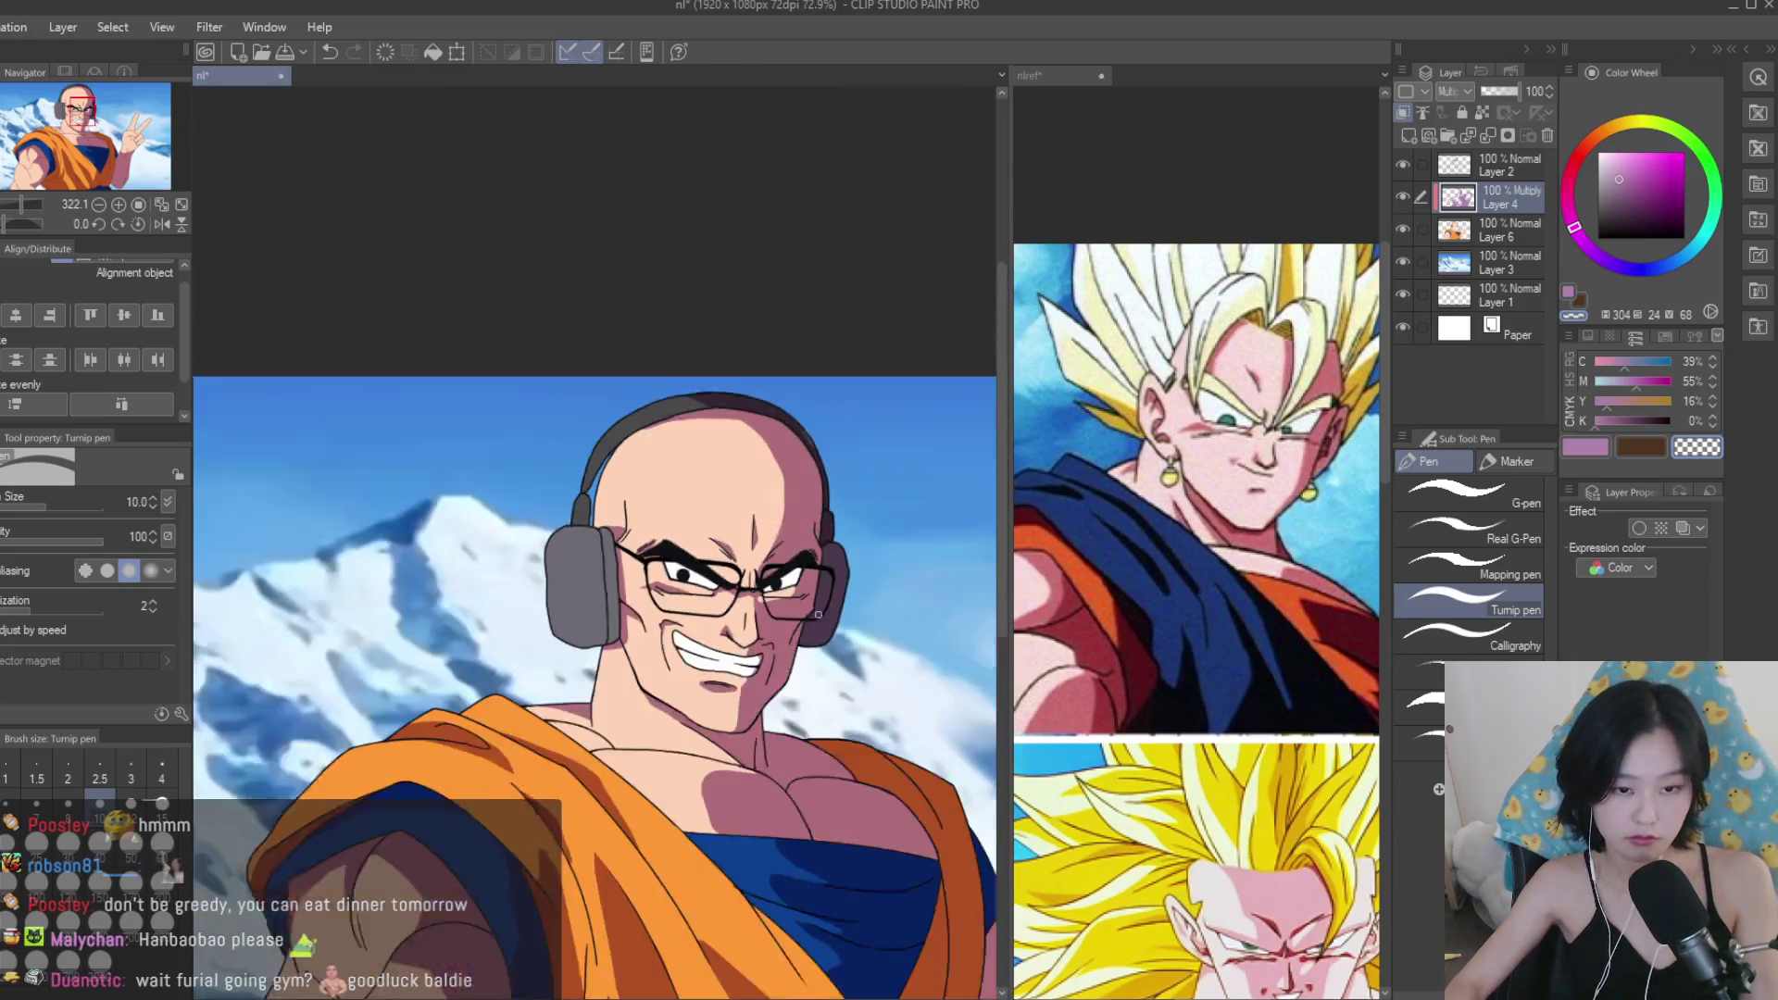
pyautogui.scroll(2, 887, 651)
pyautogui.scroll(5, 887, 652)
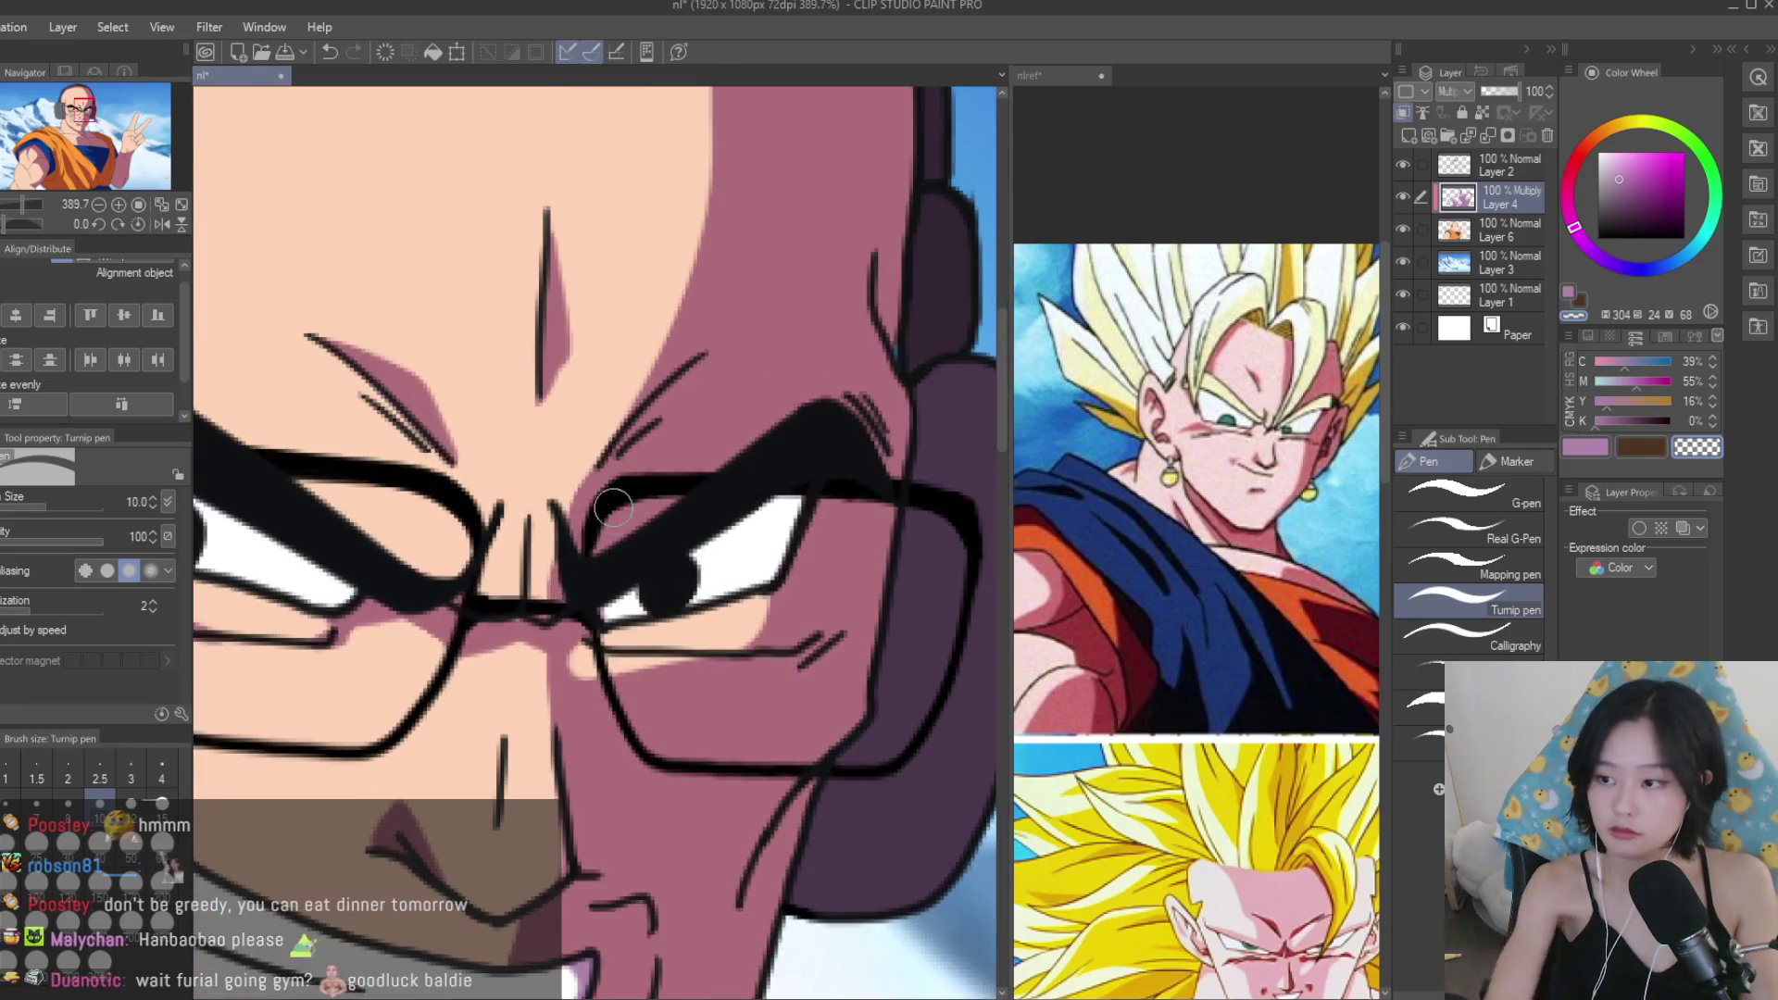
pyautogui.press(']')
pyautogui.moveTo(751, 582); pyautogui.dragTo(603, 624)
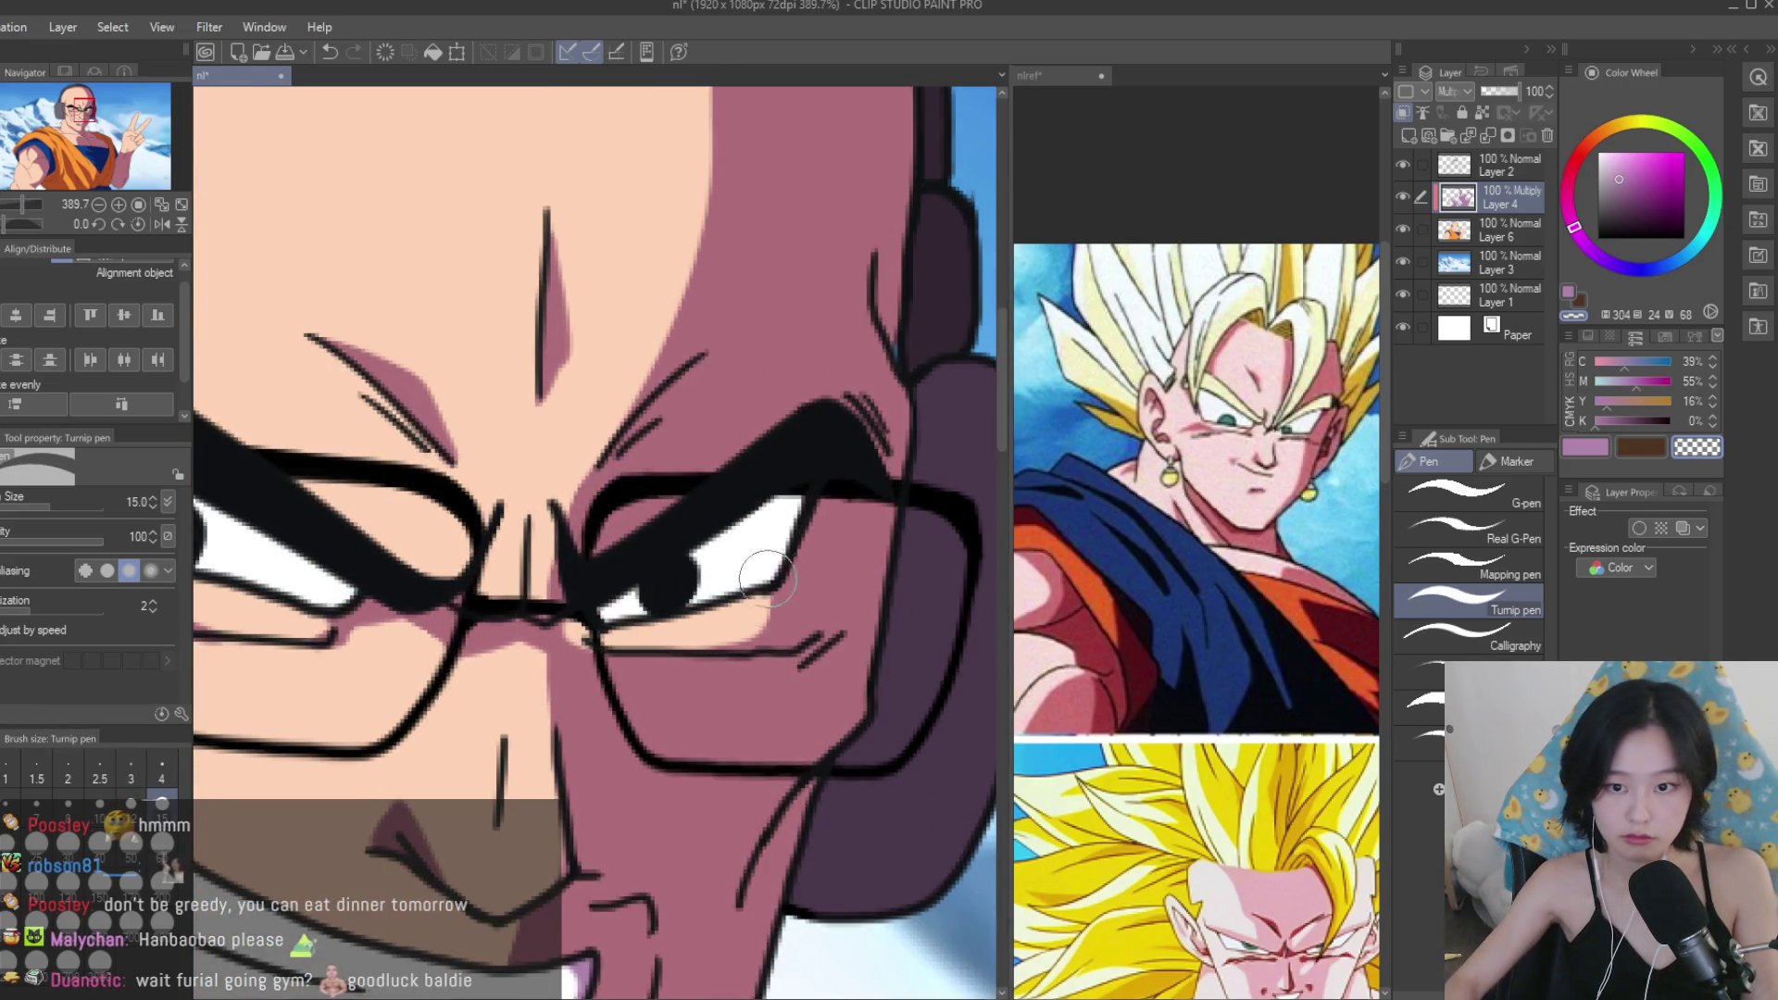
pyautogui.scroll(-3, 783, 585)
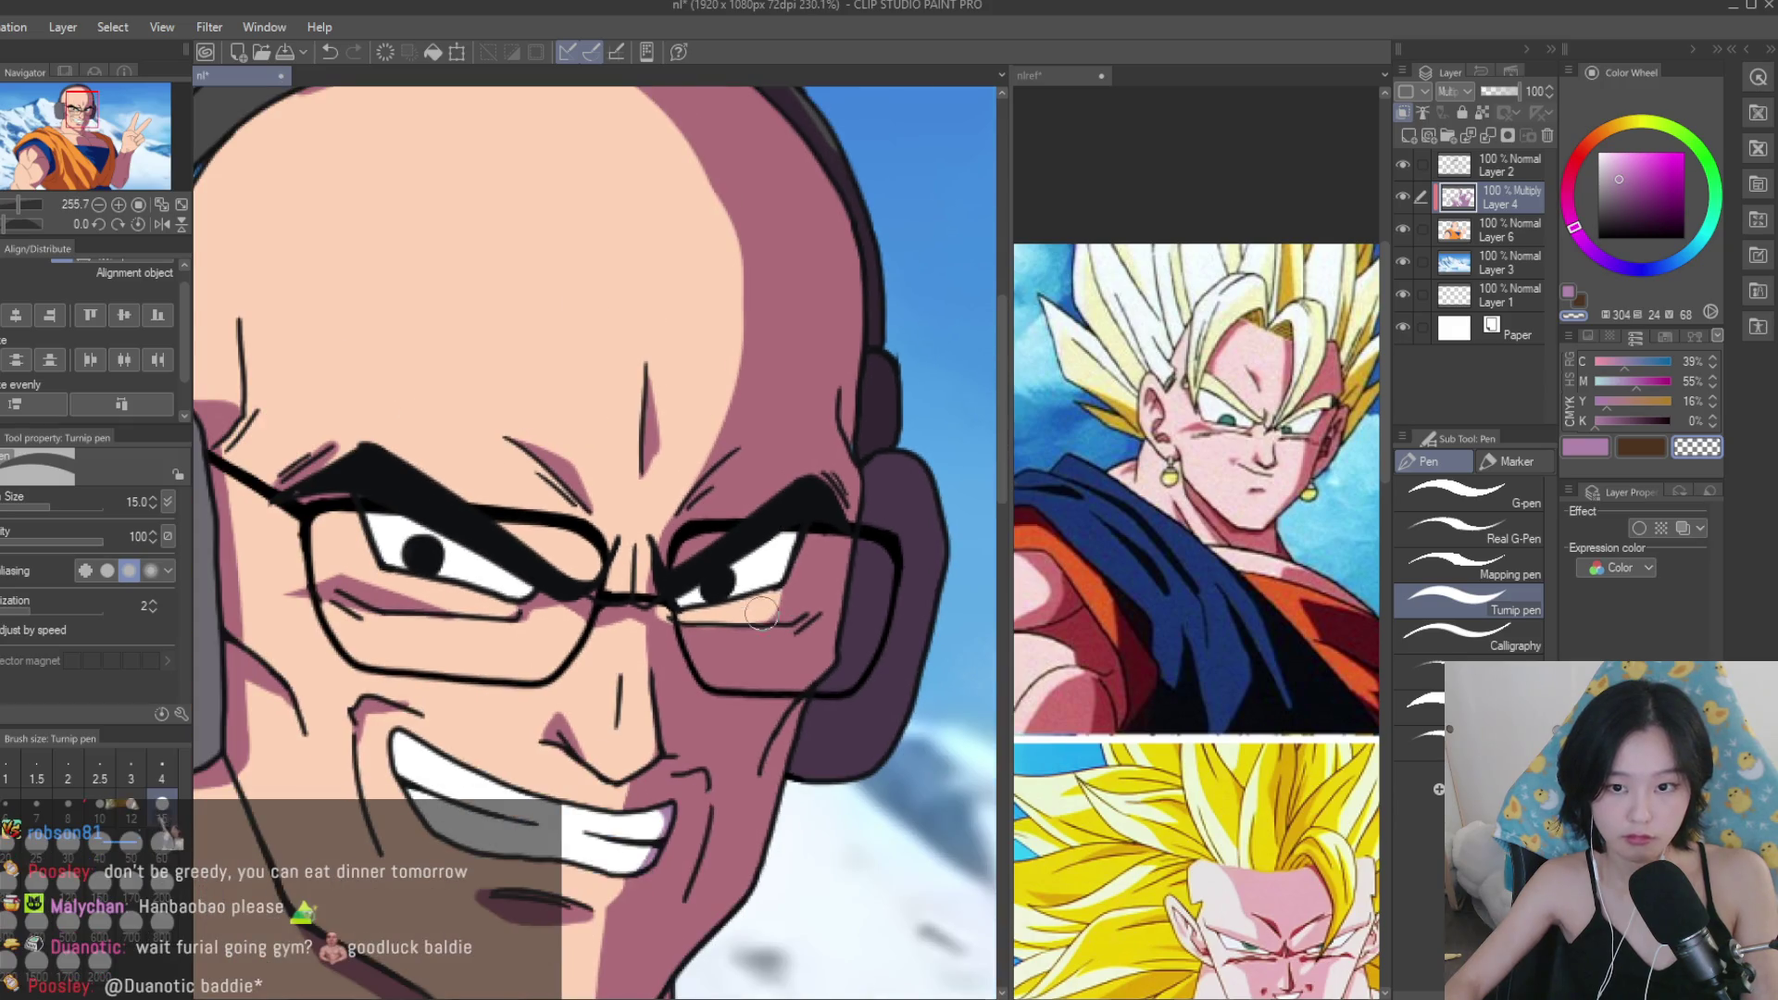
pyautogui.moveTo(773, 582); pyautogui.dragTo(680, 606)
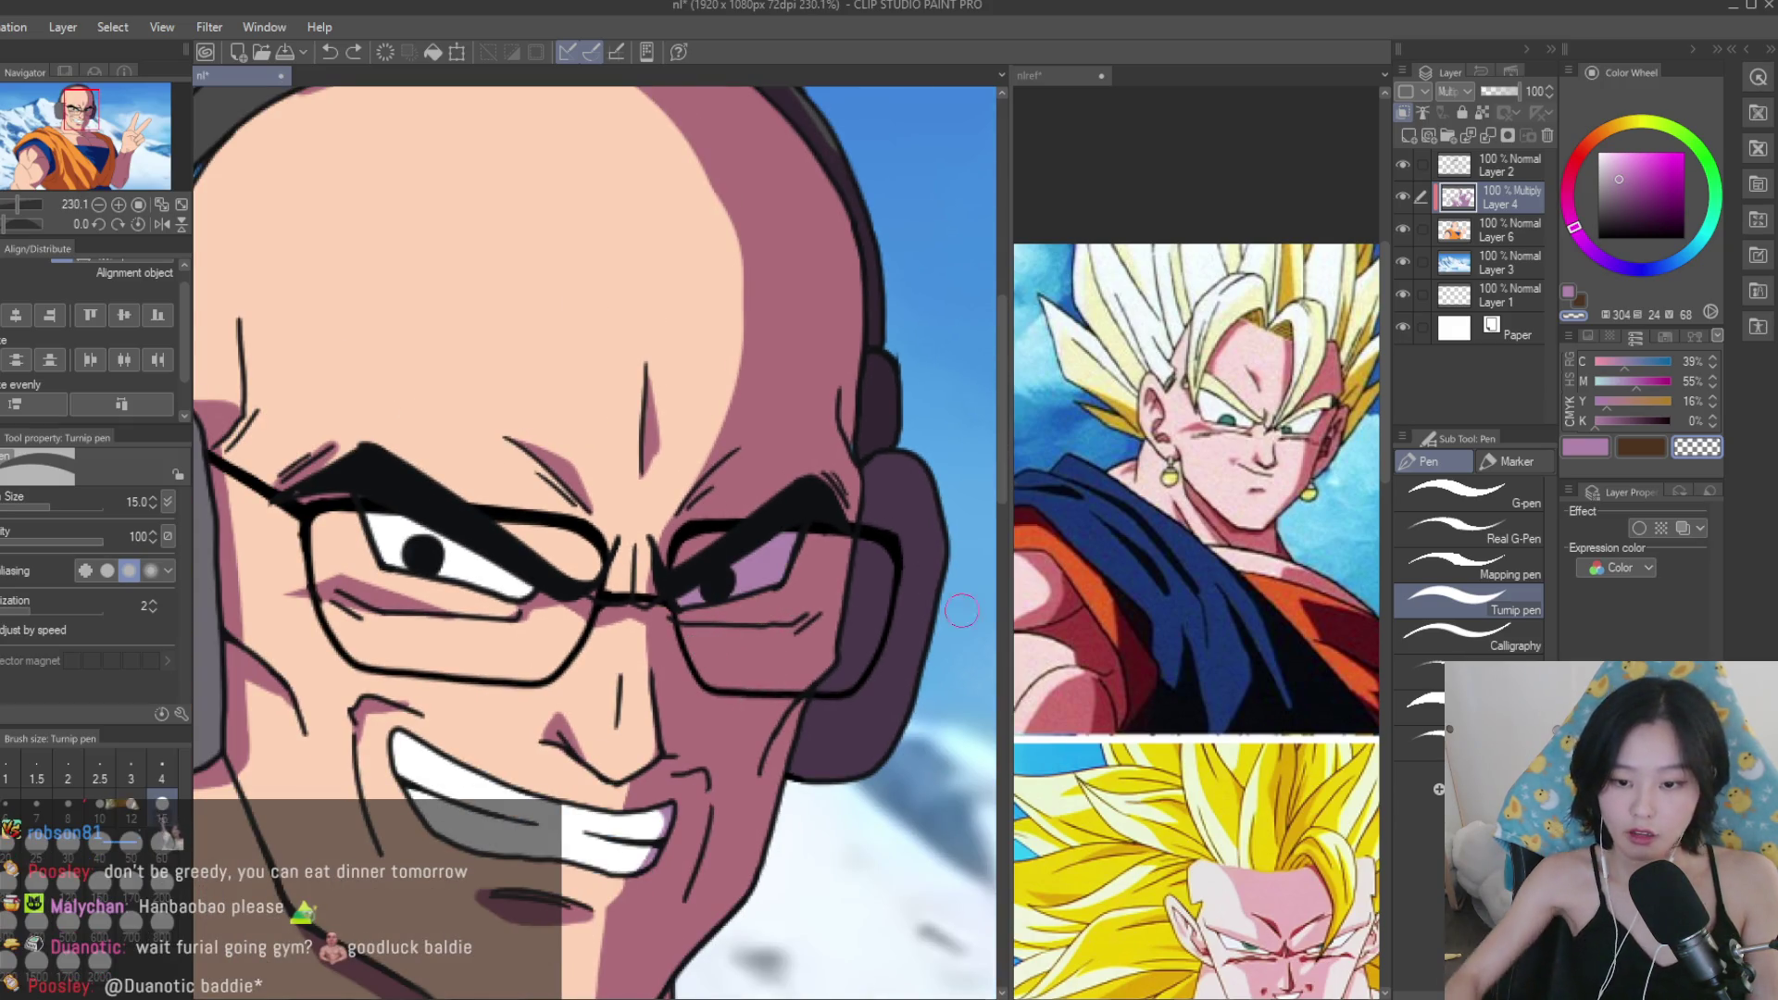
# Mirror the canvas view to check proportions and remove the lavender shadow from the eye.
pyautogui.scroll(-5, 1195, 629)
pyautogui.scroll(5, 1194, 629)
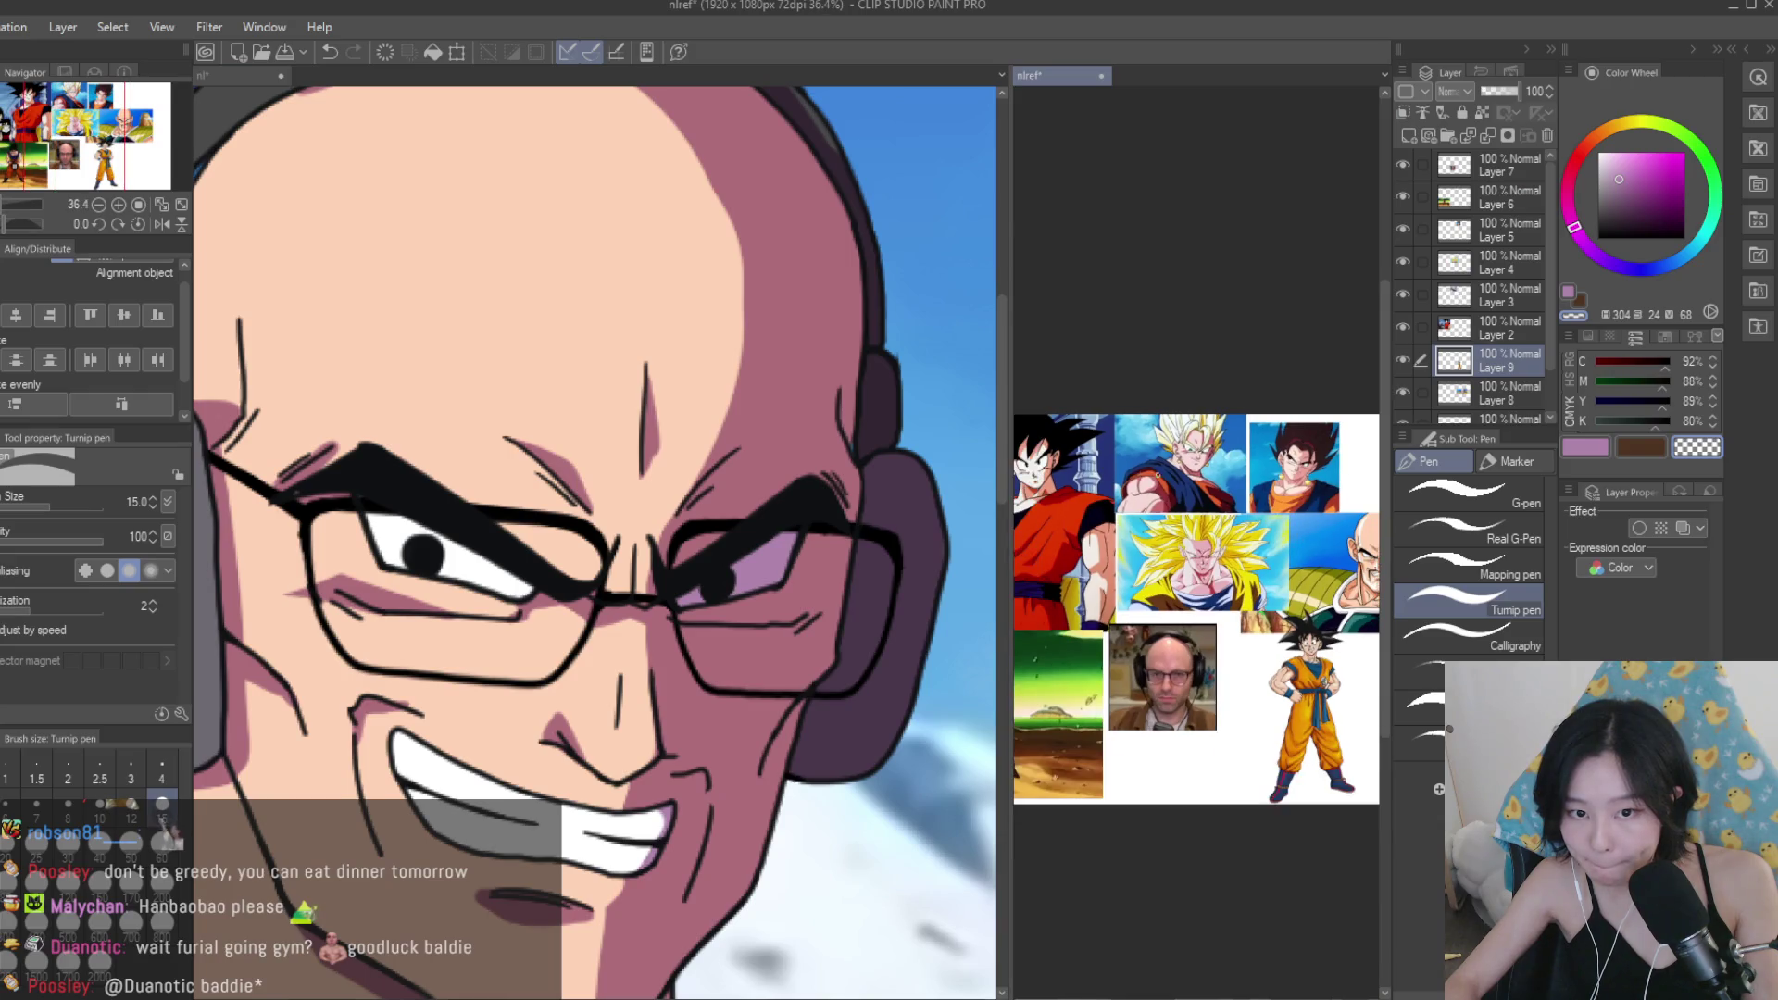
pyautogui.click(504, 369)
pyautogui.scroll(-5, 504, 370)
pyautogui.press('h')
pyautogui.scroll(10, 567, 360)
pyautogui.scroll(-2, 566, 359)
pyautogui.moveTo(484, 429); pyautogui.dragTo(690, 579)
# Darken the cheek below the eye with the pink skin-shadow colour, then shrink the brush.
pyautogui.scroll(3, 642, 611)
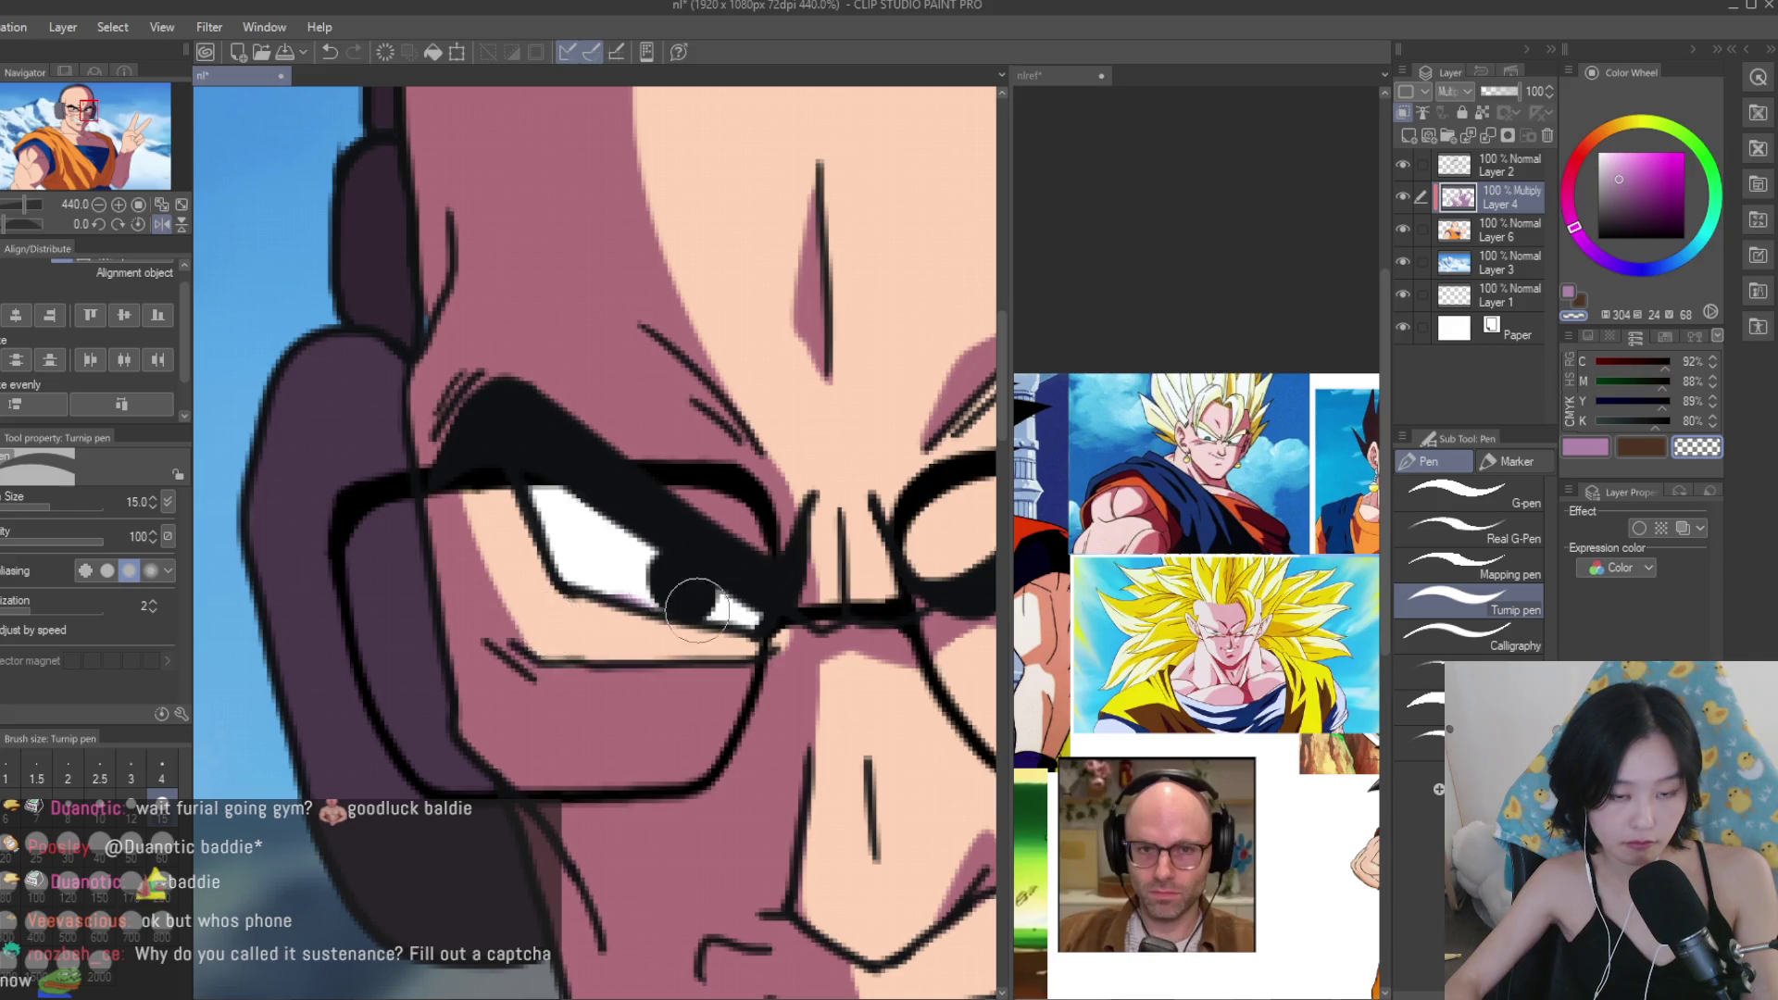
pyautogui.scroll(-11, 643, 533)
pyautogui.scroll(1, 643, 534)
pyautogui.scroll(4, 642, 534)
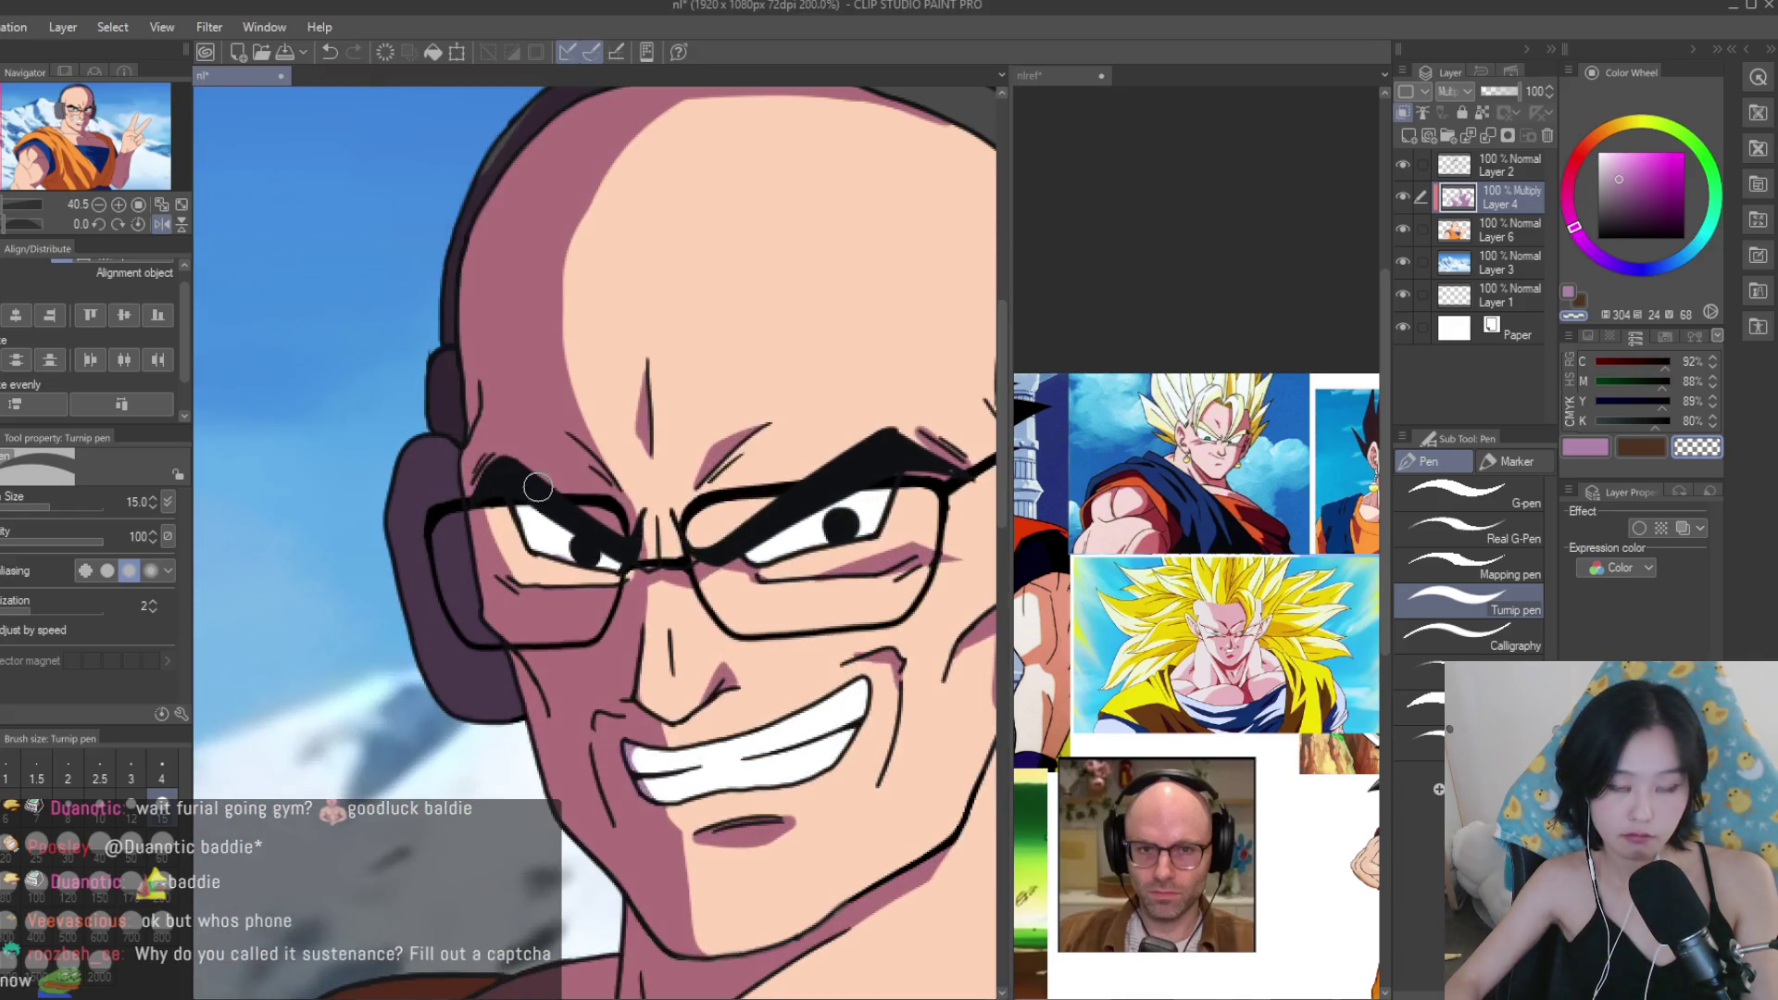
pyautogui.click(1575, 453)
pyautogui.scroll(4, 643, 556)
pyautogui.moveTo(408, 649)
pyautogui.mouseDown()
pyautogui.moveTo(500, 648)
pyautogui.moveTo(438, 540)
pyautogui.moveTo(474, 555)
pyautogui.mouseUp()
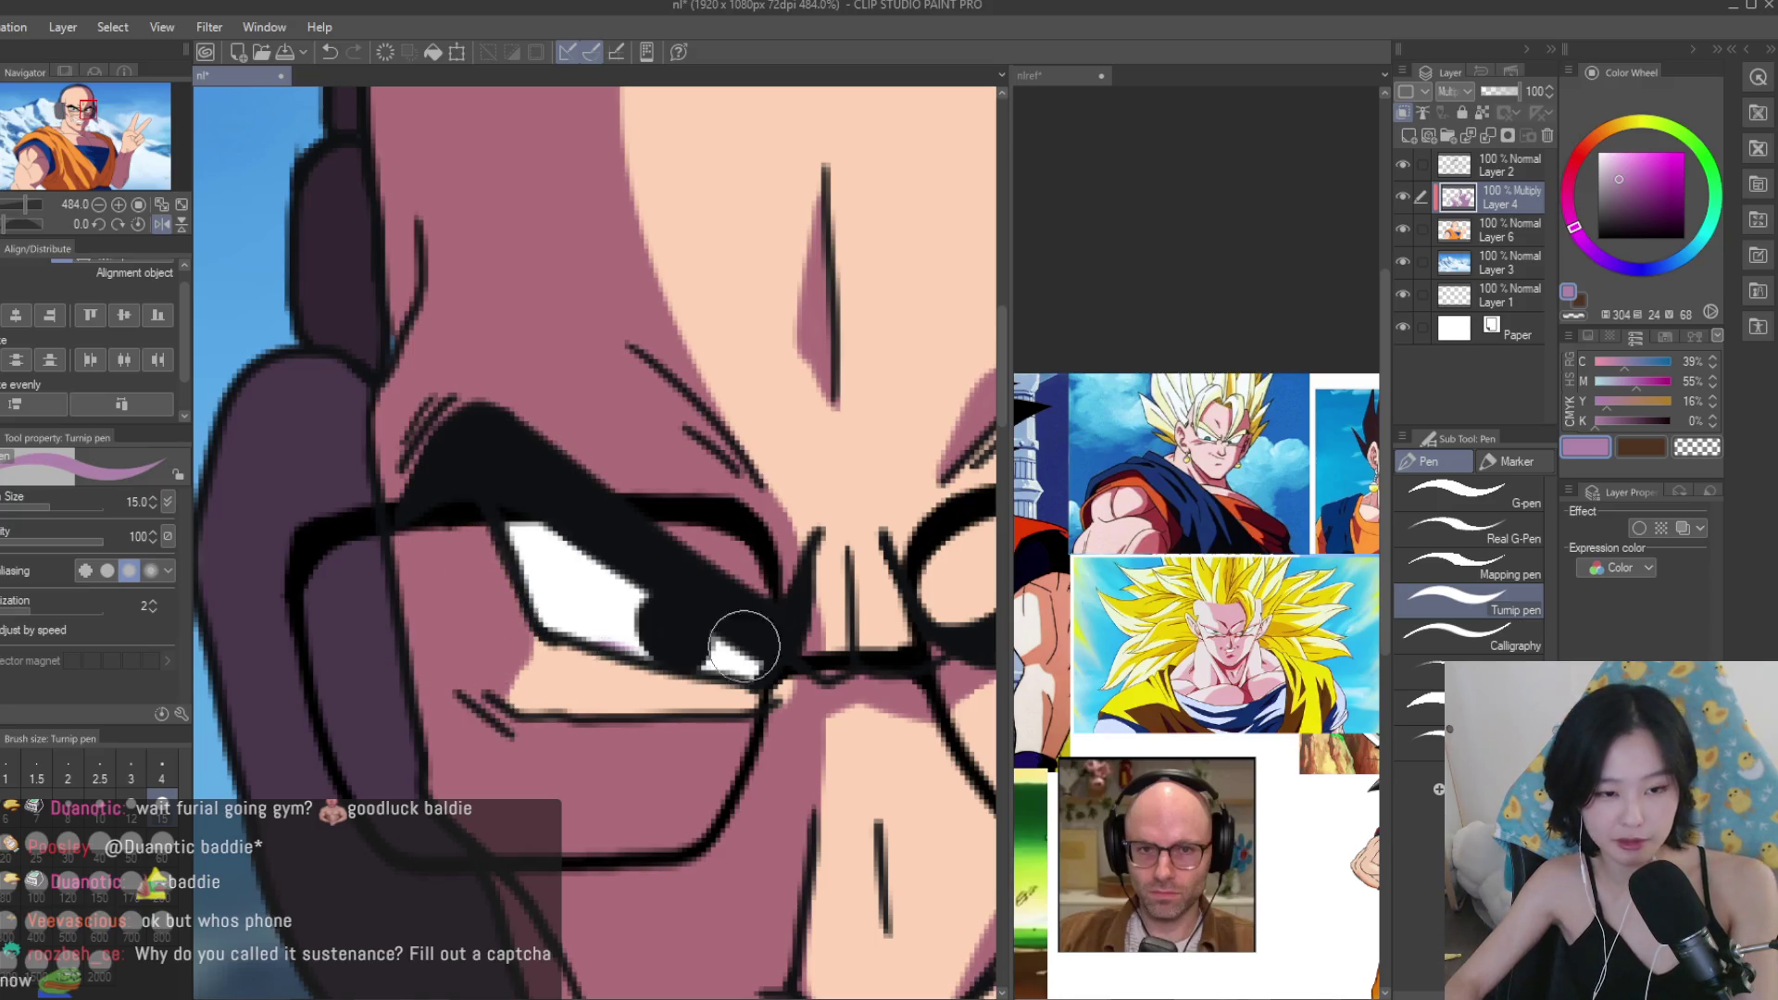
pyautogui.click(1678, 452)
pyautogui.scroll(-6, 832, 419)
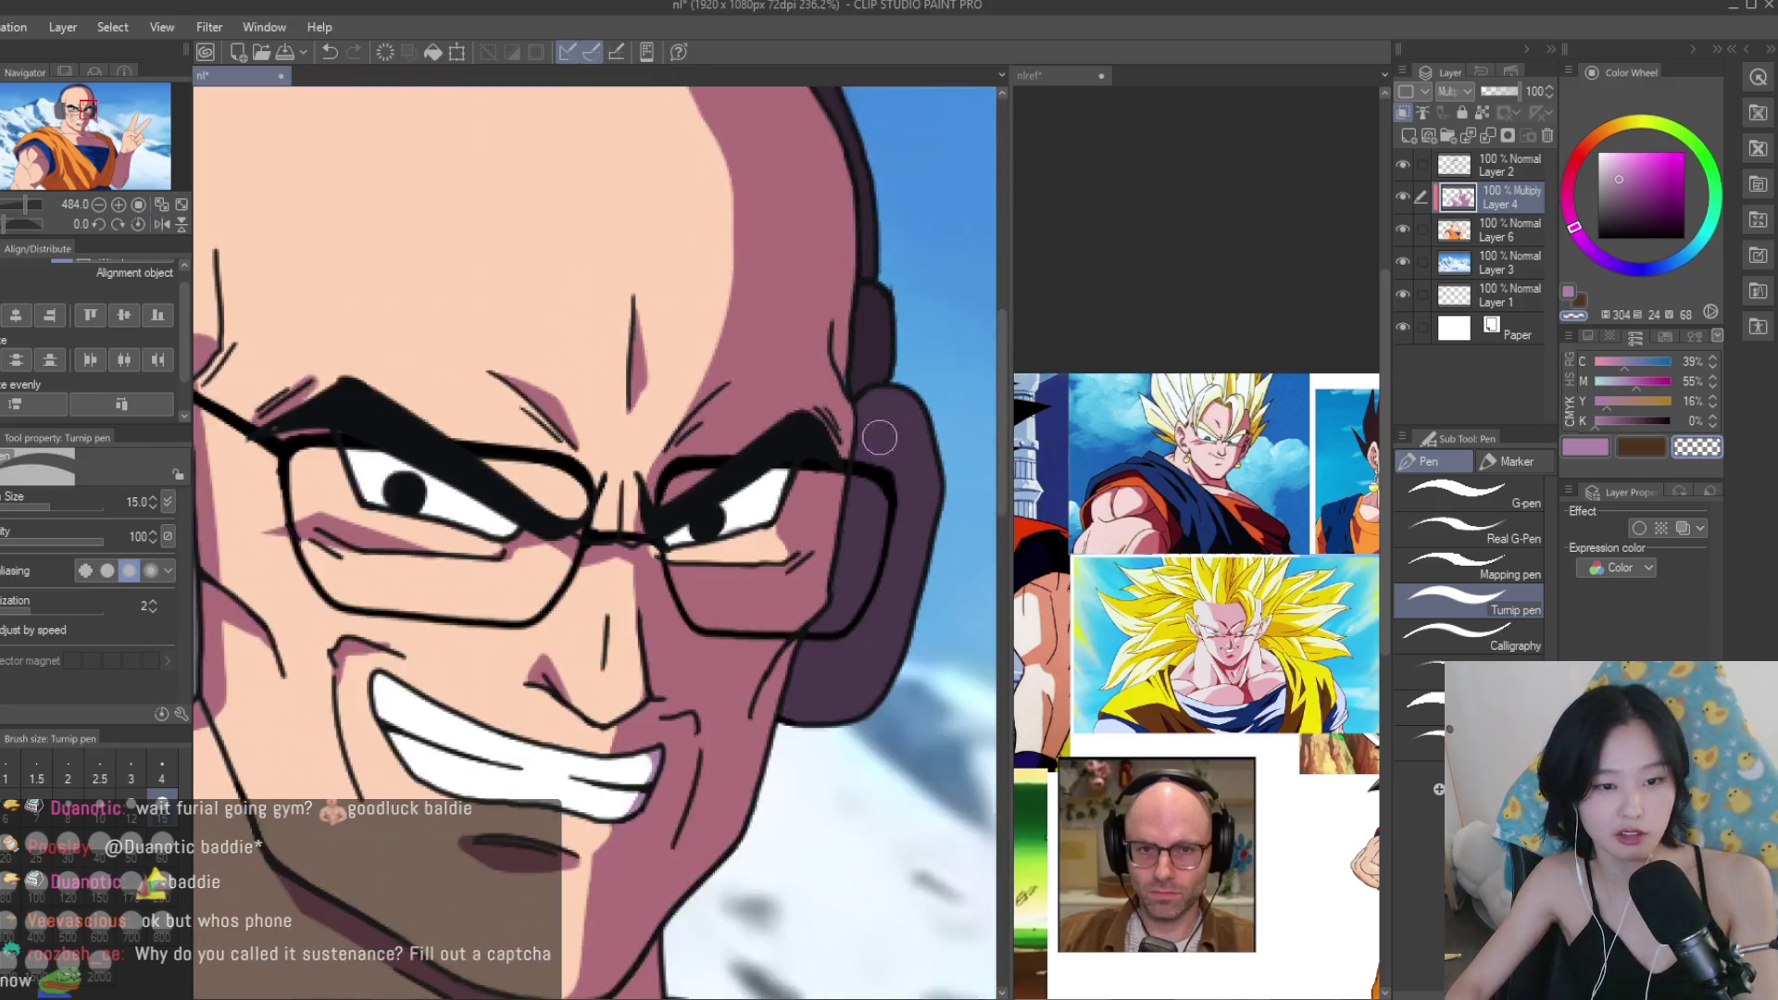
pyautogui.scroll(2, 609, 688)
pyautogui.press('c')
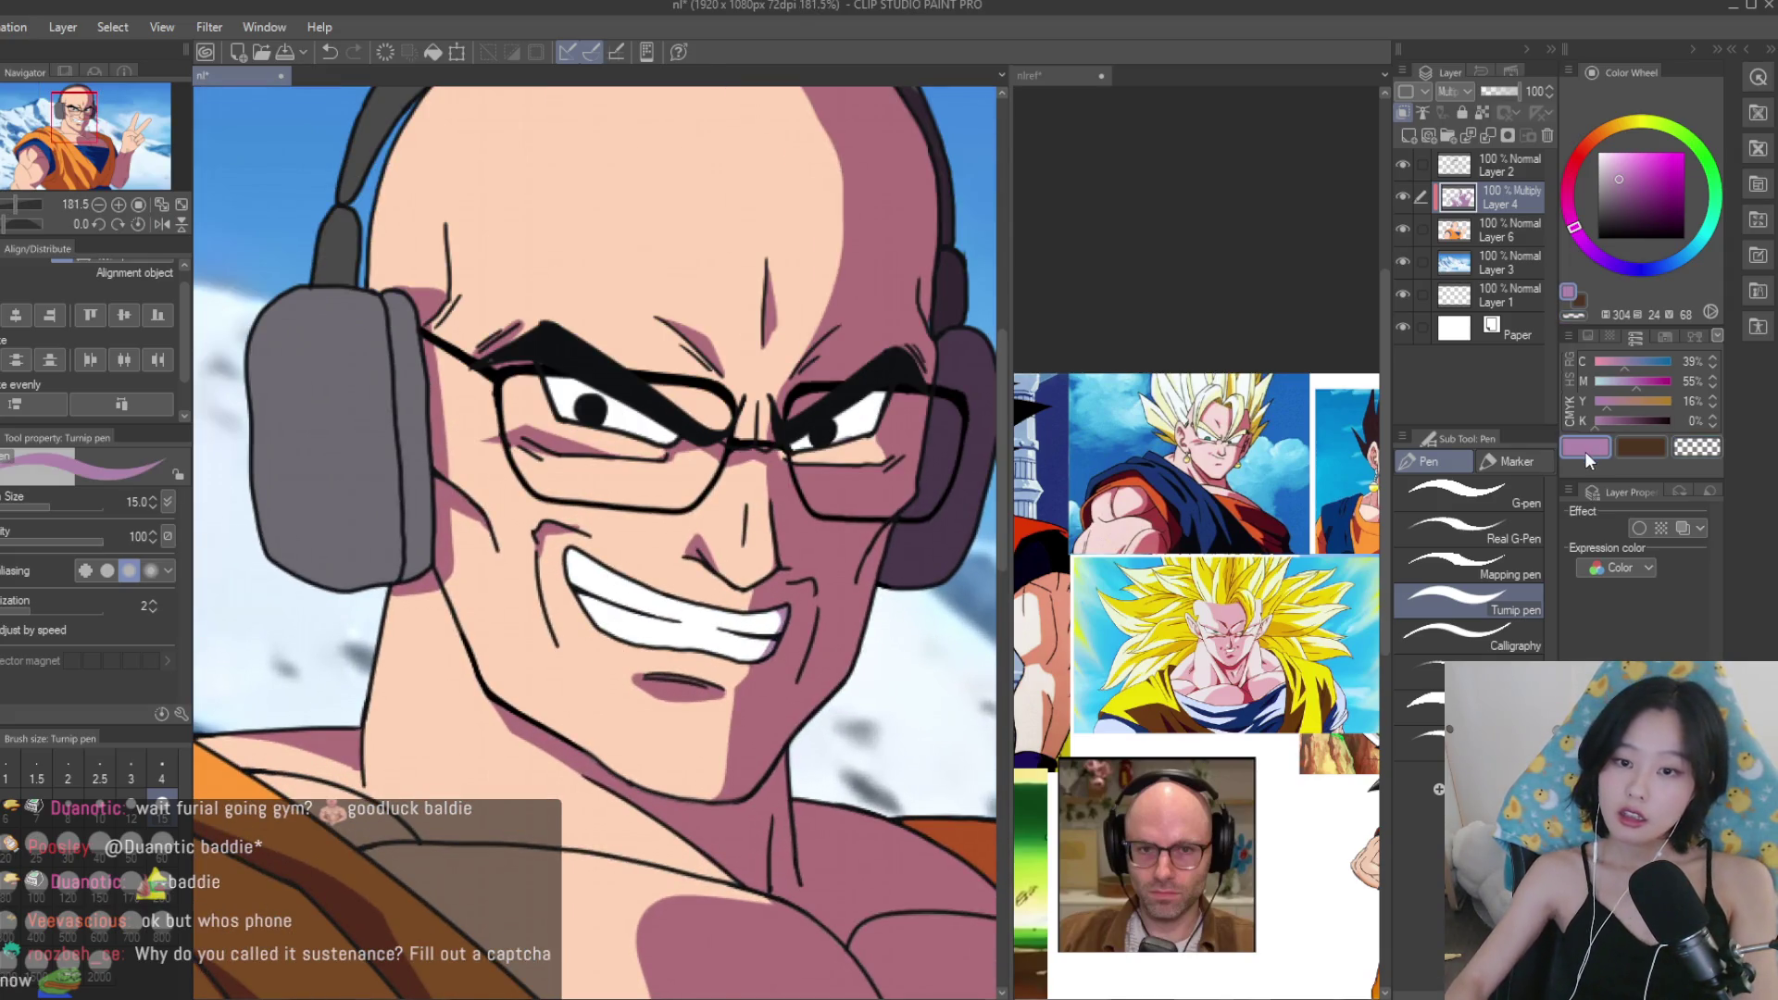
pyautogui.scroll(2, 619, 579)
pyautogui.press('[')
pyautogui.press('[')
pyautogui.press('[')
pyautogui.scroll(2, 1195, 555)
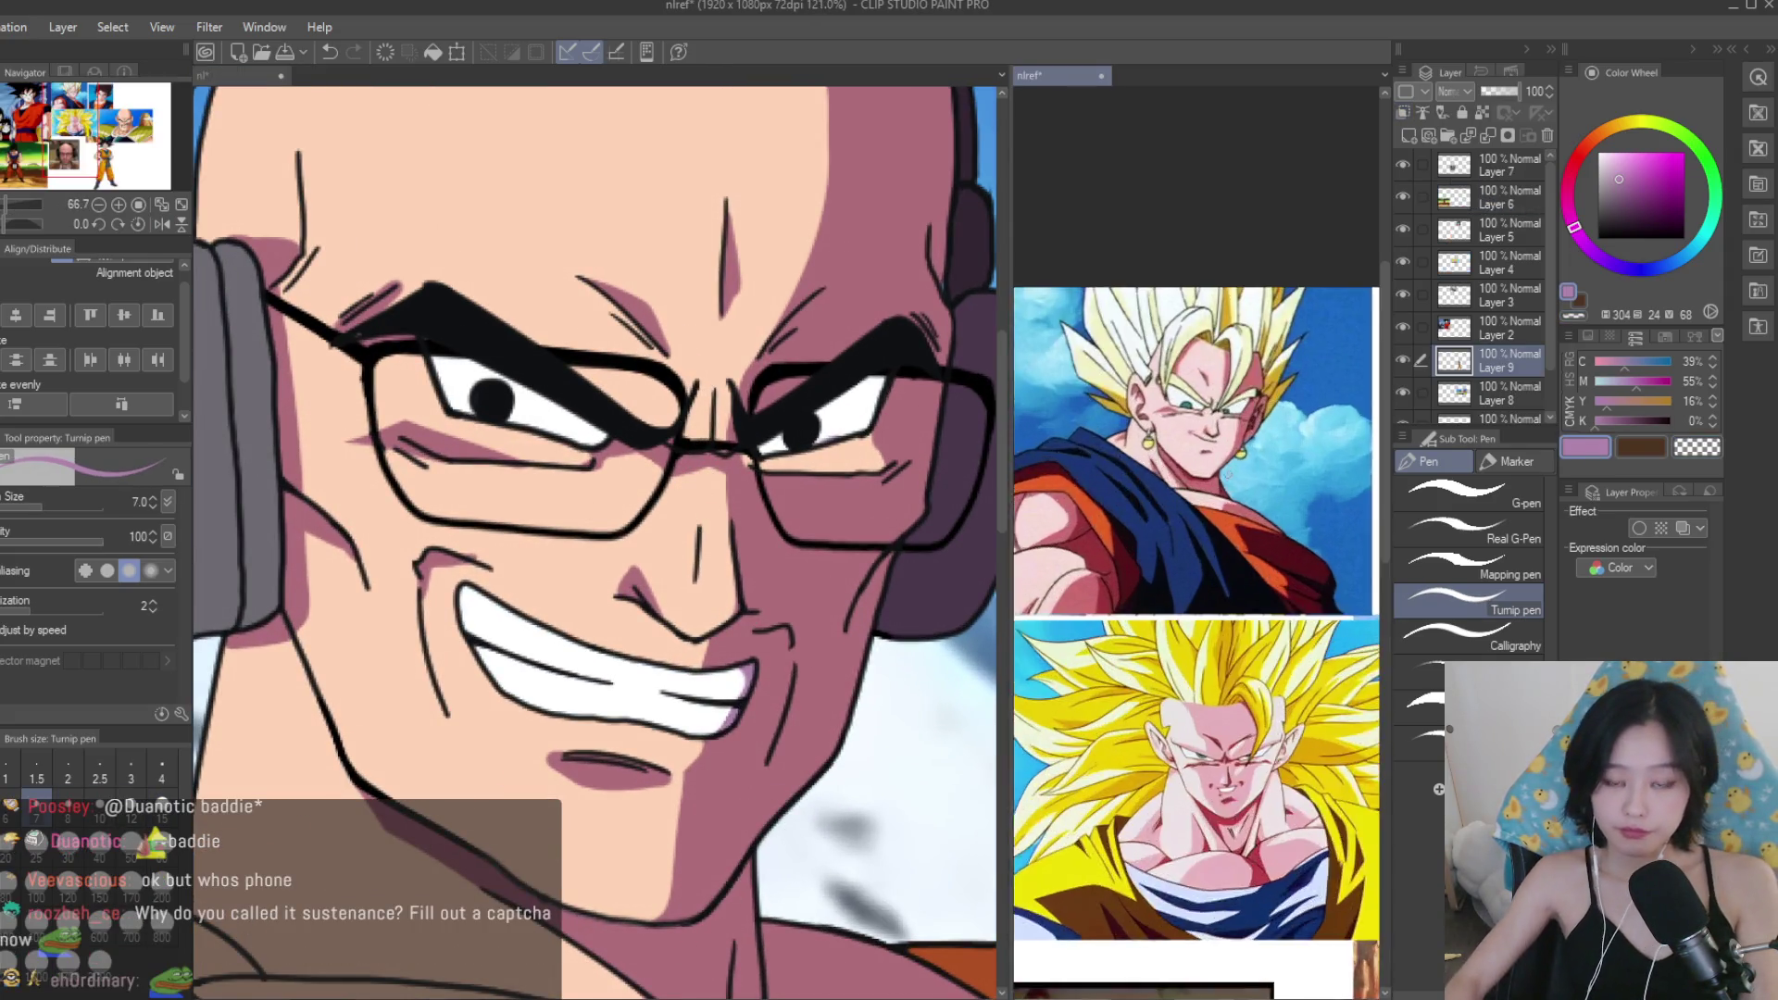
pyautogui.scroll(1, 703, 704)
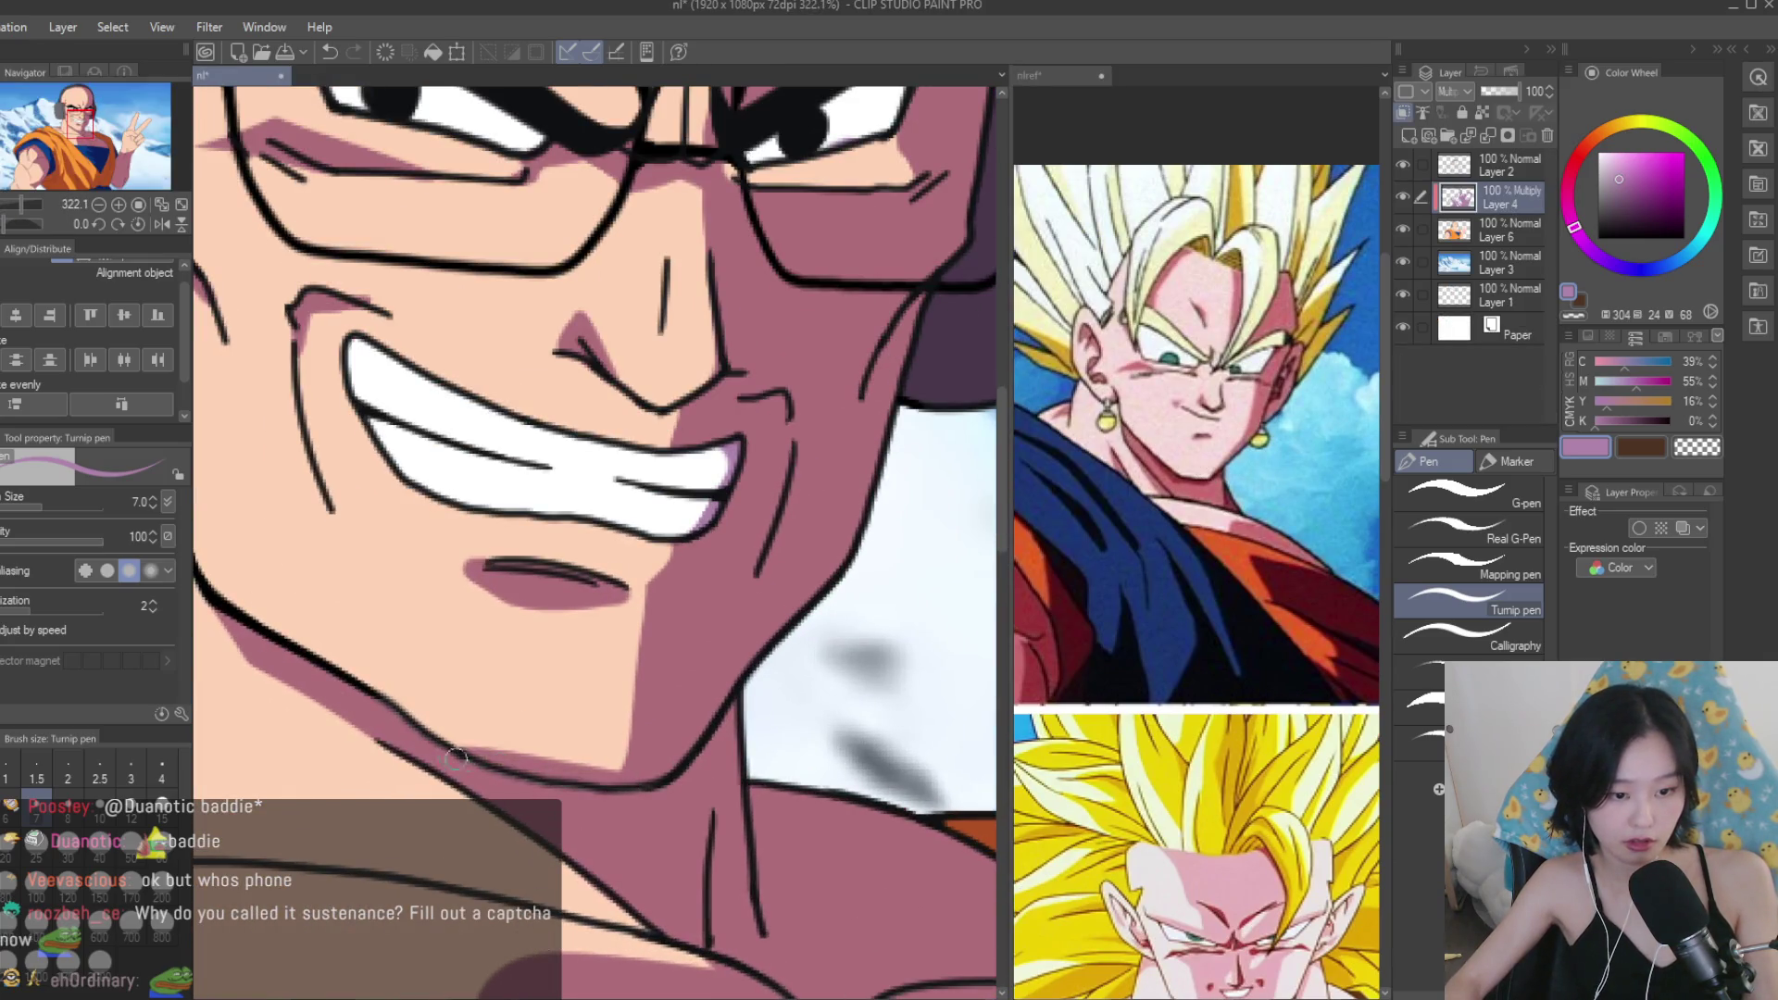
pyautogui.scroll(-5, 402, 720)
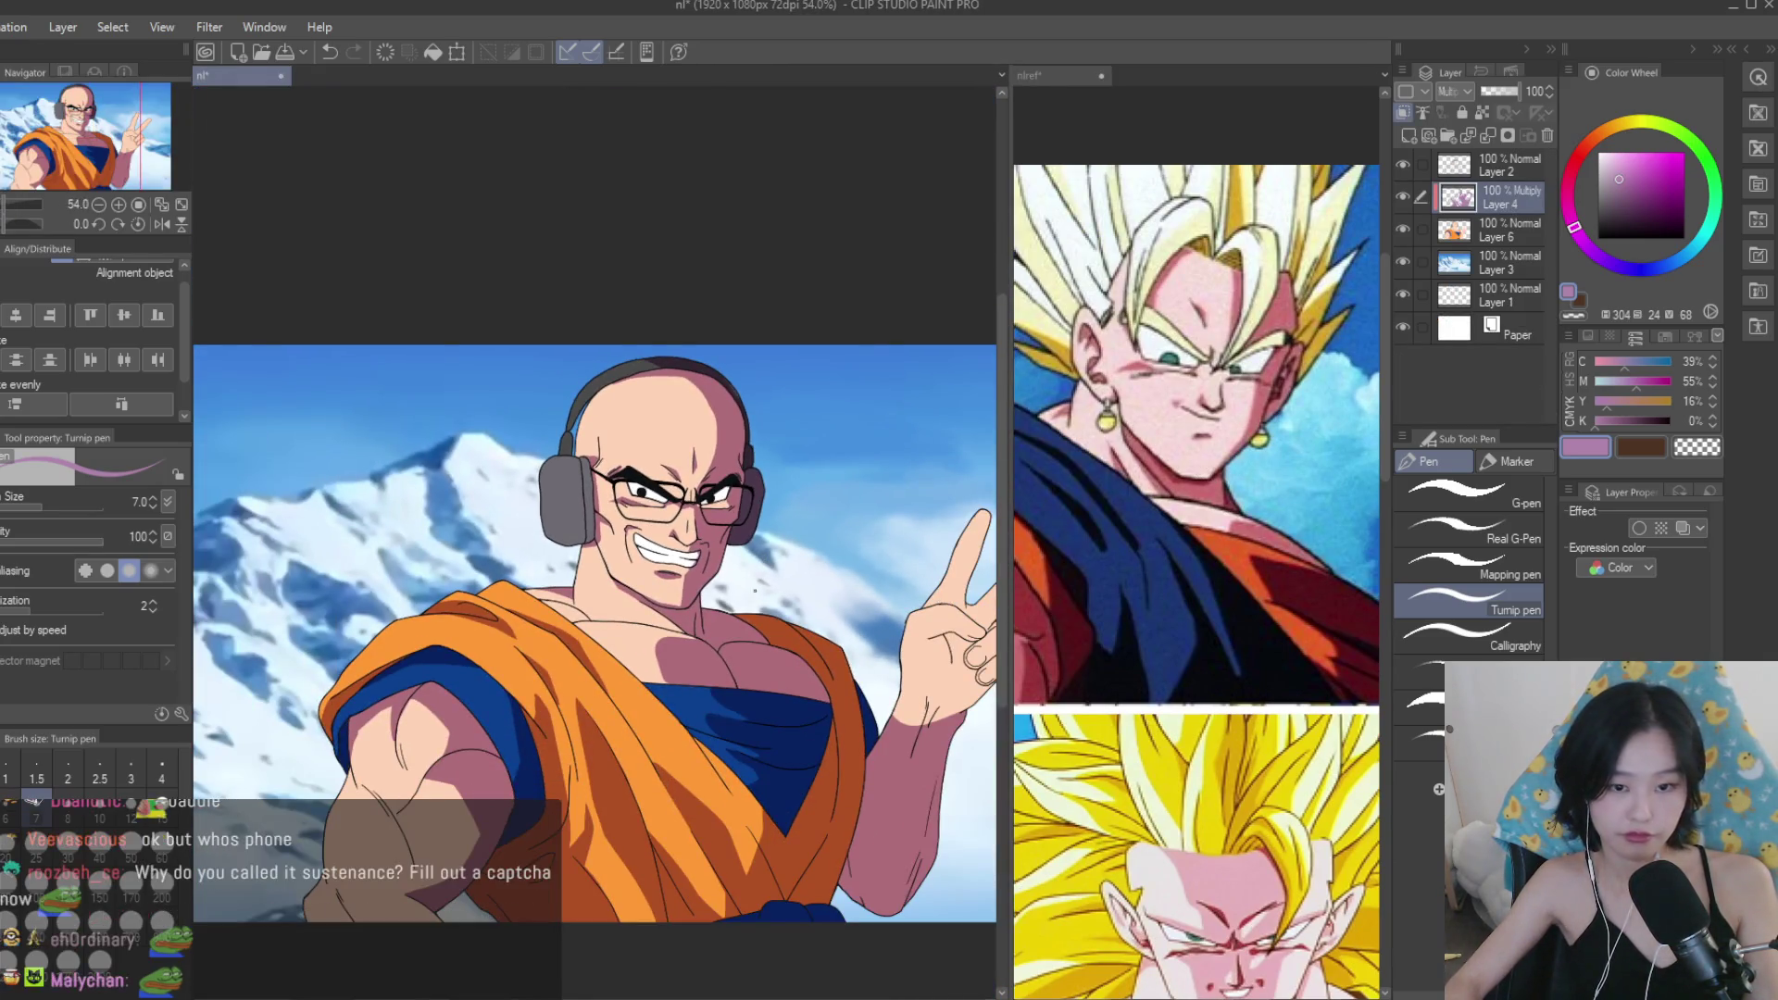
# Redraw the neck shadow as a filled V-shaped triangle with a clean diagonal edge.
pyautogui.scroll(4, 617, 595)
pyautogui.moveTo(689, 748)
pyautogui.mouseDown()
pyautogui.moveTo(563, 628)
pyautogui.moveTo(620, 727)
pyautogui.mouseUp()
pyautogui.scroll(-4, 660, 736)
pyautogui.scroll(5, 489, 593)
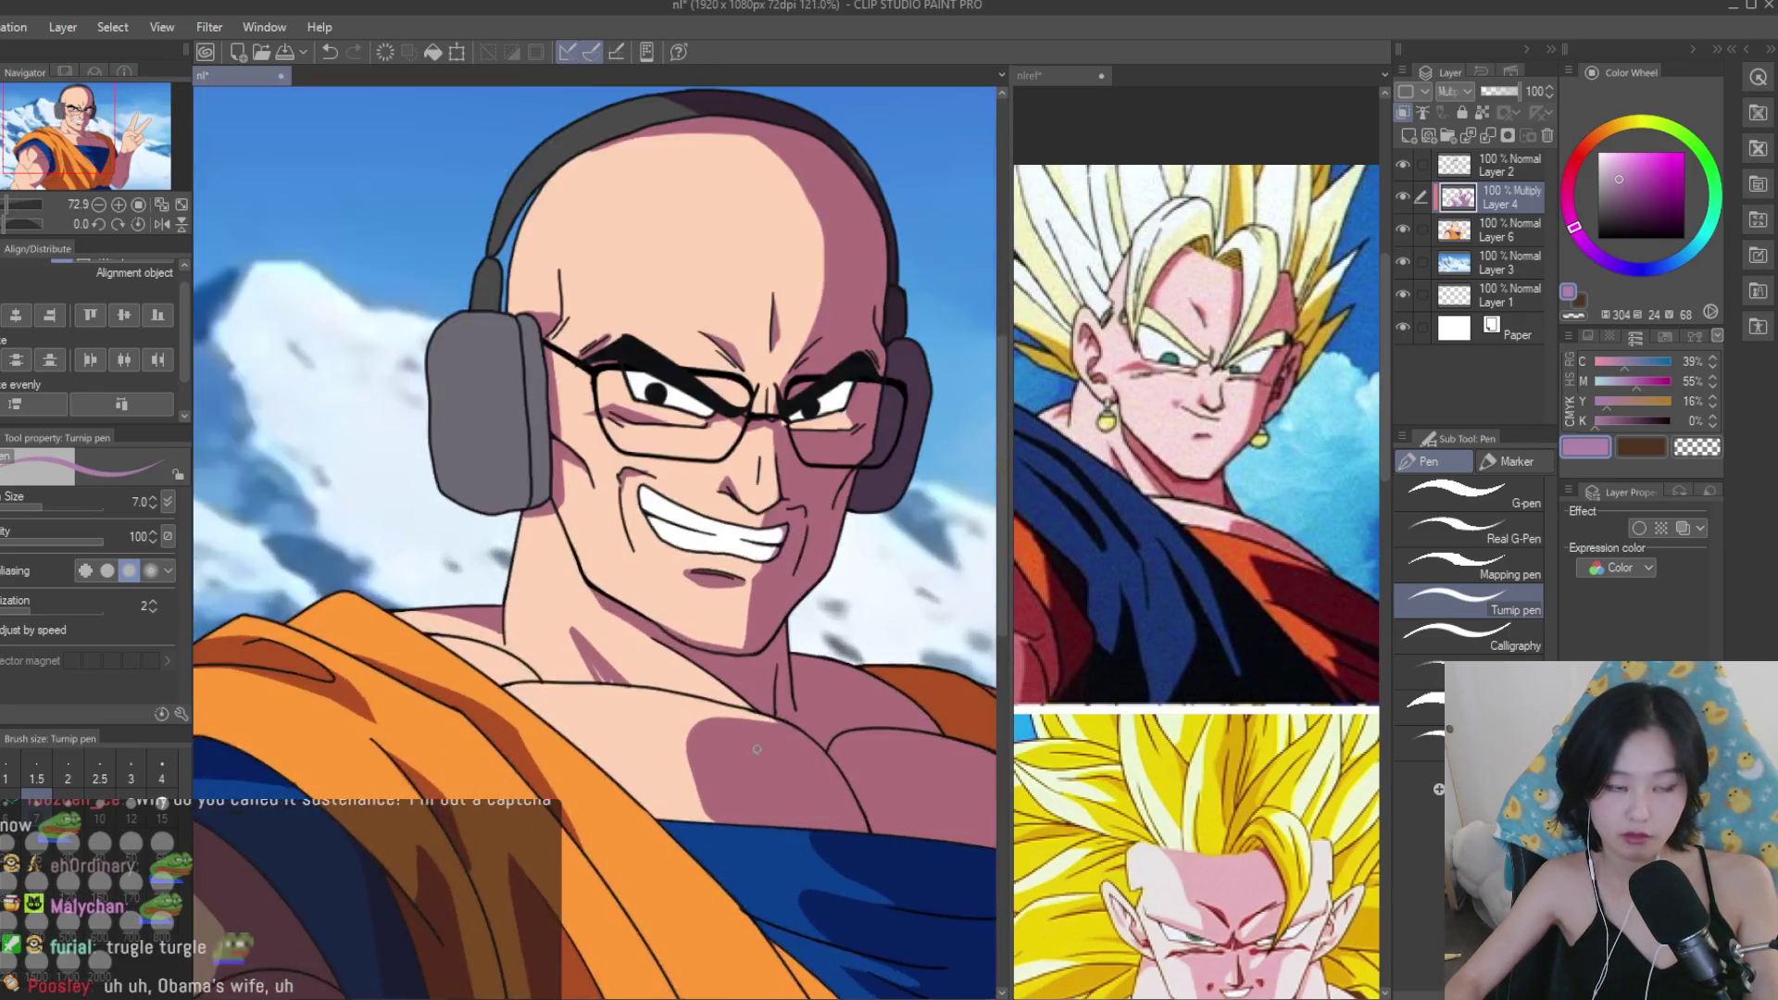
pyautogui.scroll(2, 489, 593)
pyautogui.moveTo(507, 653); pyautogui.dragTo(558, 714)
pyautogui.moveTo(463, 553)
pyautogui.mouseDown()
pyautogui.moveTo(546, 638)
pyautogui.moveTo(520, 666)
pyautogui.moveTo(499, 560)
pyautogui.mouseUp()
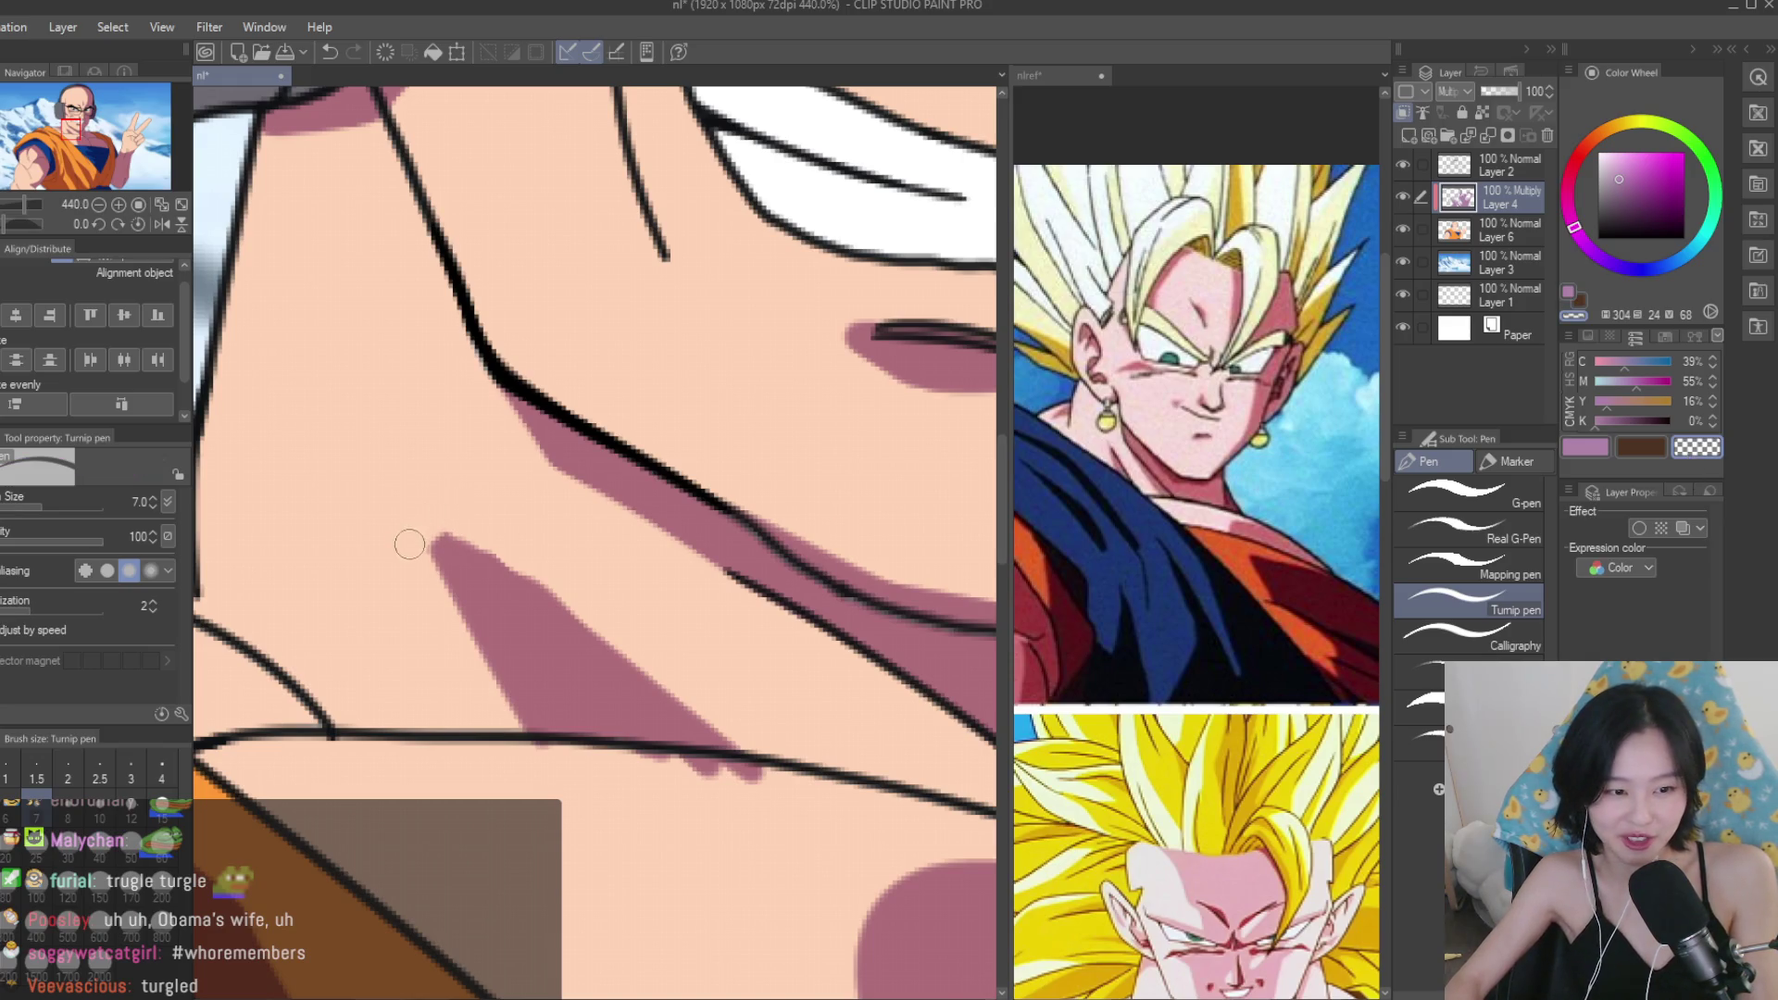
pyautogui.moveTo(450, 532); pyautogui.dragTo(727, 719)
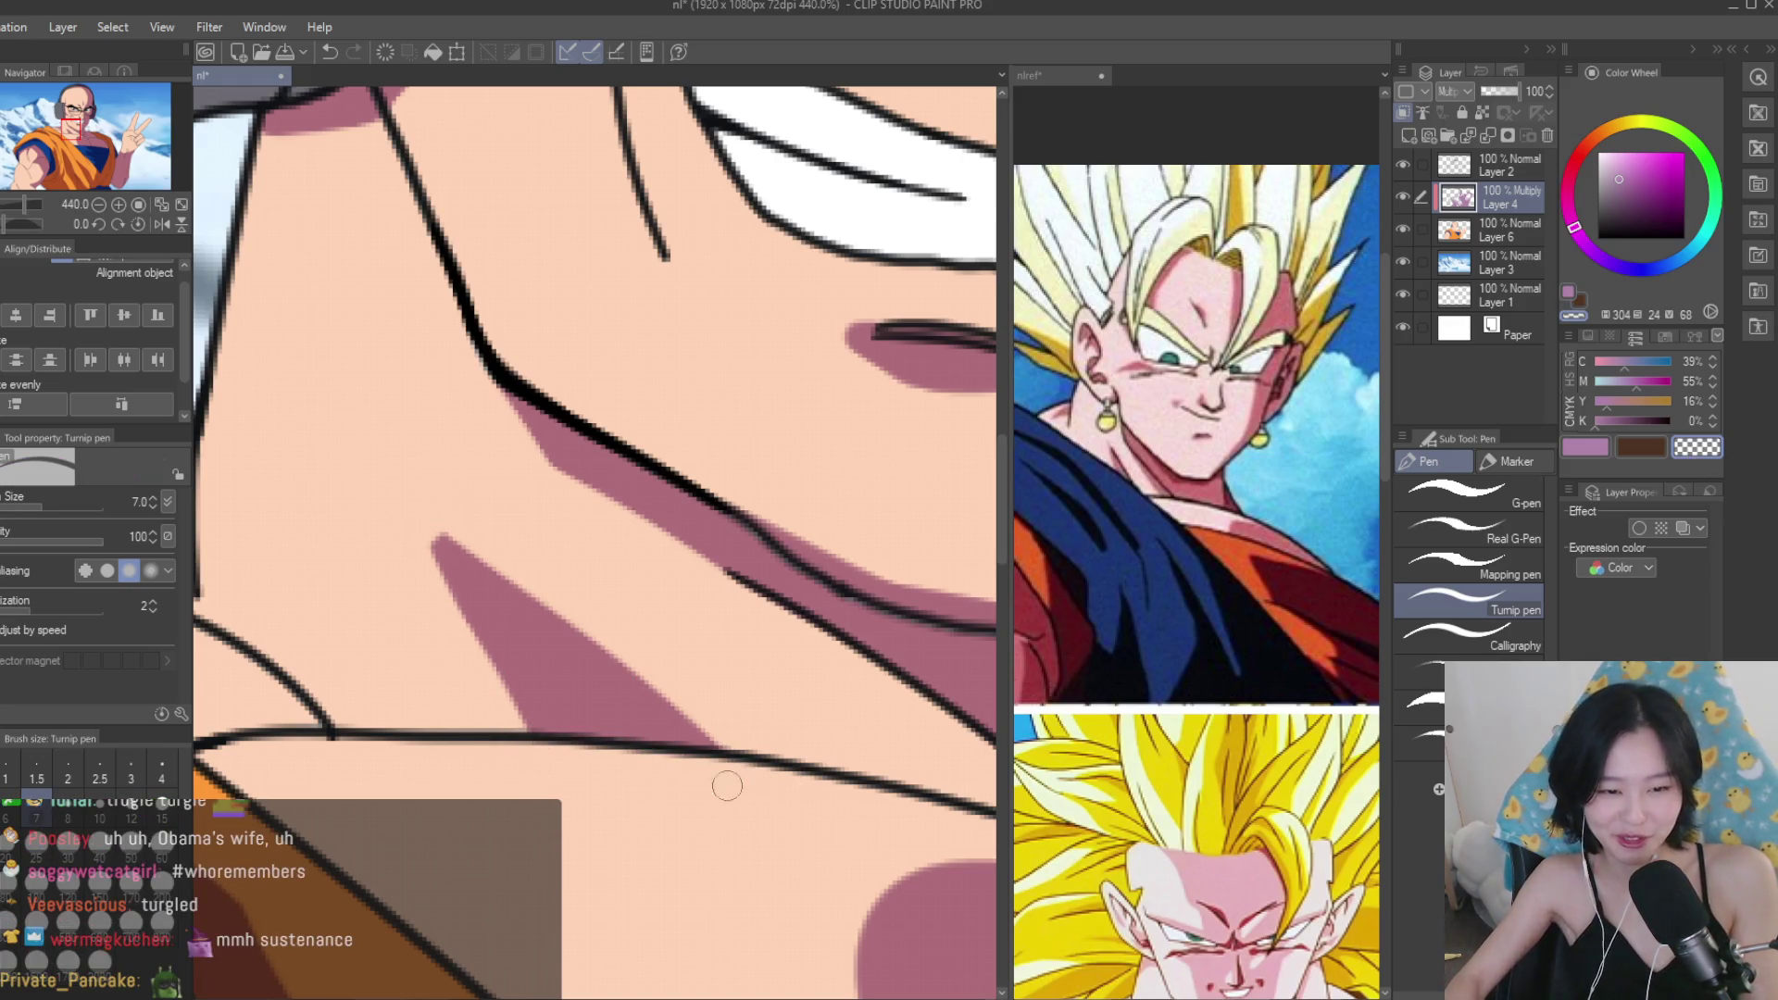
# Zoom out and back in to check the whole shaded character.
pyautogui.scroll(-3, 682, 776)
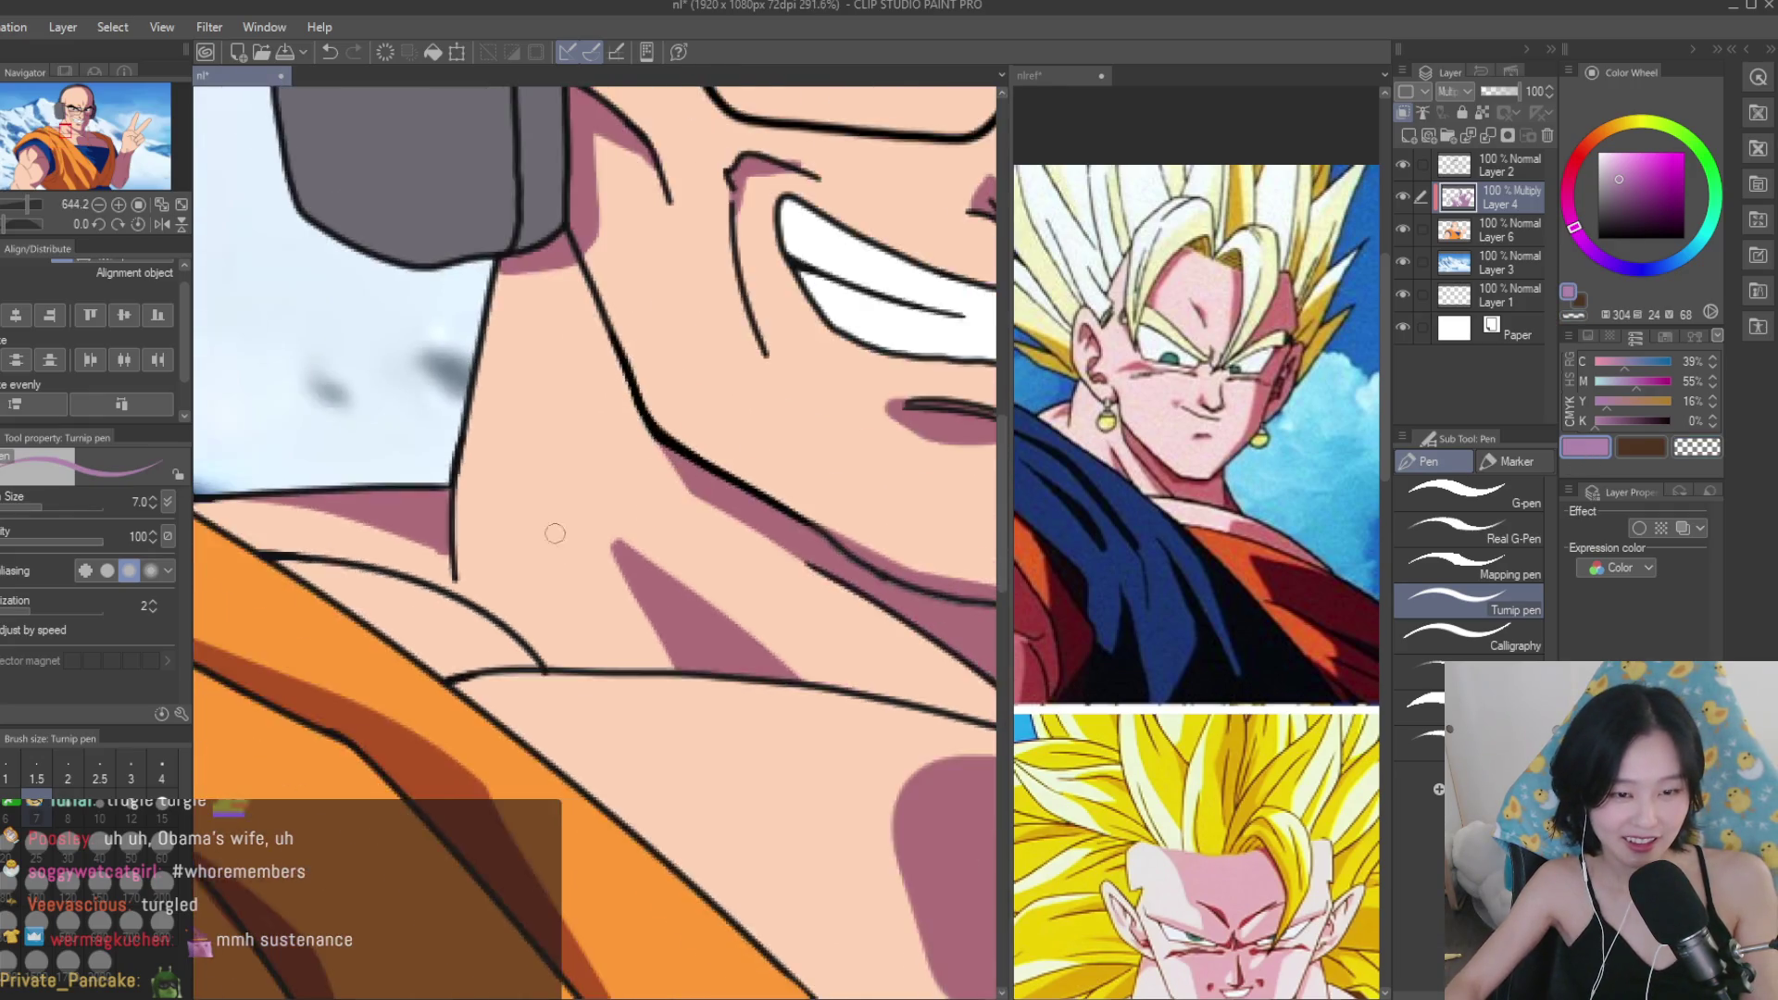
pyautogui.scroll(-5, 579, 579)
pyautogui.scroll(3, 757, 500)
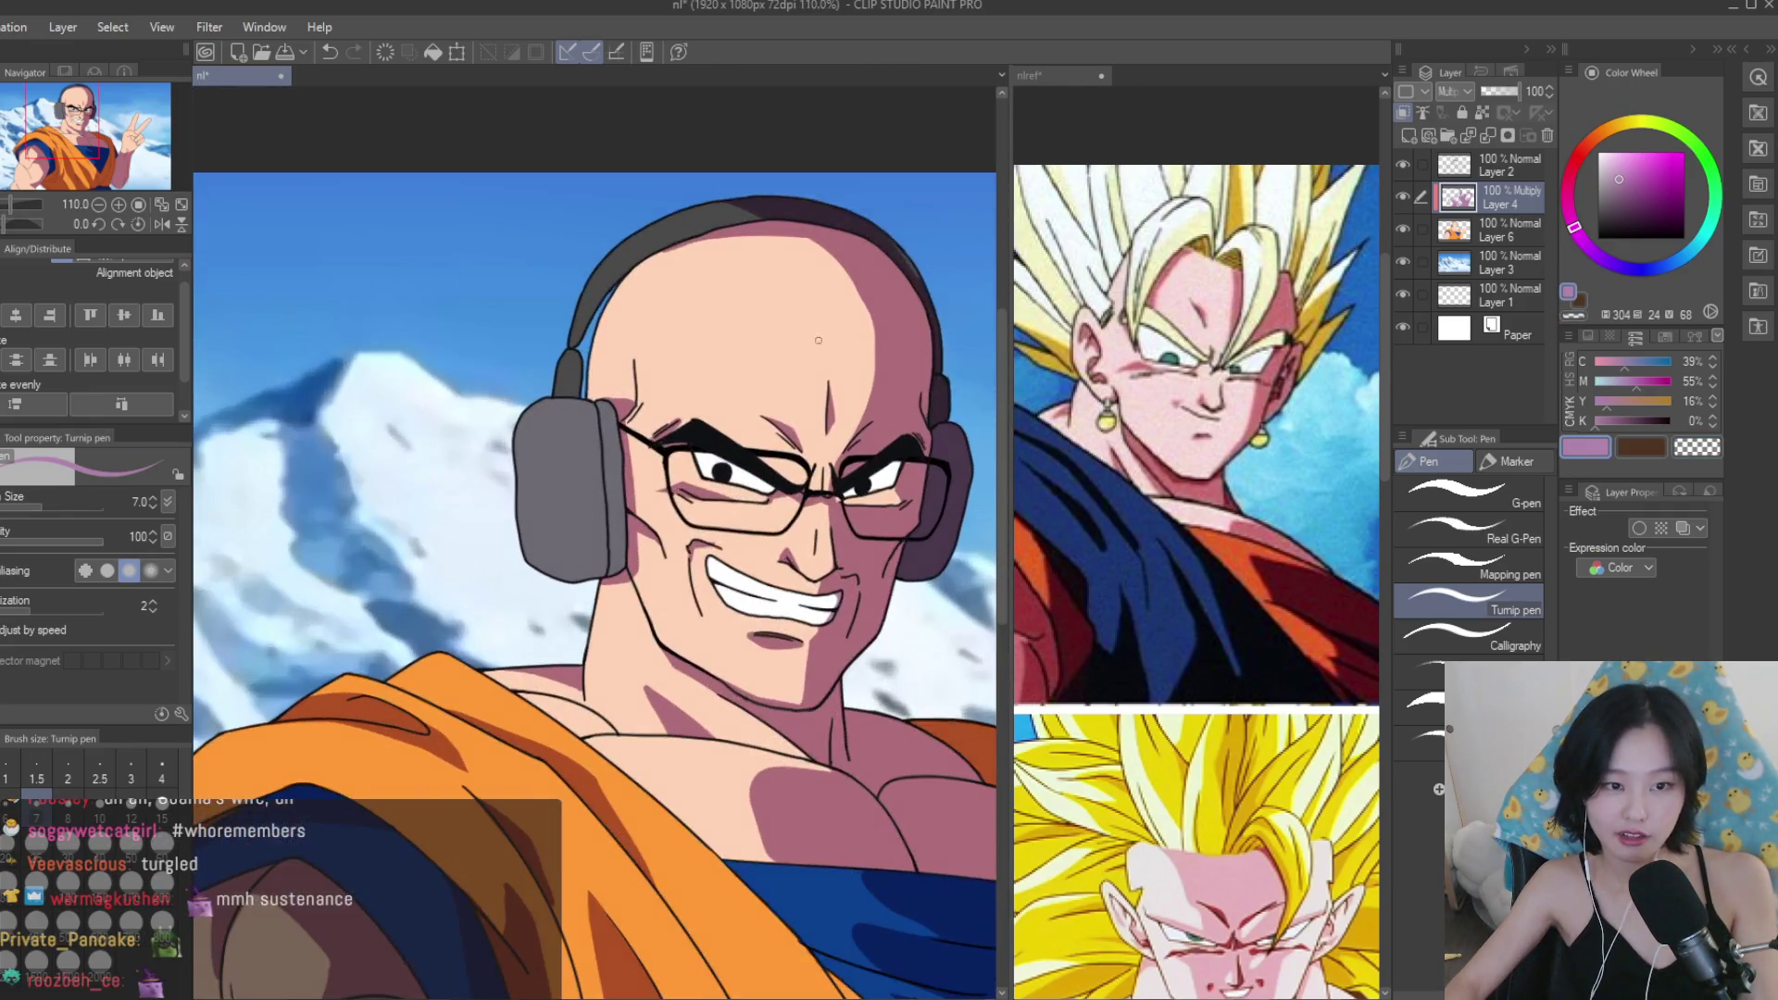
pyautogui.scroll(-2, 703, 444)
pyautogui.scroll(2, 668, 390)
pyautogui.scroll(1, 668, 390)
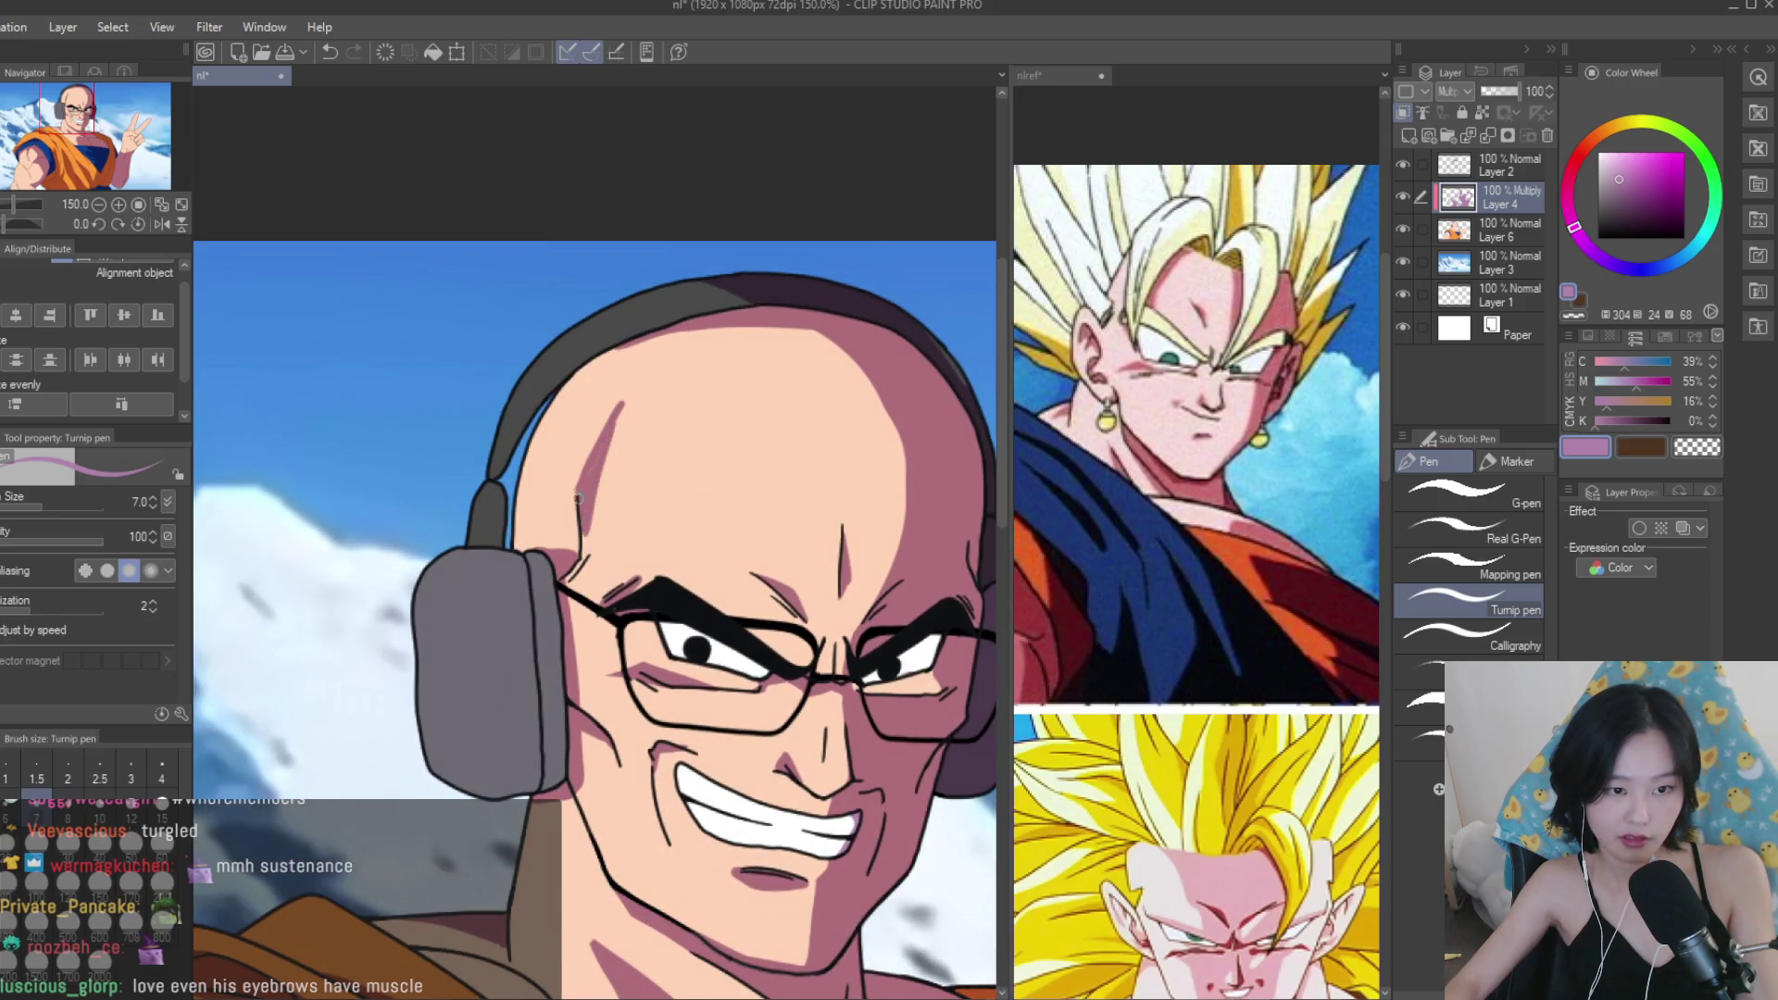
pyautogui.scroll(-3, 603, 445)
pyautogui.scroll(3, 840, 546)
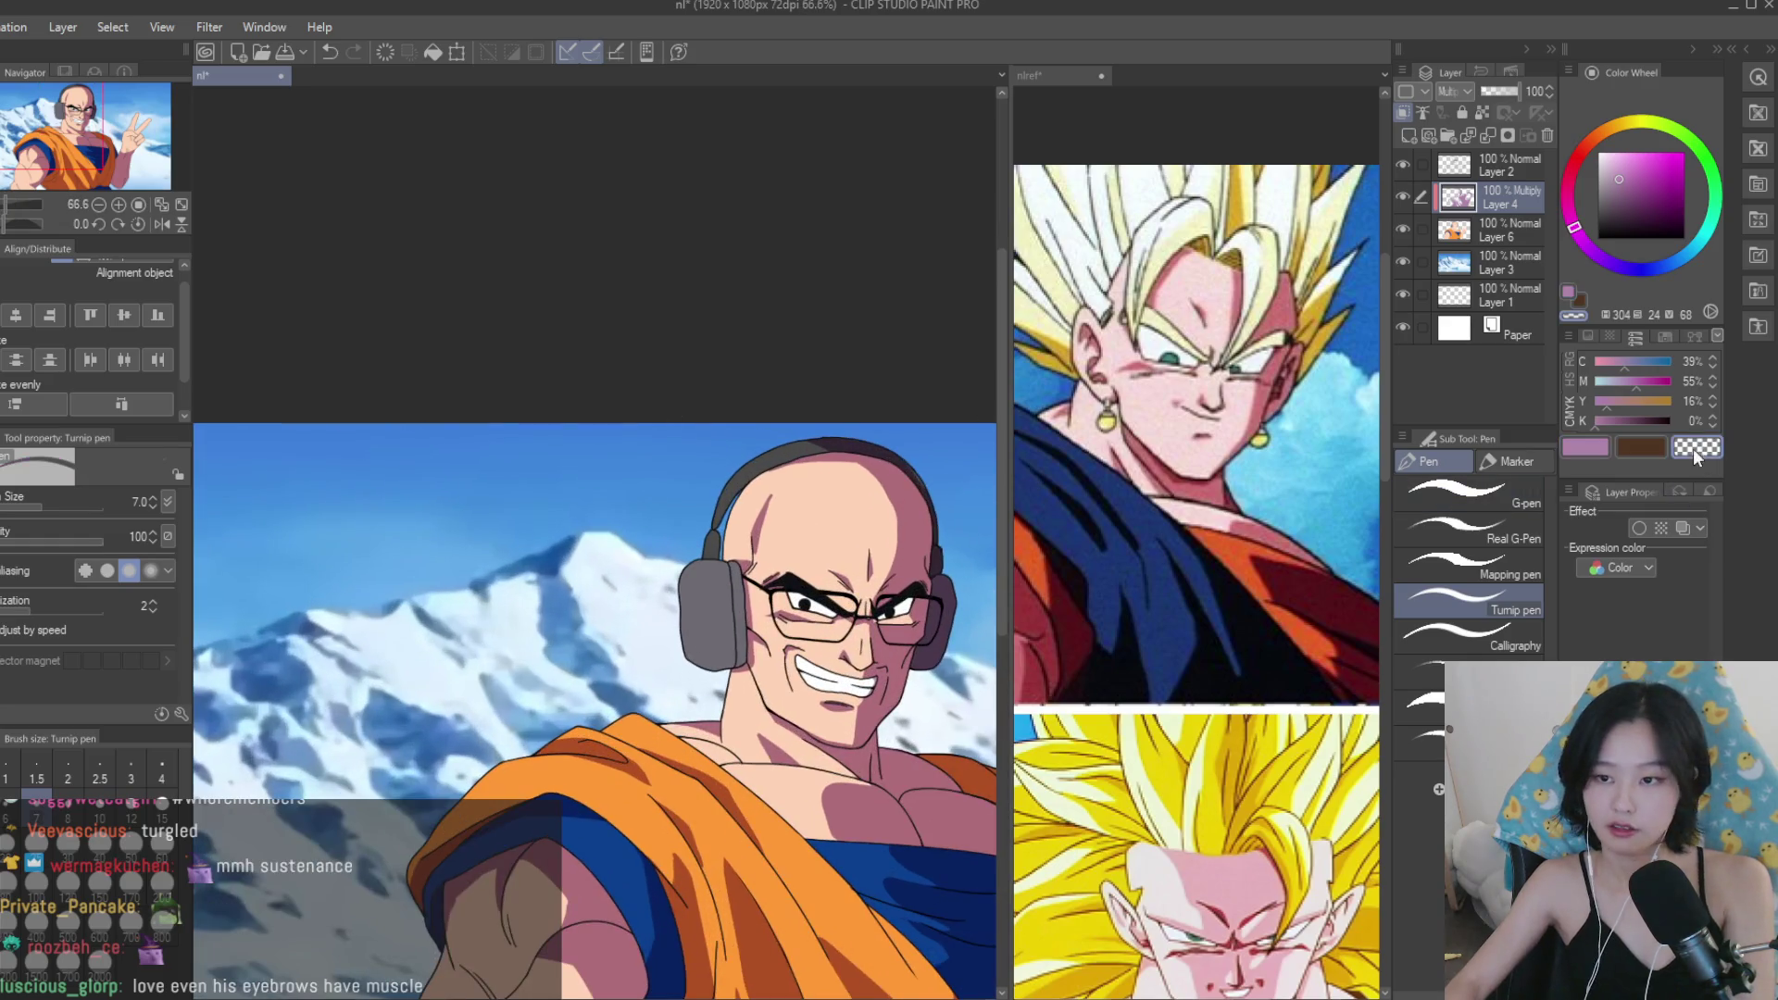
pyautogui.scroll(2, 769, 518)
pyautogui.scroll(-6, 629, 562)
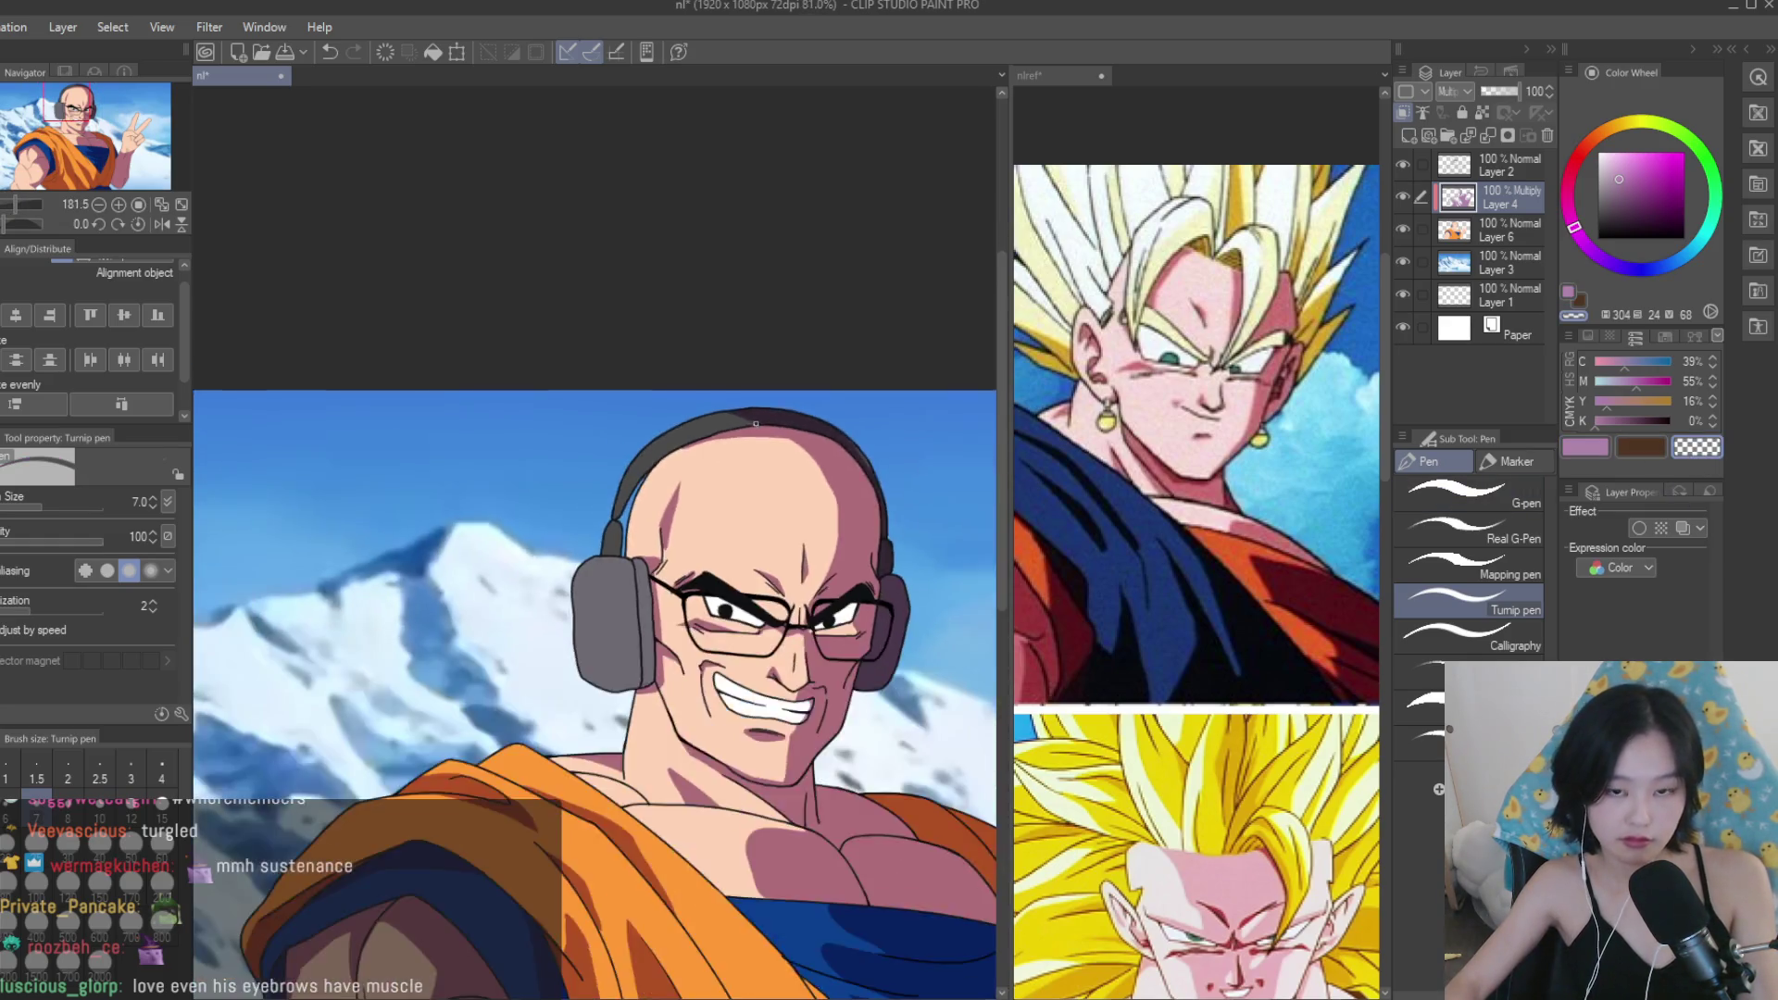
pyautogui.scroll(1, 781, 434)
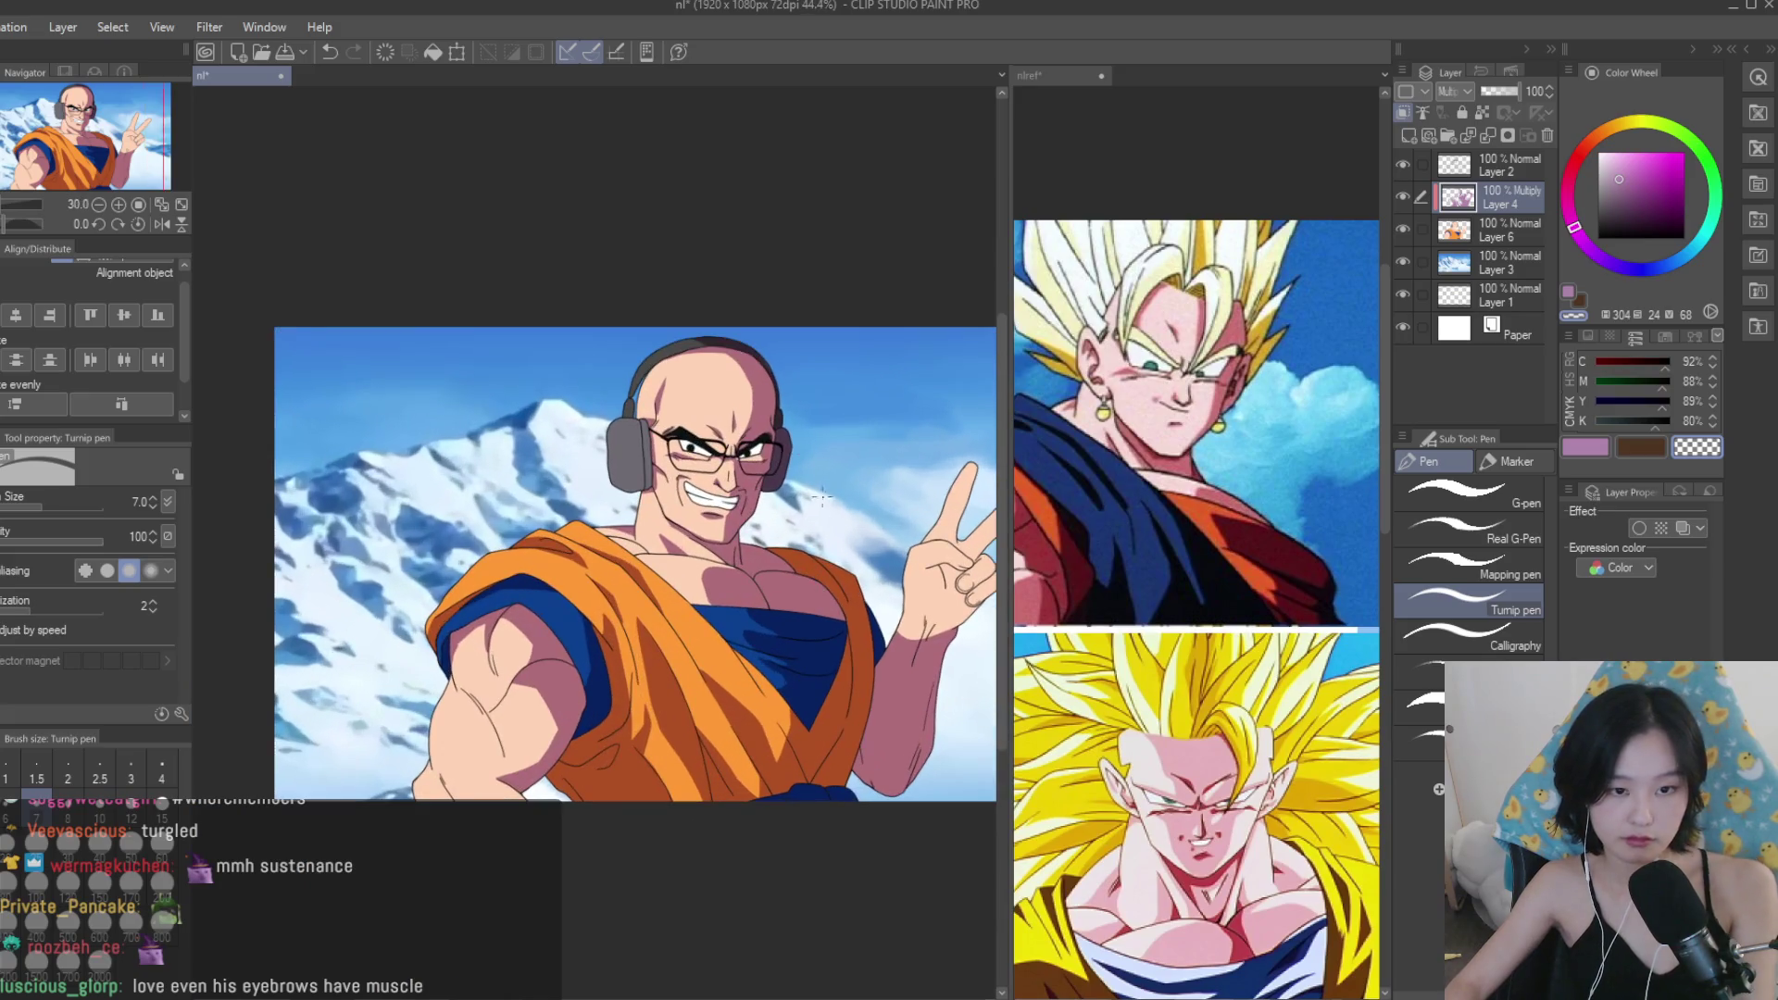
# Mirror the view and erase the stray shading on the sleeve near the wrist.
pyautogui.press('h')
pyautogui.press('h')
pyautogui.scroll(-2, 982, 500)
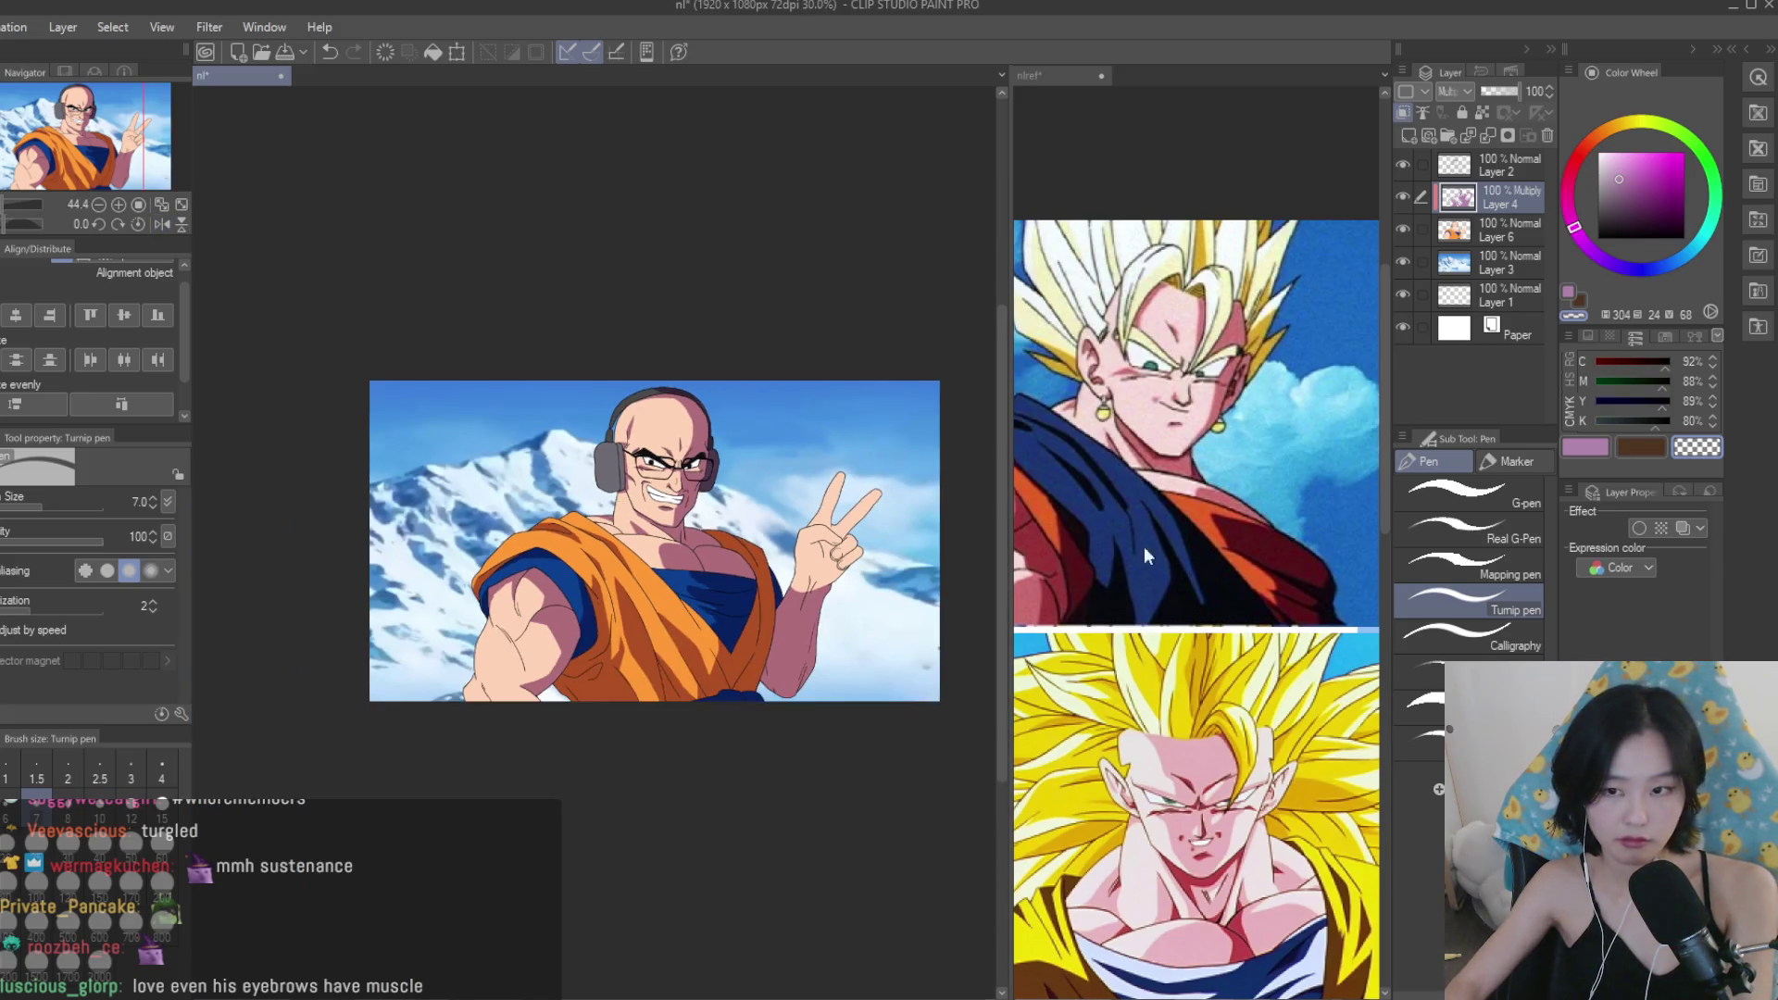
pyautogui.scroll(11, 797, 592)
pyautogui.moveTo(776, 549); pyautogui.dragTo(720, 653)
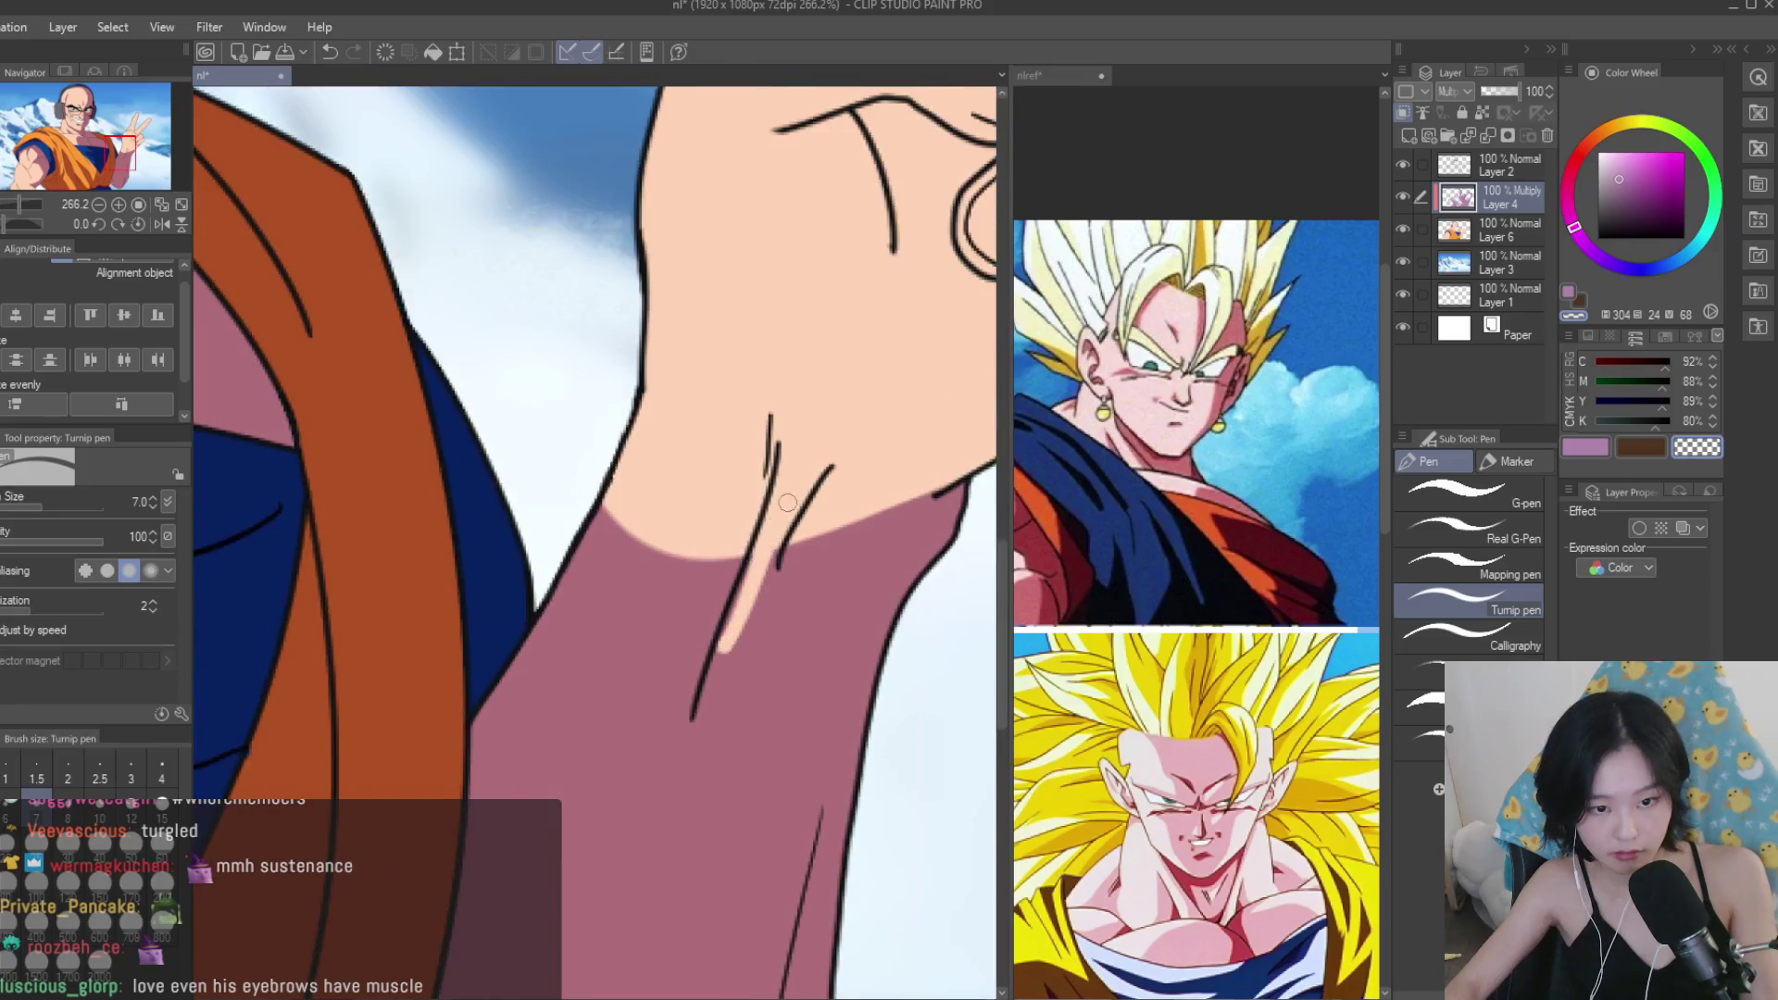
# Switch back to the pink shadow colour and shade the wrist along the sleeve edge.
pyautogui.click(1585, 447)
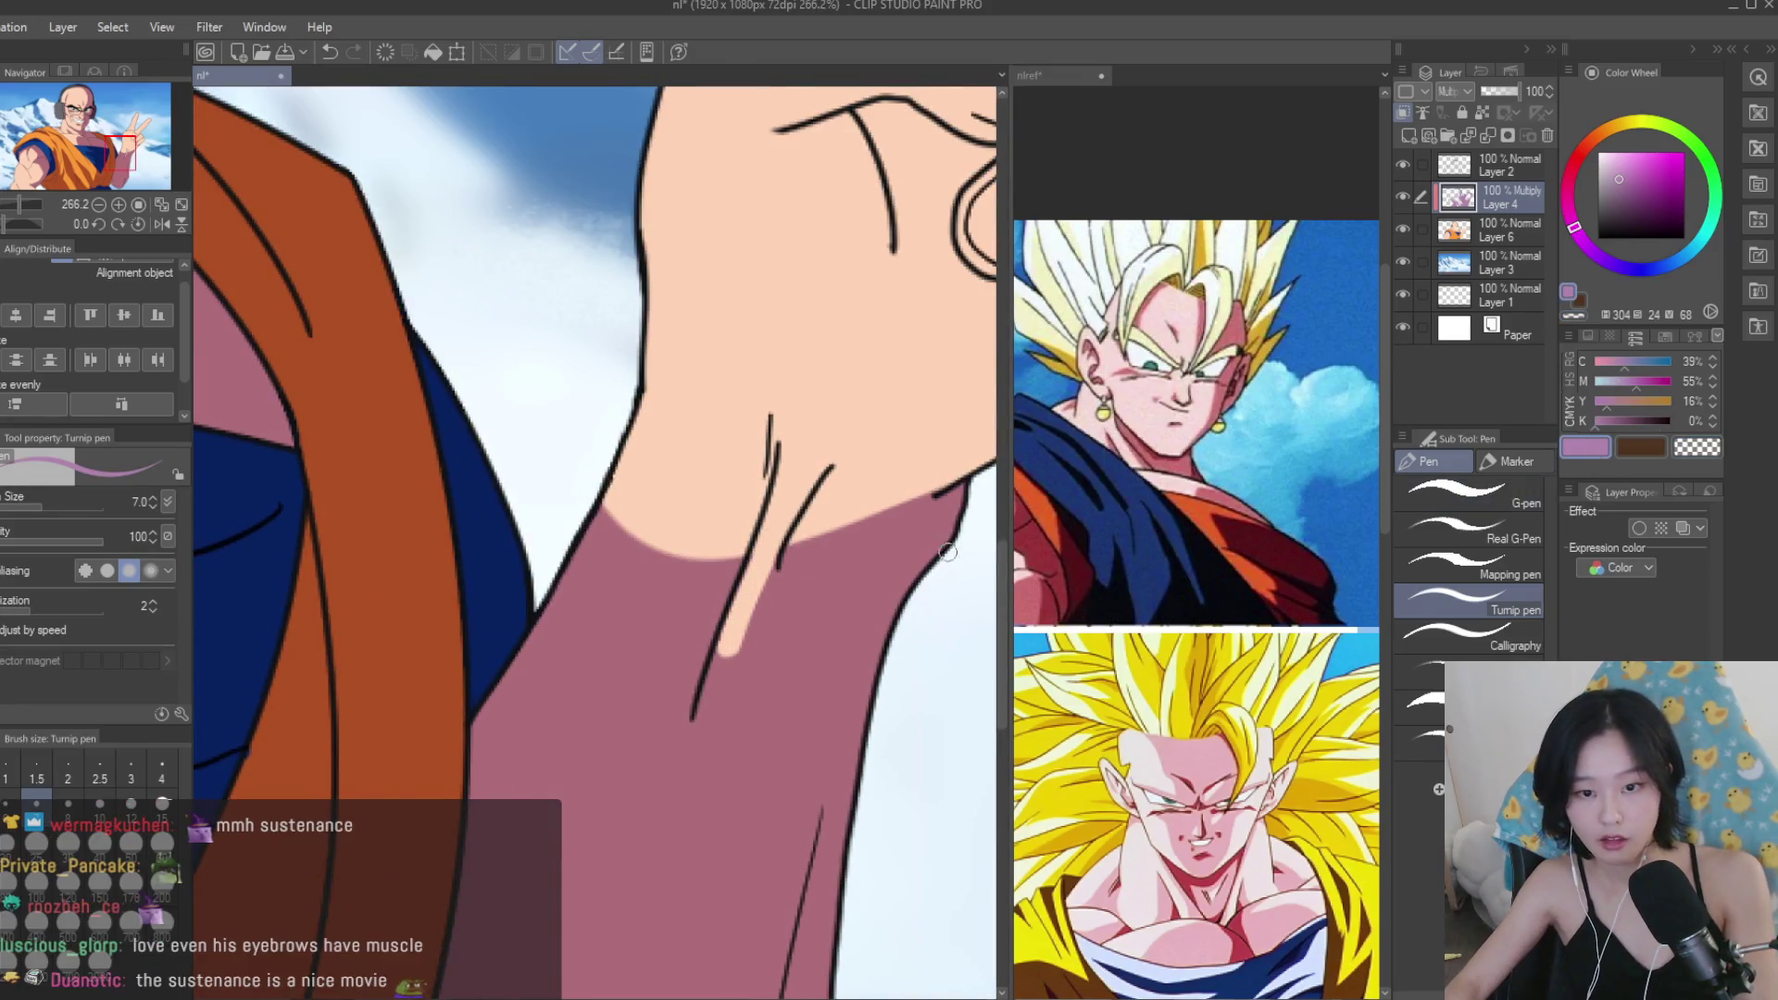
pyautogui.scroll(2, 815, 574)
pyautogui.moveTo(830, 413); pyautogui.dragTo(770, 528)
pyautogui.moveTo(847, 375); pyautogui.dragTo(787, 519)
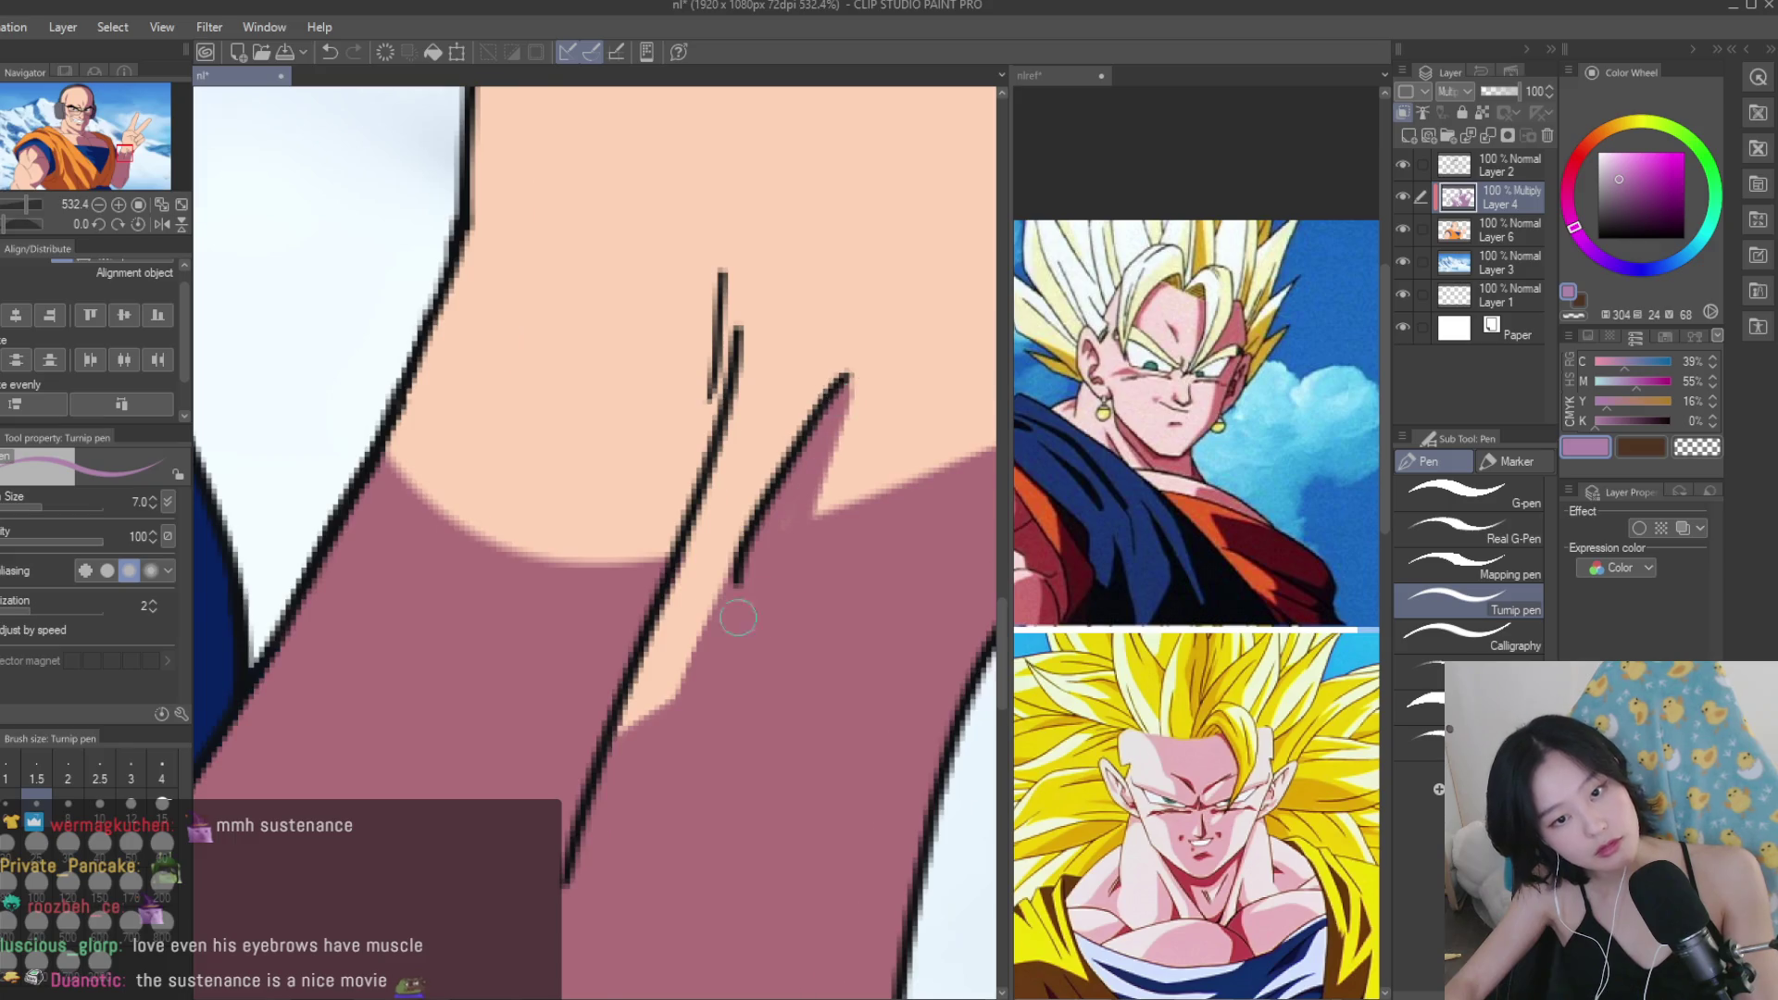
# Paint an L-shaped shadow at the thumb knuckle and a band across the back of the hand.
pyautogui.scroll(-5, 747, 602)
pyautogui.scroll(1, 690, 744)
pyautogui.scroll(1, 404, 335)
pyautogui.moveTo(451, 554)
pyautogui.mouseDown()
pyautogui.moveTo(495, 637)
pyautogui.moveTo(630, 629)
pyautogui.moveTo(489, 632)
pyautogui.moveTo(468, 556)
pyautogui.moveTo(593, 611)
pyautogui.moveTo(443, 359)
pyautogui.moveTo(532, 511)
pyautogui.mouseUp()
pyautogui.moveTo(460, 430)
pyautogui.mouseDown()
pyautogui.moveTo(453, 338)
pyautogui.moveTo(514, 407)
pyautogui.moveTo(565, 362)
pyautogui.moveTo(560, 426)
pyautogui.mouseUp()
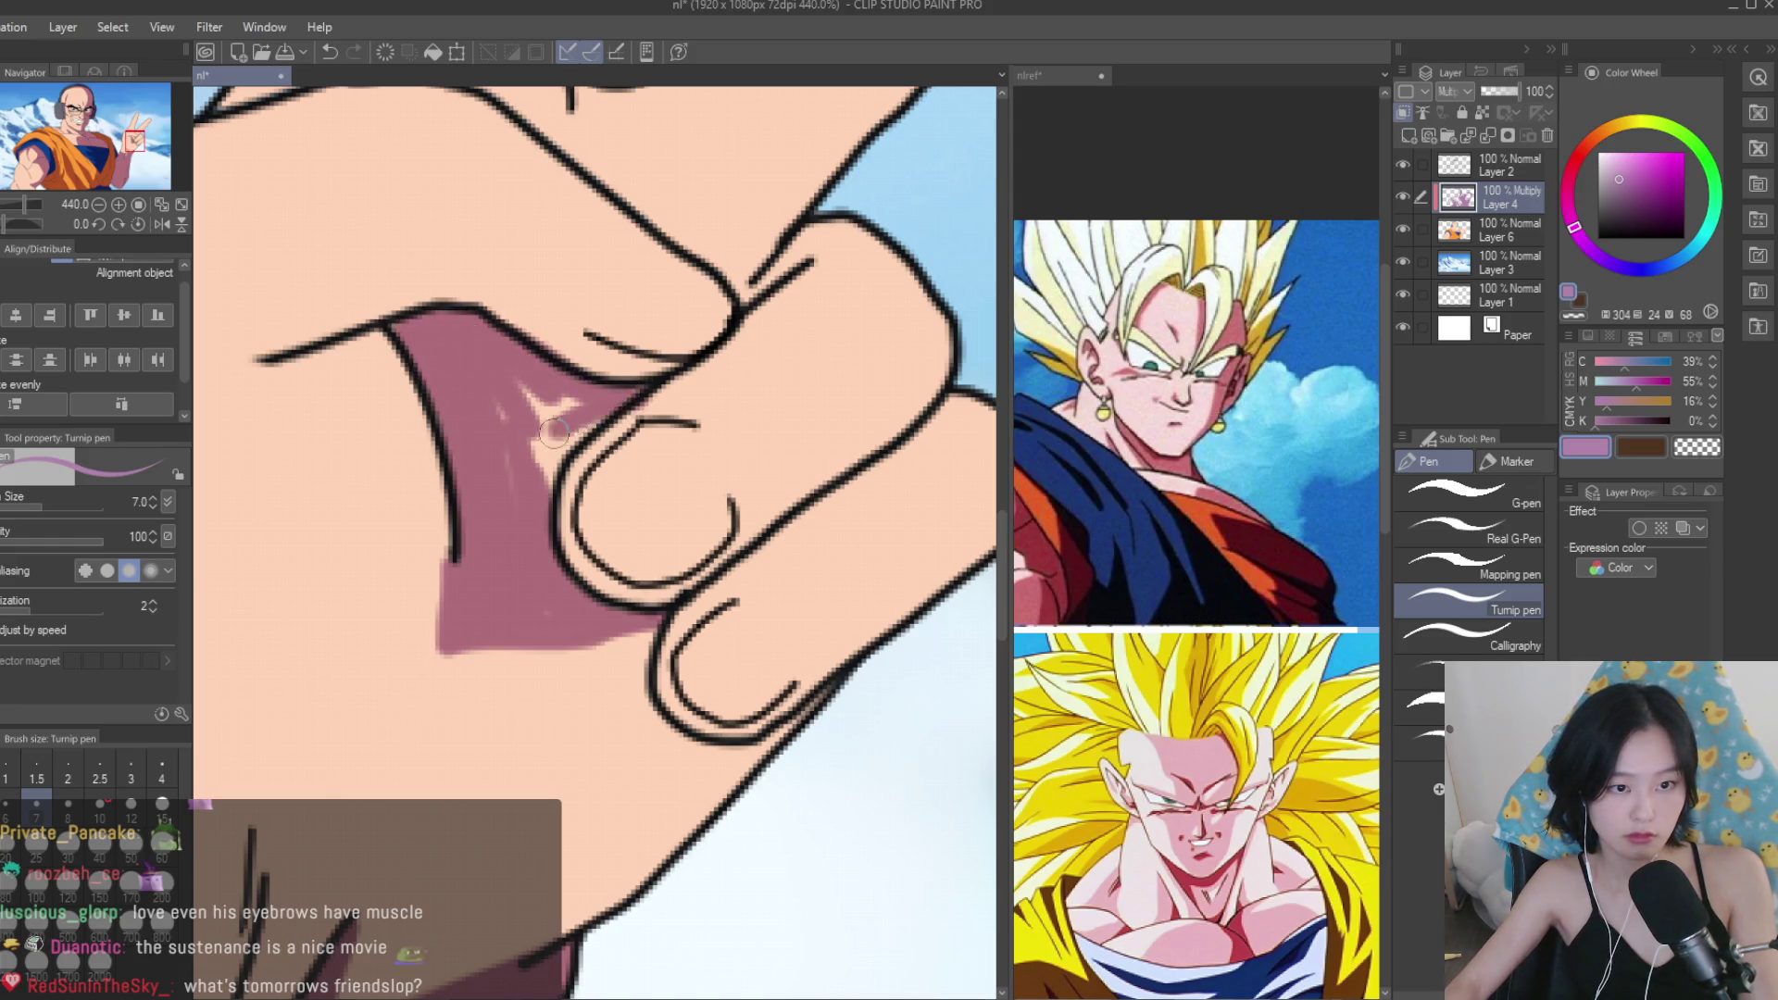
pyautogui.scroll(-10, 524, 412)
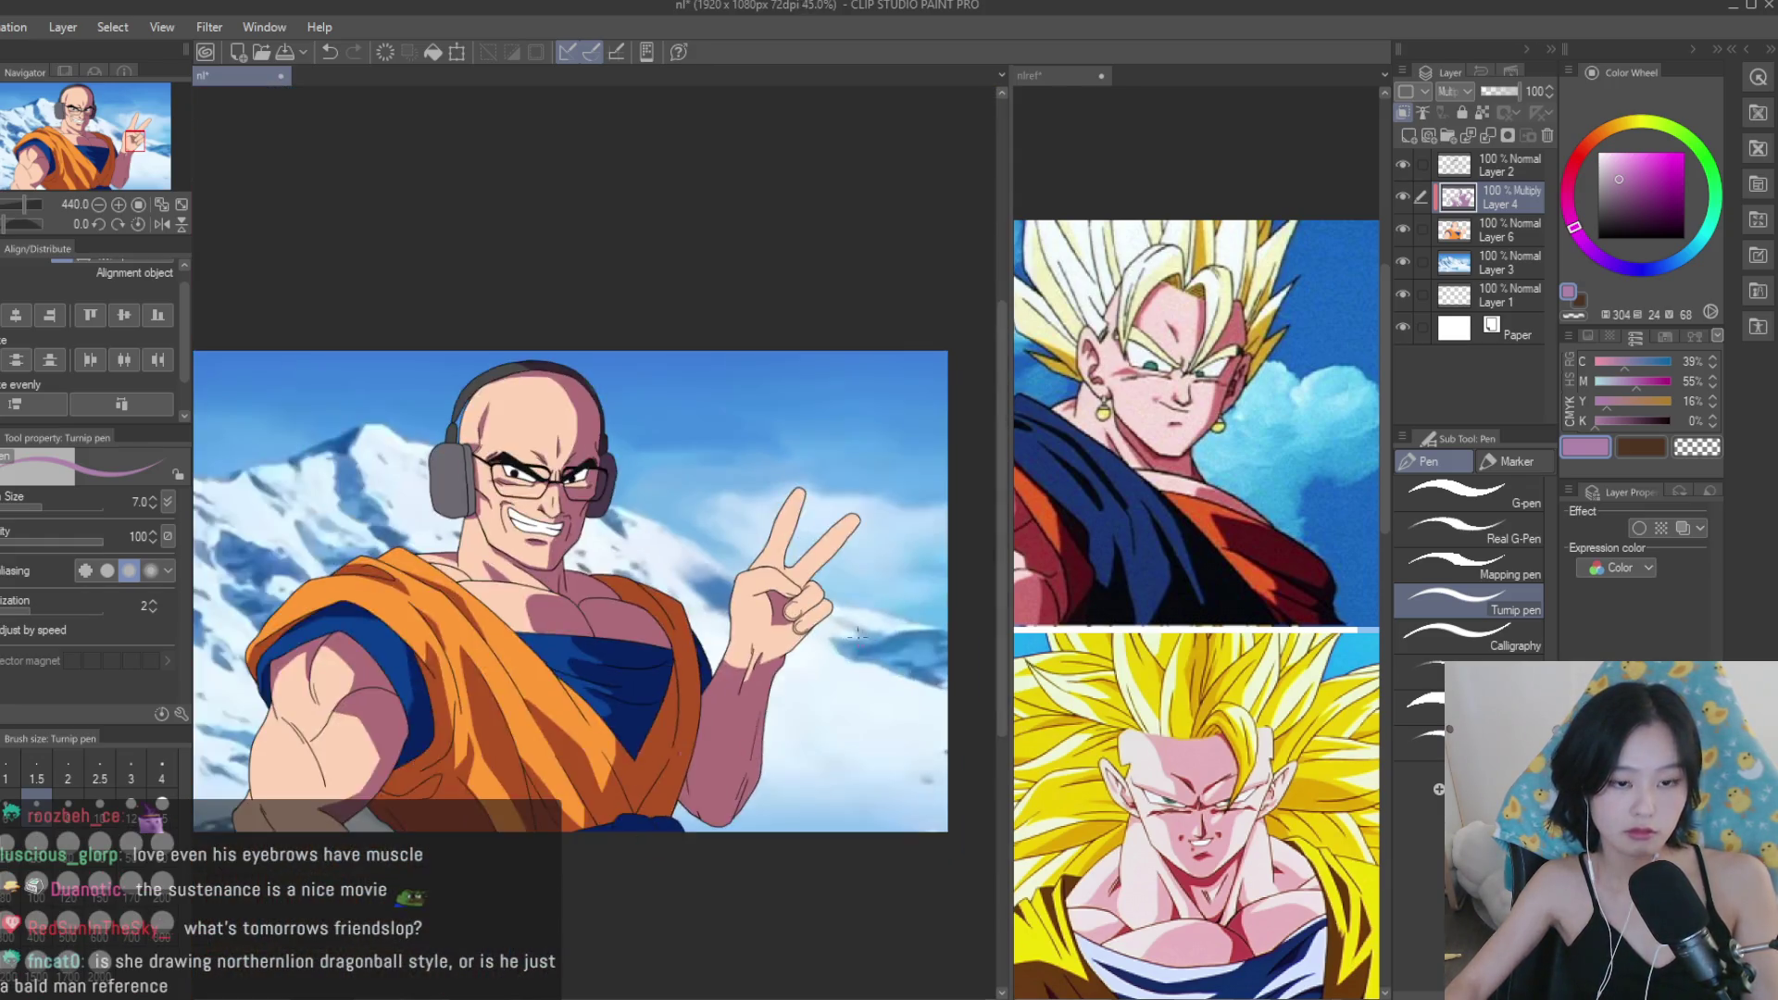
# Enlarge the brush to size 12 and shade the palm edge below the pinky and the lower palm.
pyautogui.scroll(7, 886, 673)
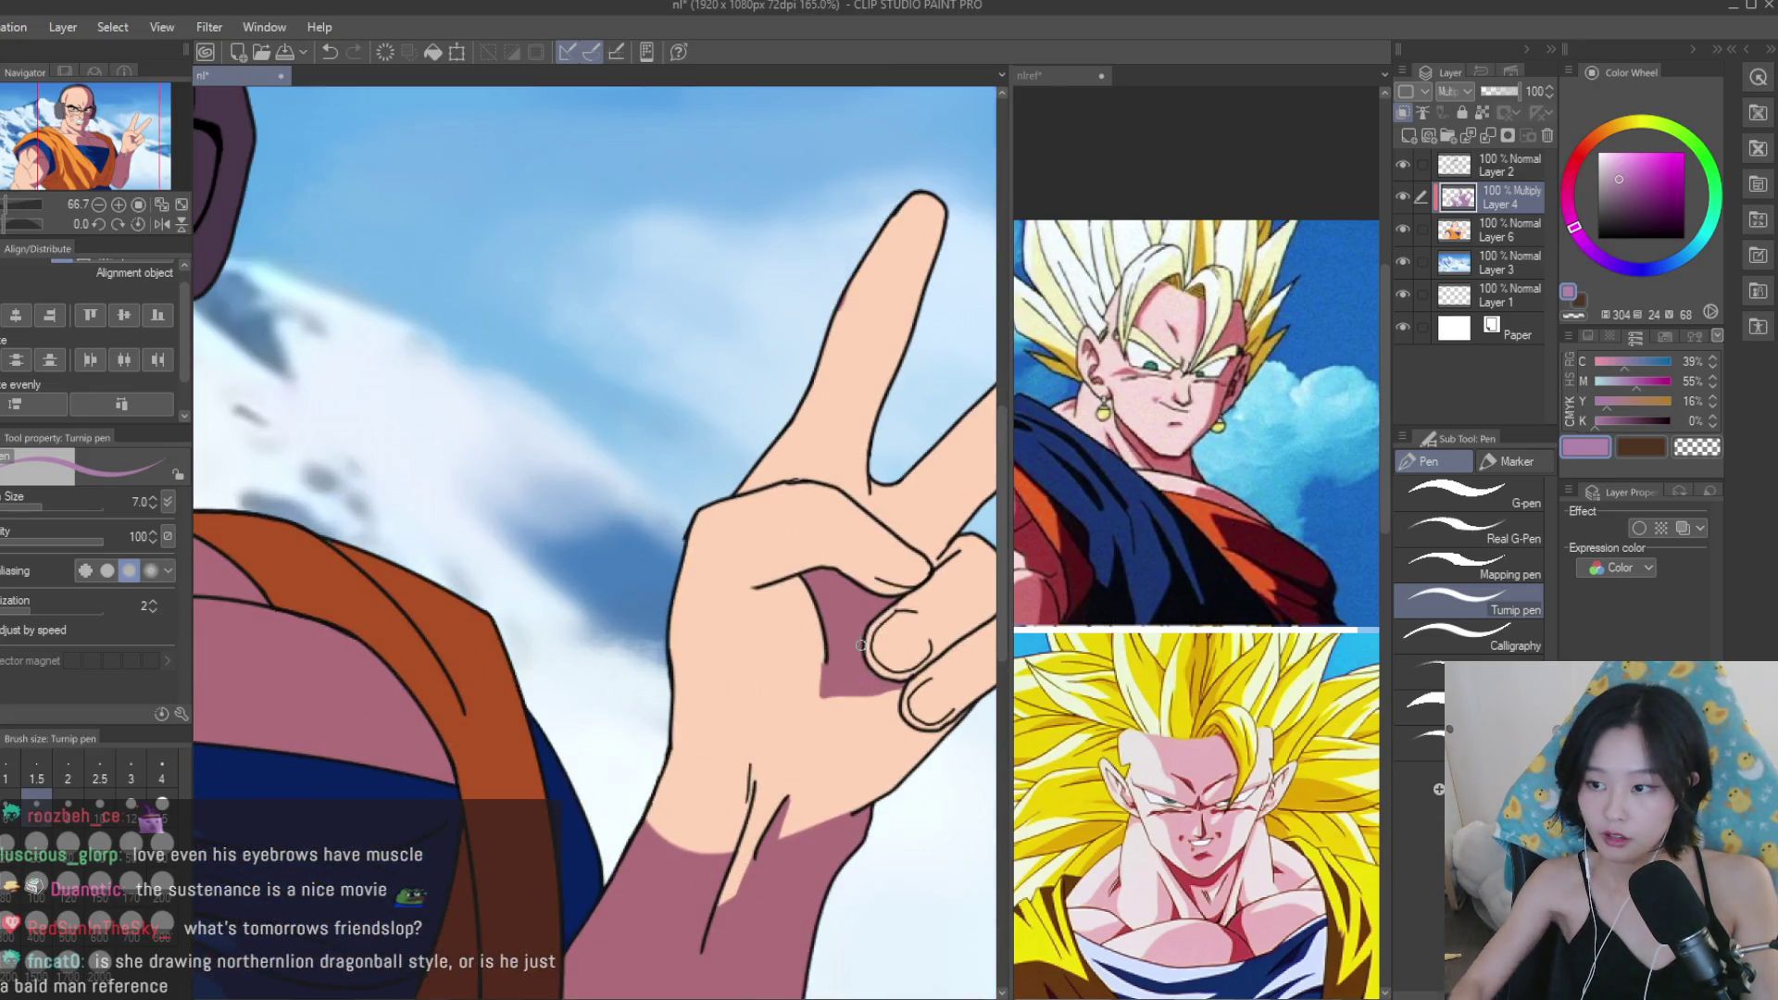
pyautogui.press(']')
pyautogui.scroll(-1, 658, 579)
pyautogui.scroll(3, 783, 723)
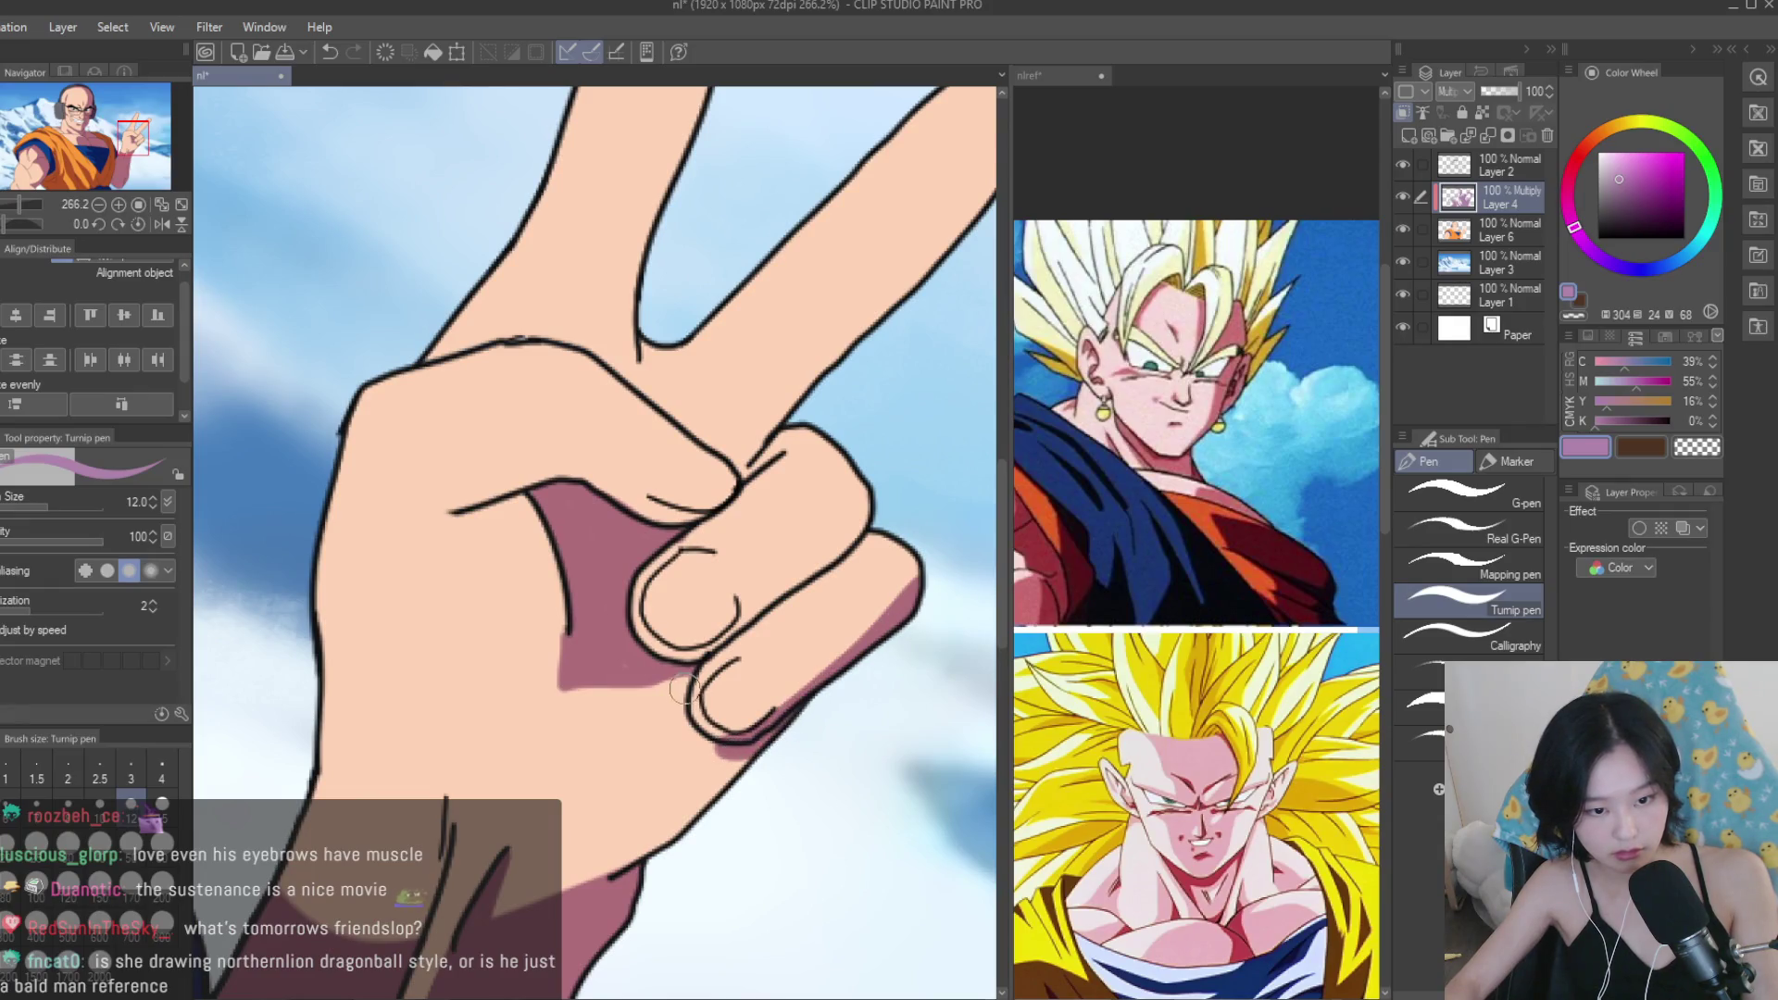
pyautogui.moveTo(685, 690); pyautogui.dragTo(750, 769)
pyautogui.moveTo(611, 871); pyautogui.dragTo(704, 774)
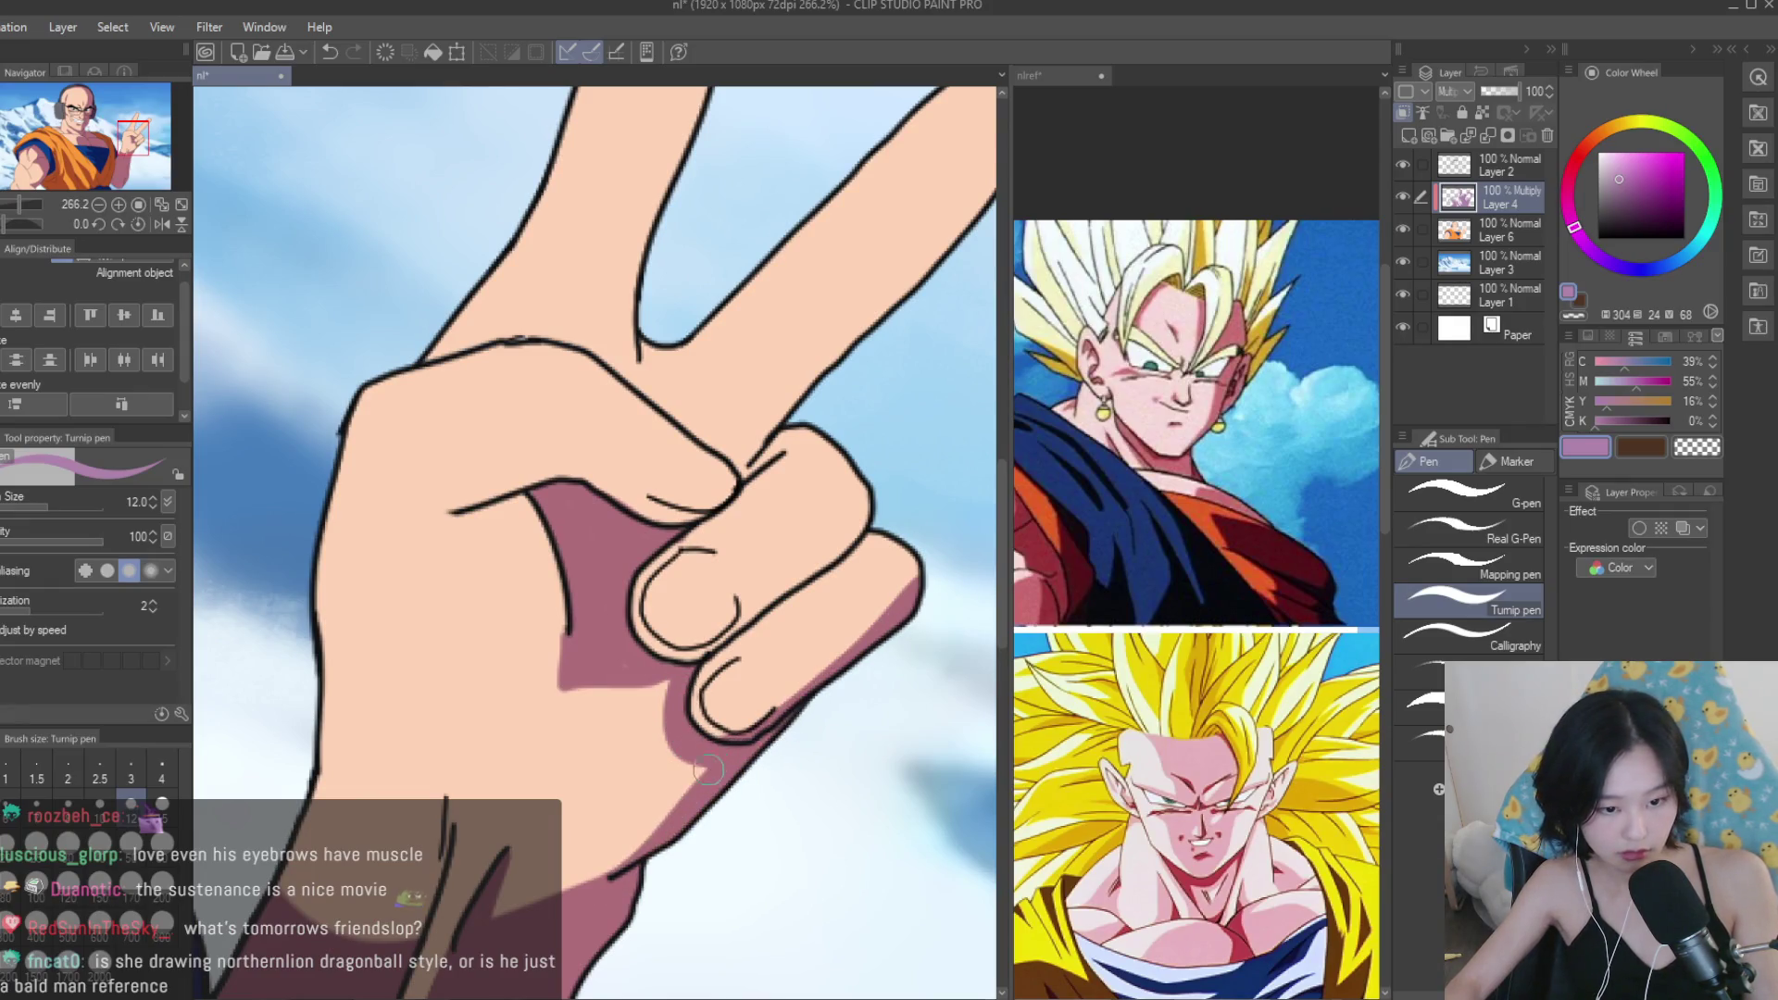
# Shade above the palm crease, down the finger crease and under the curled finger.
pyautogui.scroll(-3, 676, 801)
pyautogui.scroll(5, 414, 579)
pyautogui.moveTo(583, 523); pyautogui.dragTo(414, 578)
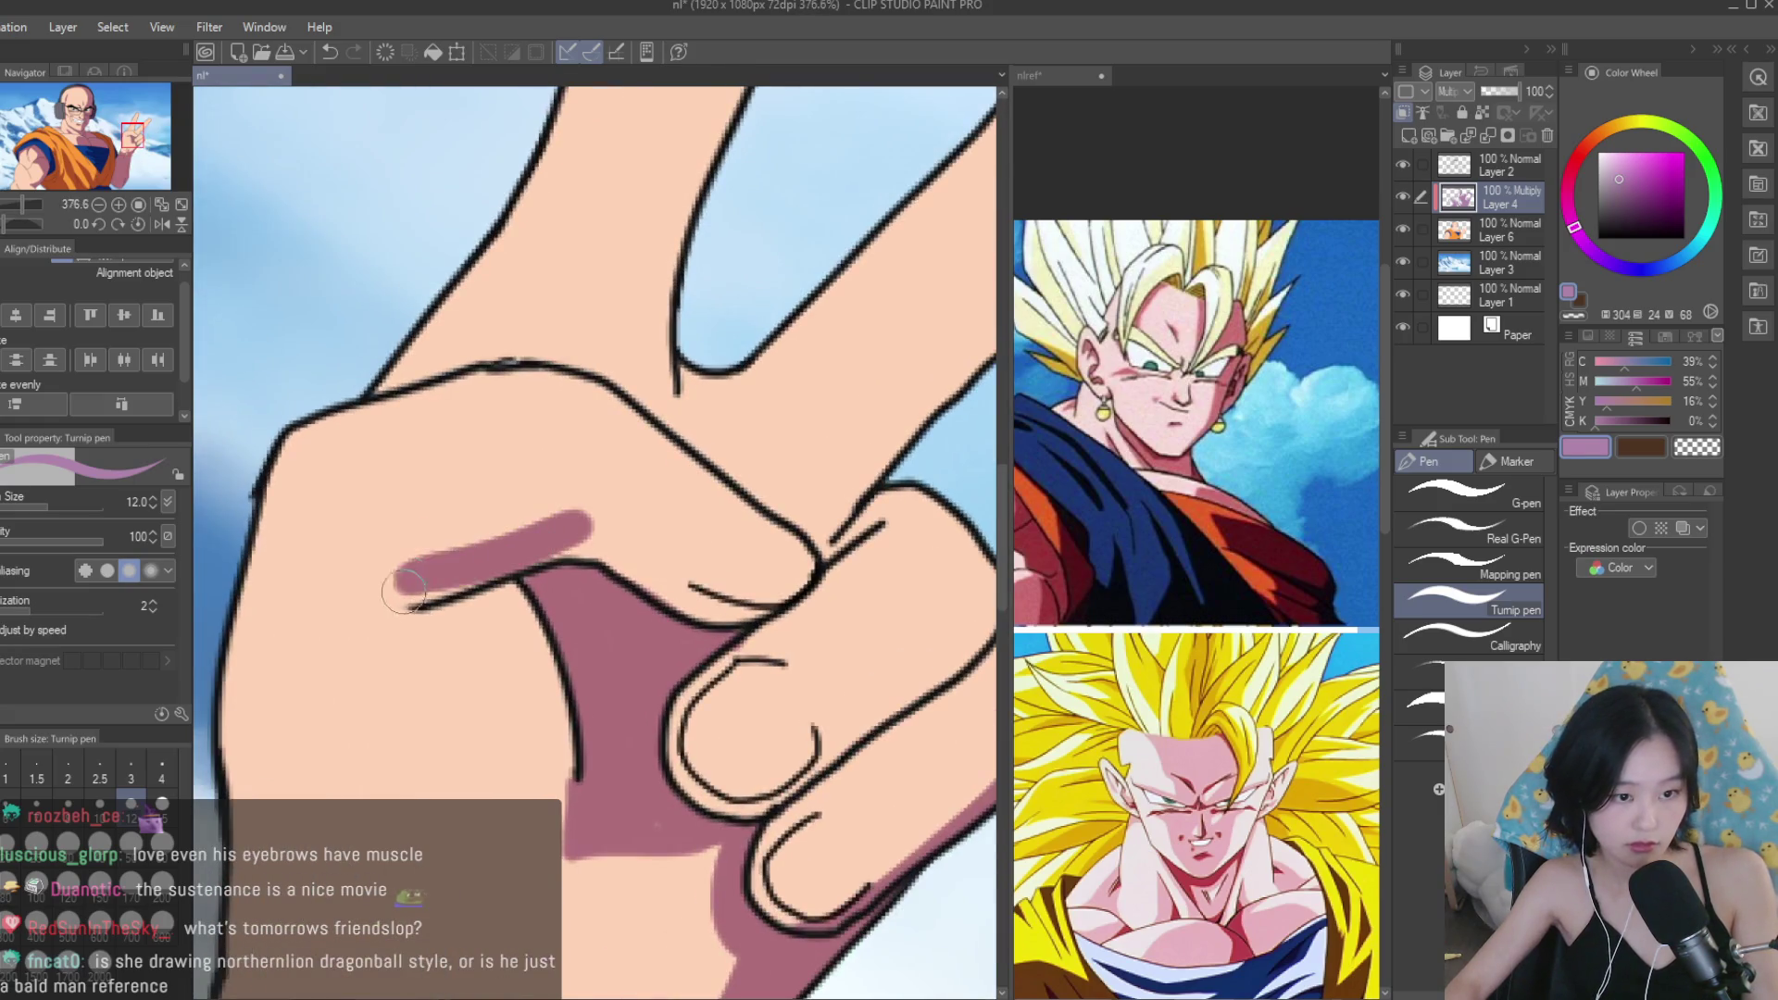
pyautogui.moveTo(590, 544); pyautogui.dragTo(685, 607)
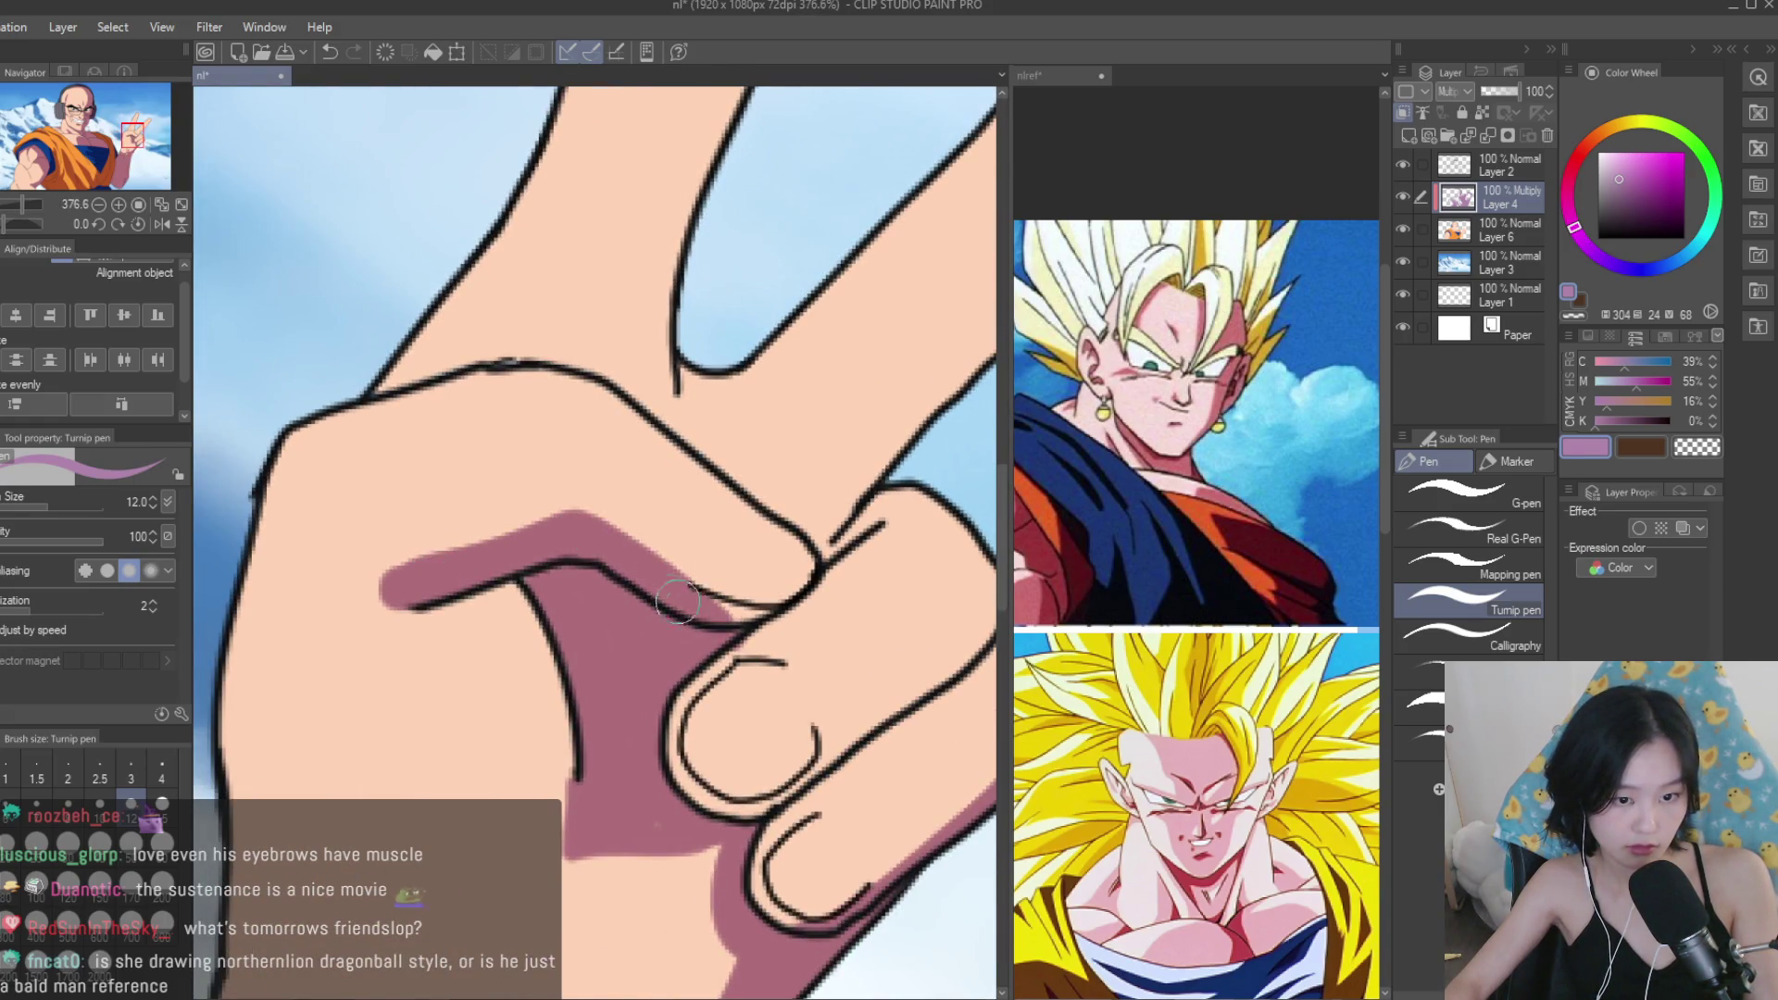
pyautogui.scroll(-1, 764, 611)
pyautogui.moveTo(912, 593)
pyautogui.mouseDown()
pyautogui.moveTo(787, 727)
pyautogui.moveTo(673, 804)
pyautogui.mouseUp()
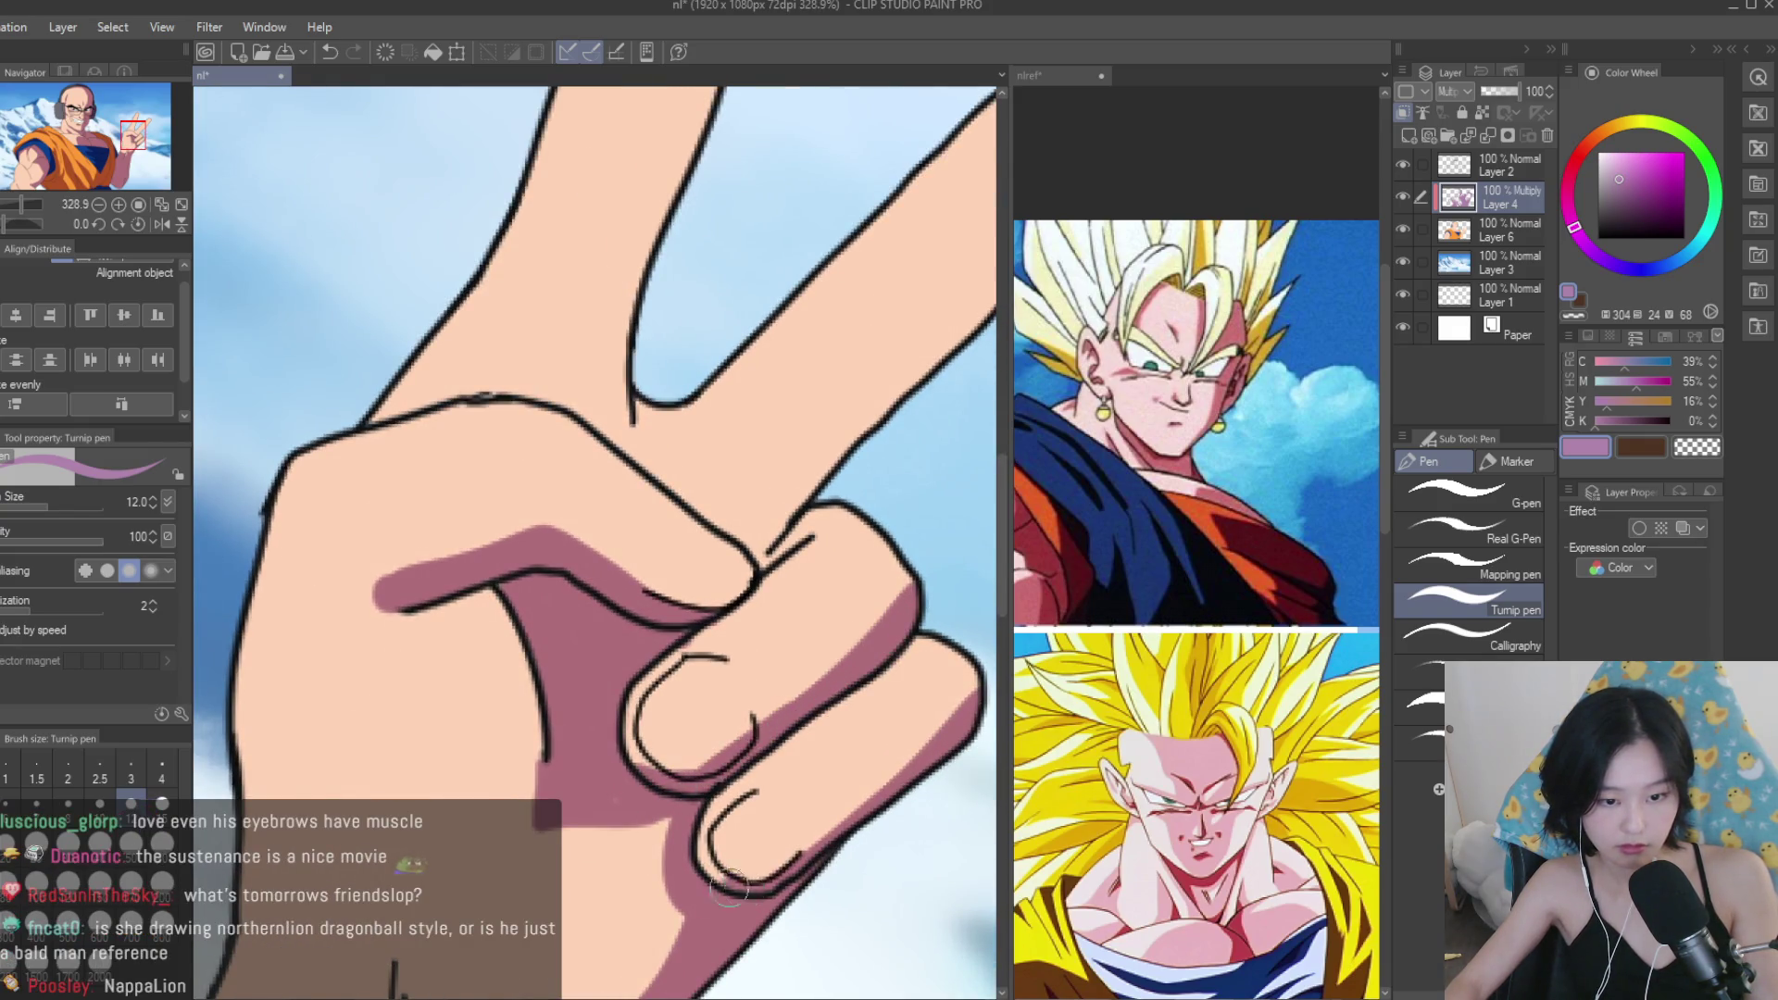
pyautogui.scroll(-5, 741, 887)
pyautogui.scroll(4, 769, 637)
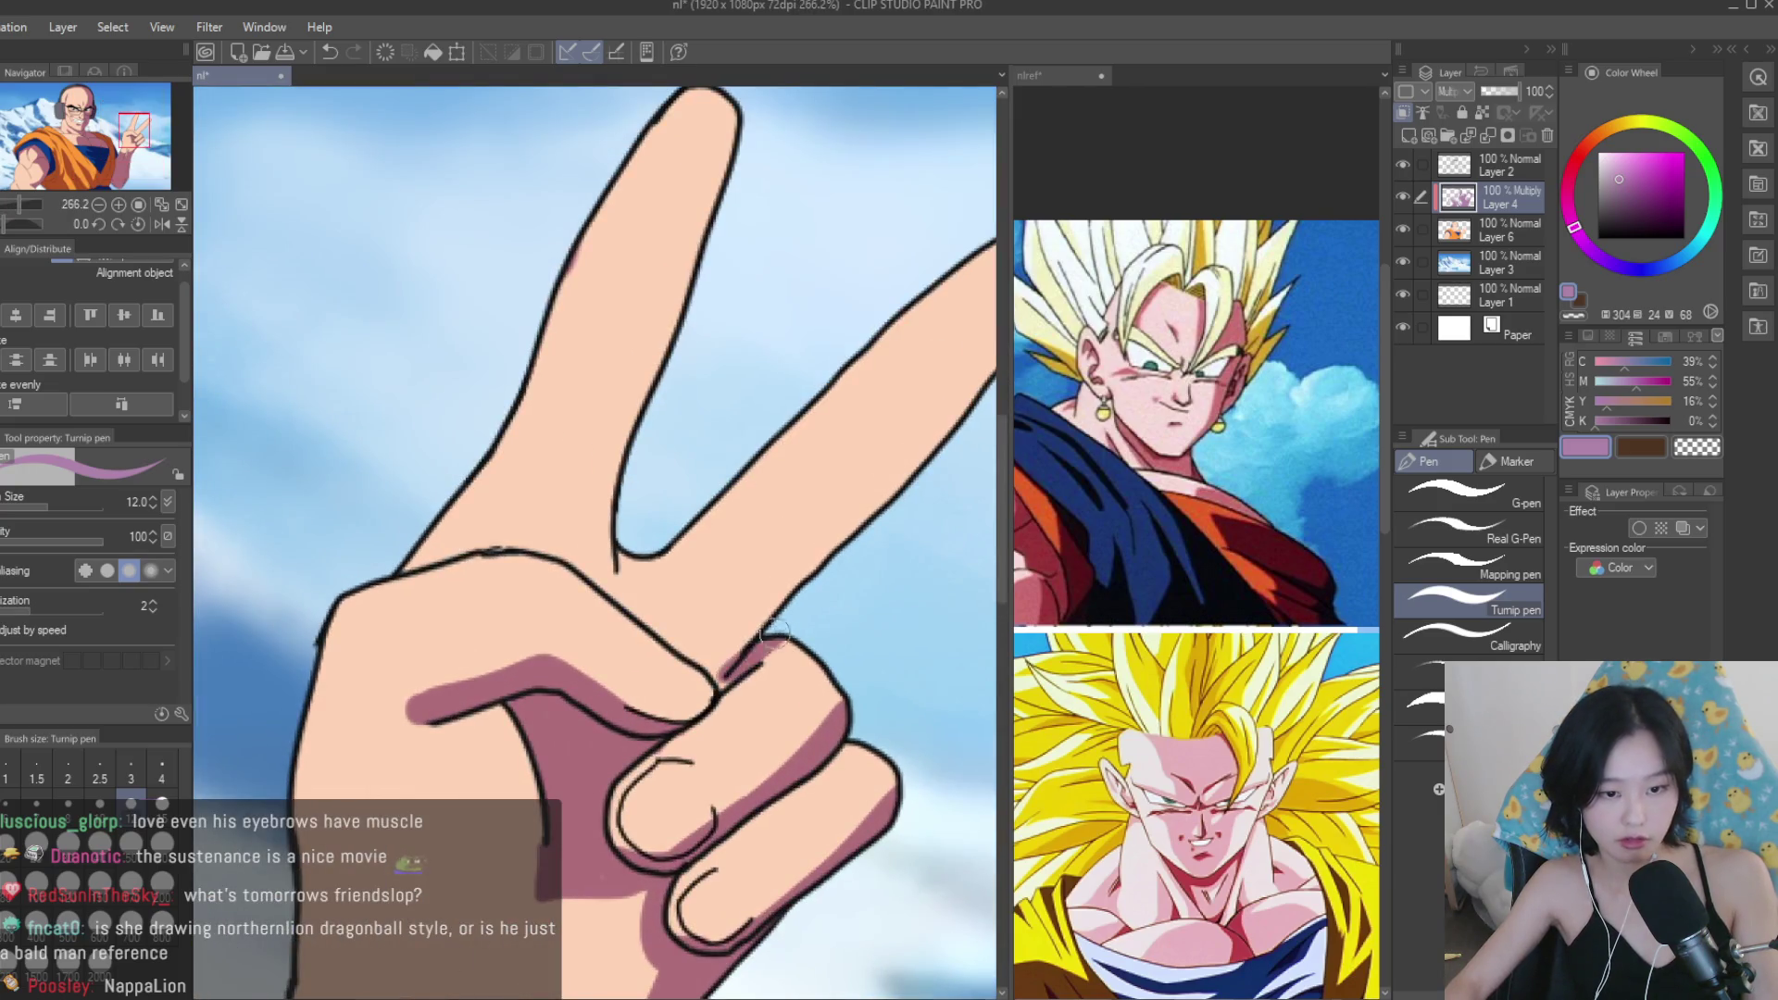
pyautogui.scroll(2, 769, 637)
pyautogui.scroll(-4, 768, 637)
pyautogui.scroll(-2, 398, 618)
# Mirror the view and shade the edges of the index and middle fingers.
pyautogui.press('h')
pyautogui.scroll(5, 397, 617)
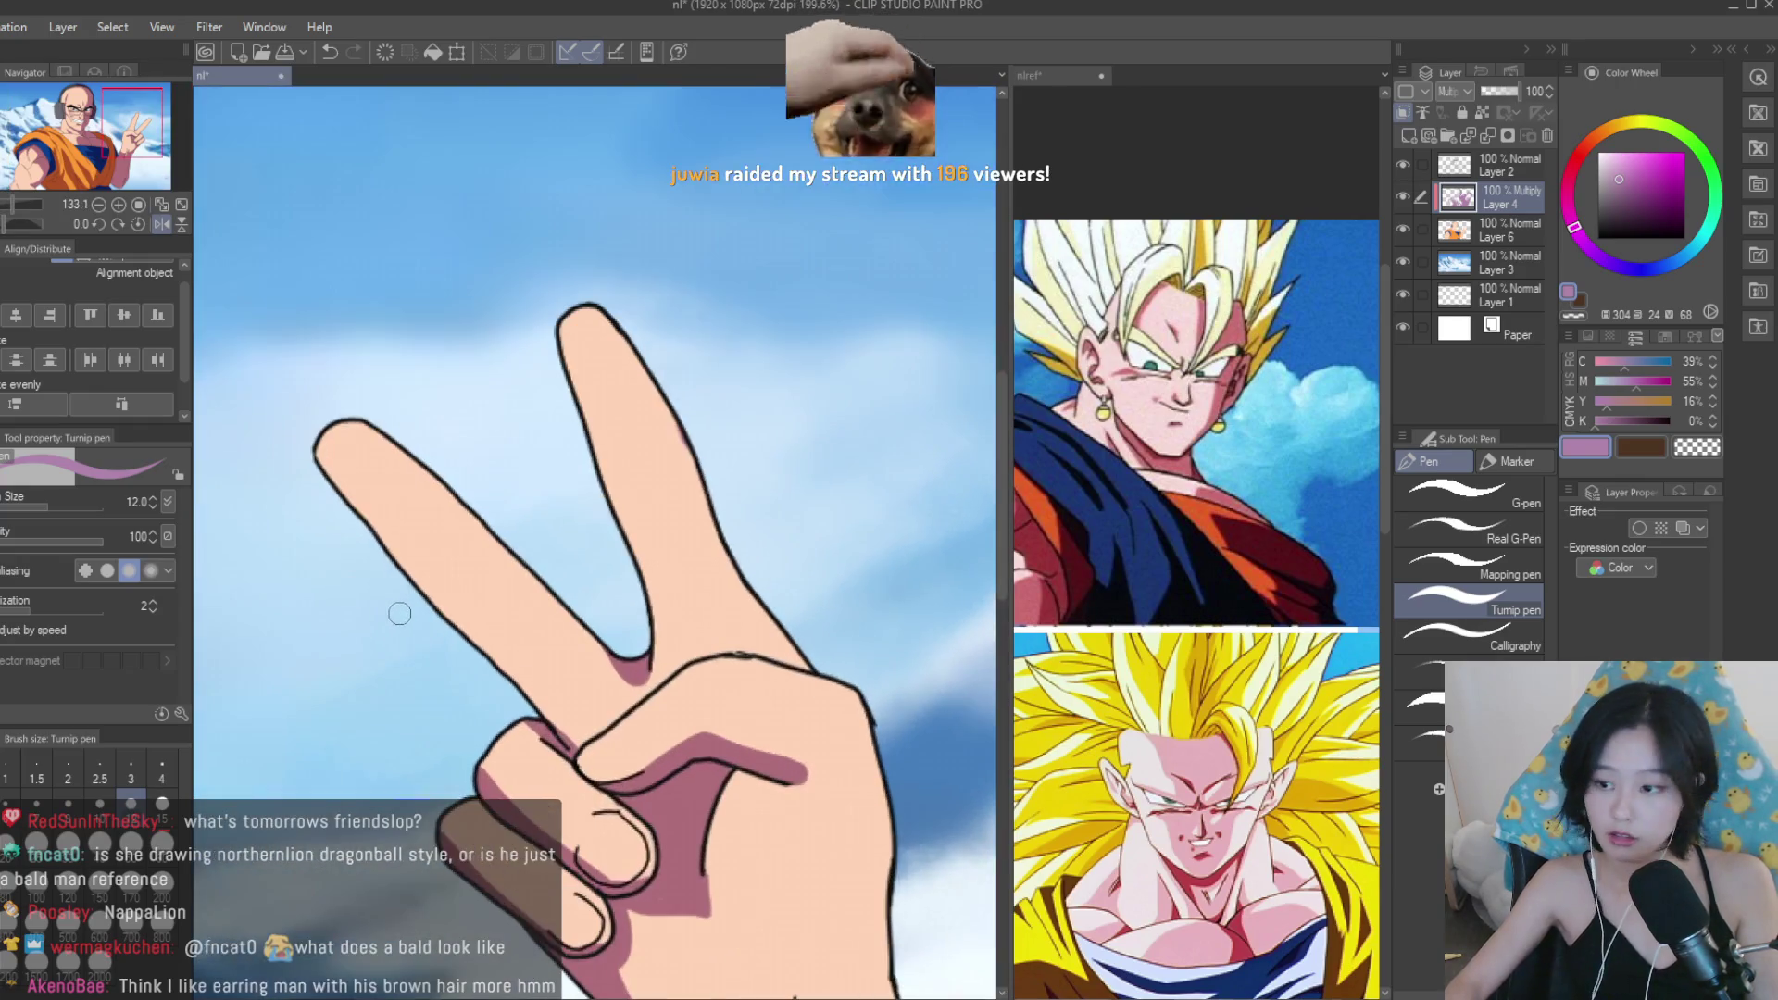
pyautogui.moveTo(311, 435); pyautogui.dragTo(567, 732)
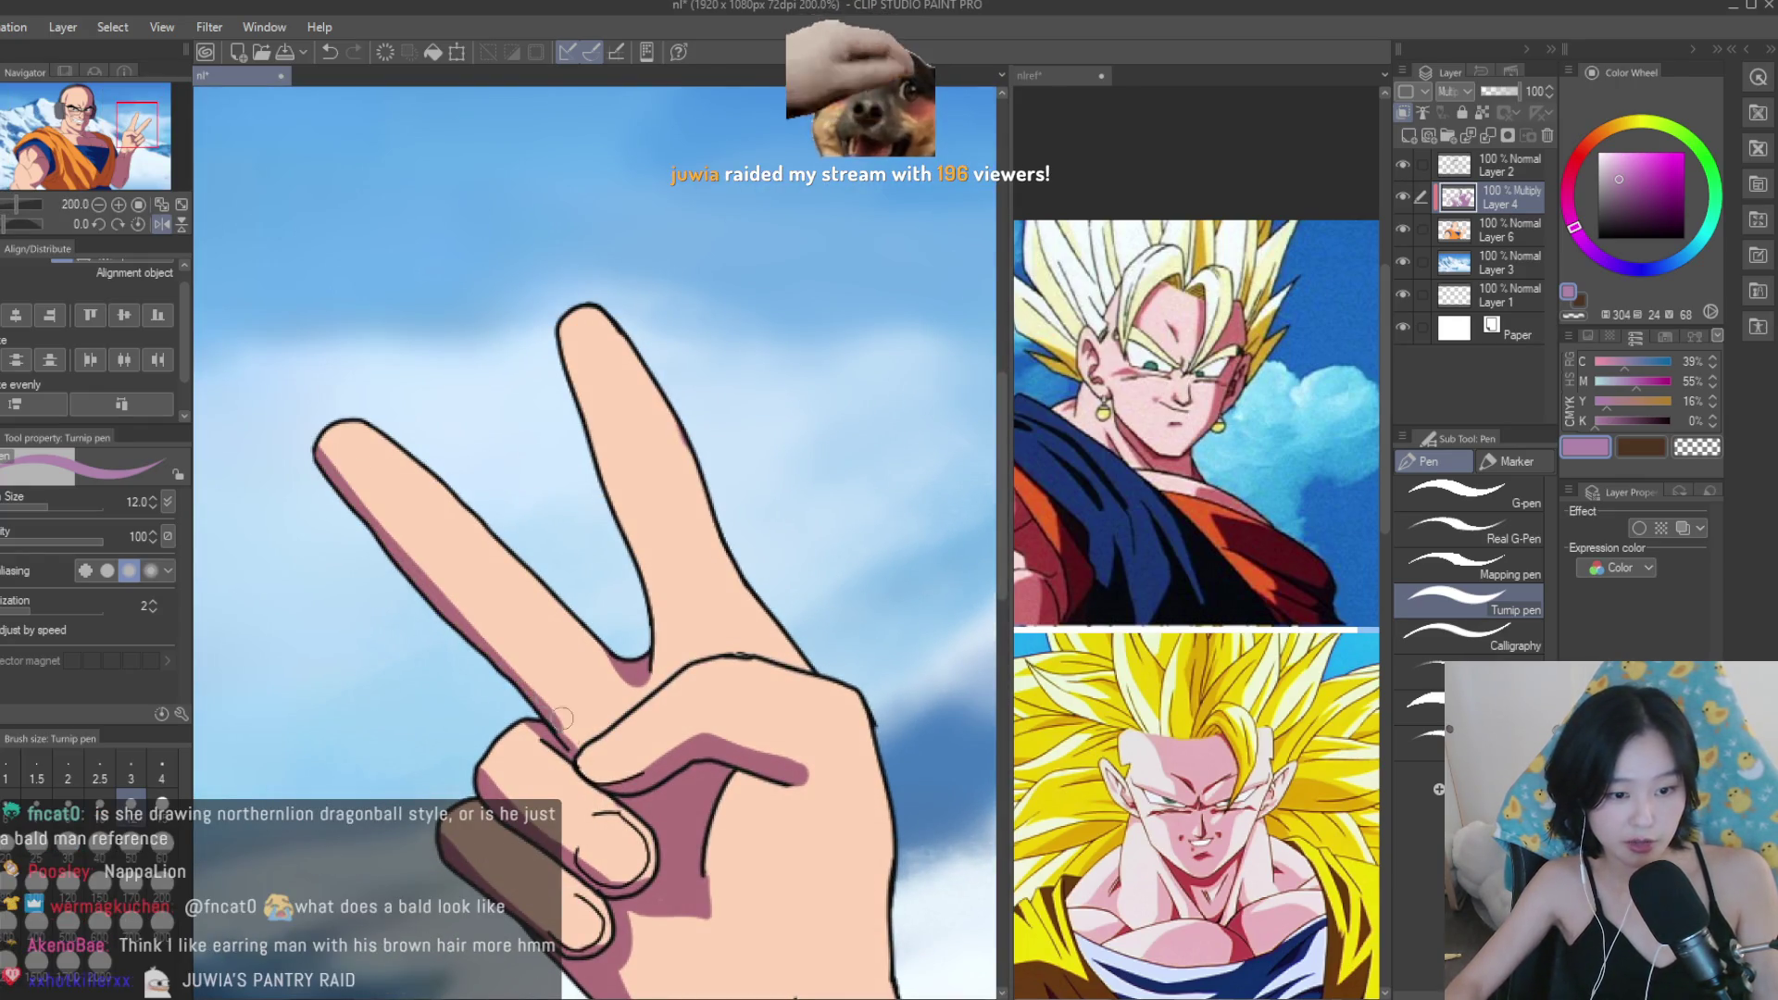
pyautogui.moveTo(560, 315); pyautogui.dragTo(656, 645)
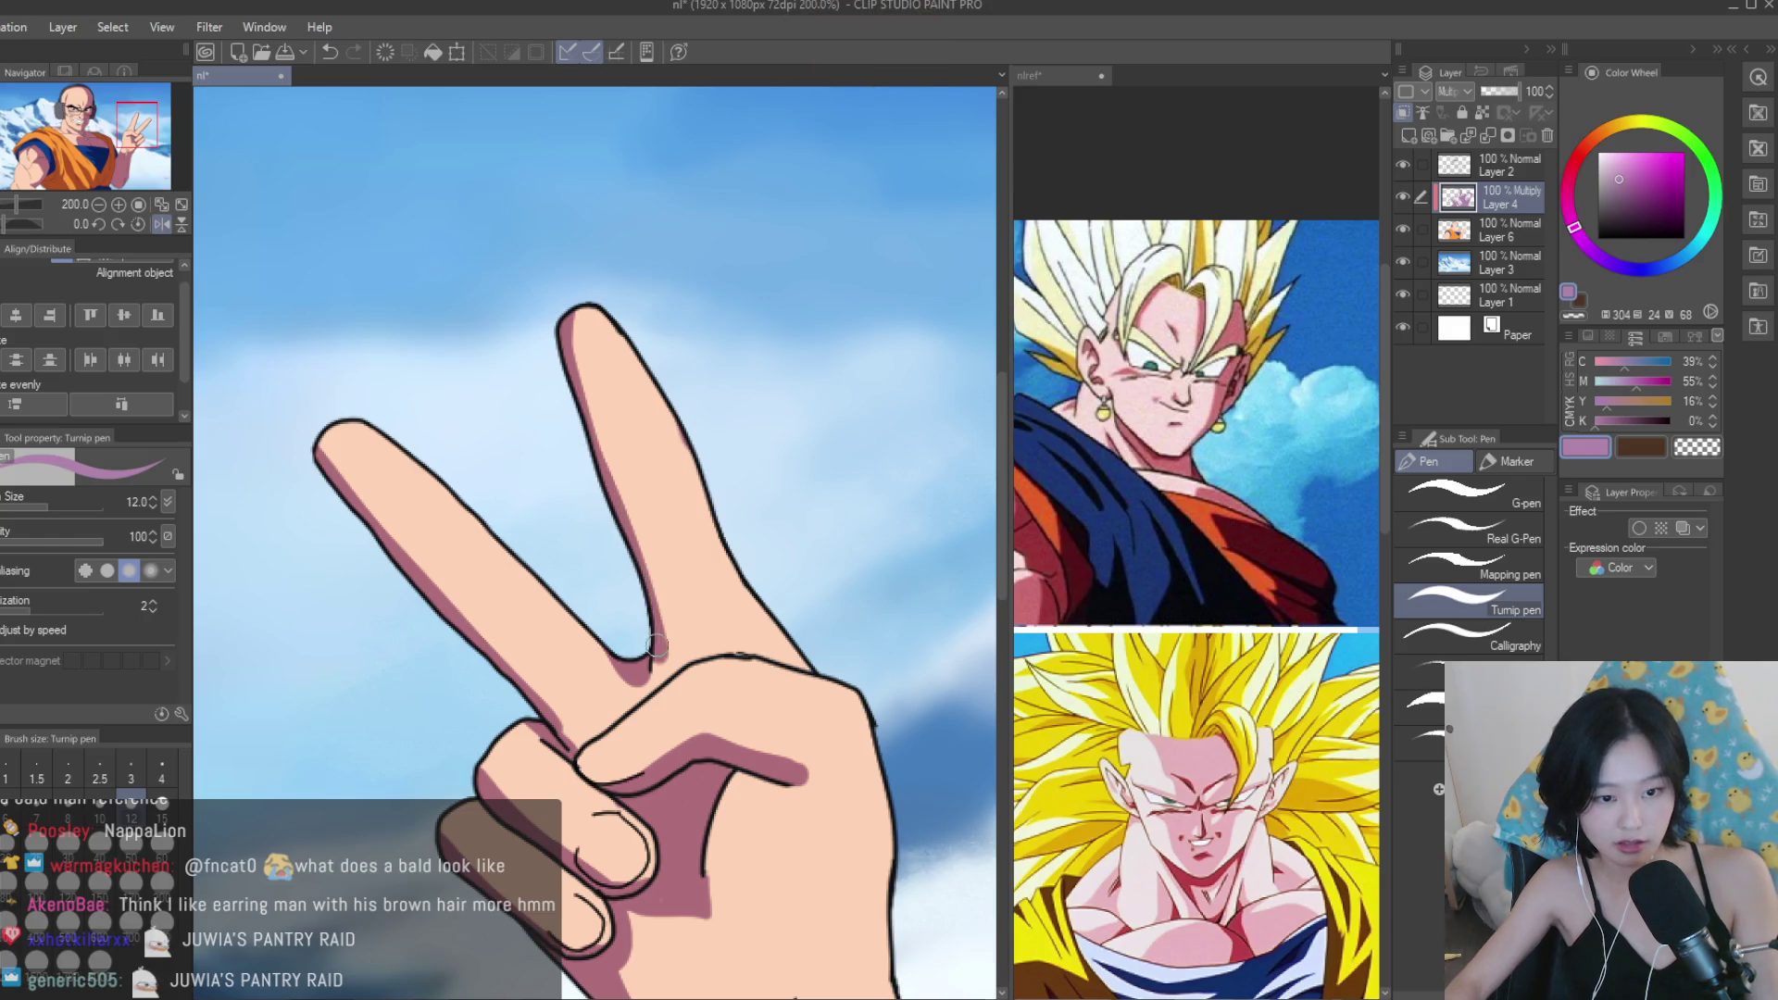
pyautogui.scroll(-3, 639, 648)
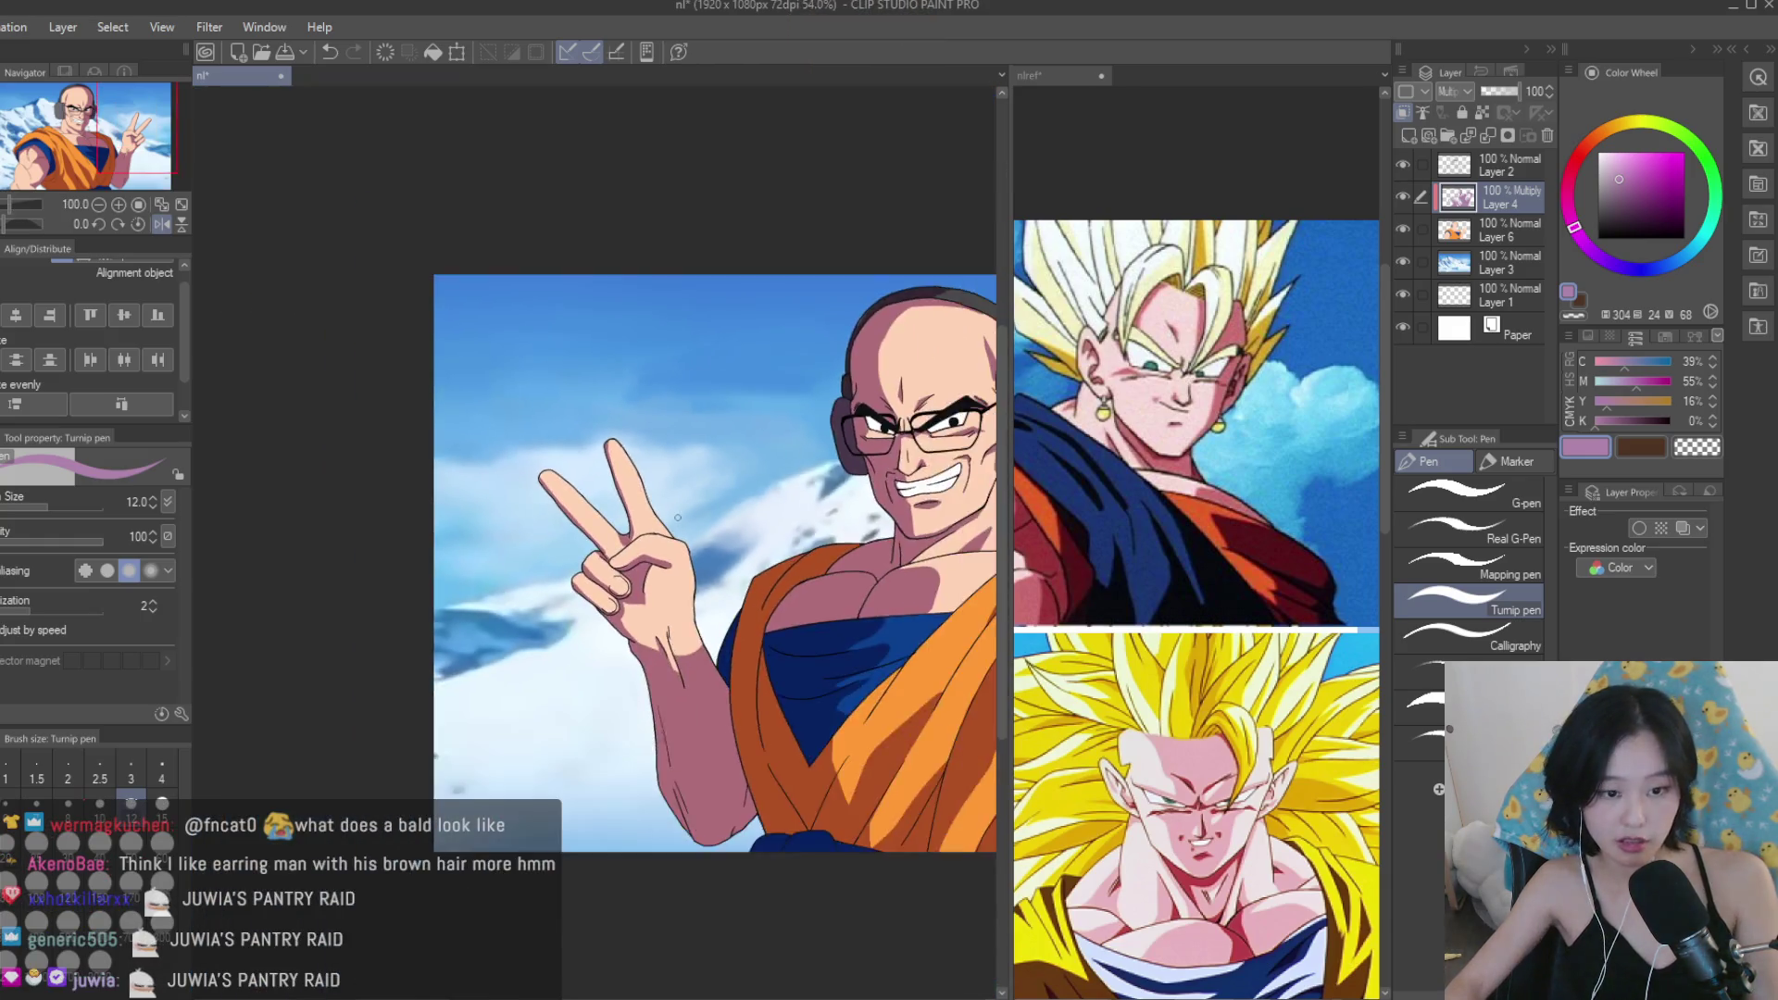
pyautogui.scroll(3, 618, 507)
pyautogui.scroll(1, 618, 508)
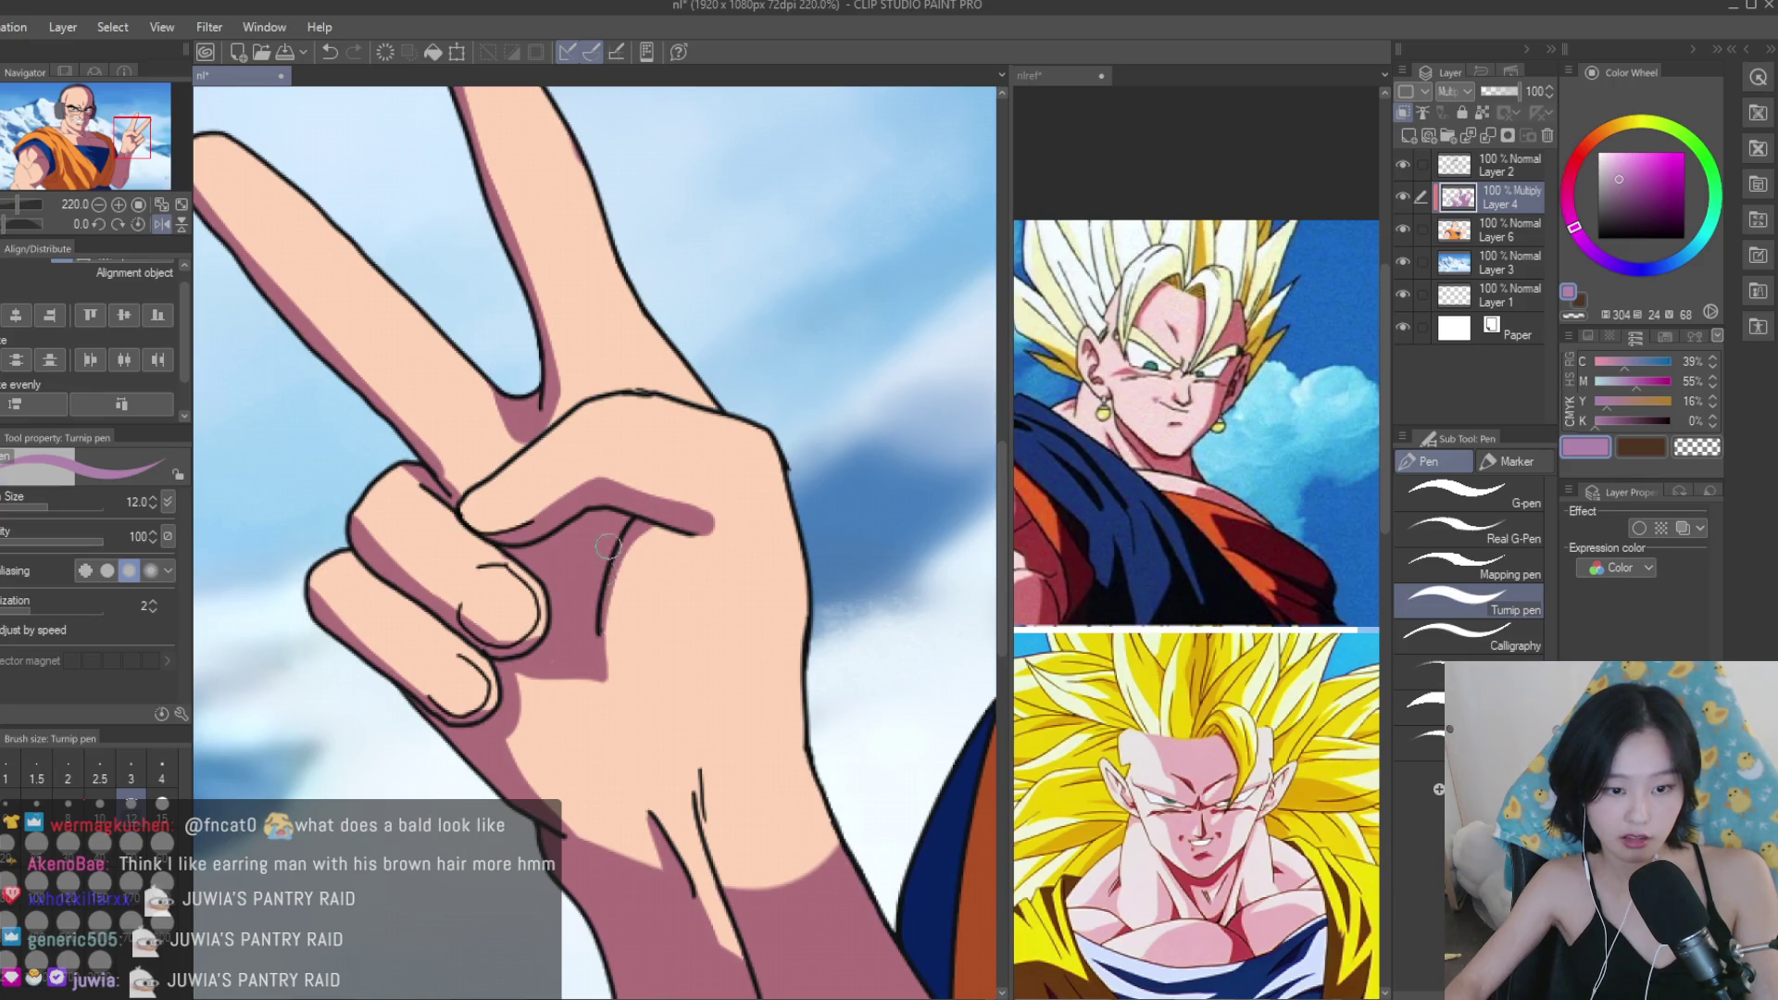
pyautogui.scroll(-5, 540, 652)
# Save the illustration with Ctrl+S.
pyautogui.hotkey('ctrl', 's')
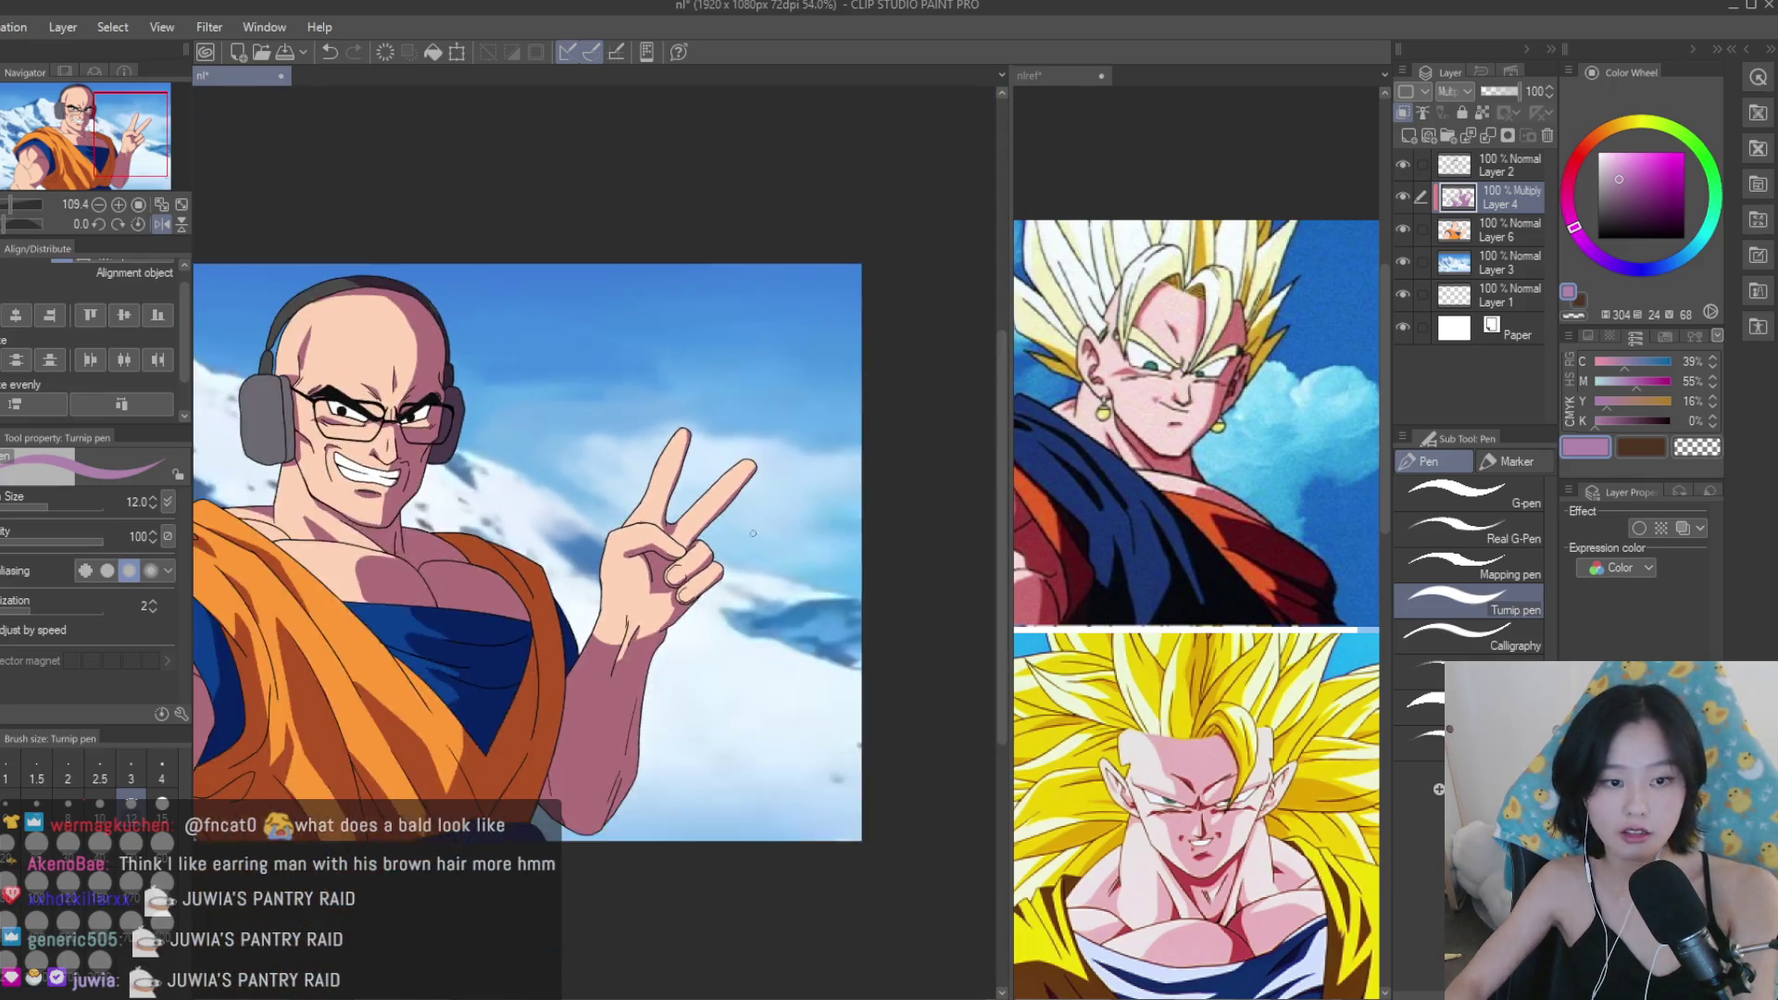
pyautogui.scroll(2, 602, 556)
pyautogui.scroll(-2, 602, 556)
# Return to the main canvas and add a new raster layer, Layer 5, above Layer 4.
pyautogui.click(1194, 556)
pyautogui.scroll(-2, 1194, 556)
pyautogui.click(857, 475)
pyautogui.scroll(3, 857, 475)
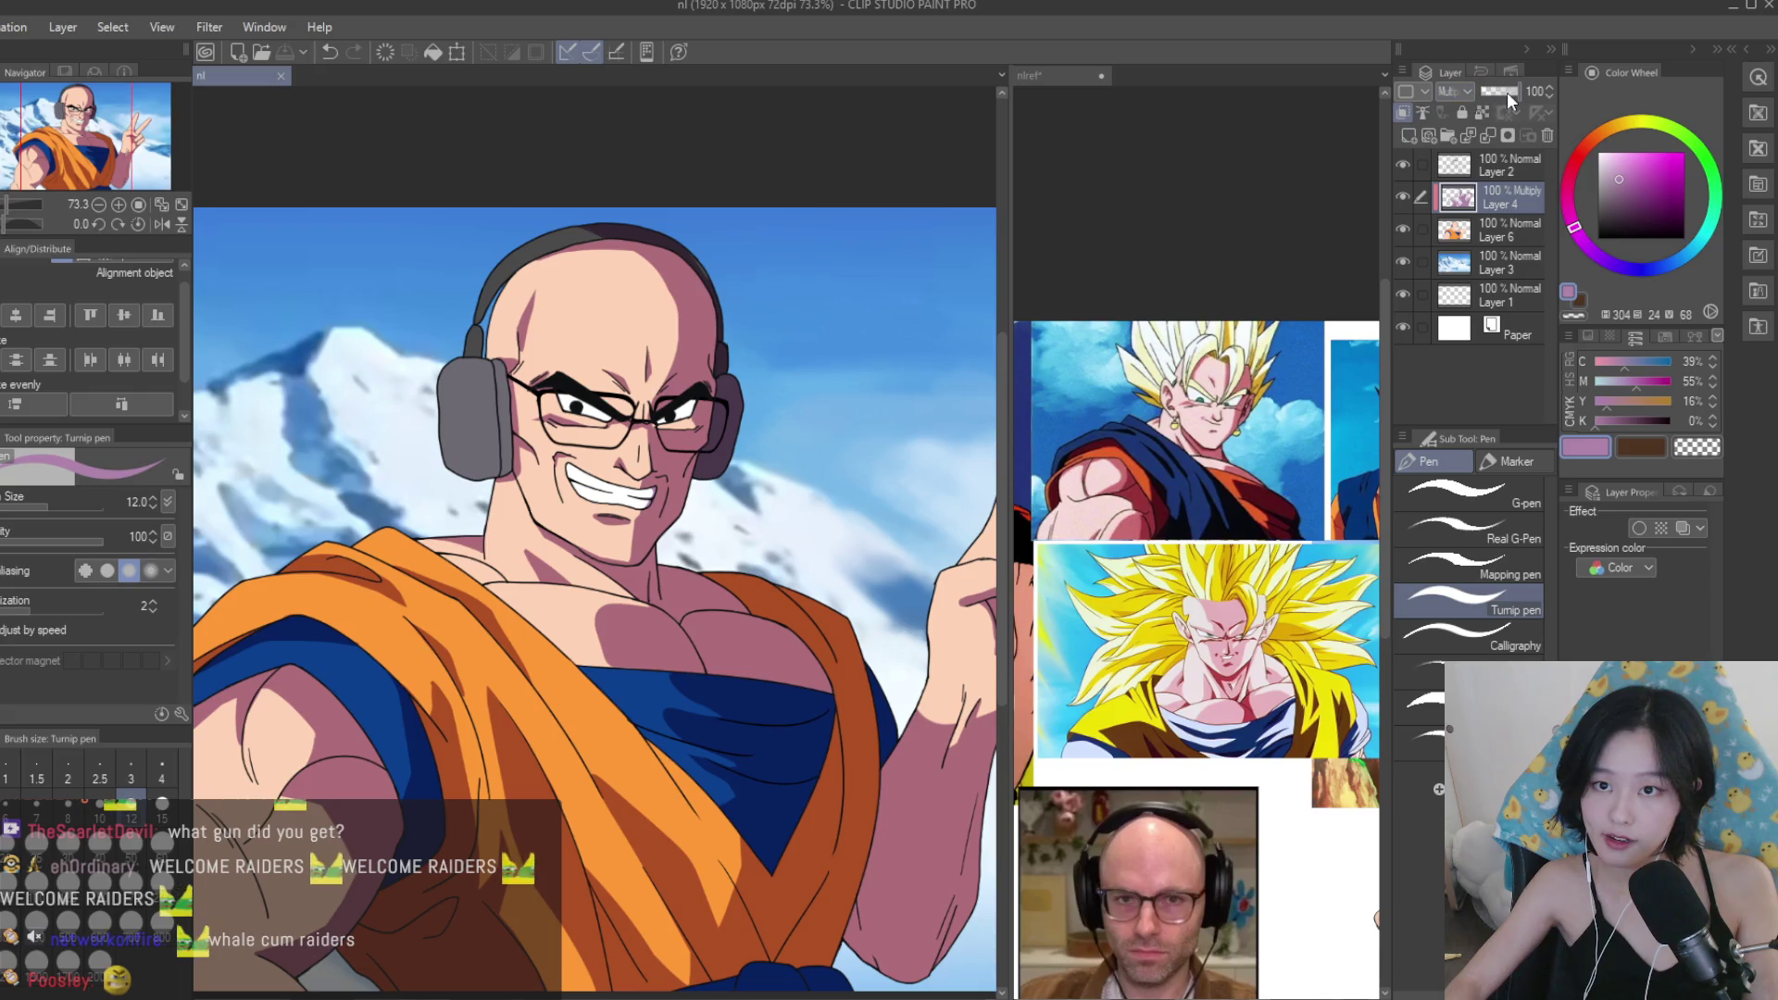
pyautogui.click(1406, 134)
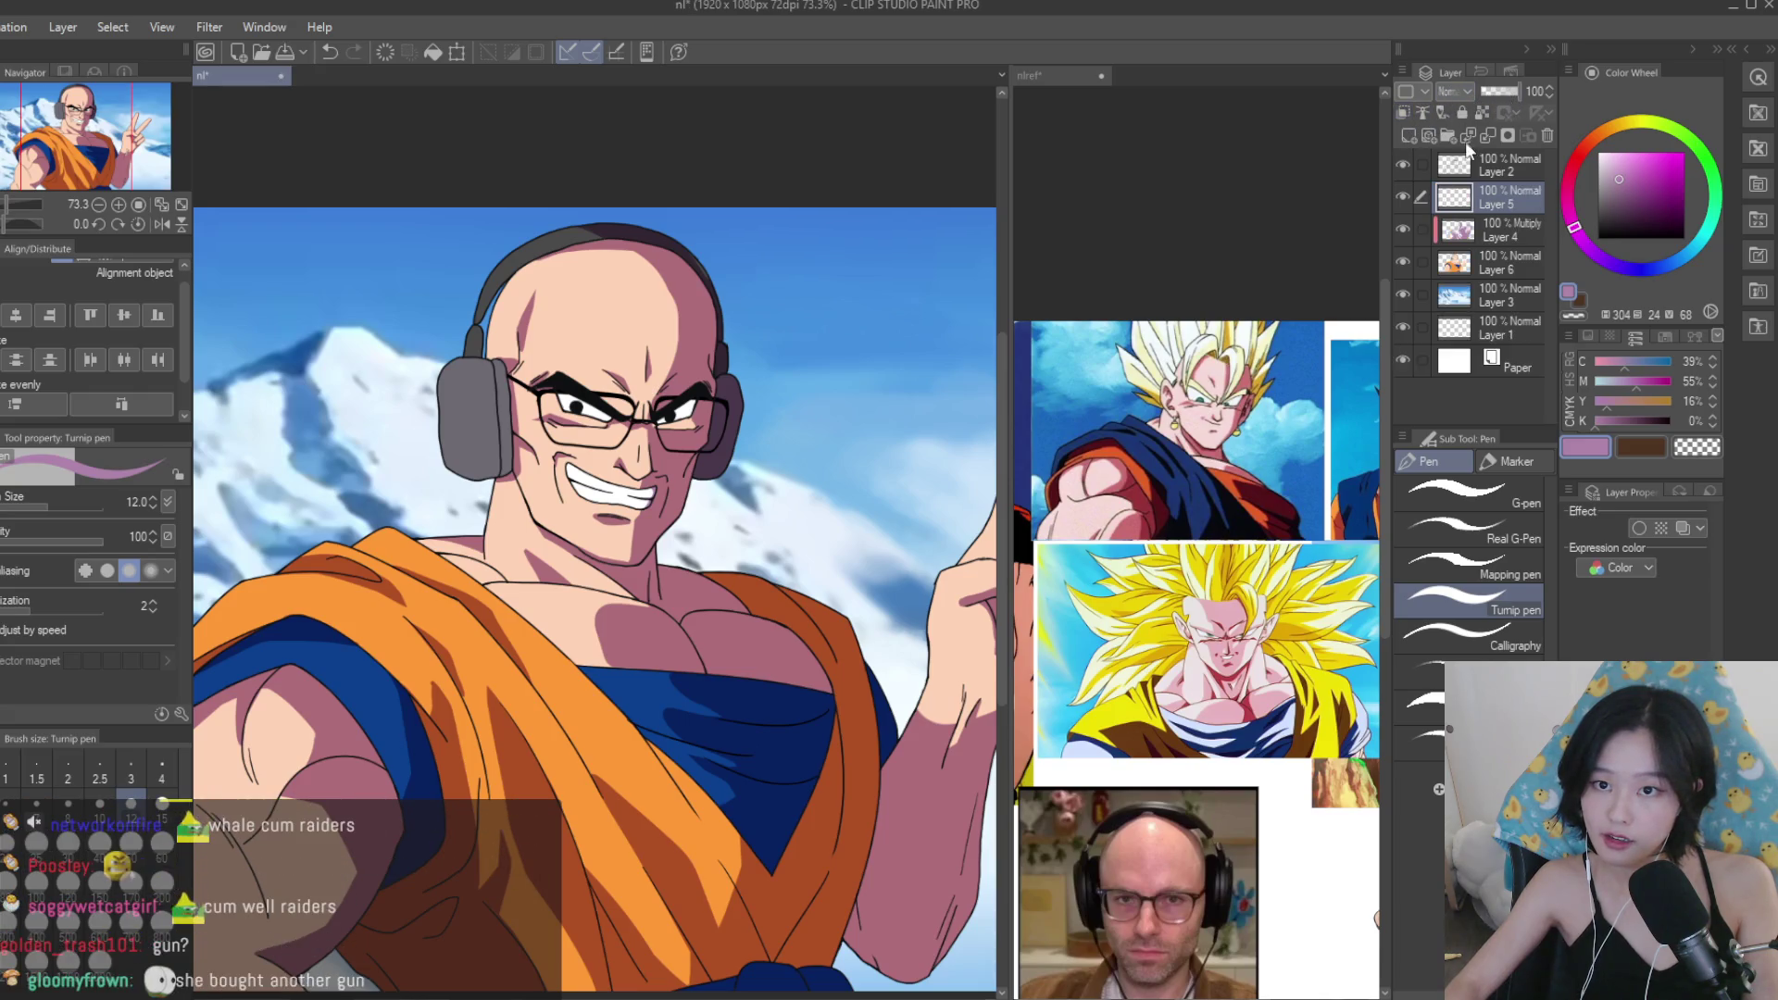
# Try two shading strokes on the neck below the mouth, then undo both.
pyautogui.scroll(4, 659, 505)
pyautogui.moveTo(639, 445)
pyautogui.mouseDown()
pyautogui.moveTo(667, 648)
pyautogui.moveTo(703, 435)
pyautogui.moveTo(704, 741)
pyautogui.mouseUp()
pyautogui.hotkey('ctrl', 'z')
pyautogui.moveTo(583, 445); pyautogui.dragTo(695, 704)
pyautogui.hotkey('ctrl', 'z')
pyautogui.hotkey('ctrl', 'z')
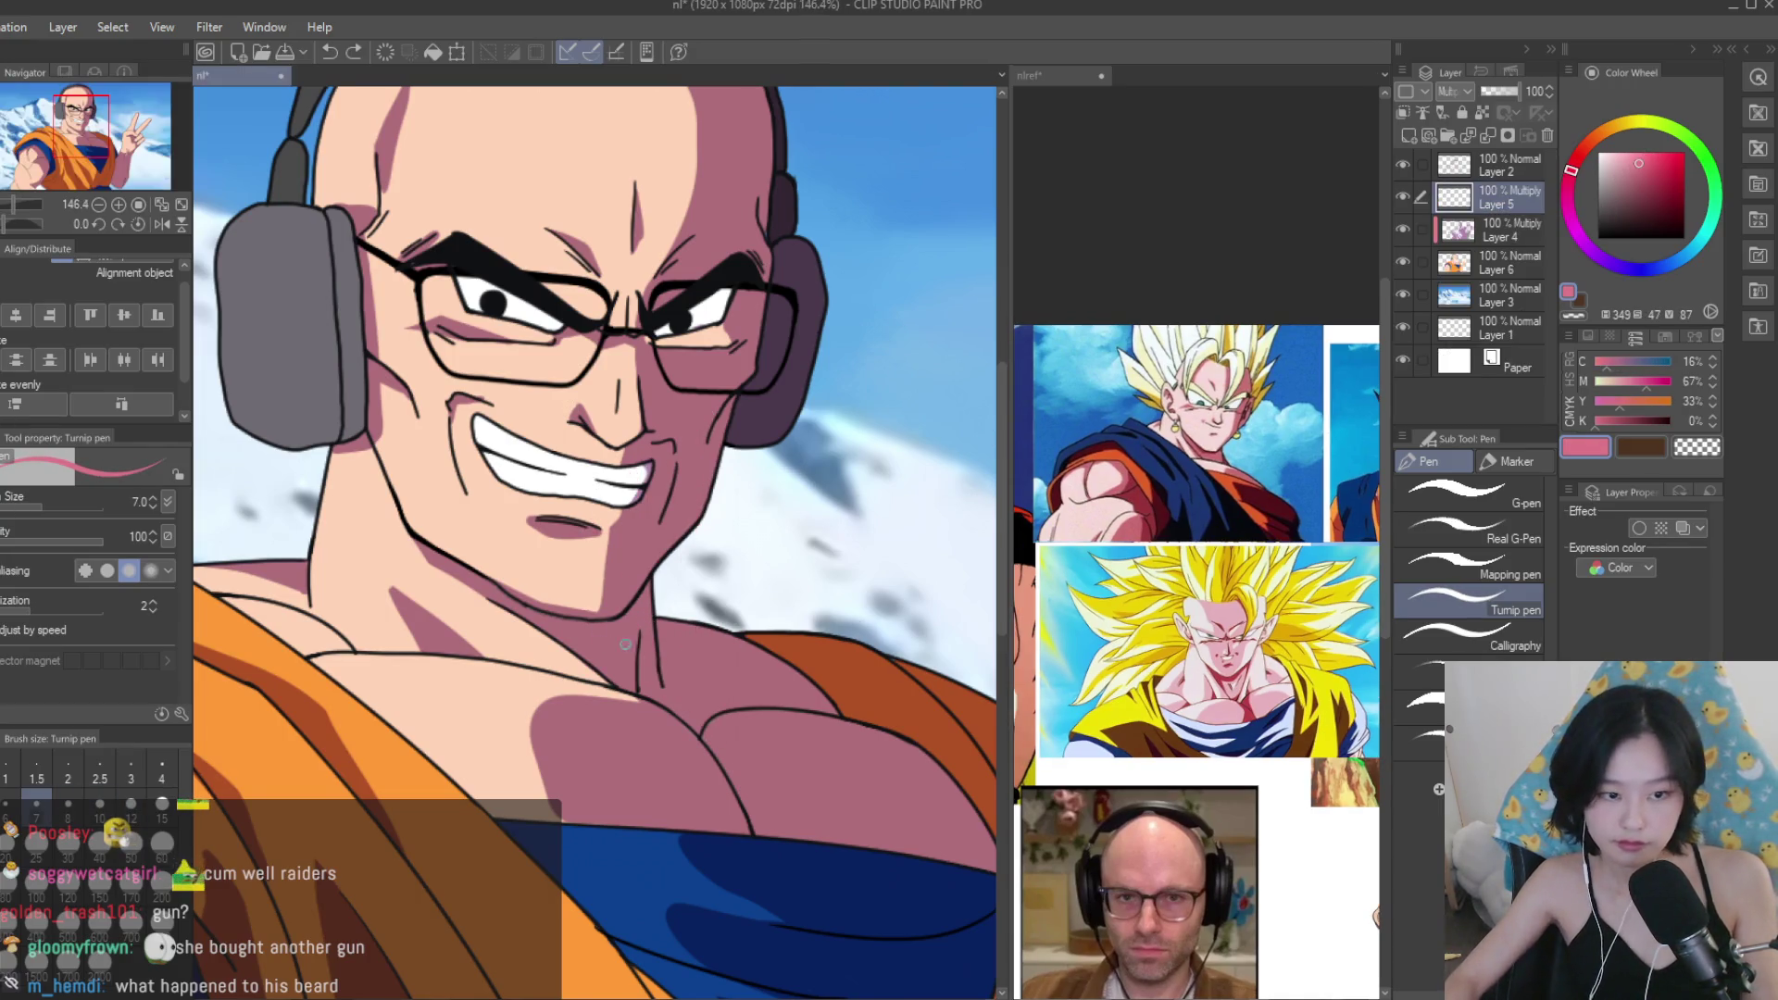
# Paint dark red shading along the jawline toward the chin.
pyautogui.scroll(5, 555, 518)
pyautogui.moveTo(315, 495); pyautogui.dragTo(536, 657)
pyautogui.moveTo(374, 524)
pyautogui.mouseDown()
pyautogui.moveTo(574, 680)
pyautogui.moveTo(768, 579)
pyautogui.moveTo(782, 537)
pyautogui.moveTo(670, 669)
pyautogui.mouseUp()
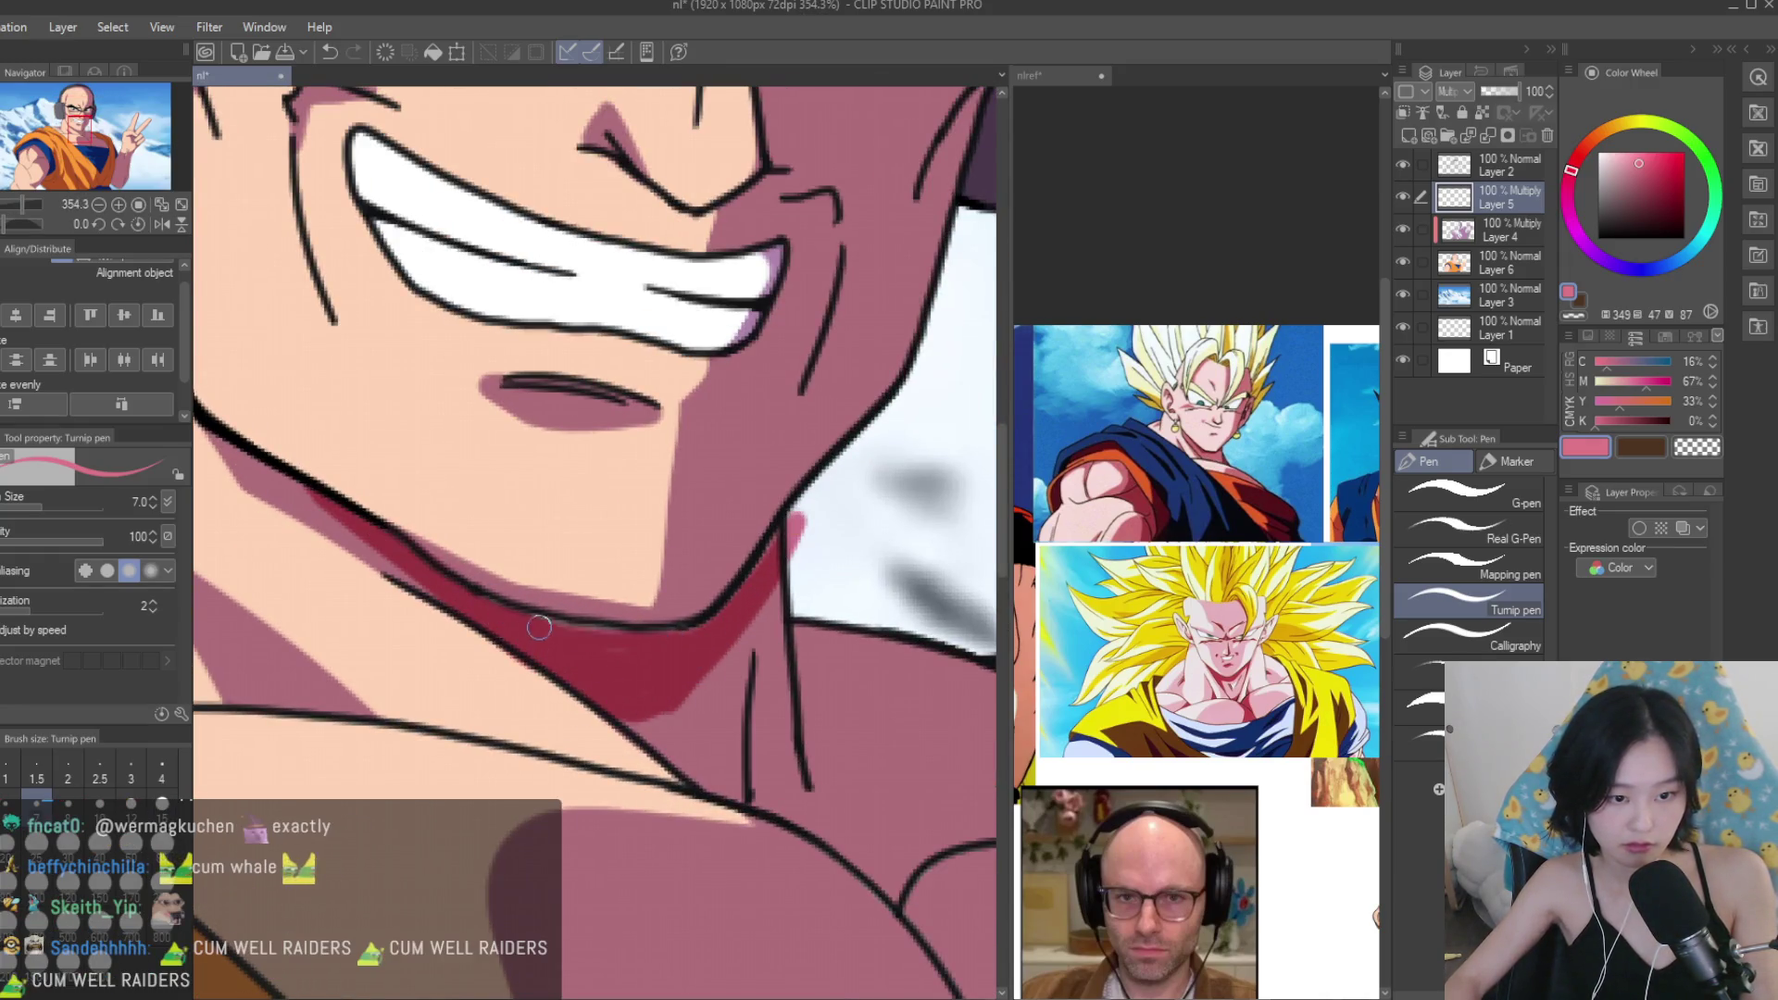
pyautogui.scroll(-8, 832, 405)
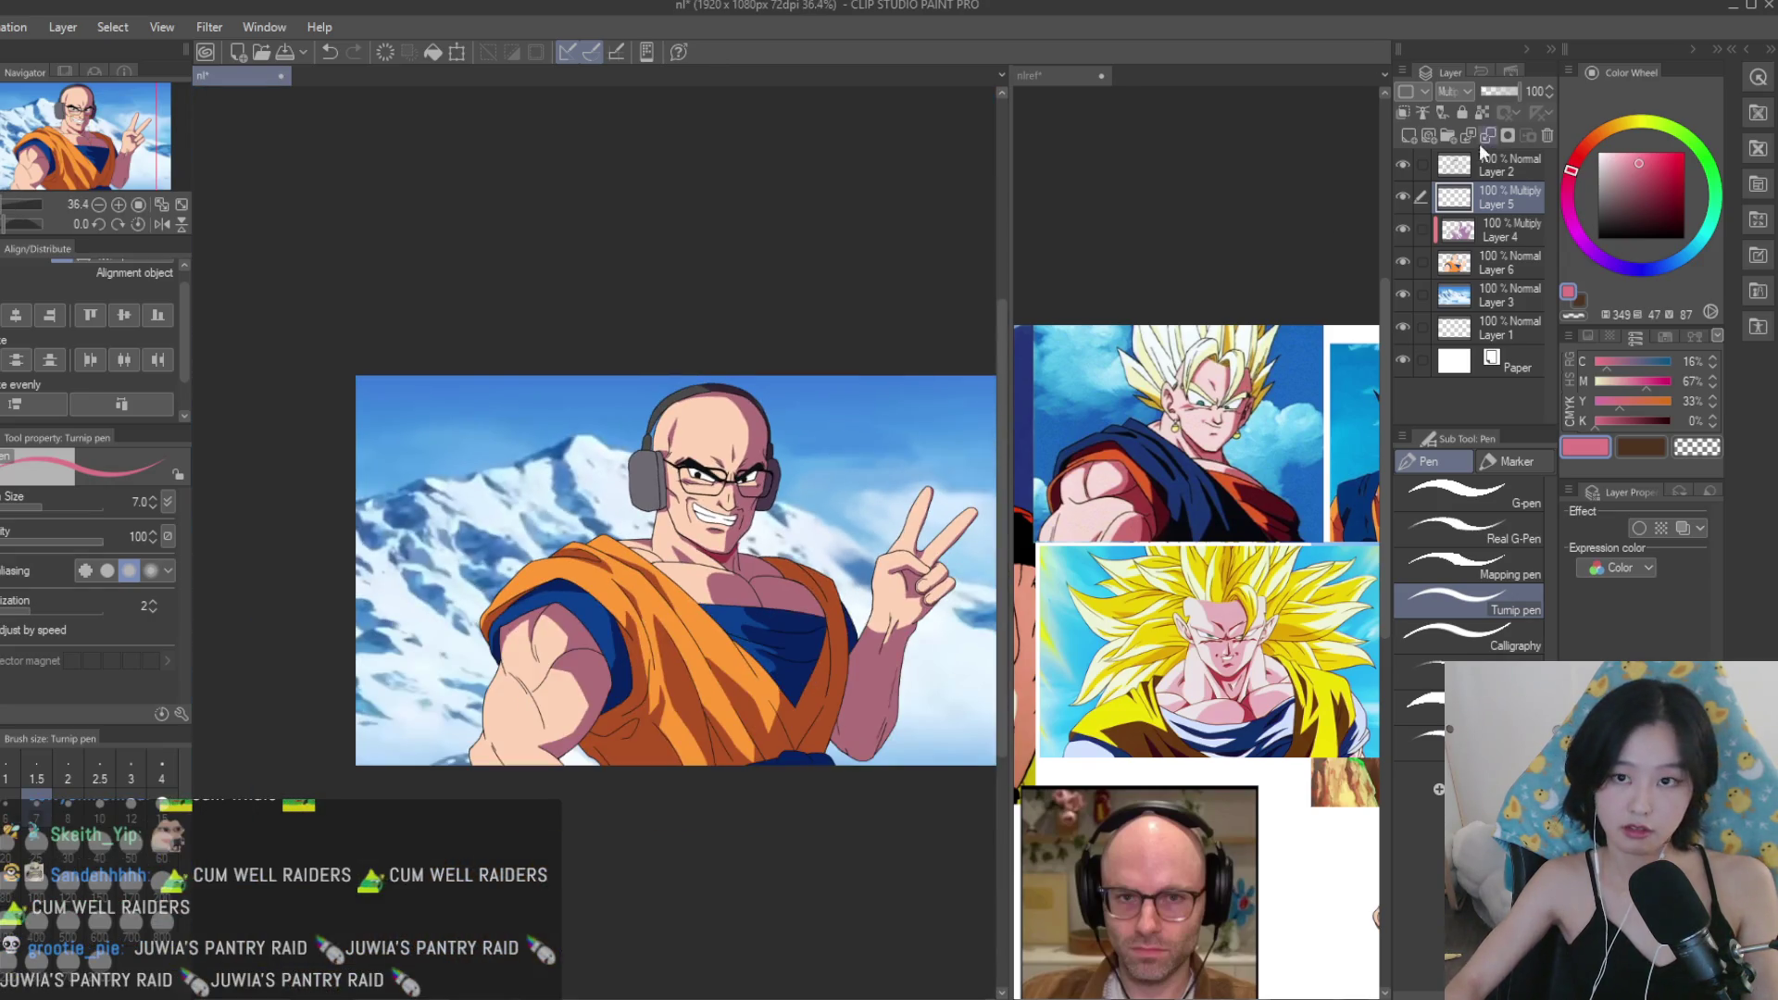
pyautogui.scroll(10, 722, 526)
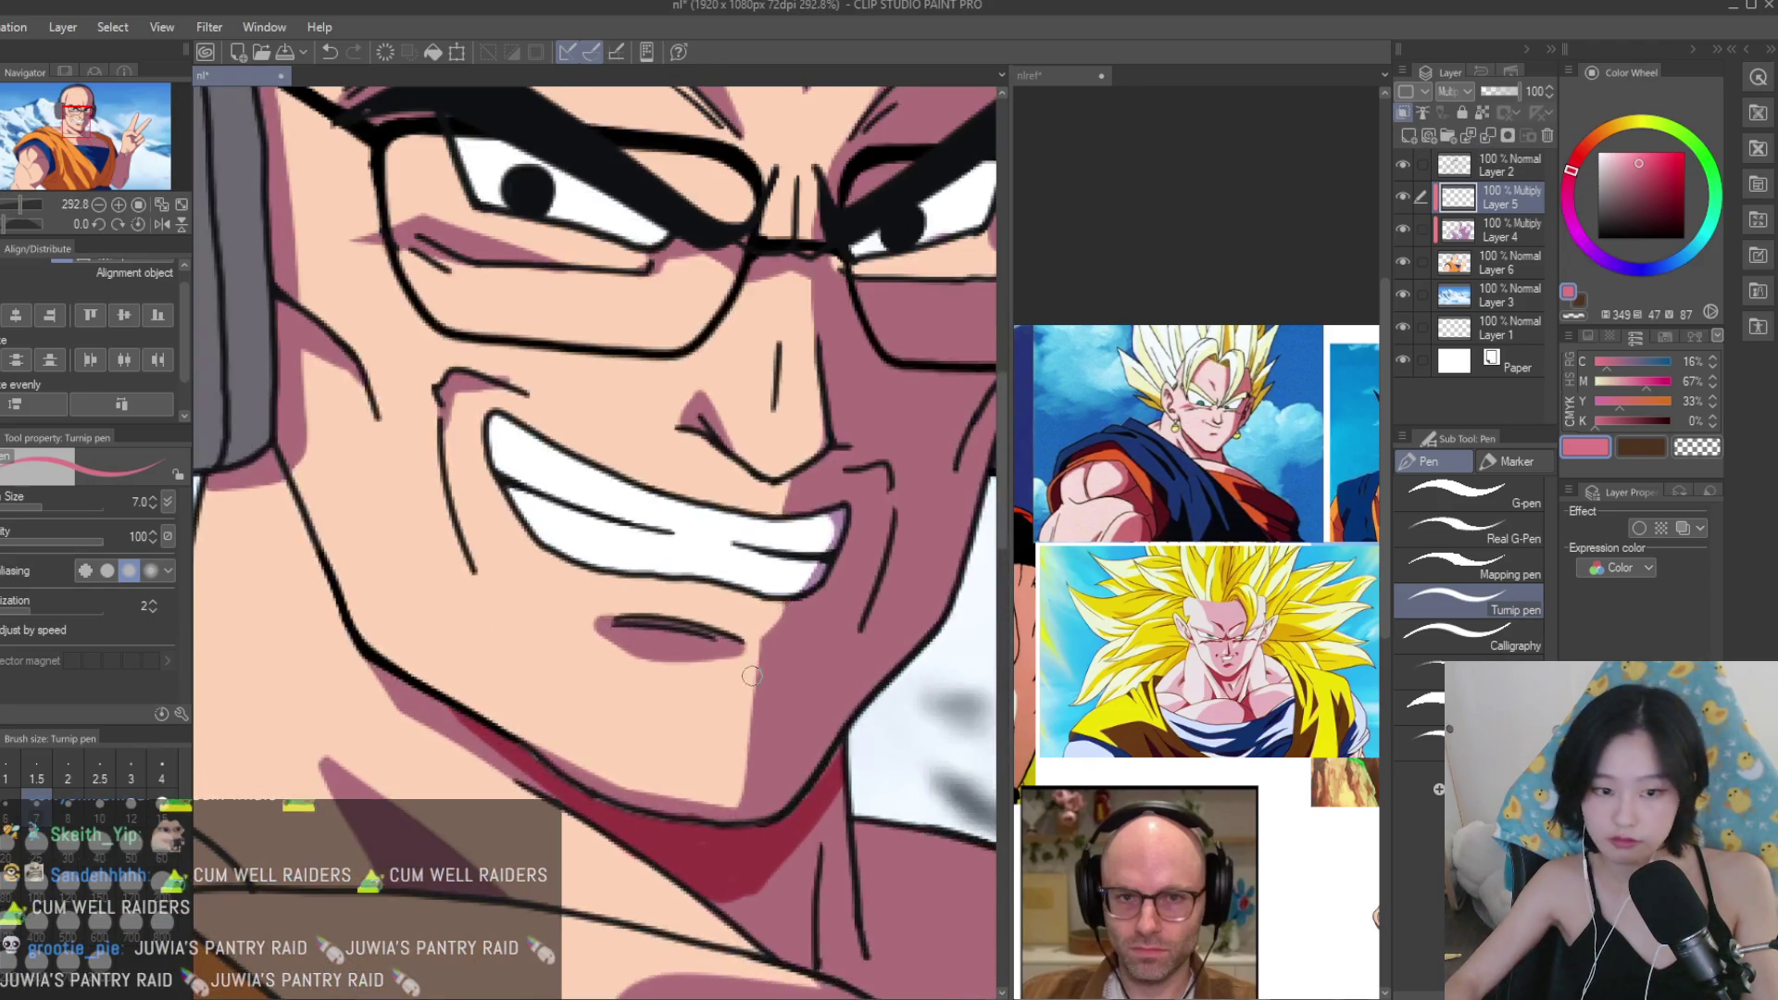
pyautogui.scroll(-8, 726, 913)
pyautogui.scroll(9, 699, 619)
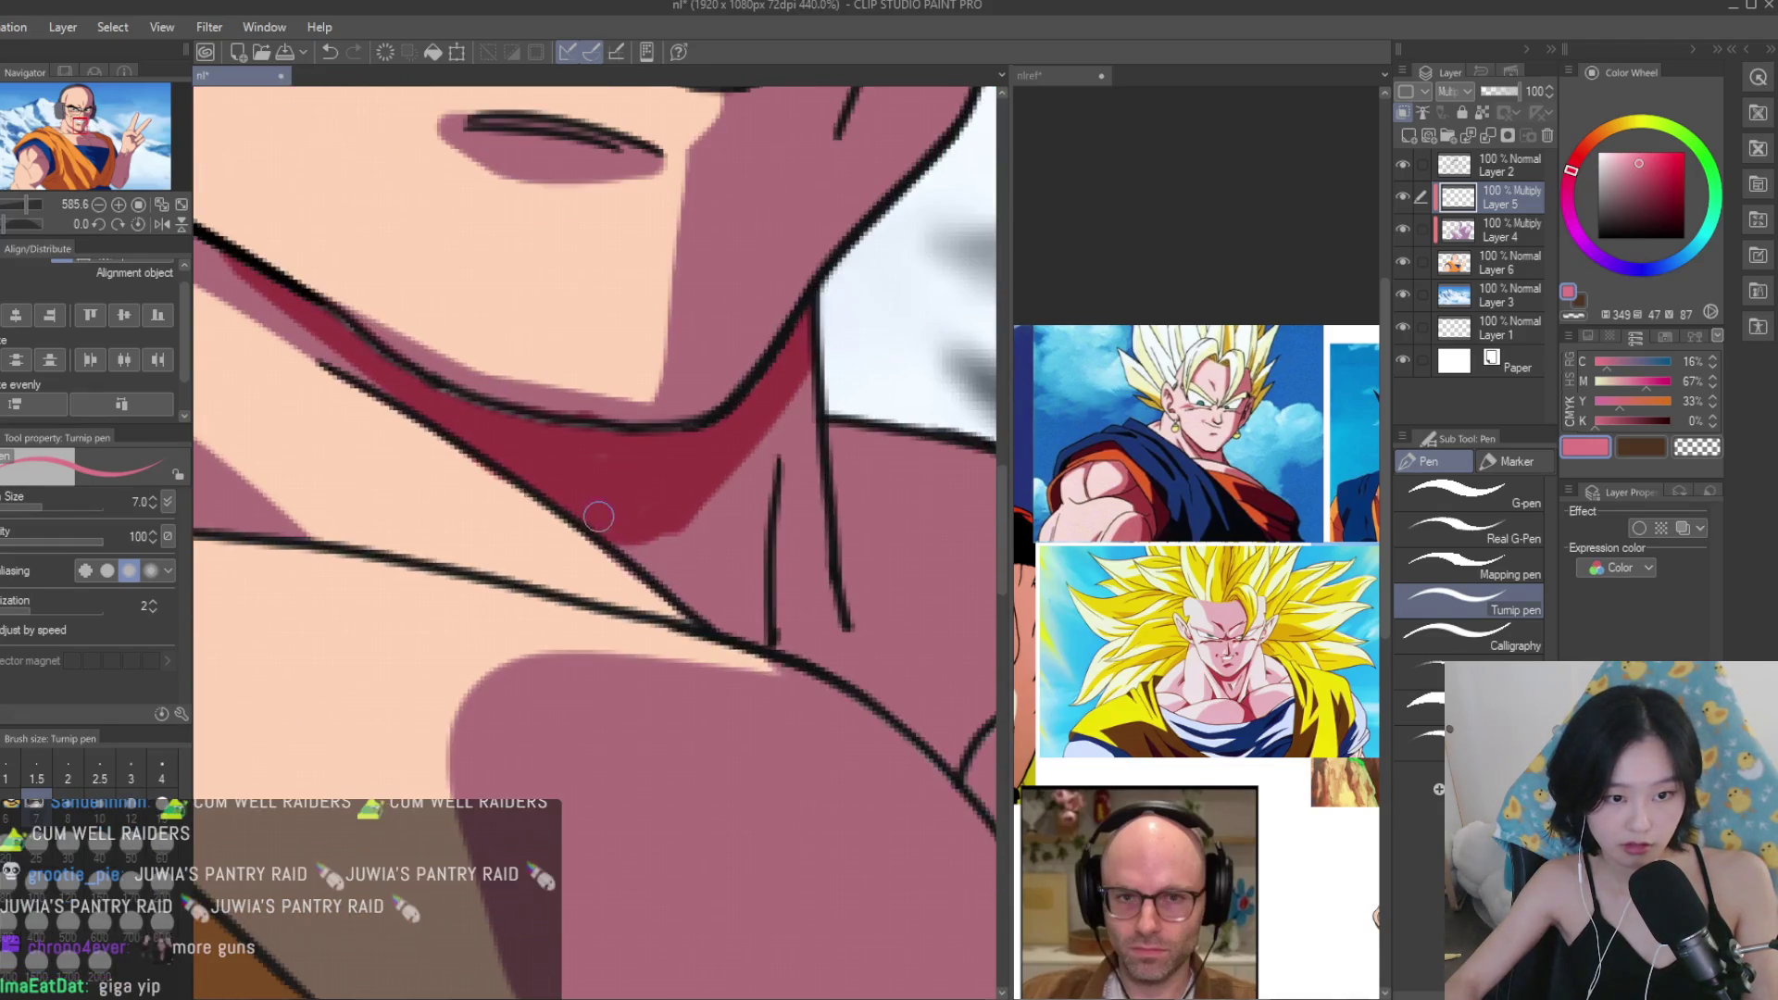
pyautogui.scroll(-1, 572, 447)
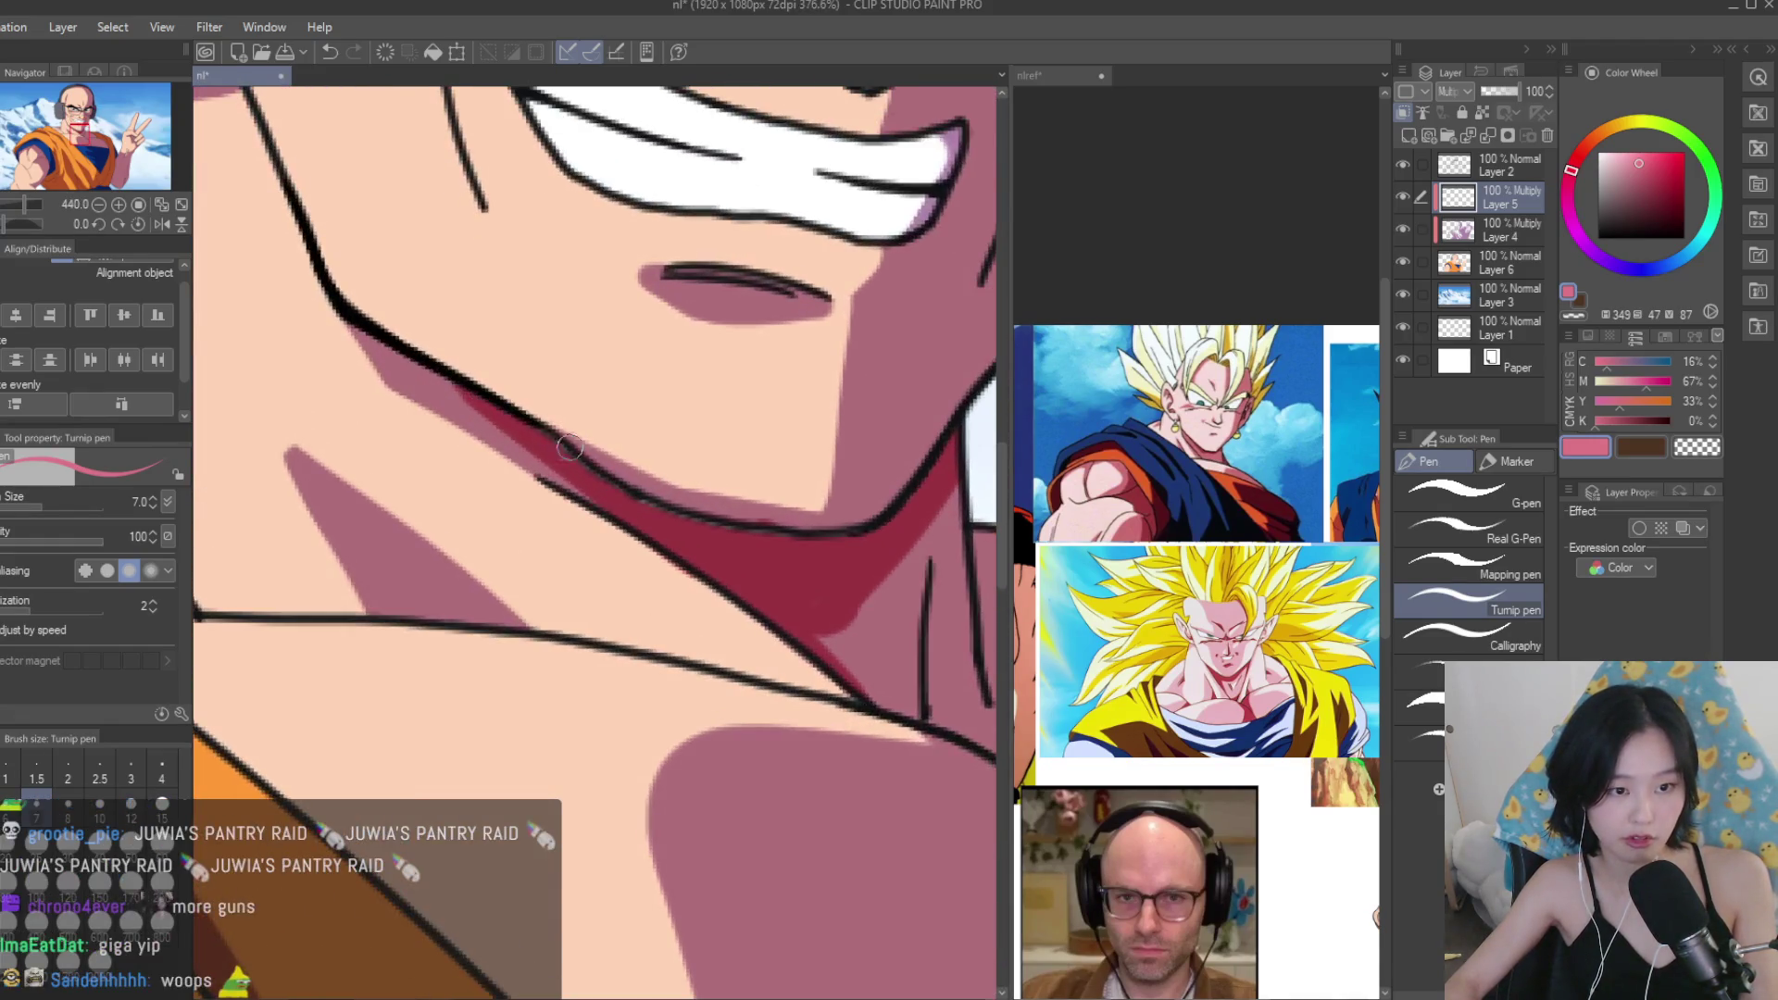
pyautogui.scroll(-4, 553, 455)
pyautogui.scroll(3, 780, 569)
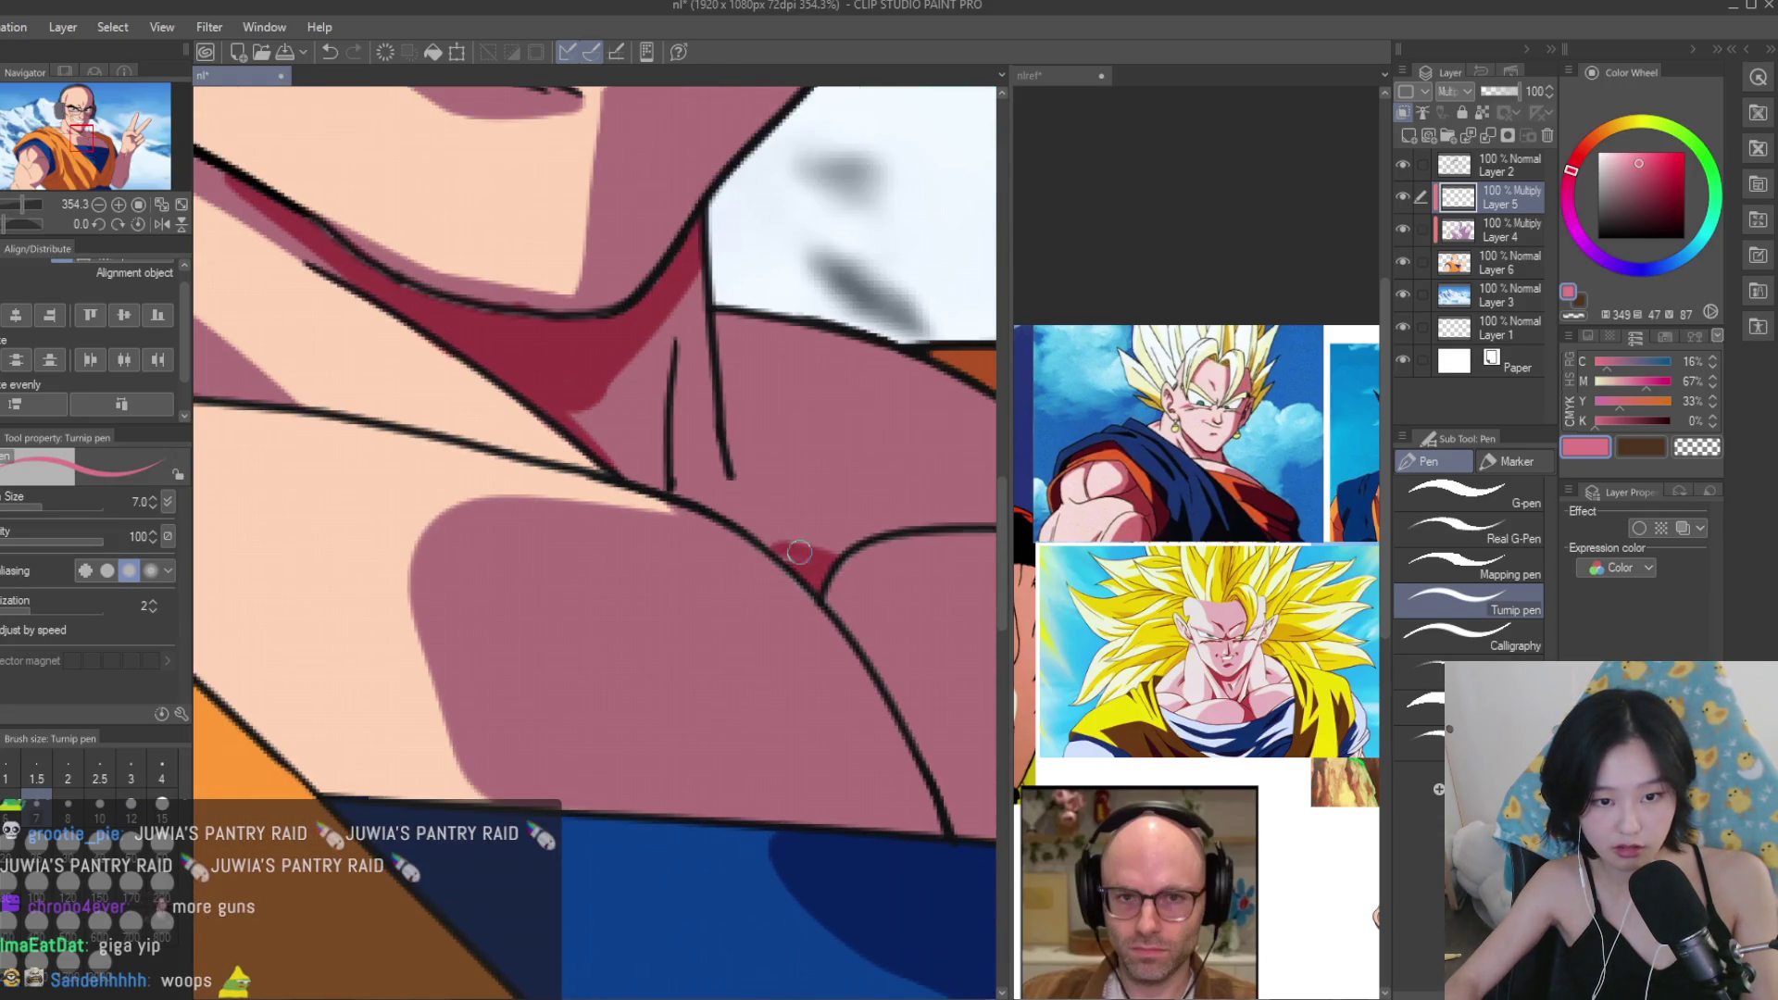
# Paint a dark red shadow along the inner neck line.
pyautogui.moveTo(787, 556); pyautogui.dragTo(915, 820)
pyautogui.moveTo(806, 592); pyautogui.dragTo(912, 828)
pyautogui.scroll(-3, 888, 713)
pyautogui.scroll(2, 723, 498)
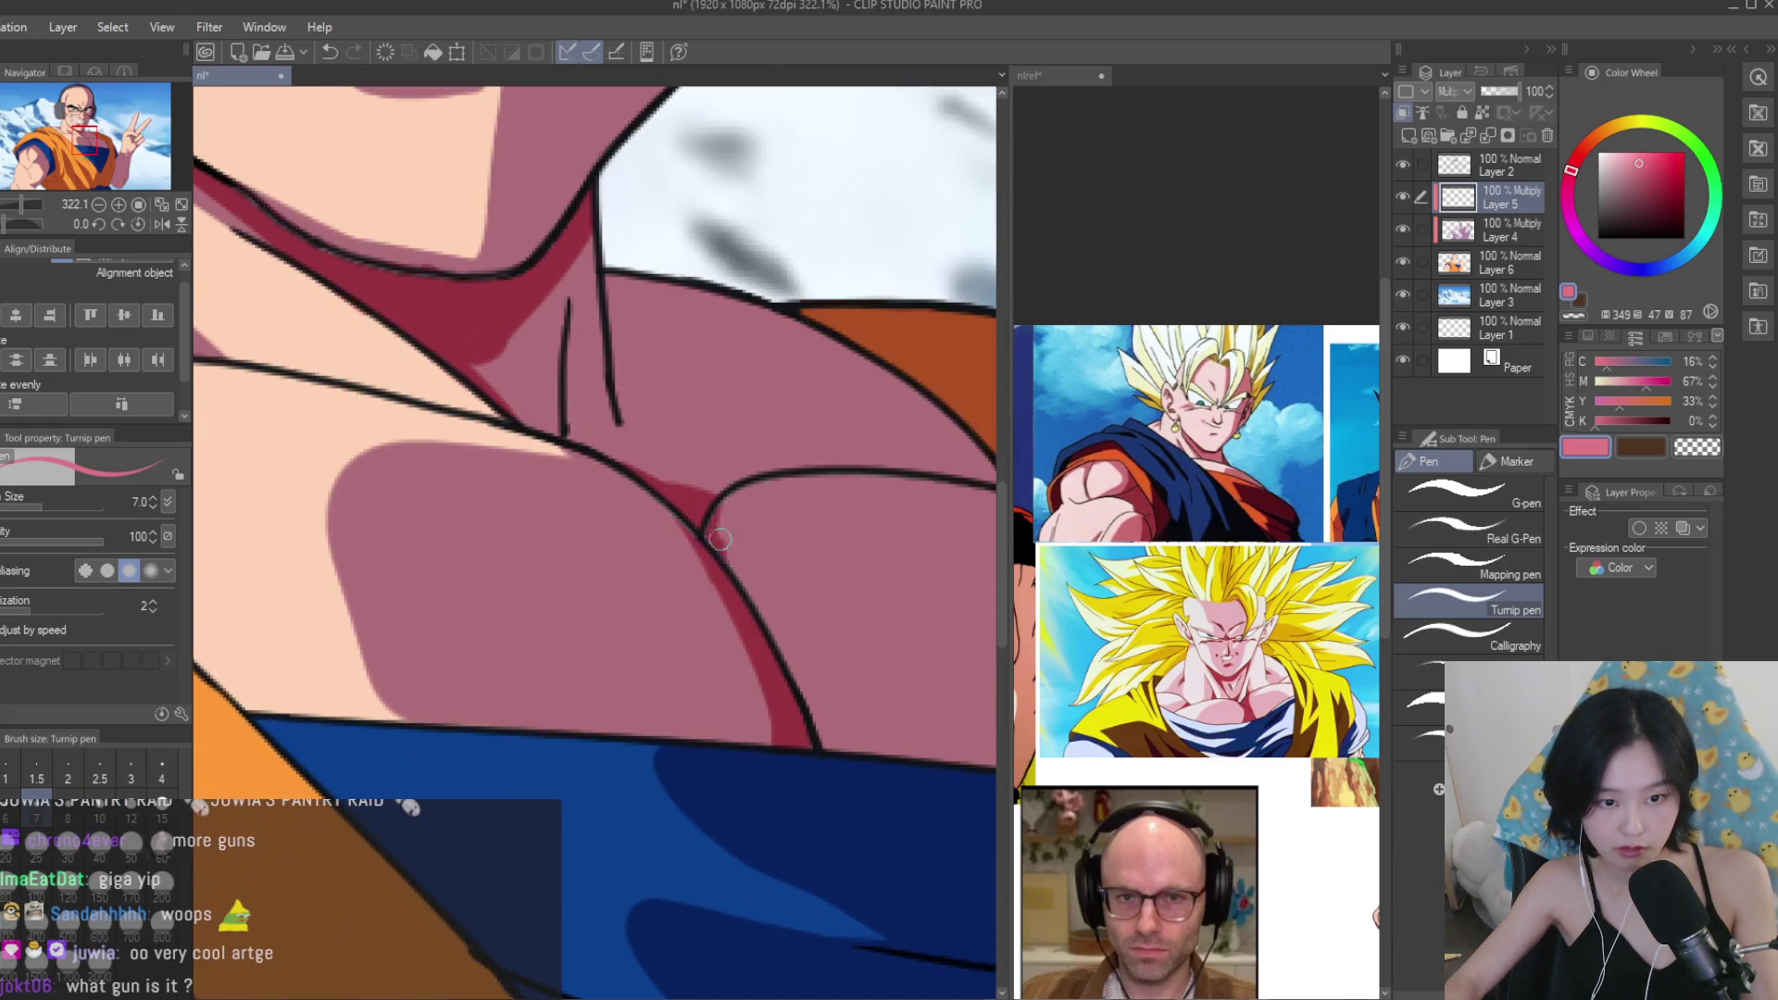
pyautogui.scroll(-6, 719, 550)
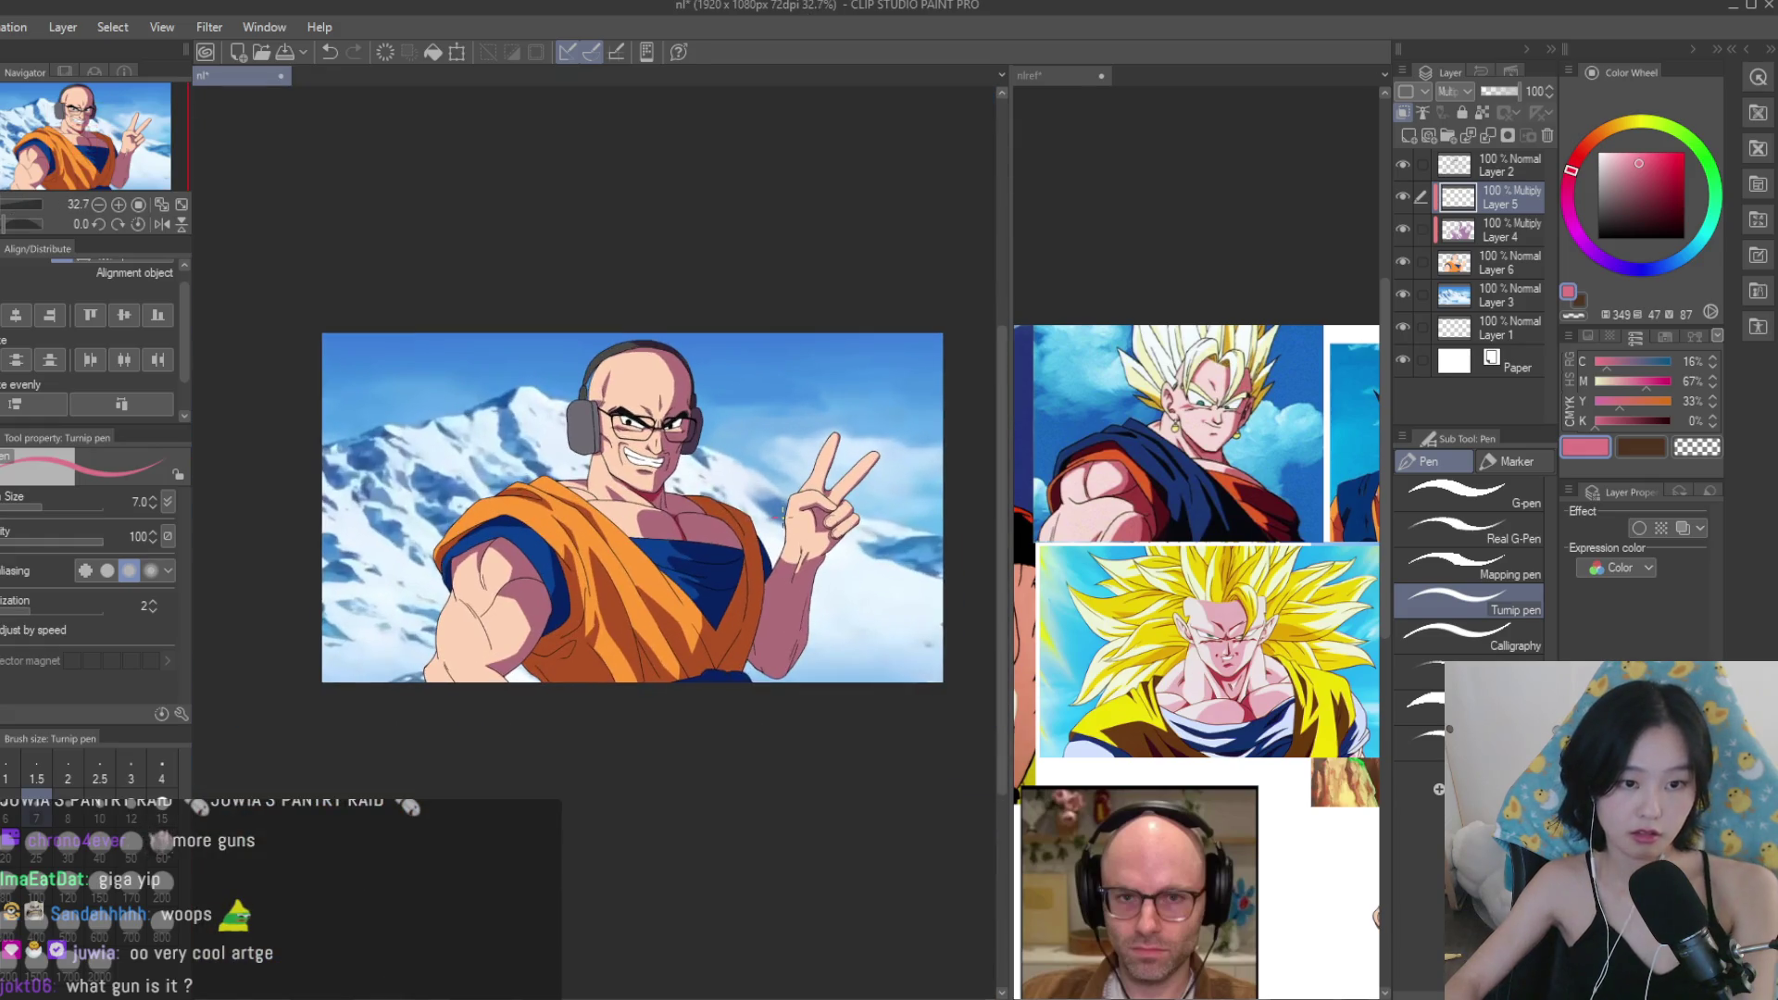
pyautogui.scroll(2, 792, 520)
pyautogui.scroll(-3, 1164, 488)
pyautogui.scroll(1, 1163, 488)
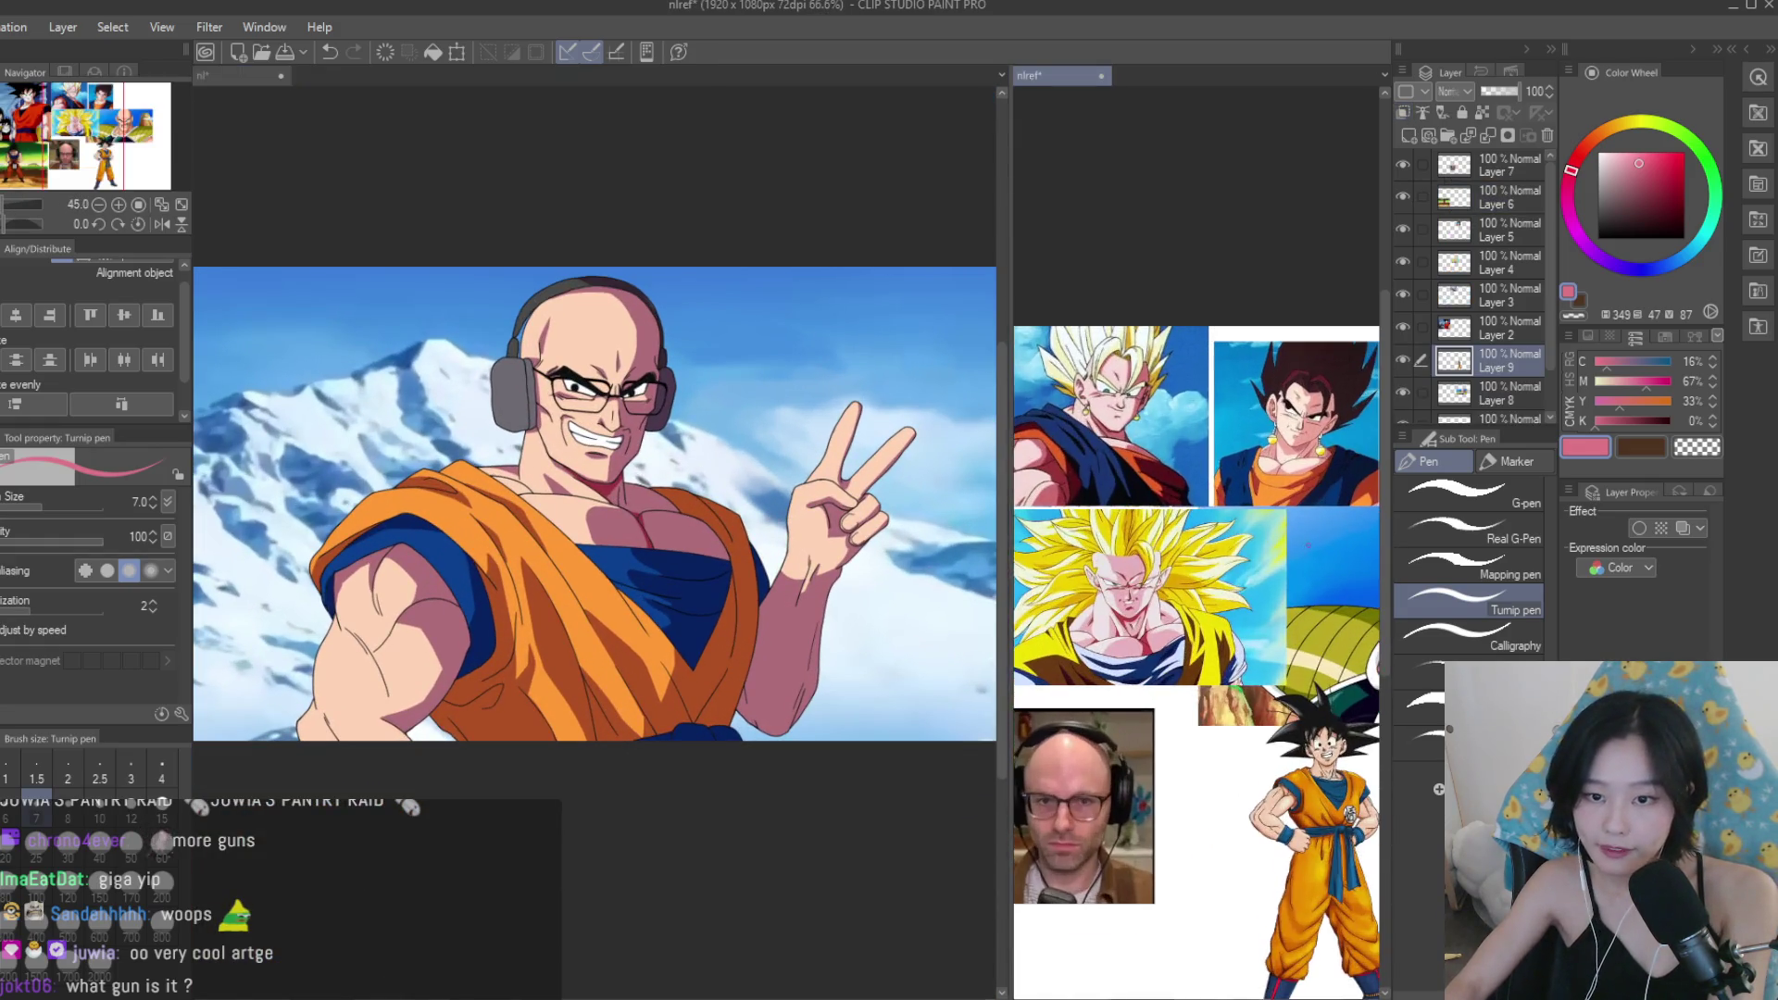
pyautogui.scroll(2, 1163, 488)
# Flip the view to check it, then shade the inside of the lower lip dark red.
pyautogui.press('h')
pyautogui.press('h')
pyautogui.scroll(4, 546, 194)
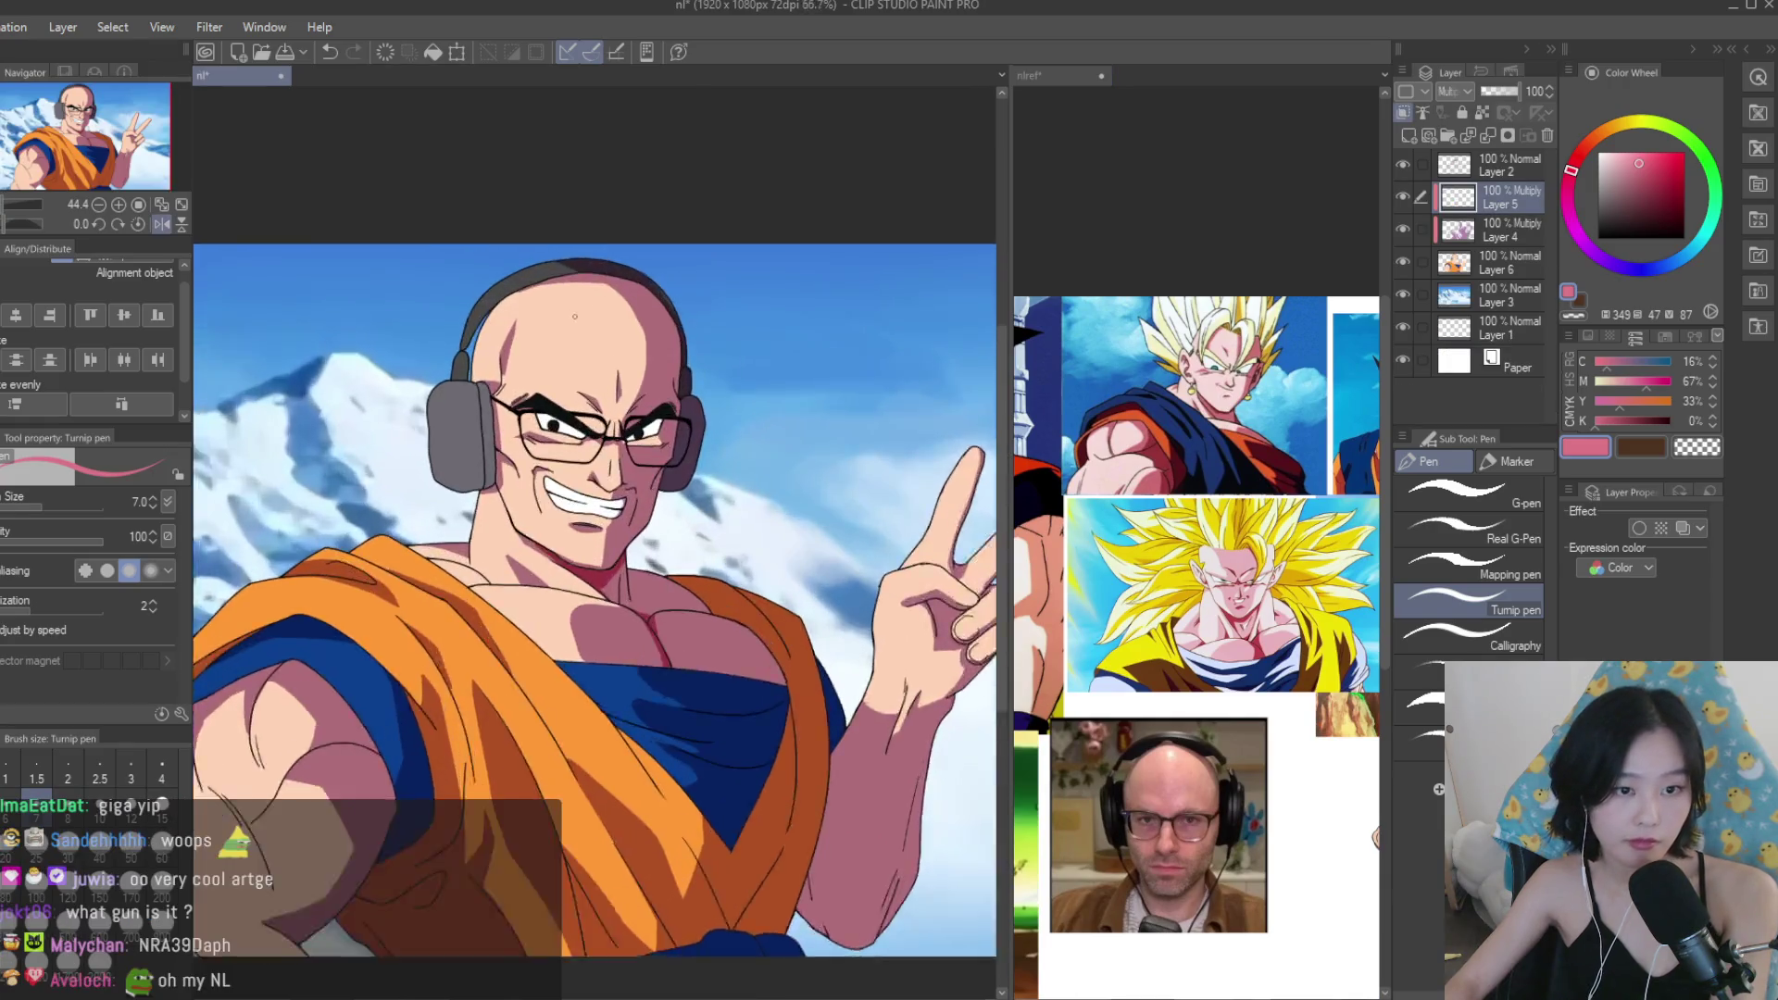
pyautogui.scroll(5, 706, 508)
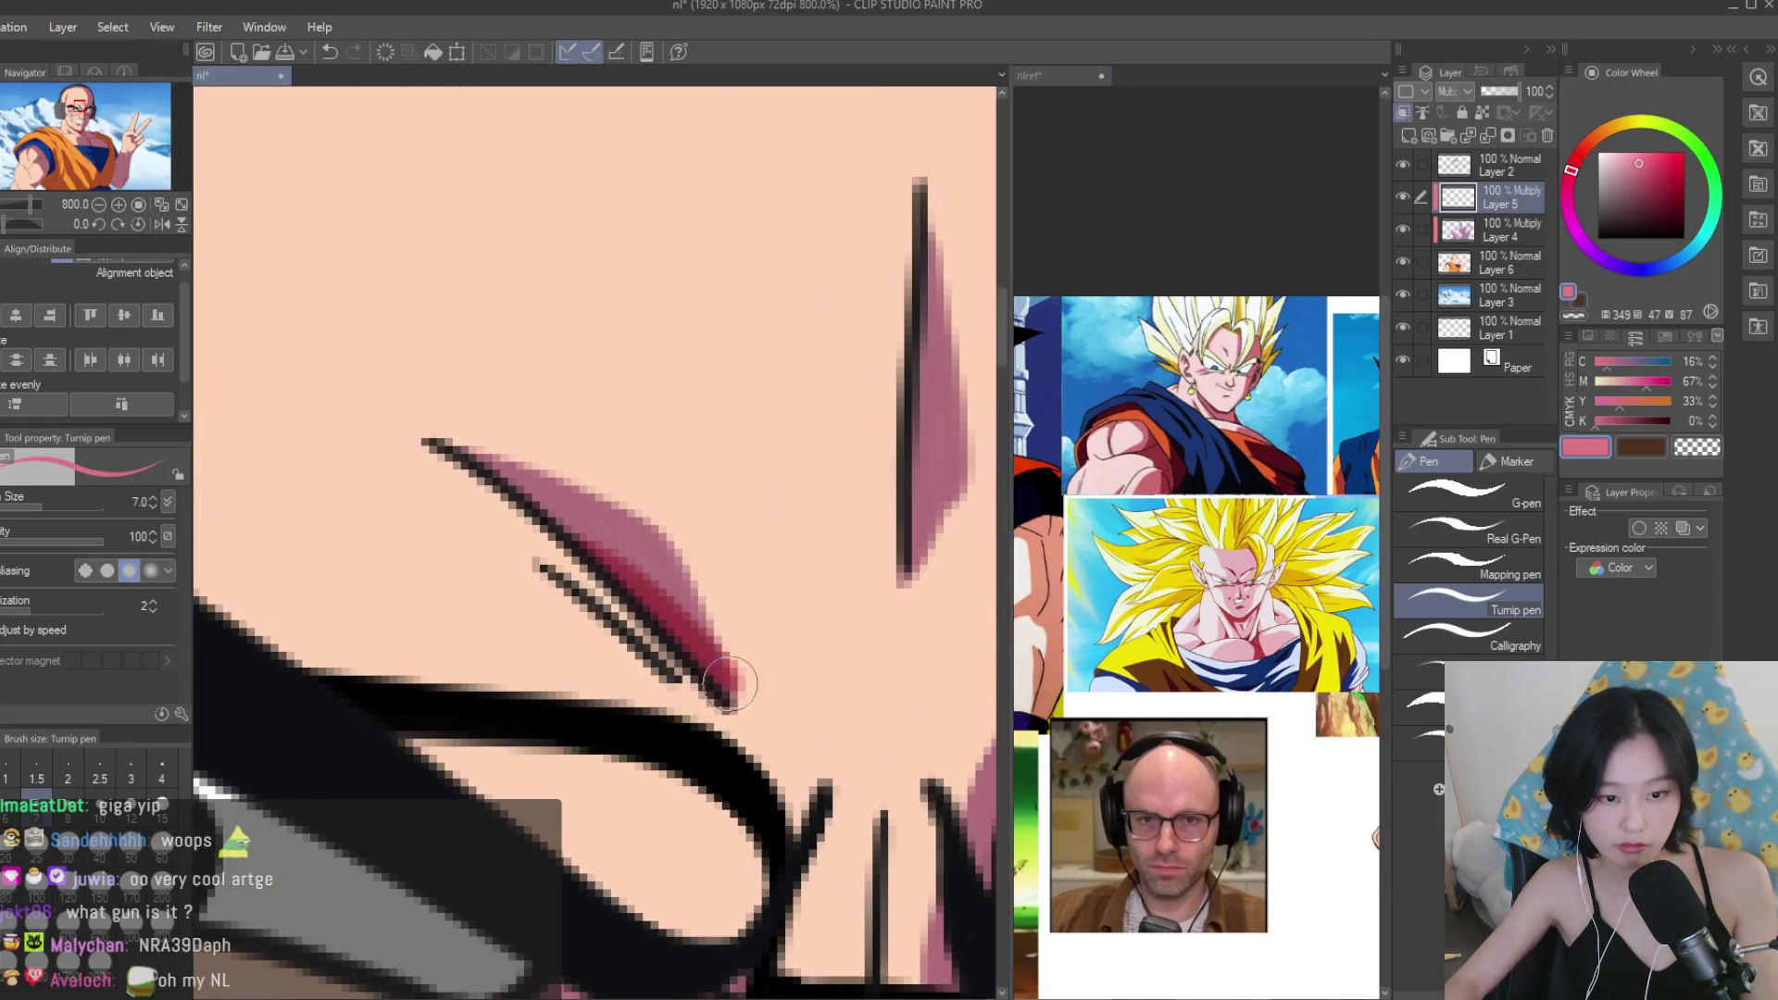
pyautogui.scroll(1, 810, 609)
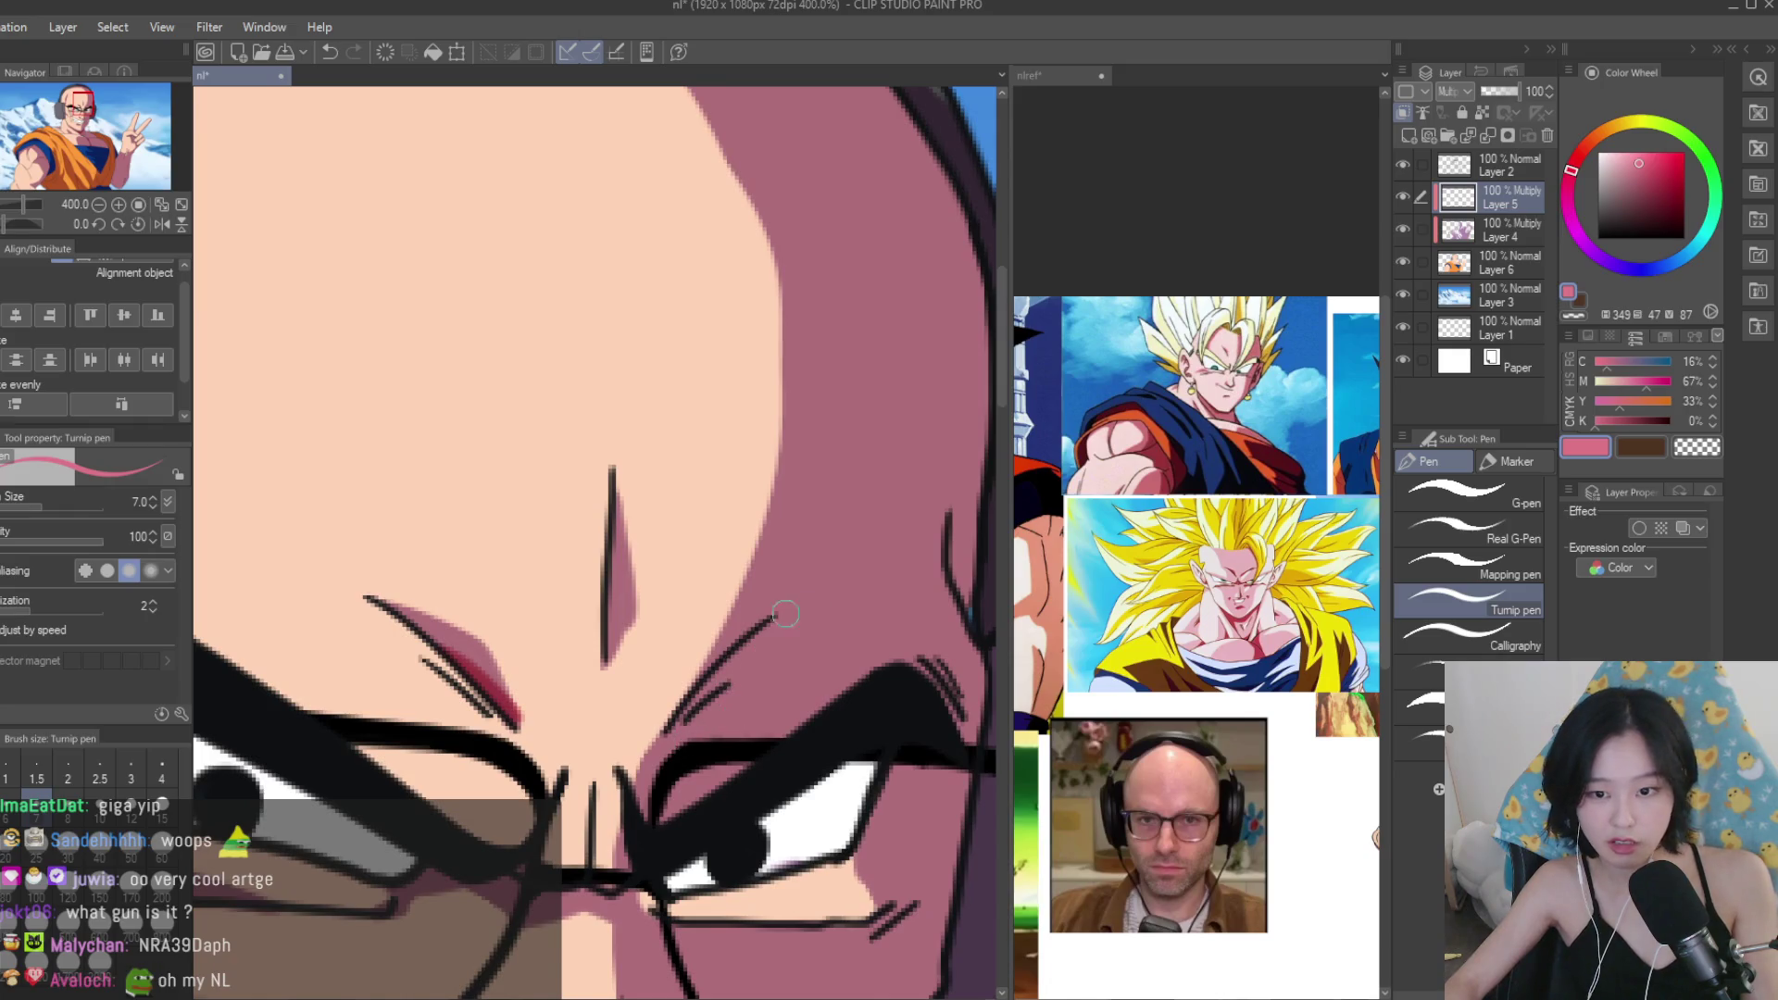
pyautogui.scroll(-3, 790, 616)
pyautogui.scroll(3, 789, 616)
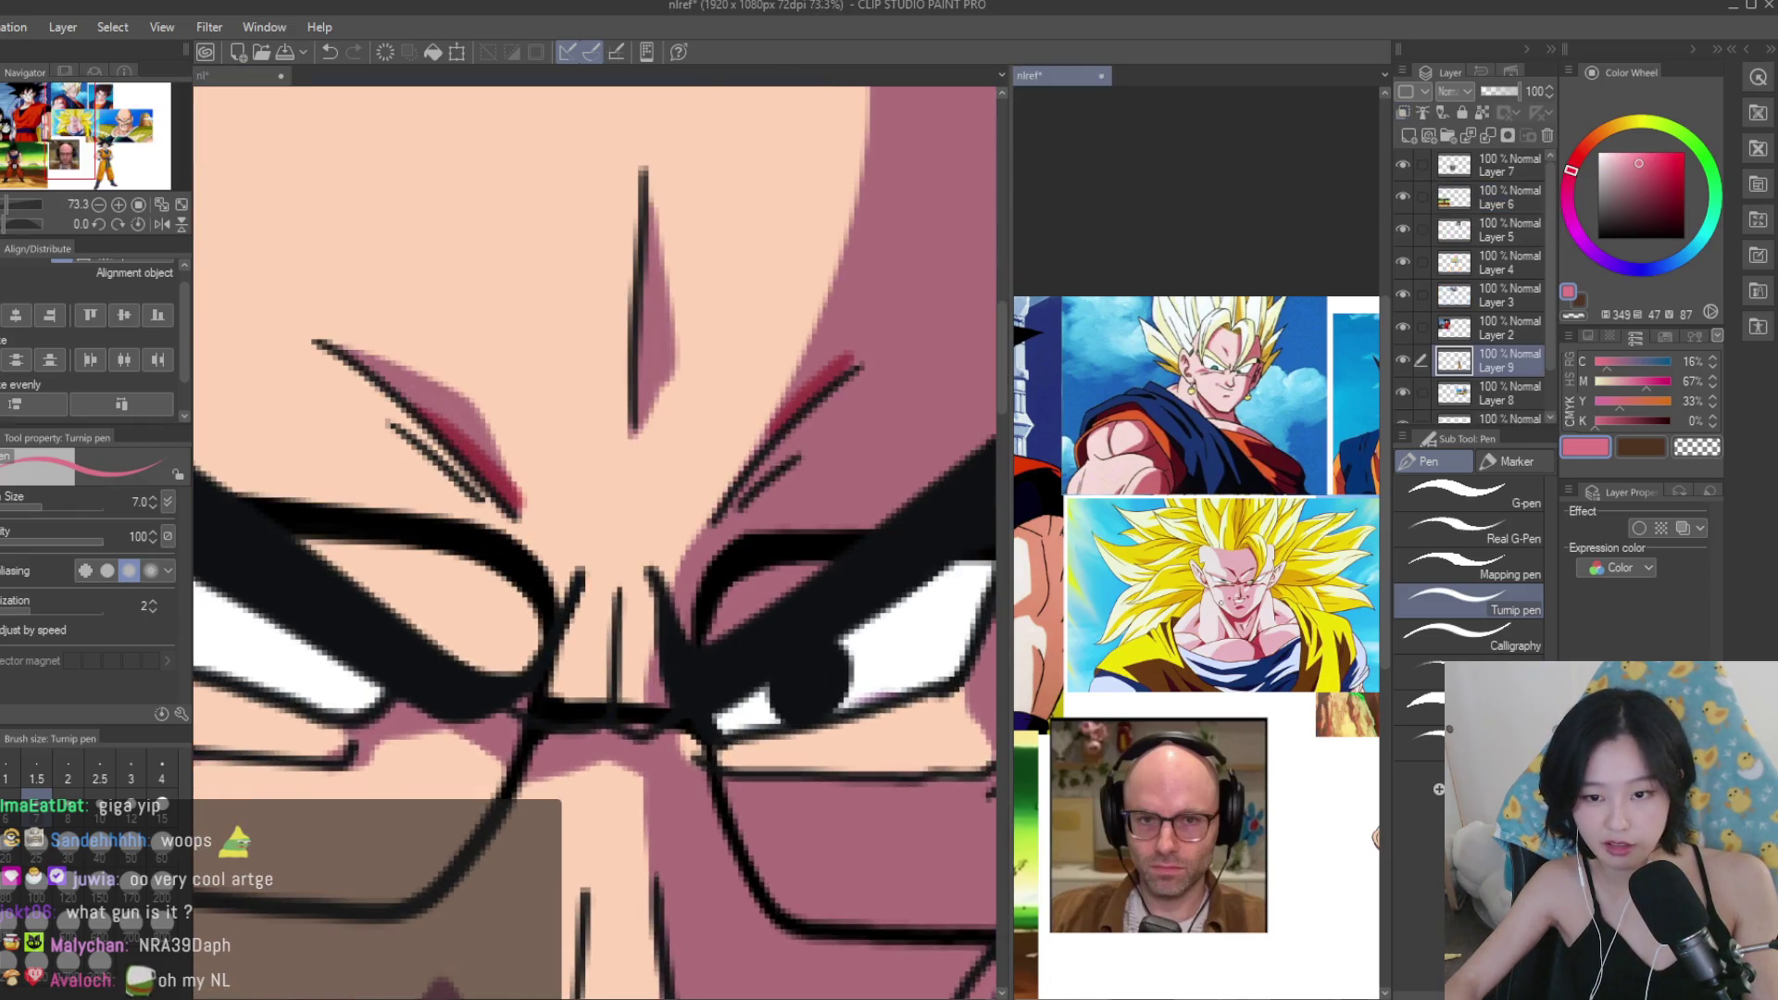
pyautogui.scroll(-3, 714, 456)
pyautogui.scroll(2, 648, 555)
pyautogui.scroll(-2, 594, 640)
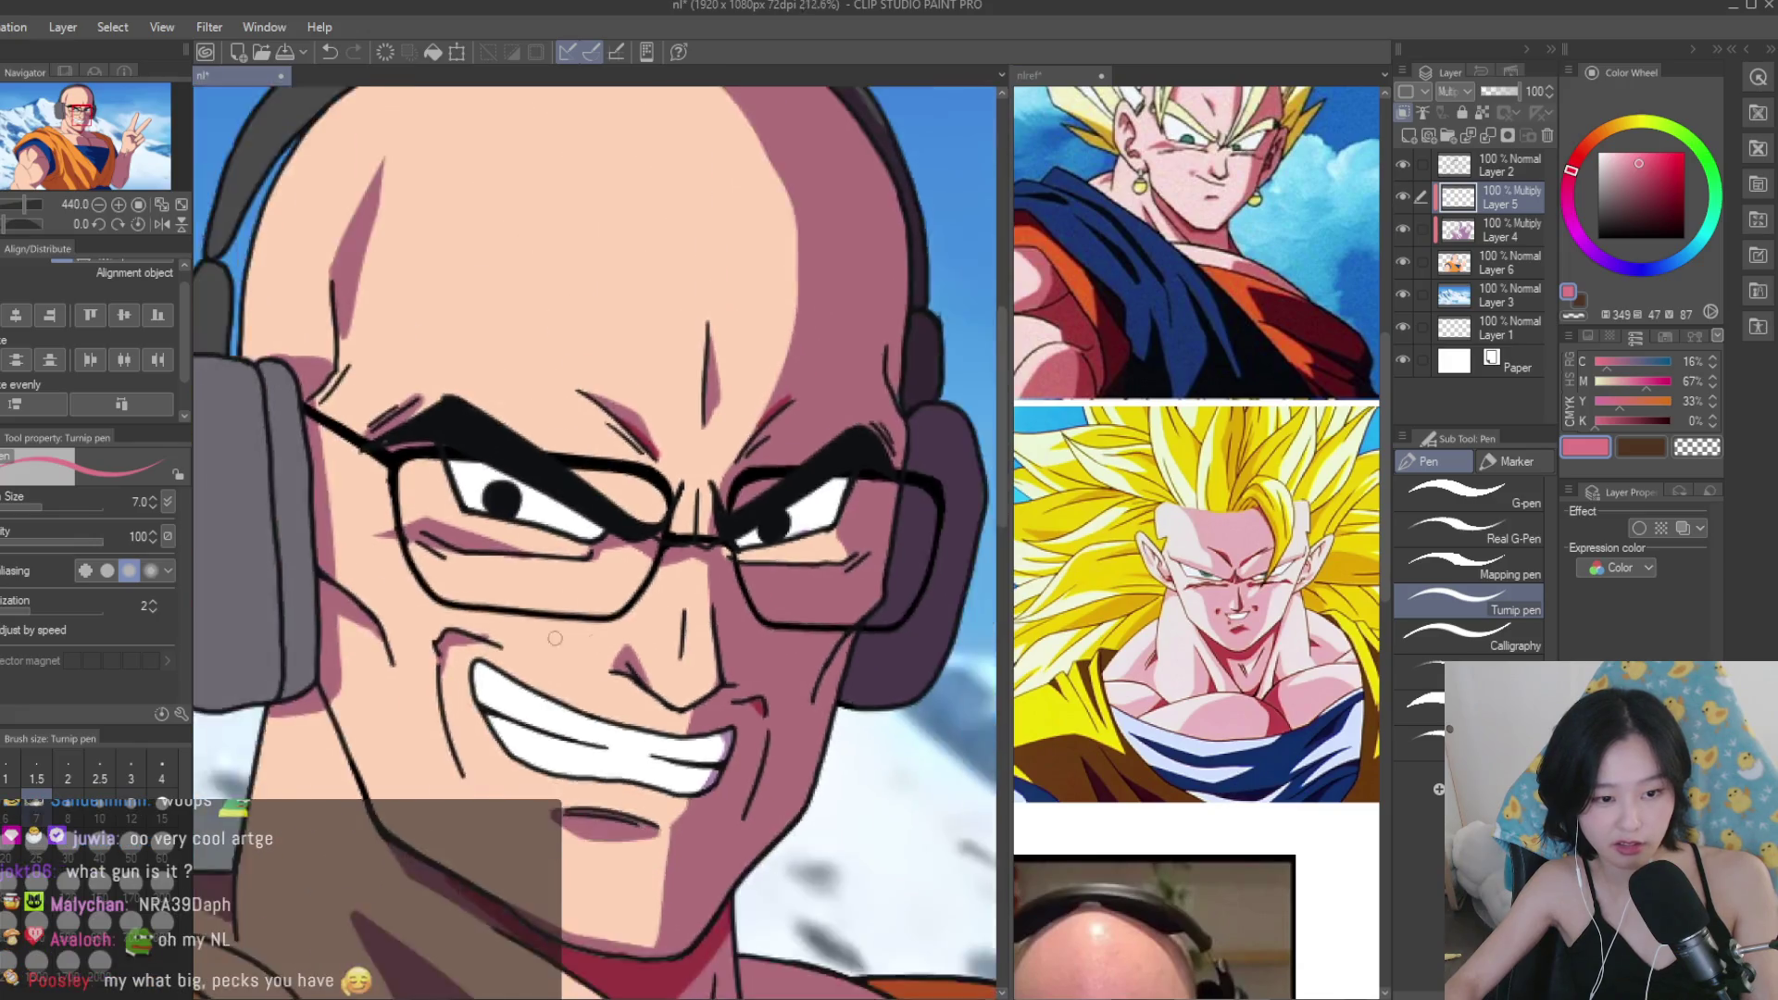
pyautogui.scroll(1, 594, 641)
pyautogui.scroll(-5, 595, 640)
pyautogui.scroll(2, 937, 667)
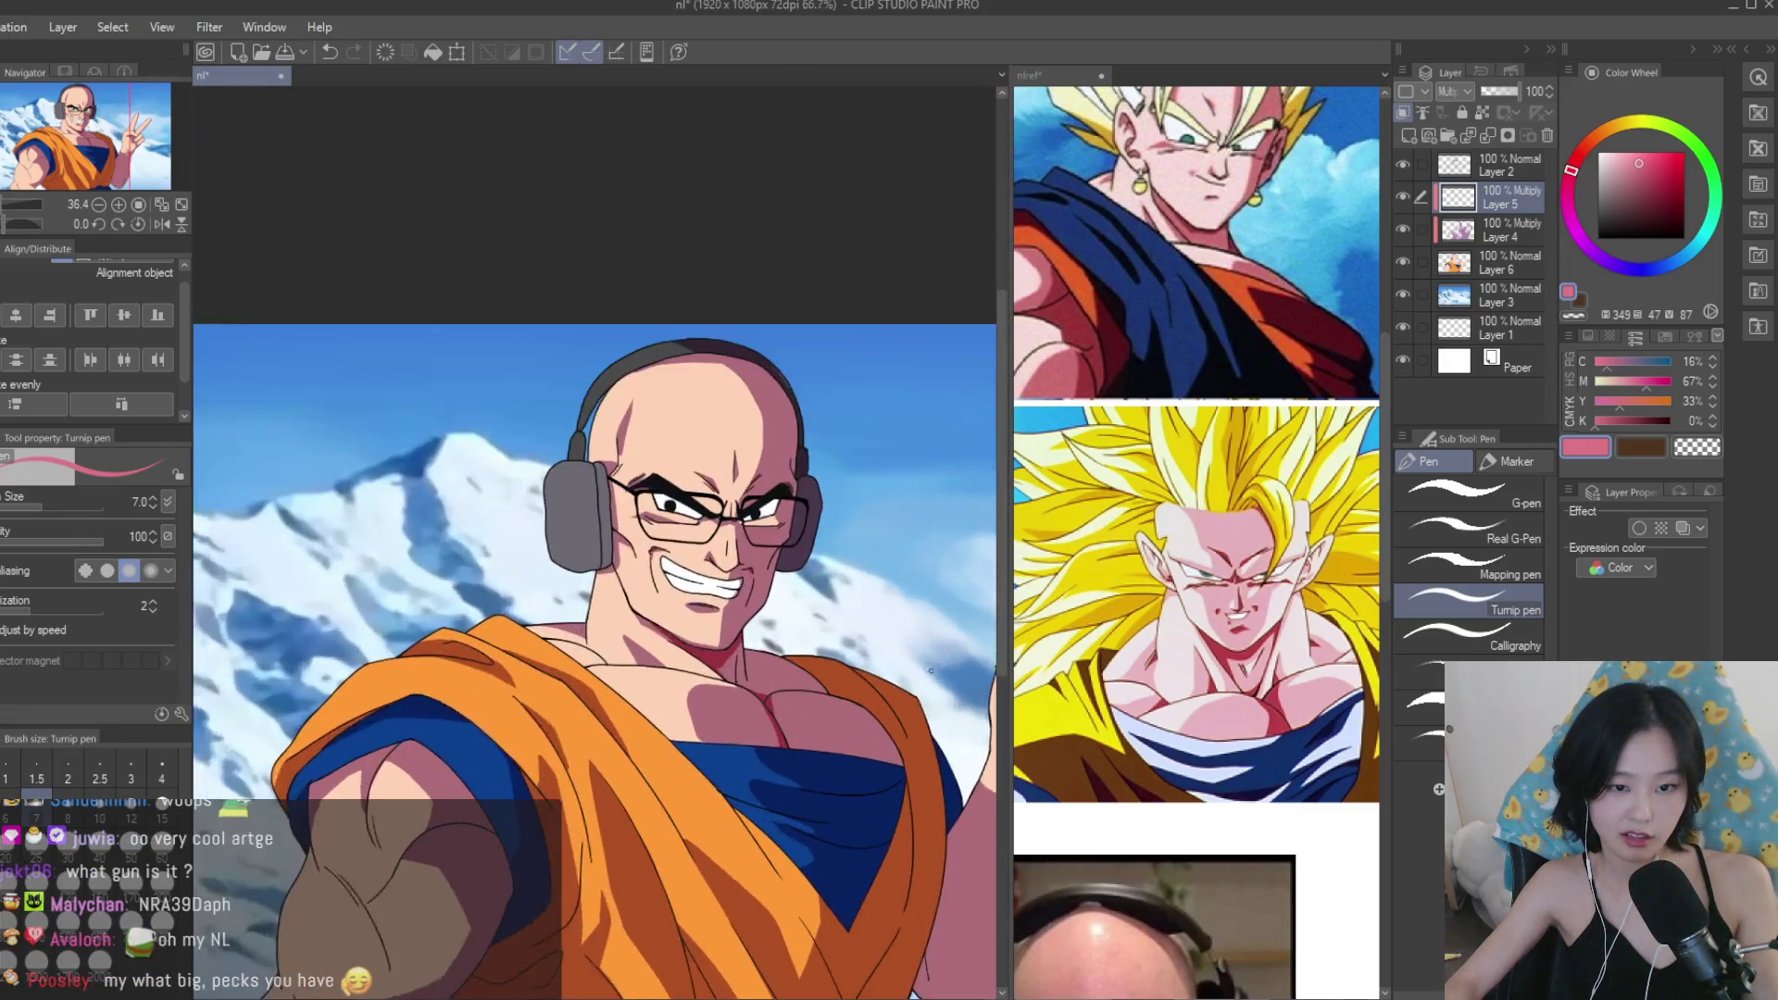
pyautogui.scroll(10, 685, 602)
pyautogui.moveTo(403, 602); pyautogui.dragTo(634, 646)
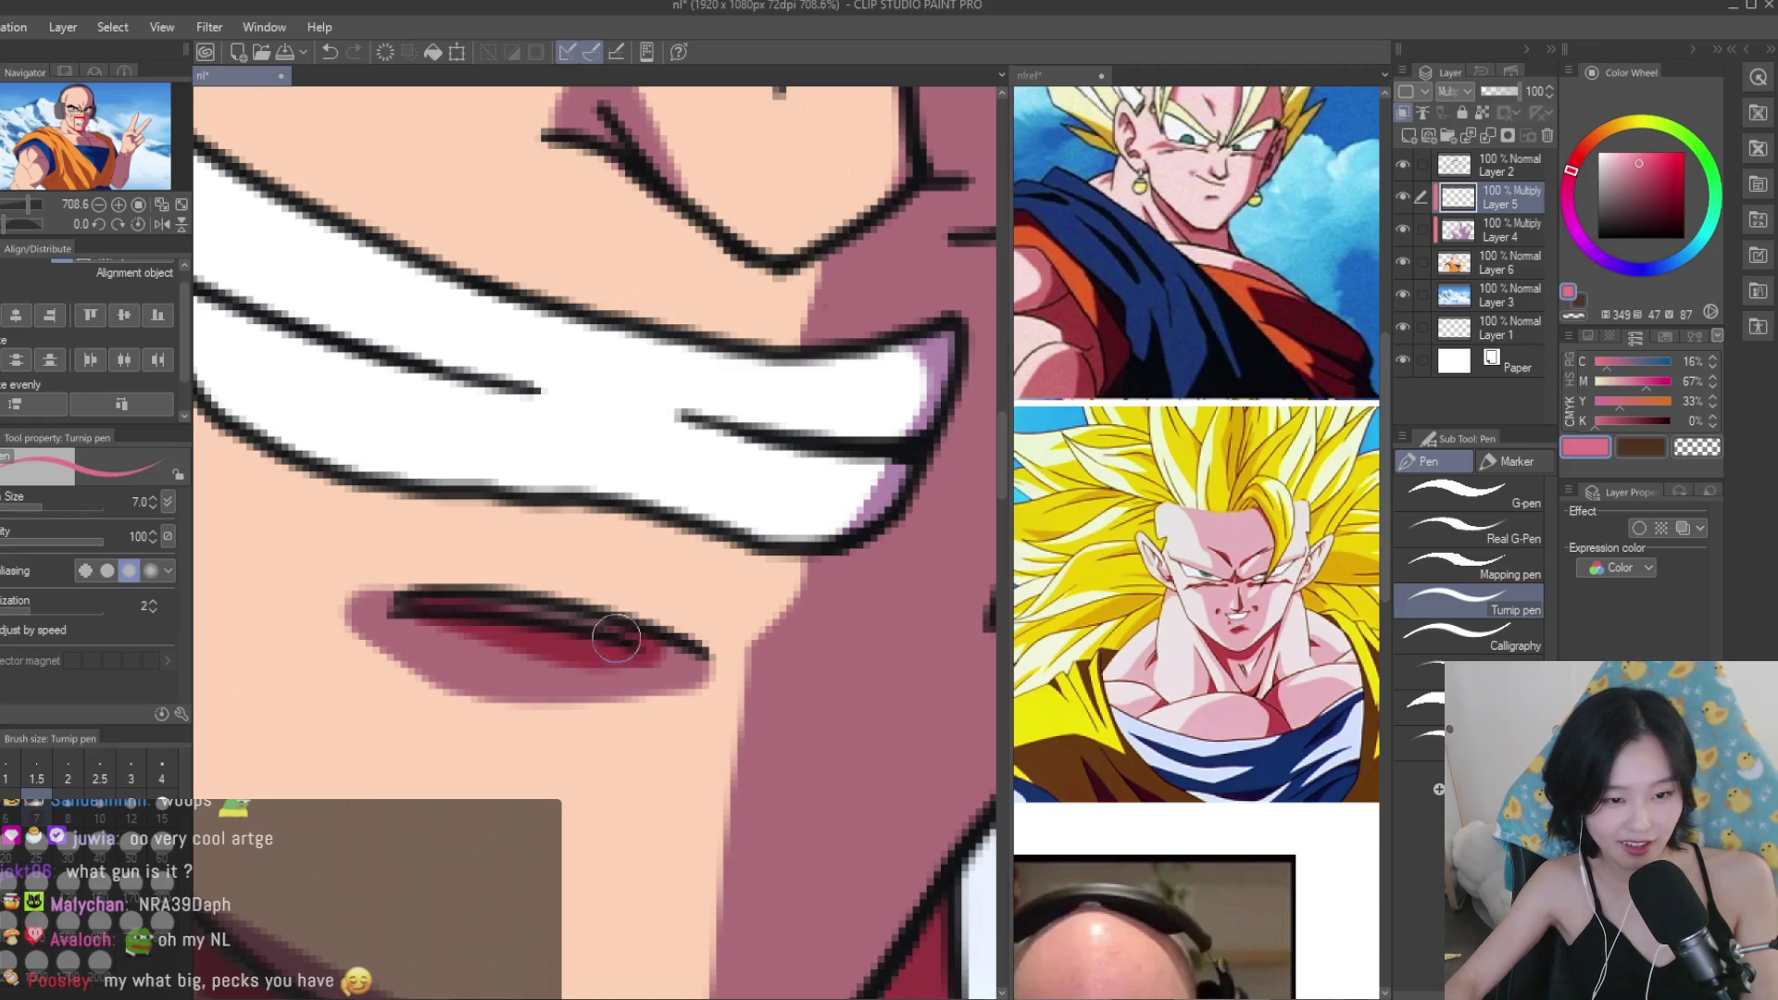
# Add a dark red shadow at the bottom line of the chest.
pyautogui.scroll(-8, 634, 646)
pyautogui.scroll(2, 805, 764)
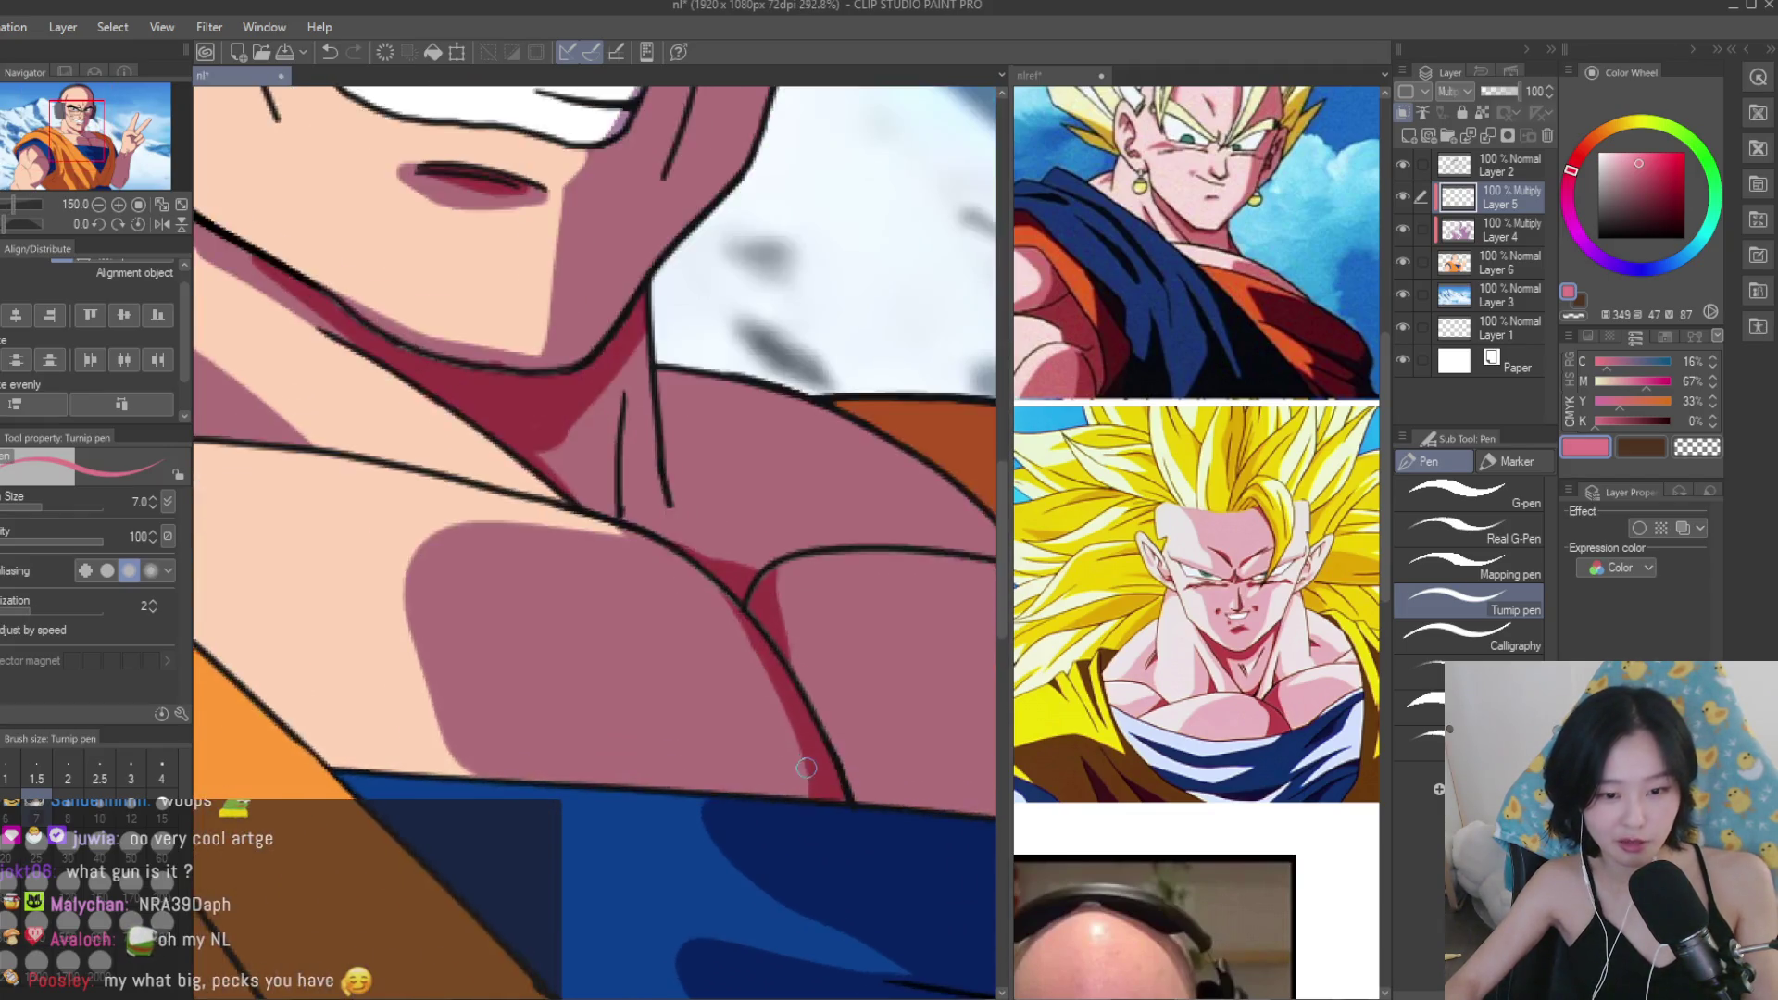
pyautogui.scroll(5, 805, 765)
pyautogui.scroll(-5, 804, 765)
pyautogui.scroll(5, 805, 765)
pyautogui.moveTo(649, 657); pyautogui.dragTo(663, 717)
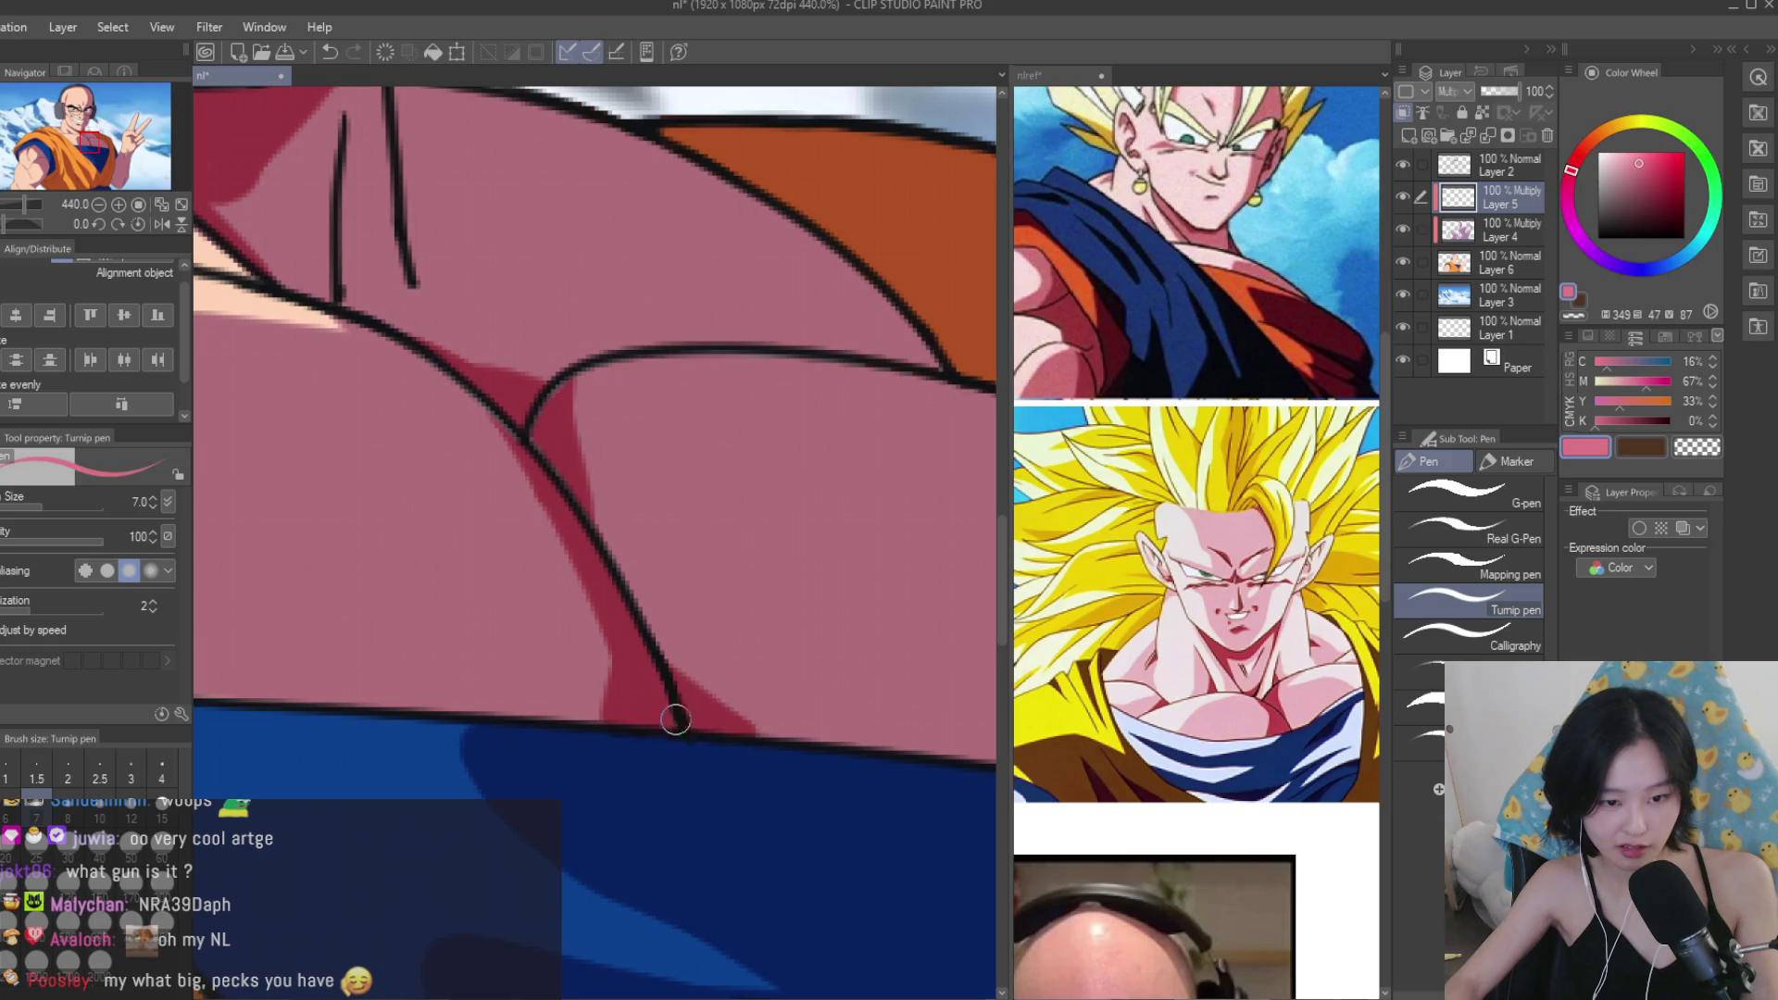
pyautogui.scroll(-8, 663, 718)
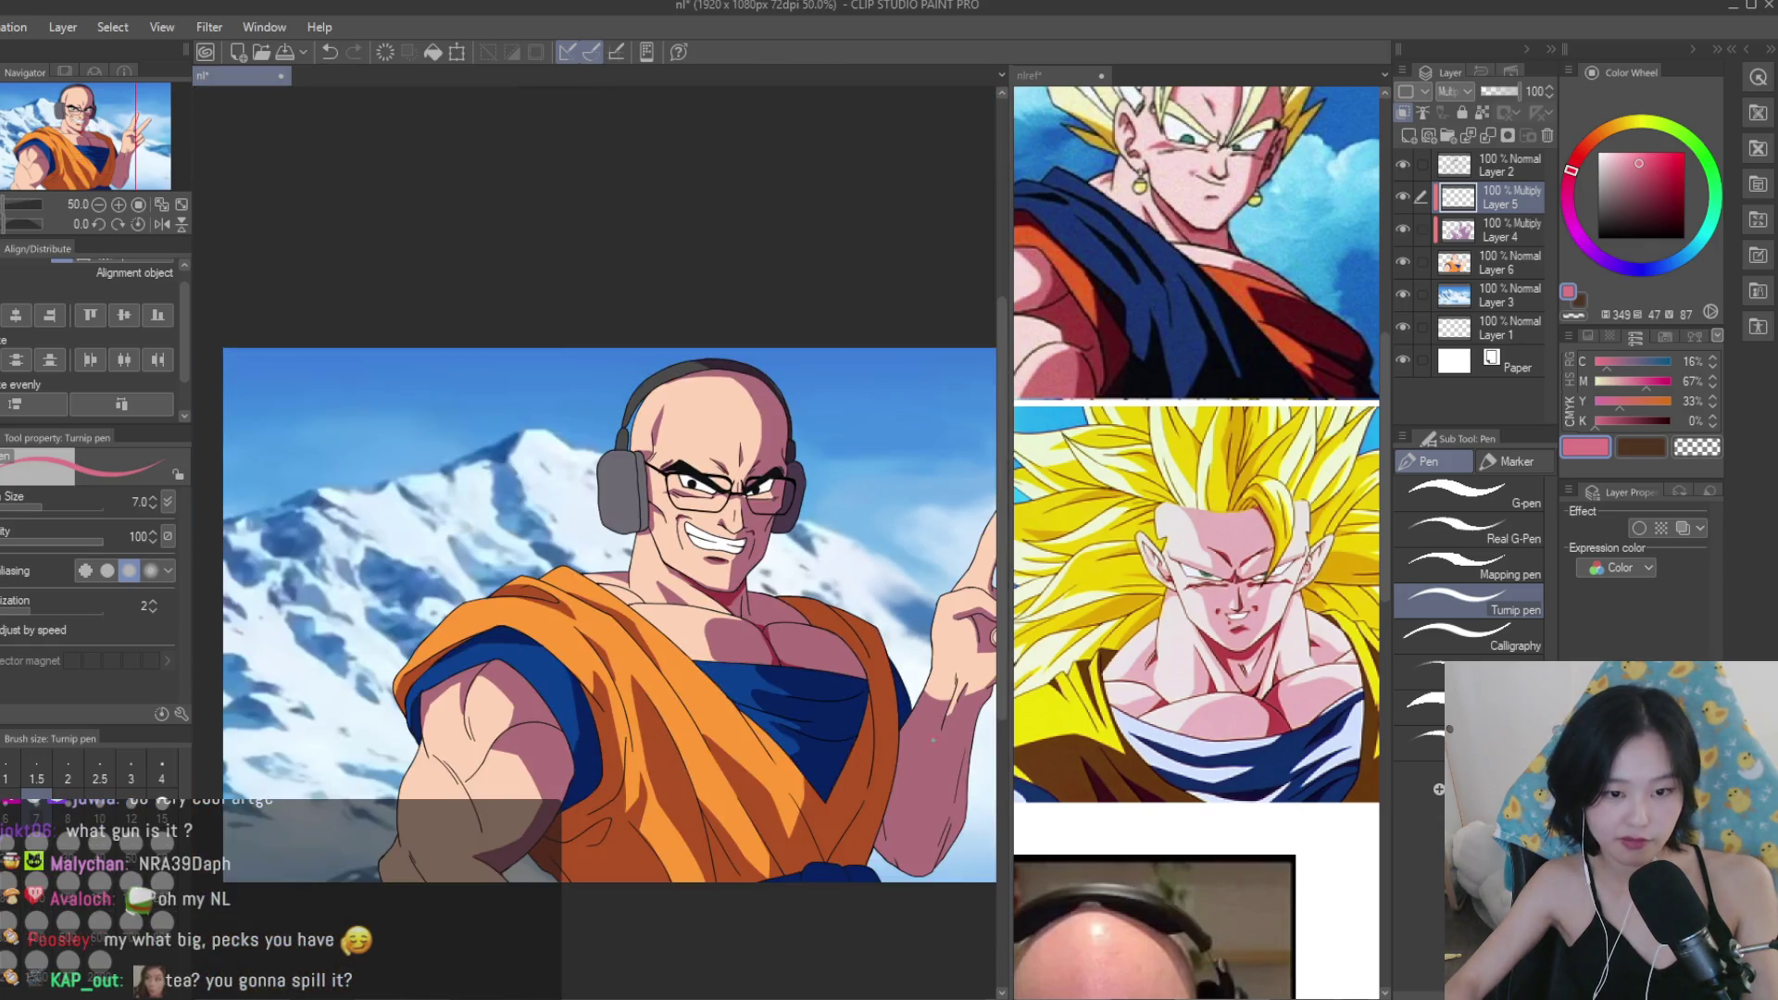
pyautogui.click(1377, 846)
pyautogui.scroll(-3, 1377, 845)
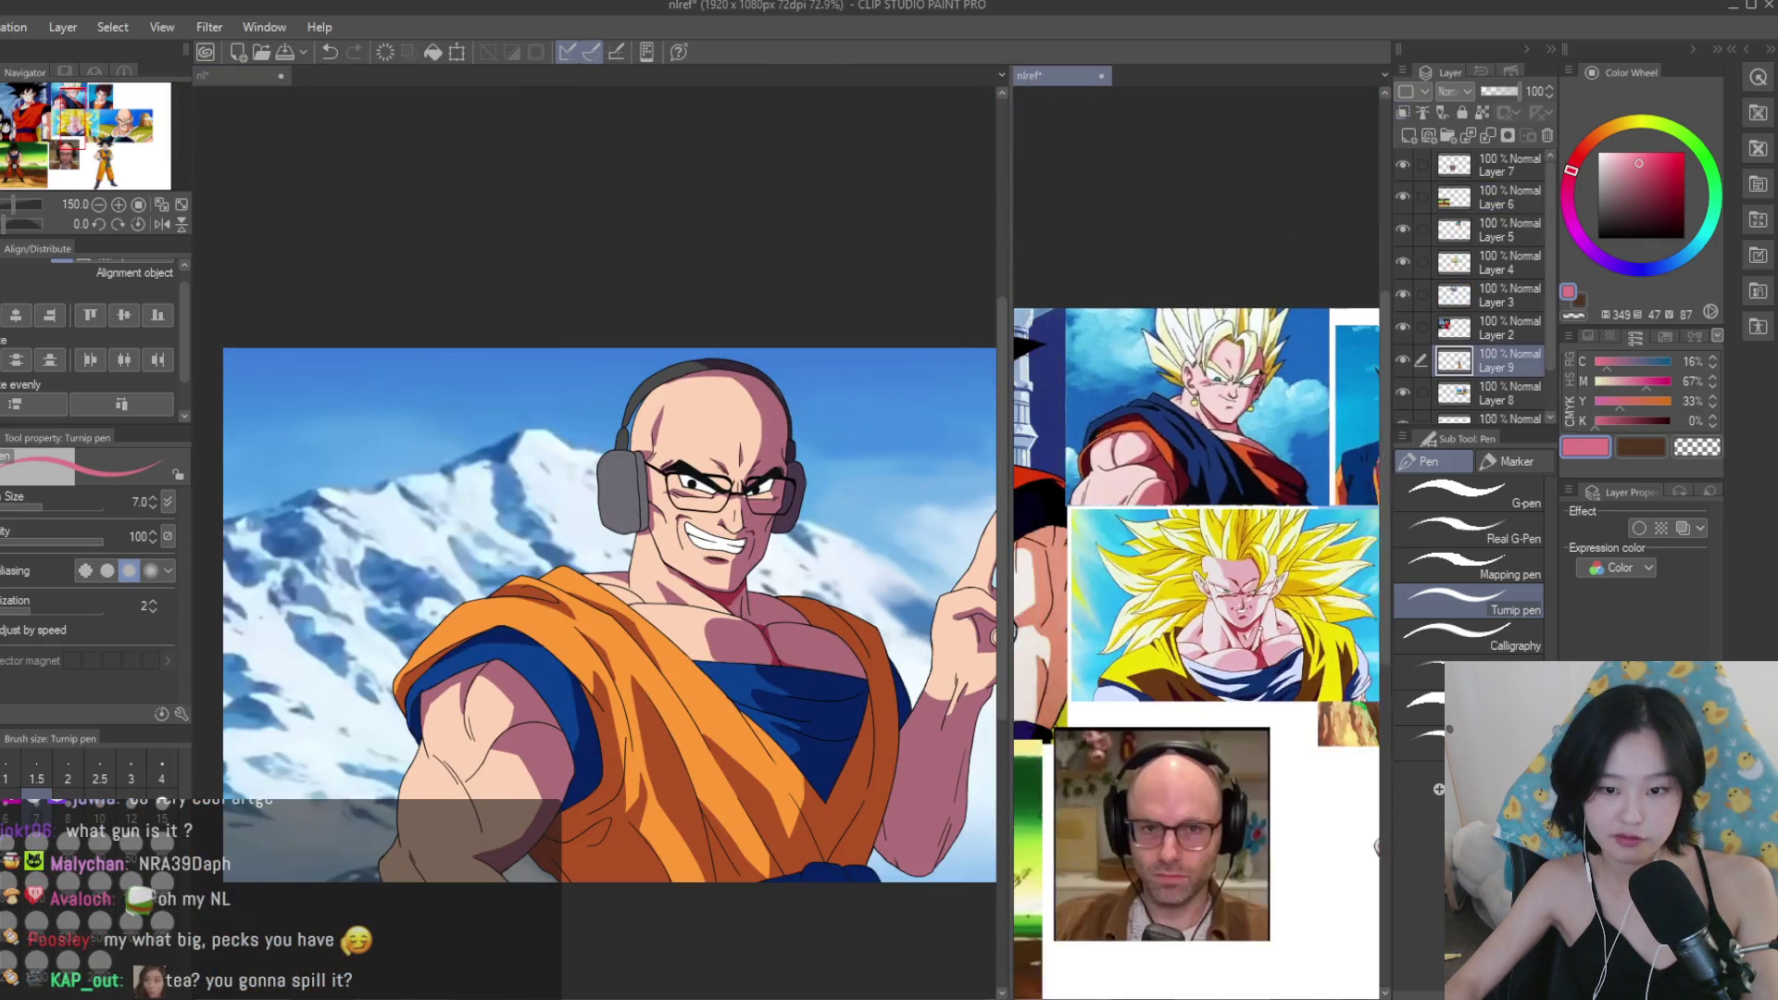
# Try red strokes on the orange robe at brush size 17, then undo them.
pyautogui.click(789, 592)
pyautogui.scroll(4, 701, 798)
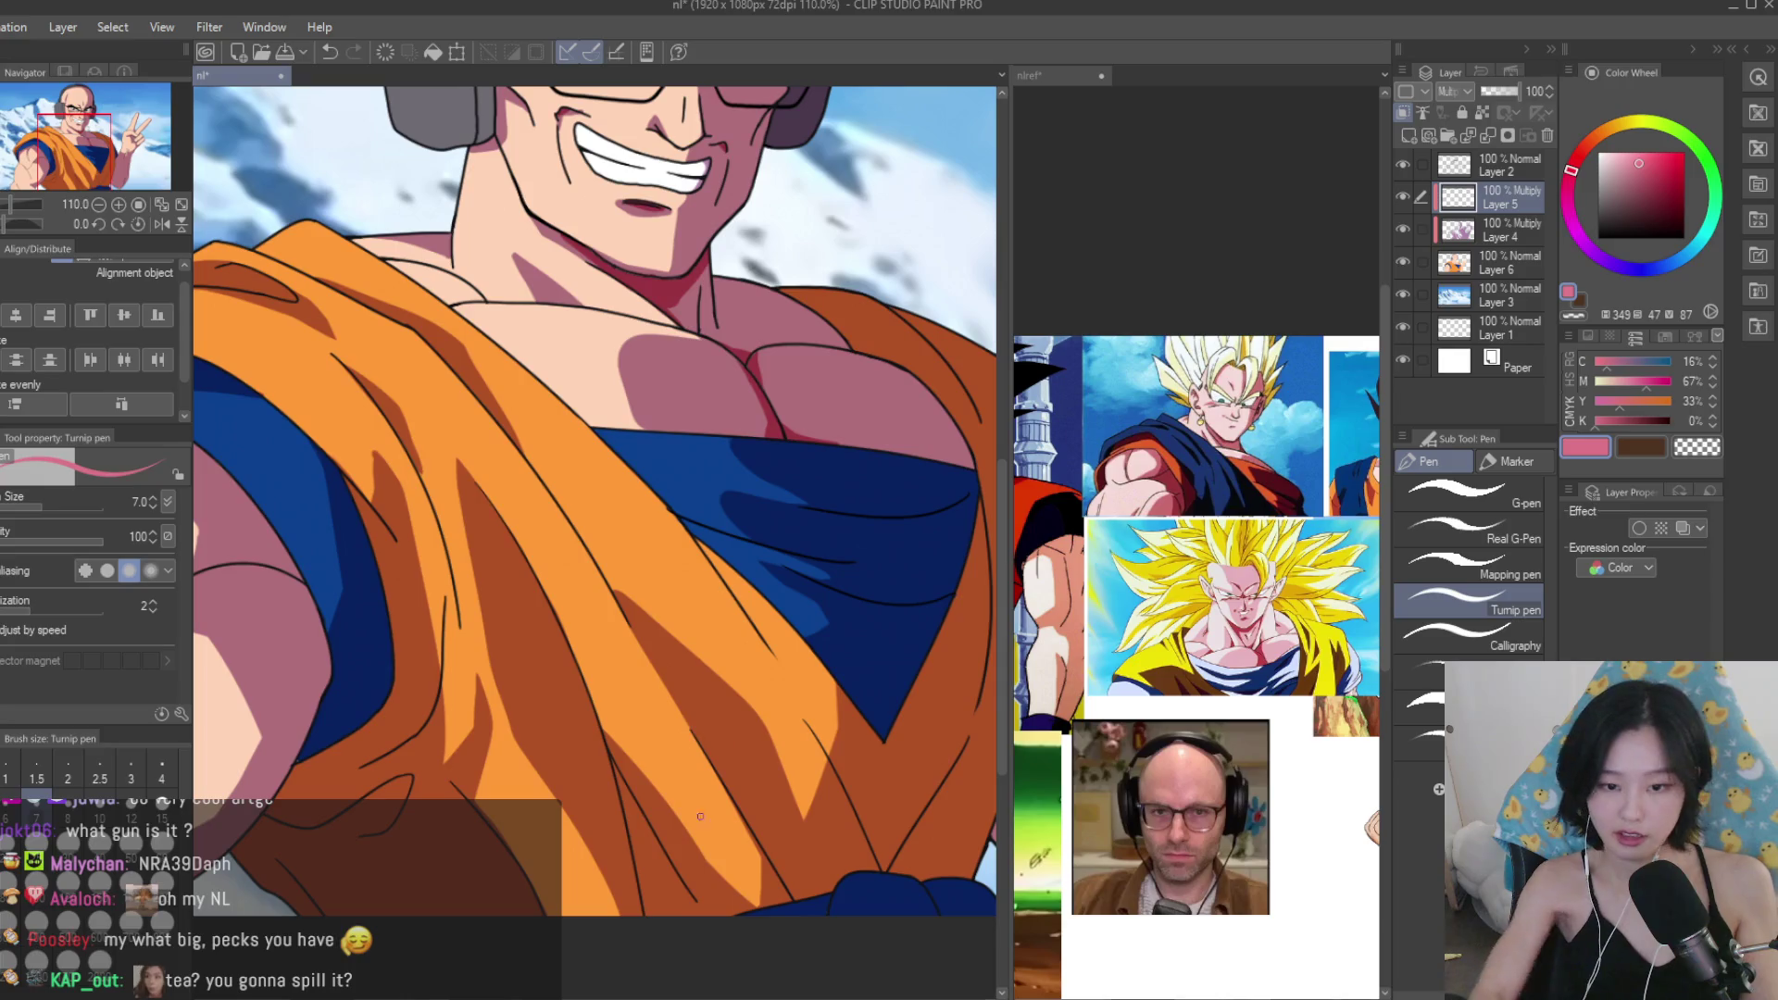
pyautogui.press(']')
pyautogui.press(']')
pyautogui.press(']')
pyautogui.moveTo(560, 651)
pyautogui.mouseDown()
pyautogui.moveTo(602, 889)
pyautogui.moveTo(569, 685)
pyautogui.moveTo(574, 769)
pyautogui.mouseUp()
pyautogui.scroll(-5, 959, 759)
pyautogui.scroll(2, 959, 760)
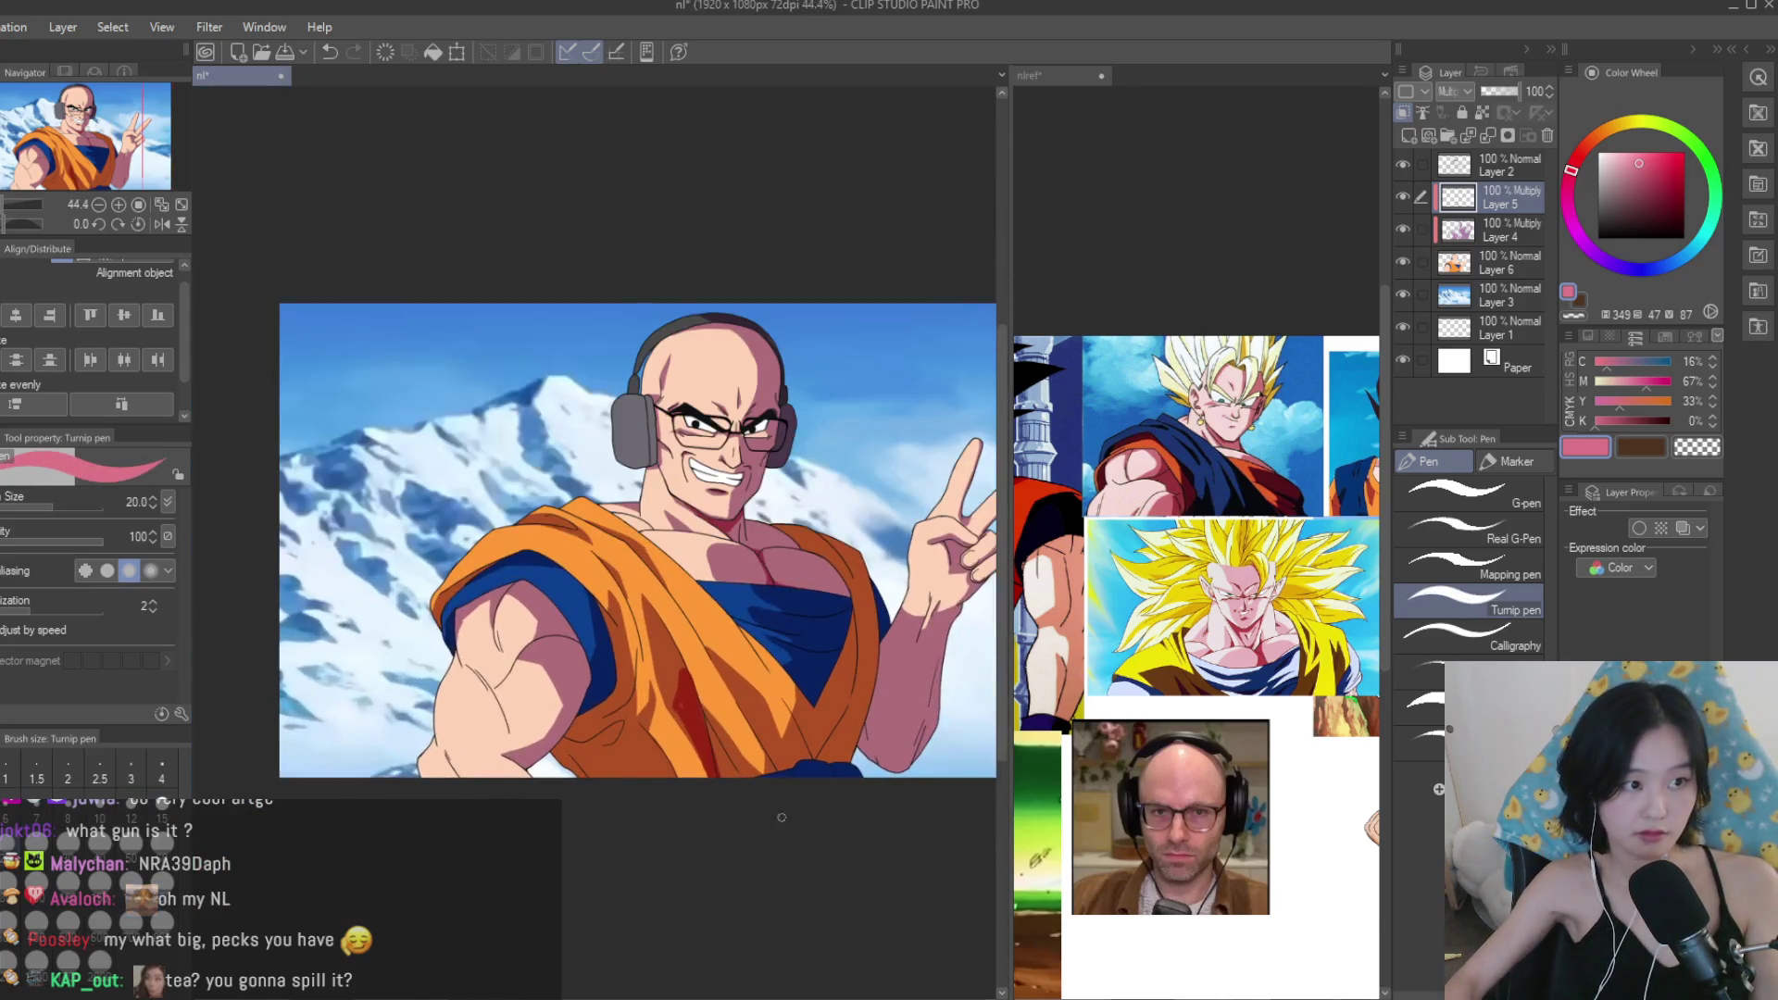
pyautogui.hotkey('ctrl', 'z')
# With a larger brush, test a filled red circle near the blue undershirt's tip, then undo it.
pyautogui.press(']')
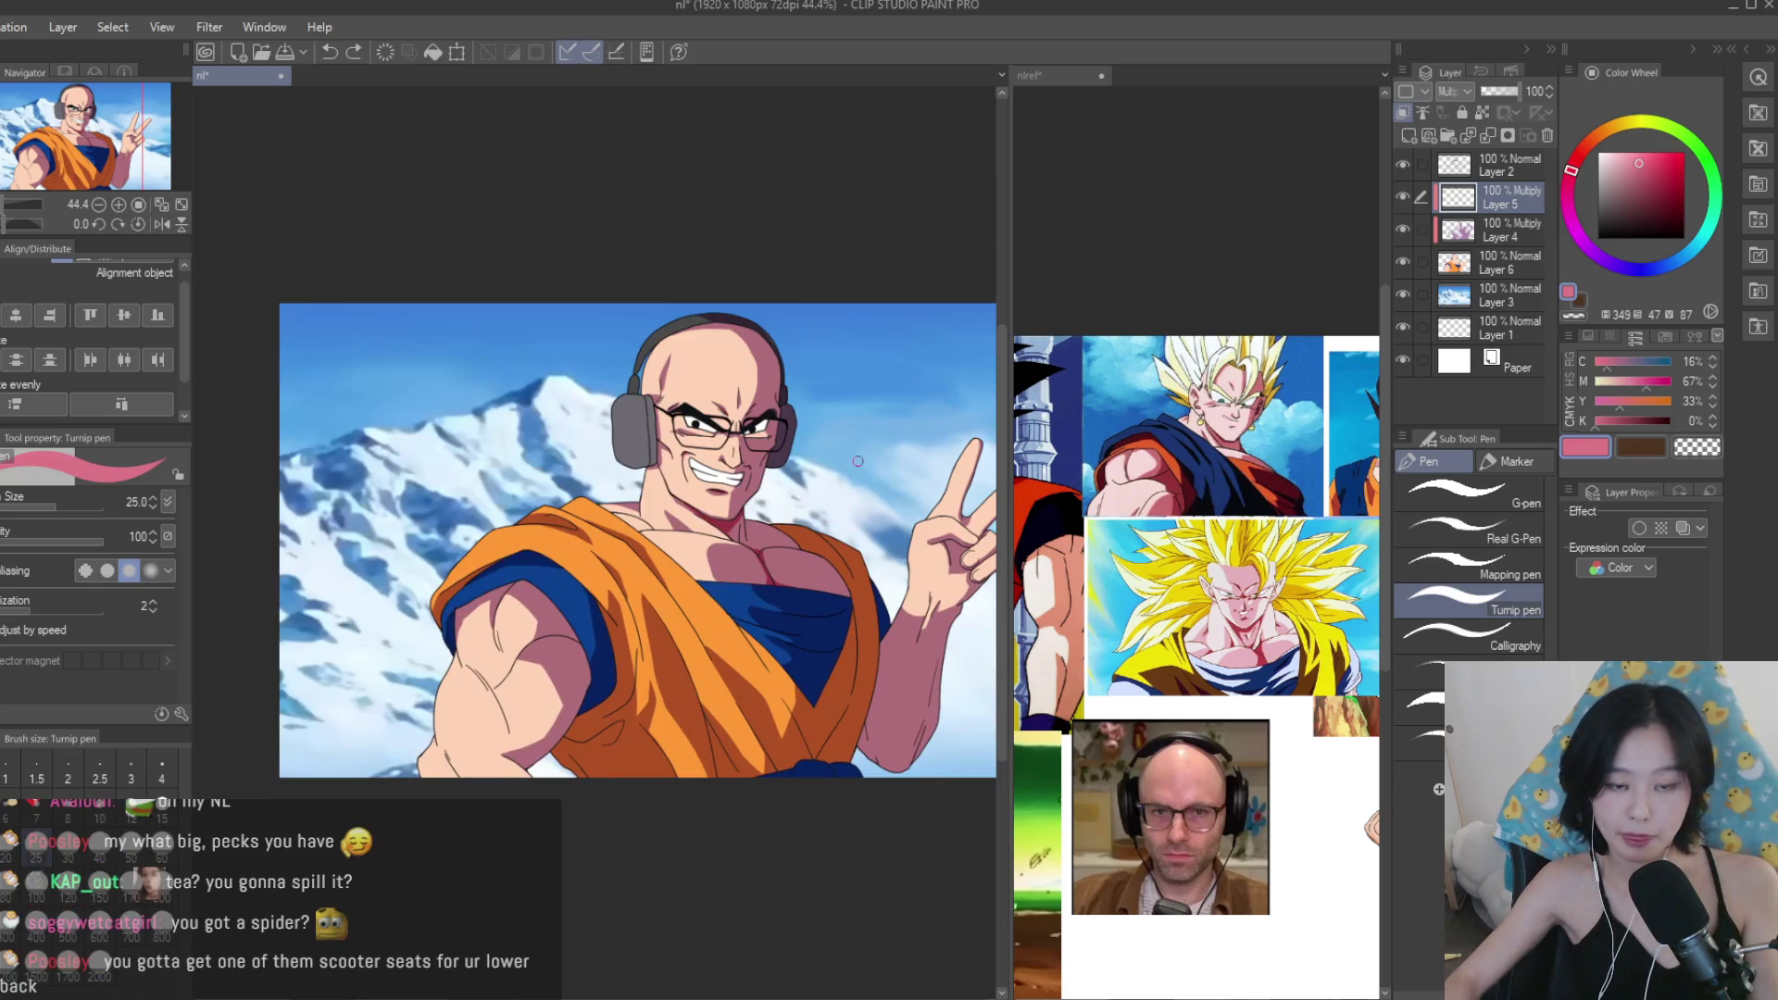
pyautogui.scroll(1, 830, 784)
pyautogui.scroll(4, 816, 716)
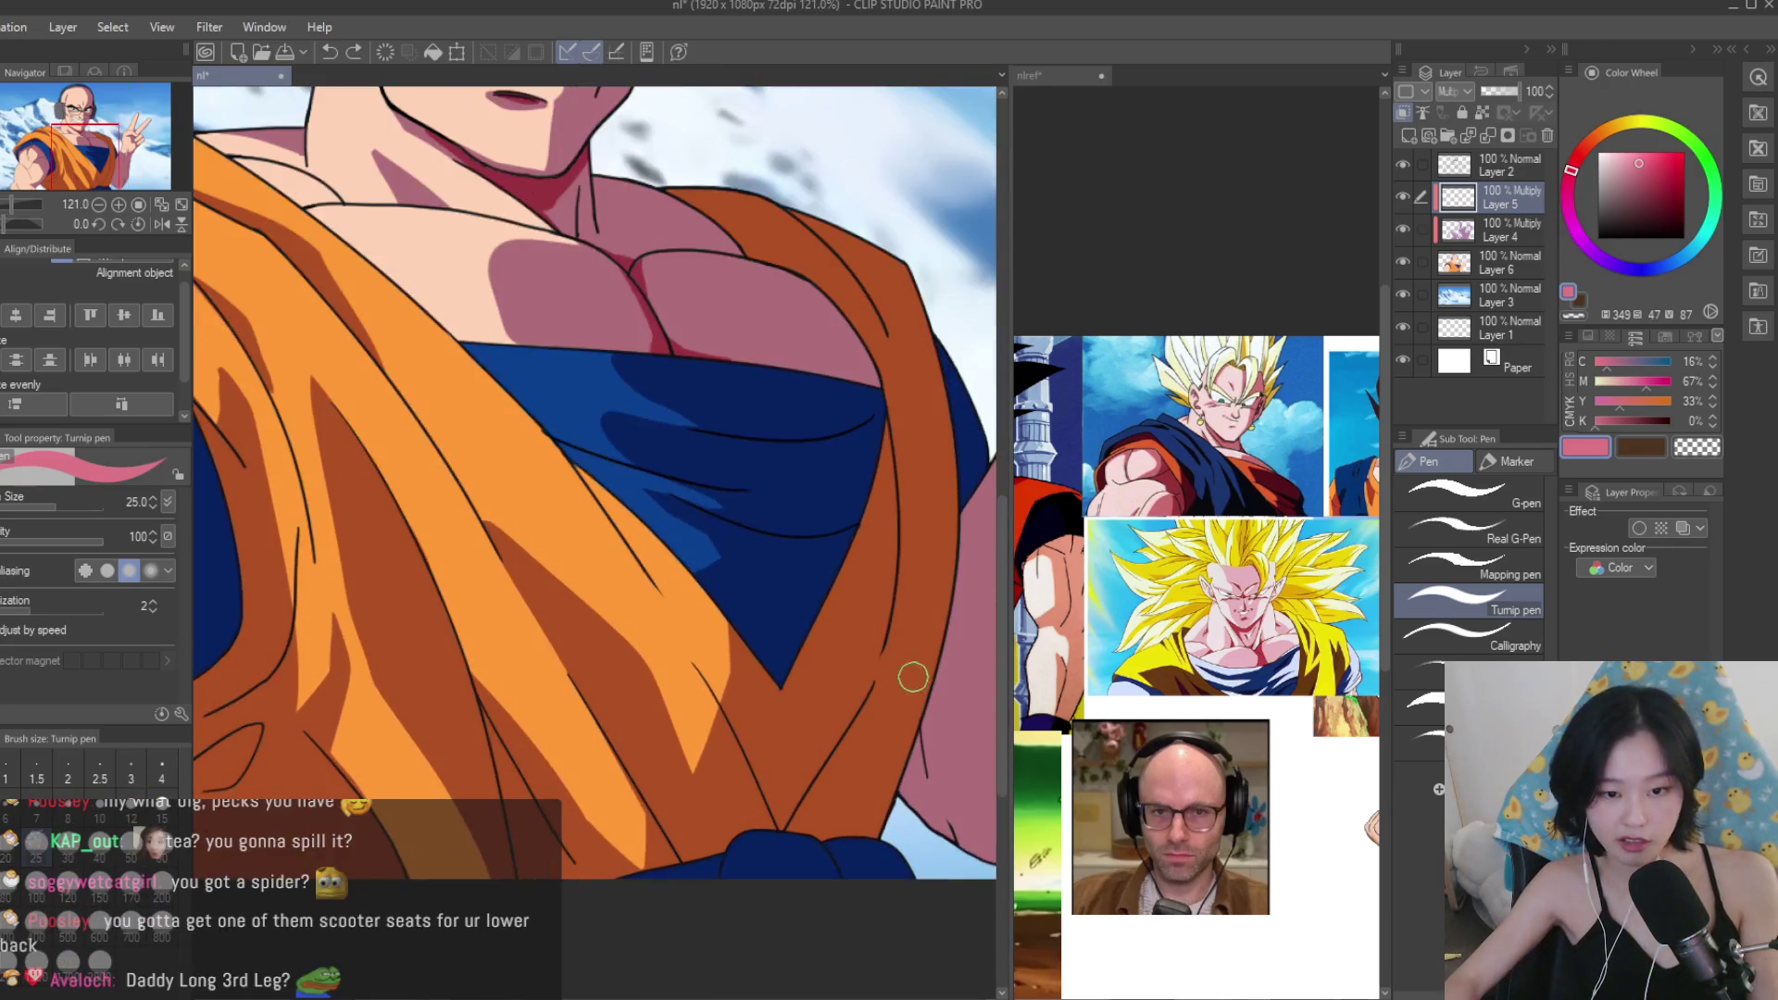
pyautogui.scroll(-1, 766, 635)
pyautogui.hotkey('ctrl', '0')
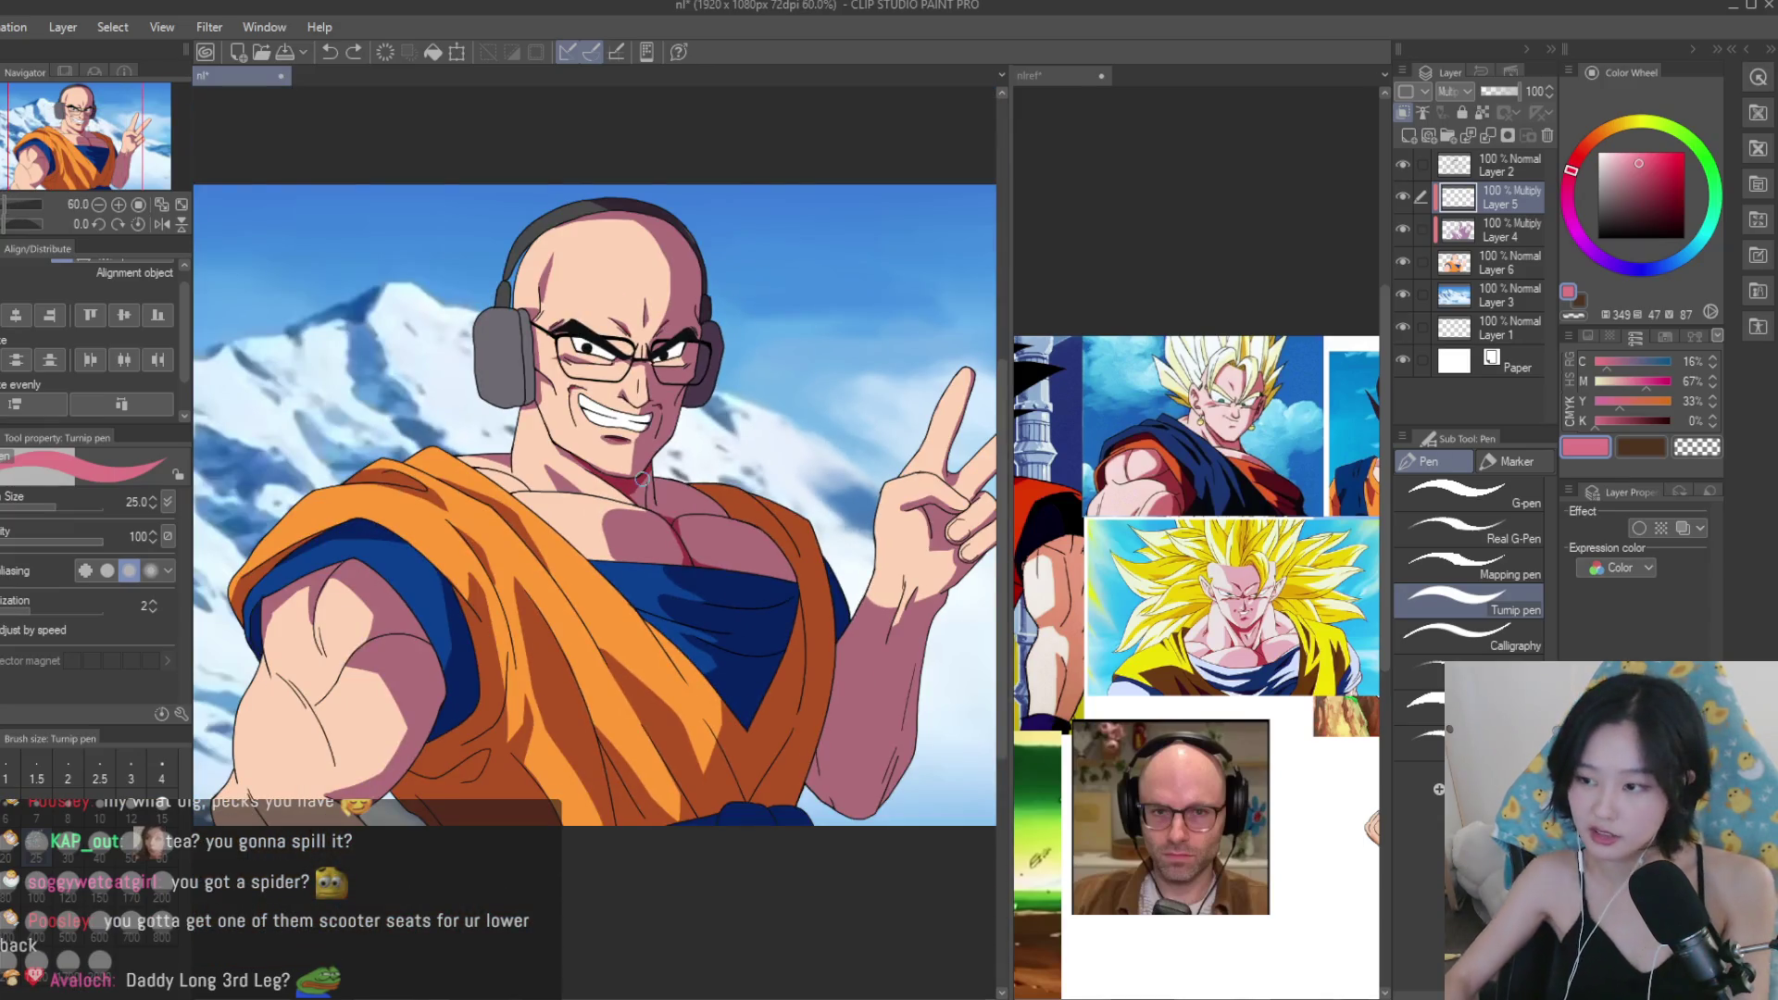
pyautogui.scroll(2, 745, 690)
pyautogui.moveTo(753, 774); pyautogui.dragTo(715, 673)
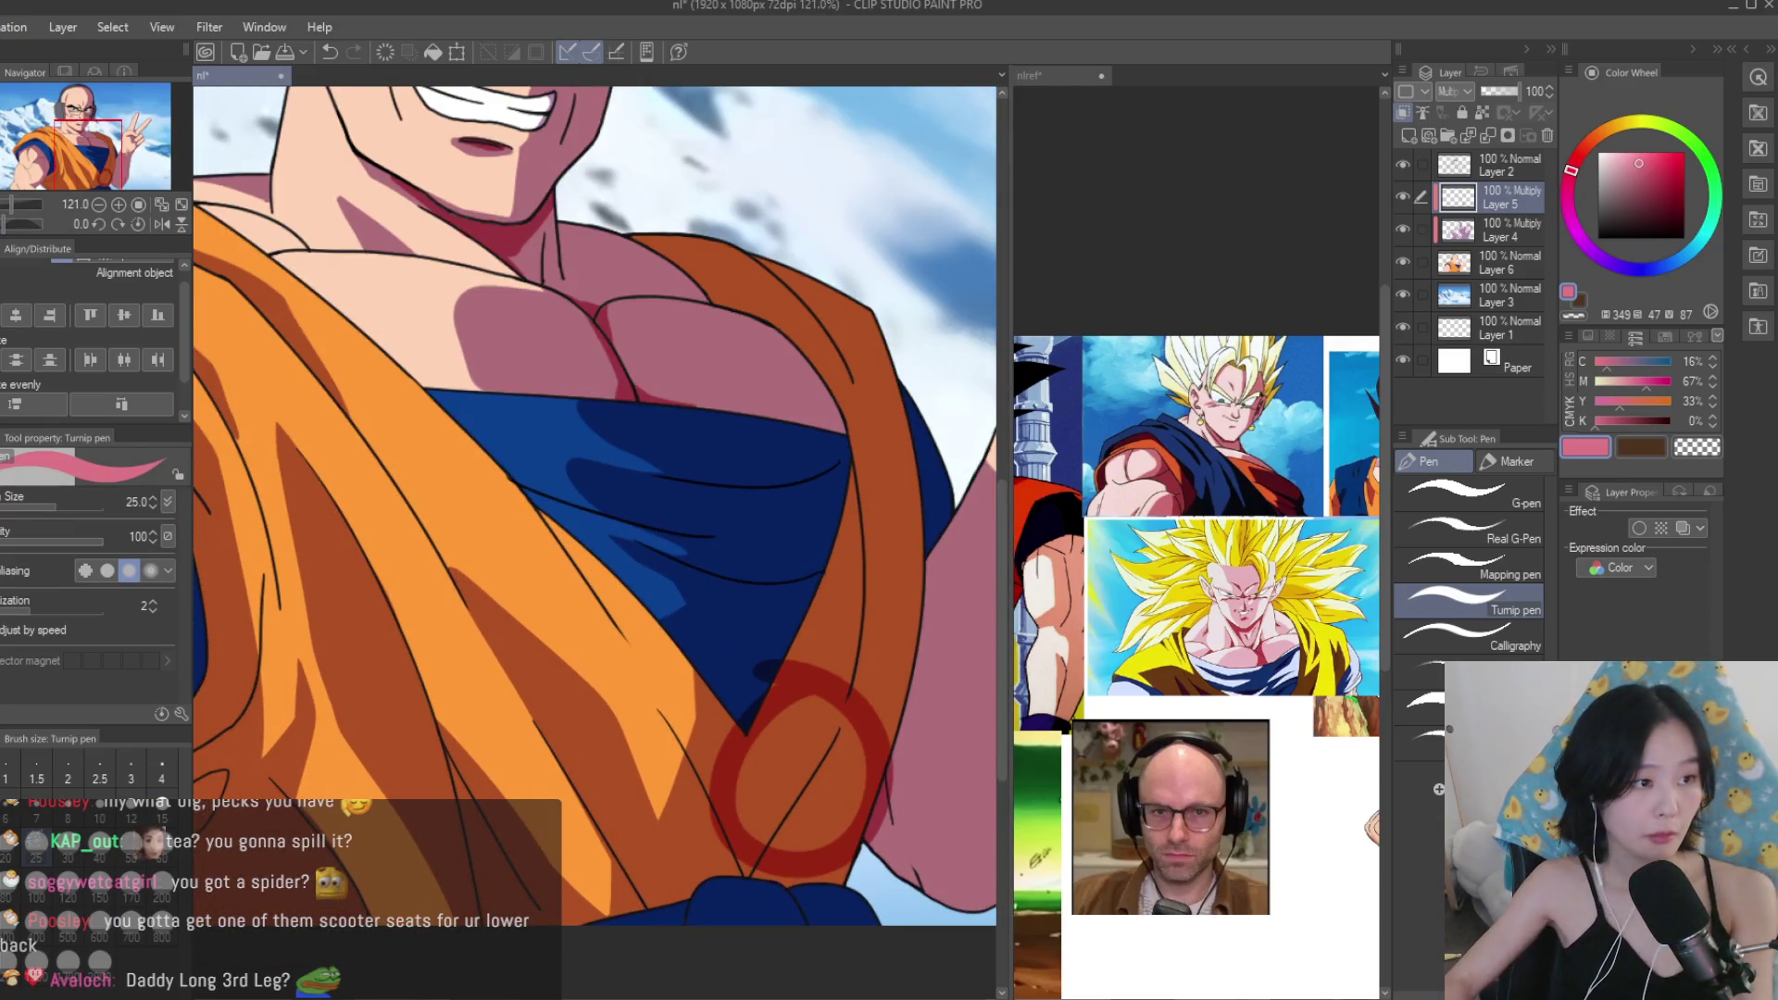
pyautogui.press('g')
pyautogui.click(806, 746)
pyautogui.hotkey('ctrl', 'z')
pyautogui.hotkey('ctrl', 'z')
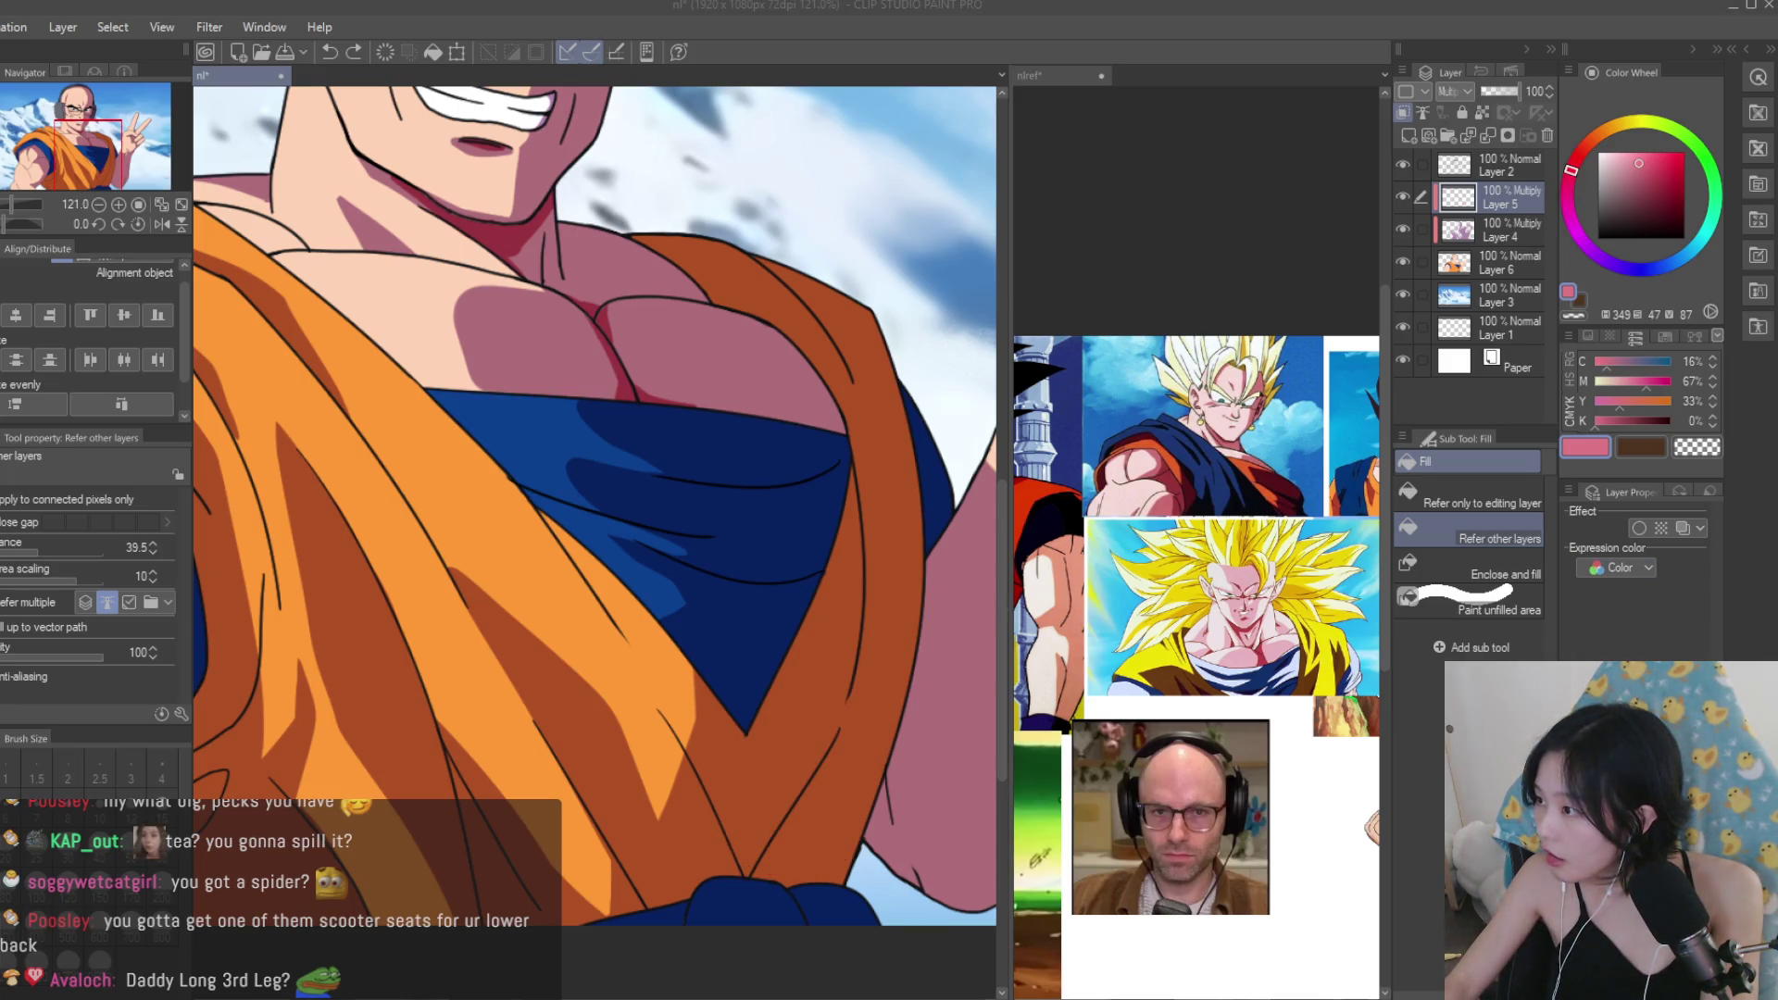
# Check the reference, then paint a thin red shadow along the robe's shoulder edge with a smaller pen.
pyautogui.click(1016, 225)
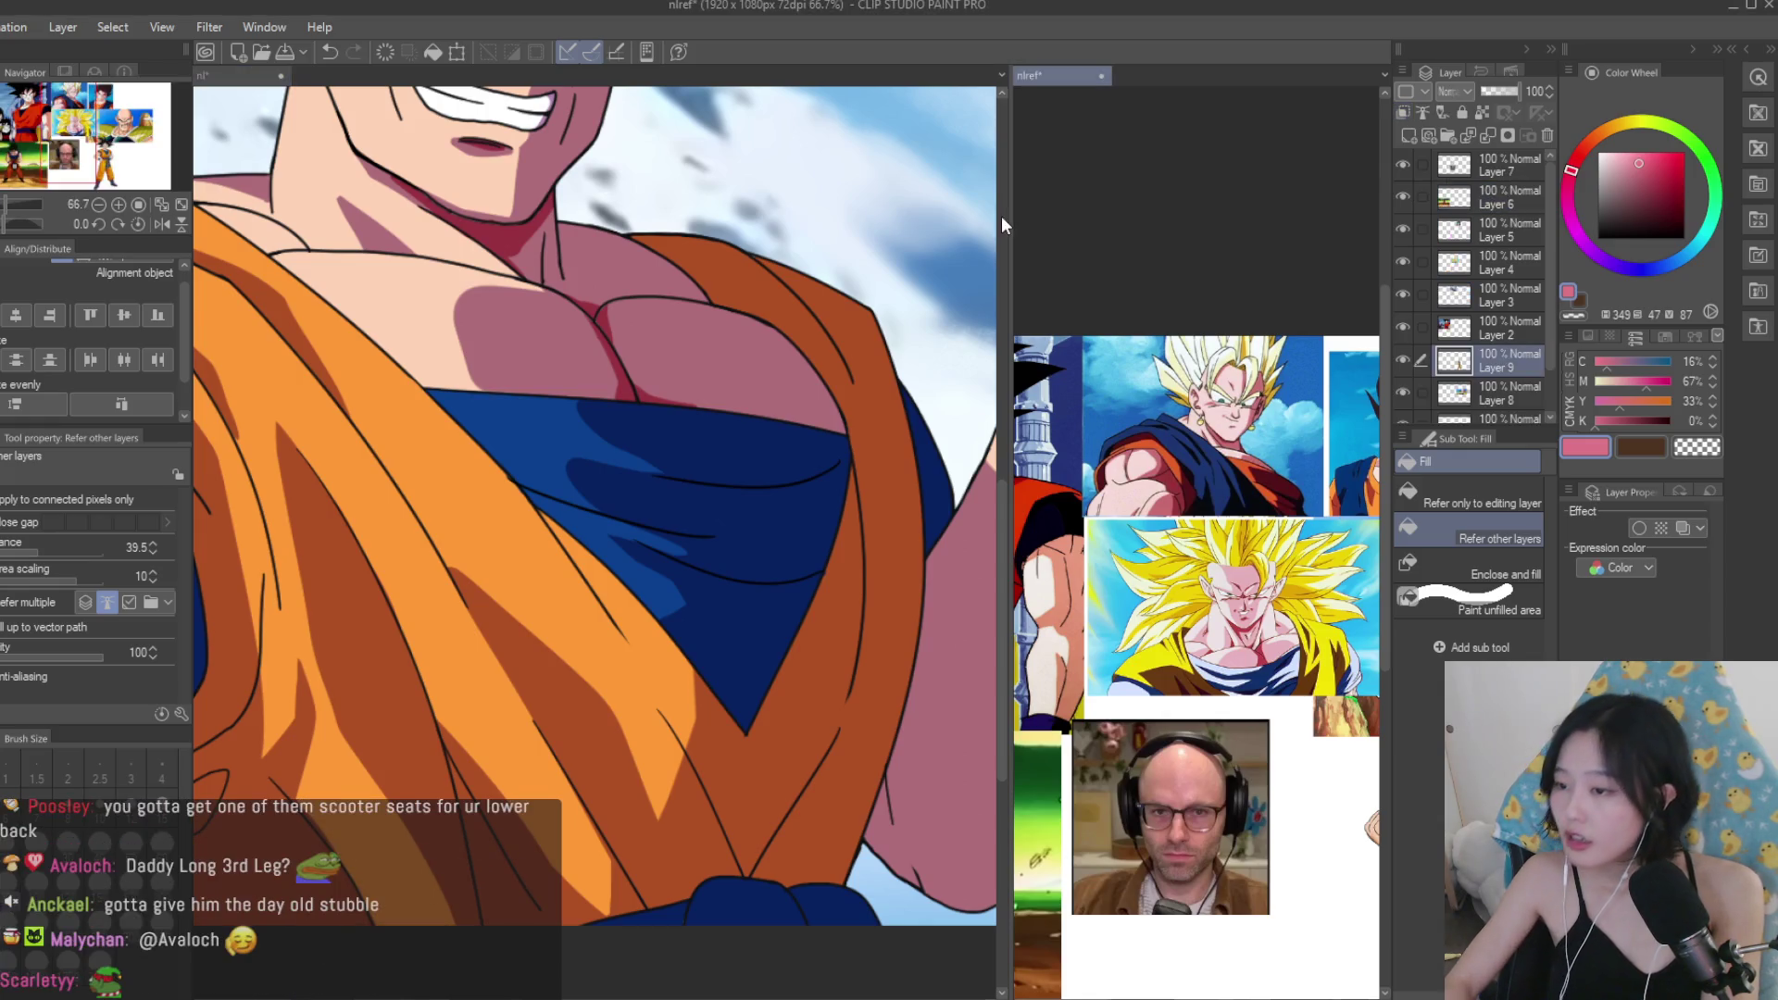
pyautogui.click(583, 477)
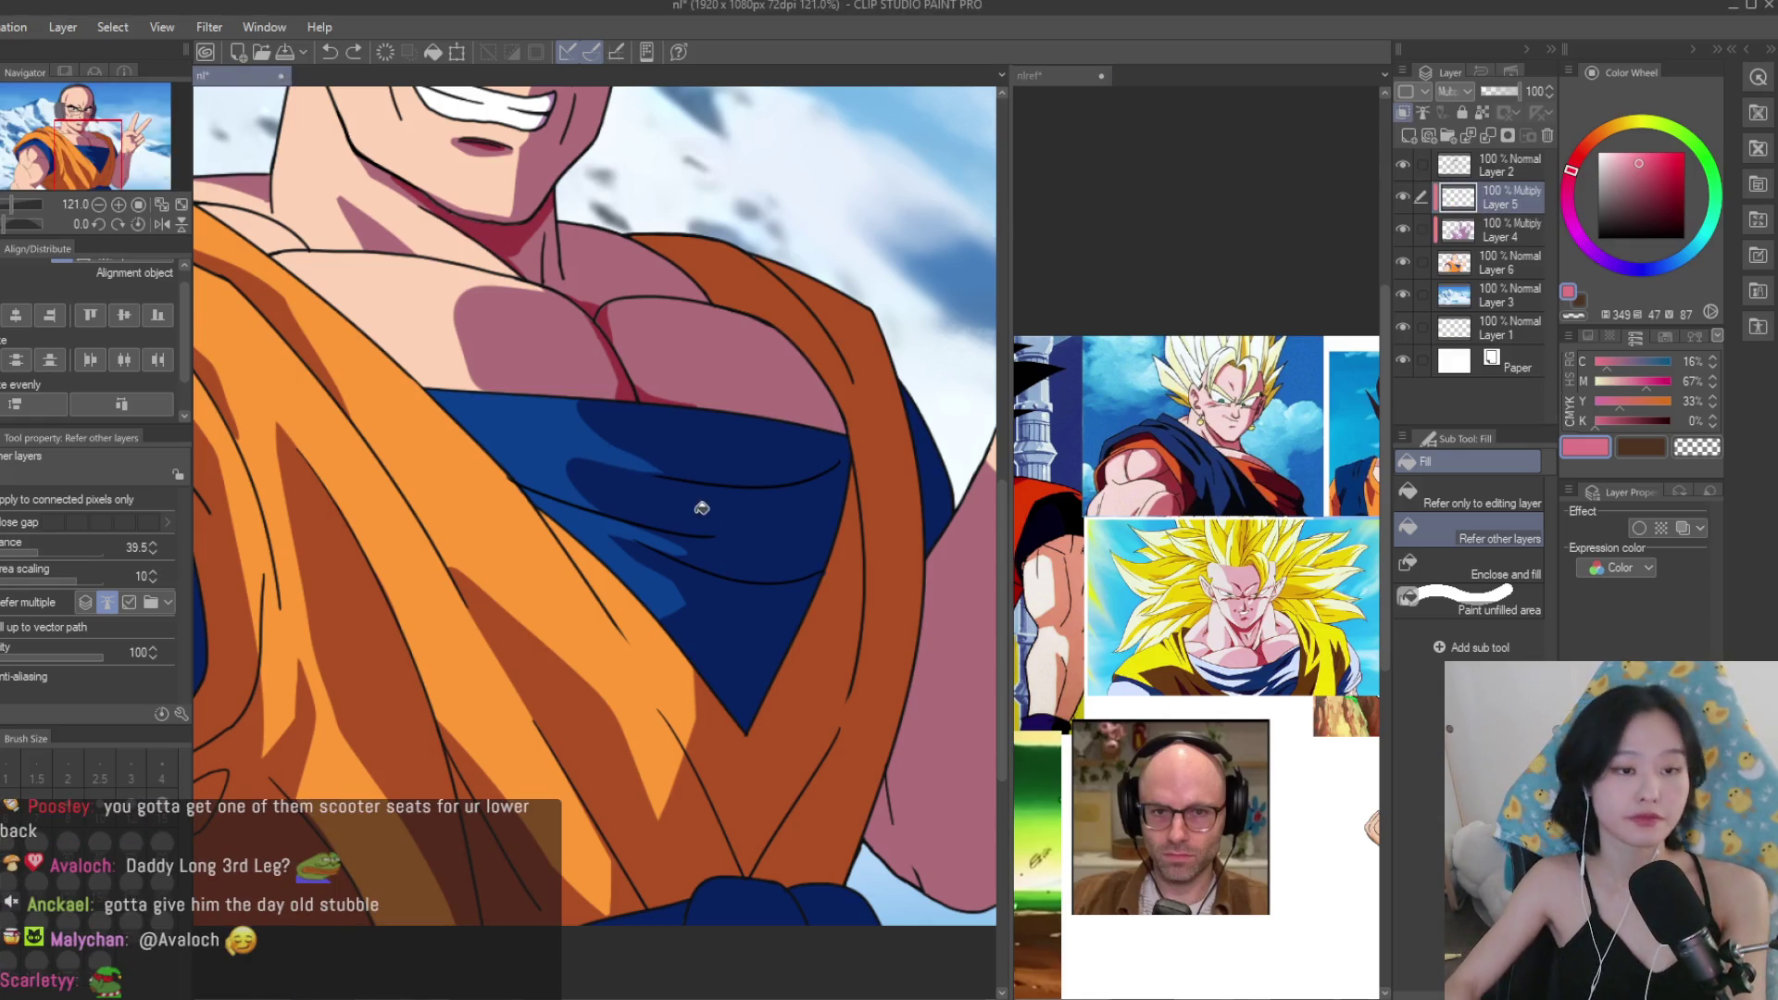
pyautogui.scroll(-3, 583, 477)
pyautogui.scroll(3, 669, 302)
pyautogui.press('p')
pyautogui.scroll(5, 669, 302)
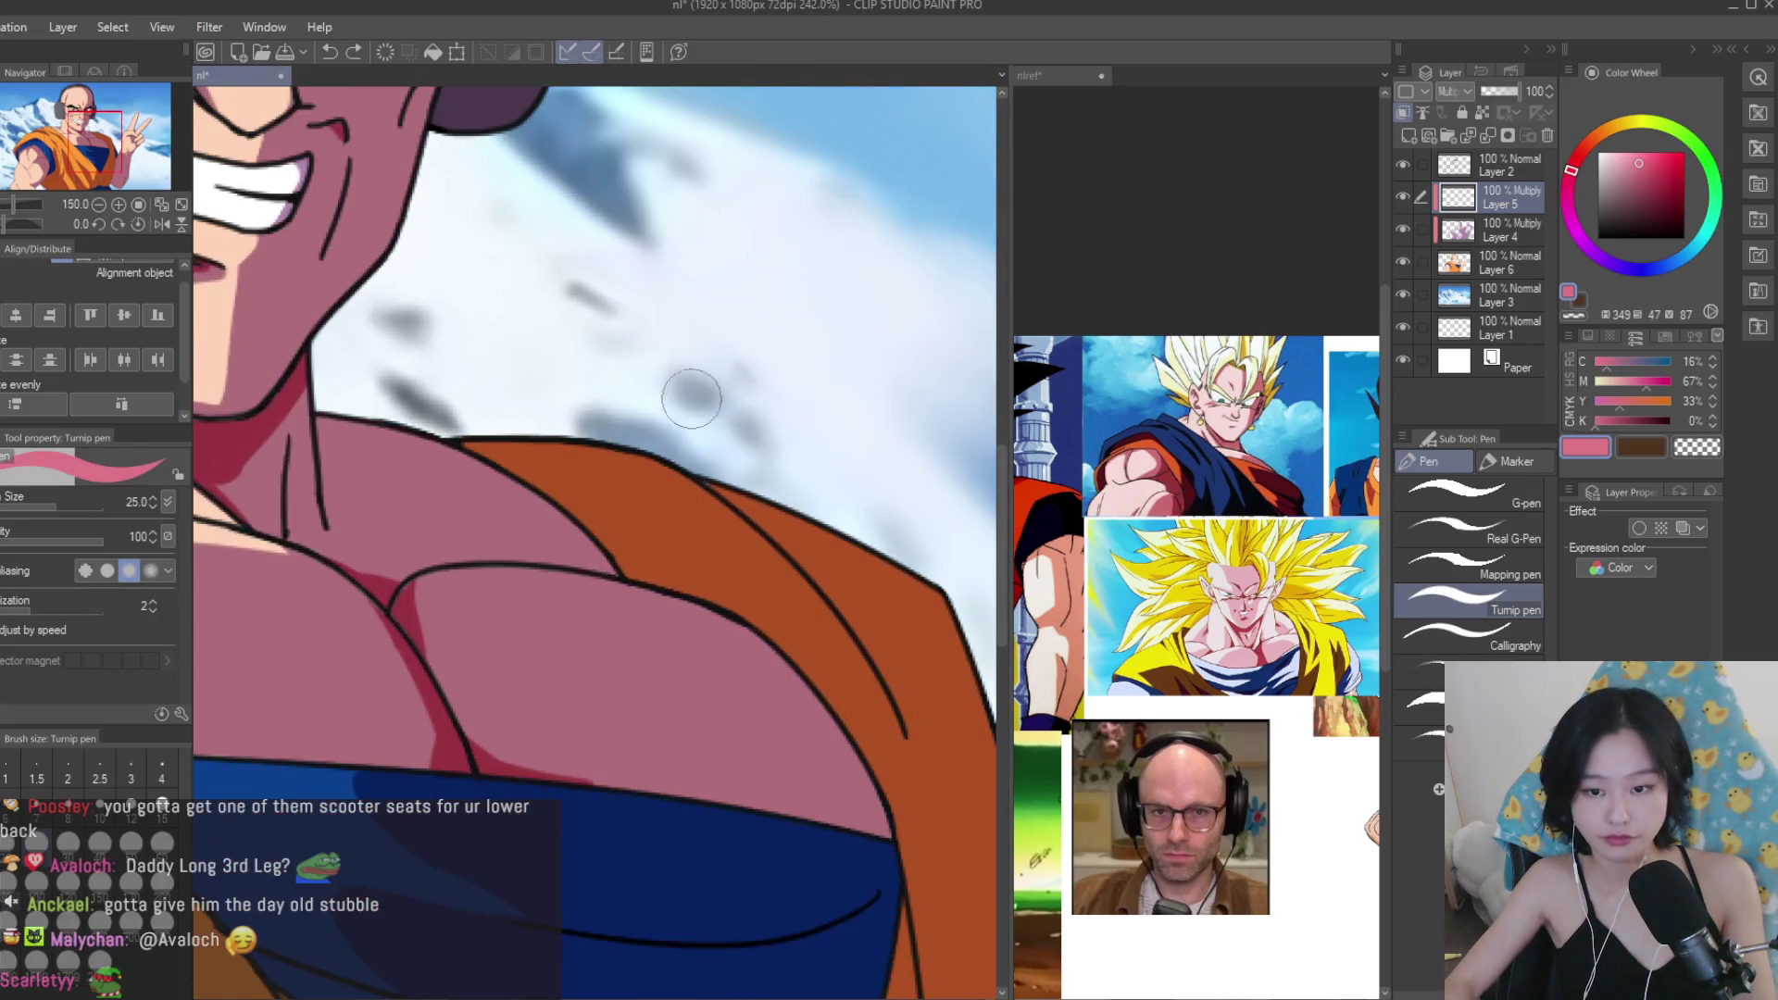
pyautogui.press('[')
pyautogui.press('[')
pyautogui.press('[')
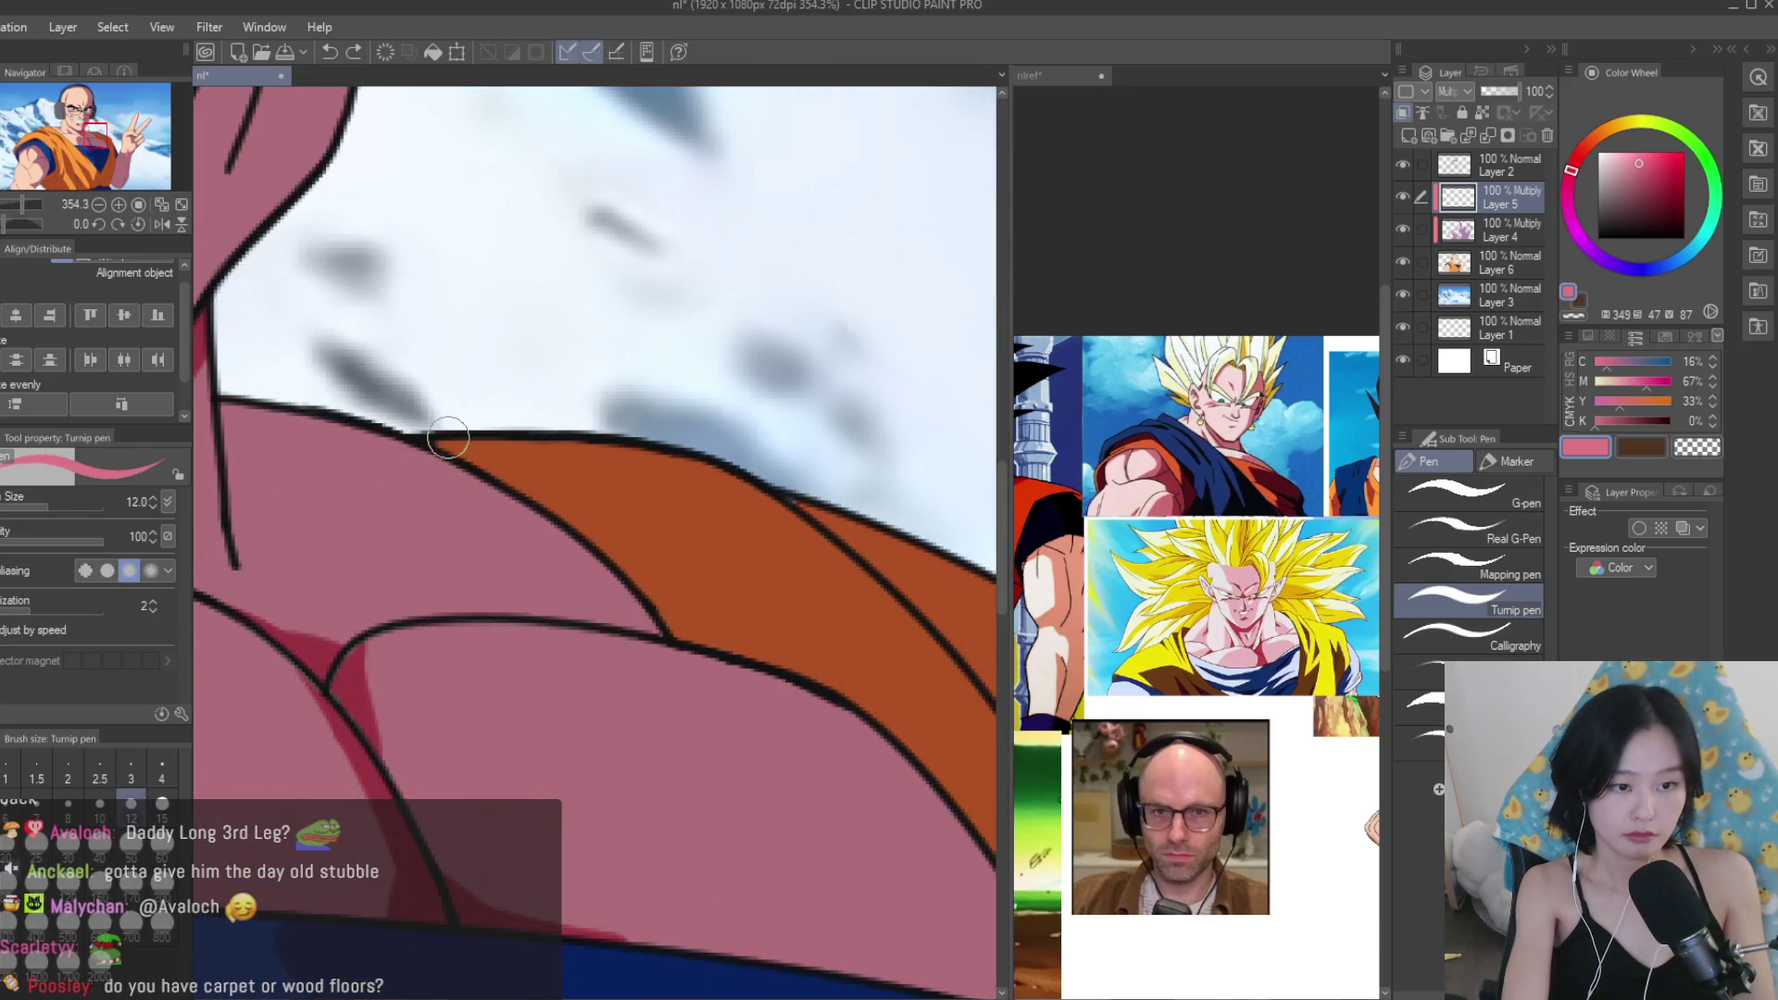
pyautogui.moveTo(472, 444); pyautogui.dragTo(630, 561)
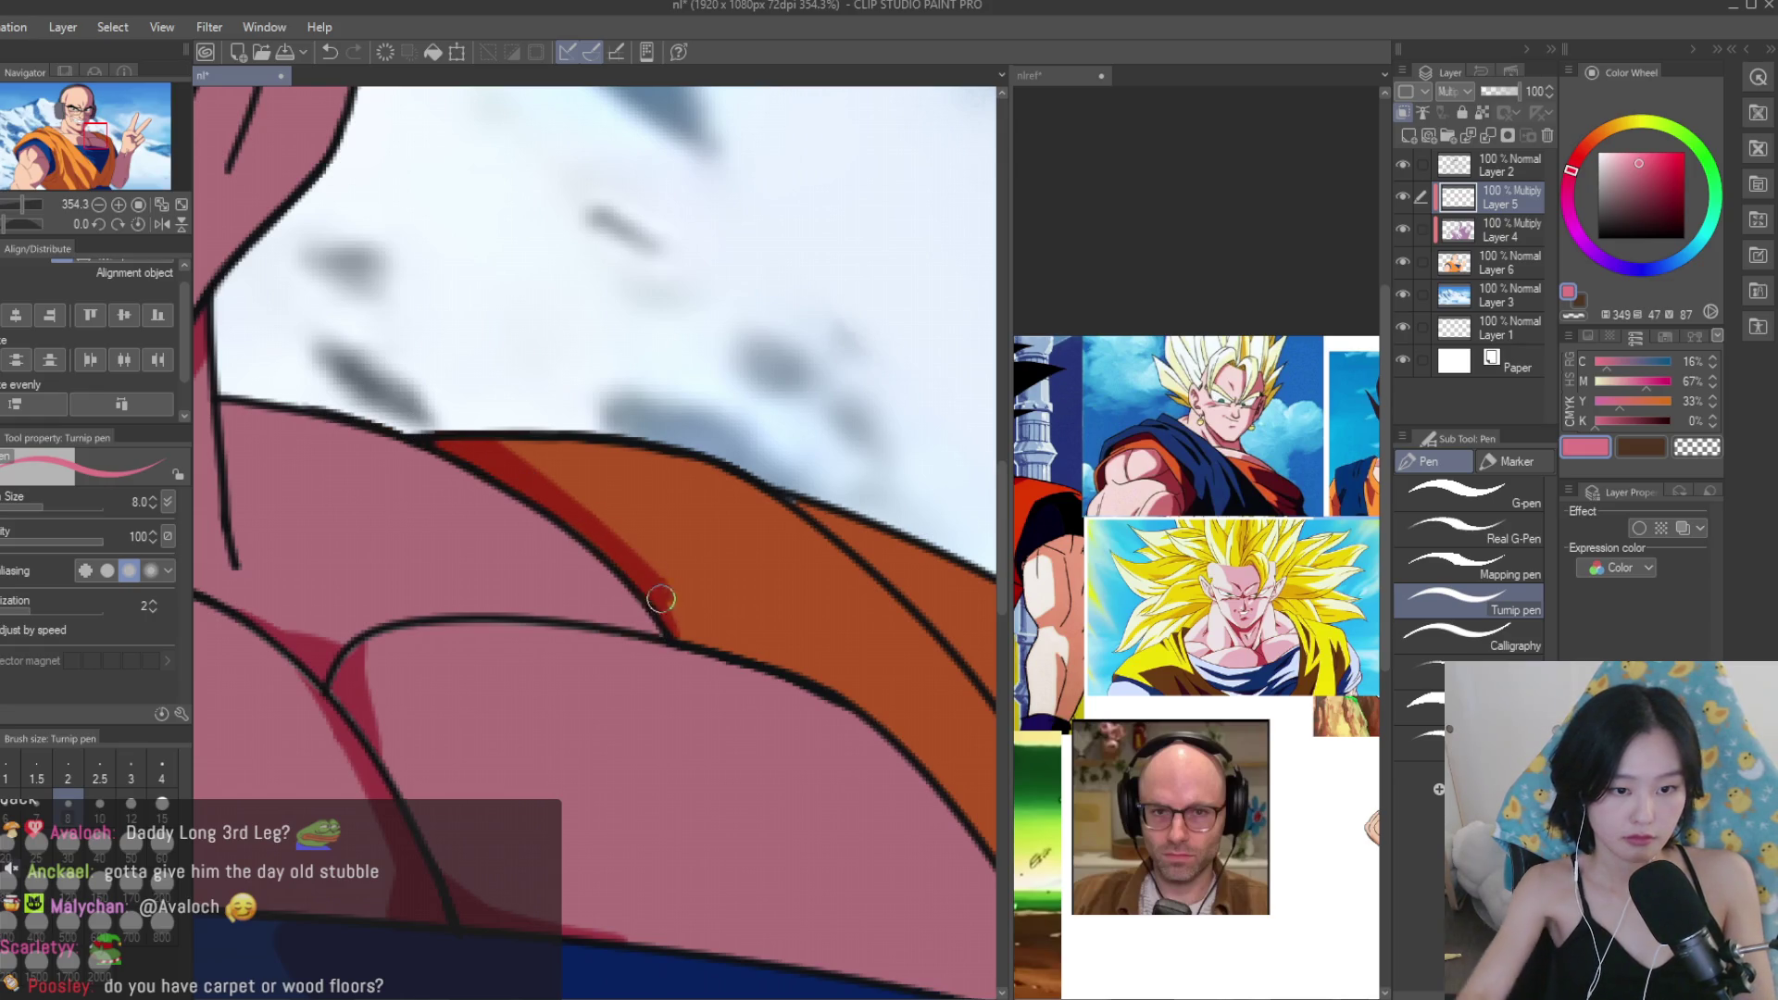
pyautogui.hotkey('ctrl', '0')
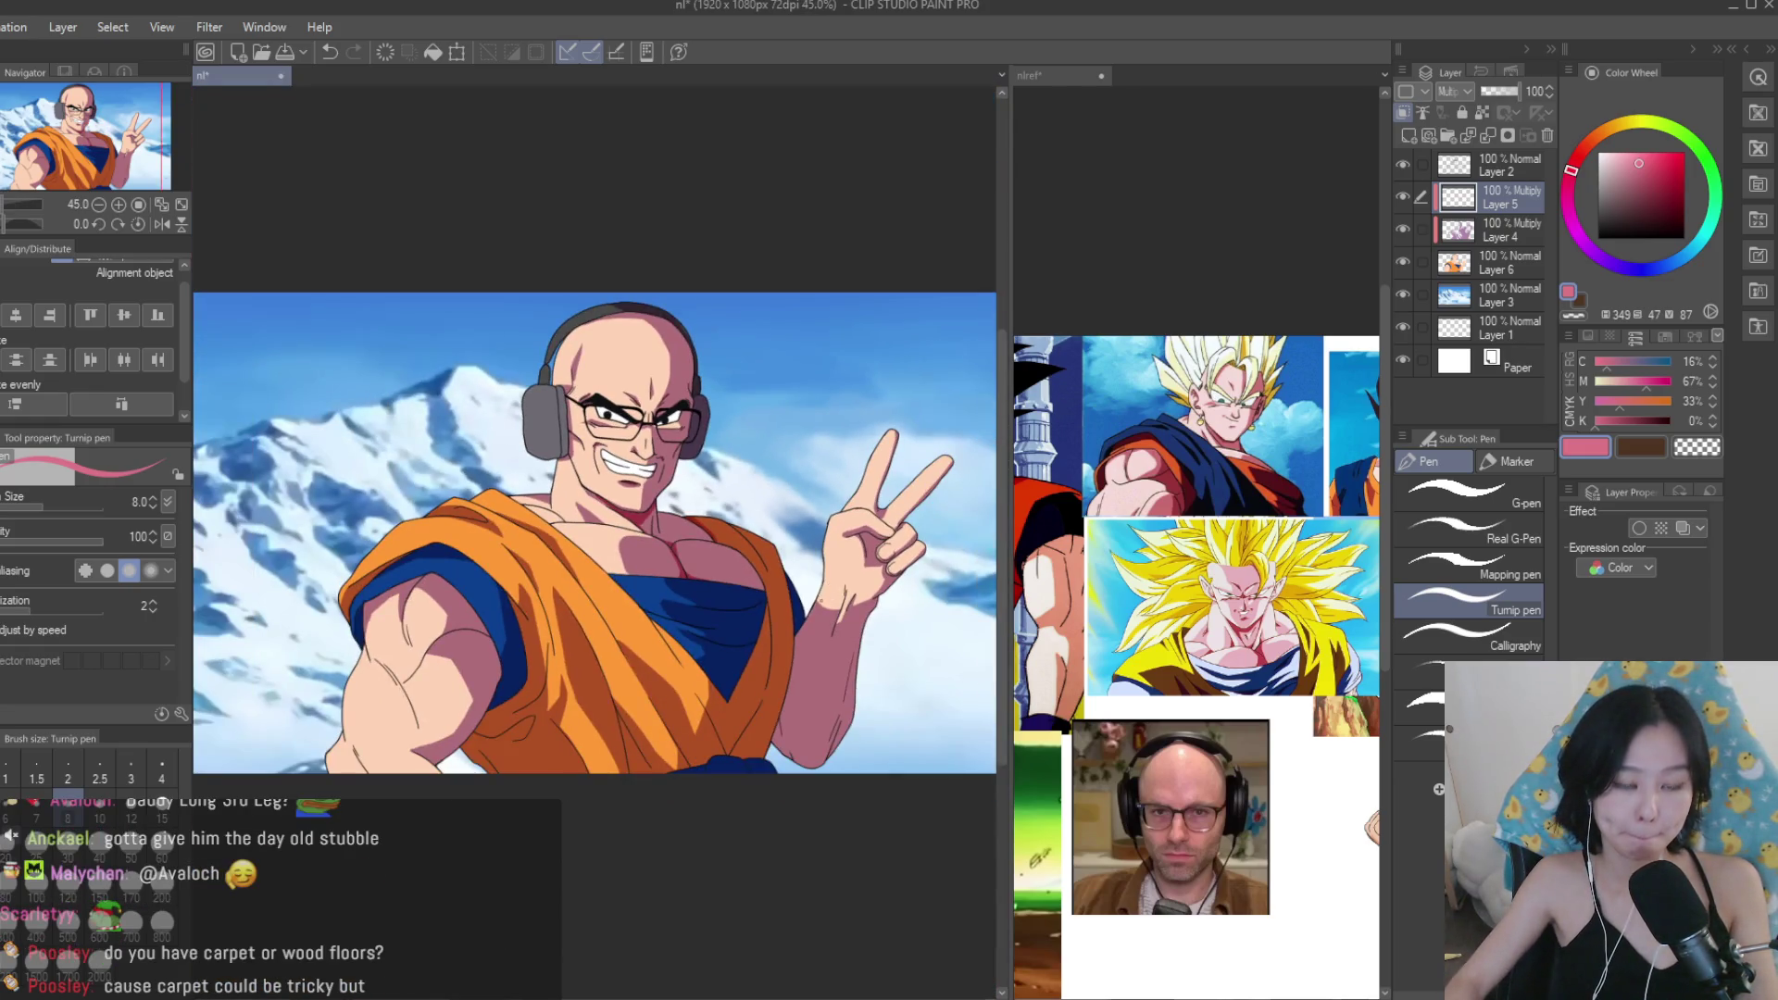
pyautogui.scroll(3, 820, 683)
pyautogui.scroll(2, 819, 682)
# Draw a dark fold stroke across the blue undershirt, undoing a stray dark fill.
pyautogui.scroll(2, 820, 682)
pyautogui.scroll(1, 469, 456)
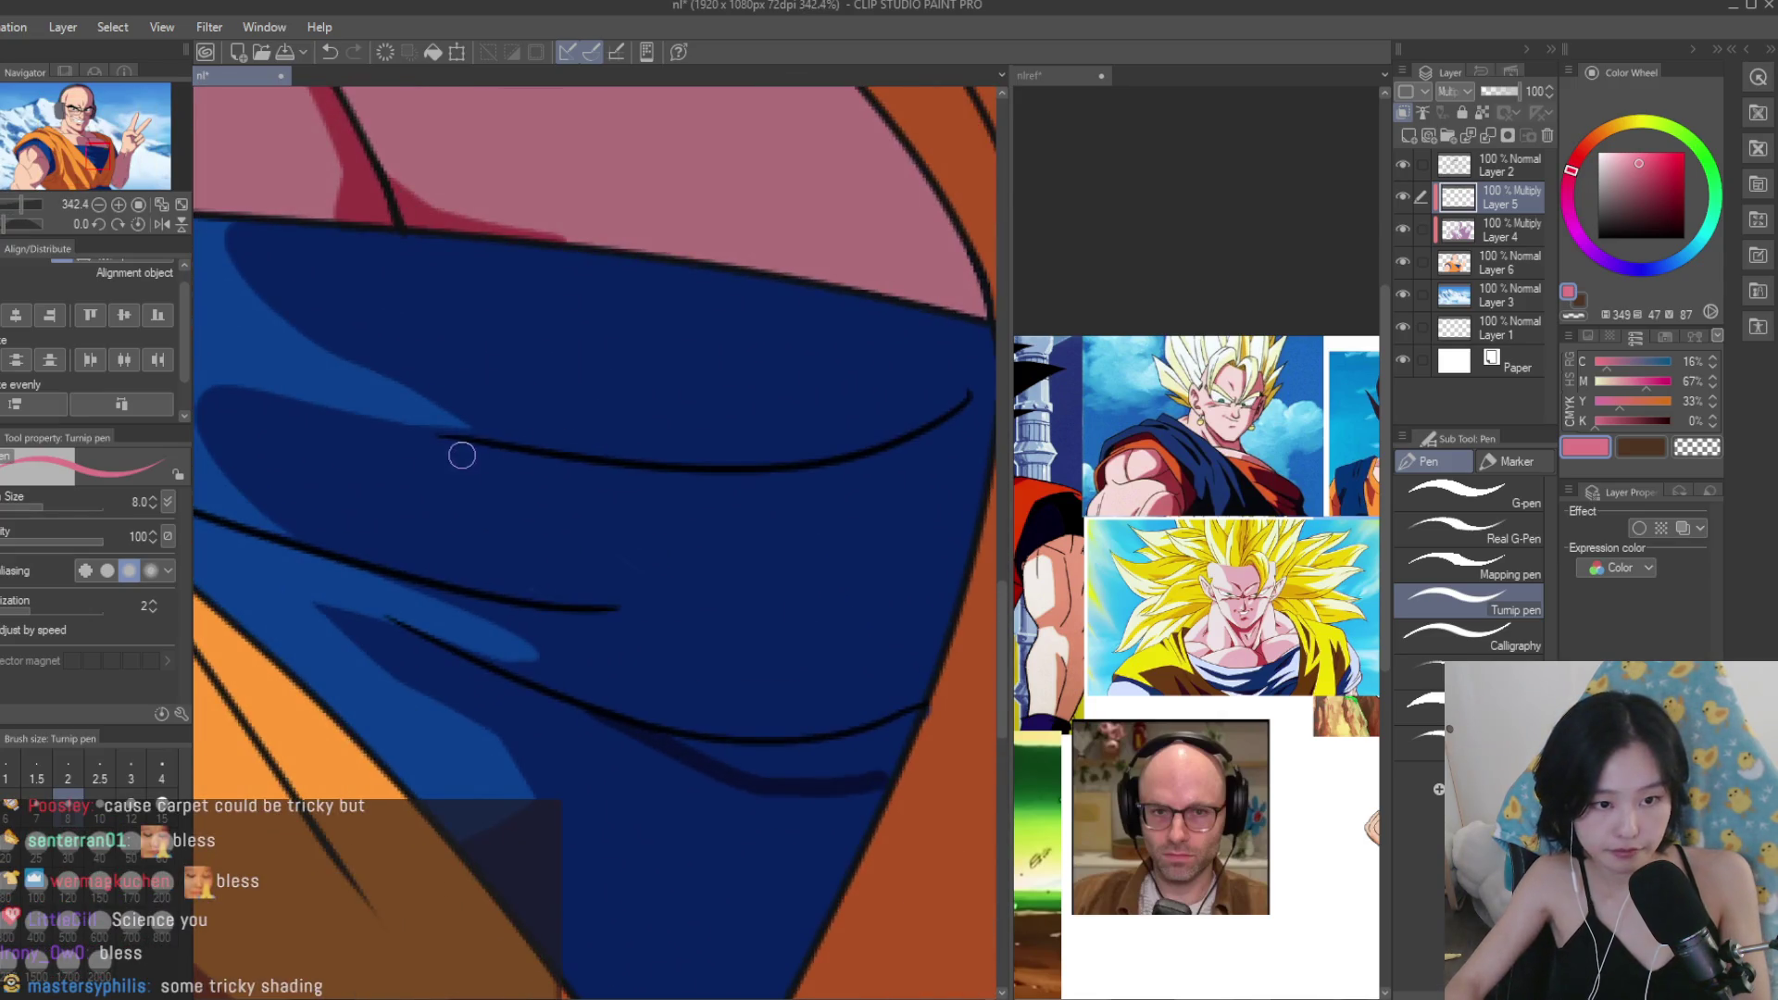
pyautogui.moveTo(441, 441); pyautogui.dragTo(814, 519)
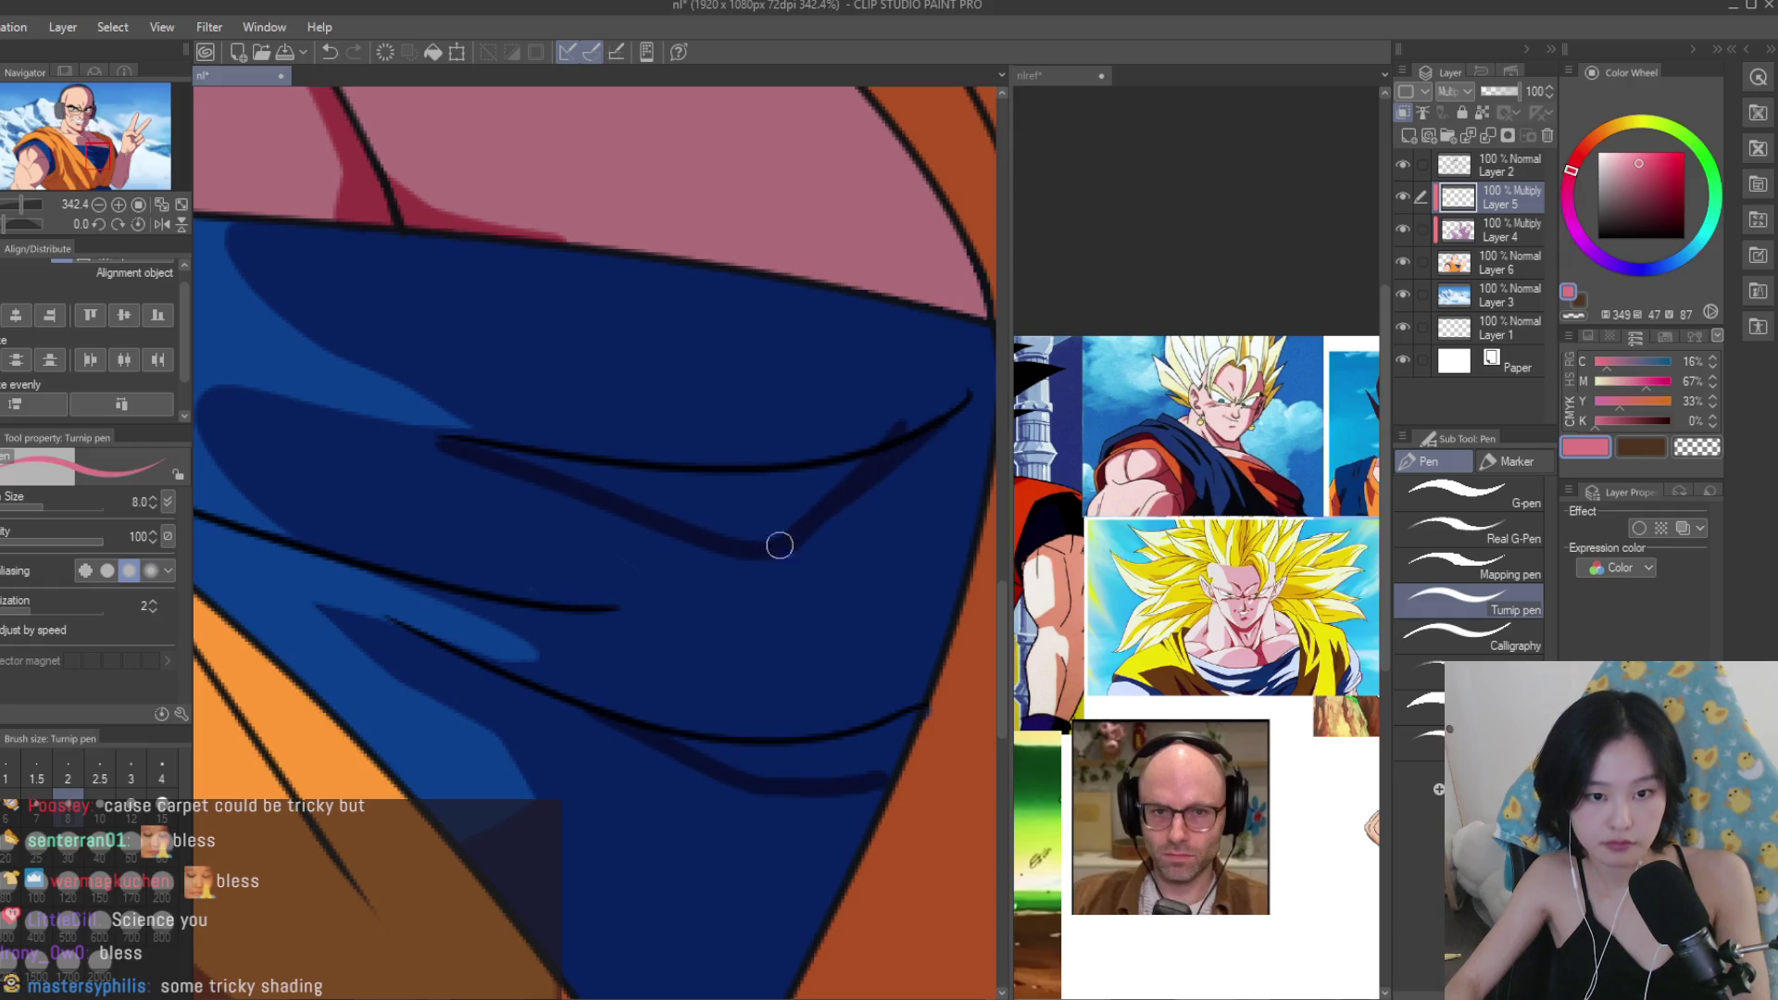
pyautogui.press('c')
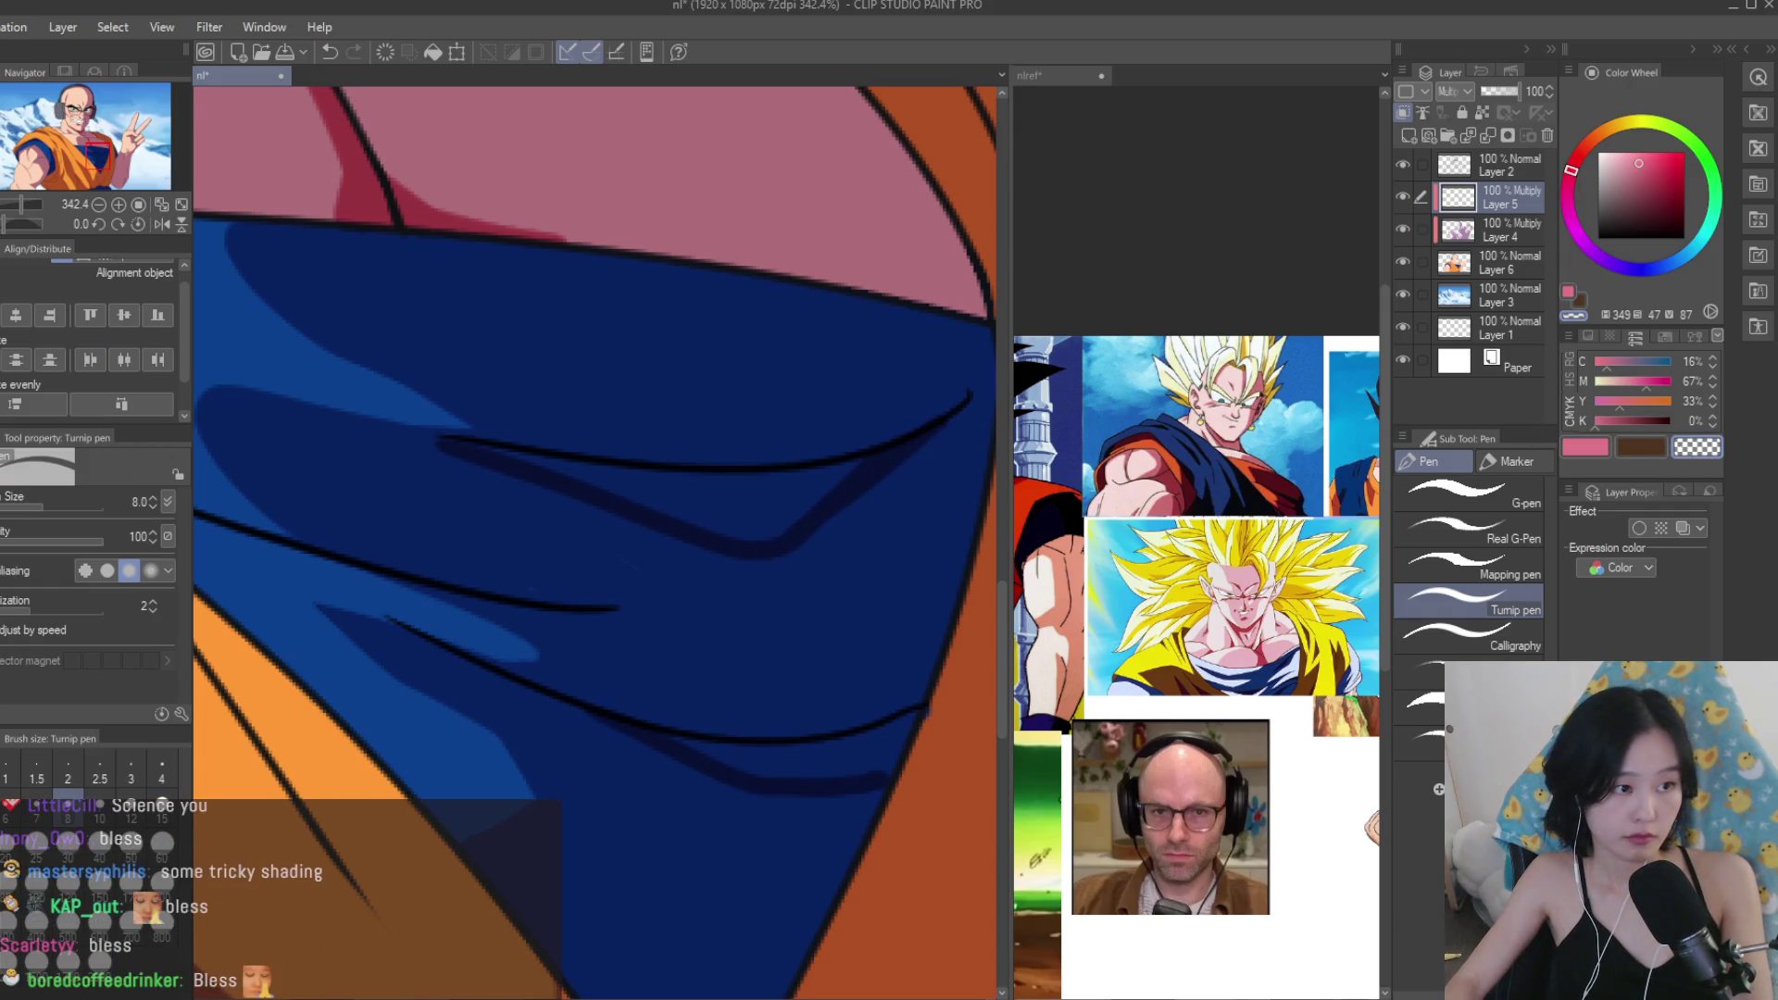
pyautogui.press('g')
pyautogui.hotkey('ctrl', 'z')
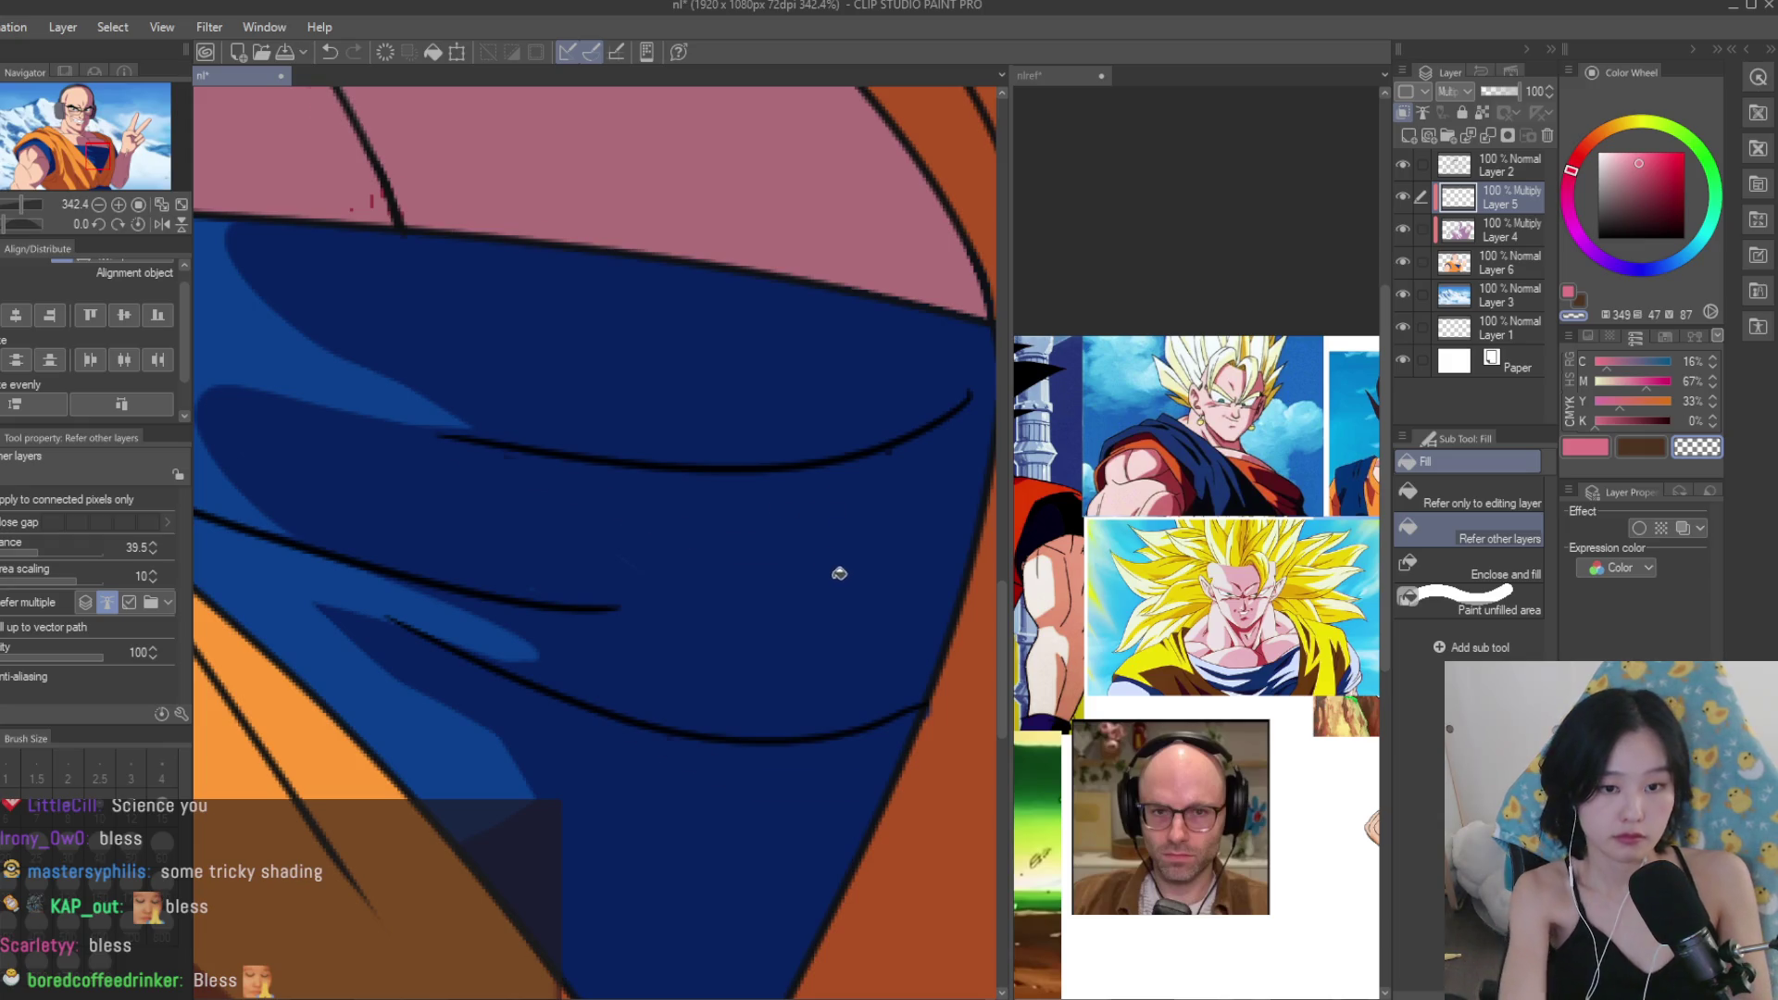
pyautogui.hotkey('ctrl', 'y')
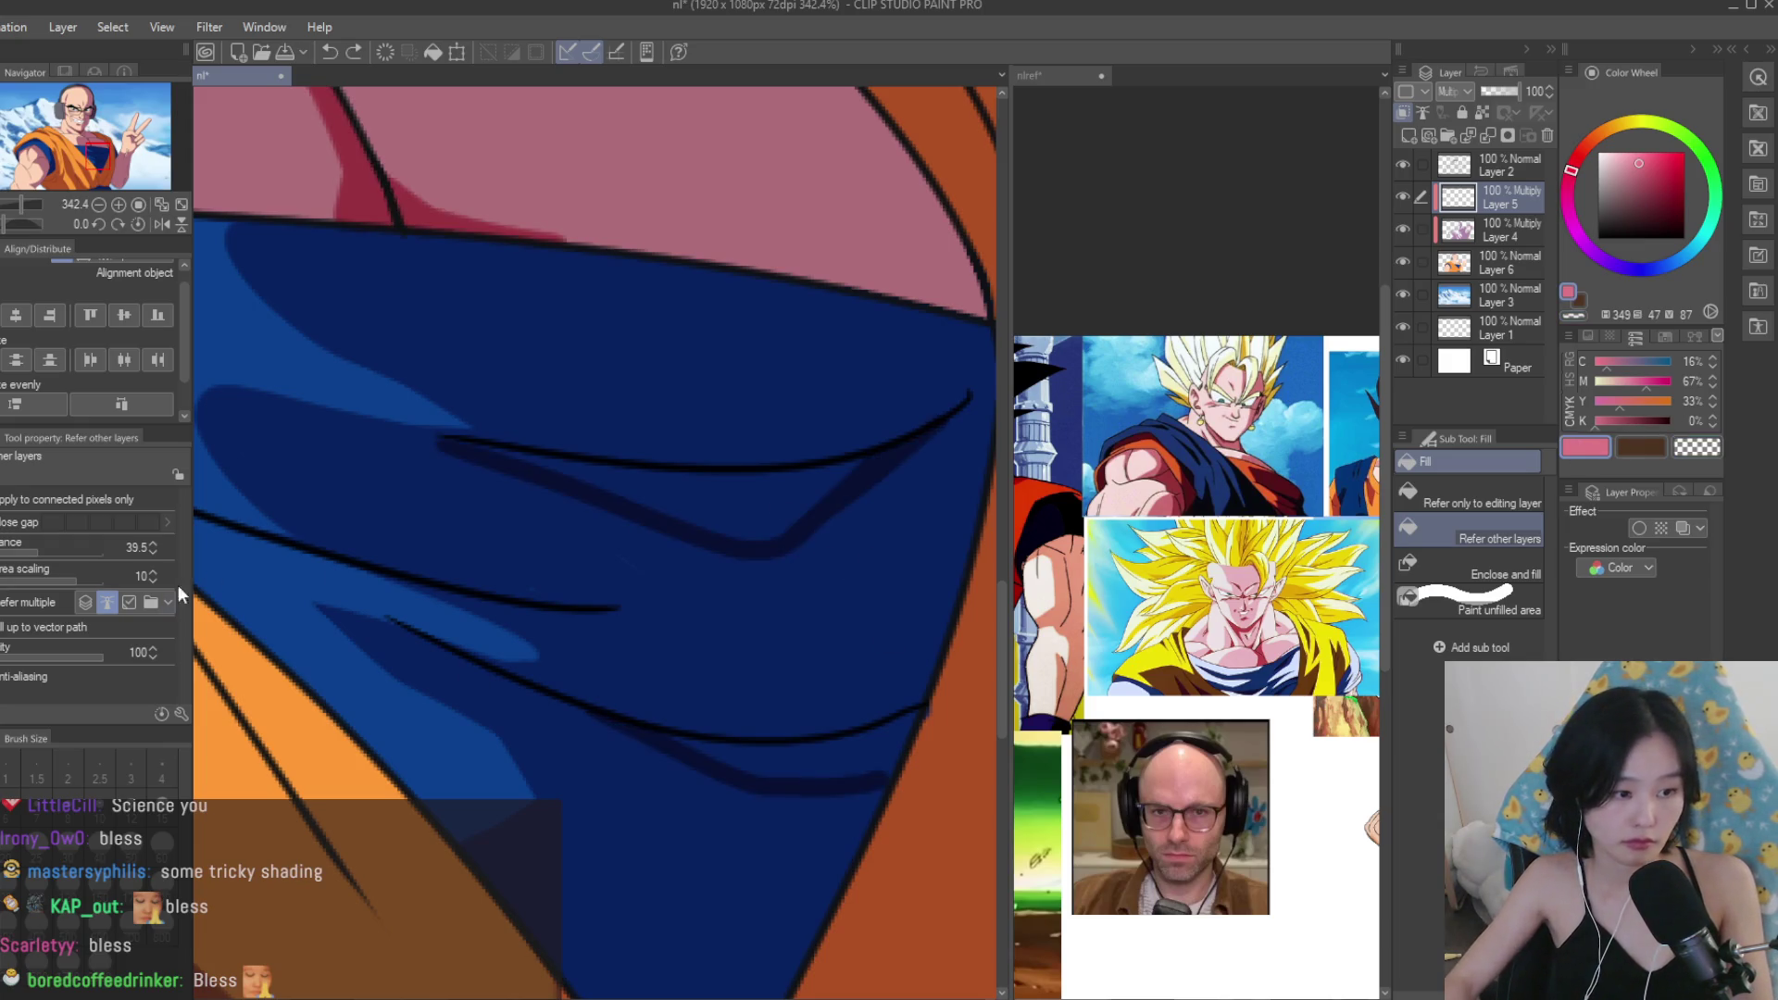
pyautogui.click(798, 489)
pyautogui.hotkey('ctrl', 'z')
# Shade darker navy folds on the undershirt, including along its lower fold line.
pyautogui.press('p')
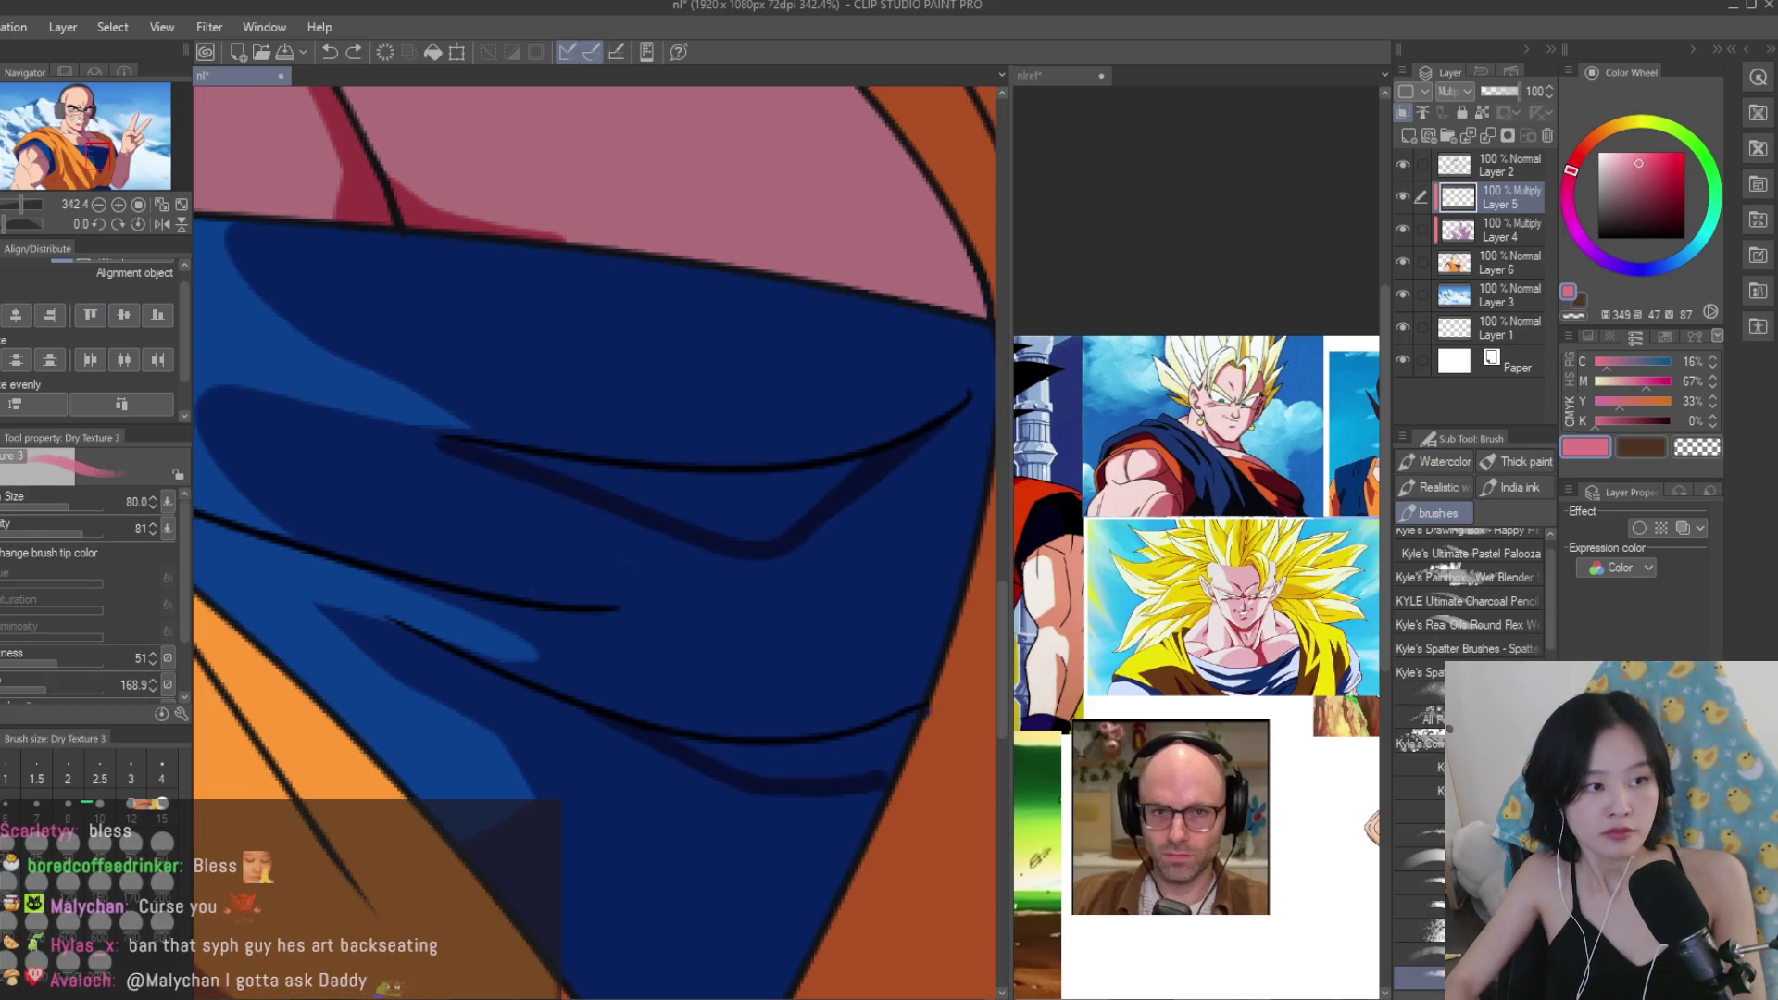
pyautogui.scroll(1, 893, 455)
pyautogui.moveTo(806, 486)
pyautogui.mouseDown()
pyautogui.moveTo(714, 516)
pyautogui.moveTo(600, 512)
pyautogui.moveTo(345, 464)
pyautogui.moveTo(607, 528)
pyautogui.moveTo(580, 524)
pyautogui.moveTo(691, 572)
pyautogui.mouseUp()
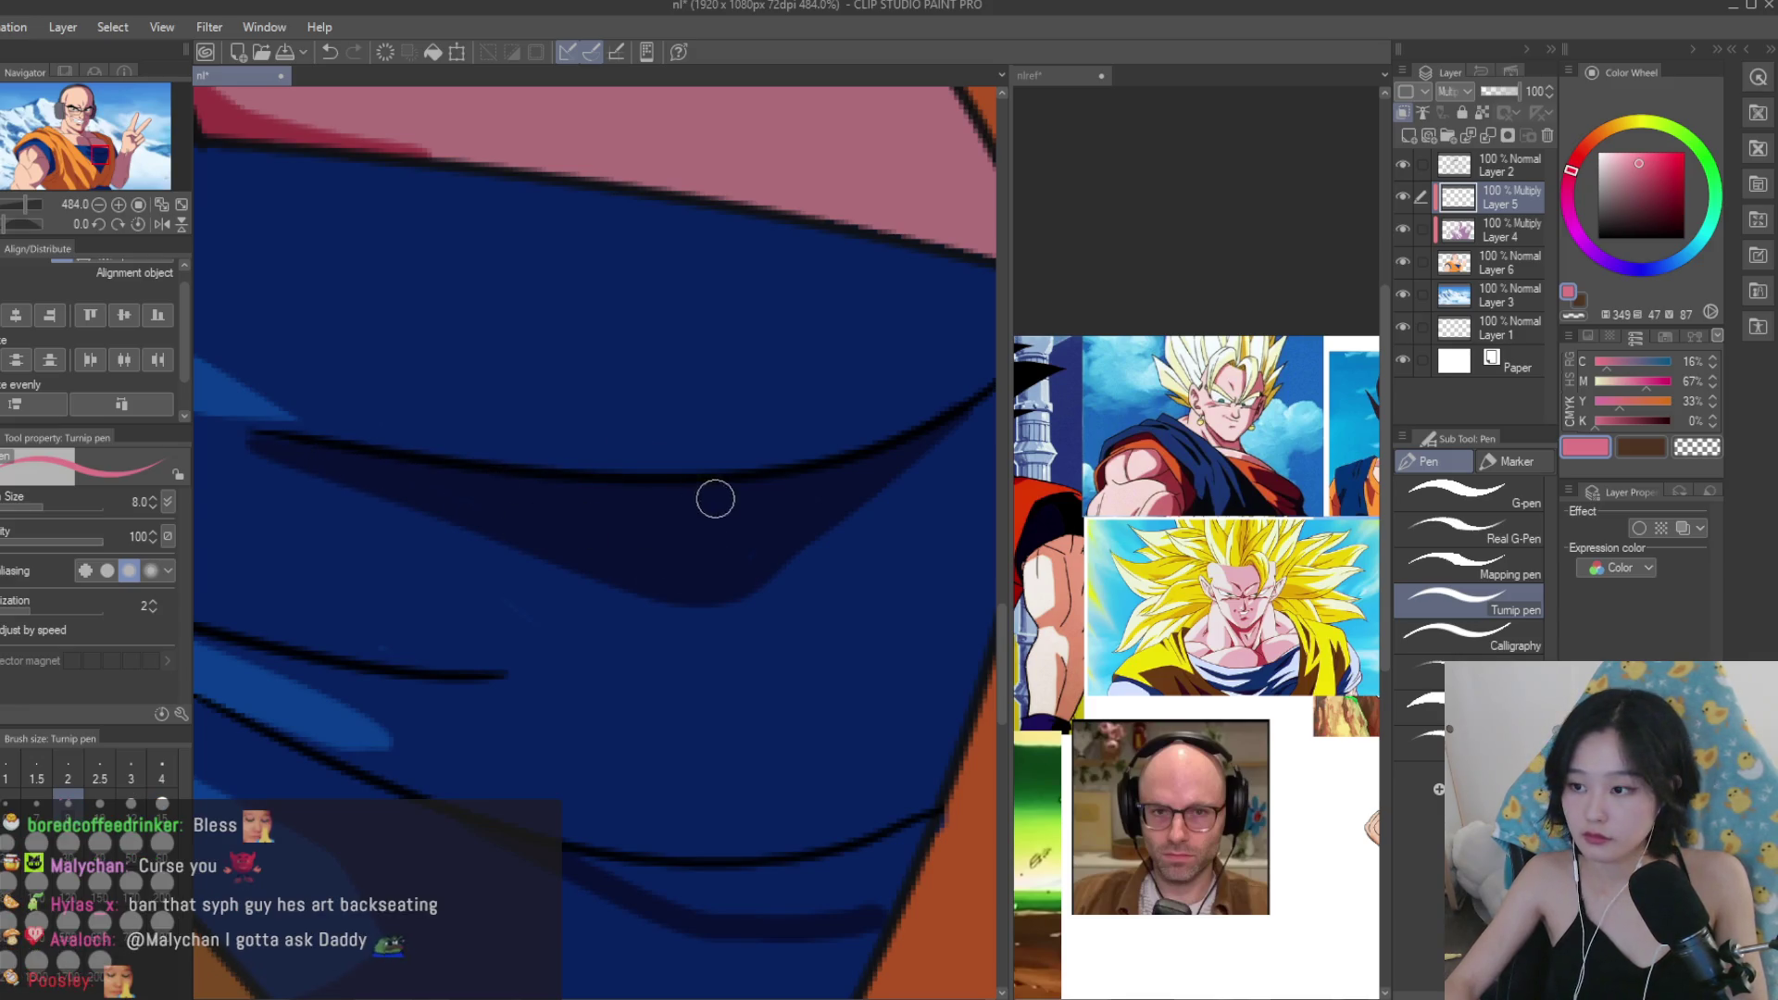
pyautogui.scroll(-1, 710, 500)
pyautogui.moveTo(782, 687); pyautogui.dragTo(610, 699)
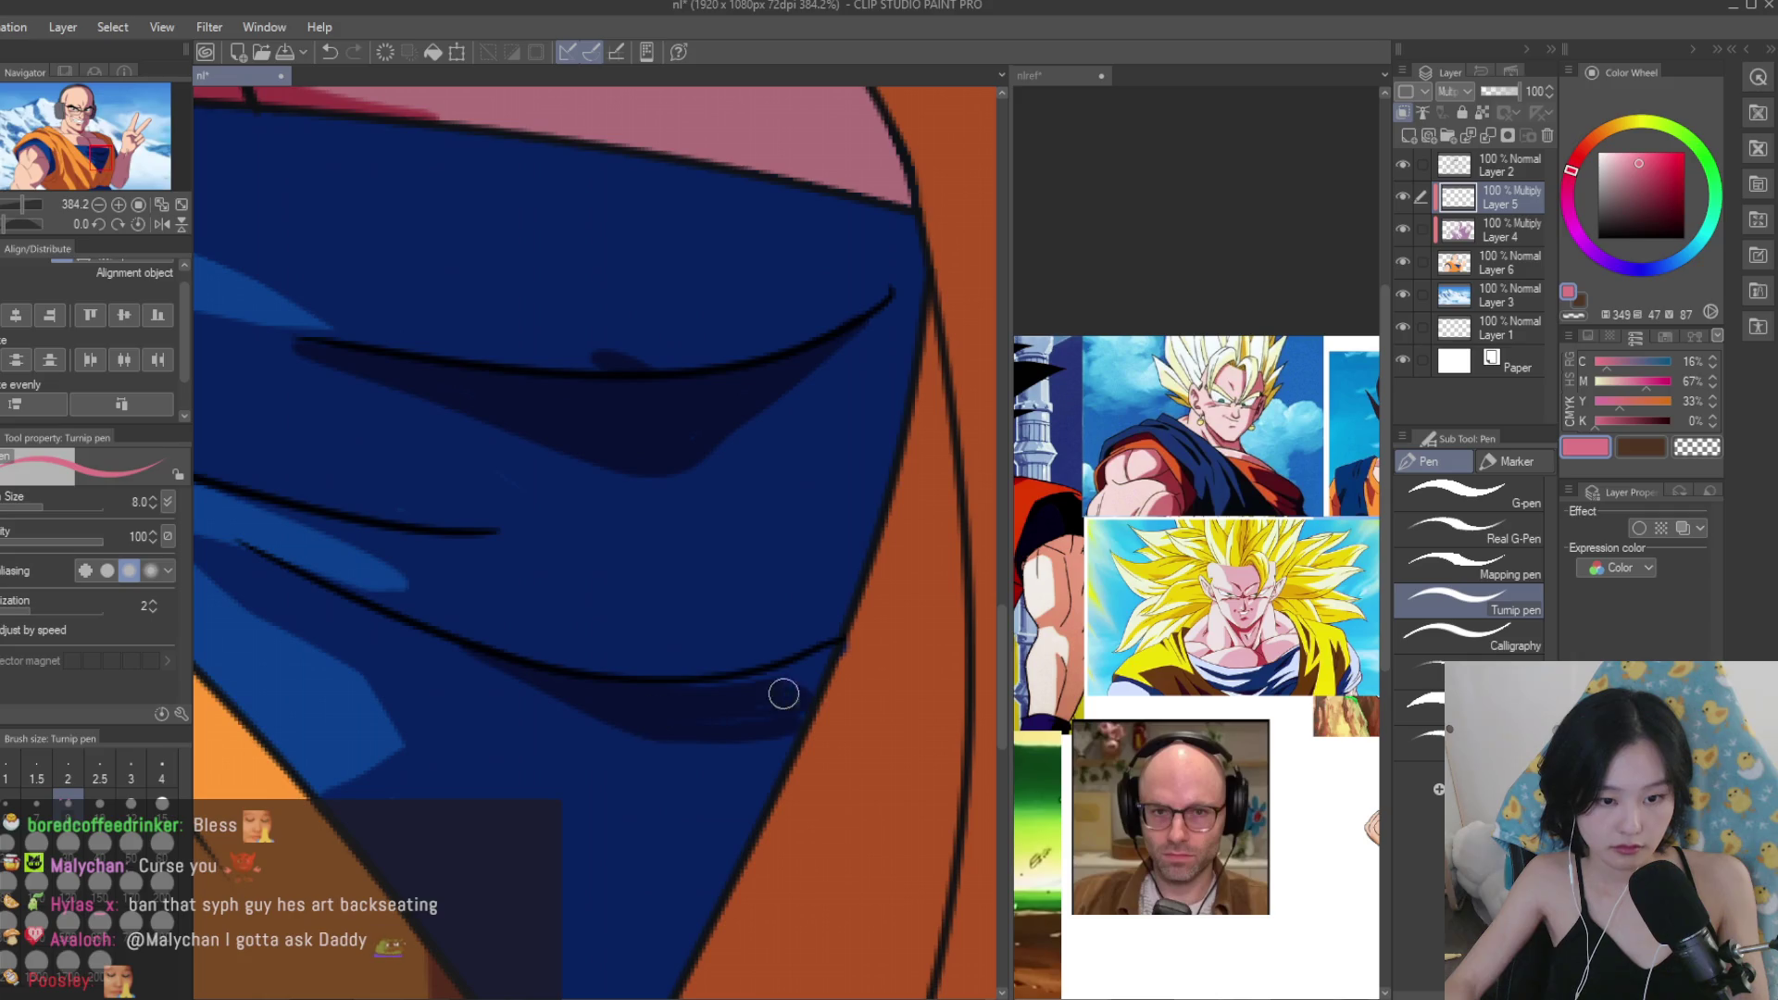
pyautogui.scroll(-4, 714, 723)
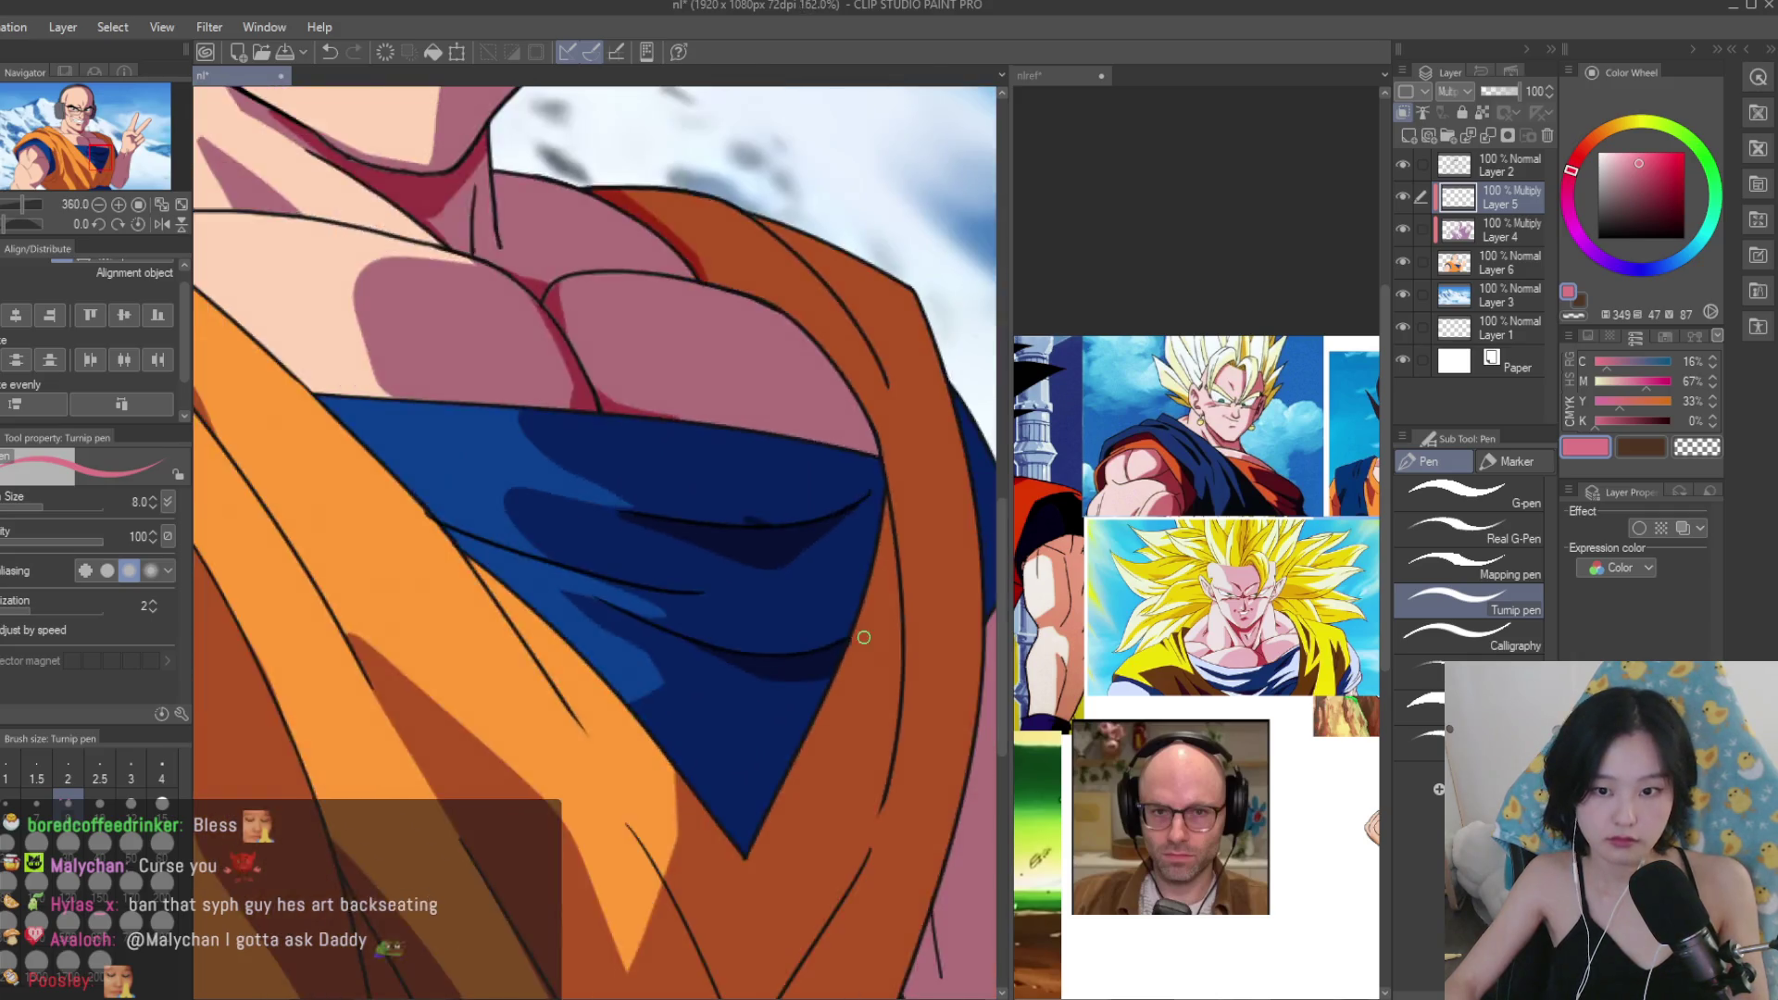
# Paint dark-red shading strokes along the gi folds and bottom fold edge.
pyautogui.scroll(3, 638, 611)
pyautogui.moveTo(638, 610)
pyautogui.mouseDown()
pyautogui.moveTo(846, 806)
pyautogui.moveTo(815, 880)
pyautogui.mouseUp()
pyautogui.moveTo(675, 662); pyautogui.dragTo(801, 886)
pyautogui.scroll(2, 865, 852)
pyautogui.scroll(1, 865, 852)
pyautogui.moveTo(929, 828); pyautogui.dragTo(789, 911)
pyautogui.moveTo(606, 581)
pyautogui.mouseDown()
pyautogui.moveTo(802, 845)
pyautogui.moveTo(735, 698)
pyautogui.moveTo(853, 846)
pyautogui.mouseUp()
pyautogui.scroll(-3, 732, 711)
pyautogui.hotkey('ctrl', '0')
pyautogui.scroll(5, 700, 613)
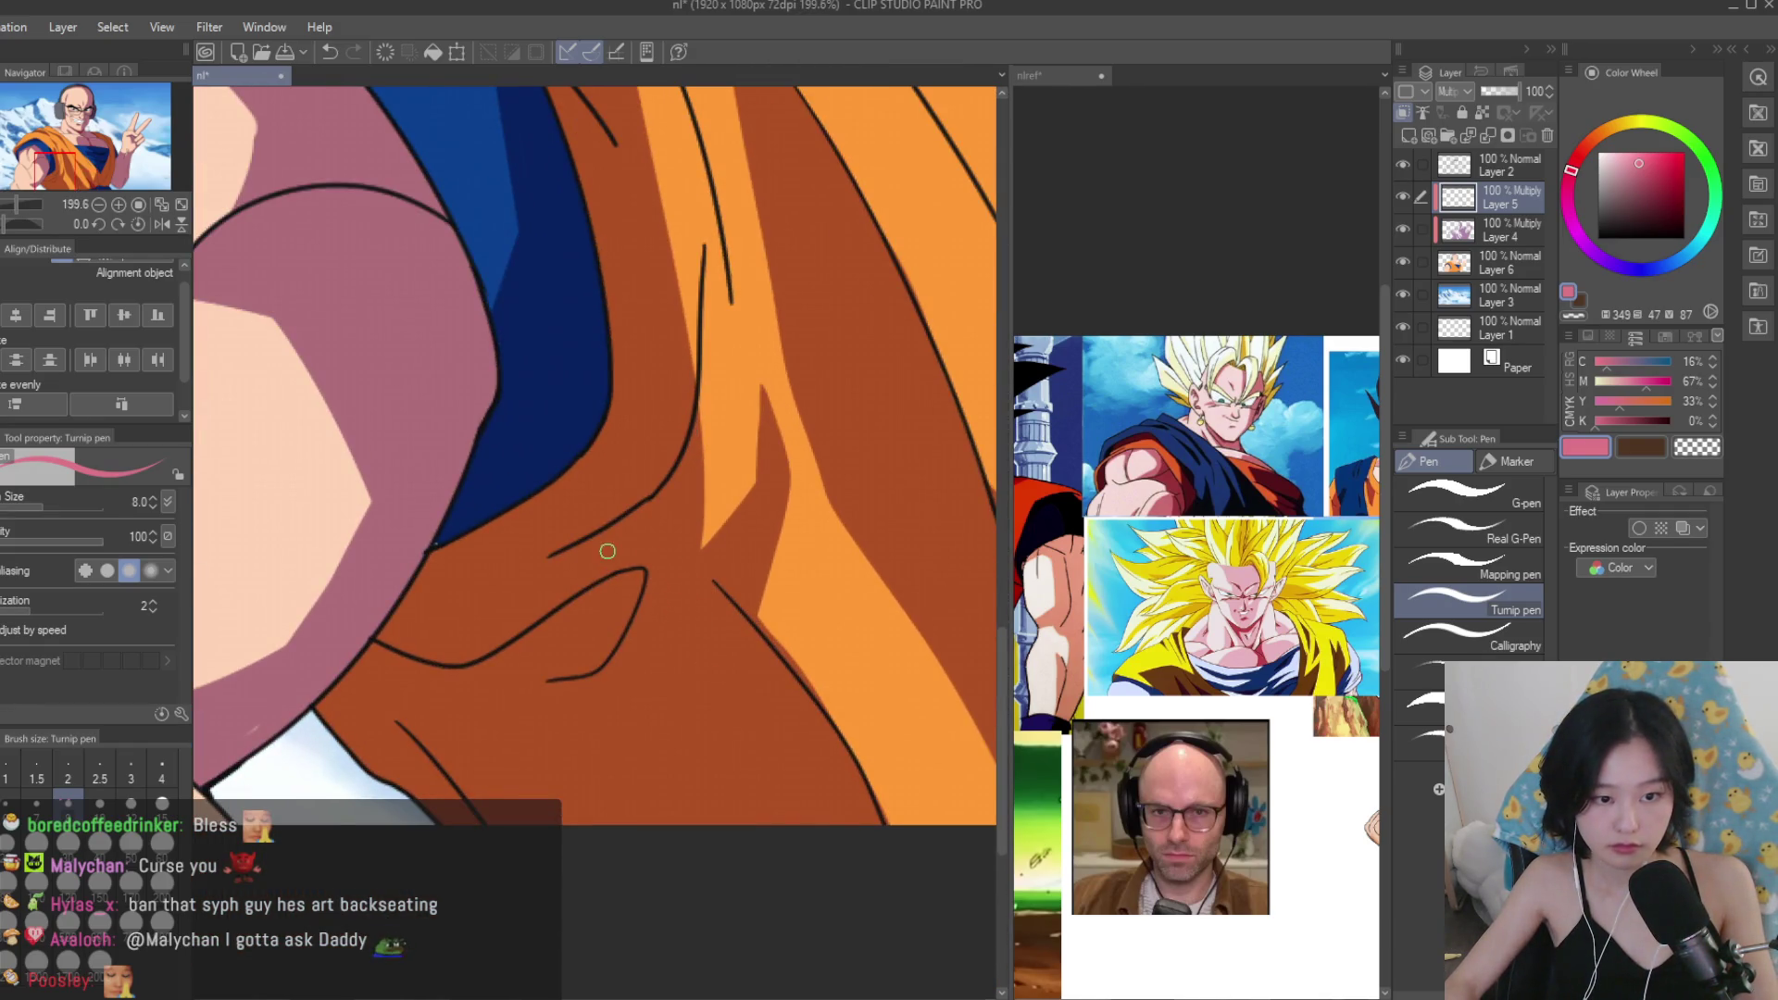
# Outline a dark-red shadow shape down the fold, undoing a fill that tinted the whole layer.
pyautogui.moveTo(646, 512)
pyautogui.mouseDown()
pyautogui.moveTo(720, 708)
pyautogui.moveTo(824, 820)
pyautogui.mouseUp()
pyautogui.moveTo(642, 510)
pyautogui.mouseDown()
pyautogui.moveTo(437, 615)
pyautogui.moveTo(320, 711)
pyautogui.mouseUp()
pyautogui.scroll(1, 425, 612)
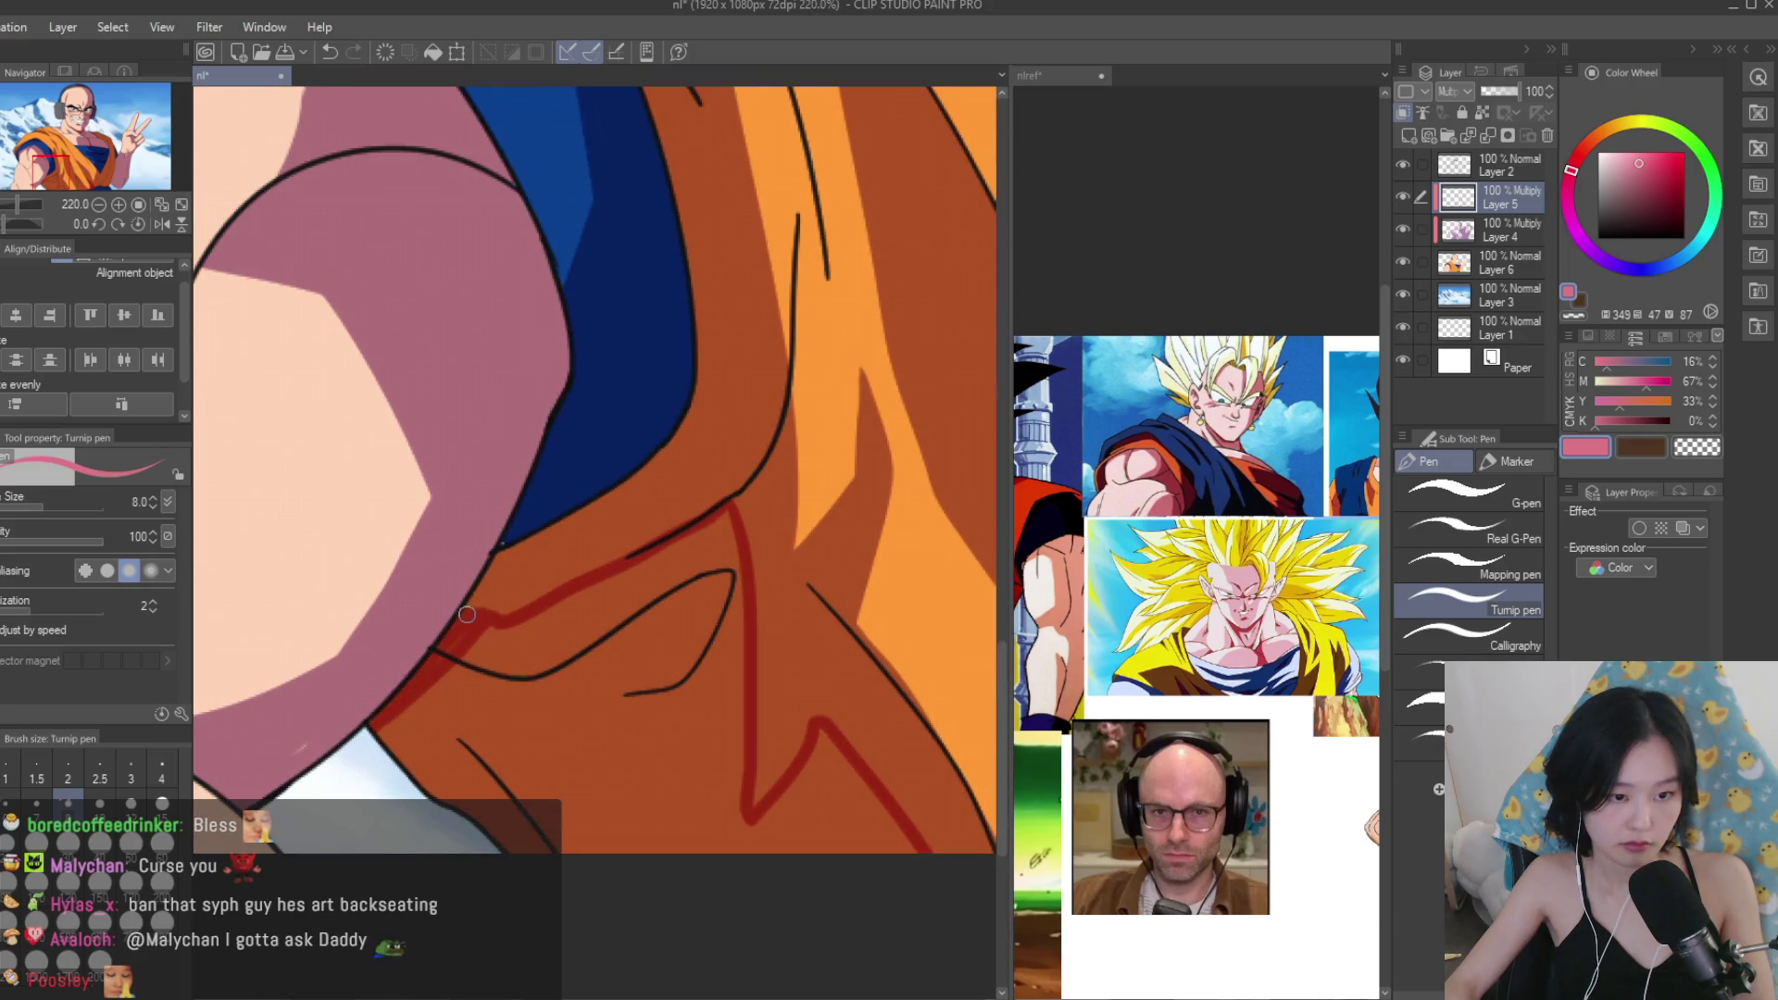
pyautogui.scroll(-3, 464, 617)
pyautogui.scroll(1, 556, 648)
pyautogui.press('g')
pyautogui.click(637, 703)
pyautogui.hotkey('ctrl', 'z')
# Close the outline gap and fill the shadow below the blue sleeve dark red.
pyautogui.press('p')
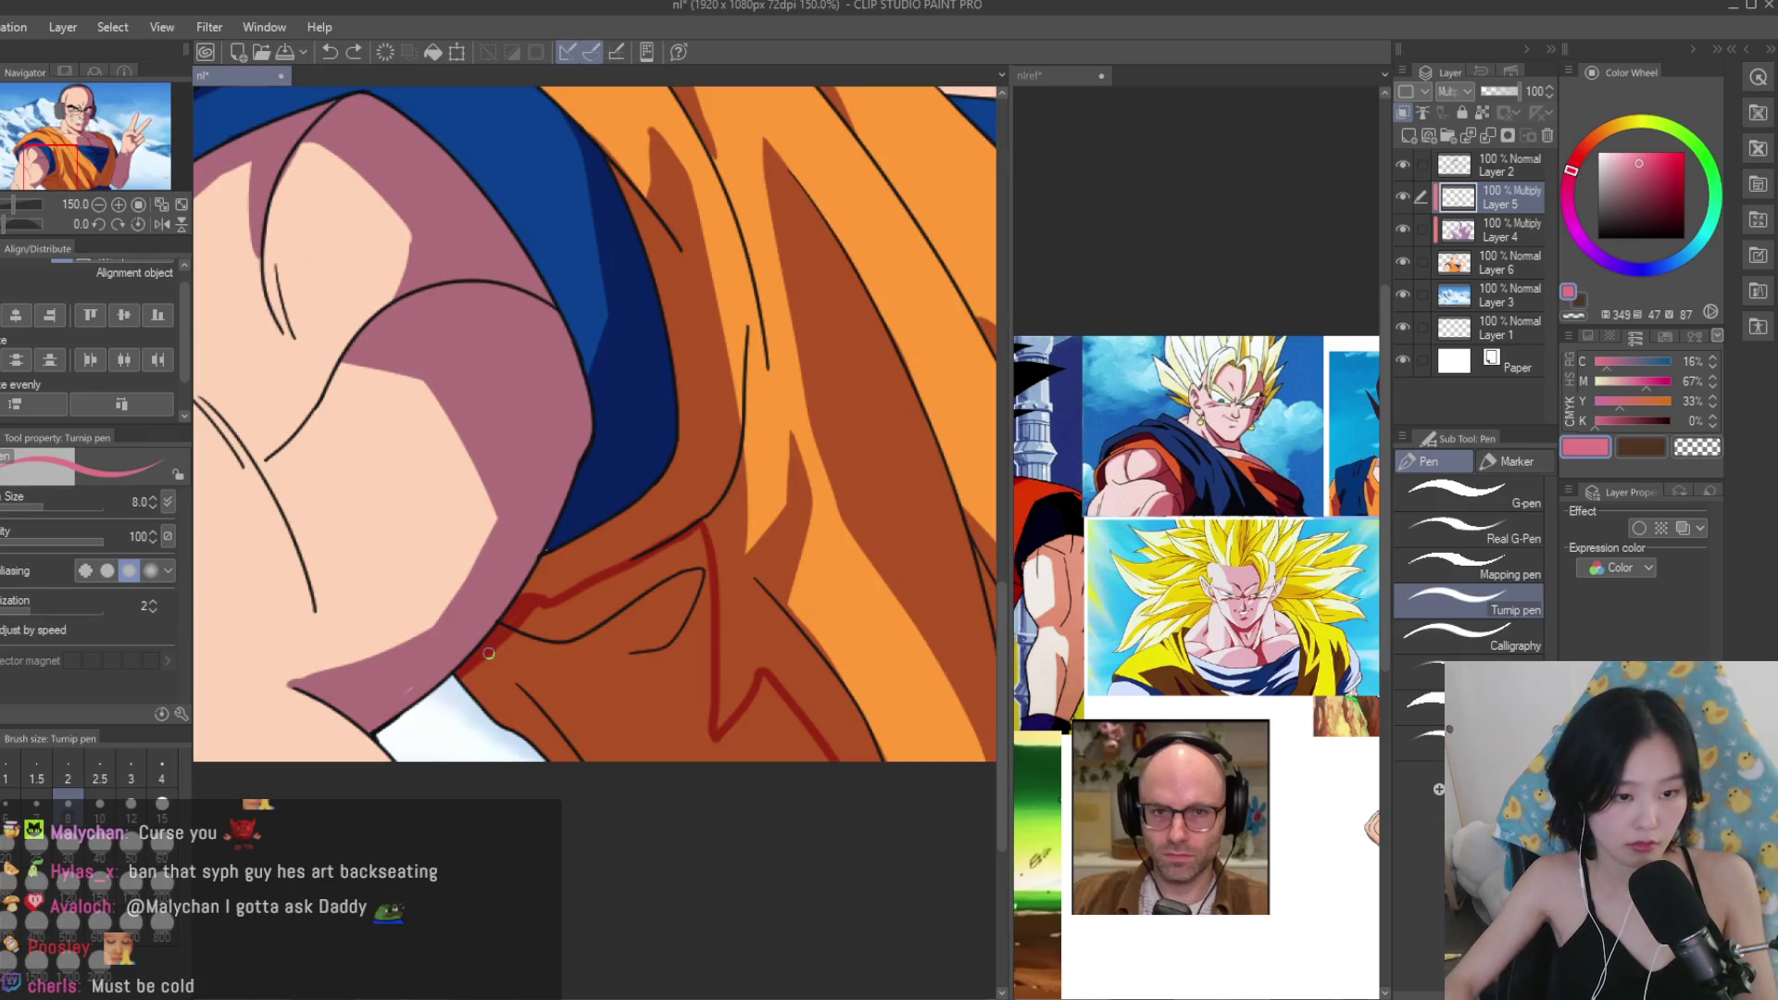
pyautogui.moveTo(845, 810); pyautogui.dragTo(822, 754)
pyautogui.press('g')
pyautogui.click(628, 674)
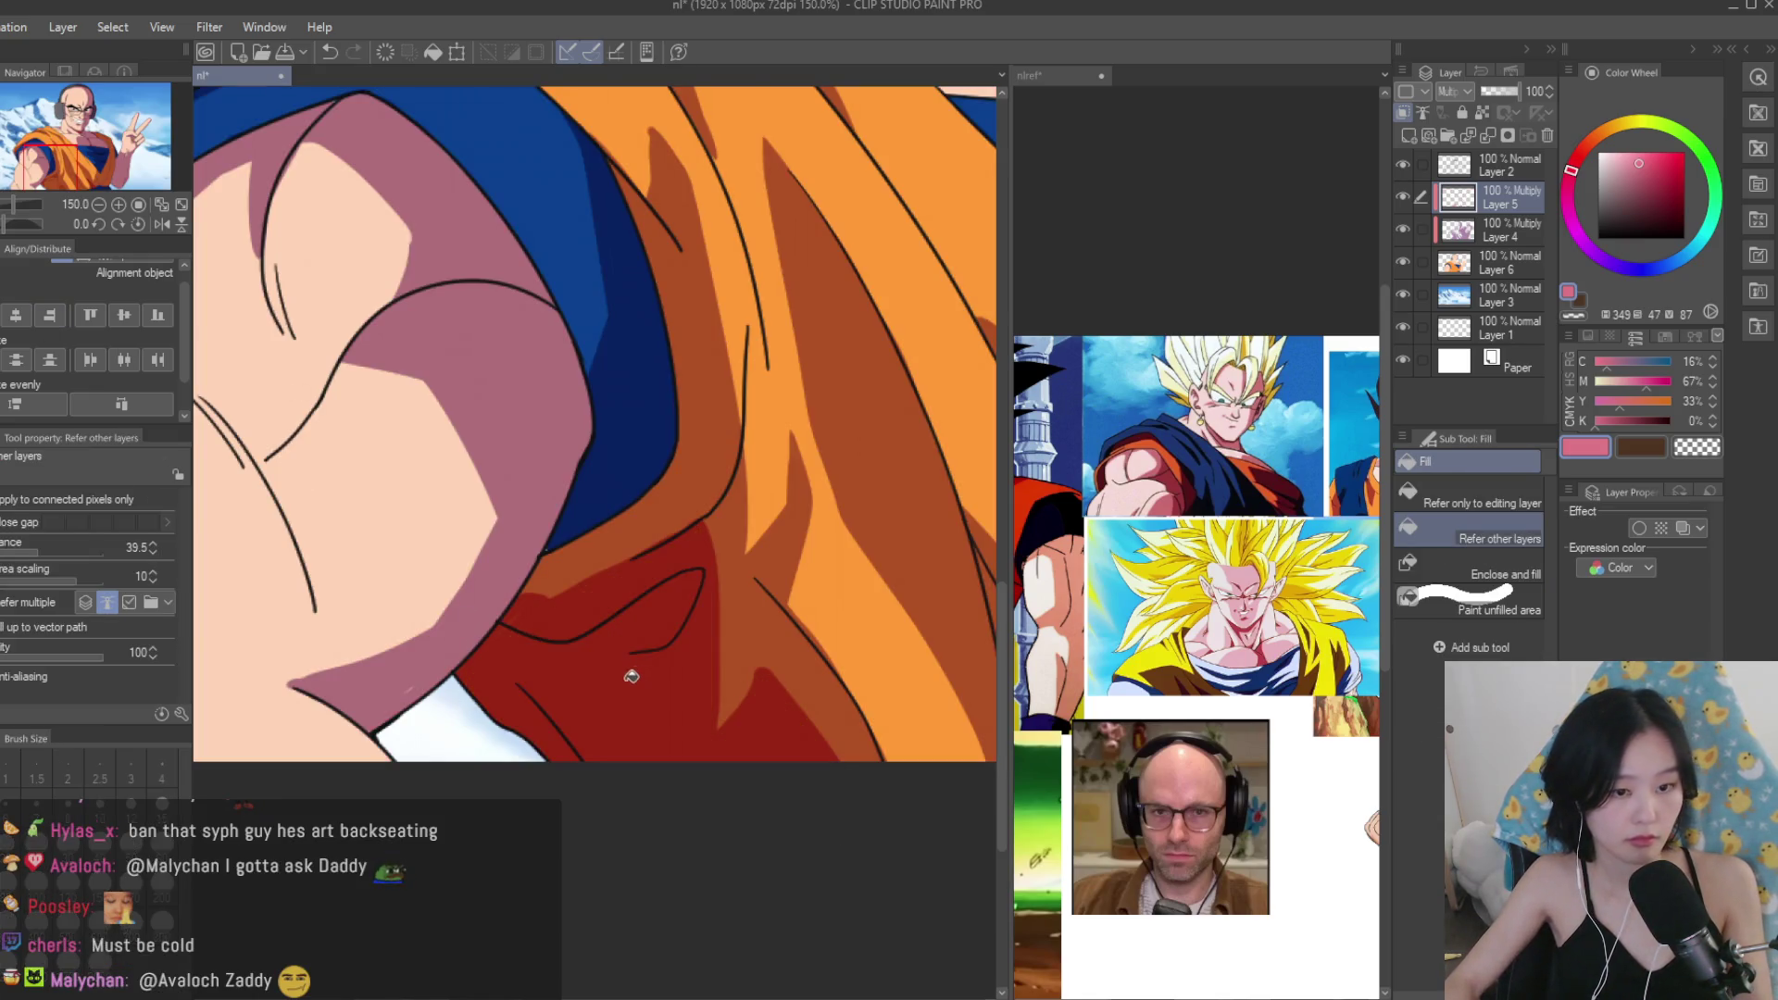
pyautogui.scroll(-3, 675, 623)
pyautogui.scroll(5, 639, 669)
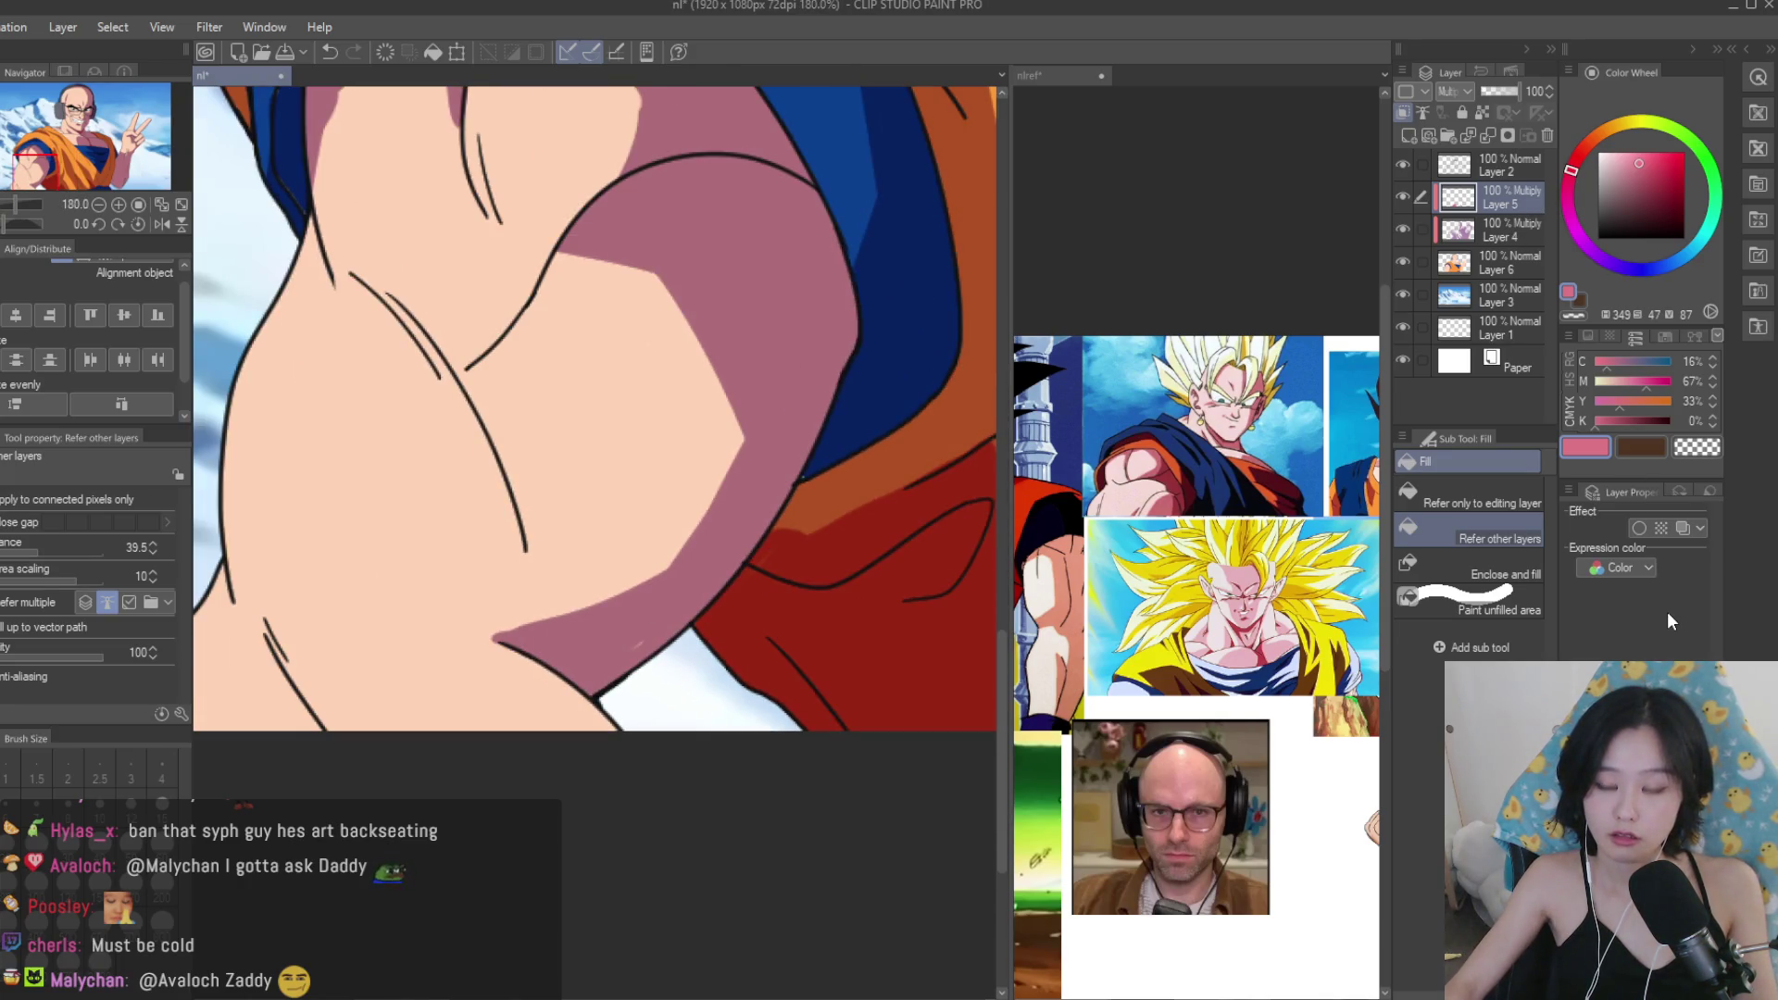
# Delete Layer 5, pick crimson from the canvas, and keep Layer 4 on Multiply.
pyautogui.click(1546, 135)
pyautogui.scroll(2, 1454, 93)
pyautogui.scroll(3, 611, 635)
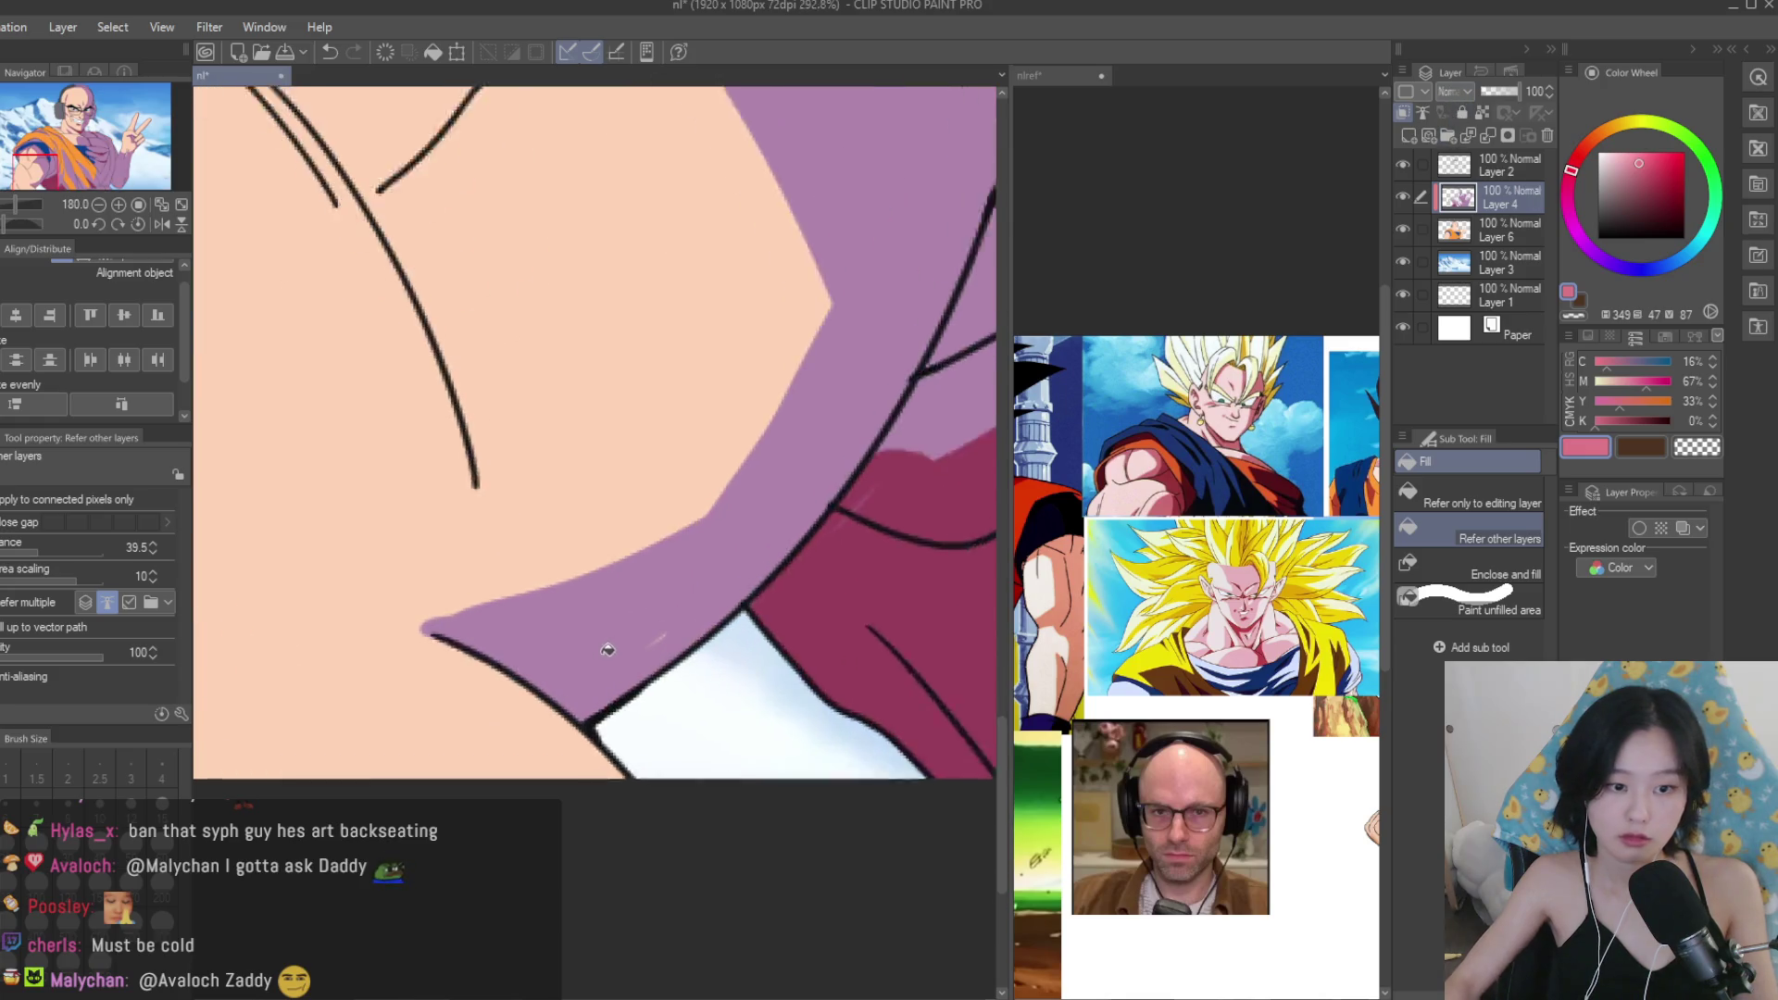
pyautogui.press('b')
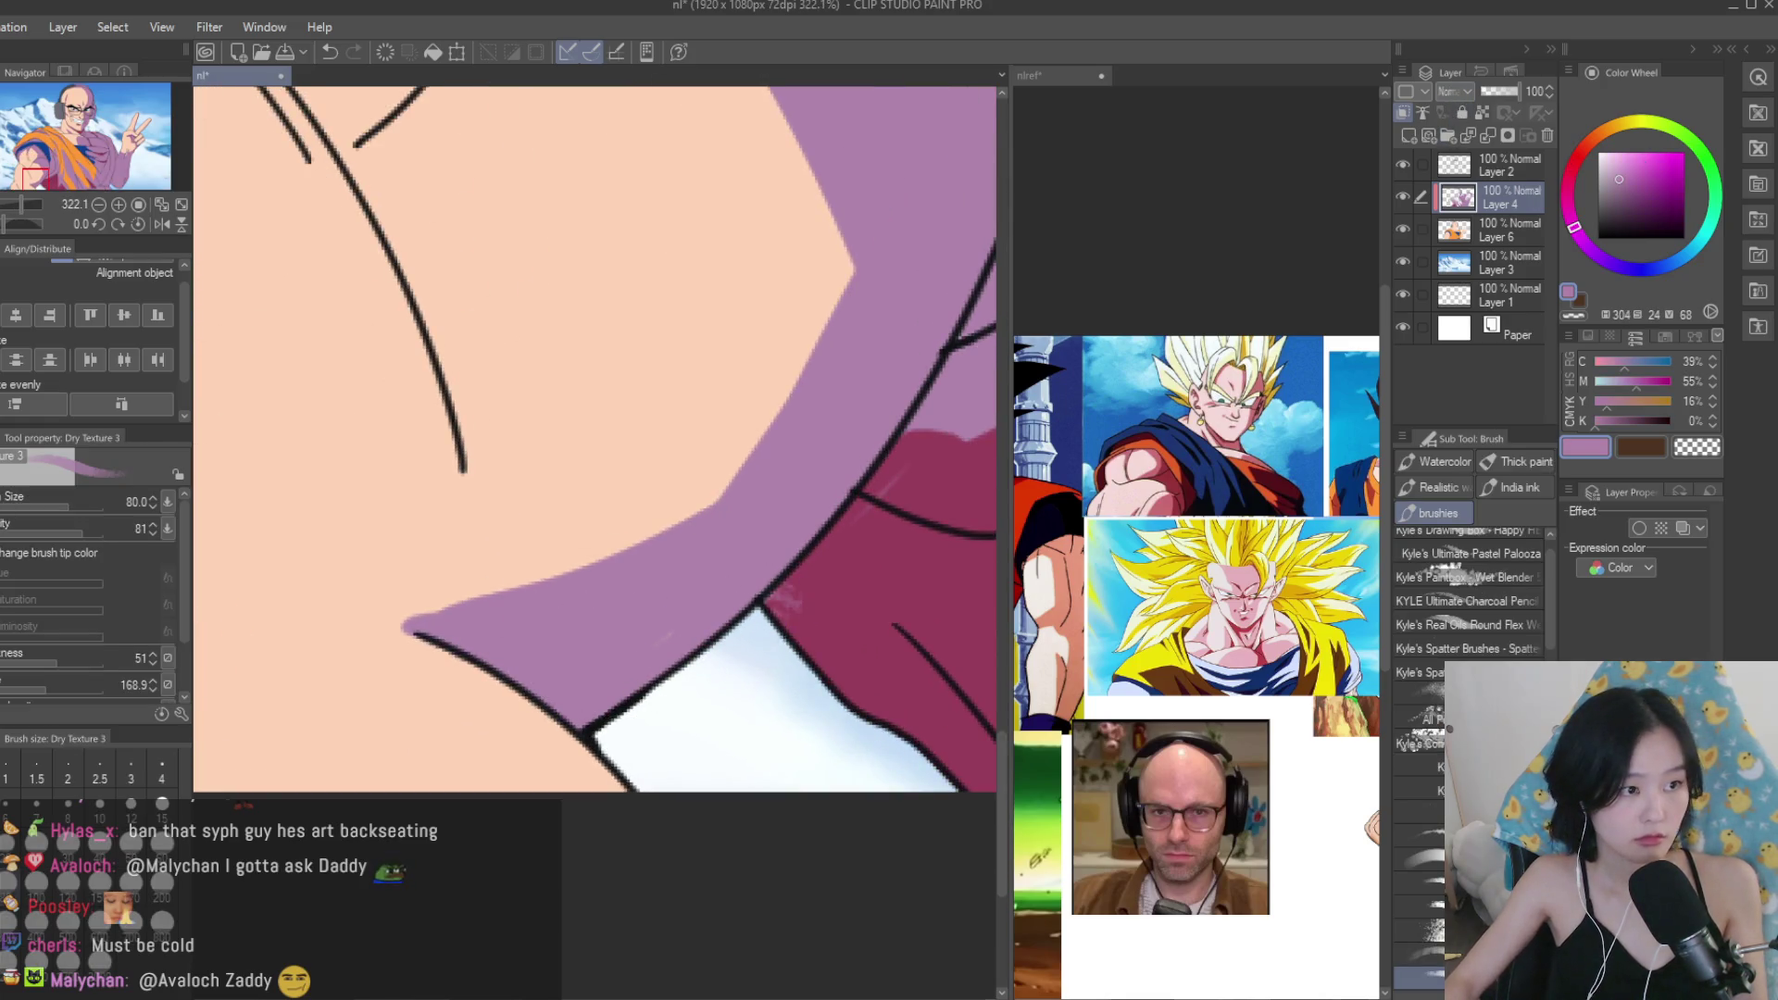
pyautogui.press('p')
pyautogui.keyDown('alt'); pyautogui.click(832, 598); pyautogui.keyUp('alt')
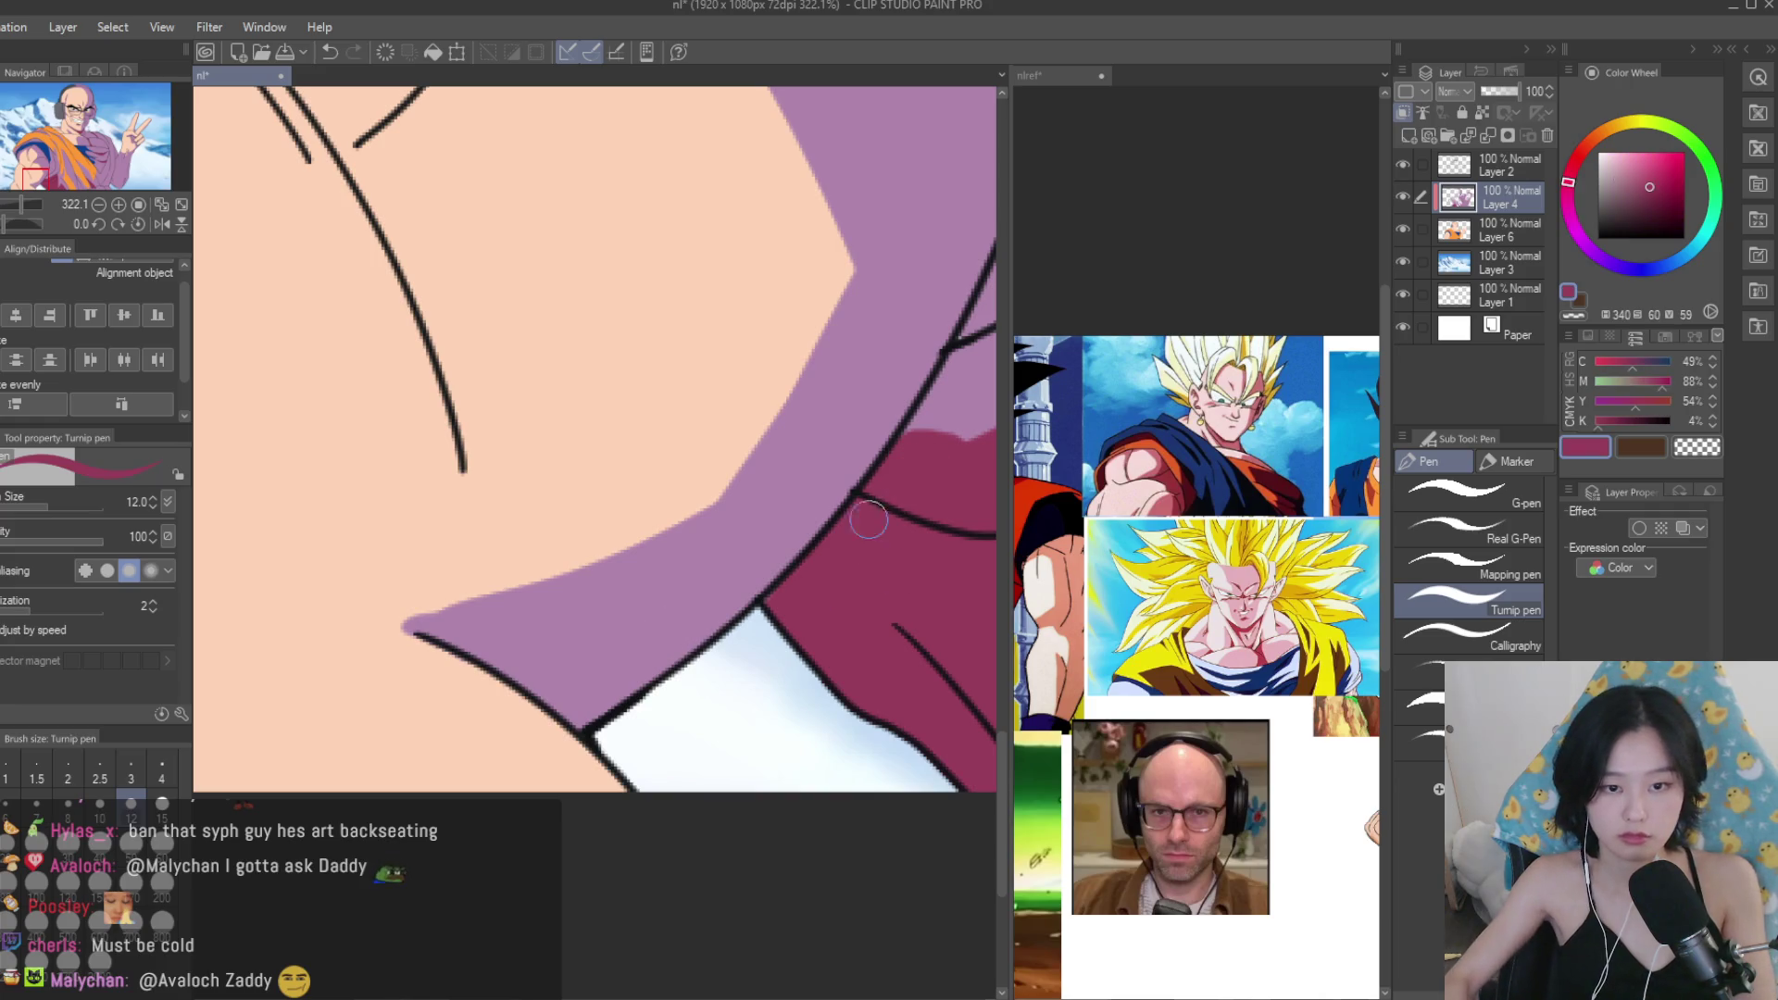
pyautogui.hotkey('ctrl', 'z')
pyautogui.scroll(-5, 657, 636)
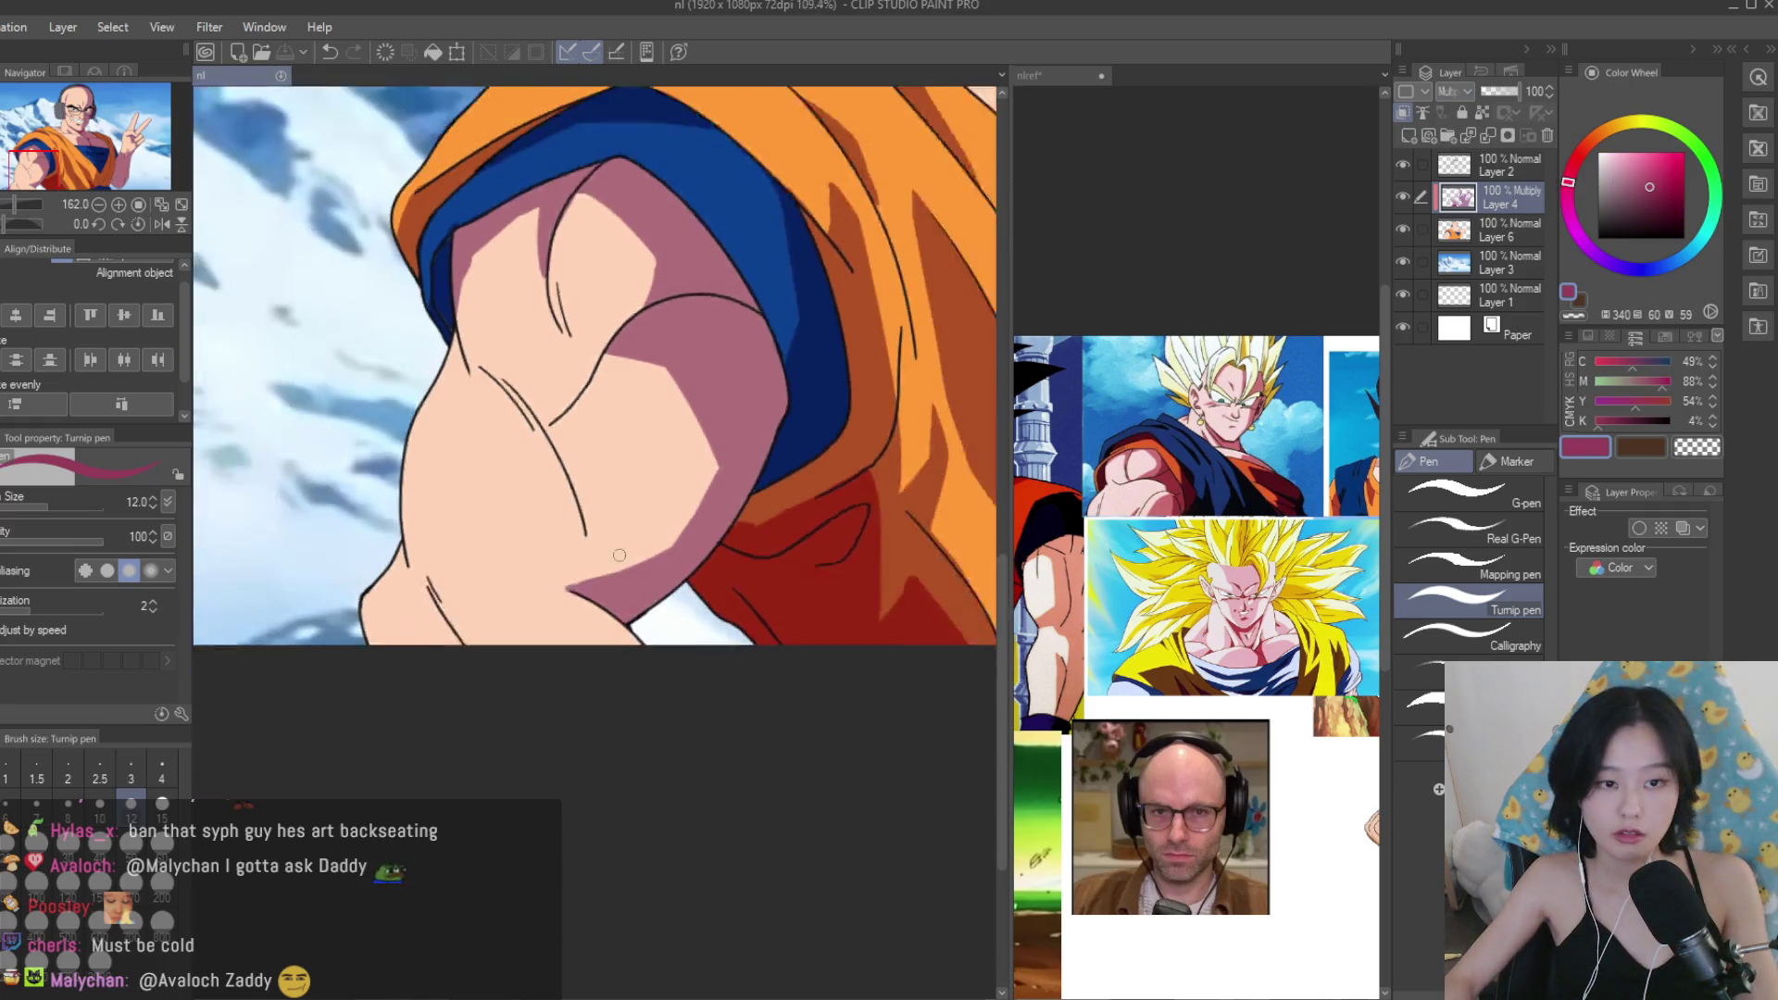
pyautogui.scroll(5, 746, 555)
# Paint a crimson shadow on the upper arm along the blue sleeve edge.
pyautogui.moveTo(613, 407)
pyautogui.mouseDown()
pyautogui.moveTo(727, 613)
pyautogui.moveTo(720, 680)
pyautogui.mouseUp()
pyautogui.scroll(2, 721, 681)
pyautogui.moveTo(658, 486)
pyautogui.mouseDown()
pyautogui.moveTo(683, 476)
pyautogui.moveTo(752, 680)
pyautogui.mouseUp()
pyautogui.scroll(-4, 862, 749)
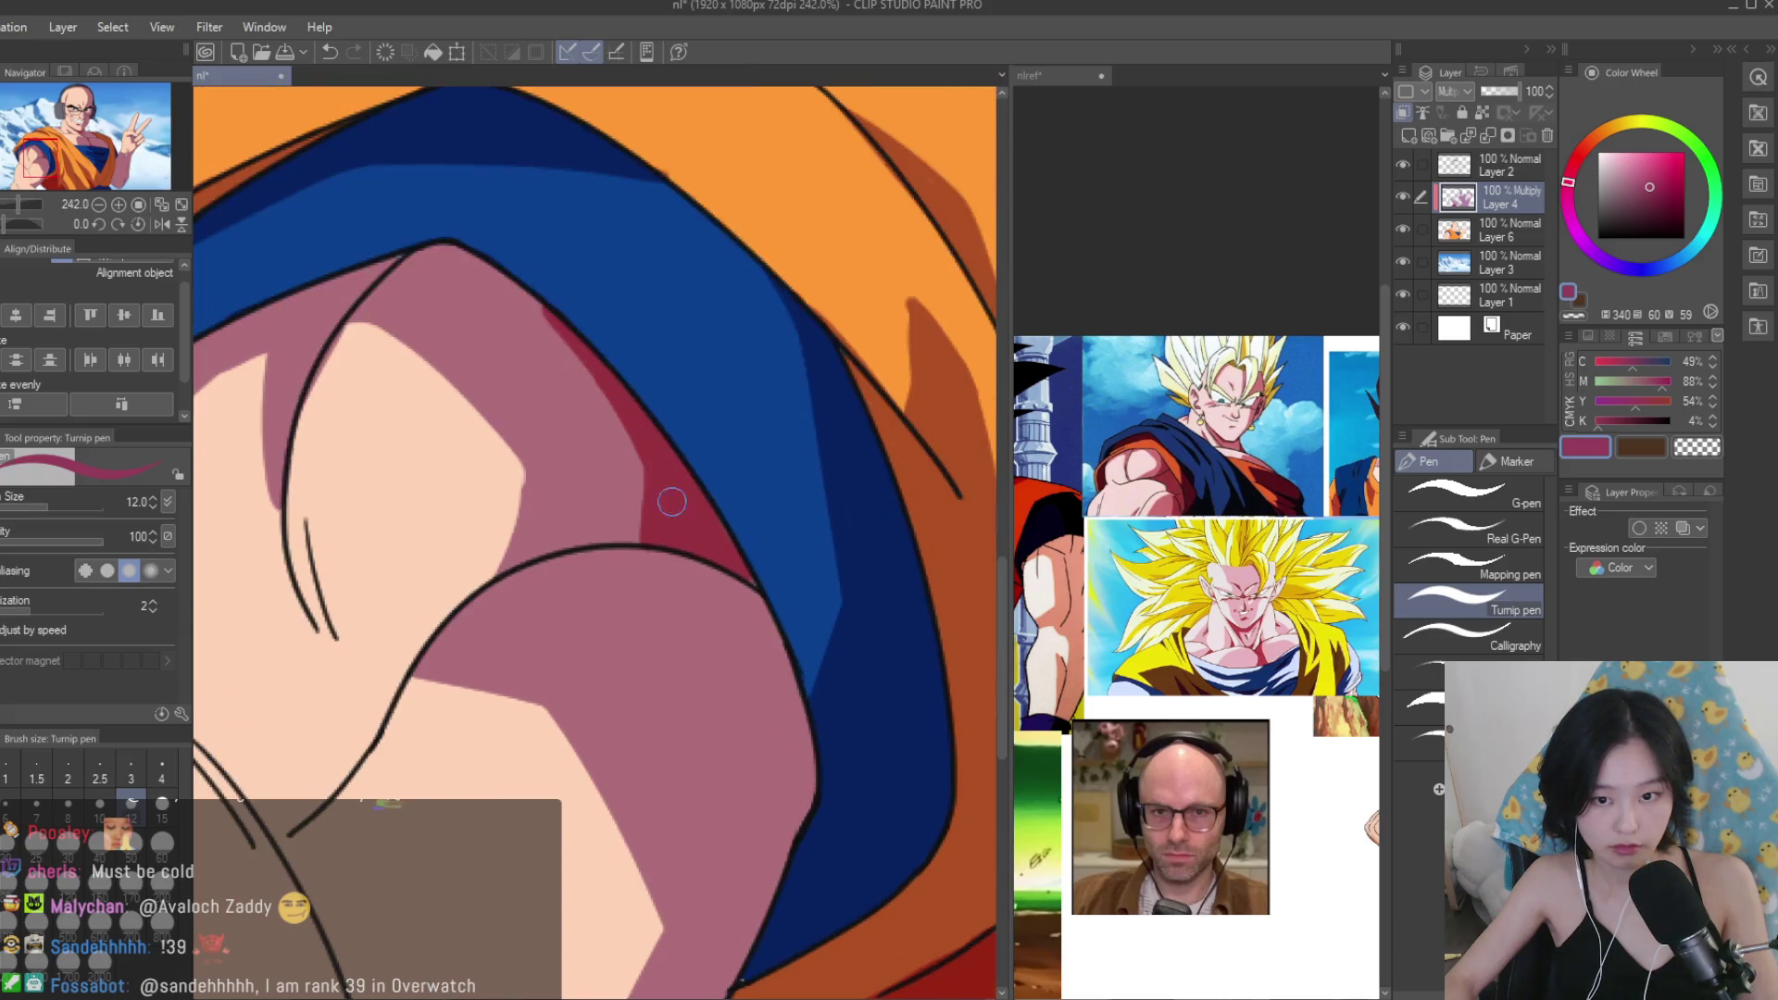
pyautogui.scroll(2, 641, 461)
# Thicken crimson shading down the forearm line along its blue edge.
pyautogui.moveTo(655, 439)
pyautogui.mouseDown()
pyautogui.moveTo(578, 490)
pyautogui.moveTo(769, 662)
pyautogui.moveTo(791, 801)
pyautogui.mouseUp()
pyautogui.scroll(-1, 673, 458)
pyautogui.moveTo(660, 540); pyautogui.dragTo(787, 812)
pyautogui.moveTo(693, 511)
pyautogui.mouseDown()
pyautogui.moveTo(767, 637)
pyautogui.moveTo(744, 508)
pyautogui.mouseUp()
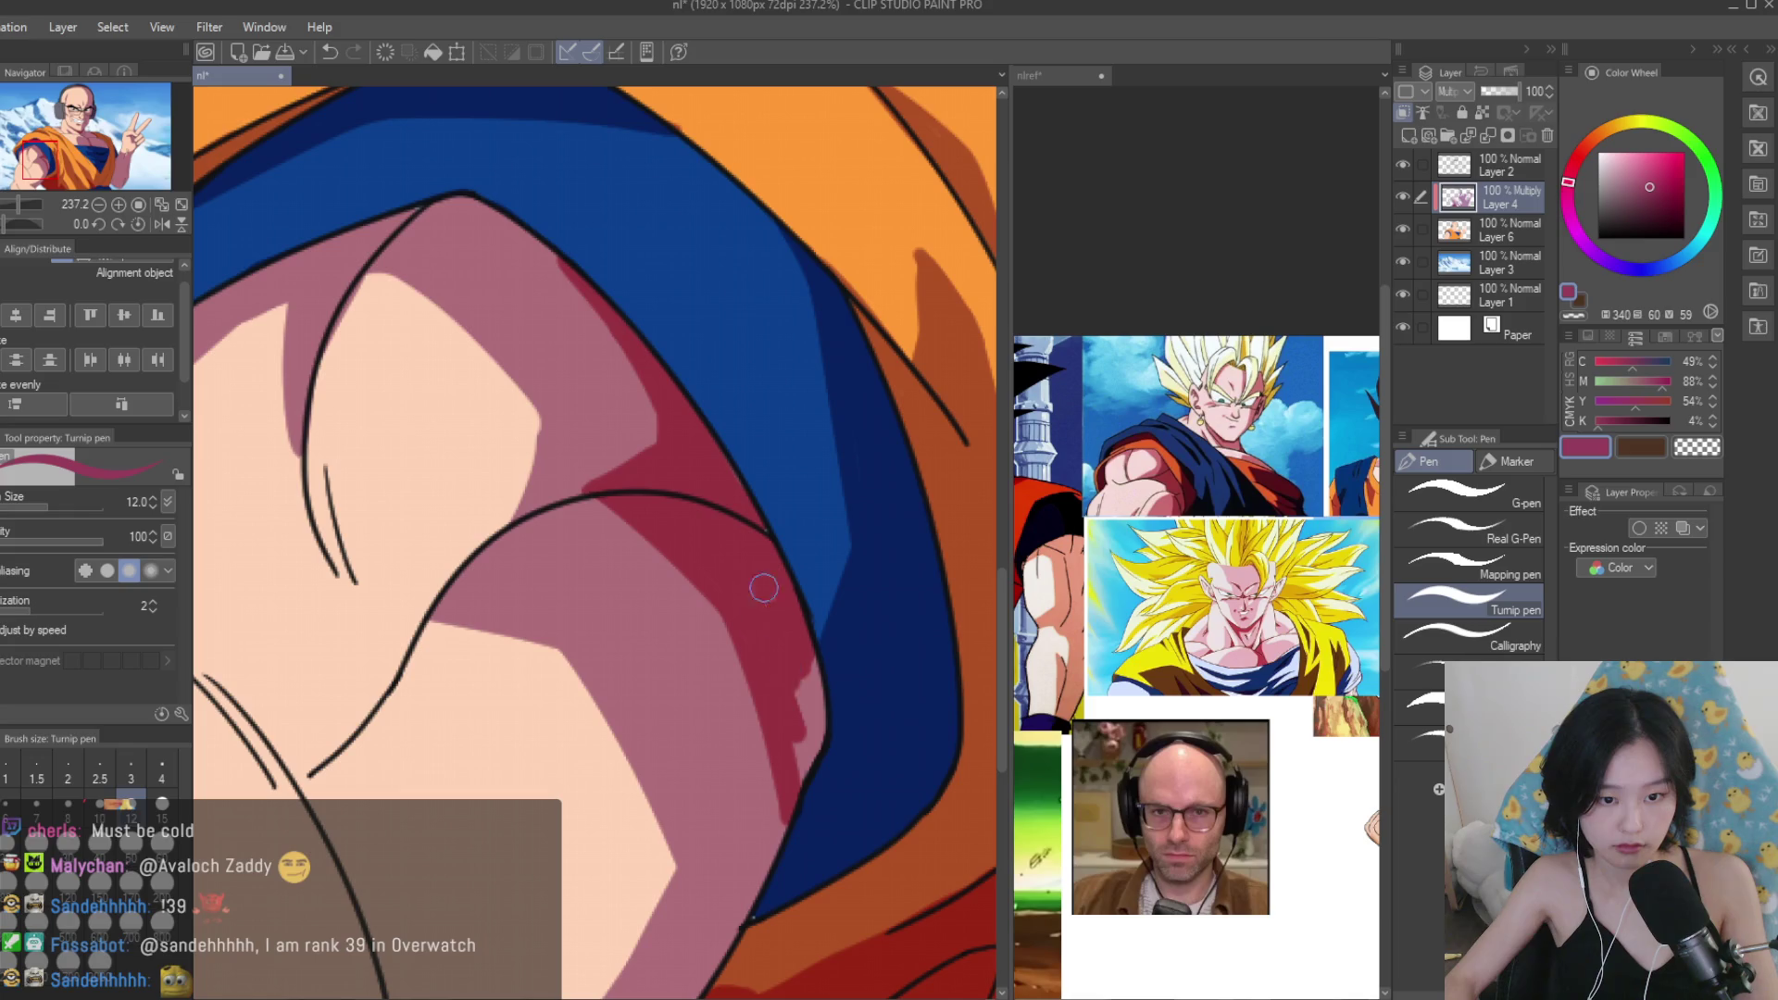
pyautogui.moveTo(798, 755); pyautogui.dragTo(810, 690)
pyautogui.scroll(-10, 802, 646)
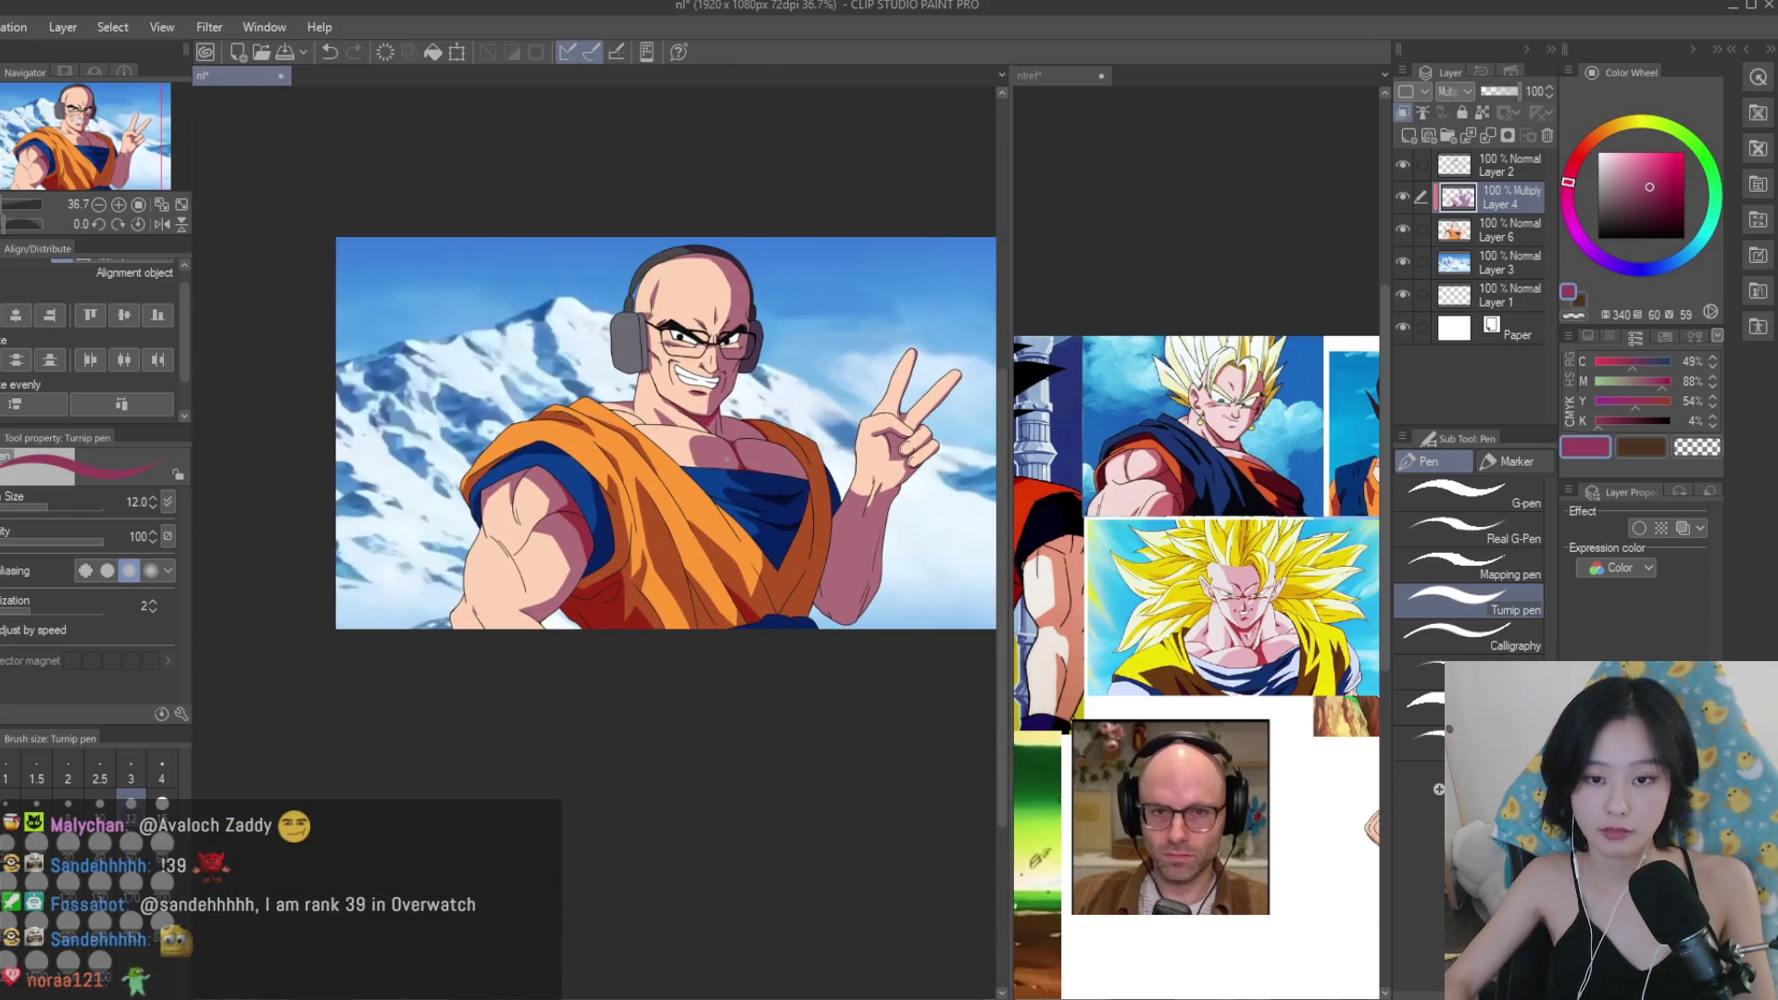
# Paint a crimson V-shaped shadow below the gi chest and across the gi bottom.
pyautogui.scroll(10, 802, 592)
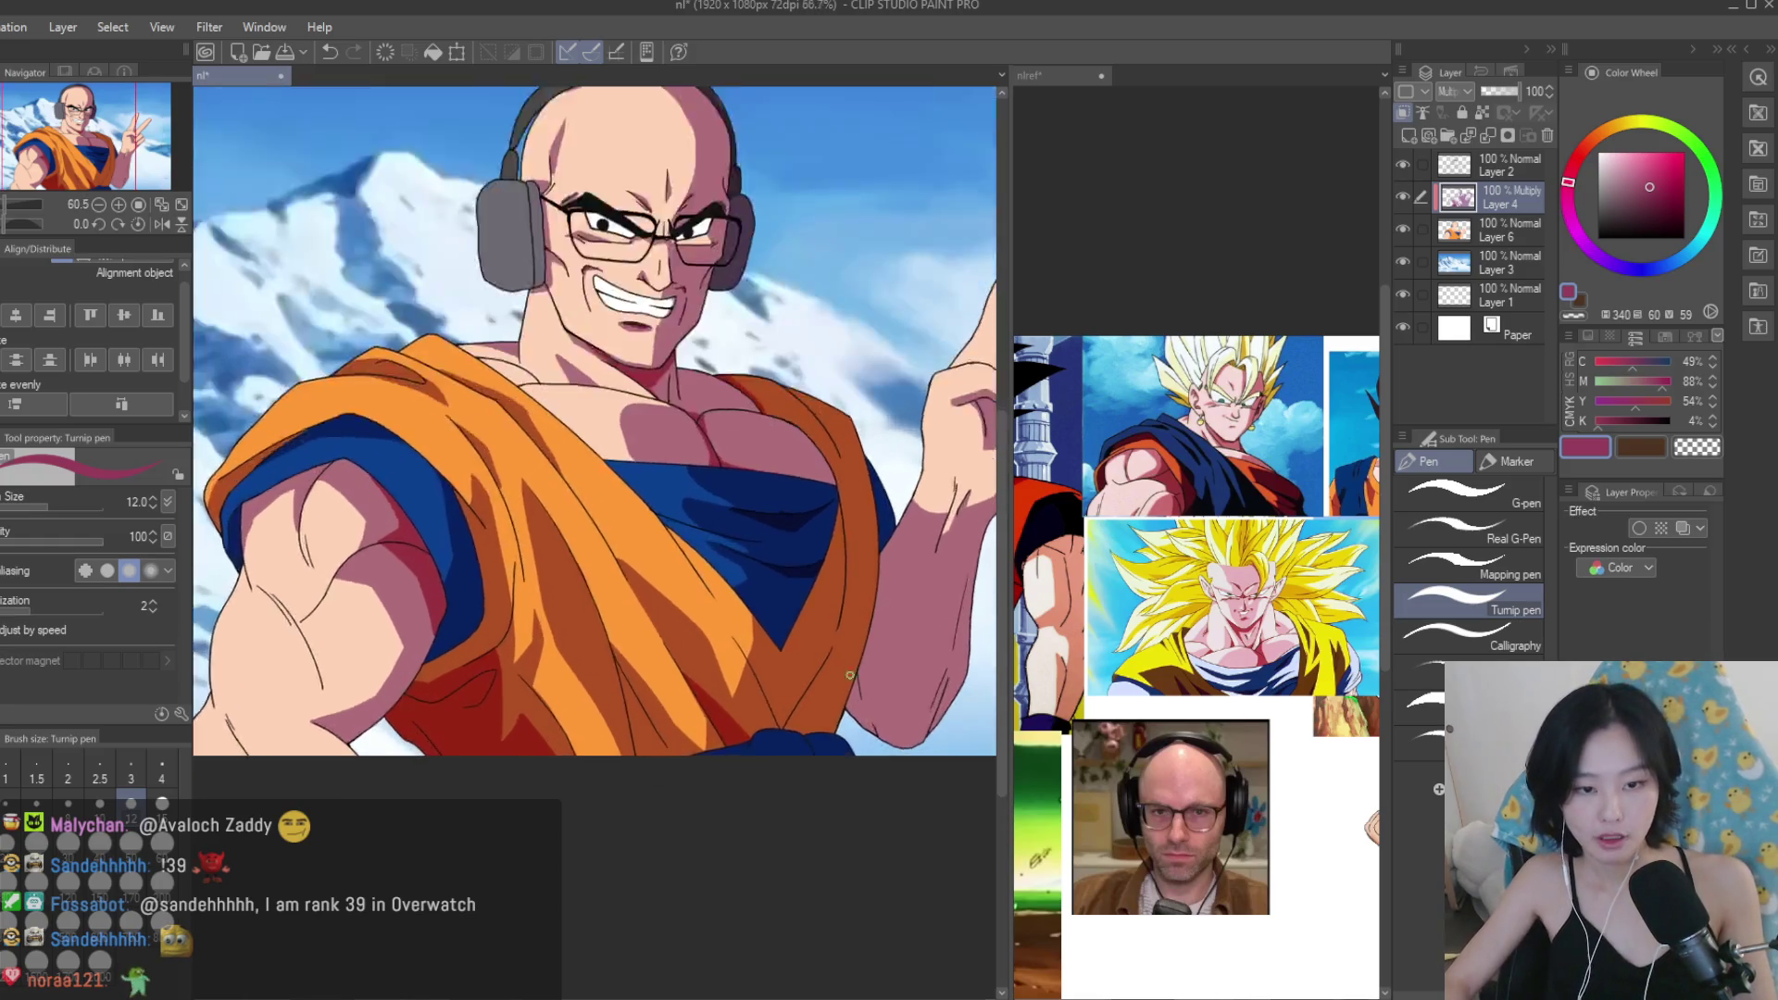
pyautogui.moveTo(803, 592)
pyautogui.mouseDown()
pyautogui.moveTo(699, 747)
pyautogui.moveTo(639, 687)
pyautogui.mouseUp()
pyautogui.moveTo(578, 630)
pyautogui.mouseDown()
pyautogui.moveTo(679, 821)
pyautogui.moveTo(666, 738)
pyautogui.moveTo(708, 787)
pyautogui.mouseUp()
pyautogui.moveTo(801, 630)
pyautogui.mouseDown()
pyautogui.moveTo(762, 734)
pyautogui.moveTo(725, 764)
pyautogui.mouseUp()
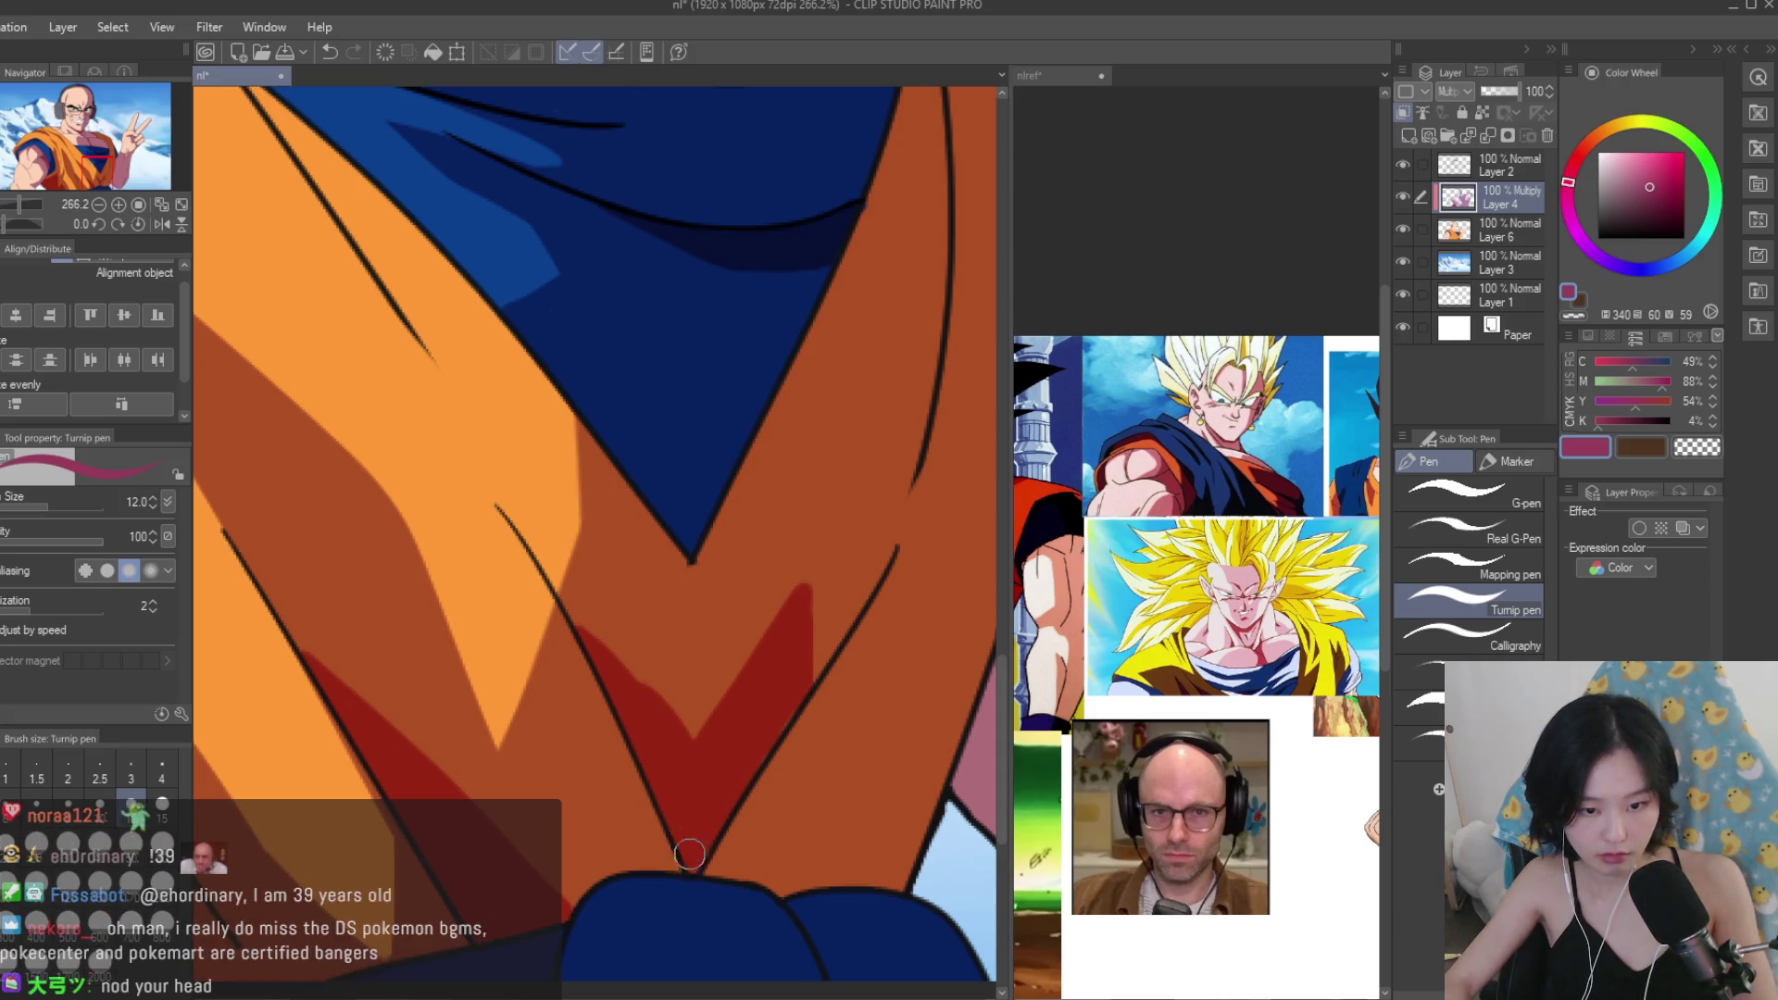
pyautogui.scroll(-2, 818, 806)
pyautogui.scroll(4, 782, 711)
pyautogui.moveTo(881, 780)
pyautogui.mouseDown()
pyautogui.moveTo(652, 835)
pyautogui.moveTo(853, 832)
pyautogui.mouseUp()
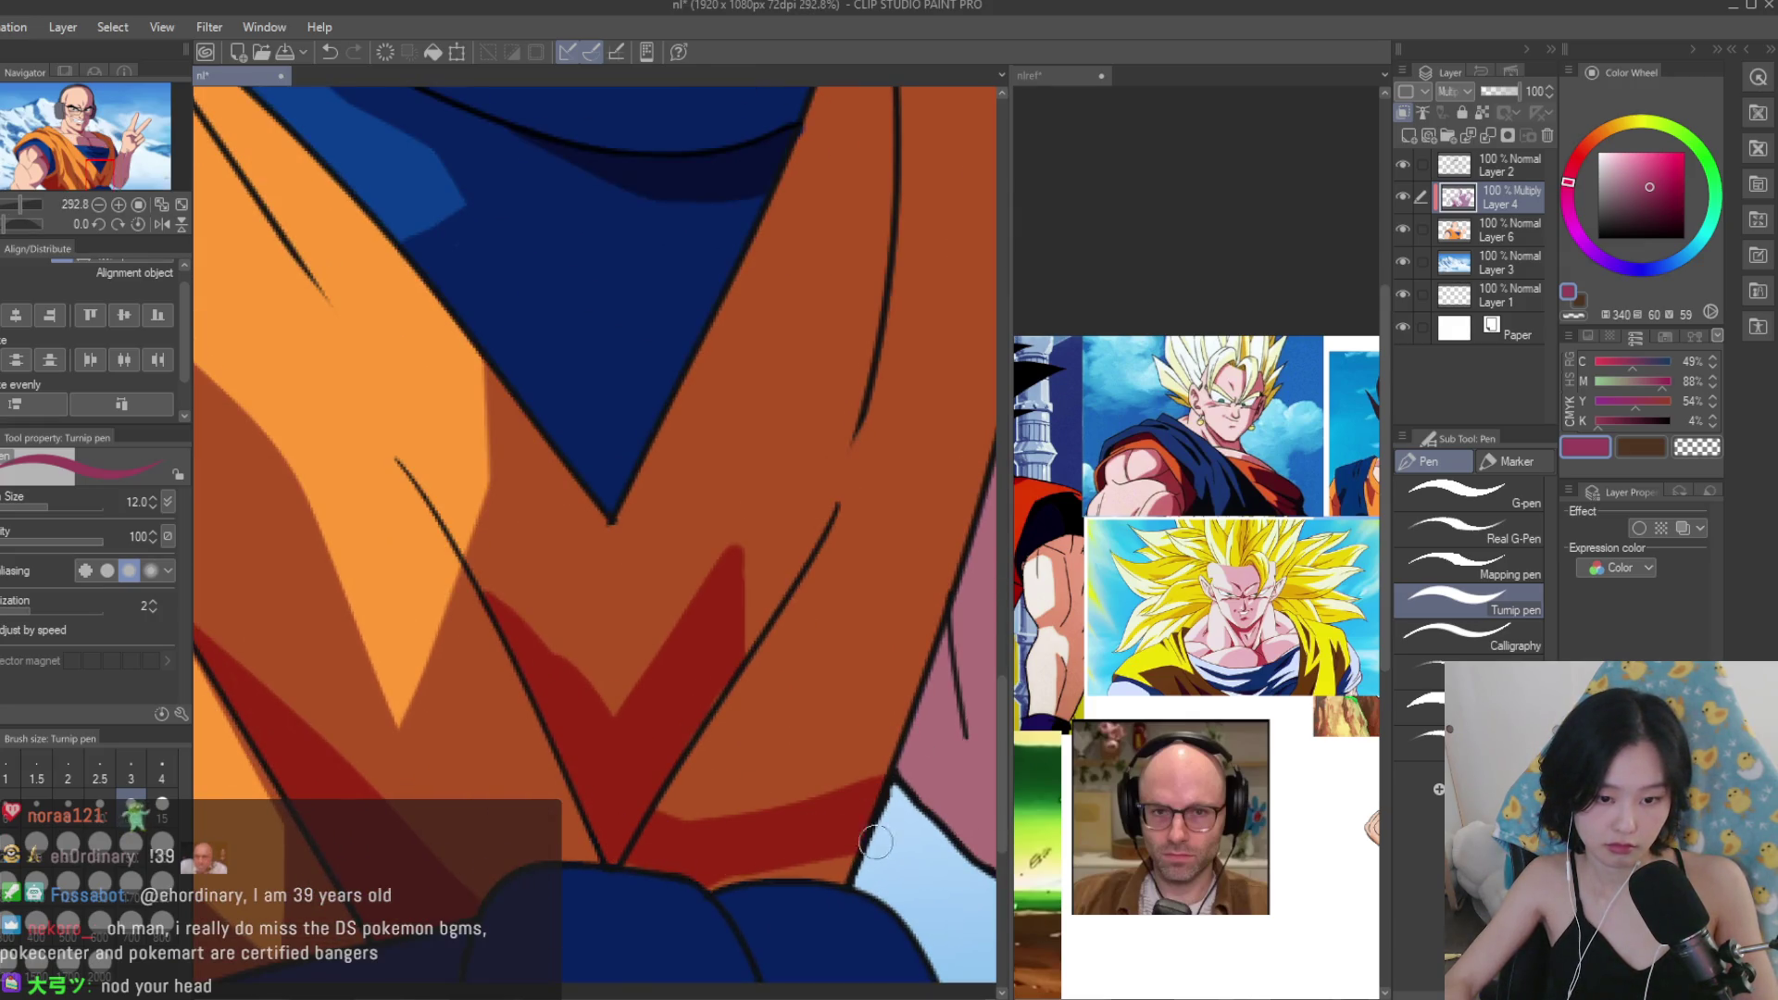
# With dark orange at brush size 40, paint orange-brown over the dark red neck shadow.
pyautogui.scroll(-10, 619, 850)
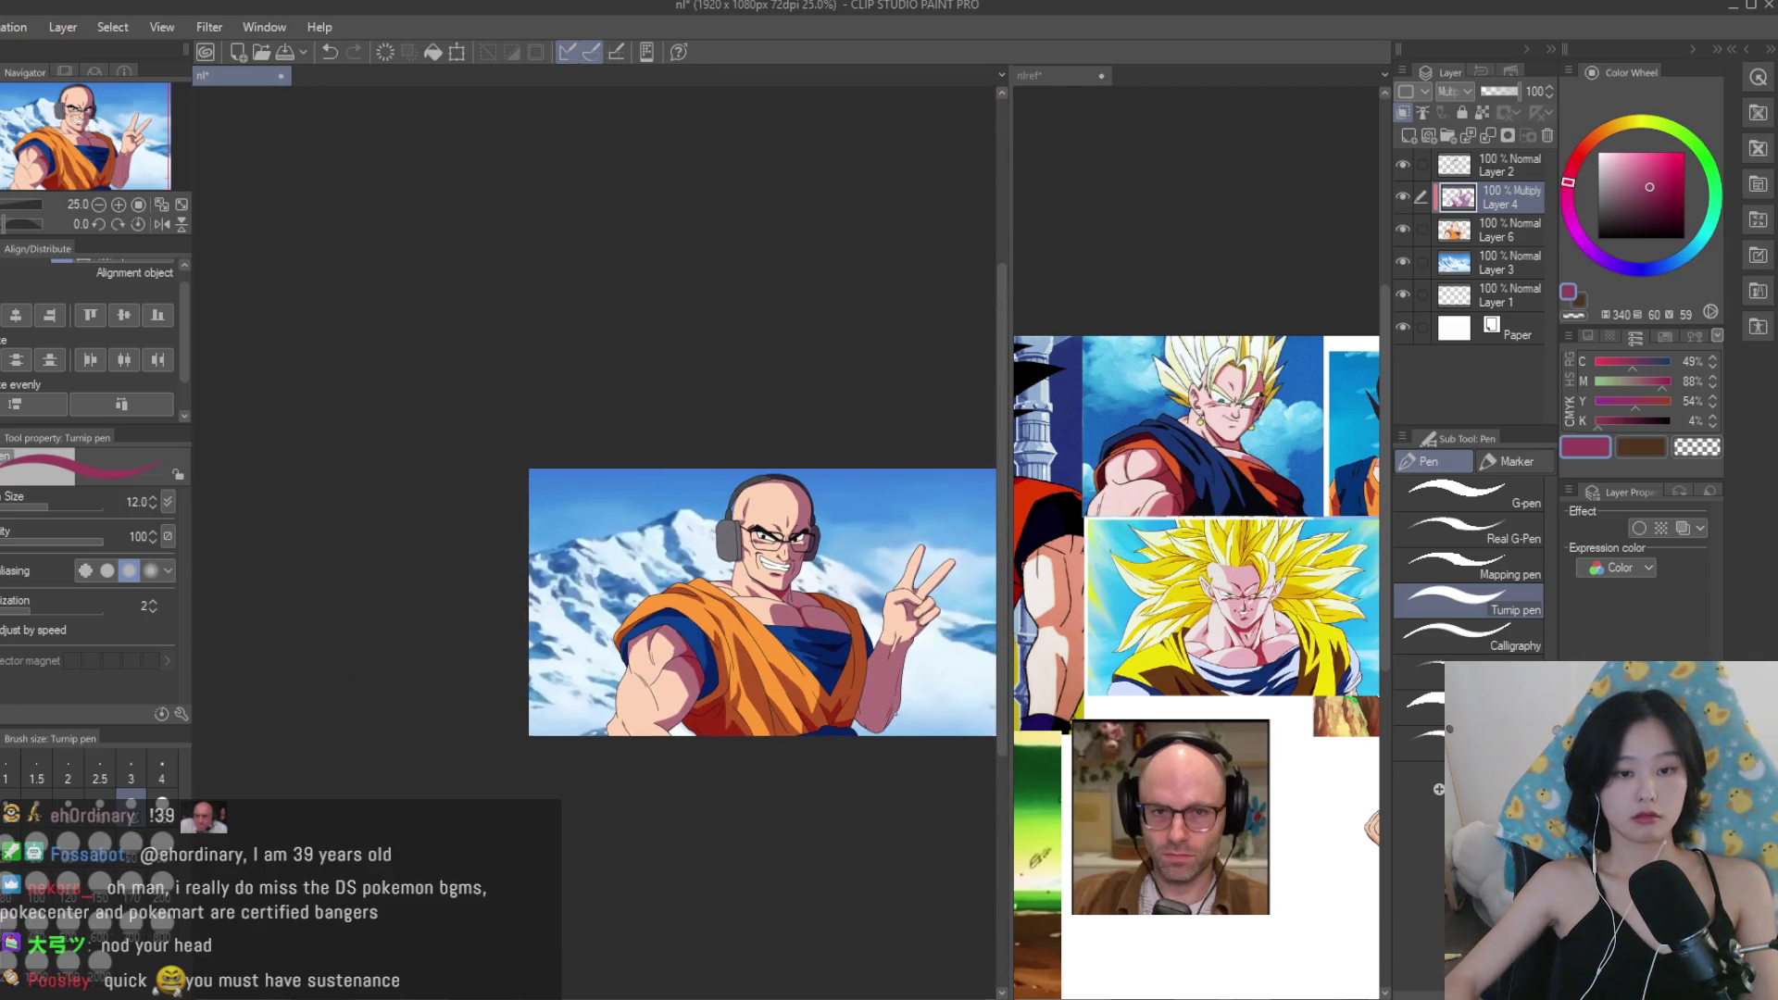
pyautogui.scroll(2, 892, 717)
pyautogui.scroll(5, 500, 676)
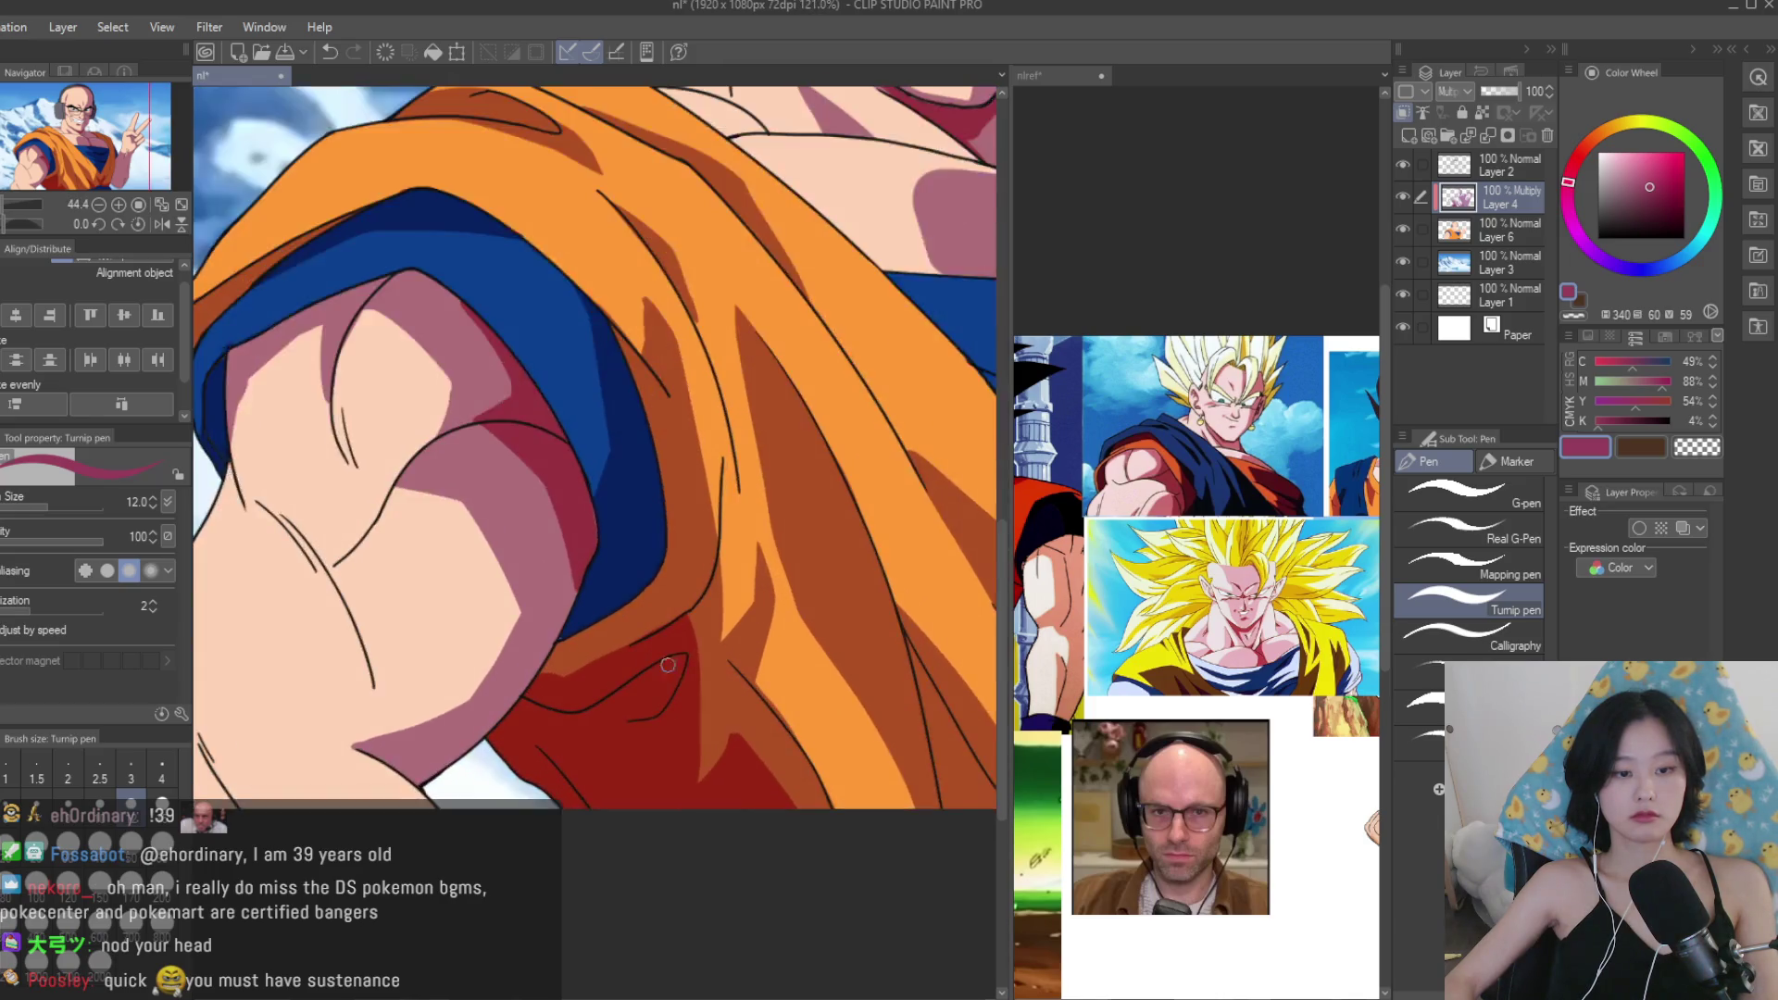
pyautogui.keyDown('alt'); pyautogui.click(629, 636); pyautogui.keyUp('alt')
pyautogui.press(']')
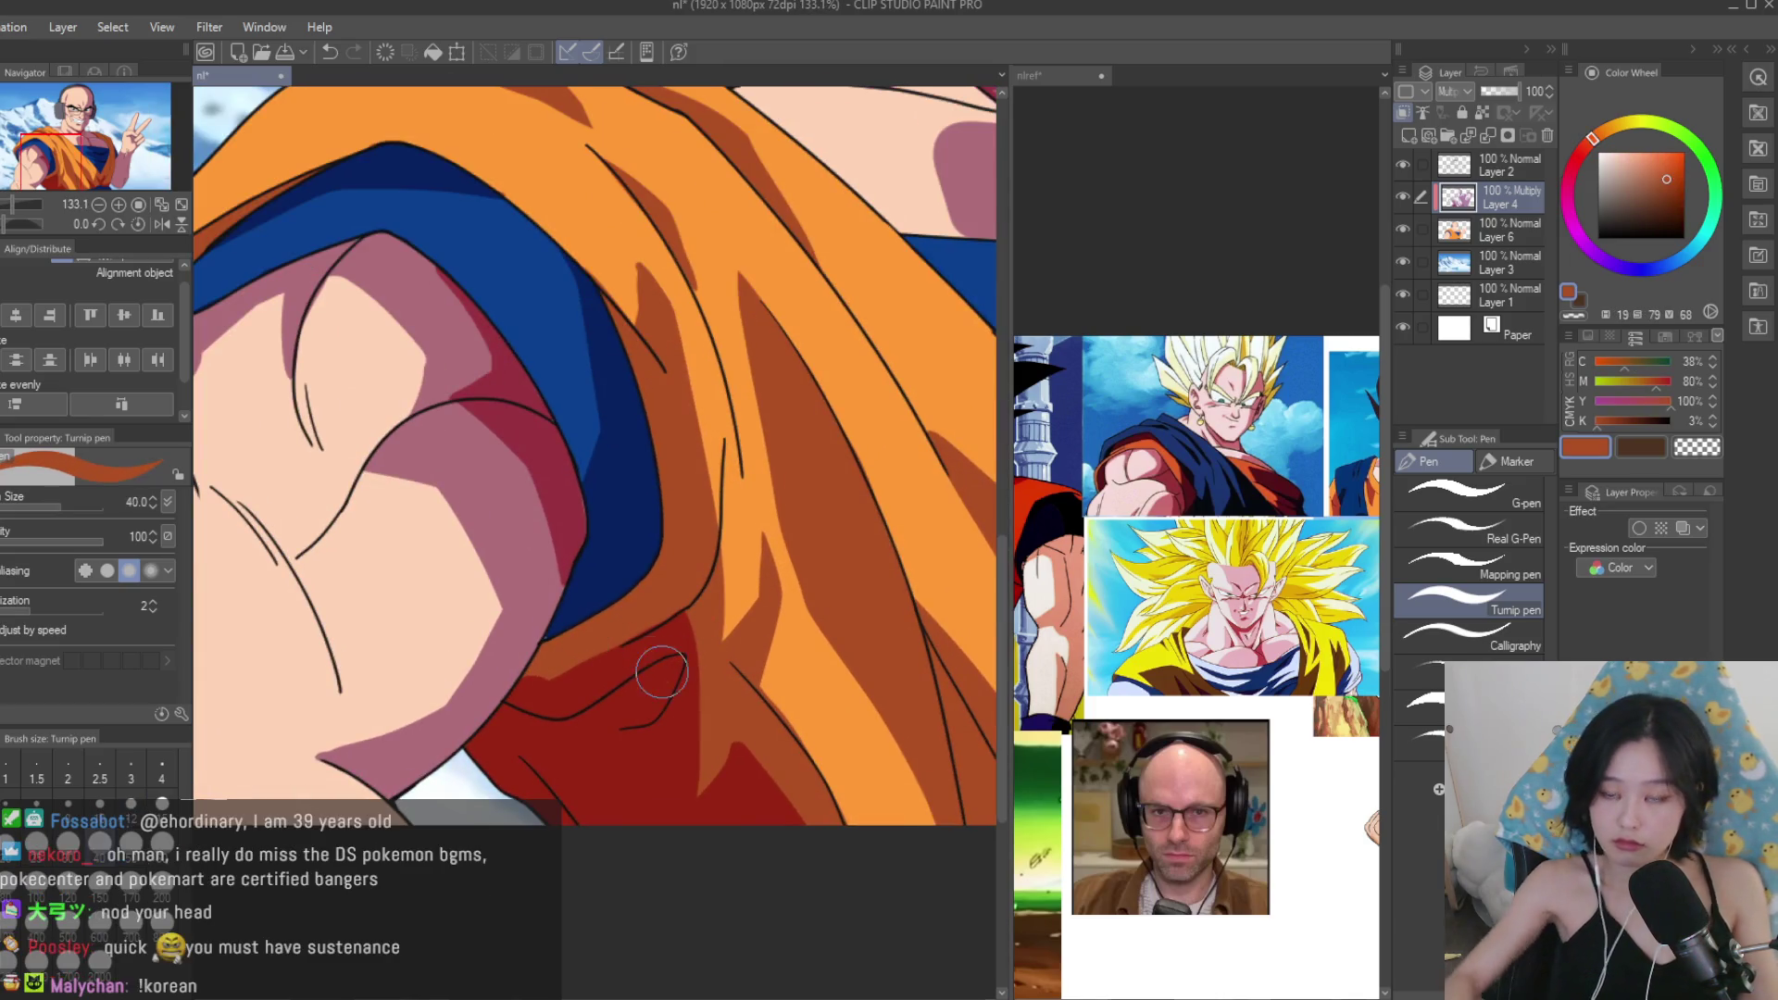
pyautogui.scroll(2, 1451, 90)
pyautogui.keyDown('alt'); pyautogui.click(716, 533); pyautogui.keyUp('alt')
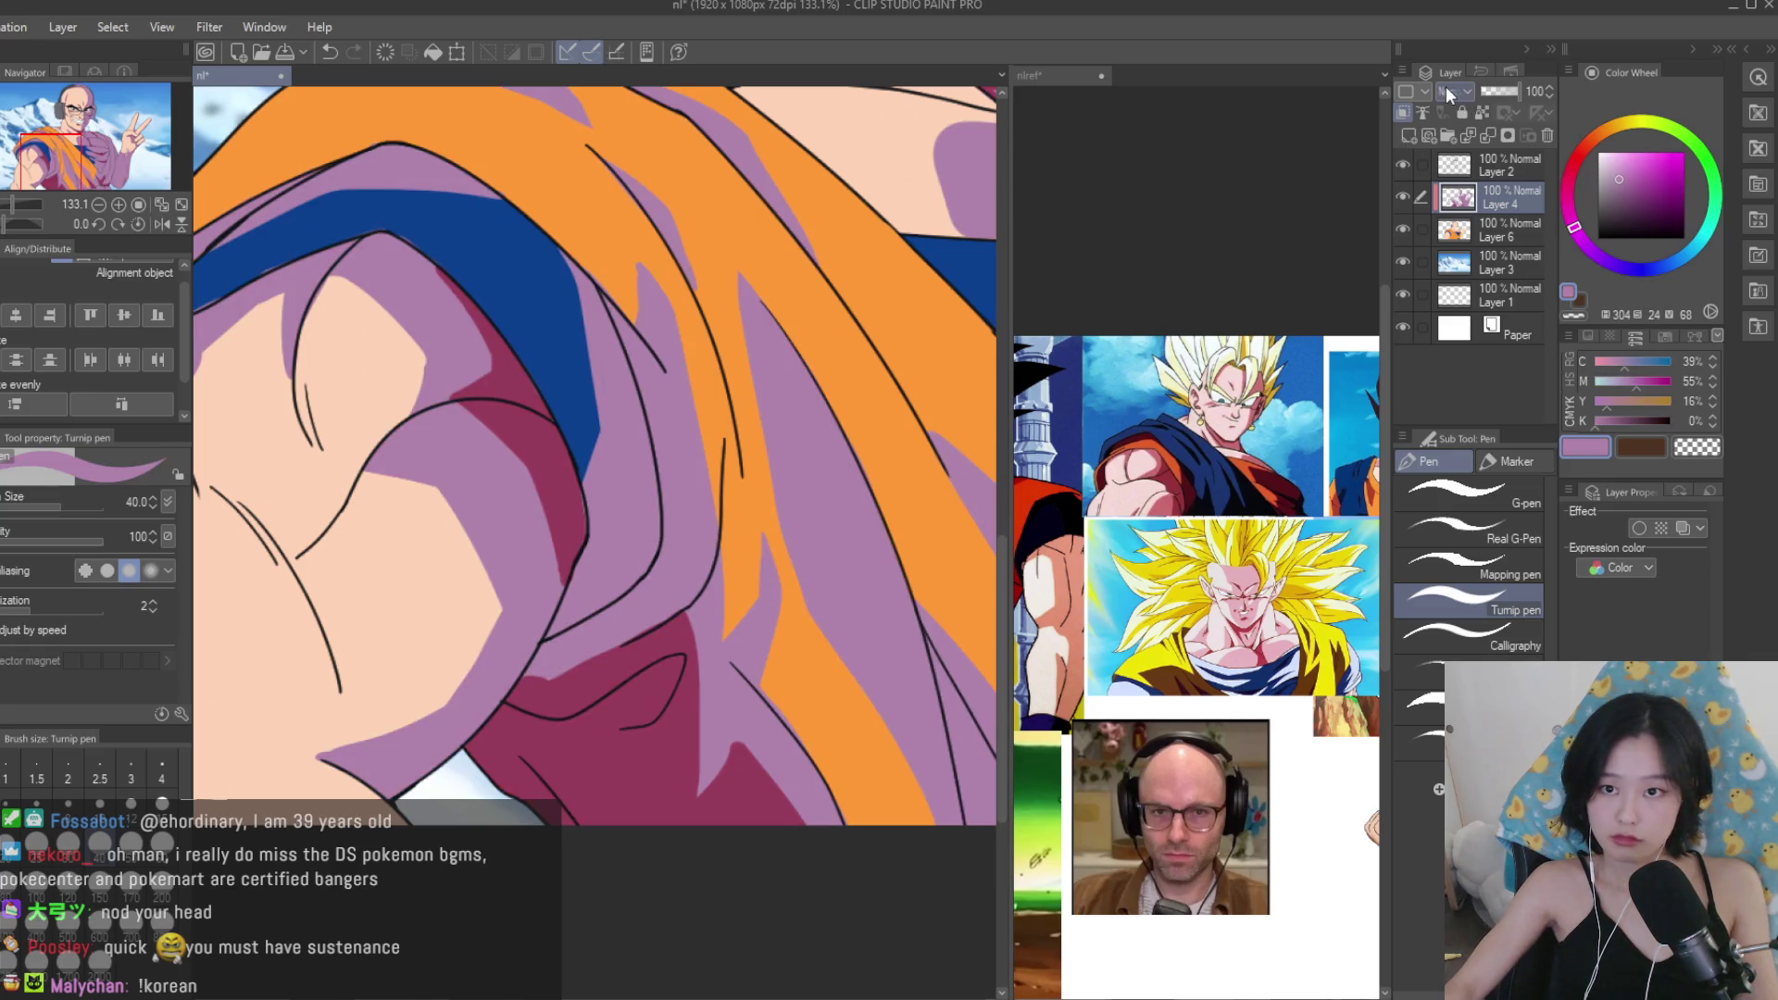
pyautogui.hotkey('ctrl', 'z')
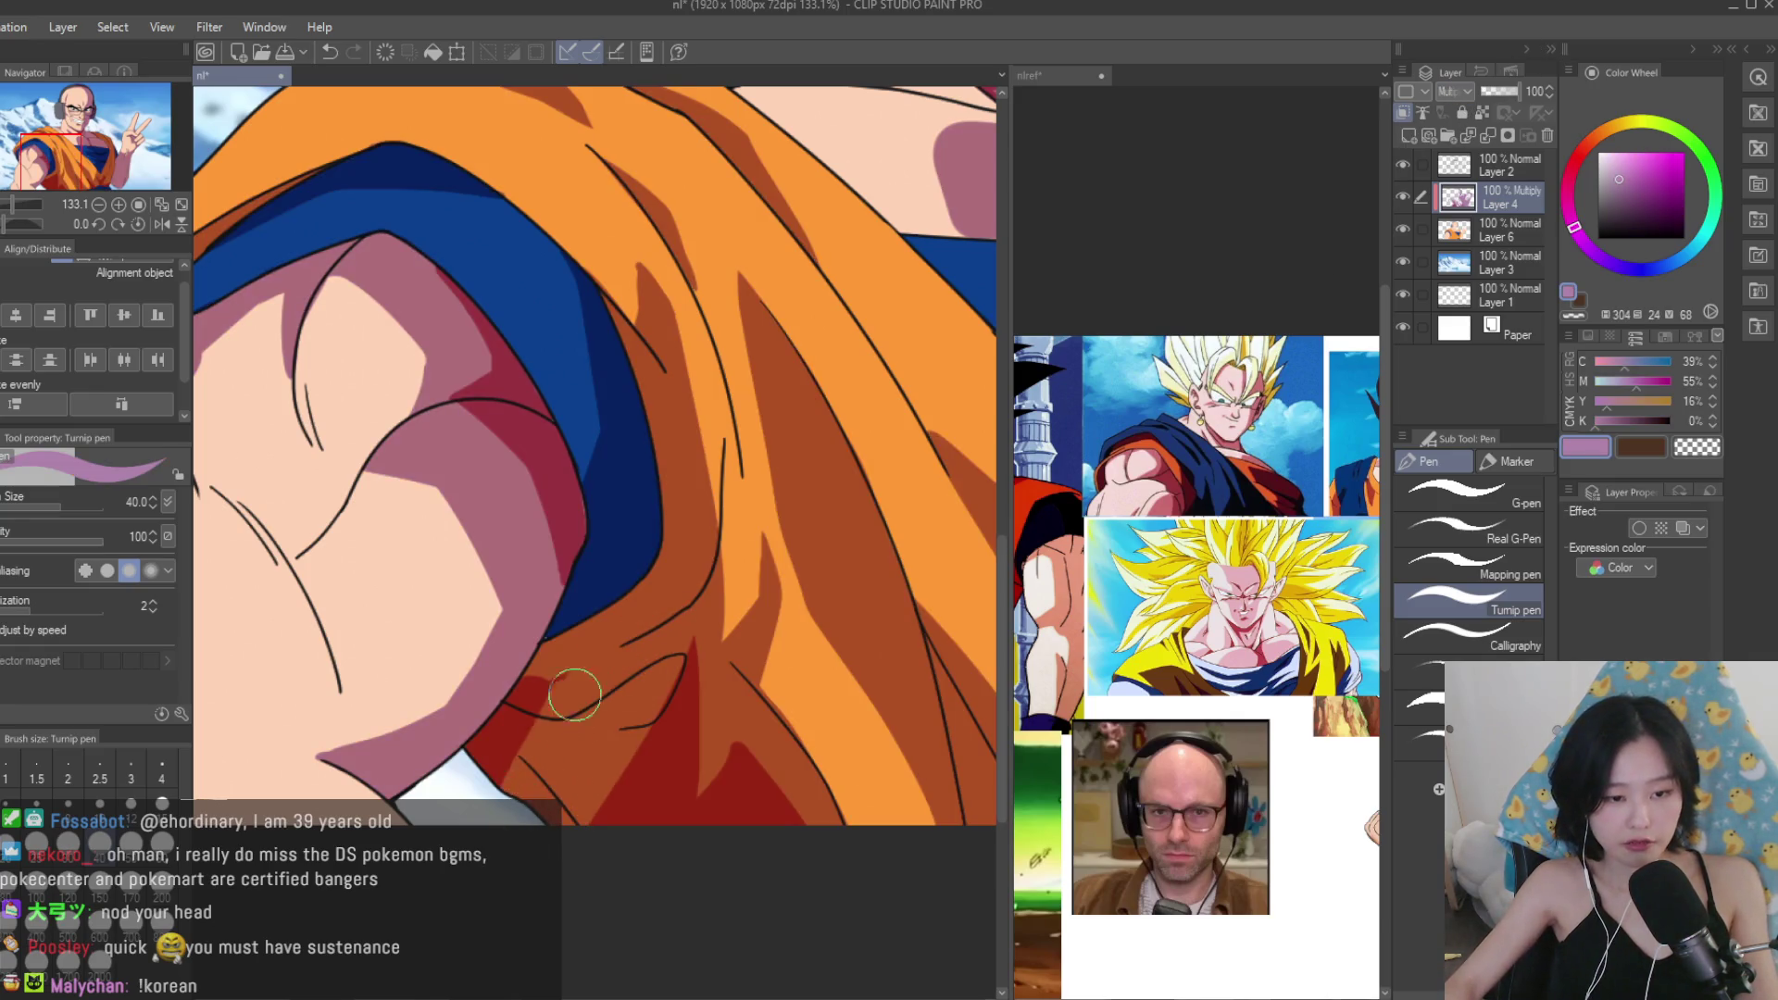
pyautogui.scroll(2, 555, 732)
pyautogui.moveTo(477, 792); pyautogui.dragTo(504, 741)
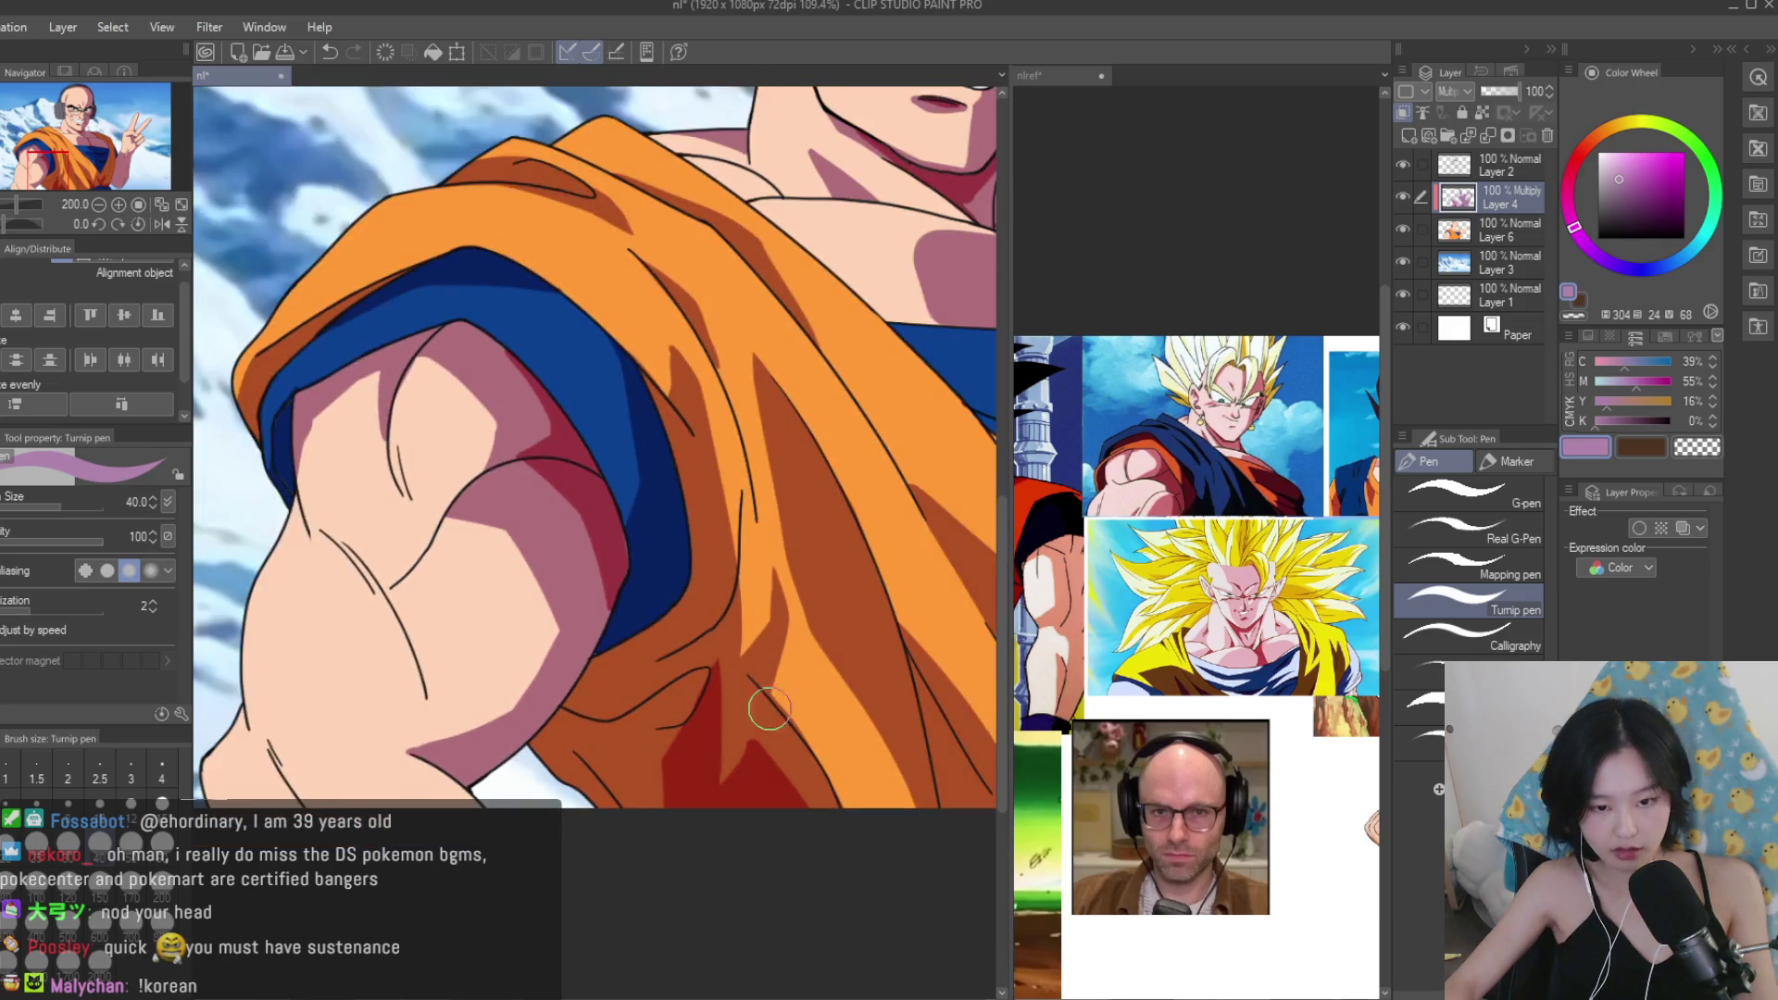
# Paint a broad dark red shadow across the lower gi, extending it to its tip.
pyautogui.scroll(-1, 654, 738)
pyautogui.scroll(1, 741, 714)
pyautogui.scroll(-1, 614, 615)
pyautogui.scroll(-5, 614, 616)
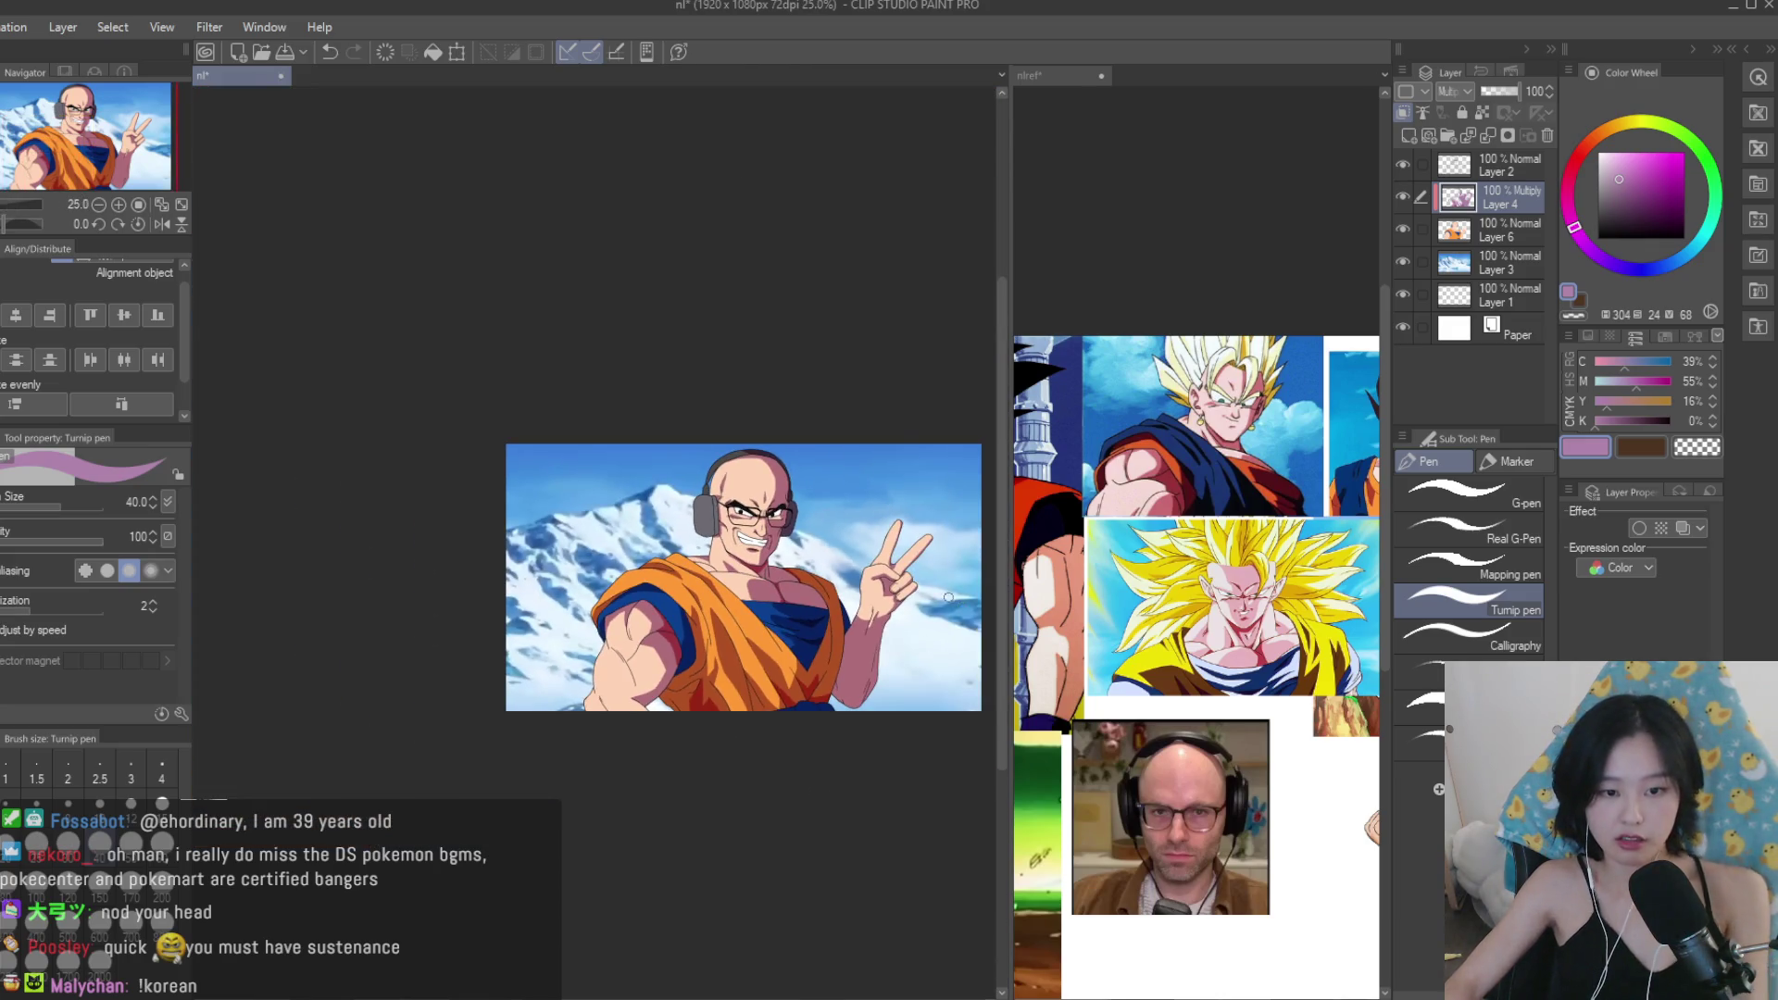
pyautogui.hscroll(3, 928, 570)
pyautogui.scroll(2, 922, 572)
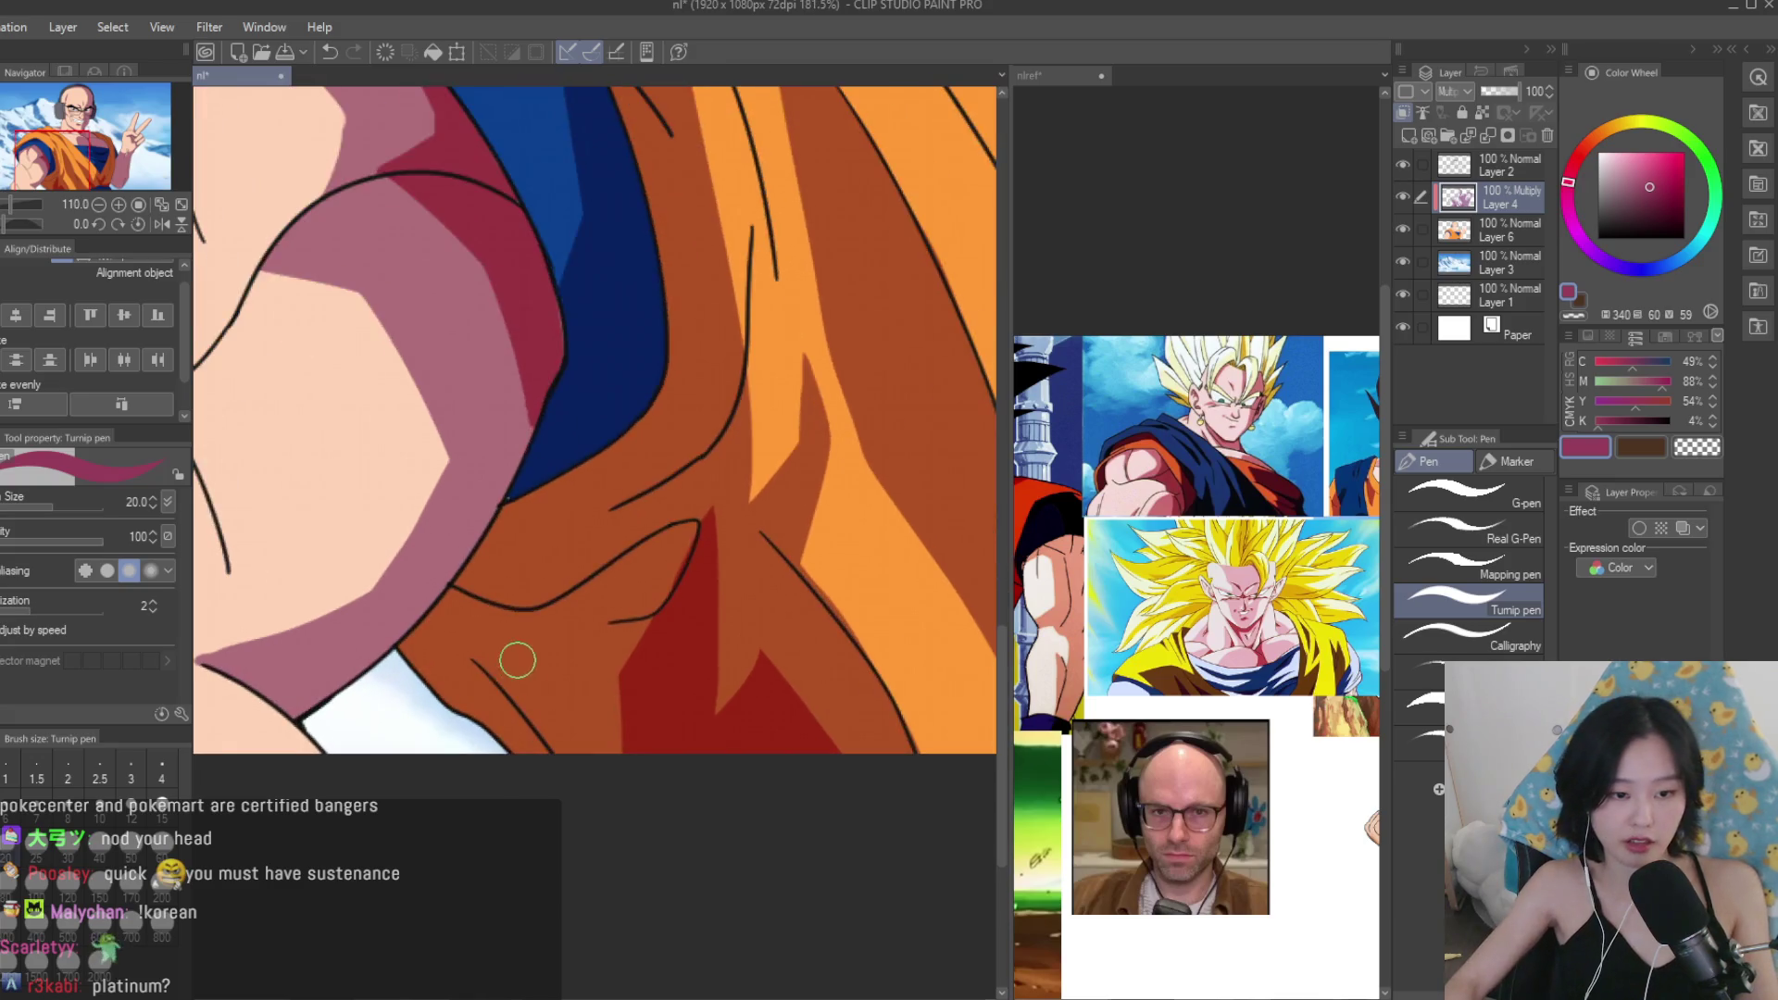
pyautogui.moveTo(476, 656)
pyautogui.mouseDown()
pyautogui.moveTo(651, 738)
pyautogui.moveTo(599, 768)
pyautogui.mouseUp()
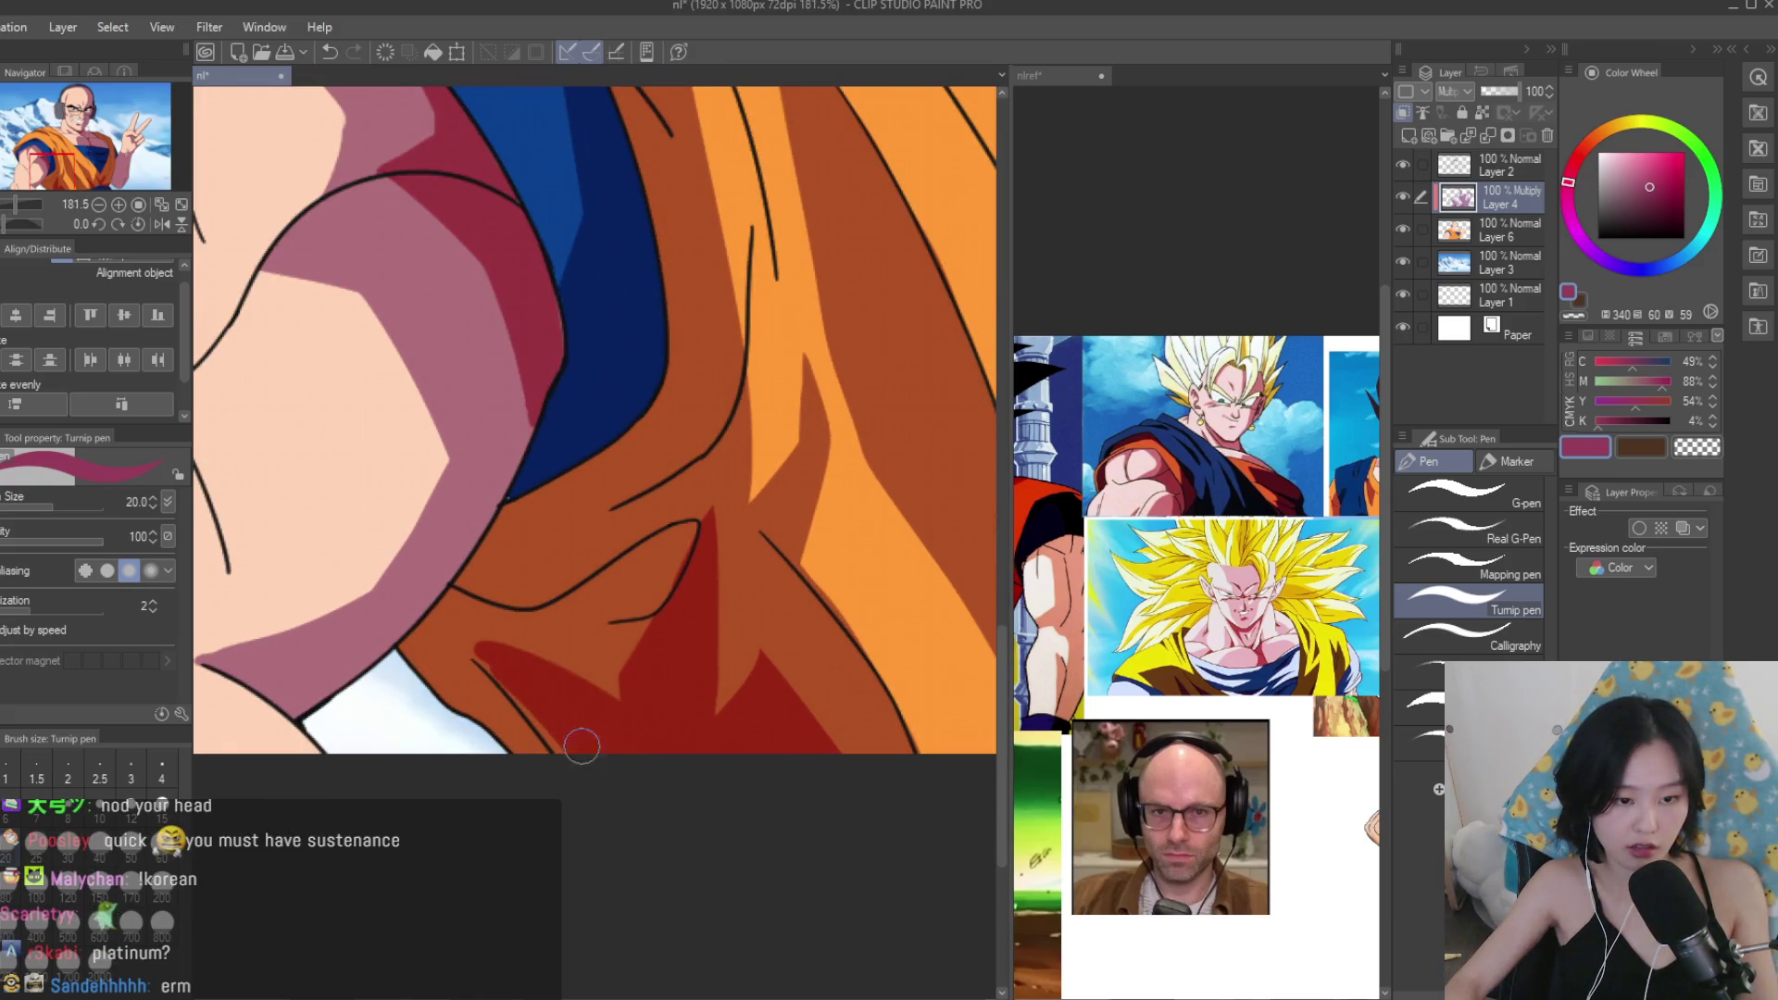
pyautogui.moveTo(624, 670)
pyautogui.mouseDown()
pyautogui.moveTo(477, 646)
pyautogui.moveTo(607, 764)
pyautogui.mouseUp()
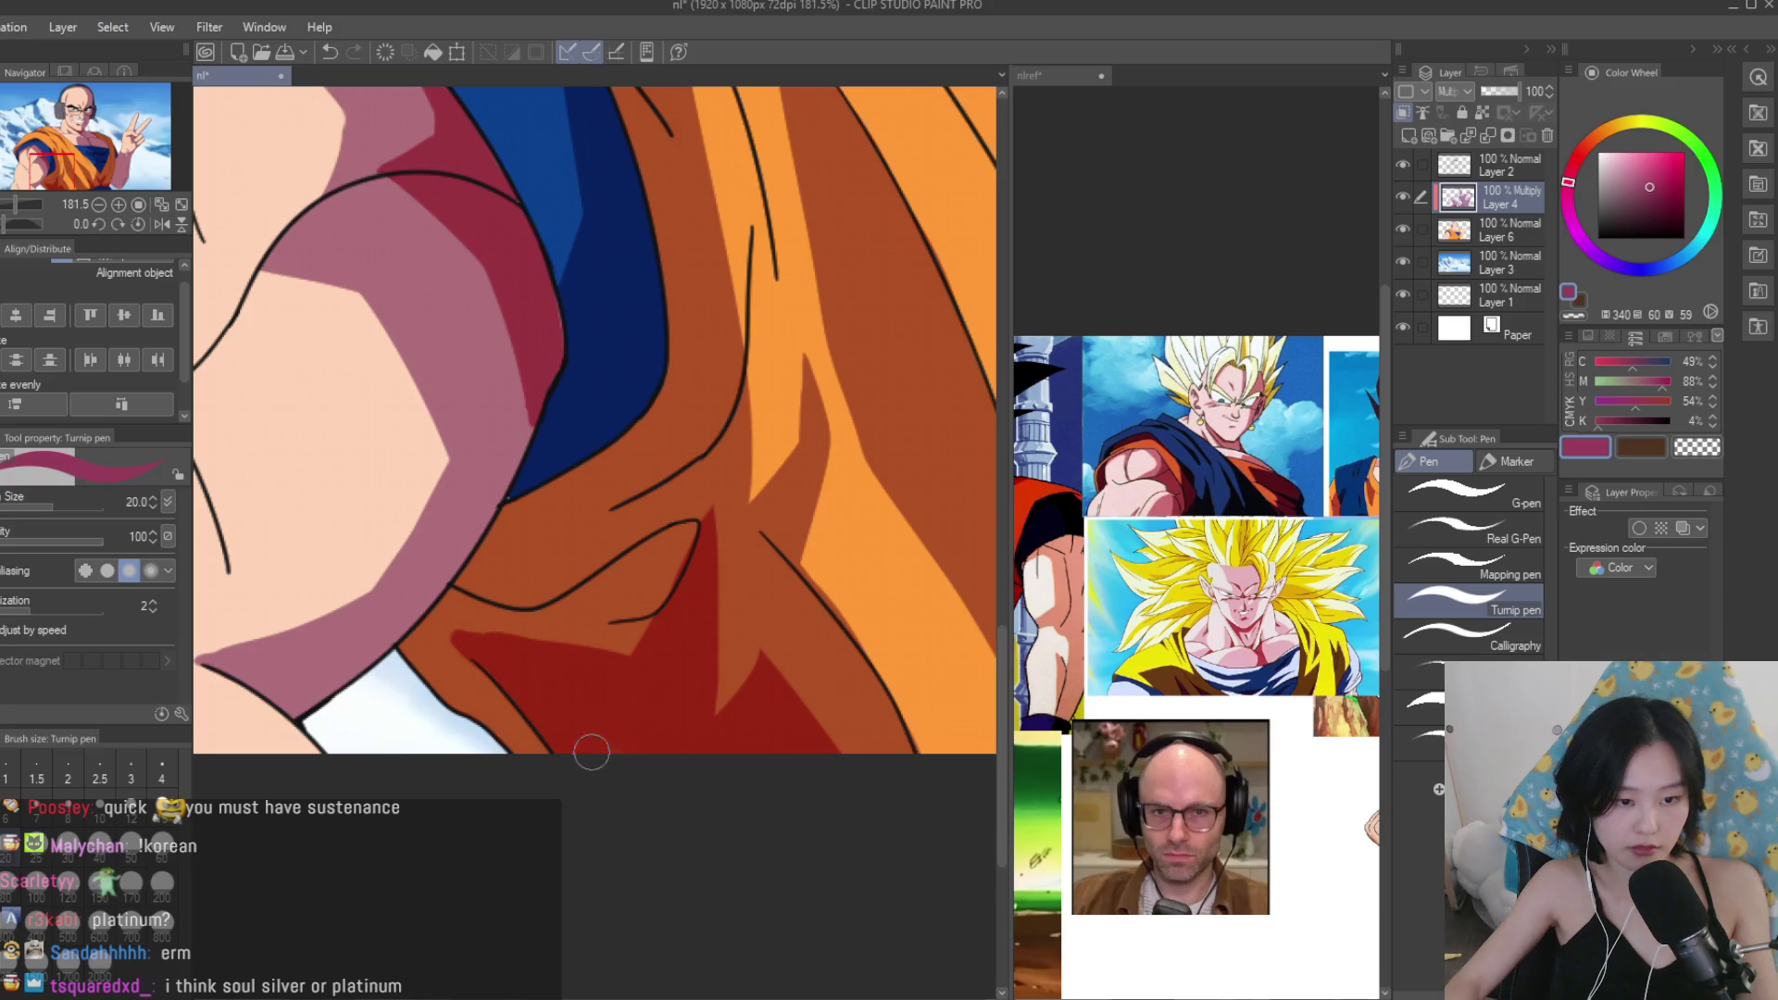
# Check the shading layer in Normal, restore Multiply, and trim the dark red with orange-brown.
pyautogui.click(1461, 93)
pyautogui.click(1447, 114)
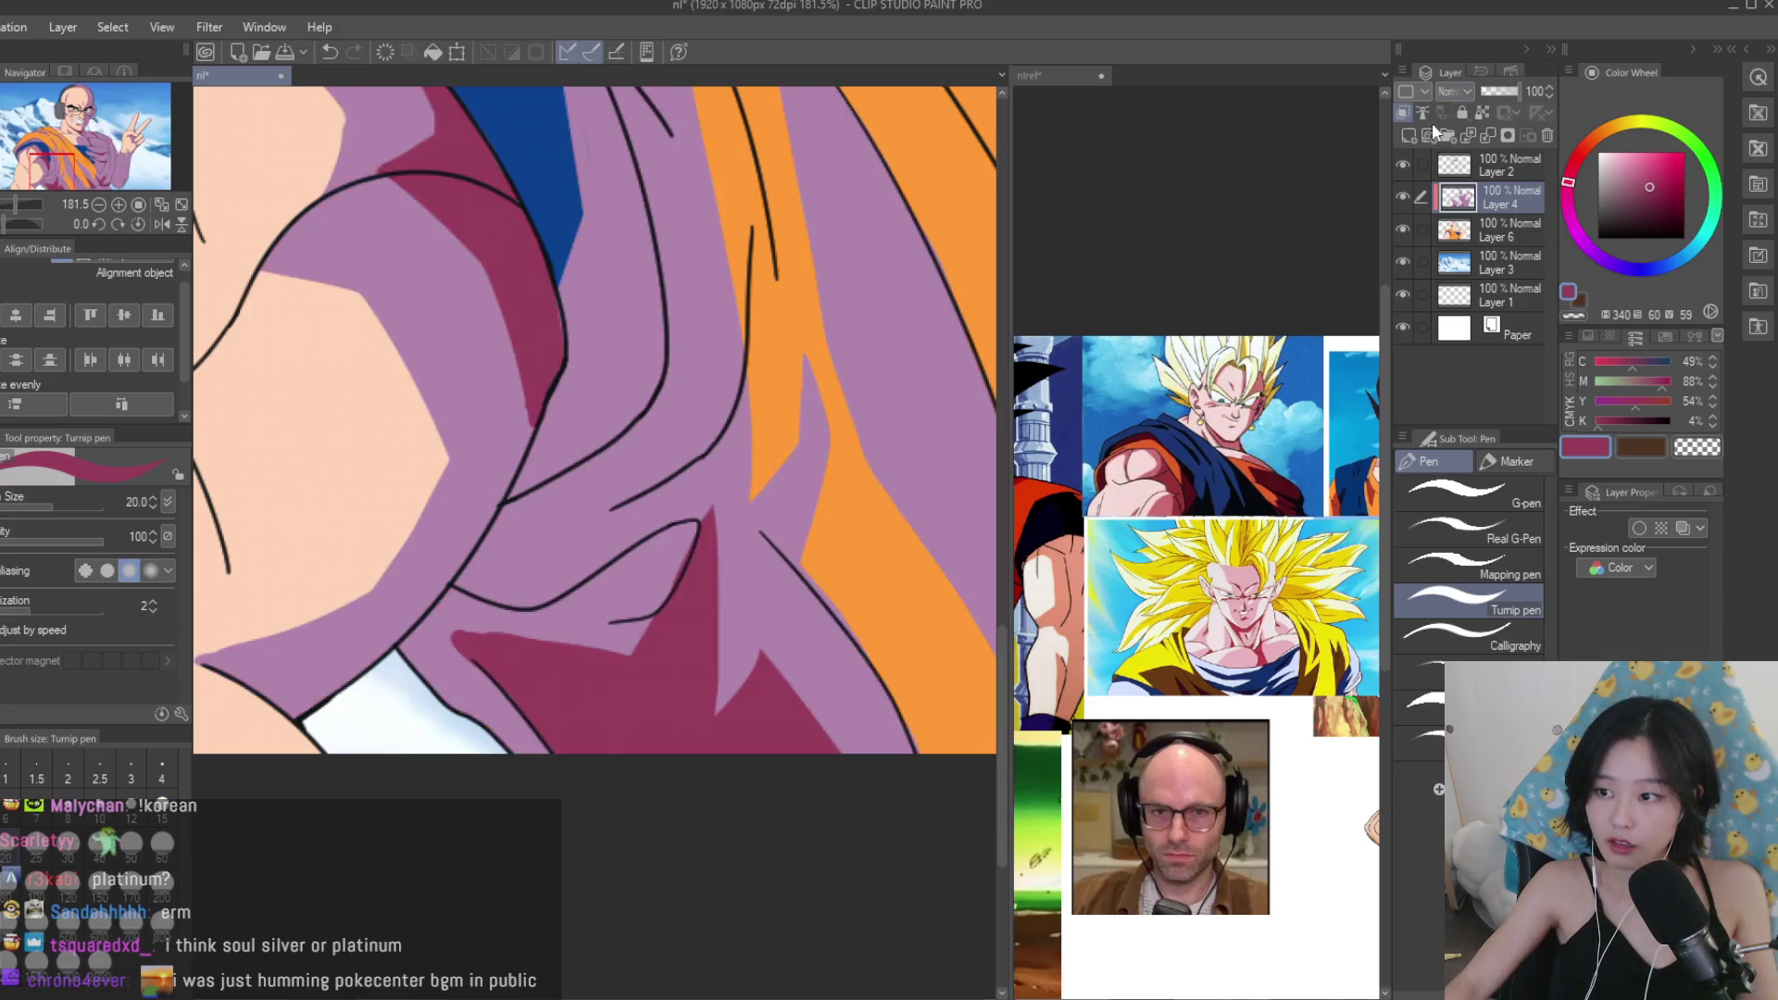
pyautogui.hotkey('ctrl', 'z')
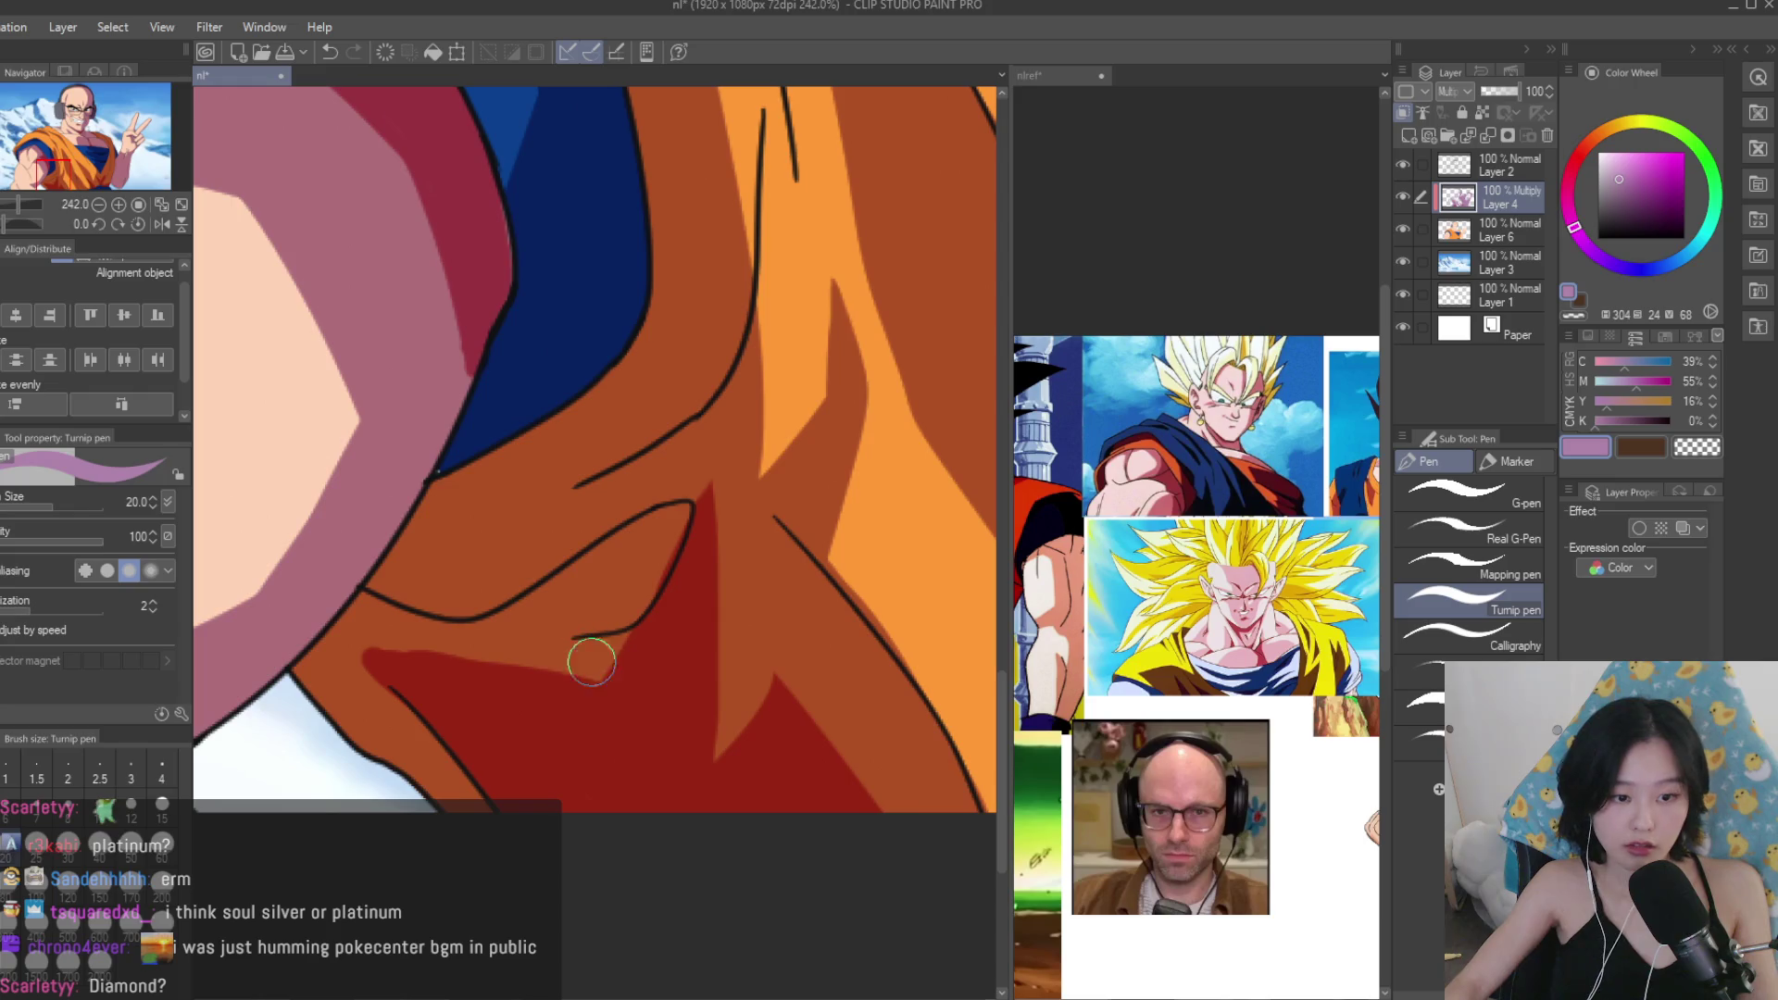
pyautogui.moveTo(687, 516)
pyautogui.mouseDown()
pyautogui.moveTo(623, 647)
pyautogui.moveTo(639, 683)
pyautogui.moveTo(492, 663)
pyautogui.moveTo(673, 619)
pyautogui.mouseUp()
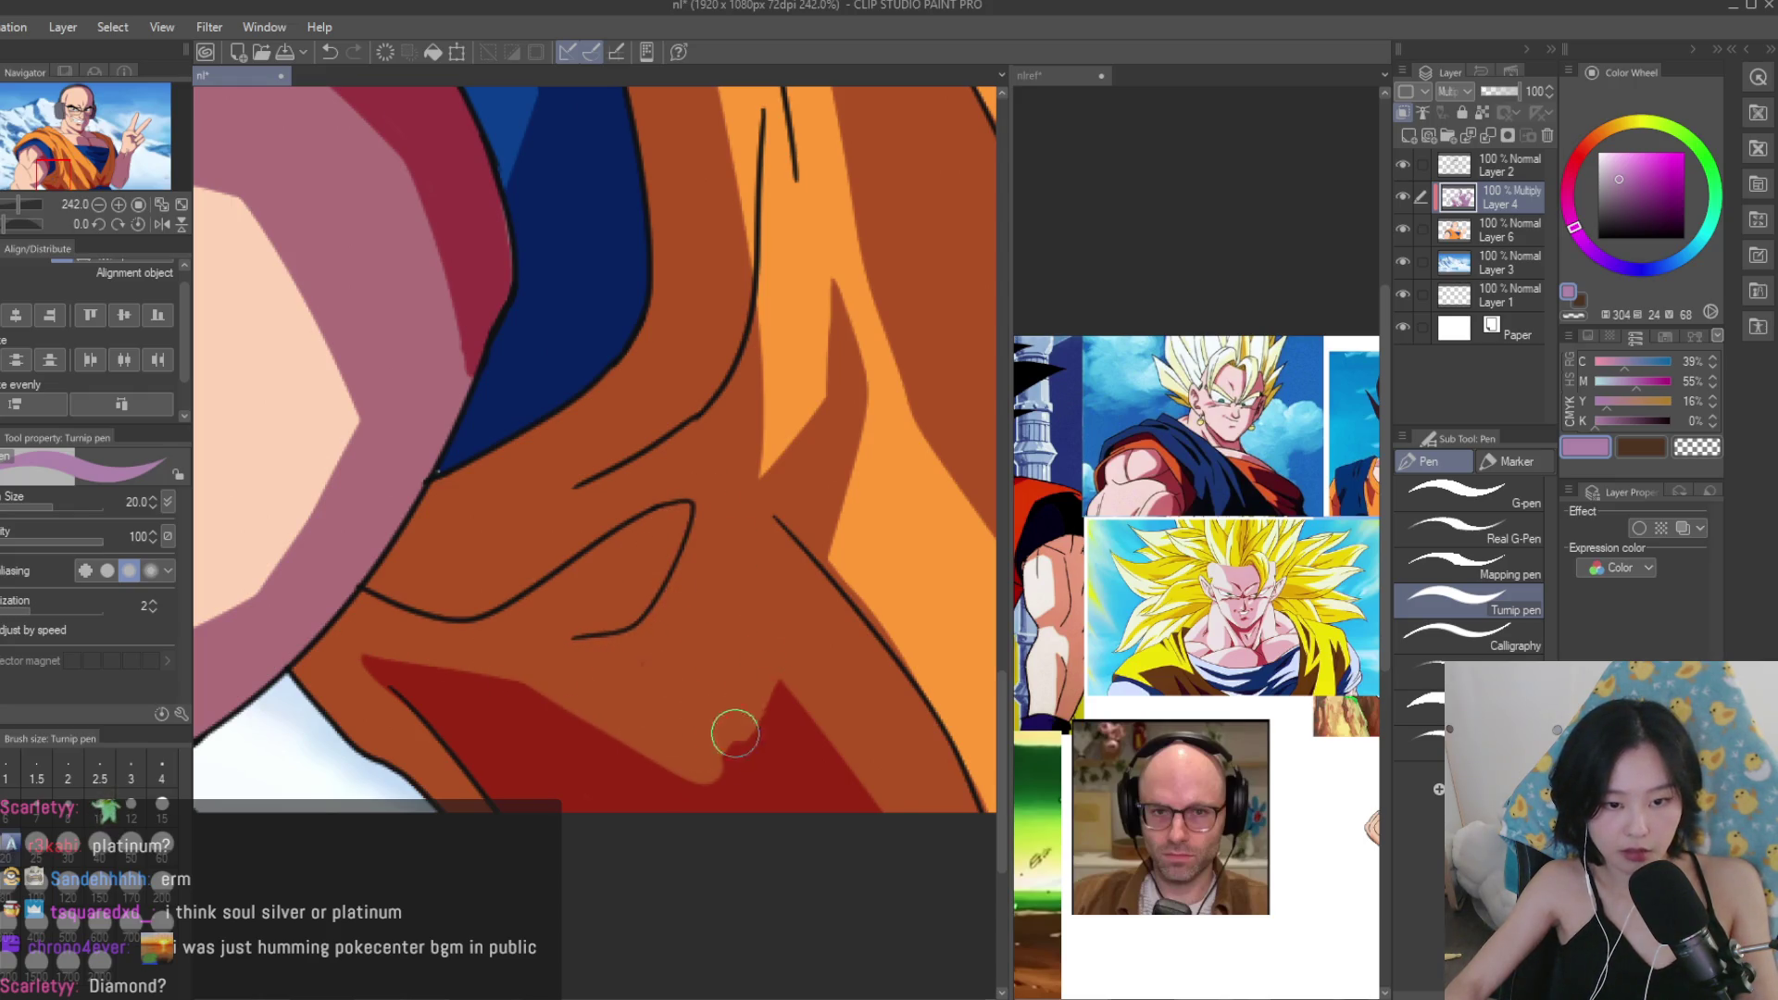
pyautogui.scroll(-6, 635, 726)
pyautogui.scroll(2, 783, 863)
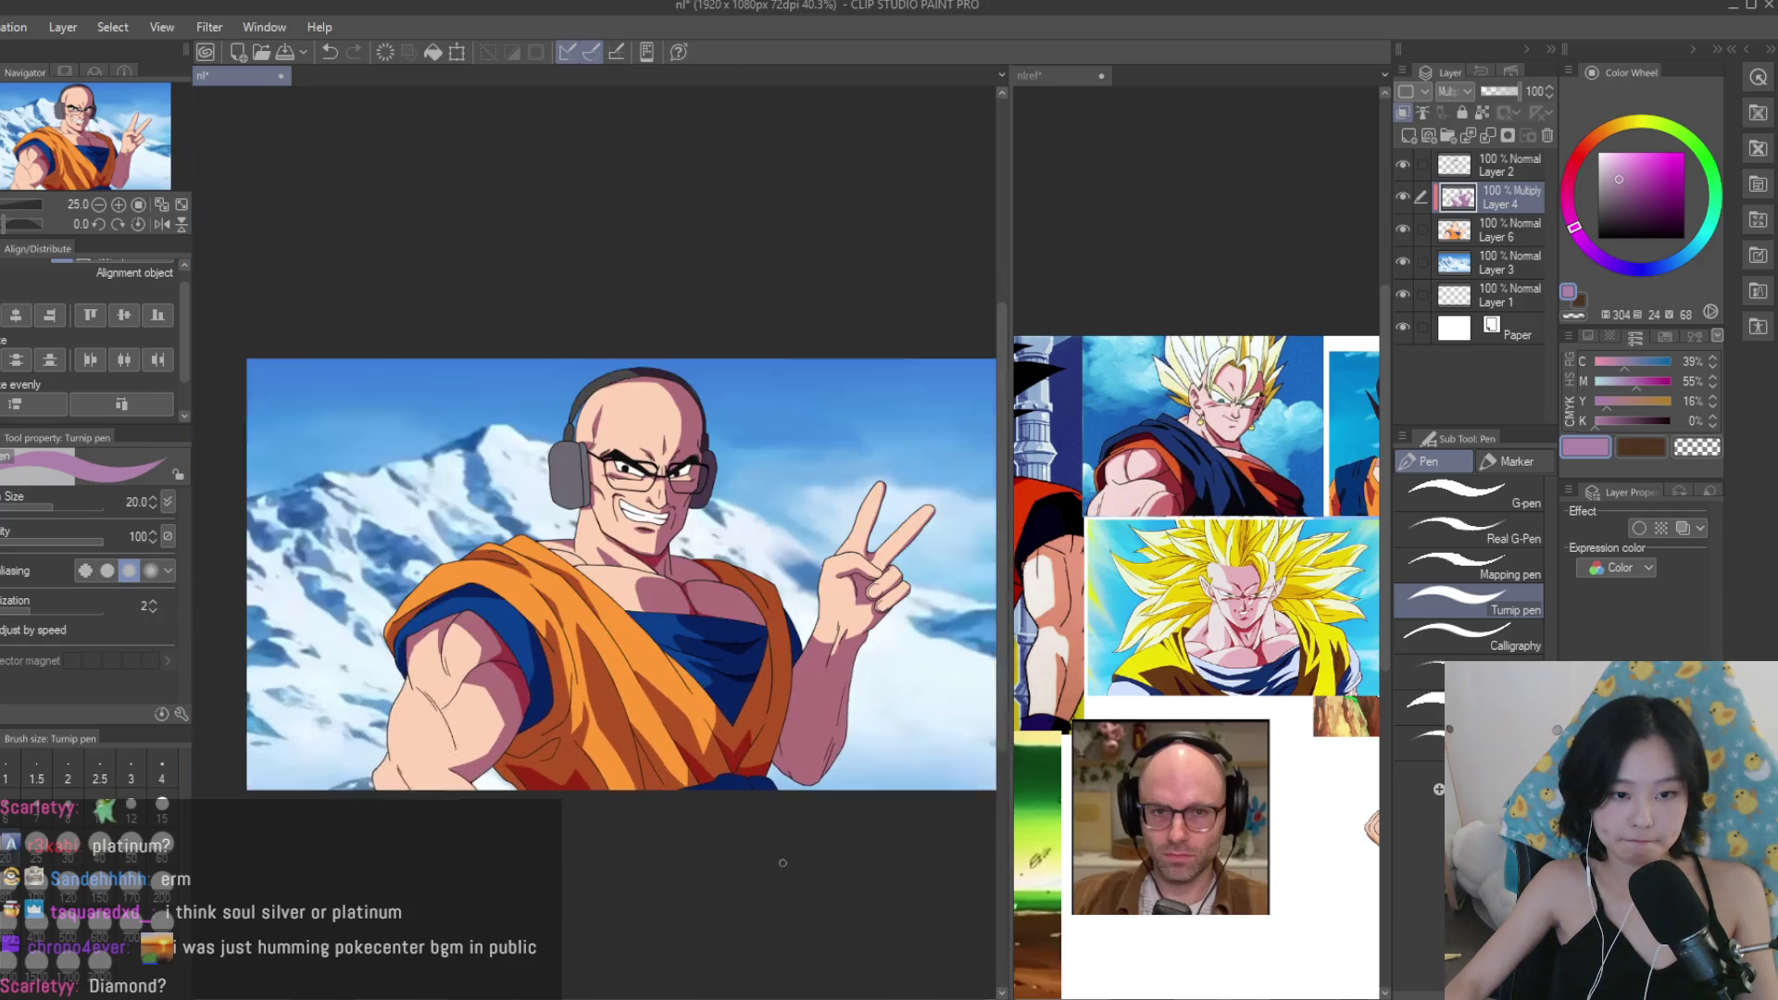
# Make the shading layer visible again and lower its opacity to 92%.
pyautogui.scroll(1, 783, 863)
pyautogui.click(1403, 196)
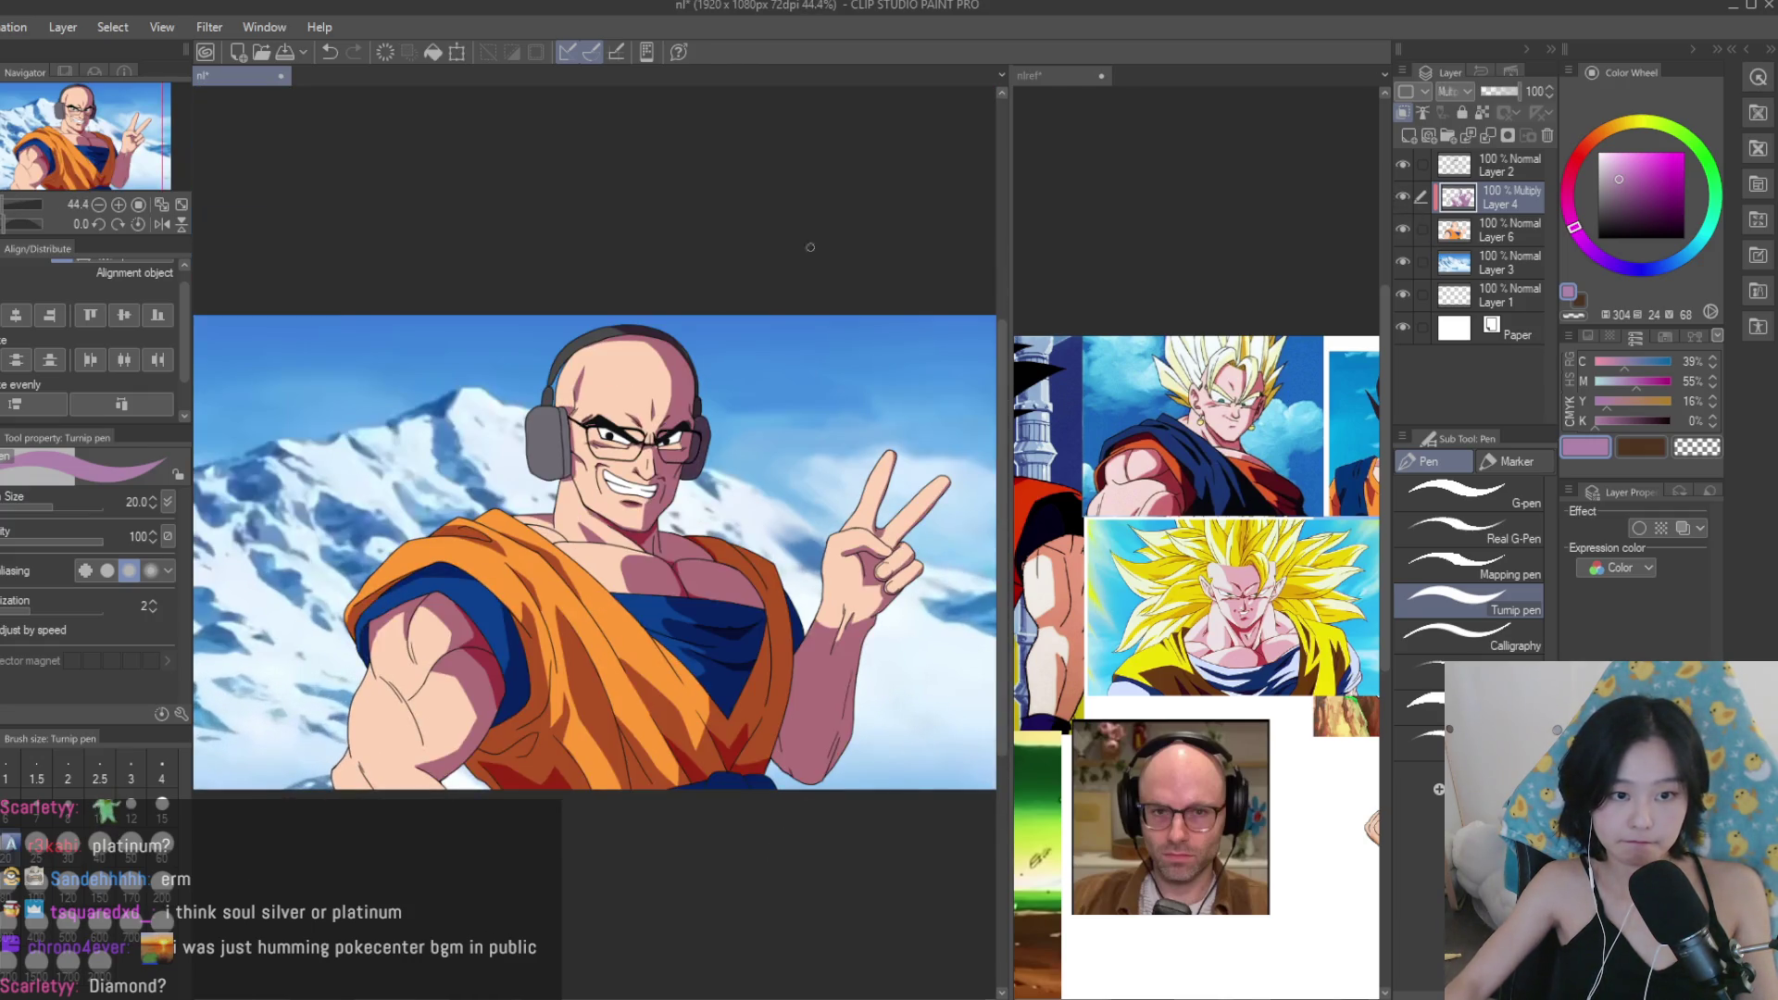
pyautogui.scroll(-2, 696, 361)
pyautogui.scroll(4, 696, 361)
pyautogui.moveTo(1508, 91); pyautogui.dragTo(1517, 90)
pyautogui.scroll(-8, 830, 281)
# Mirror the canvas to check the drawing, flip it back, and save the illustration.
pyautogui.press('h')
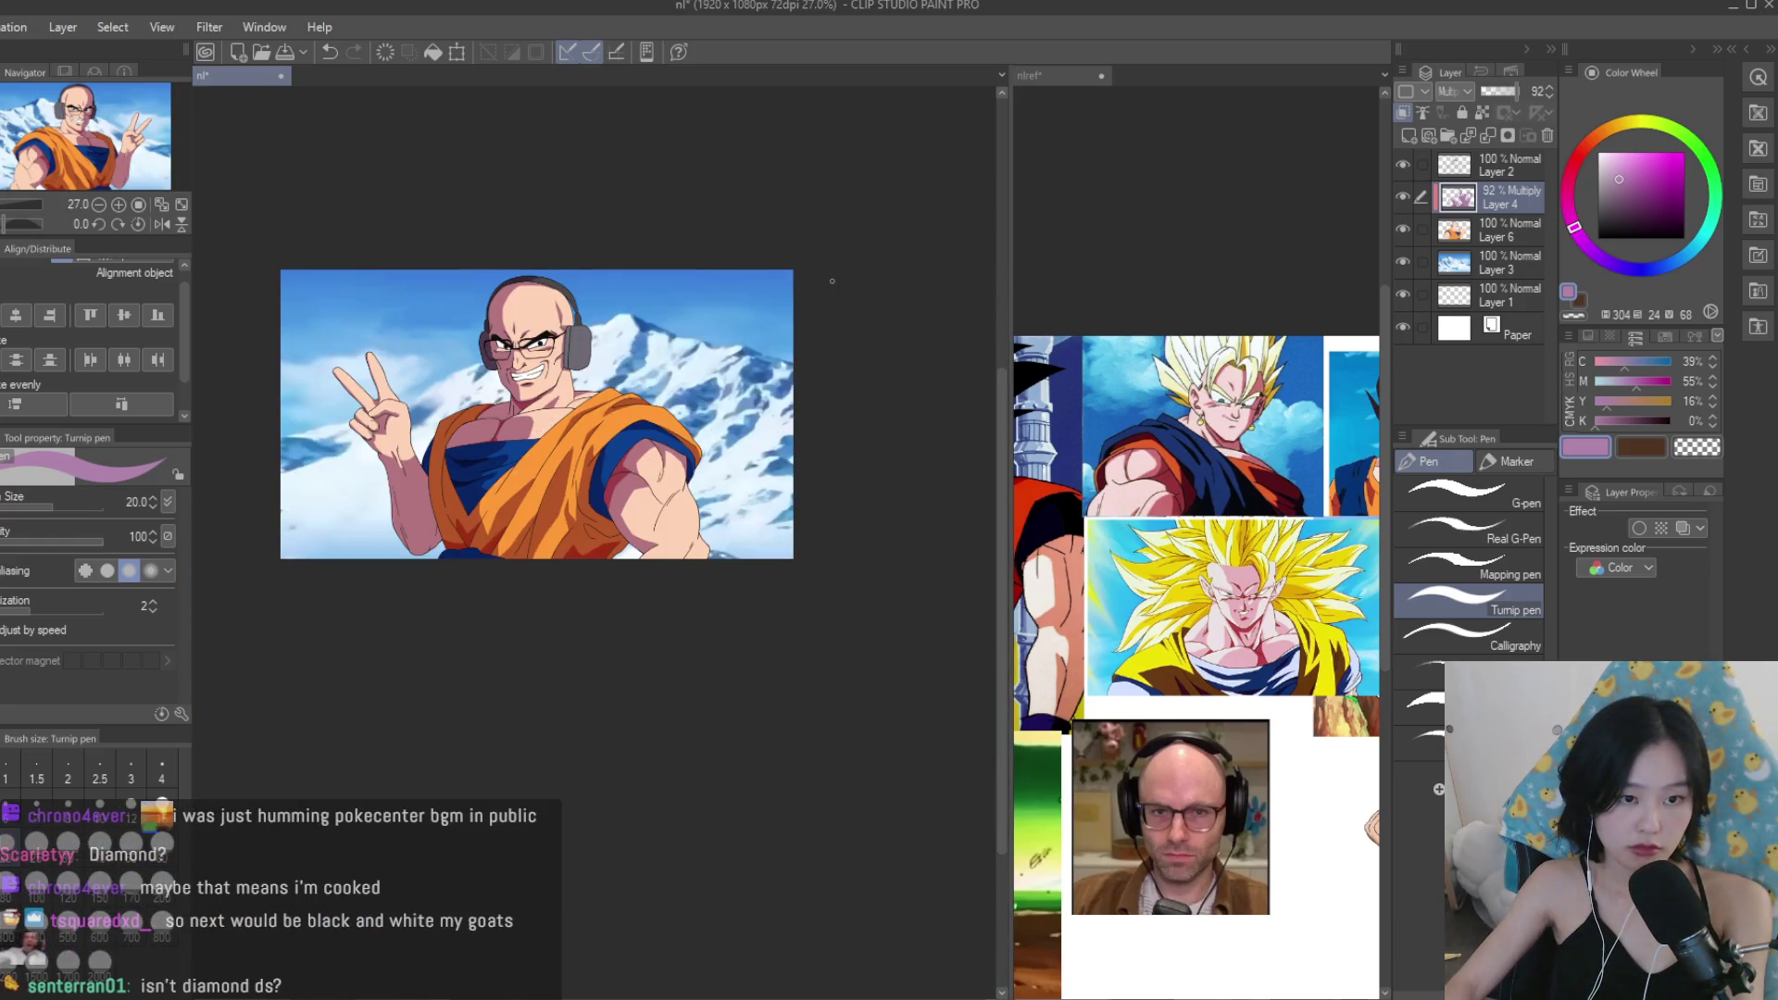
pyautogui.press('h')
pyautogui.scroll(3, 832, 280)
pyautogui.hotkey('ctrl', 's')
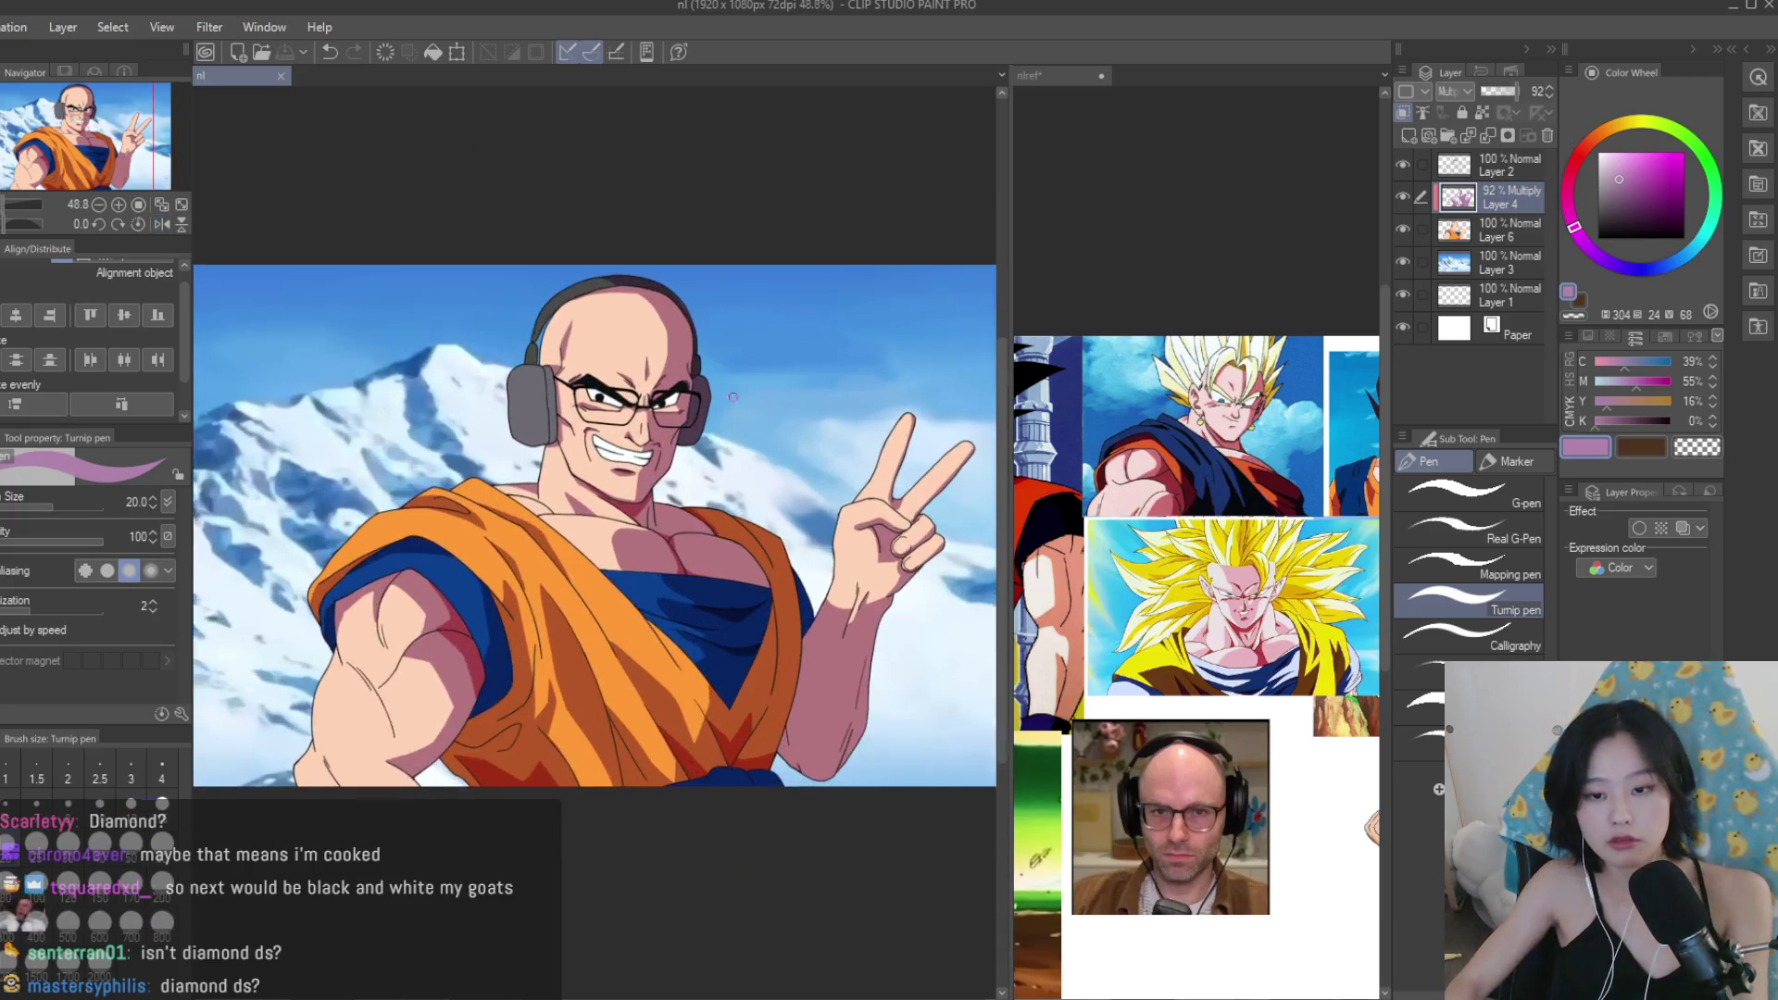
# Compare with the reference collage, then return to the nl illustration document.
pyautogui.scroll(5, 1138, 498)
pyautogui.click(873, 255)
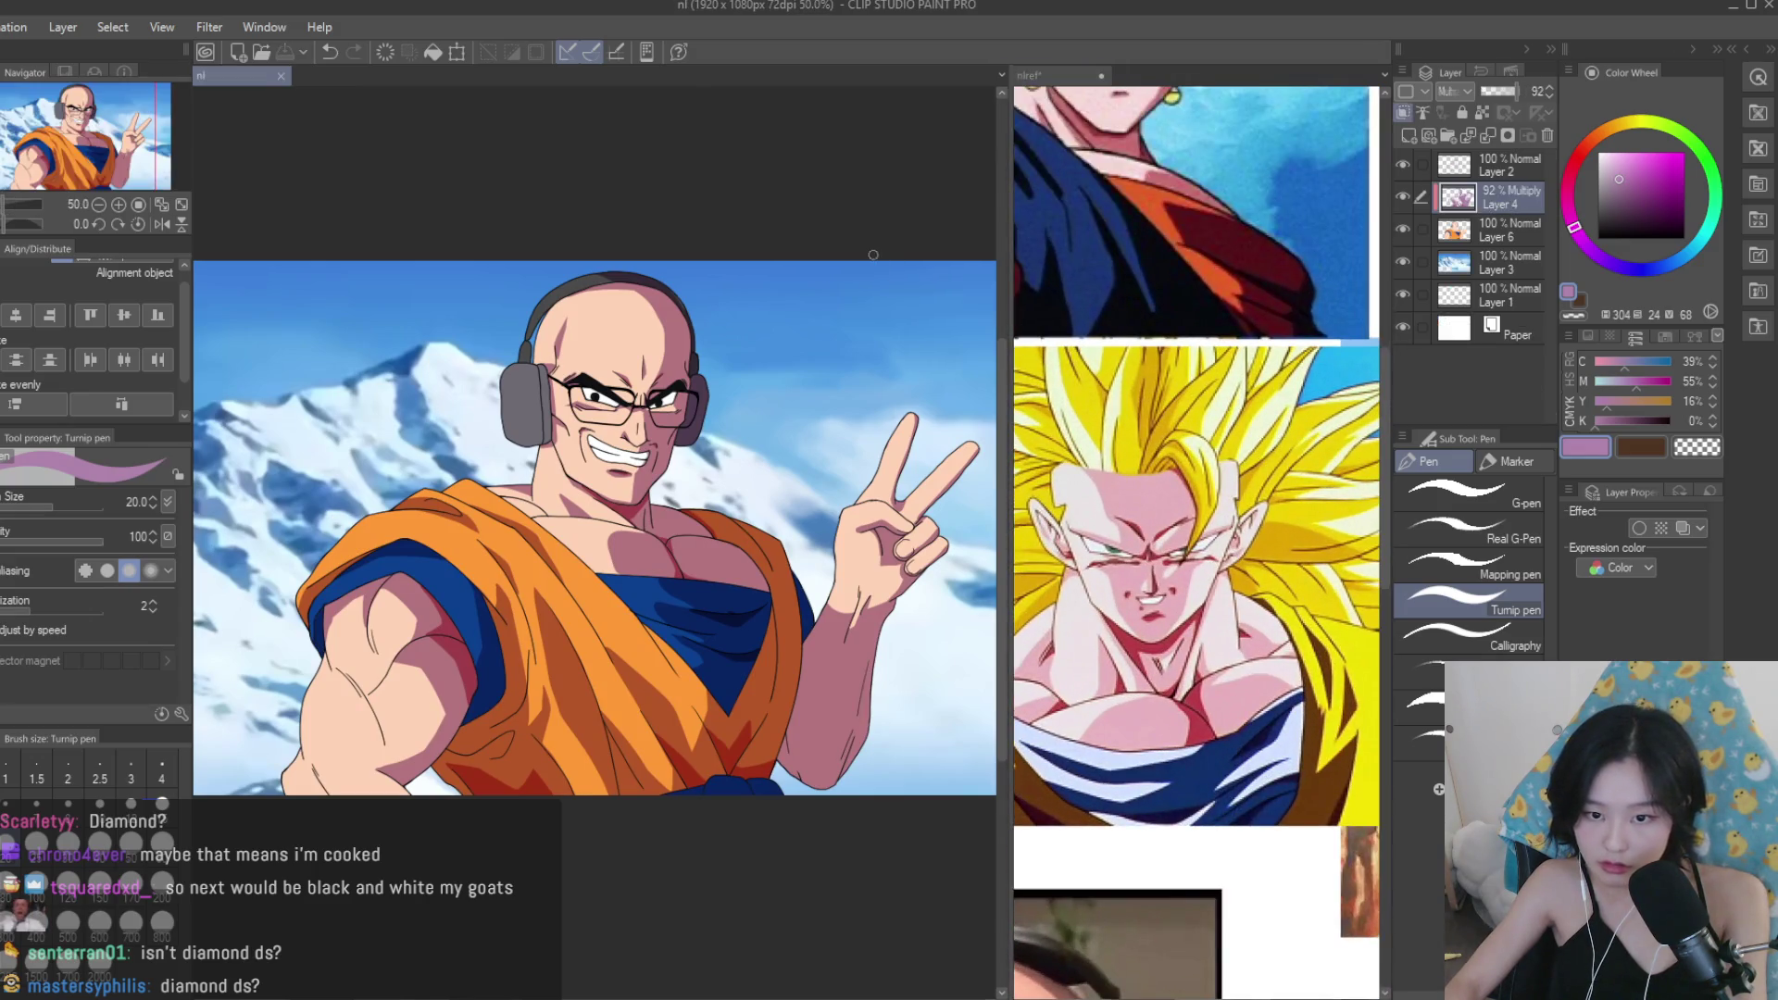
pyautogui.scroll(-6, 1195, 509)
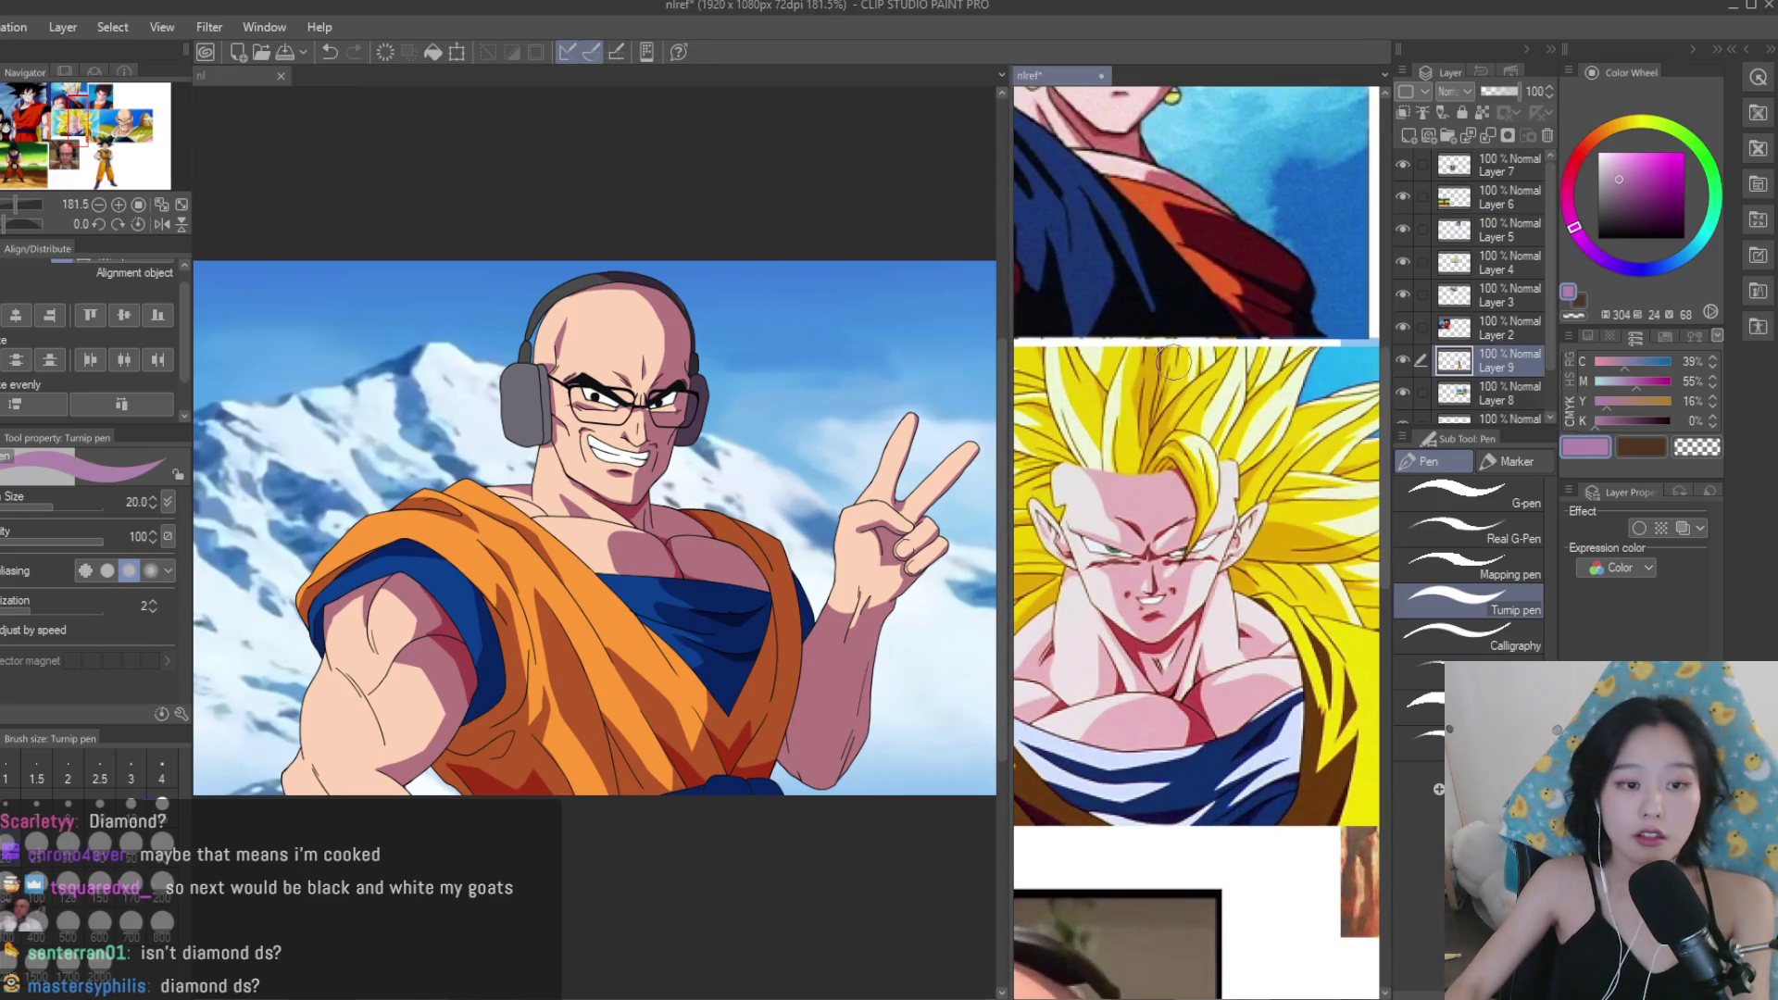
pyautogui.scroll(5, 1130, 380)
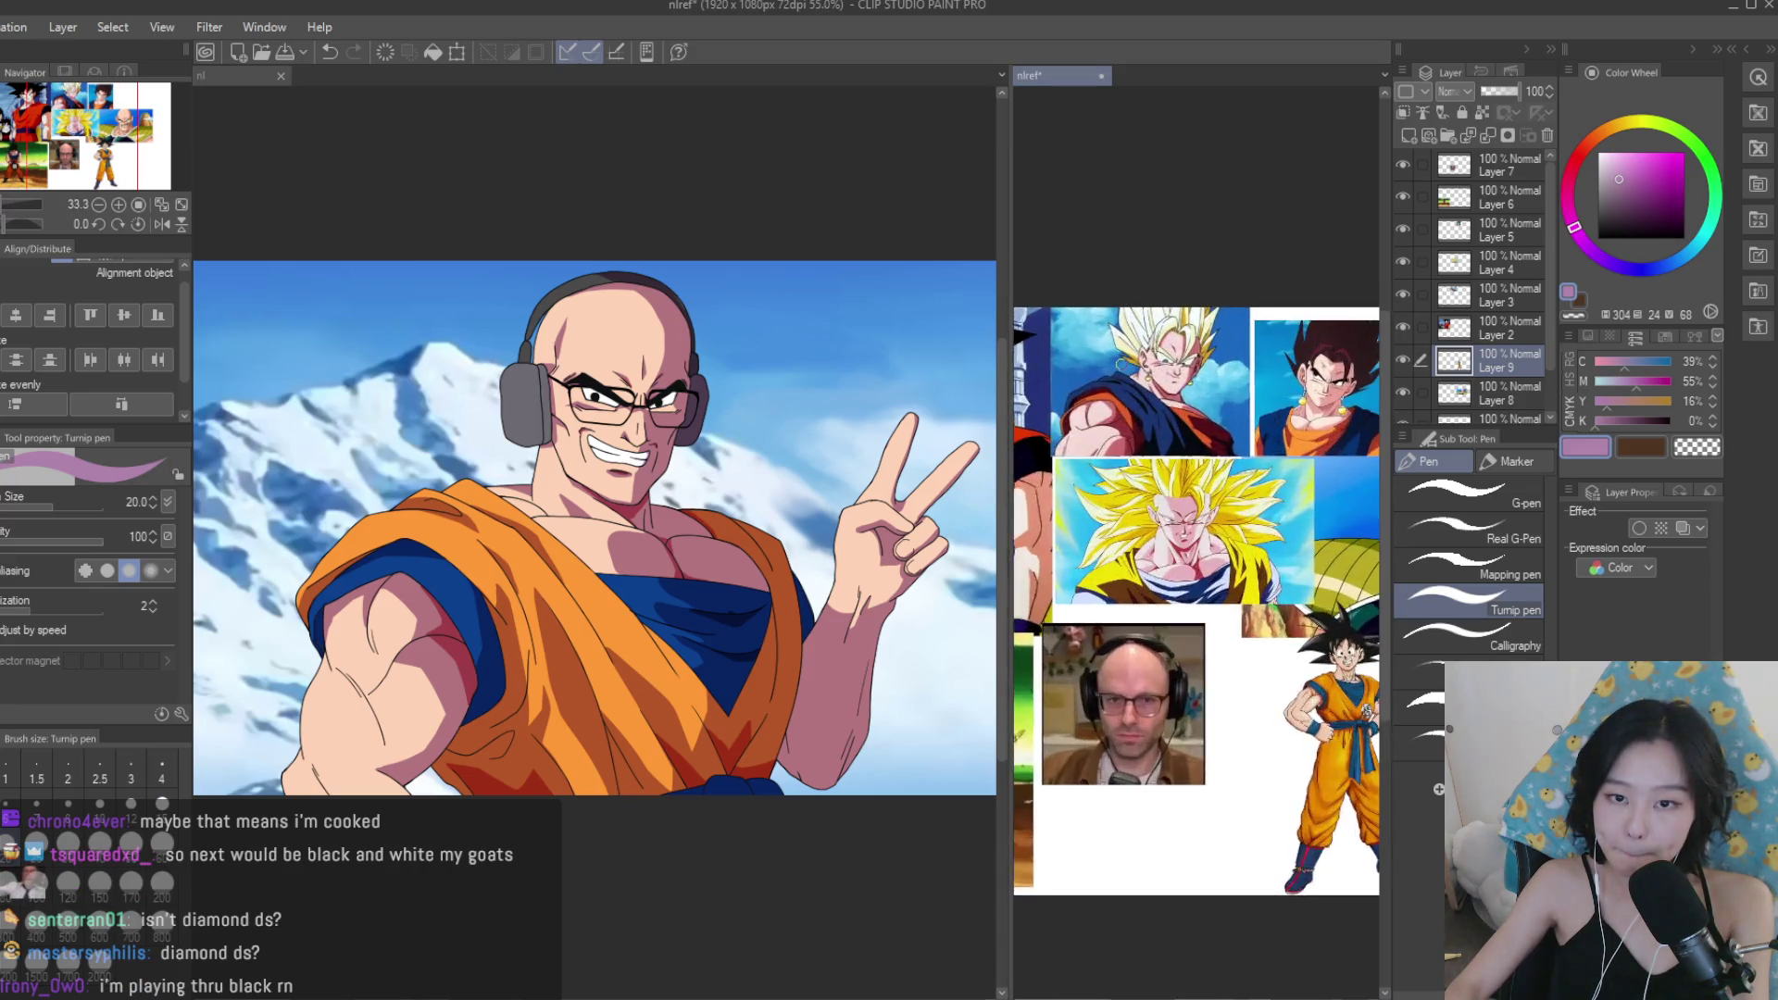
pyautogui.click(814, 200)
pyautogui.scroll(2, 728, 228)
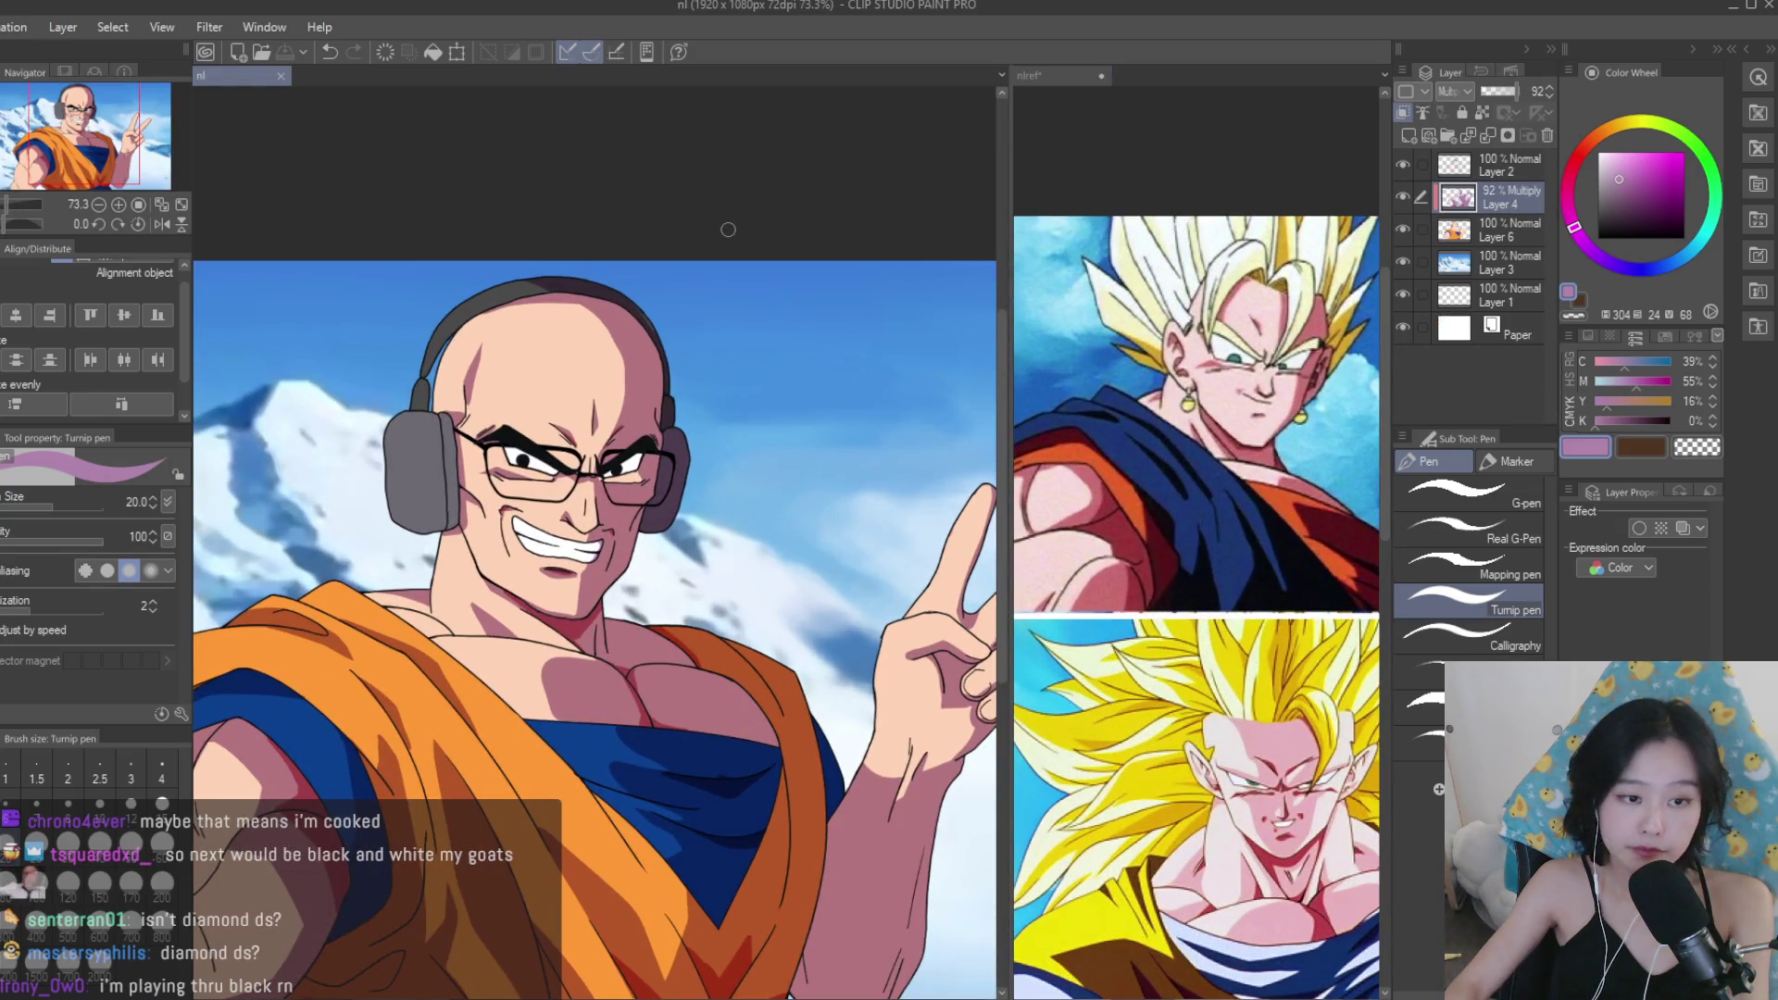
pyautogui.scroll(-2, 728, 229)
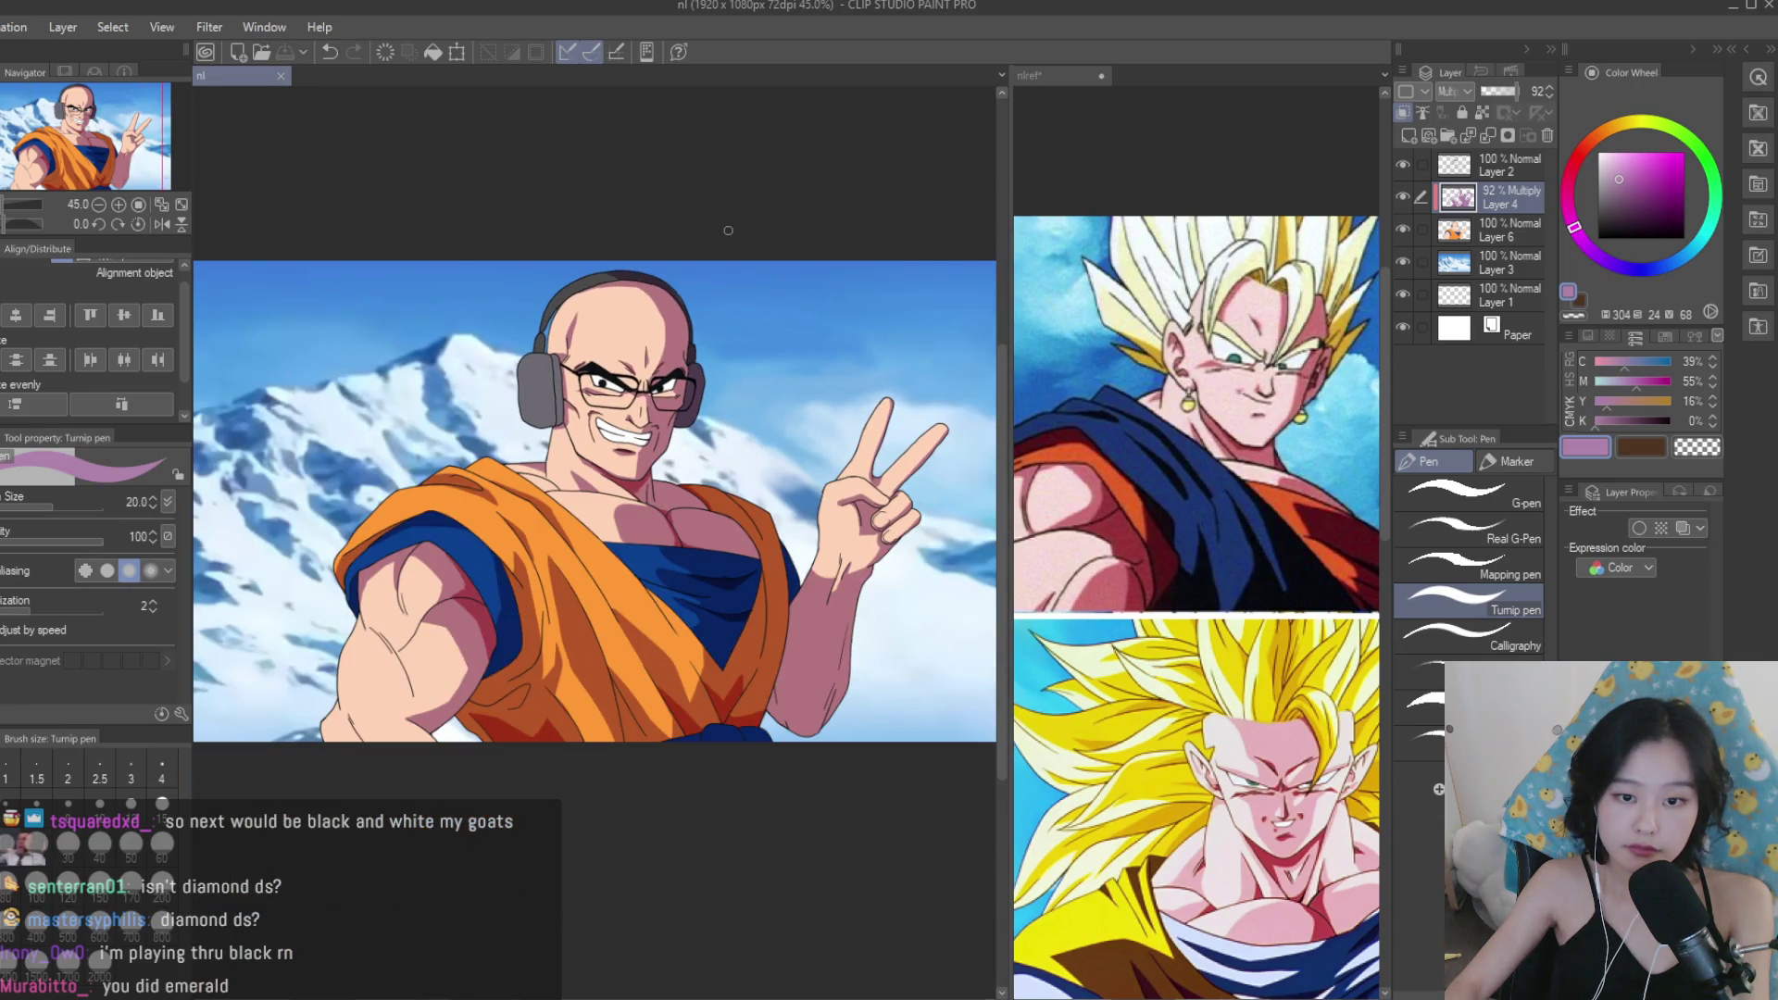
pyautogui.scroll(-2, 846, 265)
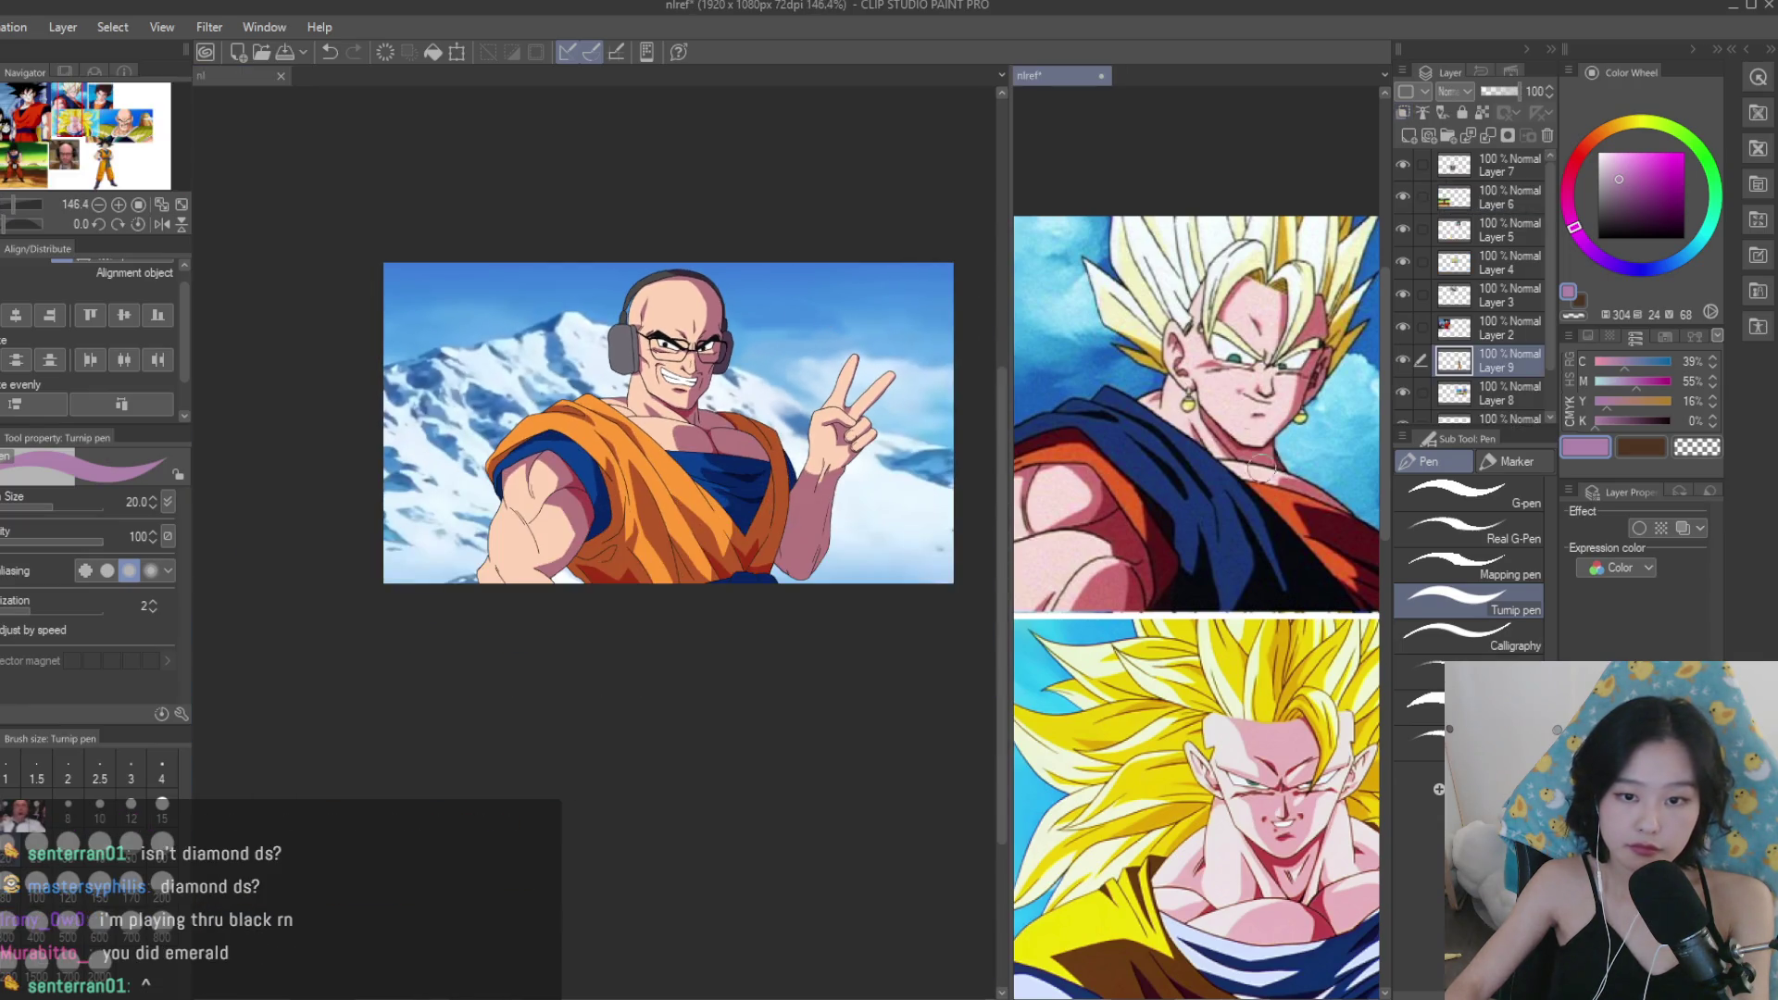
pyautogui.scroll(-2, 1194, 463)
pyautogui.scroll(2, 471, 497)
pyautogui.scroll(2, 471, 497)
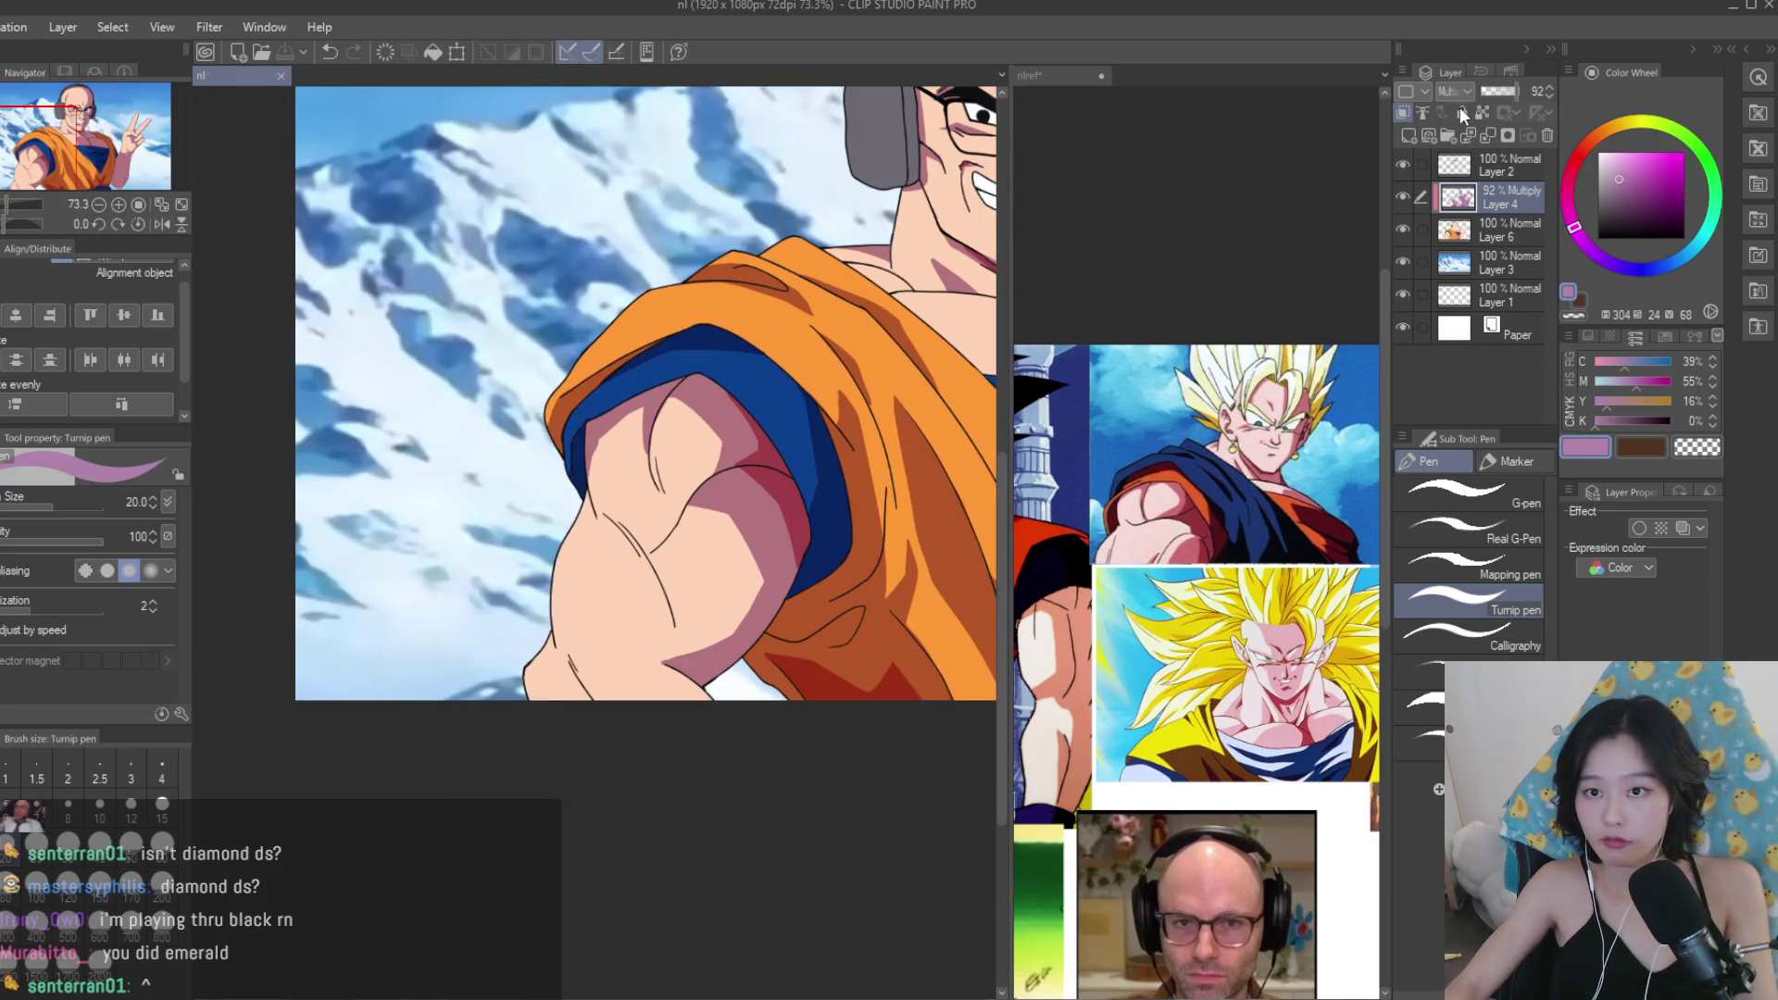
pyautogui.scroll(1, 1452, 92)
pyautogui.scroll(2, 758, 510)
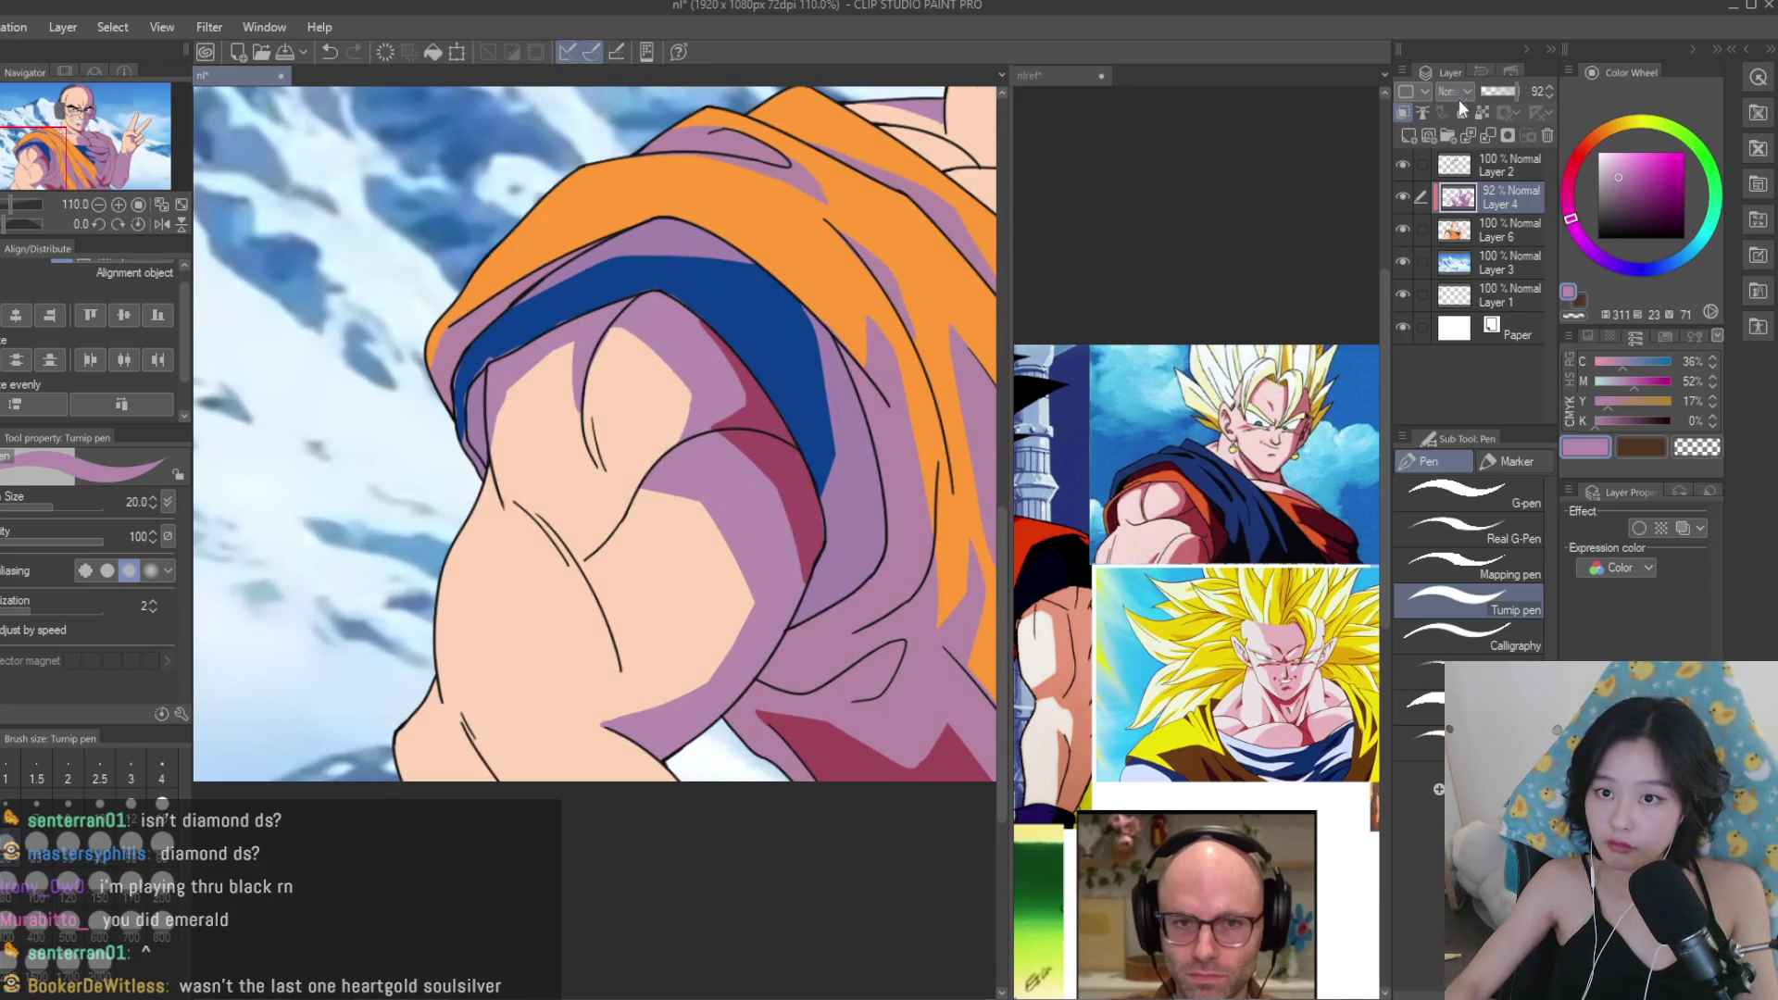
pyautogui.scroll(-1, 1460, 97)
pyautogui.scroll(2, 761, 510)
# At Turnip pen size 10, shade along the lower arm line, lower shoulder line and arm muscle line.
pyautogui.press('[')
pyautogui.press('[')
pyautogui.scroll(3, 757, 647)
pyautogui.moveTo(736, 745)
pyautogui.mouseDown()
pyautogui.moveTo(636, 539)
pyautogui.moveTo(491, 421)
pyautogui.moveTo(697, 626)
pyautogui.mouseUp()
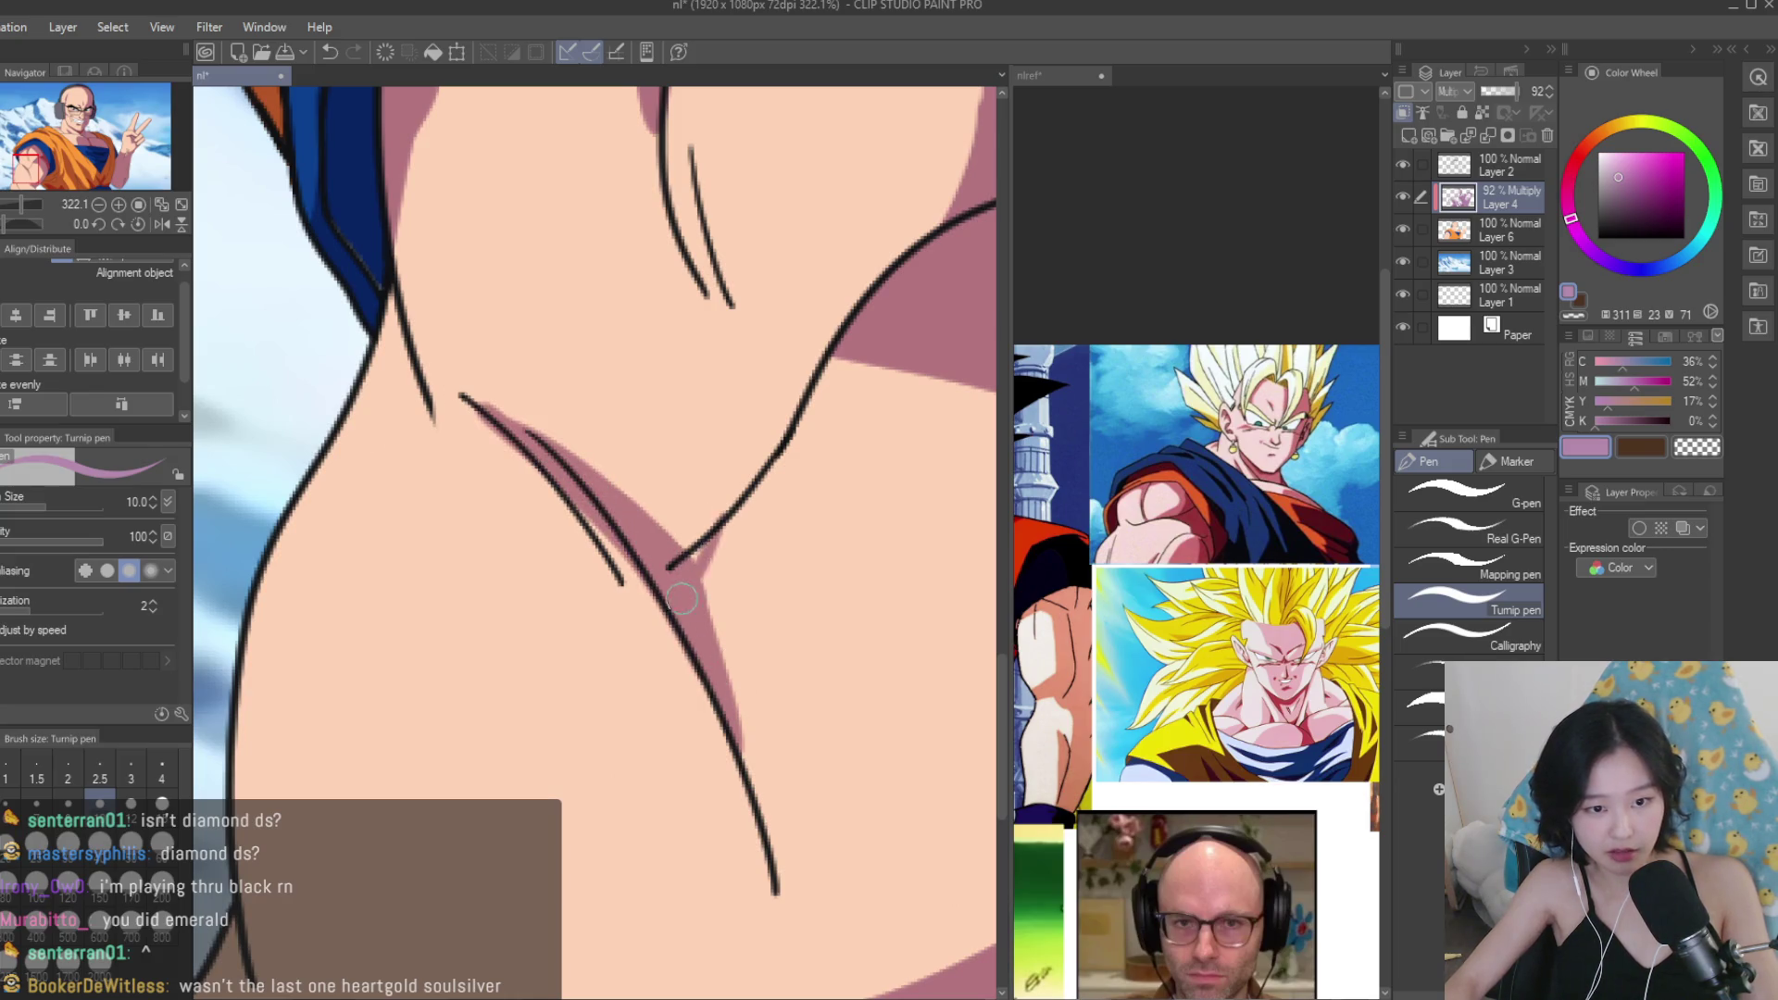
pyautogui.scroll(-4, 686, 587)
pyautogui.scroll(2, 515, 595)
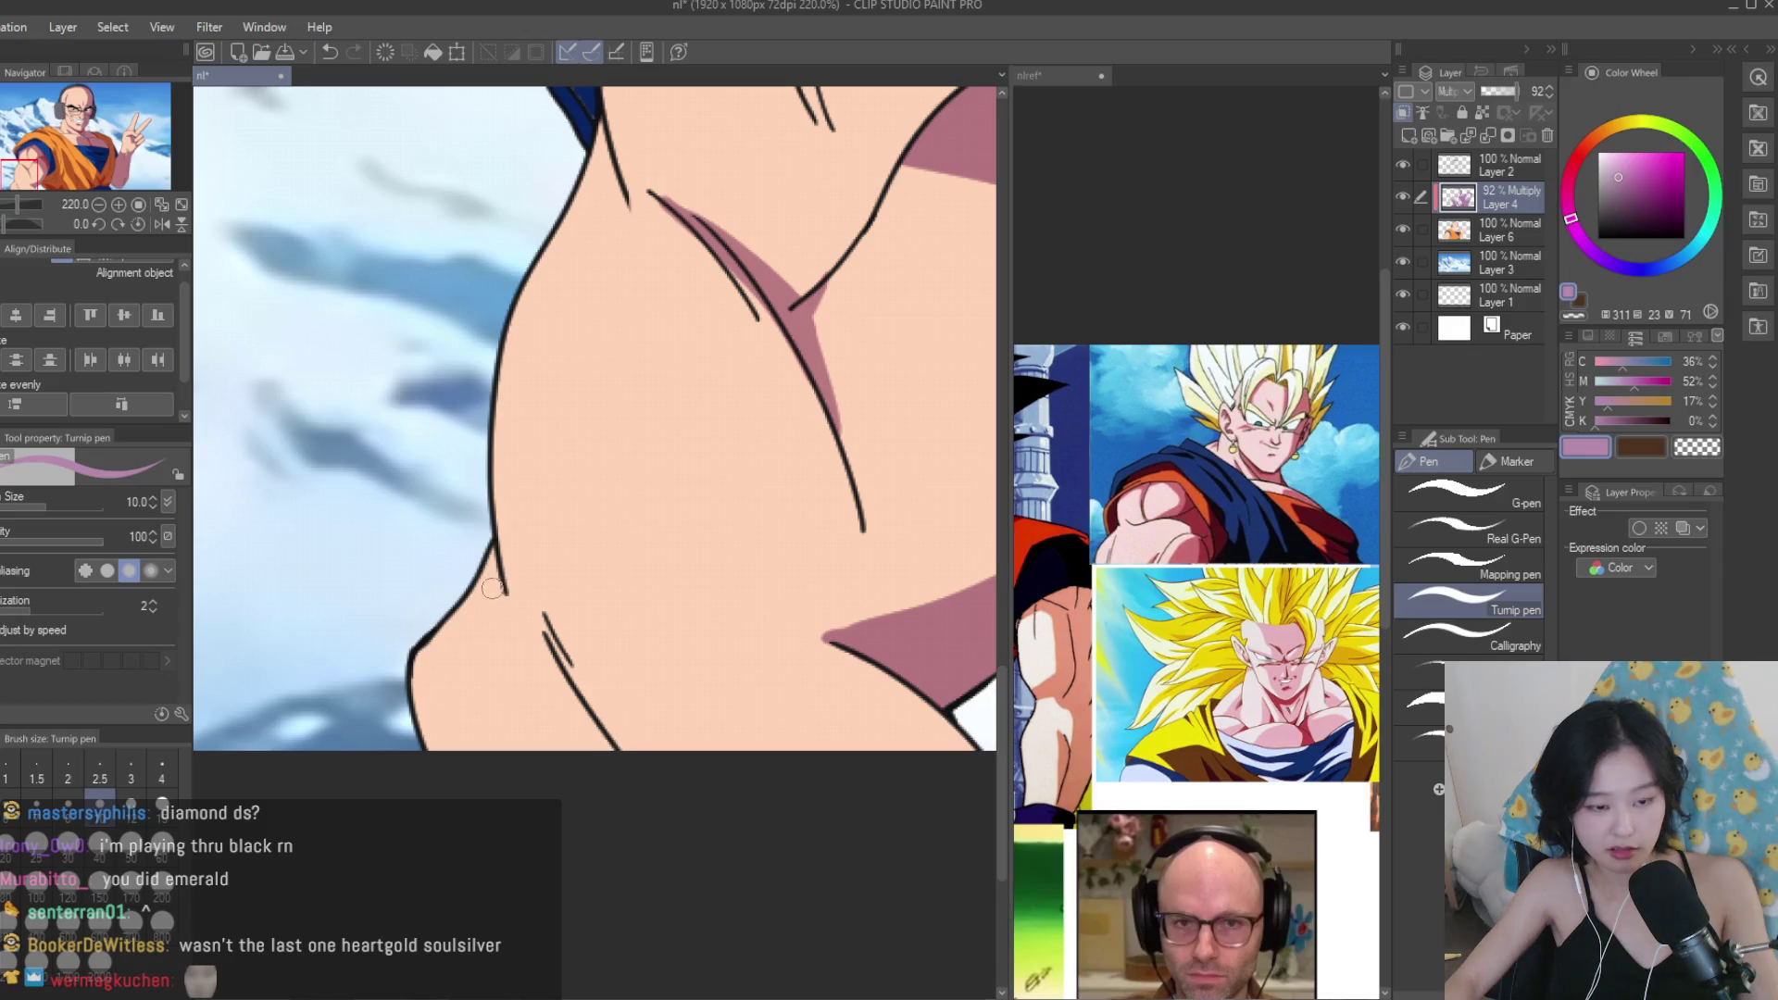
pyautogui.moveTo(490, 582); pyautogui.dragTo(517, 638)
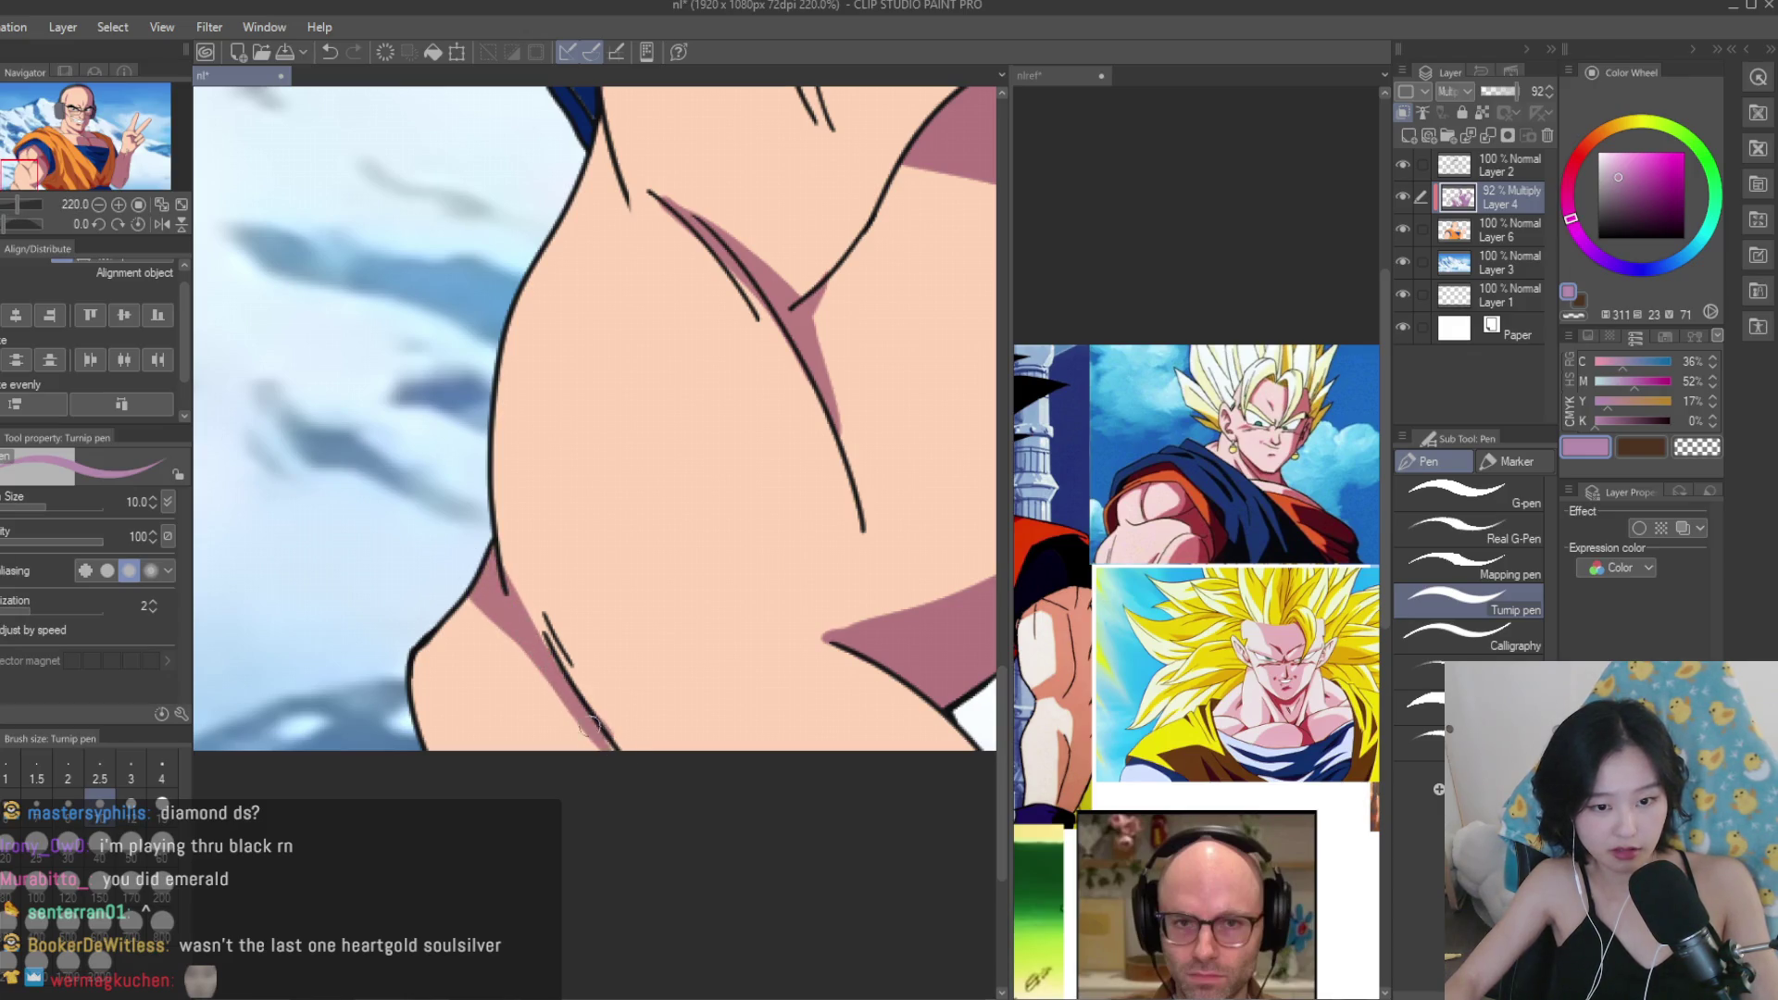
pyautogui.scroll(-2, 648, 713)
pyautogui.scroll(2, 667, 703)
pyautogui.scroll(-2, 700, 686)
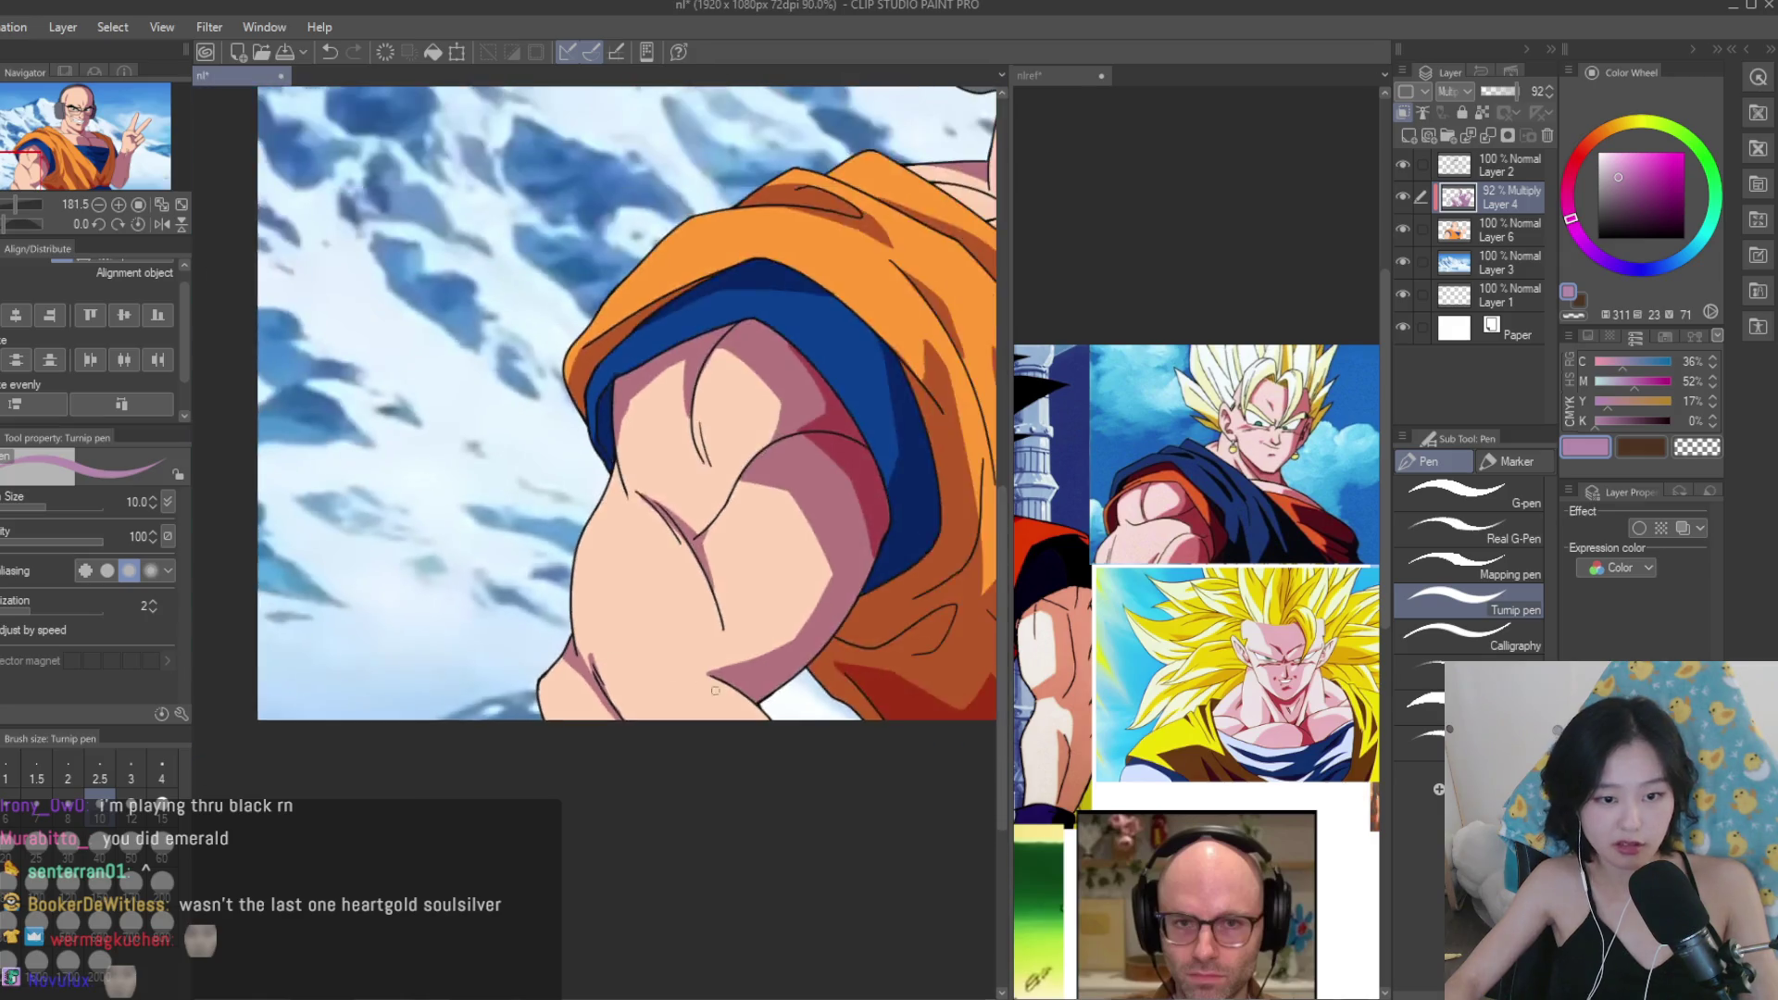
pyautogui.scroll(-3, 701, 687)
pyautogui.scroll(4, 589, 550)
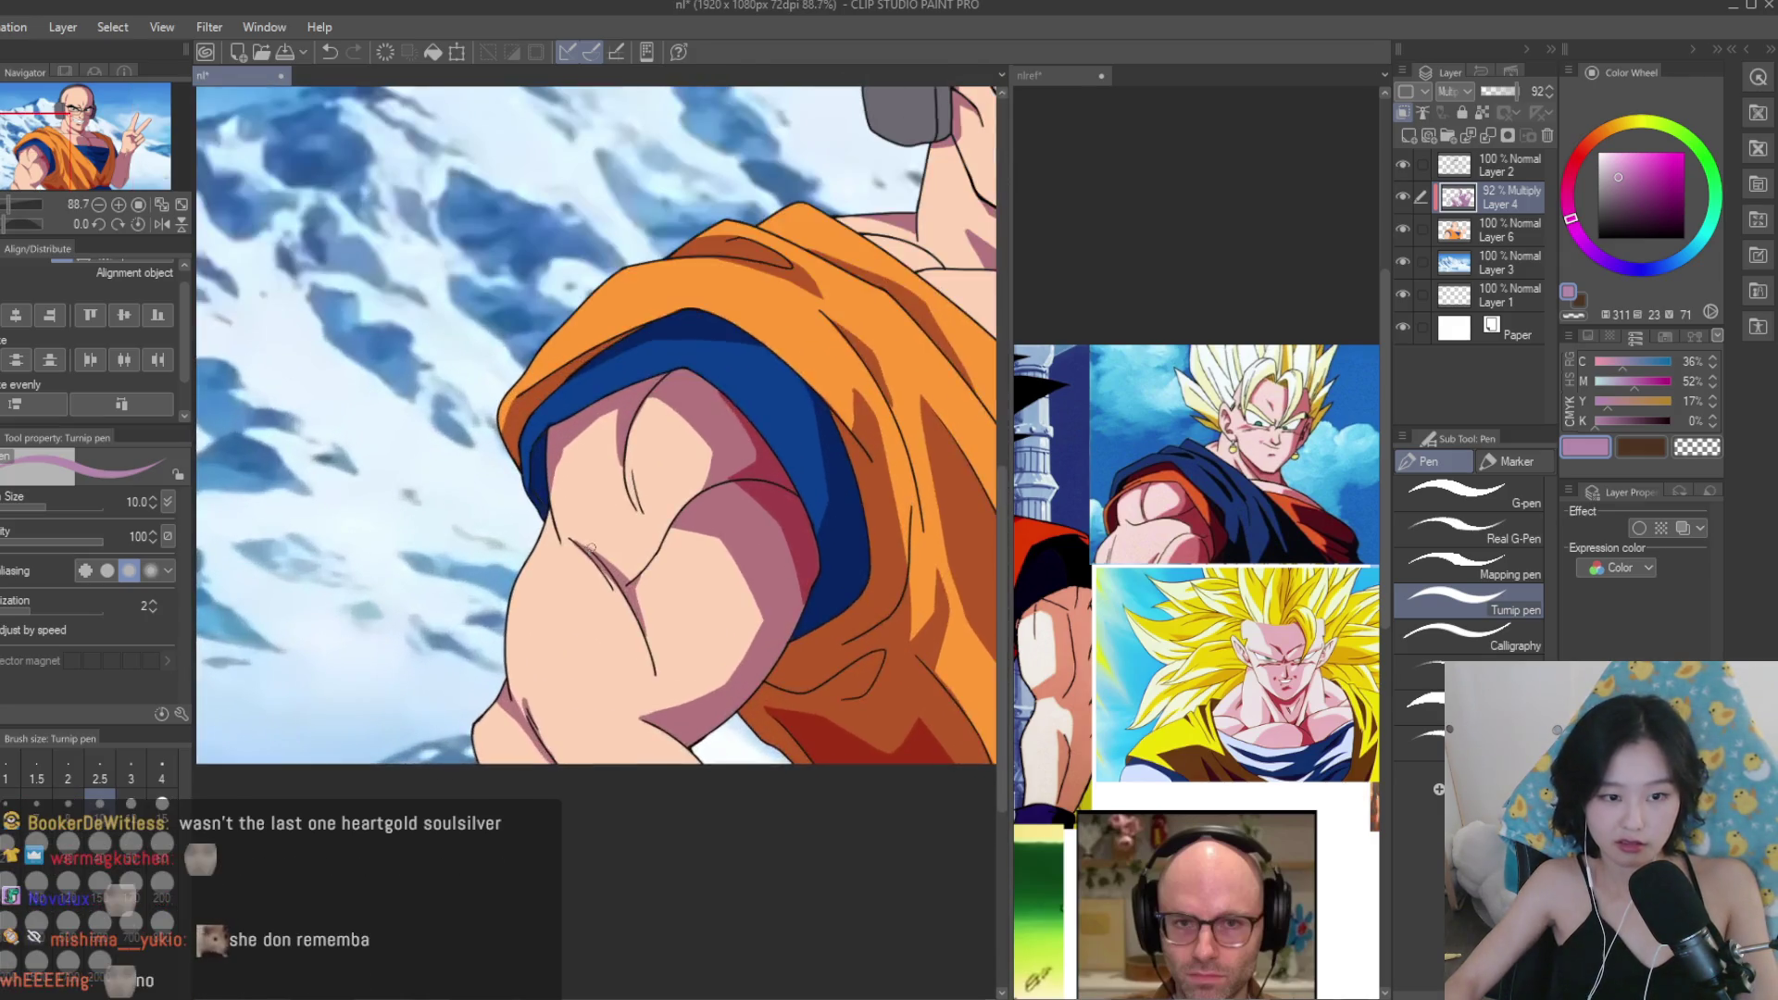
pyautogui.scroll(3, 589, 549)
pyautogui.moveTo(536, 535); pyautogui.dragTo(532, 661)
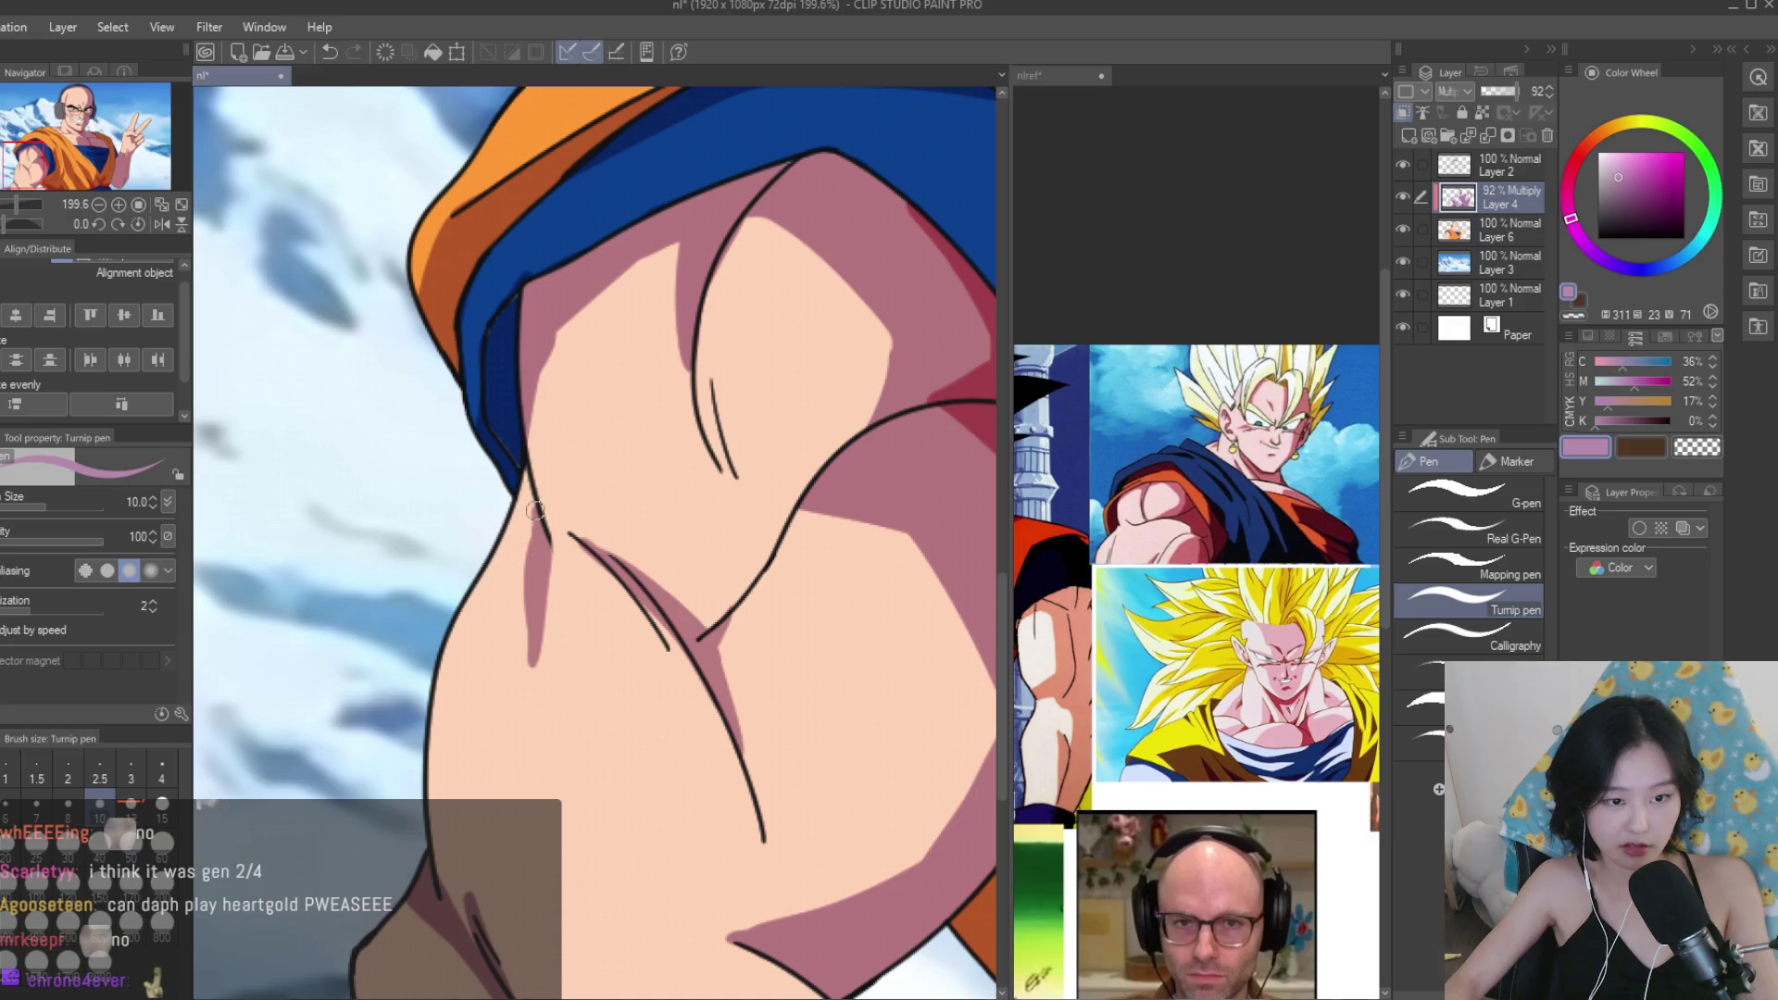
pyautogui.scroll(-6, 648, 417)
pyautogui.scroll(1, 764, 293)
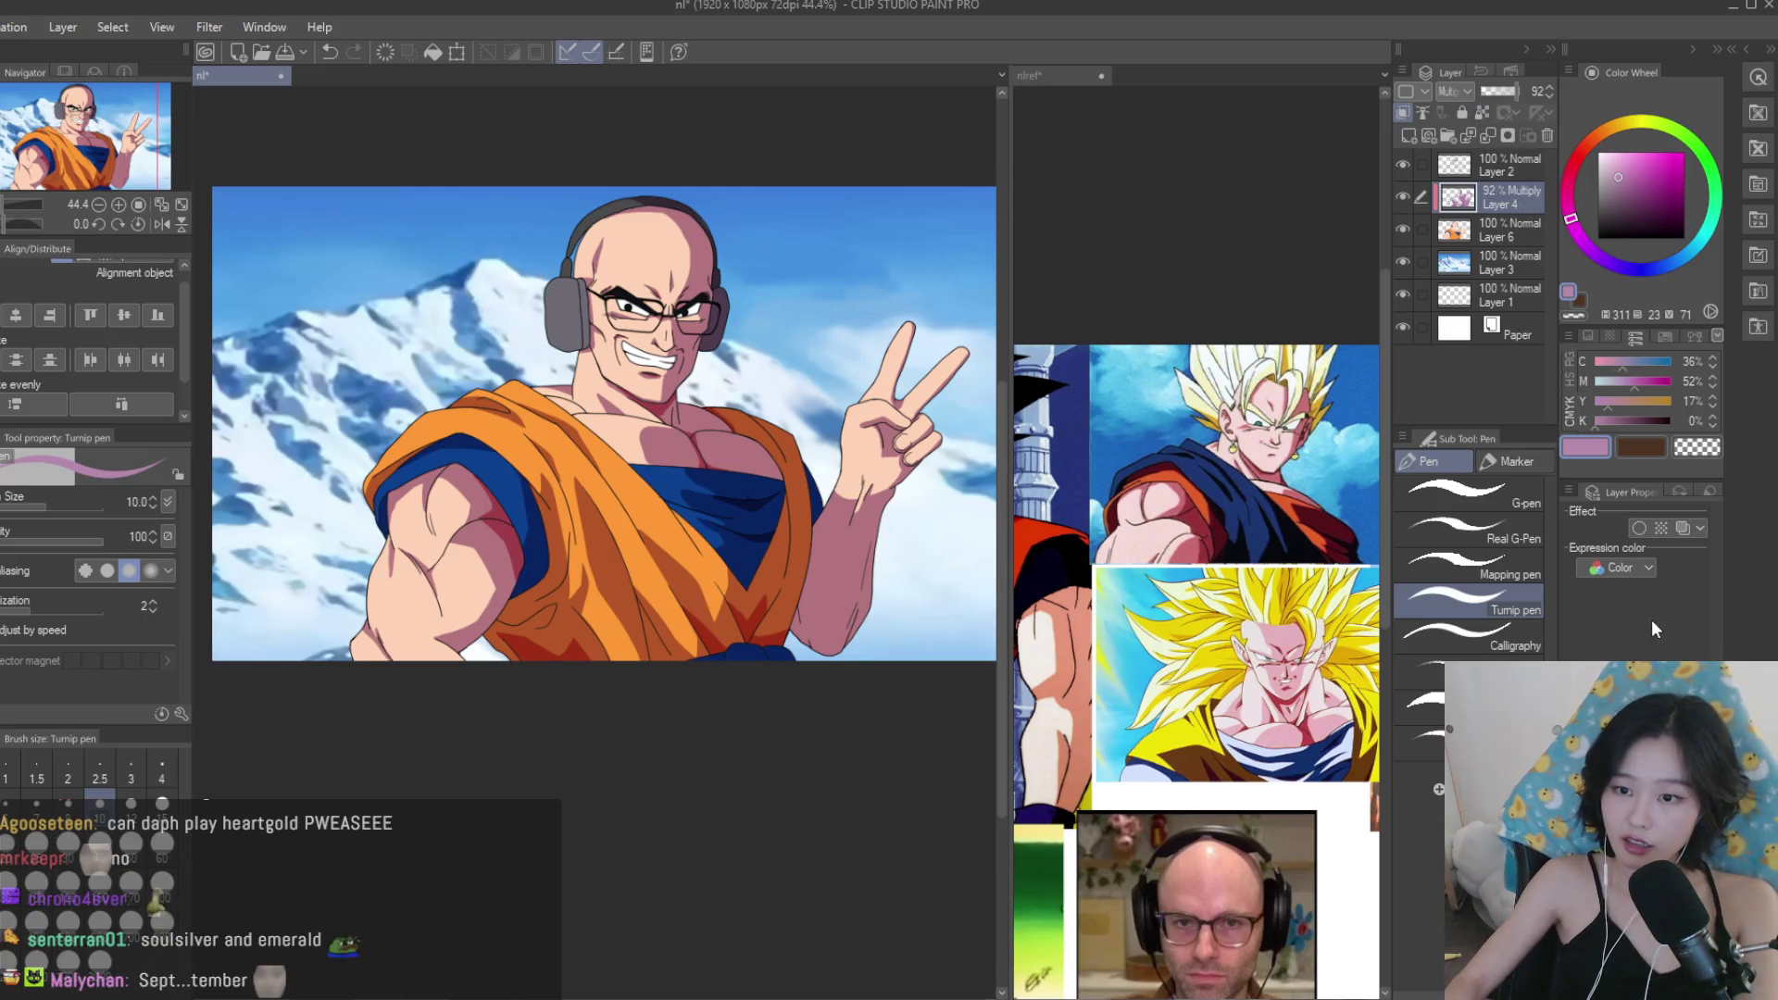
# Merge the shading layer down into the colour layer.
pyautogui.hotkey('ctrl', 'z')
pyautogui.hotkey('ctrl', 'y')
pyautogui.hotkey('ctrl', 'z')
pyautogui.hotkey('ctrl', 'z')
# Group the character layers into Folder 1, flatten a duplicate into one layer, and save.
pyautogui.click(1506, 136)
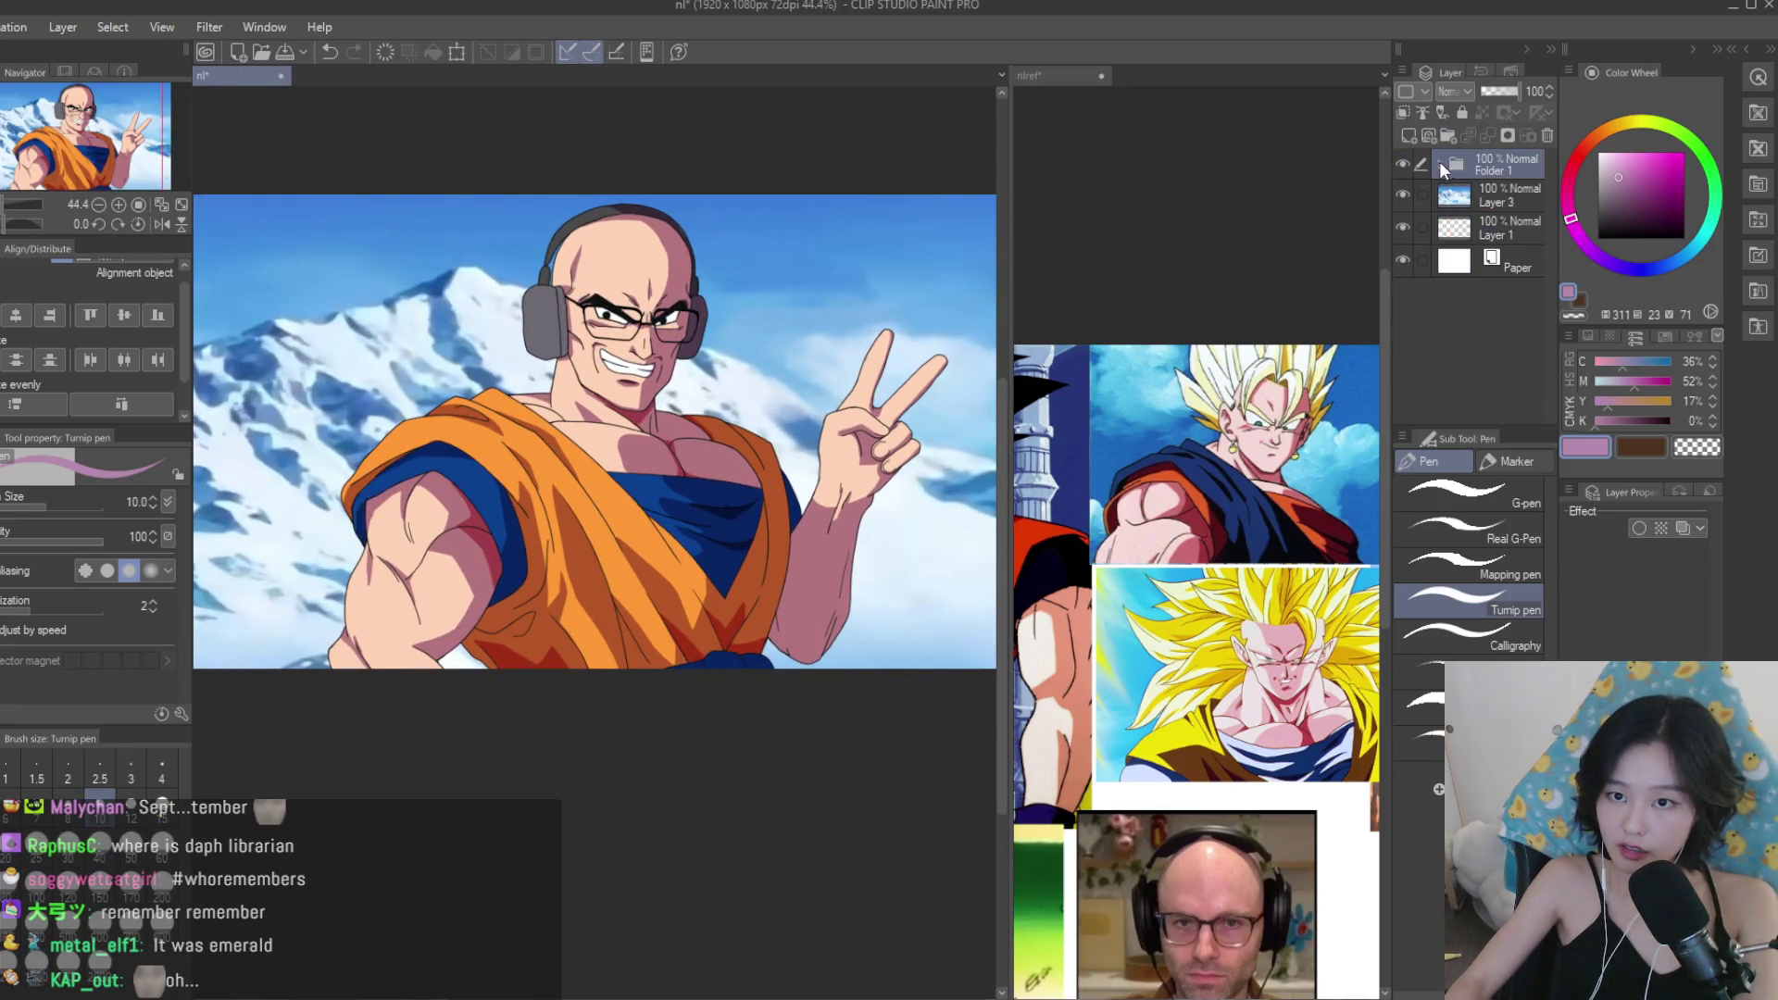
pyautogui.hotkey('ctrl', 'j')
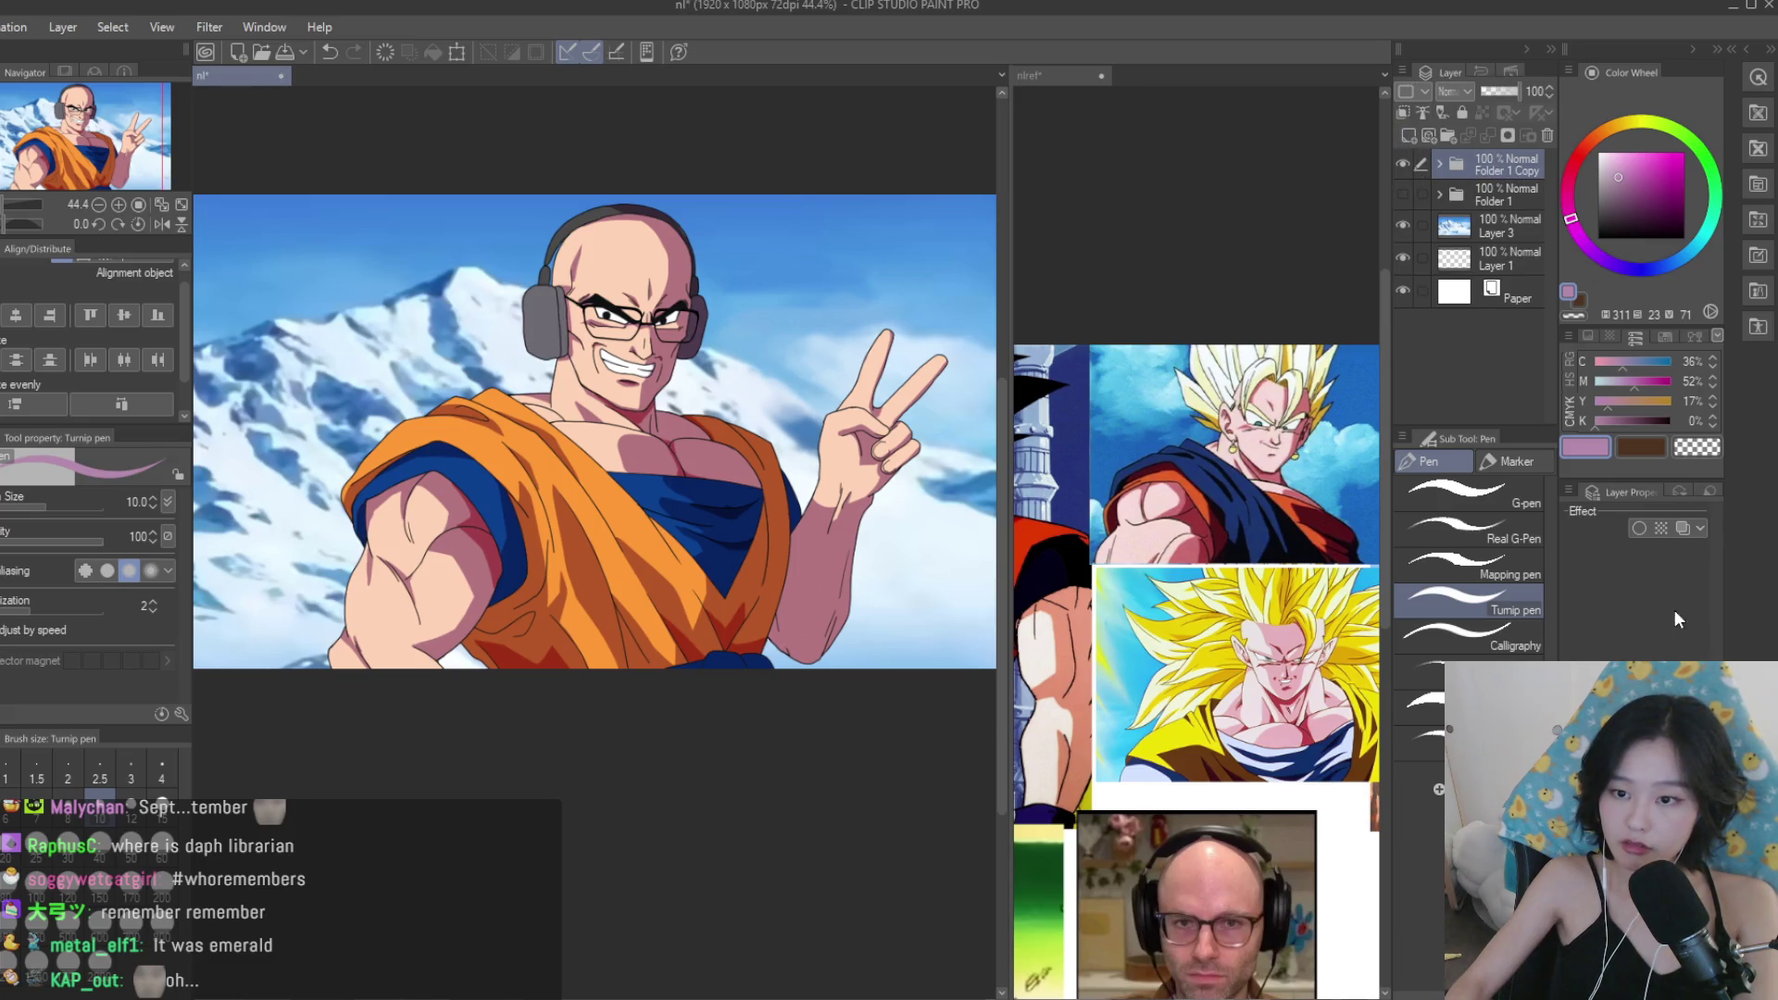
pyautogui.hotkey('ctrl', 'e')
pyautogui.hotkey('ctrl', 's')
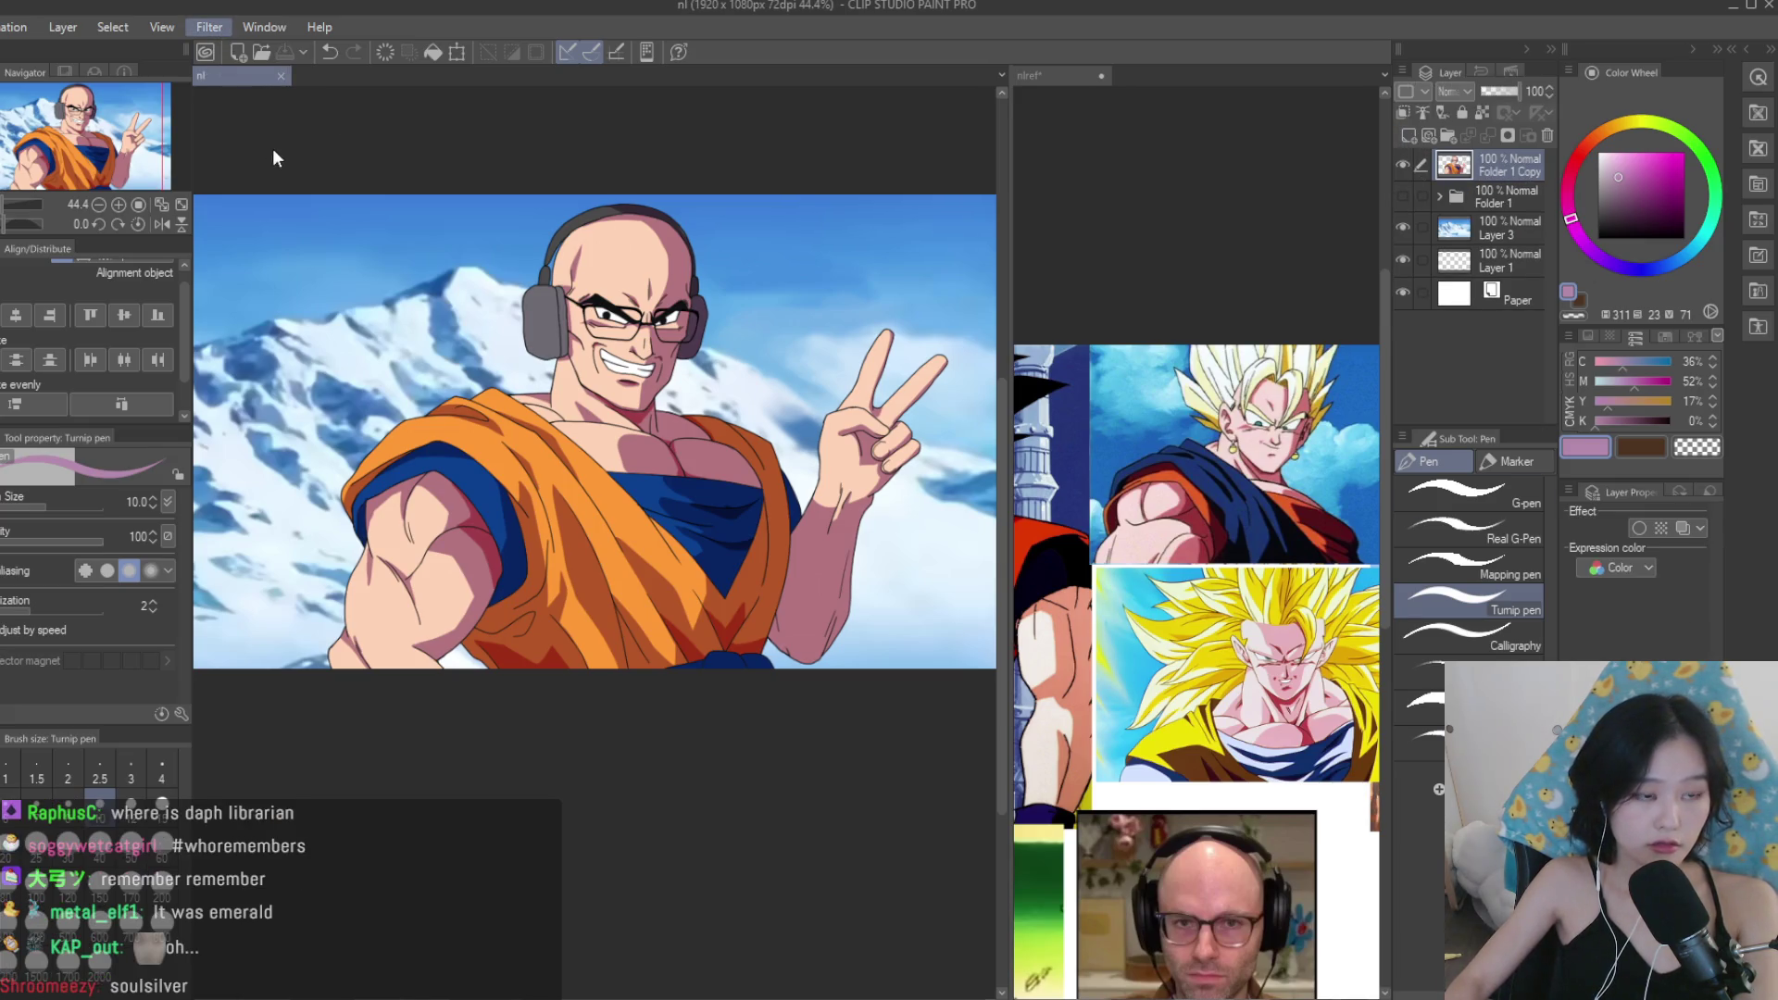
# Enlarge the flattened Folder 1 Copy layer to 345% and commit the transform.
pyautogui.scroll(-2, 493, 381)
pyautogui.hotkey('ctrl', 't')
pyautogui.moveTo(777, 548); pyautogui.dragTo(961, 727)
pyautogui.scroll(-2, 389, 445)
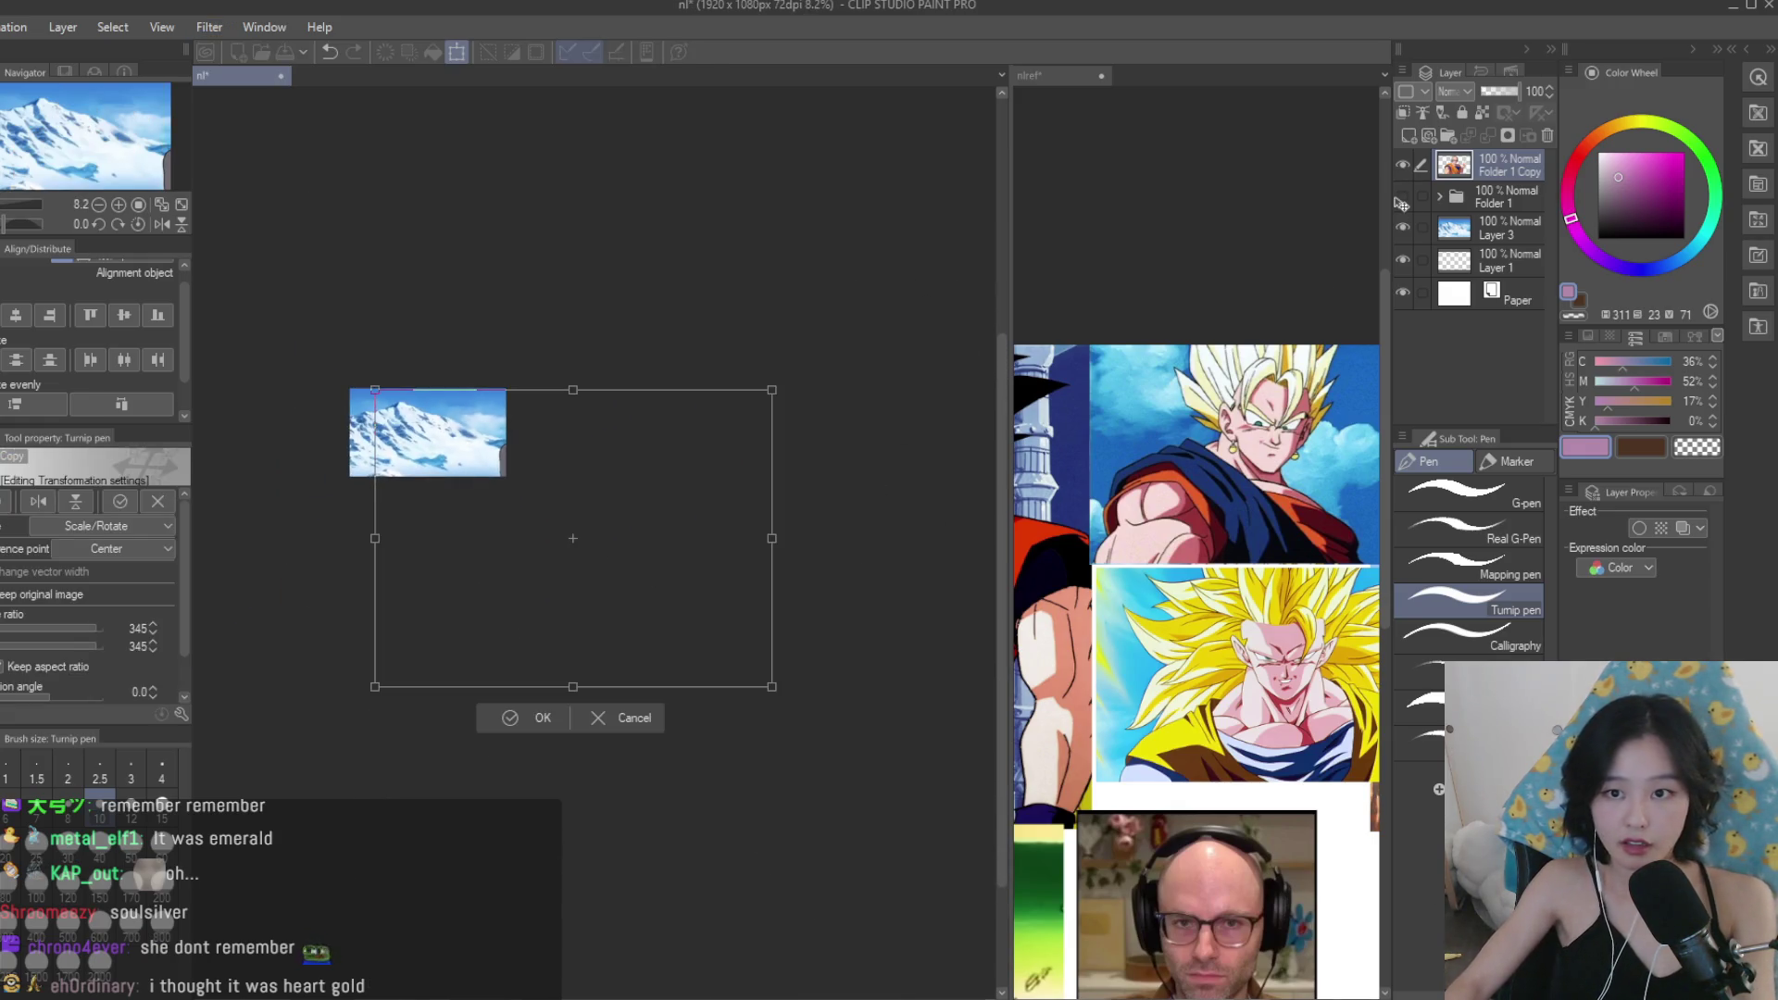
pyautogui.press('Return')
# At 44% opacity, rescale and nudge the copy until it lines up exactly with the original.
pyautogui.click(1492, 93)
pyautogui.scroll(-2, 506, 456)
pyautogui.hotkey('ctrl', 't')
pyautogui.moveTo(506, 466)
pyautogui.mouseDown()
pyautogui.moveTo(698, 614)
pyautogui.moveTo(719, 607)
pyautogui.moveTo(931, 720)
pyautogui.mouseUp()
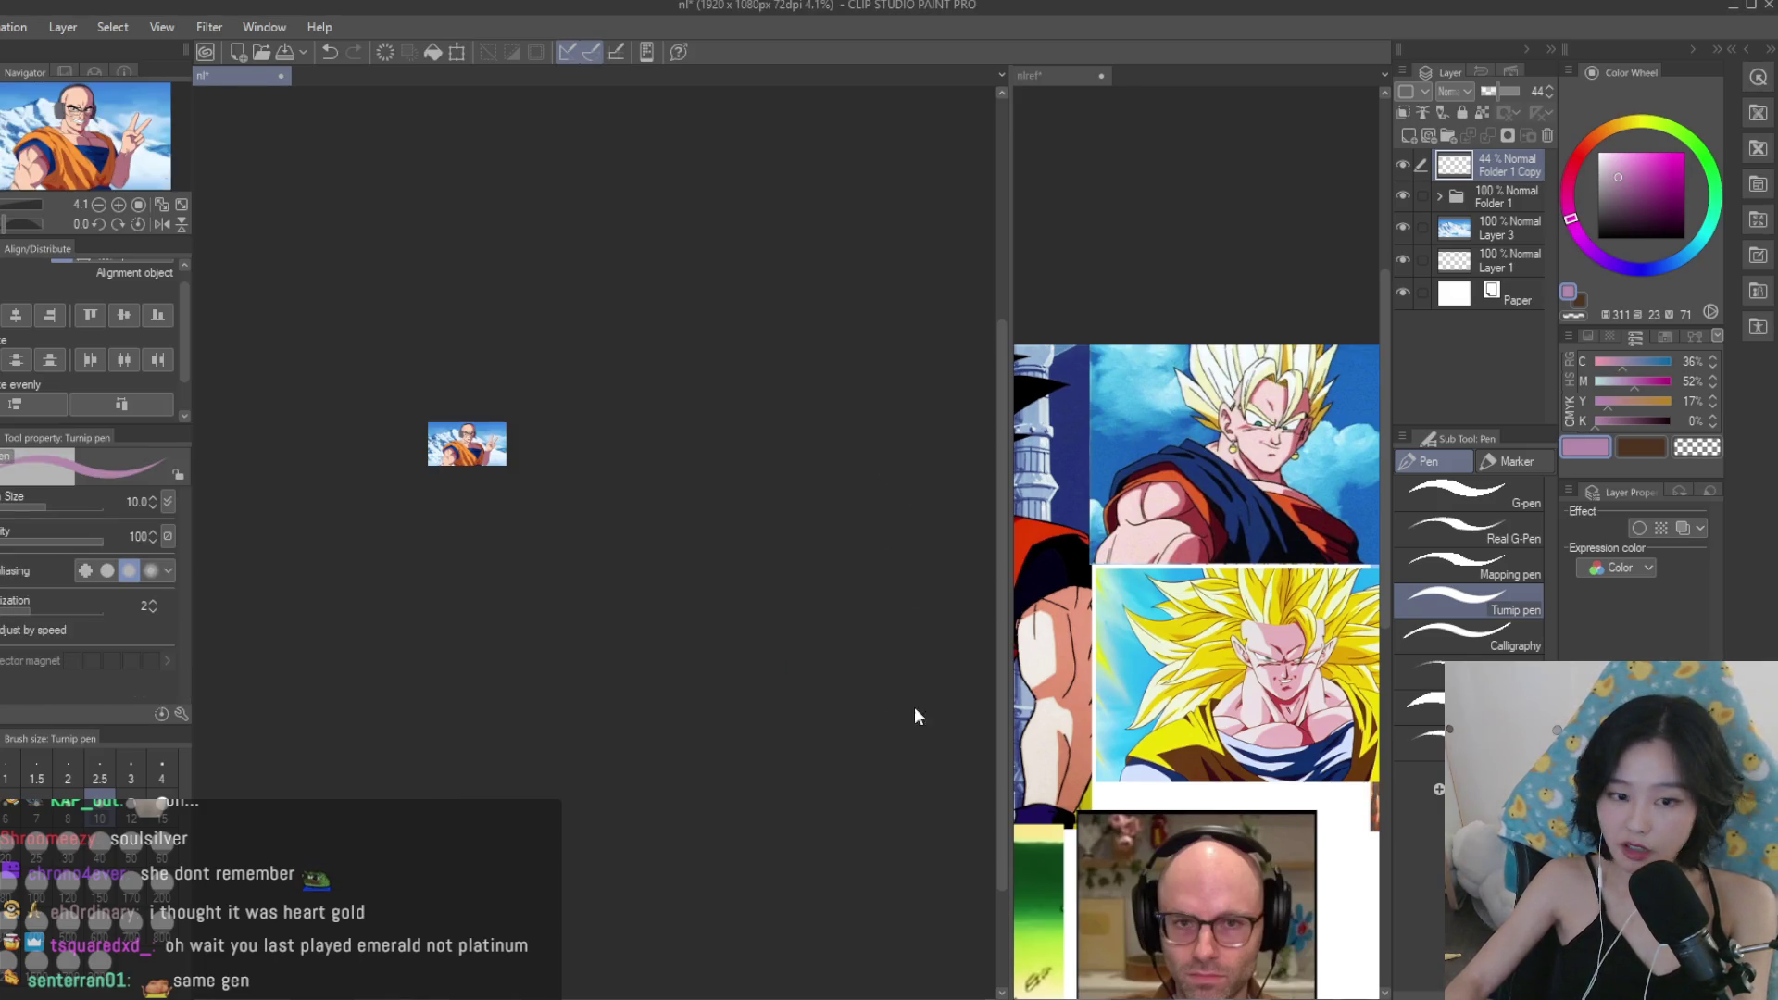
pyautogui.moveTo(948, 802); pyautogui.dragTo(498, 469)
pyautogui.hotkey('ctrl', '0')
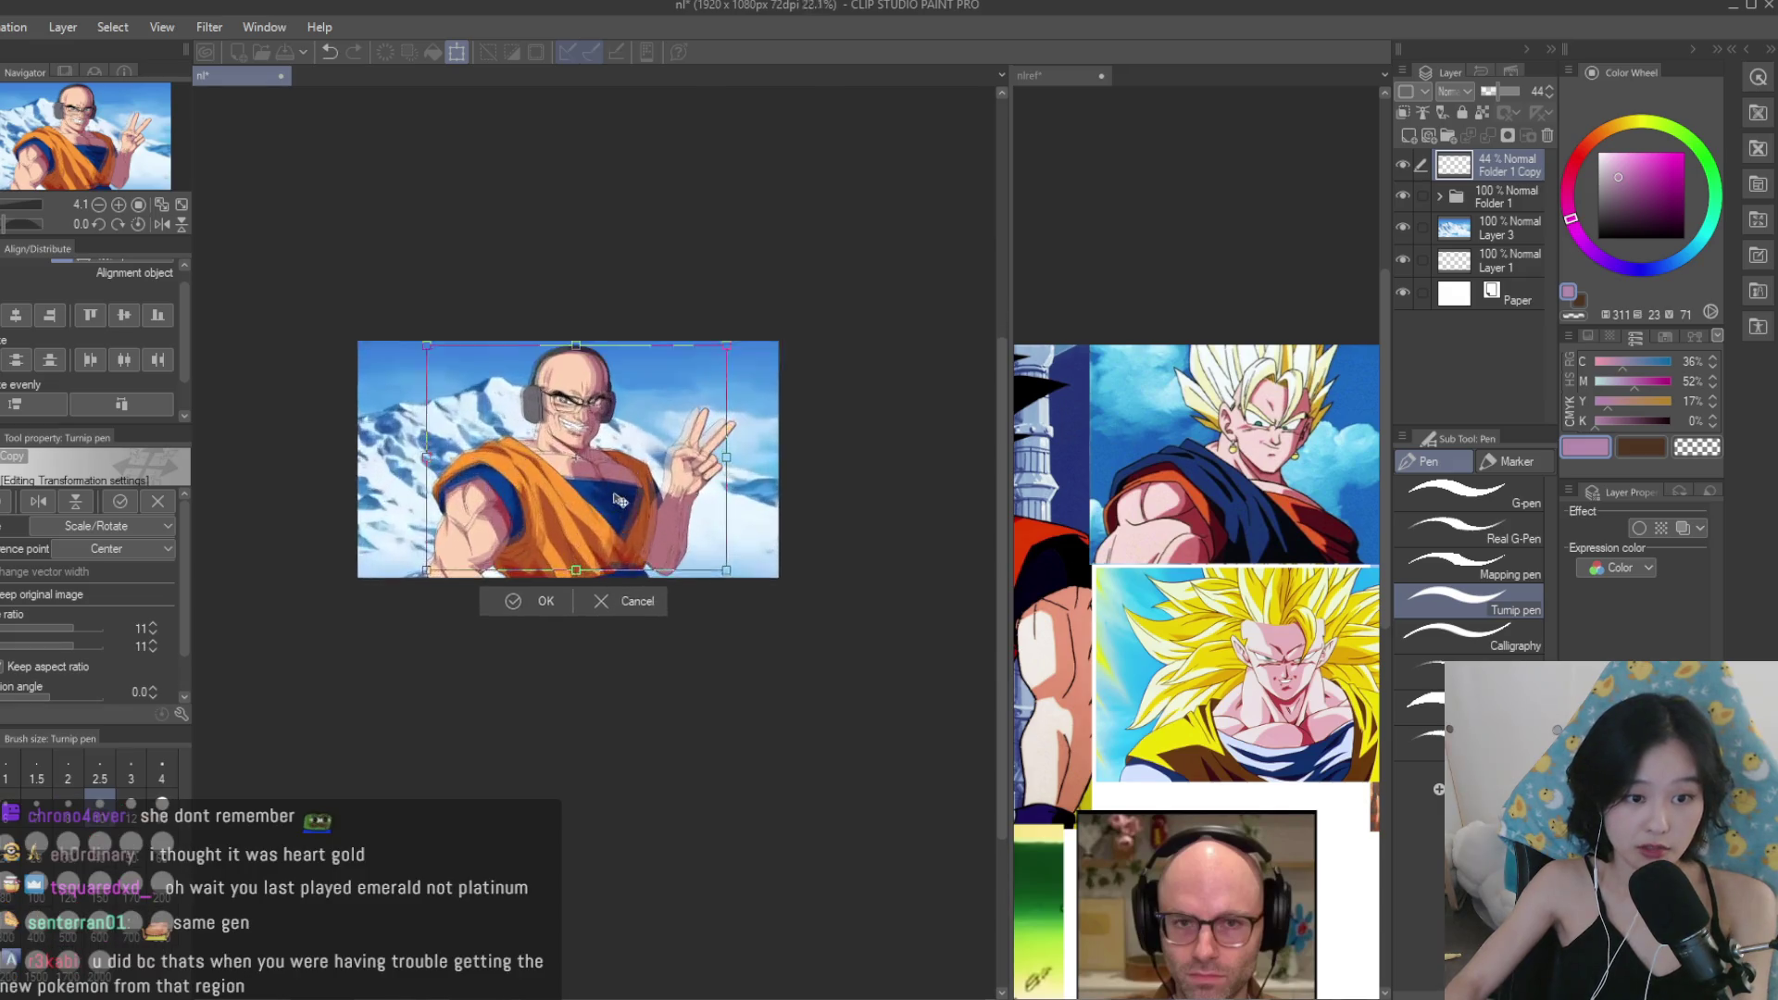
pyautogui.moveTo(874, 659); pyautogui.dragTo(831, 628)
pyautogui.scroll(5, 831, 627)
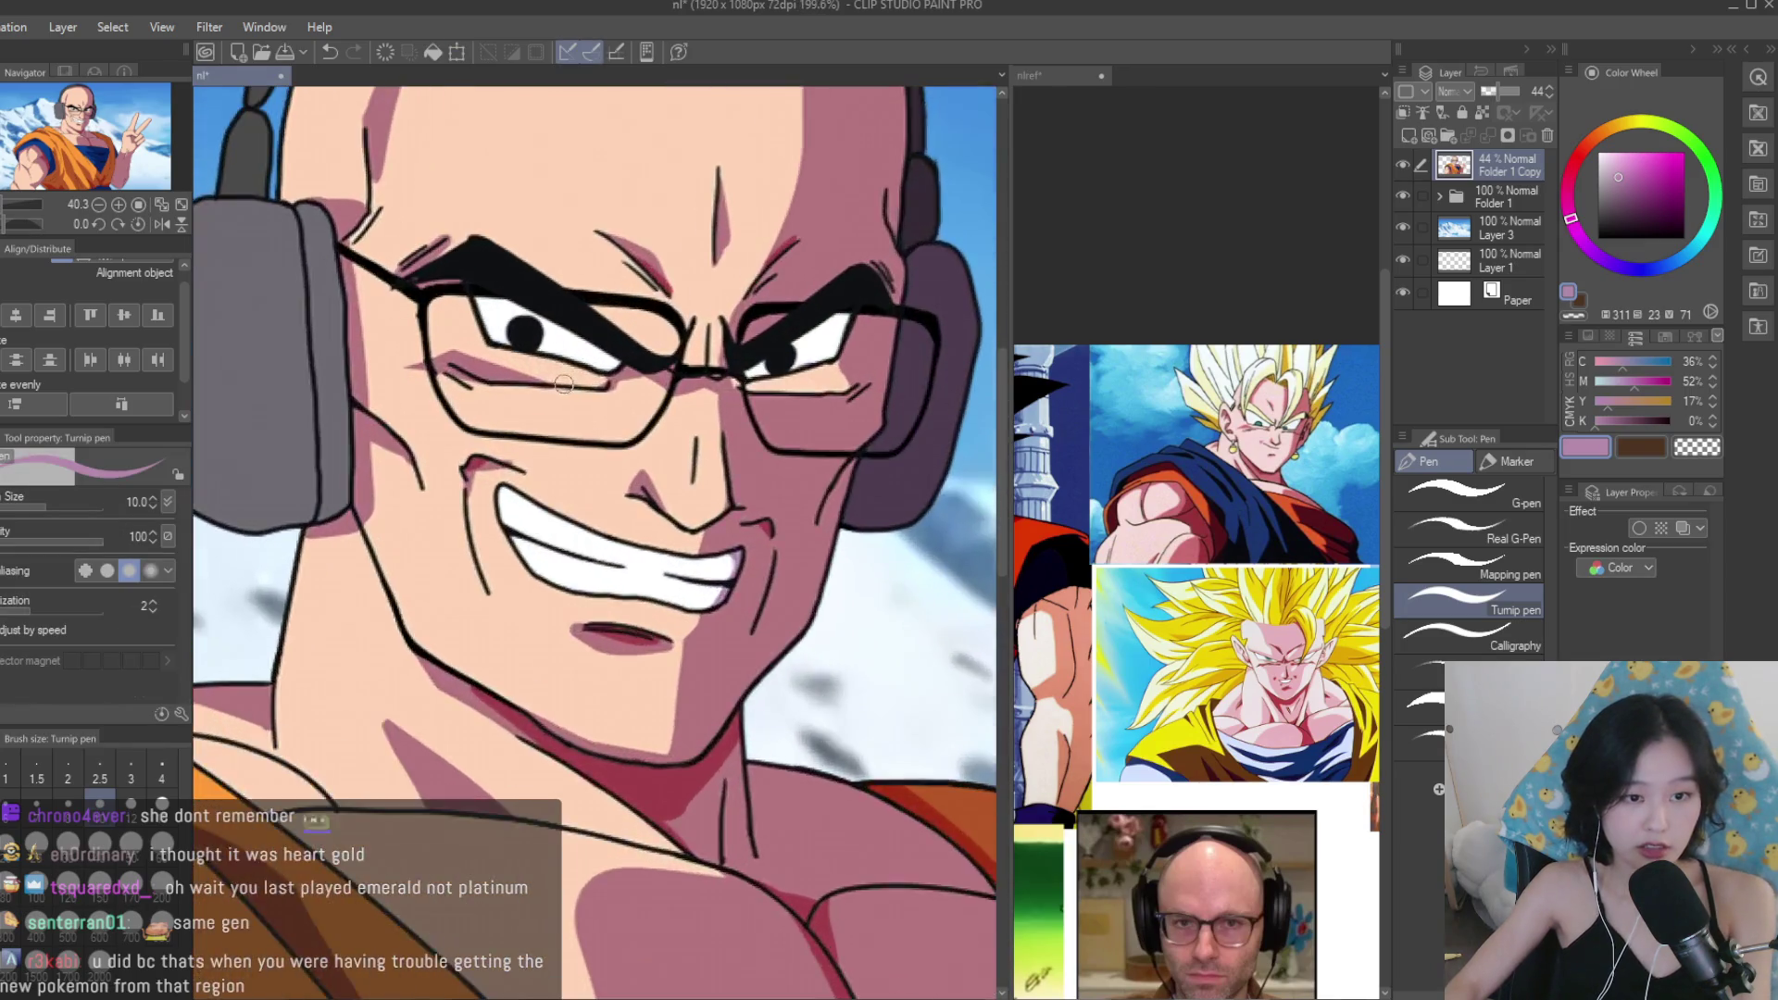
pyautogui.scroll(-5, 838, 762)
pyautogui.moveTo(829, 748); pyautogui.dragTo(828, 747)
pyautogui.press('Return')
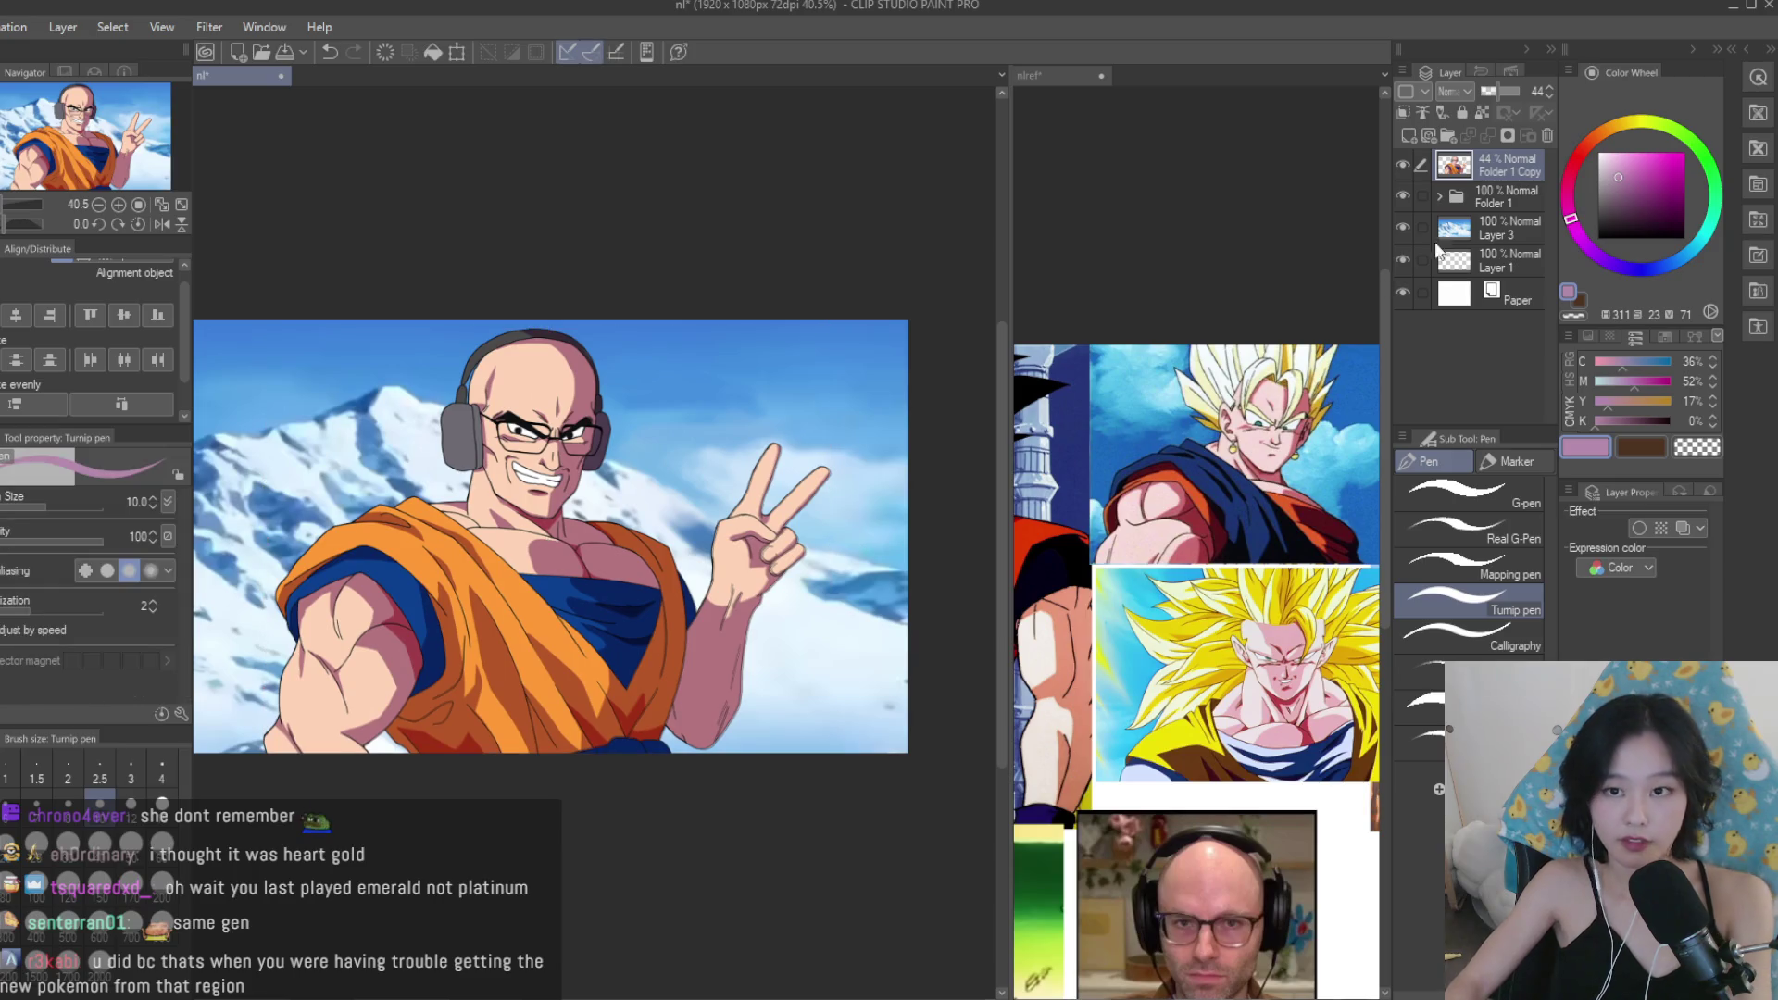
# Hide the original Folder 1 and return the copy layer to 100% opacity.
pyautogui.click(1402, 195)
pyautogui.moveTo(1513, 93); pyautogui.dragTo(1528, 93)
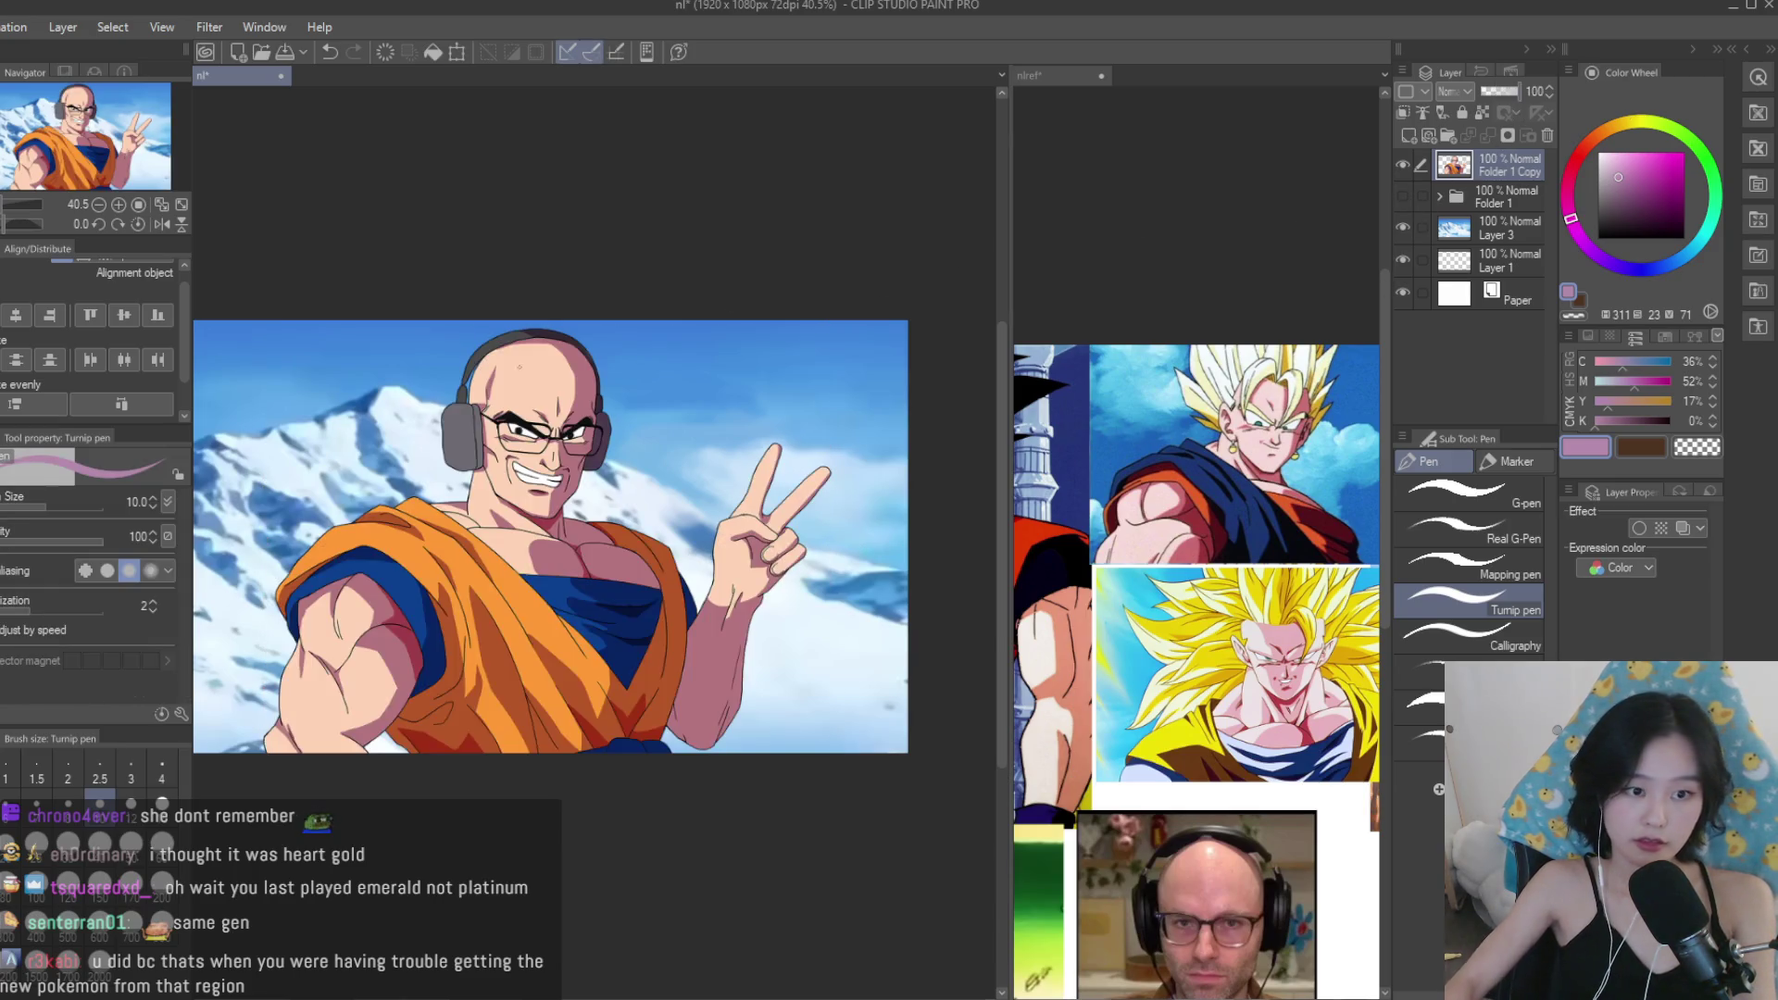
pyautogui.scroll(5, 496, 453)
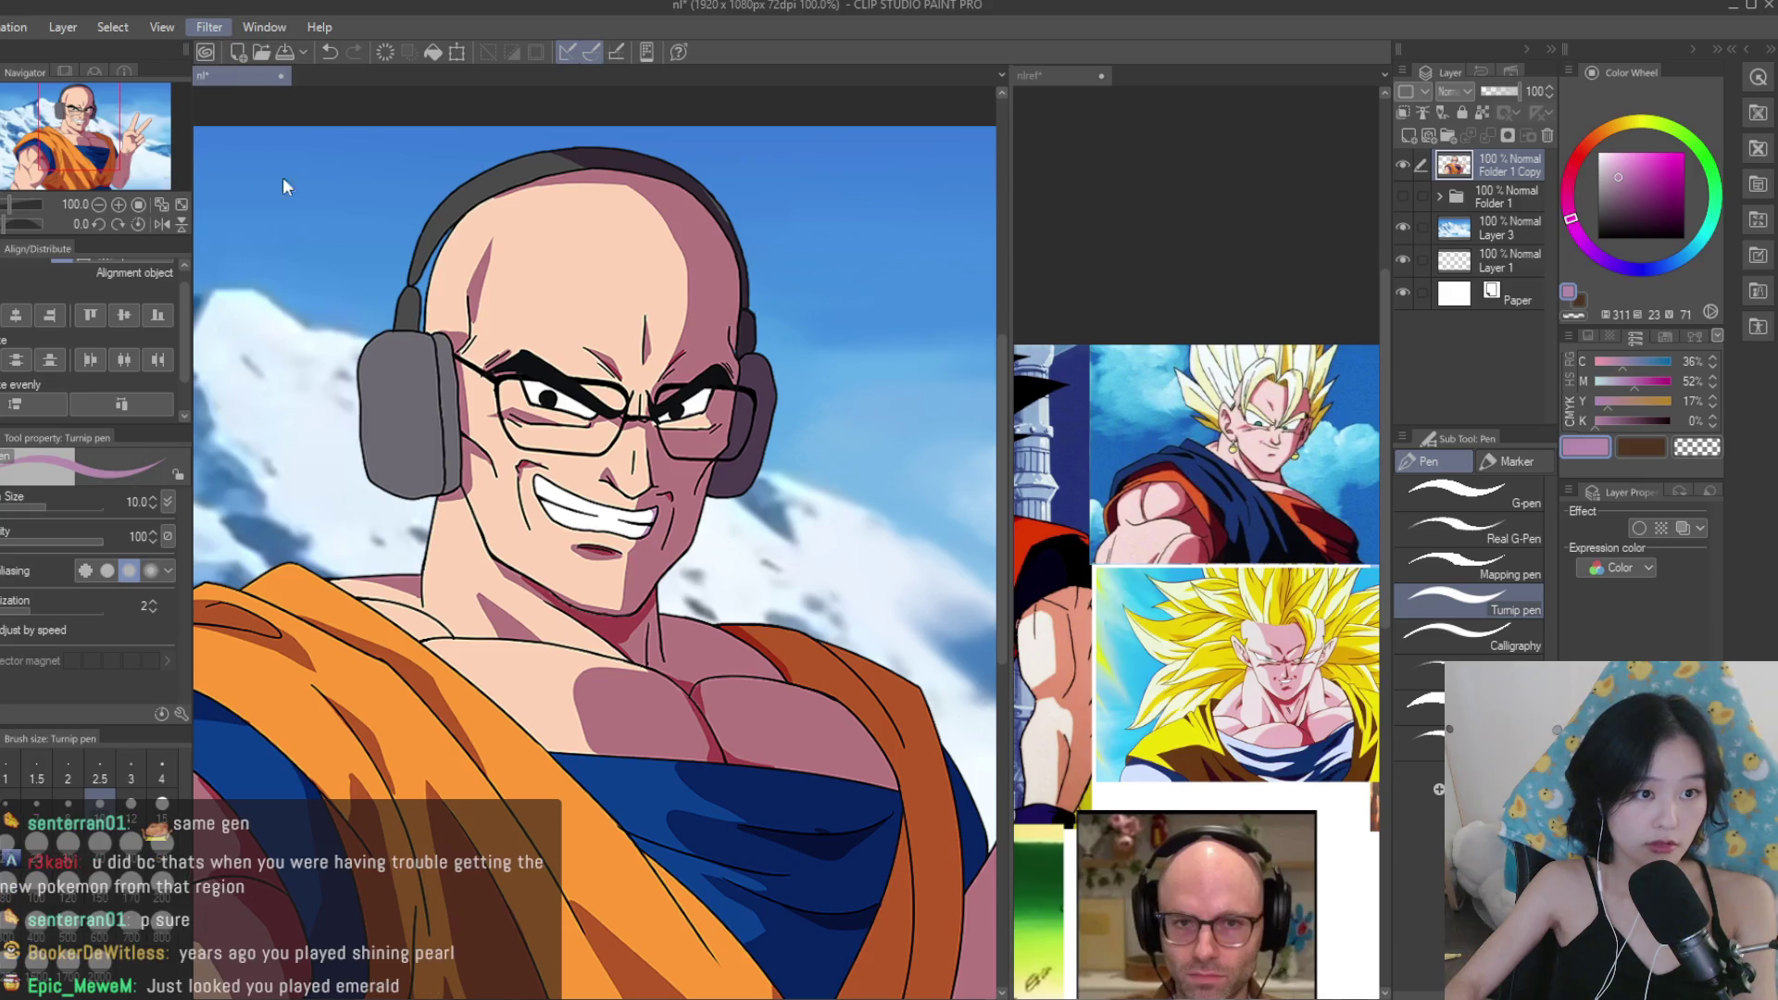
pyautogui.scroll(-5, 614, 533)
pyautogui.scroll(5, 615, 533)
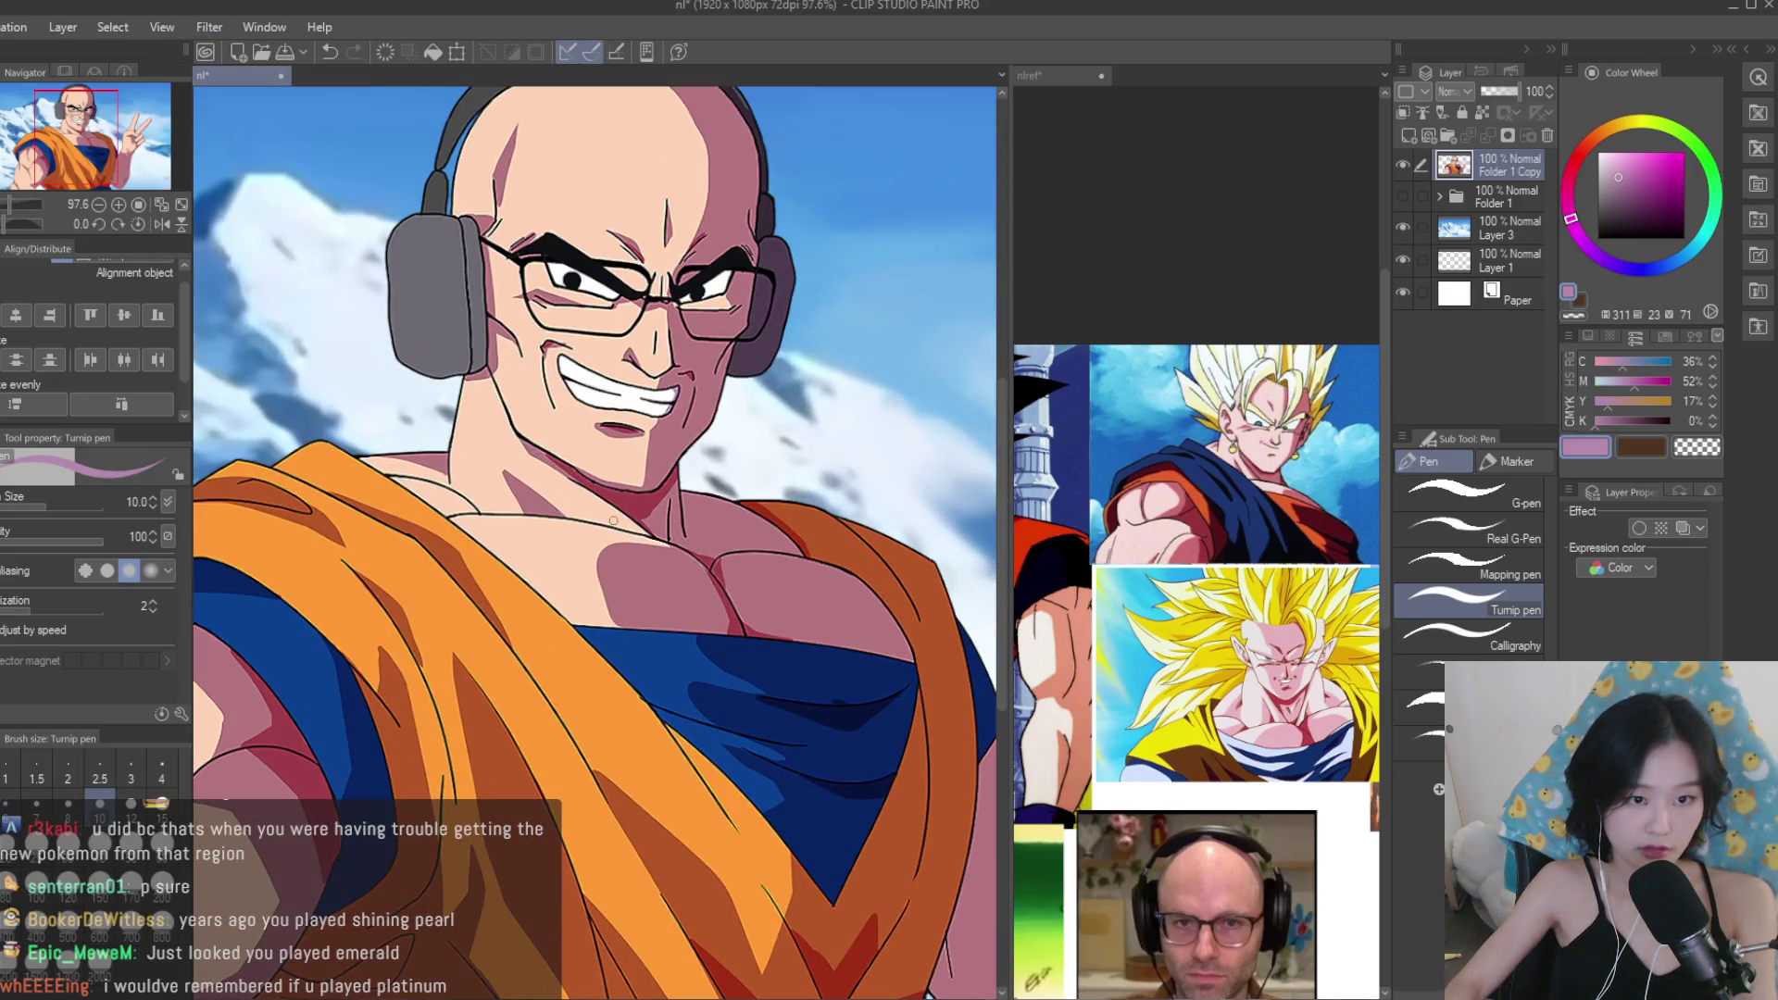
pyautogui.scroll(-2, 613, 521)
pyautogui.scroll(3, 613, 521)
pyautogui.scroll(-5, 646, 398)
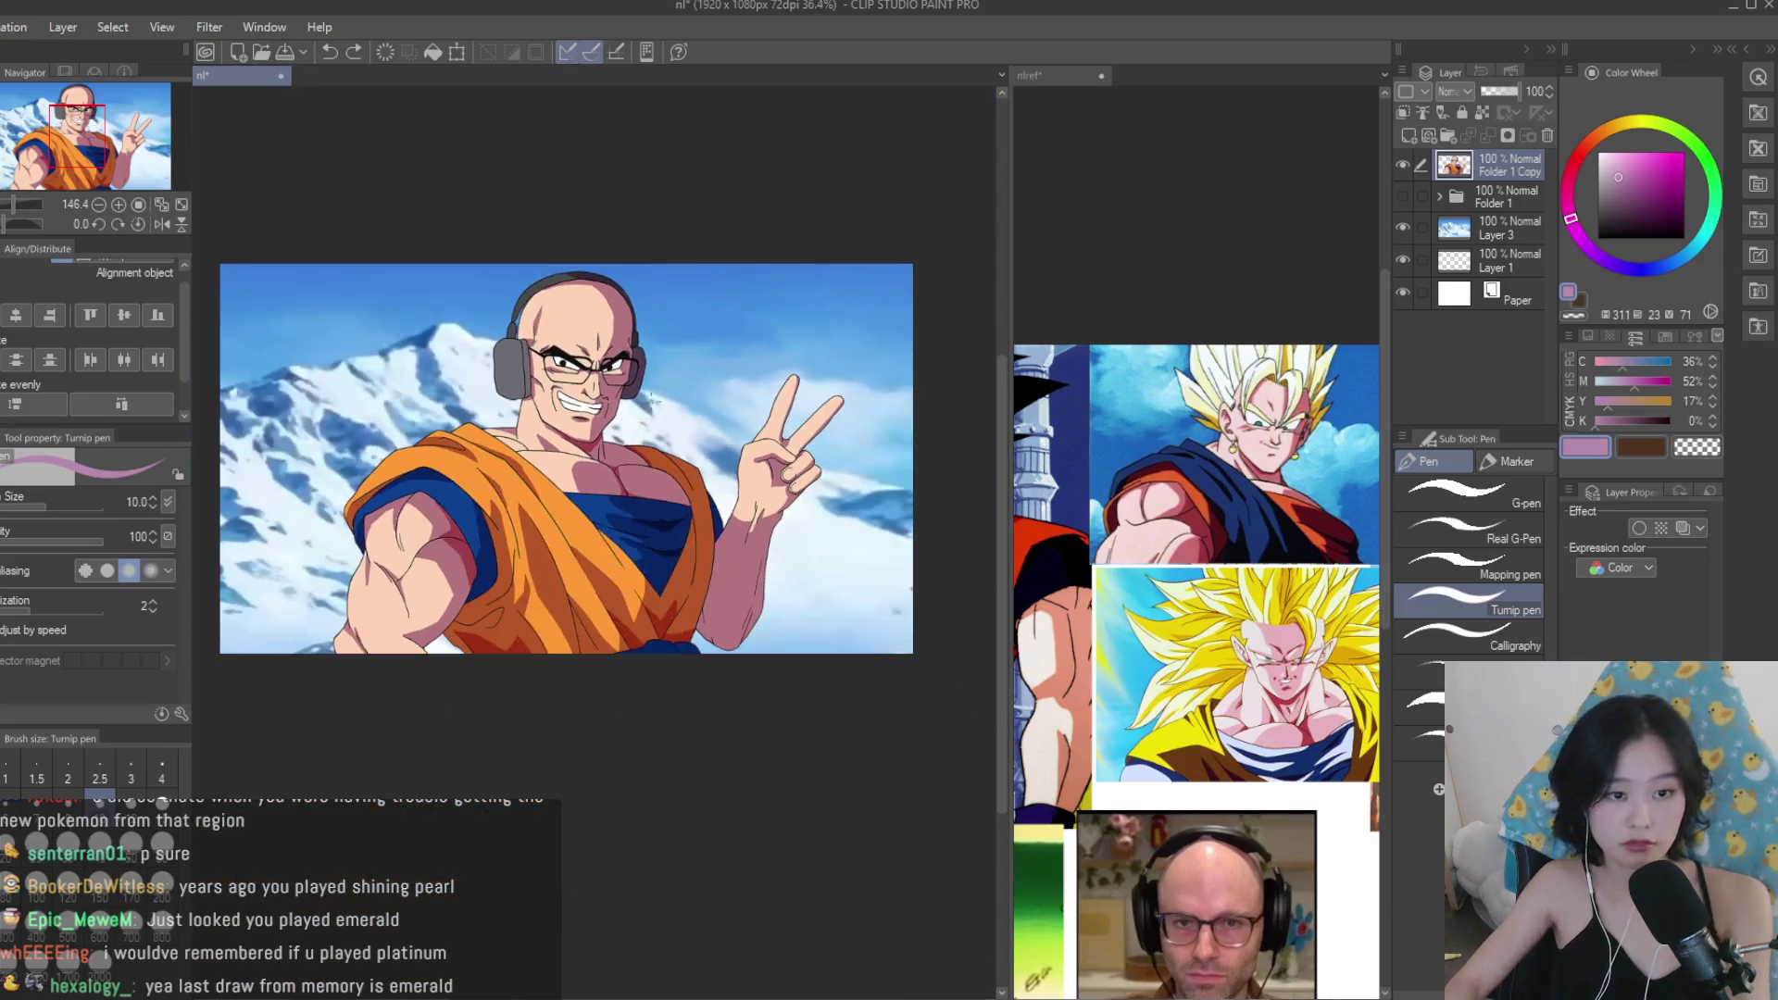
# Inspect the grained picture up close, fit the whole image in view, and select Layer 3.
pyautogui.scroll(2, 620, 338)
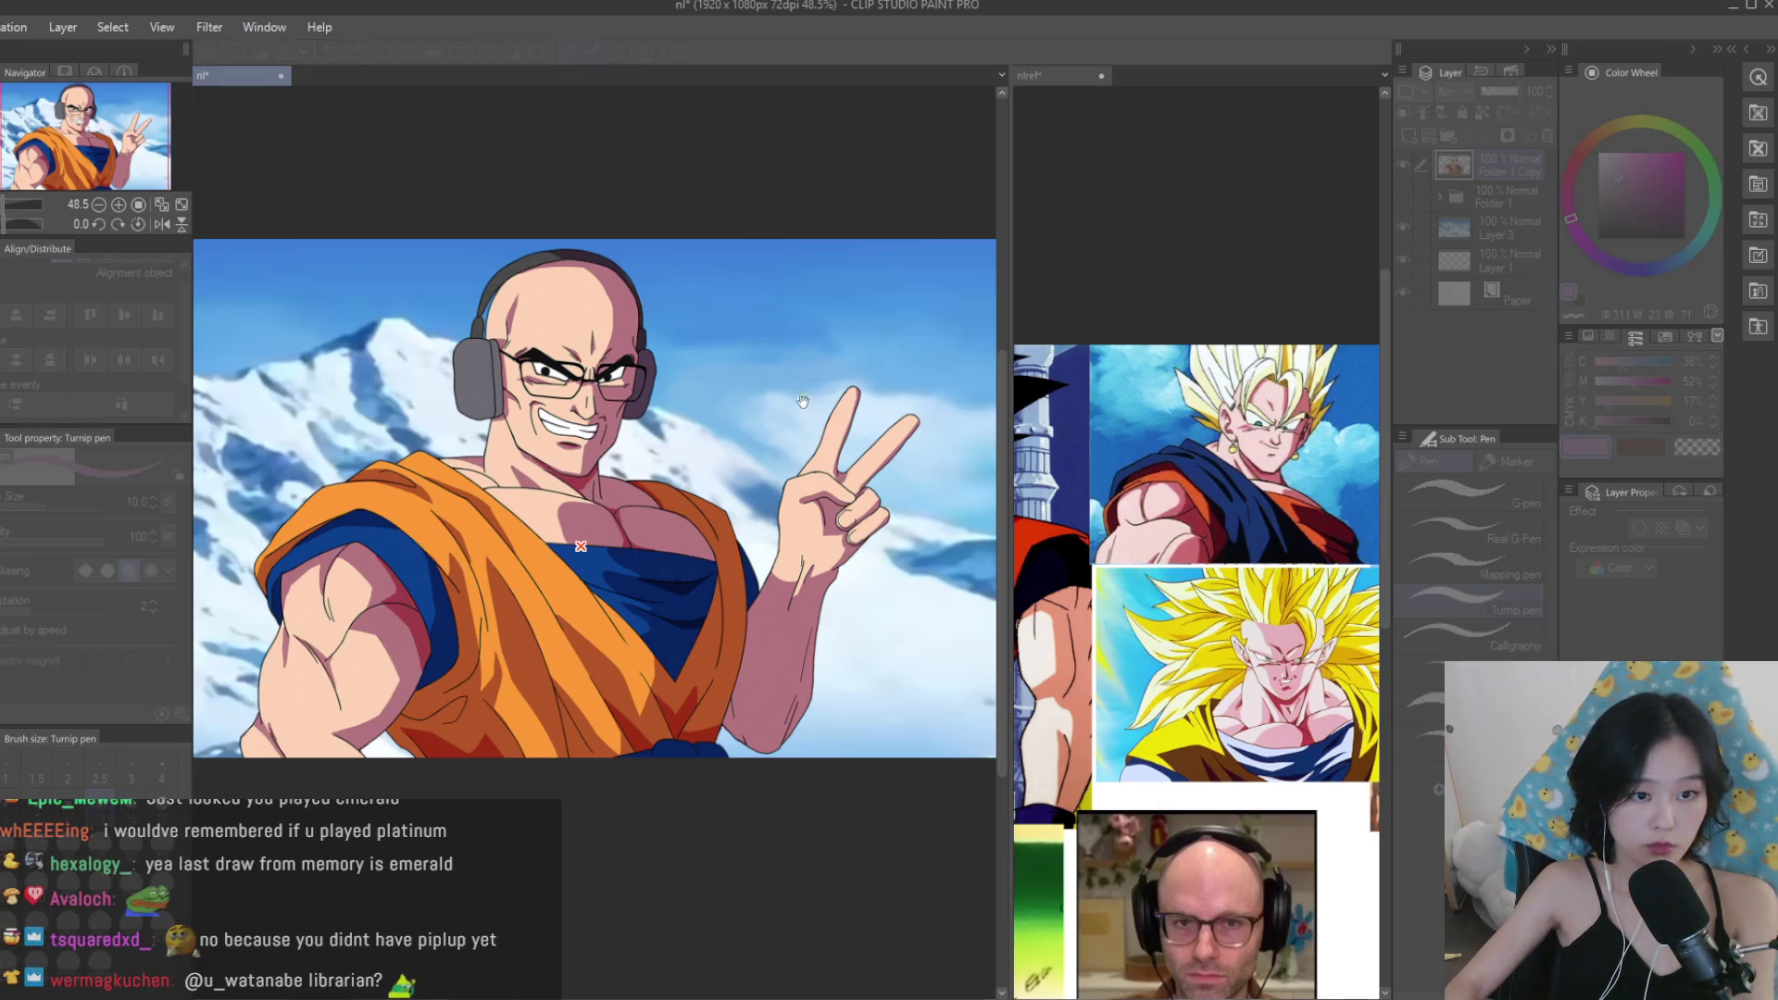
pyautogui.scroll(5, 822, 402)
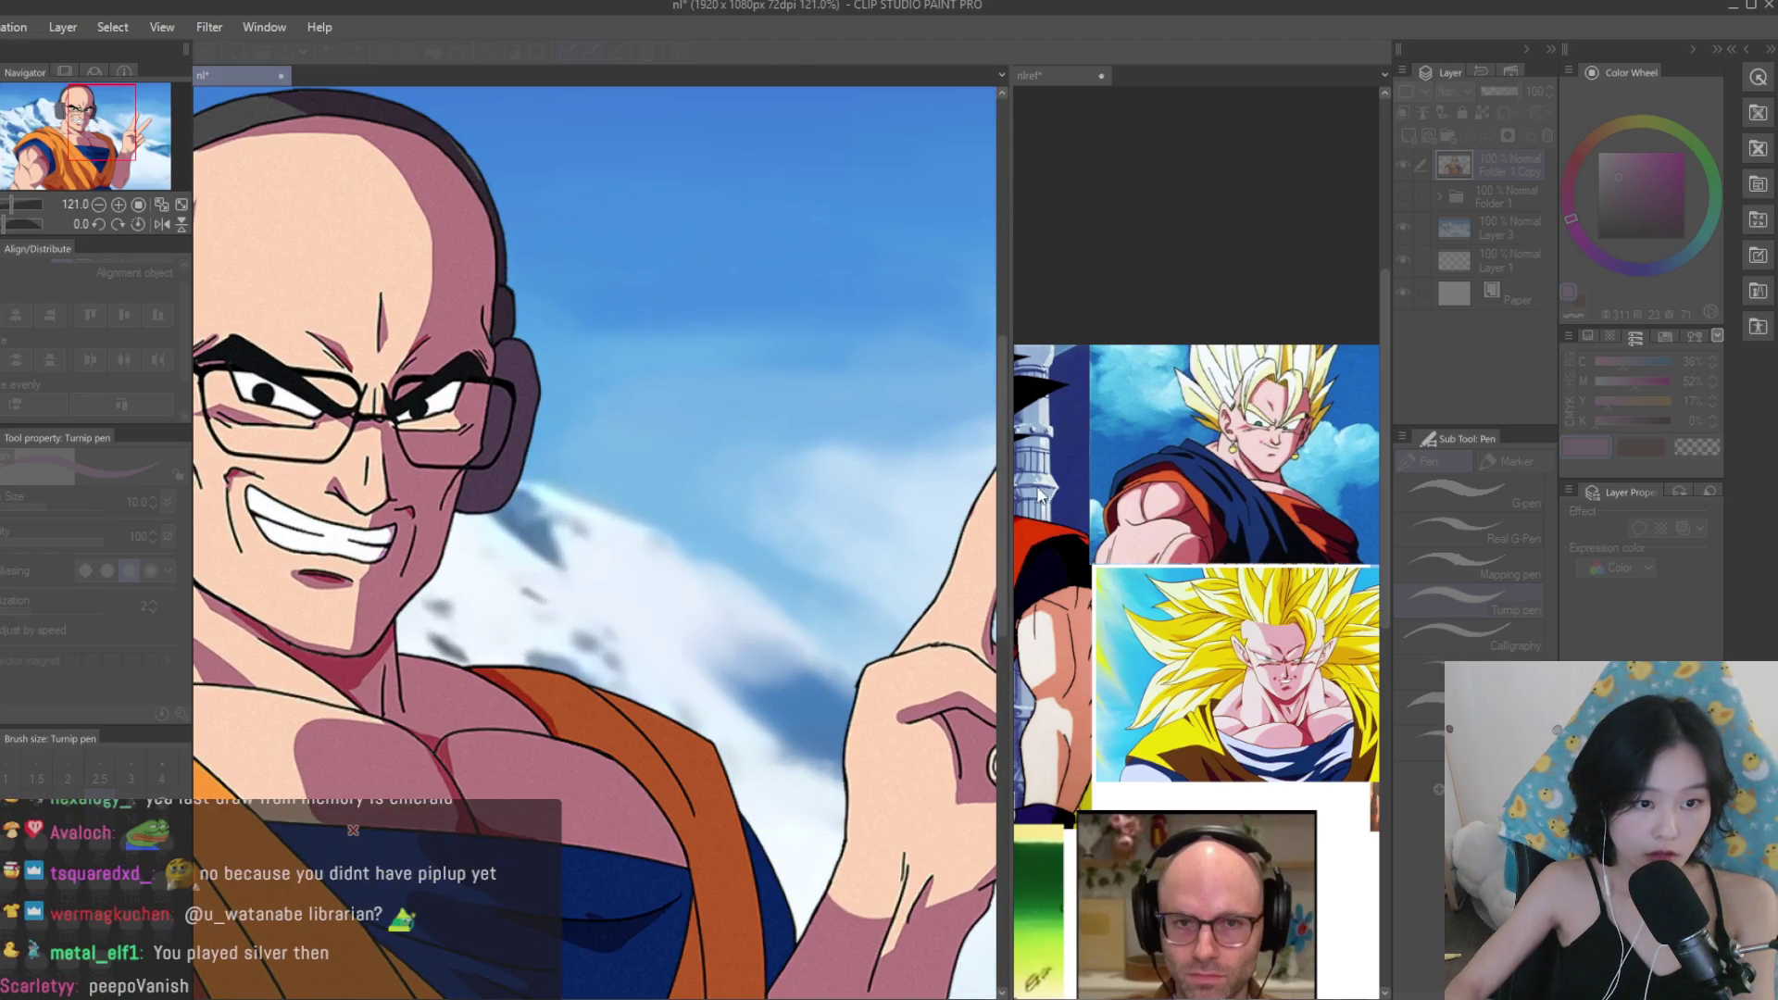
pyautogui.hotkey('ctrl', '0')
pyautogui.scroll(3, 561, 539)
pyautogui.scroll(-3, 604, 478)
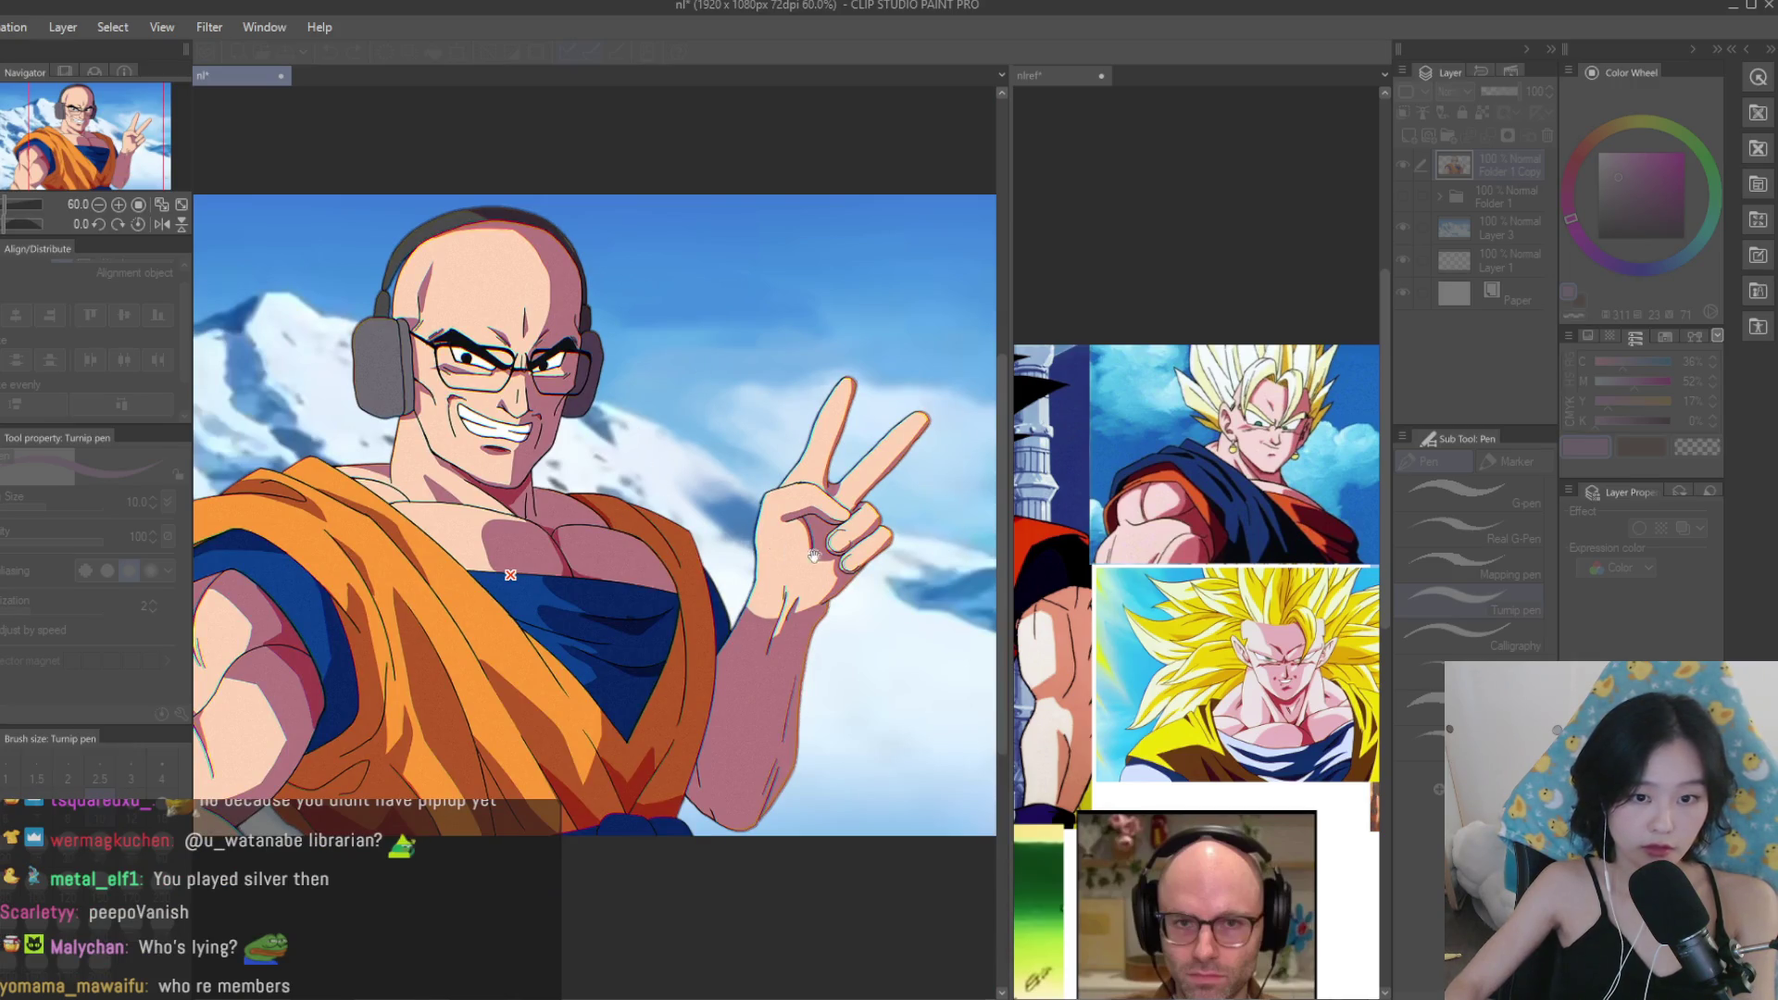
pyautogui.scroll(3, 833, 574)
pyautogui.scroll(-3, 880, 592)
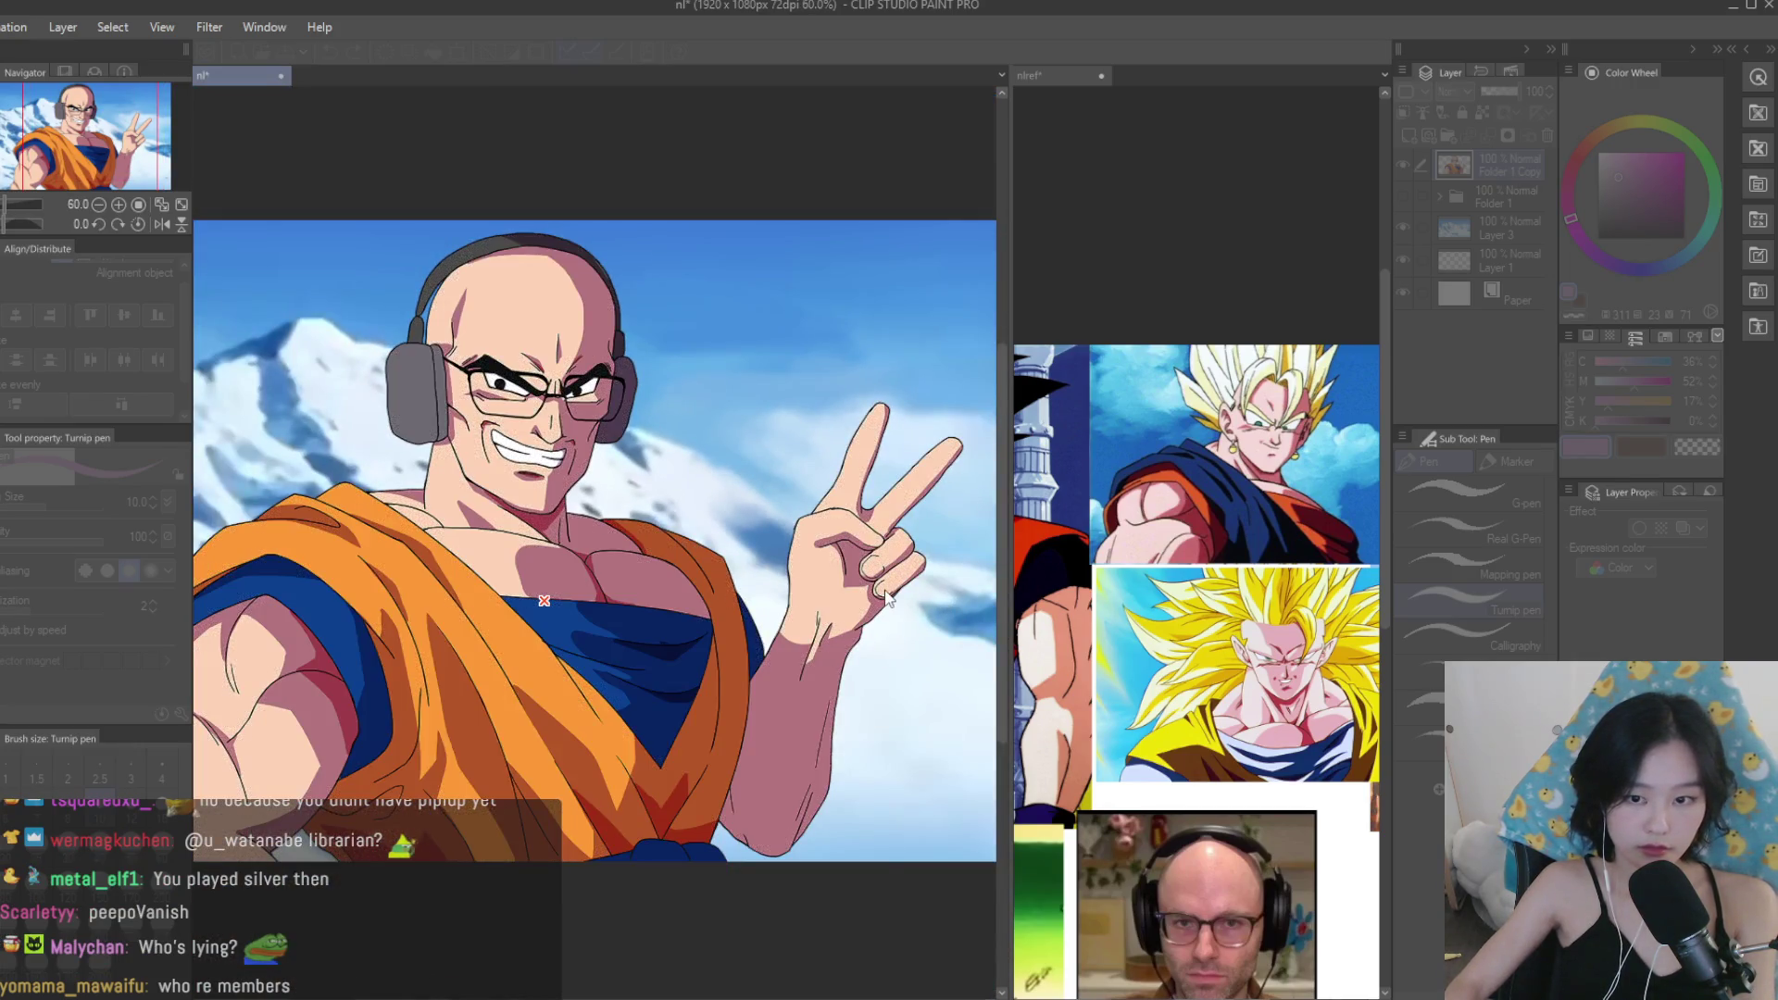
pyautogui.scroll(3, 886, 597)
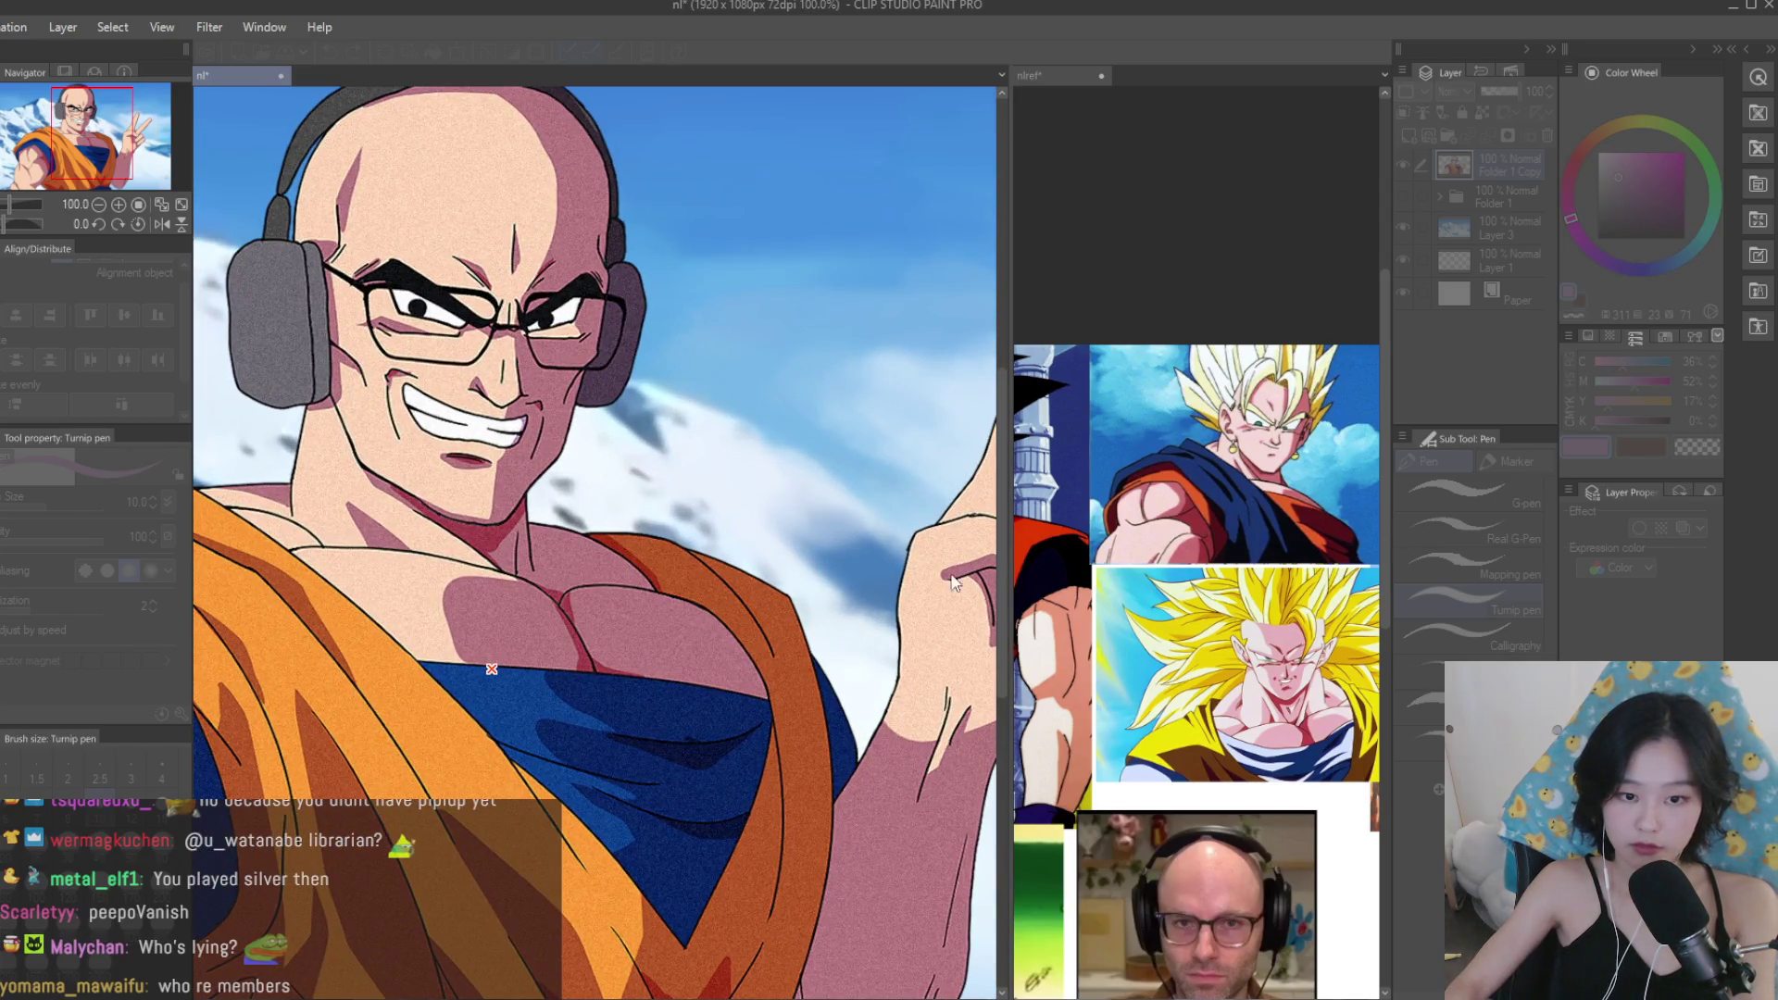
pyautogui.scroll(-4, 876, 588)
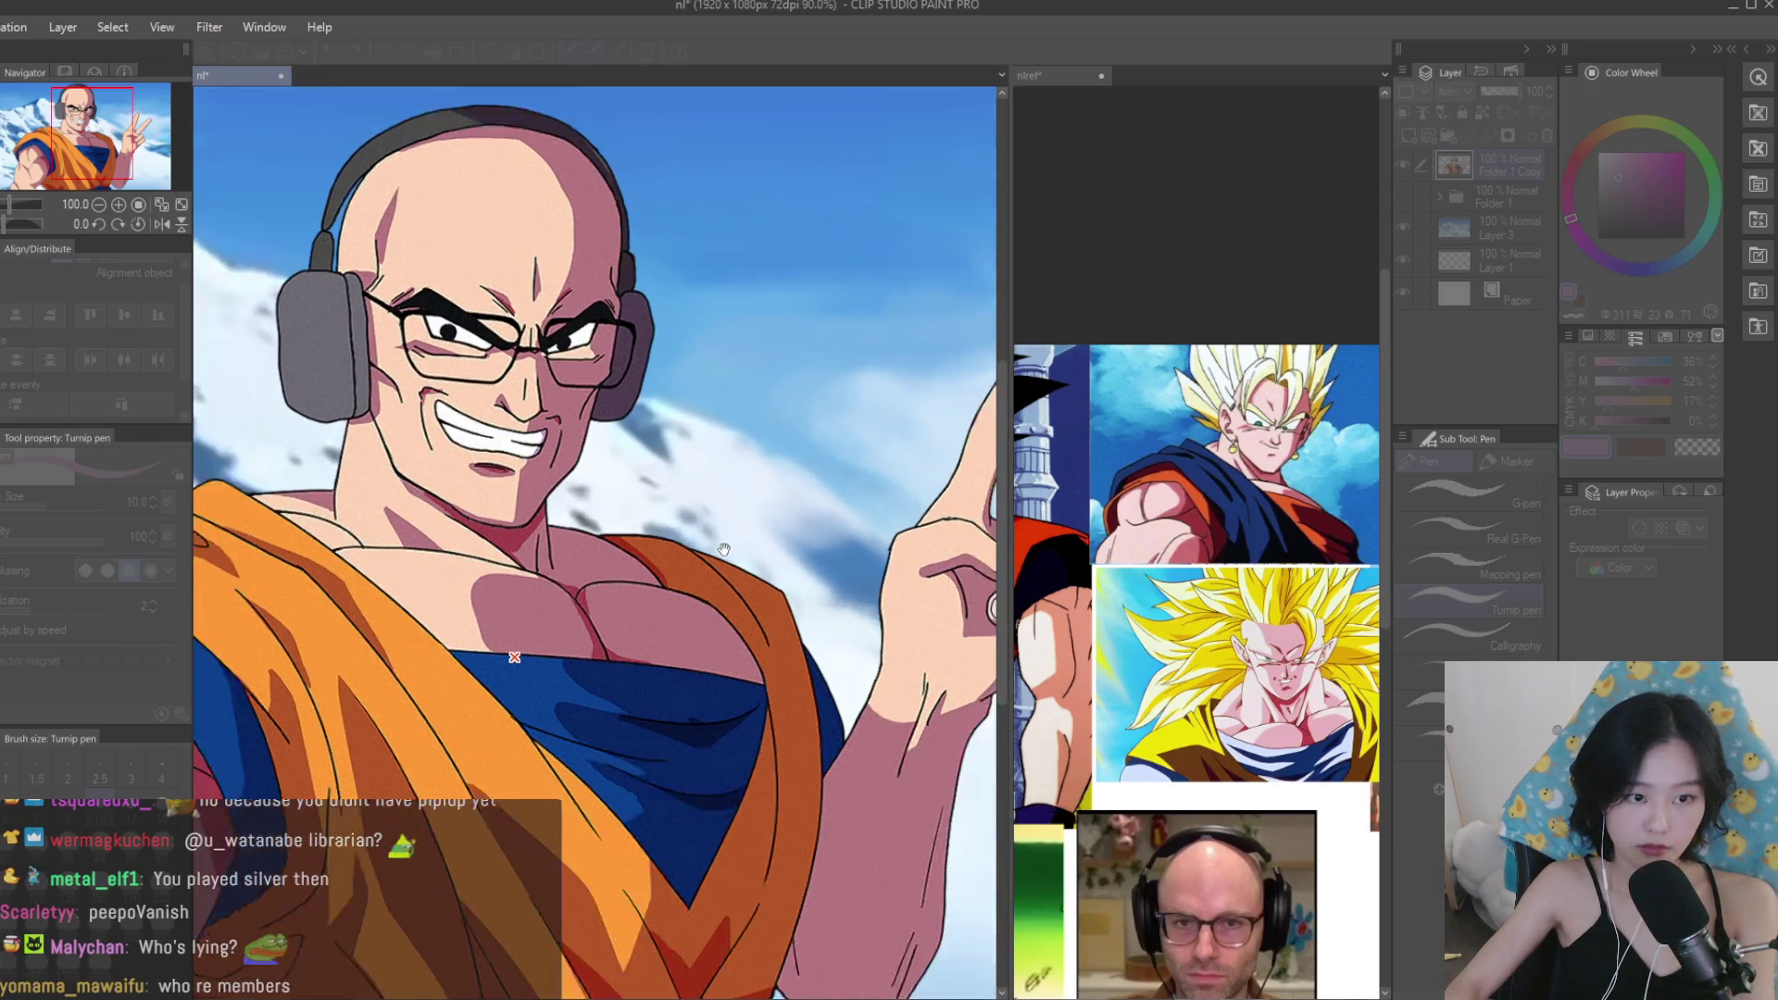
pyautogui.scroll(2, 732, 549)
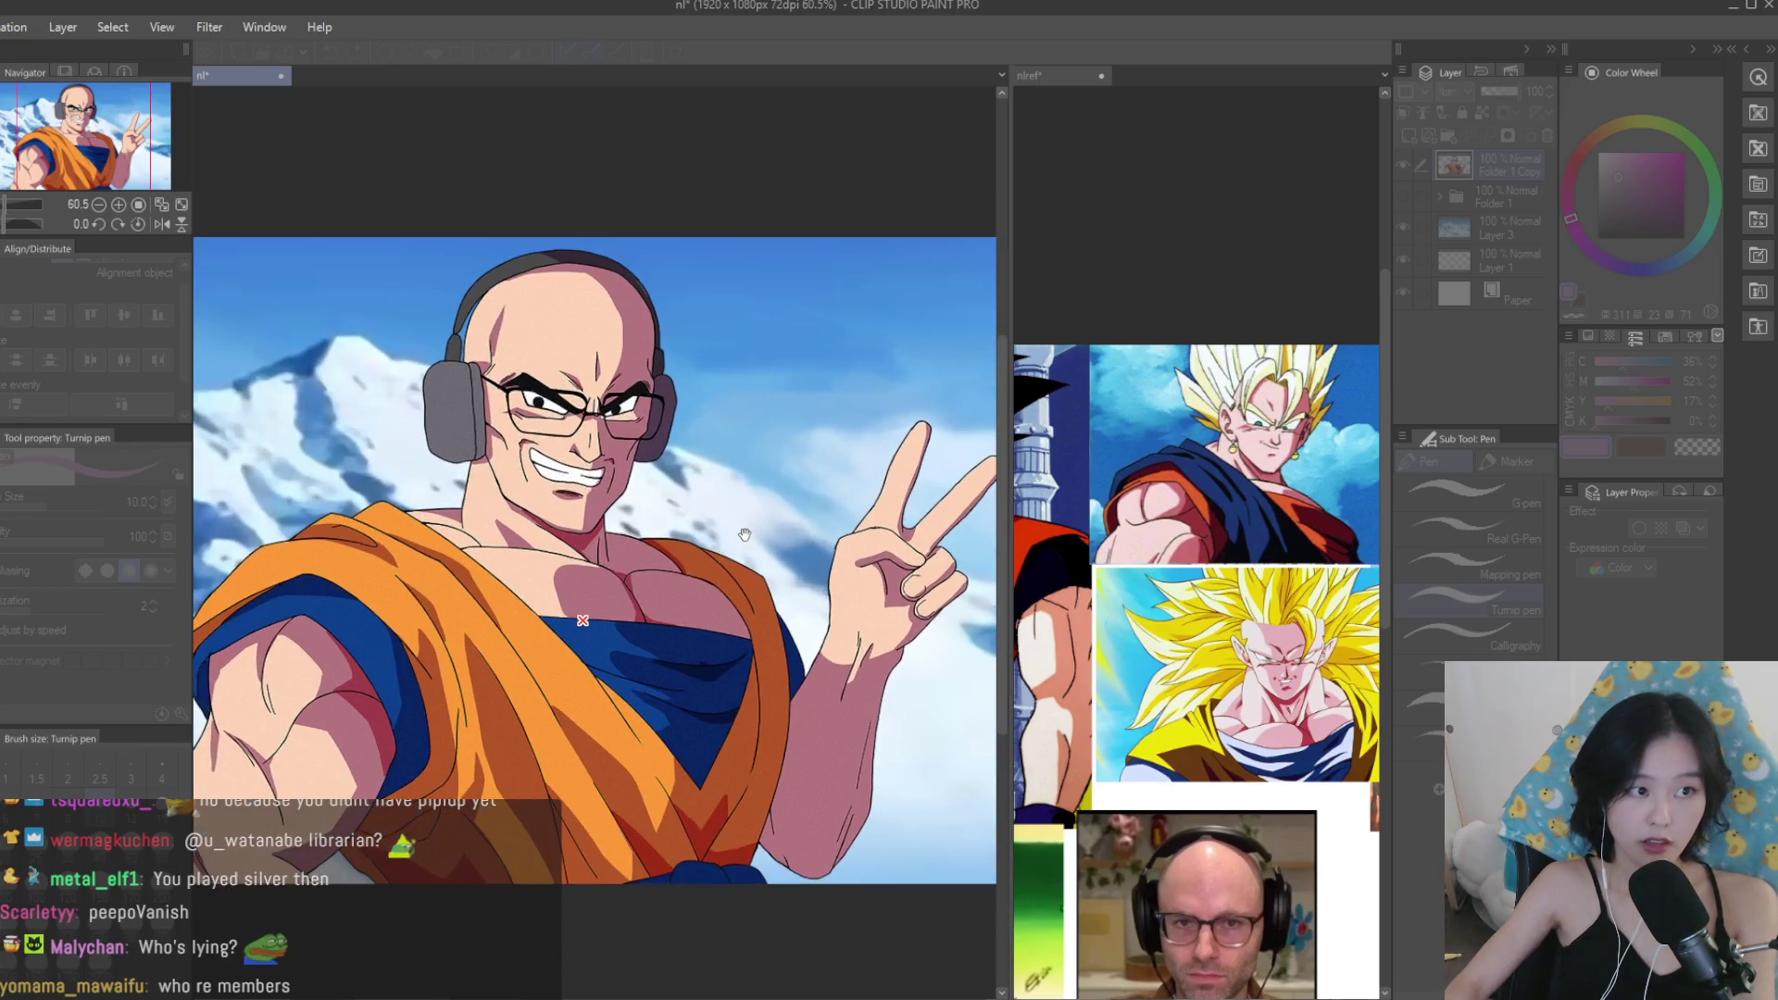
pyautogui.scroll(5, 740, 518)
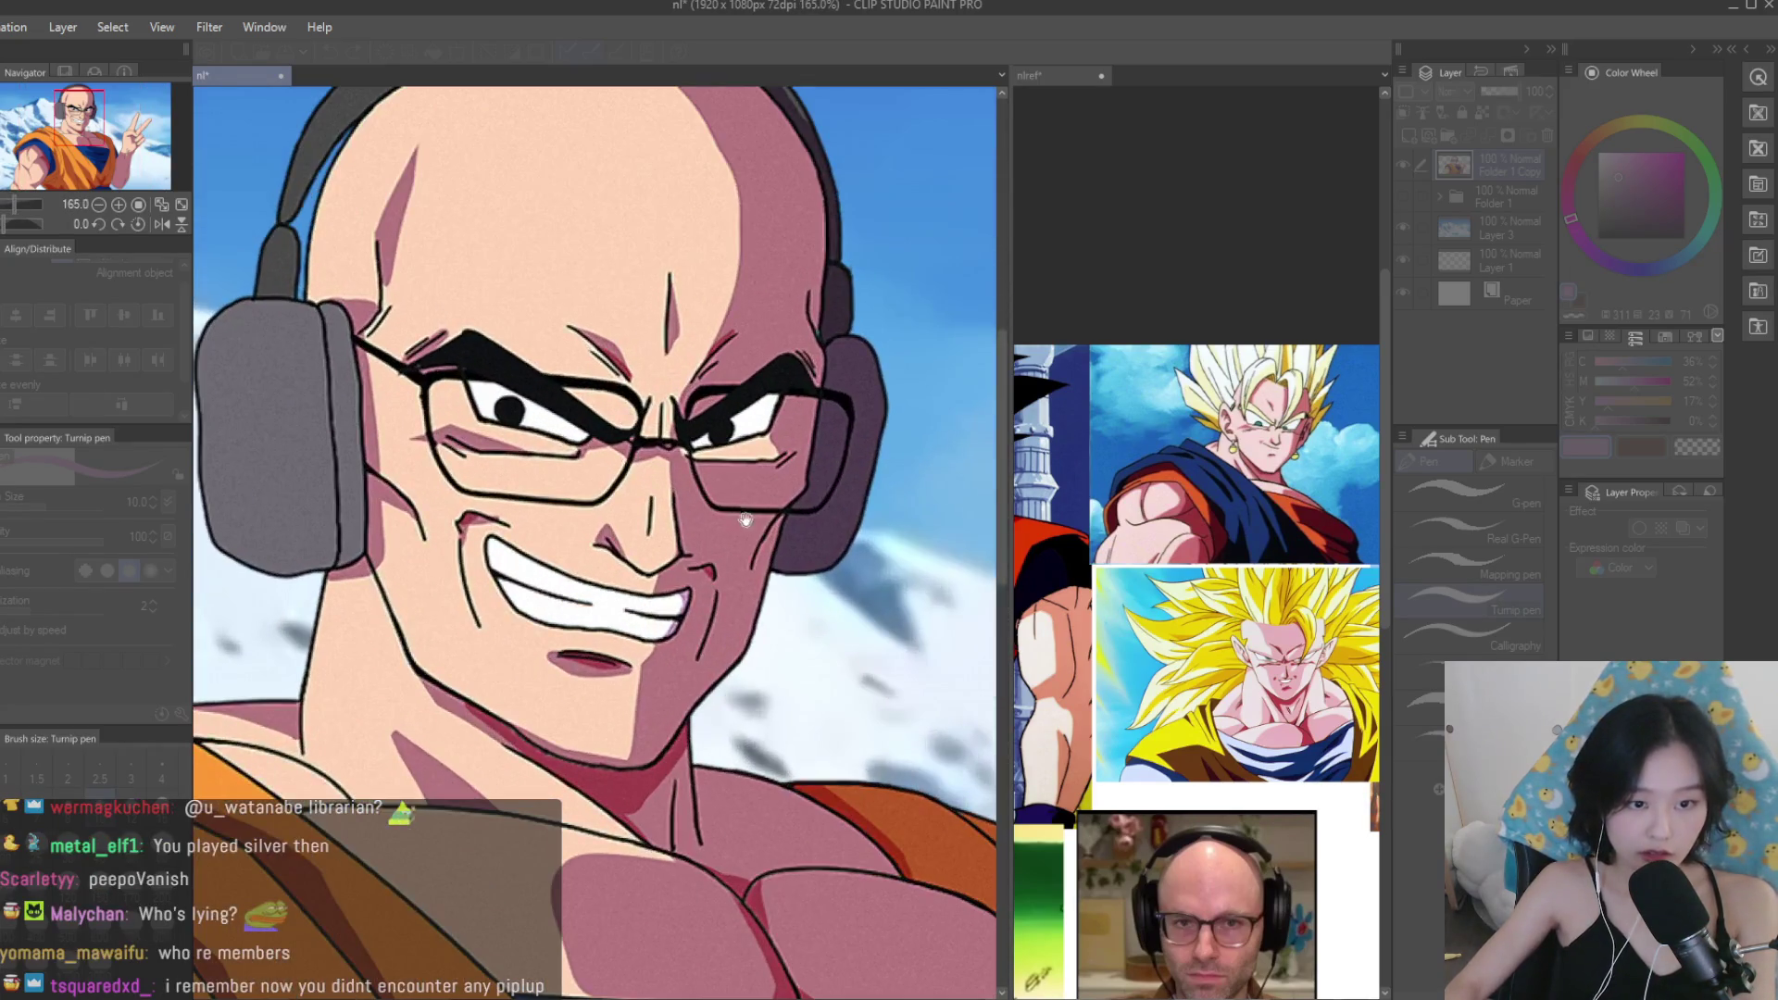
pyautogui.scroll(-1, 941, 505)
pyautogui.scroll(3, 878, 548)
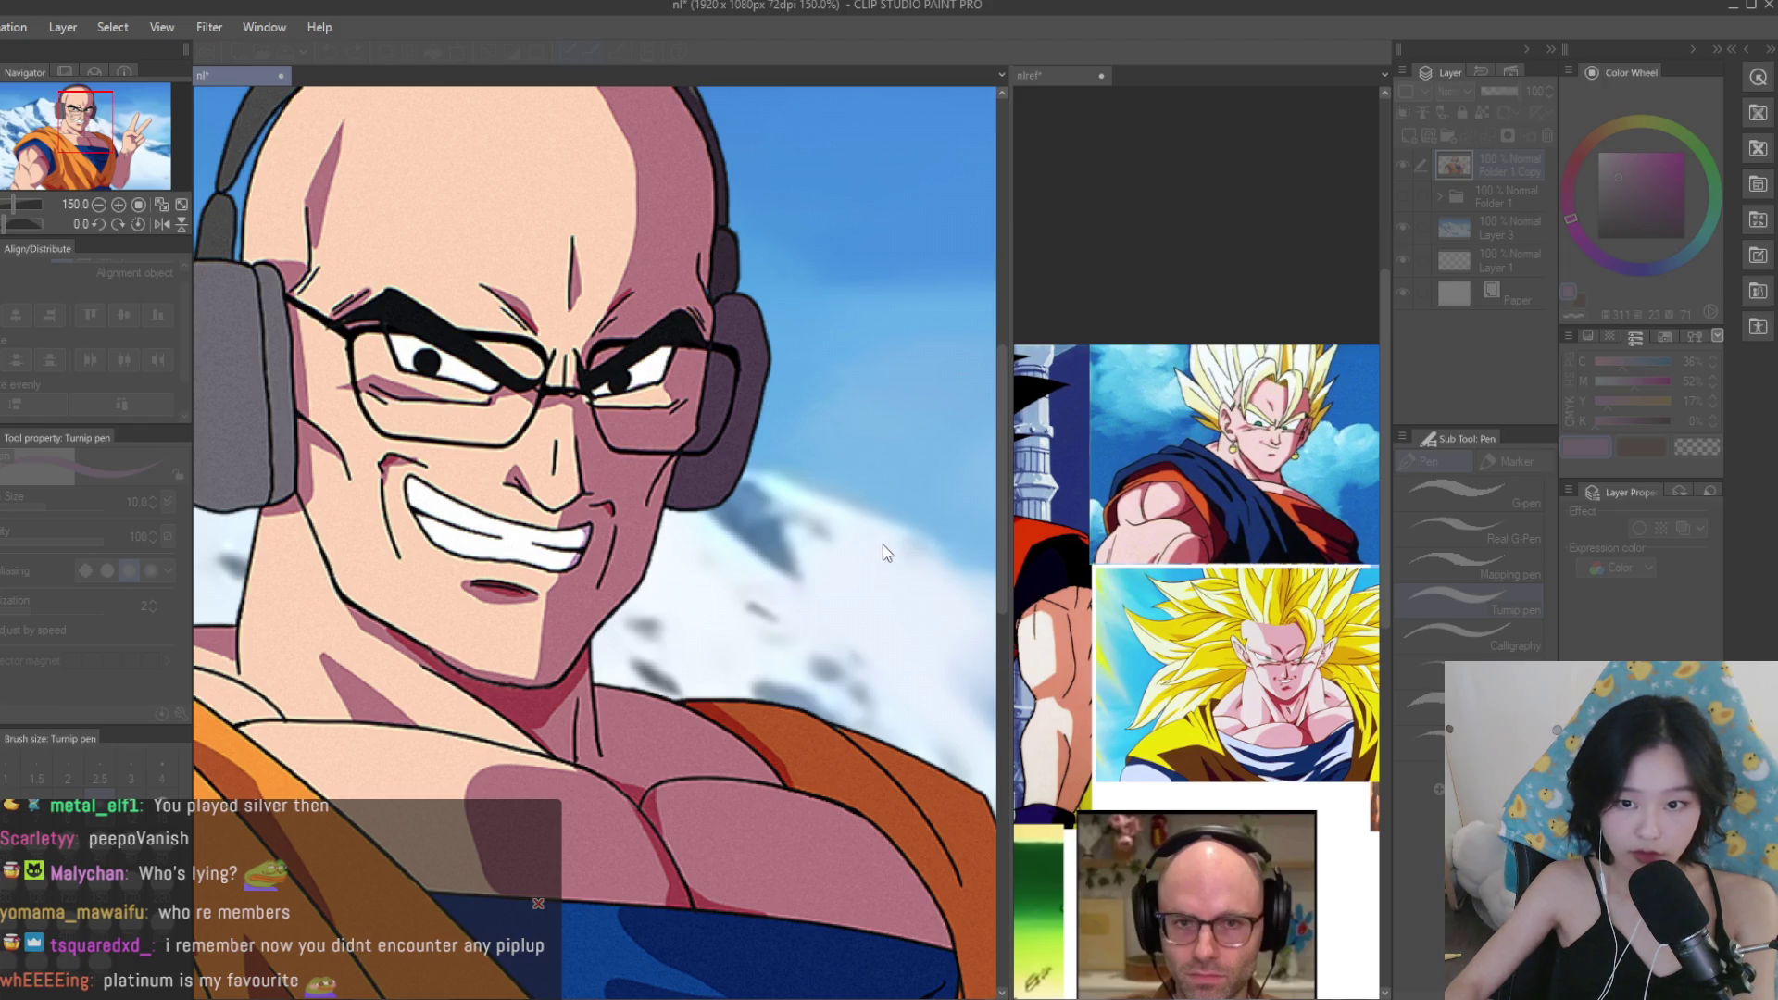
pyautogui.scroll(-4, 882, 545)
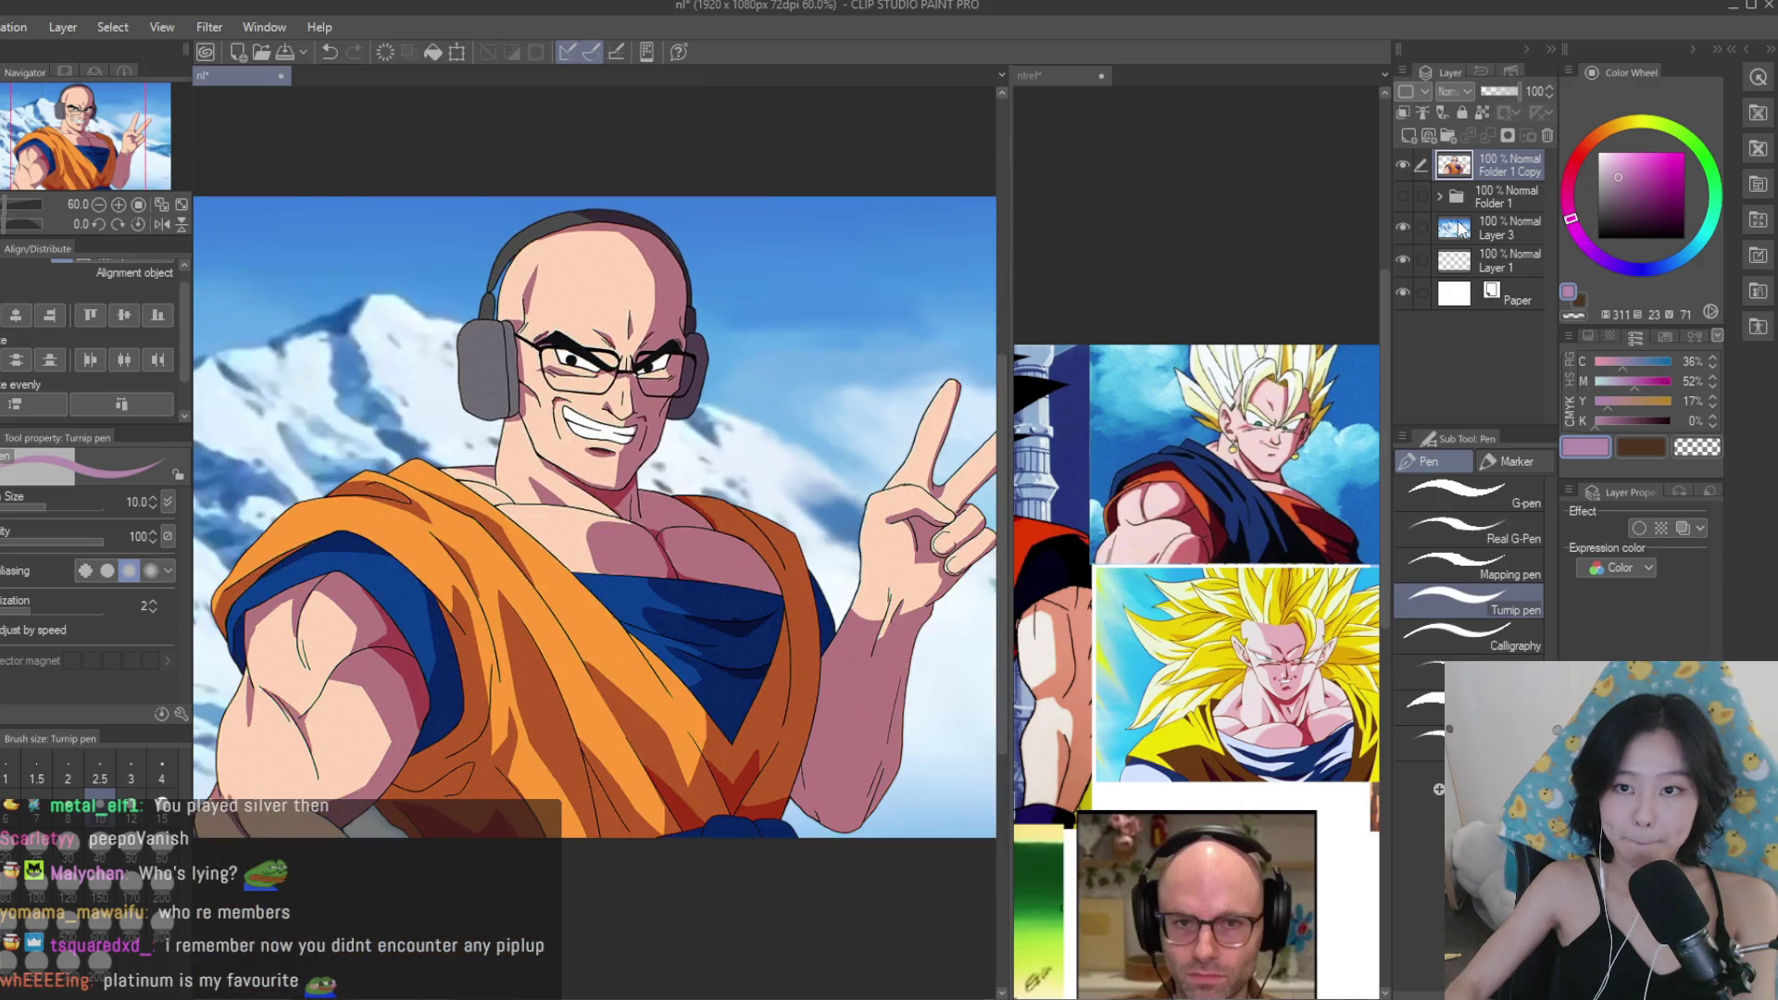
pyautogui.click(1460, 229)
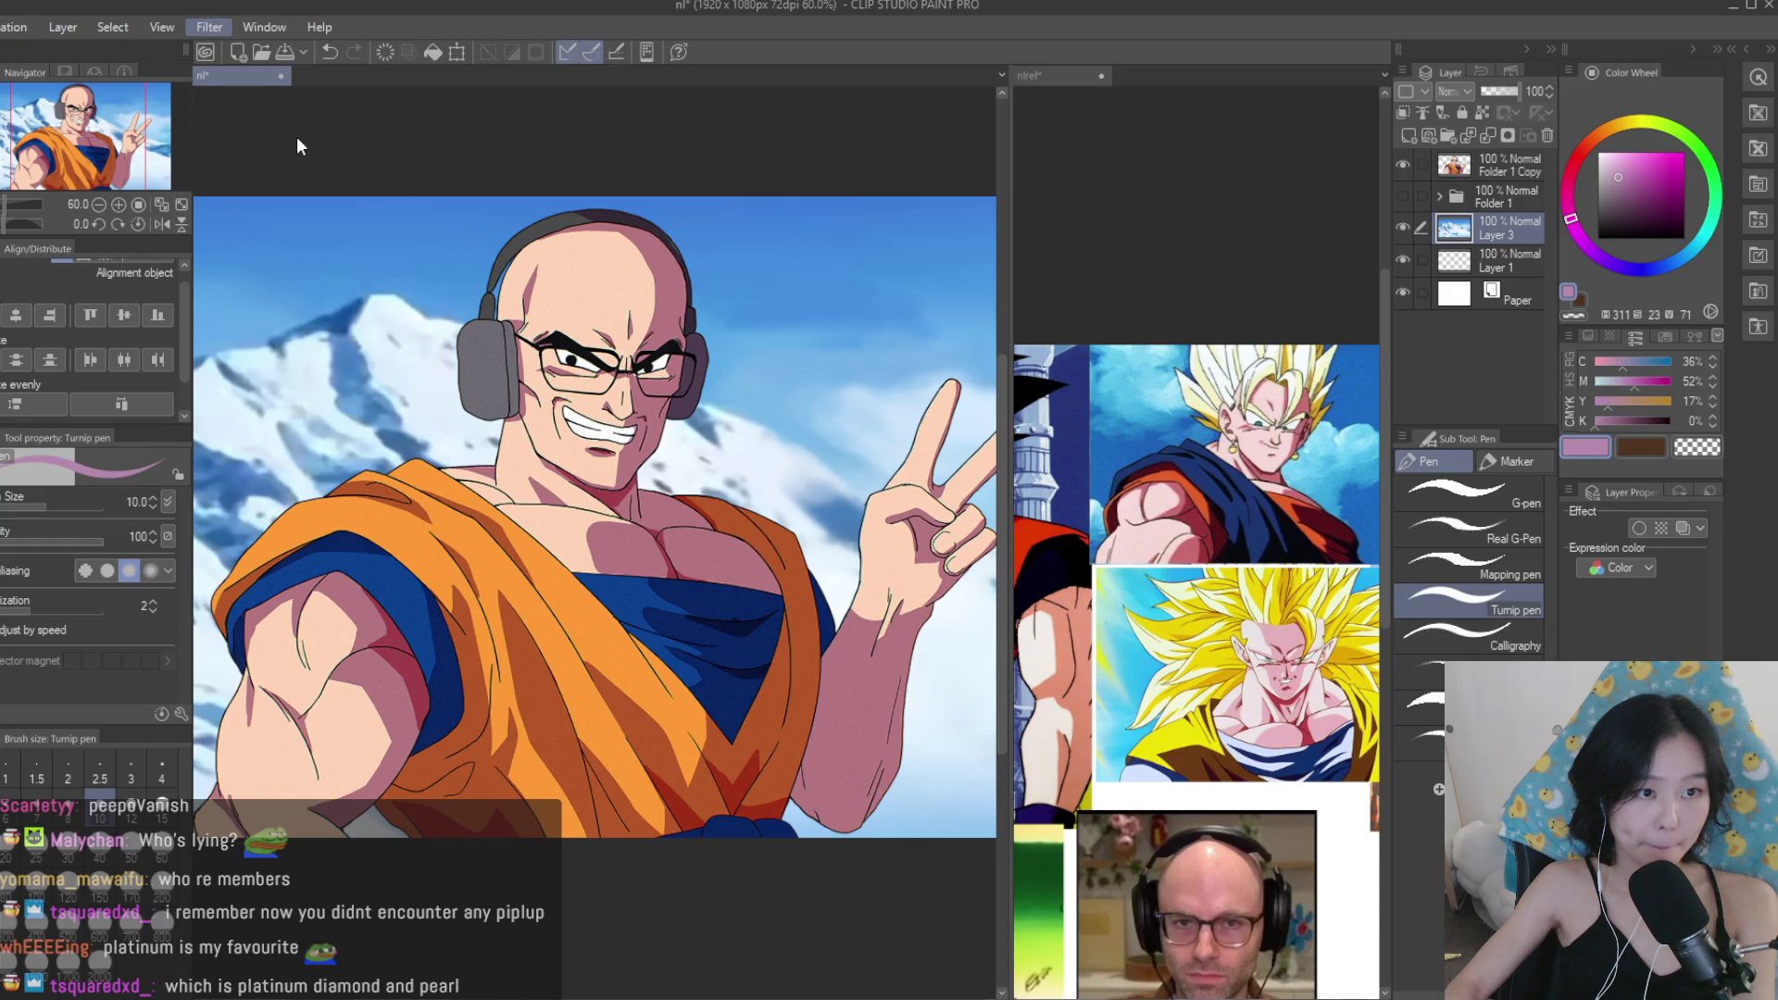
# Zoom out and add a new empty layer above Folder 1 Copy.
pyautogui.press('space')
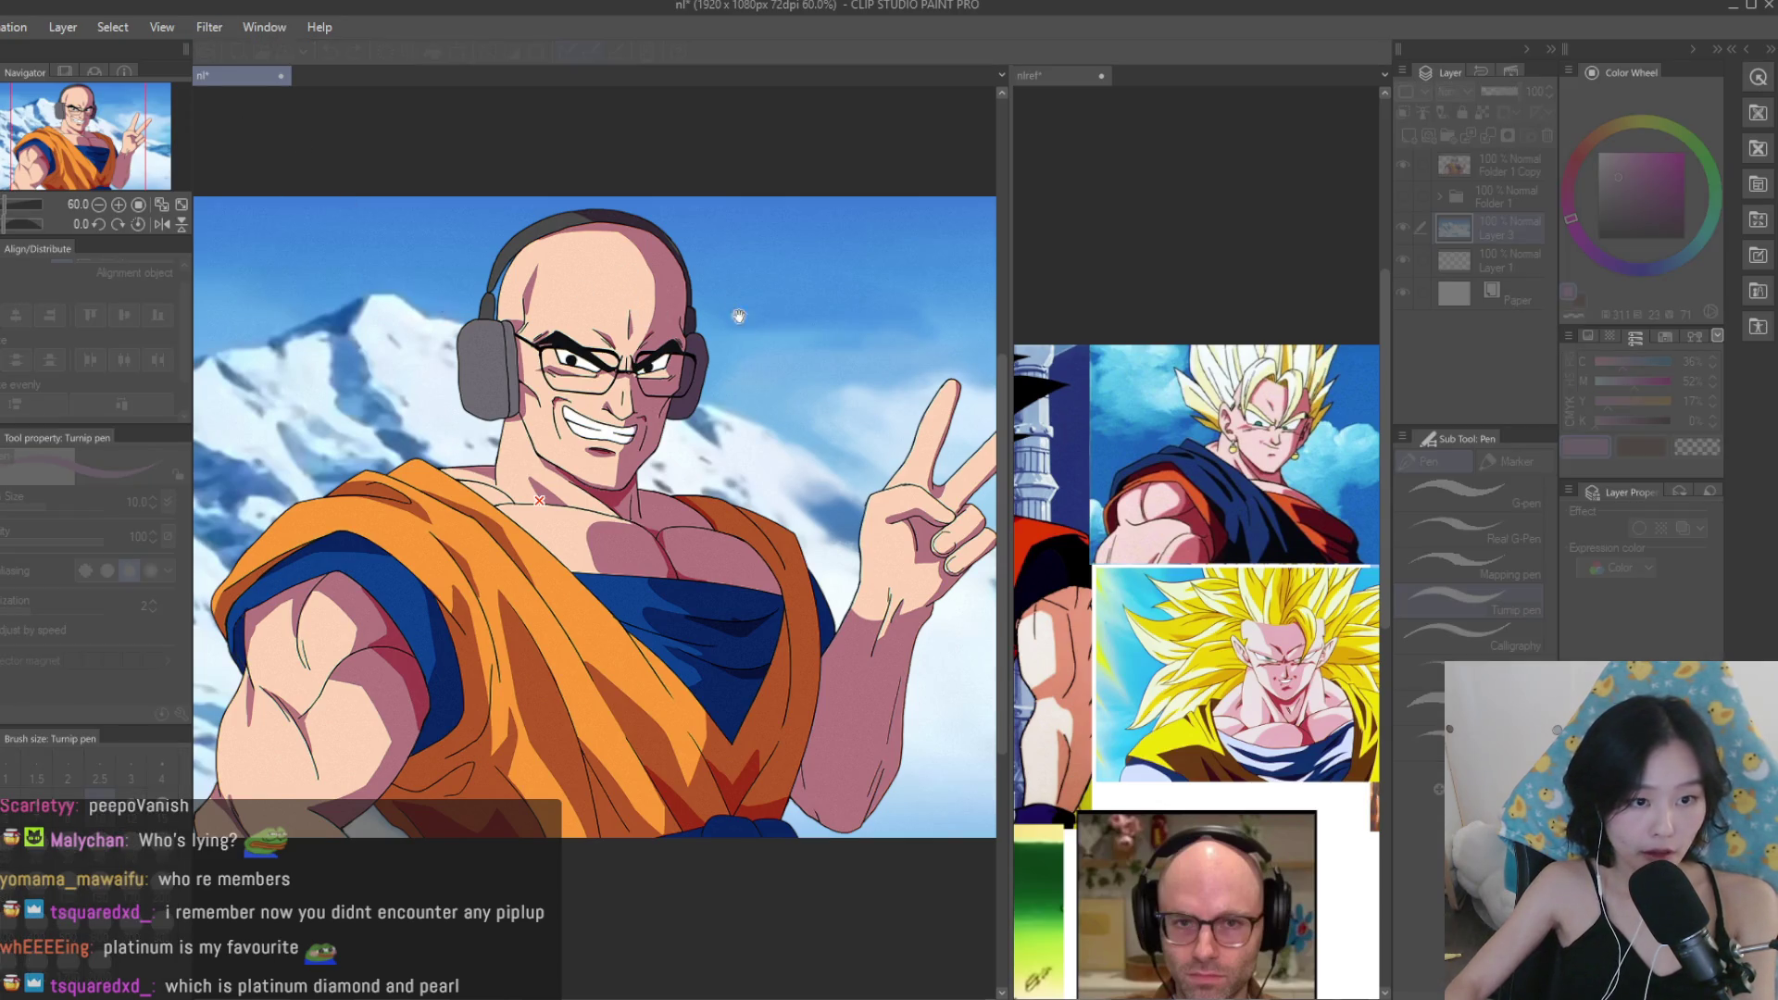
pyautogui.hotkey('ctrl', '-')
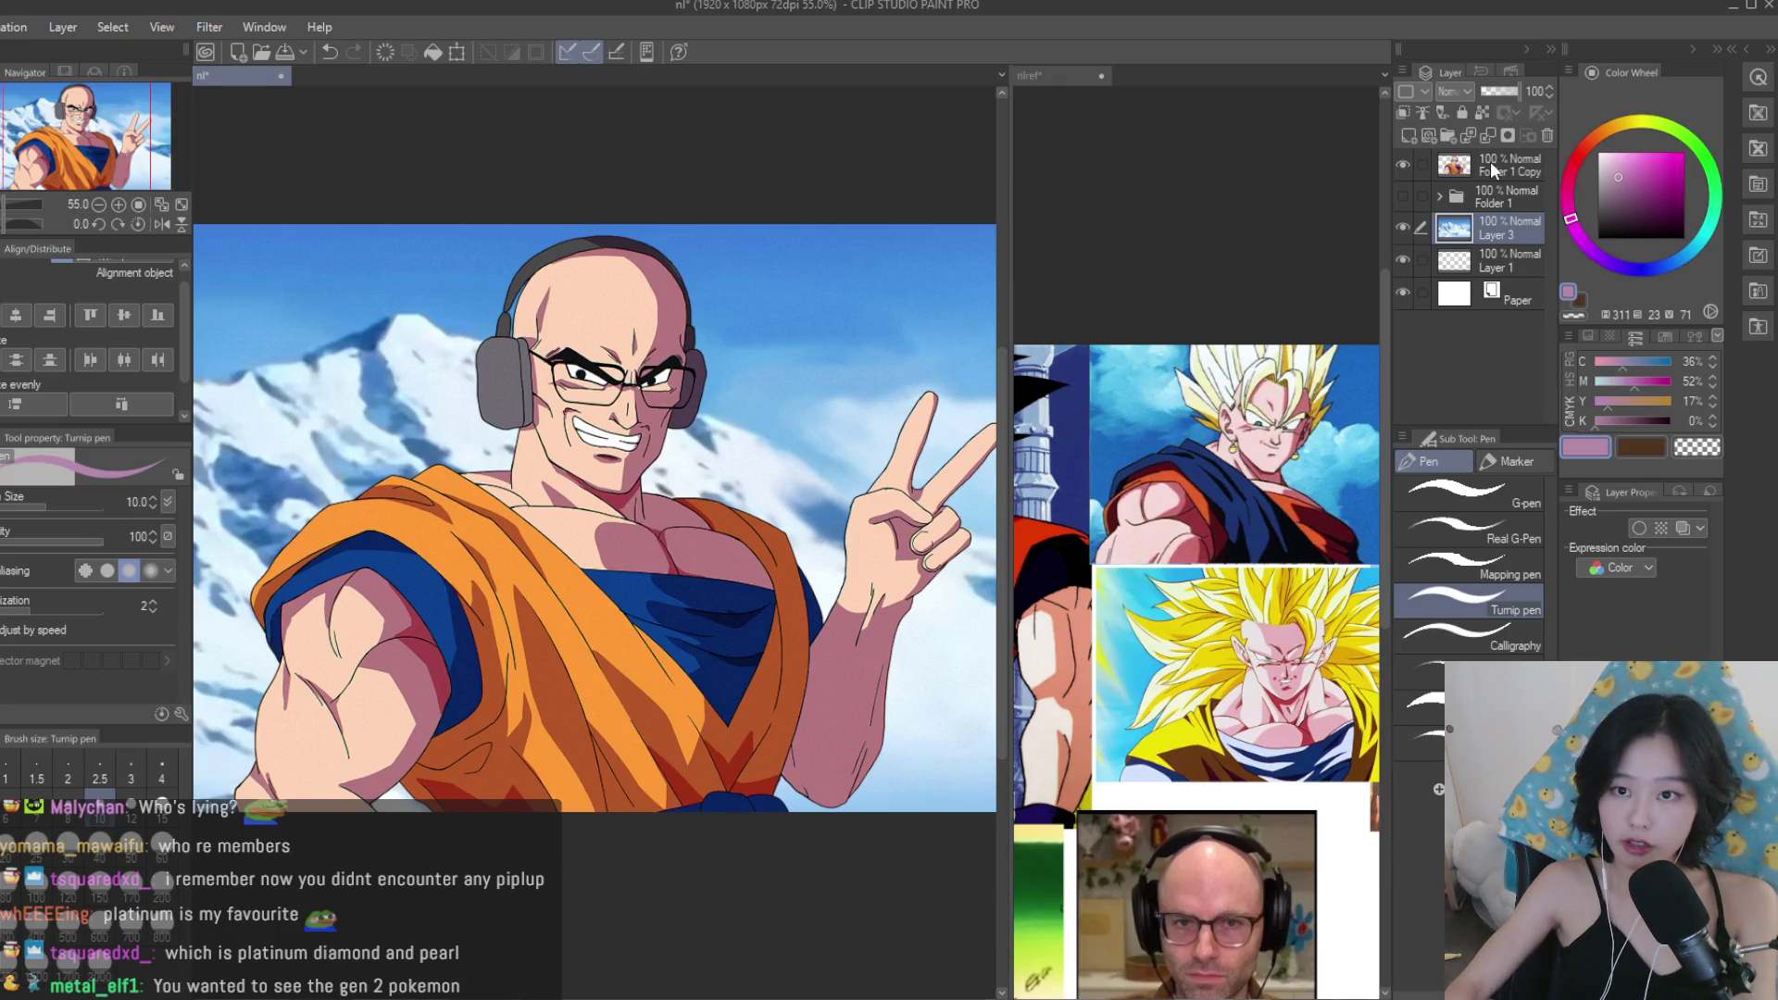
pyautogui.click(1492, 169)
pyautogui.click(1404, 111)
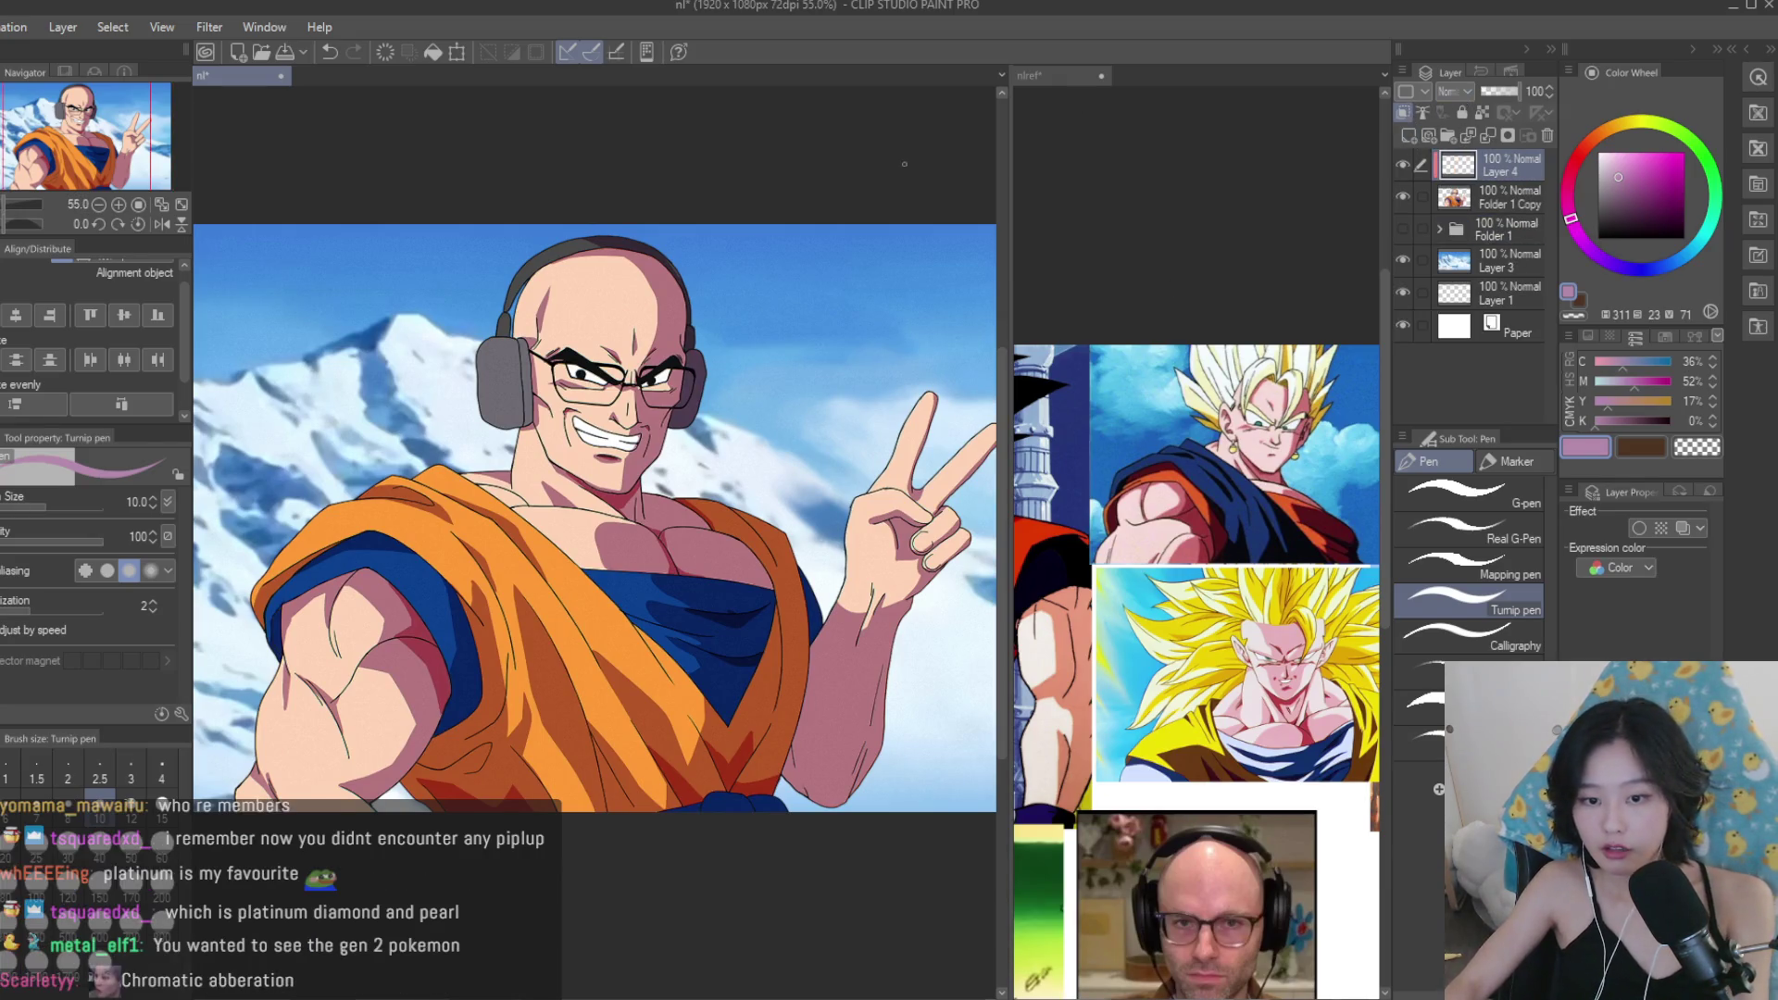
# Fill the whole picture with snow-sampled light bluish grey at brush size 2000, then fade it to zero opacity.
pyautogui.hotkey('ctrl', '-')
pyautogui.scroll(-2, 1195, 574)
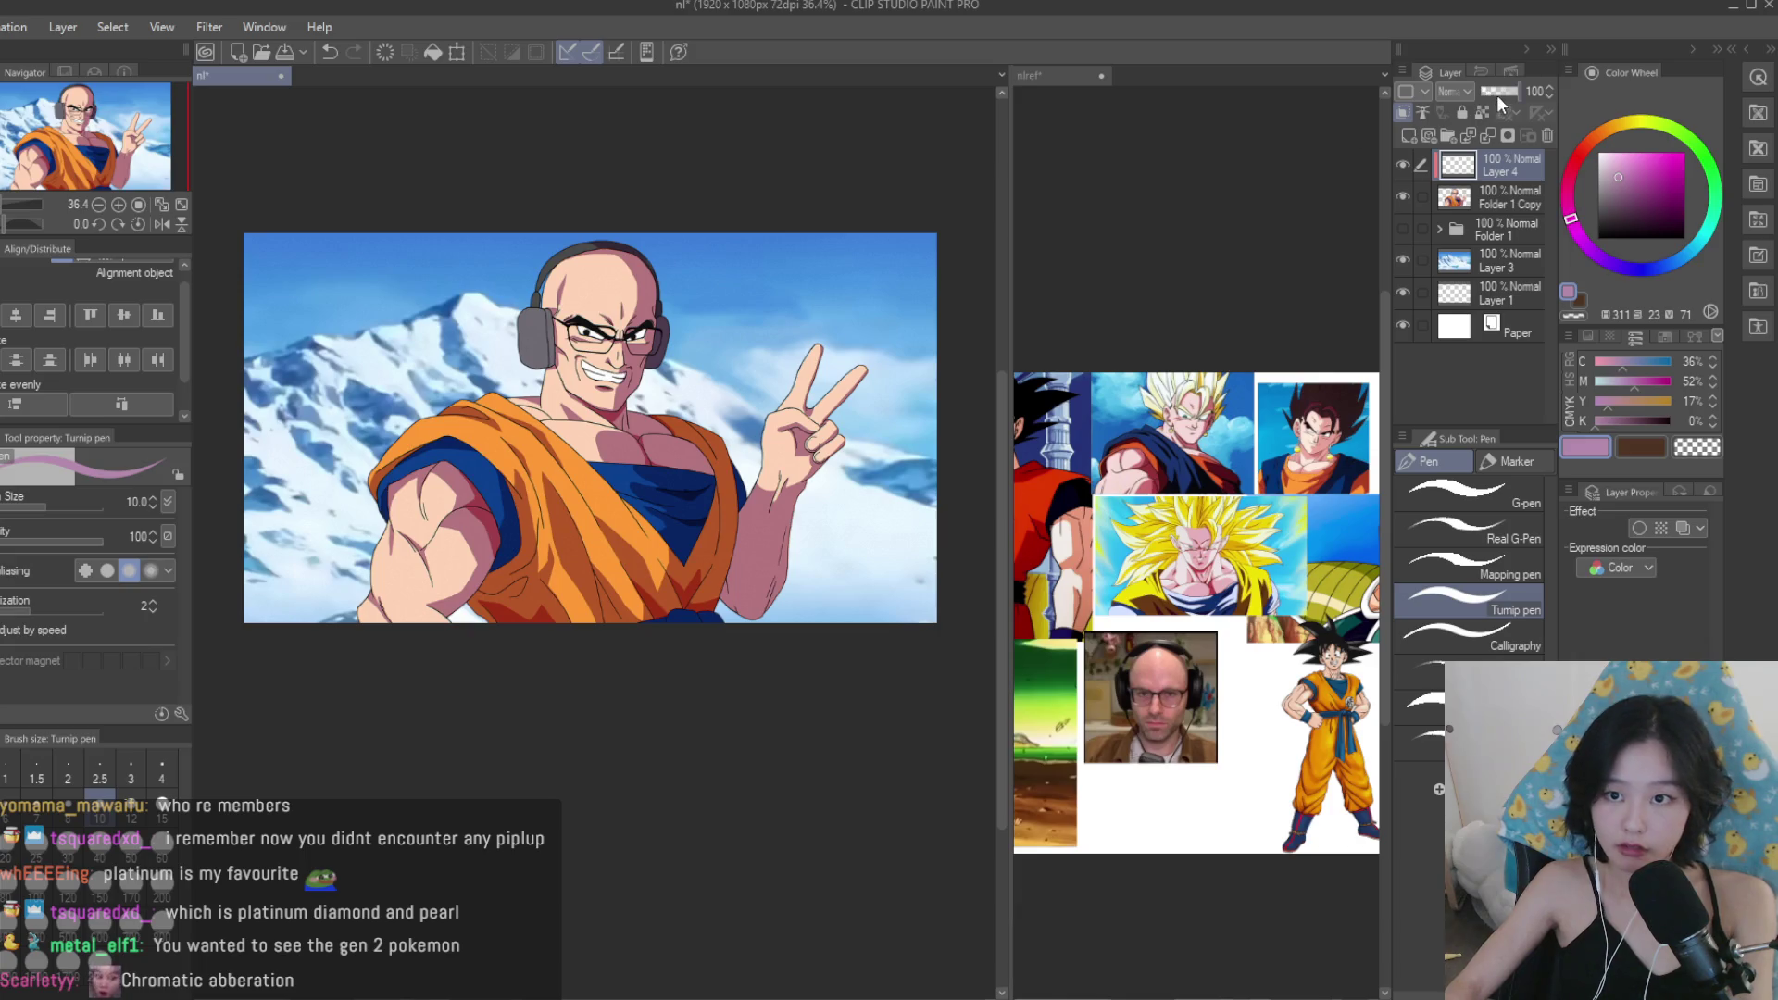
pyautogui.keyDown('alt'); pyautogui.click(312, 341); pyautogui.keyUp('alt')
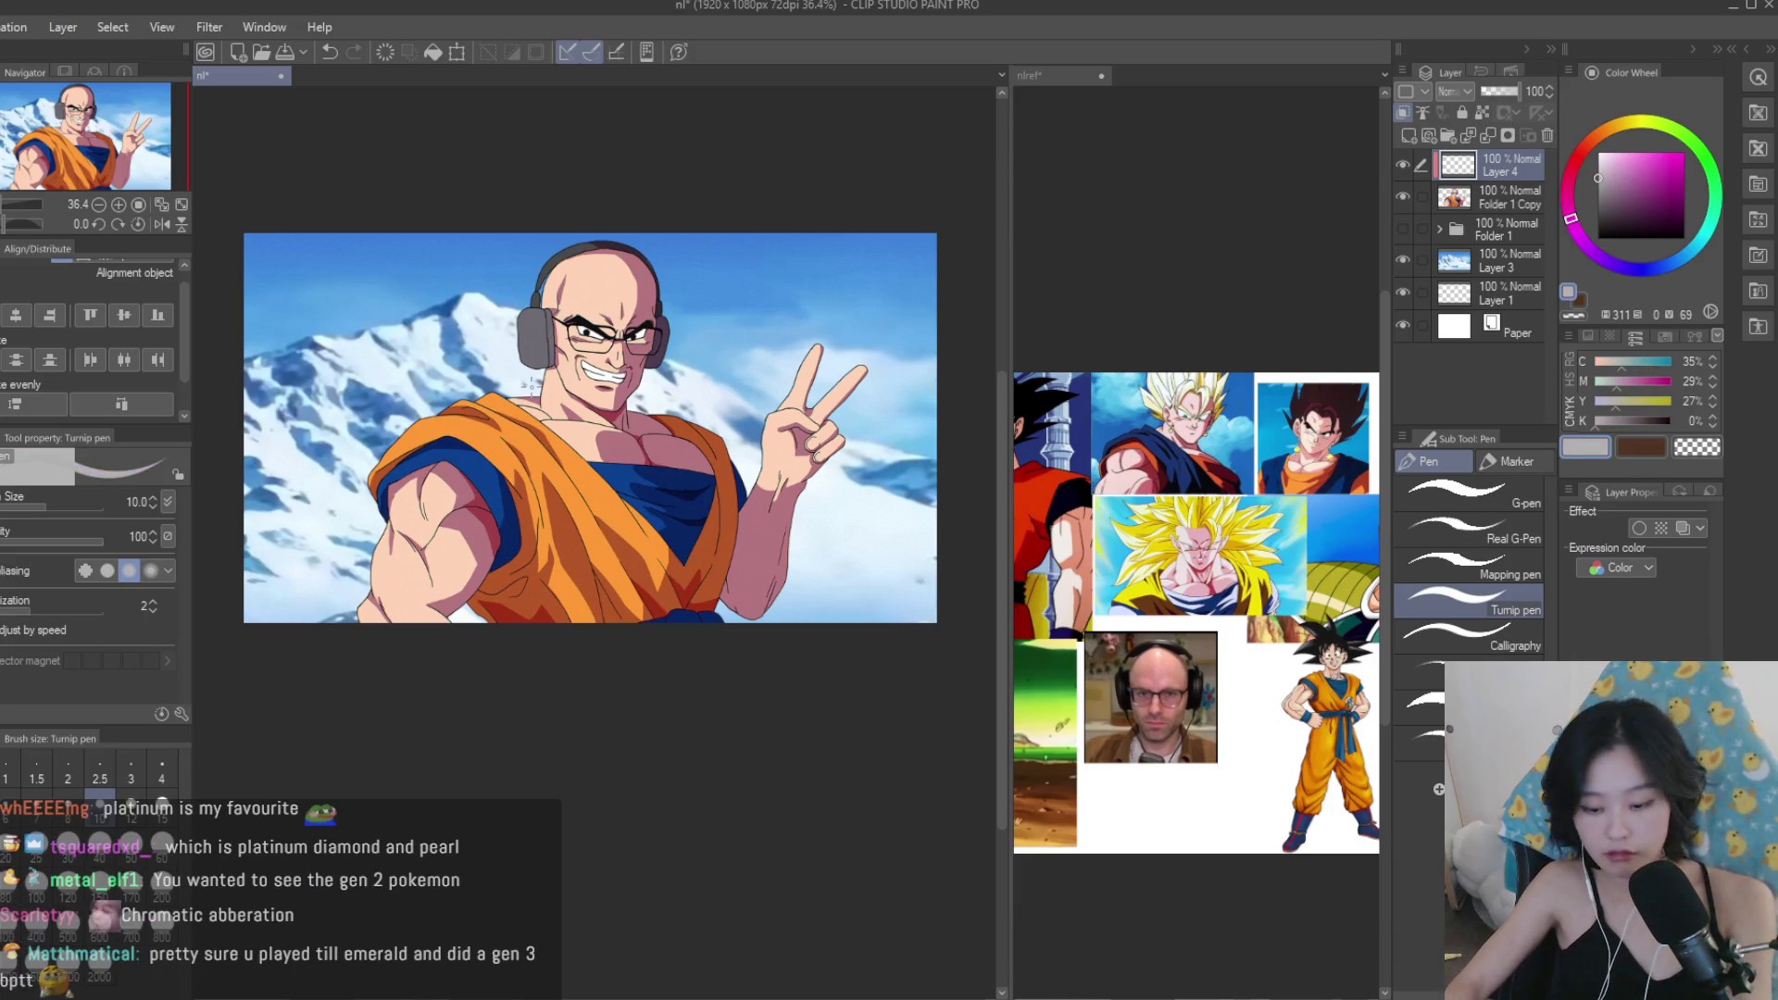
pyautogui.click(99, 977)
pyautogui.click(733, 370)
pyautogui.click(1491, 93)
pyautogui.moveTo(1480, 93); pyautogui.dragTo(1483, 93)
# Mirror the view horizontally to check the image, then flip it back.
pyautogui.scroll(-2, 753, 398)
pyautogui.press('h')
pyautogui.scroll(1, 768, 333)
pyautogui.press('h')
pyautogui.scroll(-2, 792, 278)
pyautogui.scroll(1, 792, 278)
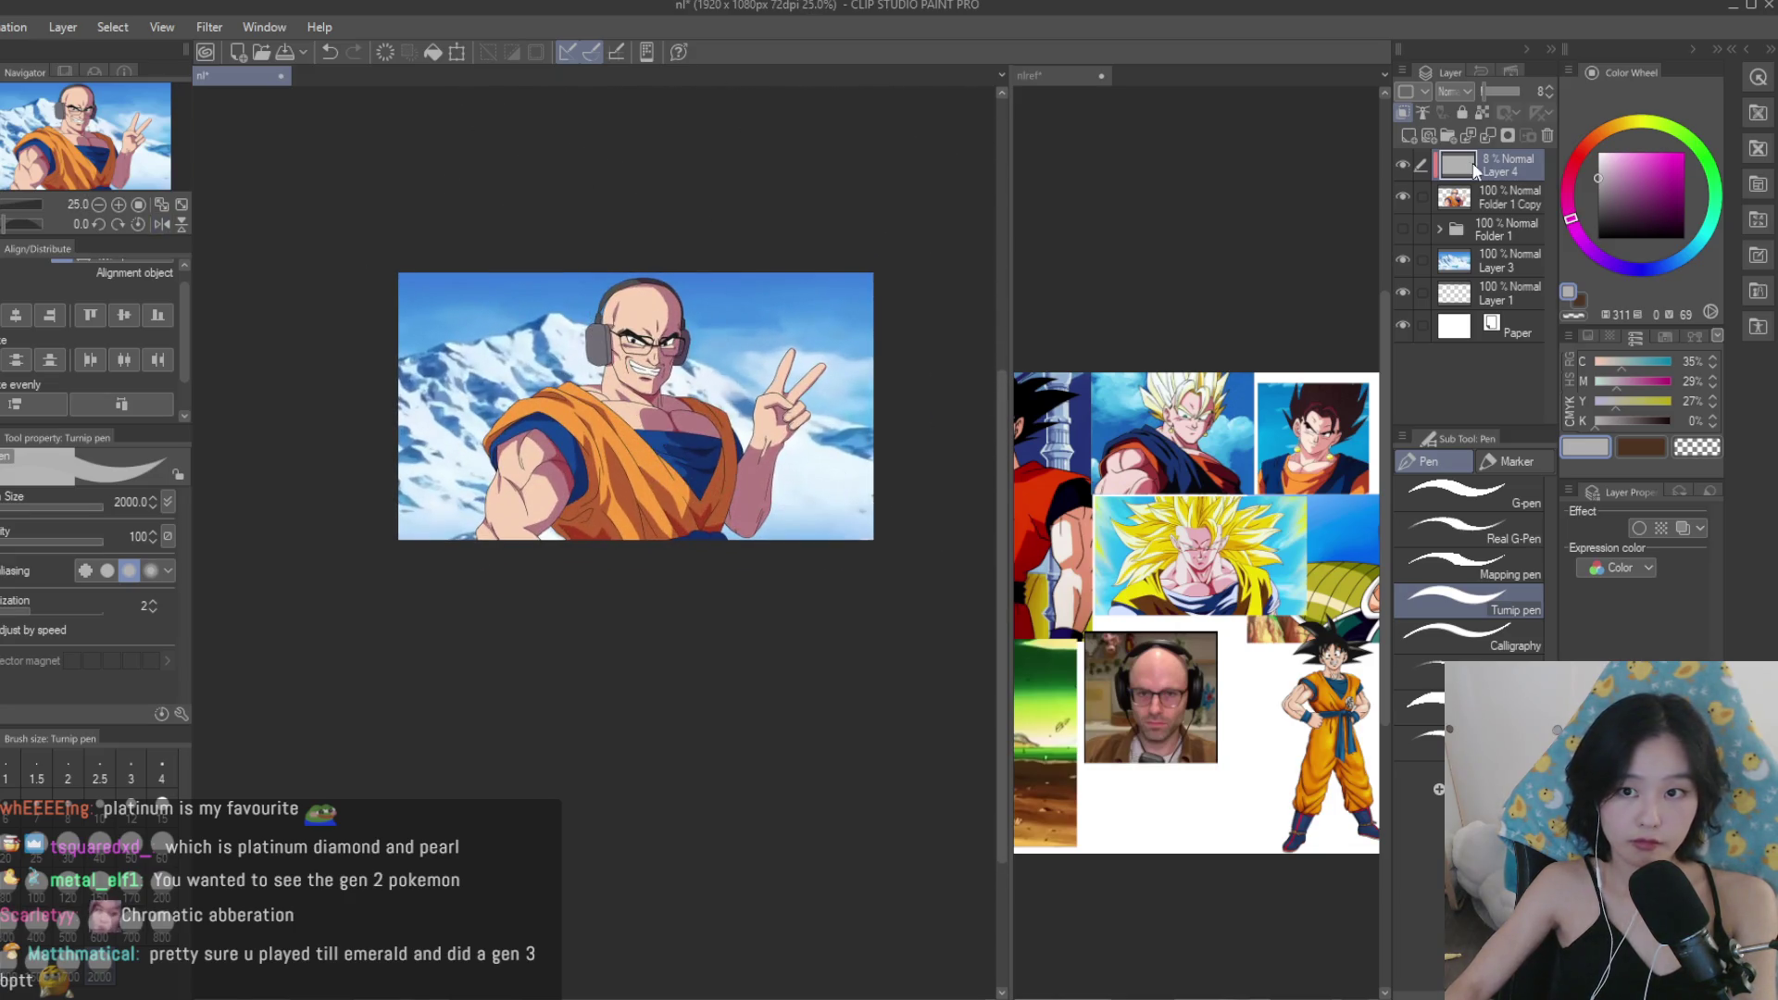
# Pick a darker grey and compare against the reference collage before returning to the illustration.
pyautogui.moveTo(1609, 194); pyautogui.dragTo(1597, 208)
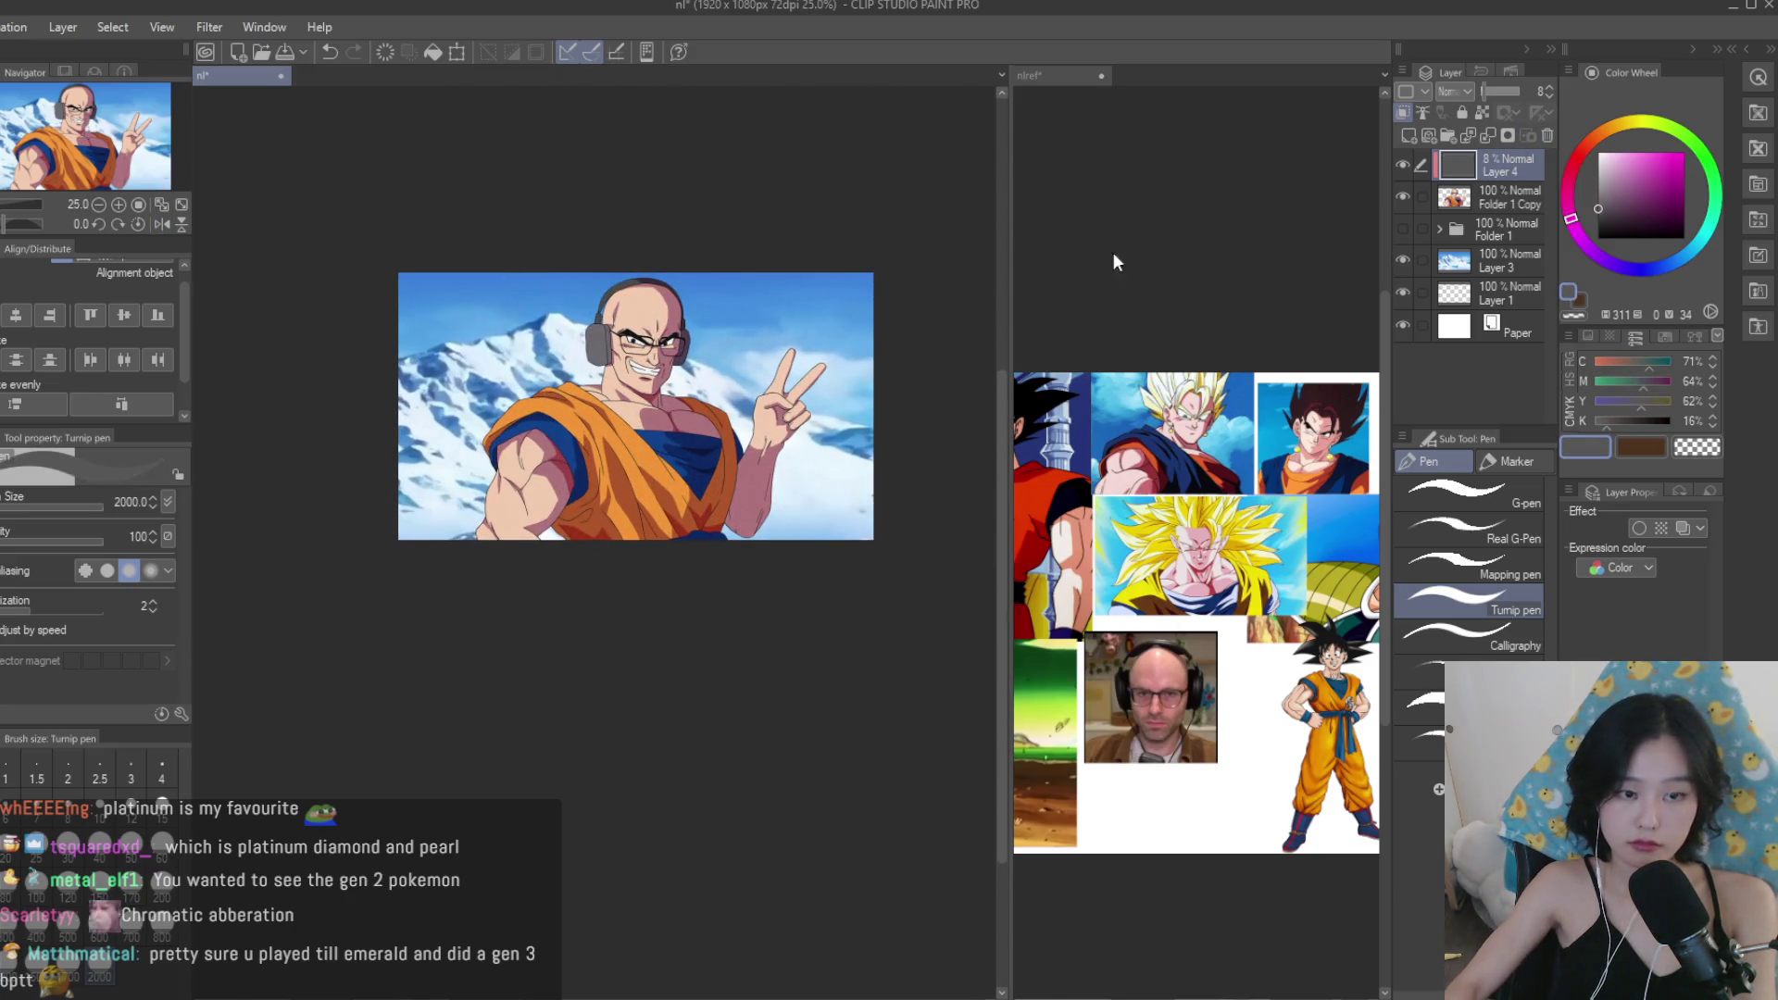
pyautogui.scroll(-2, 675, 318)
pyautogui.click(1199, 539)
pyautogui.click(750, 371)
pyautogui.scroll(3, 750, 370)
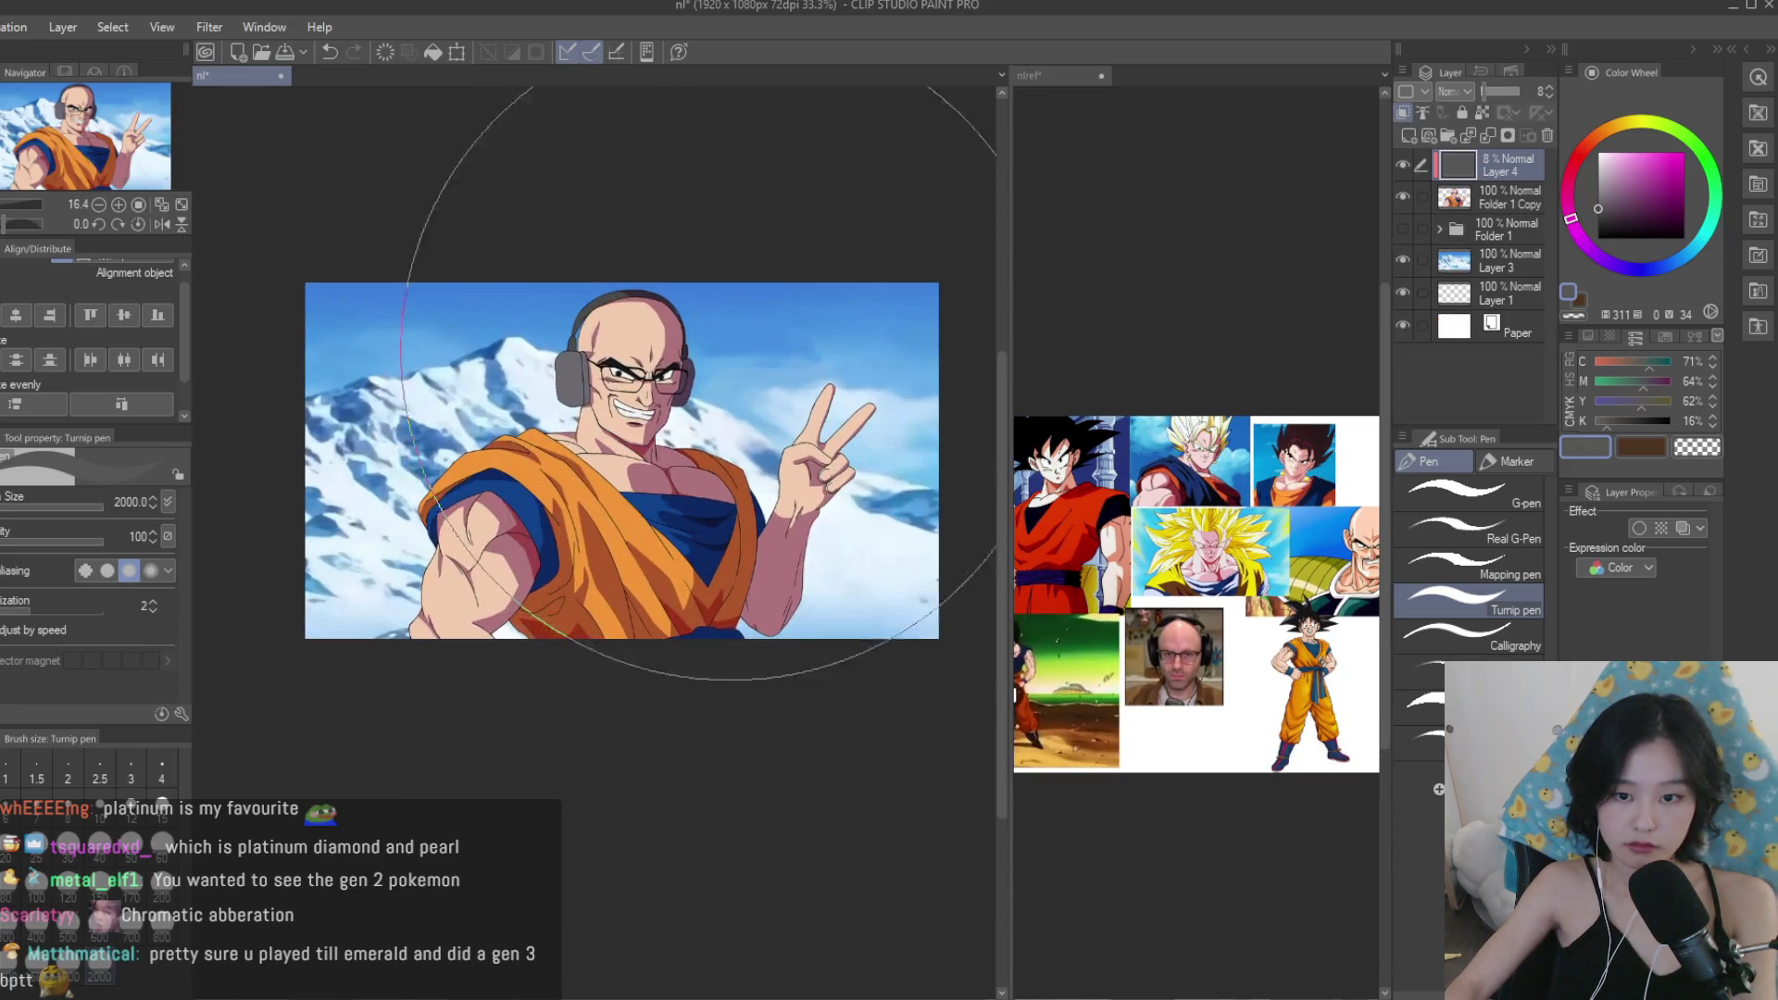
# Set Layer 4 to Multiply blending at 74% opacity and review the picture.
pyautogui.click(1599, 203)
pyautogui.moveTo(1487, 93)
pyautogui.mouseDown()
pyautogui.moveTo(1502, 93)
pyautogui.moveTo(1477, 94)
pyautogui.mouseUp()
pyautogui.moveTo(555, 370)
pyautogui.mouseDown()
pyautogui.moveTo(456, 83)
pyautogui.moveTo(535, 88)
pyautogui.moveTo(602, 305)
pyautogui.mouseUp()
pyautogui.scroll(2, 824, 423)
pyautogui.scroll(-2, 1157, 519)
pyautogui.scroll(3, 1162, 554)
pyautogui.scroll(-2, 1111, 537)
pyautogui.scroll(2, 1040, 517)
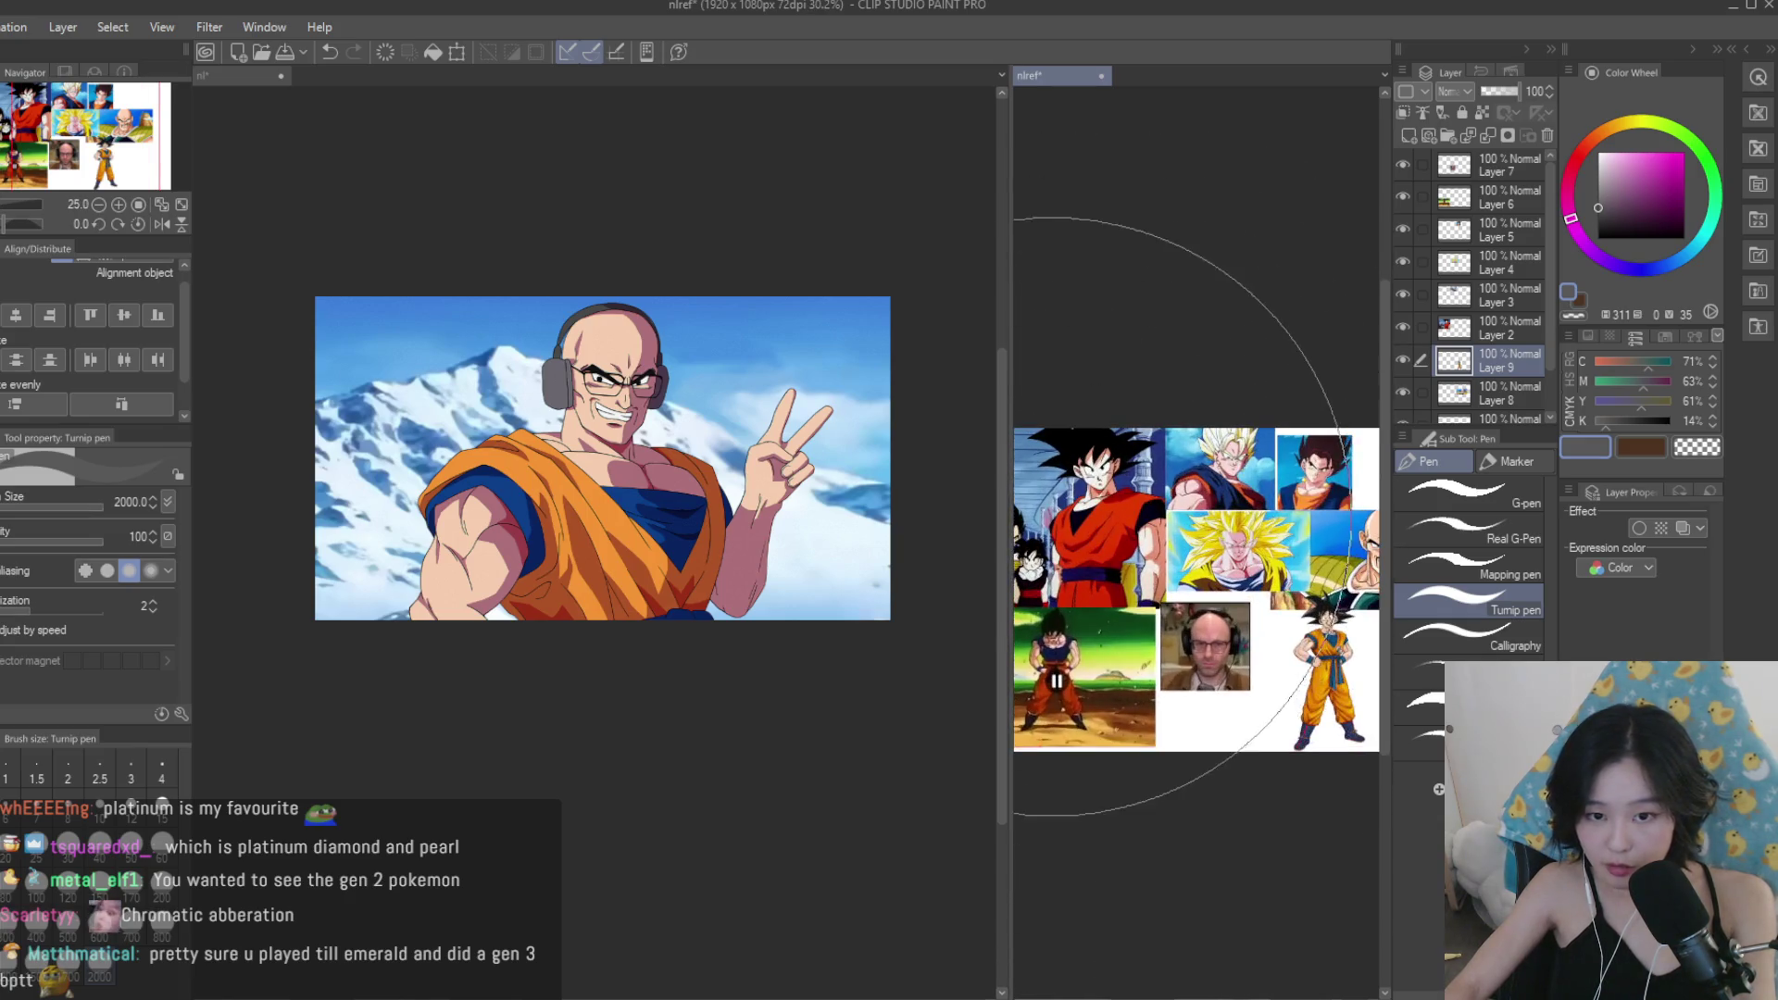
pyautogui.scroll(1, 1040, 517)
pyautogui.scroll(-2, 1112, 498)
pyautogui.scroll(4, 1111, 499)
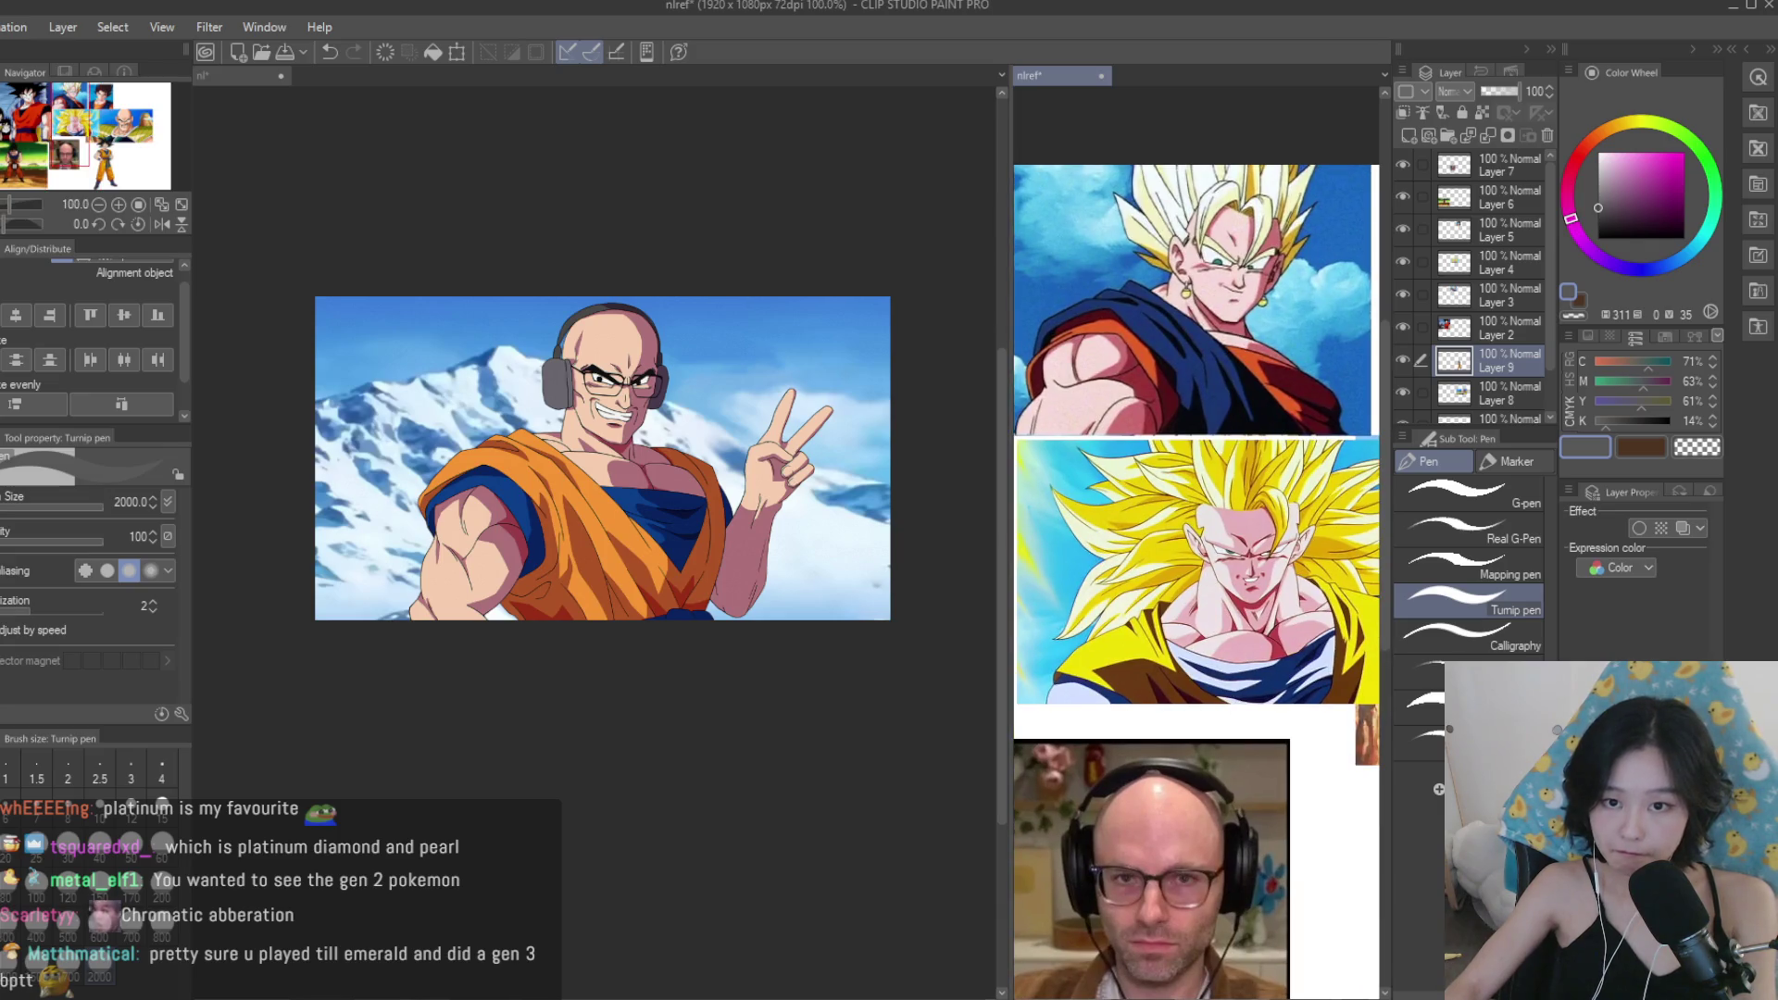
pyautogui.scroll(-4, 1111, 498)
pyautogui.scroll(3, 644, 328)
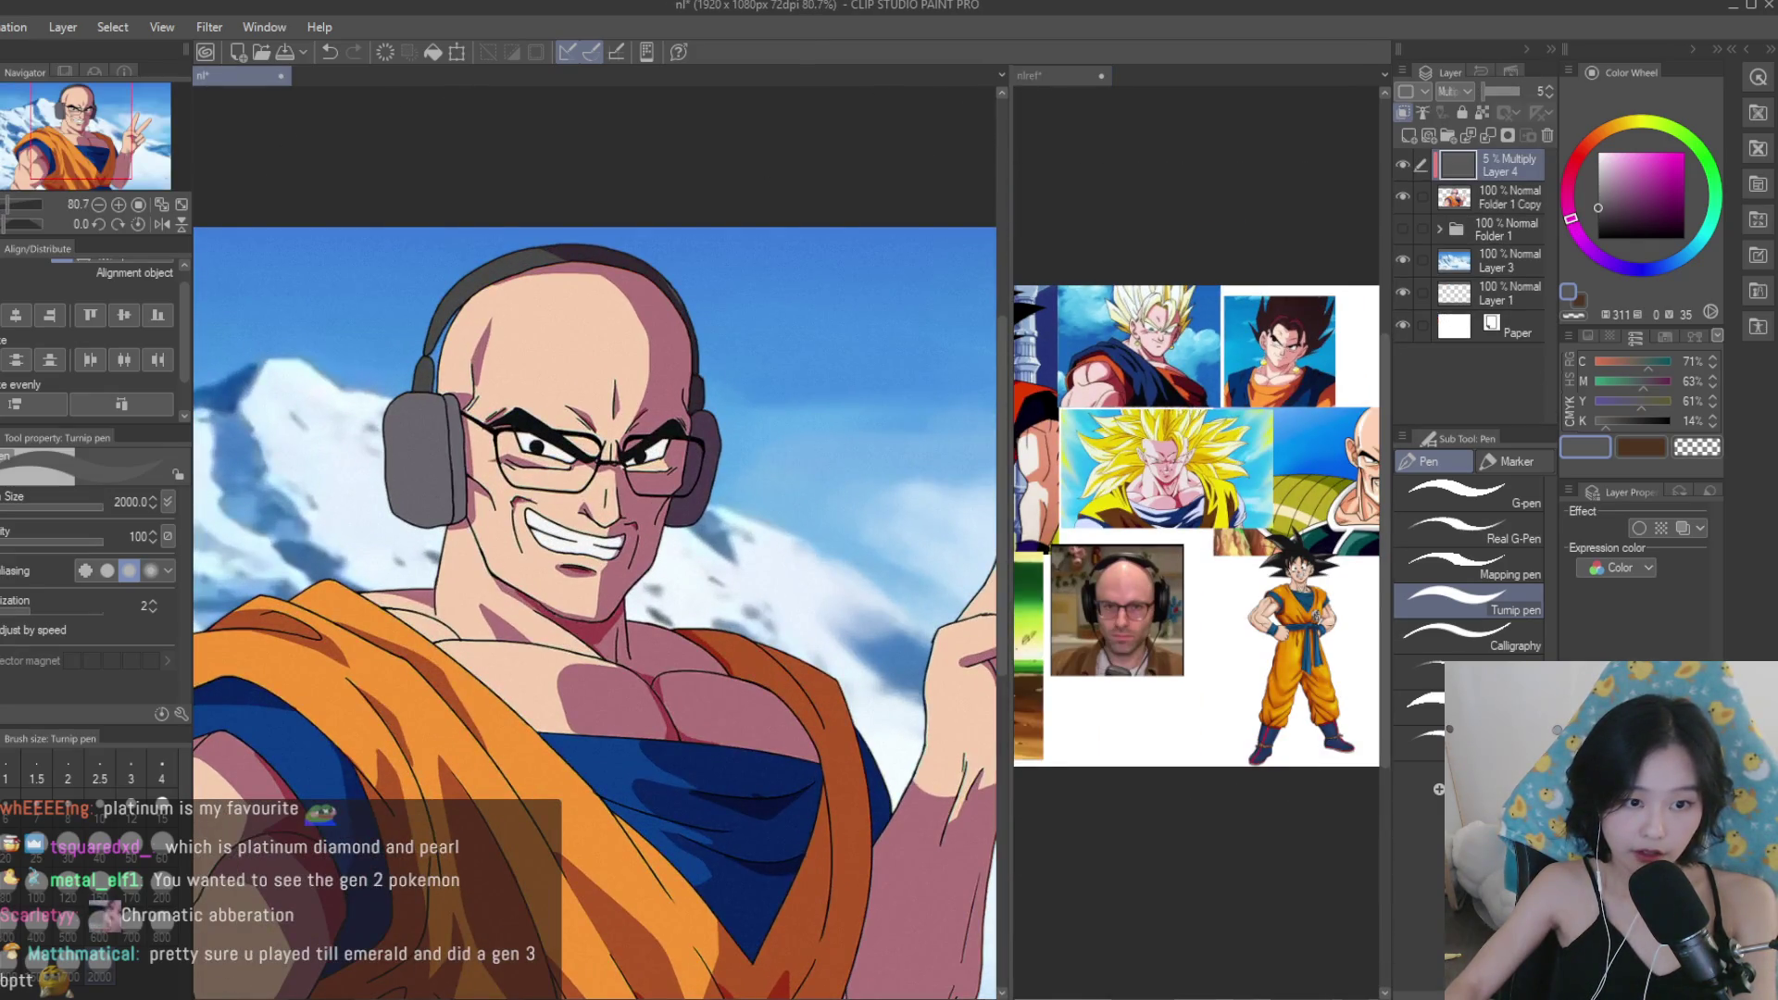
pyautogui.scroll(-3, 588, 334)
pyautogui.scroll(1, 588, 333)
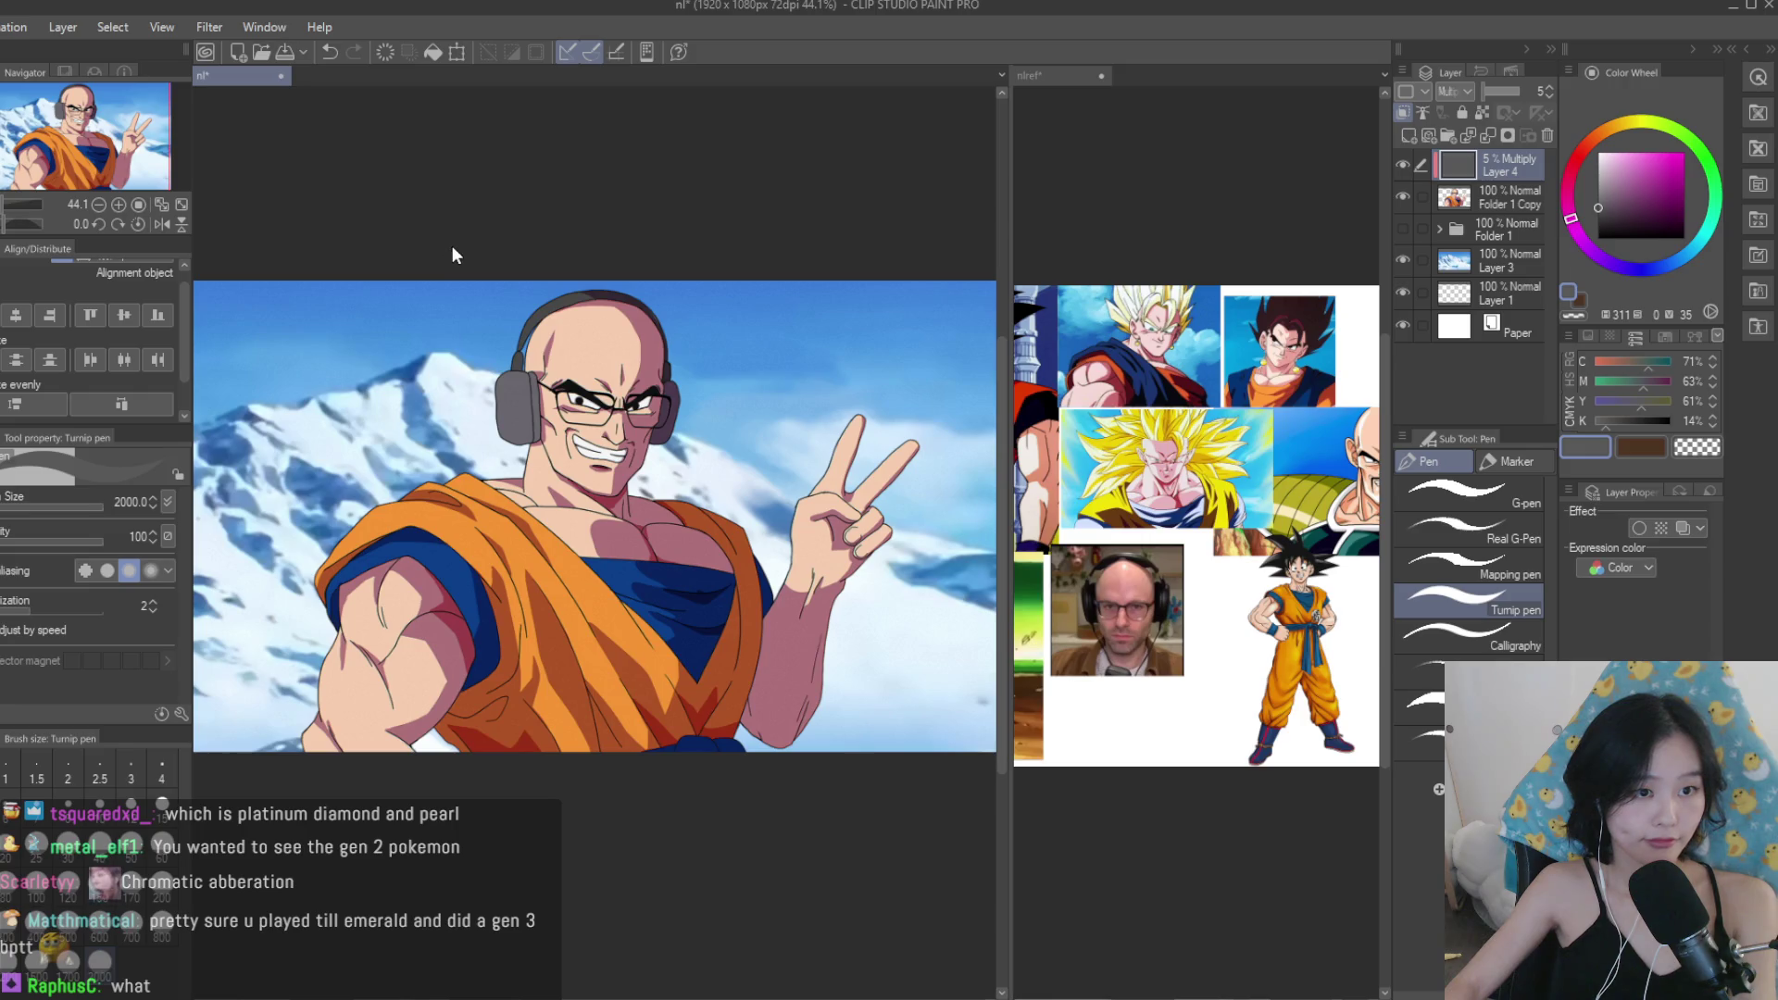
pyautogui.scroll(-1, 870, 244)
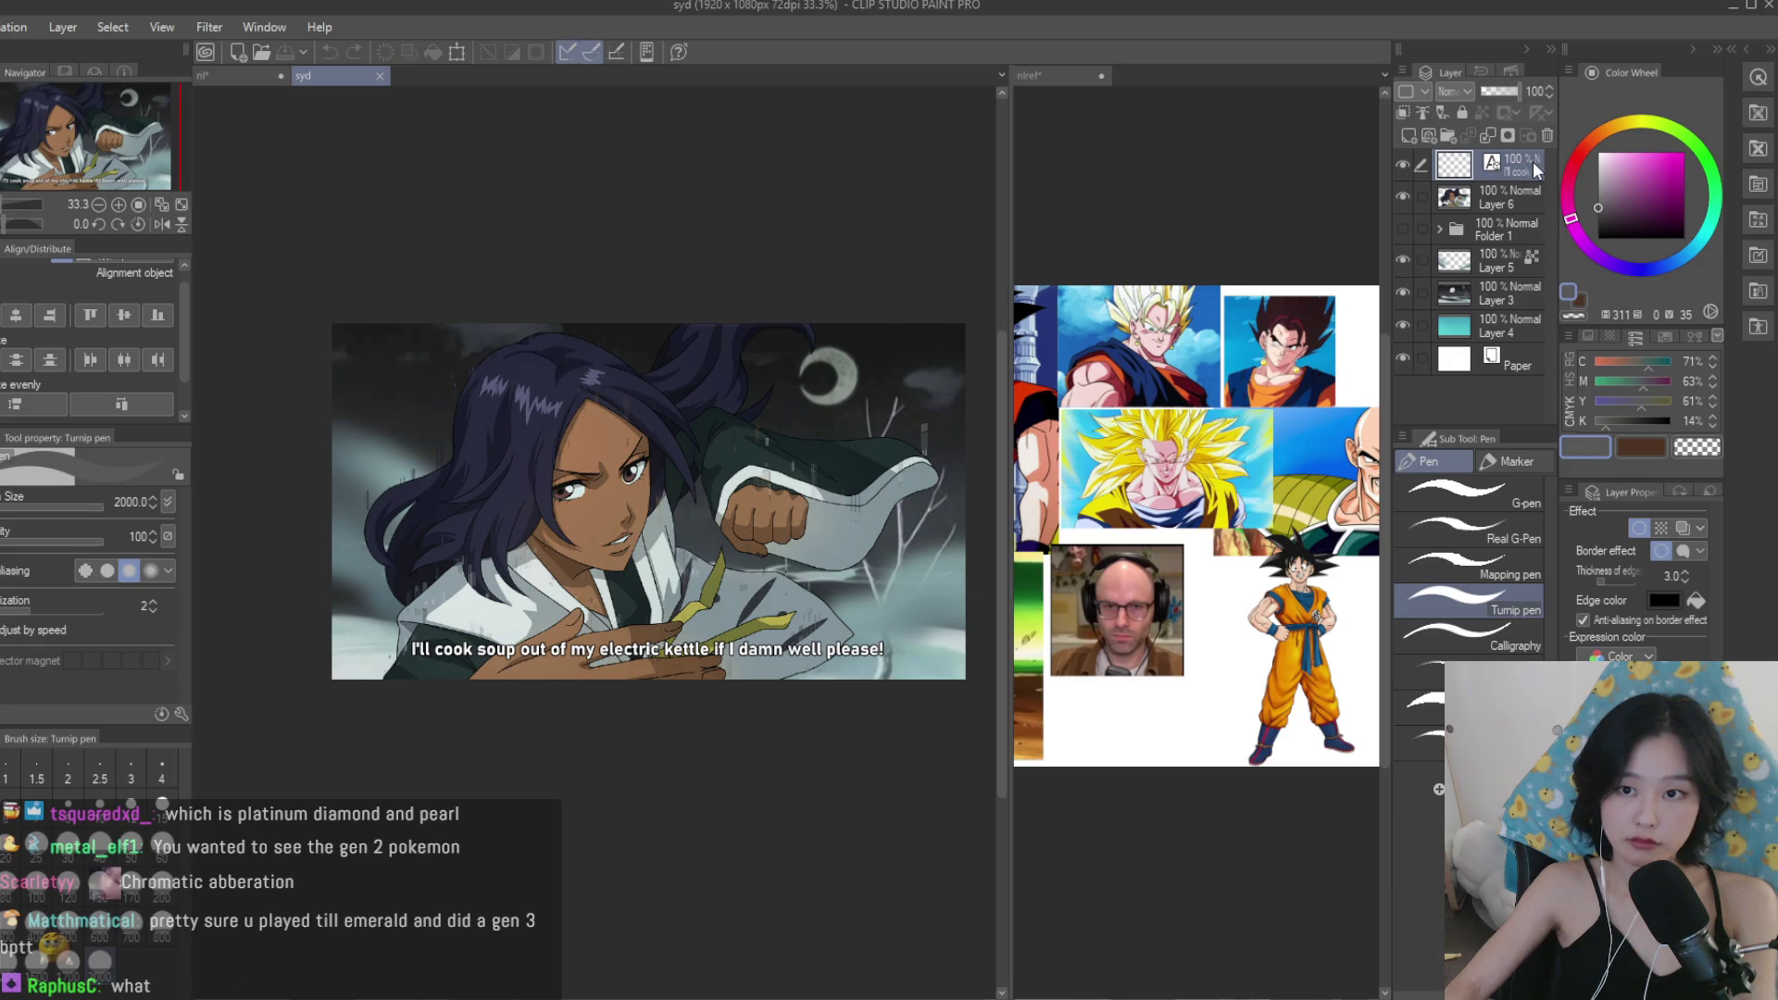
# Copy the subtitle layer from the syd picture, close syd, and paste it into the bald-man picture.
pyautogui.hotkey('ctrl', 'a')
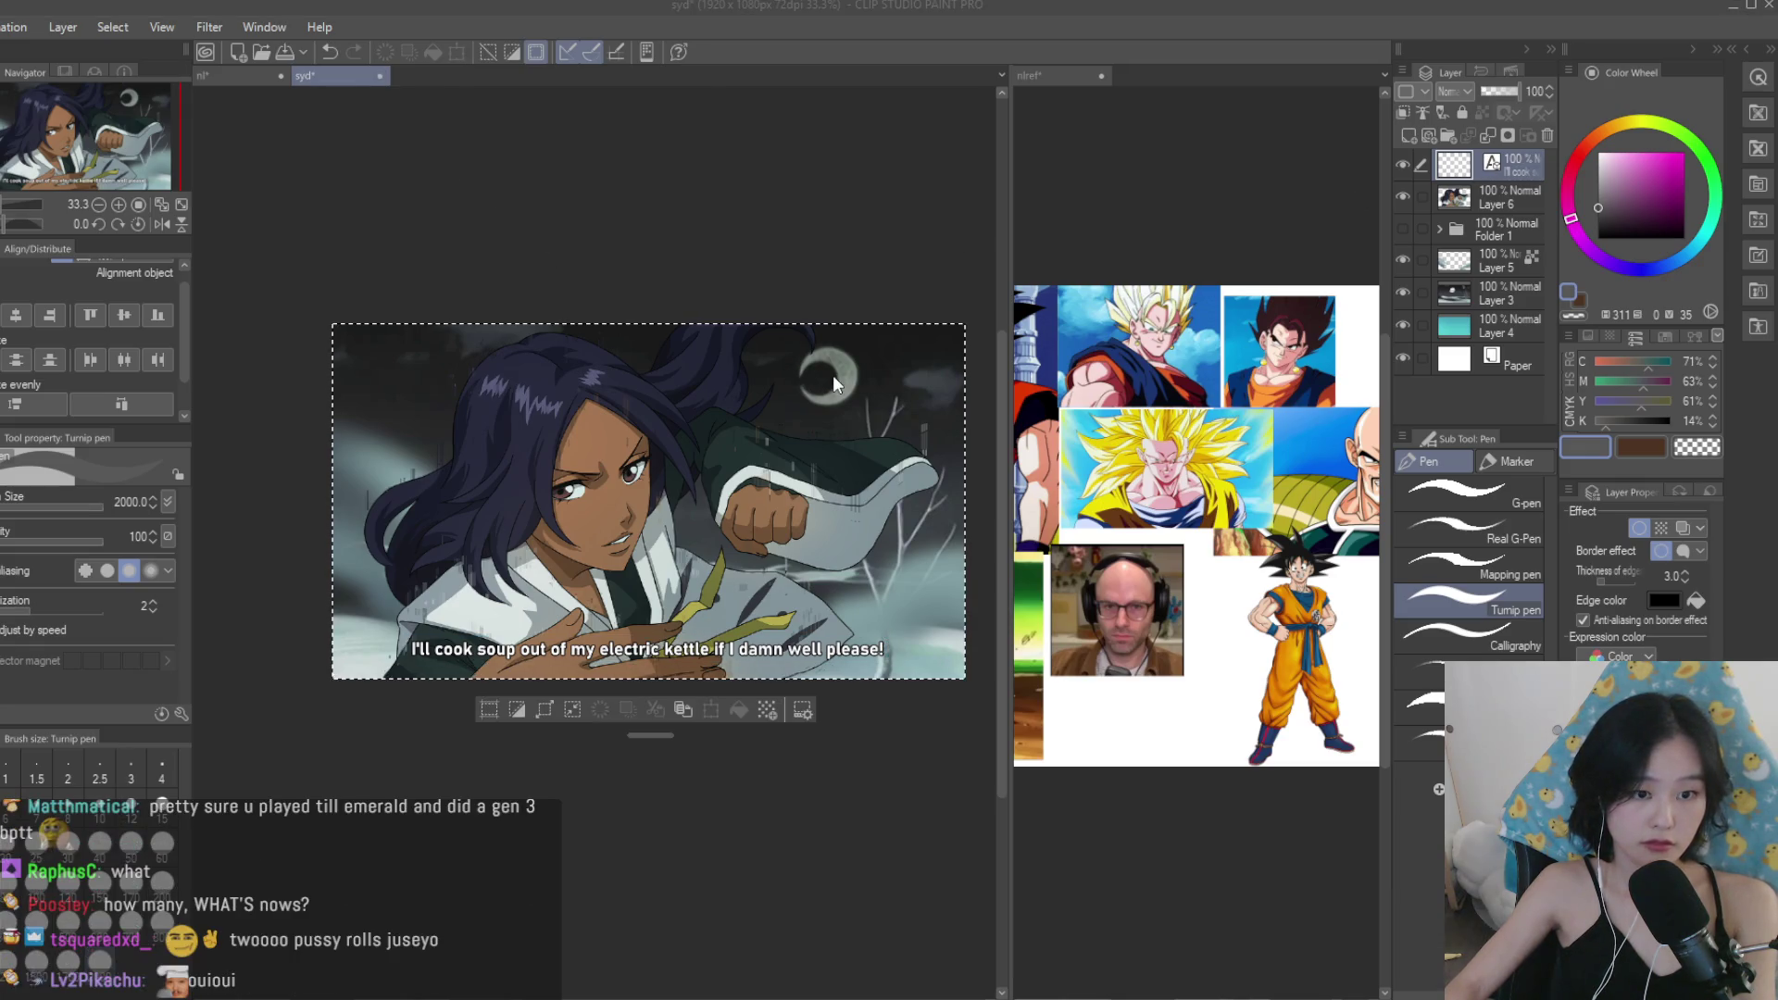
pyautogui.hotkey('ctrl', 'c')
pyautogui.hotkey('ctrl', 'w')
pyautogui.hotkey('ctrl', 'v')
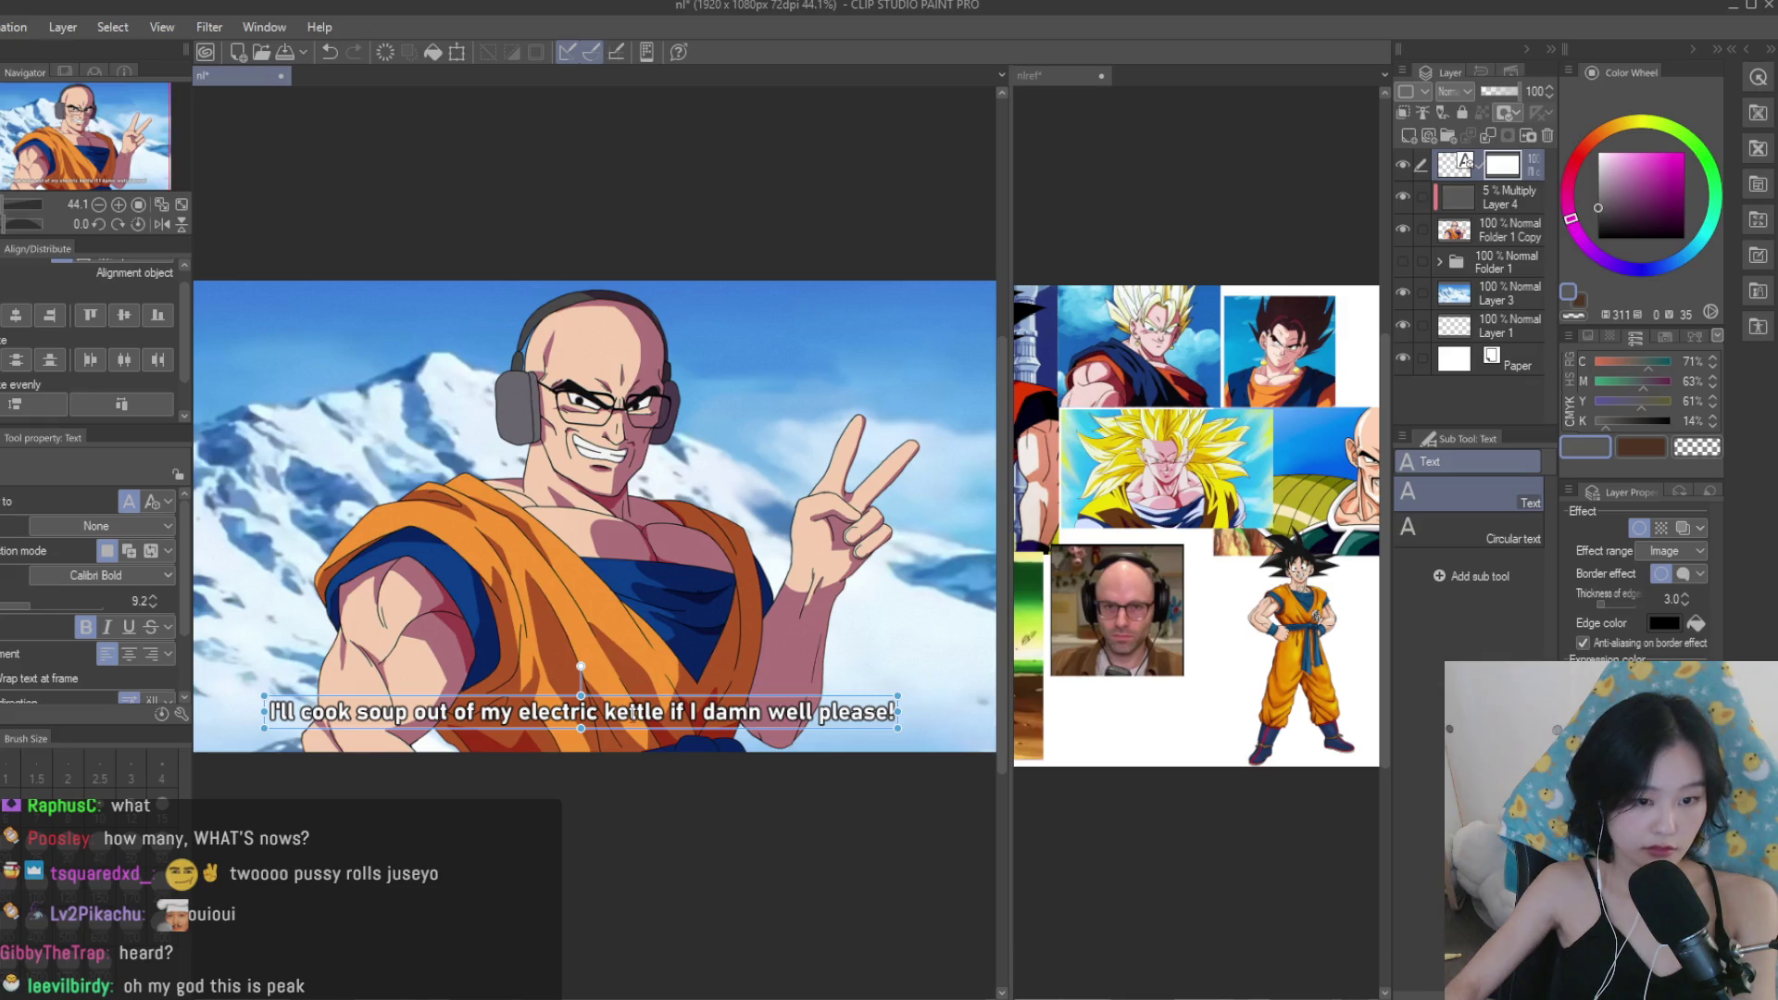
# Change the pasted subtitle to 'Two p*ssy rolls please.' and shift it toward the centre.
pyautogui.click(632, 713)
pyautogui.hotkey('ctrl', 'a')
pyautogui.write('TWO')
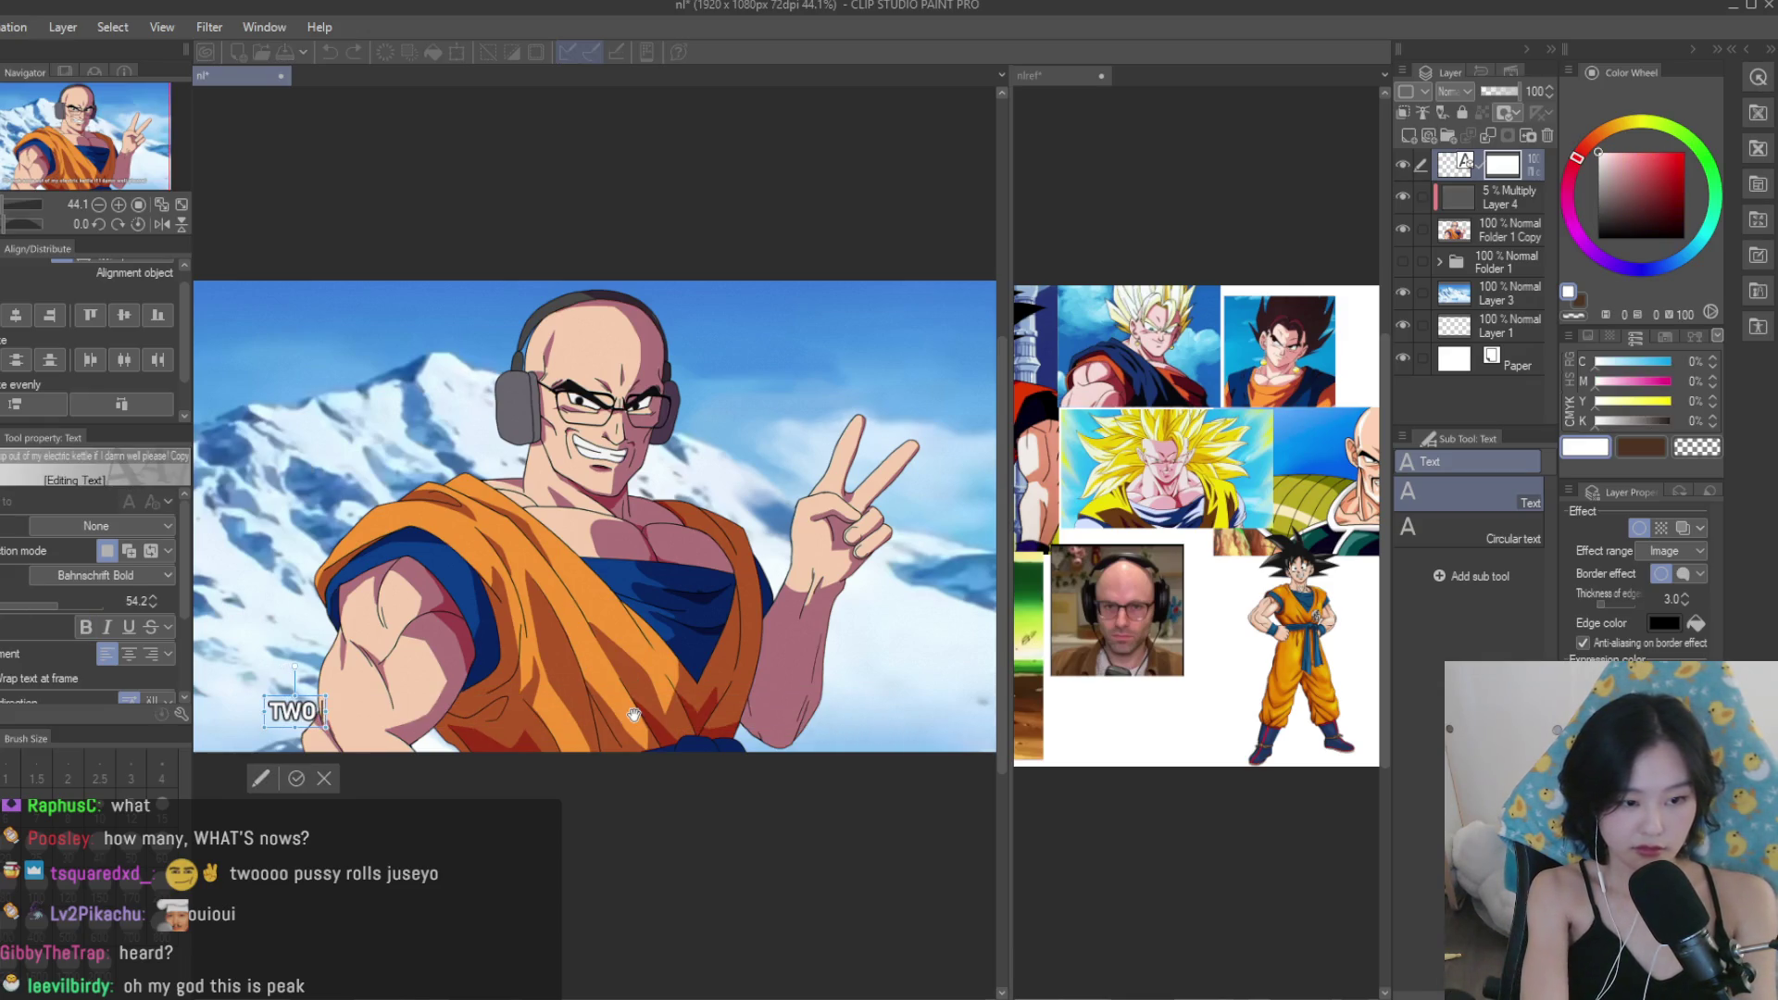
pyautogui.hotkey('ctrl', 'a')
pyautogui.write('Two p')
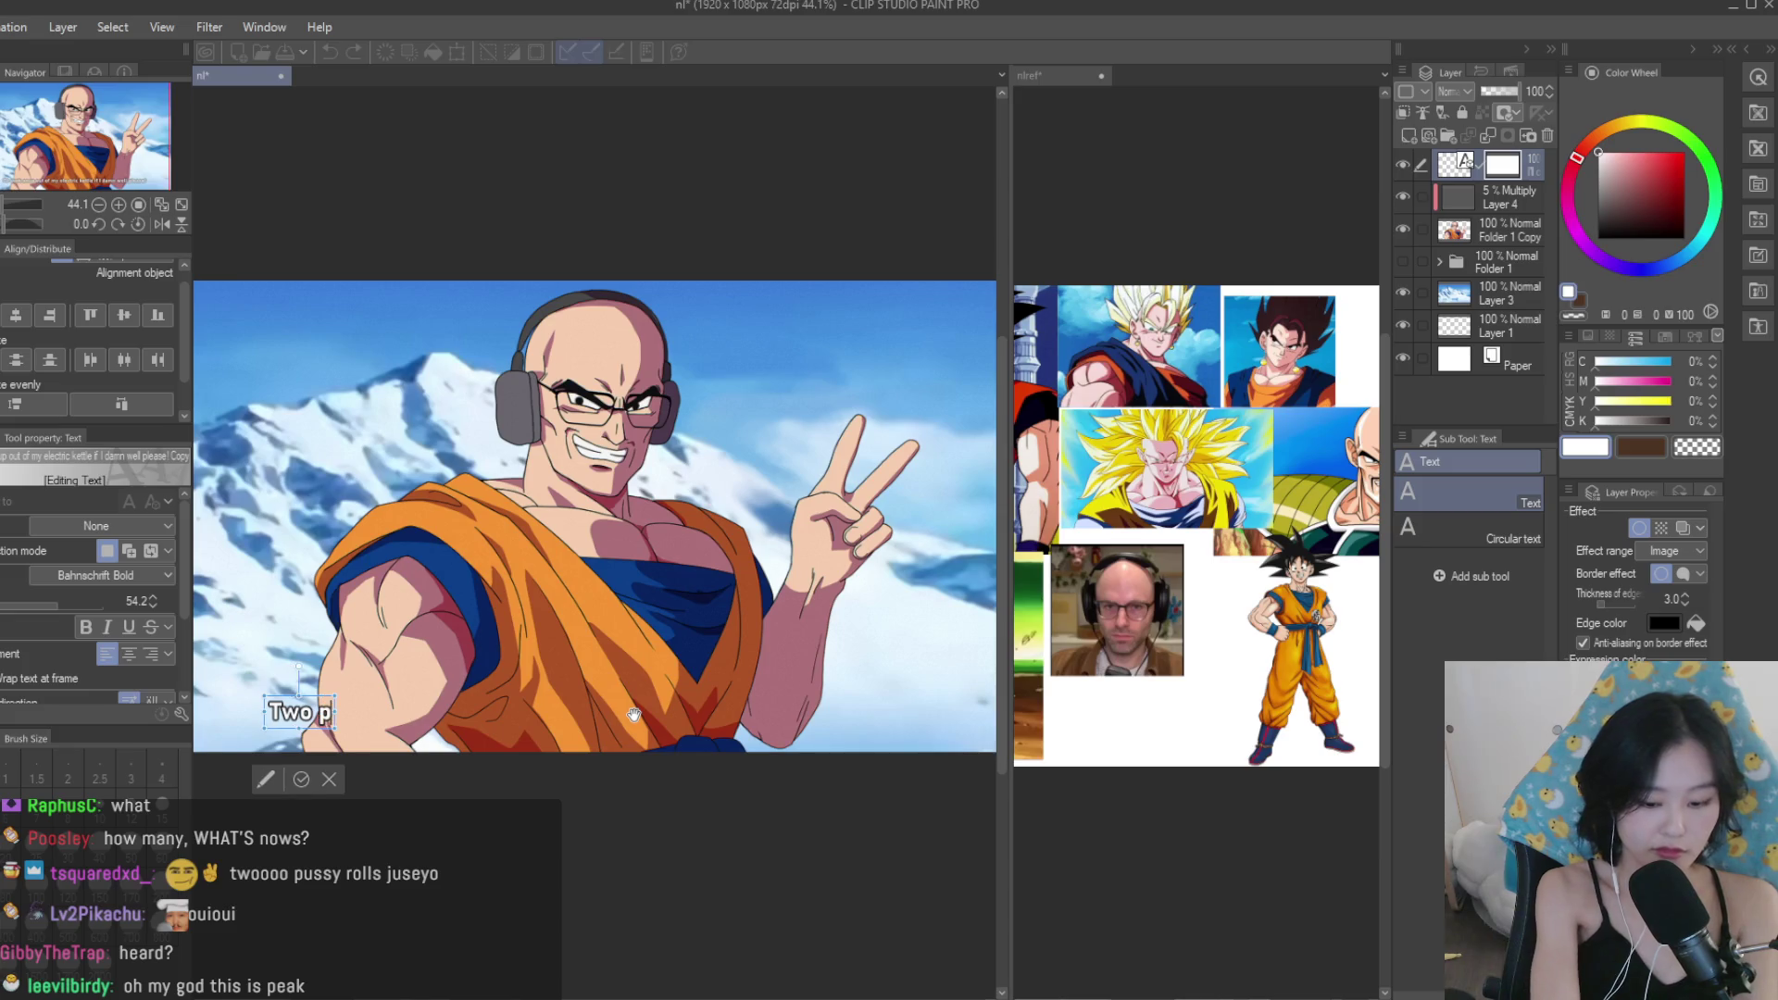
pyautogui.write('*ssy rolls please!')
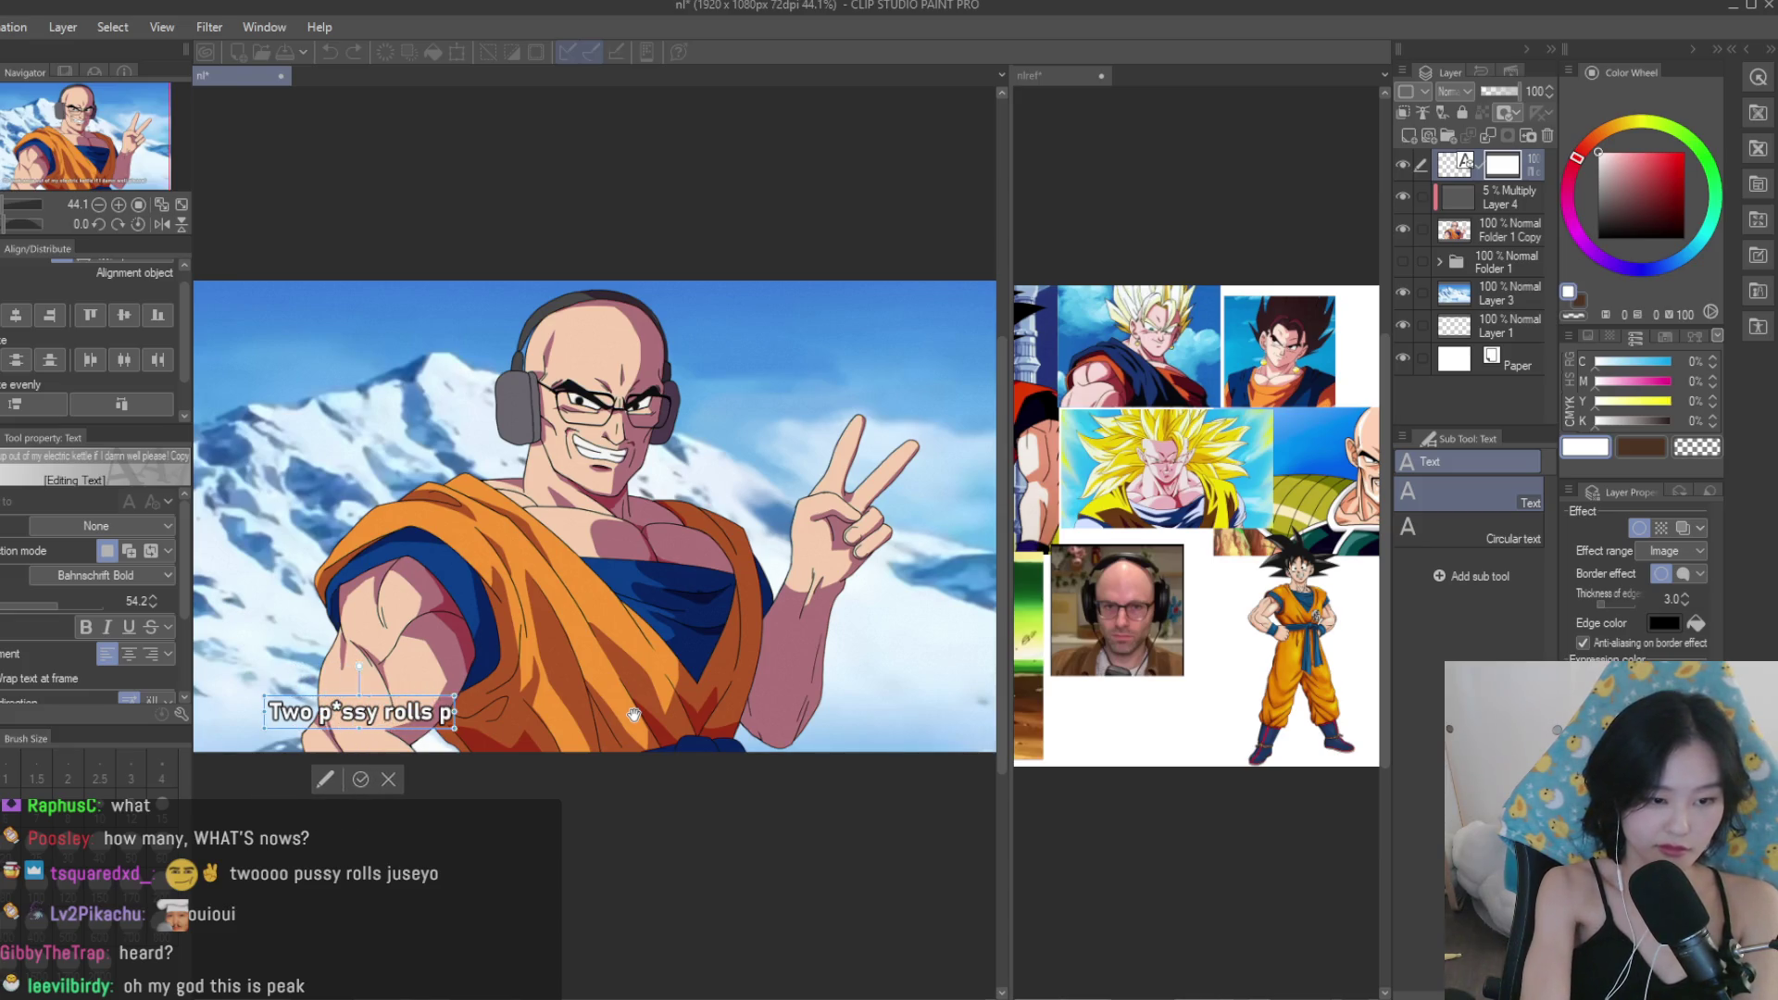
pyautogui.press('BackSpace')
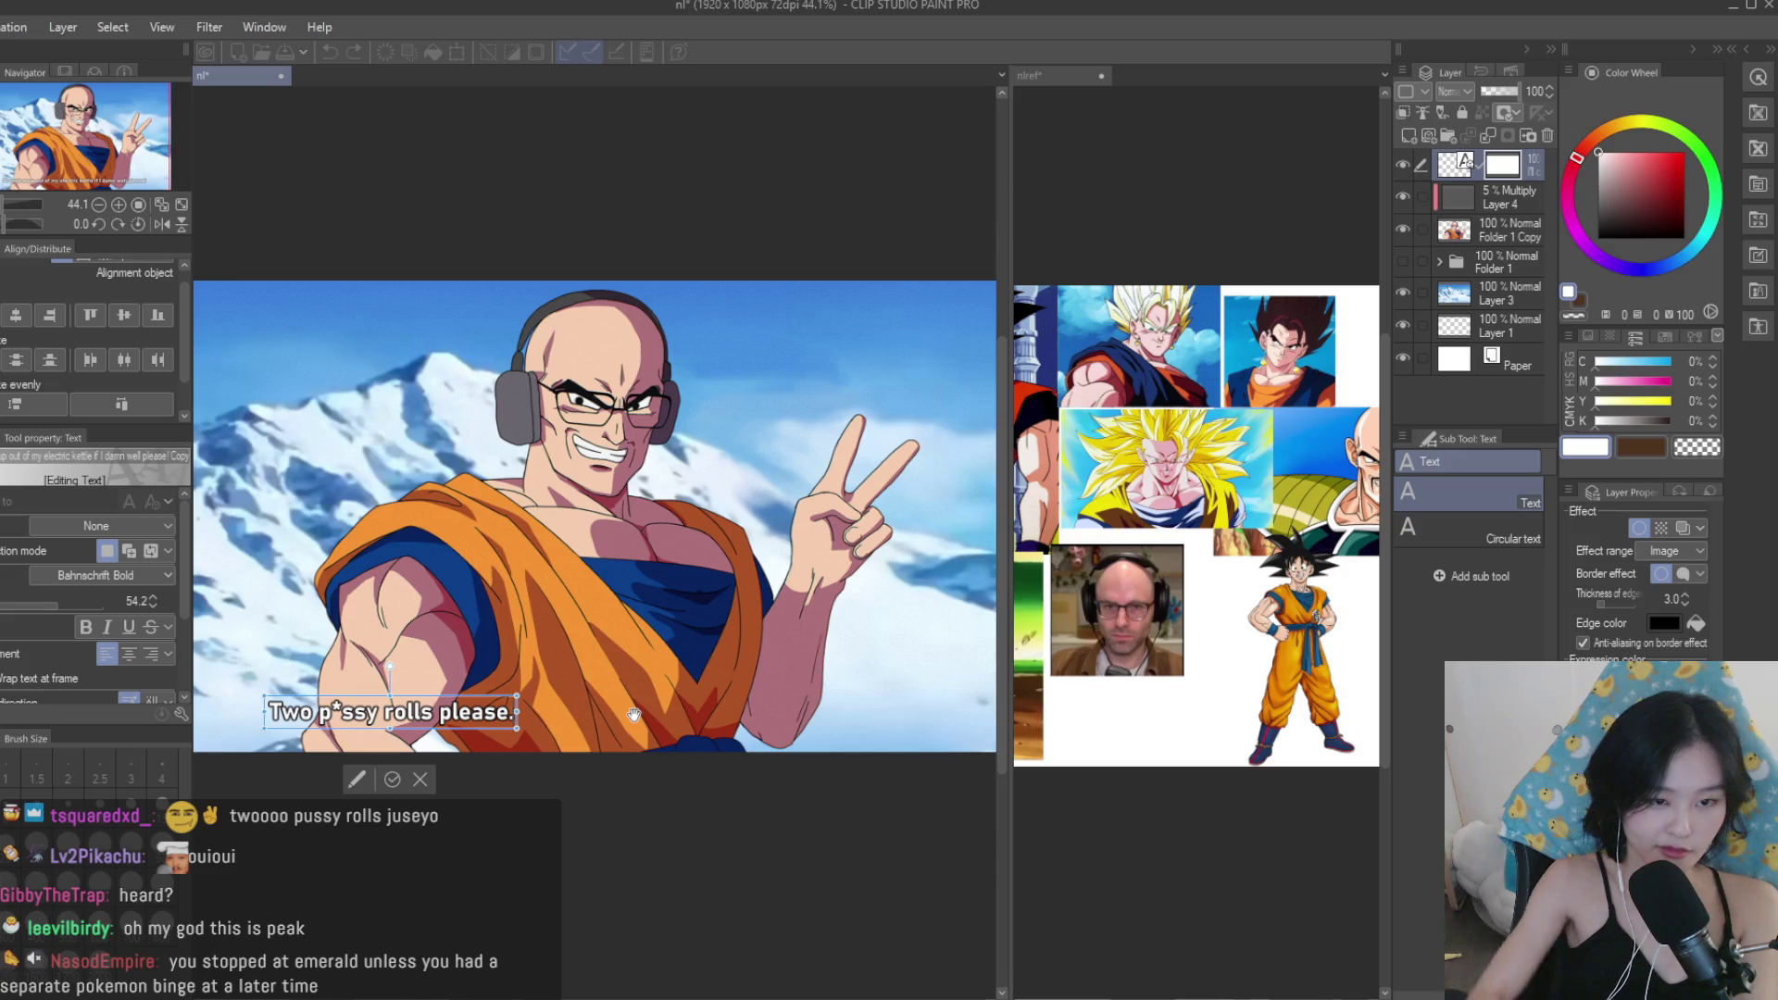
pyautogui.press('k')
pyautogui.scroll(-3, 602, 583)
pyautogui.moveTo(553, 706); pyautogui.dragTo(711, 705)
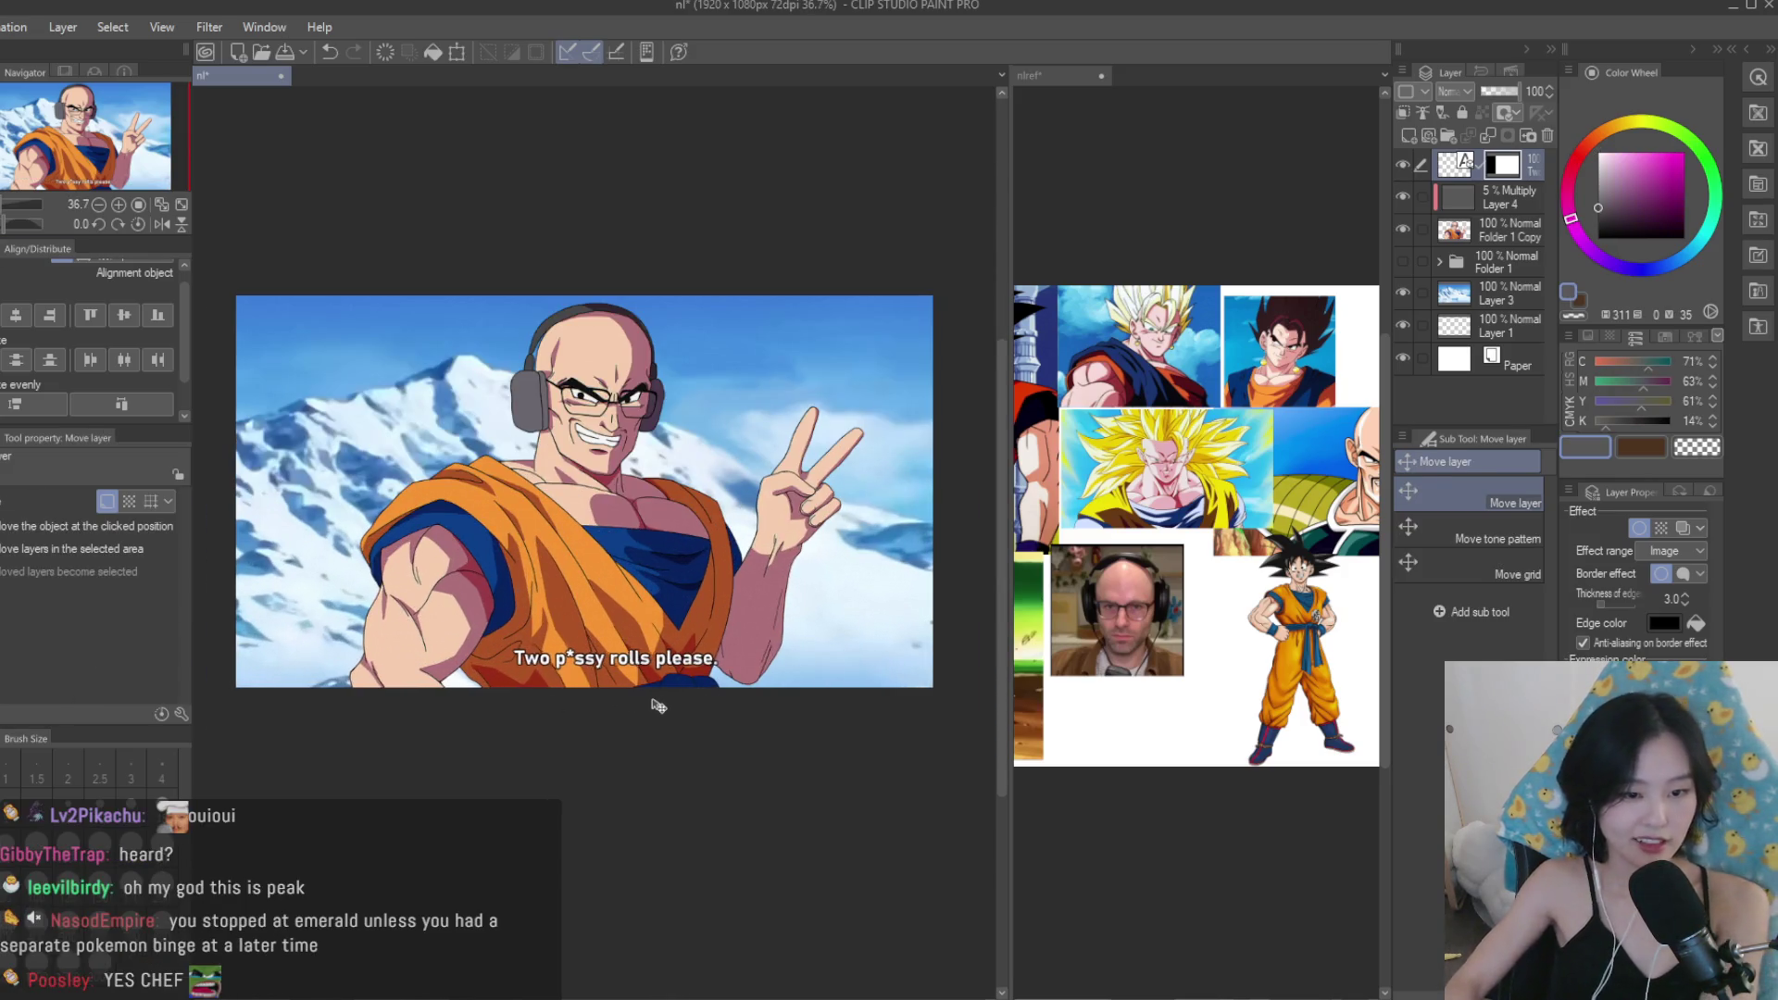
# Add a blank guide layer and select a rectangle along the bottom of the image.
pyautogui.press('m')
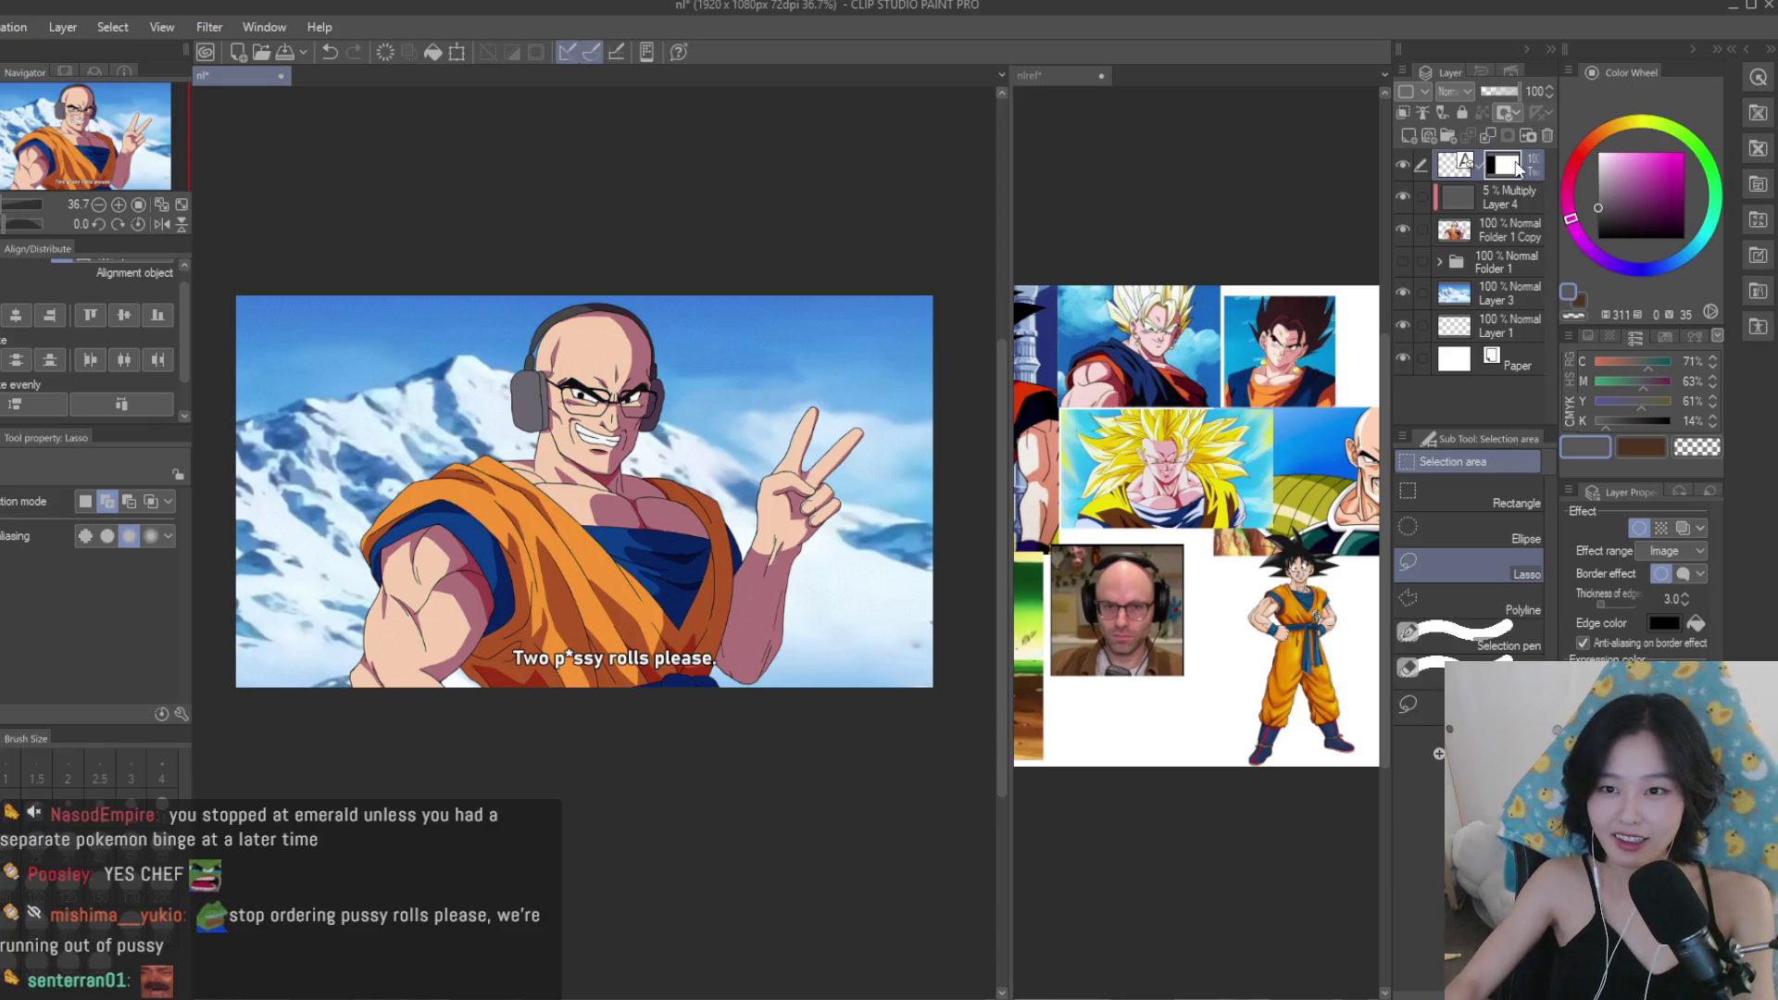
pyautogui.click(1410, 134)
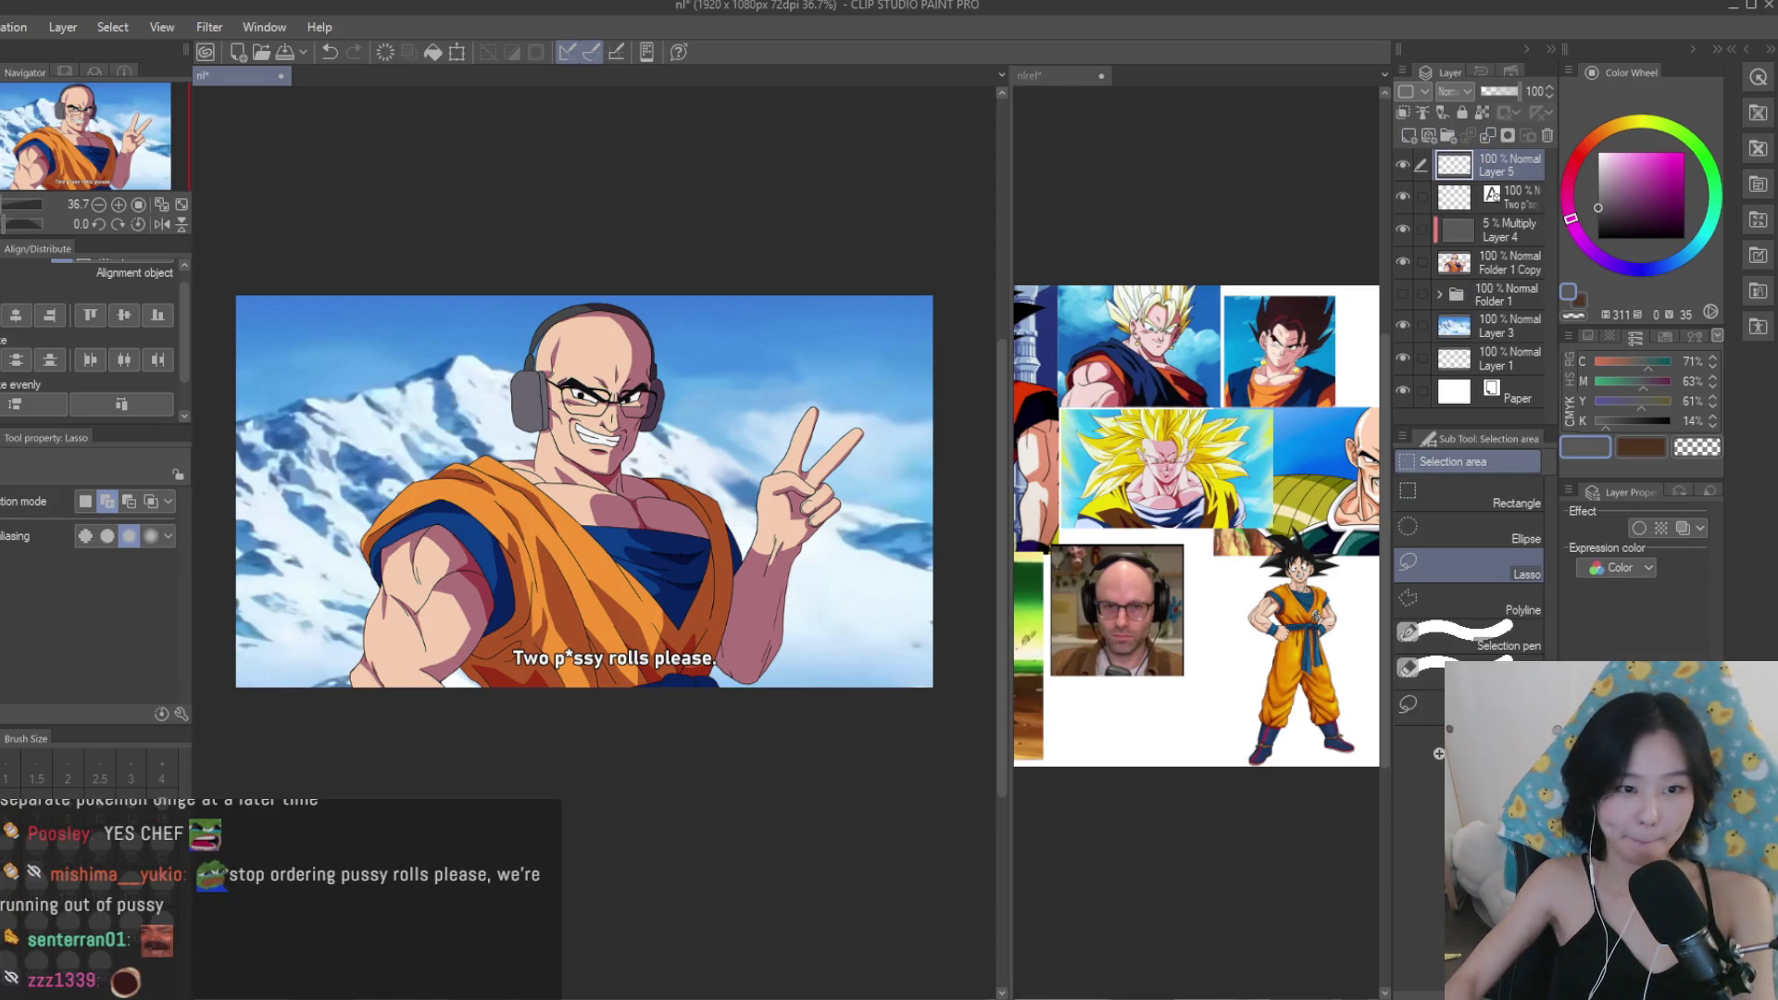
pyautogui.scroll(2, 64, 184)
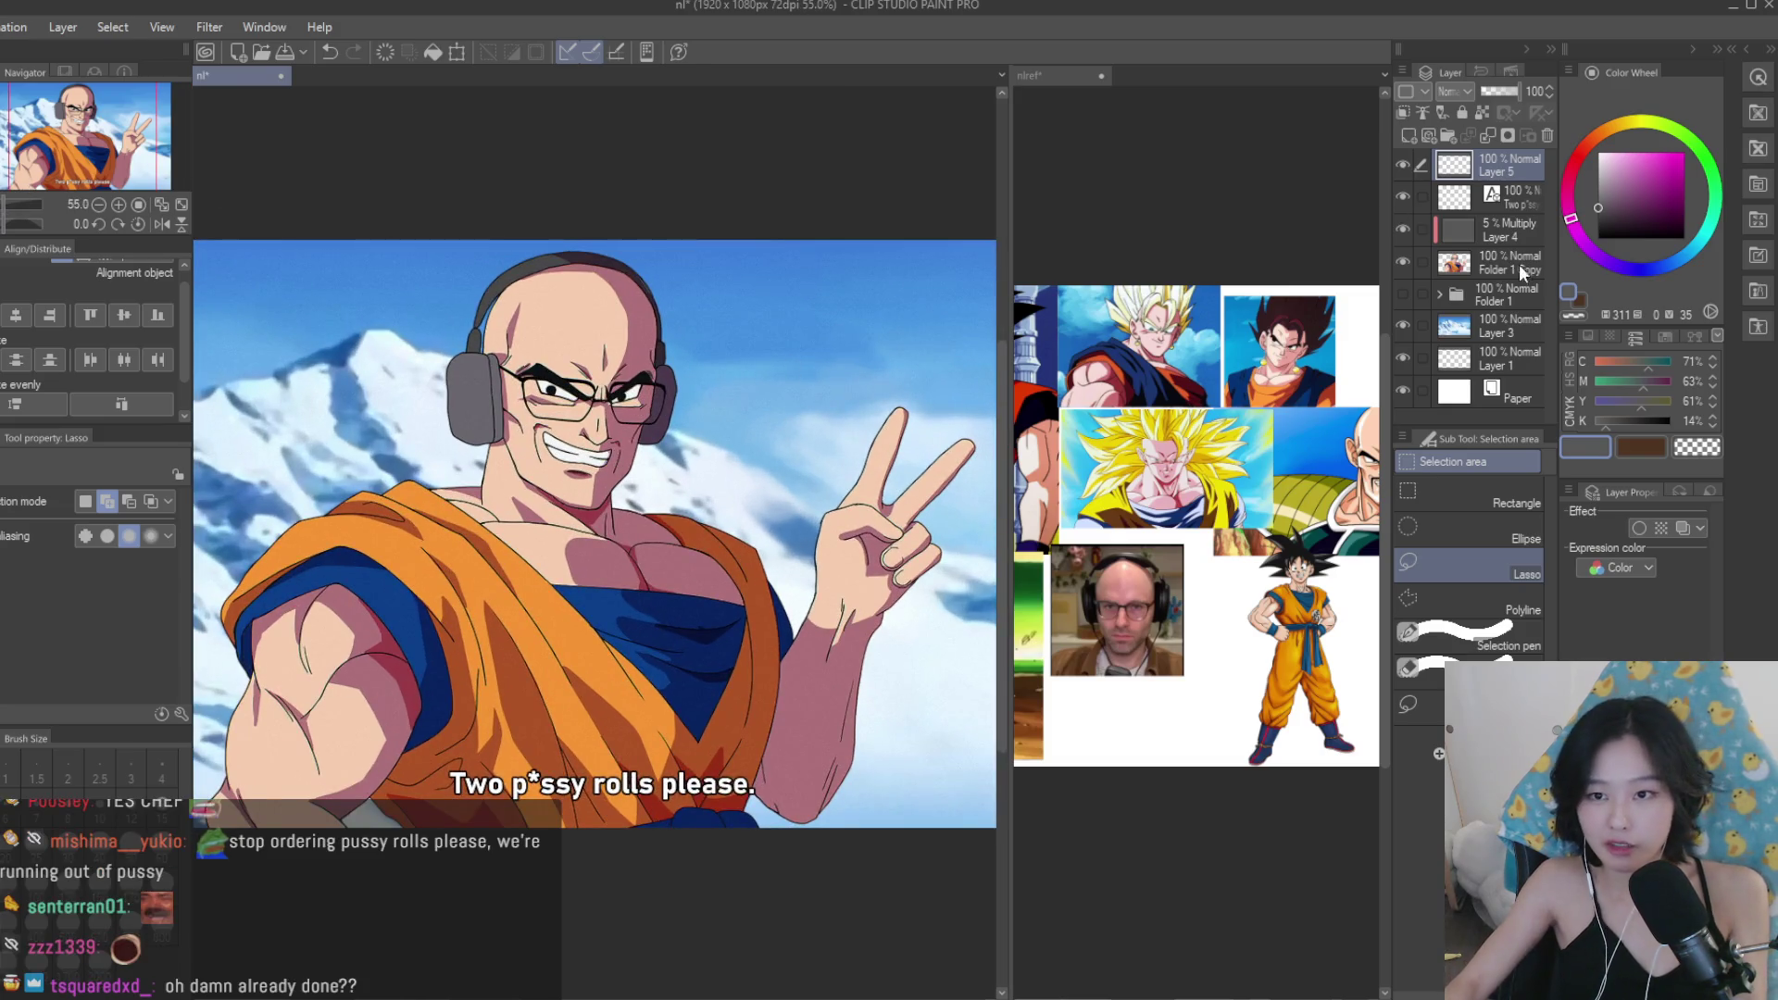
pyautogui.click(1500, 495)
pyautogui.scroll(-1, 890, 686)
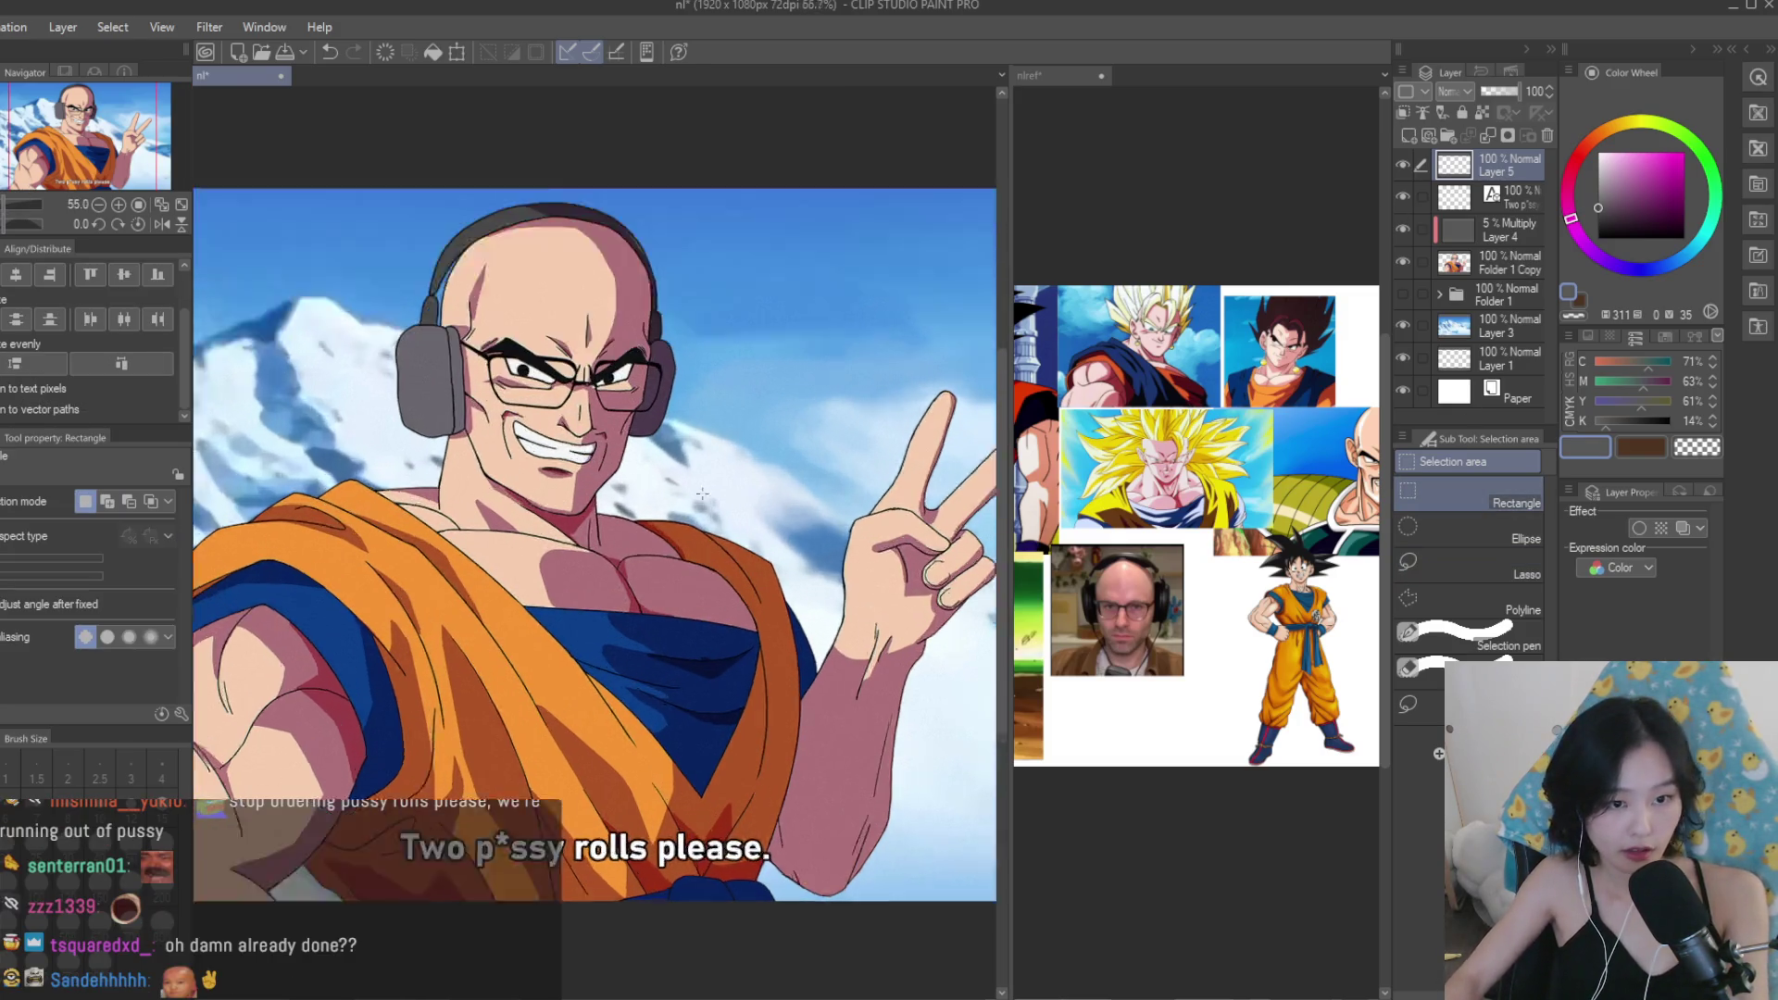
pyautogui.scroll(2, 890, 686)
pyautogui.moveTo(922, 718)
pyautogui.mouseDown()
pyautogui.moveTo(575, 616)
pyautogui.moveTo(542, 625)
pyautogui.mouseUp()
# Fill the rectangle with magenta and move the block to the bottom-left edge.
pyautogui.press('p')
pyautogui.click(1684, 151)
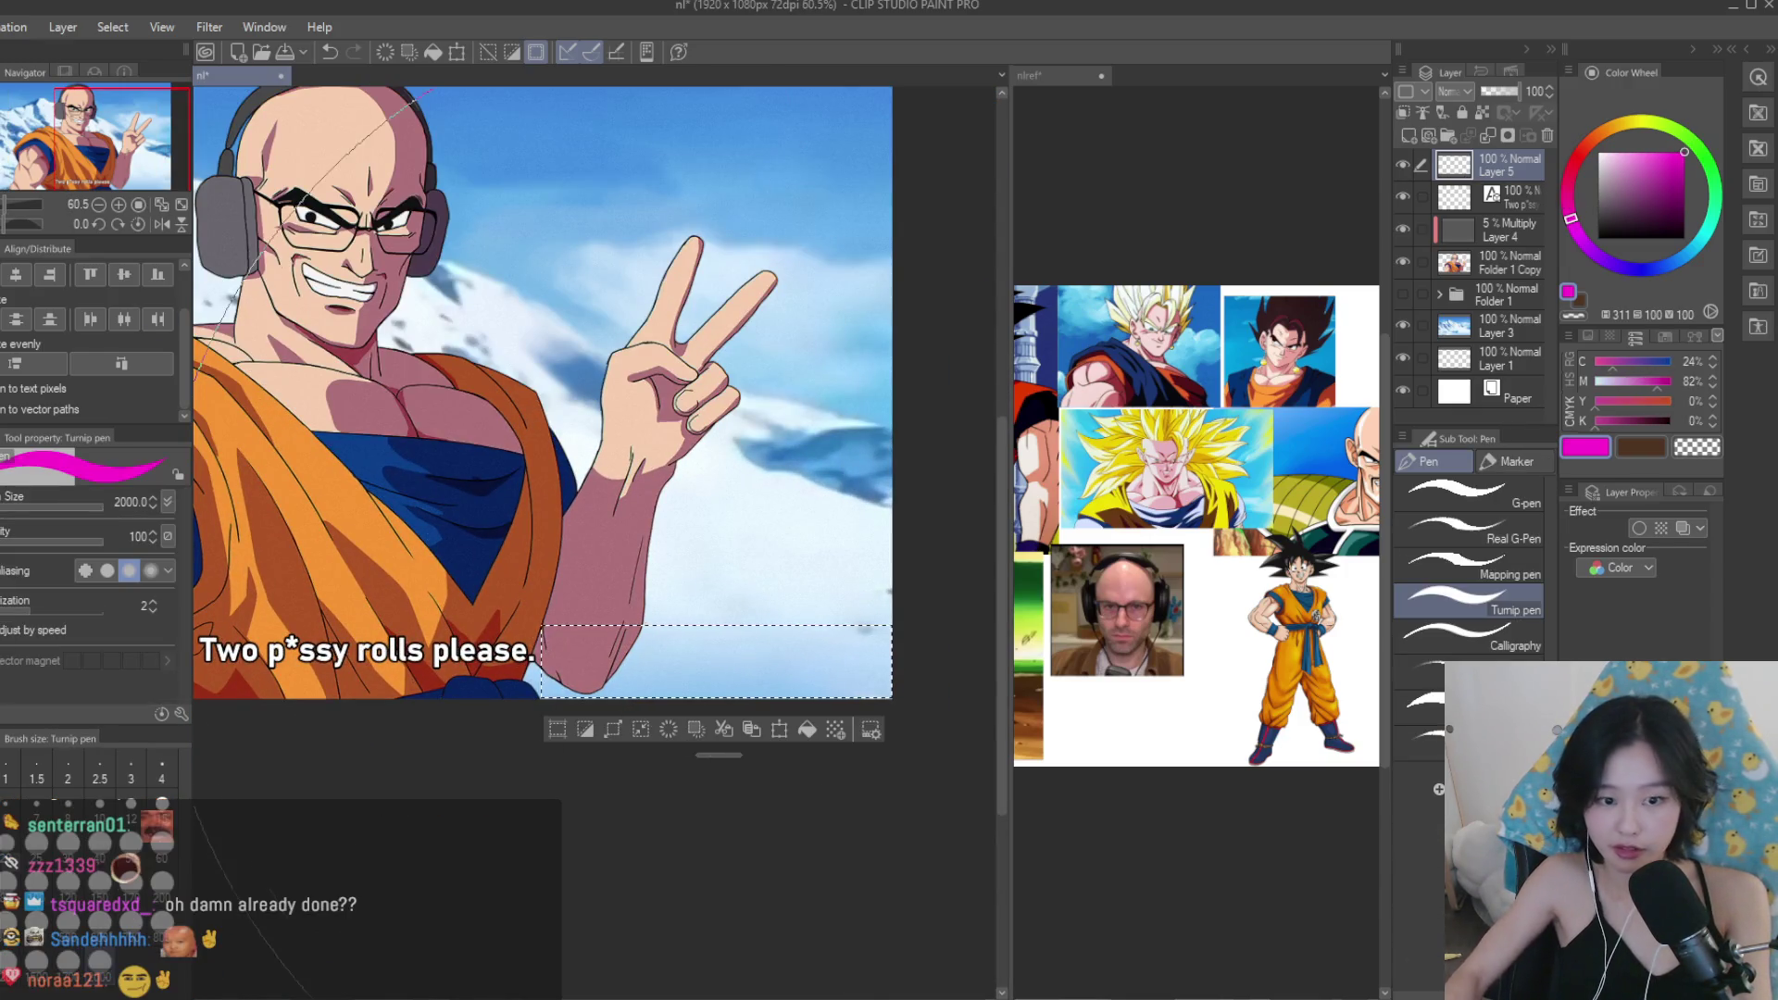
pyautogui.hotkey('alt', 'BackSpace')
pyautogui.hotkey('ctrl', 'd')
pyautogui.press('k')
pyautogui.scroll(-2, 806, 571)
pyautogui.moveTo(806, 571); pyautogui.dragTo(363, 571)
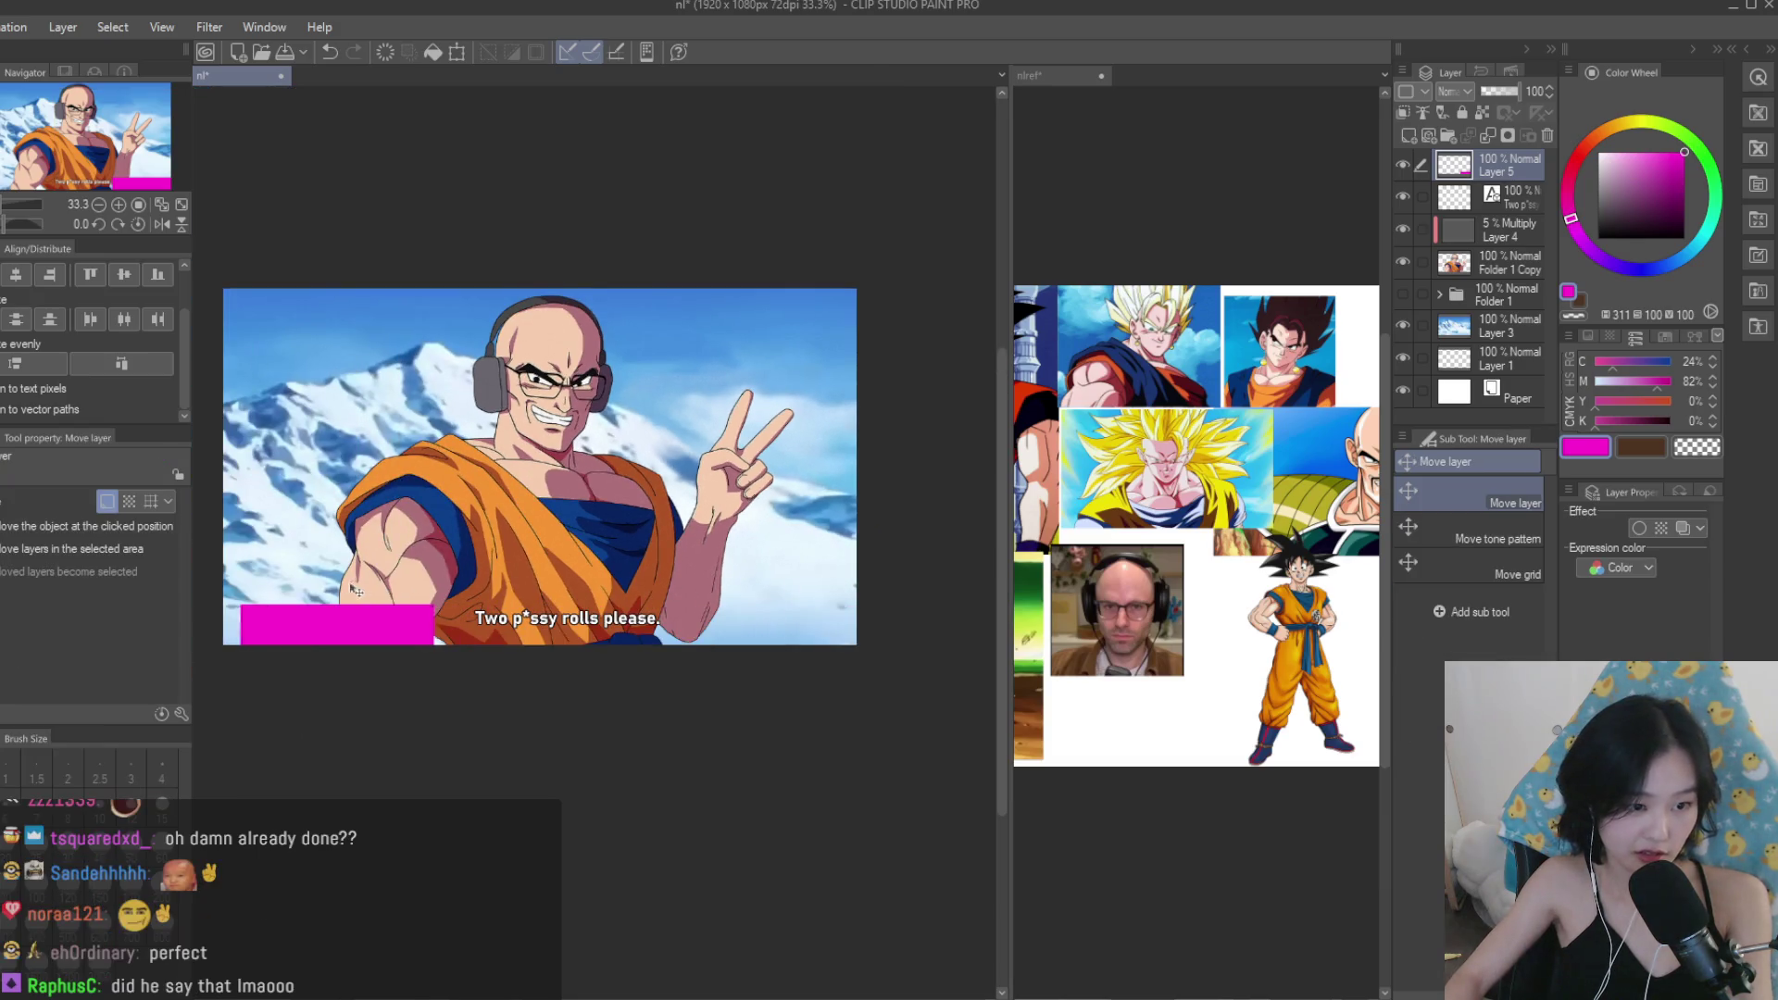
# Nudge the subtitle slightly left and delete the magenta guide layer.
pyautogui.click(1522, 195)
pyautogui.press('Left')
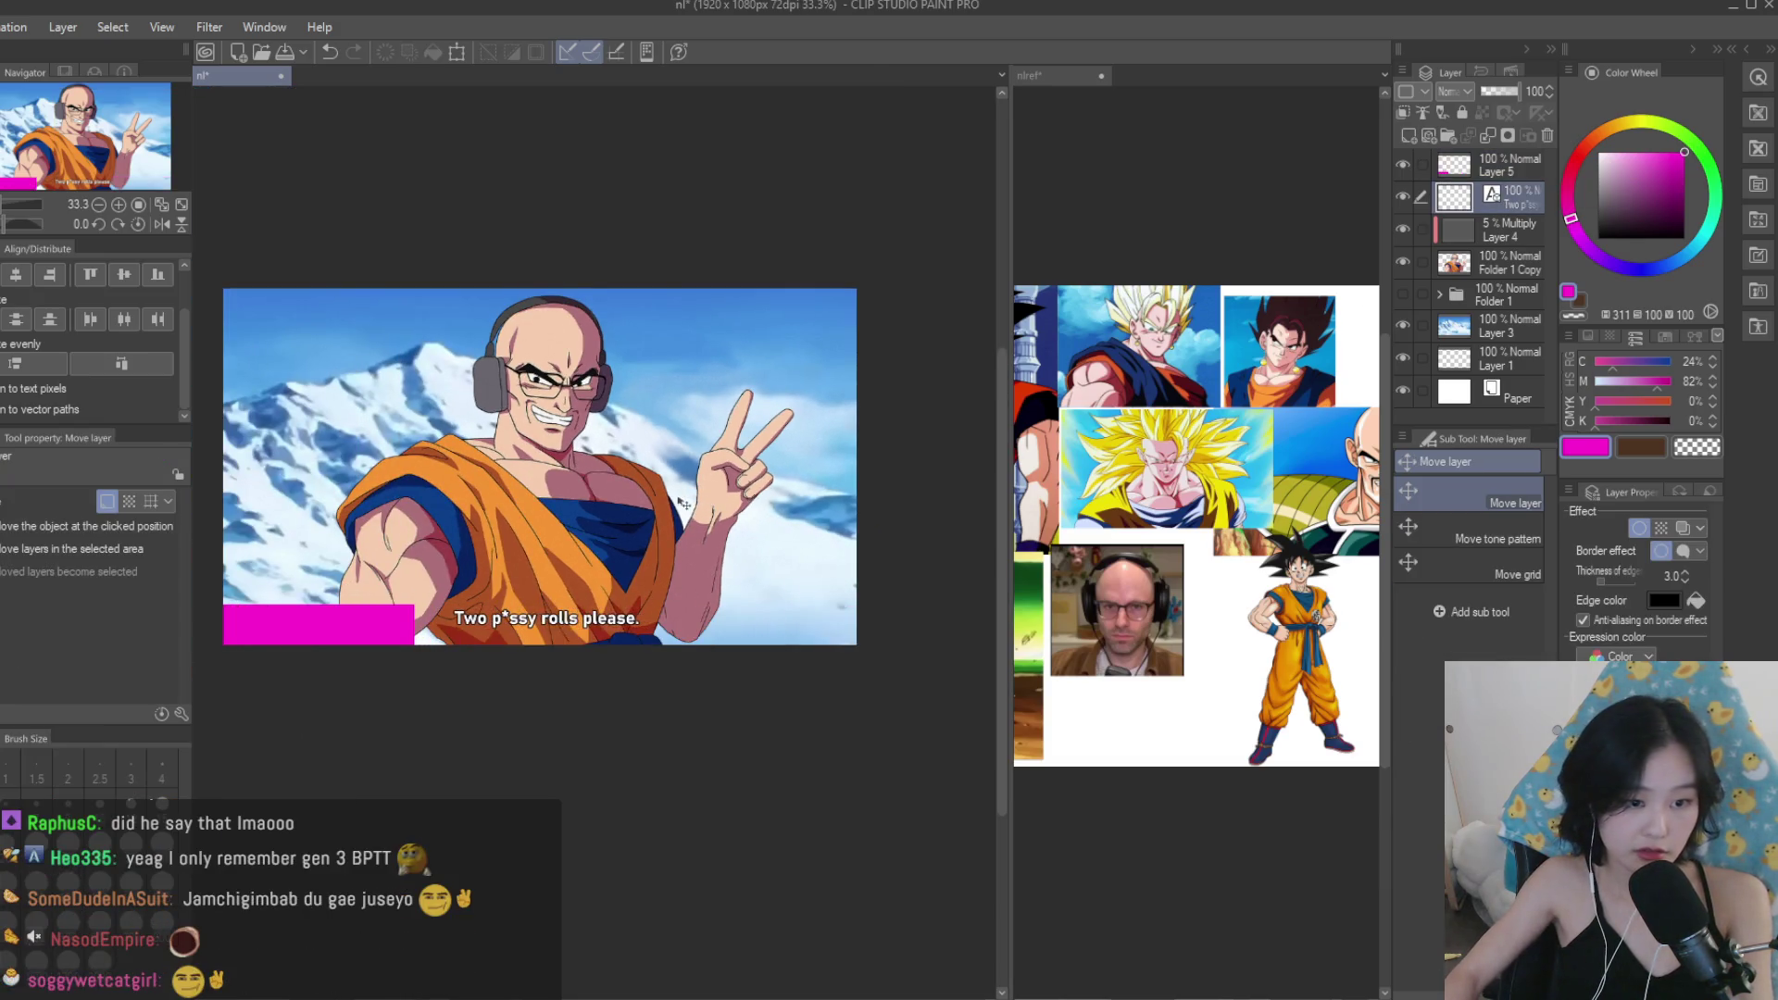
pyautogui.click(1509, 165)
pyautogui.click(1547, 135)
# Add a new layer above Folder 1 Copy.
pyautogui.click(1509, 230)
pyautogui.scroll(-2, 597, 352)
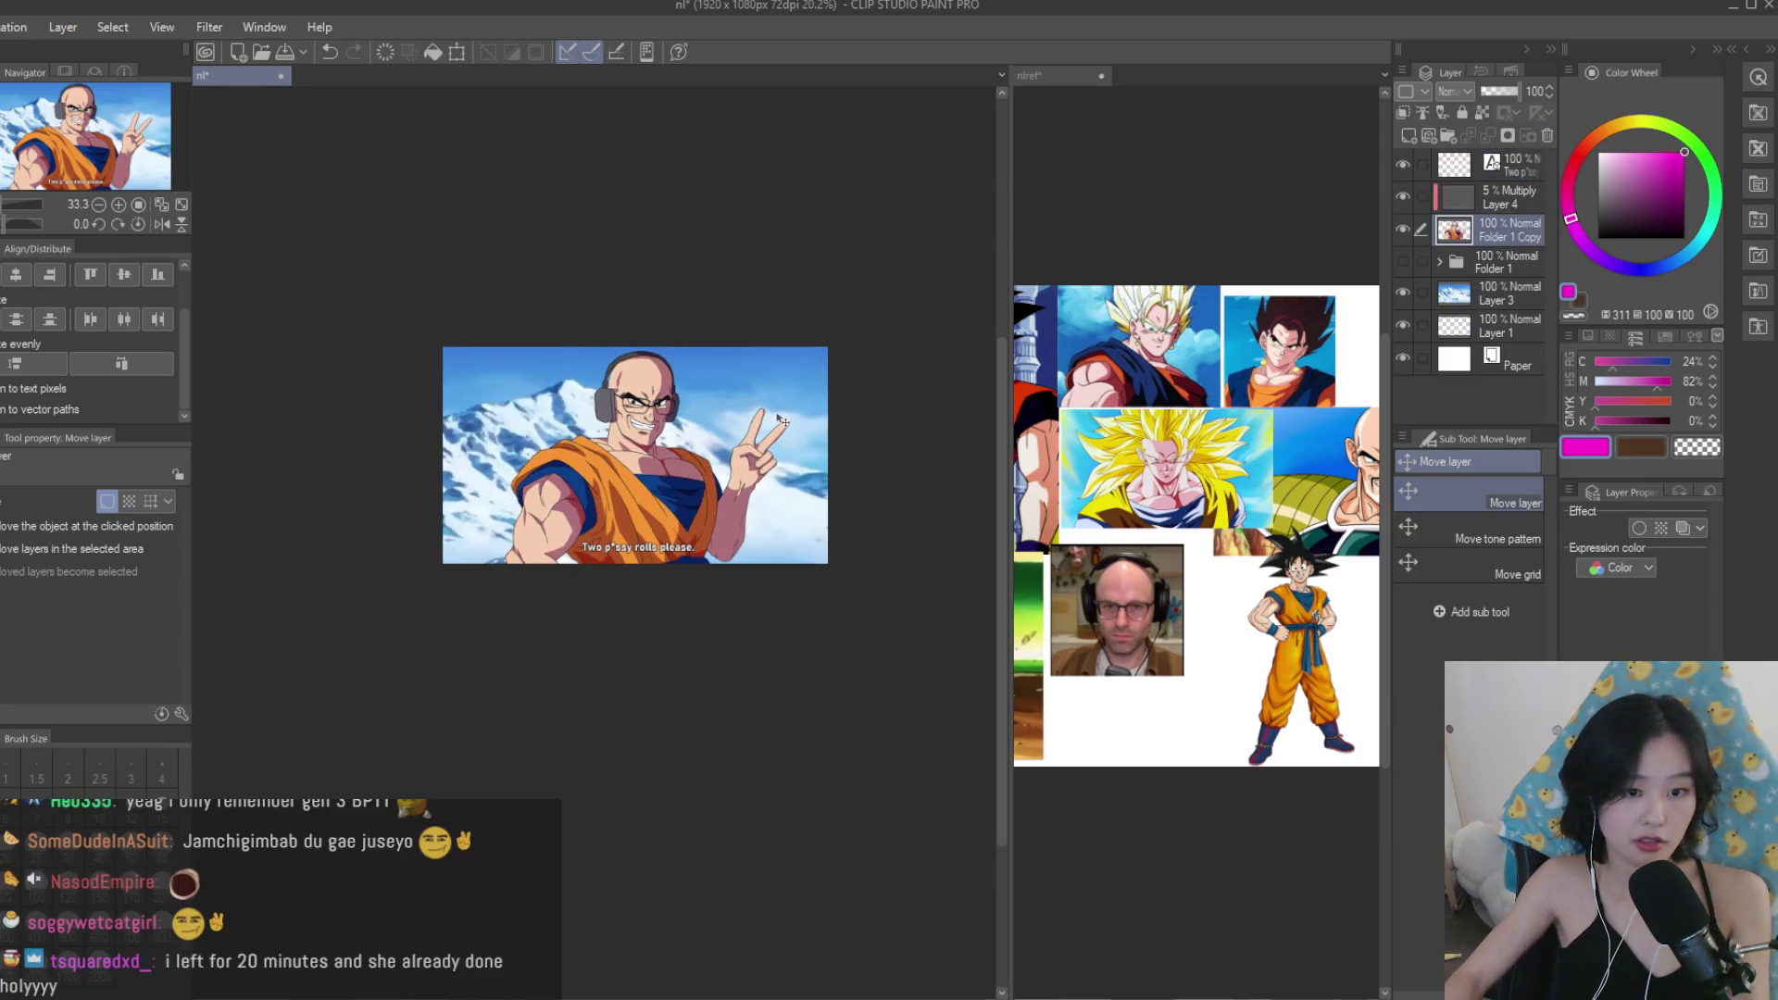
pyautogui.scroll(1, 597, 352)
pyautogui.scroll(4, 757, 387)
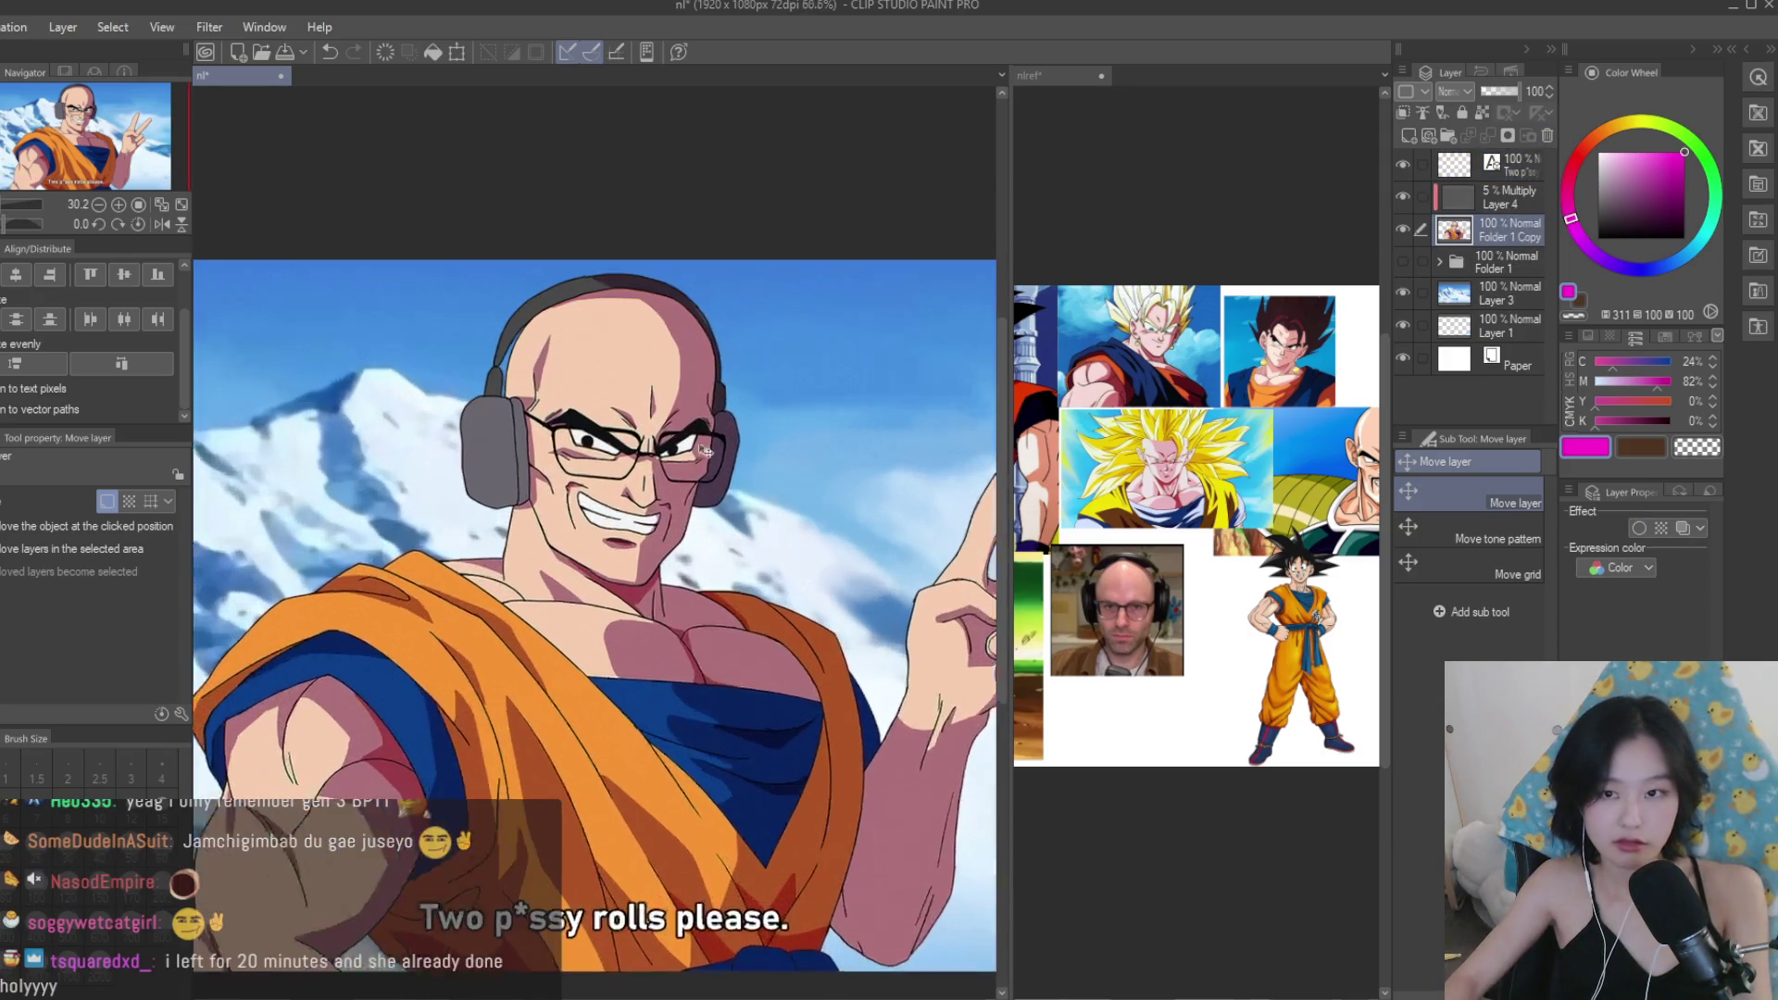
pyautogui.click(1406, 137)
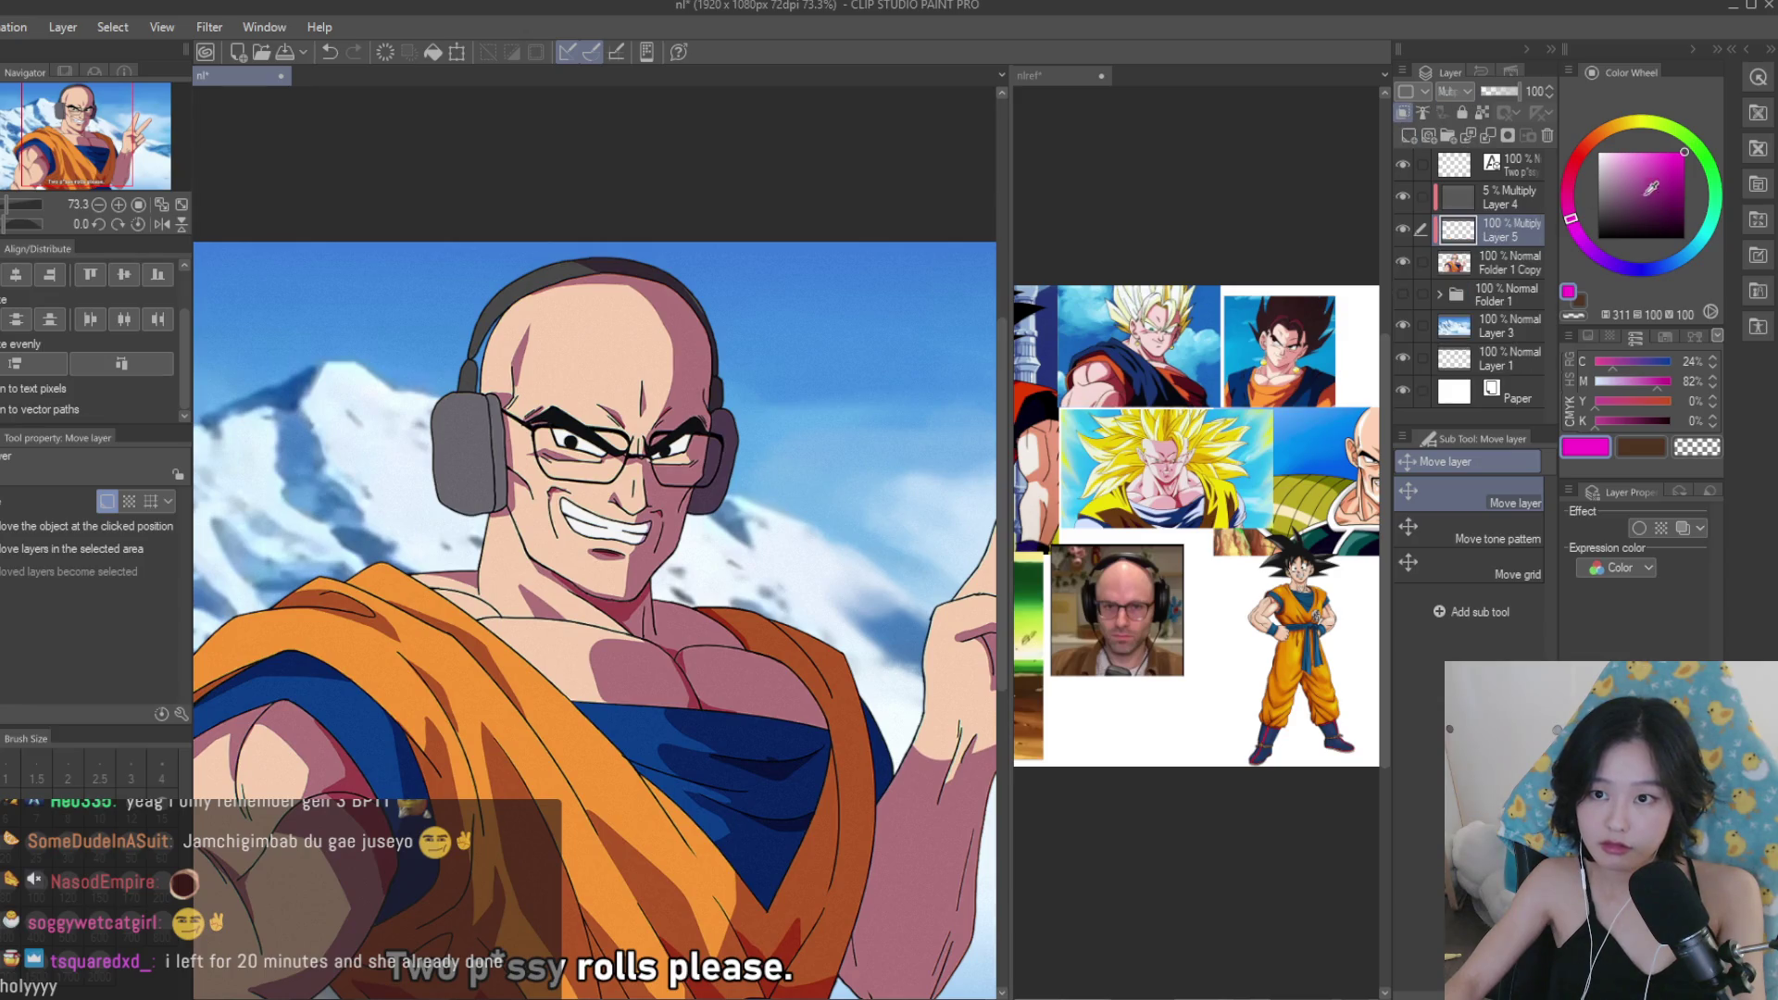
# With a light grey pen at size 17, paint stubble shading around the mouth.
pyautogui.click(1598, 184)
pyautogui.press('p')
pyautogui.scroll(3, 551, 530)
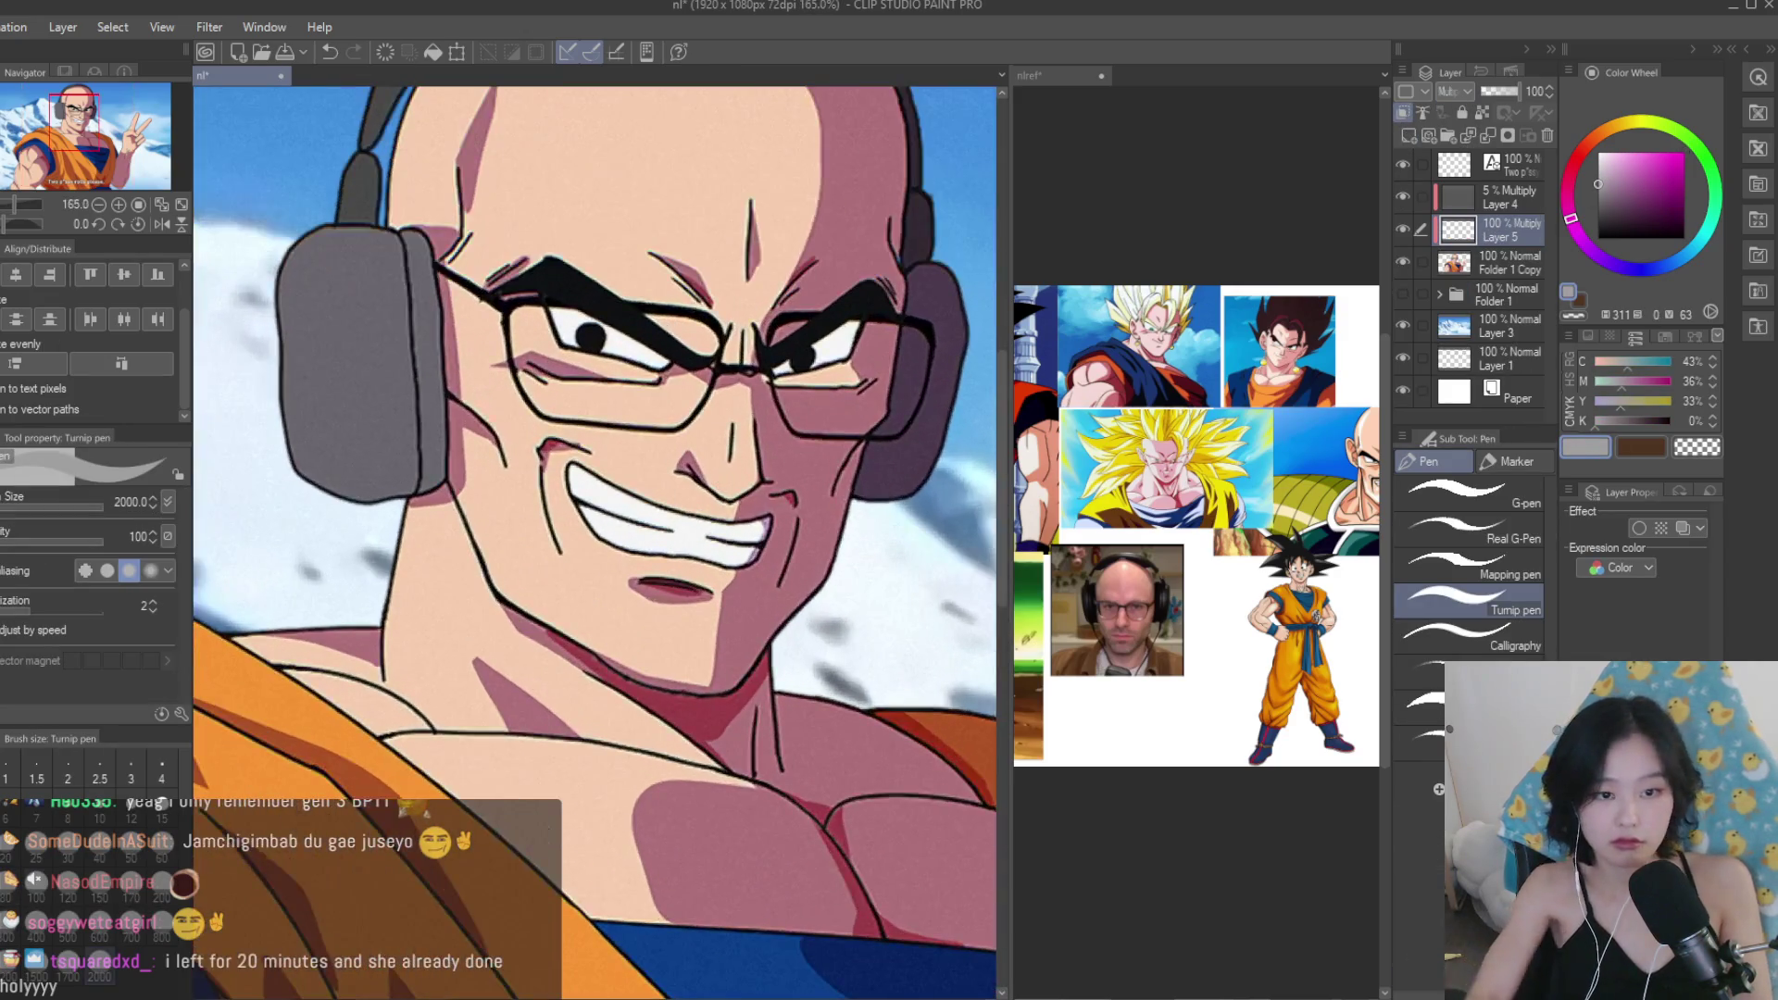
pyautogui.moveTo(616, 481); pyautogui.dragTo(569, 483)
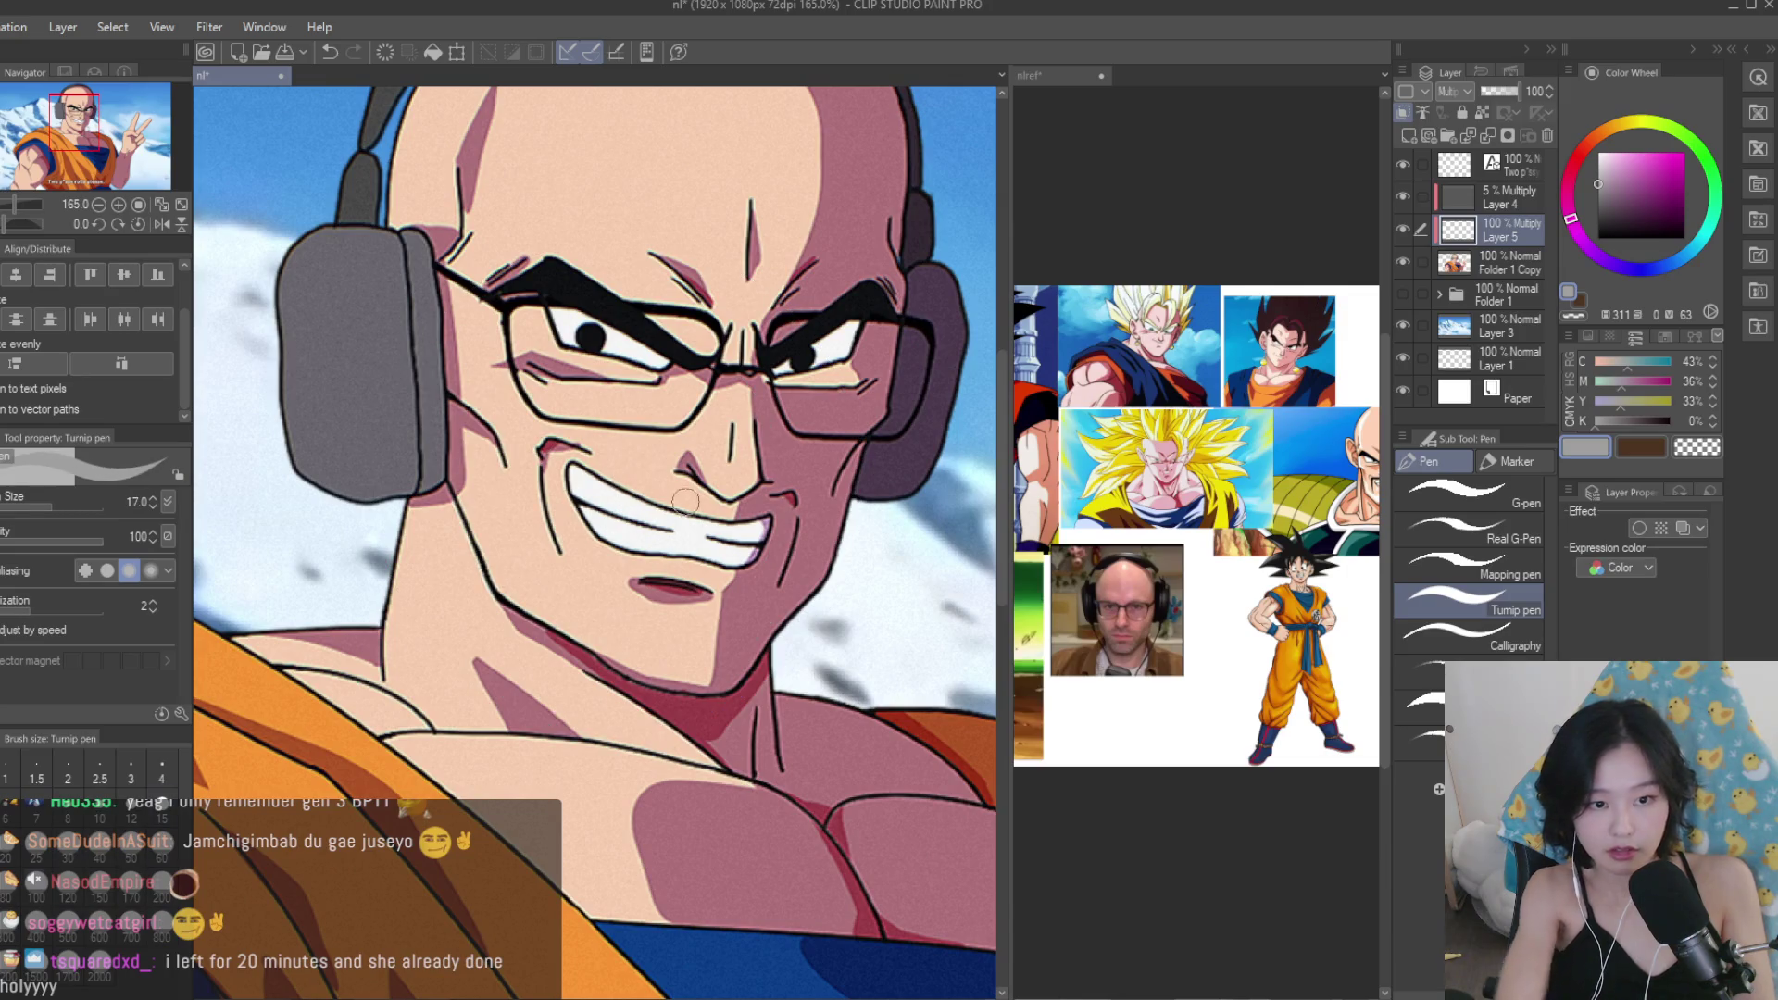
pyautogui.scroll(2, 485, 428)
pyautogui.moveTo(481, 427)
pyautogui.mouseDown()
pyautogui.moveTo(751, 529)
pyautogui.moveTo(917, 504)
pyautogui.moveTo(787, 523)
pyautogui.moveTo(907, 518)
pyautogui.moveTo(779, 634)
pyautogui.mouseUp()
pyautogui.moveTo(452, 434)
pyautogui.mouseDown()
pyautogui.moveTo(476, 657)
pyautogui.moveTo(519, 727)
pyautogui.moveTo(648, 653)
pyautogui.moveTo(827, 680)
pyautogui.moveTo(769, 768)
pyautogui.moveTo(667, 796)
pyautogui.moveTo(570, 773)
pyautogui.moveTo(341, 532)
pyautogui.moveTo(361, 389)
pyautogui.moveTo(330, 440)
pyautogui.moveTo(389, 630)
pyautogui.moveTo(435, 681)
pyautogui.moveTo(366, 648)
pyautogui.moveTo(738, 714)
pyautogui.moveTo(766, 742)
pyautogui.moveTo(685, 755)
pyautogui.mouseUp()
# Darken the stubble along the cheek.
pyautogui.scroll(-2, 769, 580)
pyautogui.scroll(-2, 769, 581)
pyautogui.scroll(10, 449, 565)
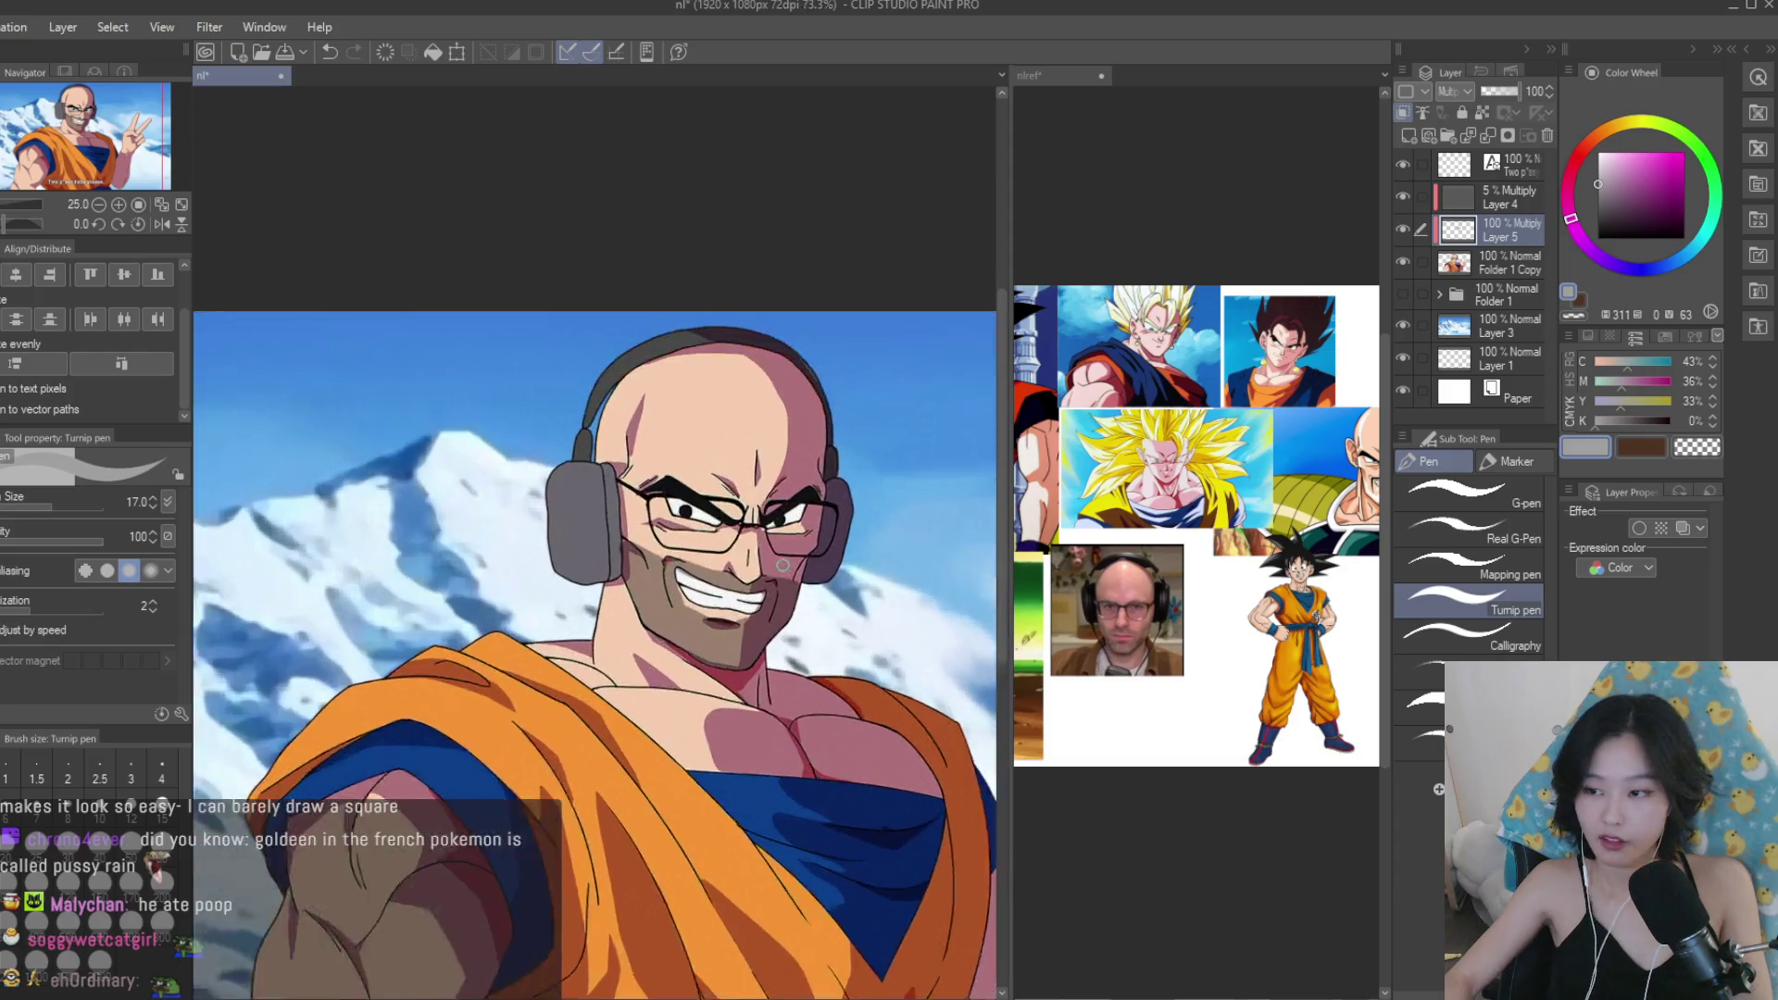
pyautogui.moveTo(449, 565); pyautogui.dragTo(634, 602)
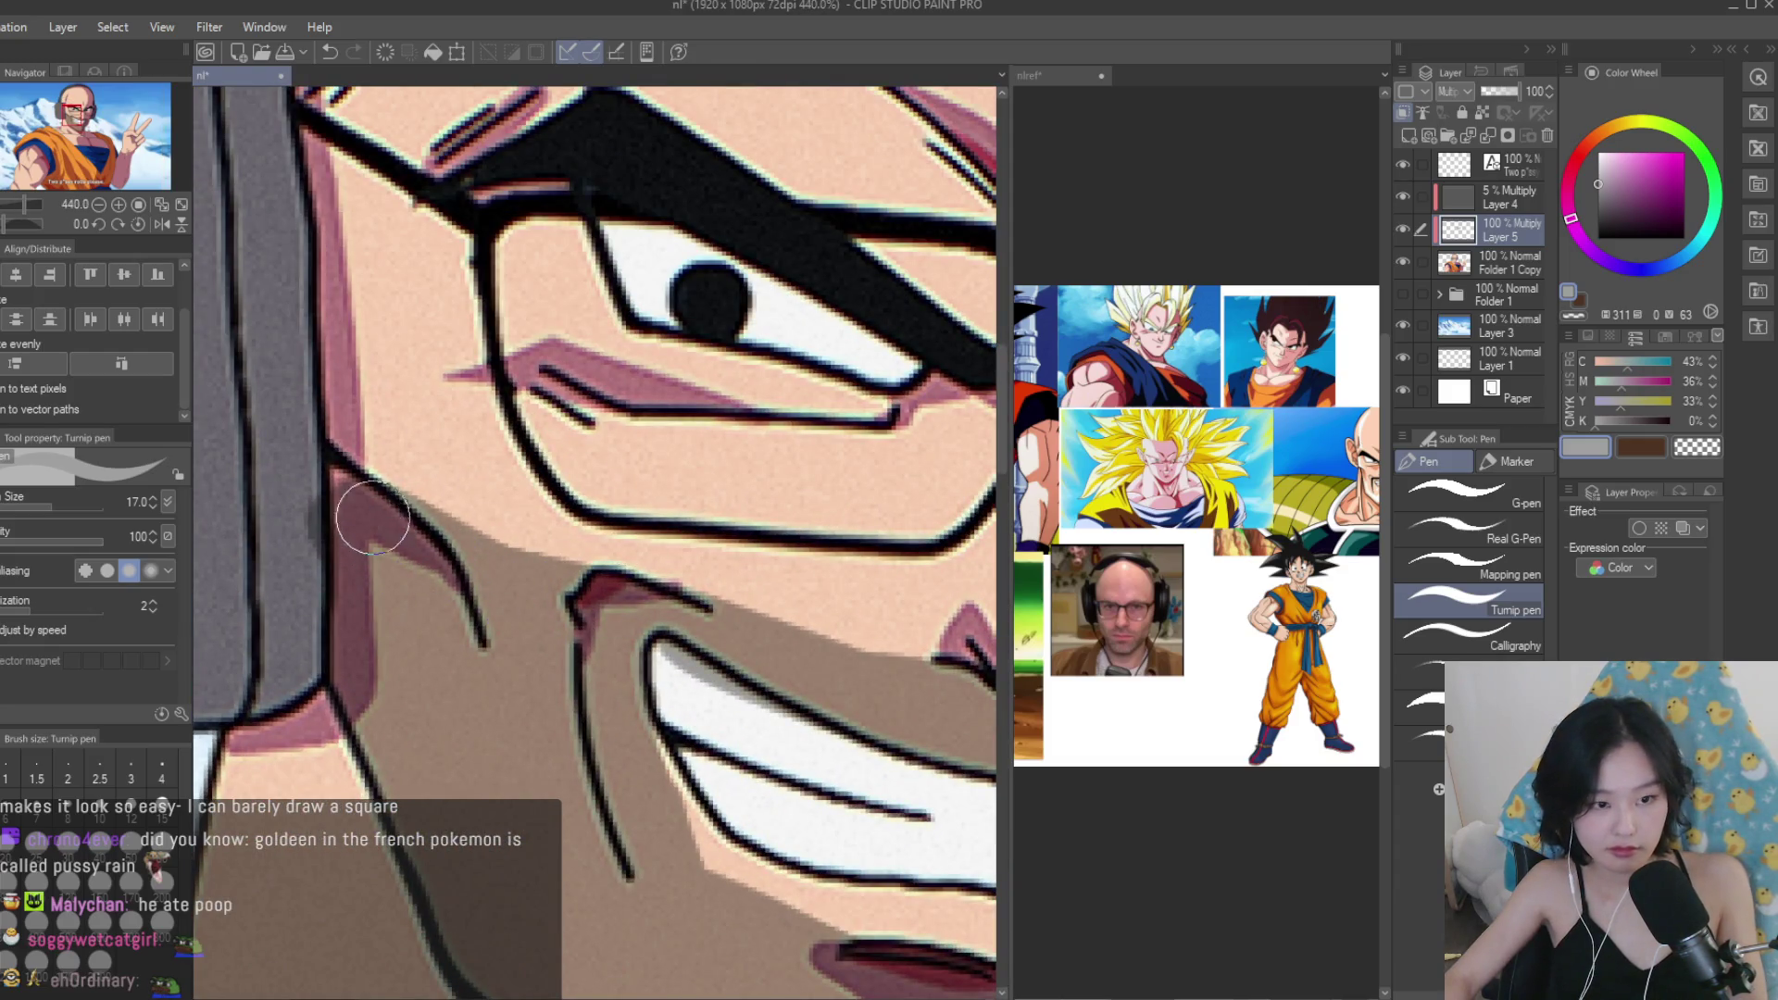
# Erase stray stubble off the upper cheek with transparent colour, brush size 8.
pyautogui.press('c')
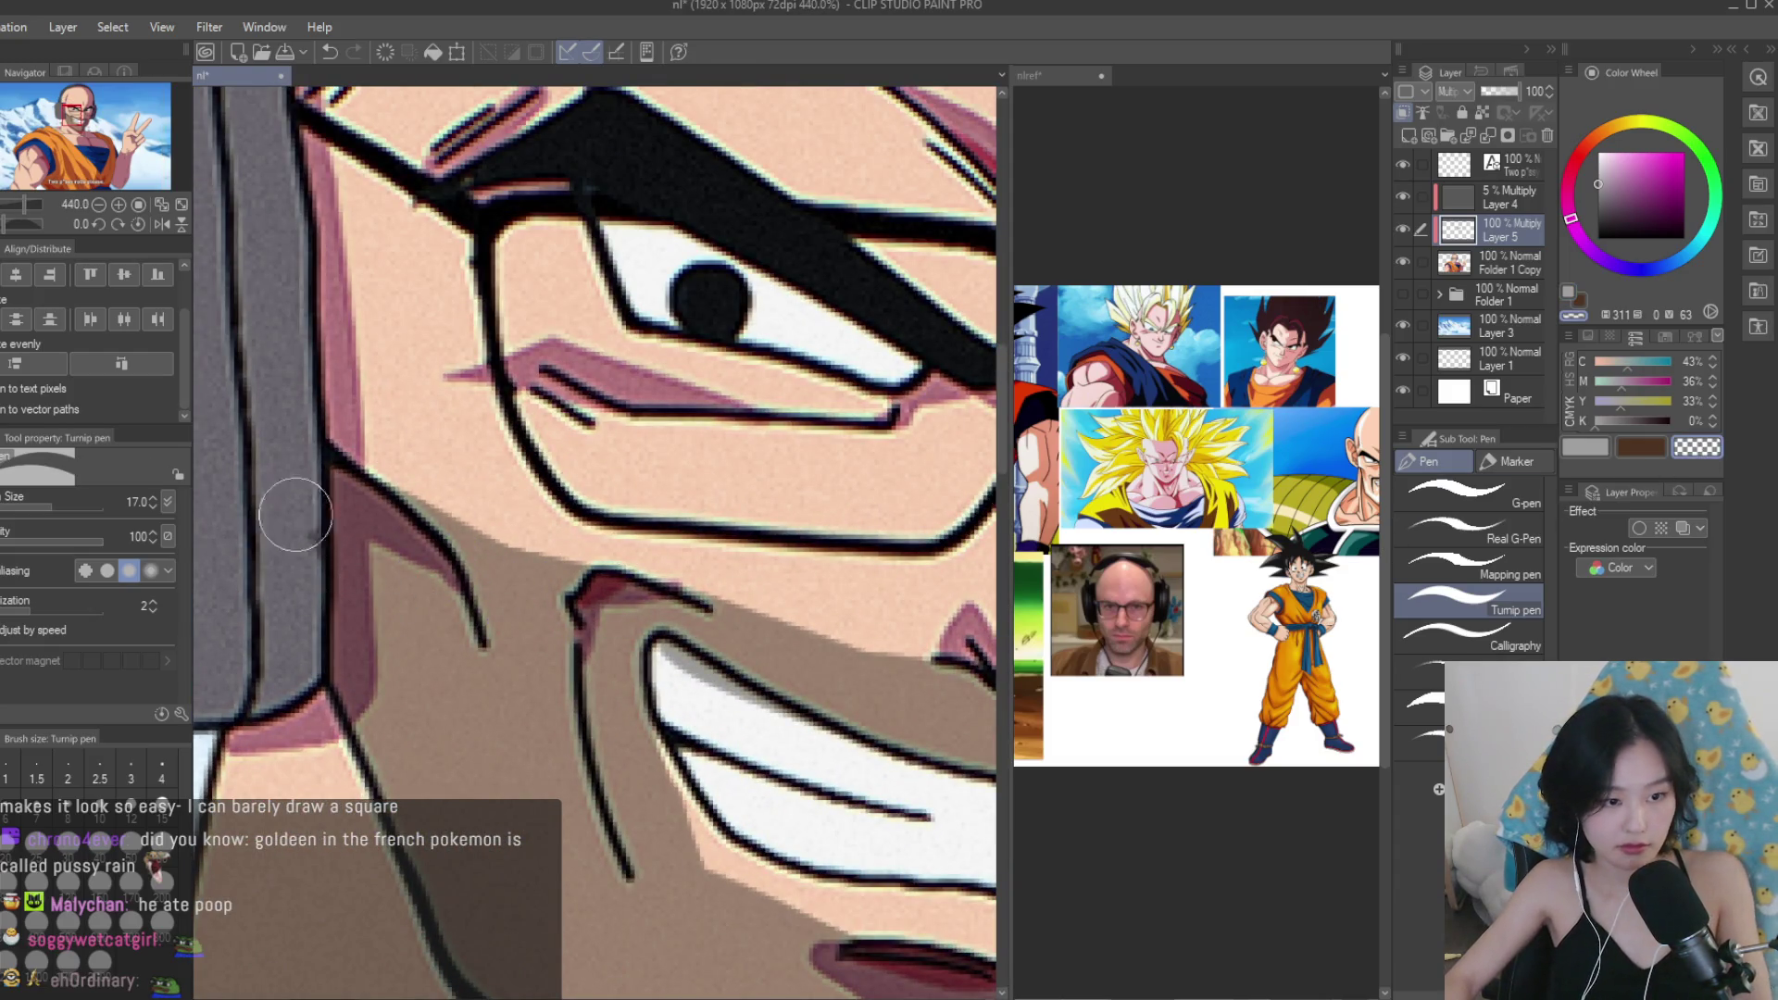
pyautogui.moveTo(421, 453); pyautogui.dragTo(587, 537)
pyautogui.press('[')
pyautogui.press('[')
pyautogui.press('[')
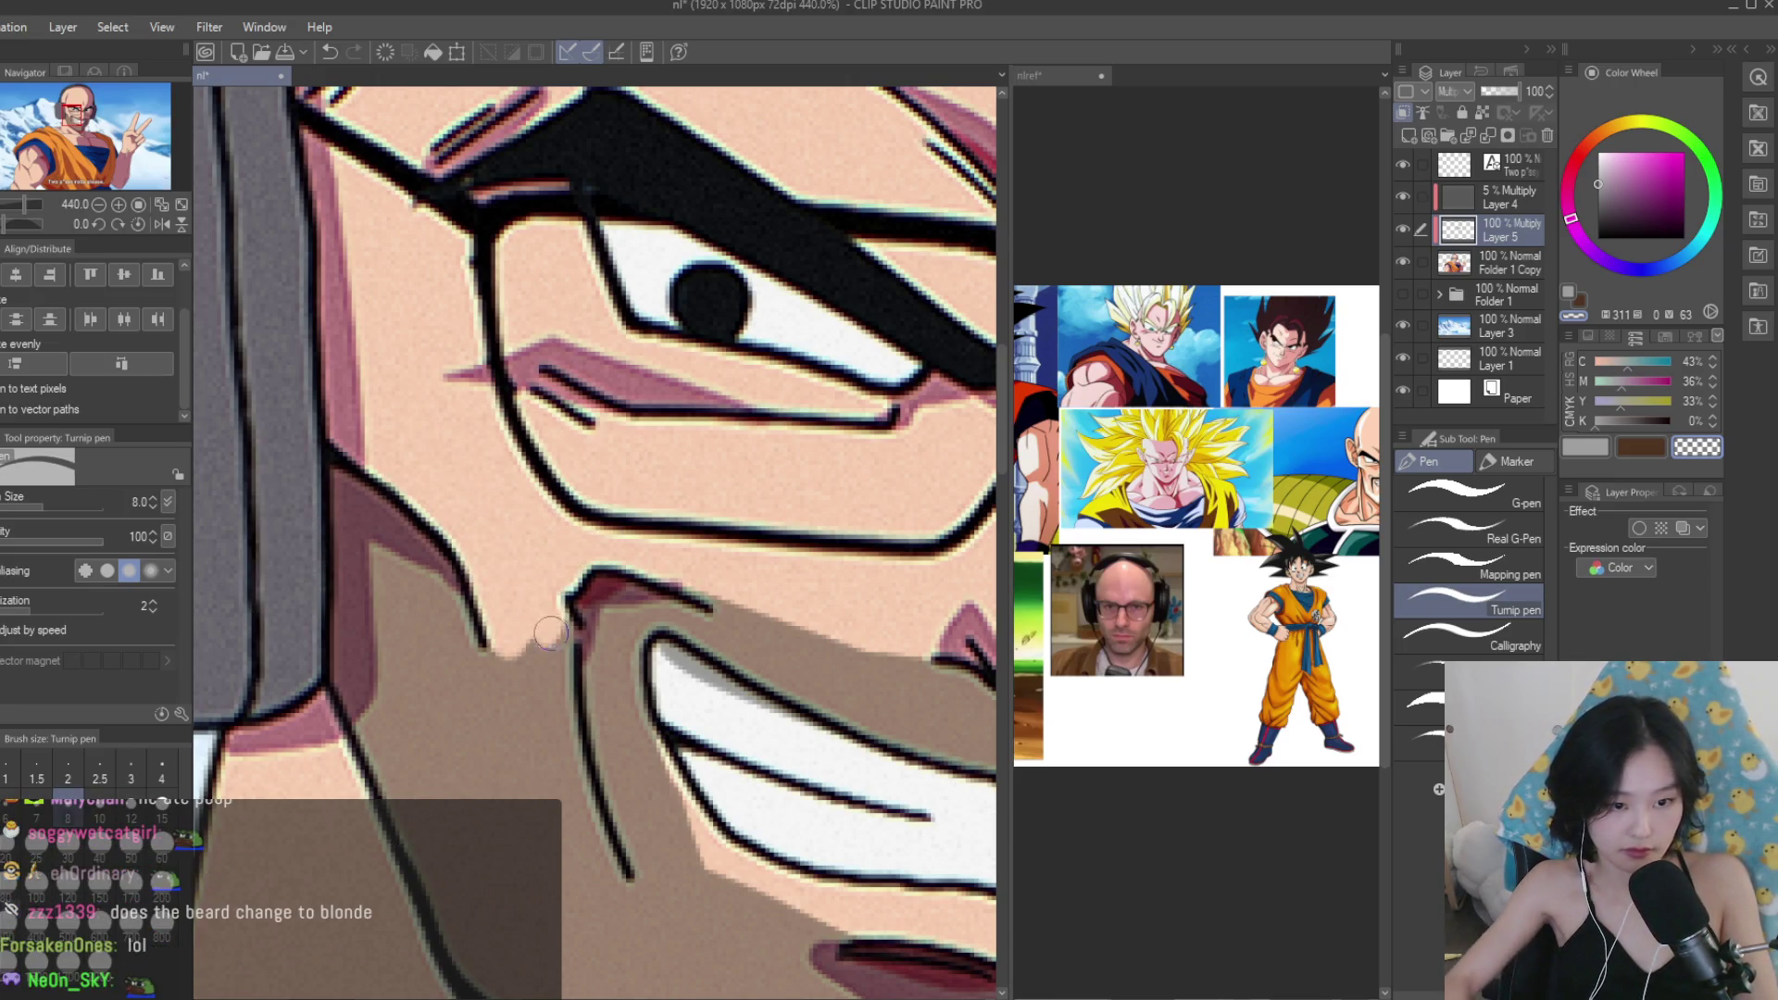
pyautogui.click(510, 643)
pyautogui.scroll(-3, 510, 642)
pyautogui.scroll(3, 927, 627)
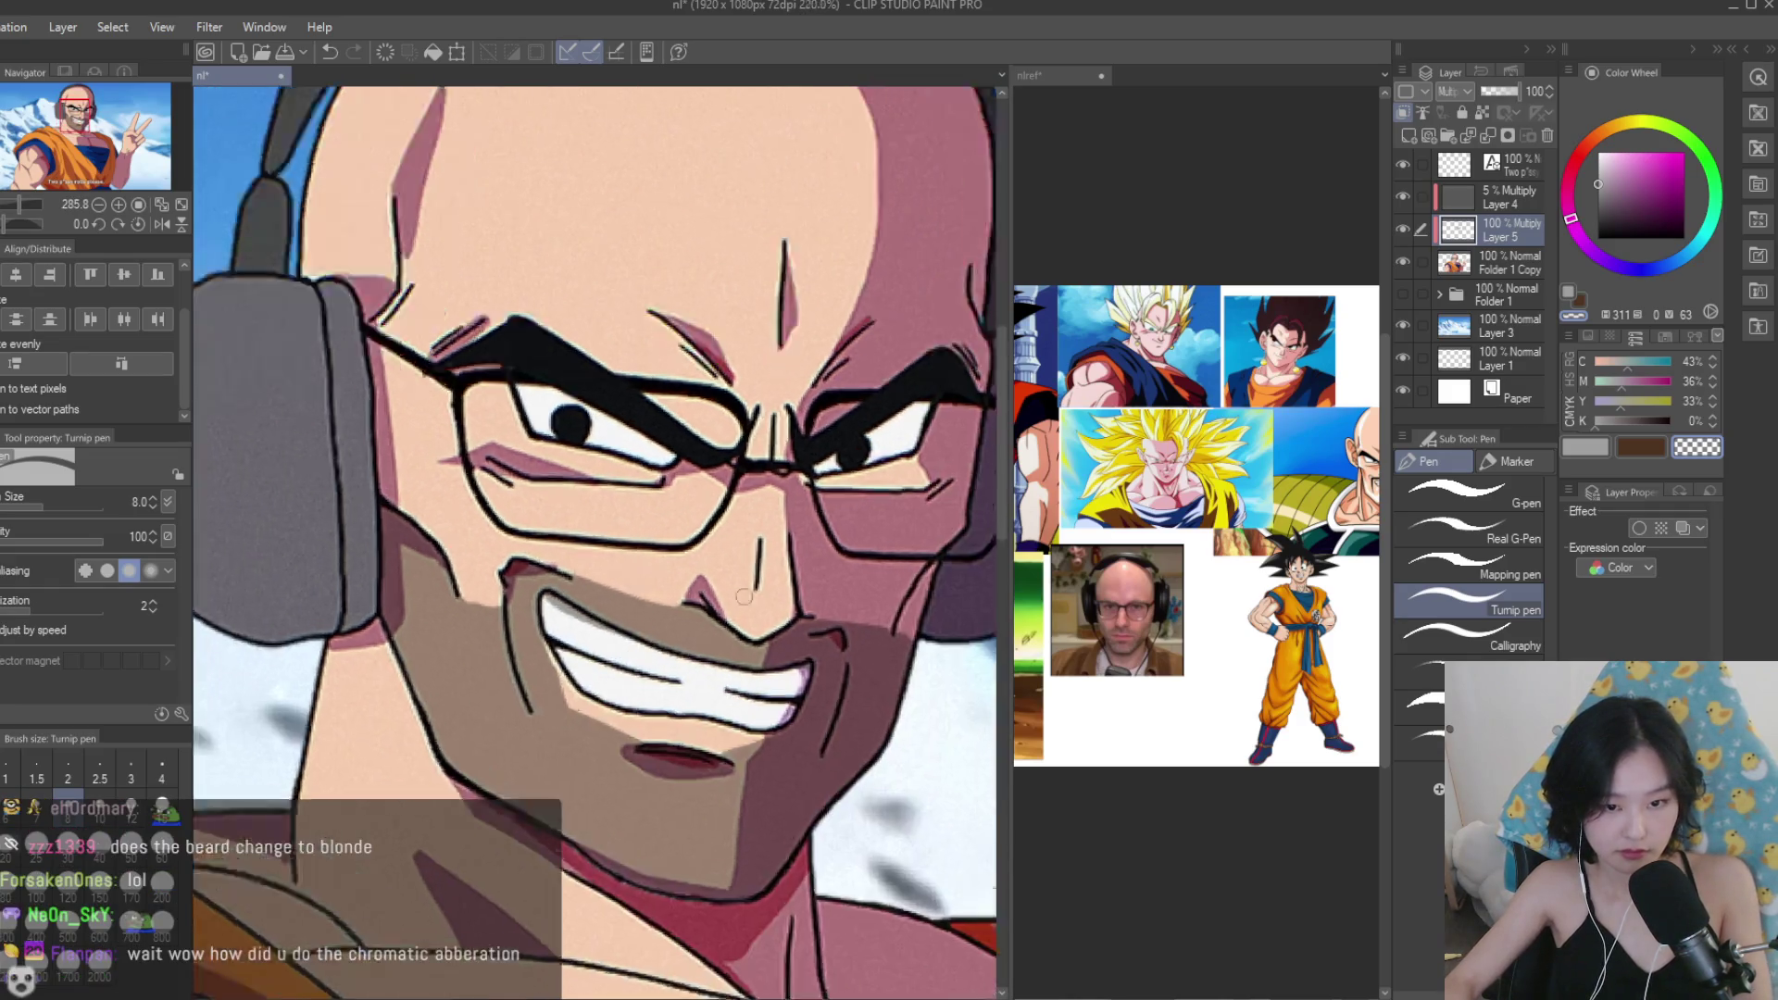
pyautogui.scroll(-5, 927, 627)
pyautogui.scroll(5, 843, 634)
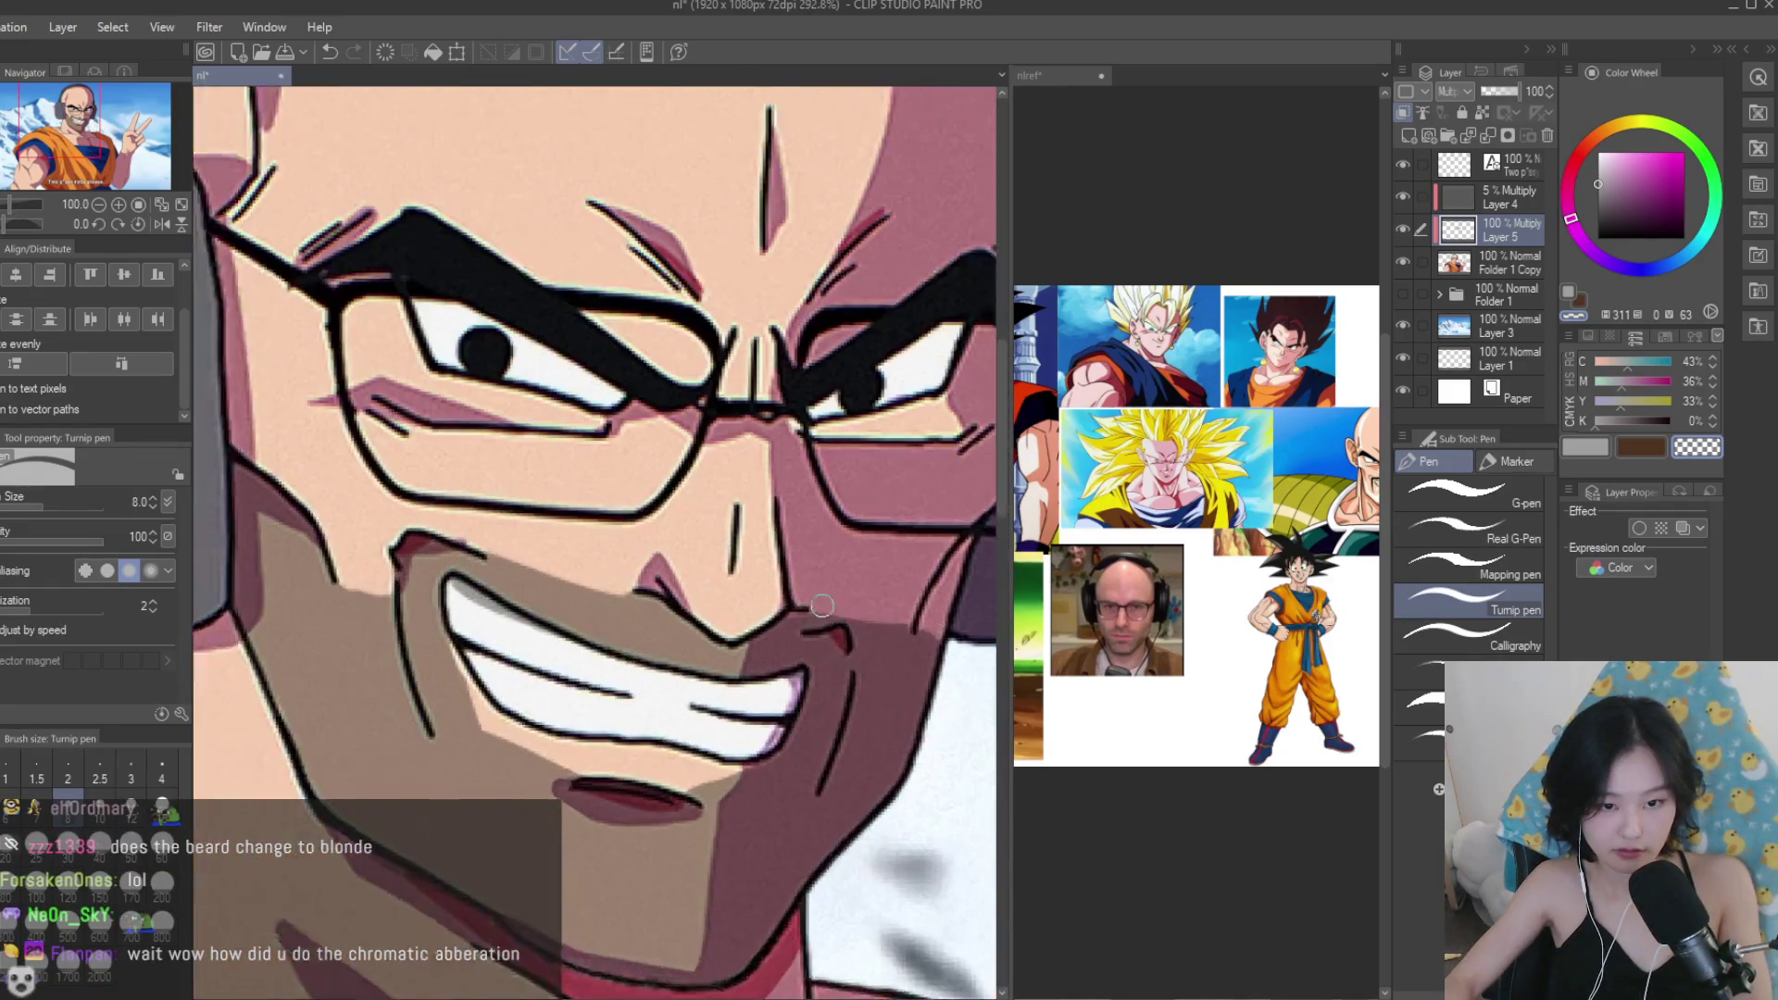
pyautogui.hotkey('ctrl', 'z')
pyautogui.hotkey('ctrl', 'z')
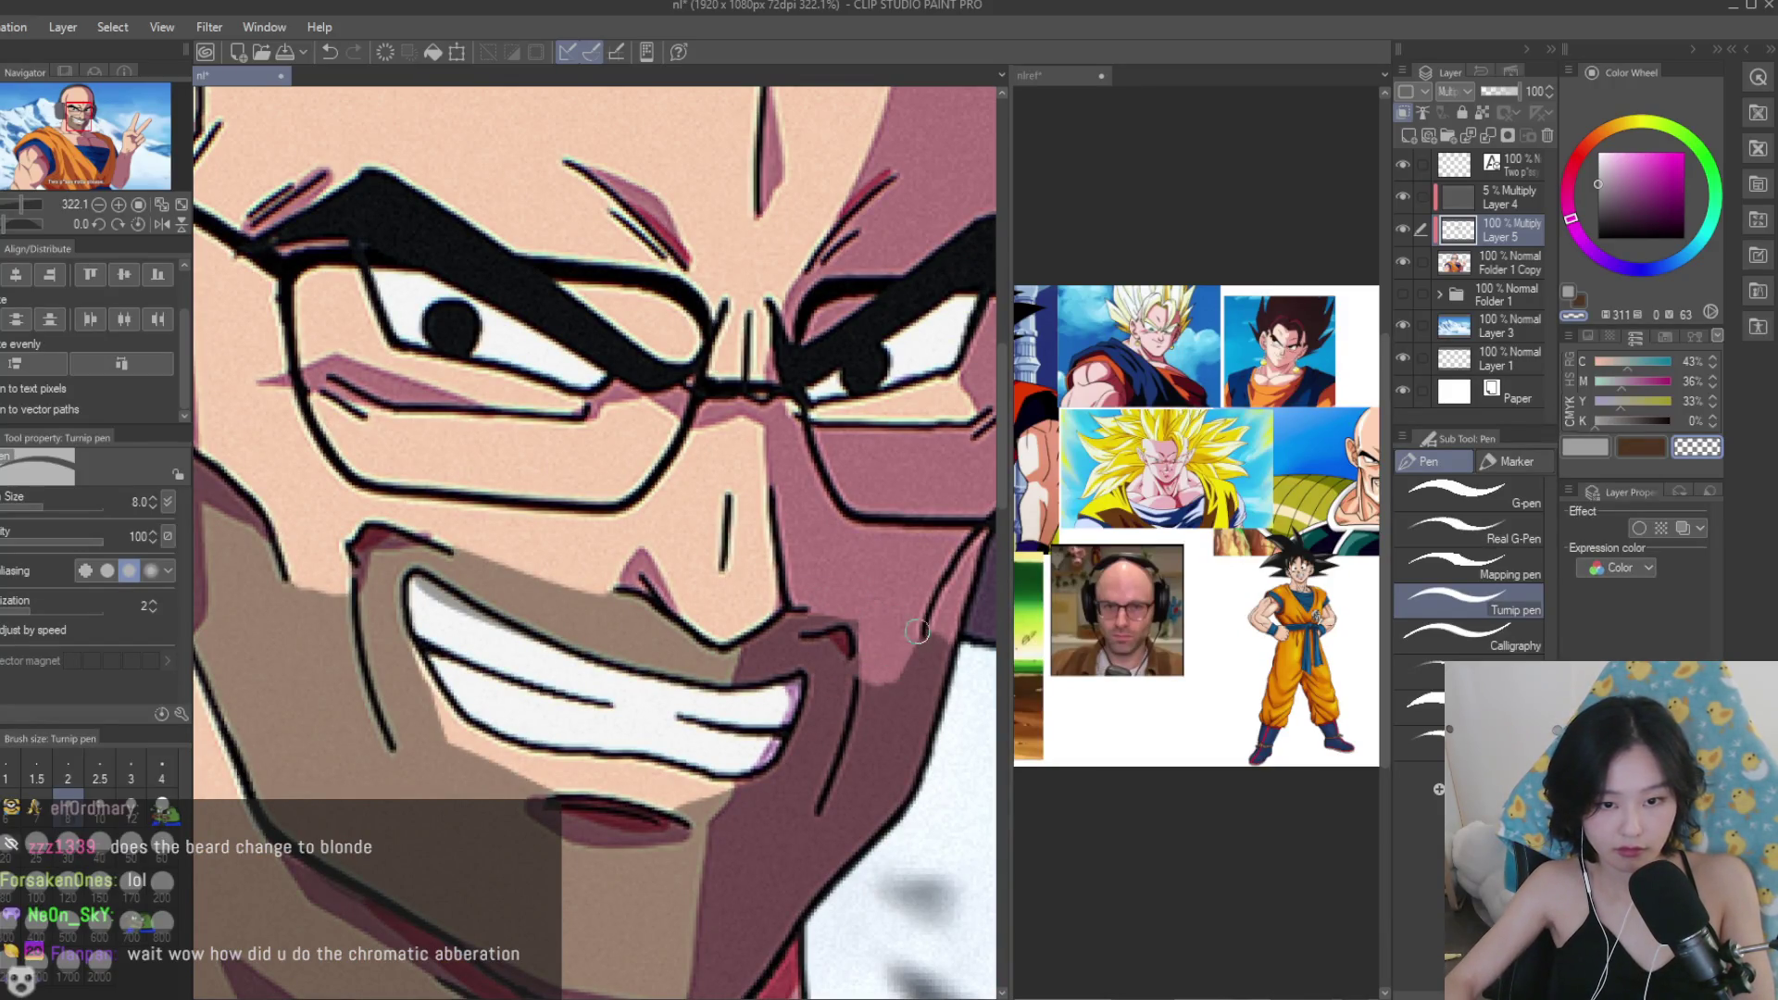
# Save the nl portrait file with Ctrl+S.
pyautogui.scroll(-2, 807, 593)
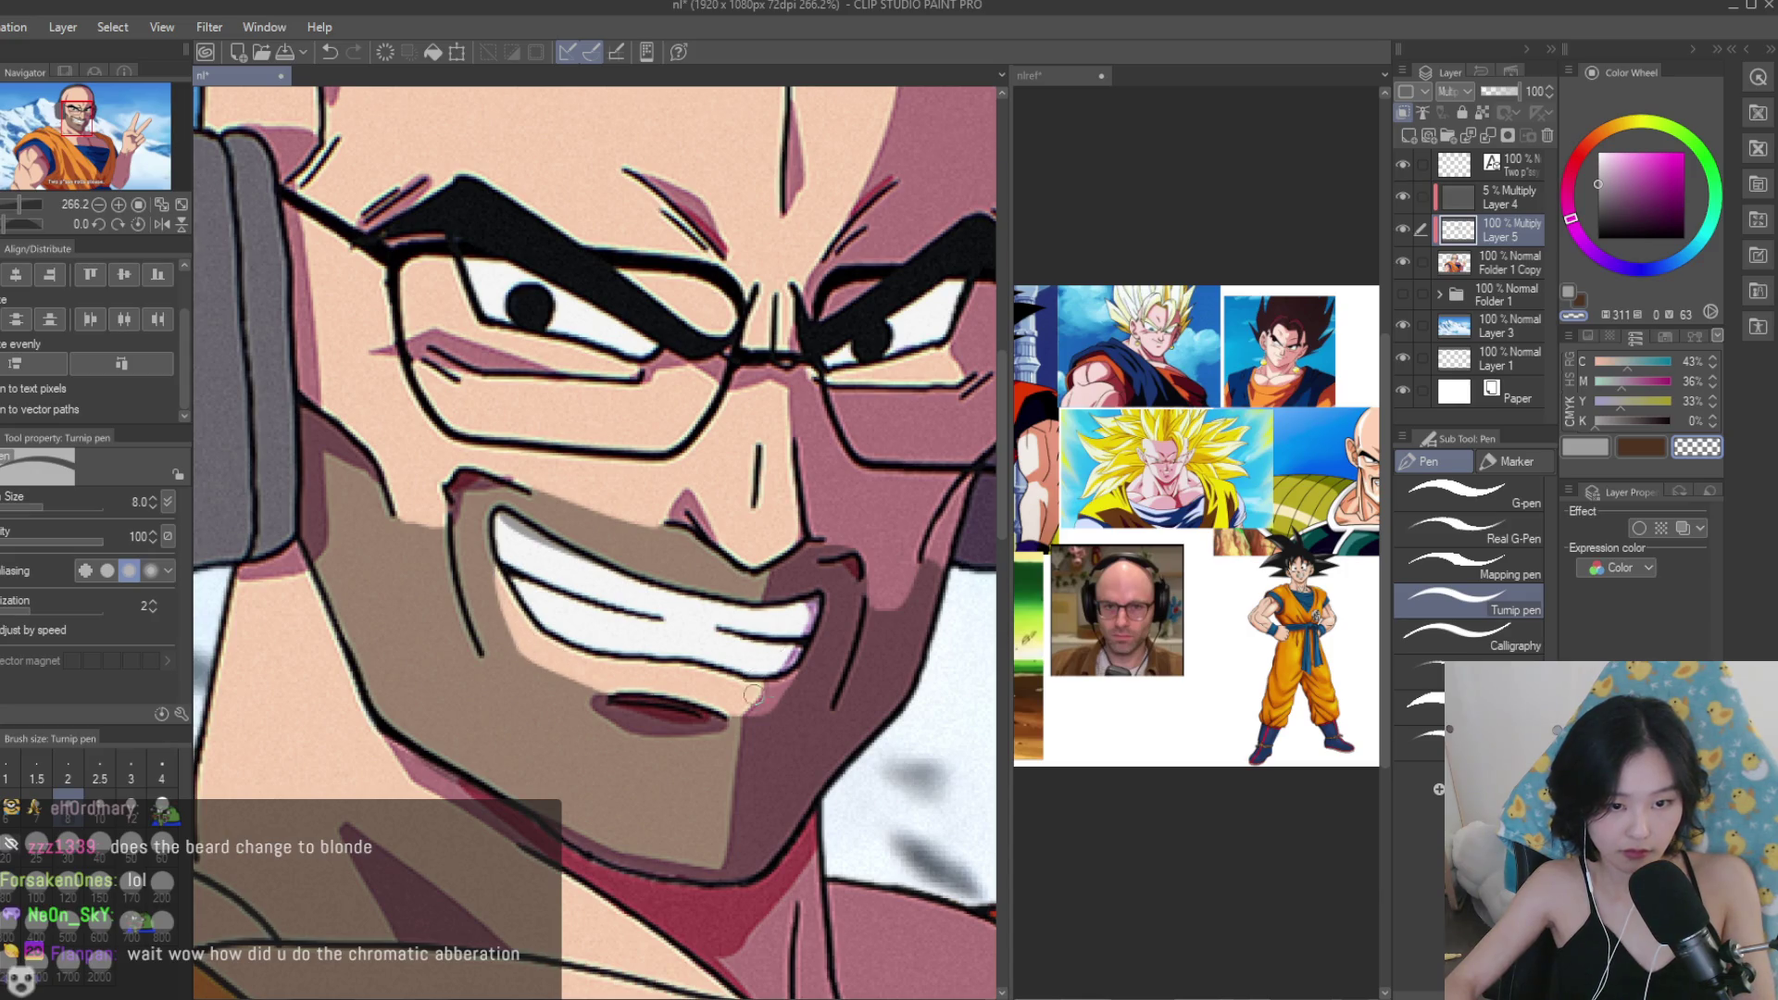
pyautogui.scroll(-6, 761, 694)
pyautogui.scroll(2, 761, 694)
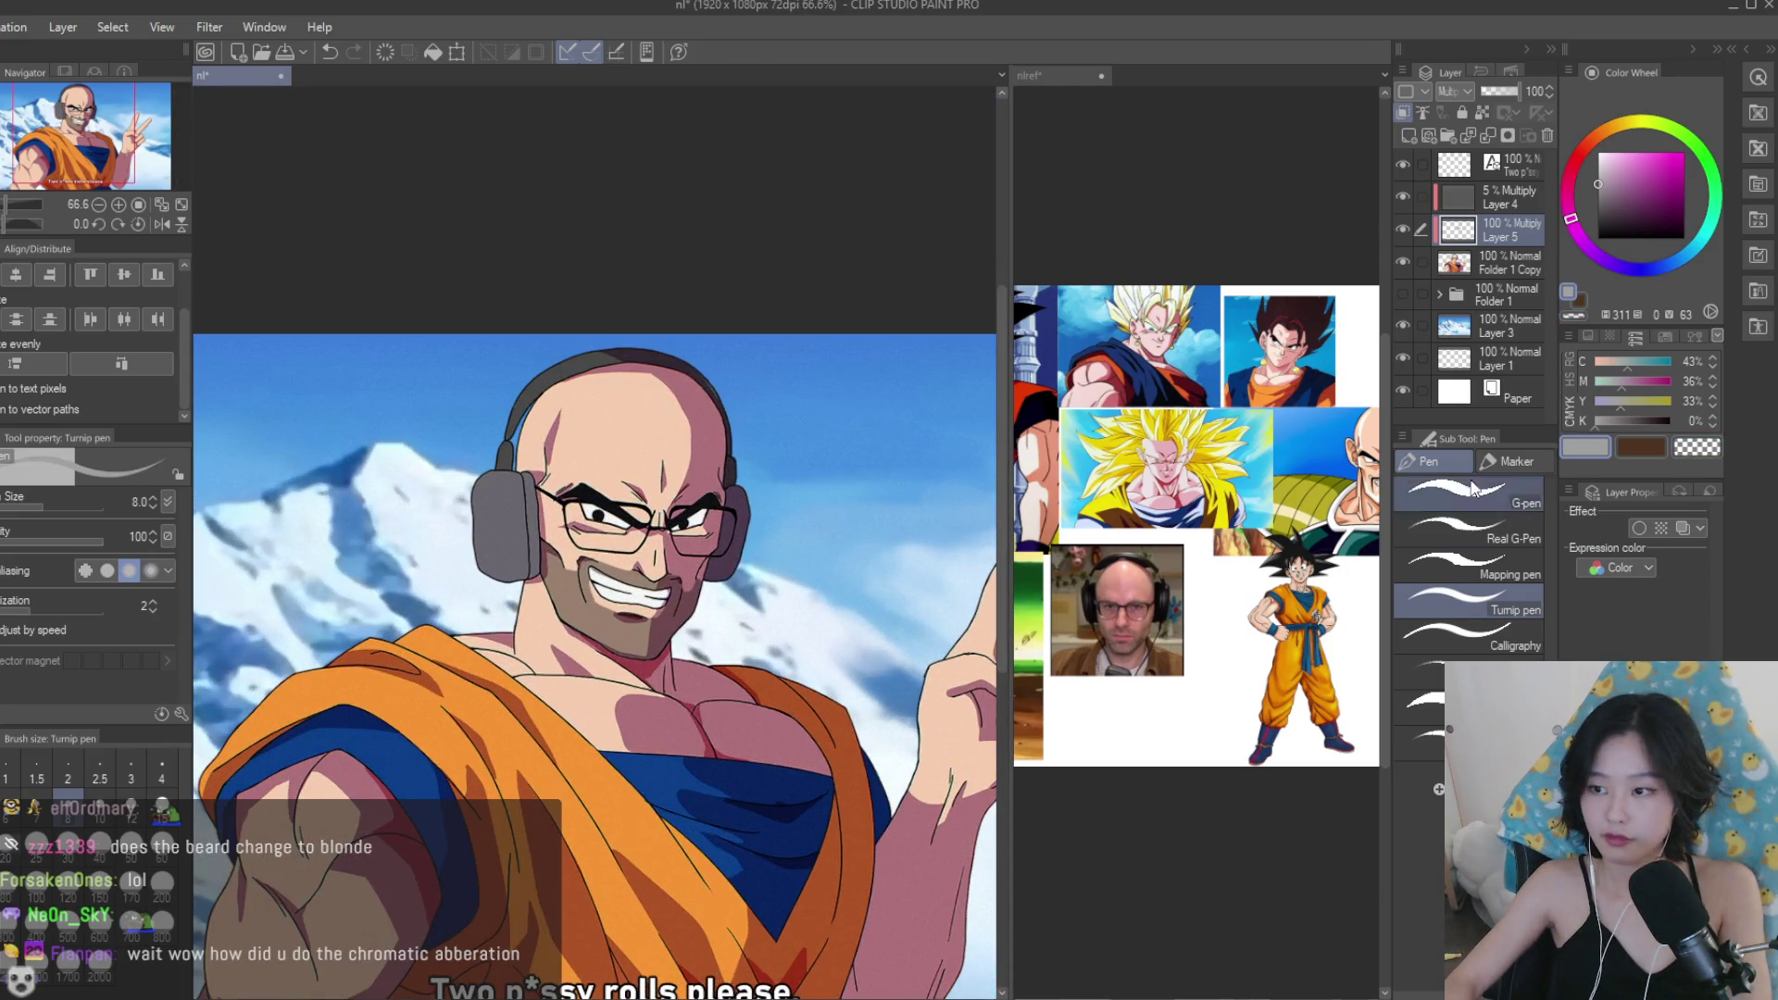
pyautogui.scroll(7, 602, 556)
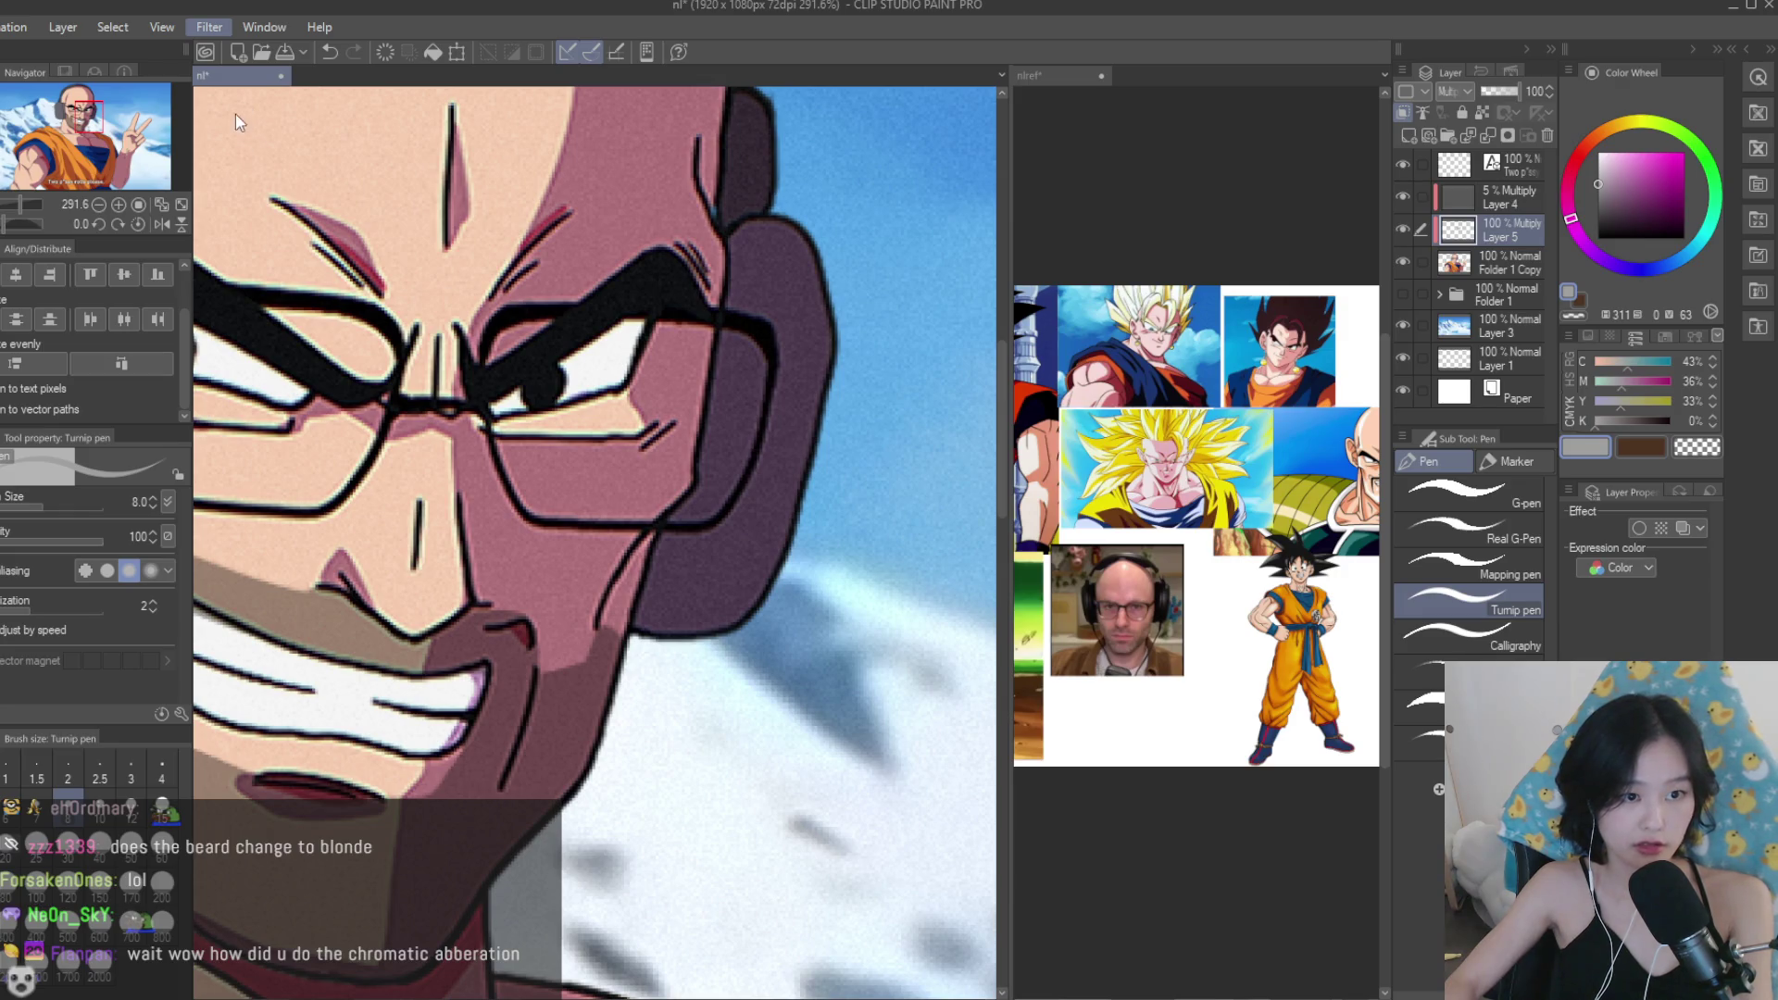
pyautogui.hotkey('ctrl', 's')
pyautogui.scroll(-6, 615, 269)
pyautogui.press('h')
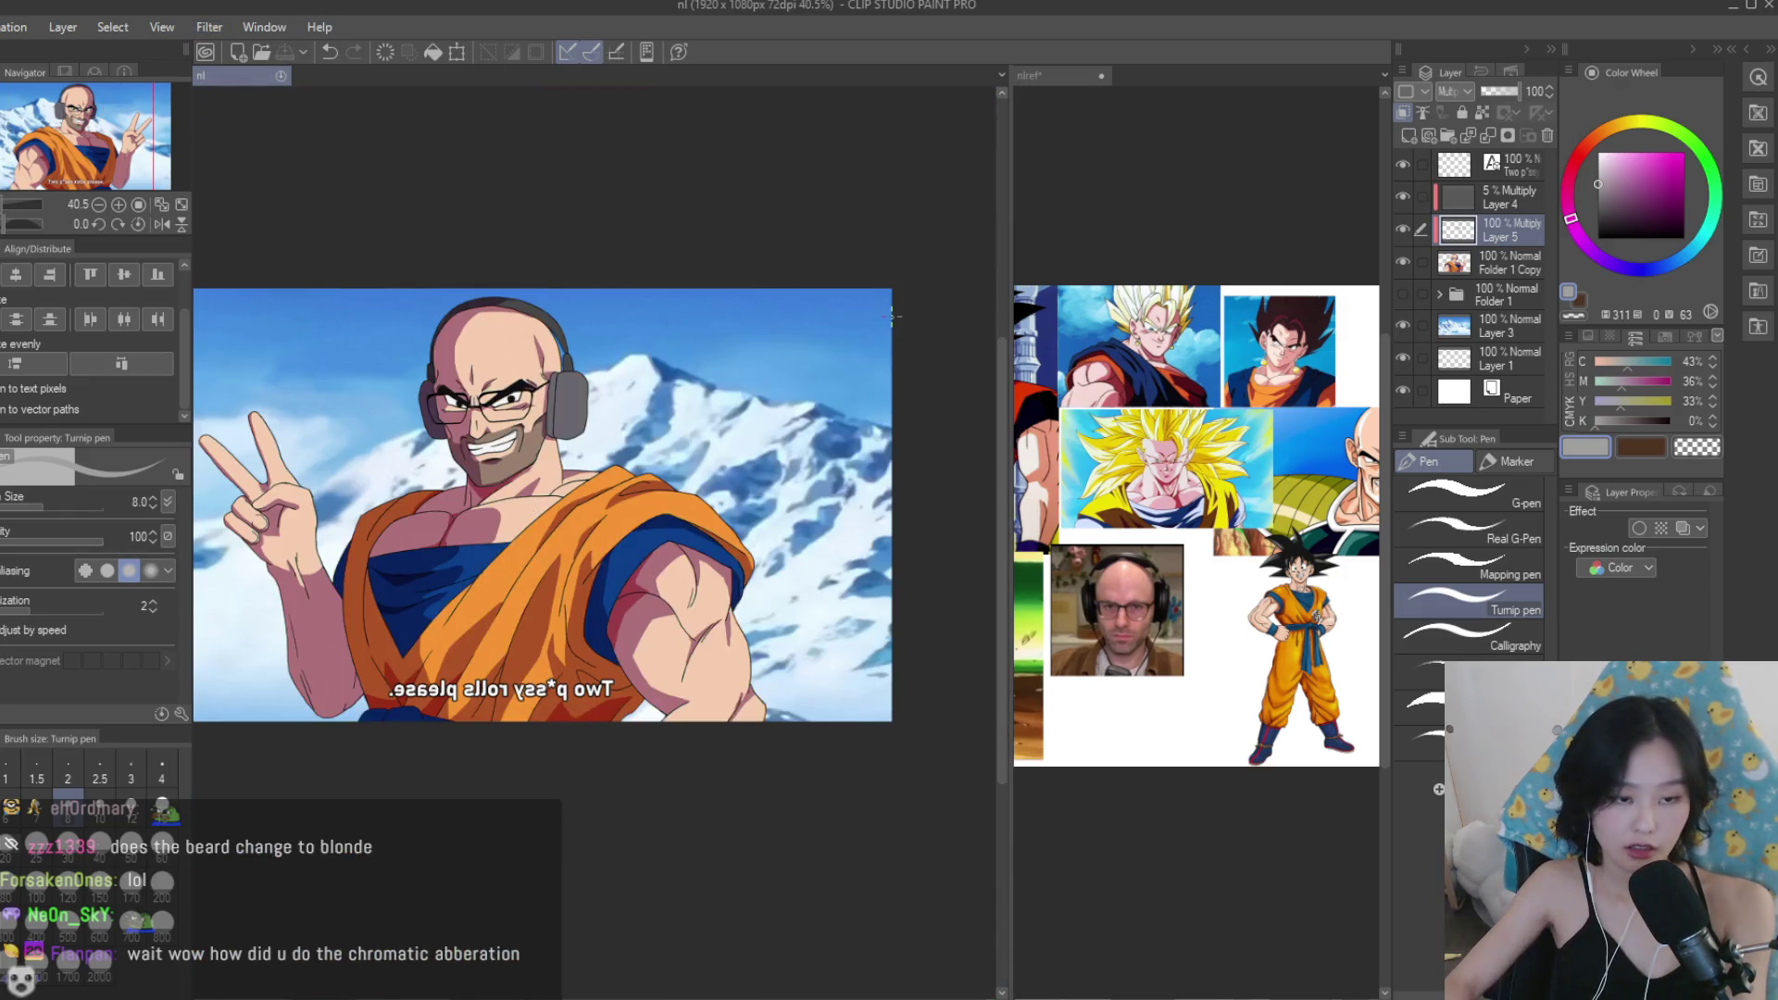
pyautogui.scroll(-2, 838, 470)
pyautogui.press('h')
pyautogui.scroll(2, 867, 435)
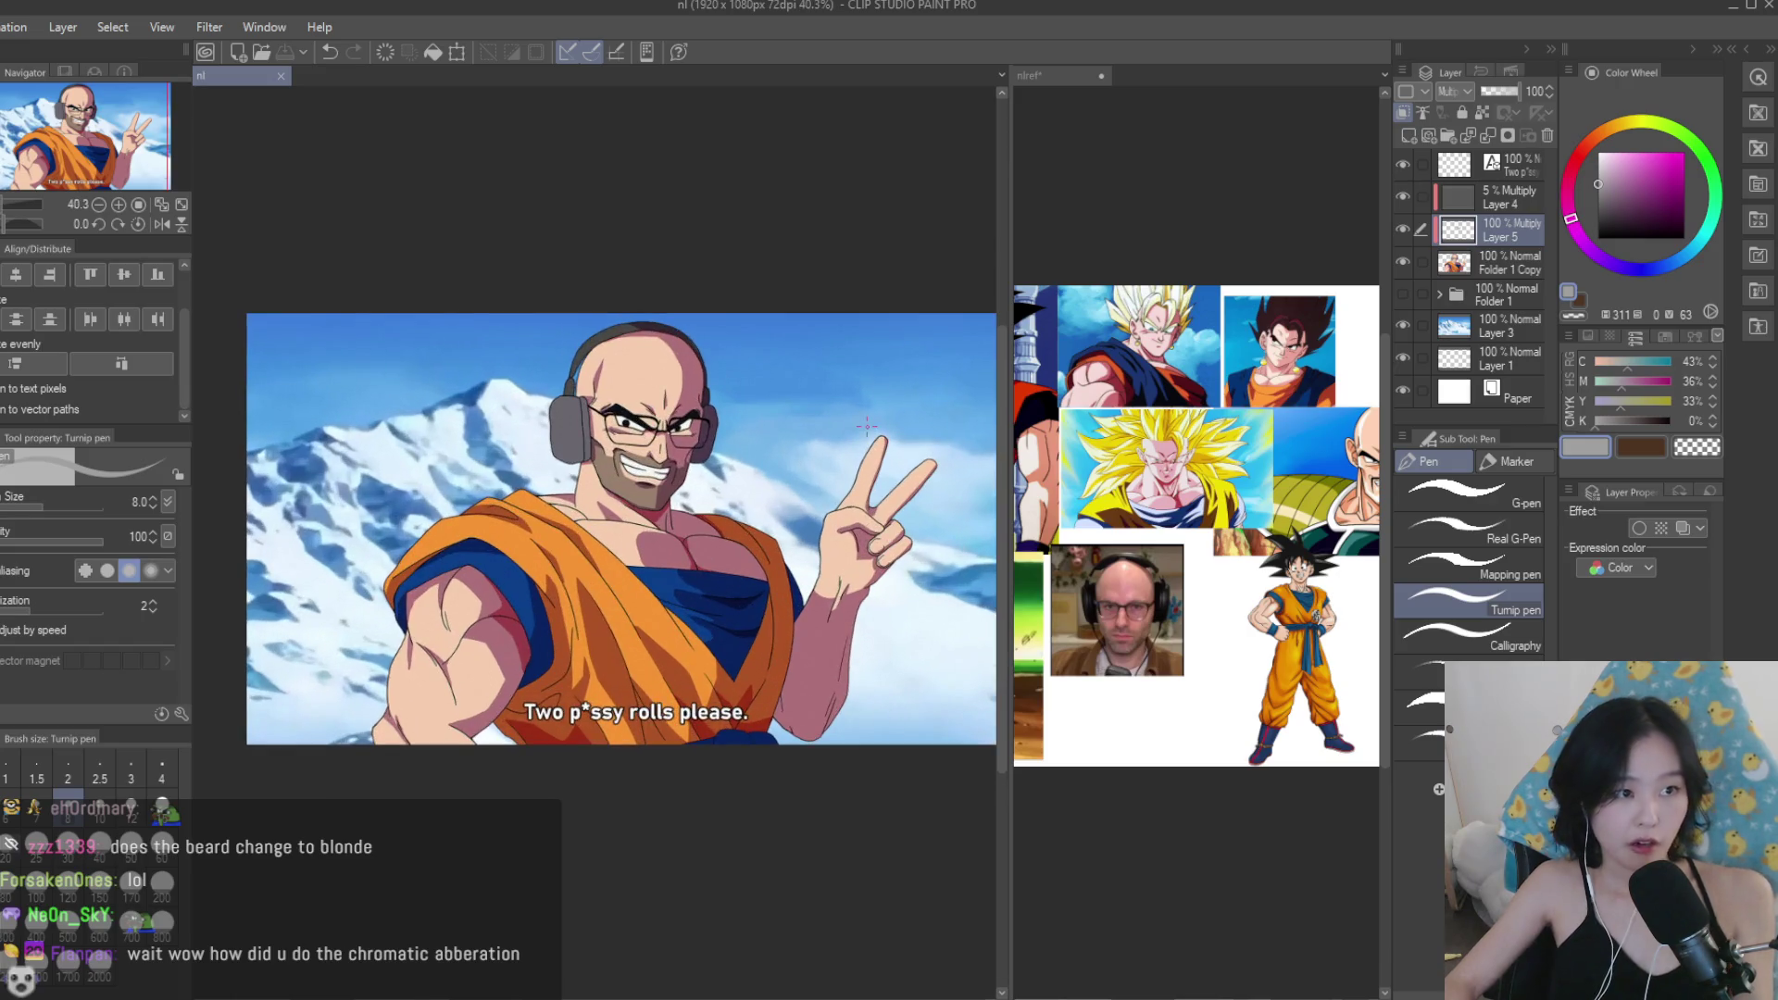
pyautogui.scroll(4, 803, 418)
pyautogui.scroll(3, 1092, 225)
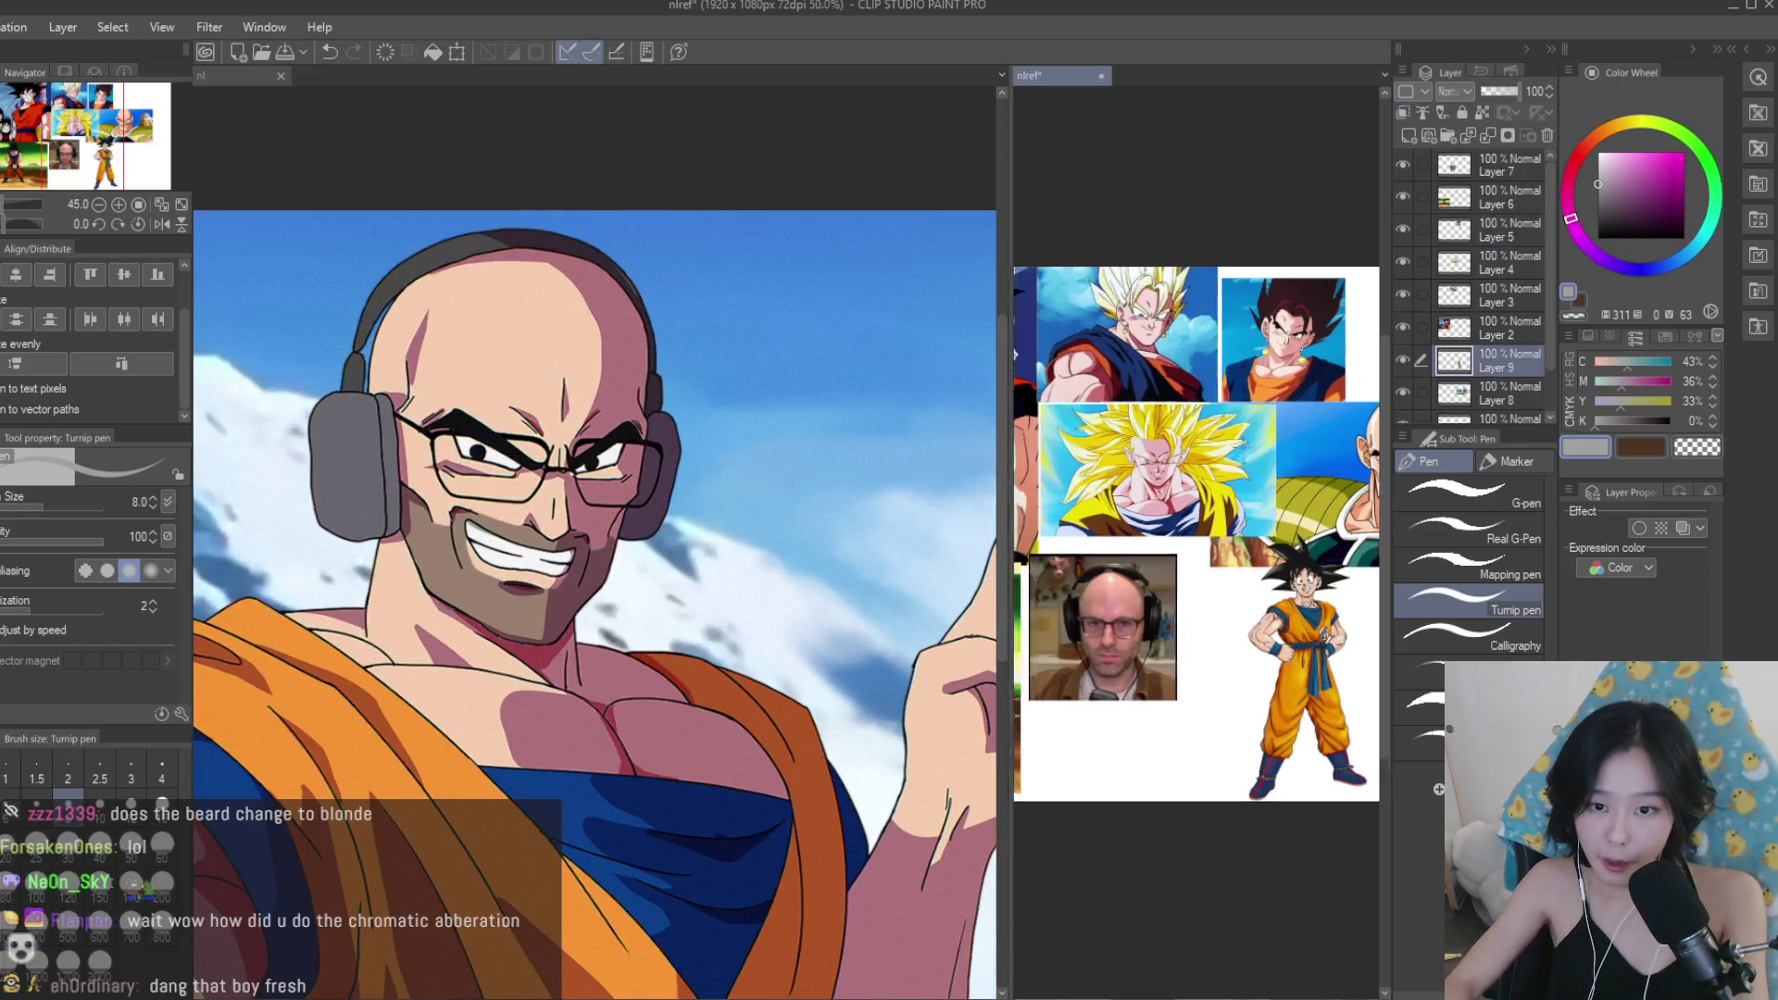
pyautogui.scroll(-5, 1093, 225)
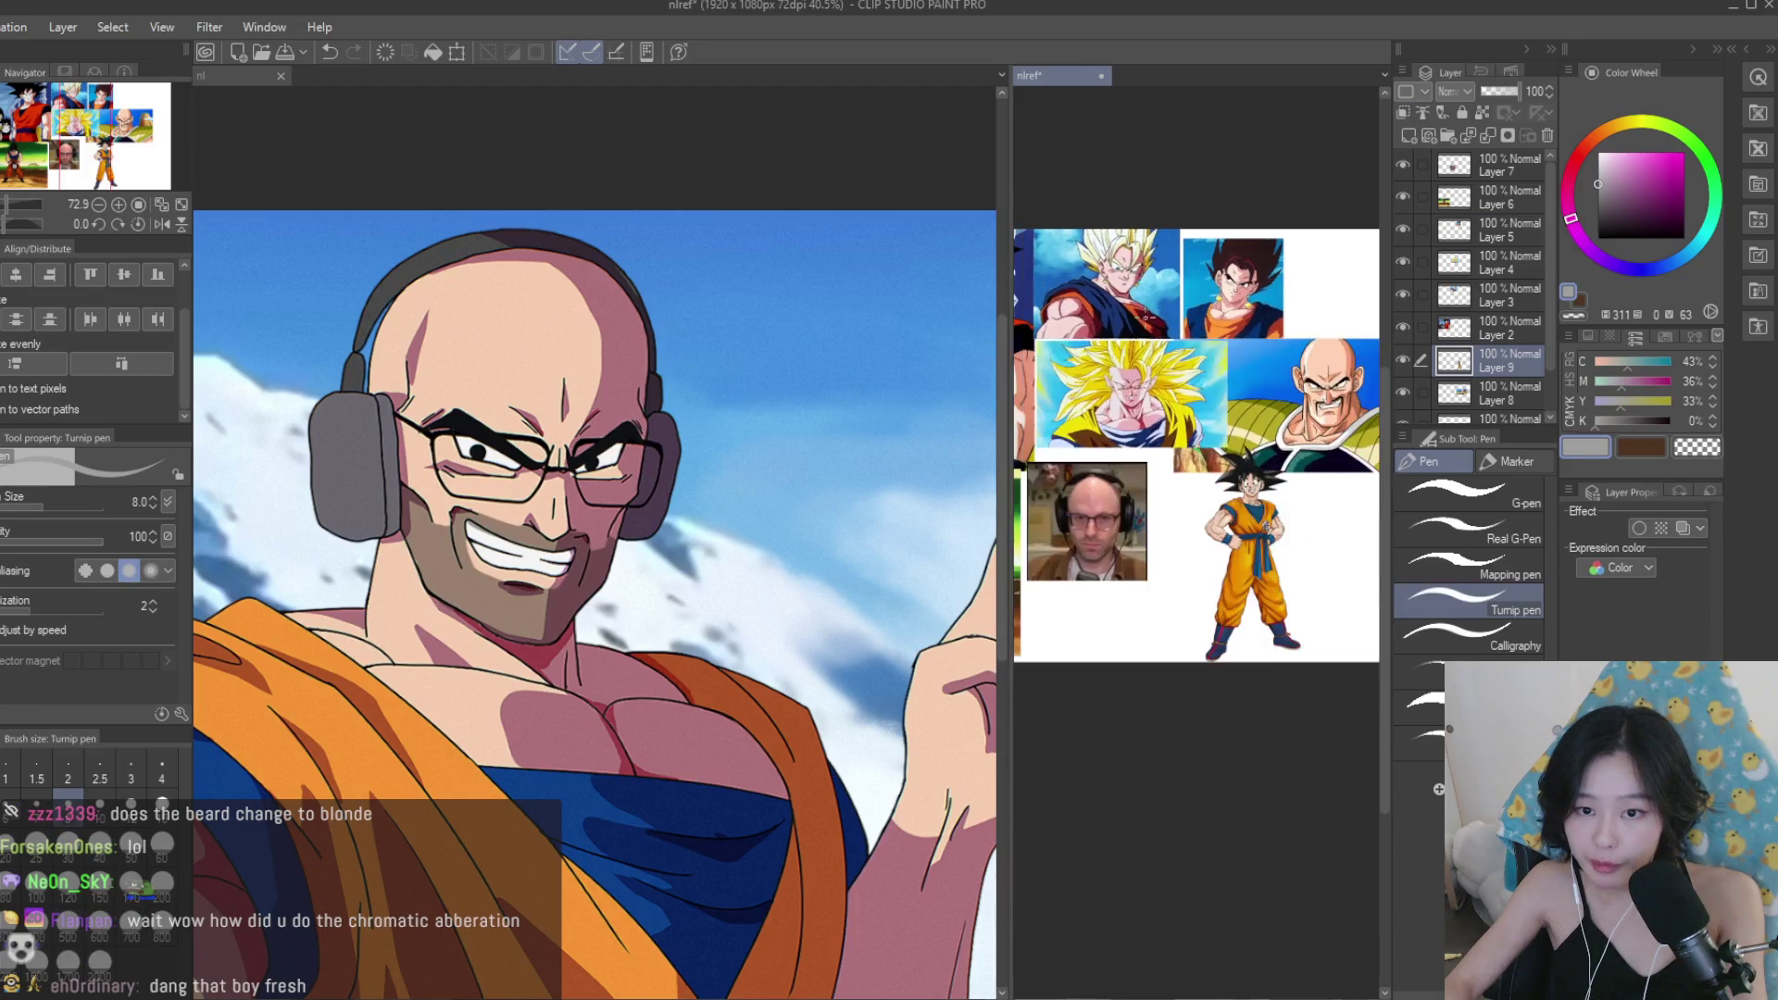
pyautogui.scroll(2, 707, 300)
pyautogui.scroll(-3, 708, 299)
pyautogui.scroll(-1, 672, 421)
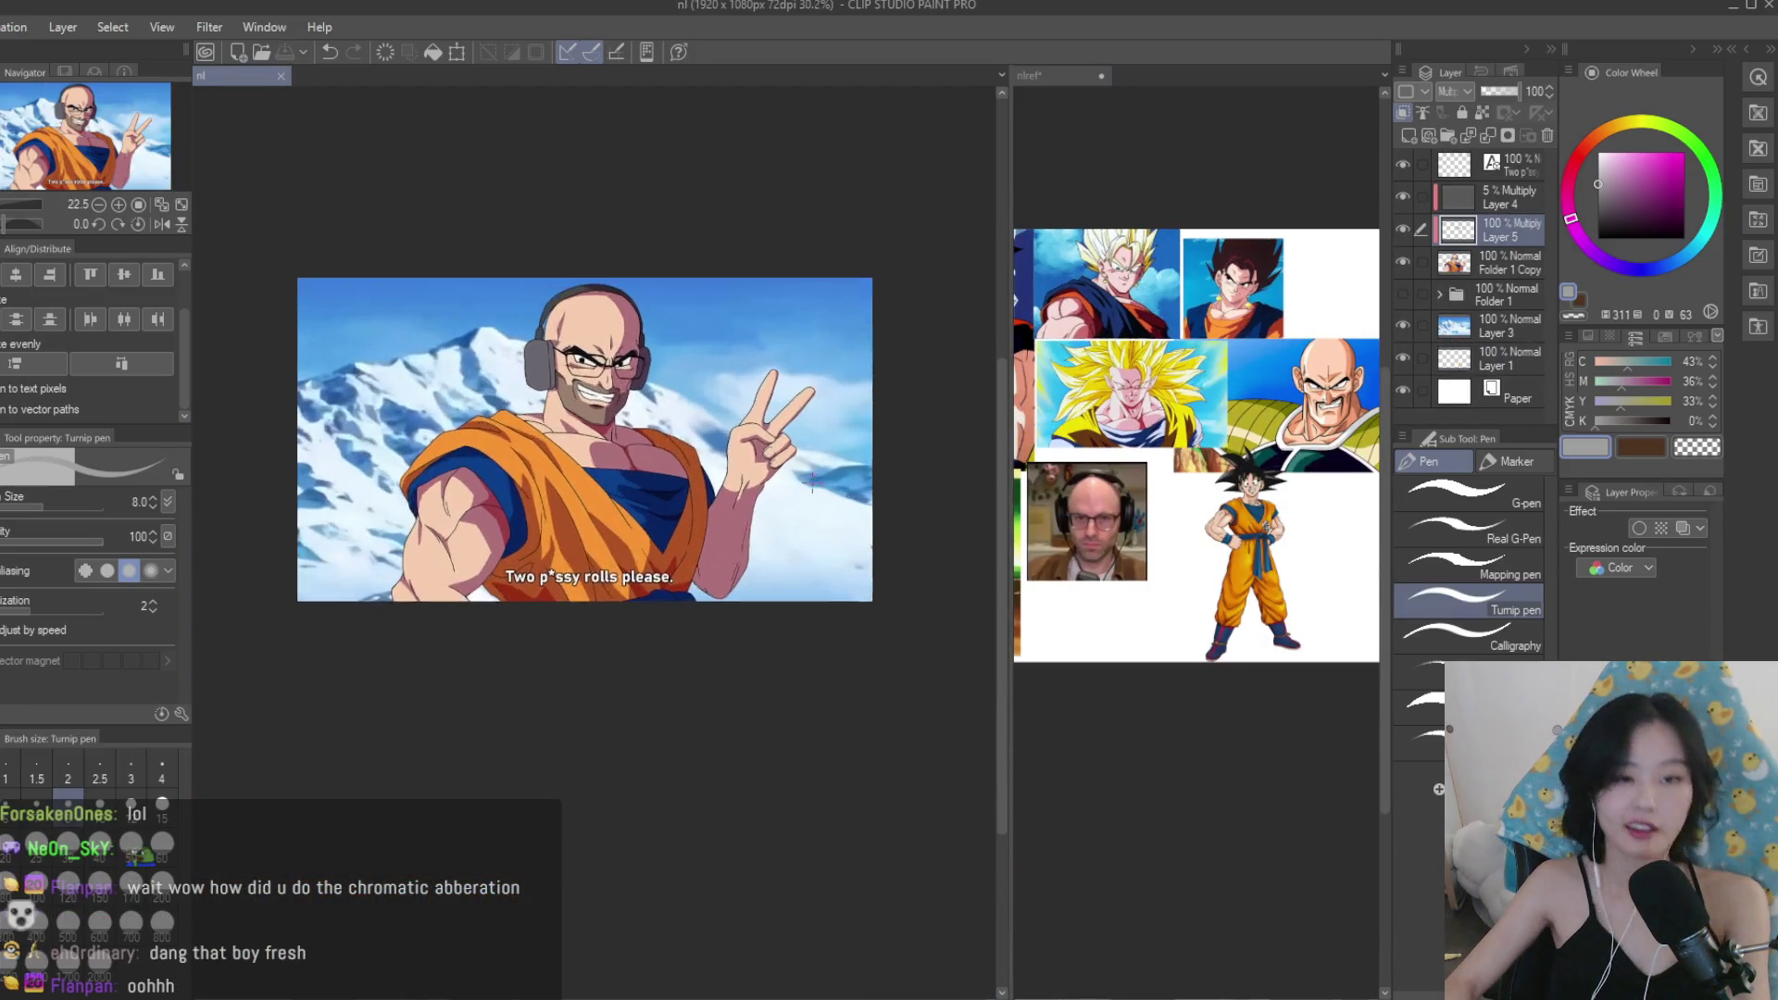
pyautogui.scroll(-1, 814, 471)
pyautogui.press('h')
pyautogui.press('h')
pyautogui.scroll(2, 755, 417)
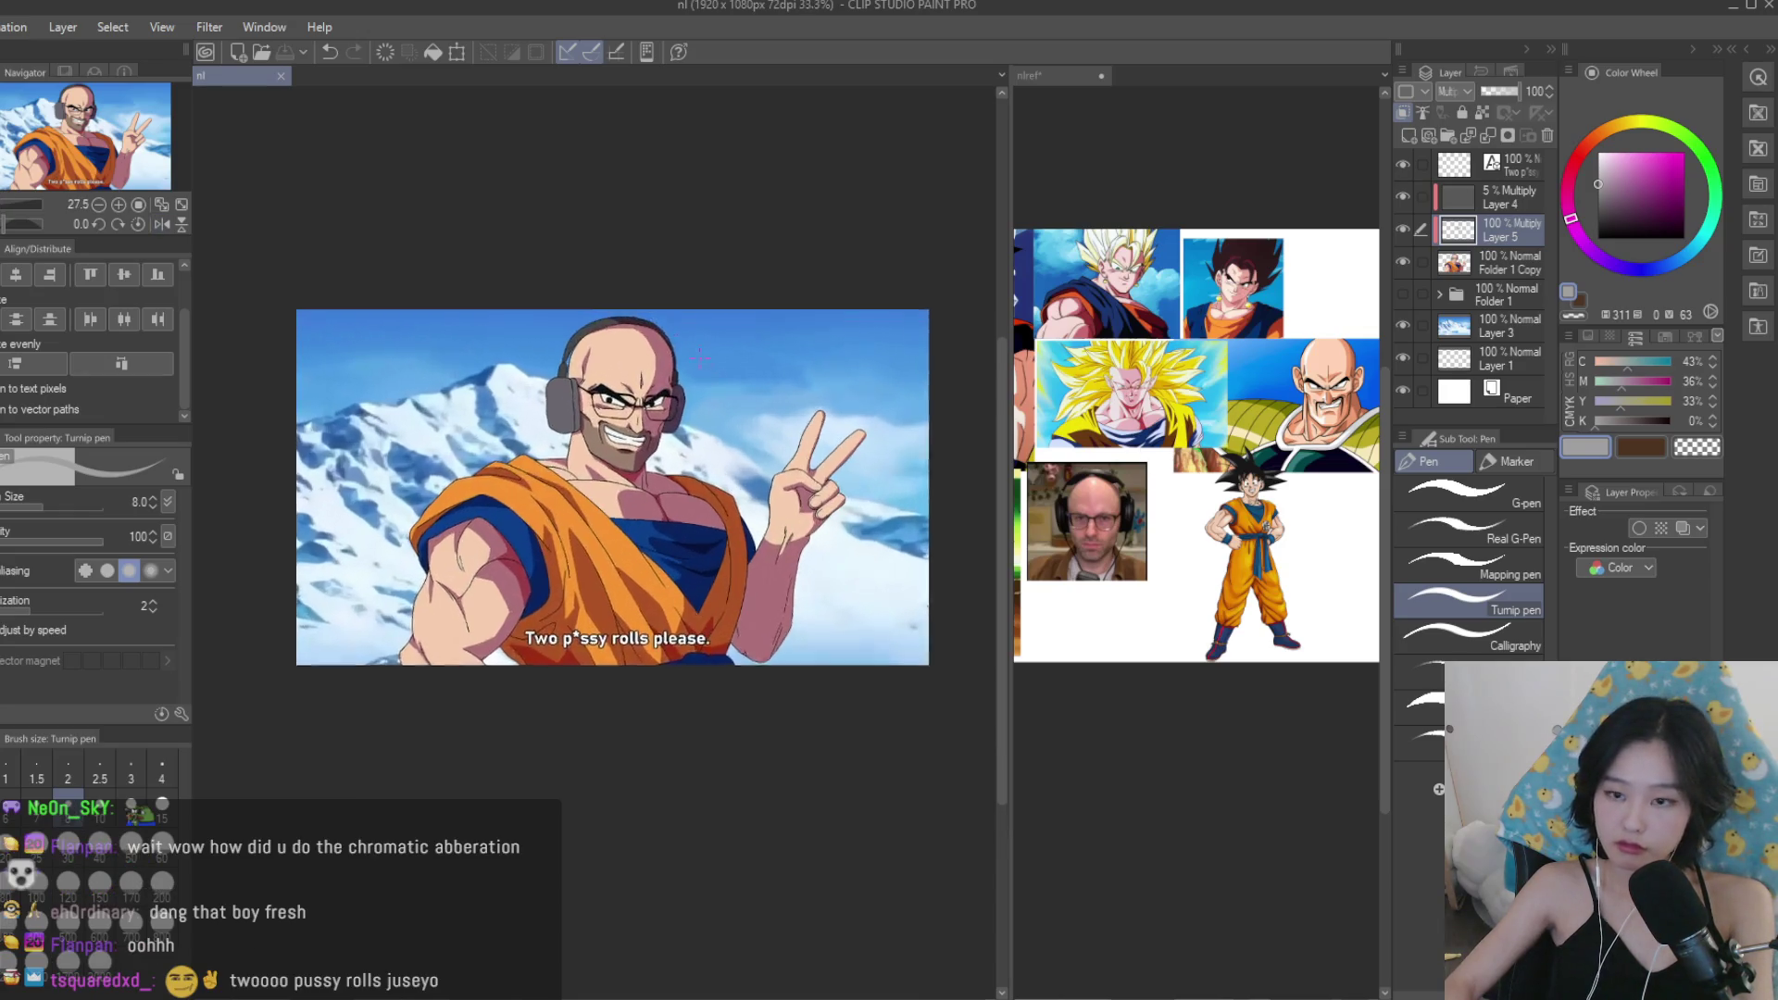
pyautogui.scroll(-1, 763, 417)
pyautogui.press('h')
pyautogui.scroll(3, 776, 417)
pyautogui.press('h')
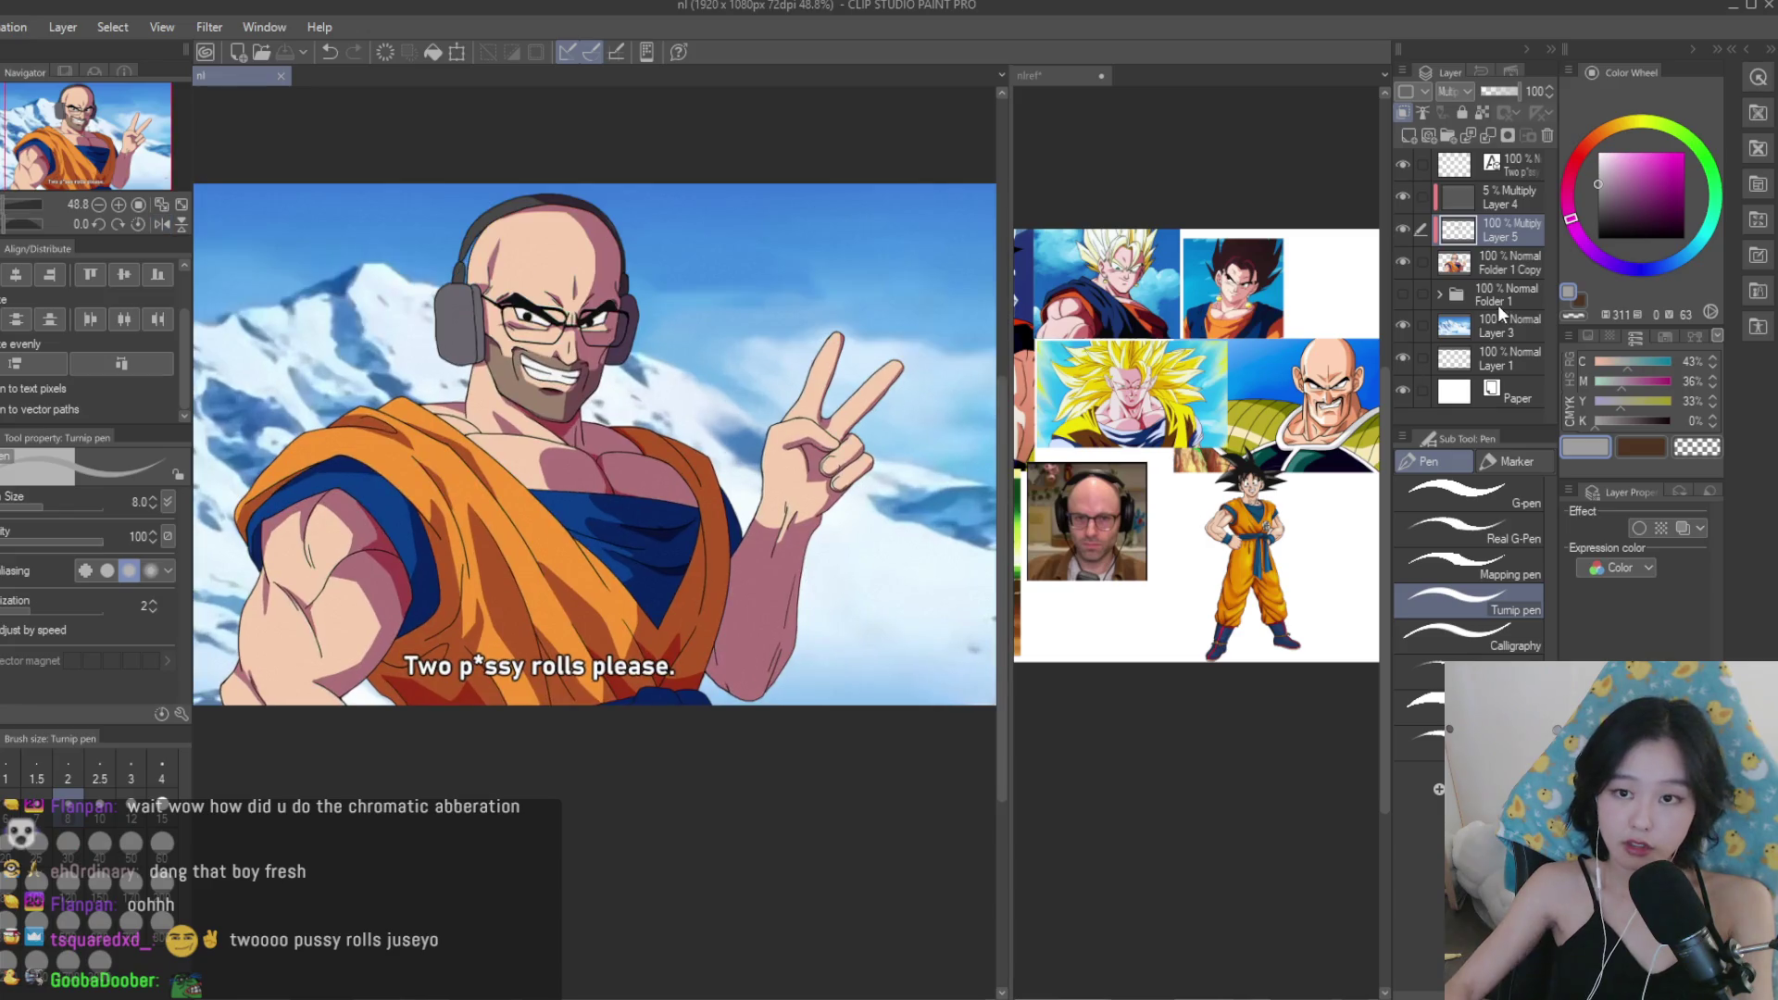
# Create a new tint layer and paint a small pink touch on the forearm.
pyautogui.click(1429, 135)
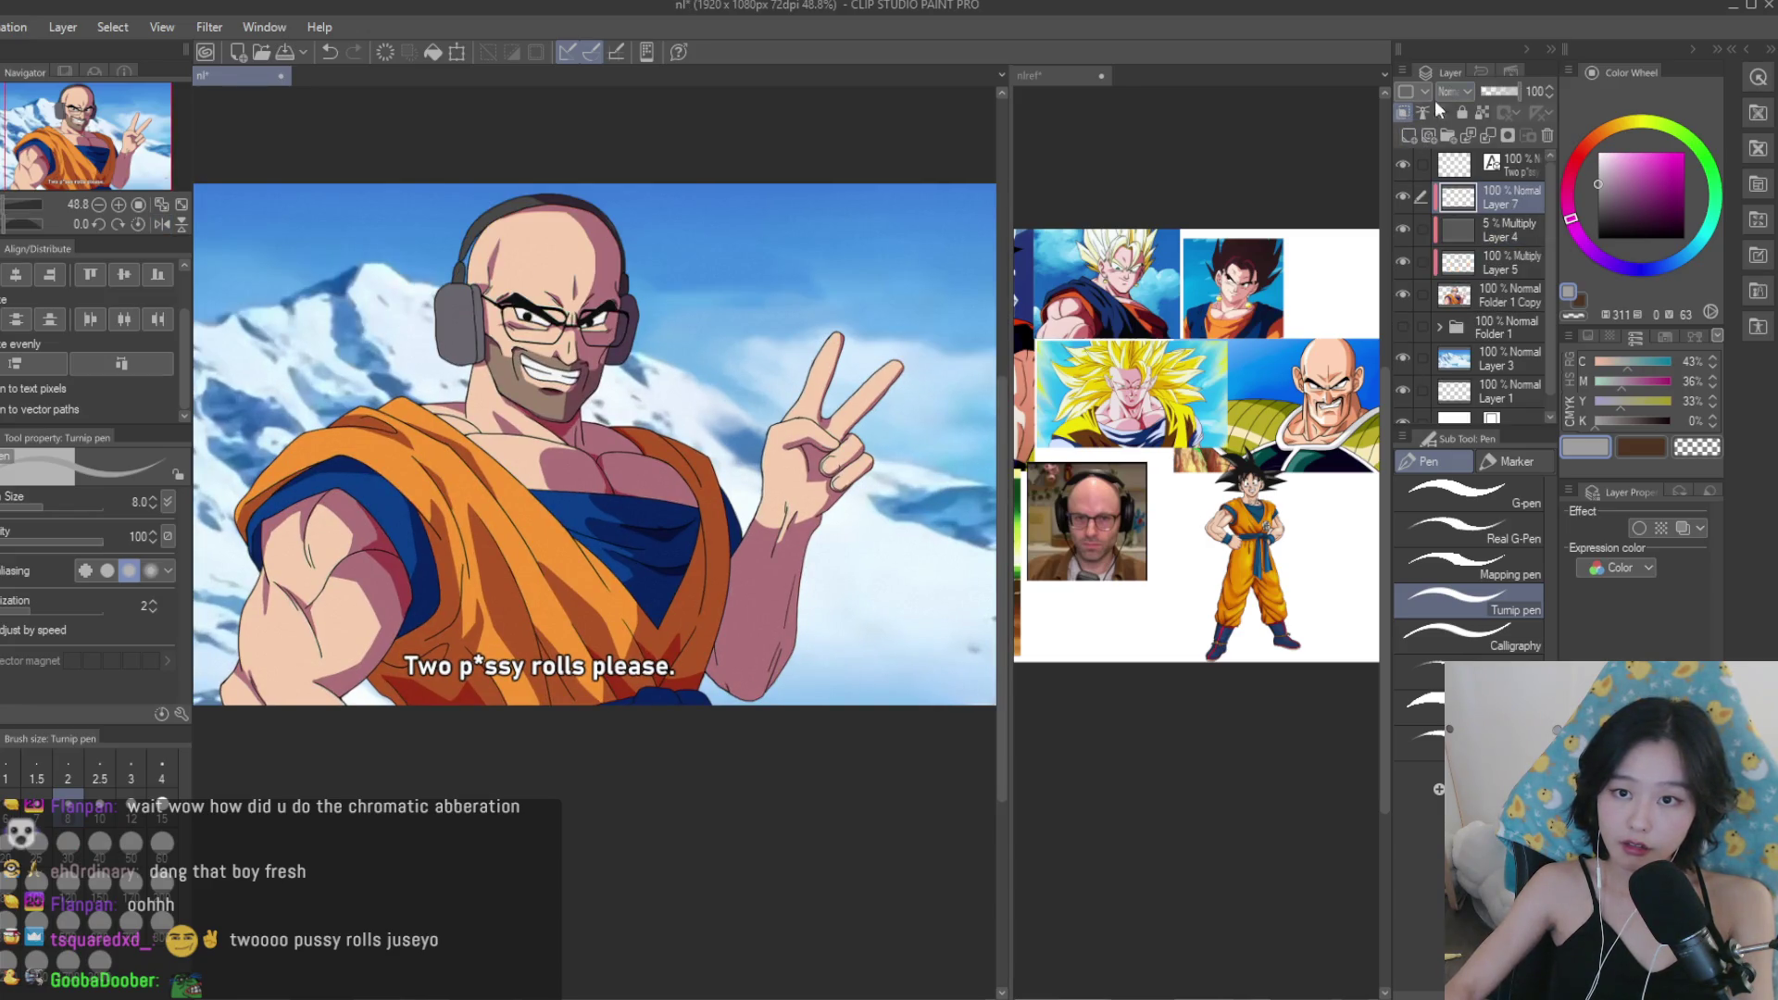
pyautogui.click(1630, 170)
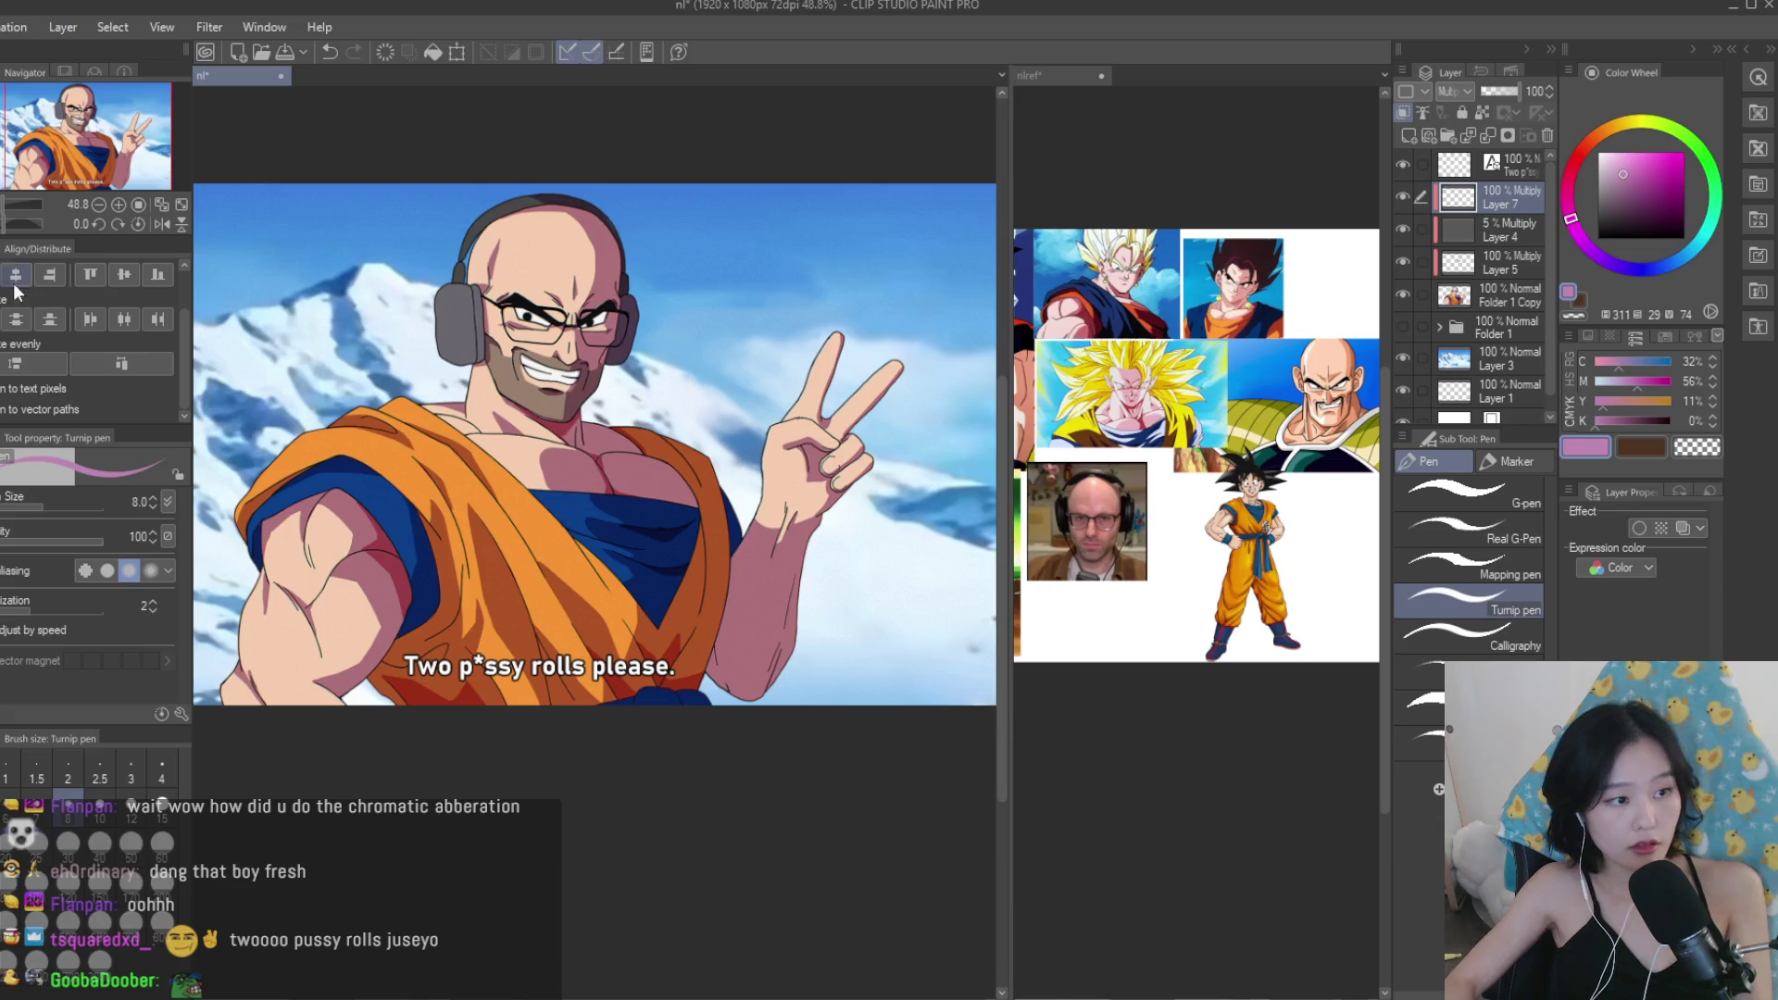
pyautogui.scroll(5, 689, 658)
pyautogui.moveTo(696, 629); pyautogui.dragTo(690, 658)
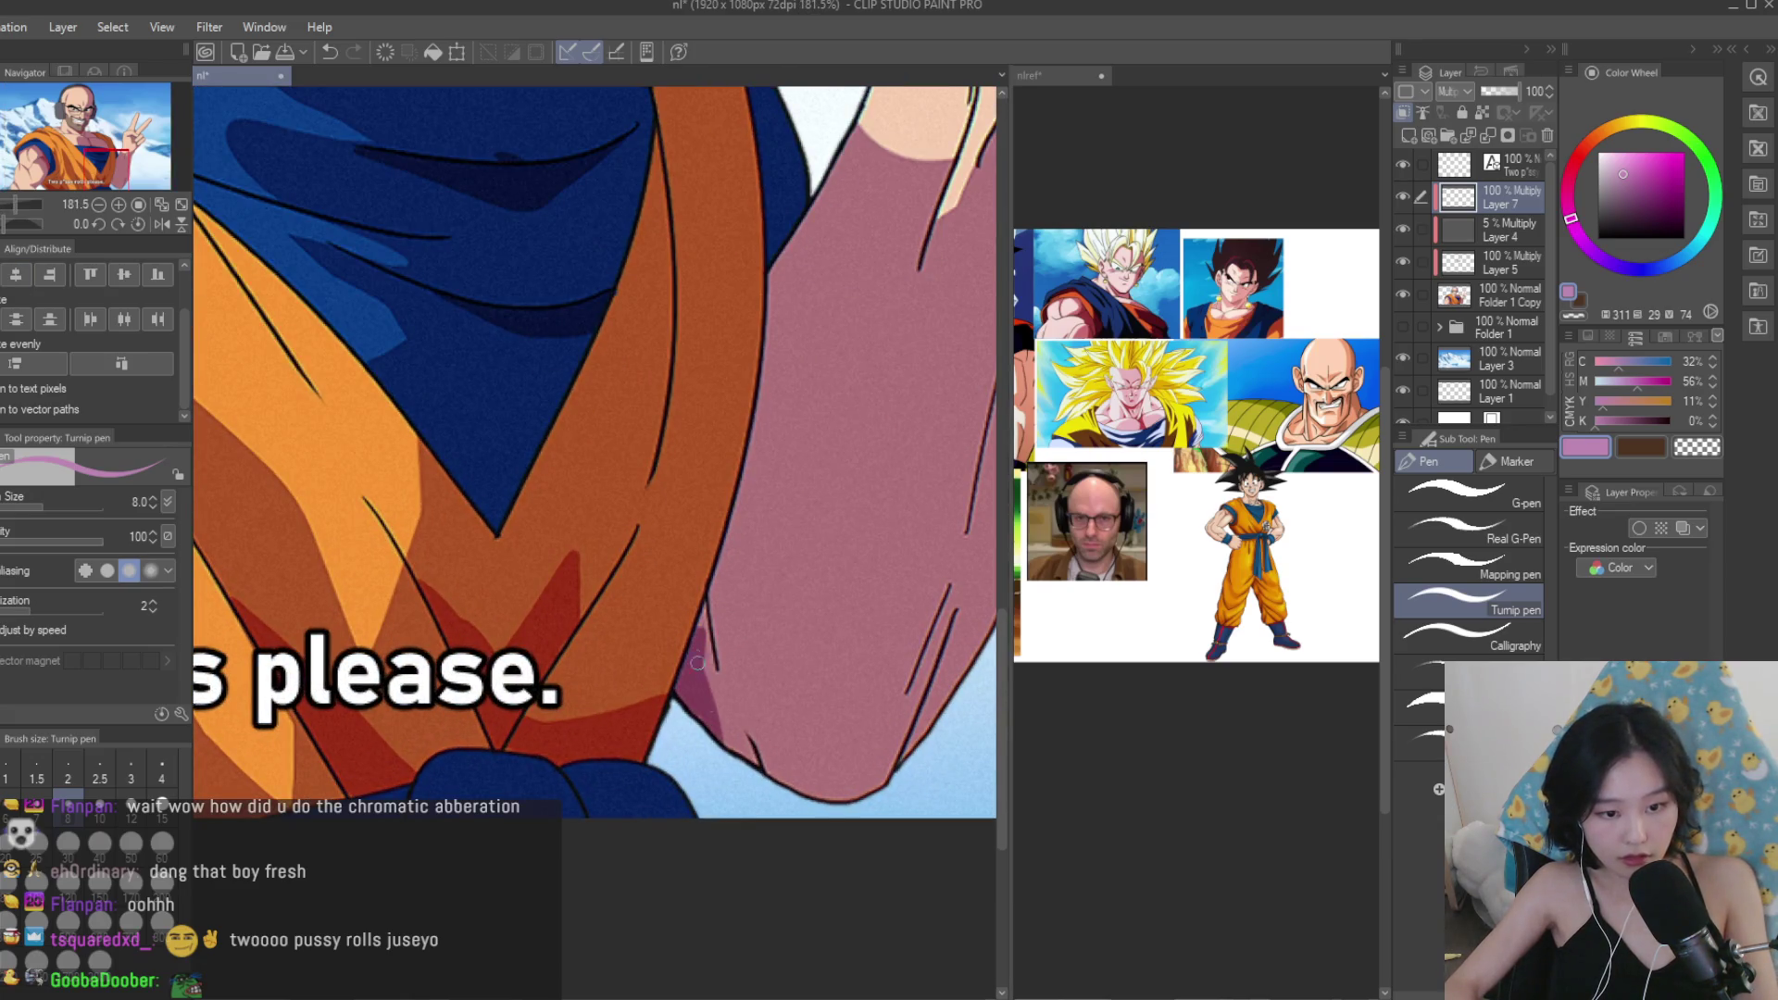
pyautogui.scroll(-6, 861, 463)
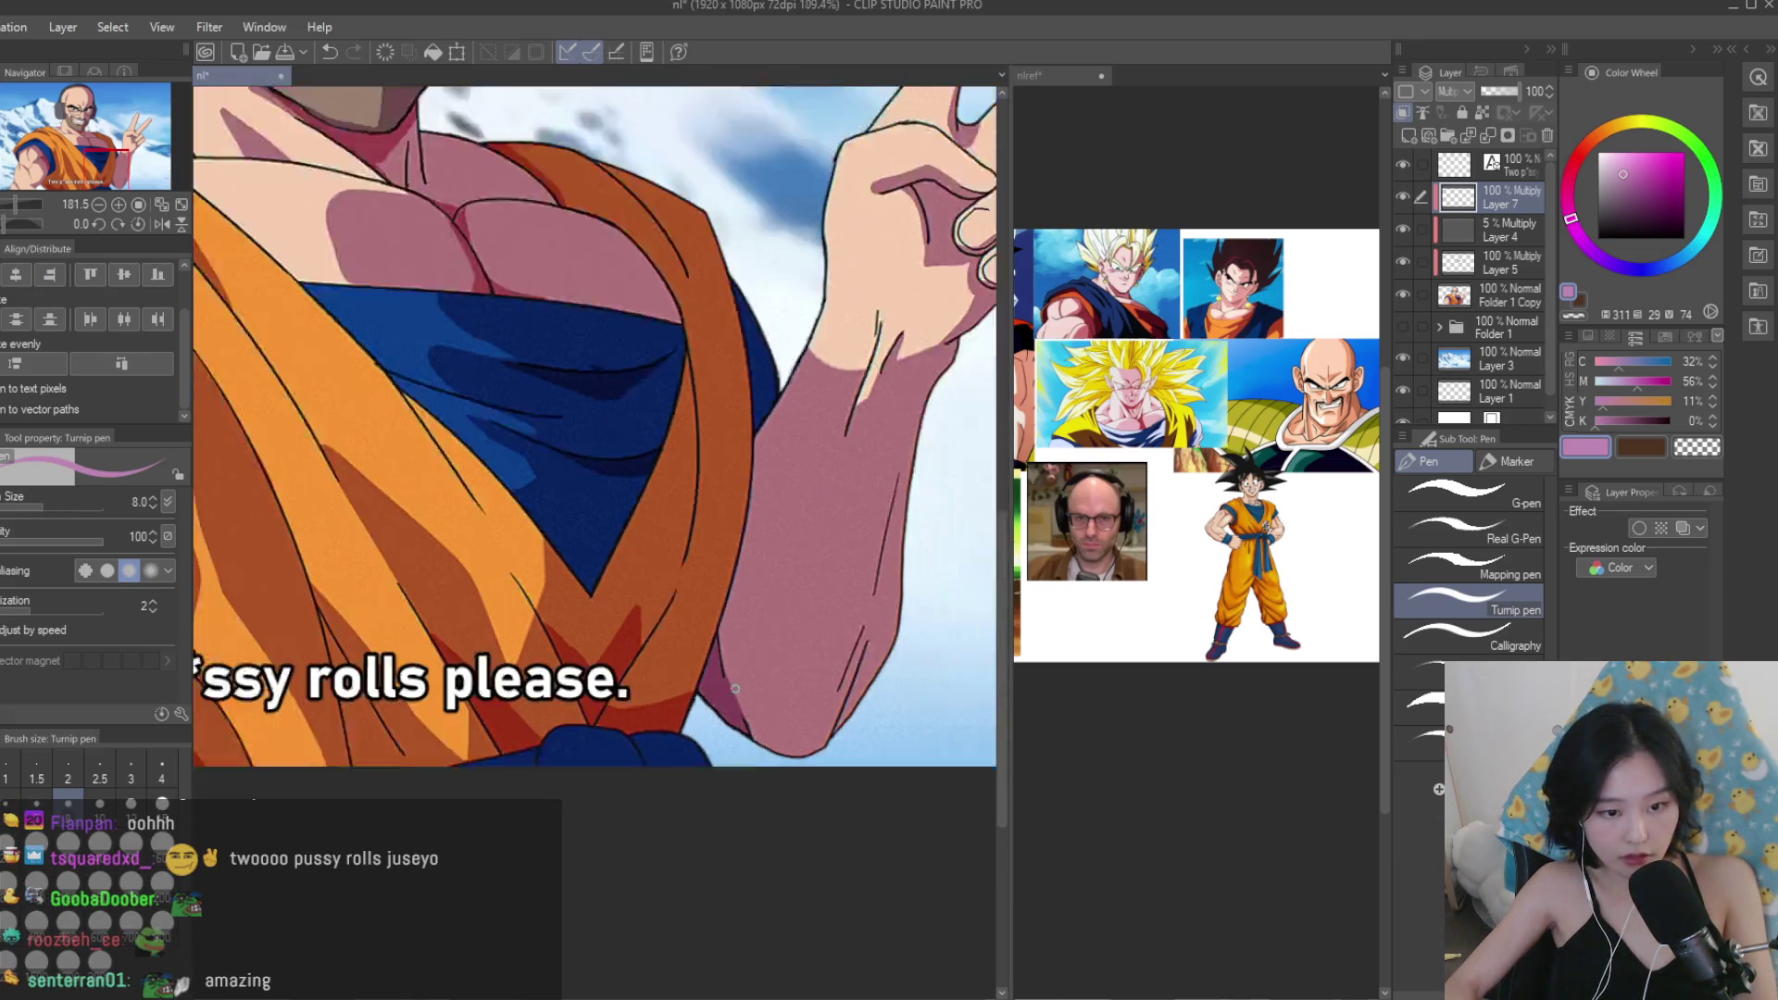
# Lock the tint layer, then undo to unlock it again.
pyautogui.click(1462, 112)
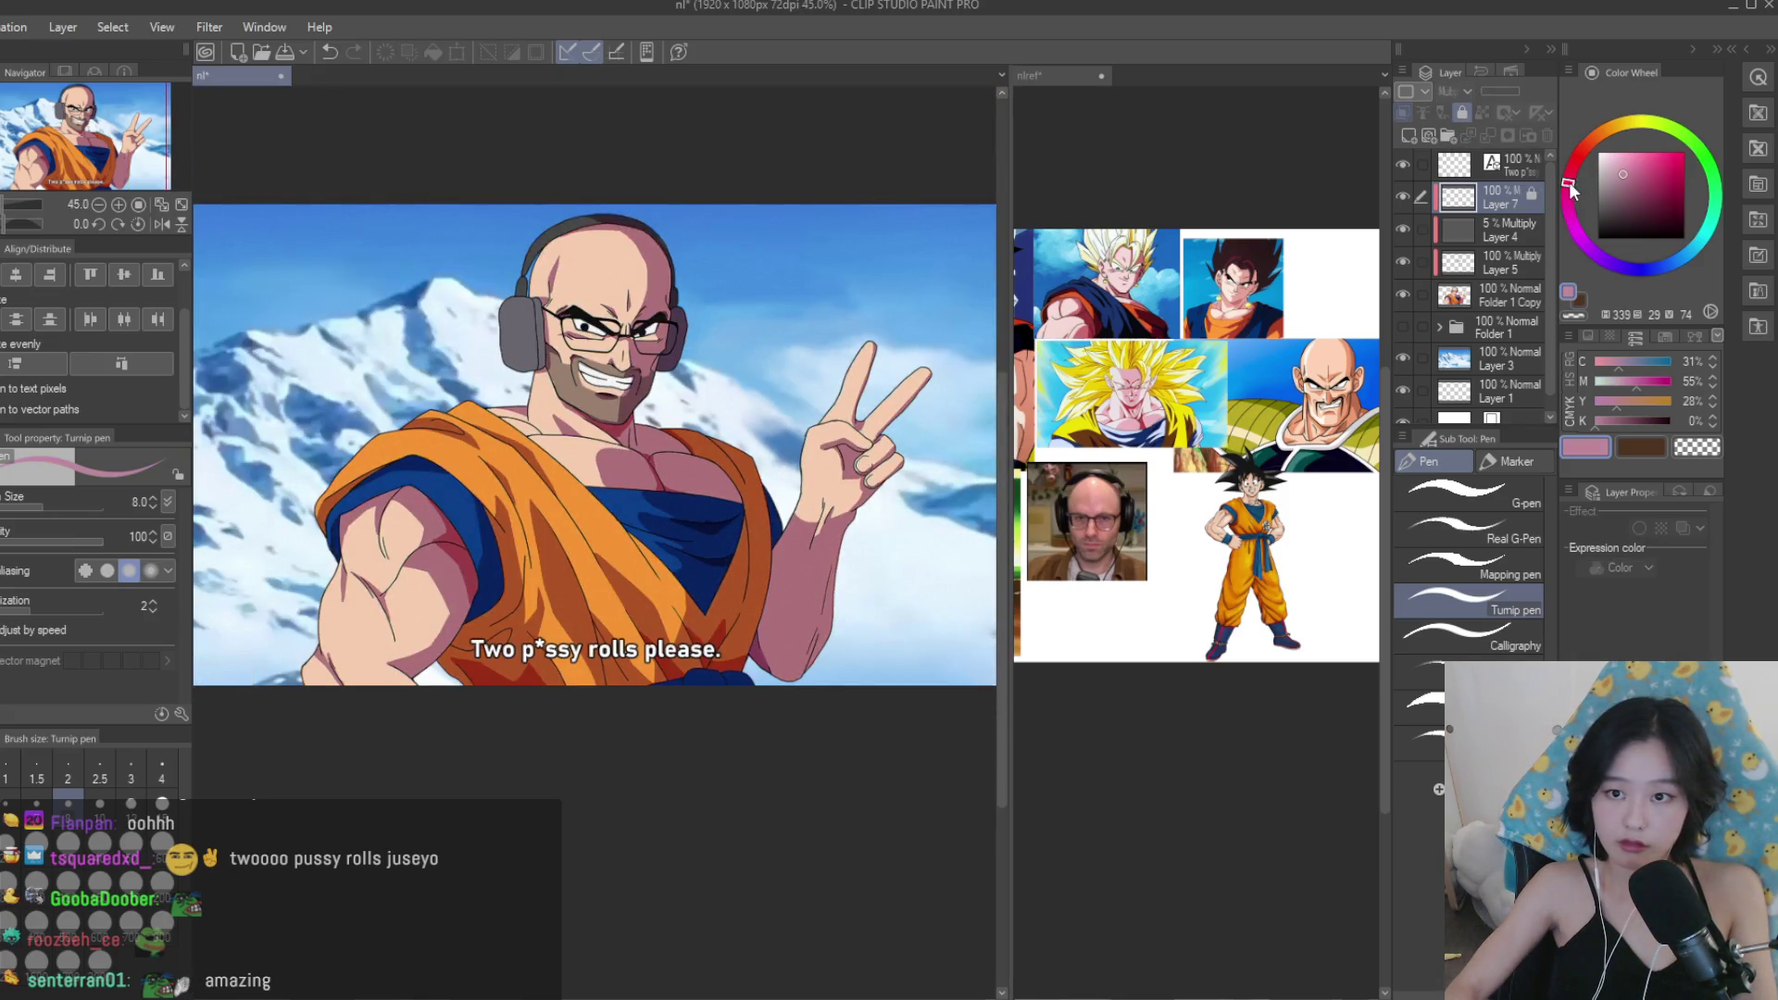
pyautogui.scroll(1, 748, 654)
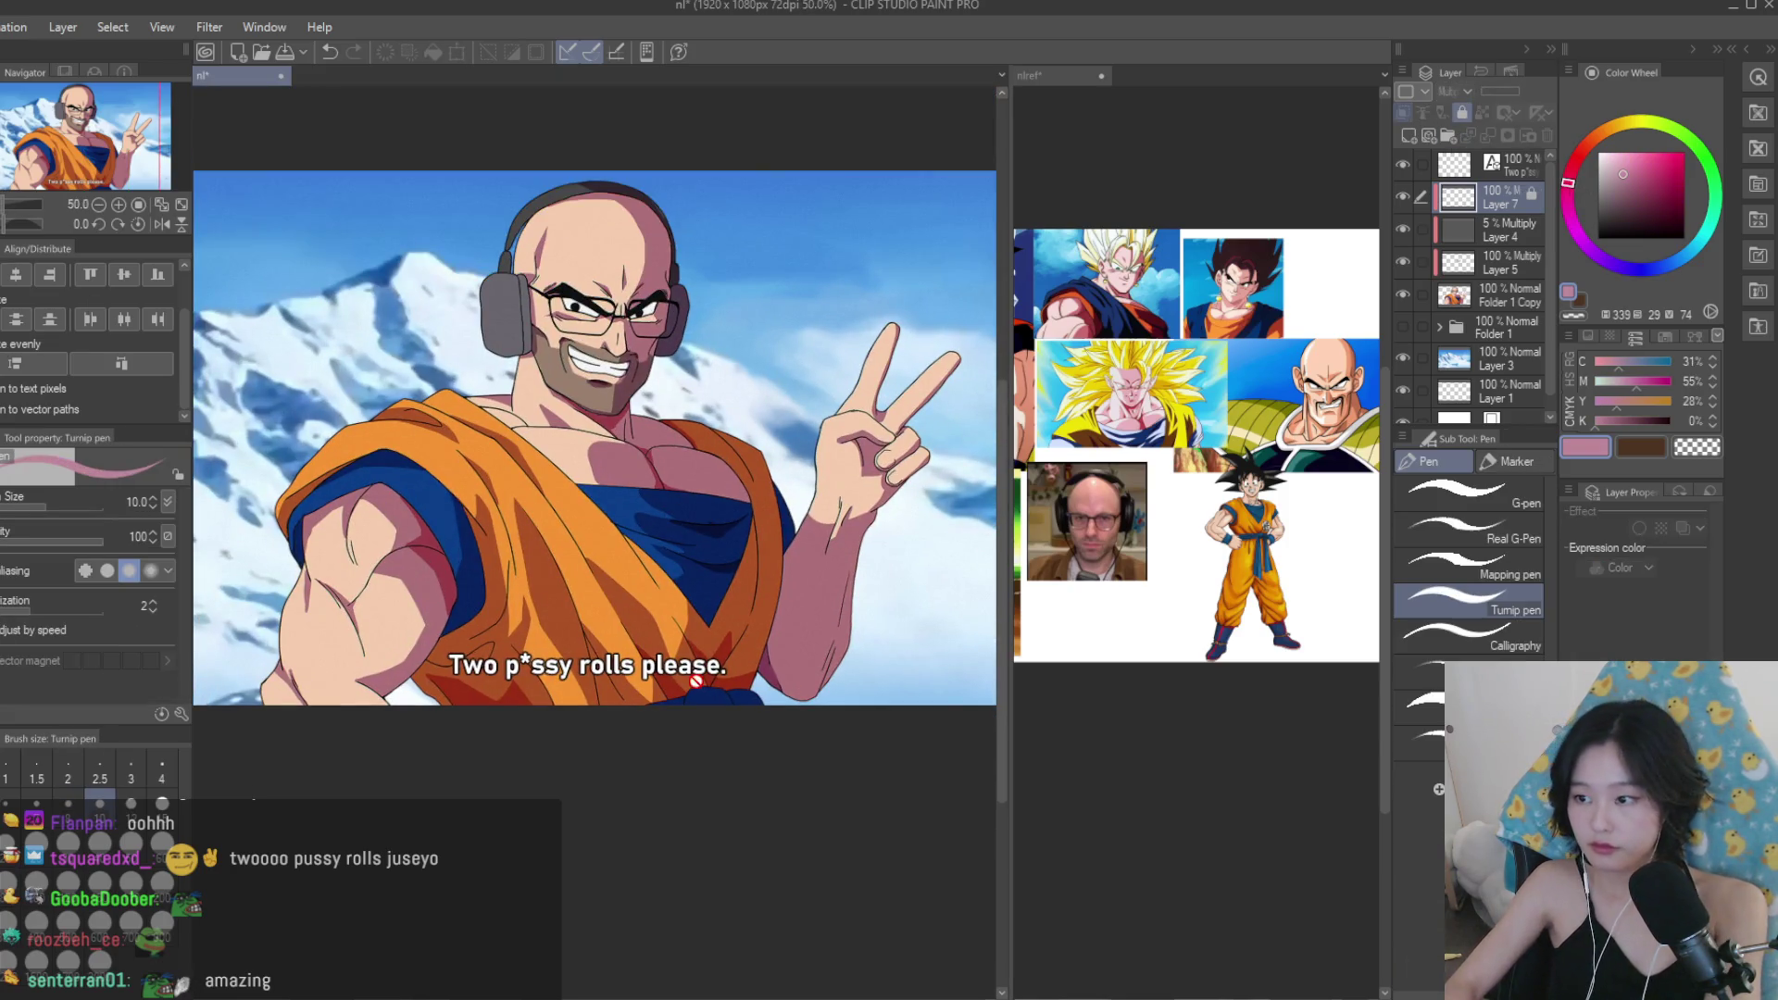
pyautogui.hotkey('ctrl', 'z')
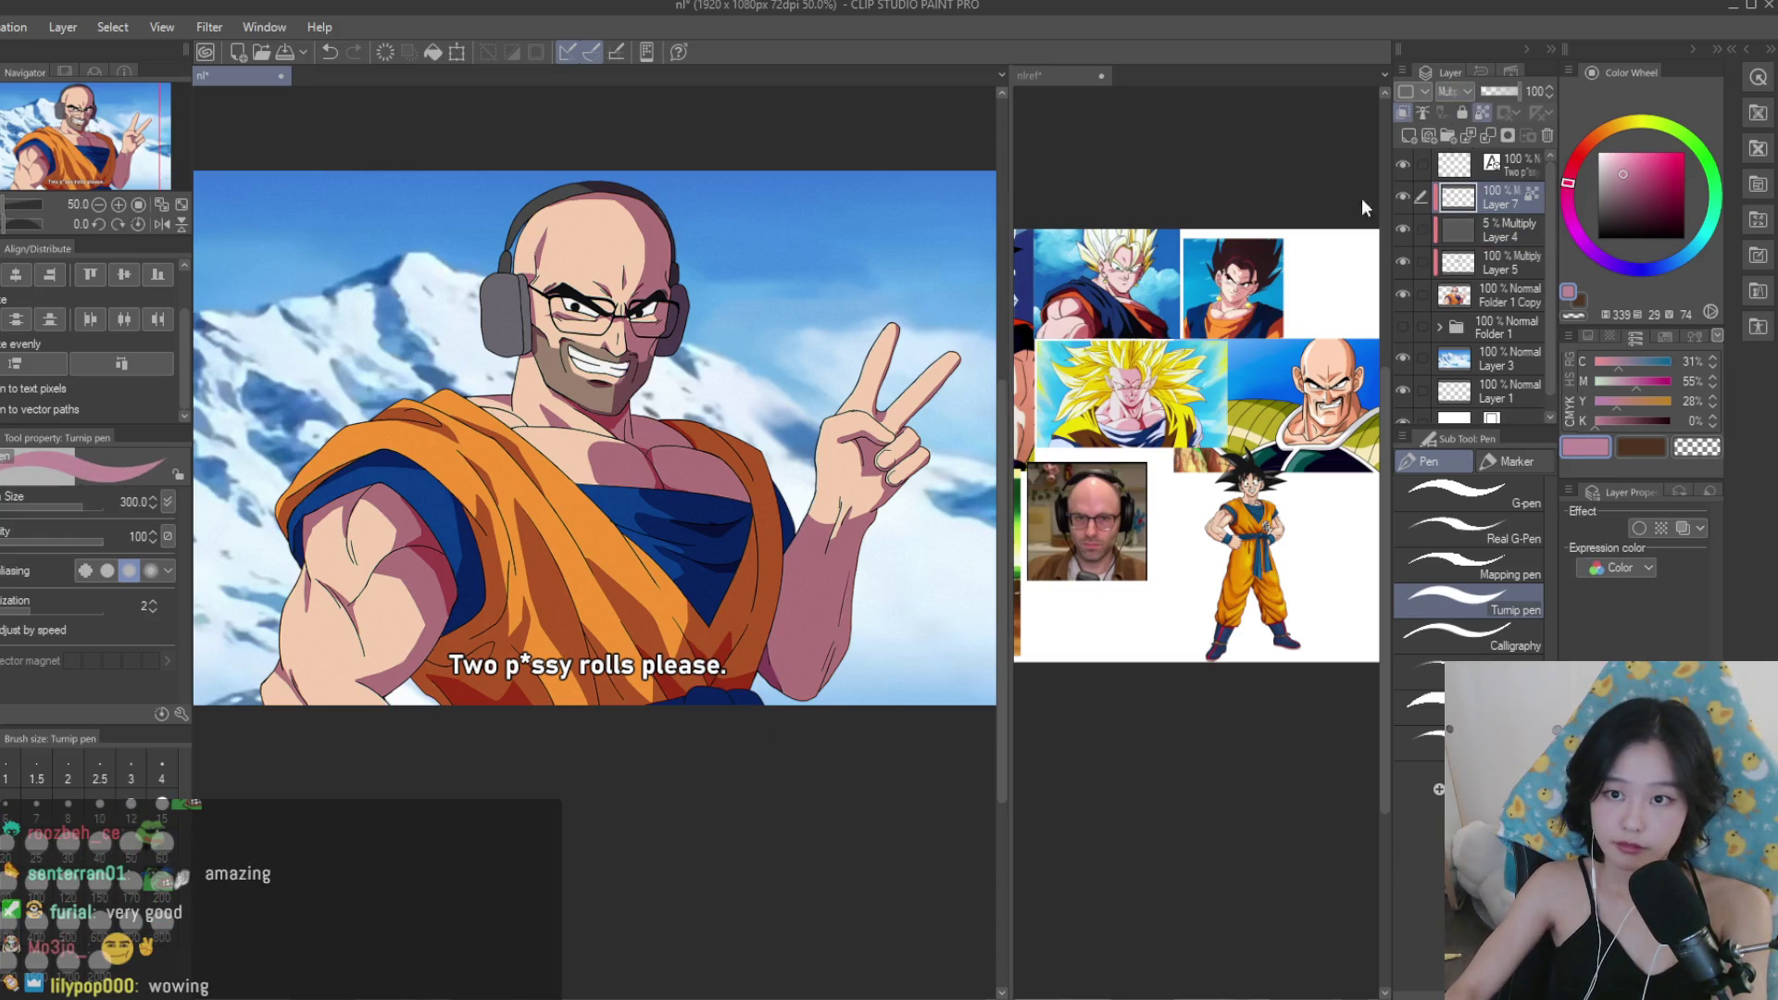
pyautogui.scroll(-3, 740, 666)
pyautogui.scroll(1, 740, 666)
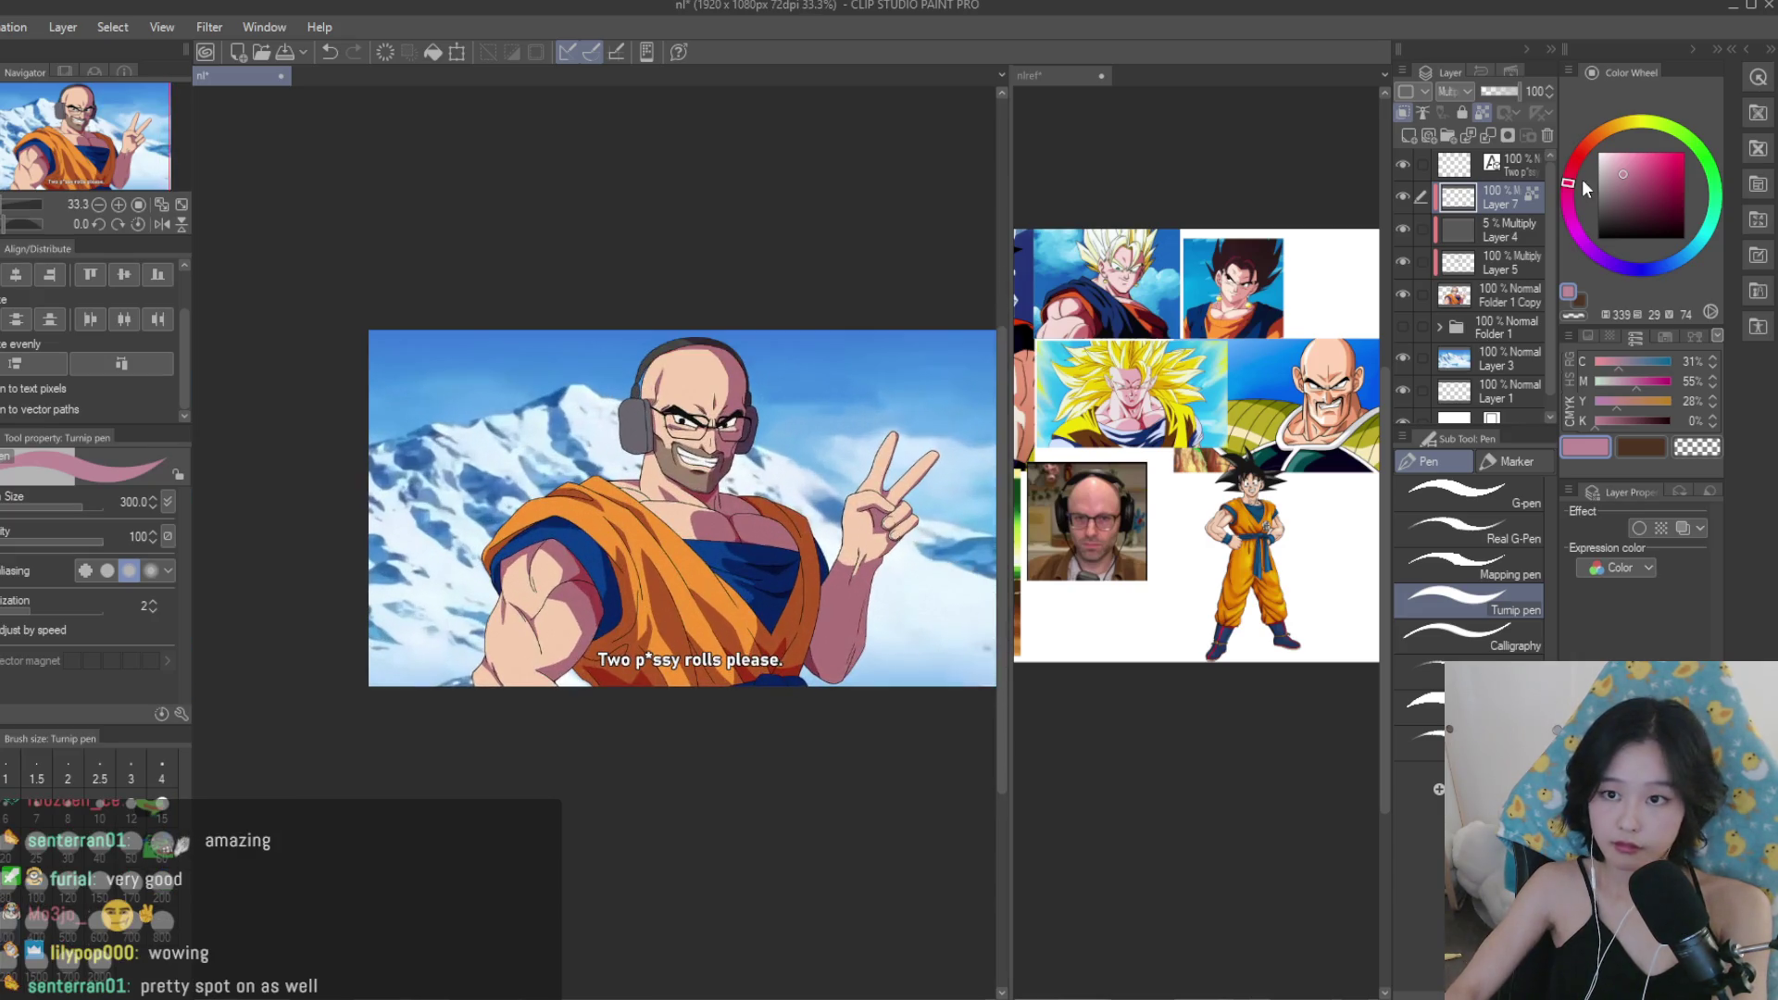
pyautogui.scroll(1, 798, 742)
pyautogui.scroll(-2, 798, 742)
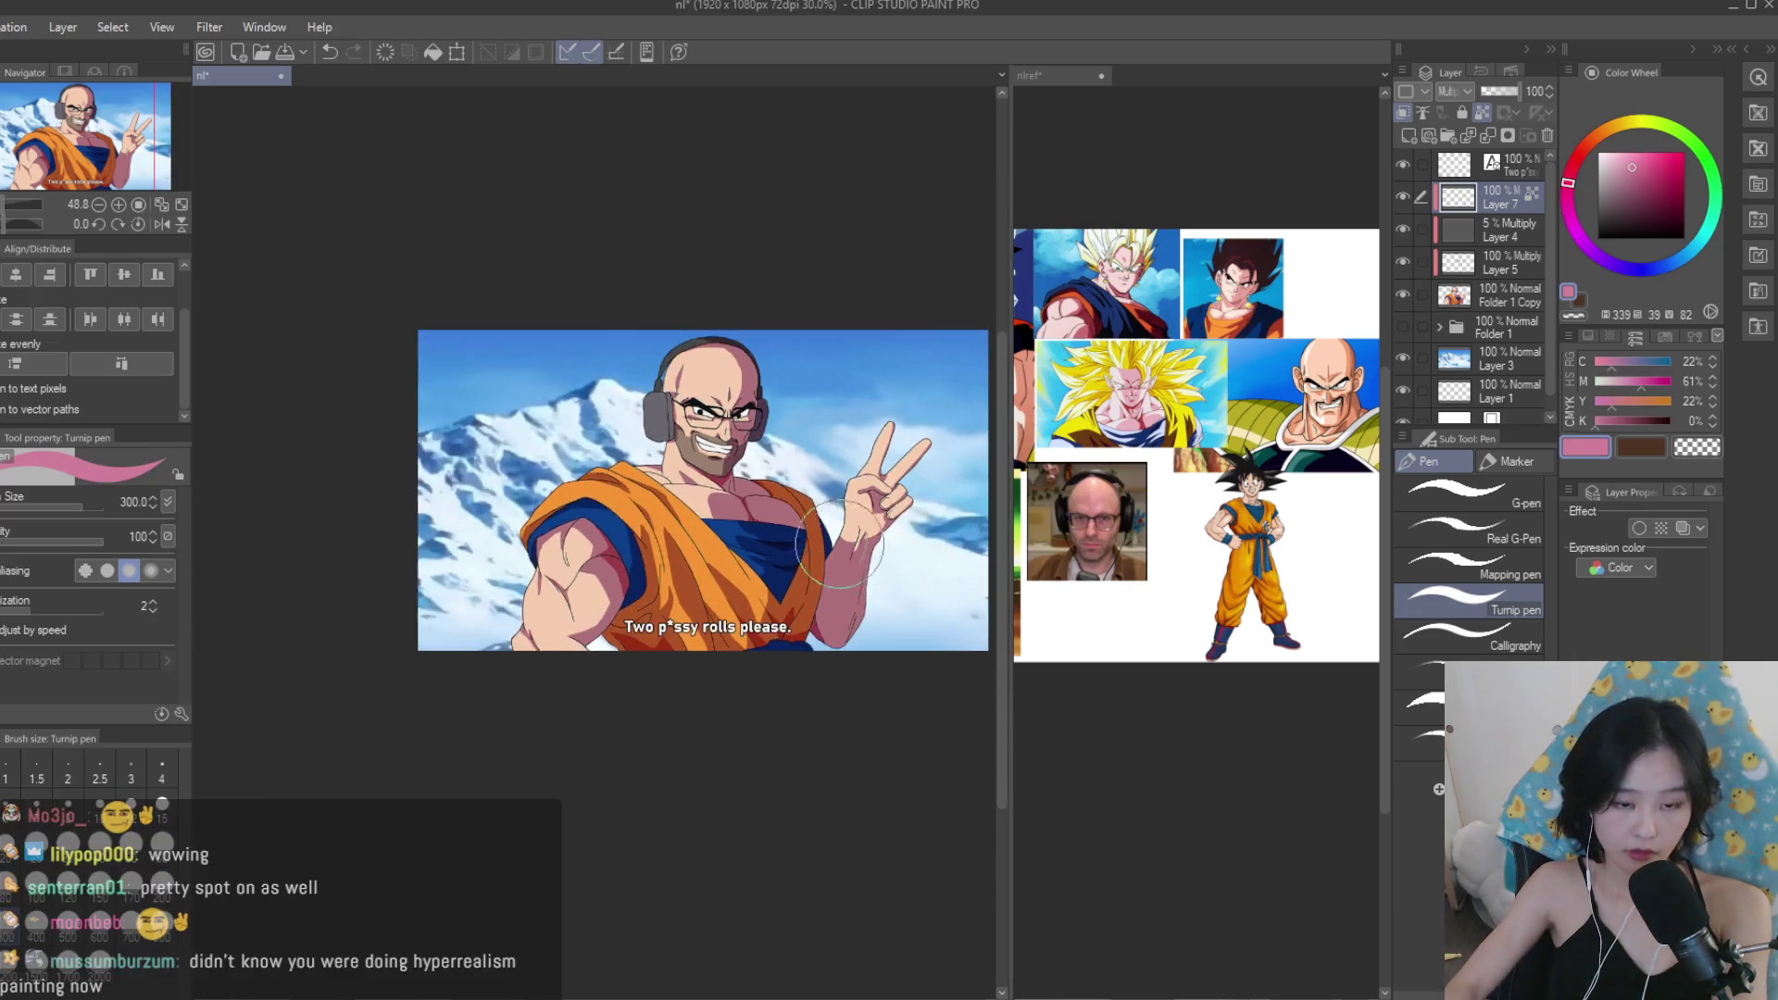
pyautogui.scroll(1, 607, 518)
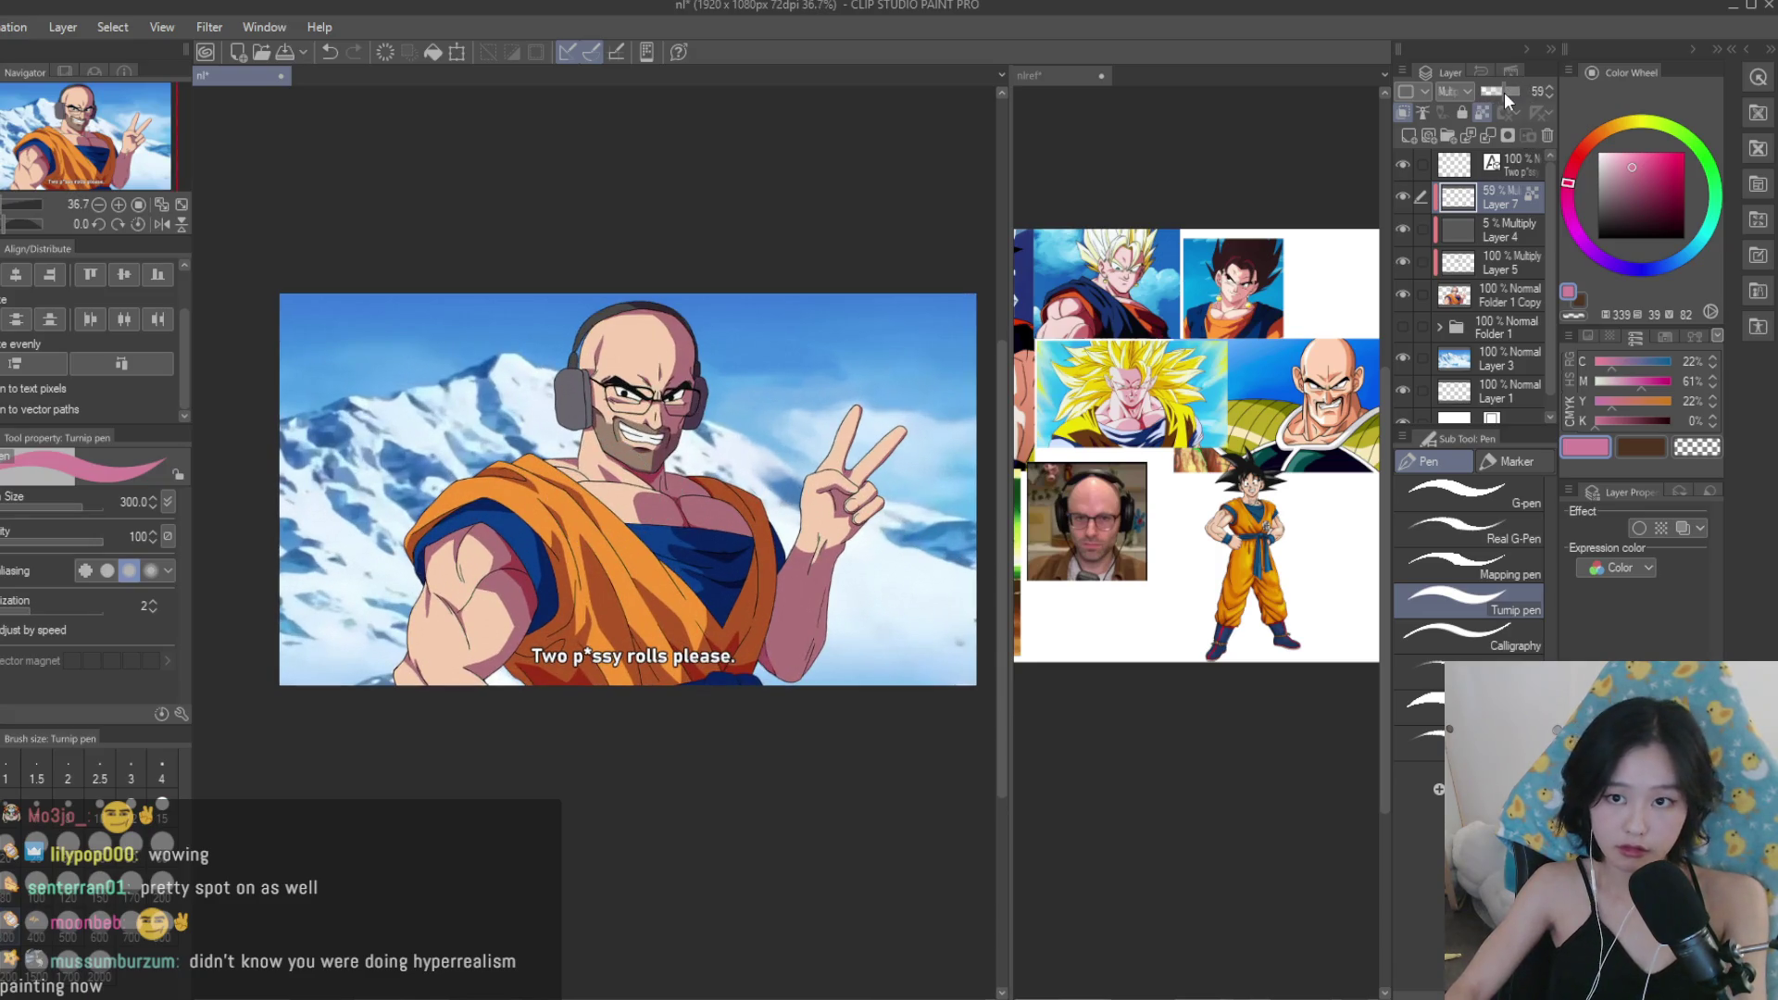
pyautogui.scroll(2, 874, 278)
pyautogui.scroll(-2, 866, 425)
pyautogui.scroll(-1, 866, 425)
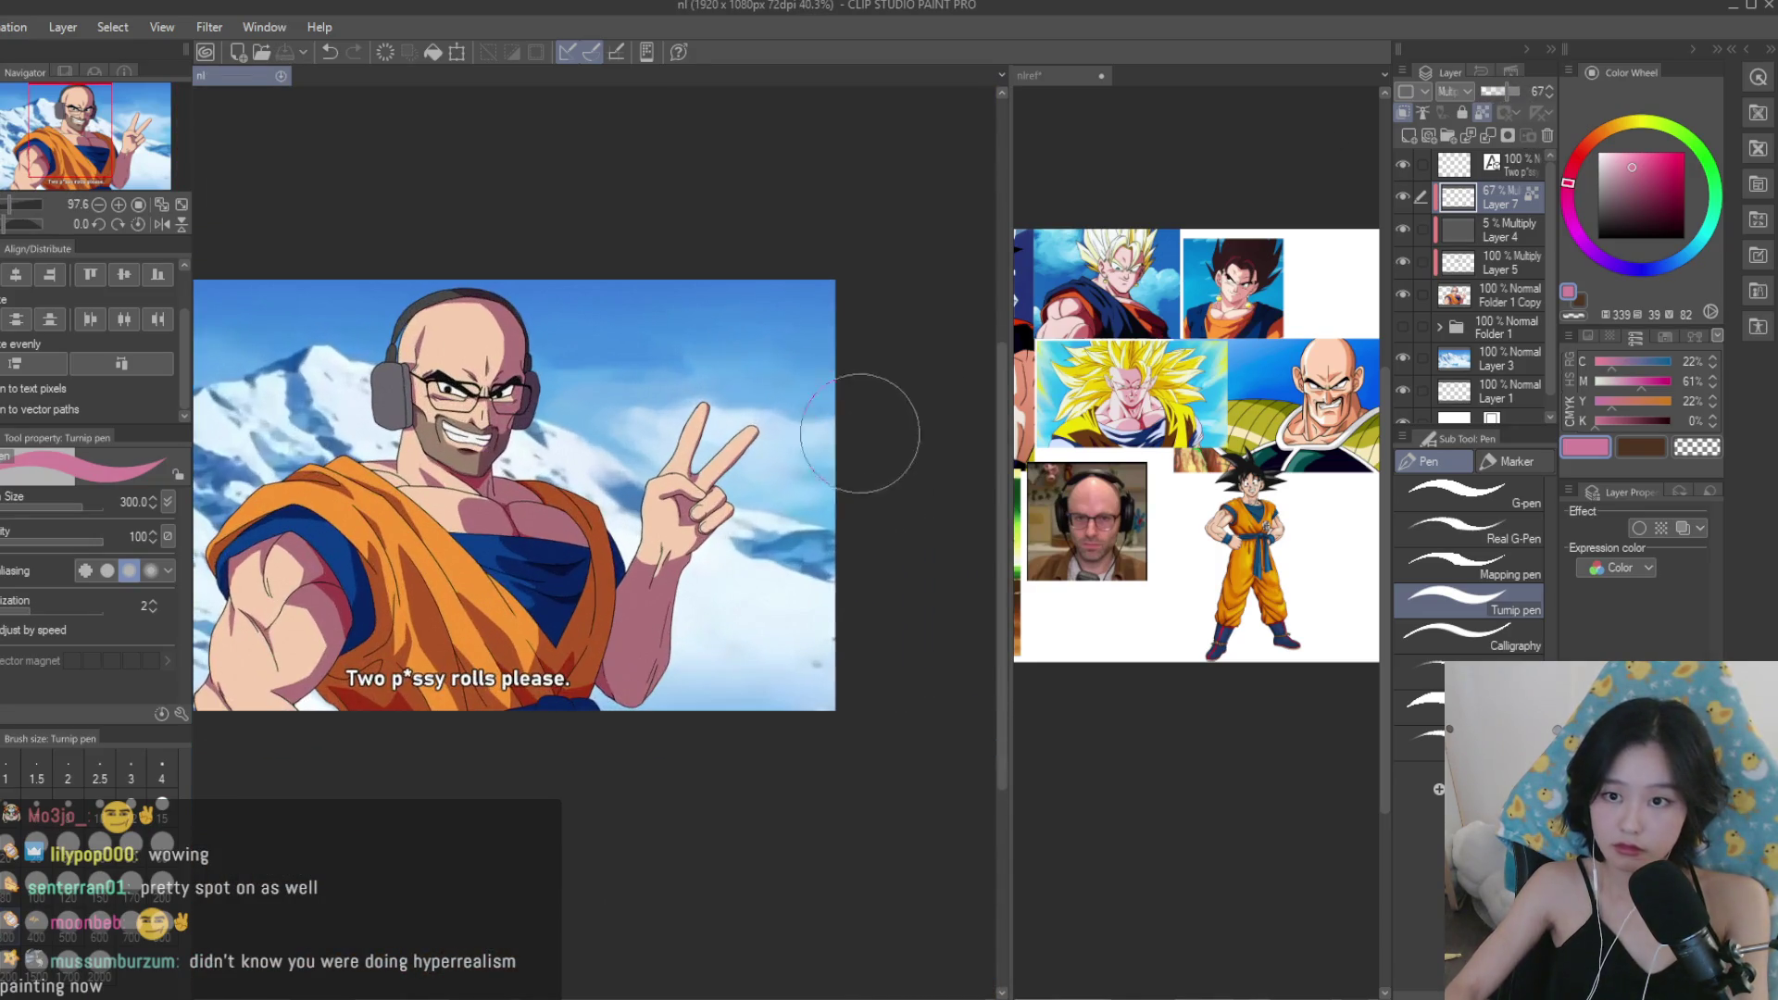
pyautogui.scroll(1, 375, 245)
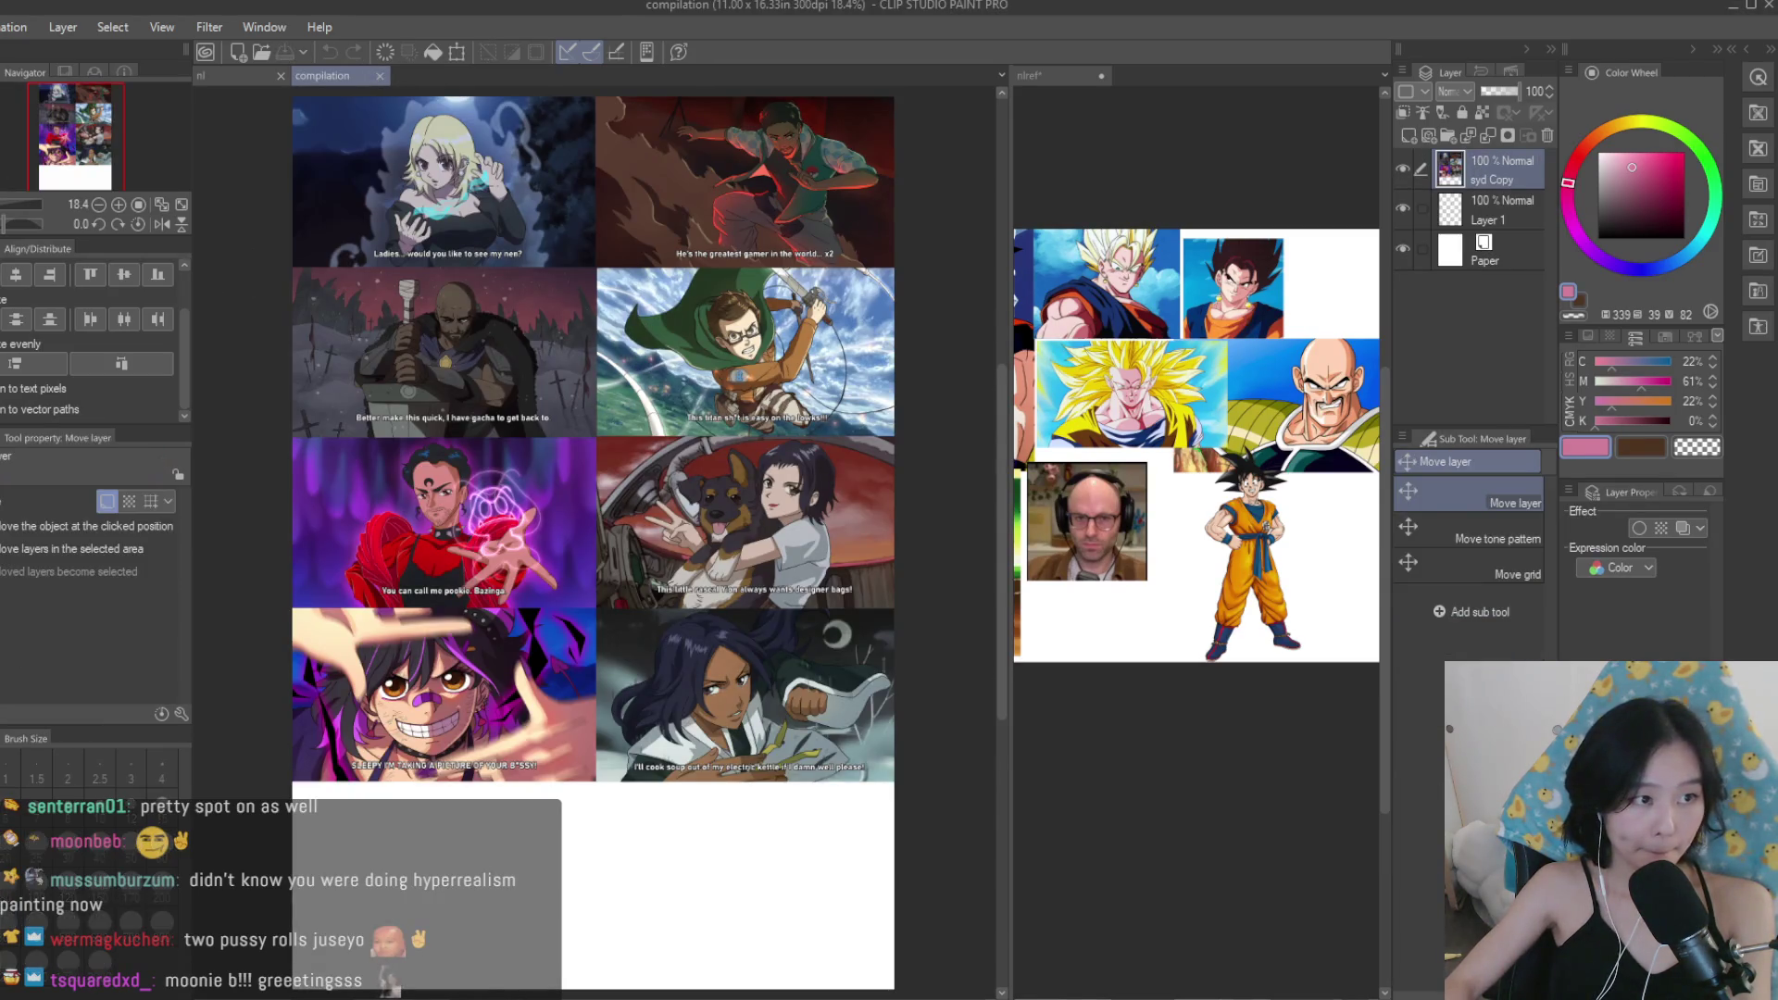
# Paste the portrait into the compilation, move it to the bottom slot, and scale it to 87%.
pyautogui.hotkey('ctrl', 'v')
pyautogui.moveTo(603, 262); pyautogui.dragTo(603, 679)
pyautogui.hotkey('ctrl', 't')
pyautogui.moveTo(749, 777); pyautogui.dragTo(690, 745)
pyautogui.scroll(3, 583, 741)
pyautogui.moveTo(560, 745); pyautogui.dragTo(565, 757)
pyautogui.press('Return')
pyautogui.scroll(-2, 679, 694)
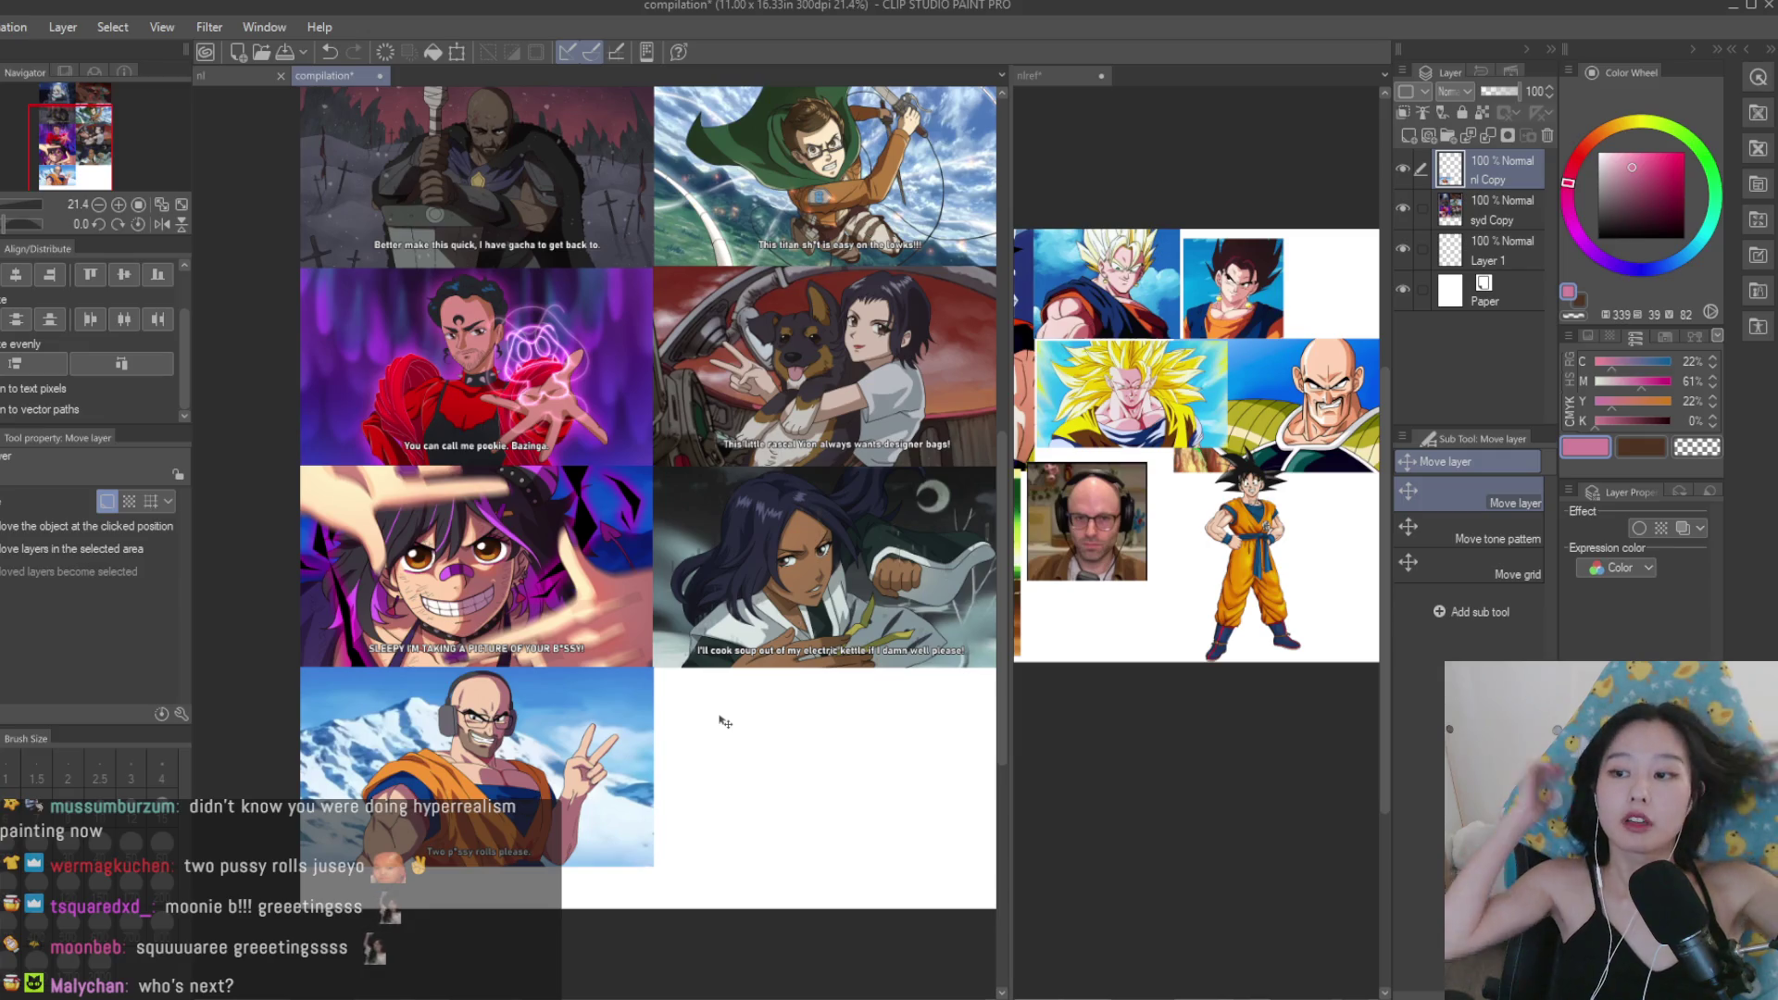
# Glance at the nlref reference document, then return to the compilation.
pyautogui.scroll(-1, 723, 717)
pyautogui.scroll(3, 683, 508)
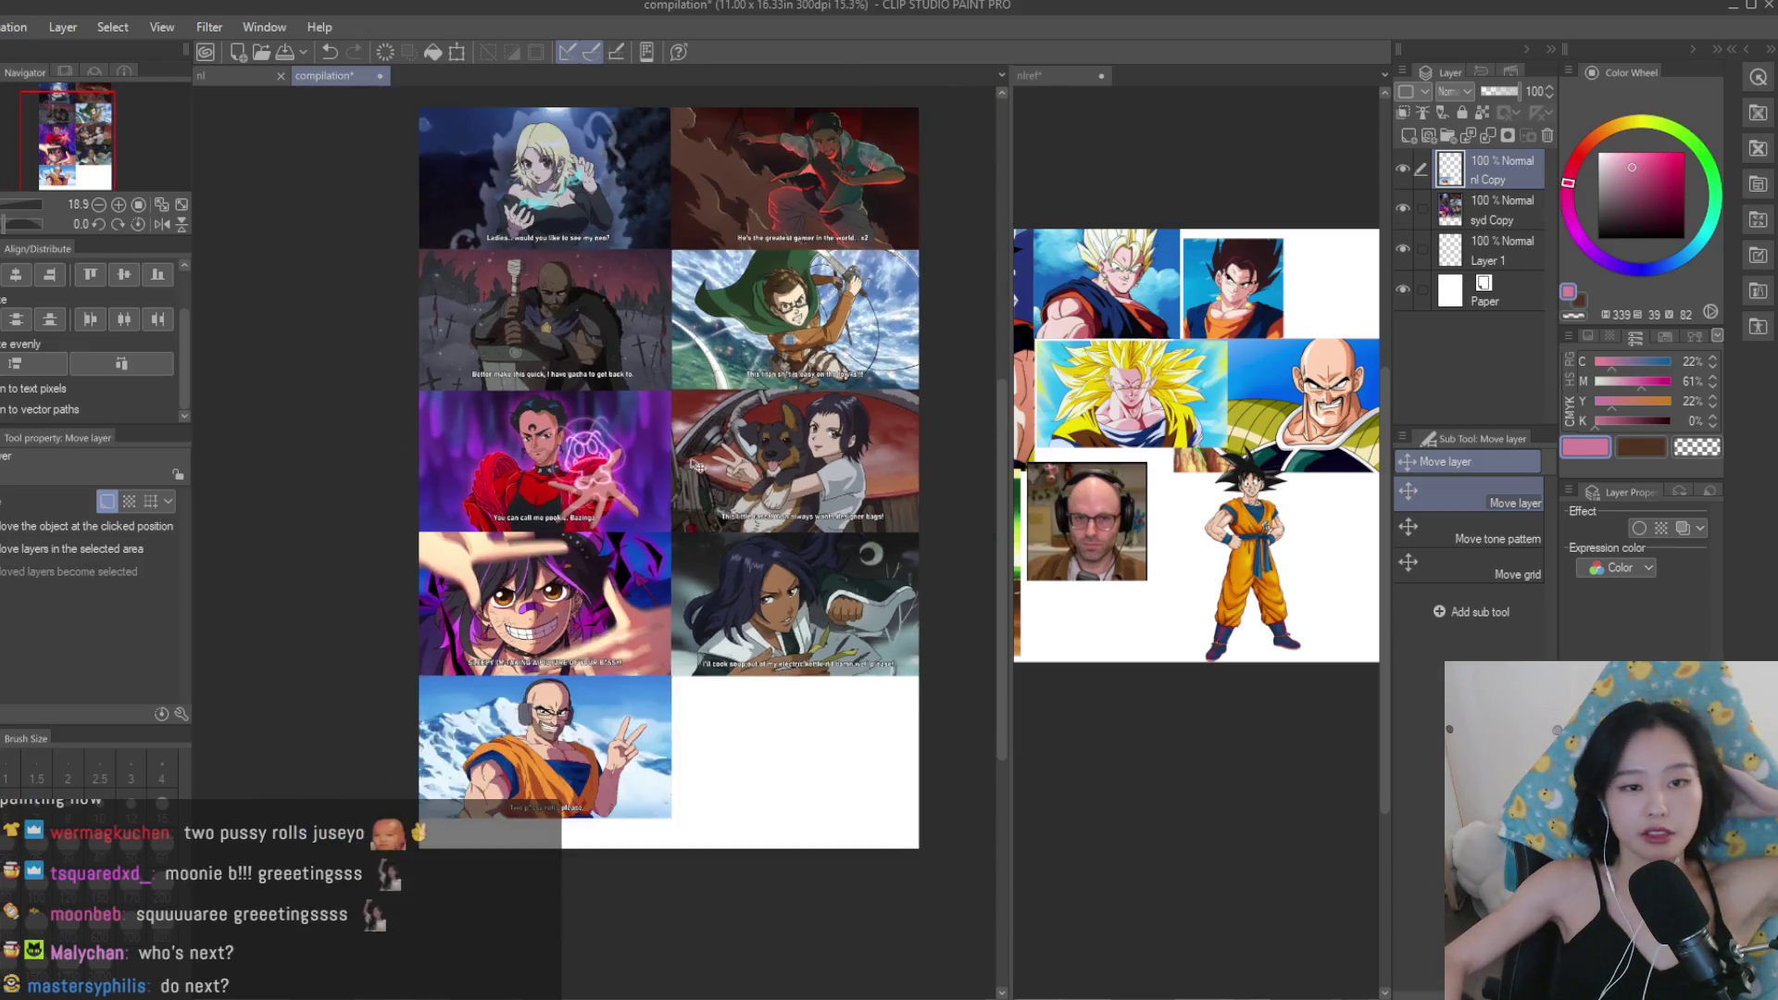
pyautogui.scroll(-2, 765, 240)
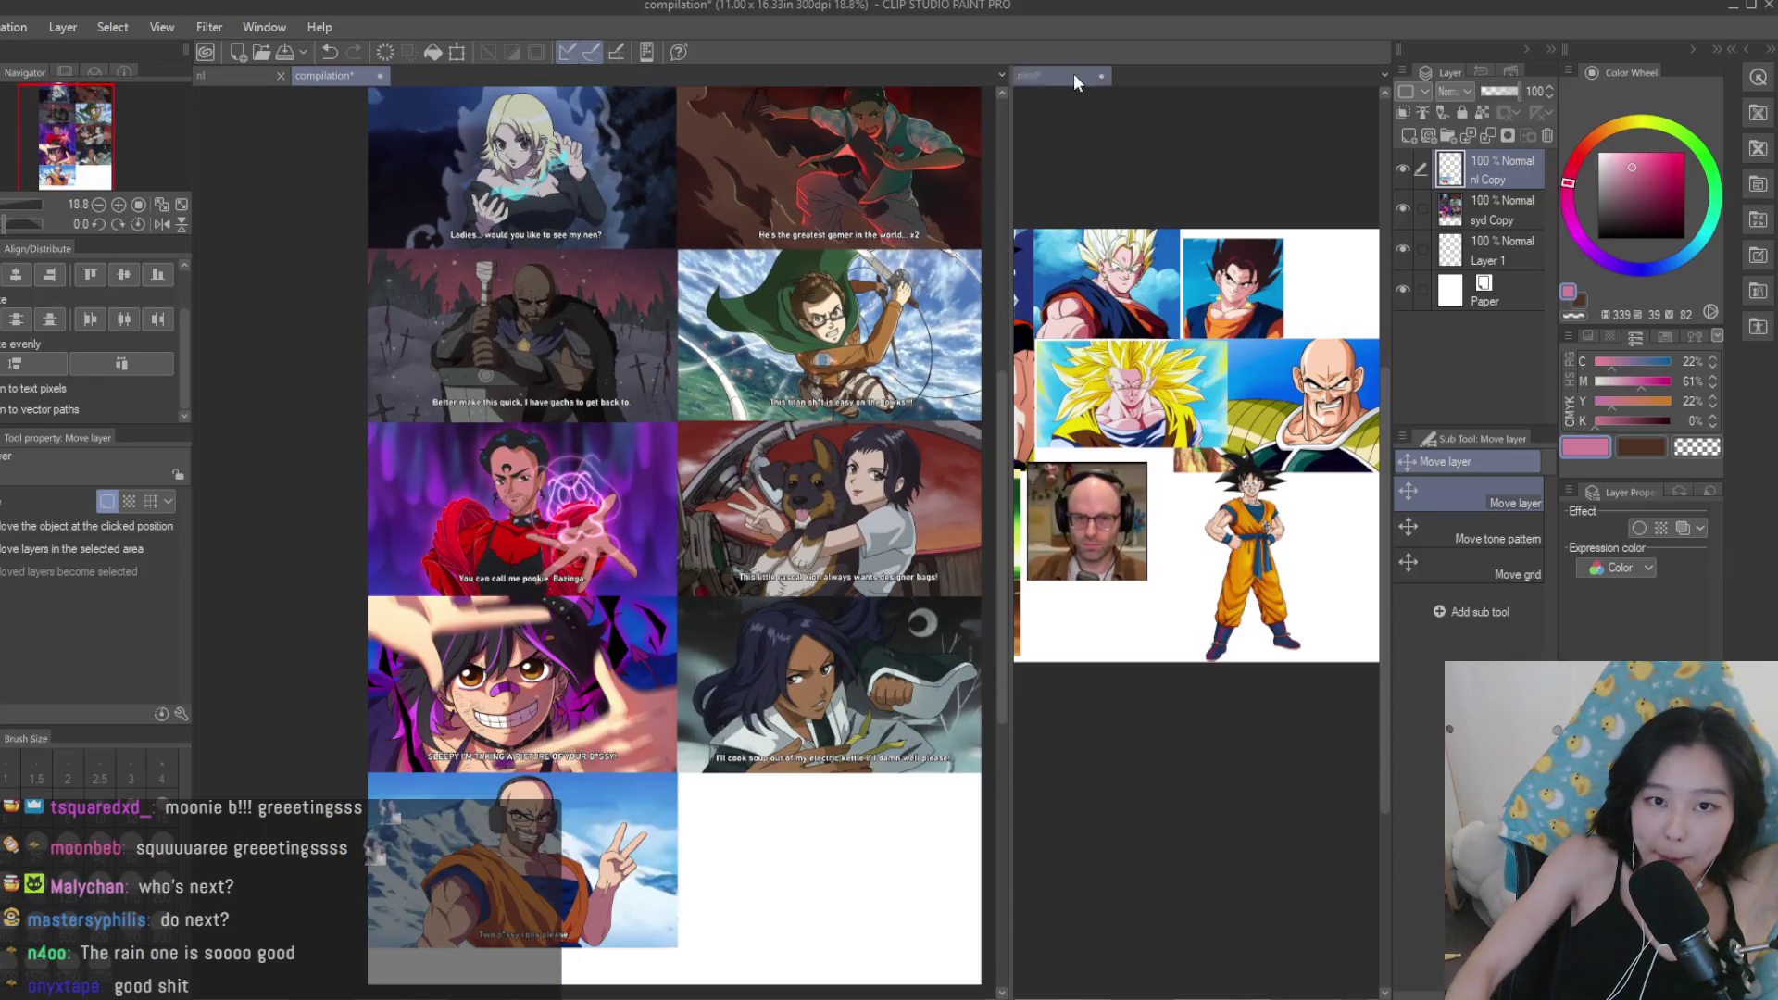
pyautogui.click(1098, 109)
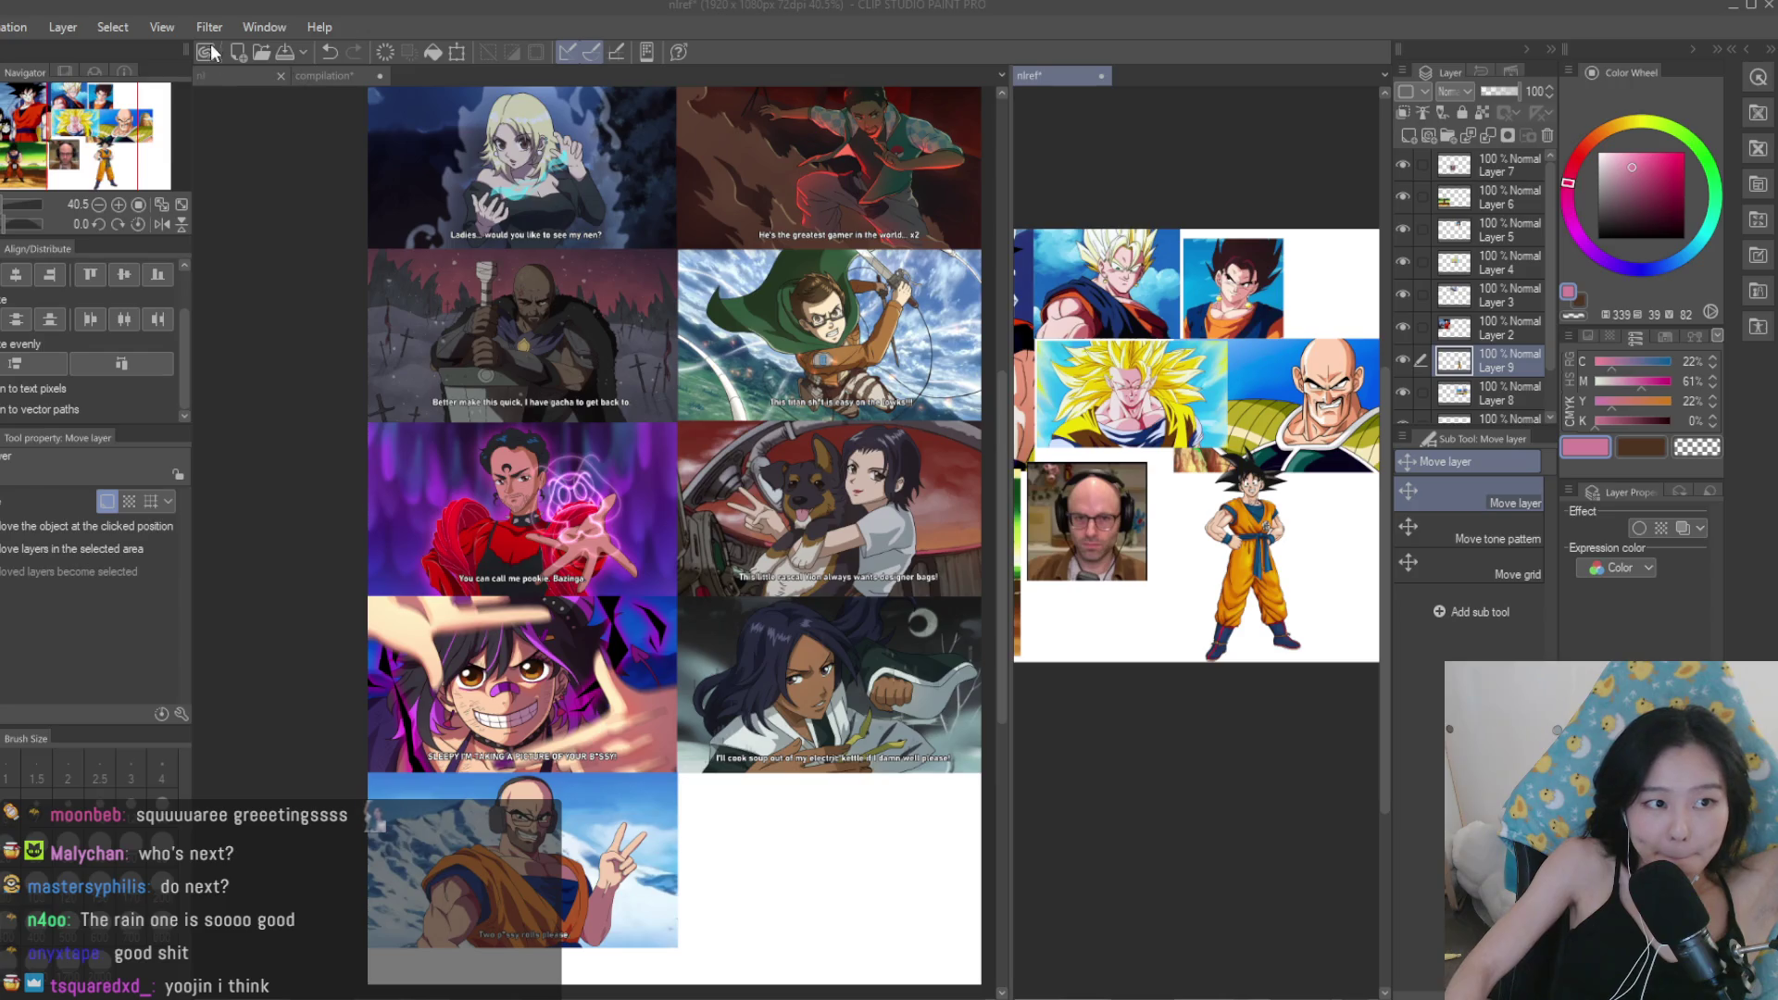
pyautogui.click(305, 78)
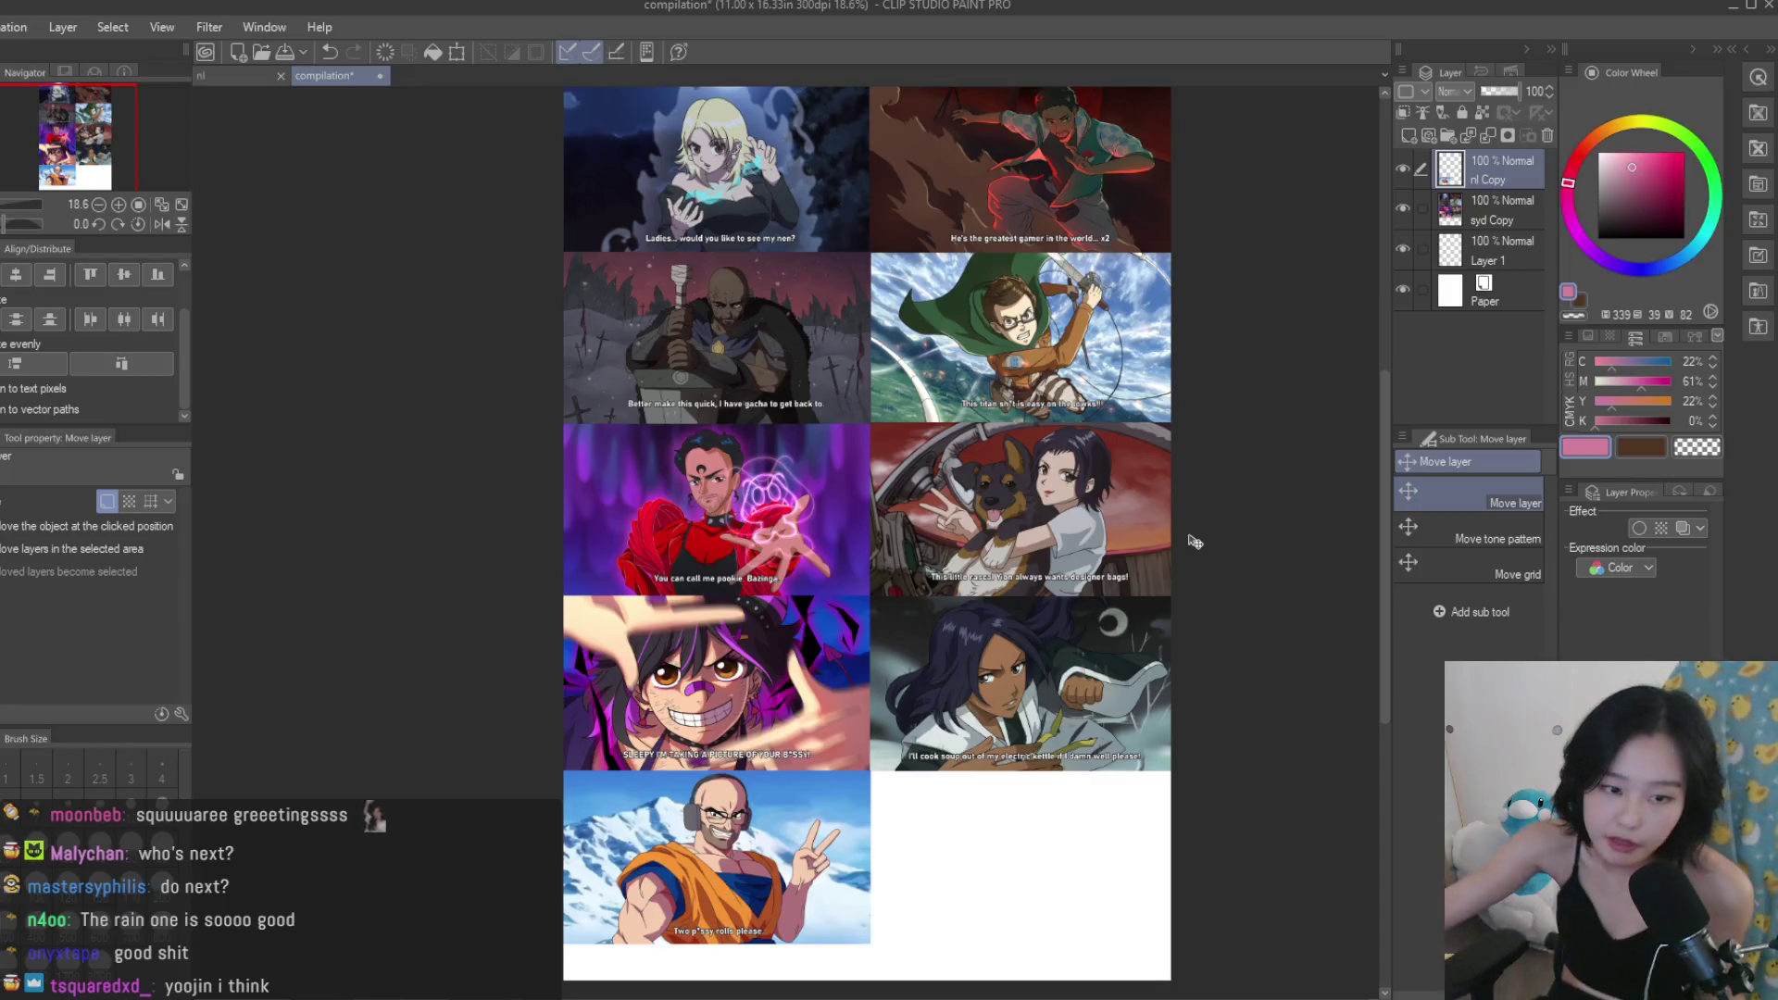
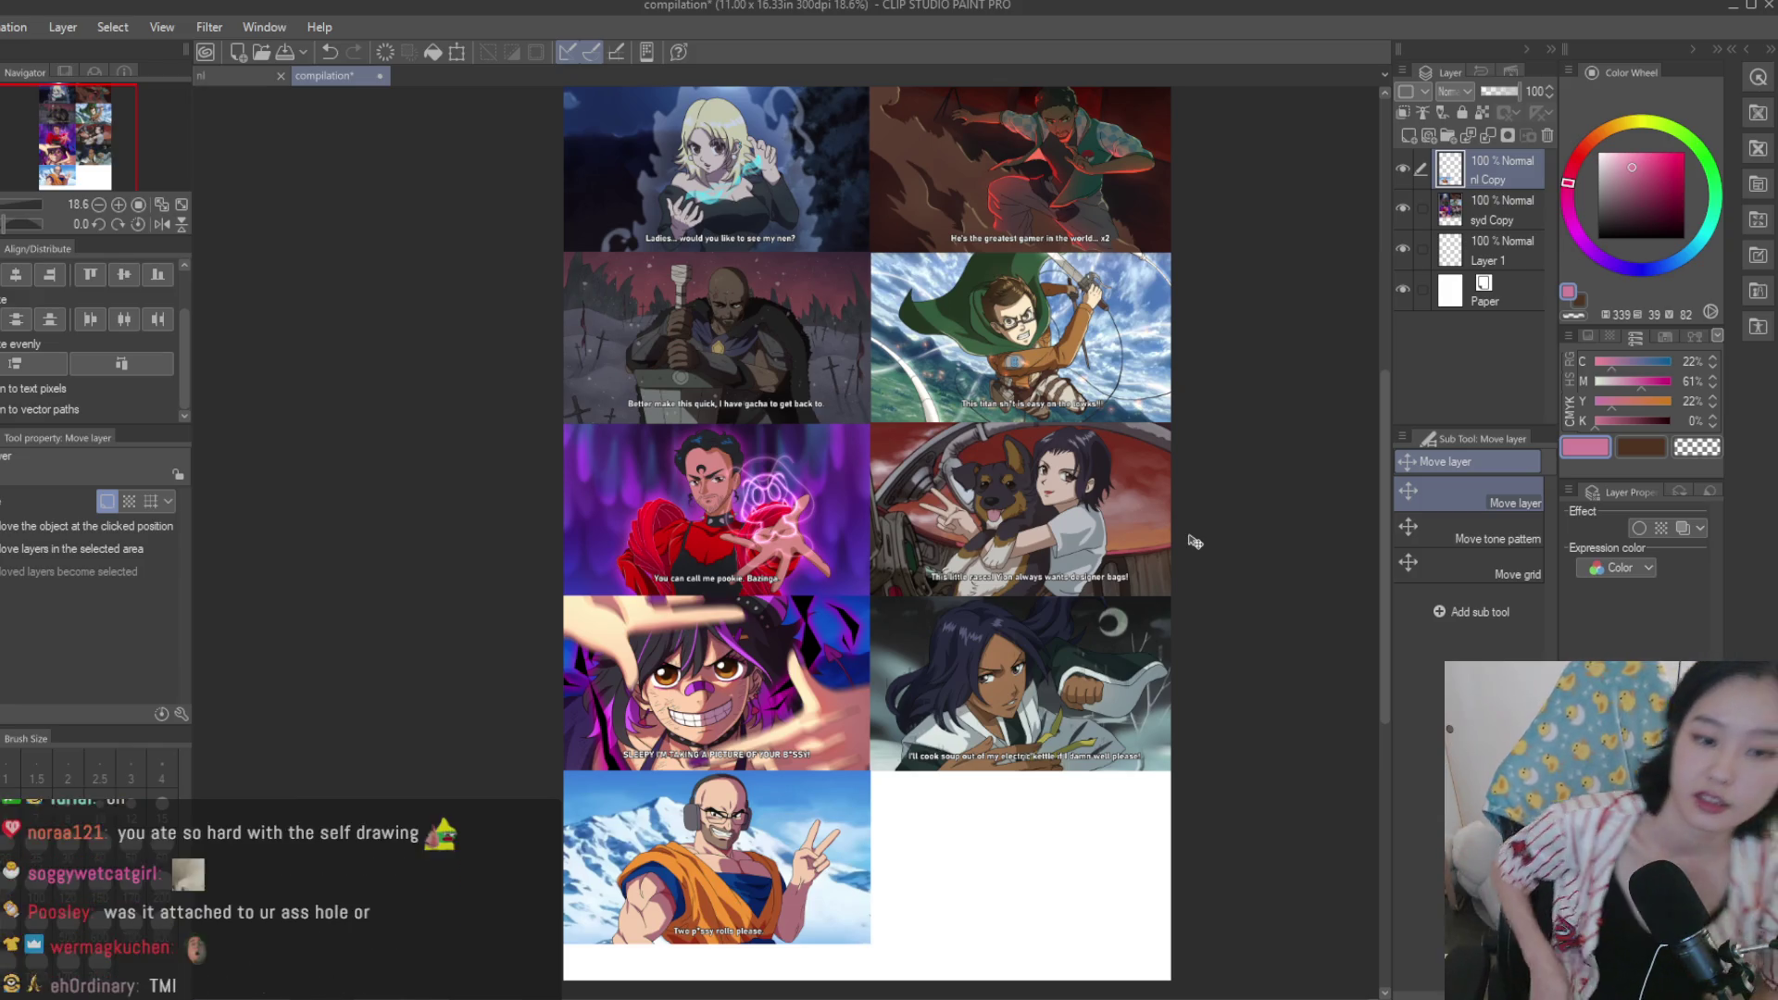
# Bring up the 'nl' illustration of the bald man with headphones and glasses.
pyautogui.scroll(1, 1181, 528)
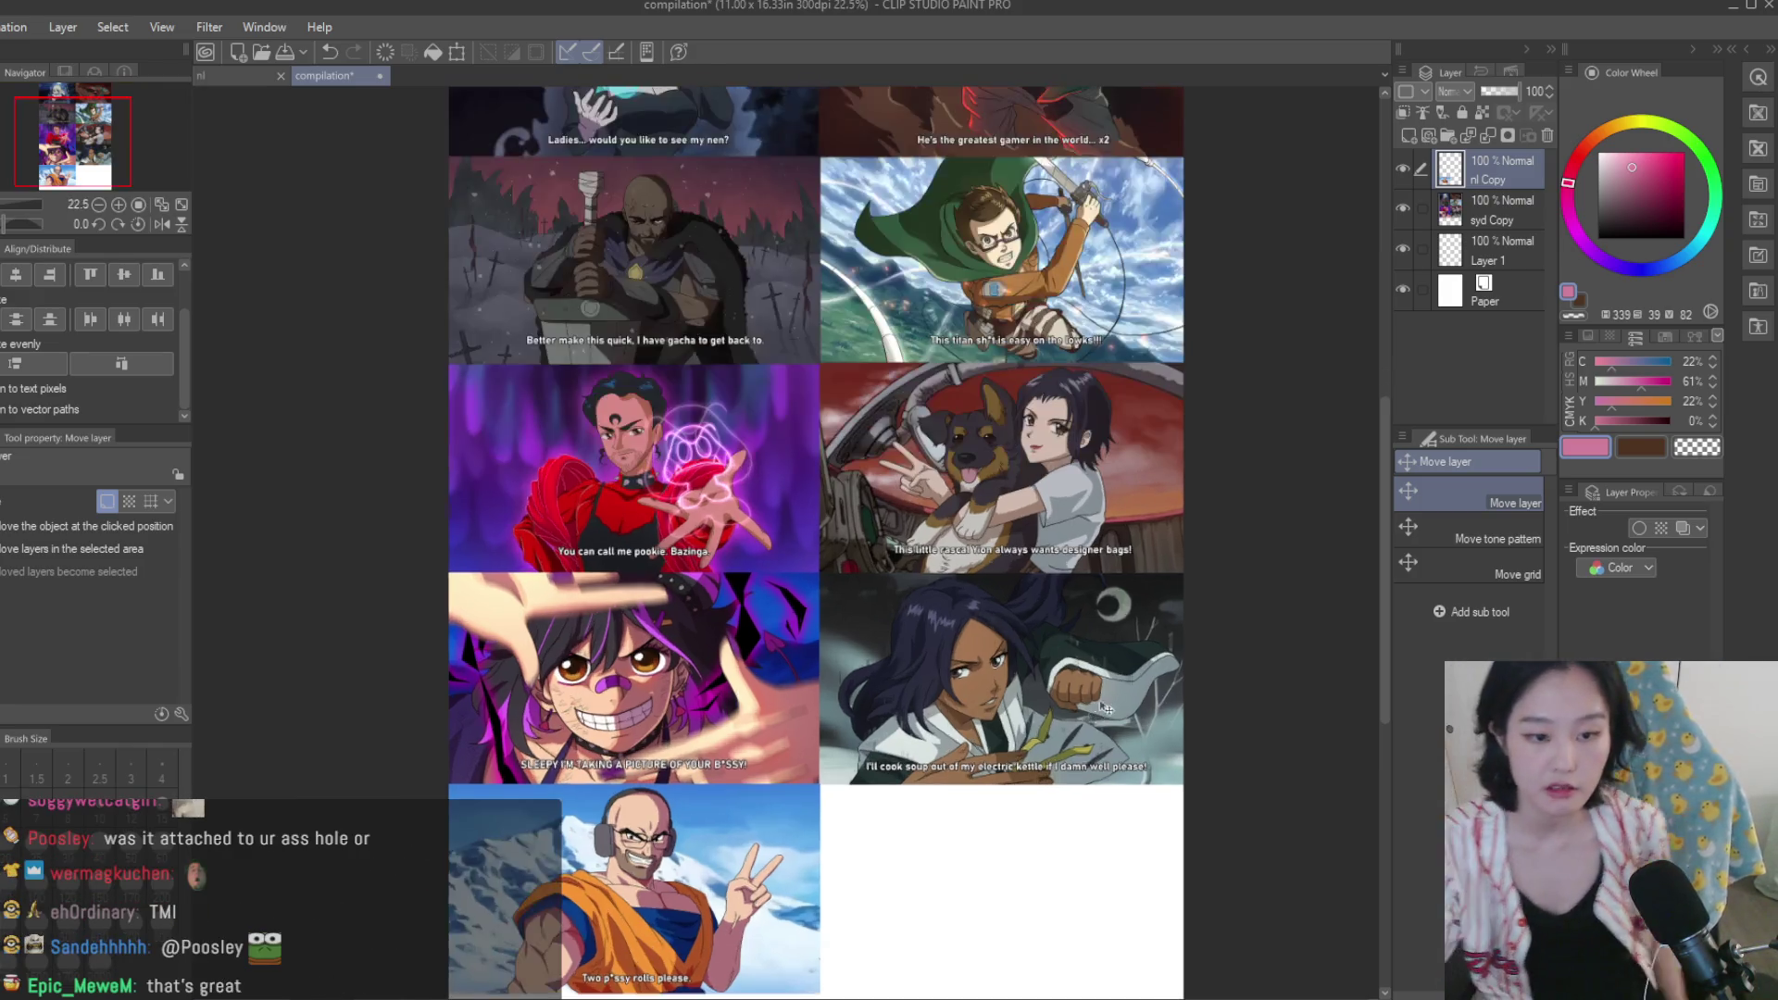
pyautogui.scroll(-2, 1203, 611)
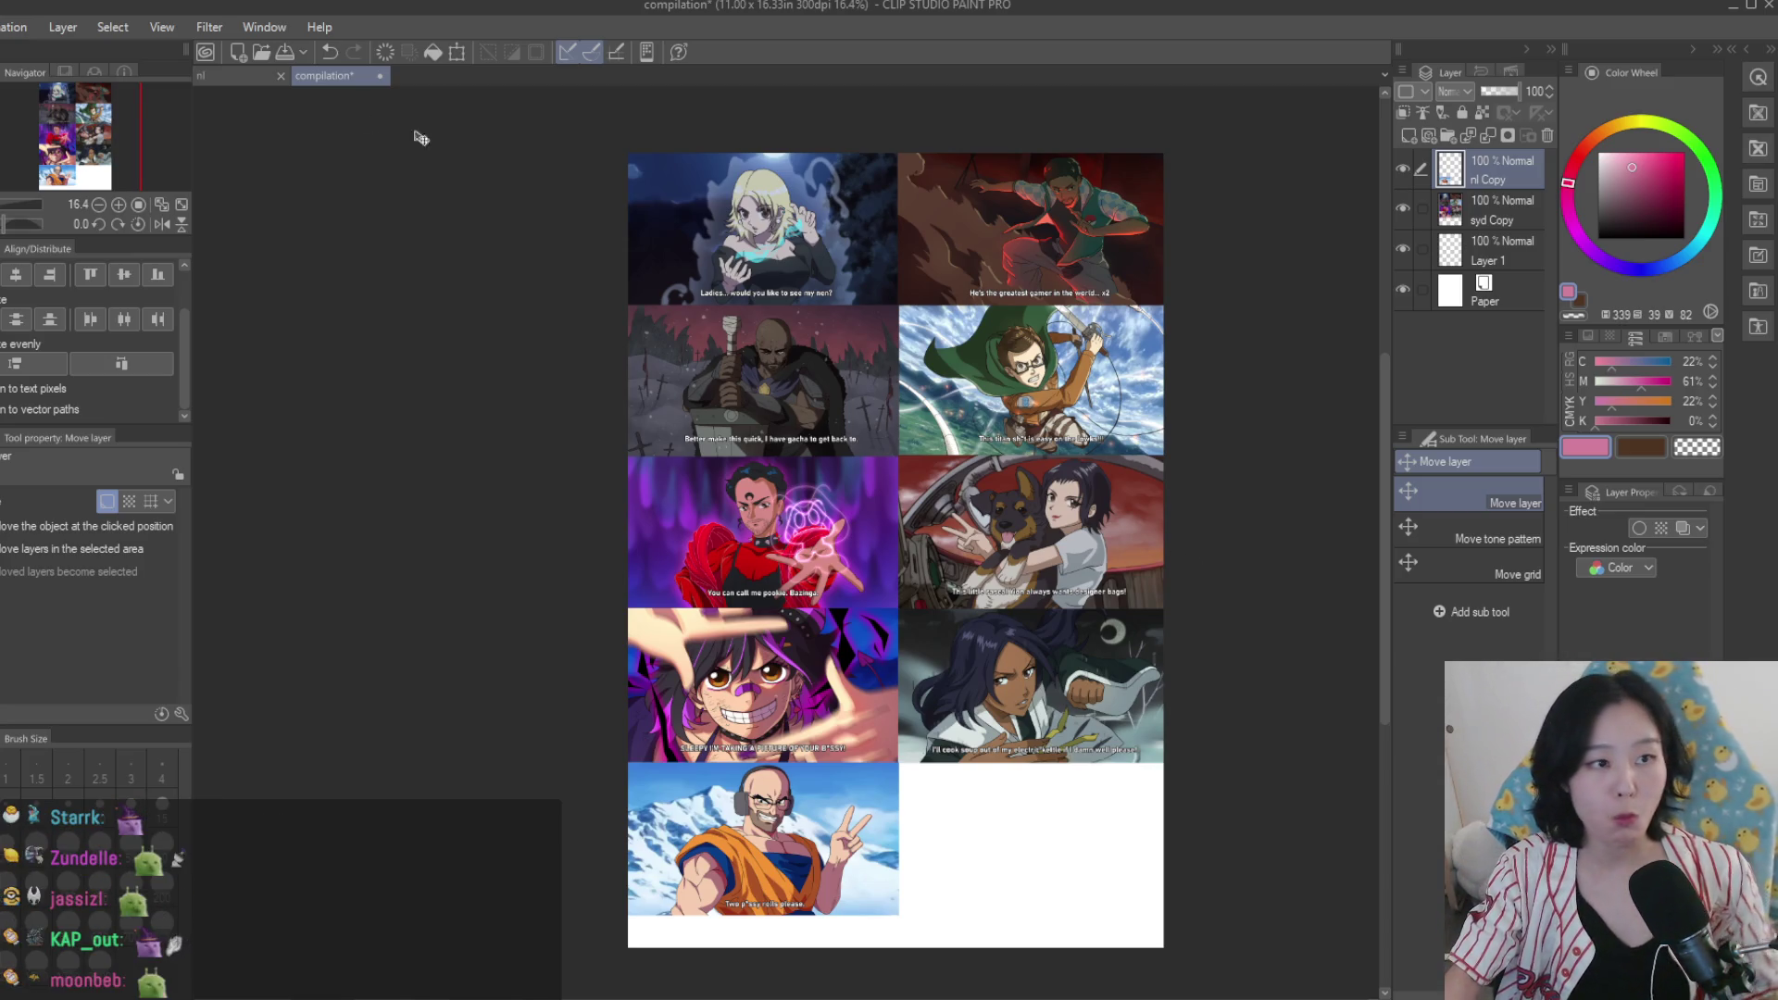
pyautogui.click(236, 75)
pyautogui.scroll(3, 1020, 238)
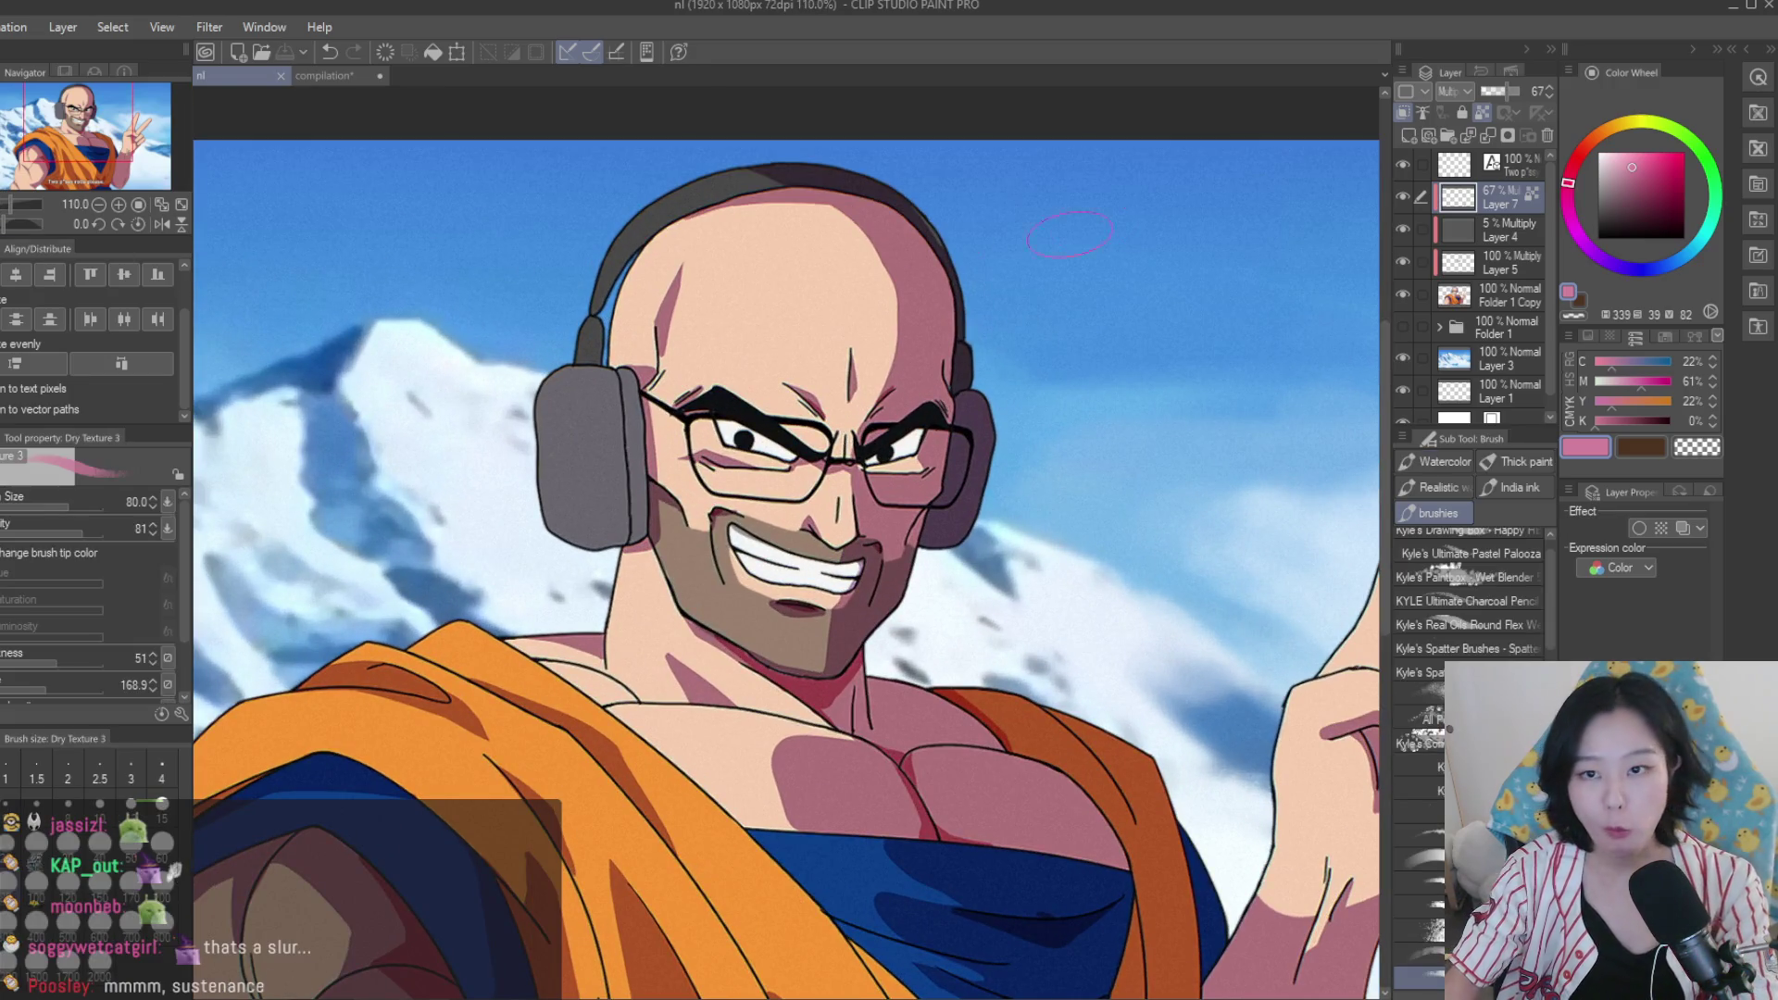
# On a new layer, draw white glare strokes on both lenses with a size-6 inking pen.
pyautogui.press('p')
pyautogui.hotkey('ctrl', 'shift', 'n')
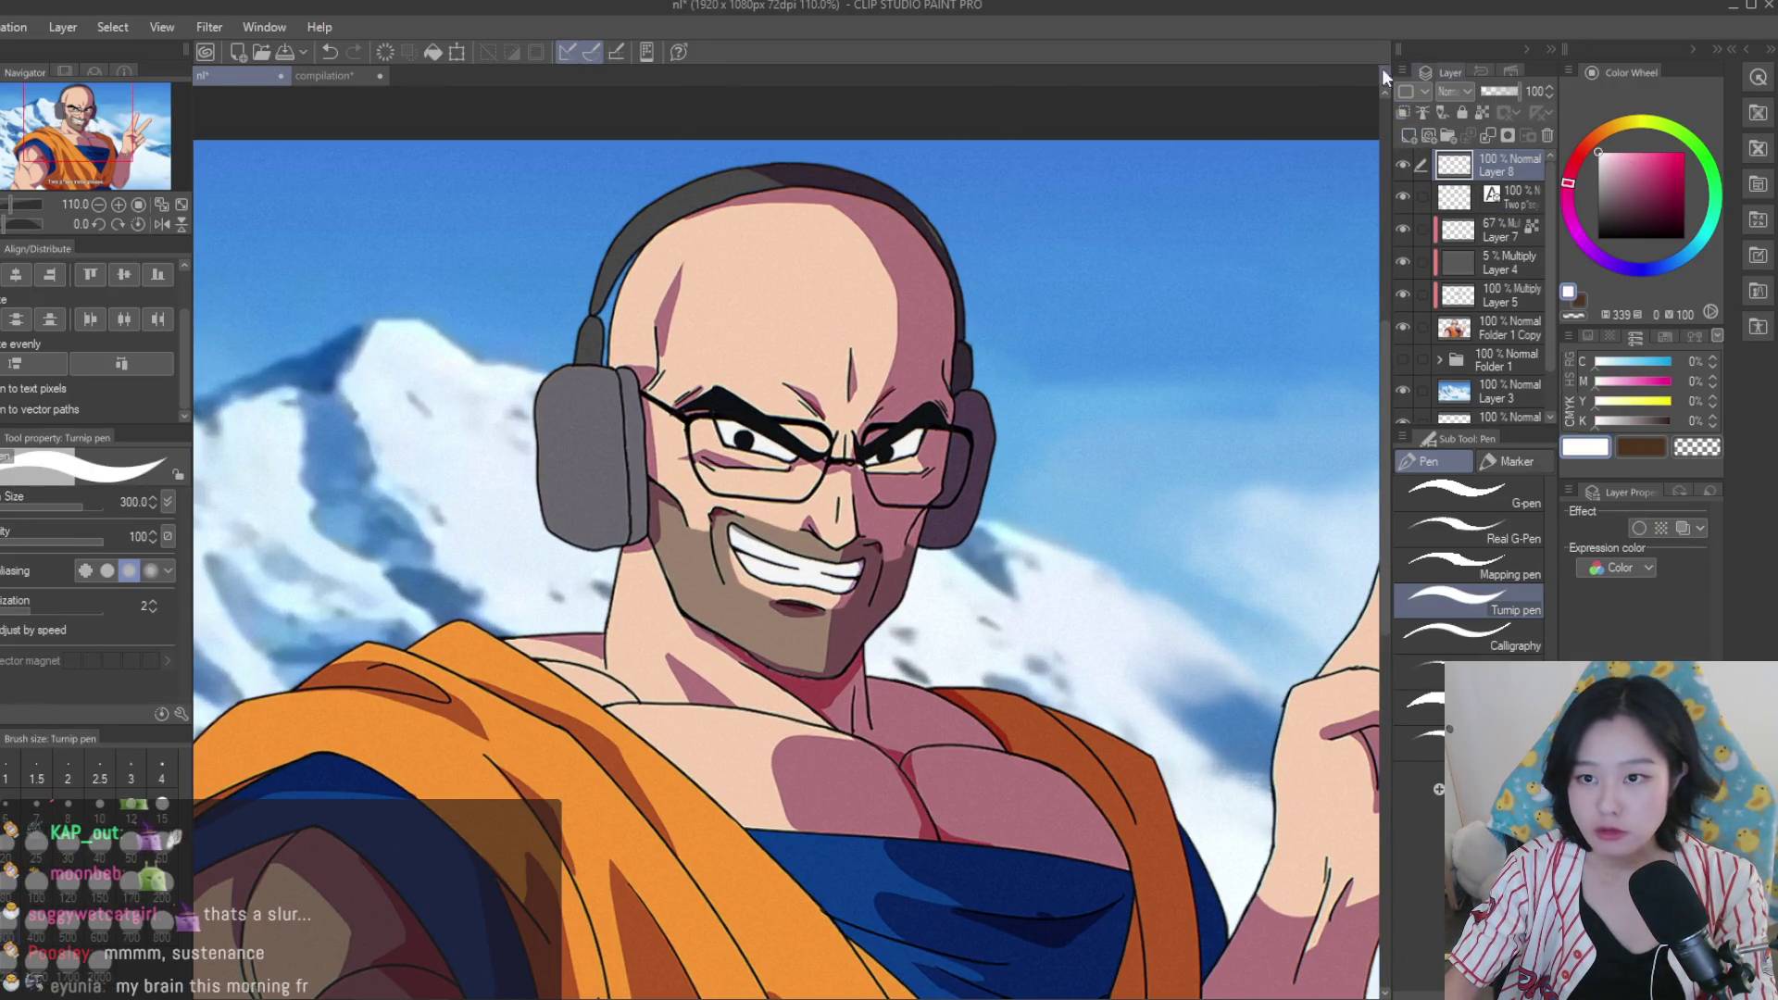
pyautogui.scroll(3, 953, 396)
pyautogui.press('[')
pyautogui.press('[')
pyautogui.press('[')
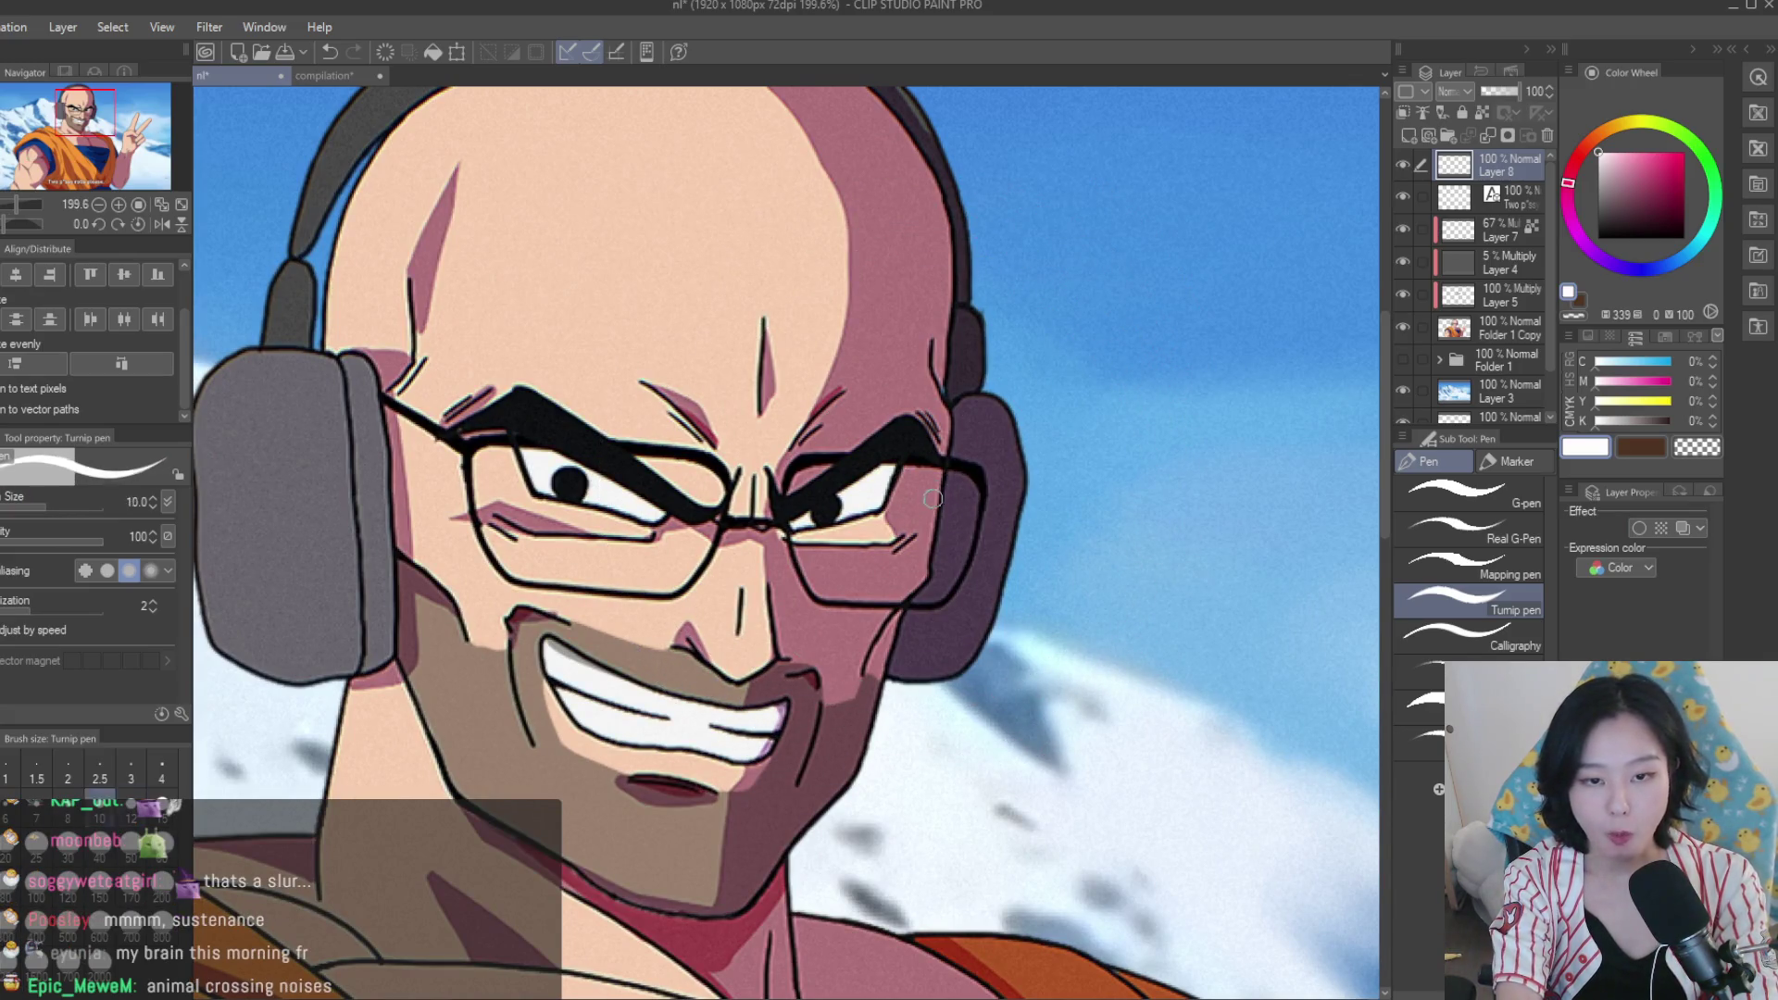
pyautogui.moveTo(917, 524); pyautogui.dragTo(937, 506)
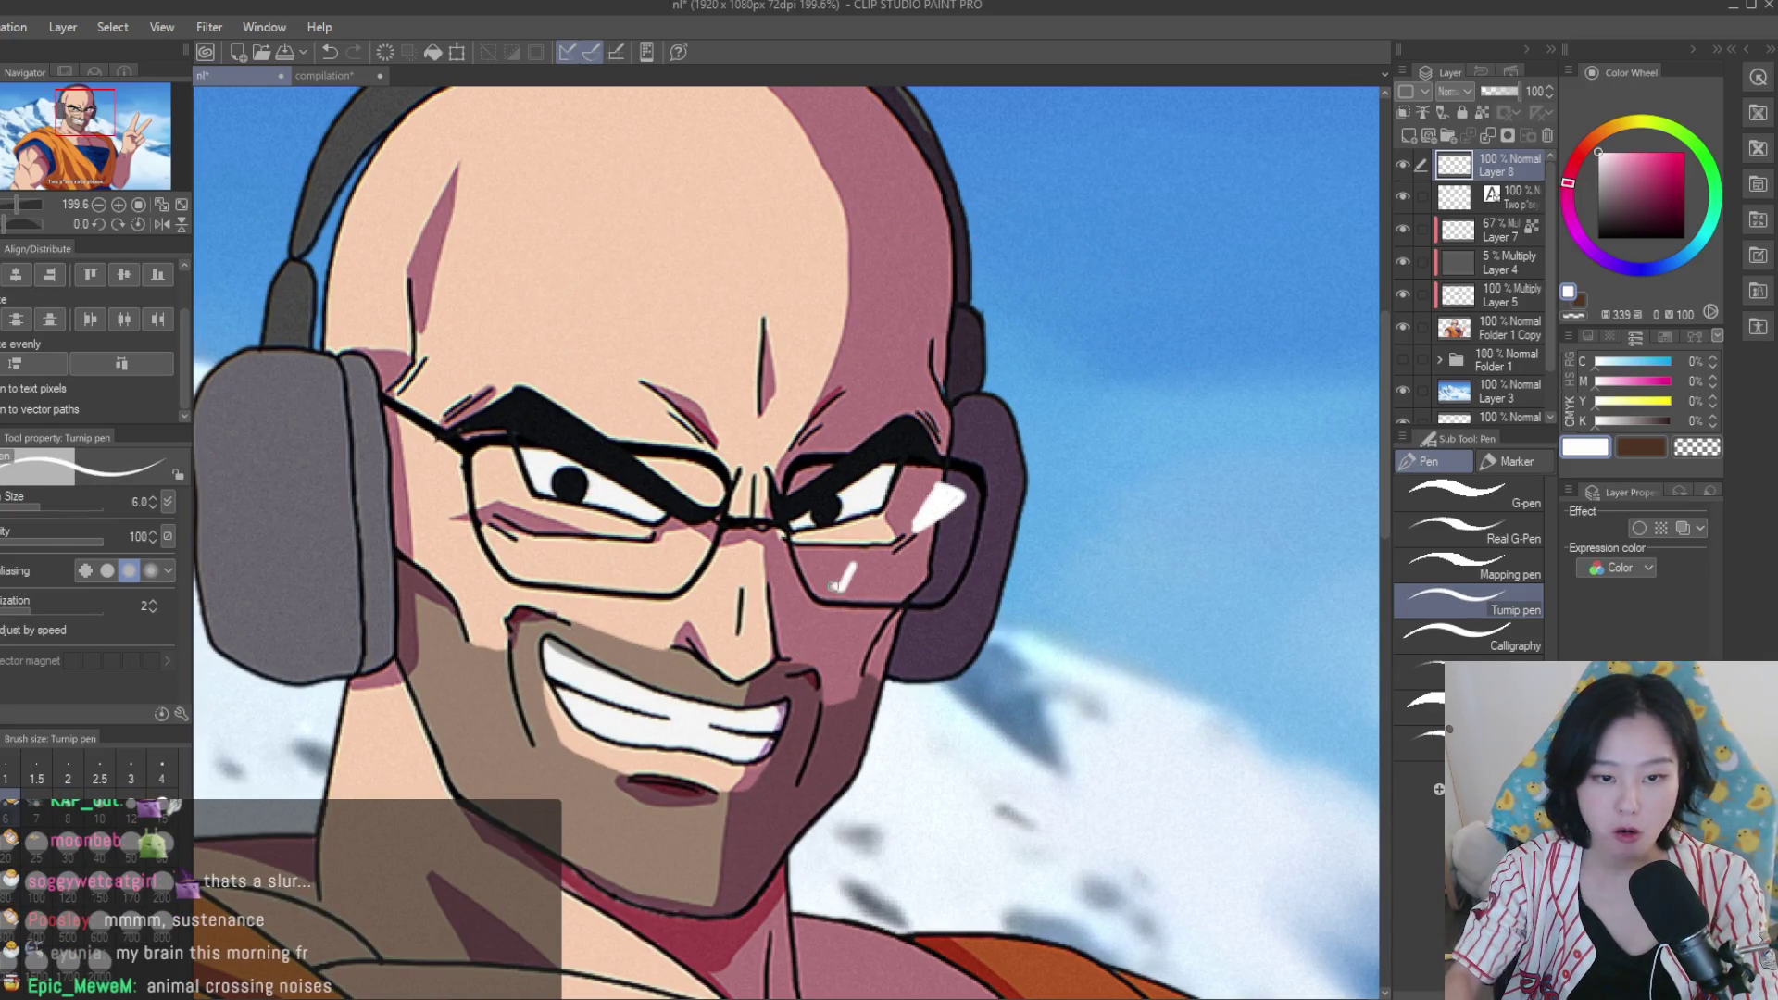
pyautogui.moveTo(696, 499); pyautogui.dragTo(673, 504)
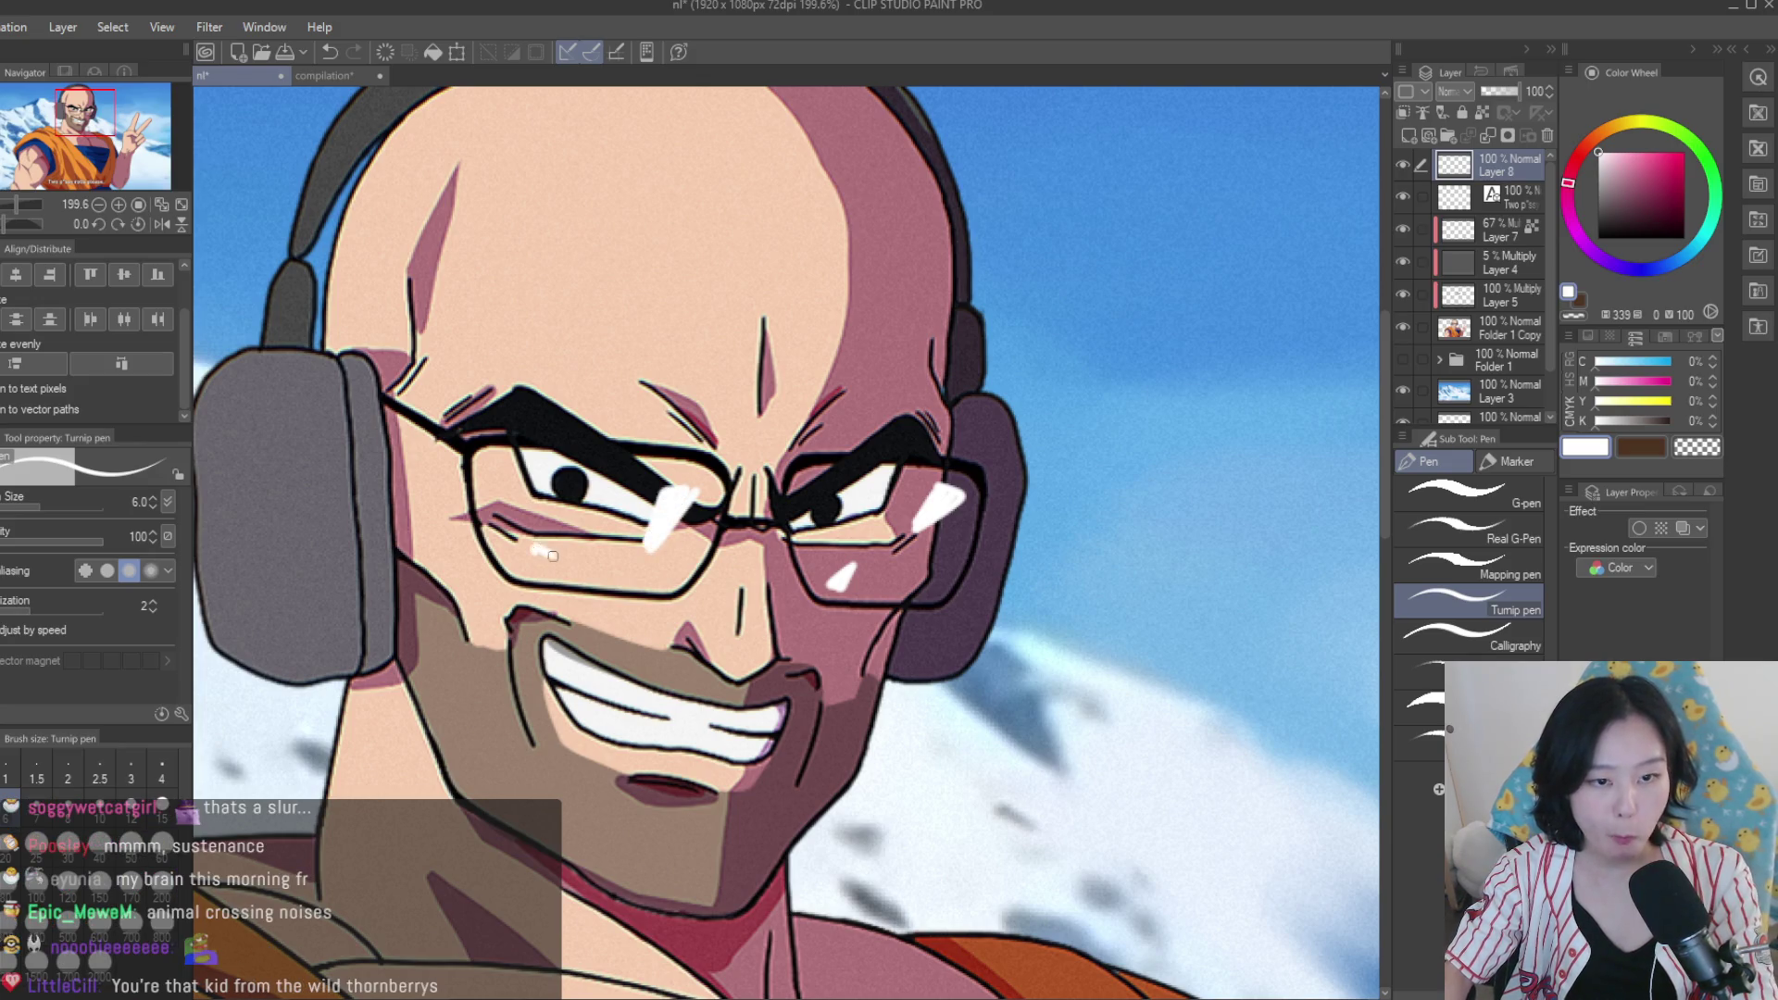
pyautogui.scroll(-5, 546, 553)
pyautogui.scroll(2, 945, 469)
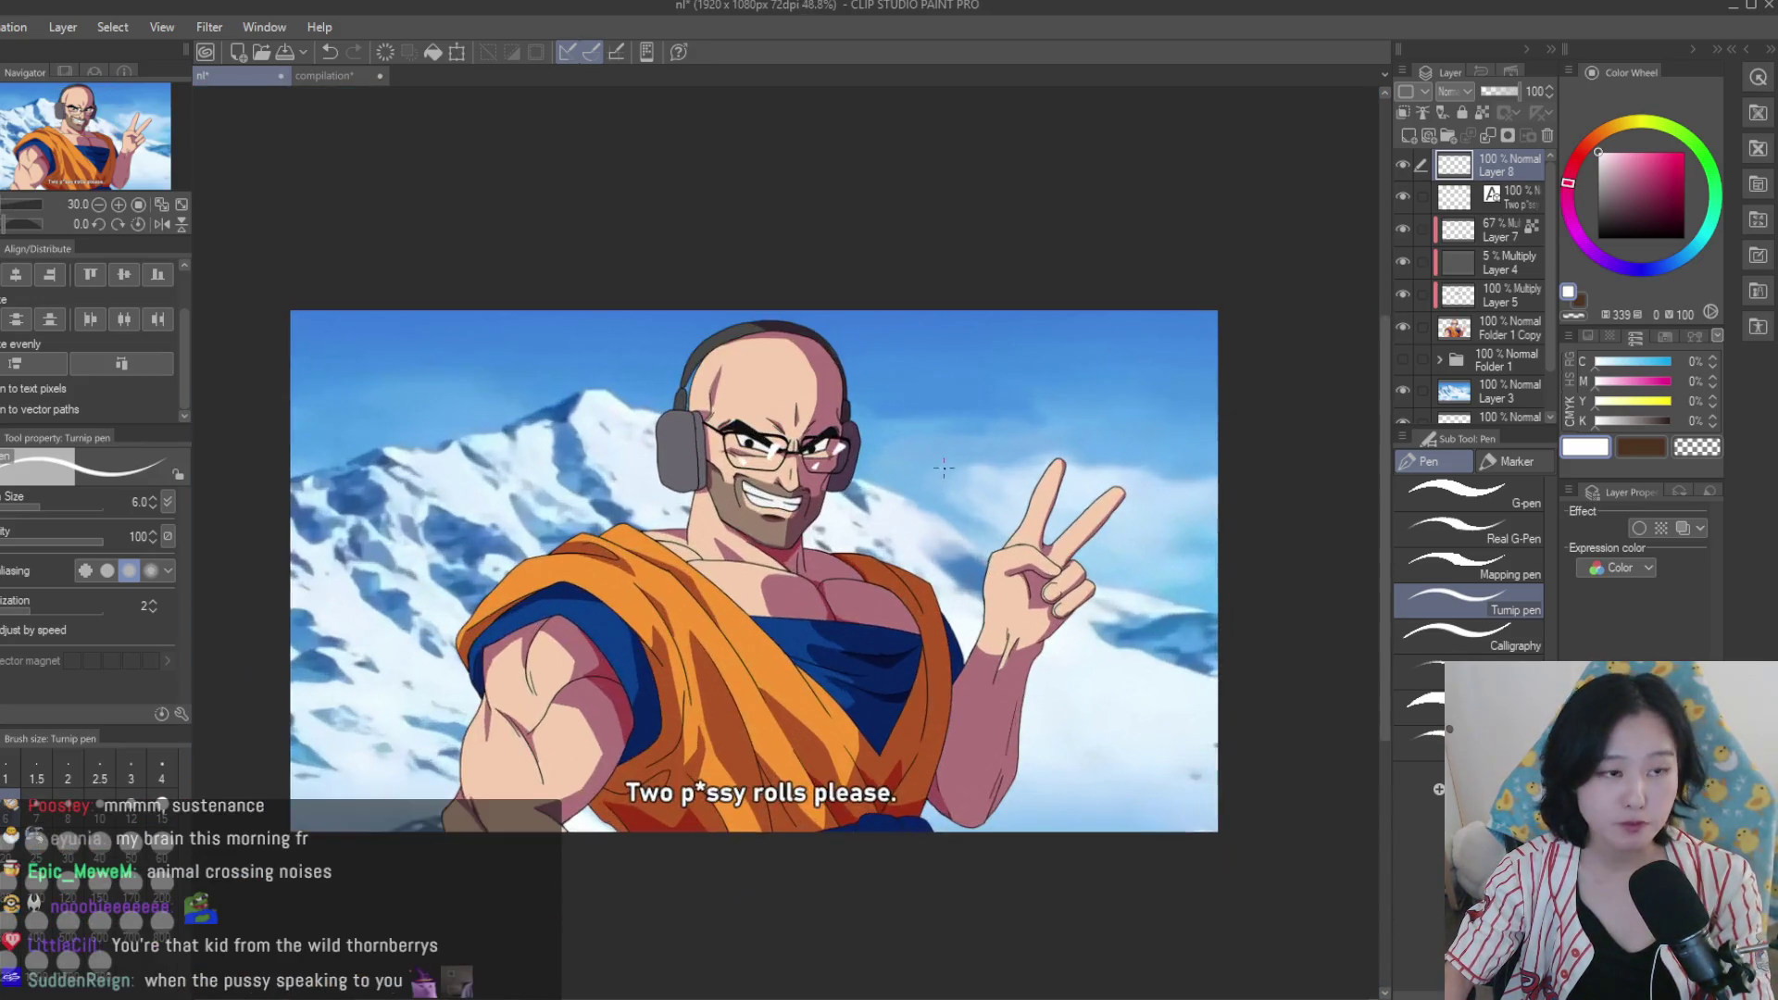
pyautogui.scroll(1, 944, 469)
pyautogui.scroll(2, 801, 399)
pyautogui.scroll(-2, 800, 399)
pyautogui.scroll(1, 830, 392)
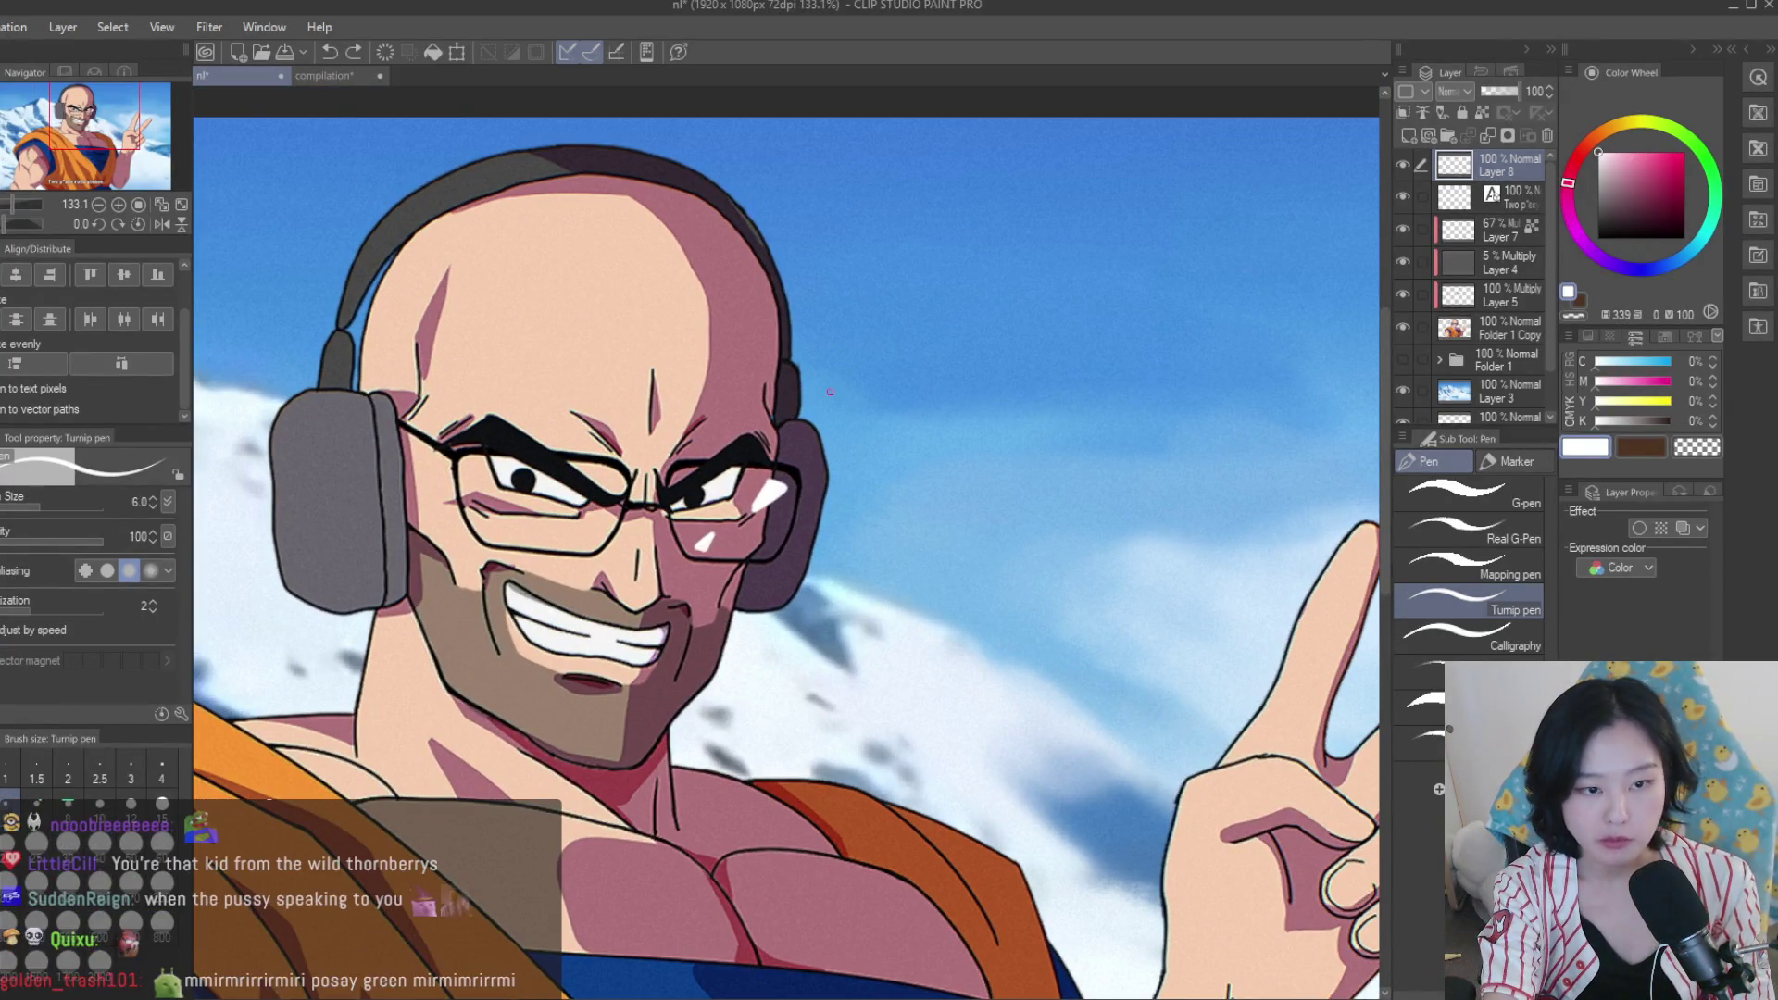
pyautogui.scroll(4, 732, 468)
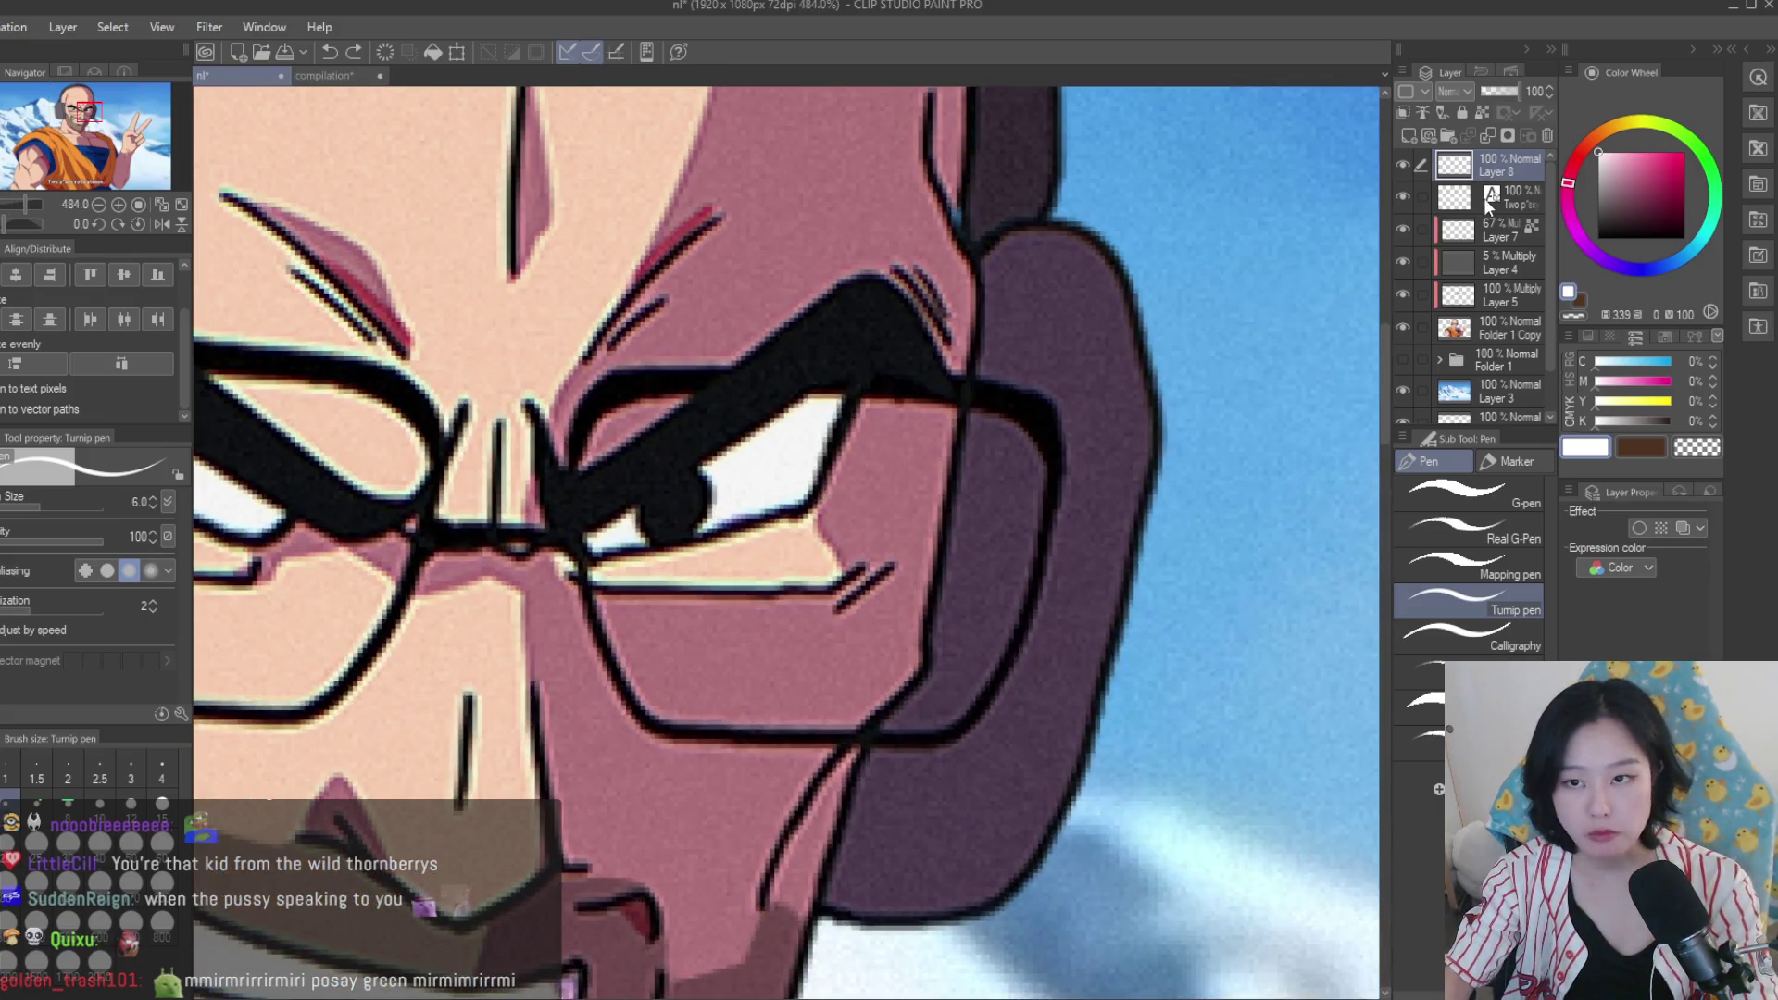
# Draw a pale cyan triangular lens glare and add white streaks and a small triangle over it.
pyautogui.click(1607, 141)
pyautogui.click(1693, 248)
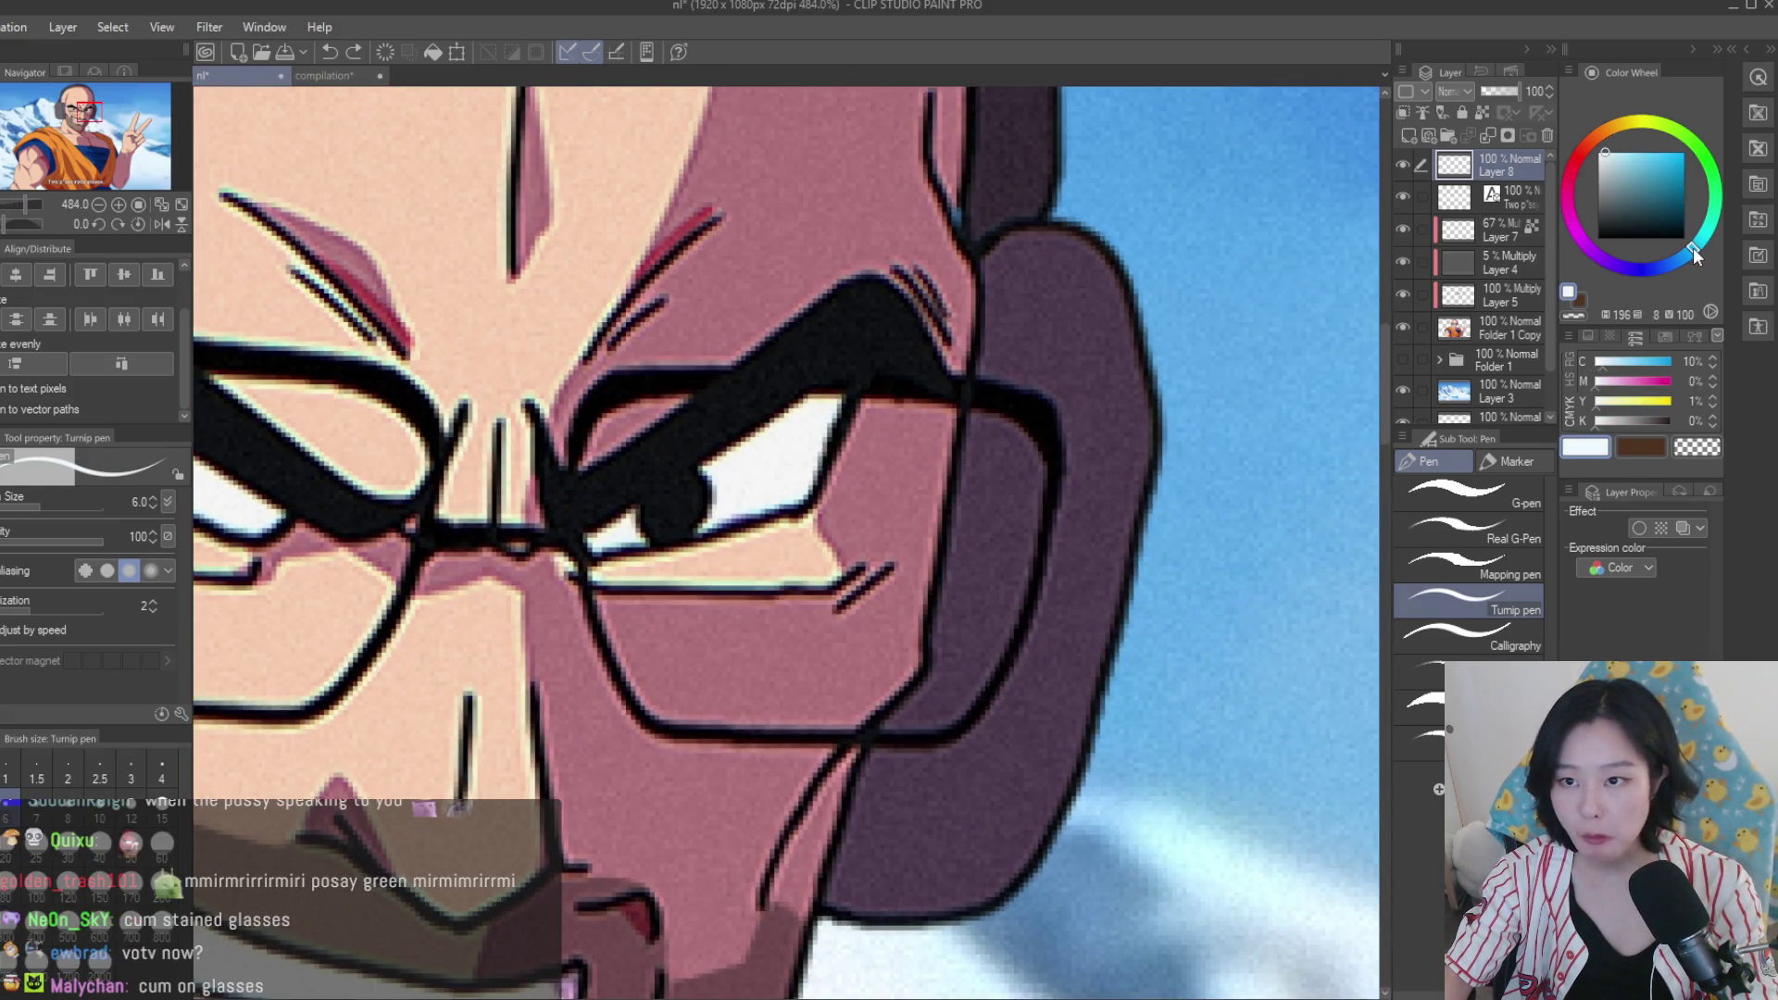
pyautogui.scroll(1, 1050, 445)
pyautogui.moveTo(967, 422)
pyautogui.mouseDown()
pyautogui.moveTo(859, 553)
pyautogui.moveTo(875, 560)
pyautogui.moveTo(963, 463)
pyautogui.moveTo(894, 541)
pyautogui.mouseUp()
pyautogui.scroll(-3, 952, 551)
pyautogui.moveTo(1014, 532)
pyautogui.mouseDown()
pyautogui.moveTo(875, 591)
pyautogui.moveTo(903, 593)
pyautogui.mouseUp()
pyautogui.moveTo(736, 685)
pyautogui.mouseDown()
pyautogui.moveTo(681, 704)
pyautogui.moveTo(722, 727)
pyautogui.mouseUp()
# Paint white highlight bands across the left lens and along the lower lens.
pyautogui.scroll(-1, 875, 600)
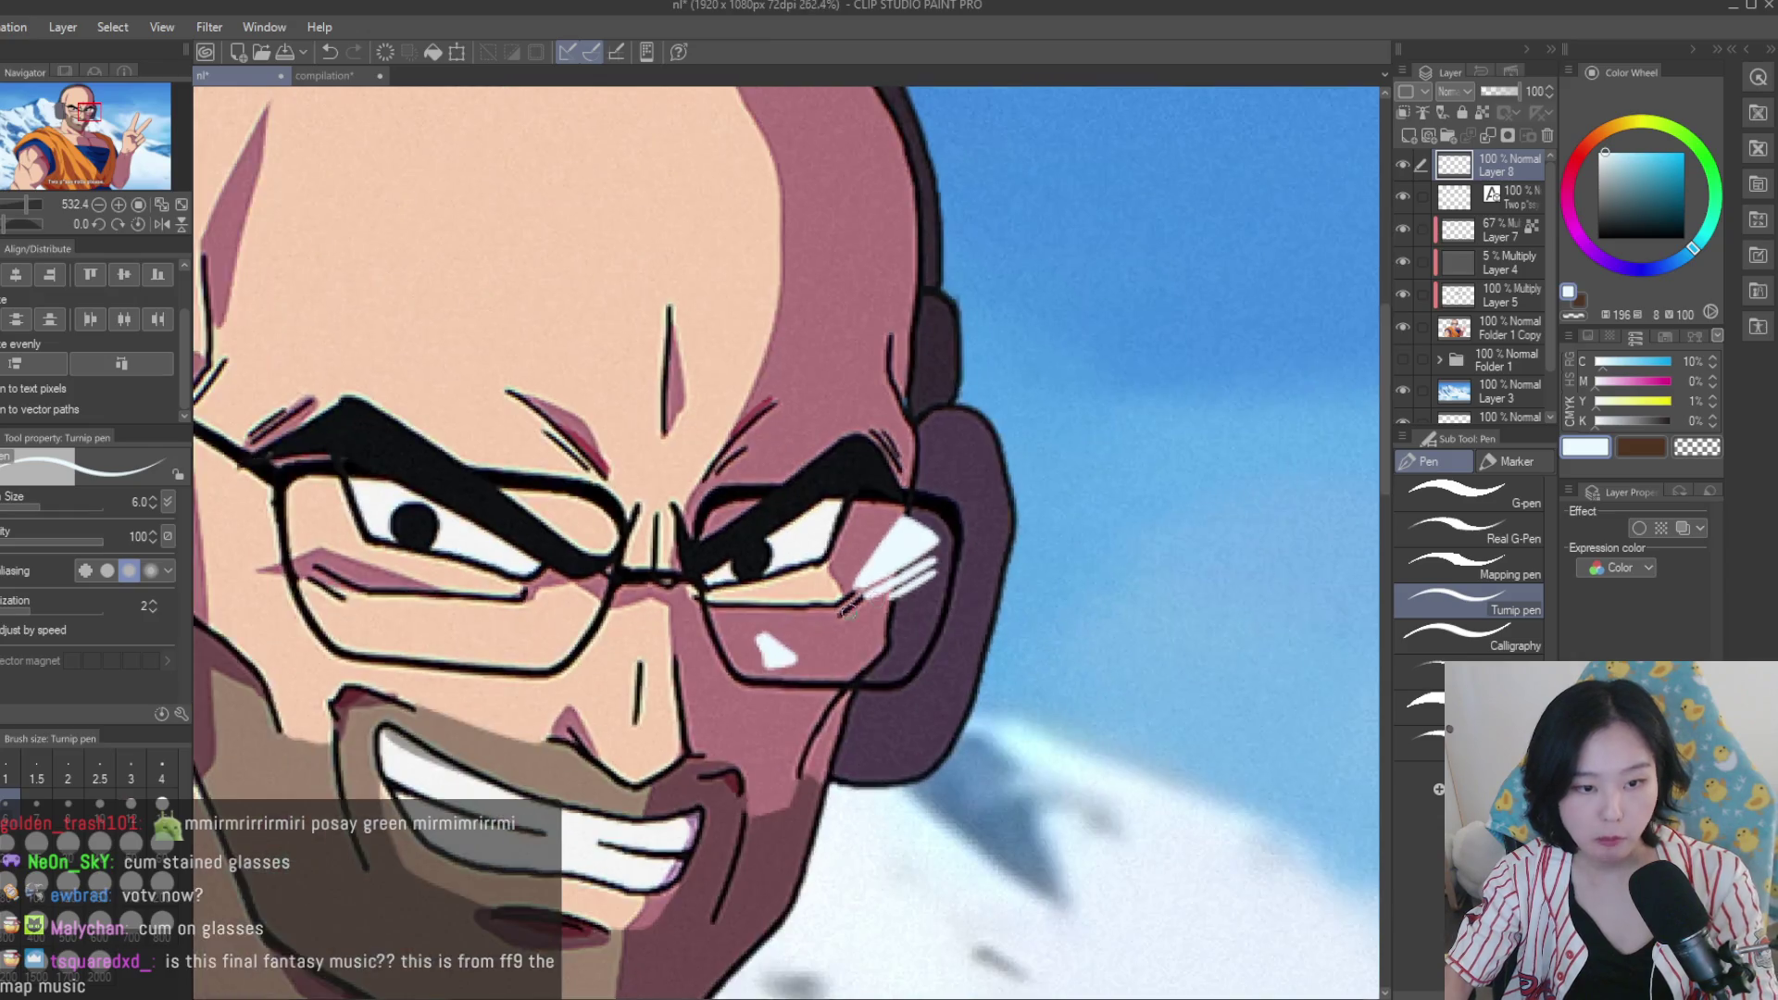
pyautogui.scroll(3, 394, 611)
pyautogui.moveTo(412, 653); pyautogui.dragTo(338, 574)
pyautogui.moveTo(653, 486)
pyautogui.mouseDown()
pyautogui.moveTo(542, 602)
pyautogui.moveTo(574, 574)
pyautogui.moveTo(604, 590)
pyautogui.mouseUp()
pyautogui.scroll(-10, 604, 590)
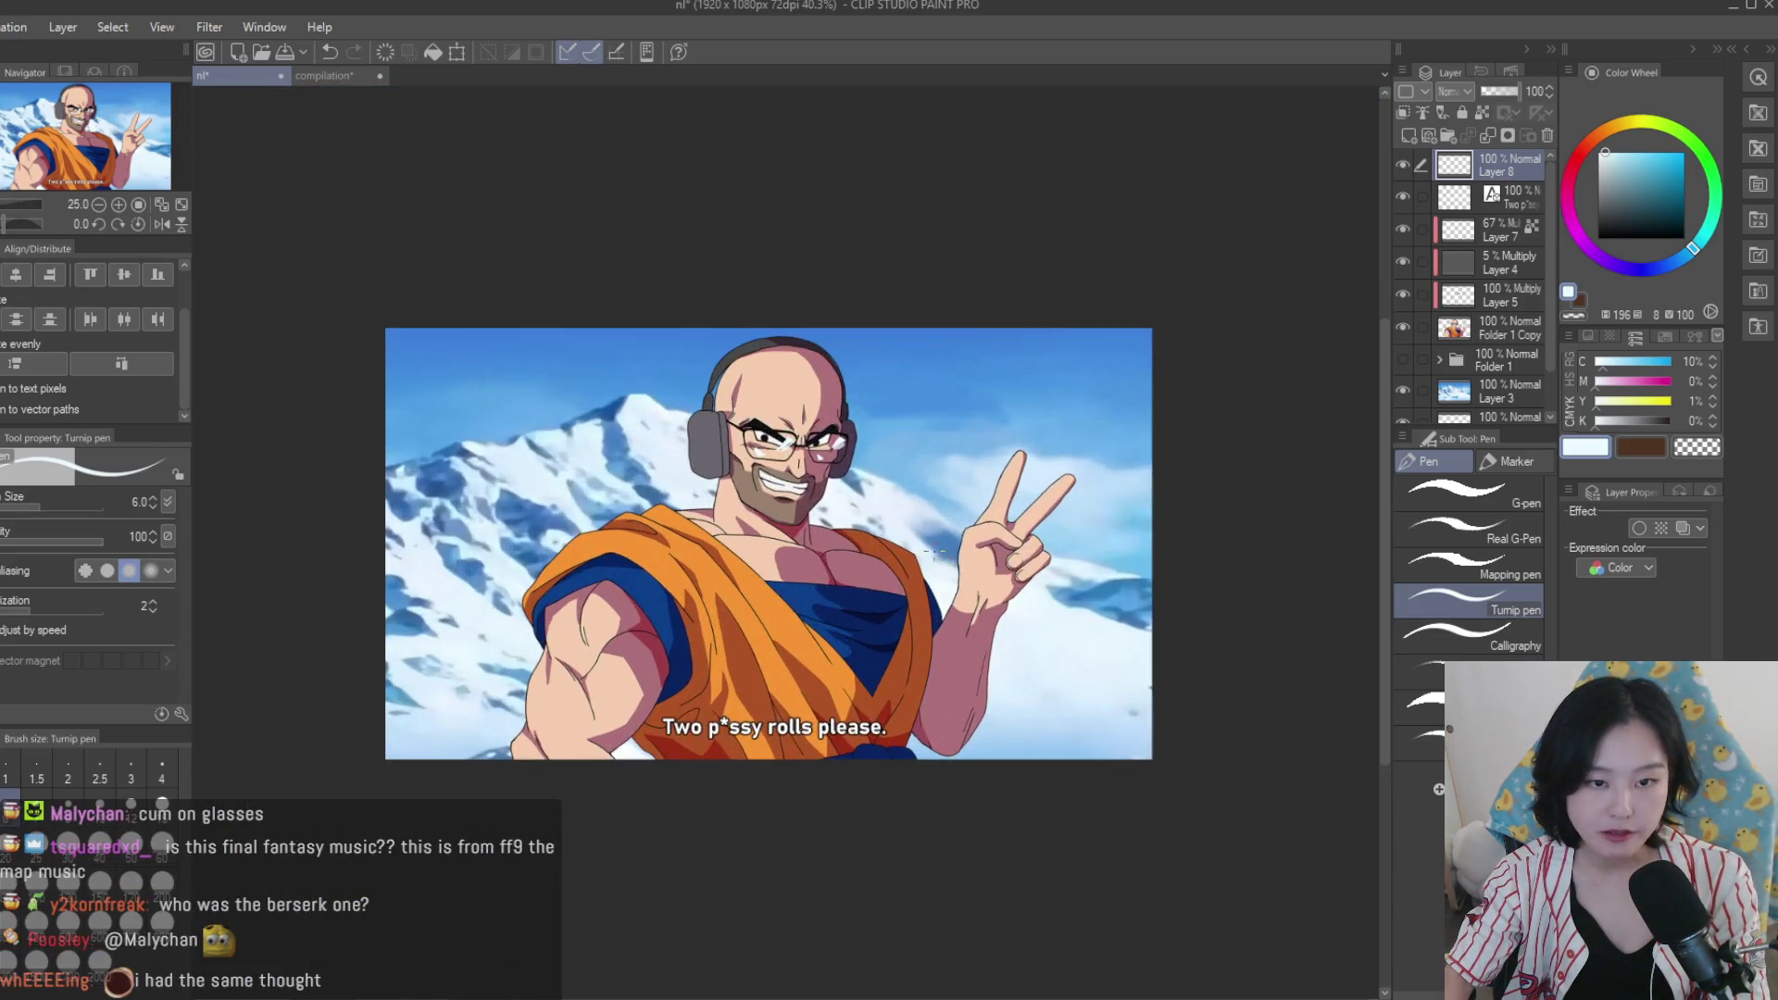
pyautogui.scroll(5, 874, 441)
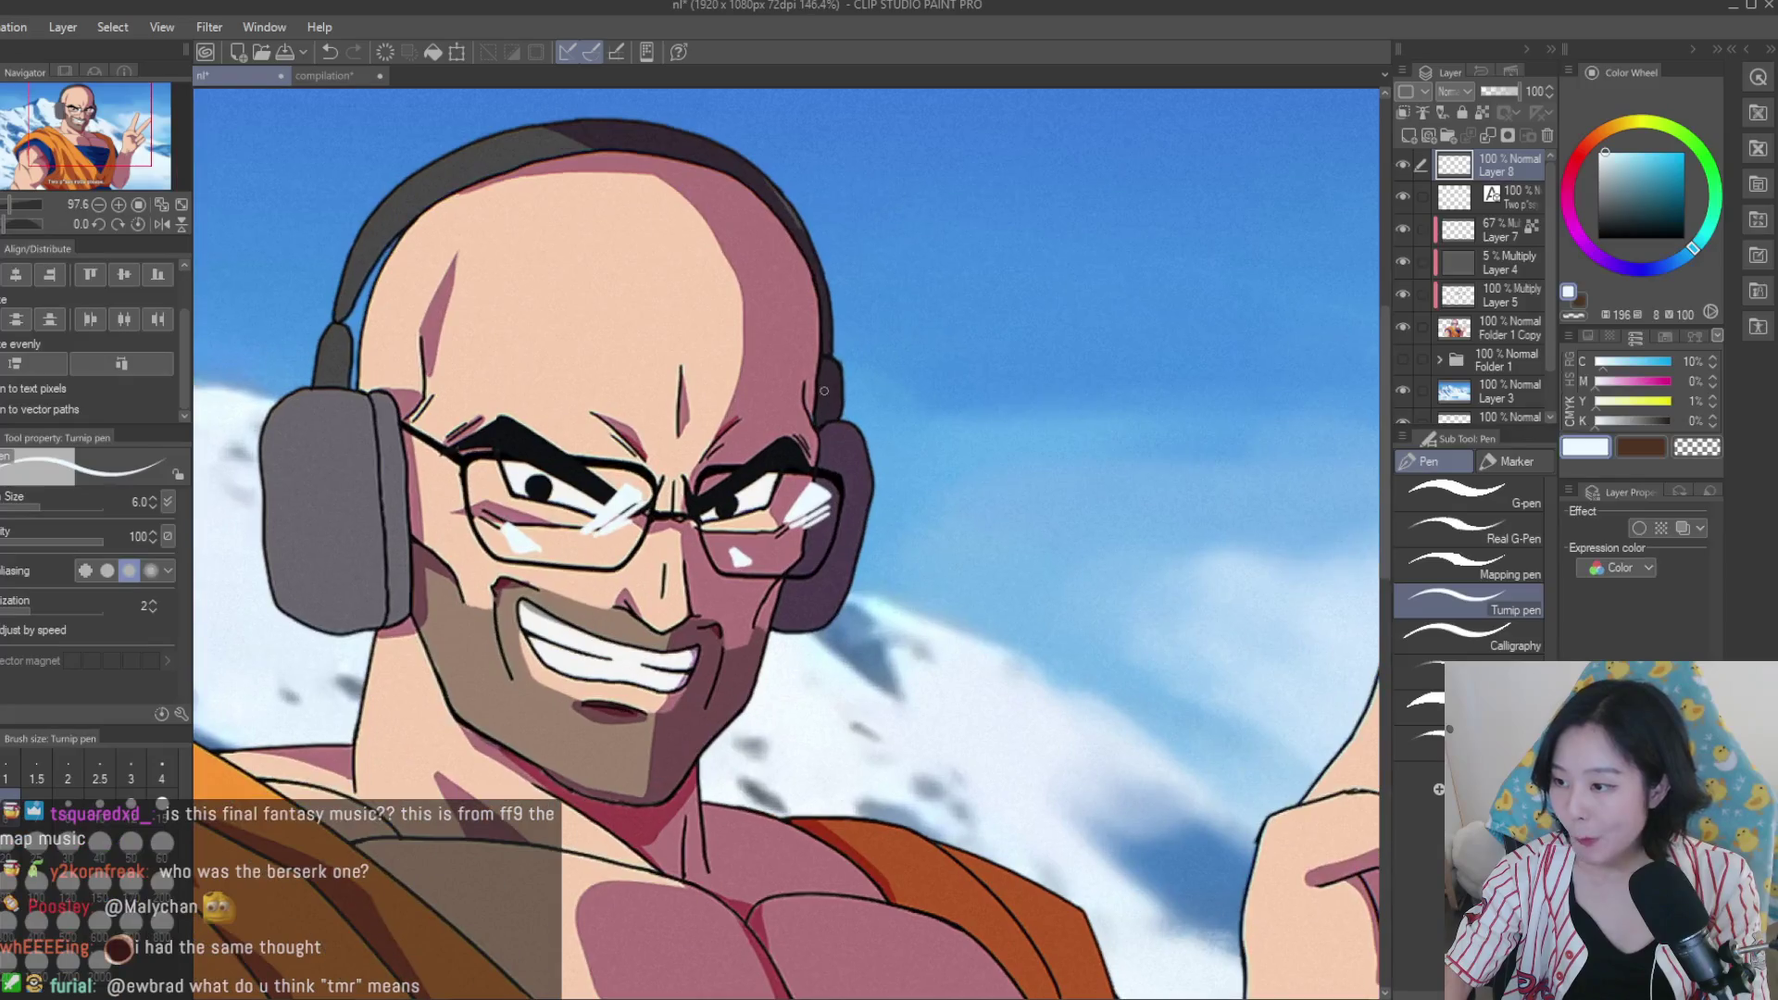
pyautogui.scroll(2, 695, 523)
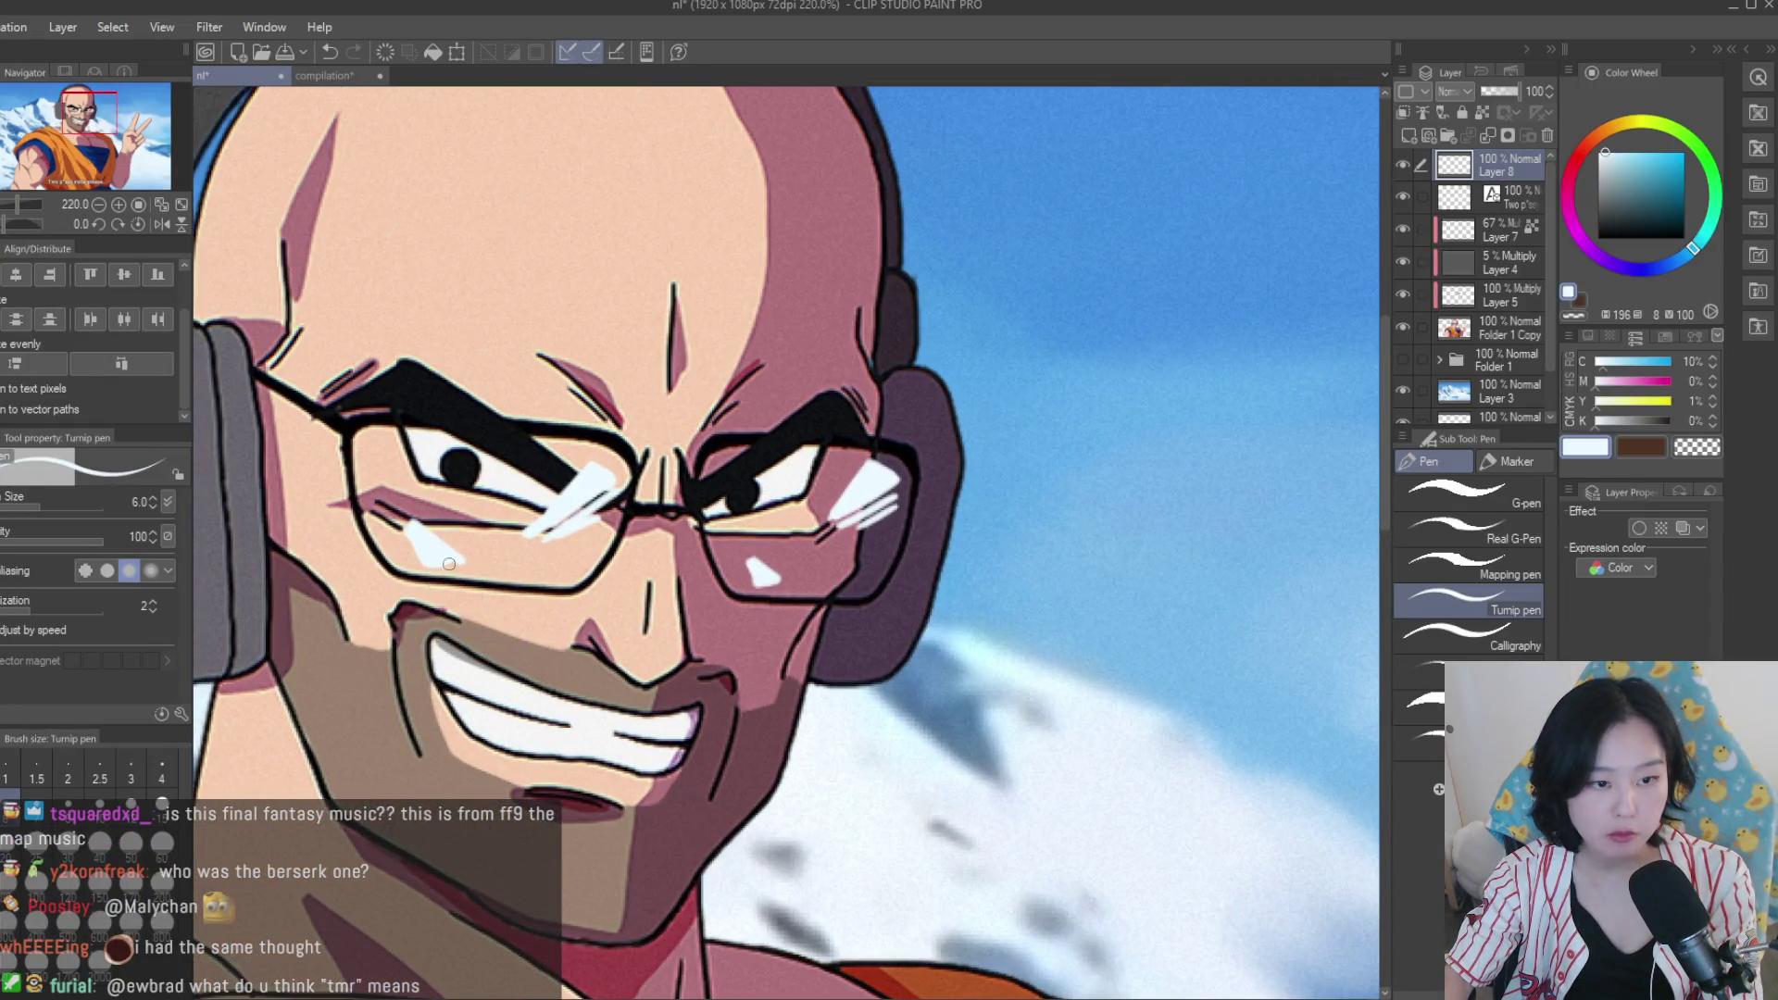
pyautogui.moveTo(764, 566); pyautogui.dragTo(852, 583)
pyautogui.scroll(-6, 829, 567)
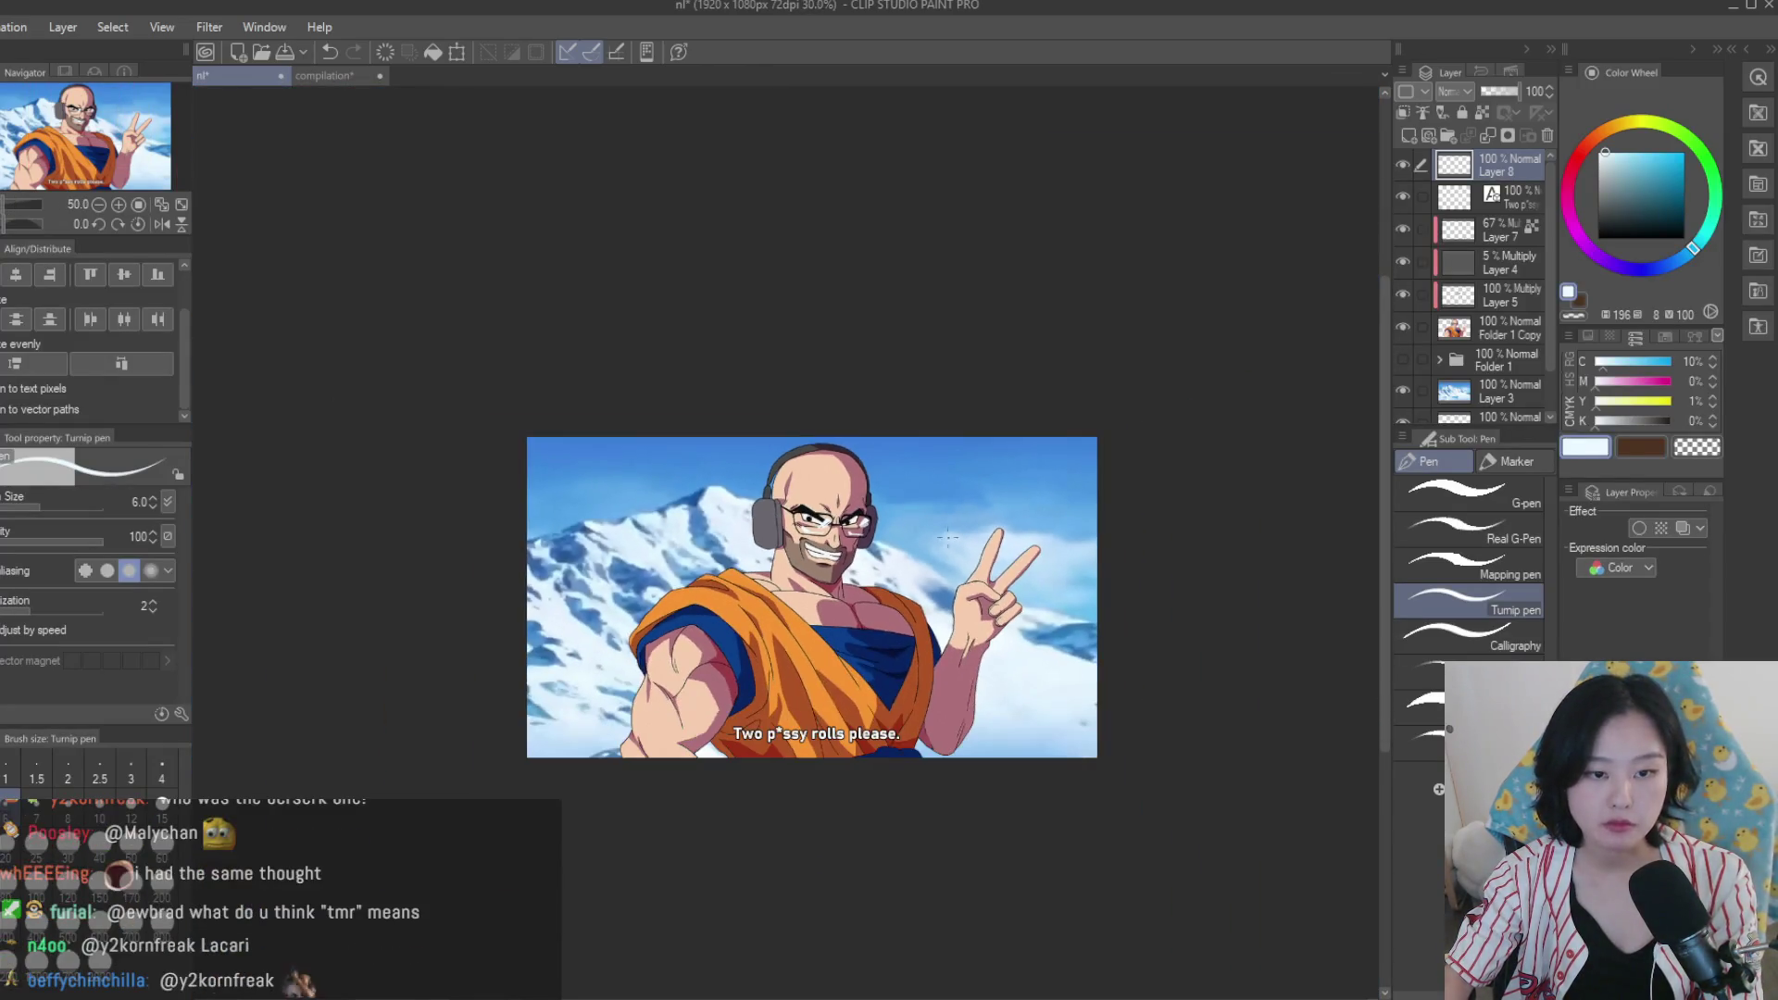
pyautogui.scroll(2, 951, 506)
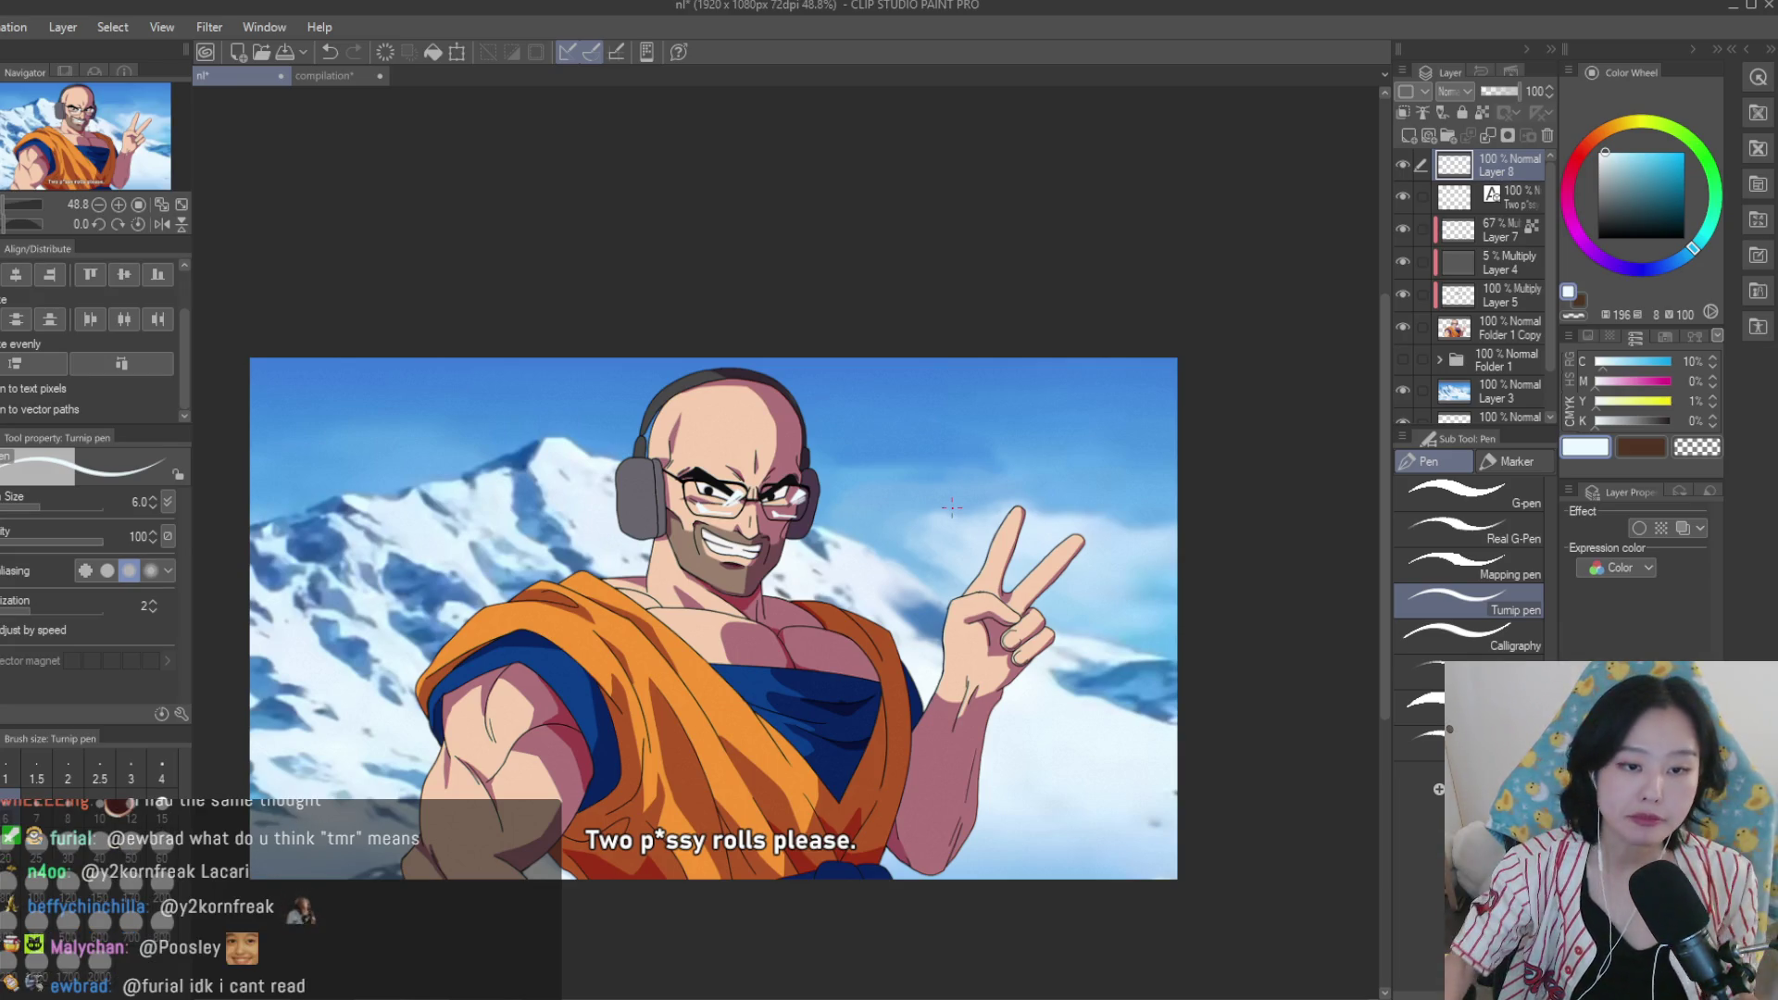
# Check the highlights by flipping the canvas, testing layer opacity, and viewing the face at 100%.
pyautogui.press('e')
pyautogui.scroll(5, 812, 448)
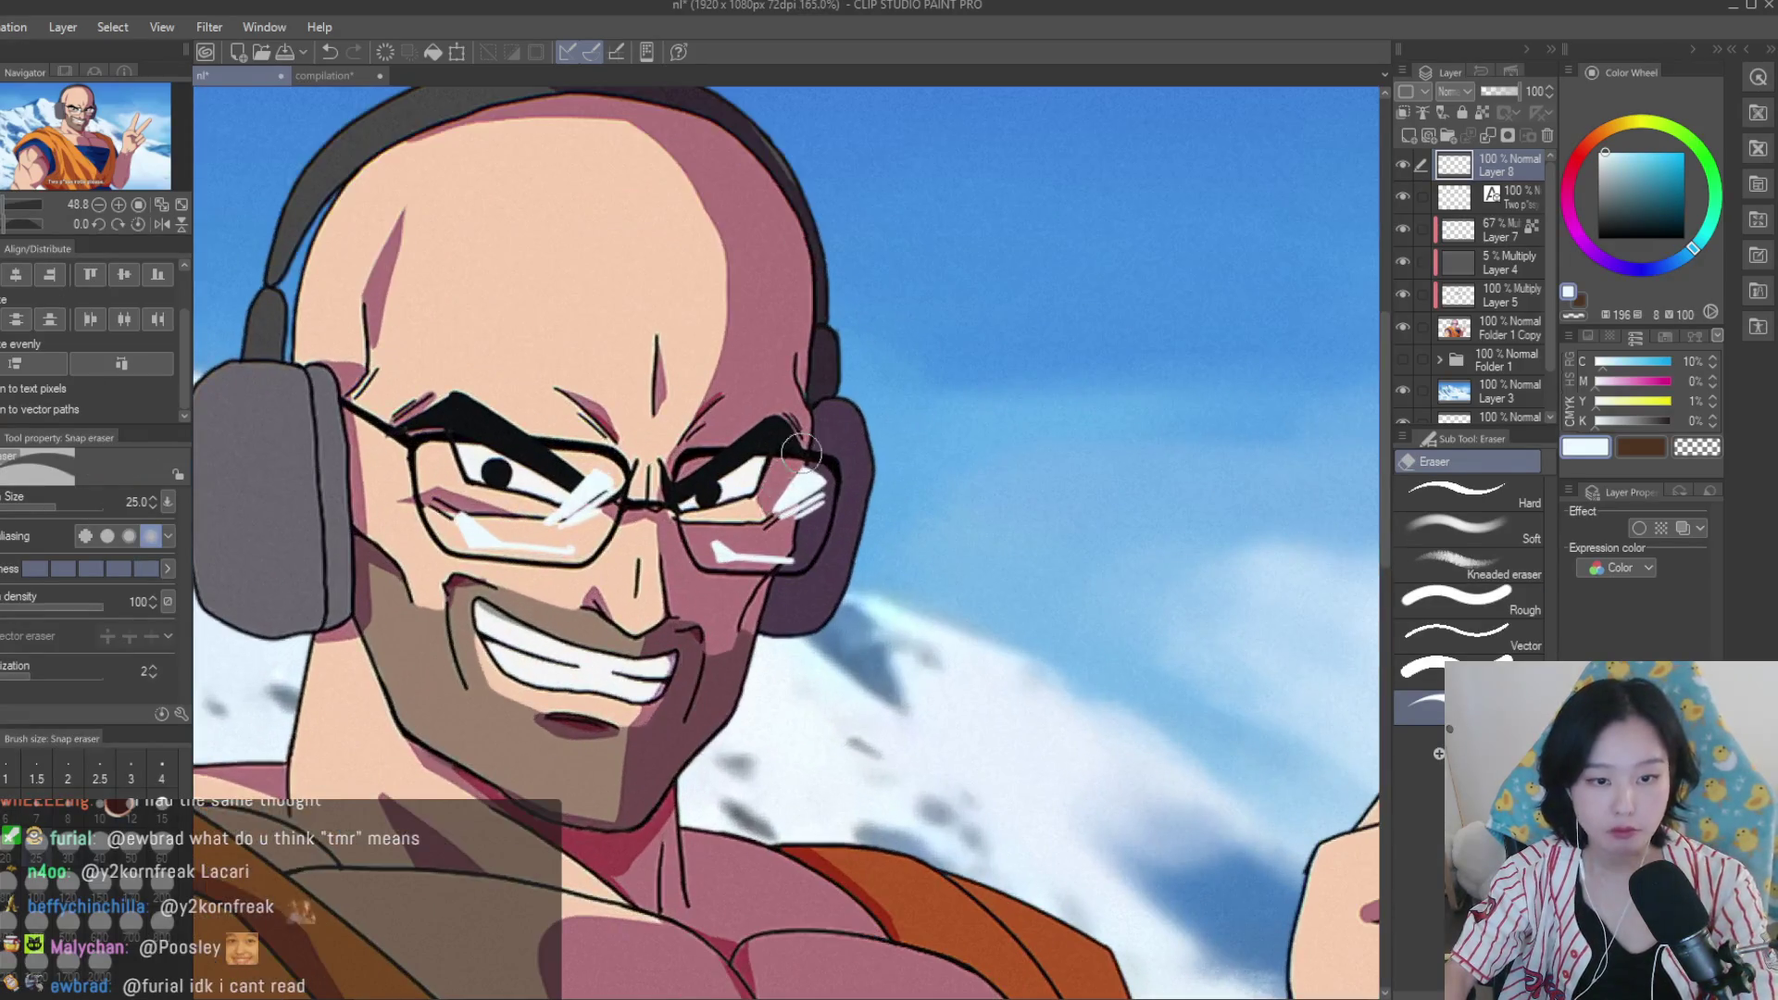
pyautogui.scroll(-6, 900, 451)
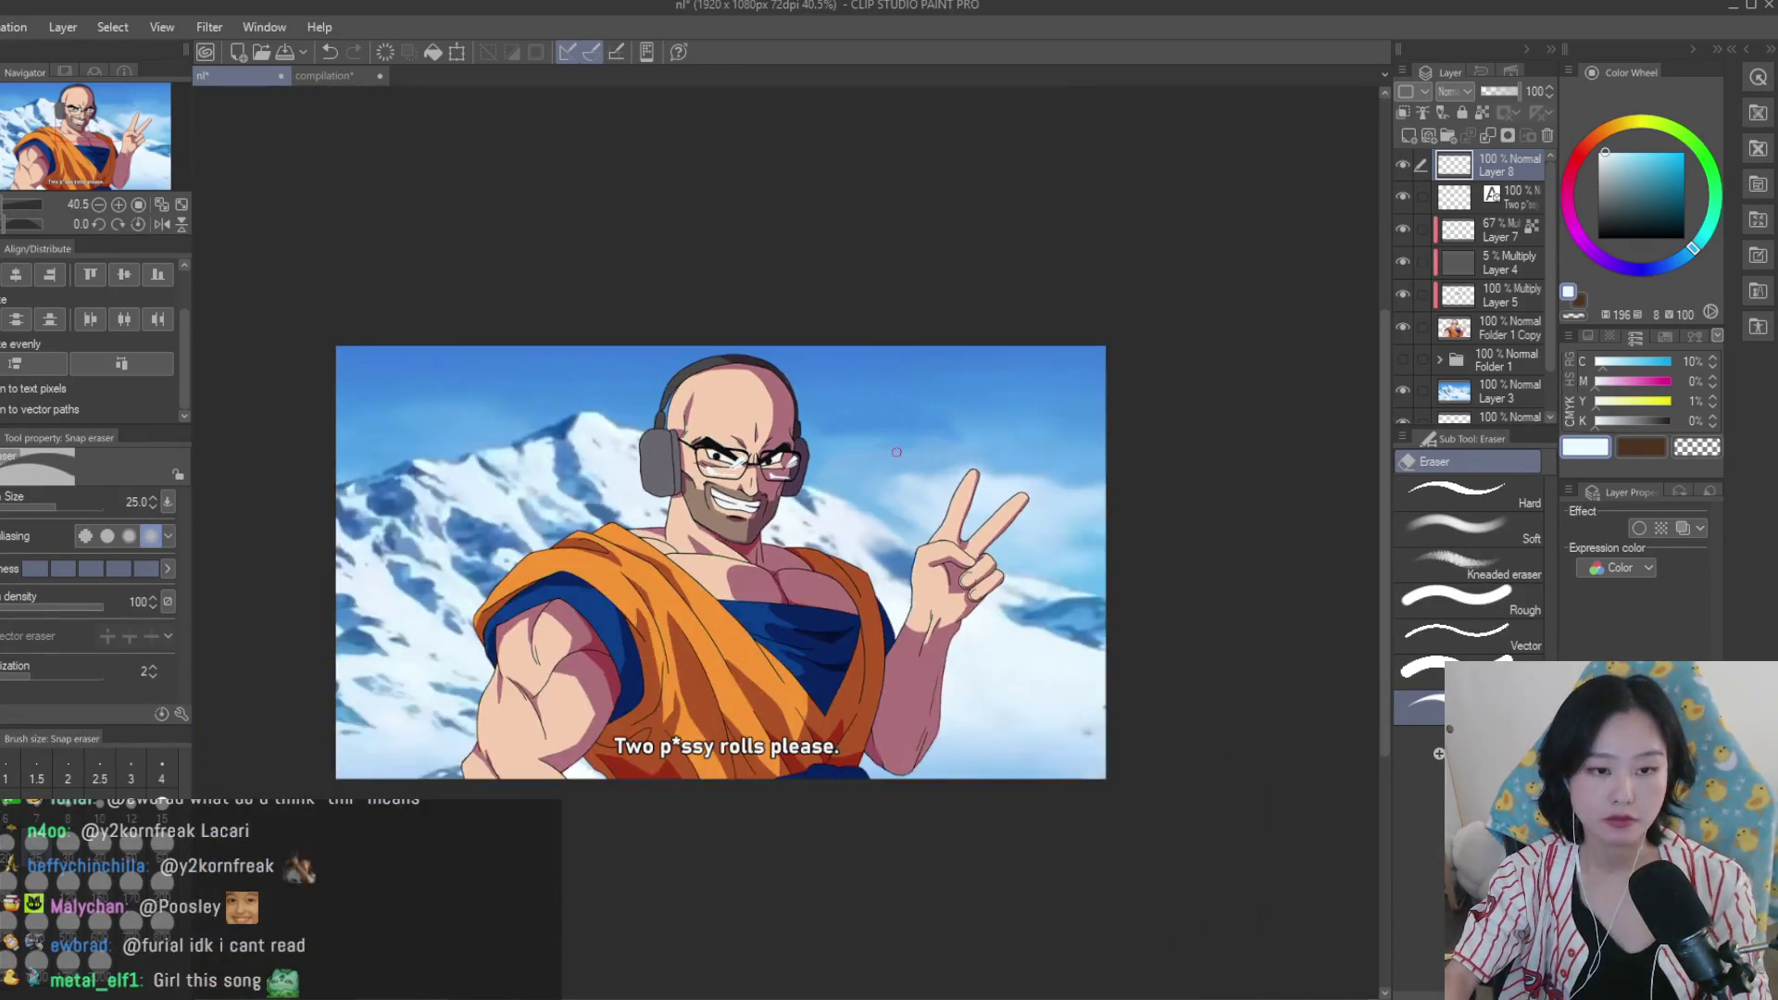
pyautogui.press('h')
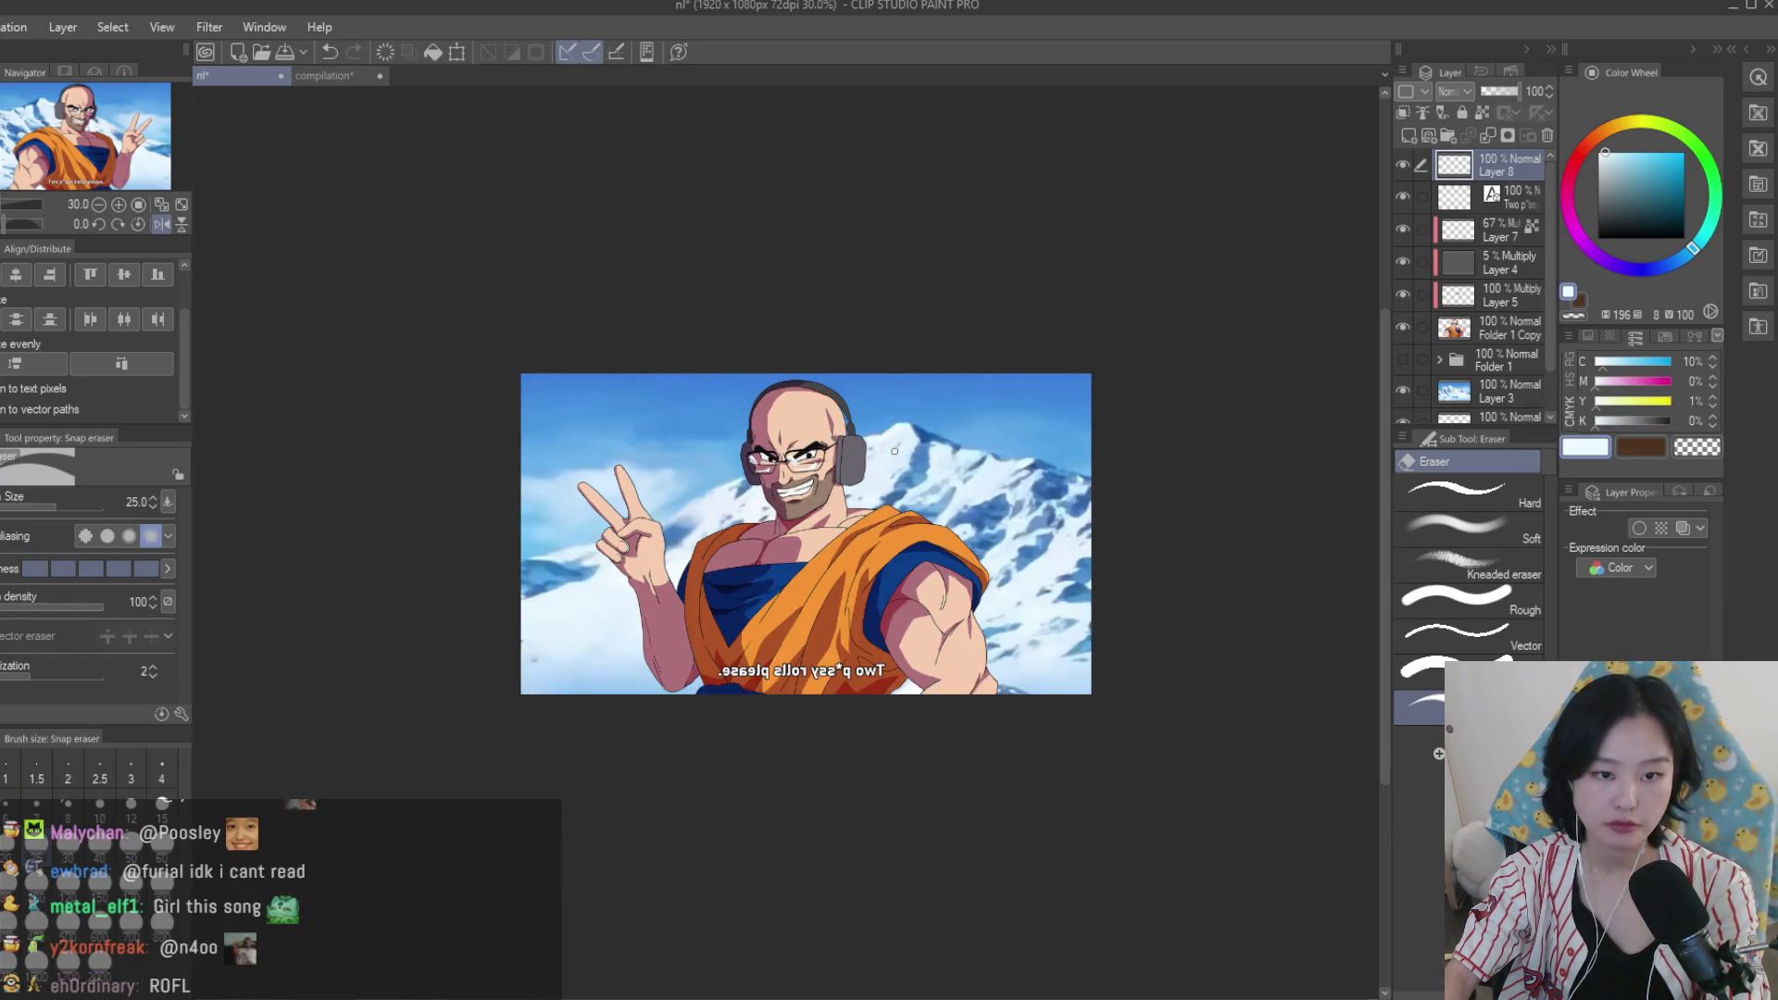
pyautogui.press('h')
pyautogui.scroll(3, 643, 416)
pyautogui.scroll(3, 711, 432)
pyautogui.click(1501, 92)
pyautogui.click(1518, 91)
pyautogui.hotkey('ctrl', '0')
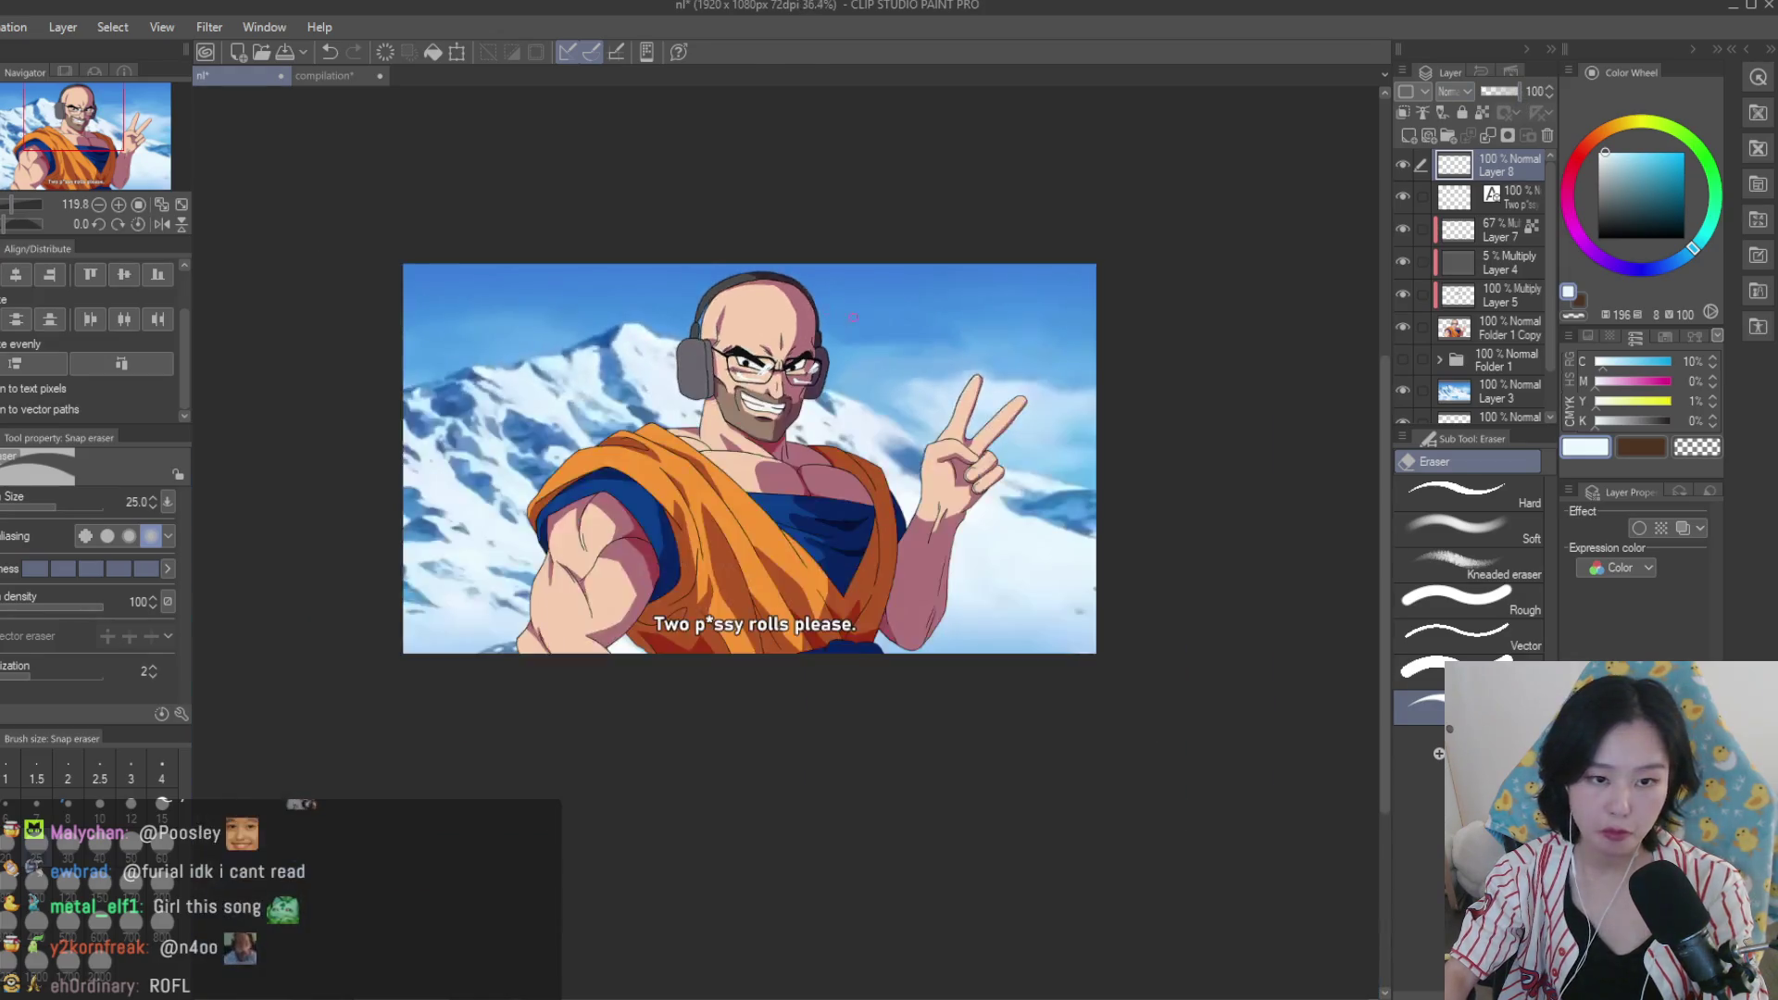
pyautogui.hotkey('ctrl', 'alt', '0')
pyautogui.scroll(4, 767, 390)
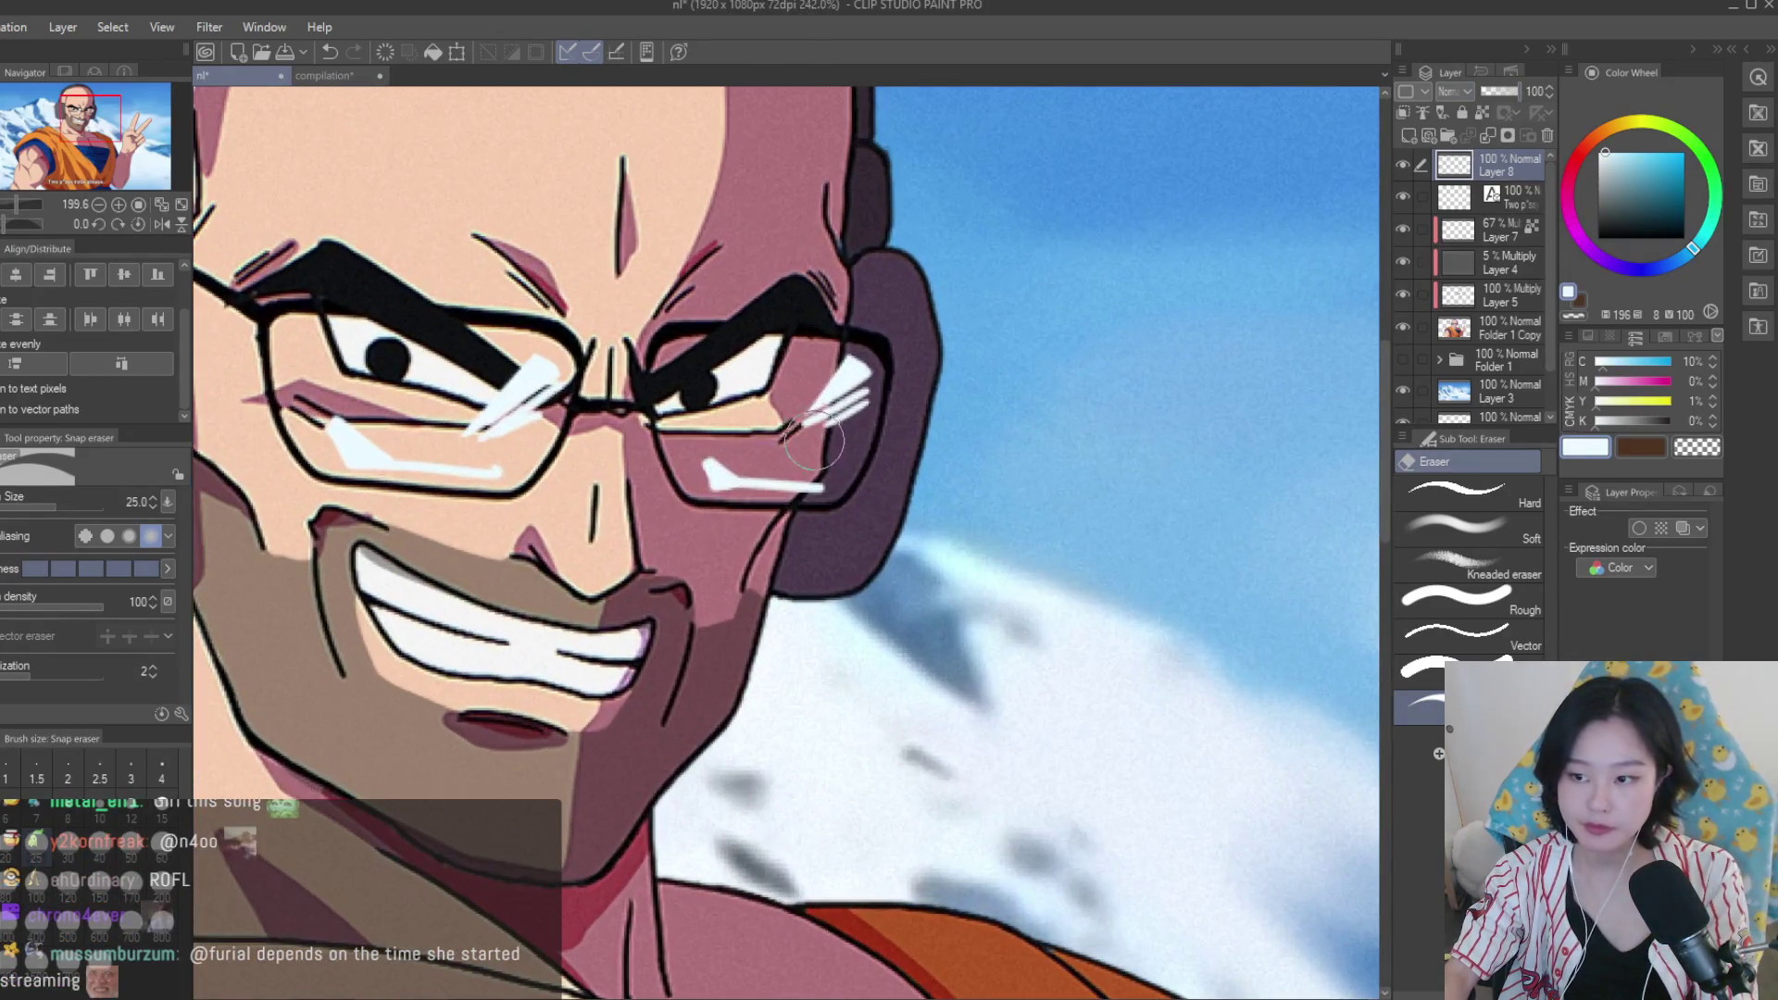
# Erase a thin strip along the highlight's lower edge with a size-8 eraser, then return to compilation.
pyautogui.press('[')
pyautogui.press('[')
pyautogui.press('[')
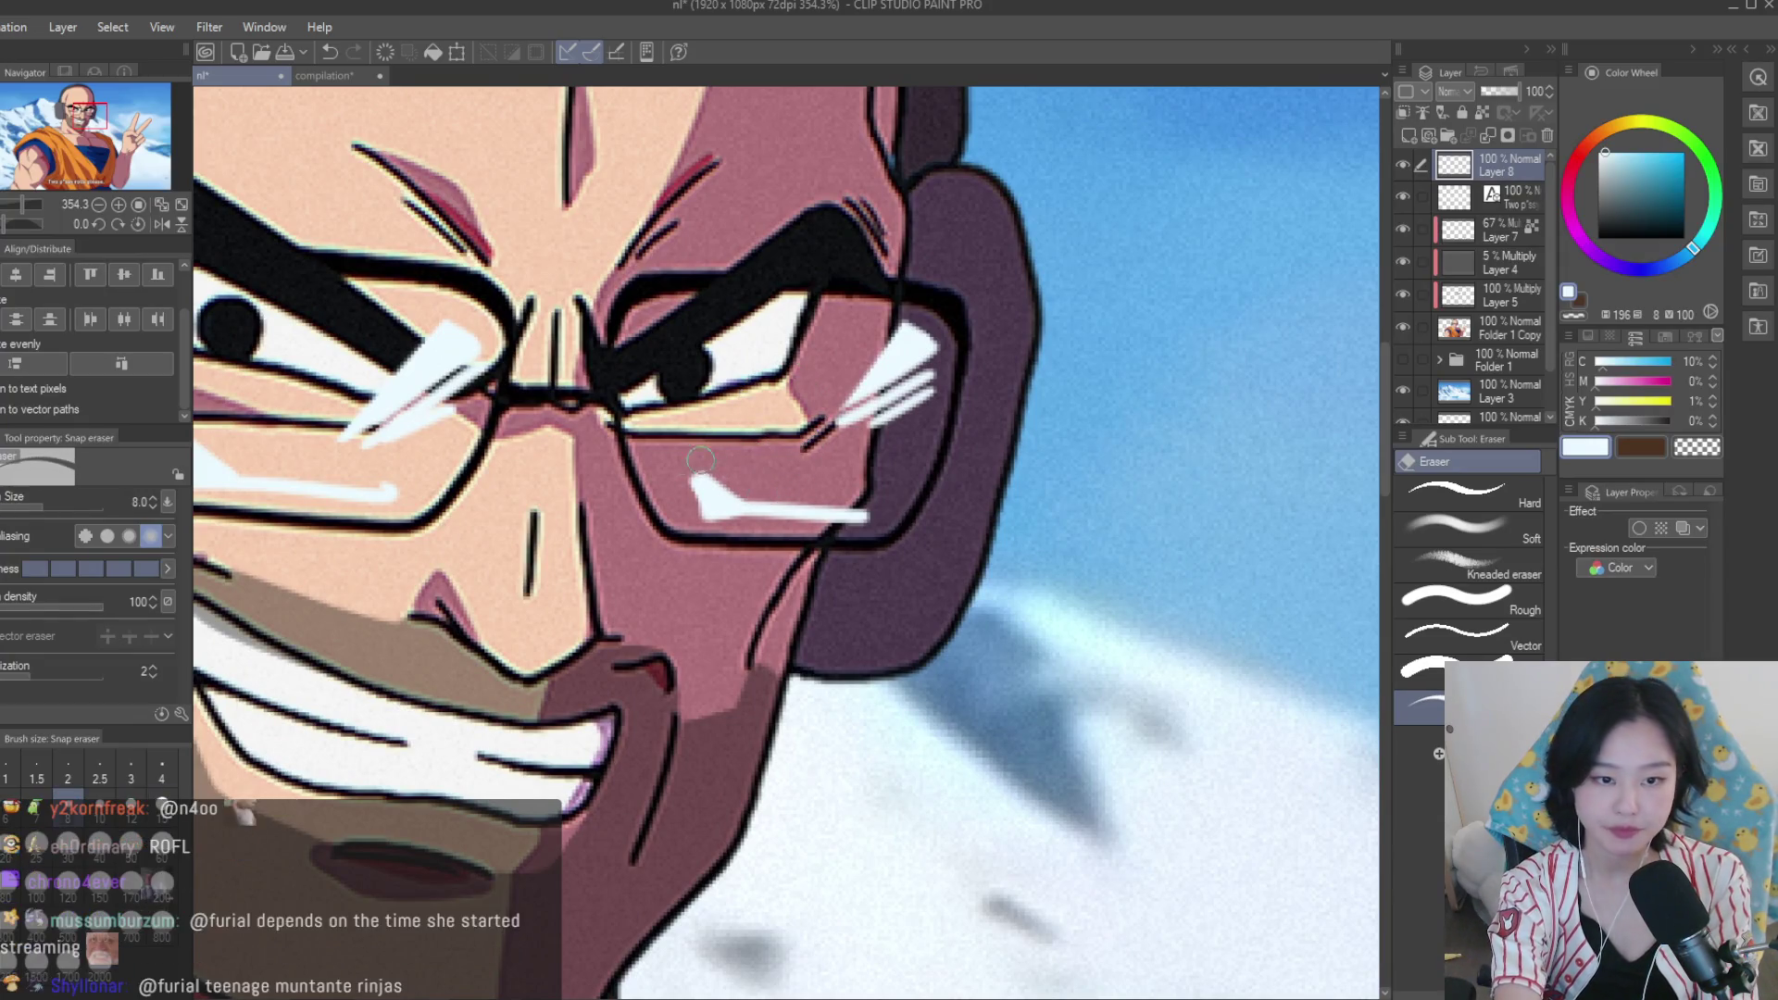
pyautogui.moveTo(912, 520); pyautogui.dragTo(705, 534)
pyautogui.scroll(-3, 705, 534)
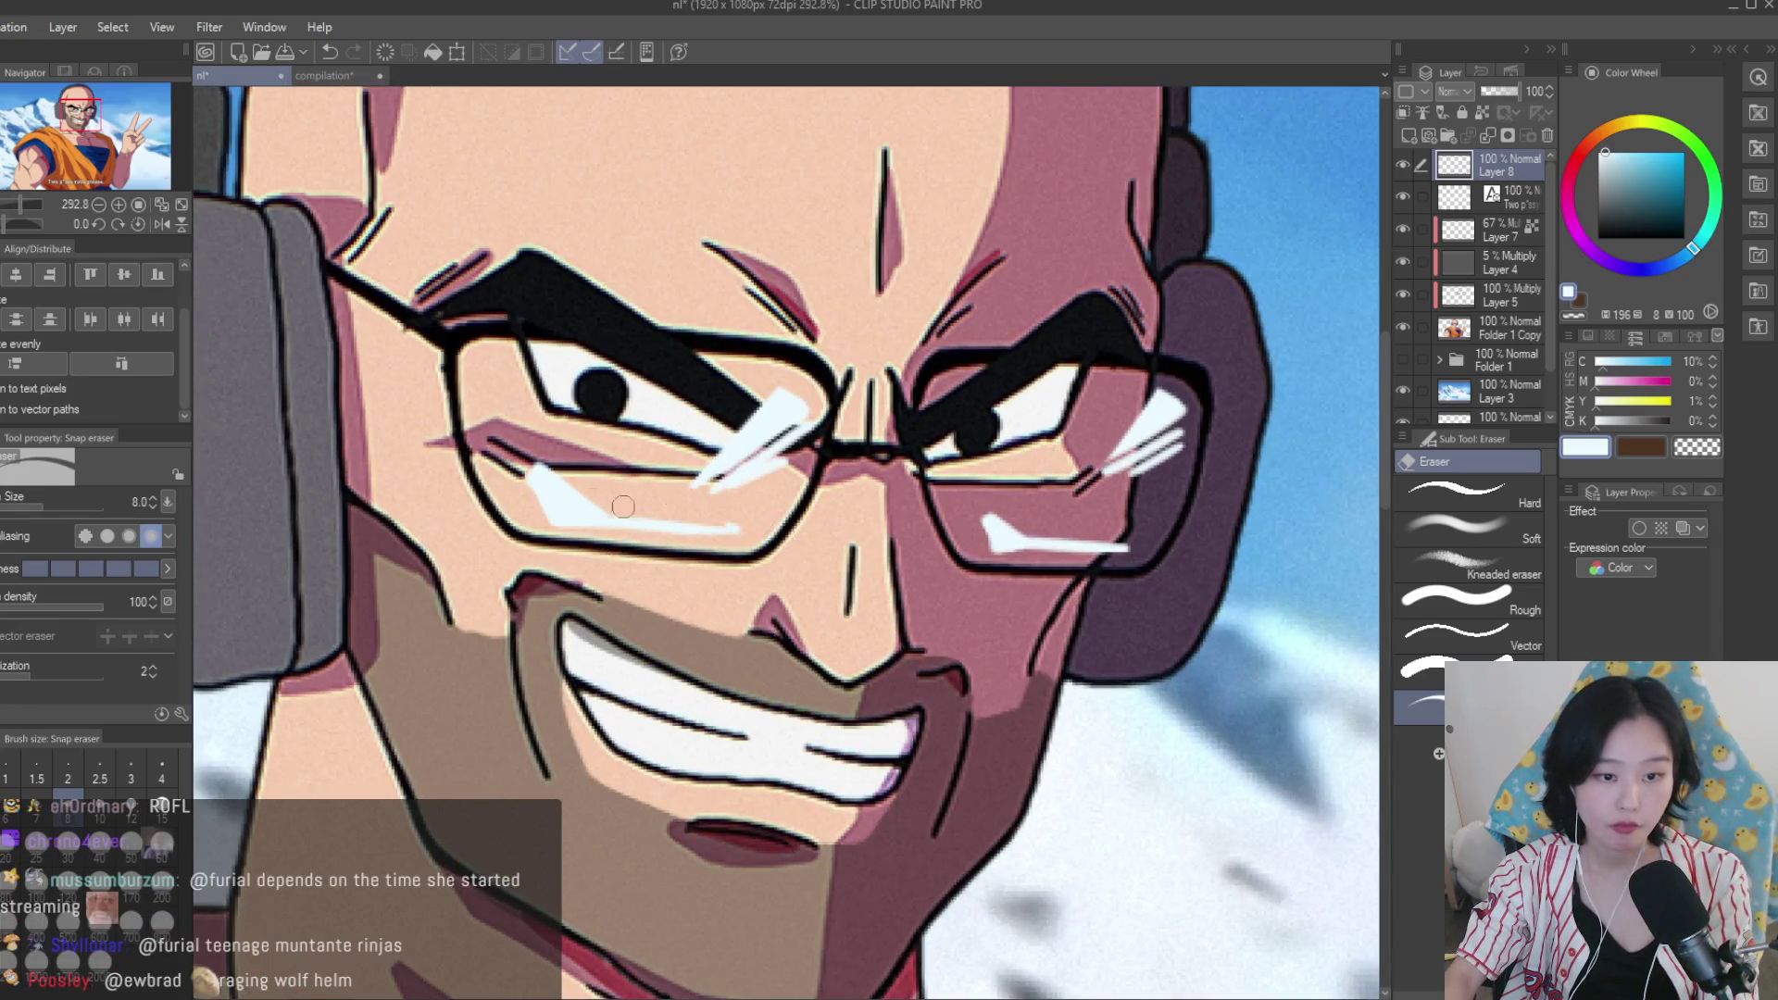
pyautogui.scroll(-2, 746, 492)
pyautogui.scroll(-5, 746, 491)
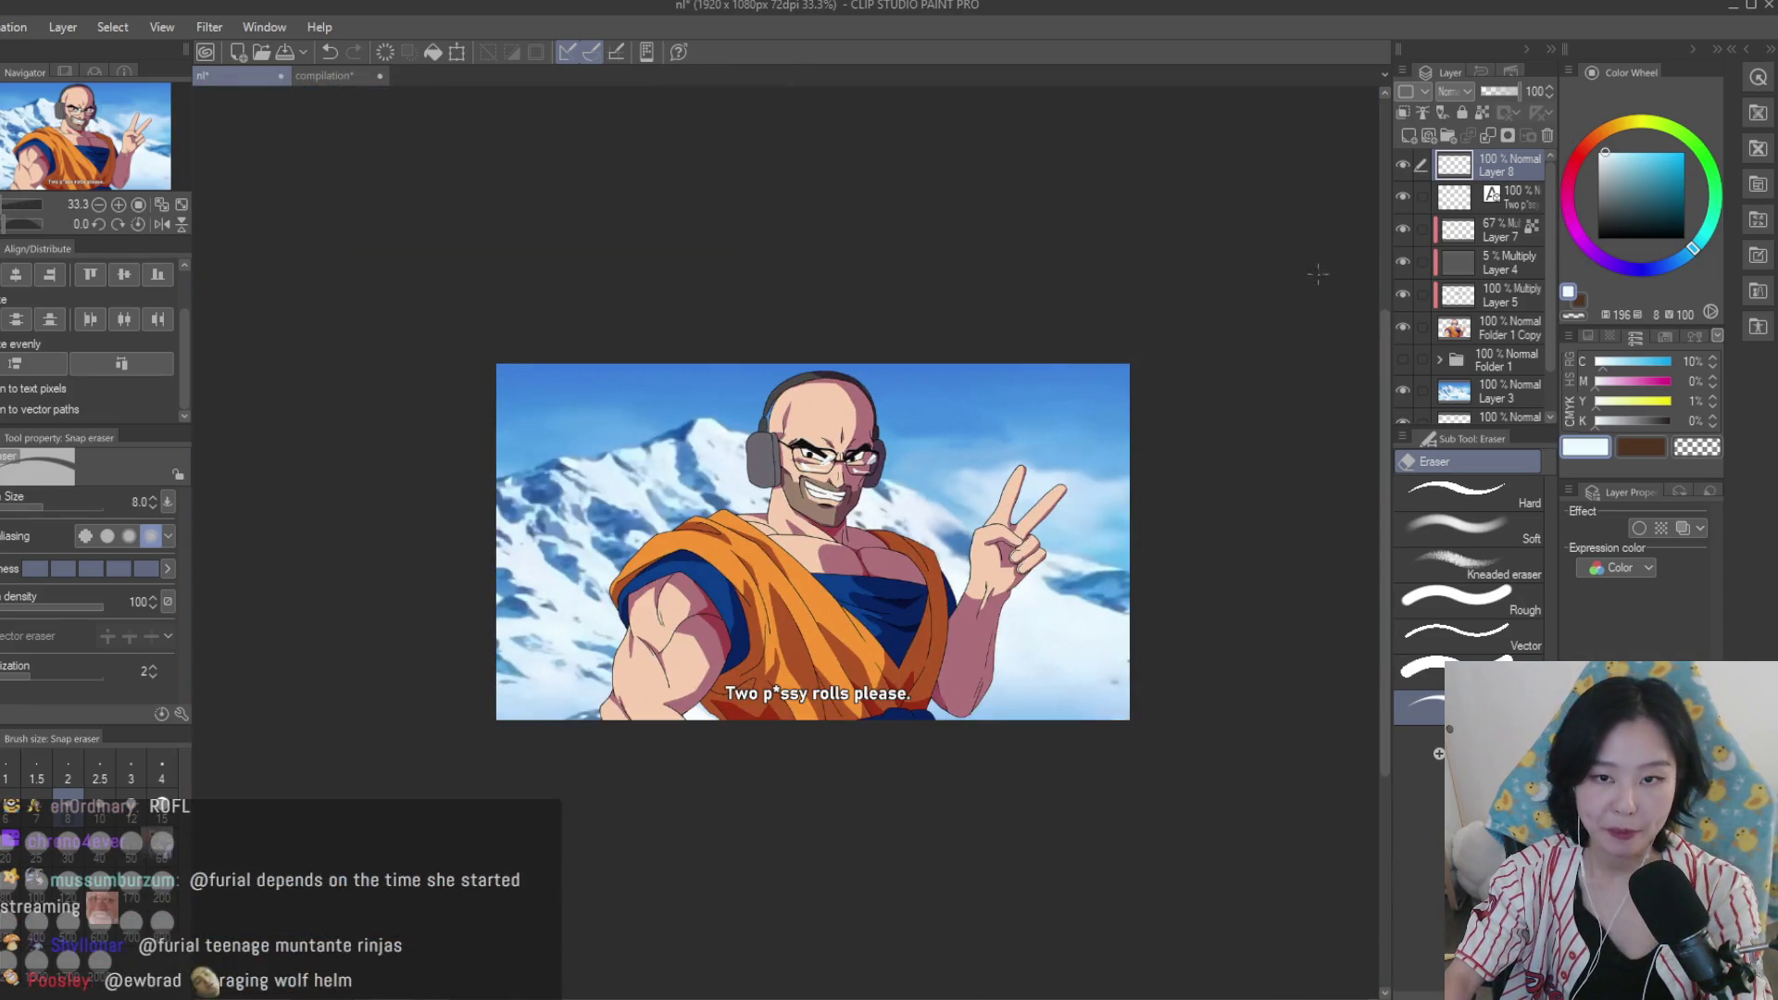
pyautogui.scroll(-1, 927, 379)
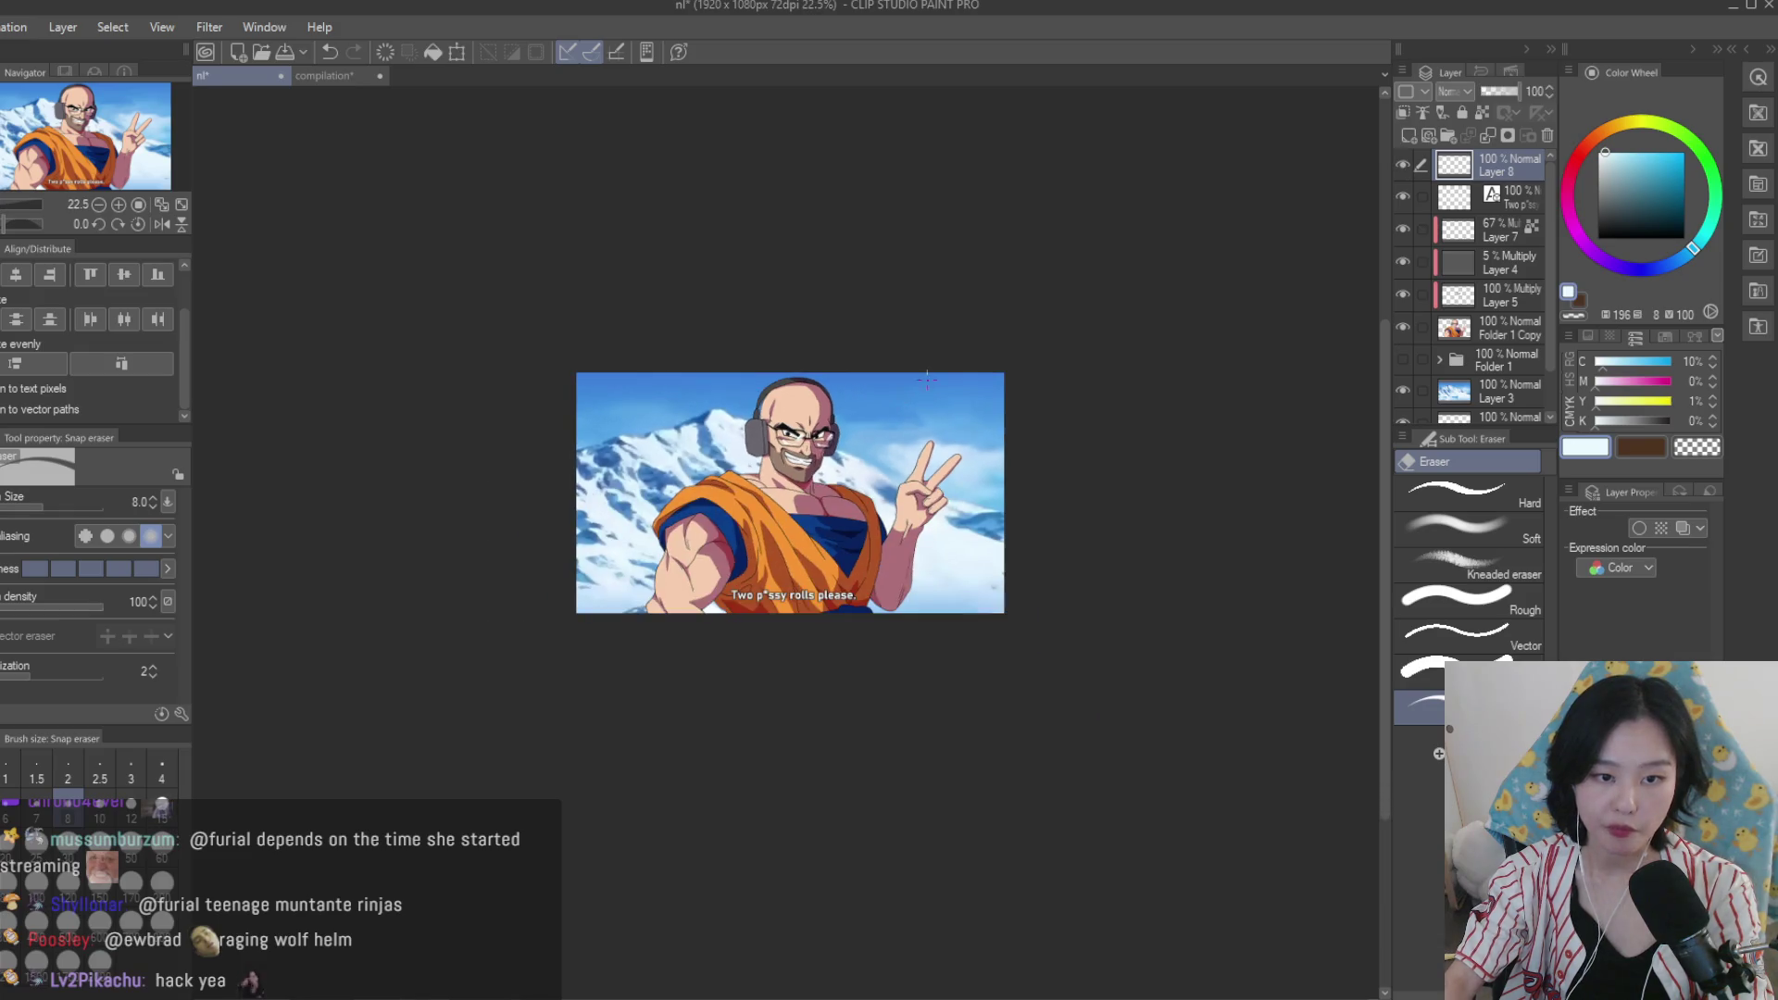
pyautogui.scroll(3, 927, 380)
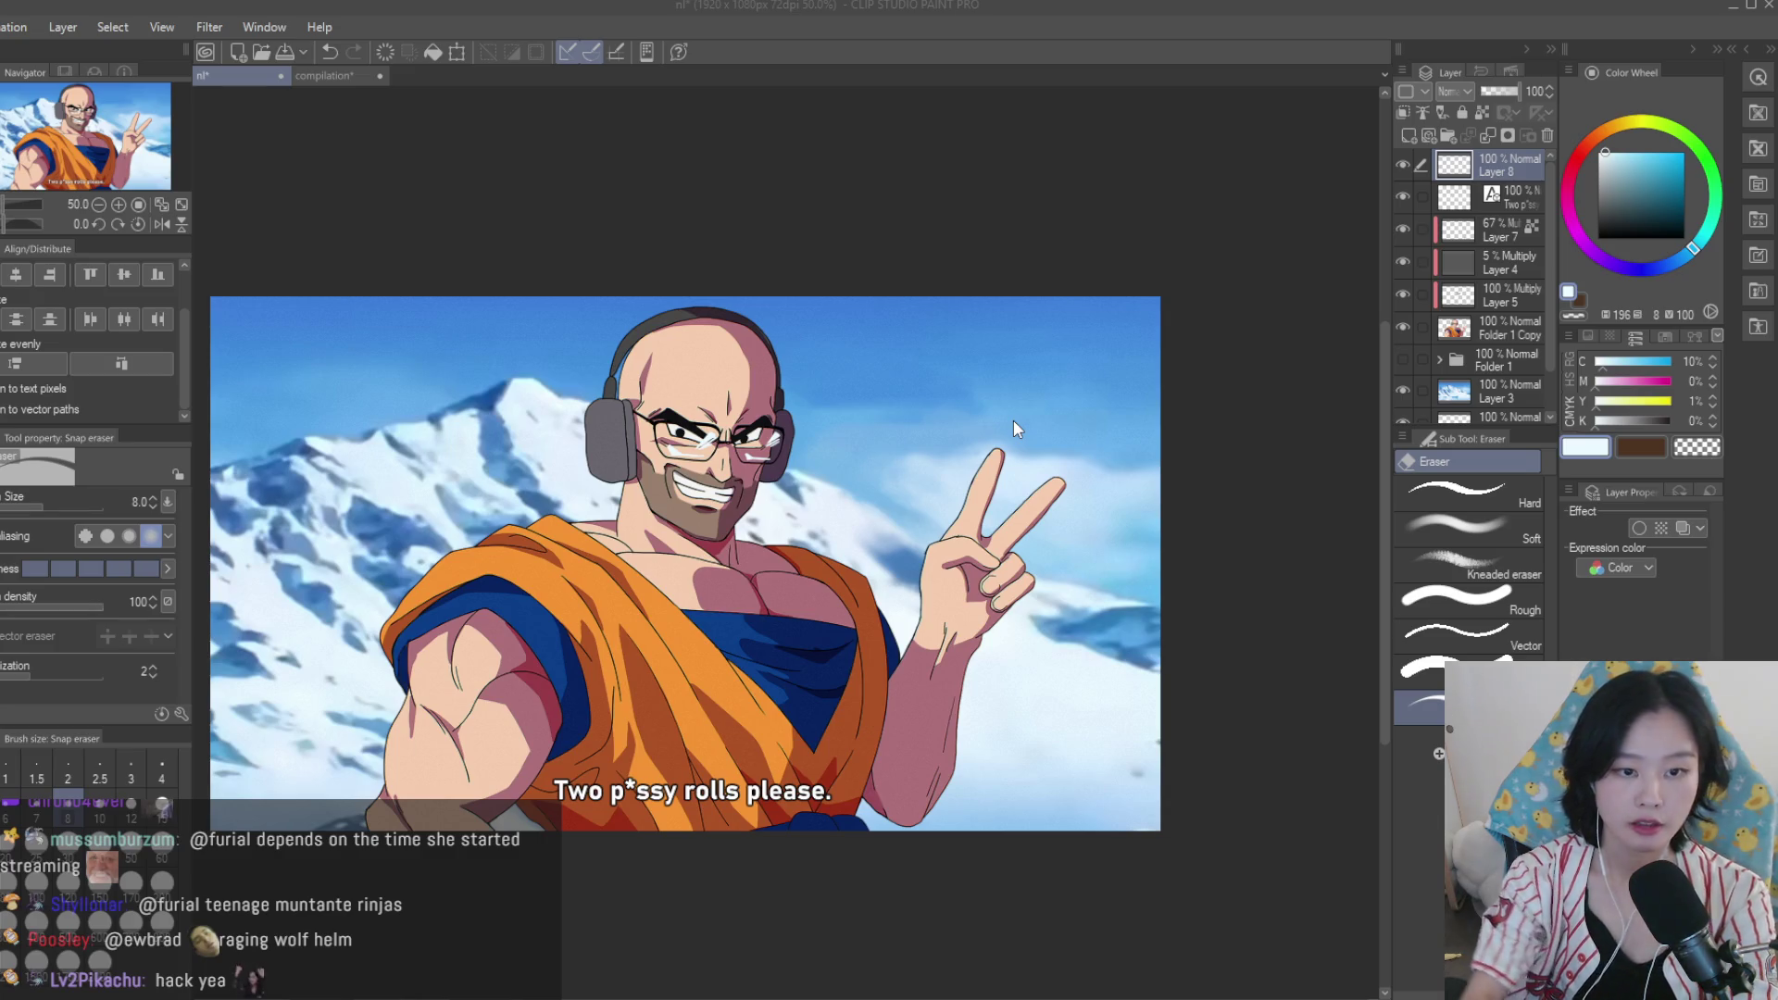
pyautogui.click(357, 75)
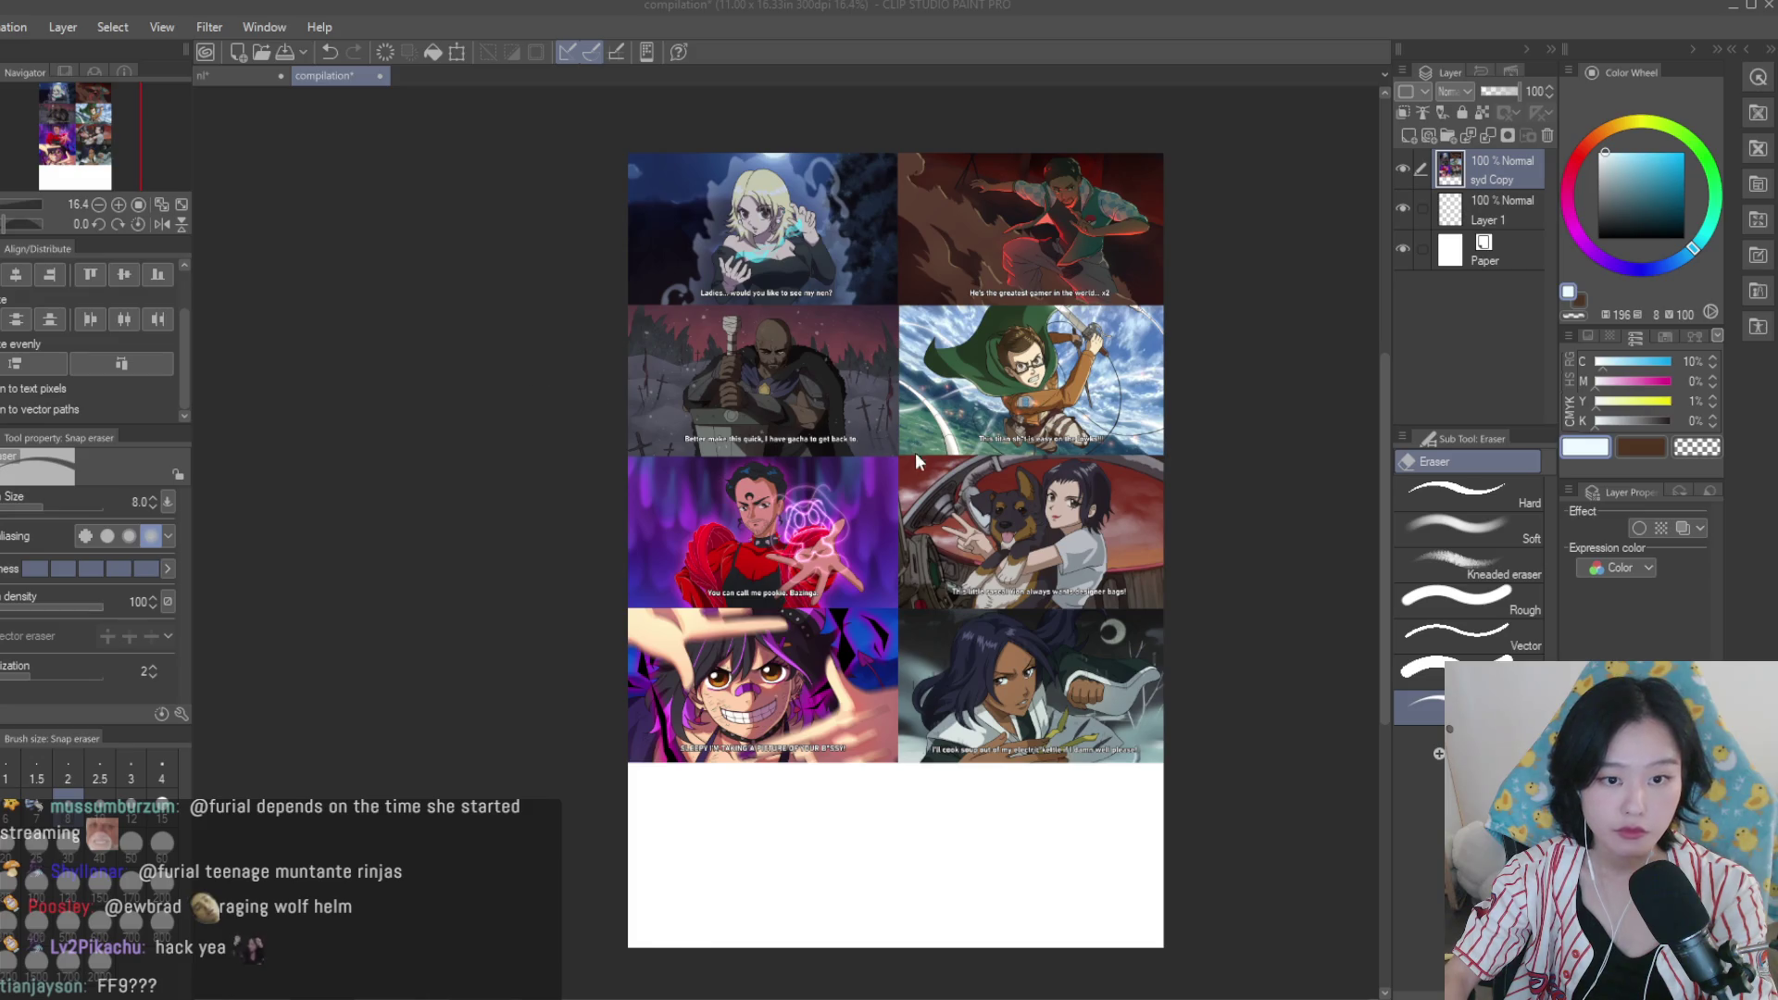
# Paste the nl image into the compilation and scale it to 88% at the page bottom.
pyautogui.click(241, 75)
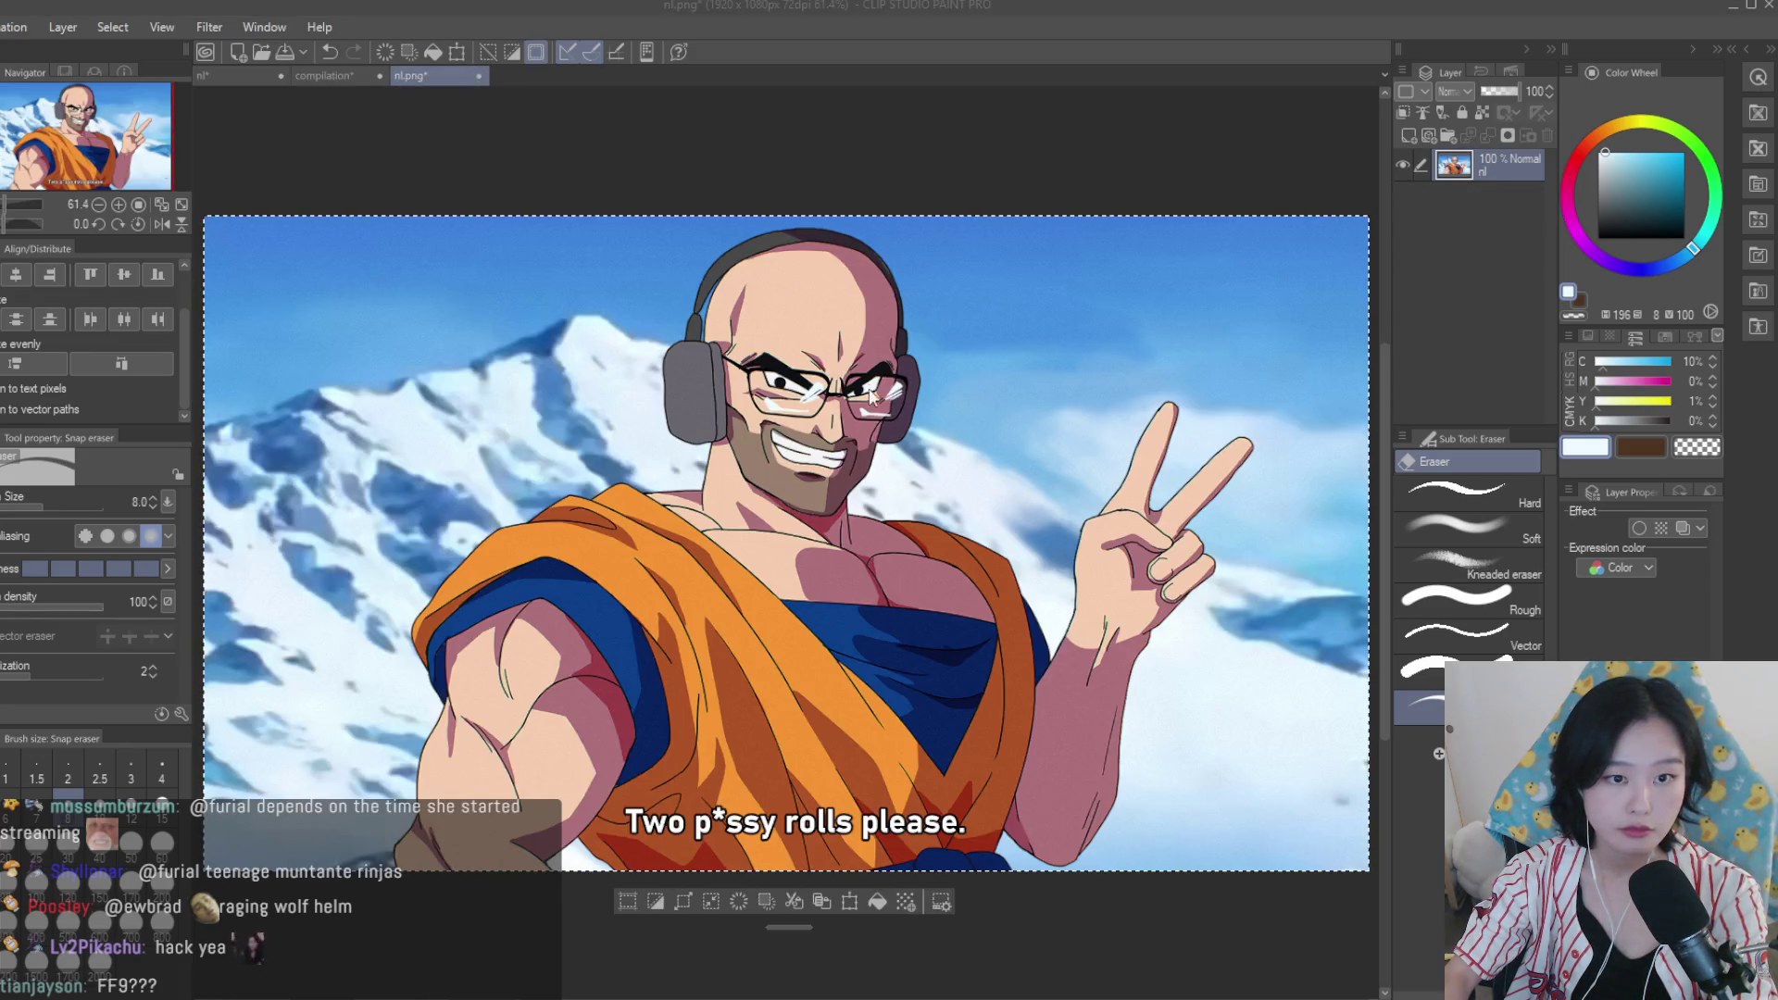
pyautogui.click(324, 75)
pyautogui.press('k')
pyautogui.hotkey('ctrl', 'v')
pyautogui.moveTo(783, 413); pyautogui.dragTo(789, 973)
pyautogui.scroll(3, 833, 987)
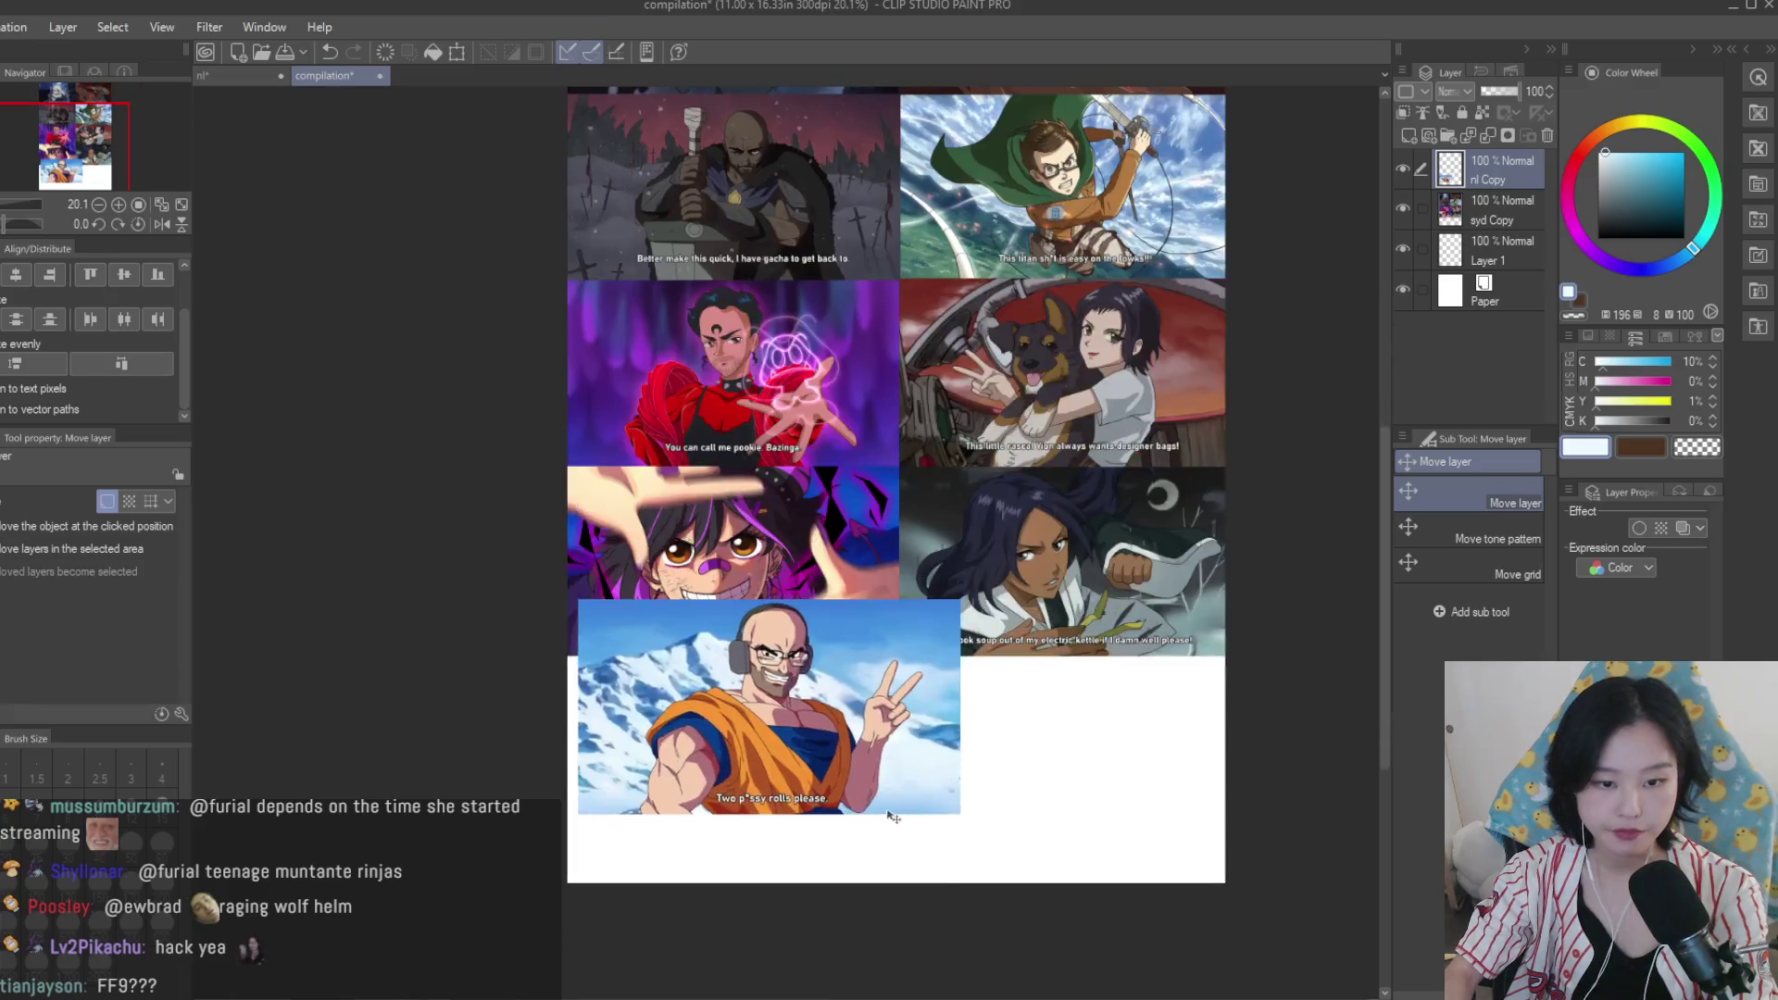
pyautogui.hotkey('ctrl', 't')
pyautogui.moveTo(987, 725)
pyautogui.mouseDown()
pyautogui.moveTo(987, 815)
pyautogui.moveTo(980, 801)
pyautogui.moveTo(1002, 822)
pyautogui.mouseUp()
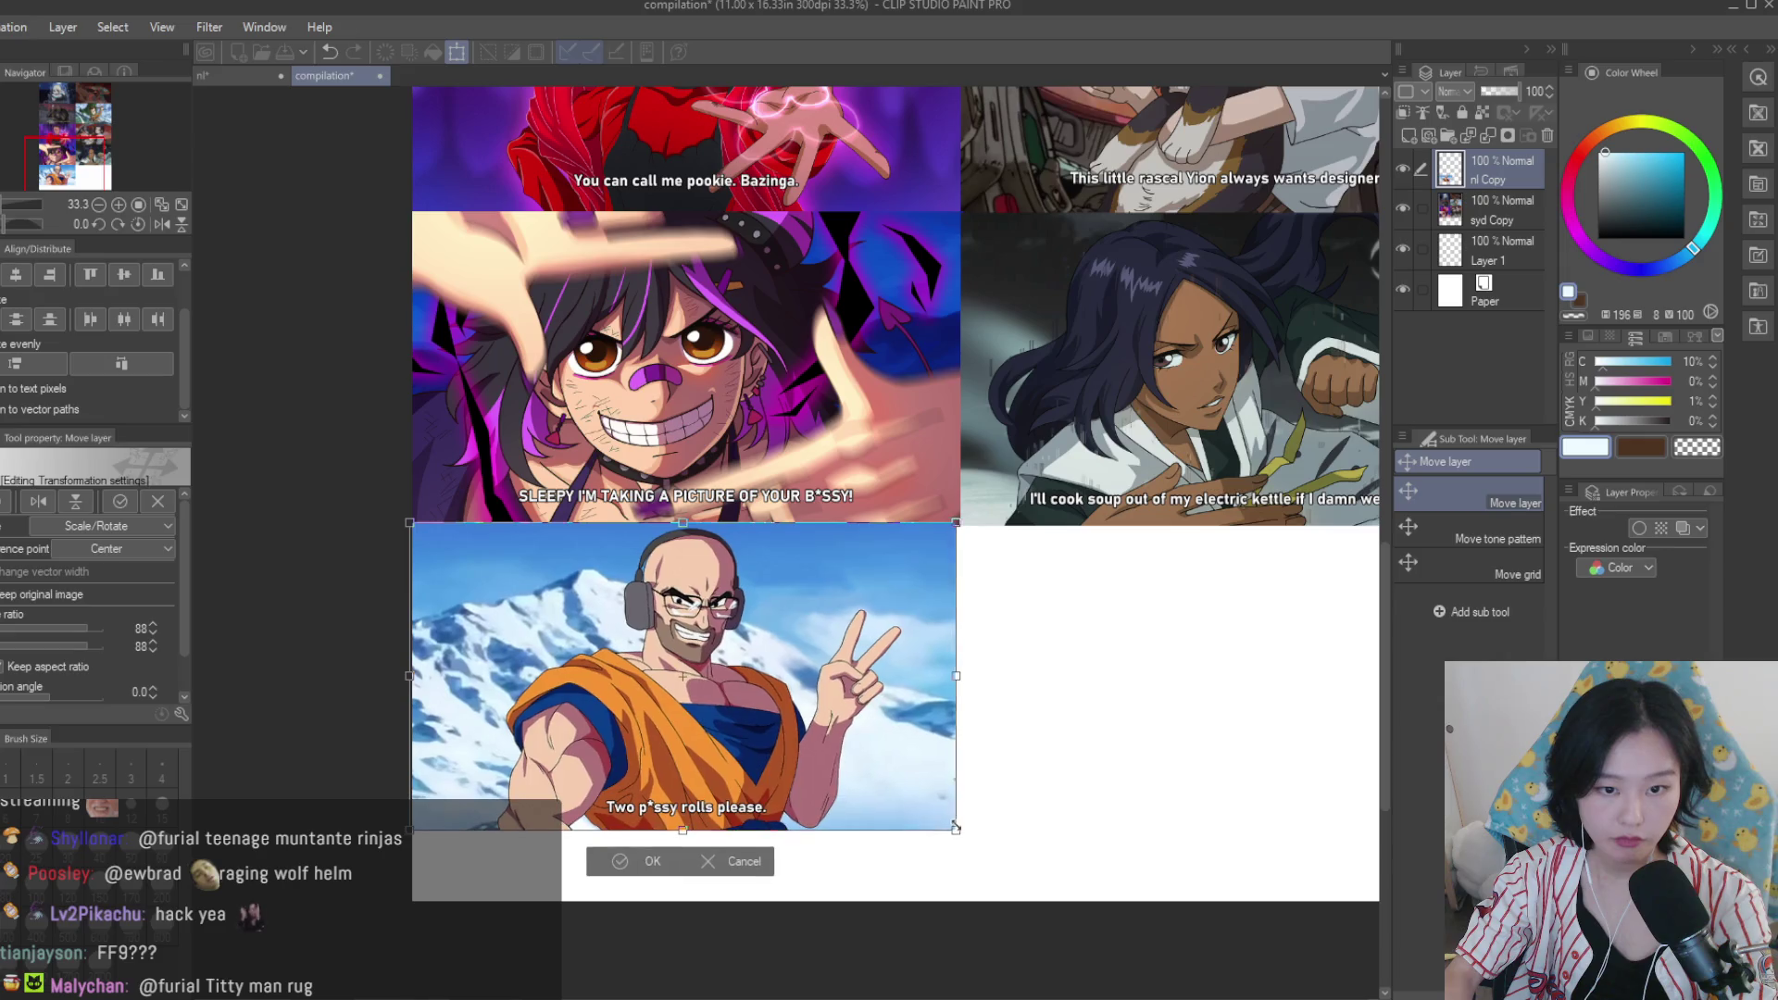
pyautogui.press('Return')
pyautogui.scroll(-4, 781, 313)
# Save the compilation, close the nl document, and create a new 1920x1080 canvas.
pyautogui.hotkey('ctrl', 's')
pyautogui.scroll(2, 780, 313)
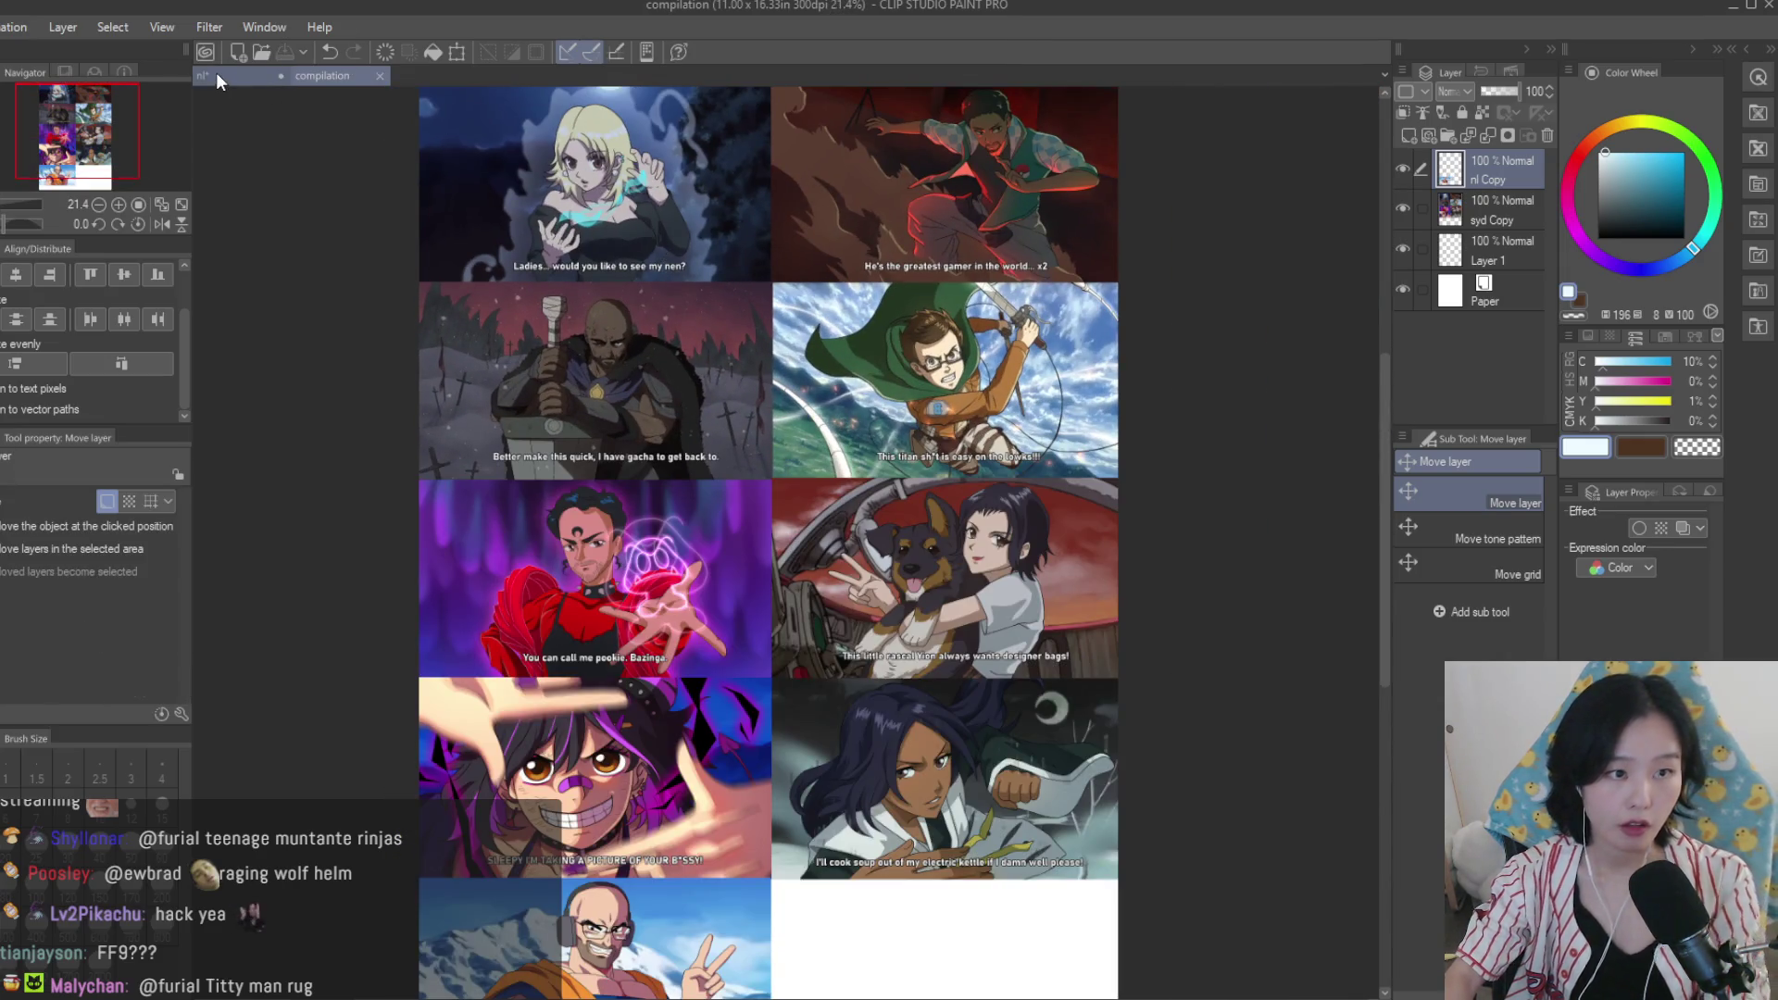
pyautogui.click(216, 75)
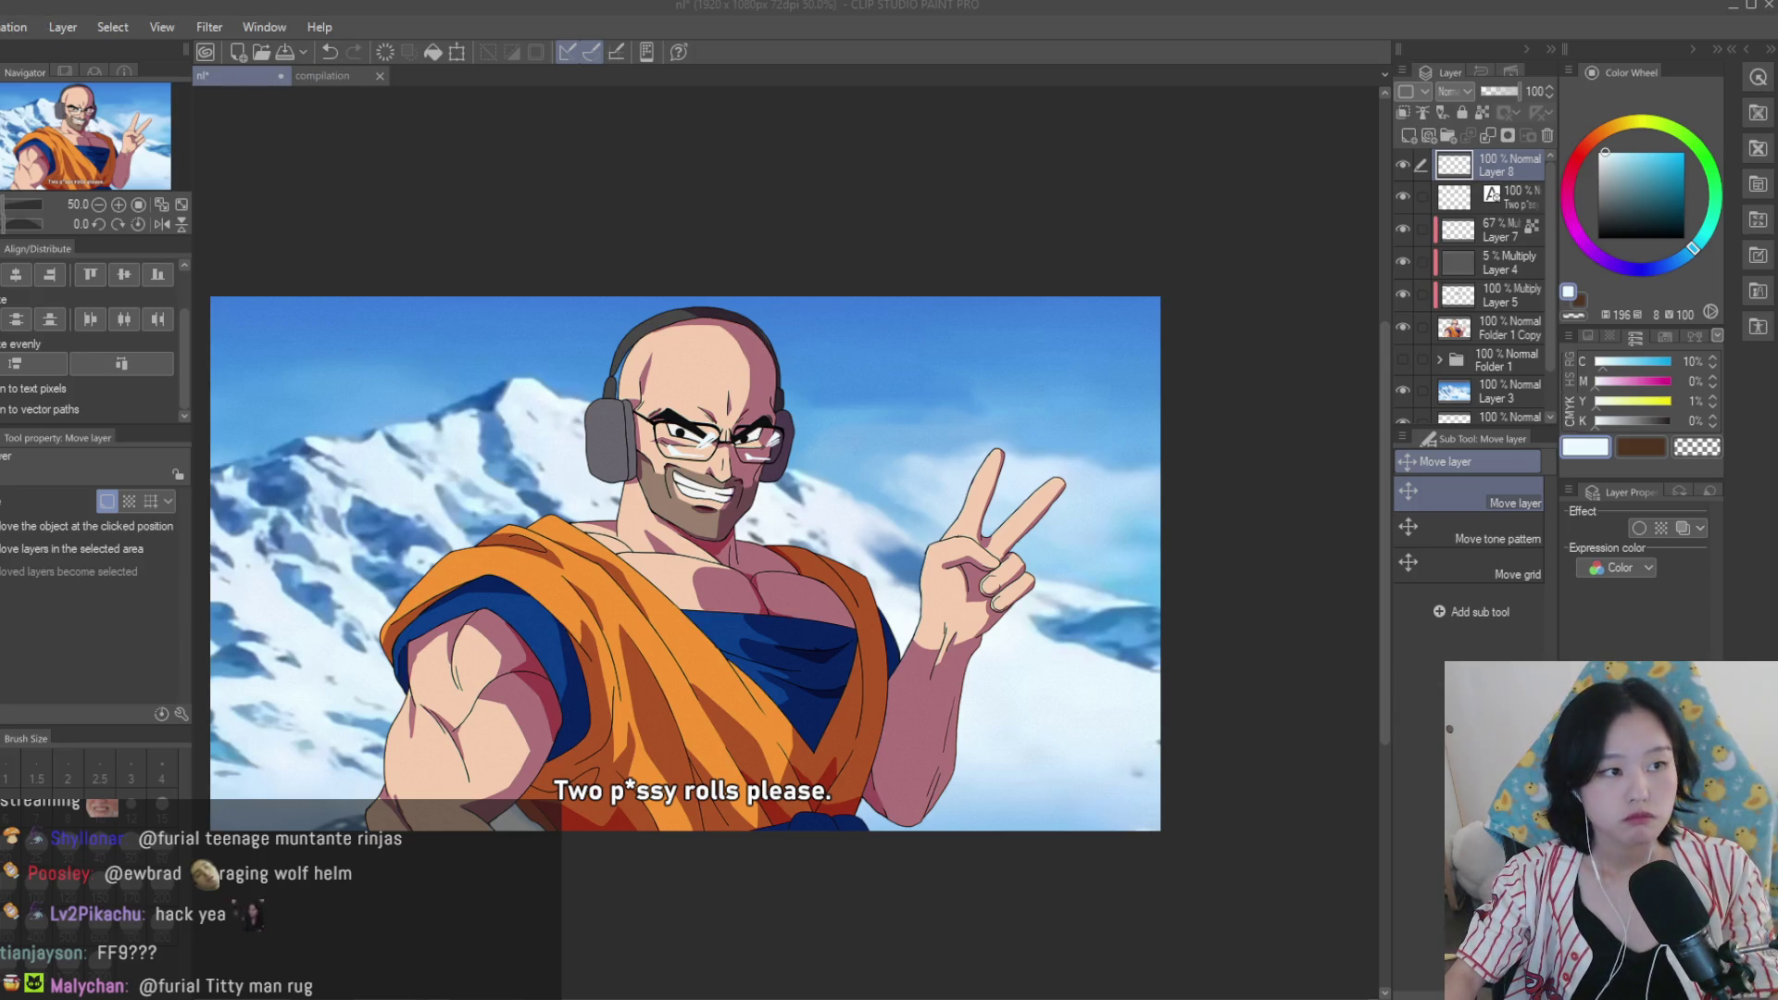
pyautogui.click(281, 75)
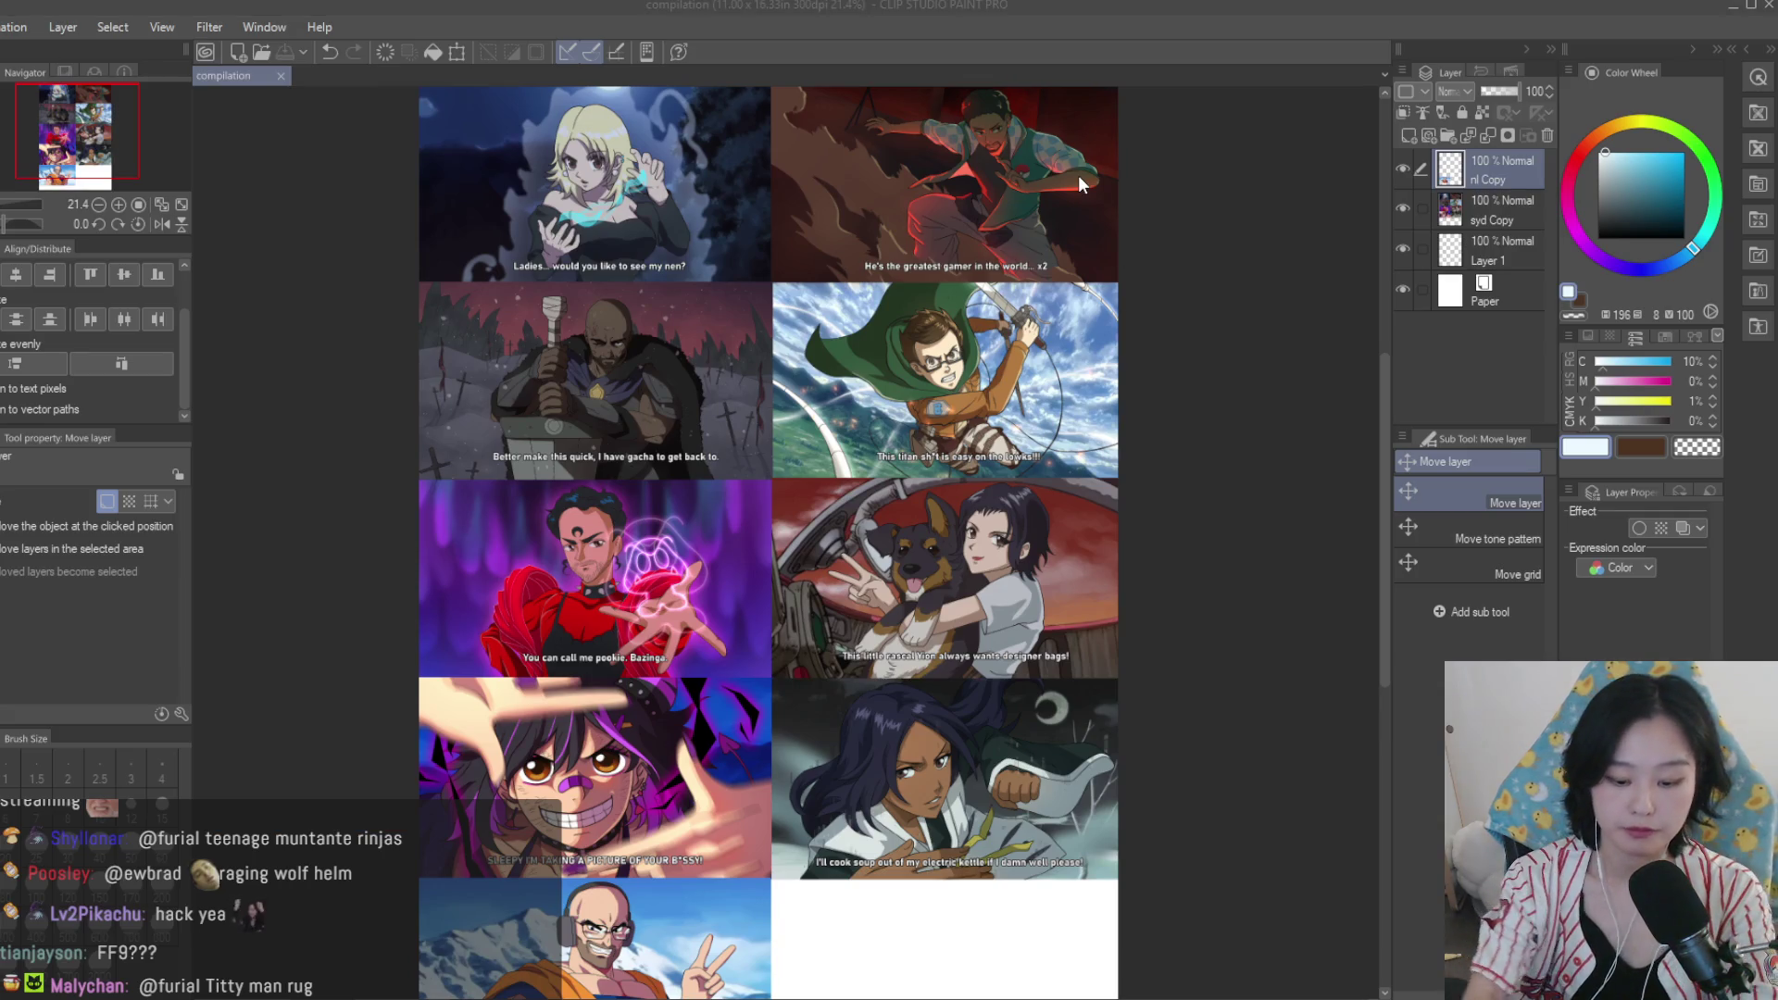
pyautogui.hotkey('ctrl', 'n')
pyautogui.press('Return')
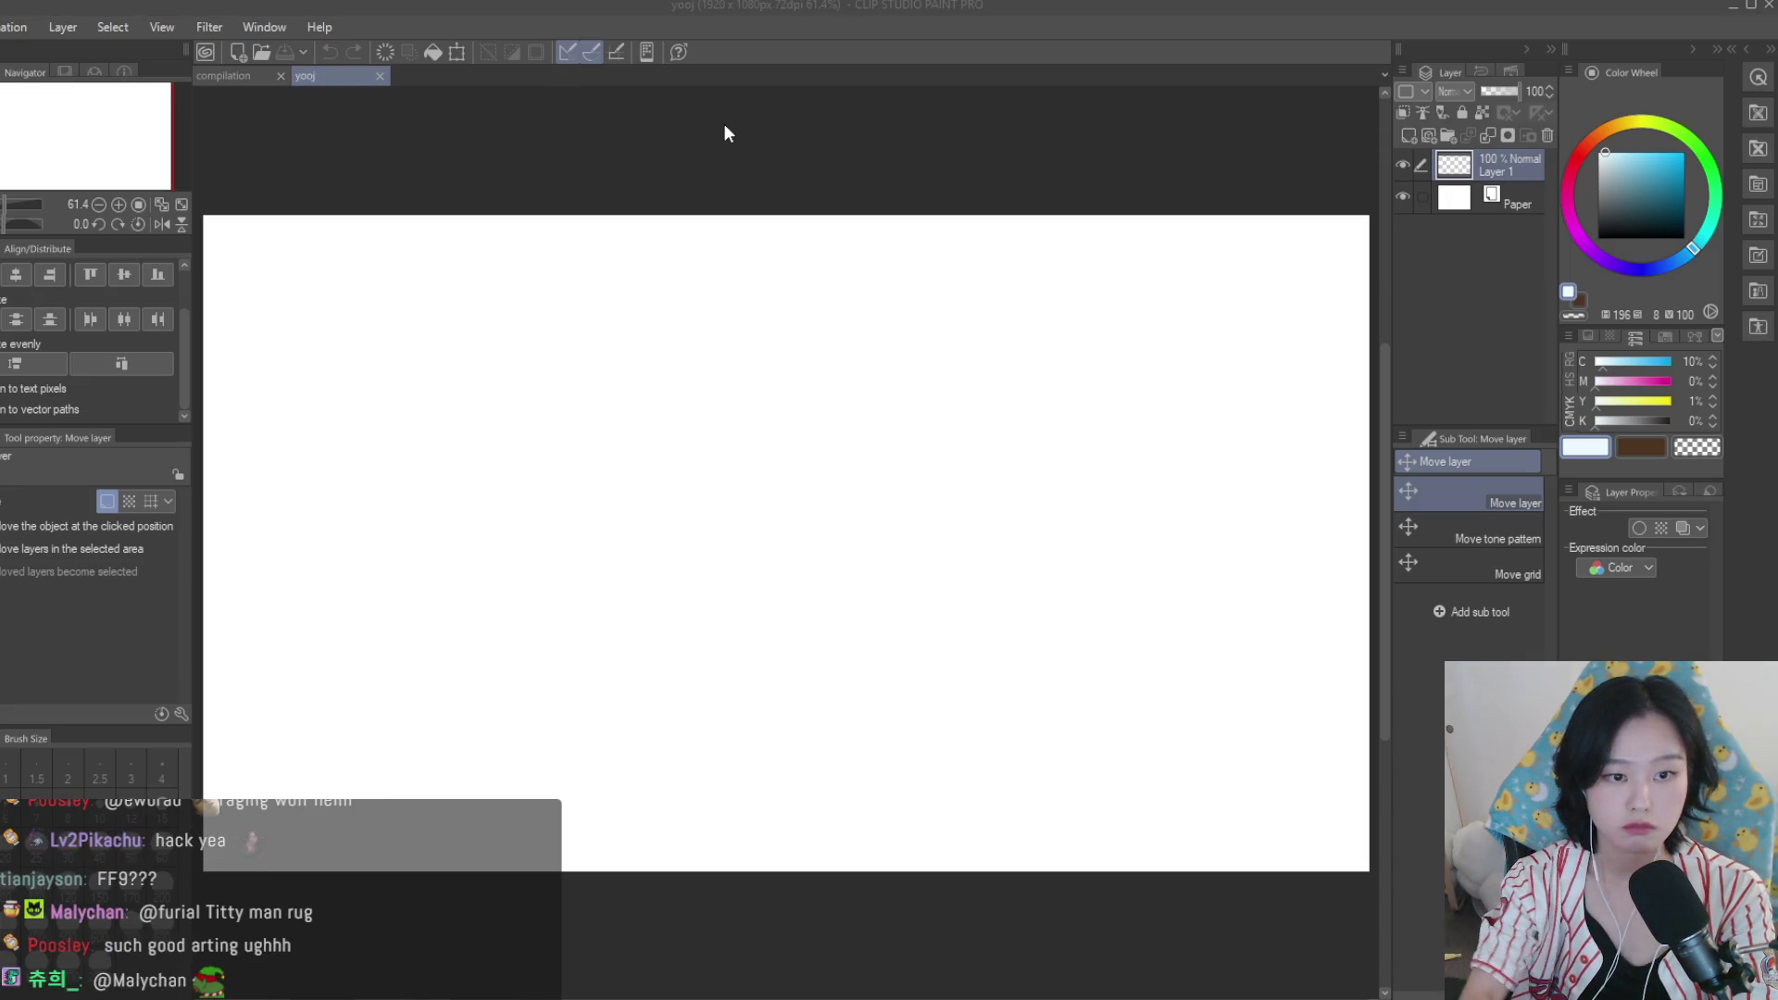
# In a new document, paste the three-girl Nichijou image and scale it to 82%.
pyautogui.hotkey('ctrl', 'n')
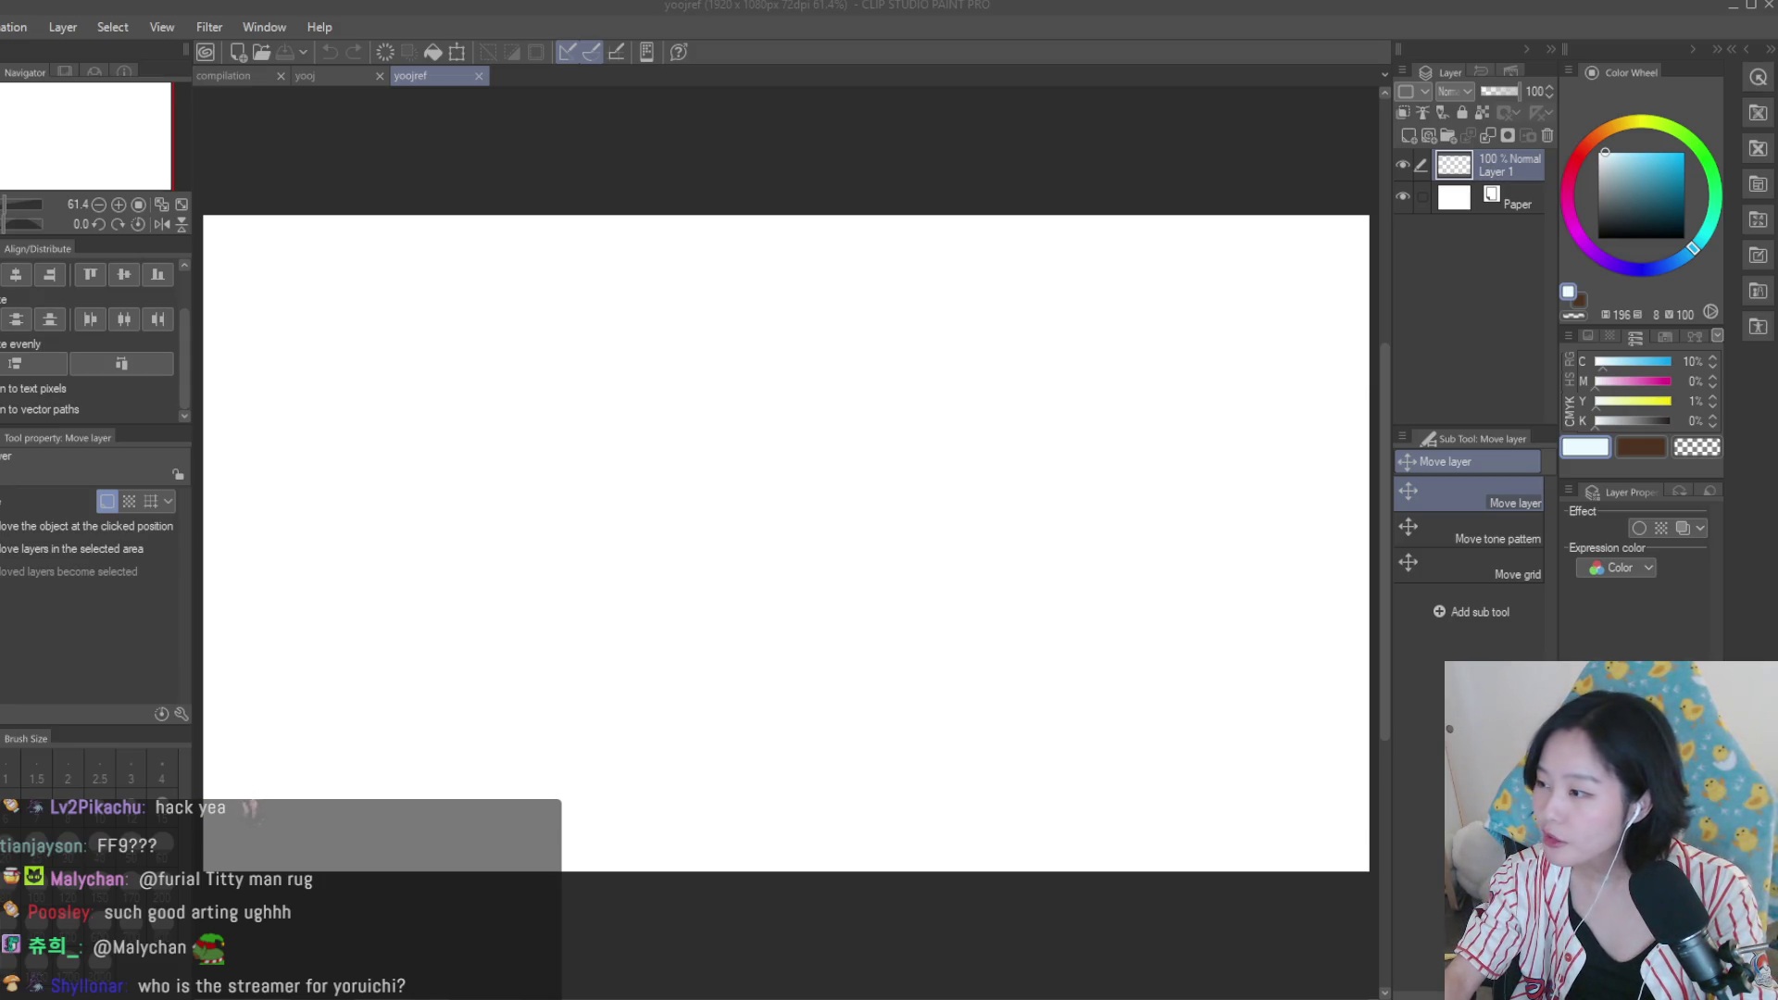
pyautogui.hotkey('ctrl', 'v')
pyautogui.hotkey('ctrl', 't')
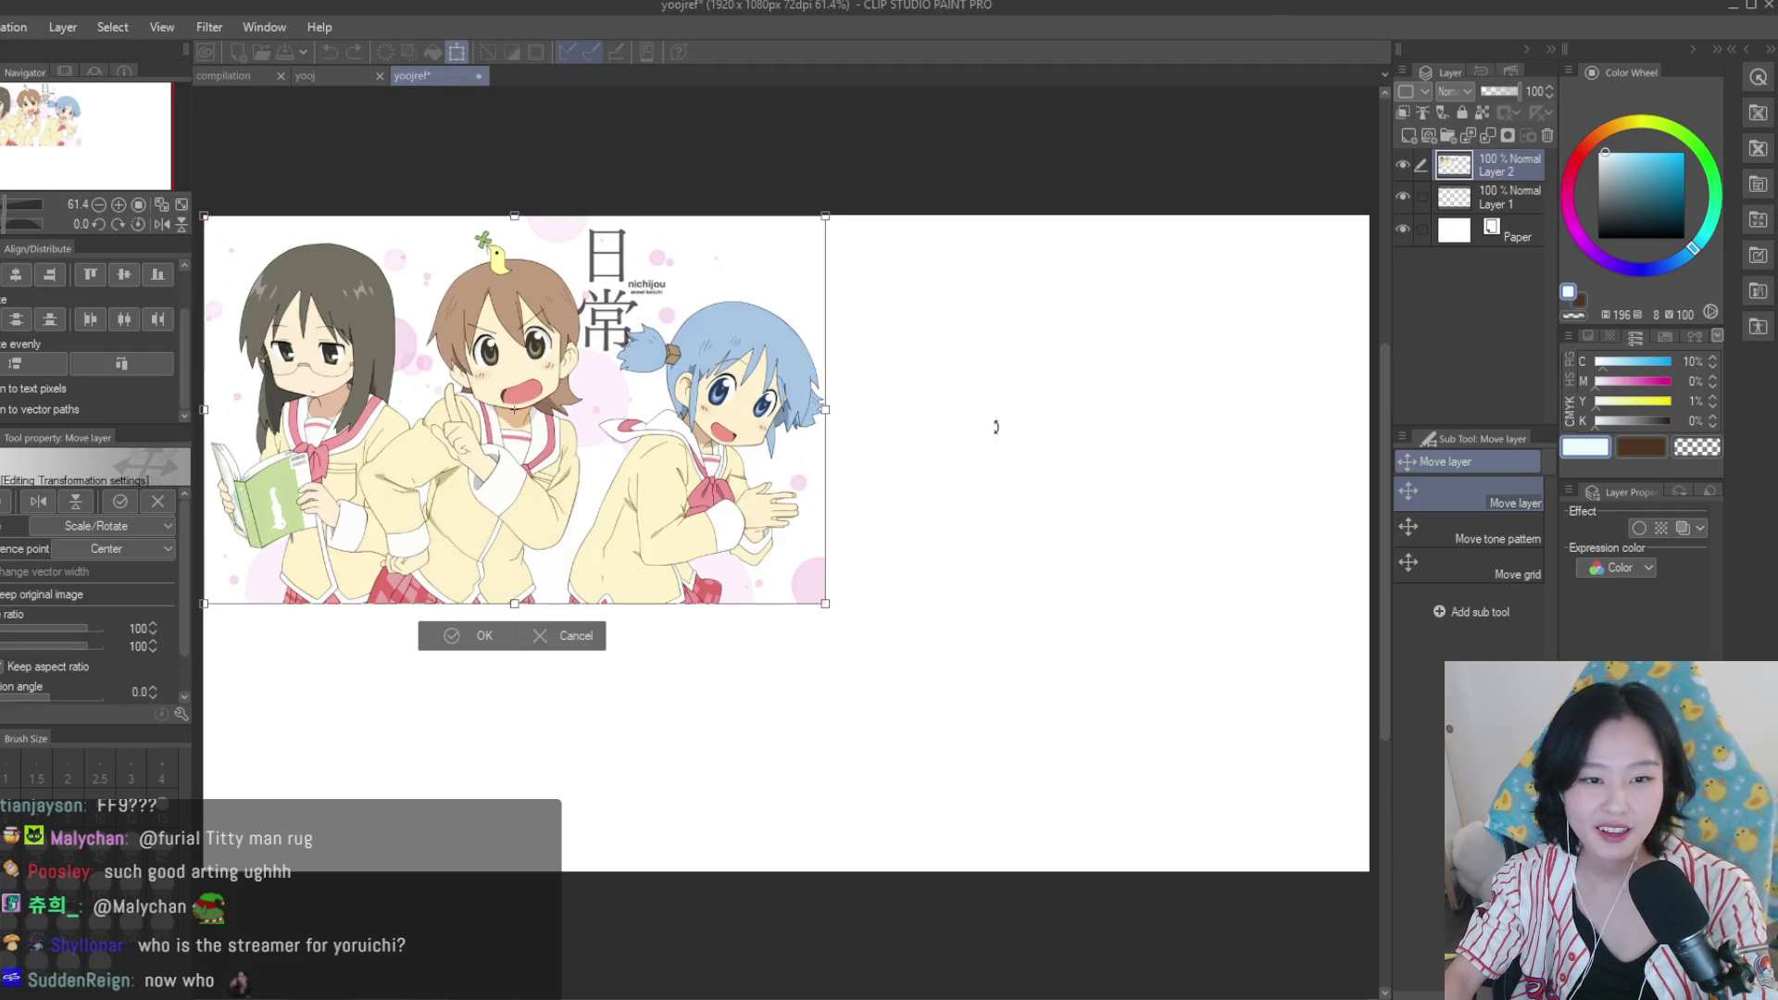
pyautogui.moveTo(823, 600); pyautogui.dragTo(715, 534)
pyautogui.press('Return')
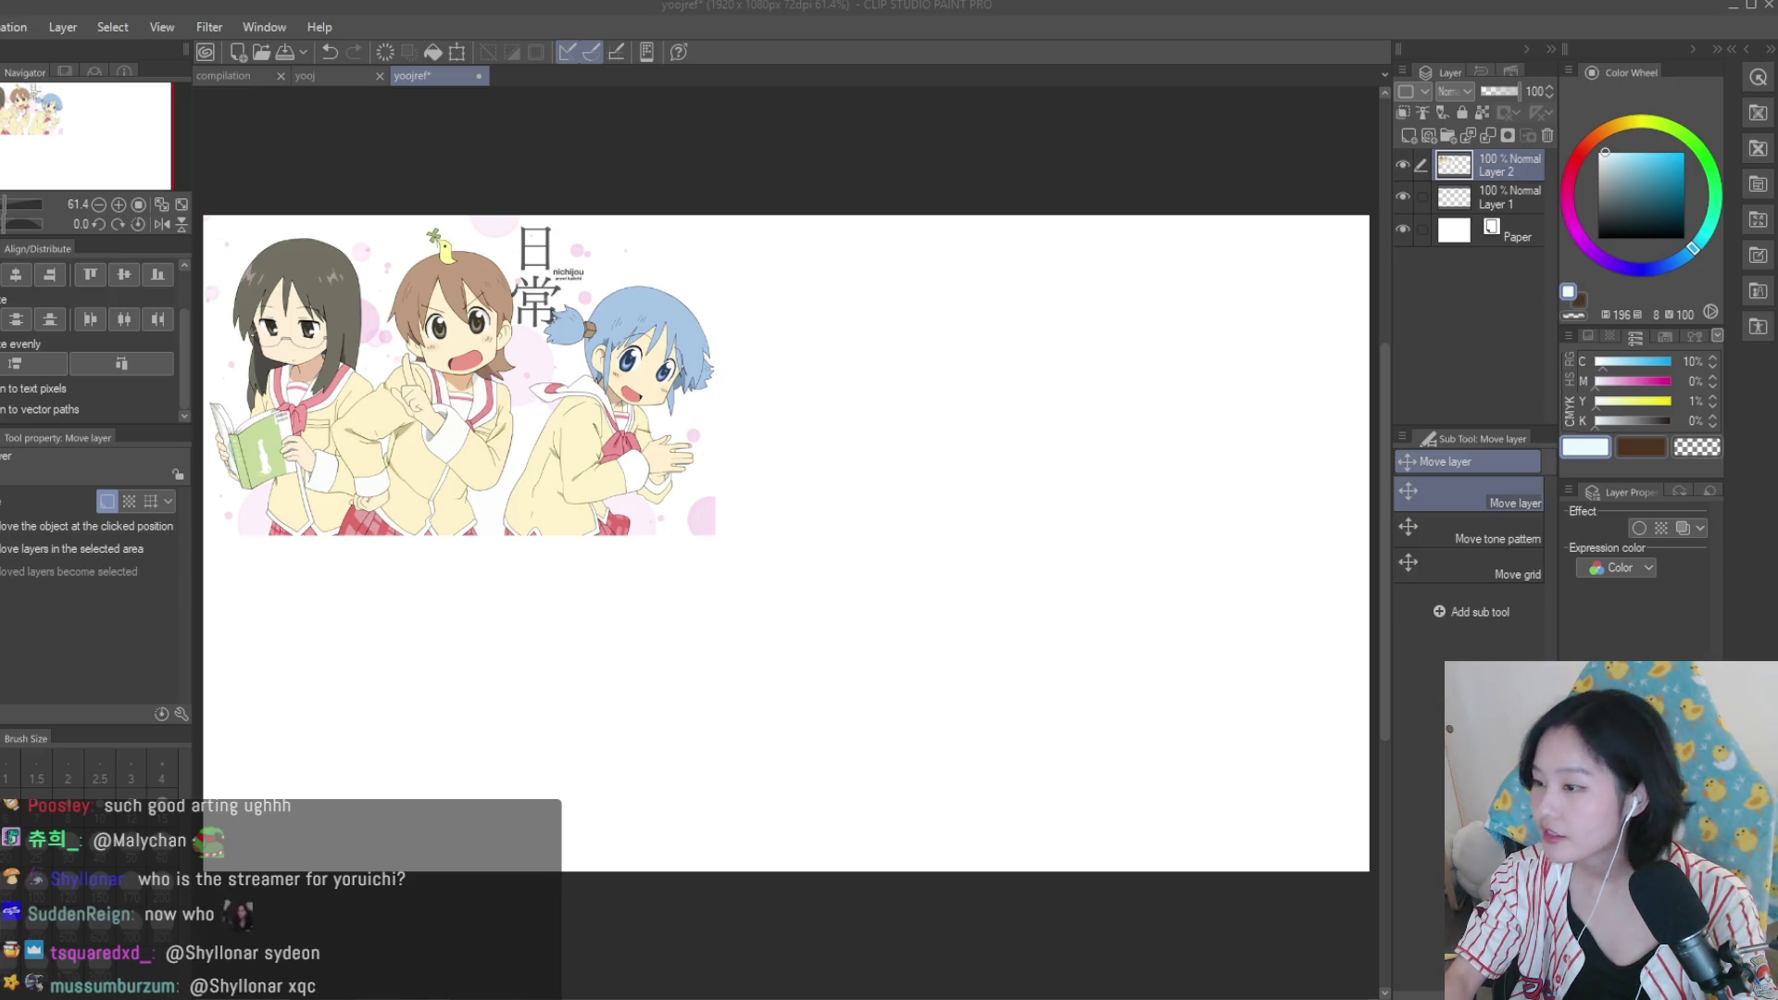
# Add the Nichijou poster at 70% beneath Layer 2 and shift the three-girl image right.
pyautogui.hotkey('ctrl', 'v')
pyautogui.hotkey('ctrl', 't')
pyautogui.scroll(1, 817, 824)
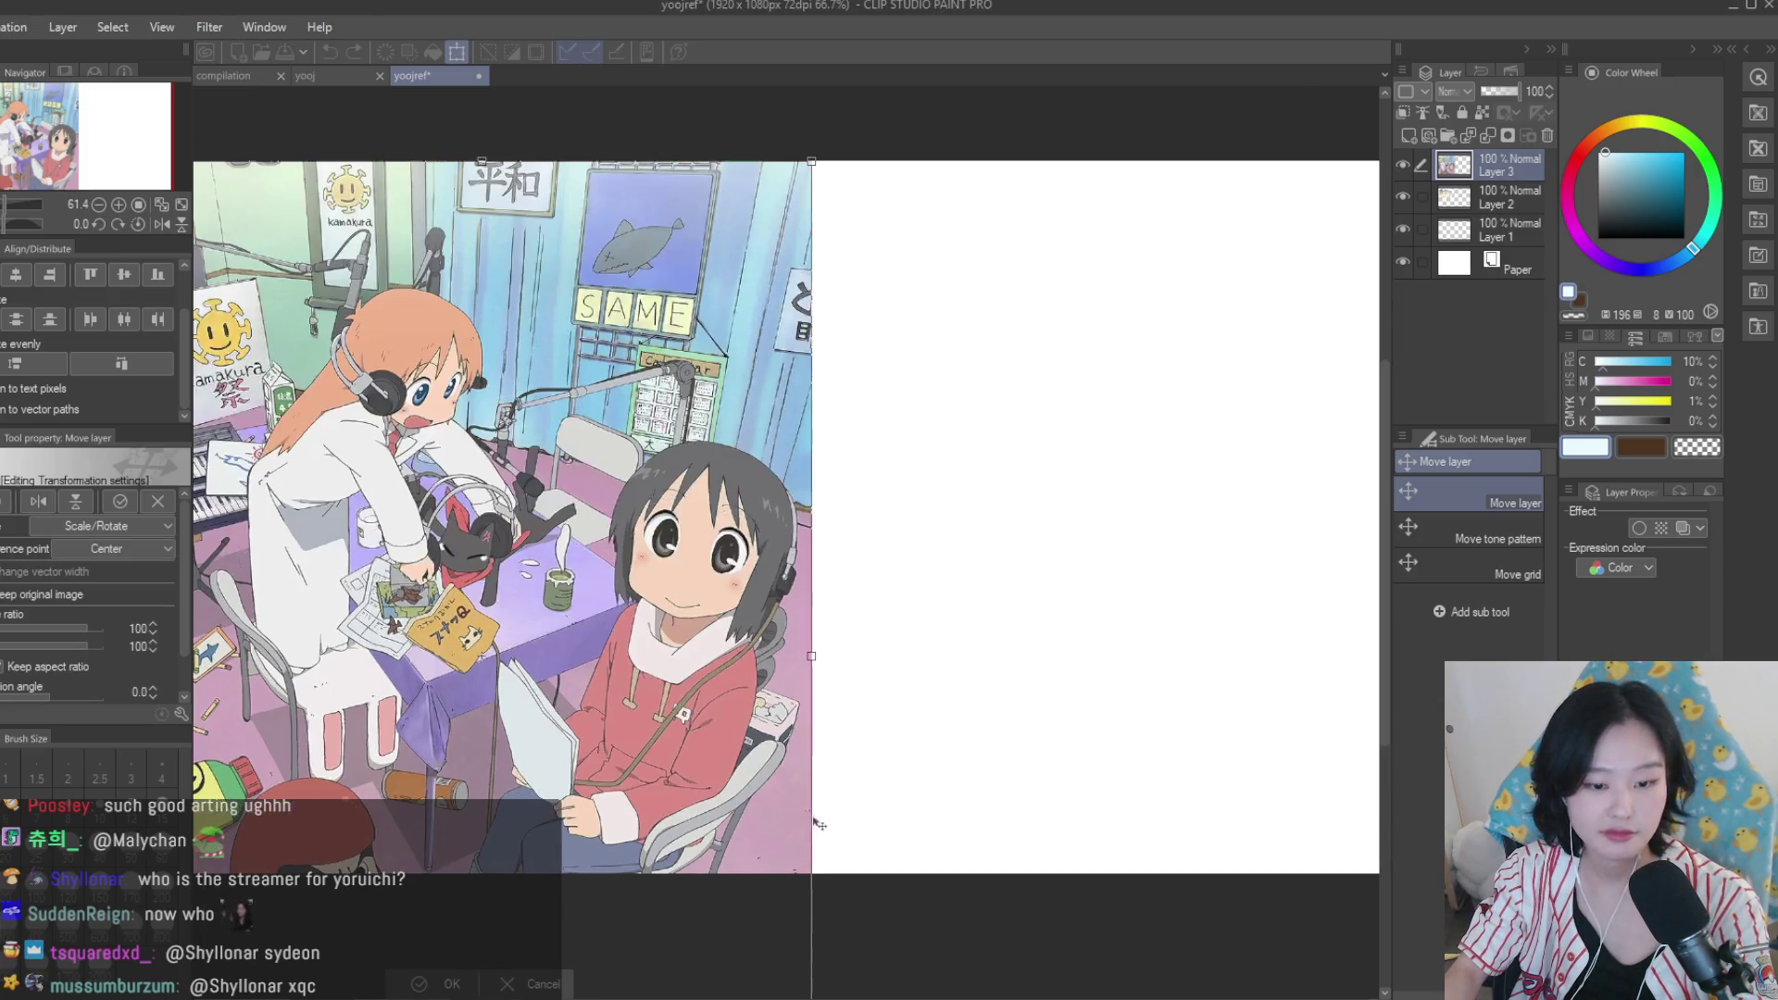
pyautogui.scroll(-2, 816, 824)
pyautogui.moveTo(817, 967); pyautogui.dragTo(633, 784)
pyautogui.scroll(1, 632, 785)
pyautogui.press('Return')
pyautogui.moveTo(1505, 167); pyautogui.dragTo(1504, 215)
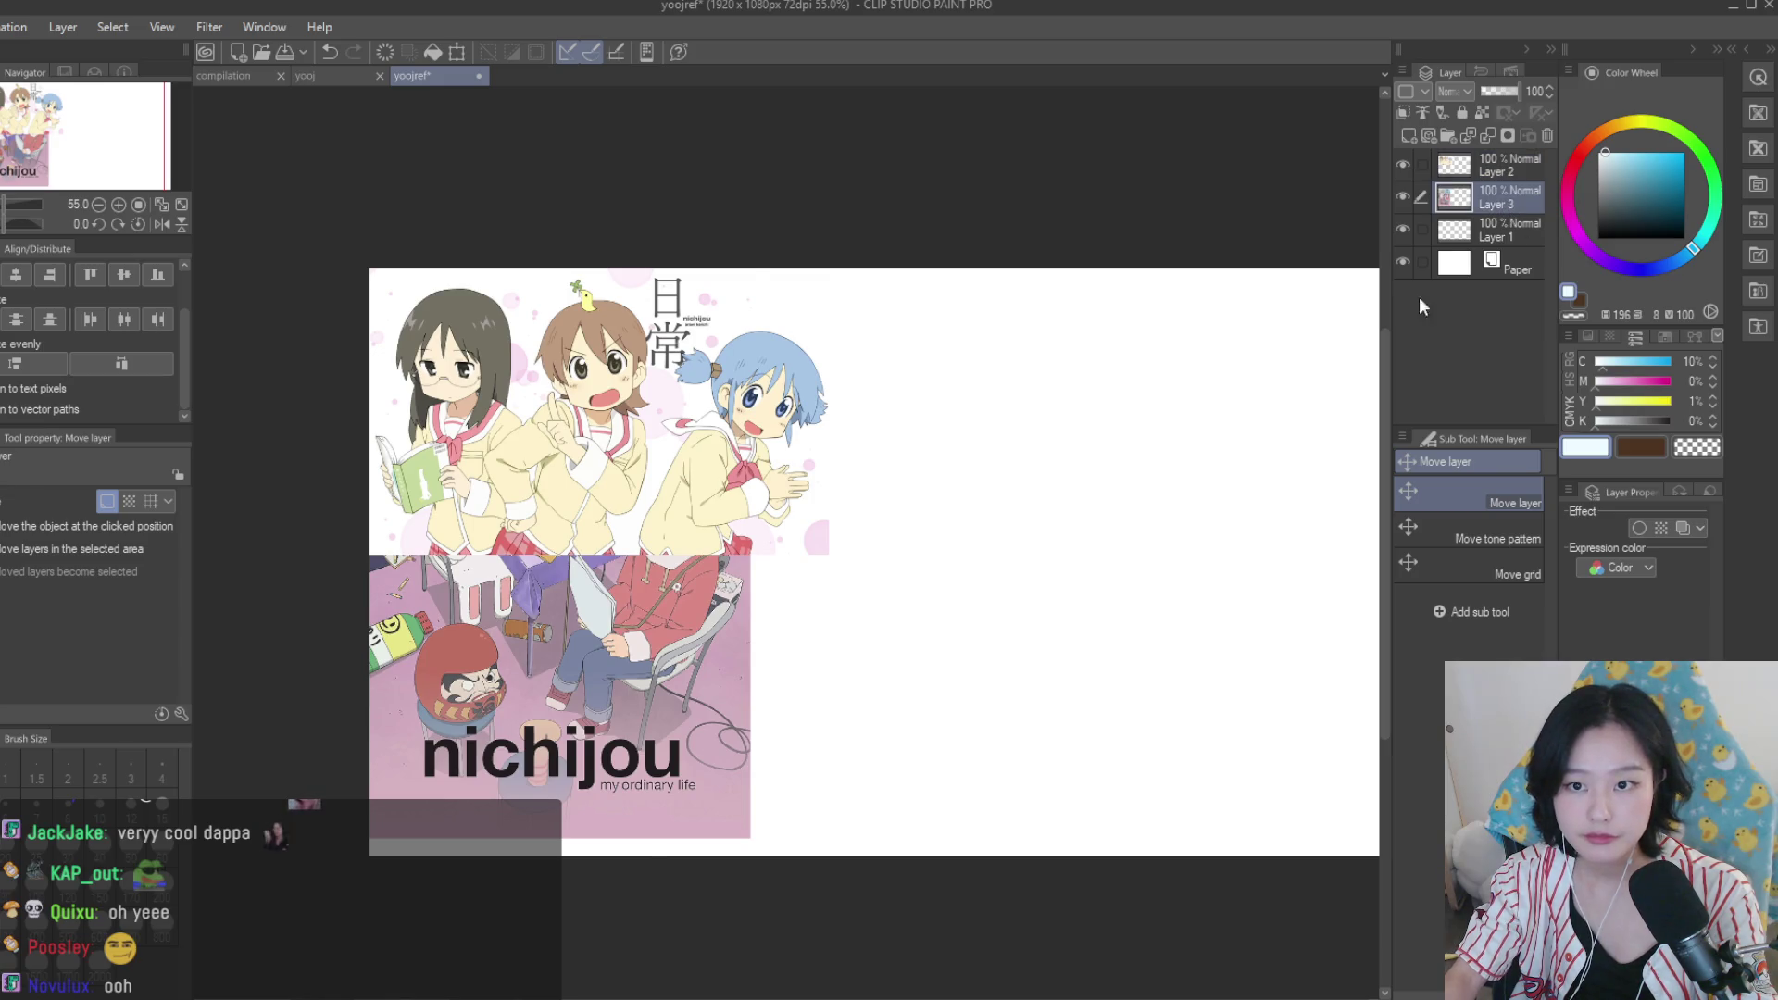
pyautogui.hotkey('ctrl', 't')
pyautogui.press('Return')
pyautogui.click(1500, 166)
pyautogui.moveTo(812, 562)
pyautogui.mouseDown()
pyautogui.moveTo(1109, 571)
pyautogui.moveTo(993, 495)
pyautogui.mouseUp()
pyautogui.hotkey('ctrl', 't')
pyautogui.press('Return')
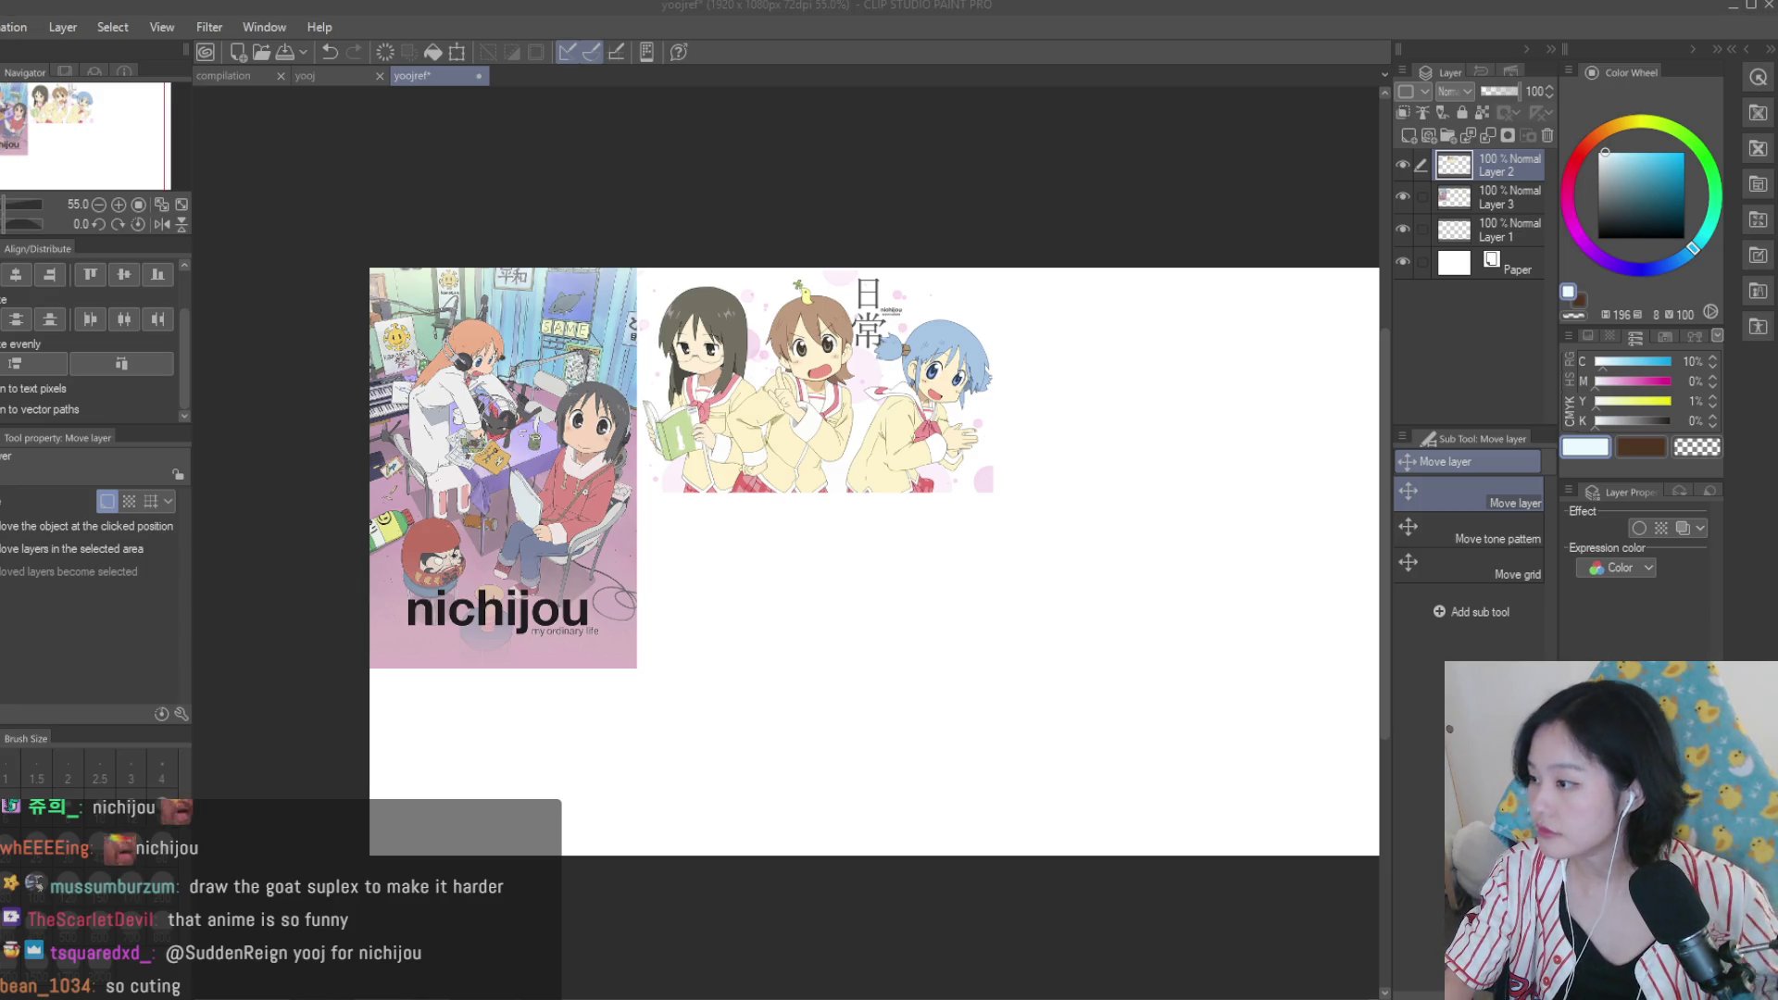
# Paste the four-schoolgirls image at 83% below the three-girl image, then paste the stream screenshot.
pyautogui.hotkey('ctrl', 'v')
pyautogui.hotkey('ctrl', 't')
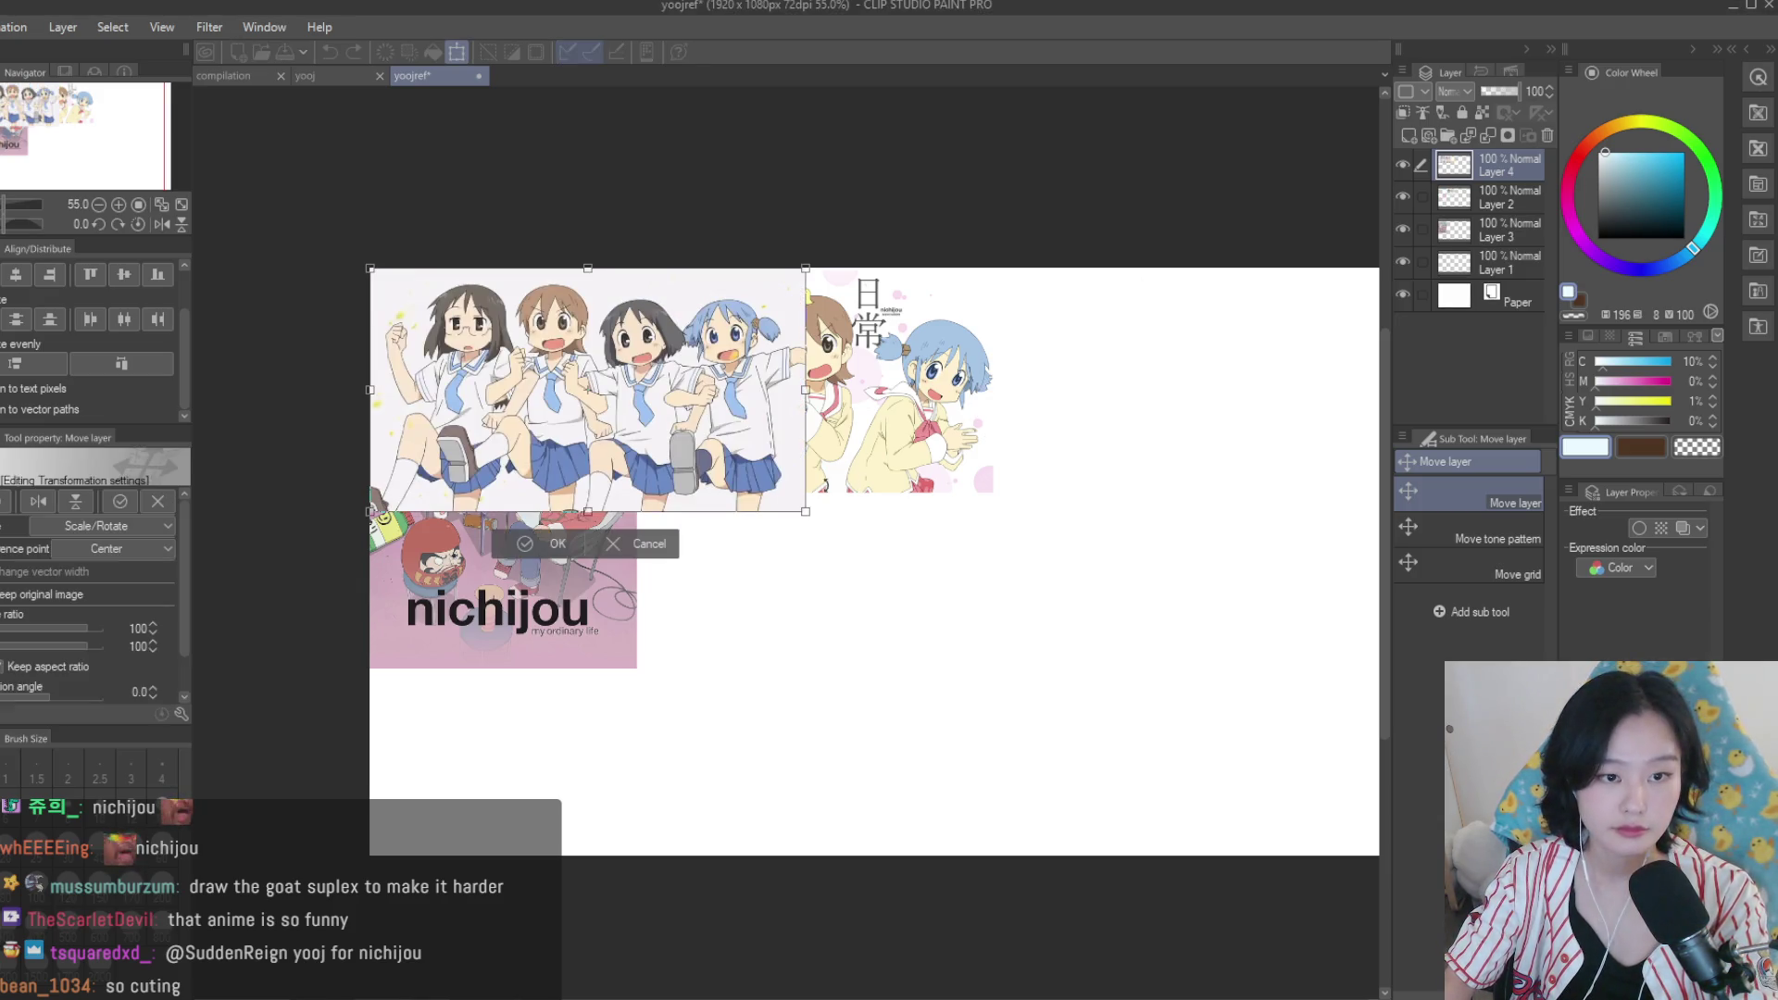
pyautogui.moveTo(805, 511); pyautogui.dragTo(731, 470)
pyautogui.moveTo(639, 388)
pyautogui.mouseDown()
pyautogui.moveTo(926, 576)
pyautogui.moveTo(909, 610)
pyautogui.mouseUp()
pyautogui.press('Return')
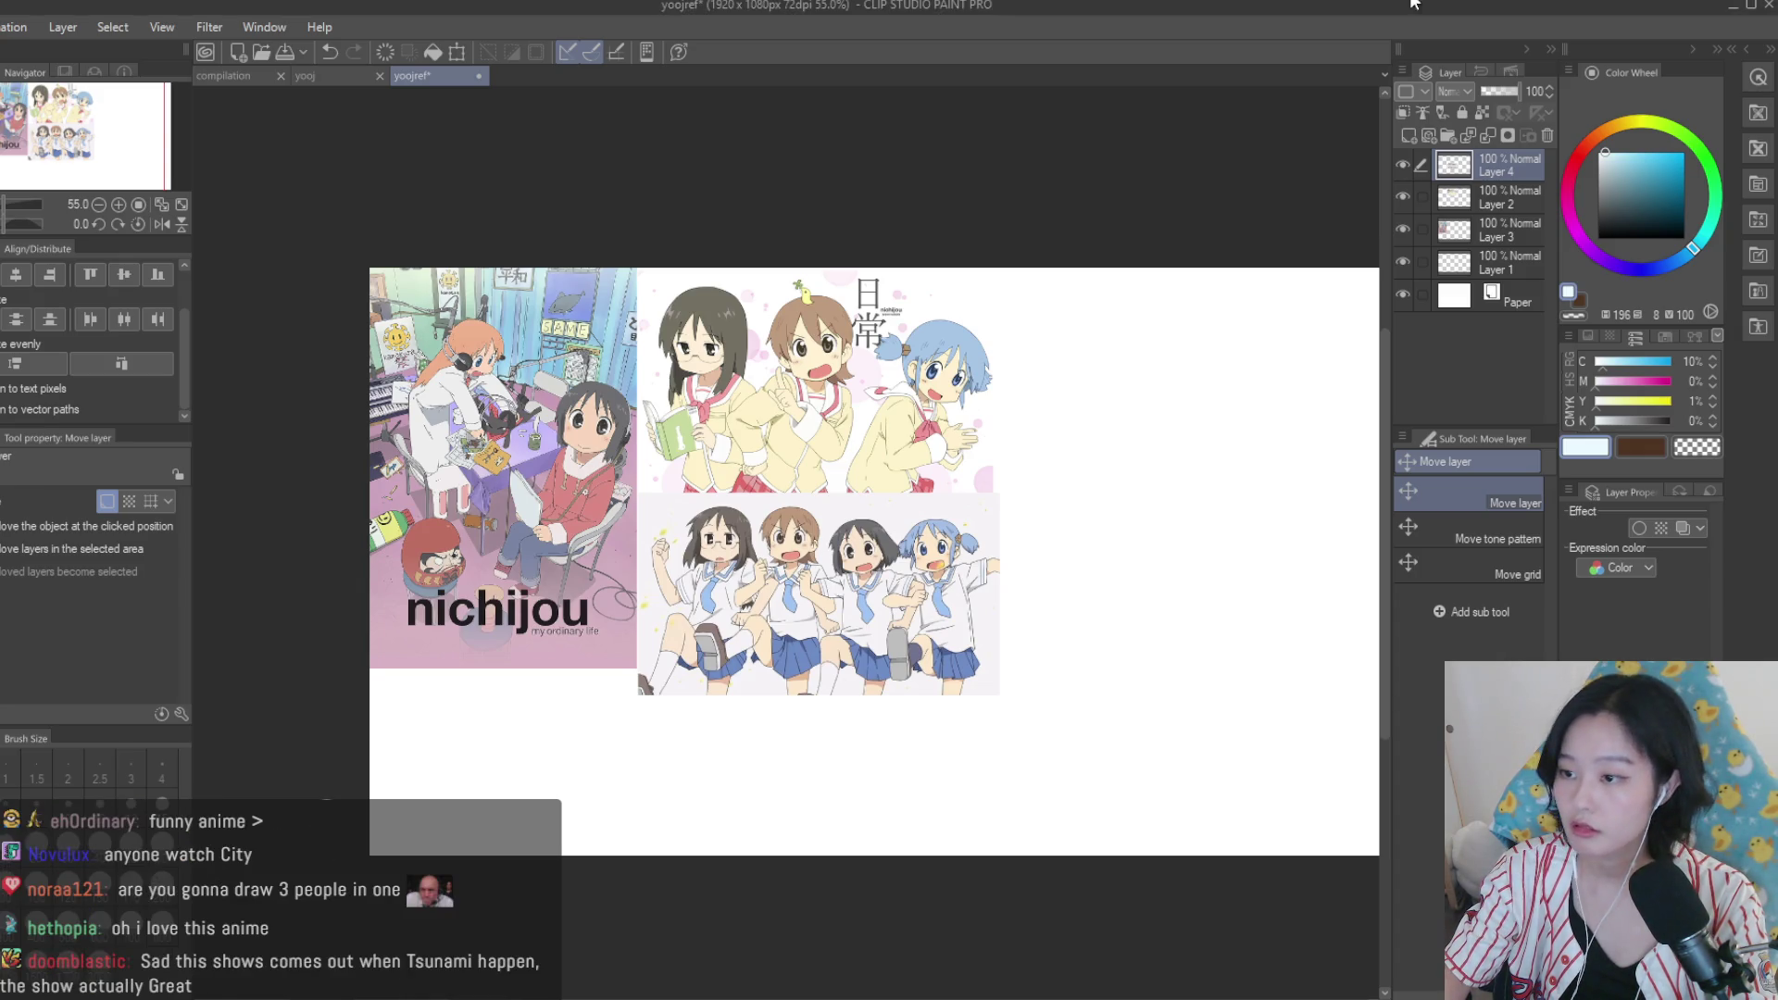
pyautogui.scroll(-1, 1035, 320)
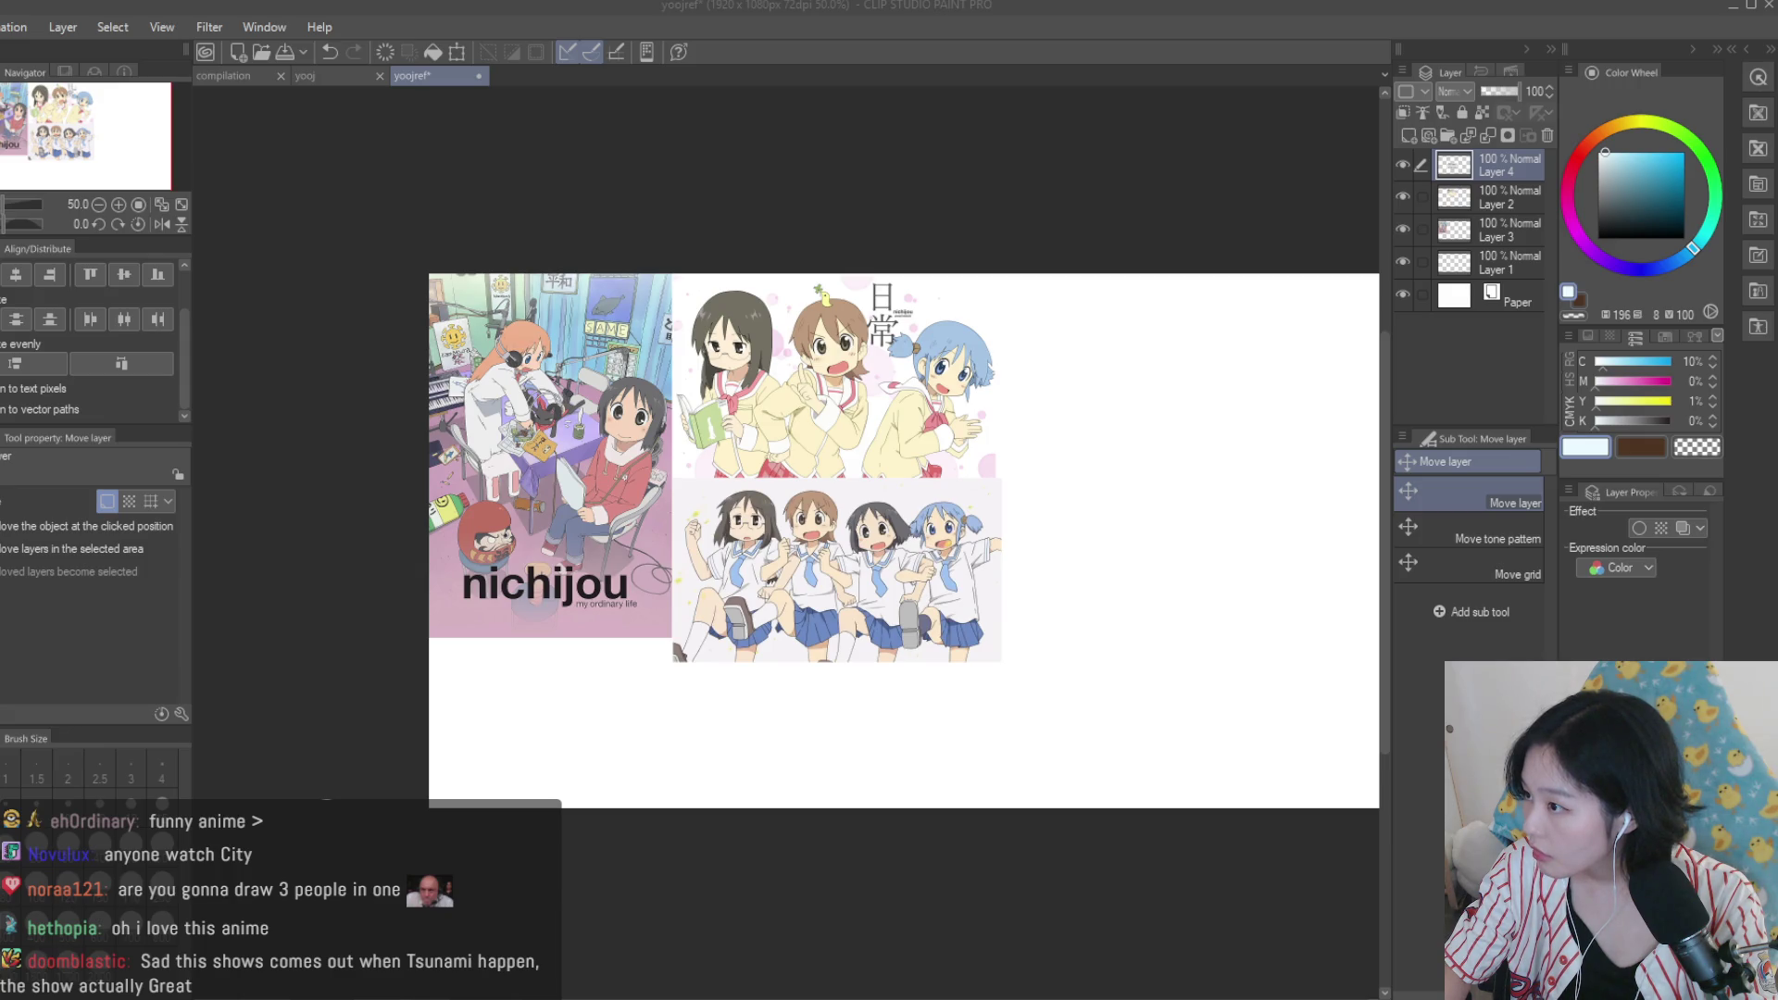
pyautogui.hotkey('ctrl', 'v')
# Shrink the stream screenshot into the collage's upper right, then switch to the blank yooj canvas.
pyautogui.moveTo(820, 275)
pyautogui.mouseDown()
pyautogui.moveTo(1143, 321)
pyautogui.moveTo(980, 399)
pyautogui.moveTo(1203, 329)
pyautogui.mouseUp()
pyautogui.hotkey('ctrl', 't')
pyautogui.press('Return')
pyautogui.scroll(2, 1204, 328)
pyautogui.scroll(3, 1188, 342)
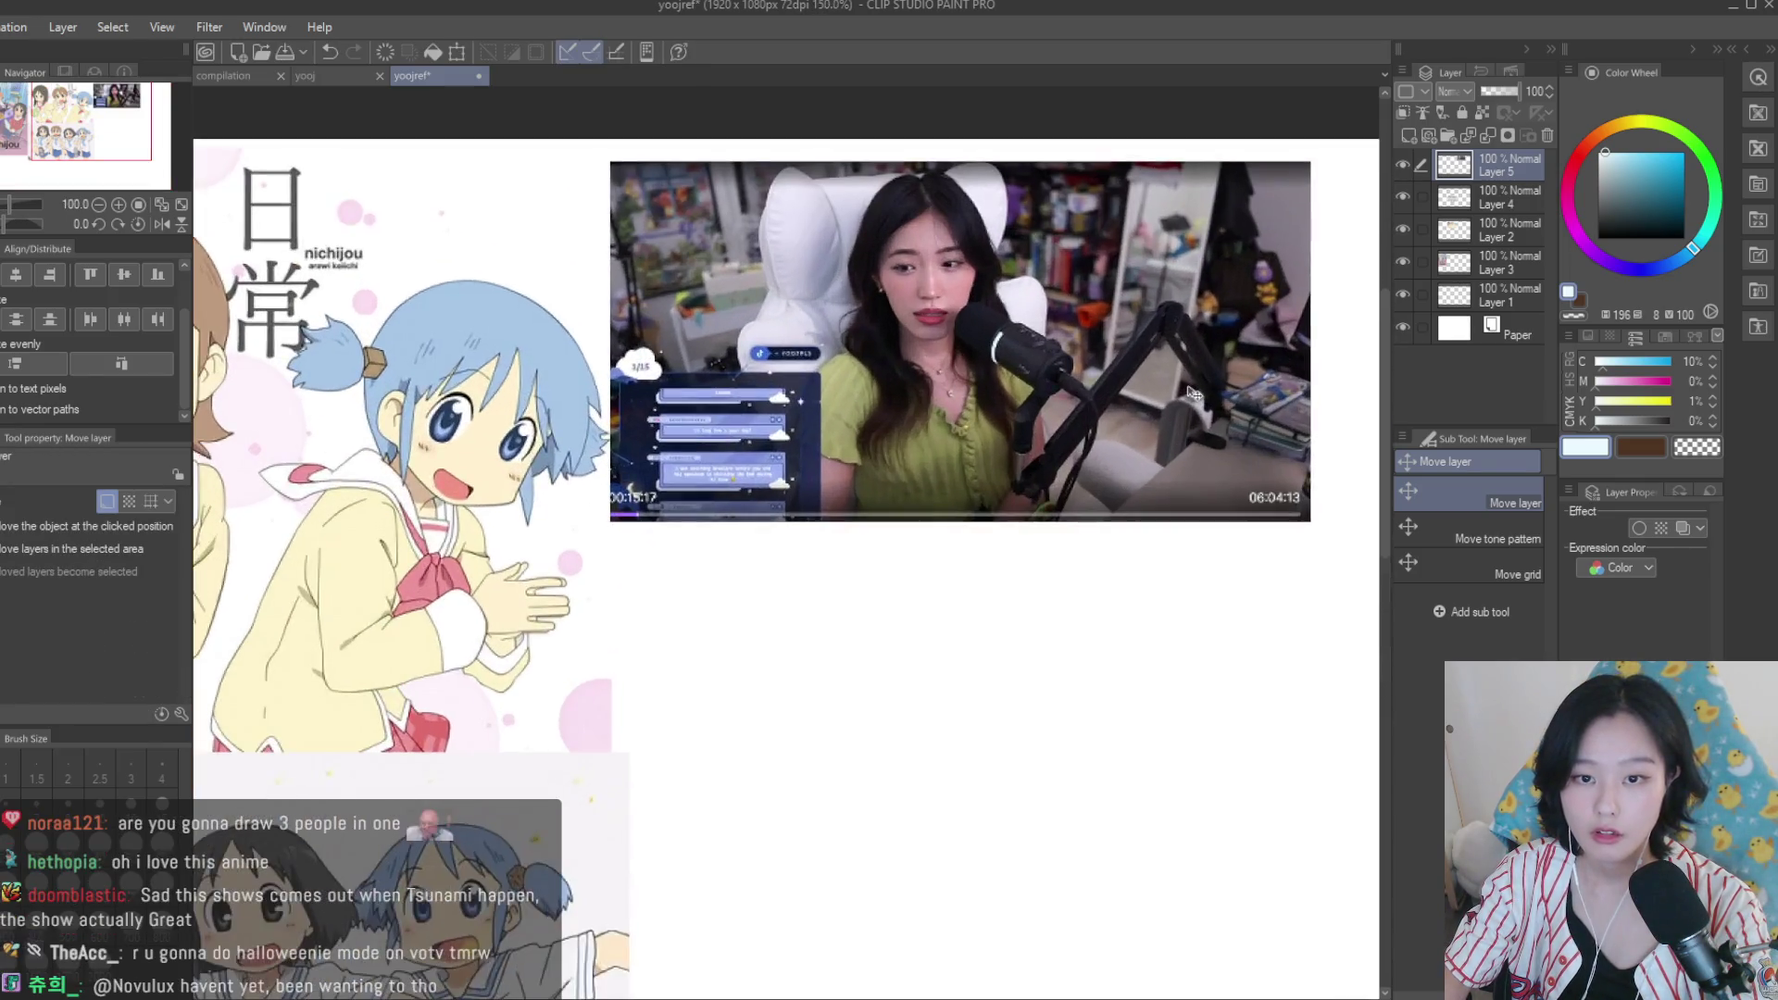
pyautogui.scroll(-5, 1204, 333)
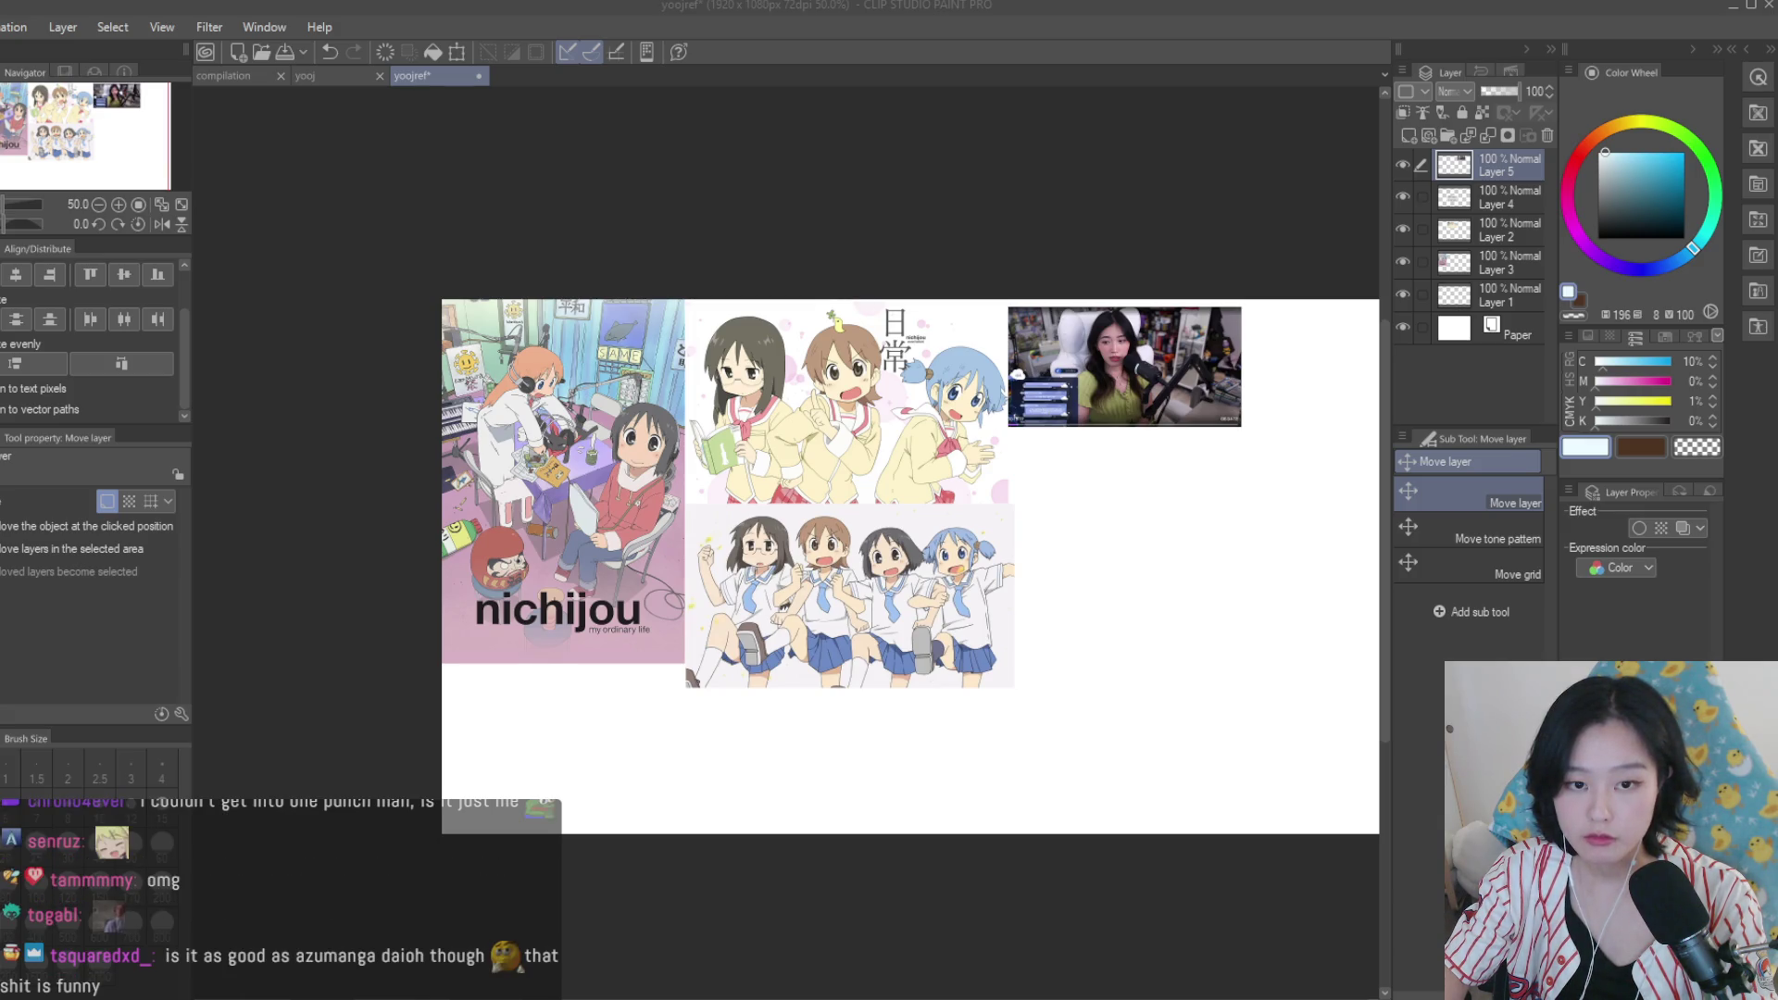
pyautogui.scroll(3, 863, 498)
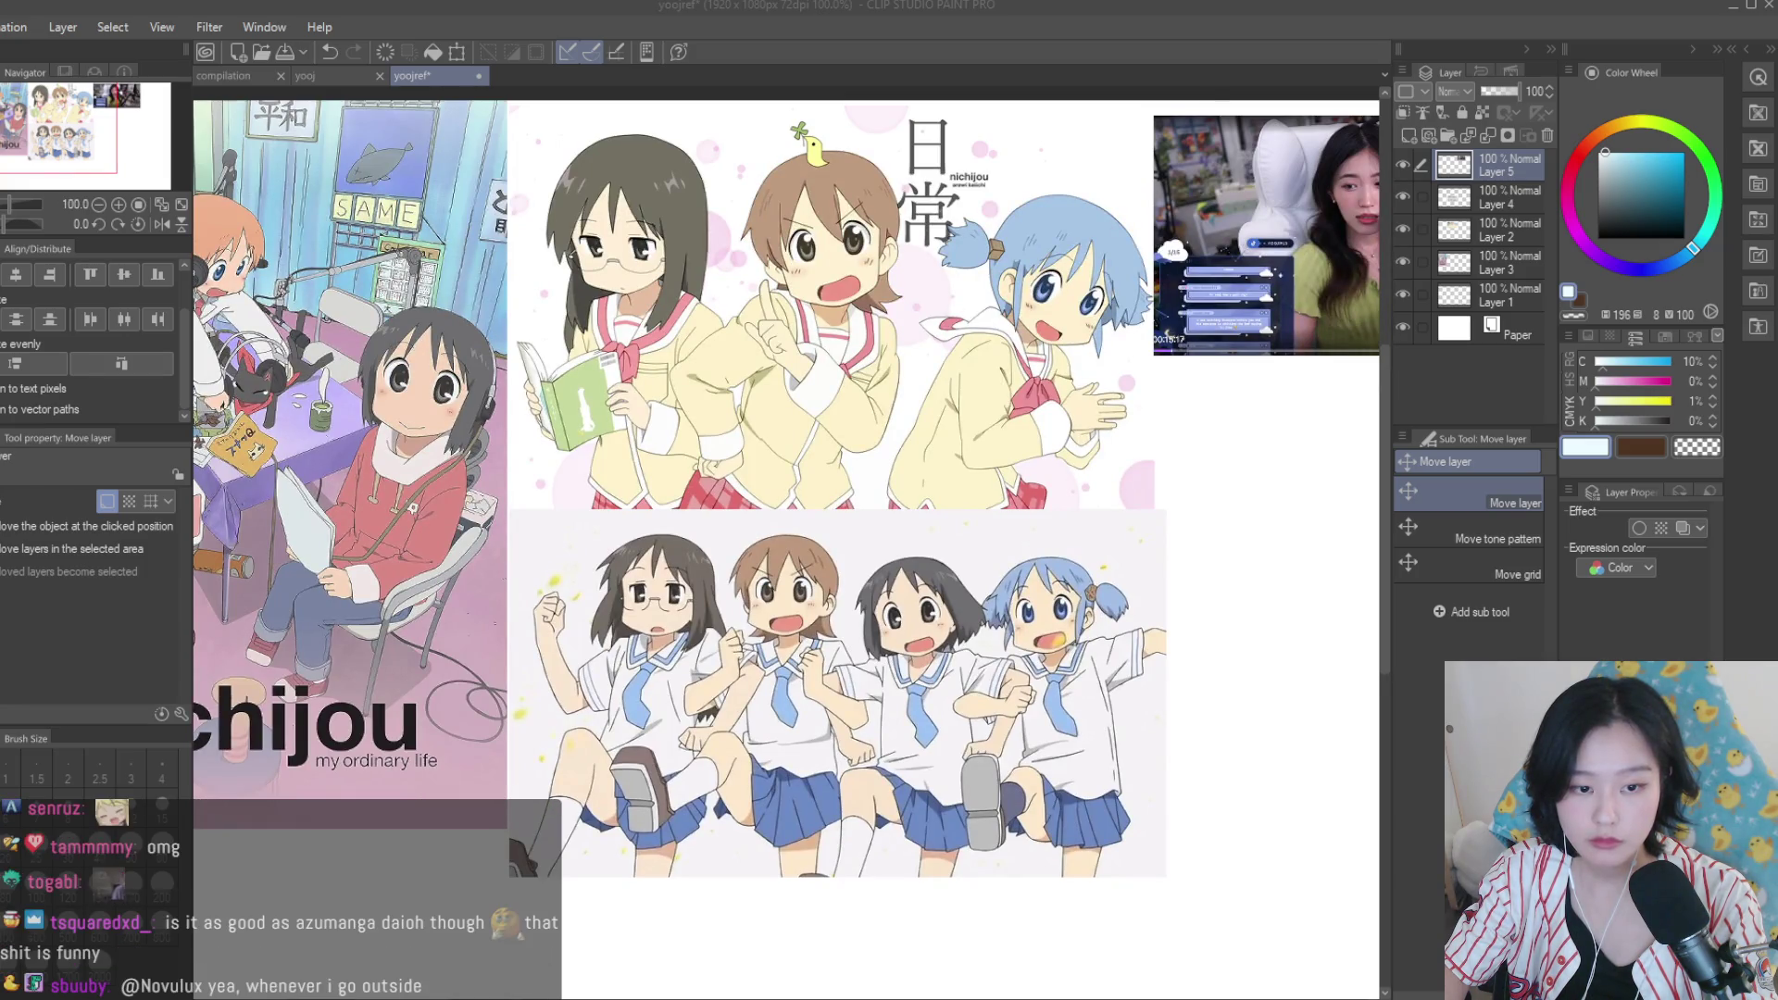
pyautogui.scroll(-3, 864, 509)
pyautogui.scroll(1, 861, 513)
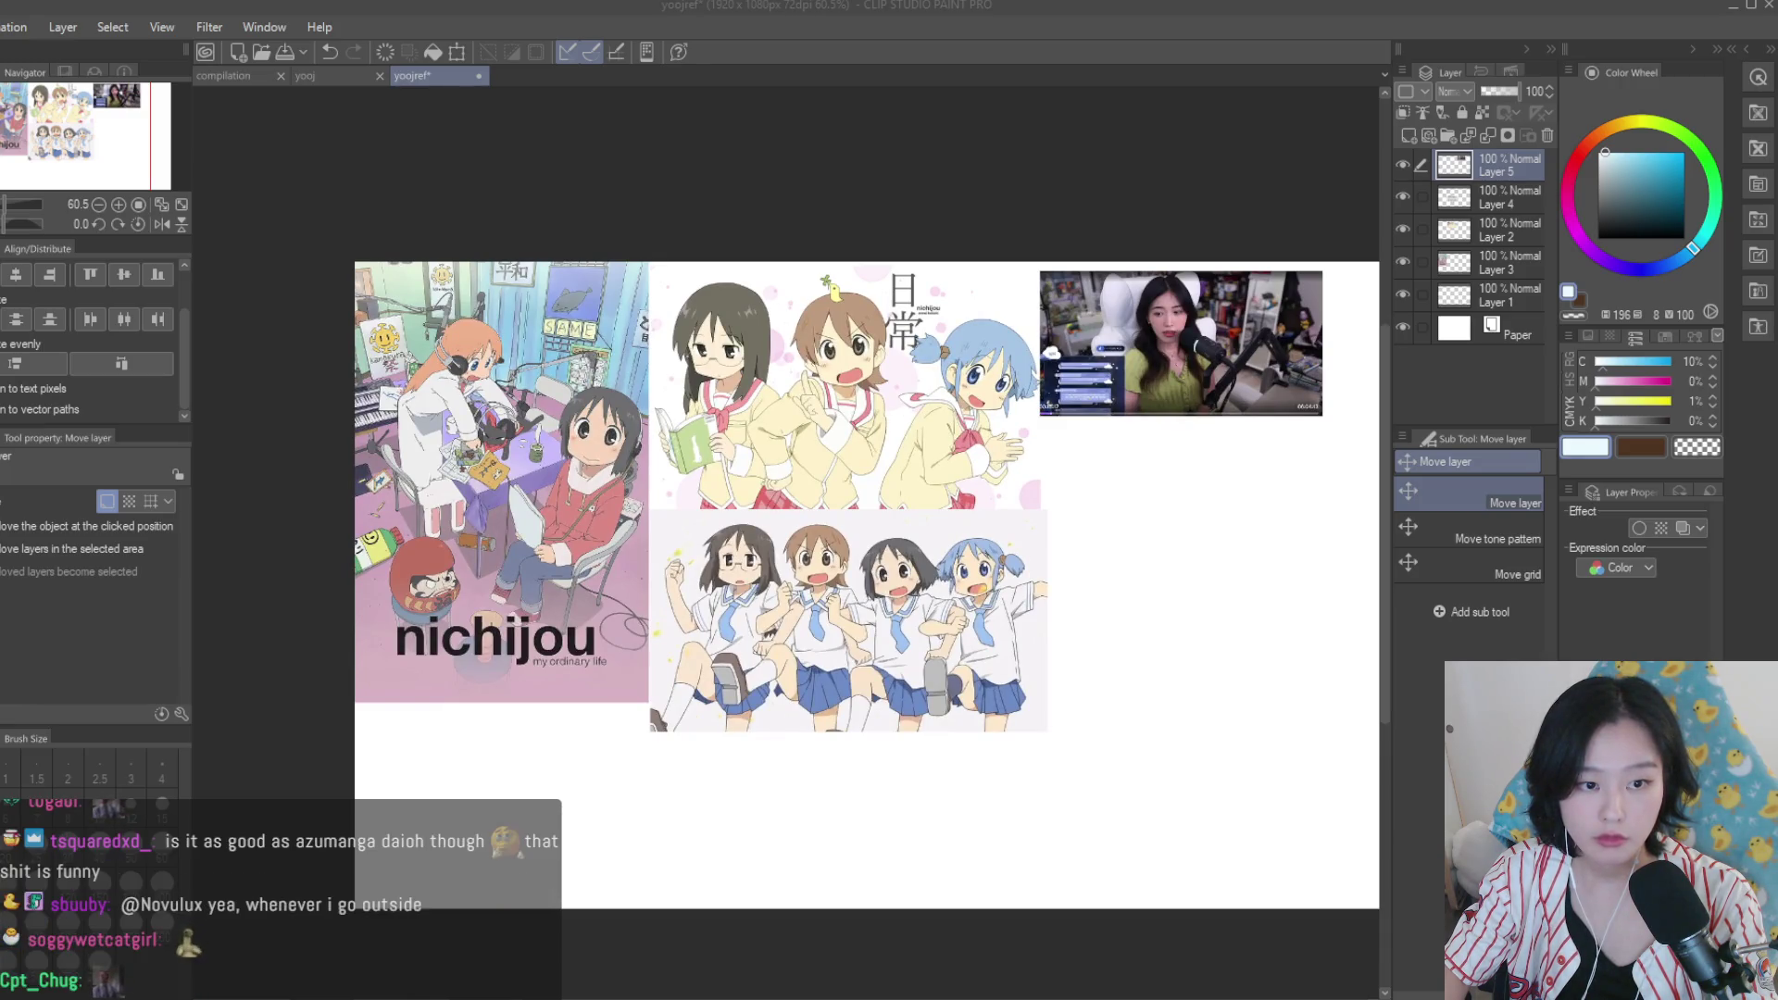
pyautogui.scroll(1, 250, 750)
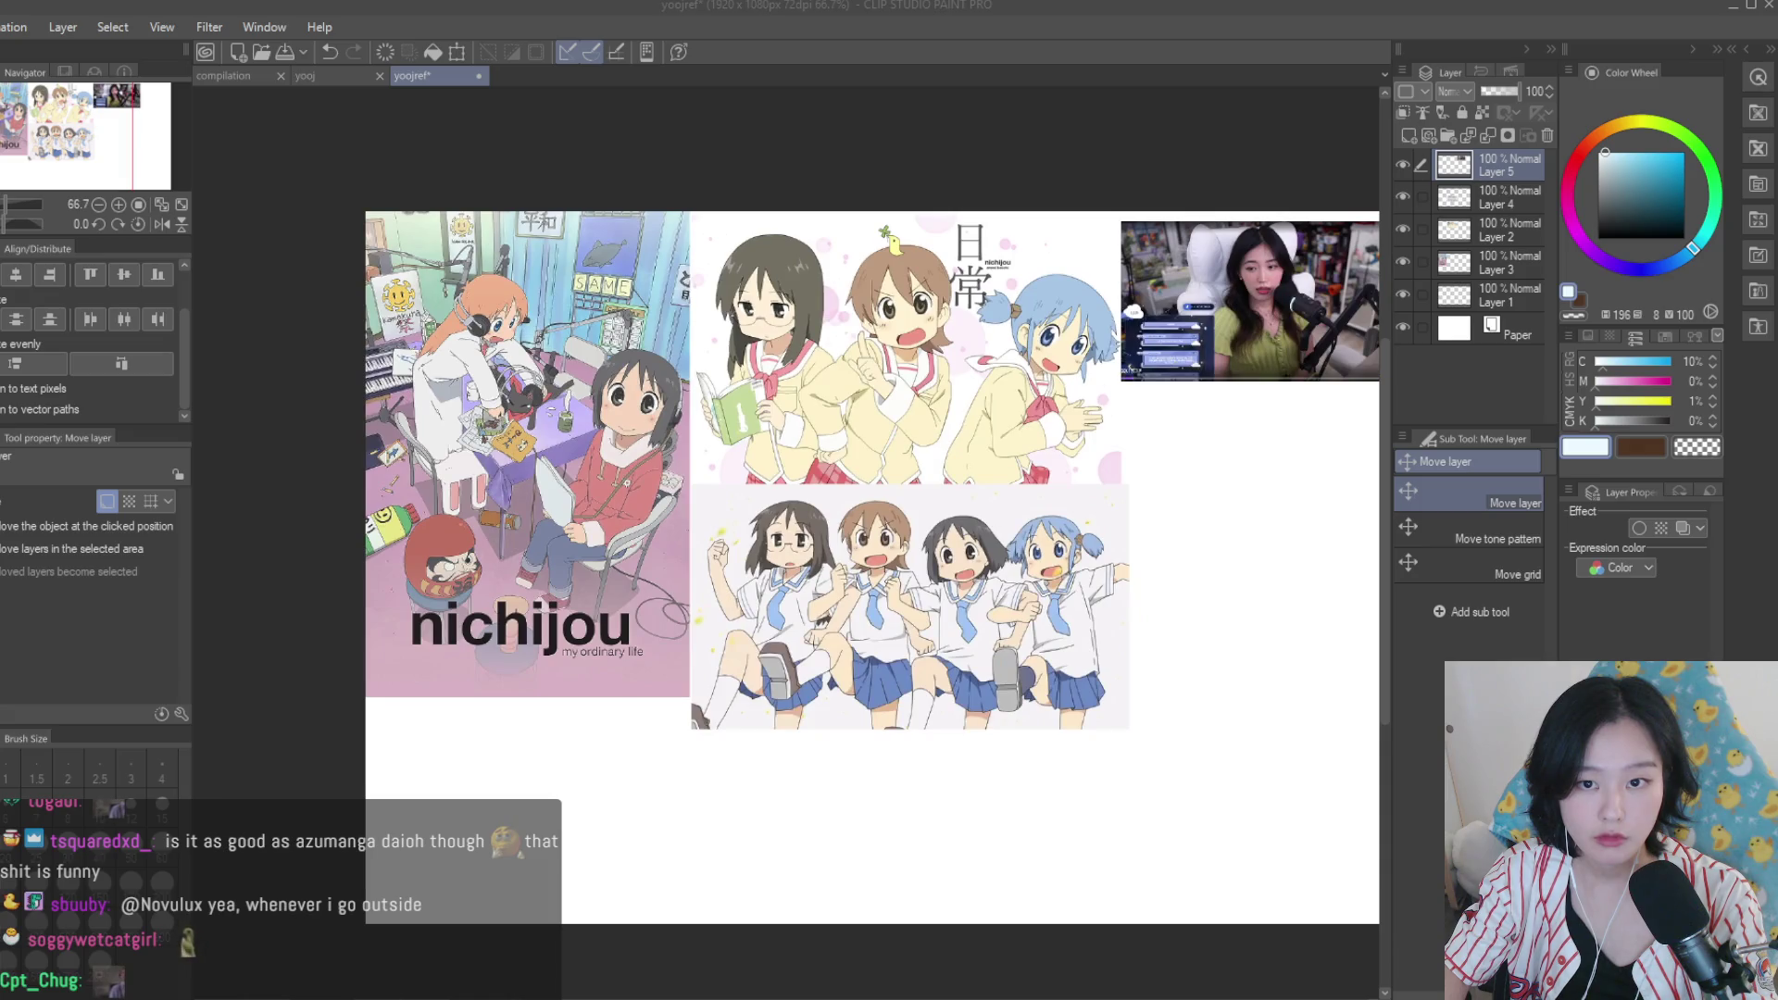
pyautogui.scroll(-1, 871, 556)
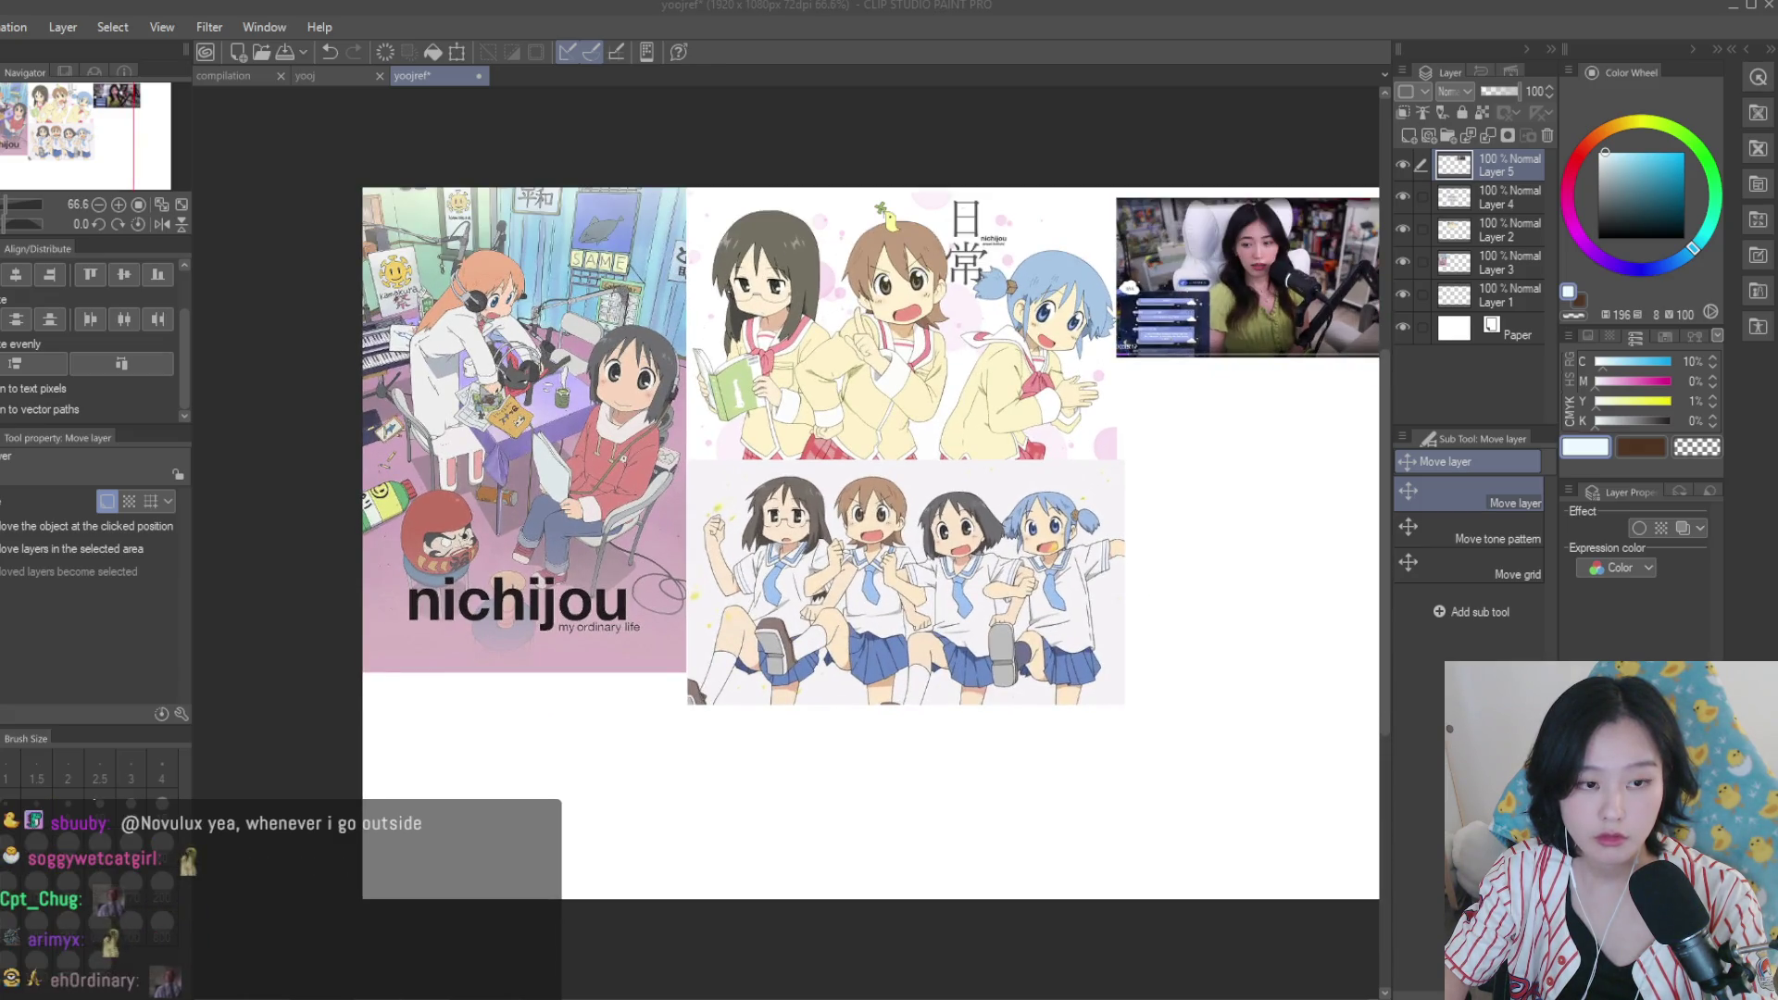
pyautogui.scroll(5, 495, 431)
pyautogui.scroll(-5, 421, 439)
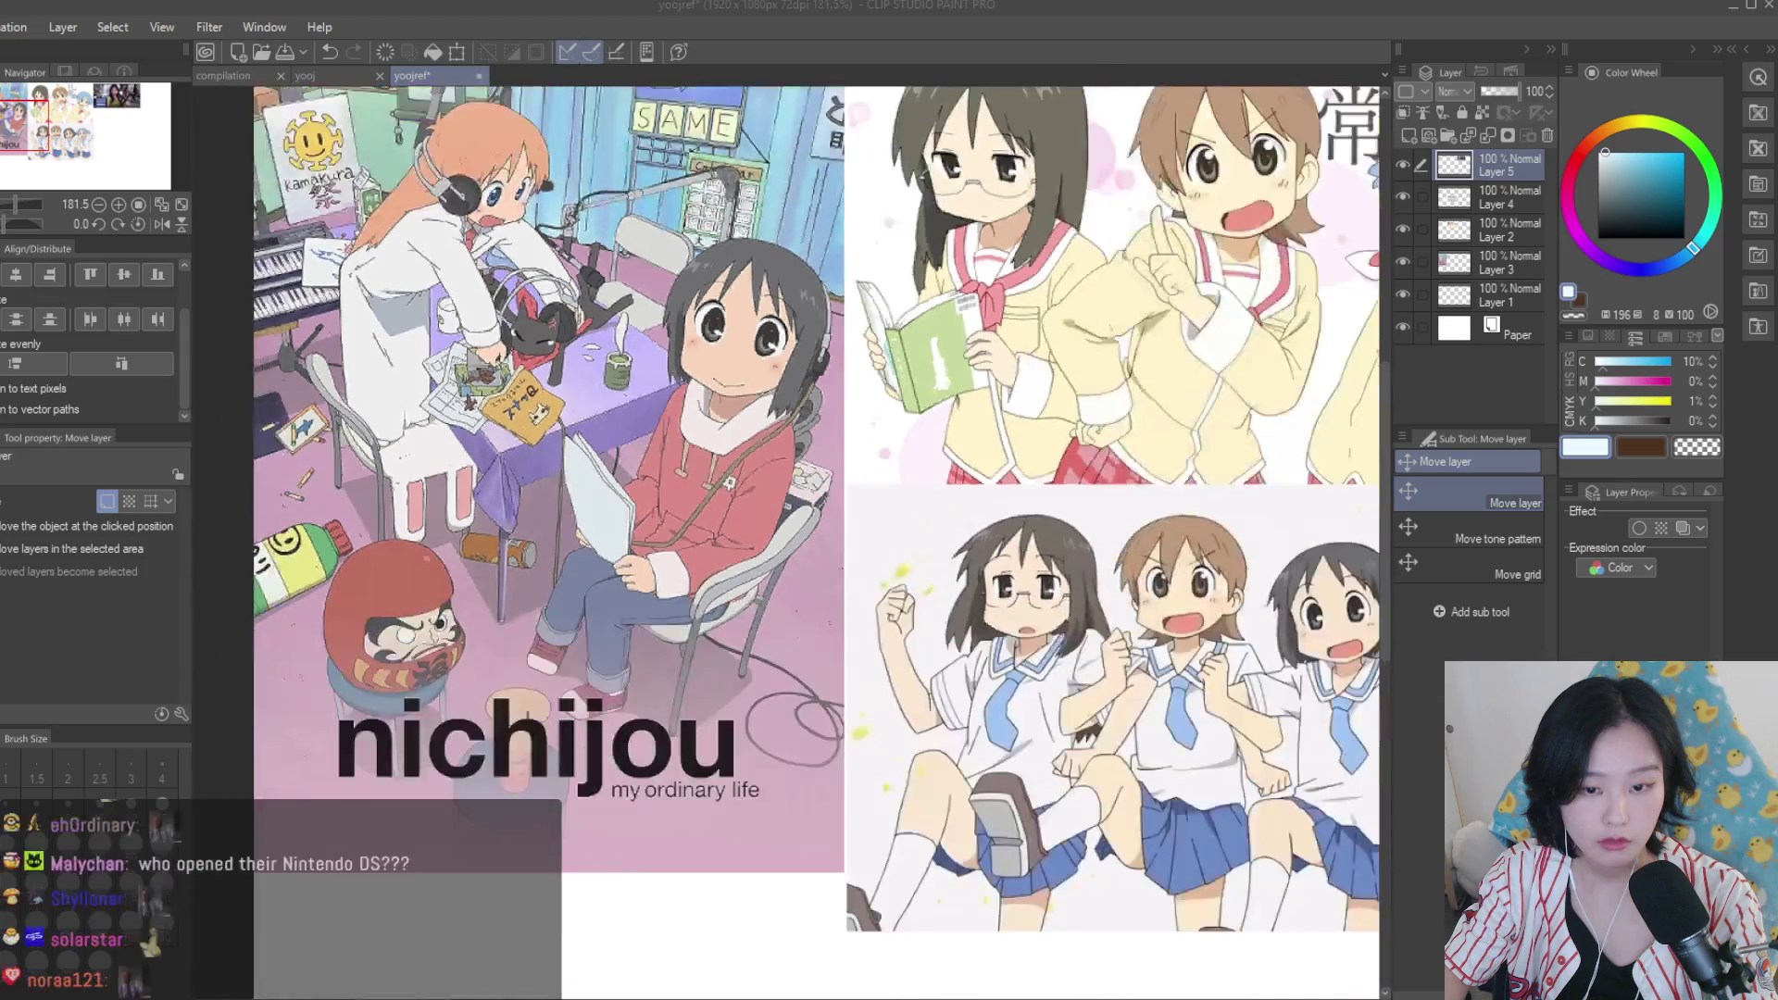
pyautogui.click(329, 78)
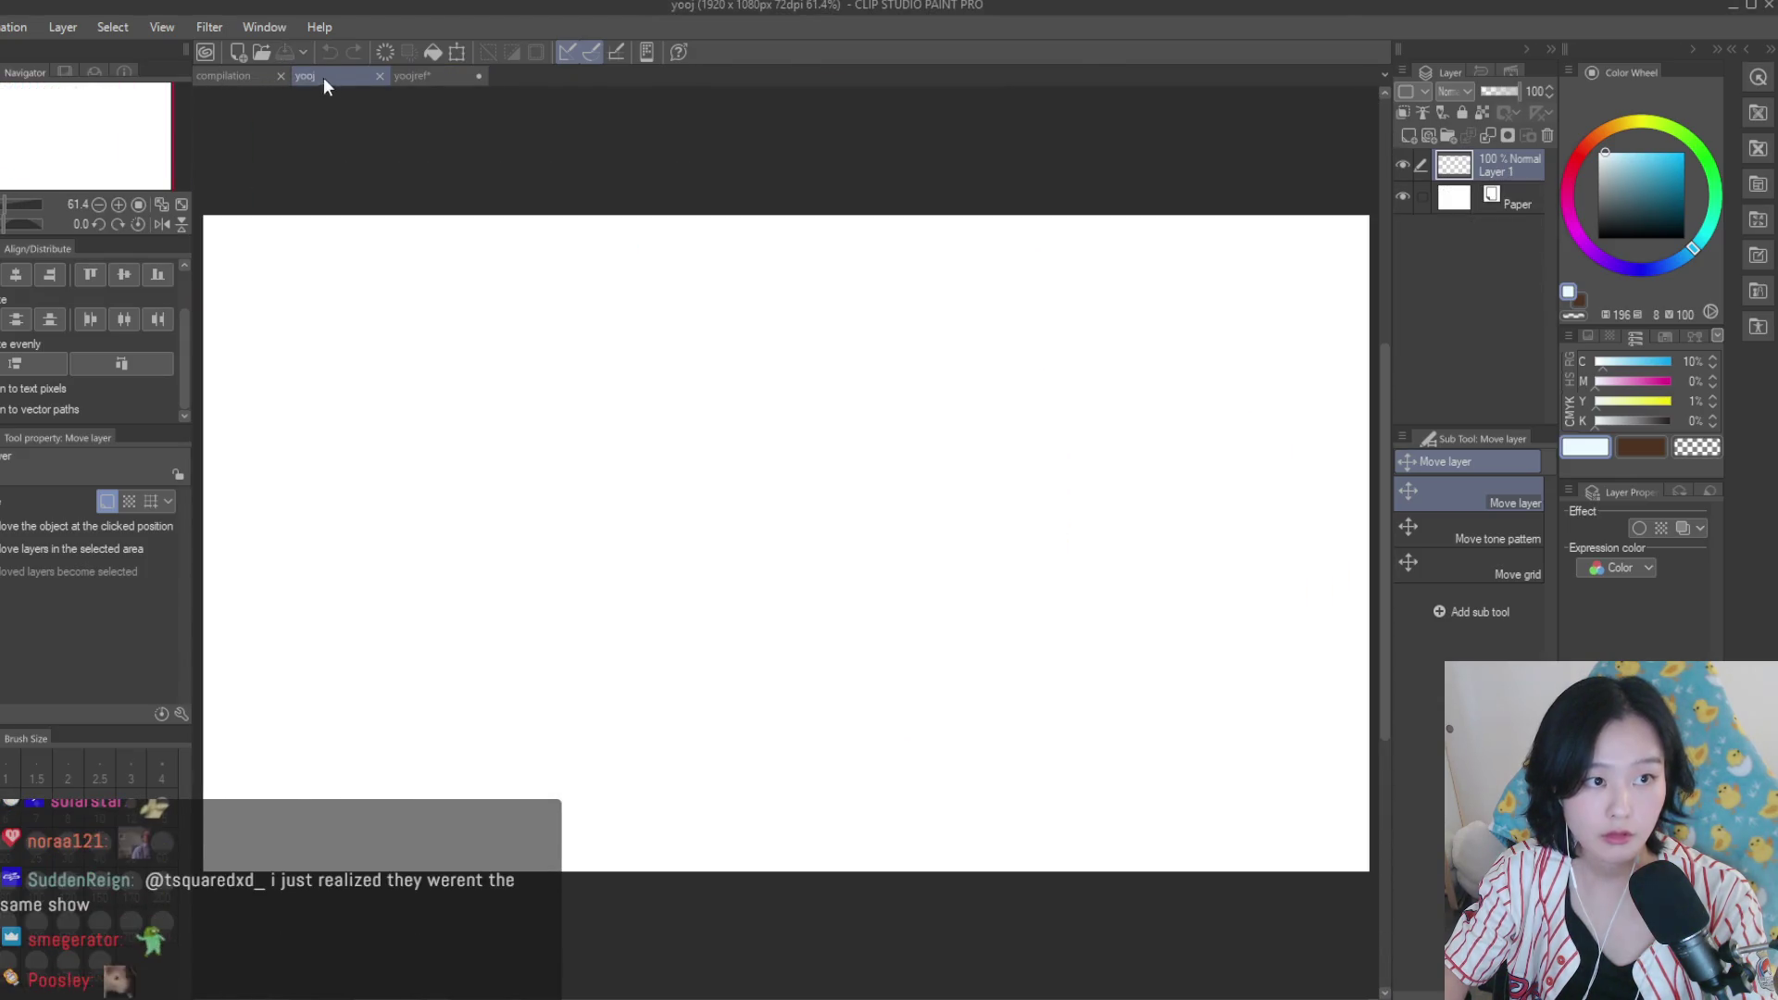
# Close the compilation document and tile the reference collage beside a widened yooj canvas.
pyautogui.click(280, 76)
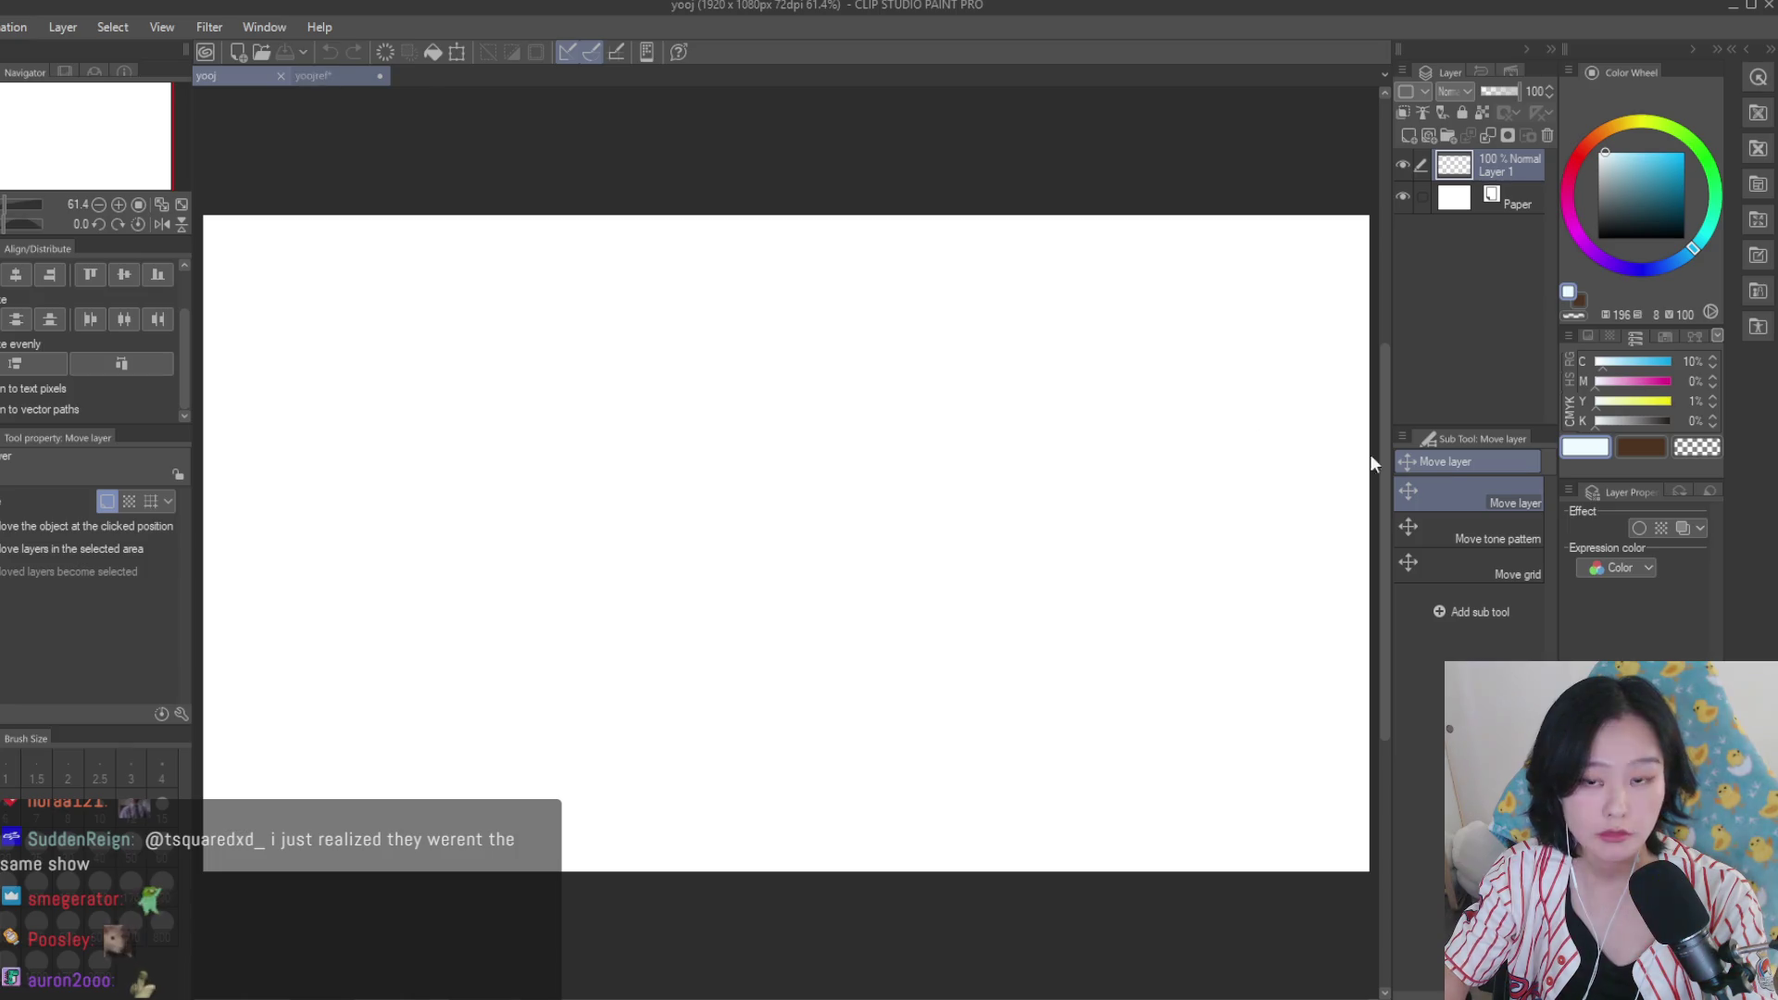
pyautogui.moveTo(313, 76); pyautogui.dragTo(1016, 410)
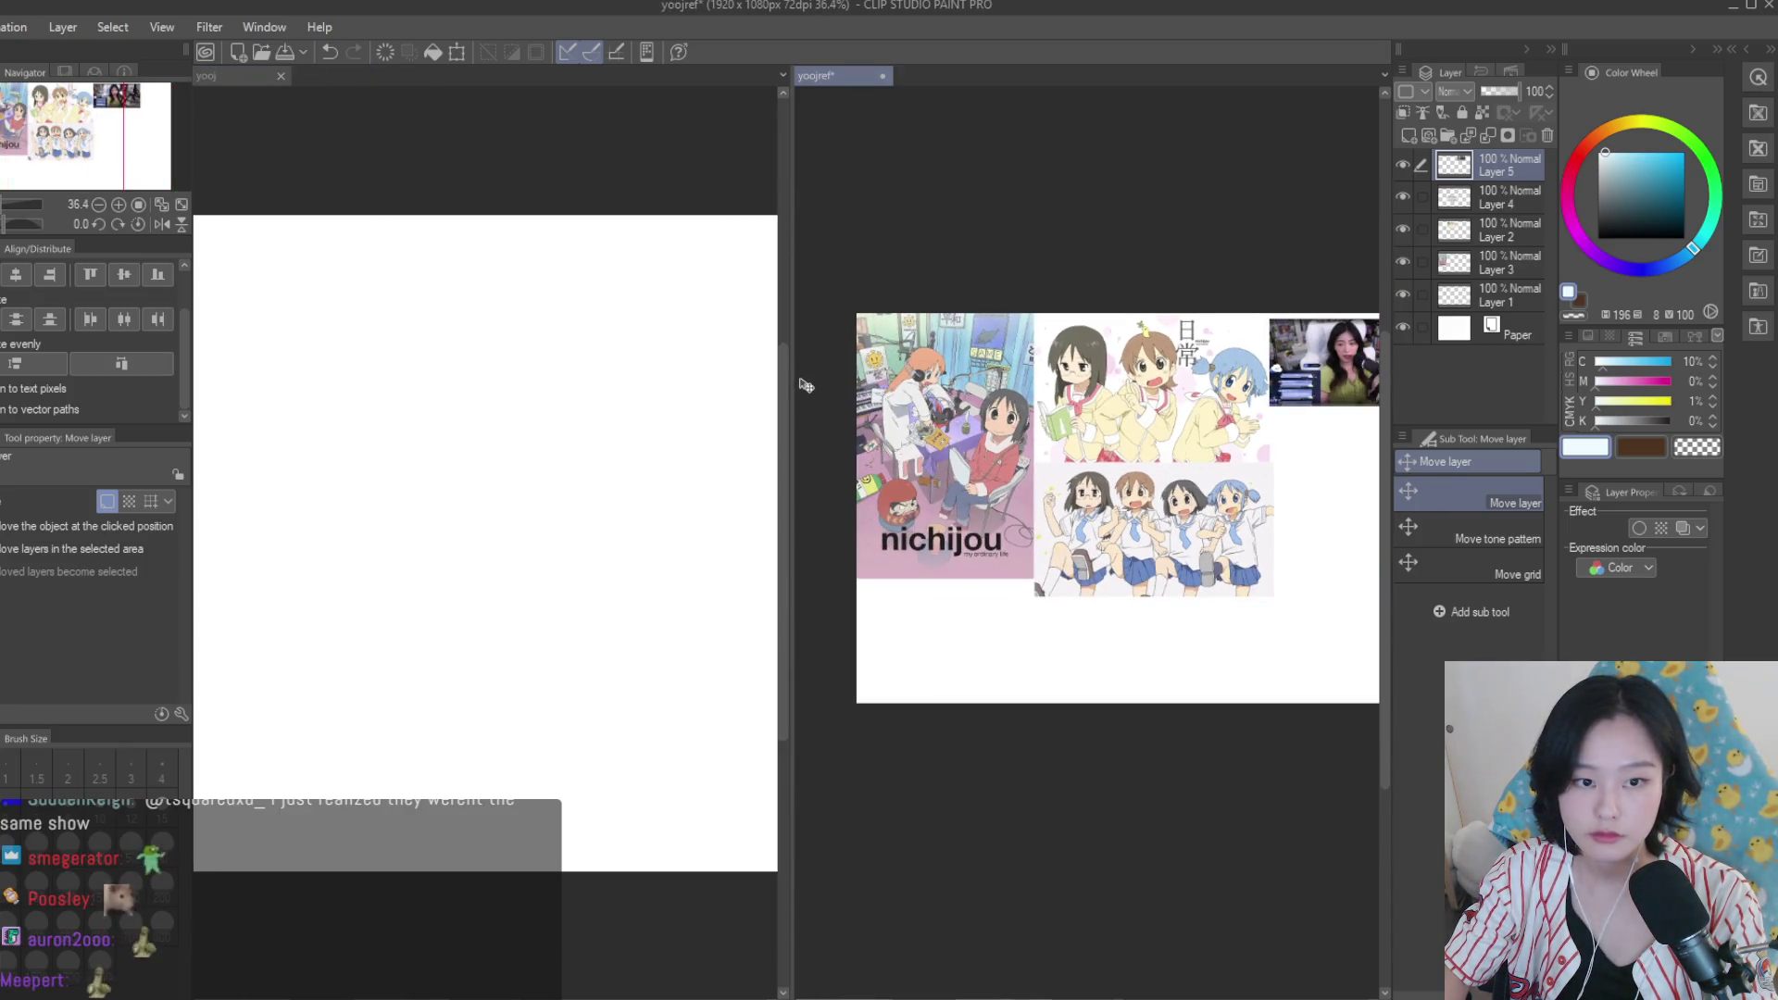
pyautogui.moveTo(794, 382); pyautogui.dragTo(1014, 382)
pyautogui.scroll(-5, 1076, 444)
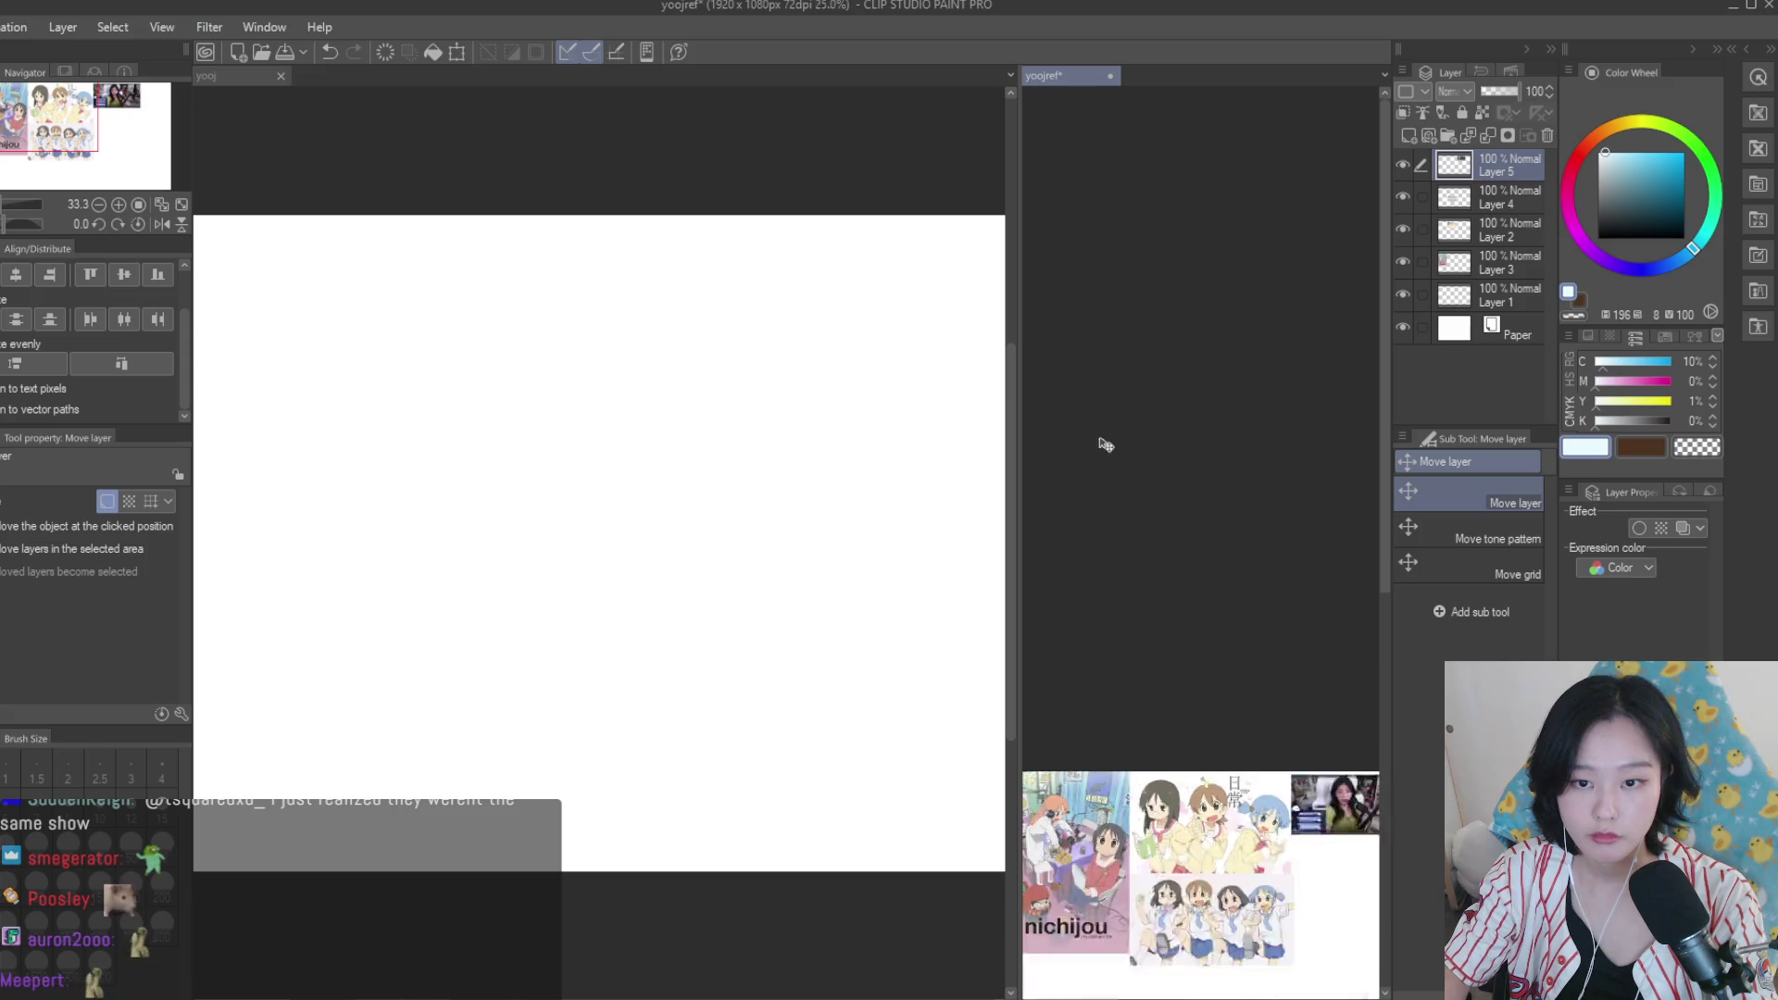
pyautogui.scroll(7, 1196, 576)
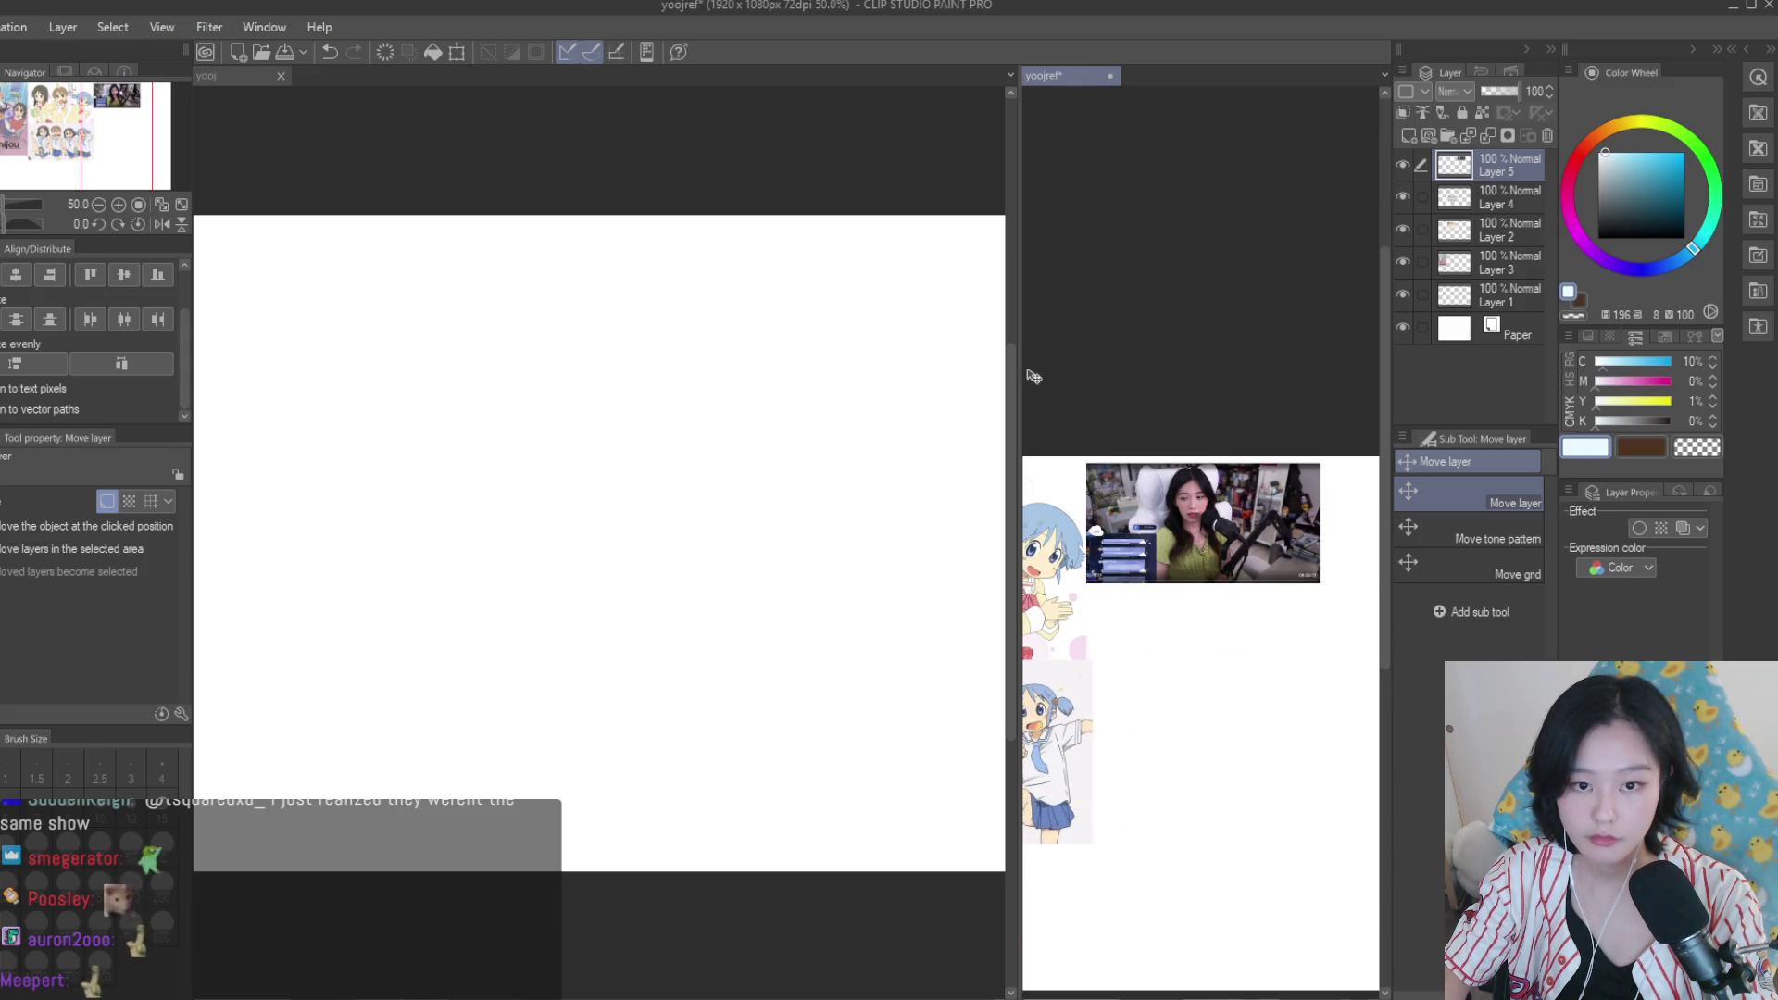
pyautogui.moveTo(1021, 370); pyautogui.dragTo(1029, 389)
# Sketch a rough head circle on the yooj canvas with the pen.
pyautogui.click(996, 460)
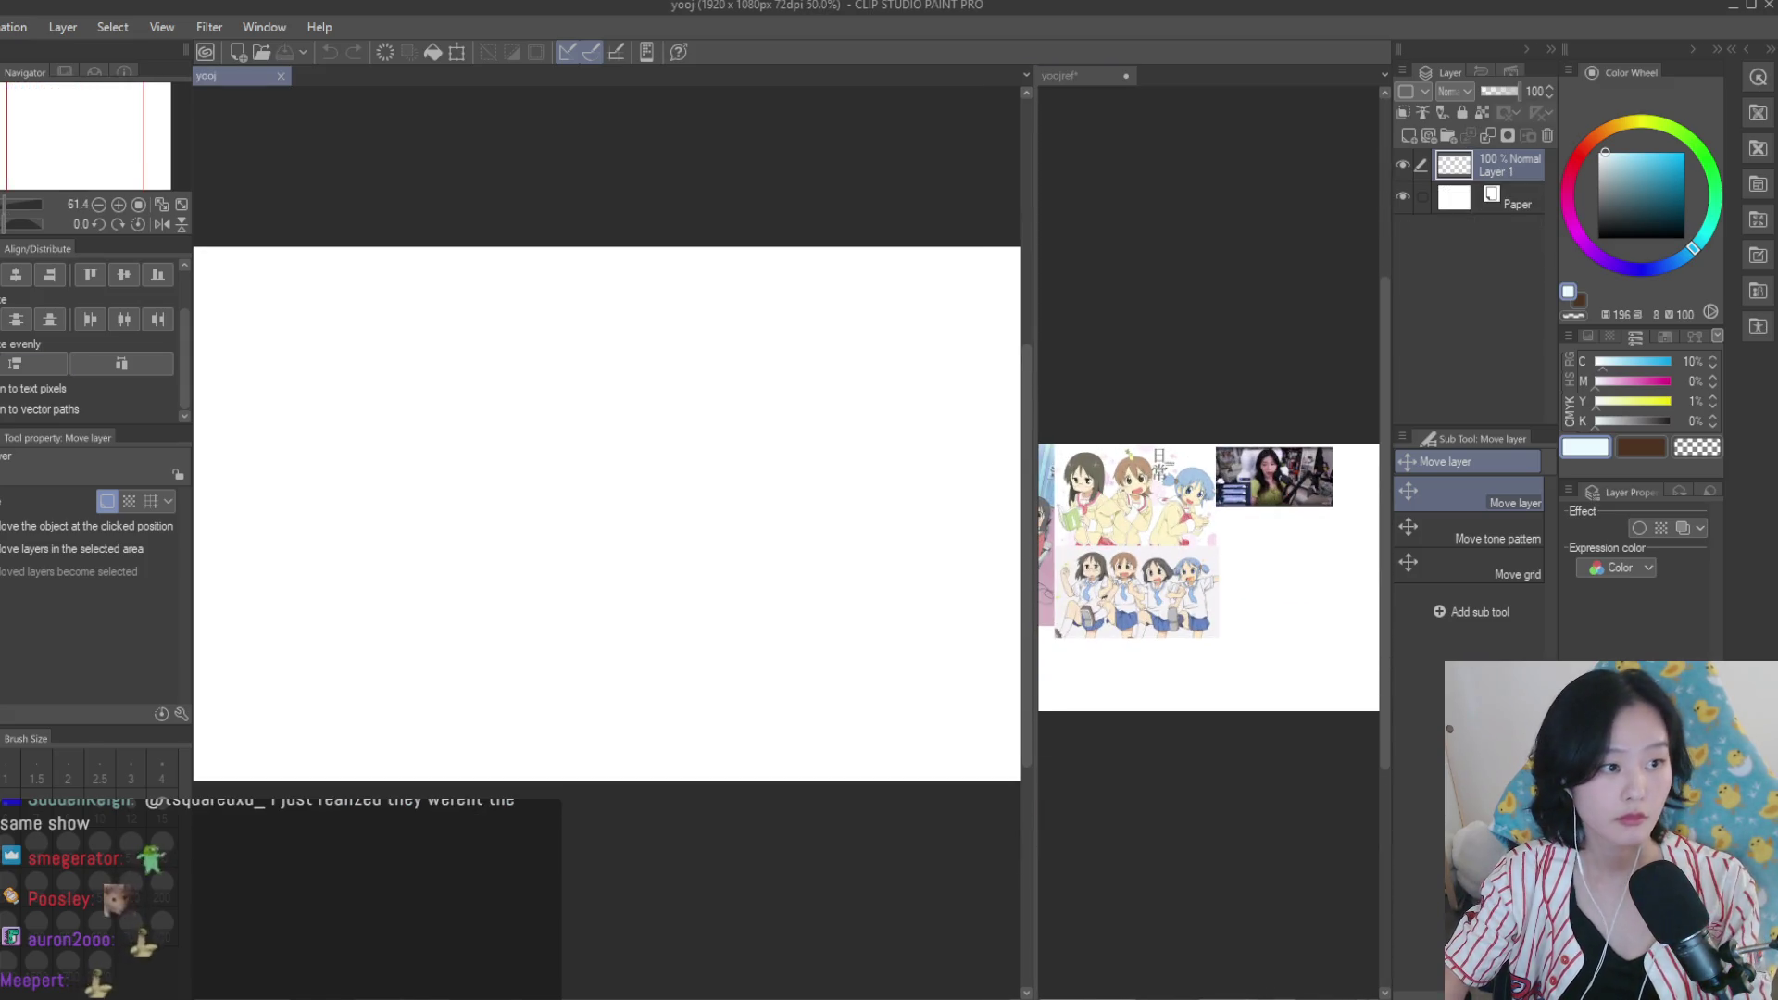
pyautogui.press('p')
pyautogui.scroll(2, 1204, 556)
pyautogui.scroll(-1, 647, 376)
pyautogui.moveTo(574, 315); pyautogui.dragTo(585, 319)
pyautogui.scroll(-1, 587, 445)
pyautogui.scroll(1, 702, 318)
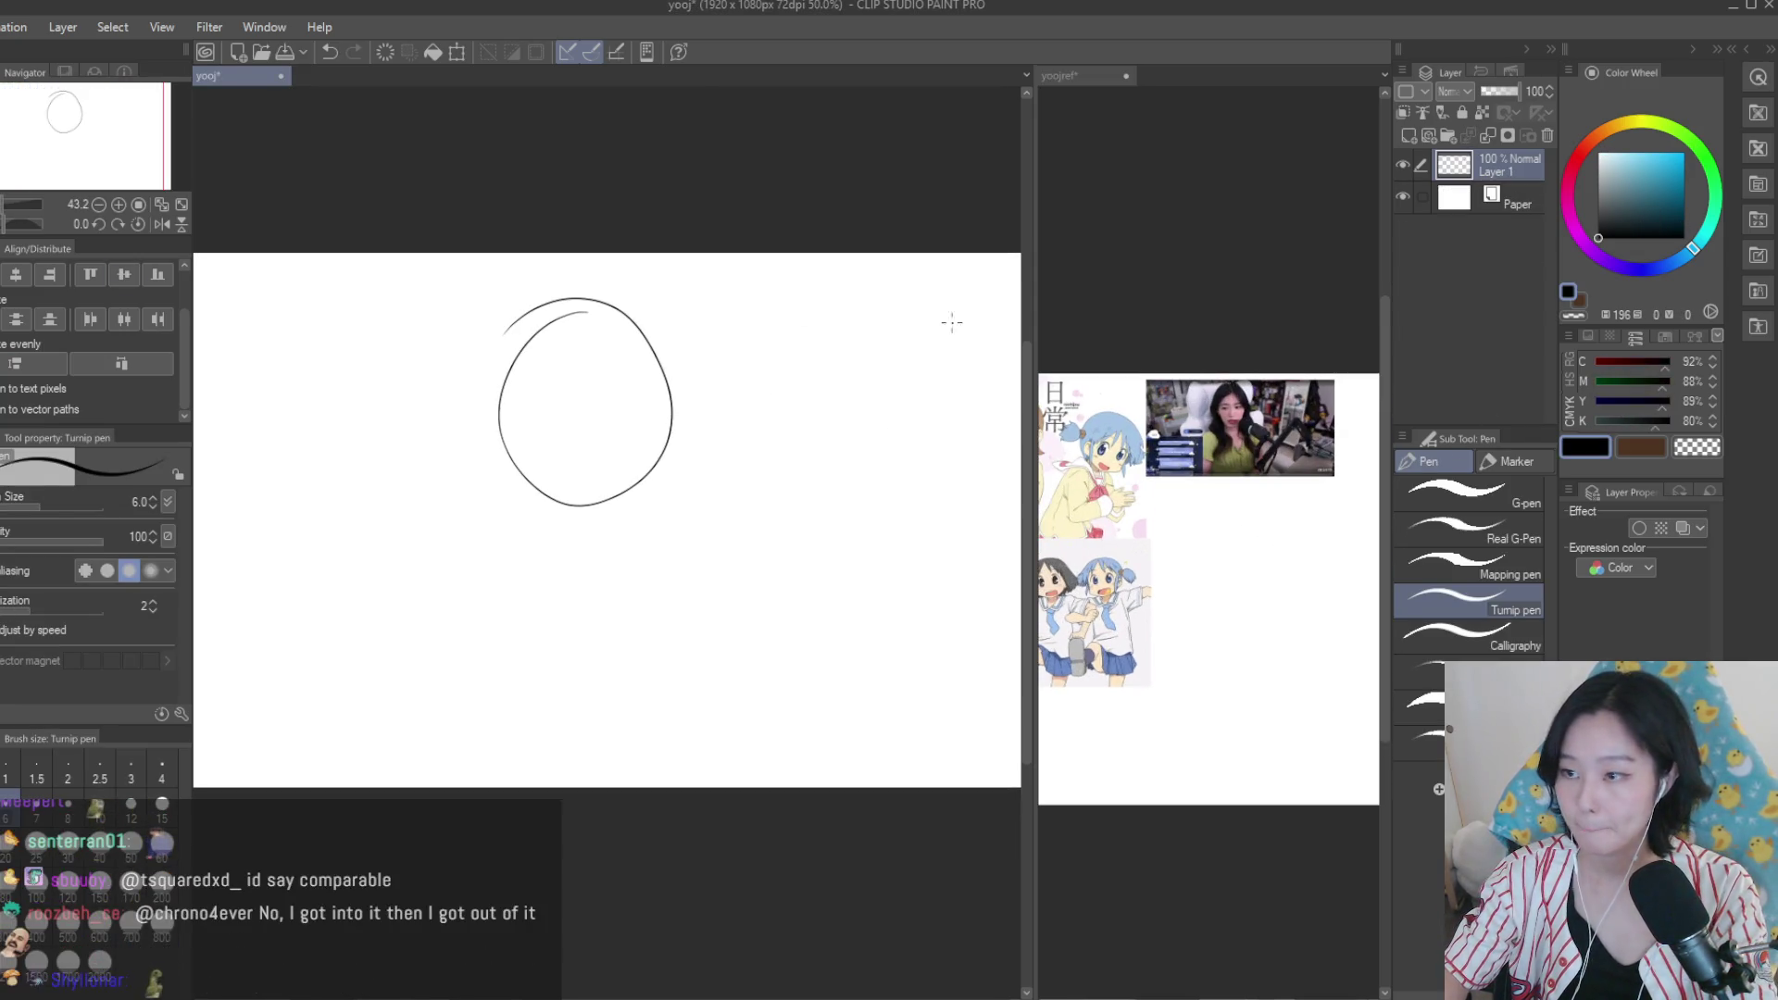
pyautogui.scroll(1, 944, 318)
pyautogui.scroll(1, 1203, 417)
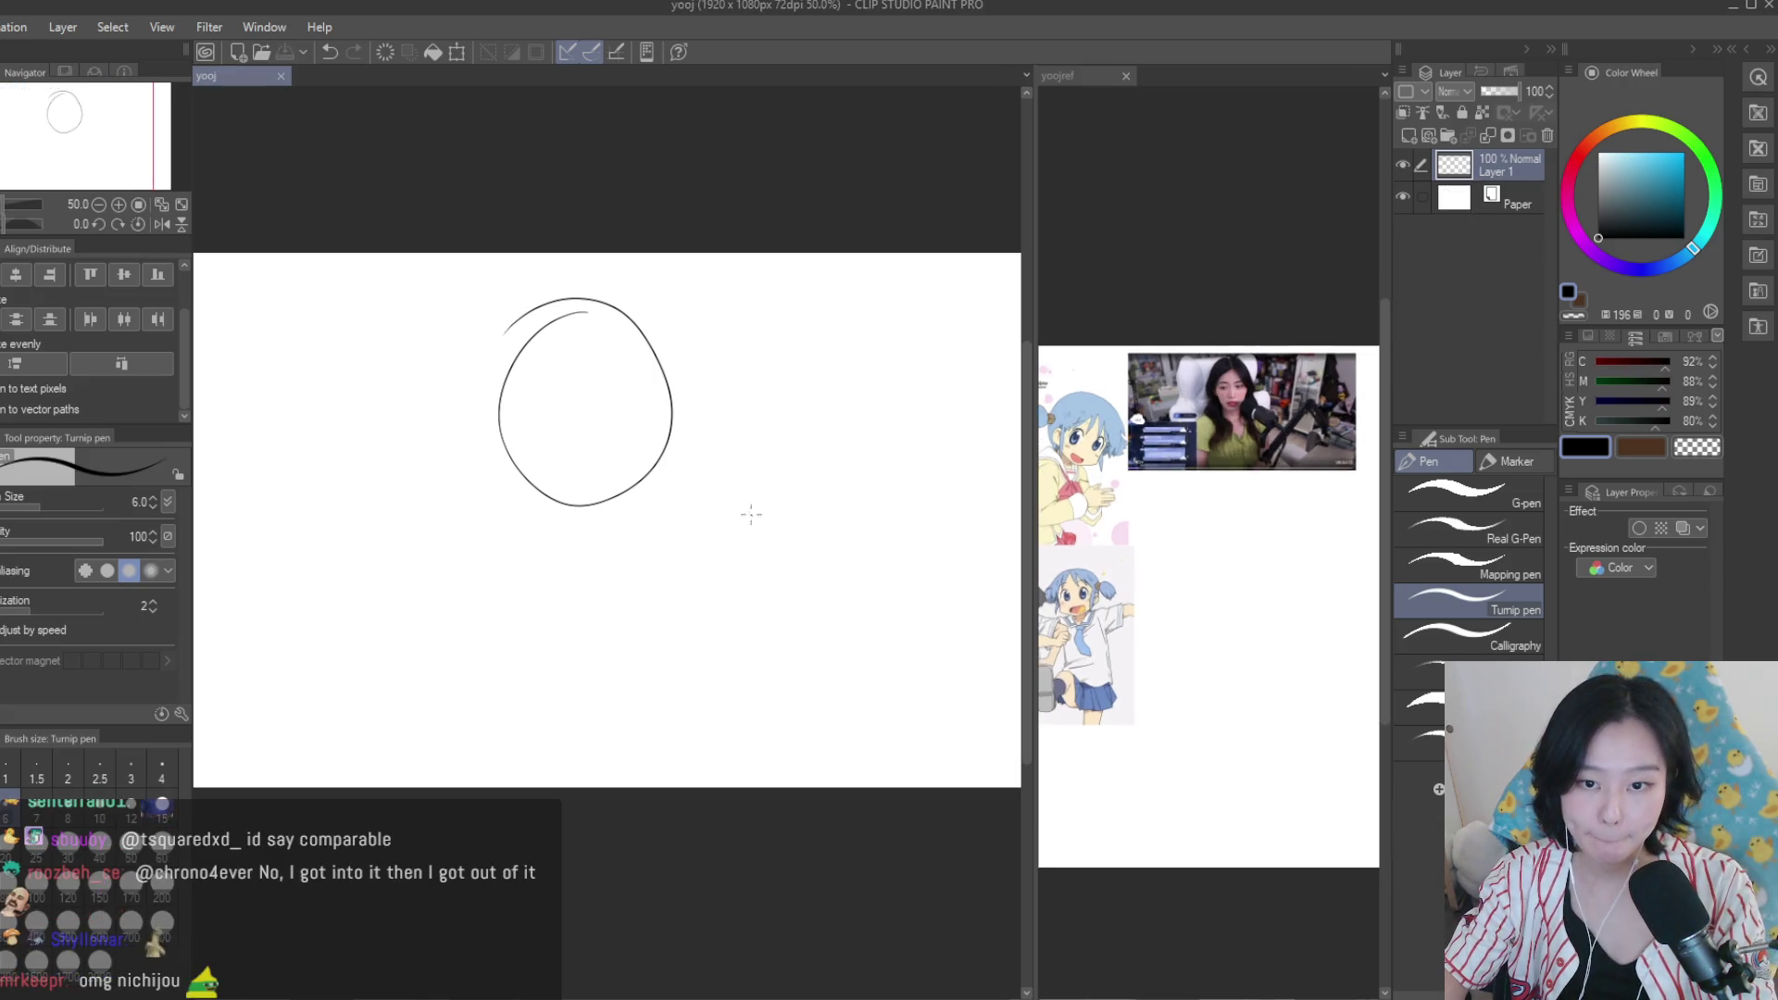
# Try strokes and a long diagonal line beside the head circle, undoing both attempts.
pyautogui.moveTo(635, 465); pyautogui.dragTo(777, 503)
pyautogui.moveTo(655, 474)
pyautogui.mouseDown()
pyautogui.moveTo(659, 533)
pyautogui.moveTo(786, 570)
pyautogui.mouseUp()
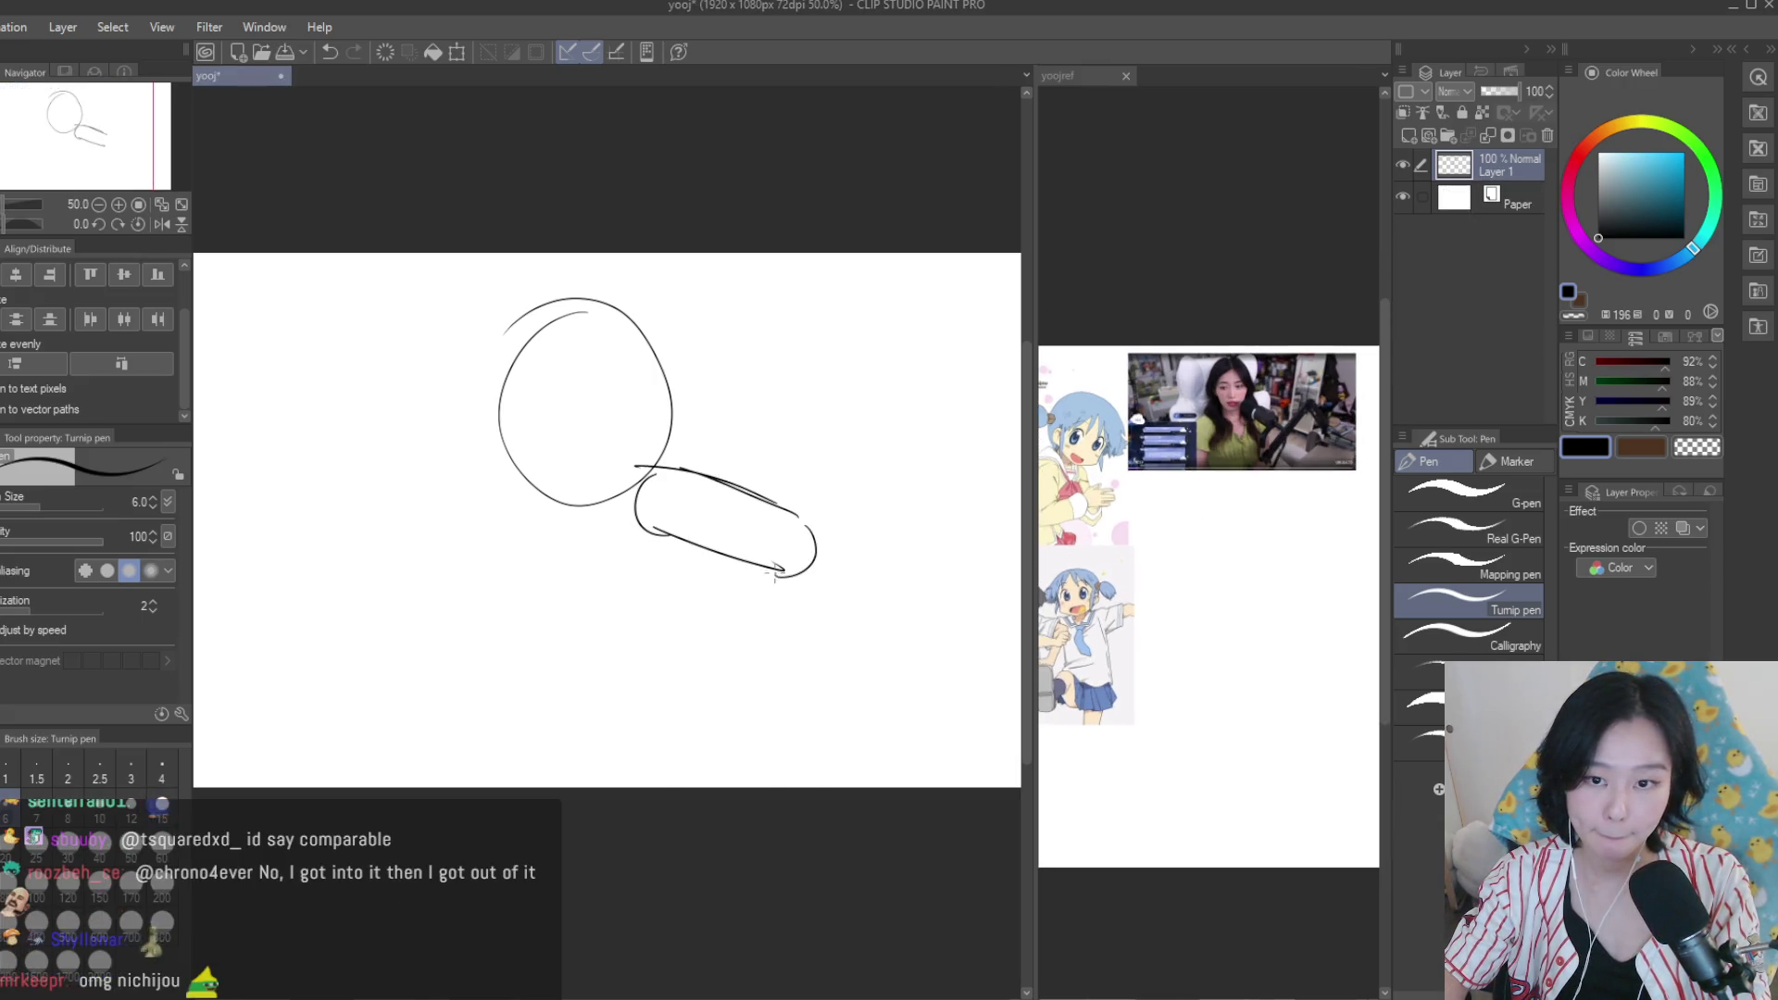
pyautogui.scroll(-1, 776, 578)
pyautogui.hotkey('ctrl', 'z')
pyautogui.hotkey('ctrl', 'z')
pyautogui.hotkey('ctrl', 'z')
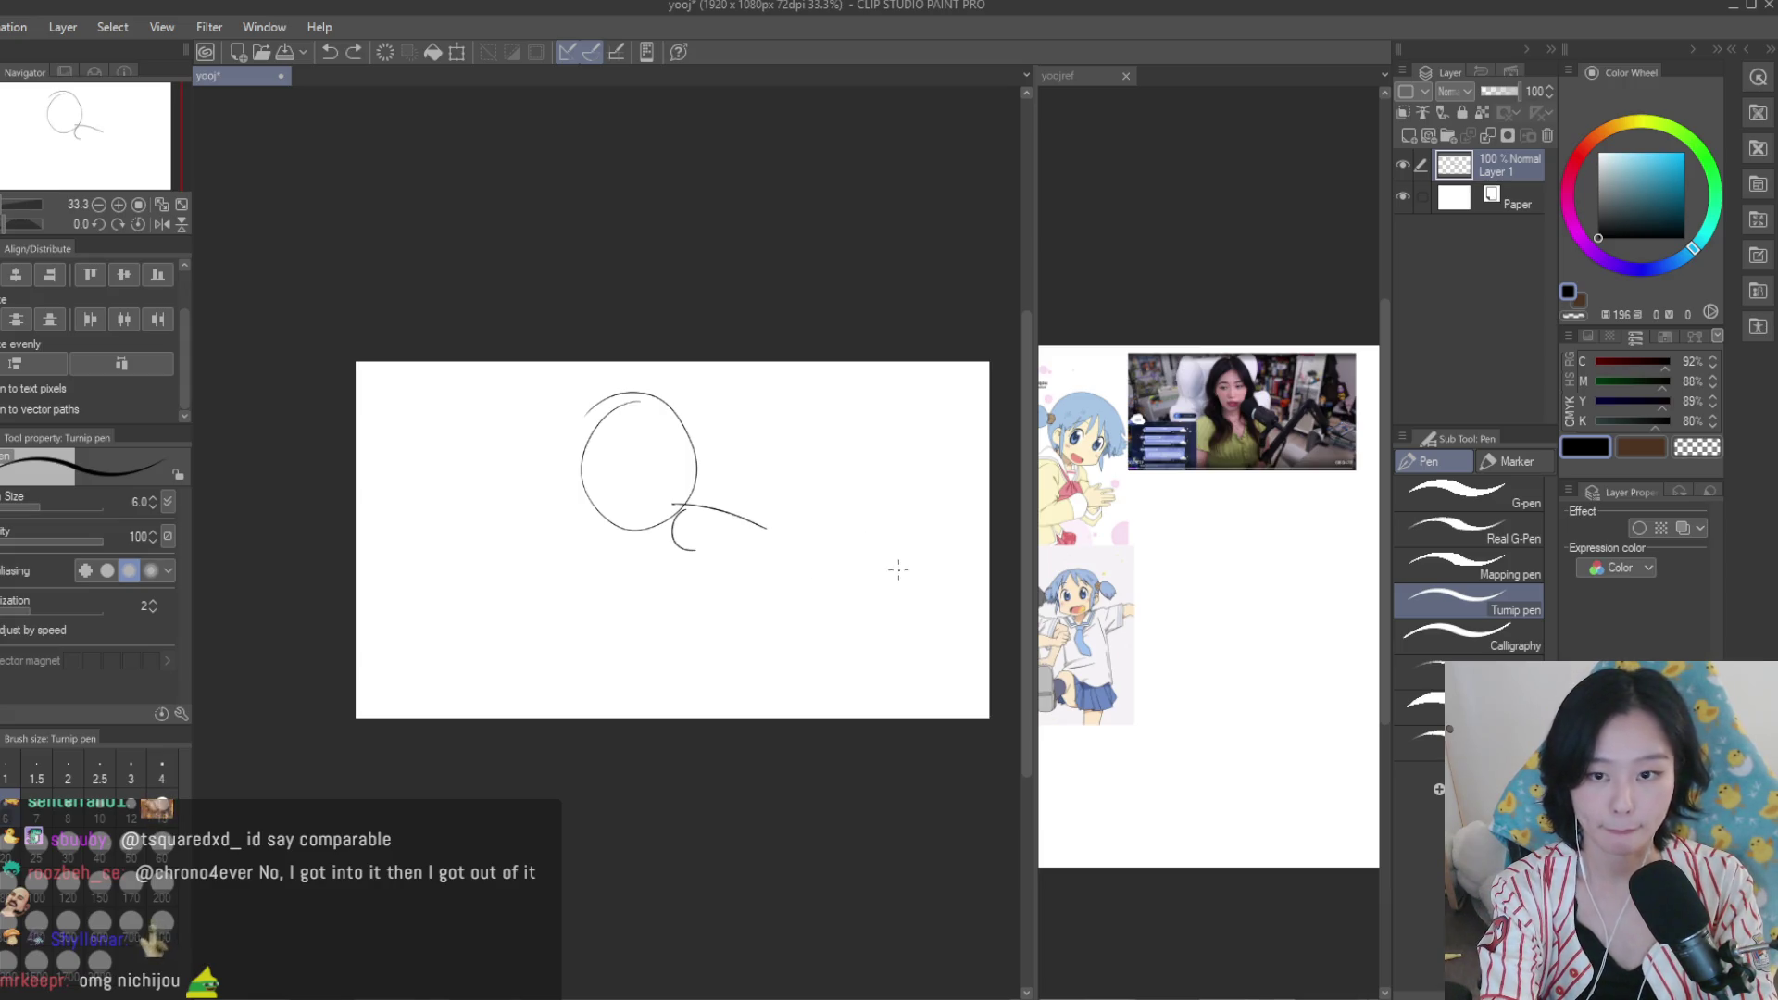
pyautogui.moveTo(916, 553)
pyautogui.mouseDown()
pyautogui.moveTo(685, 717)
pyautogui.moveTo(926, 535)
pyautogui.moveTo(916, 524)
pyautogui.mouseUp()
pyautogui.hotkey('ctrl', 'z')
pyautogui.hotkey('ctrl', 'z')
pyautogui.hotkey('ctrl', 'z')
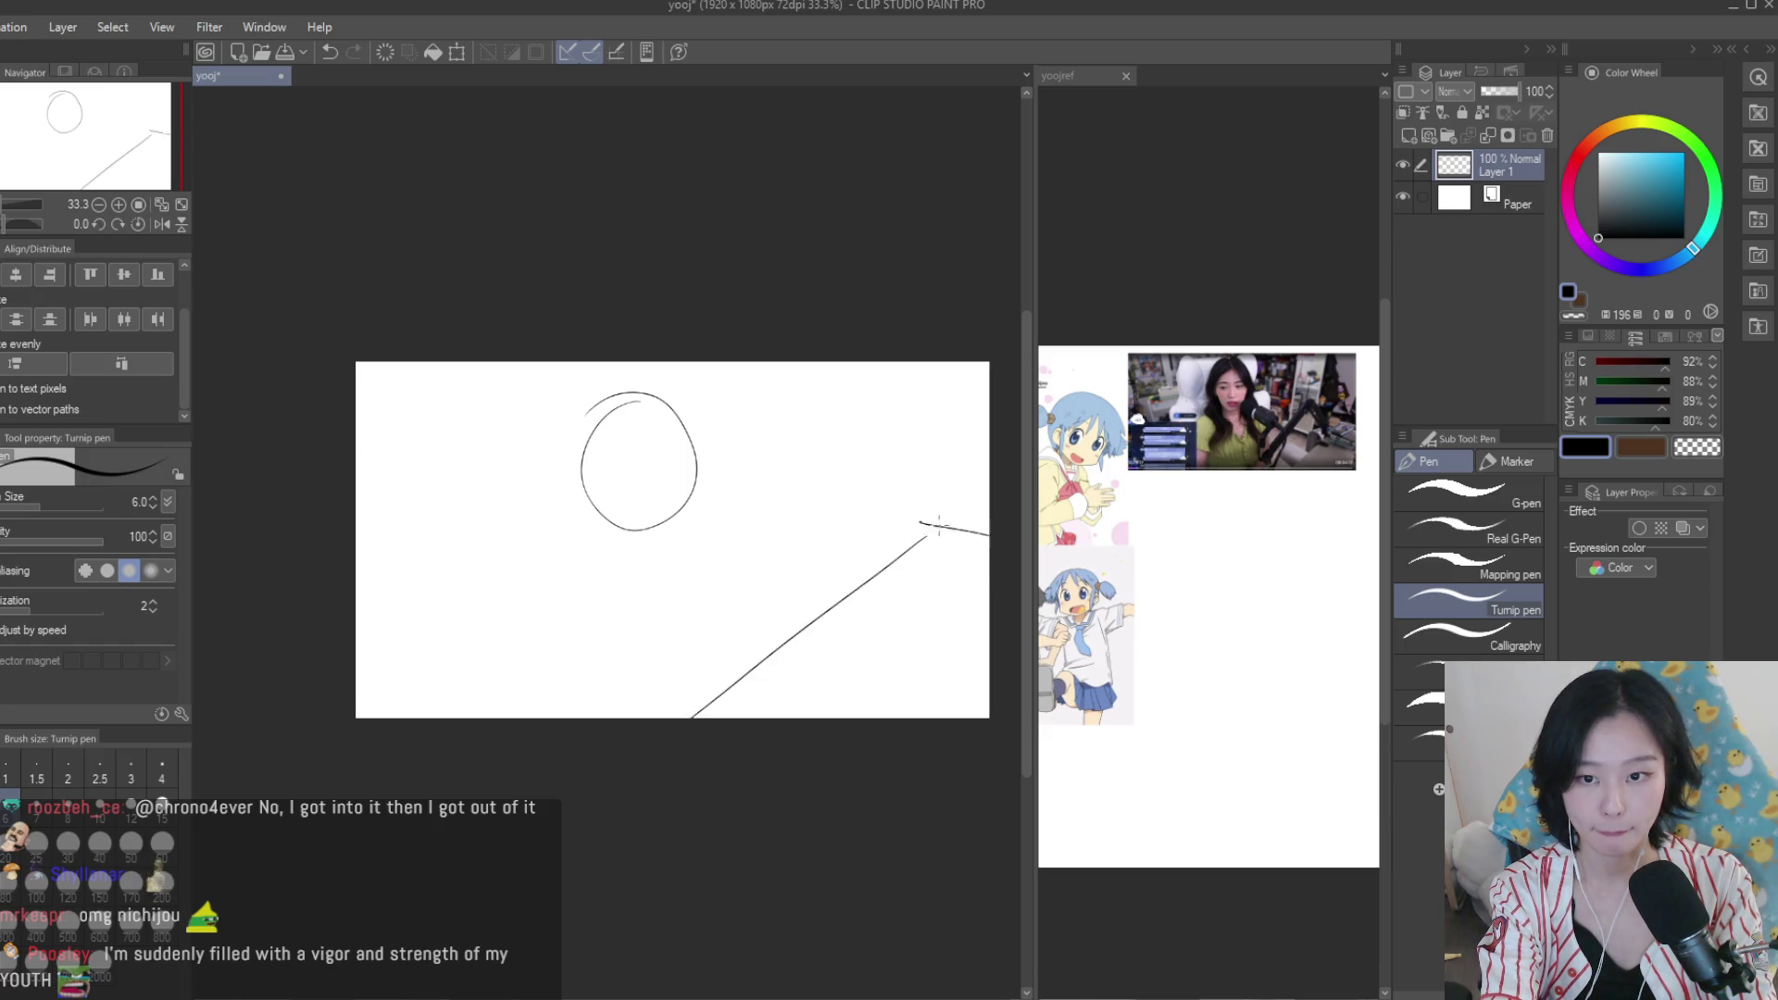
# On the yoojref sheet, move the webcam image below the reference collage with Move layer.
pyautogui.click(1473, 565)
pyautogui.click(1296, 504)
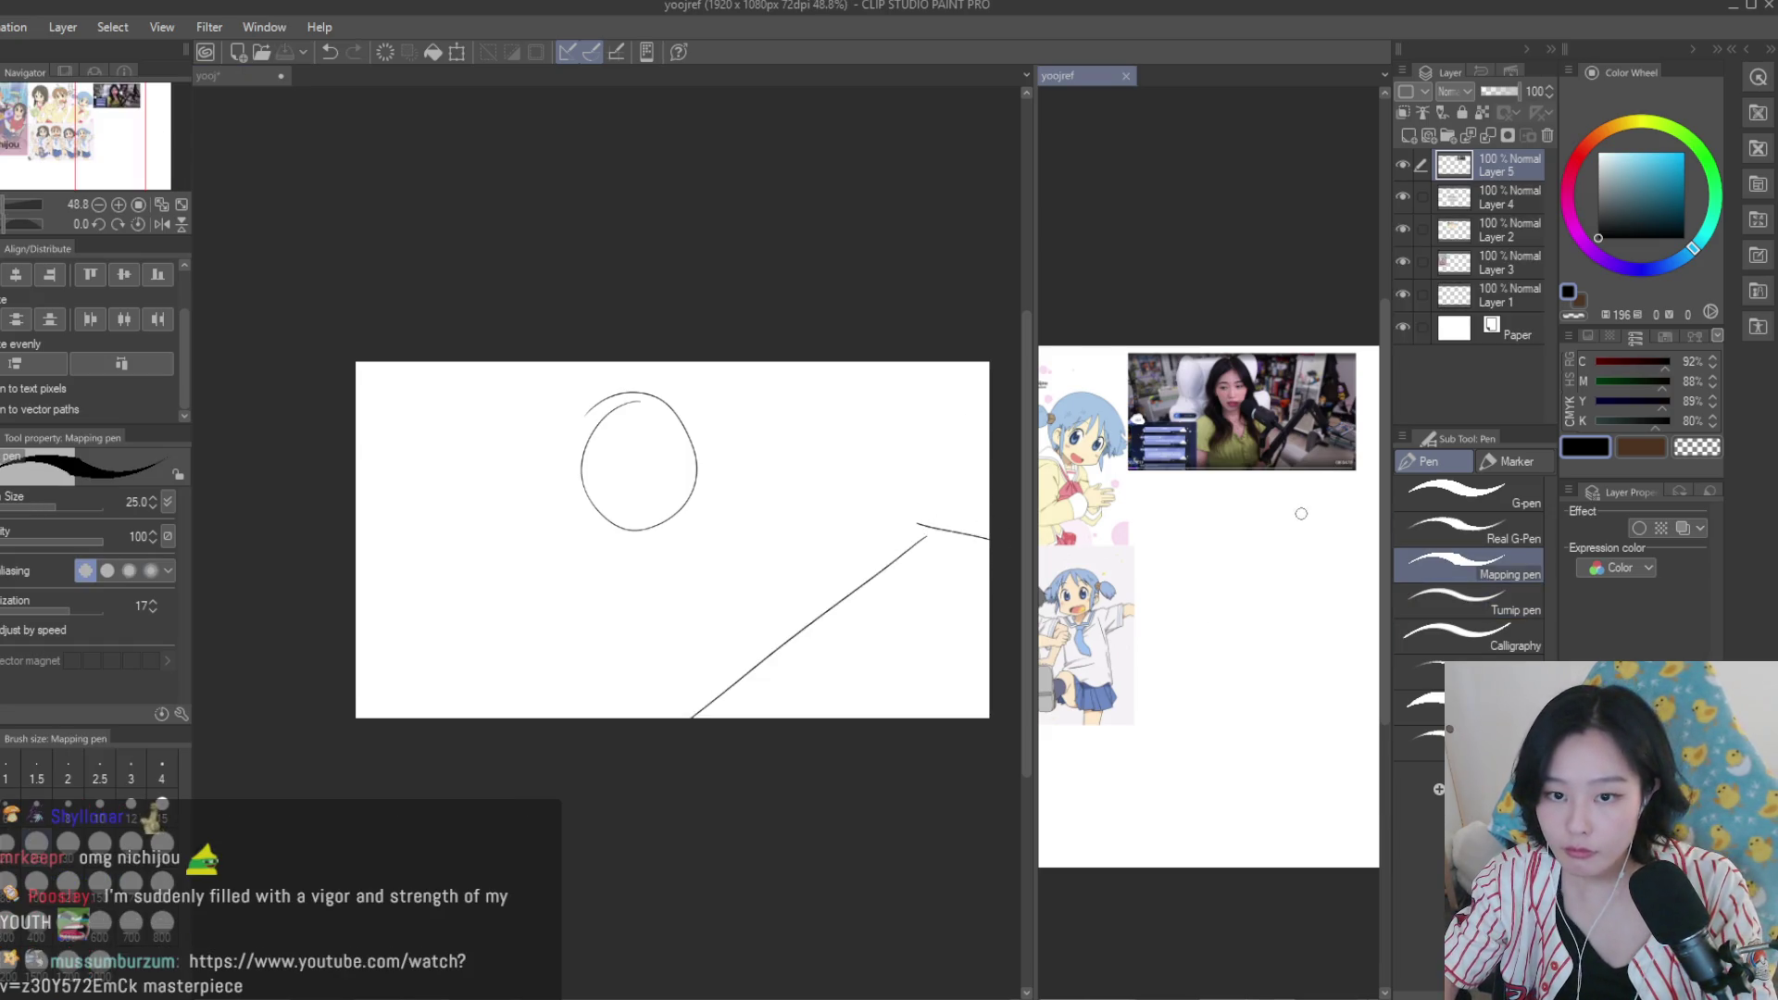
pyautogui.scroll(3, 1257, 476)
pyautogui.scroll(-6, 1258, 476)
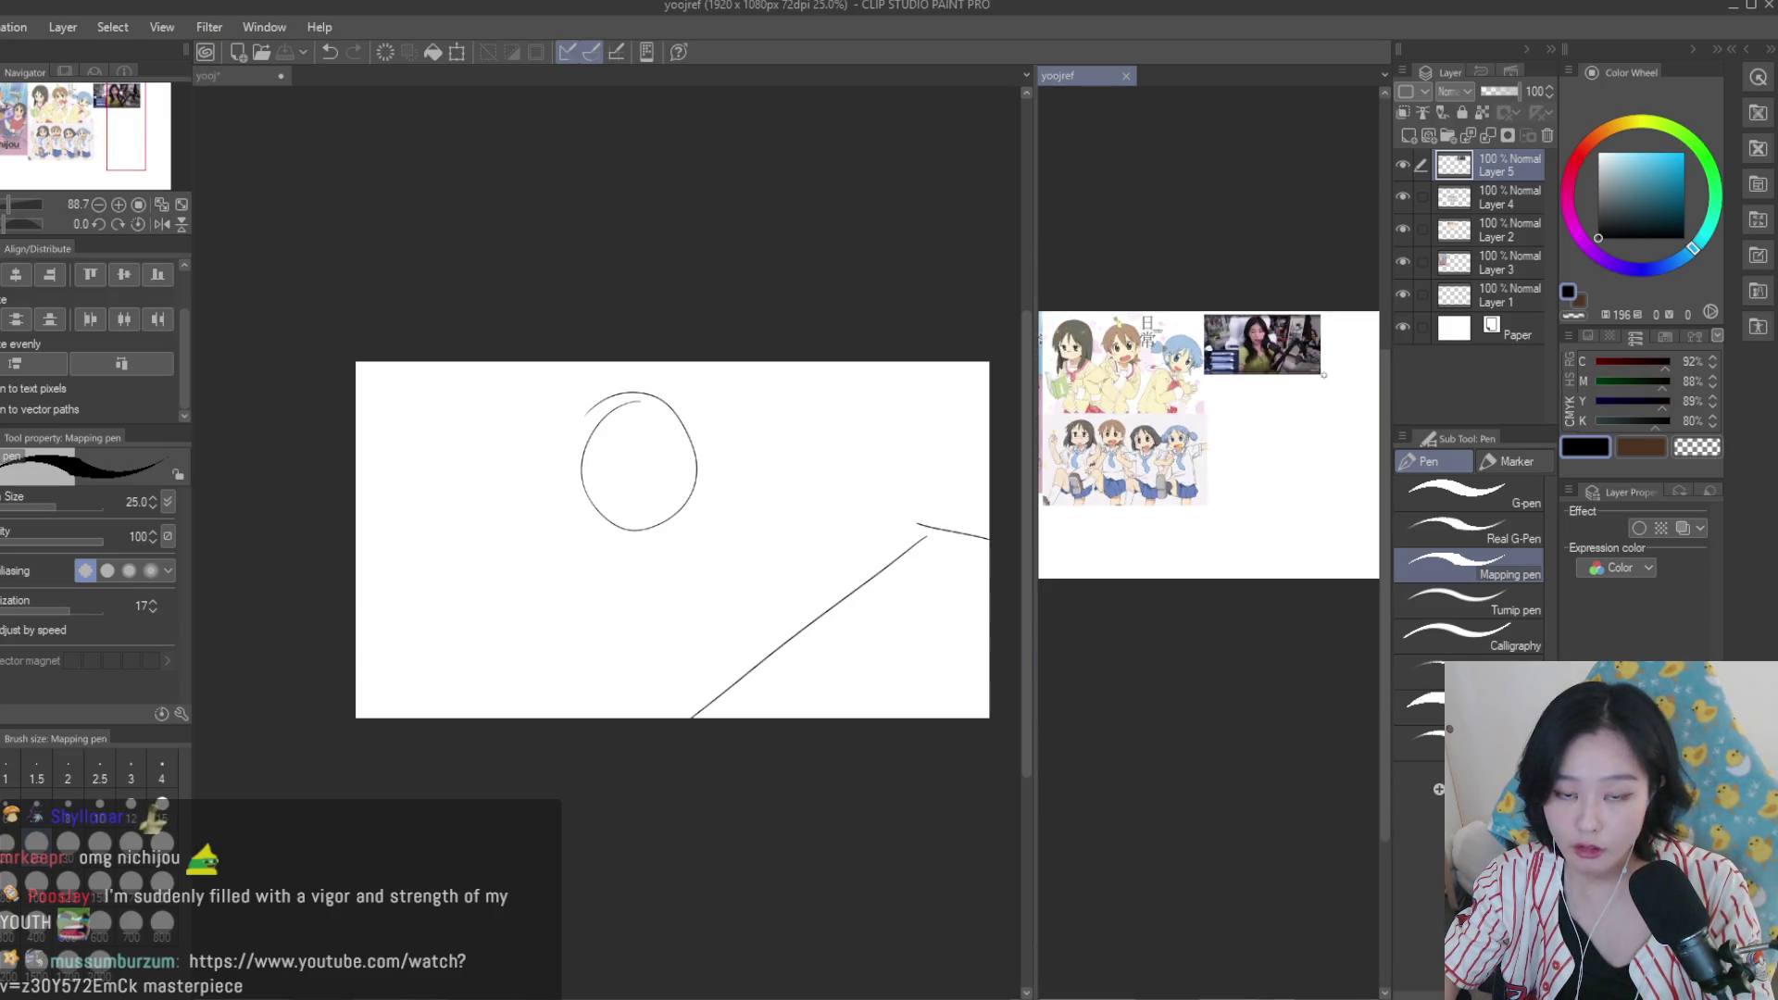
pyautogui.press('k')
pyautogui.moveTo(1269, 361); pyautogui.dragTo(1205, 497)
pyautogui.scroll(3, 1204, 435)
pyautogui.scroll(4, 1180, 421)
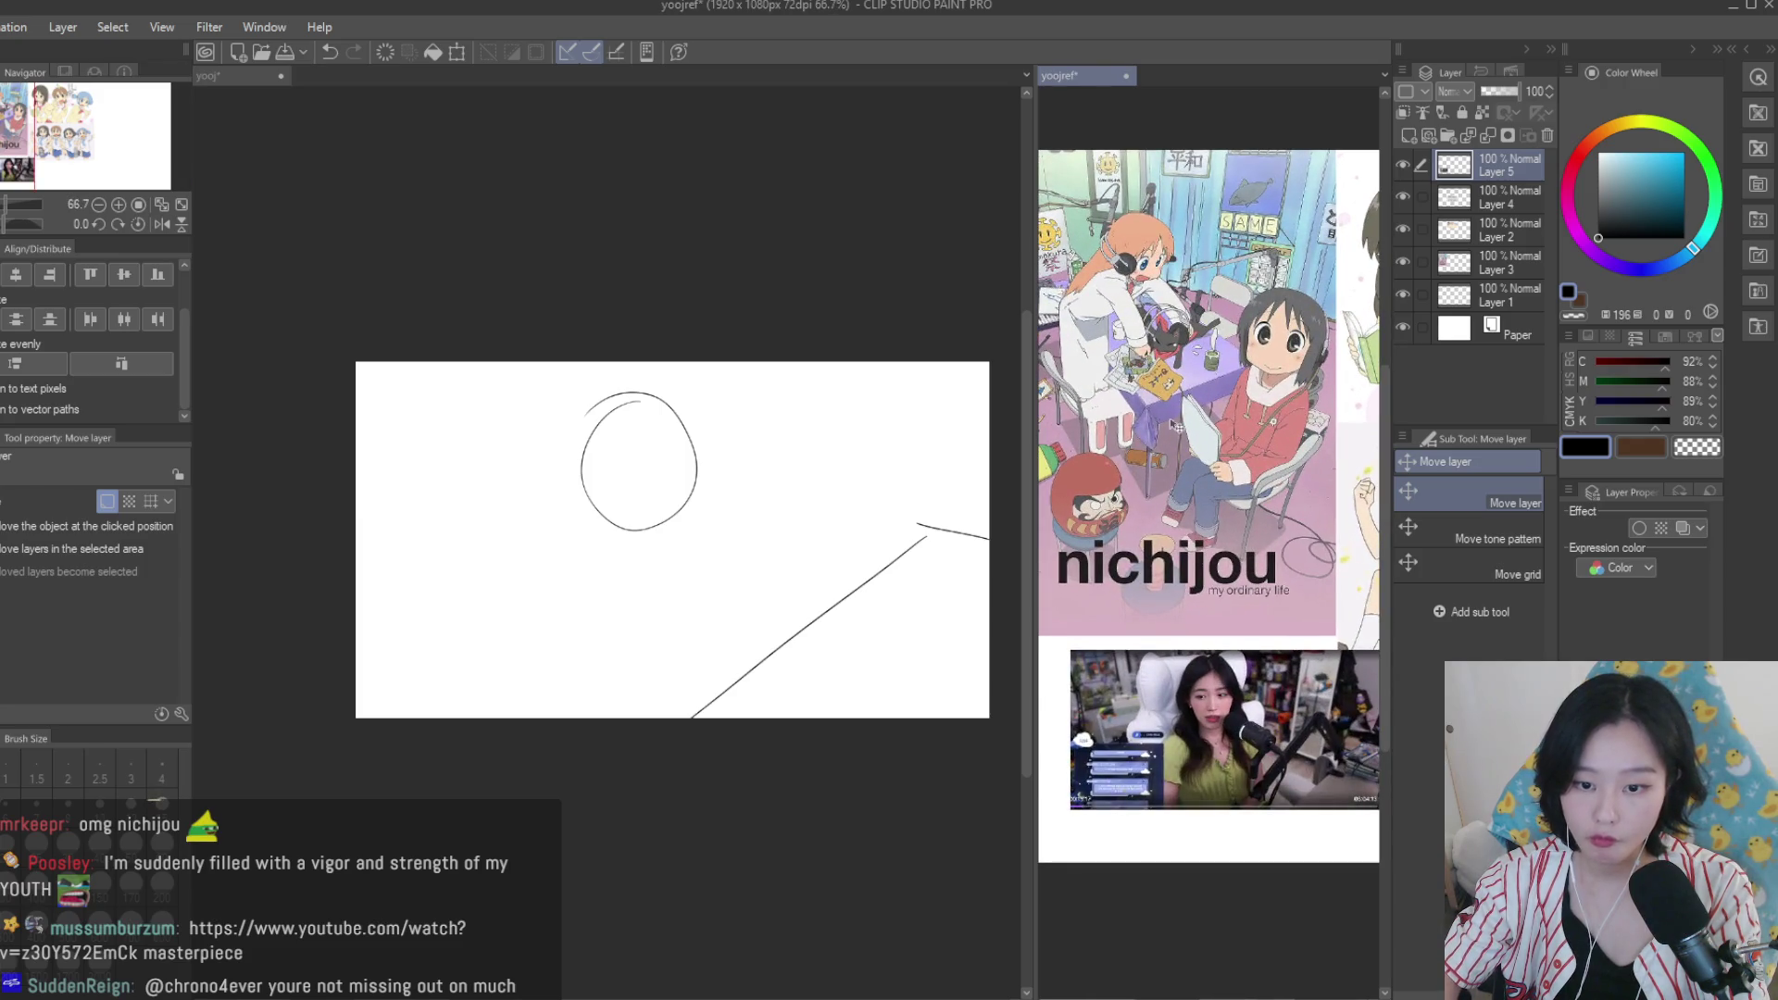
# Back on the yooj canvas, undo the stray top-right stroke and reselect the thin inking pen.
pyautogui.click(912, 362)
pyautogui.press('p')
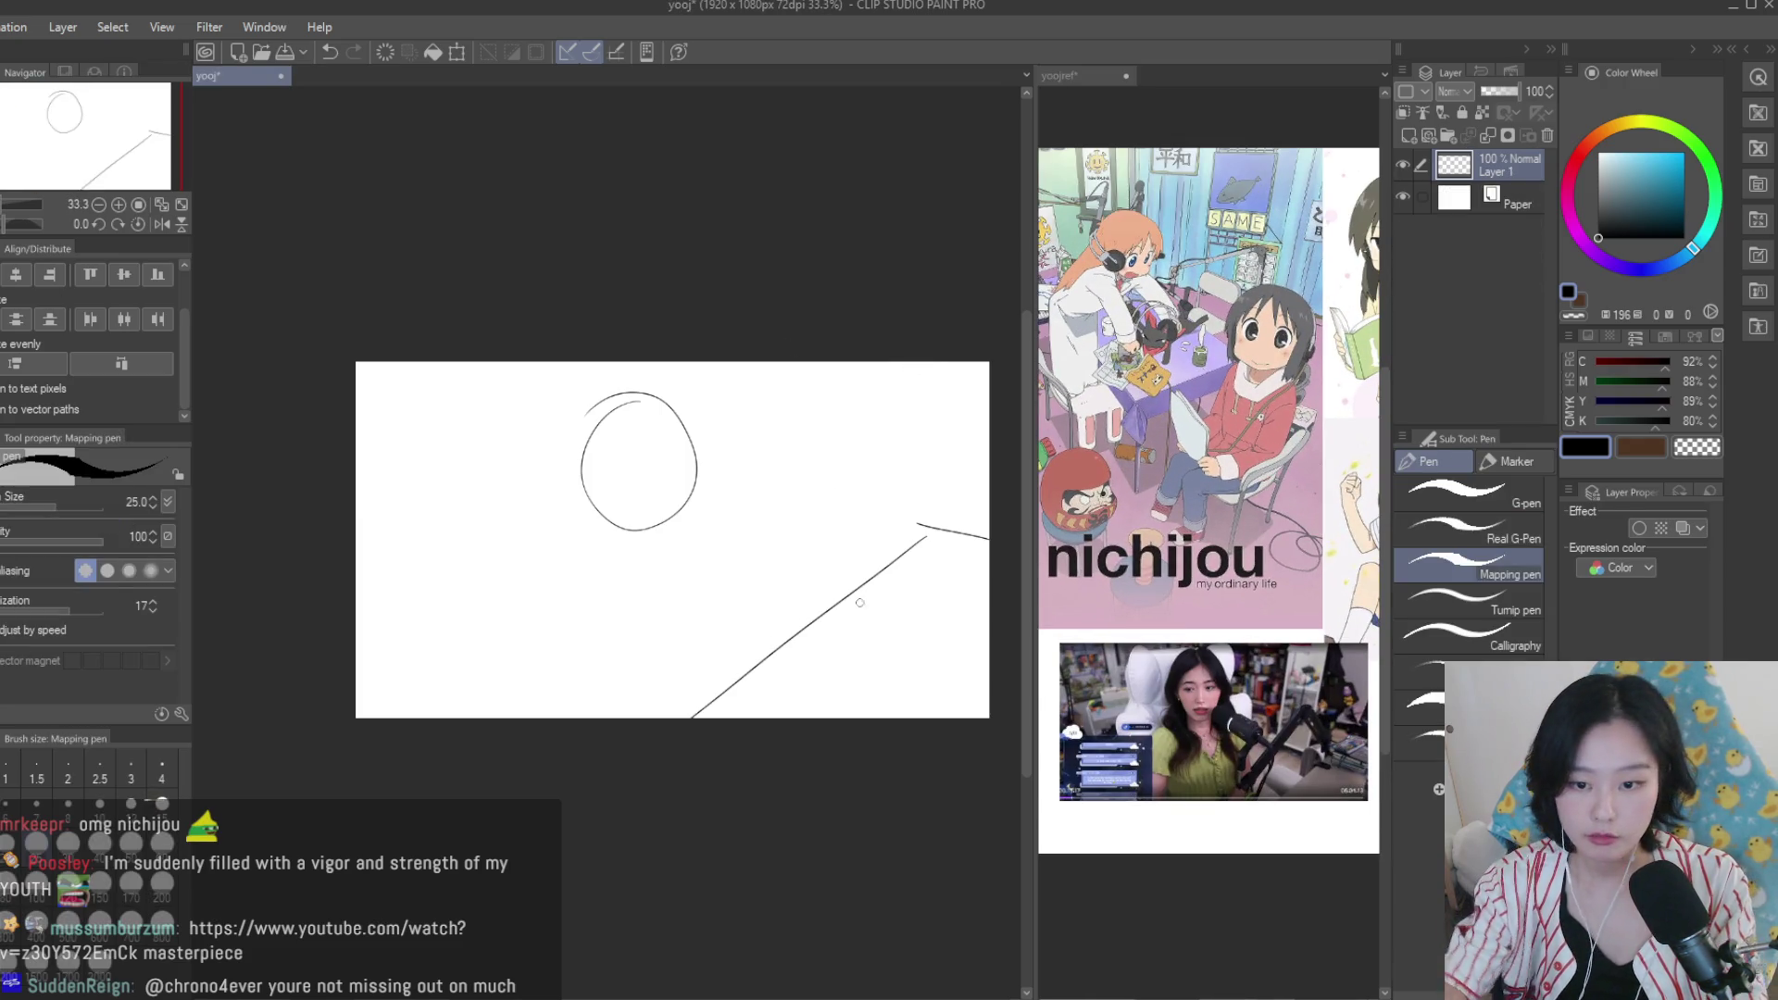
pyautogui.hotkey('ctrl', 'z')
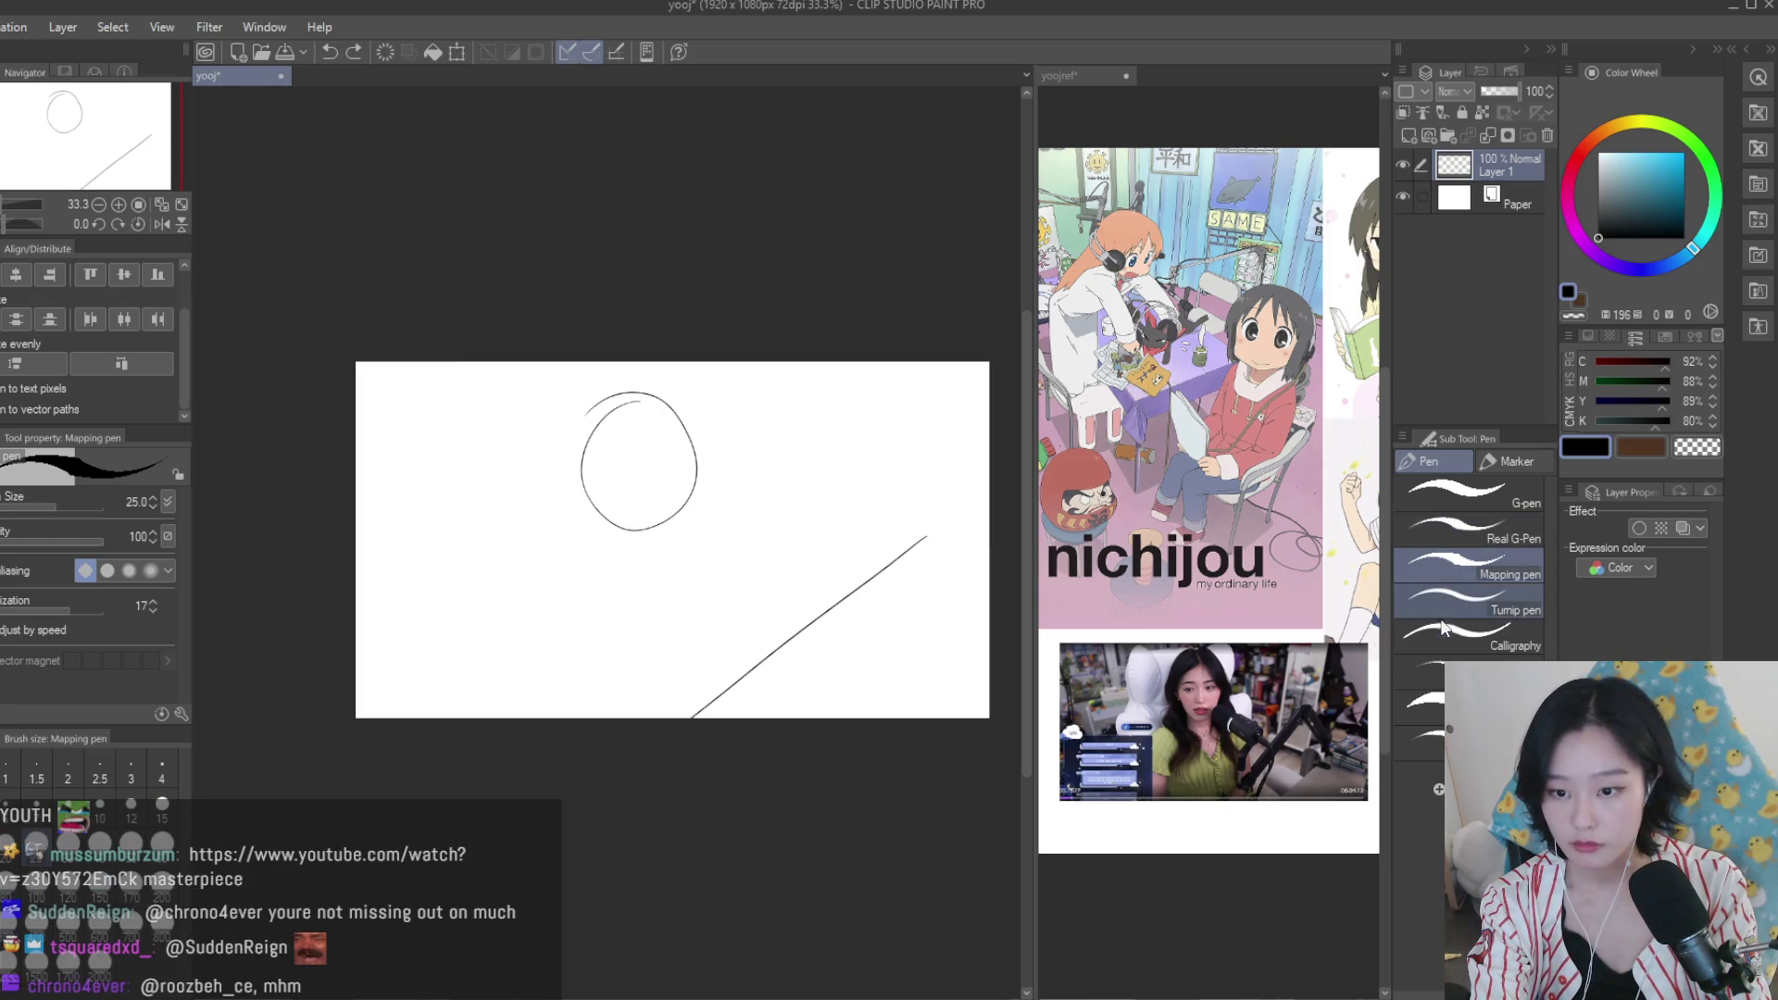
pyautogui.click(1454, 528)
pyautogui.click(1454, 597)
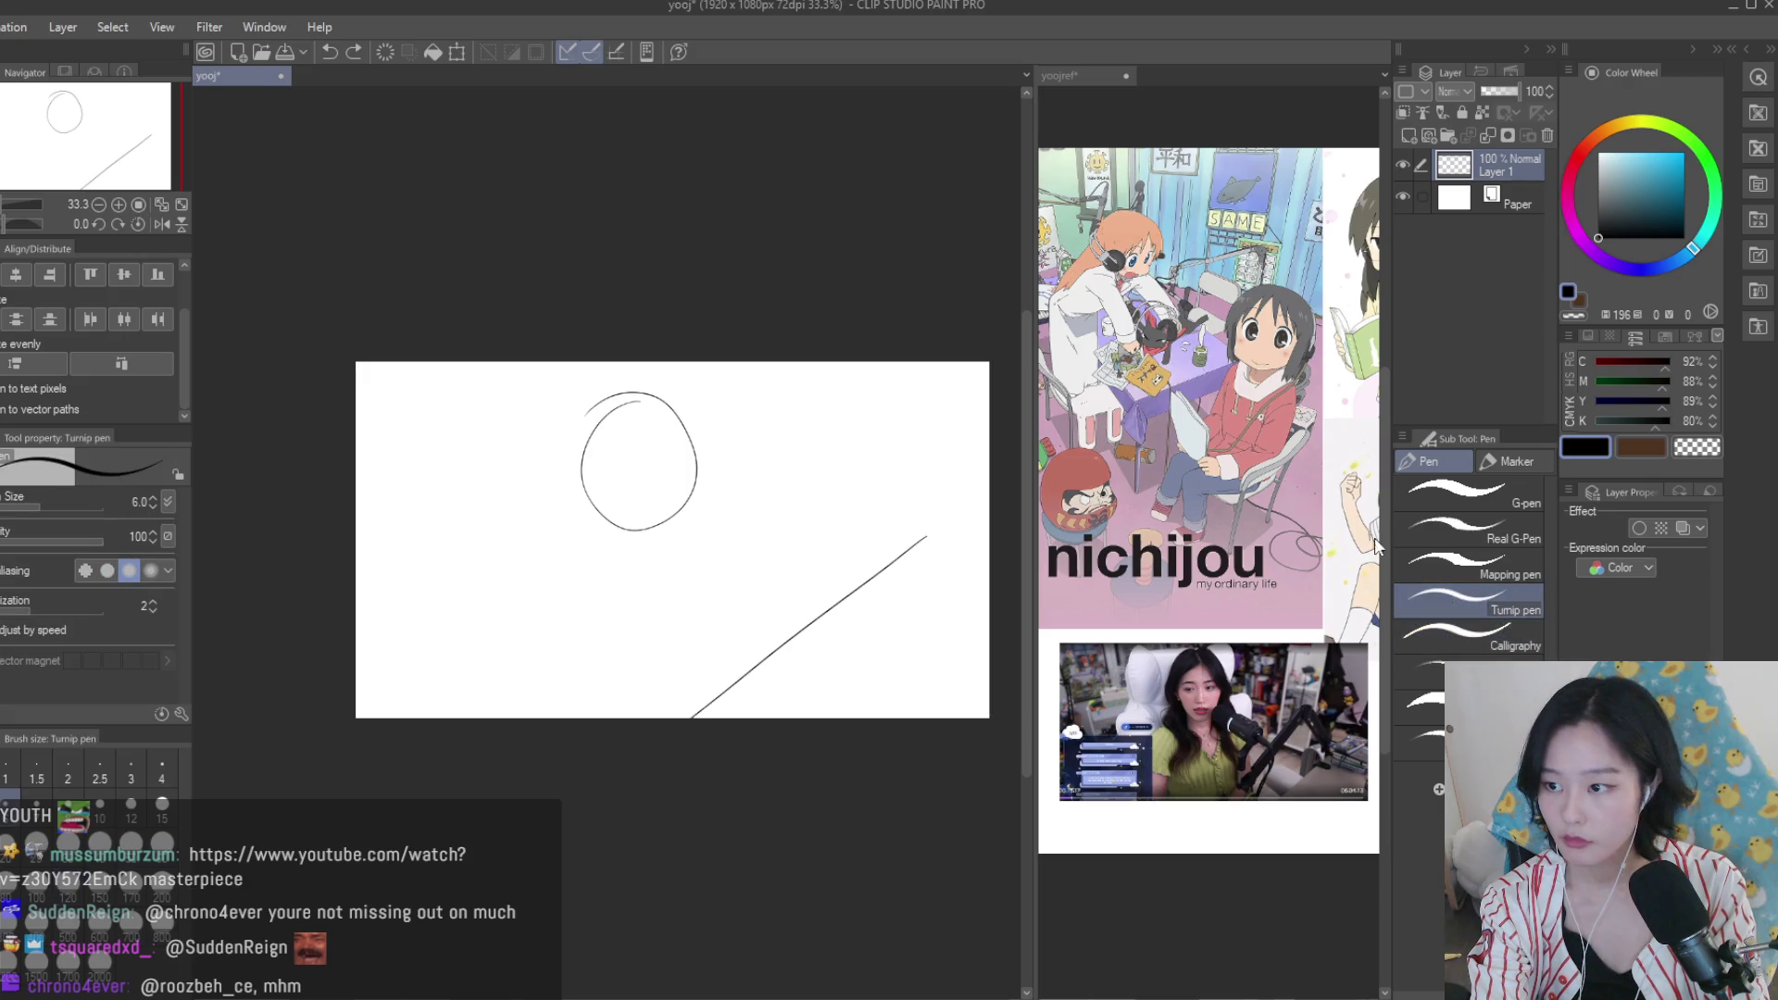
# With the Dry Texture pencil, sketch a diagonal arm line, neck line and loose head circles.
pyautogui.press('b')
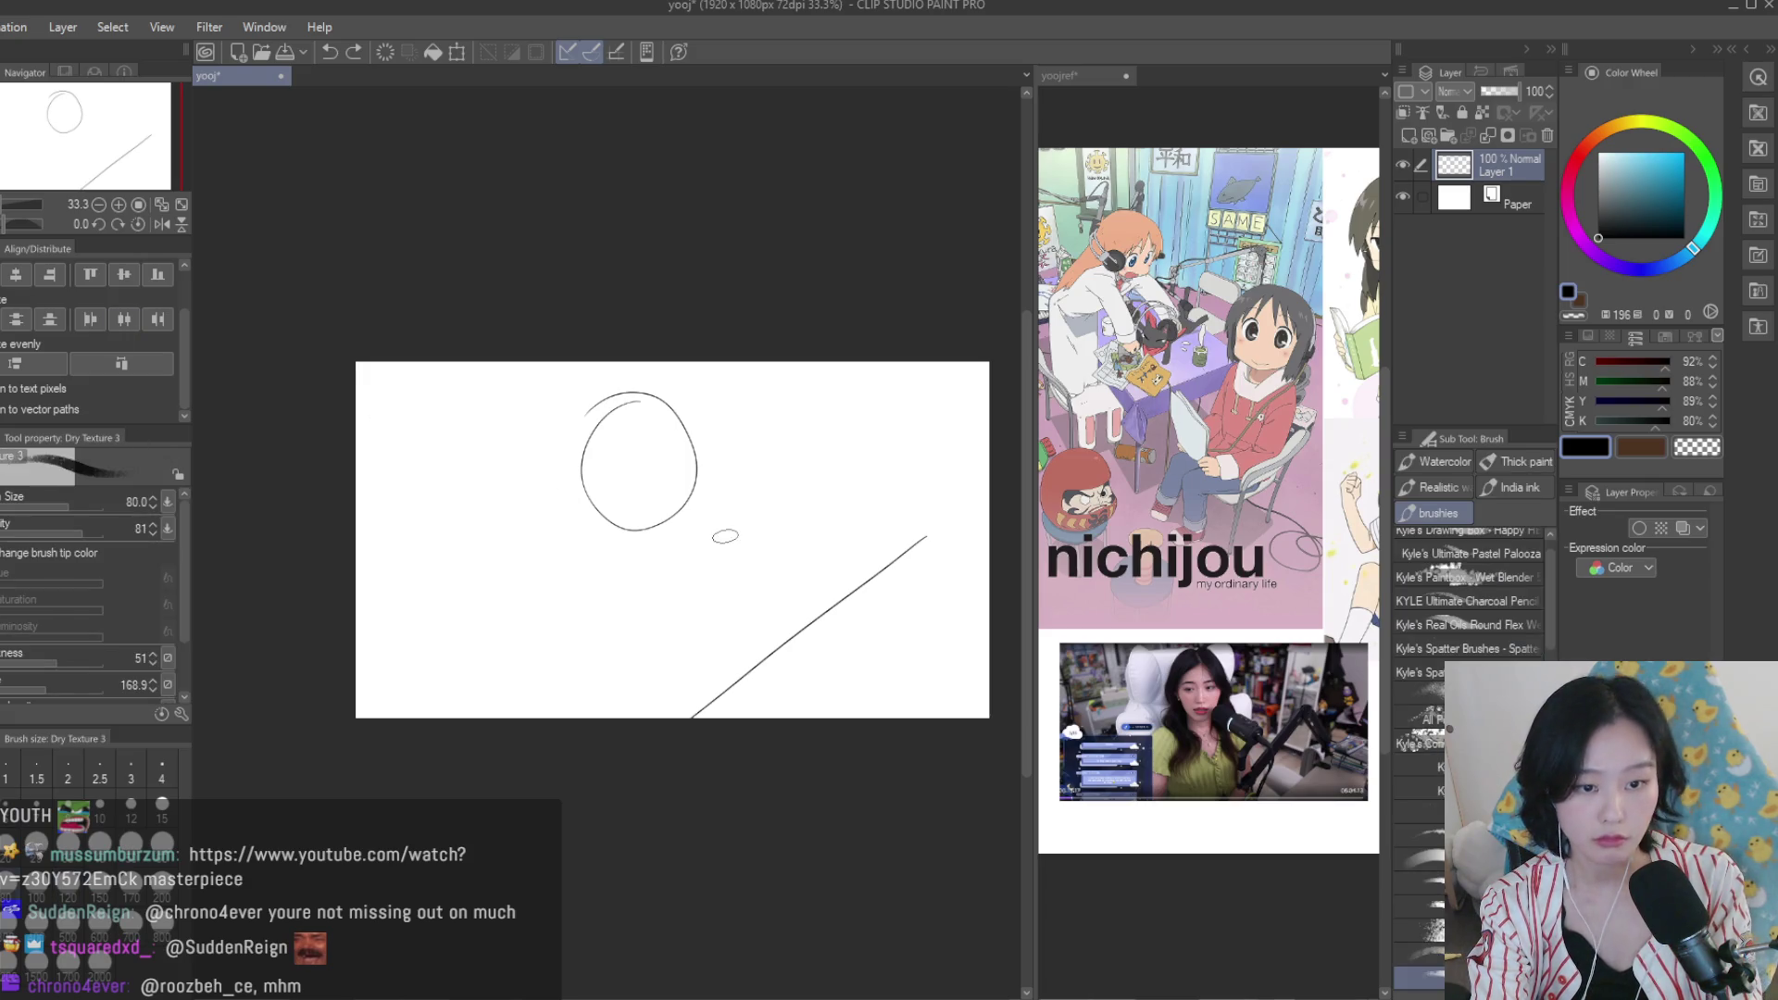
pyautogui.moveTo(726, 515); pyautogui.dragTo(814, 555)
pyautogui.hotkey('ctrl', 'z')
pyautogui.moveTo(881, 498); pyautogui.dragTo(939, 573)
pyautogui.moveTo(880, 498); pyautogui.dragTo(724, 625)
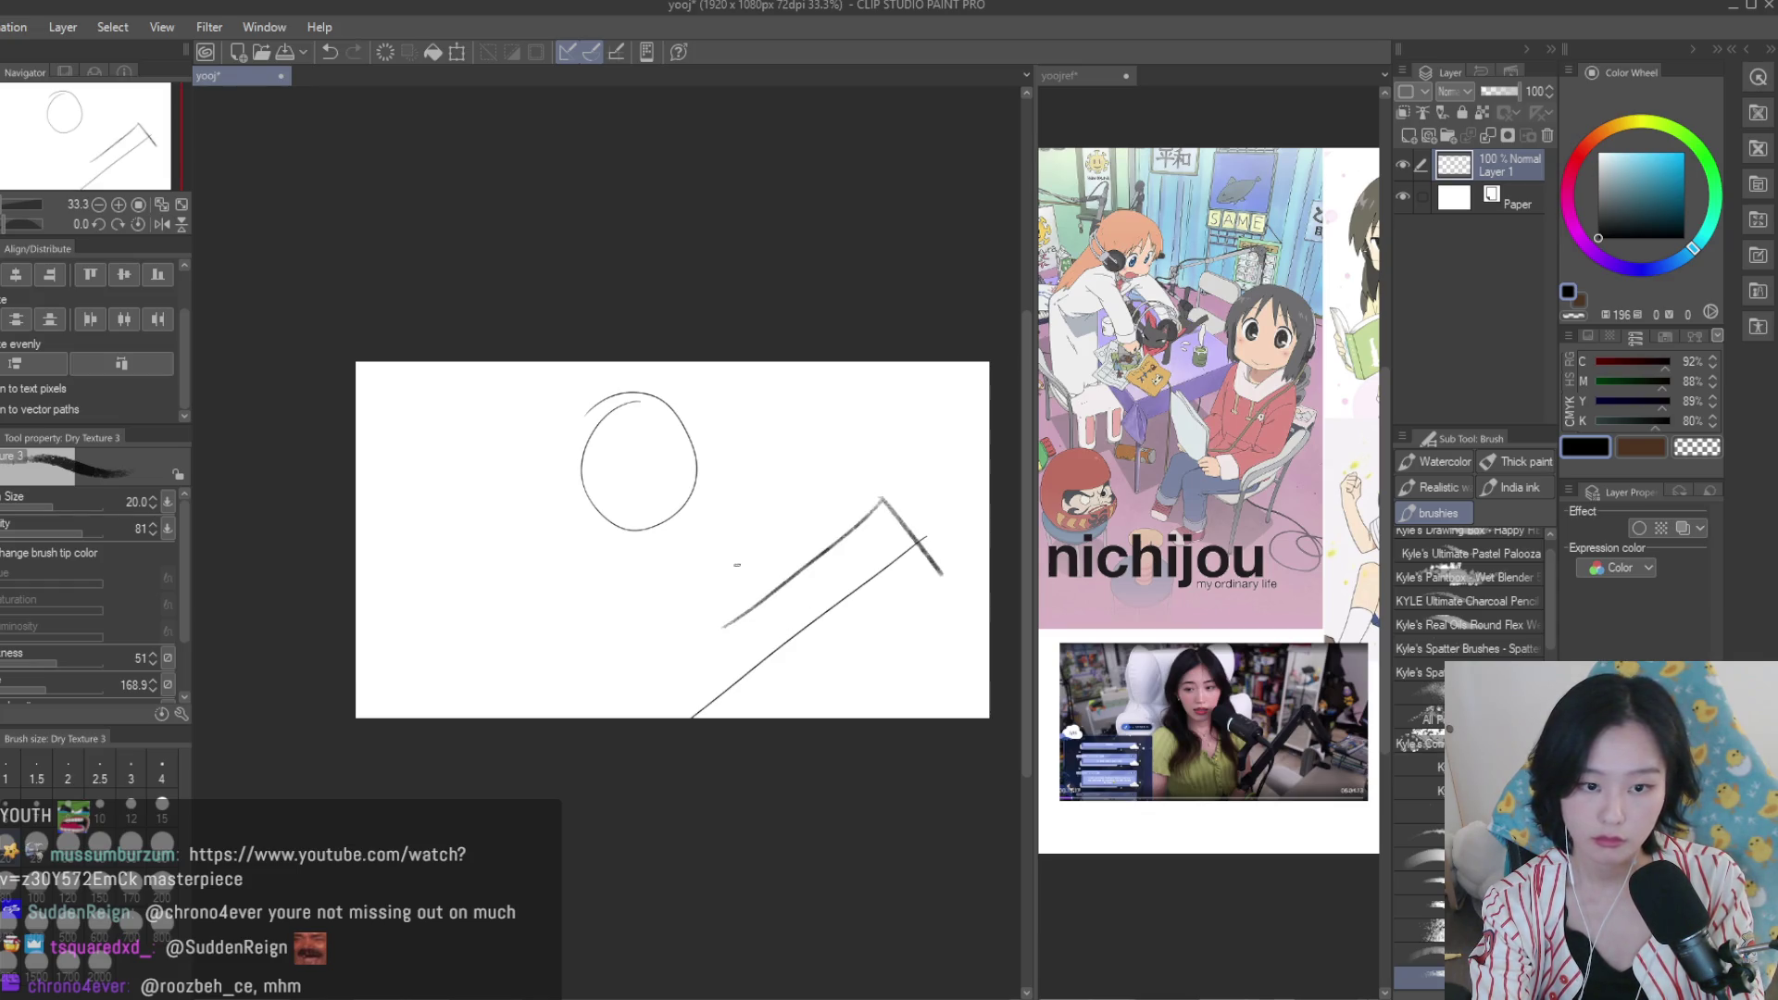
pyautogui.moveTo(736, 536); pyautogui.dragTo(735, 616)
pyautogui.moveTo(753, 534); pyautogui.dragTo(677, 509)
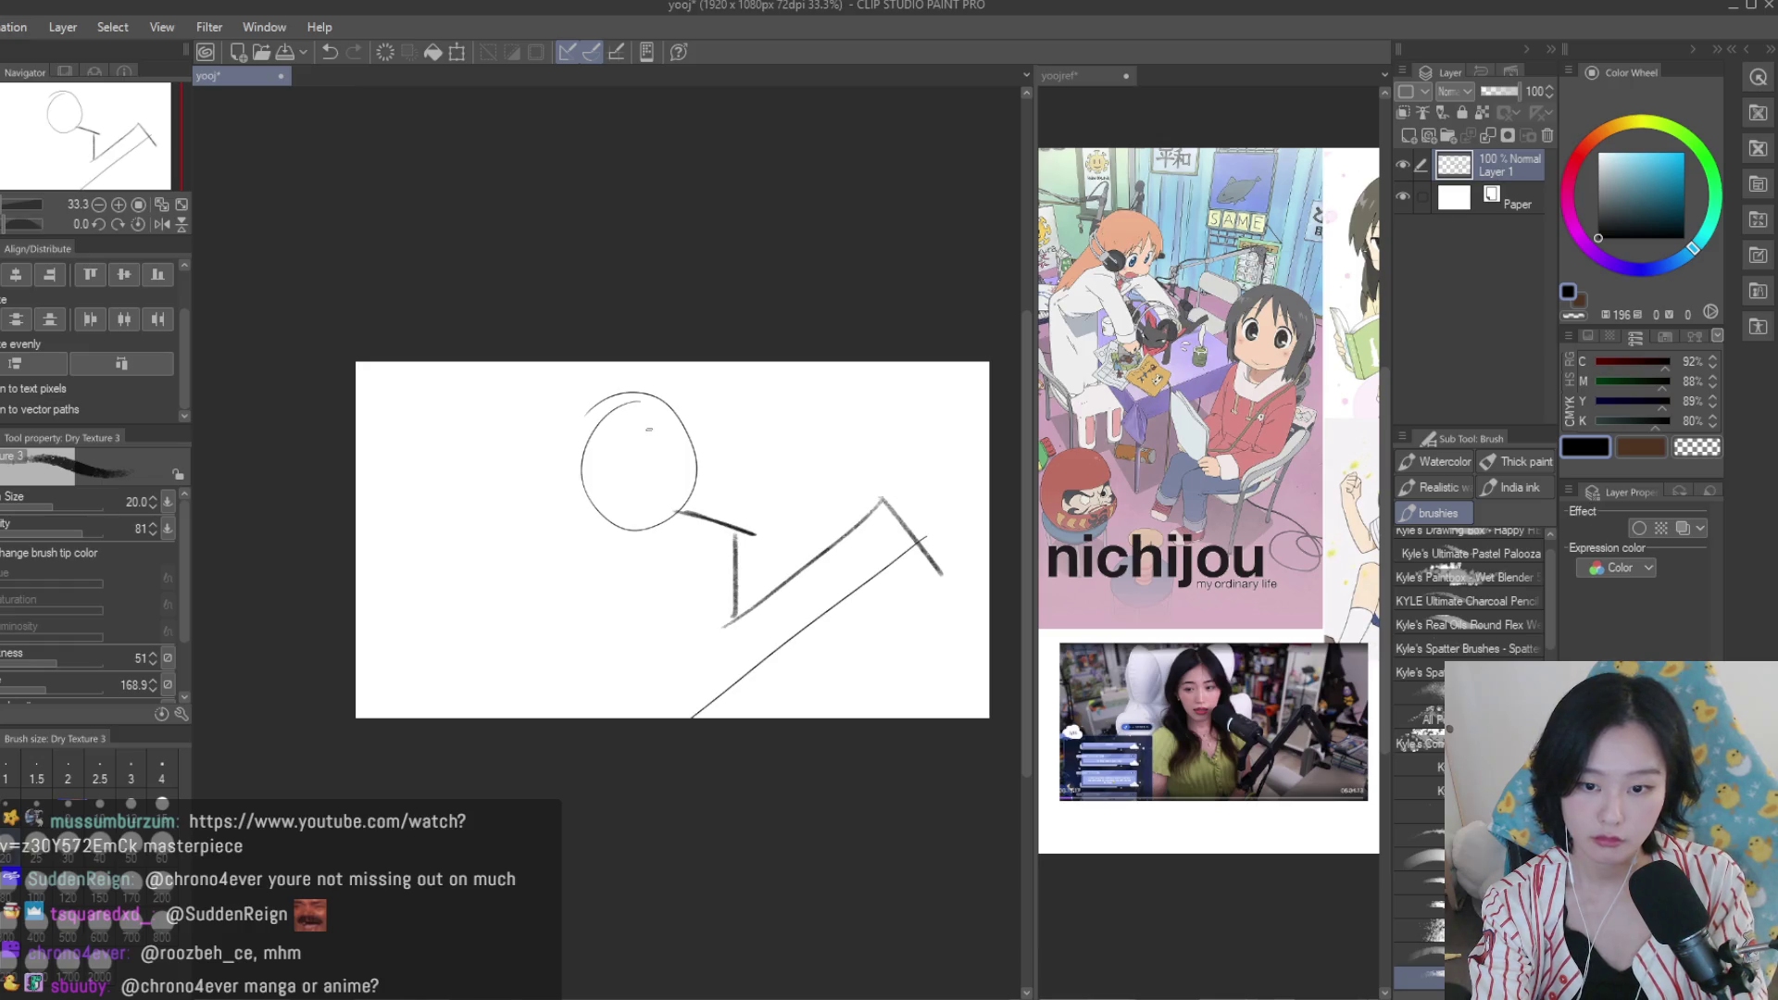
pyautogui.moveTo(648, 387); pyautogui.dragTo(546, 518)
pyautogui.moveTo(555, 407)
pyautogui.mouseDown()
pyautogui.moveTo(704, 518)
pyautogui.moveTo(582, 560)
pyautogui.mouseUp()
pyautogui.hotkey('ctrl', 'z')
pyautogui.hotkey('ctrl', 'z')
pyautogui.hotkey('ctrl', 'z')
# Redraw the overlapping head circles and try shoulder and body lines, undoing the failed attempts.
pyautogui.moveTo(649, 393); pyautogui.dragTo(565, 537)
pyautogui.moveTo(575, 417)
pyautogui.mouseDown()
pyautogui.moveTo(708, 519)
pyautogui.moveTo(530, 630)
pyautogui.moveTo(556, 690)
pyautogui.mouseUp()
pyautogui.hotkey('ctrl', 'z')
pyautogui.moveTo(527, 613); pyautogui.dragTo(556, 718)
pyautogui.moveTo(542, 637)
pyautogui.mouseDown()
pyautogui.moveTo(715, 585)
pyautogui.moveTo(705, 718)
pyautogui.mouseUp()
pyautogui.hotkey('ctrl', 'z')
pyautogui.moveTo(733, 576); pyautogui.dragTo(713, 717)
pyautogui.moveTo(926, 537)
pyautogui.mouseDown()
pyautogui.moveTo(708, 717)
pyautogui.moveTo(671, 718)
pyautogui.mouseUp()
pyautogui.hotkey('ctrl', 'z')
pyautogui.hotkey('ctrl', 'z')
pyautogui.hotkey('ctrl', 'z')
pyautogui.hotkey('ctrl', 'z')
pyautogui.hotkey('ctrl', 'z')
pyautogui.hotkey('ctrl', 'z')
pyautogui.hotkey('ctrl', 'z')
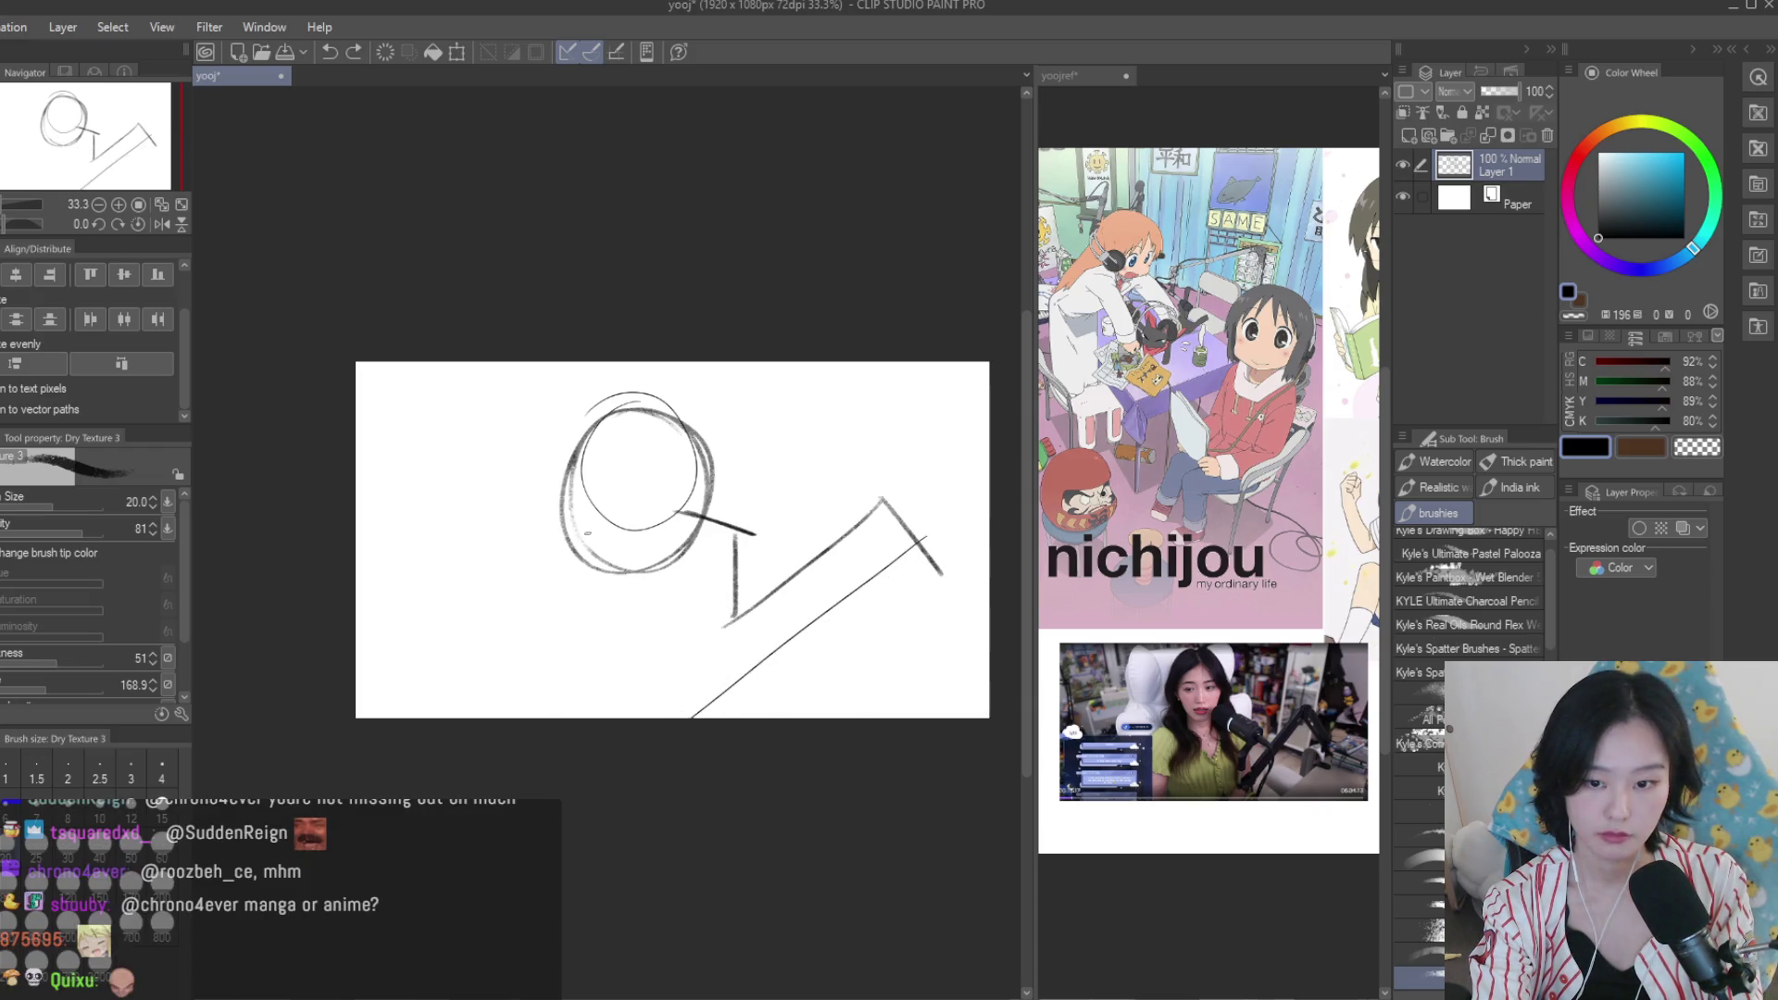
pyautogui.moveTo(546, 556); pyautogui.dragTo(505, 708)
pyautogui.hotkey('ctrl', 'z')
pyautogui.moveTo(535, 598)
pyautogui.mouseDown()
pyautogui.moveTo(491, 718)
pyautogui.moveTo(510, 713)
pyautogui.mouseUp()
pyautogui.hotkey('ctrl', 'z')
# Sketch a new head circle with head sides, a top arc, shoulder curves and body lines.
pyautogui.hotkey('ctrl', 'z')
pyautogui.hotkey('ctrl', 'z')
pyautogui.hotkey('ctrl', 'z')
pyautogui.hotkey('ctrl', 'y')
pyautogui.hotkey('ctrl', 'z')
pyautogui.moveTo(602, 415); pyautogui.dragTo(565, 544)
pyautogui.moveTo(500, 607)
pyautogui.mouseDown()
pyautogui.moveTo(681, 551)
pyautogui.moveTo(564, 716)
pyautogui.mouseUp()
pyautogui.moveTo(556, 556); pyautogui.dragTo(697, 566)
pyautogui.moveTo(681, 555)
pyautogui.mouseDown()
pyautogui.moveTo(645, 722)
pyautogui.moveTo(665, 717)
pyautogui.mouseUp()
pyautogui.hotkey('ctrl', 'z')
pyautogui.moveTo(517, 372)
pyautogui.mouseDown()
pyautogui.moveTo(424, 588)
pyautogui.moveTo(511, 473)
pyautogui.mouseUp()
pyautogui.hotkey('ctrl', 'z')
pyautogui.moveTo(692, 396); pyautogui.dragTo(706, 500)
pyautogui.moveTo(695, 370)
pyautogui.mouseDown()
pyautogui.moveTo(467, 379)
pyautogui.moveTo(435, 551)
pyautogui.moveTo(361, 570)
pyautogui.moveTo(380, 708)
pyautogui.mouseUp()
pyautogui.moveTo(468, 597); pyautogui.dragTo(476, 717)
pyautogui.moveTo(690, 508)
pyautogui.mouseDown()
pyautogui.moveTo(708, 615)
pyautogui.moveTo(696, 717)
pyautogui.mouseUp()
pyautogui.hotkey('ctrl', 'z')
# Sketch the right shoulder, the outstretched arm and the hand with strokes around it.
pyautogui.moveTo(813, 600); pyautogui.dragTo(706, 634)
pyautogui.moveTo(703, 648); pyautogui.dragTo(672, 717)
pyautogui.moveTo(870, 542); pyautogui.dragTo(704, 713)
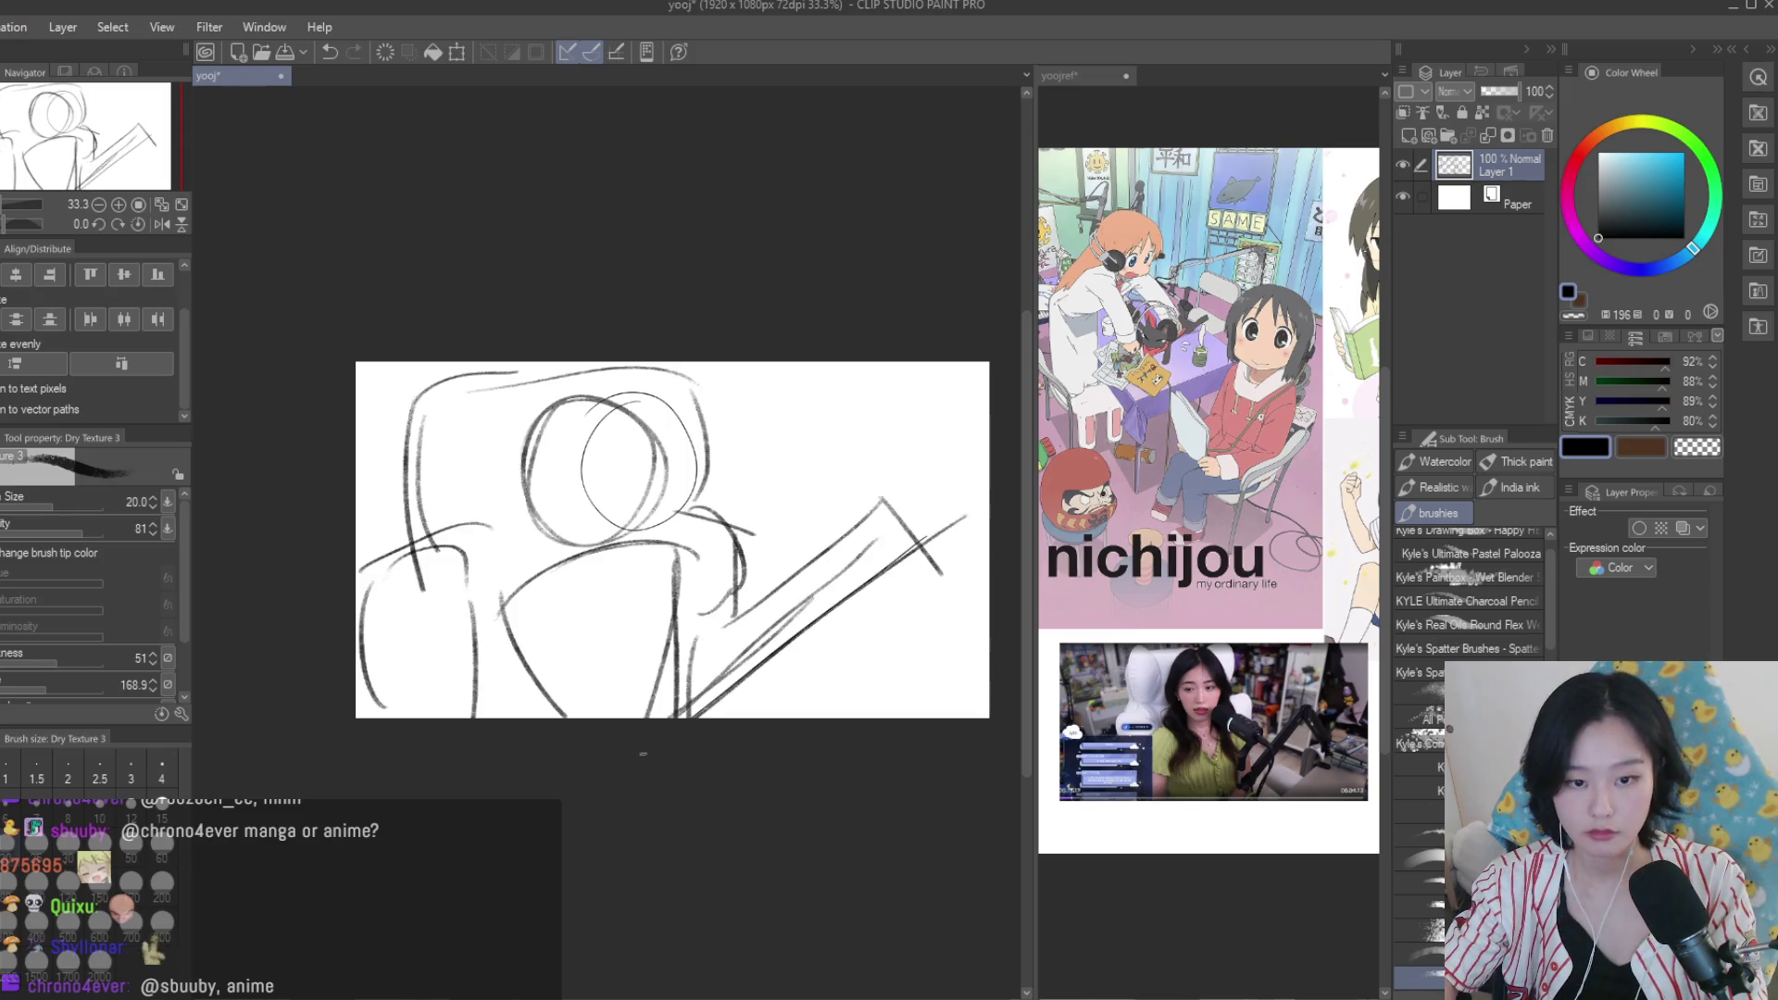
pyautogui.moveTo(815, 593); pyautogui.dragTo(754, 615)
pyautogui.moveTo(926, 574); pyautogui.dragTo(819, 582)
pyautogui.moveTo(925, 535)
pyautogui.mouseDown()
pyautogui.moveTo(820, 539)
pyautogui.moveTo(871, 546)
pyautogui.mouseUp()
pyautogui.moveTo(879, 542)
pyautogui.mouseDown()
pyautogui.moveTo(819, 607)
pyautogui.moveTo(823, 651)
pyautogui.moveTo(923, 684)
pyautogui.mouseUp()
pyautogui.moveTo(926, 574); pyautogui.dragTo(861, 604)
pyautogui.moveTo(872, 555)
pyautogui.mouseDown()
pyautogui.moveTo(825, 578)
pyautogui.moveTo(824, 636)
pyautogui.mouseUp()
pyautogui.hotkey('ctrl', 'z')
pyautogui.moveTo(926, 560)
pyautogui.mouseDown()
pyautogui.moveTo(810, 619)
pyautogui.moveTo(829, 611)
pyautogui.mouseUp()
pyautogui.moveTo(877, 537)
pyautogui.mouseDown()
pyautogui.moveTo(826, 578)
pyautogui.moveTo(822, 650)
pyautogui.mouseUp()
pyautogui.moveTo(926, 689)
pyautogui.mouseDown()
pyautogui.moveTo(824, 646)
pyautogui.moveTo(846, 657)
pyautogui.mouseUp()
pyautogui.moveTo(777, 613); pyautogui.dragTo(720, 634)
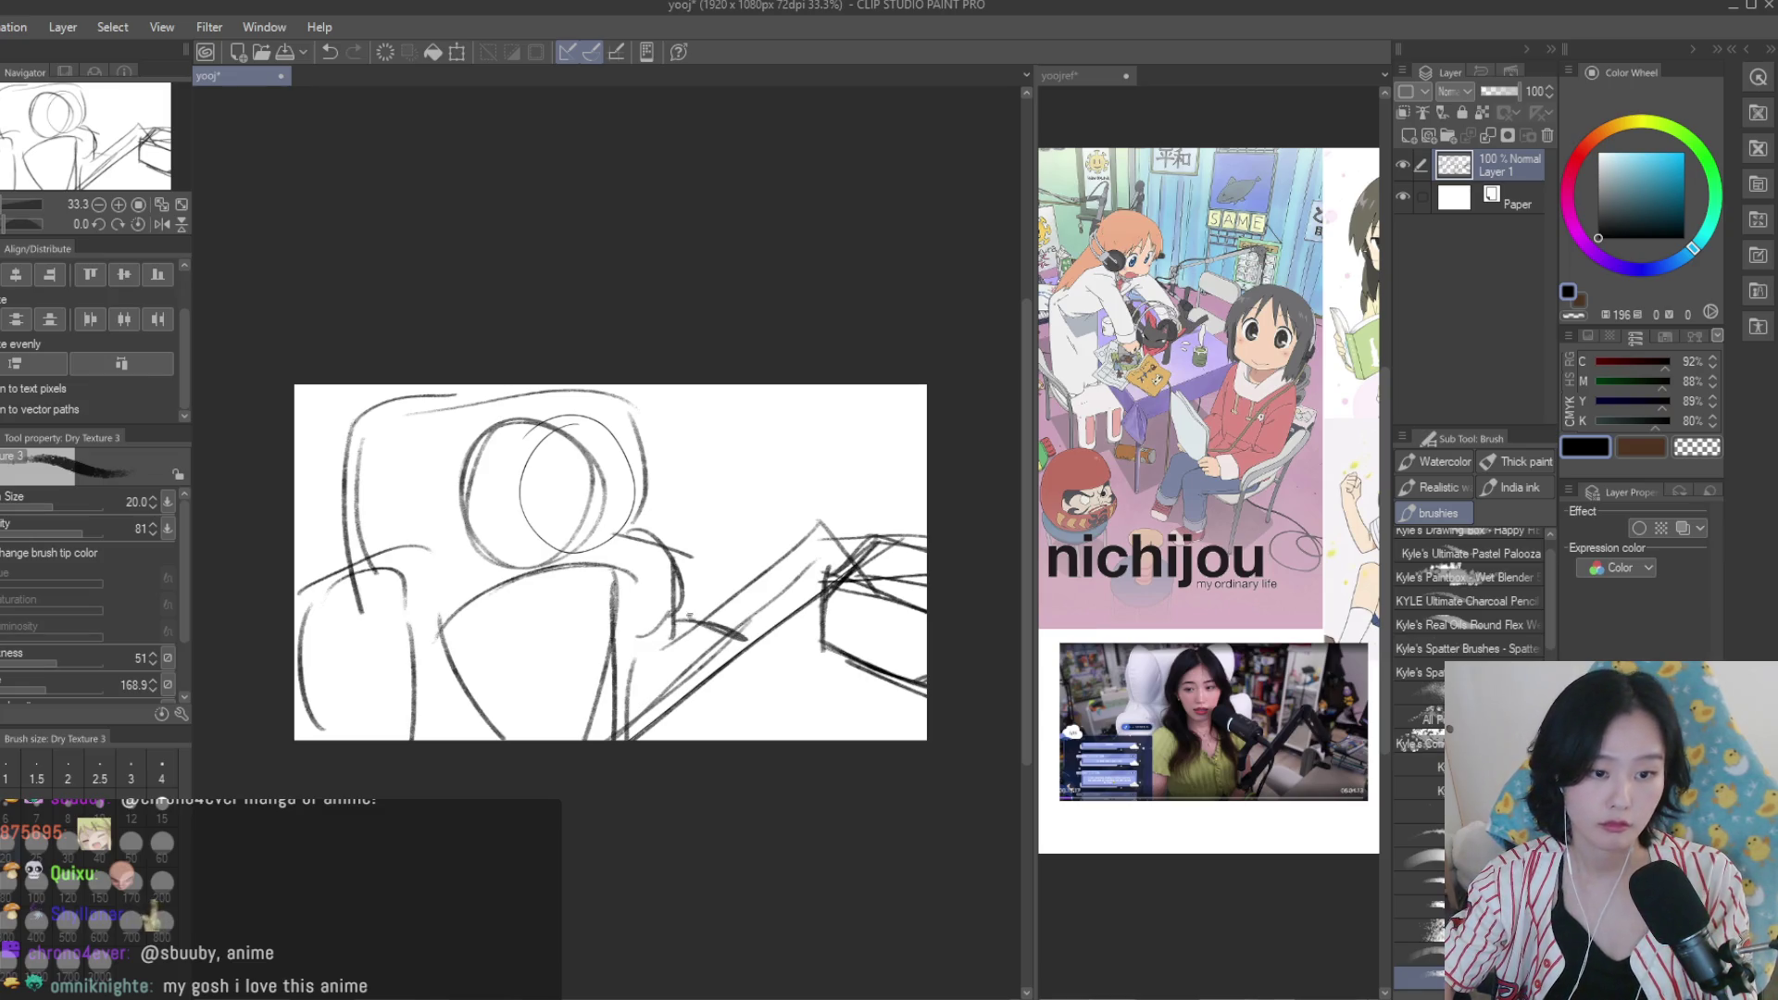
# Lasso the torso strokes, shift them up and left, then deselect.
pyautogui.press('m')
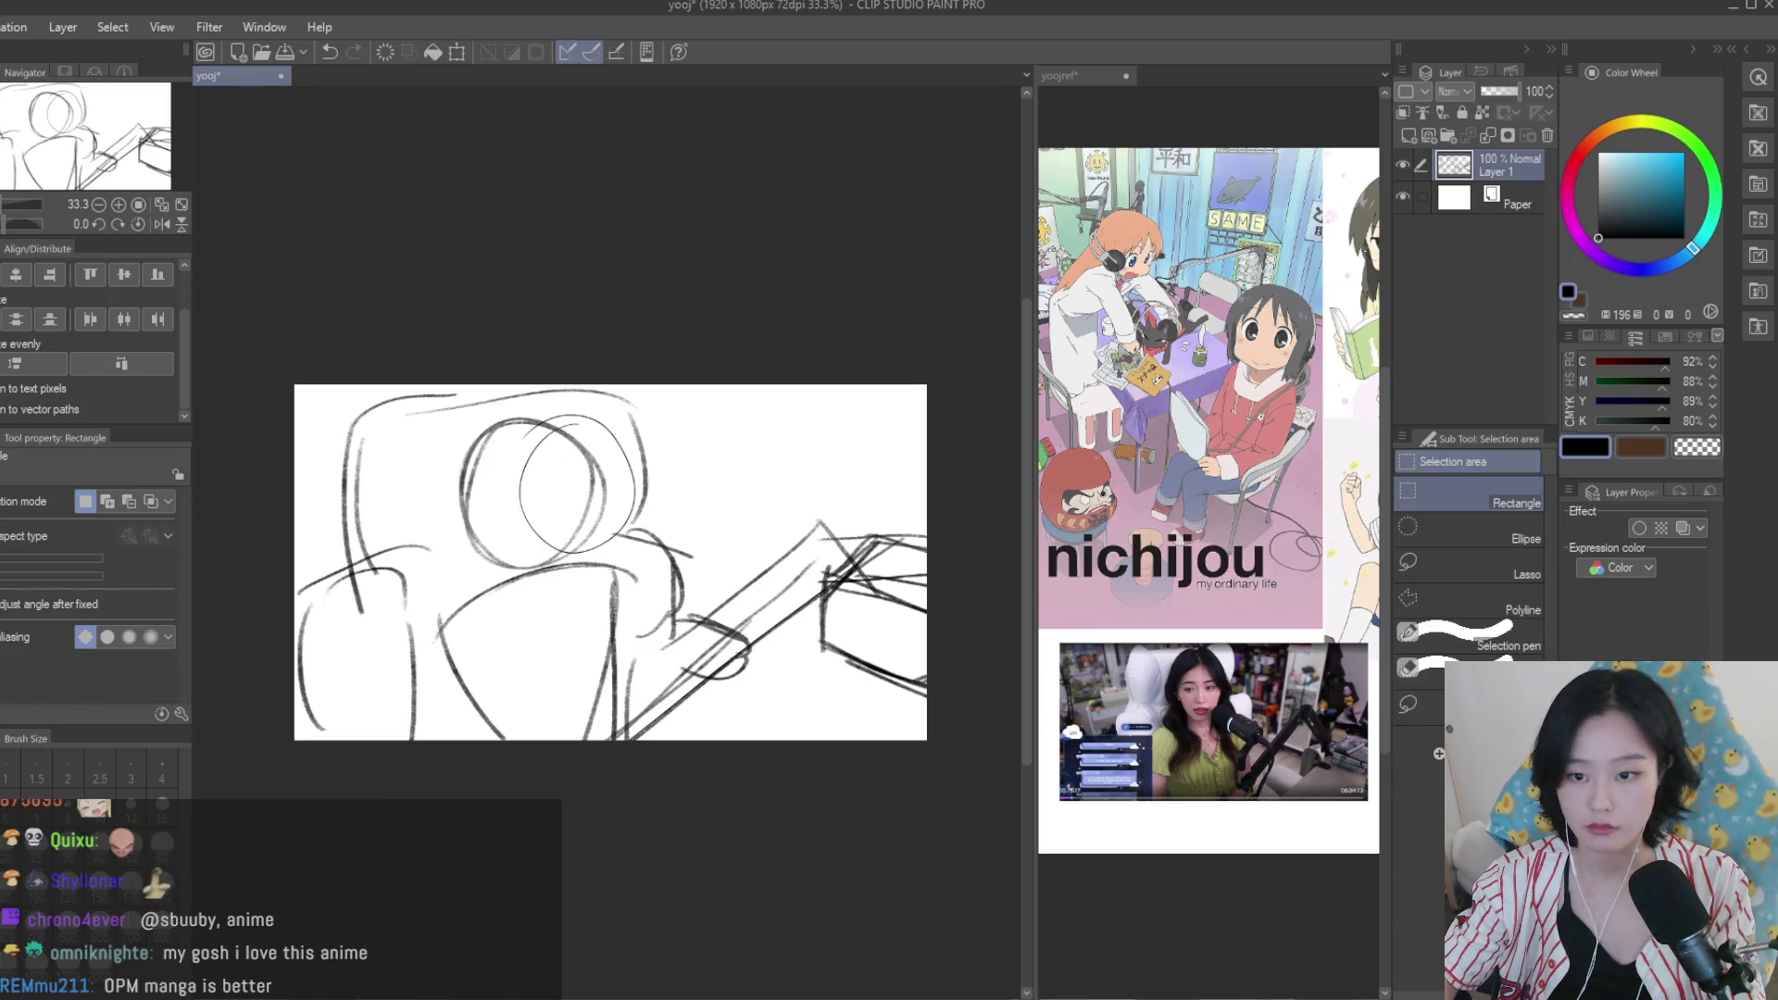
pyautogui.click(1448, 566)
pyautogui.moveTo(454, 567)
pyautogui.mouseDown()
pyautogui.moveTo(615, 713)
pyautogui.moveTo(613, 422)
pyautogui.moveTo(452, 557)
pyautogui.mouseUp()
pyautogui.press('k')
pyautogui.moveTo(557, 569); pyautogui.dragTo(535, 560)
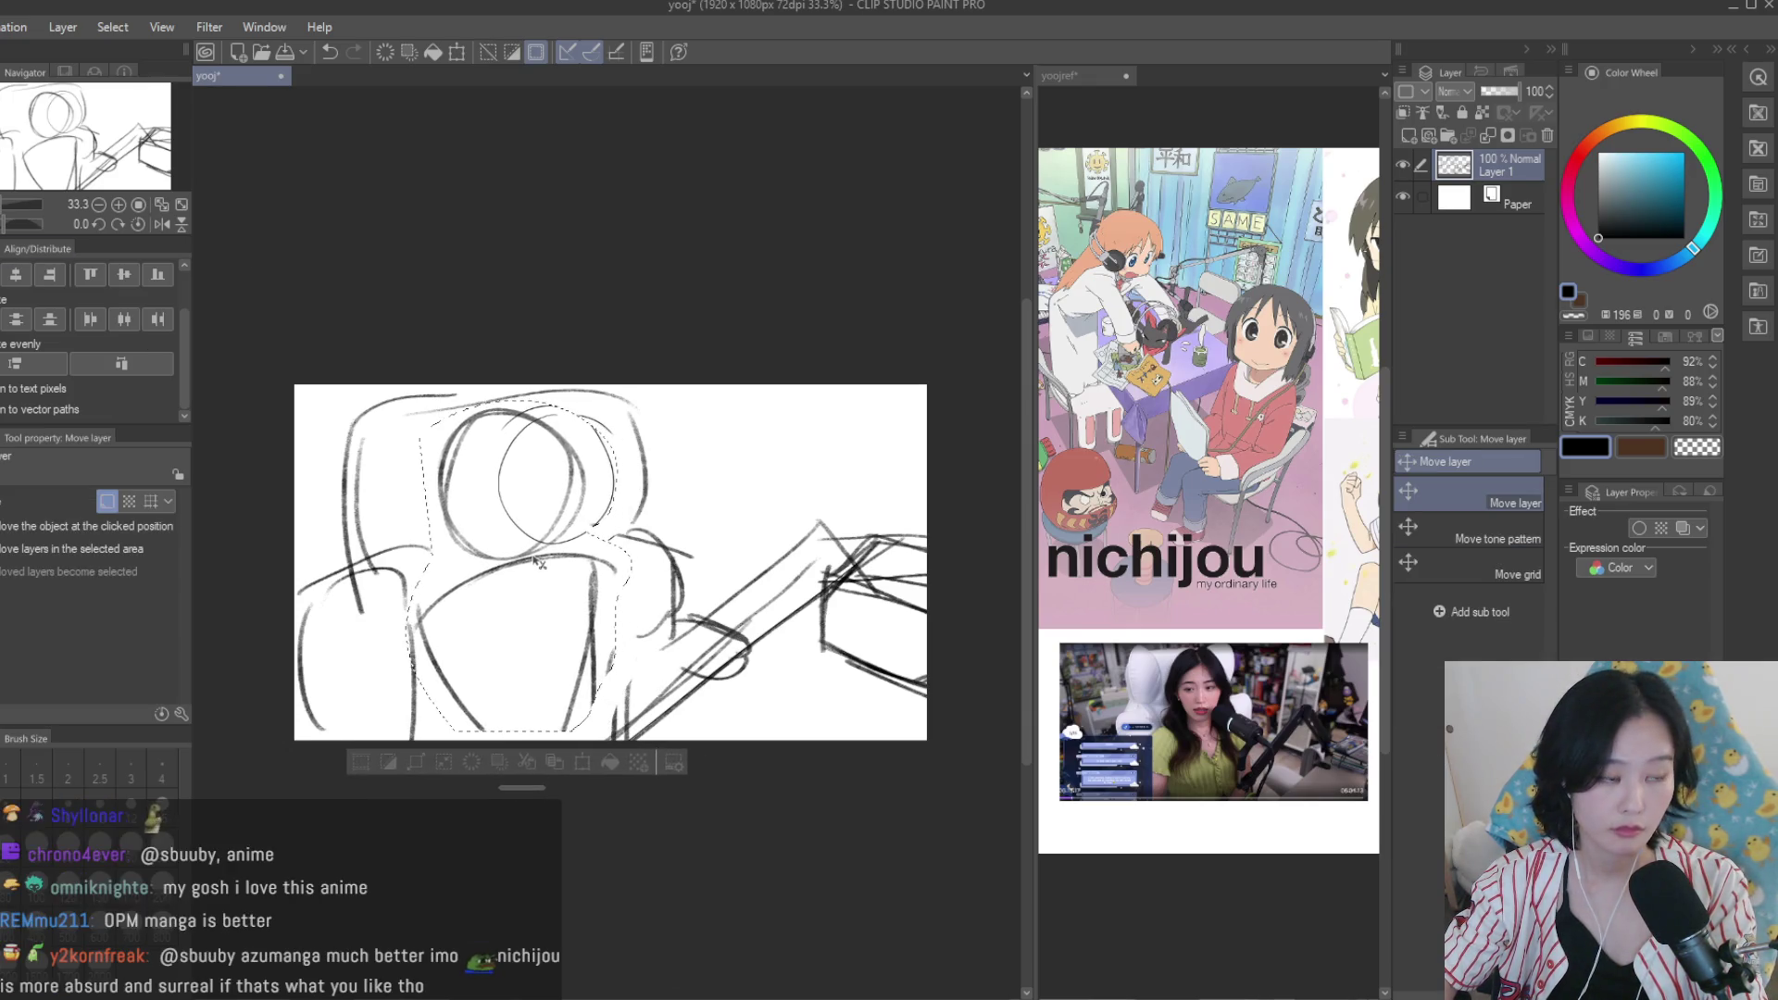
pyautogui.hotkey('ctrl', 'd')
# Redraw the head's centre line and arc, and refine strokes inside the torso and right side.
pyautogui.press('b')
pyautogui.moveTo(435, 500)
pyautogui.mouseDown()
pyautogui.moveTo(541, 416)
pyautogui.moveTo(494, 579)
pyautogui.mouseUp()
pyautogui.hotkey('ctrl', 'z')
pyautogui.moveTo(514, 417); pyautogui.dragTo(521, 576)
pyautogui.hotkey('ctrl', 'z')
pyautogui.moveTo(422, 507); pyautogui.dragTo(563, 485)
pyautogui.moveTo(419, 585); pyautogui.dragTo(380, 739)
pyautogui.moveTo(414, 632)
pyautogui.mouseDown()
pyautogui.moveTo(467, 599)
pyautogui.moveTo(424, 739)
pyautogui.mouseUp()
pyautogui.hotkey('ctrl', 'z')
pyautogui.moveTo(460, 598)
pyautogui.mouseDown()
pyautogui.moveTo(438, 739)
pyautogui.moveTo(390, 740)
pyautogui.mouseUp()
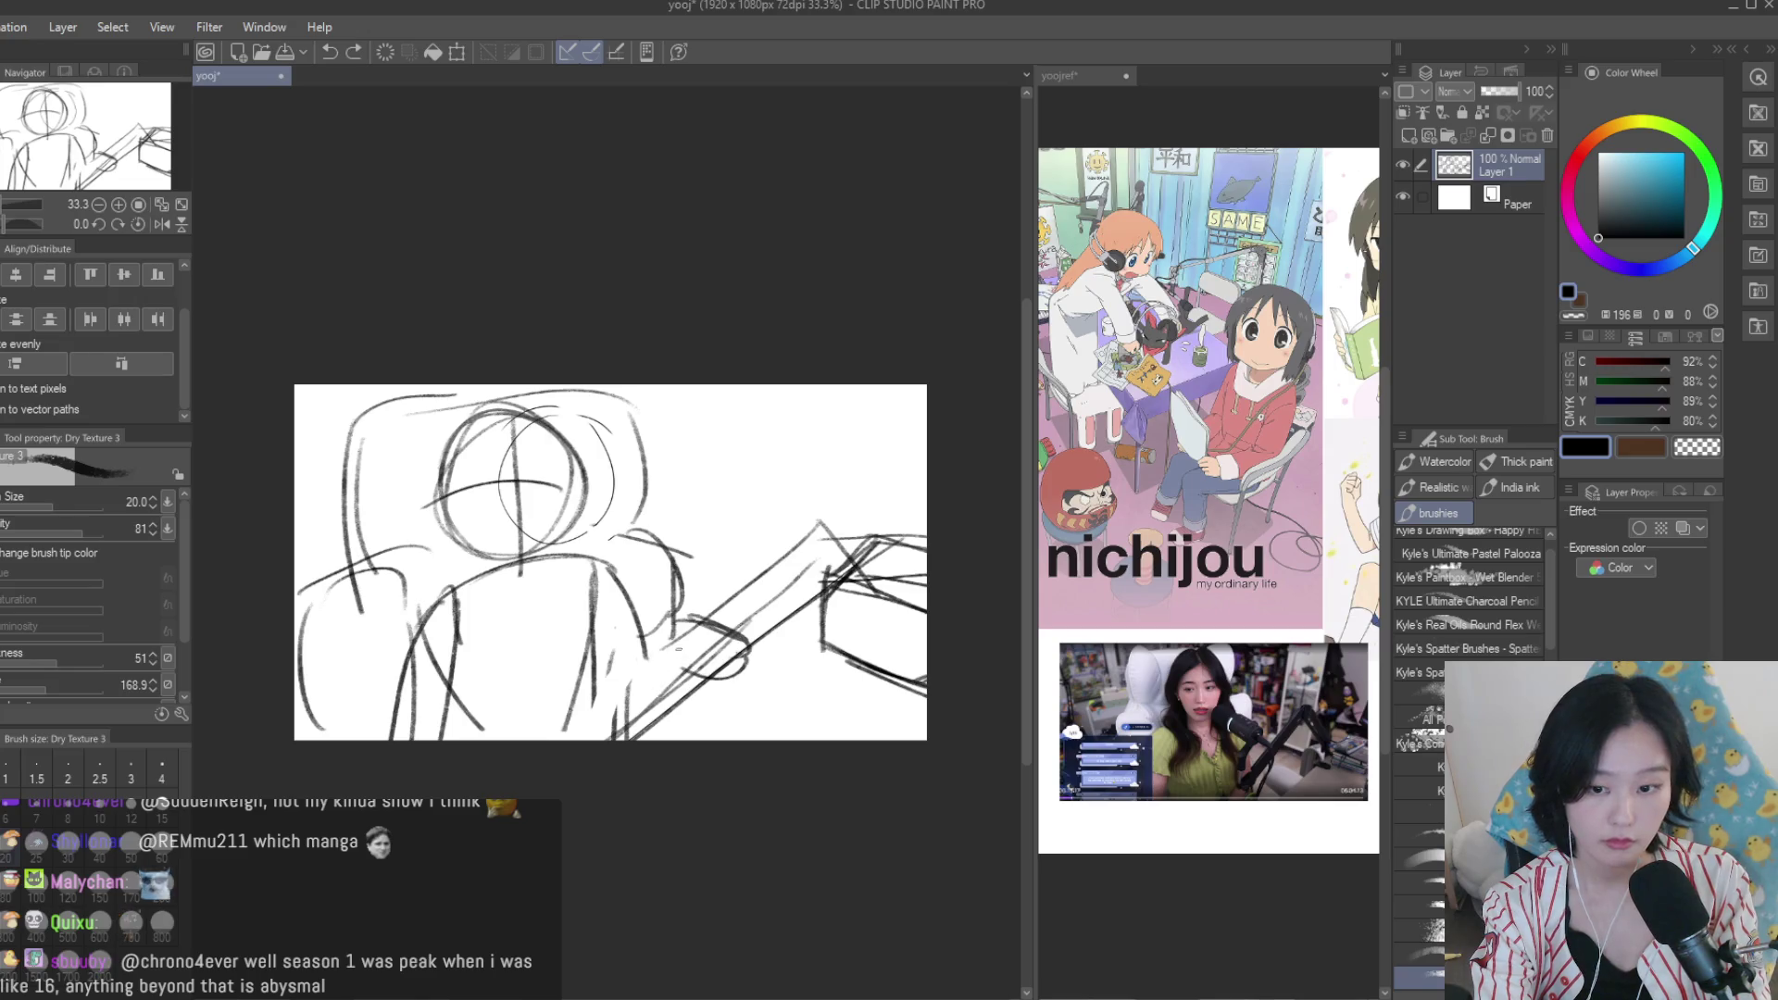
pyautogui.moveTo(604, 560); pyautogui.dragTo(663, 694)
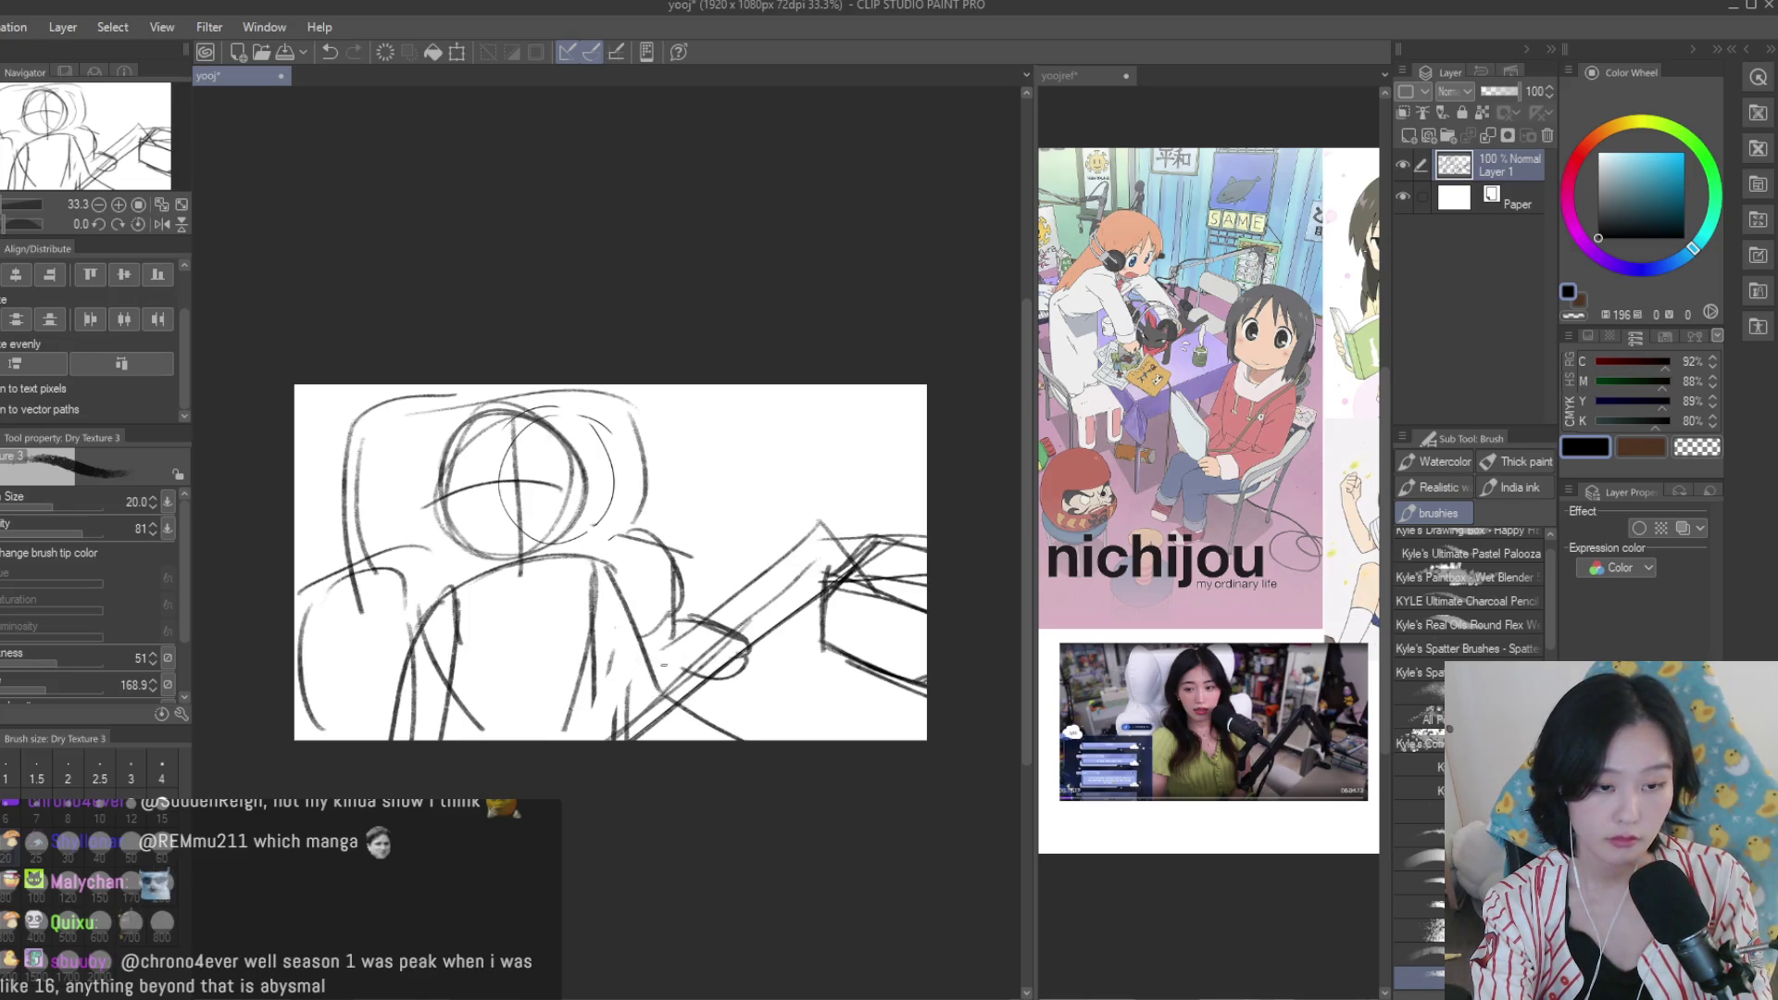
pyautogui.moveTo(608, 573); pyautogui.dragTo(621, 678)
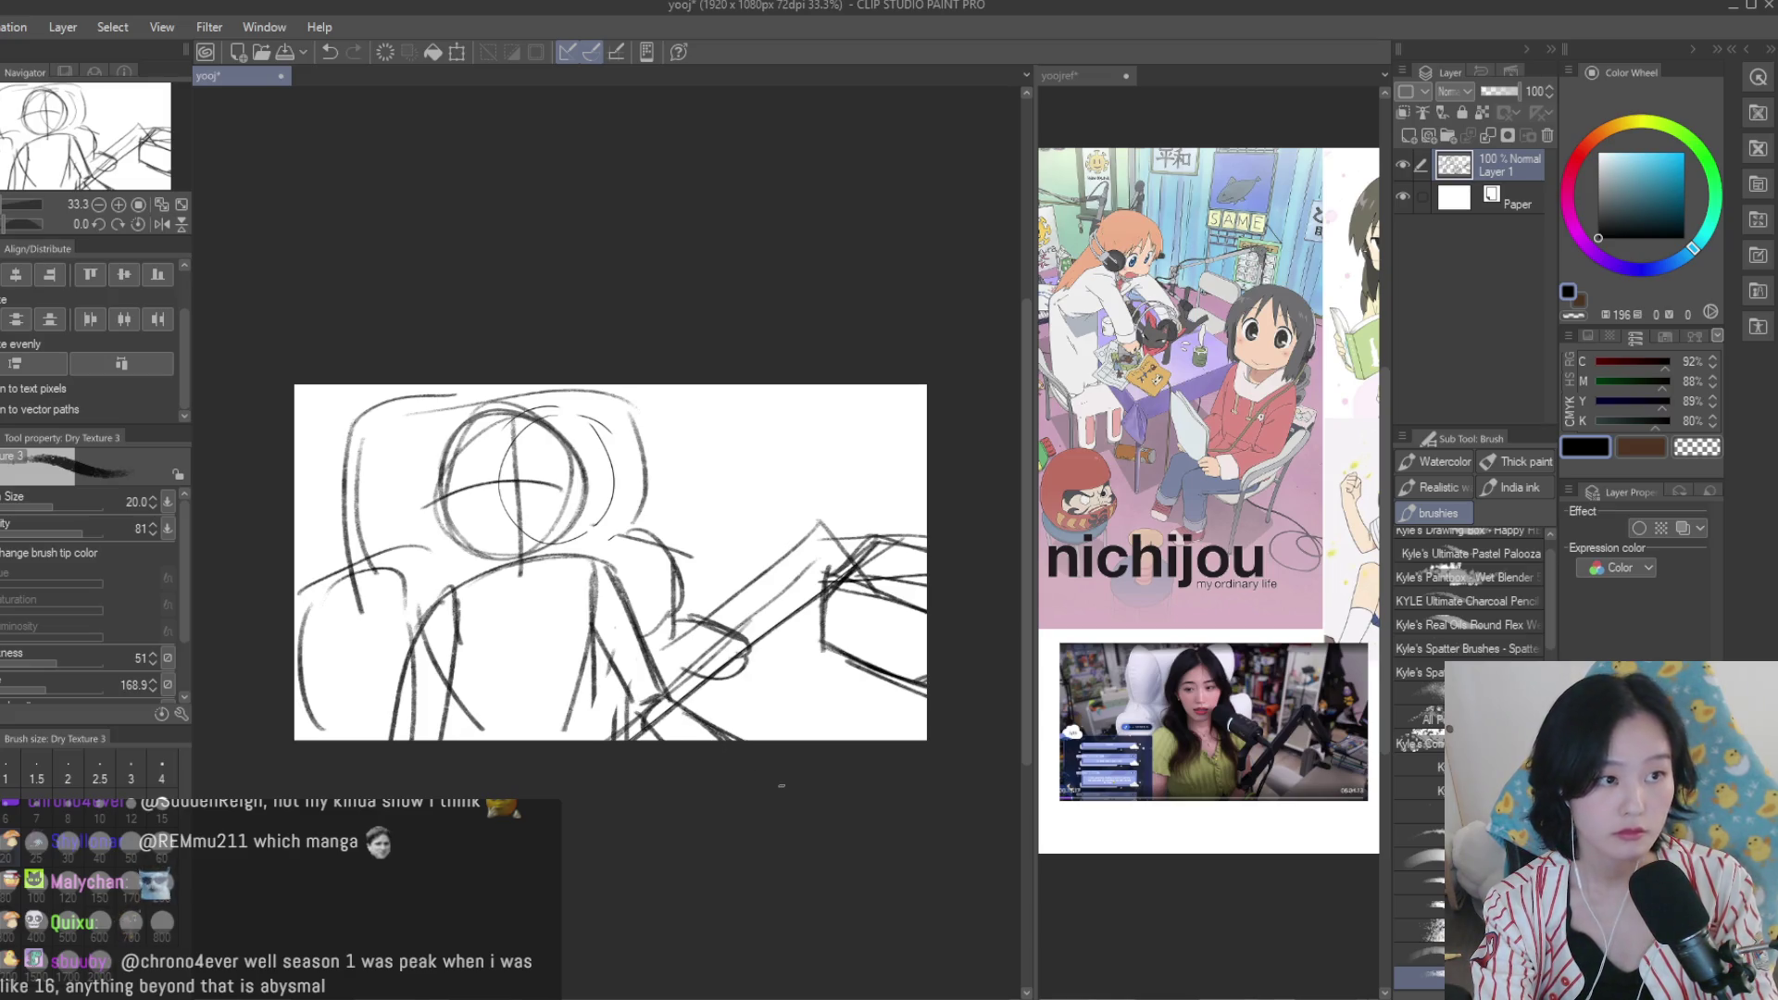
# Sketch the window's vertical and horizontal bars behind the figure, plus short lines near the arm.
pyautogui.moveTo(754, 387)
pyautogui.mouseDown()
pyautogui.moveTo(738, 526)
pyautogui.moveTo(792, 542)
pyautogui.mouseUp()
pyautogui.moveTo(812, 376); pyautogui.dragTo(794, 524)
pyautogui.hotkey('ctrl', 'z')
pyautogui.moveTo(709, 381)
pyautogui.mouseDown()
pyautogui.moveTo(693, 519)
pyautogui.moveTo(711, 509)
pyautogui.mouseUp()
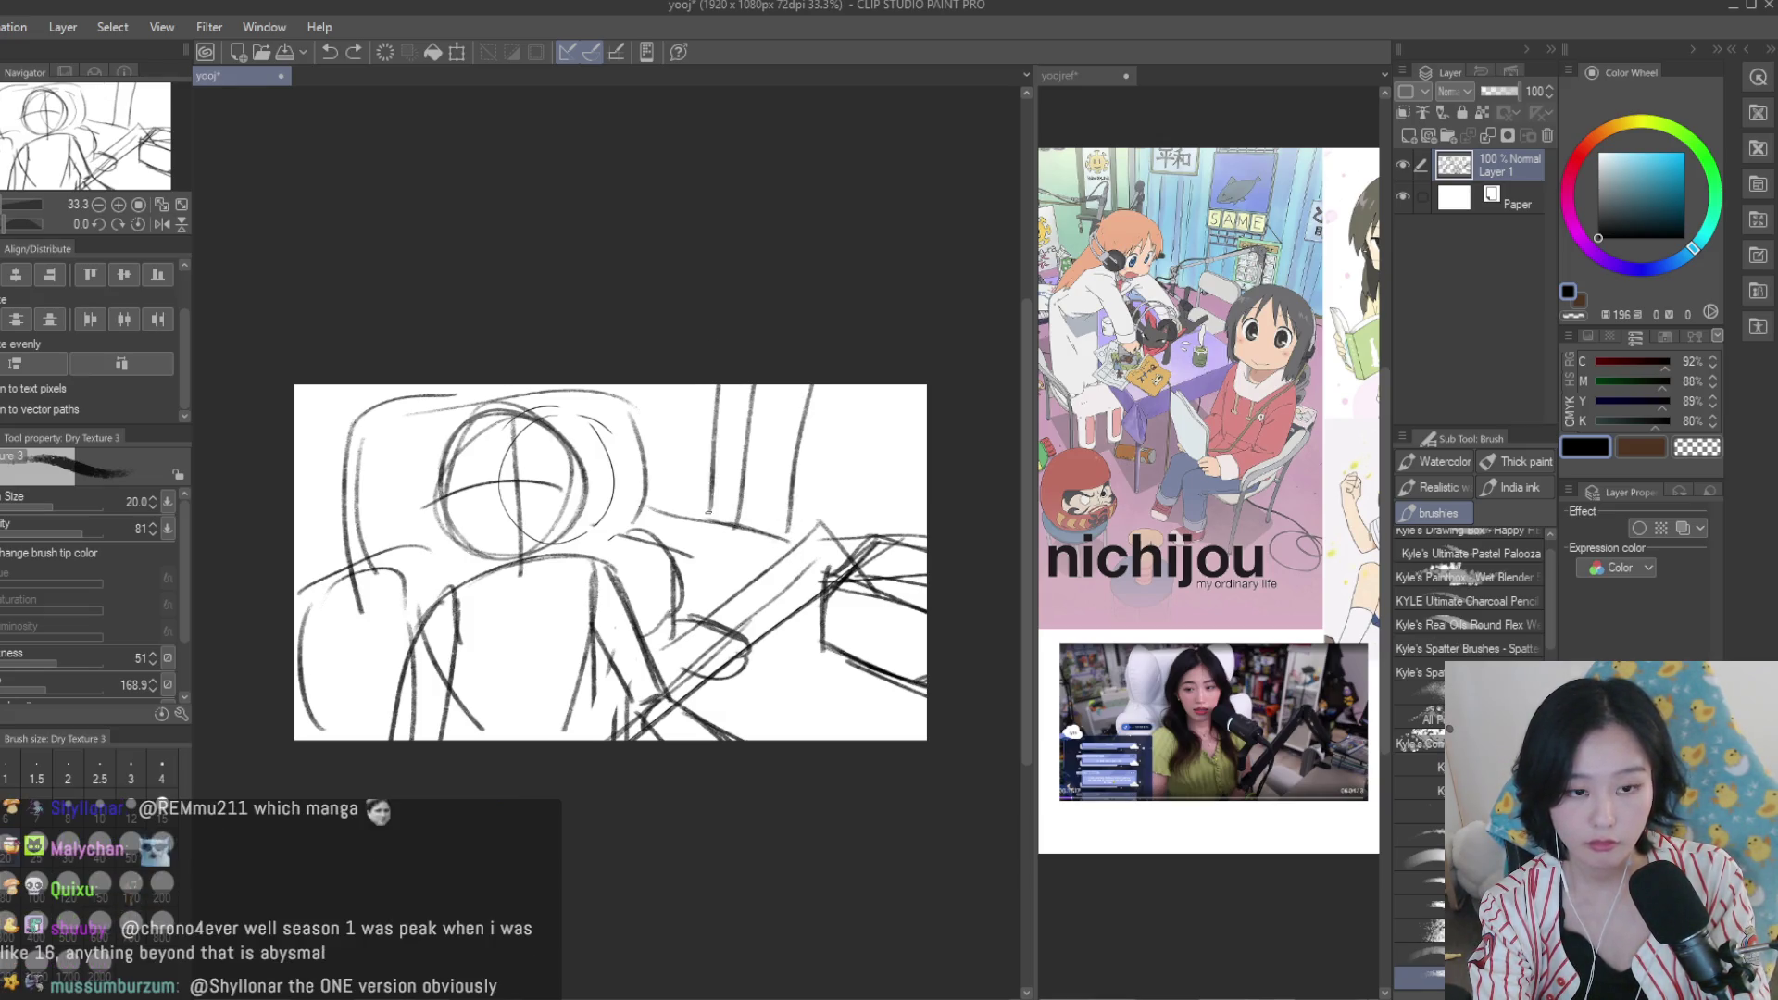
pyautogui.moveTo(676, 383); pyautogui.dragTo(665, 502)
pyautogui.moveTo(666, 408); pyautogui.dragTo(747, 419)
pyautogui.moveTo(677, 566); pyautogui.dragTo(790, 560)
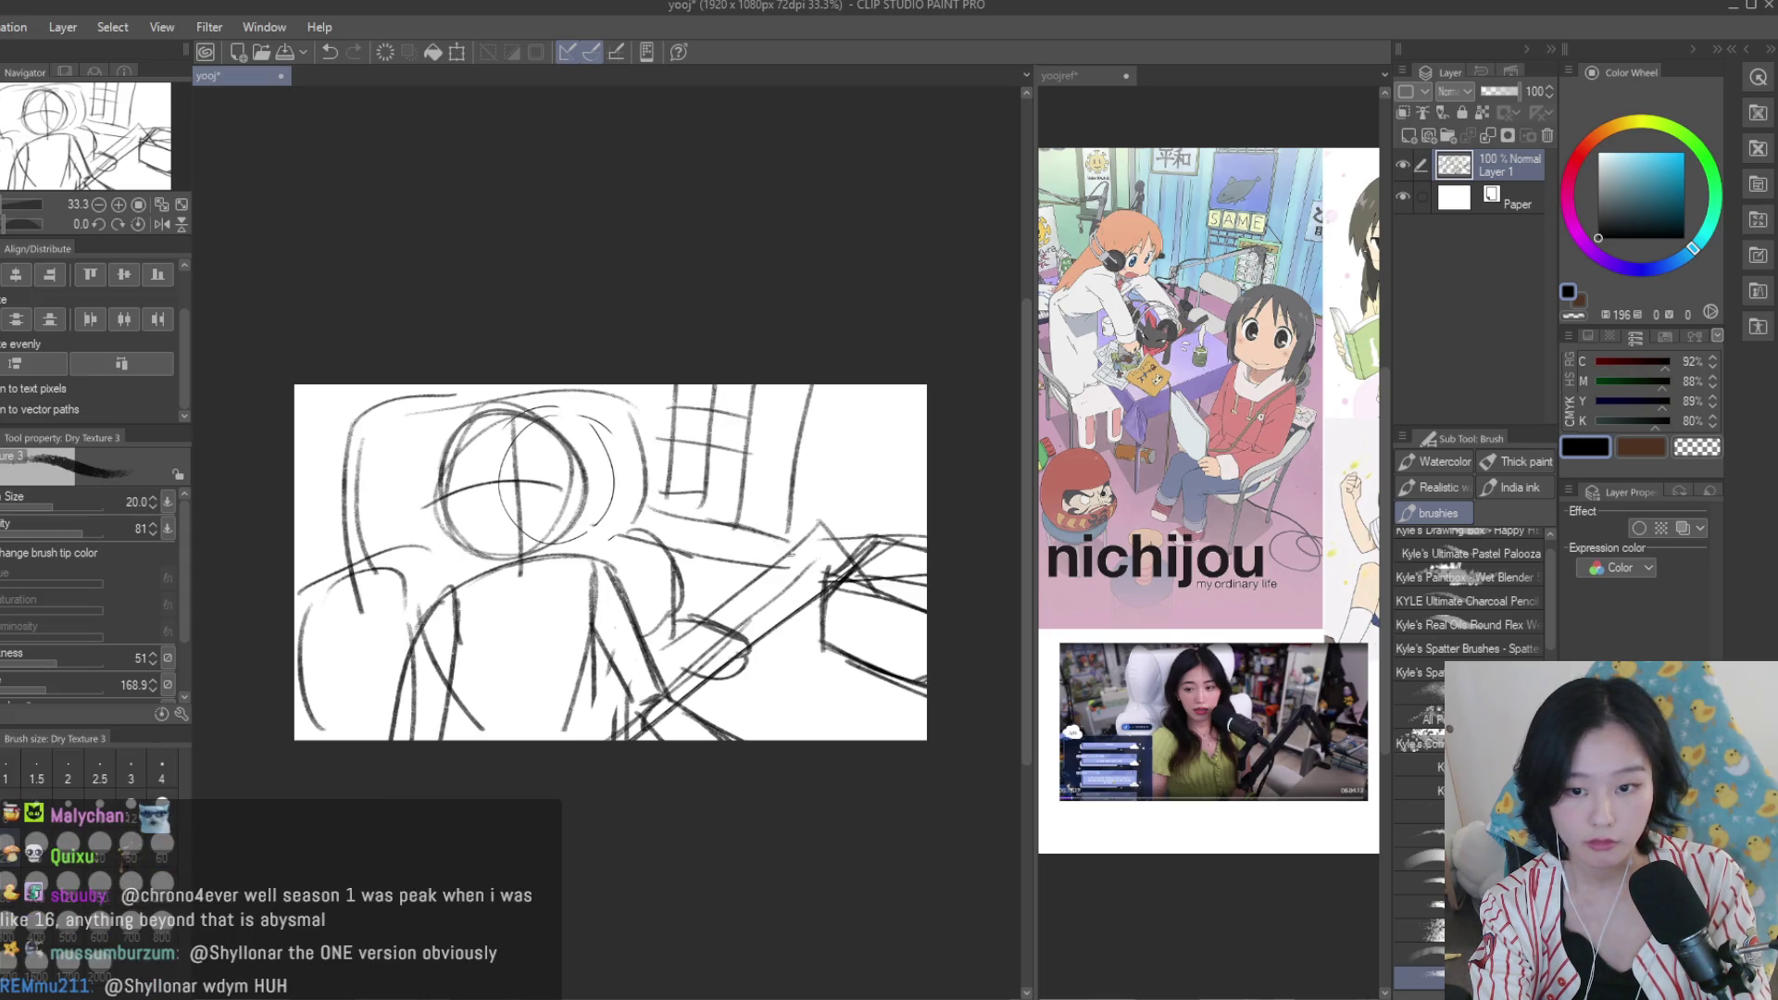
pyautogui.moveTo(839, 383); pyautogui.dragTo(817, 541)
pyautogui.moveTo(822, 537); pyautogui.dragTo(897, 561)
# Add a top-right window line, scale the sketch to 109%, nudge it down-right, then switch to yoojref.
pyautogui.moveTo(875, 385); pyautogui.dragTo(859, 473)
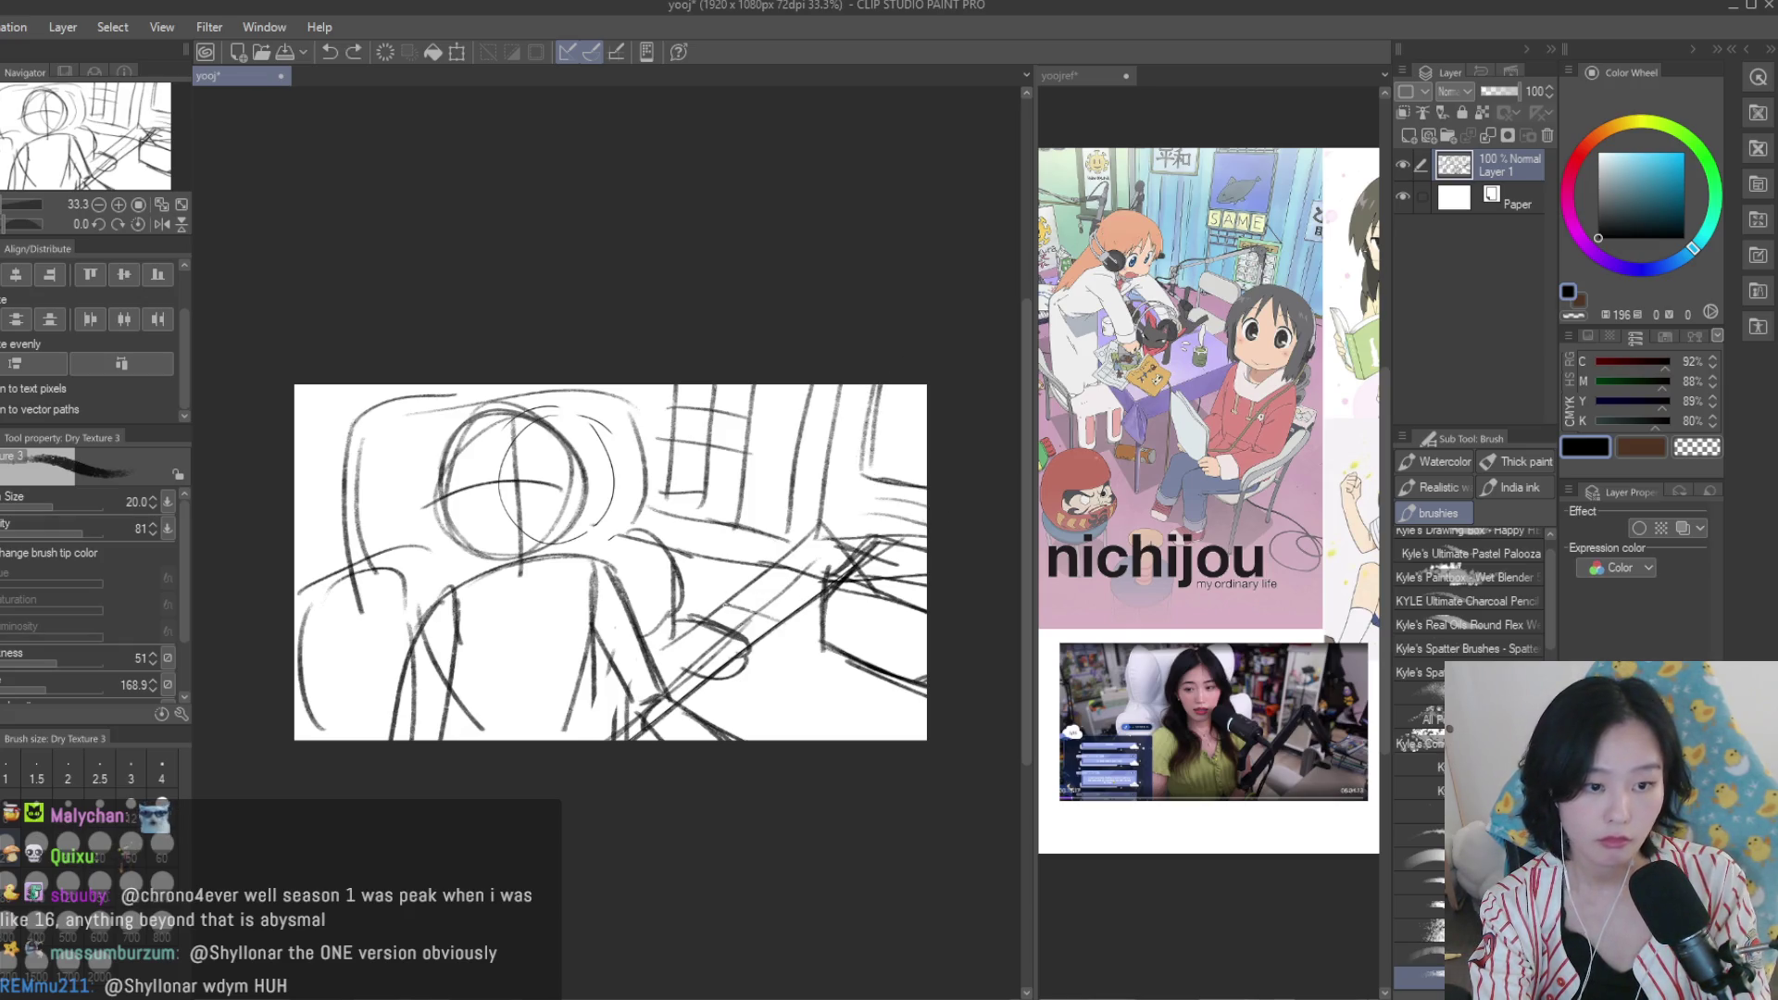
pyautogui.scroll(-2, 808, 487)
pyautogui.hotkey('ctrl', 't')
pyautogui.moveTo(889, 660); pyautogui.dragTo(925, 677)
pyautogui.scroll(1, 763, 569)
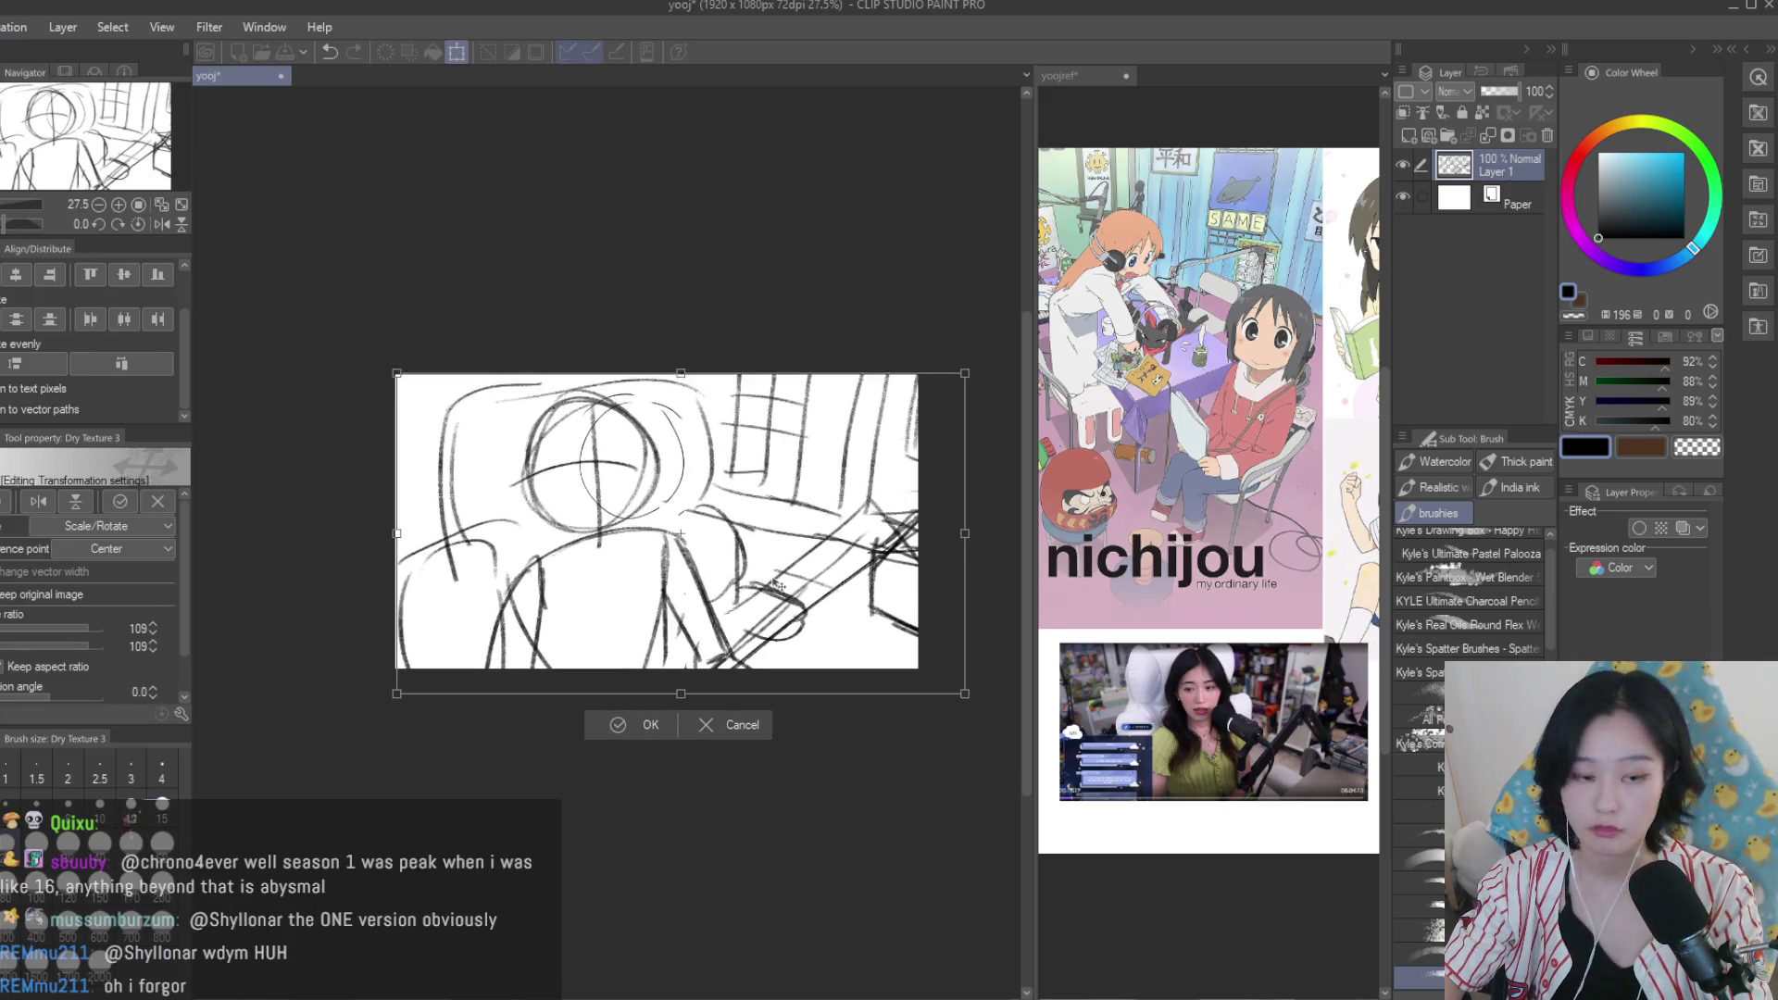
pyautogui.moveTo(765, 570); pyautogui.dragTo(783, 584)
pyautogui.press('Return')
pyautogui.scroll(1, 560, 356)
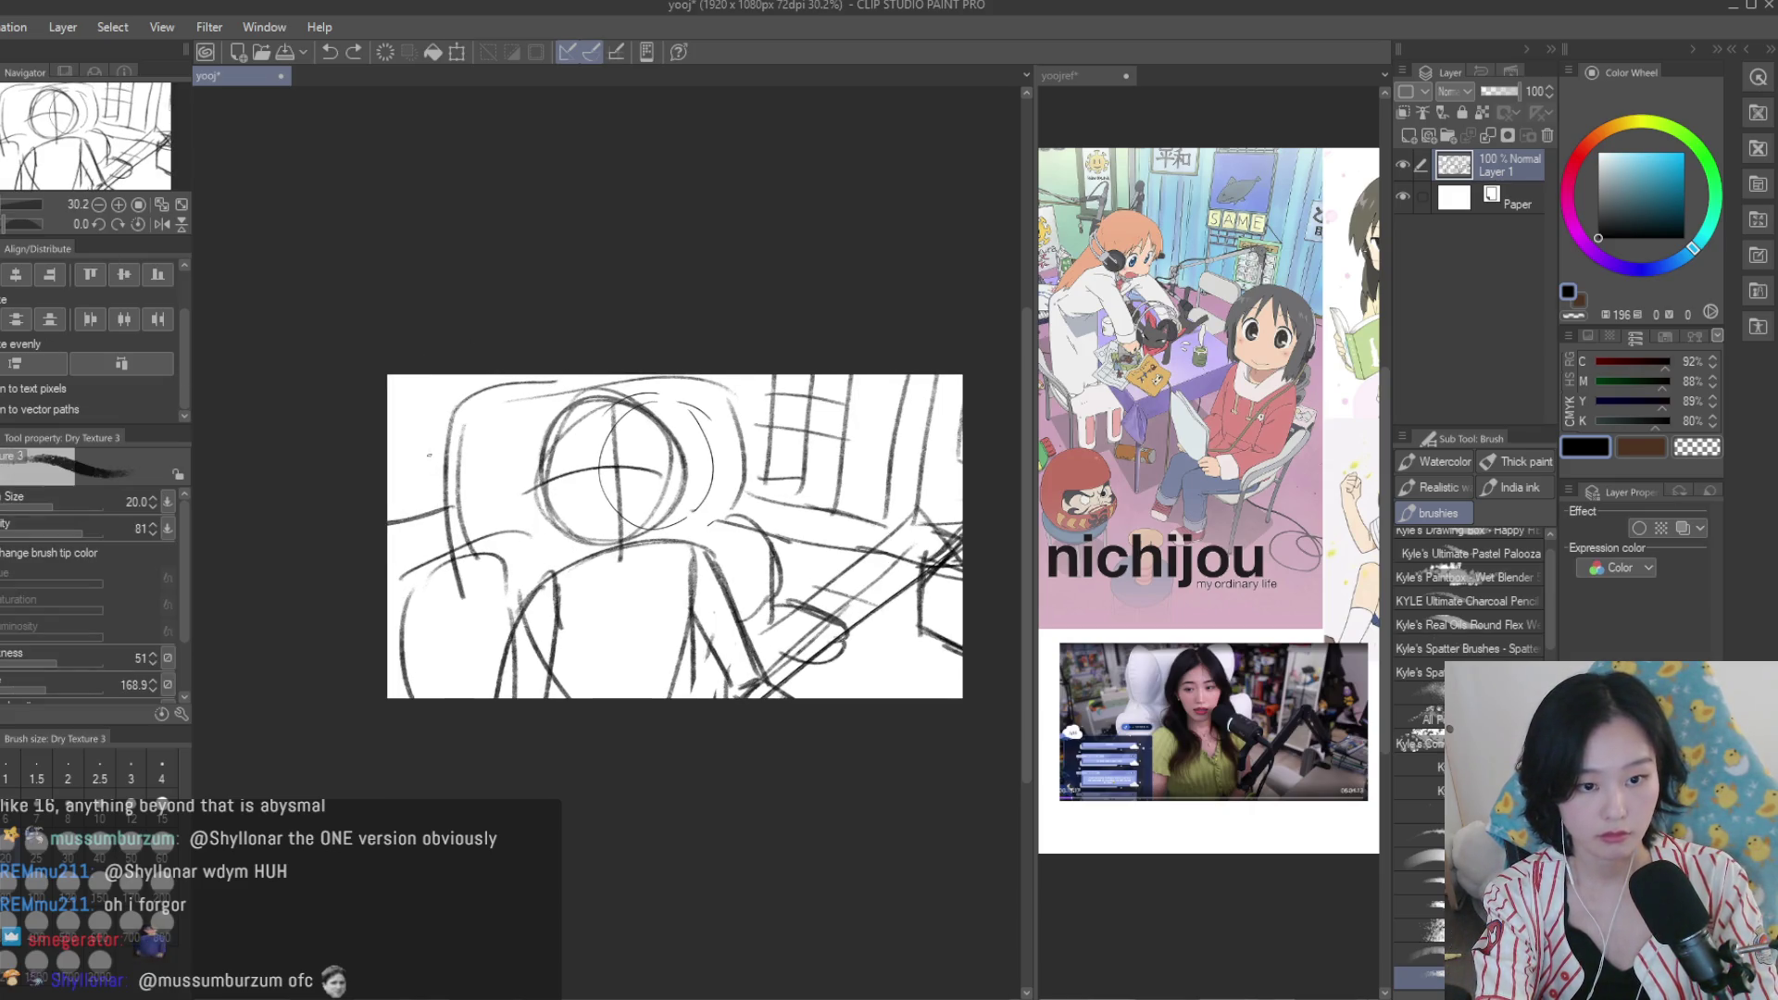
pyautogui.click(1195, 544)
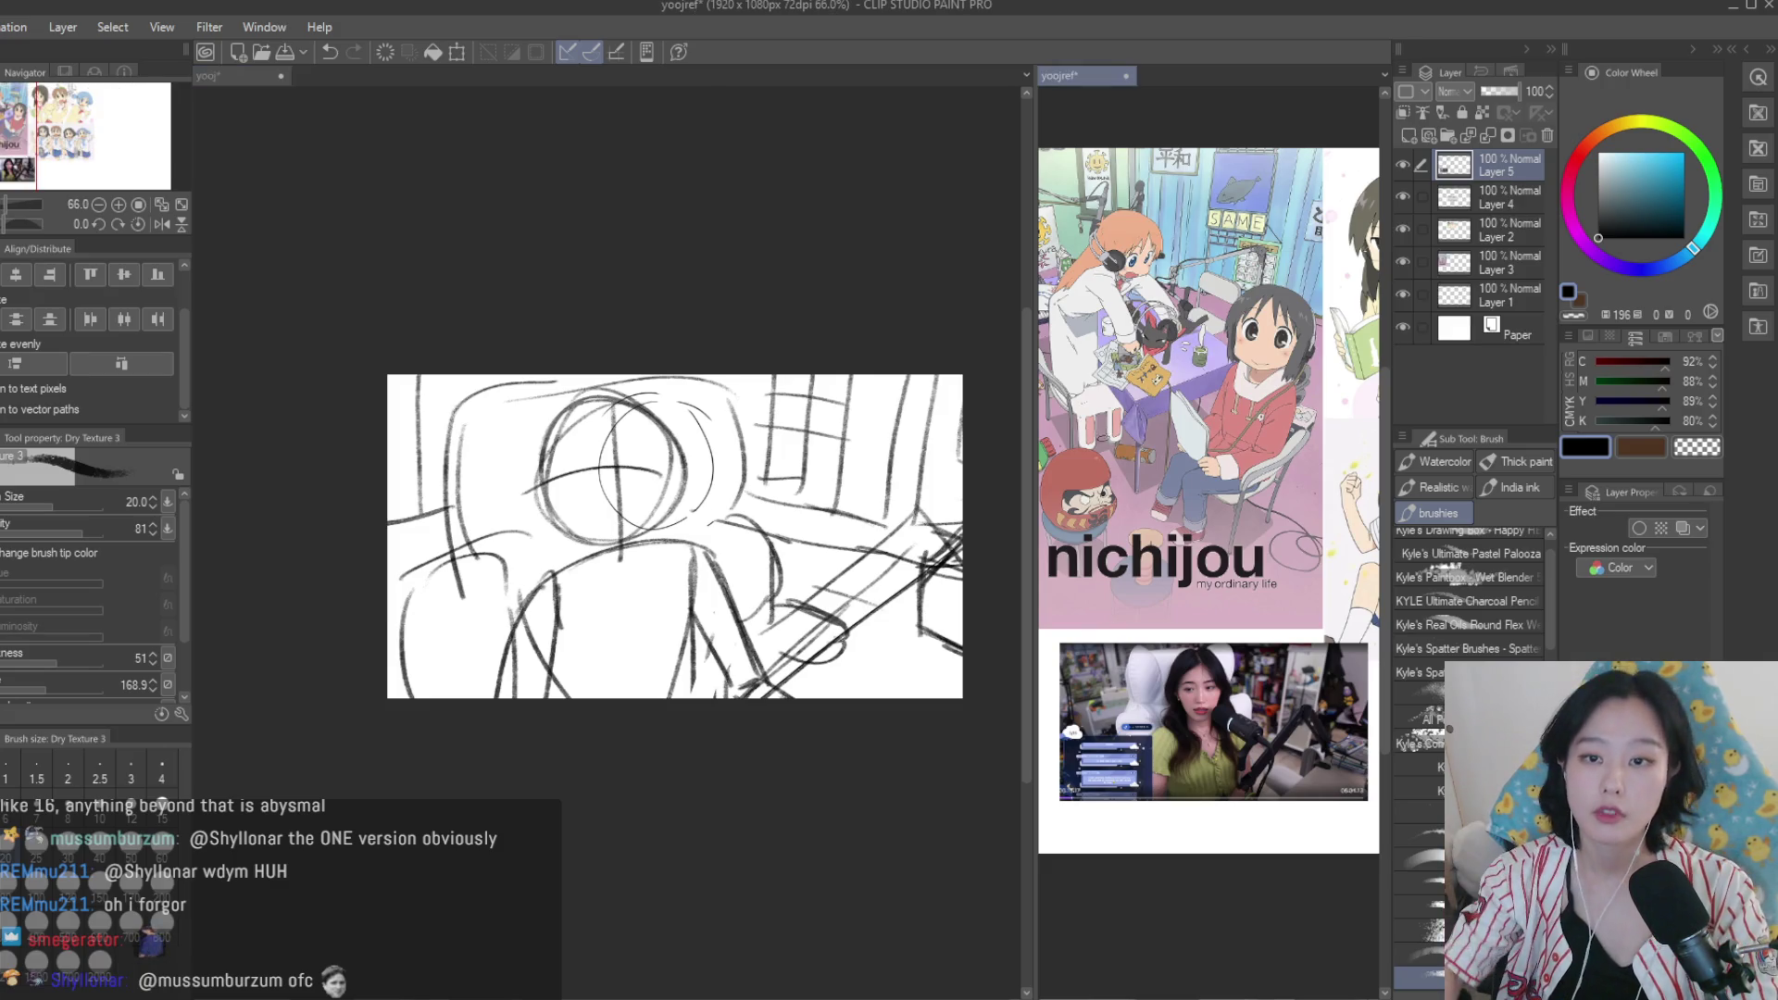
# Tilt the reference image slightly, then return to the sketch document with the textured brush.
pyautogui.scroll(-3, 1194, 544)
pyautogui.scroll(4, 1292, 406)
pyautogui.scroll(-2, 1209, 490)
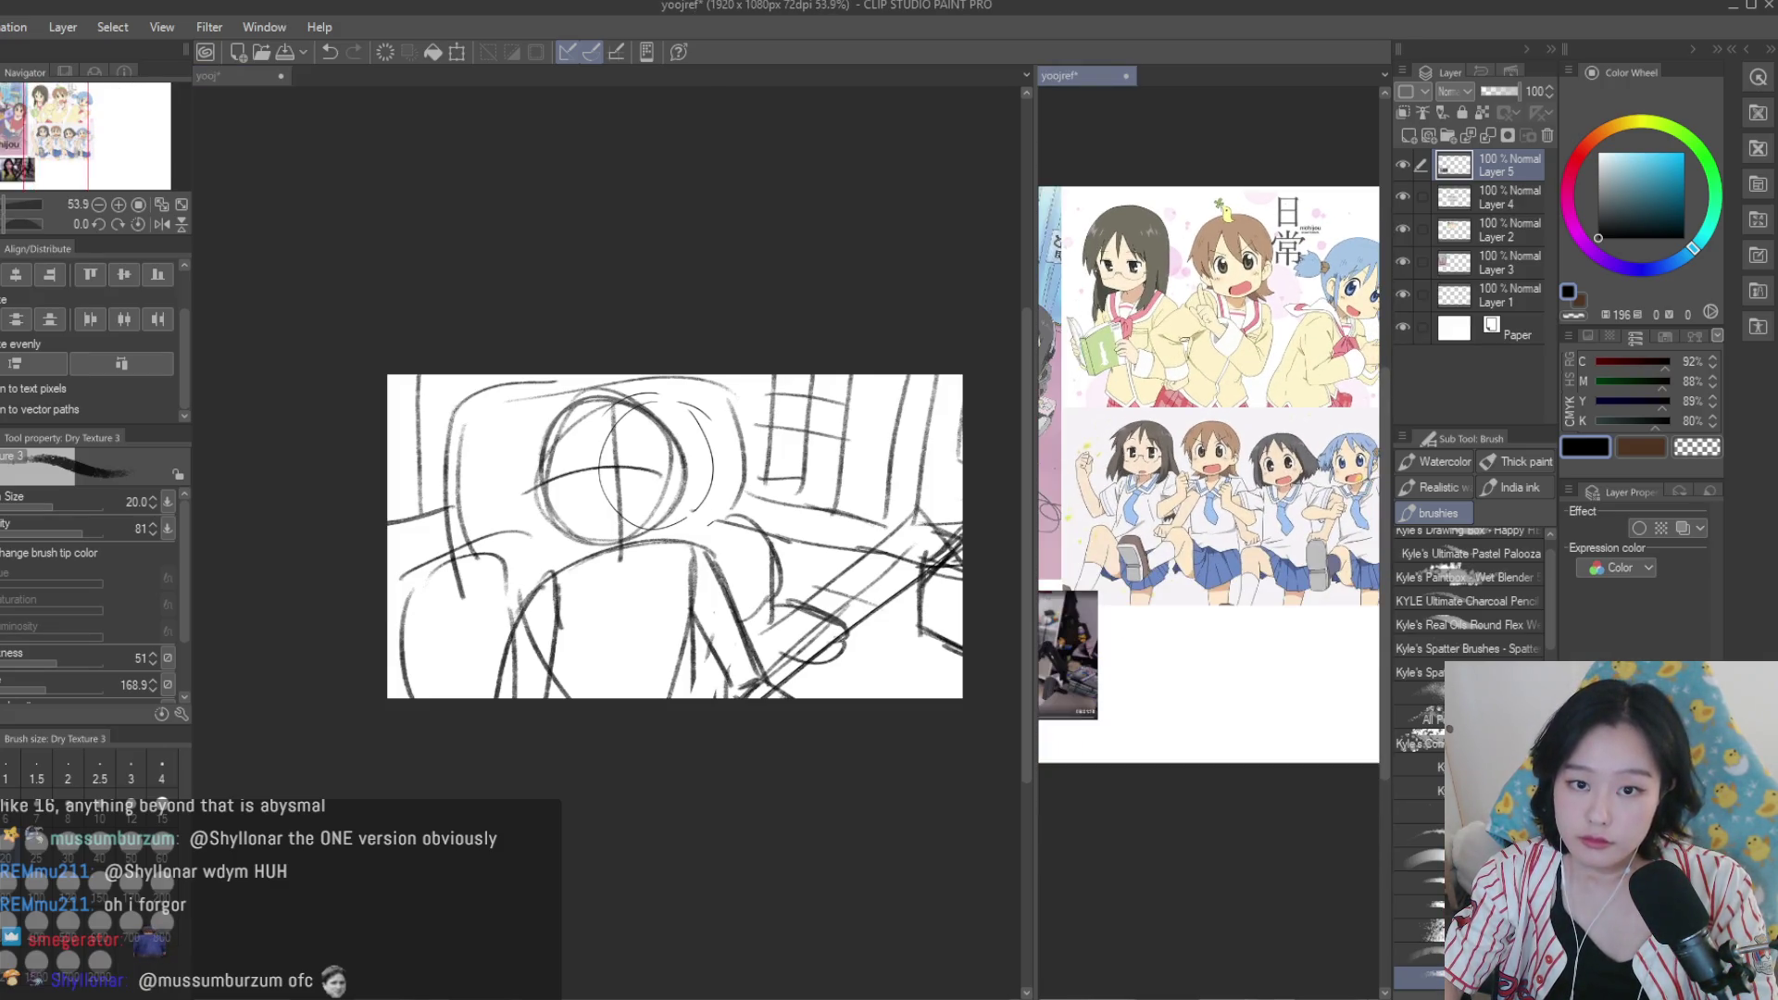
pyautogui.scroll(3, 1322, 258)
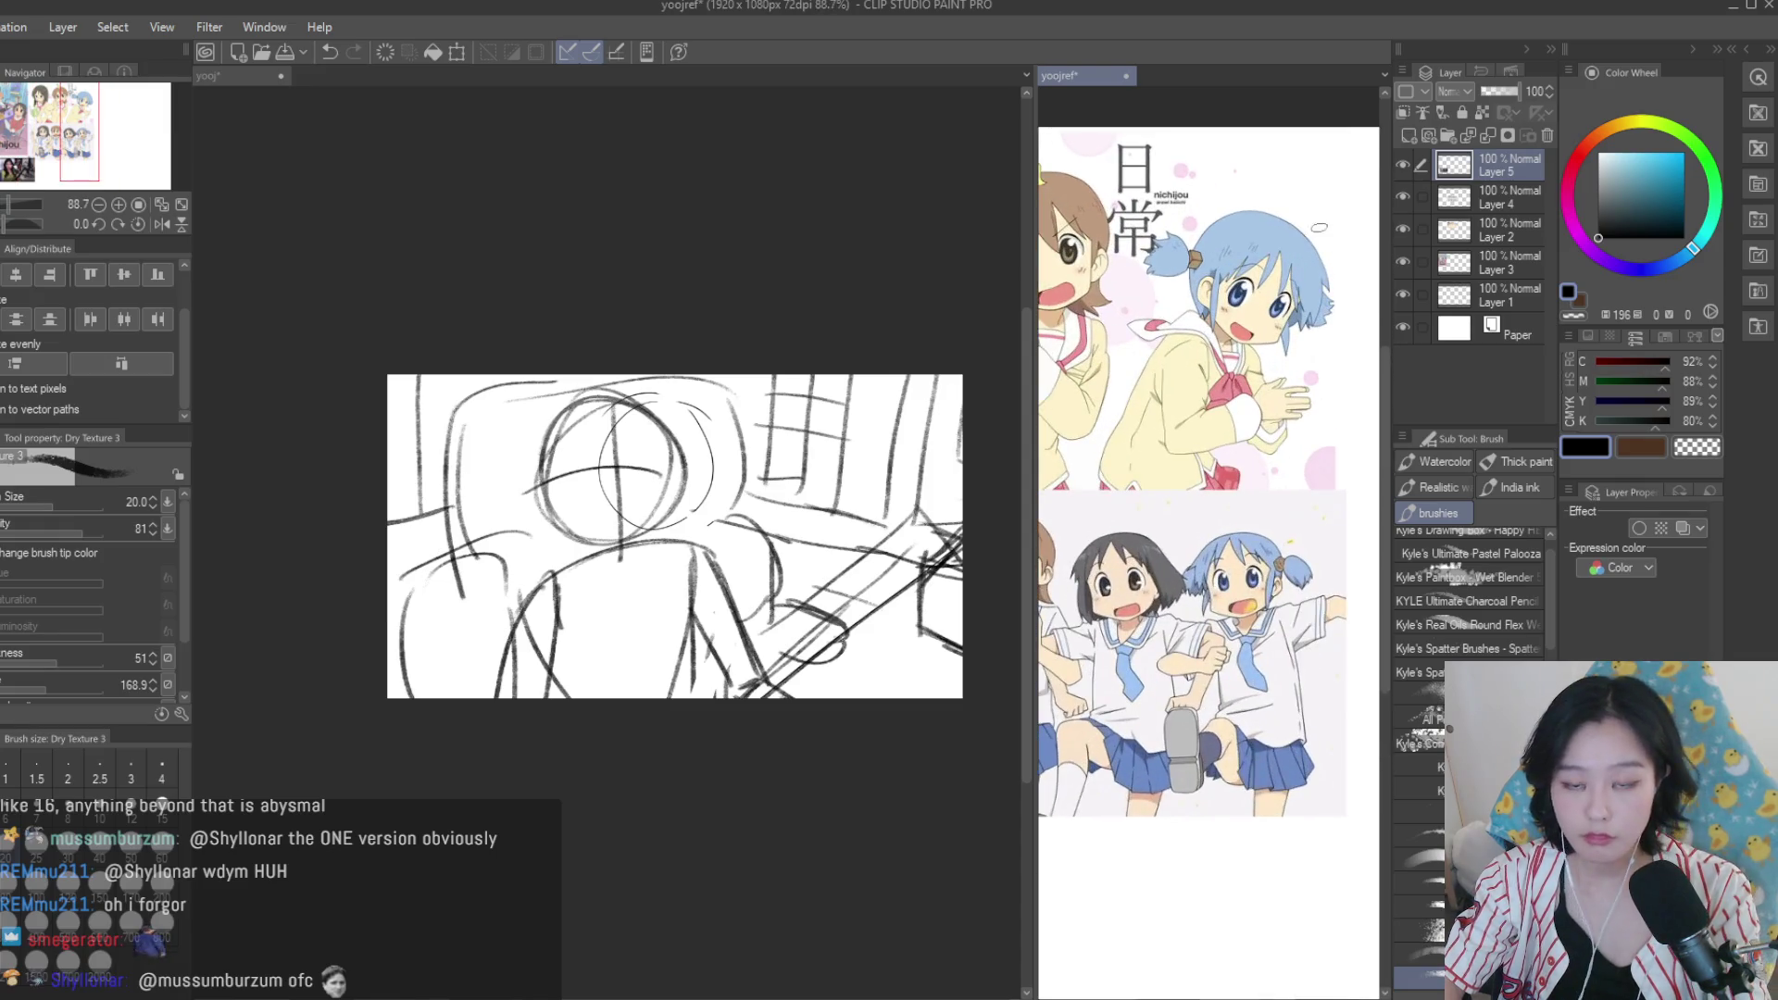
pyautogui.scroll(-2, 1328, 221)
pyautogui.press('r')
pyautogui.moveTo(1328, 221)
pyautogui.mouseDown()
pyautogui.moveTo(1302, 189)
pyautogui.moveTo(1322, 248)
pyautogui.mouseUp()
pyautogui.scroll(-1, 1323, 249)
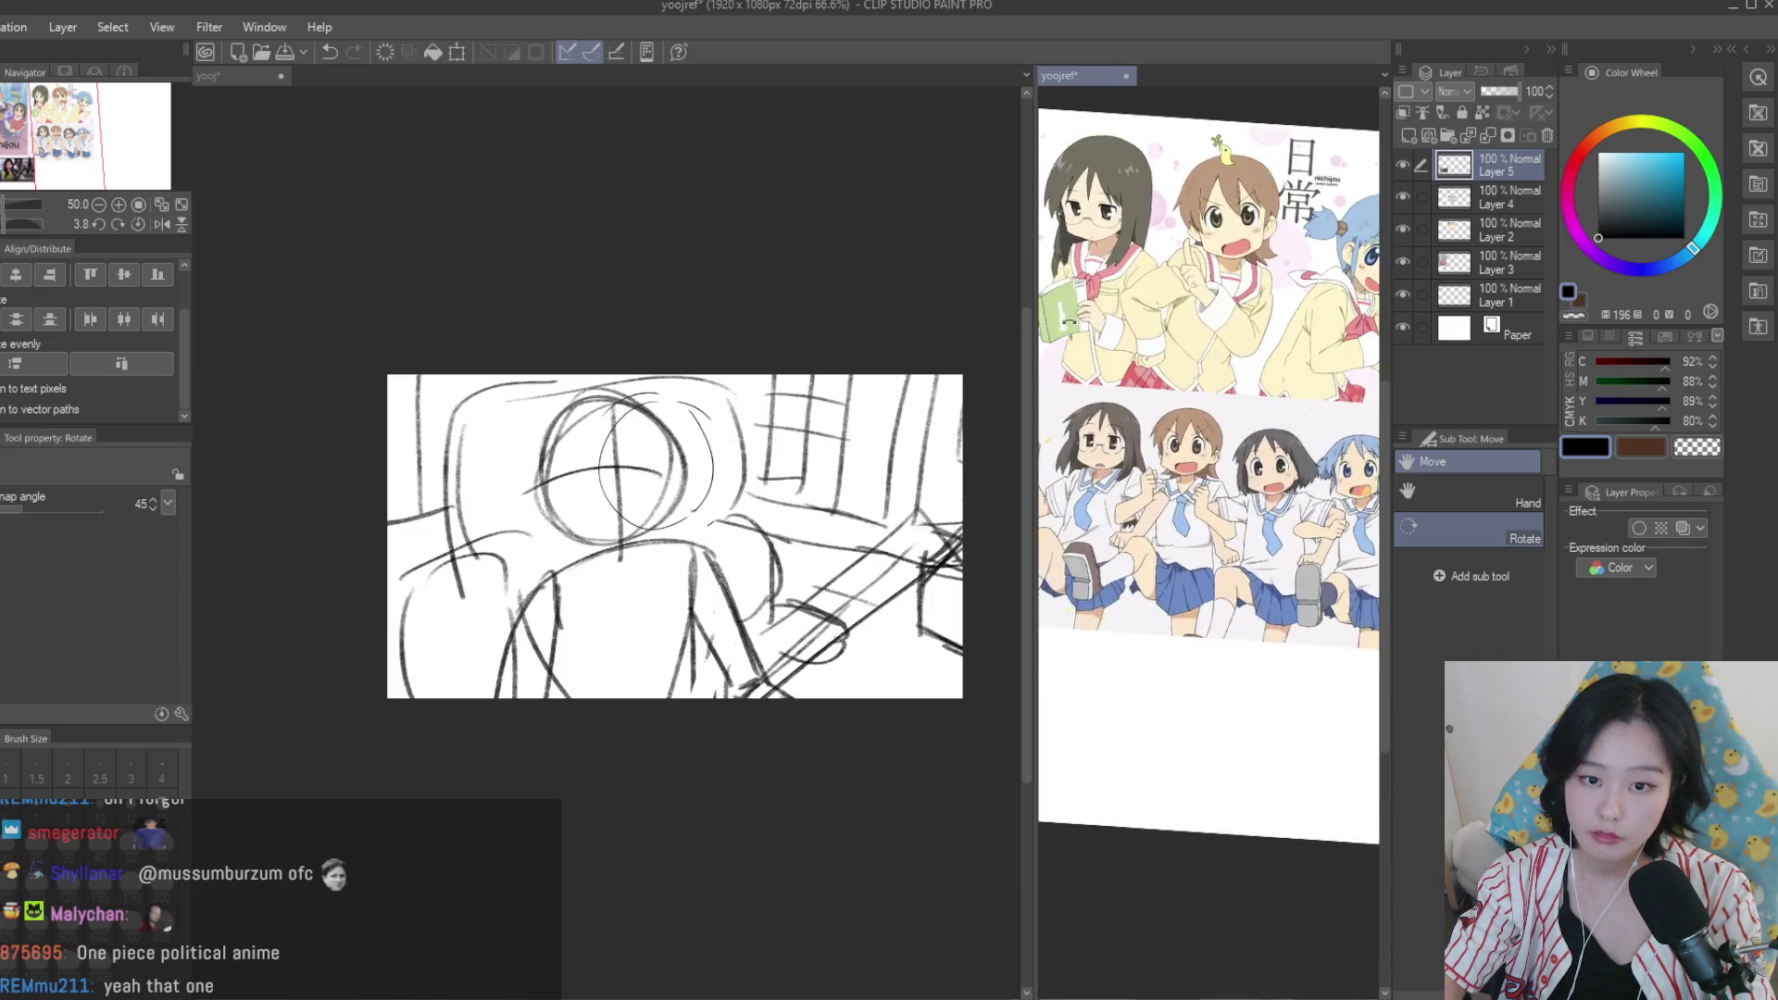
pyautogui.press('i')
pyautogui.press('e')
pyautogui.scroll(3, 1208, 389)
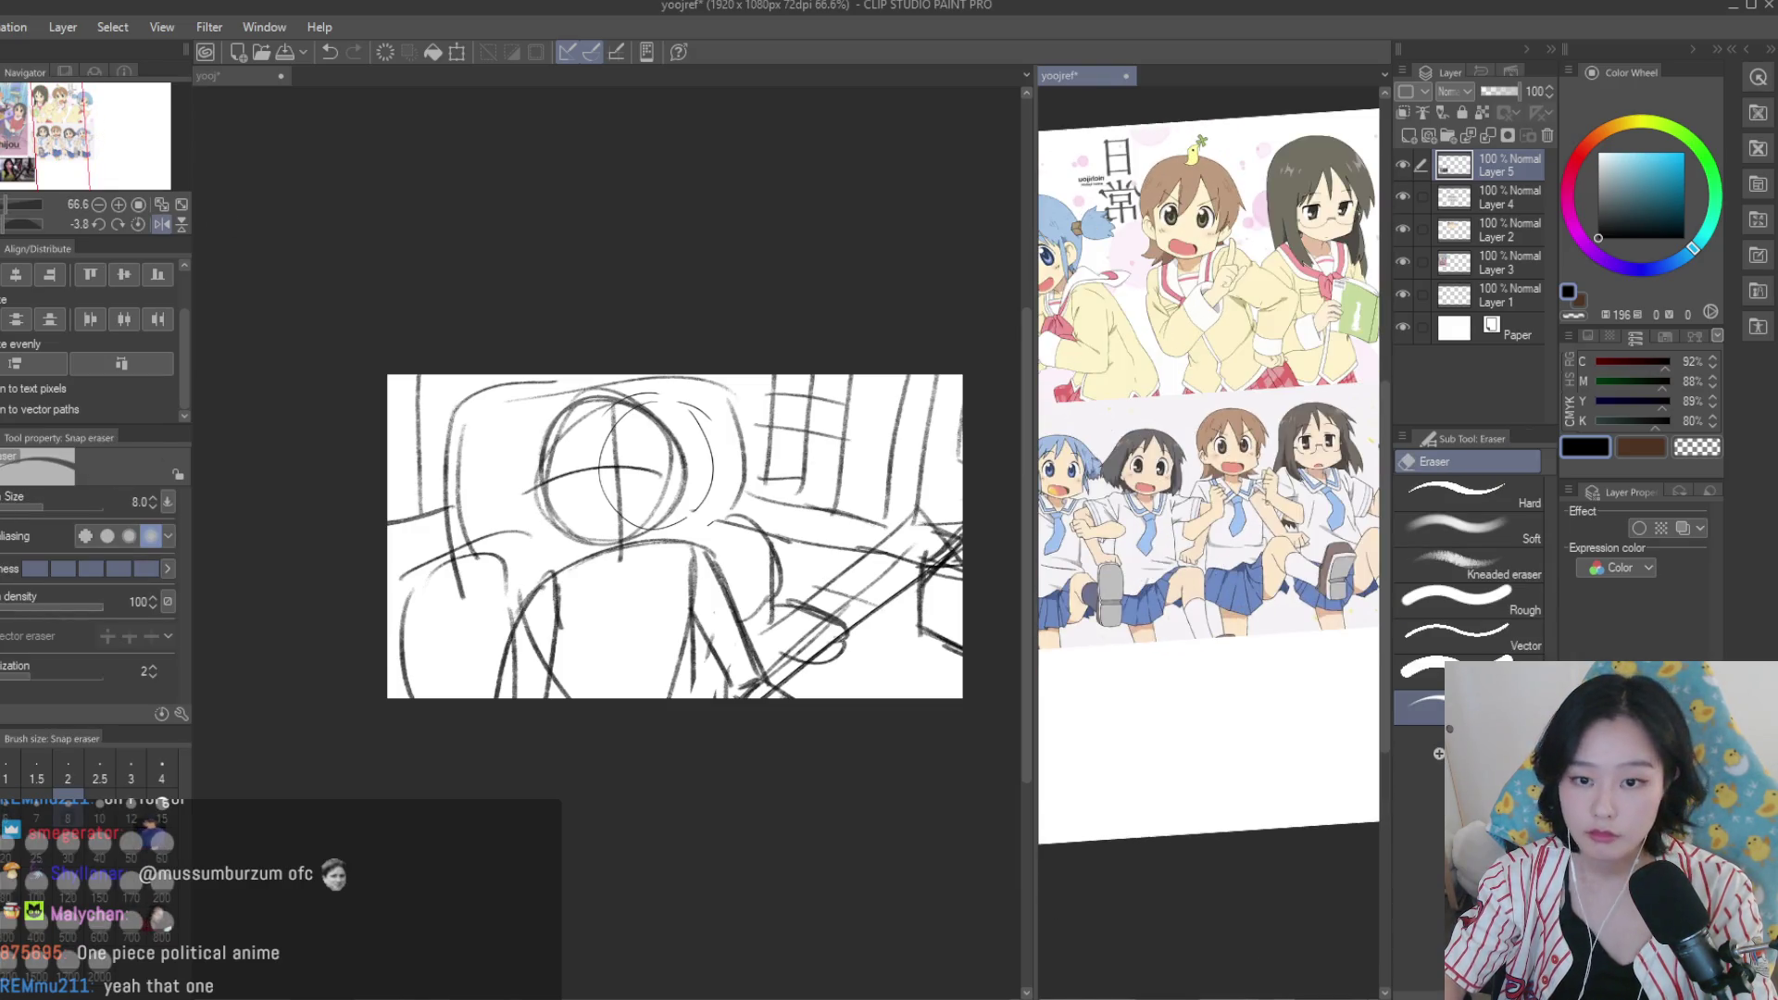
pyautogui.click(648, 231)
pyautogui.press('b')
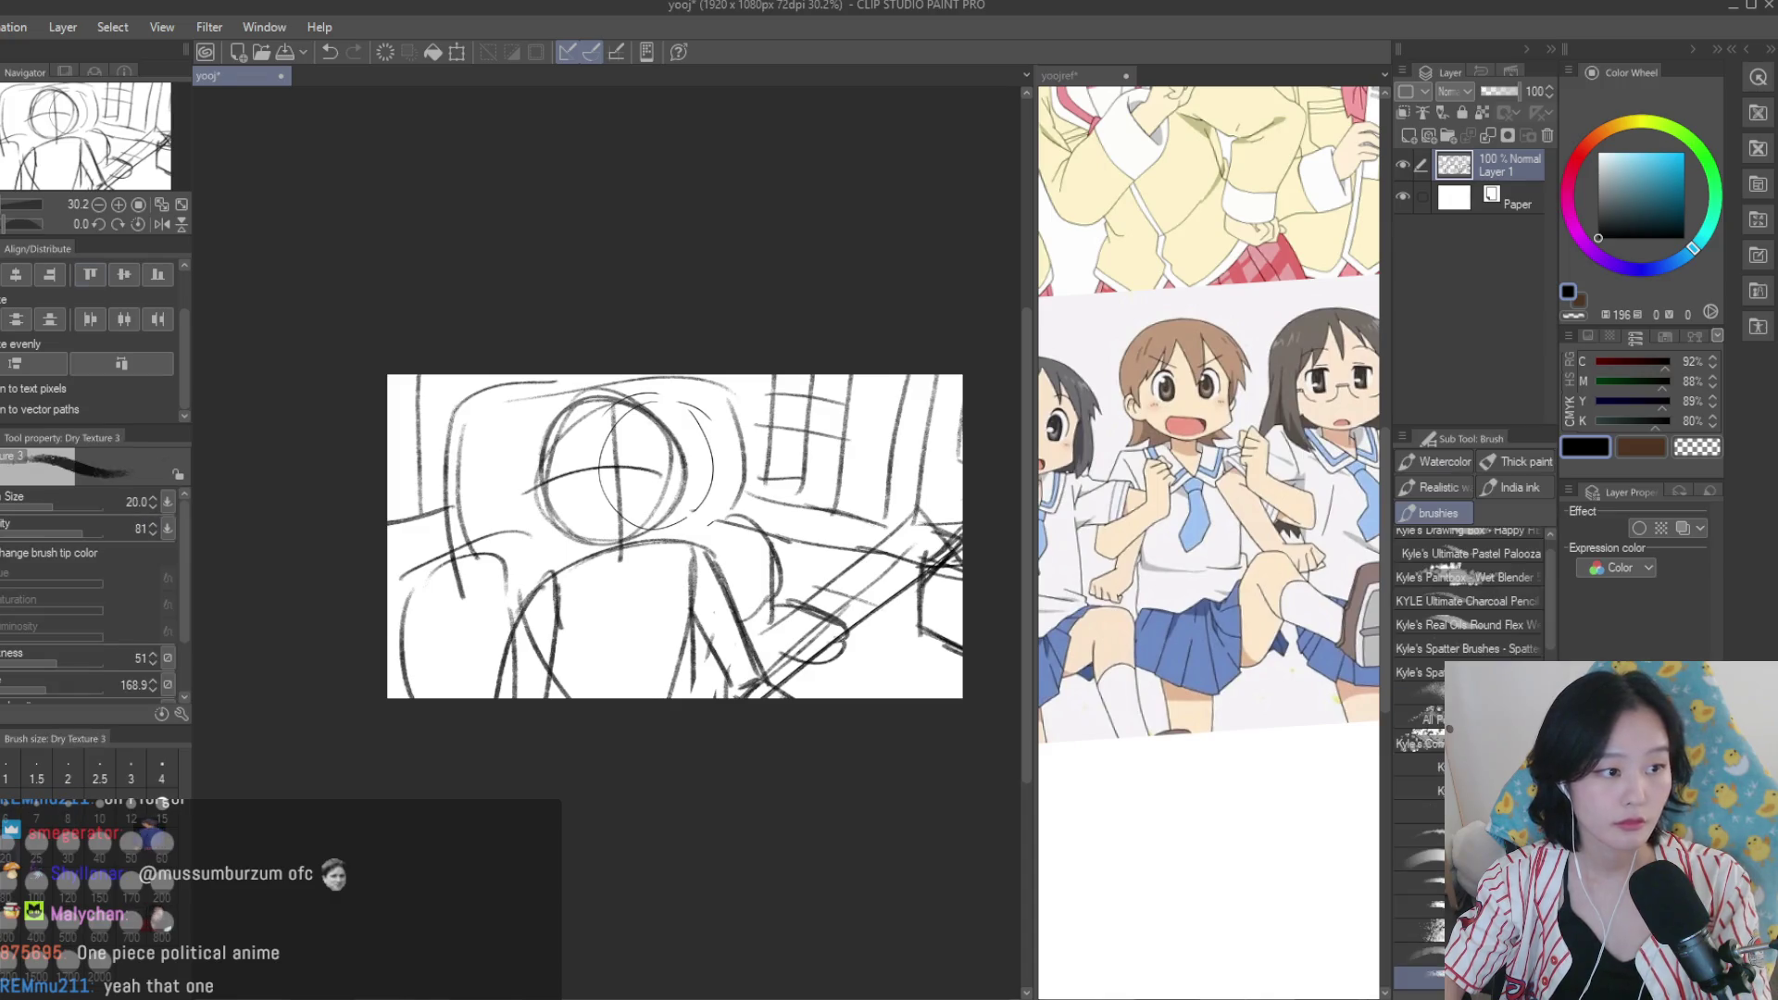
# Draw a line across the head that turns downward at its end.
pyautogui.scroll(5, 637, 550)
pyautogui.hotkey('ctrl', 'z')
pyautogui.moveTo(697, 546); pyautogui.dragTo(504, 527)
pyautogui.hotkey('ctrl', 'z')
# Draw the left eye as a dark filled oval with a thick upper eyelid arc.
pyautogui.hotkey('ctrl', 'z')
pyautogui.moveTo(665, 526); pyautogui.dragTo(689, 583)
pyautogui.moveTo(514, 361); pyautogui.dragTo(504, 417)
pyautogui.hotkey('ctrl', 'z')
pyautogui.moveTo(519, 333)
pyautogui.mouseDown()
pyautogui.moveTo(481, 389)
pyautogui.moveTo(532, 324)
pyautogui.mouseUp()
pyautogui.hotkey('ctrl', 'z')
pyautogui.moveTo(514, 347)
pyautogui.mouseDown()
pyautogui.moveTo(509, 426)
pyautogui.moveTo(510, 387)
pyautogui.mouseUp()
pyautogui.hotkey('ctrl', 'z')
pyautogui.hotkey('ctrl', 'z')
pyautogui.moveTo(519, 324)
pyautogui.mouseDown()
pyautogui.moveTo(555, 333)
pyautogui.moveTo(541, 326)
pyautogui.mouseUp()
pyautogui.hotkey('ctrl', 'z')
pyautogui.moveTo(468, 394)
pyautogui.mouseDown()
pyautogui.moveTo(556, 336)
pyautogui.moveTo(500, 407)
pyautogui.moveTo(493, 364)
pyautogui.mouseUp()
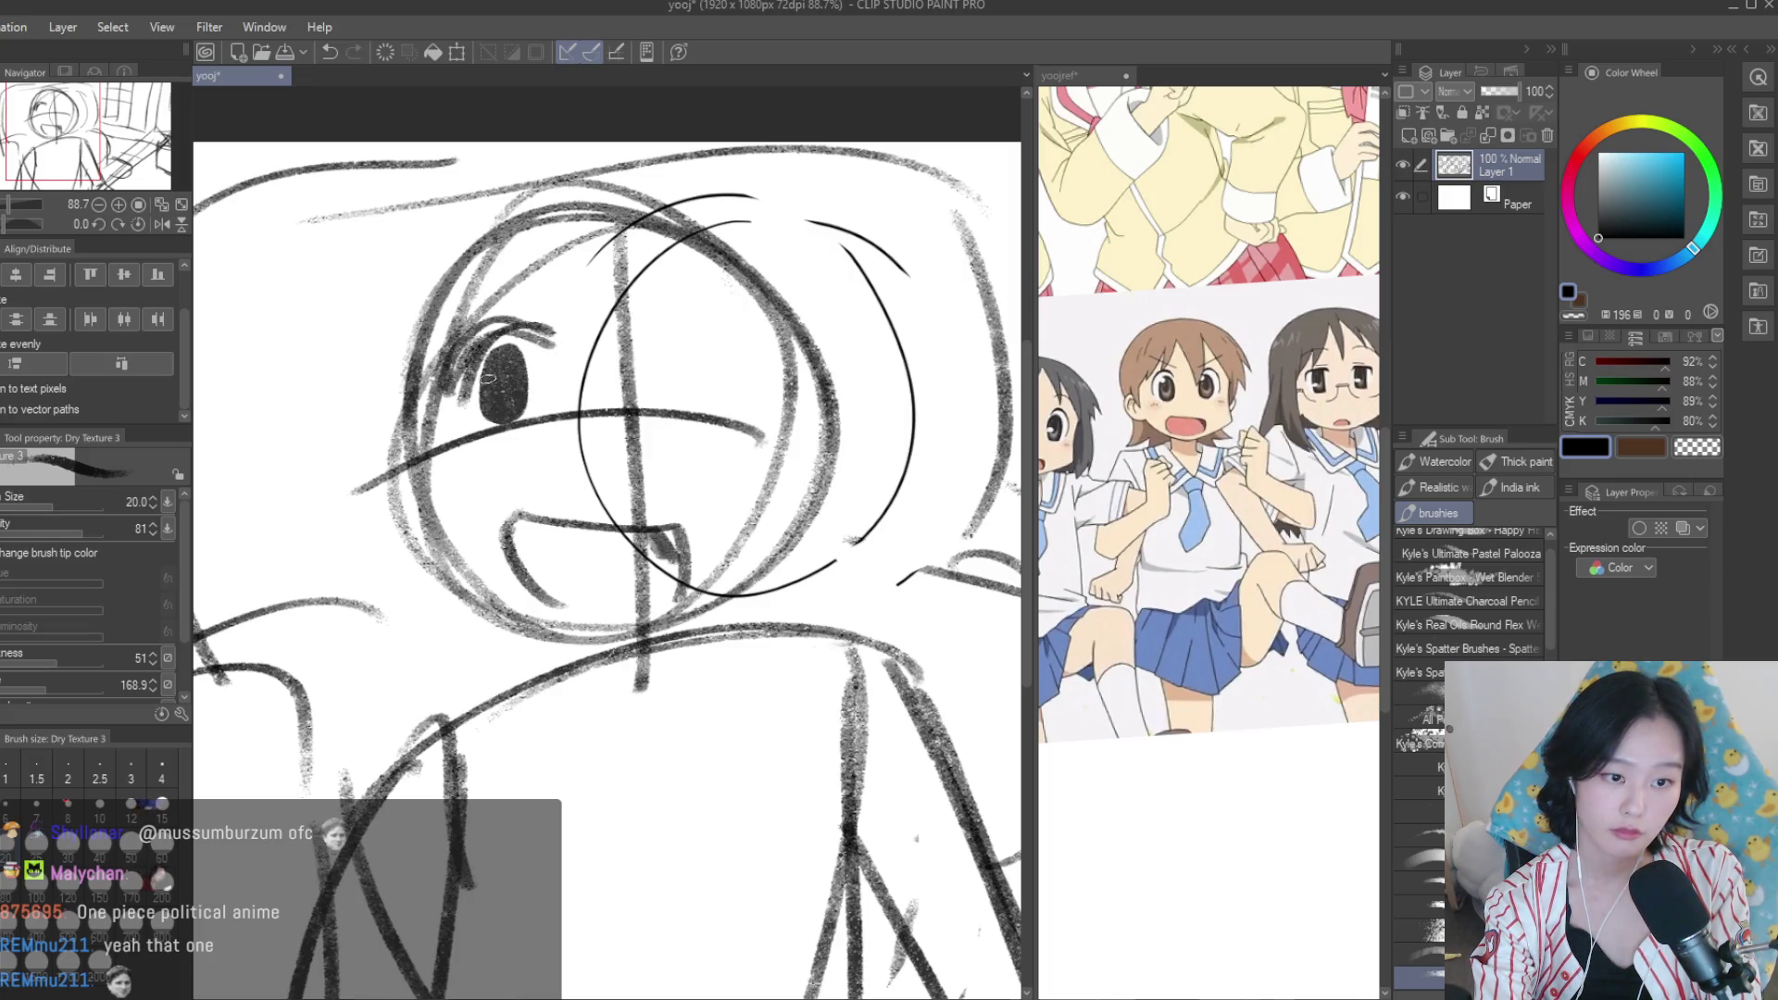
# Draw the right eye's curved lid, darken the left eye, and add marks under the right eye.
pyautogui.hotkey('ctrl', 'z')
pyautogui.moveTo(663, 333)
pyautogui.mouseDown()
pyautogui.moveTo(746, 370)
pyautogui.moveTo(690, 398)
pyautogui.moveTo(685, 370)
pyautogui.moveTo(683, 412)
pyautogui.moveTo(680, 361)
pyautogui.moveTo(670, 384)
pyautogui.mouseUp()
pyautogui.hotkey('ctrl', 'z')
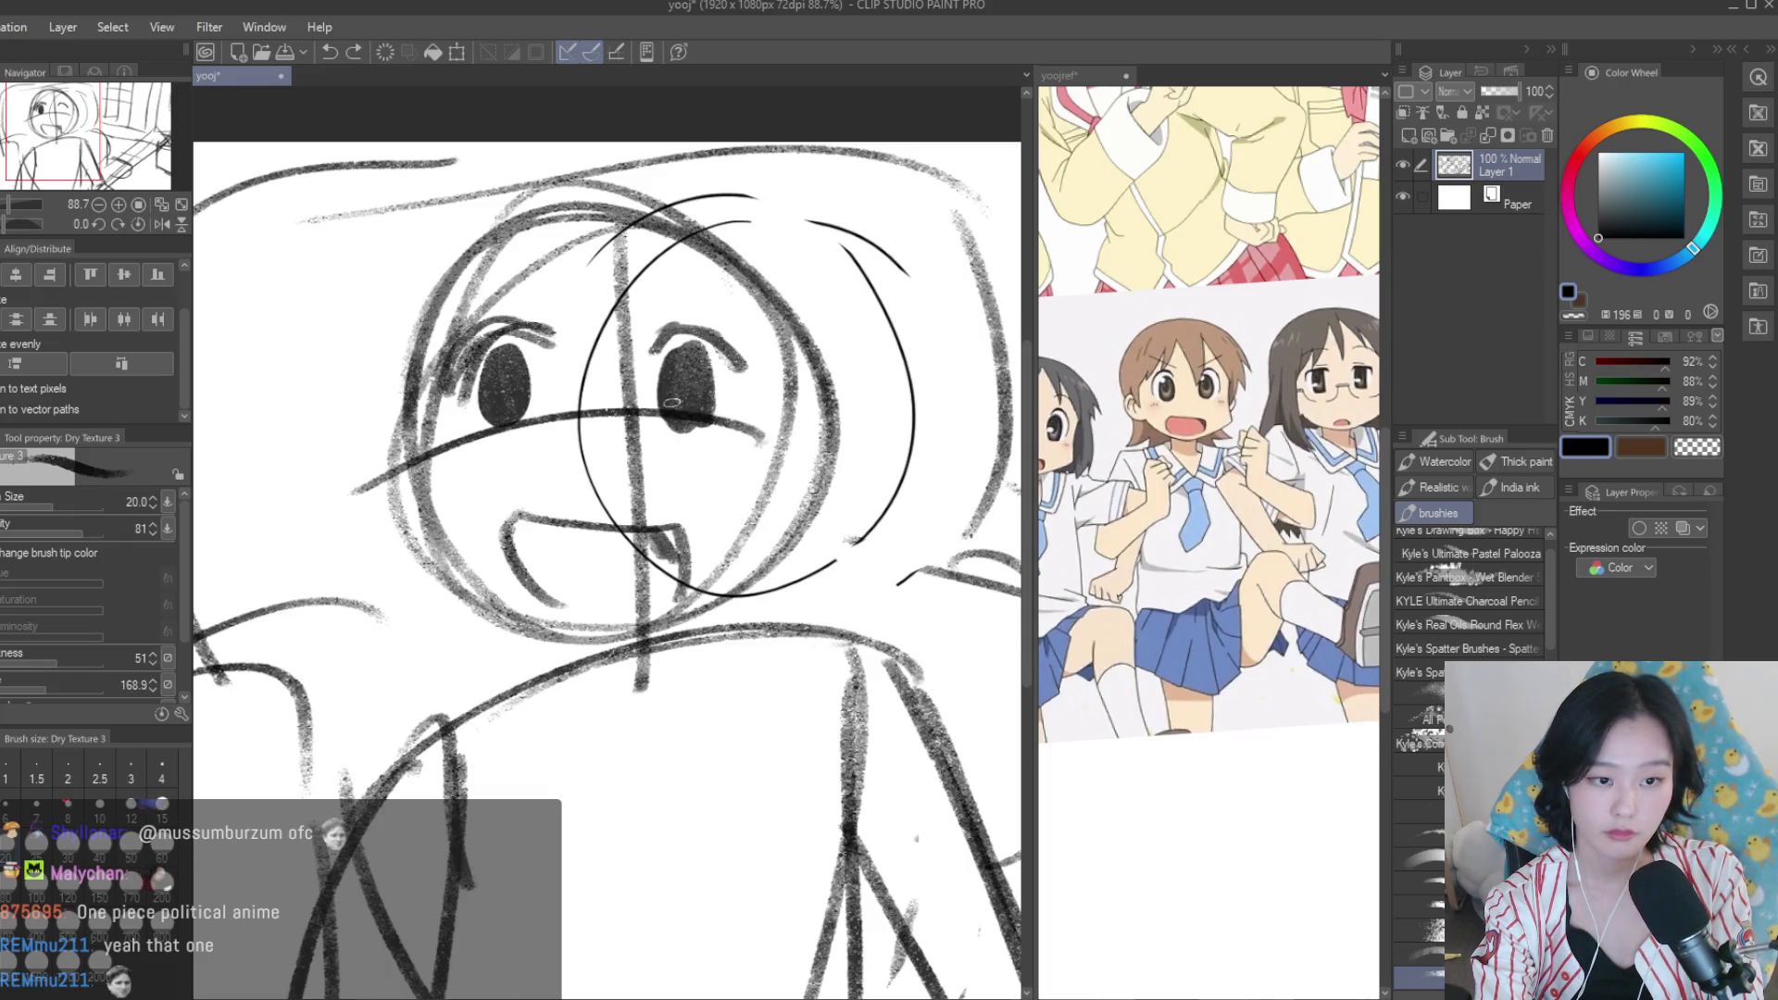
pyautogui.moveTo(528, 395); pyautogui.dragTo(488, 415)
pyautogui.press('[')
pyautogui.moveTo(754, 436); pyautogui.dragTo(706, 448)
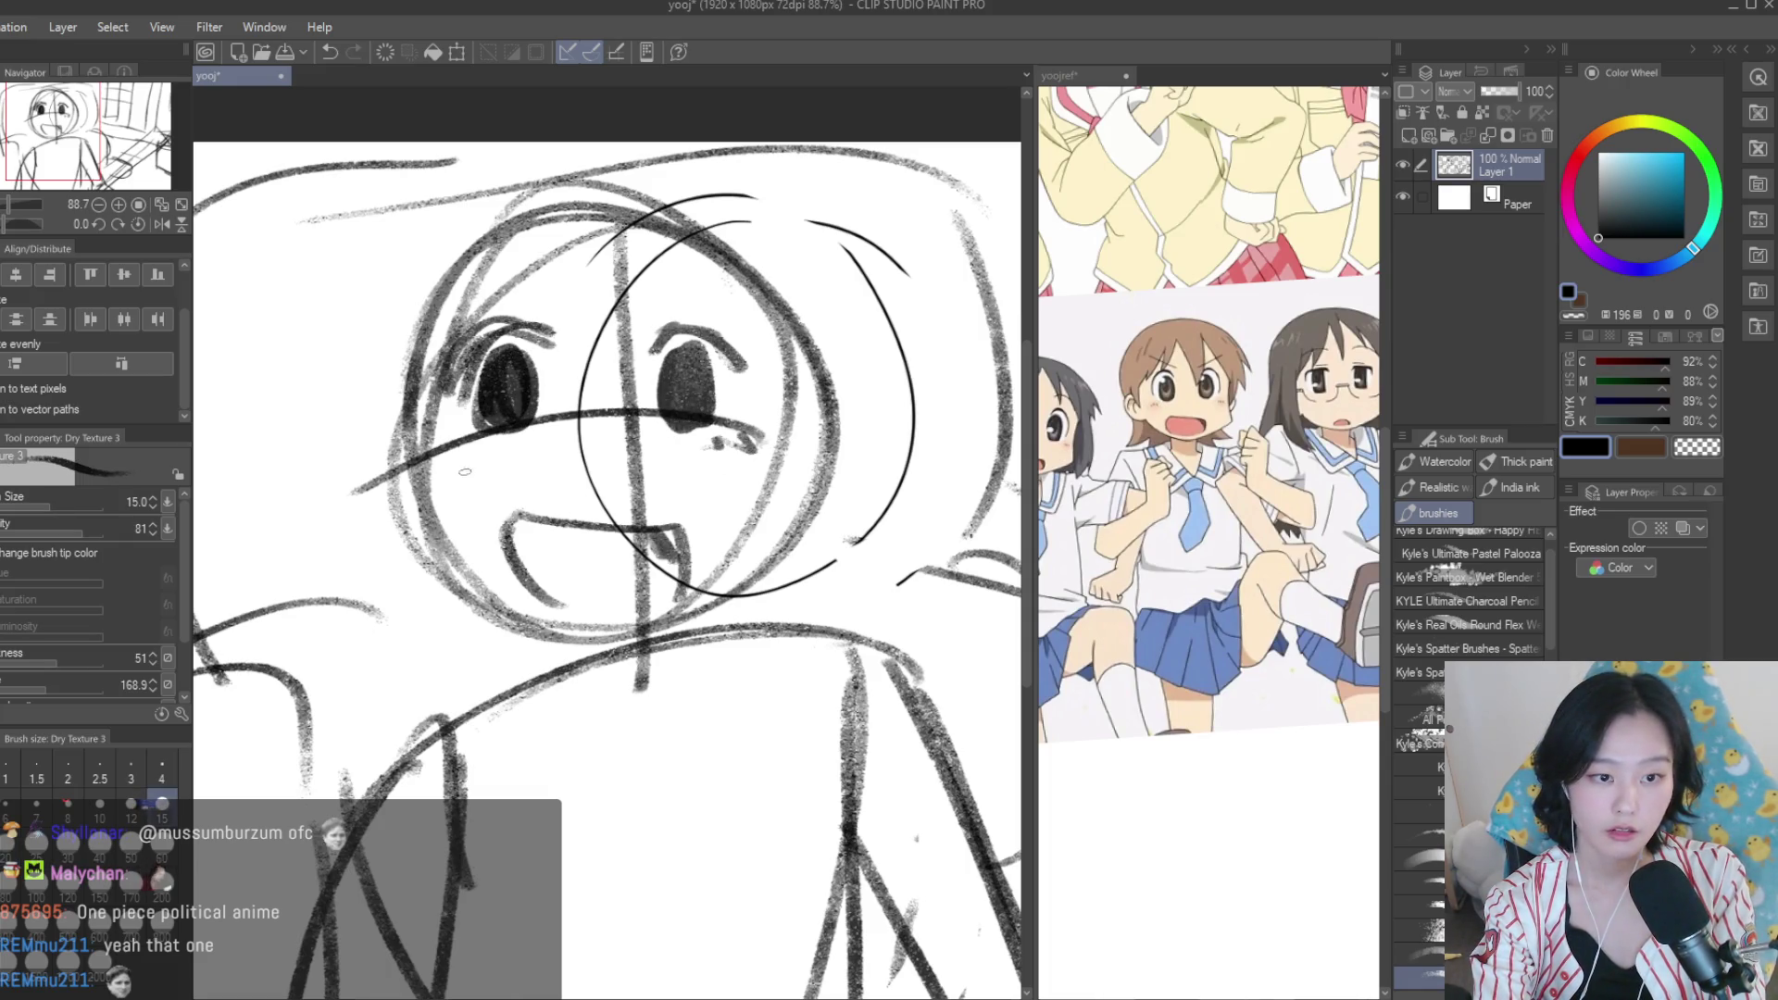
# Lasso the right eye and shift it slightly right.
pyautogui.press('m')
pyautogui.moveTo(637, 290)
pyautogui.mouseDown()
pyautogui.moveTo(648, 435)
pyautogui.moveTo(637, 294)
pyautogui.mouseUp()
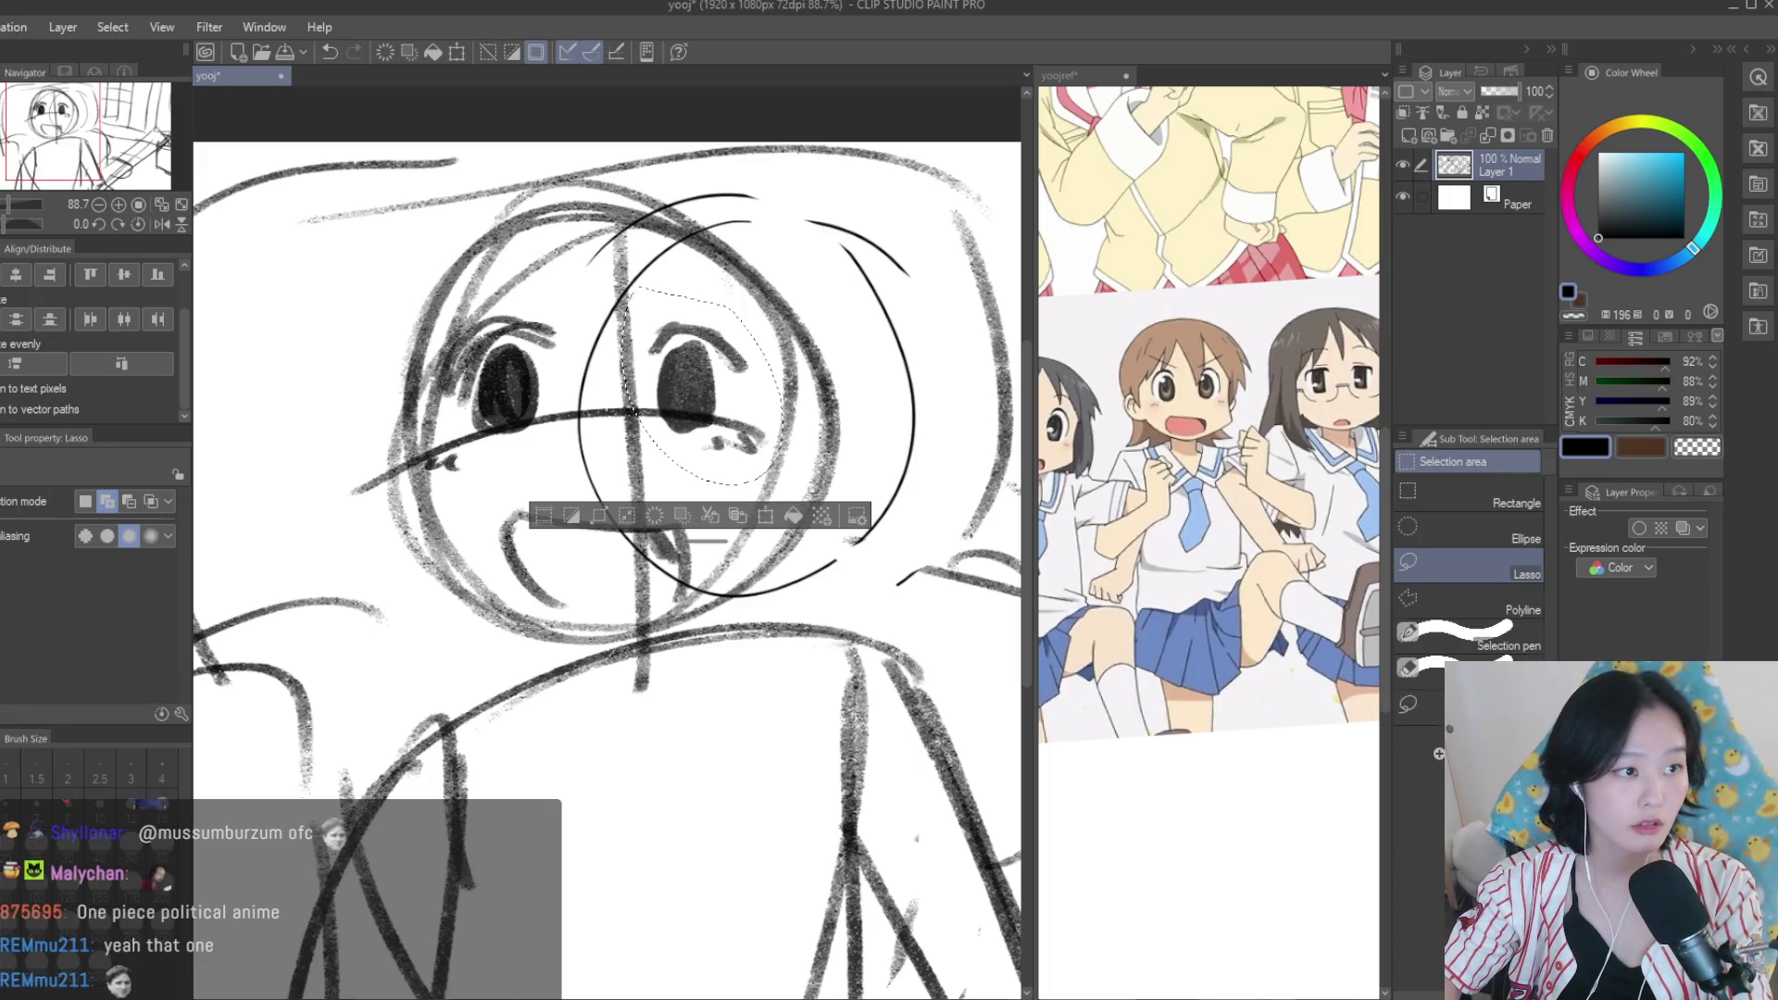
pyautogui.press('k')
pyautogui.moveTo(767, 379)
pyautogui.mouseDown()
pyautogui.moveTo(768, 581)
pyautogui.moveTo(757, 560)
pyautogui.moveTo(602, 662)
pyautogui.mouseUp()
pyautogui.hotkey('ctrl', 'd')
pyautogui.press('b')
# Draw the girl's chin line.
pyautogui.hotkey('ctrl', 'z')
pyautogui.hotkey('ctrl', 'z')
pyautogui.hotkey('ctrl', 'z')
pyautogui.moveTo(796, 572); pyautogui.dragTo(593, 648)
pyautogui.moveTo(426, 597); pyautogui.dragTo(589, 644)
# Shade the right eye darker and draw eyebrows above both eyes.
pyautogui.hotkey('ctrl', 'z')
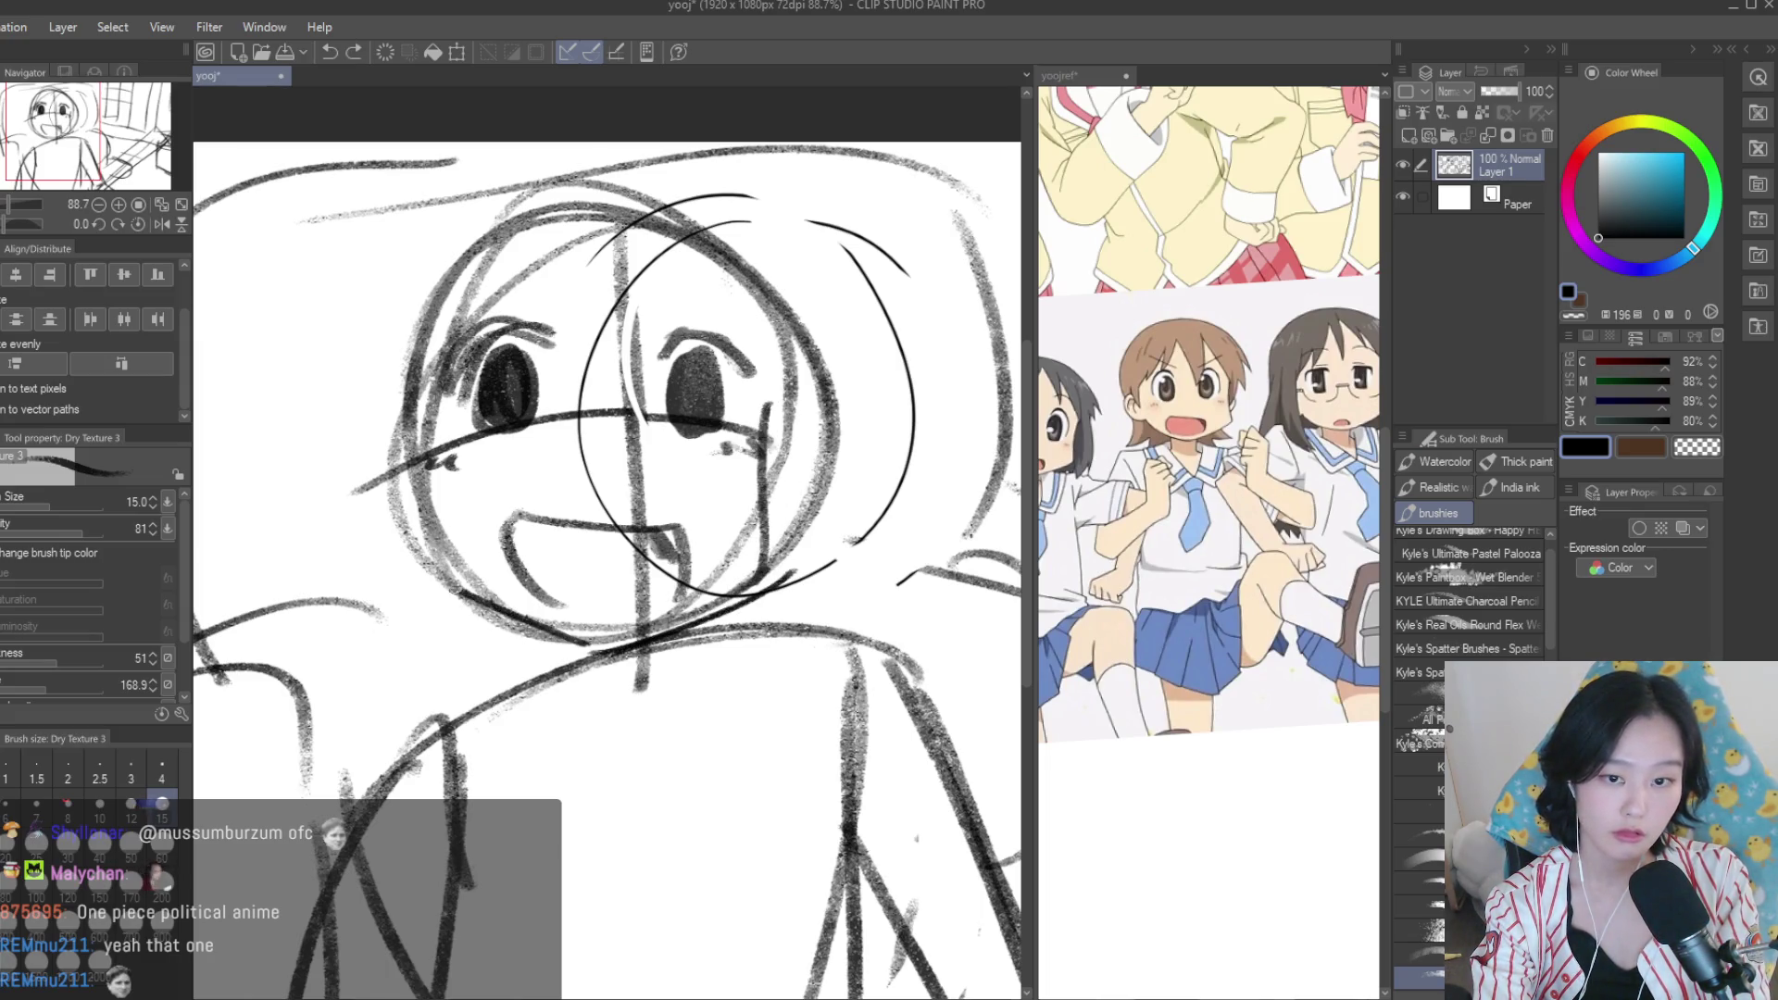
pyautogui.moveTo(706, 383)
pyautogui.mouseDown()
pyautogui.moveTo(697, 407)
pyautogui.moveTo(692, 371)
pyautogui.mouseUp()
pyautogui.hotkey('ctrl', 'z')
pyautogui.hotkey('ctrl', 'z')
pyautogui.moveTo(657, 306)
pyautogui.mouseDown()
pyautogui.moveTo(783, 278)
pyautogui.moveTo(707, 271)
pyautogui.mouseUp()
pyautogui.hotkey('ctrl', 'z')
pyautogui.moveTo(517, 282)
pyautogui.mouseDown()
pyautogui.moveTo(566, 299)
pyautogui.moveTo(778, 278)
pyautogui.mouseUp()
pyautogui.hotkey('ctrl', 'z')
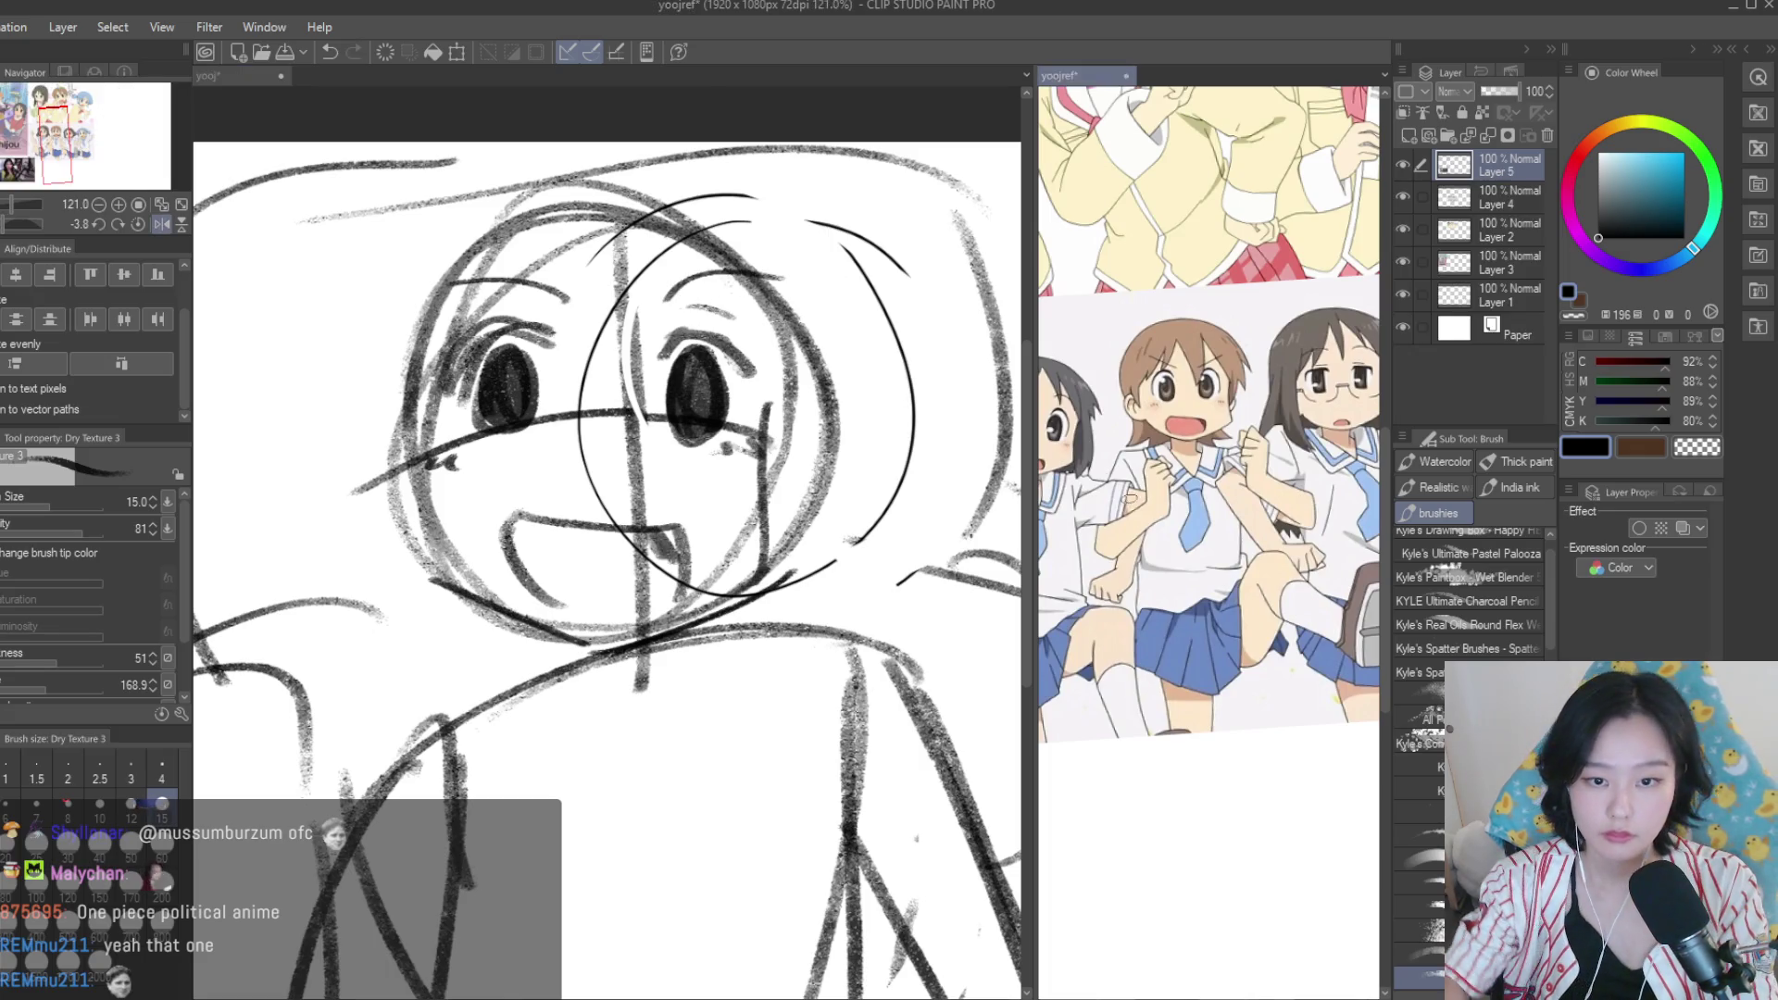
# Lasso the whole head and nudge it slightly down.
pyautogui.scroll(-2, 1208, 463)
pyautogui.scroll(-2, 833, 379)
pyautogui.scroll(-2, 834, 379)
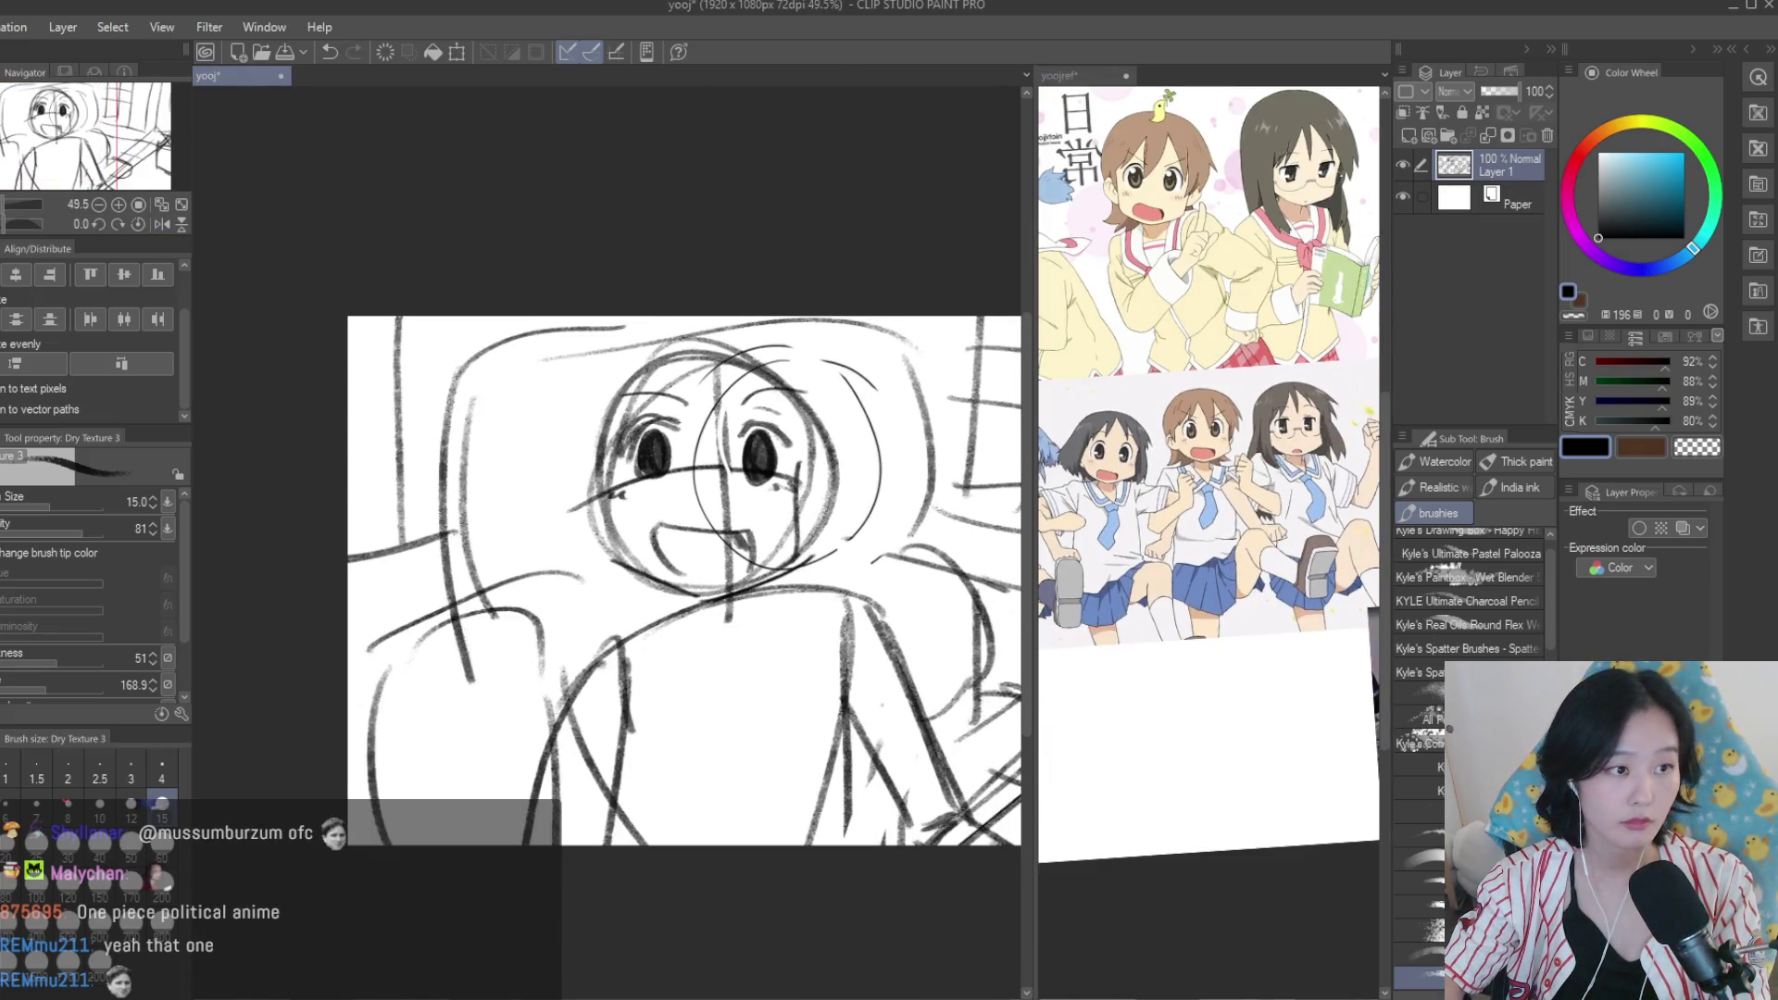
pyautogui.press('m')
pyautogui.scroll(-1, 637, 514)
pyautogui.moveTo(637, 514); pyautogui.dragTo(626, 368)
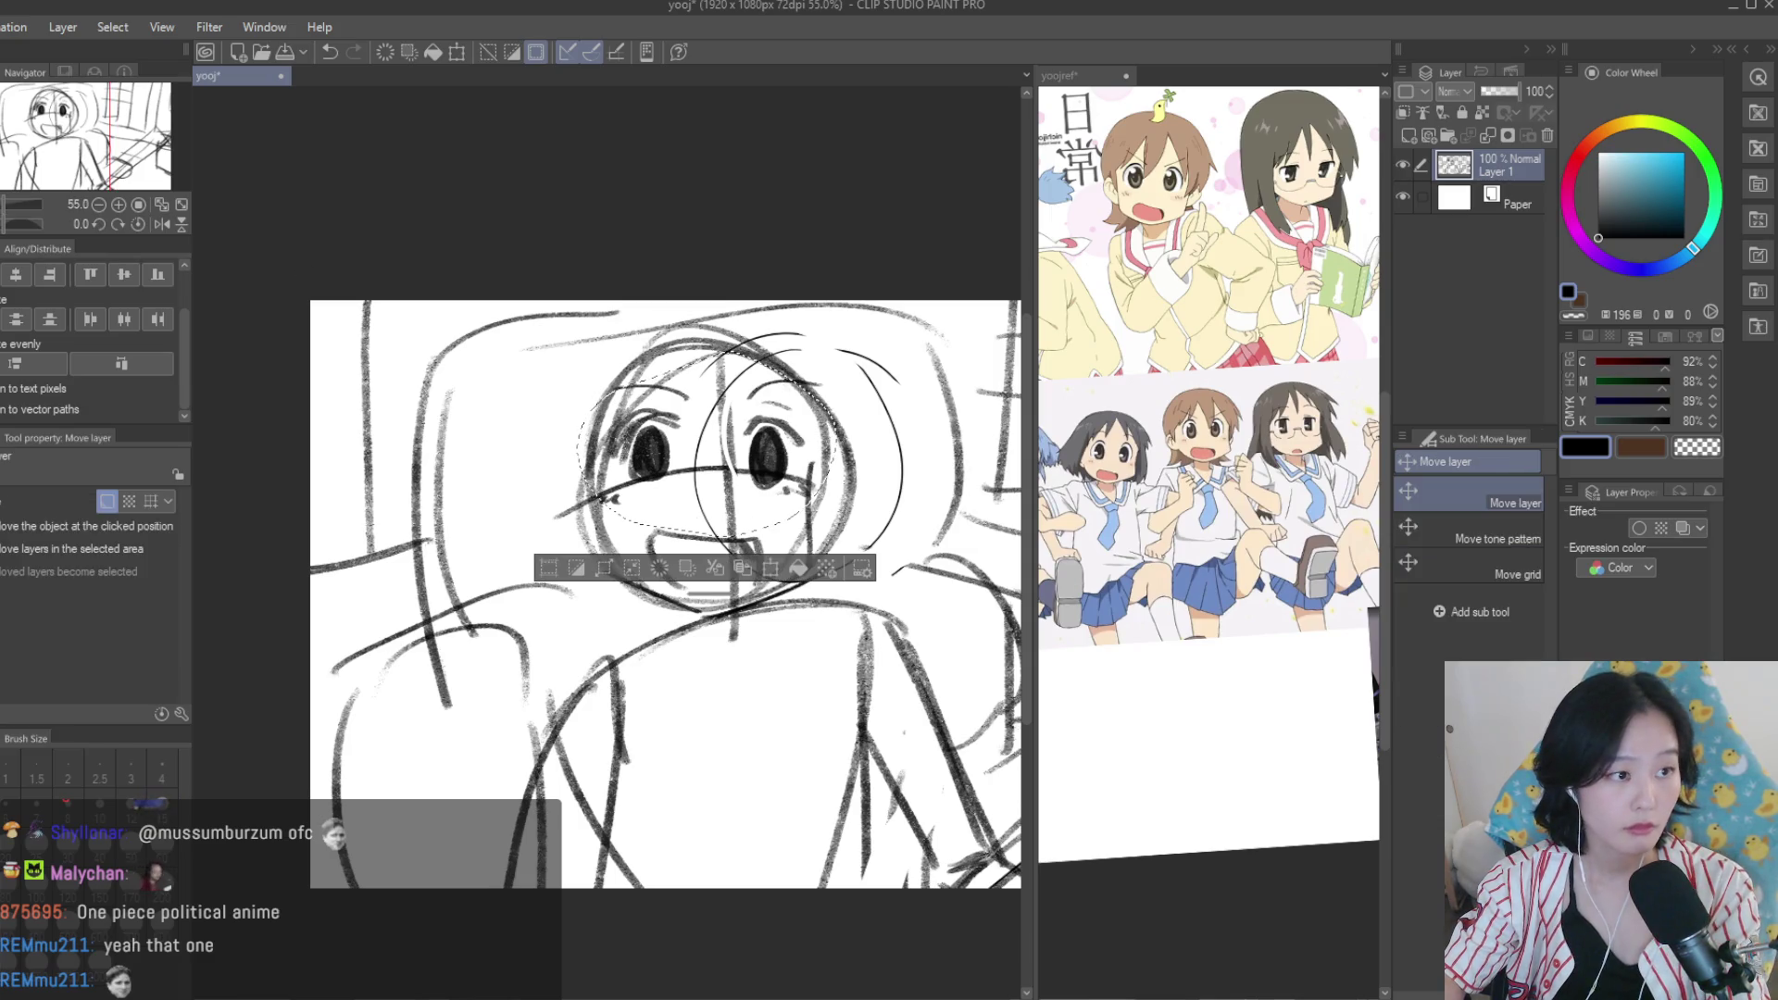
pyautogui.scroll(2, 725, 453)
pyautogui.press('k')
pyautogui.moveTo(725, 453); pyautogui.dragTo(721, 463)
pyautogui.hotkey('ctrl', 'd')
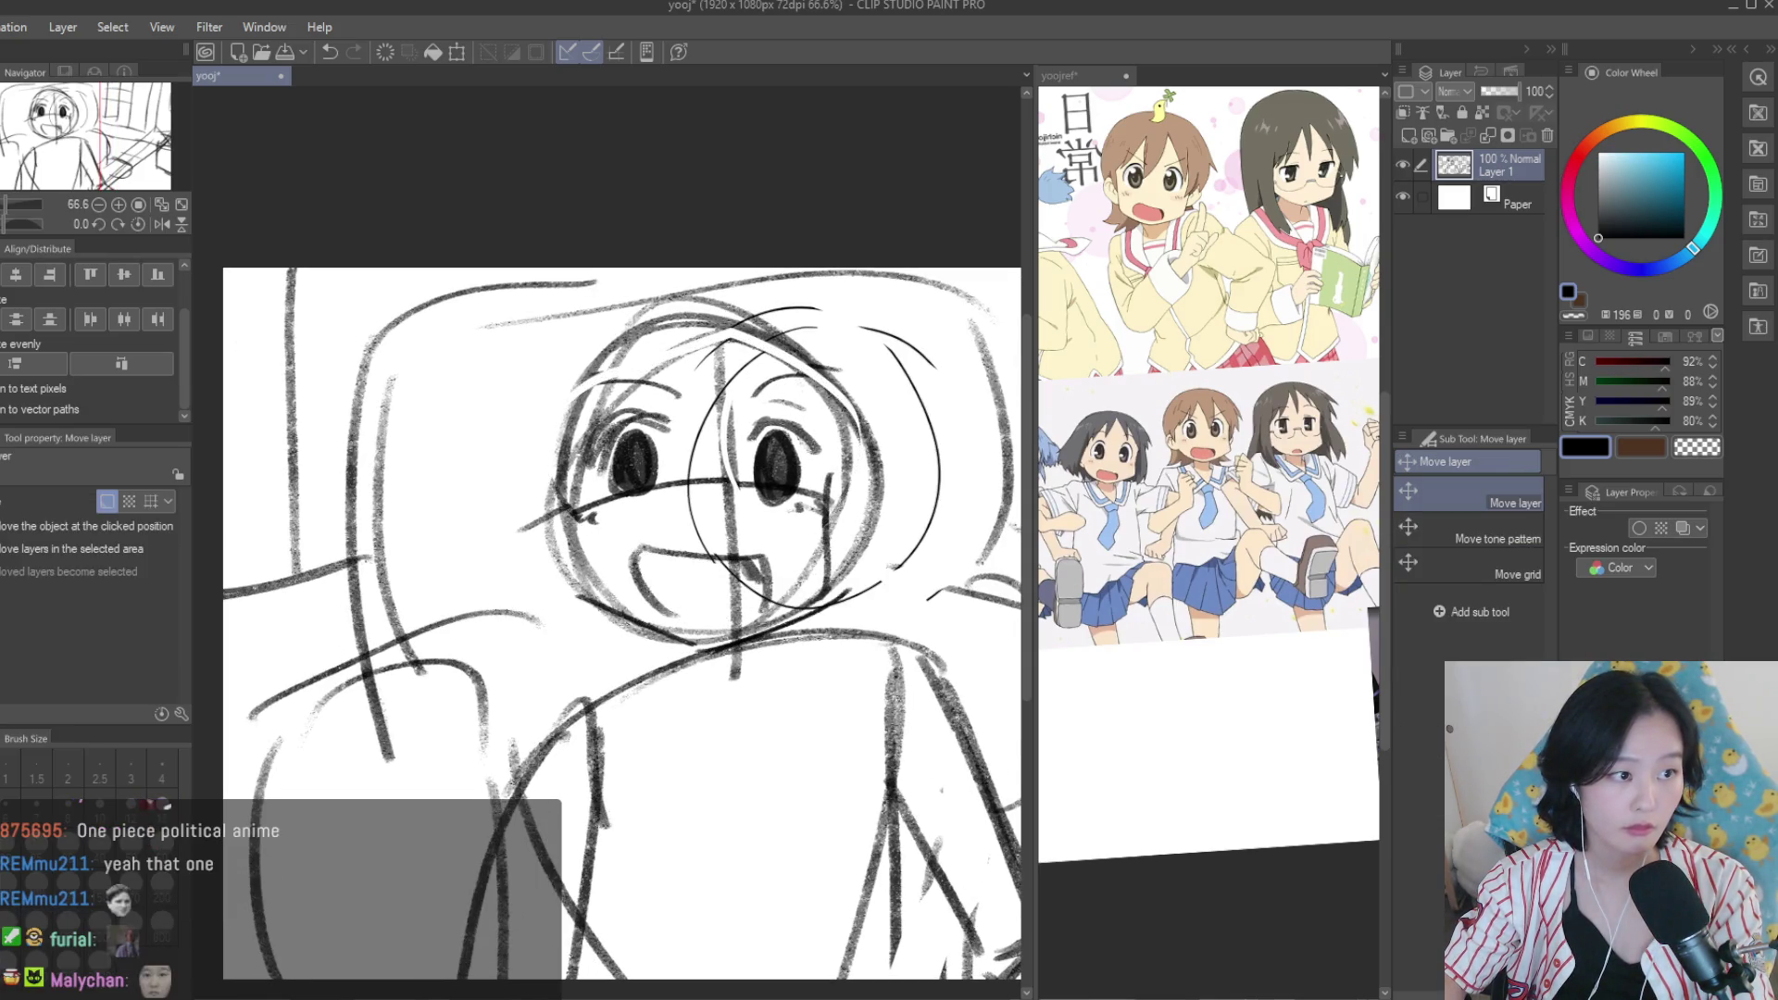
pyautogui.press('b')
pyautogui.scroll(-1, 718, 628)
pyautogui.scroll(1, 718, 628)
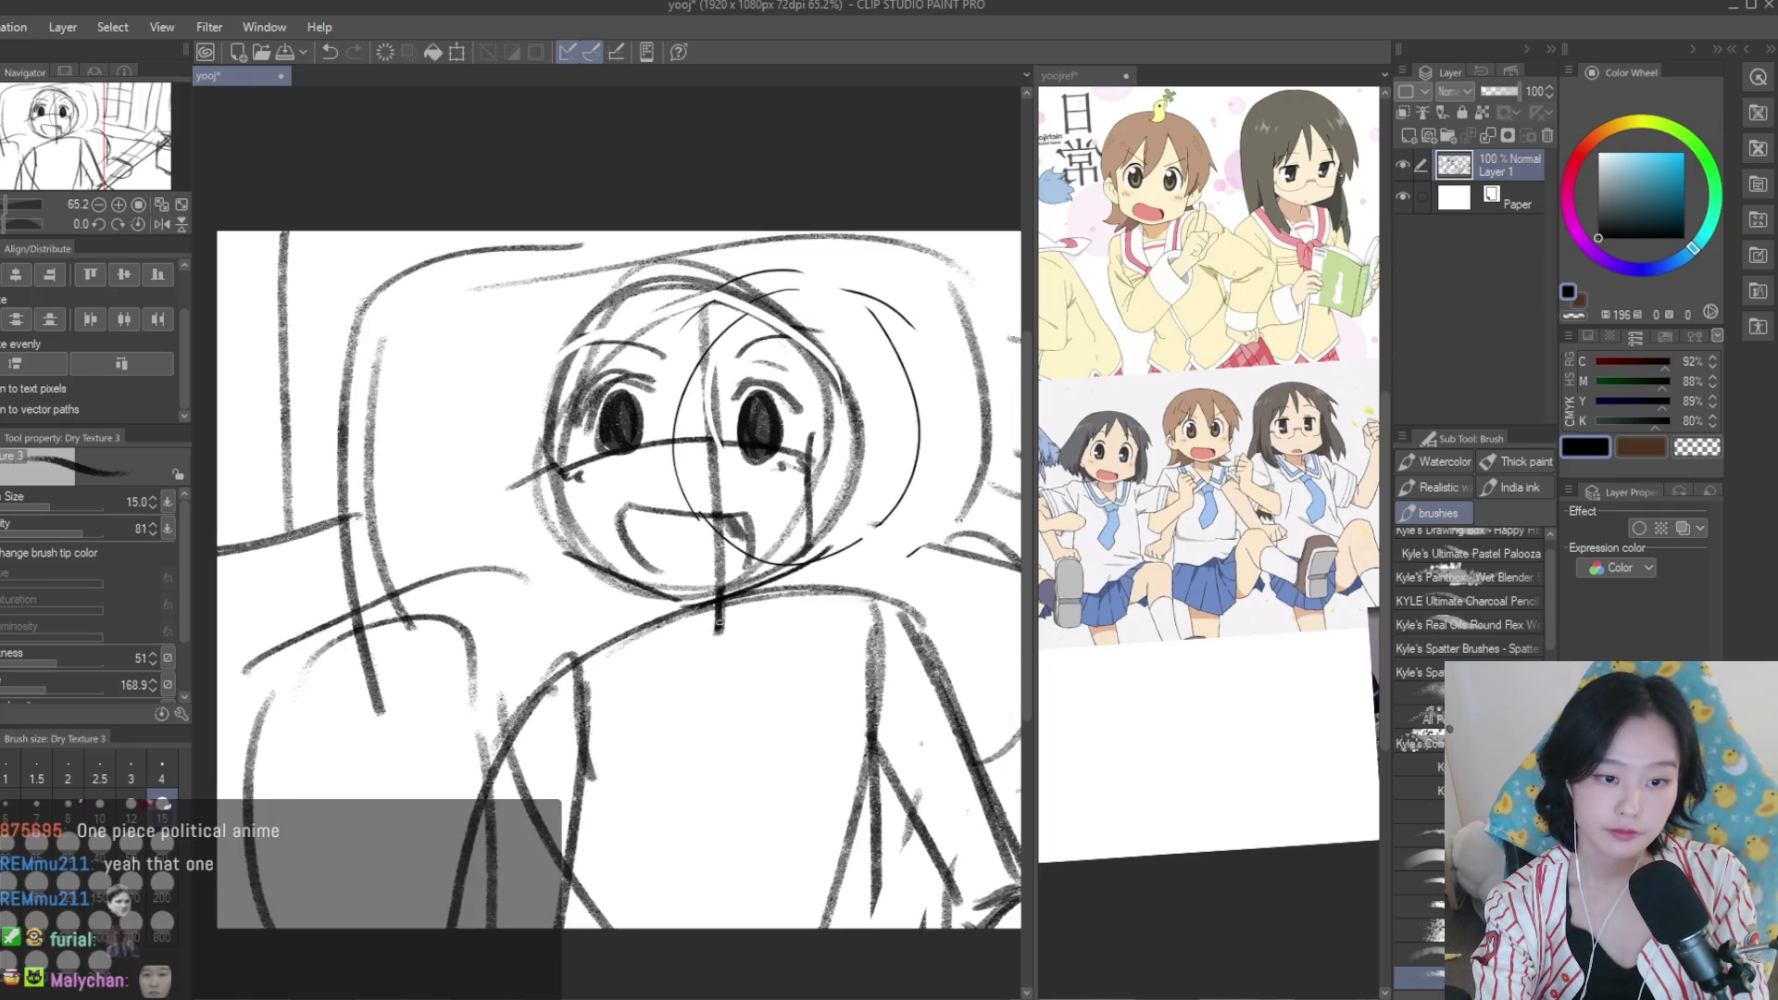
# Sketch the left shoulder line and the collar below the chin.
pyautogui.hotkey('ctrl', 'z')
pyautogui.moveTo(606, 574)
pyautogui.mouseDown()
pyautogui.moveTo(608, 611)
pyautogui.moveTo(458, 648)
pyautogui.moveTo(472, 700)
pyautogui.mouseUp()
pyautogui.hotkey('ctrl', 'z')
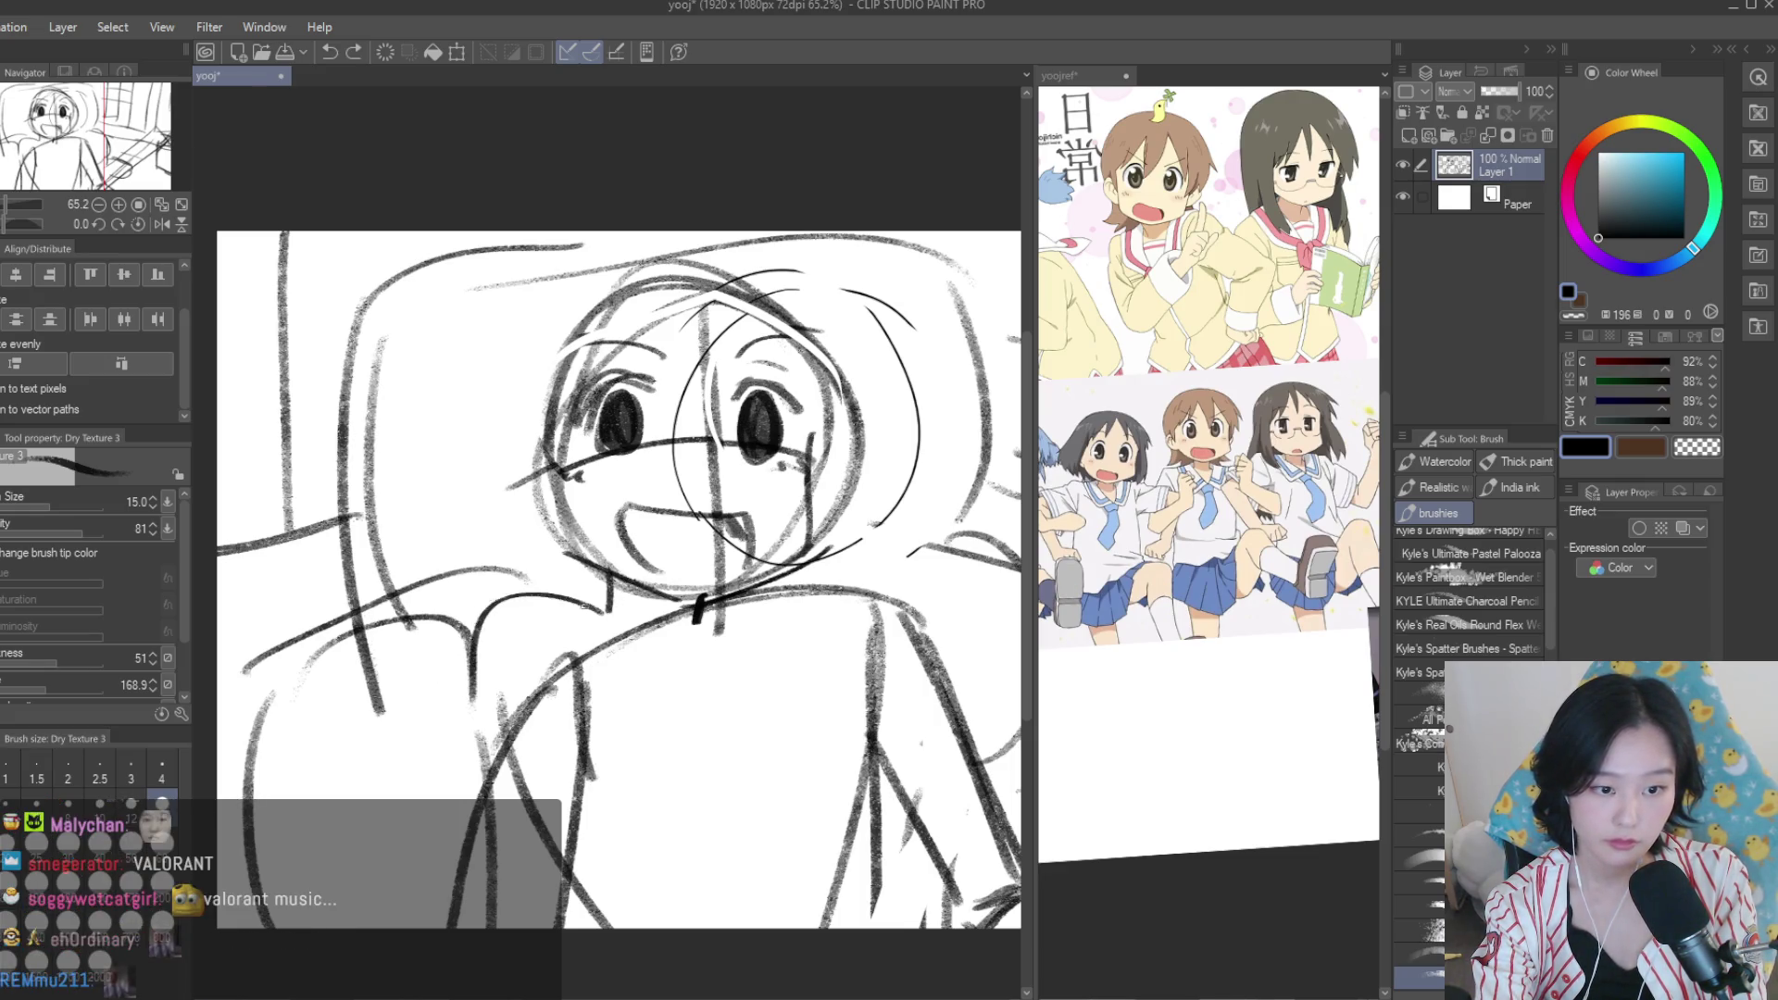
pyautogui.hotkey('ctrl', 'z')
pyautogui.moveTo(500, 606); pyautogui.dragTo(442, 669)
pyautogui.moveTo(759, 597)
pyautogui.mouseDown()
pyautogui.moveTo(798, 639)
pyautogui.moveTo(772, 624)
pyautogui.moveTo(903, 657)
pyautogui.mouseUp()
pyautogui.hotkey('ctrl', 'z')
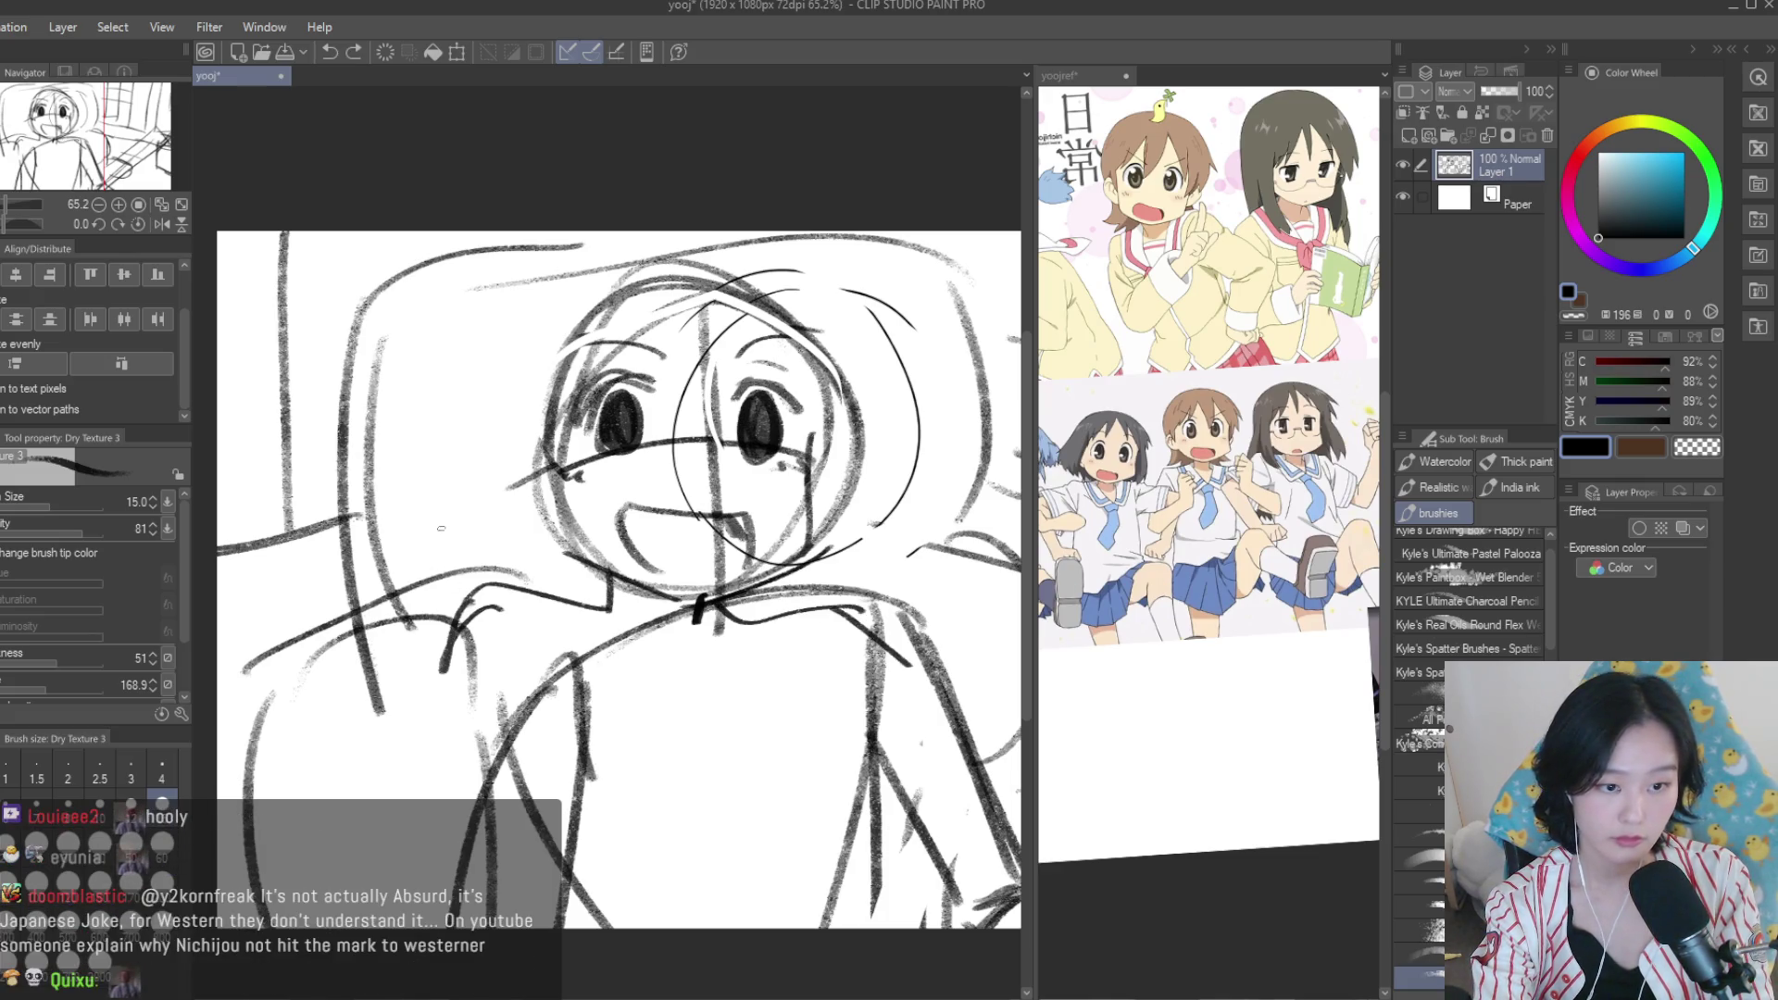
pyautogui.hotkey('ctrl', 'z')
# Sketch the raised waving hand with its fingers and lower palm.
pyautogui.moveTo(432, 555)
pyautogui.mouseDown()
pyautogui.moveTo(442, 446)
pyautogui.moveTo(419, 456)
pyautogui.moveTo(452, 552)
pyautogui.mouseUp()
pyautogui.hotkey('ctrl', 'z')
pyautogui.hotkey('ctrl', 'z')
pyautogui.moveTo(478, 428)
pyautogui.mouseDown()
pyautogui.moveTo(453, 555)
pyautogui.moveTo(417, 530)
pyautogui.mouseUp()
pyautogui.hotkey('ctrl', 'z')
pyautogui.moveTo(453, 425)
pyautogui.mouseDown()
pyautogui.moveTo(424, 536)
pyautogui.moveTo(378, 414)
pyautogui.moveTo(380, 528)
pyautogui.mouseUp()
pyautogui.moveTo(352, 432)
pyautogui.mouseDown()
pyautogui.moveTo(381, 526)
pyautogui.moveTo(298, 515)
pyautogui.moveTo(350, 618)
pyautogui.mouseUp()
pyautogui.moveTo(306, 503); pyautogui.dragTo(335, 590)
pyautogui.moveTo(443, 562); pyautogui.dragTo(515, 594)
pyautogui.moveTo(311, 575)
pyautogui.mouseDown()
pyautogui.moveTo(353, 650)
pyautogui.moveTo(382, 658)
pyautogui.mouseUp()
pyautogui.moveTo(465, 611)
pyautogui.mouseDown()
pyautogui.moveTo(402, 667)
pyautogui.moveTo(481, 861)
pyautogui.mouseUp()
# Add the forearm lines below the raised hand.
pyautogui.hotkey('ctrl', 'z')
pyautogui.hotkey('ctrl', 'z')
pyautogui.moveTo(450, 728); pyautogui.dragTo(517, 915)
pyautogui.moveTo(371, 679)
pyautogui.mouseDown()
pyautogui.moveTo(439, 928)
pyautogui.moveTo(400, 885)
pyautogui.moveTo(380, 917)
pyautogui.moveTo(370, 905)
pyautogui.mouseUp()
pyautogui.hotkey('ctrl', 'z')
# Rework and redraw the strokes at the wrist.
pyautogui.hotkey('ctrl', 'z')
pyautogui.hotkey('ctrl', 'z')
pyautogui.hotkey('ctrl', 'z')
pyautogui.moveTo(370, 671); pyautogui.dragTo(389, 926)
pyautogui.moveTo(375, 713); pyautogui.dragTo(393, 926)
pyautogui.moveTo(477, 717); pyautogui.dragTo(442, 798)
pyautogui.hotkey('ctrl', 'z')
pyautogui.moveTo(514, 671)
pyautogui.mouseDown()
pyautogui.moveTo(416, 926)
pyautogui.moveTo(463, 785)
pyautogui.mouseUp()
pyautogui.moveTo(547, 639); pyautogui.dragTo(458, 787)
pyautogui.hotkey('ctrl', 'z')
pyautogui.moveTo(570, 600); pyautogui.dragTo(477, 671)
pyautogui.moveTo(551, 625)
pyautogui.mouseDown()
pyautogui.moveTo(440, 783)
pyautogui.moveTo(611, 611)
pyautogui.moveTo(477, 626)
pyautogui.mouseUp()
pyautogui.hotkey('ctrl', 'z')
pyautogui.hotkey('ctrl', 'z')
pyautogui.hotkey('ctrl', 'z')
pyautogui.moveTo(505, 618); pyautogui.dragTo(415, 701)
pyautogui.moveTo(618, 641); pyautogui.dragTo(583, 706)
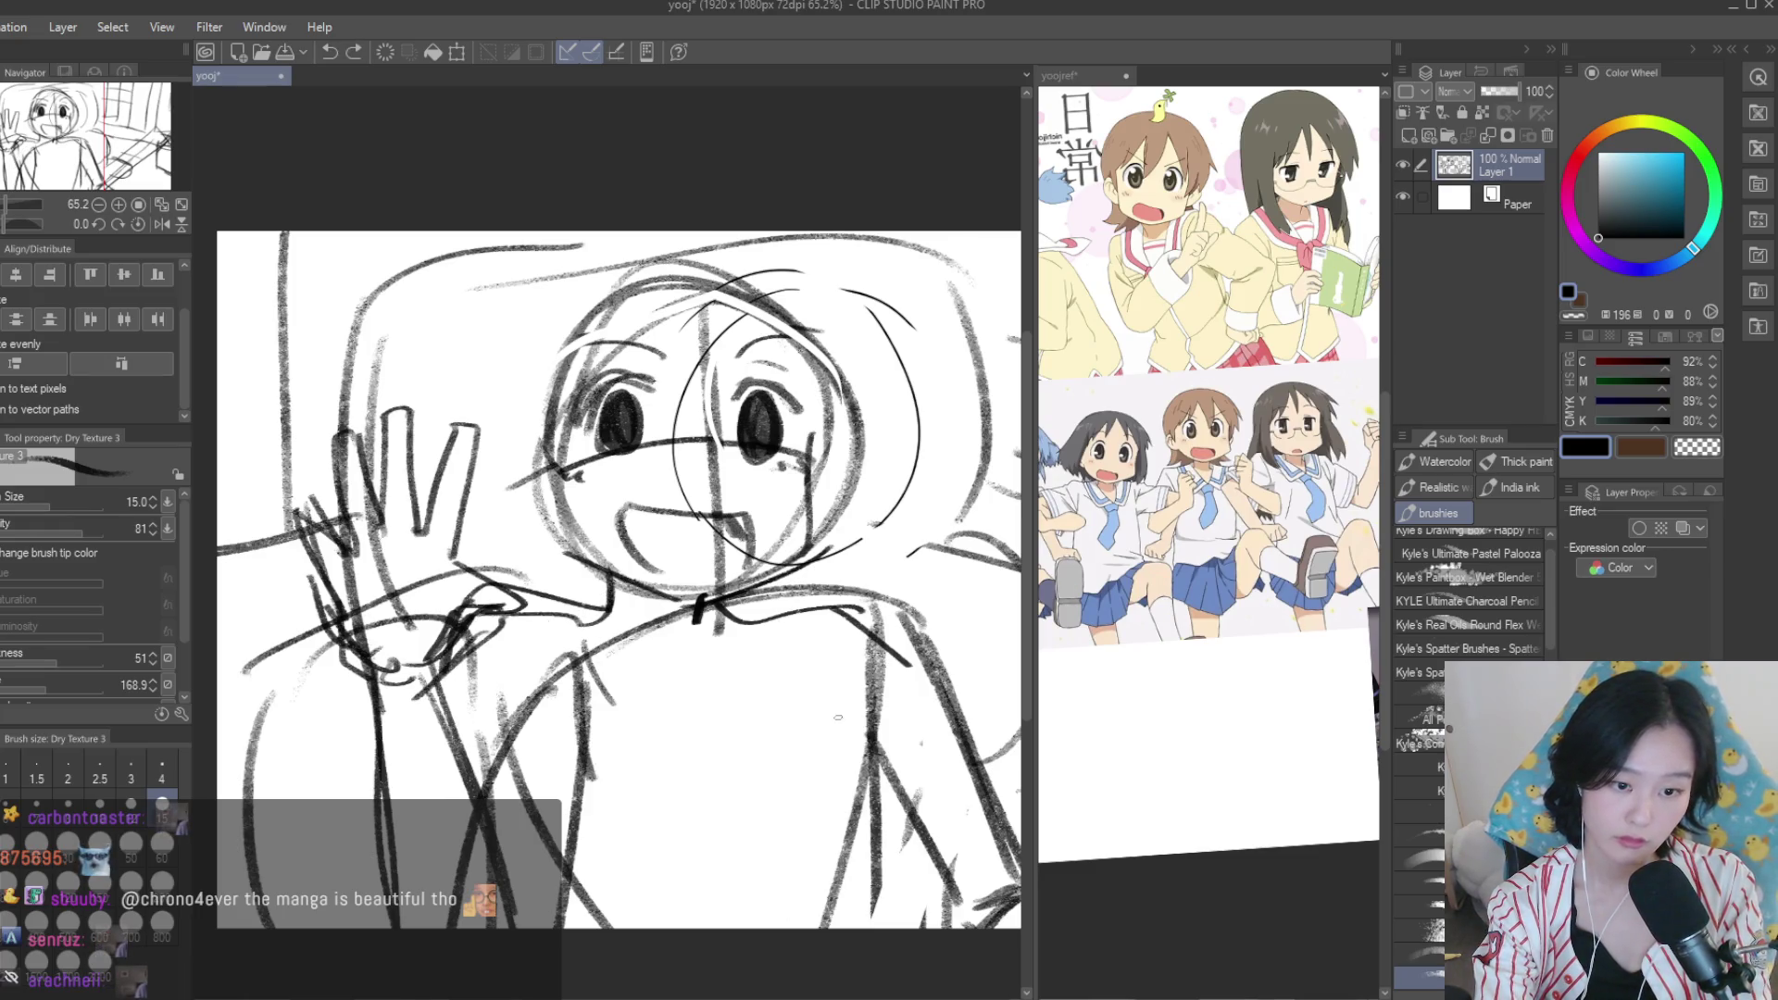
# Sketch the side of the torso with diagonal lines.
pyautogui.moveTo(859, 725); pyautogui.dragTo(781, 928)
pyautogui.moveTo(922, 593); pyautogui.dragTo(732, 796)
pyautogui.hotkey('ctrl', 'z')
pyautogui.moveTo(861, 686); pyautogui.dragTo(989, 842)
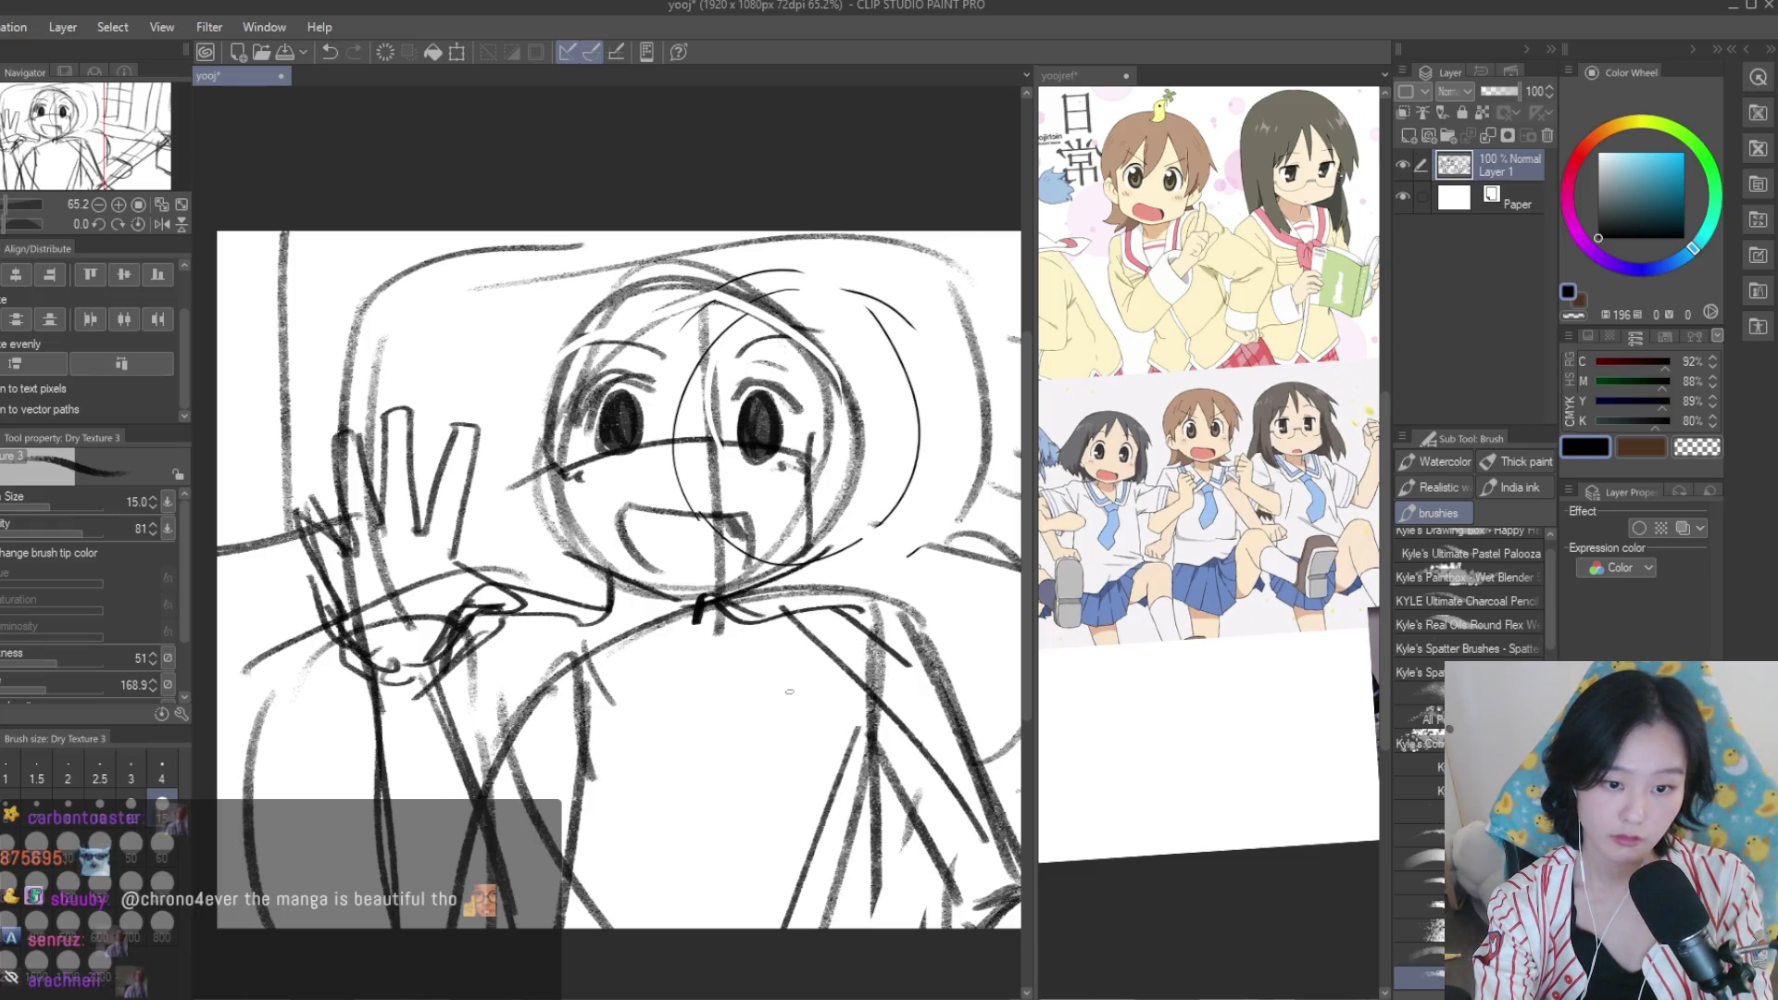
pyautogui.moveTo(831, 711); pyautogui.dragTo(778, 929)
pyautogui.hotkey('ctrl', 'z')
pyautogui.moveTo(805, 794); pyautogui.dragTo(769, 929)
# Flip the canvas horizontally to check the drawing, then flip it back.
pyautogui.hotkey('ctrl', '-')
pyautogui.press('h')
pyautogui.press('h')
pyautogui.scroll(2, 704, 408)
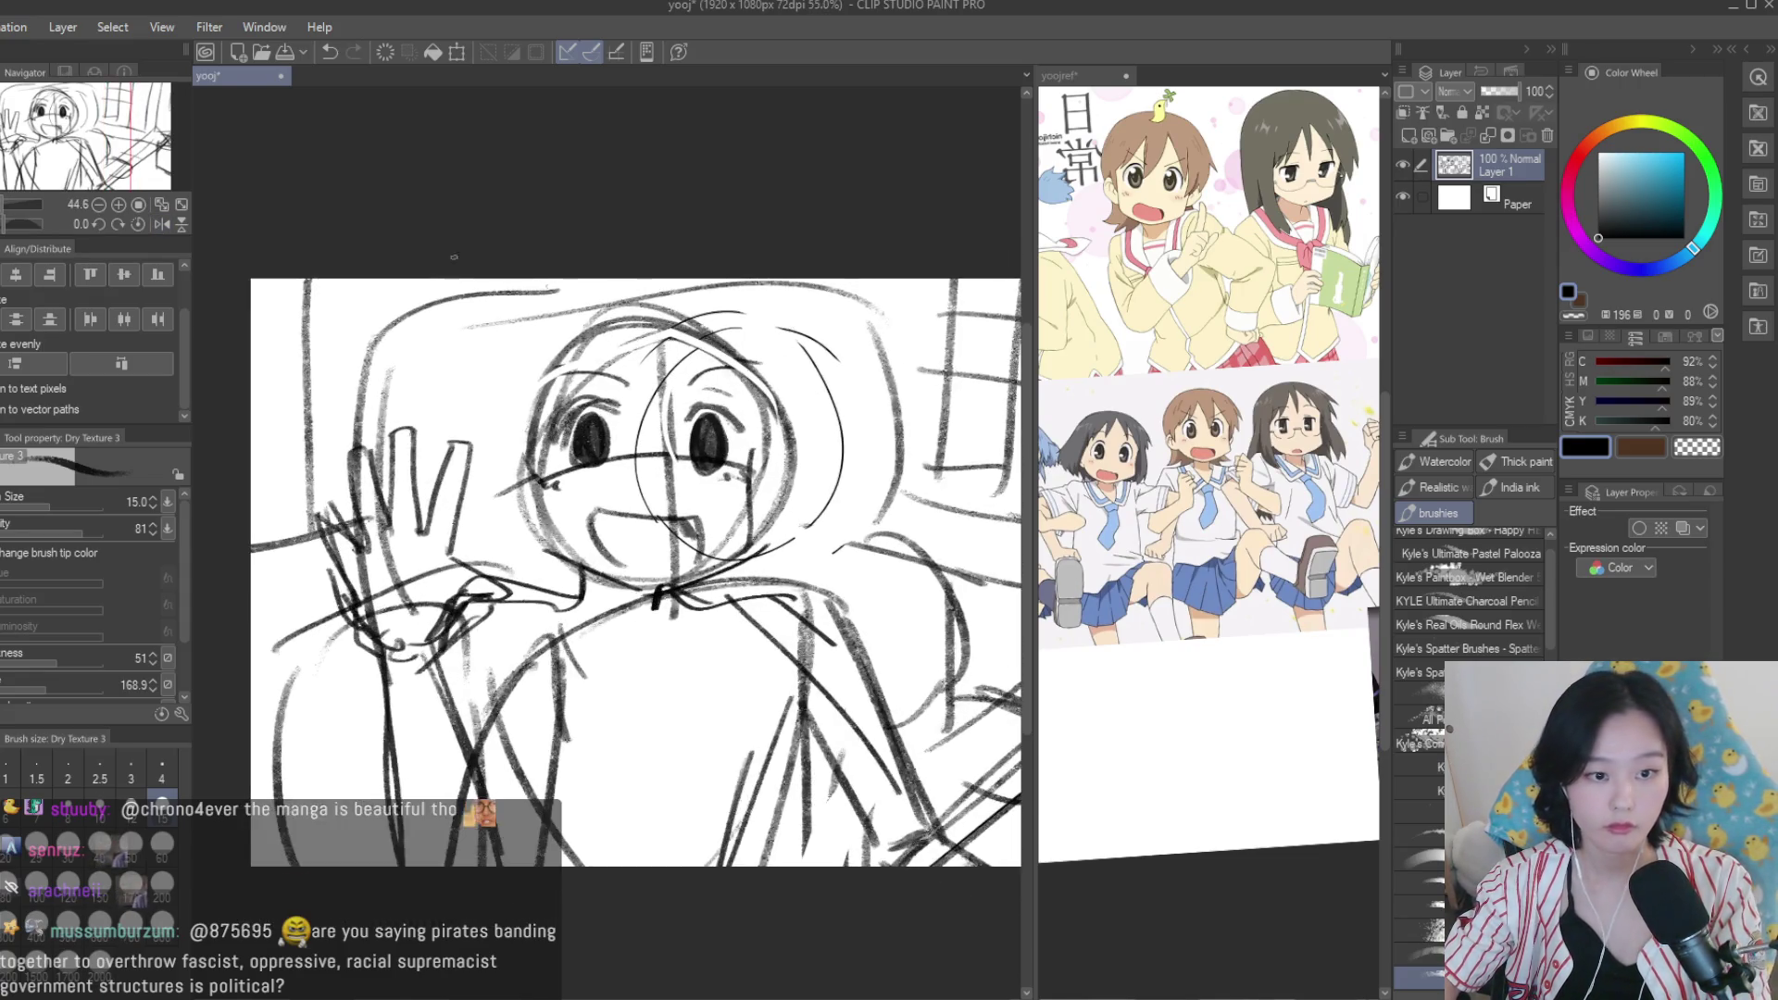
# Lasso the area around the head, shift it slightly, then drop the selection.
pyautogui.press('m')
pyautogui.moveTo(505, 537)
pyautogui.mouseDown()
pyautogui.moveTo(796, 306)
pyautogui.moveTo(505, 535)
pyautogui.mouseUp()
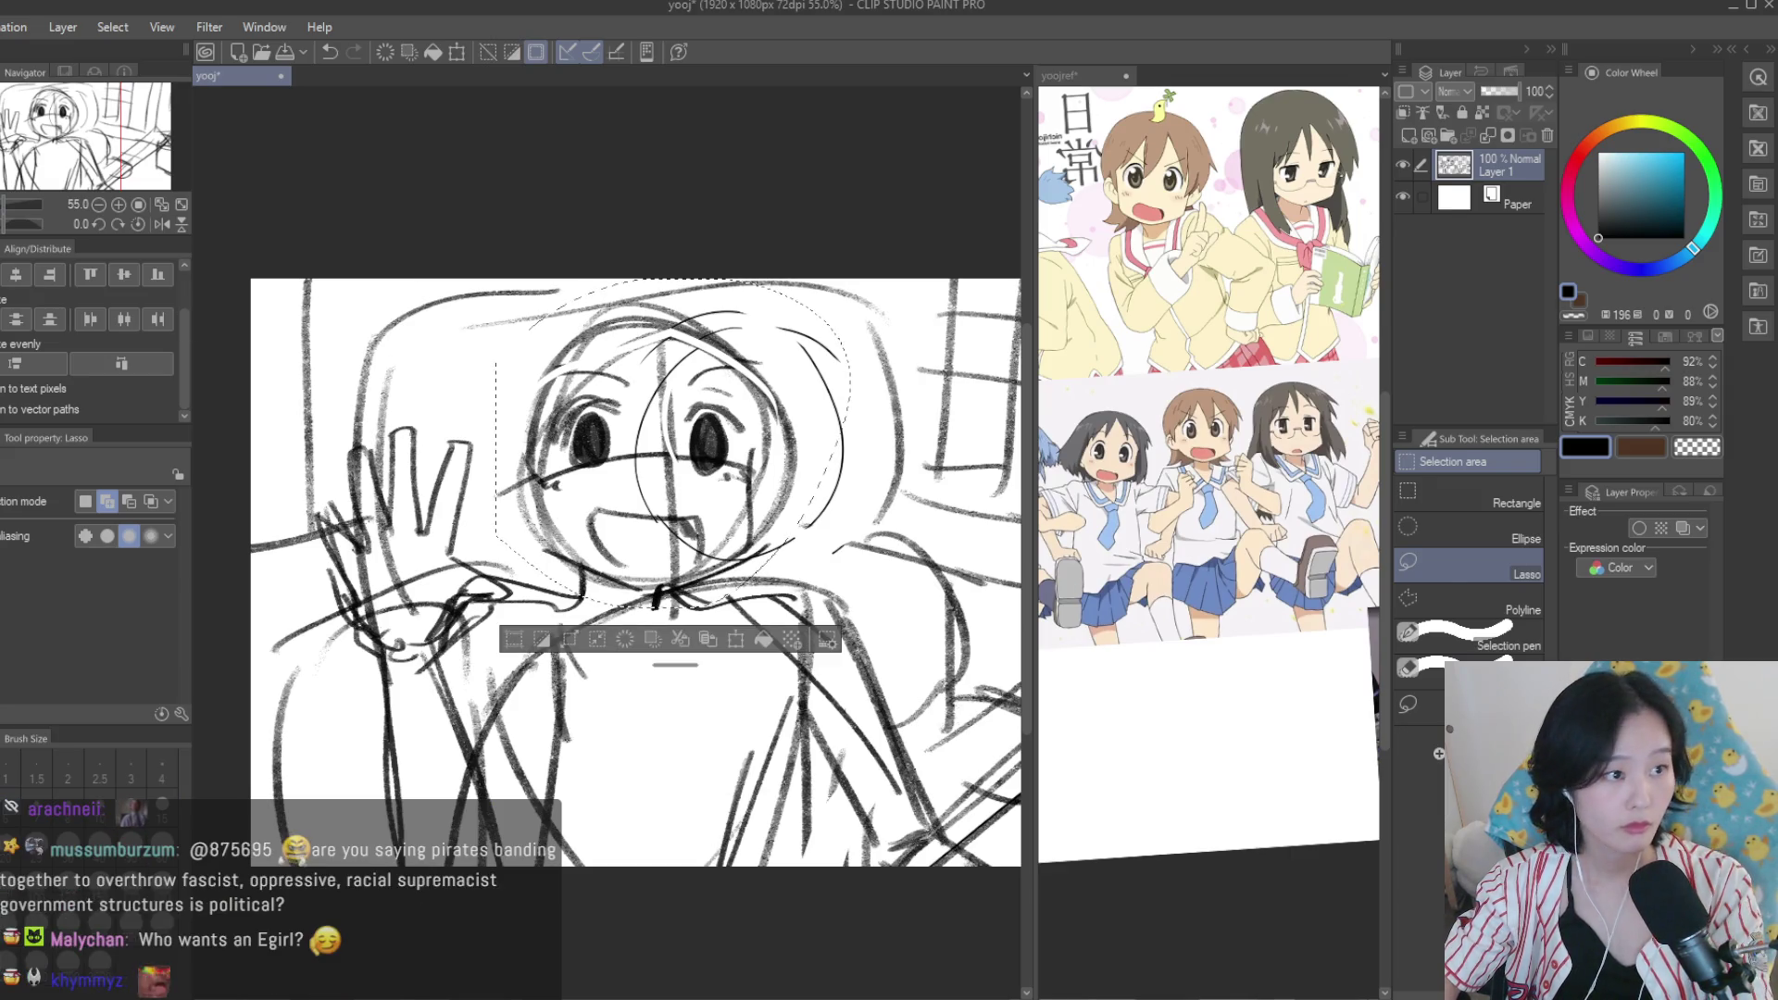
pyautogui.press('k')
pyautogui.scroll(1, 745, 460)
pyautogui.hotkey('ctrl', 'd')
pyautogui.scroll(-4, 752, 463)
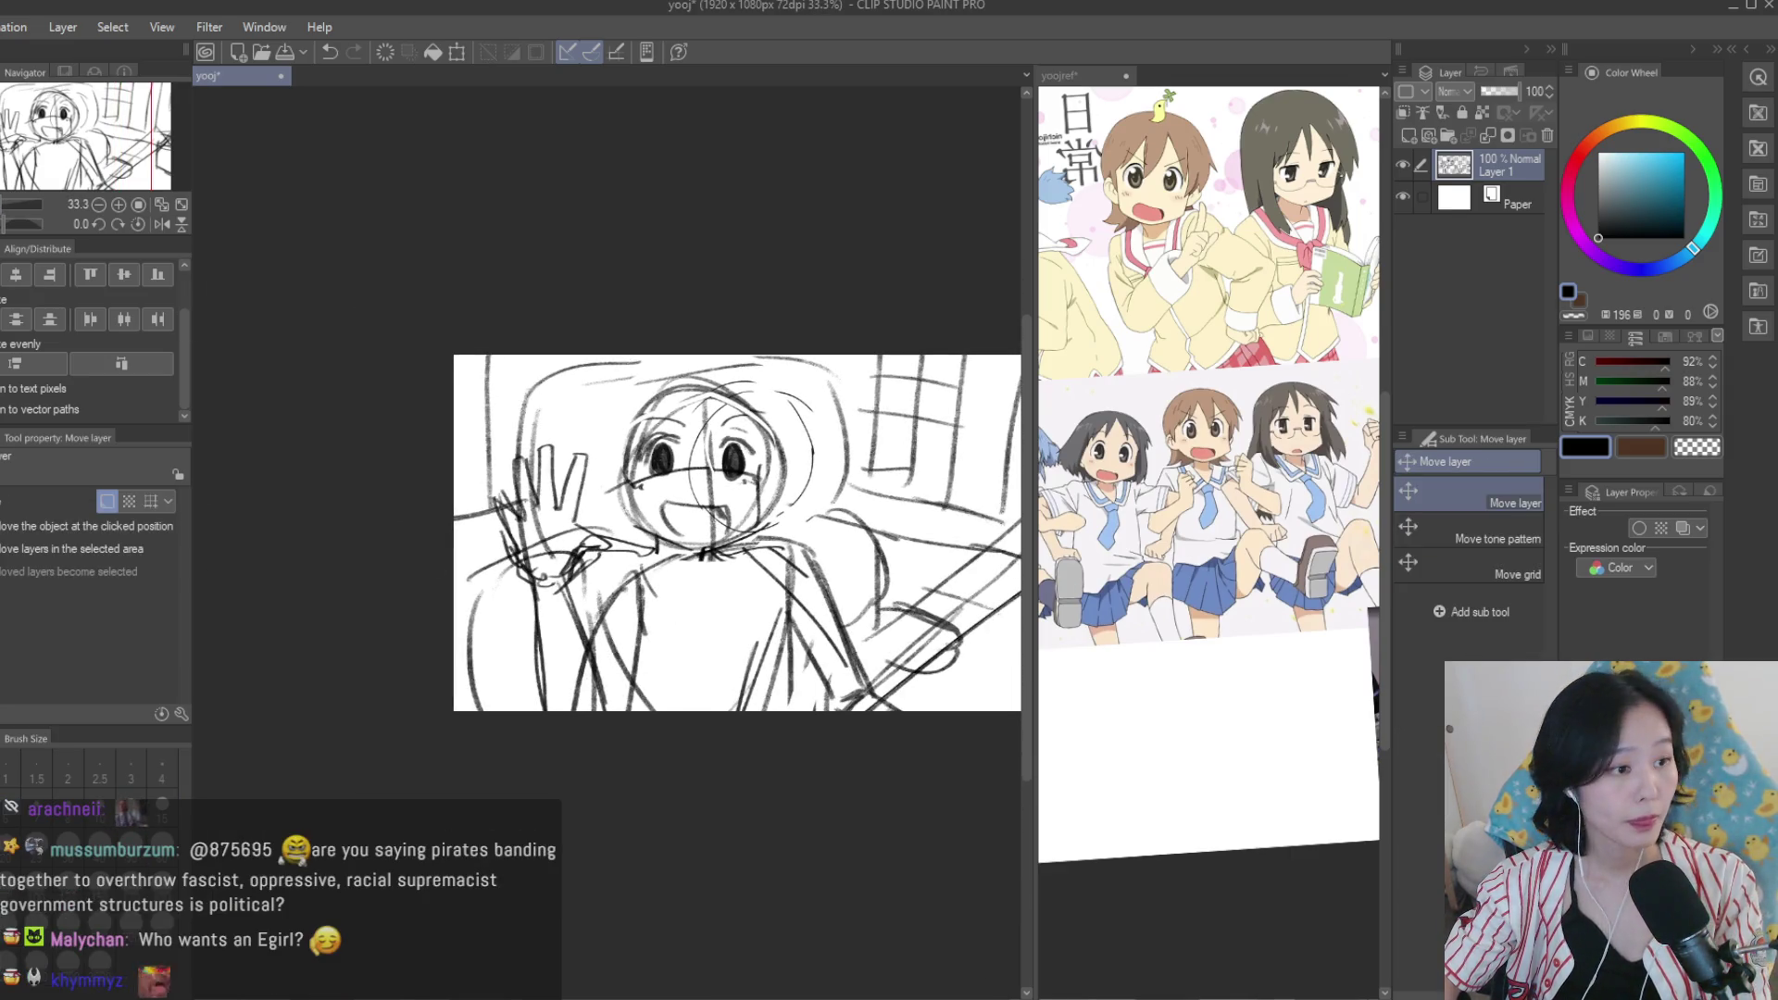
# Redraw the top-right of the head and add sketch lines beside the face and cheek.
pyautogui.press('b')
pyautogui.scroll(1, 722, 528)
pyautogui.scroll(-2, 1306, 404)
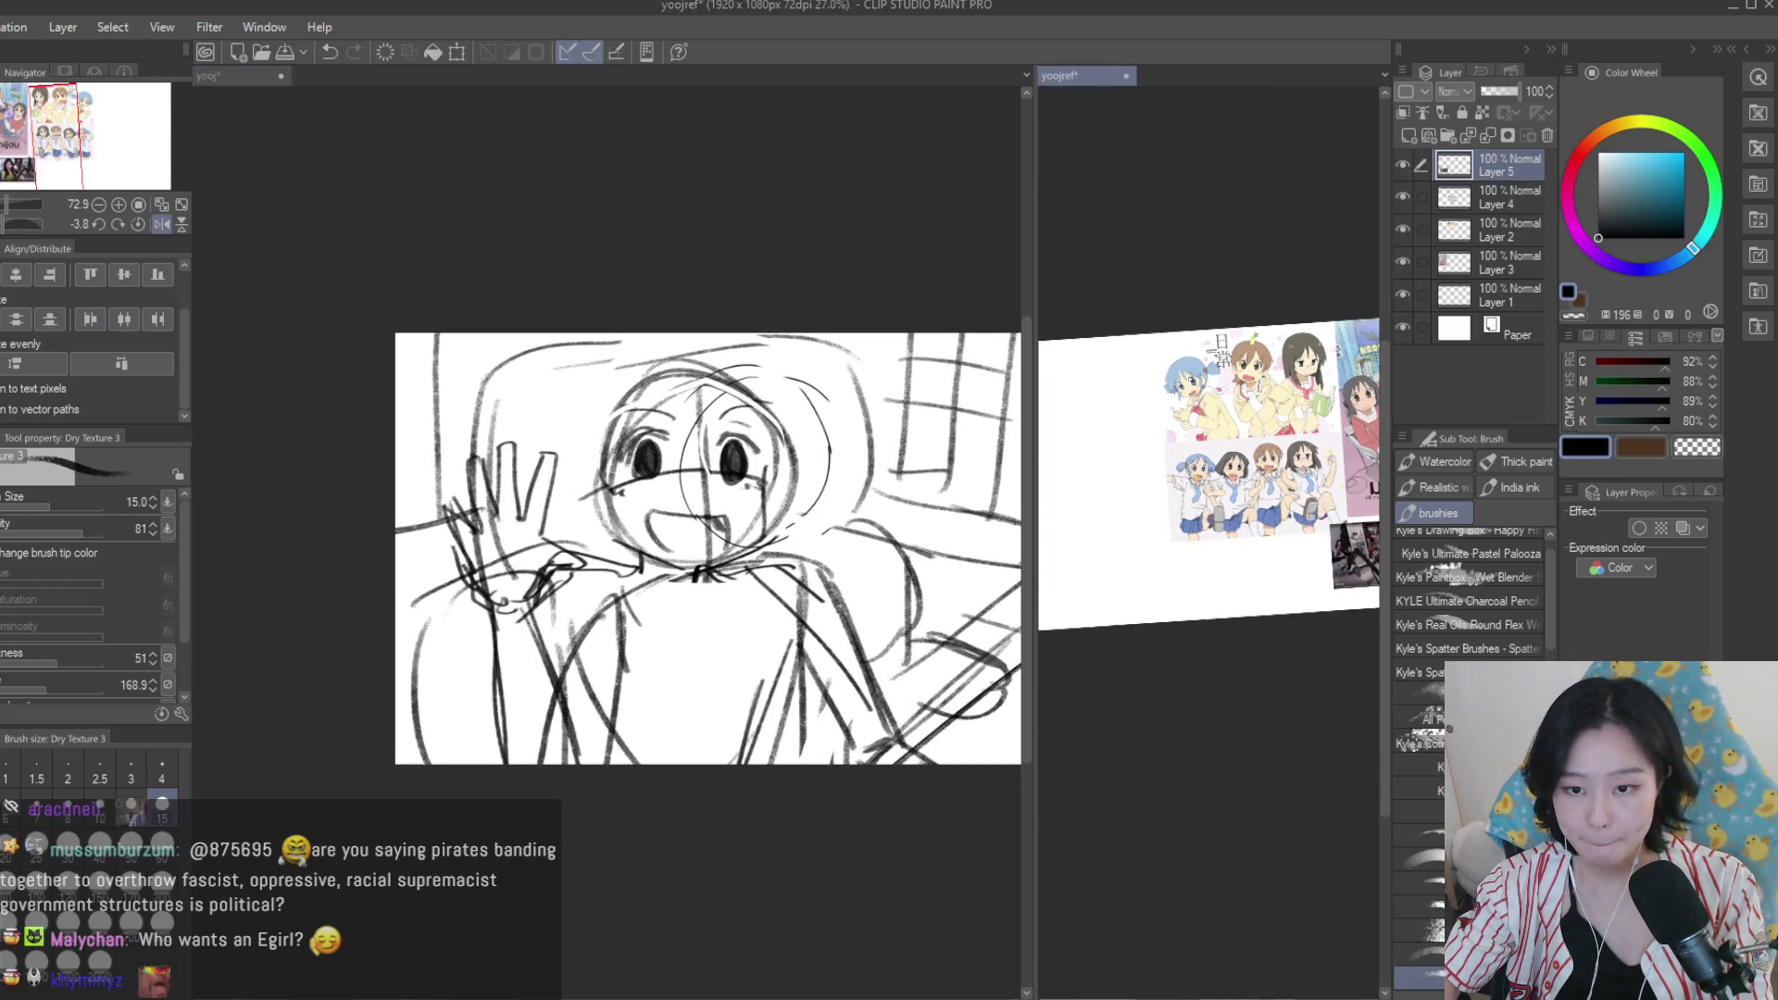
pyautogui.scroll(1, 1306, 404)
pyautogui.scroll(2, 794, 415)
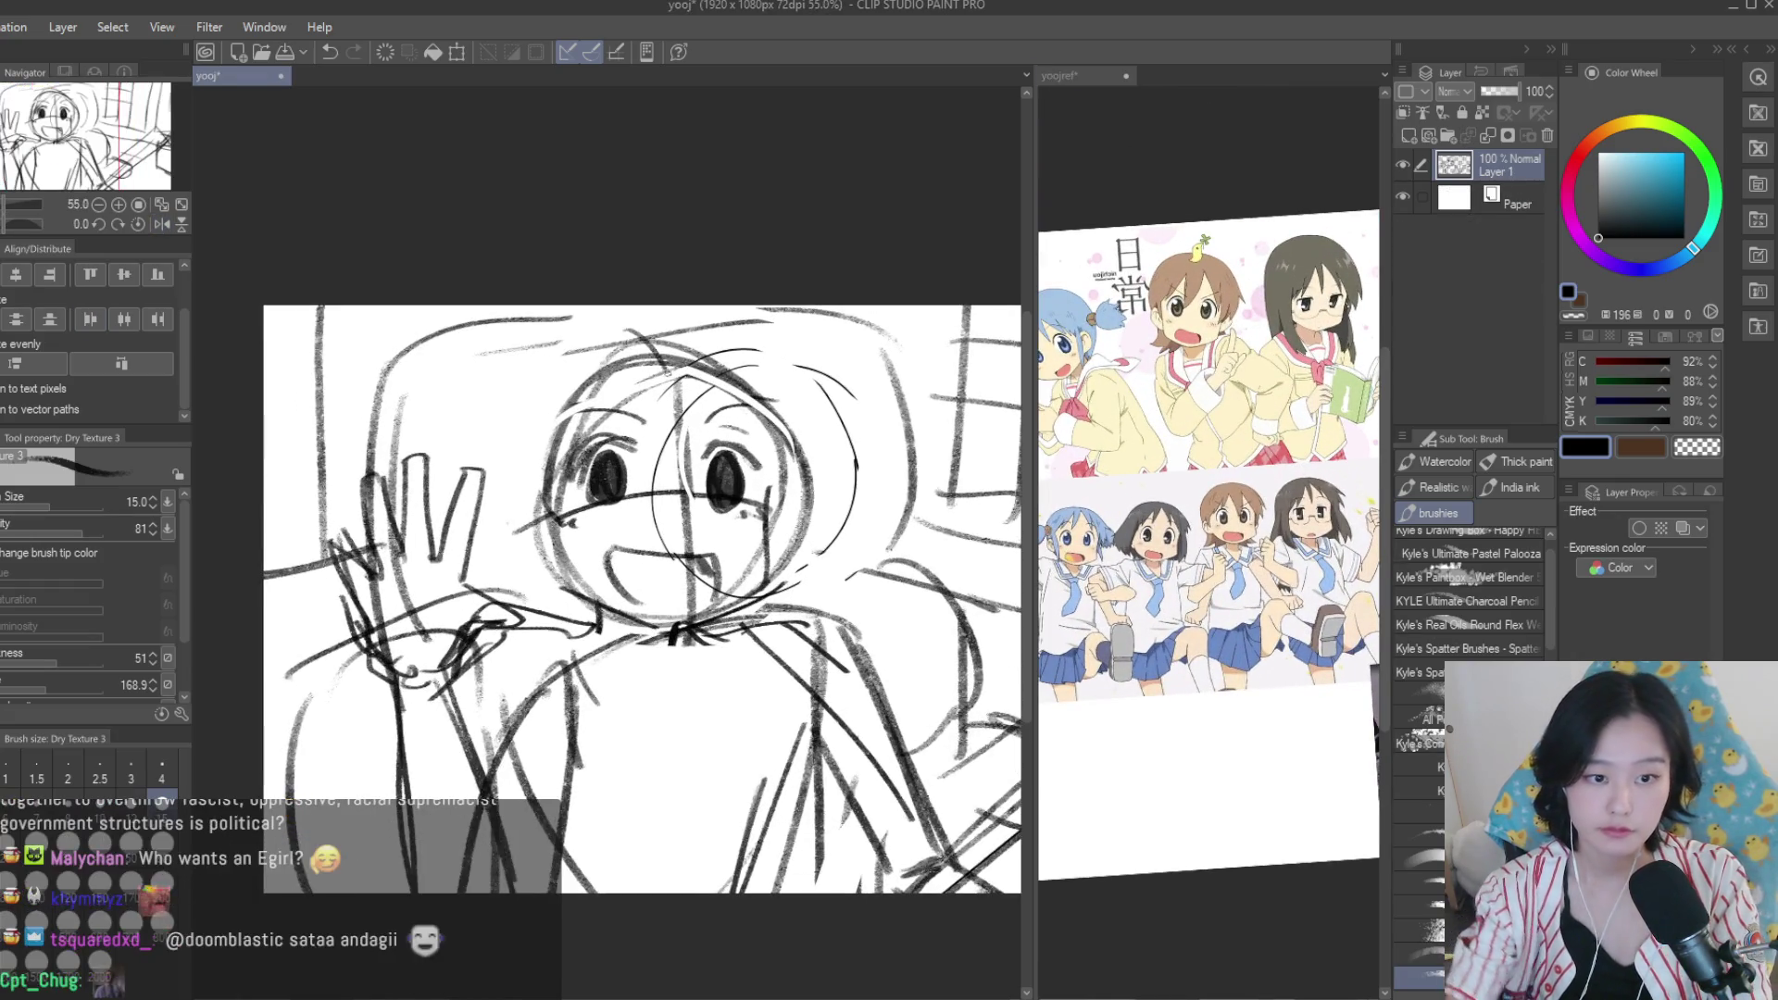
pyautogui.moveTo(728, 336)
pyautogui.mouseDown()
pyautogui.moveTo(797, 417)
pyautogui.moveTo(806, 491)
pyautogui.mouseUp()
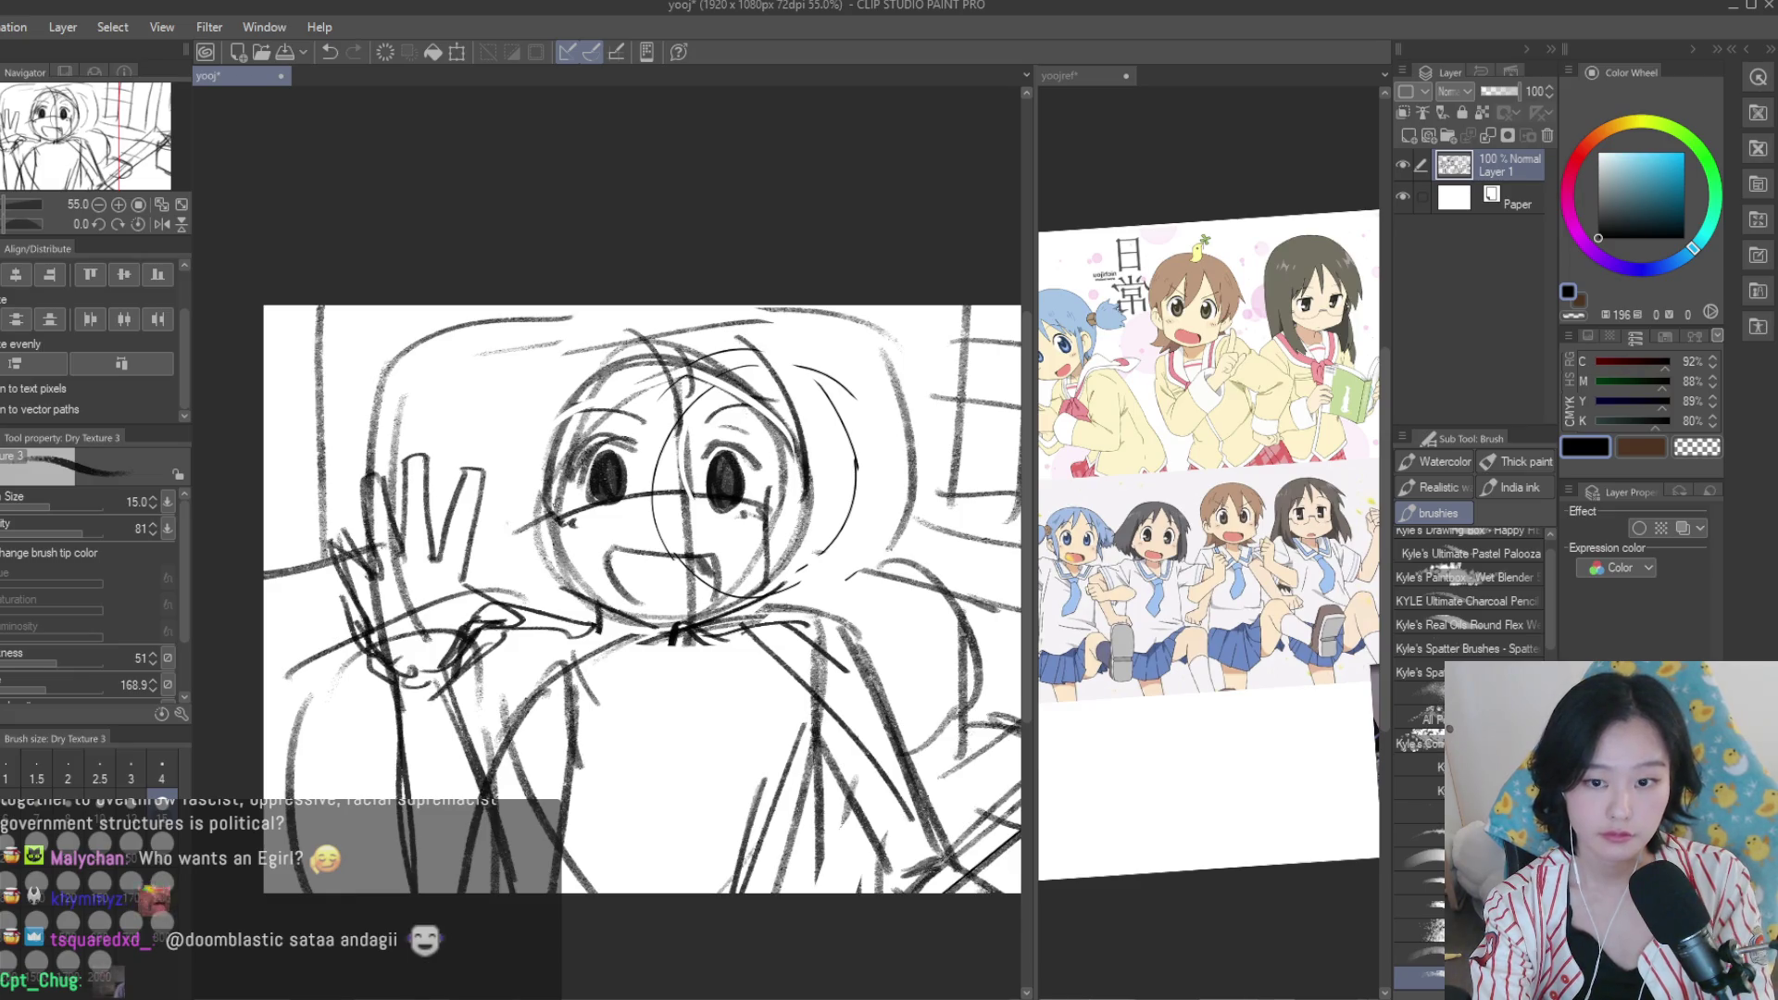
pyautogui.moveTo(518, 408); pyautogui.dragTo(509, 565)
pyautogui.moveTo(793, 491); pyautogui.dragTo(806, 616)
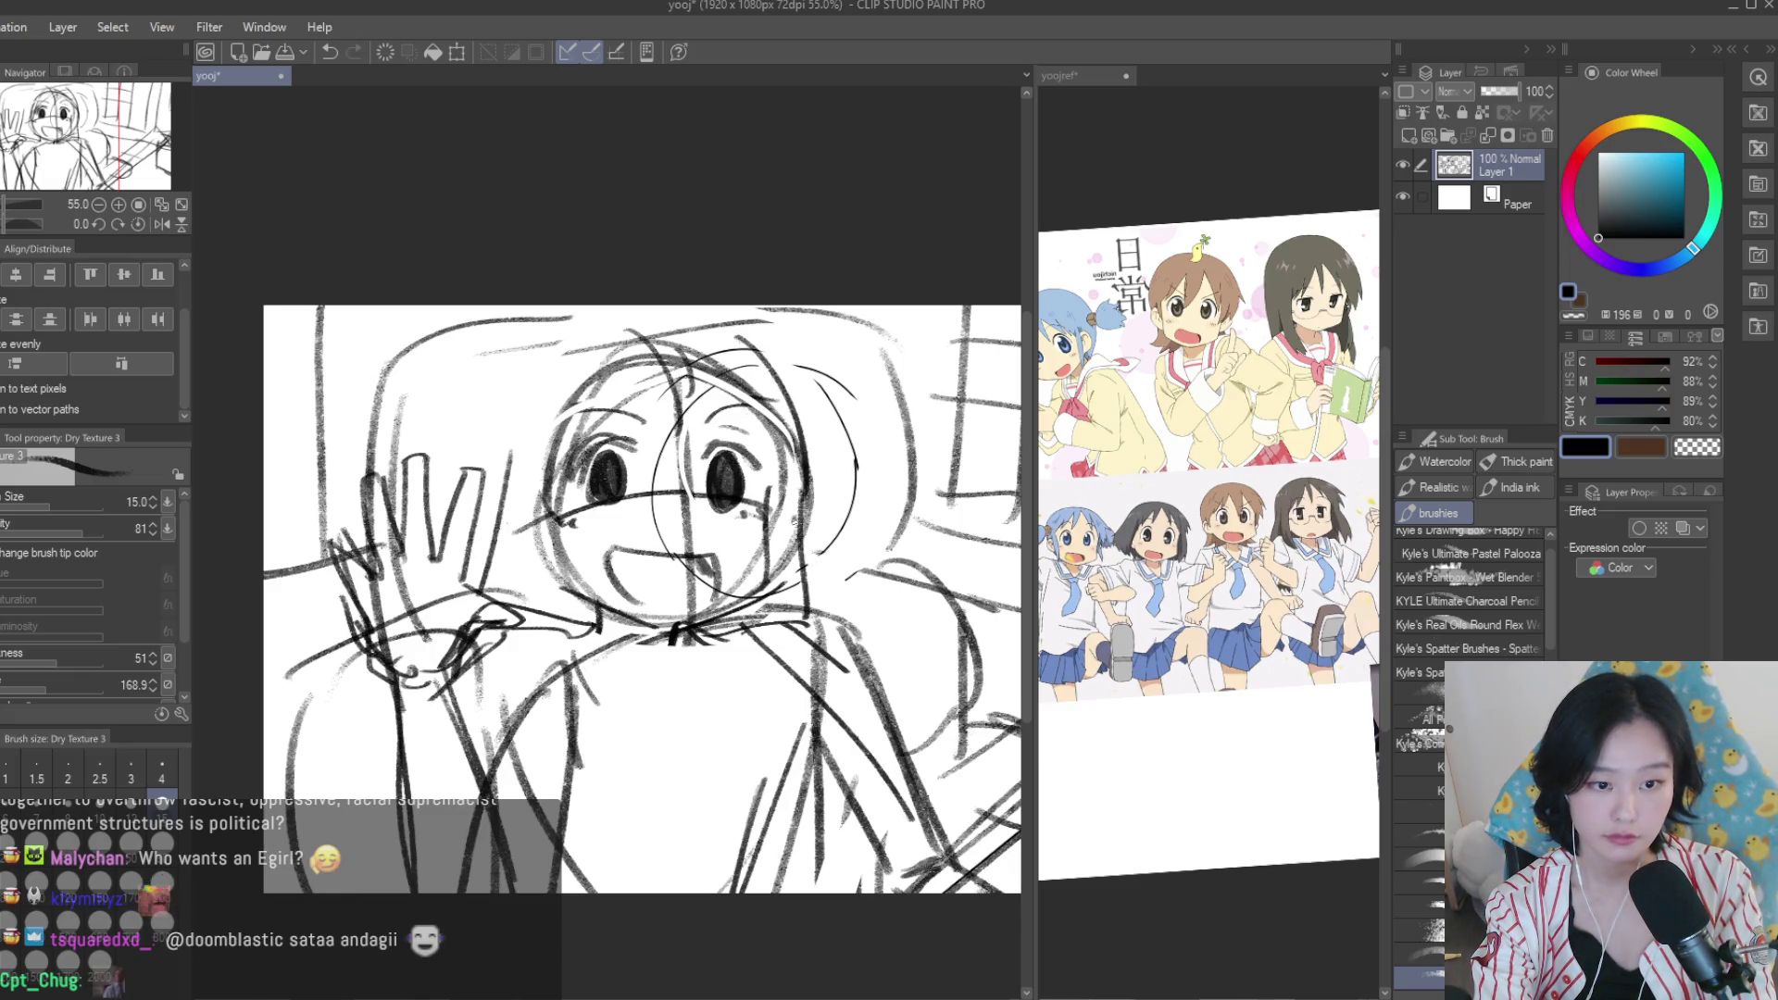
# Add sketch lines through the torso and toward the lower right.
pyautogui.moveTo(512, 494); pyautogui.dragTo(507, 579)
pyautogui.moveTo(552, 595); pyautogui.dragTo(597, 852)
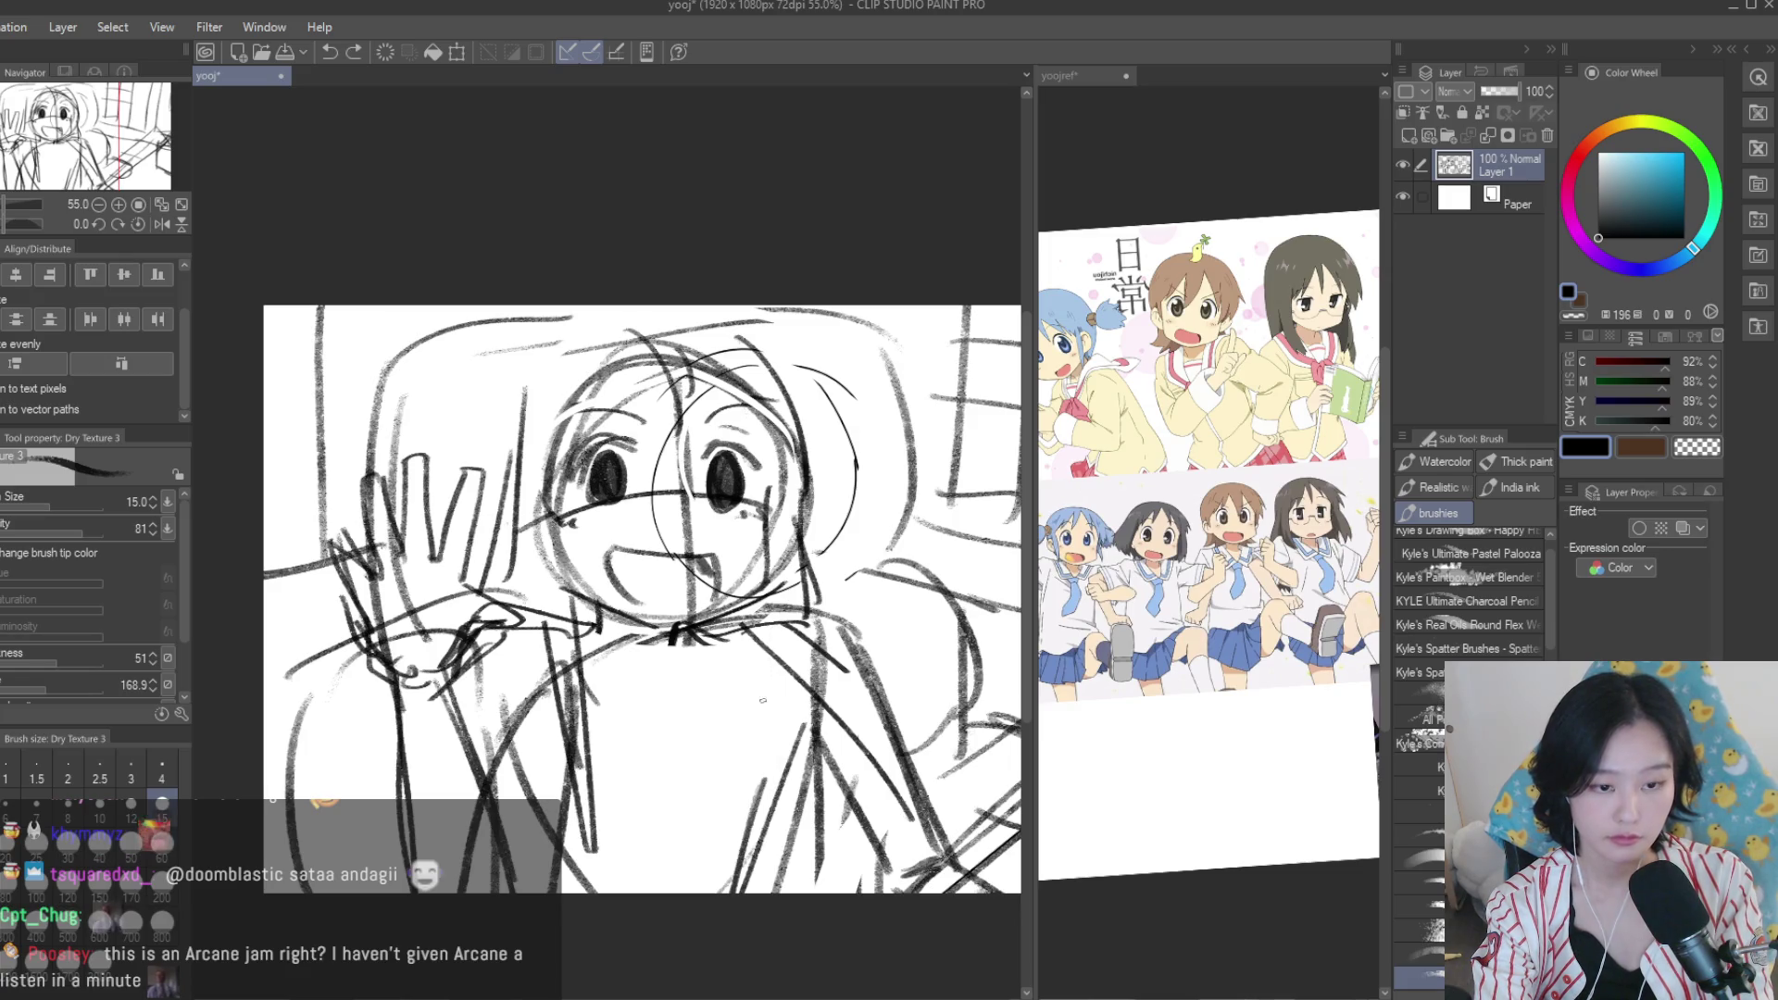
pyautogui.moveTo(741, 648); pyautogui.dragTo(759, 819)
pyautogui.moveTo(773, 629); pyautogui.dragTo(768, 829)
pyautogui.scroll(-1, 737, 550)
# Darken the right side of the torso with extra strokes and touch up the lower body.
pyautogui.moveTo(737, 619)
pyautogui.mouseDown()
pyautogui.moveTo(815, 620)
pyautogui.moveTo(891, 782)
pyautogui.mouseUp()
pyautogui.moveTo(746, 606)
pyautogui.mouseDown()
pyautogui.moveTo(803, 648)
pyautogui.moveTo(879, 787)
pyautogui.mouseUp()
pyautogui.moveTo(875, 792); pyautogui.dragTo(926, 834)
pyautogui.moveTo(759, 732); pyautogui.dragTo(791, 832)
pyautogui.moveTo(746, 764); pyautogui.dragTo(773, 831)
pyautogui.moveTo(551, 635); pyautogui.dragTo(607, 650)
pyautogui.moveTo(542, 755); pyautogui.dragTo(591, 832)
pyautogui.scroll(-1, 685, 590)
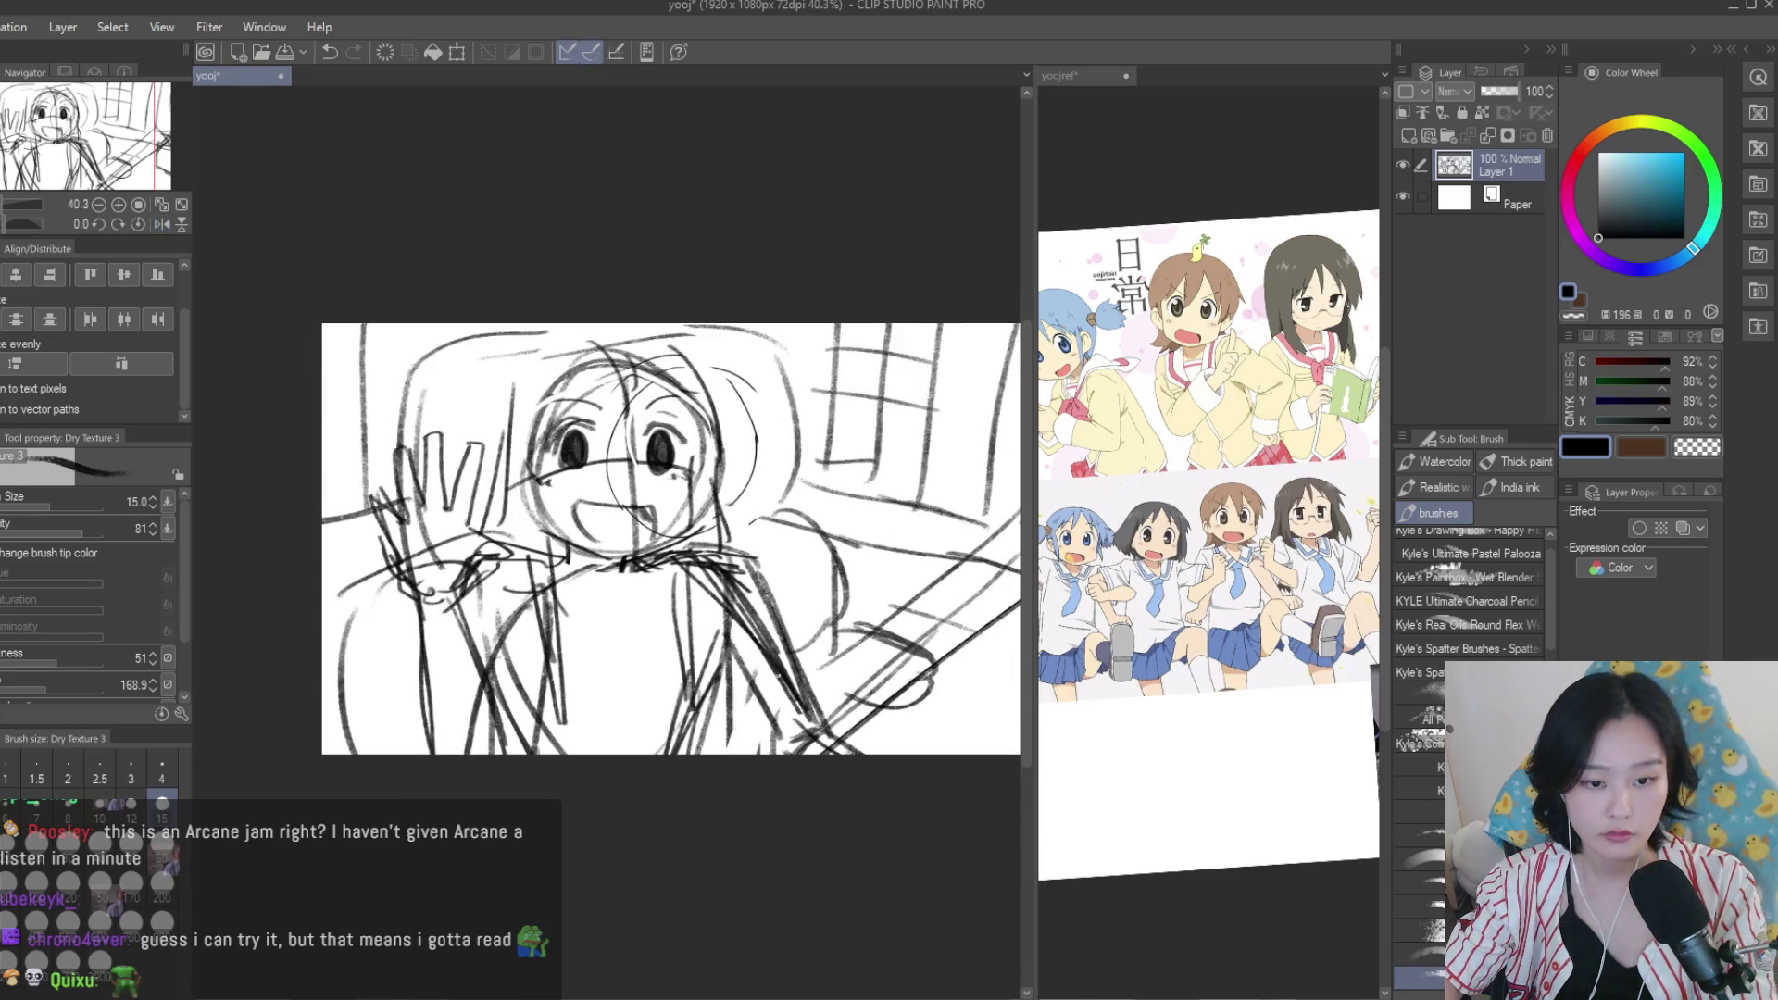
# Reset the reference document's rotation and flip, then return to the sketch canvas.
pyautogui.click(1074, 75)
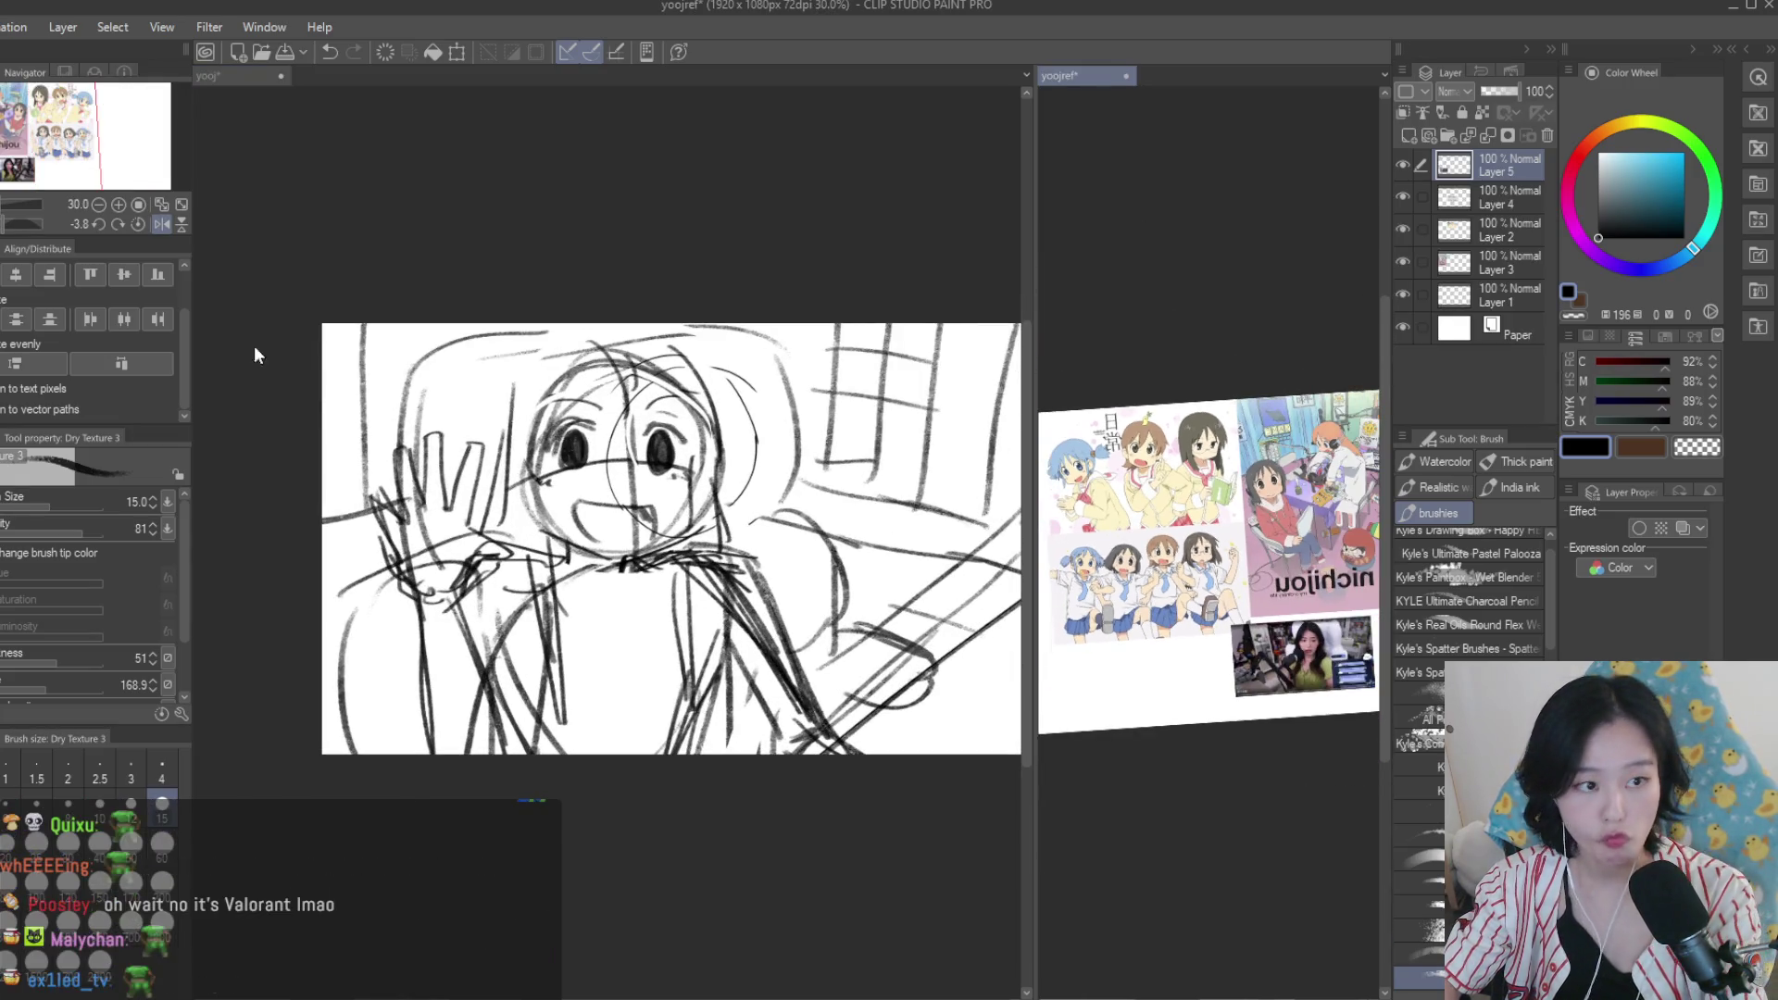
pyautogui.click(132, 203)
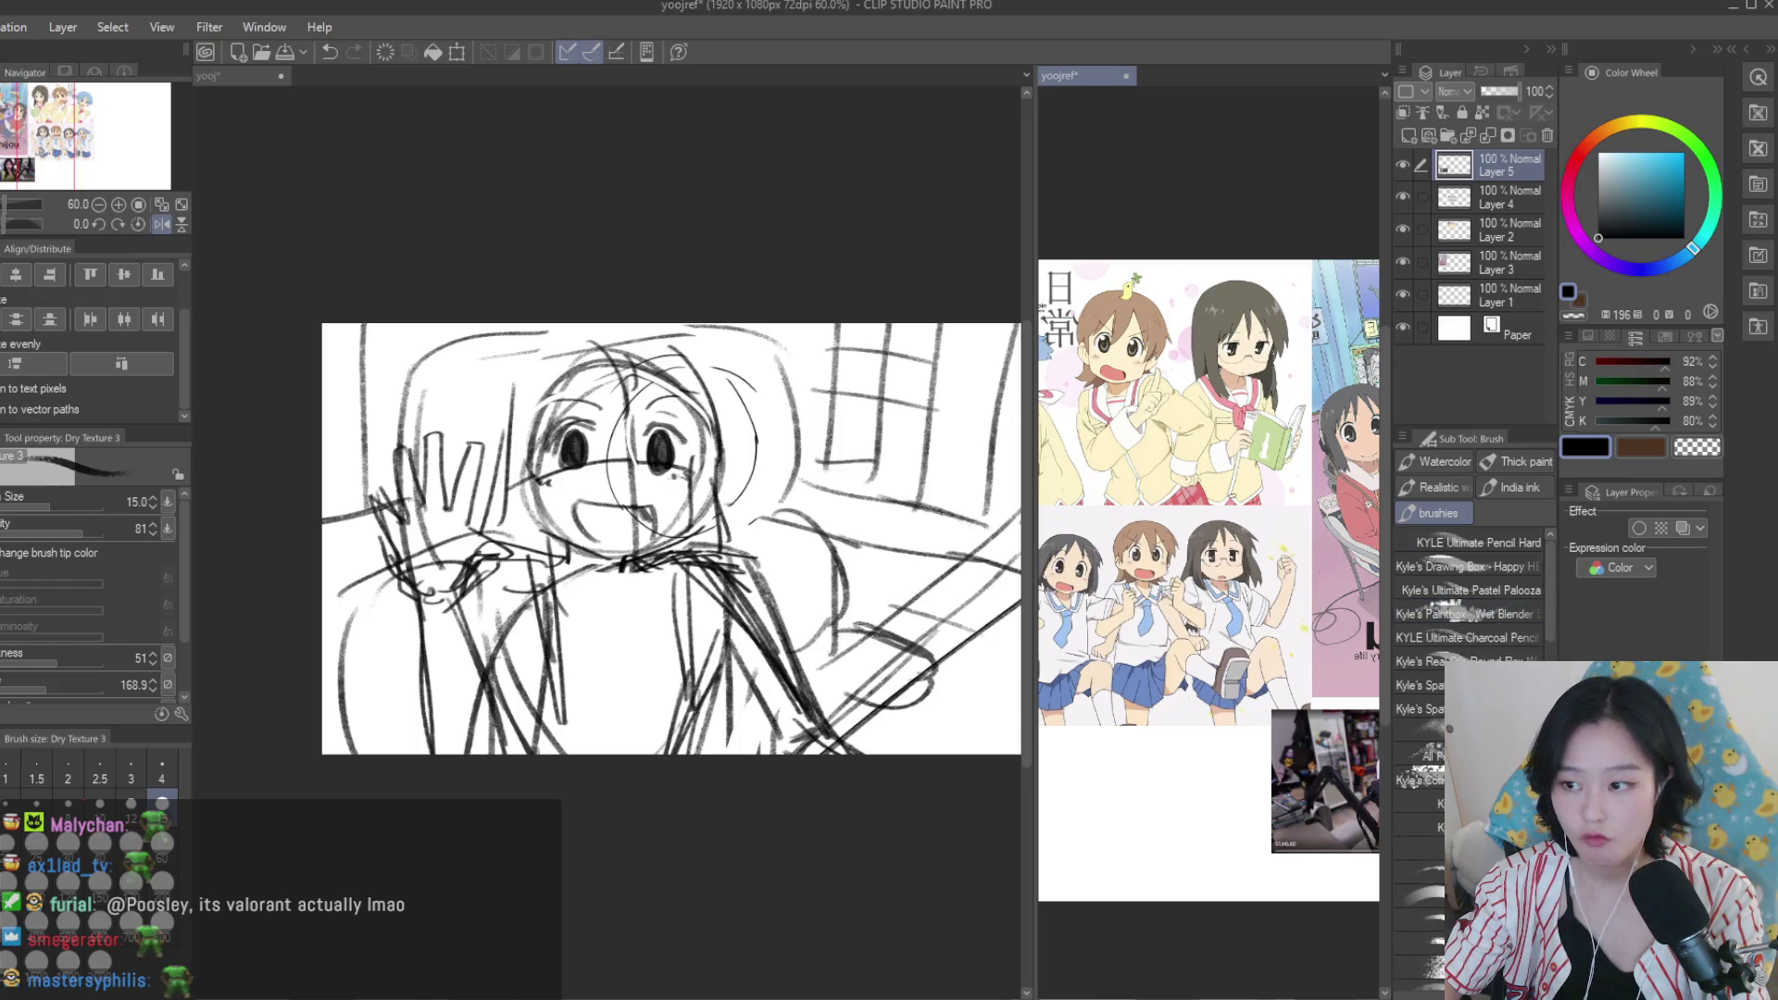
pyautogui.scroll(5, 1160, 565)
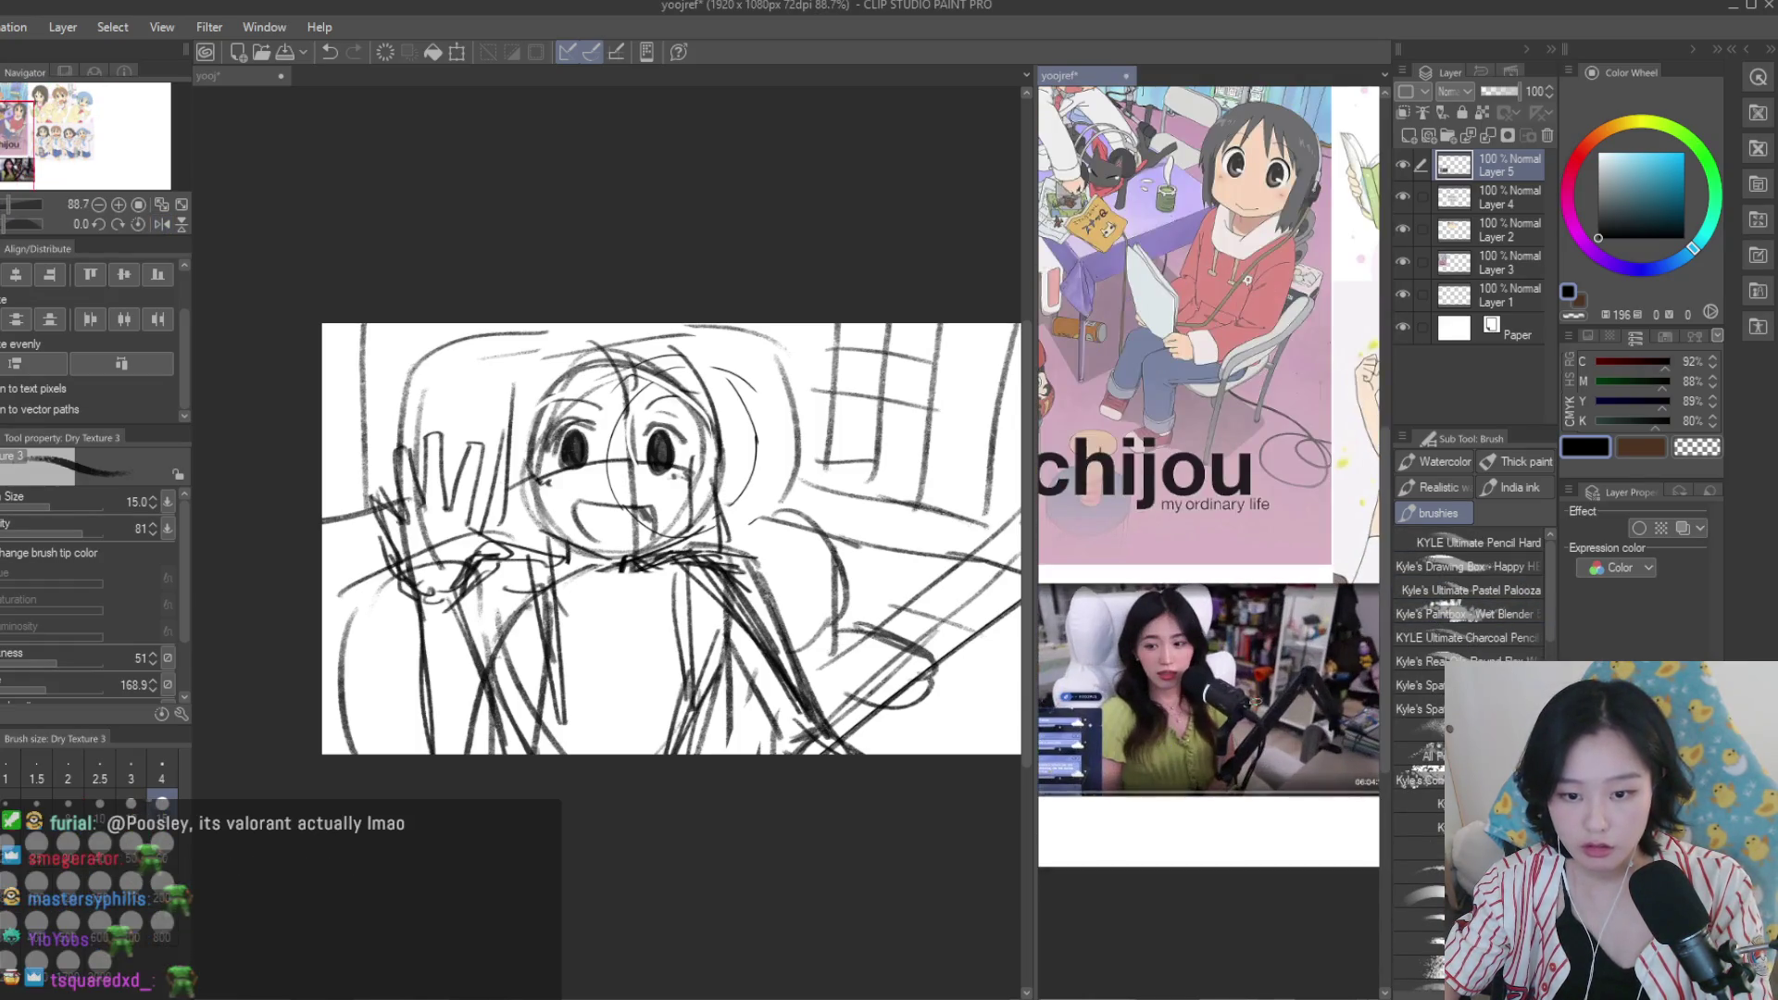
pyautogui.click(876, 583)
pyautogui.scroll(1, 695, 574)
# Erase the stray strokes on the figure's right side and start fading the sketch layer's opacity.
pyautogui.press('e')
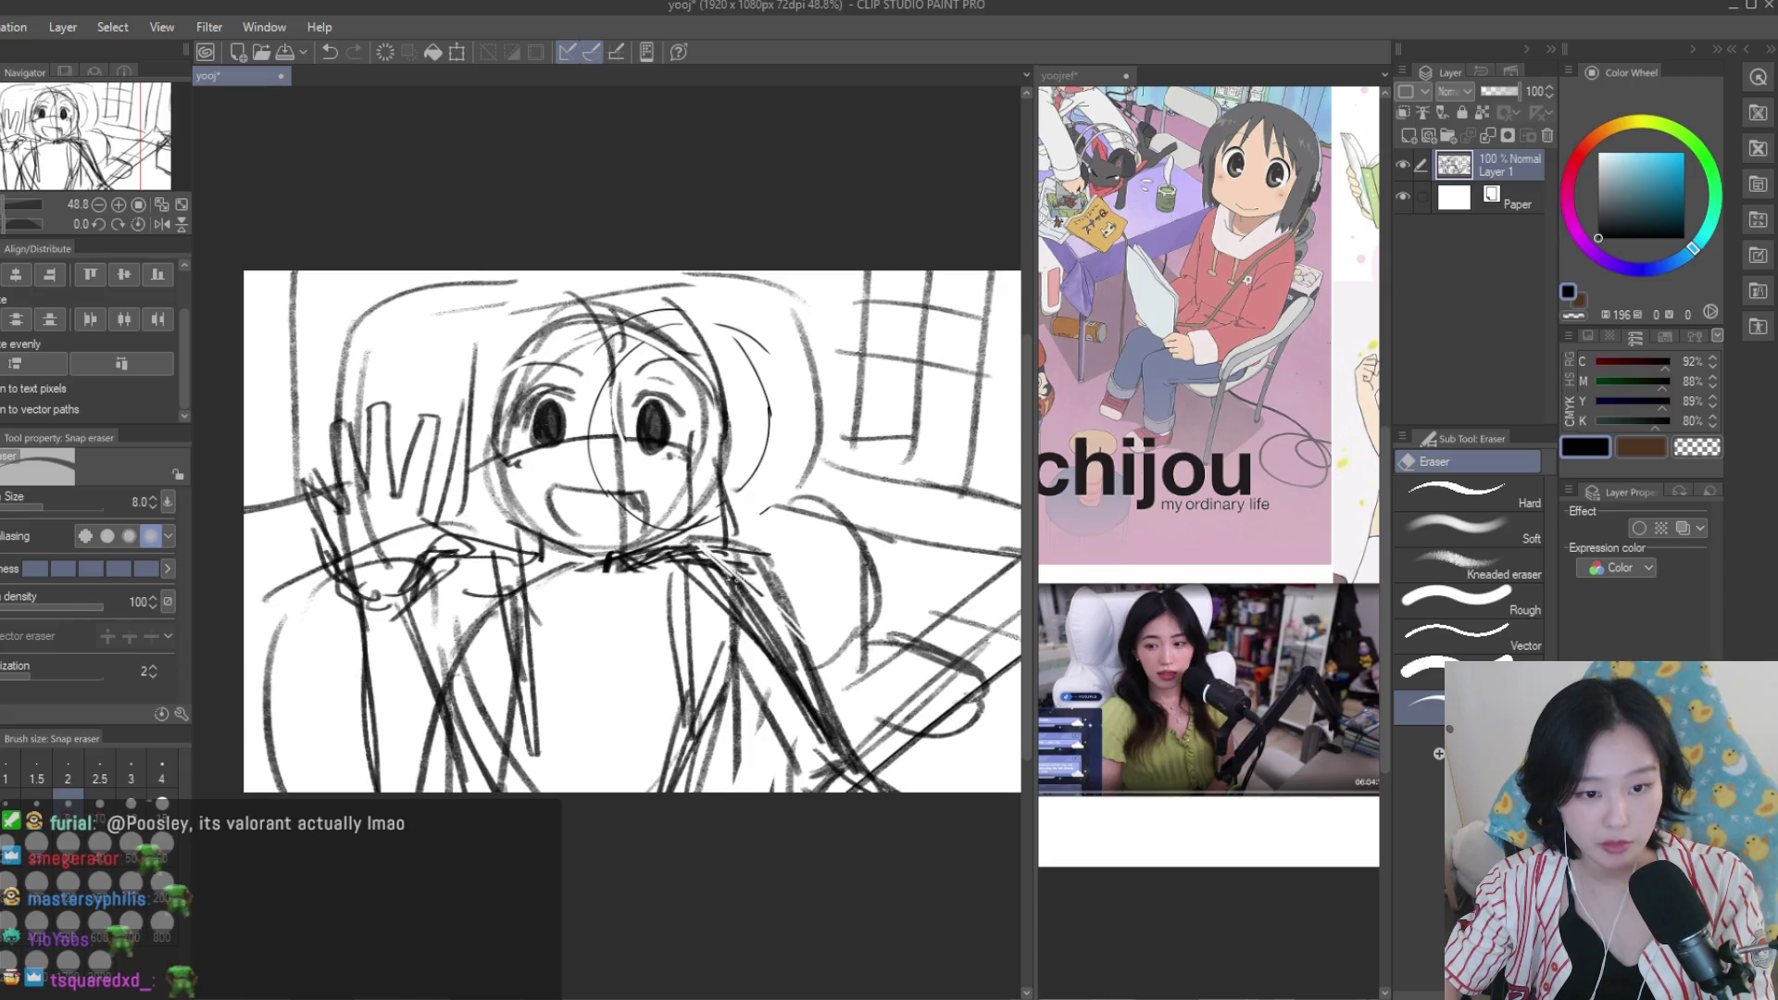
pyautogui.moveTo(704, 546)
pyautogui.mouseDown()
pyautogui.moveTo(769, 564)
pyautogui.moveTo(836, 674)
pyautogui.mouseUp()
pyautogui.scroll(-2, 712, 491)
pyautogui.scroll(1, 732, 499)
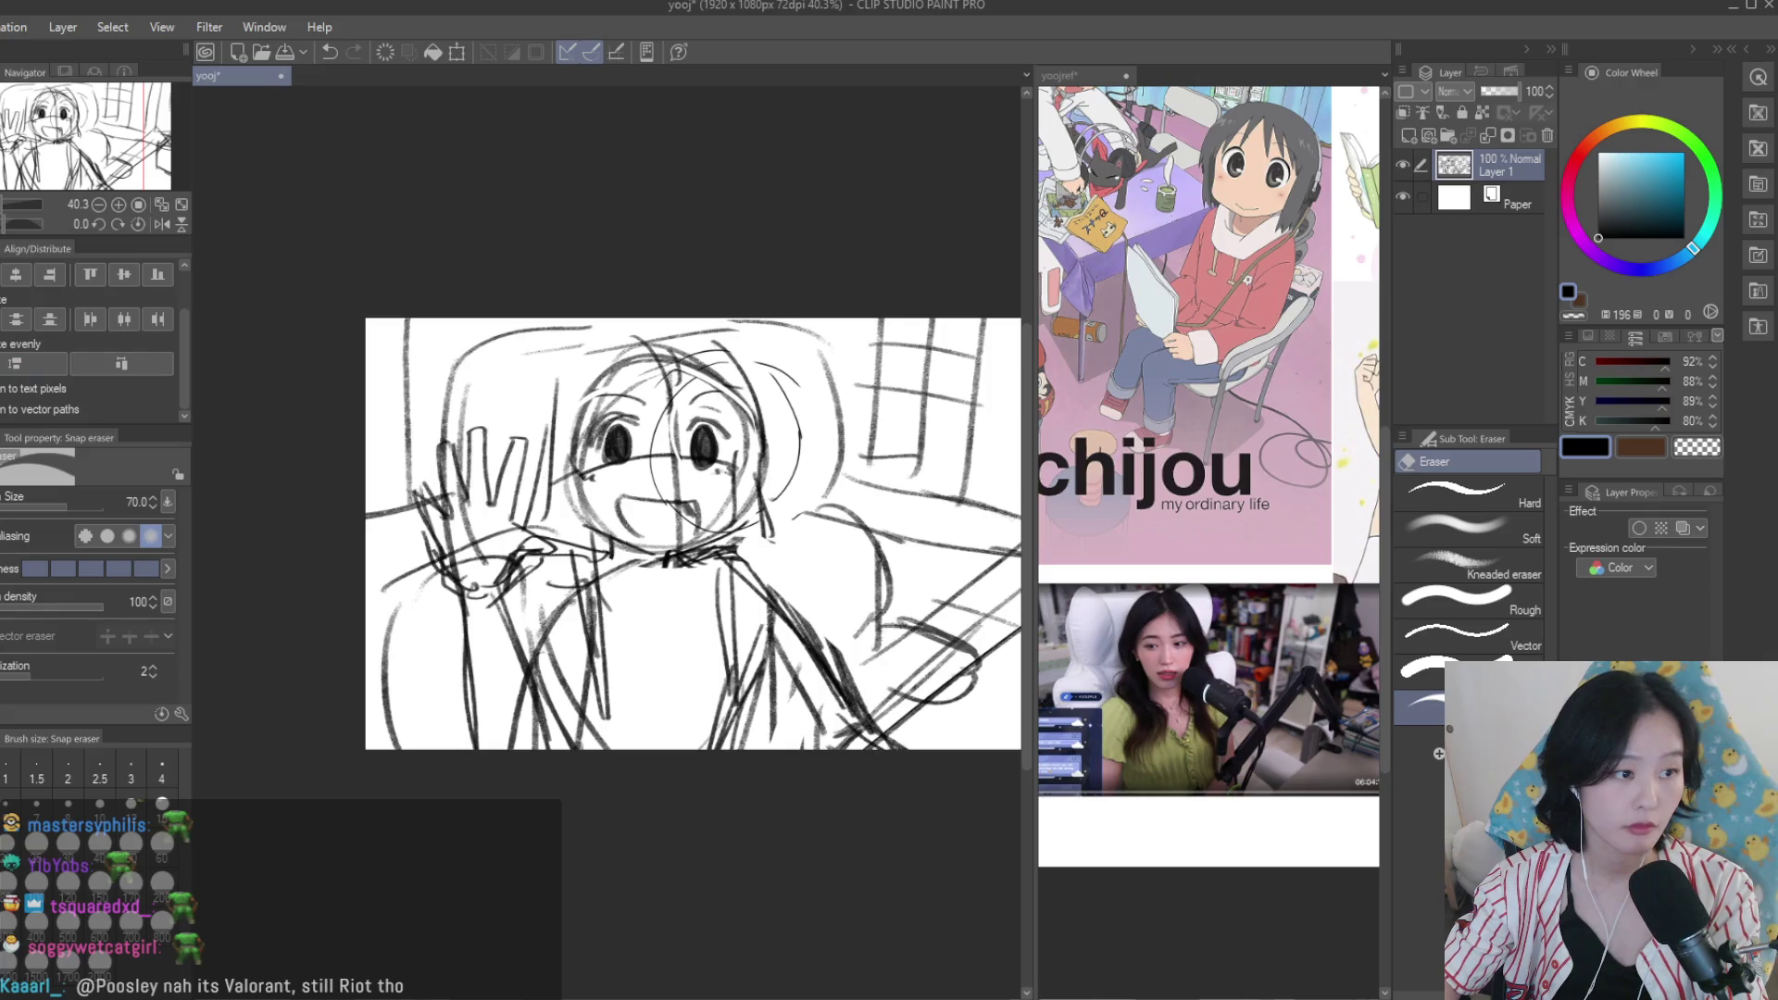
pyautogui.press('b')
pyautogui.scroll(1, 732, 499)
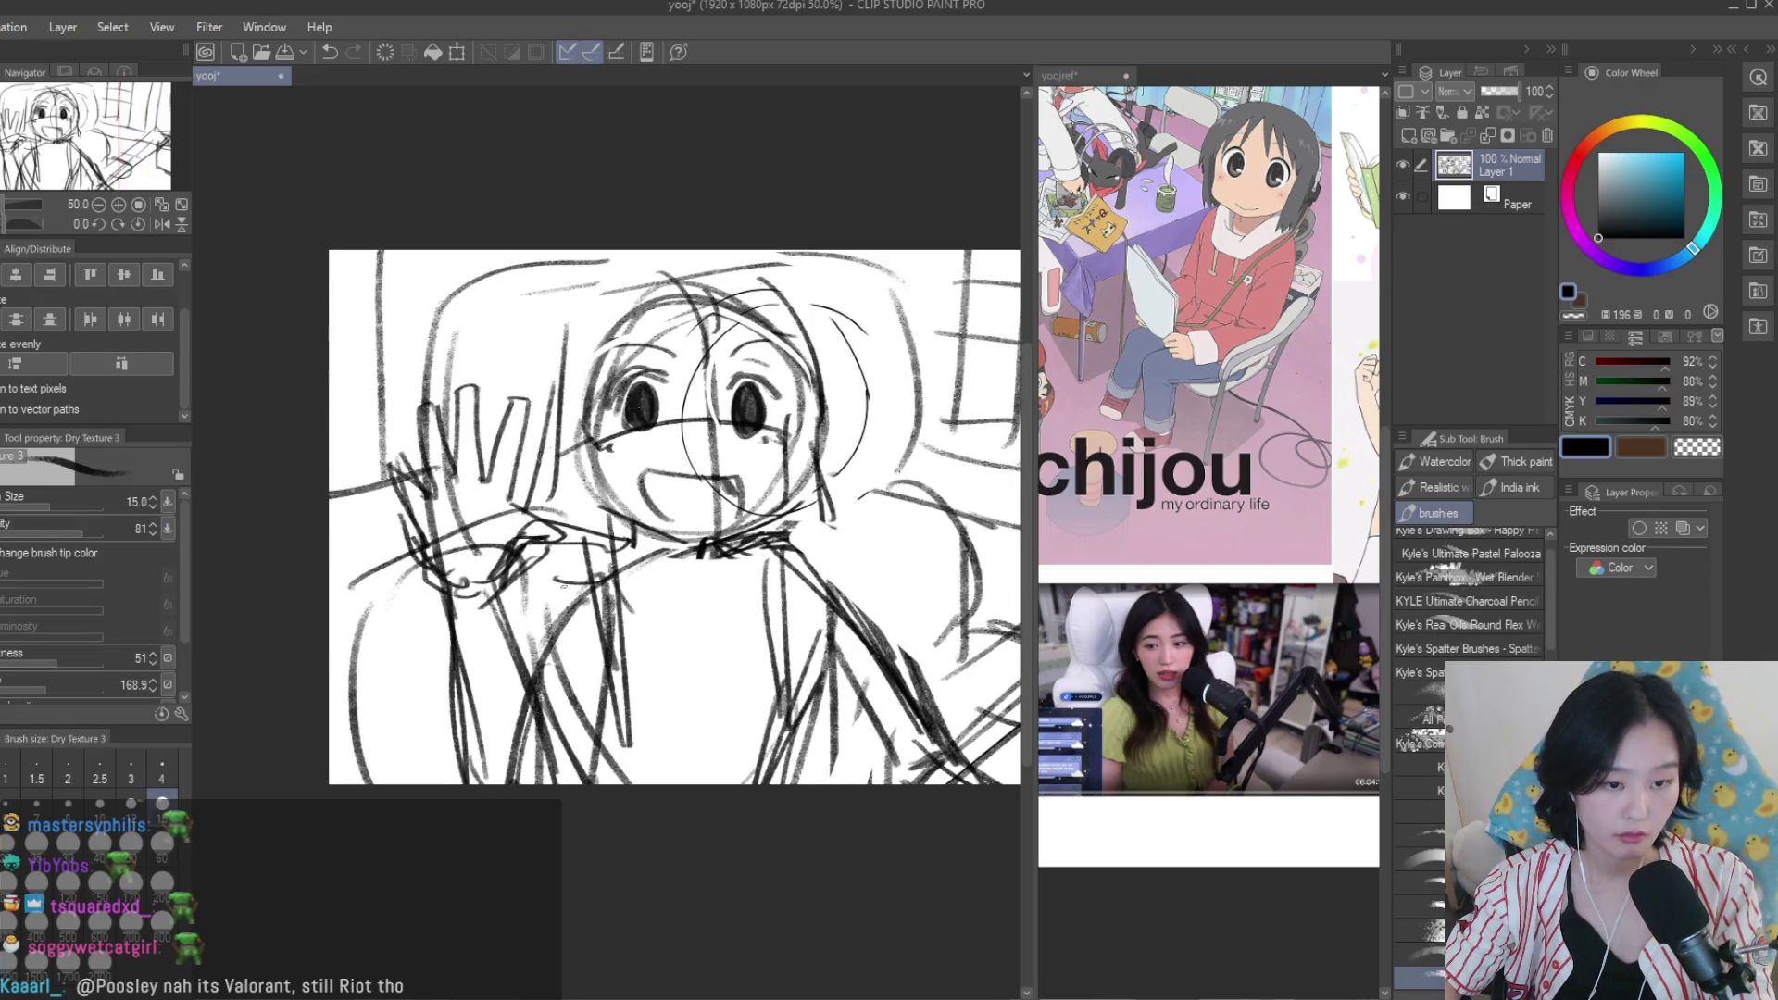
pyautogui.scroll(-3, 606, 540)
pyautogui.moveTo(1496, 90); pyautogui.dragTo(1491, 89)
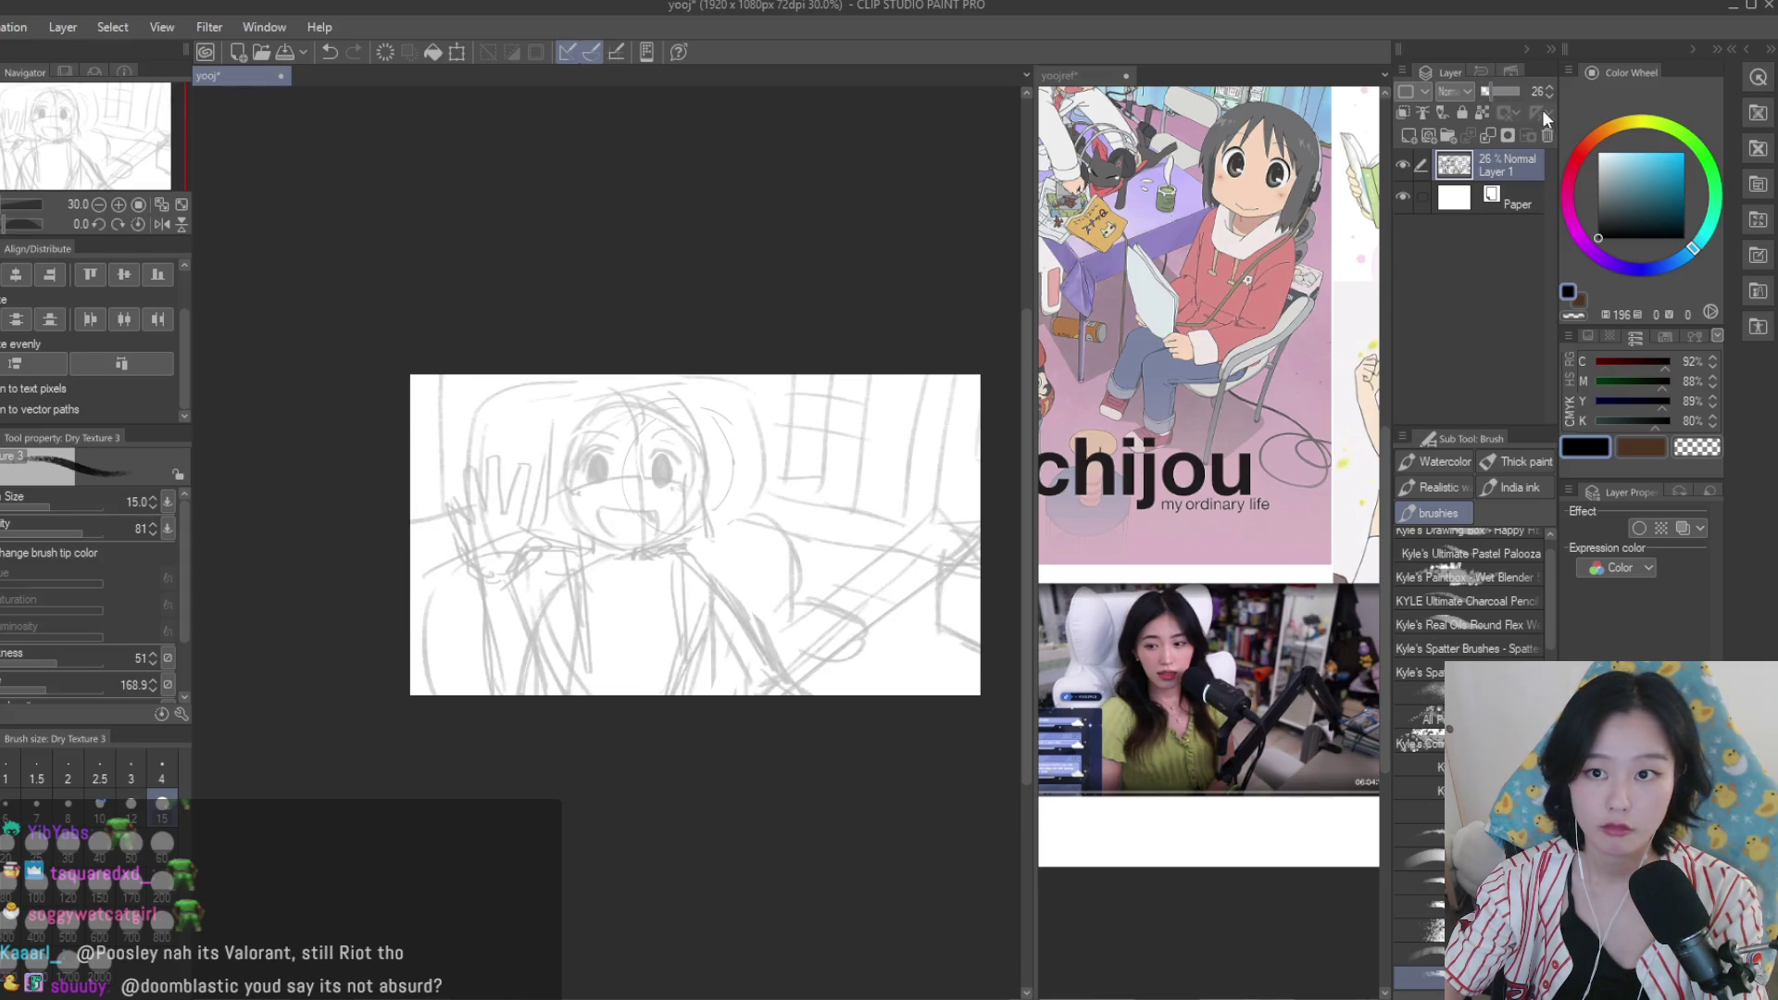
# Erase faint sketch lines around the body with the eraser.
pyautogui.scroll(2, 717, 565)
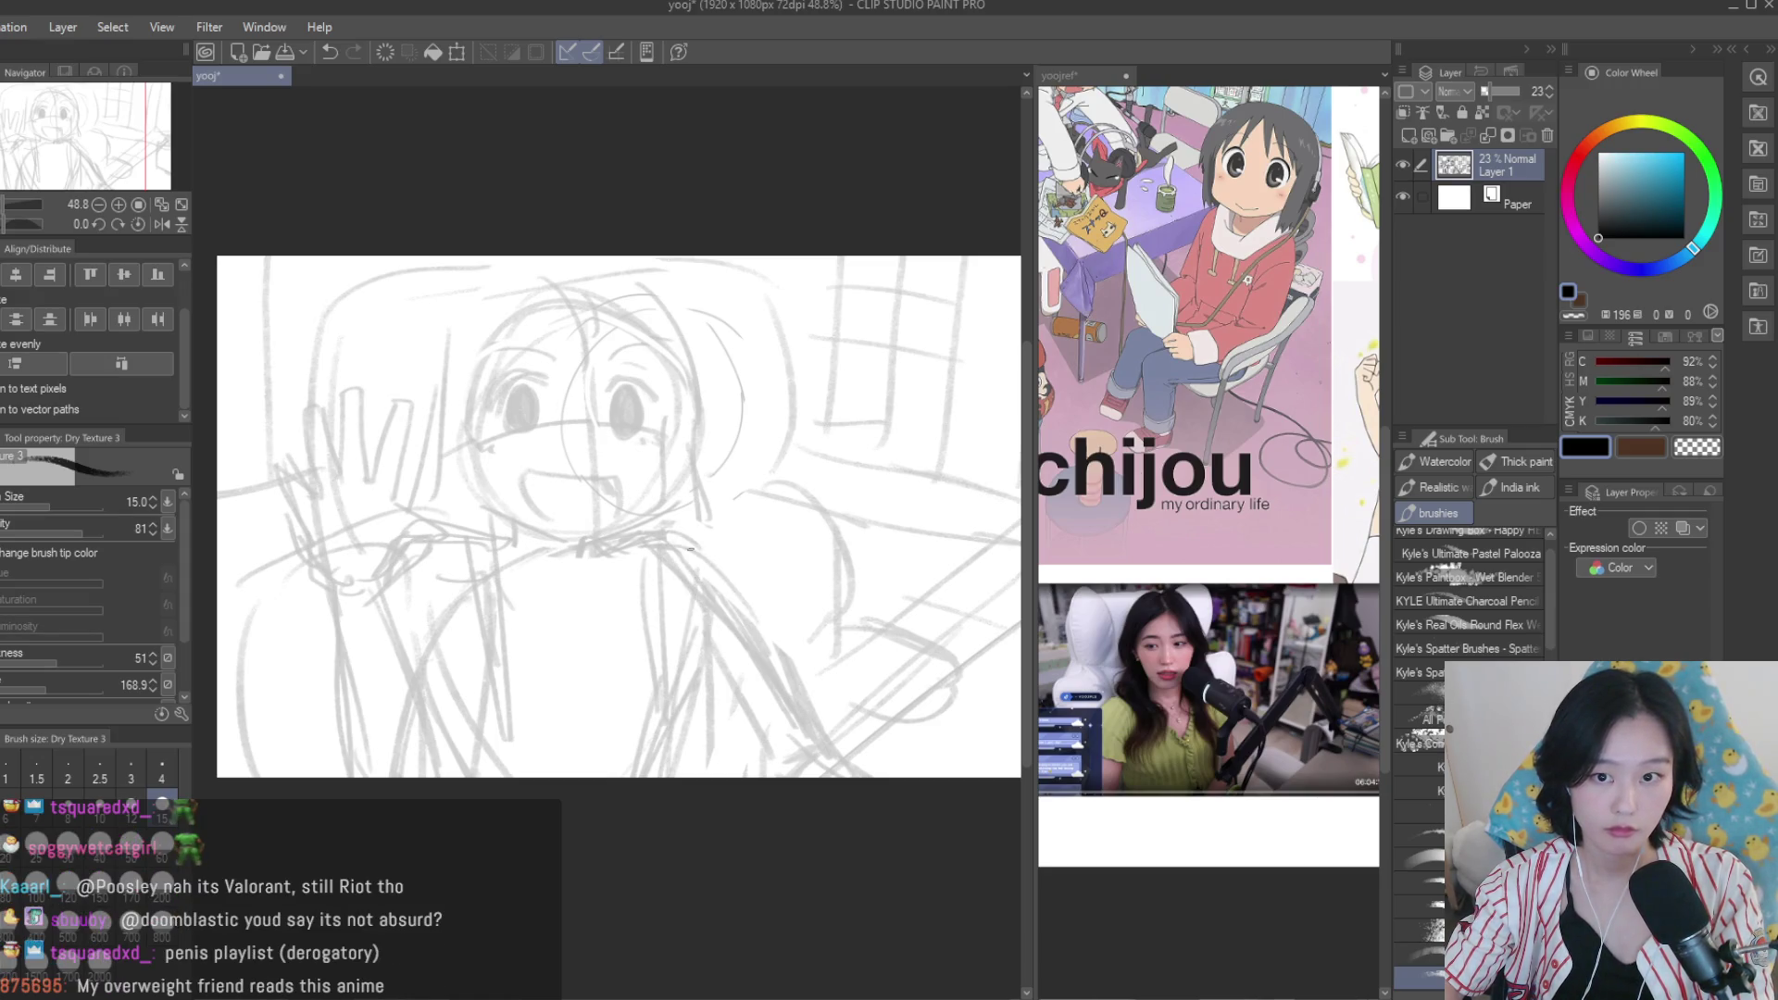
pyautogui.press('e')
pyautogui.moveTo(729, 568)
pyautogui.mouseDown()
pyautogui.moveTo(790, 661)
pyautogui.moveTo(713, 556)
pyautogui.moveTo(711, 646)
pyautogui.mouseUp()
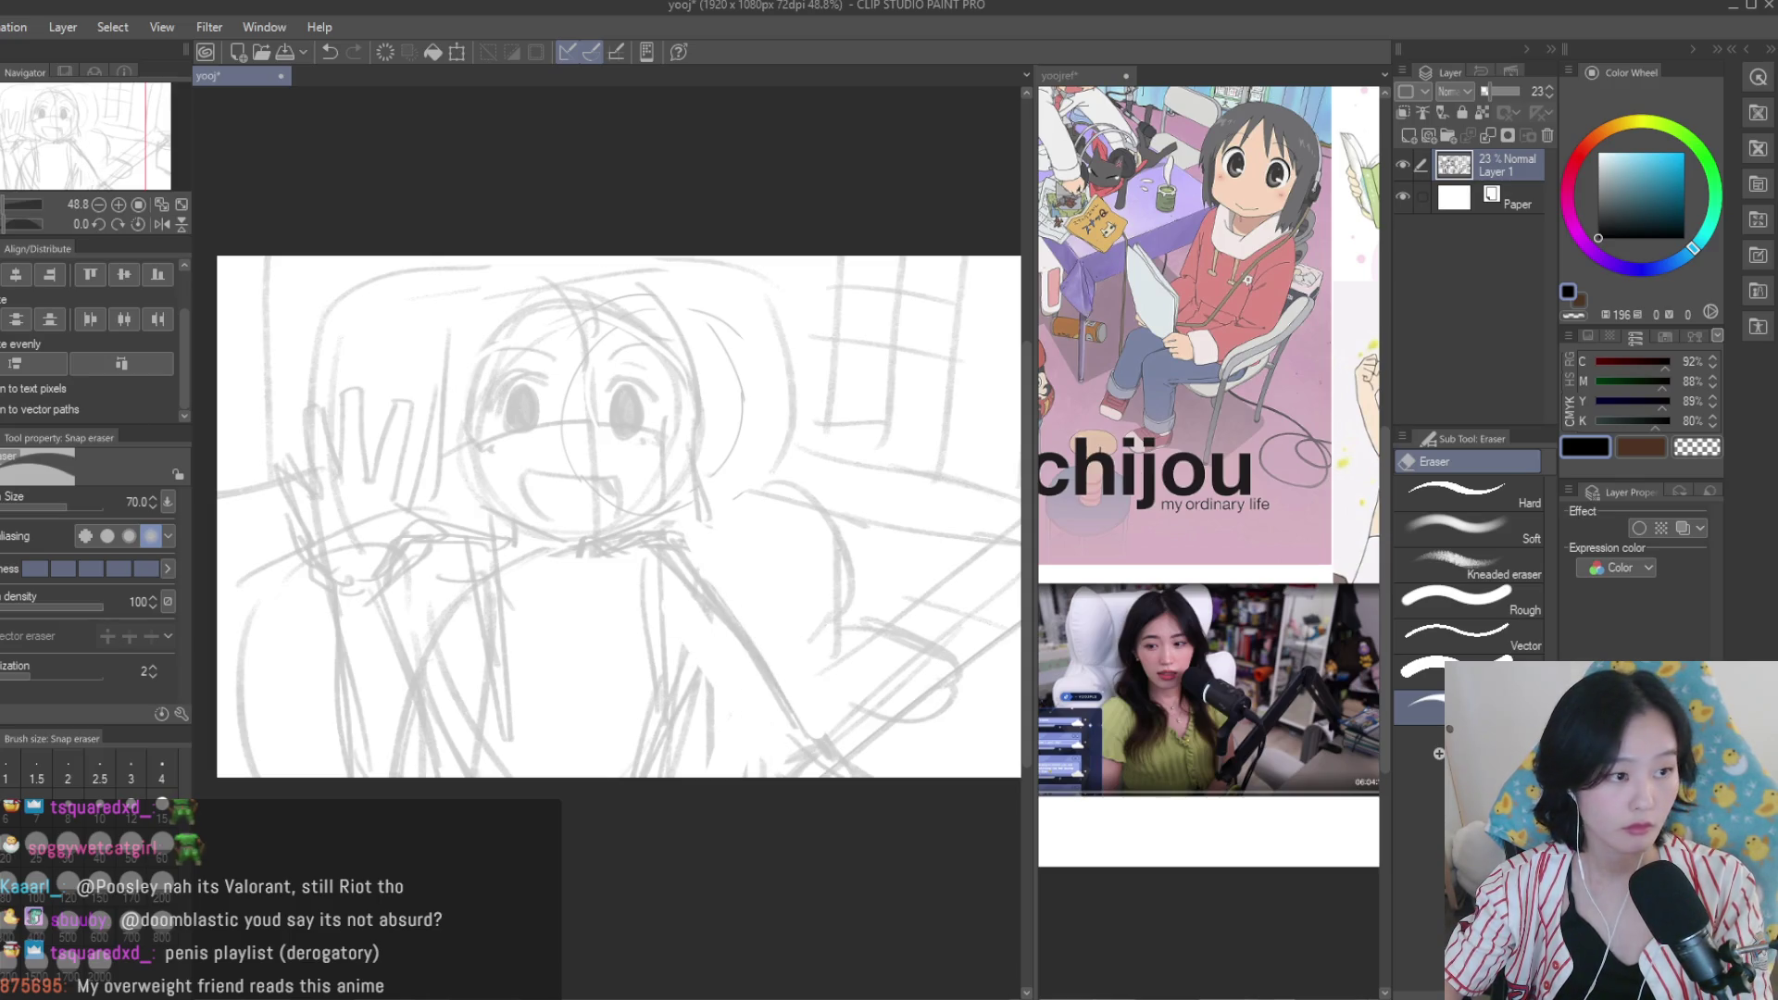
# Sketch new lower-body strokes and a curved line beside the figure, checking a mirrored view.
pyautogui.press('b')
pyautogui.moveTo(653, 618); pyautogui.dragTo(773, 752)
pyautogui.moveTo(703, 685); pyautogui.dragTo(820, 750)
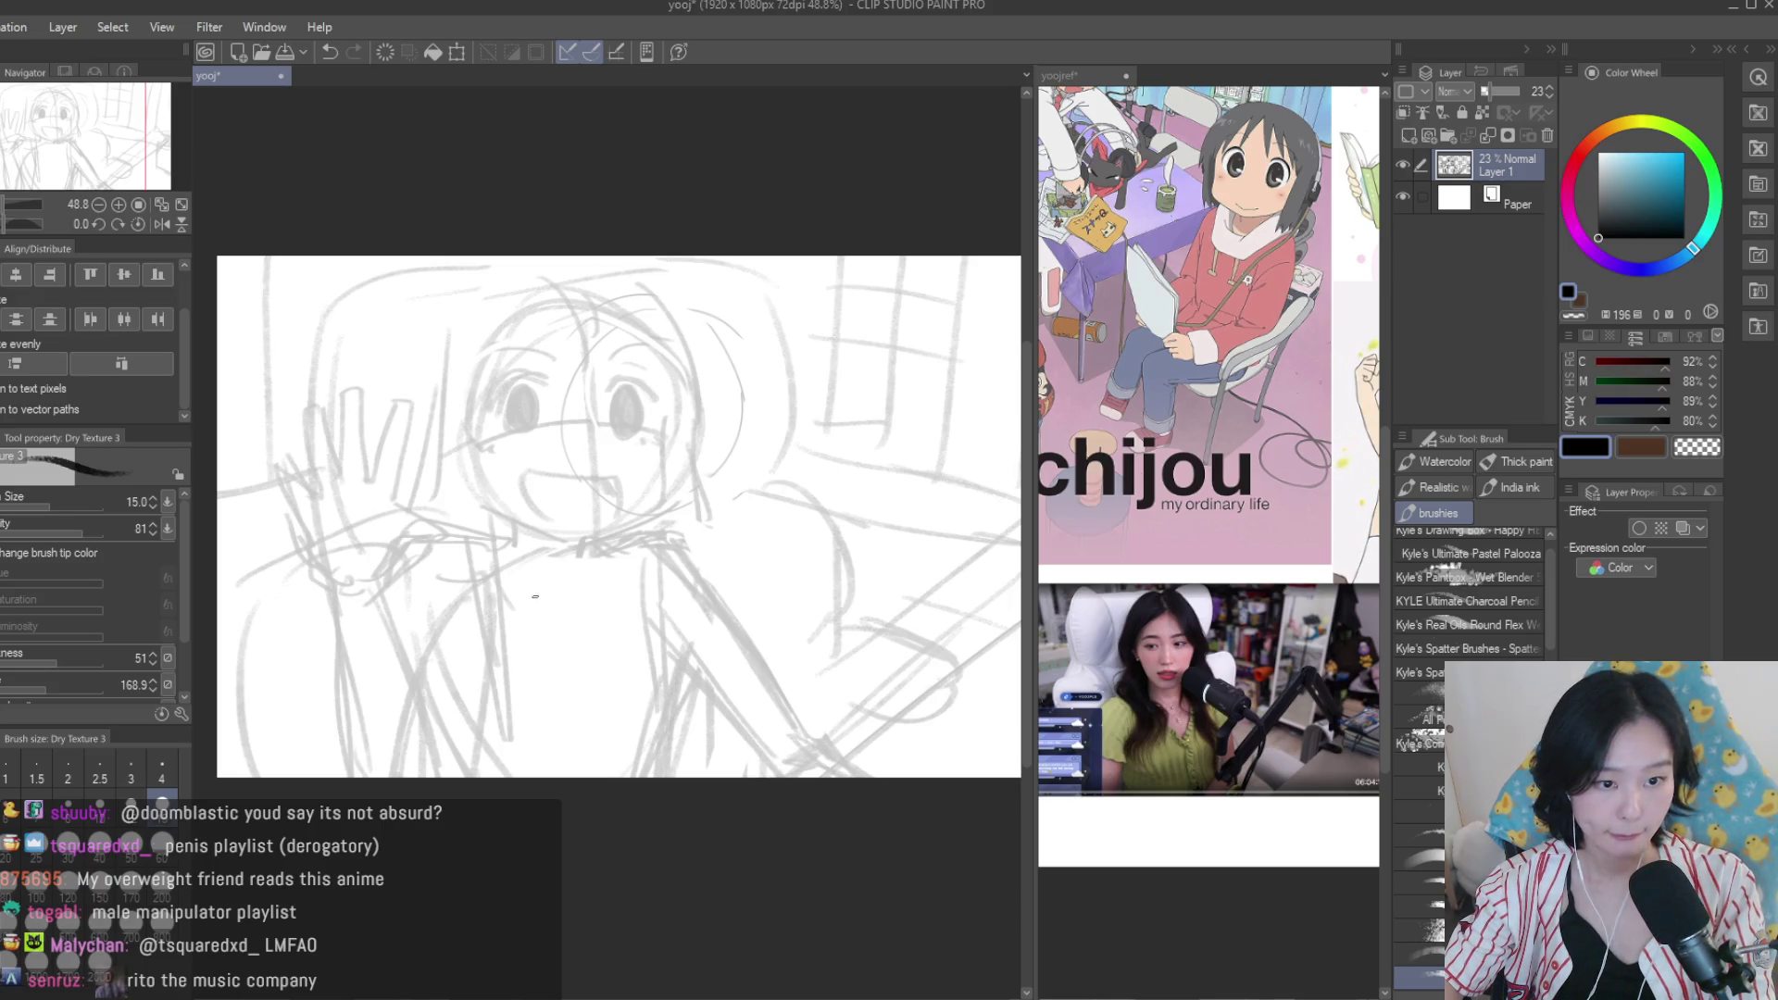
pyautogui.hotkey('ctrl', '-')
pyautogui.press('h')
pyautogui.press('h')
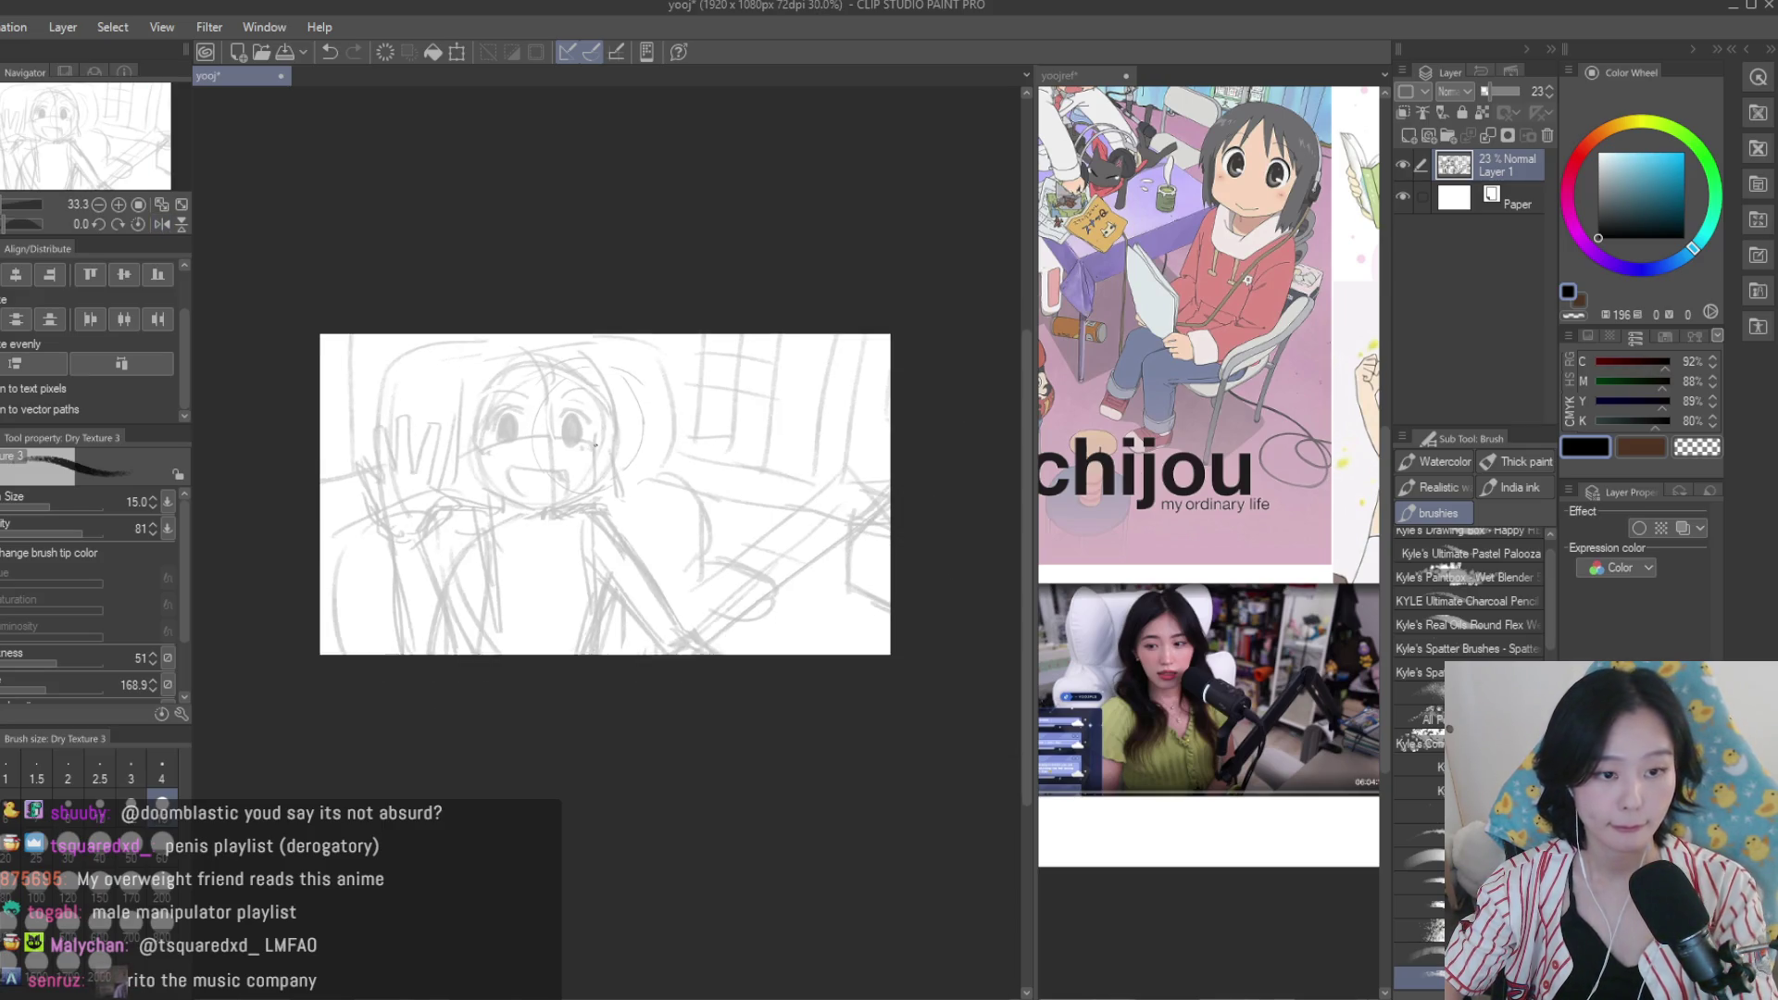
pyautogui.scroll(2, 690, 489)
pyautogui.moveTo(697, 491); pyautogui.dragTo(709, 630)
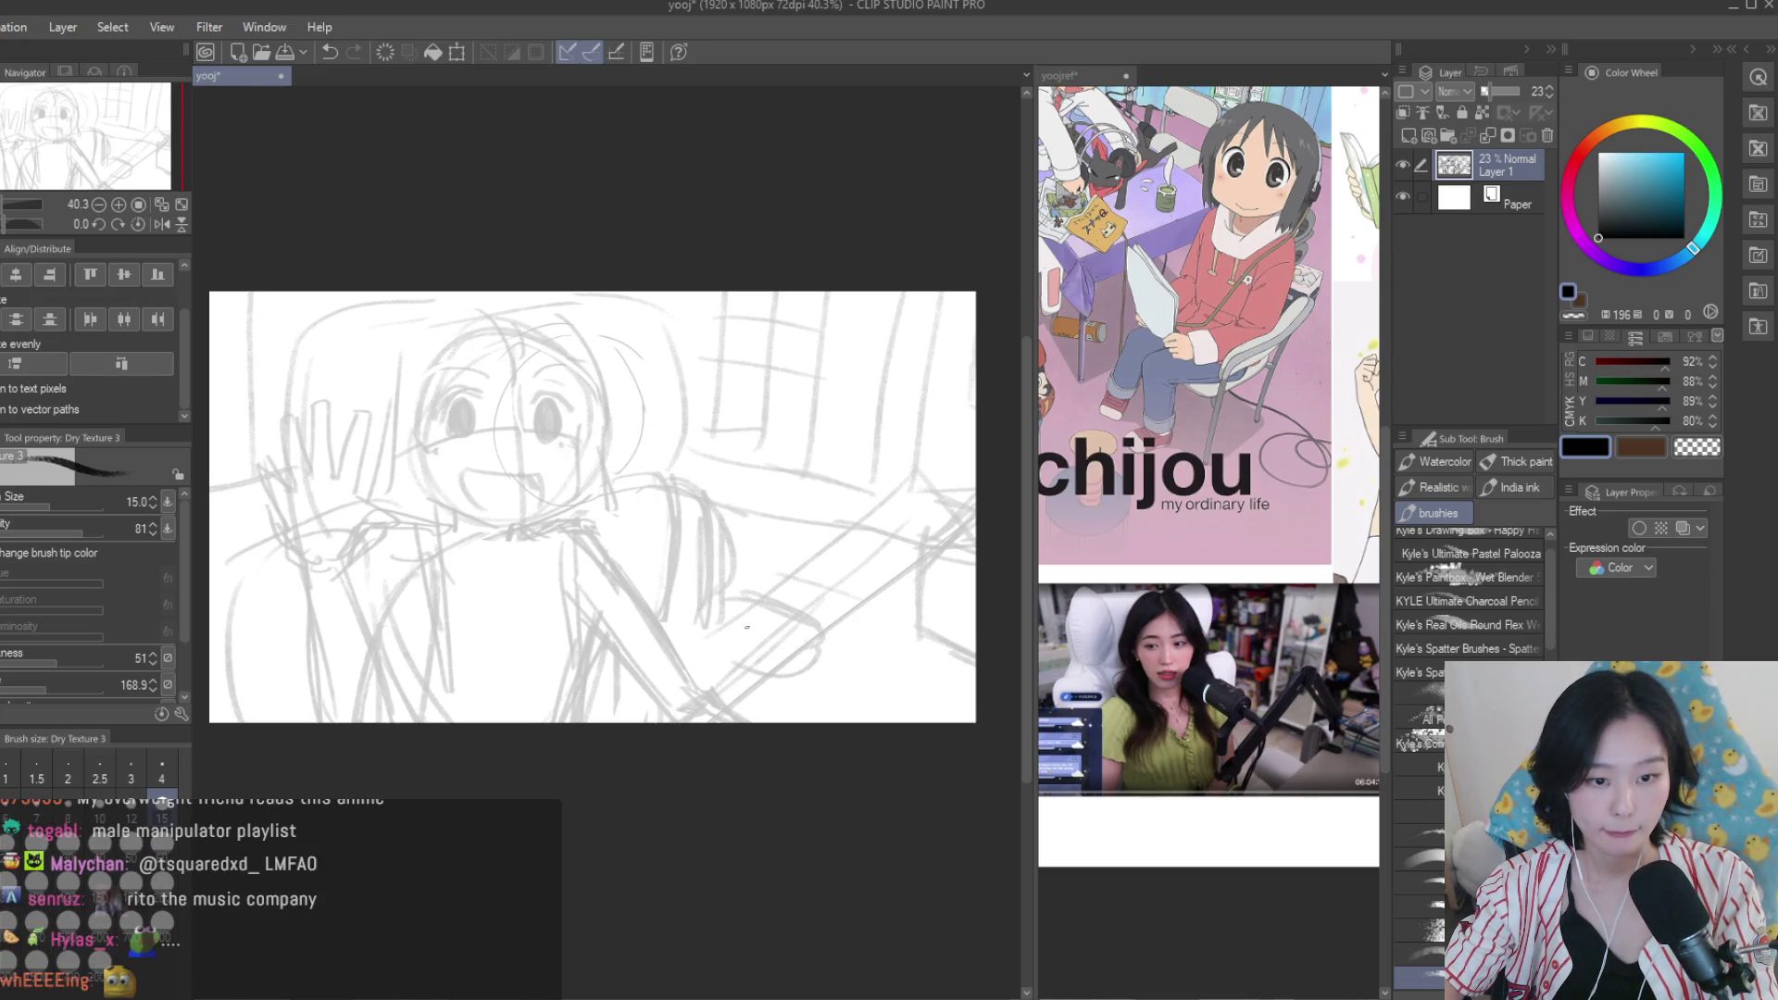
# Erase sketch strokes right of the chest and at the lower right.
pyautogui.press('e')
pyautogui.moveTo(699, 500)
pyautogui.mouseDown()
pyautogui.moveTo(713, 602)
pyautogui.moveTo(731, 601)
pyautogui.mouseUp()
pyautogui.scroll(-2, 740, 593)
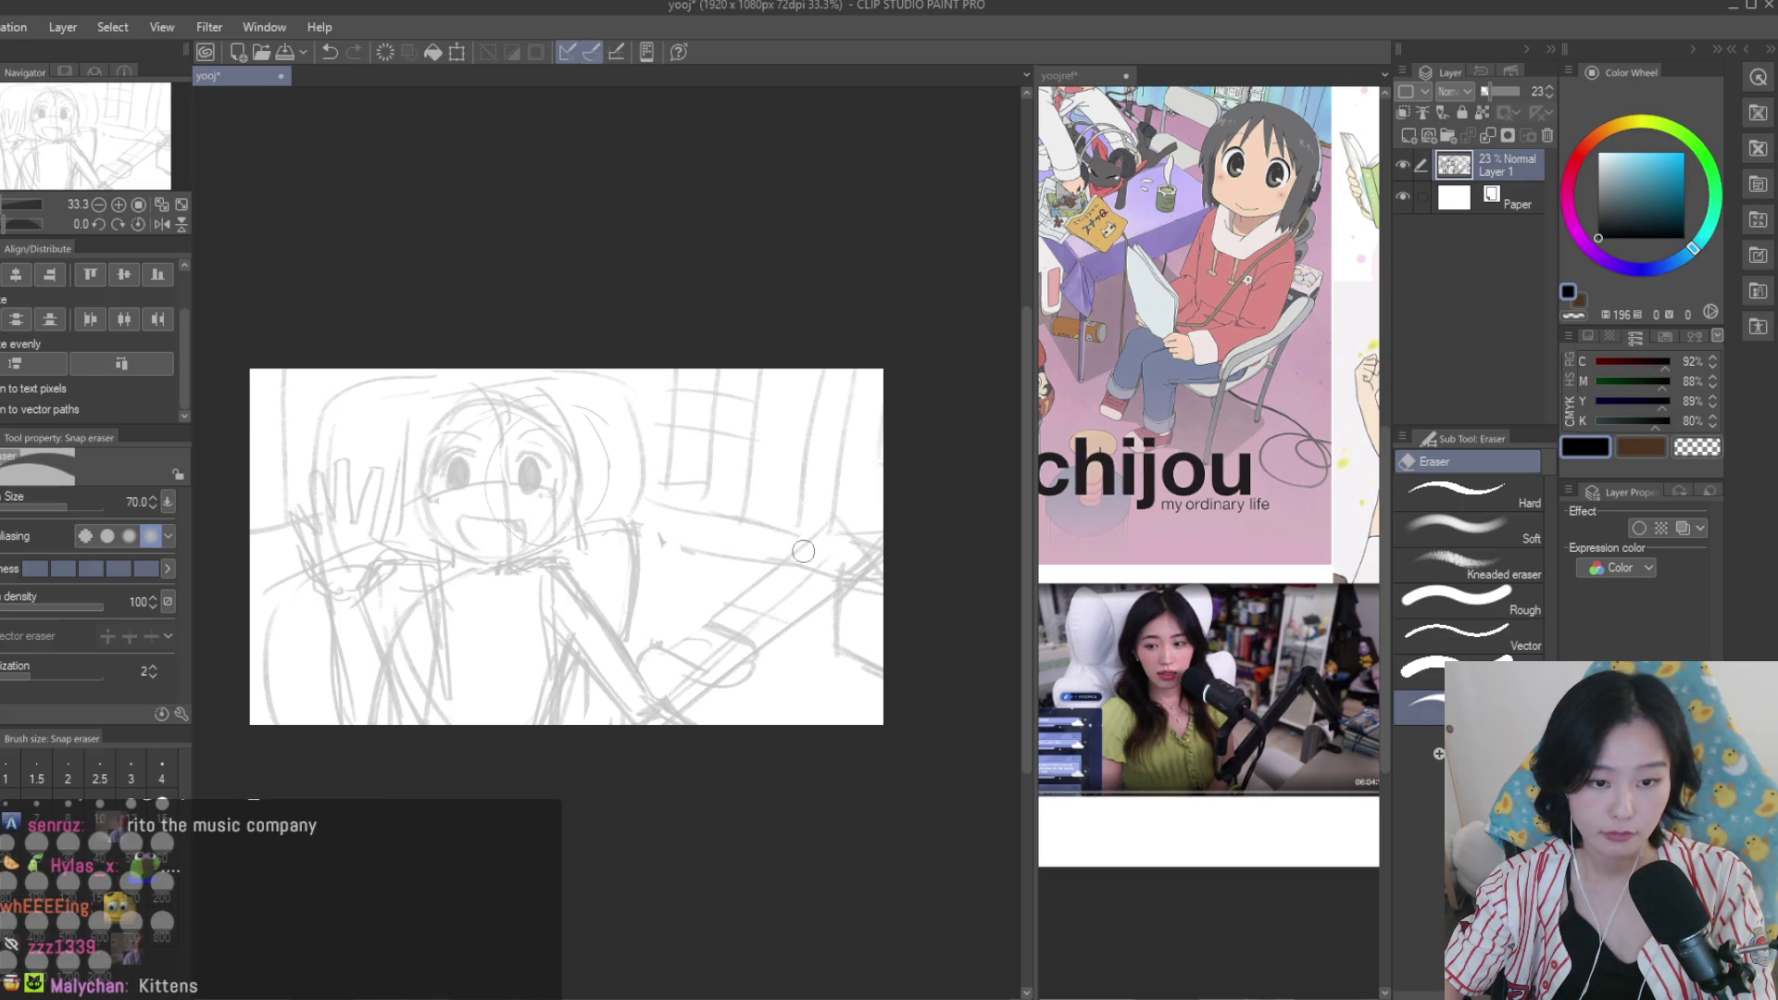
pyautogui.moveTo(783, 612); pyautogui.dragTo(722, 685)
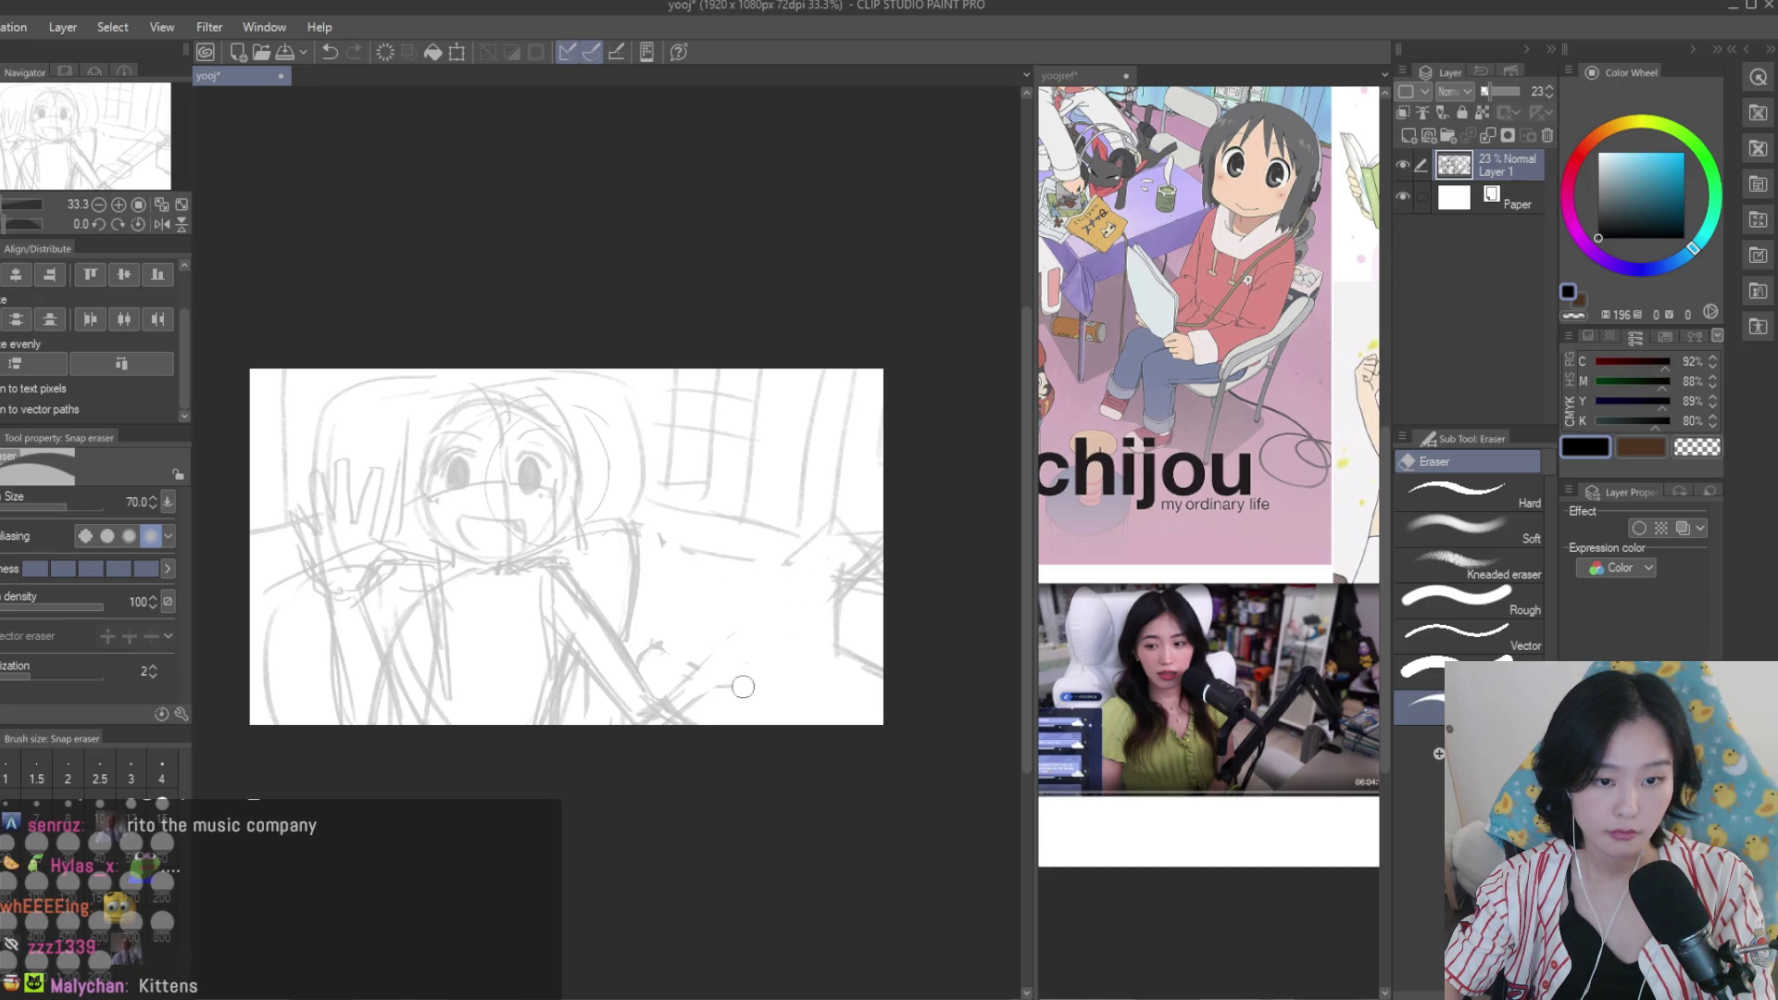
# Sketch a line near the right edge and redraw the vertical line slightly shifted, undoing misses.
pyautogui.press('b')
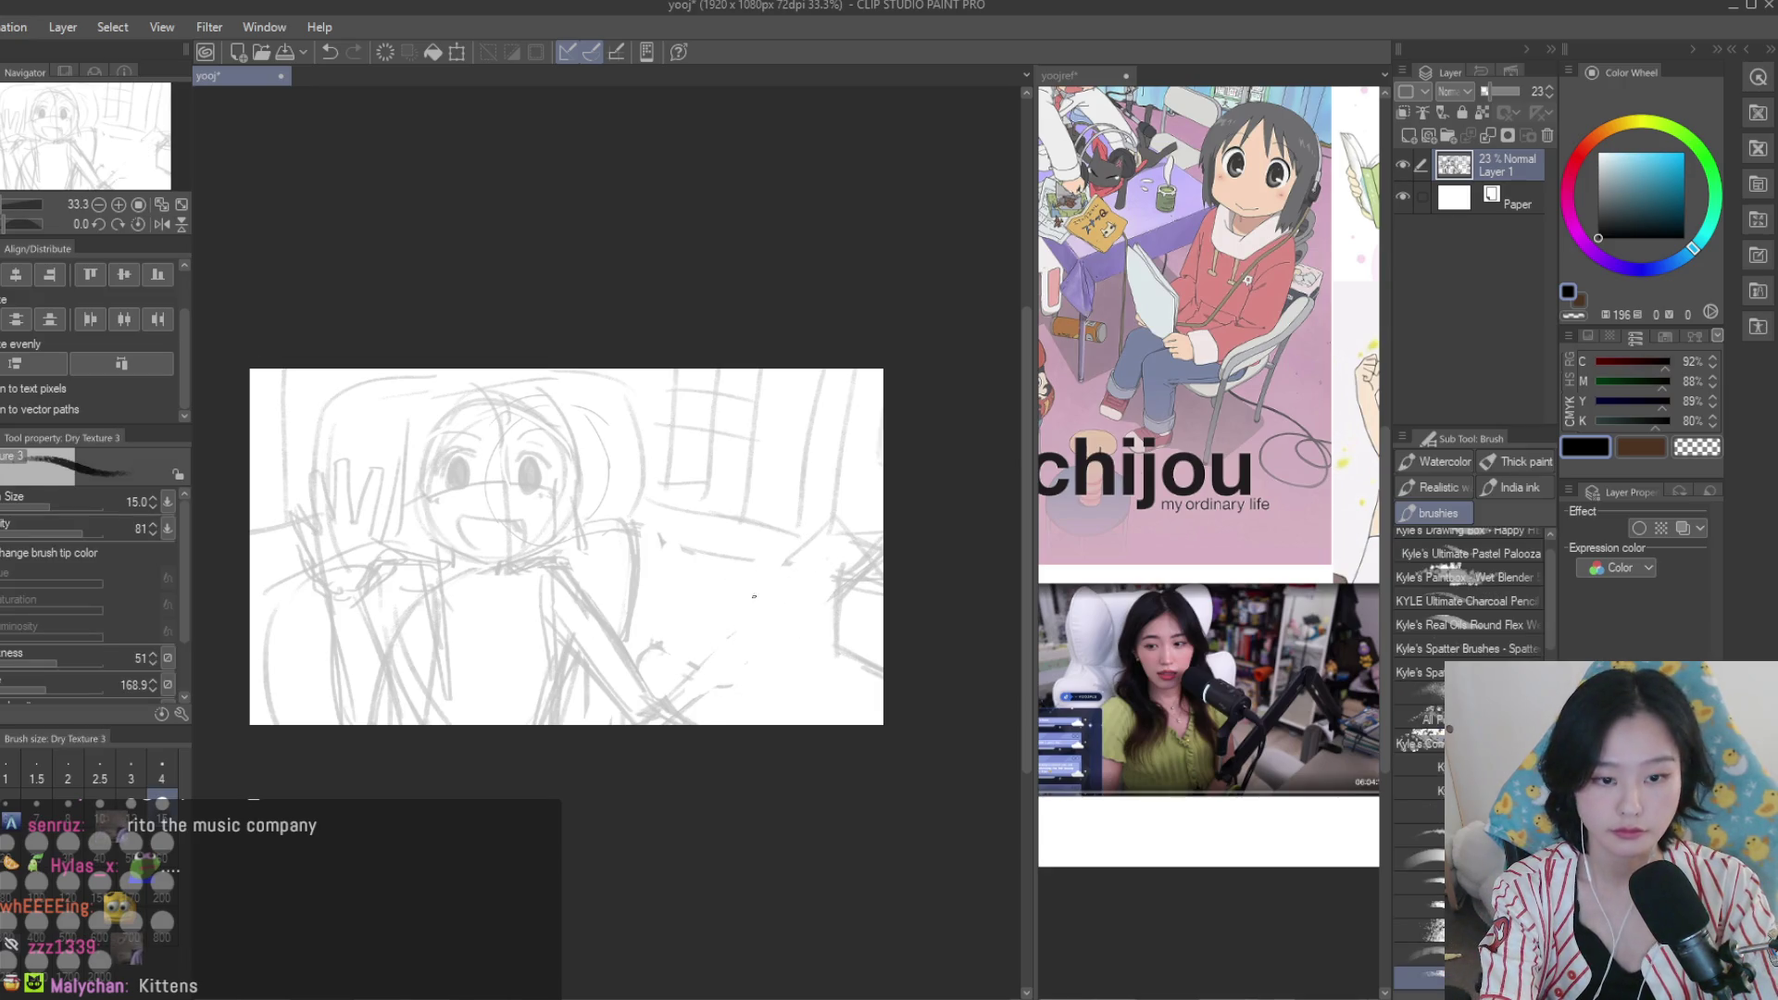
pyautogui.hotkey('ctrl', 'z')
pyautogui.hotkey('ctrl', 'z')
pyautogui.hotkey('ctrl', 'y')
pyautogui.hotkey('ctrl', 'z')
pyautogui.hotkey('ctrl', 'z')
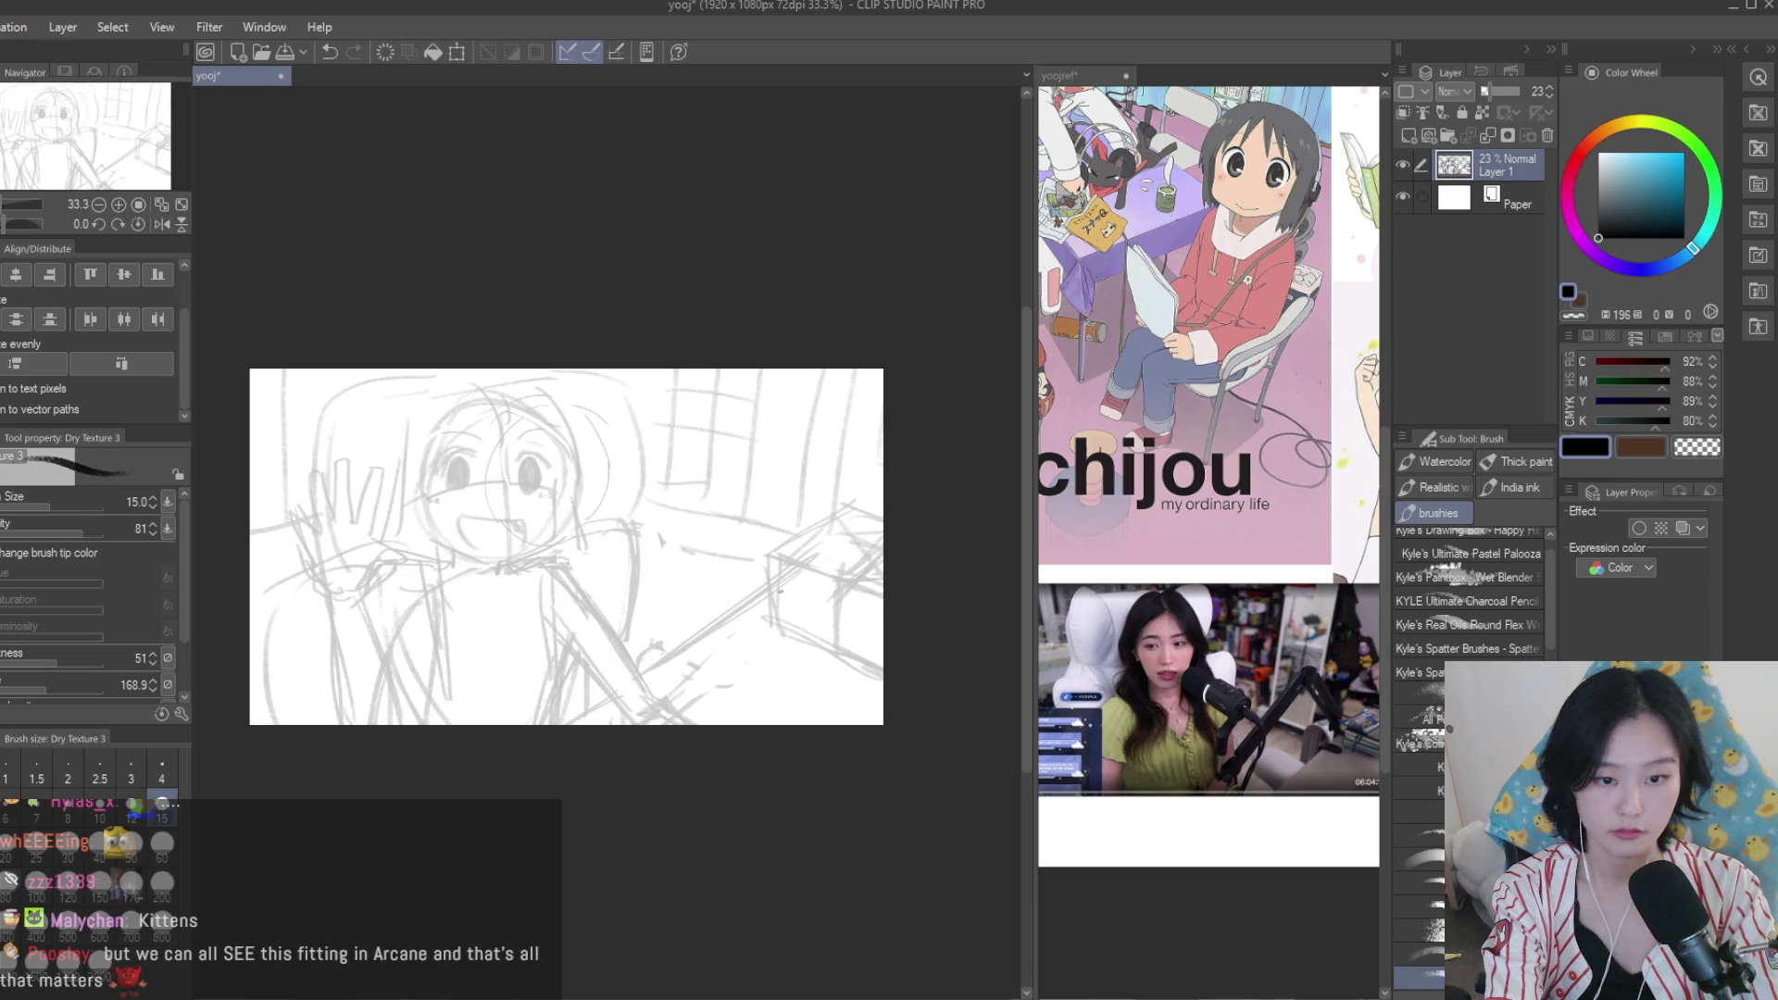
pyautogui.moveTo(889, 677); pyautogui.dragTo(793, 586)
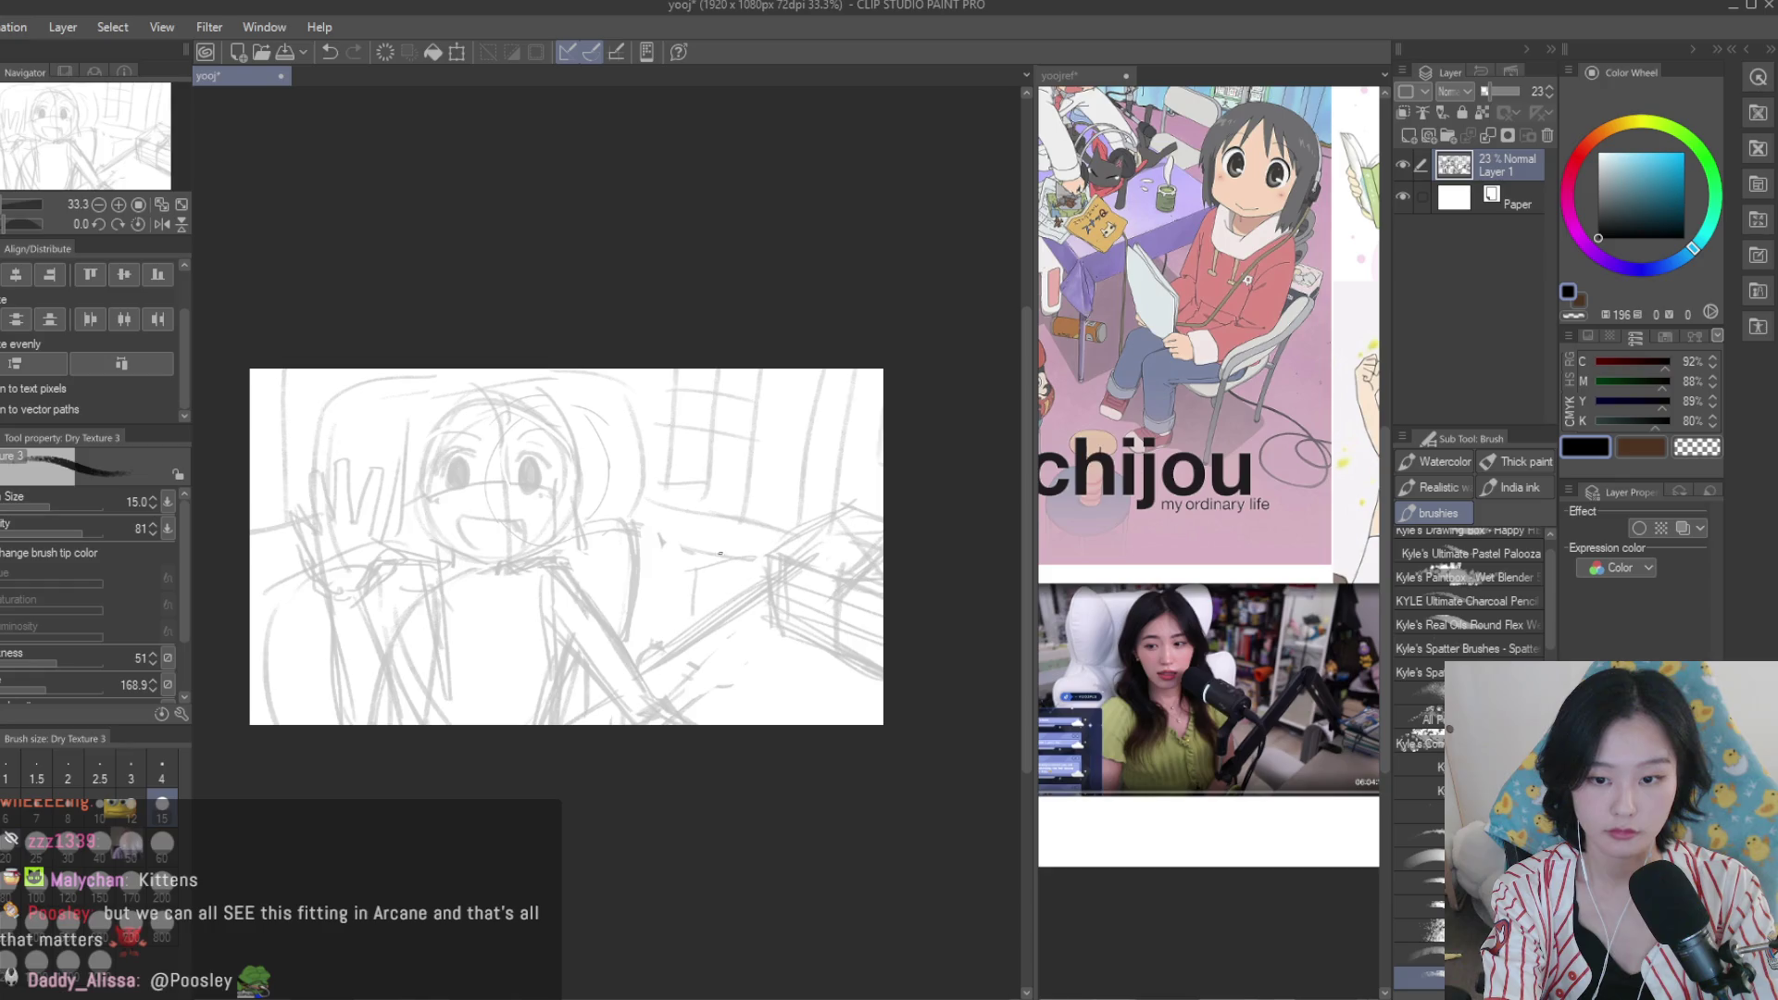
pyautogui.hotkey('ctrl', 'z')
pyautogui.moveTo(718, 369); pyautogui.dragTo(687, 552)
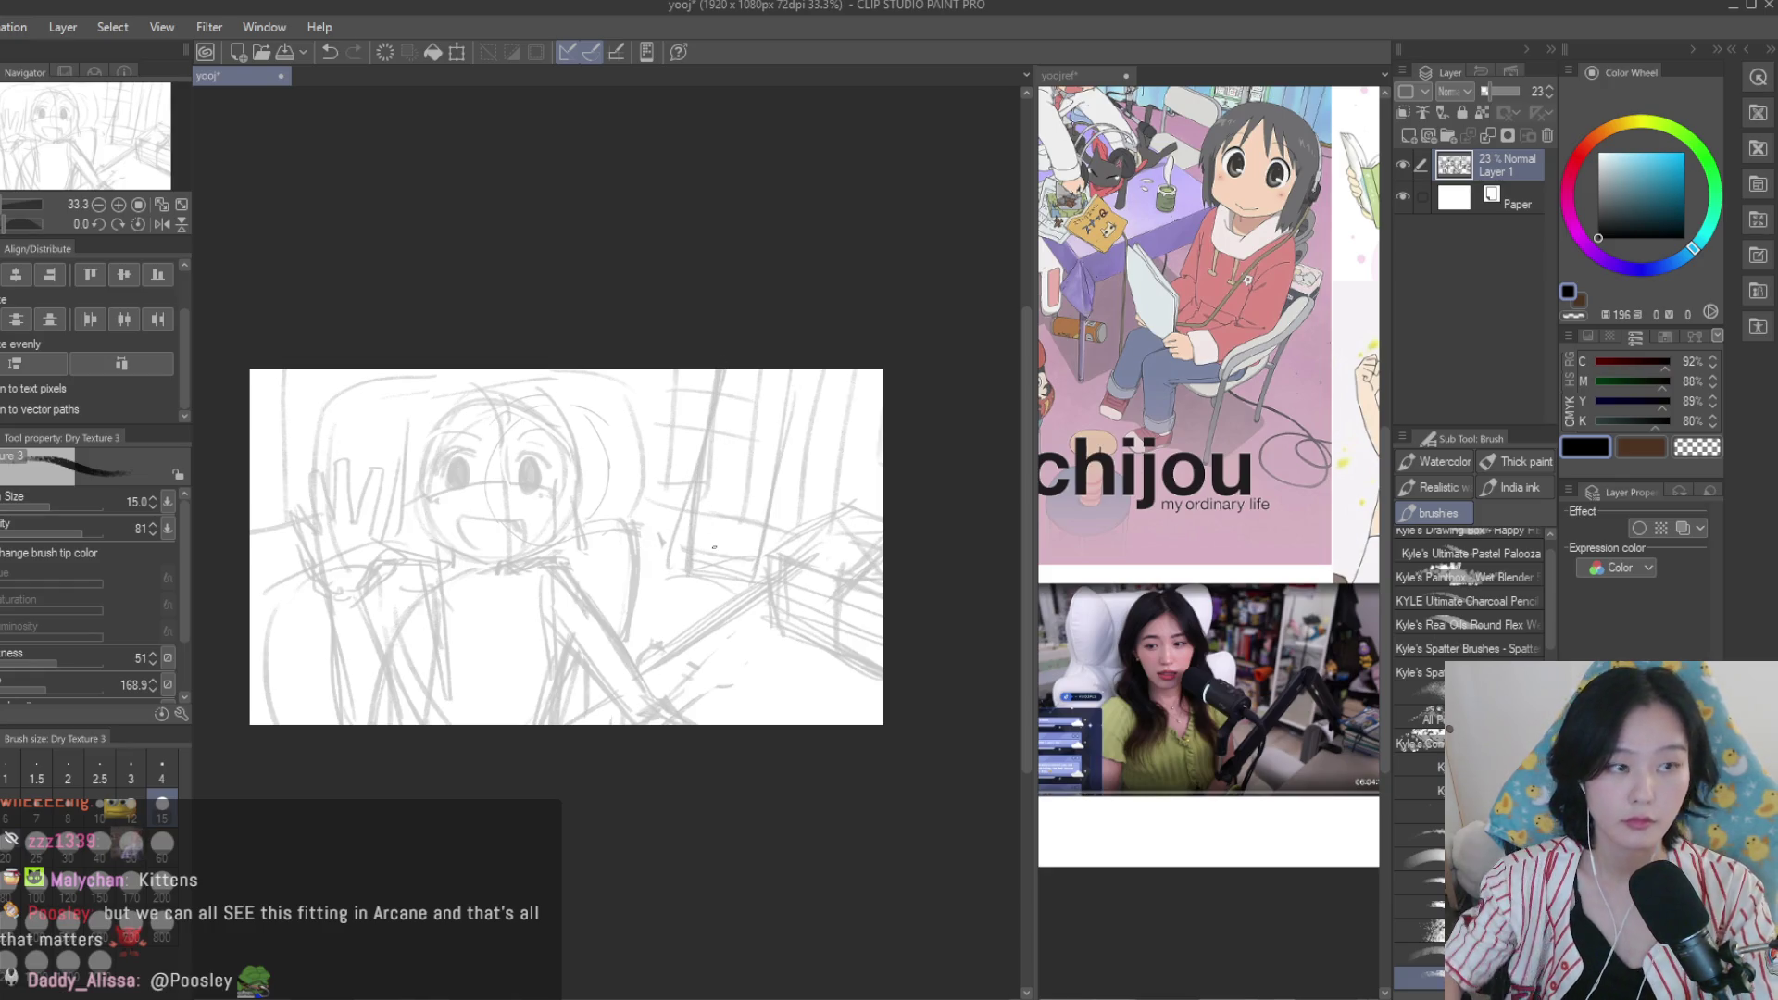
# Nudge the sketch layer slightly down and right, then add a new layer above it.
pyautogui.click(1403, 165)
pyautogui.click(1403, 165)
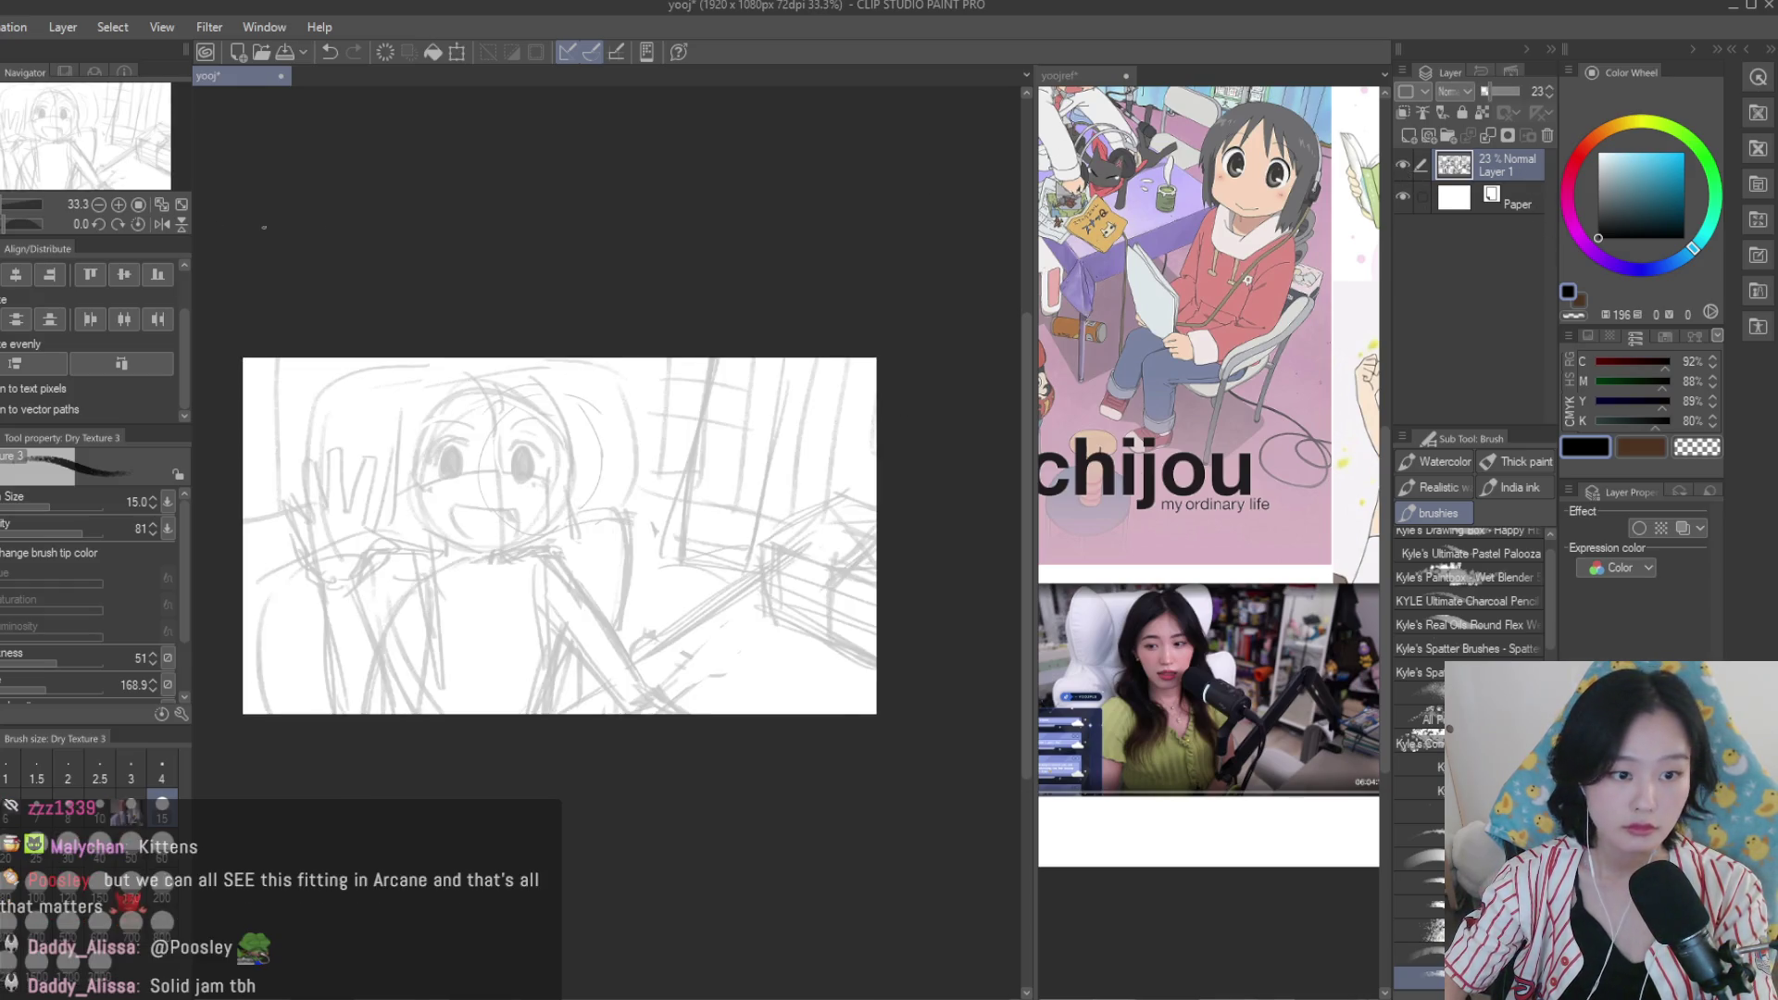
pyautogui.press('k')
pyautogui.moveTo(408, 322); pyautogui.dragTo(425, 325)
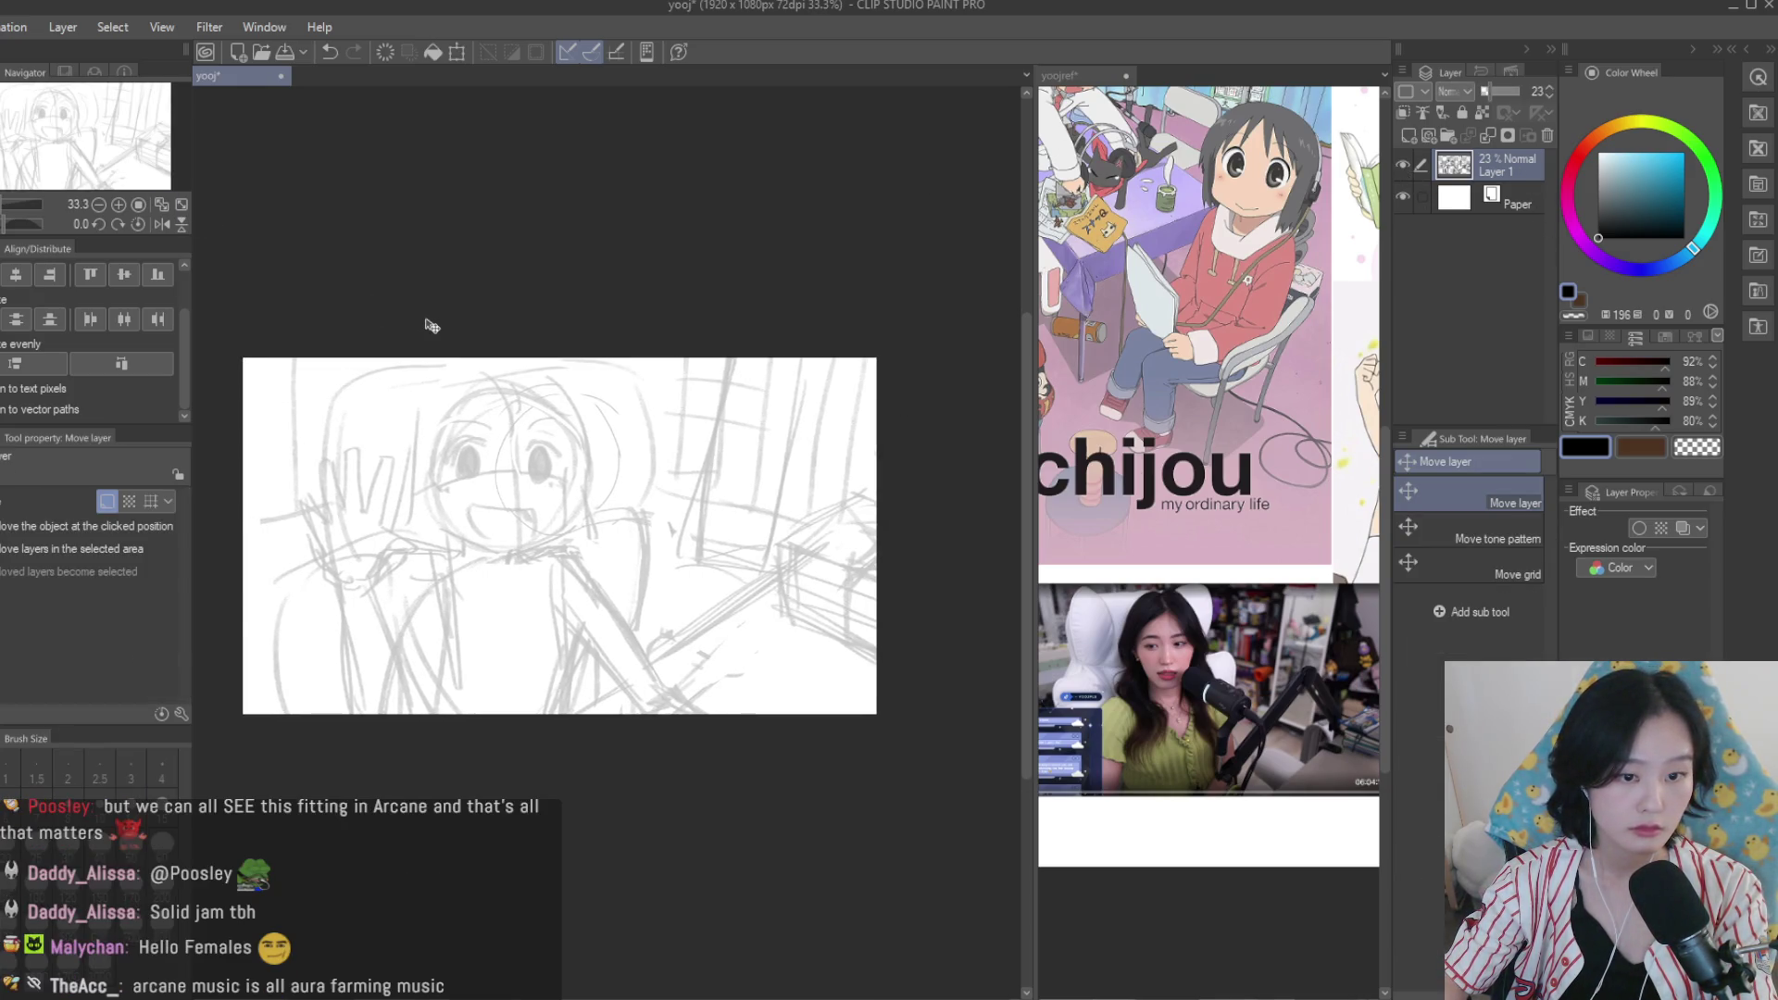
pyautogui.press('b')
pyautogui.scroll(1, 432, 325)
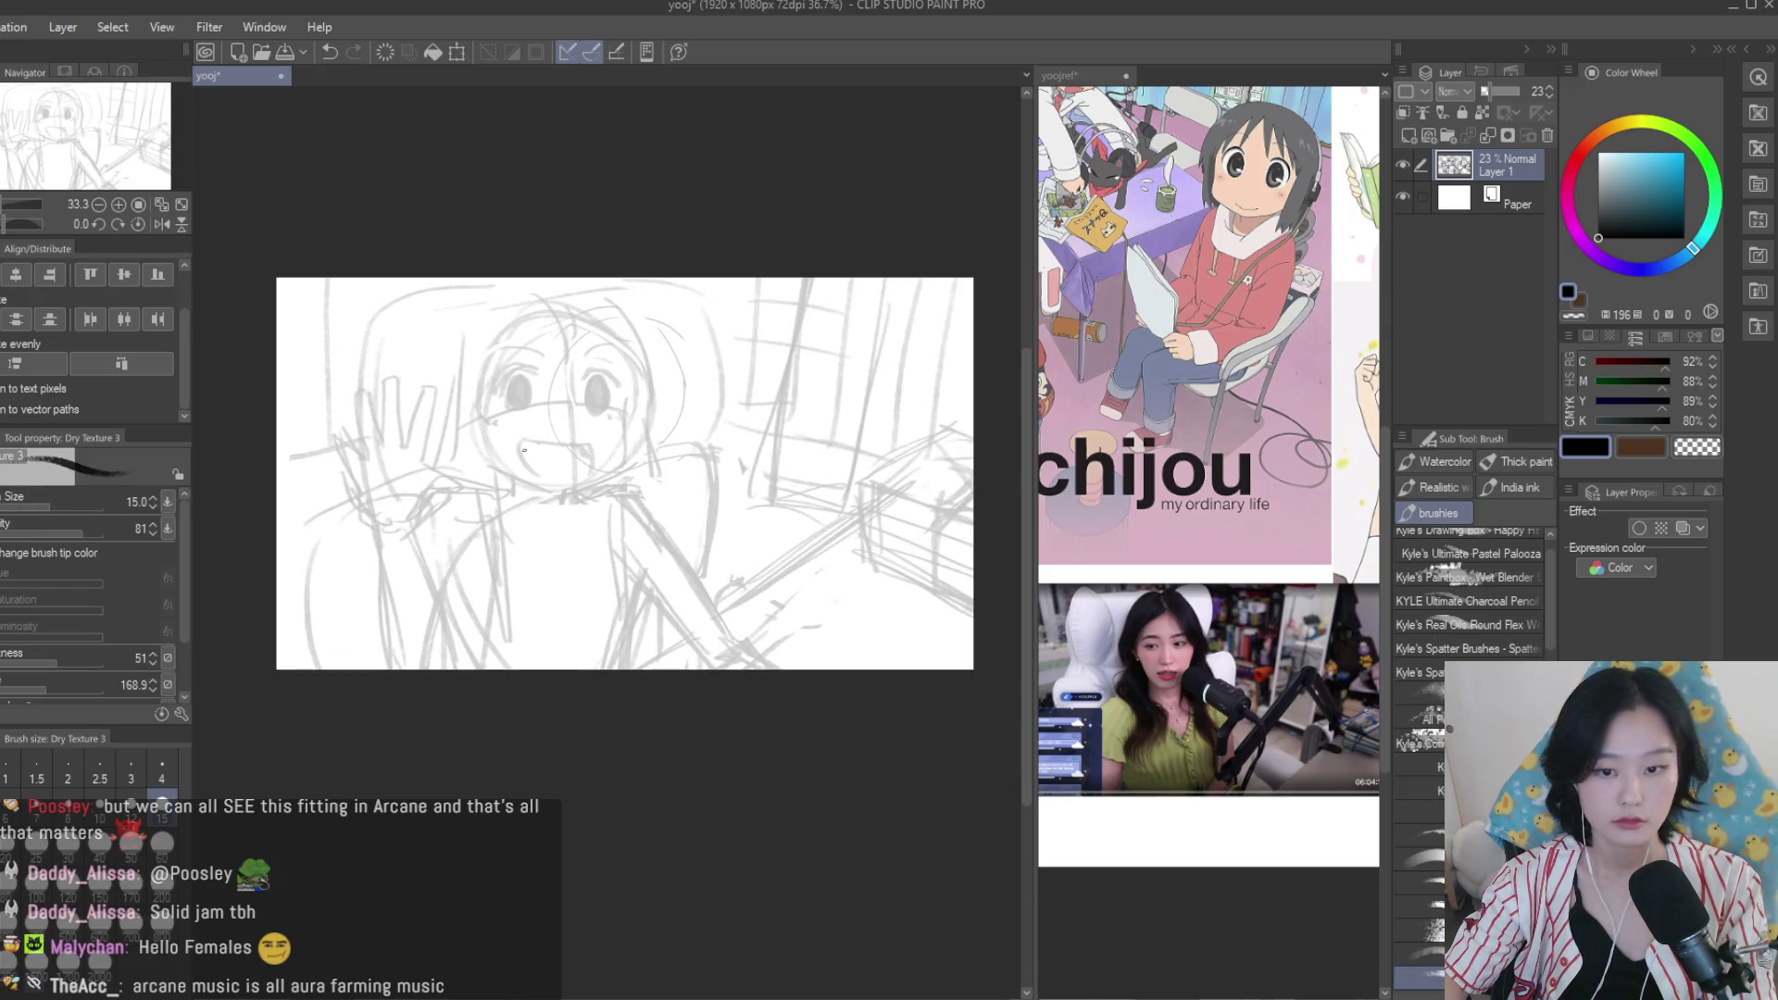
pyautogui.press('k')
pyautogui.moveTo(532, 289); pyautogui.dragTo(545, 301)
pyautogui.scroll(3, 394, 330)
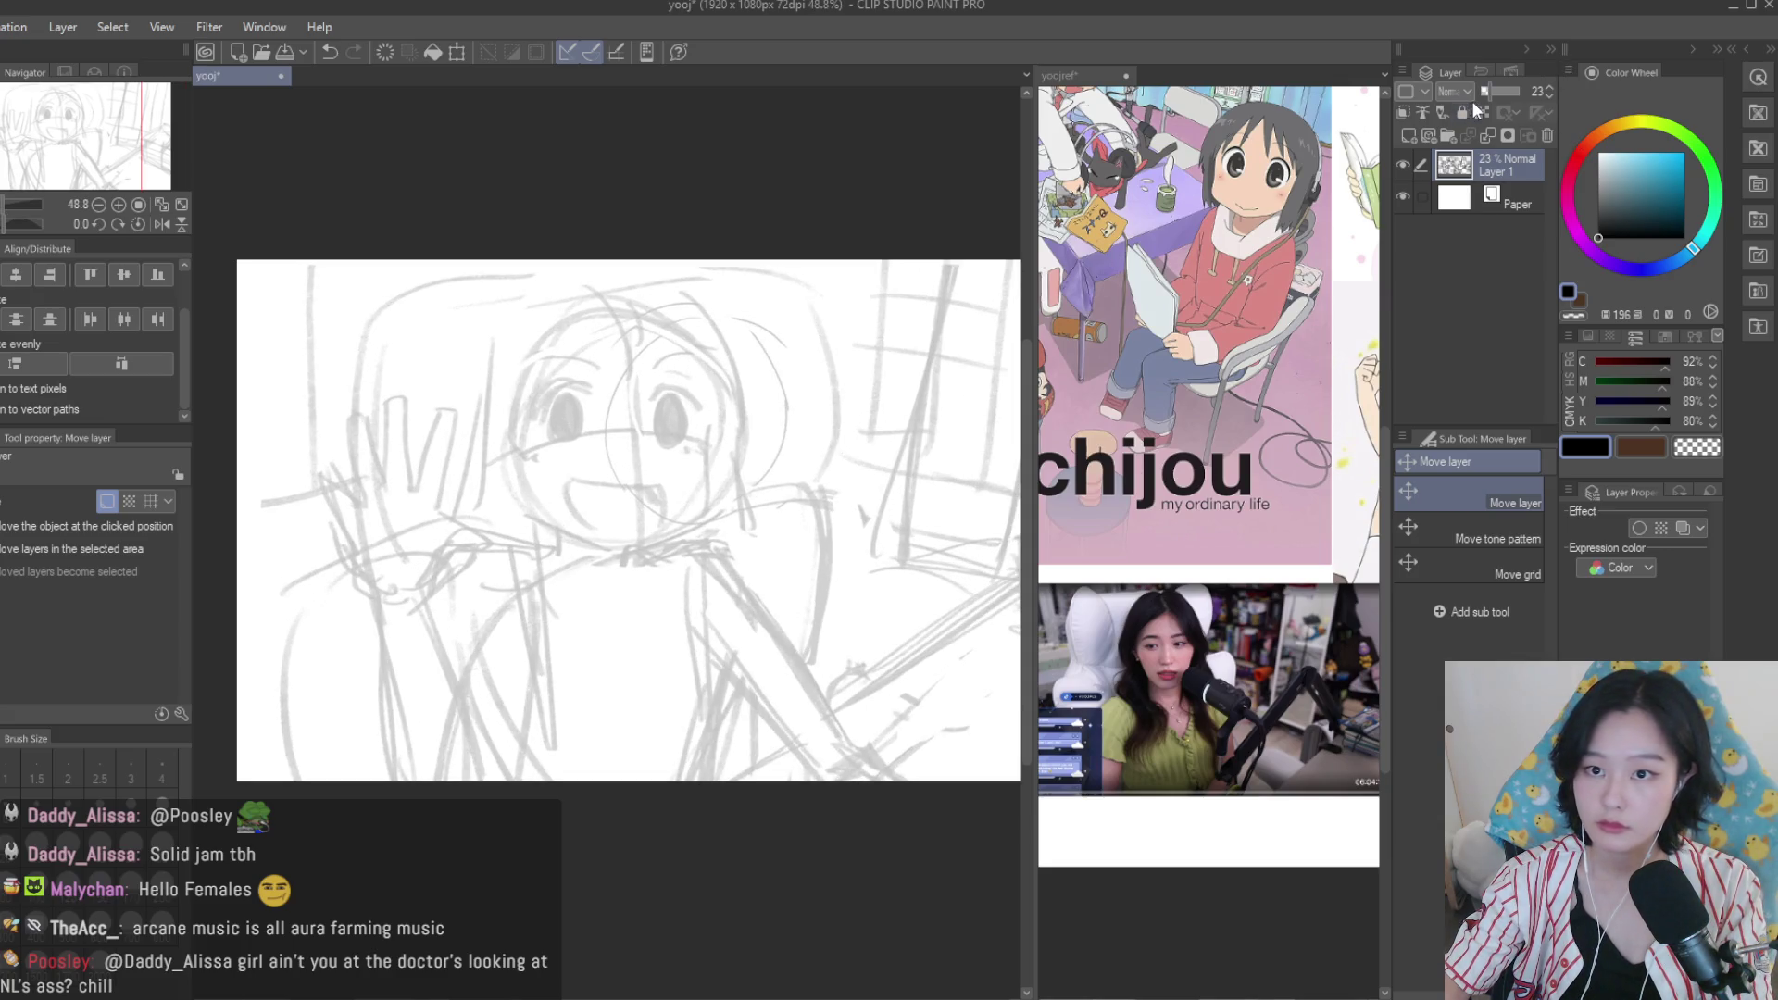
pyautogui.click(1408, 135)
# Ink the jaw line below the right eye and the chin line, redrawing until they fit.
pyautogui.press('b')
pyautogui.scroll(2, 705, 326)
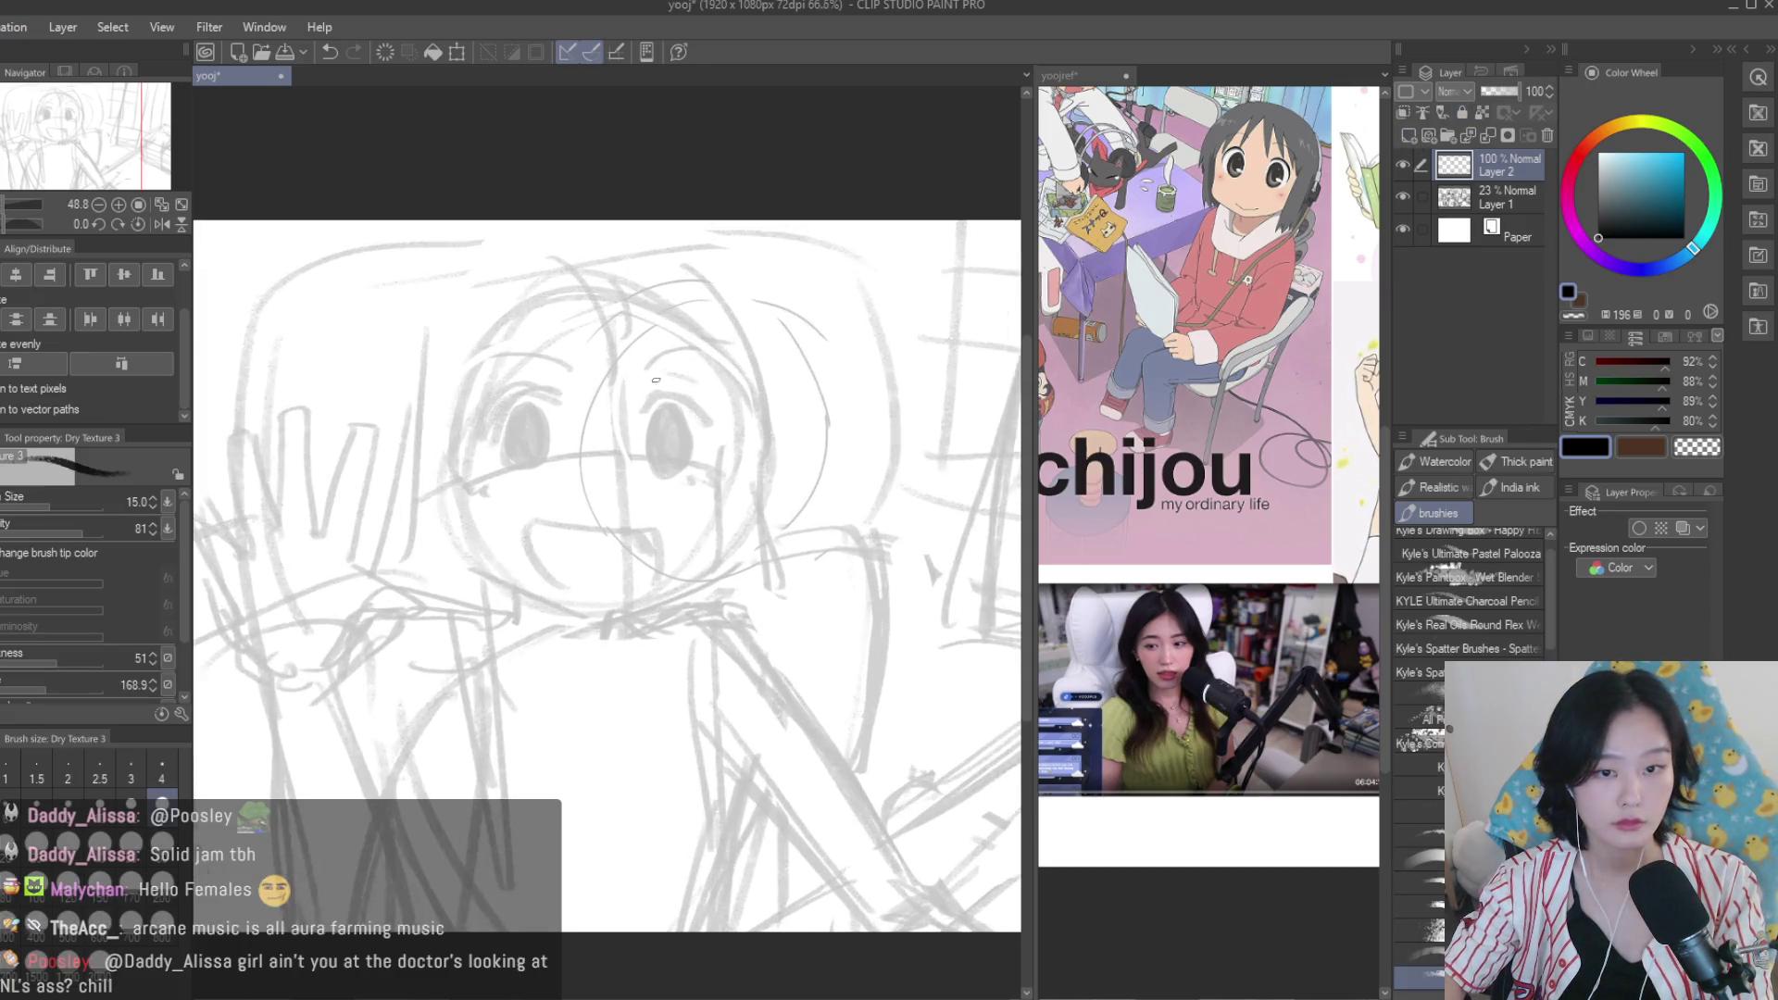
pyautogui.moveTo(708, 486); pyautogui.dragTo(707, 558)
pyautogui.hotkey('ctrl', 'z')
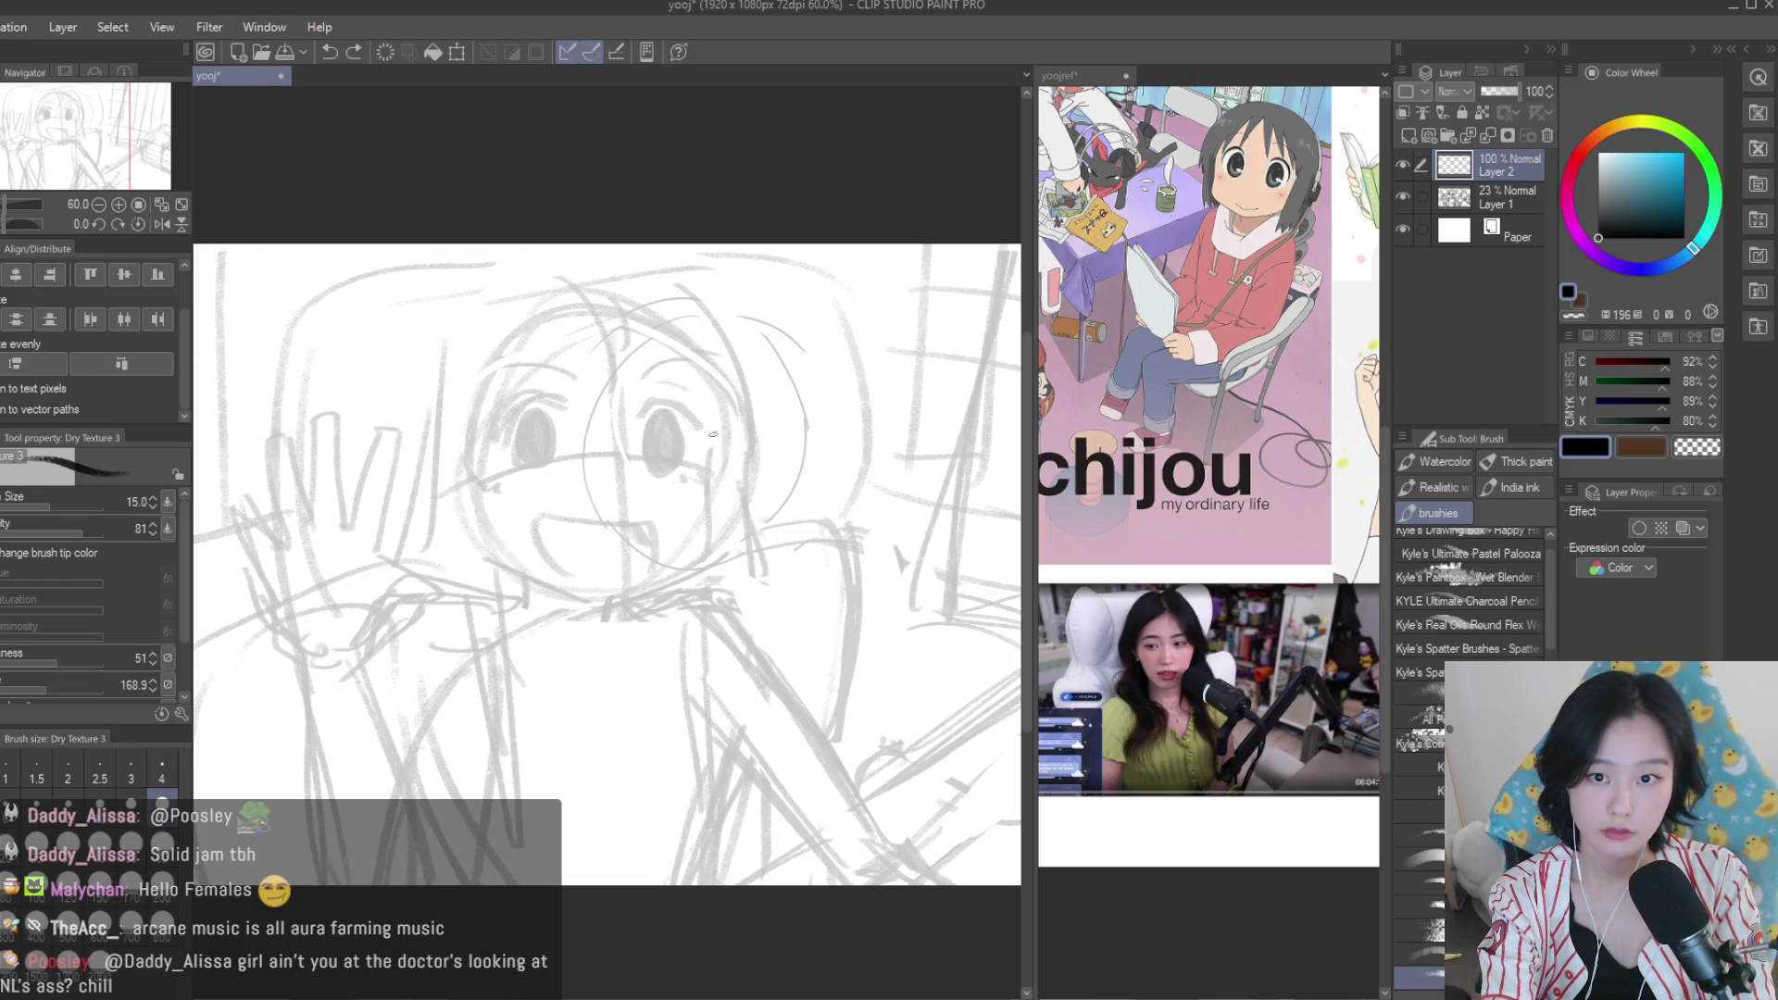
pyautogui.moveTo(712, 435); pyautogui.dragTo(707, 551)
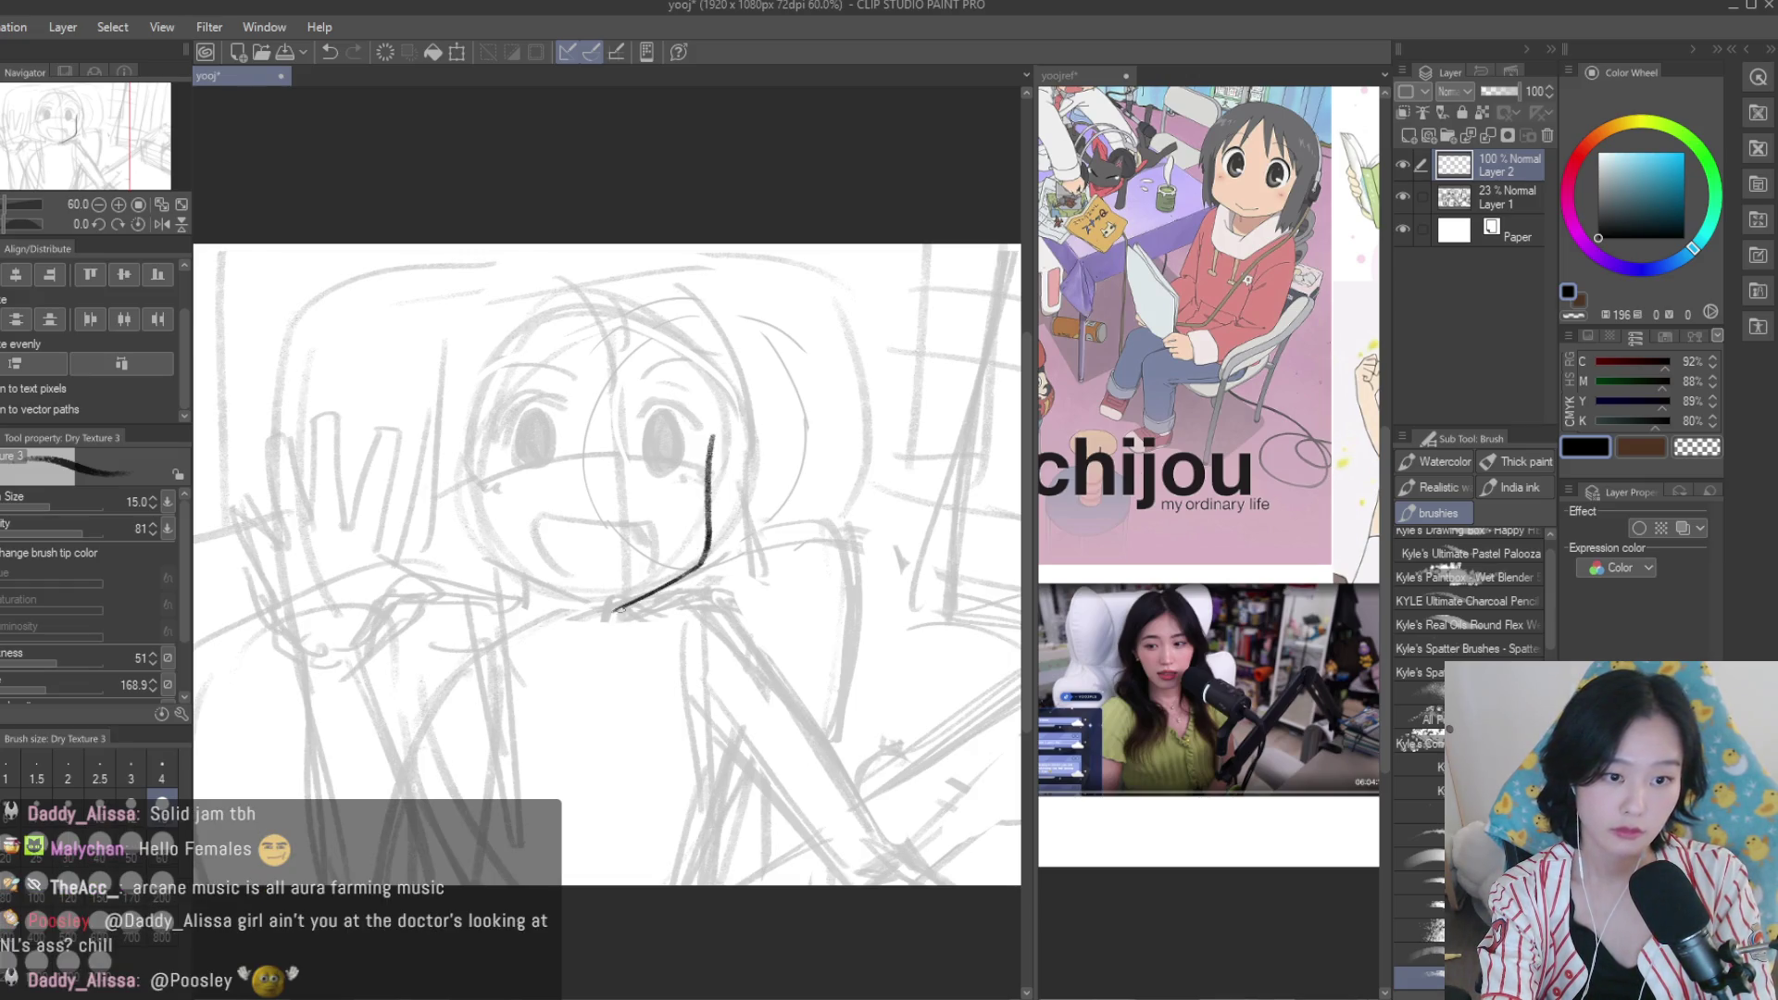
pyautogui.hotkey('ctrl', 'z')
pyautogui.moveTo(479, 548); pyautogui.dragTo(565, 597)
pyautogui.hotkey('ctrl', 'z')
pyautogui.hotkey('ctrl', 'z')
pyautogui.hotkey('ctrl', 'z')
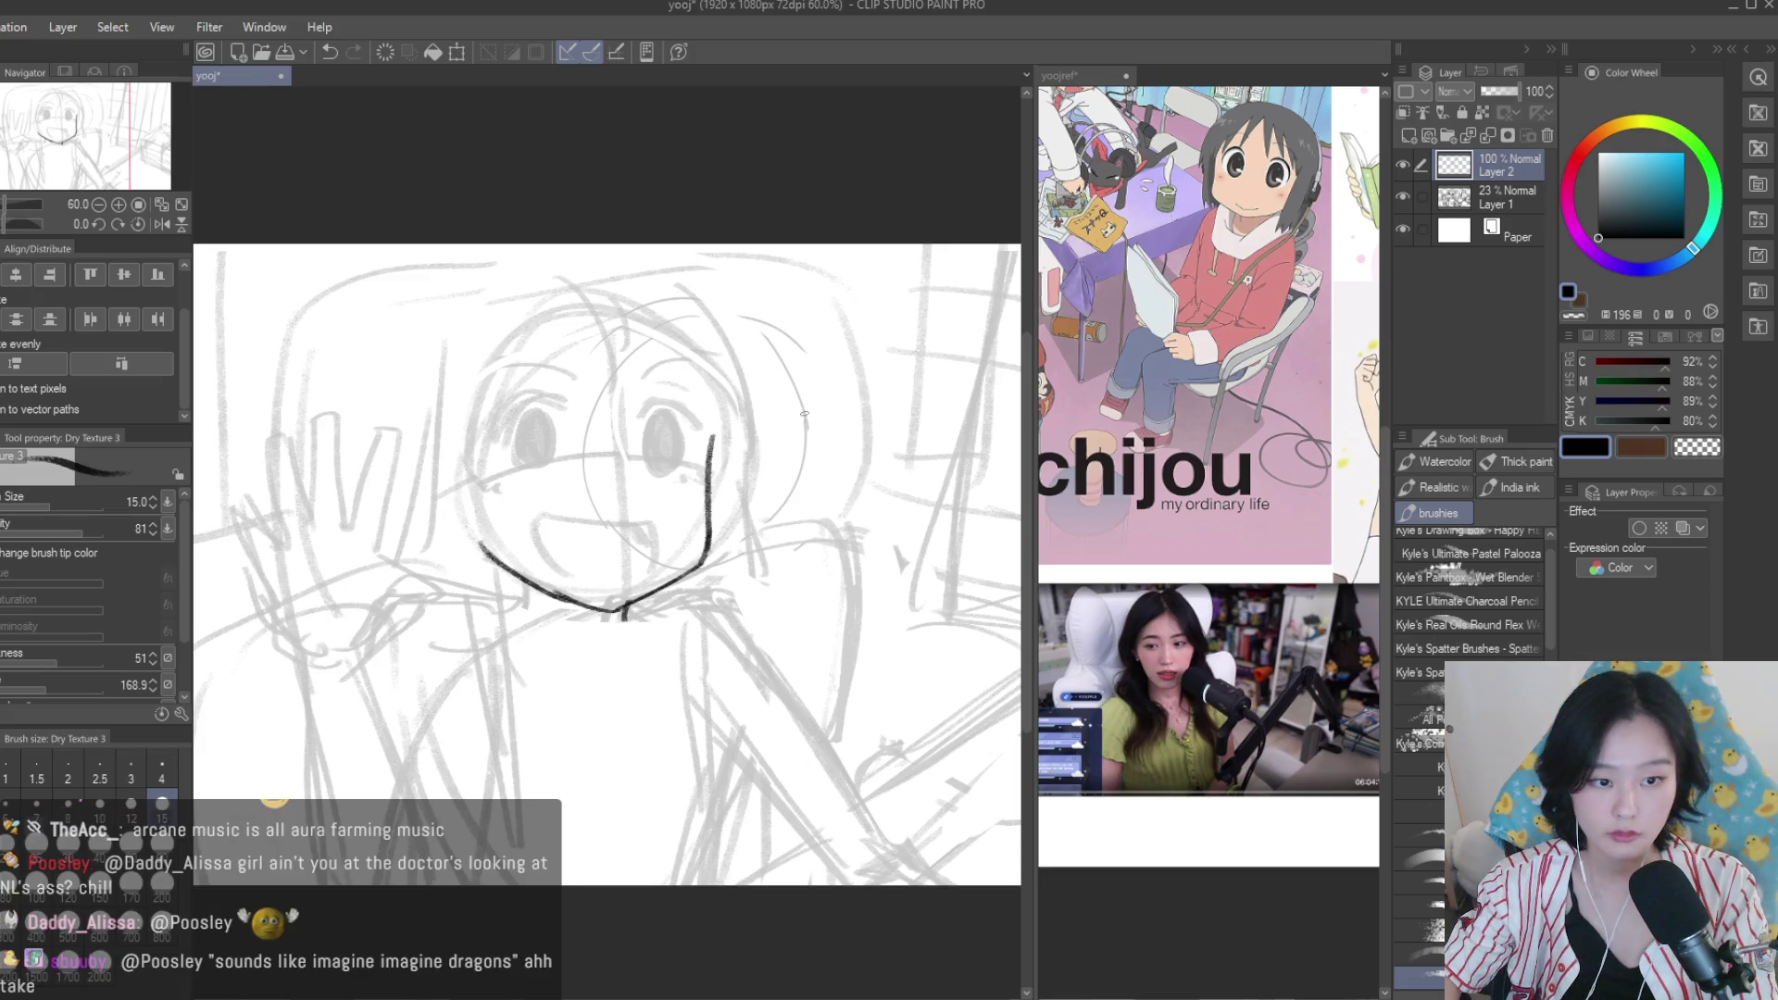
# Check the reference image and add a short tick below the left jaw.
pyautogui.scroll(1, 794, 630)
pyautogui.click(1098, 535)
pyautogui.scroll(-3, 1098, 536)
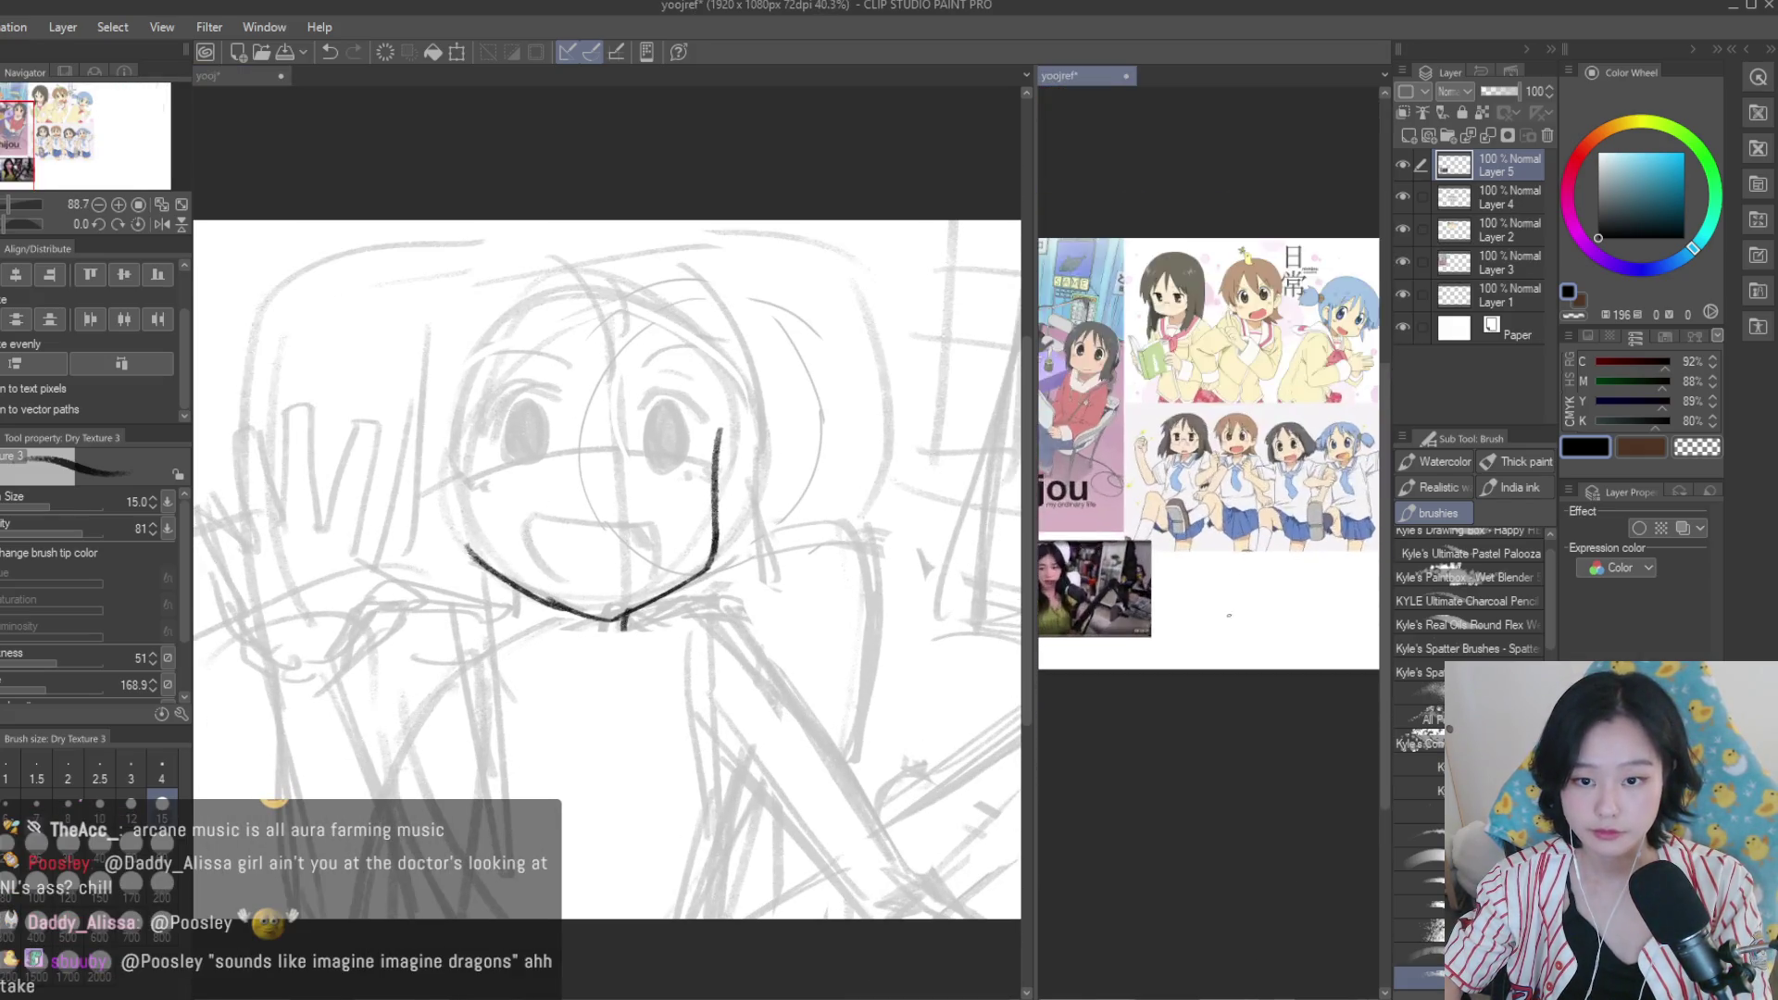
pyautogui.scroll(5, 634, 627)
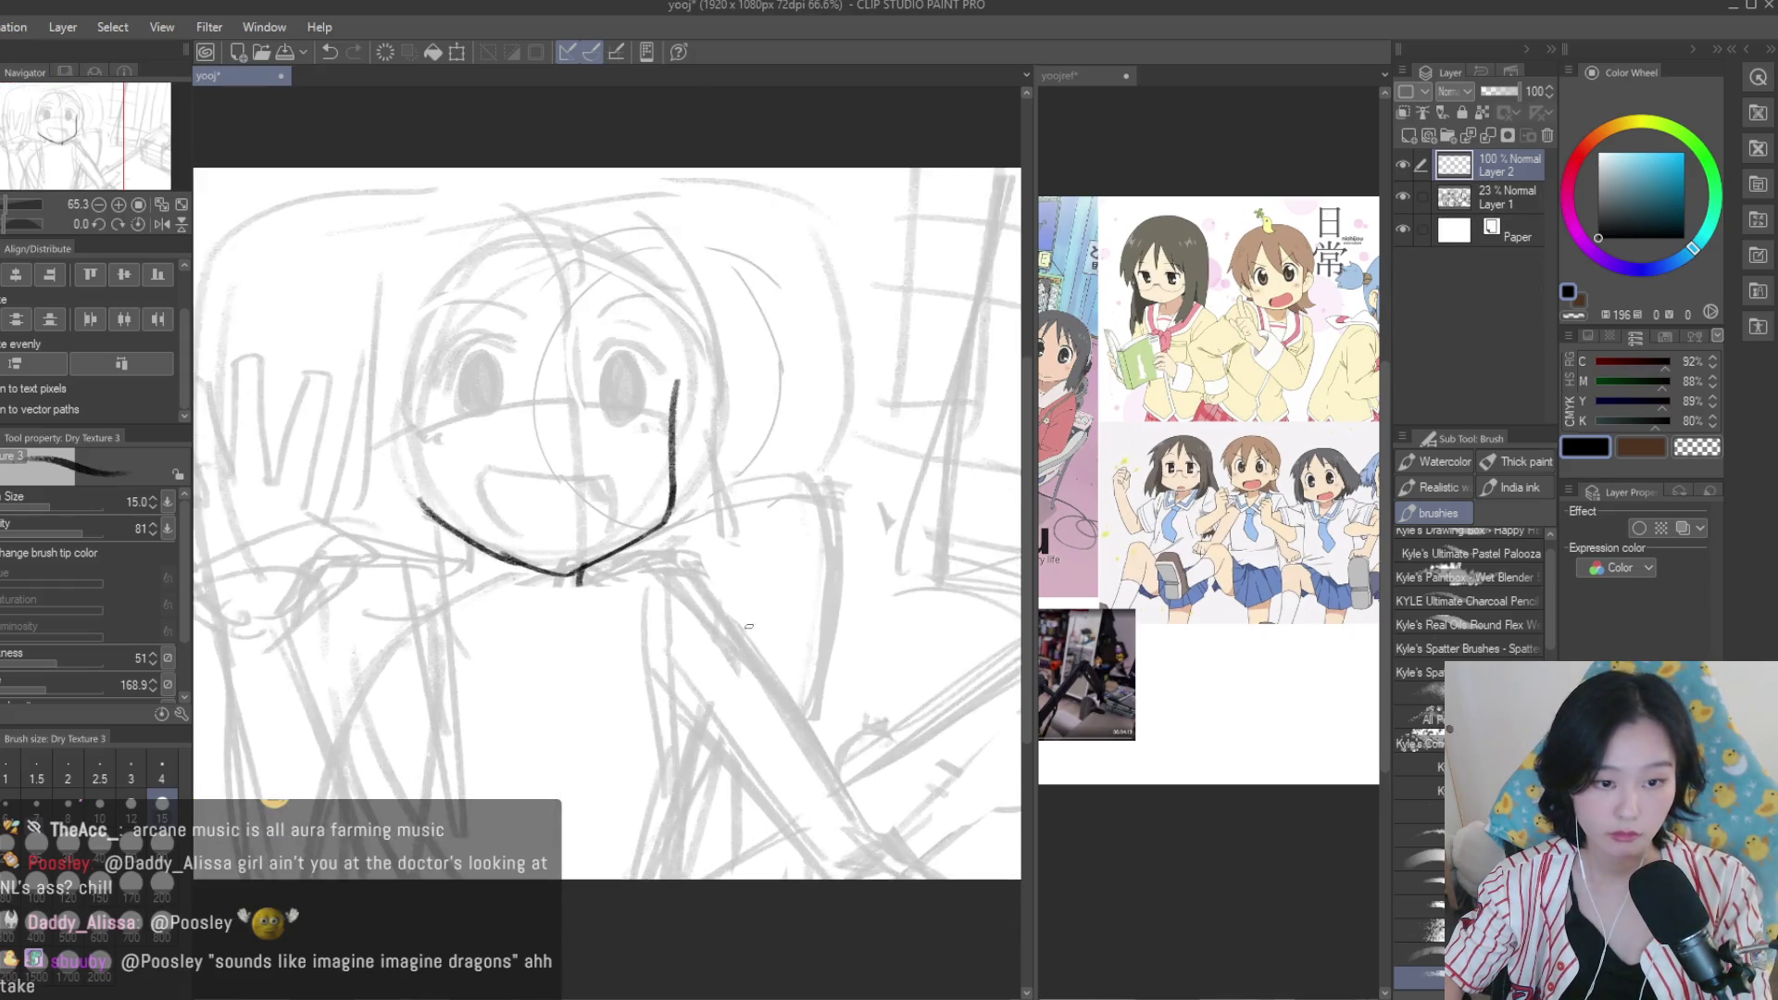
pyautogui.moveTo(463, 546); pyautogui.dragTo(466, 597)
pyautogui.scroll(-5, 467, 597)
pyautogui.click(1499, 196)
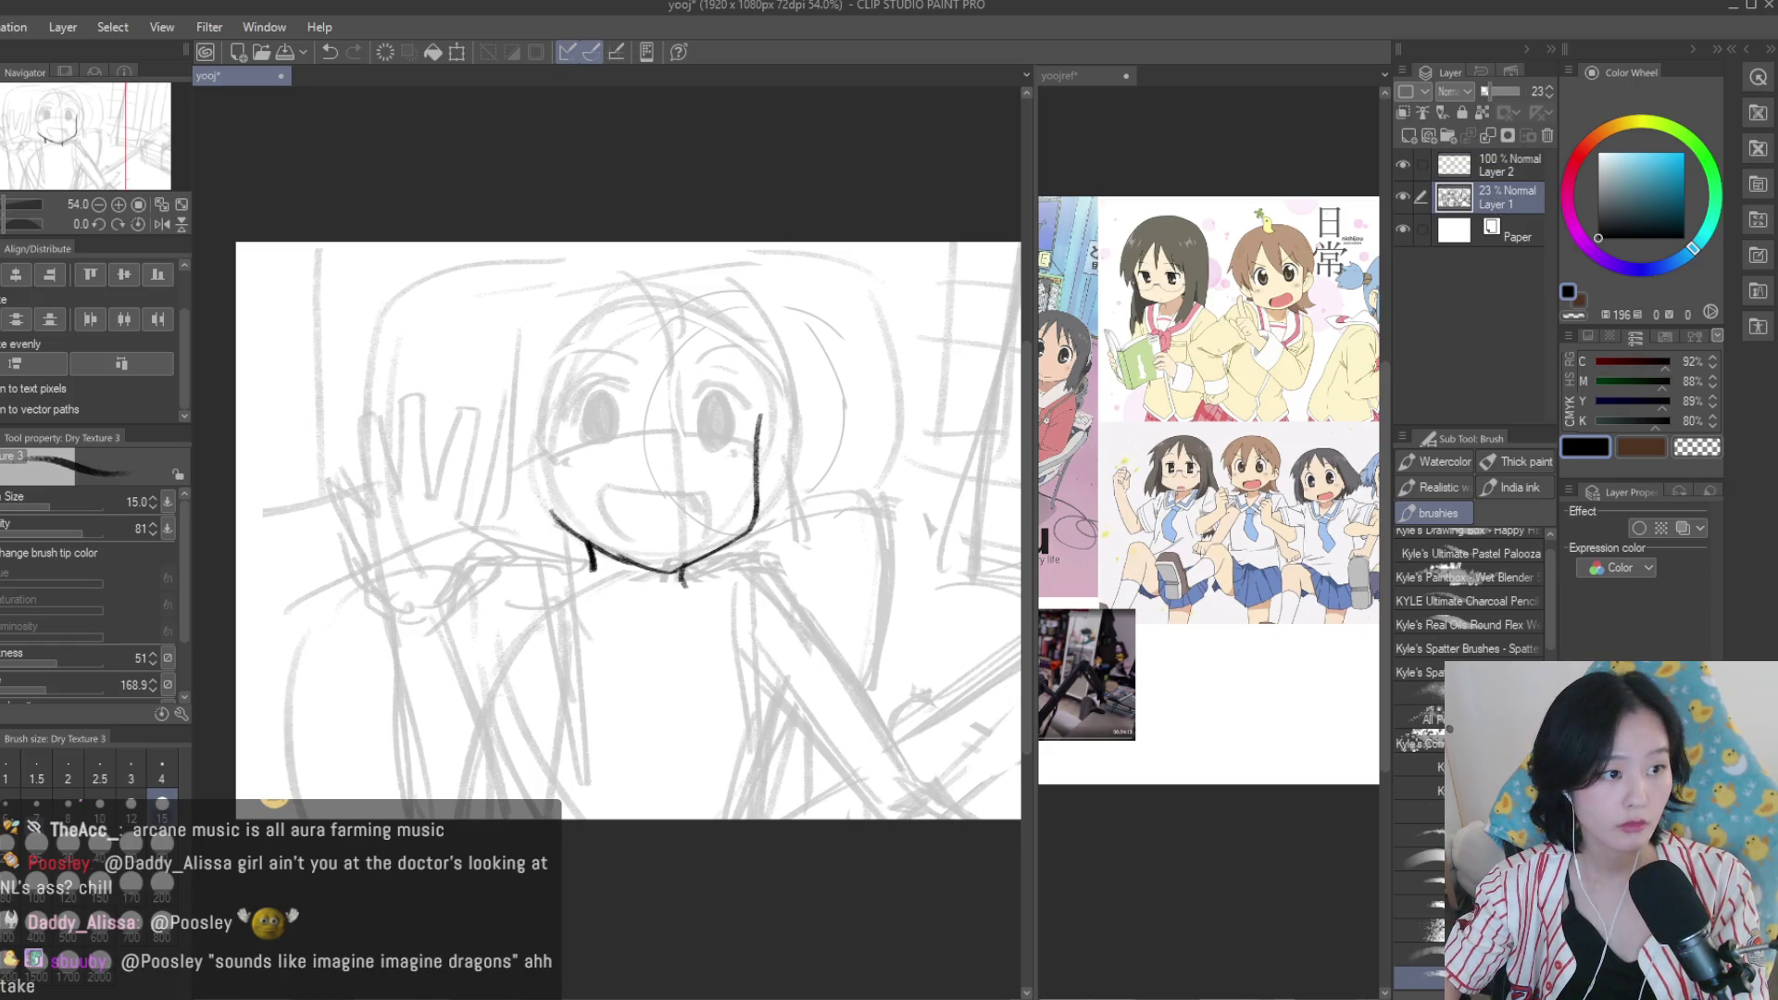
# Erase the eyes and mouth from the faded sketch on Layer 1, then return to Layer 2.
pyautogui.press('e')
pyautogui.moveTo(619, 422)
pyautogui.mouseDown()
pyautogui.moveTo(612, 408)
pyautogui.moveTo(706, 484)
pyautogui.moveTo(731, 435)
pyautogui.mouseUp()
pyautogui.scroll(-2, 732, 435)
pyautogui.scroll(2, 838, 416)
pyautogui.click(1509, 166)
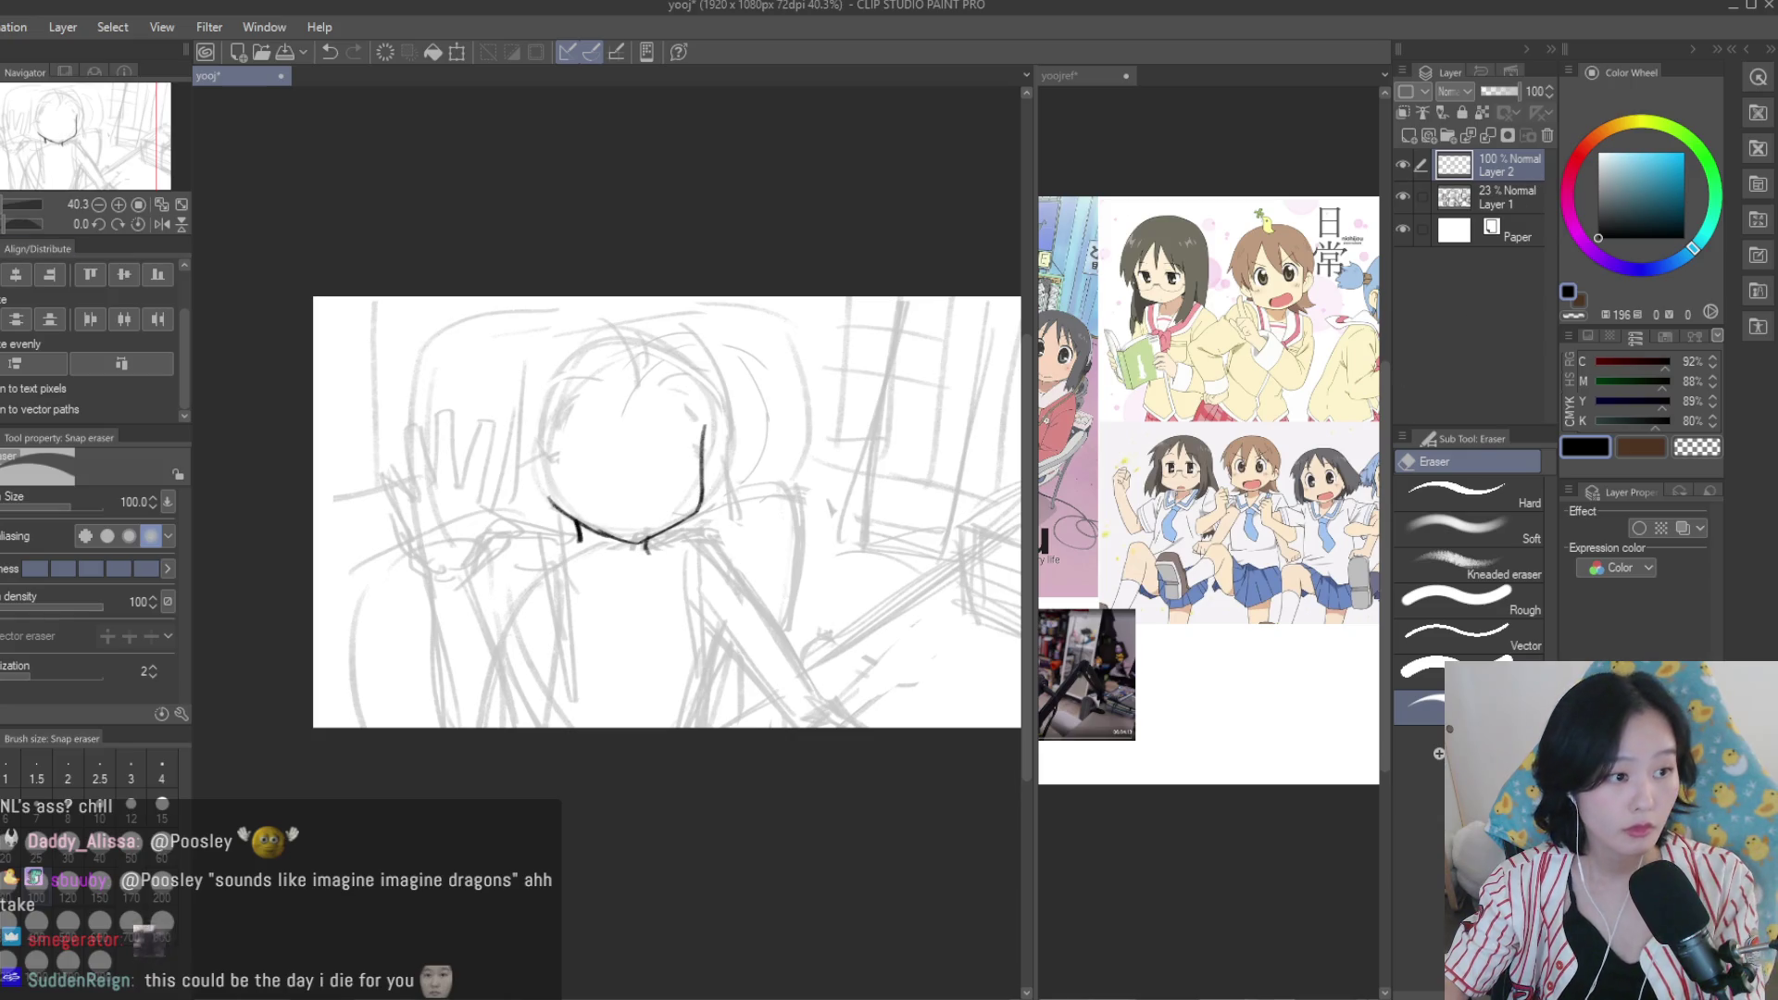
# Ink a second tick at the left jaw and thicken the chin's middle tick.
pyautogui.press('b')
pyautogui.scroll(-1, 1208, 491)
pyautogui.scroll(2, 1208, 491)
pyautogui.scroll(2, 687, 567)
pyautogui.scroll(2, 687, 567)
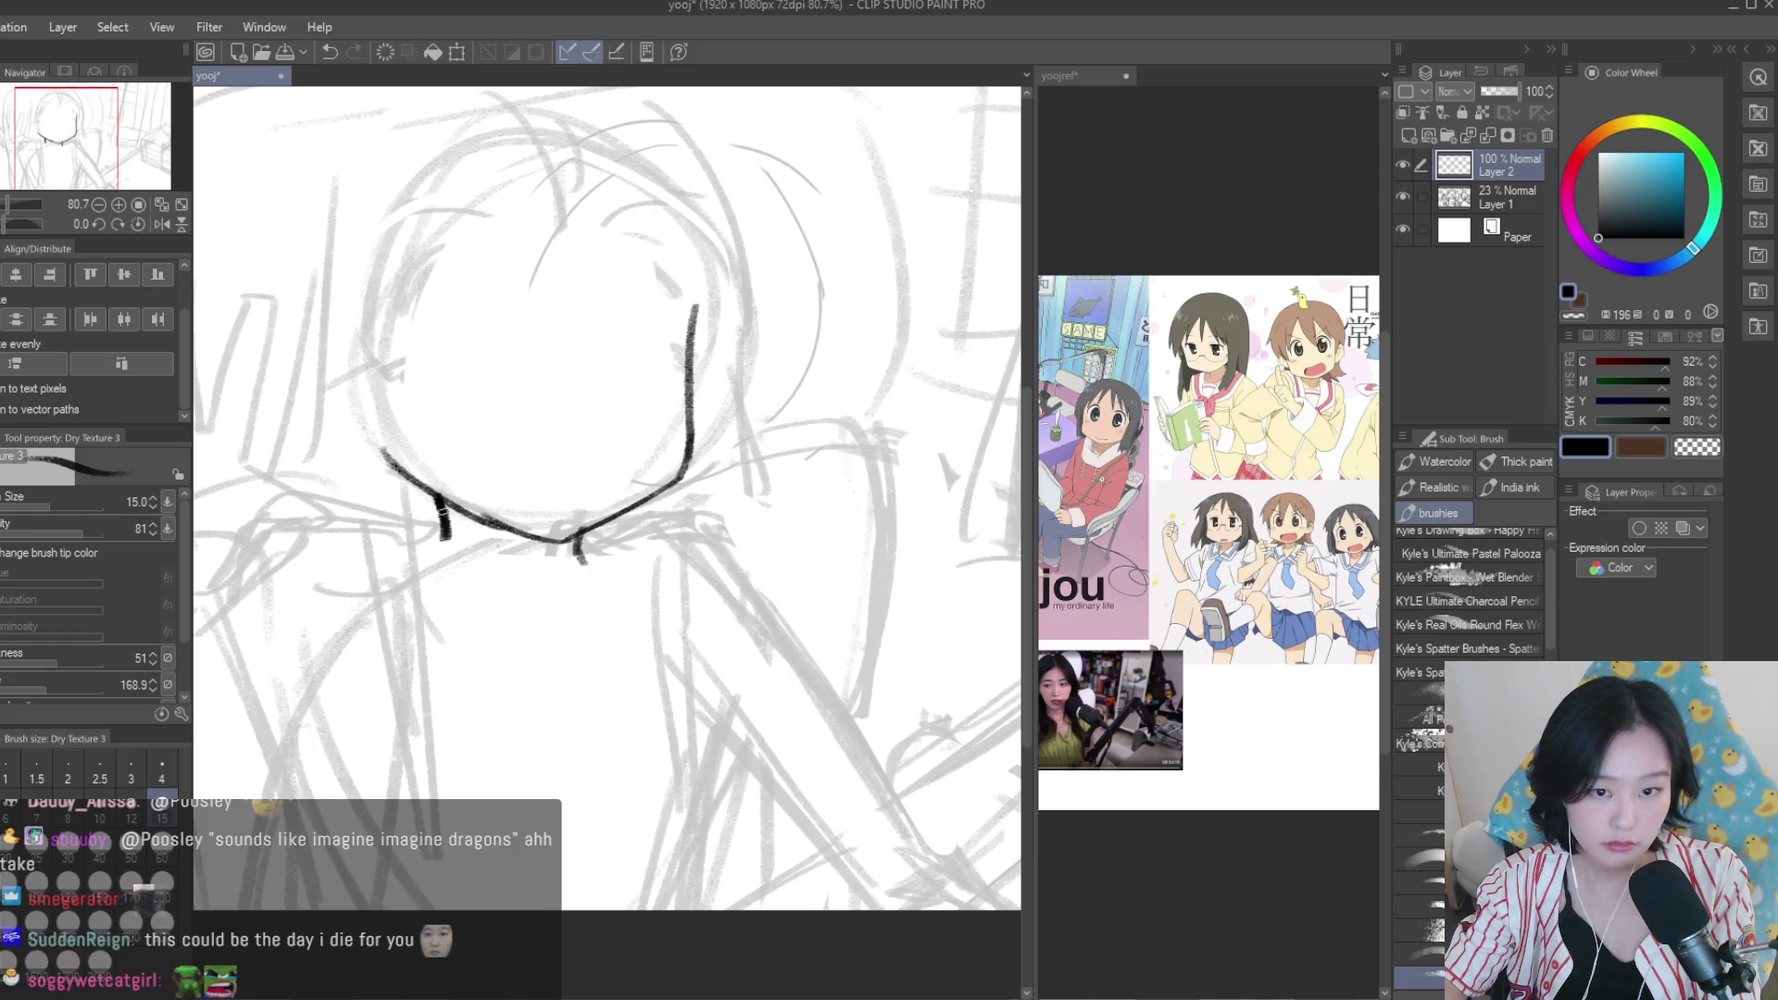
pyautogui.scroll(1, 441, 507)
pyautogui.moveTo(452, 502); pyautogui.dragTo(457, 556)
pyautogui.moveTo(586, 535)
pyautogui.mouseDown()
pyautogui.moveTo(583, 568)
pyautogui.moveTo(455, 553)
pyautogui.moveTo(510, 591)
pyautogui.mouseUp()
pyautogui.press('e')
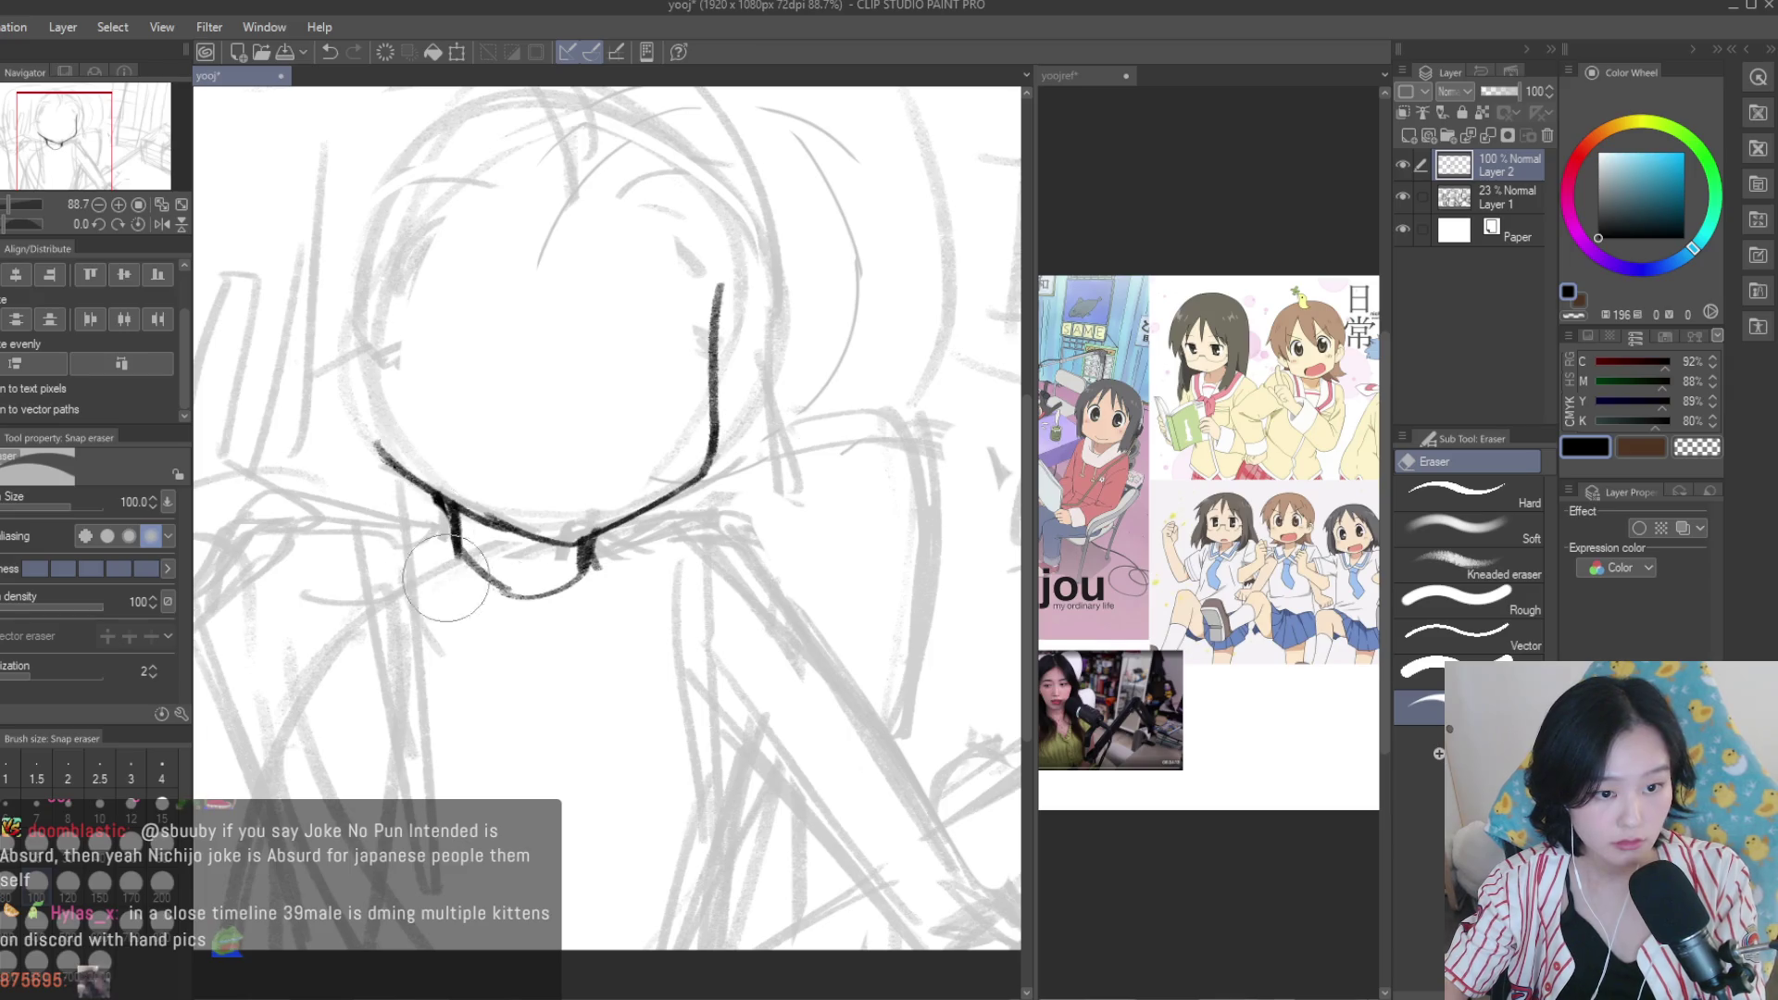
pyautogui.press('b')
# Ink the neck line outward from the chin, undoing trial strokes below it.
pyautogui.scroll(-1, 533, 515)
pyautogui.scroll(1, 533, 515)
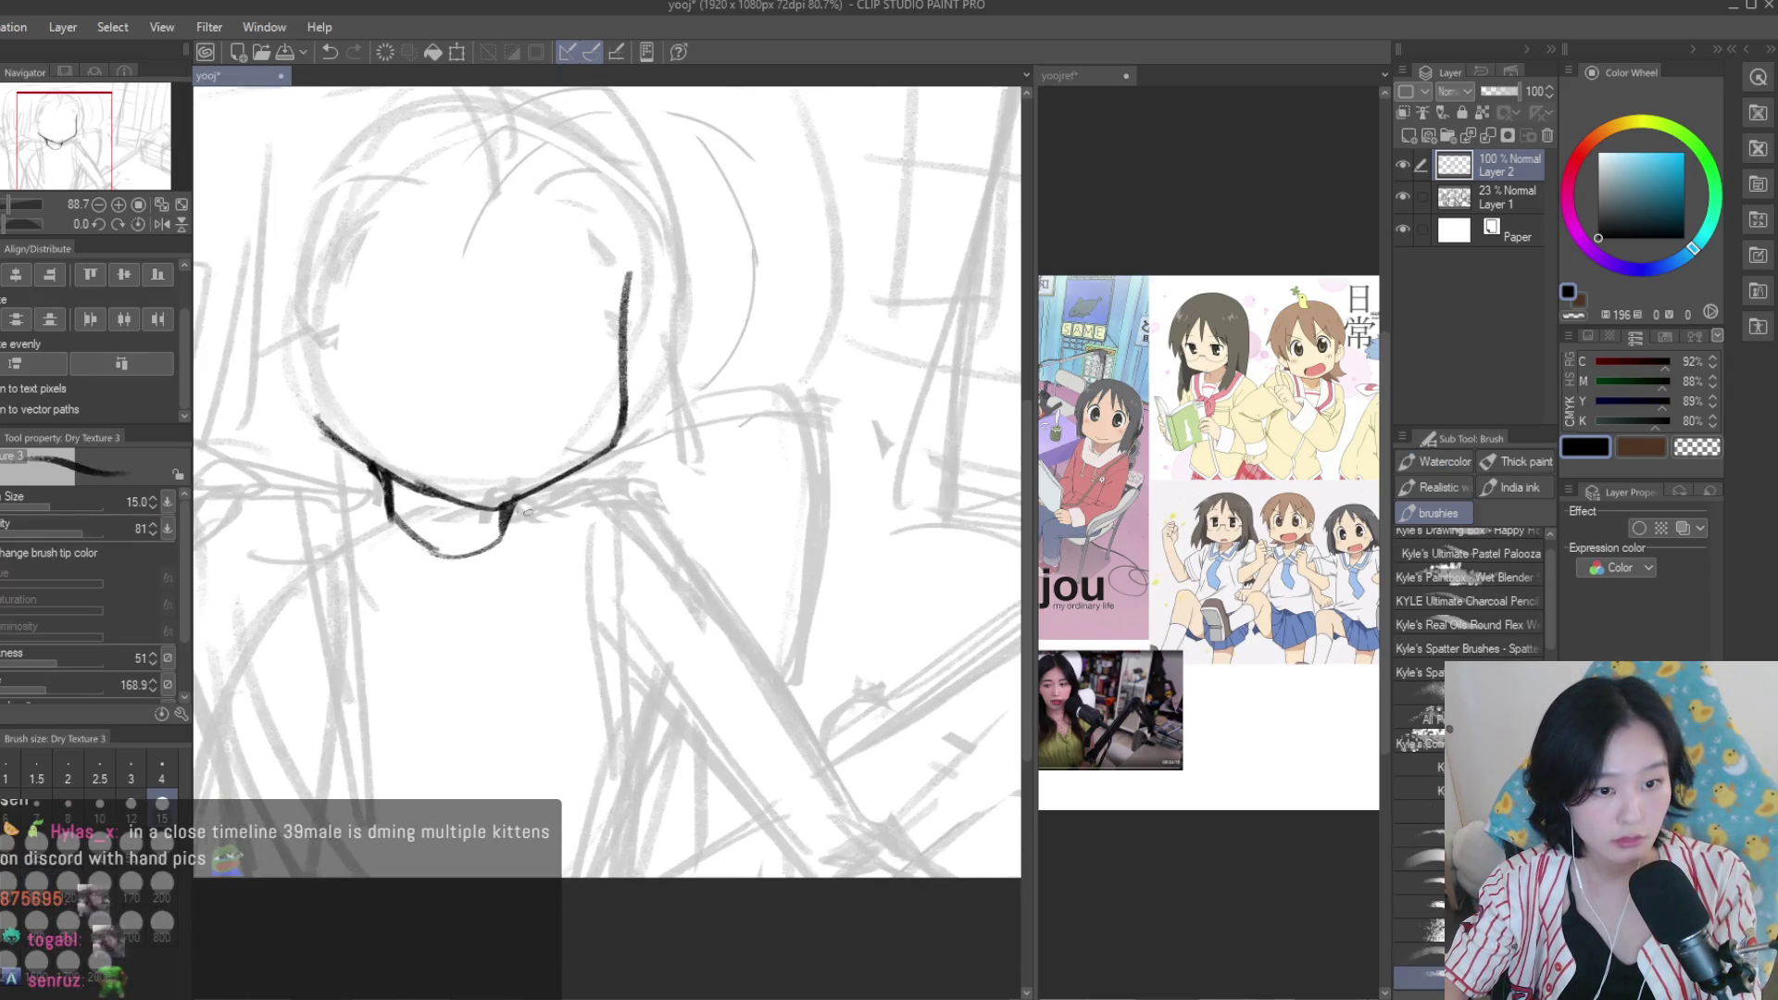
pyautogui.moveTo(516, 505)
pyautogui.mouseDown()
pyautogui.moveTo(653, 544)
pyautogui.moveTo(639, 535)
pyautogui.mouseUp()
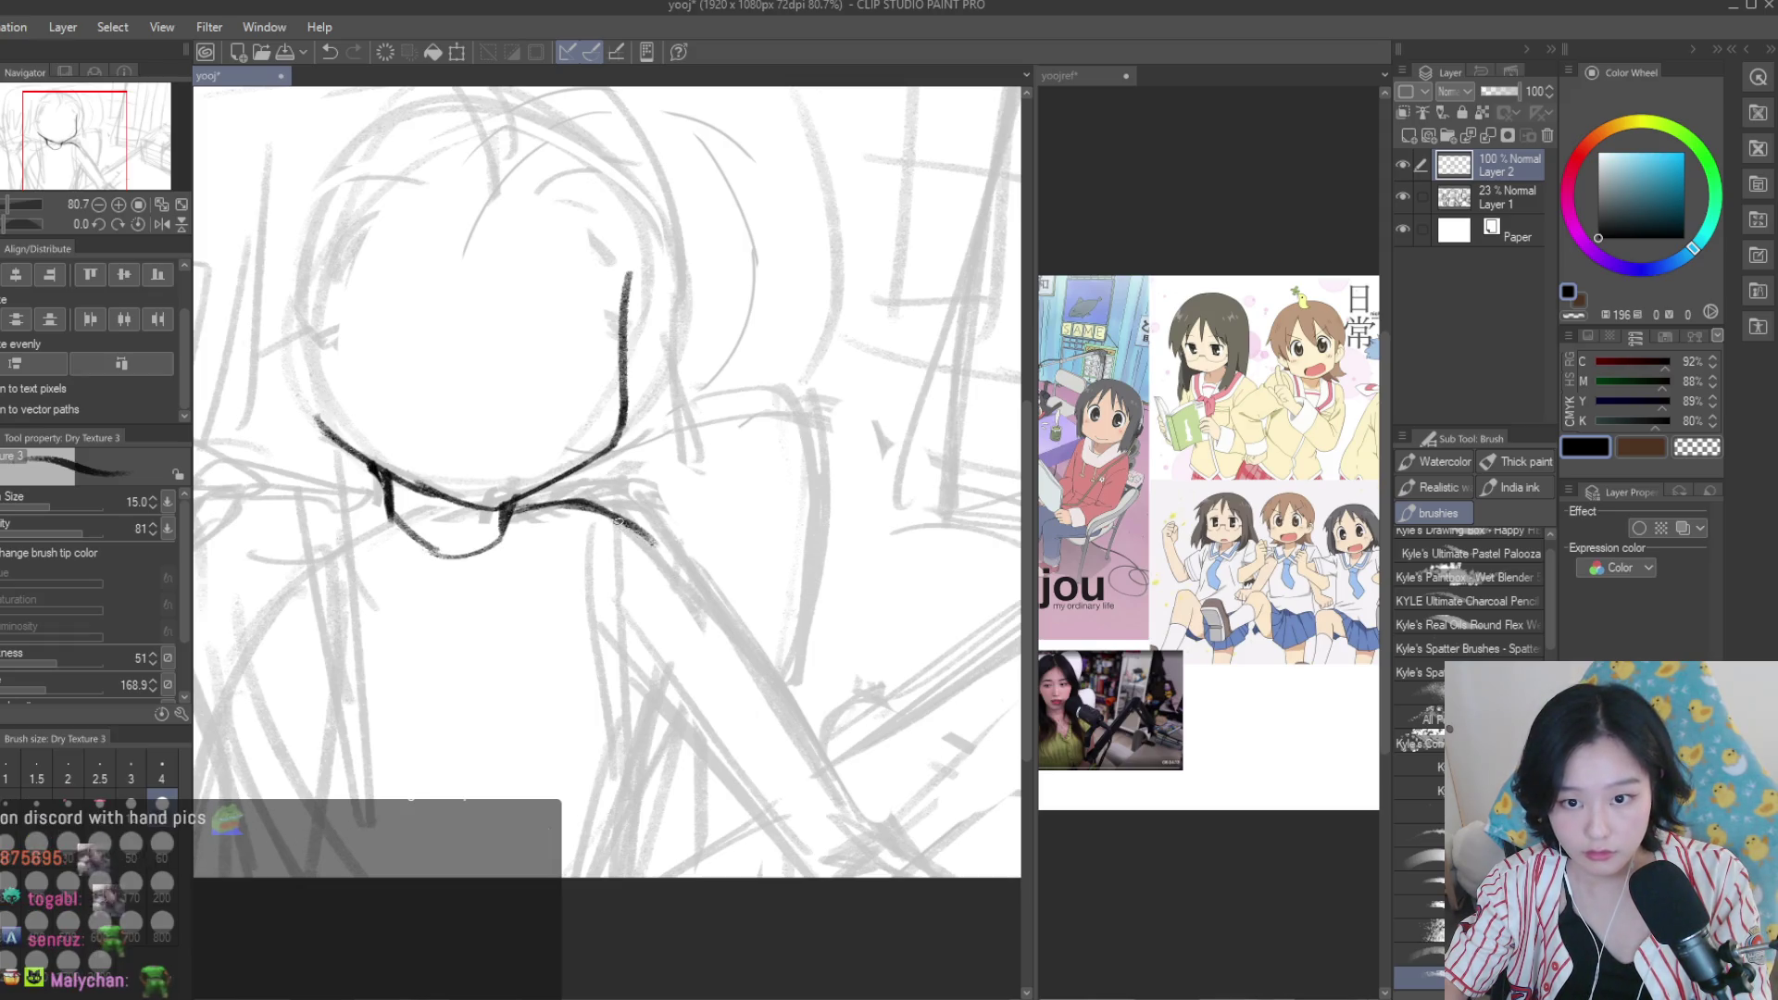
pyautogui.moveTo(687, 595); pyautogui.dragTo(820, 786)
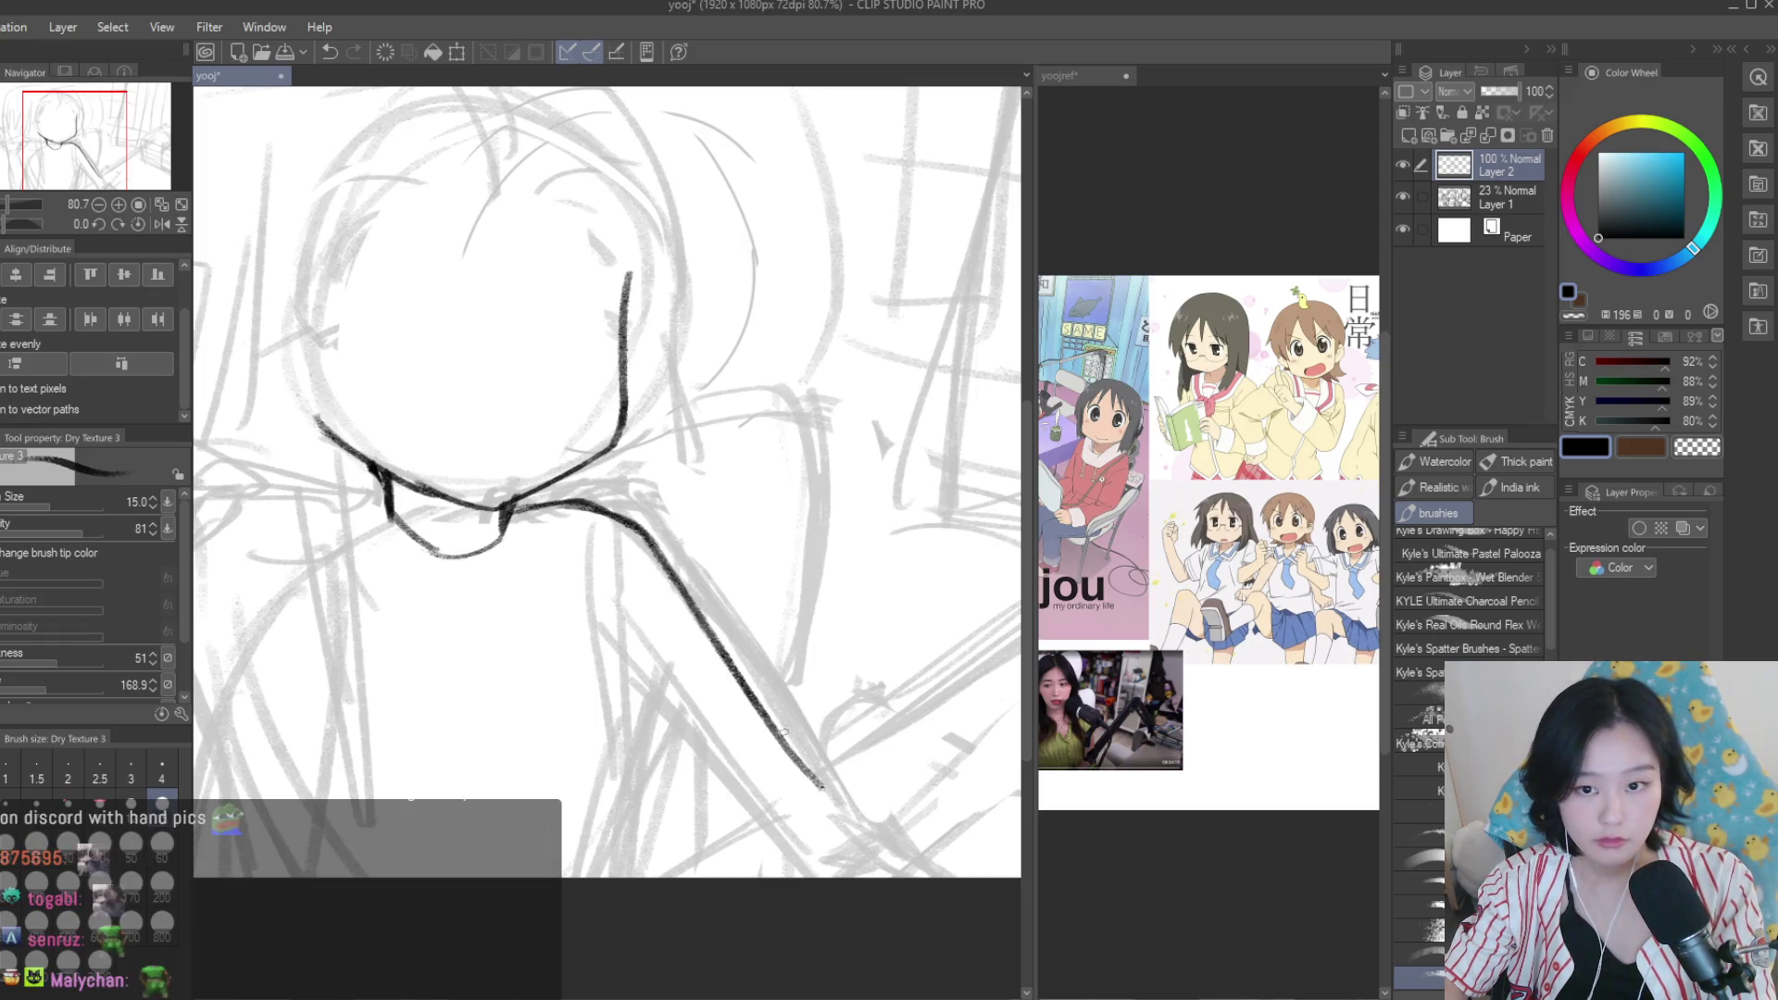
pyautogui.hotkey('ctrl', 'z')
pyautogui.hotkey('ctrl', 'z')
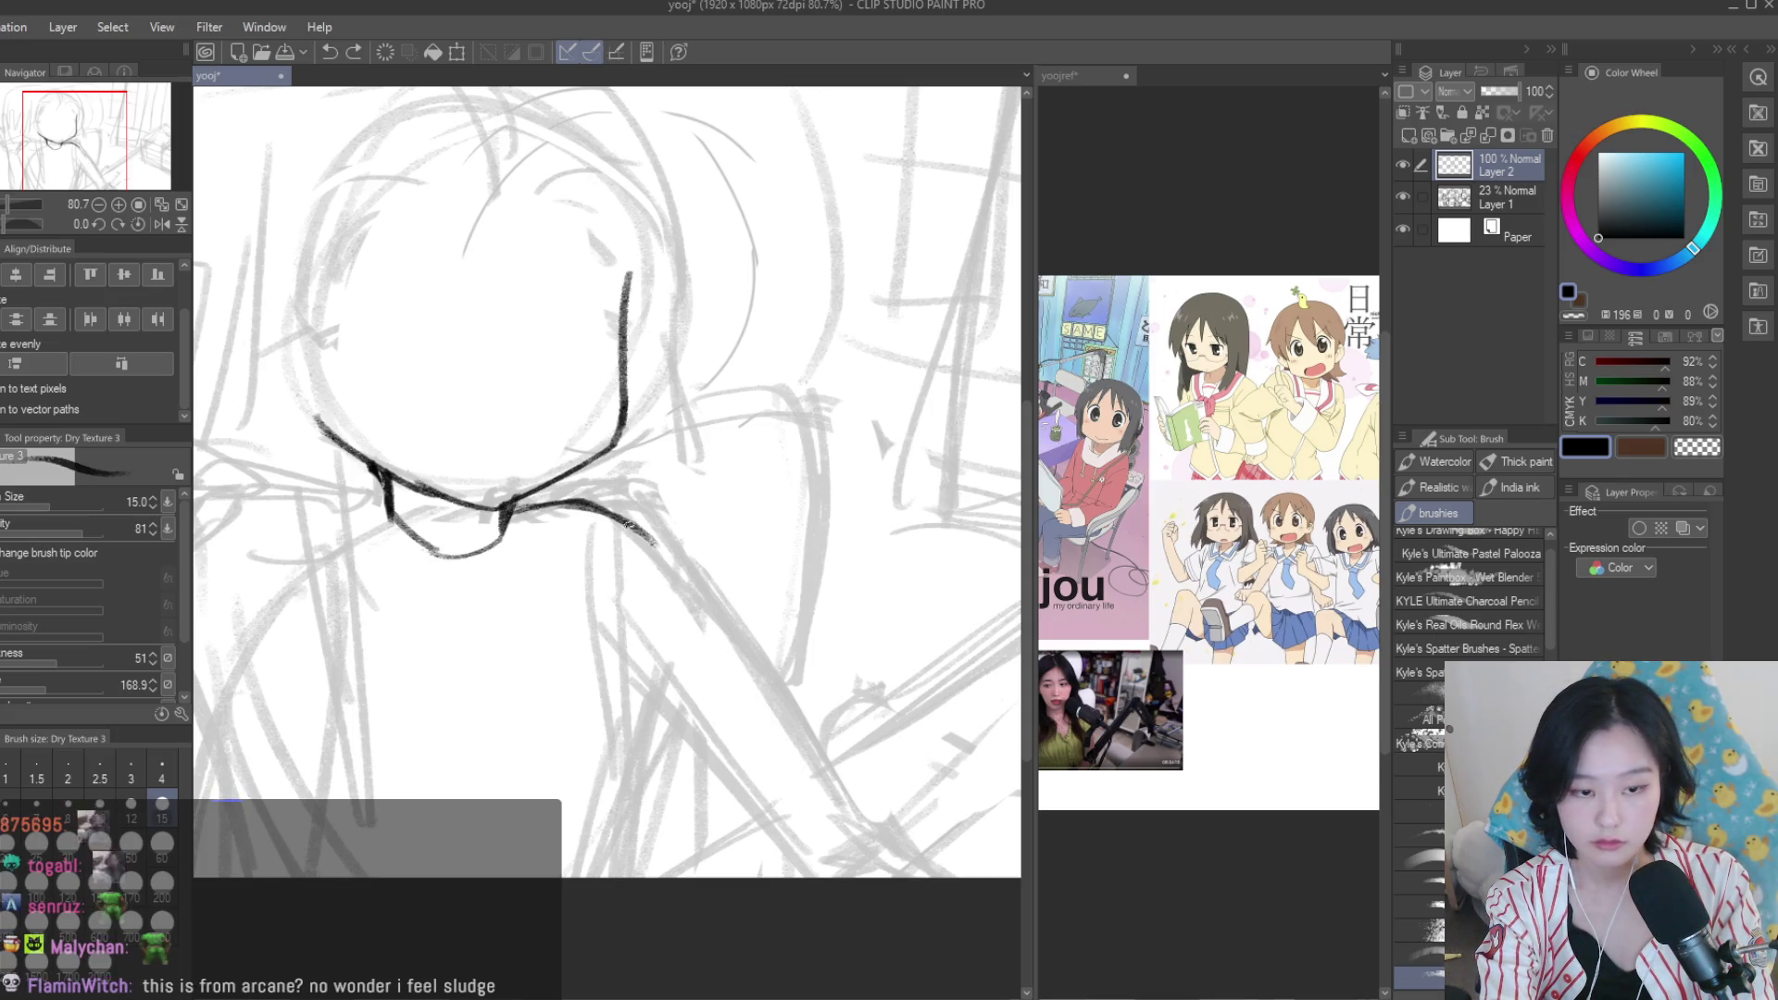
pyautogui.moveTo(507, 505)
pyautogui.mouseDown()
pyautogui.moveTo(567, 506)
pyautogui.moveTo(726, 622)
pyautogui.mouseUp()
pyautogui.hotkey('ctrl', 'z')
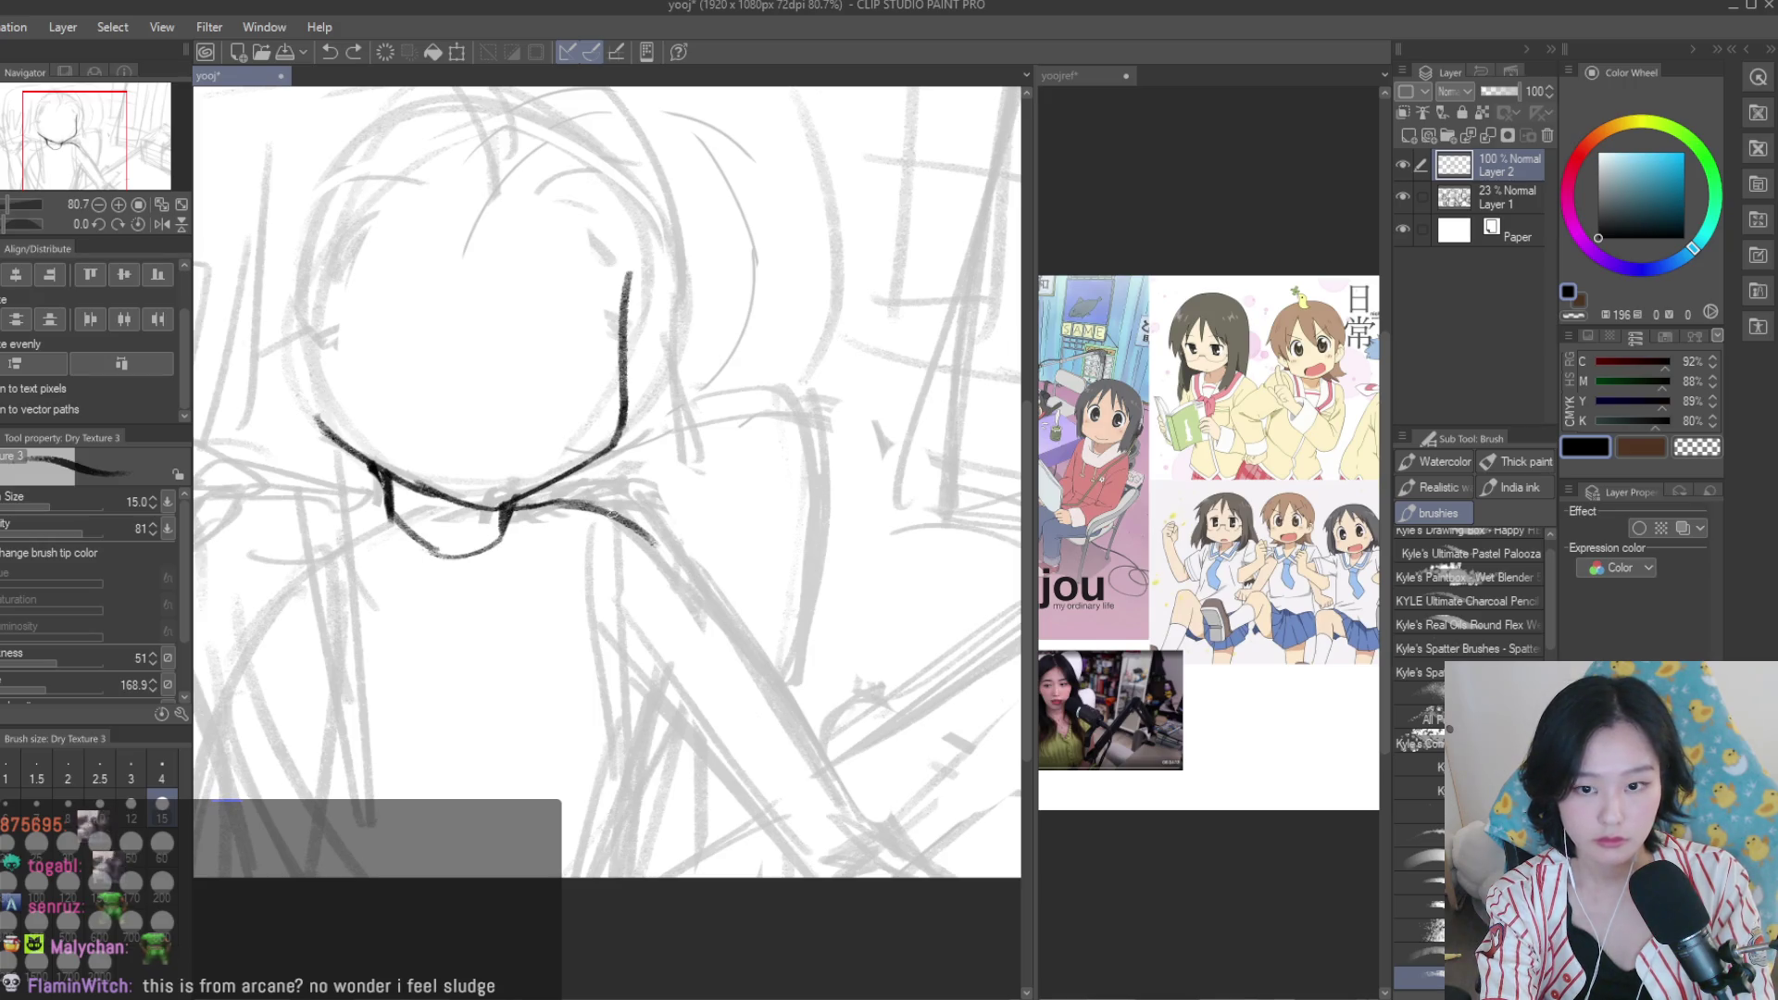
pyautogui.moveTo(630, 524); pyautogui.dragTo(811, 764)
pyautogui.hotkey('ctrl', 'z')
# Draw the long shoulder line down-right with a shorter parallel arm line below it.
pyautogui.hotkey('ctrl', 'z')
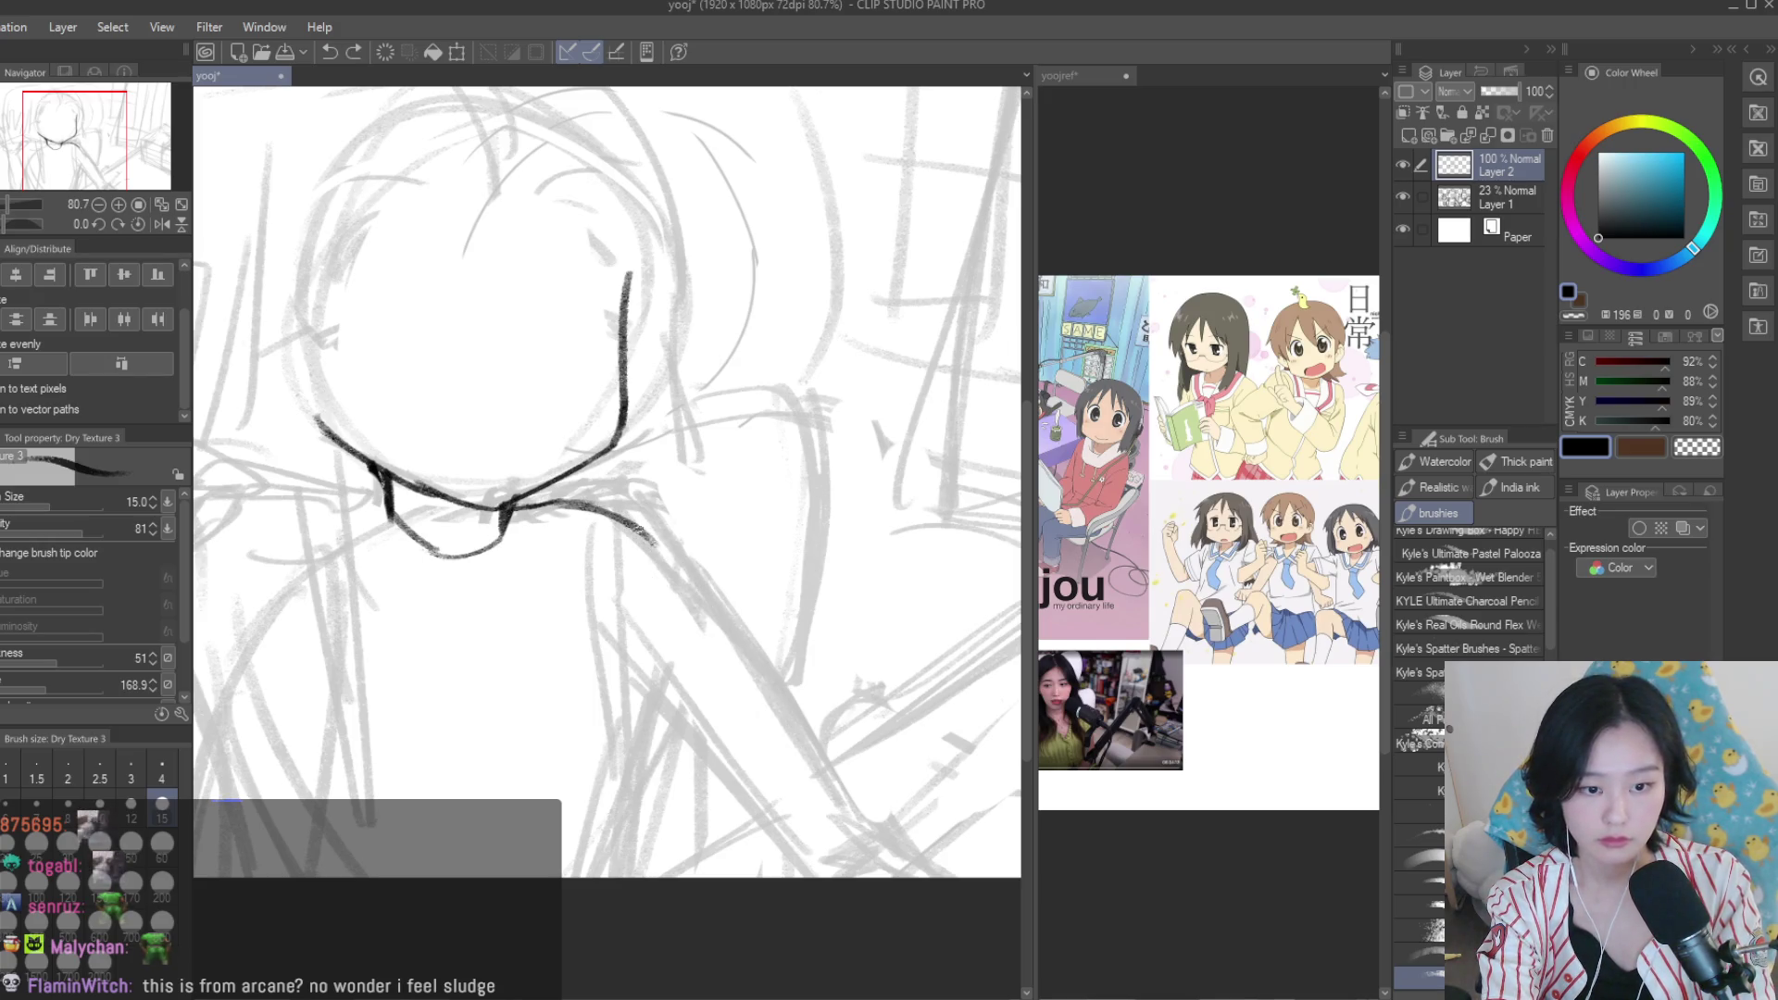
pyautogui.moveTo(657, 551); pyautogui.dragTo(852, 820)
pyautogui.moveTo(606, 660); pyautogui.dragTo(780, 853)
pyautogui.moveTo(607, 585); pyautogui.dragTo(602, 686)
# Redraw the vertical arm line several times until its length and lower part sit right.
pyautogui.hotkey('ctrl', 'z')
pyautogui.moveTo(608, 590); pyautogui.dragTo(602, 733)
pyautogui.hotkey('ctrl', 'z')
pyautogui.moveTo(603, 583); pyautogui.dragTo(620, 676)
pyautogui.hotkey('ctrl', 'z')
pyautogui.moveTo(600, 584); pyautogui.dragTo(633, 694)
pyautogui.moveTo(633, 639); pyautogui.dragTo(619, 869)
pyautogui.hotkey('ctrl', 'z')
pyautogui.hotkey('ctrl', 'z')
pyautogui.moveTo(628, 755); pyautogui.dragTo(618, 859)
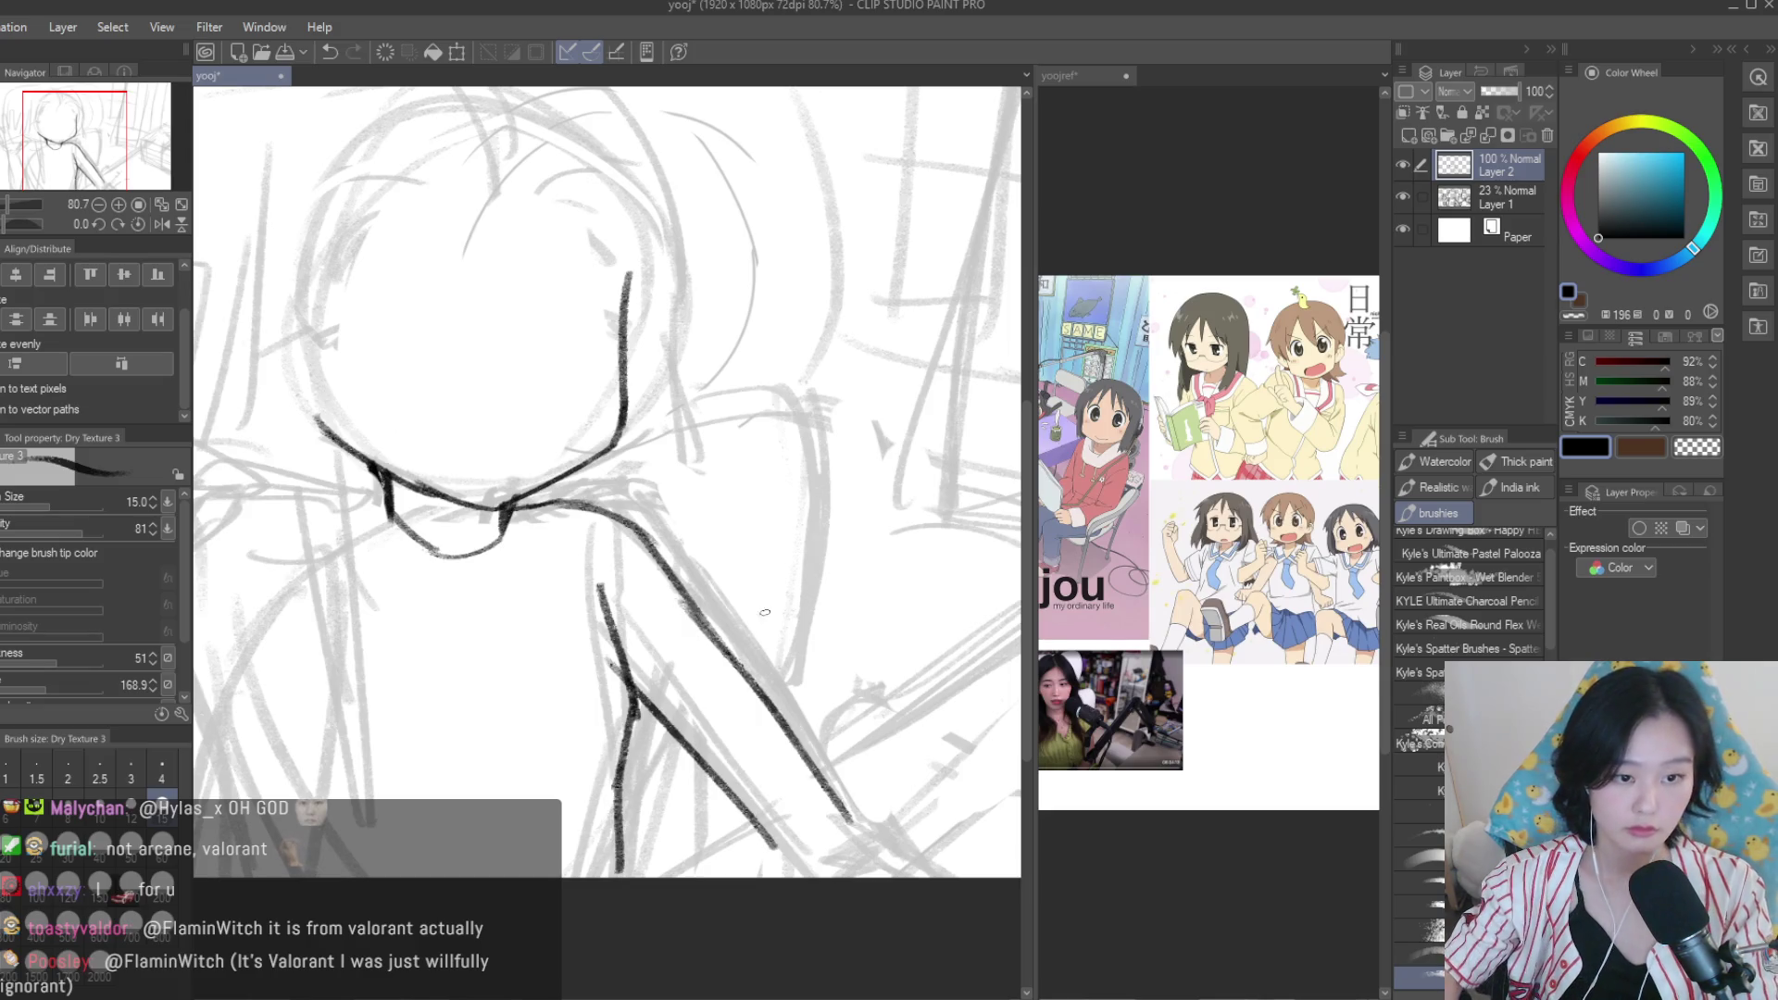
# Ink the curved arm line past the elbow with Dry Texture 3, keeping it after comparing undo/redo.
pyautogui.scroll(3, 763, 611)
pyautogui.moveTo(639, 452); pyautogui.dragTo(715, 670)
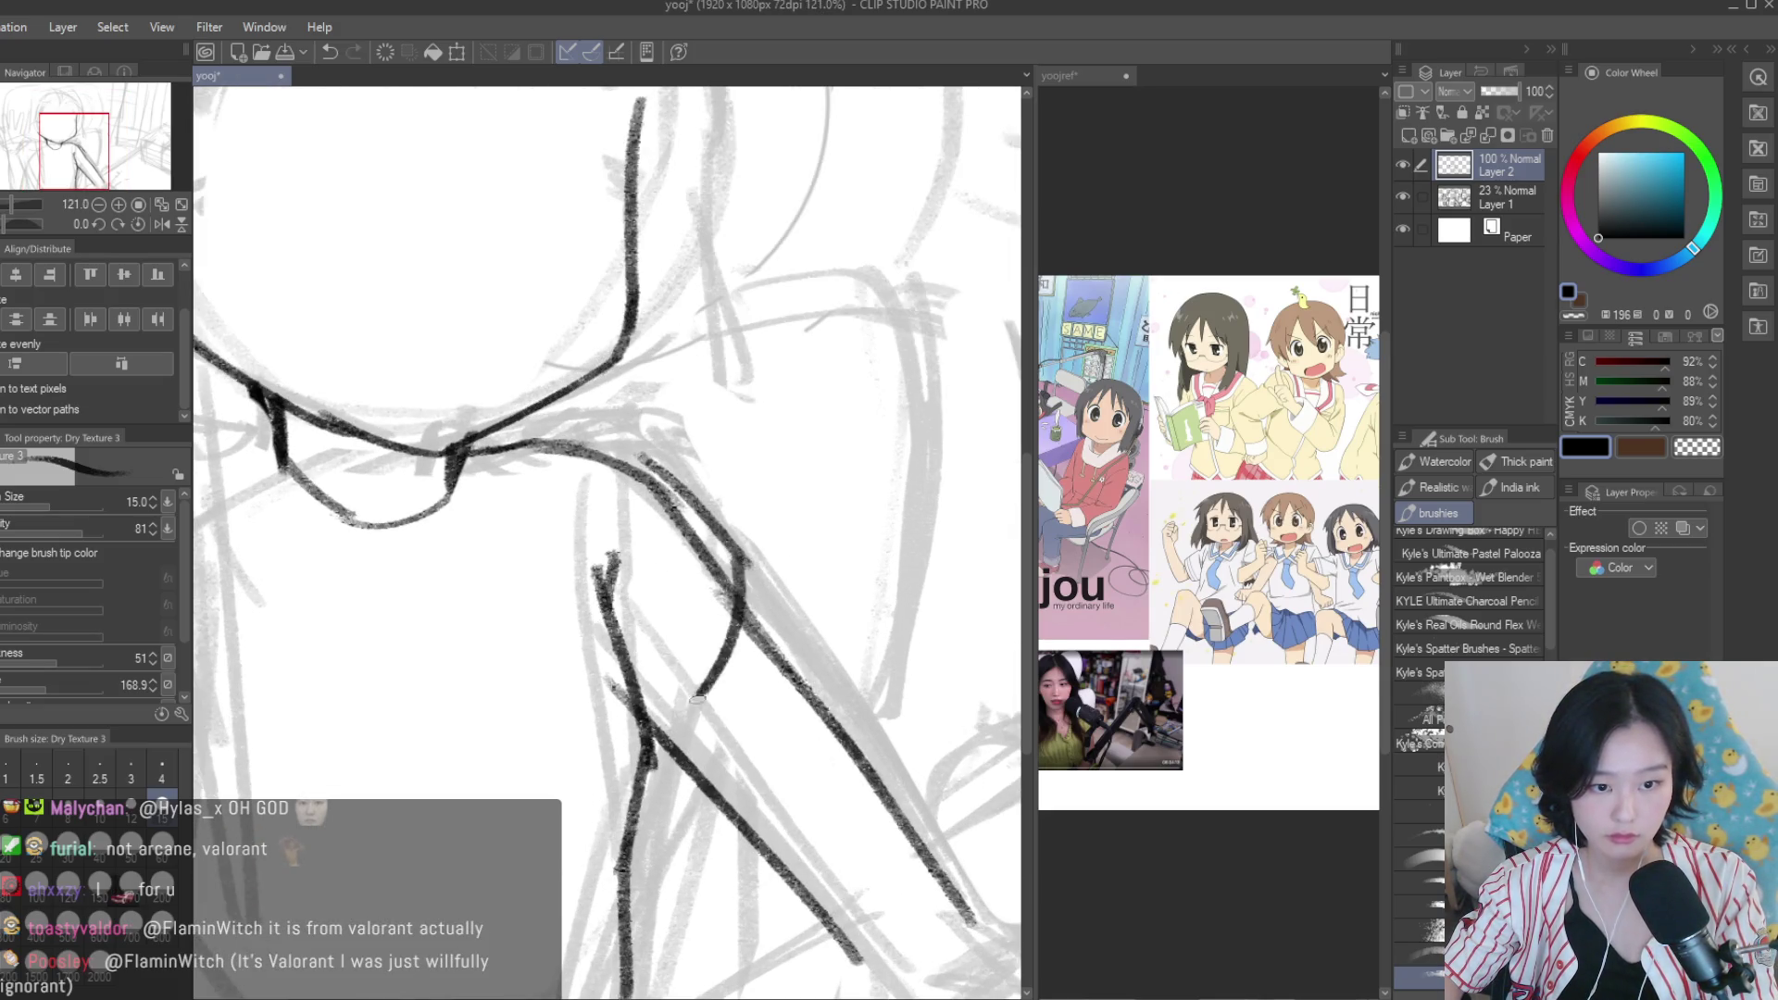
pyautogui.scroll(-4, 715, 670)
pyautogui.scroll(2, 731, 603)
pyautogui.scroll(1, 732, 605)
pyautogui.hotkey('ctrl', 'z')
pyautogui.hotkey('ctrl', 'y')
pyautogui.hotkey('ctrl', 'z')
pyautogui.hotkey('ctrl', 'y')
pyautogui.hotkey('ctrl', 'z')
pyautogui.hotkey('ctrl', 'y')
pyautogui.hotkey('ctrl', 'z')
pyautogui.hotkey('ctrl', 'y')
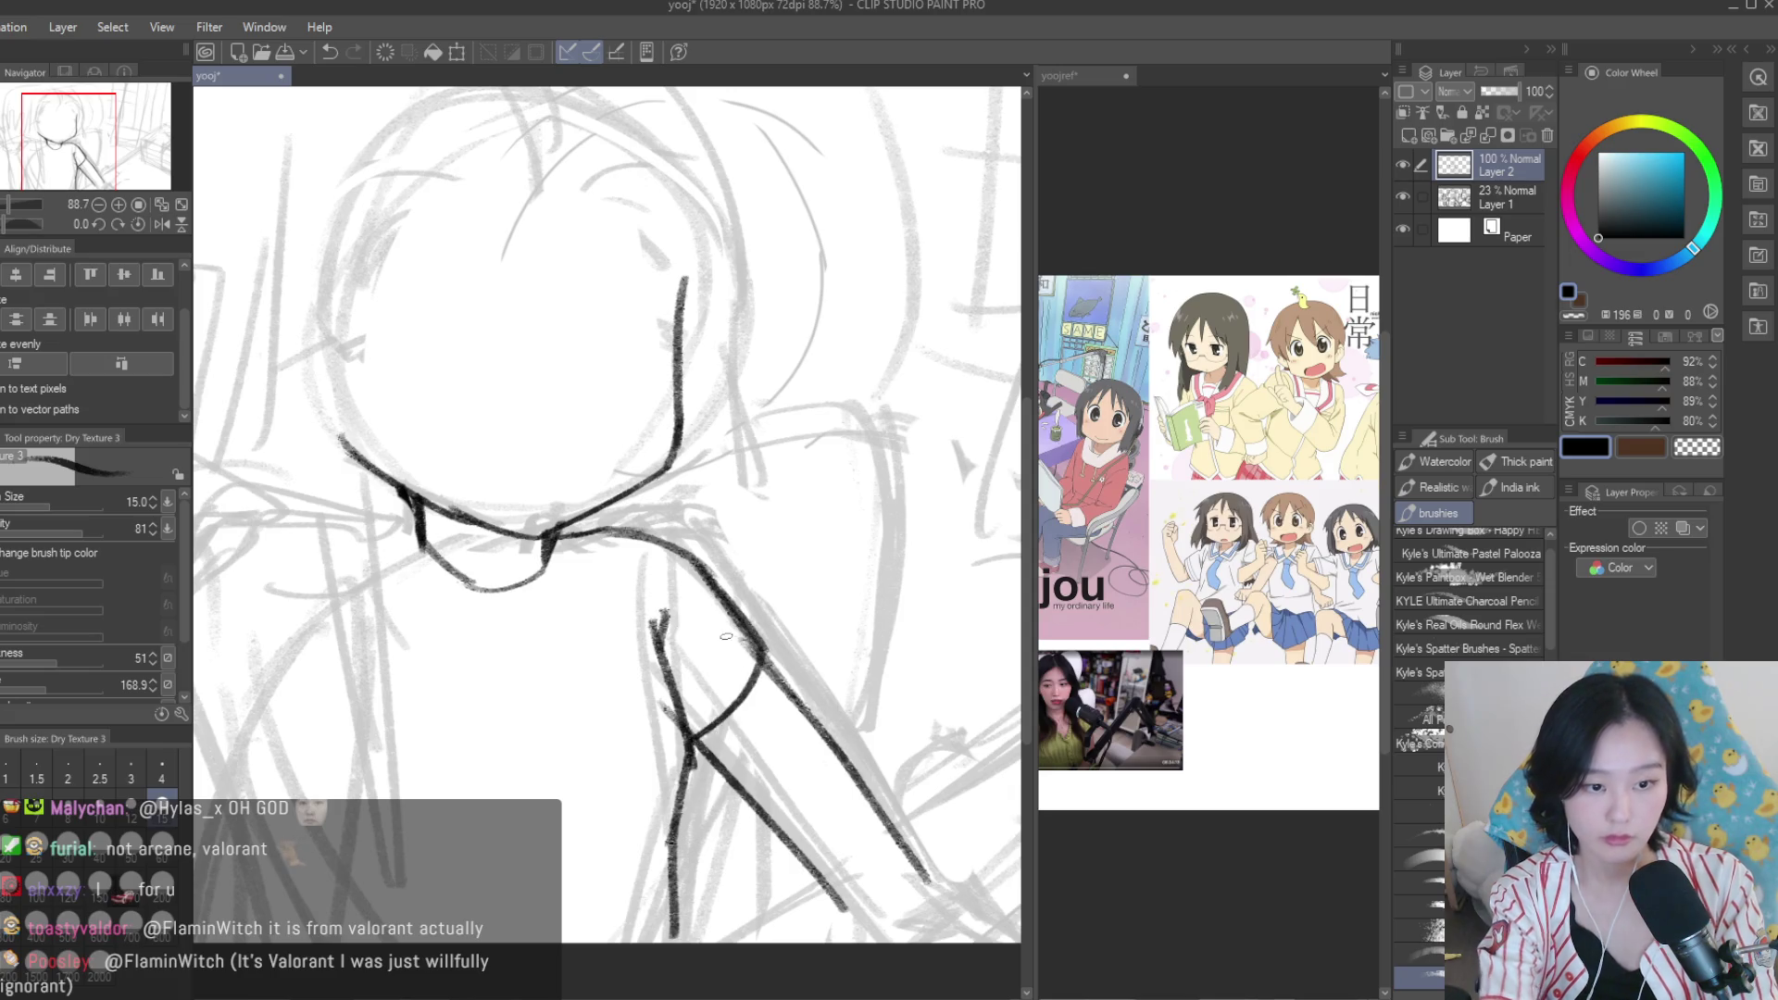
# Add a short stroke at the end of the shoulder line.
pyautogui.press('e')
pyautogui.scroll(-2, 728, 643)
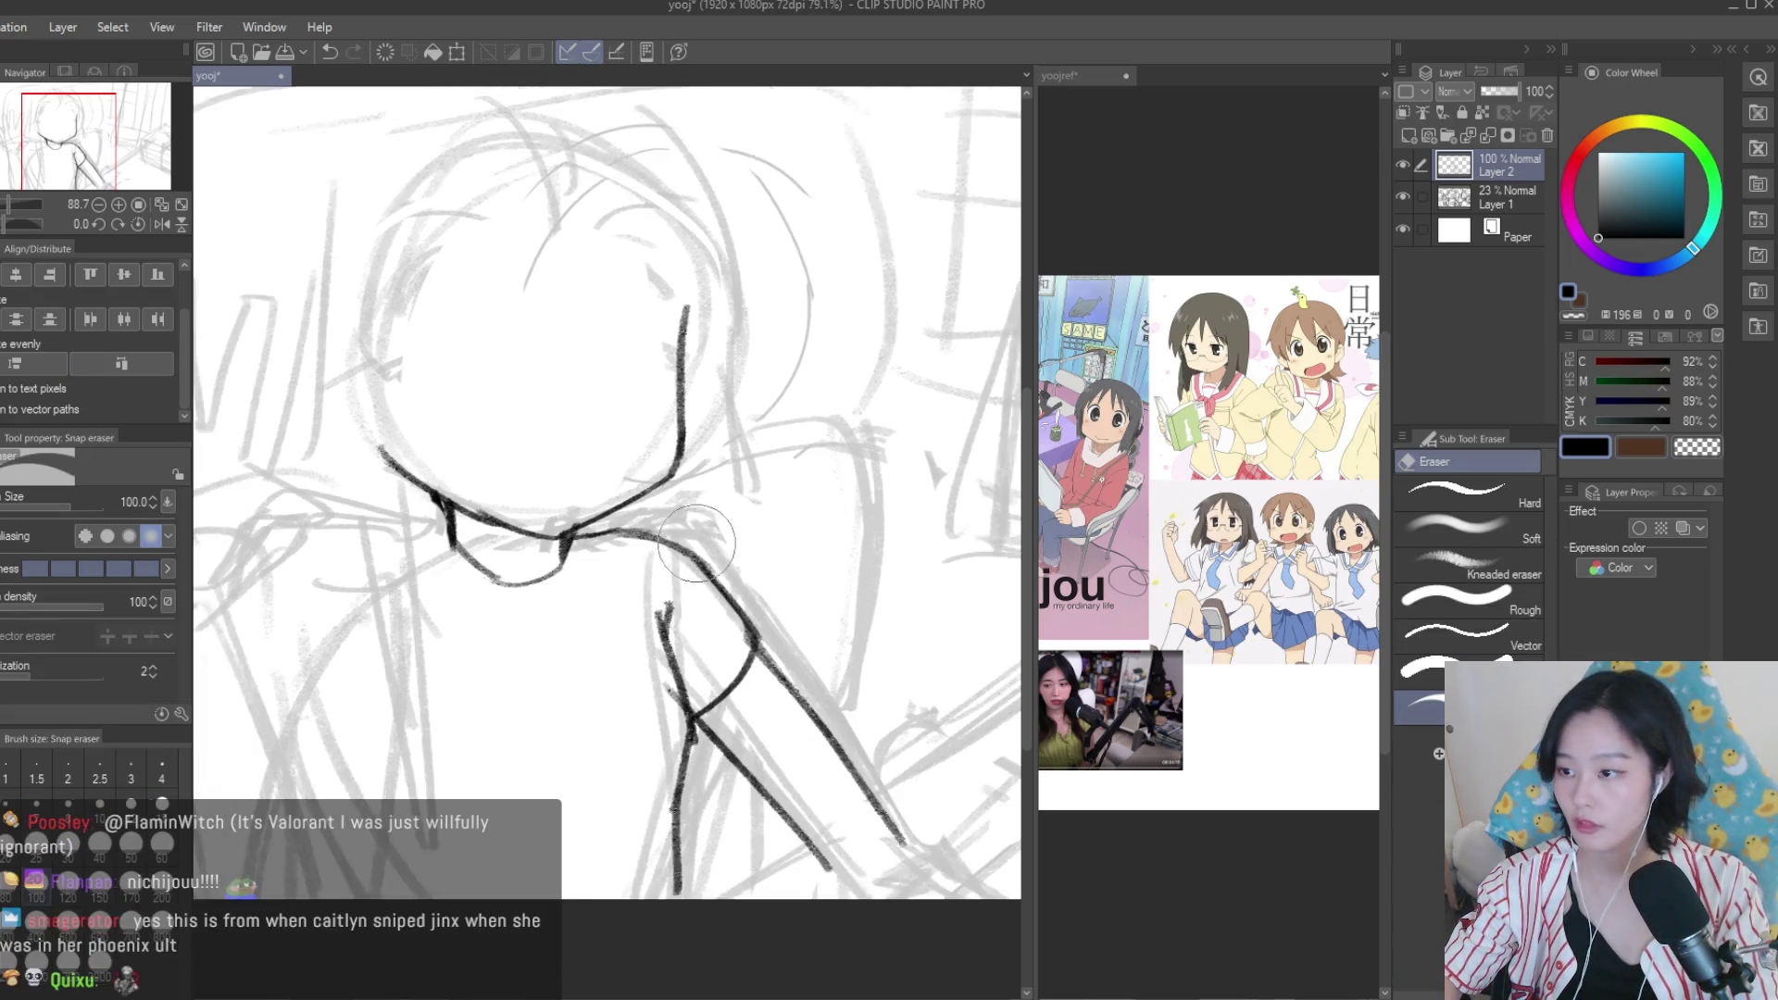
pyautogui.scroll(-2, 713, 460)
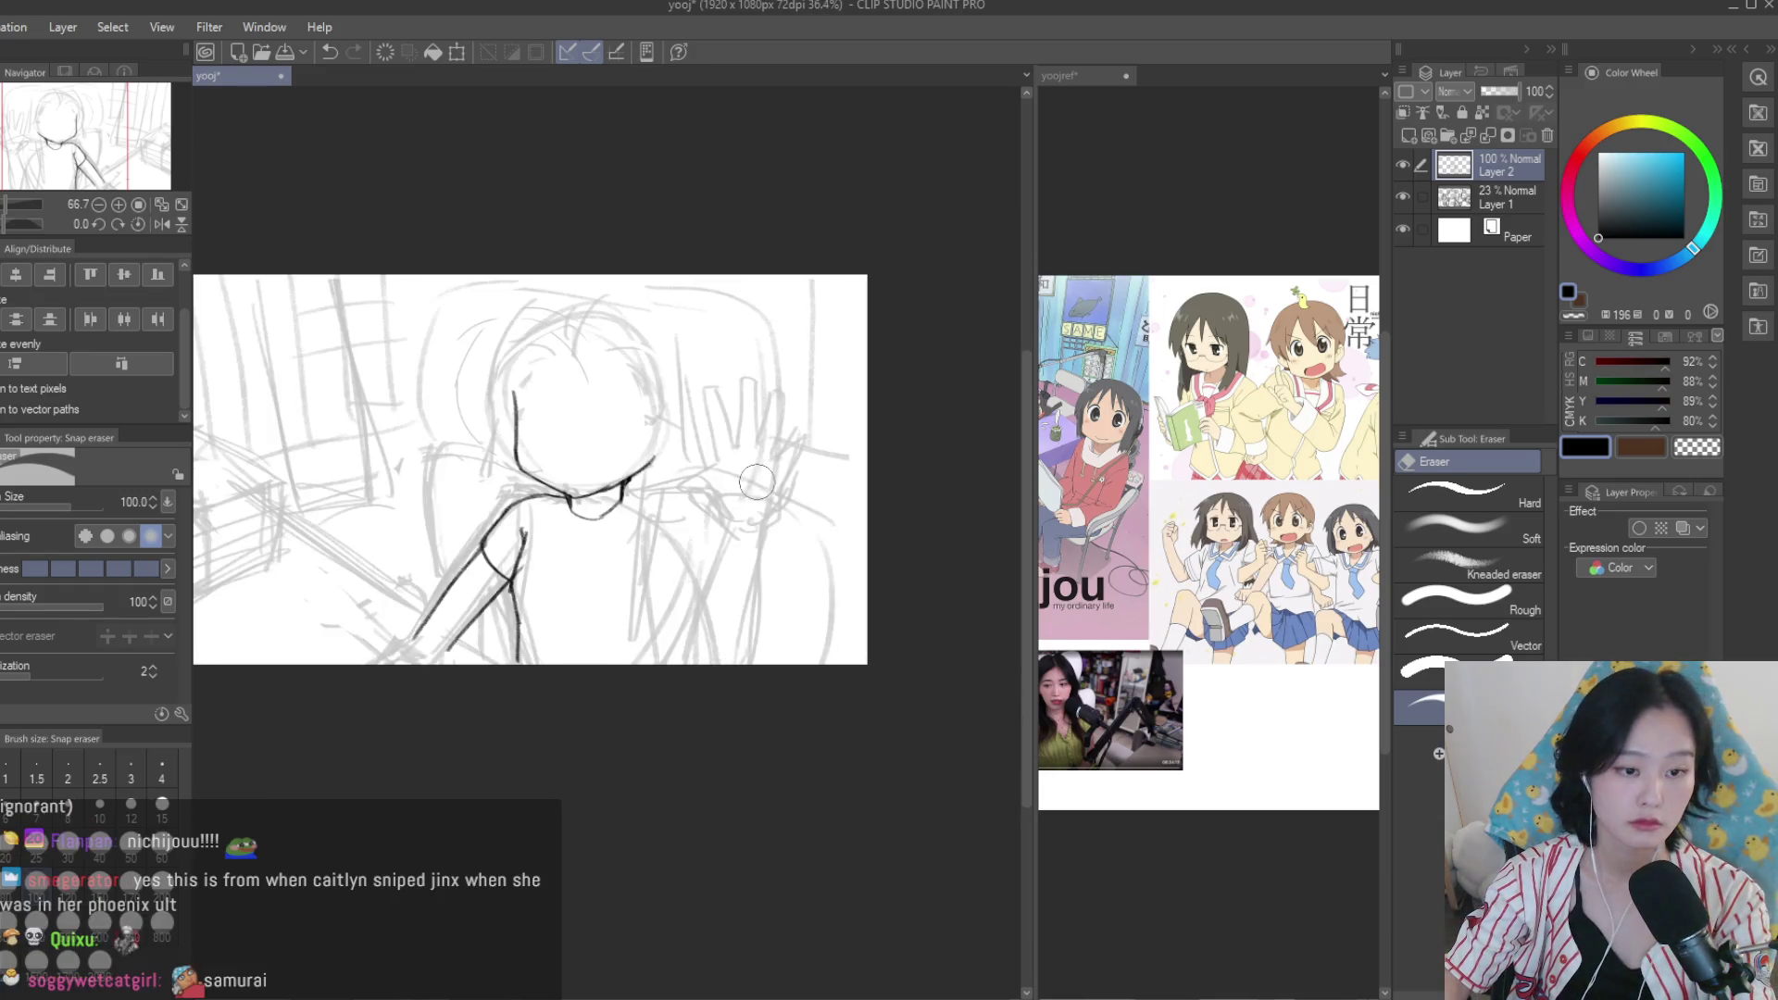
pyautogui.scroll(1, 649, 481)
pyautogui.press('b')
pyautogui.scroll(4, 876, 678)
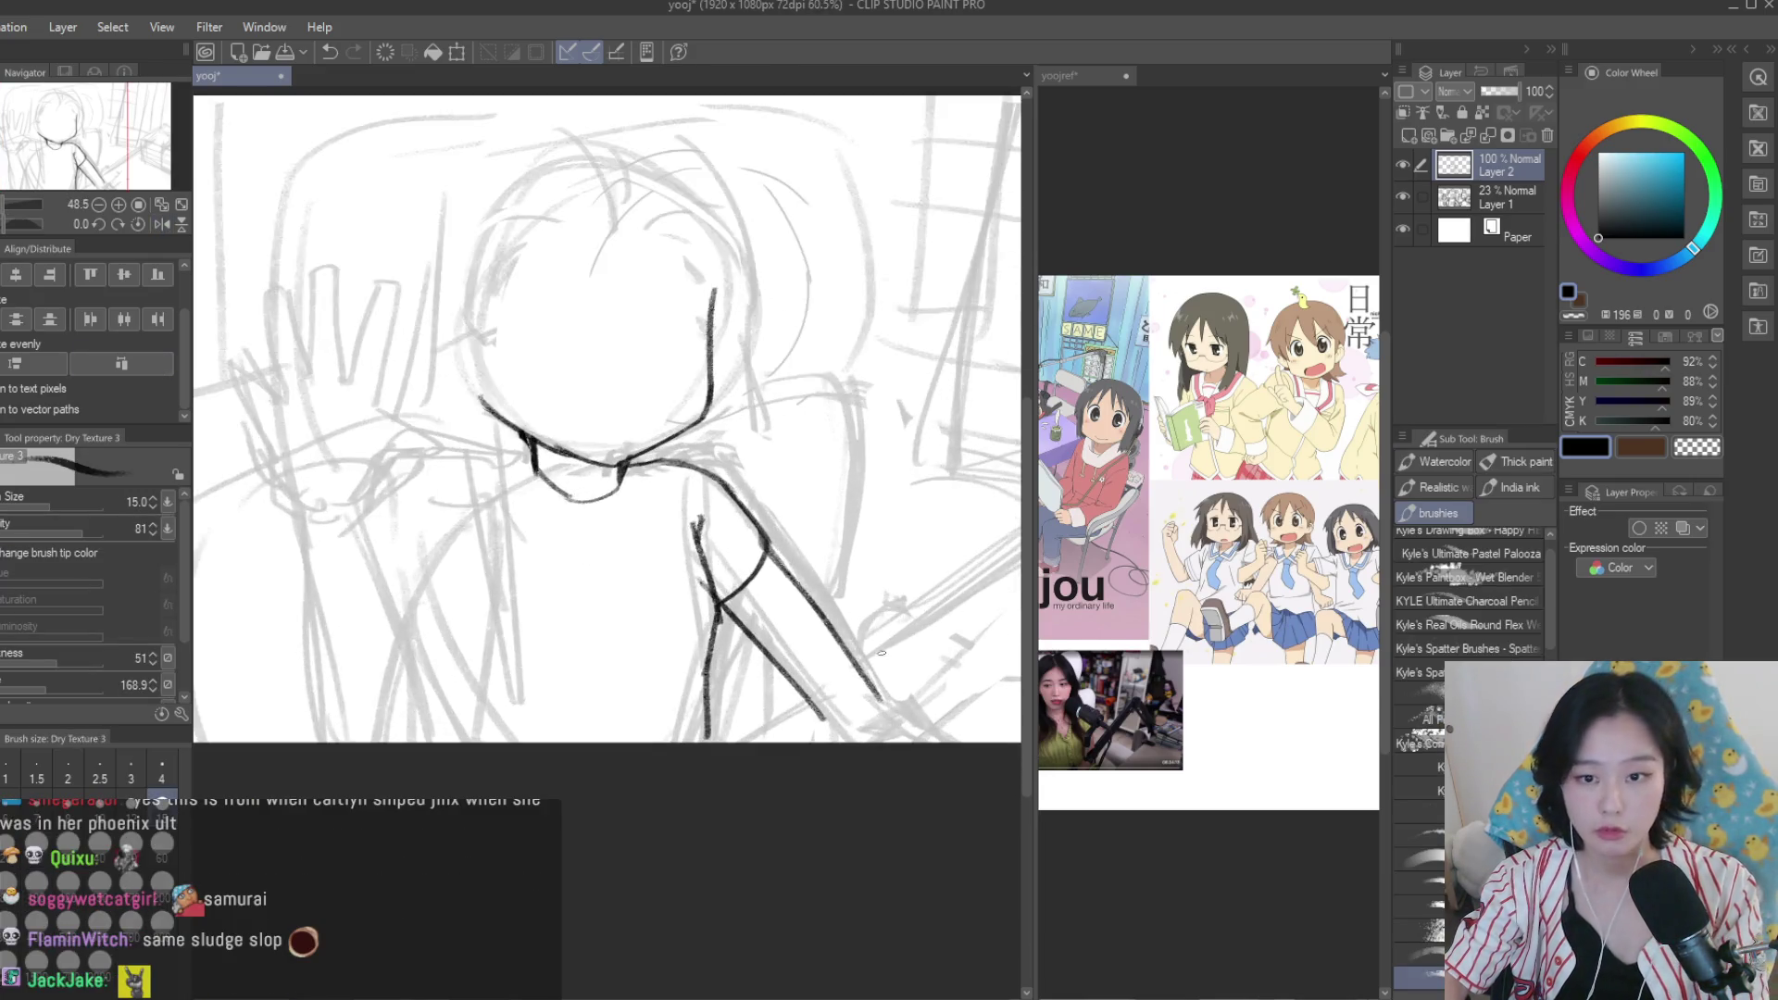
pyautogui.moveTo(874, 708)
pyautogui.mouseDown()
pyautogui.moveTo(862, 741)
pyautogui.moveTo(824, 755)
pyautogui.mouseUp()
pyautogui.scroll(-1, 824, 755)
pyautogui.scroll(-2, 826, 727)
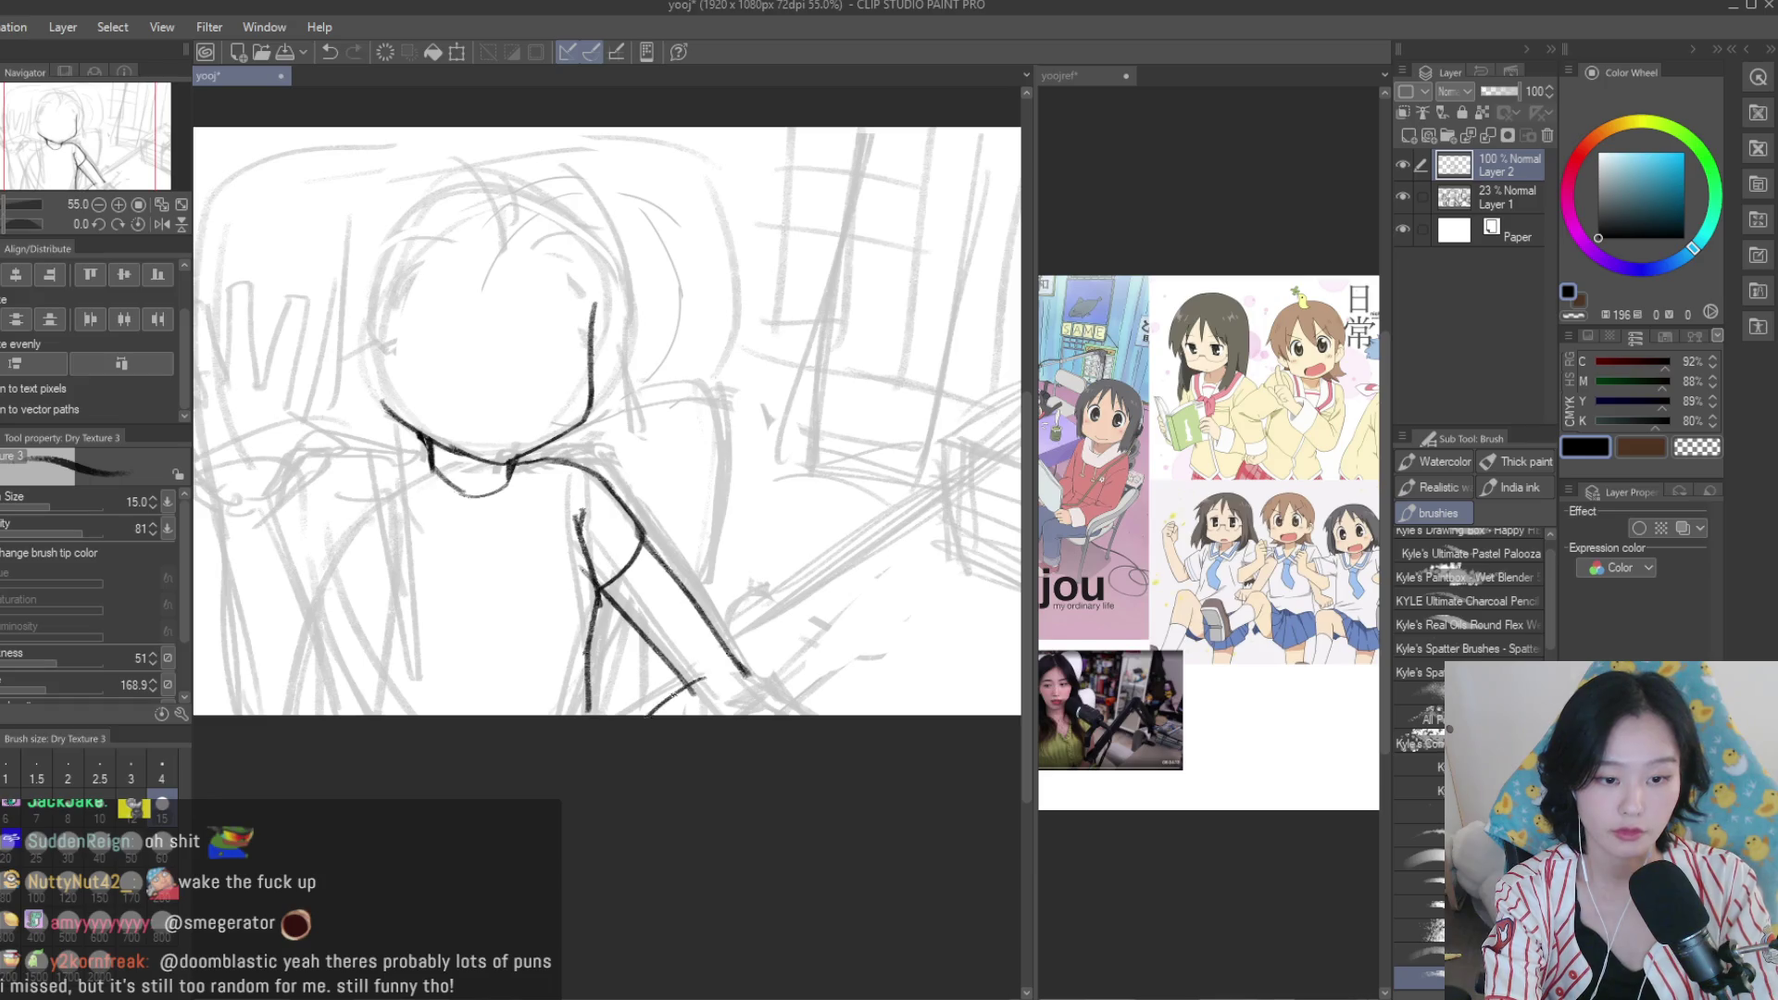
# Replace the short strokes with a lower arm stroke reaching further right.
pyautogui.hotkey('ctrl', 'z')
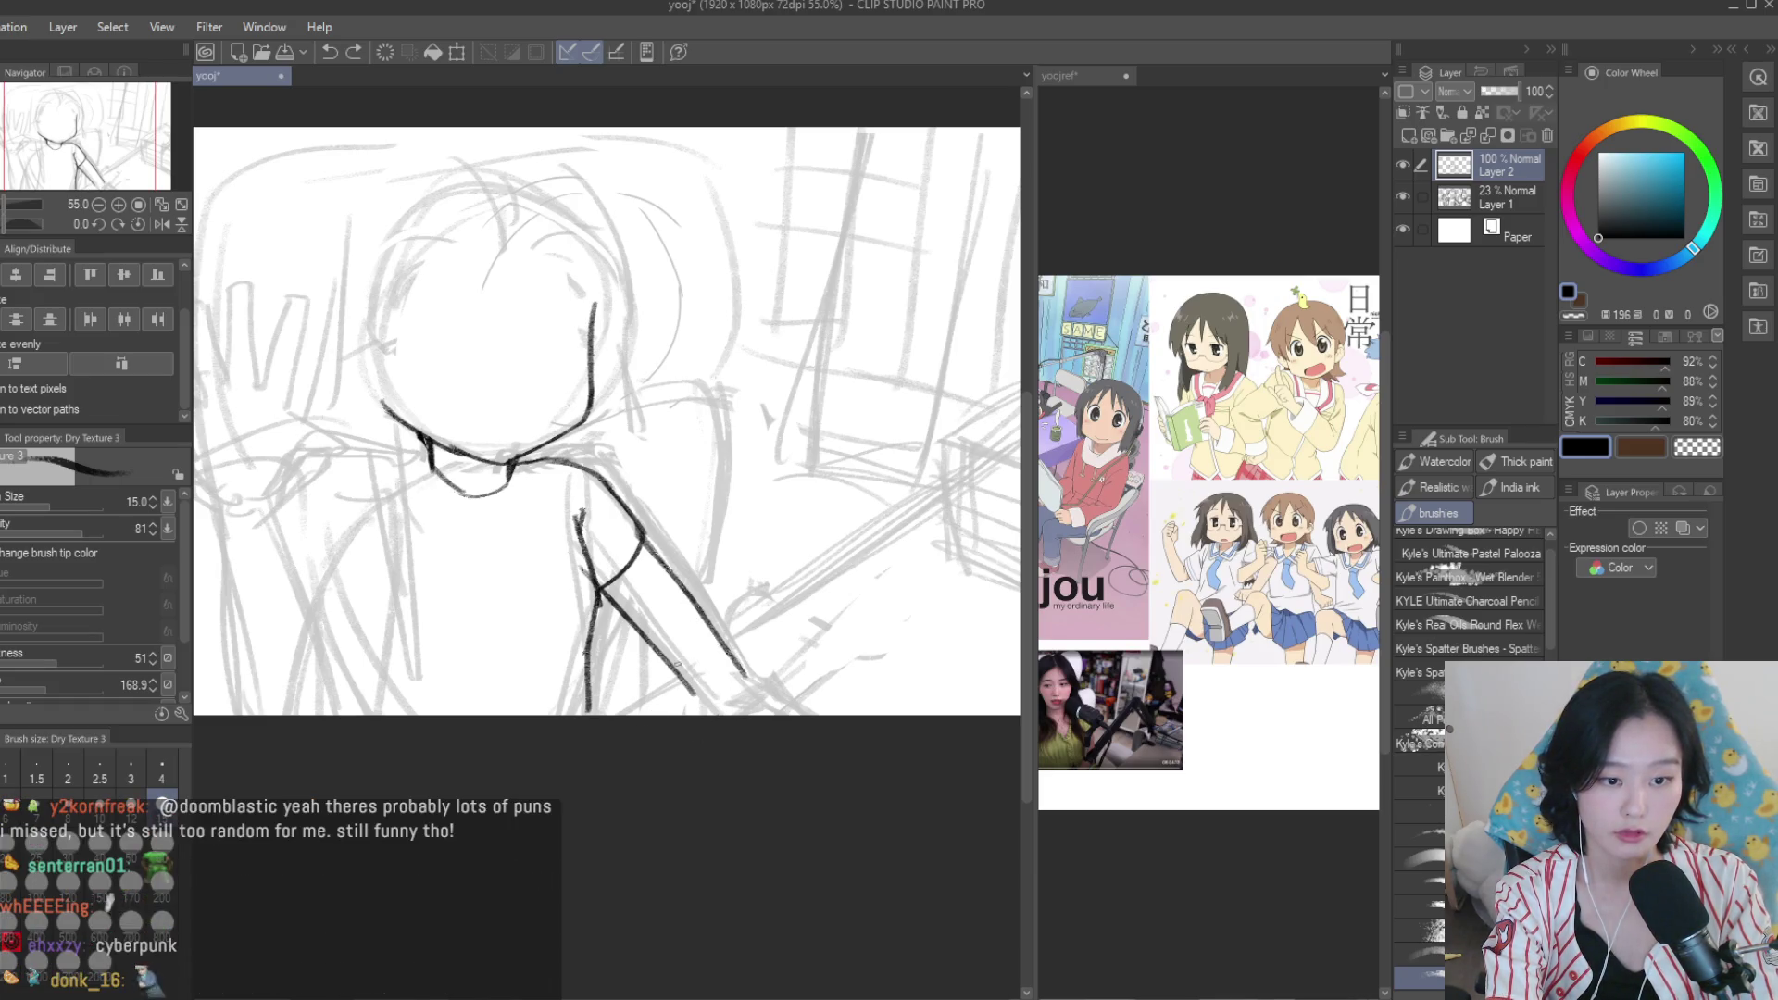
pyautogui.hotkey('ctrl', 'z')
pyautogui.moveTo(630, 712); pyautogui.dragTo(699, 661)
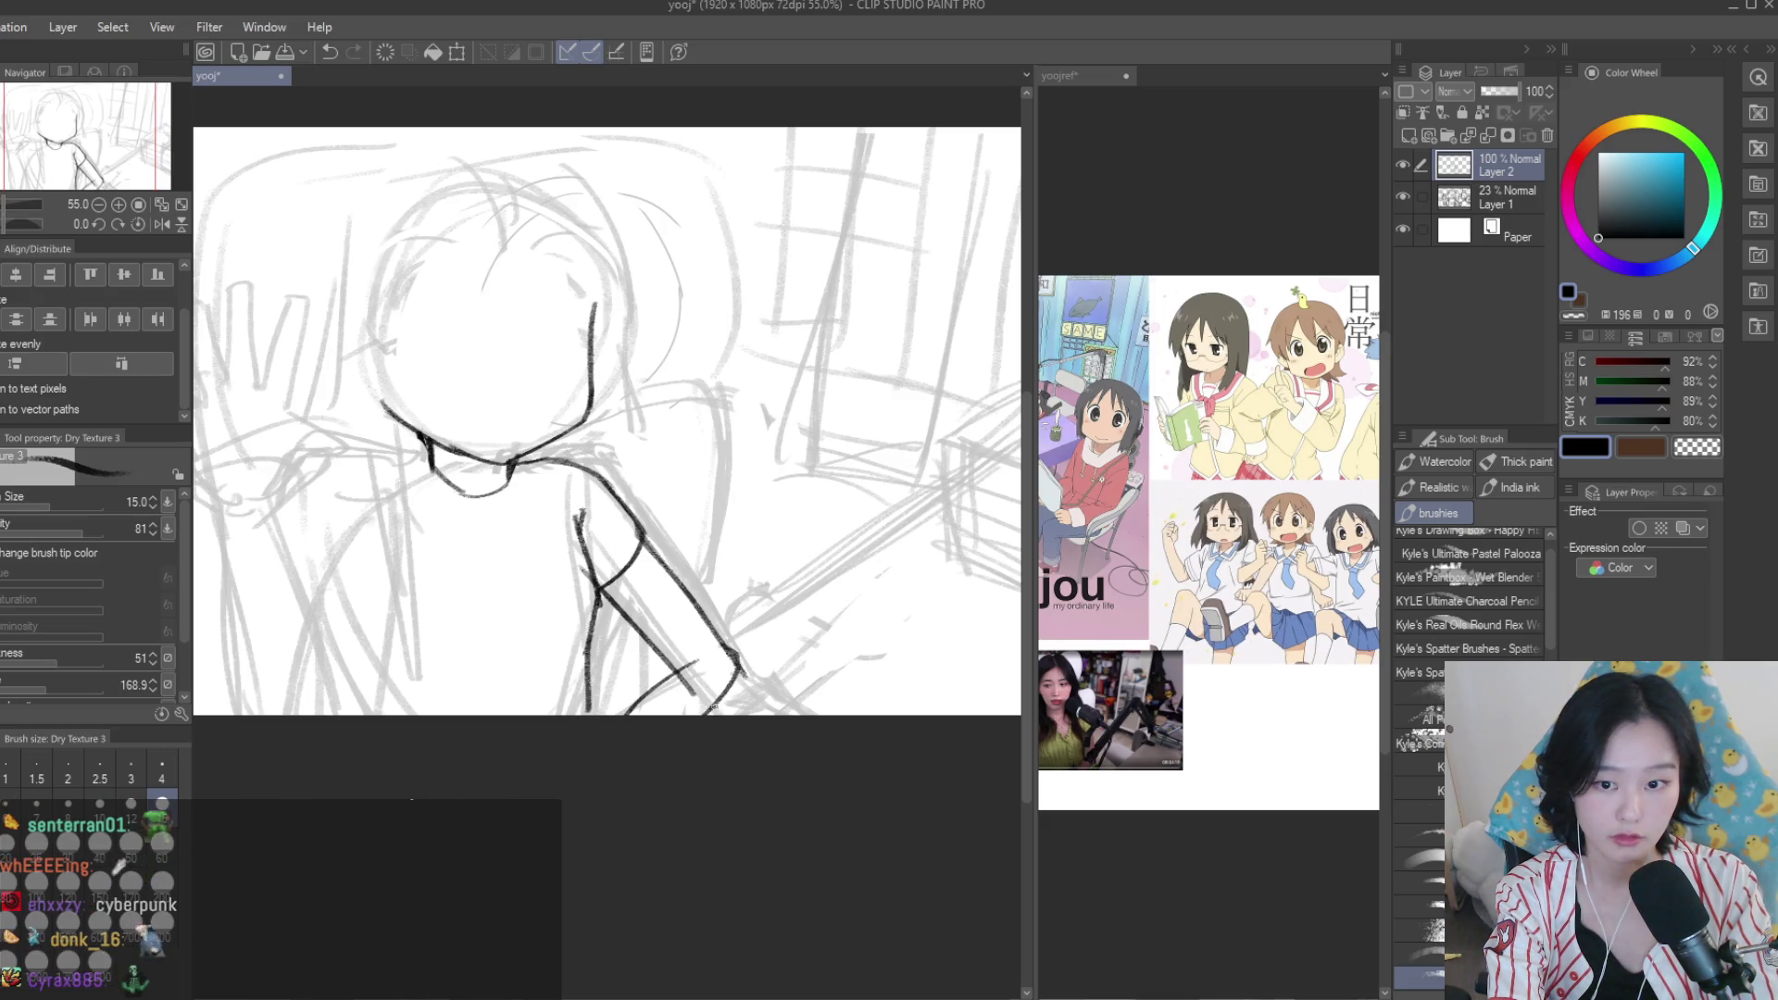
pyautogui.moveTo(727, 652); pyautogui.dragTo(744, 668)
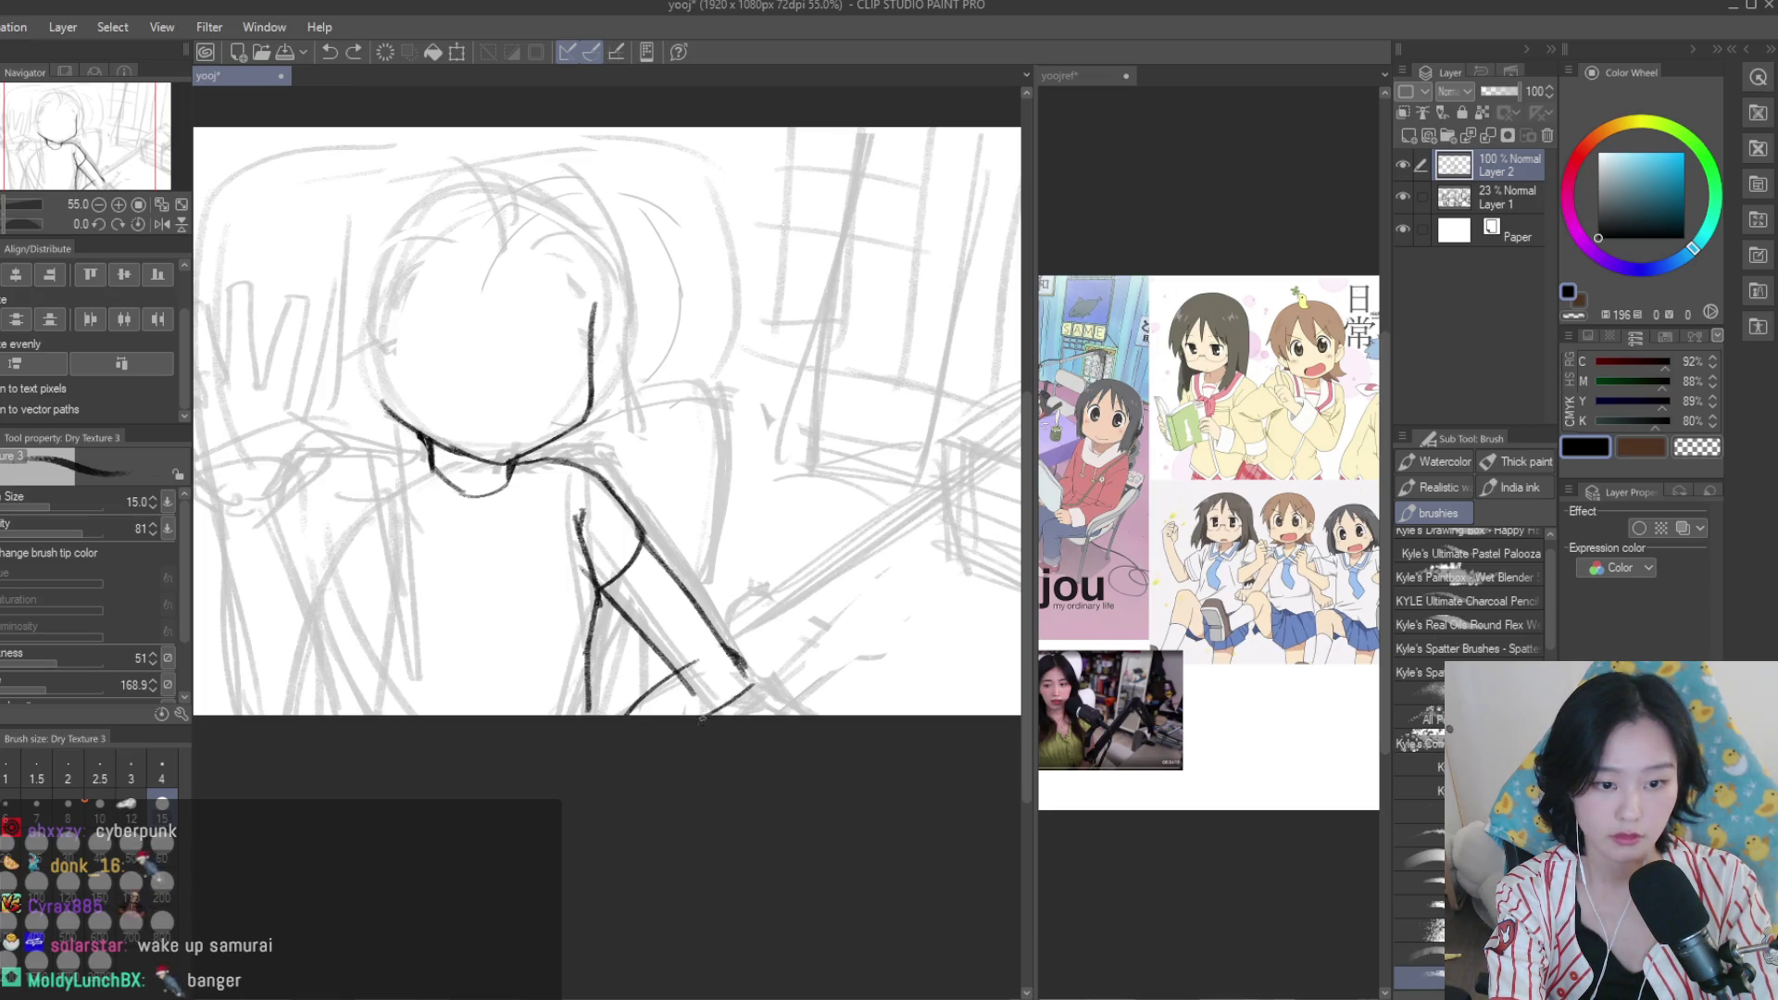
# Mirror the canvas view to check the arm's proportions, then restore it.
pyautogui.press('e')
pyautogui.scroll(3, 734, 572)
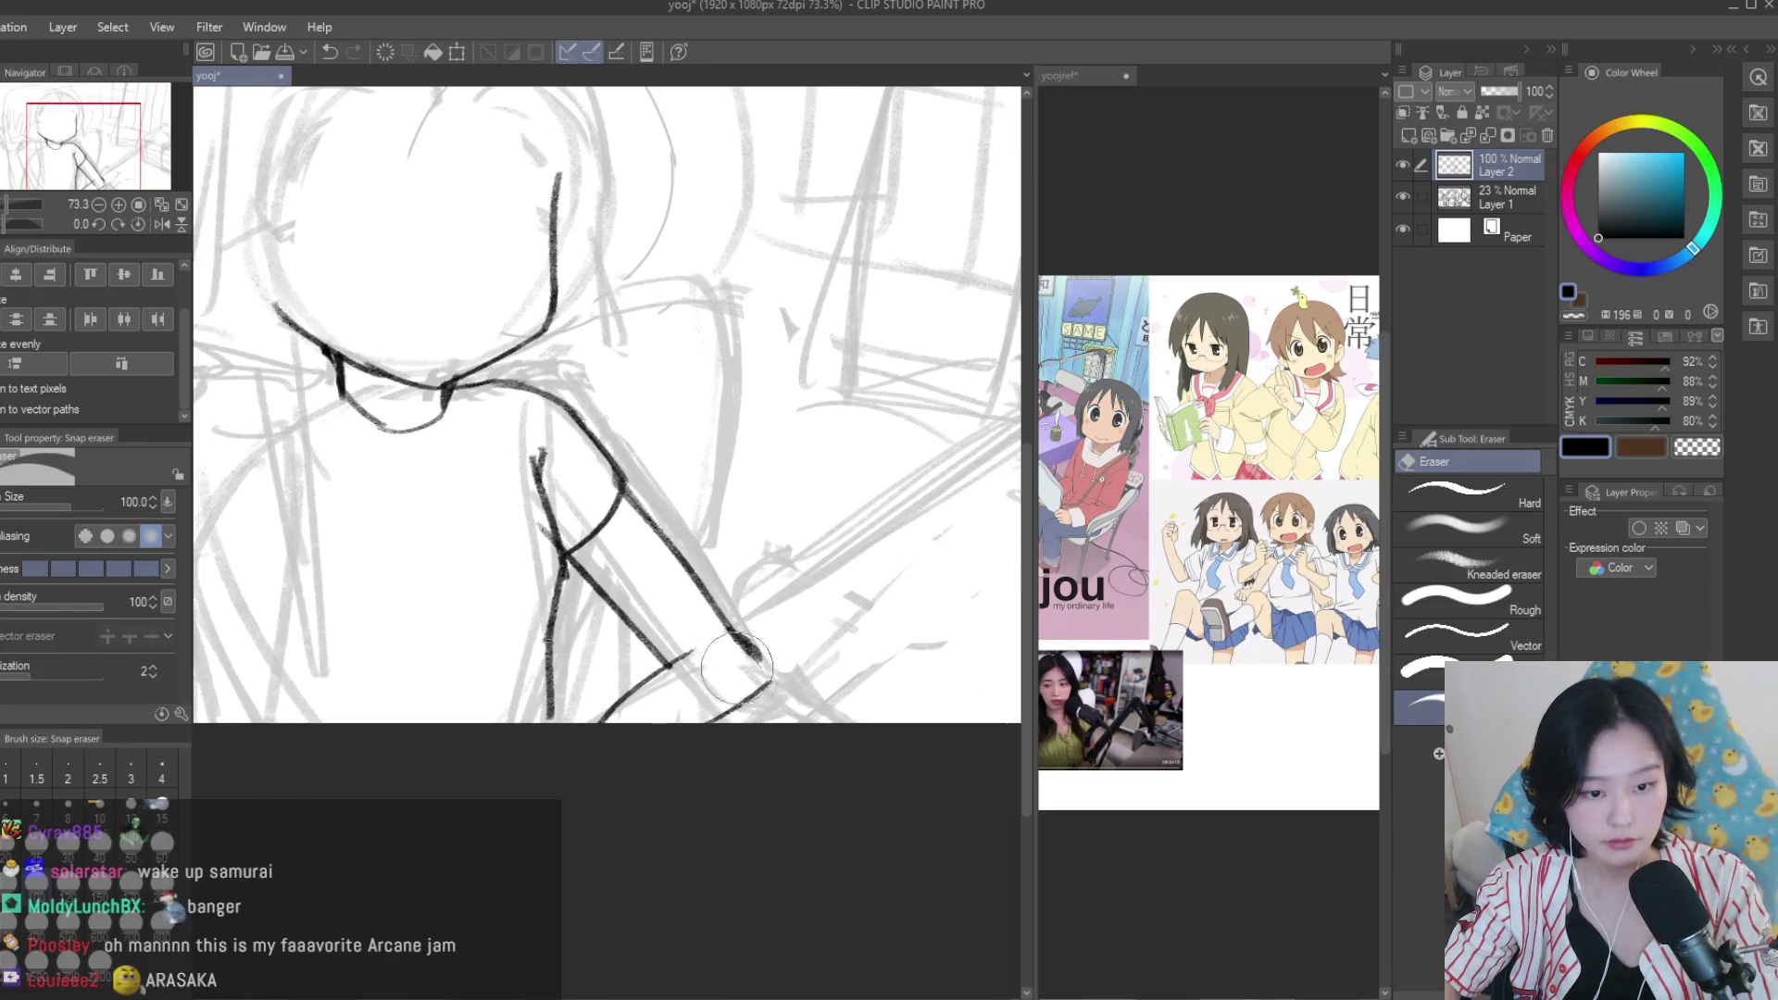
pyautogui.scroll(-1, 733, 573)
pyautogui.scroll(-4, 734, 573)
pyautogui.press('h')
pyautogui.press('h')
pyautogui.scroll(1, 798, 529)
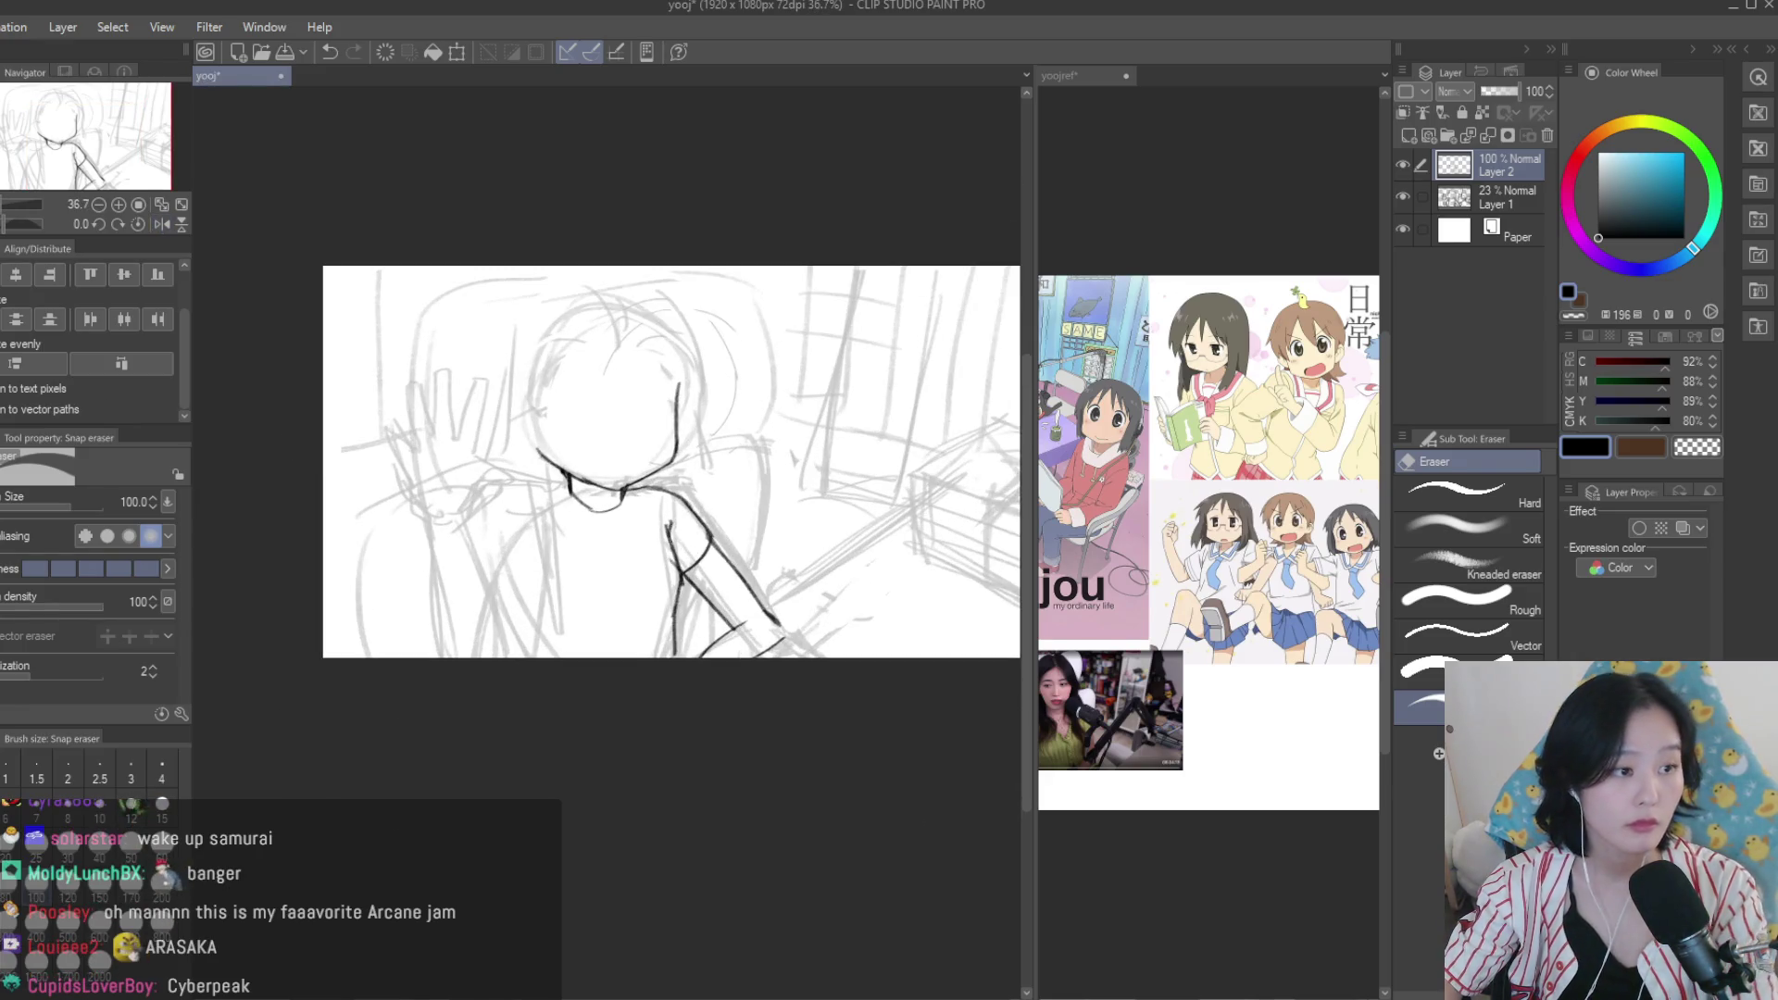
pyautogui.press('b')
pyautogui.scroll(2, 798, 530)
pyautogui.scroll(-1, 799, 530)
pyautogui.scroll(-1, 790, 663)
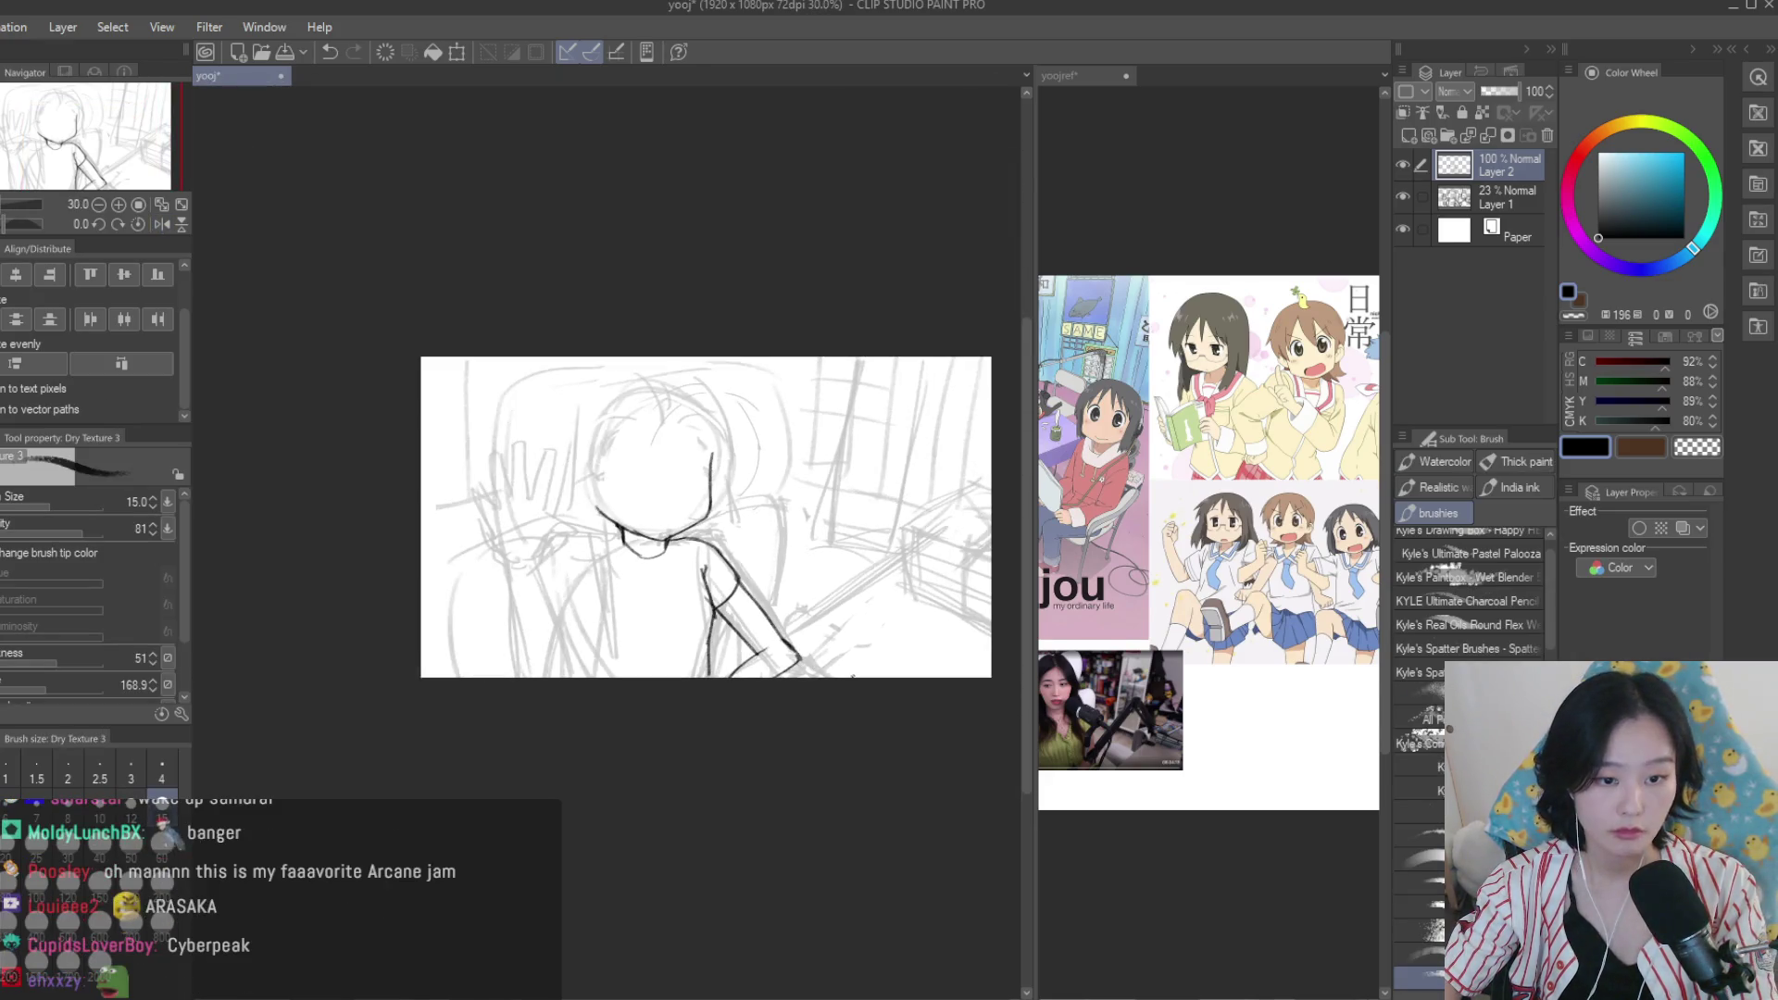
pyautogui.scroll(1, 790, 664)
pyautogui.press('e')
pyautogui.scroll(2, 708, 579)
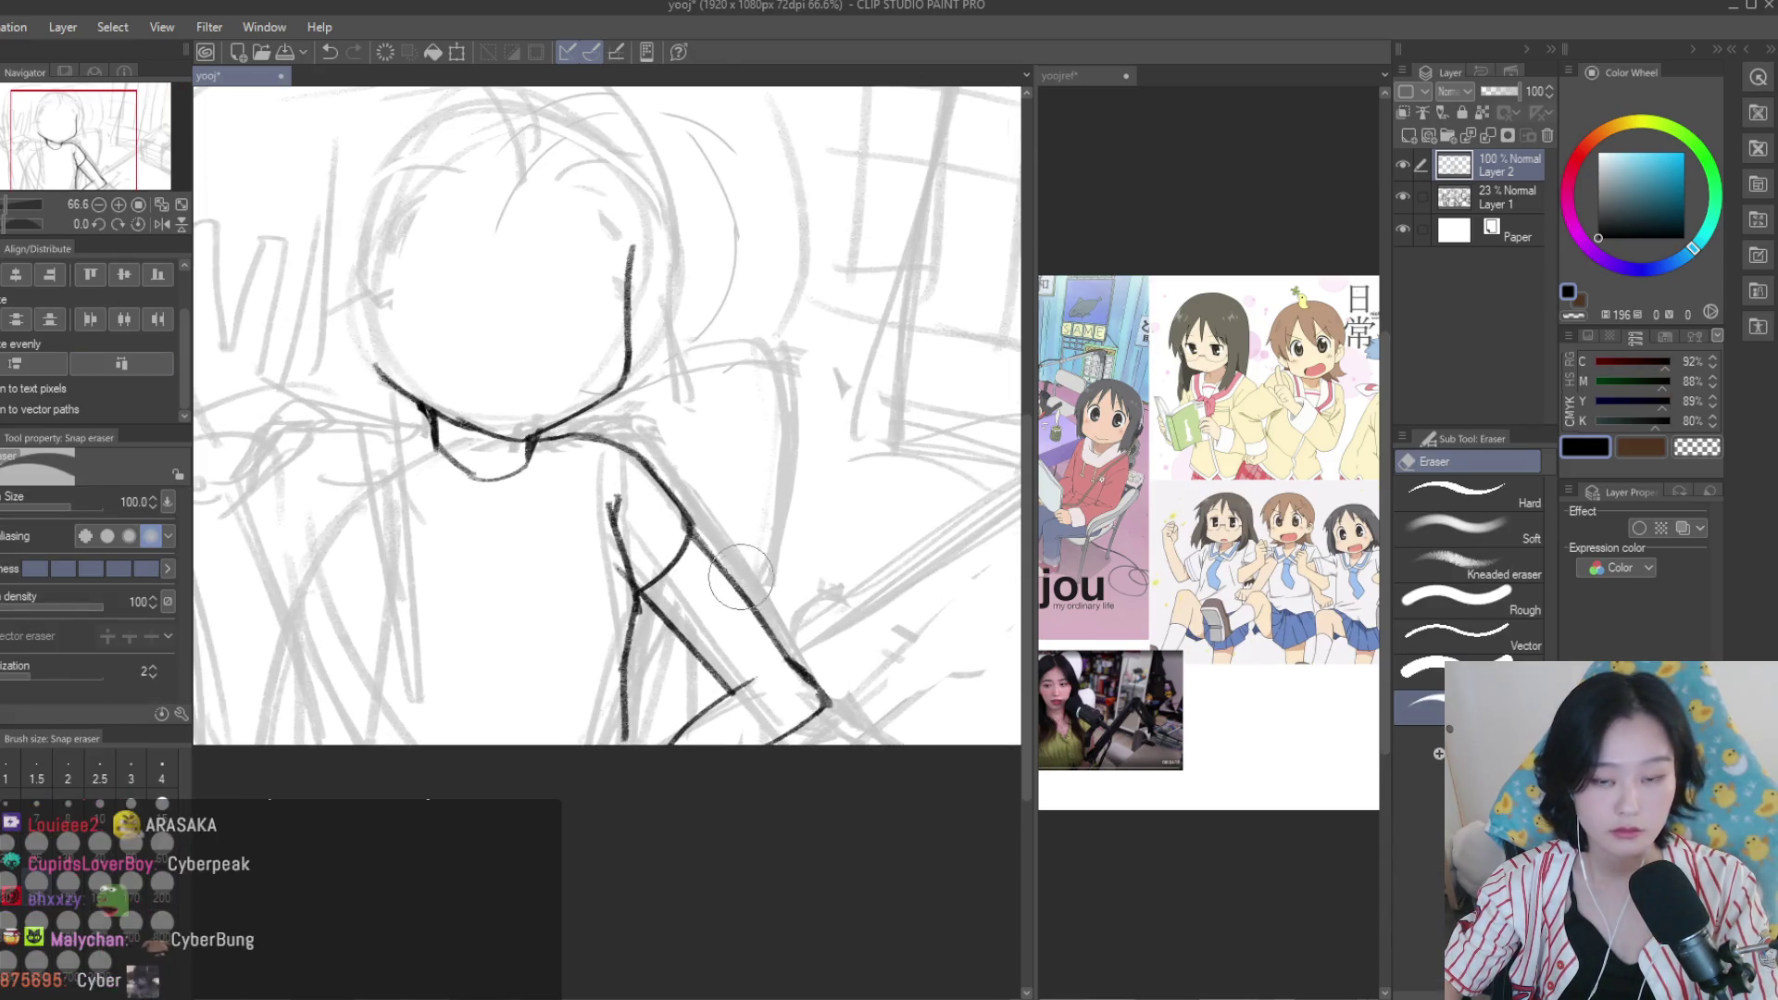
pyautogui.scroll(-2, 745, 667)
pyautogui.scroll(1, 743, 729)
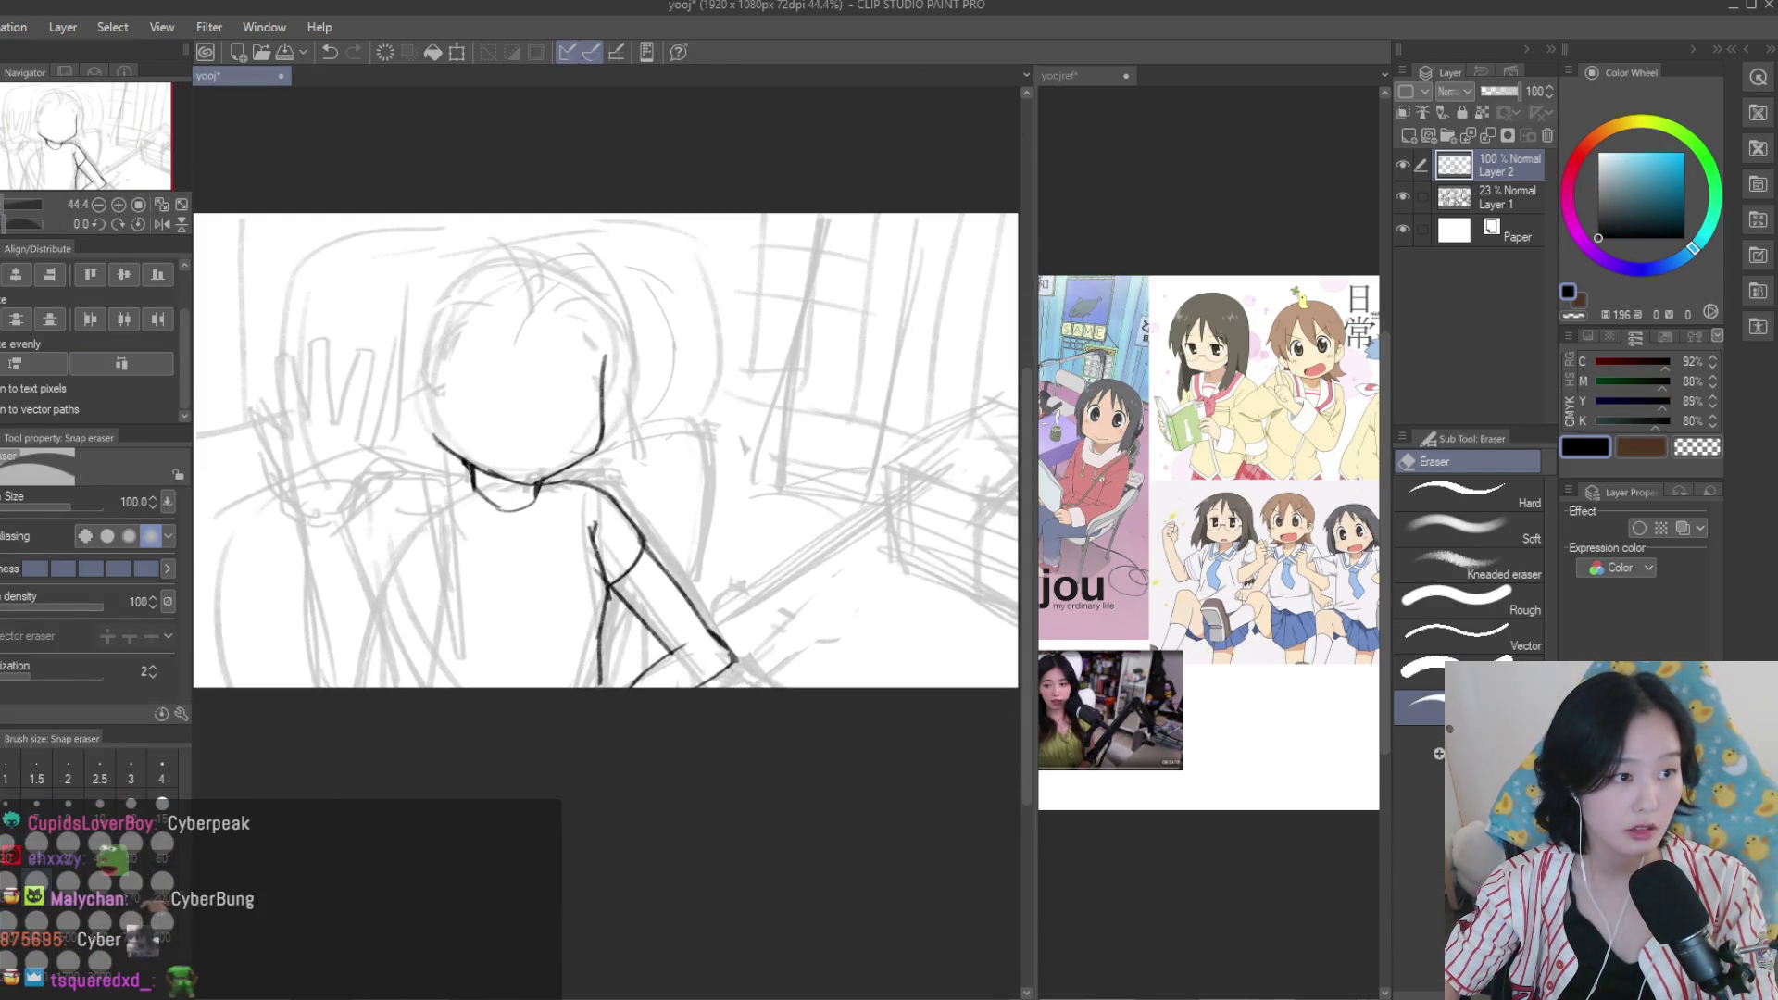
# Lasso the hand strokes near the arm and shift them up and left with Move layer.
pyautogui.press('m')
pyautogui.scroll(1, 704, 648)
pyautogui.moveTo(634, 695)
pyautogui.mouseDown()
pyautogui.moveTo(773, 692)
pyautogui.moveTo(680, 622)
pyautogui.moveTo(622, 697)
pyautogui.mouseUp()
pyautogui.press('k')
pyautogui.hotkey('ctrl', 'd')
# Draw a down-left lower arm stroke and erase the overlapping bits with the Snap eraser.
pyautogui.press('b')
pyautogui.moveTo(667, 622)
pyautogui.mouseDown()
pyautogui.moveTo(597, 667)
pyautogui.moveTo(575, 714)
pyautogui.mouseUp()
pyautogui.press('e')
pyautogui.moveTo(648, 639); pyautogui.dragTo(568, 695)
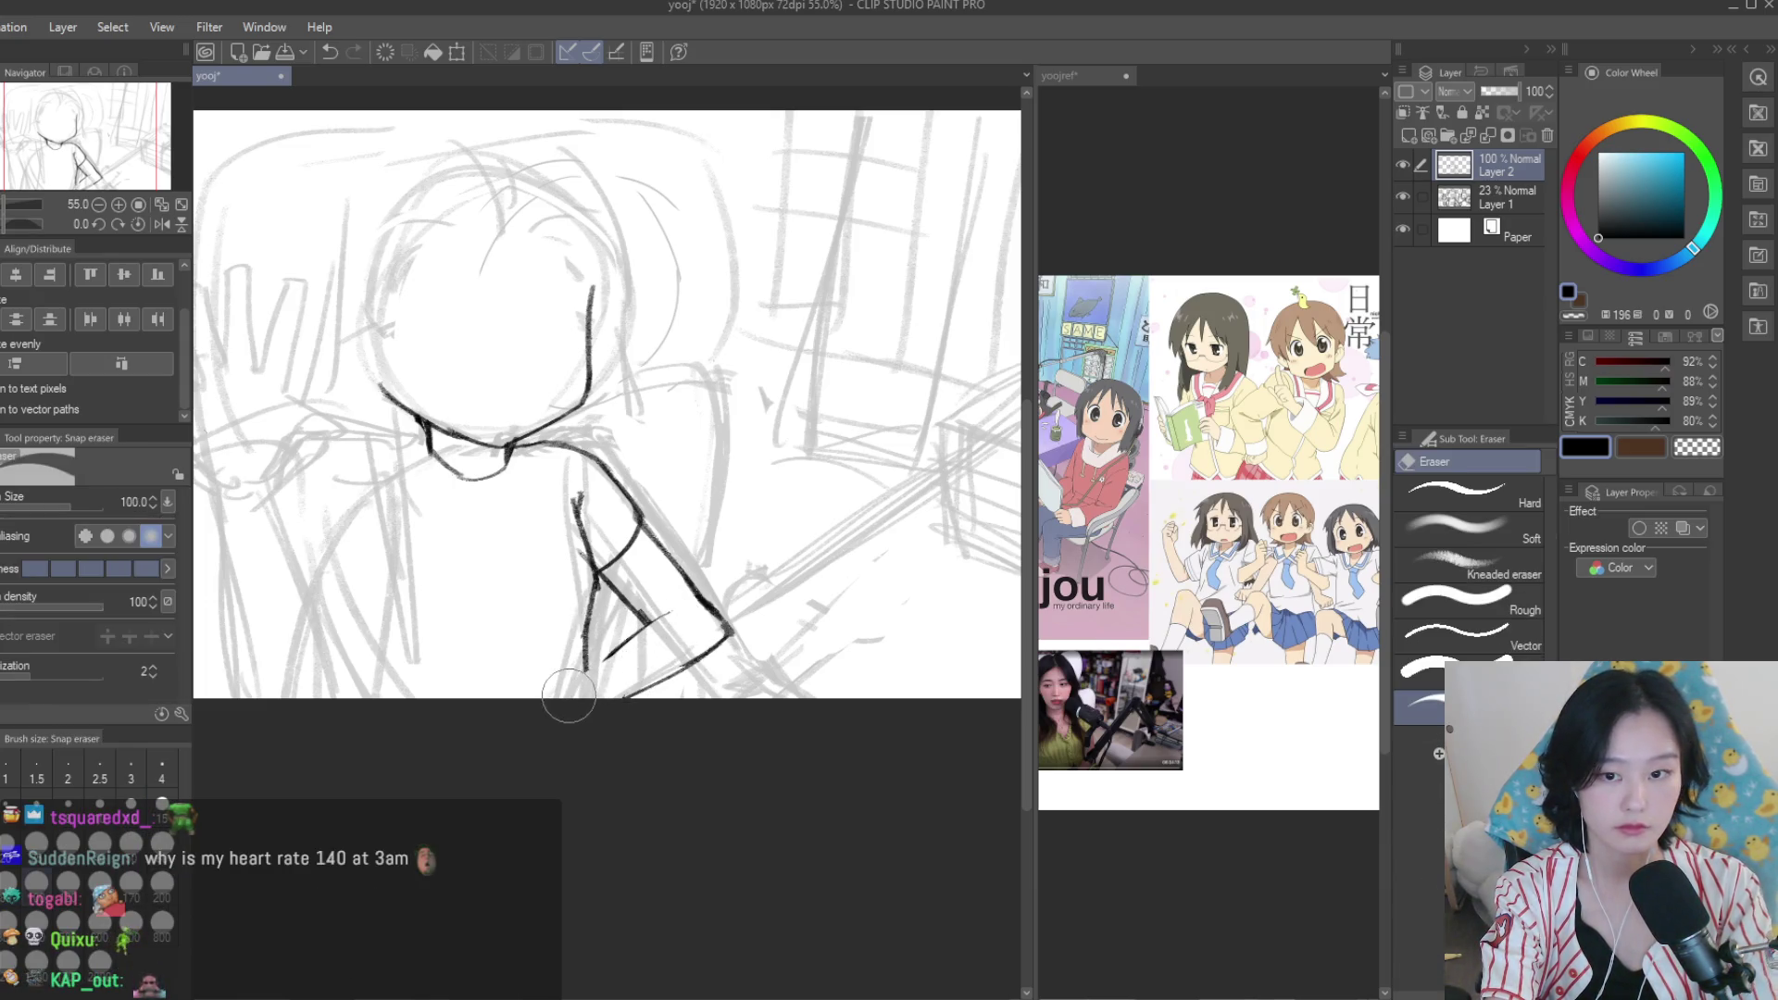
pyautogui.press('b')
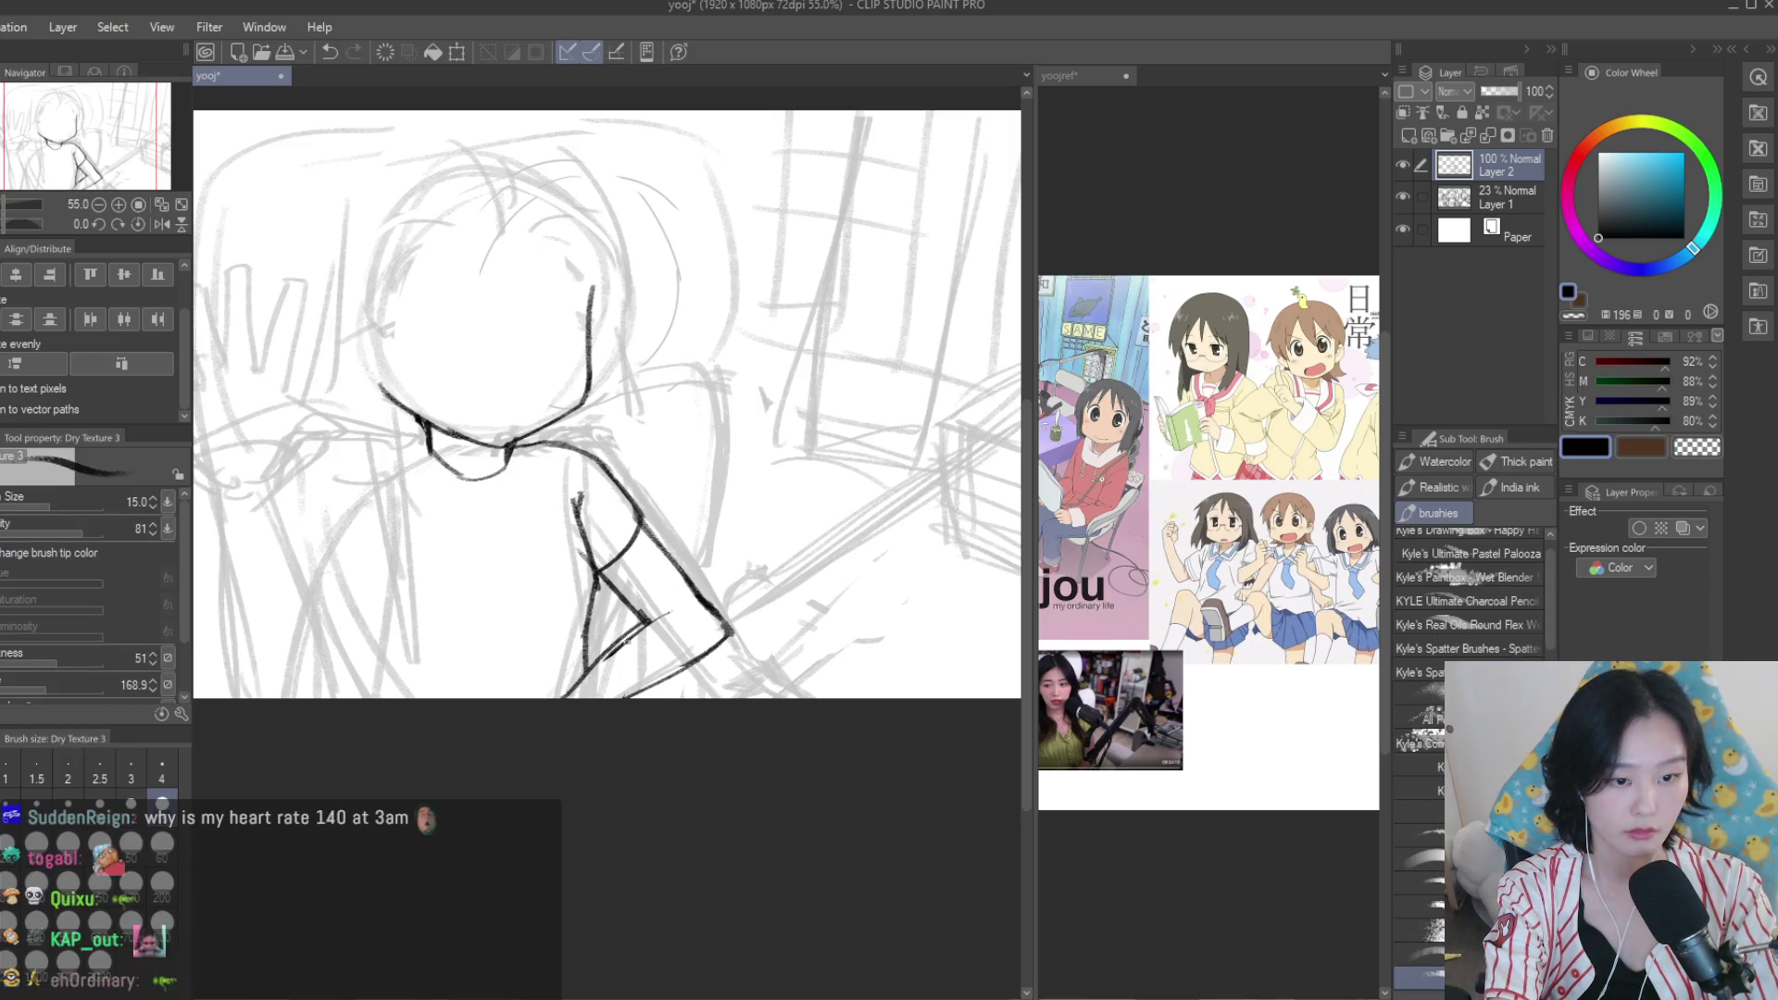
# Check the reference image document, then return to the line-art drawing.
pyautogui.scroll(-2, 629, 644)
pyautogui.scroll(4, 649, 555)
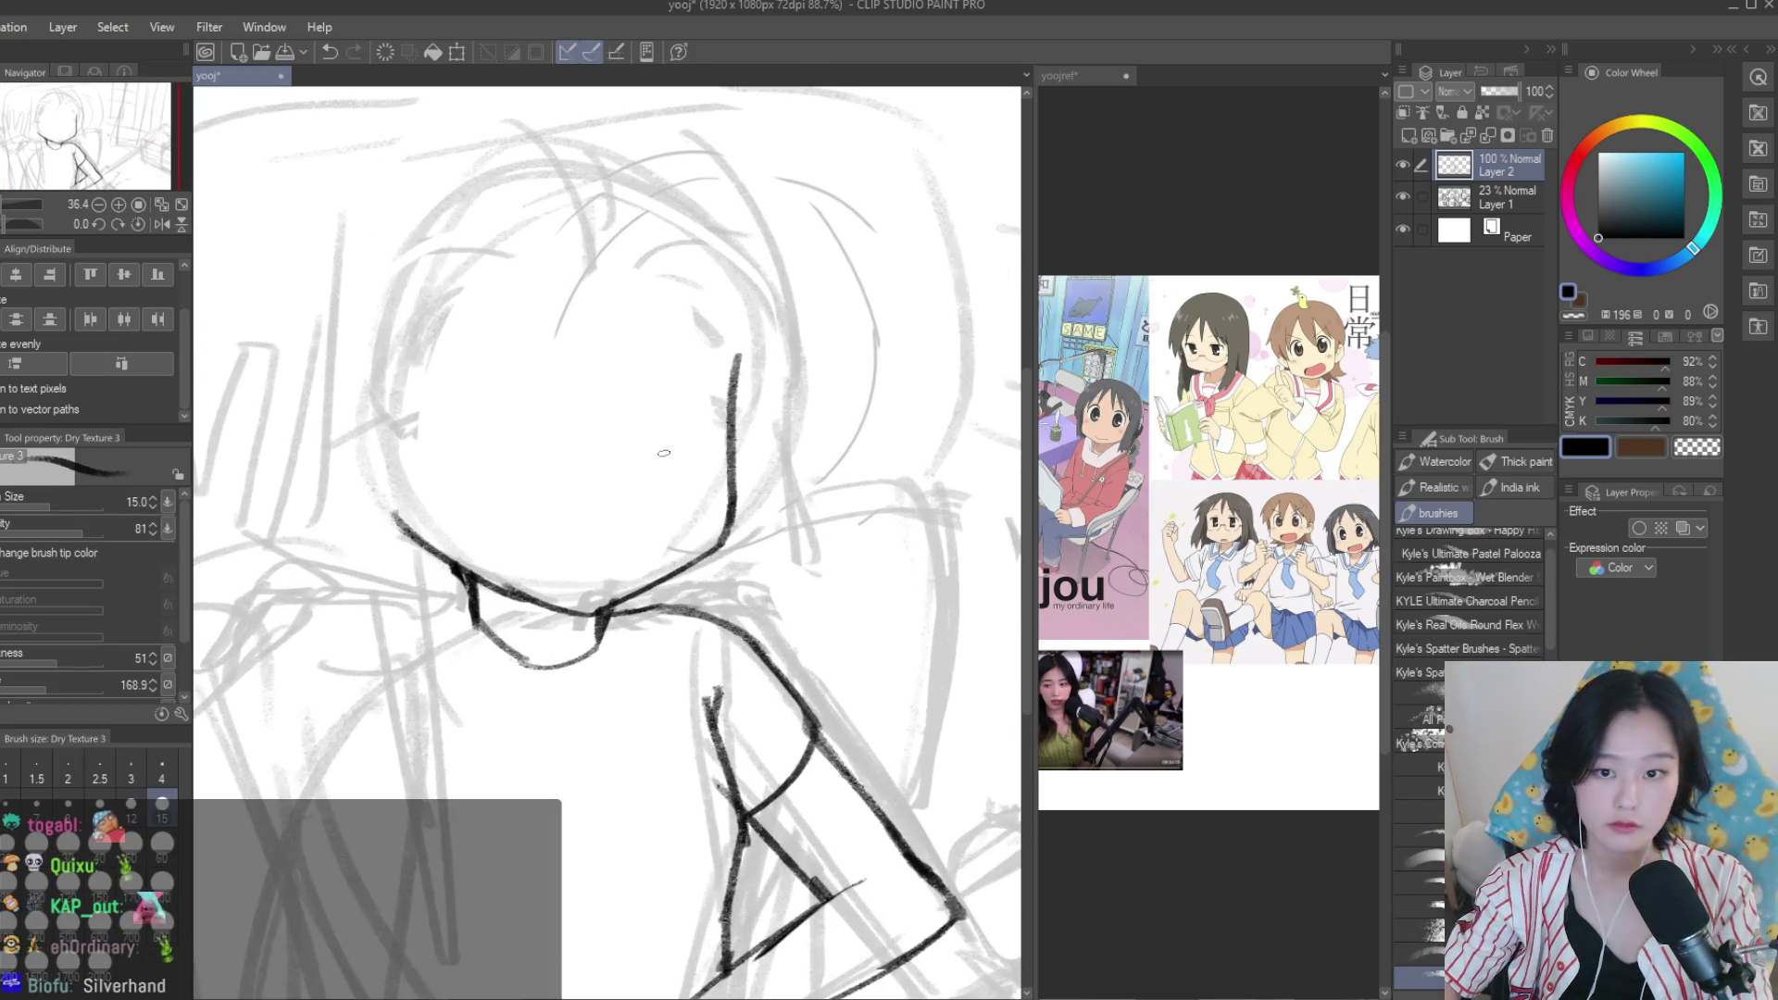
pyautogui.scroll(2, 706, 419)
pyautogui.click(1203, 555)
pyautogui.scroll(2, 1203, 556)
pyautogui.click(222, 75)
# Draw a smiling mouth, an eyebrow arc and a filled dark eye on the face.
pyautogui.moveTo(478, 594); pyautogui.dragTo(622, 592)
pyautogui.scroll(-1, 580, 620)
pyautogui.moveTo(443, 472); pyautogui.dragTo(571, 428)
pyautogui.moveTo(505, 436)
pyautogui.mouseDown()
pyautogui.moveTo(486, 505)
pyautogui.moveTo(509, 468)
pyautogui.mouseUp()
pyautogui.scroll(-4, 508, 468)
pyautogui.scroll(1, 800, 606)
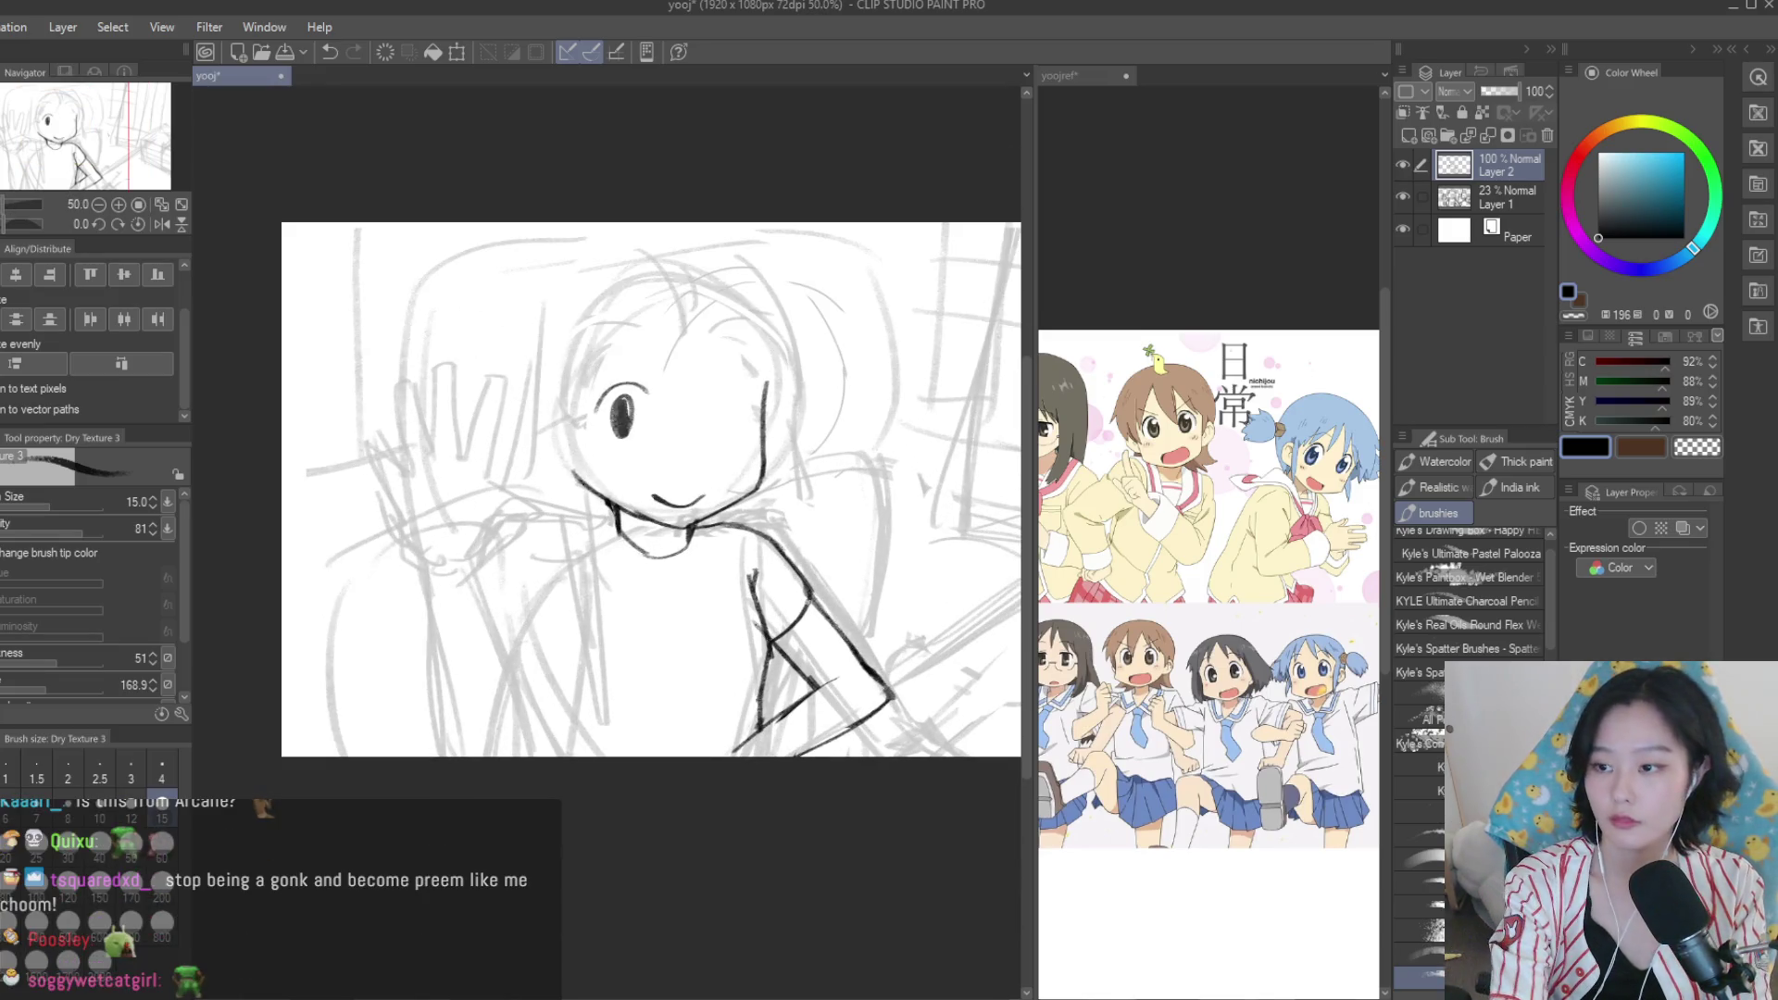
pyautogui.hotkey('ctrl', 'z')
pyautogui.hotkey('ctrl', 'z')
pyautogui.hotkey('ctrl', 'z')
pyautogui.click(1199, 641)
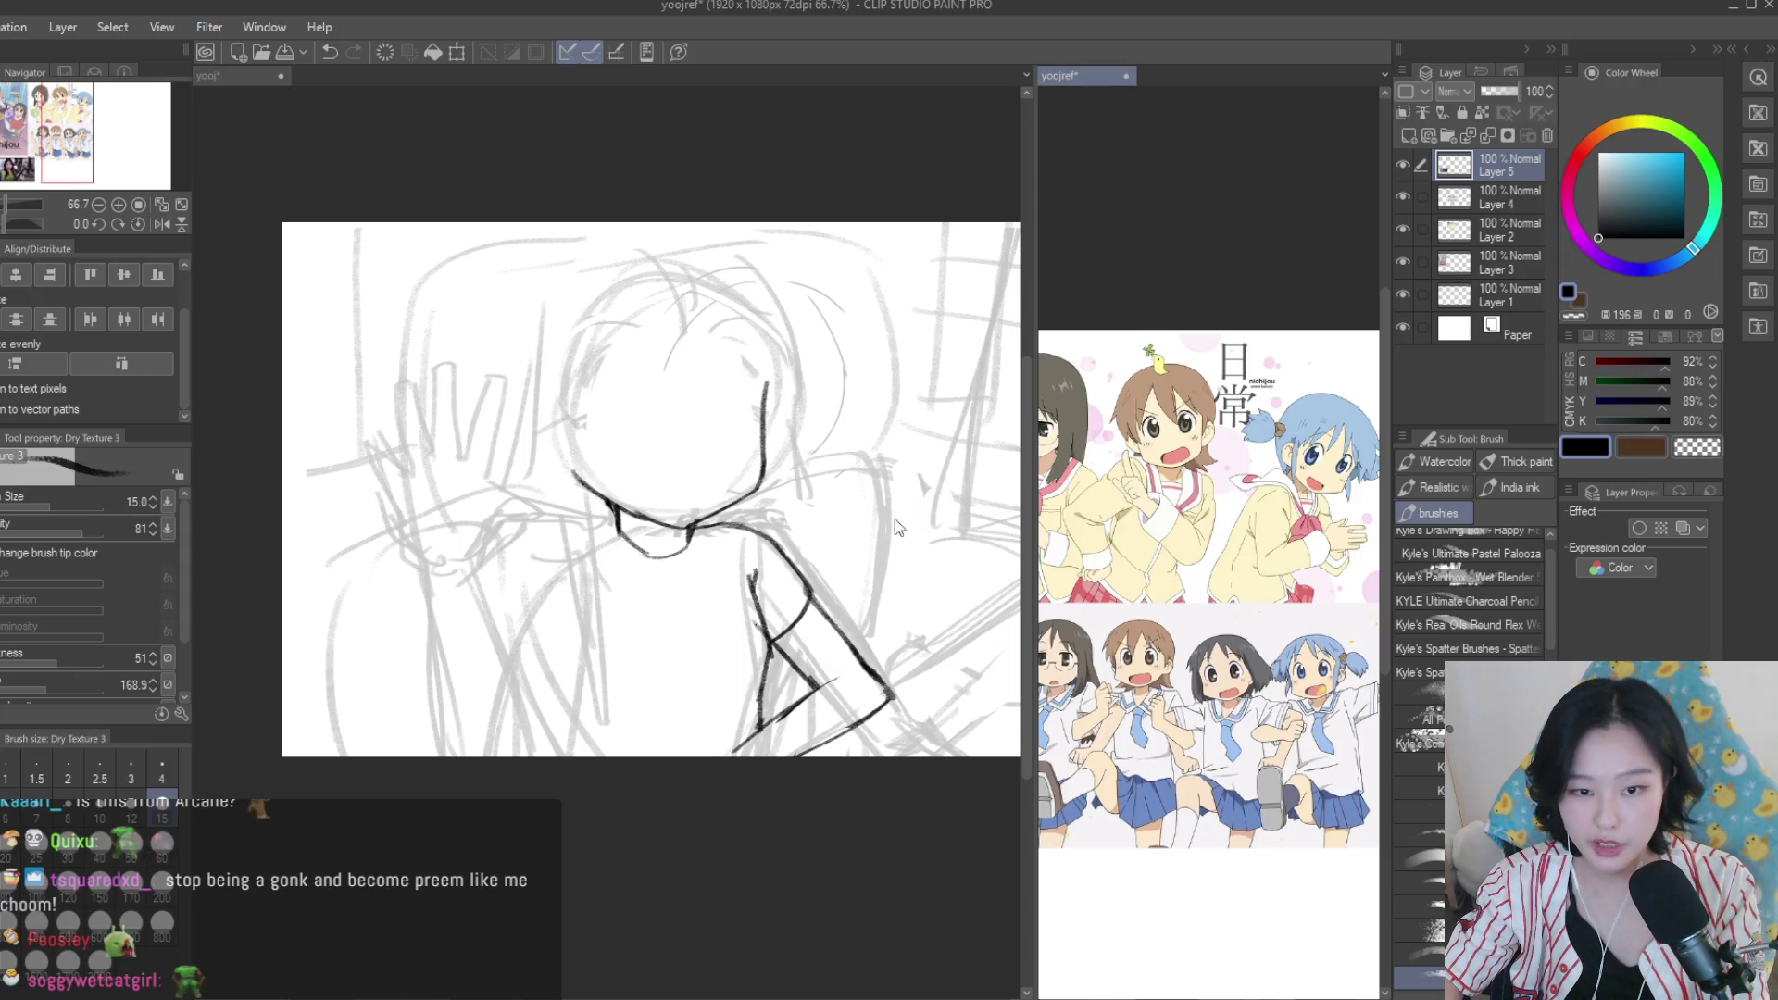
pyautogui.click(944, 537)
pyautogui.scroll(2, 945, 537)
pyautogui.moveTo(690, 518); pyautogui.dragTo(674, 563)
pyautogui.moveTo(535, 468); pyautogui.dragTo(553, 535)
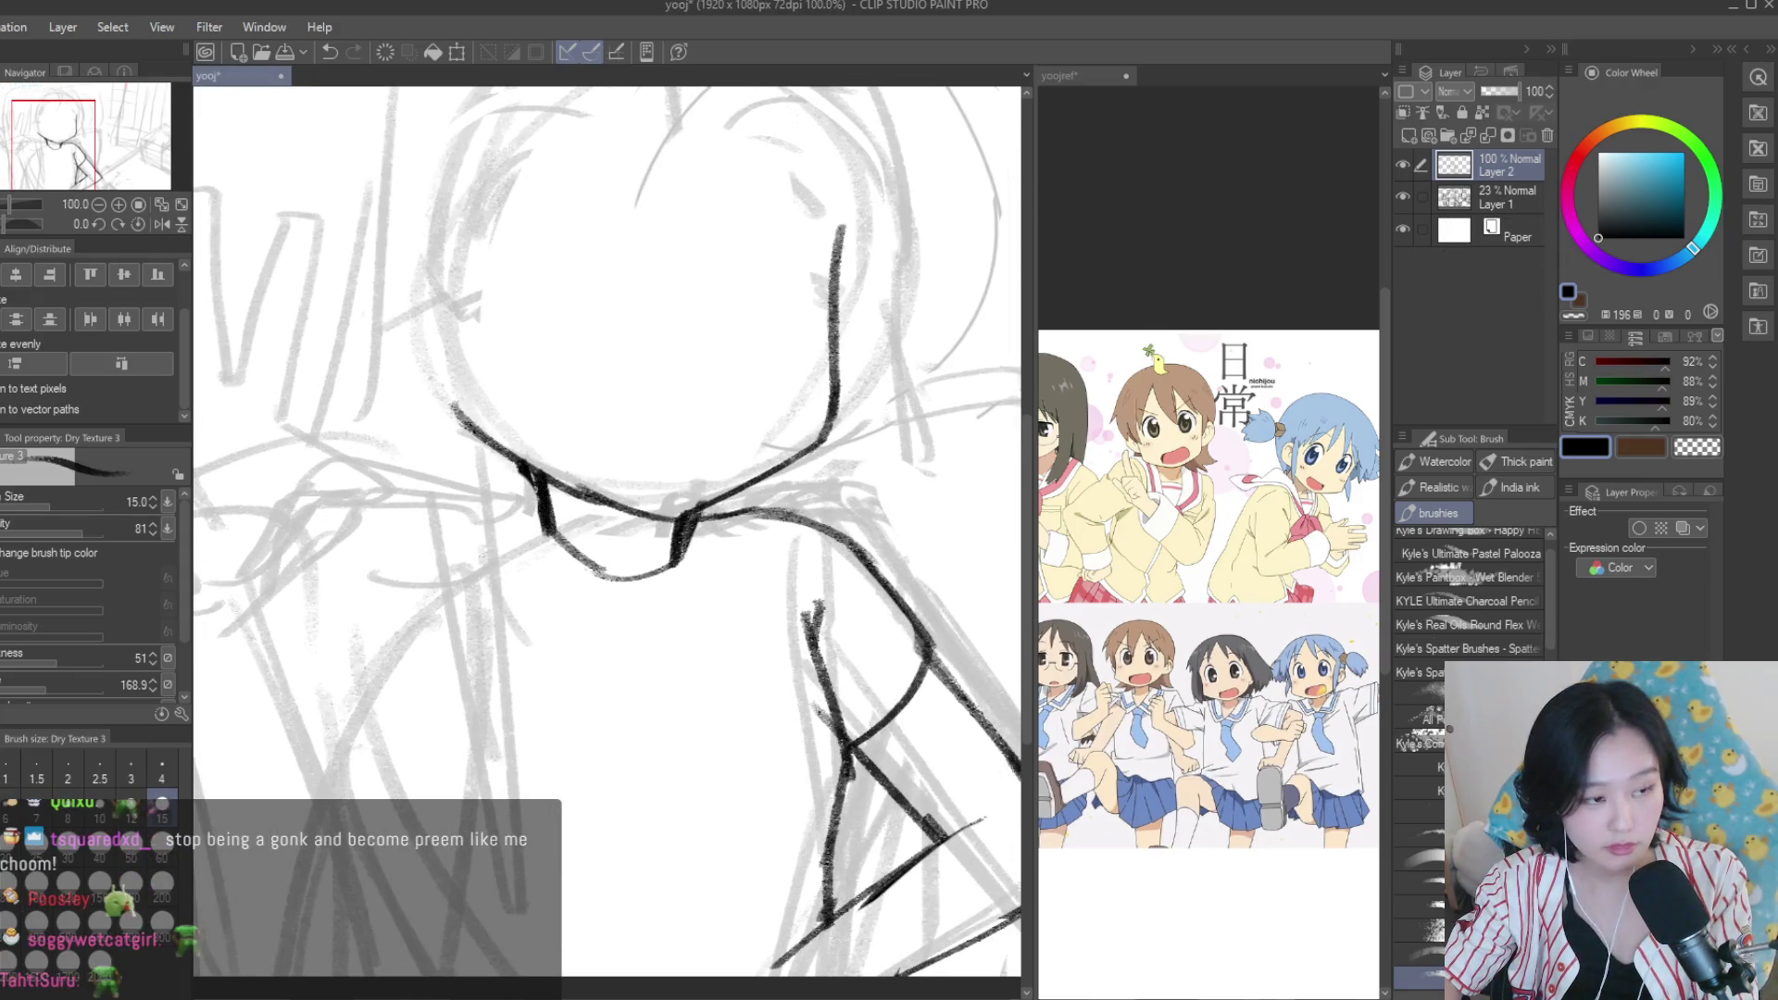
pyautogui.press('e')
pyautogui.moveTo(535, 468); pyautogui.dragTo(554, 542)
pyautogui.moveTo(690, 521); pyautogui.dragTo(676, 565)
pyautogui.scroll(-3, 694, 574)
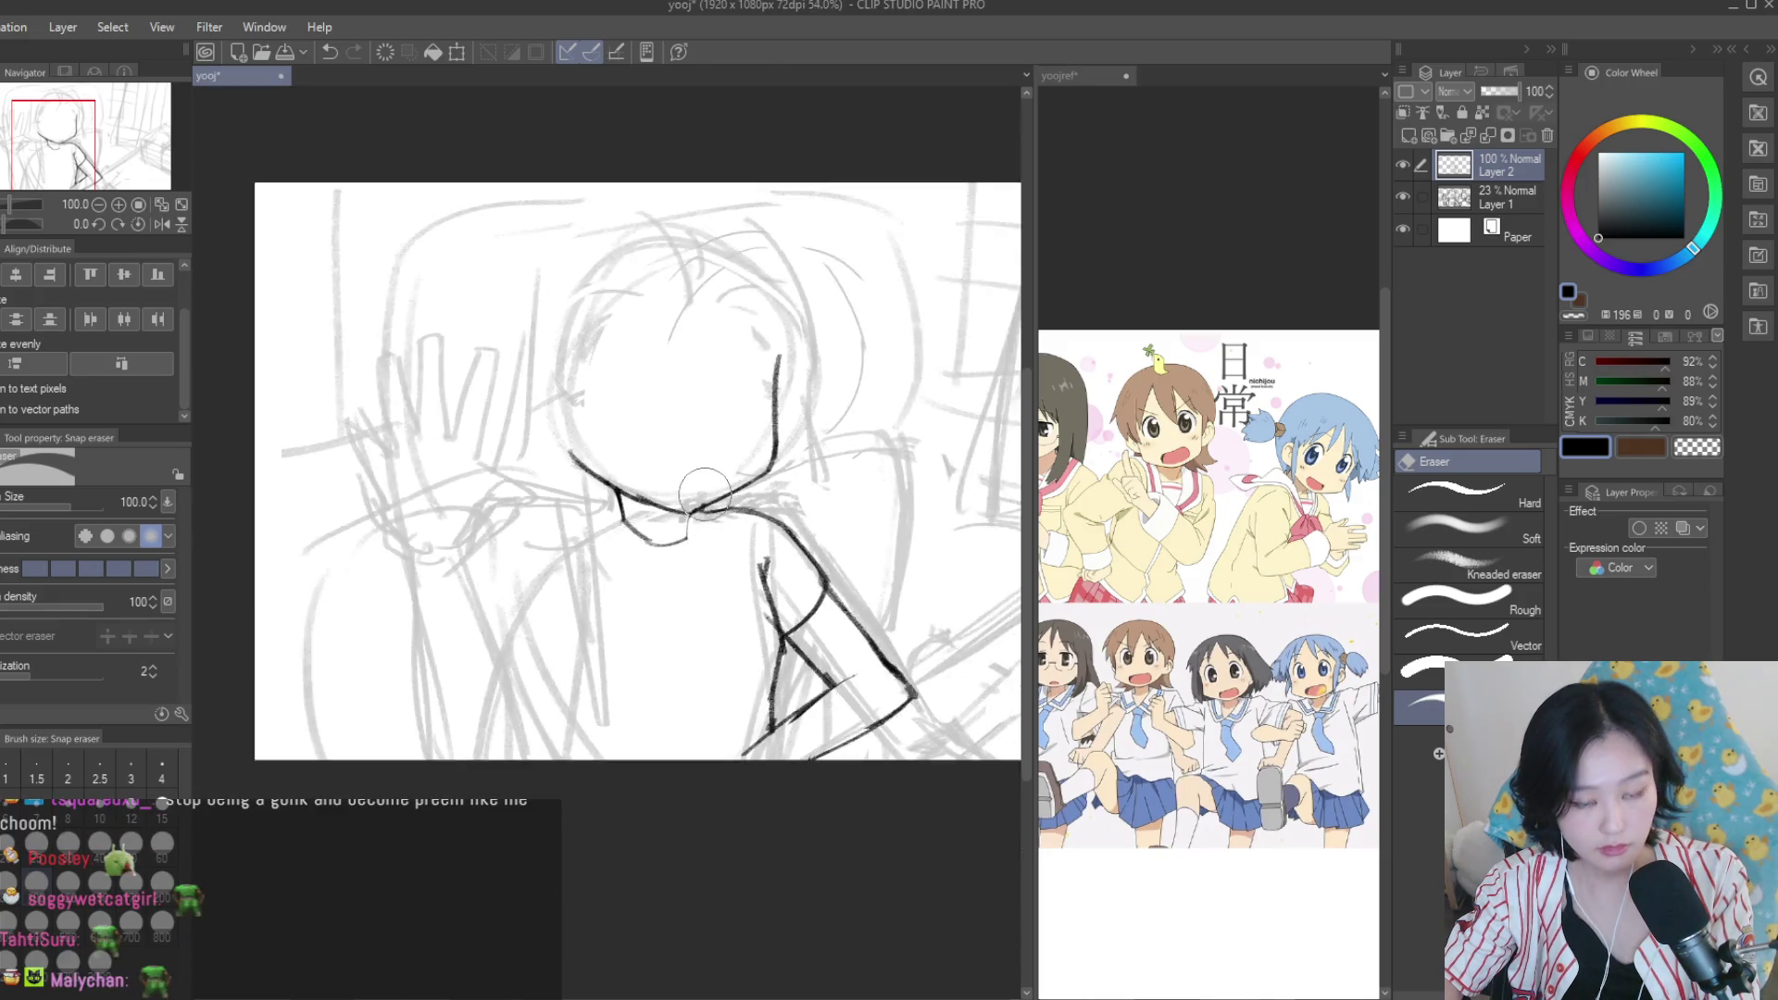
pyautogui.scroll(-1, 704, 491)
pyautogui.scroll(5, 589, 528)
pyautogui.press('b')
pyautogui.moveTo(589, 528); pyautogui.dragTo(585, 548)
pyautogui.moveTo(614, 490)
pyautogui.mouseDown()
pyautogui.moveTo(741, 493)
pyautogui.moveTo(834, 576)
pyautogui.mouseUp()
pyautogui.scroll(-4, 829, 570)
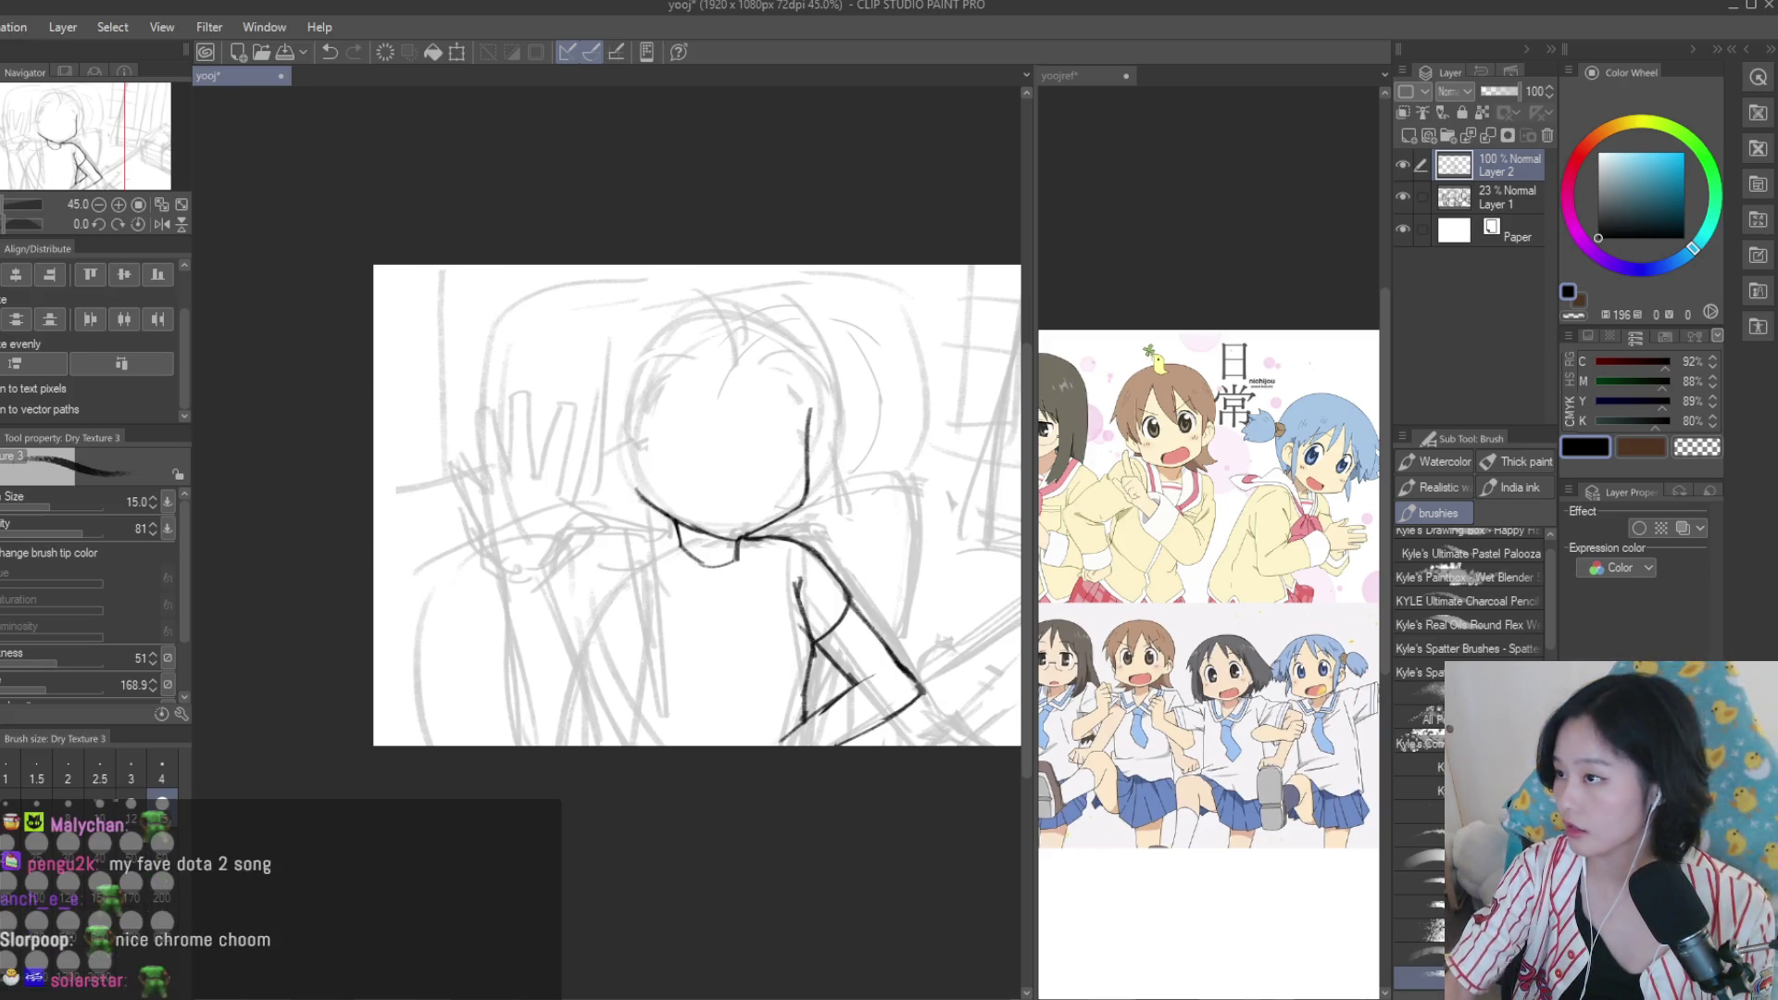
pyautogui.scroll(-3, 690, 304)
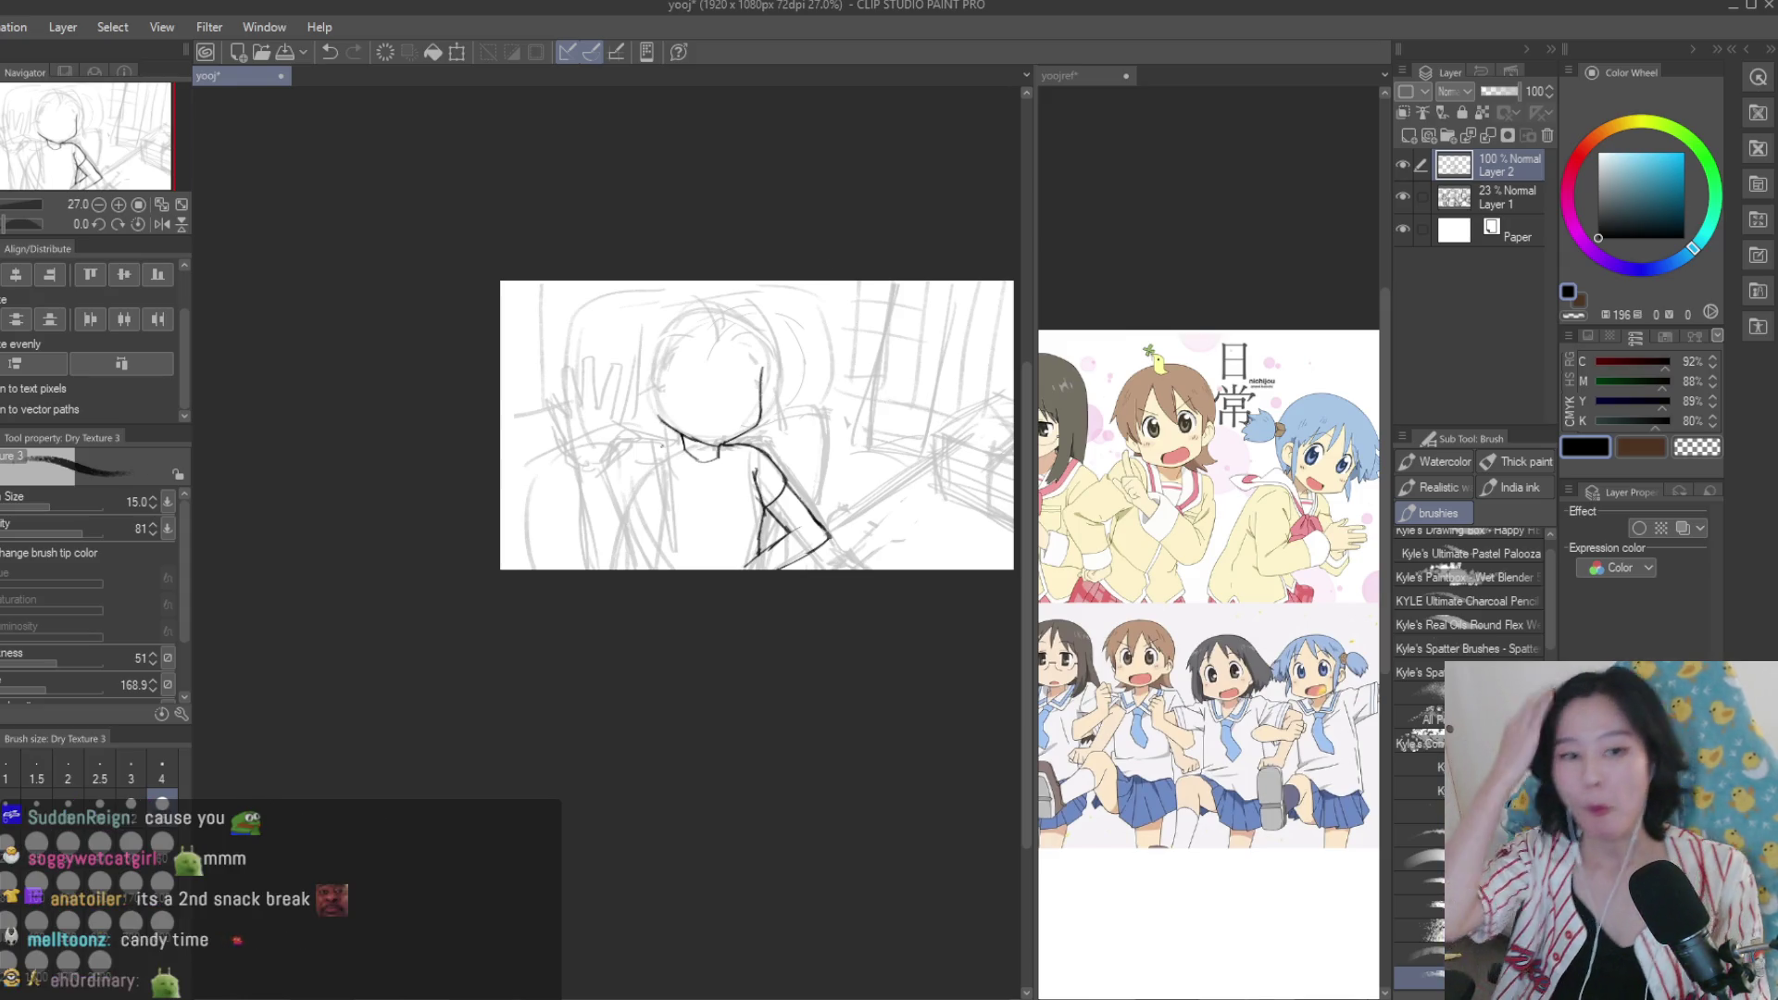
pyautogui.scroll(3, 909, 506)
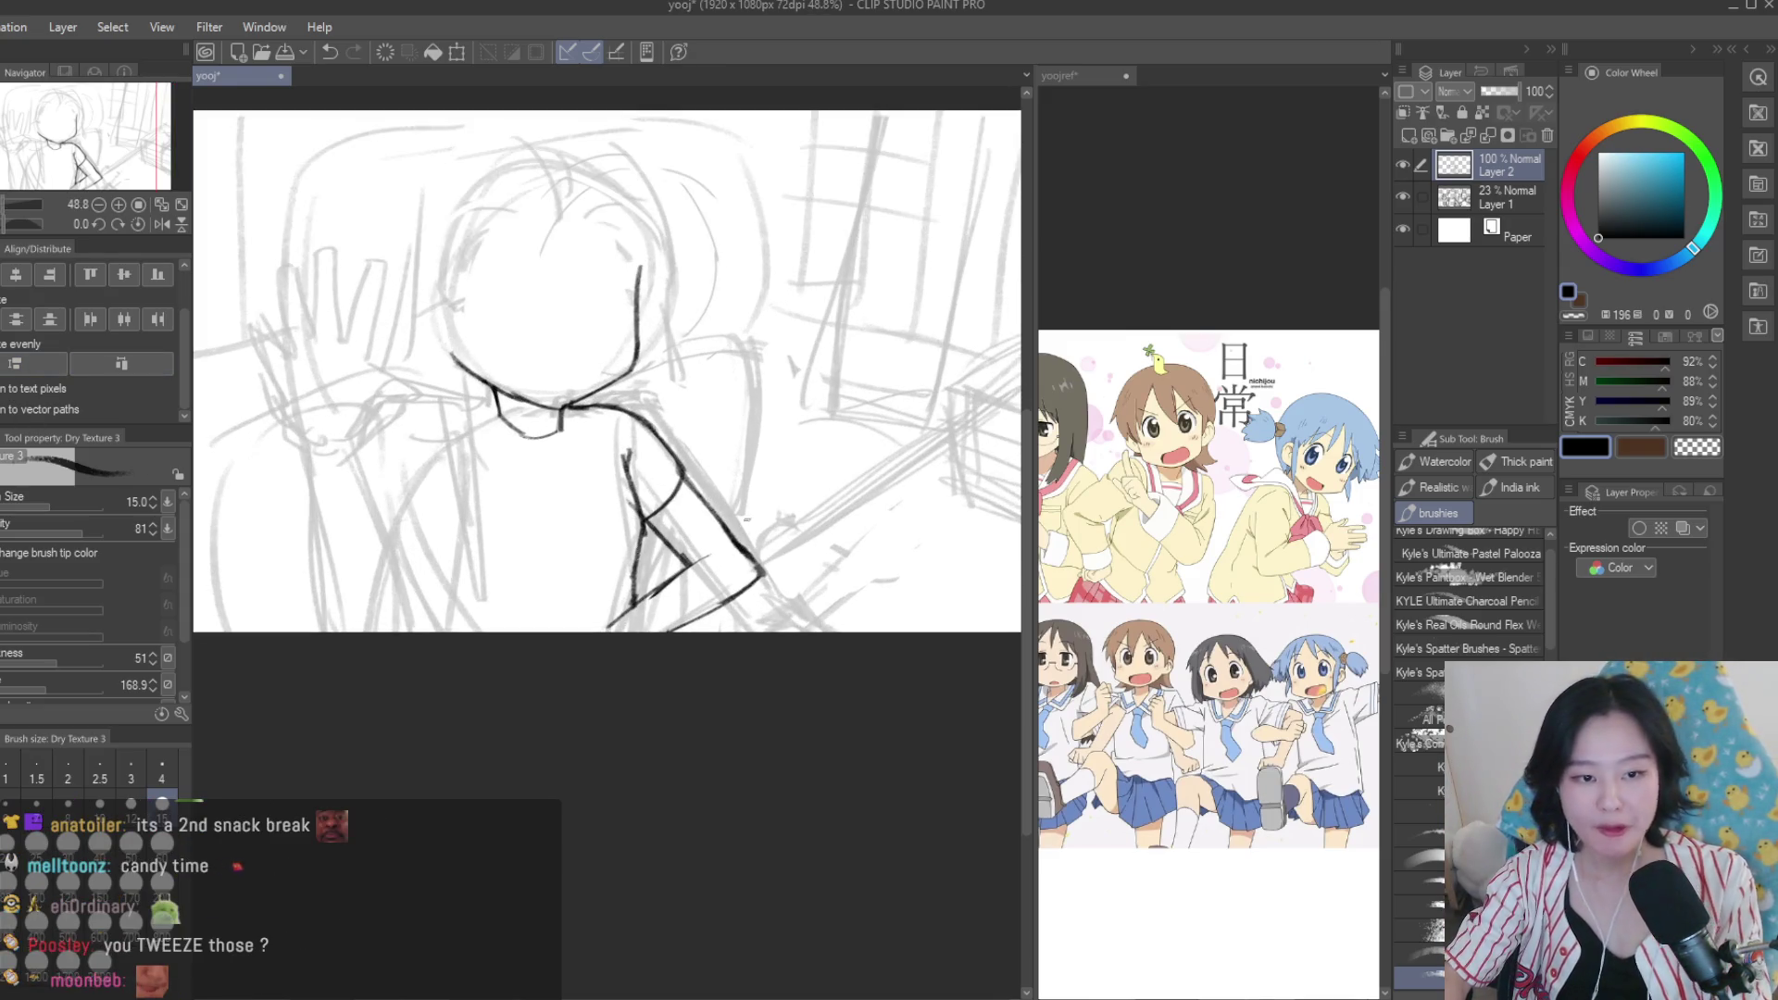
pyautogui.scroll(2, 668, 551)
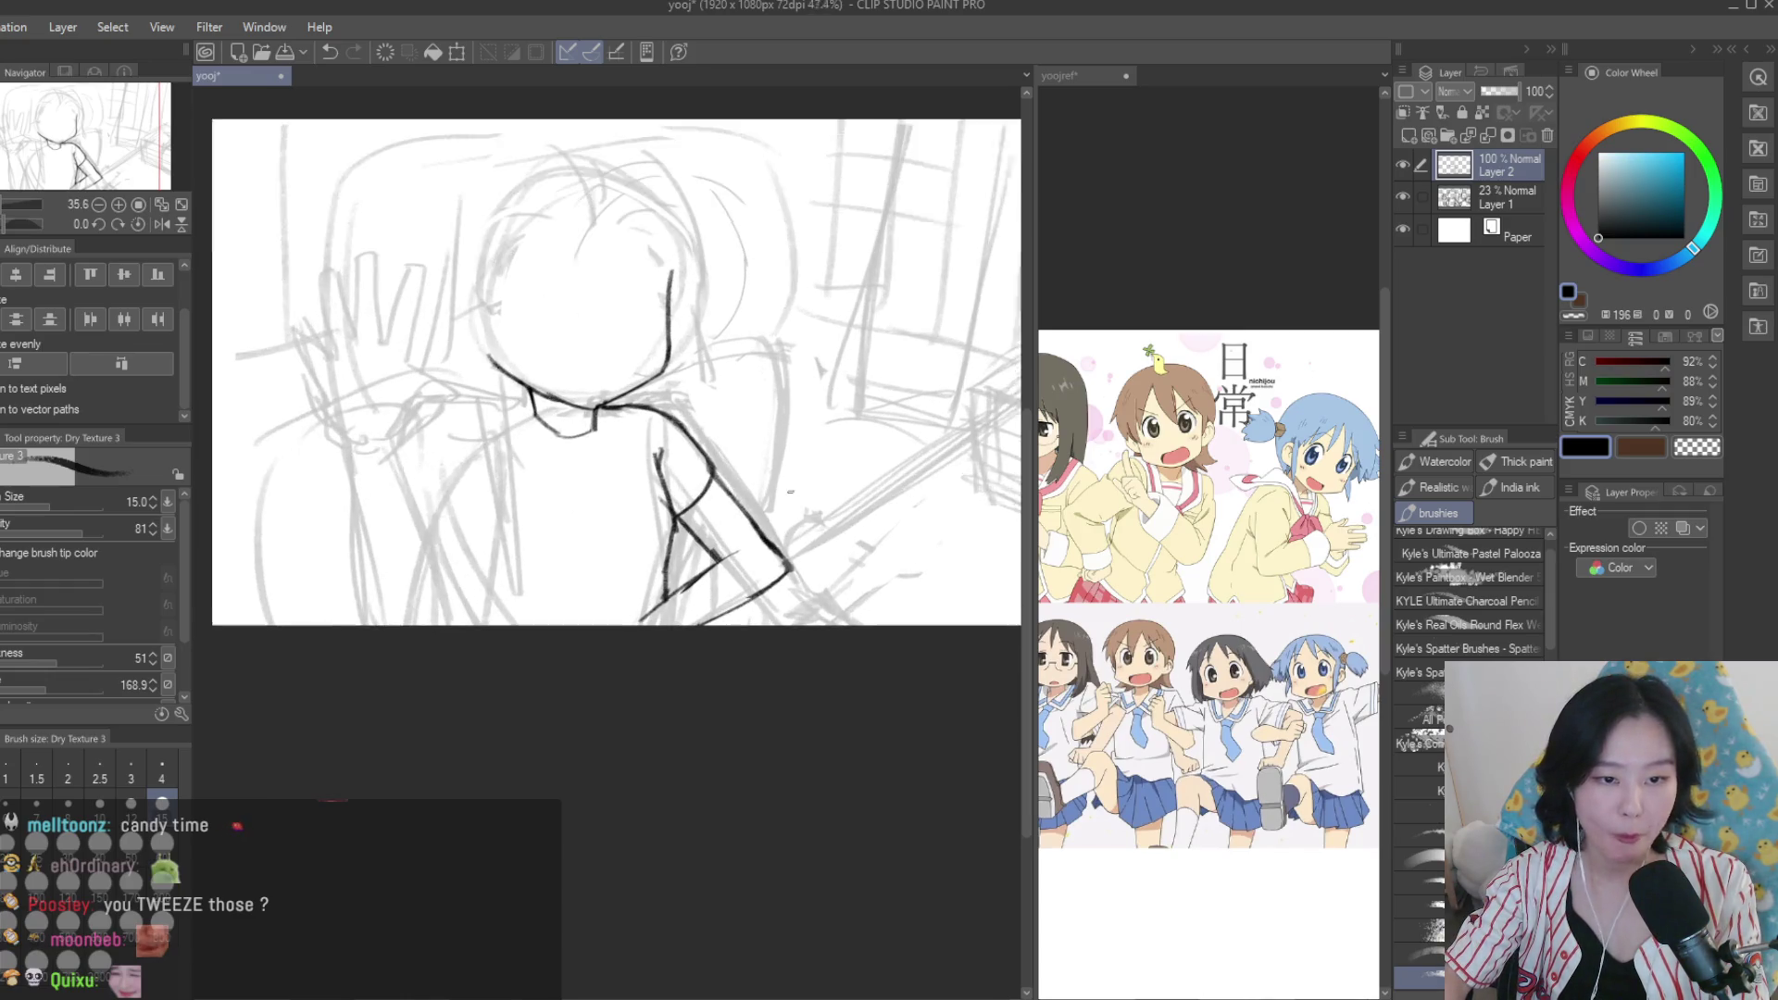
pyautogui.press('m')
pyautogui.moveTo(782, 514)
pyautogui.mouseDown()
pyautogui.moveTo(898, 526)
pyautogui.moveTo(880, 556)
pyautogui.mouseUp()
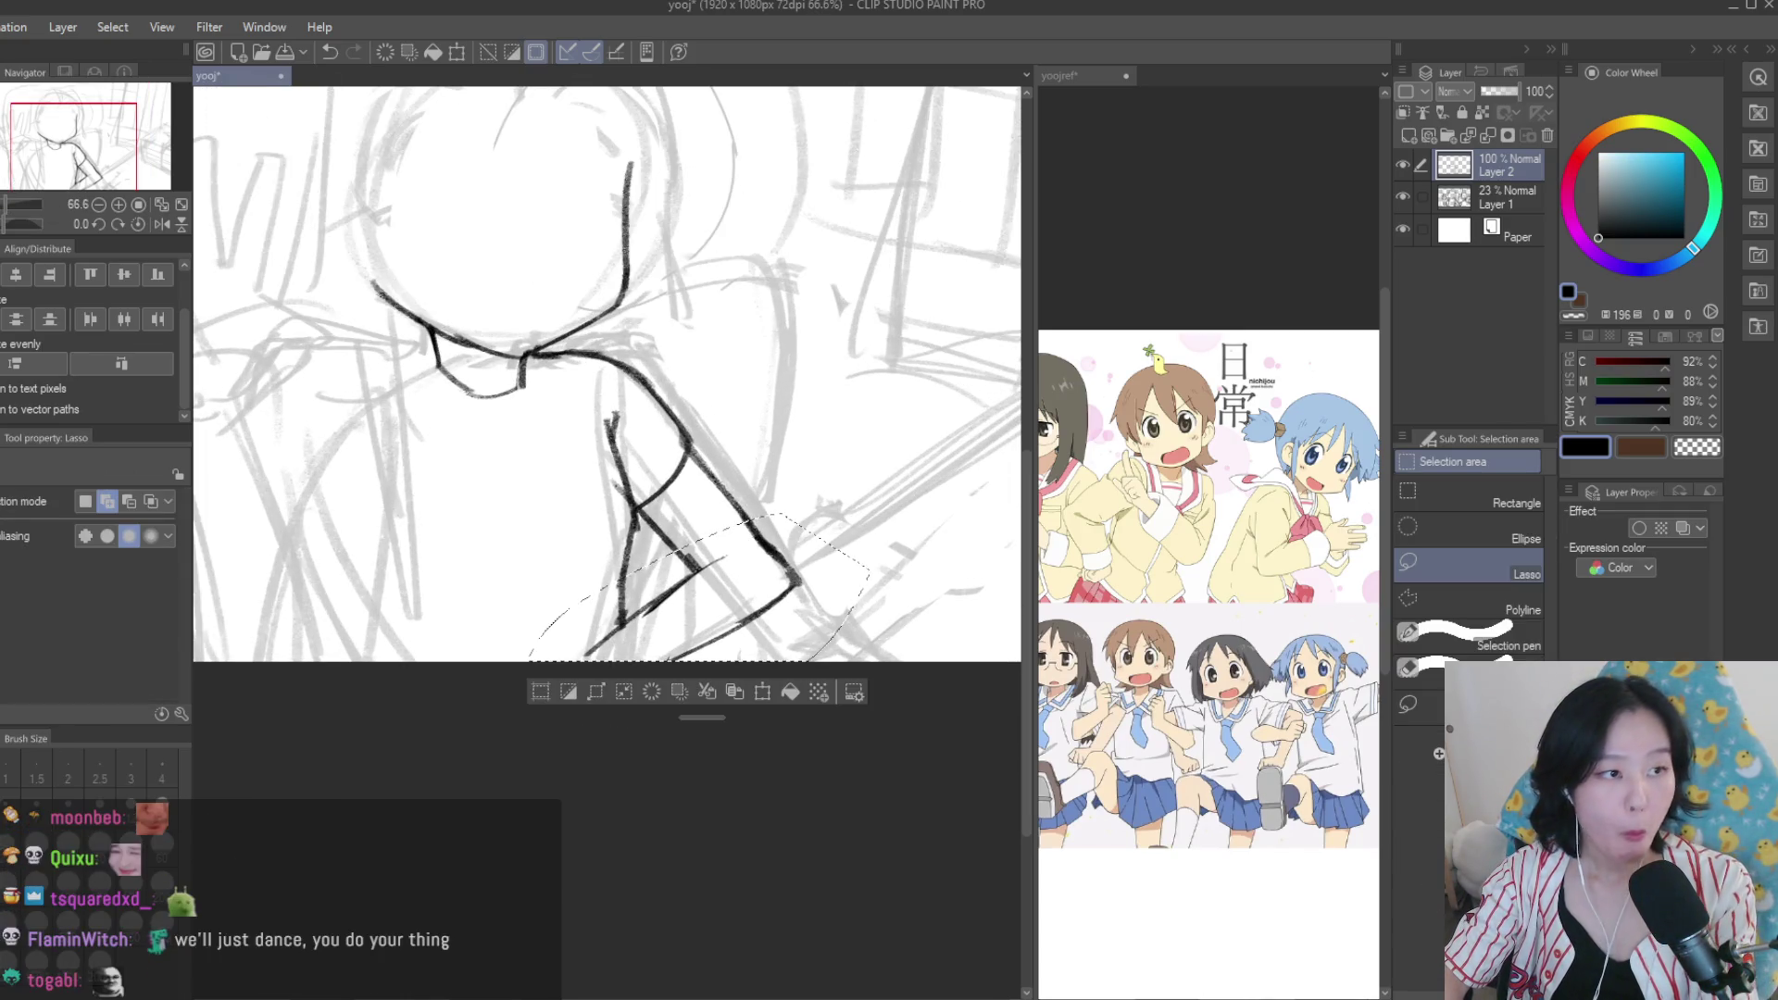
pyautogui.press('k')
pyautogui.moveTo(726, 607)
pyautogui.mouseDown()
pyautogui.moveTo(728, 574)
pyautogui.moveTo(685, 572)
pyautogui.mouseUp()
pyautogui.hotkey('ctrl', 'd')
pyautogui.scroll(-3, 547, 579)
pyautogui.scroll(2, 546, 578)
pyautogui.press('e')
pyautogui.moveTo(547, 579); pyautogui.dragTo(693, 589)
pyautogui.press('b')
pyautogui.hotkey('ctrl', 'z')
pyautogui.moveTo(589, 637); pyautogui.dragTo(662, 601)
pyautogui.hotkey('ctrl', 'z')
pyautogui.moveTo(500, 533); pyautogui.dragTo(555, 475)
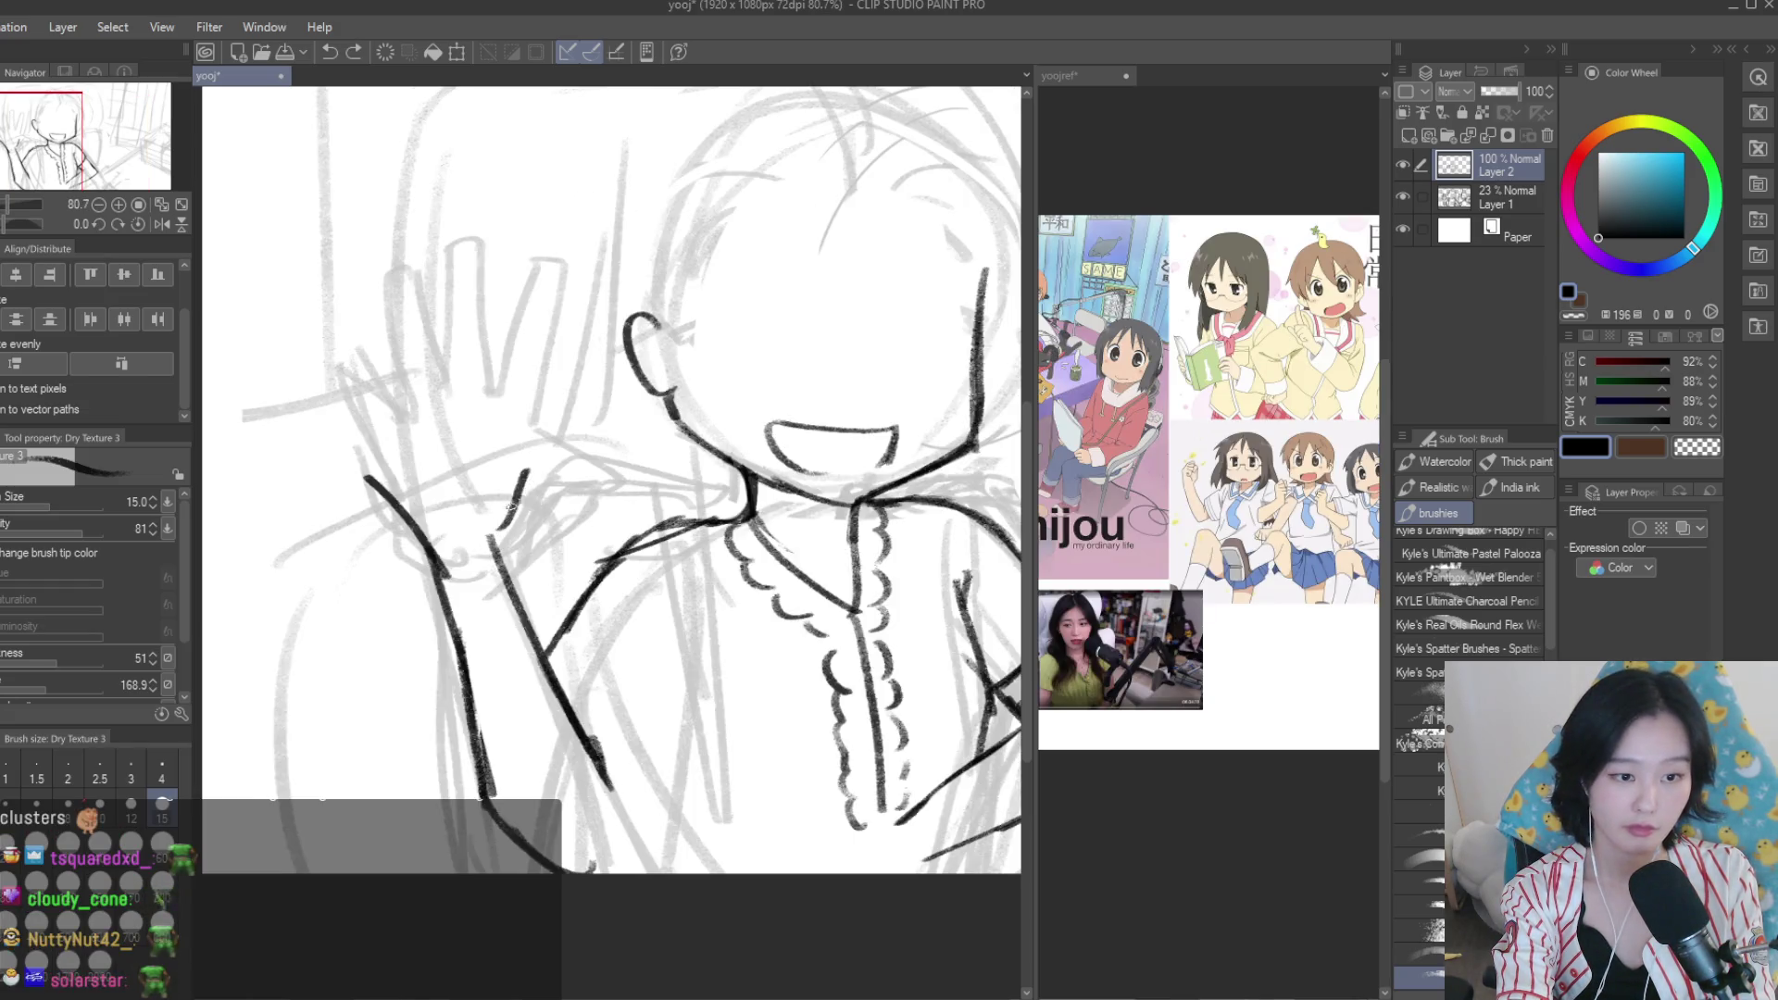
pyautogui.moveTo(547, 449); pyautogui.dragTo(498, 465)
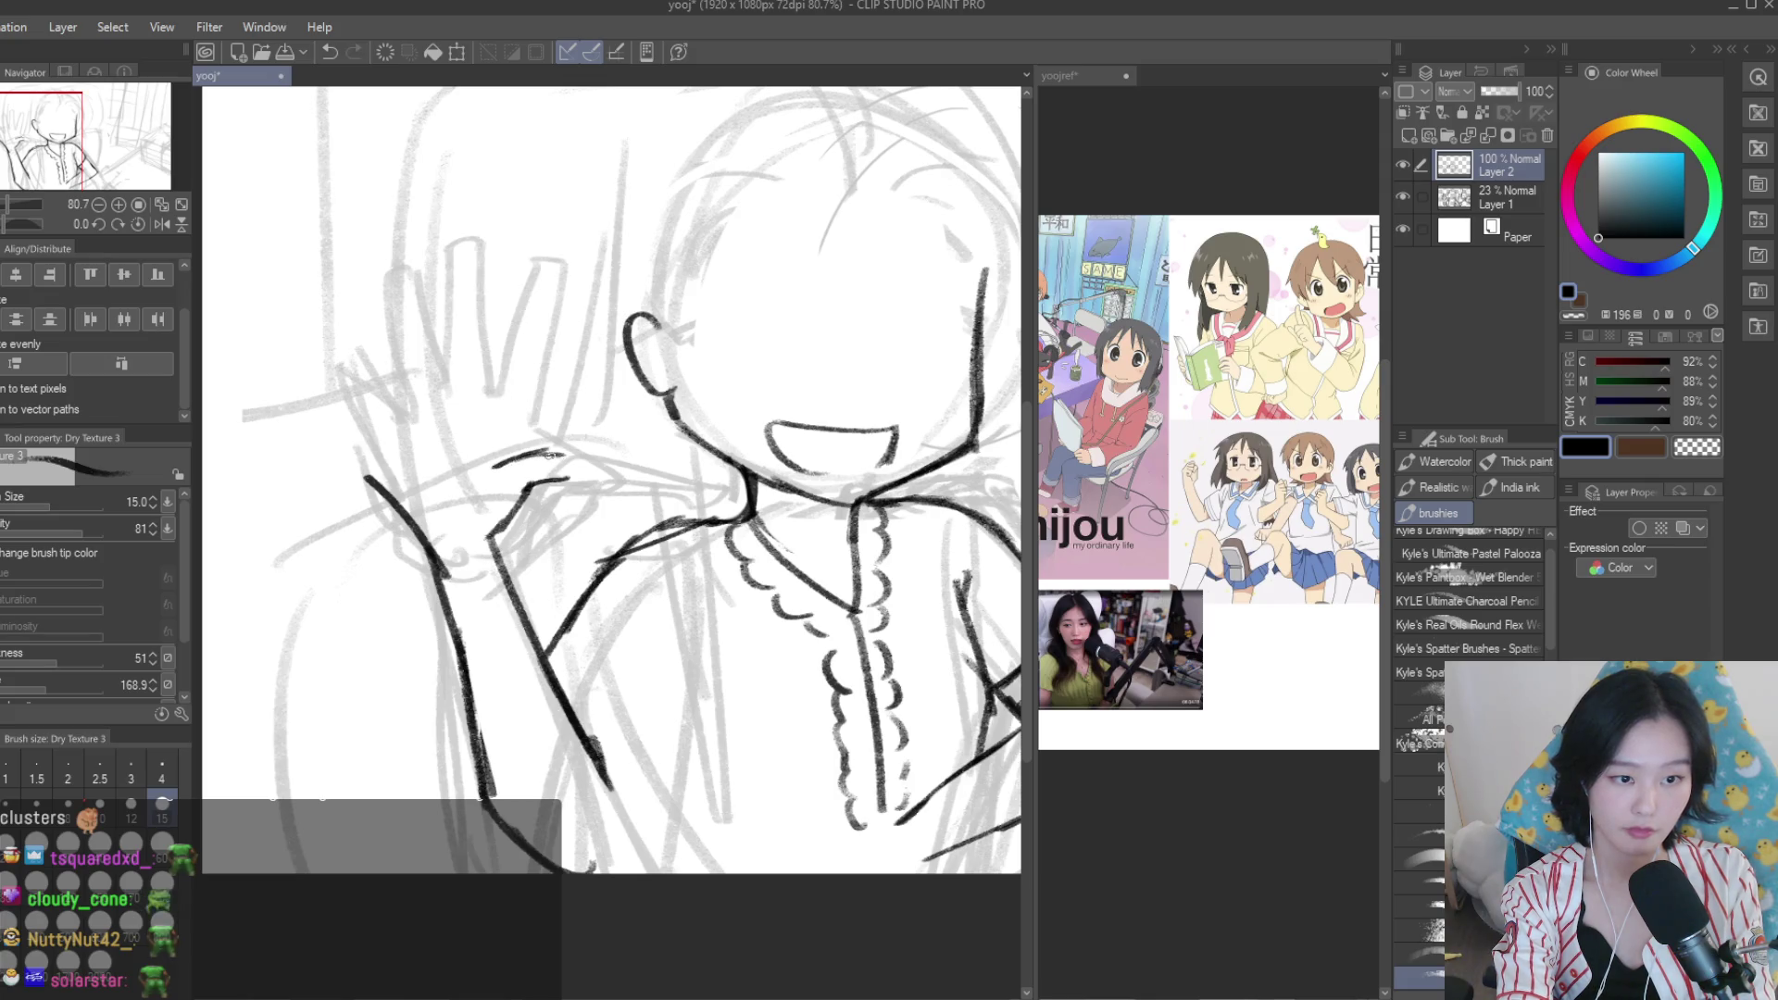
pyautogui.hotkey('ctrl', 'z')
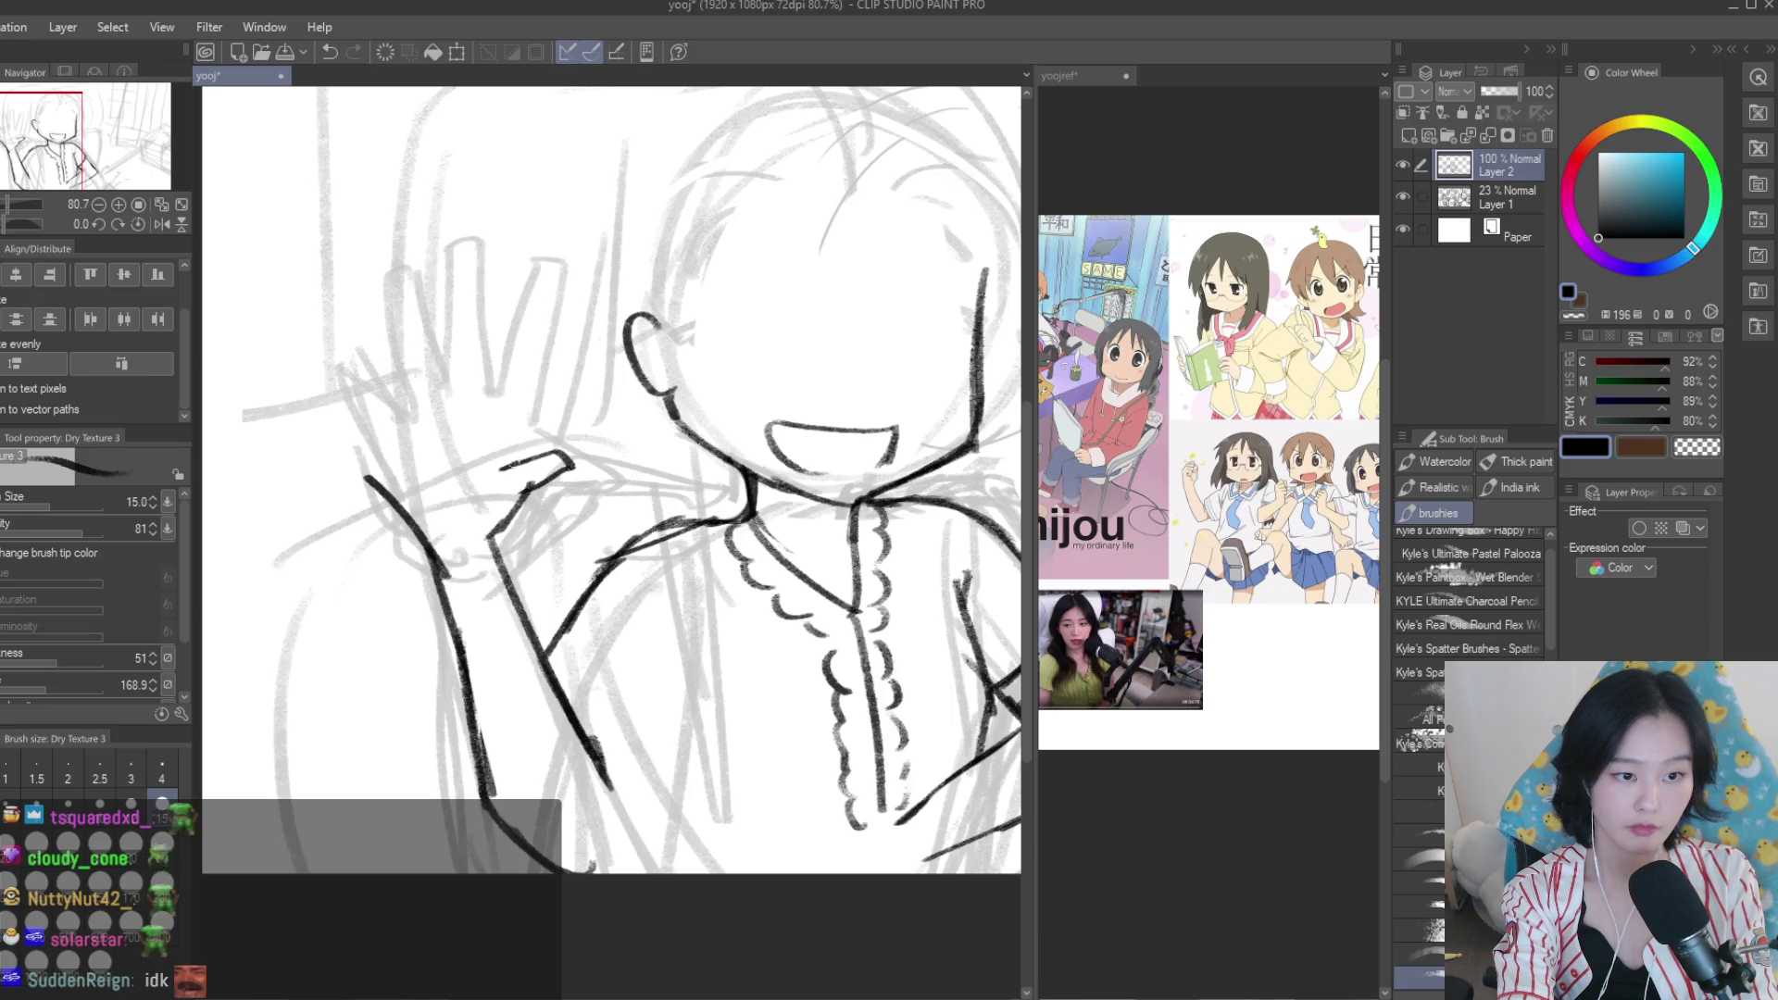
pyautogui.moveTo(518, 458); pyautogui.dragTo(554, 344)
pyautogui.hotkey('ctrl', 'z')
pyautogui.moveTo(522, 433)
pyautogui.mouseDown()
pyautogui.moveTo(547, 308)
pyautogui.moveTo(484, 414)
pyautogui.mouseUp()
pyautogui.hotkey('ctrl', 'z')
pyautogui.moveTo(524, 315); pyautogui.dragTo(488, 419)
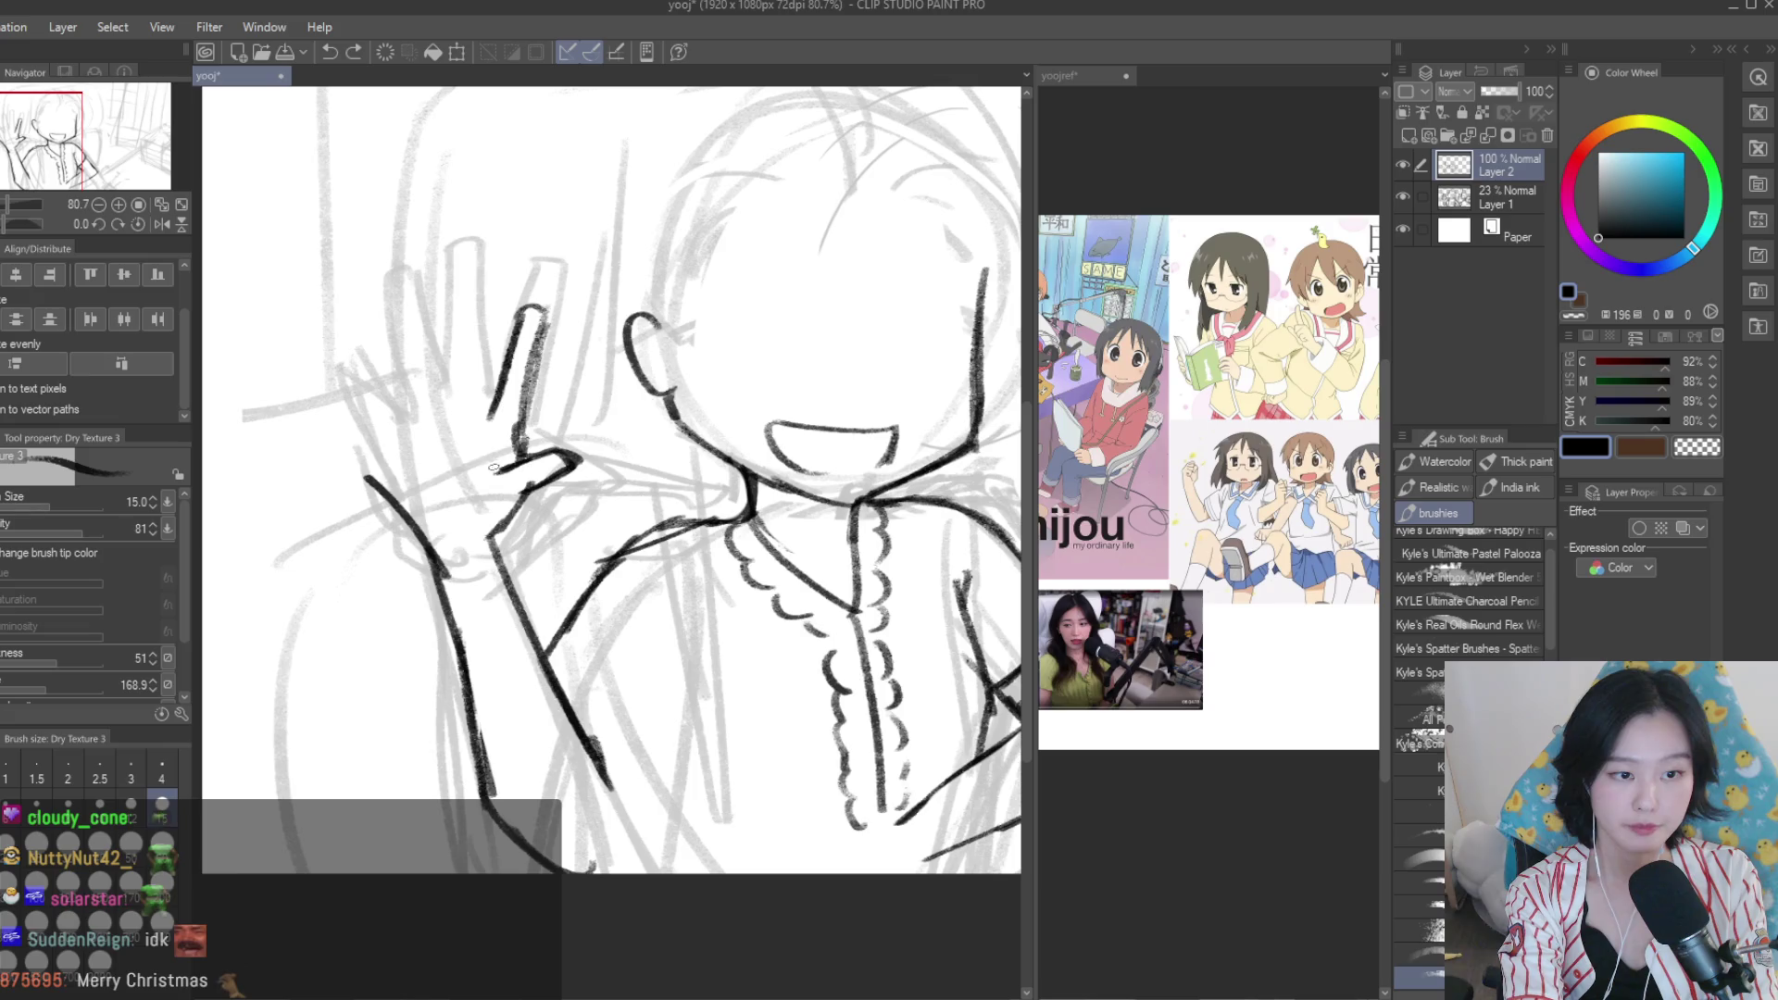
pyautogui.scroll(2, 495, 505)
pyautogui.press('e')
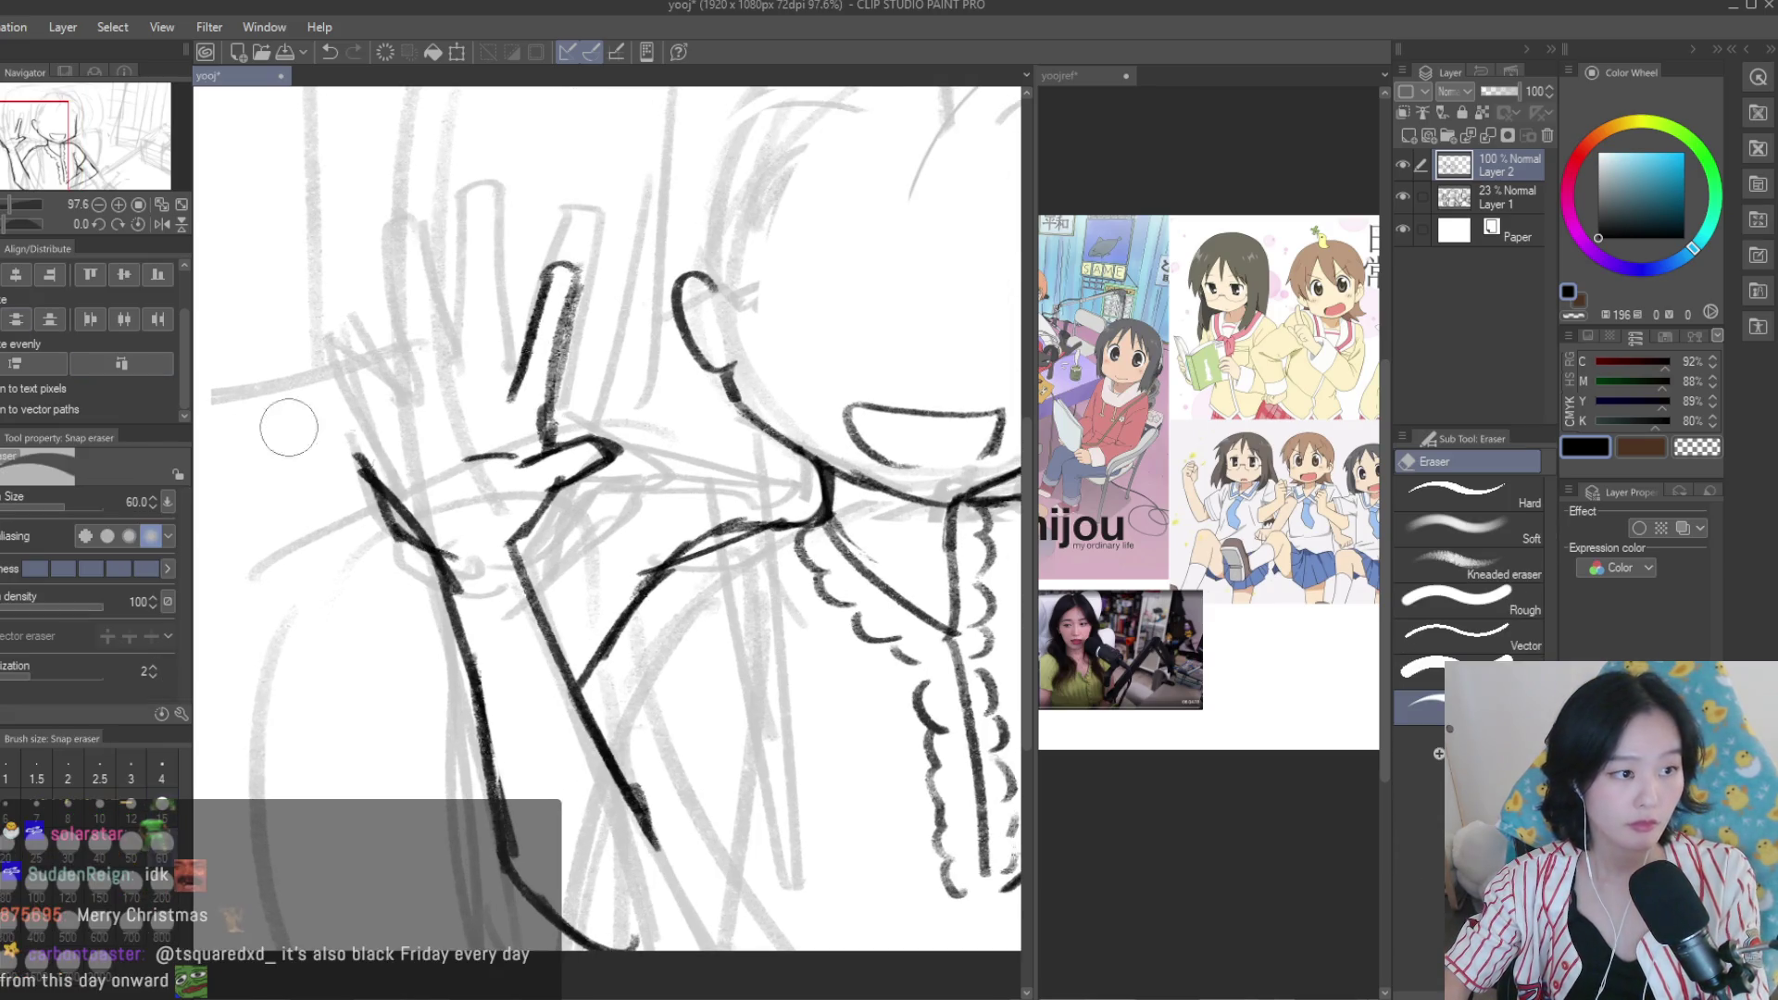
pyautogui.scroll(-3, 408, 491)
pyautogui.scroll(3, 518, 500)
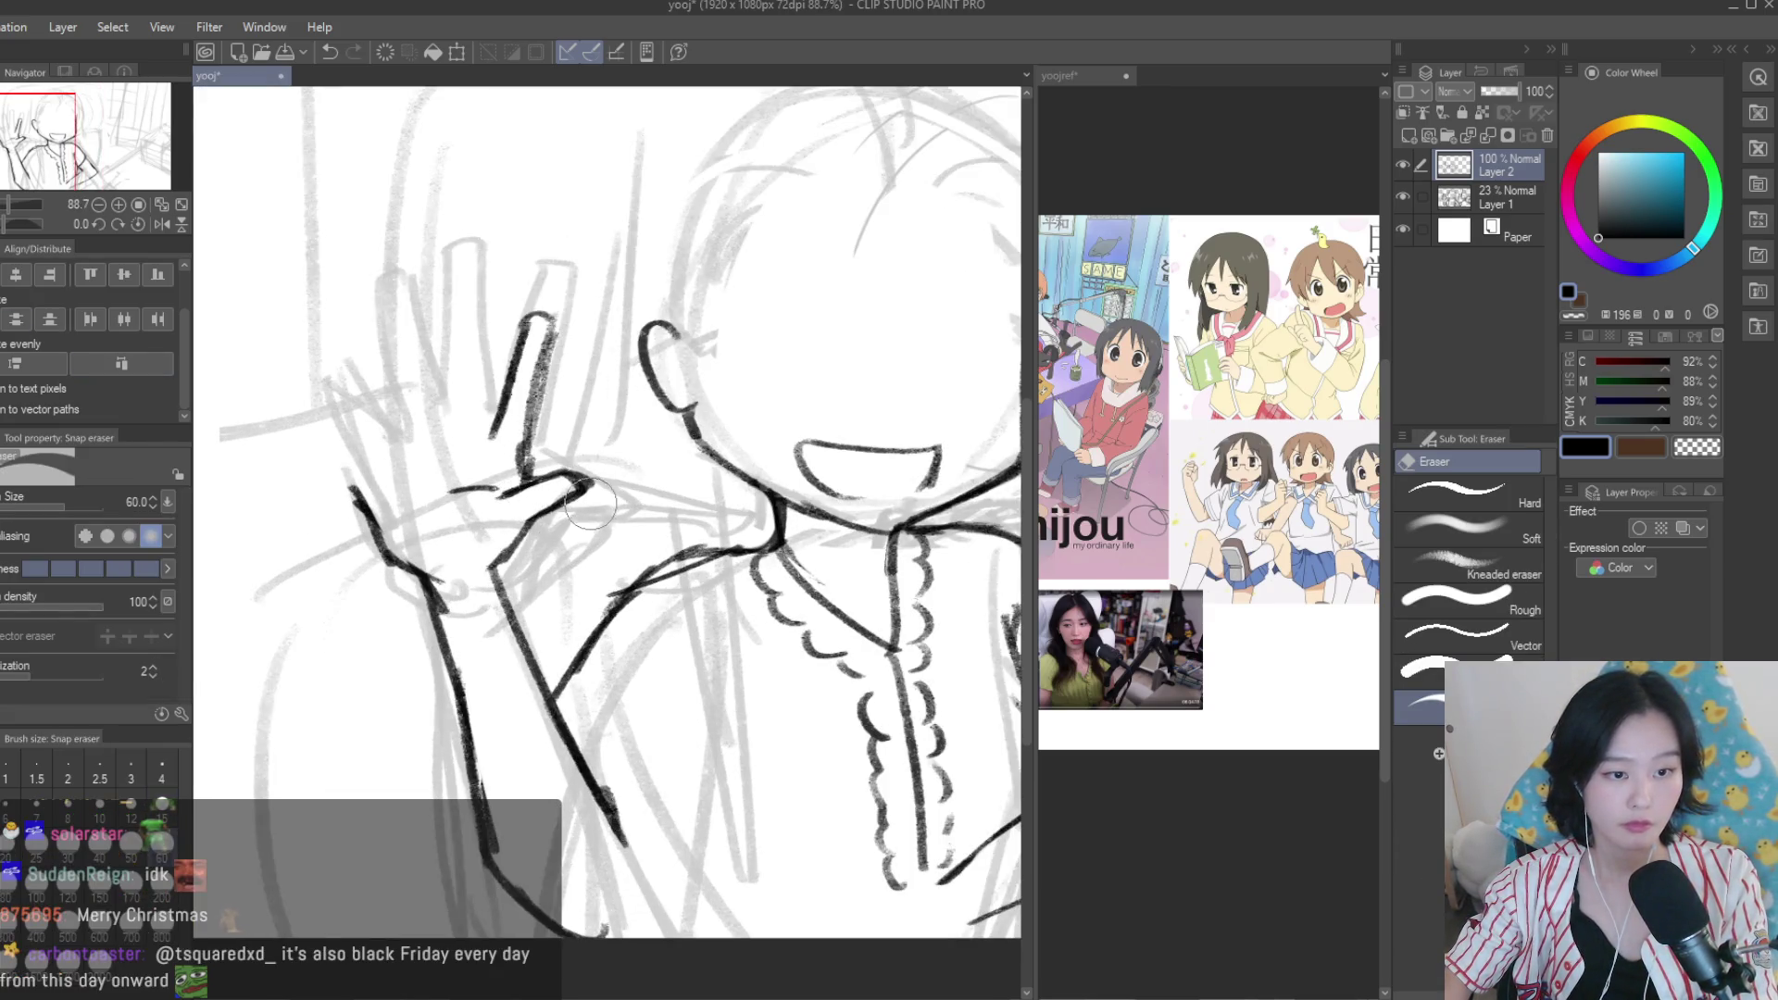
pyautogui.scroll(-1, 559, 519)
pyautogui.scroll(-4, 559, 519)
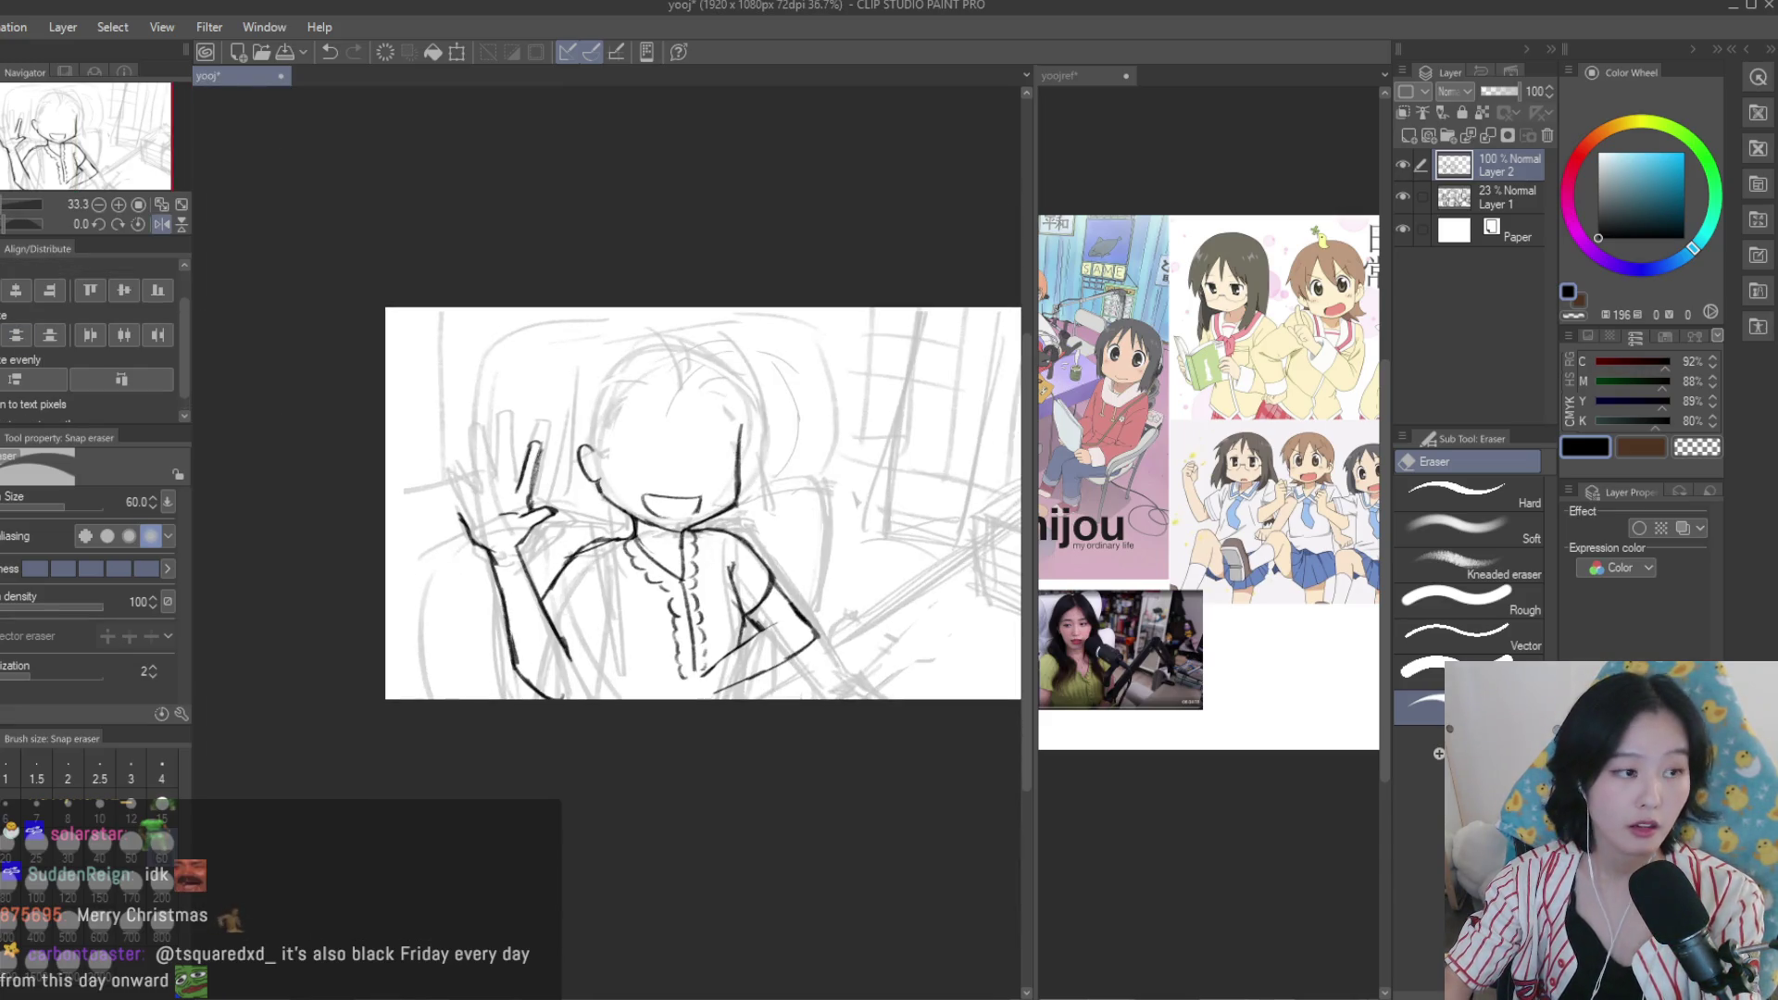
pyautogui.press('b')
pyautogui.scroll(1, 41, 315)
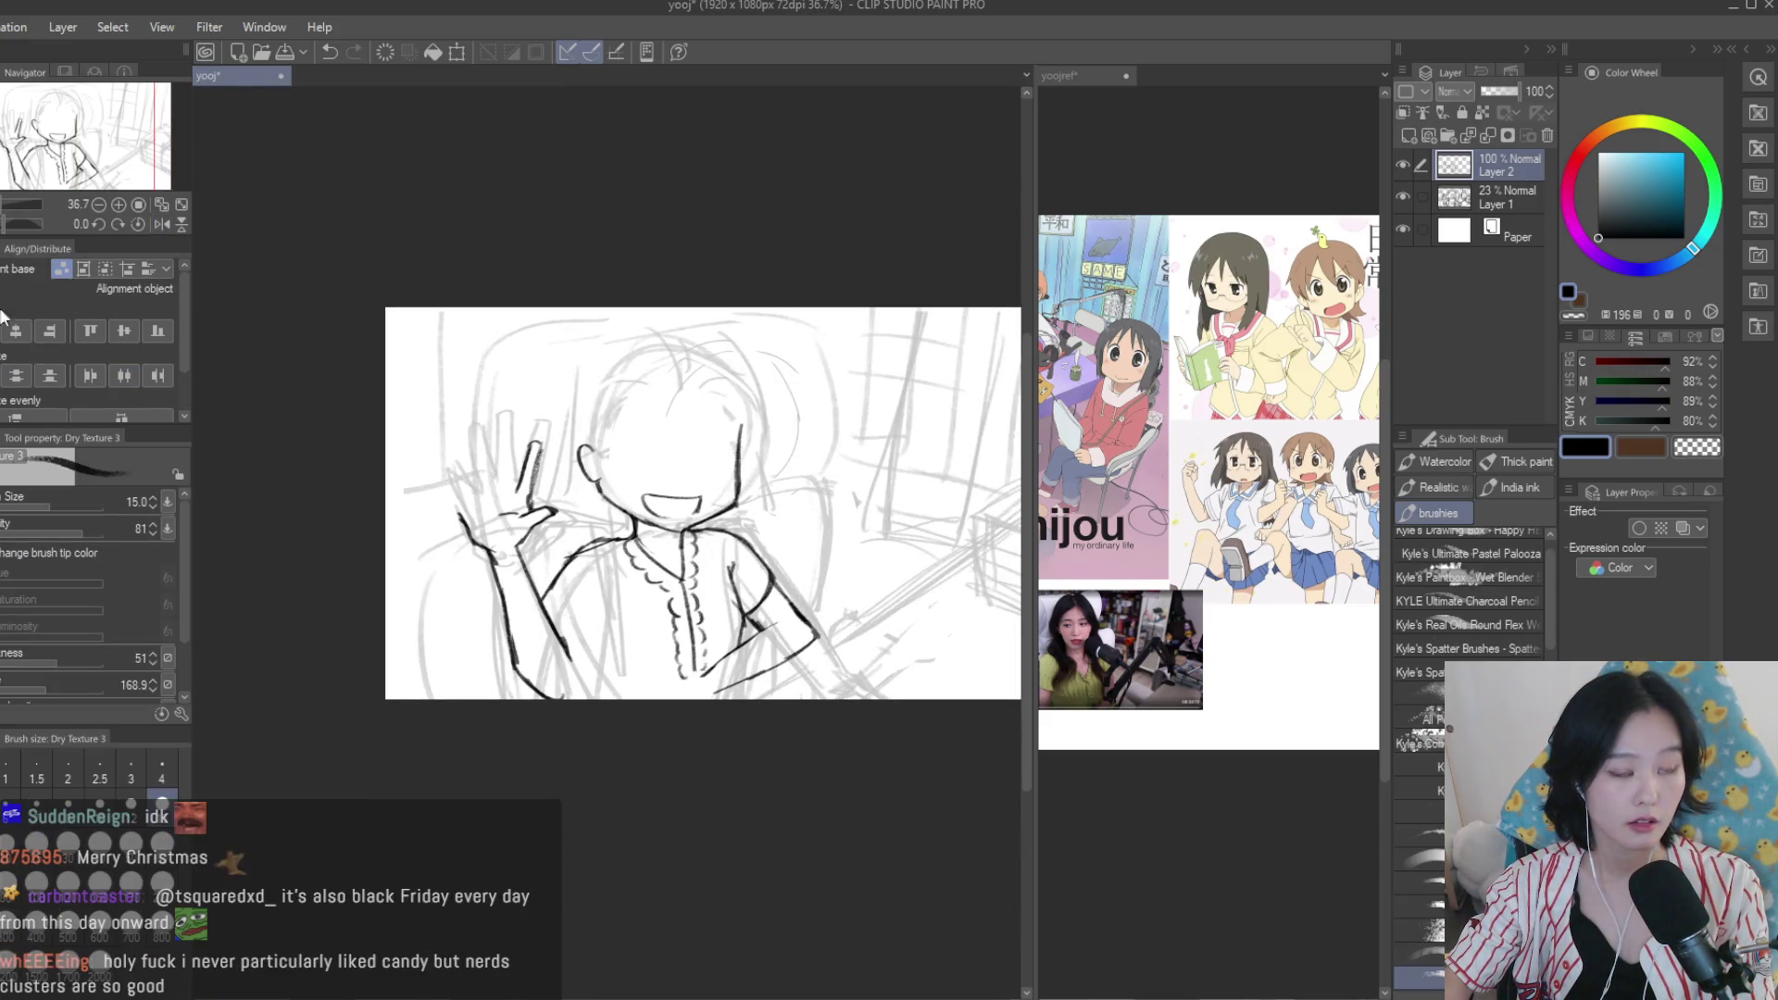
pyautogui.scroll(1, 774, 526)
pyautogui.press('e')
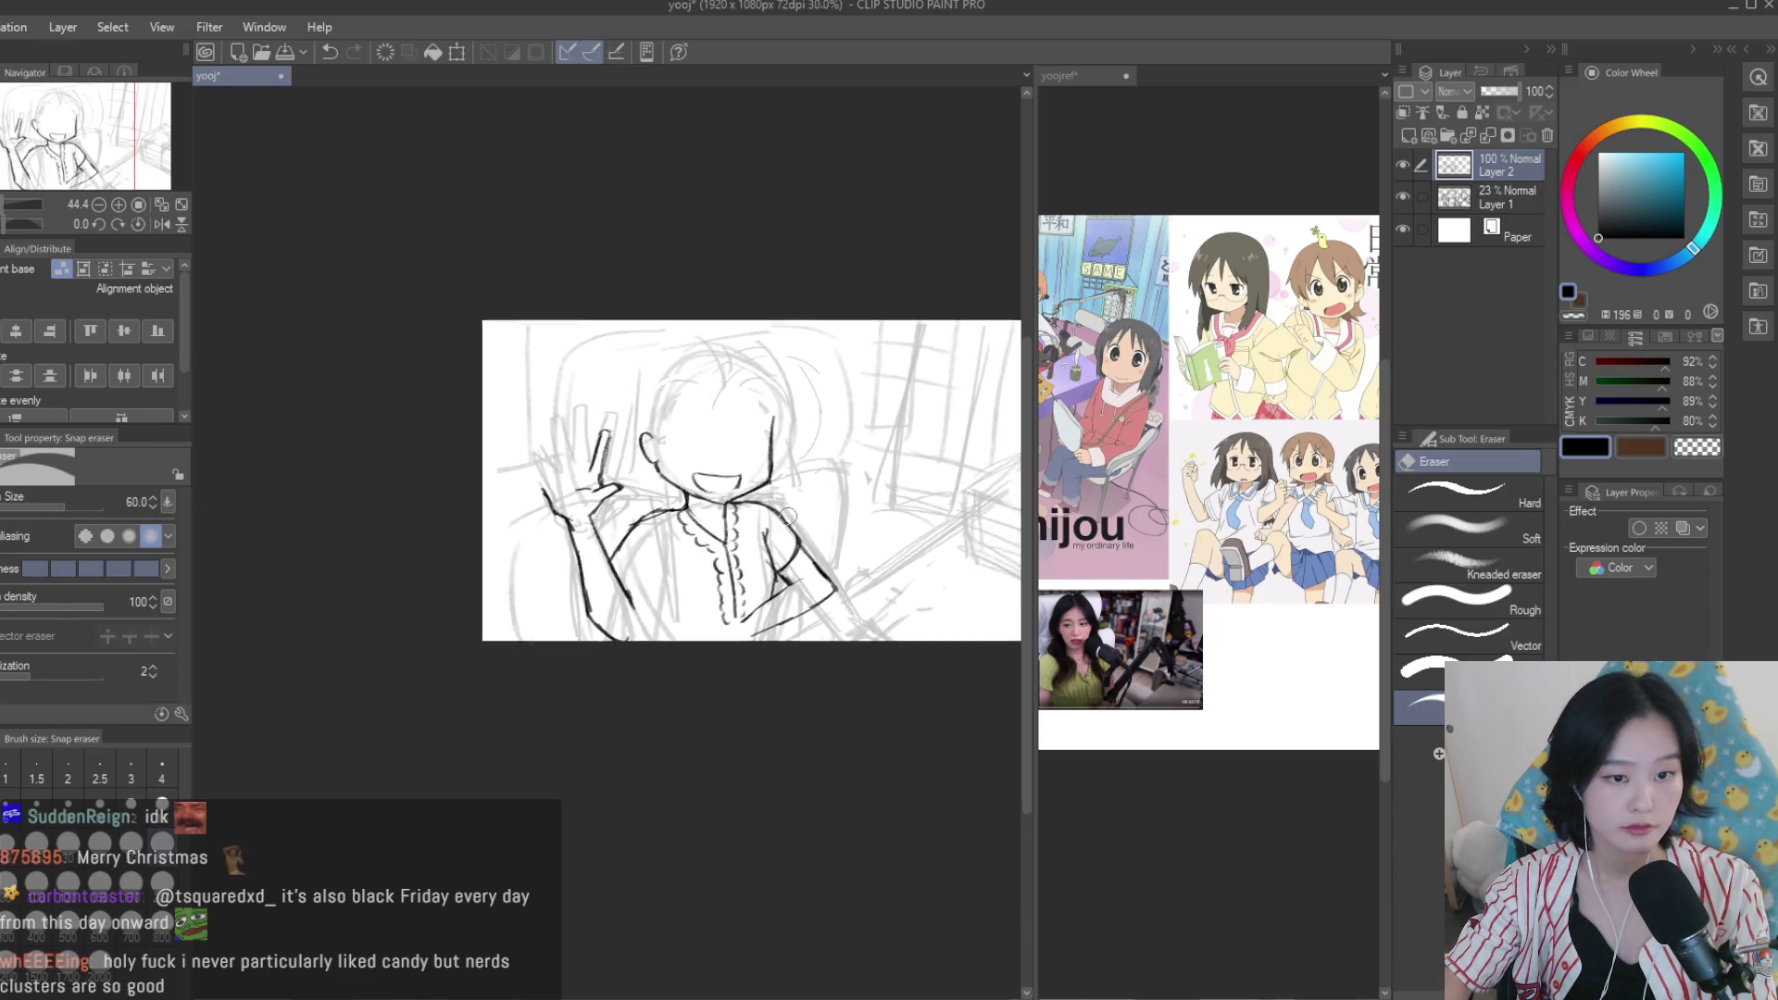
pyautogui.scroll(-1, 796, 416)
pyautogui.scroll(2, 811, 353)
pyautogui.press(']')
pyautogui.press(']')
pyautogui.press(']')
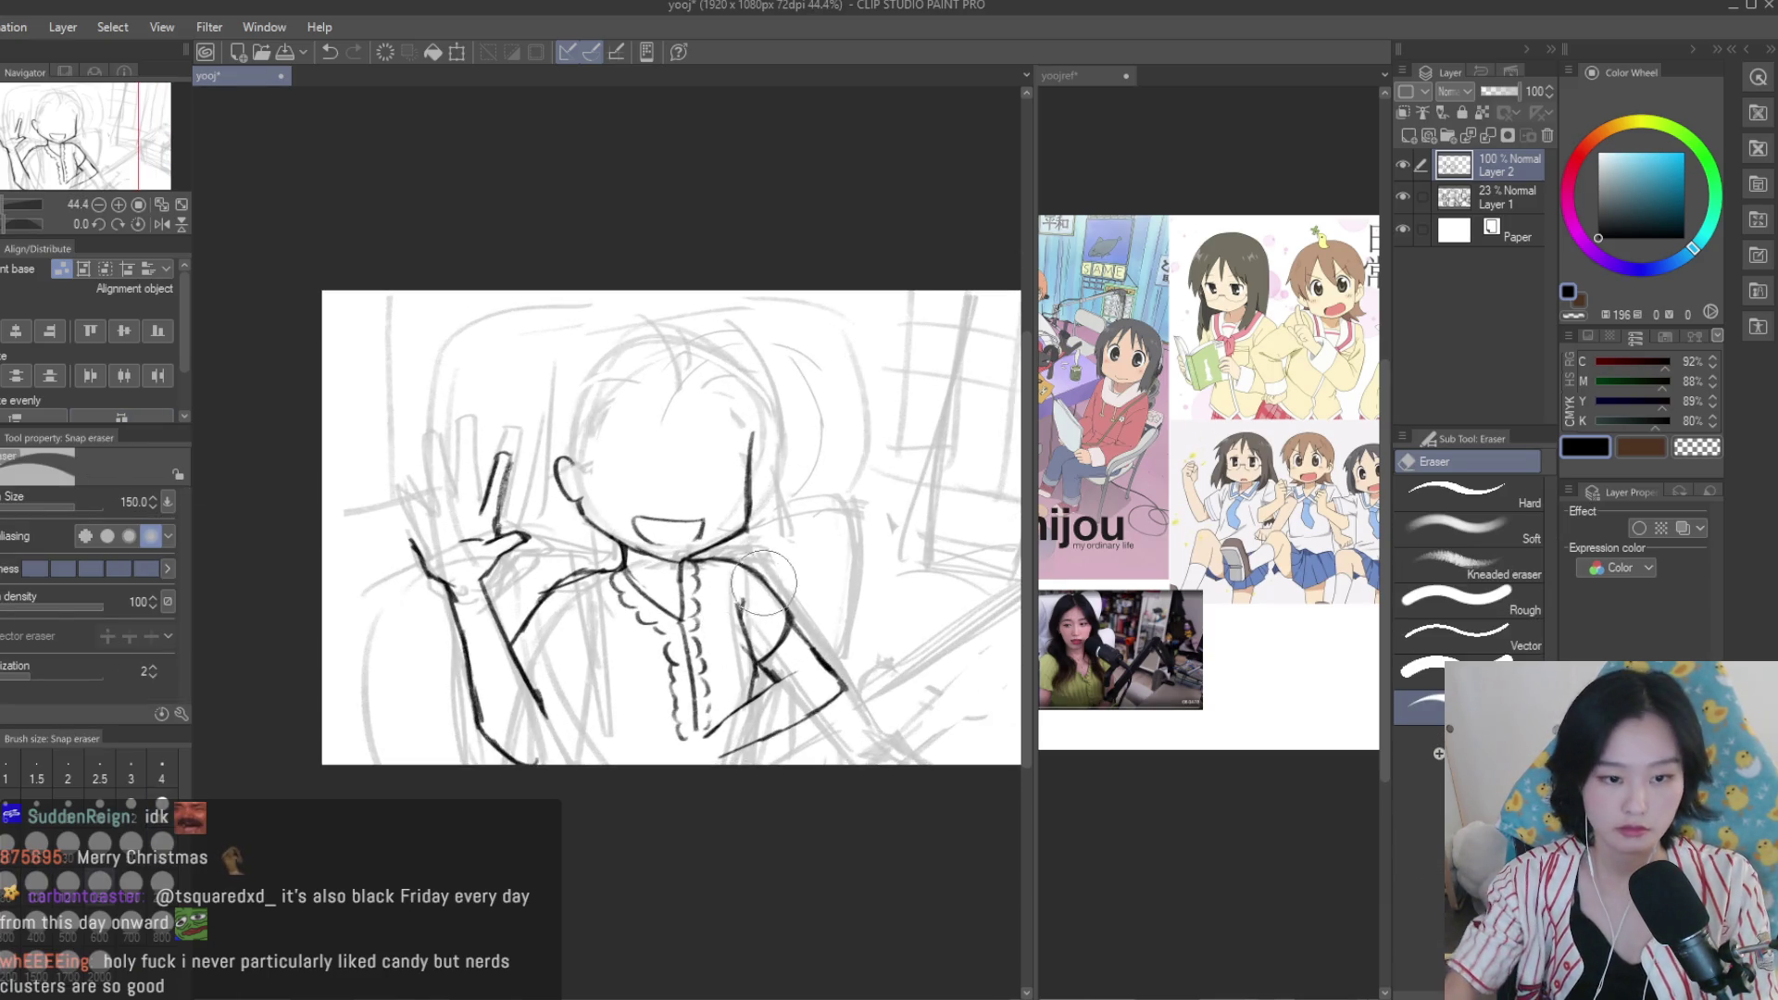
pyautogui.scroll(2, 743, 599)
pyautogui.moveTo(743, 599)
pyautogui.mouseDown()
pyautogui.moveTo(718, 846)
pyautogui.moveTo(755, 766)
pyautogui.moveTo(534, 585)
pyautogui.moveTo(391, 691)
pyautogui.moveTo(386, 382)
pyautogui.moveTo(283, 532)
pyautogui.mouseUp()
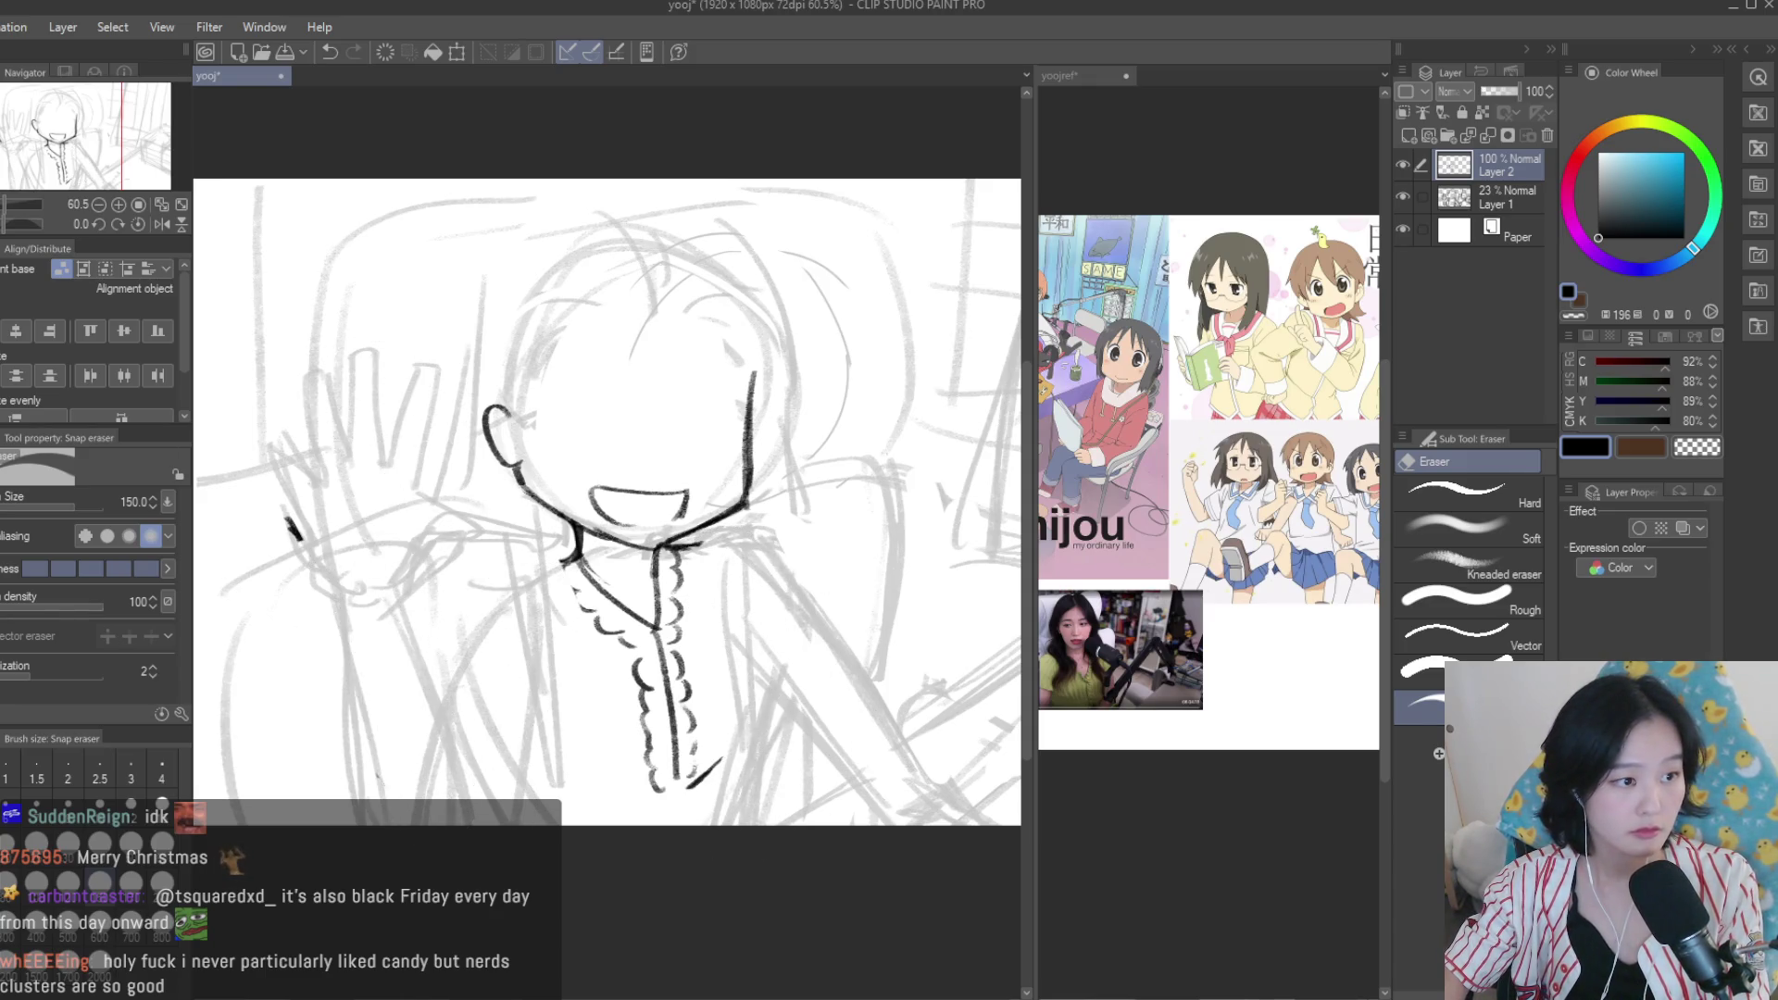
pyautogui.press('b')
pyautogui.moveTo(466, 620); pyautogui.dragTo(451, 651)
pyautogui.hotkey('ctrl', 'z')
pyautogui.moveTo(567, 550)
pyautogui.mouseDown()
pyautogui.moveTo(454, 713)
pyautogui.moveTo(465, 736)
pyautogui.mouseUp()
pyautogui.hotkey('ctrl', 'z')
pyautogui.moveTo(687, 543); pyautogui.dragTo(771, 636)
pyautogui.moveTo(768, 547); pyautogui.dragTo(771, 794)
pyautogui.moveTo(427, 598); pyautogui.dragTo(508, 824)
pyautogui.hotkey('ctrl', 'z')
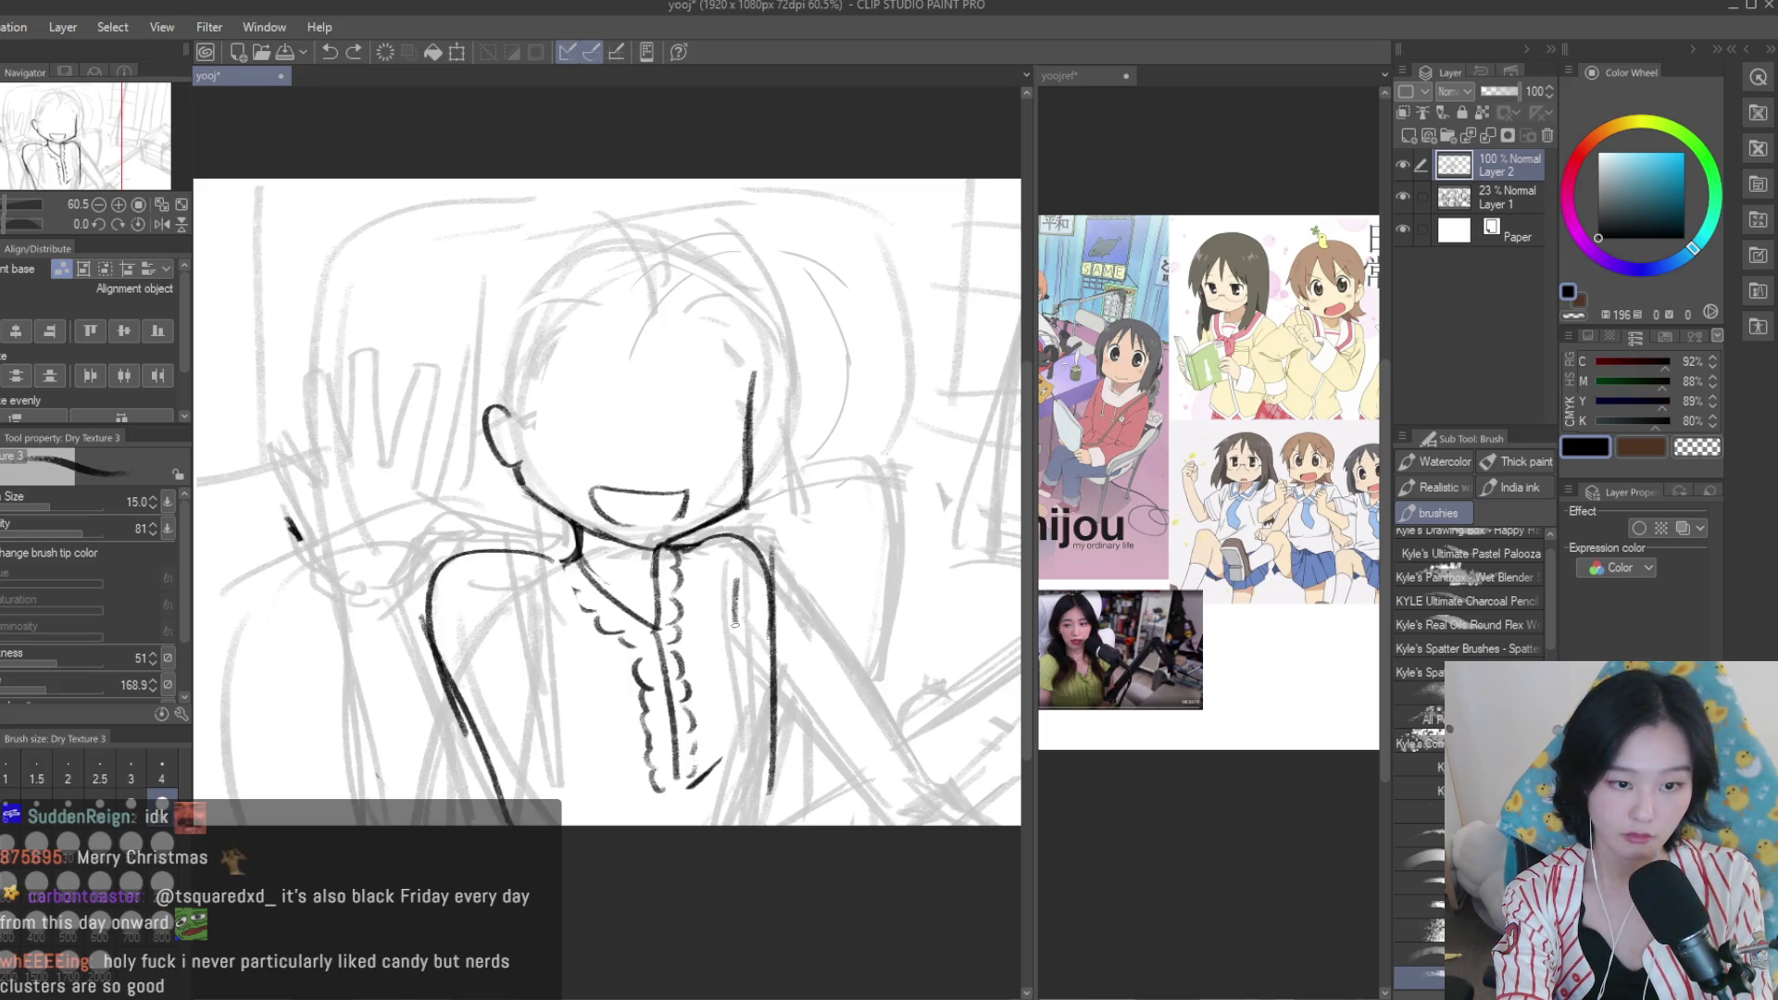
pyautogui.moveTo(555, 659); pyautogui.dragTo(486, 826)
pyautogui.hotkey('ctrl', 'z')
pyautogui.moveTo(428, 582); pyautogui.dragTo(454, 822)
pyautogui.hotkey('ctrl', 'z')
pyautogui.moveTo(428, 593); pyautogui.dragTo(481, 824)
pyautogui.moveTo(546, 615); pyautogui.dragTo(523, 824)
pyautogui.hotkey('ctrl', 'z')
pyautogui.moveTo(540, 613); pyautogui.dragTo(528, 824)
pyautogui.moveTo(426, 627); pyautogui.dragTo(491, 826)
pyautogui.moveTo(768, 575); pyautogui.dragTo(776, 826)
pyautogui.hotkey('ctrl', 'z')
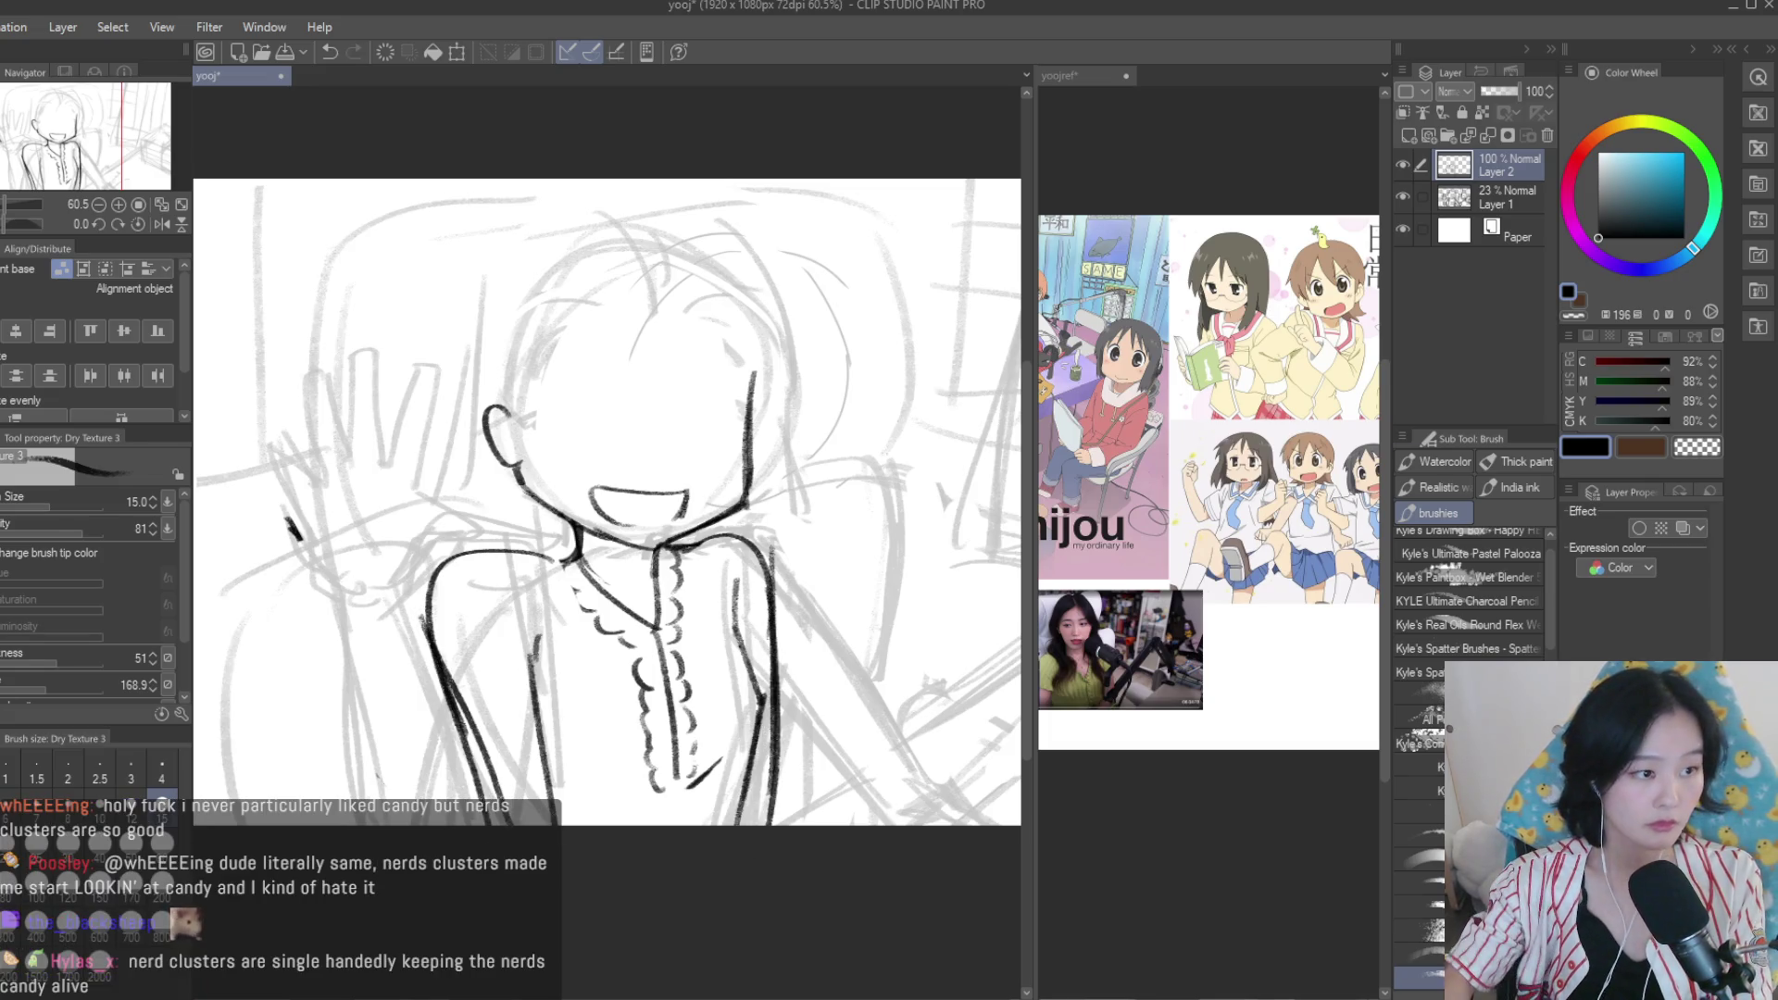
pyautogui.press('e')
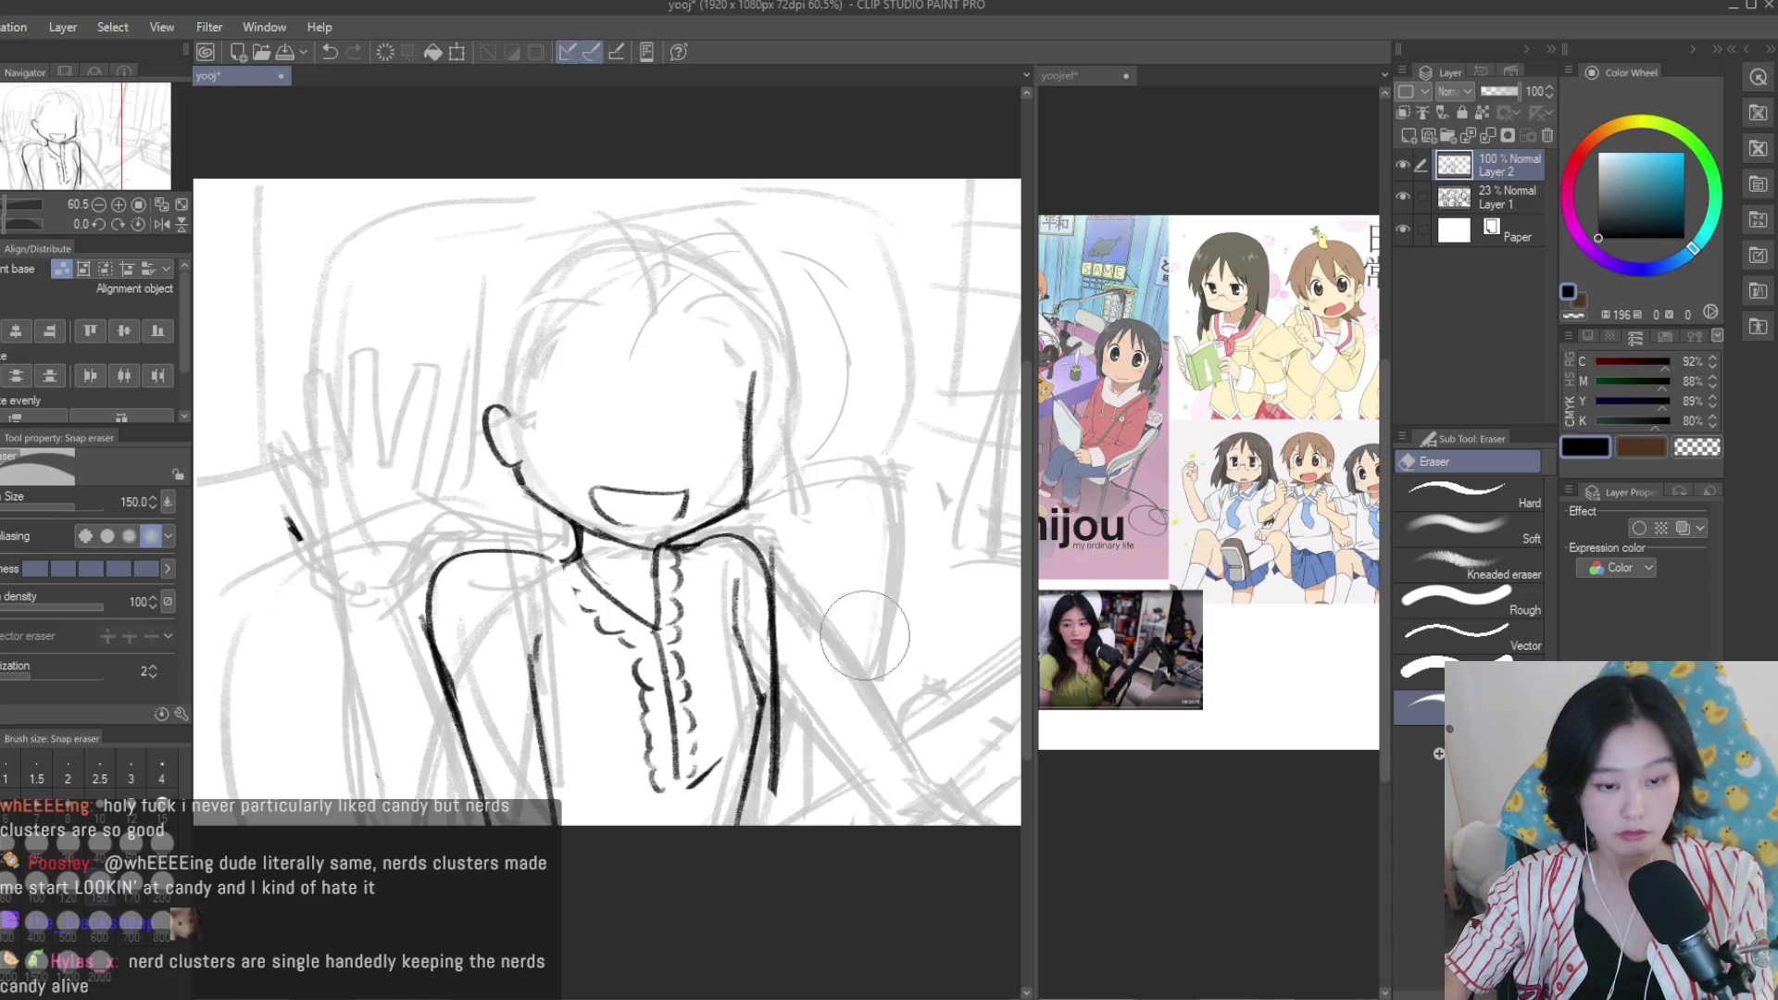
pyautogui.hotkey('ctrl', 'z')
pyautogui.hotkey('ctrl', 'z')
pyautogui.press('b')
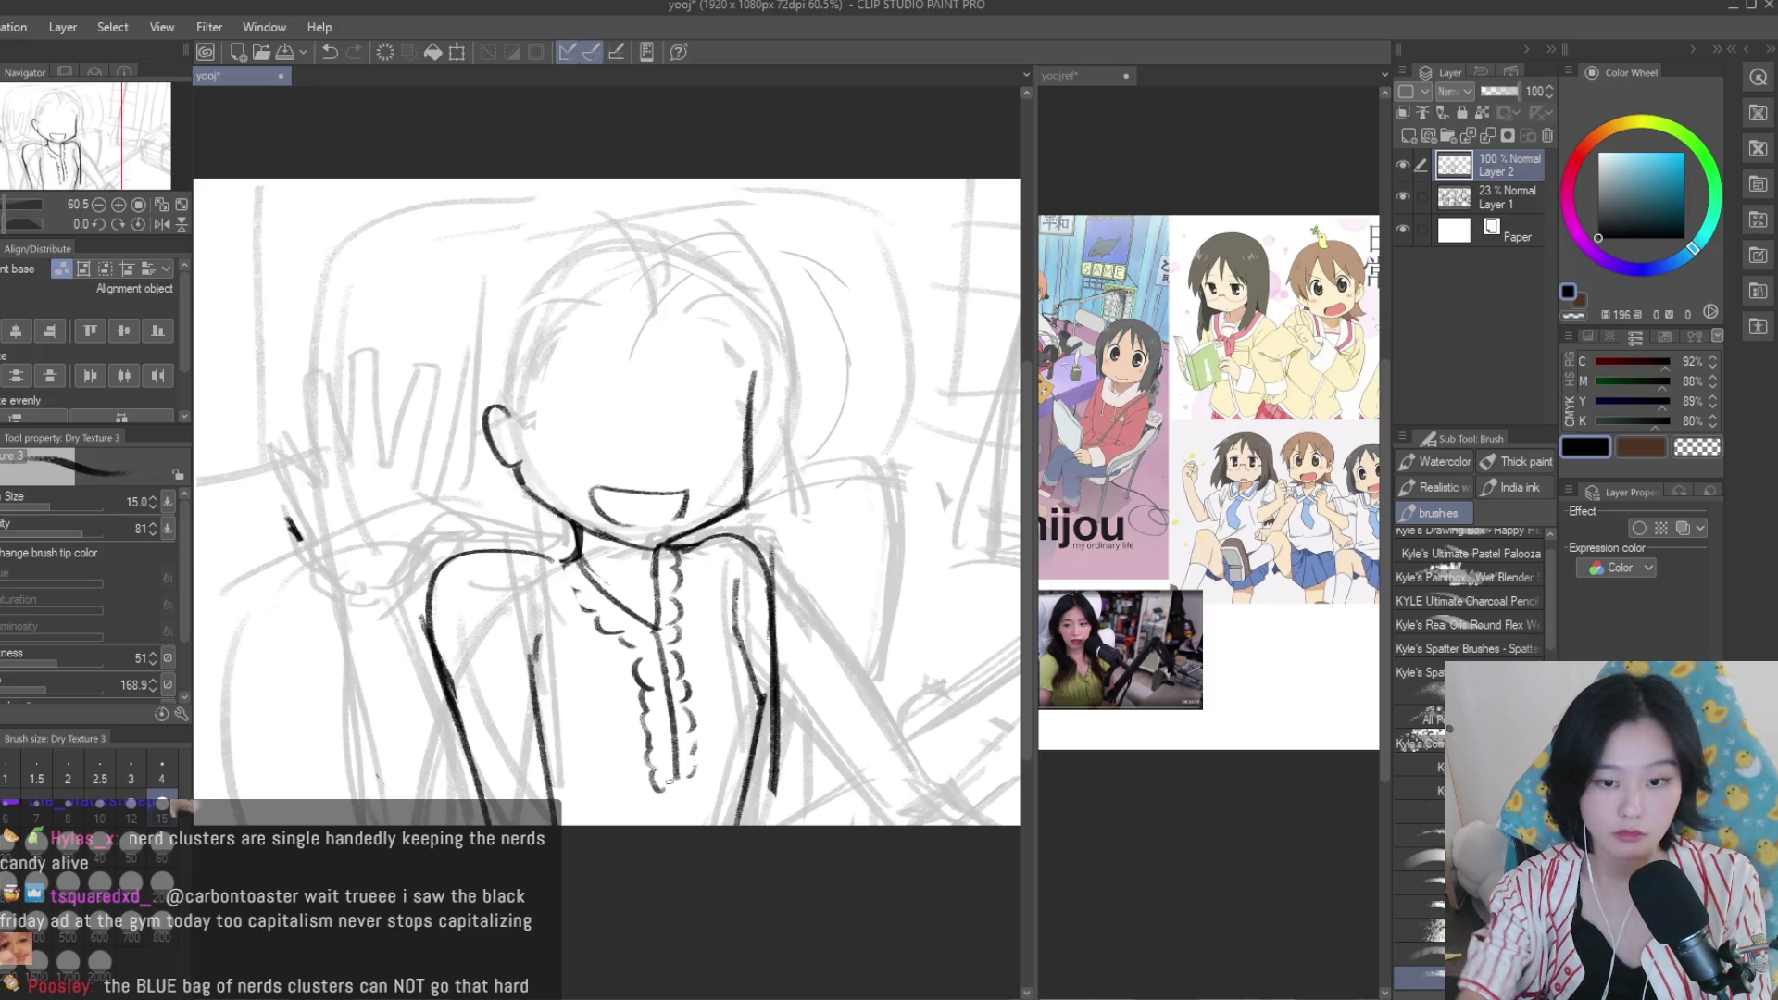
pyautogui.moveTo(670, 738); pyautogui.dragTo(682, 838)
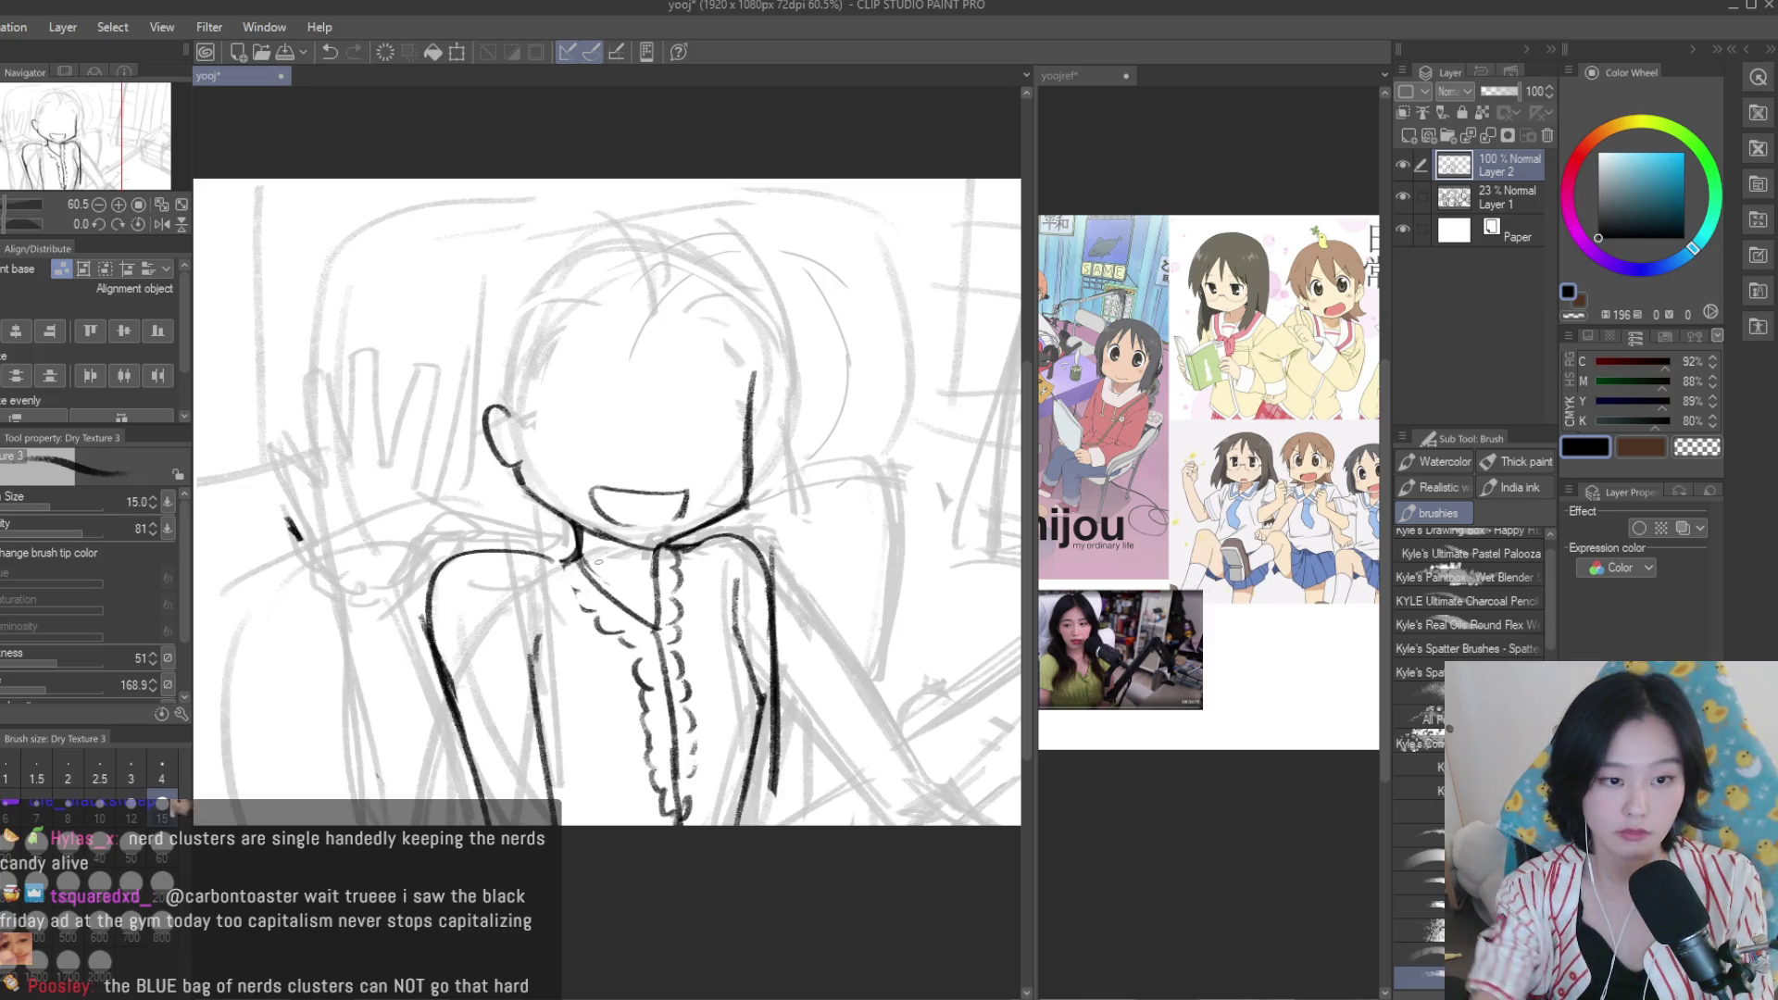
pyautogui.scroll(1, 578, 588)
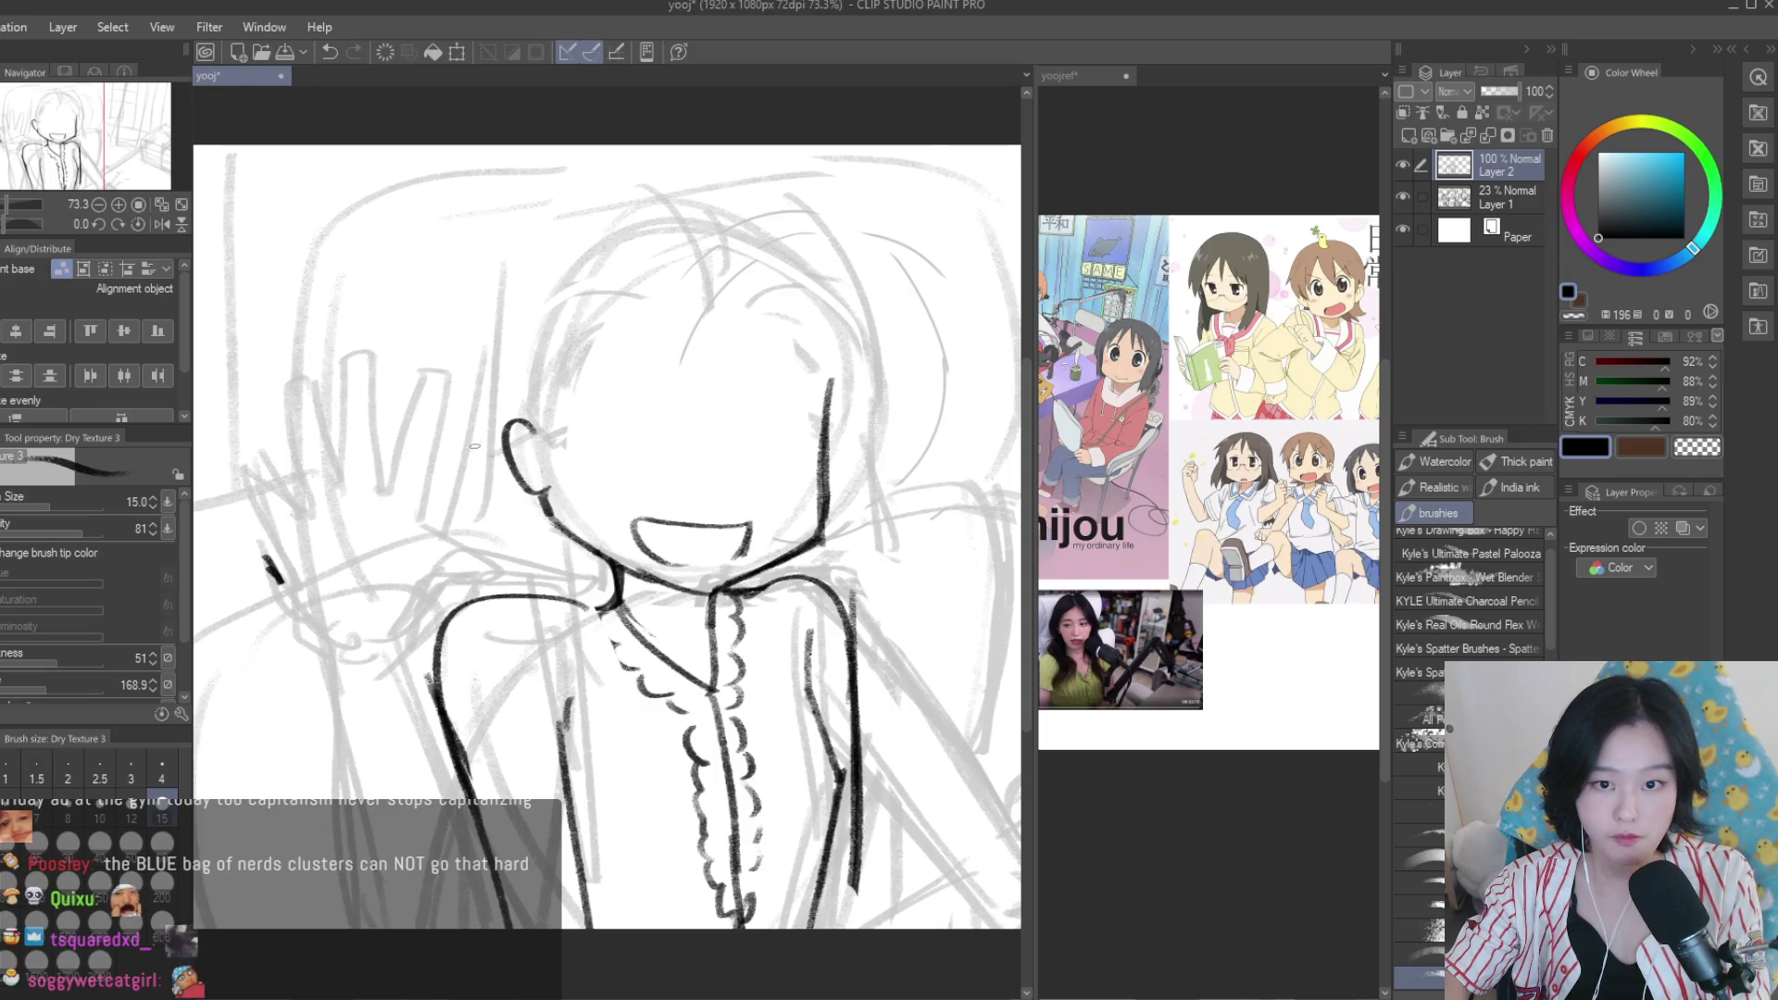
pyautogui.moveTo(482, 433)
pyautogui.mouseDown()
pyautogui.moveTo(582, 674)
pyautogui.moveTo(521, 715)
pyautogui.mouseUp()
pyautogui.moveTo(613, 563); pyautogui.dragTo(579, 681)
pyautogui.moveTo(831, 412); pyautogui.dragTo(787, 722)
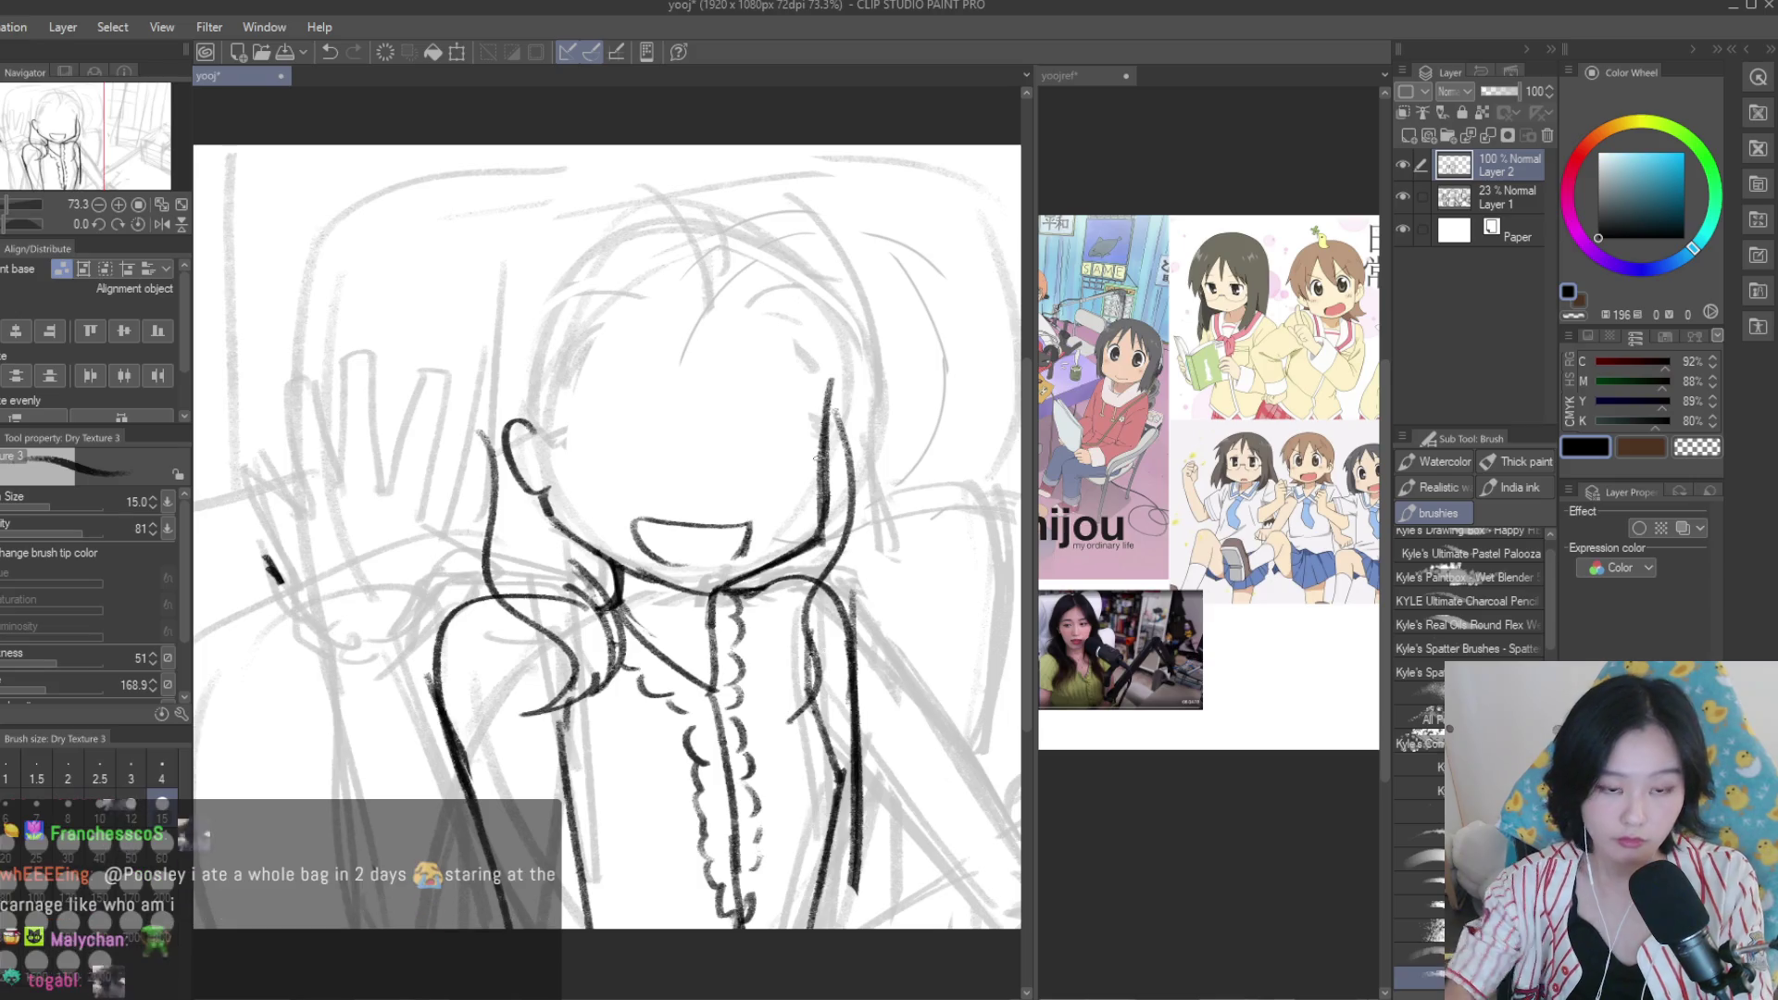
pyautogui.hotkey('ctrl', 'z')
pyautogui.moveTo(838, 380)
pyautogui.mouseDown()
pyautogui.moveTo(870, 722)
pyautogui.moveTo(829, 564)
pyautogui.moveTo(829, 690)
pyautogui.mouseUp()
pyautogui.hotkey('ctrl', 'z')
pyautogui.hotkey('ctrl', 'z')
pyautogui.moveTo(773, 572); pyautogui.dragTo(789, 695)
pyautogui.hotkey('ctrl', 'z')
pyautogui.hotkey('ctrl', 'z')
pyautogui.moveTo(761, 572); pyautogui.dragTo(804, 648)
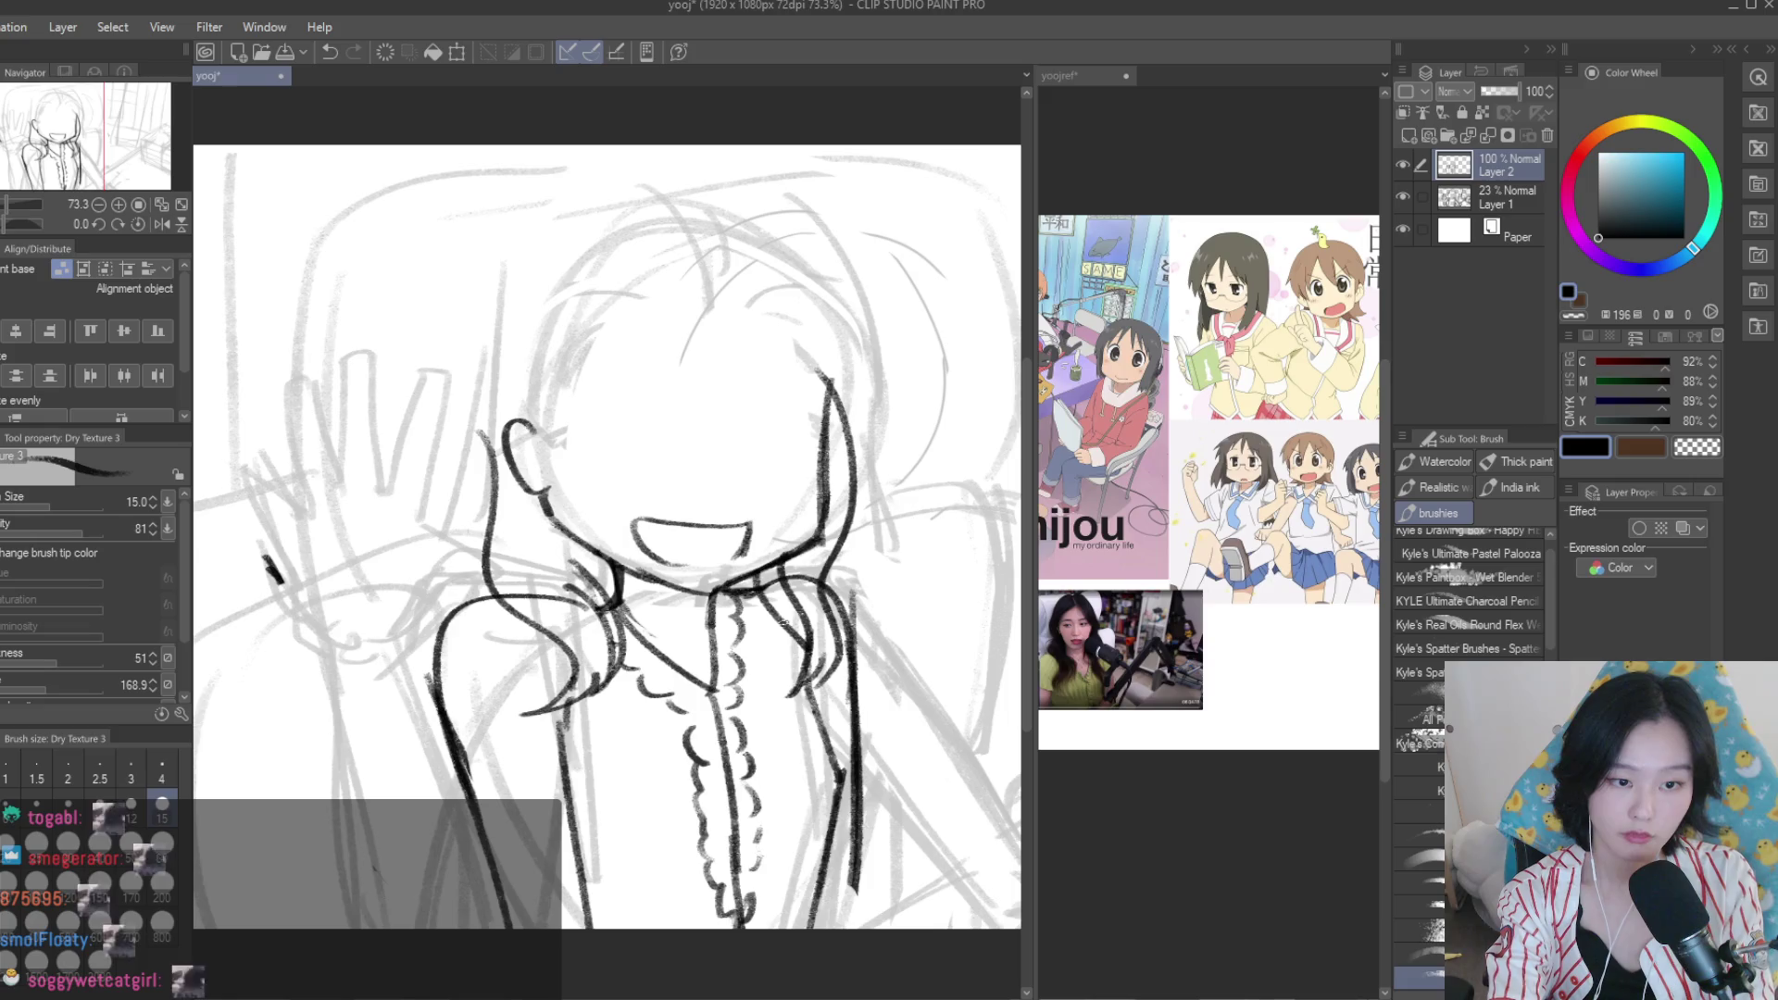
pyautogui.moveTo(453, 412); pyautogui.dragTo(428, 554)
pyautogui.hotkey('ctrl', 'z')
pyautogui.moveTo(463, 418); pyautogui.dragTo(417, 631)
pyautogui.hotkey('ctrl', 'z')
pyautogui.hotkey('ctrl', 'z')
pyautogui.moveTo(458, 437); pyautogui.dragTo(415, 773)
pyautogui.hotkey('ctrl', 'z')
pyautogui.hotkey('ctrl', 'z')
pyautogui.moveTo(433, 545); pyautogui.dragTo(407, 650)
pyautogui.hotkey('ctrl', 'z')
pyautogui.moveTo(437, 404); pyautogui.dragTo(433, 650)
pyautogui.moveTo(838, 397); pyautogui.dragTo(824, 527)
pyautogui.hotkey('ctrl', 'z')
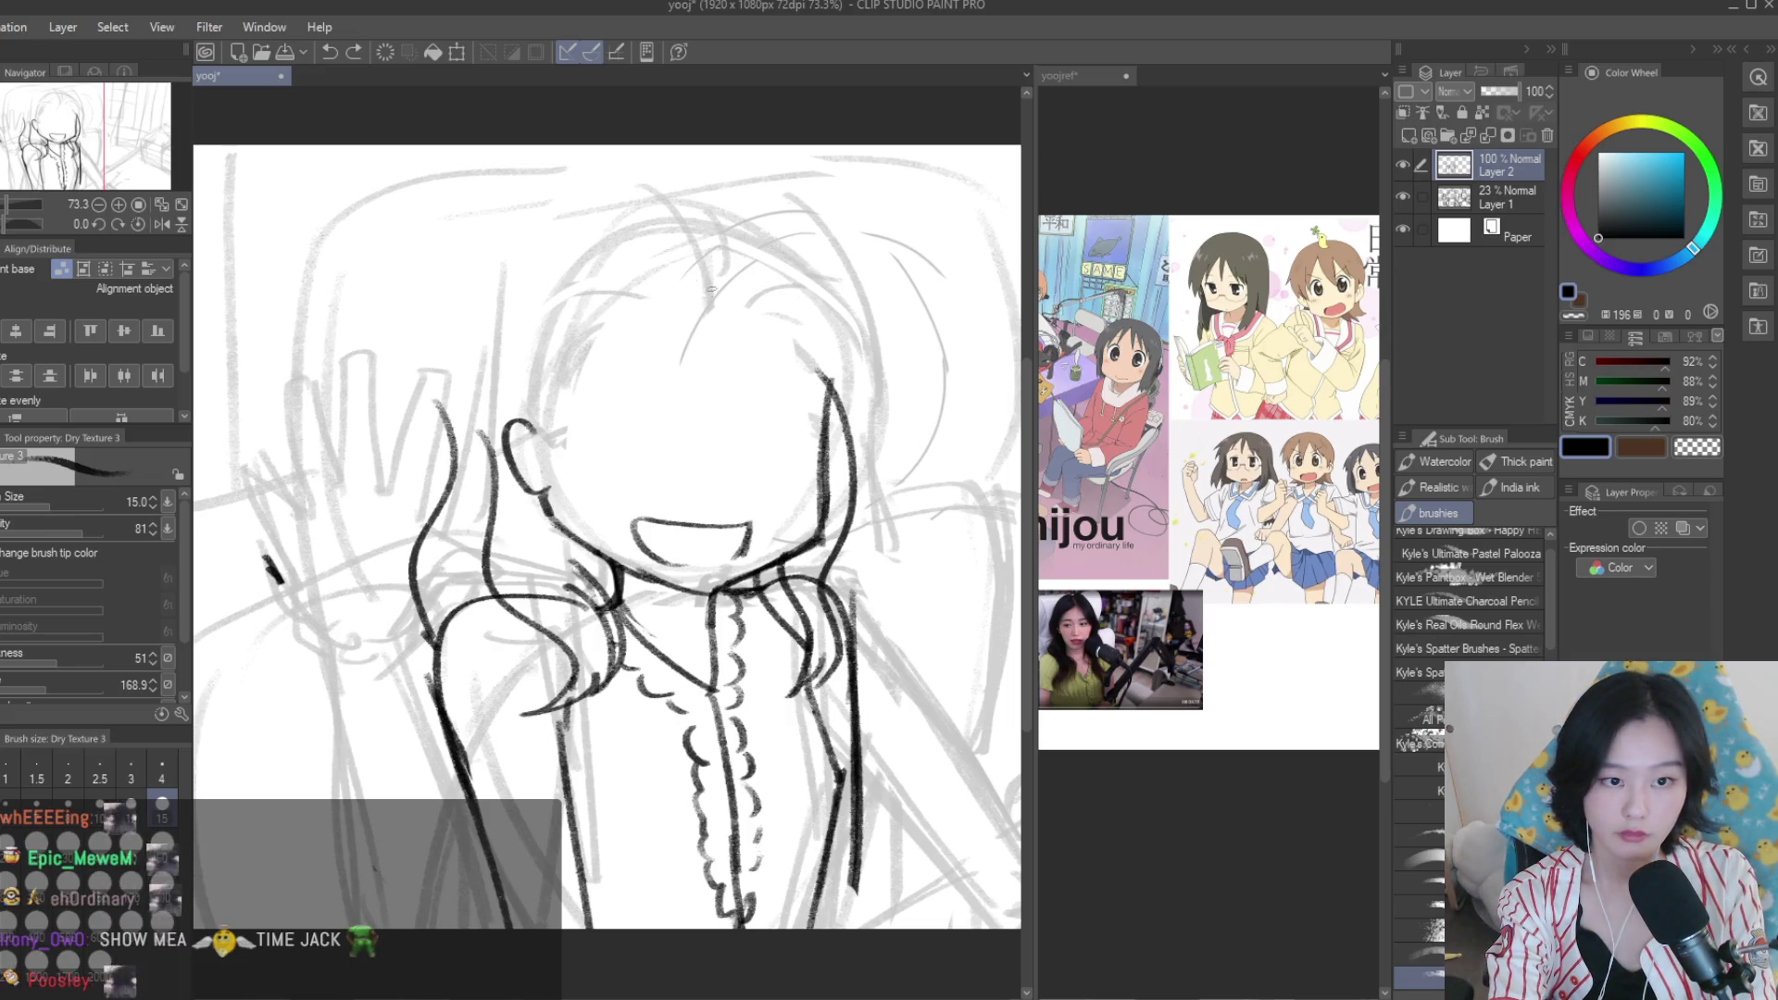
pyautogui.moveTo(676, 239)
pyautogui.mouseDown()
pyautogui.moveTo(649, 378)
pyautogui.moveTo(747, 352)
pyautogui.mouseUp()
pyautogui.hotkey('ctrl', 'z')
pyautogui.hotkey('ctrl', 'z')
pyautogui.moveTo(711, 254); pyautogui.dragTo(777, 408)
pyautogui.moveTo(796, 303); pyautogui.dragTo(837, 445)
pyautogui.moveTo(697, 261); pyautogui.dragTo(615, 422)
pyautogui.moveTo(639, 298); pyautogui.dragTo(561, 454)
pyautogui.hotkey('ctrl', 'z')
pyautogui.hotkey('ctrl', 'z')
pyautogui.moveTo(705, 264); pyautogui.dragTo(581, 441)
pyautogui.hotkey('ctrl', 'z')
pyautogui.moveTo(597, 338); pyautogui.dragTo(560, 472)
pyautogui.hotkey('ctrl', 'z')
pyautogui.moveTo(603, 319); pyautogui.dragTo(576, 454)
pyautogui.hotkey('ctrl', 'z')
pyautogui.moveTo(589, 361); pyautogui.dragTo(542, 394)
pyautogui.moveTo(514, 263); pyautogui.dragTo(440, 435)
pyautogui.moveTo(456, 311); pyautogui.dragTo(426, 421)
pyautogui.hotkey('ctrl', 'z')
pyautogui.moveTo(495, 259); pyautogui.dragTo(431, 444)
pyautogui.moveTo(458, 305)
pyautogui.mouseDown()
pyautogui.moveTo(840, 284)
pyautogui.moveTo(872, 491)
pyautogui.mouseUp()
pyautogui.hotkey('ctrl', 'z')
pyautogui.moveTo(857, 273)
pyautogui.mouseDown()
pyautogui.moveTo(597, 194)
pyautogui.moveTo(639, 172)
pyautogui.moveTo(490, 248)
pyautogui.mouseUp()
pyautogui.hotkey('ctrl', 'z')
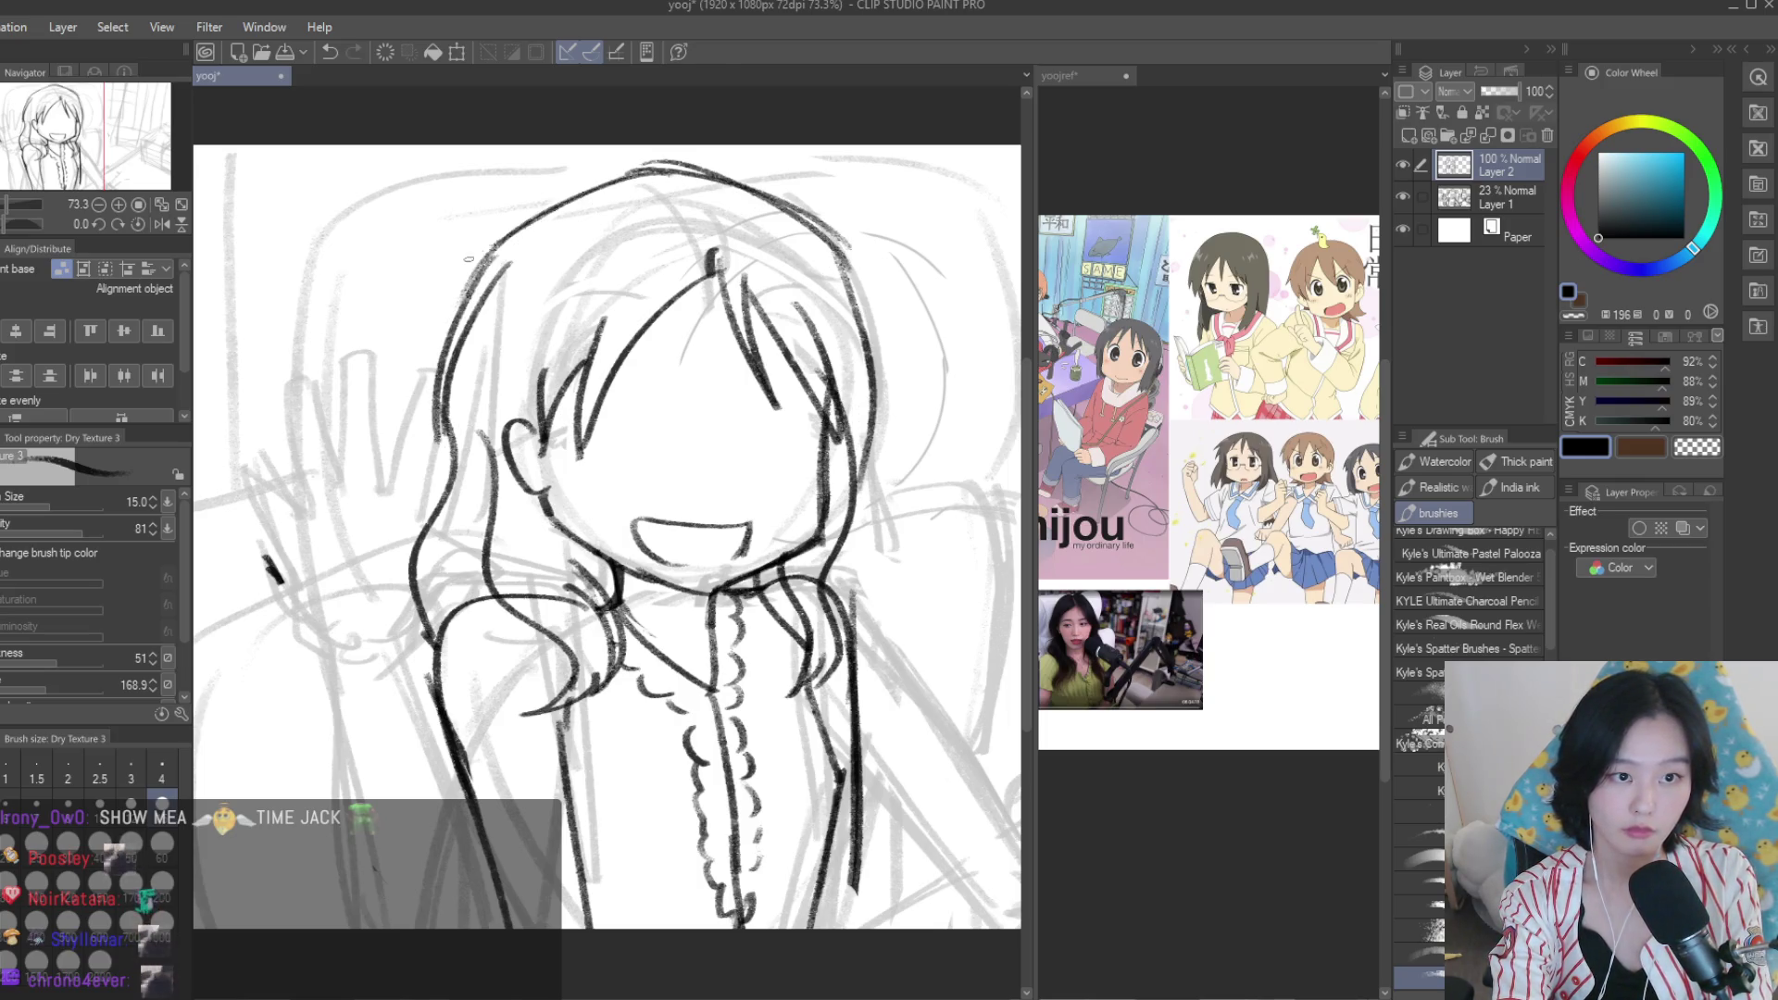
pyautogui.moveTo(708, 171); pyautogui.dragTo(472, 288)
pyautogui.hotkey('ctrl', 'z')
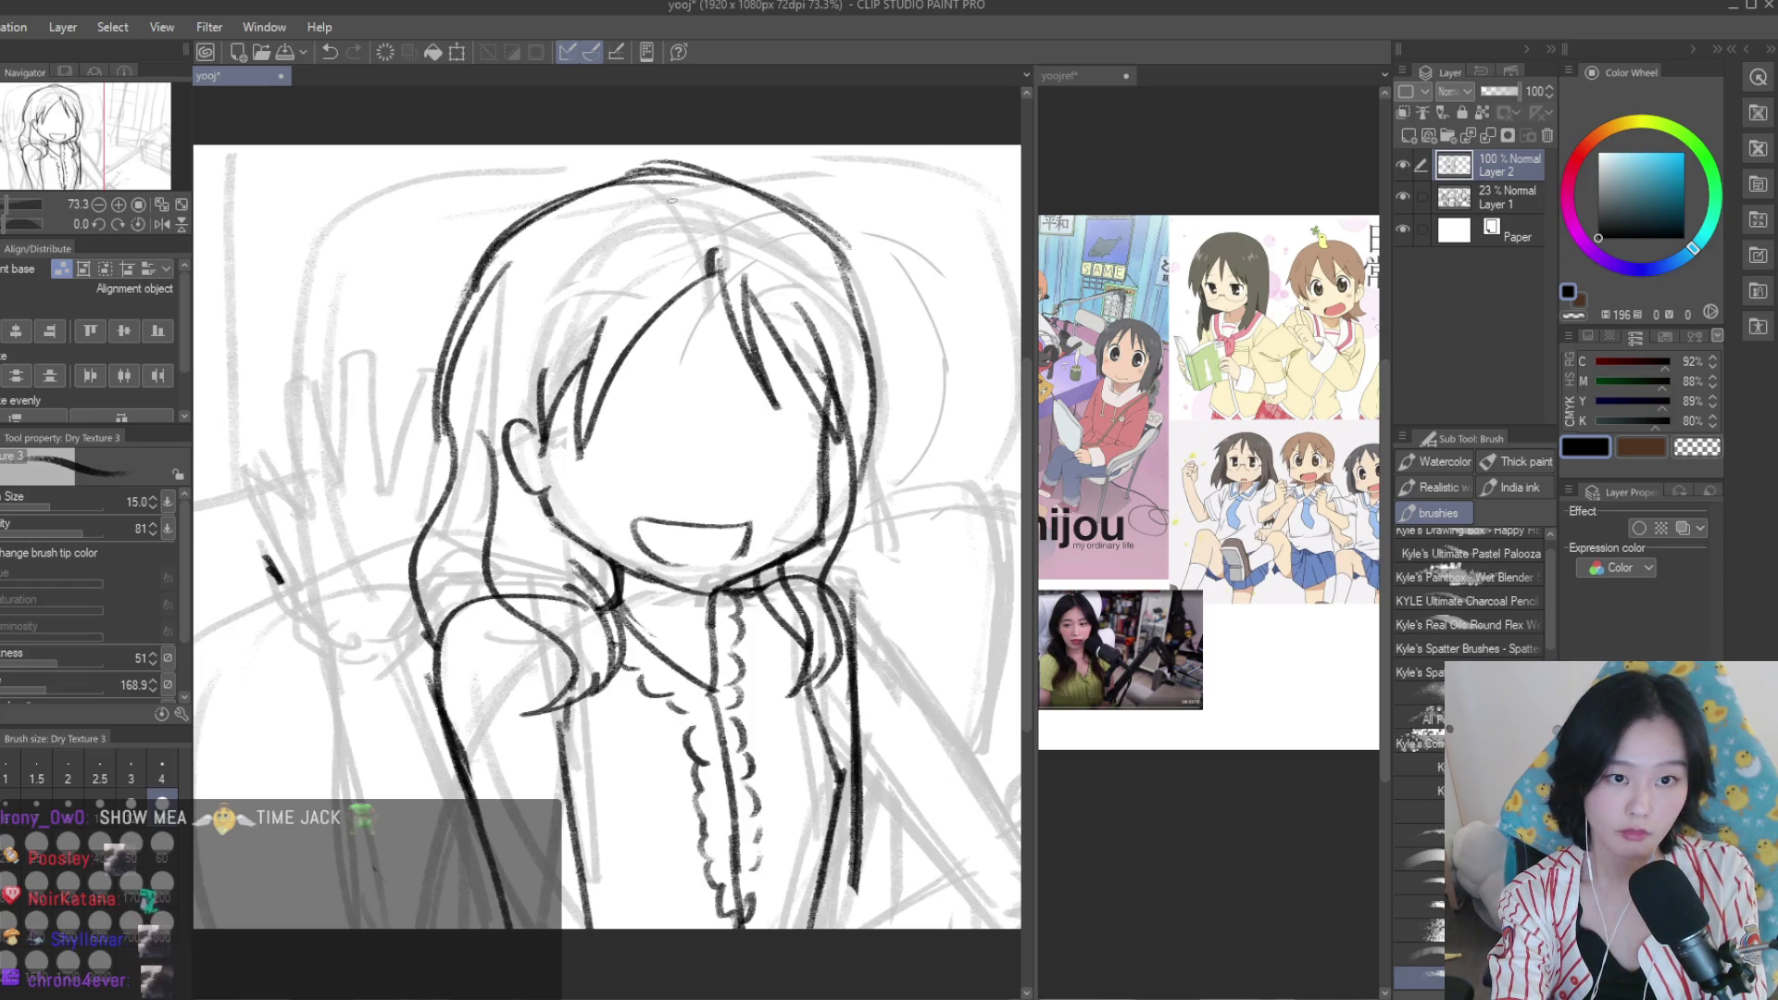